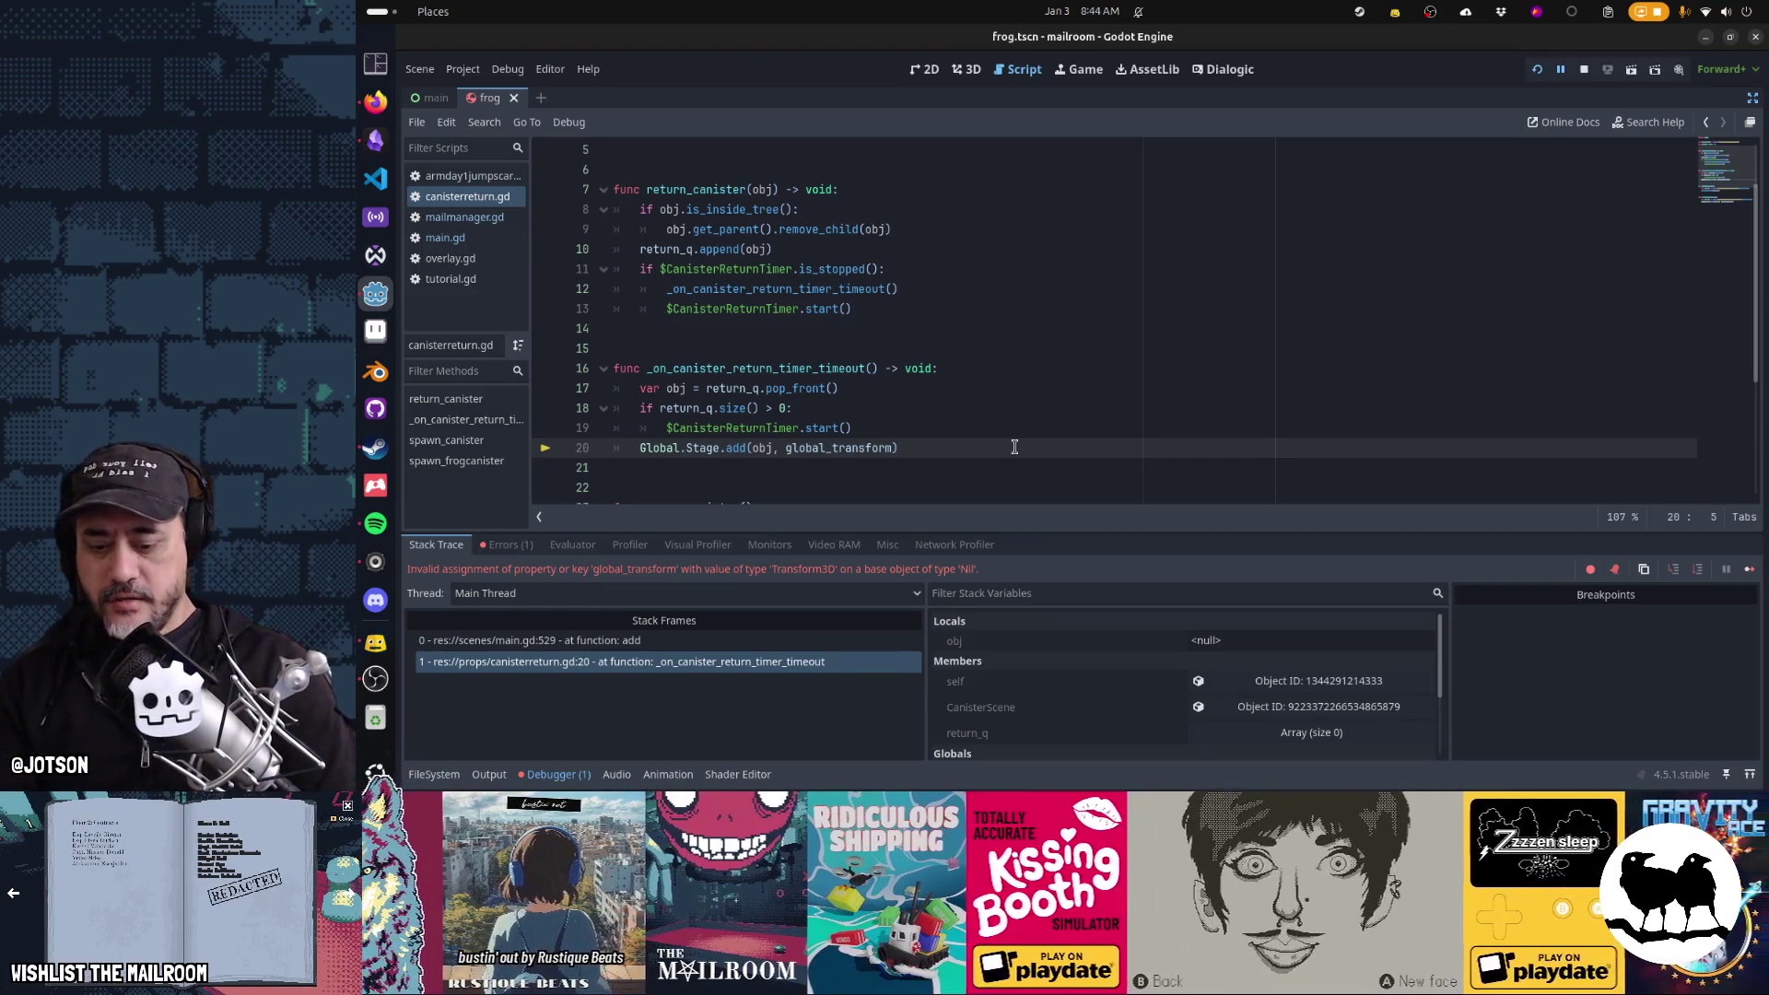
Move the Global.Stage.add line up to sit directly under the pop_front line
key("Up")
key("Up")
key("Up")
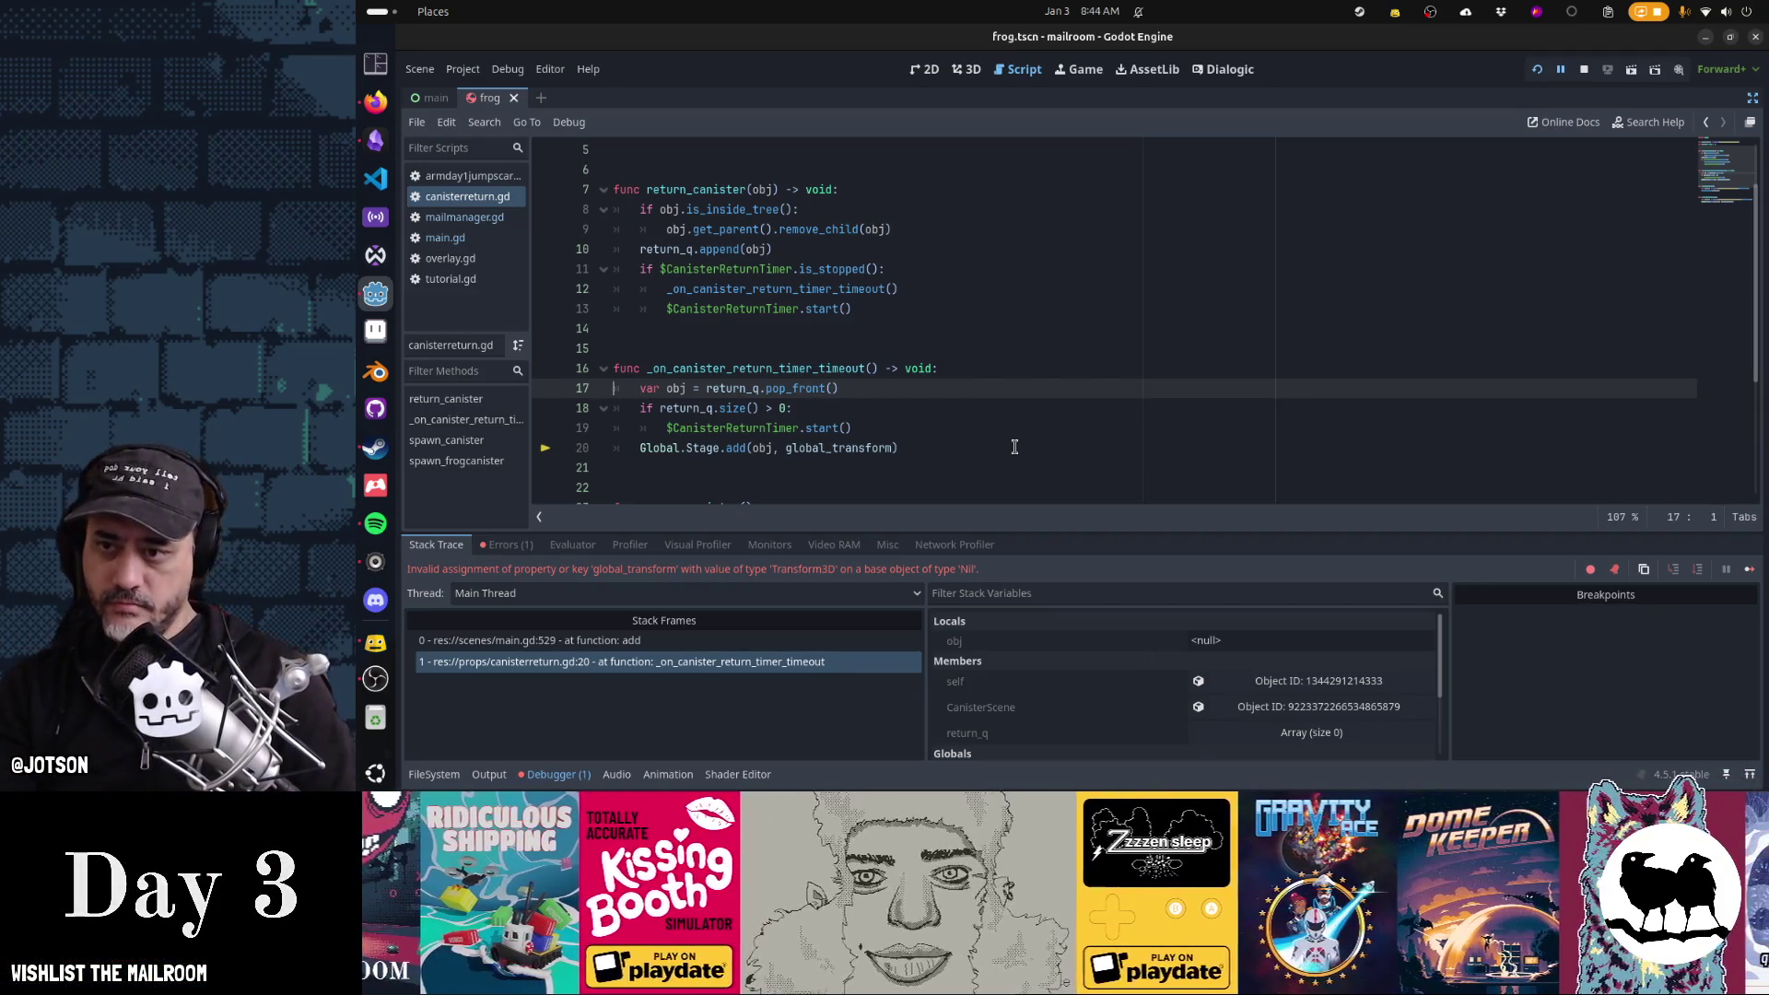
key("Down")
key("Down")
key("Down")
key("shift+Down")
key("ctrl+x")
key("Up")
key("Up")
key("ctrl+v")
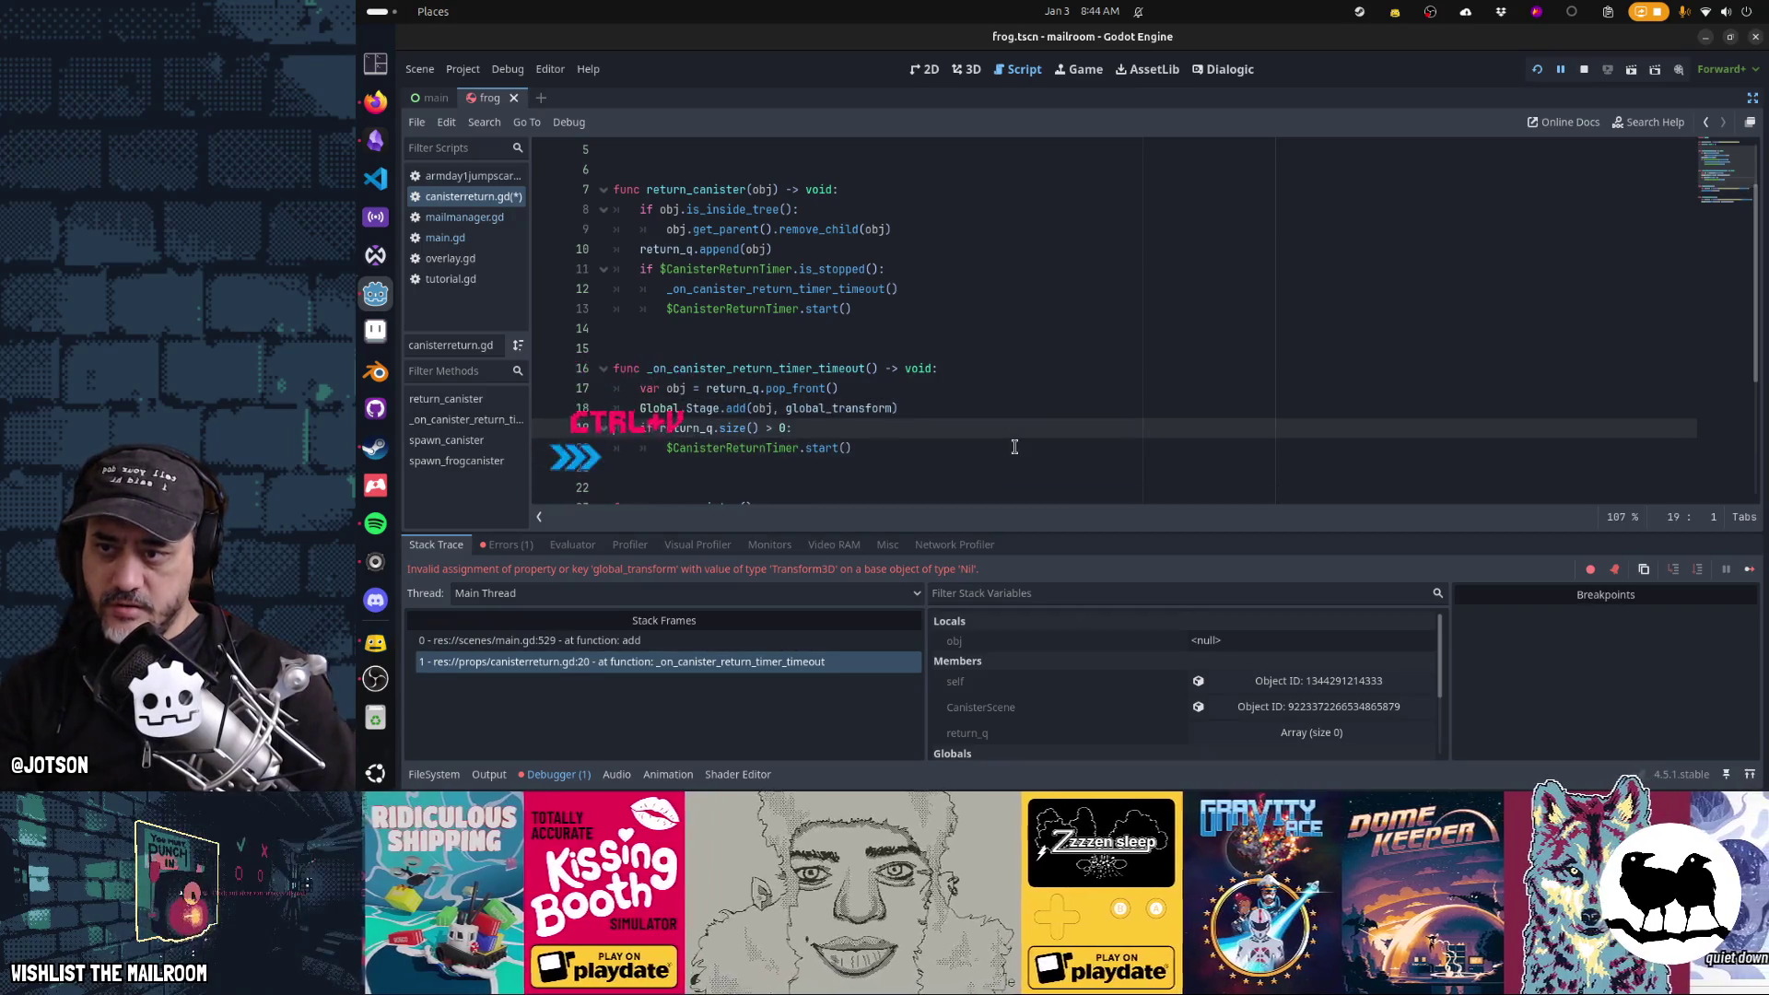
Wrap the pop_front and stage-add lines in 'if return_q.size() > 0:' and indent them
key("Up")
key("Up")
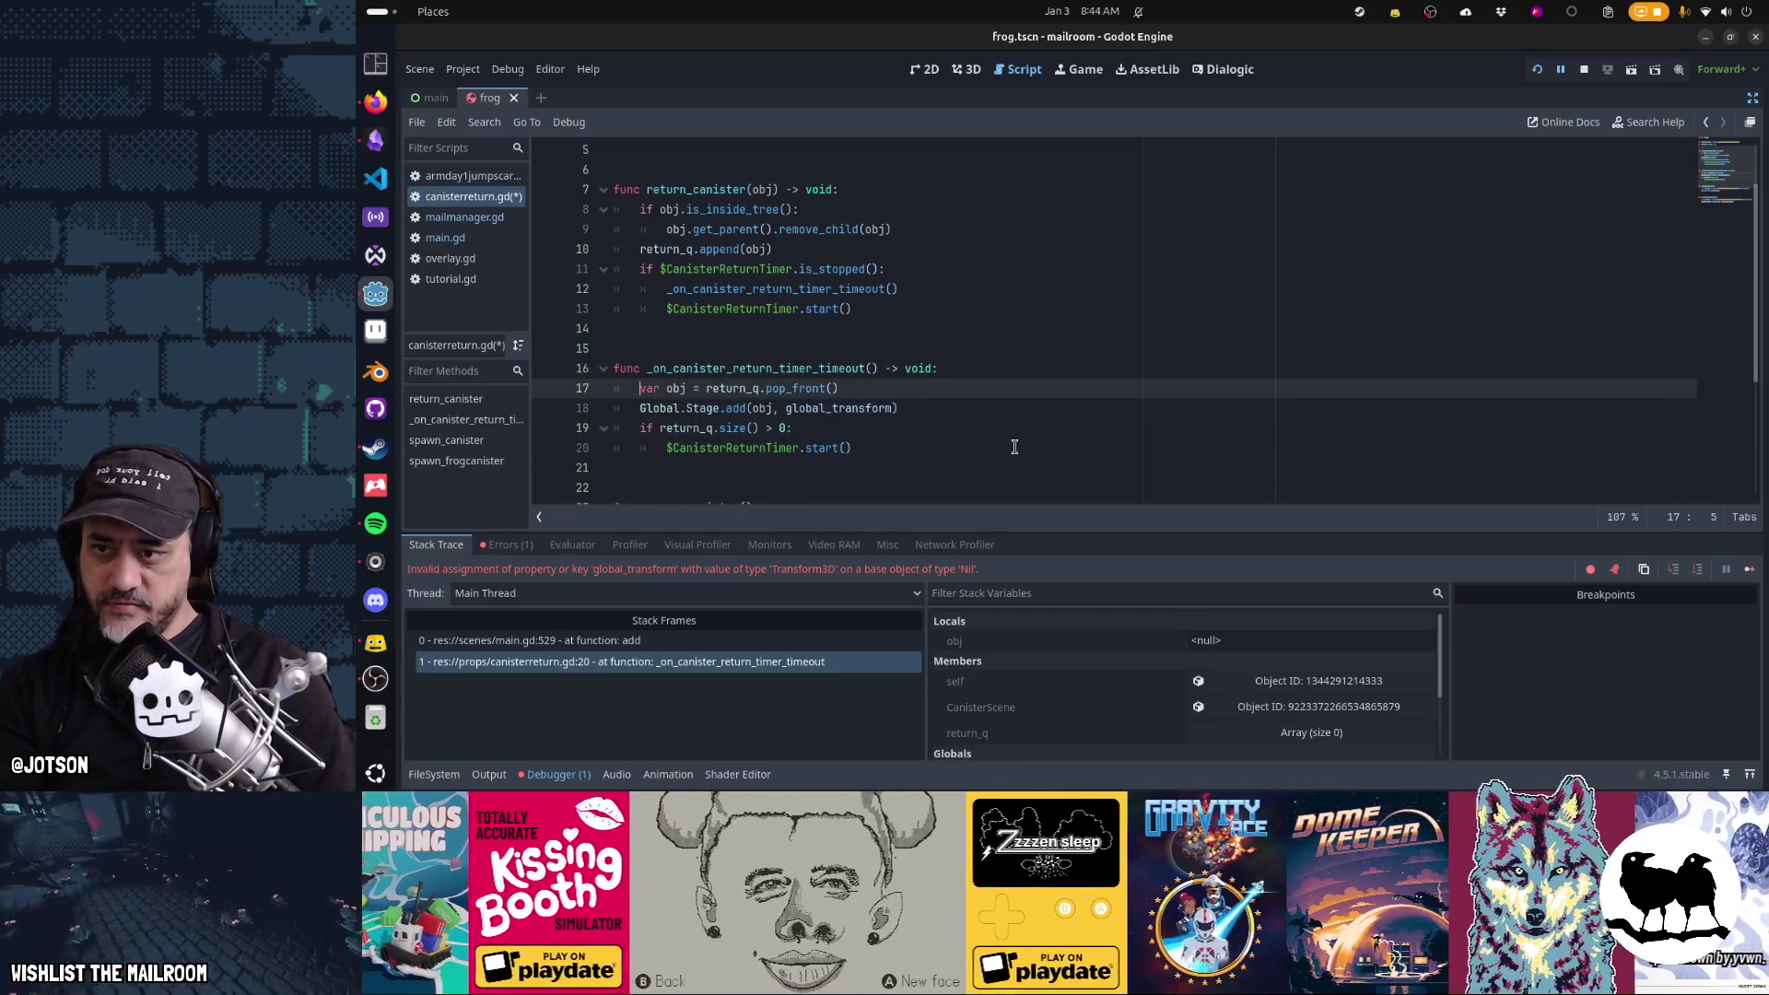
type("if return_q.")
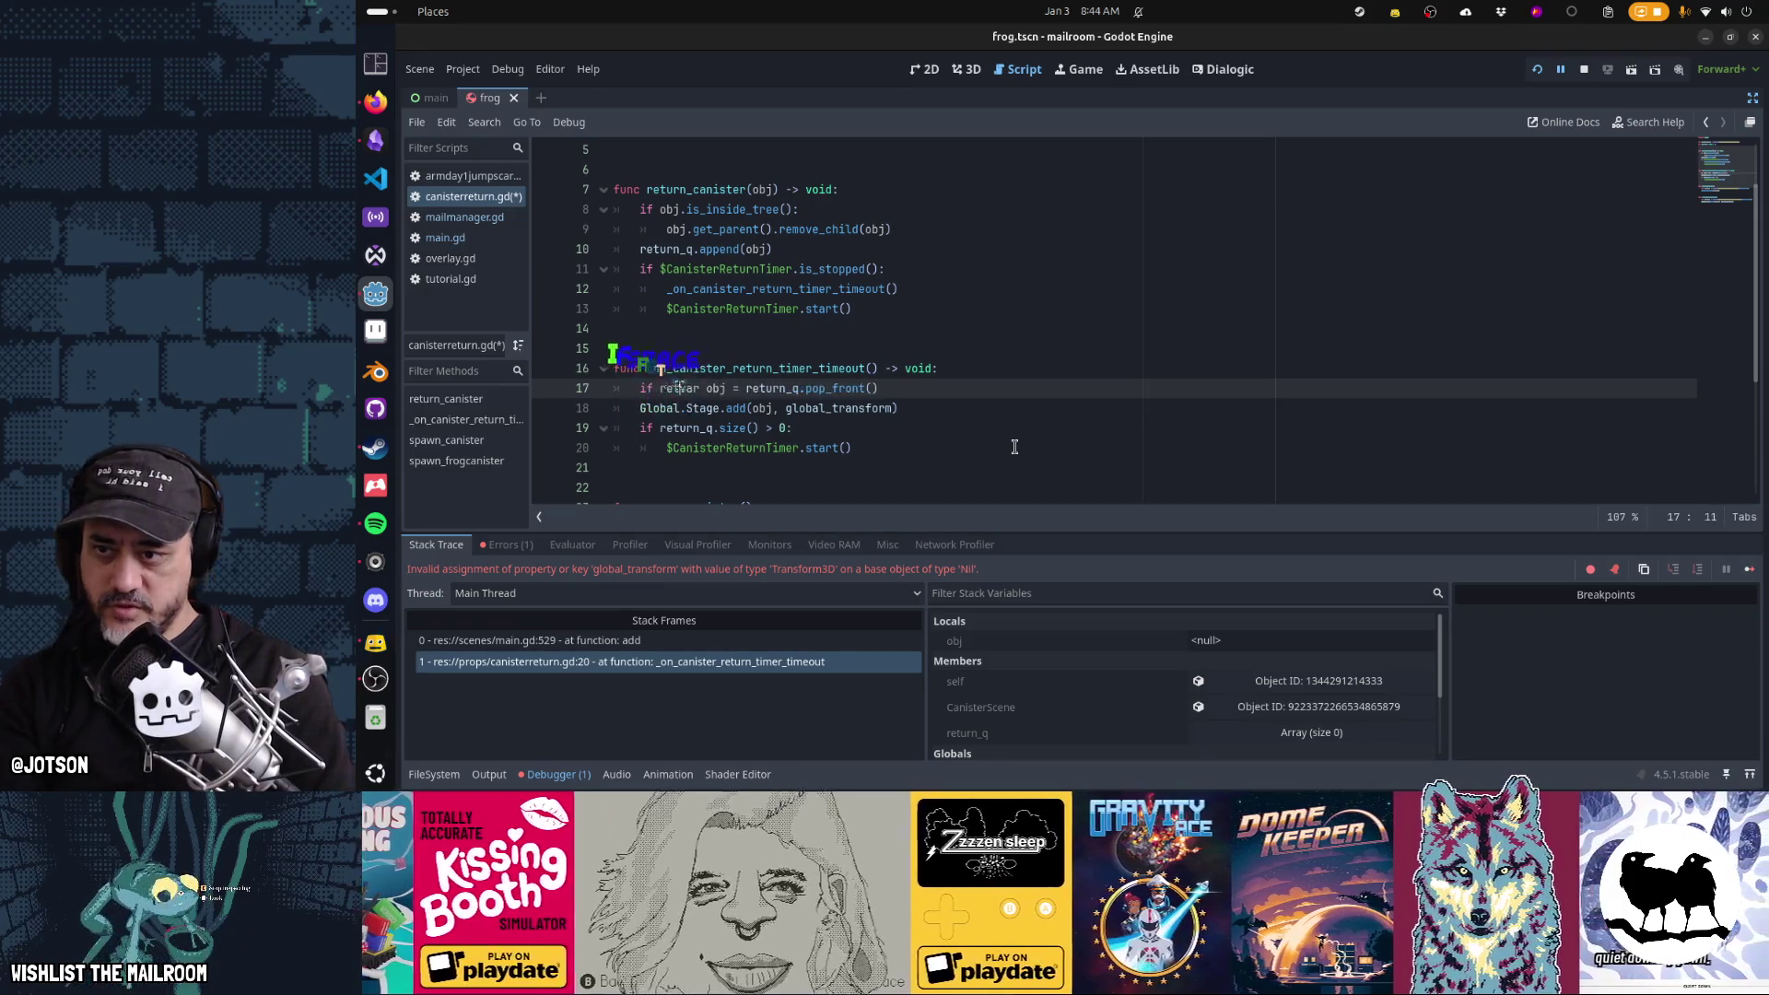
key("BackSpace")
type(".size() > 0:")
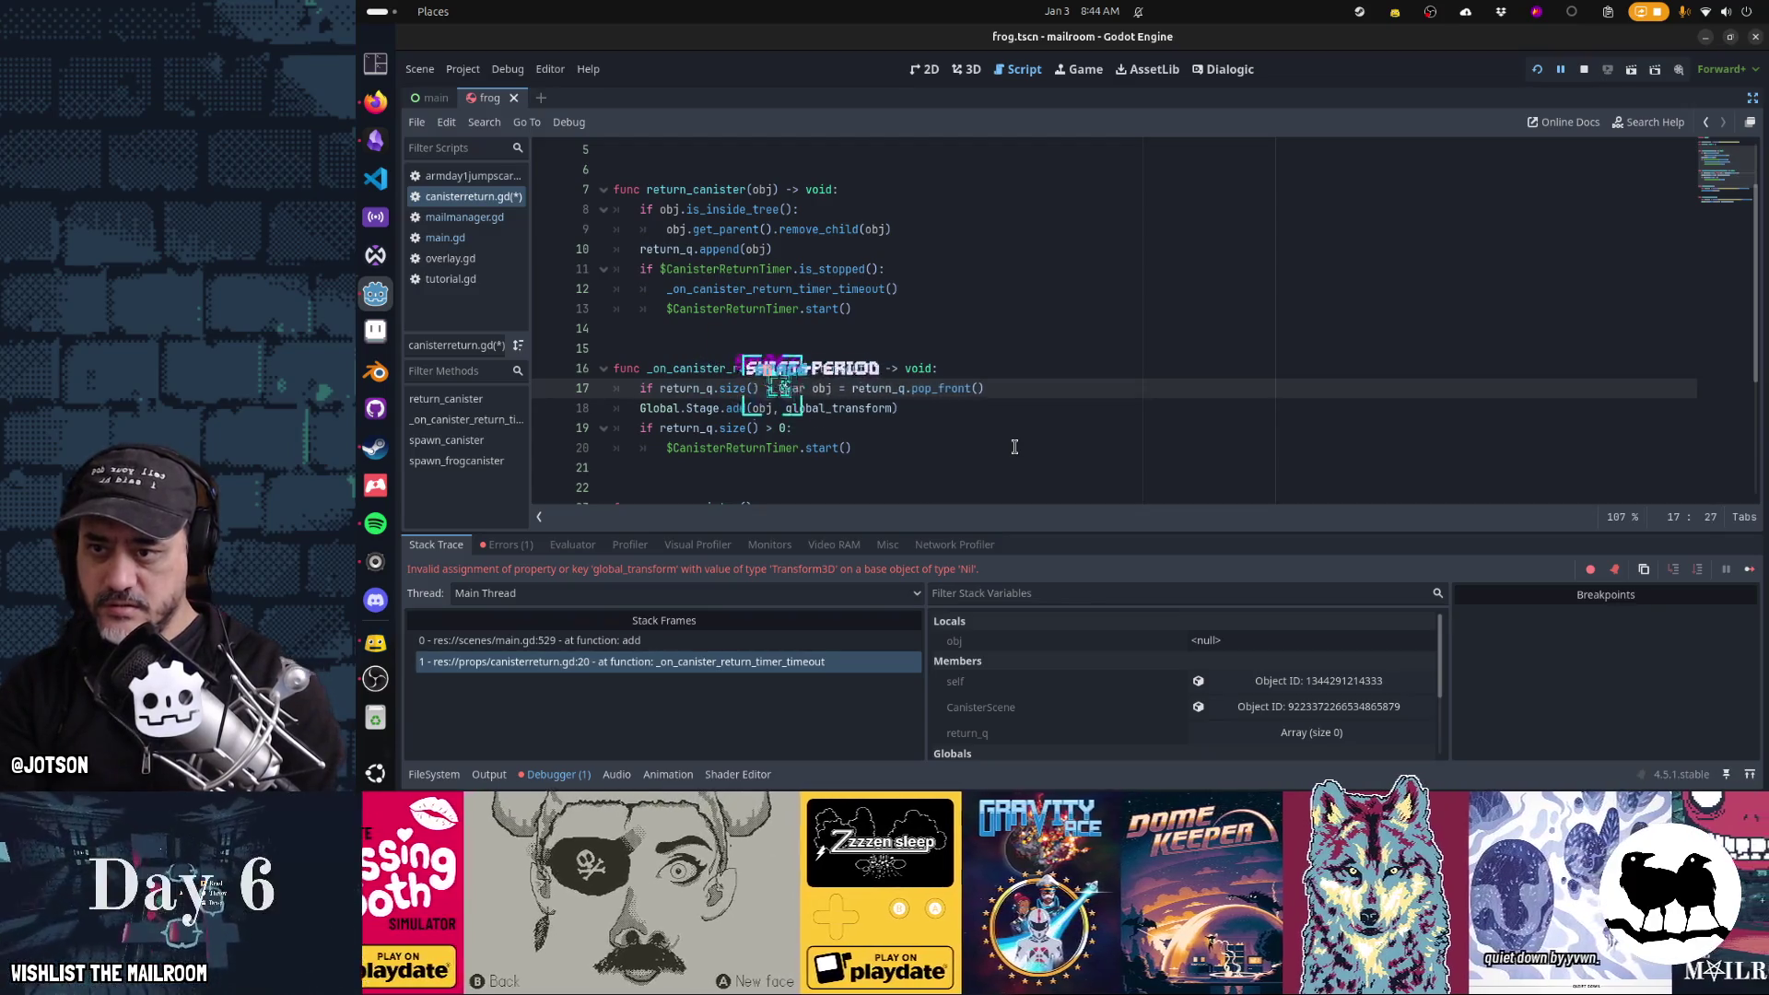
key("Return")
key("Down")
key("Tab")
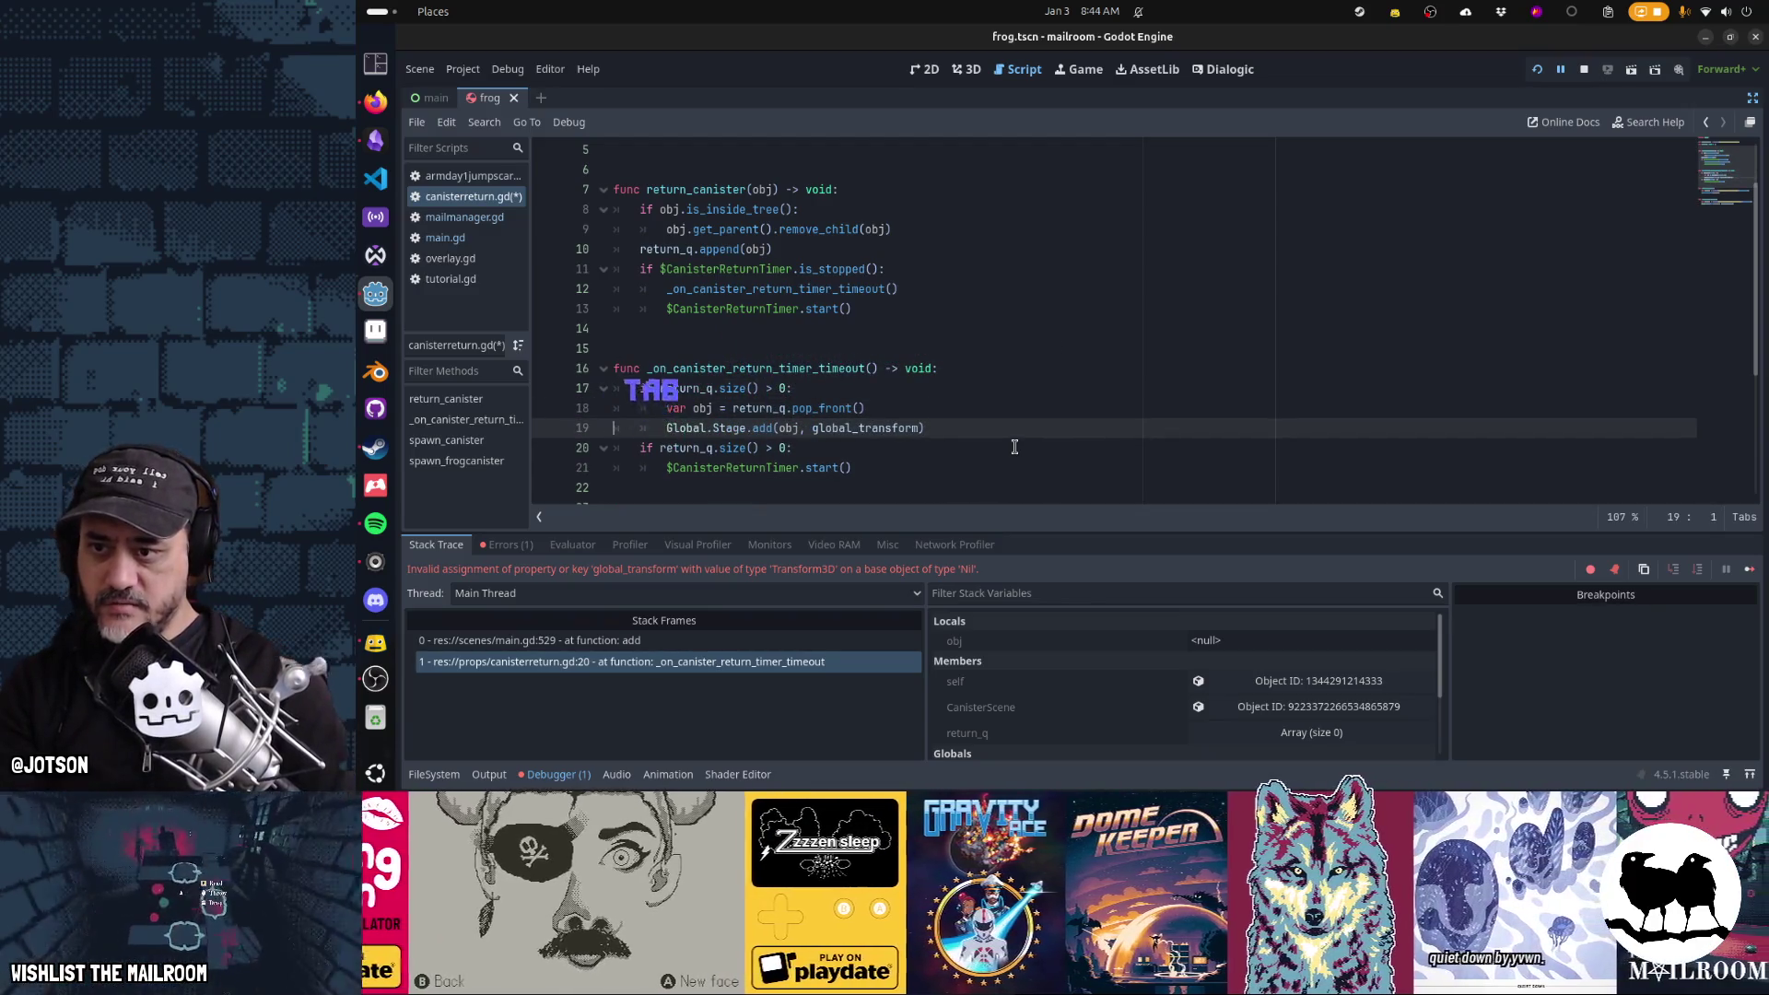
key("Up")
key("Up")
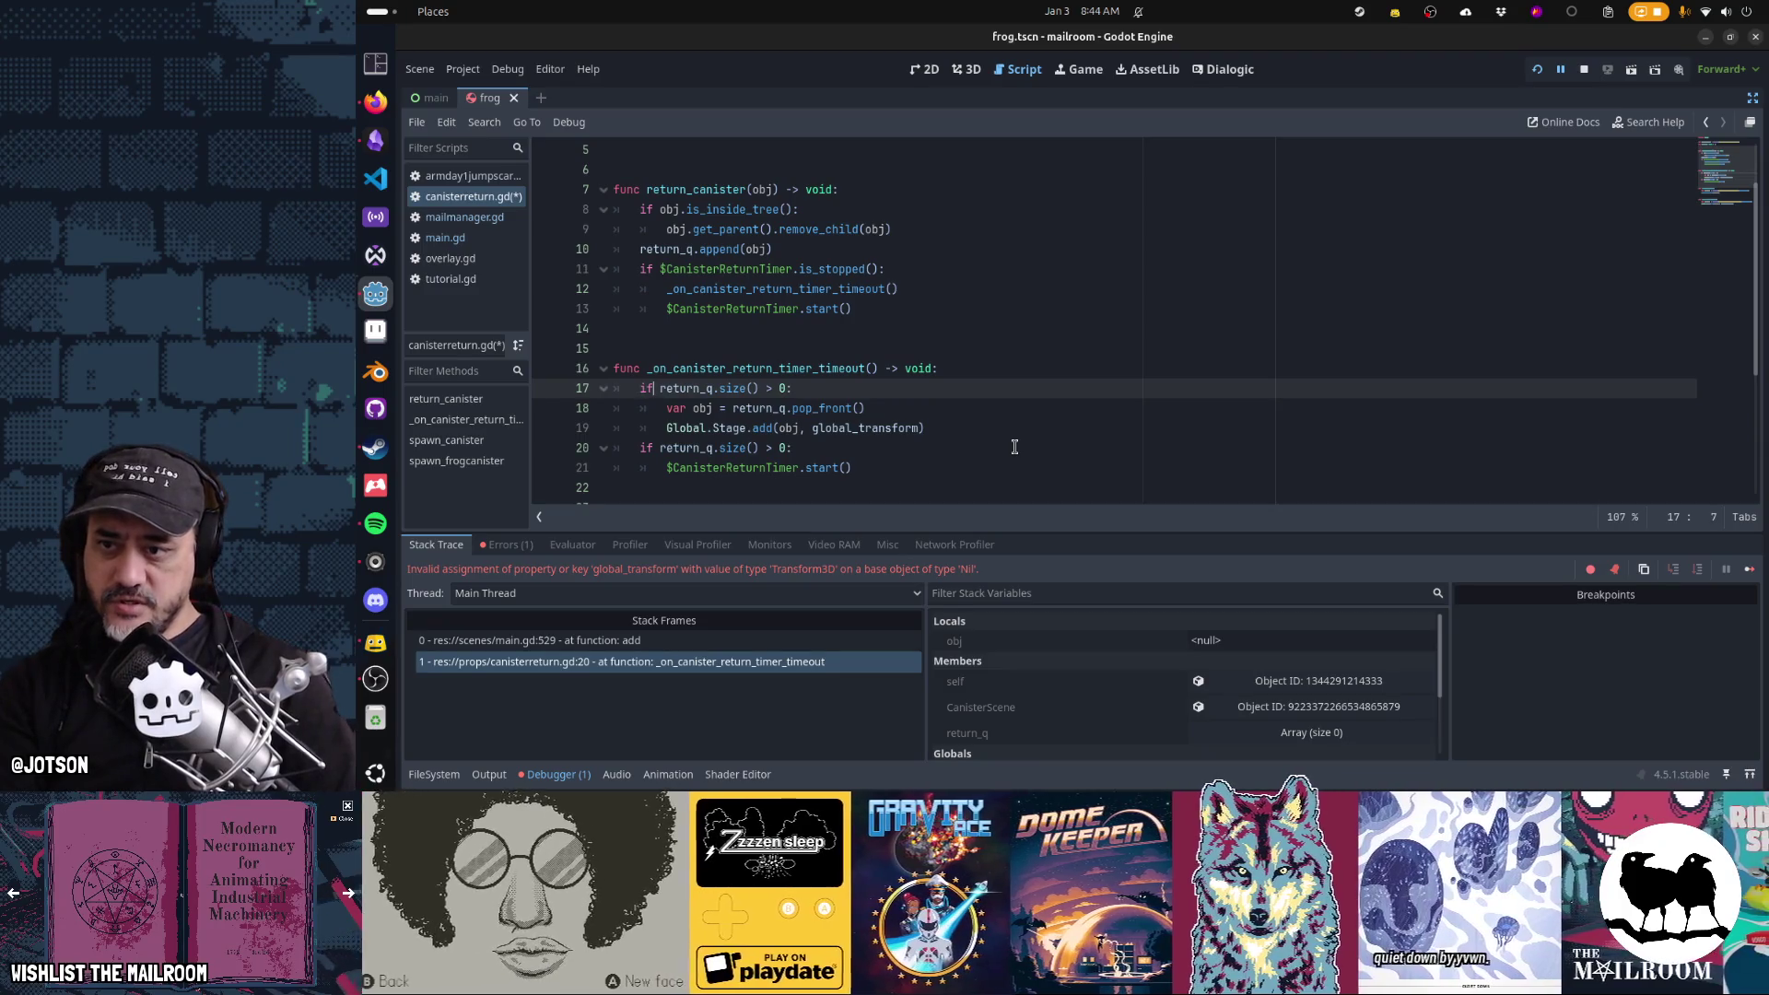
Select and review the second queue-size check and the timer restart line
key("Down")
key("Down")
key("Up")
key("shift+End")
key("Down")
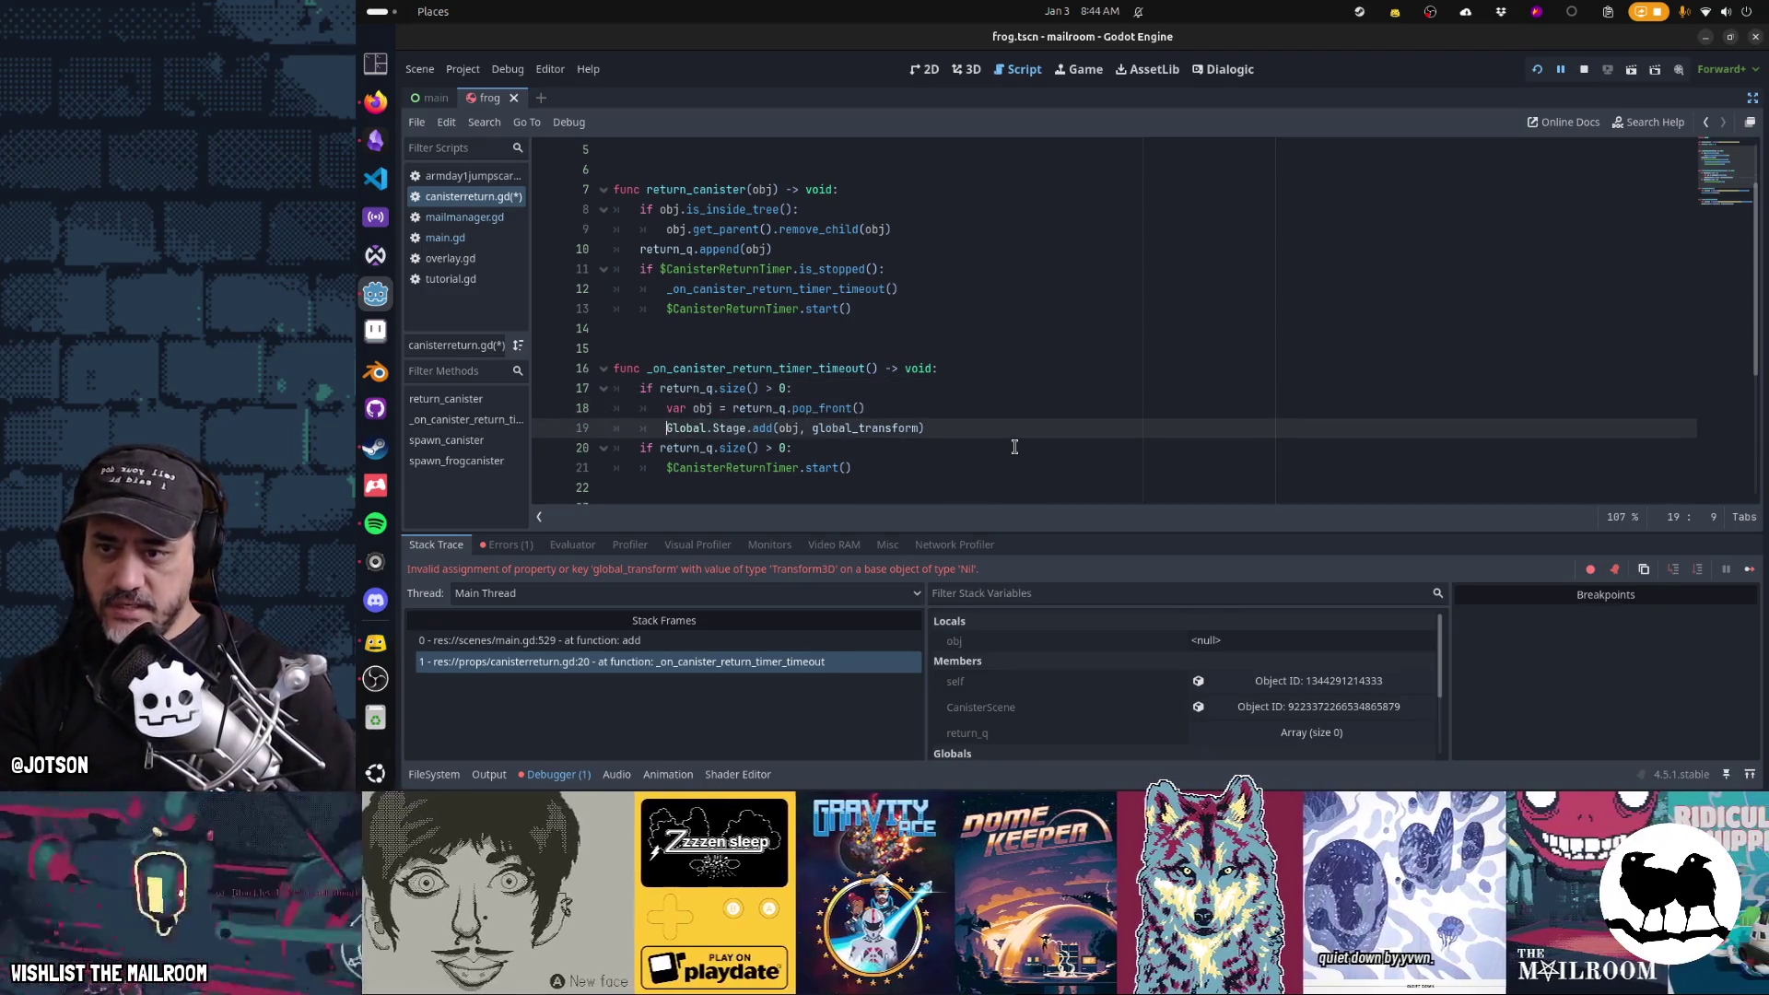
key("shift+End")
key("Left")
key("Down")
key("End")
key("shift+Home")
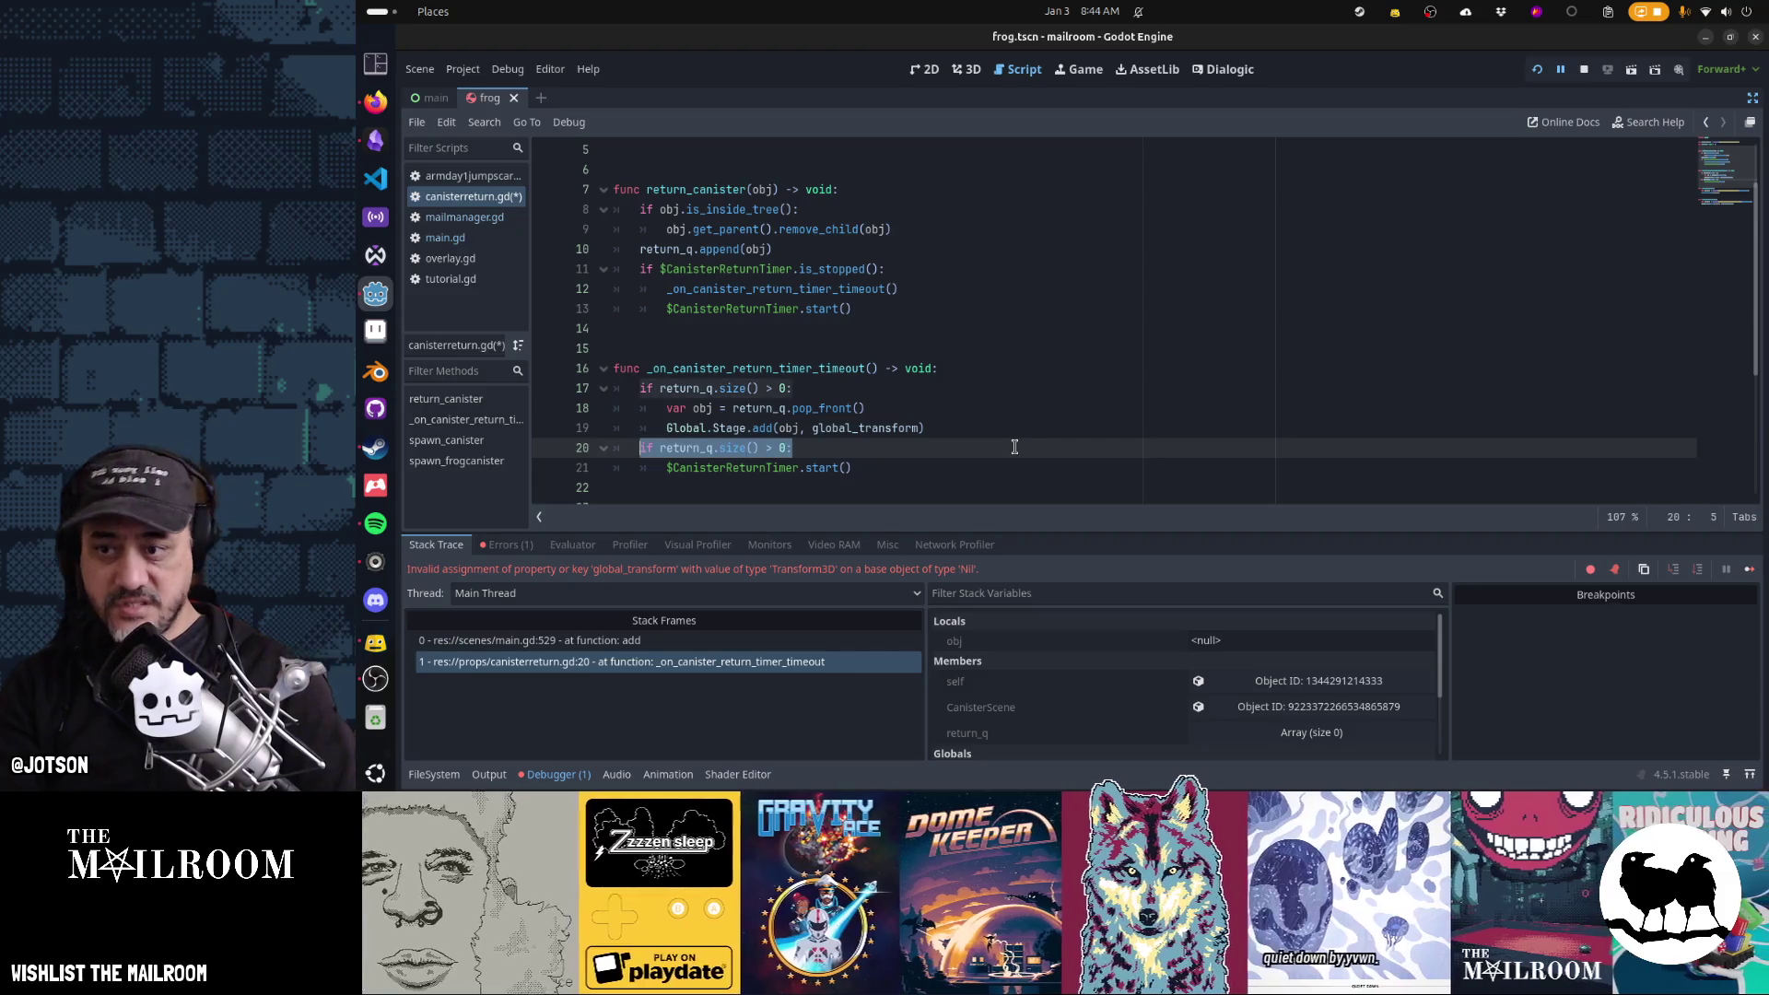
key("Down")
key("End")
key("shift+Home")
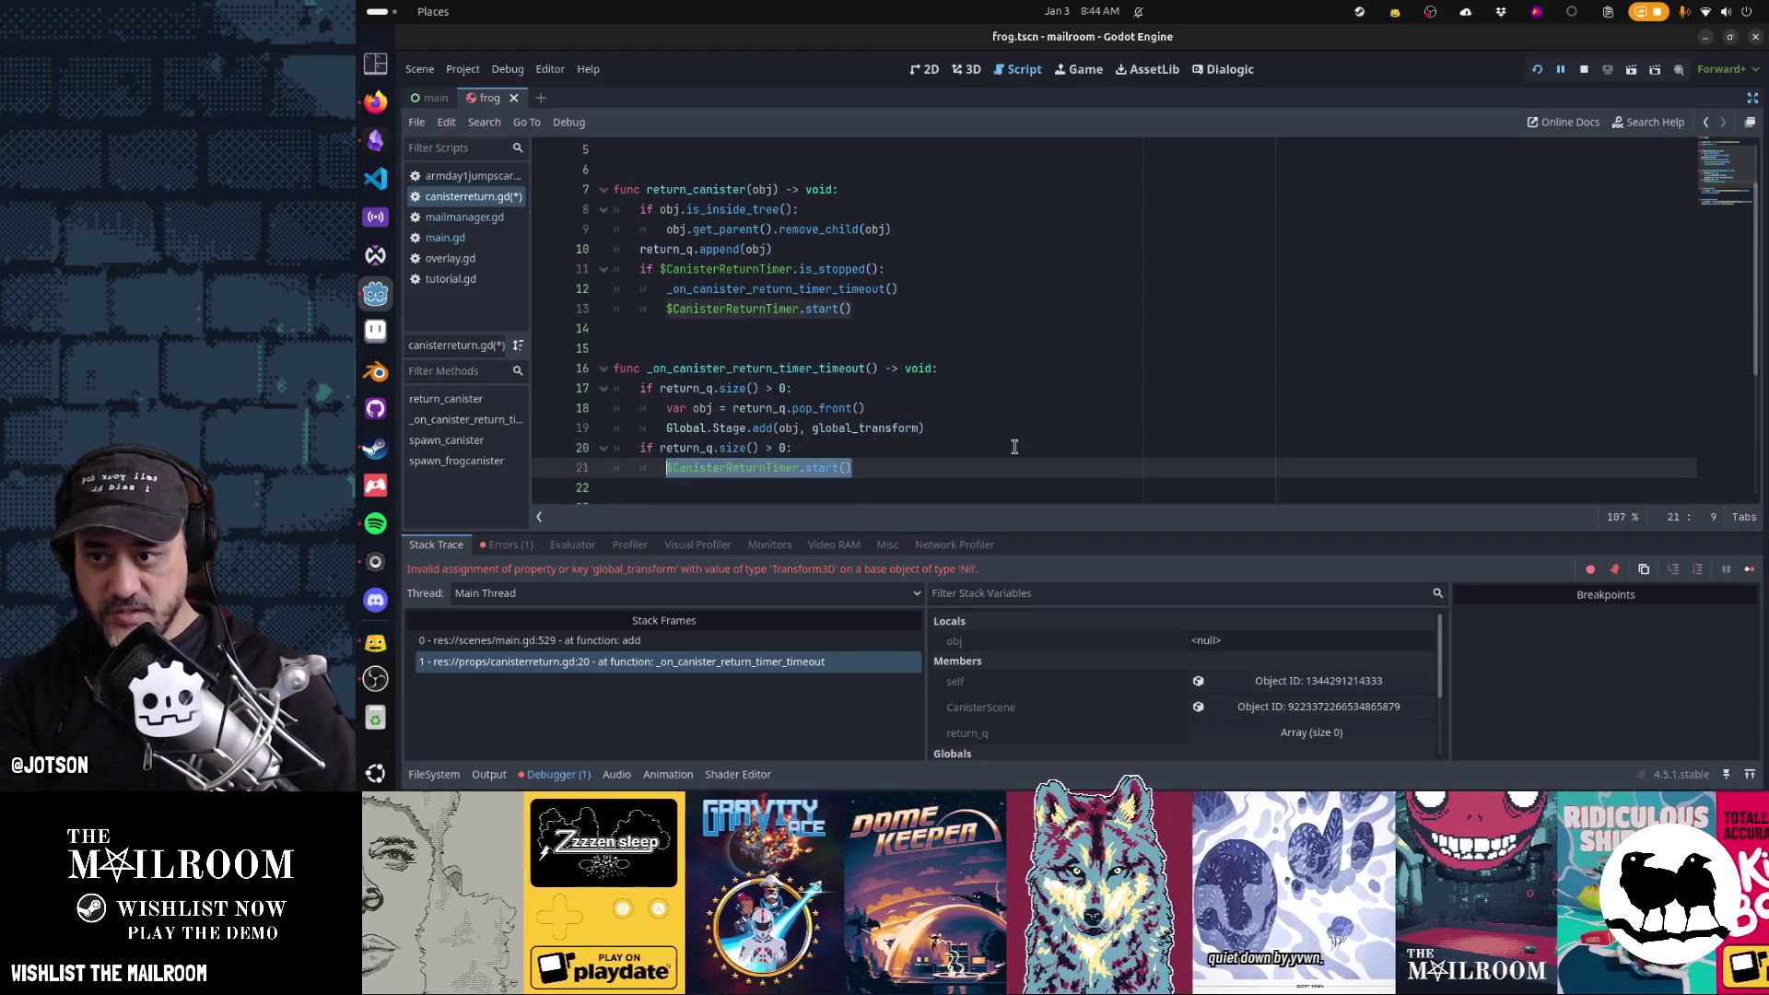
key("Up")
key("Up")
key("Up")
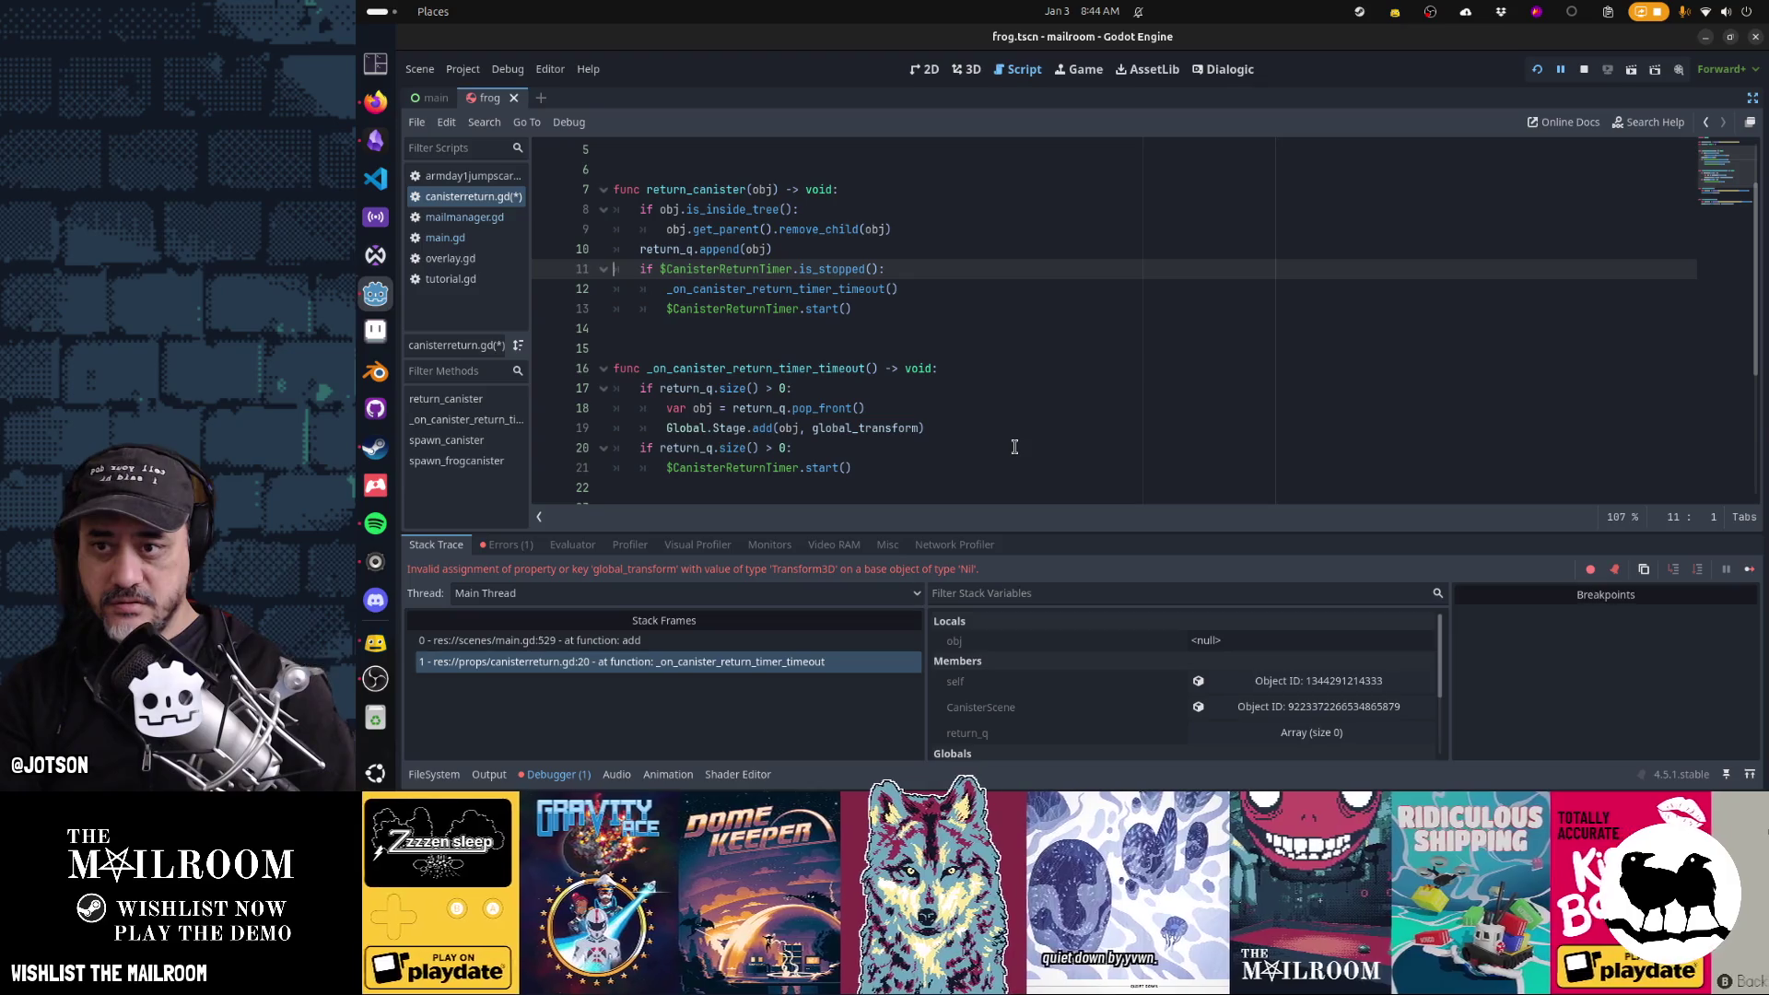
Move the is_stopped timer-start block to the top of return_canister and save the script
key("Down")
key("ctrl+k")
key("ctrl+x")
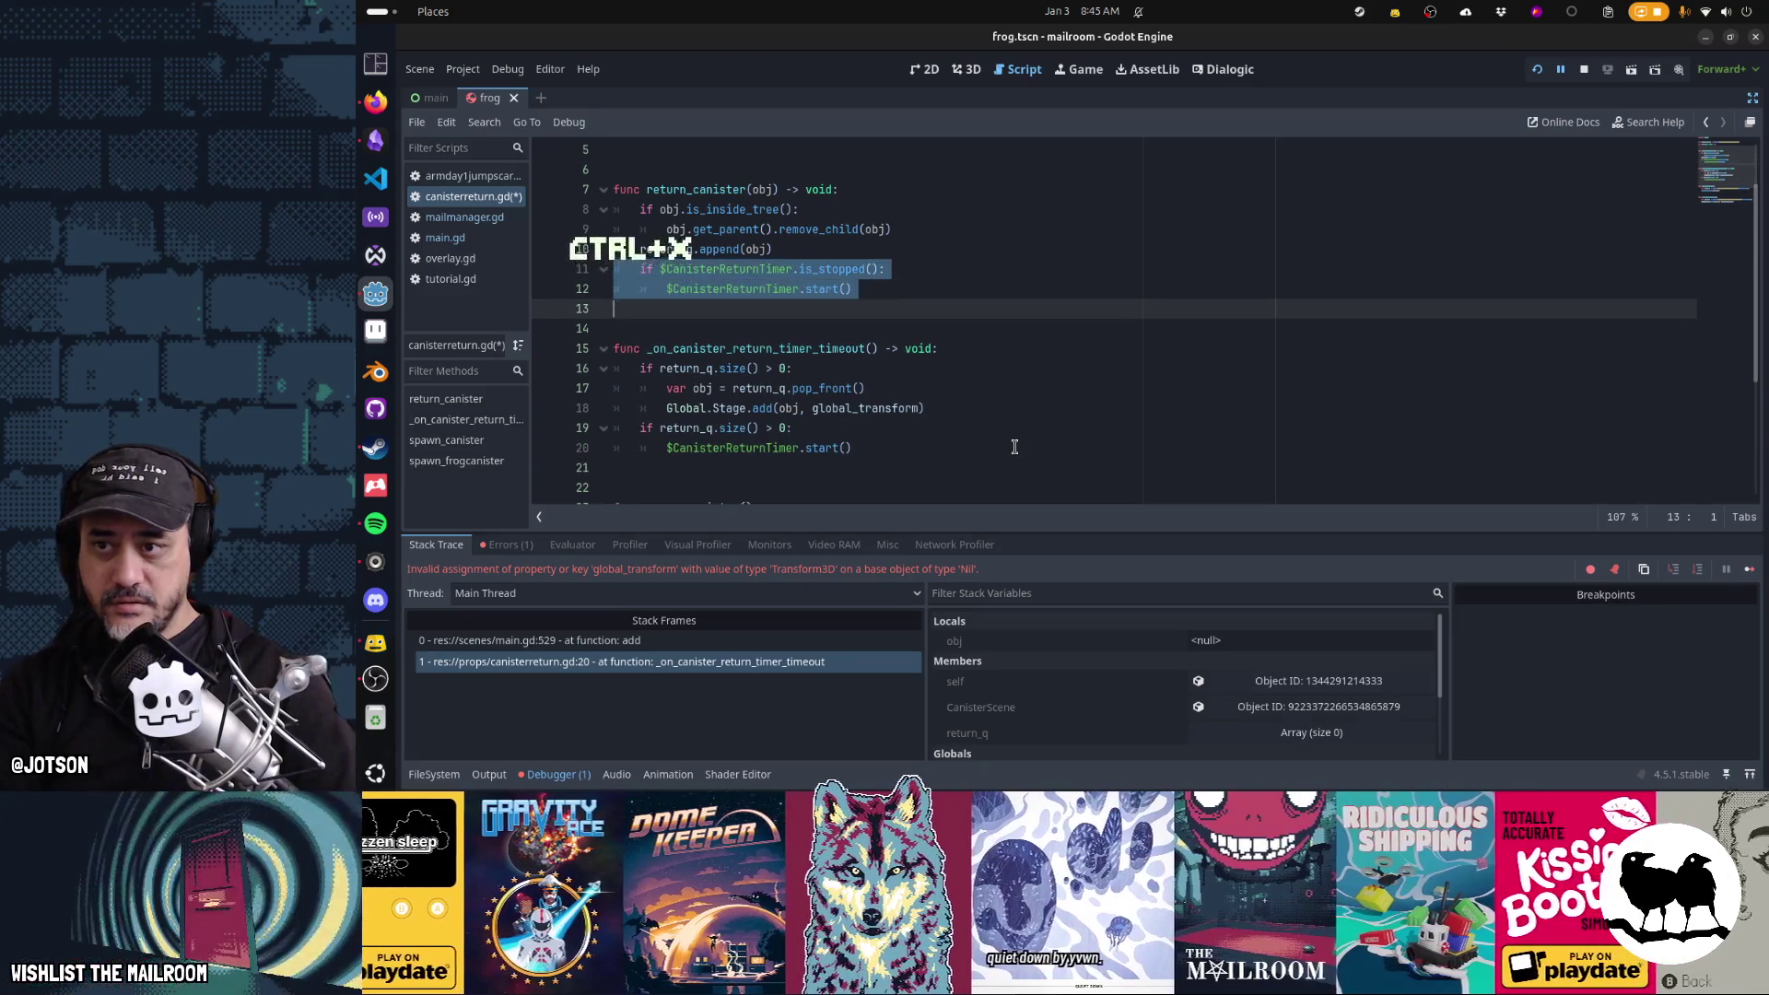
key("Up")
key("Up")
key("Up")
key("ctrl+v")
key("ctrl+s")
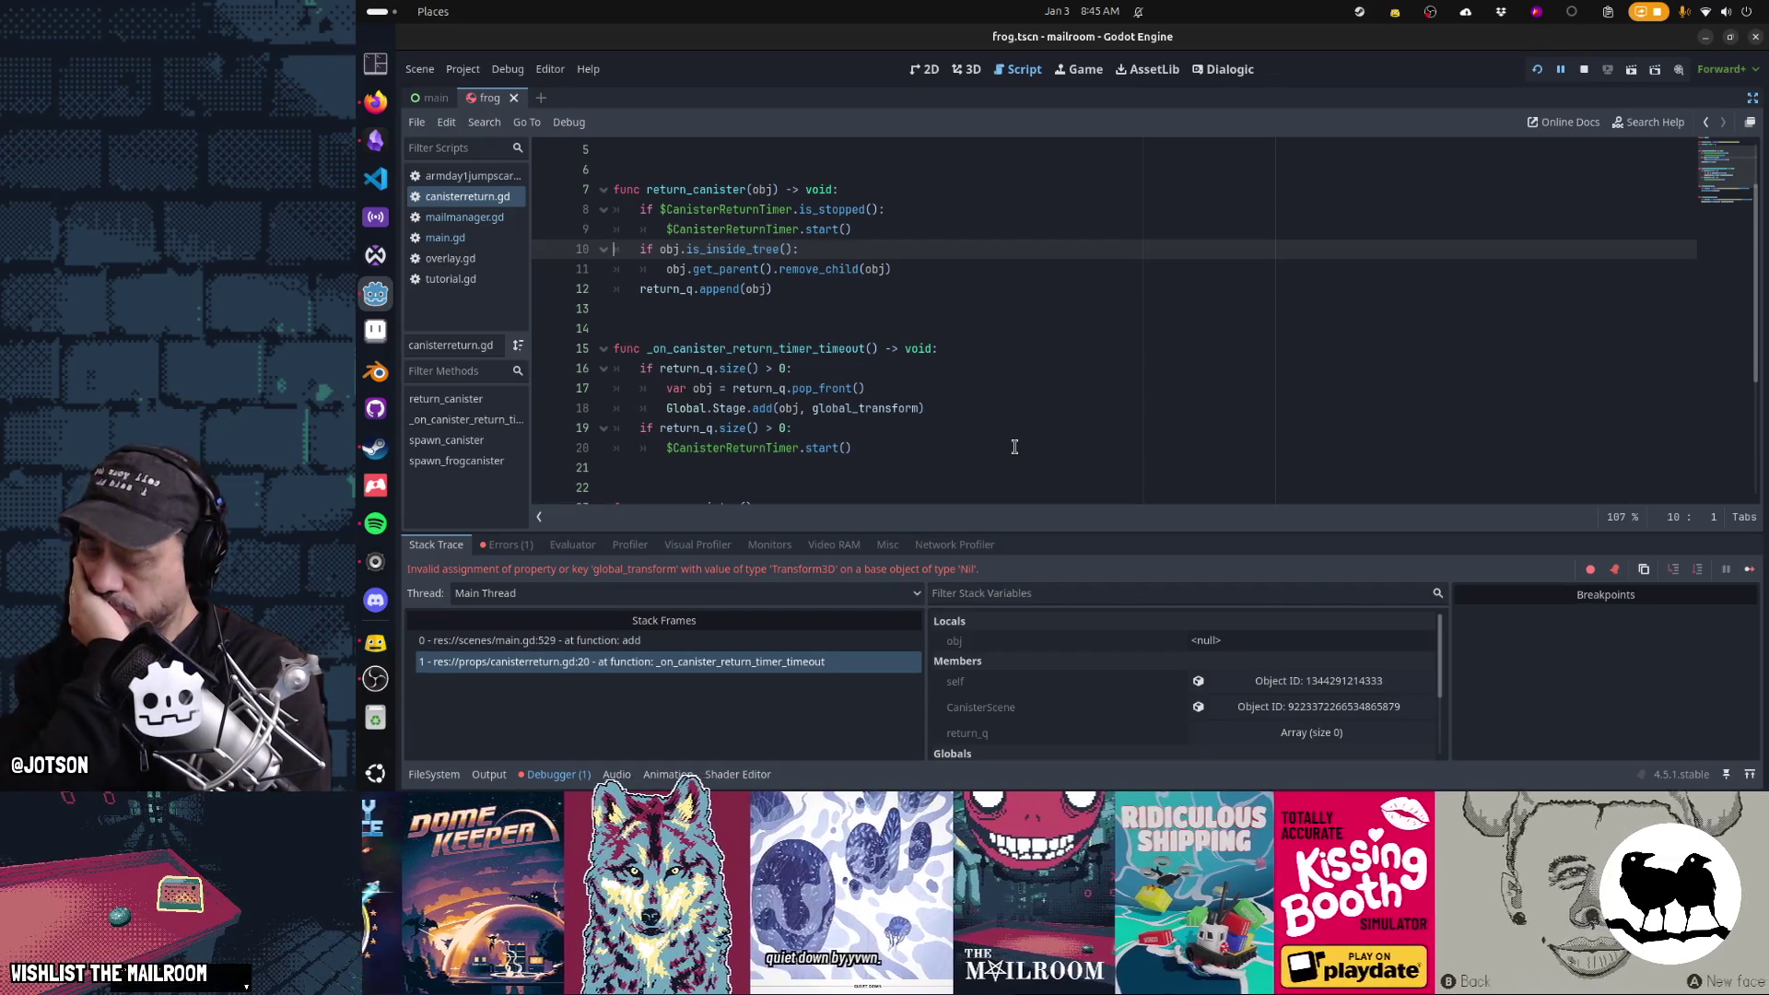
scroll(920, 457, "down", 4)
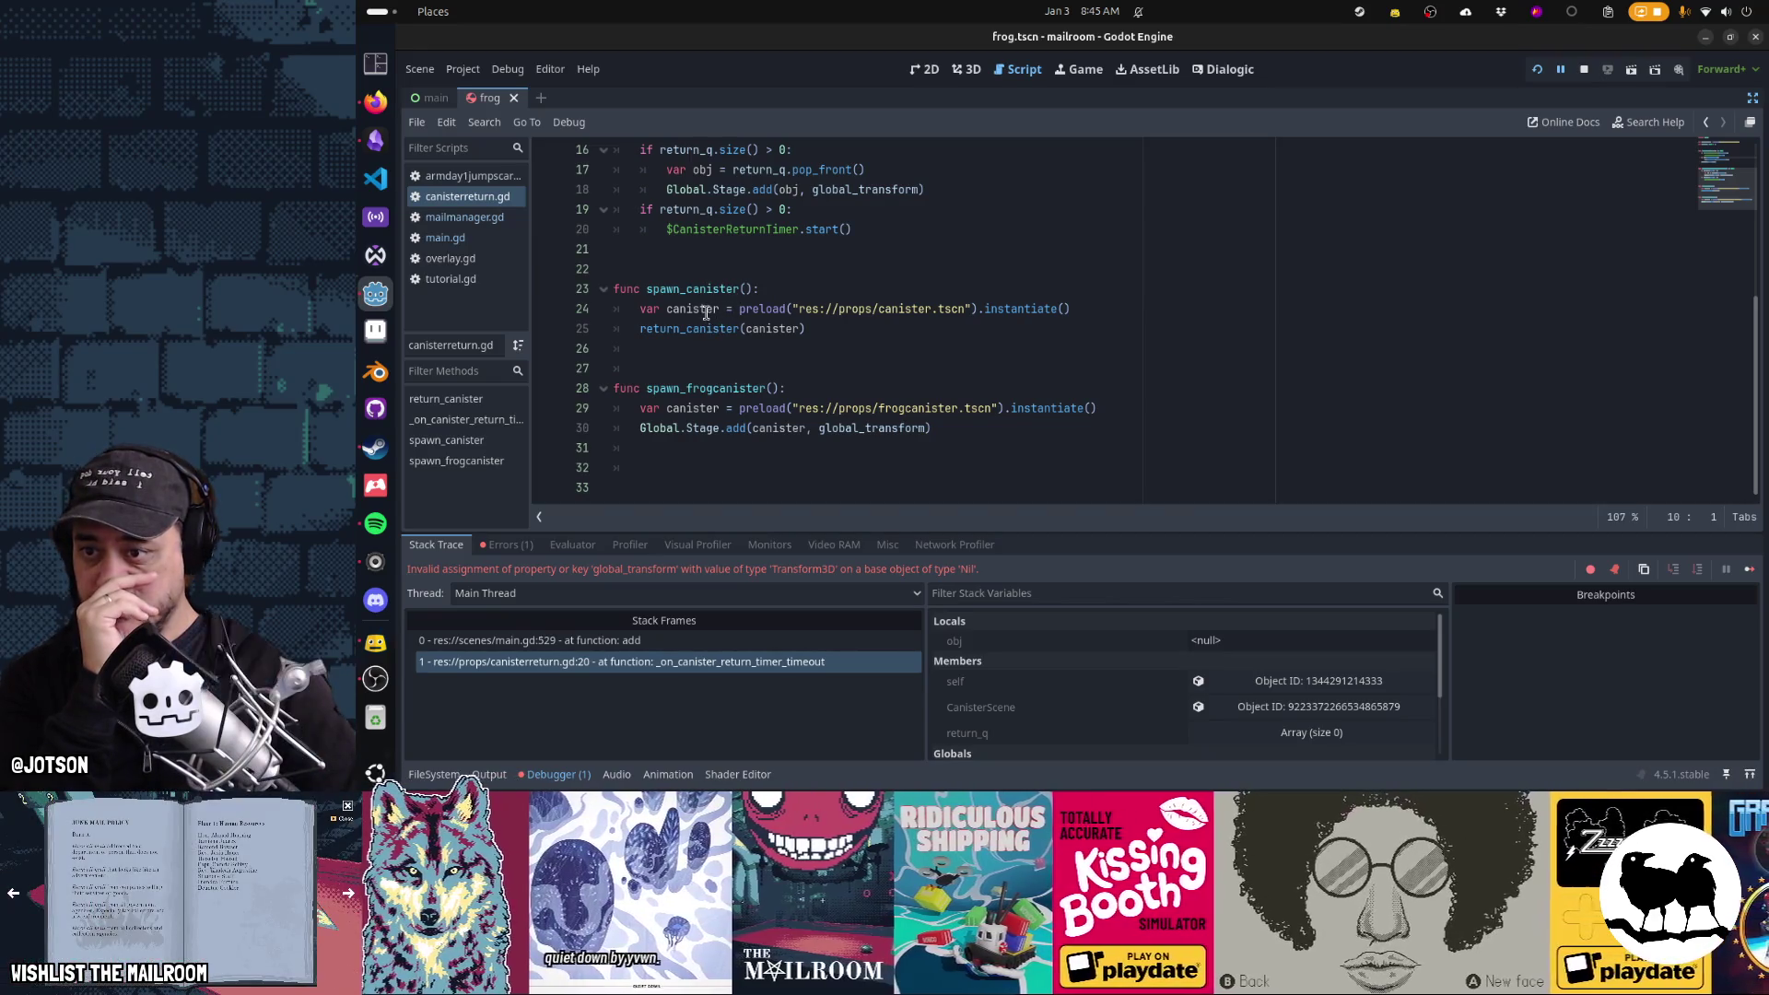
Inspect the return_canister call in spawn_canister and the stage-add call in spawn_frogcanister
left_click(958, 429)
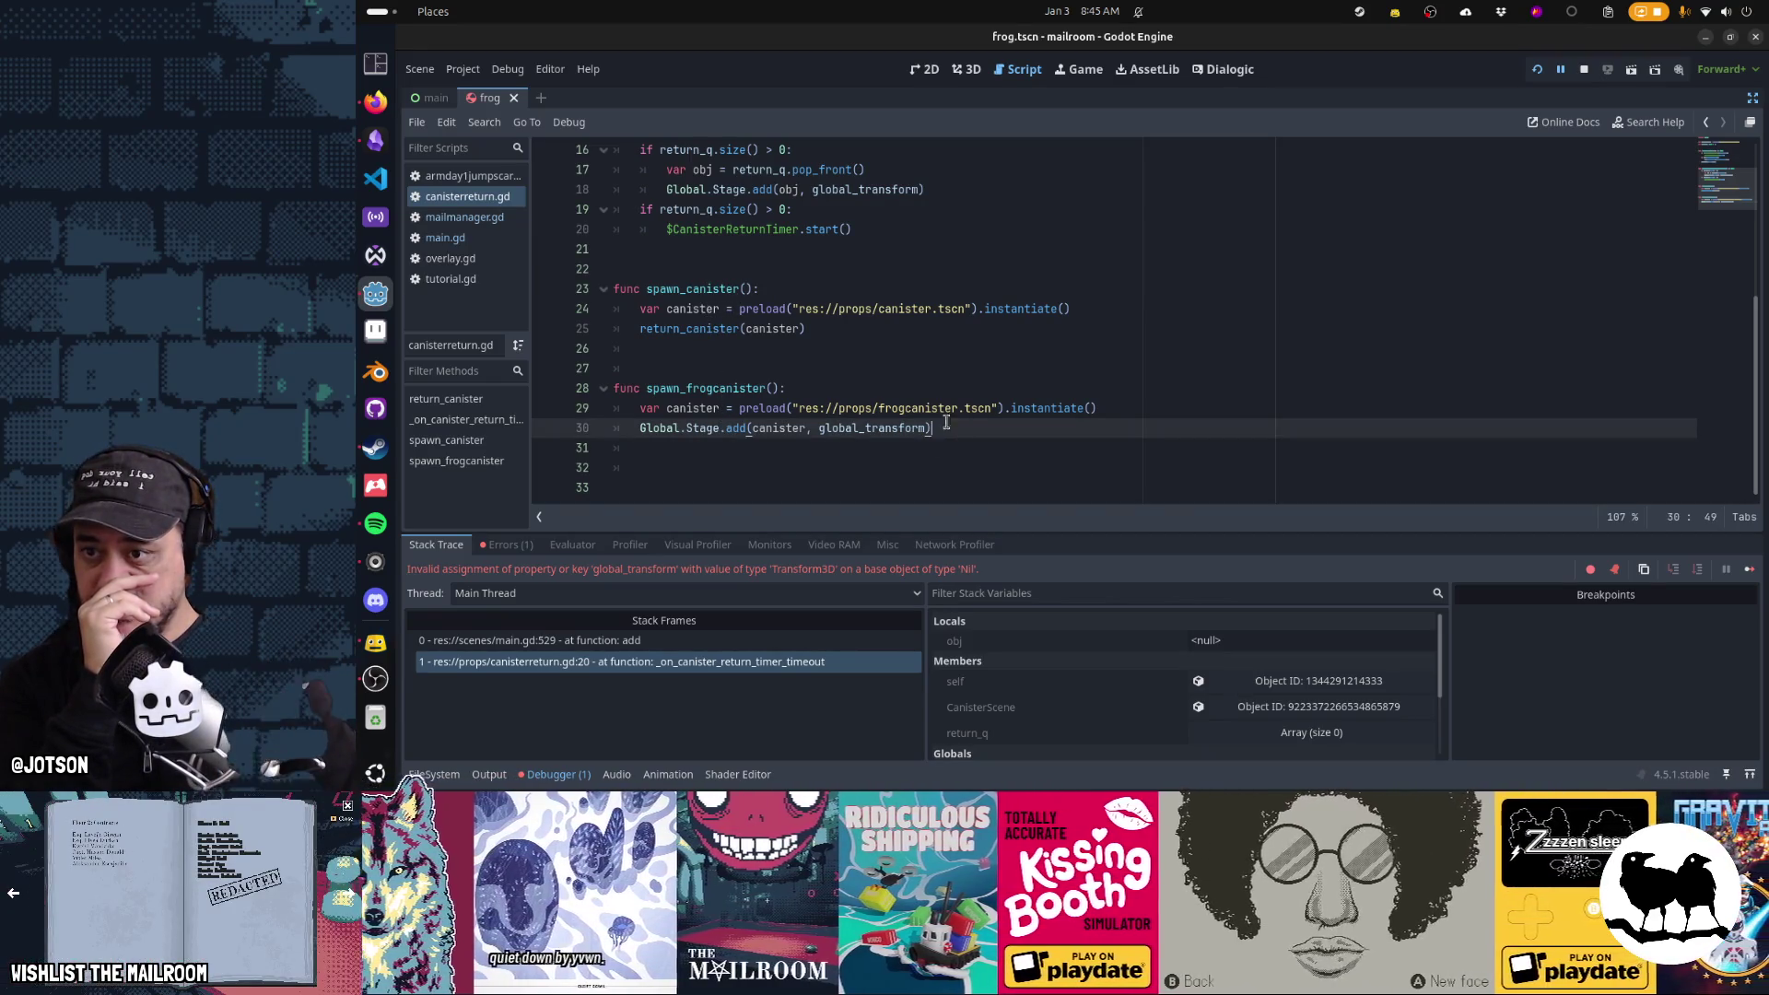
left_click(838, 333)
scroll(862, 433, "up", 5)
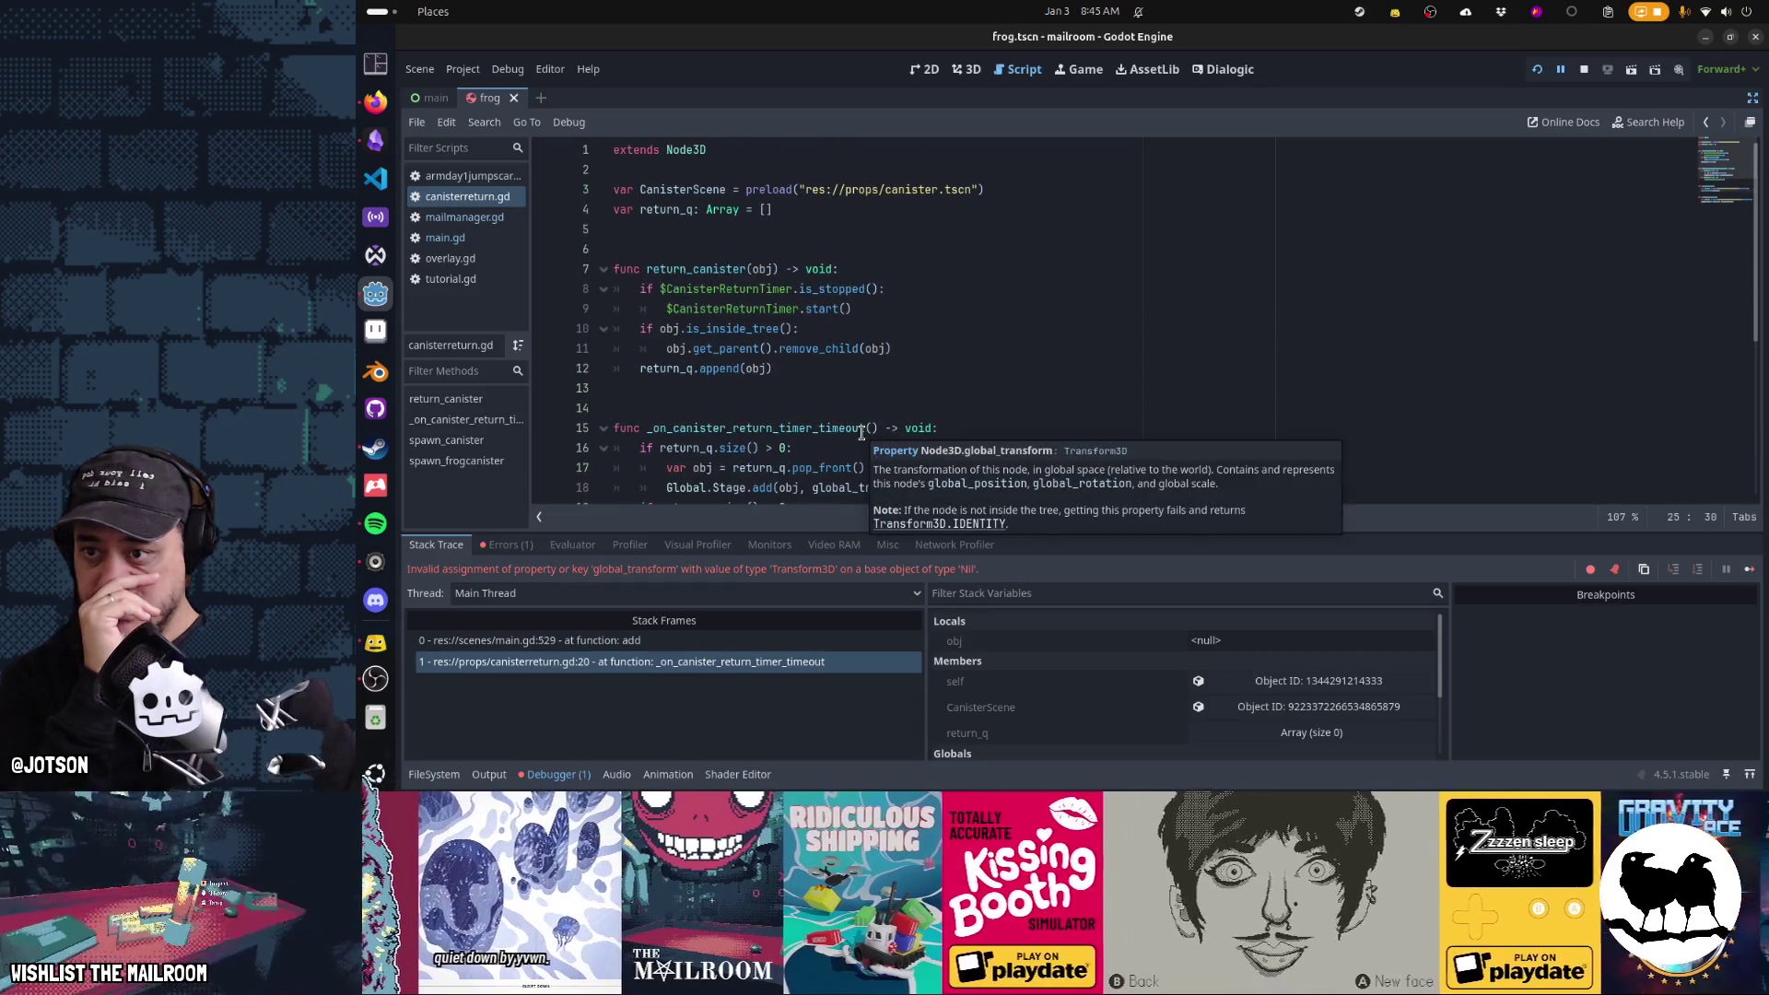
scroll(809, 405, "down", 4)
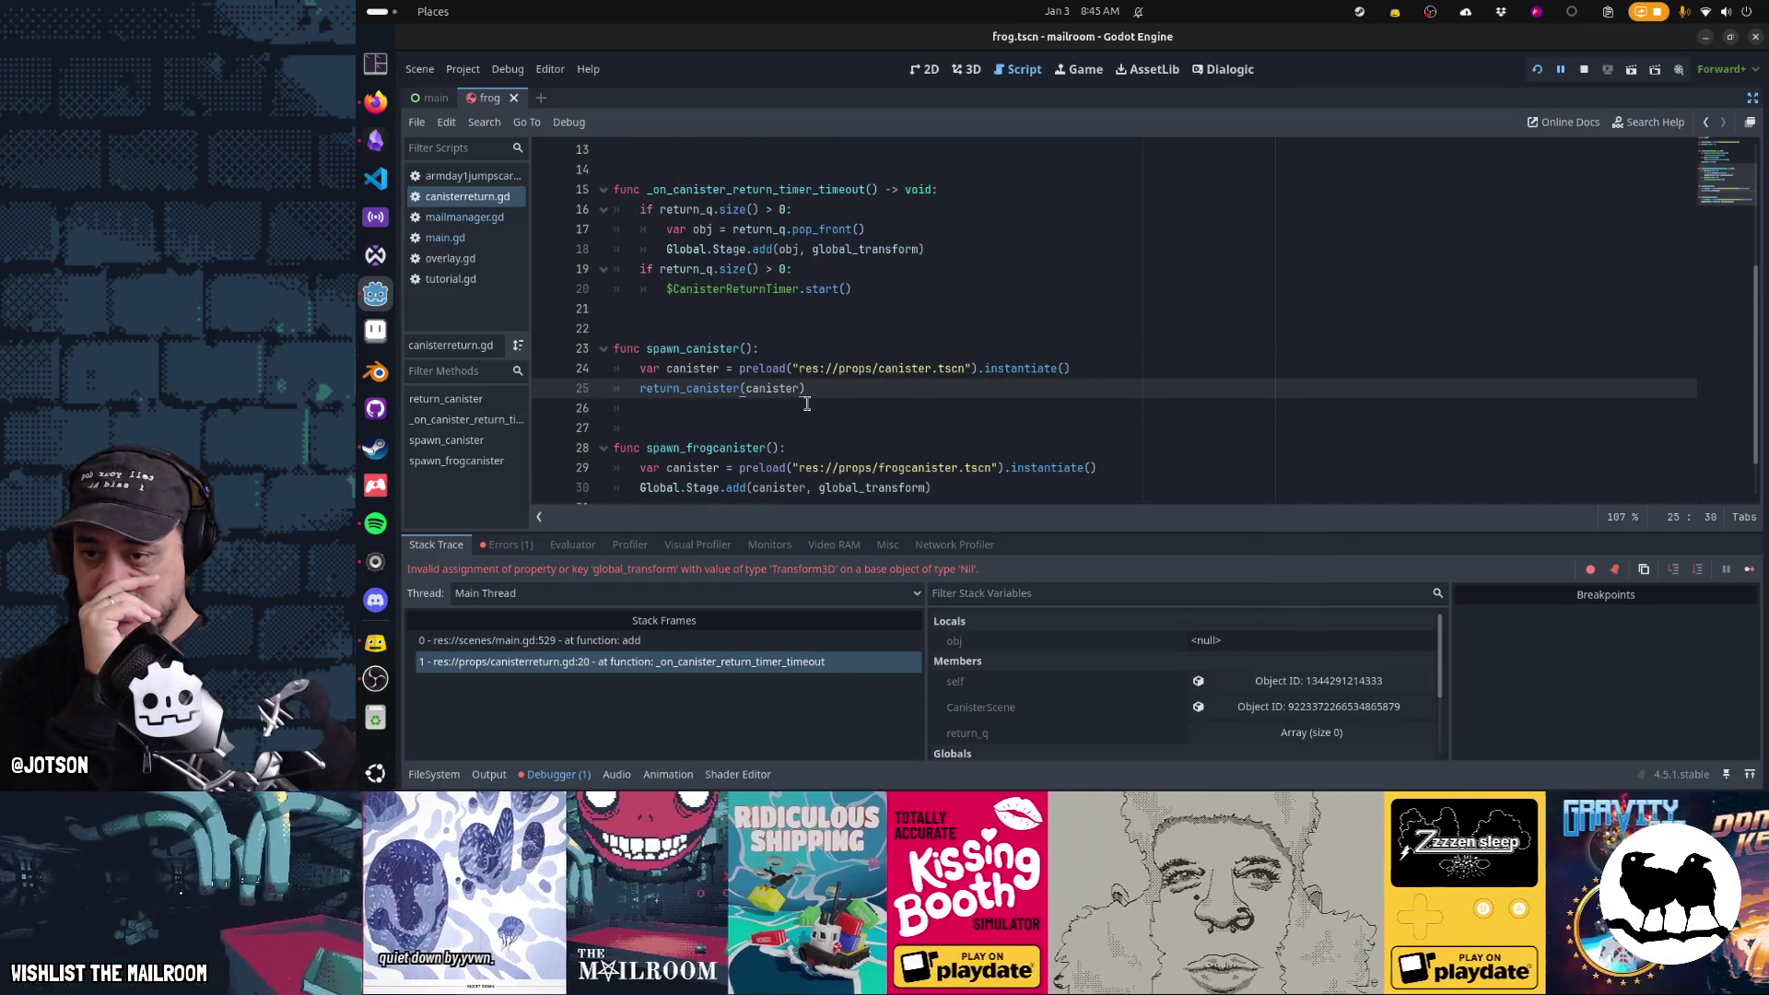
scroll(807, 403, "down", 1)
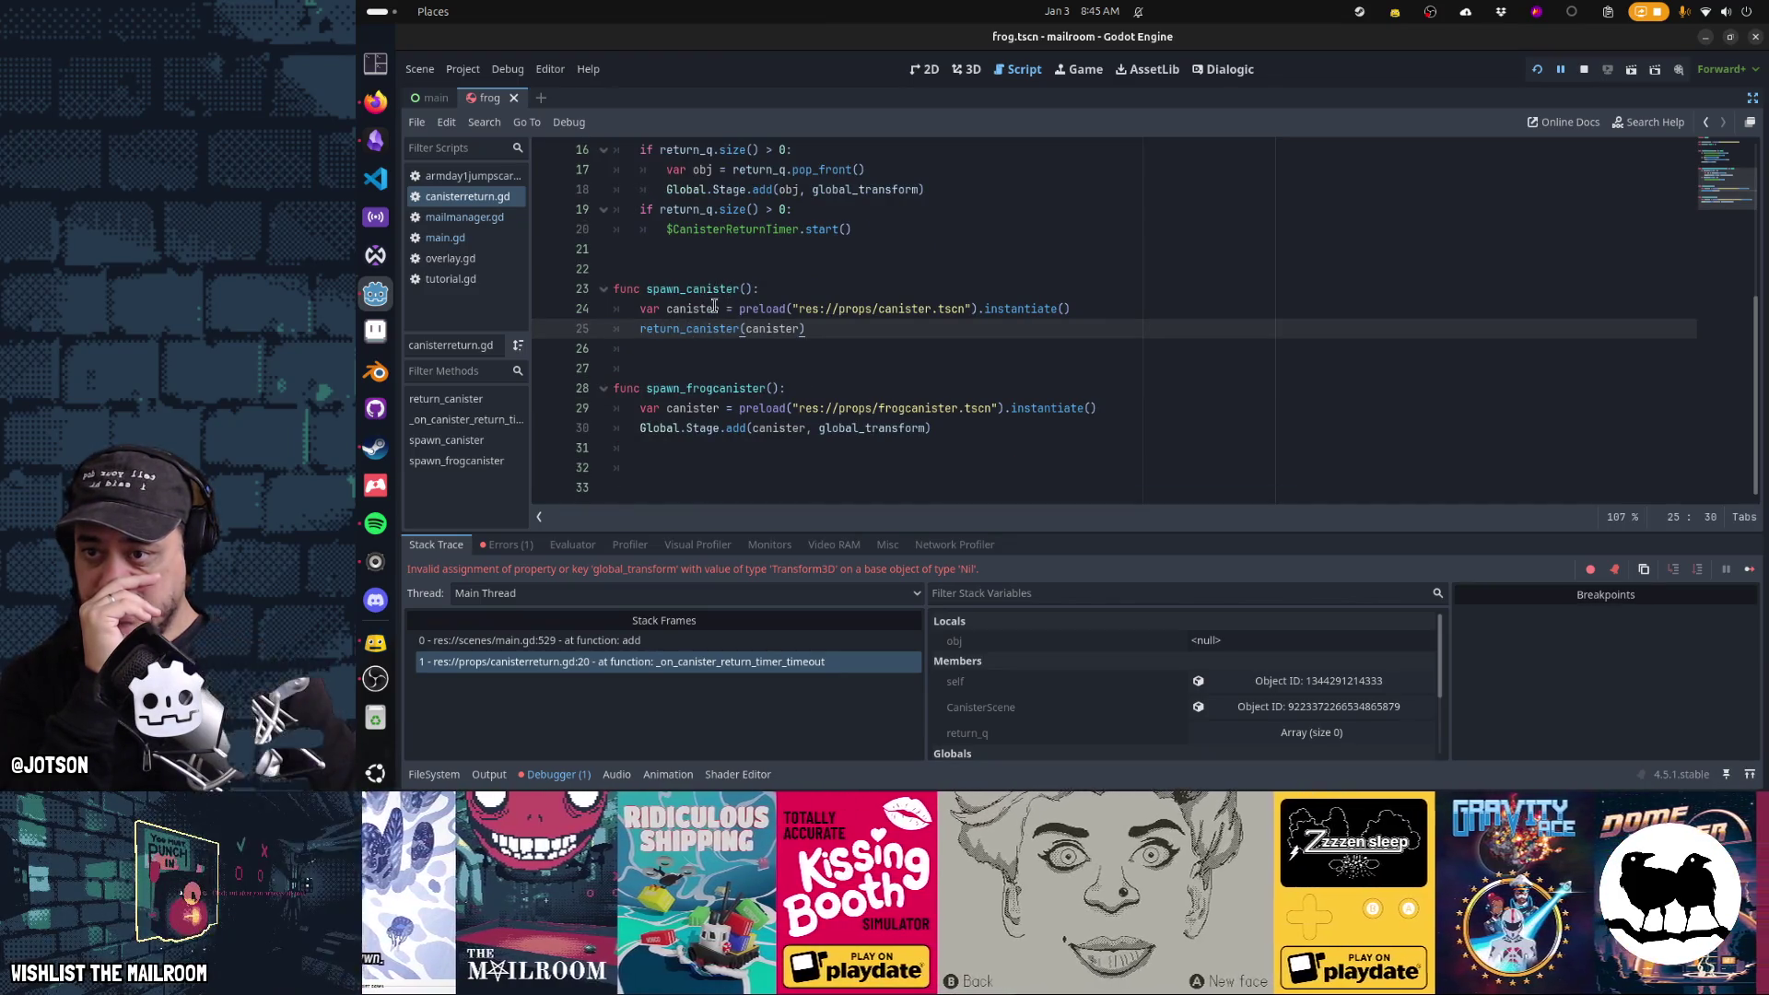
double_click(686, 328)
mouse_move(693, 428)
left_mouse_down()
mouse_move(968, 428)
mouse_move(999, 408)
mouse_move(1000, 428)
left_mouse_up()
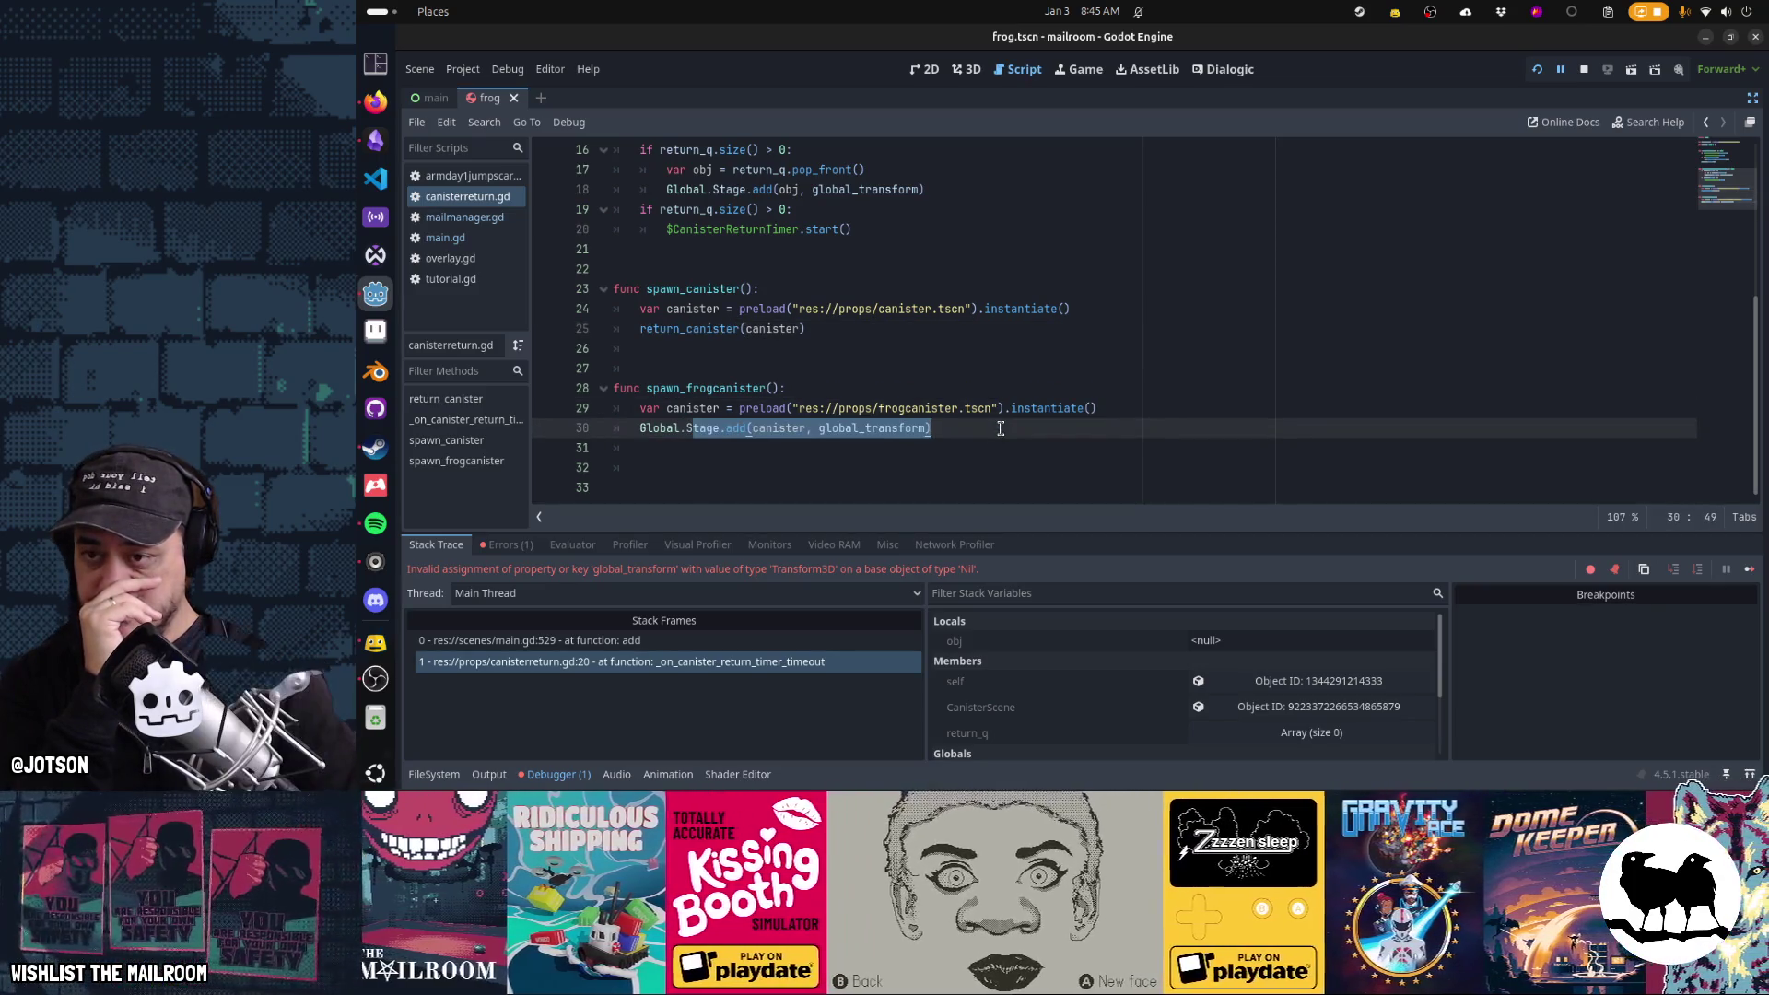
scroll(951, 414, "up", 2)
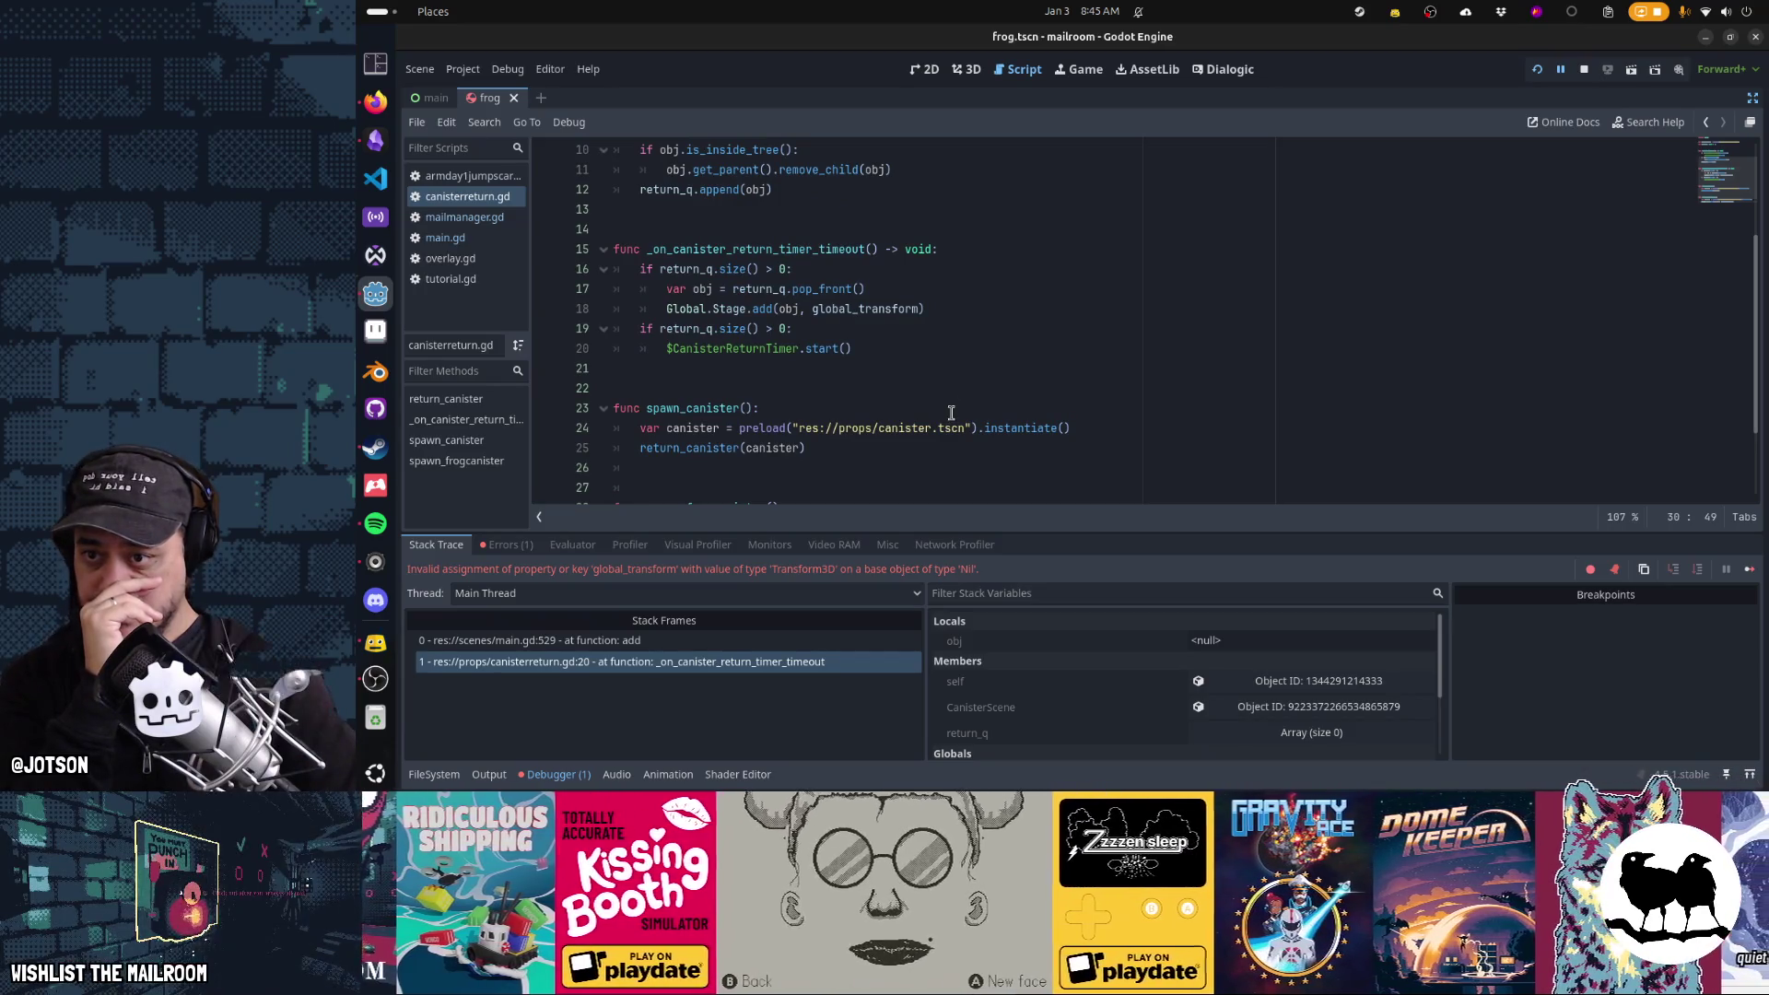
Copy the stage-add line into spawn_canister using canister instead of obj, removing the return_canister call
left_click(944, 313)
key("shift+Home")
key("ctrl+c")
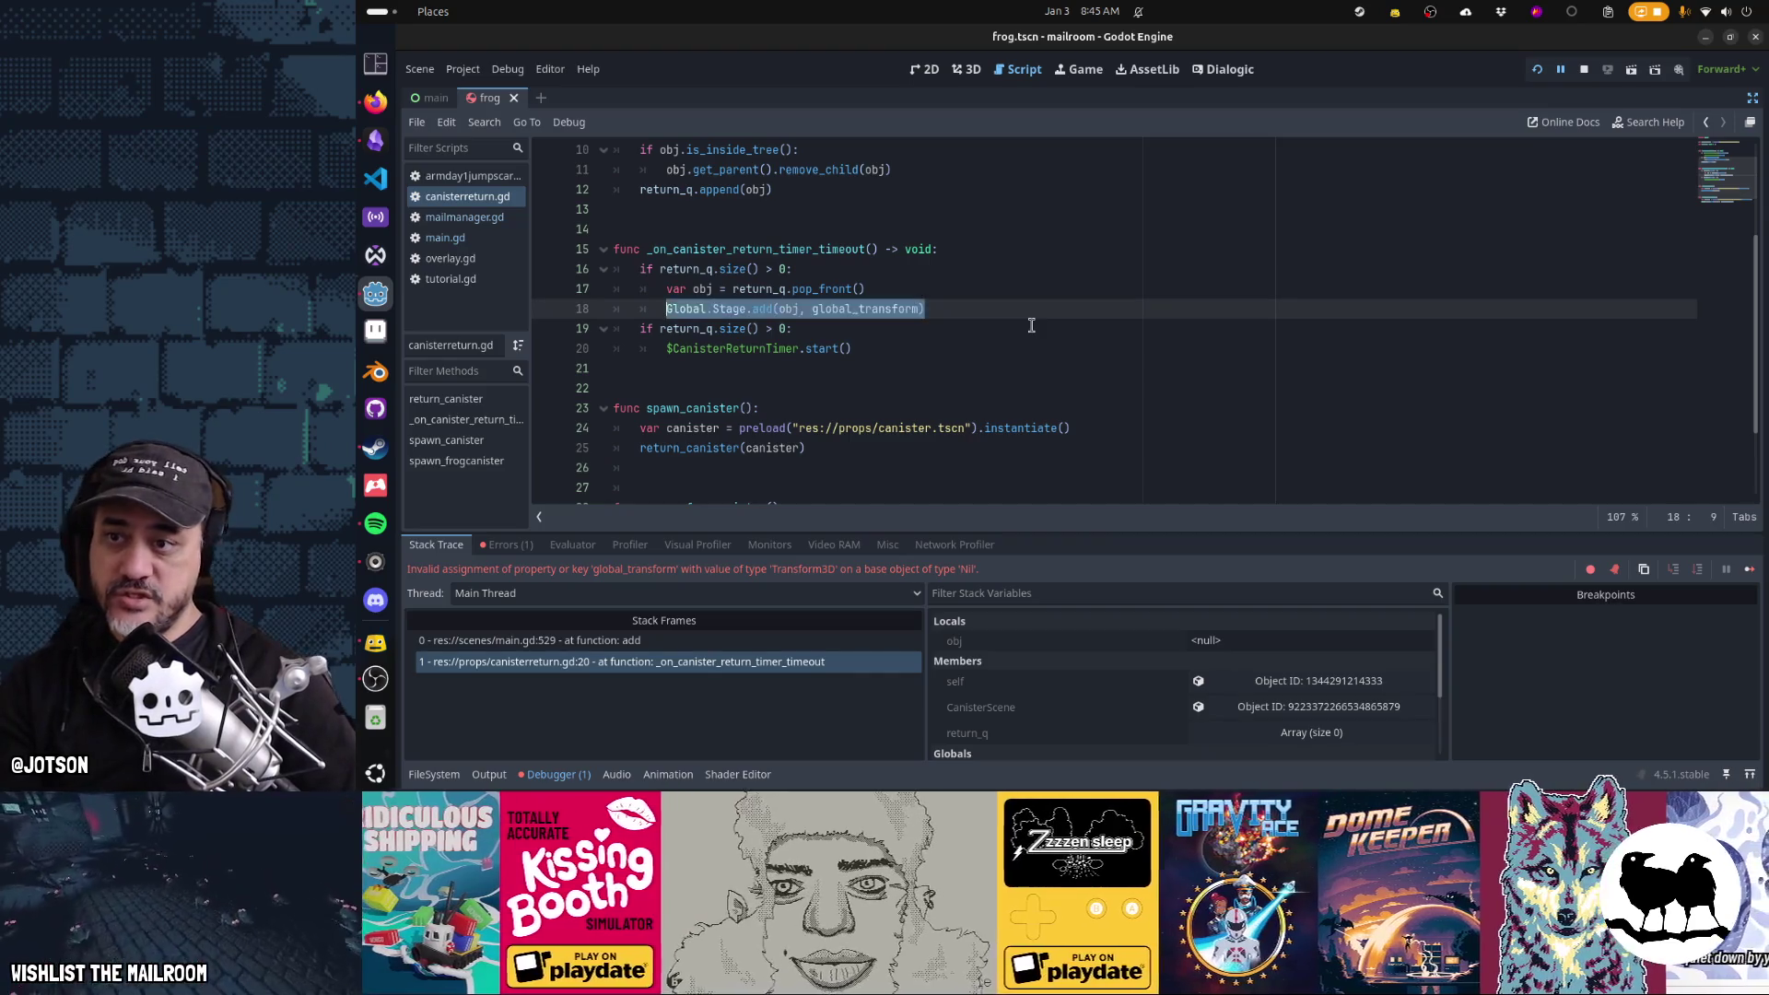
key("Down")
key("Down")
key("Down")
key("Down")
key("Down")
key("Down")
key("End")
key("Return")
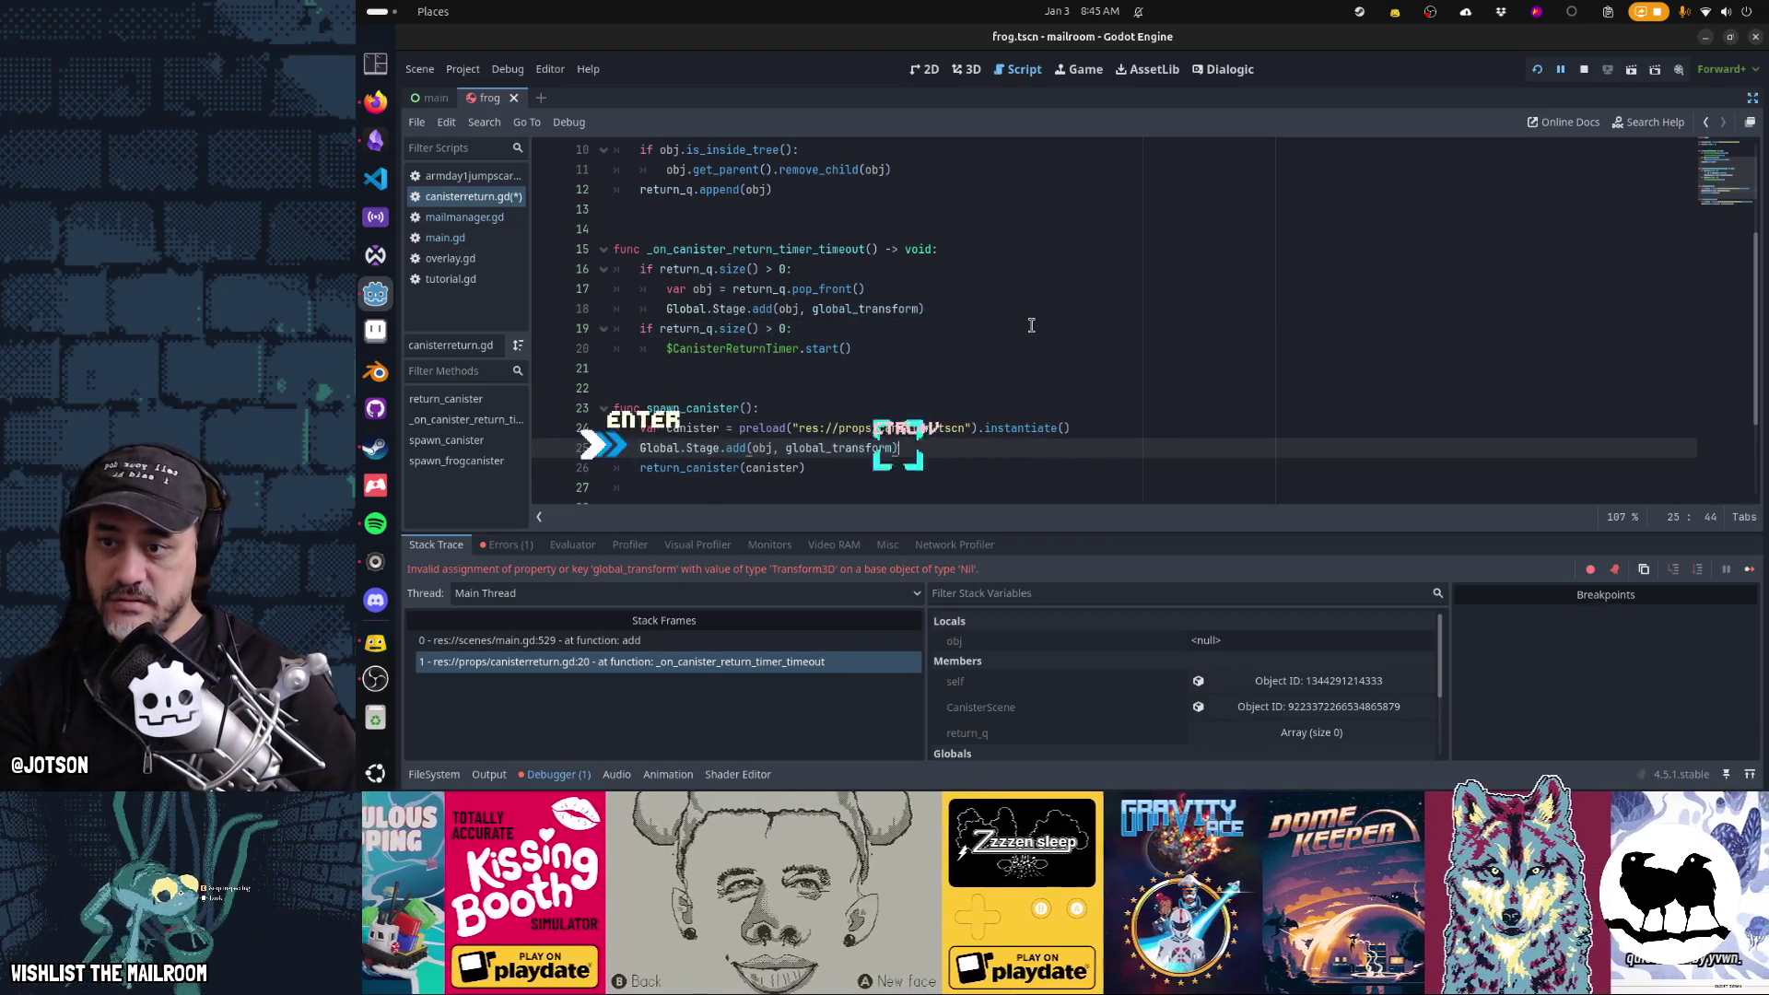
key("ctrl+v")
key("ctrl+Right")
key("ctrl+Right")
key("ctrl+Right")
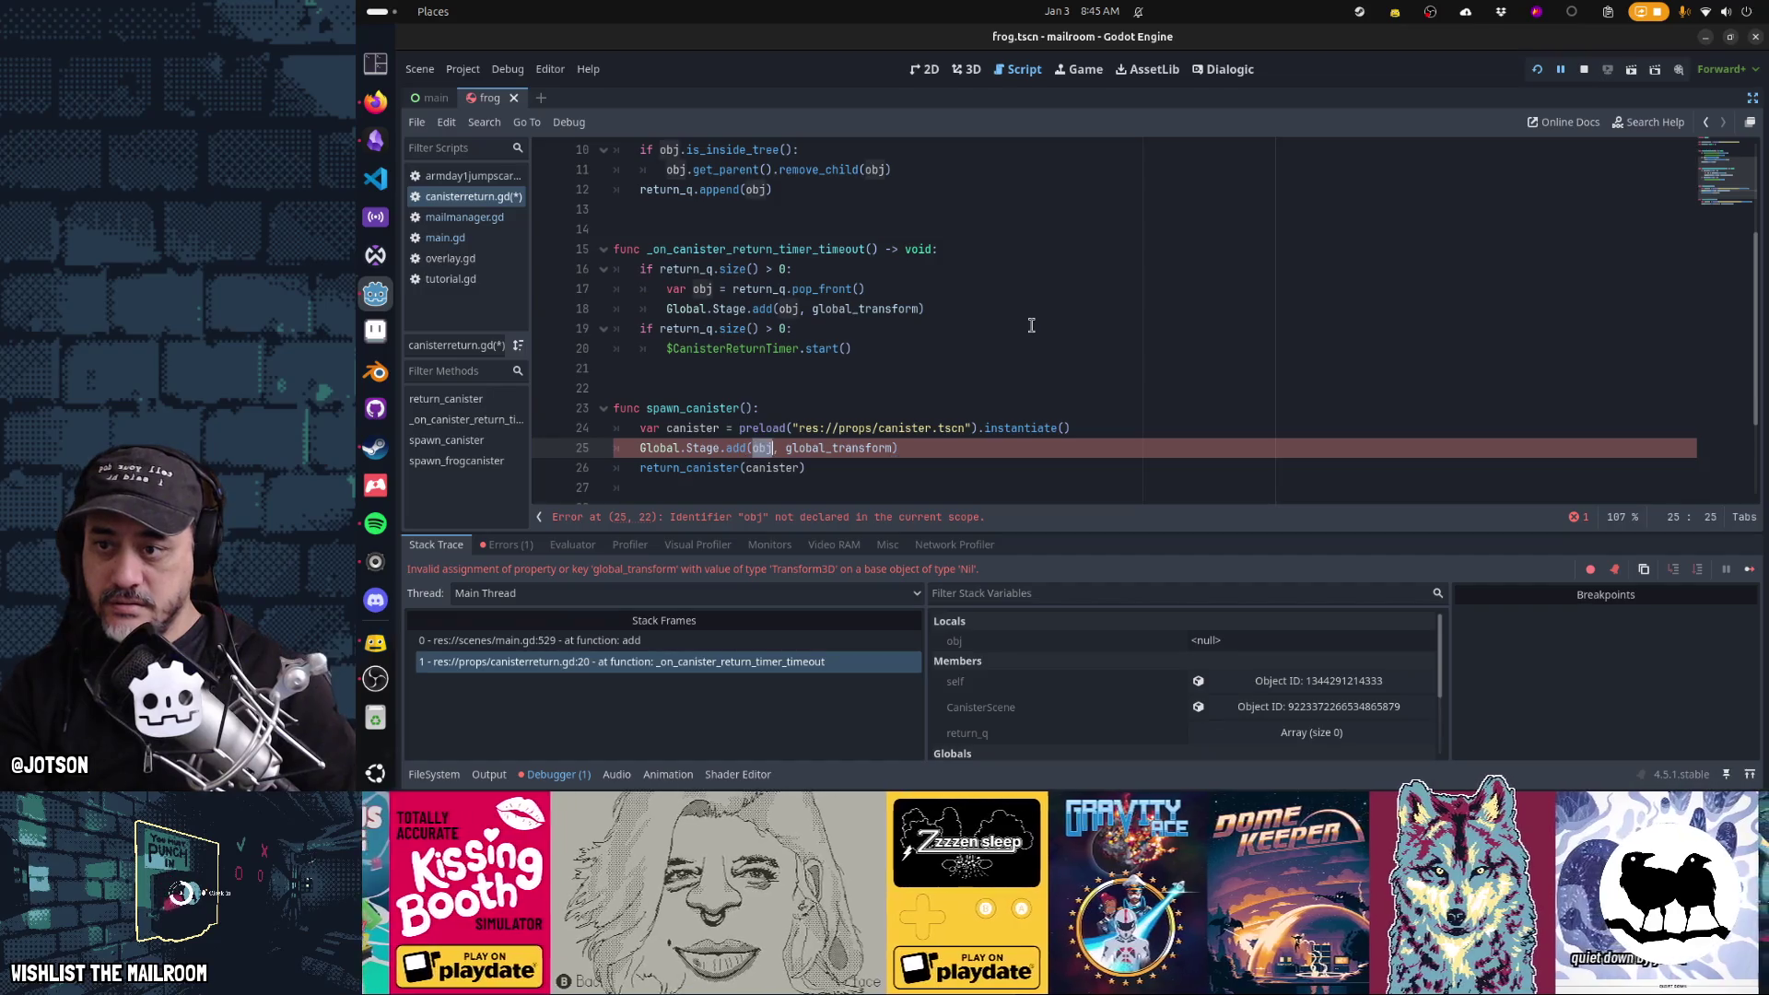
key("BackSpace")
key("BackSpace")
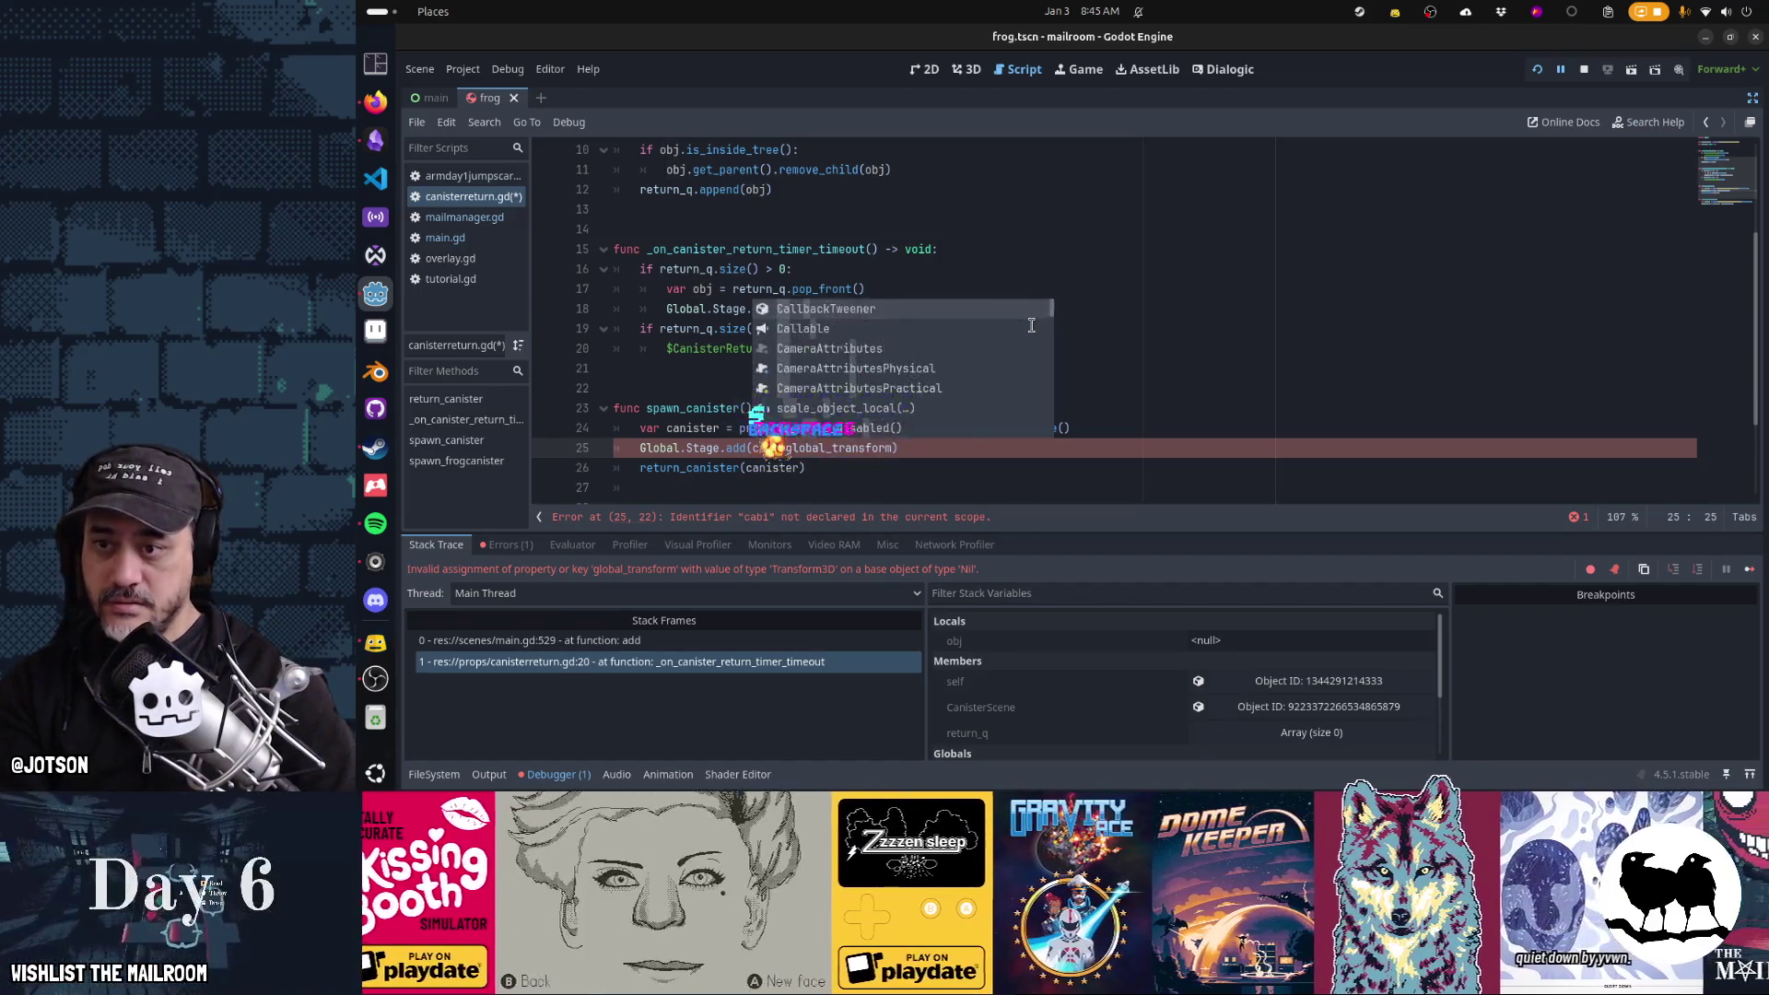
key("Return")
key("Down")
key("ctrl+x")
Search all project files for spawn_canister
key("Up")
key("Up")
key("Up")
key("ctrl+Right")
key("ctrl+shift+Right")
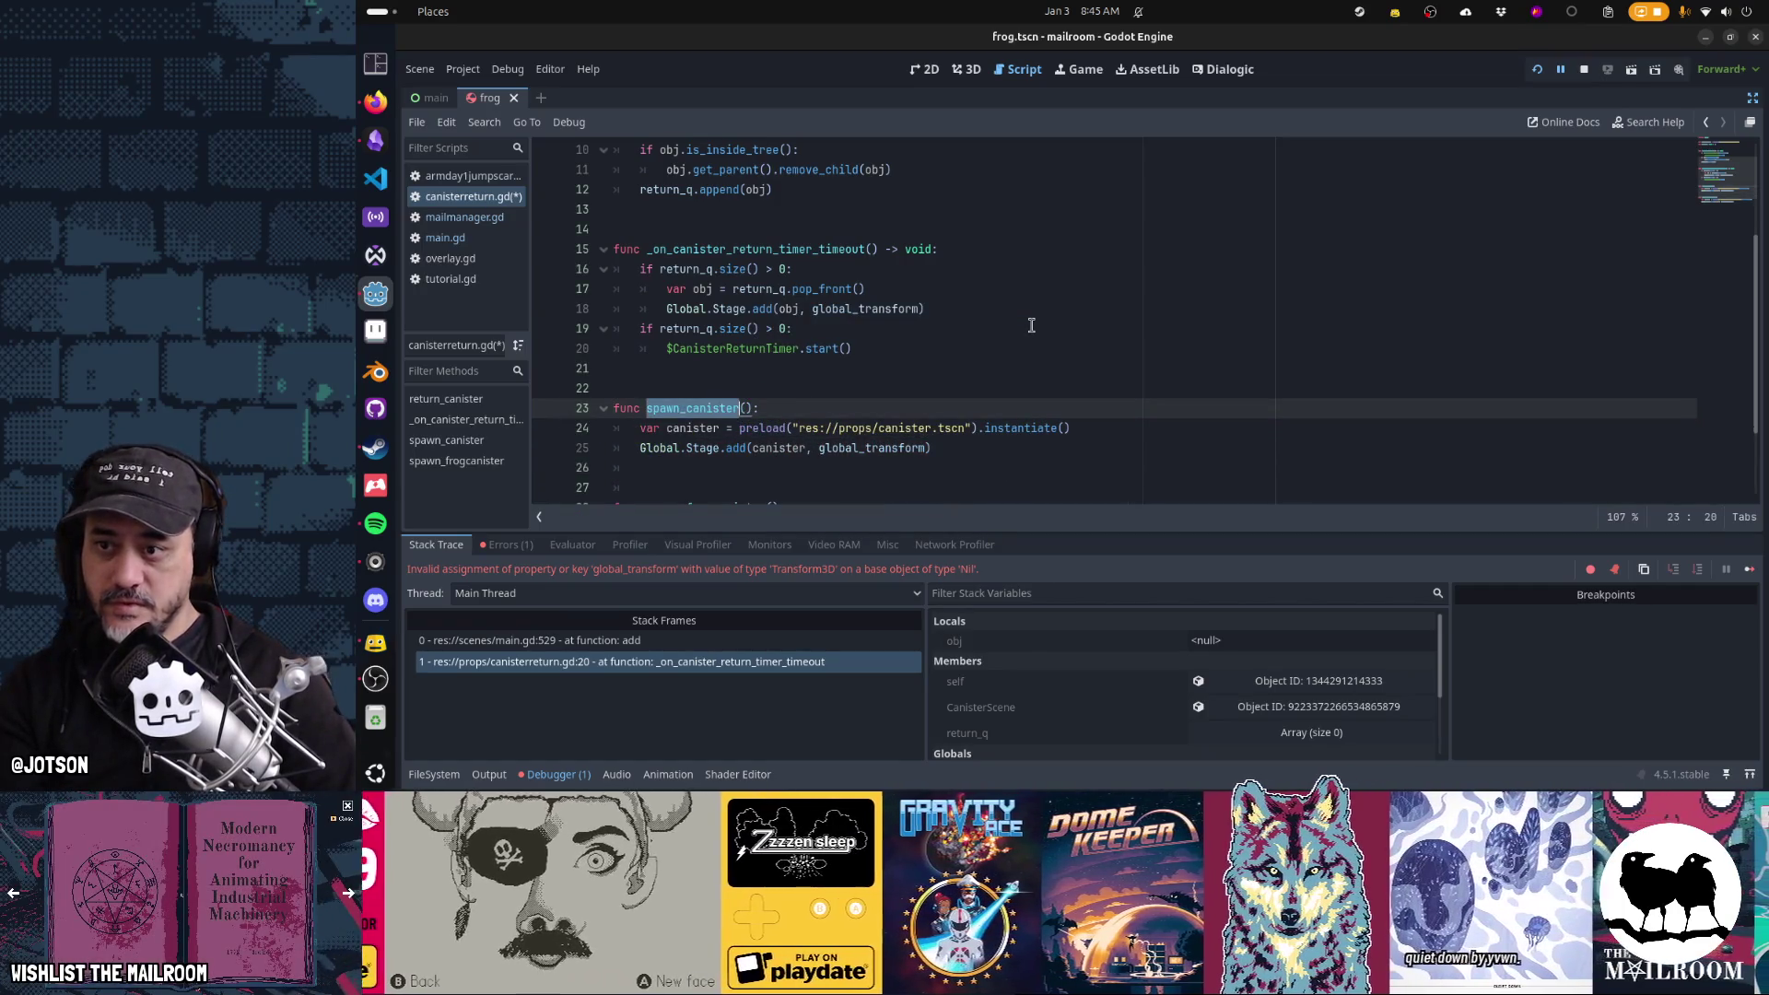
key("ctrl+shift+f")
key("Return")
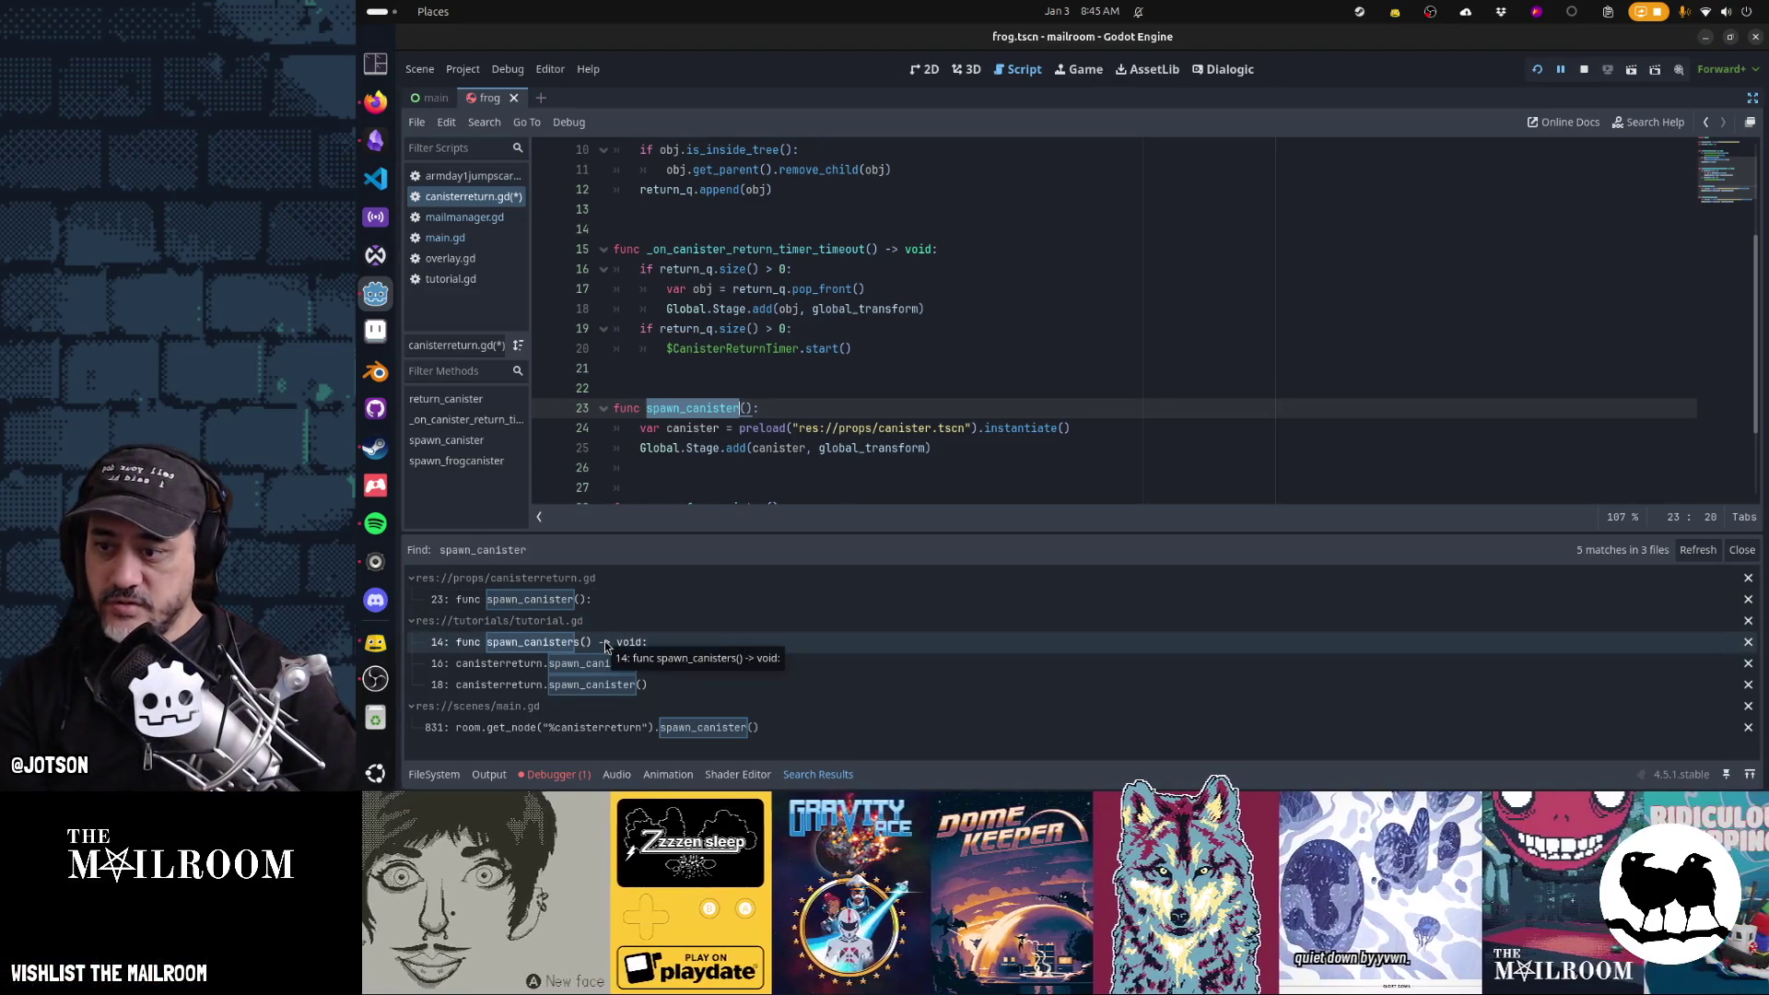
Check the spawn_canister calls in main.gd and tutorial.gd, then return to its definition
left_click(604, 727)
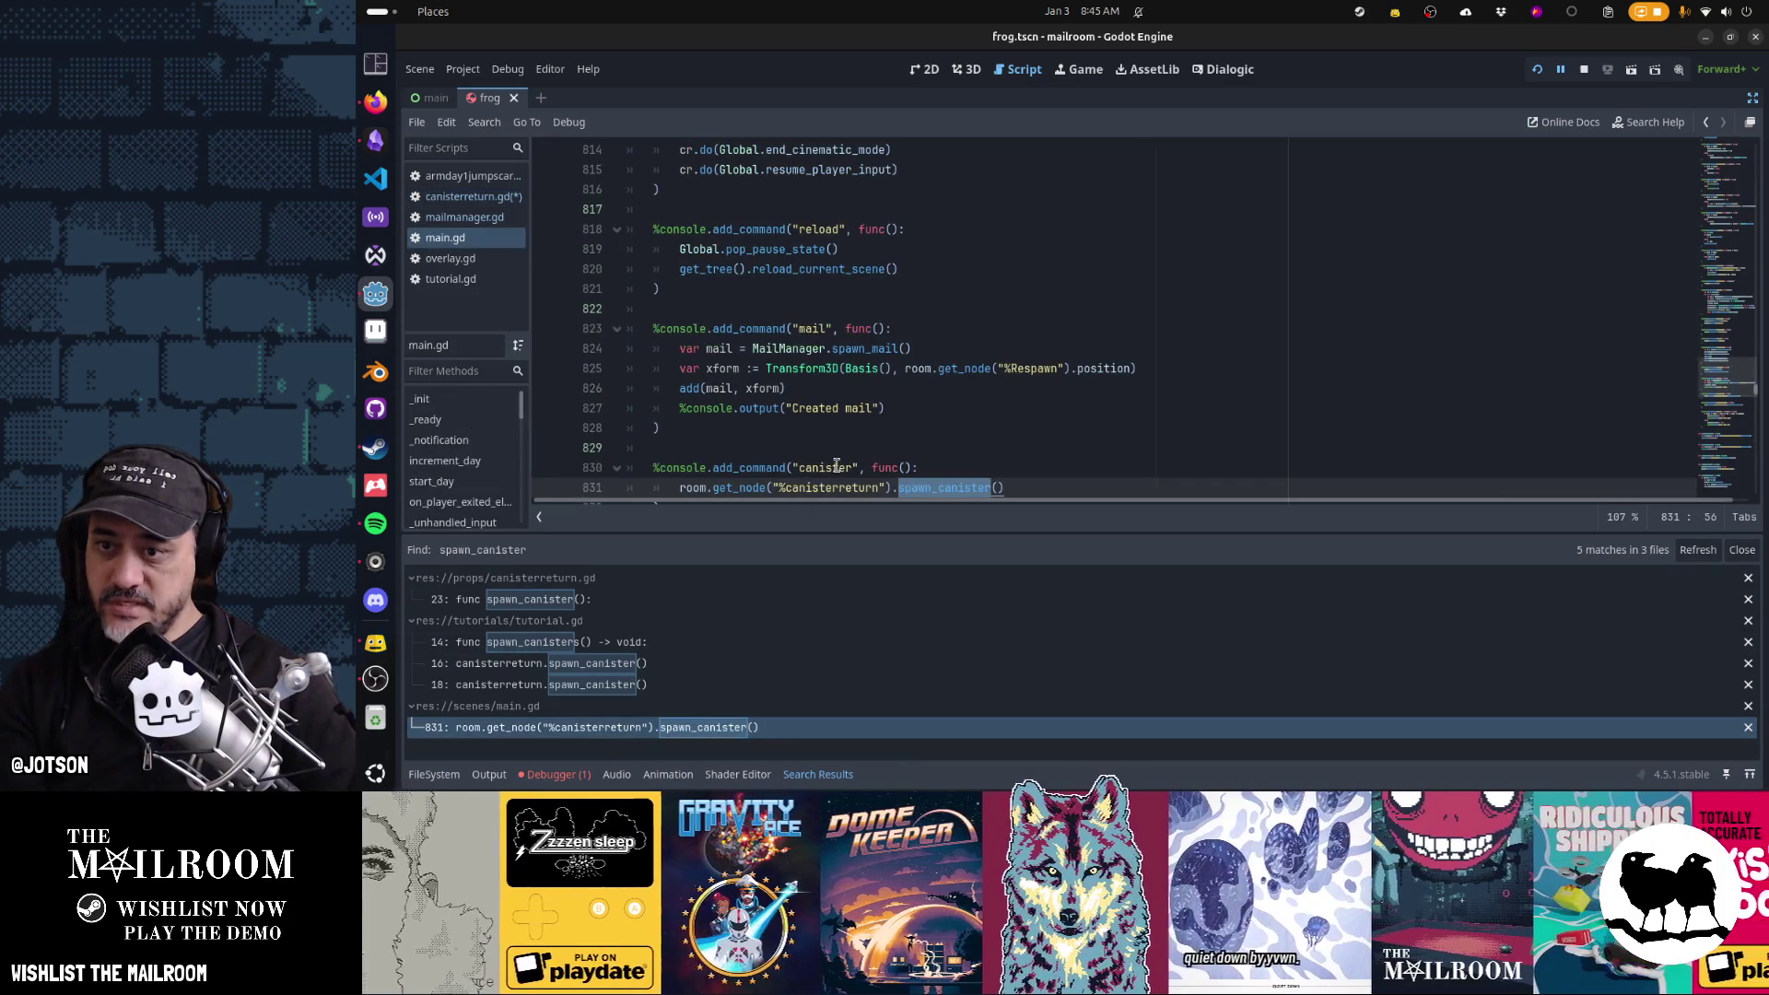
left_click(606, 662)
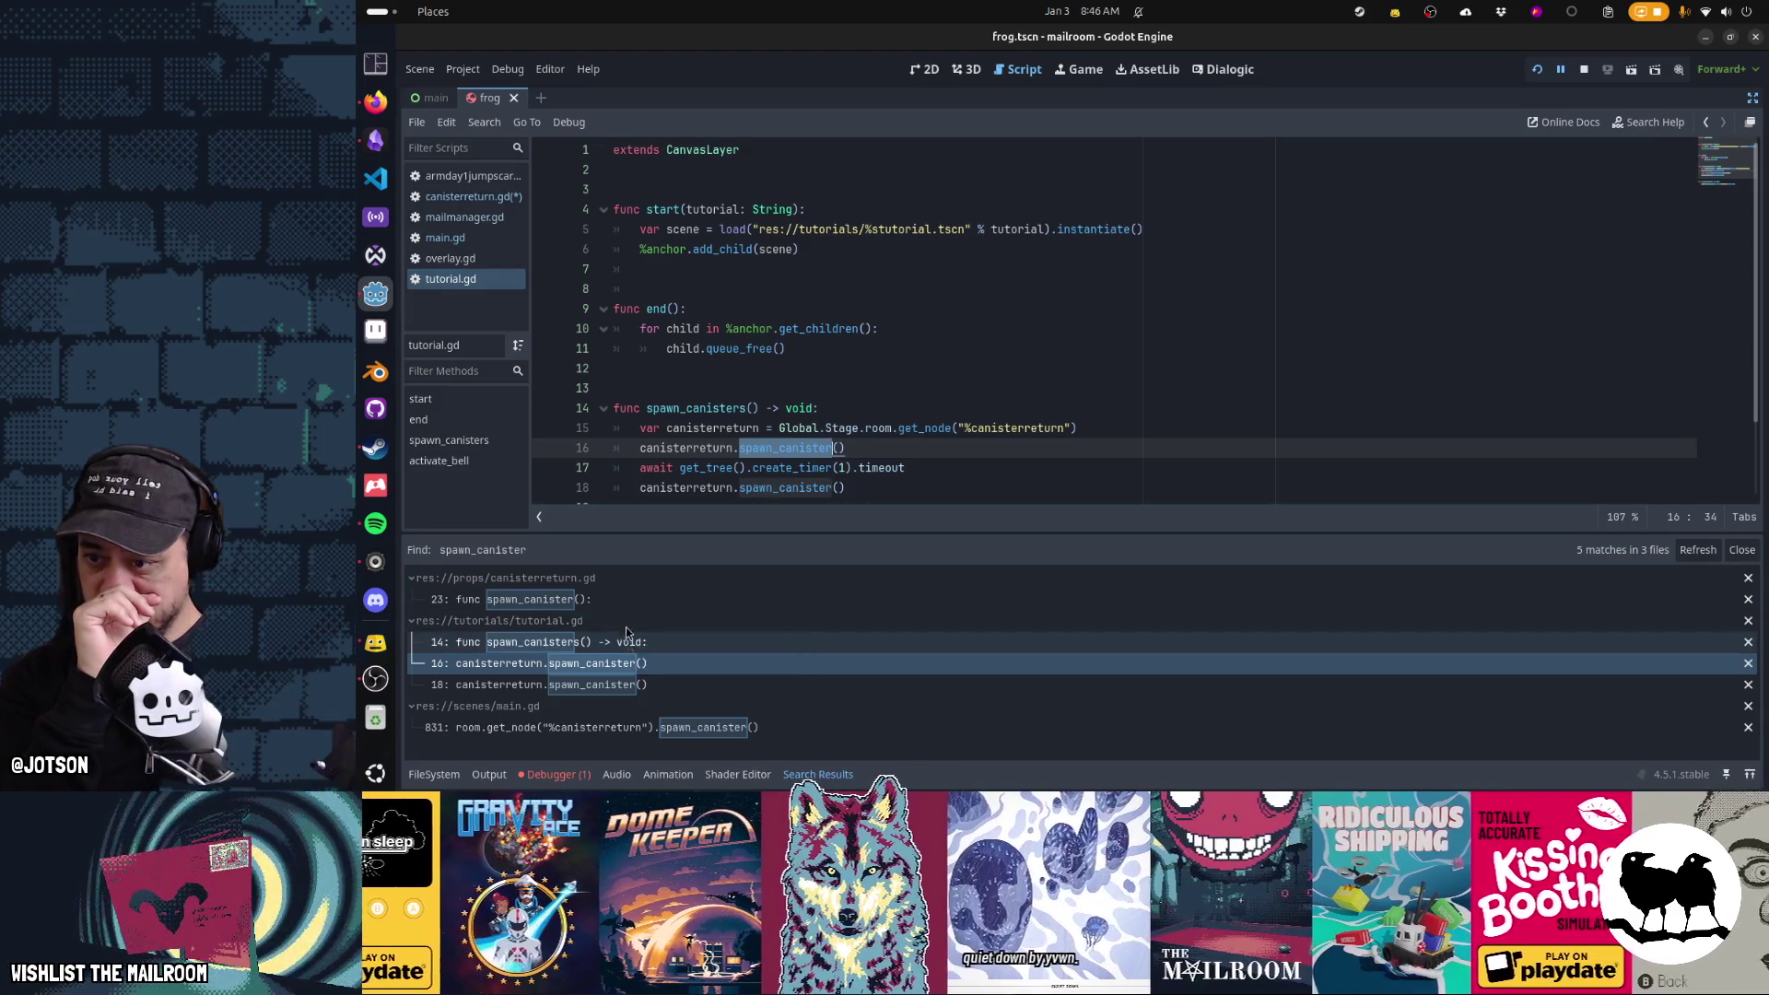
left_click(691, 599)
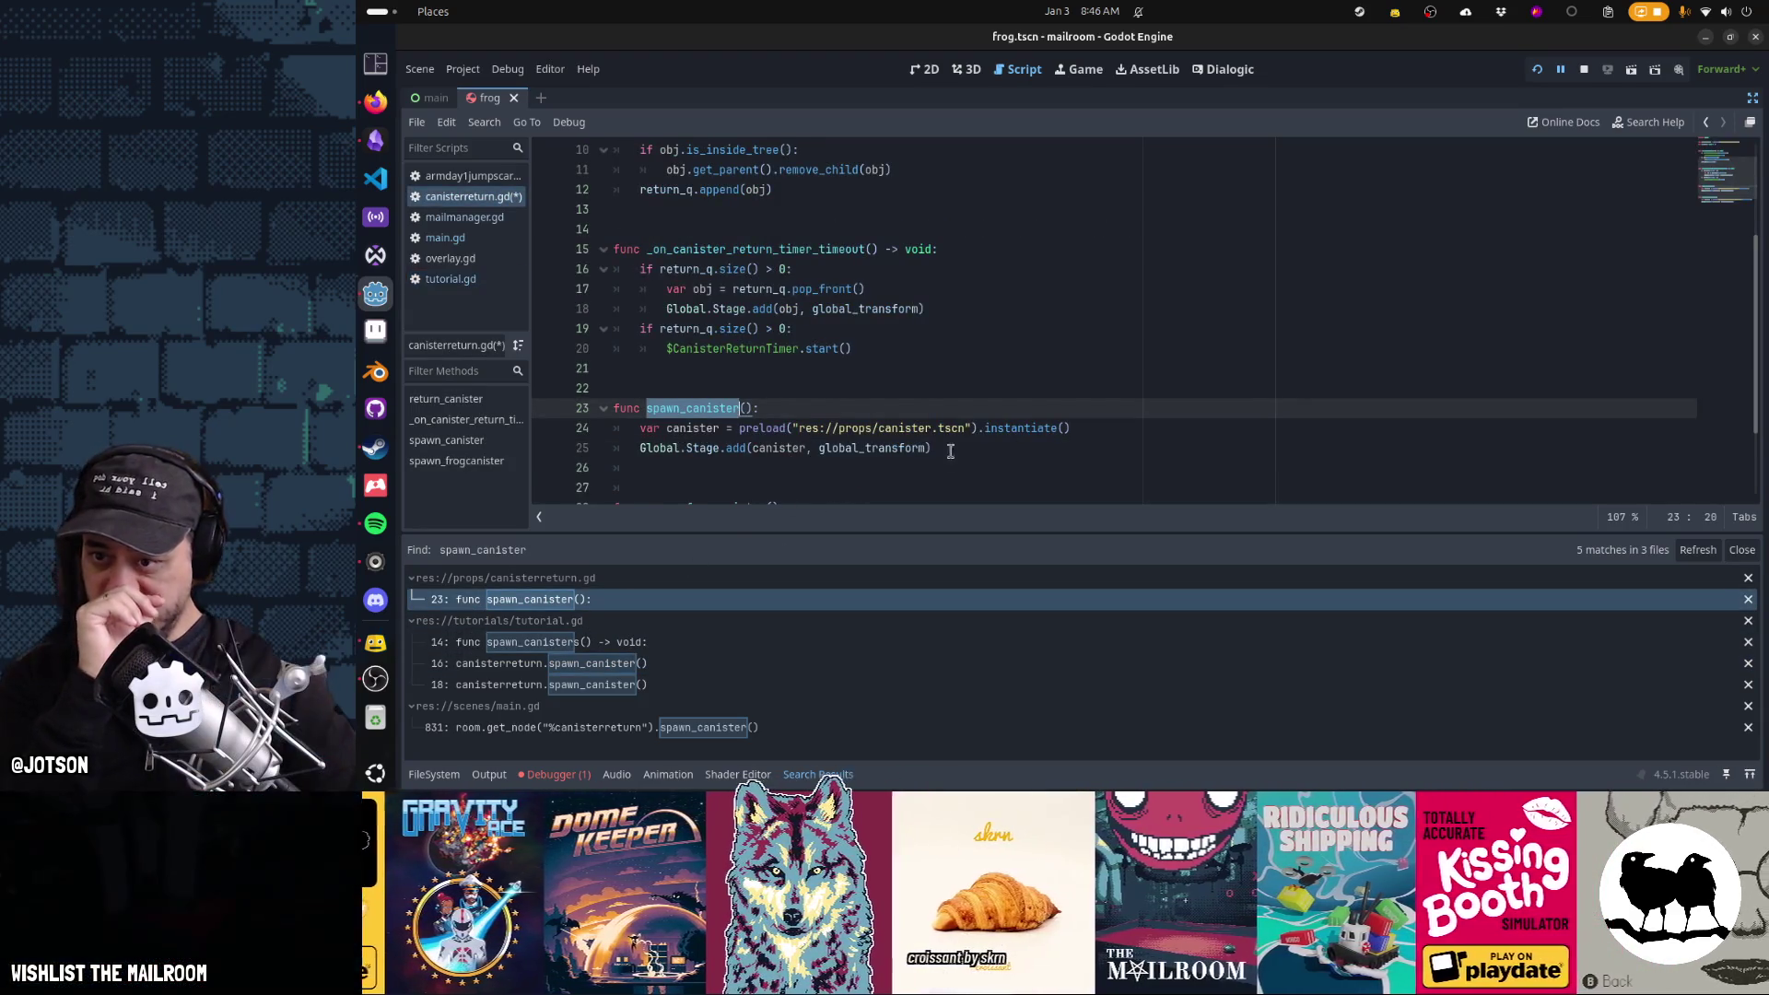
Review the canisterreturn.gd functions and save the script
scroll(811, 322, "up", 1)
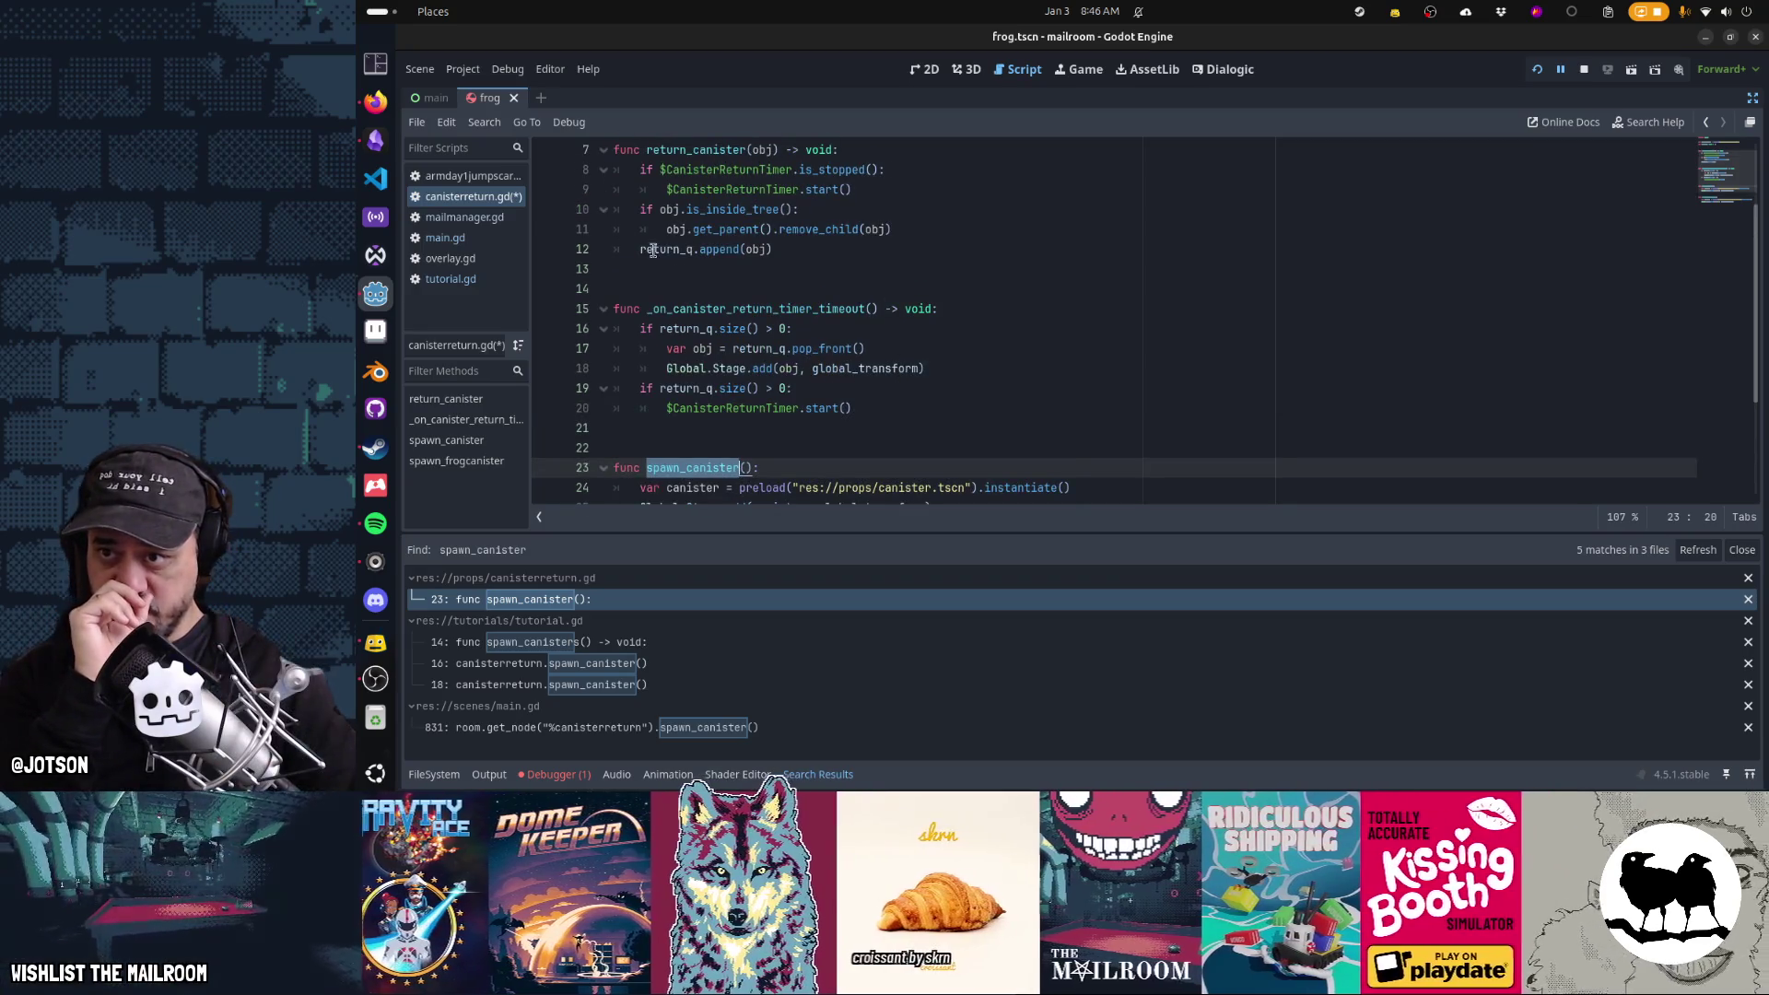
scroll(792, 313, "down", 1)
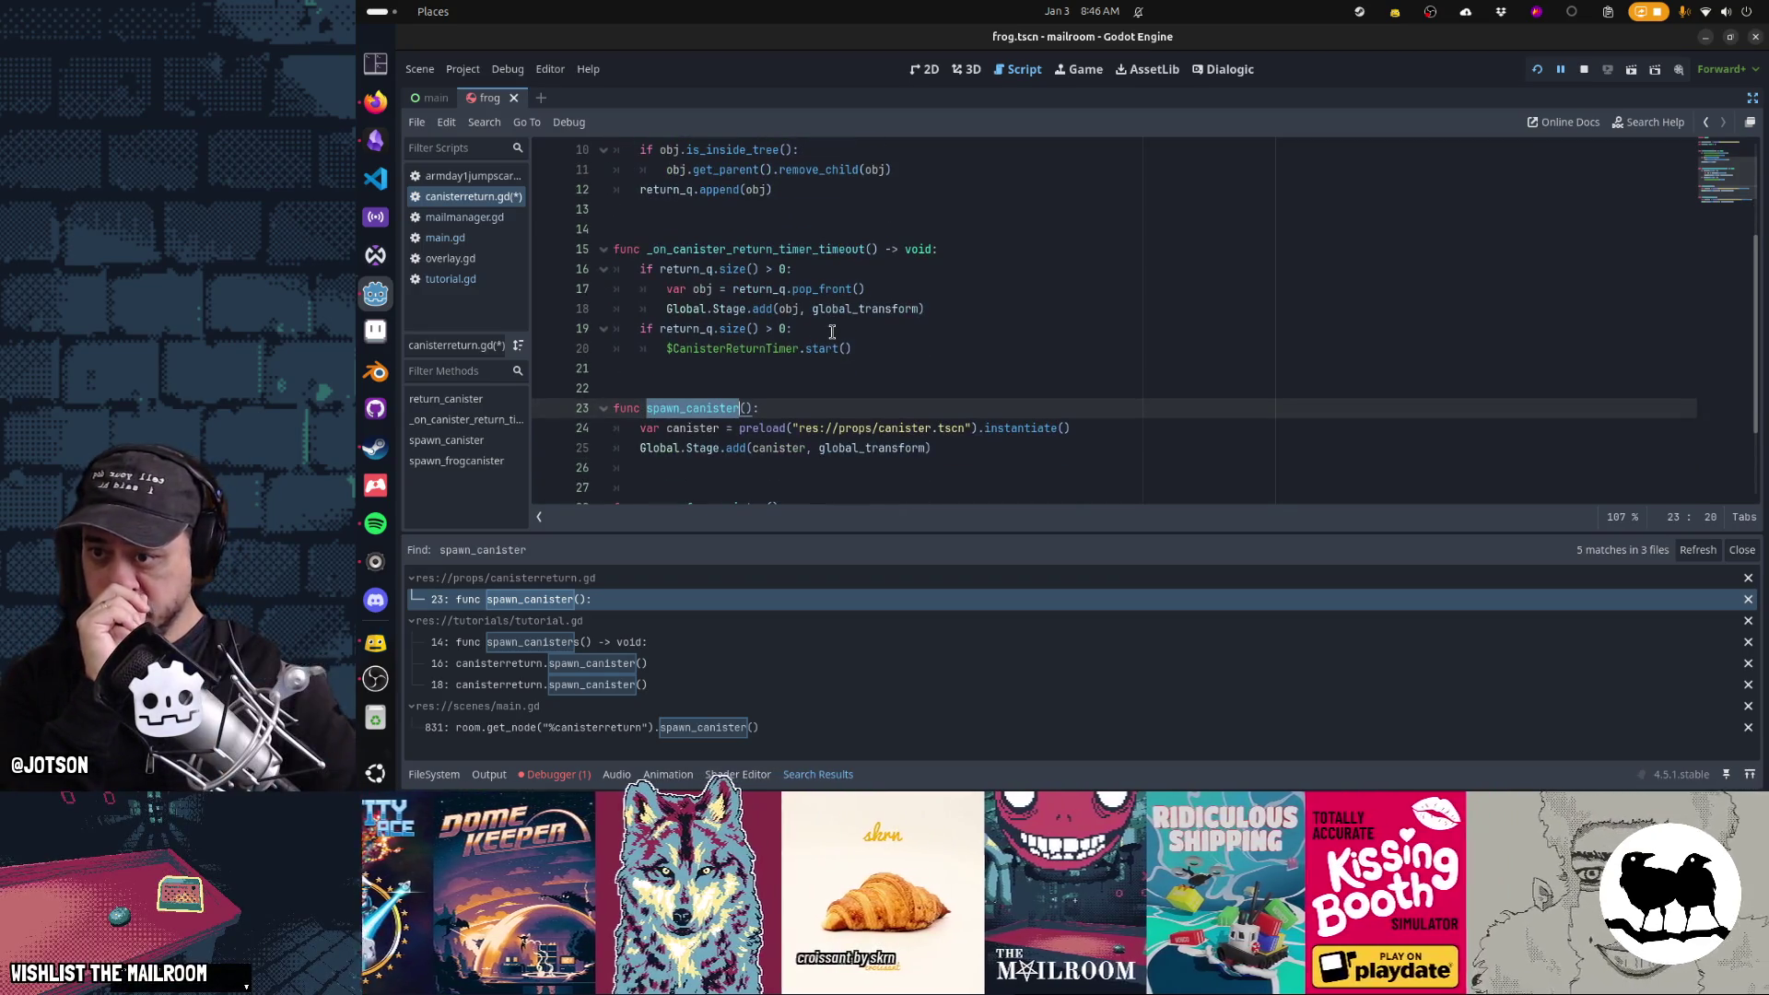
scroll(832, 332, "down", 1)
scroll(831, 332, "down", 1)
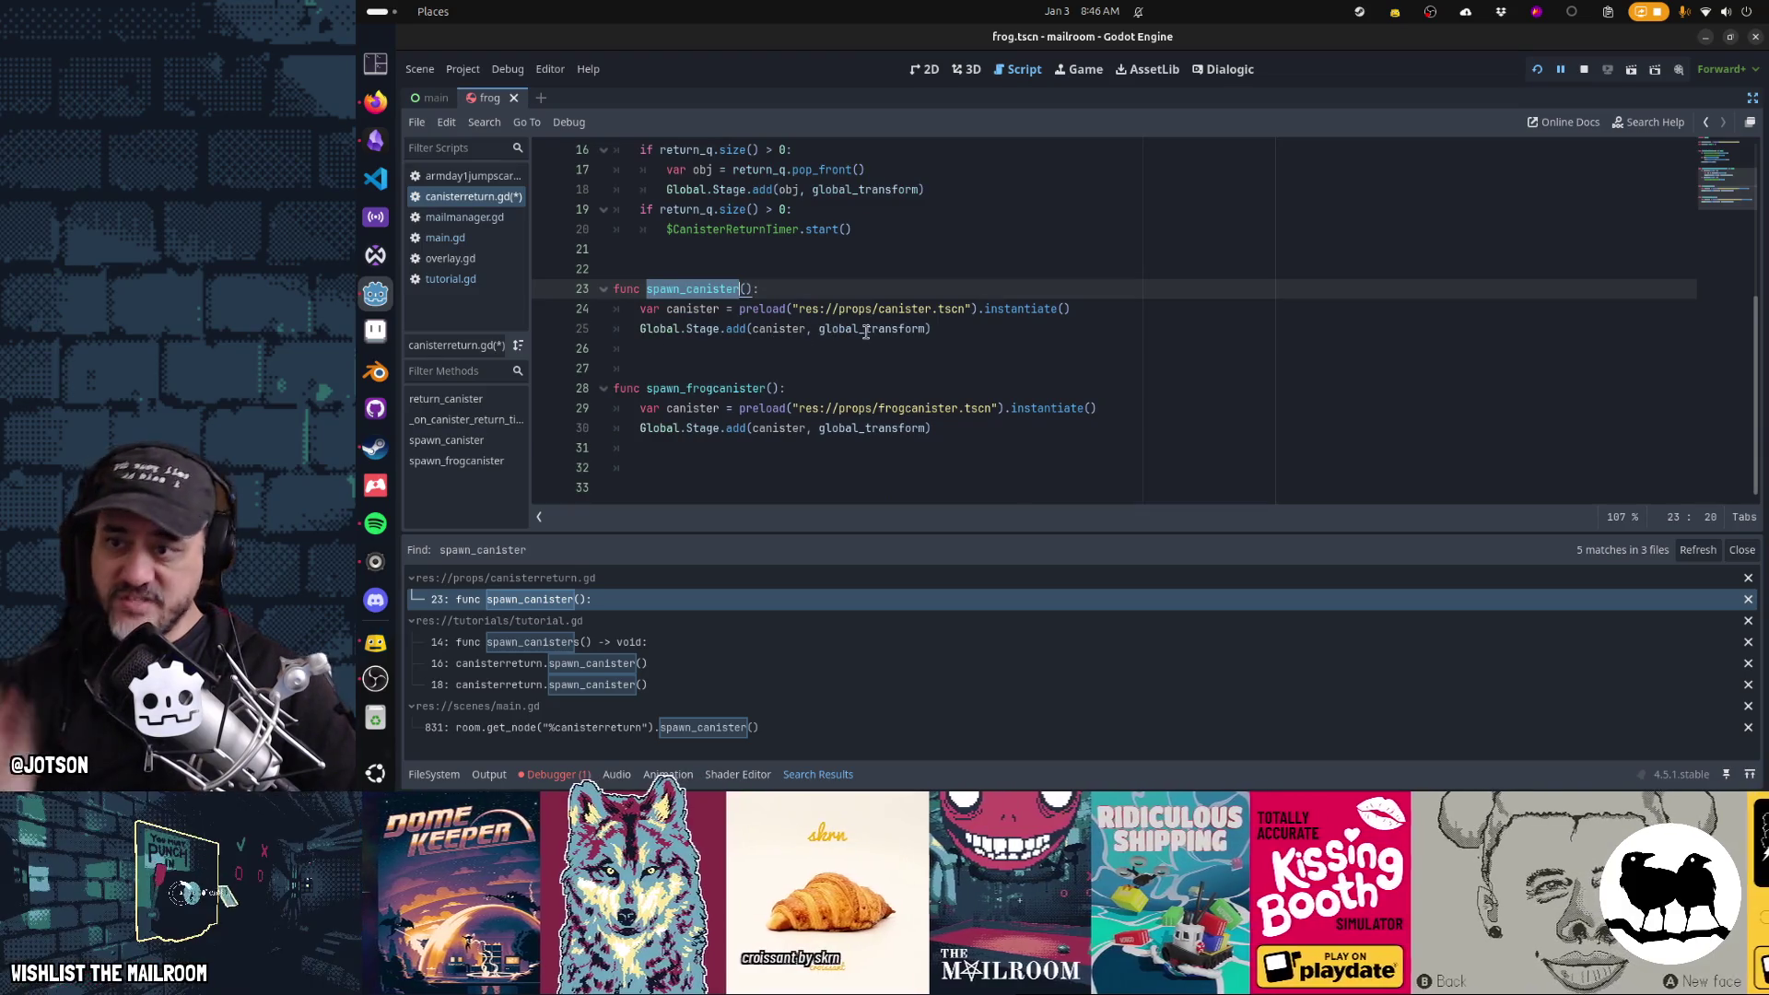
left_click(1011, 332)
key("ctrl+s")
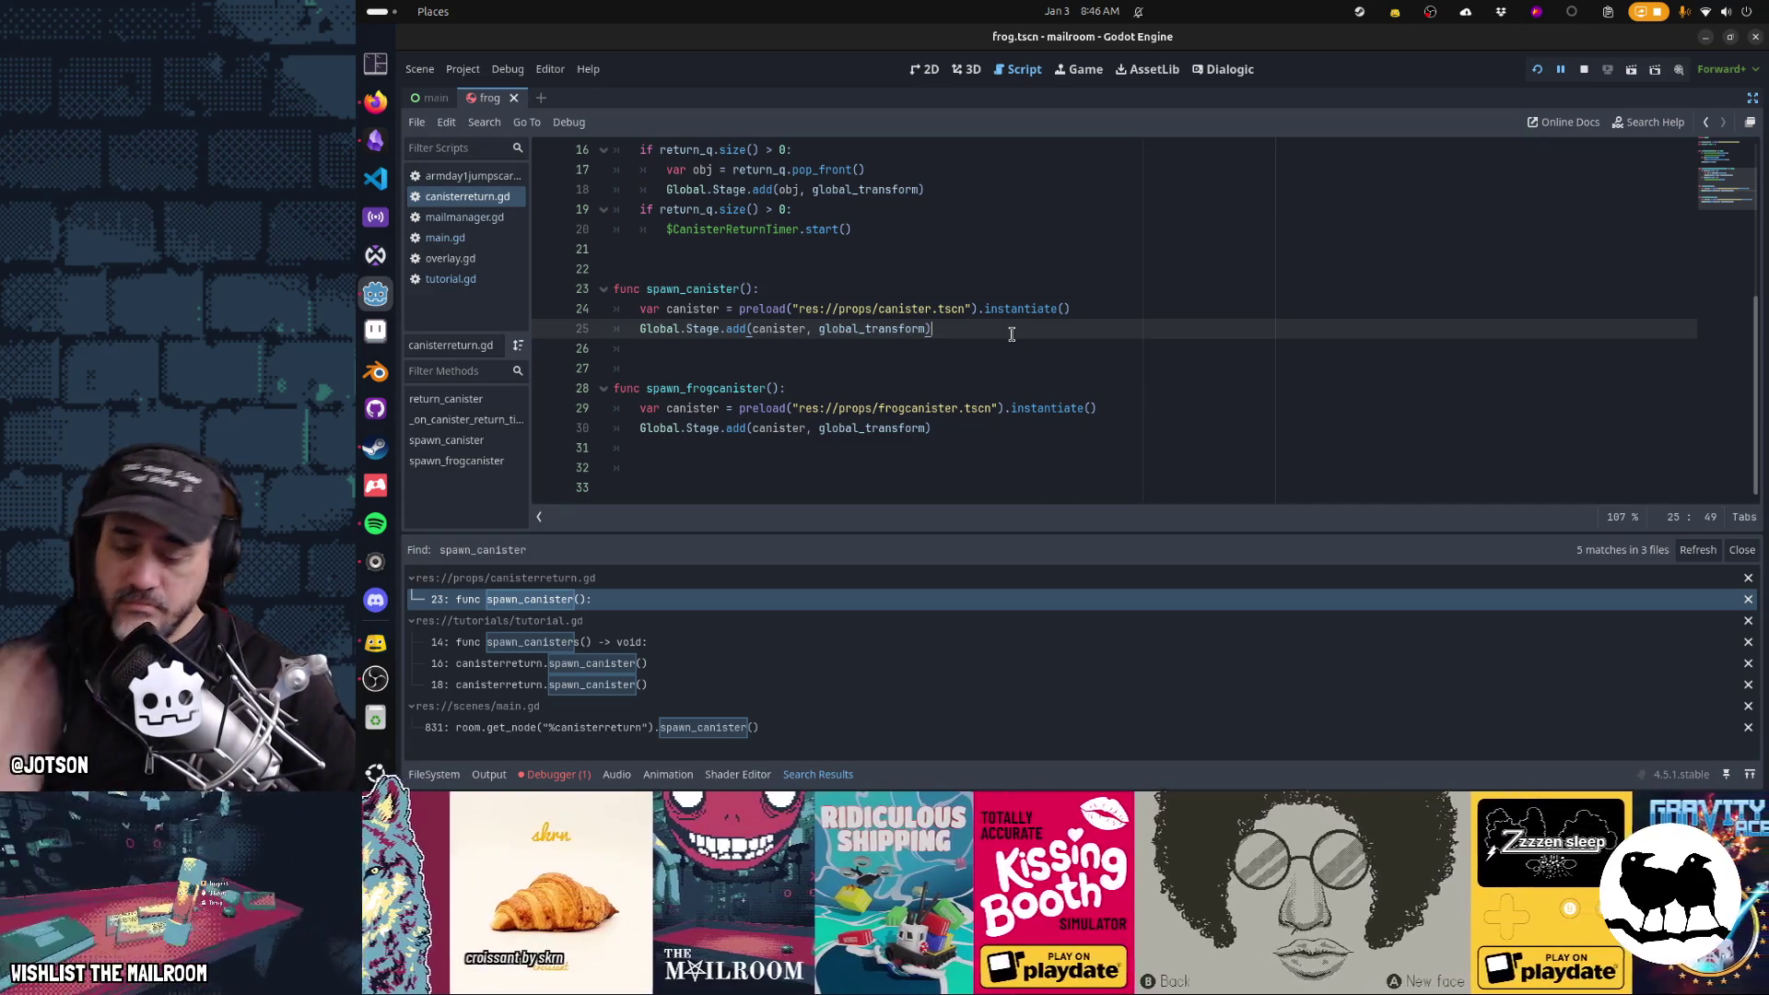
Return to the running game and resume play from the pause menu
left_click(1079, 69)
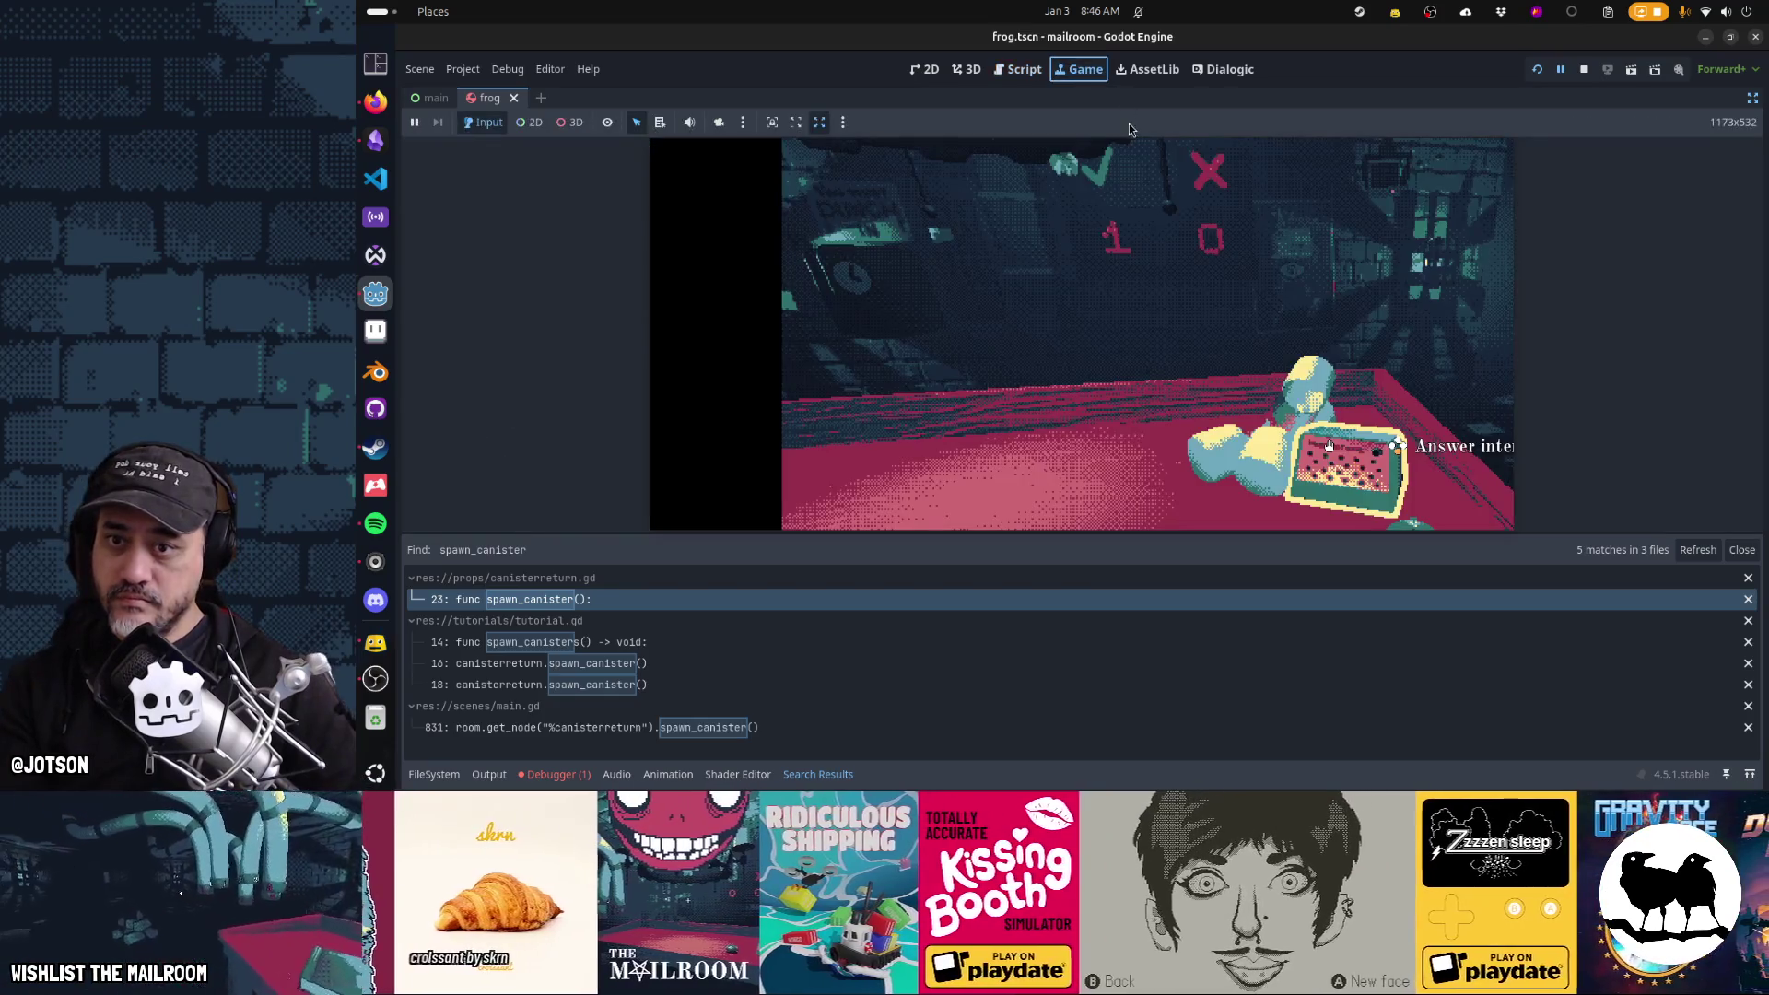
left_click(1017, 70)
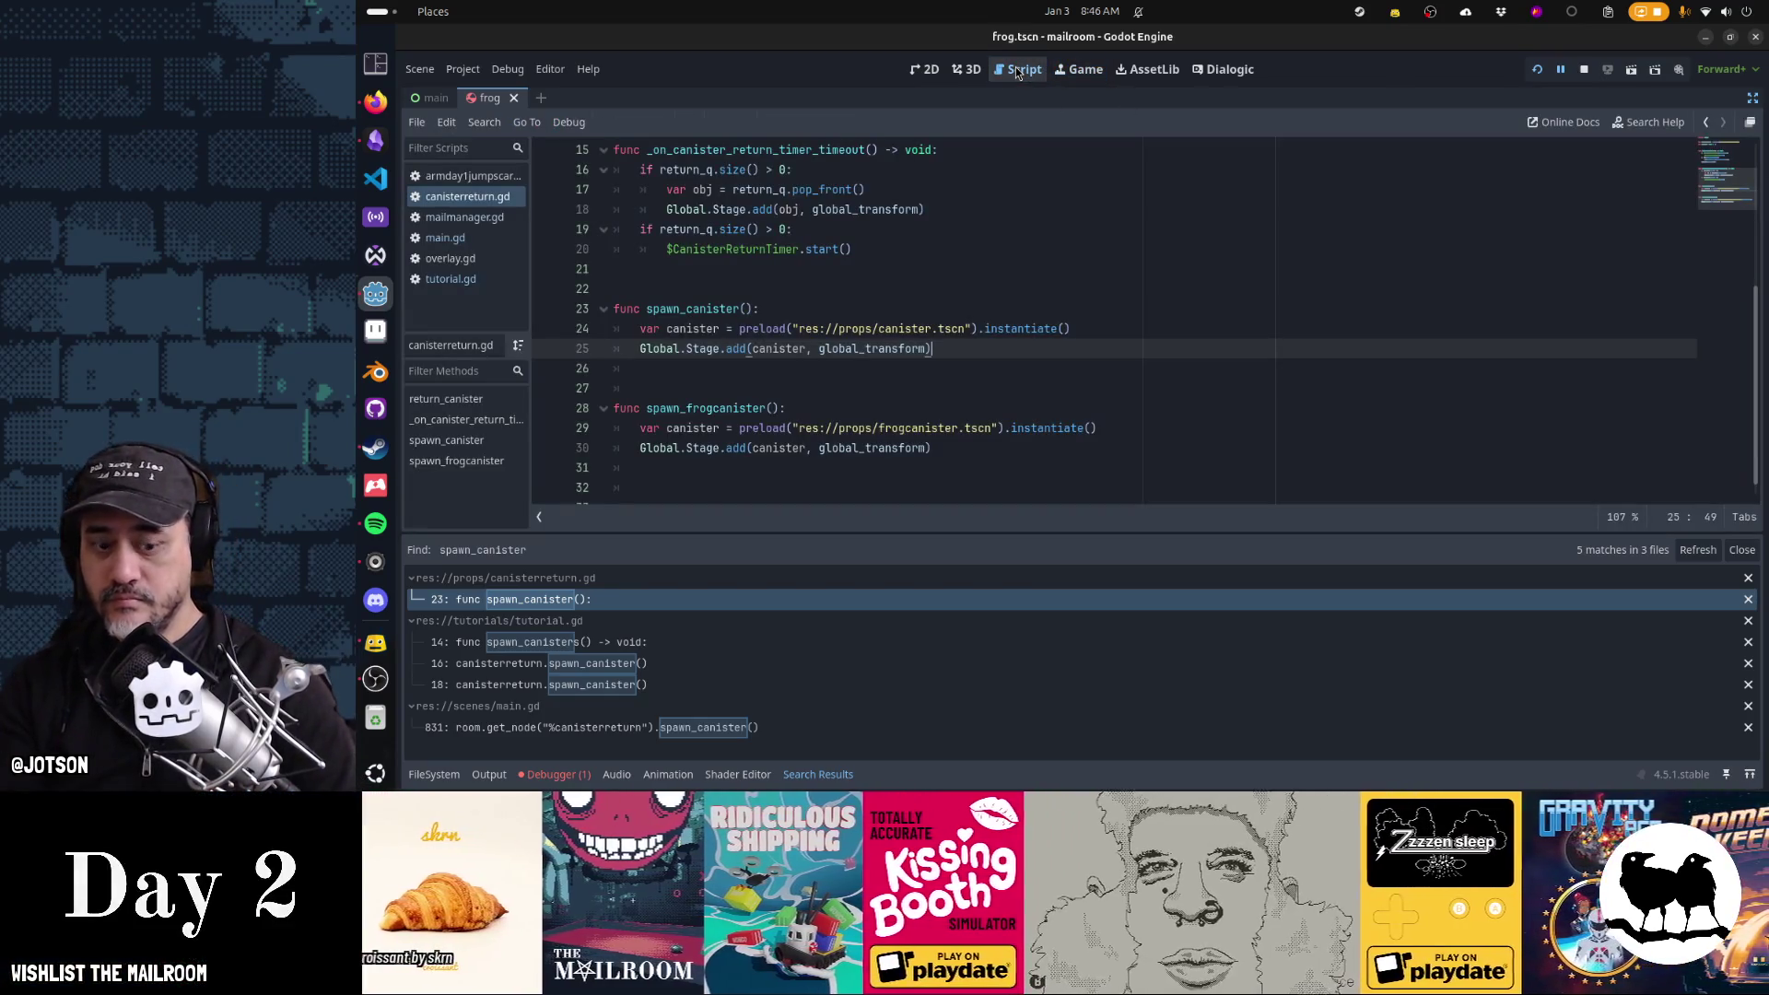
left_click(1076, 71)
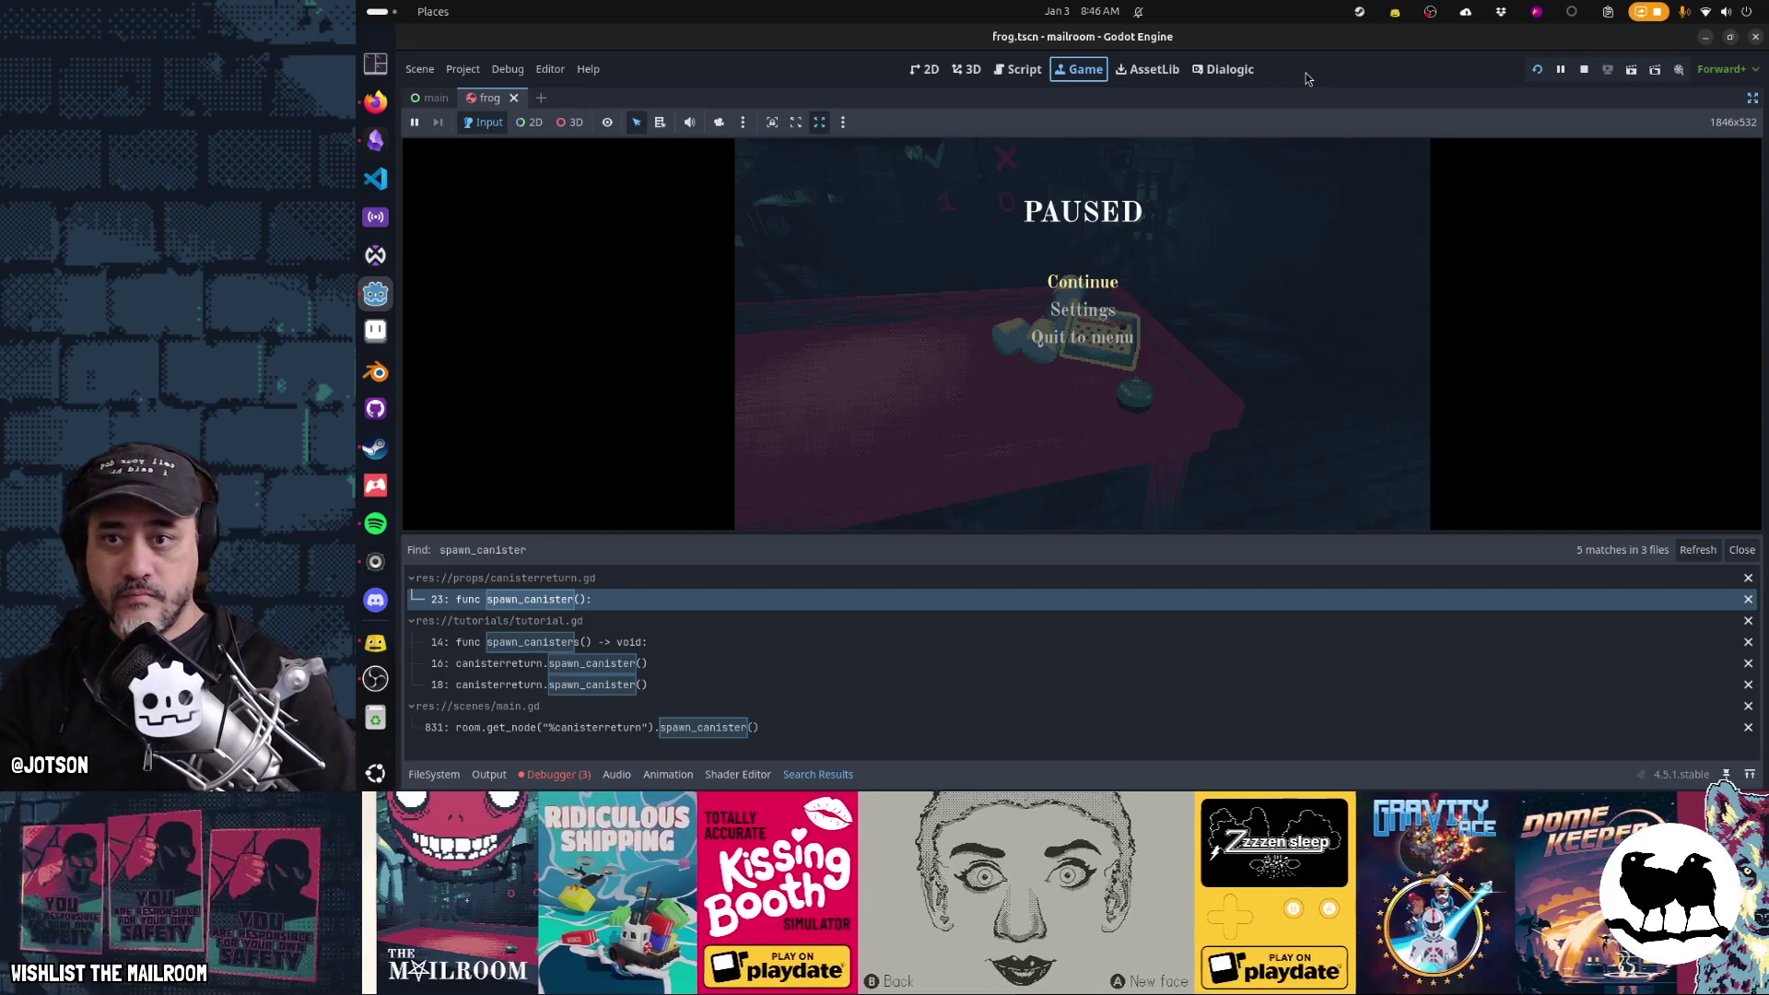
key("Down")
key("Return")
key("Escape")
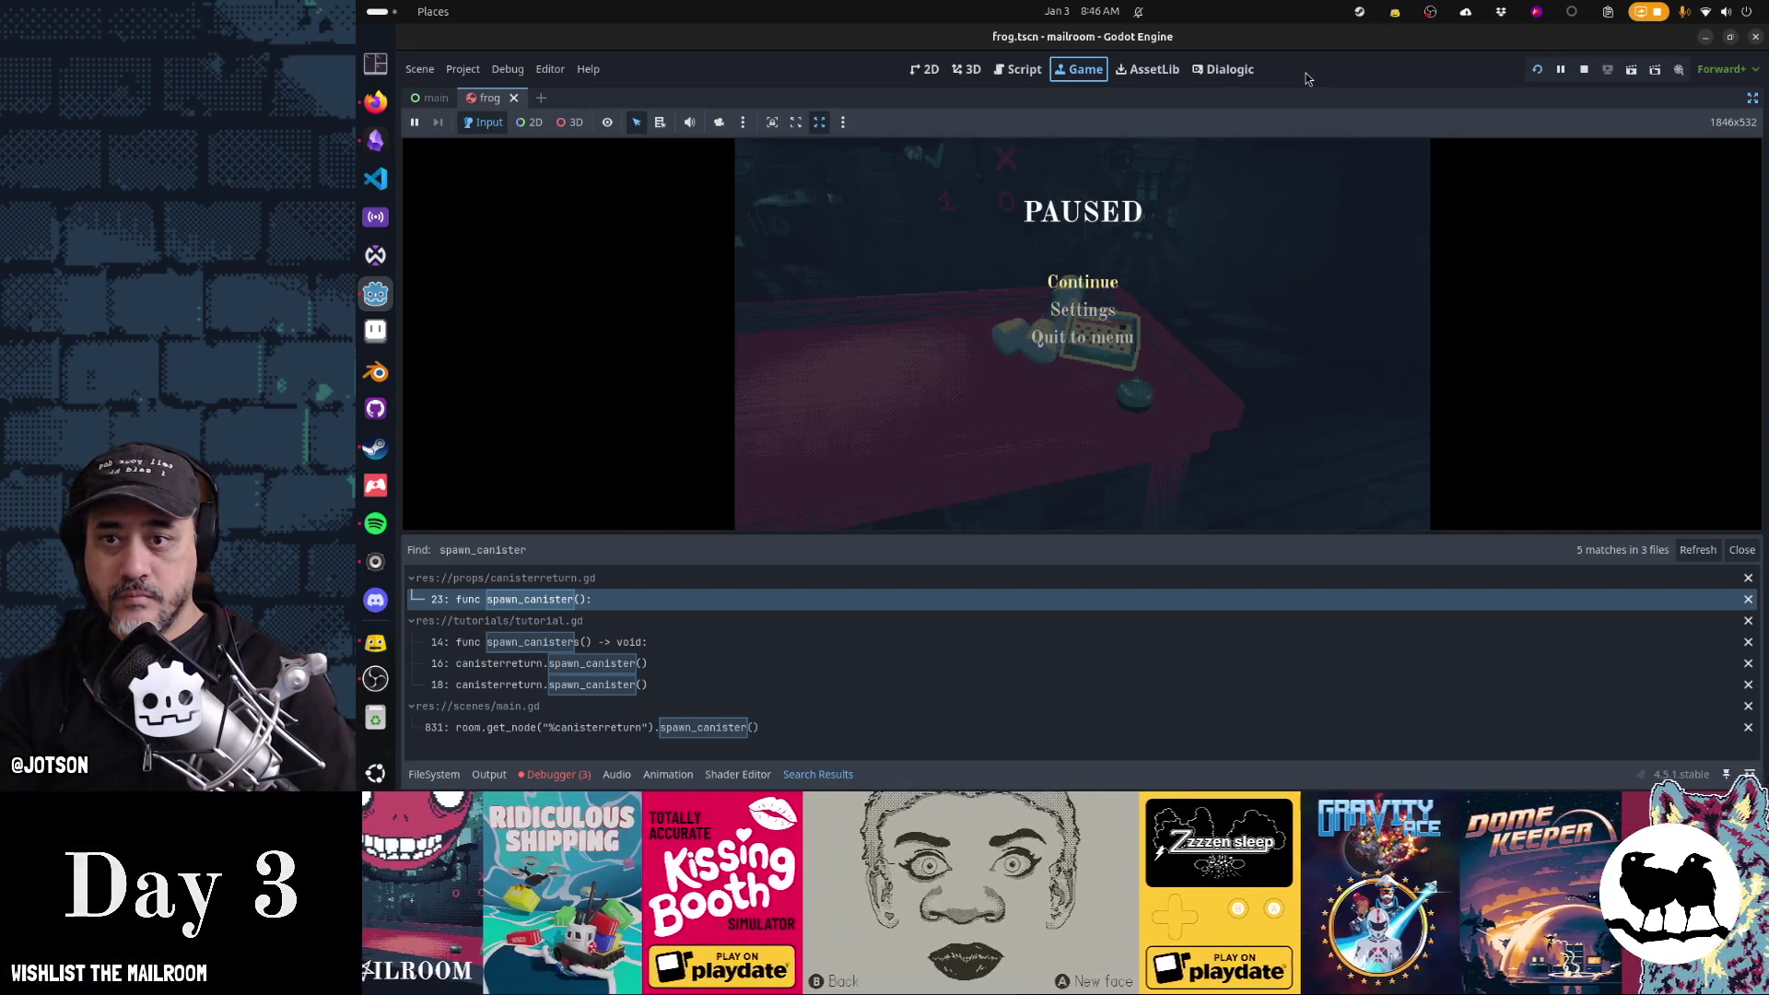
key("Escape")
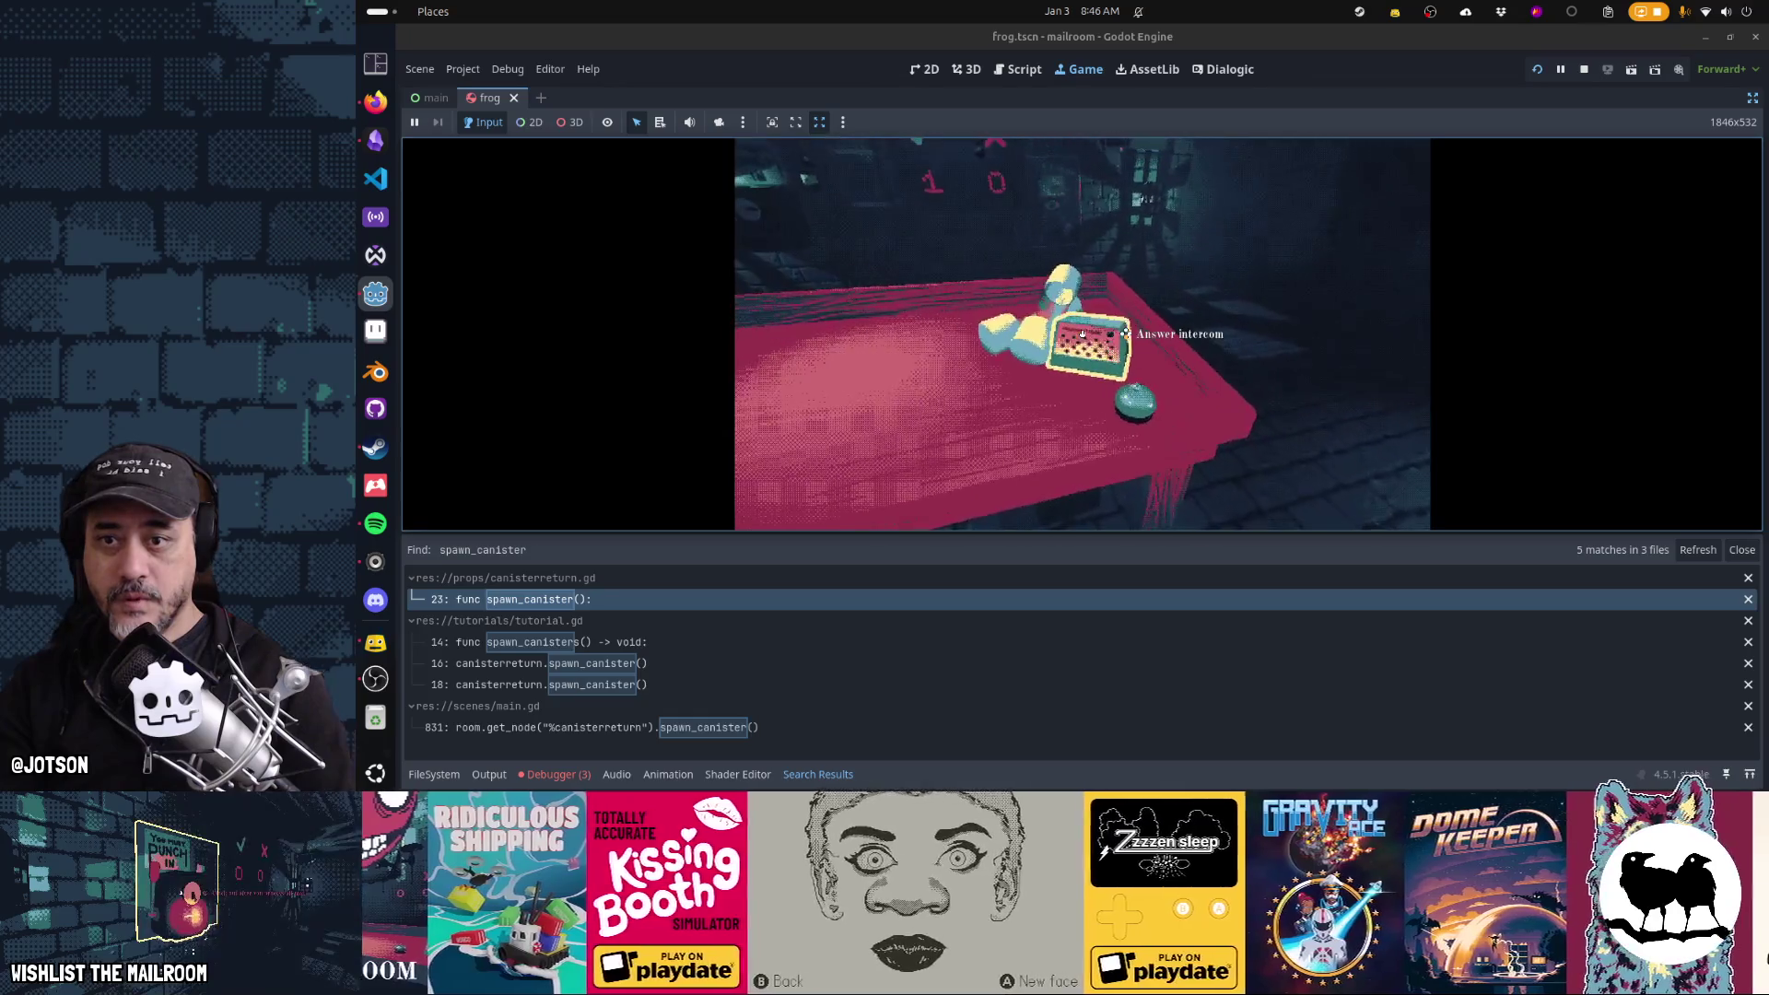
Answer the intercom on the desk and advance through its dialogue lines
left_click(1125, 333)
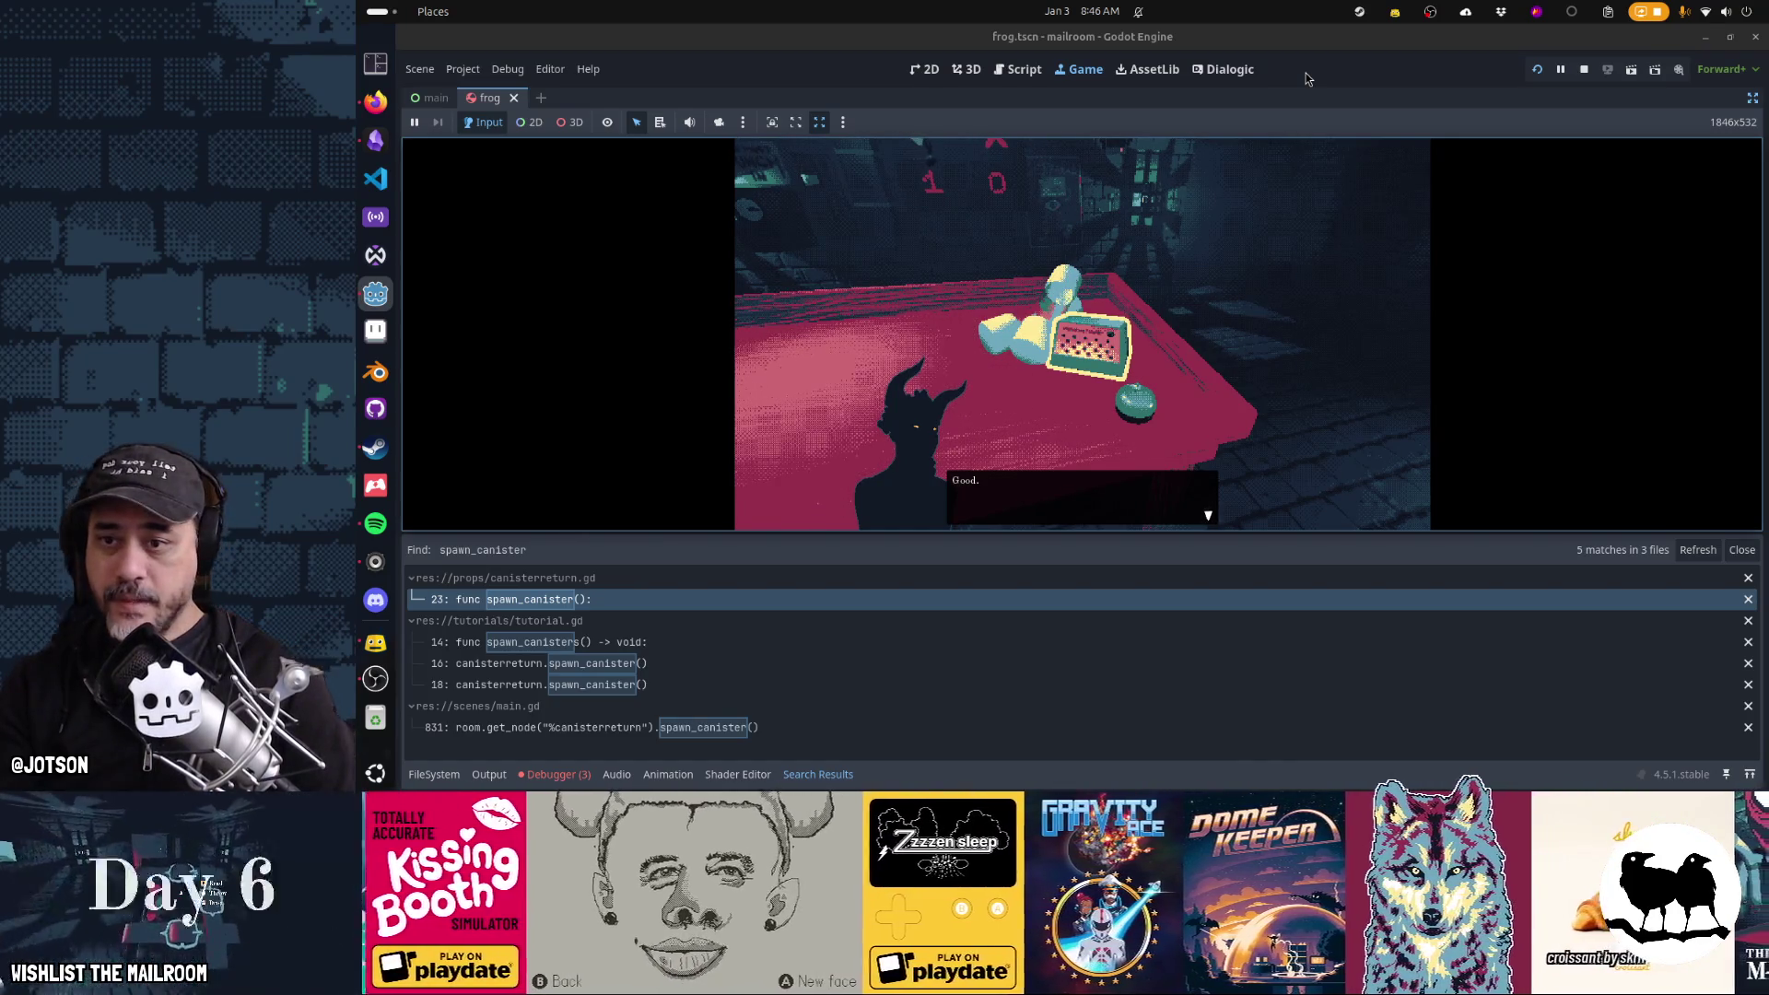
key("space")
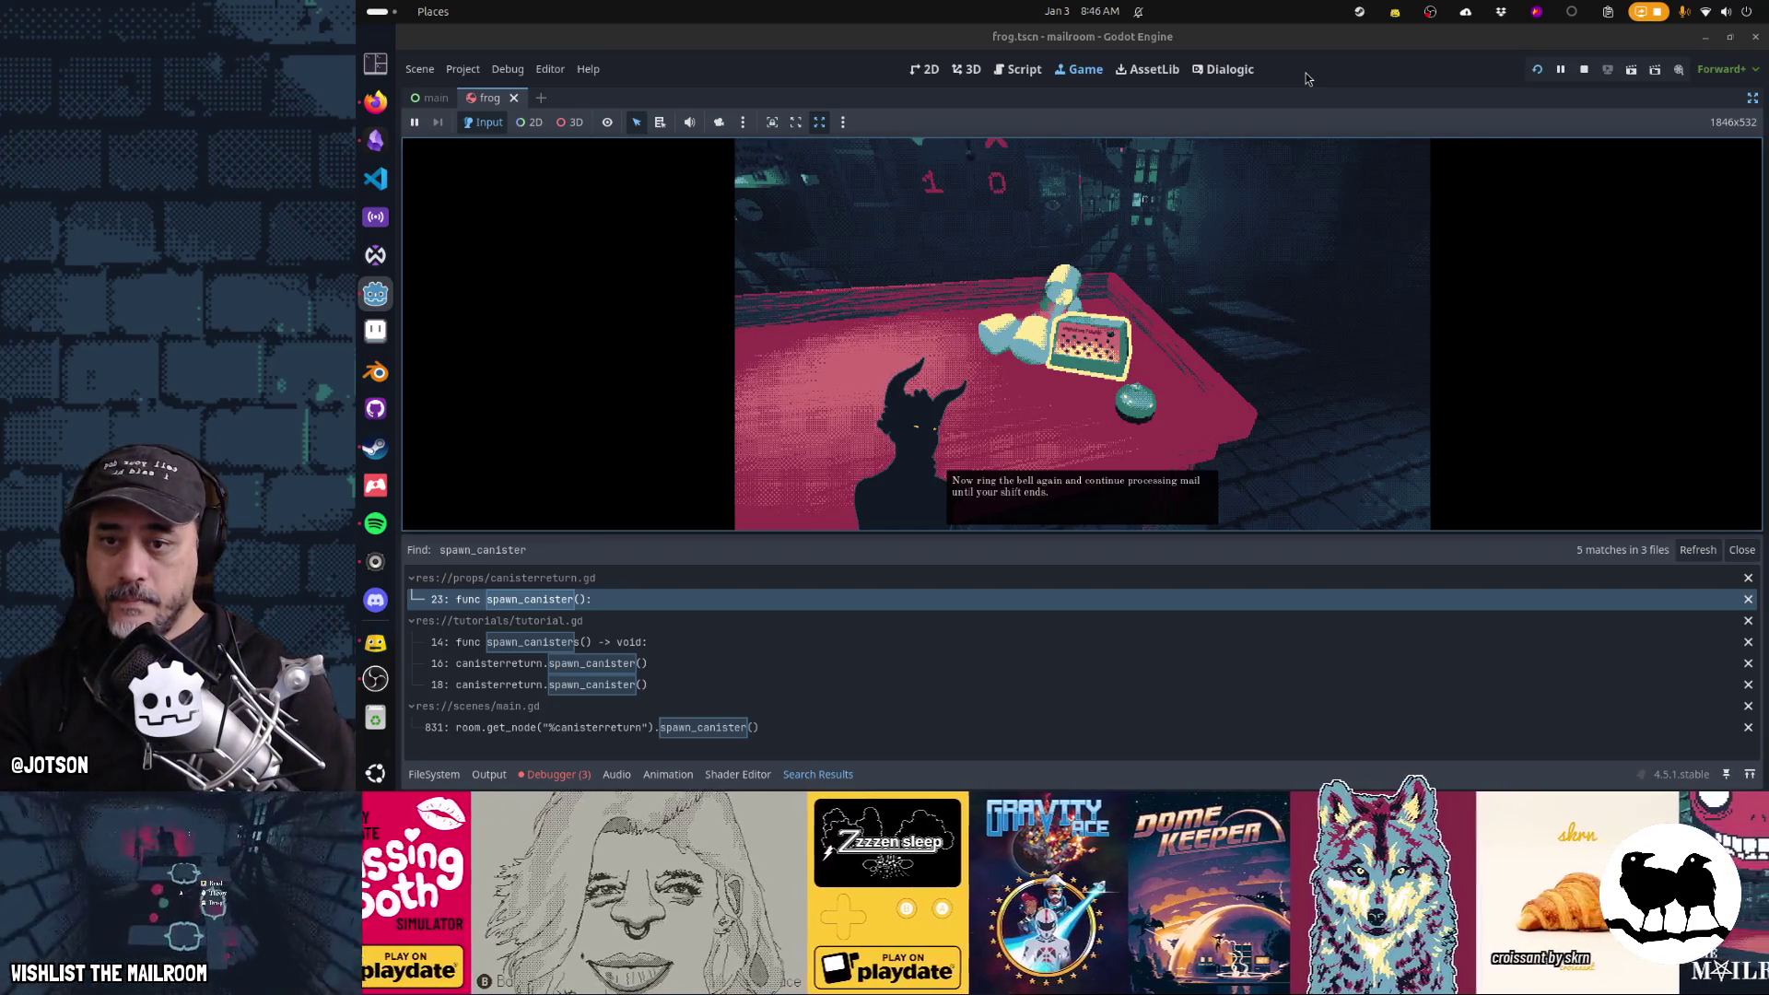
key("space")
key("space")
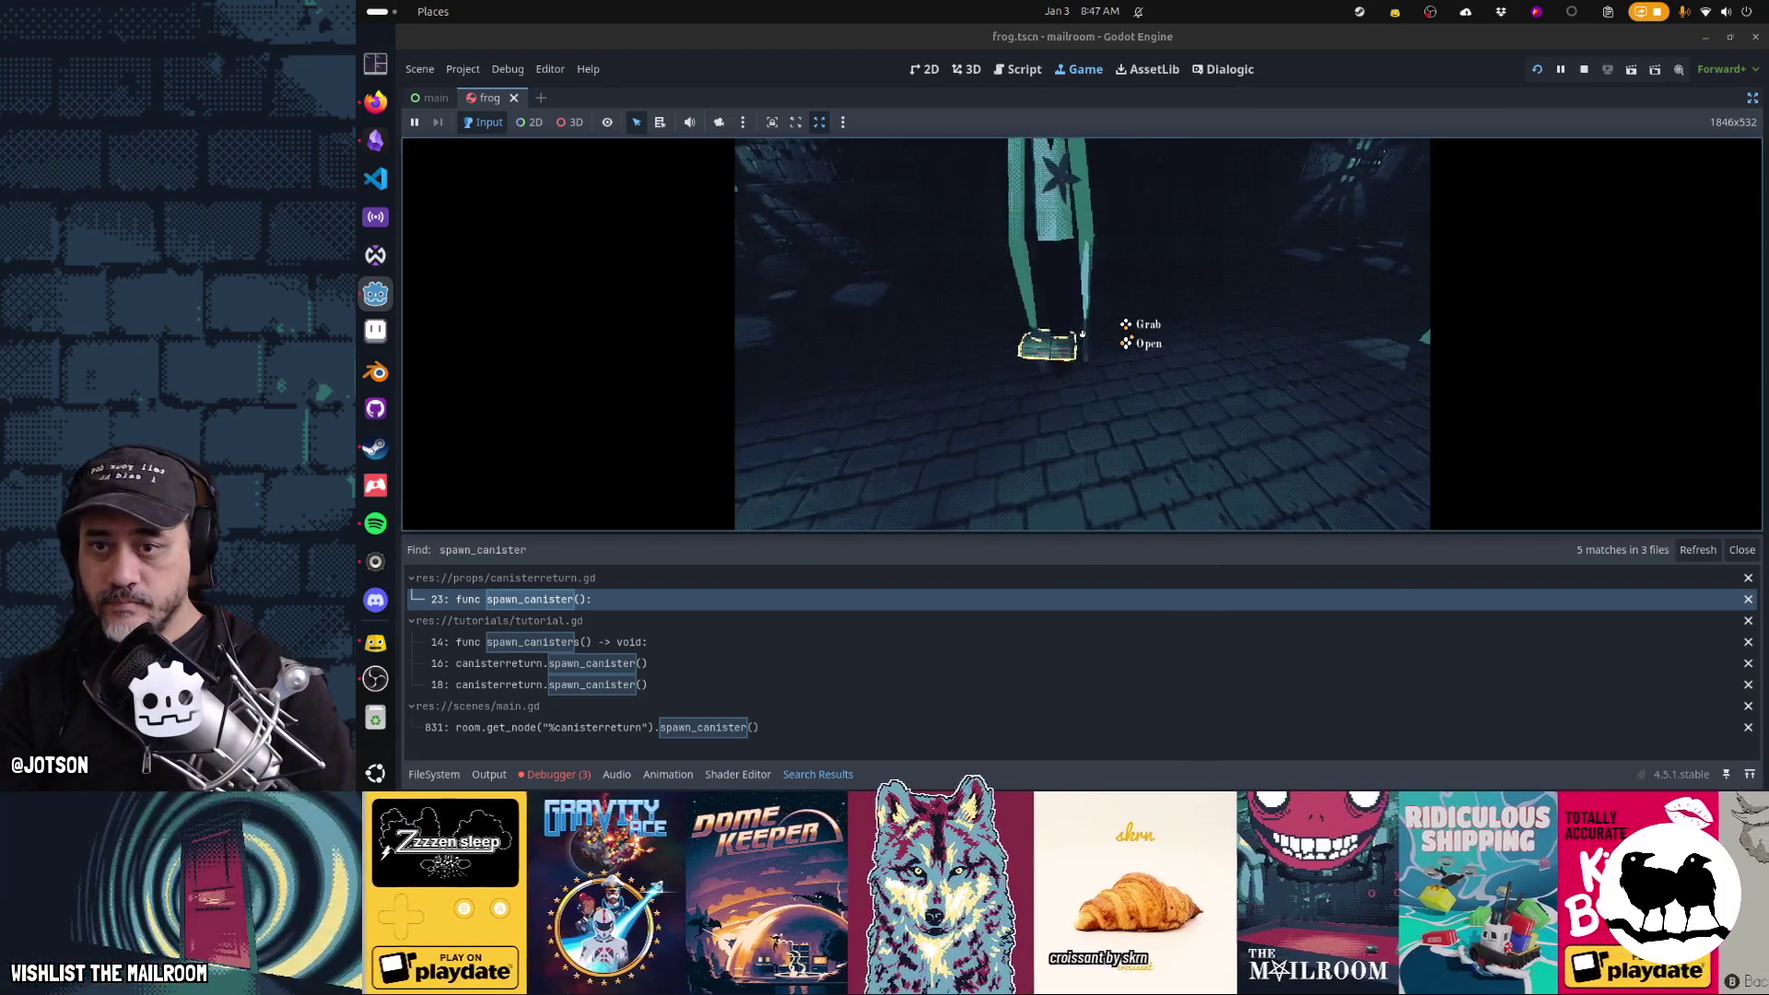
Set a canister on the table, open it to reveal the envelope, and pick up the envelope
left_click(1083, 333)
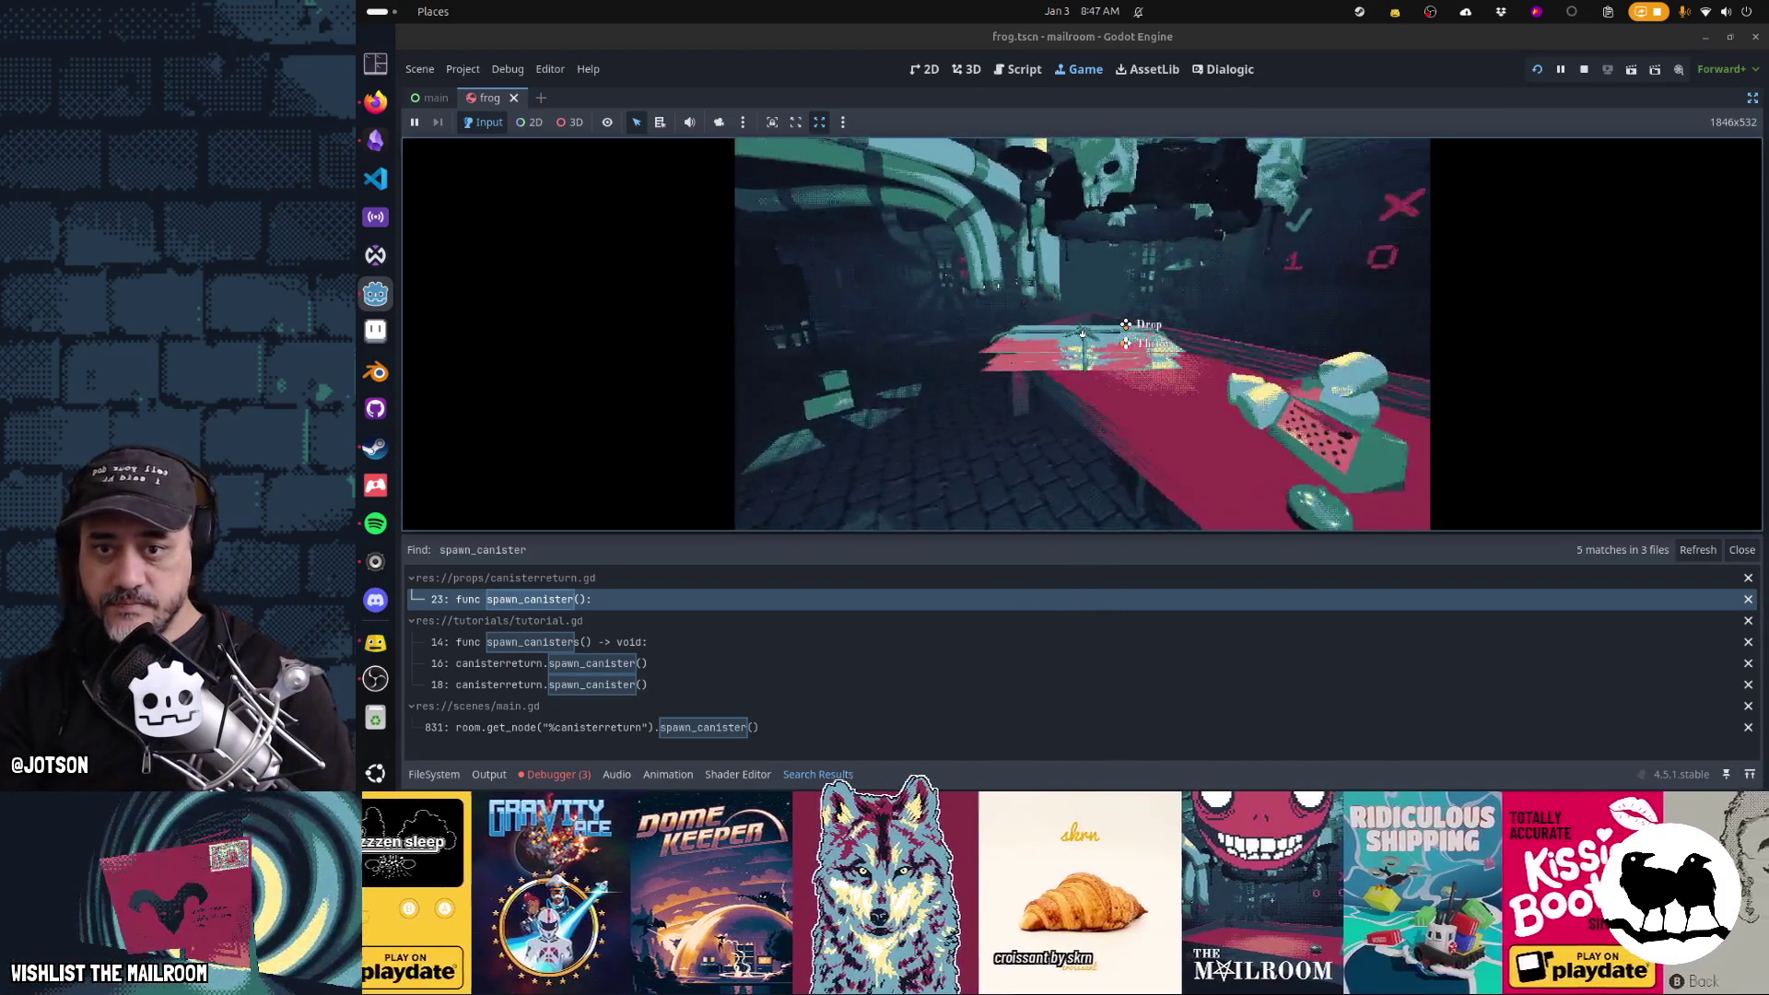
left_click(1082, 333)
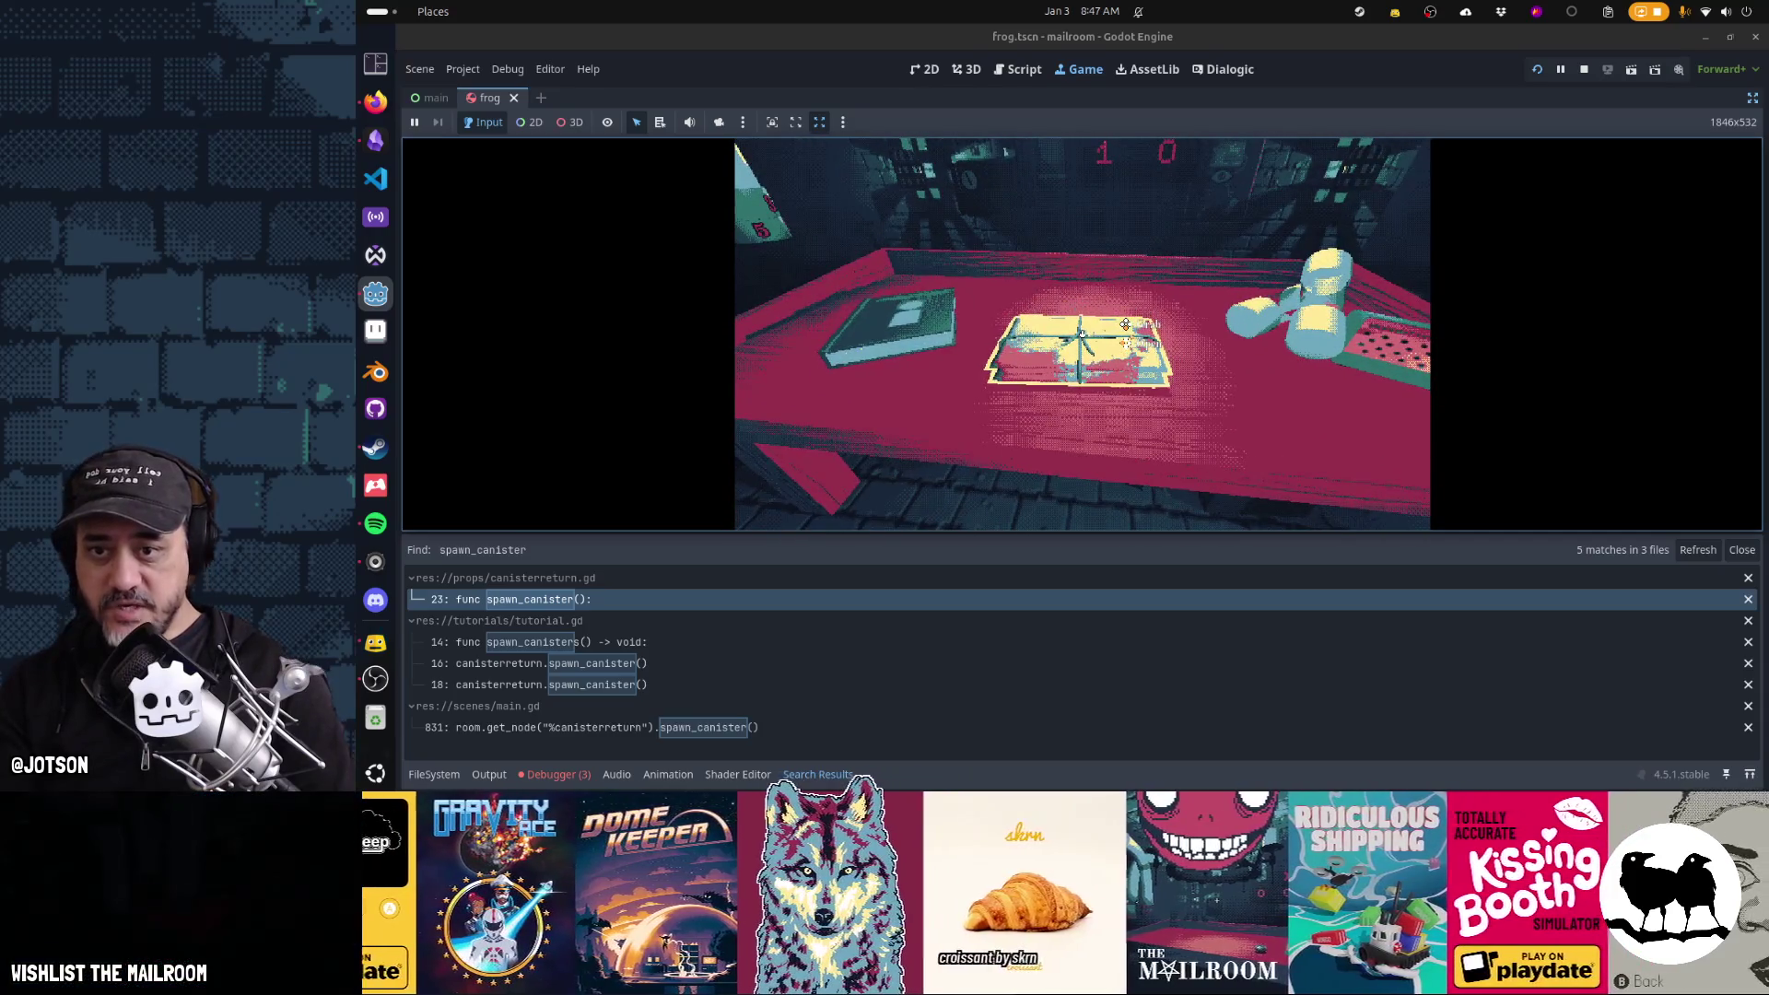
right_click(1082, 334)
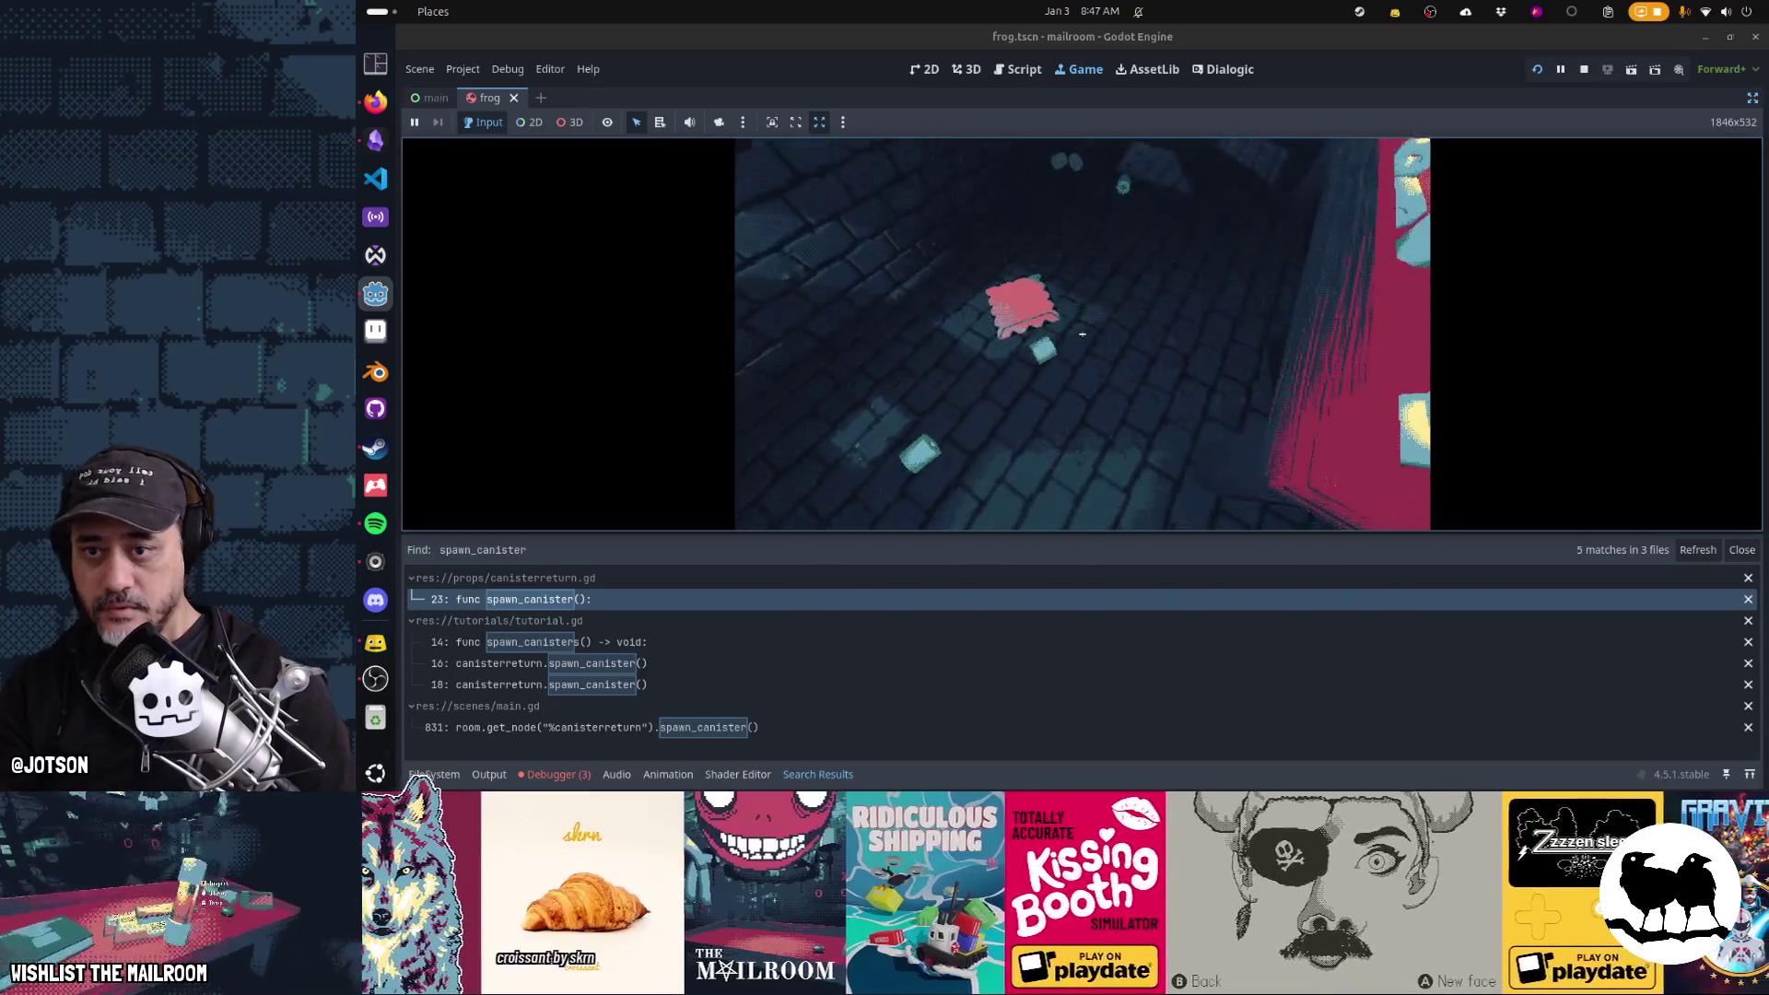
mouse_move(1082, 333)
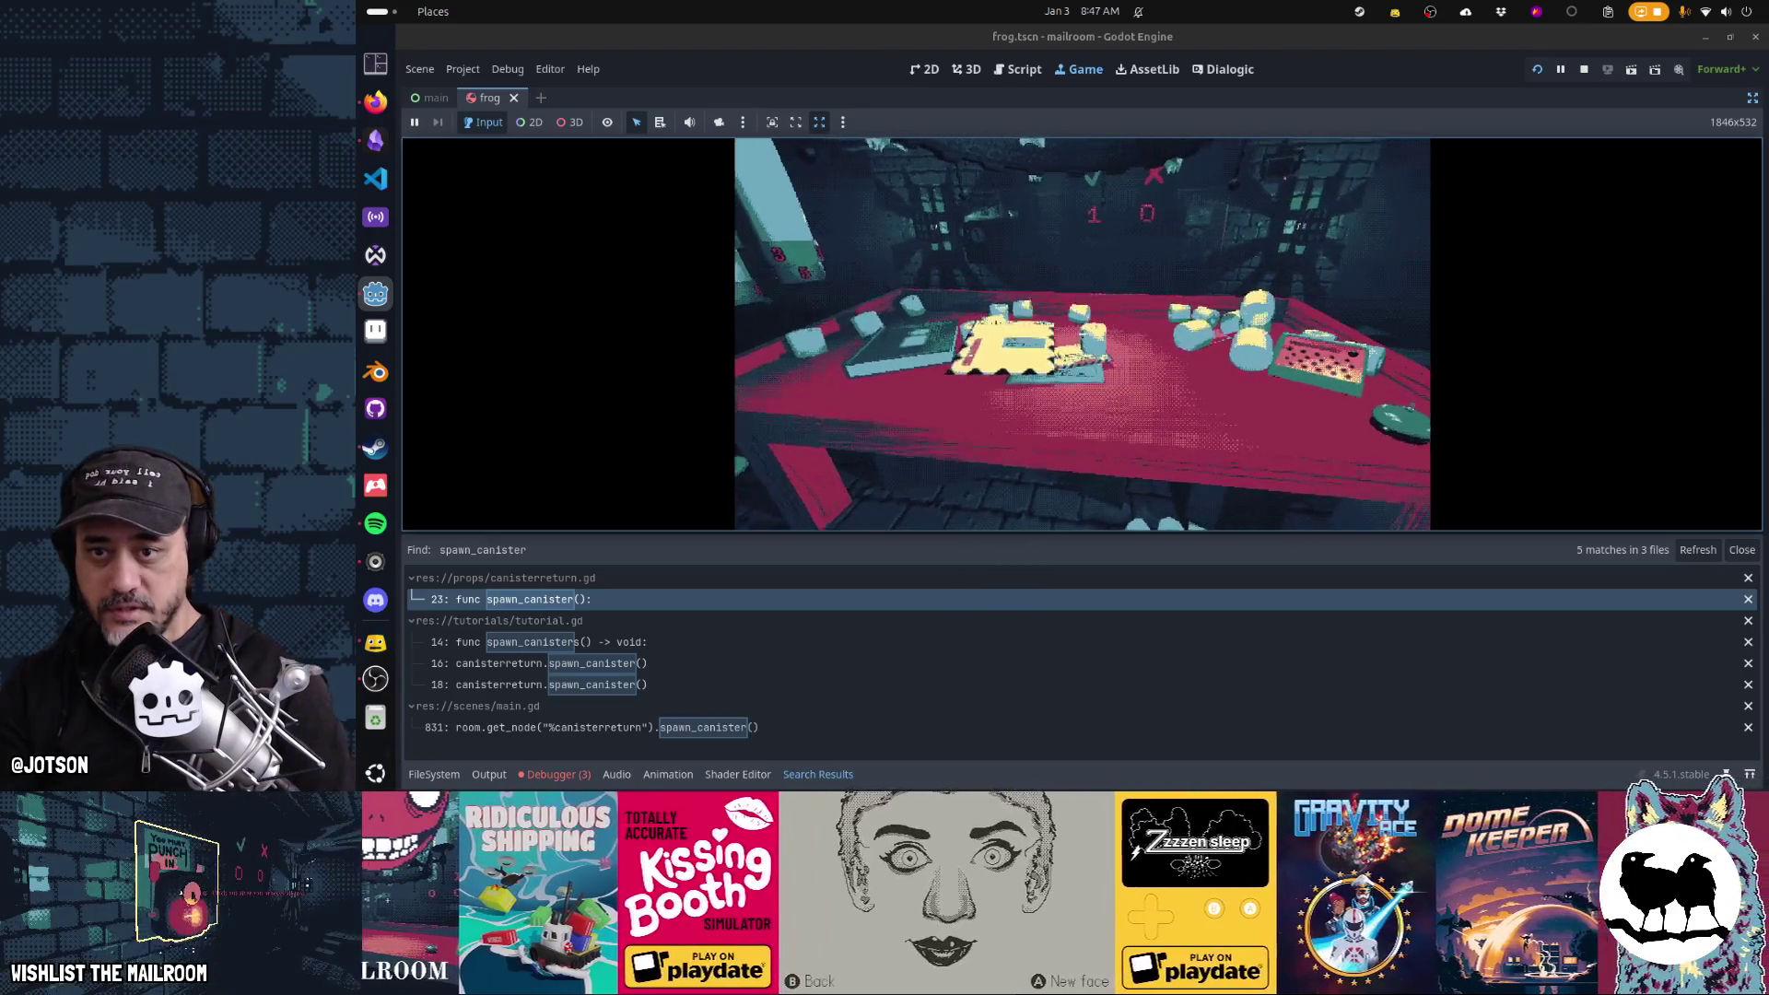
left_click(1082, 333)
mouse_move(1083, 334)
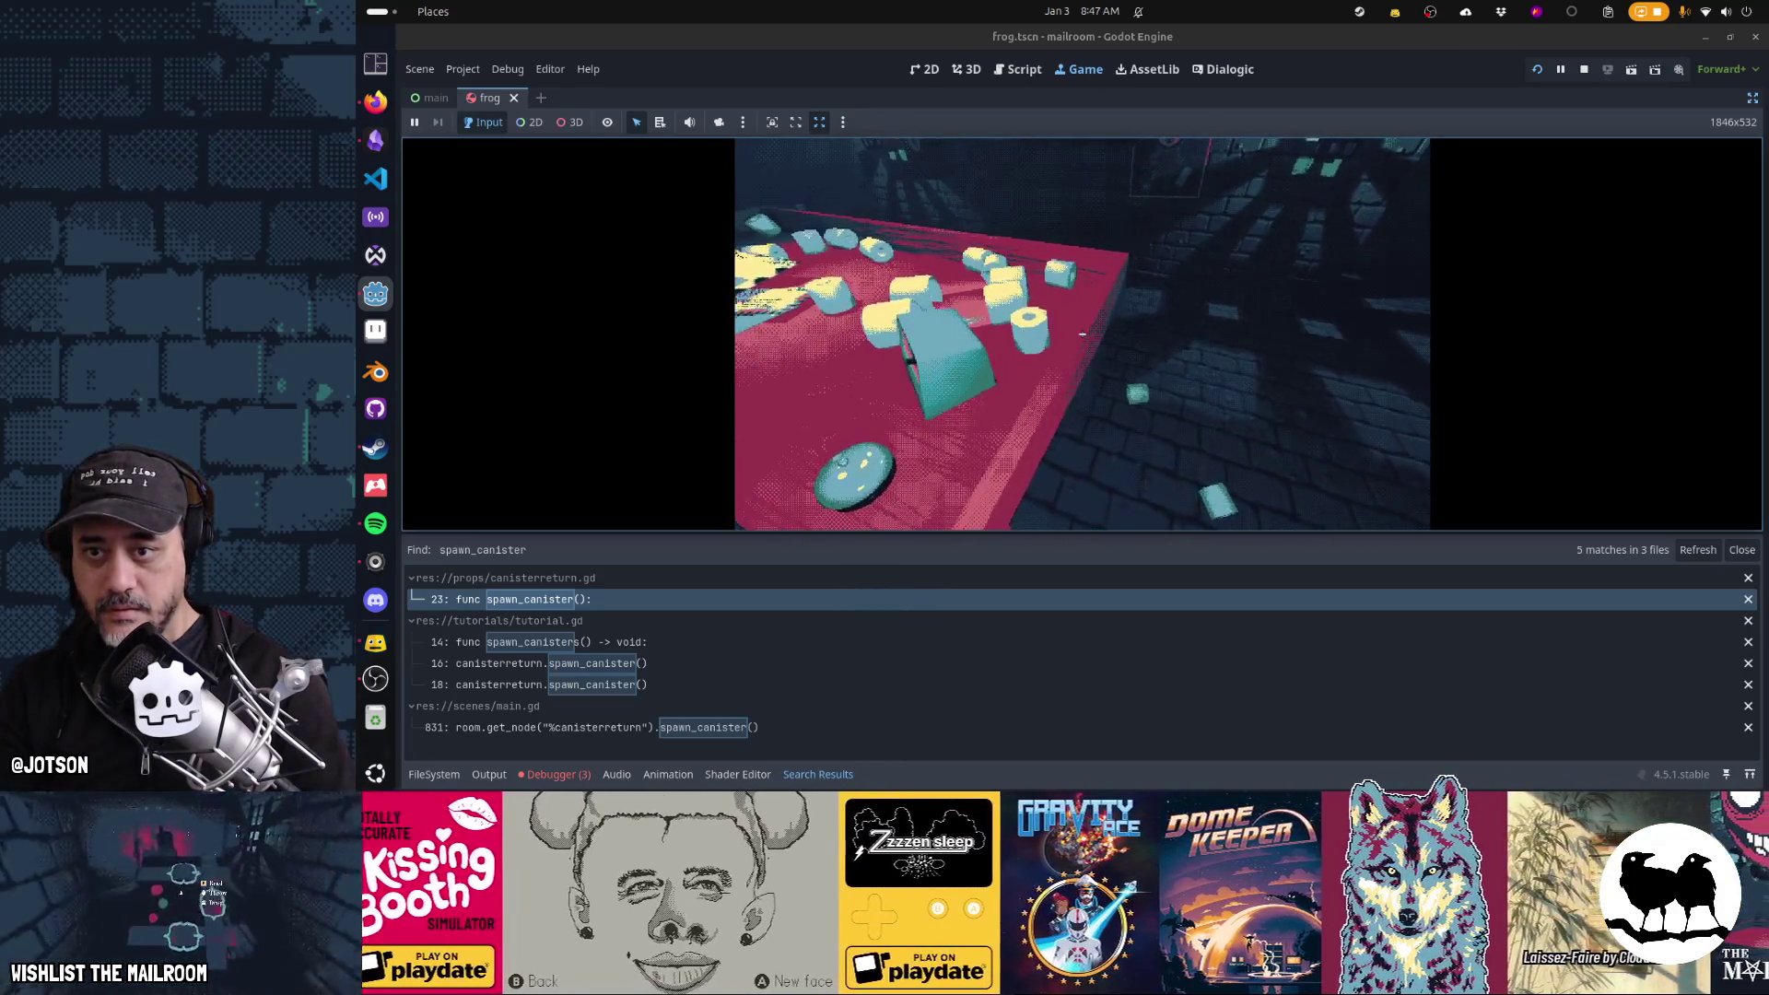
Throw canisters off the desk onto the floor and dismiss the Open tutorial card
left_click(1082, 334)
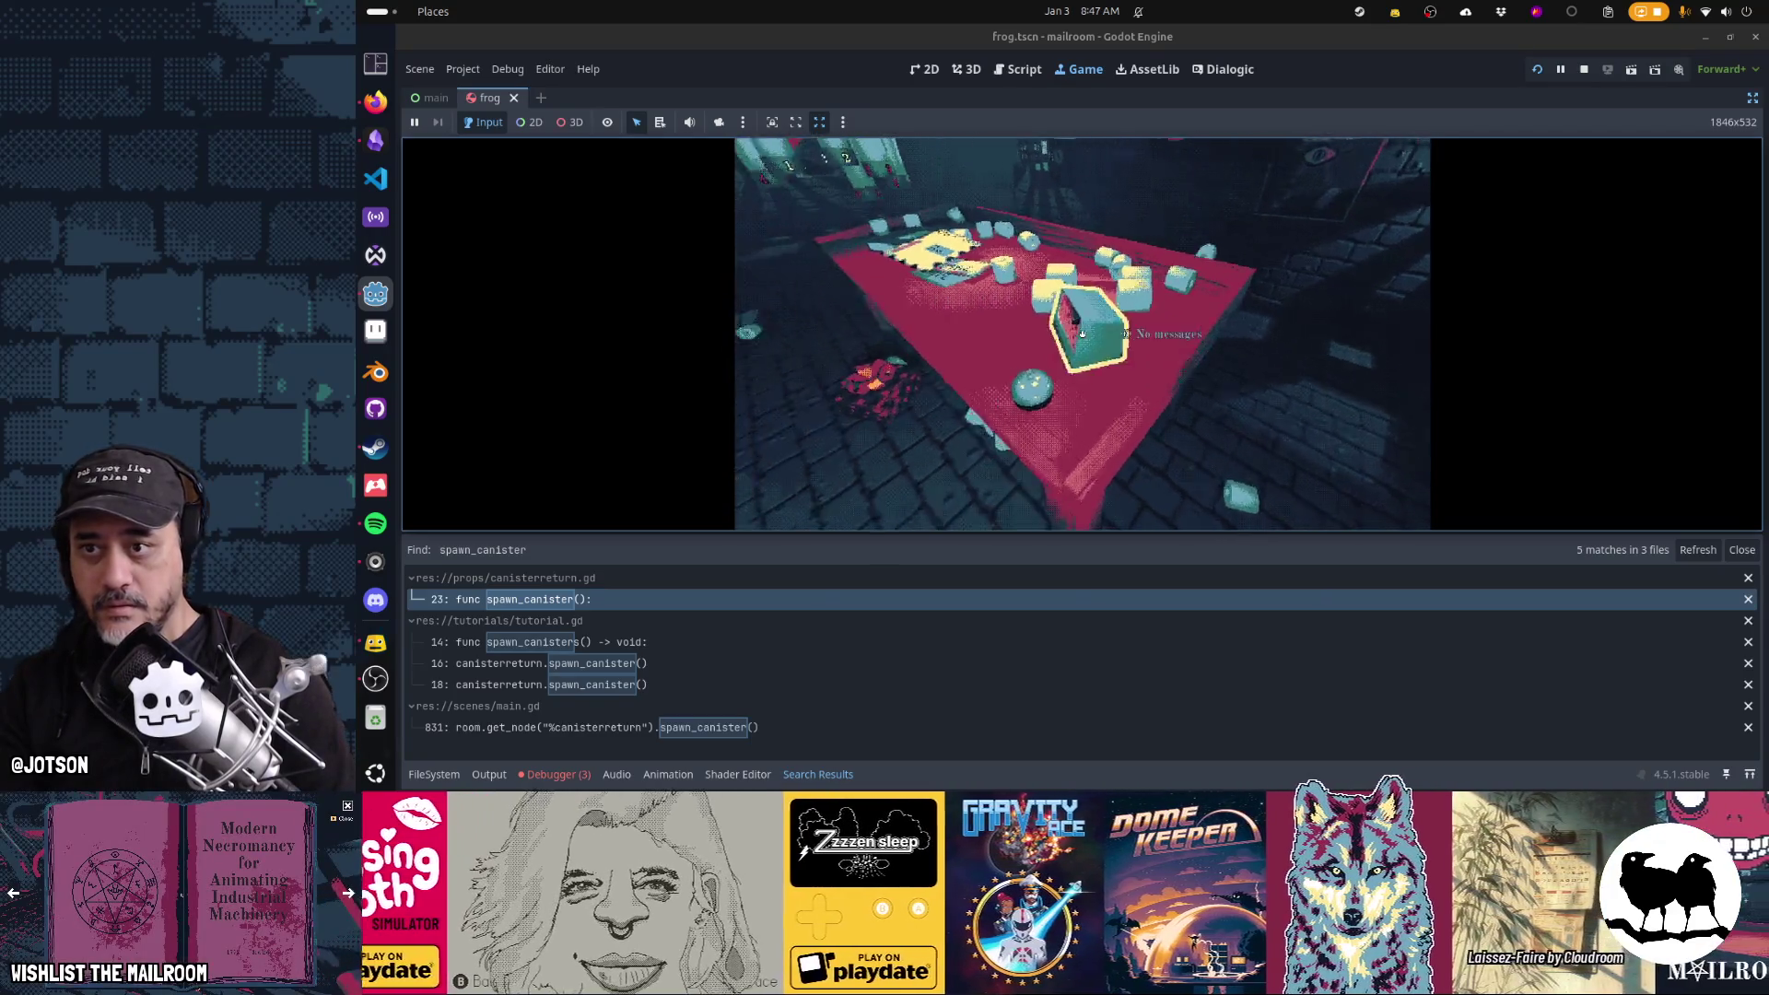
left_click(1082, 333)
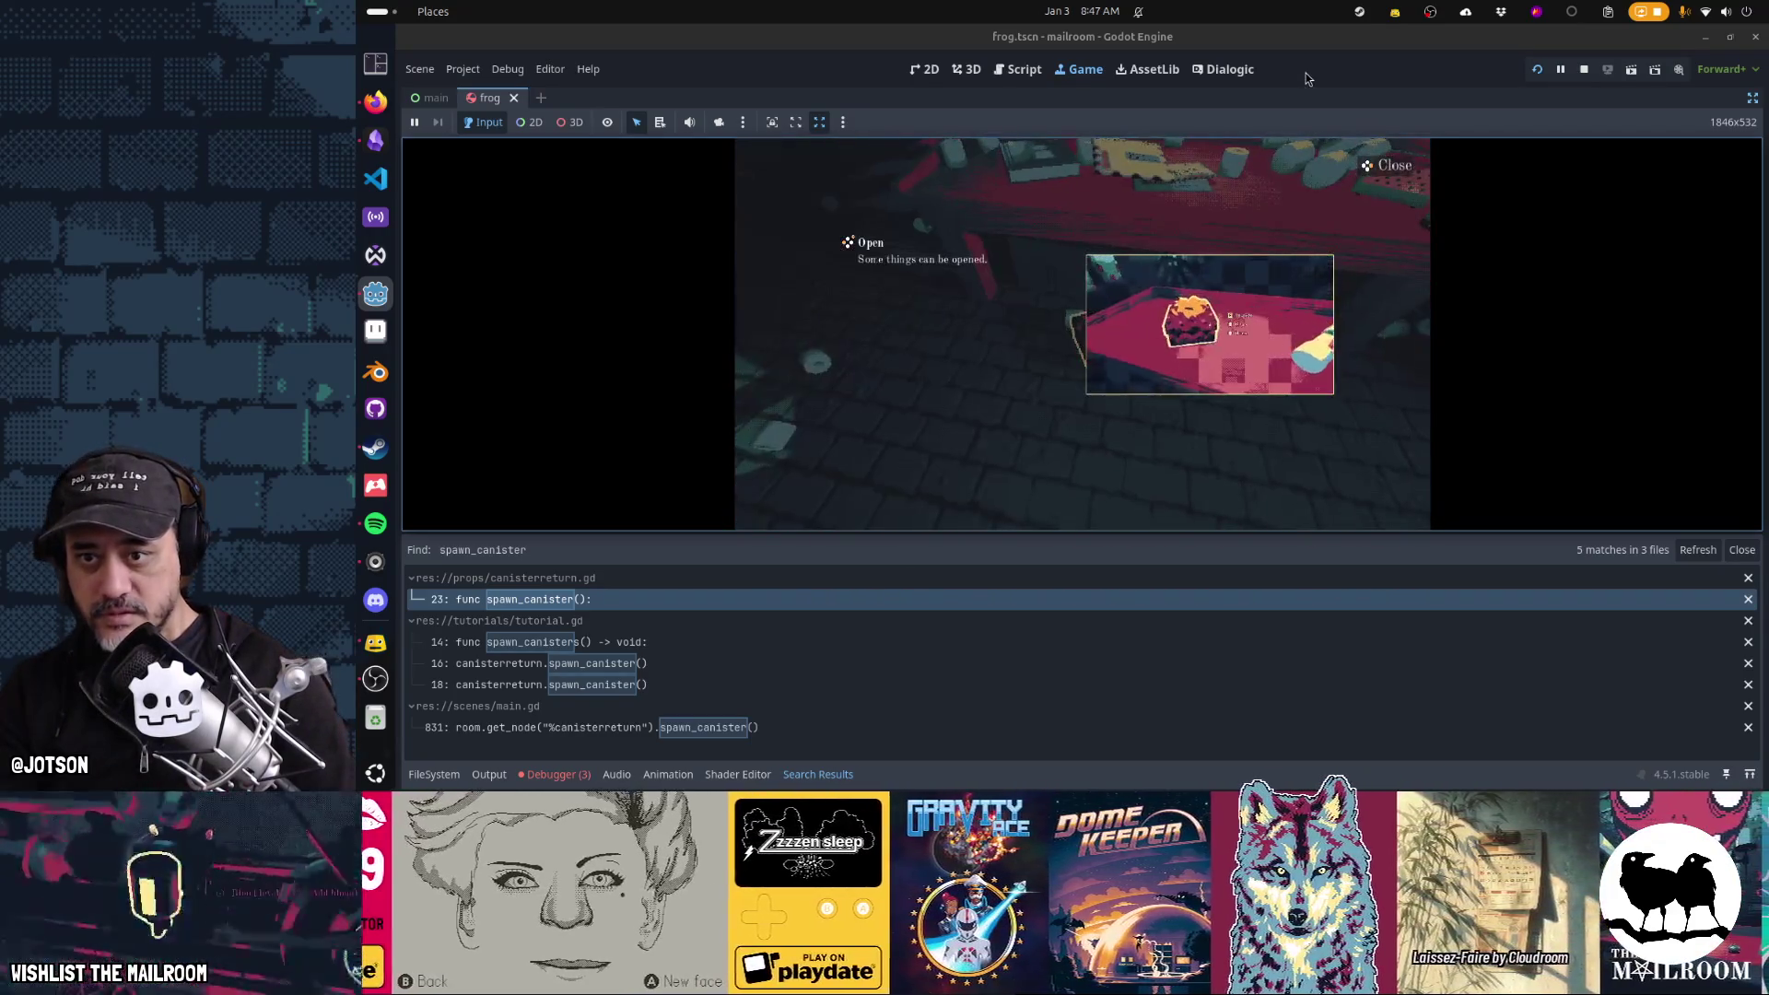
left_click(1386, 165)
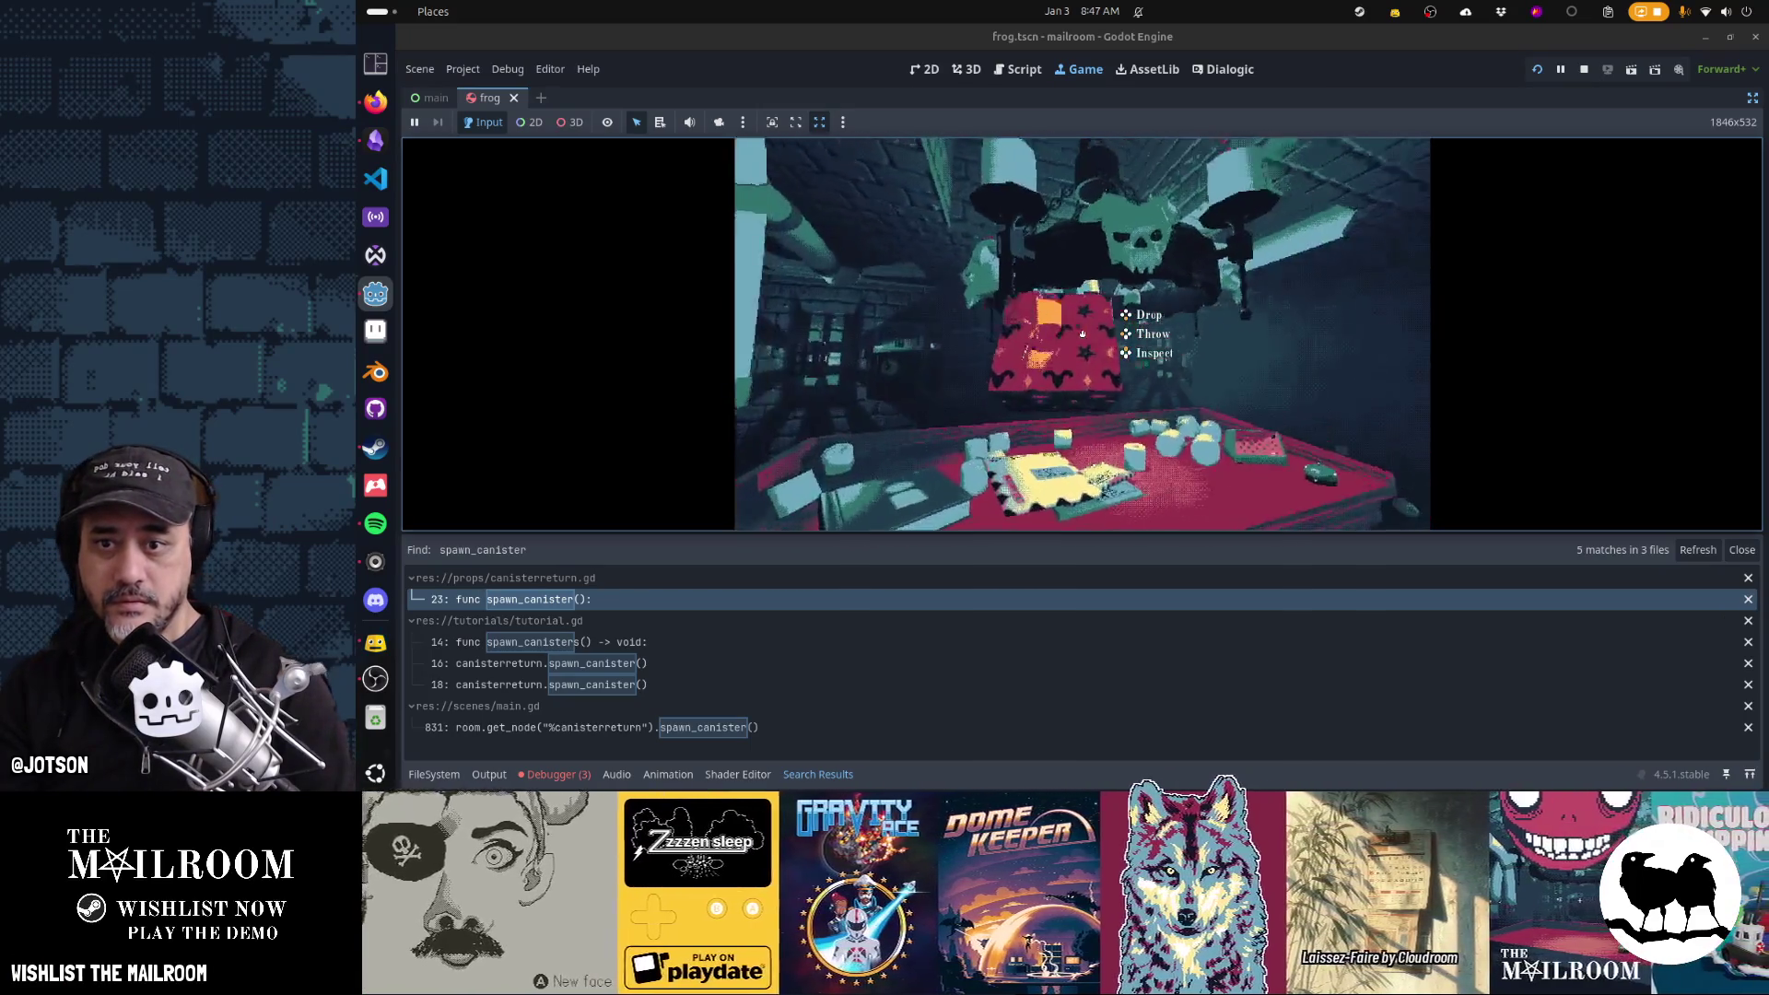
left_click(1083, 333)
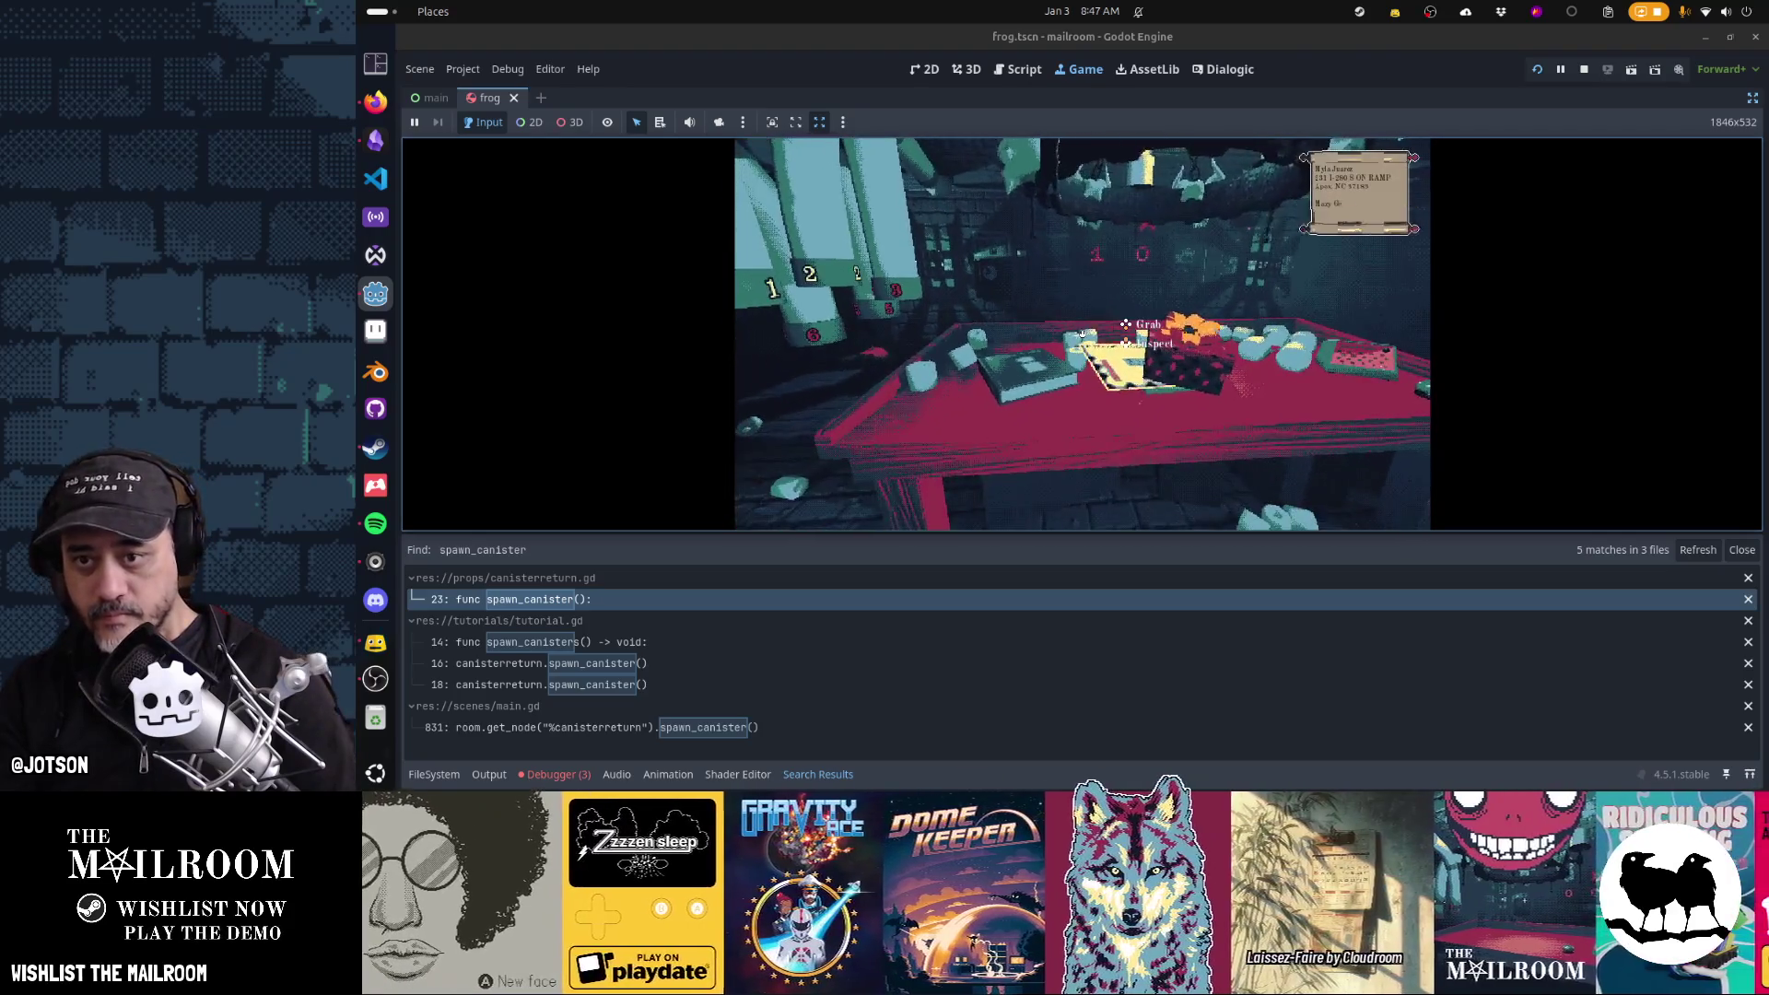
left_click(1082, 334)
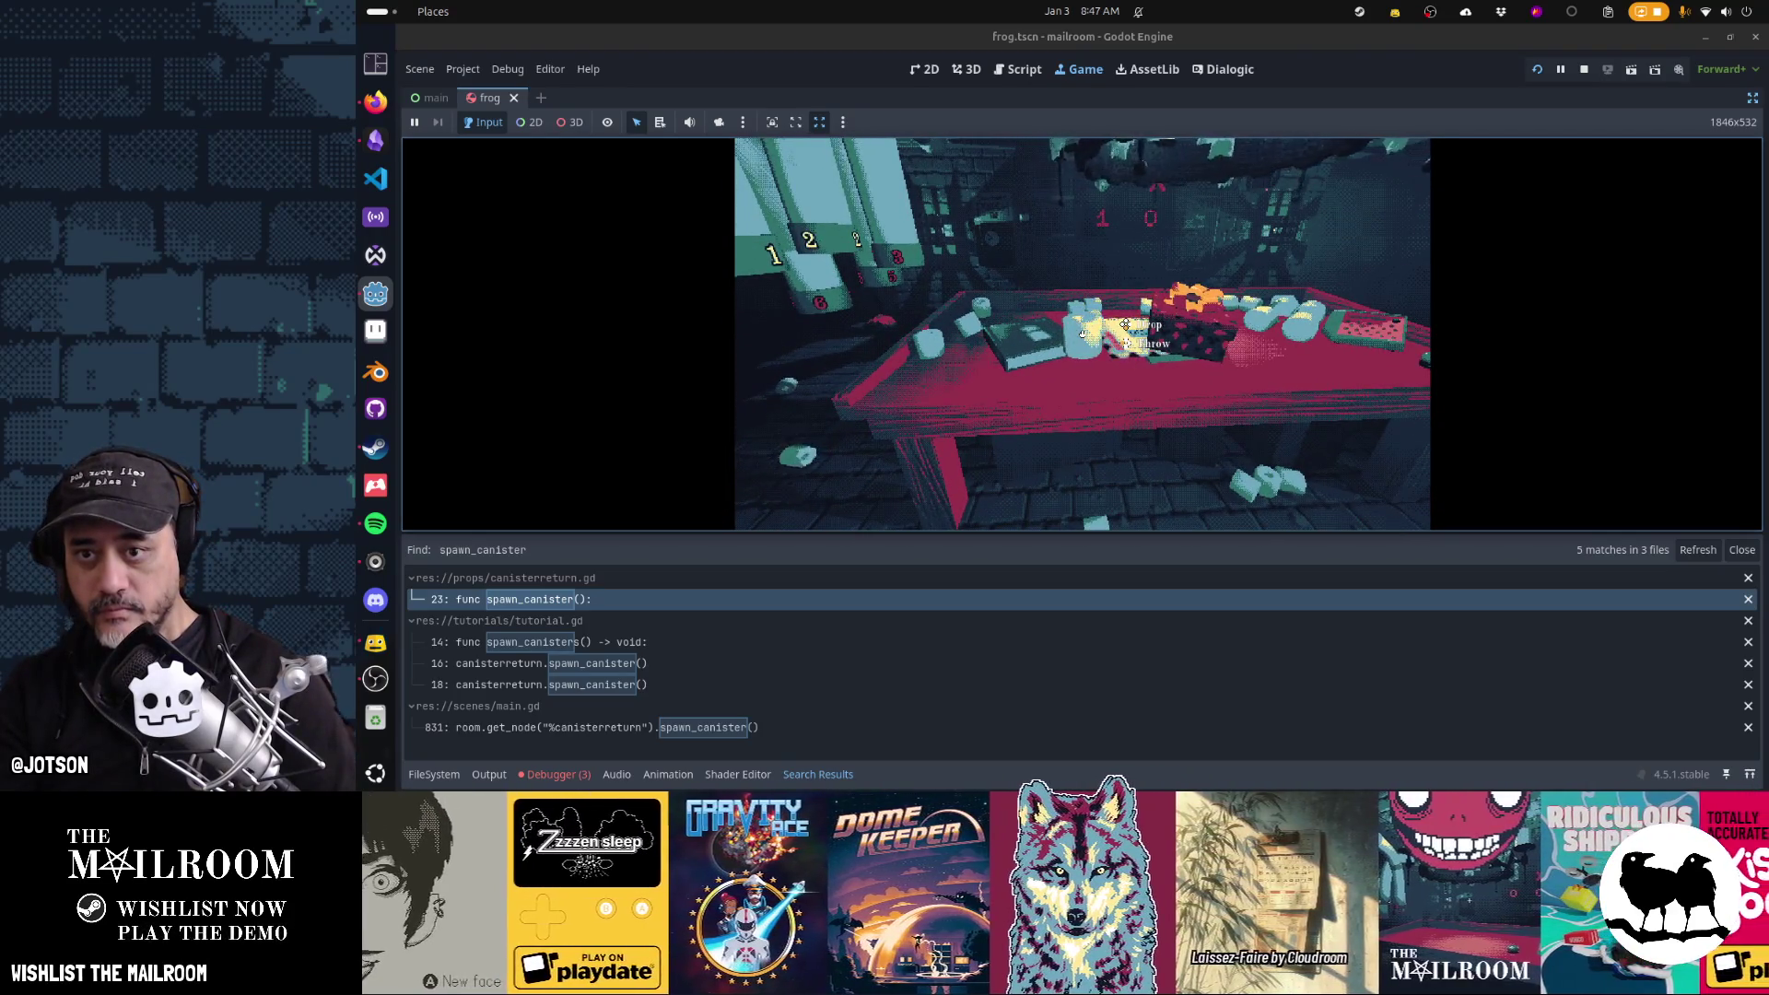
left_click(1082, 333)
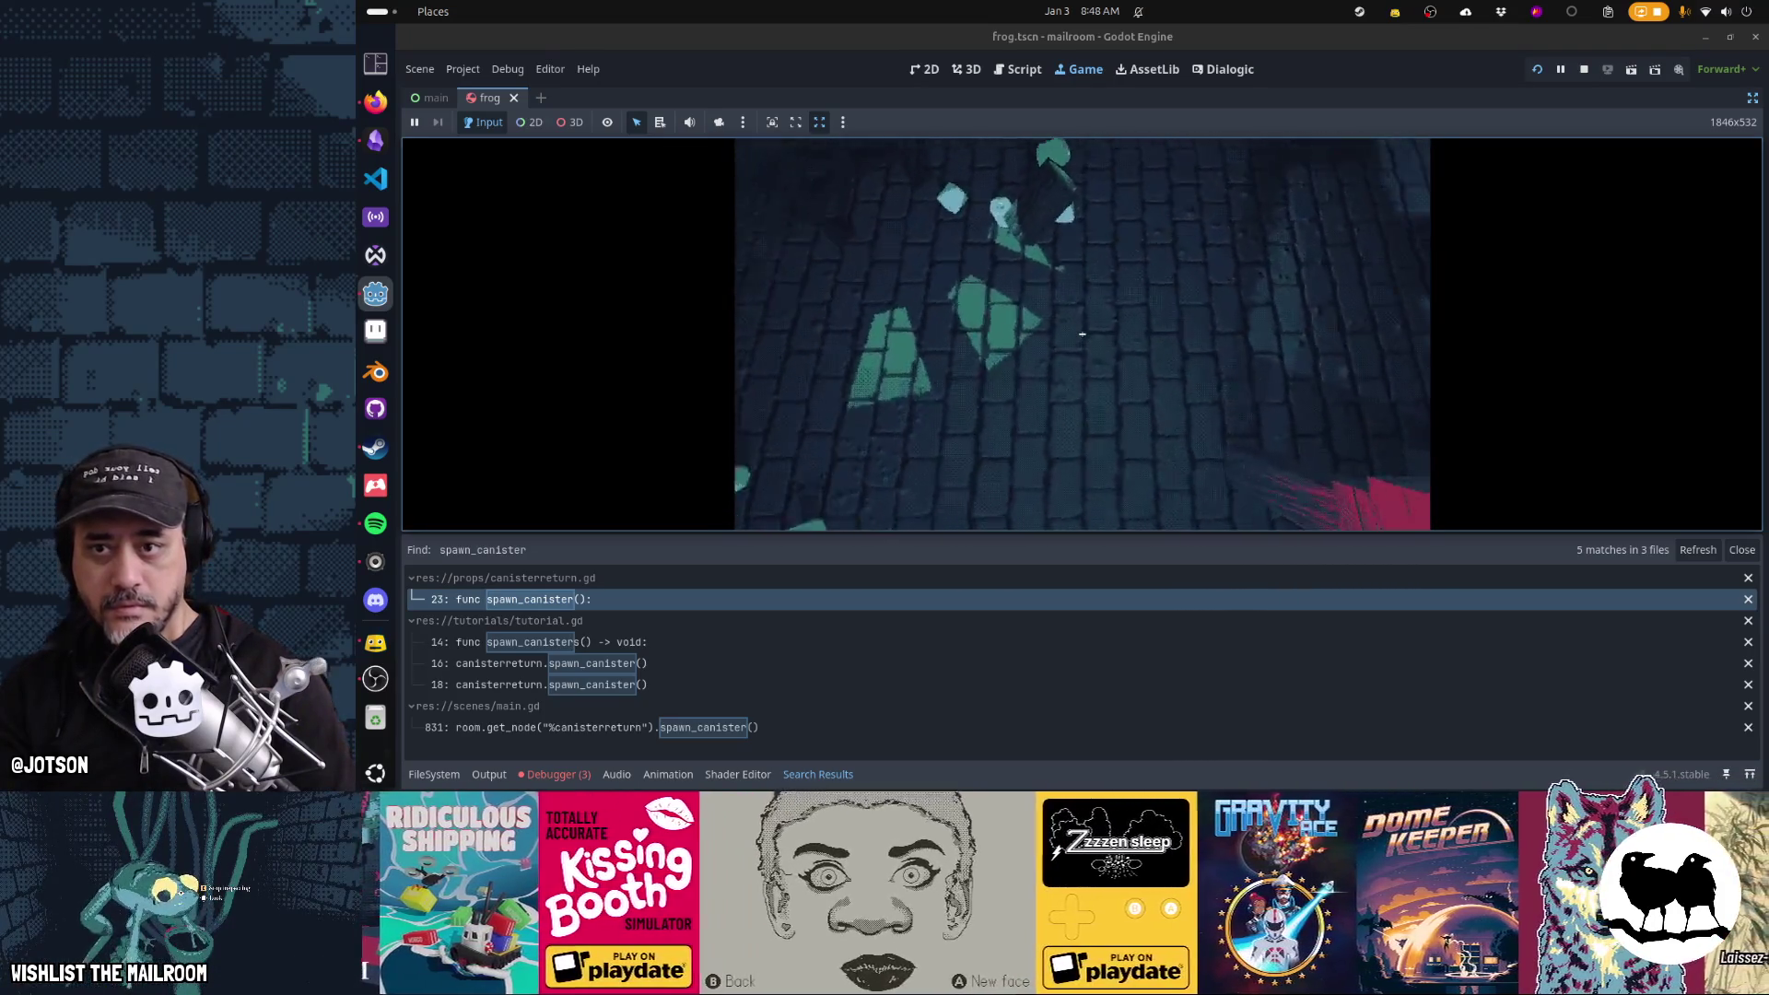
Pick up the butt paper and wood plank, drop the plank, and move an item to the table edge
left_click(1083, 333)
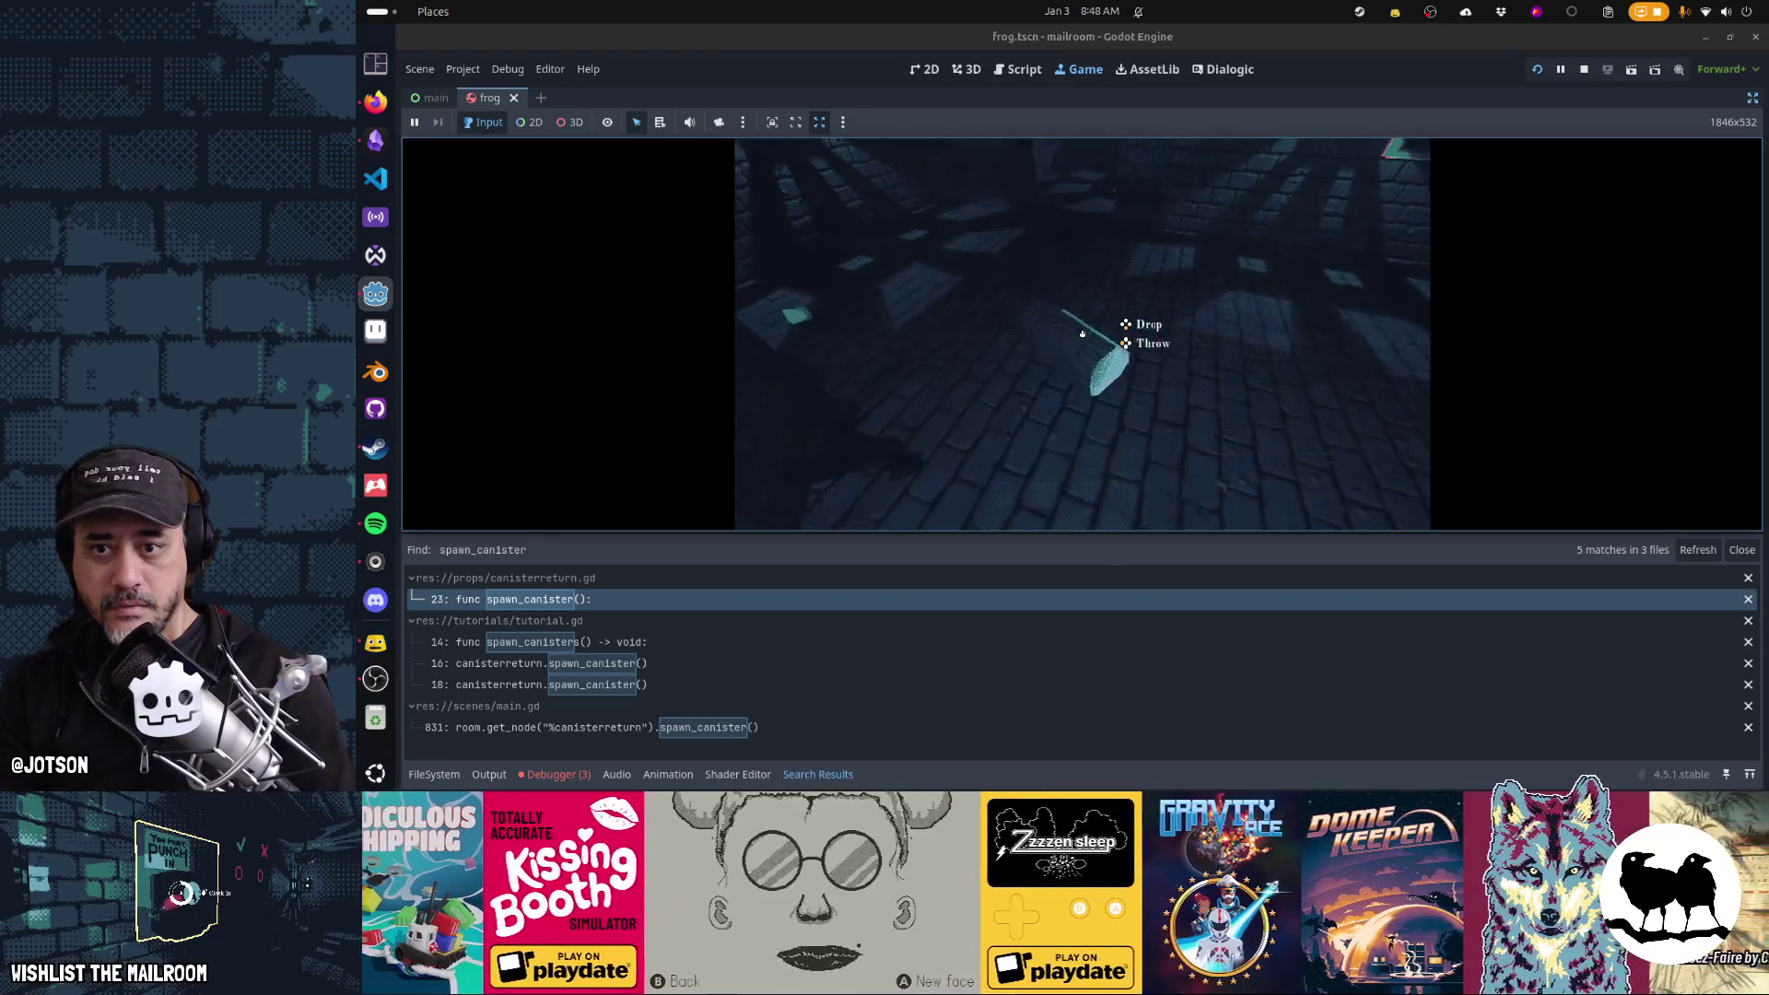
left_click(1082, 334)
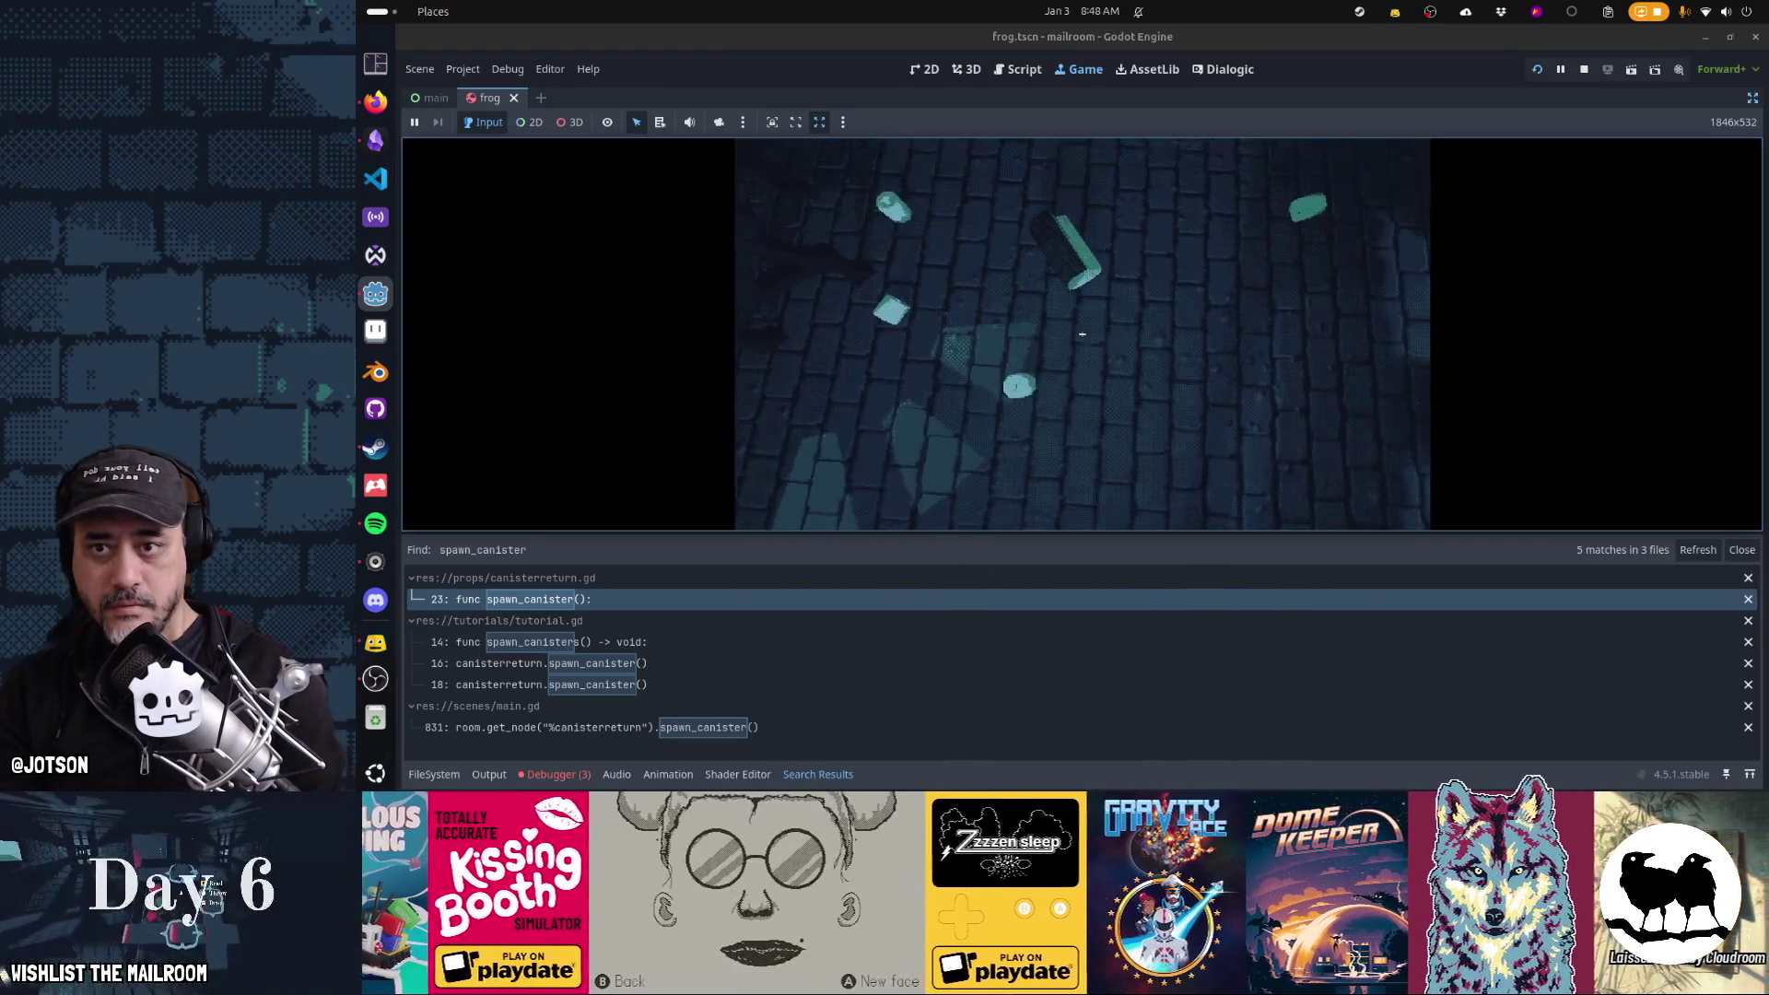
left_click(1083, 333)
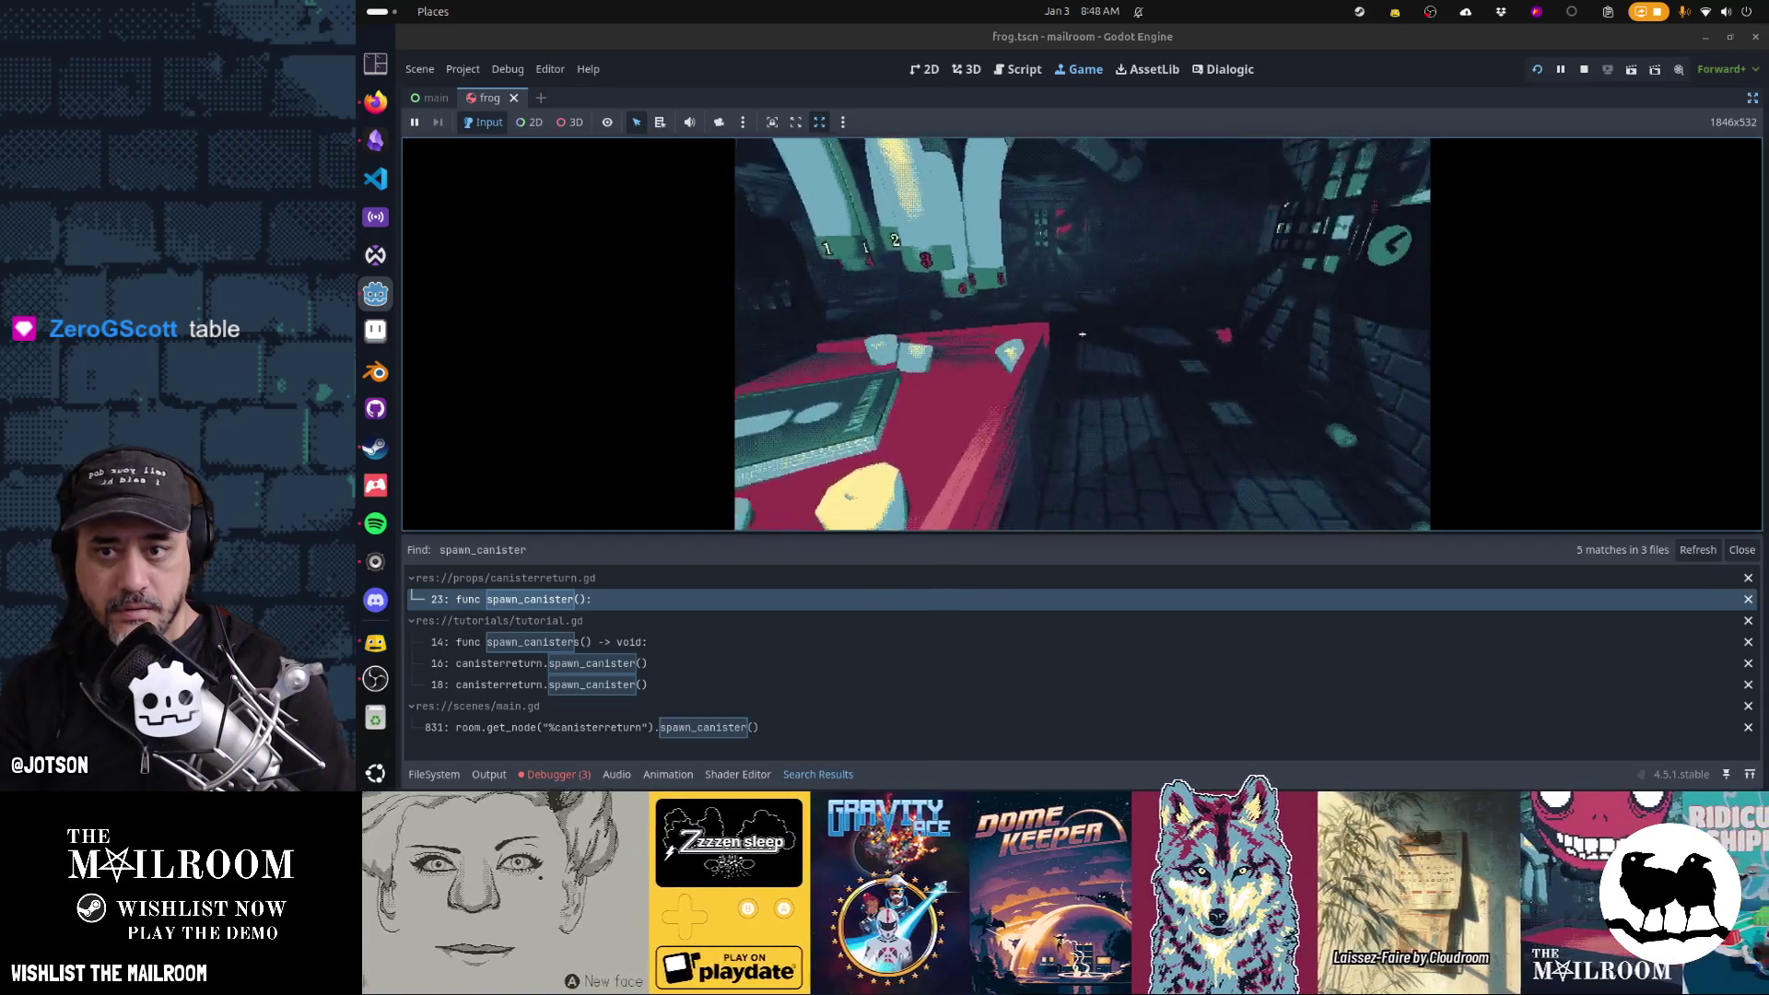
left_click(1083, 334)
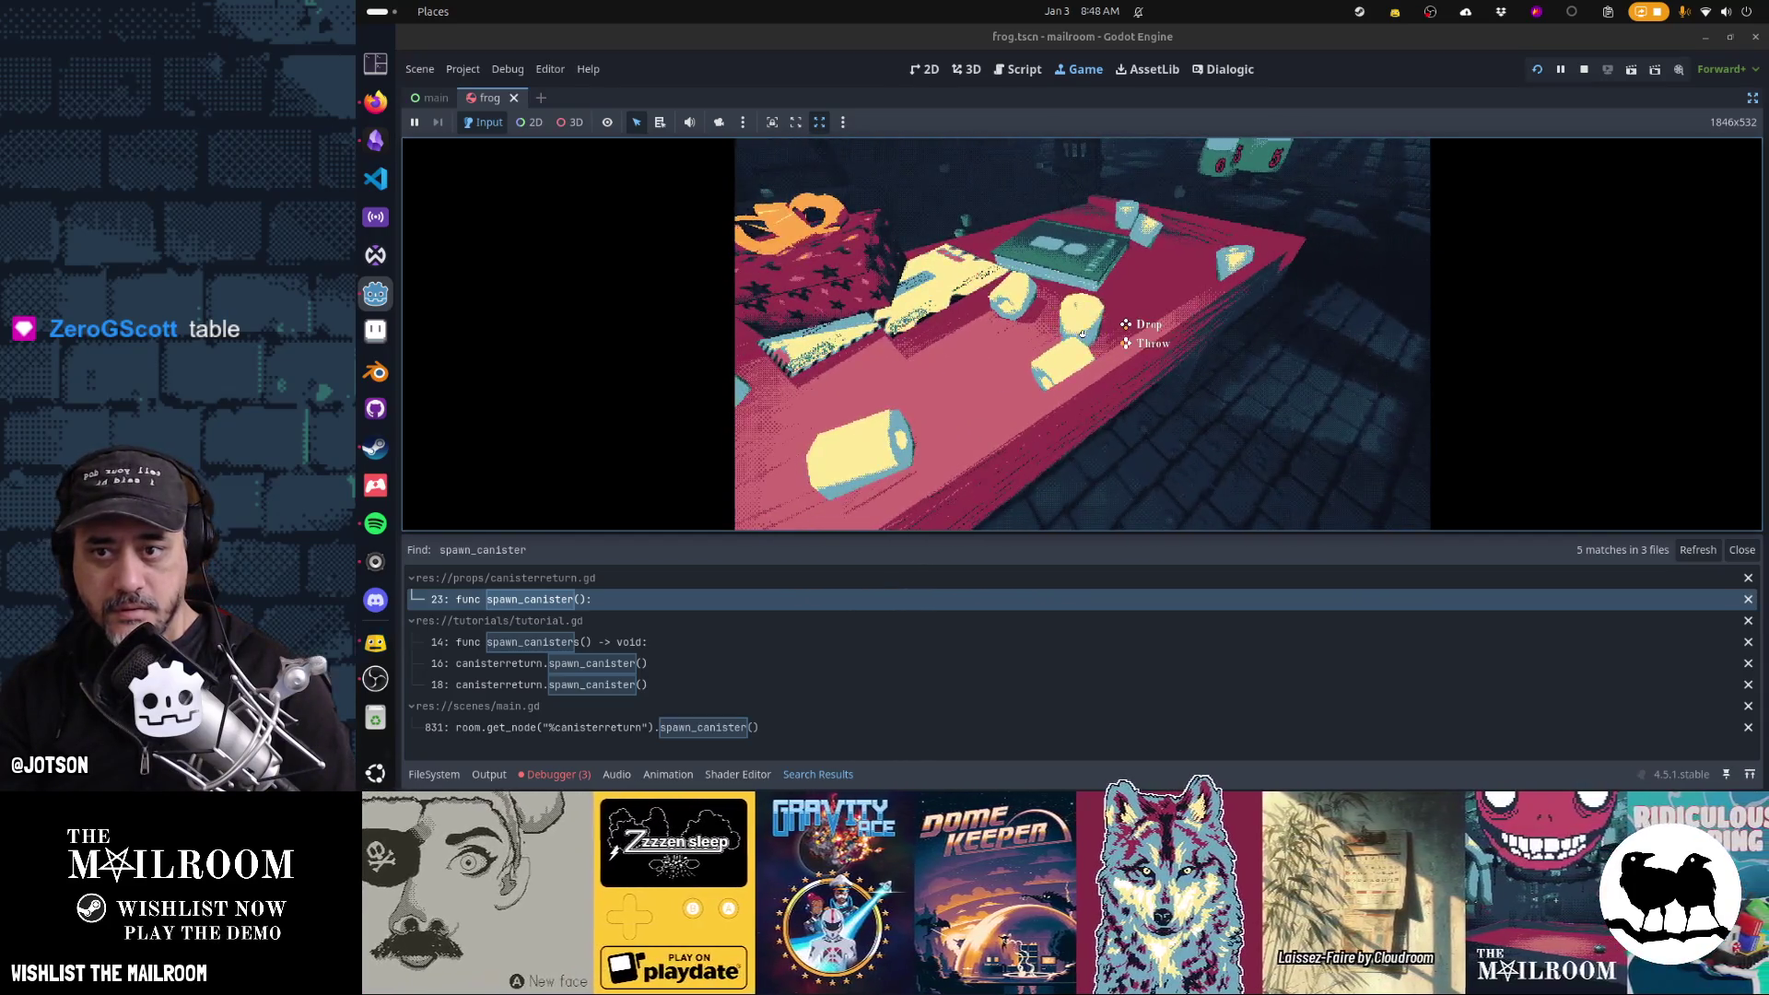
left_click(1082, 335)
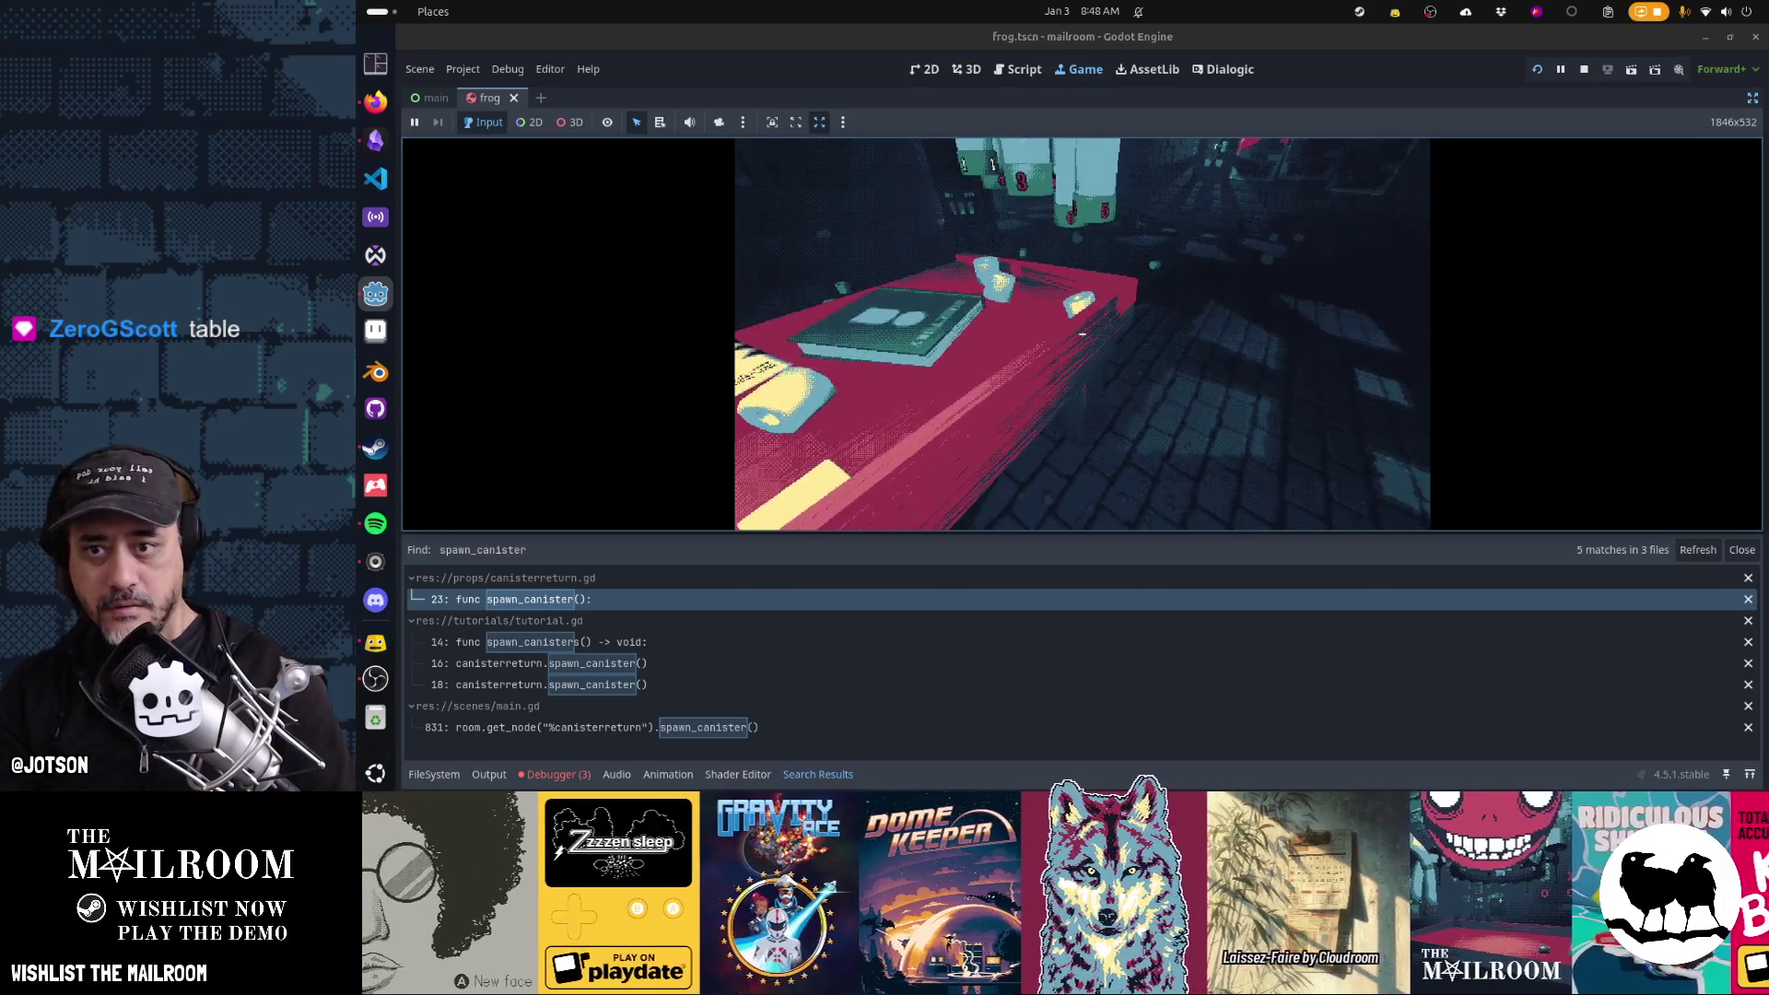
Throw the book aside, walk to the tubes, and pick up the Directory from the floor
left_click(1082, 334)
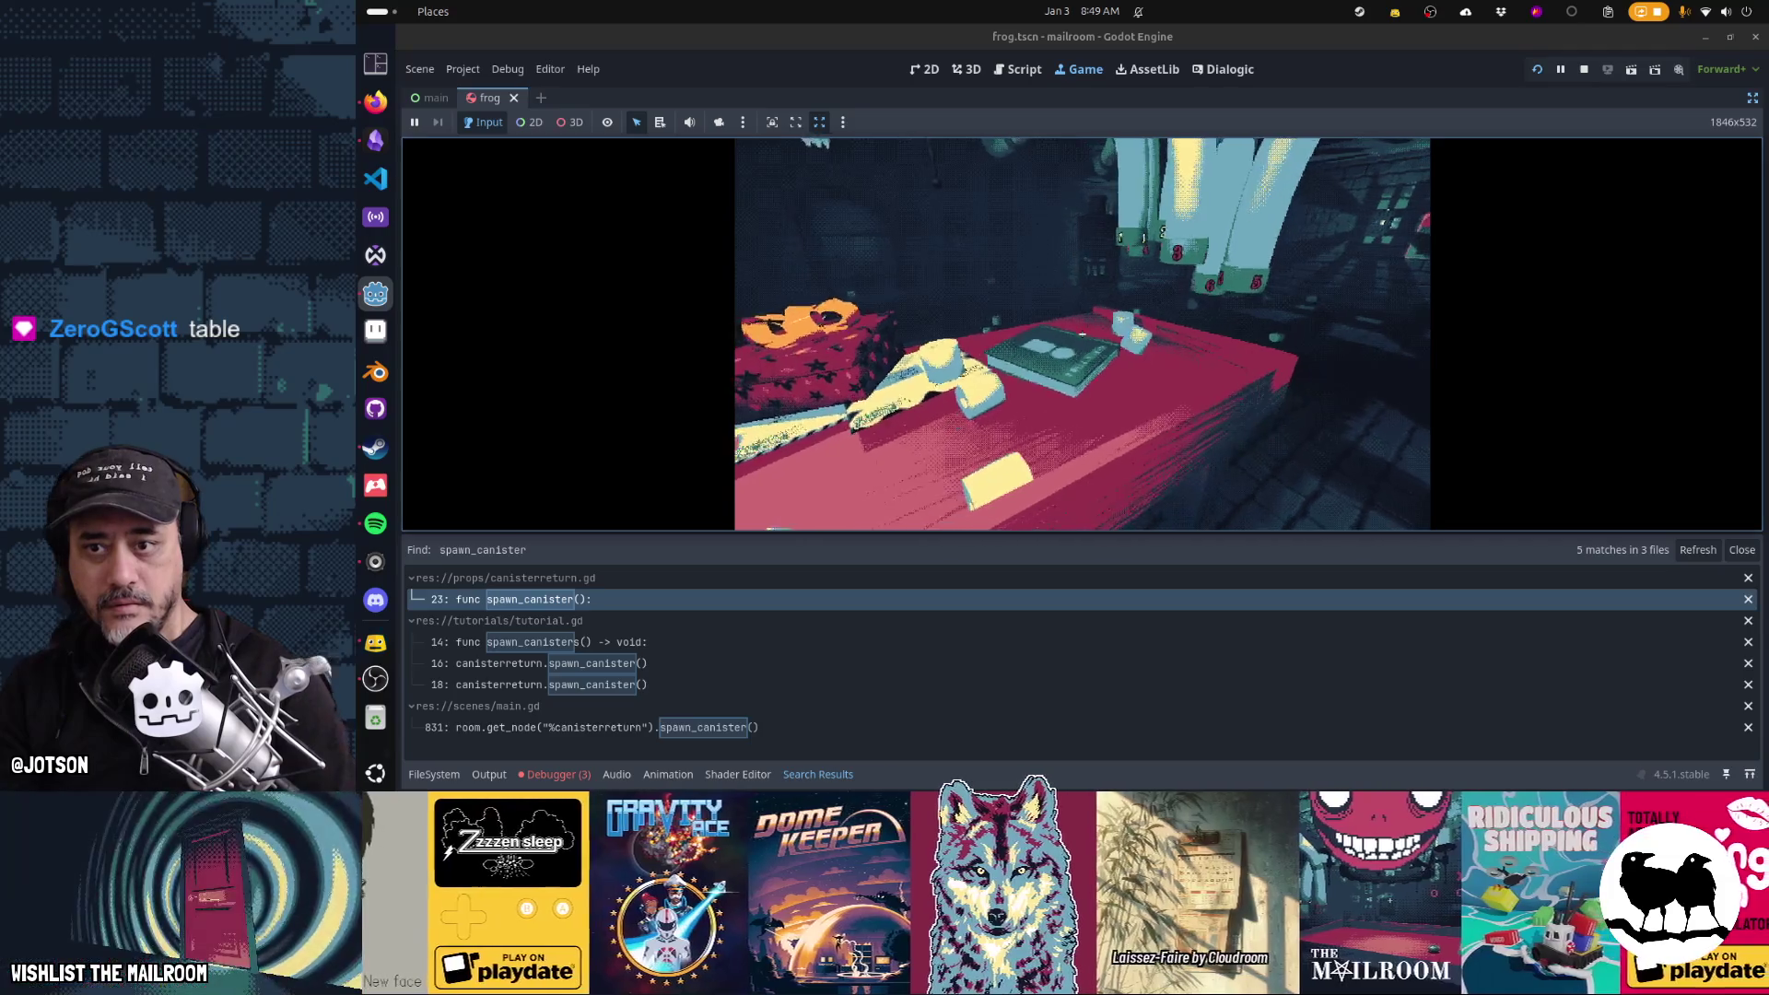
left_click(1082, 334)
left_click(1082, 335)
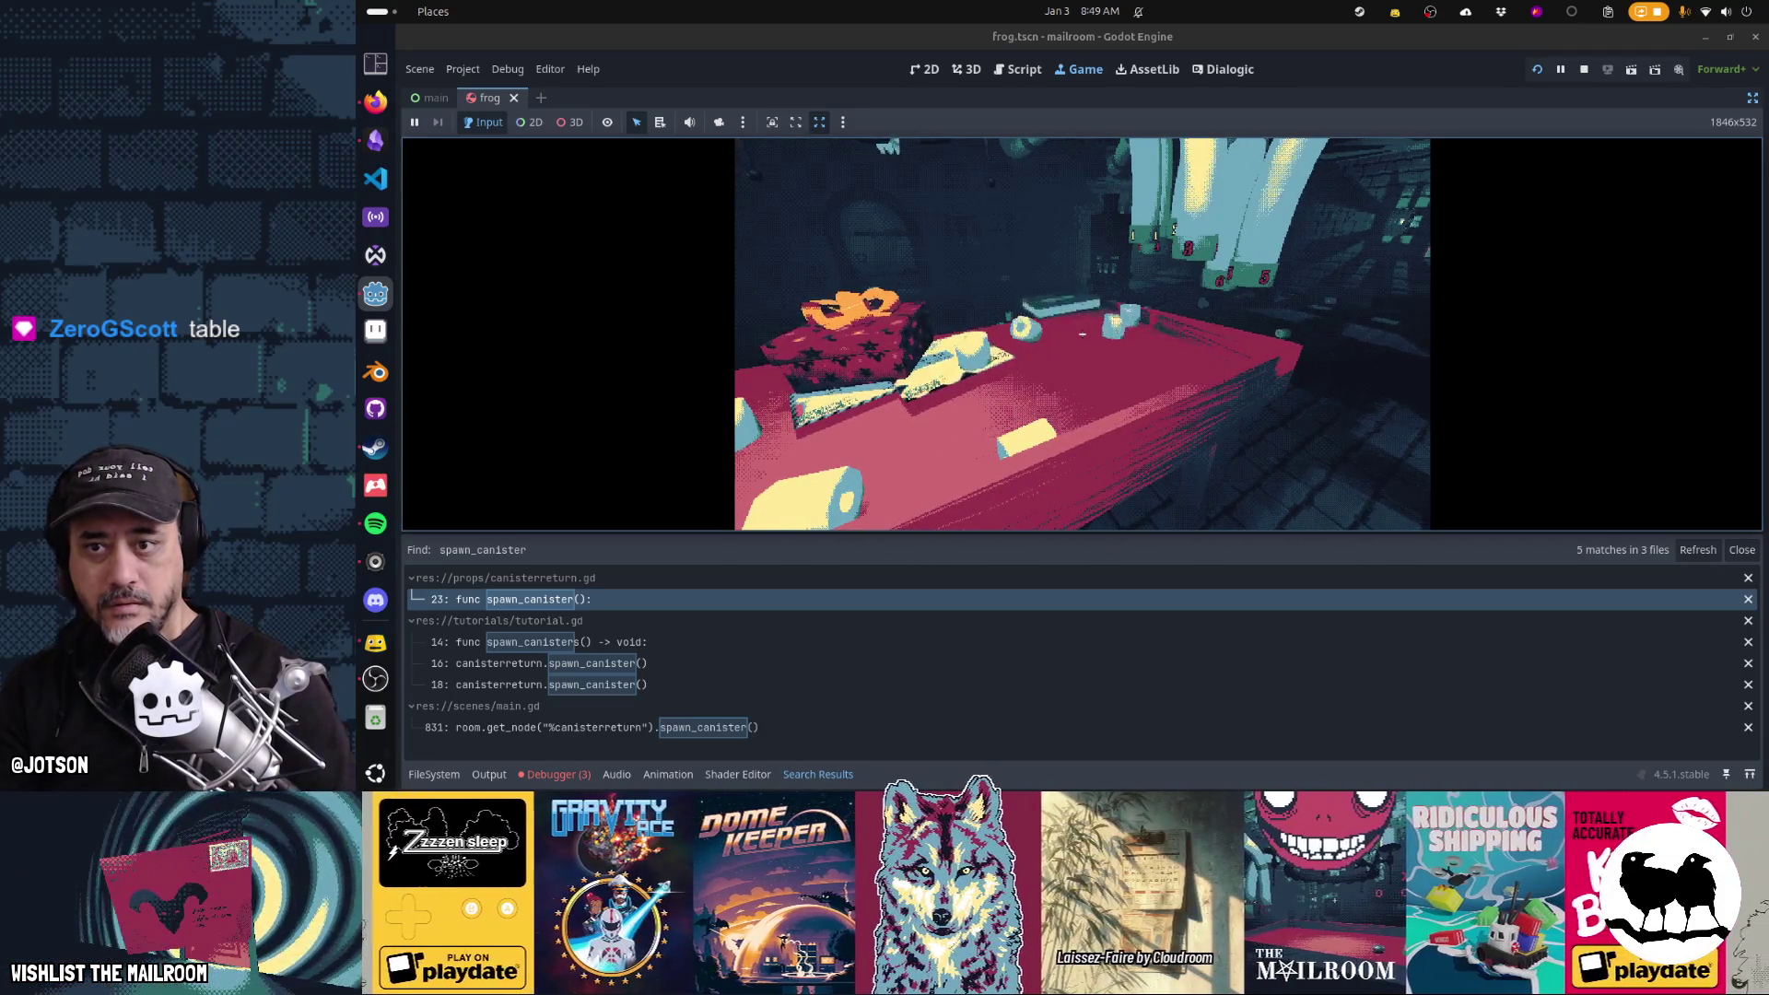
key("w")
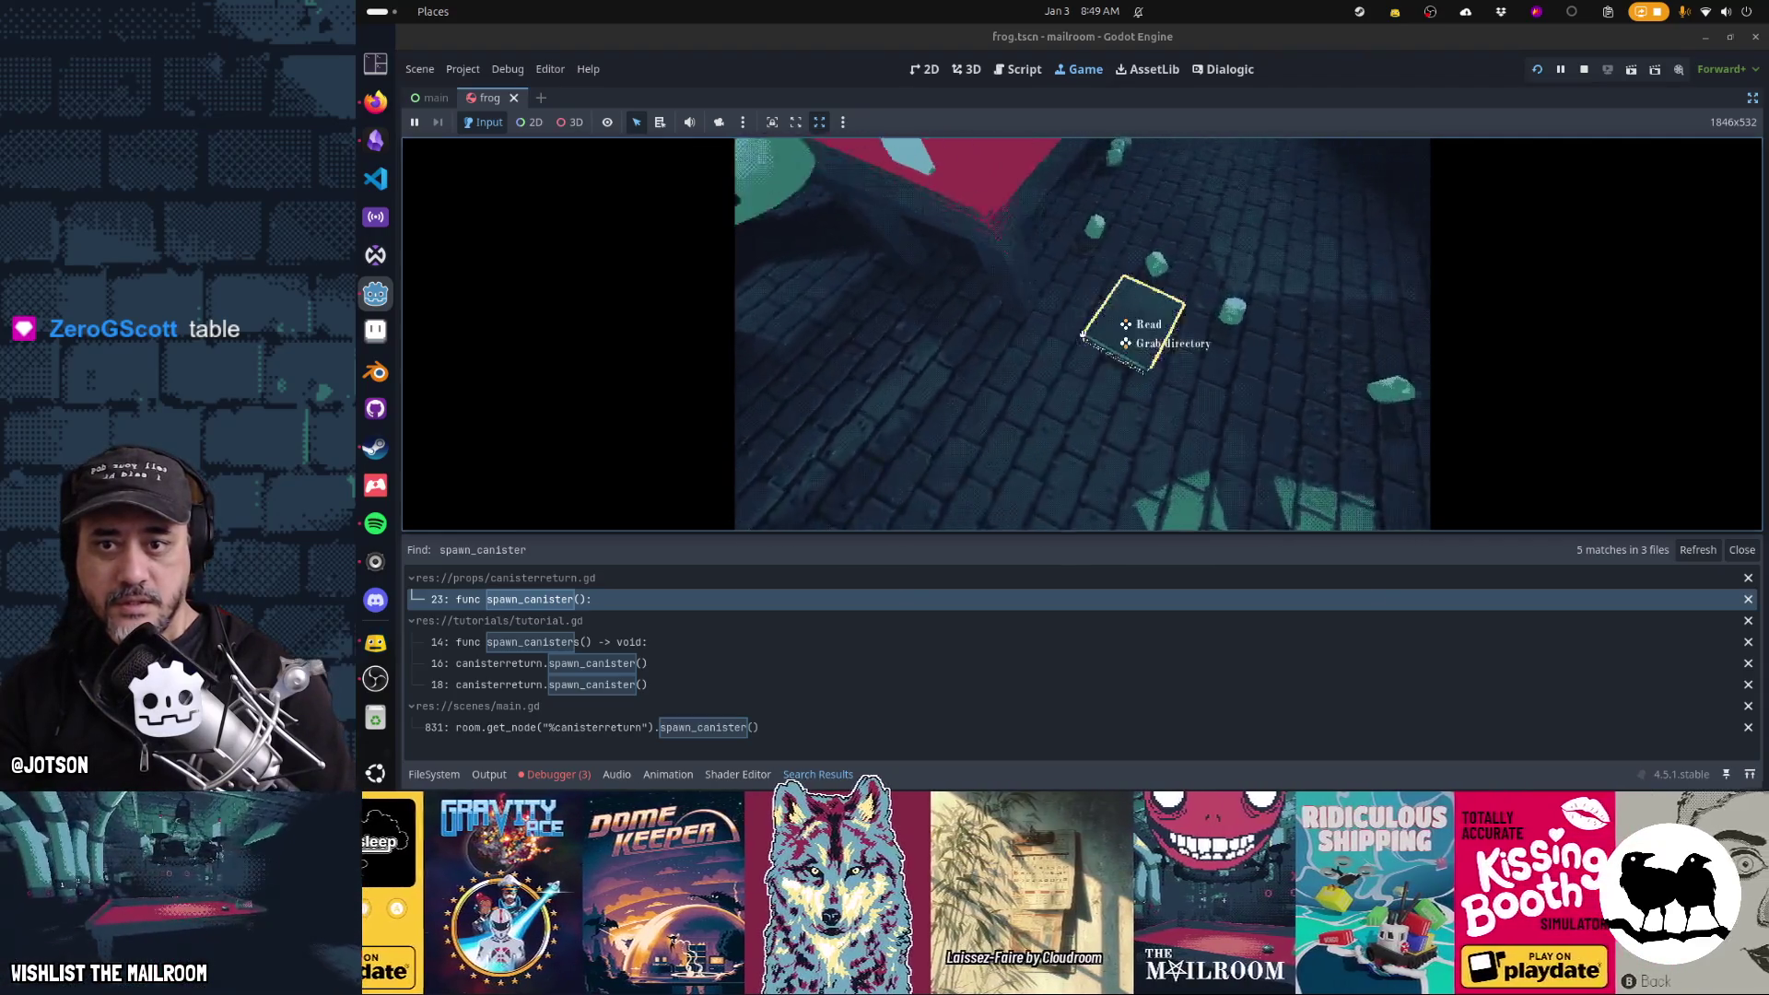
left_click(1082, 335)
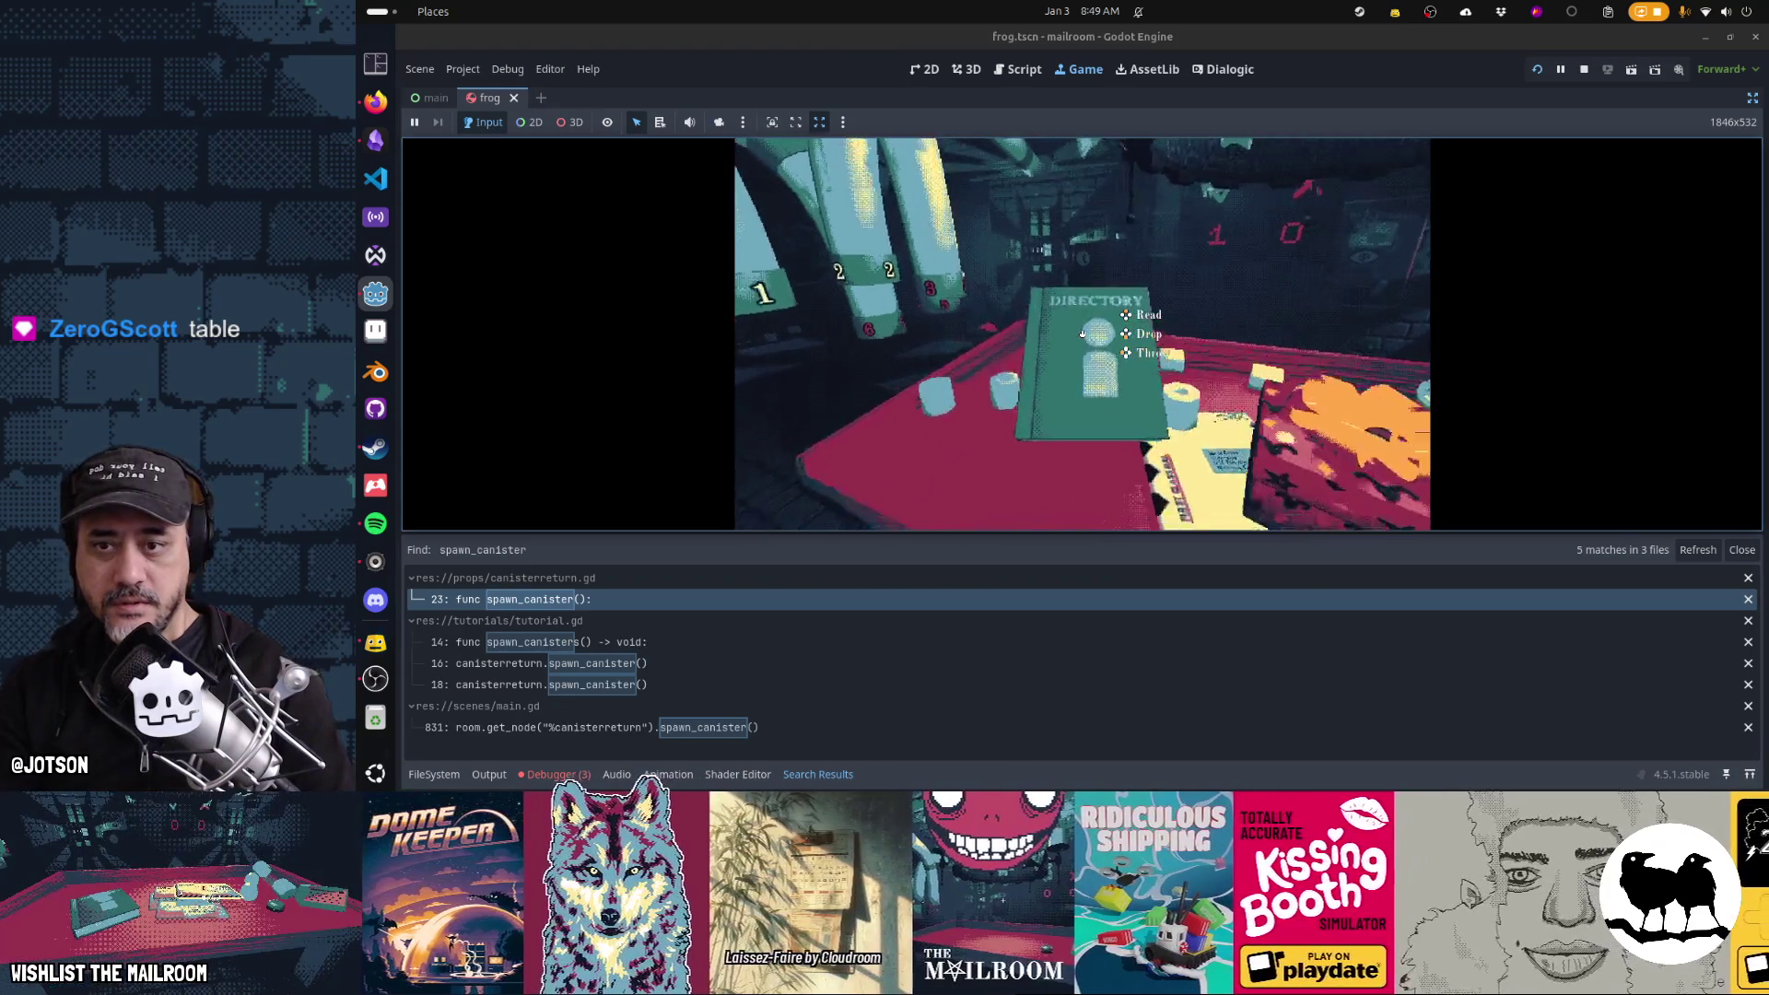
Set the Directory, the package and the gift box down on the table
right_click(1082, 333)
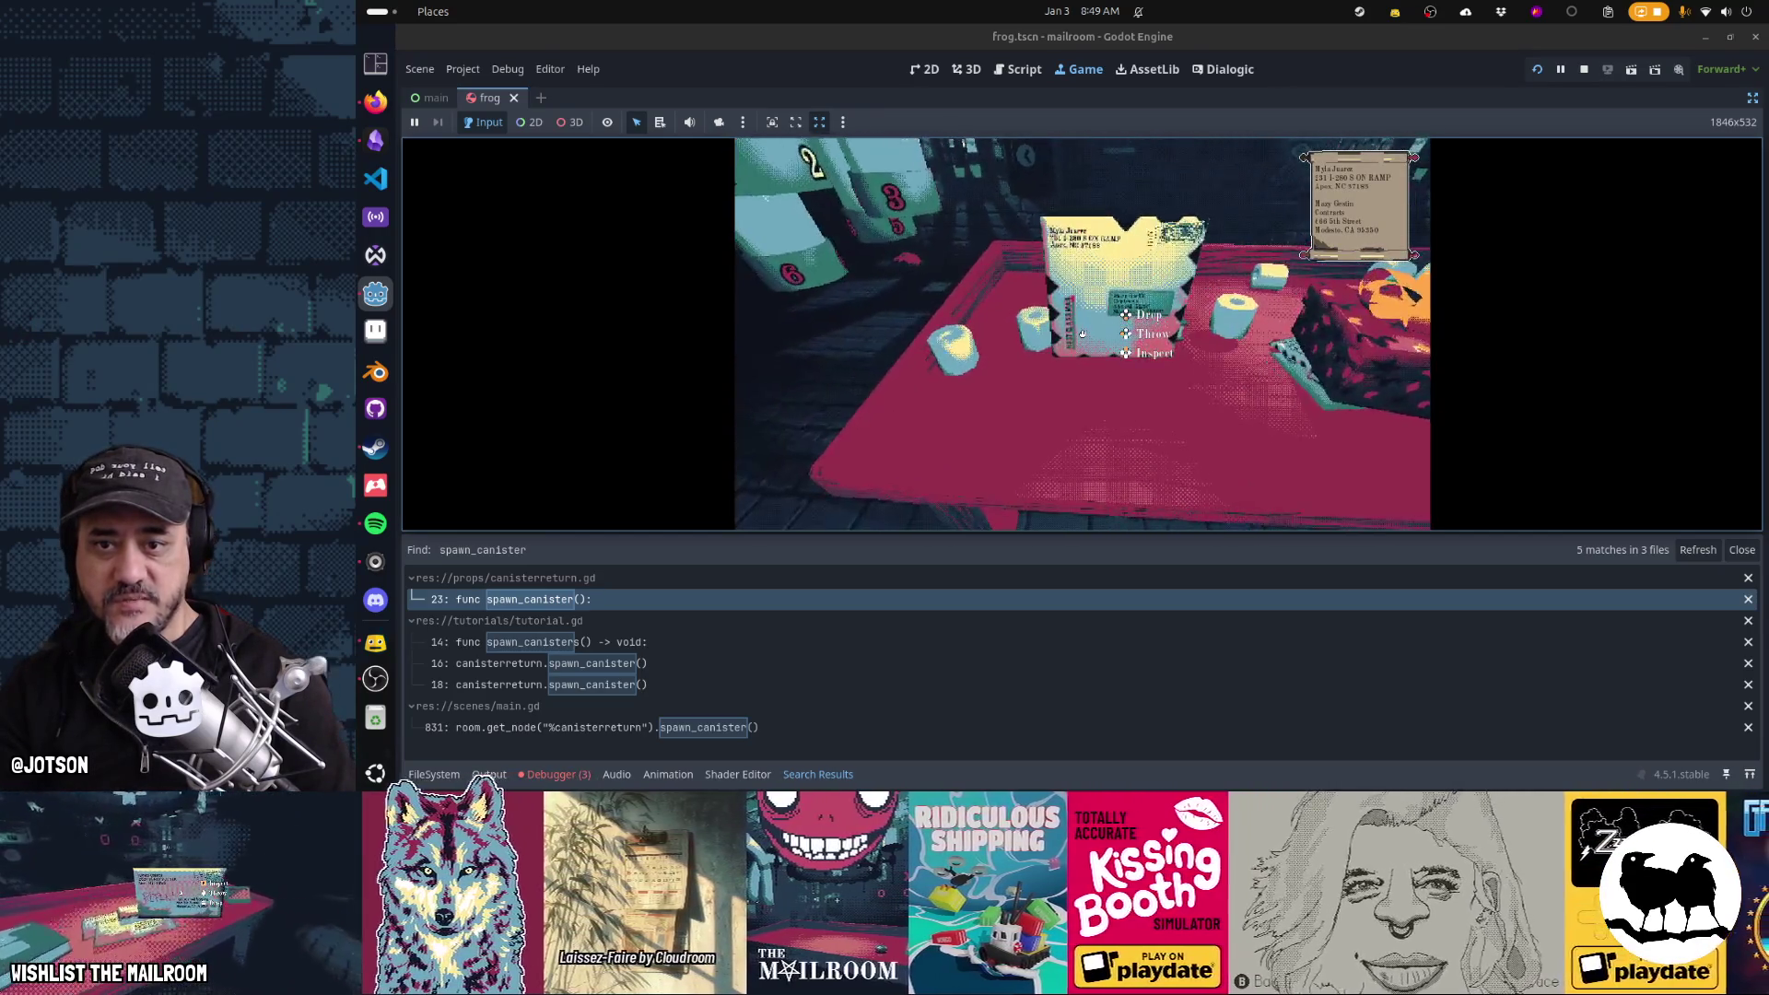
right_click(1083, 334)
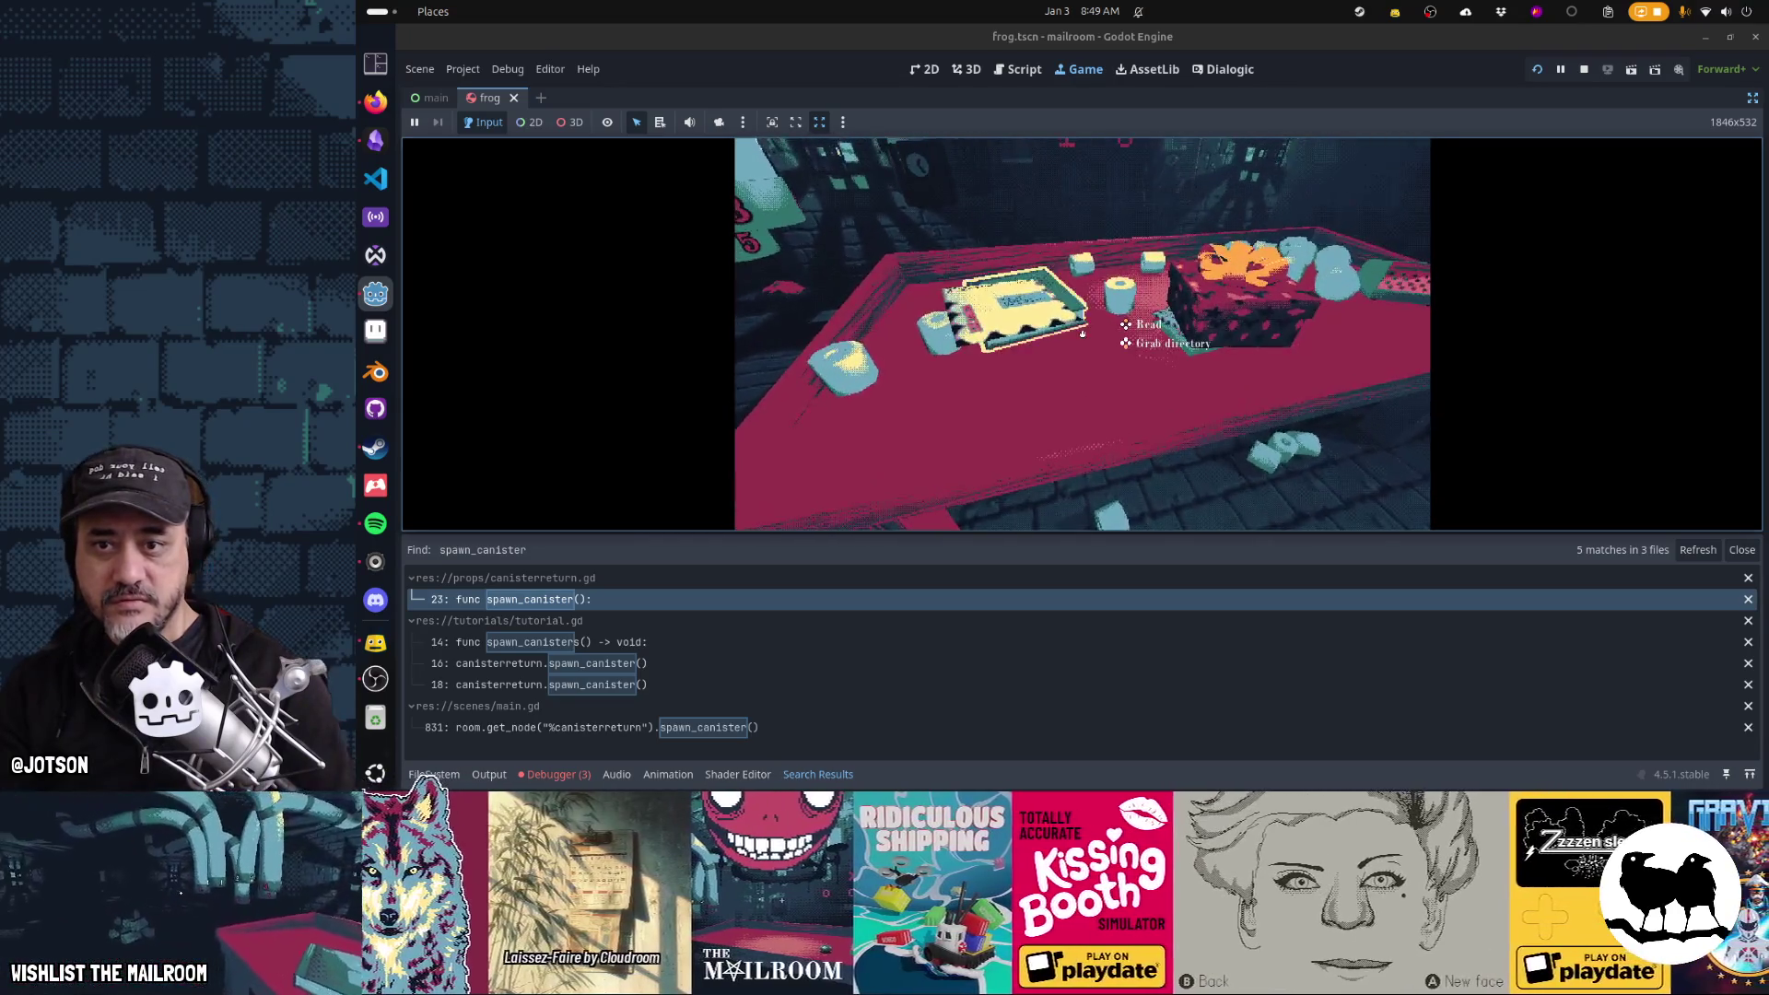
left_click(1083, 333)
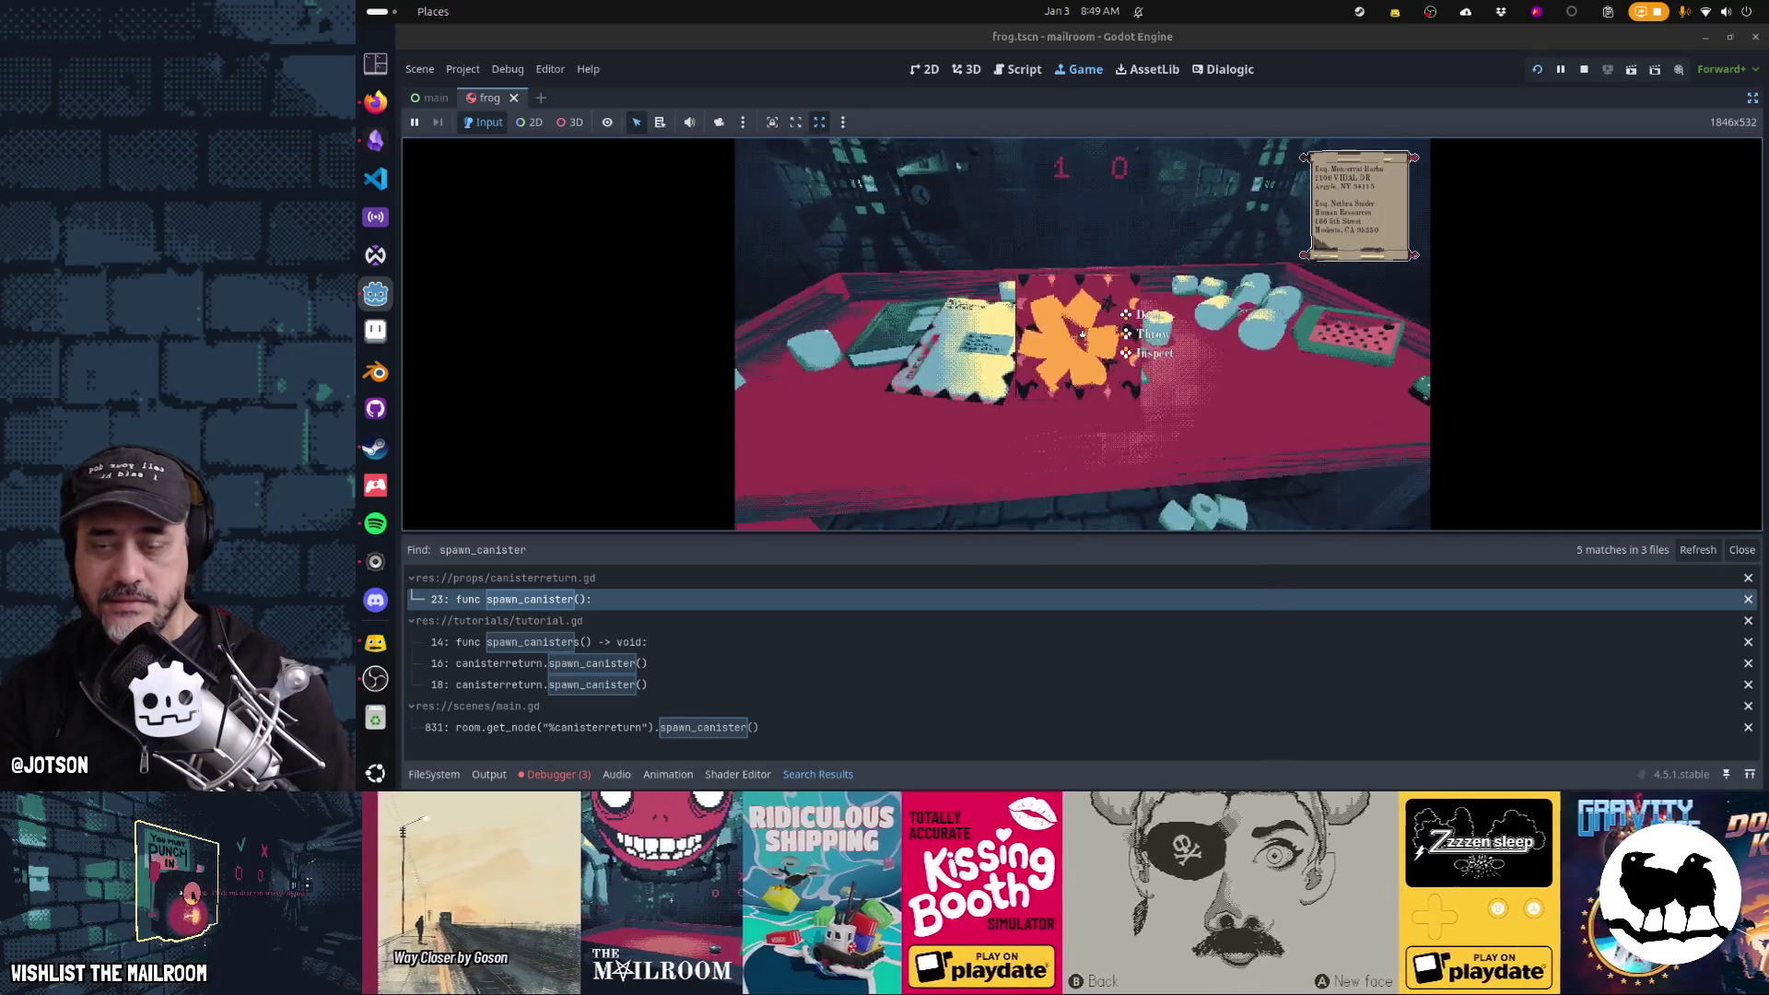
right_click(1082, 333)
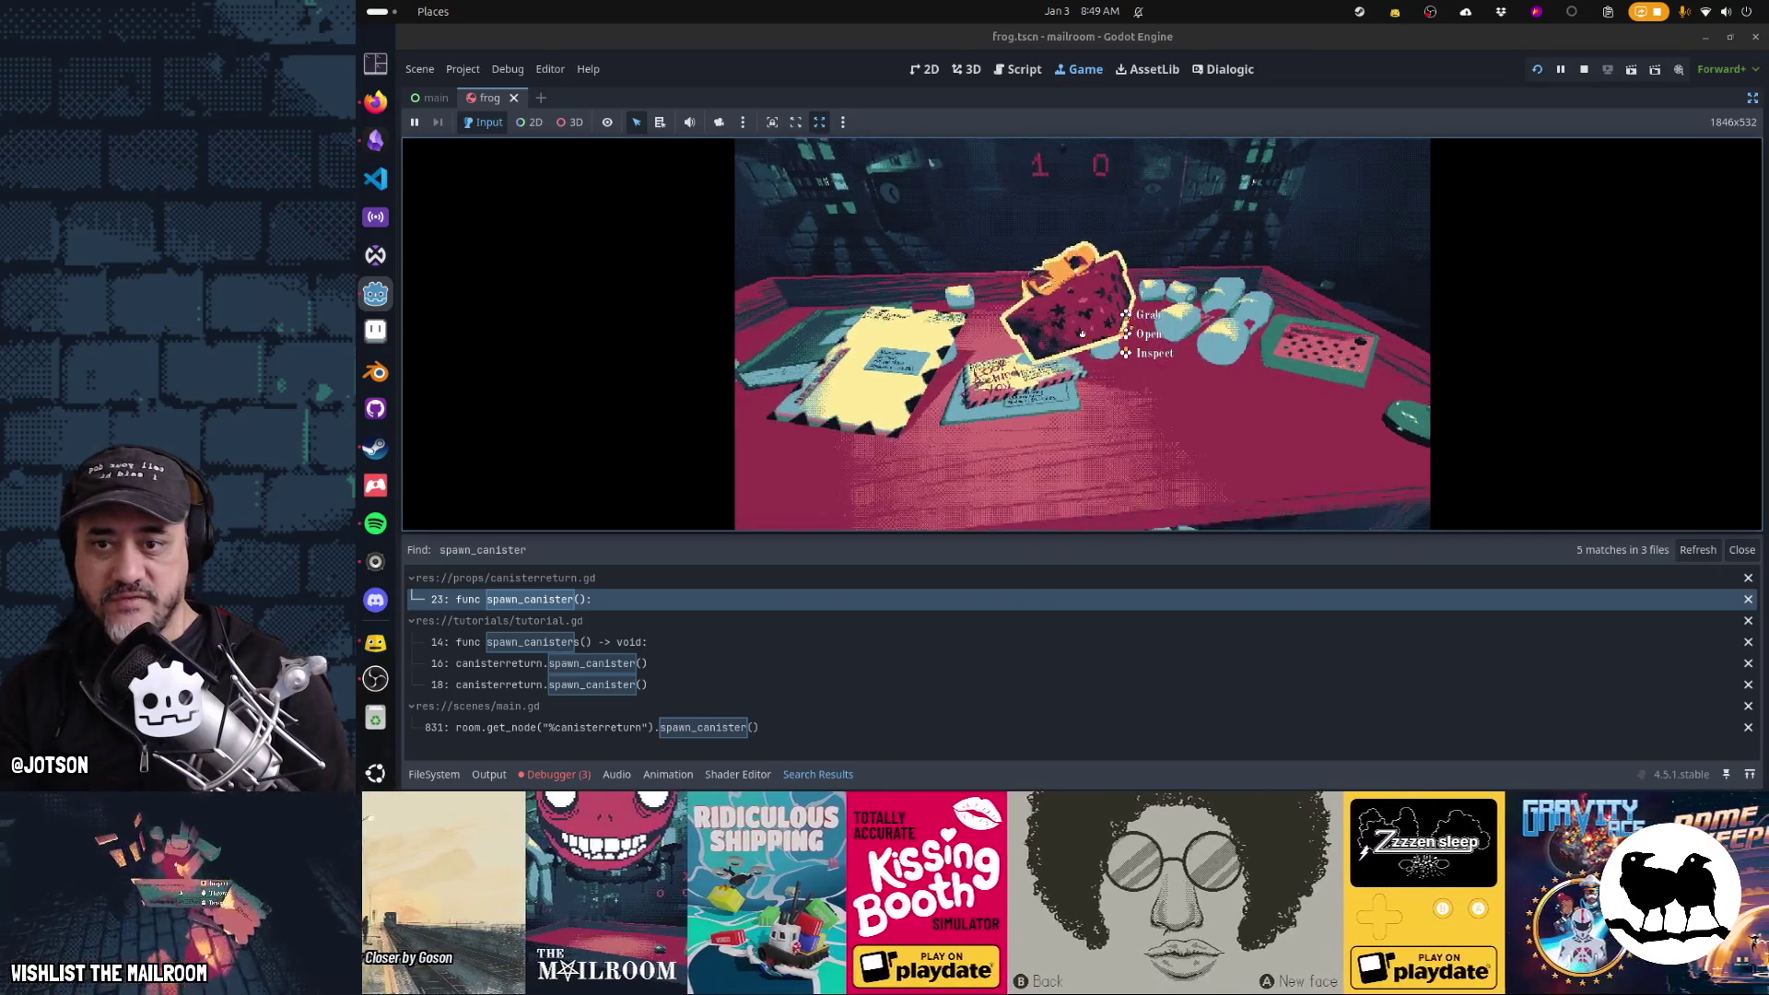
left_click(1082, 334)
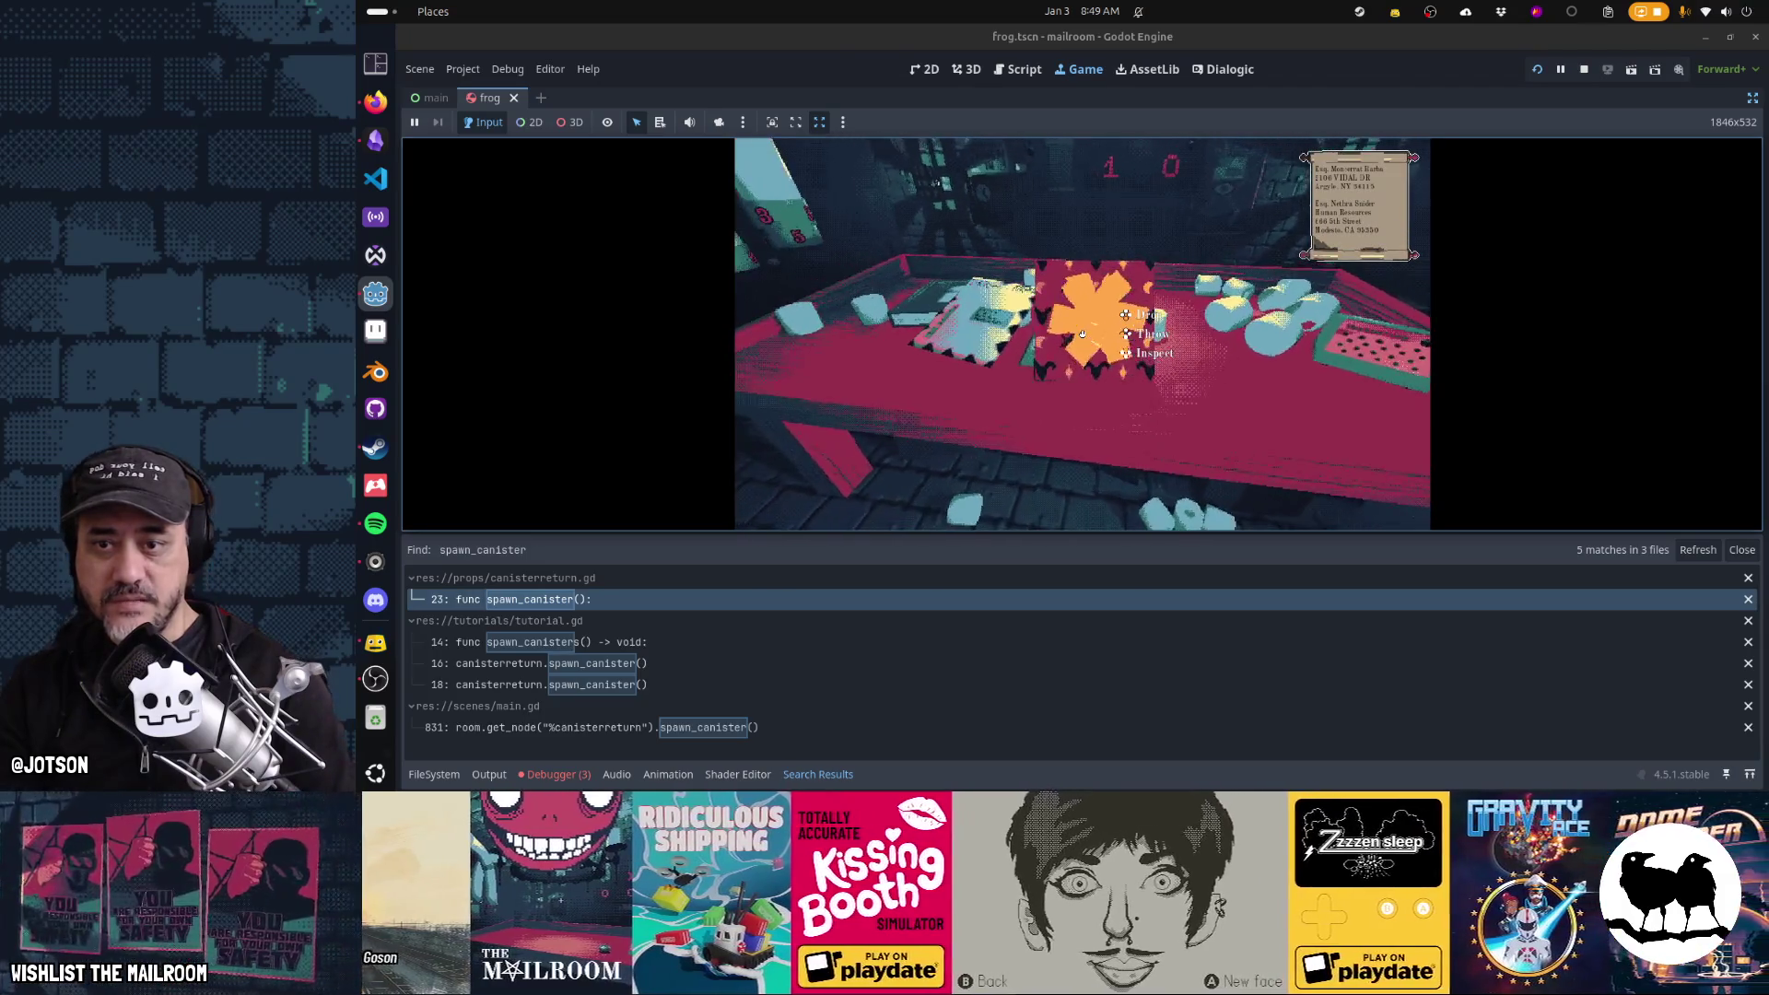
right_click(1082, 333)
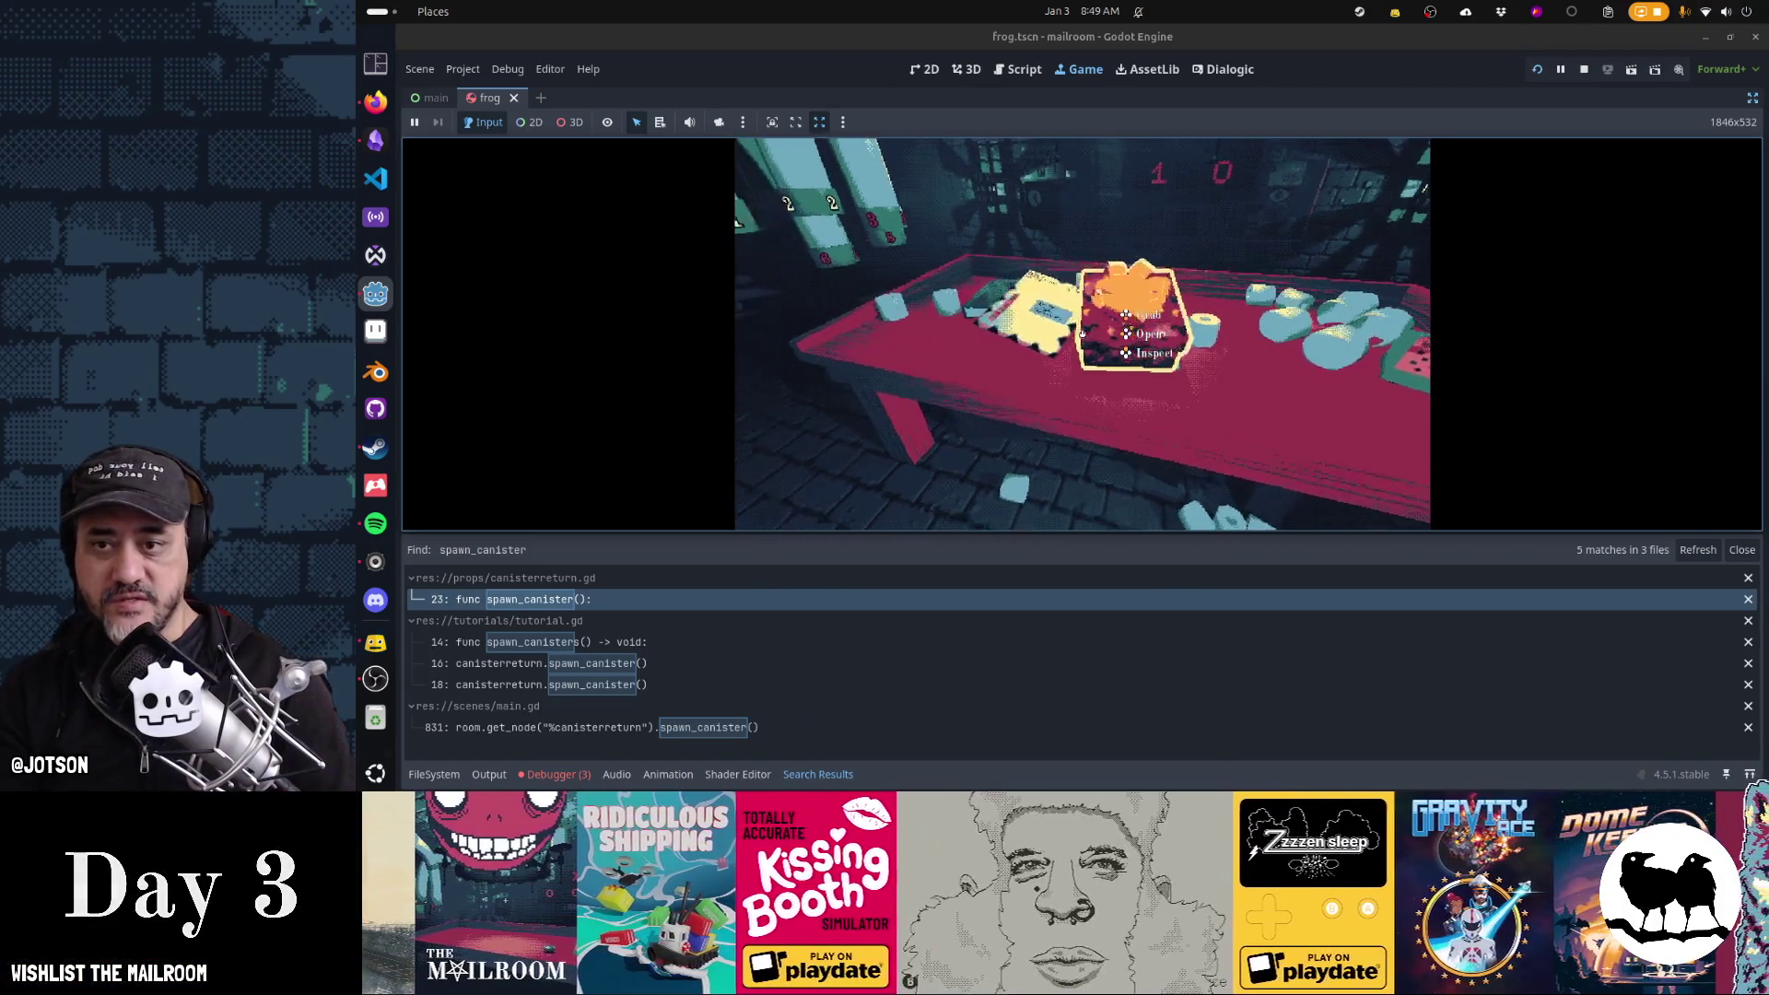
Put the letter down, take the note out of the gift box, and reposition the box
right_click(1082, 333)
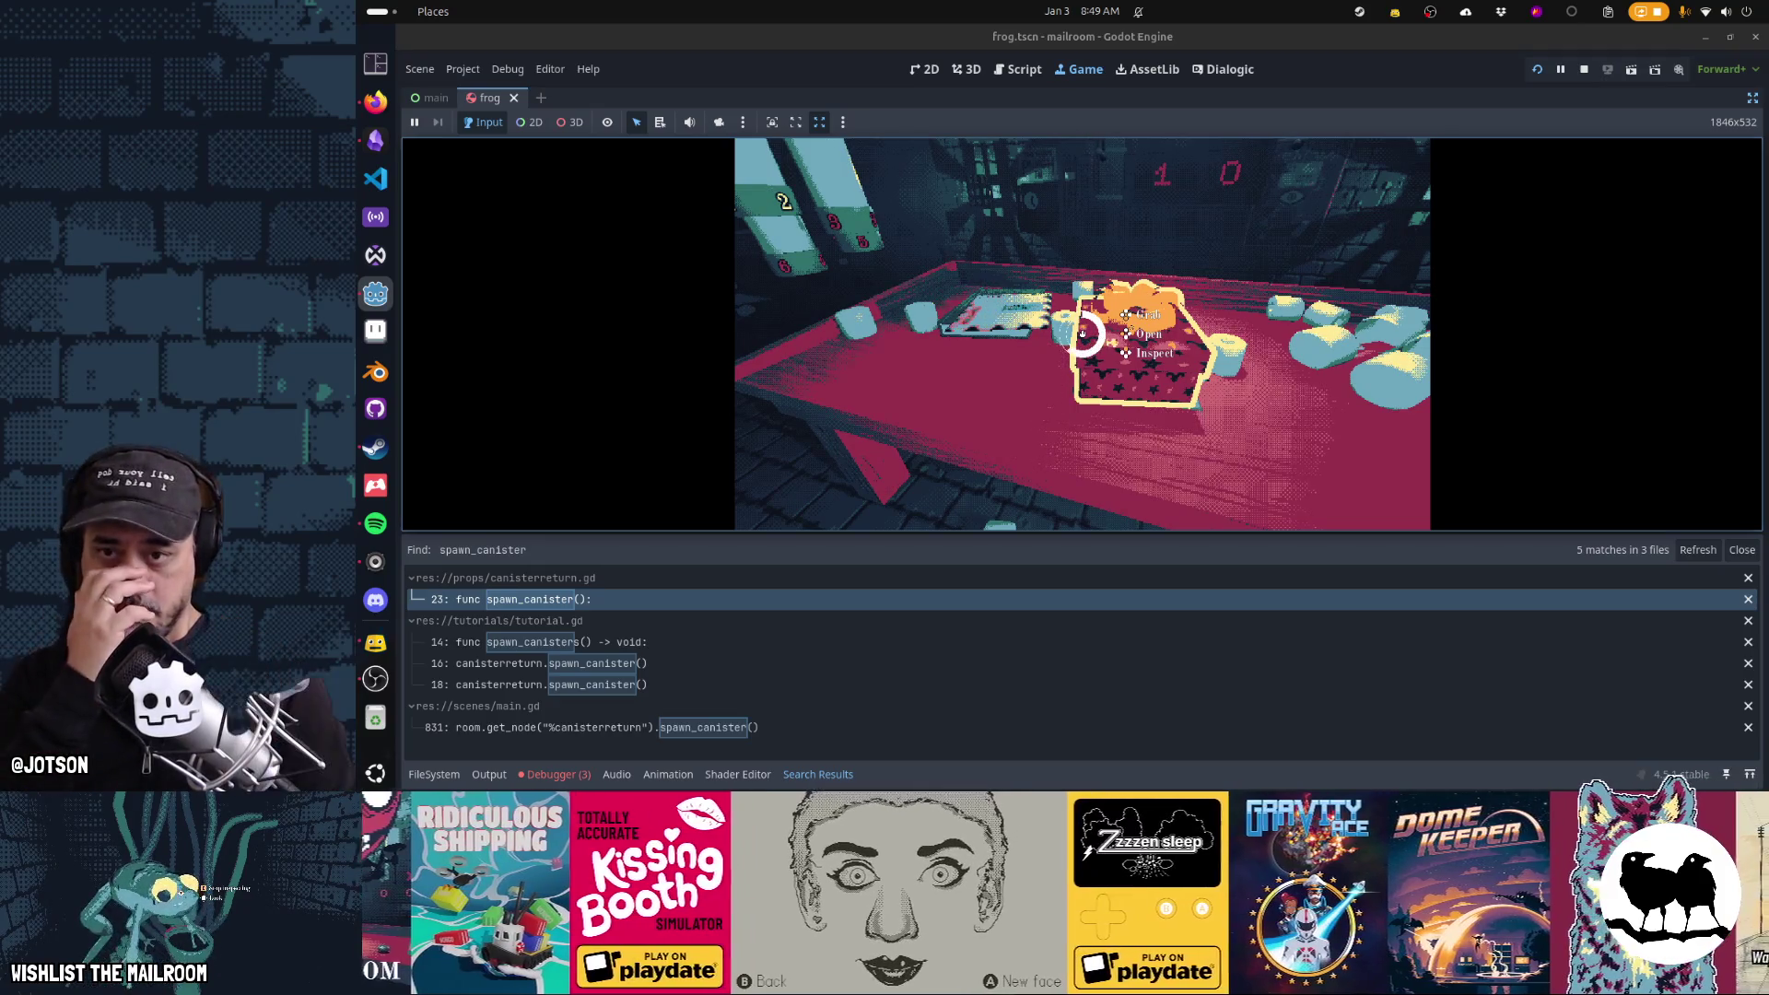
left_click(1082, 334)
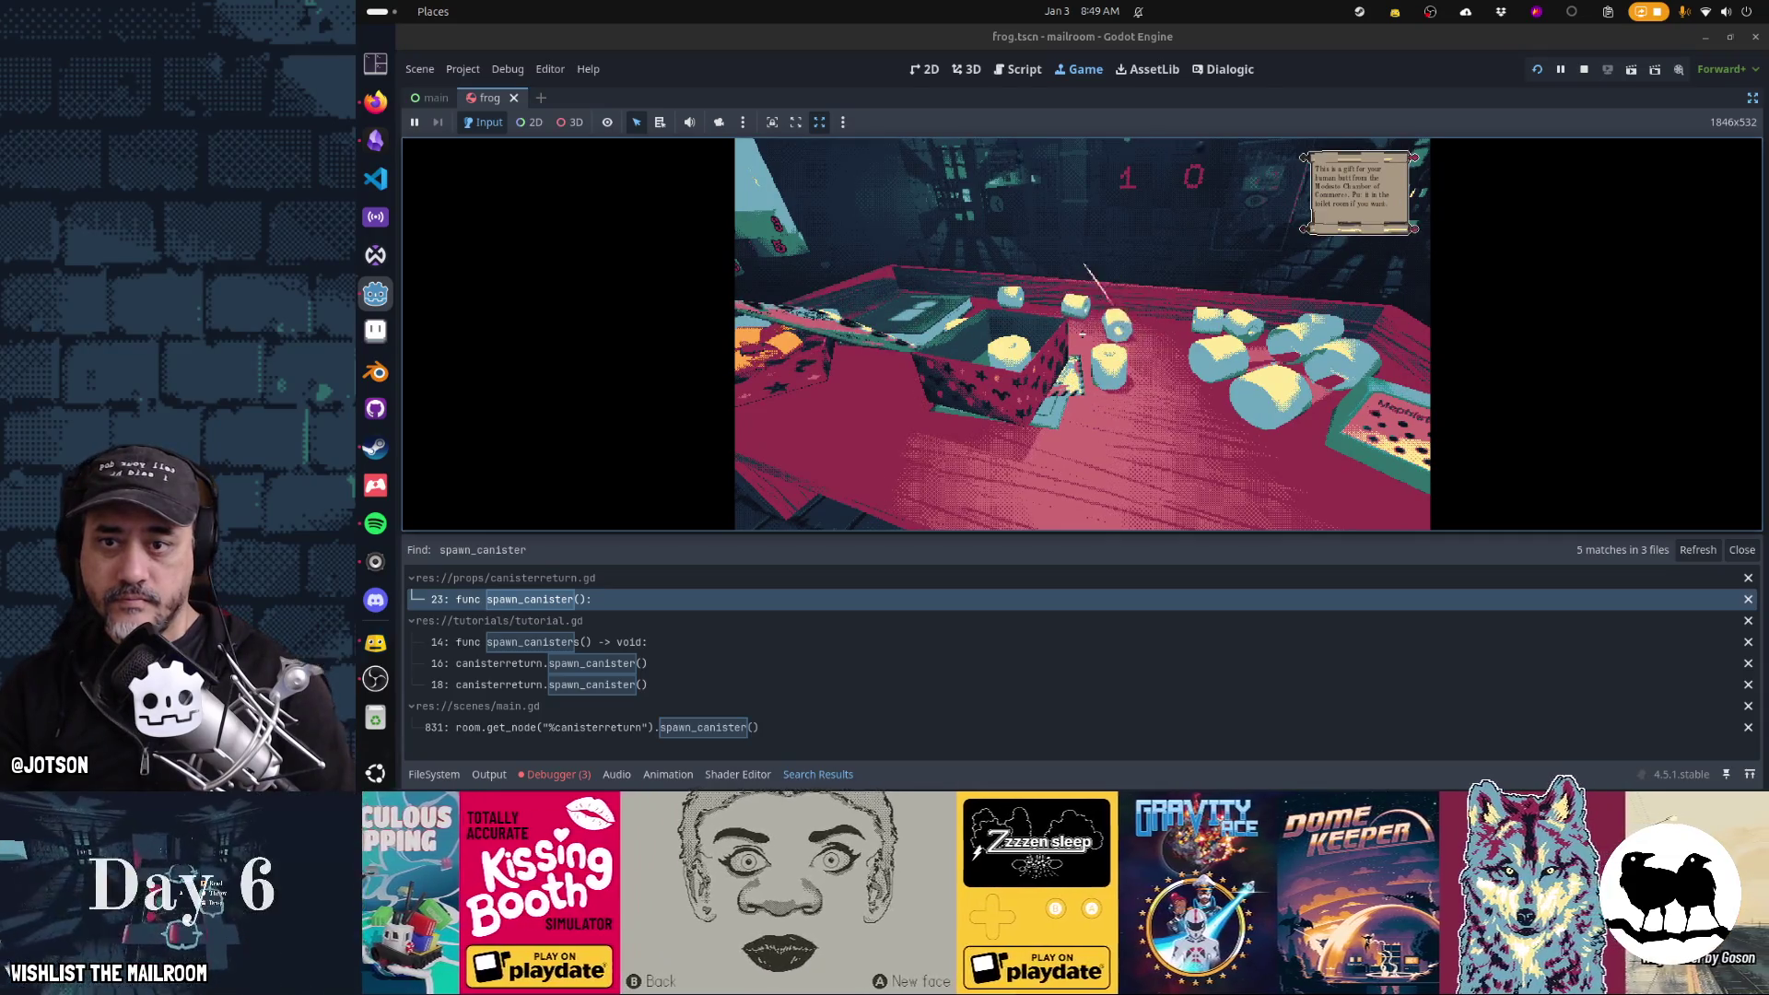
left_click(1083, 334)
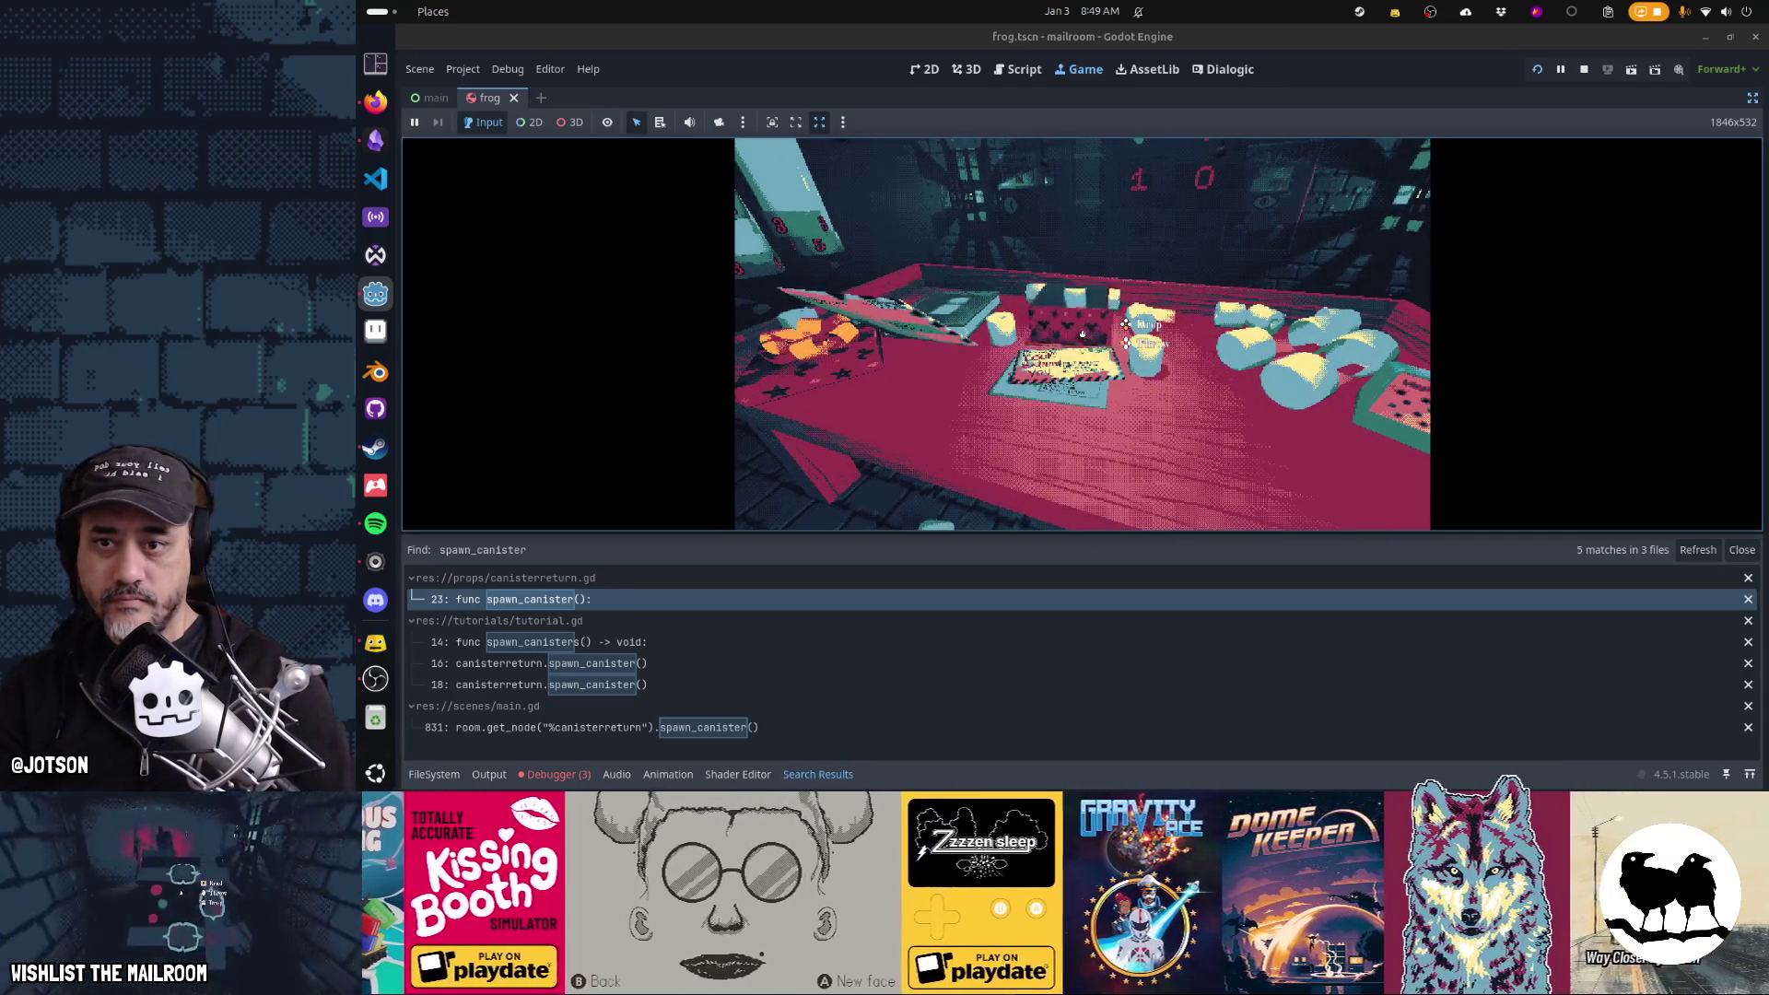
left_click(1082, 333)
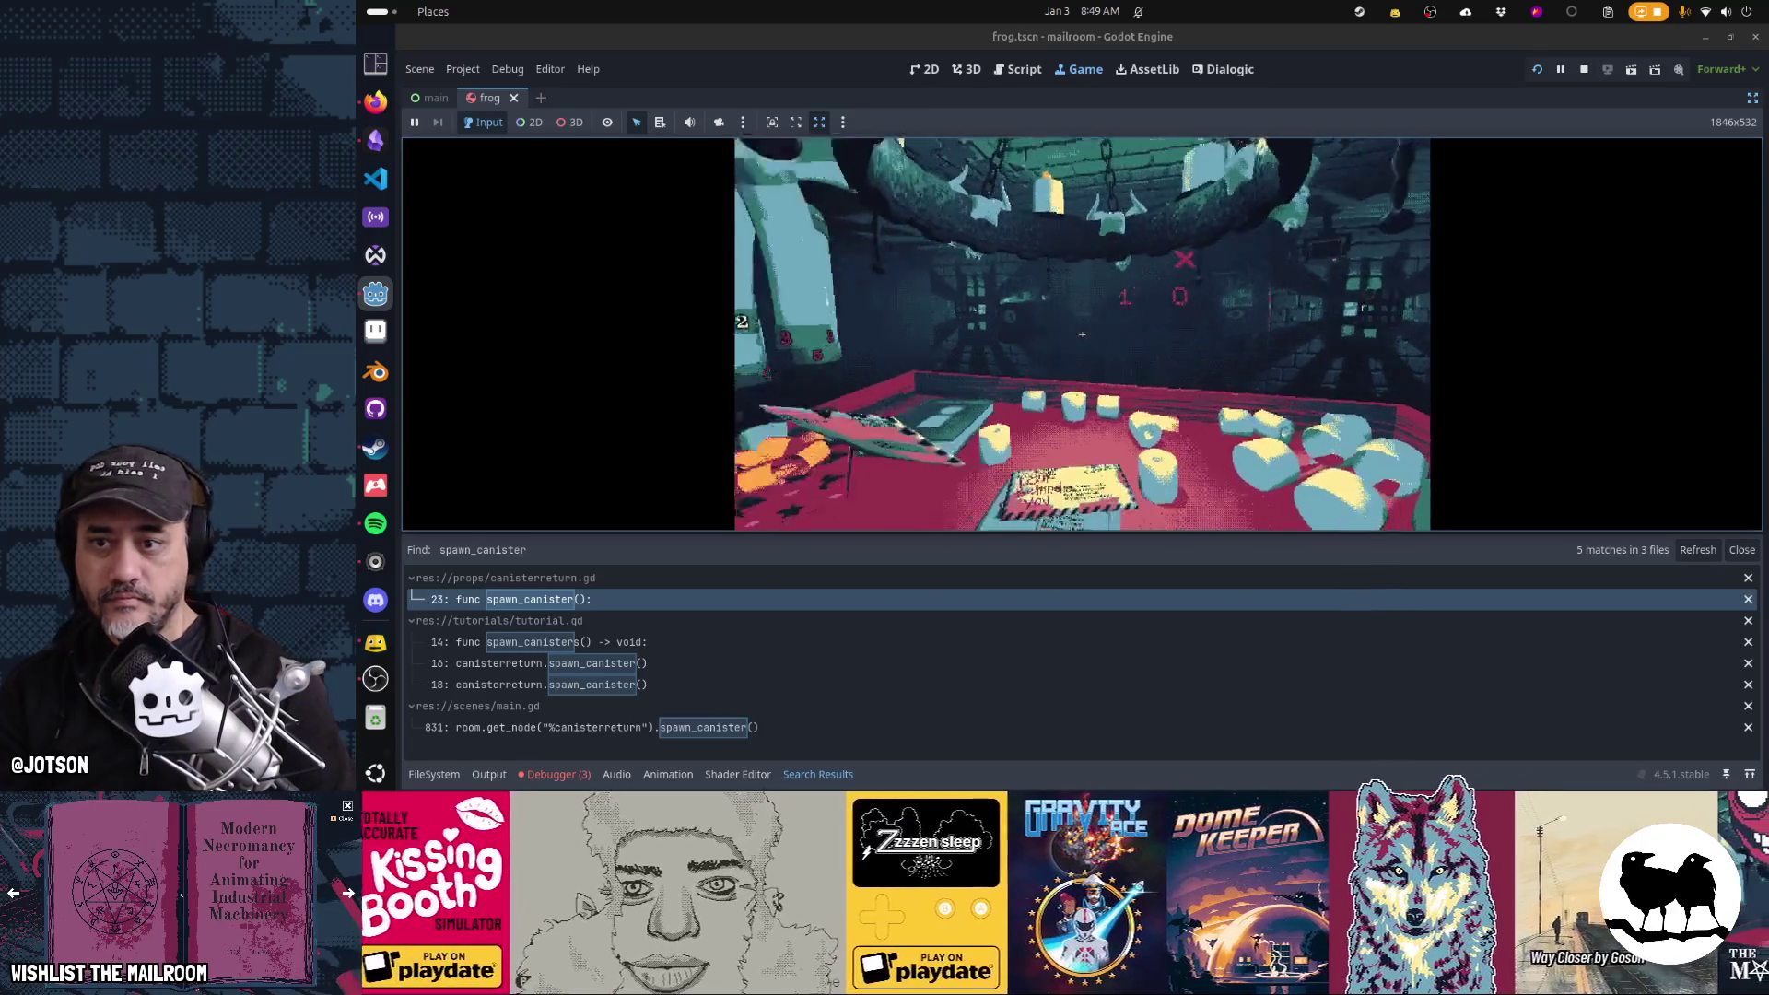
left_click(1083, 334)
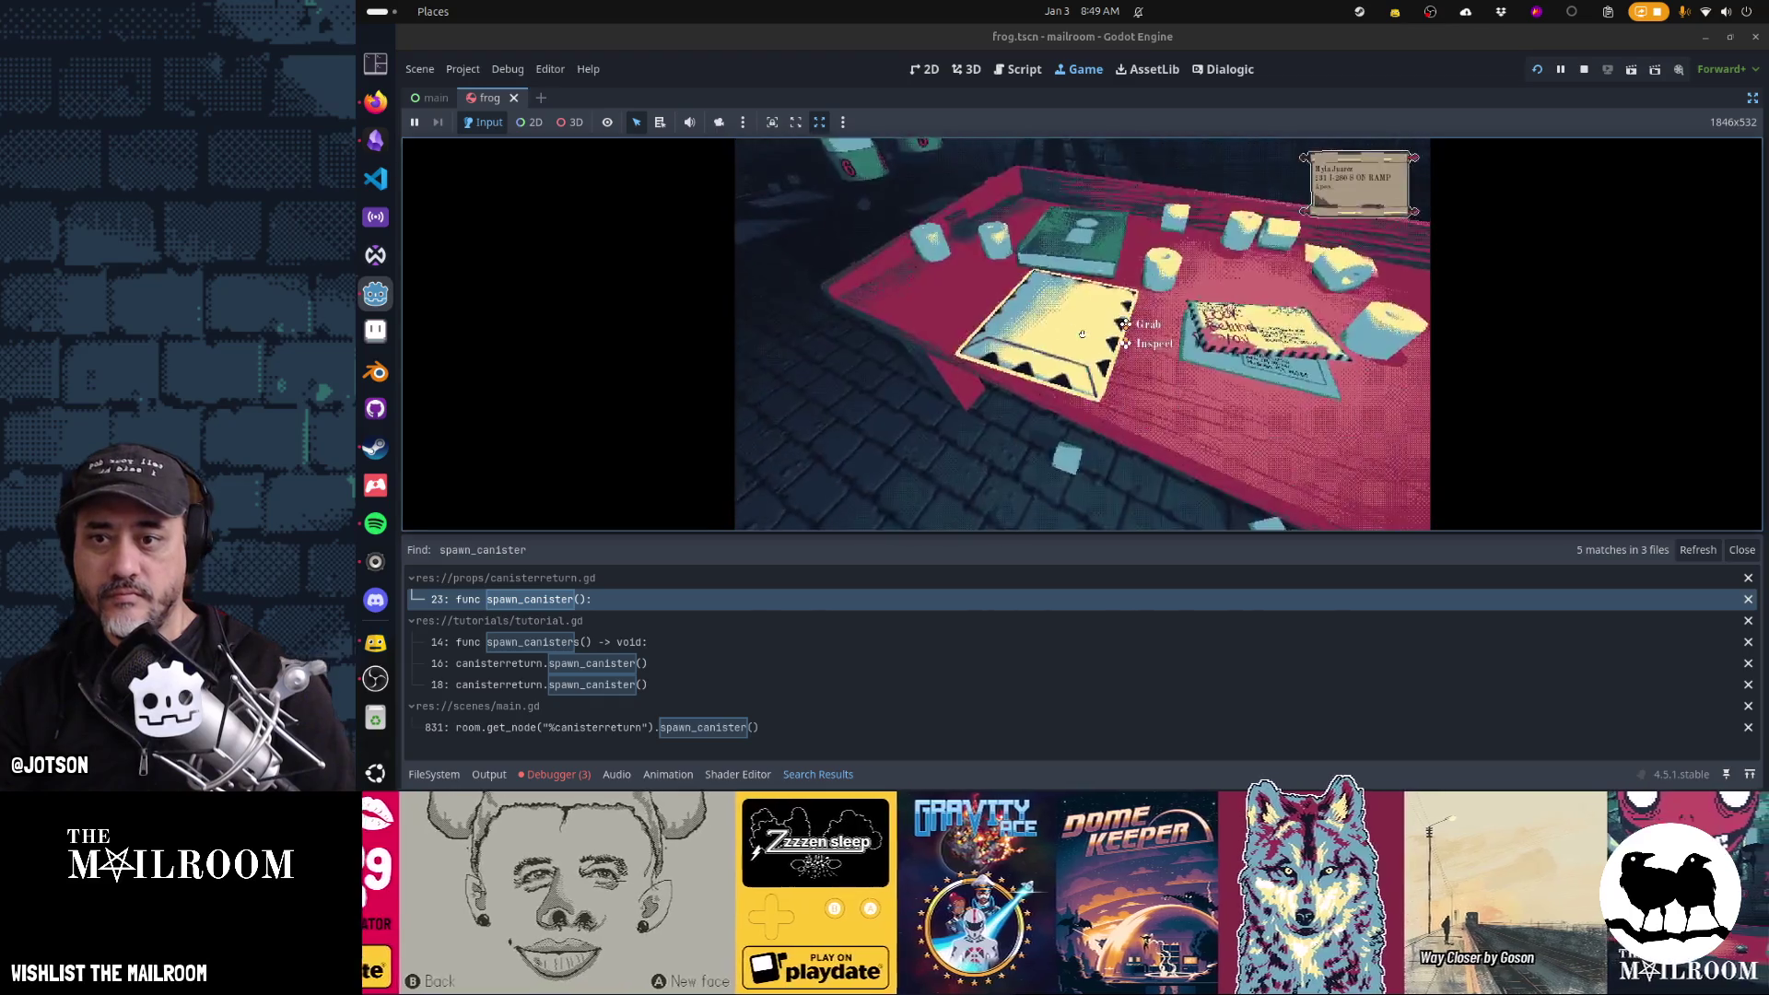
Shuffle envelopes and the Directory on the table, then bring up the Activities overview
left_click(1083, 333)
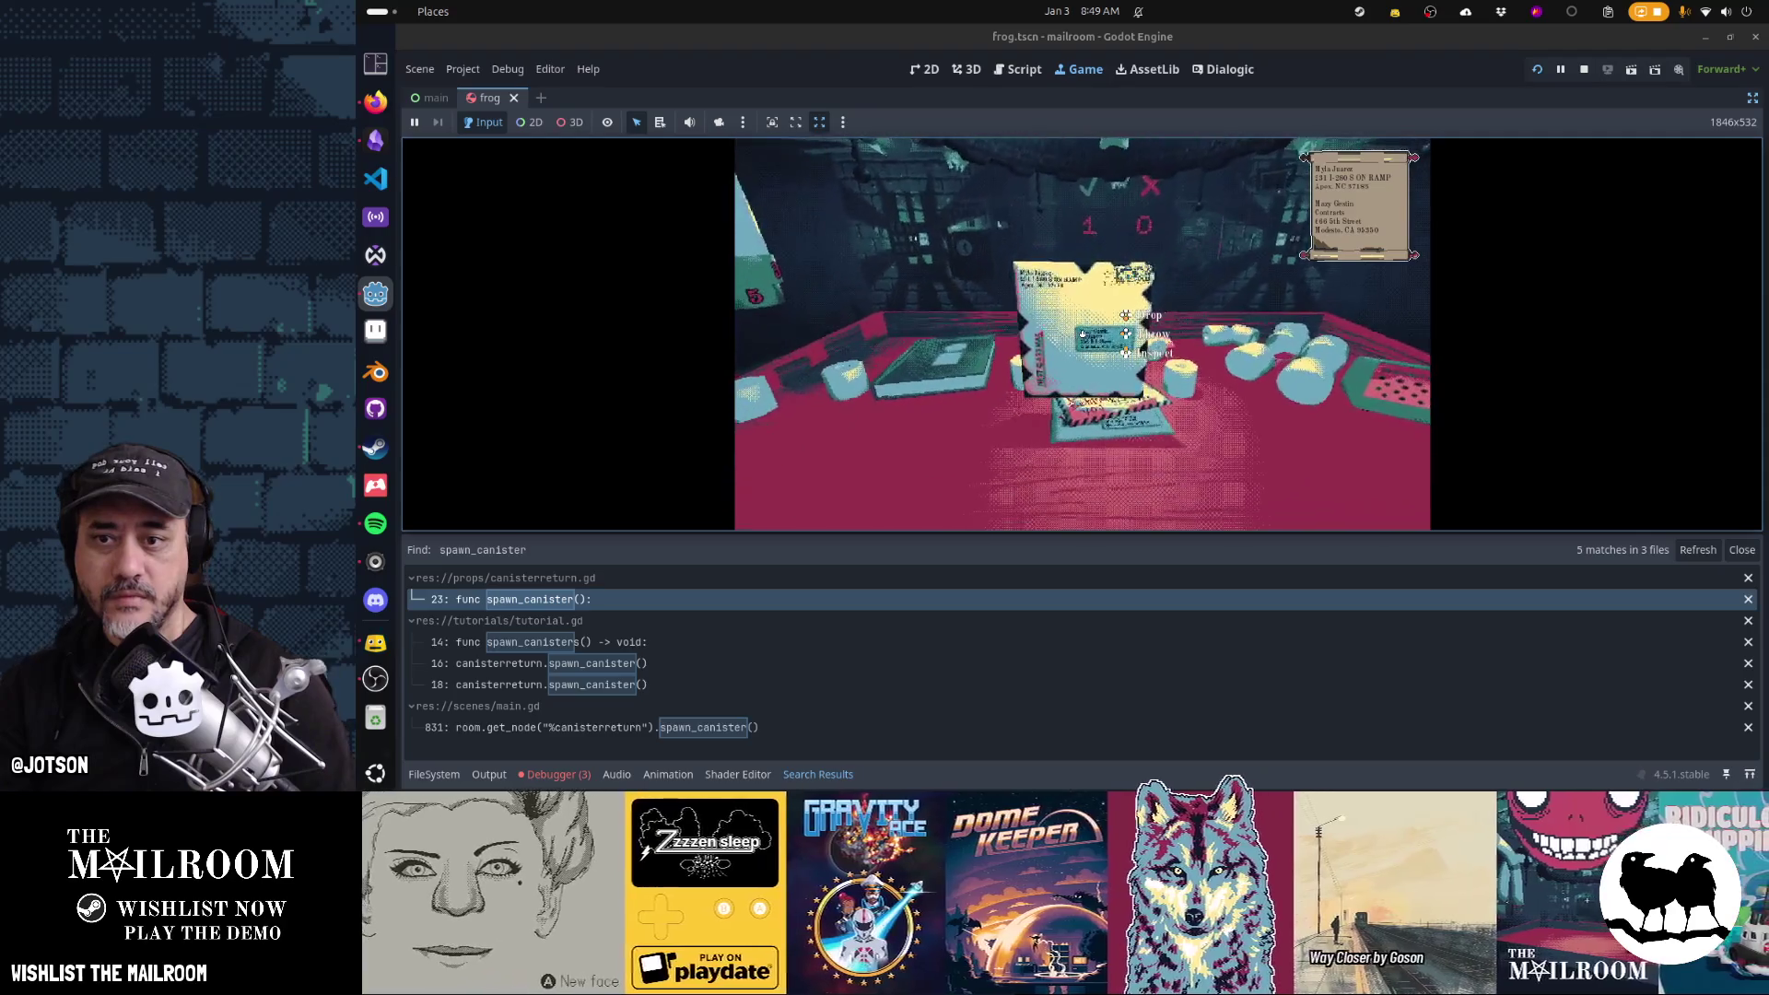
left_click(1082, 334)
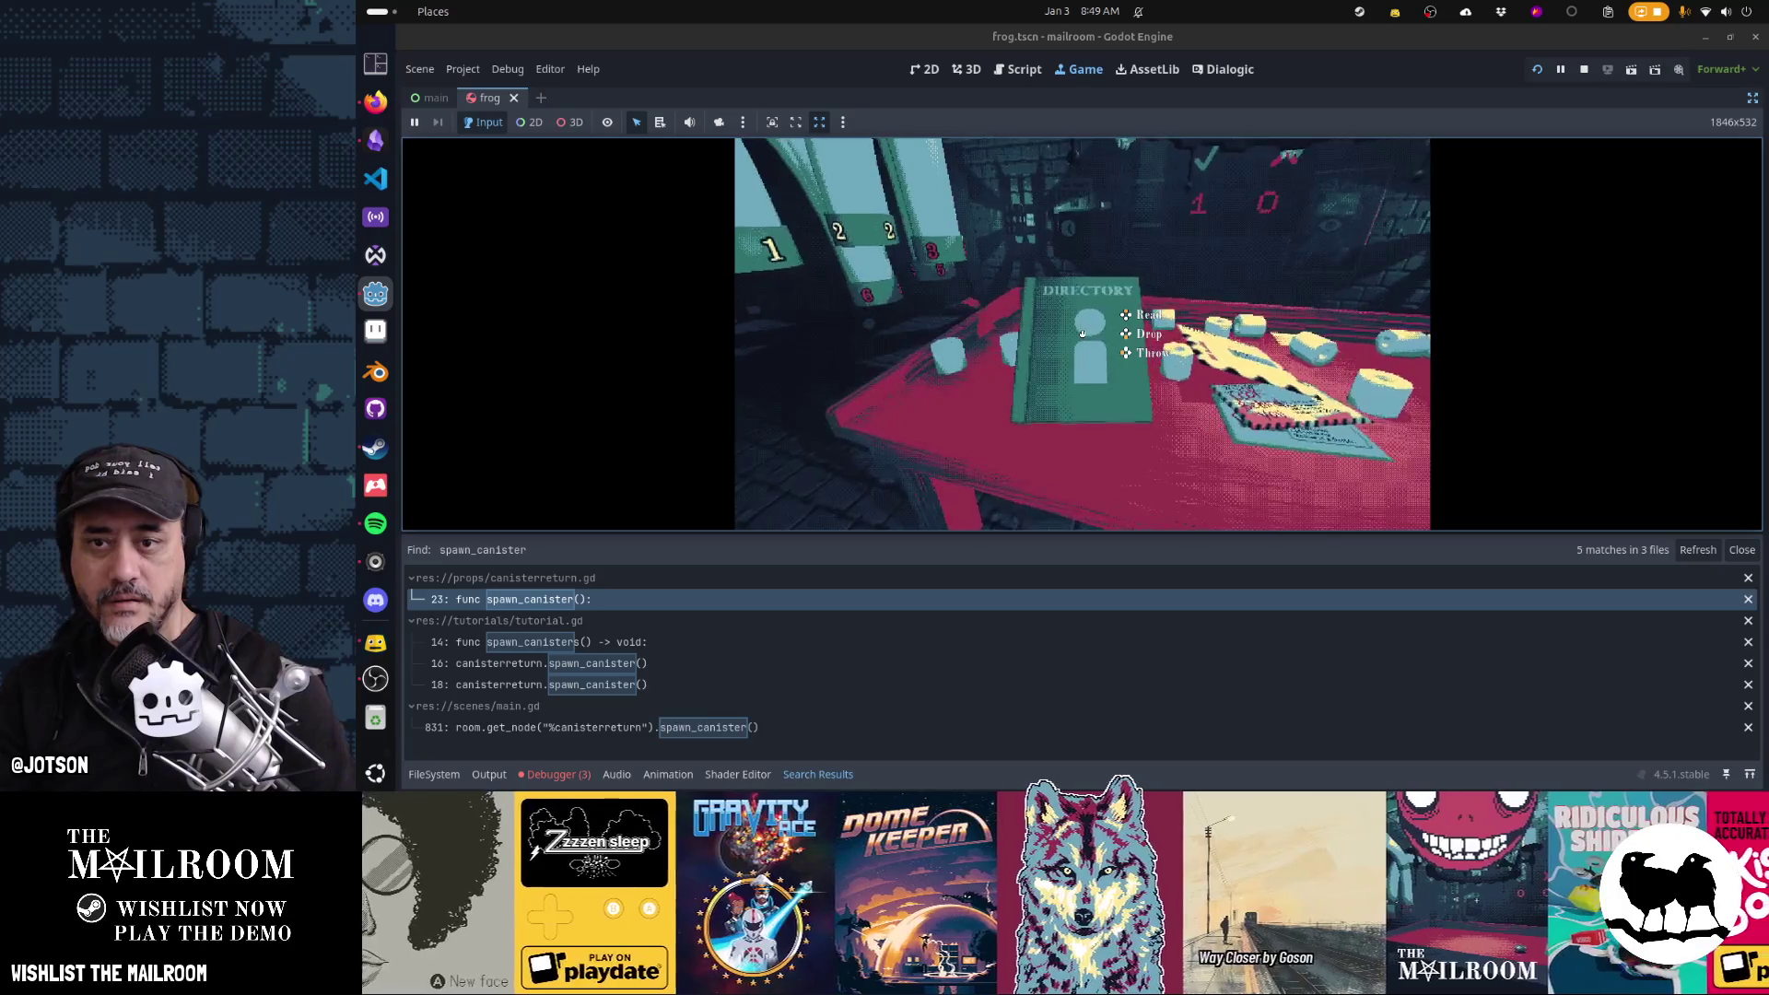
left_click(1082, 333)
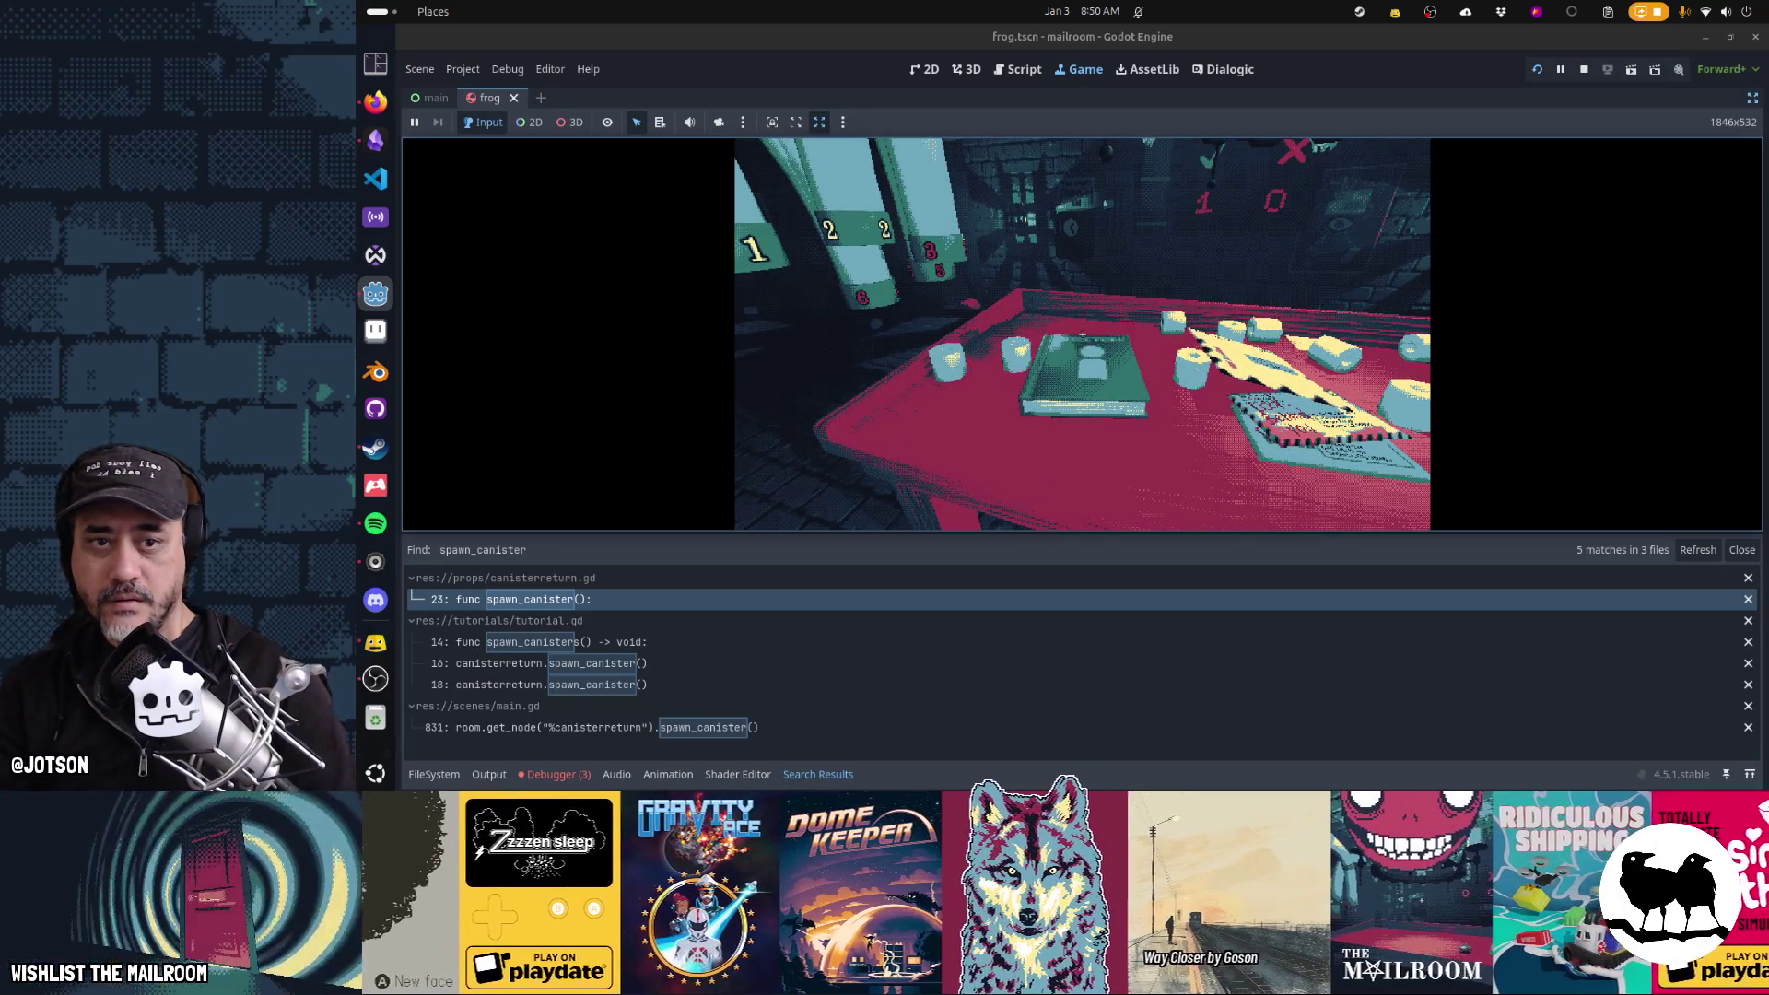
left_click(1083, 333)
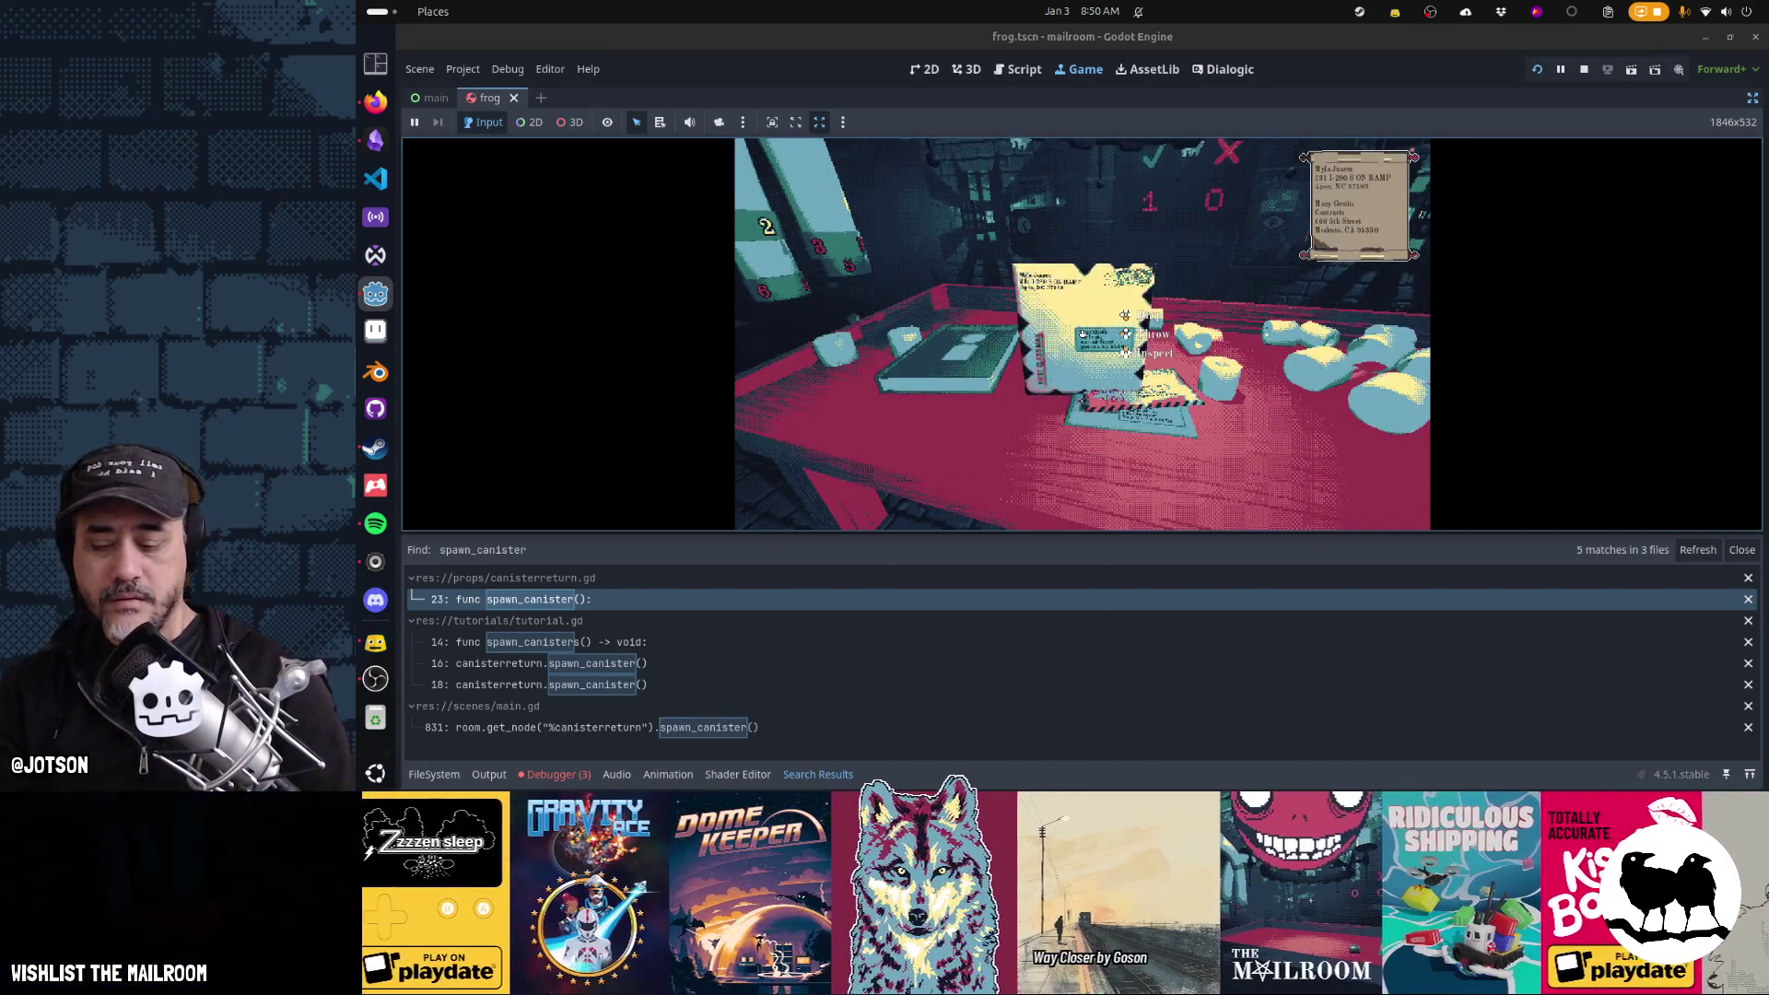
key("super")
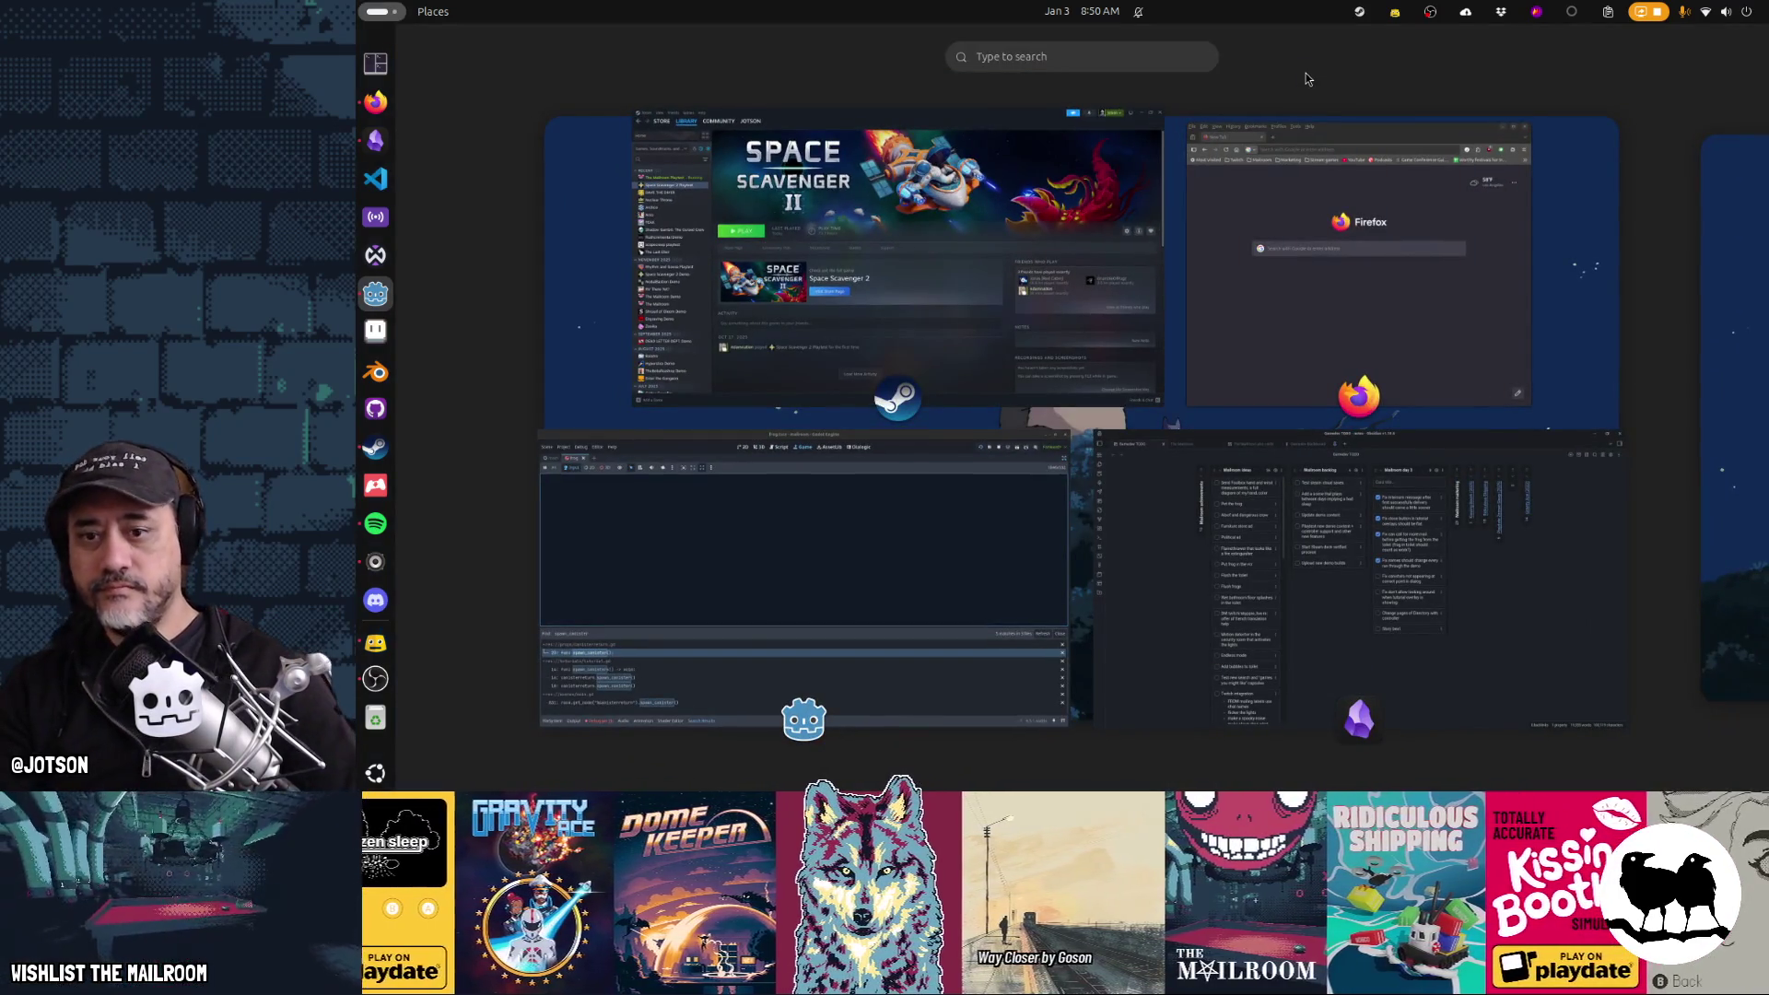
Add a 'Fix too much noise from non-sleeping rigidbodies (let them sleep?)' card to Mailroom day 3
left_click(1397, 633)
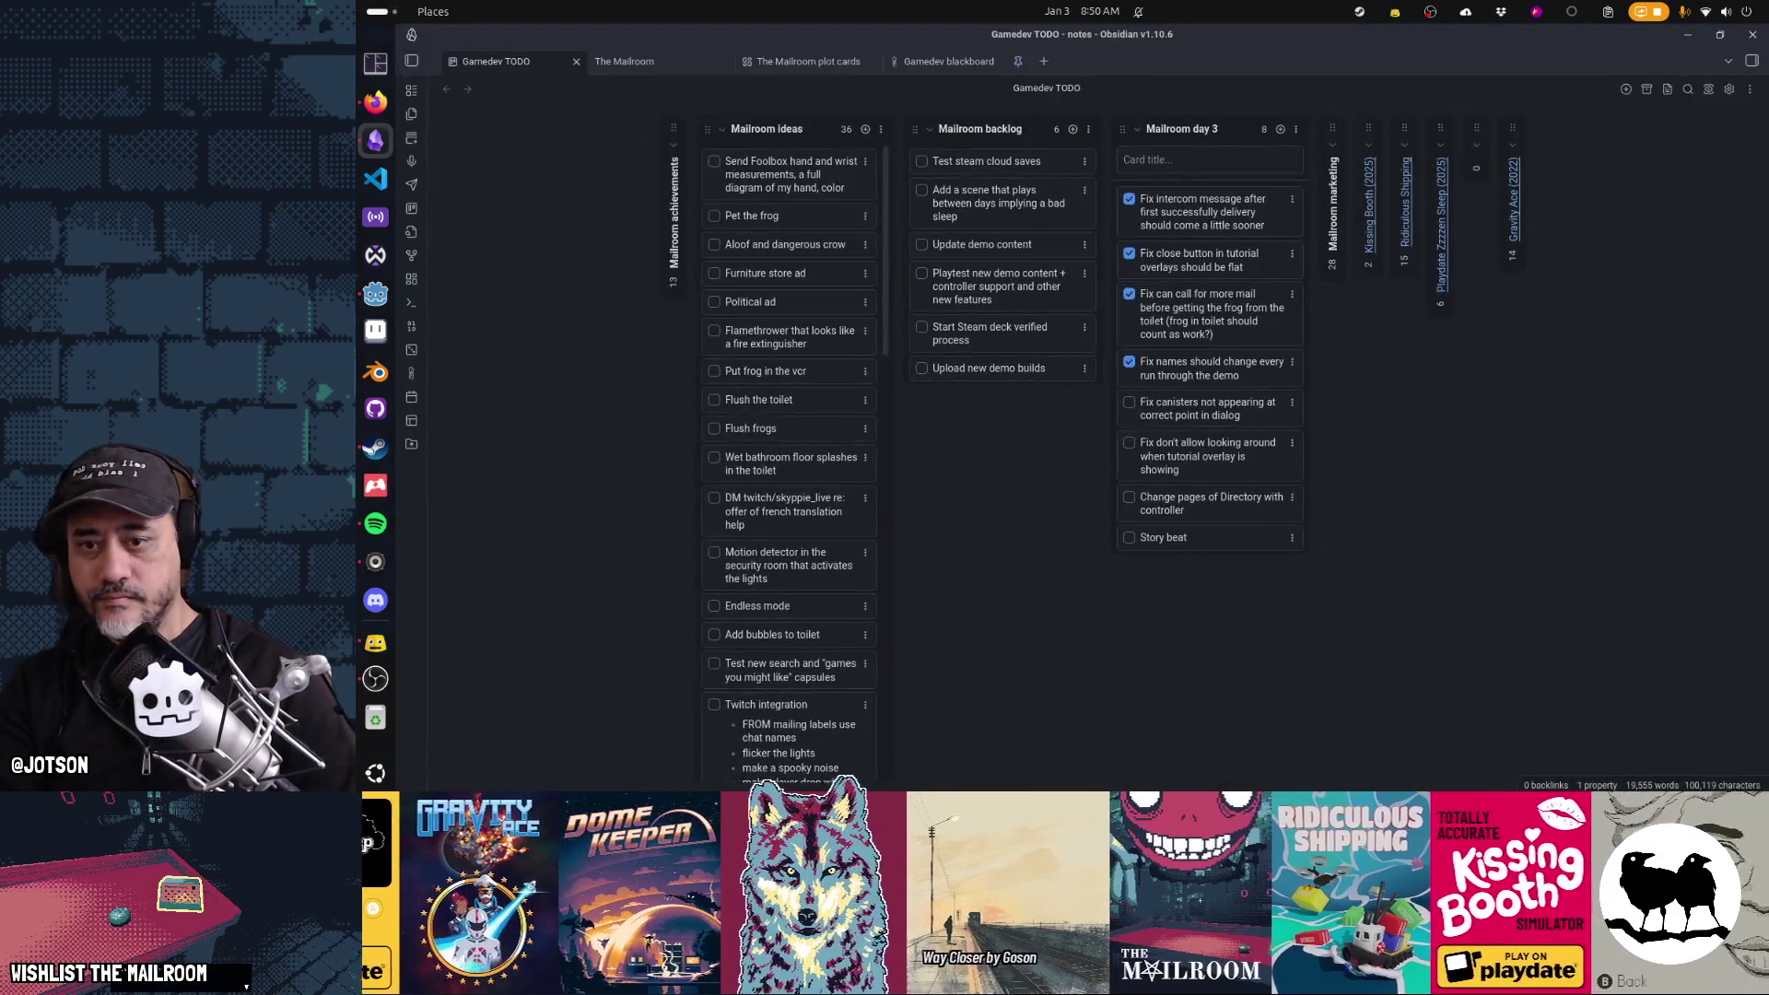
left_click(1211, 159)
type("Le")
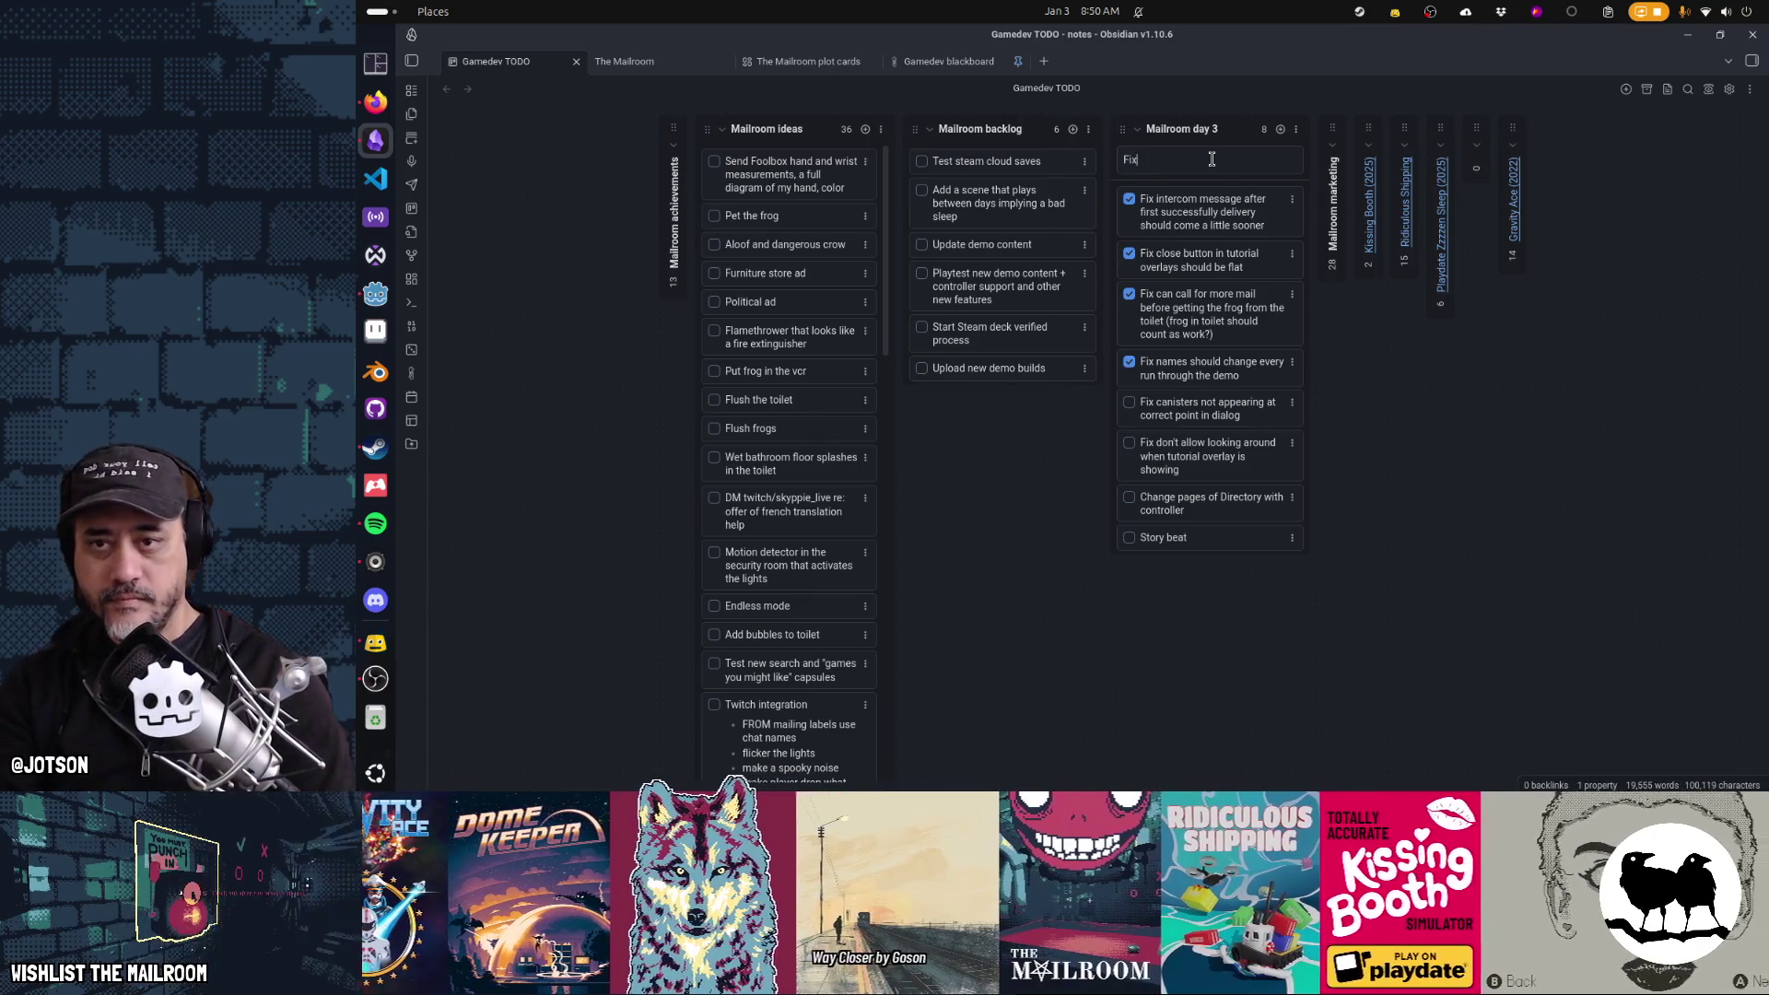
type(" much noise from")
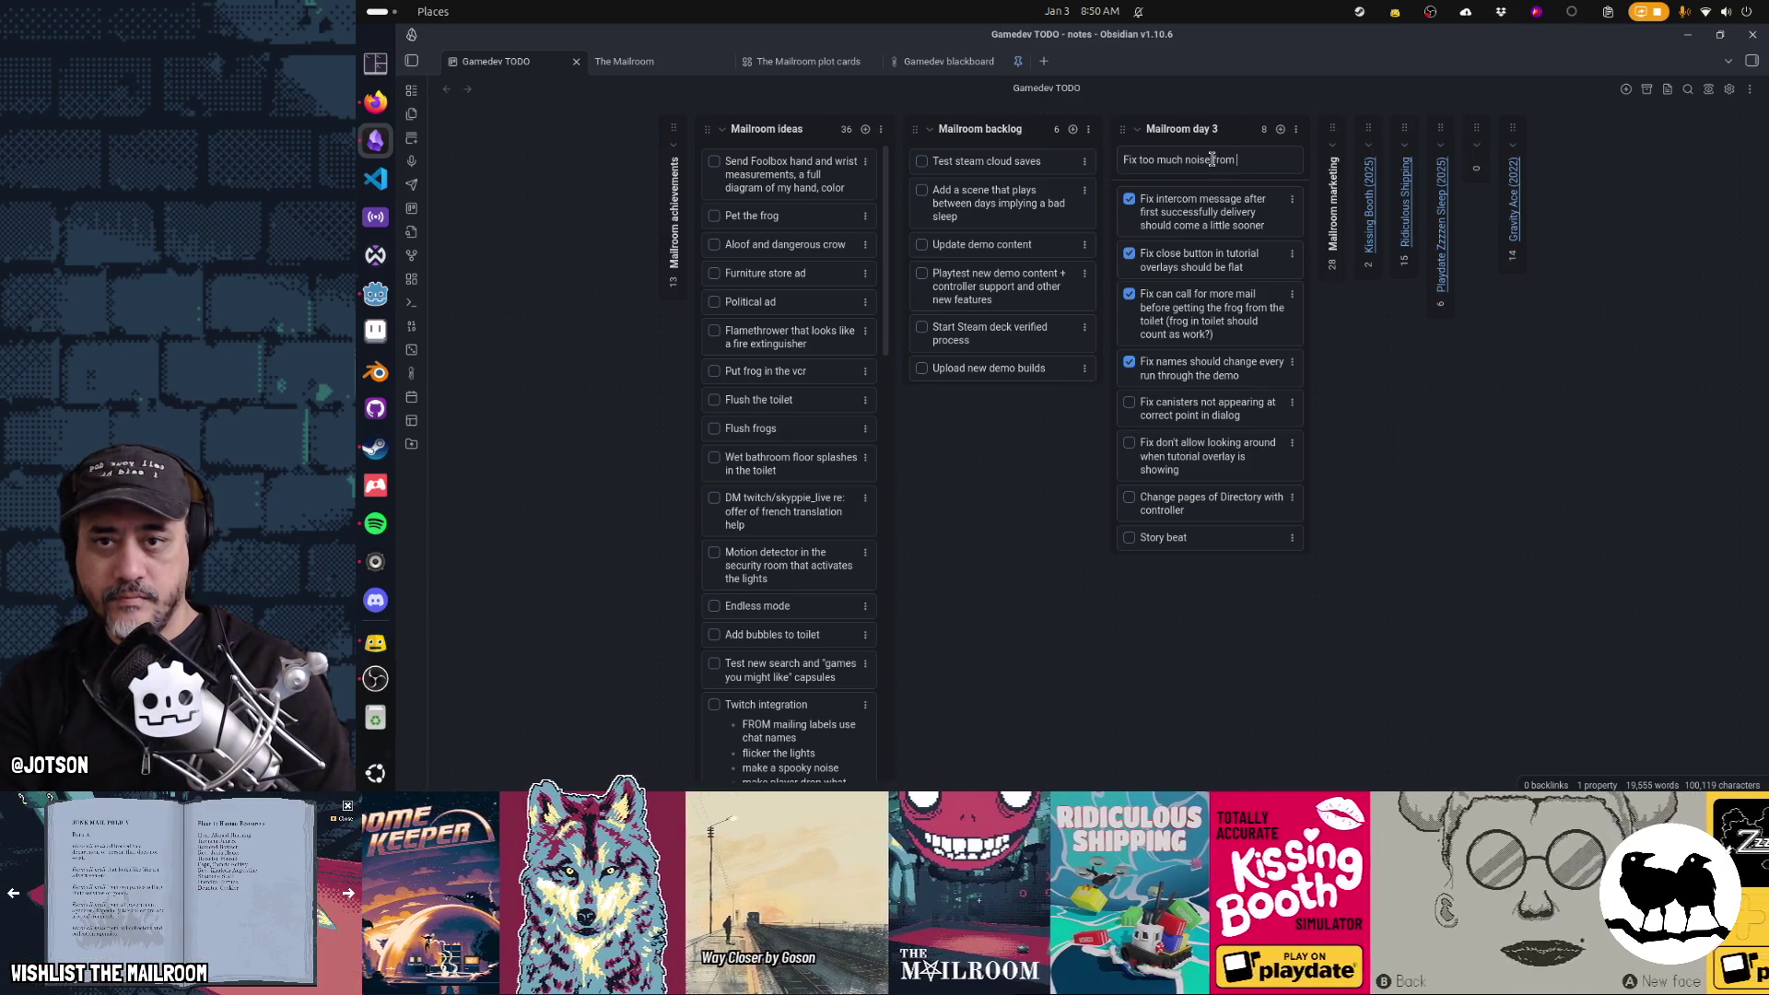
type("ng rigidbodies")
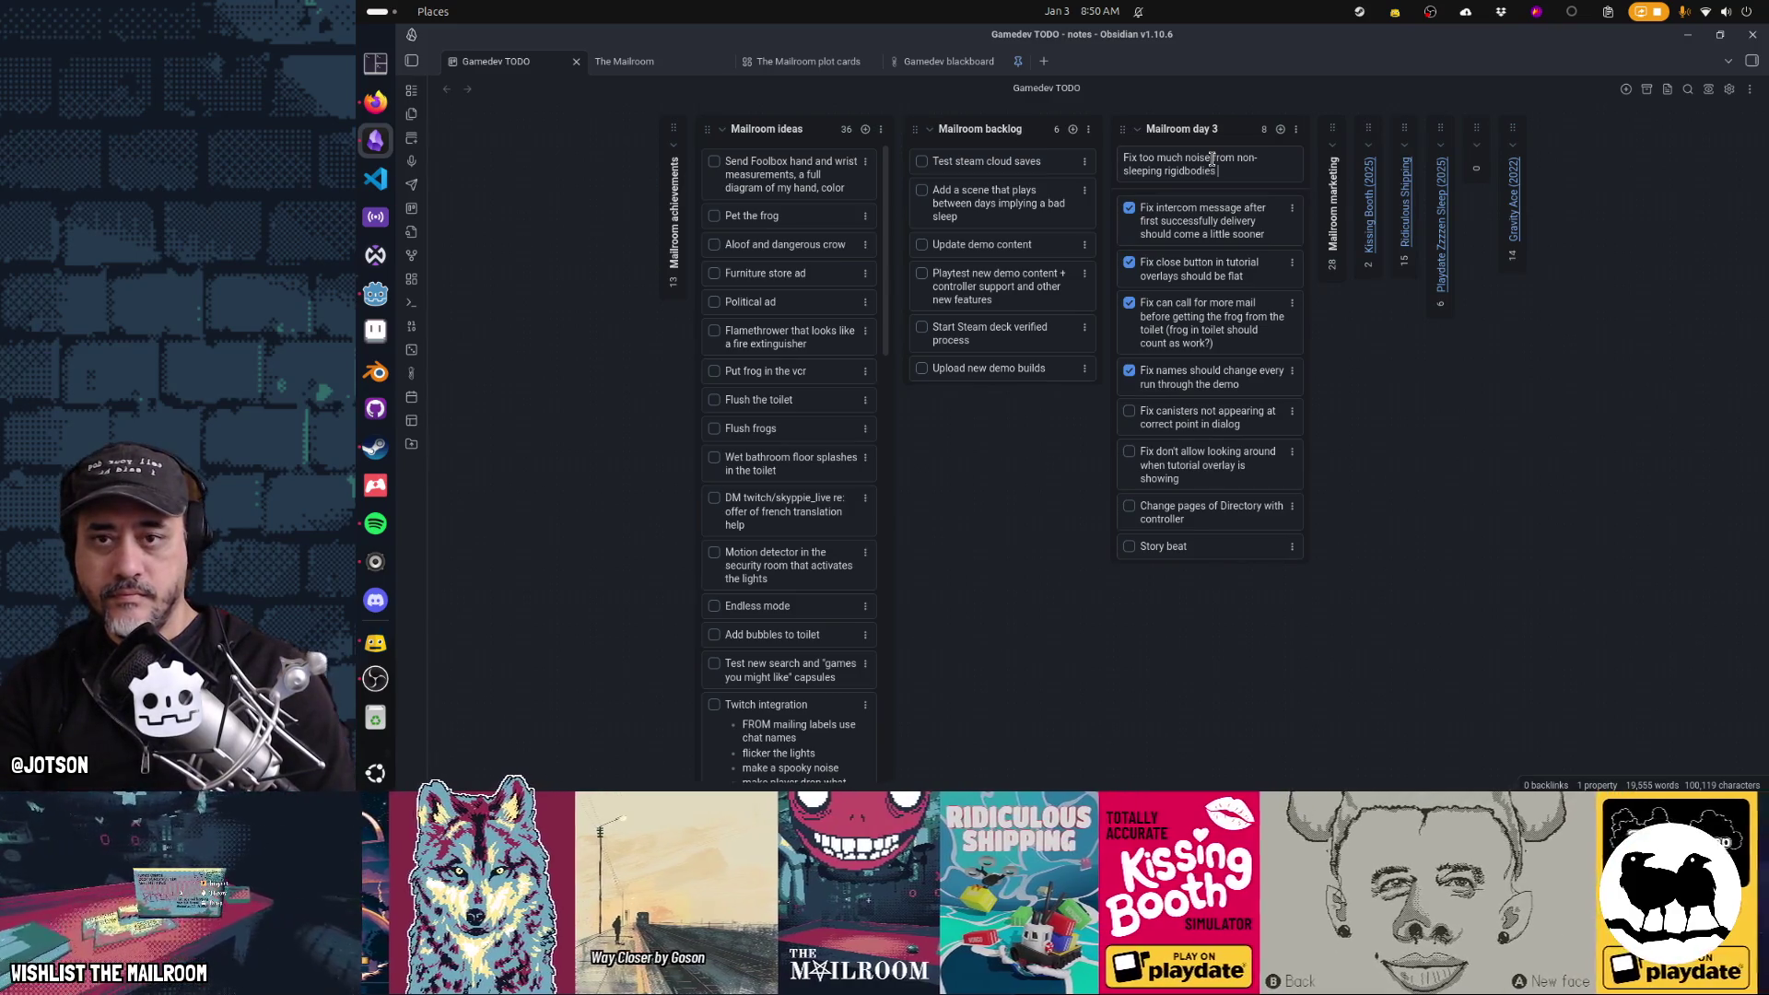
type("?")
key("Return")
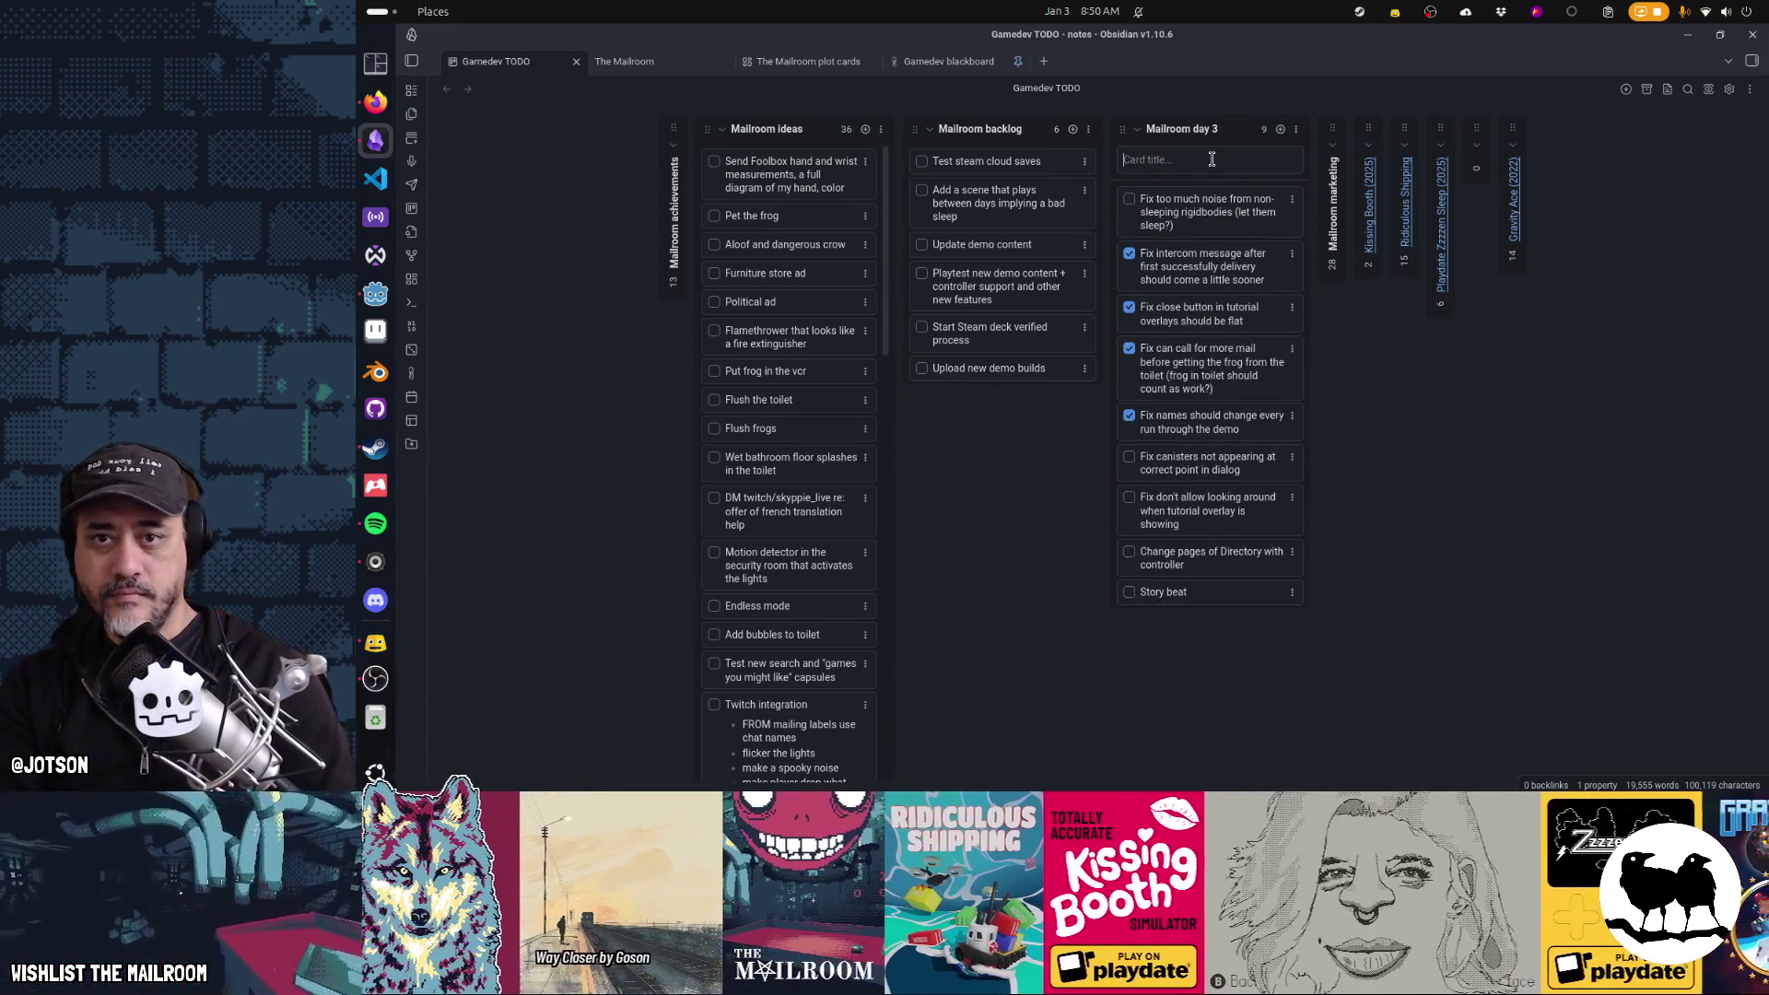
left_click_drag(1215, 165, 1219, 378)
Switch back to the Godot editor window
key("alt+Tab")
key("Tab")
key("alt+shift+Tab")
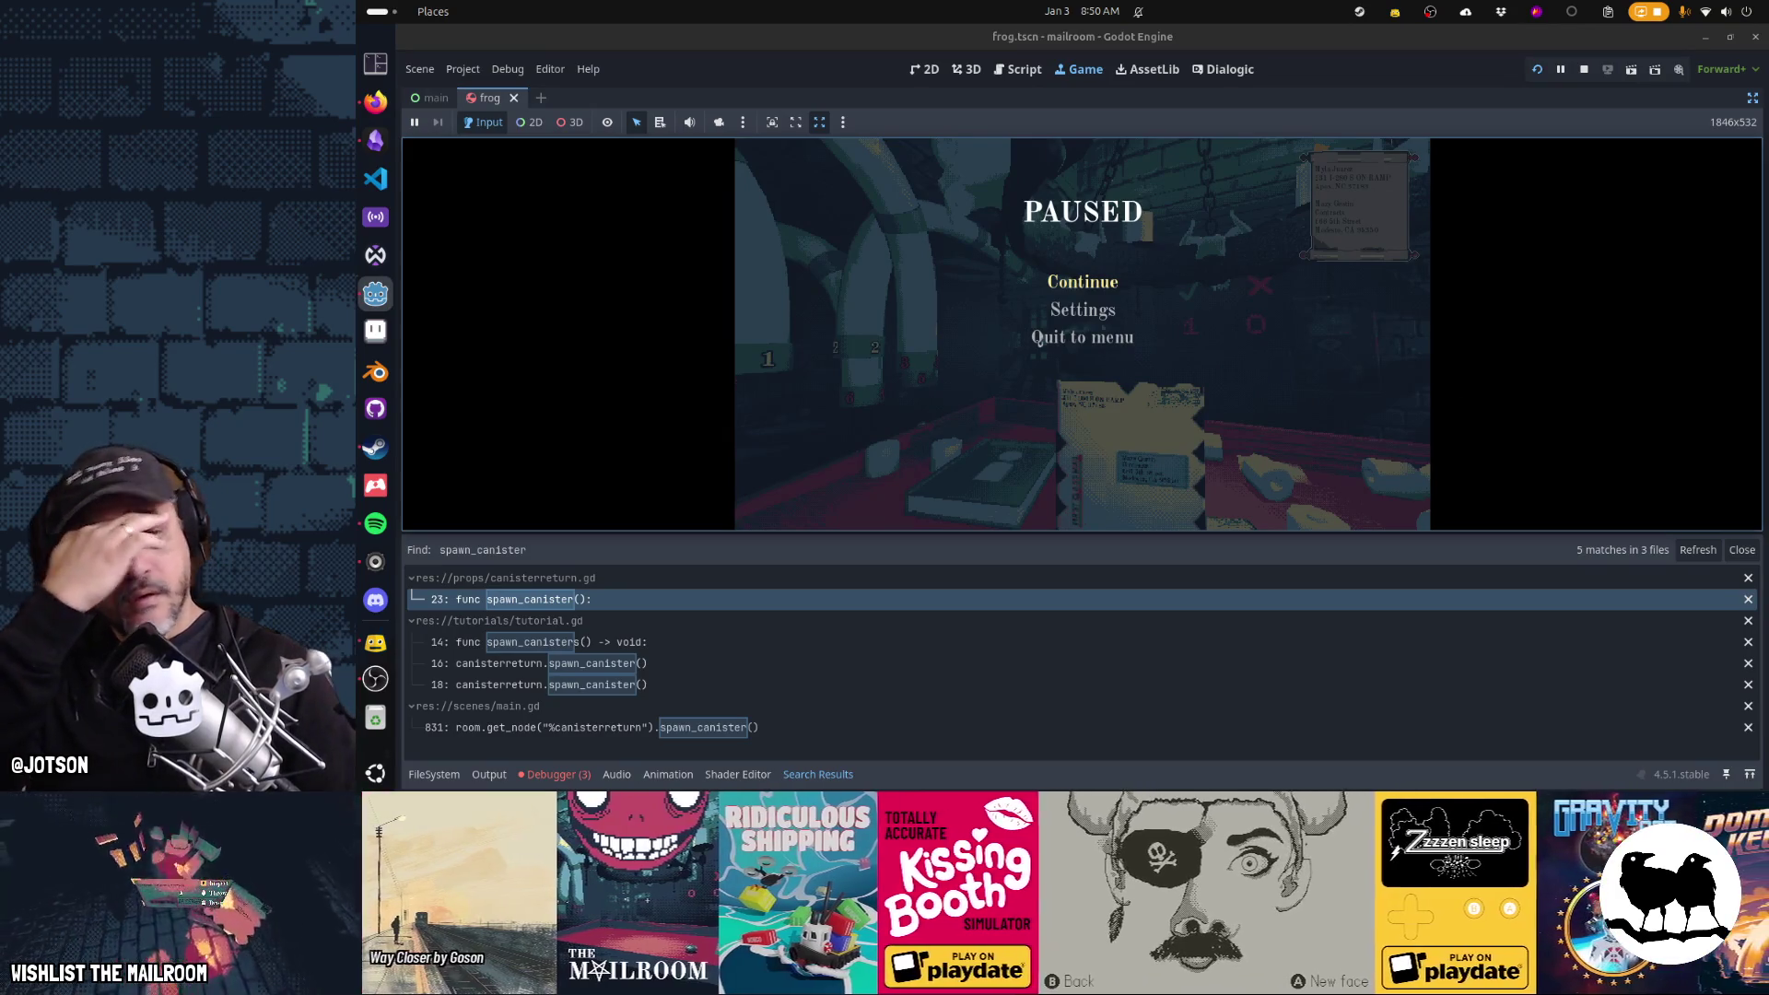
Resume, inspect the held envelope up close, pause again, and collapse the bottom panel
key("Escape")
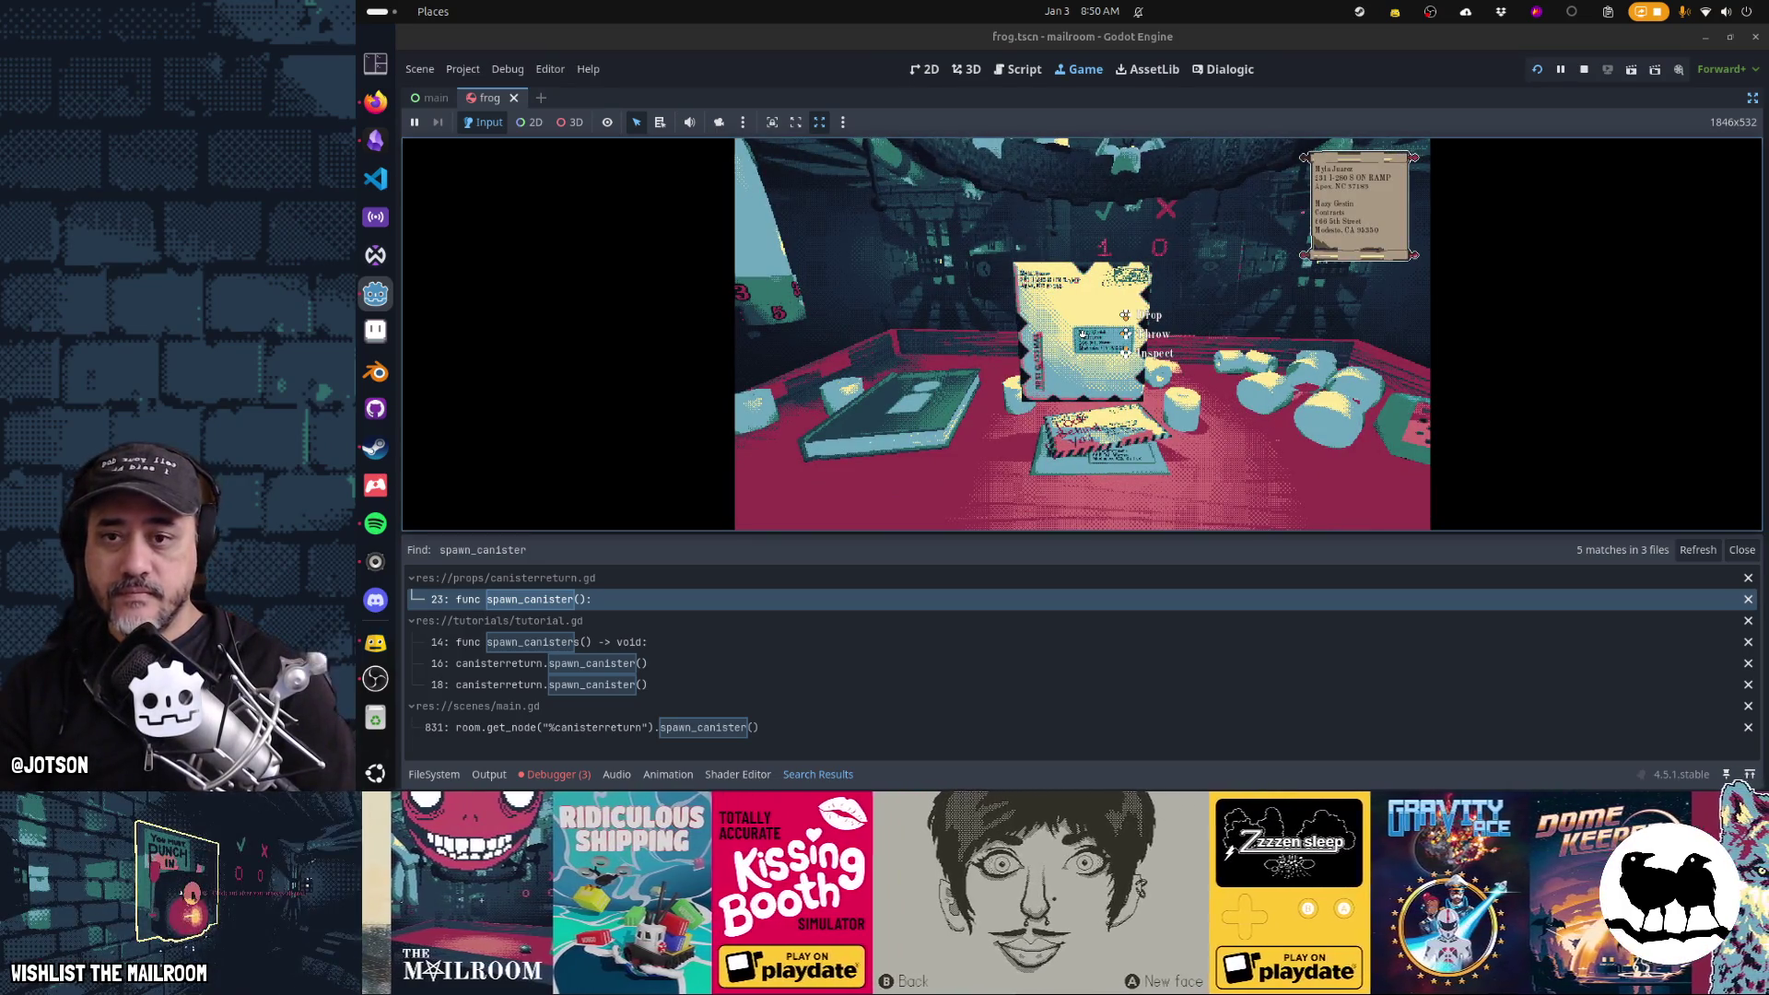
right_click(1082, 334)
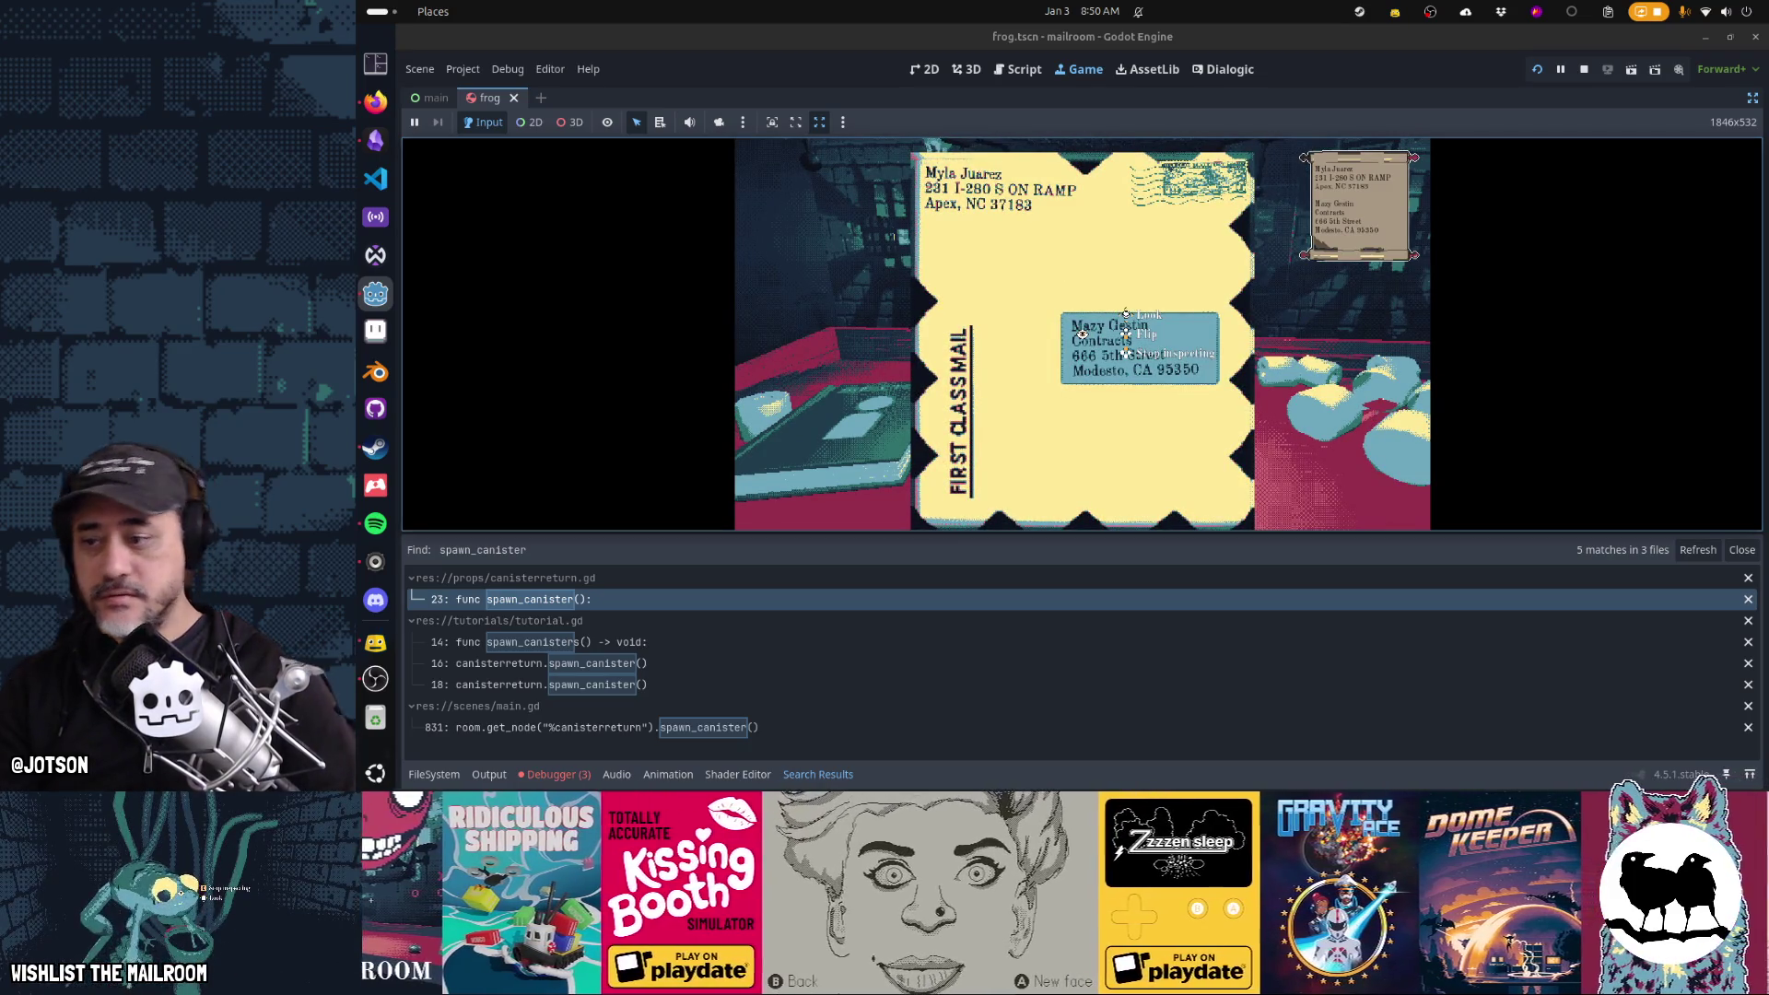
key("Escape")
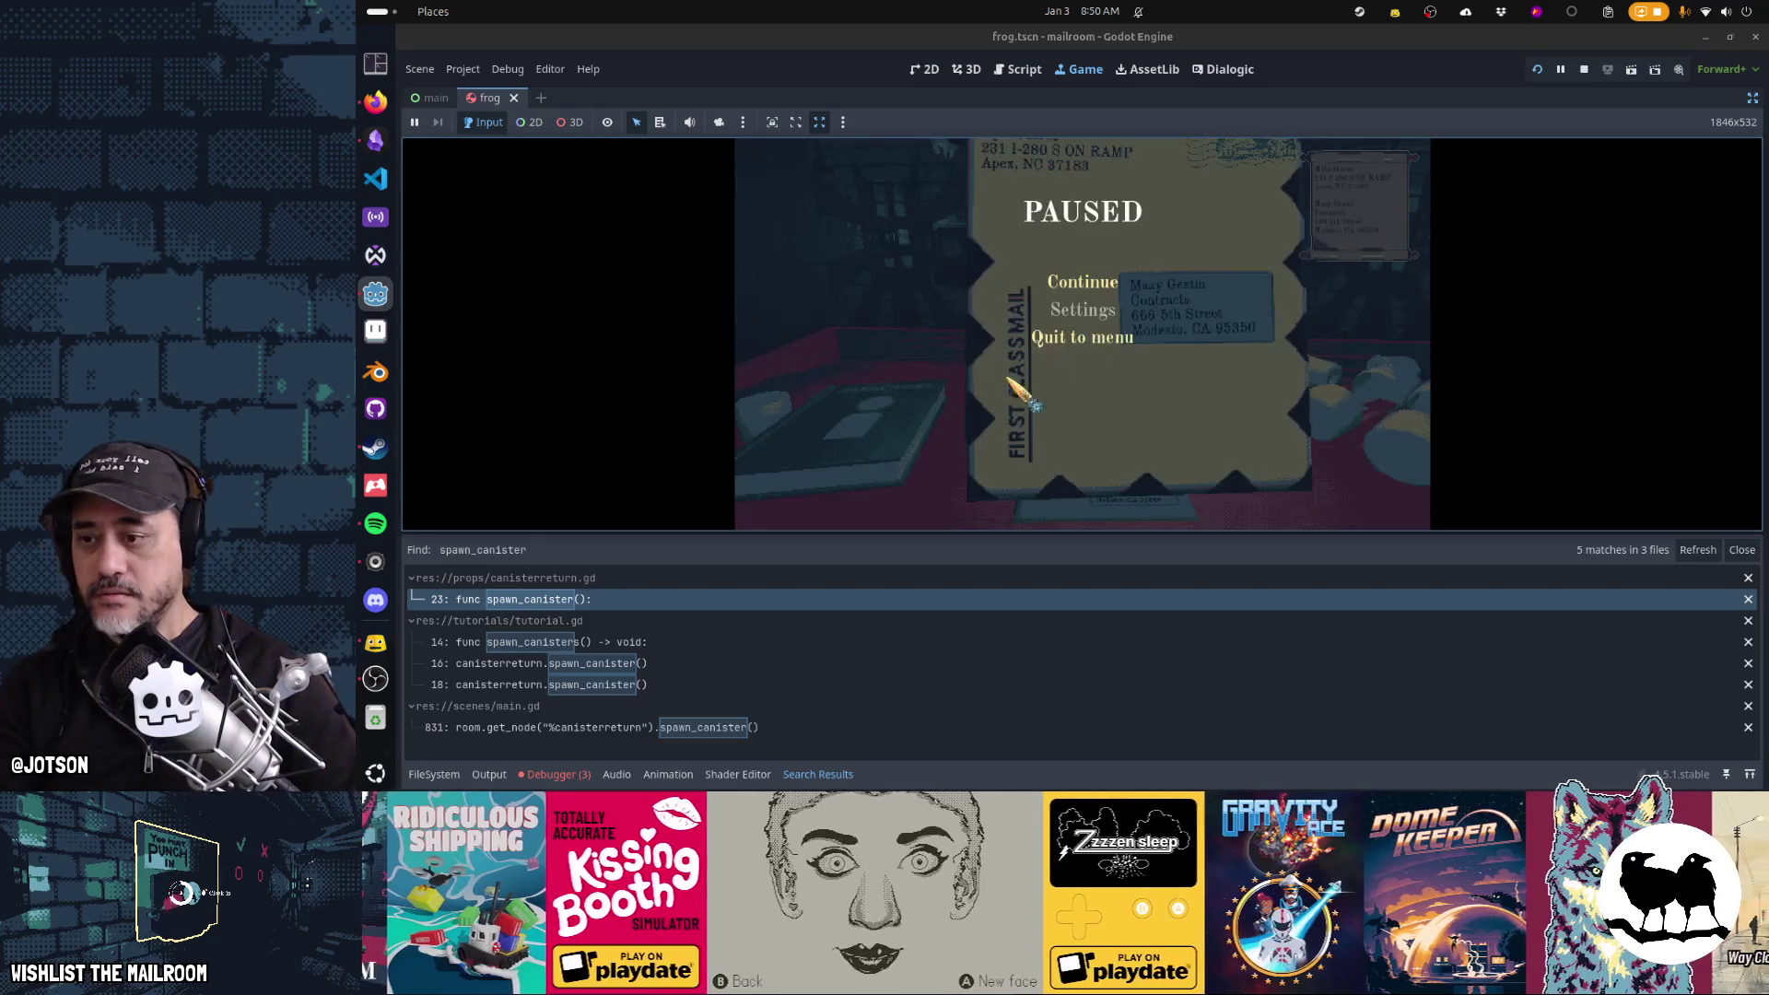
left_click(559, 774)
left_click(559, 773)
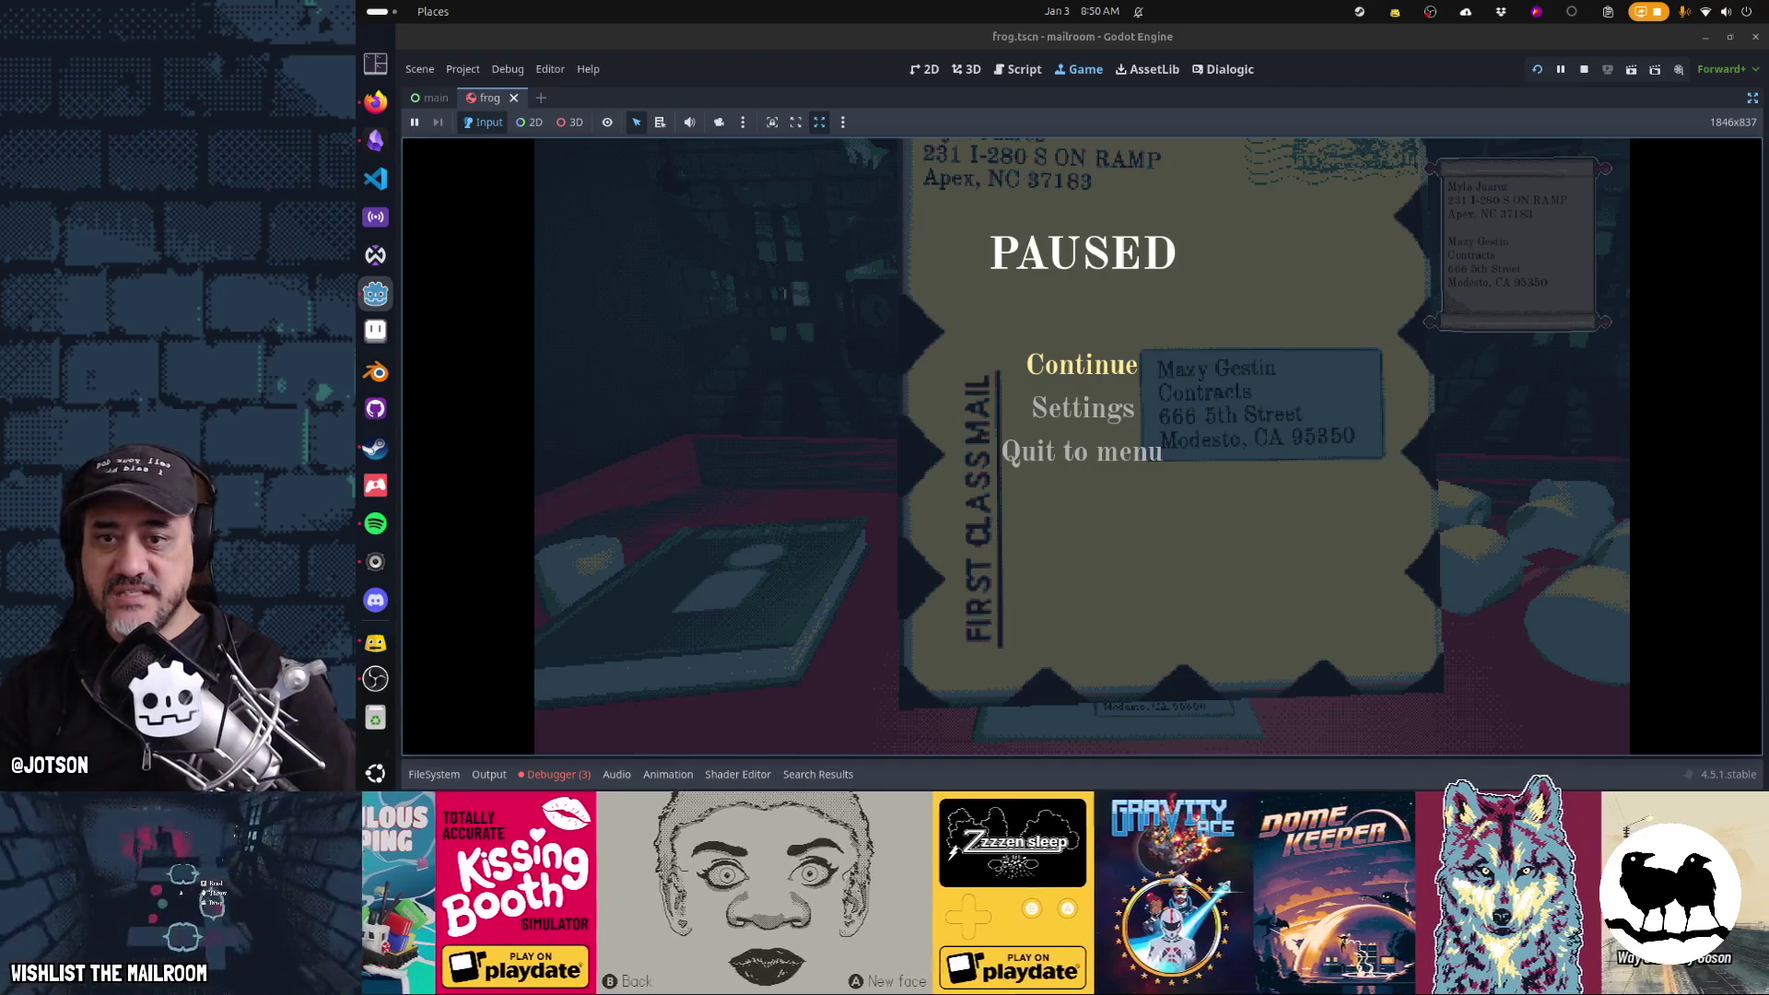
Resume the game and load the envelope, then check the directory and send it to floor 2 Contracts
key("Escape")
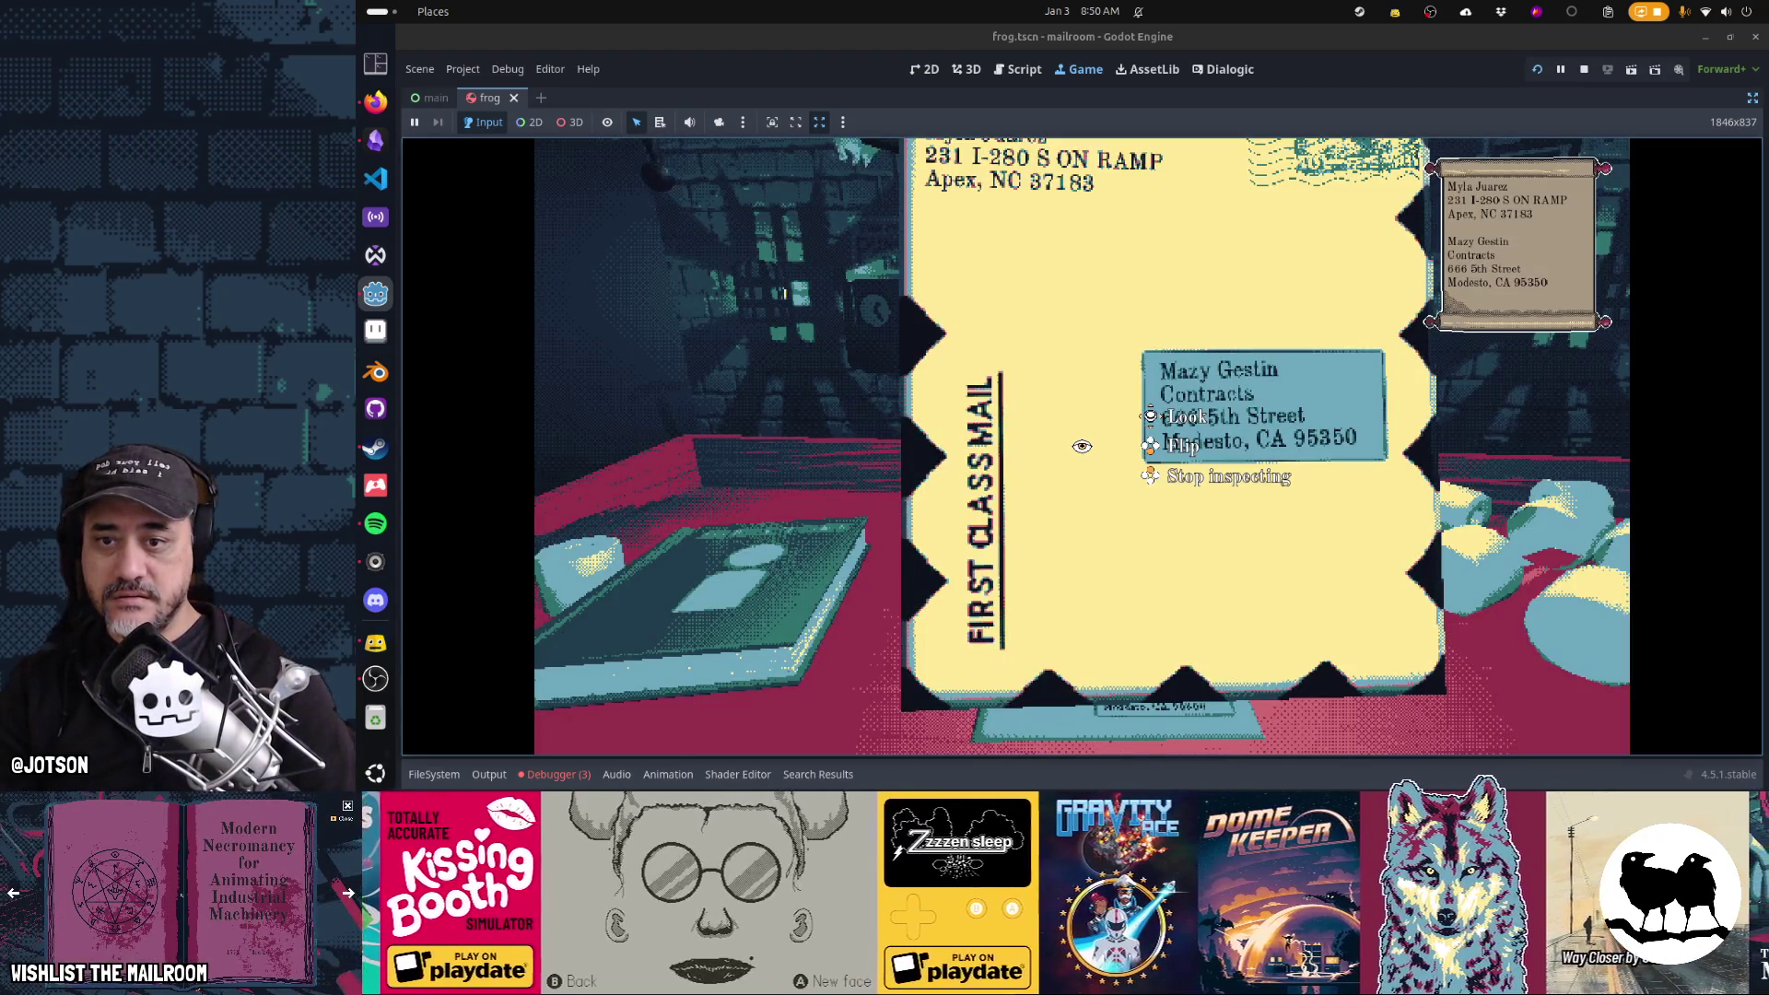
key("Down")
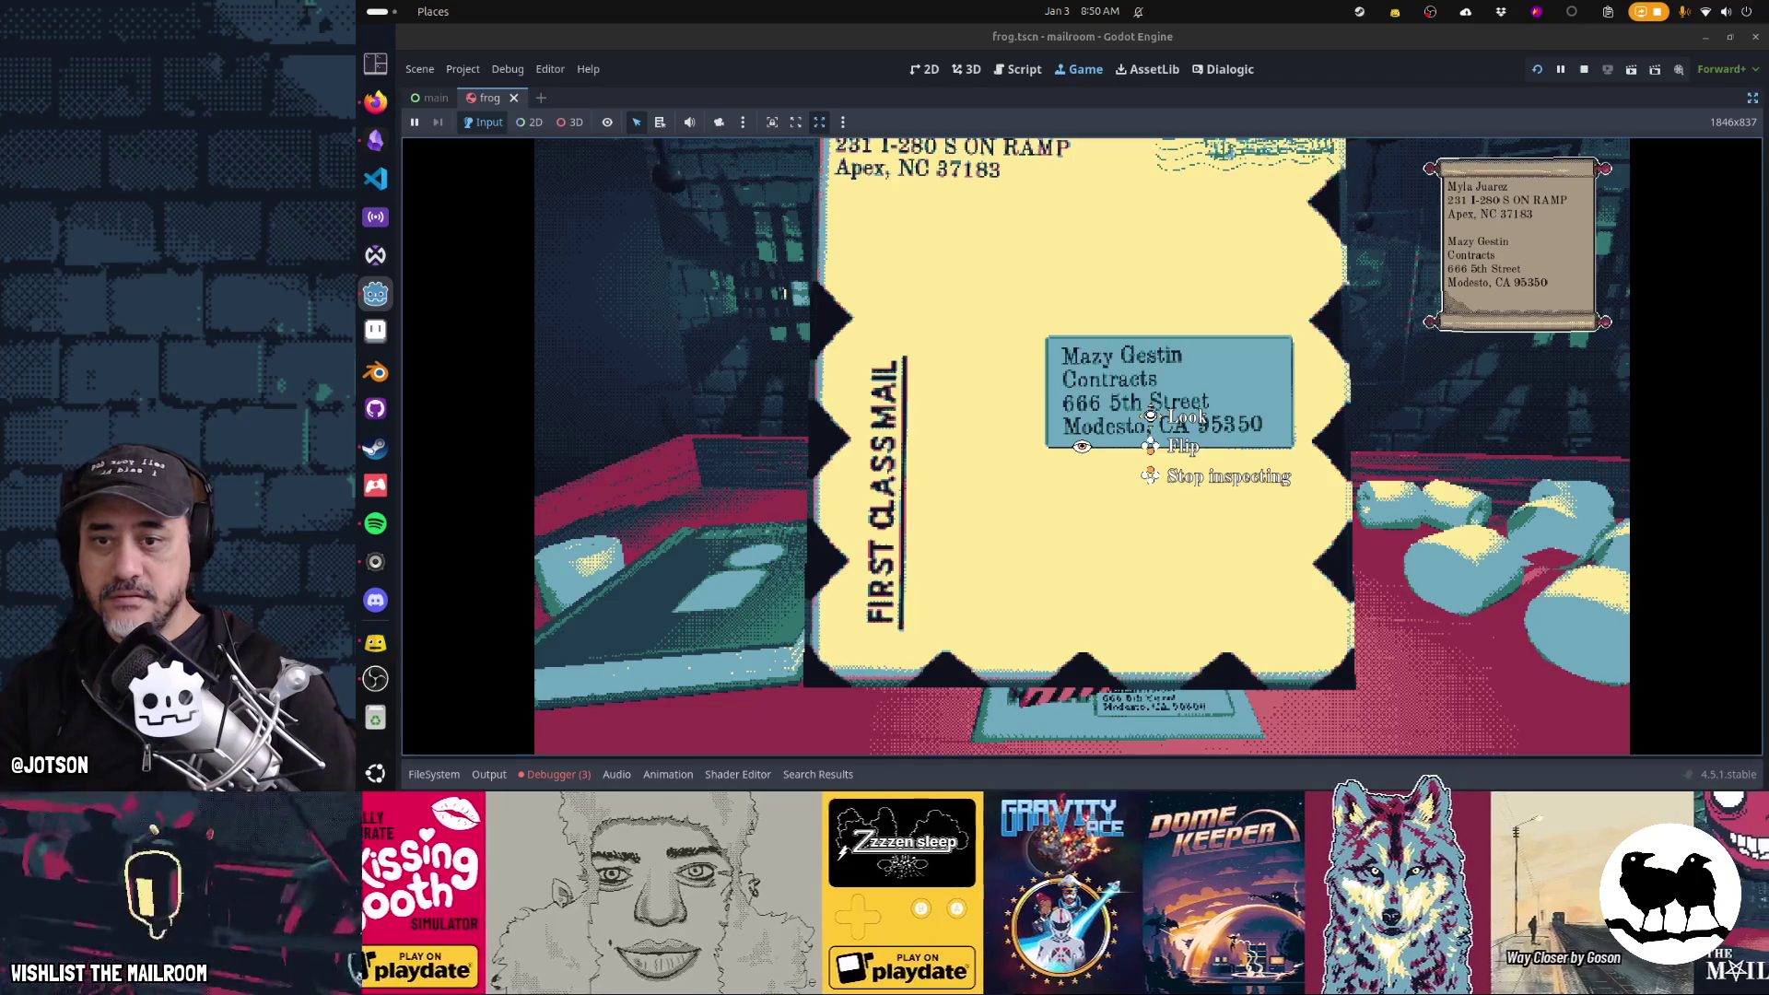
key("Right")
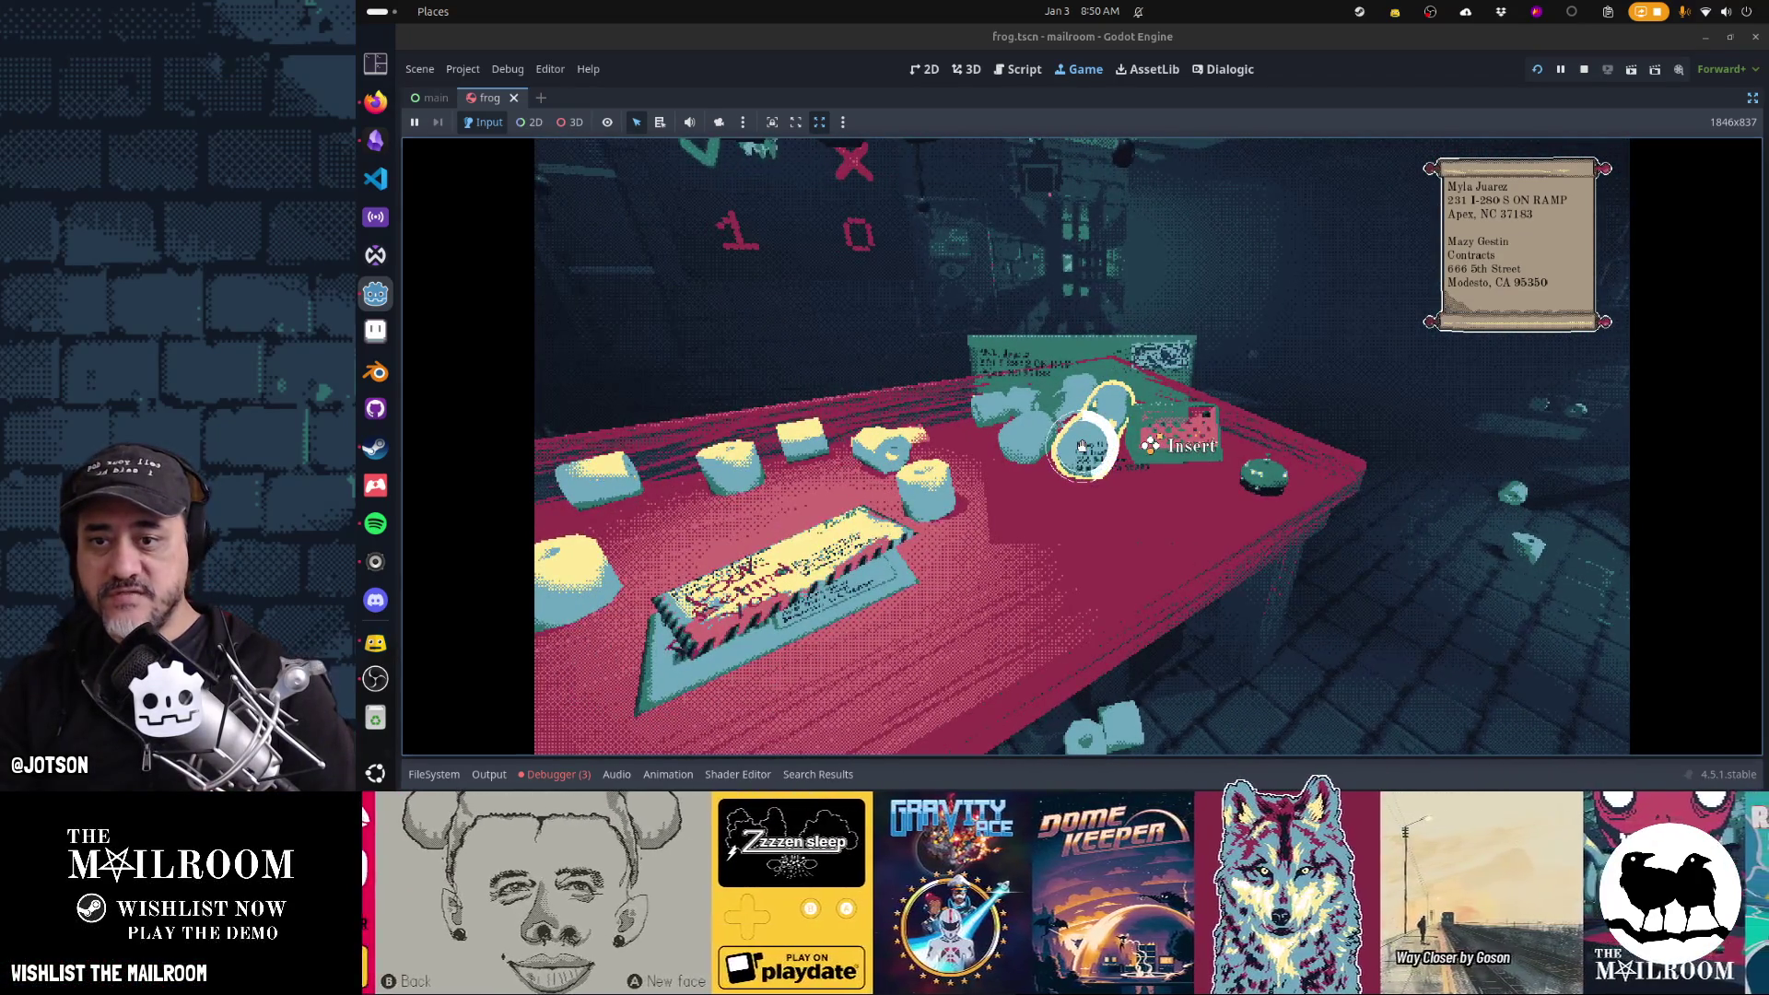
key("Left")
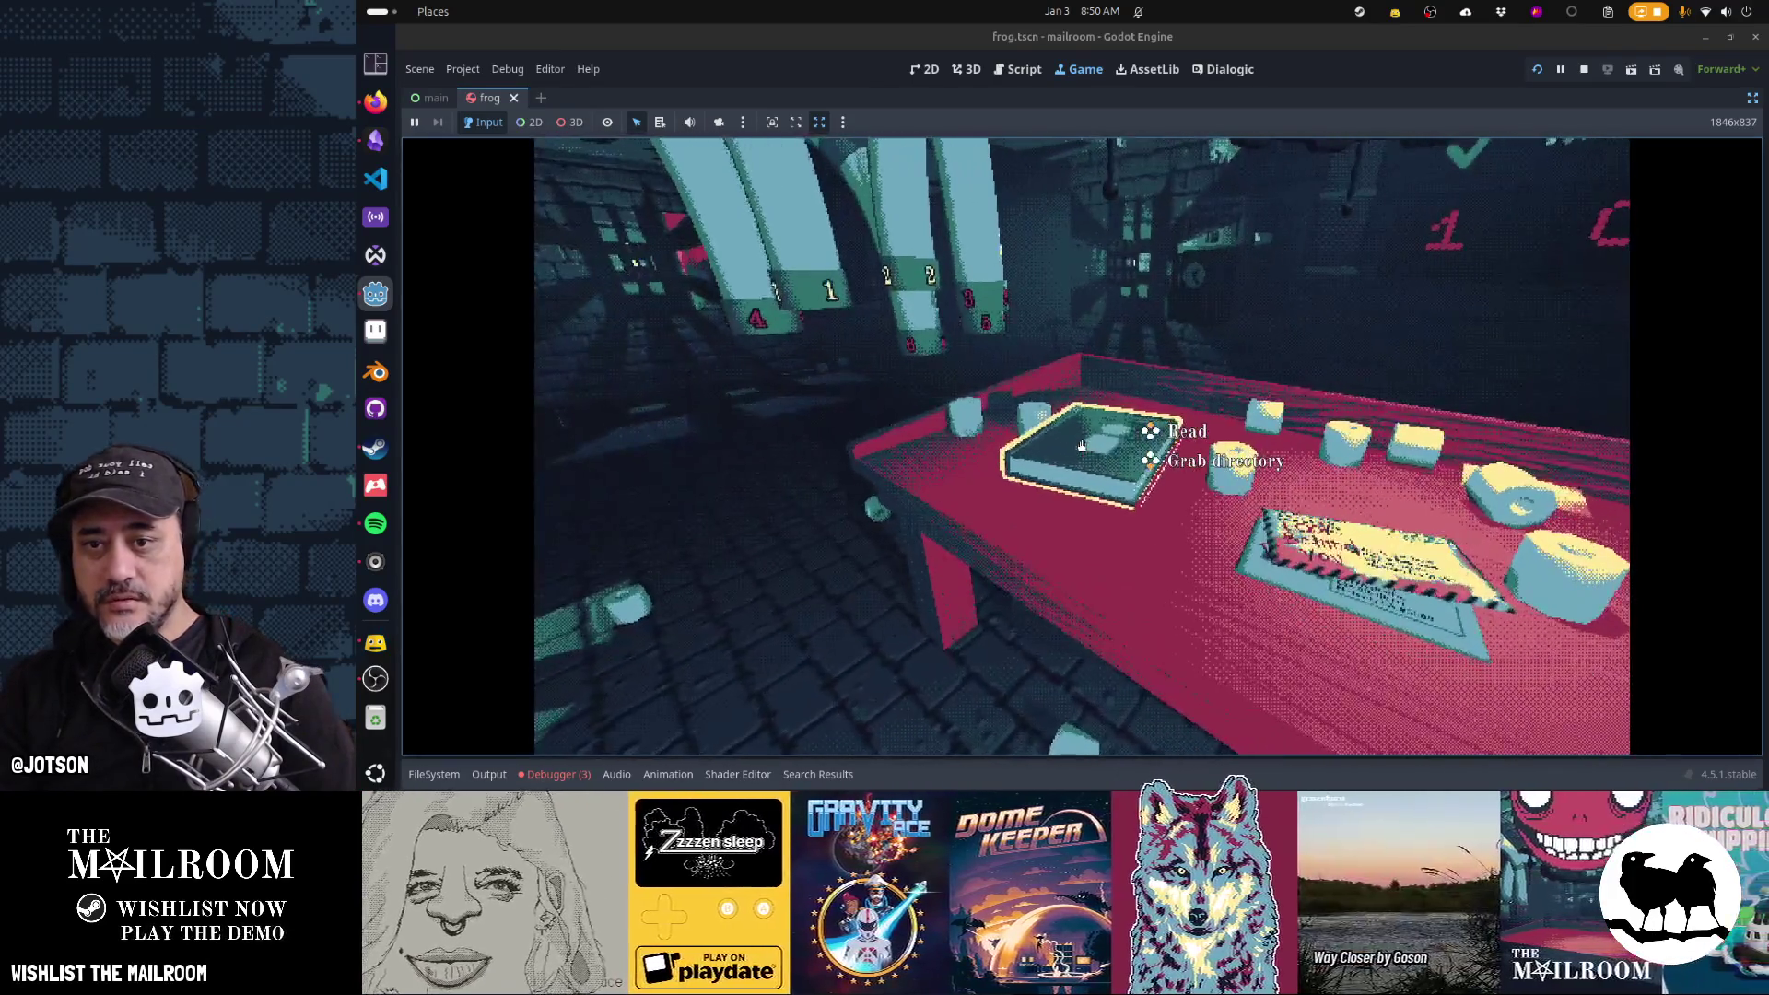
left_click(1082, 445)
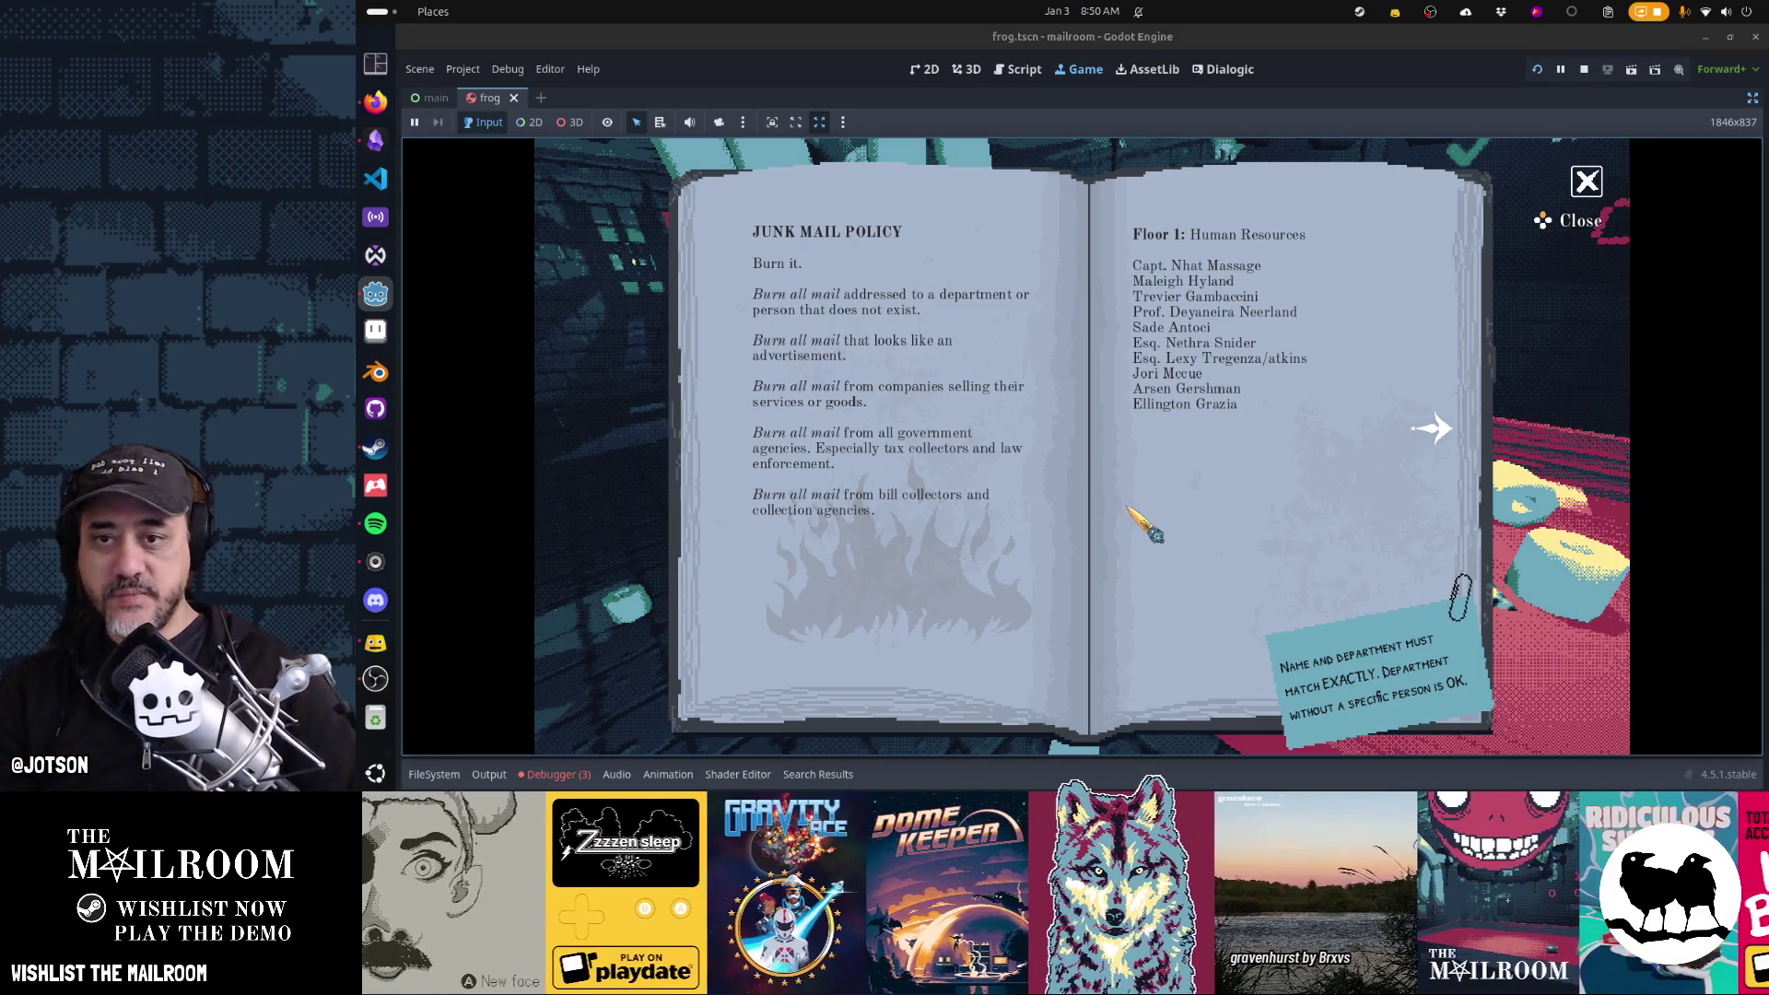
left_click(1429, 429)
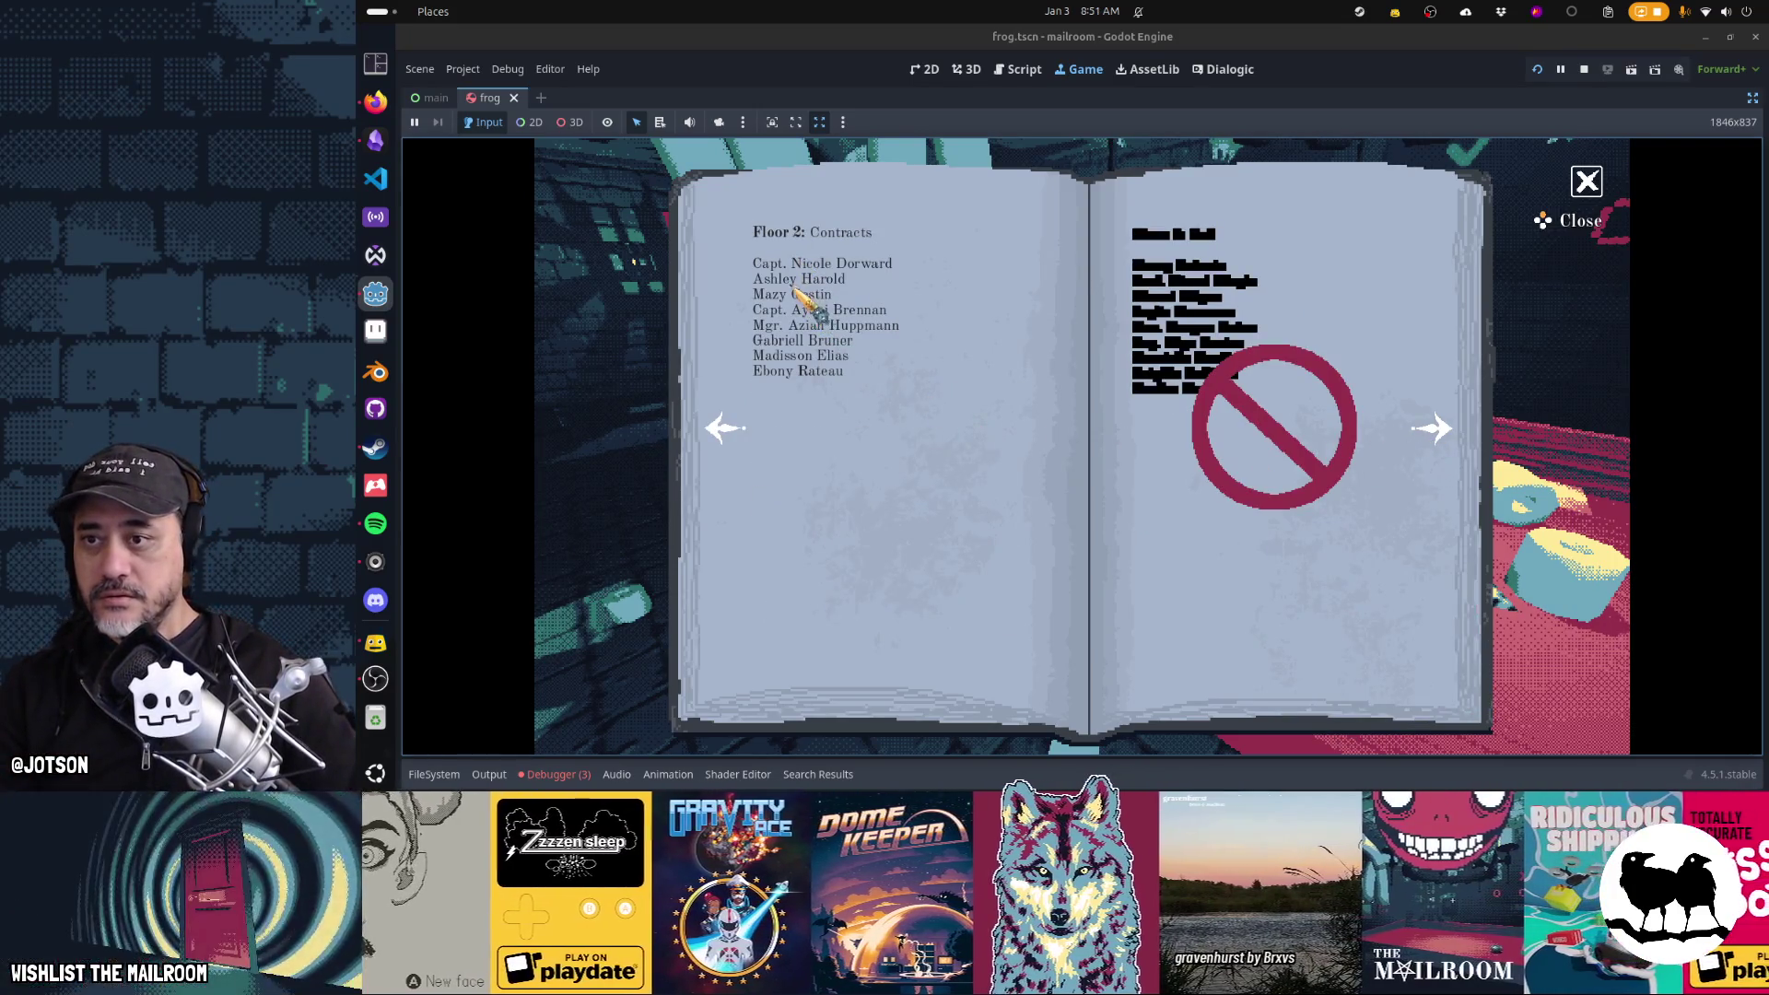
left_click(1590, 184)
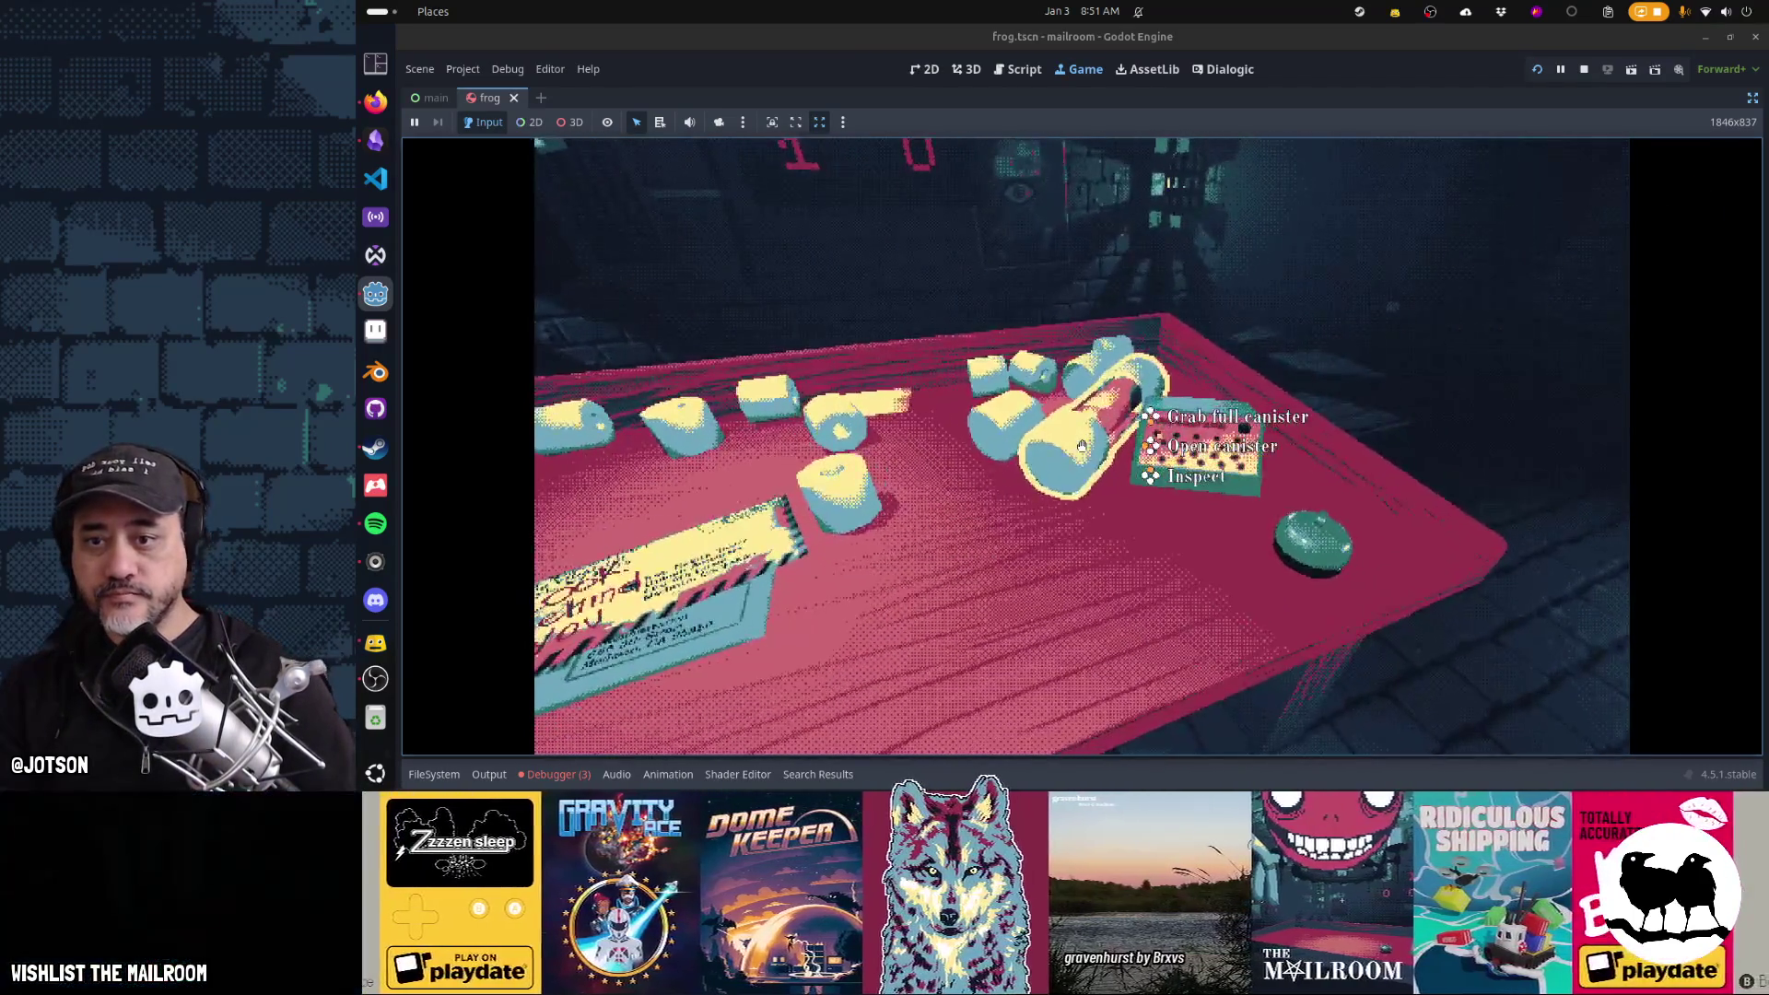
left_click(1082, 446)
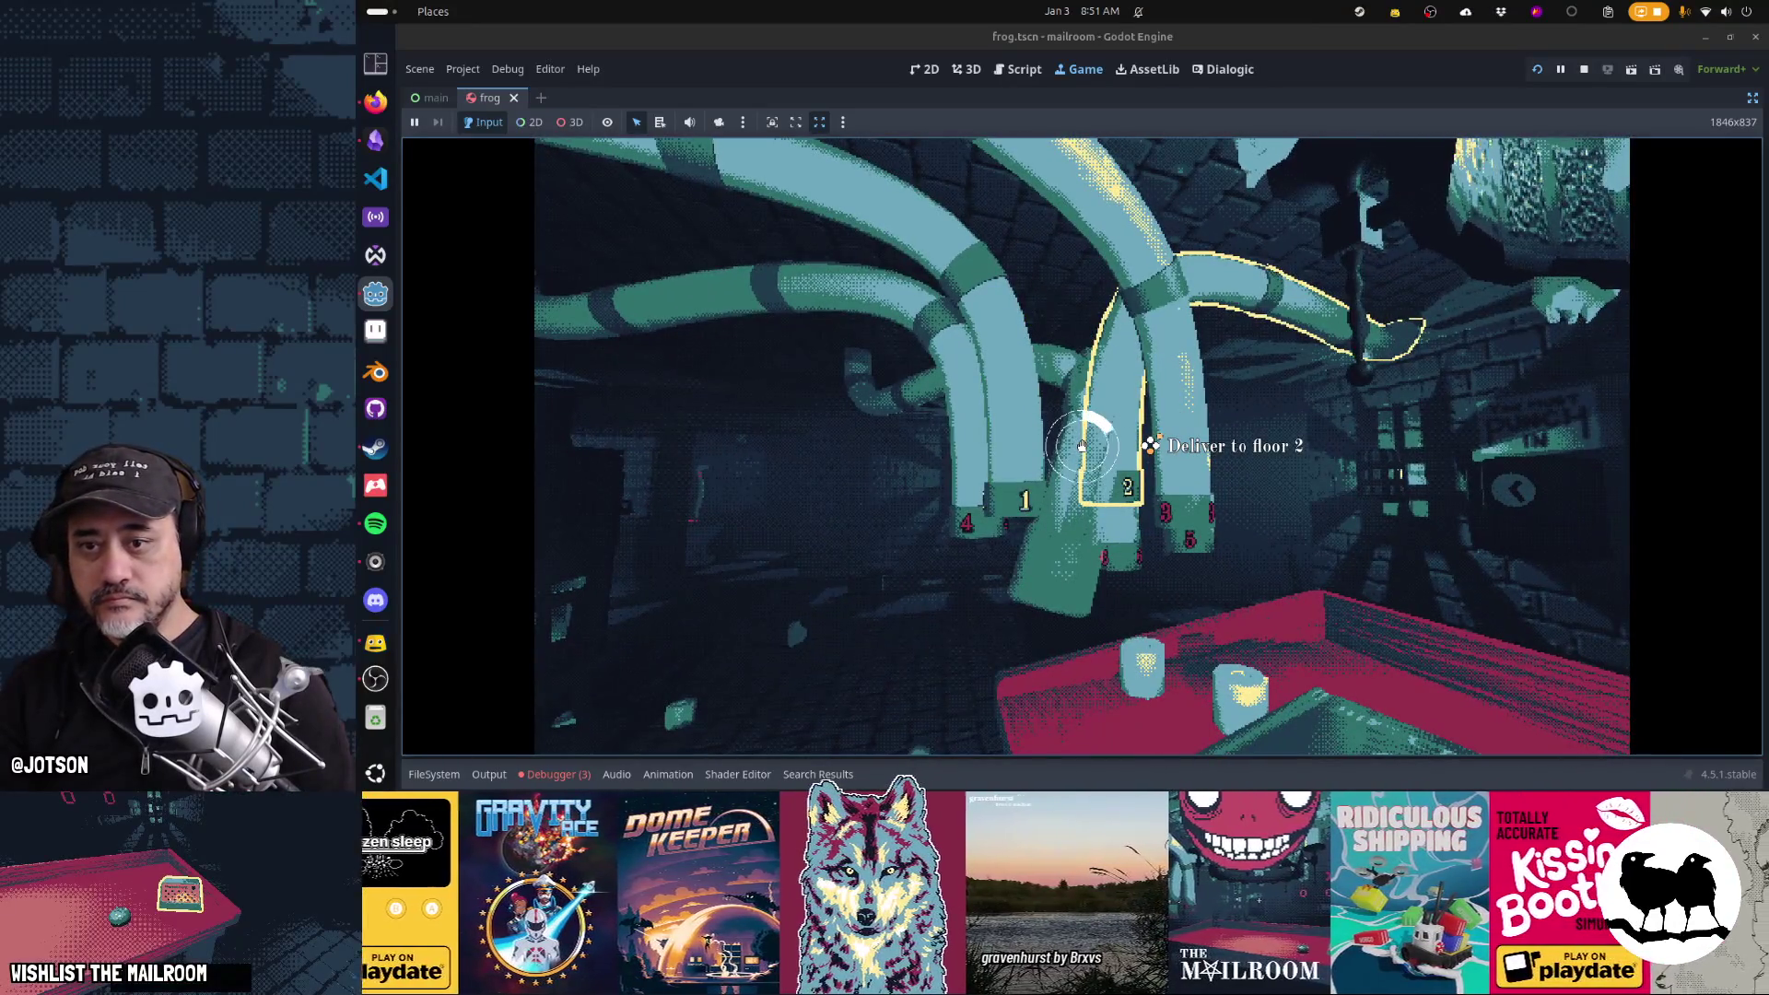
left_click(1082, 446)
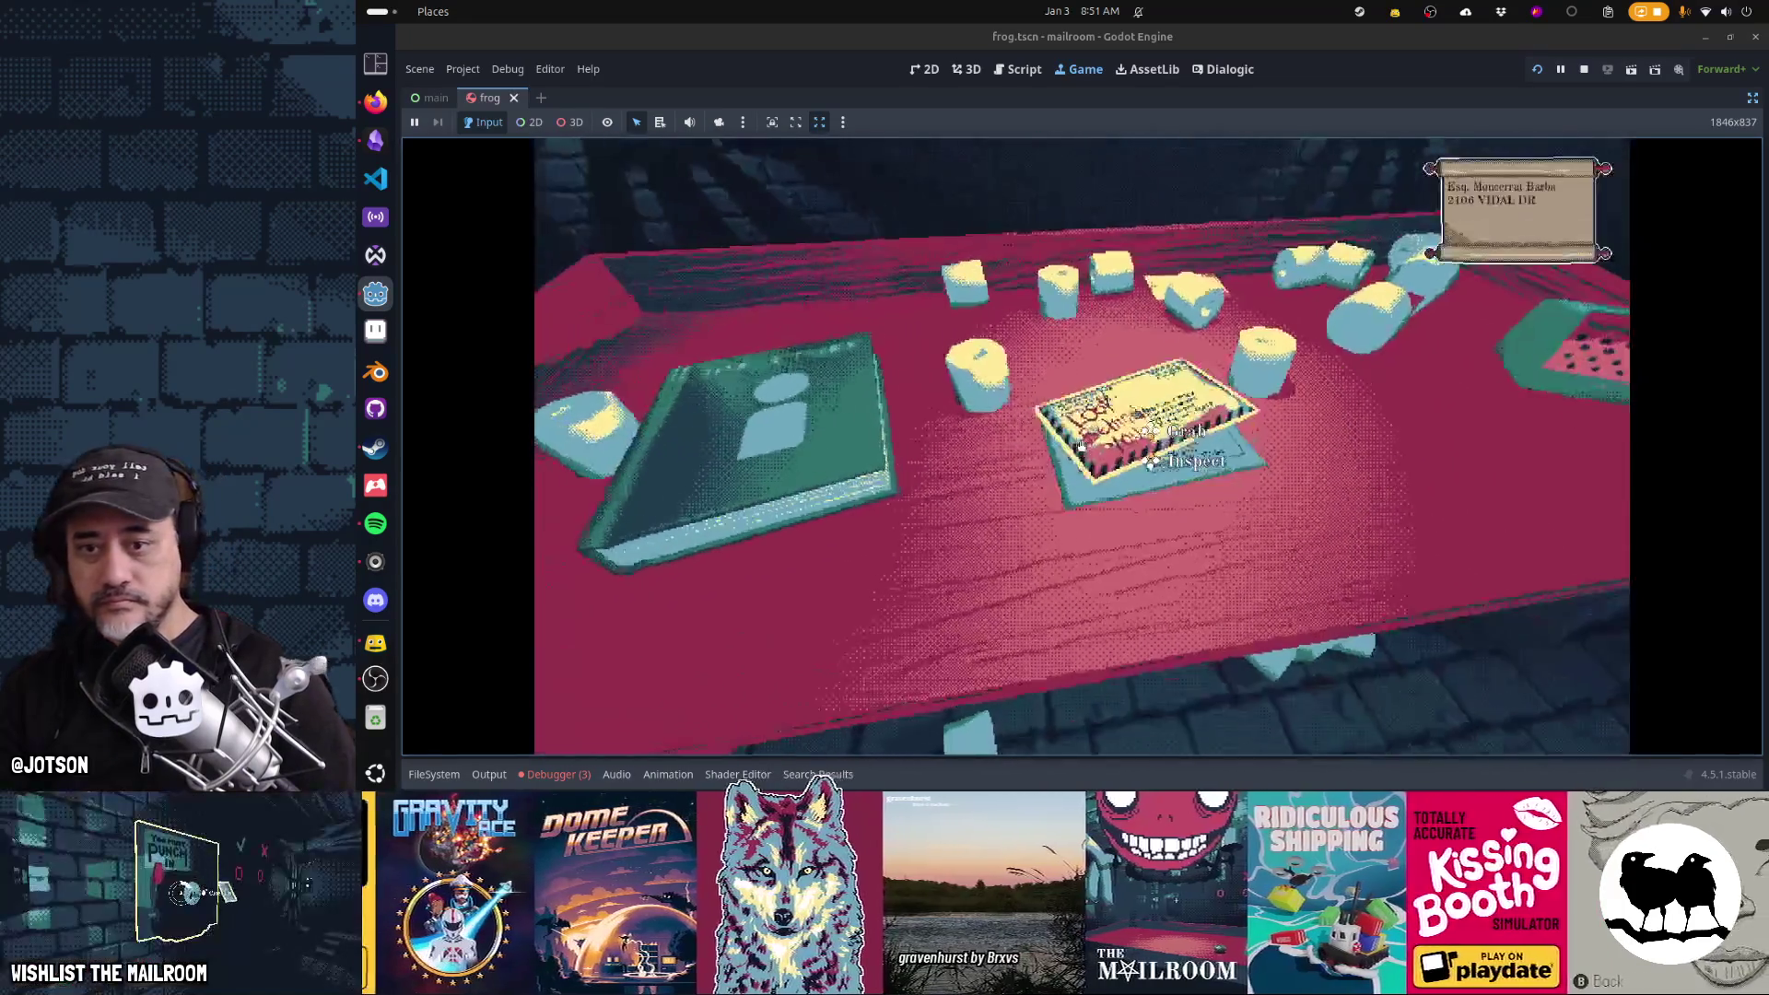
Check the next letter against the directory and burn the 'Look Behind You' letter in the stove
right_click(1082, 446)
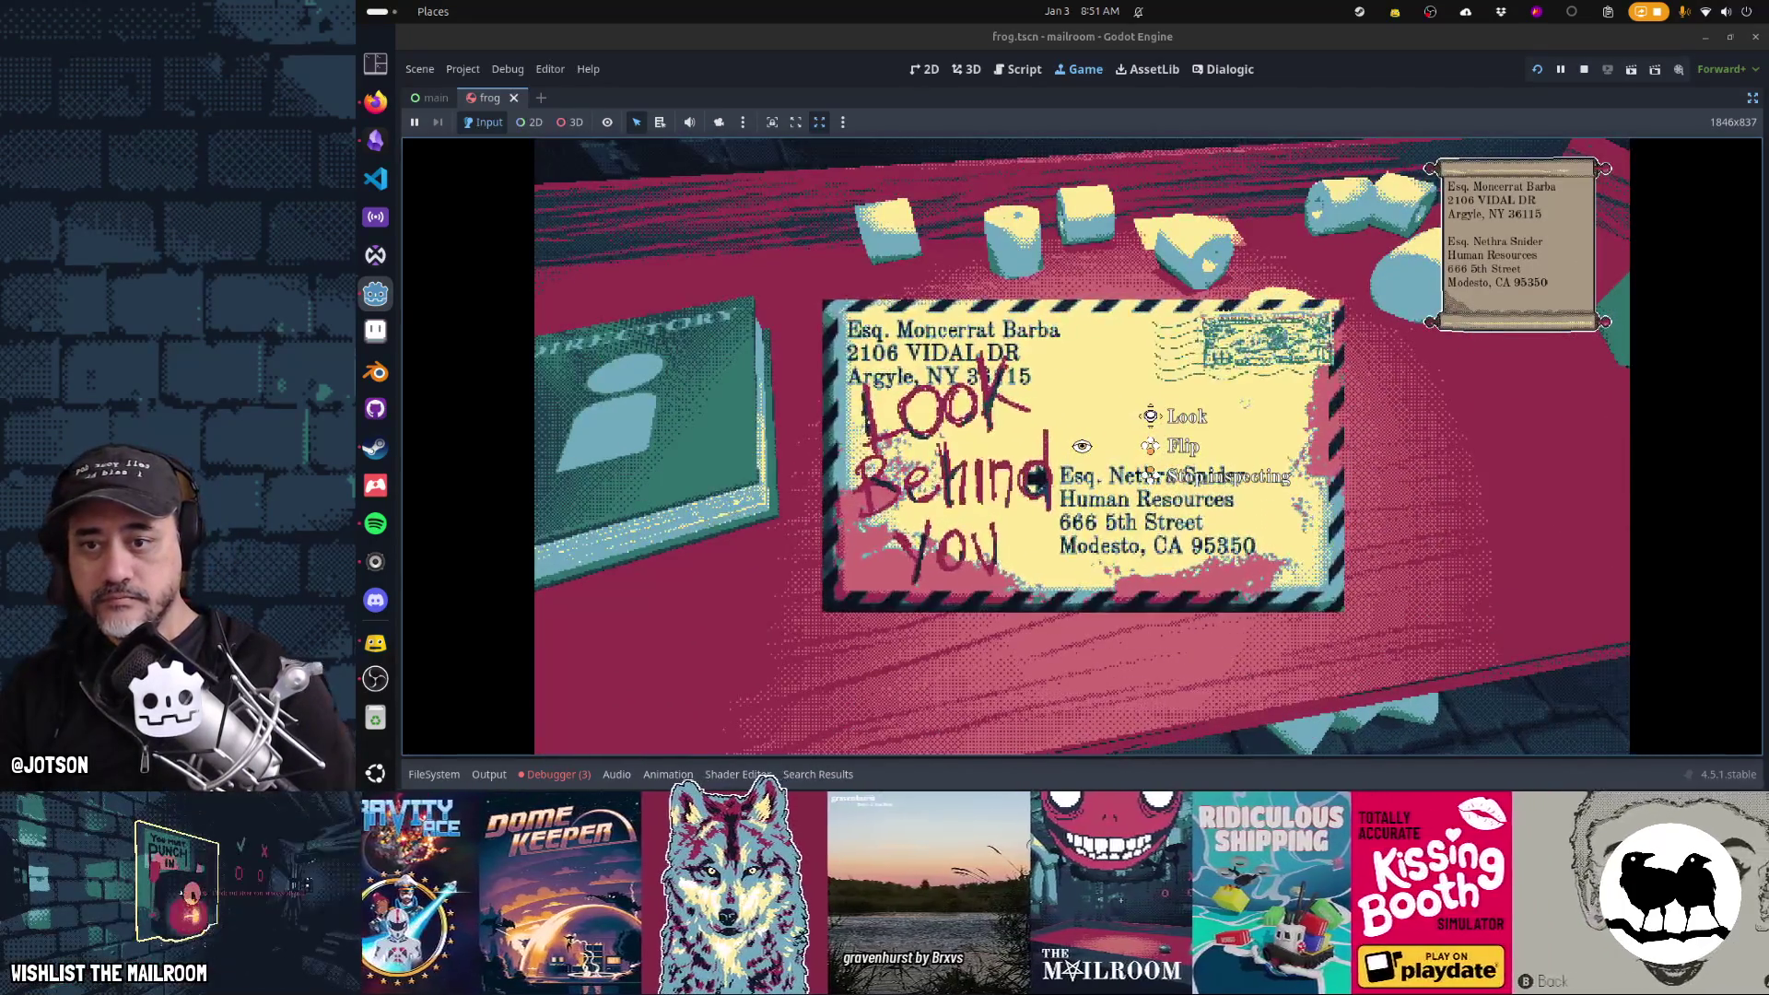
right_click(1081, 446)
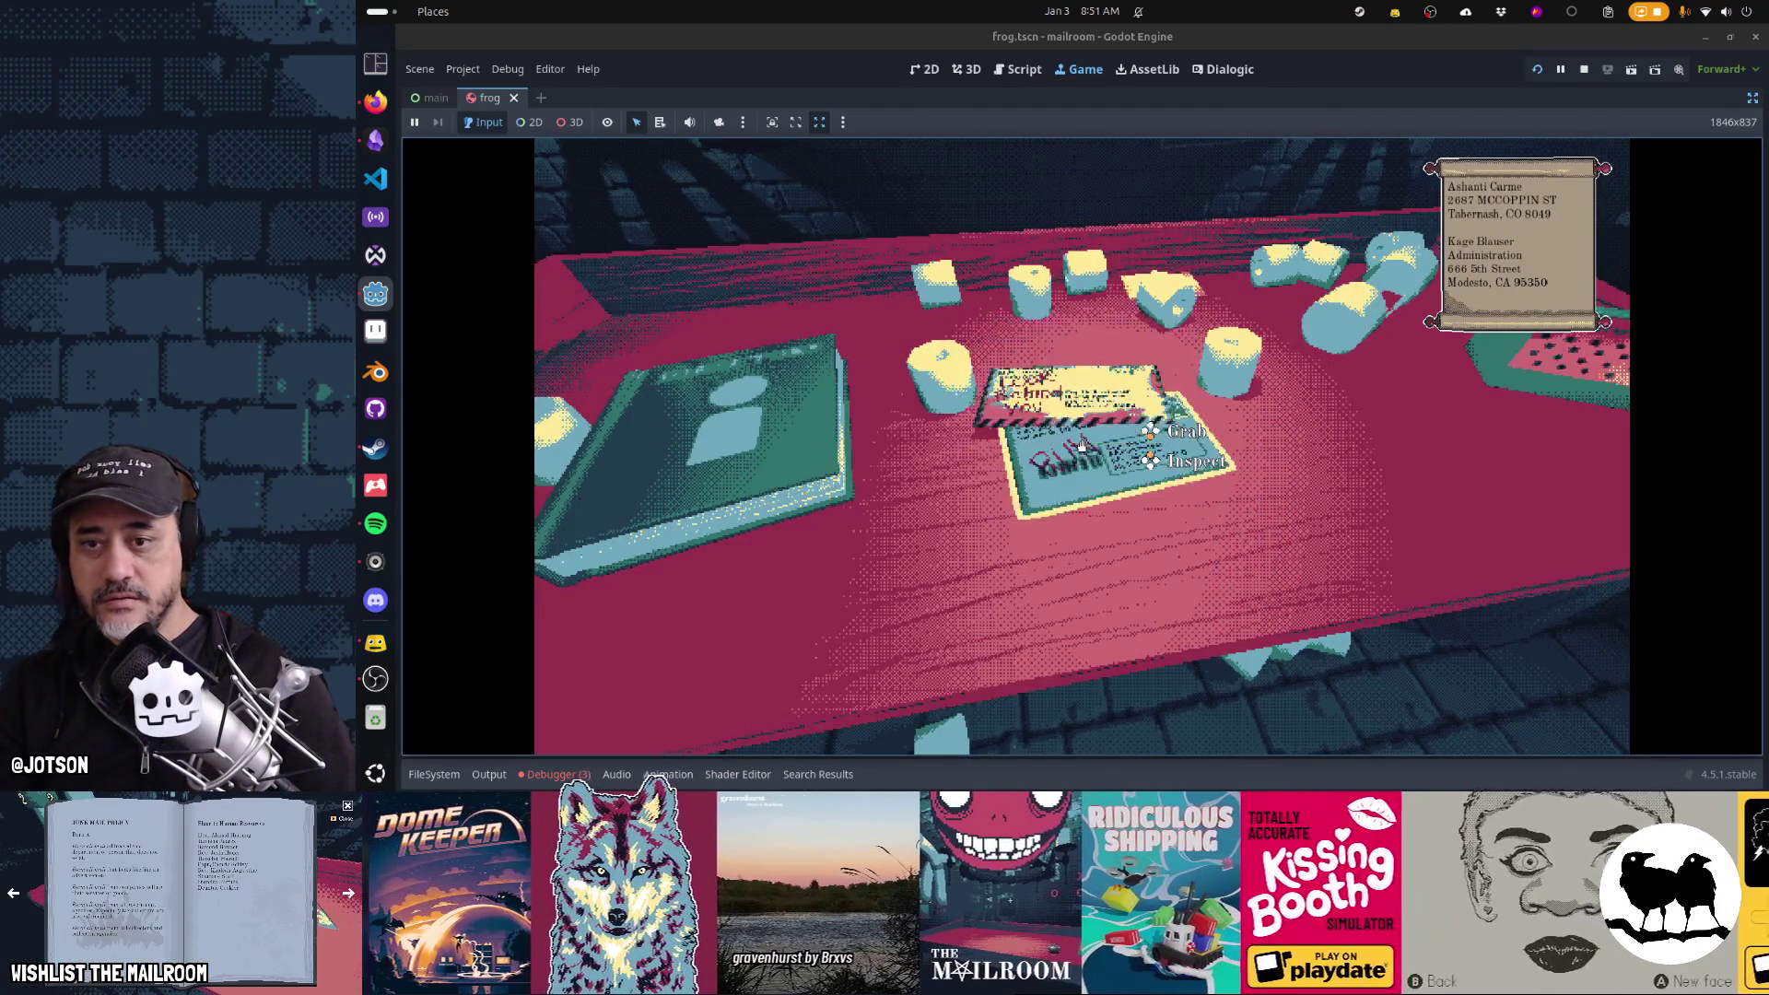
key("a")
left_click(1082, 445)
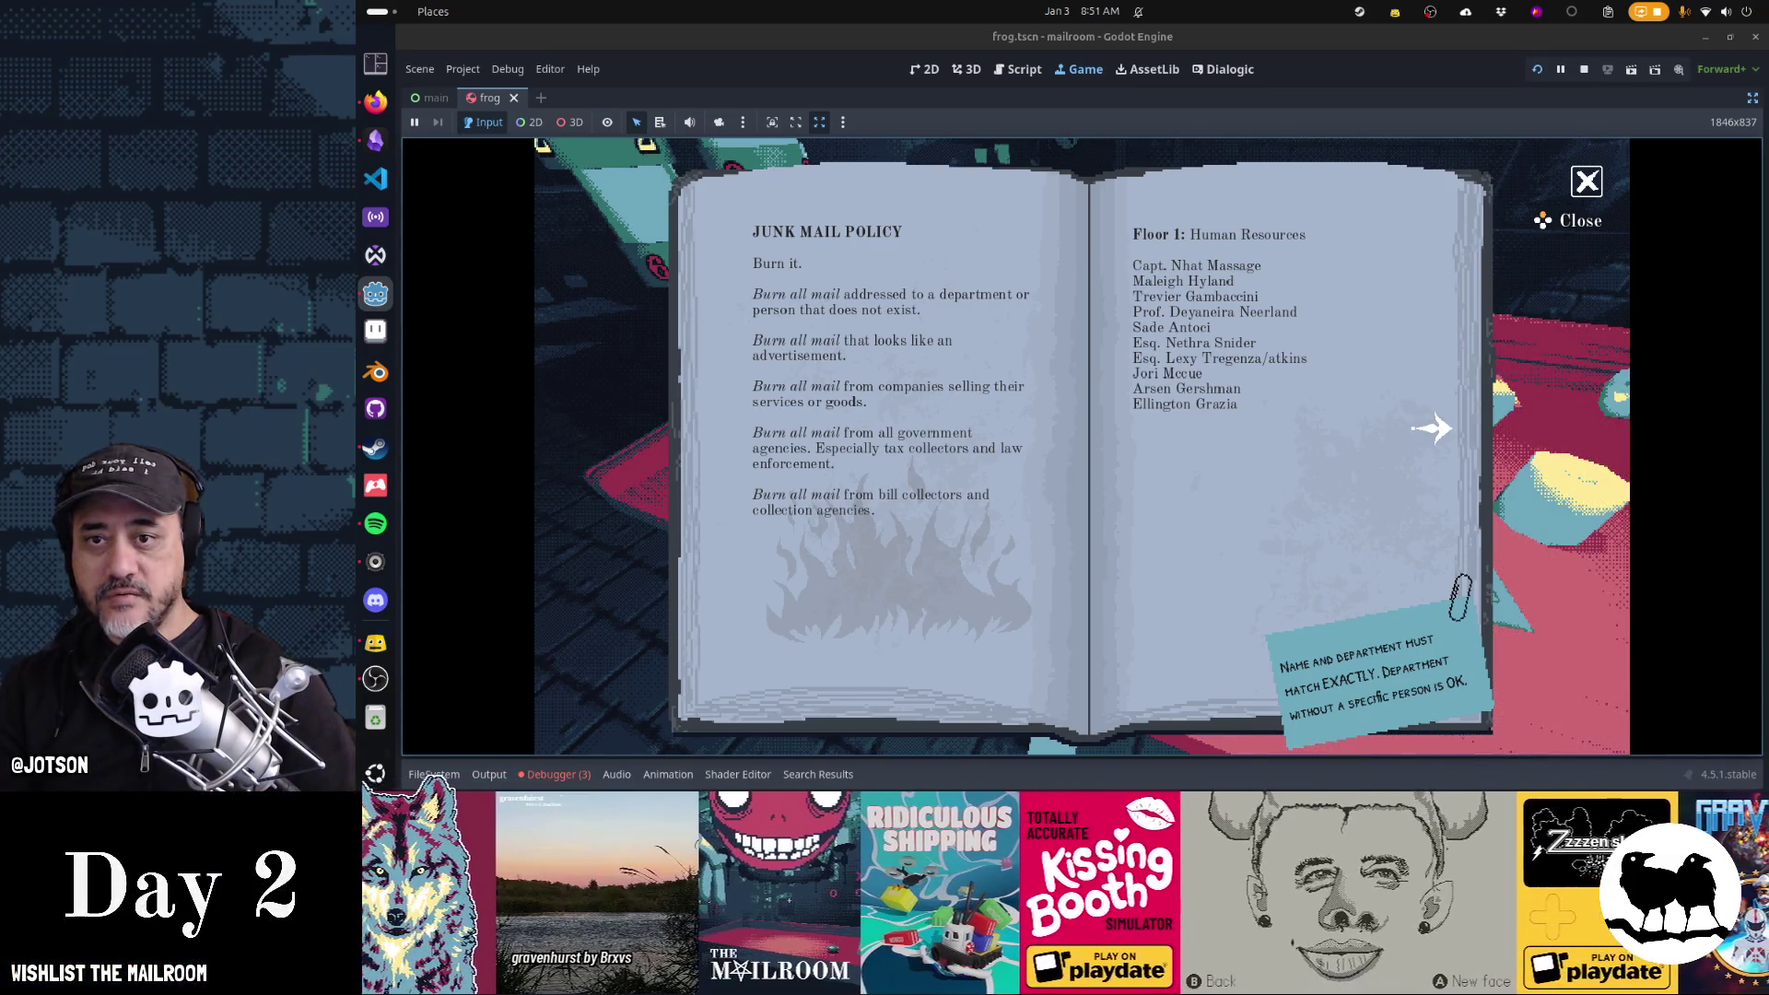
key("Escape")
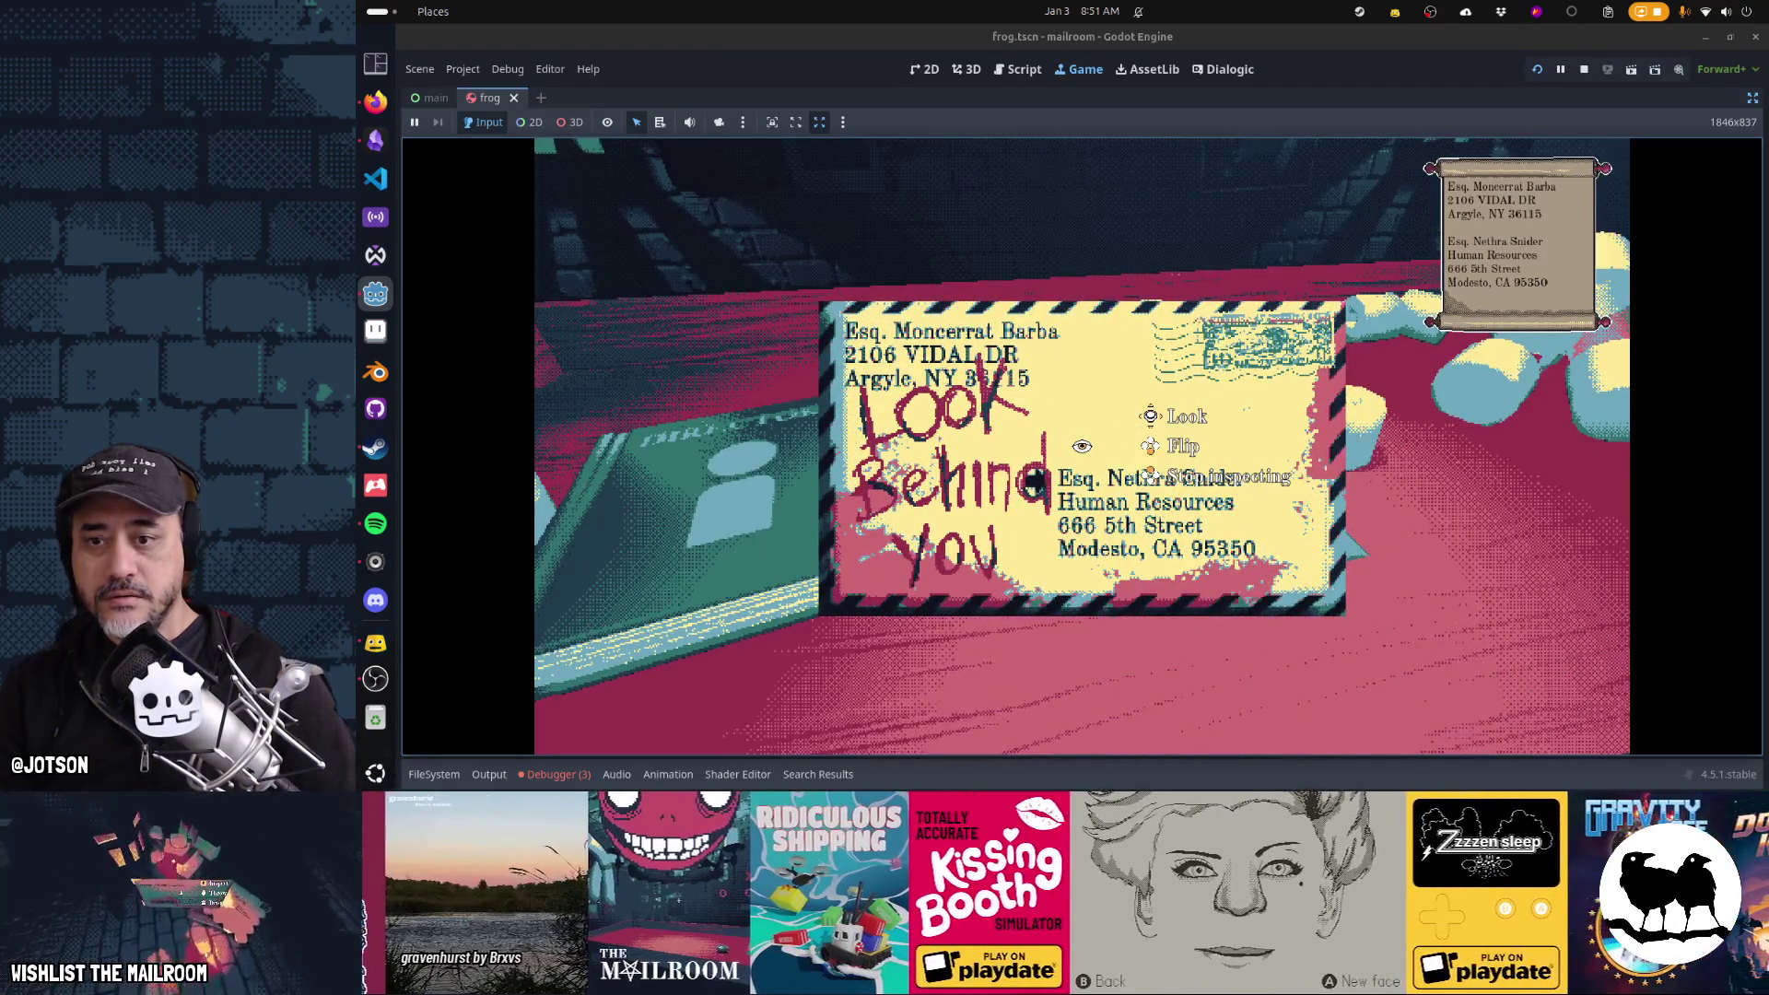
right_click(1081, 446)
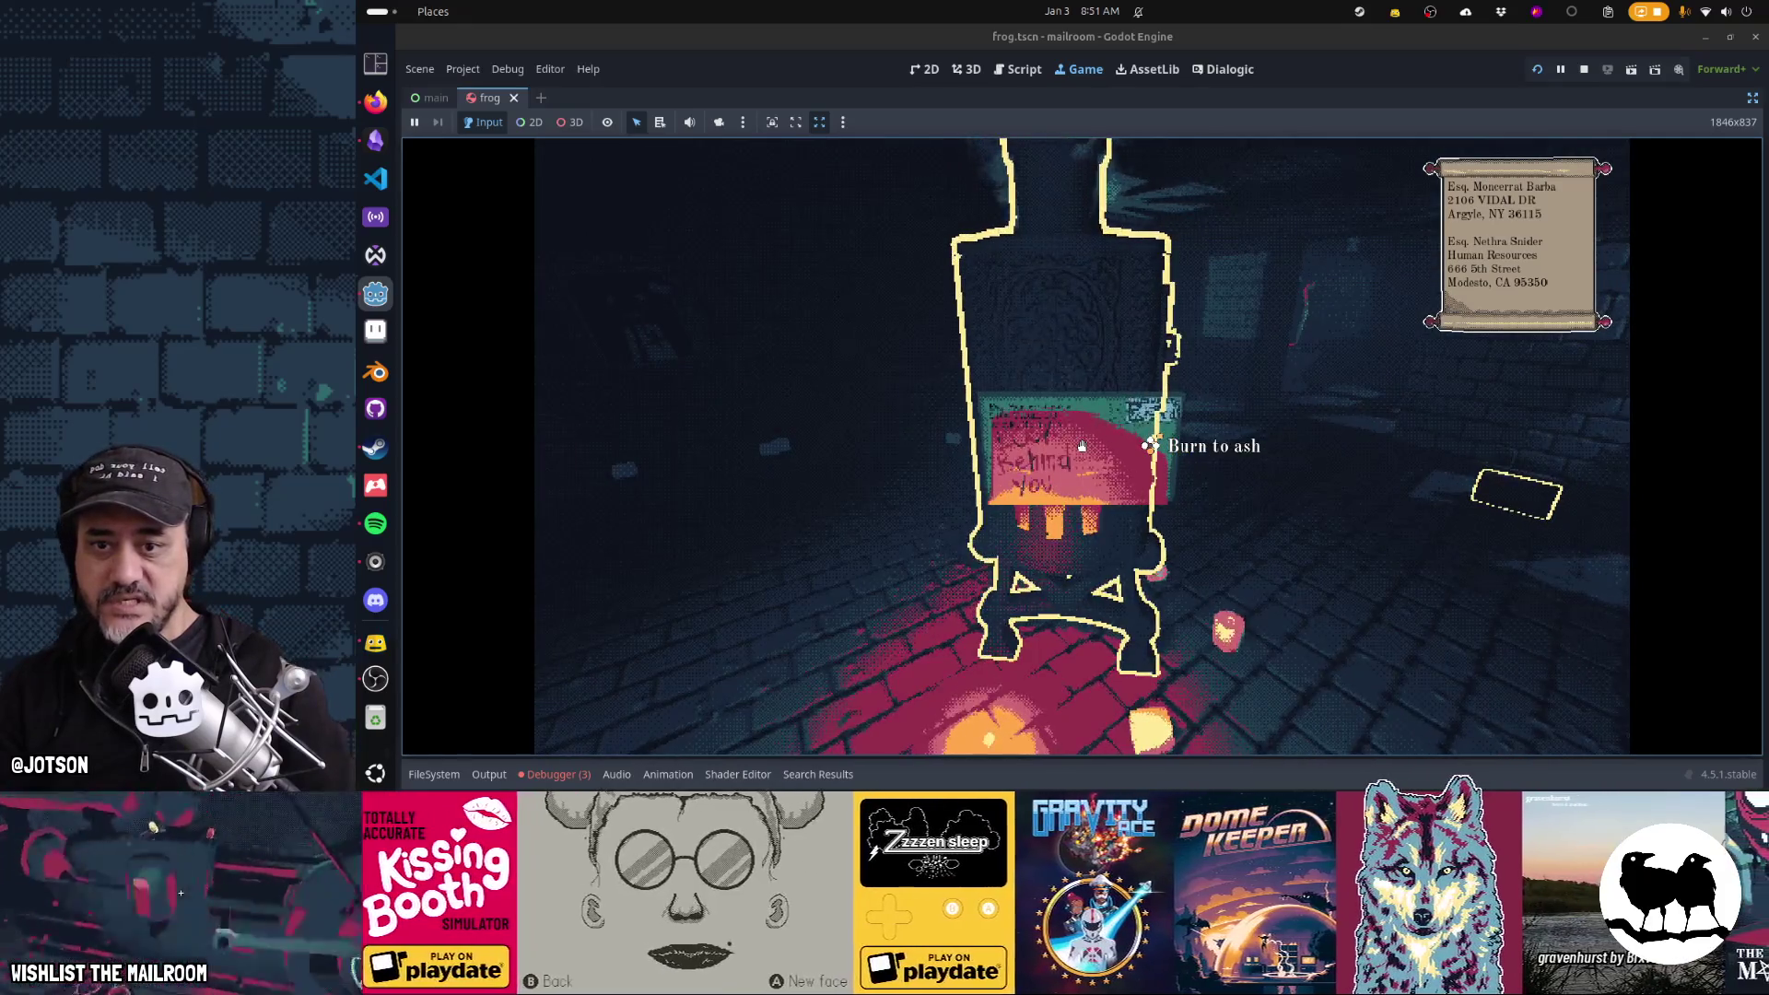
left_click_drag(1082, 446, 1081, 446)
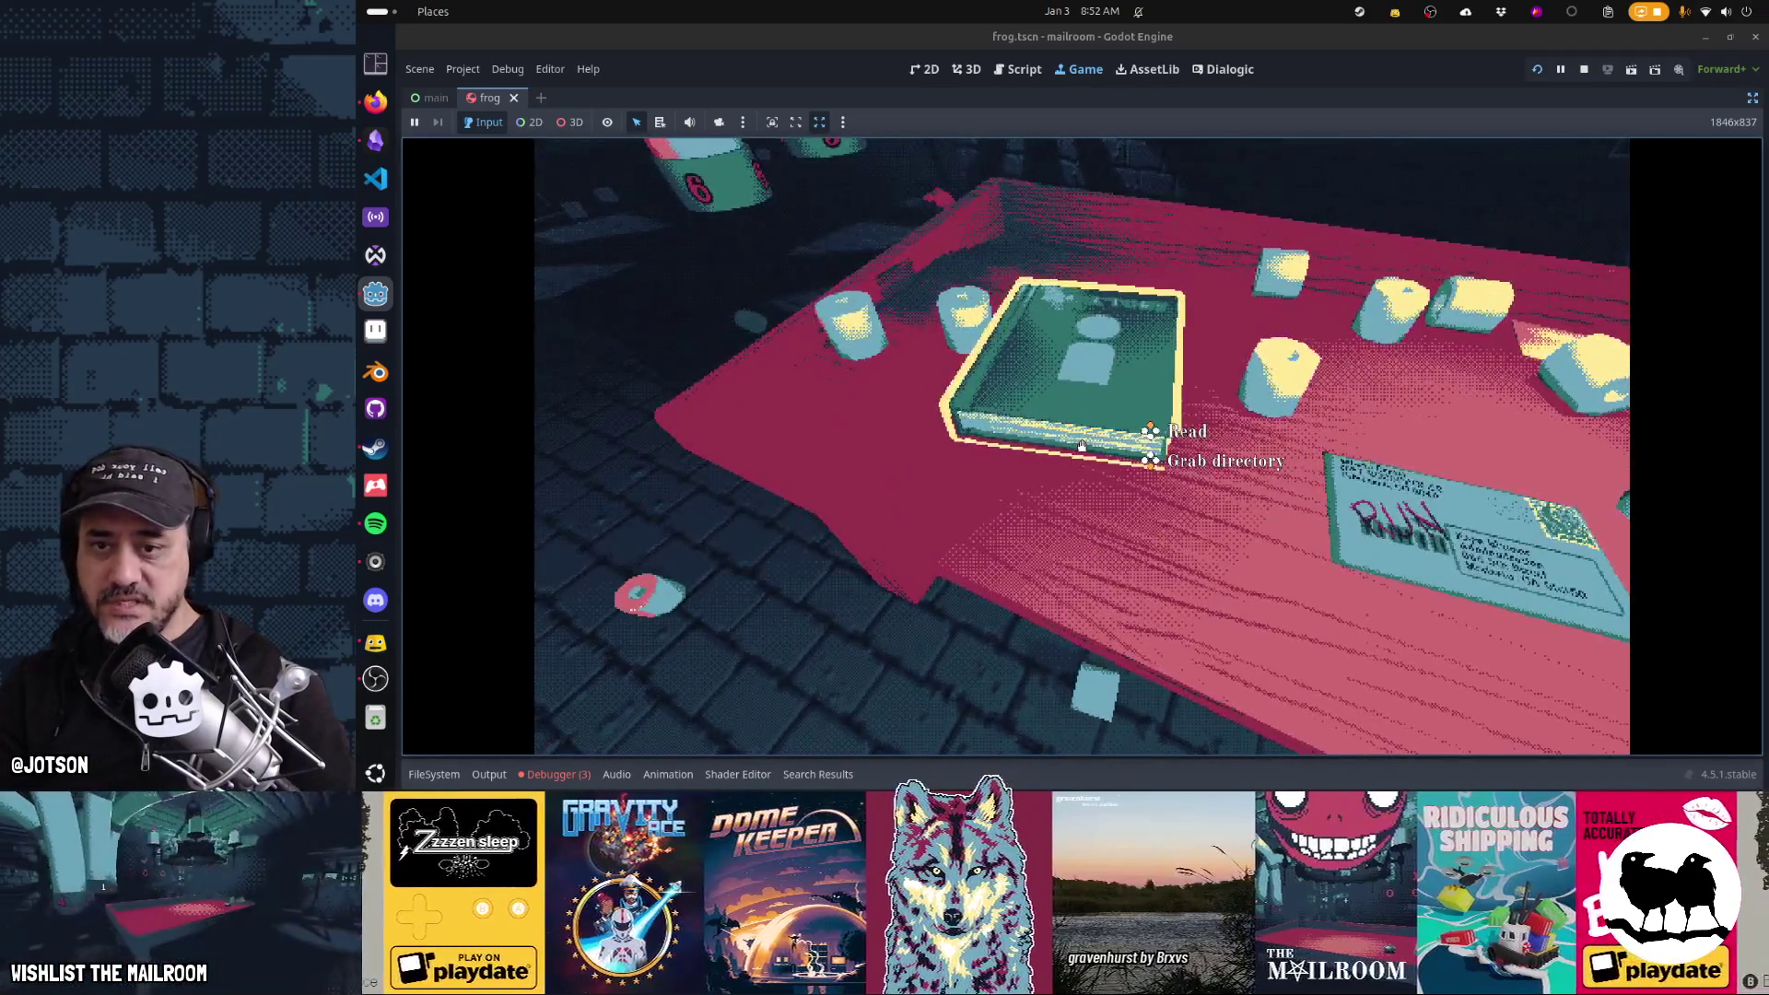
Burn the 'RUN' letter in the stove and ring the bell for the next delivery
left_click(1082, 445)
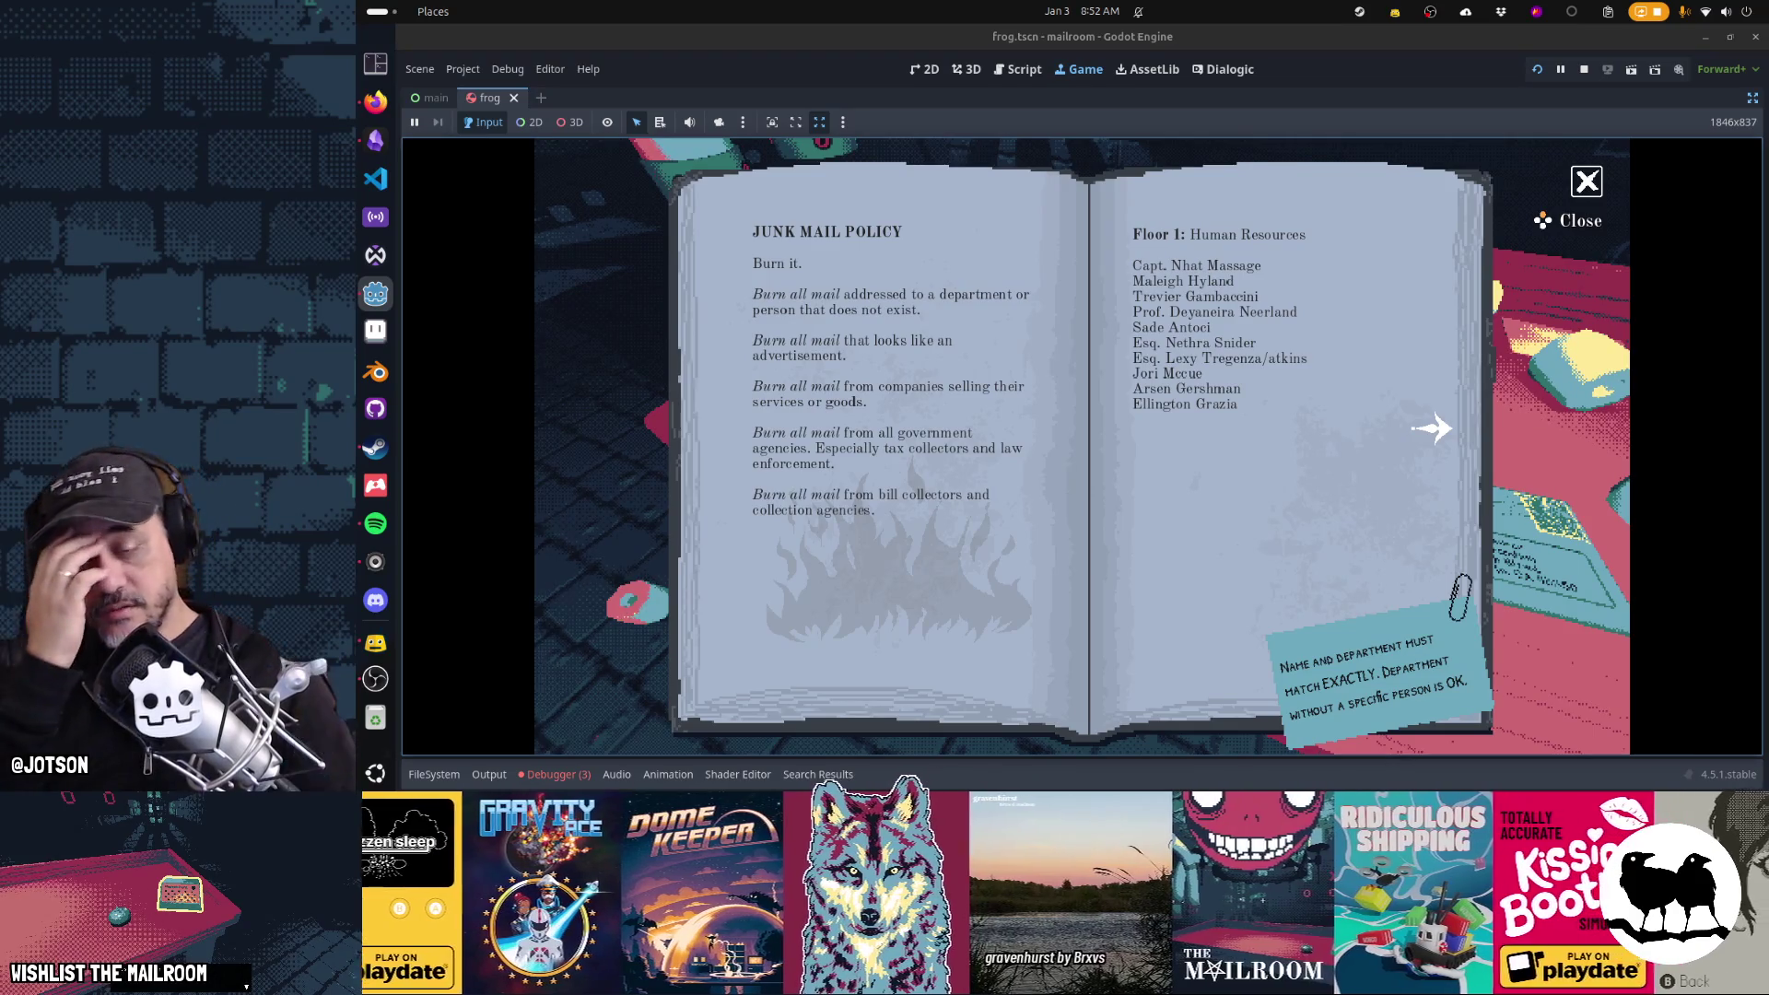
right_click(1081, 446)
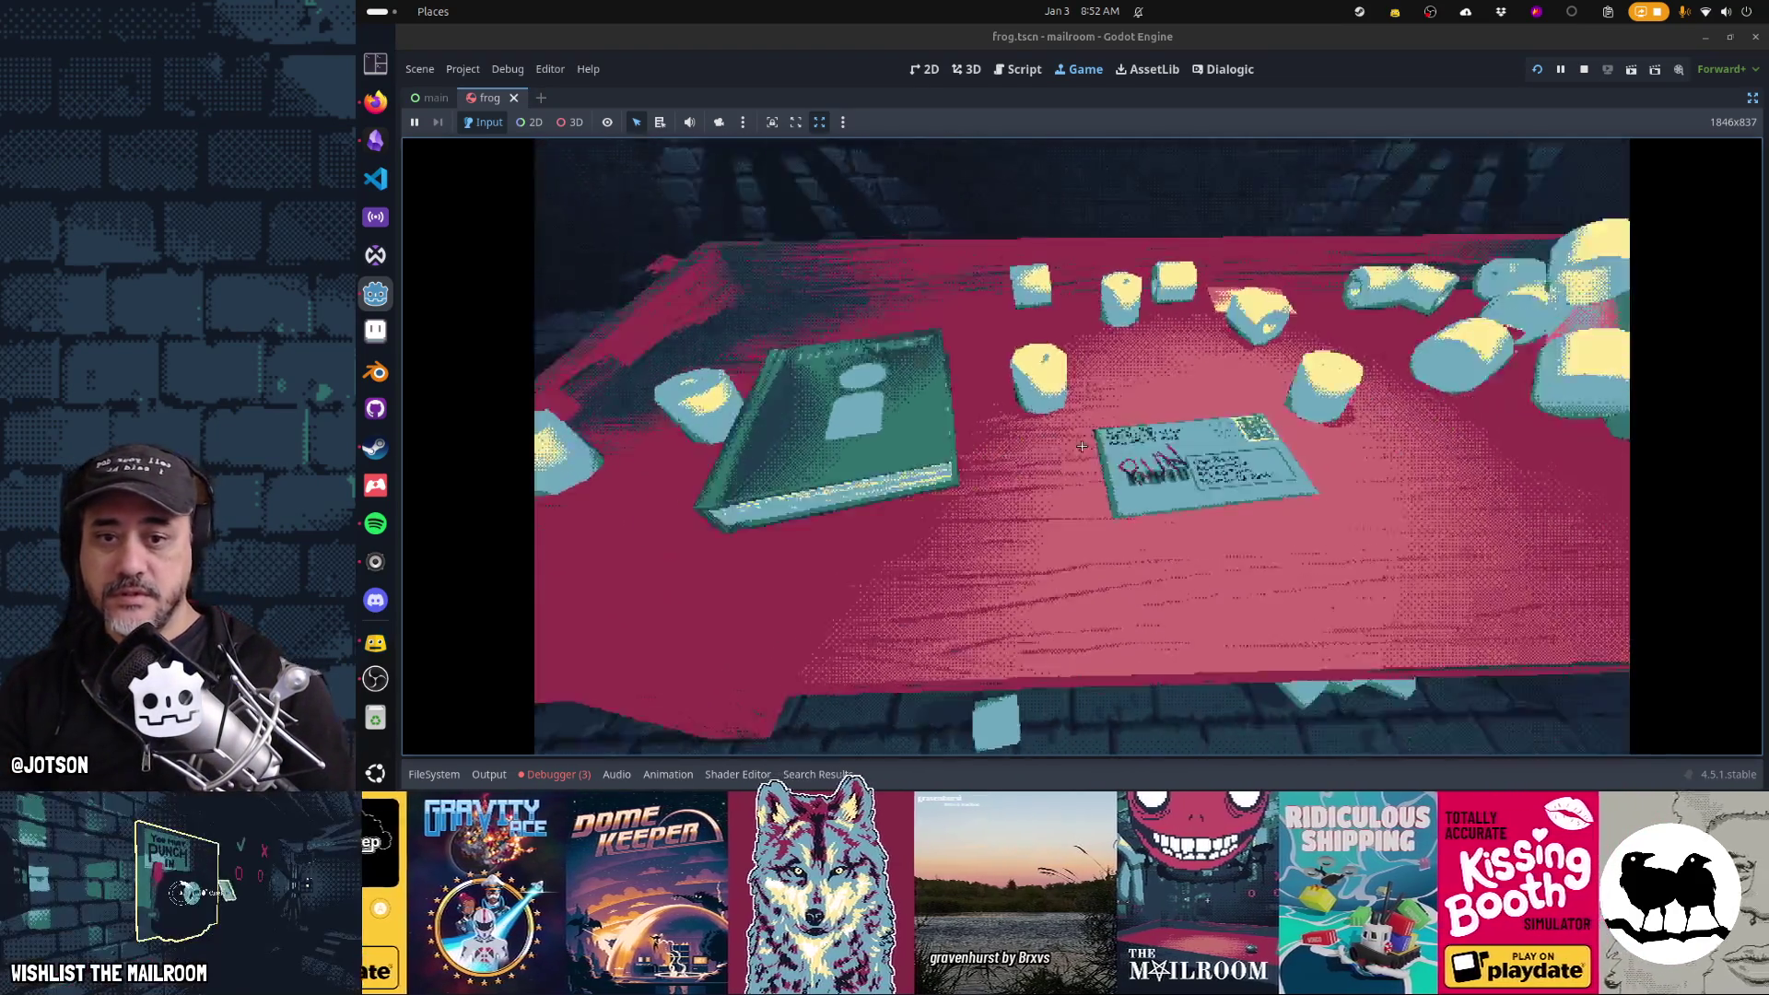
left_click(1082, 446)
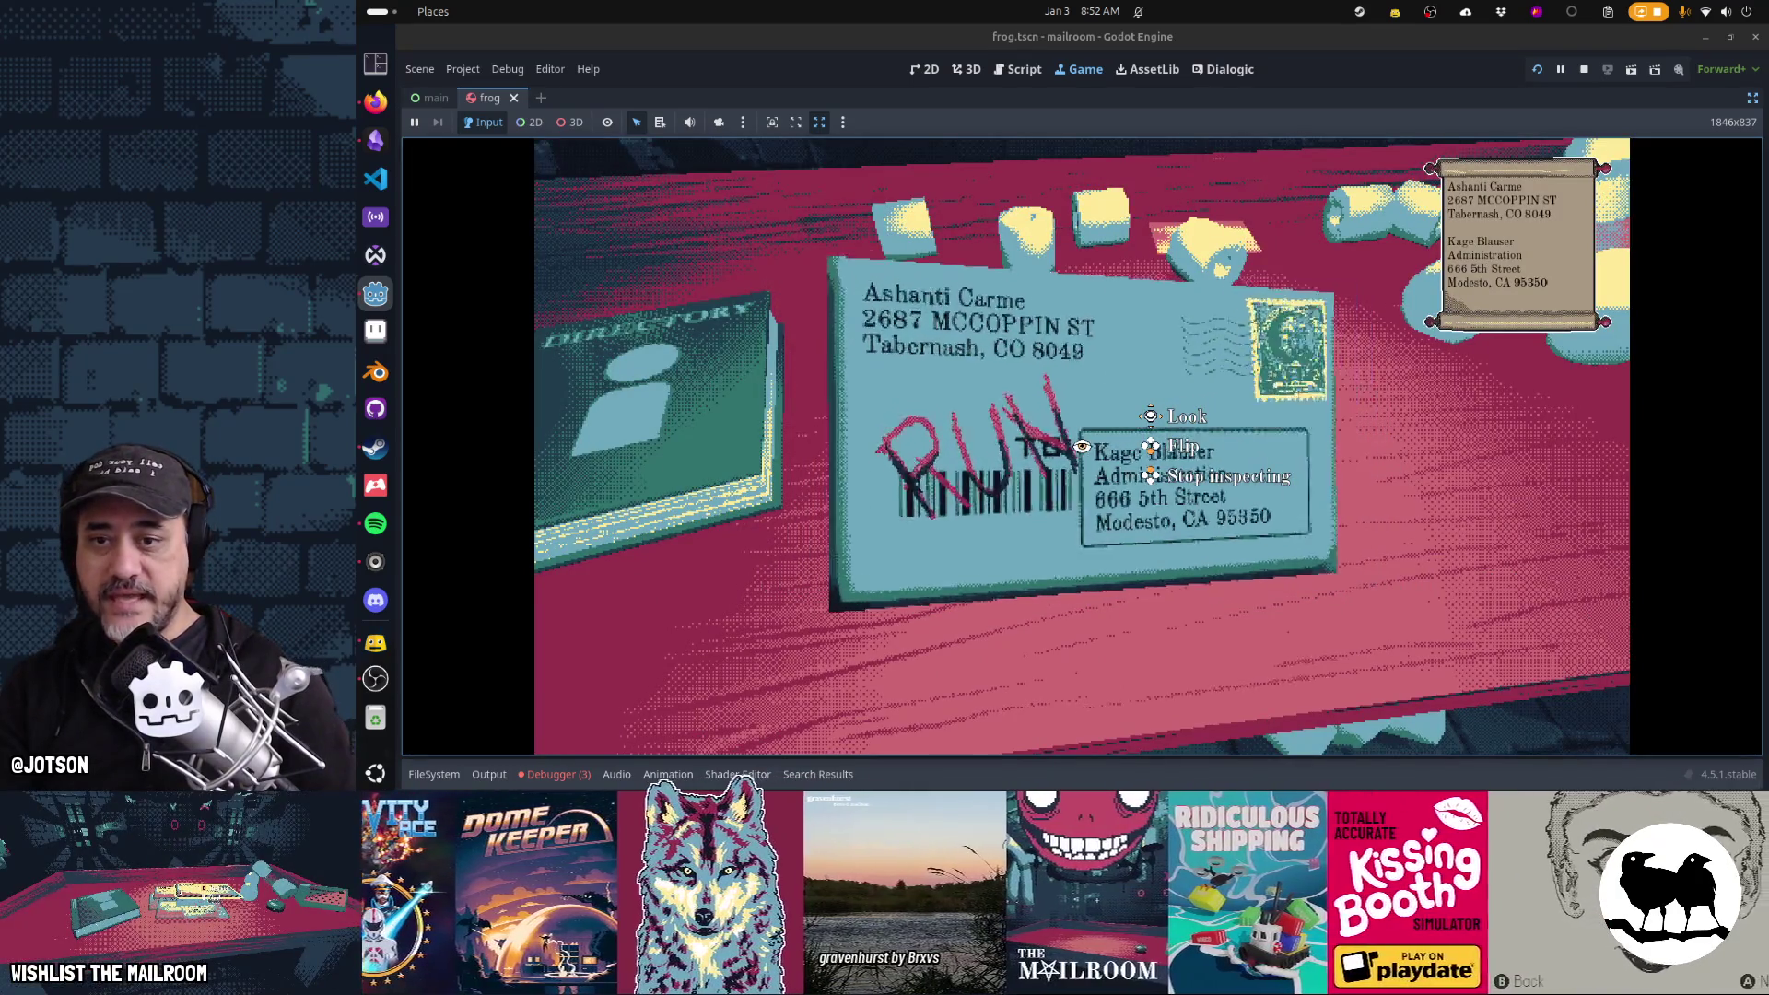
right_click(1082, 446)
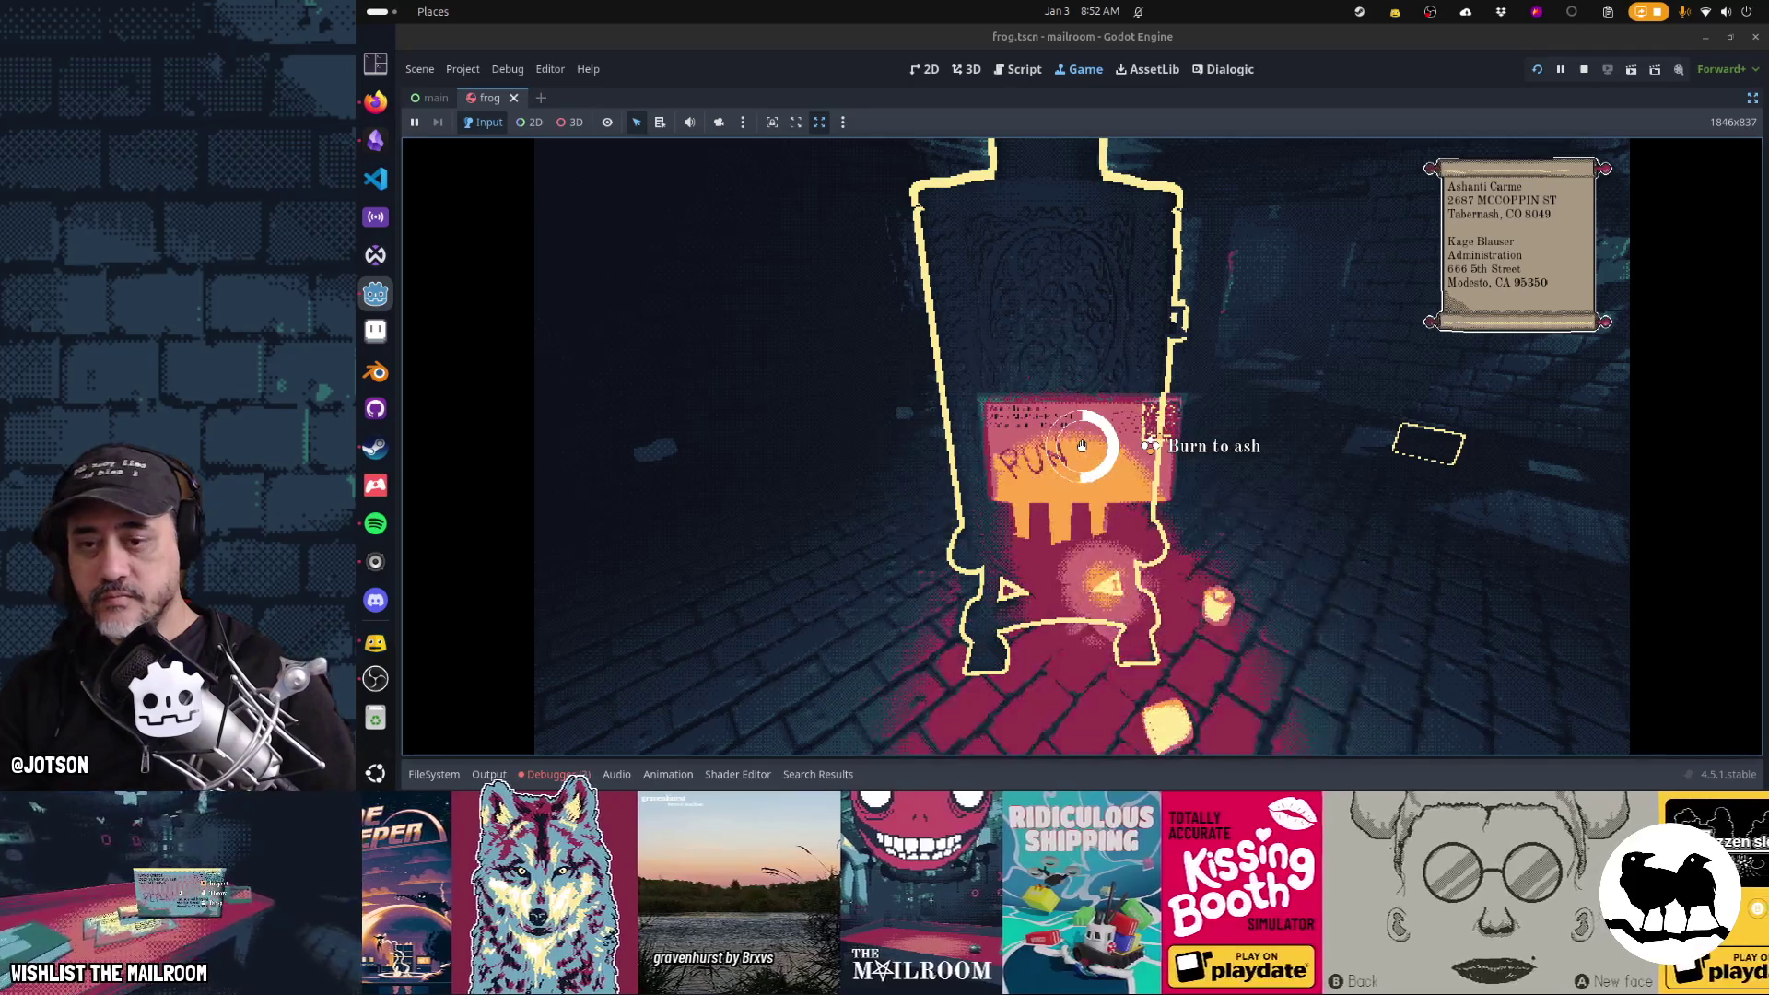
left_click(1082, 446)
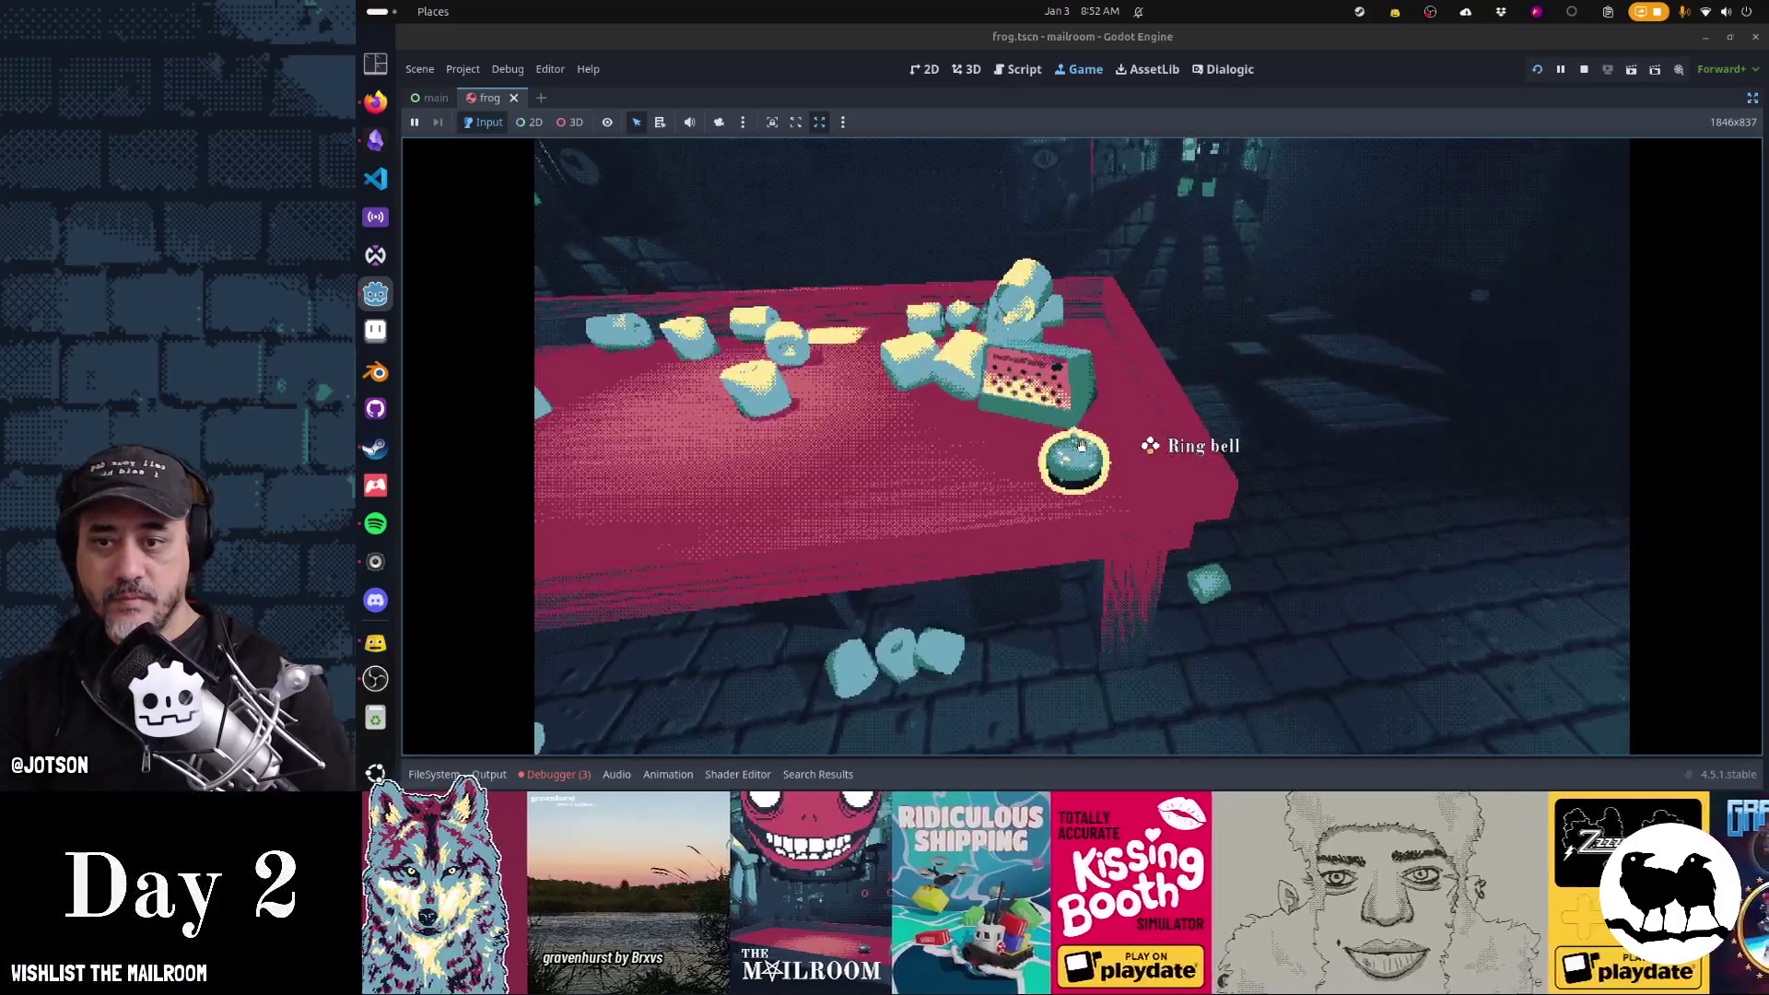
left_click(1081, 446)
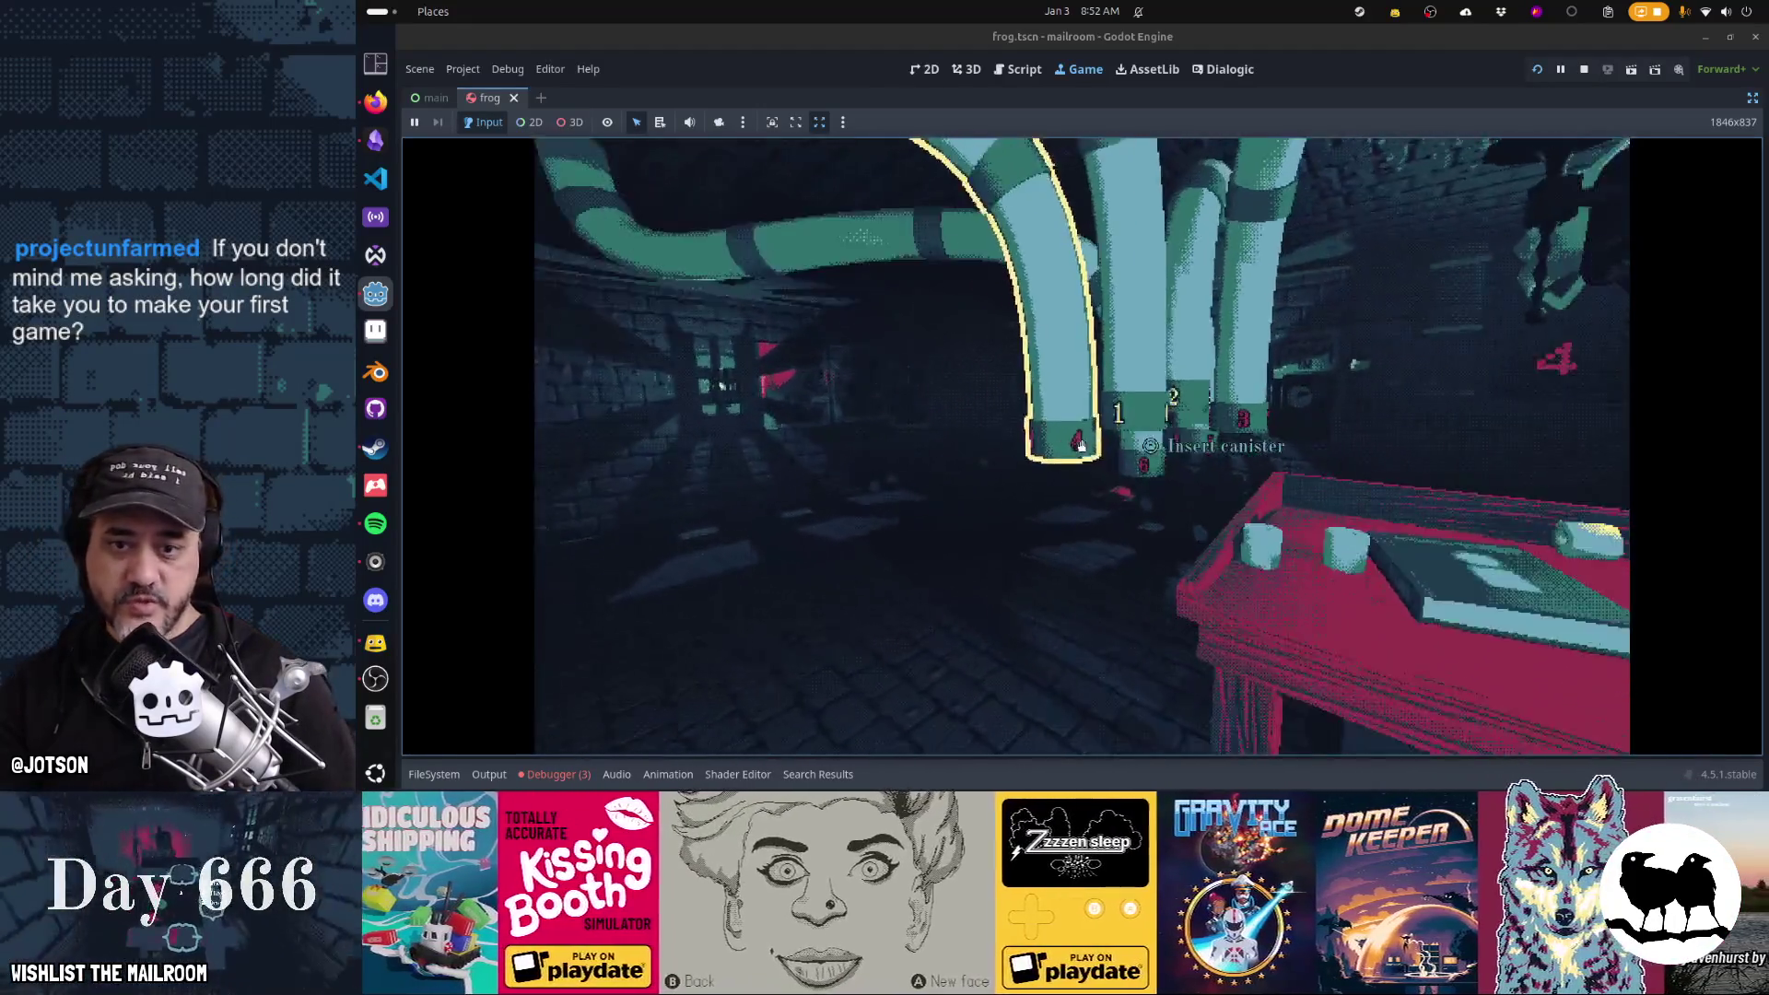
Dispatch the waiting canister, then check the next letter in the directory and send it up the floor 1 tube
key("w")
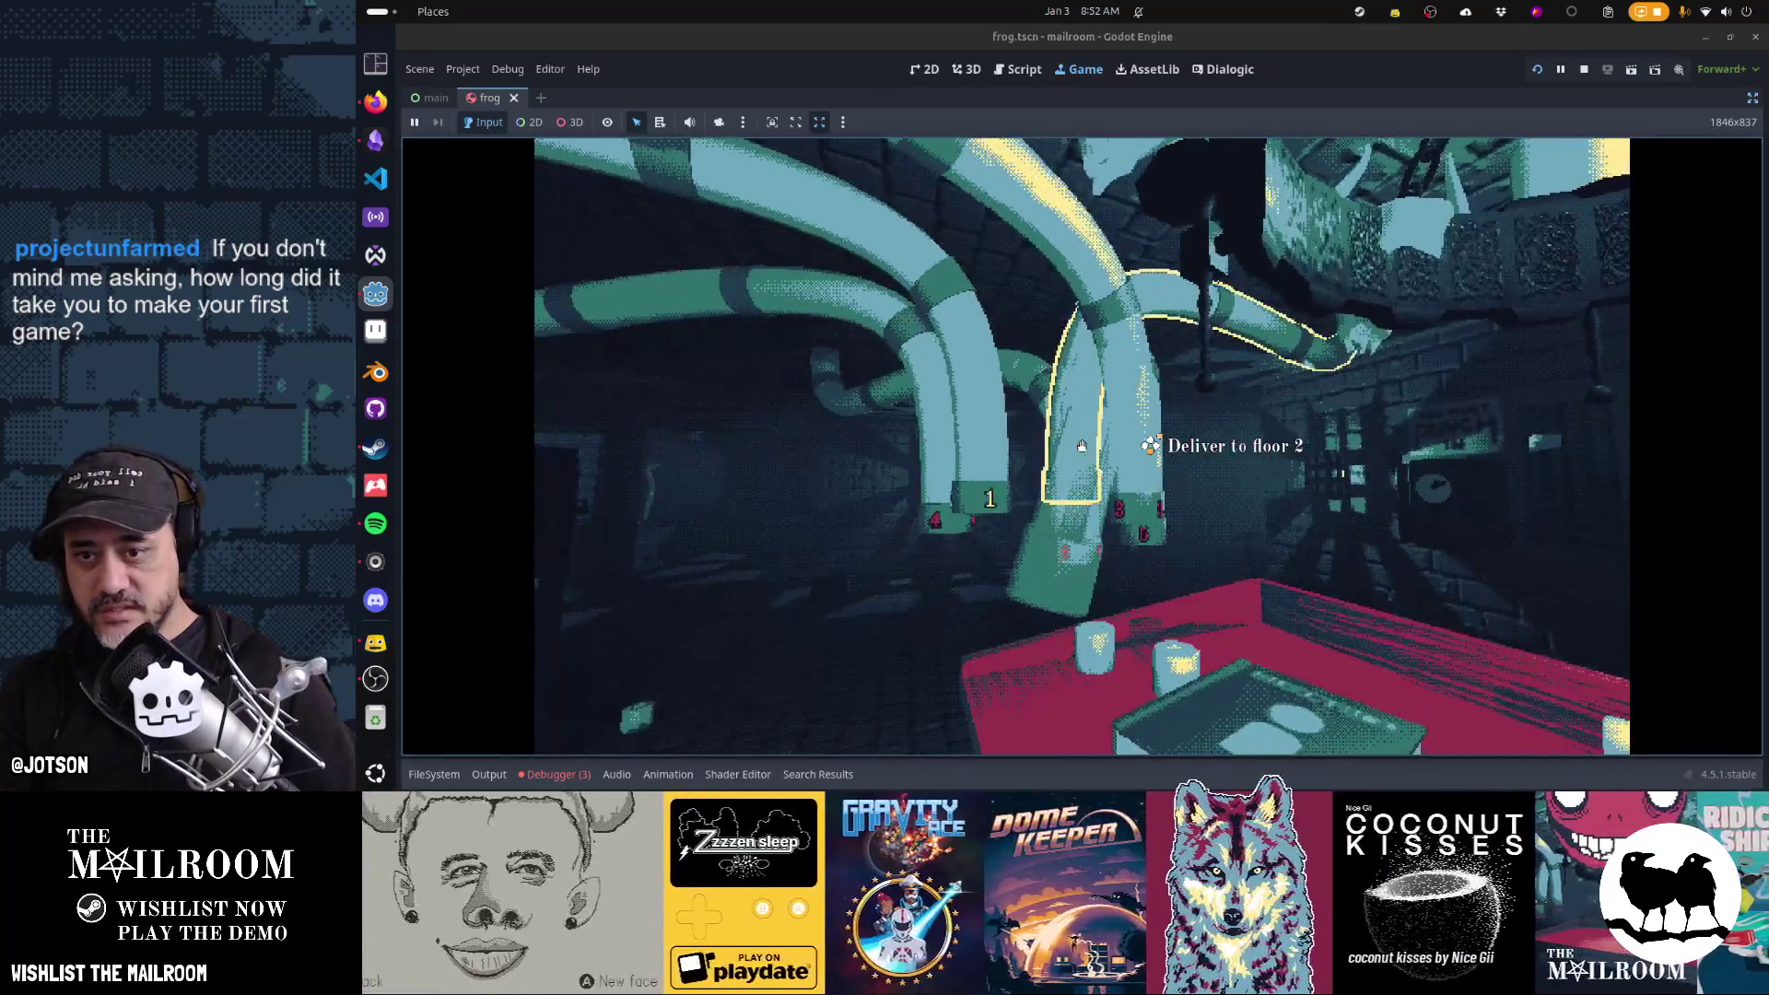
left_click_drag(1082, 446, 1081, 446)
left_click(1082, 446)
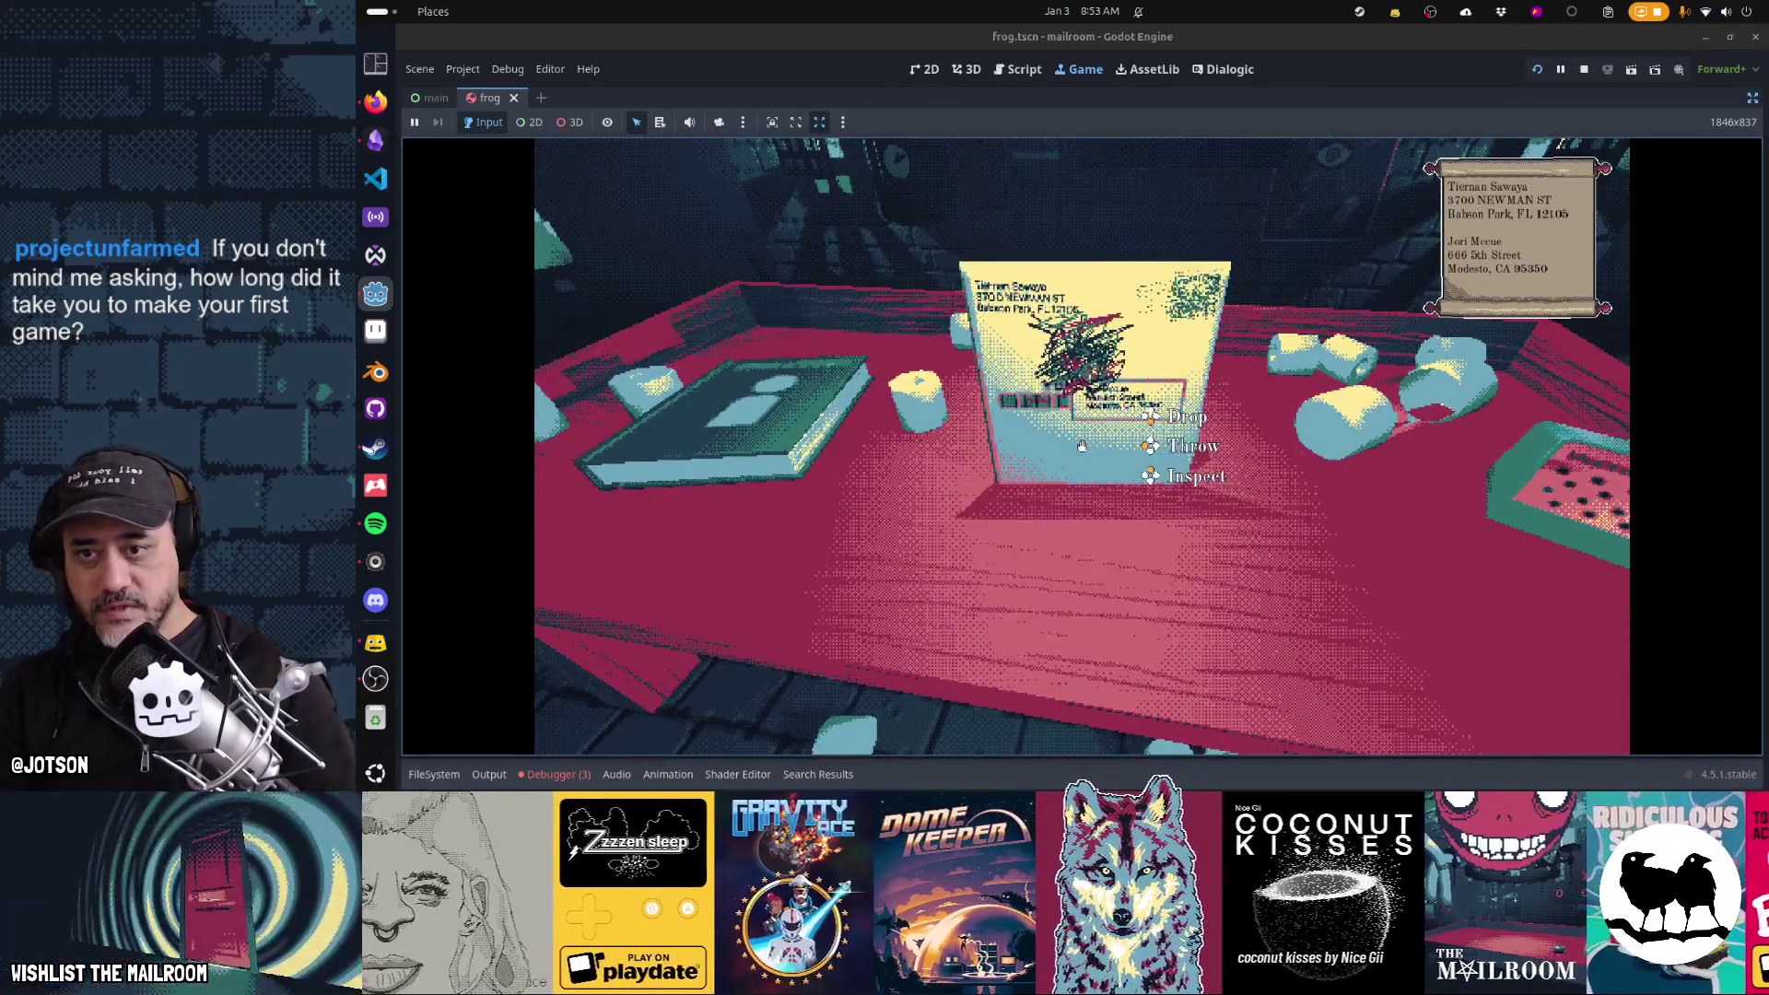
right_click(1081, 446)
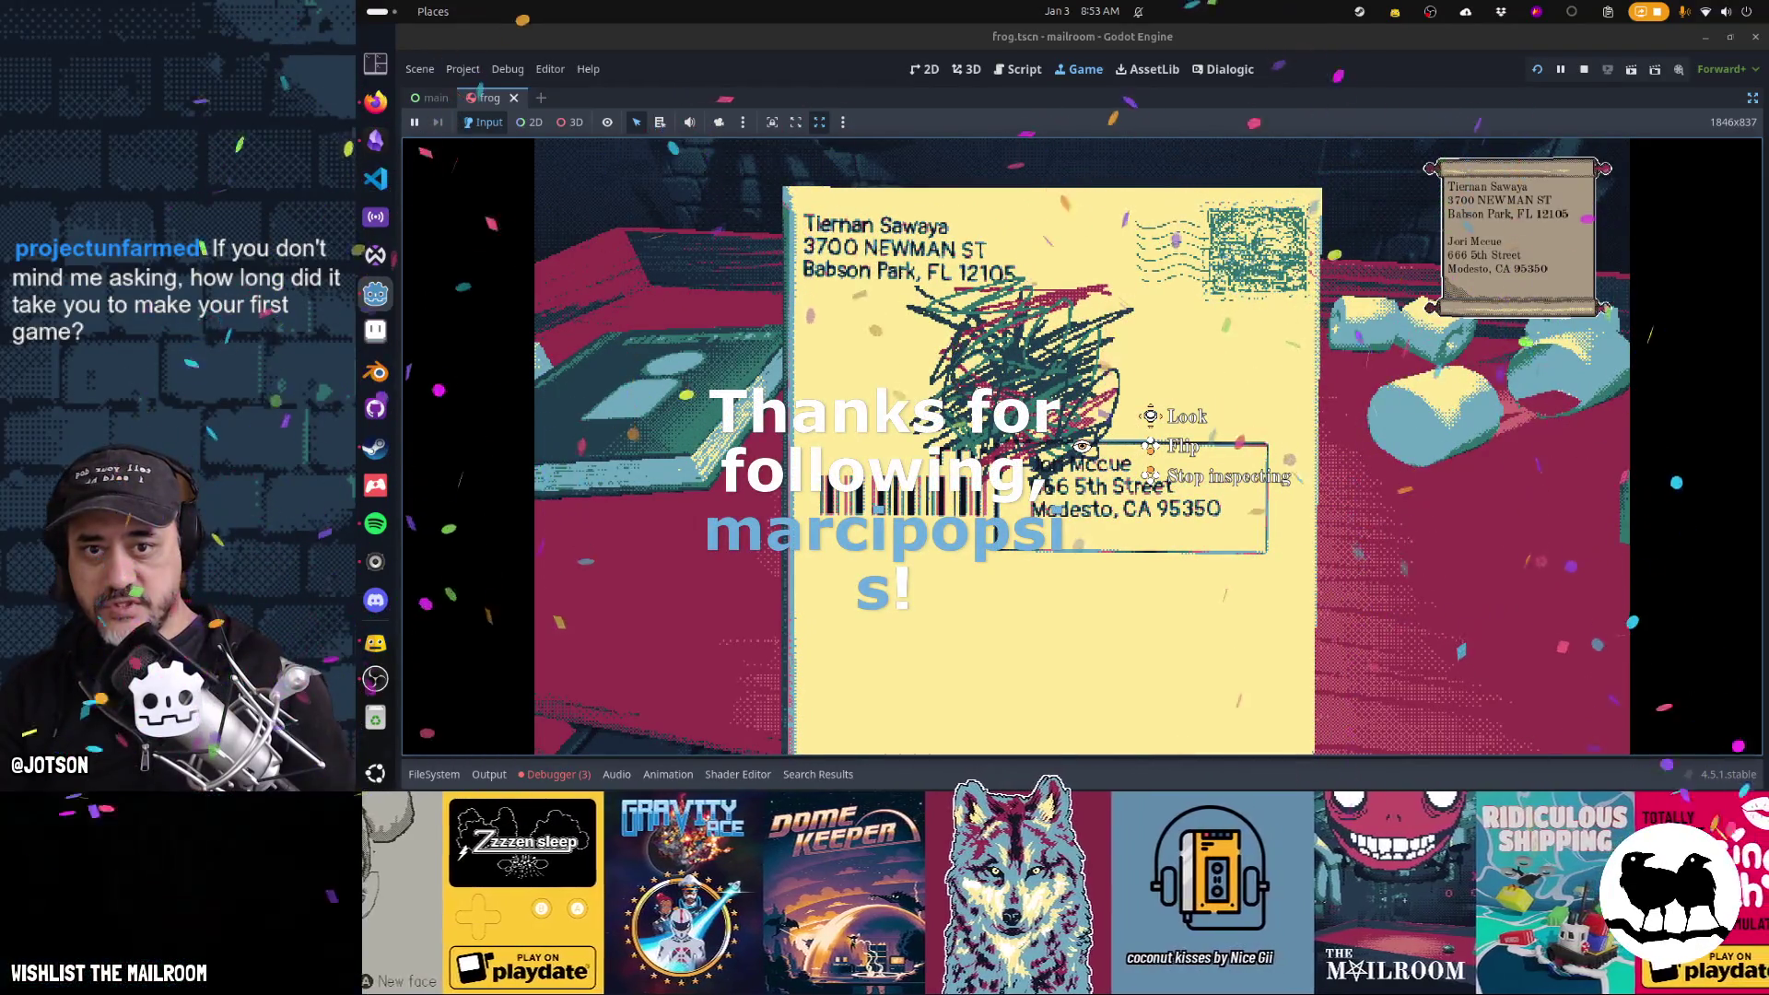
right_click(1082, 446)
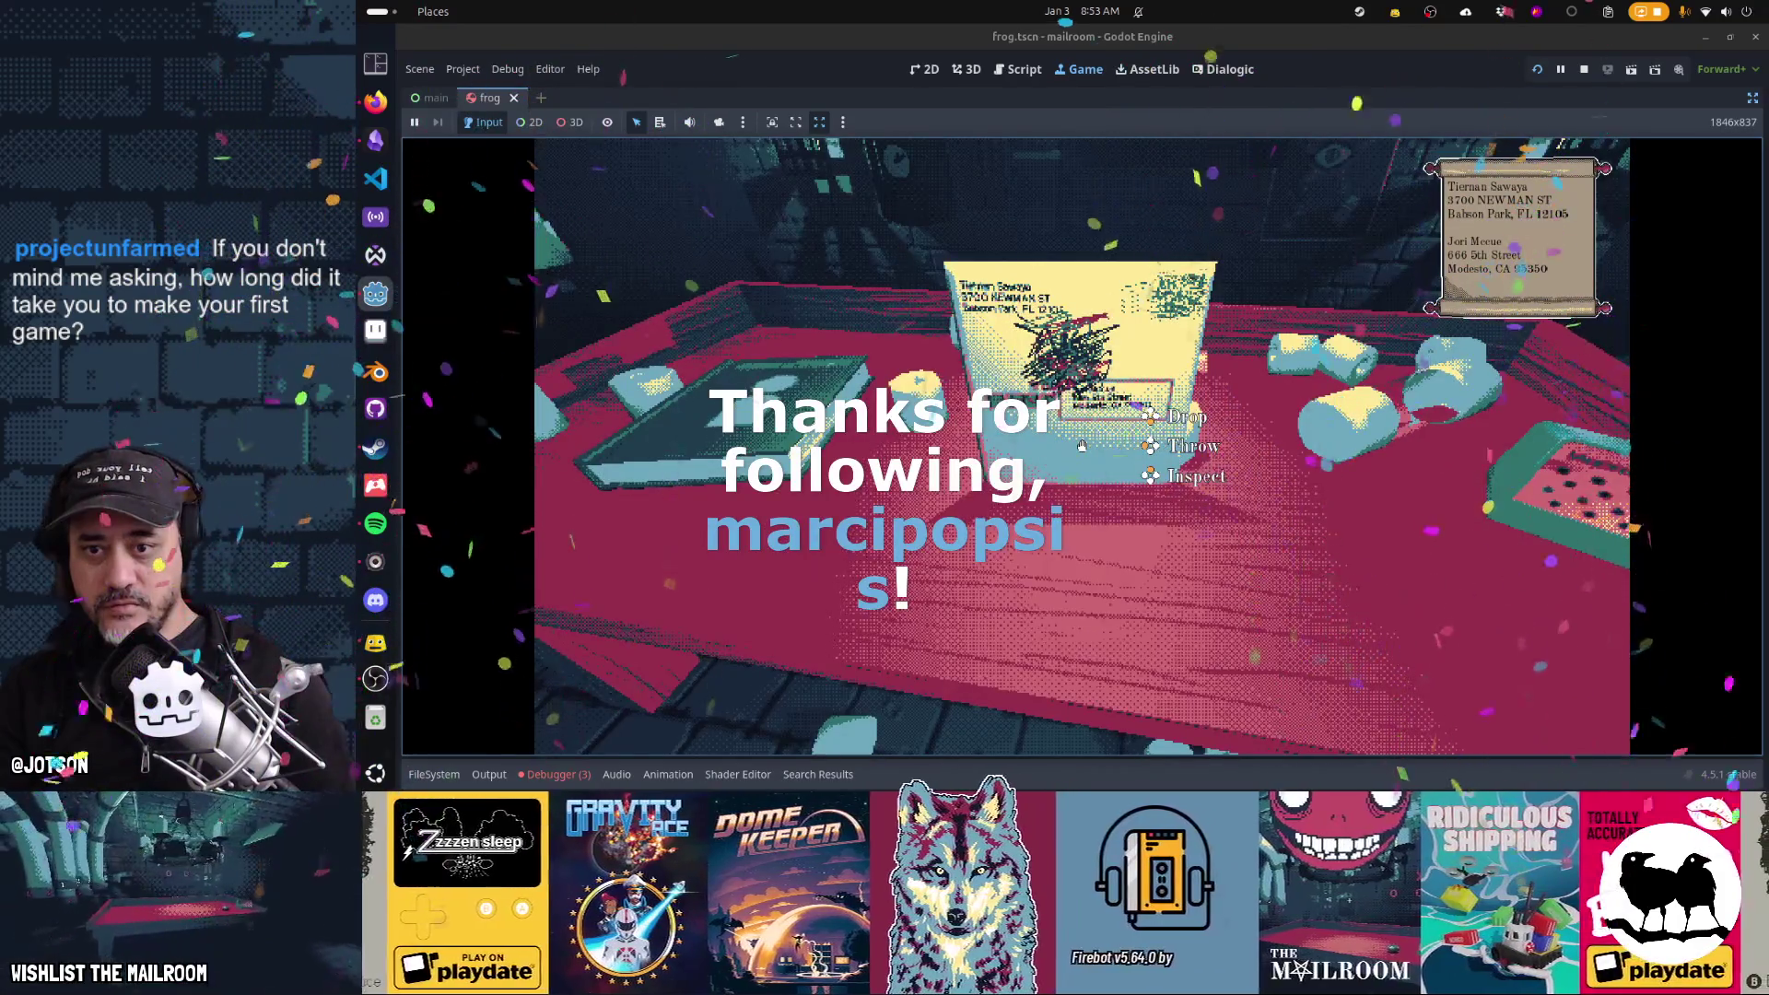
left_click(1081, 445)
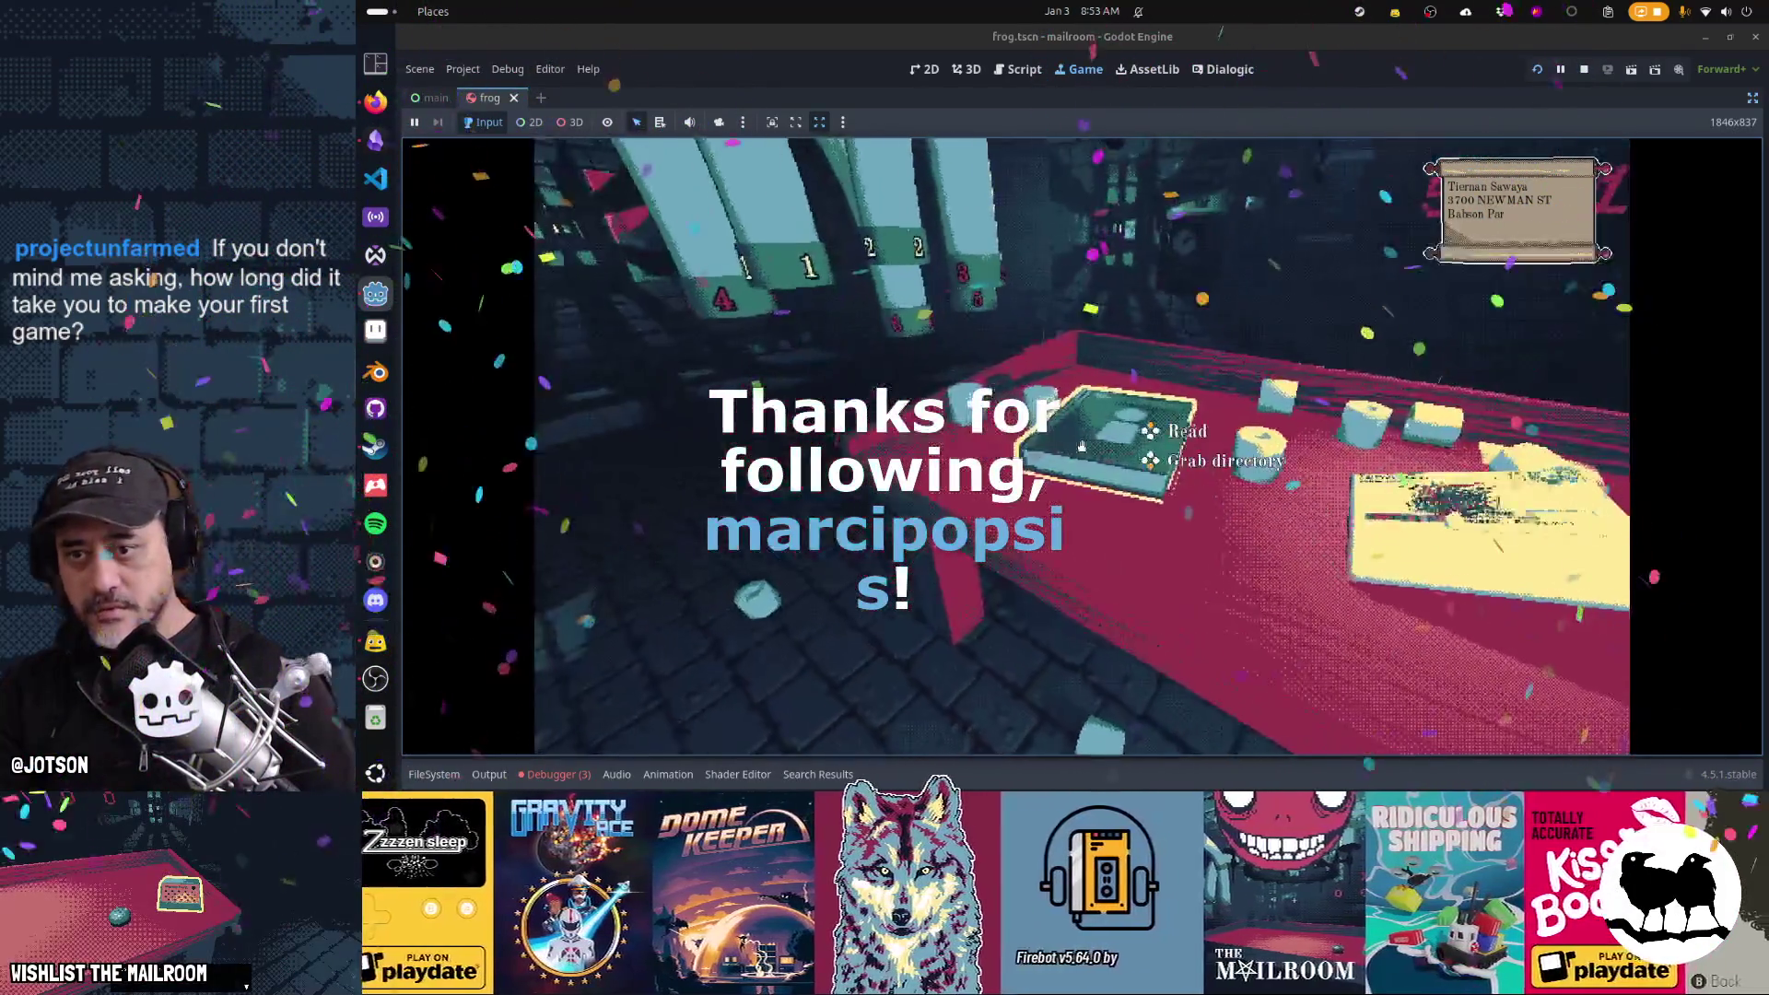
left_click(1081, 446)
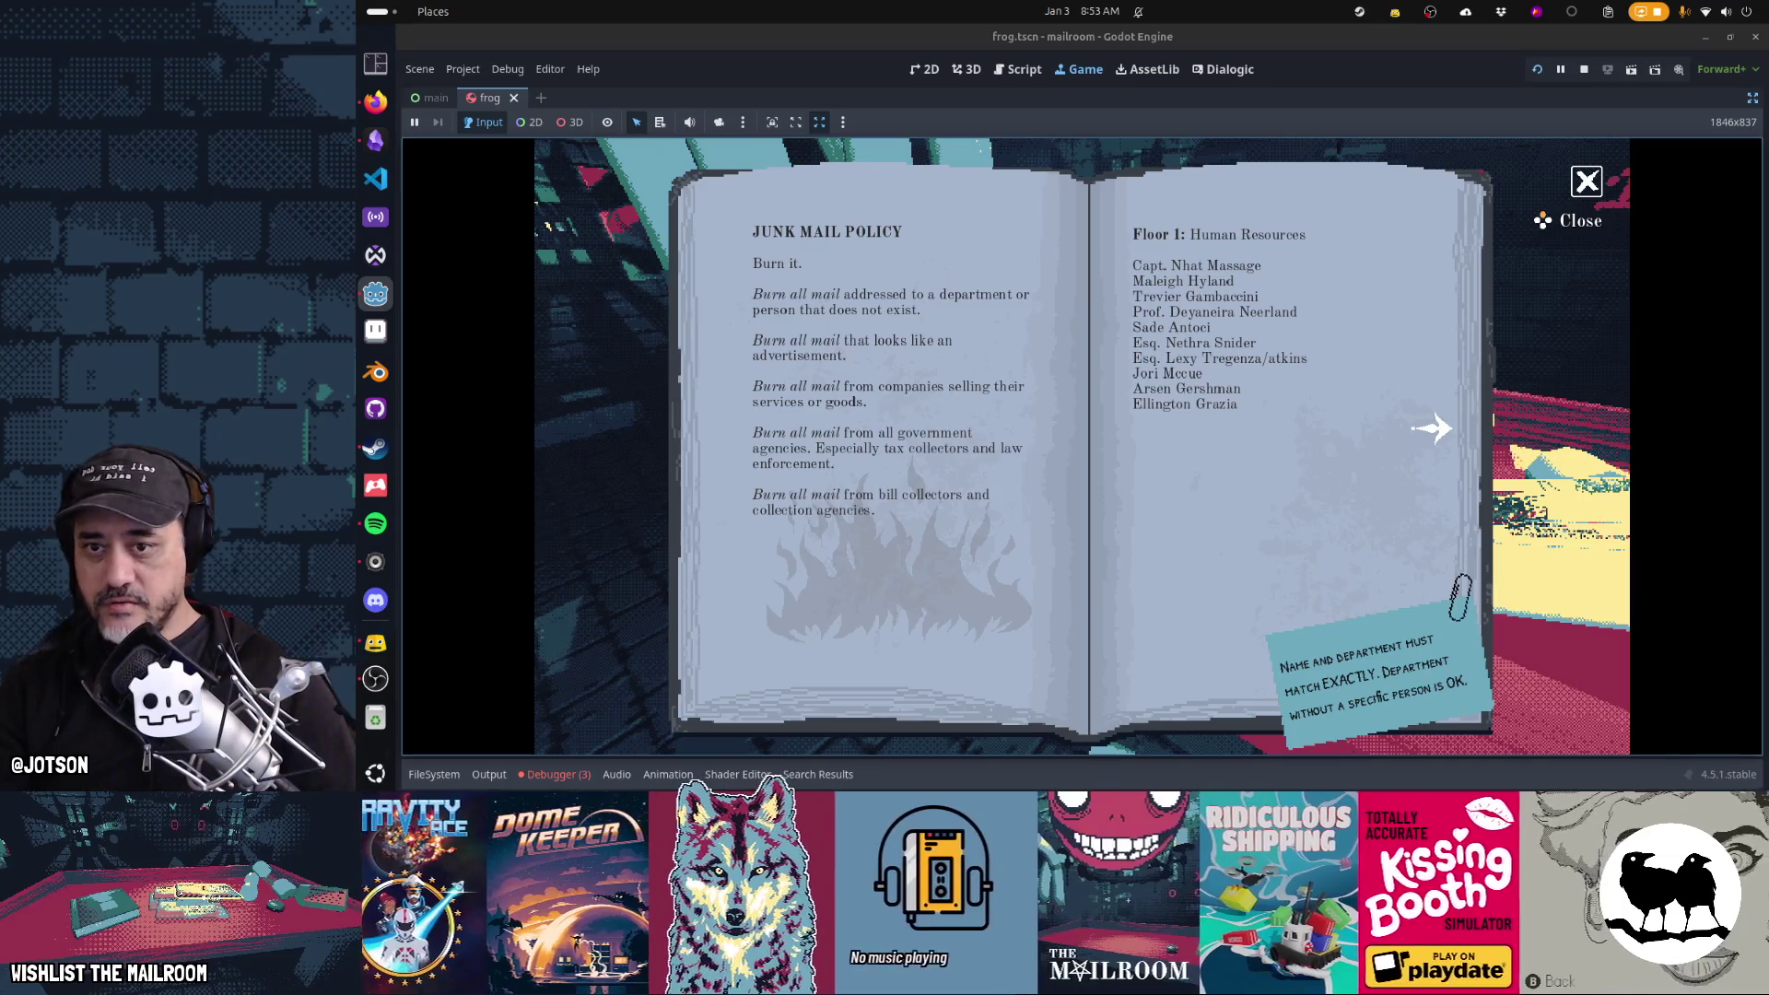
right_click(1081, 446)
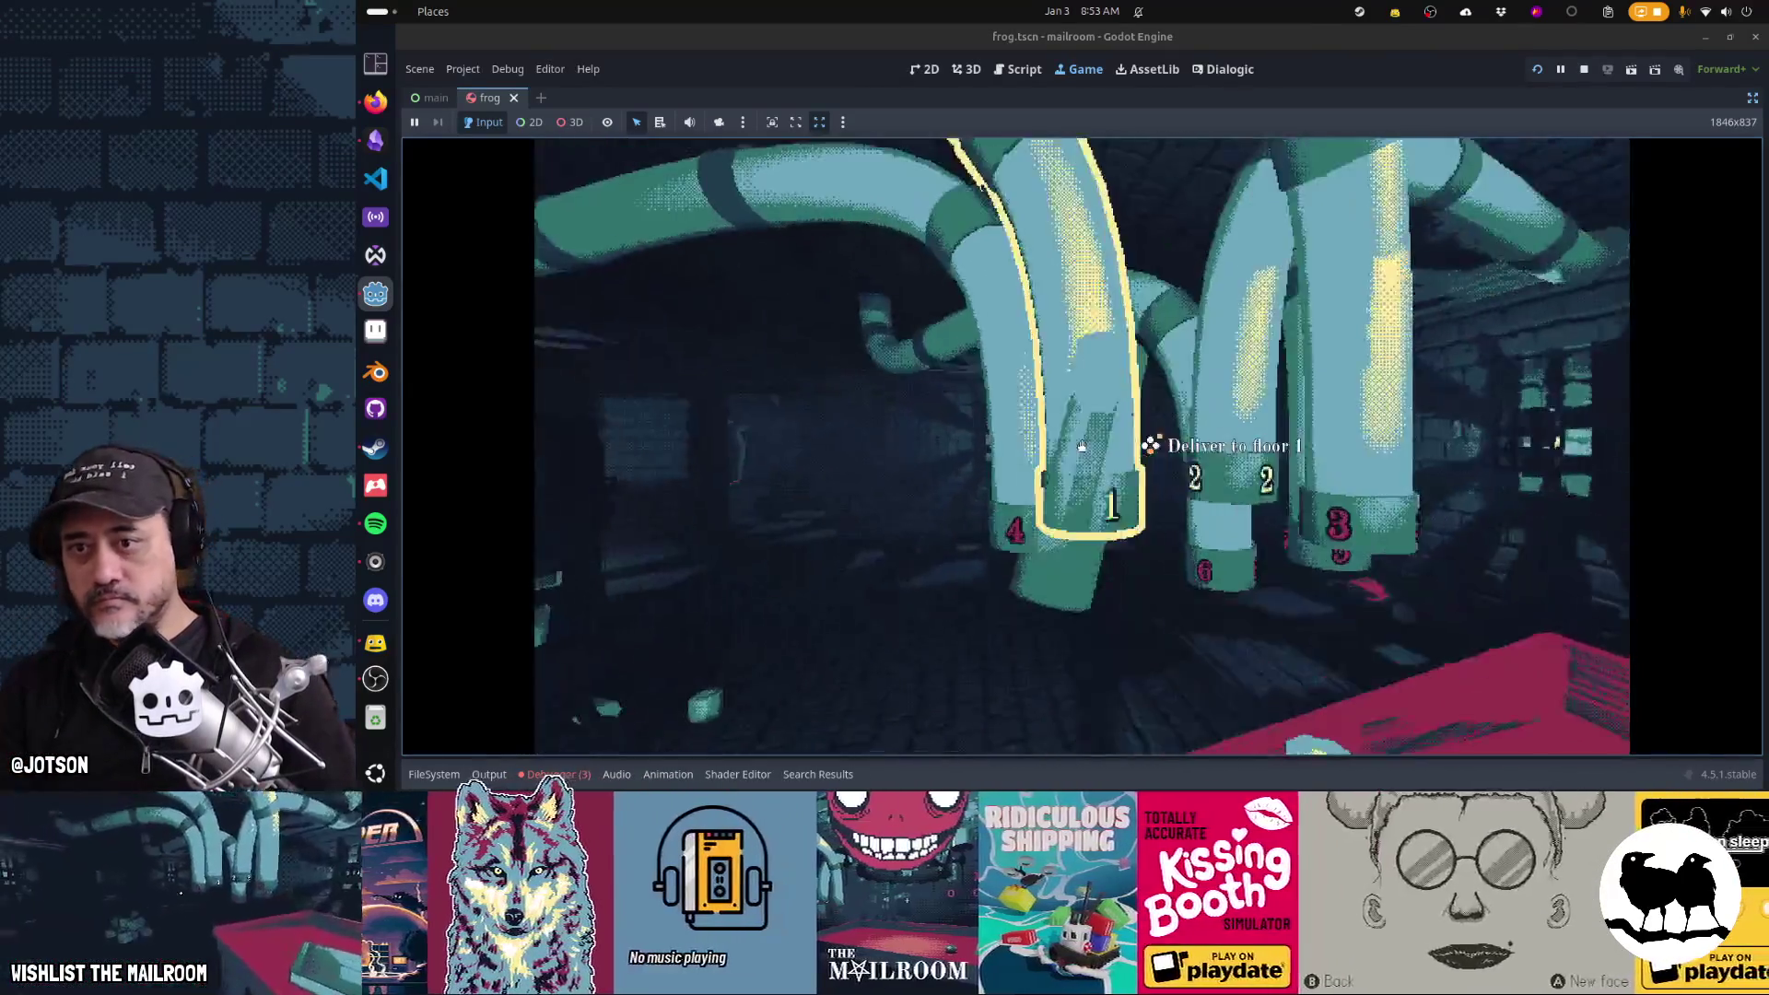
left_click(1081, 446)
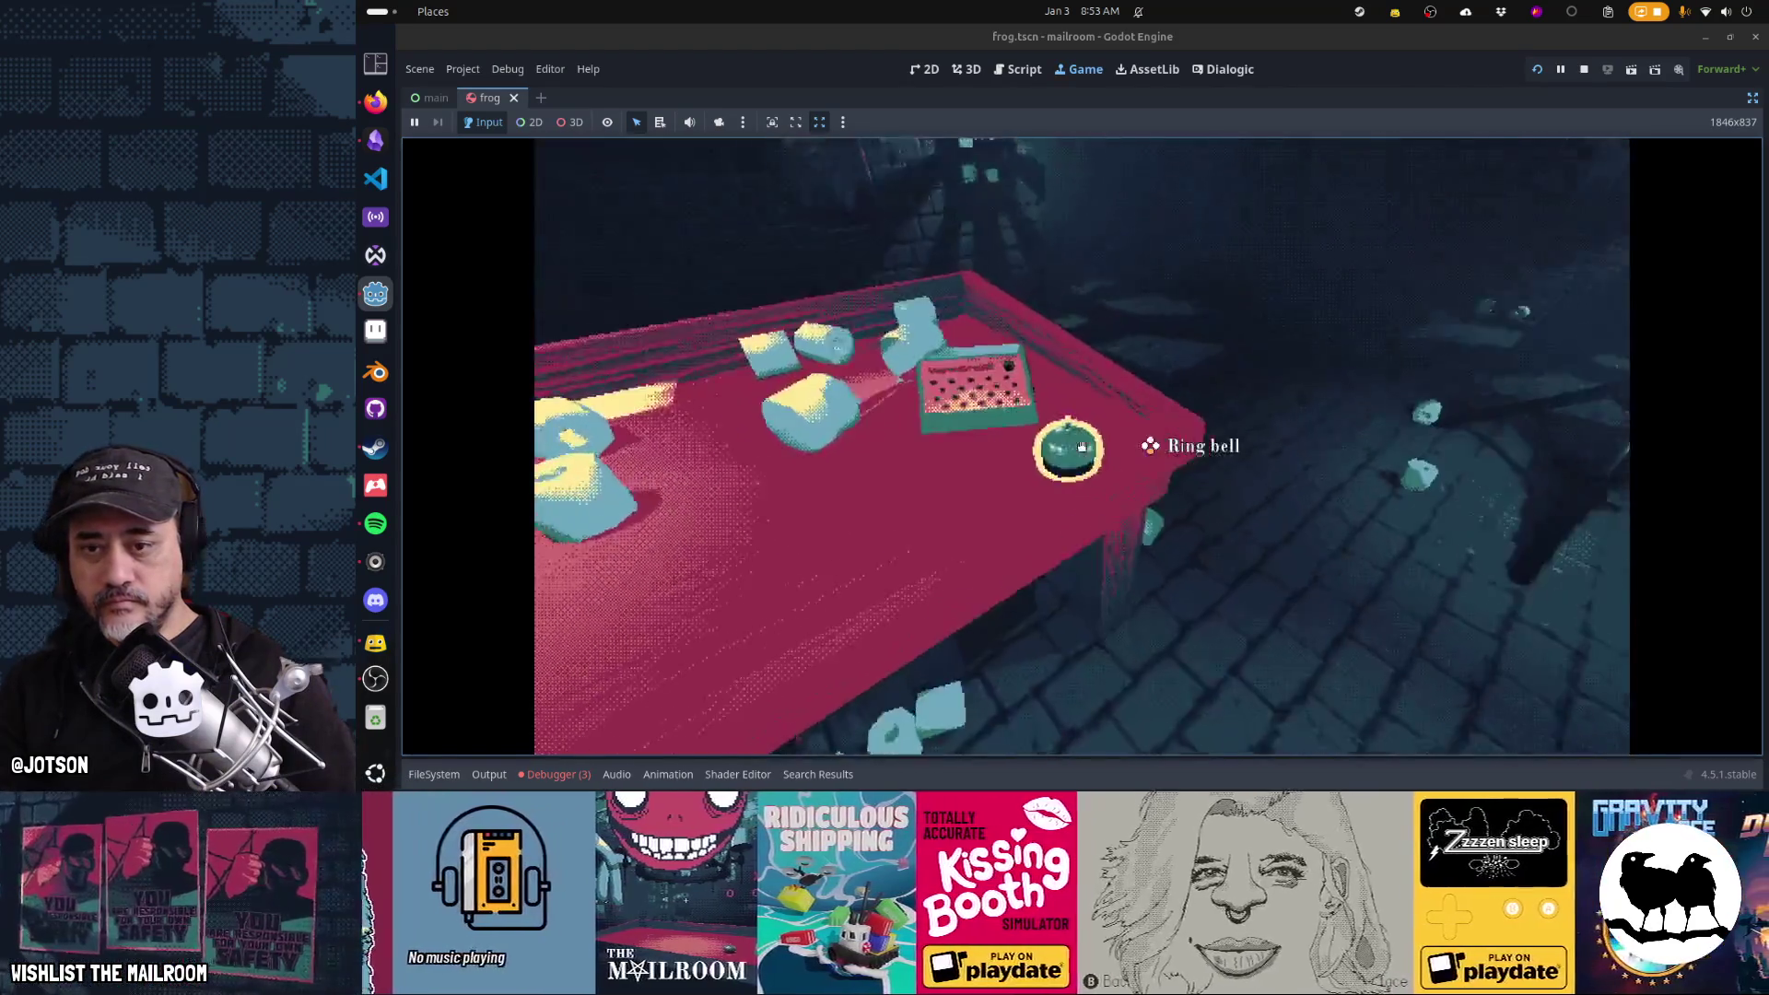
Ring the desk bell, unpack the delivered packet, and inspect the envelope
left_click(1081, 446)
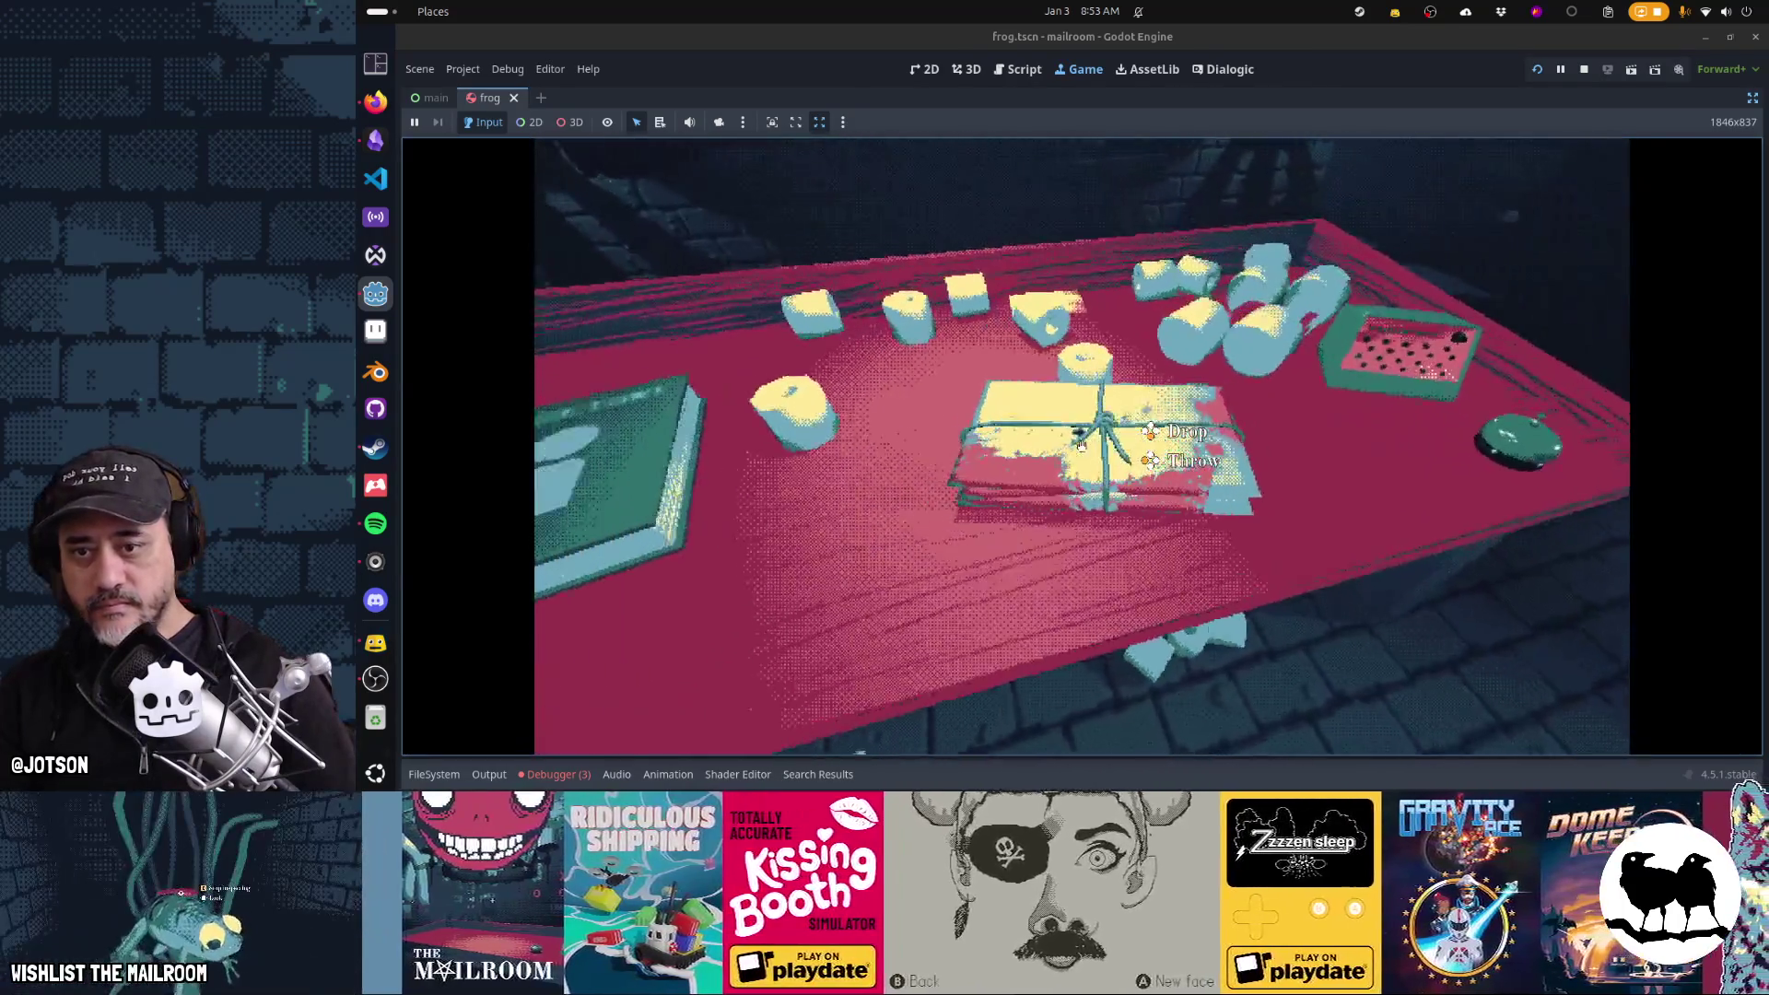
left_click(1082, 446)
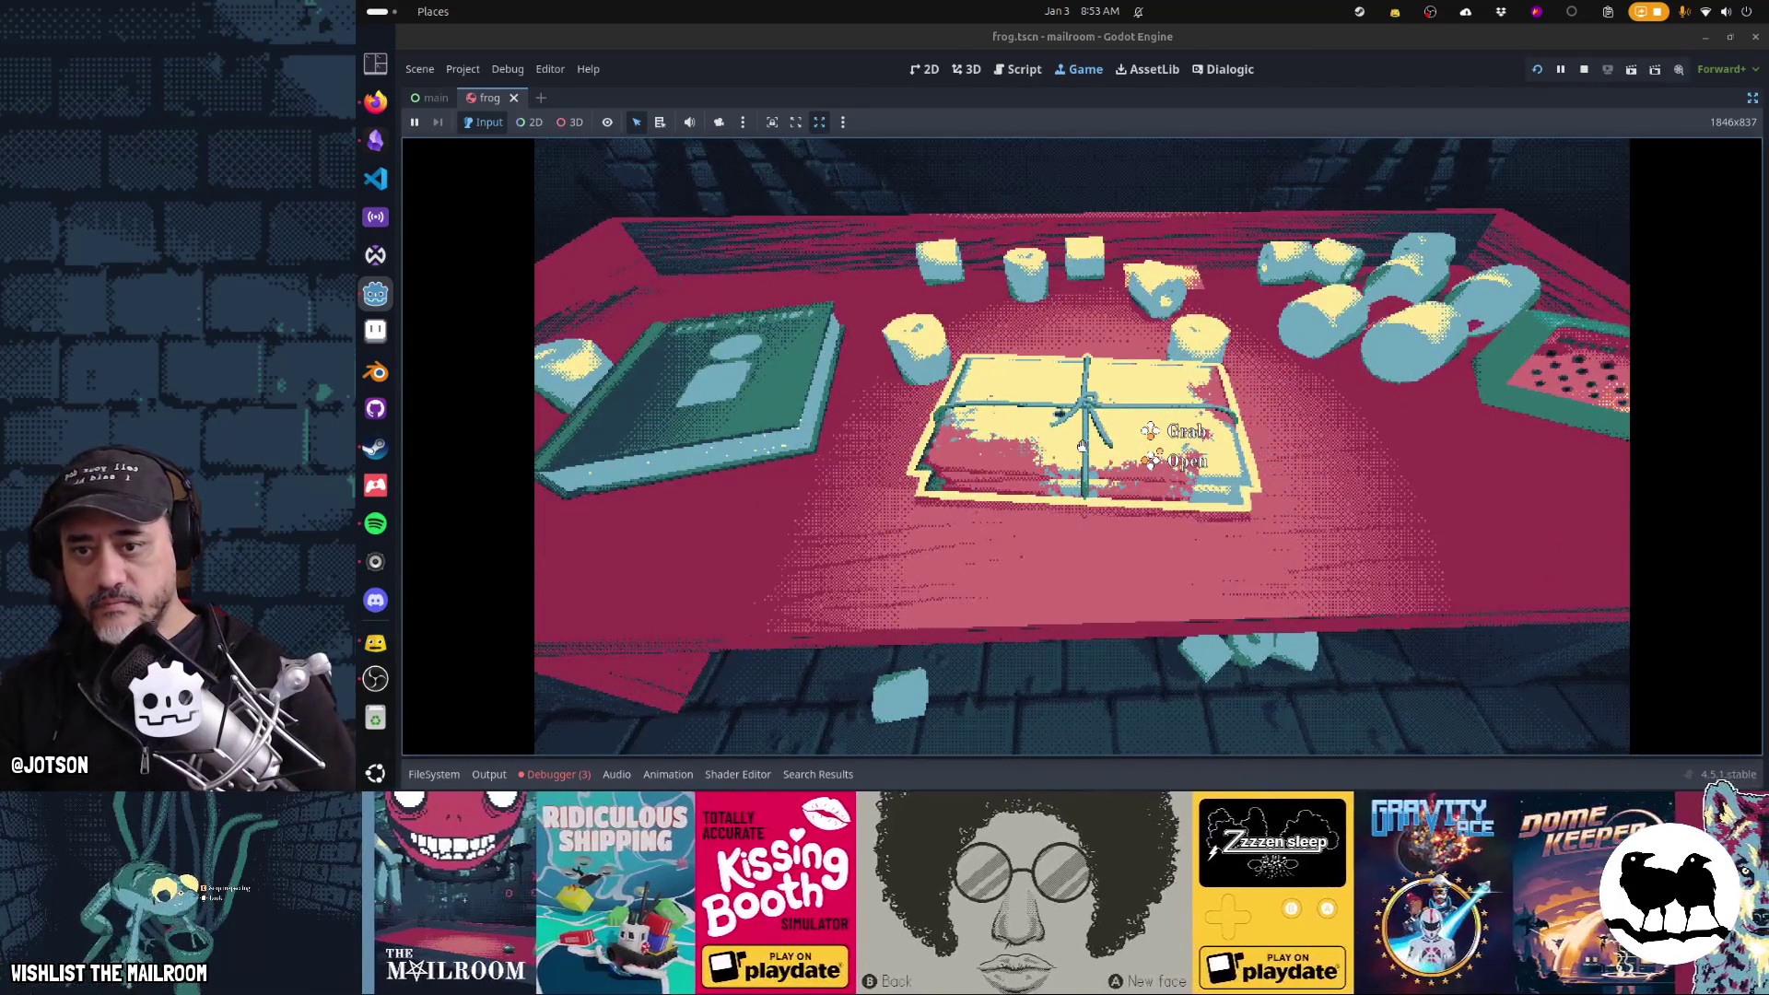
right_click(1082, 446)
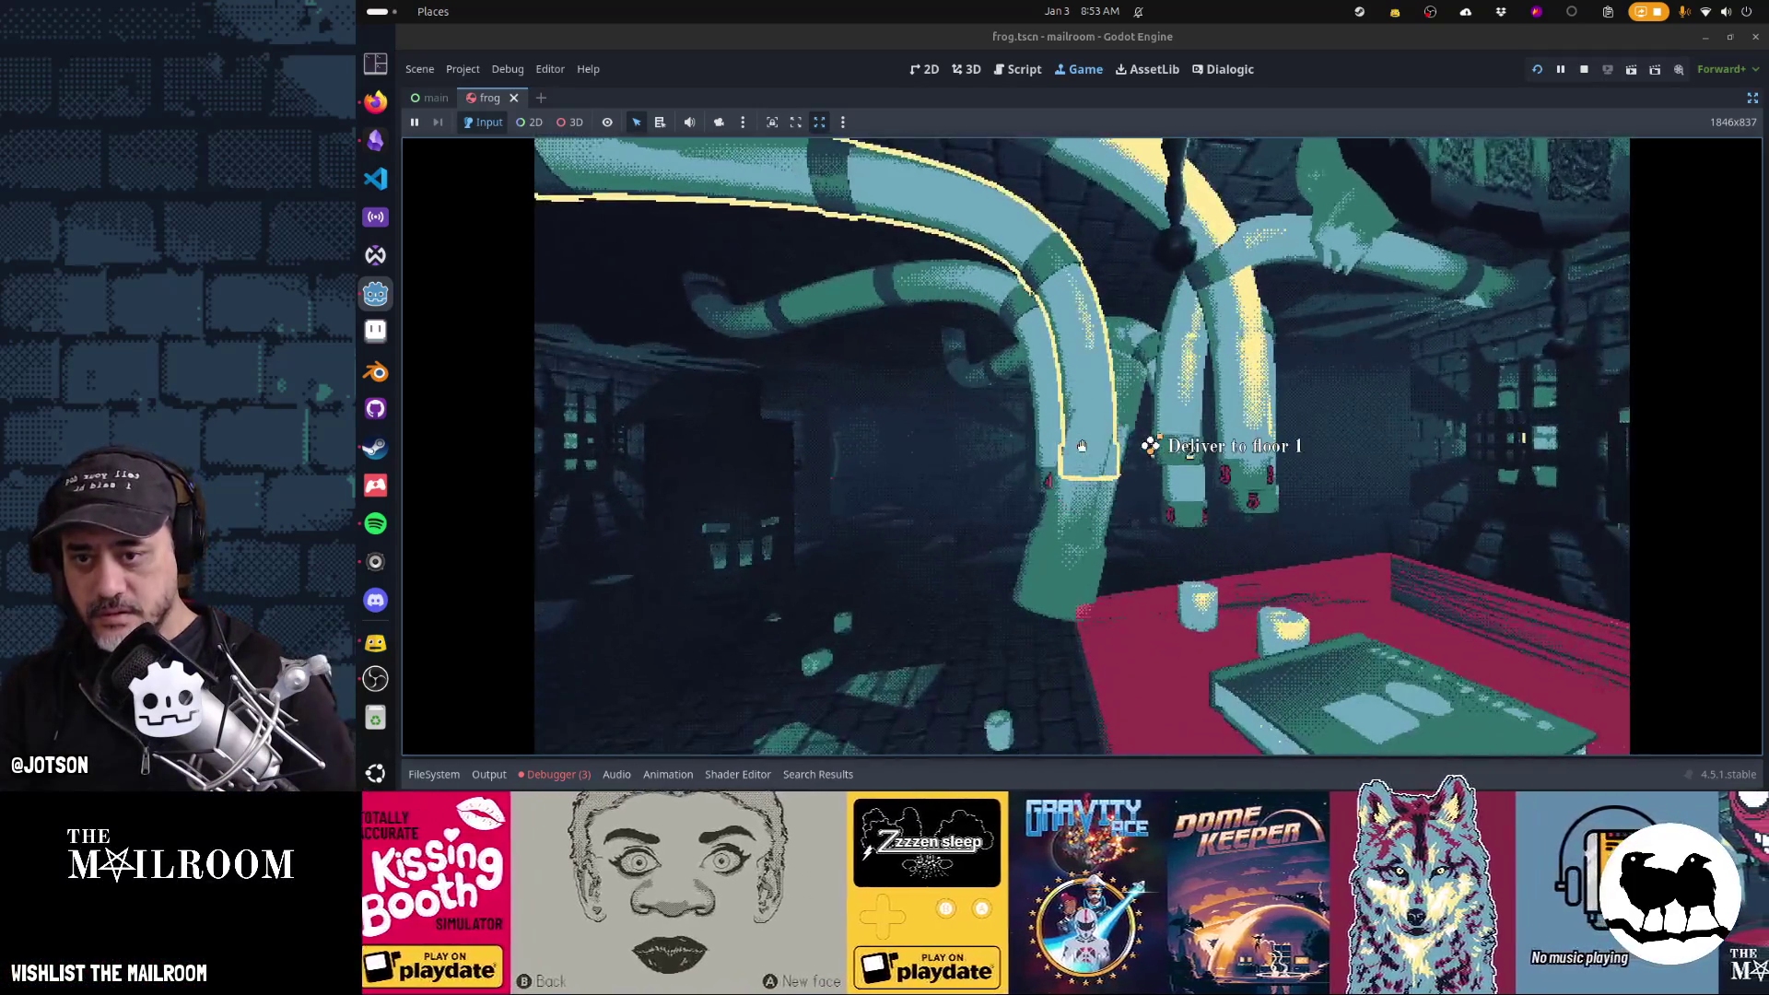
left_click(1082, 446)
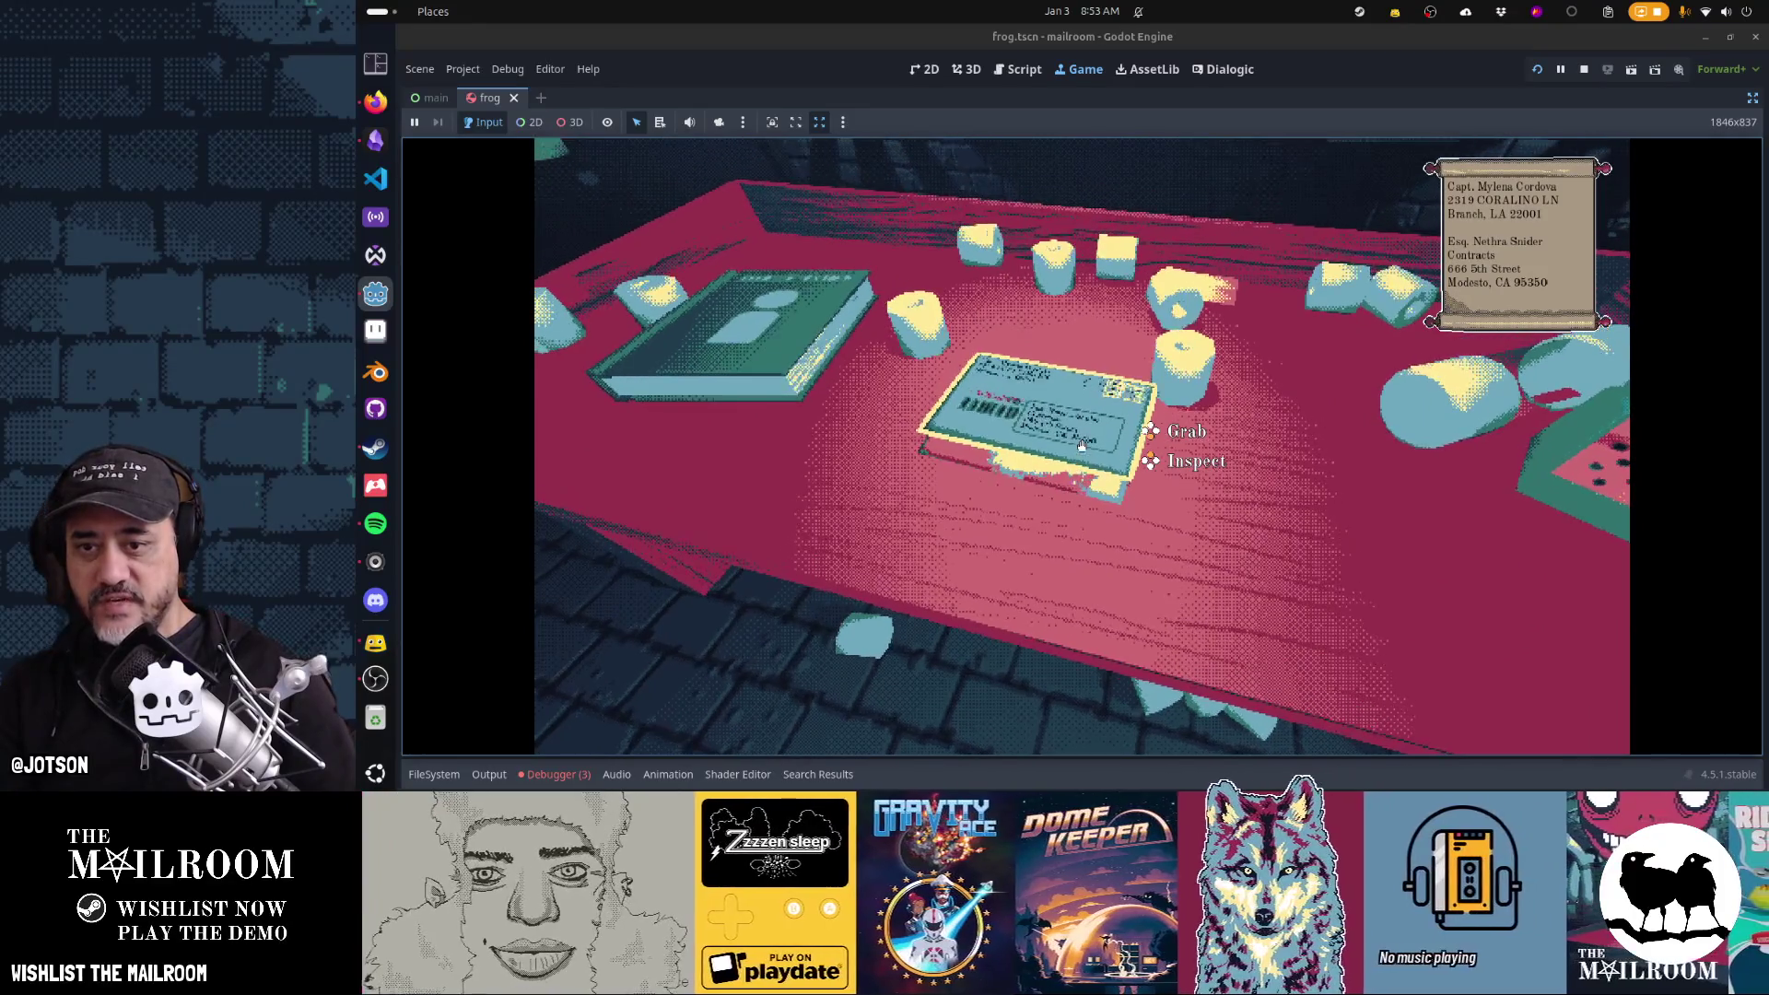
right_click(1082, 445)
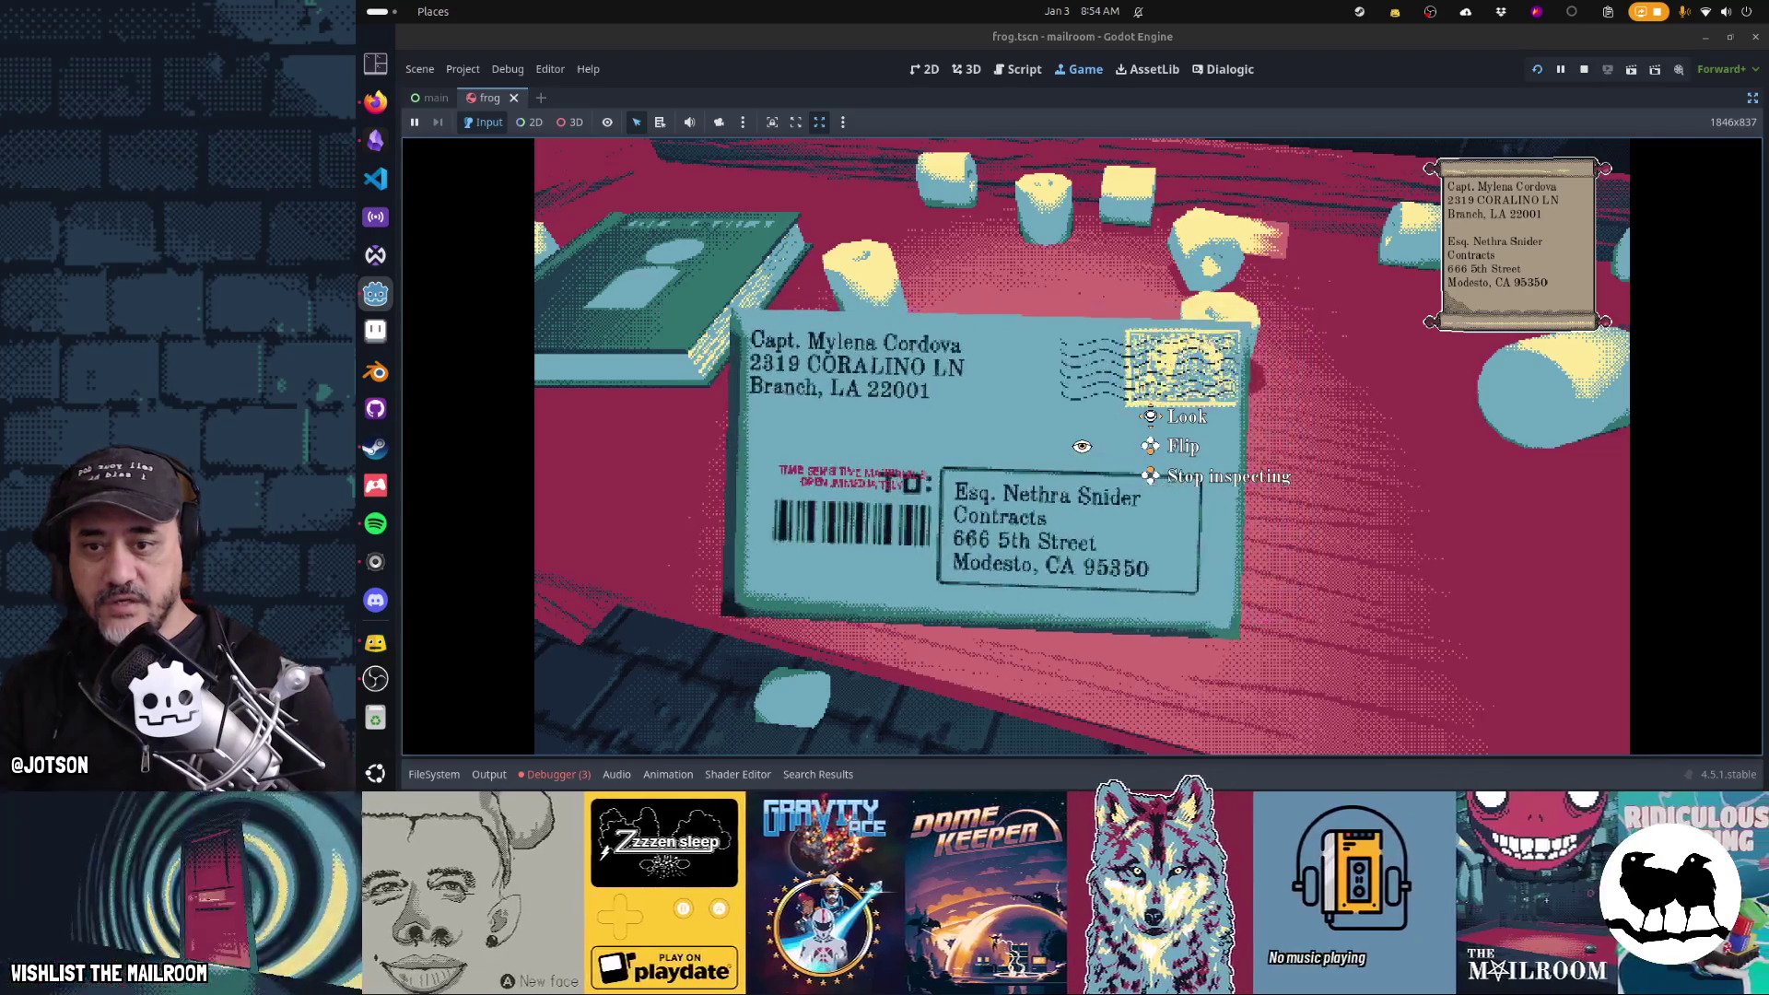
right_click(1081, 446)
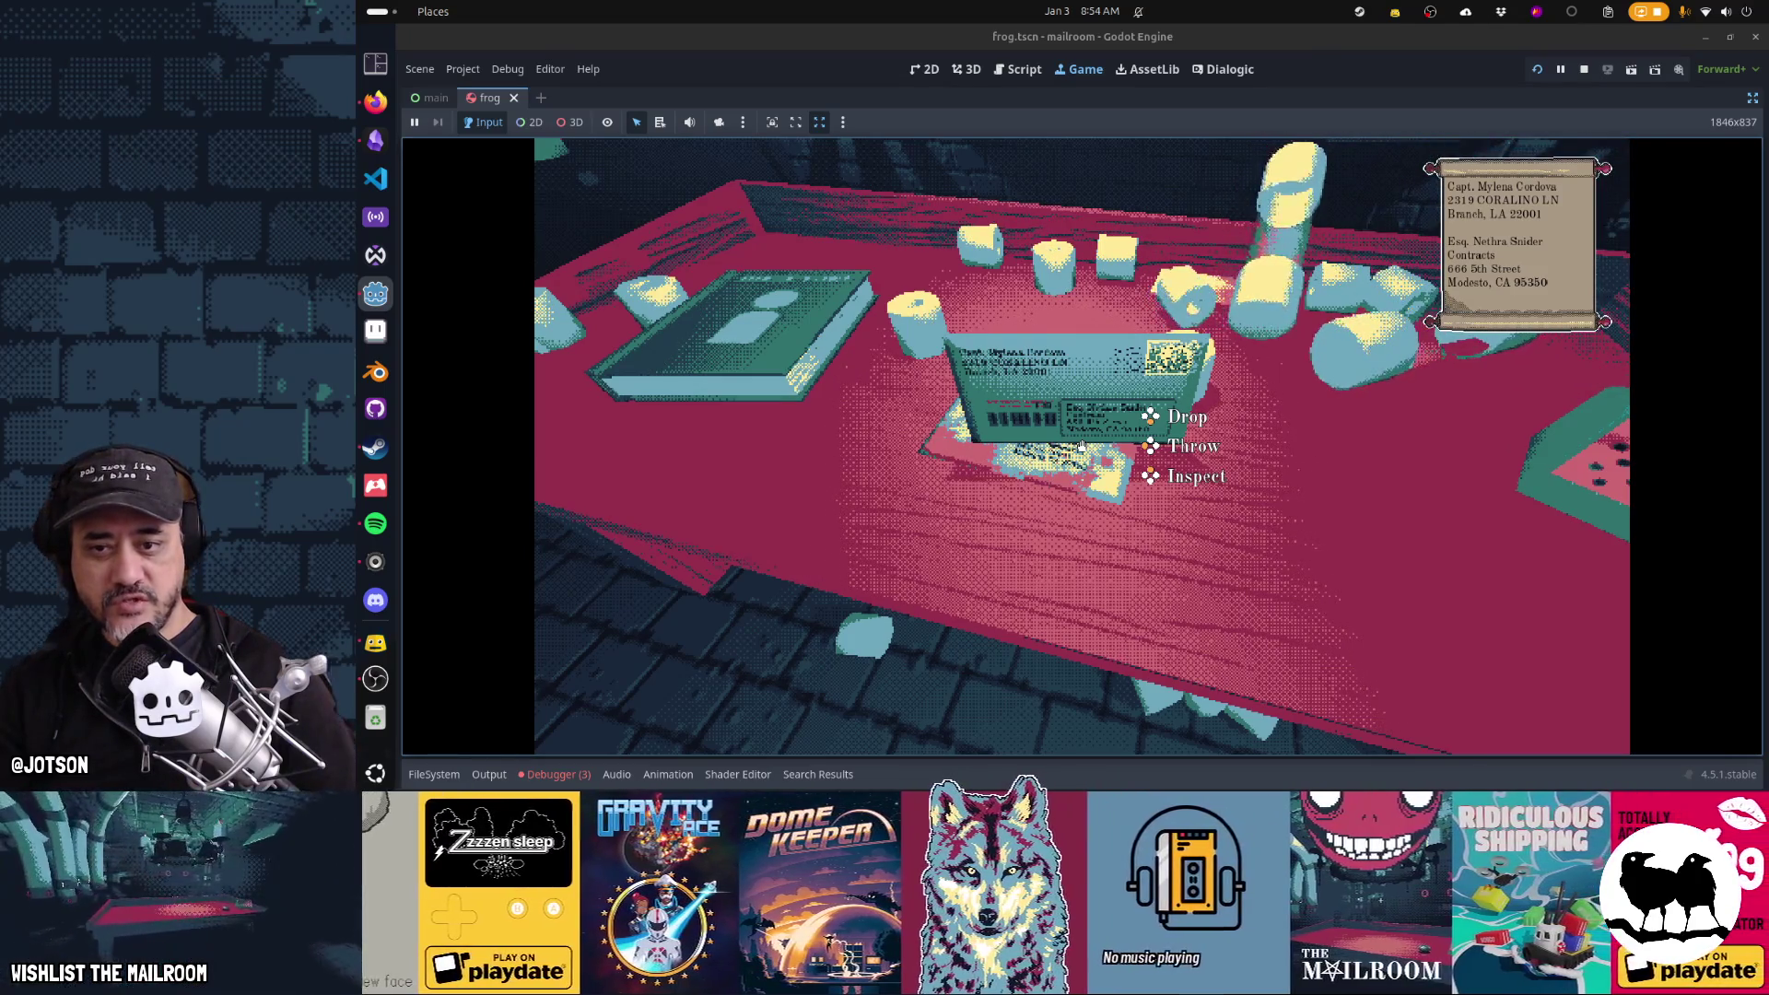
left_click(1081, 446)
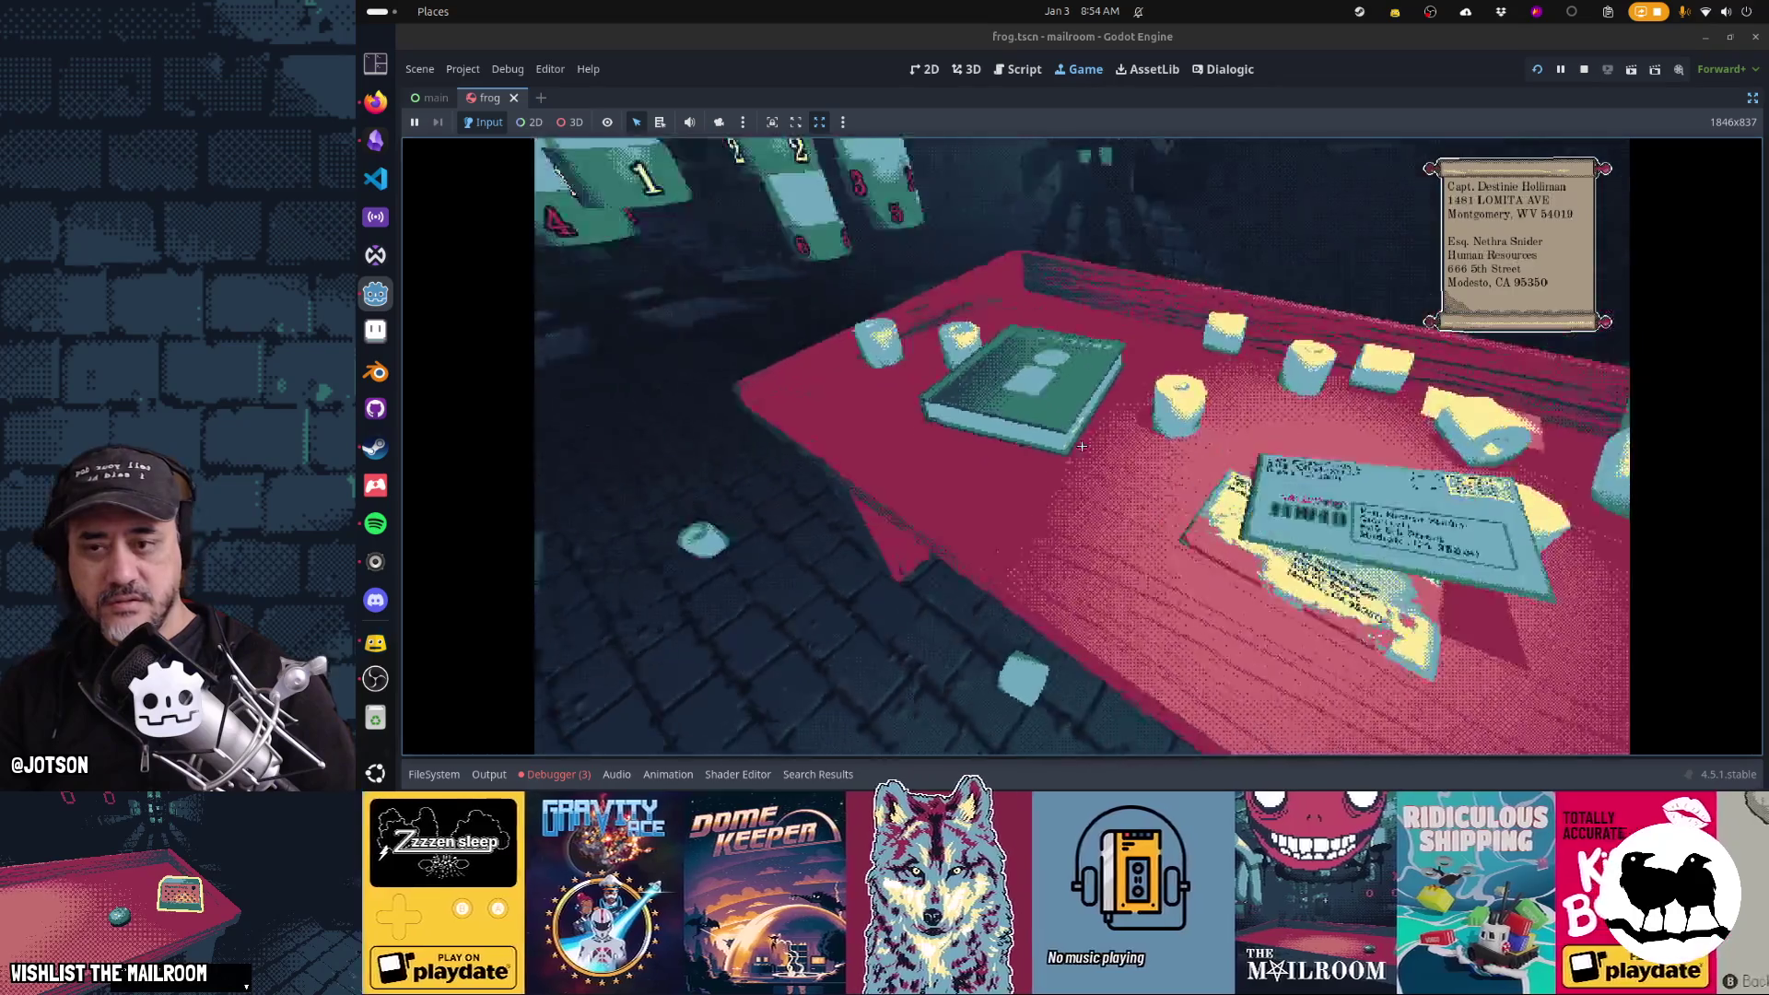
Check the Human Resources letter against the policy book and send it to floor 1
left_click(1082, 446)
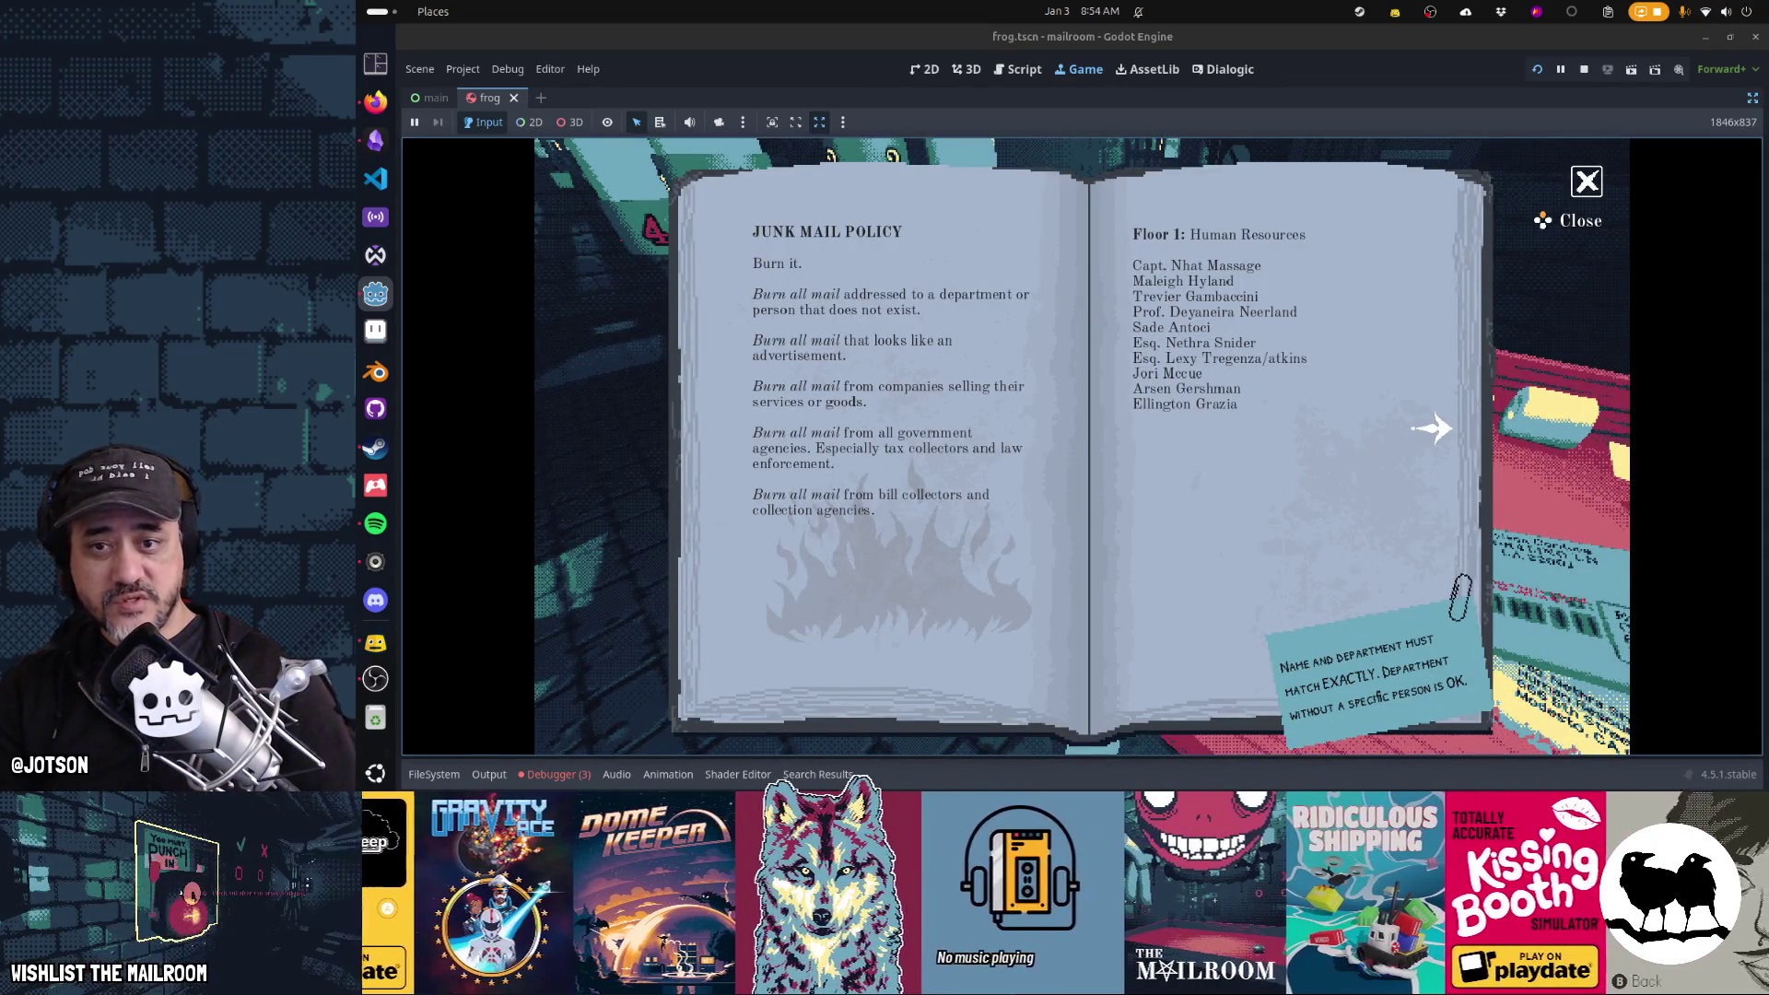
key("Escape")
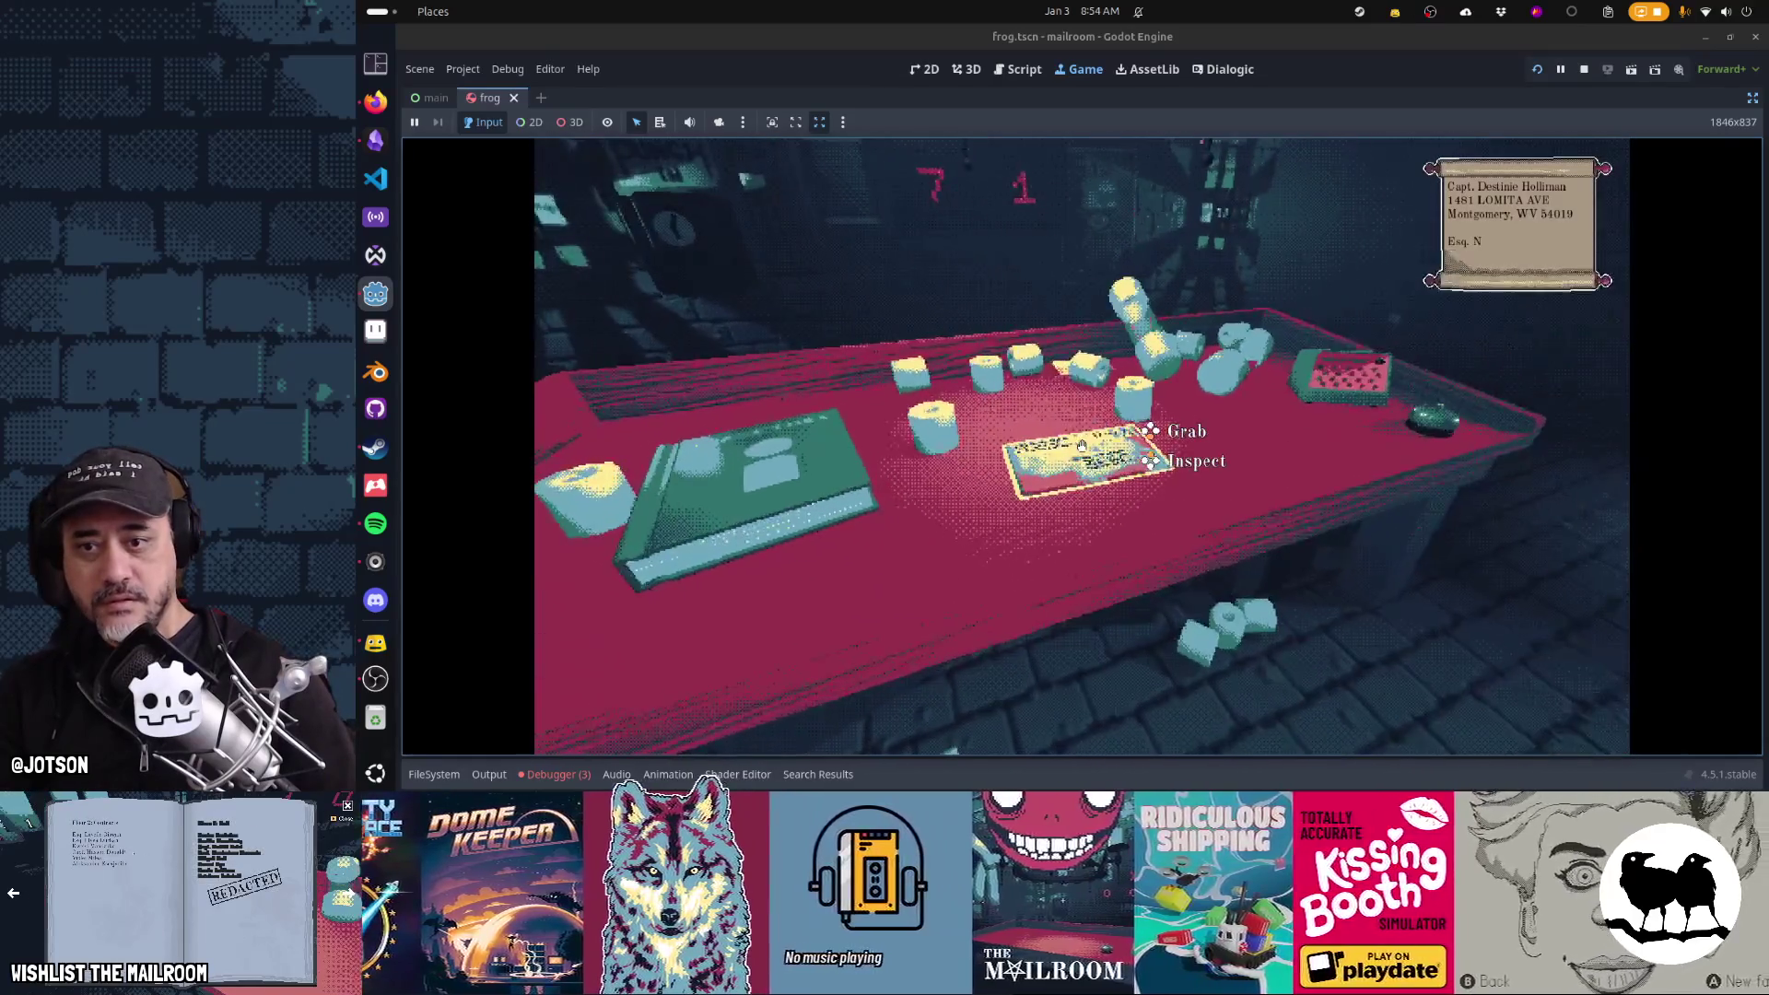
right_click(1082, 446)
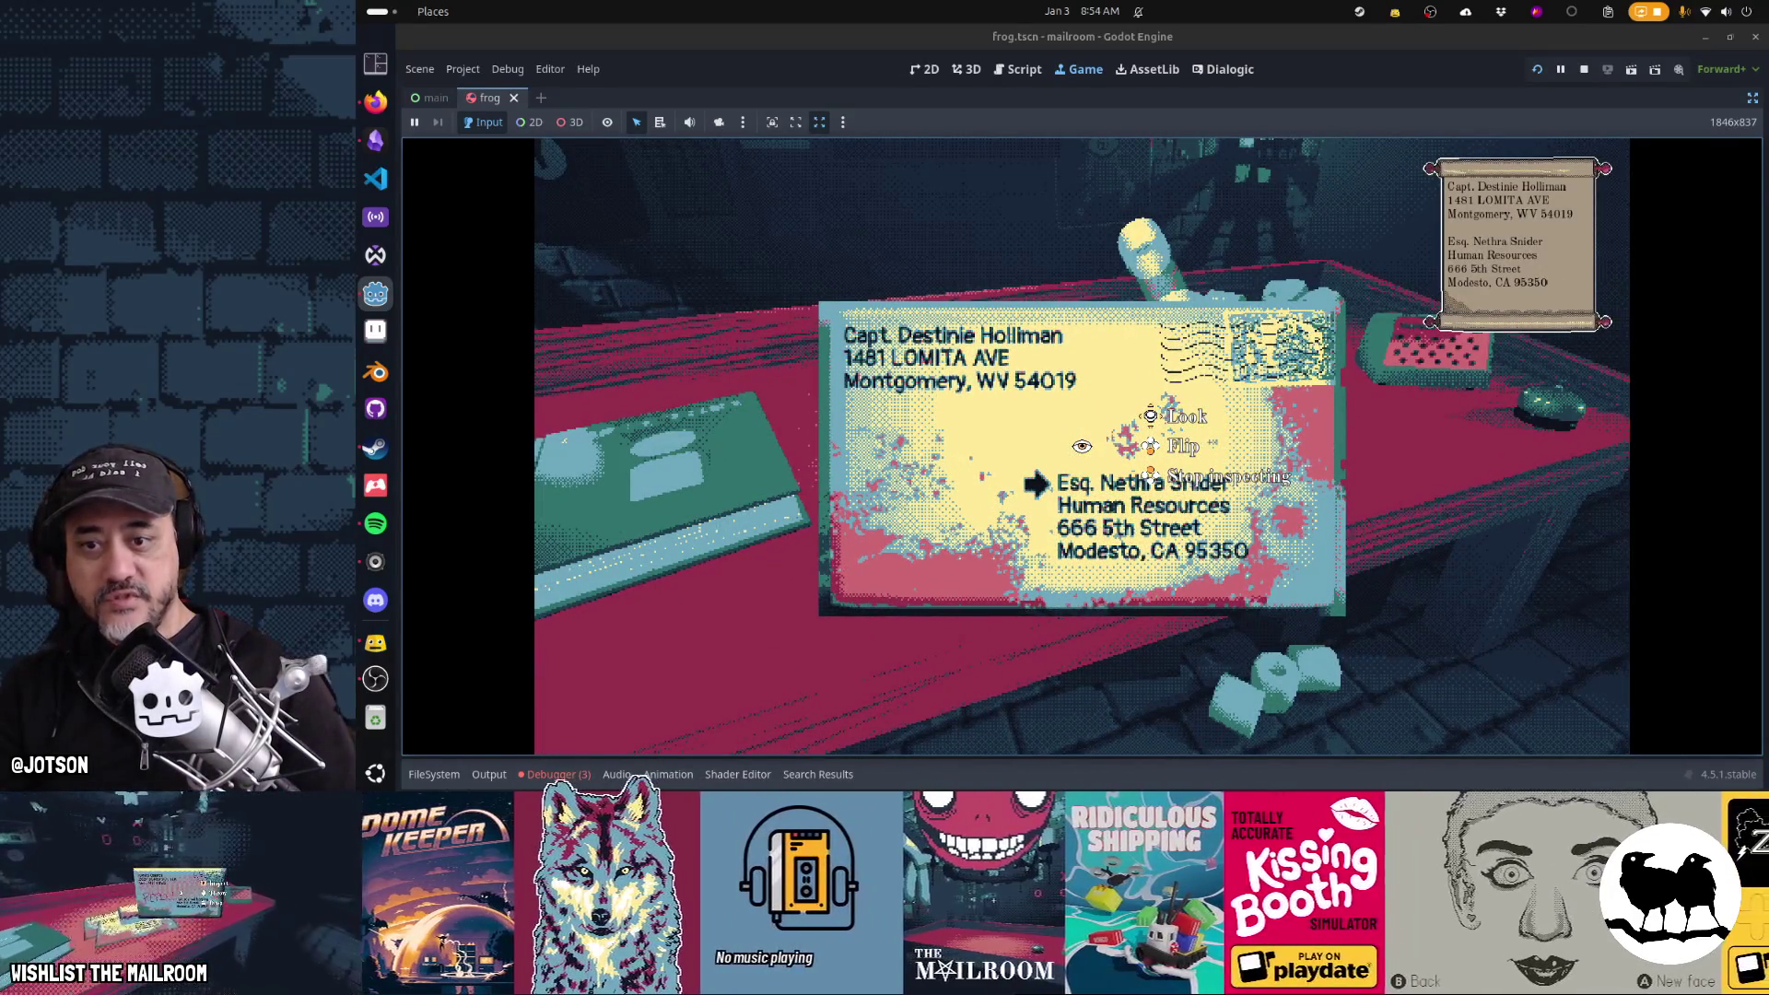
right_click(1081, 446)
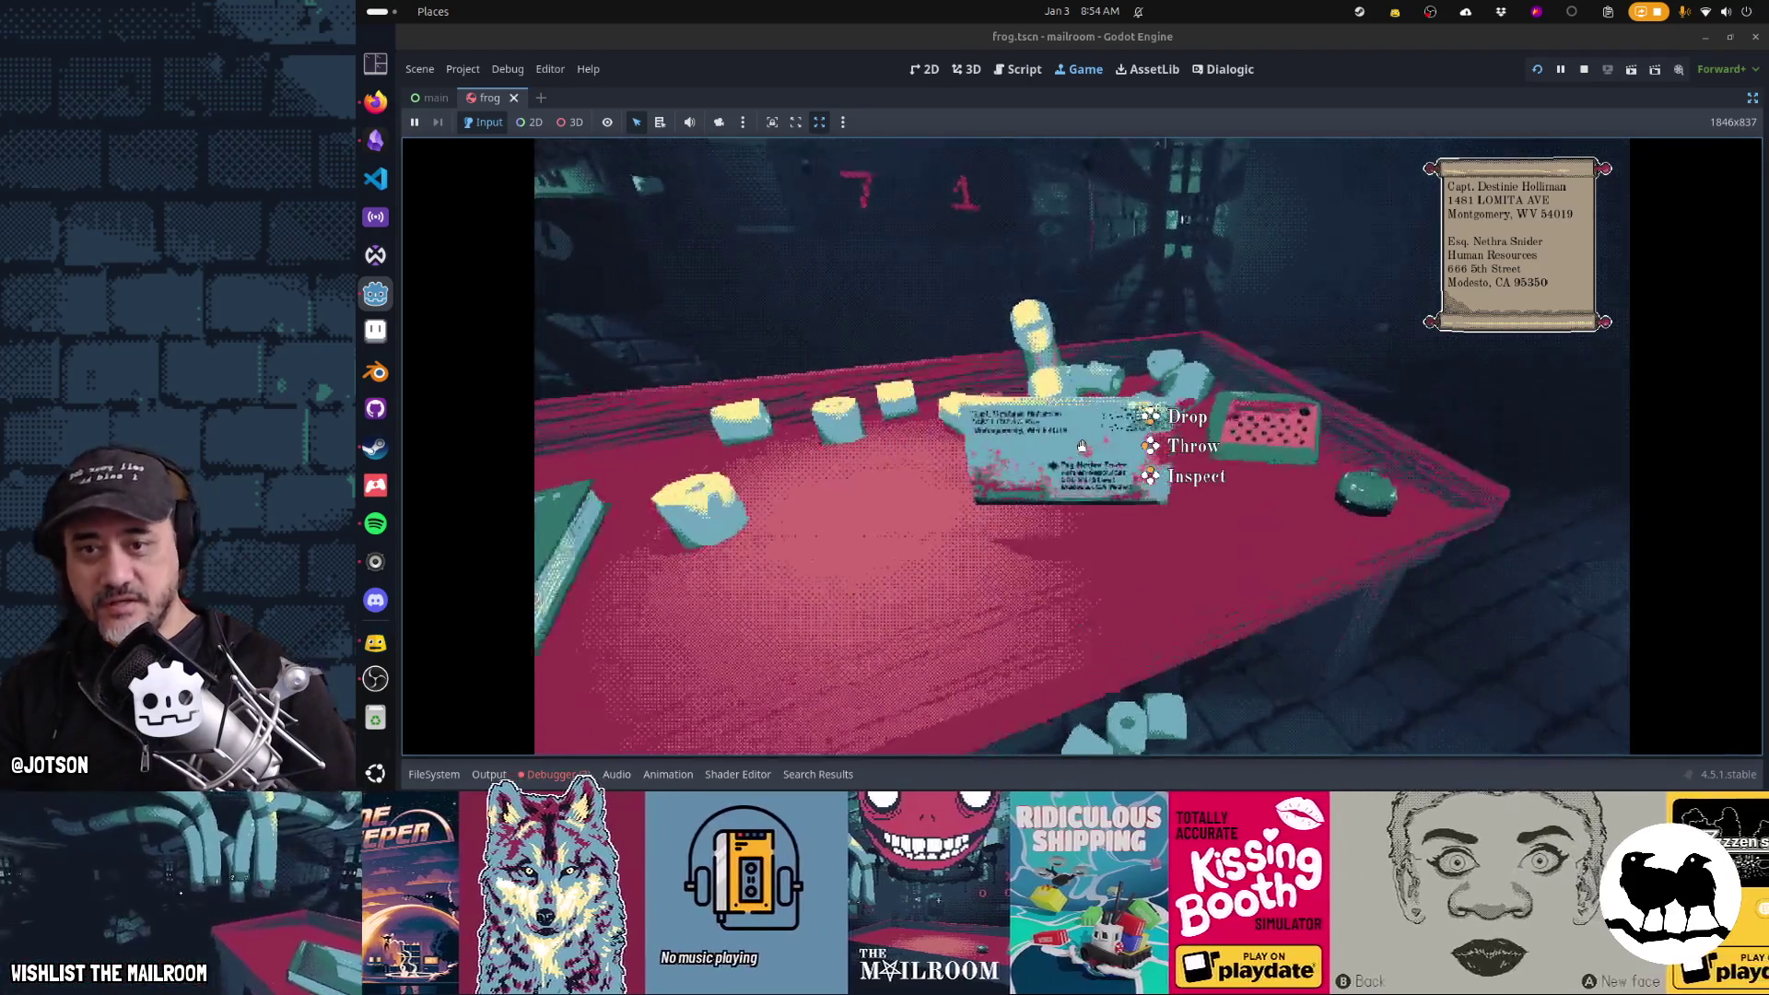
left_click(1081, 446)
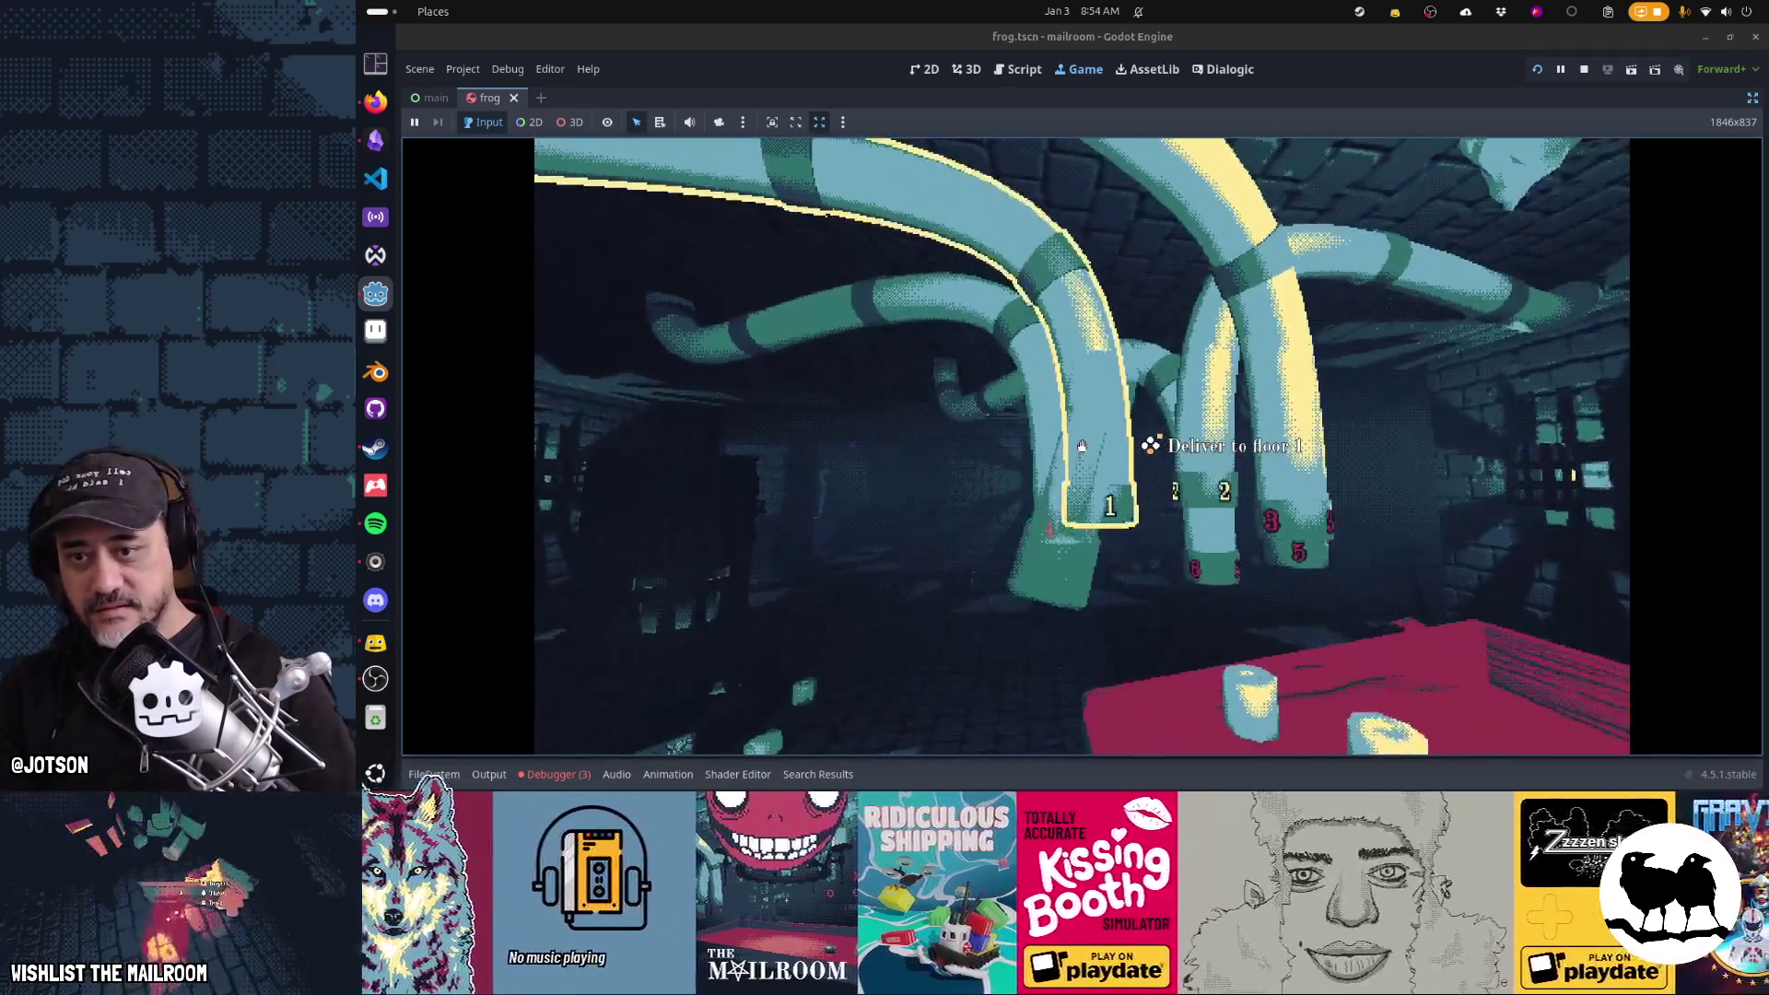
left_click(1082, 446)
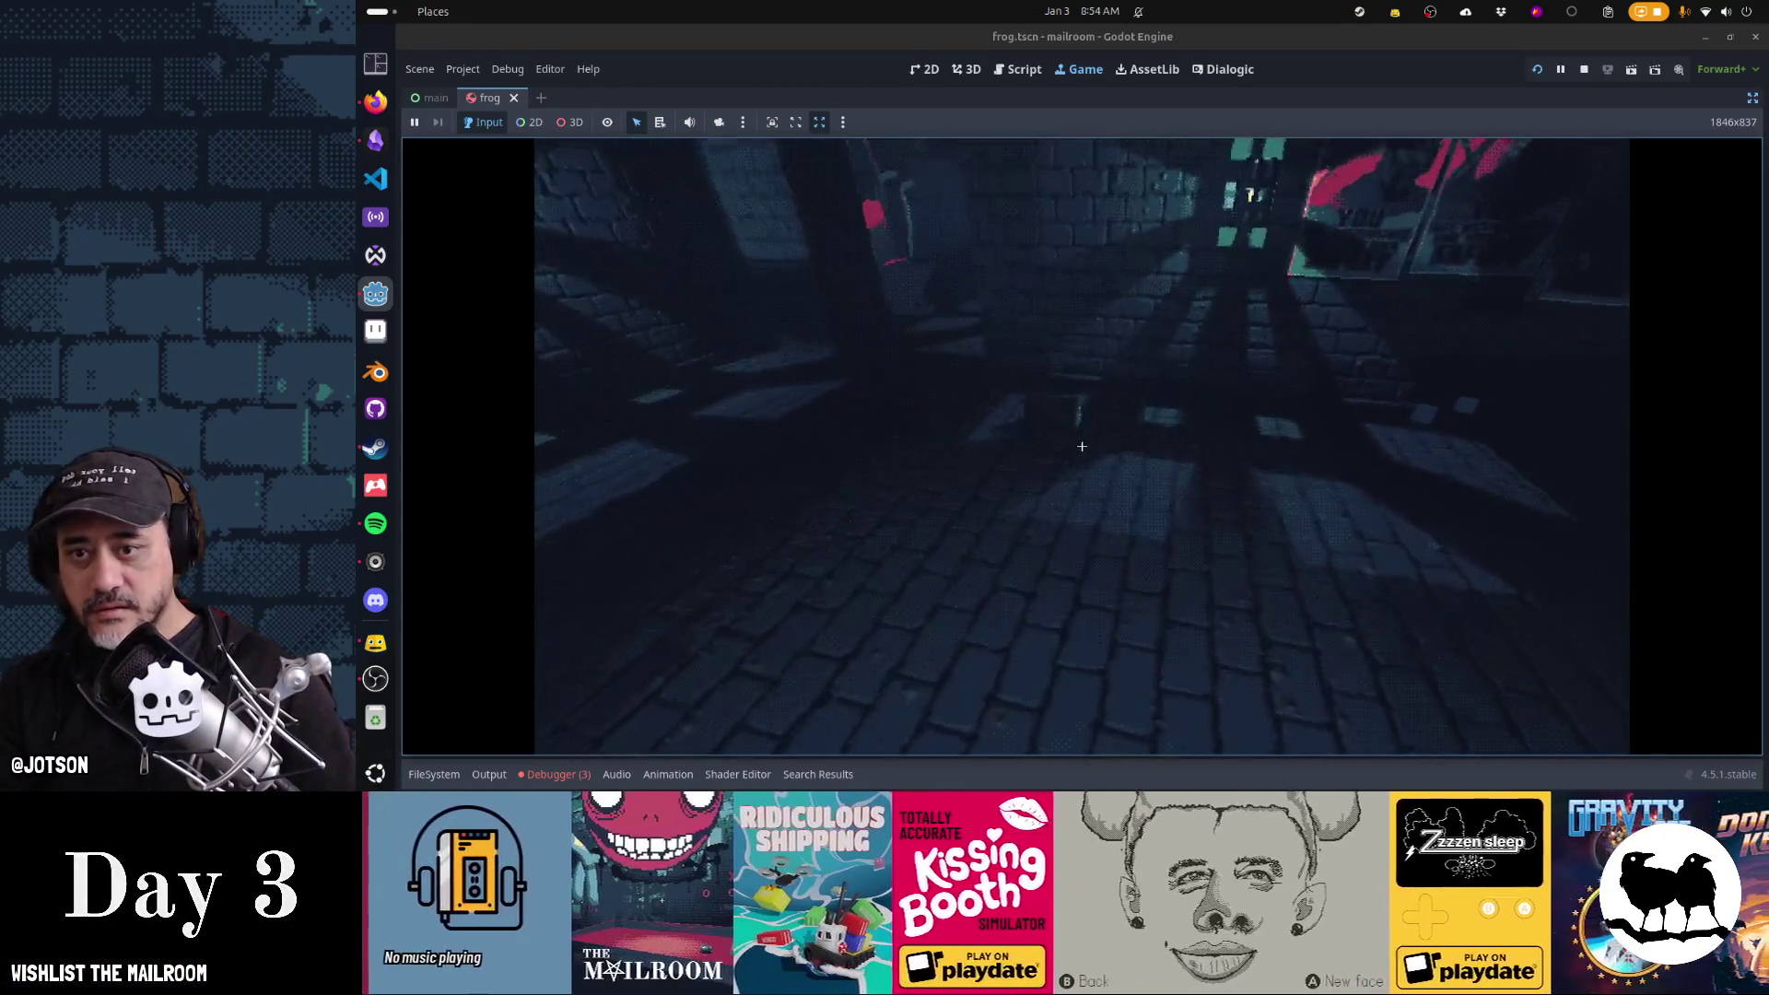
Light the furnace and burn the butt paper and PAST DUE envelope to ash
left_click(1081, 446)
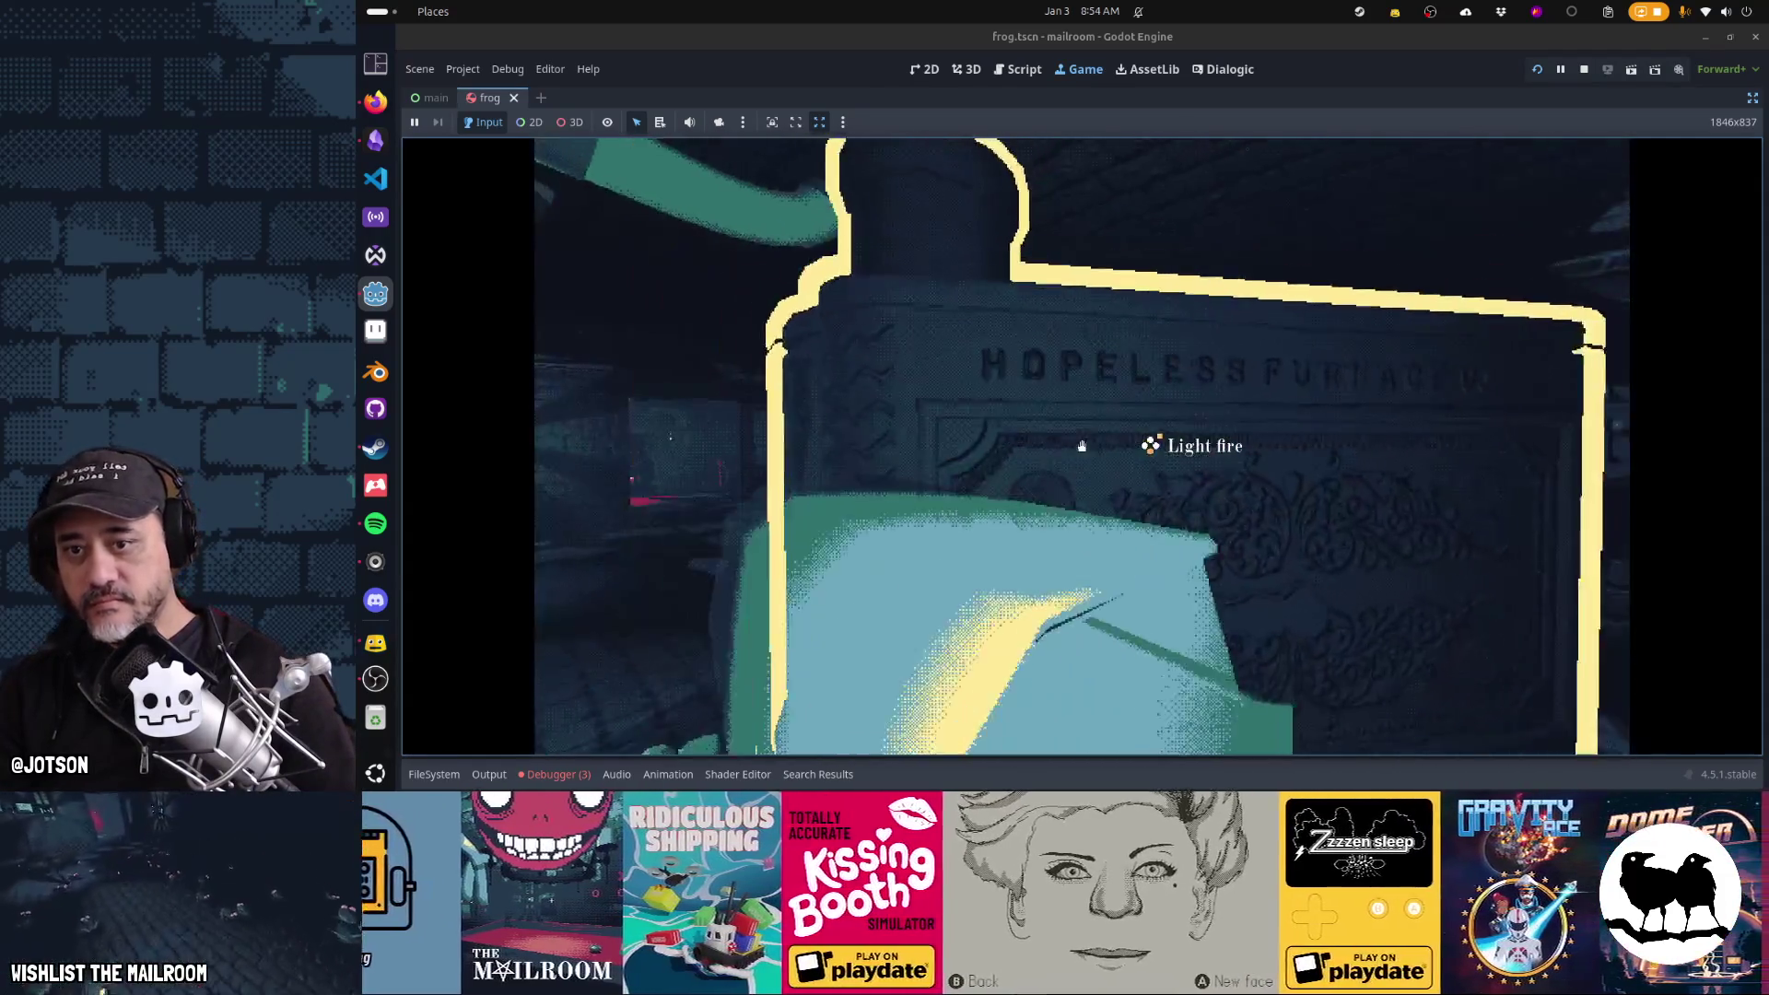
left_click(1081, 446)
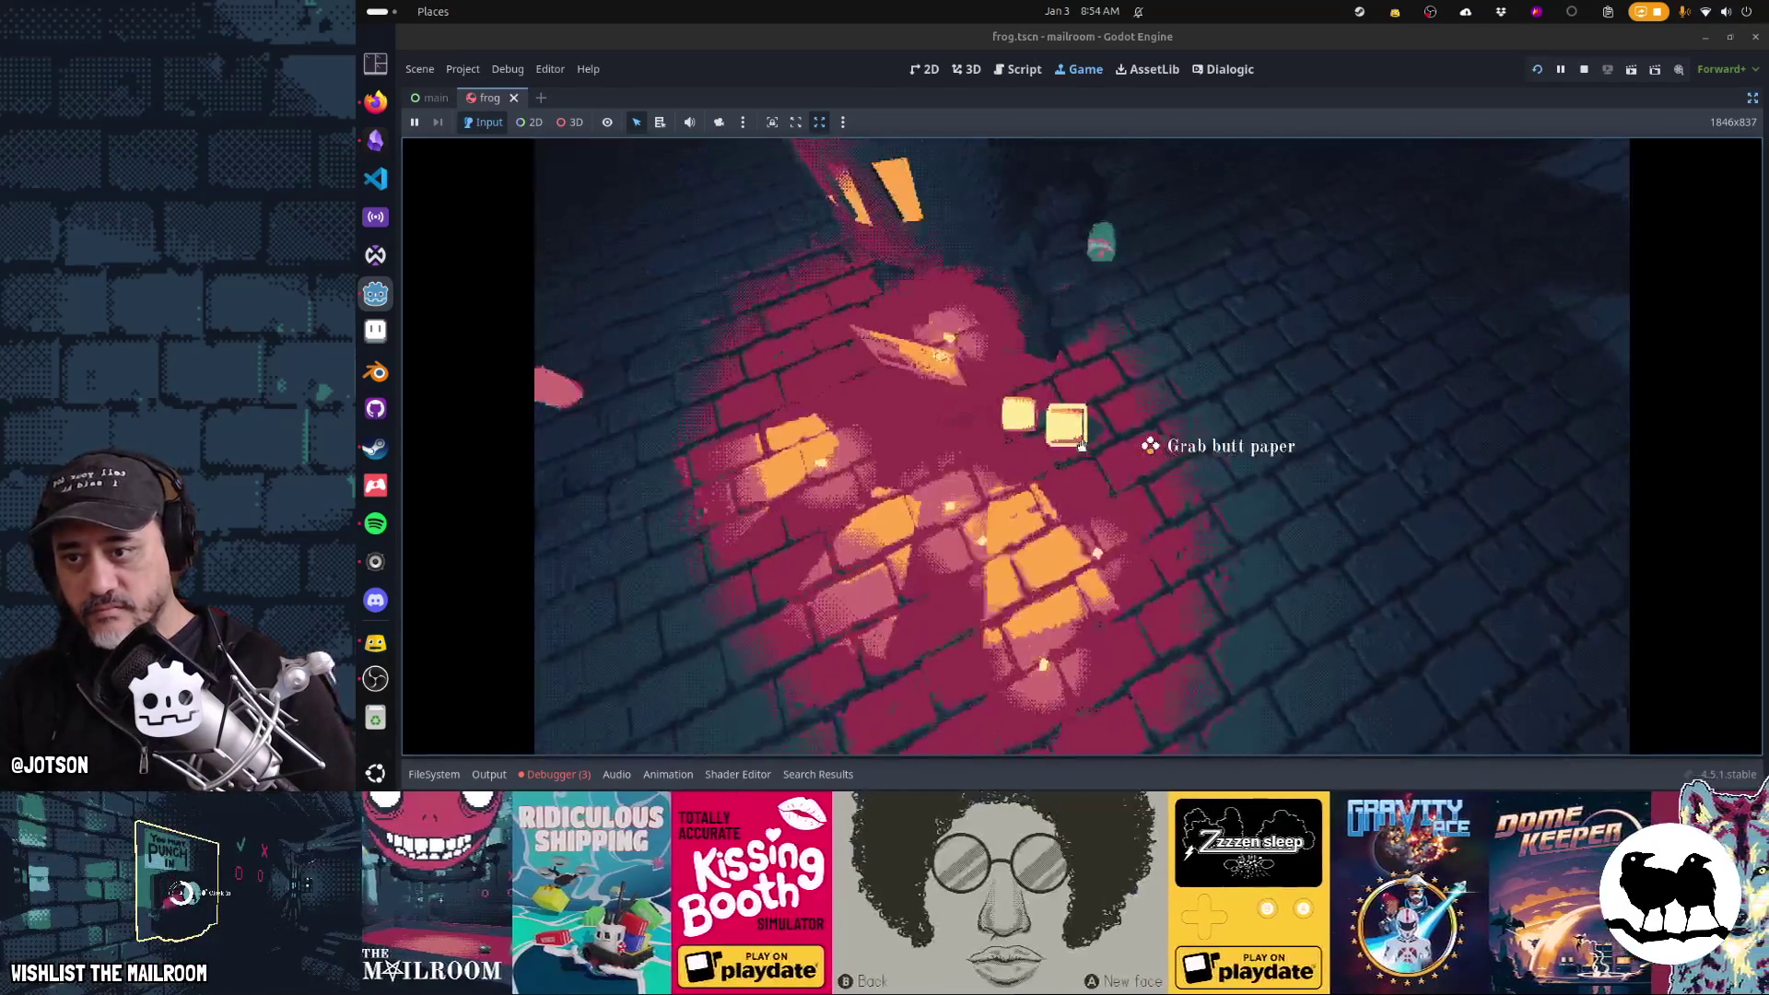
left_click(1082, 446)
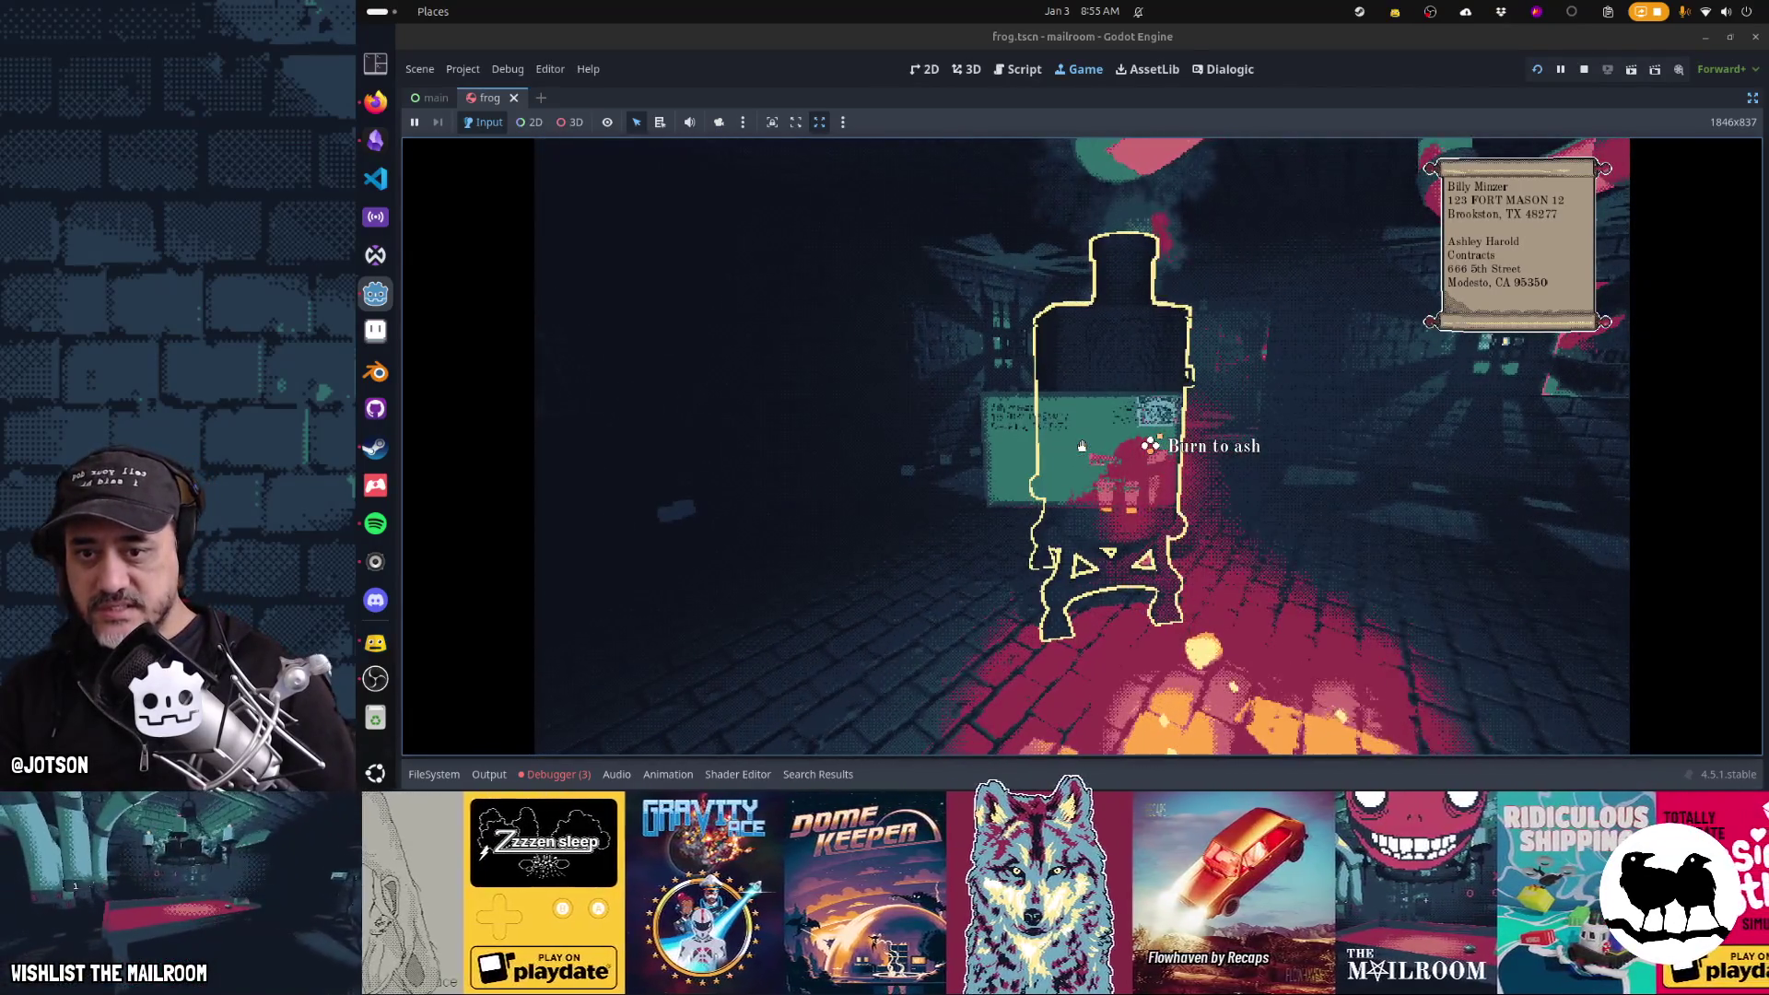
left_click_drag(1081, 445, 1081, 445)
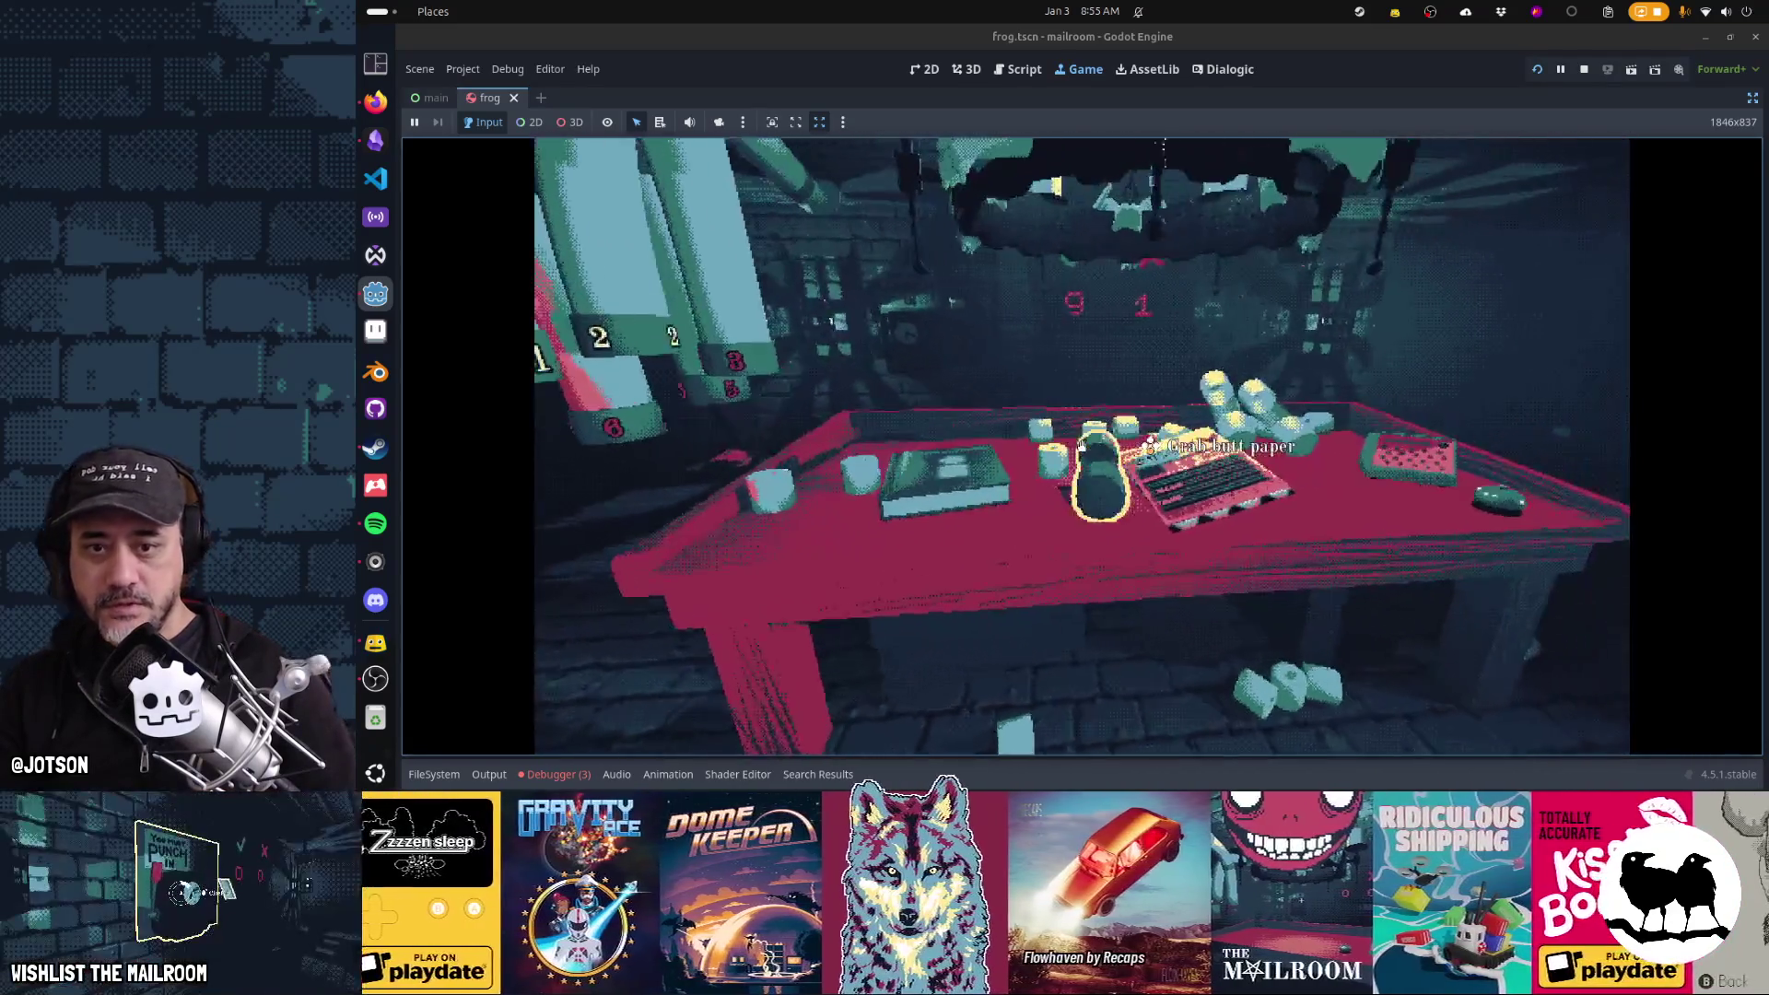
left_click(1082, 446)
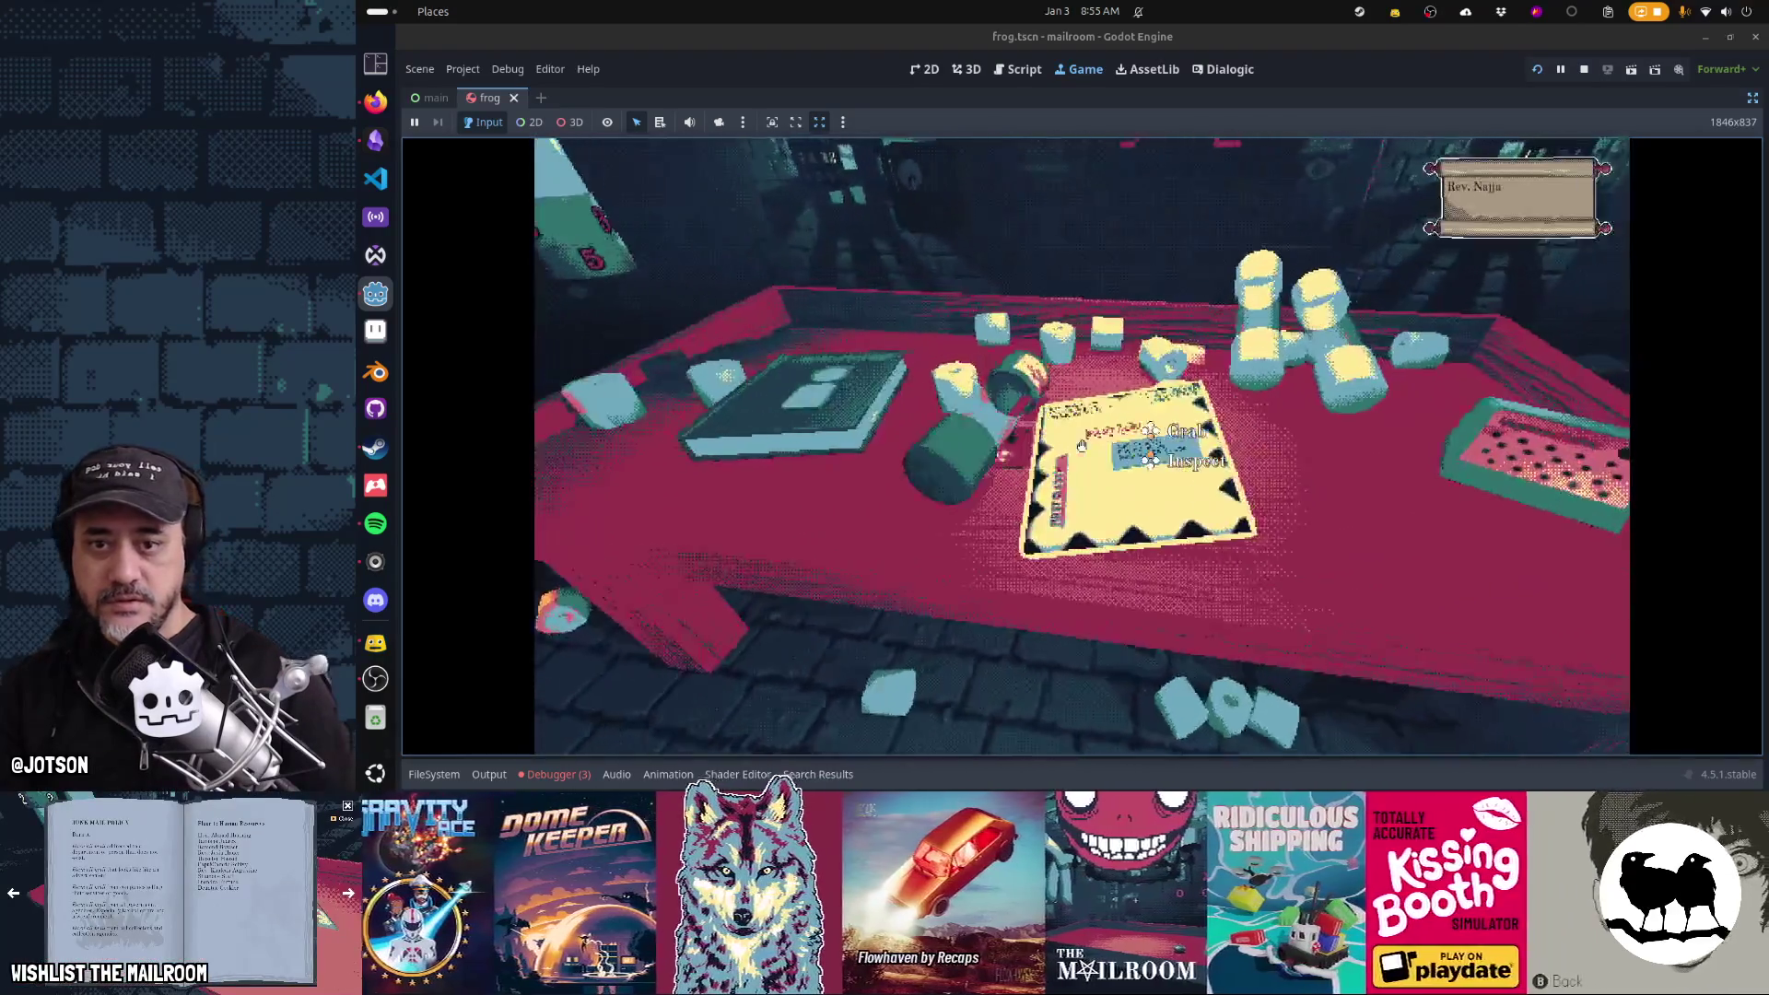
left_click(1082, 446)
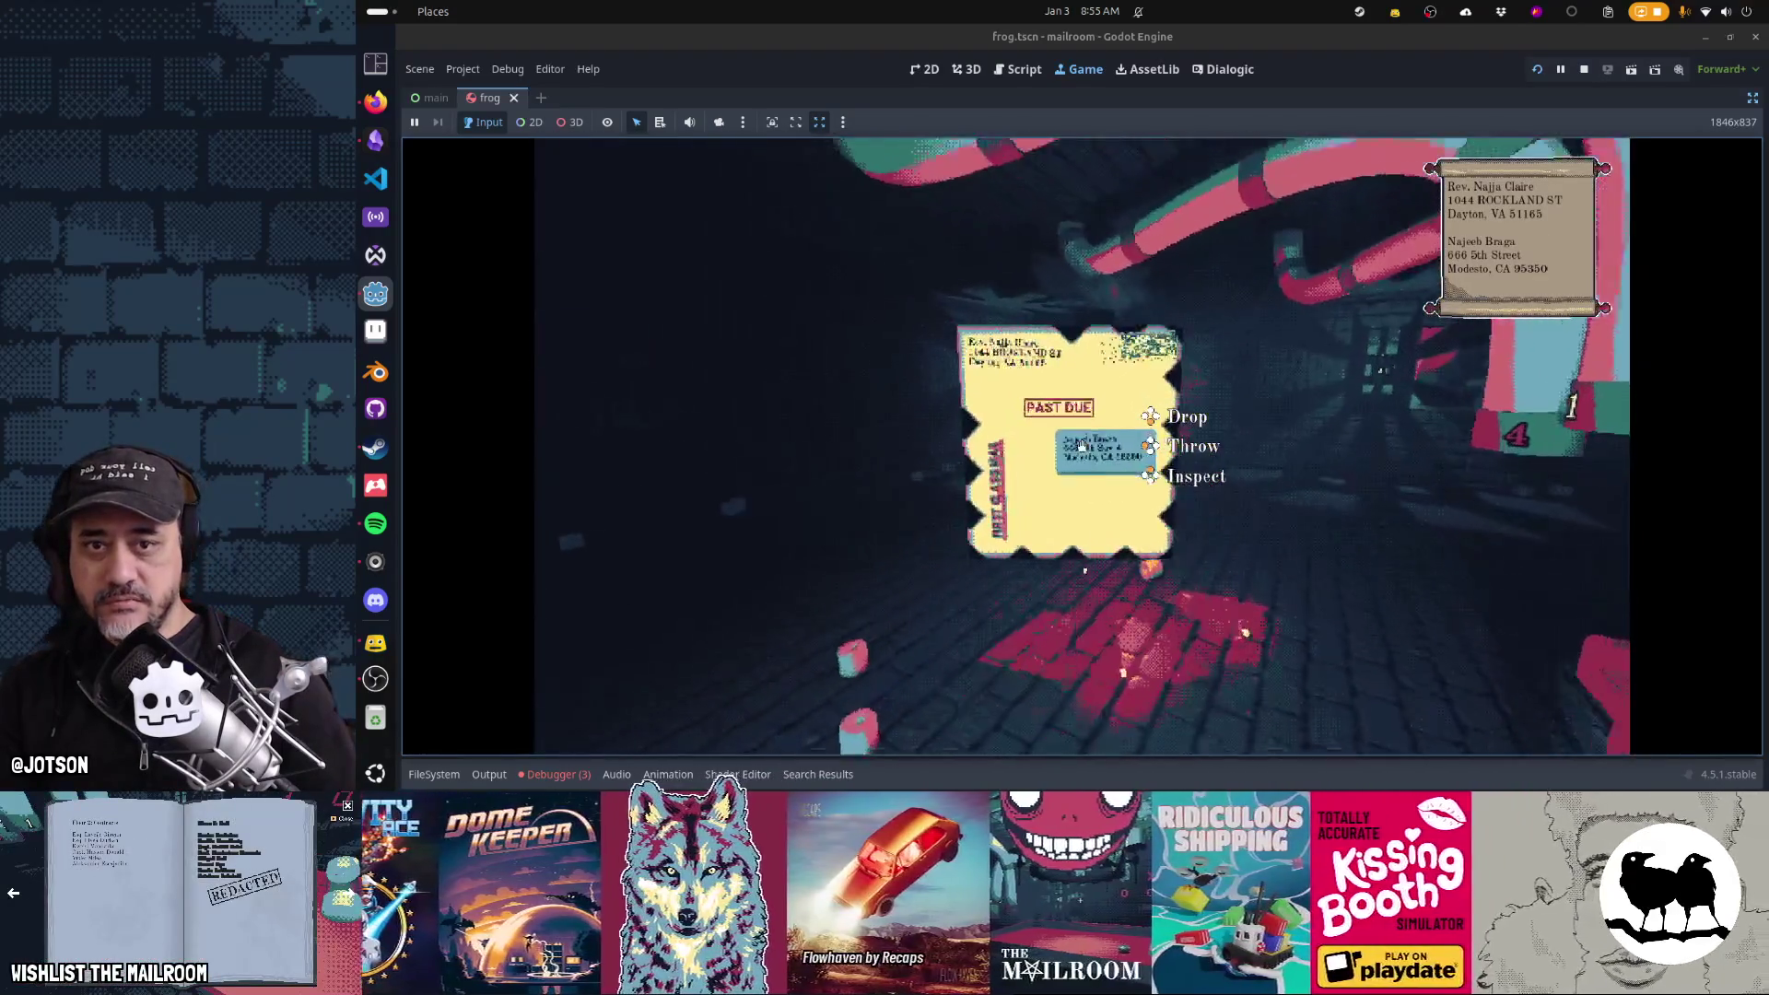
left_click(1081, 446)
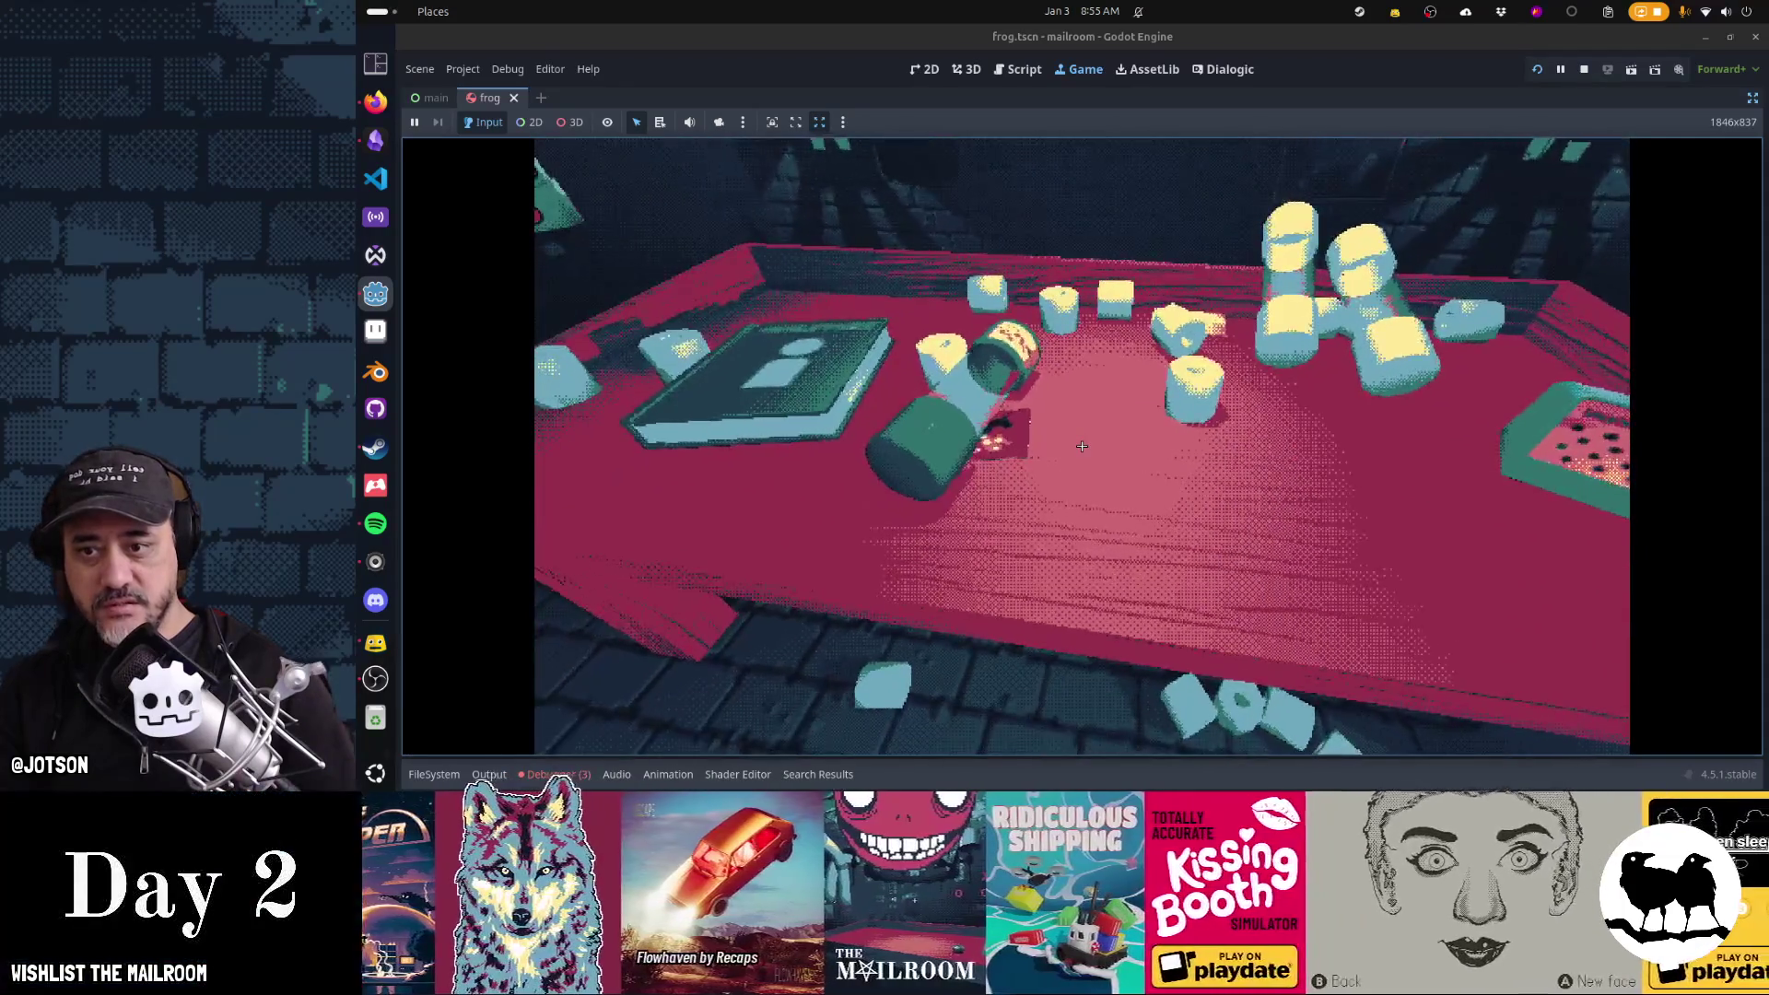
Inspect the frog card, ring the bell, then look into the toilet and grab the frog
right_click(1081, 446)
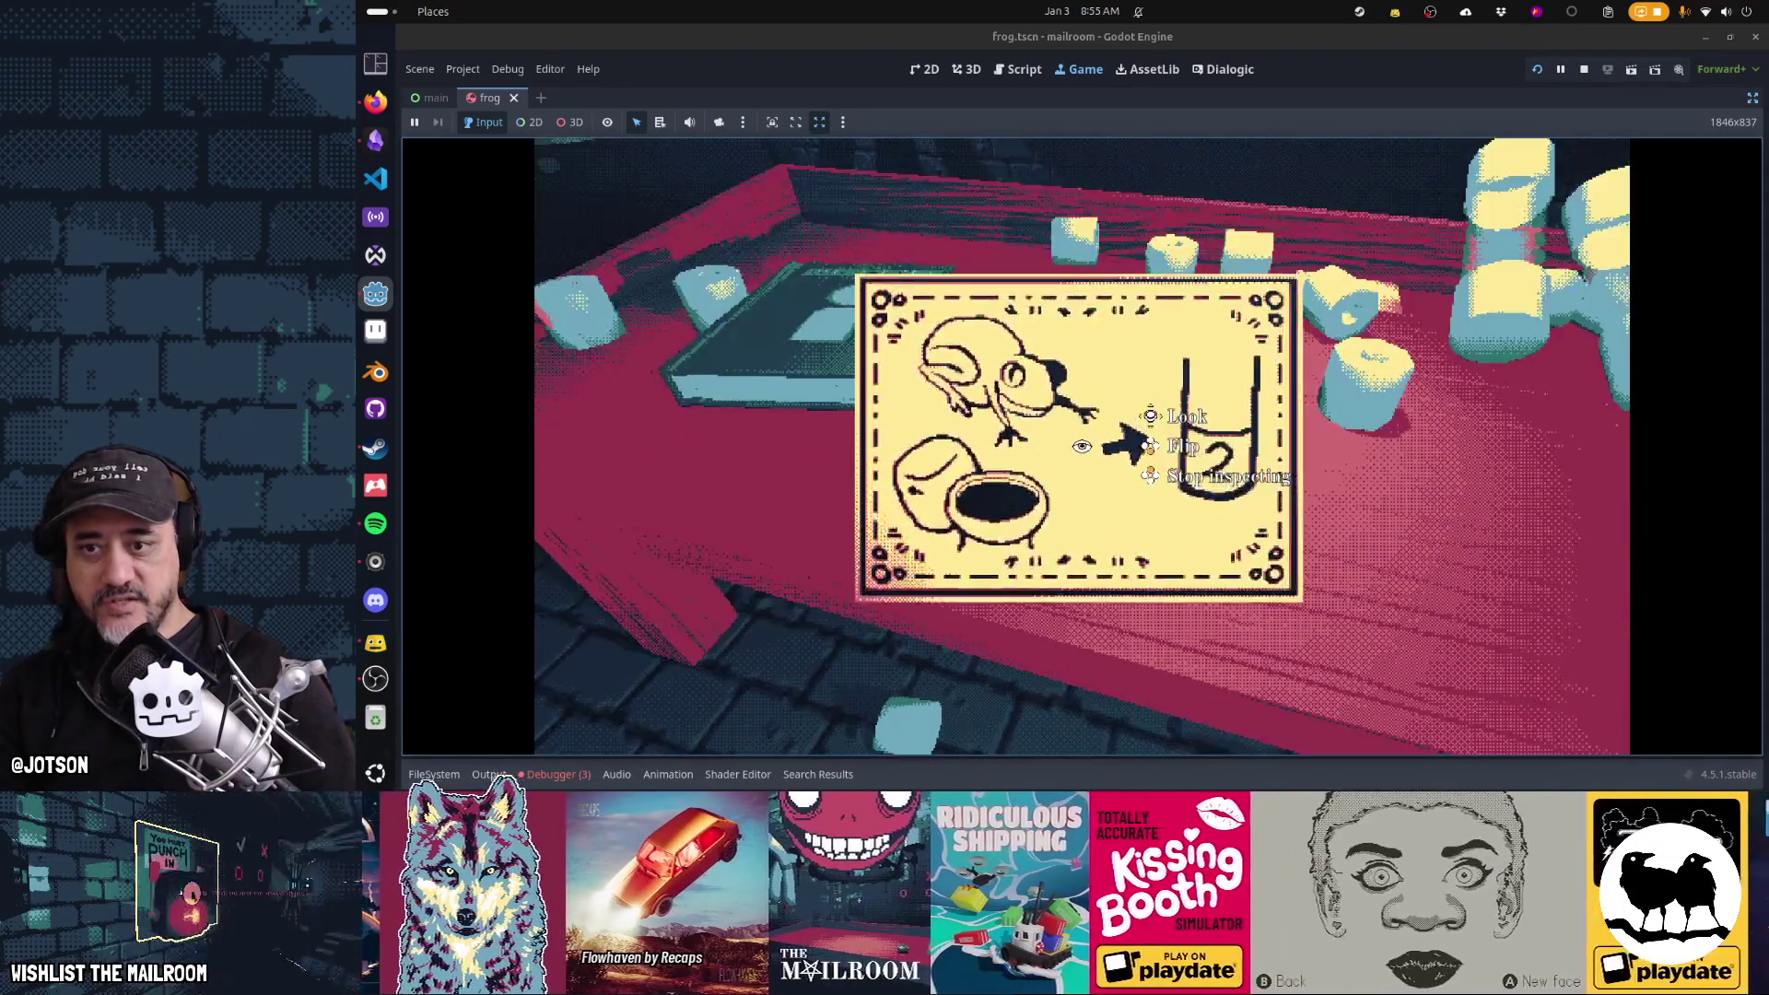
right_click(1082, 446)
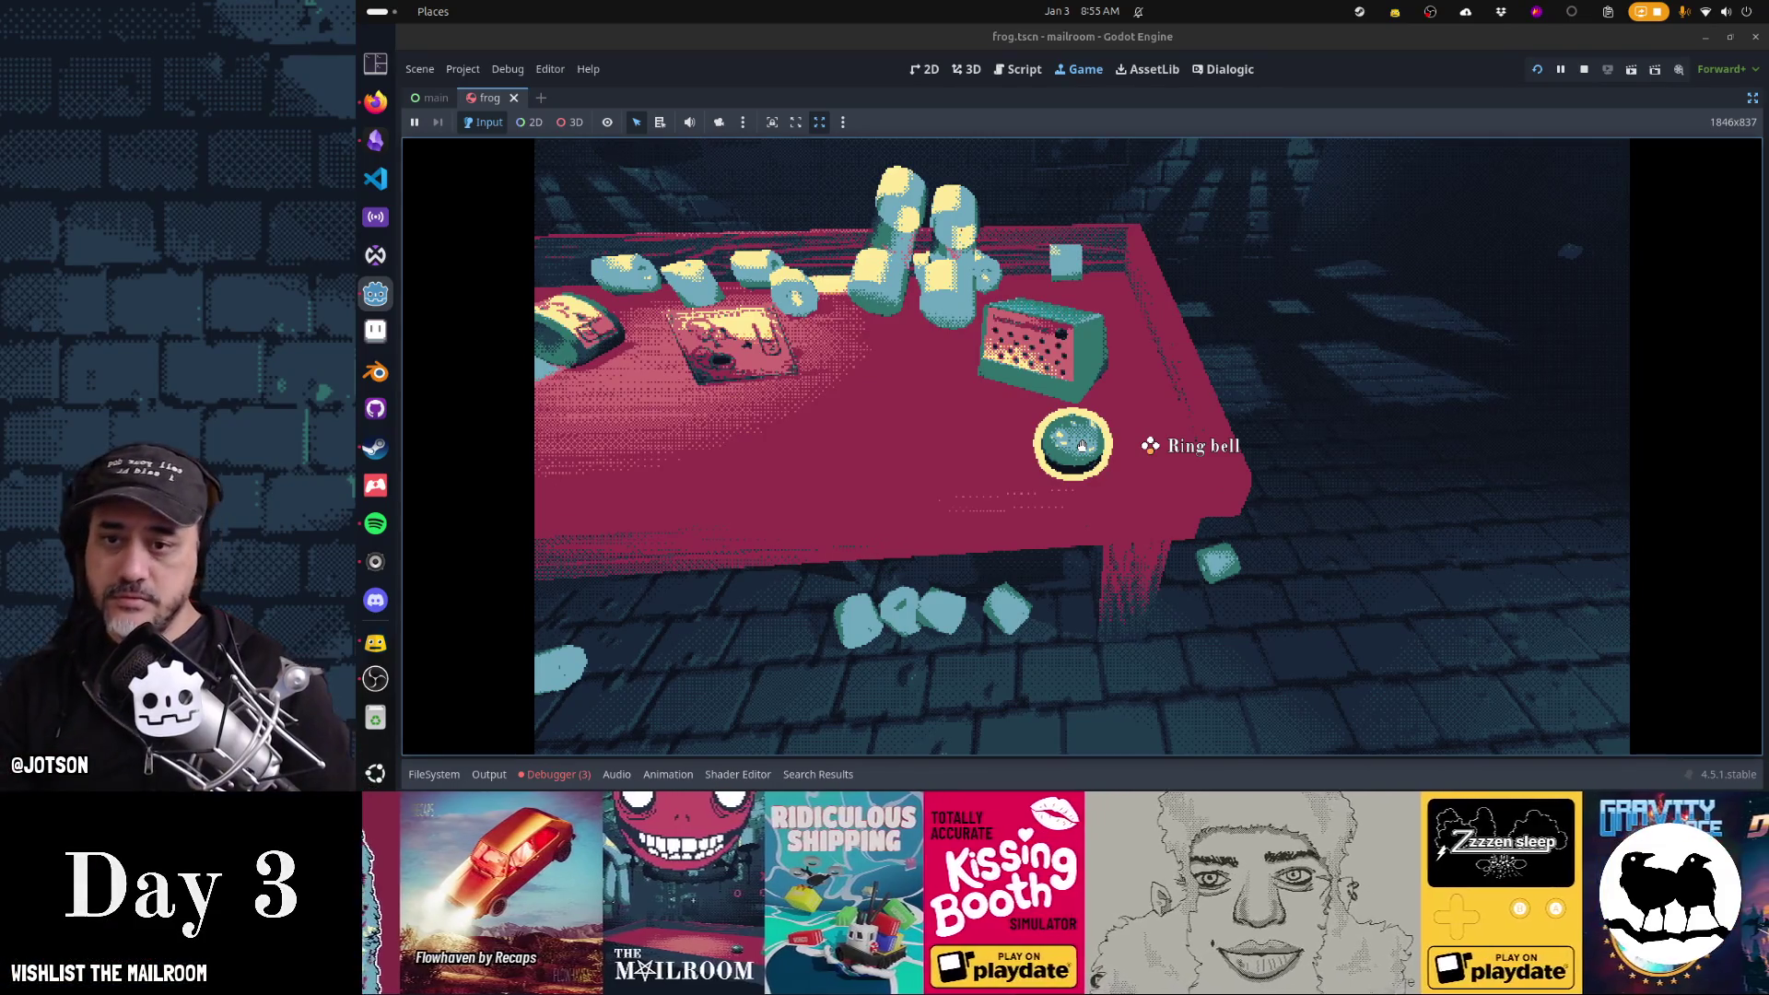
left_click(1081, 446)
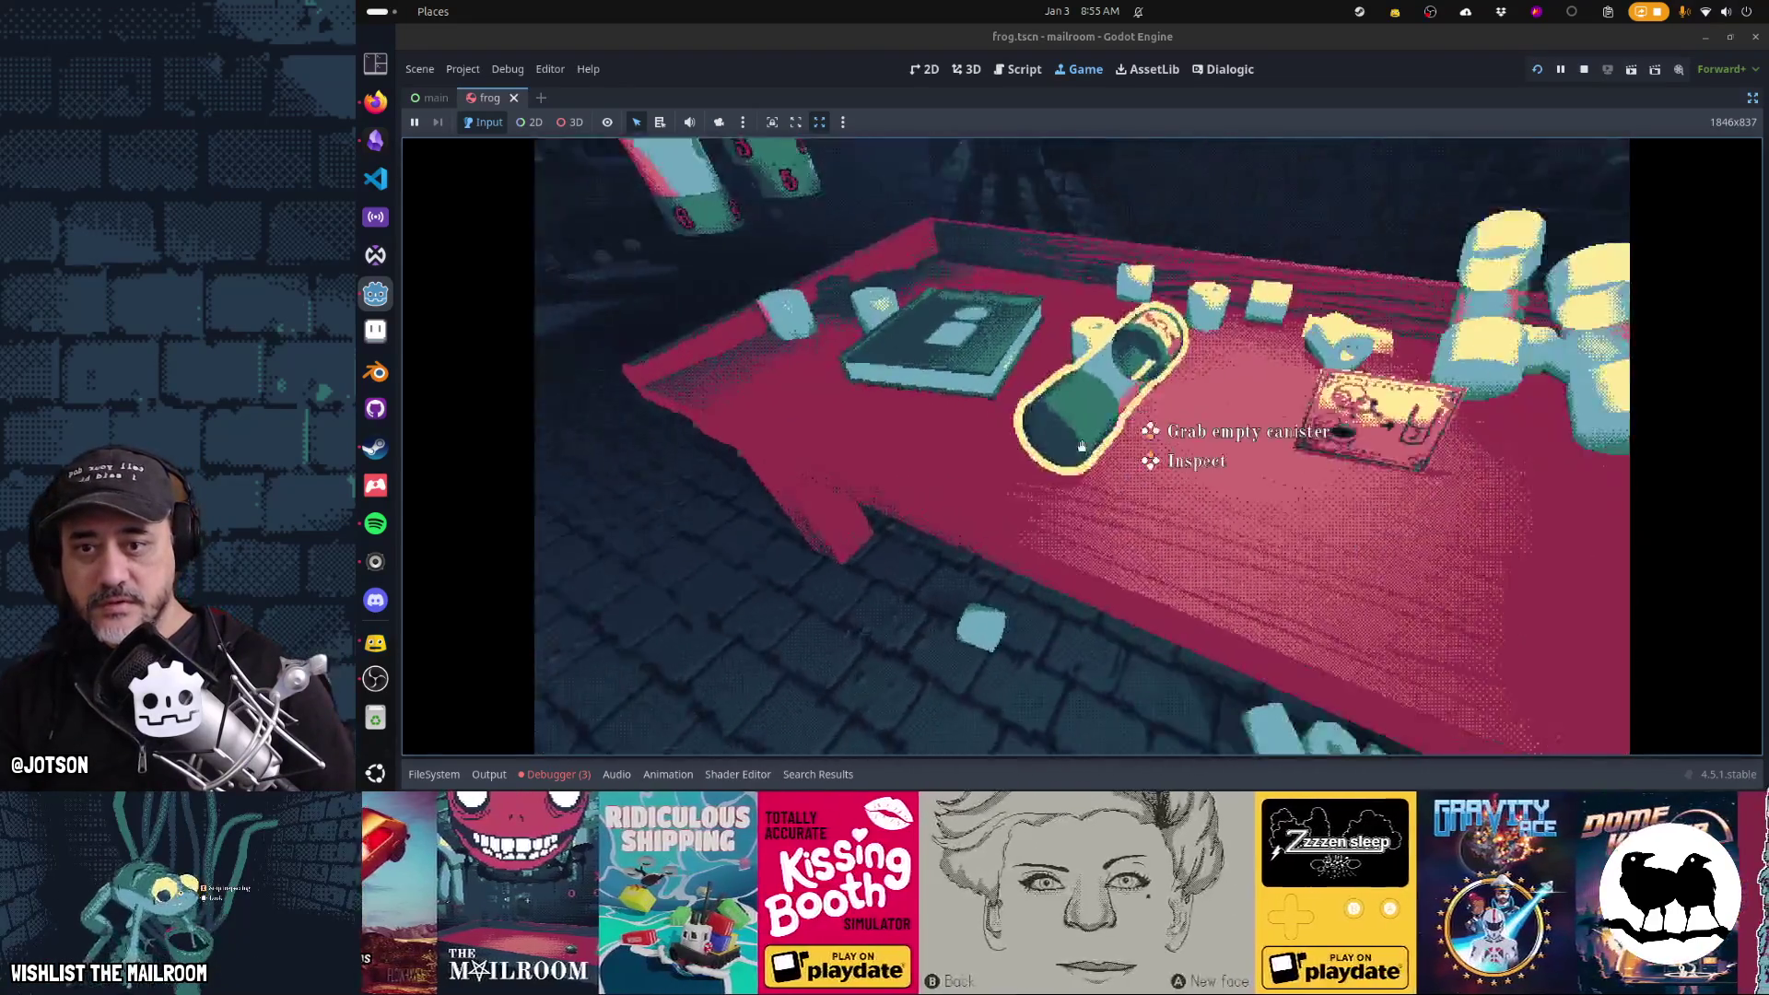
right_click(1081, 446)
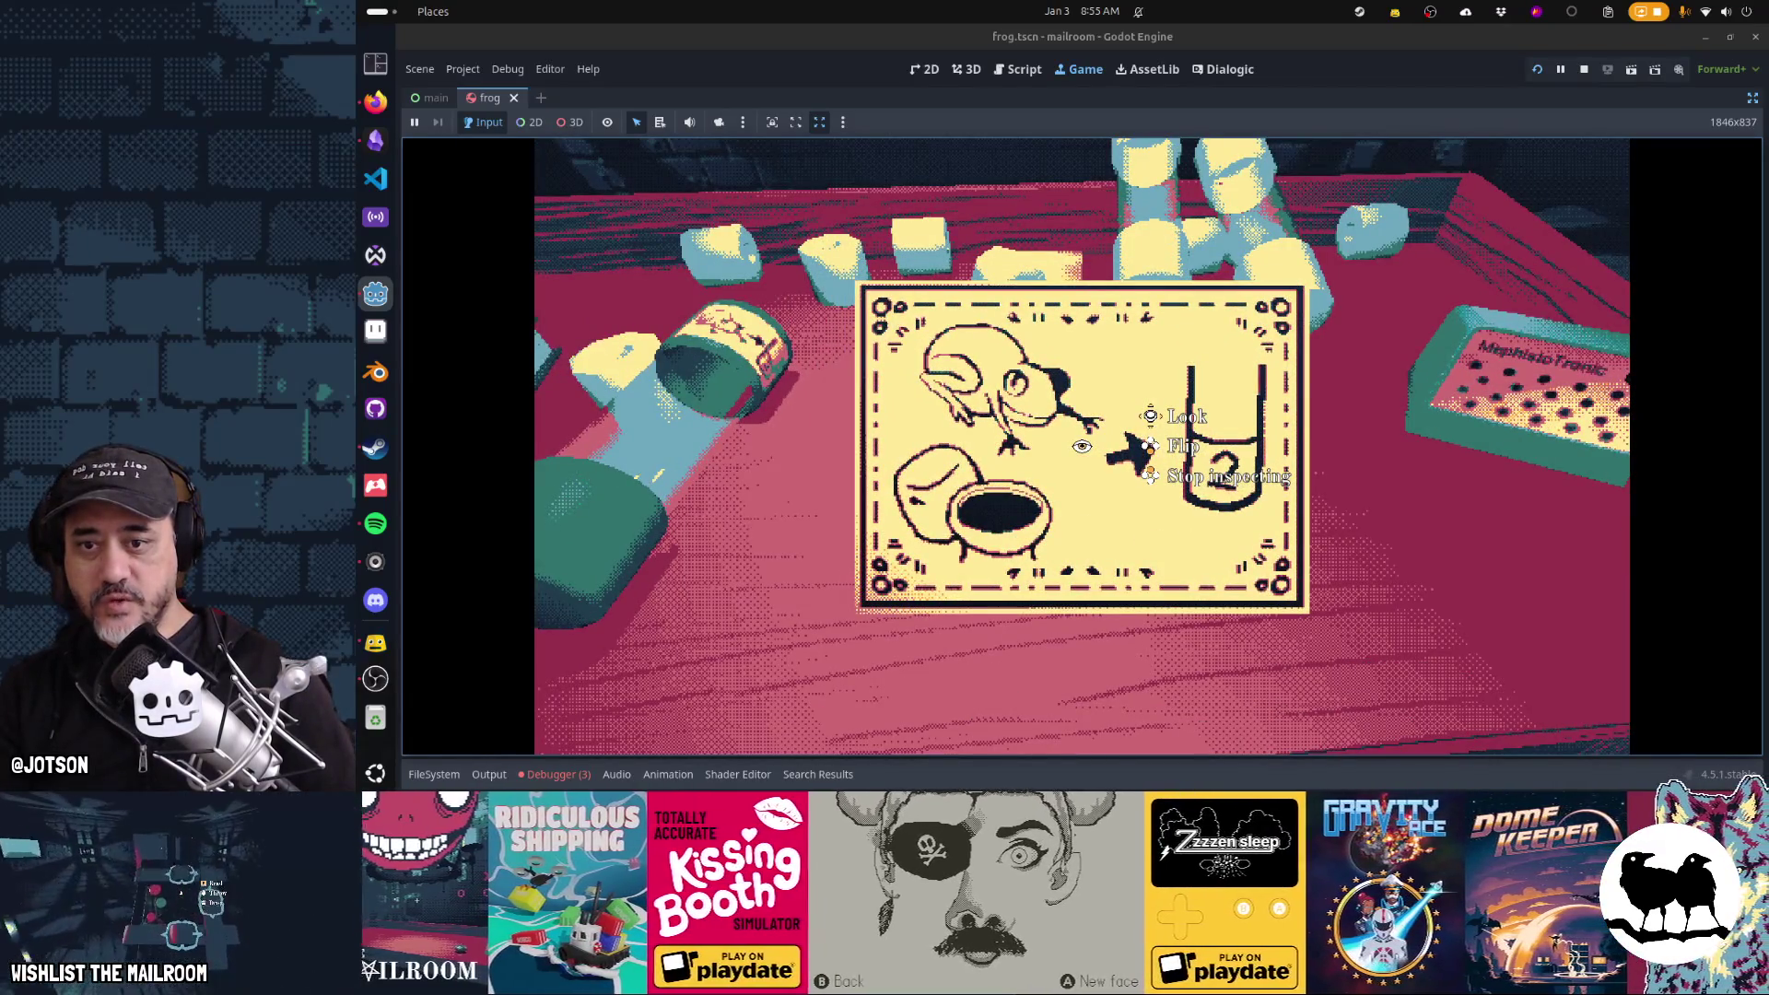
right_click(1082, 446)
left_click(1082, 446)
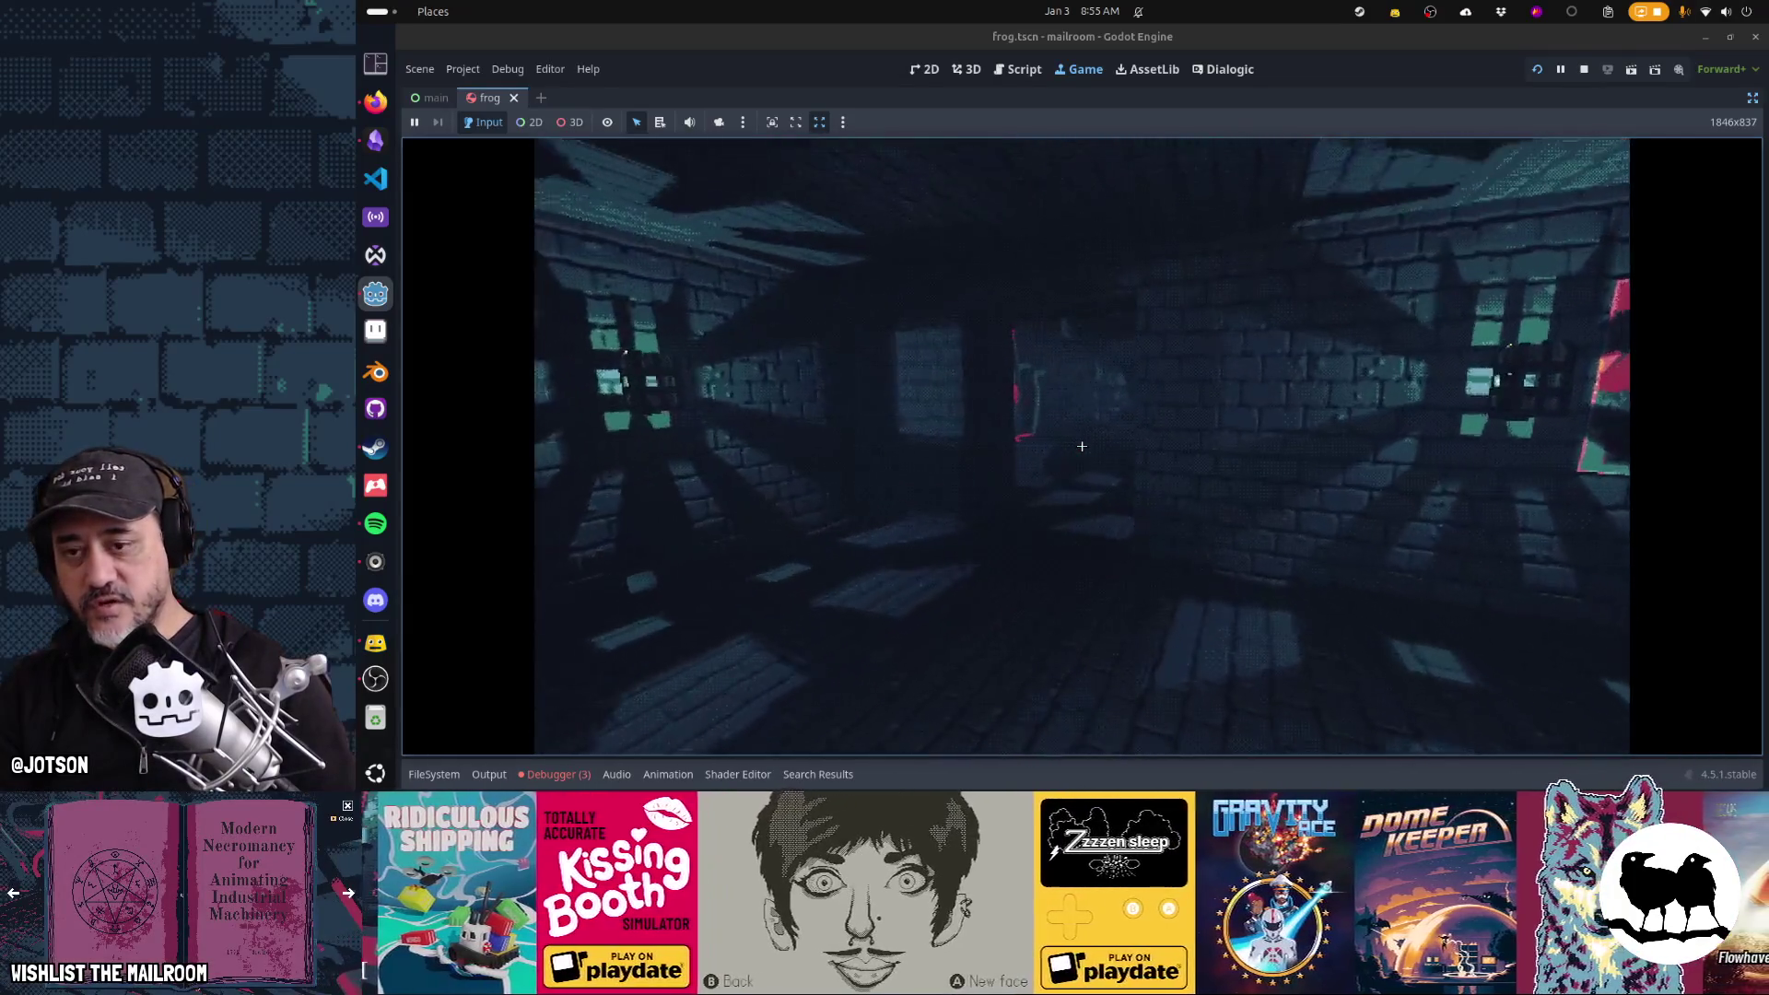
left_click(1082, 446)
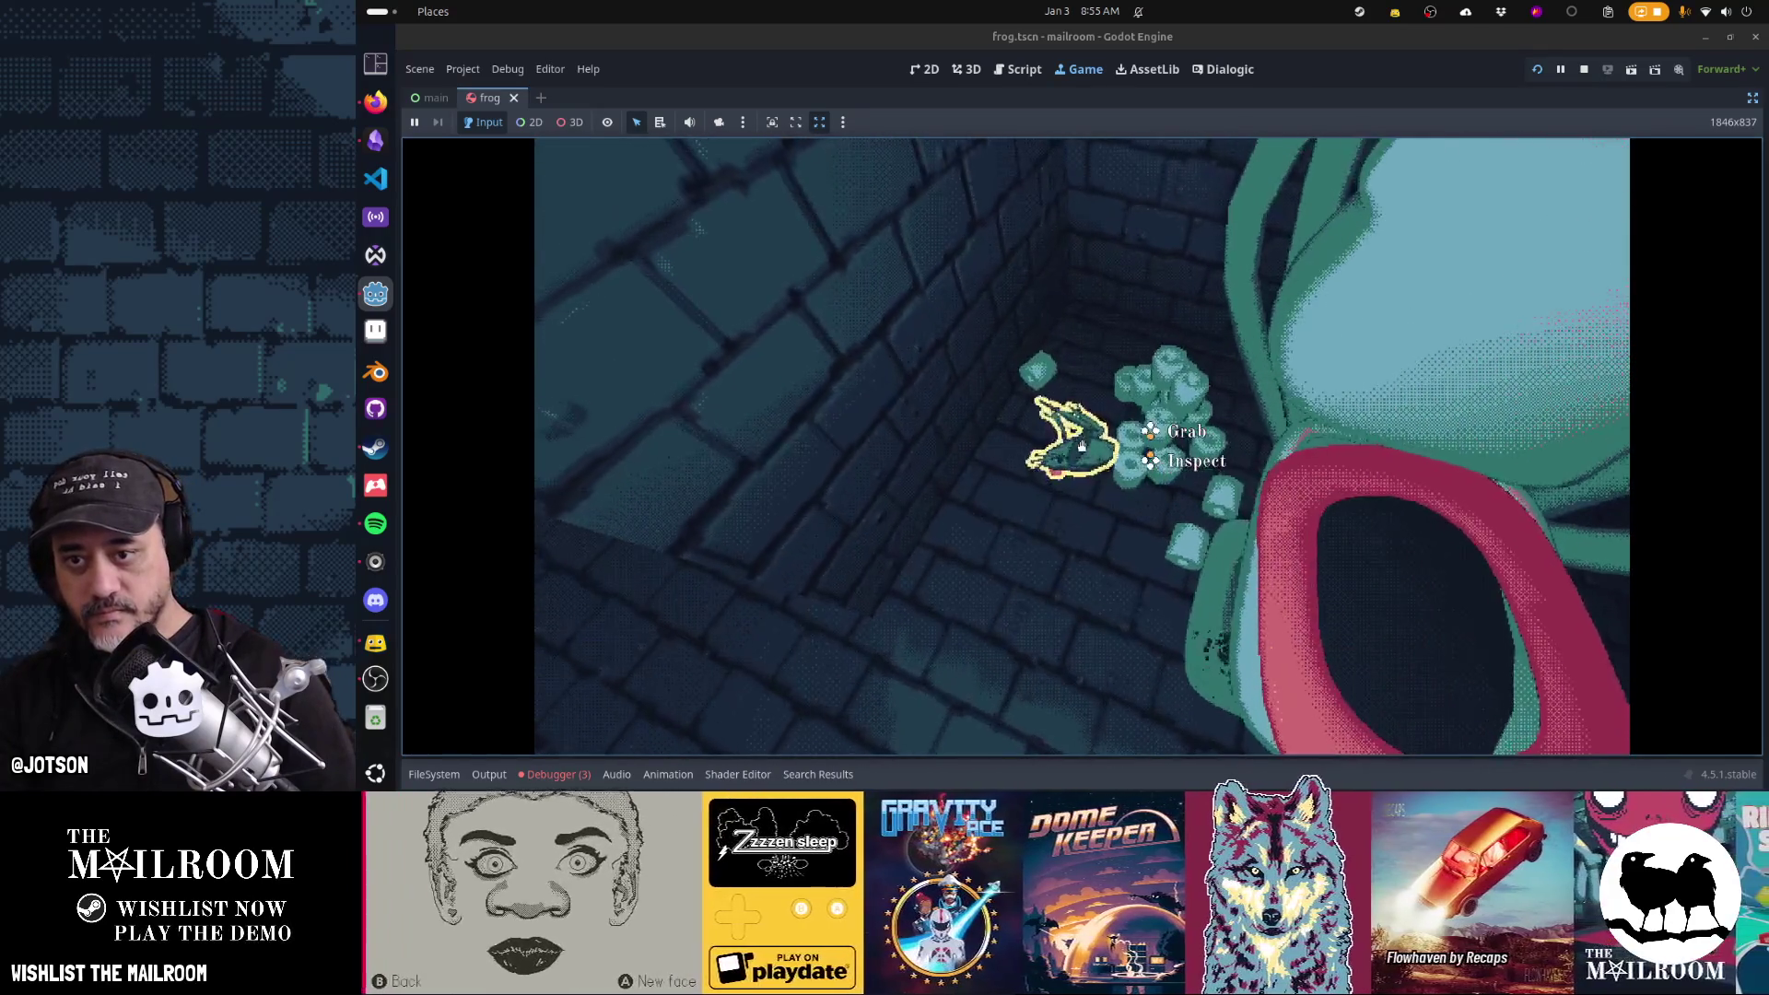
left_click(1082, 446)
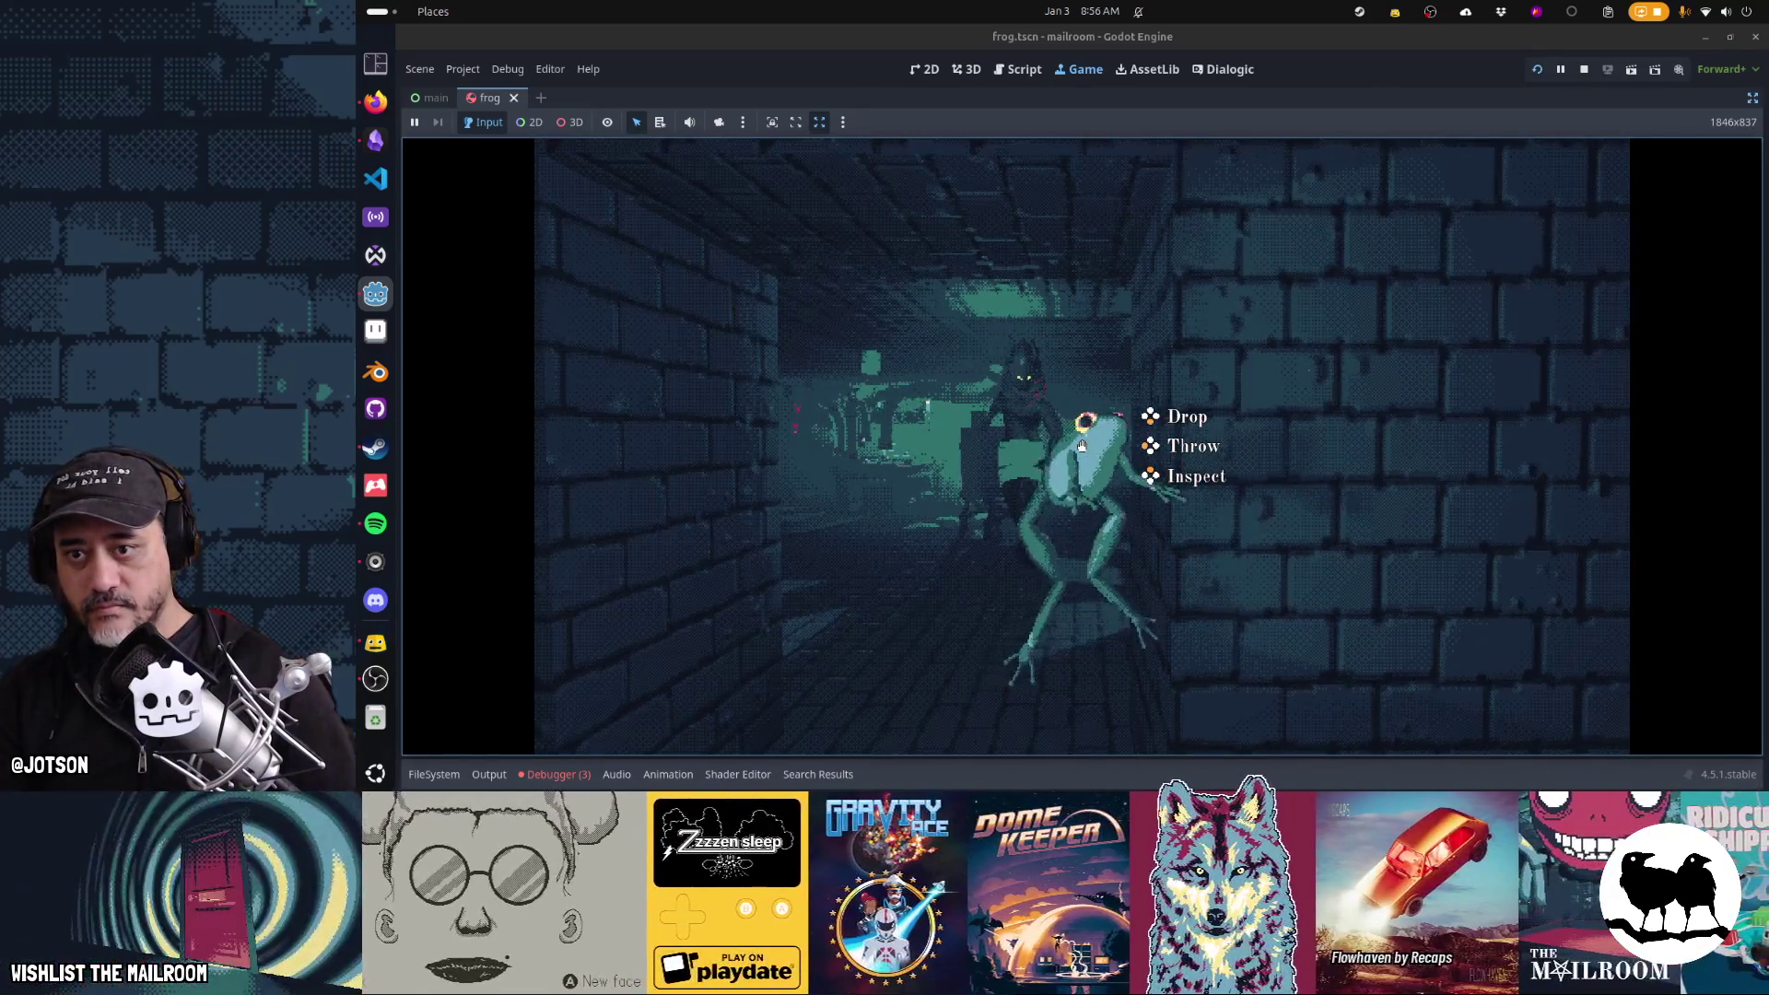
Carry the frog down the corridor, release it, and drop the held note on the desk
key("w")
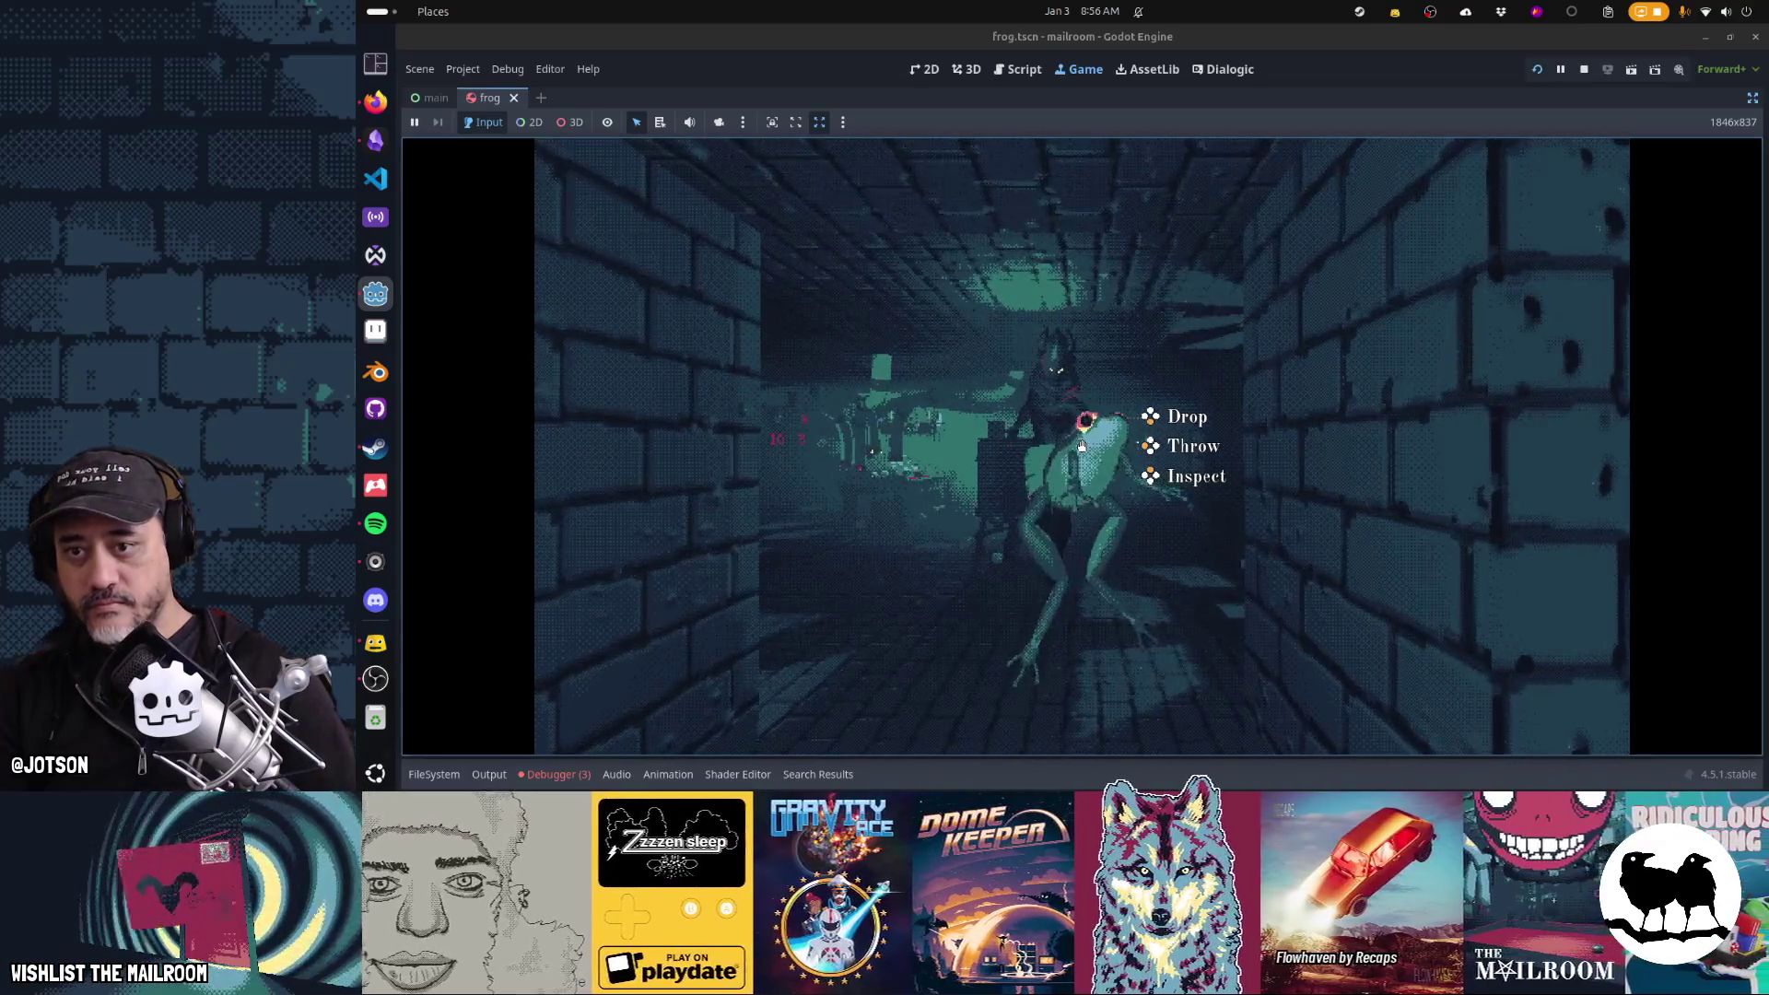
left_click(1081, 446)
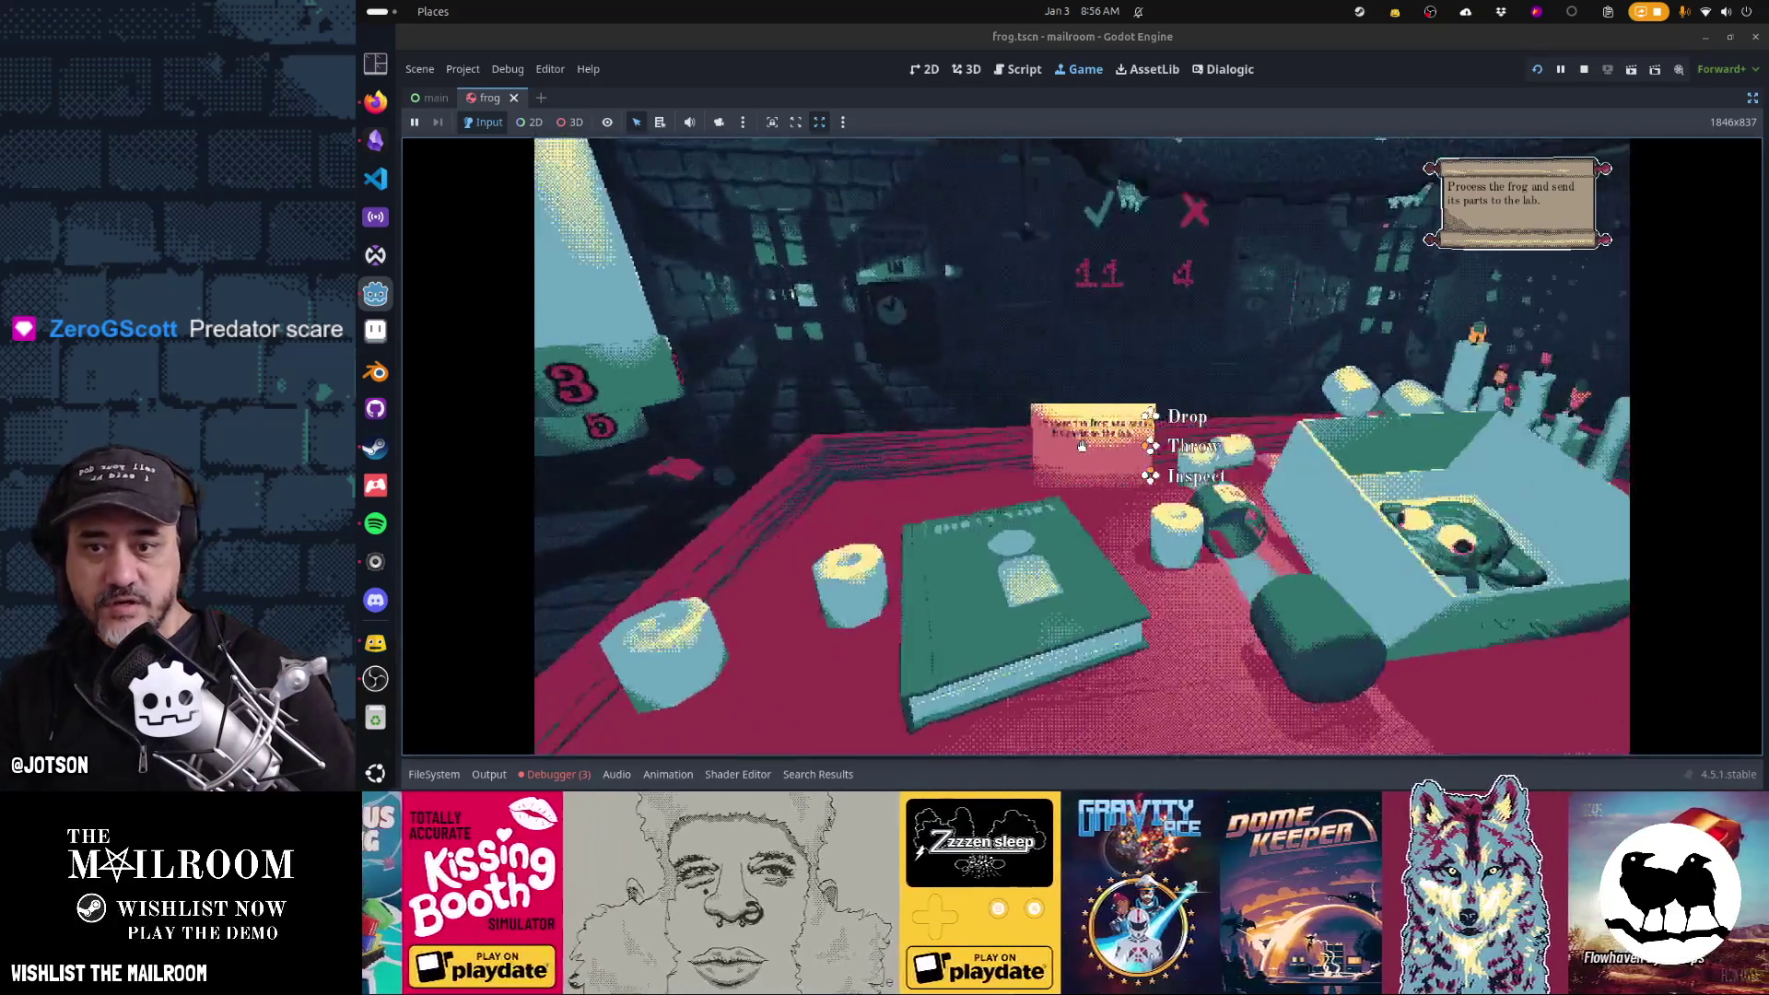
left_click(1082, 446)
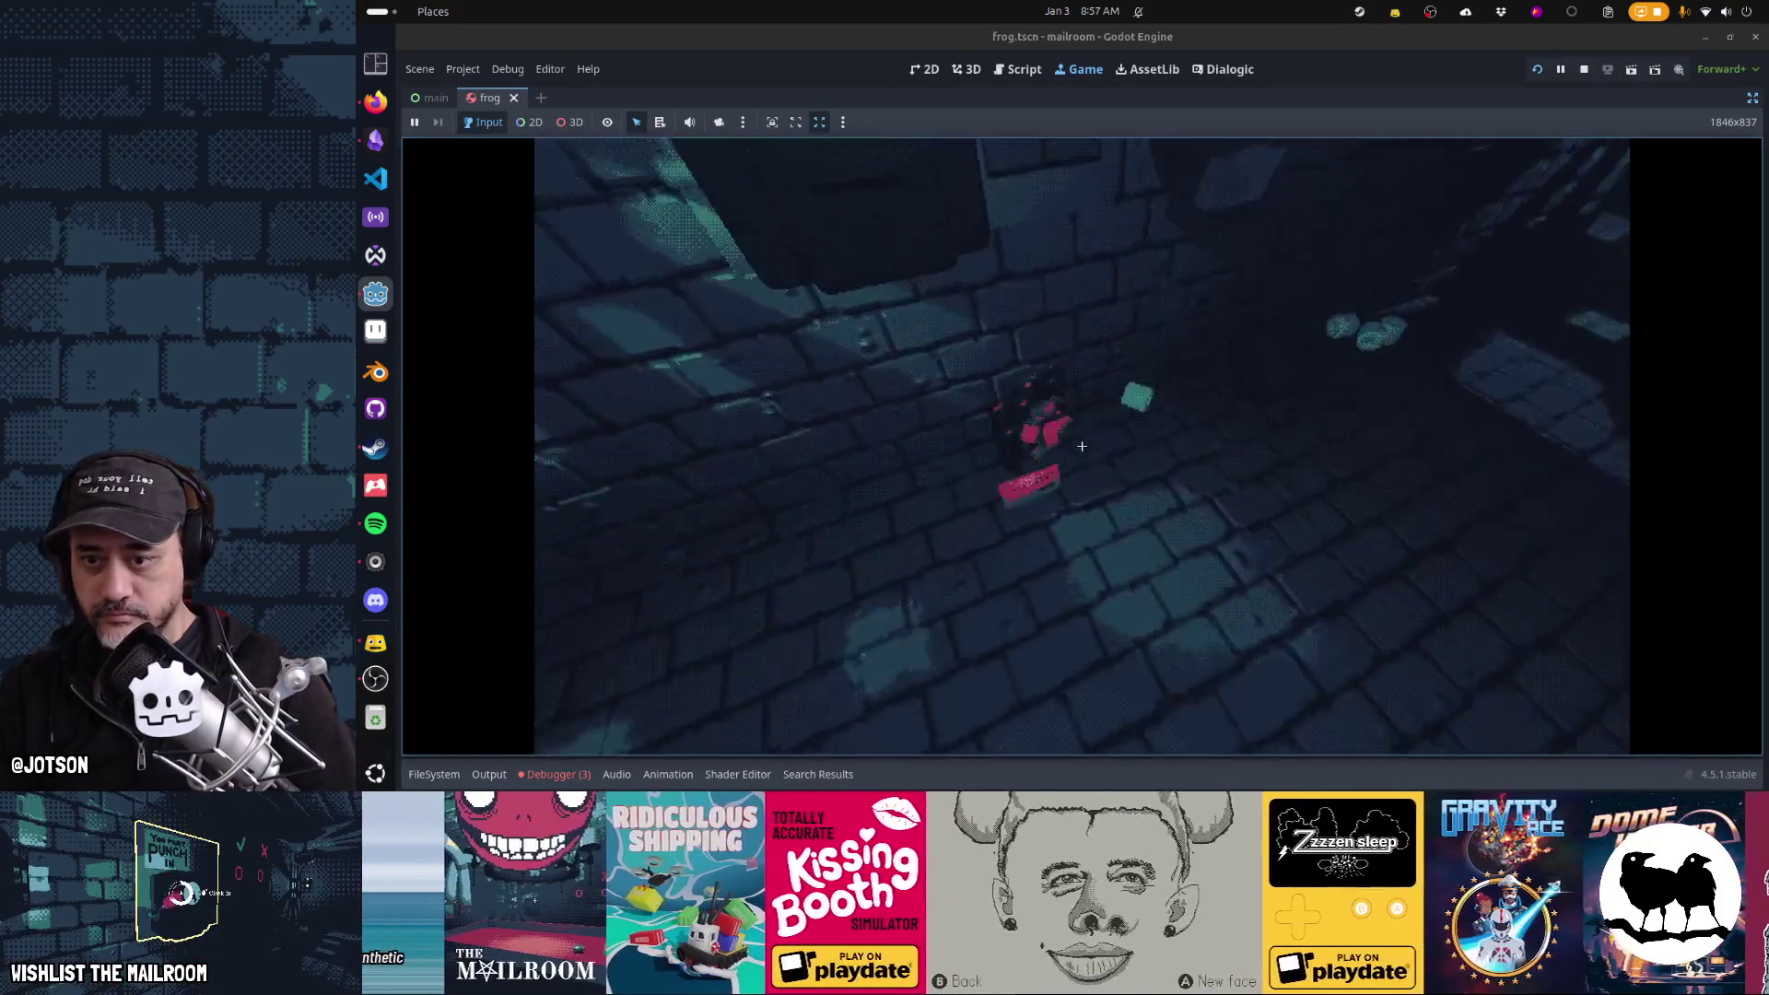
Inspect the card, clock out at the punch clock to end Day 1, and stop the game
right_click(1081, 445)
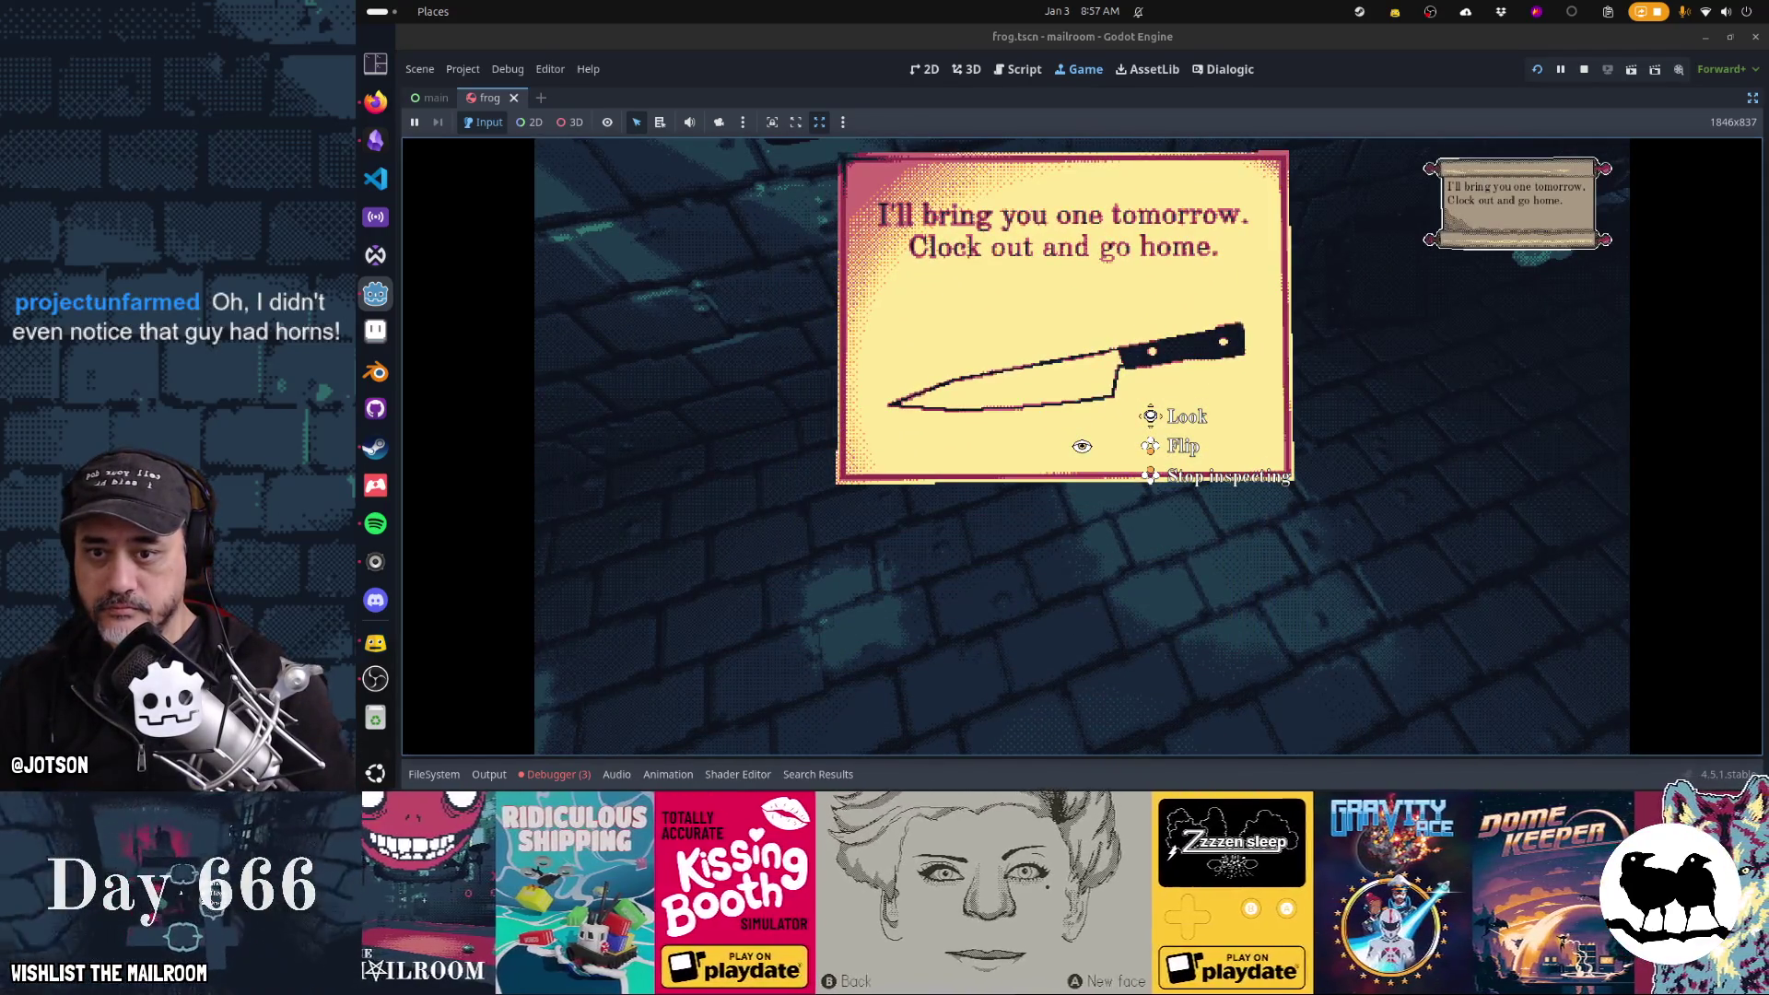
right_click(1081, 446)
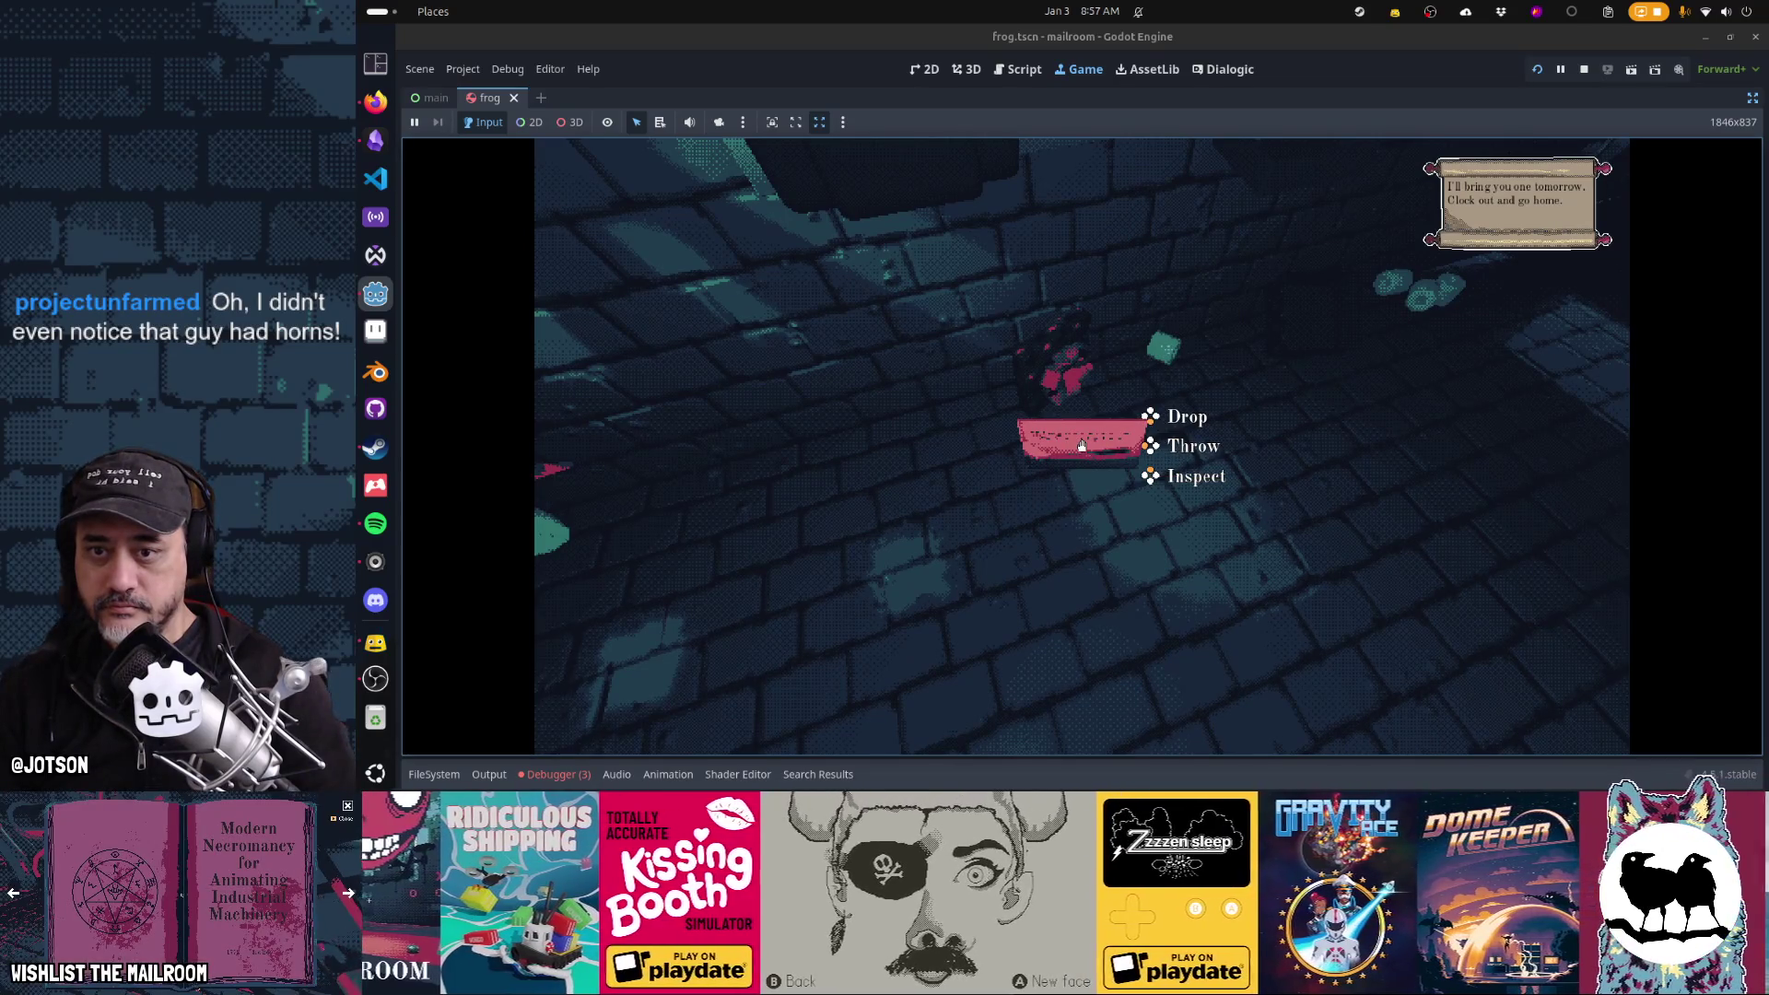
left_click_drag(1081, 446, 1082, 446)
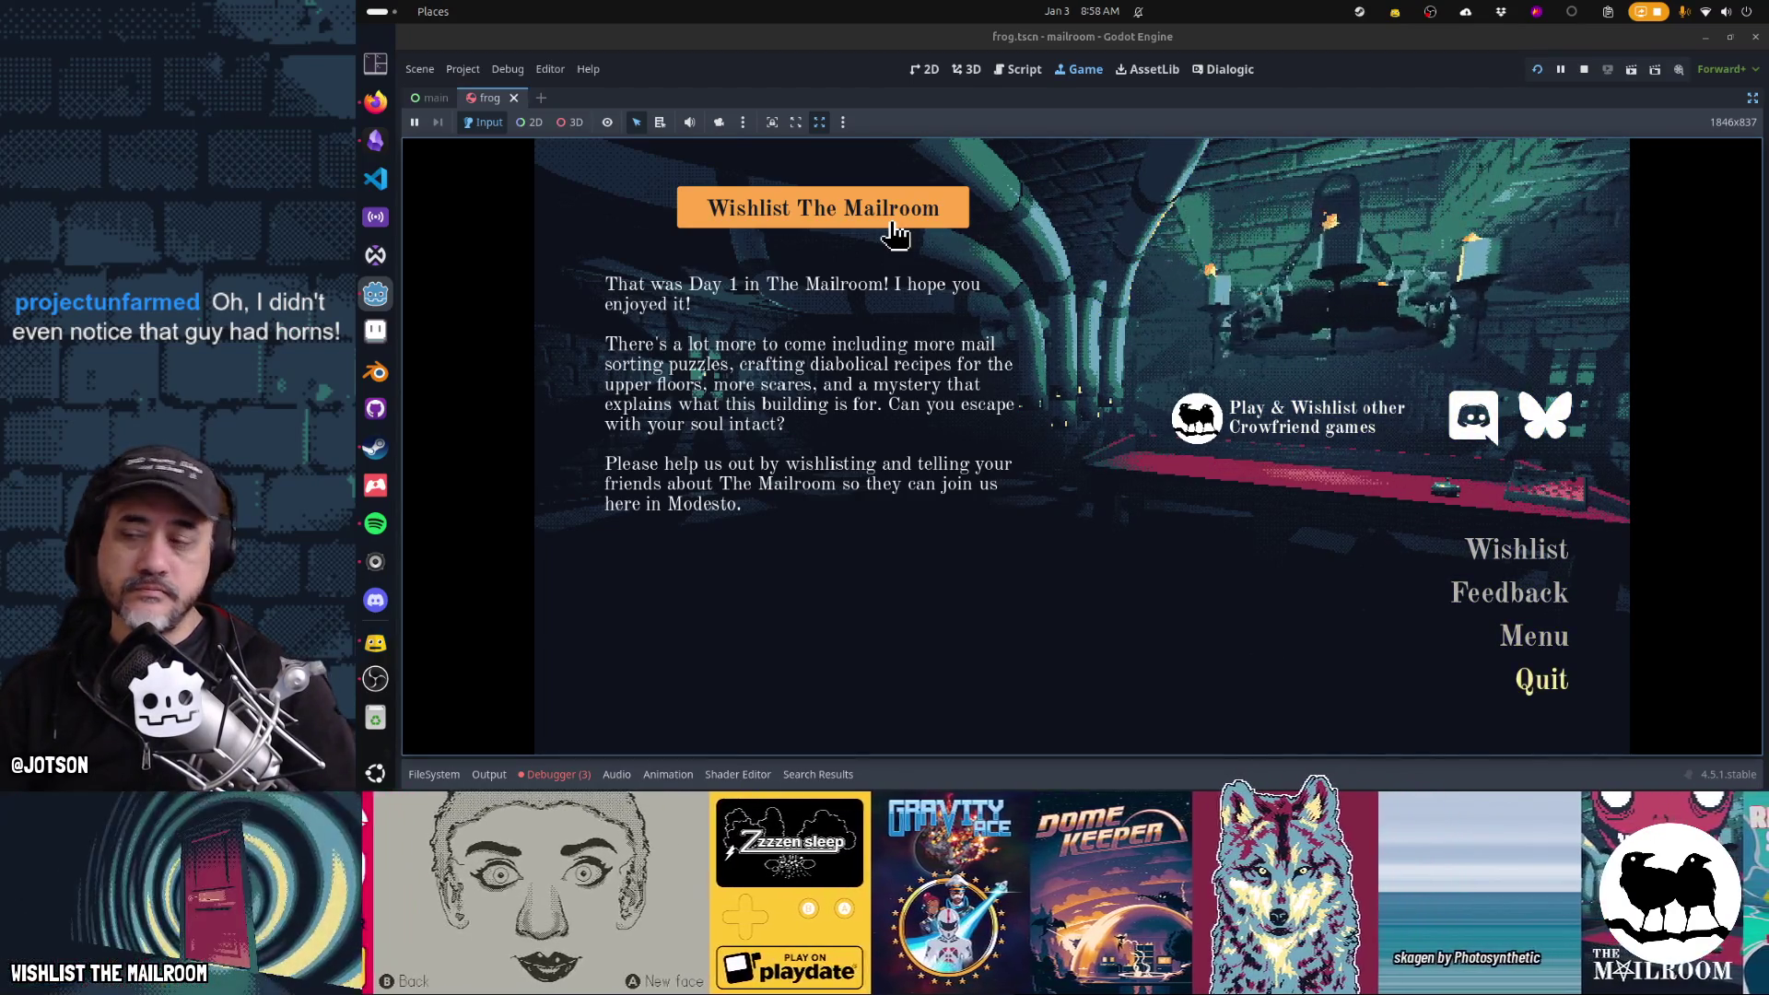
key("Return")
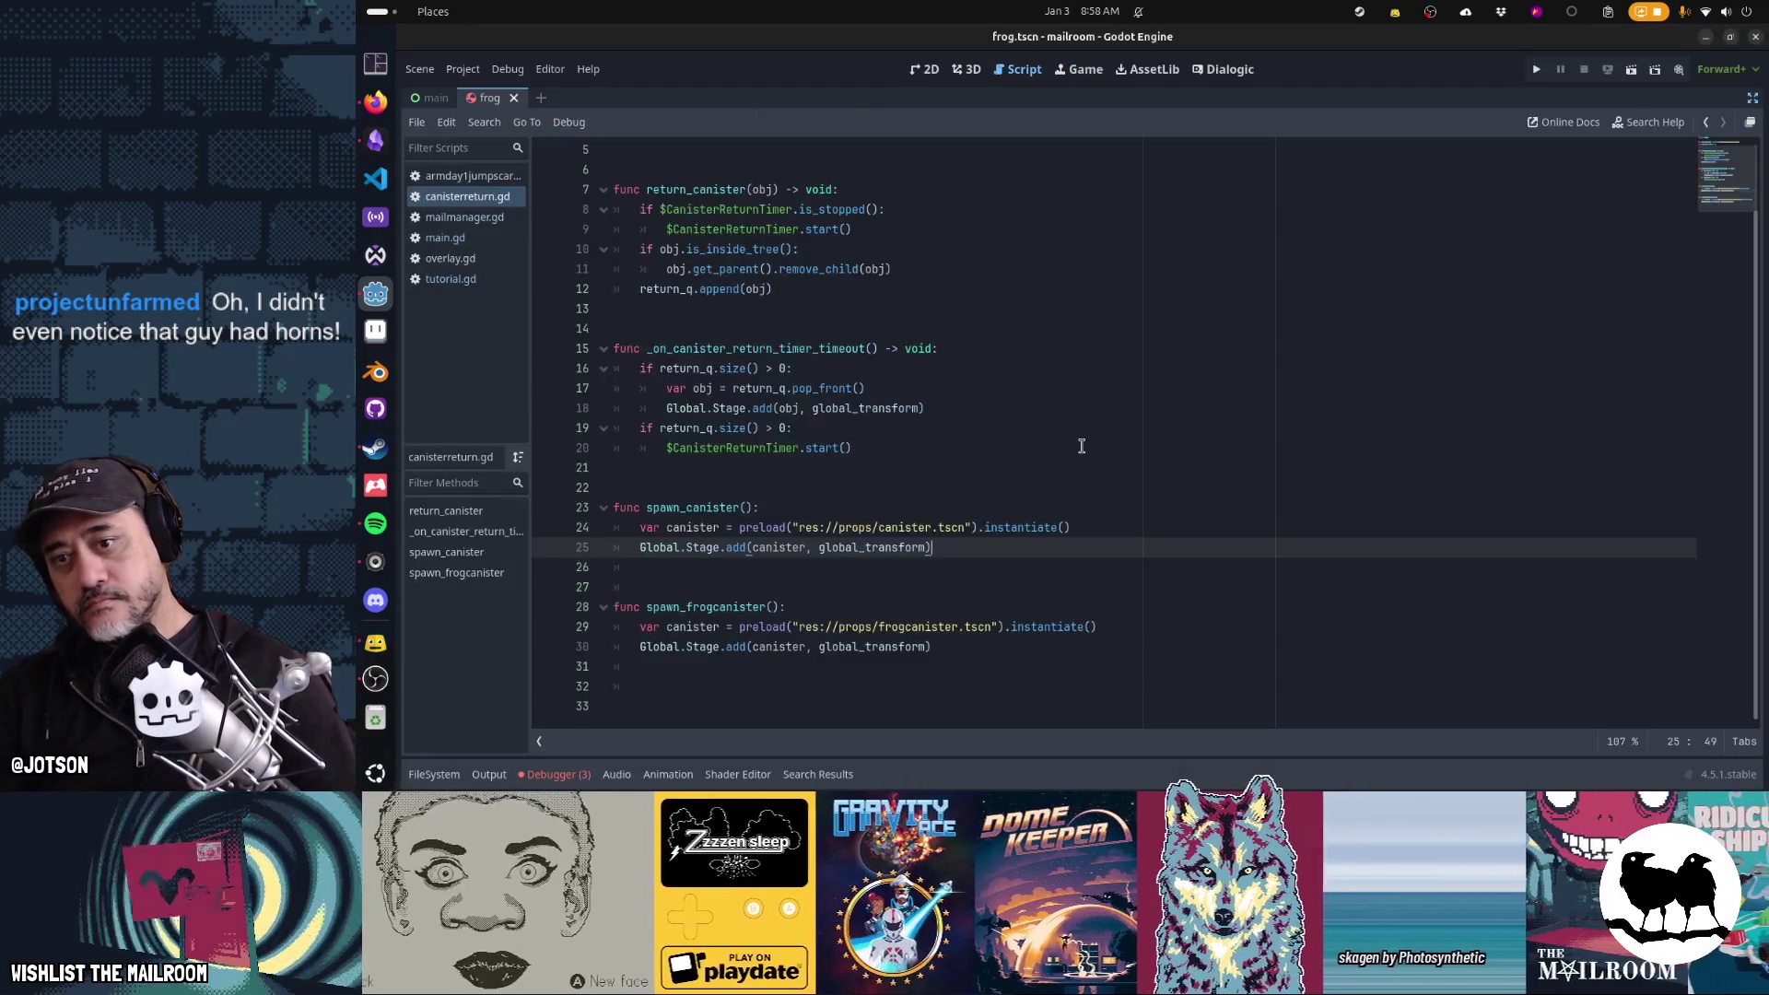
Bring back the side docks, then switch to the Game view and back to the canisterreturn.gd script
scroll(1081, 446, "up", 1)
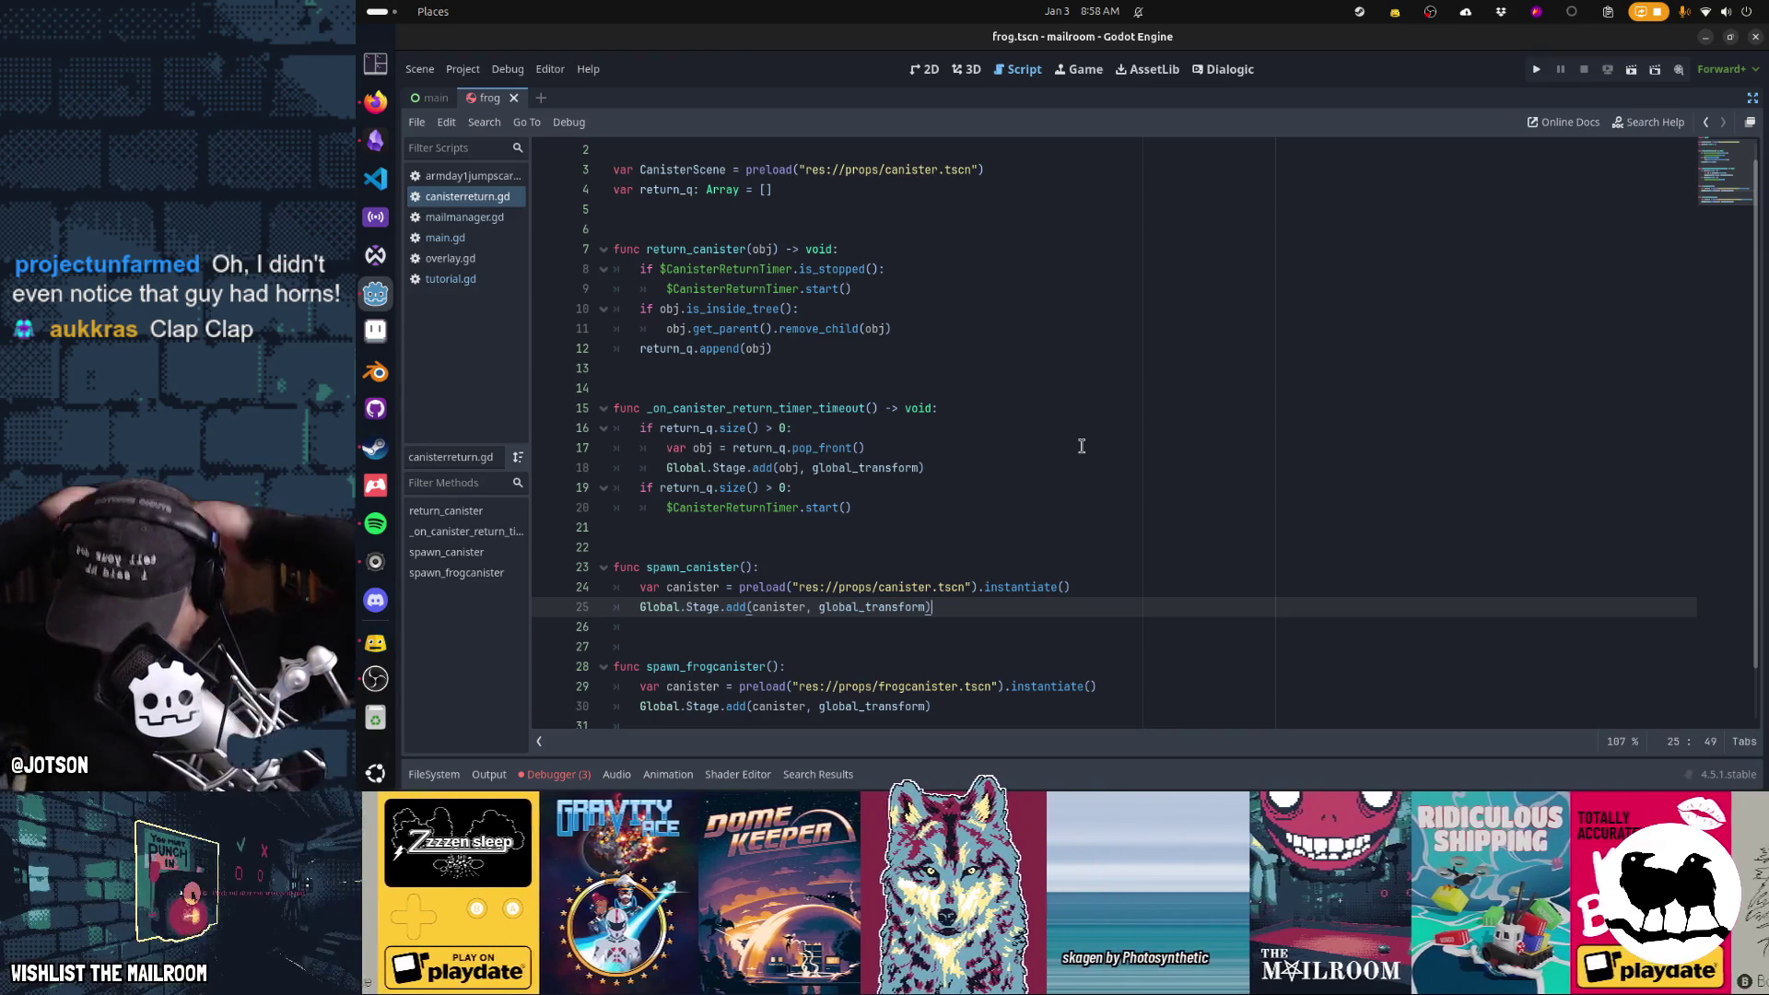
key("alt+Tab")
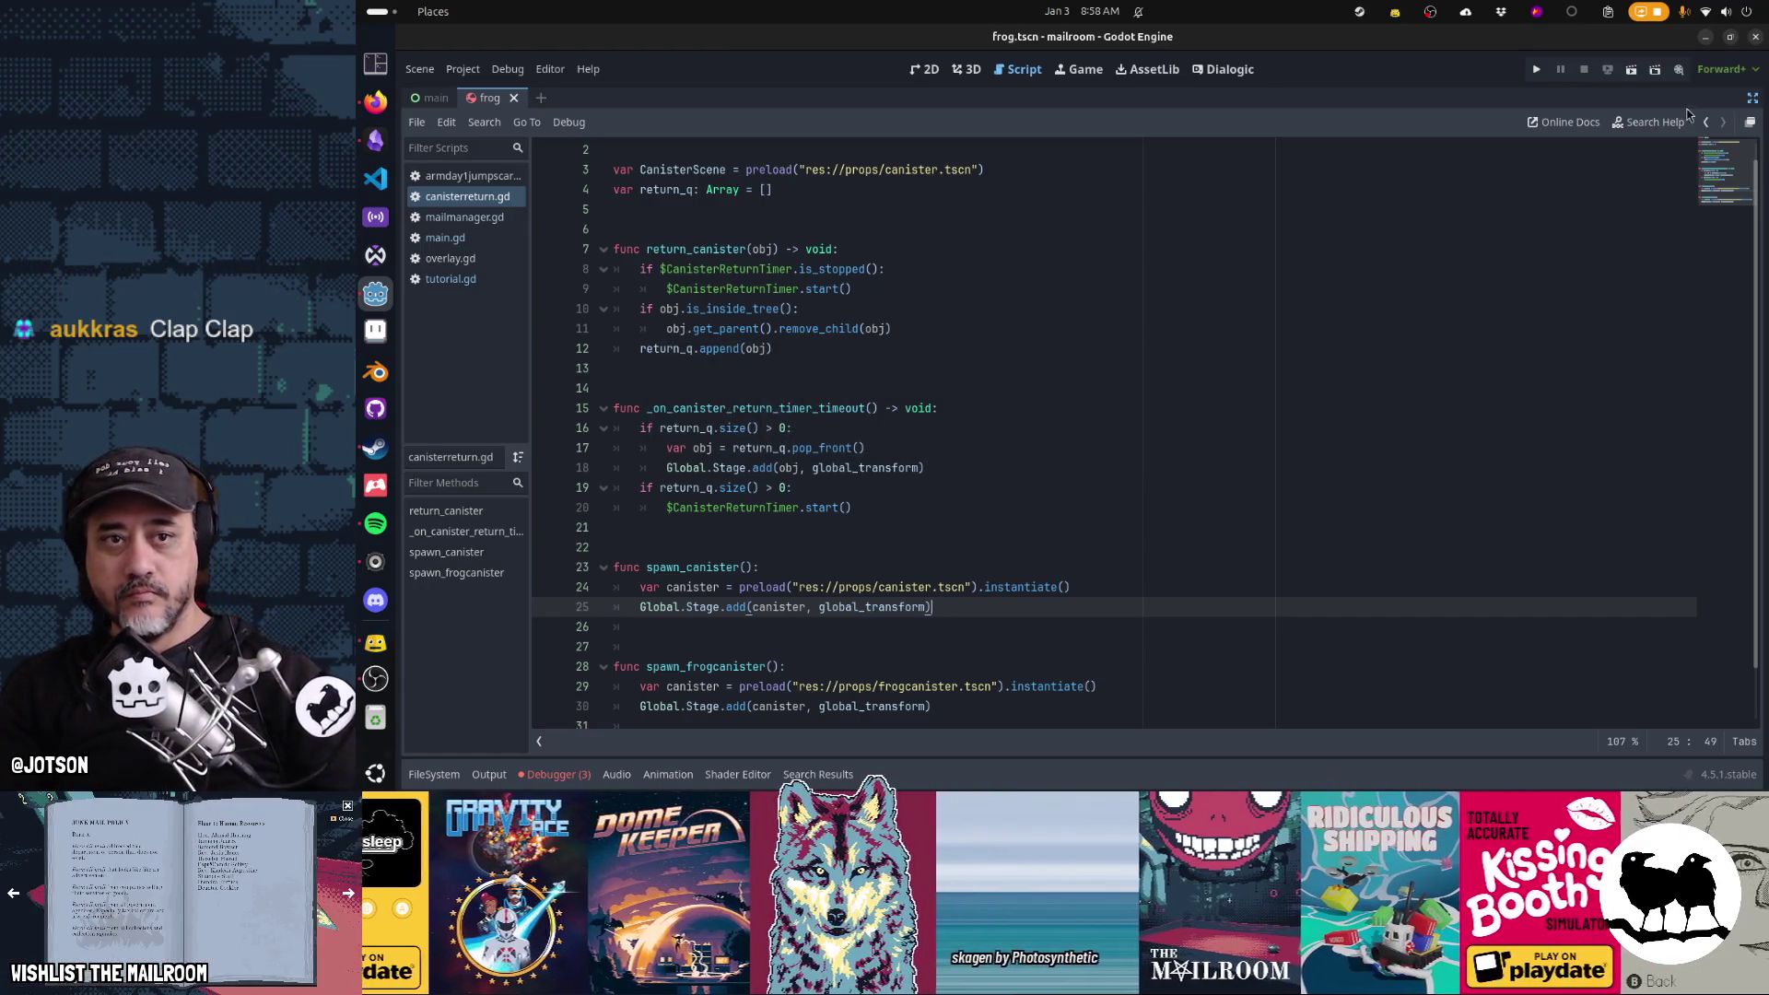
left_click(1751, 100)
left_click(1088, 66)
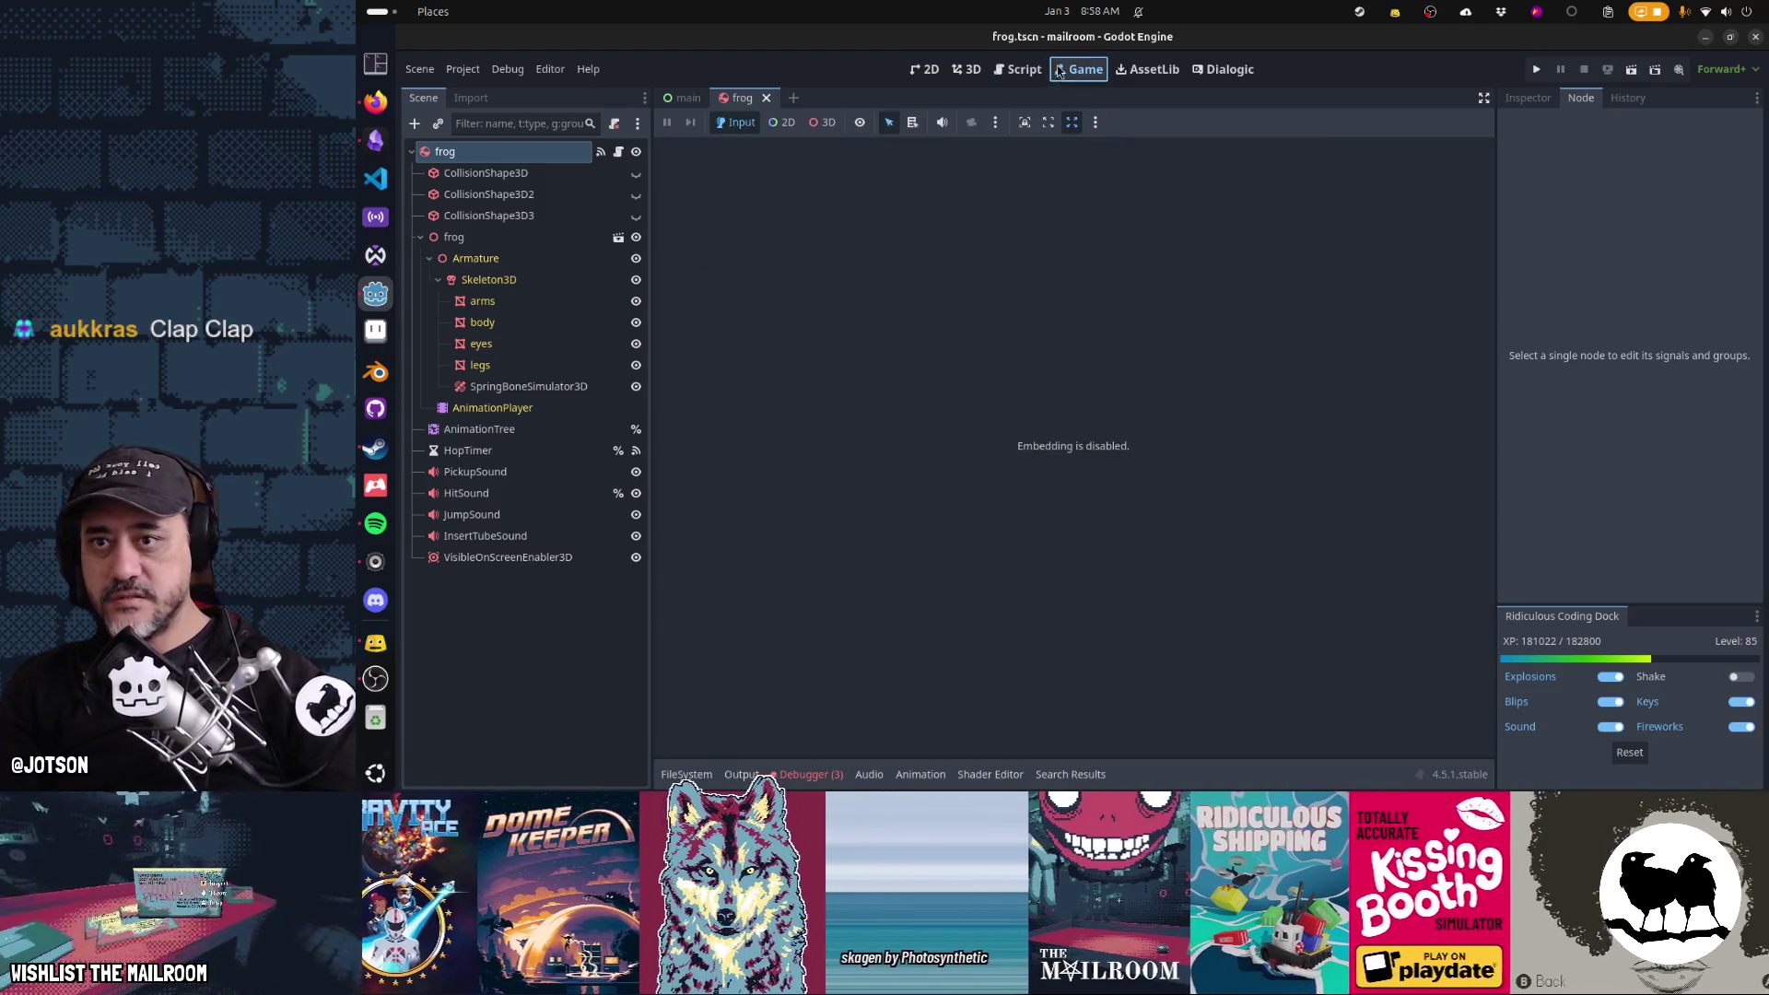
left_click(1021, 70)
Move the canisters-in-dialog and Directory-pages todos up, renaming it 'Fix change pages of Directory with controller'
key("alt+Tab")
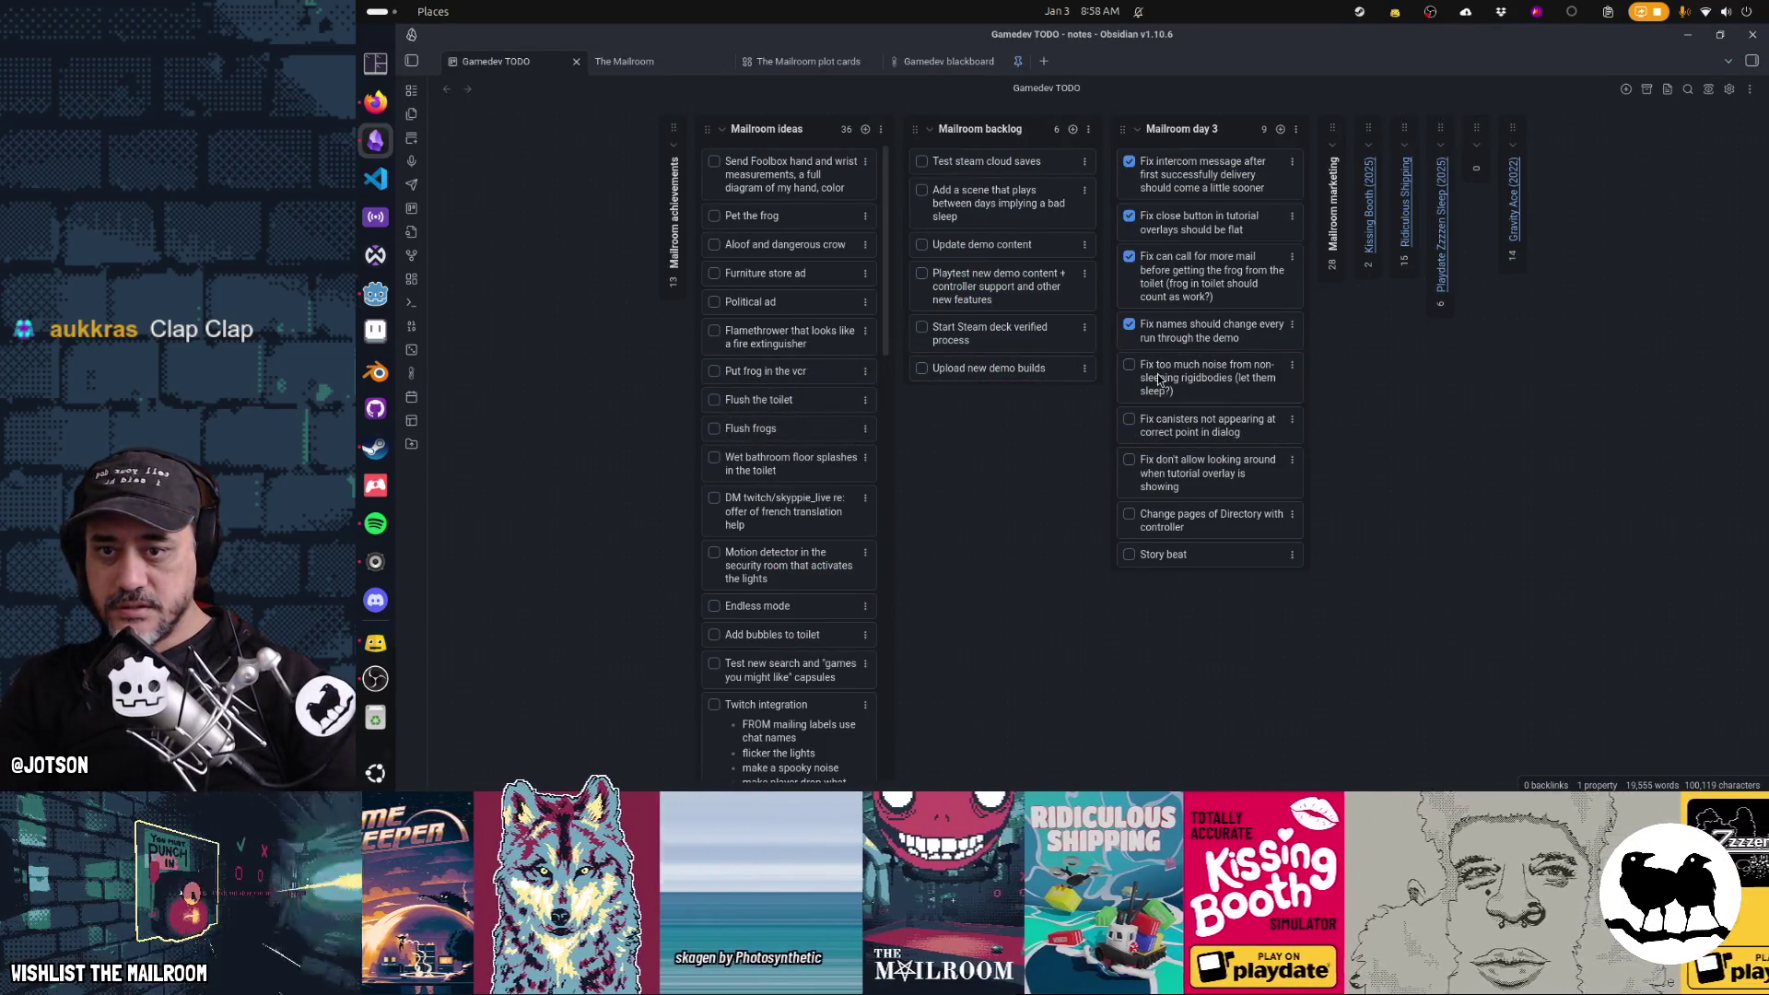
mouse_move(1189, 429)
left_mouse_down()
mouse_move(1183, 391)
mouse_move(1180, 433)
left_mouse_up()
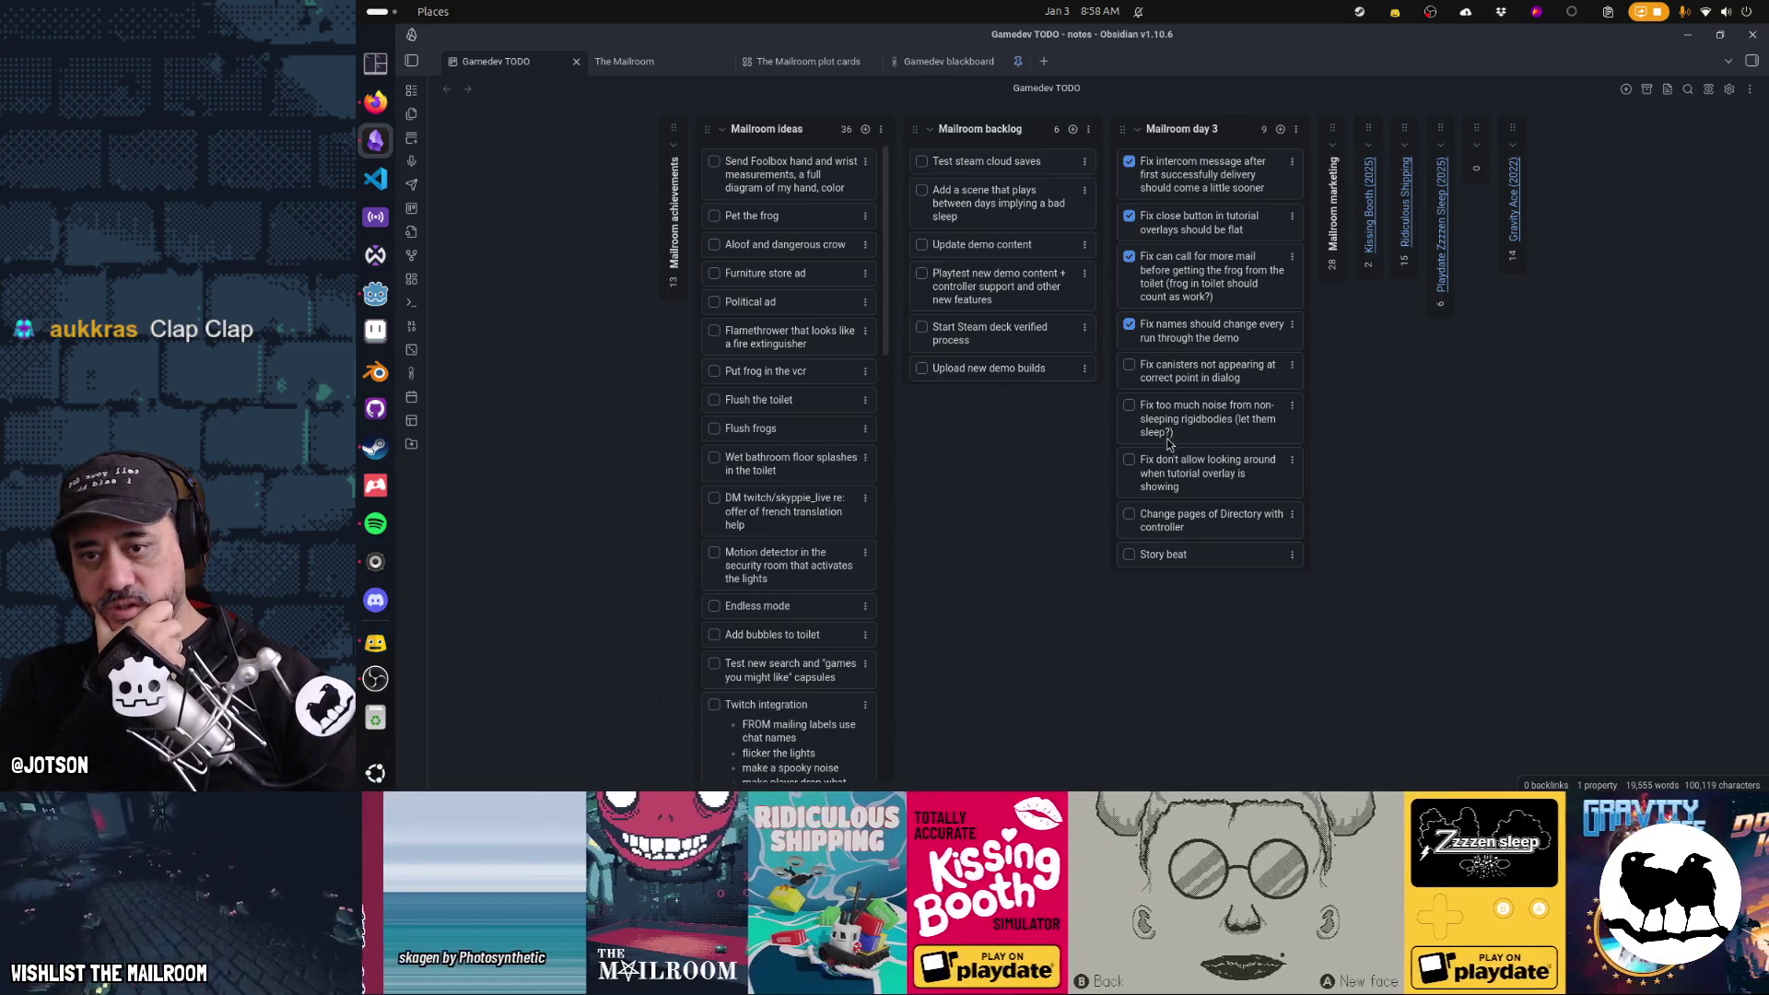
left_click_drag(1171, 525, 1200, 411)
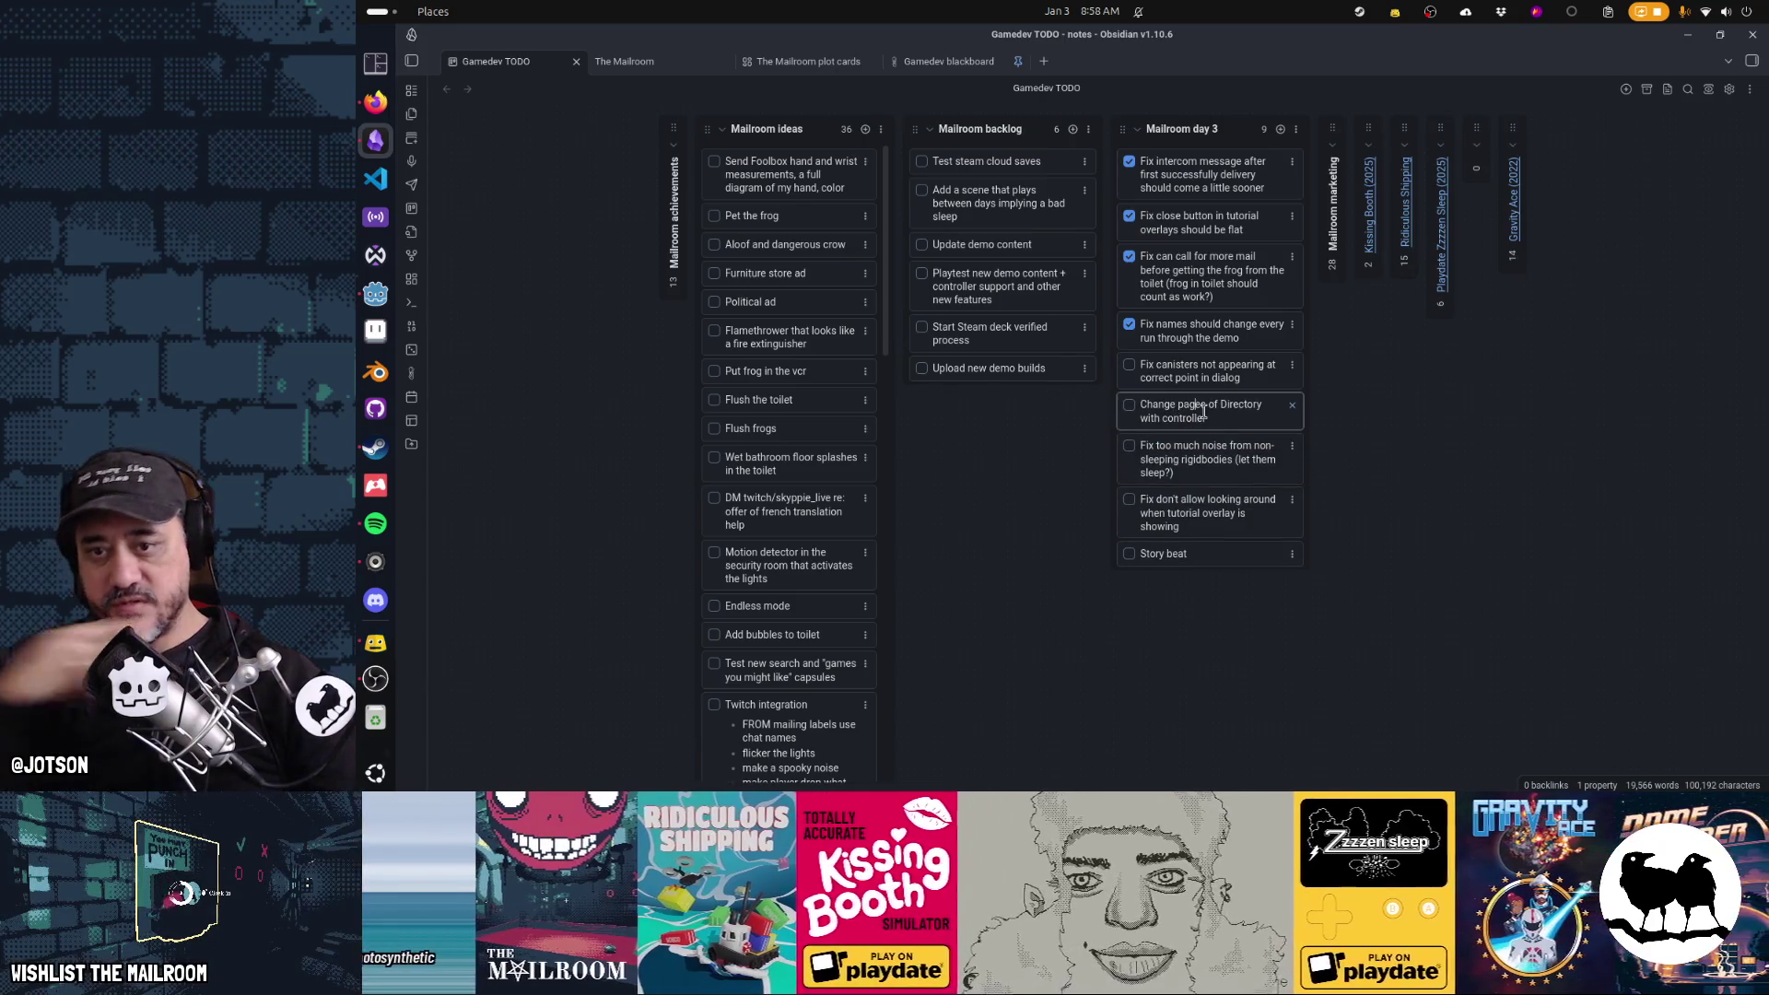
type("Fix")
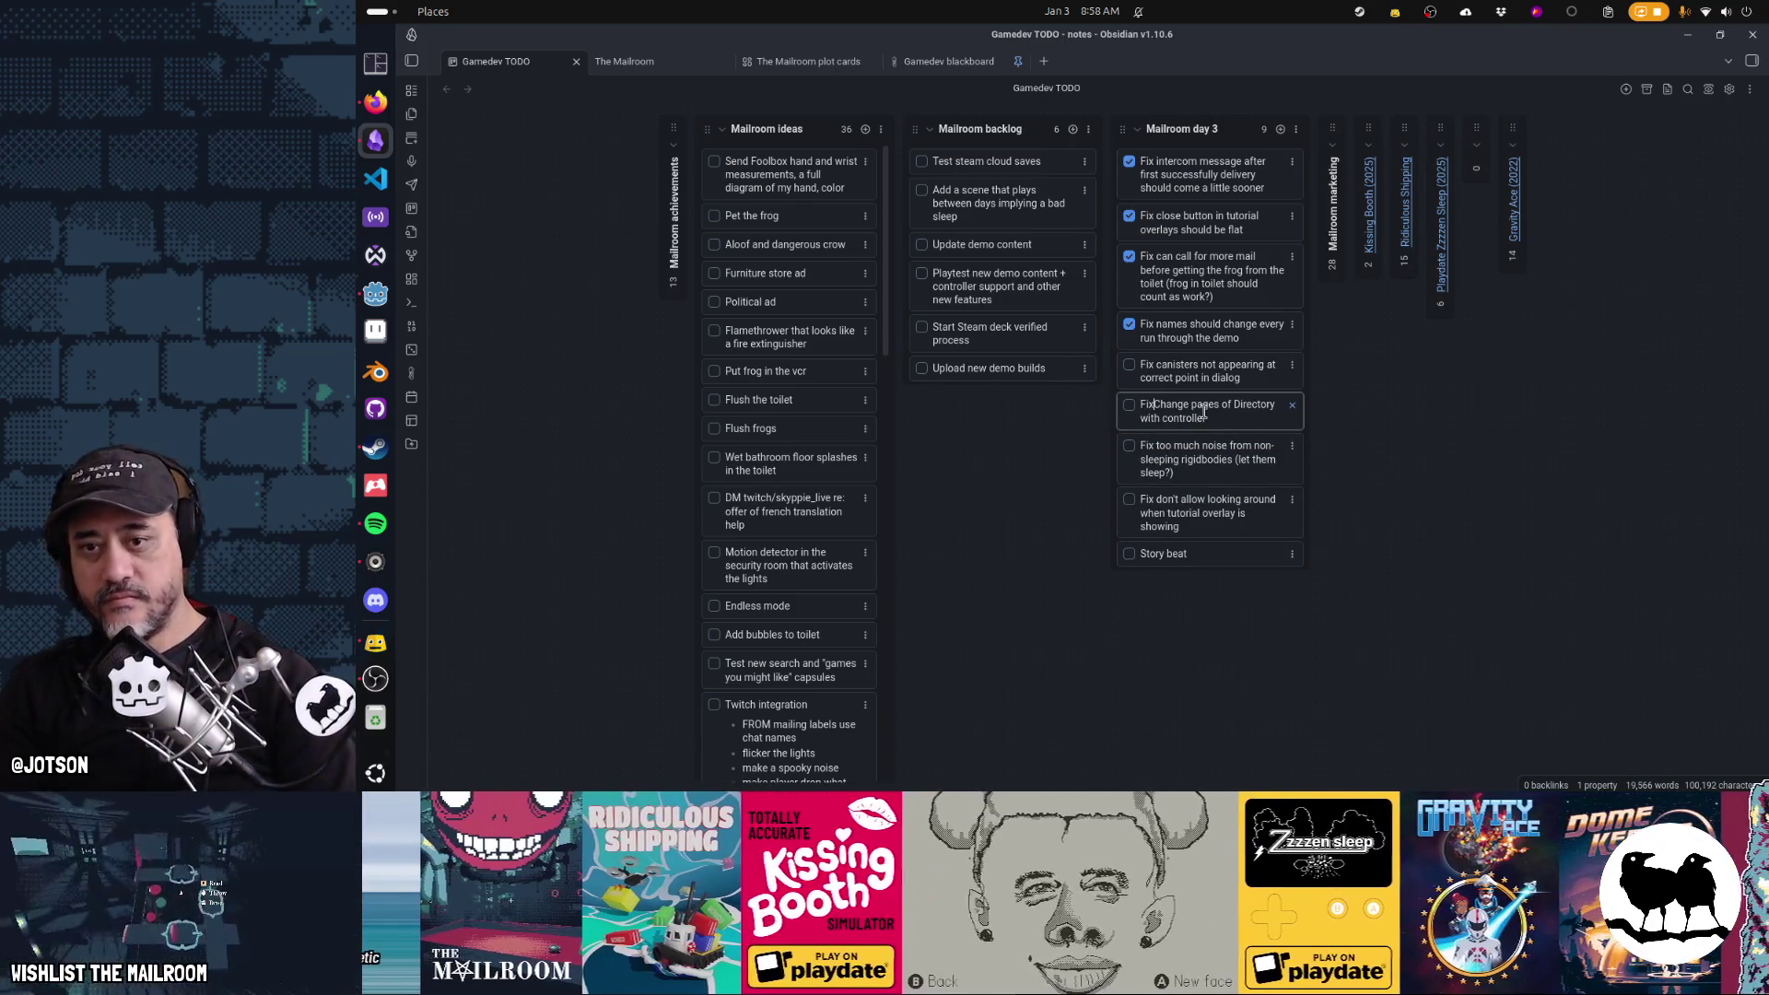
key("Delete")
type("c")
key("Return")
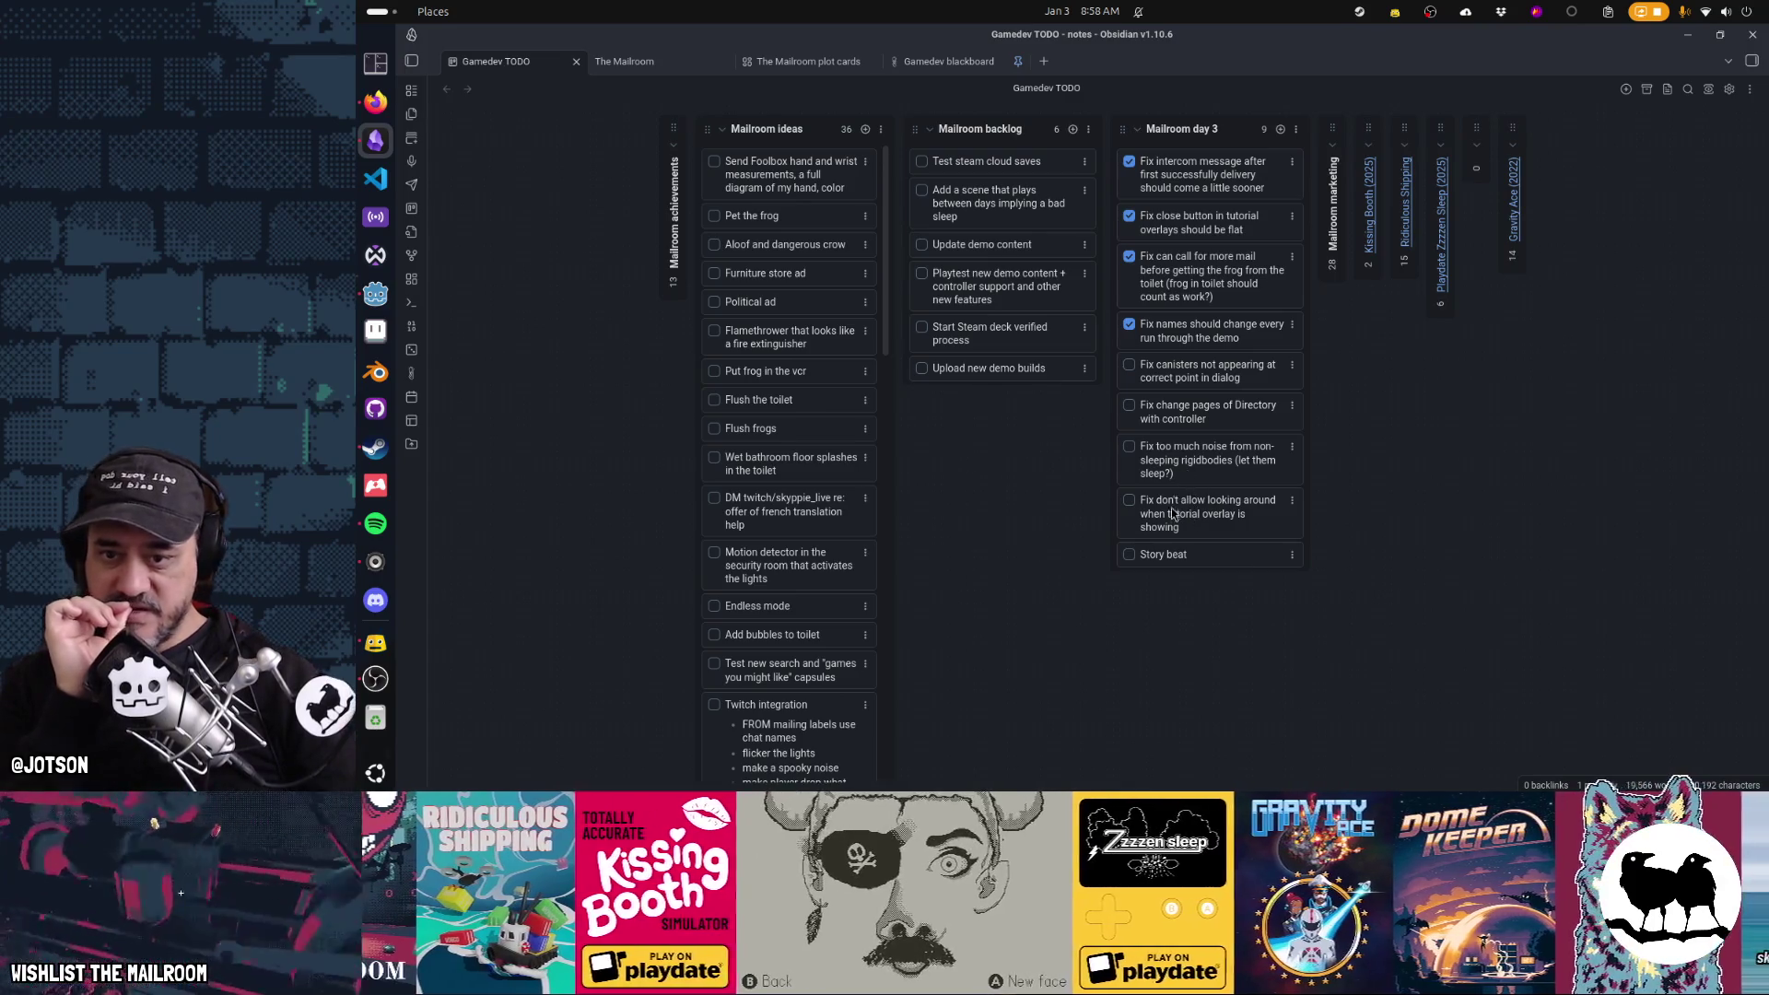
Move the tutorial-overlay todo above the noise fix, then return to Godot
left_click_drag(1230, 534, 1185, 465)
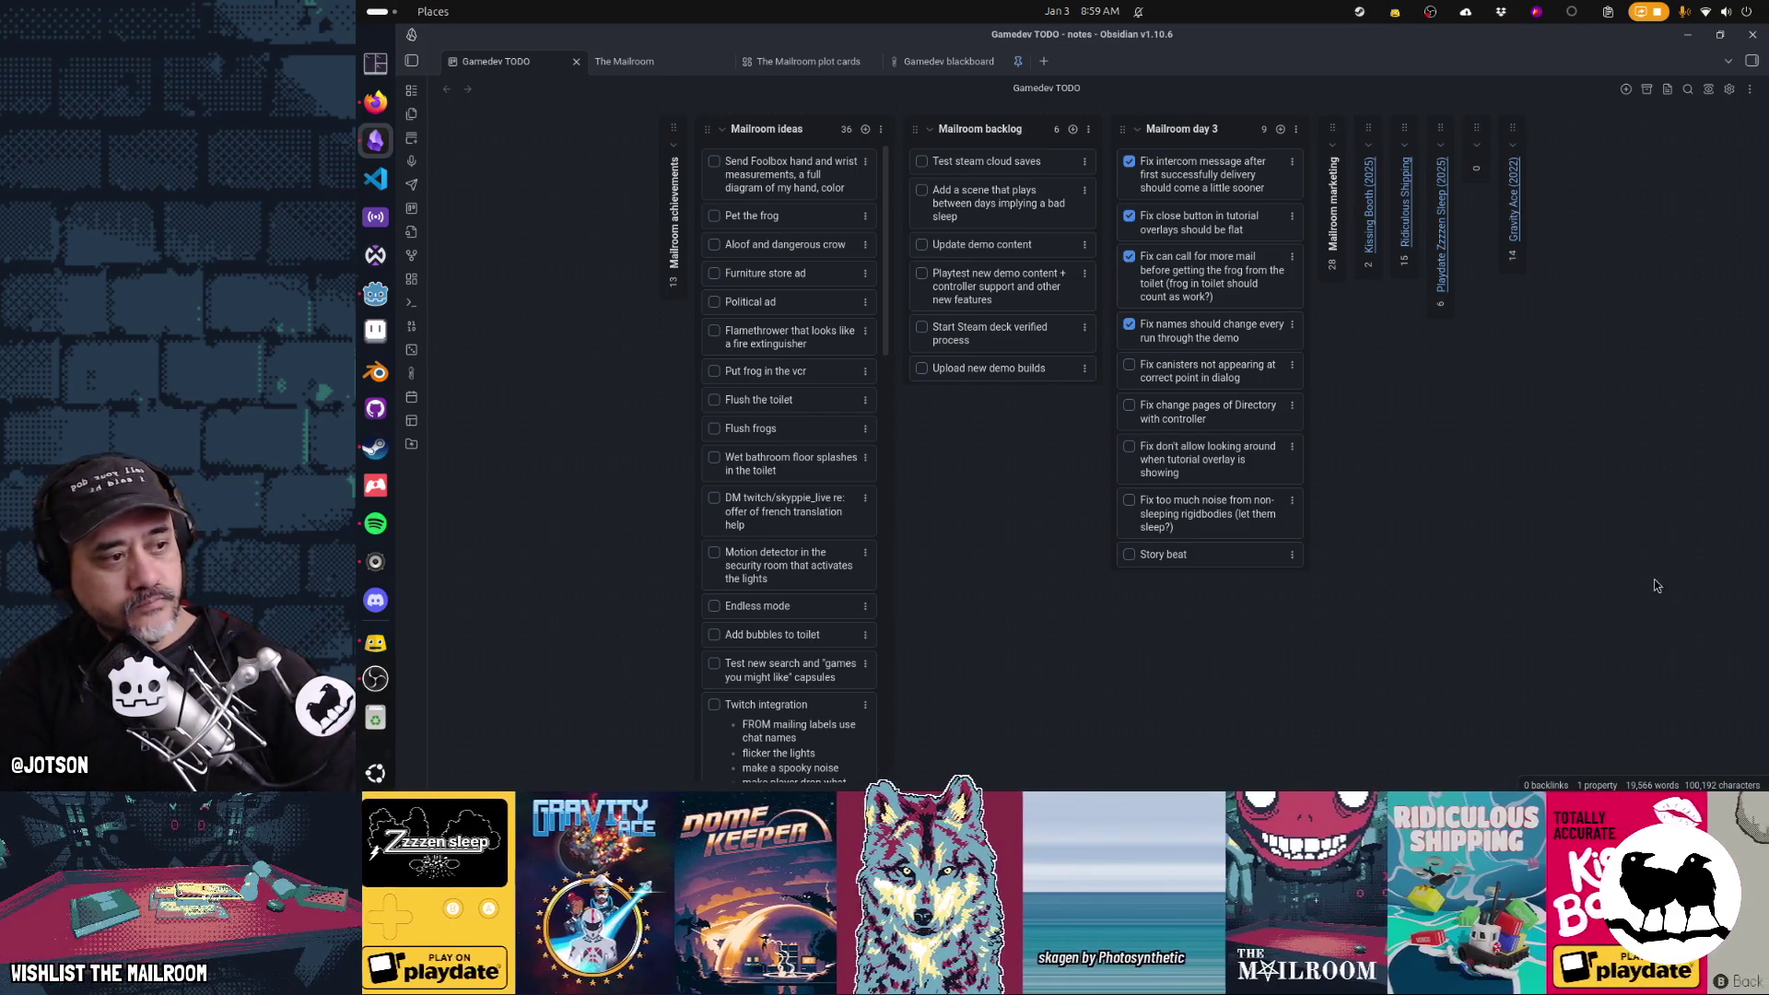
key("alt+Tab")
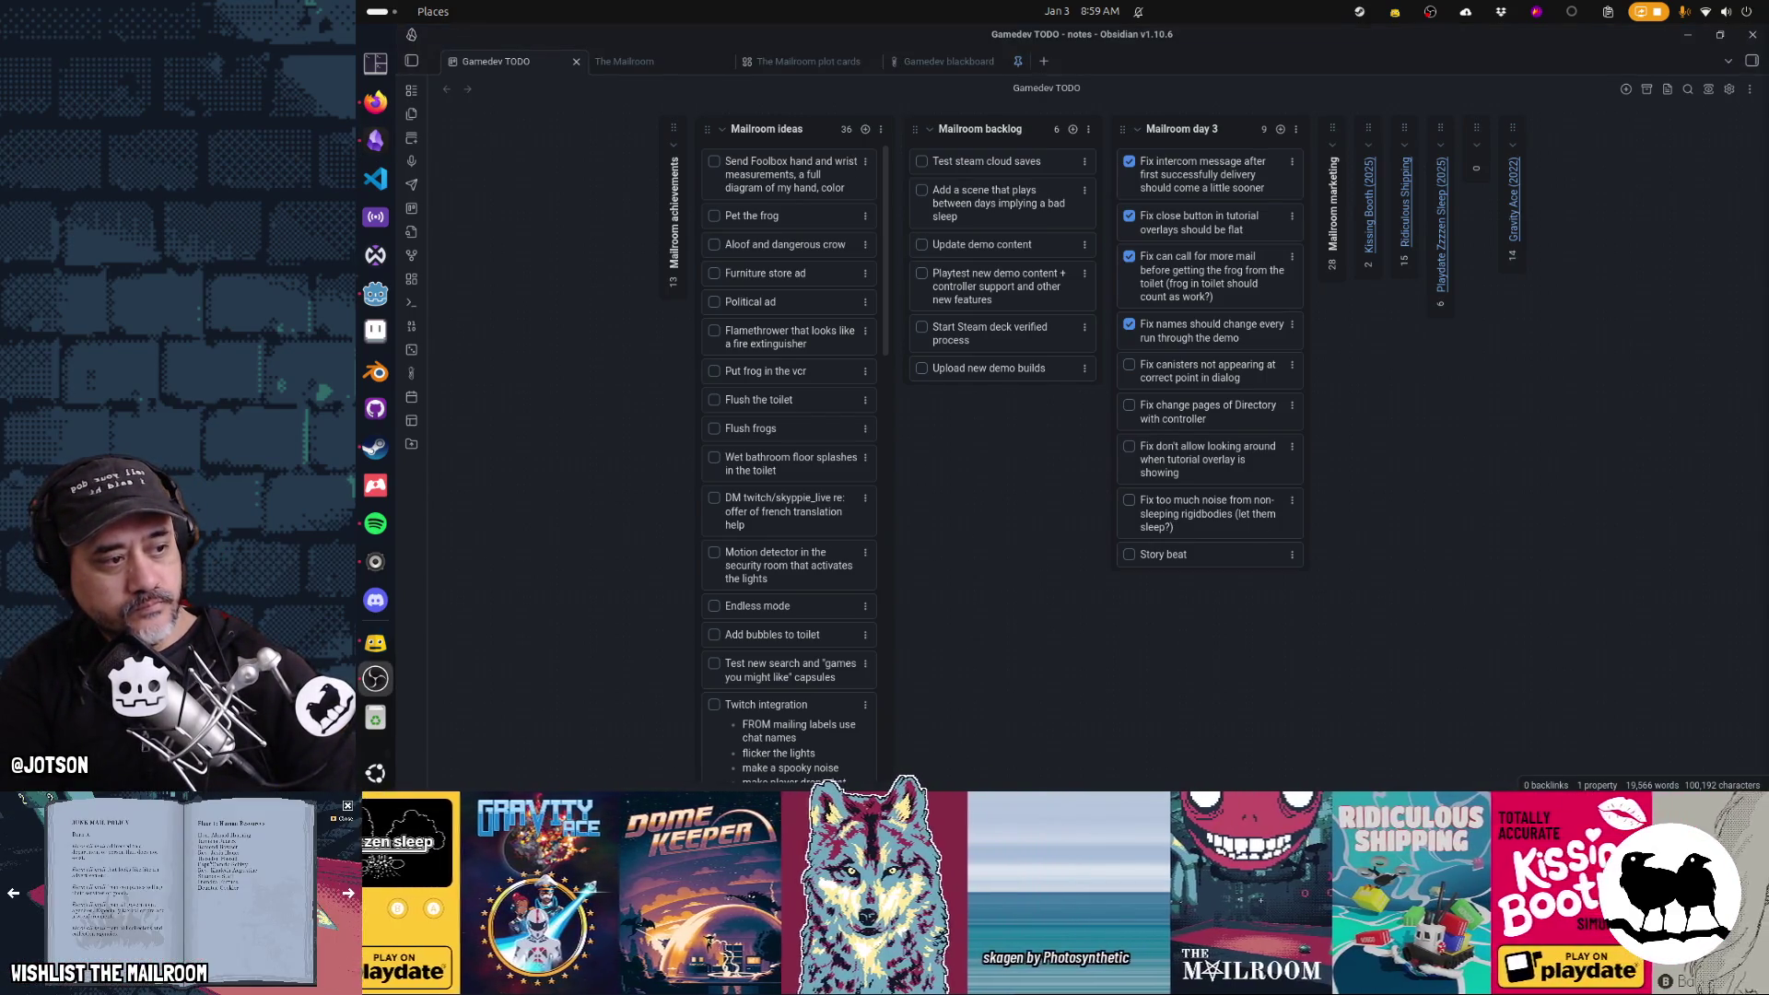
left_click(1511, 619)
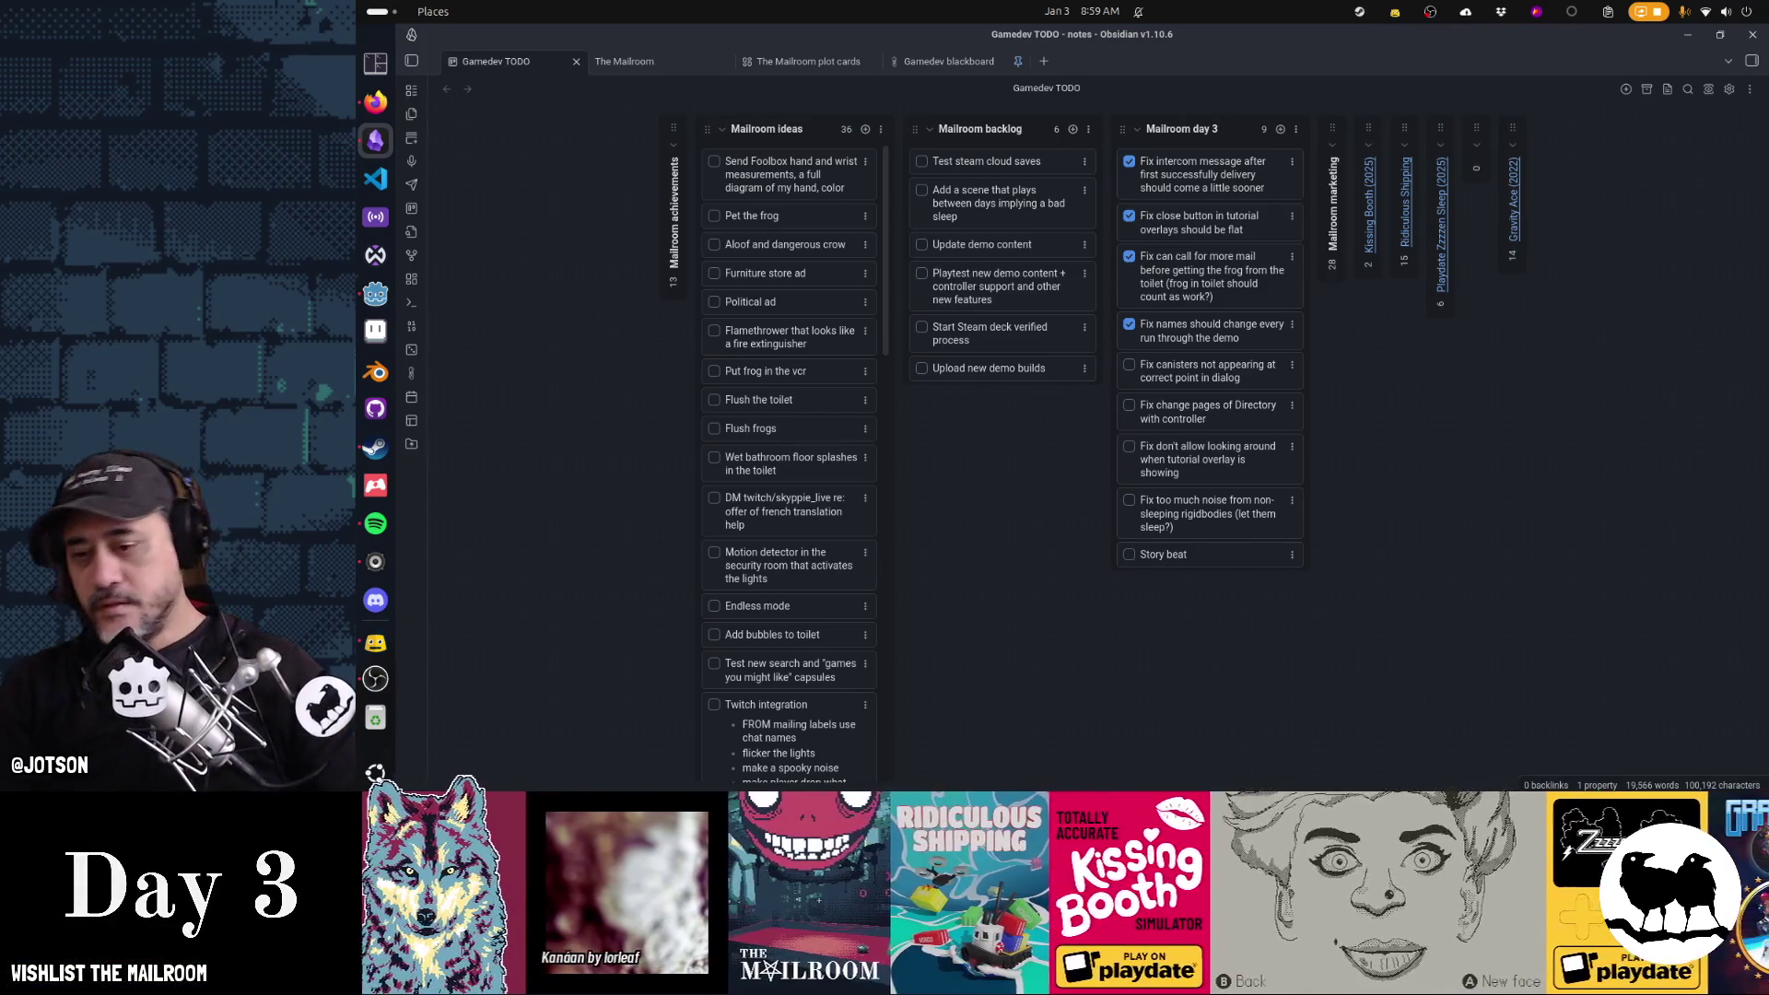
key("alt+Tab")
key("alt+Tab")
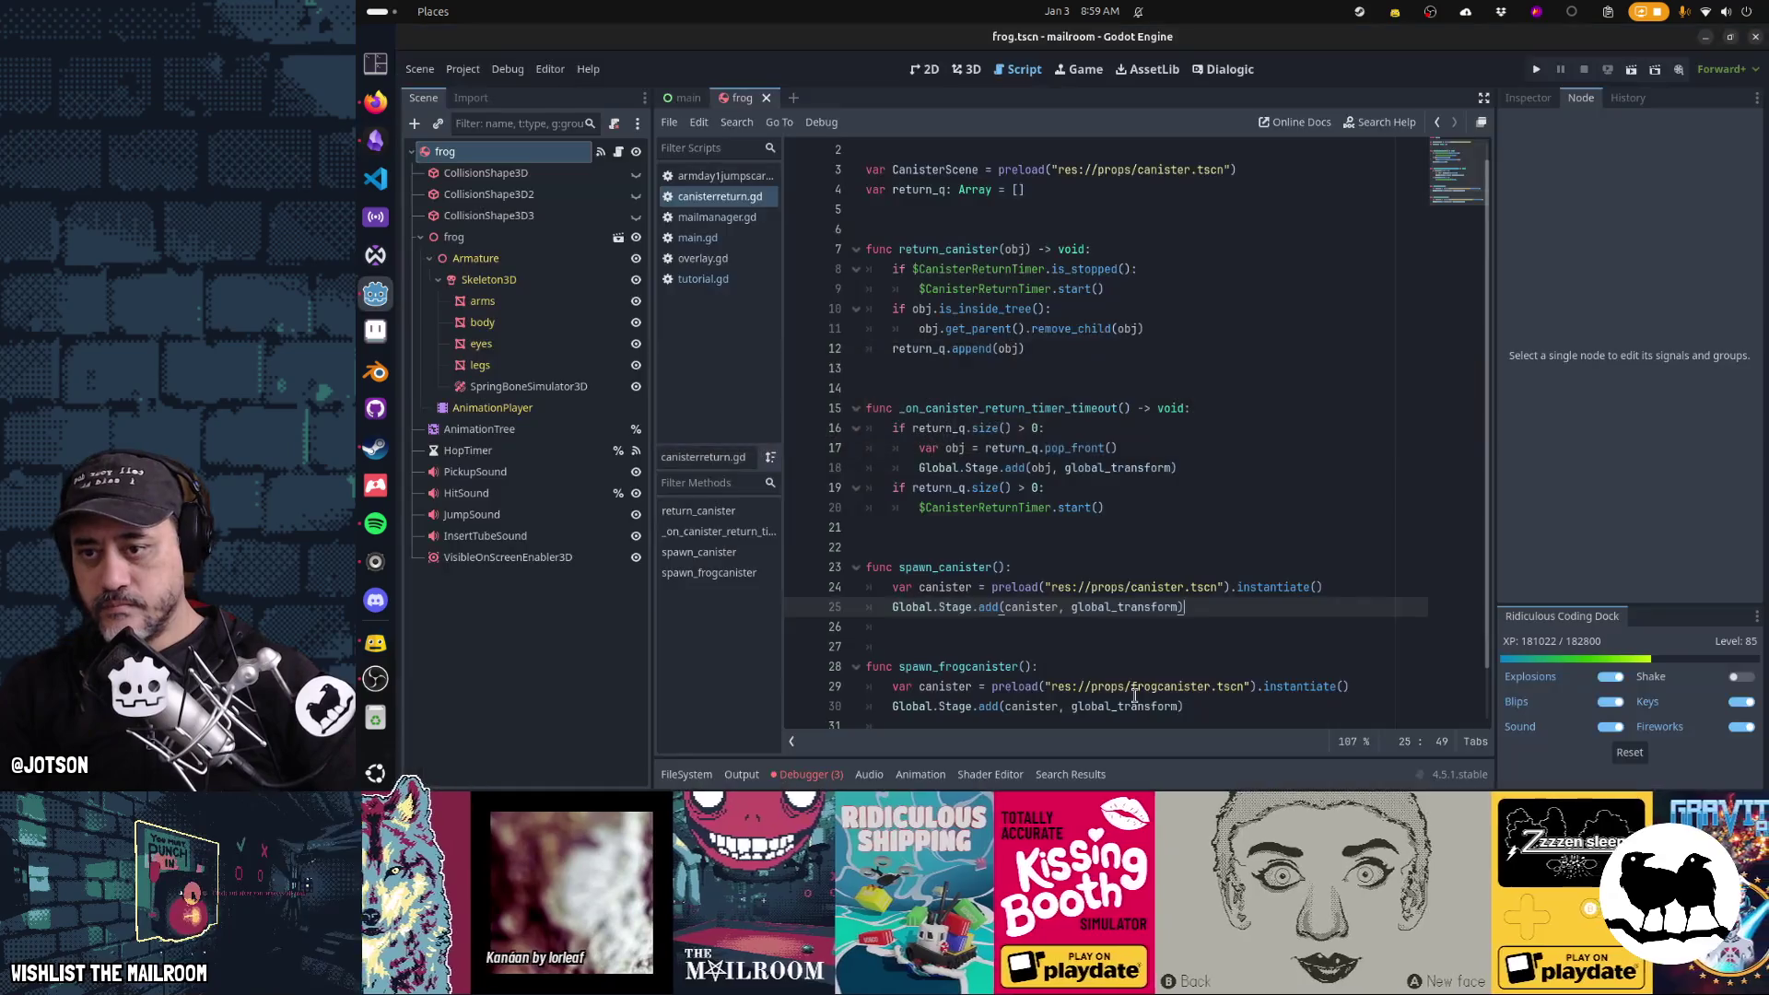
Reopen canisterreturn.gd, show the Debugger panel, and run the project with F5
left_click(736, 183)
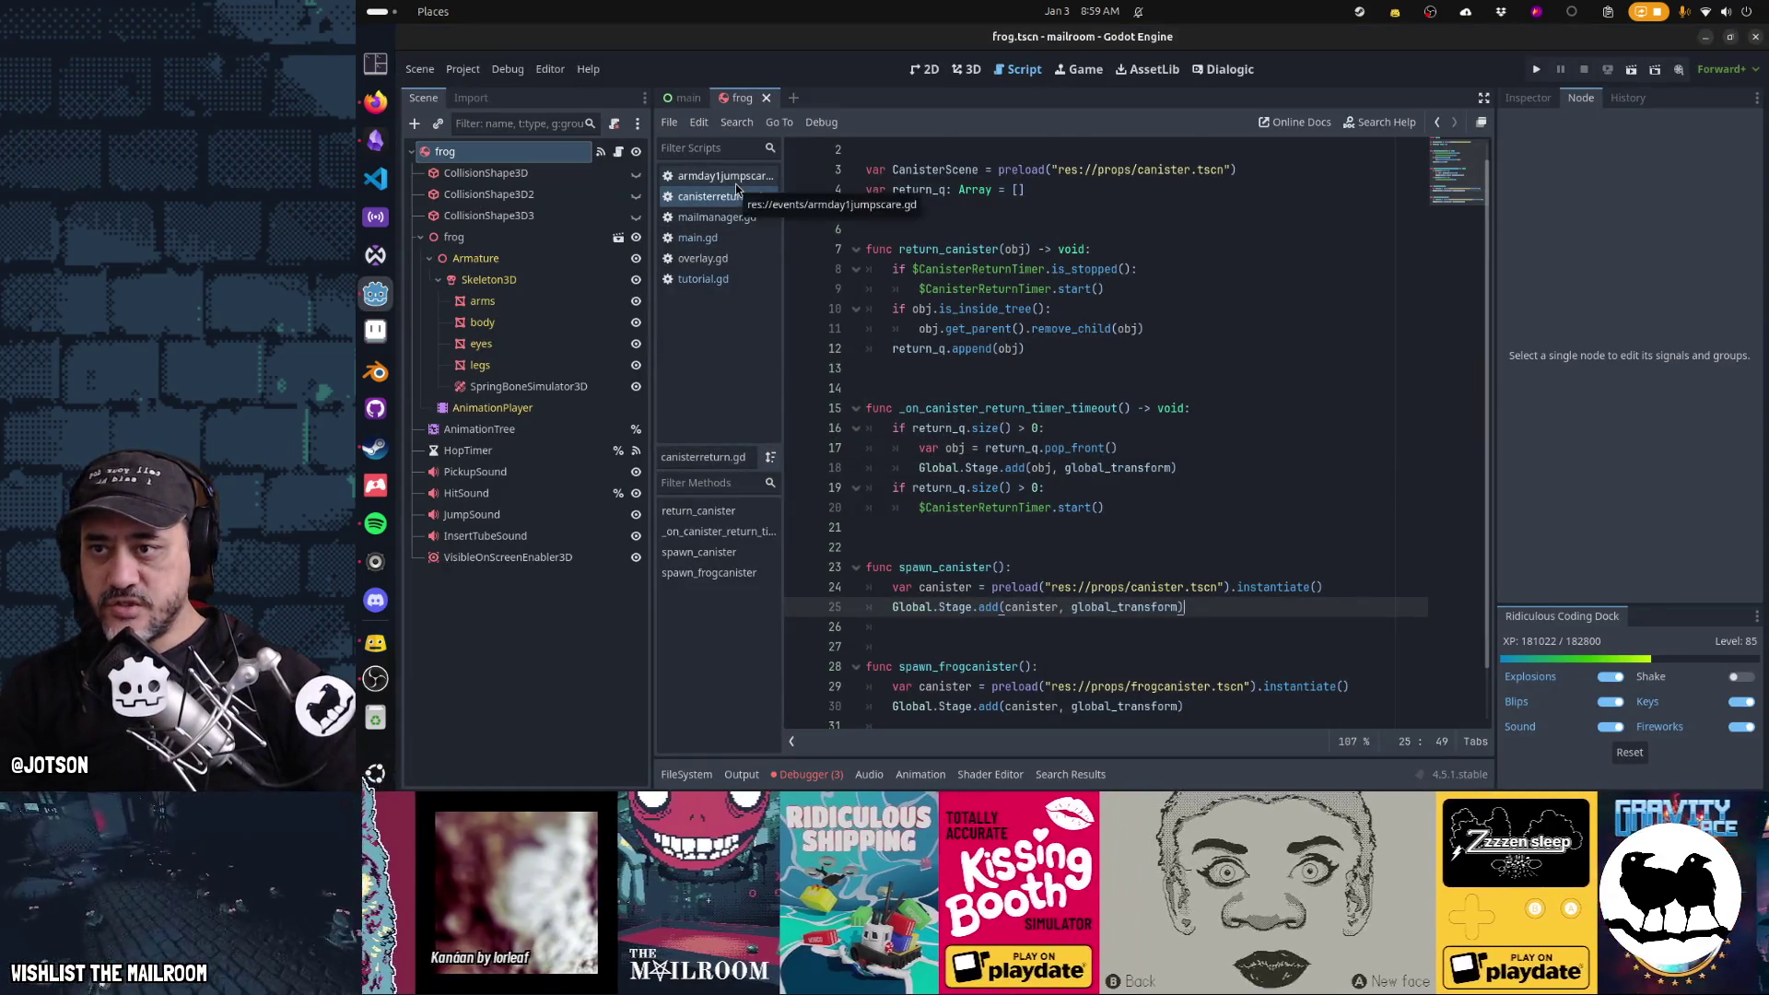
left_click(737, 196)
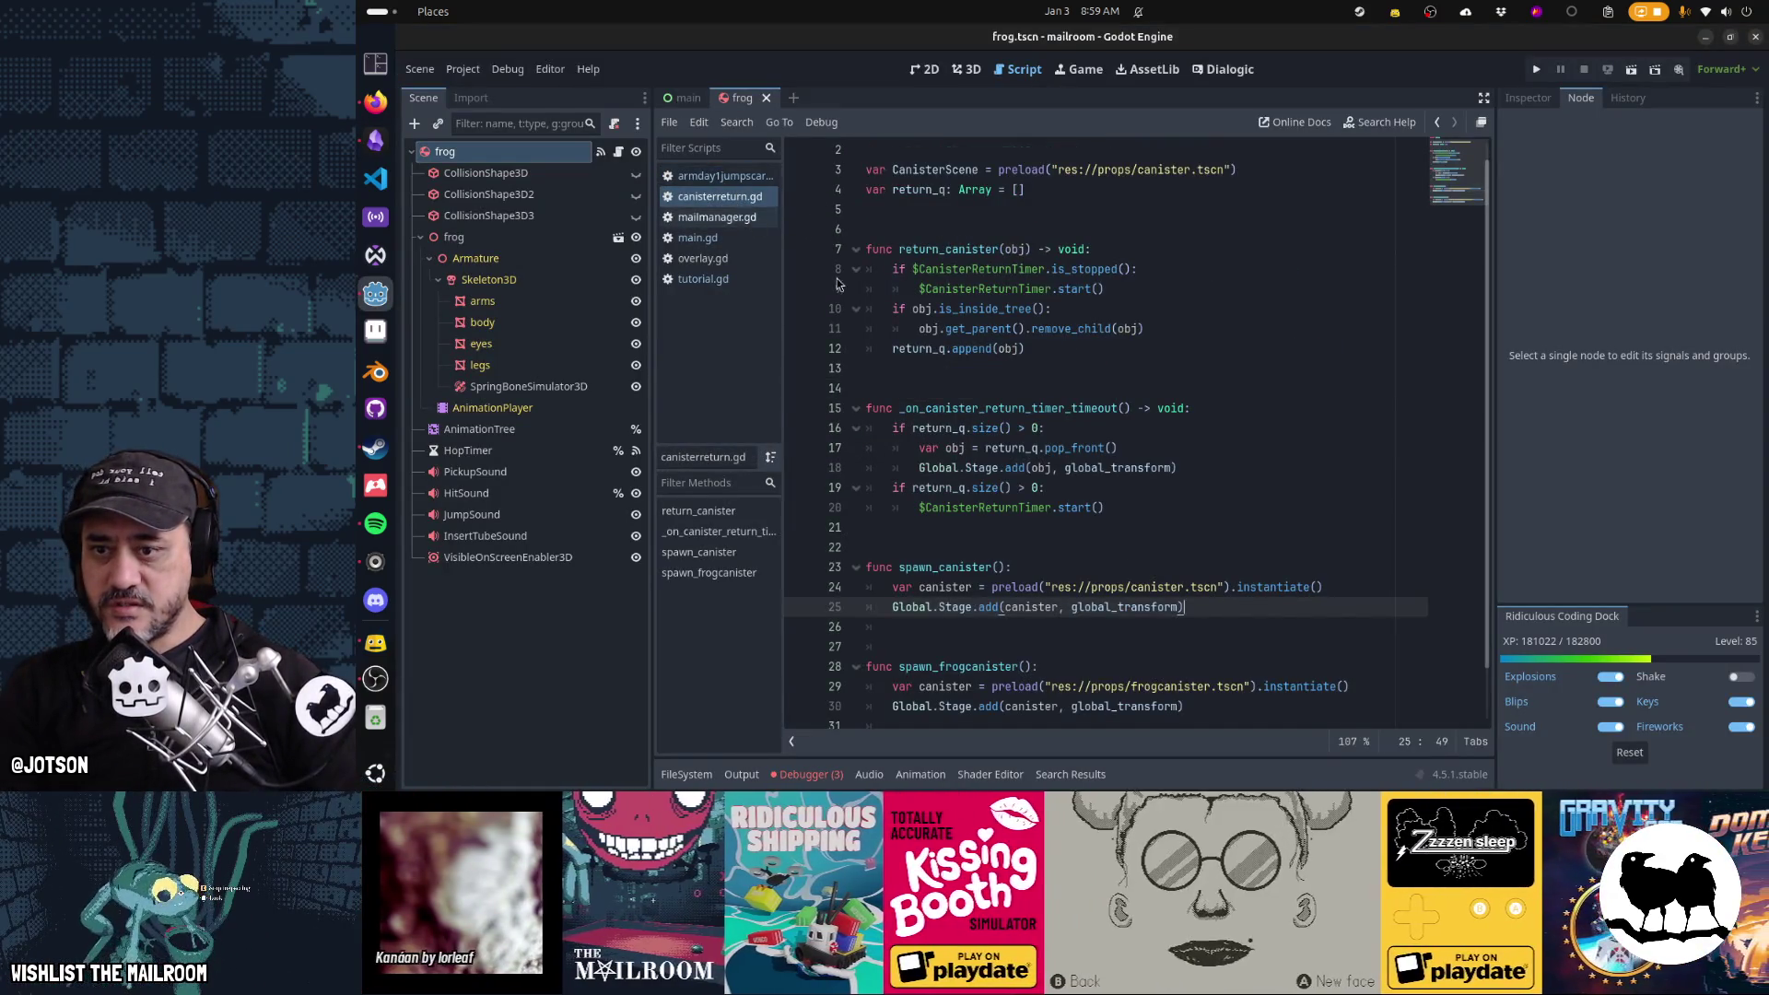
left_click(837, 774)
left_click(1161, 348)
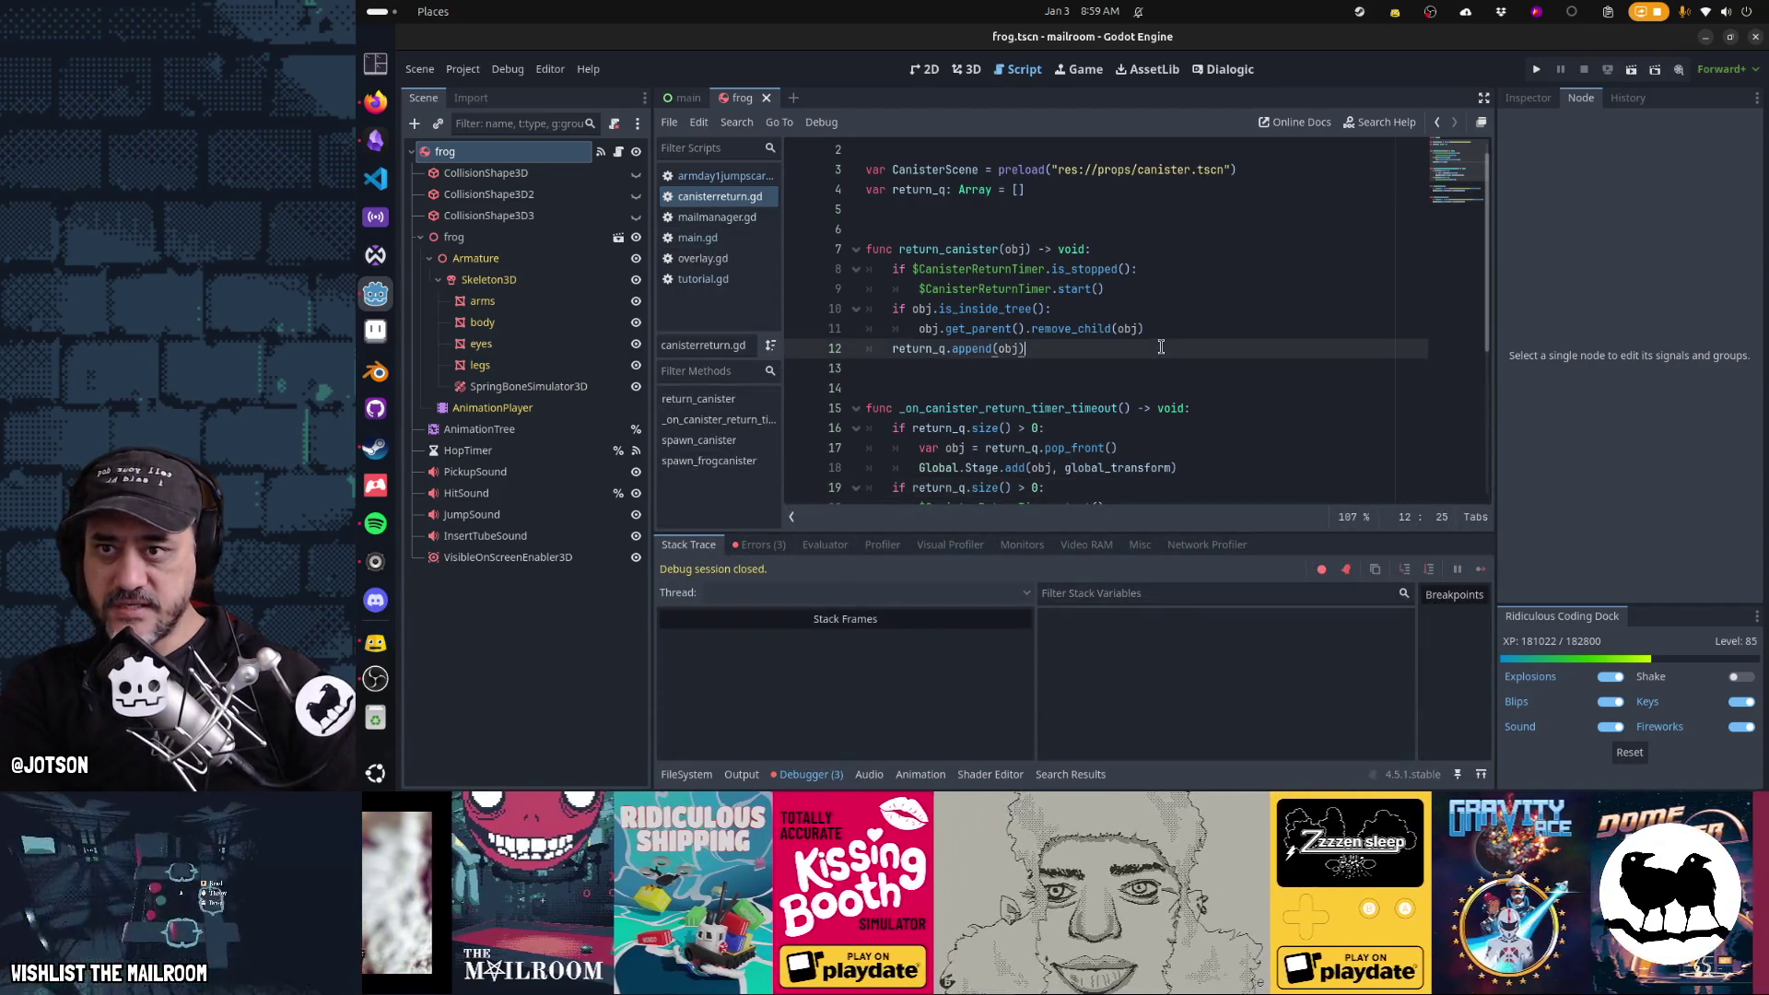
key("F5")
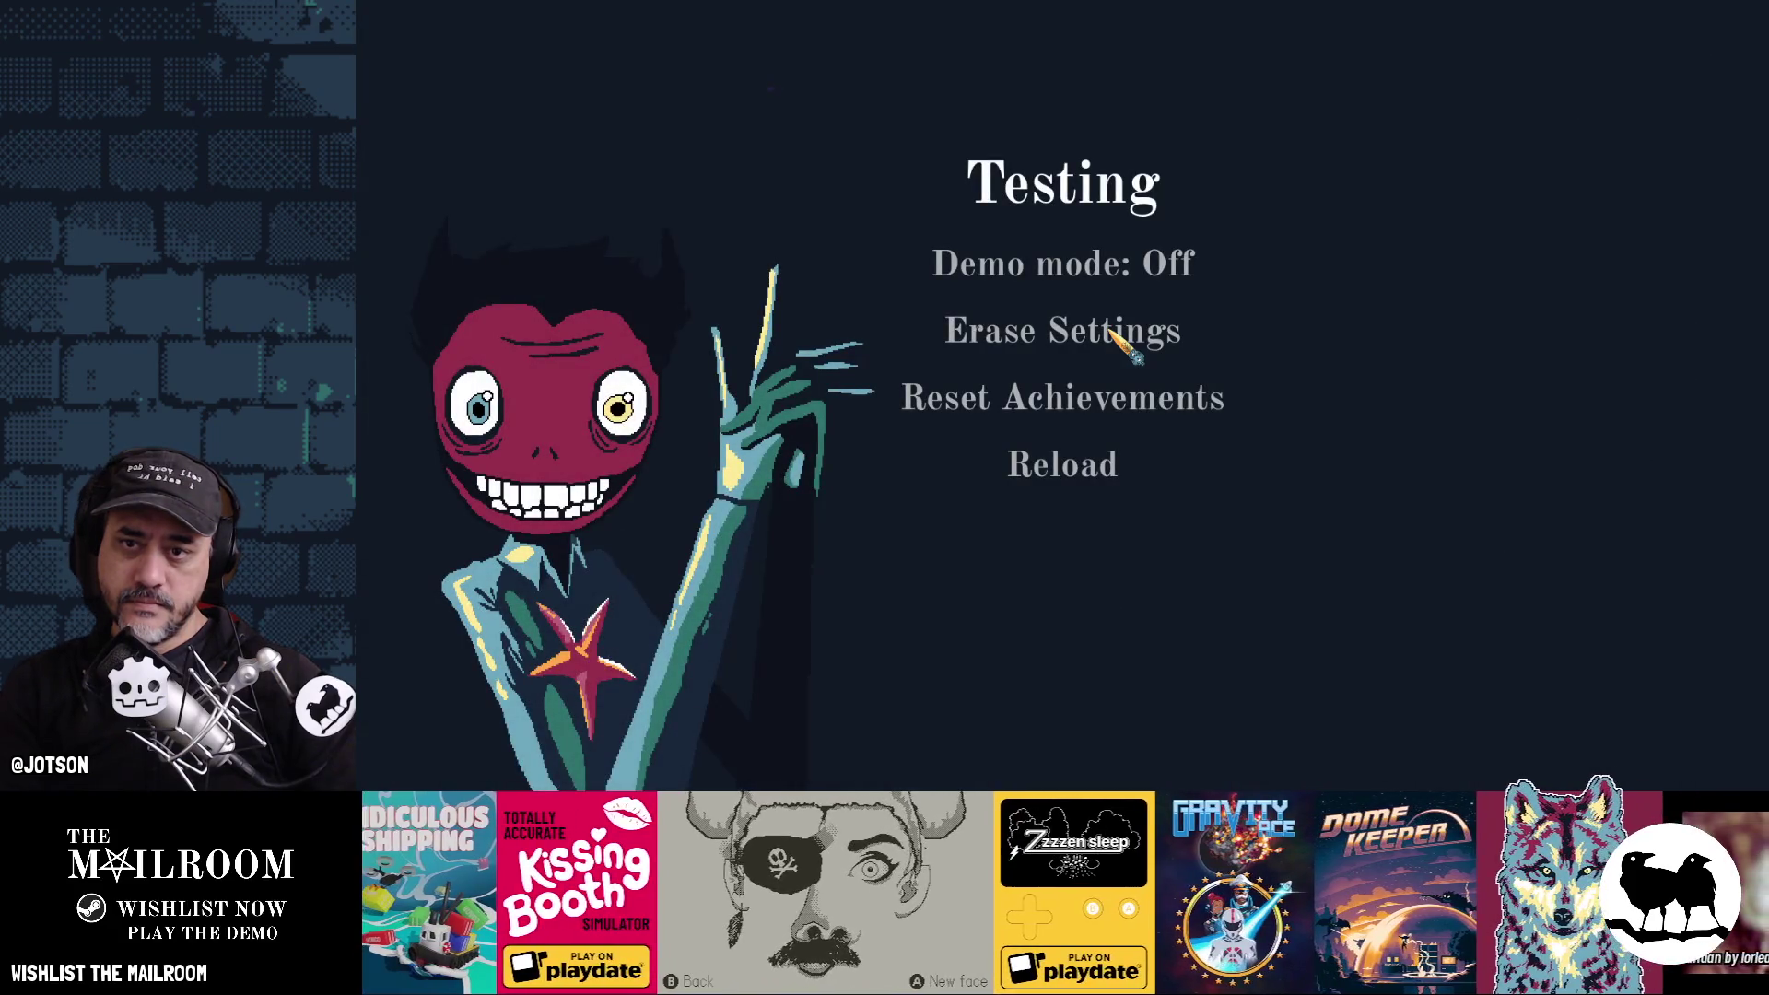
Set Demo mode to Active, reload the game, and choose Play demo
left_click(1114, 265)
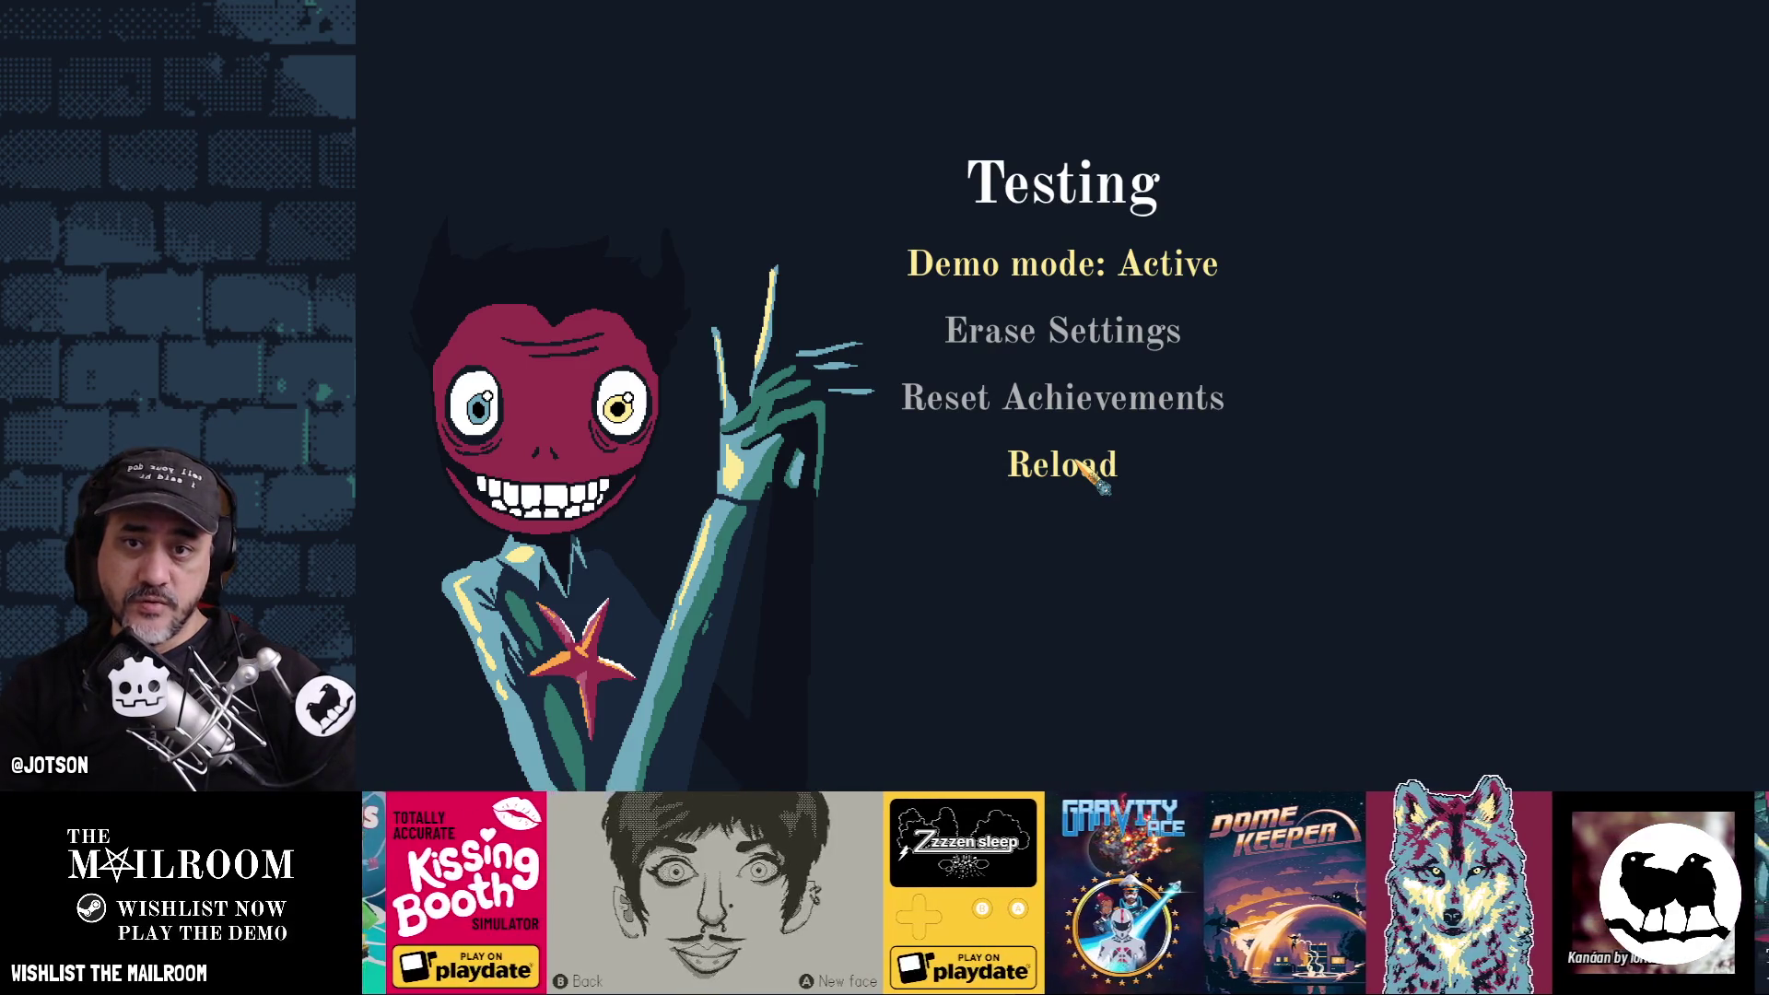
left_click(1082, 470)
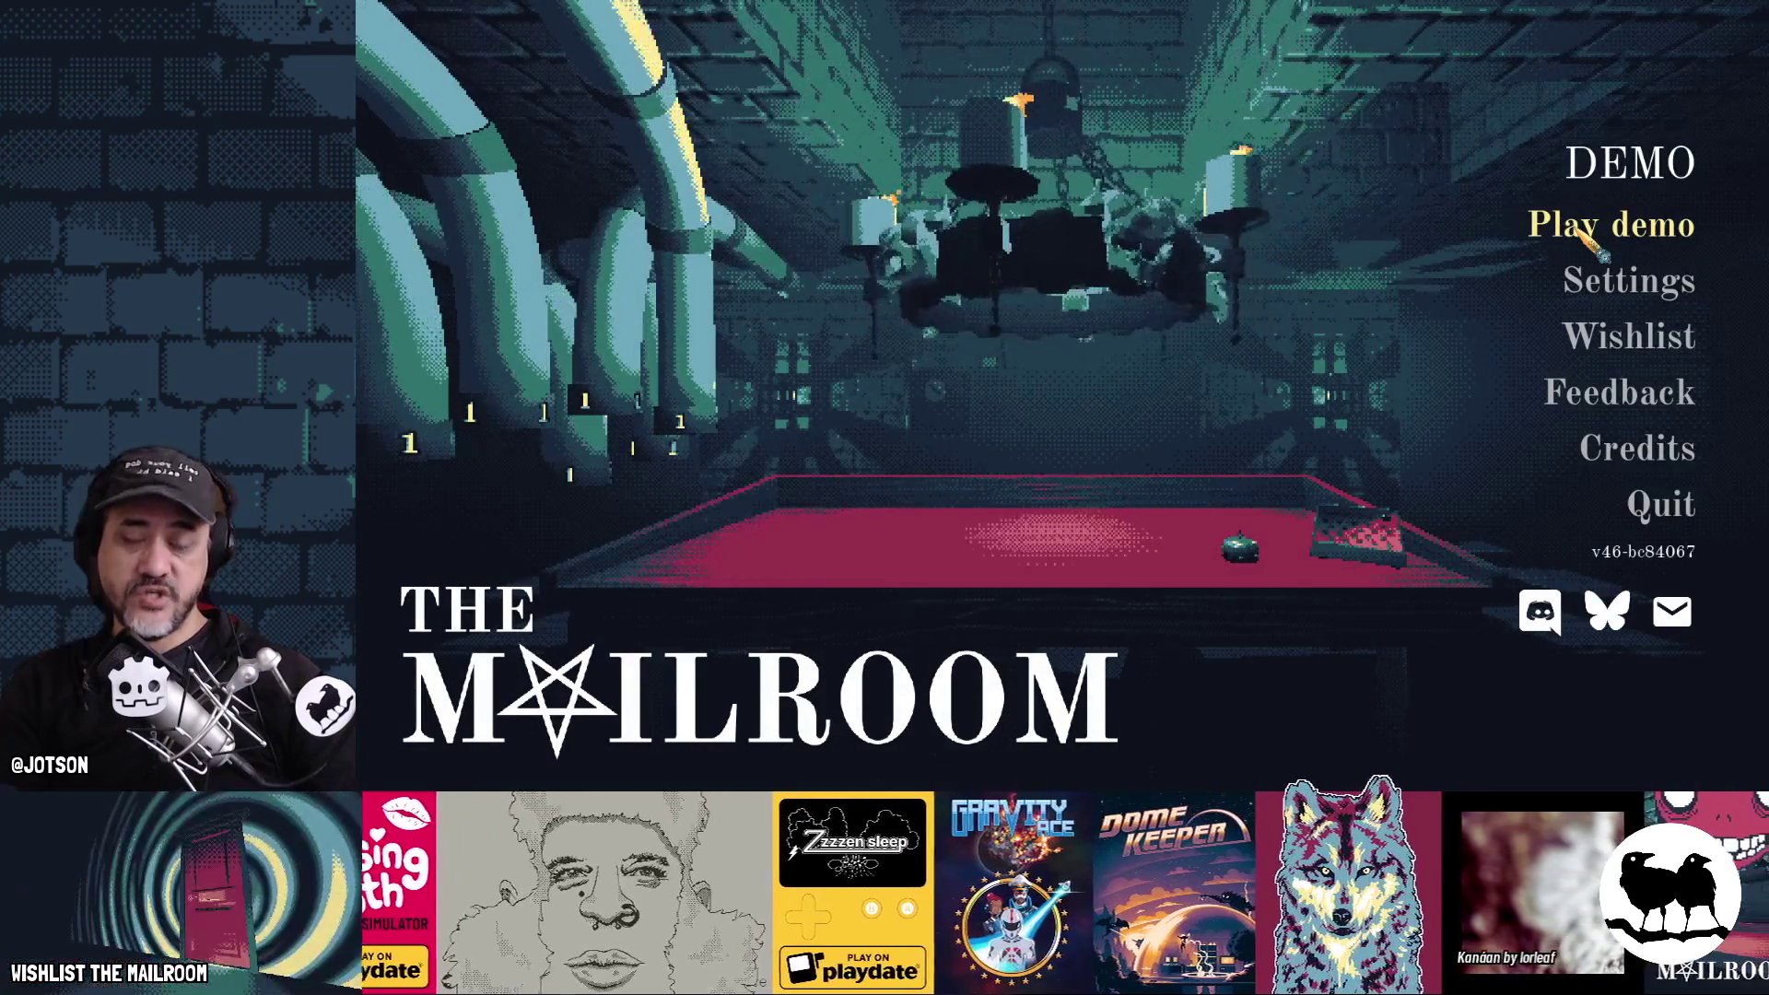
left_click(1577, 230)
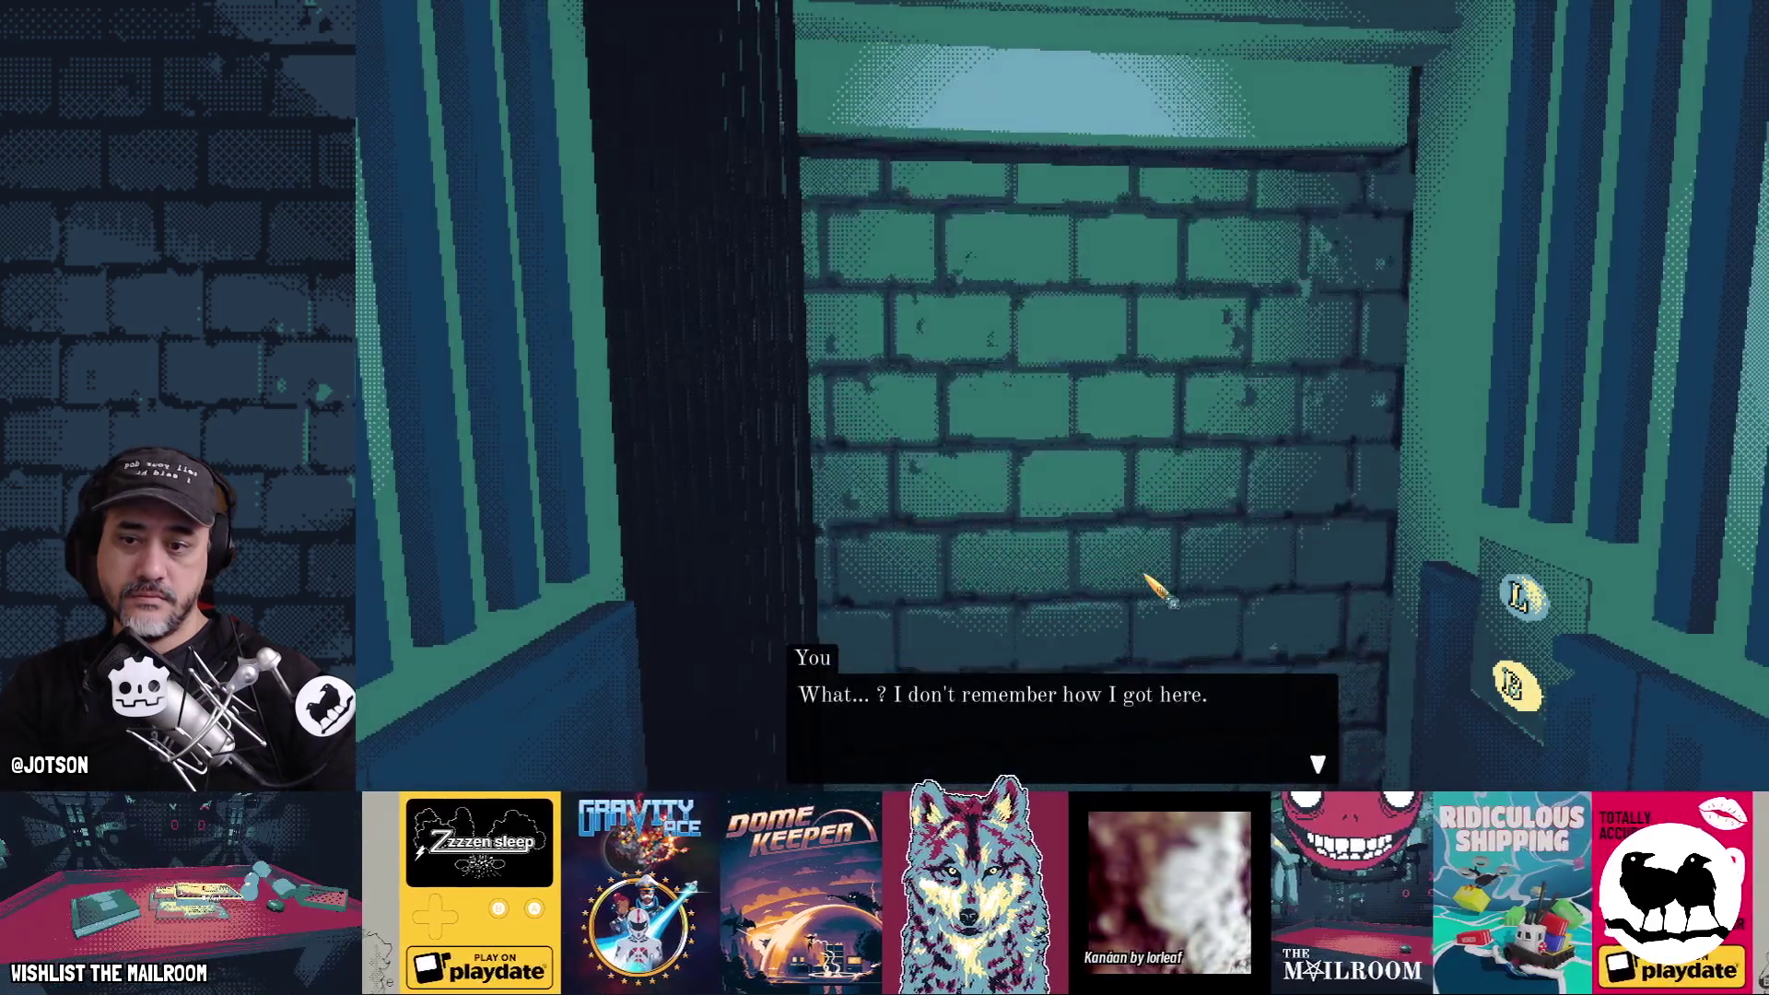
Advance the opening dialogue and enter the room through door B
left_click(1154, 584)
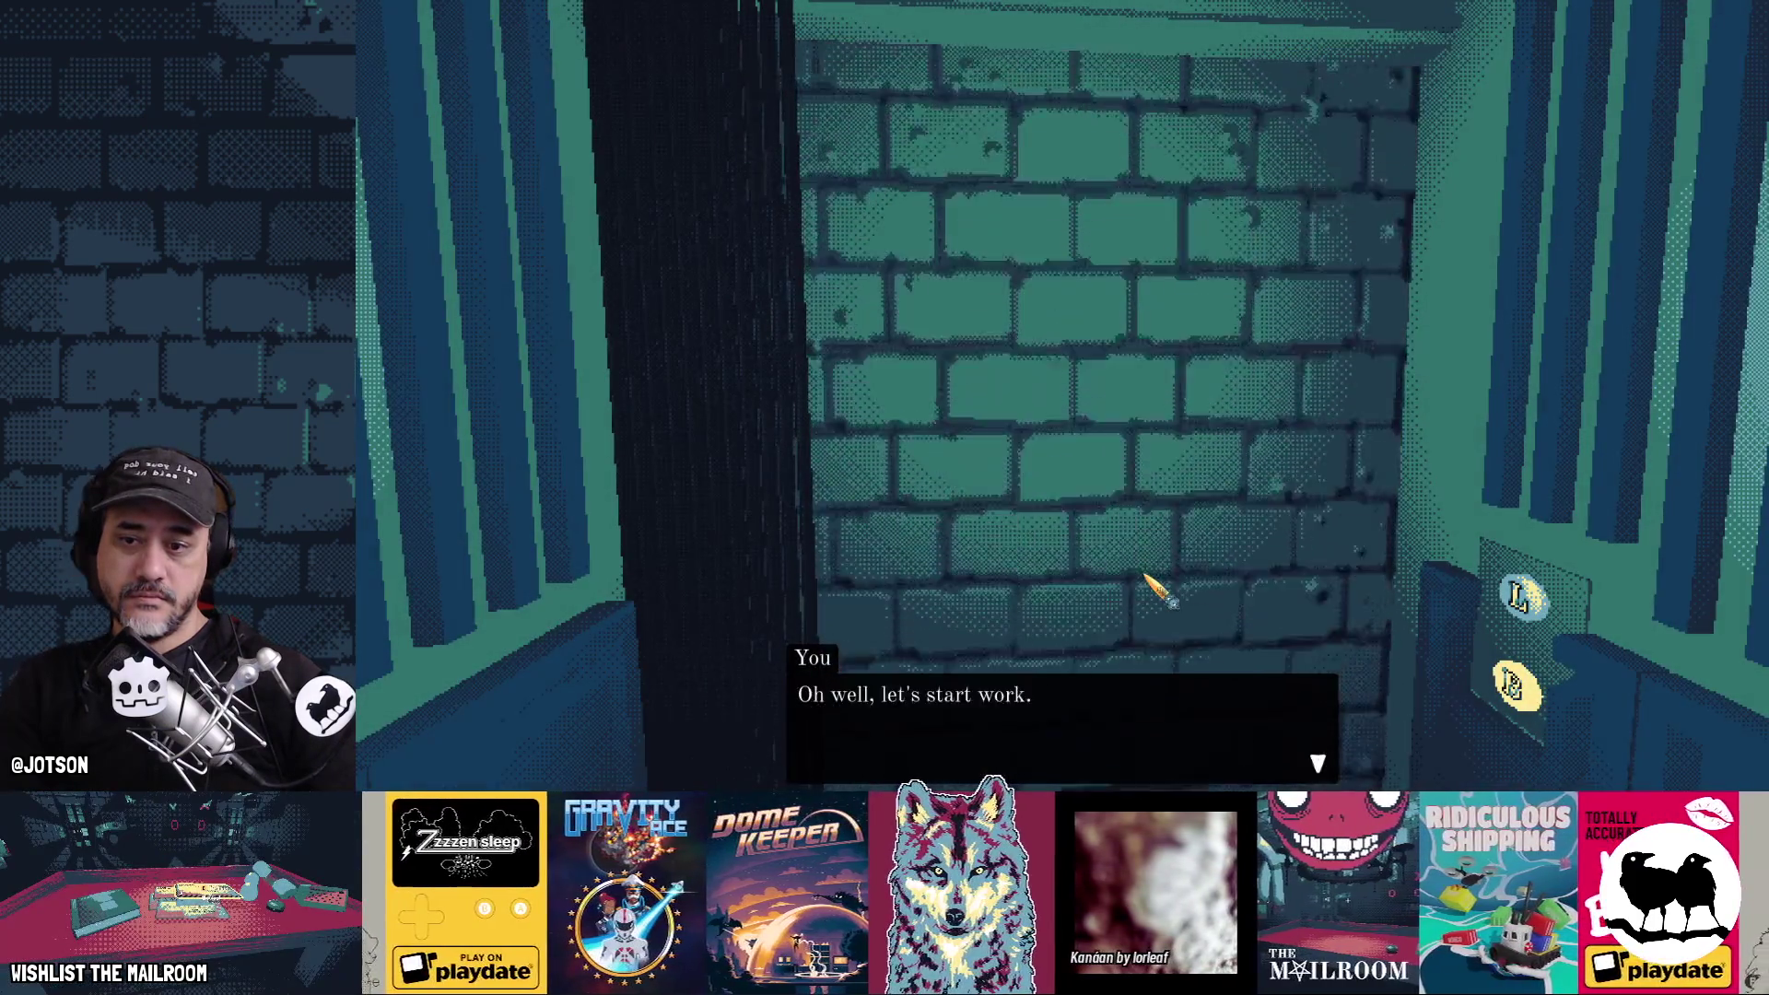
left_click(1155, 584)
left_click(1062, 397)
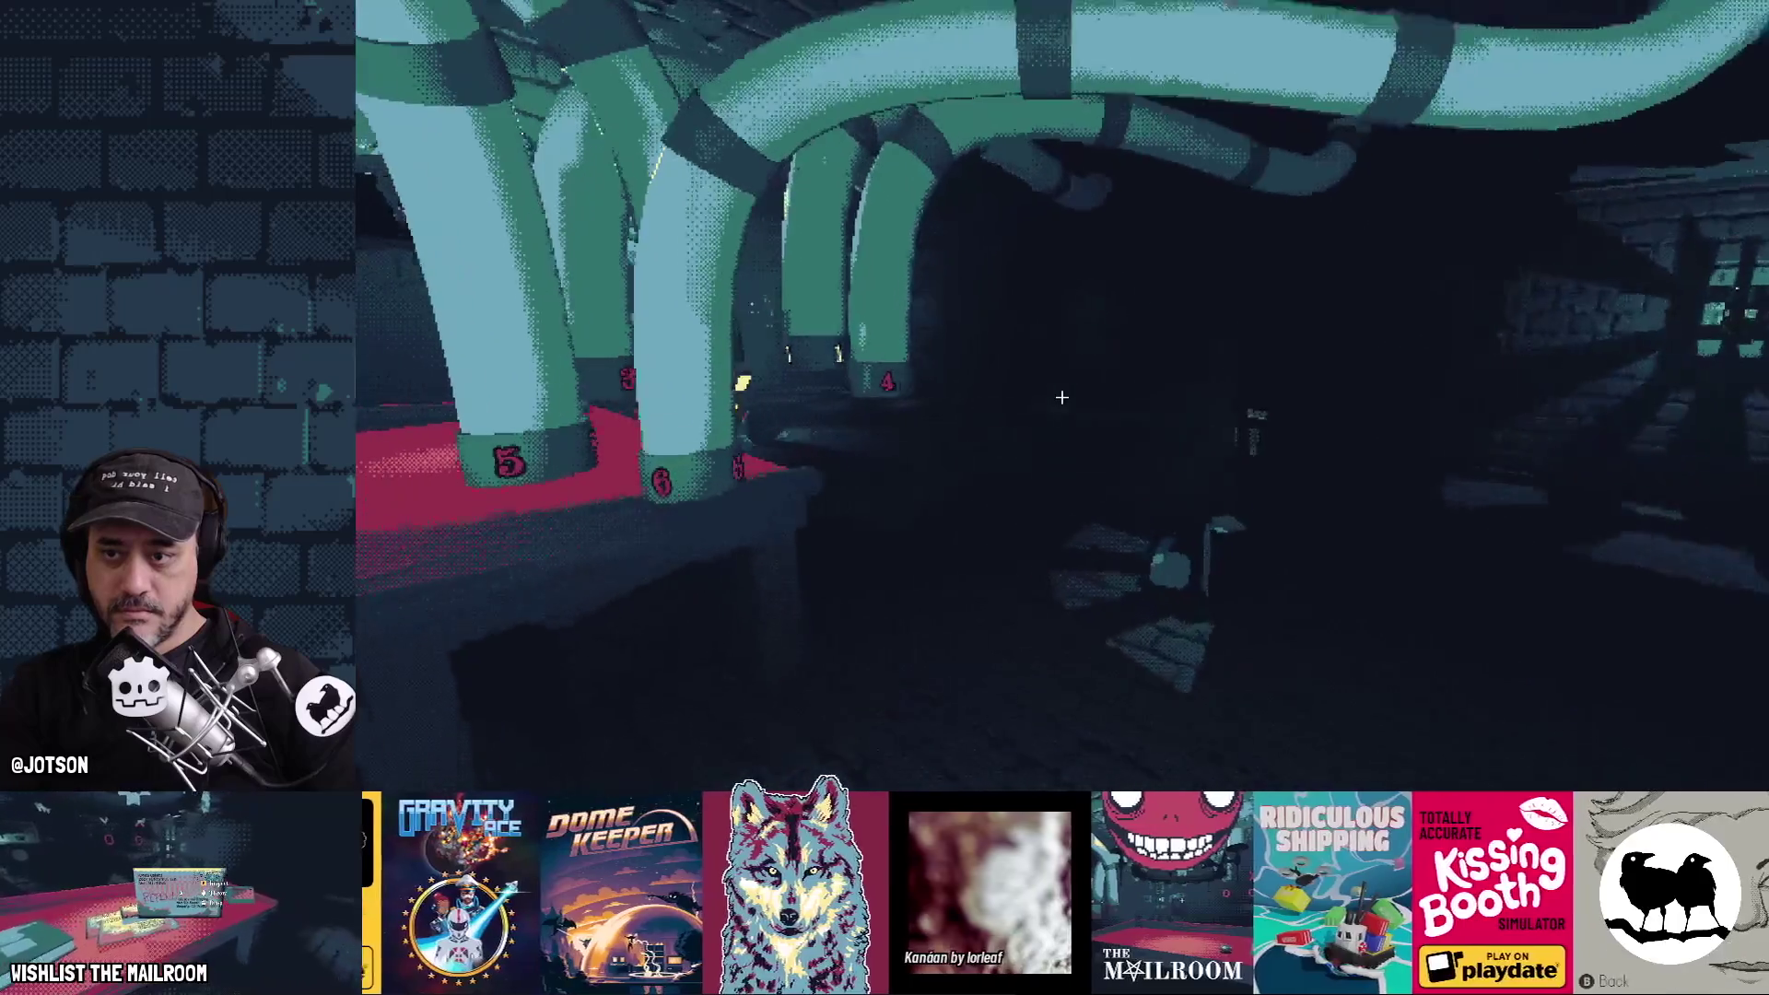
key("Escape")
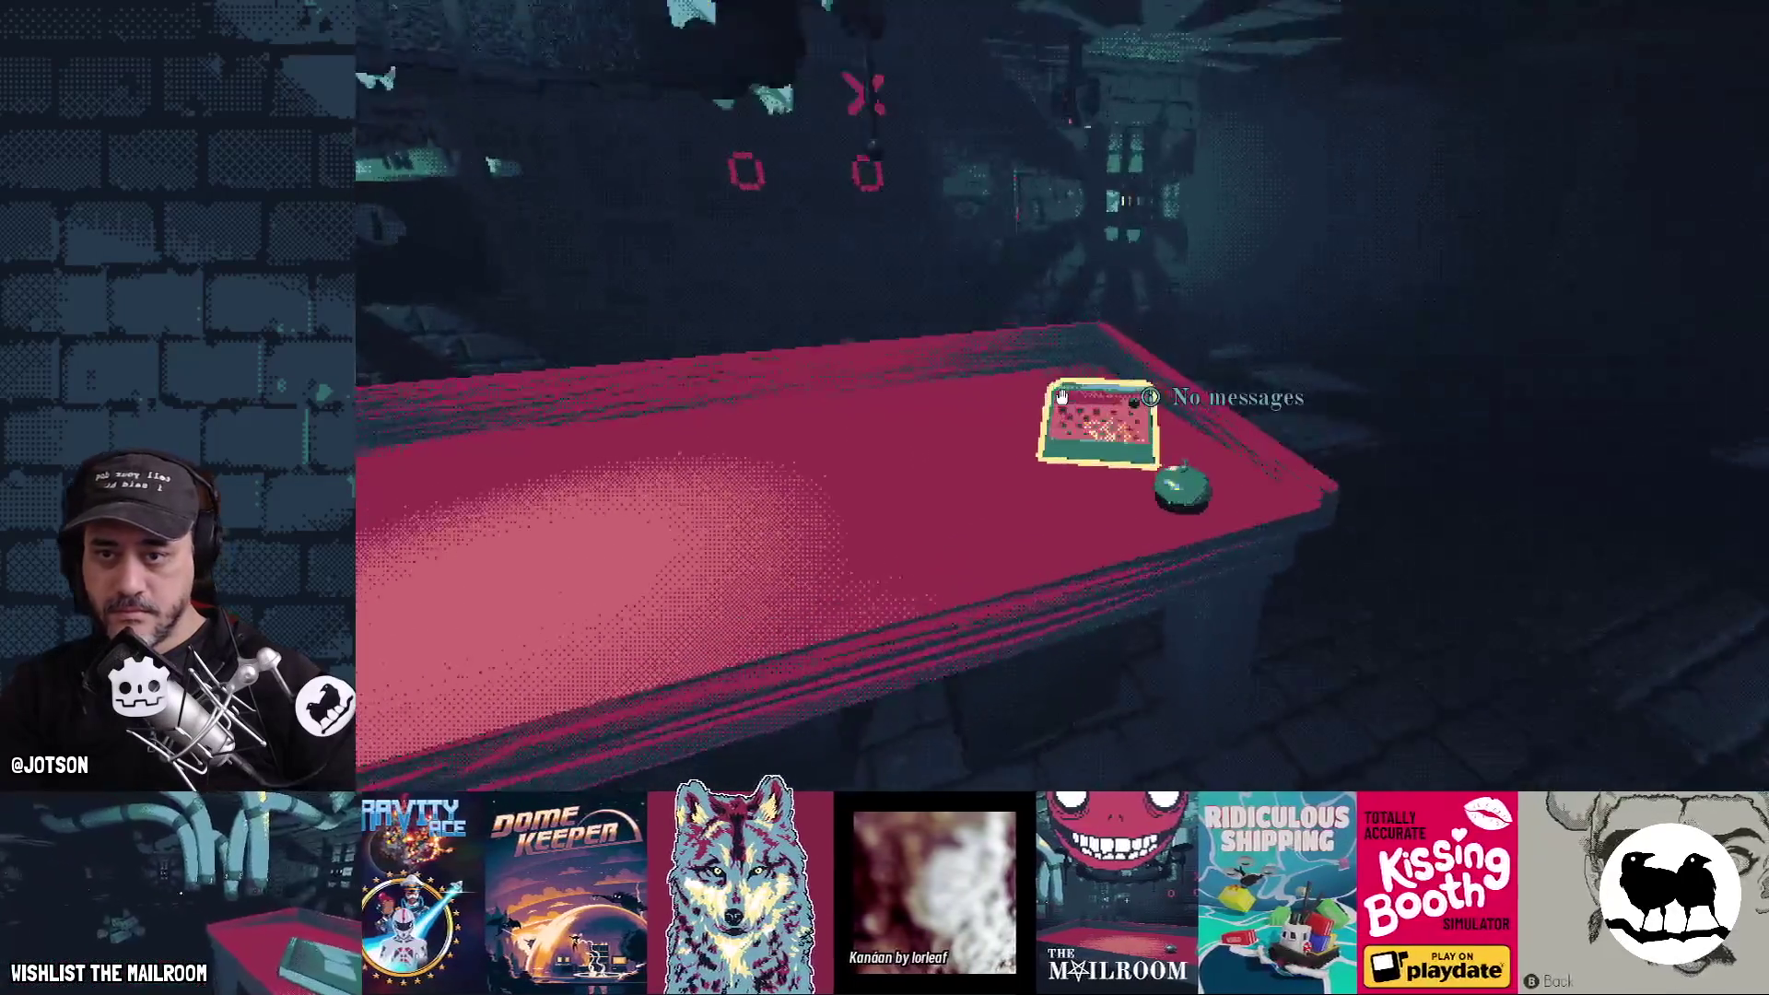
Max out mouse sensitivity in Settings, resume play, and clock in at the time clock
key("Escape")
left_click(1083, 350)
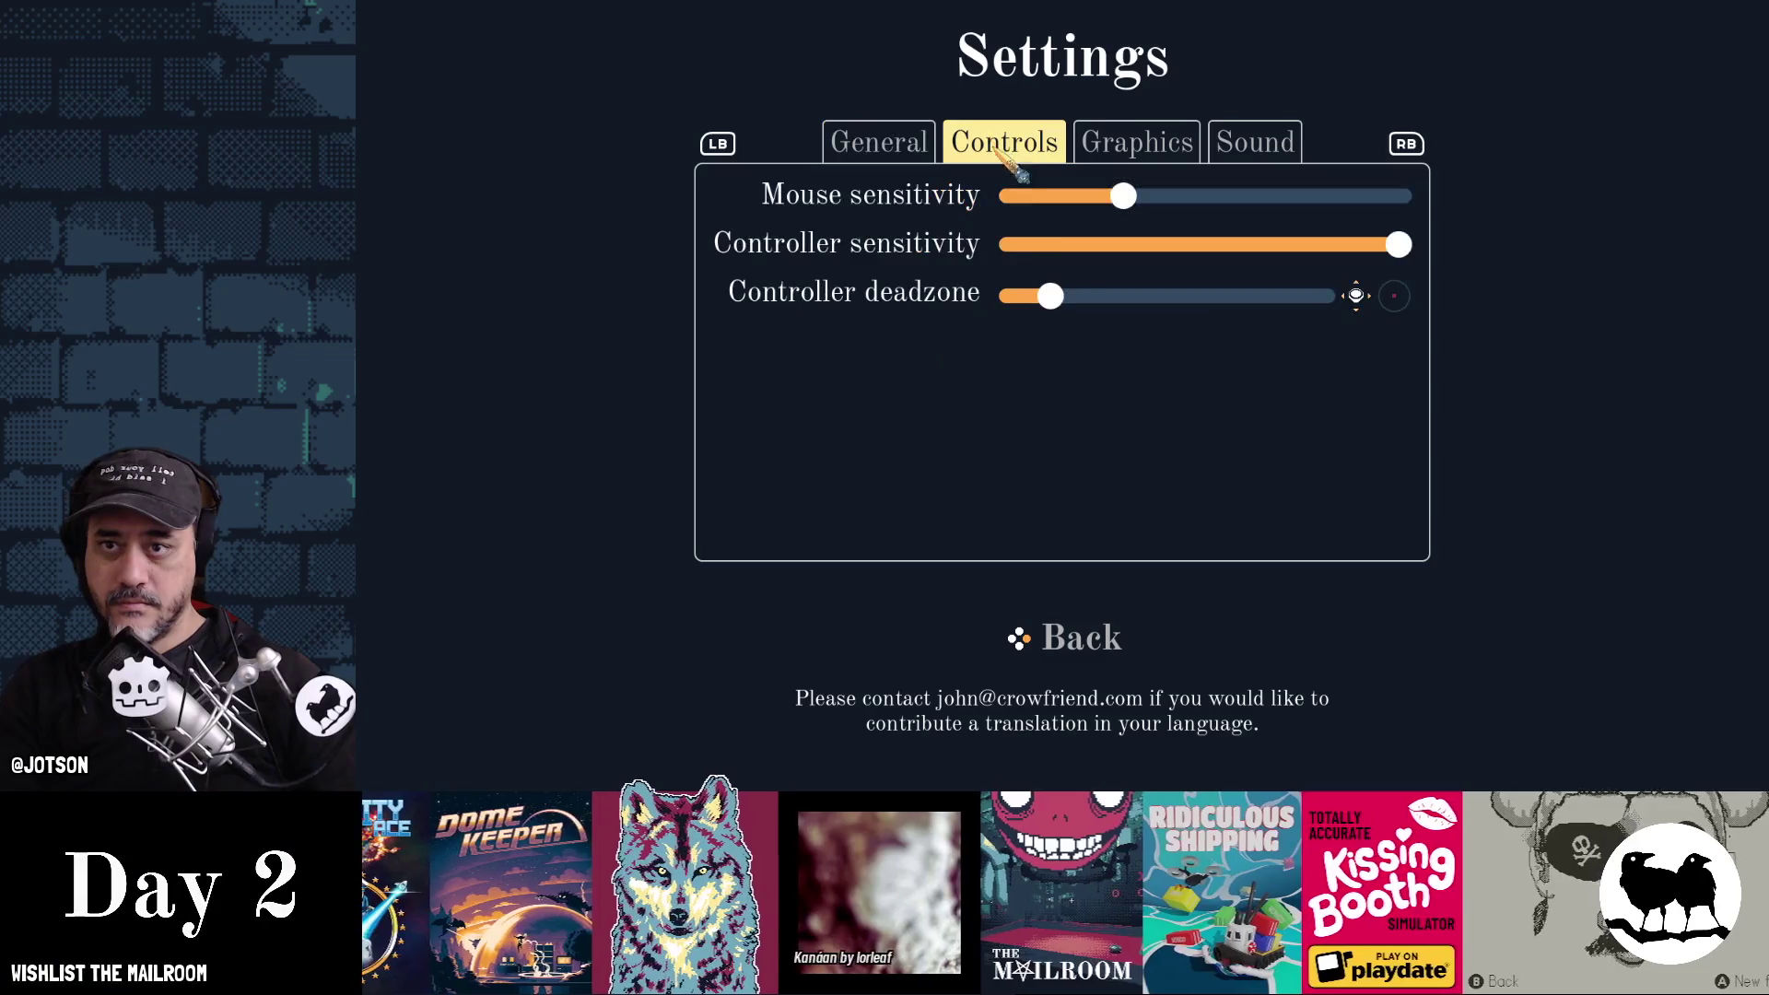
left_click(1402, 195)
left_click(1104, 645)
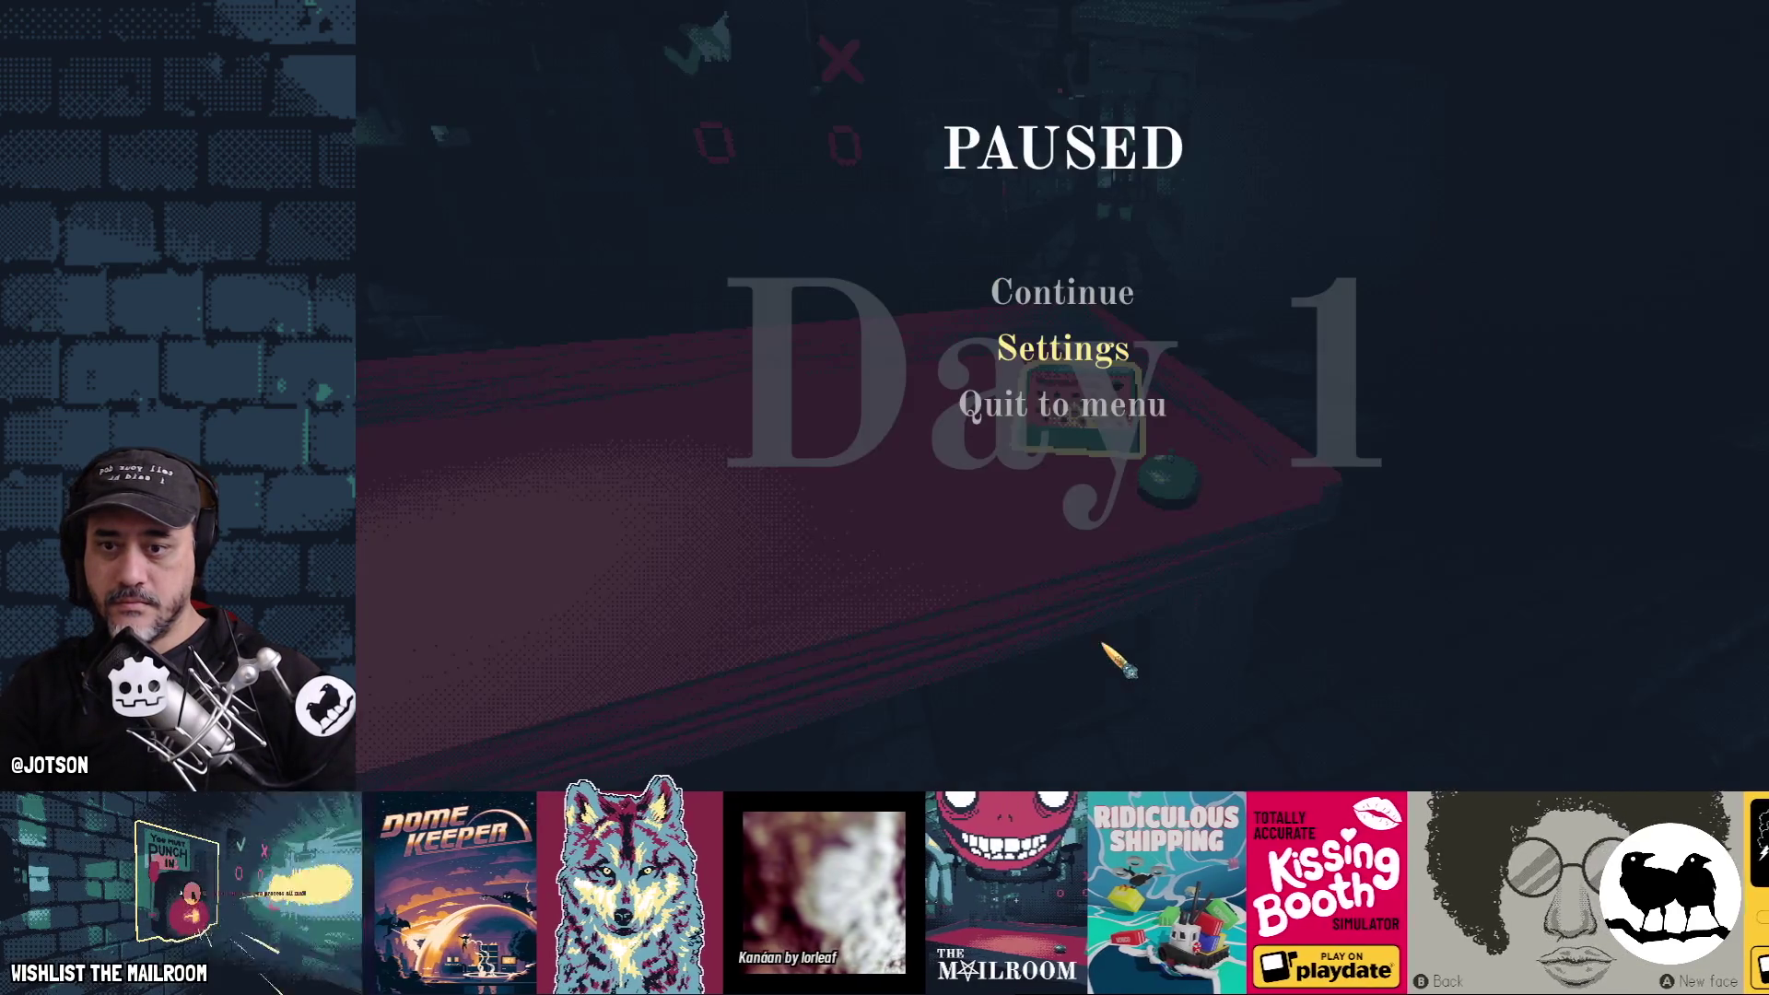
left_click(1090, 294)
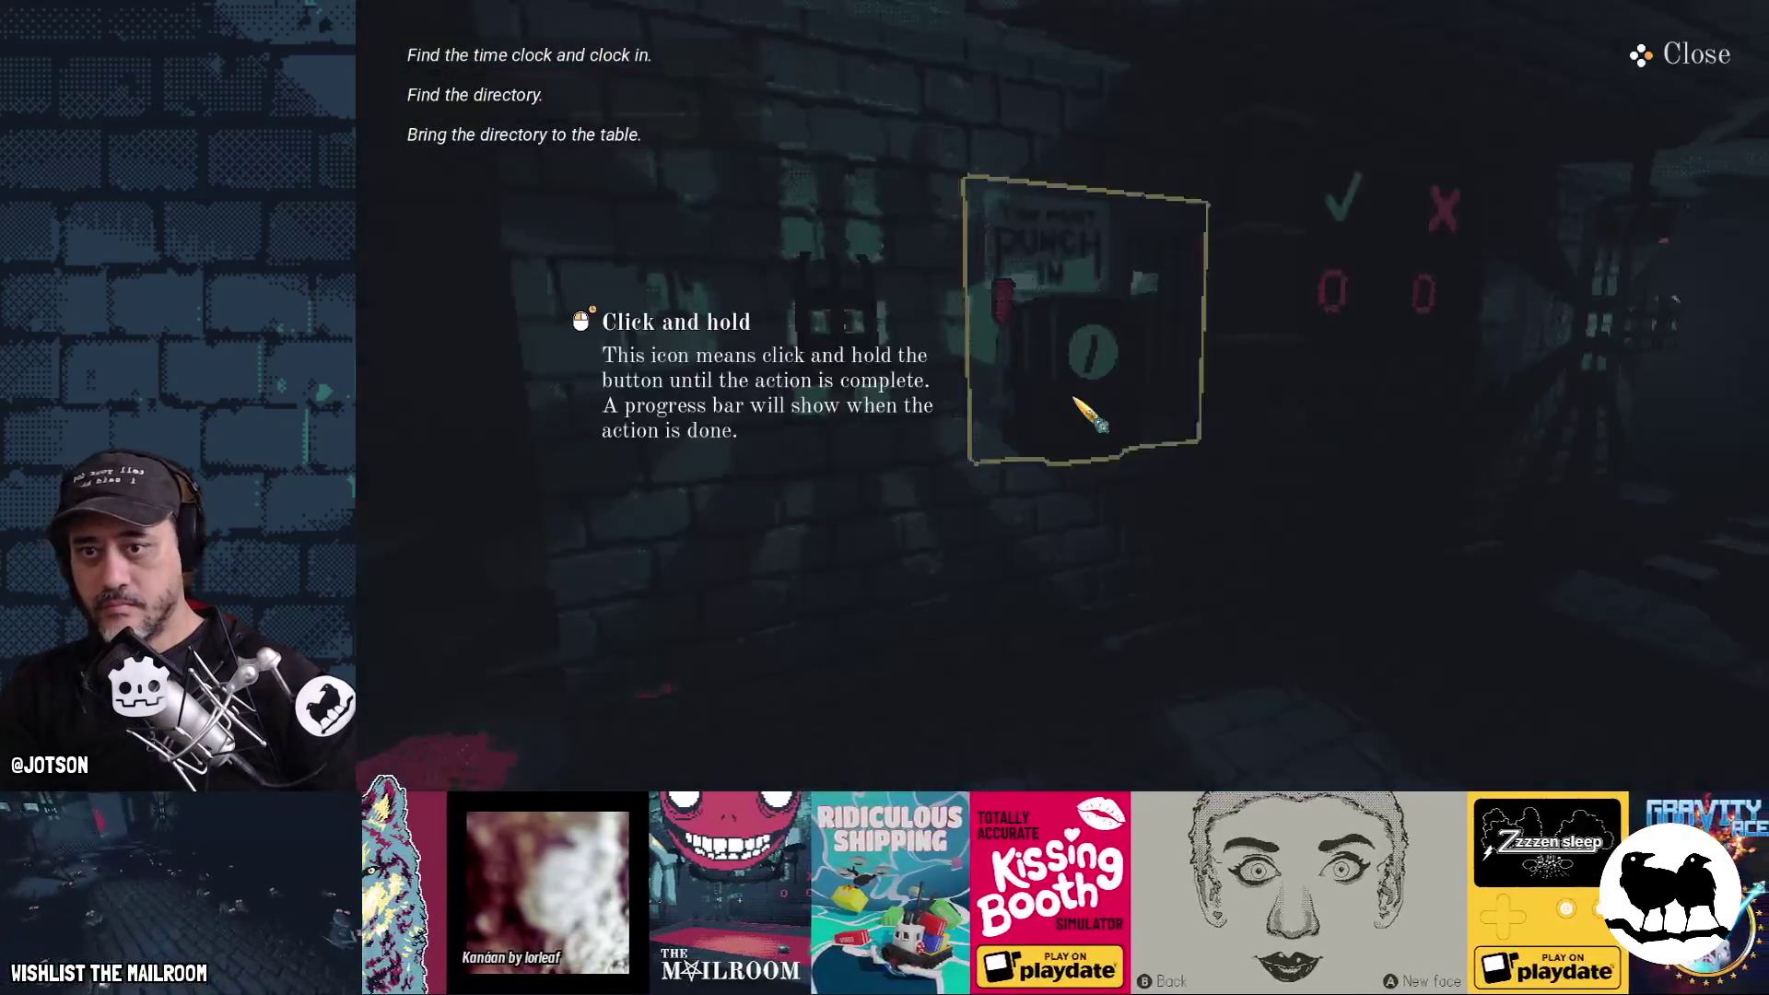
left_click(1096, 401)
left_click_drag(1059, 395, 1061, 396)
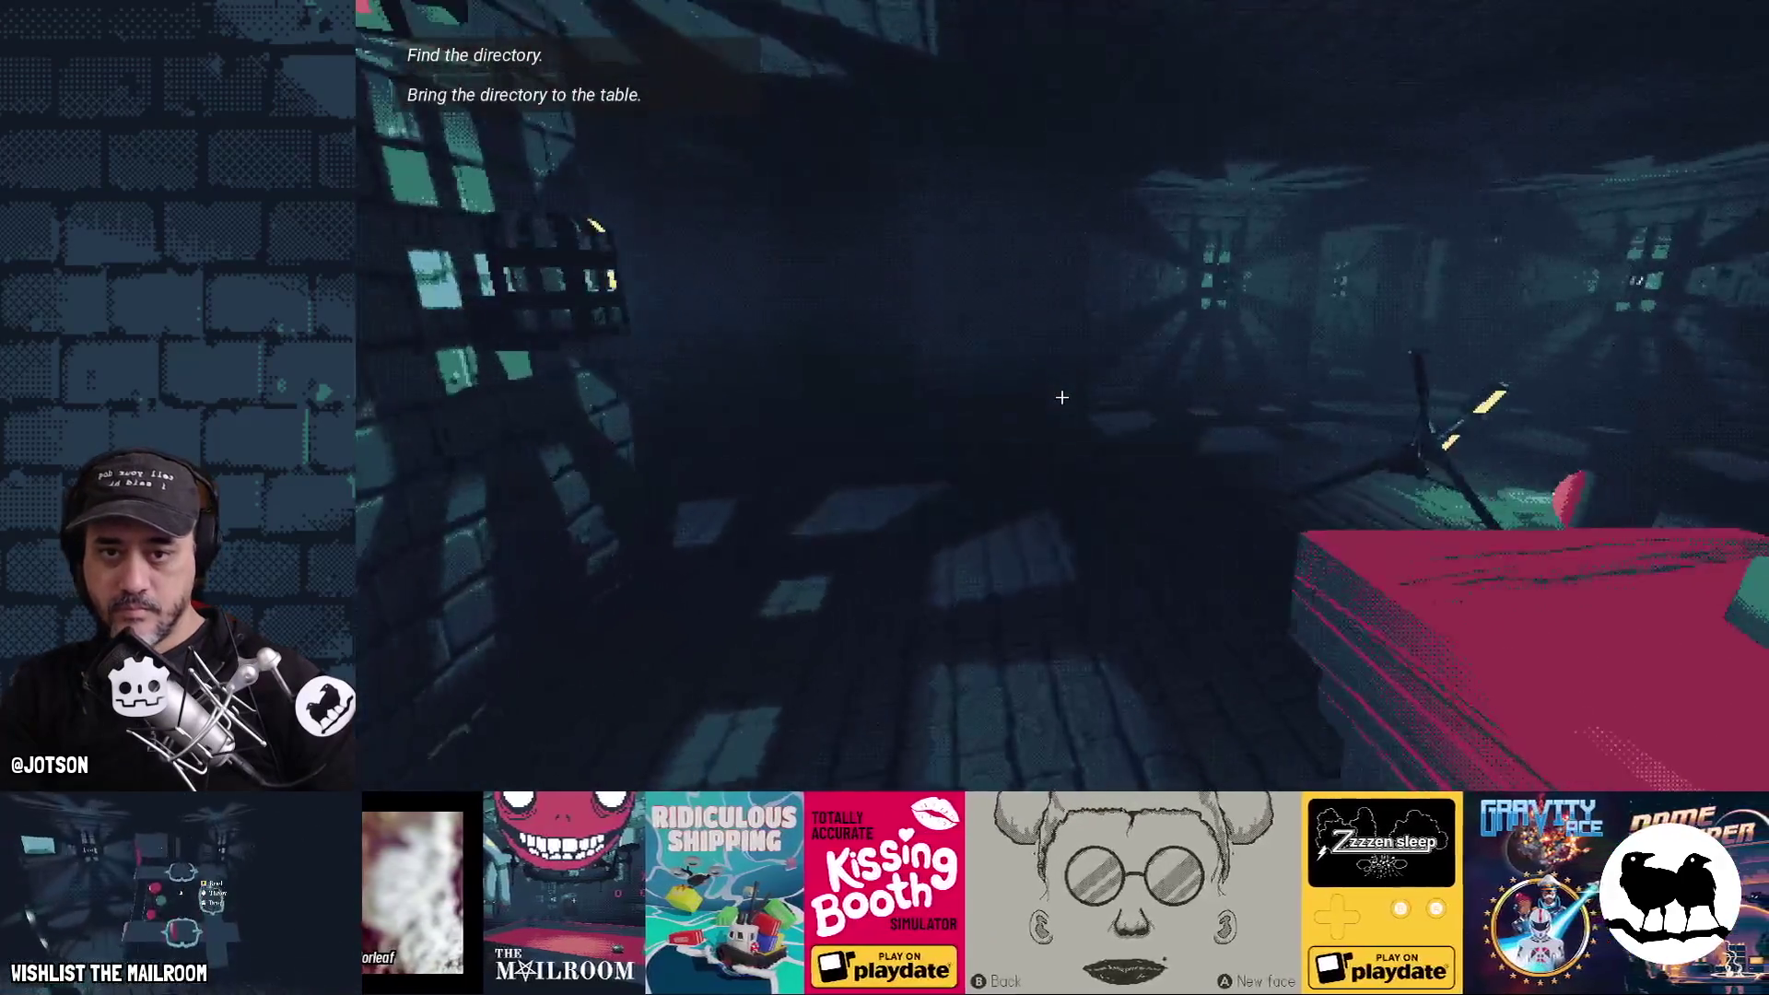
Pick up the directory and carry it over to the red table
key("w")
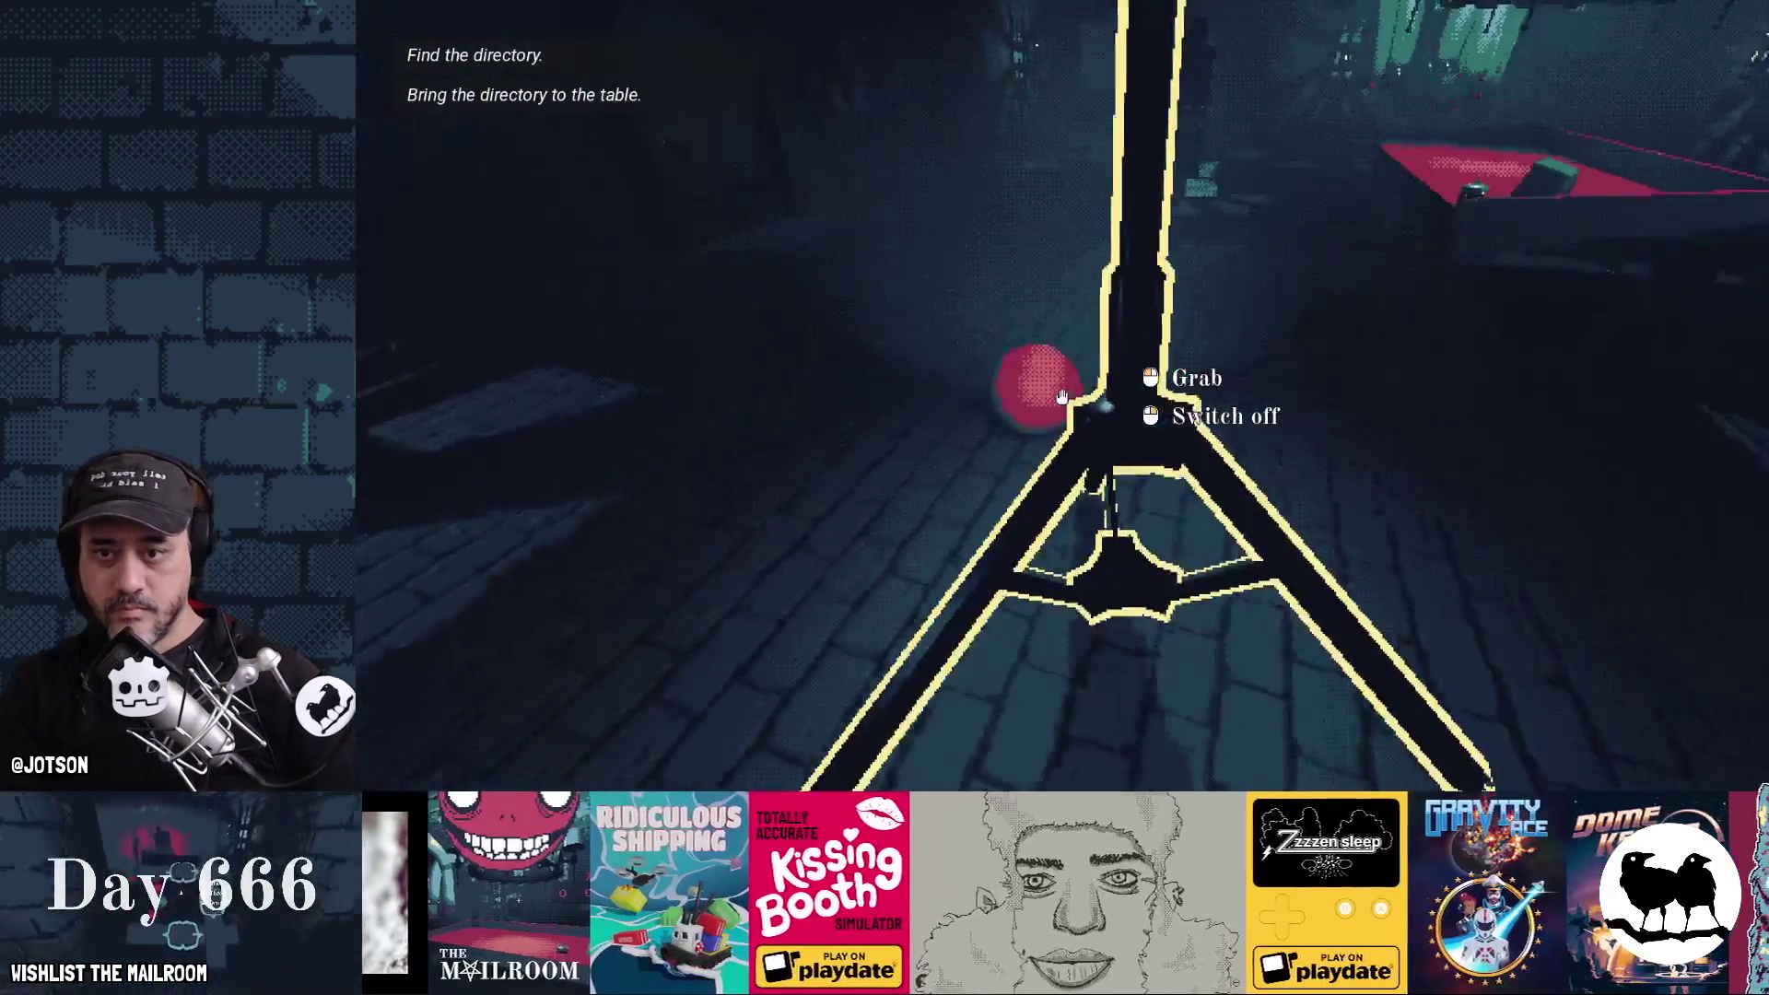
key("w")
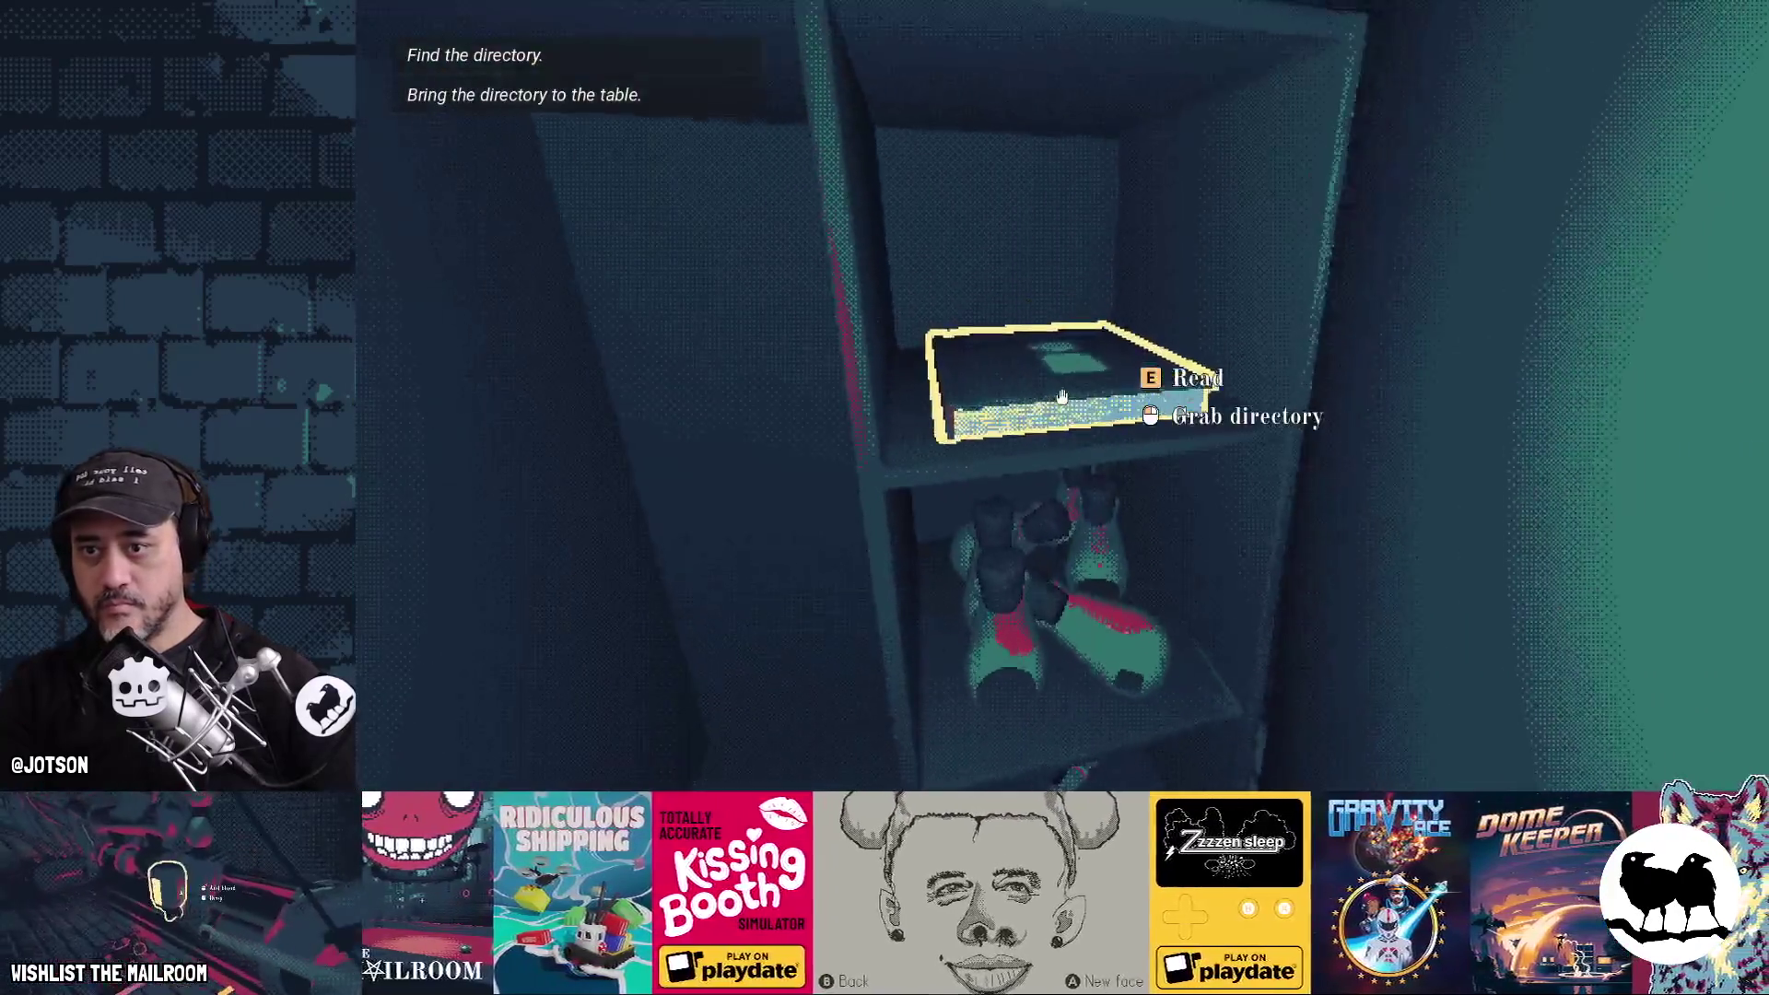
left_click(1061, 396)
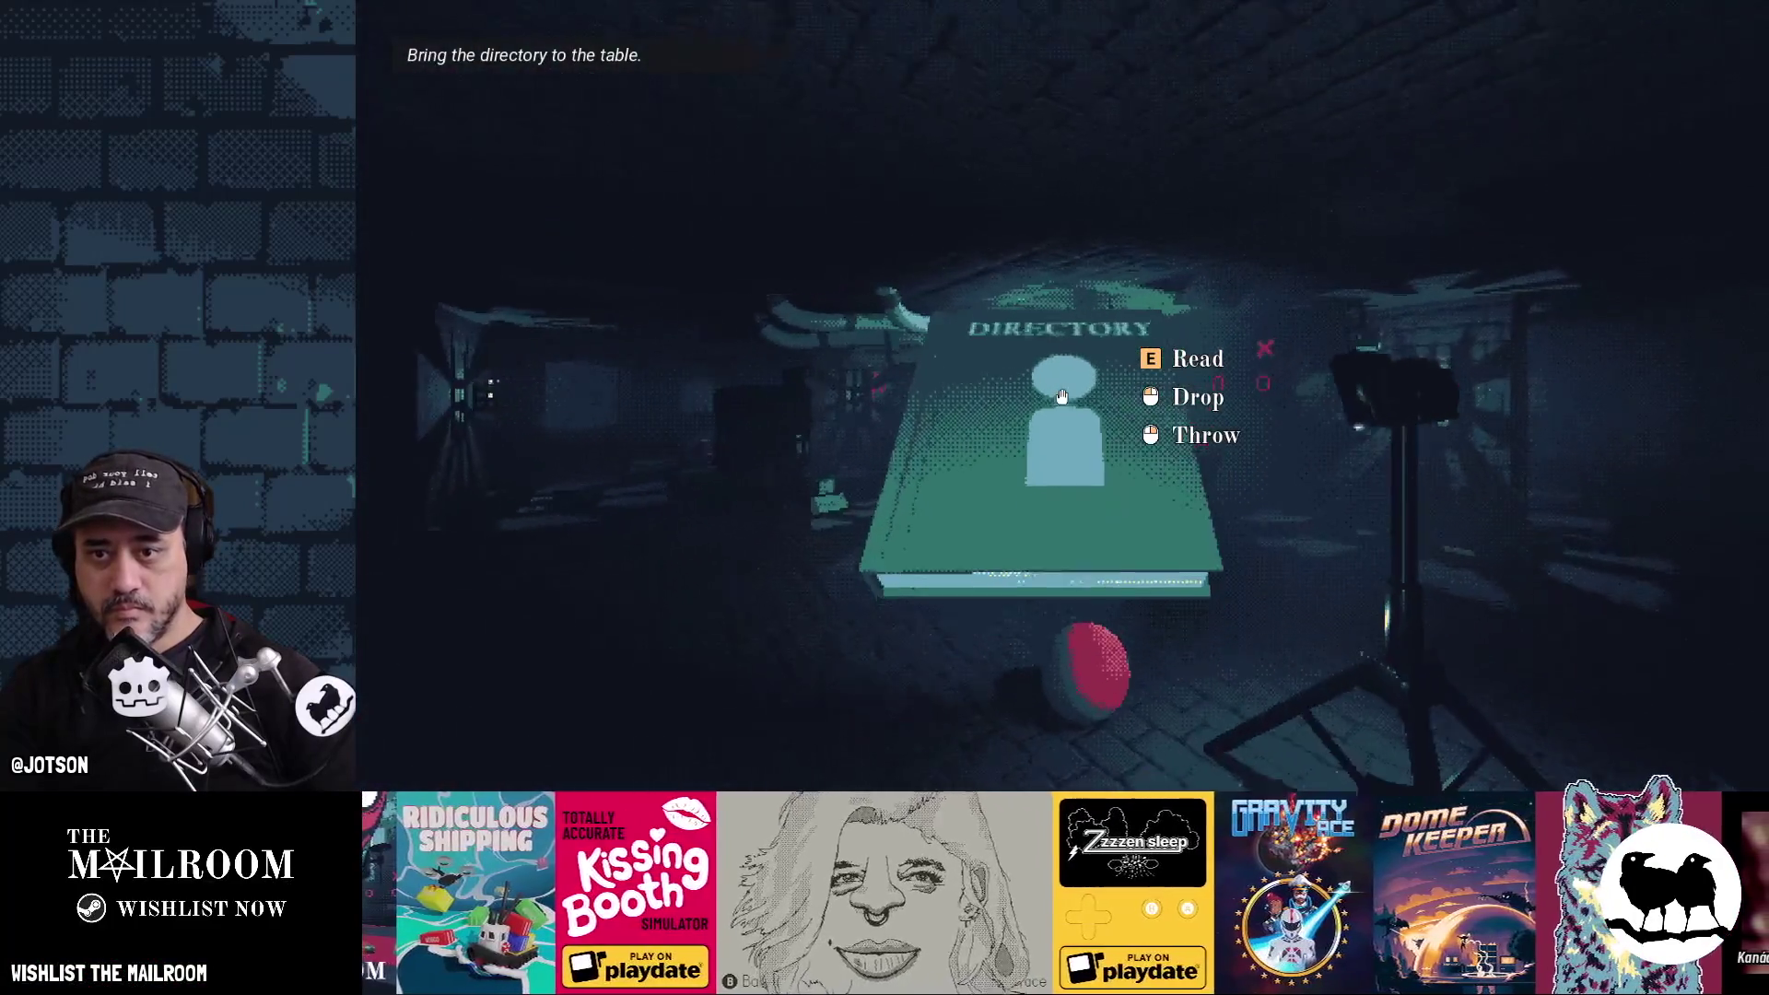
left_click(1062, 396)
key("w")
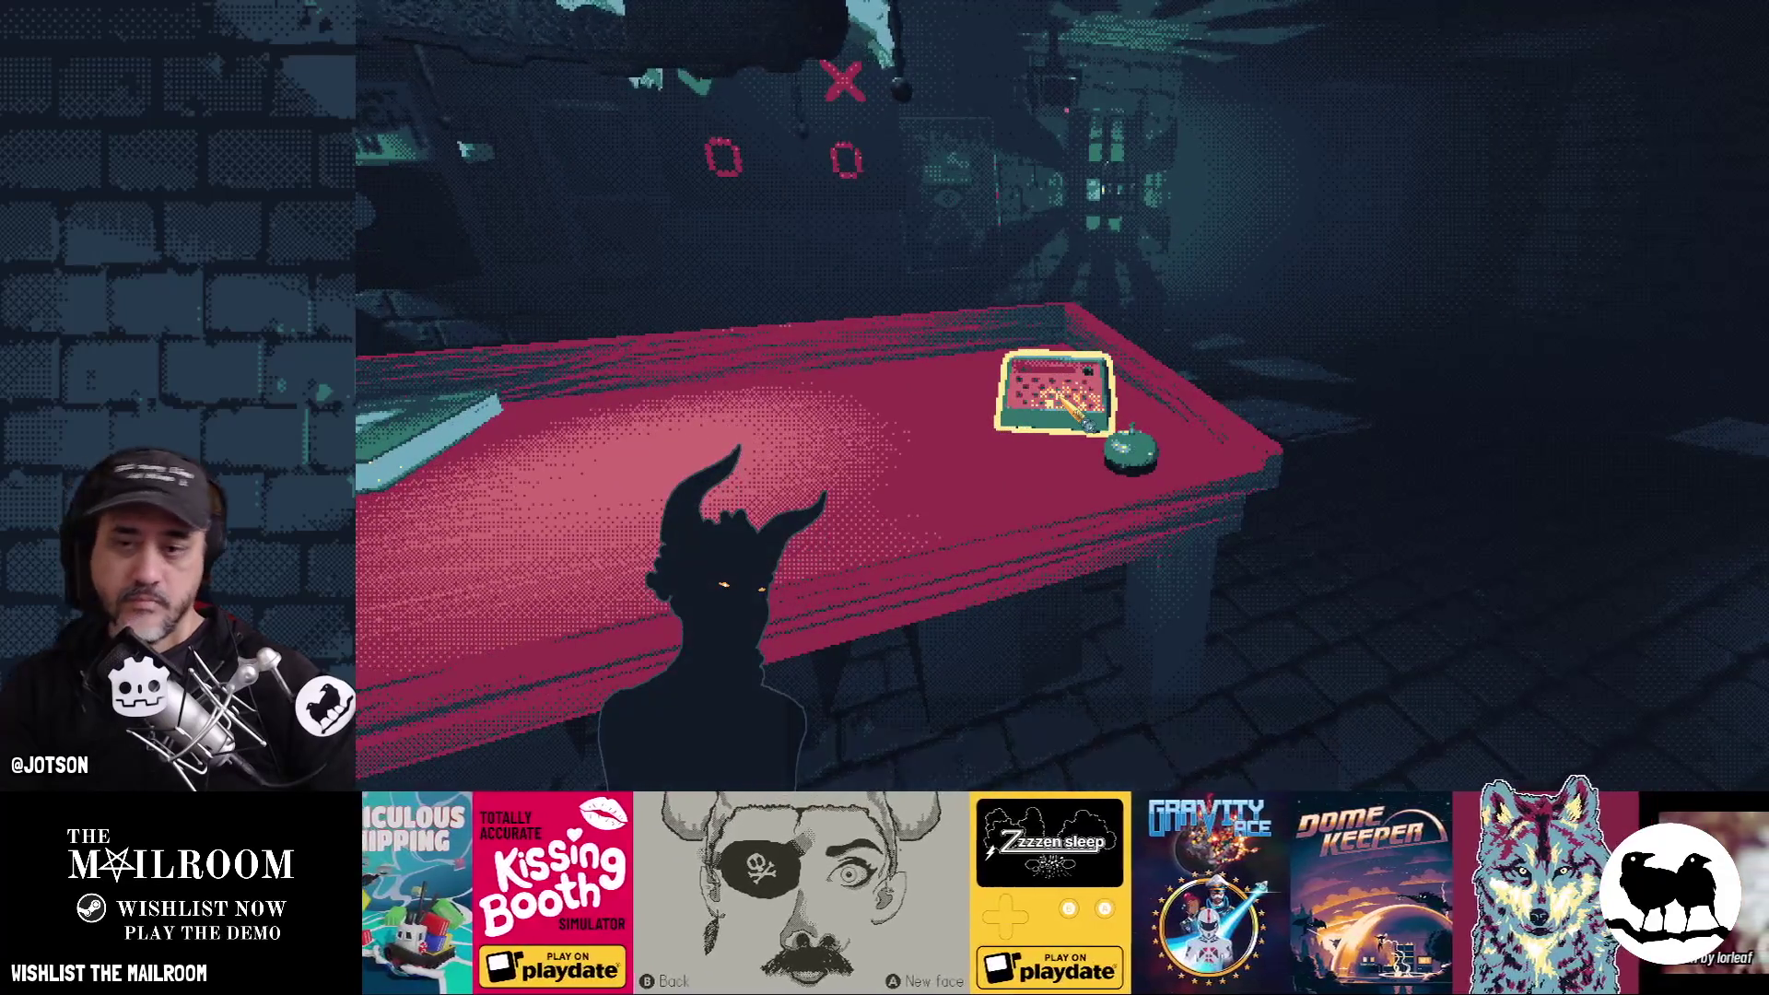
Read through the dialogue and the directory's Floor 2 Contracts and Junk Mail Policy pages
key("space")
key("space")
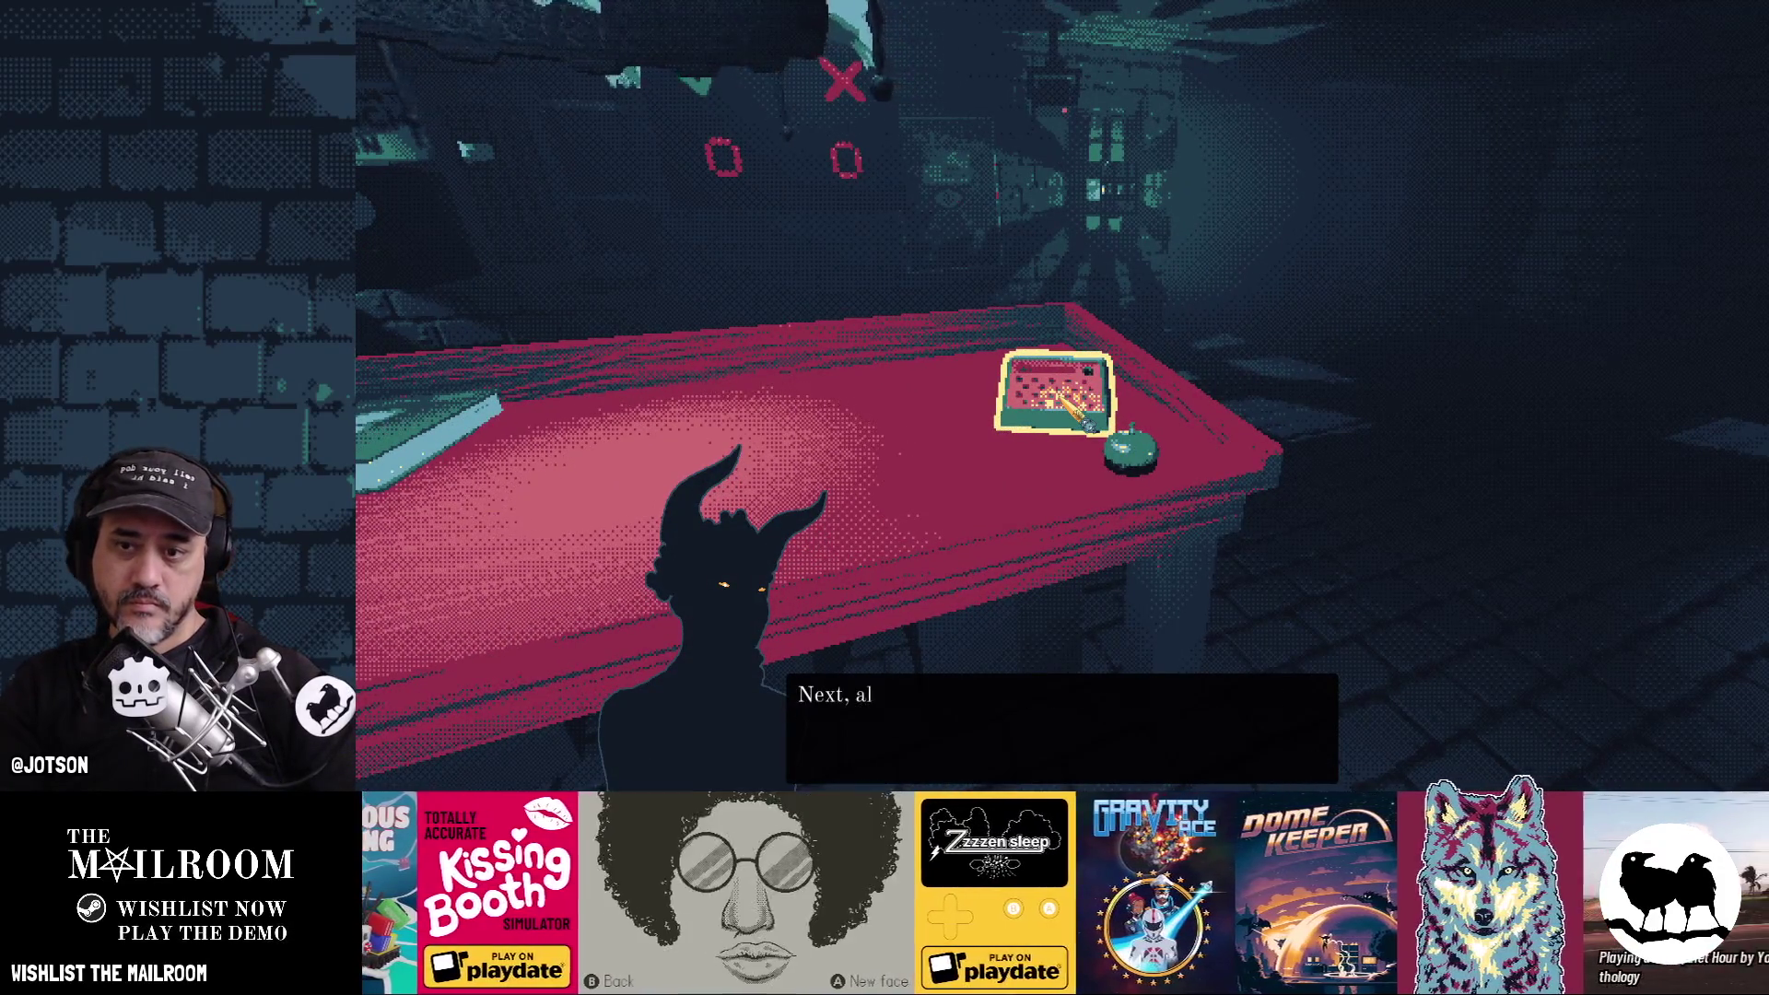
key("space")
key("space")
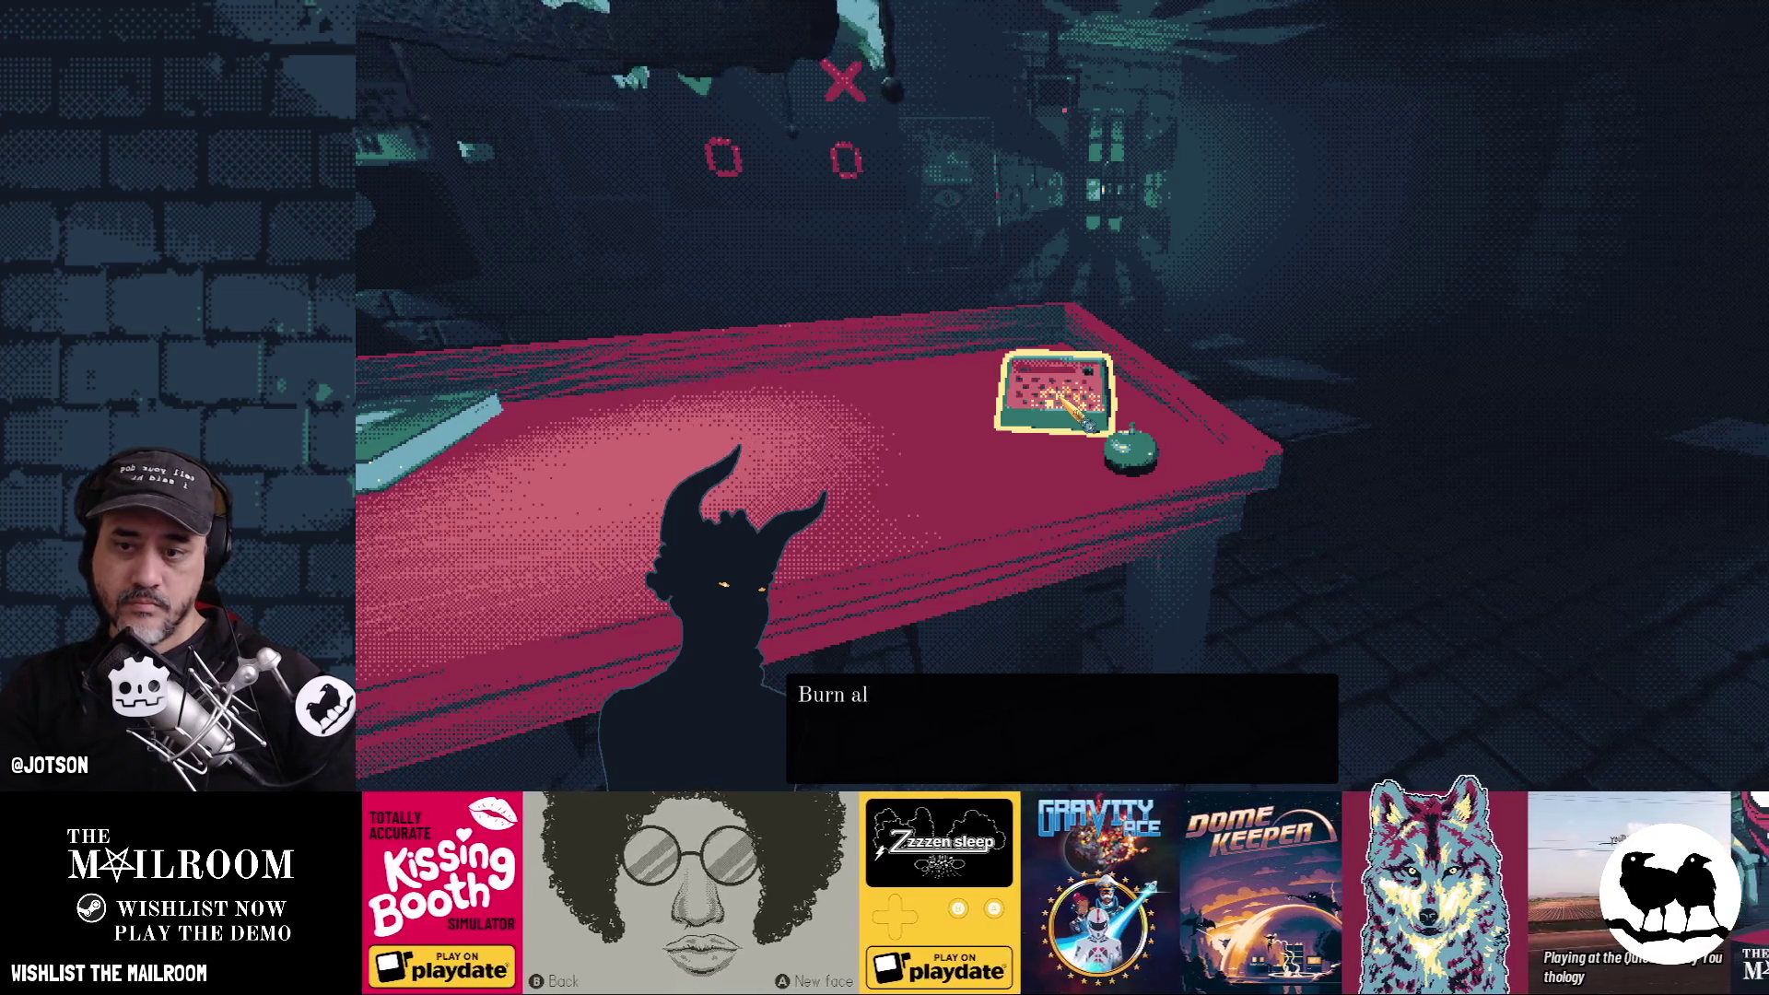
key("space")
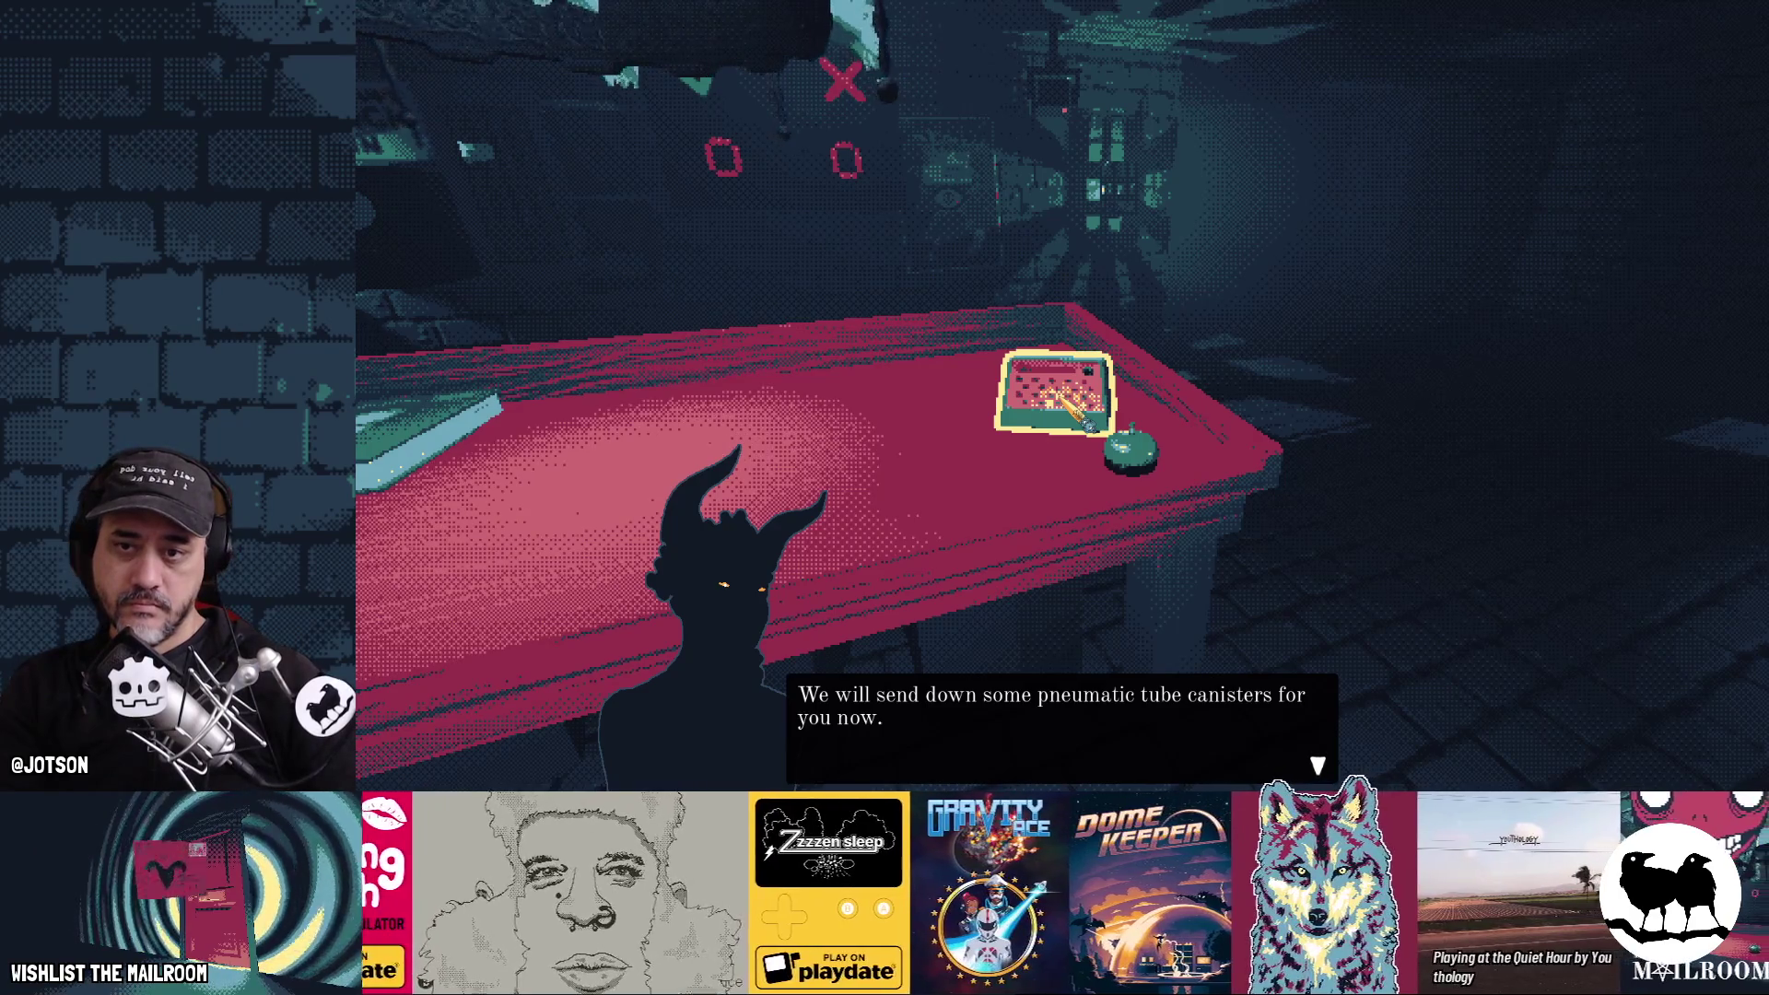
key("space")
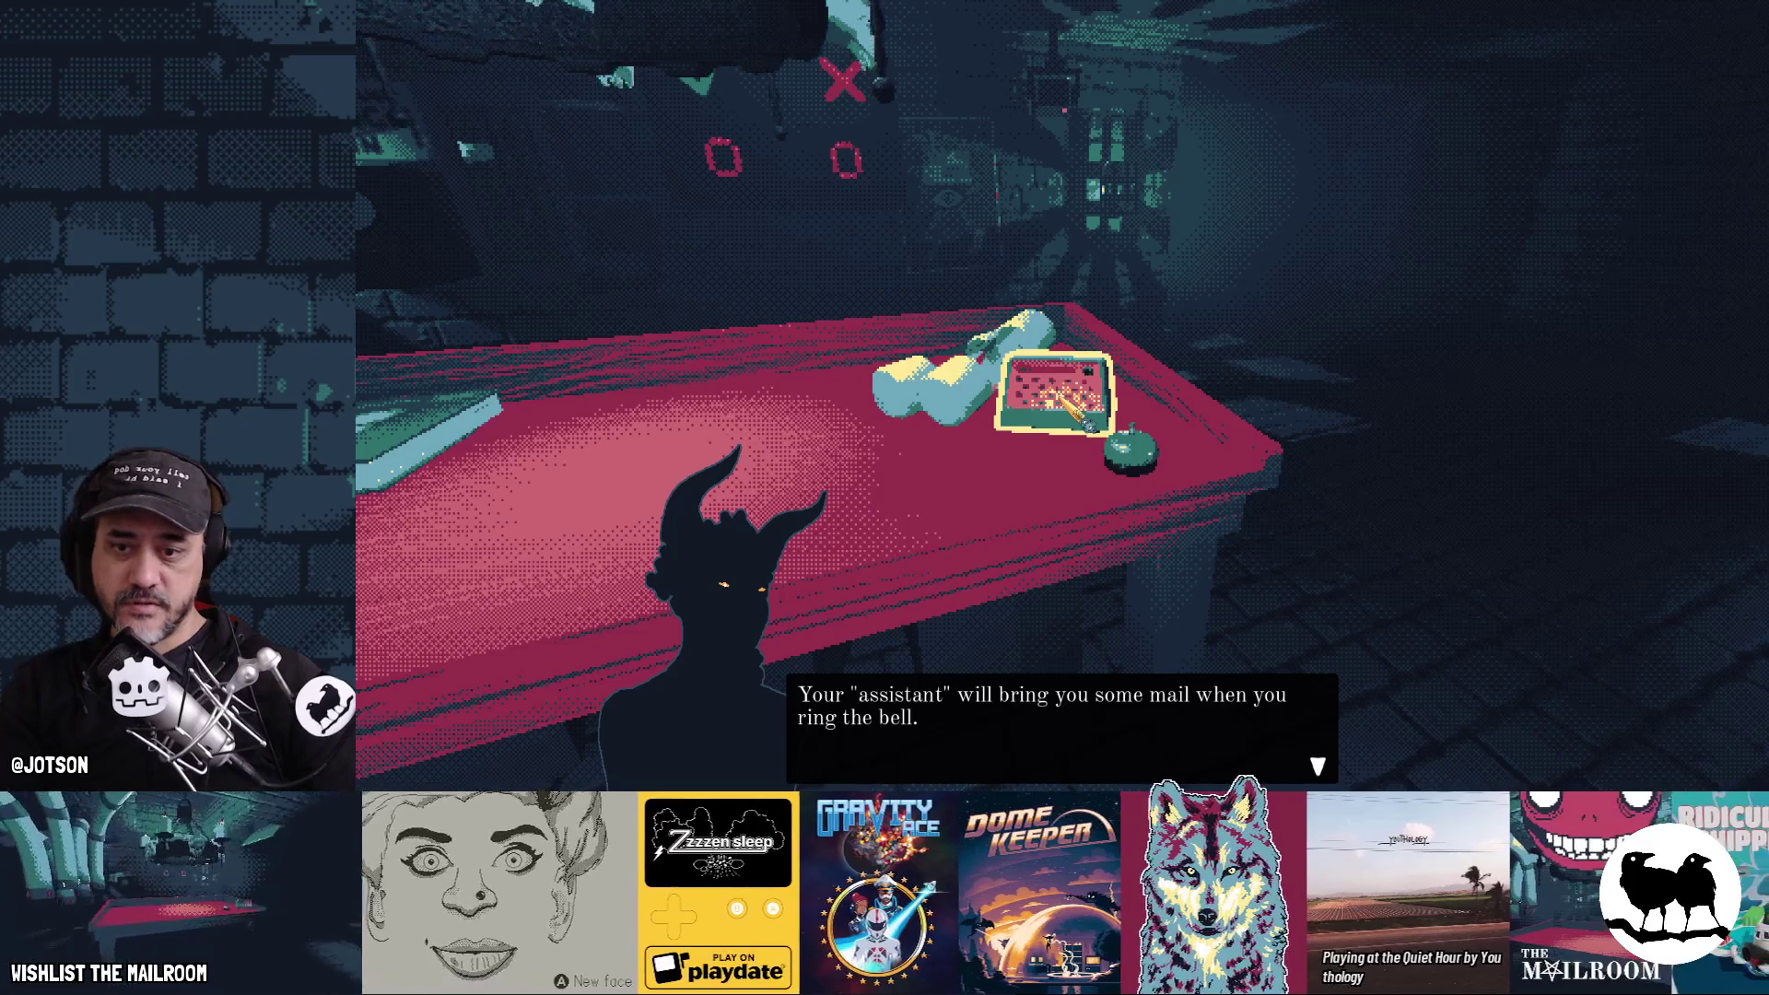
key("space")
key("space")
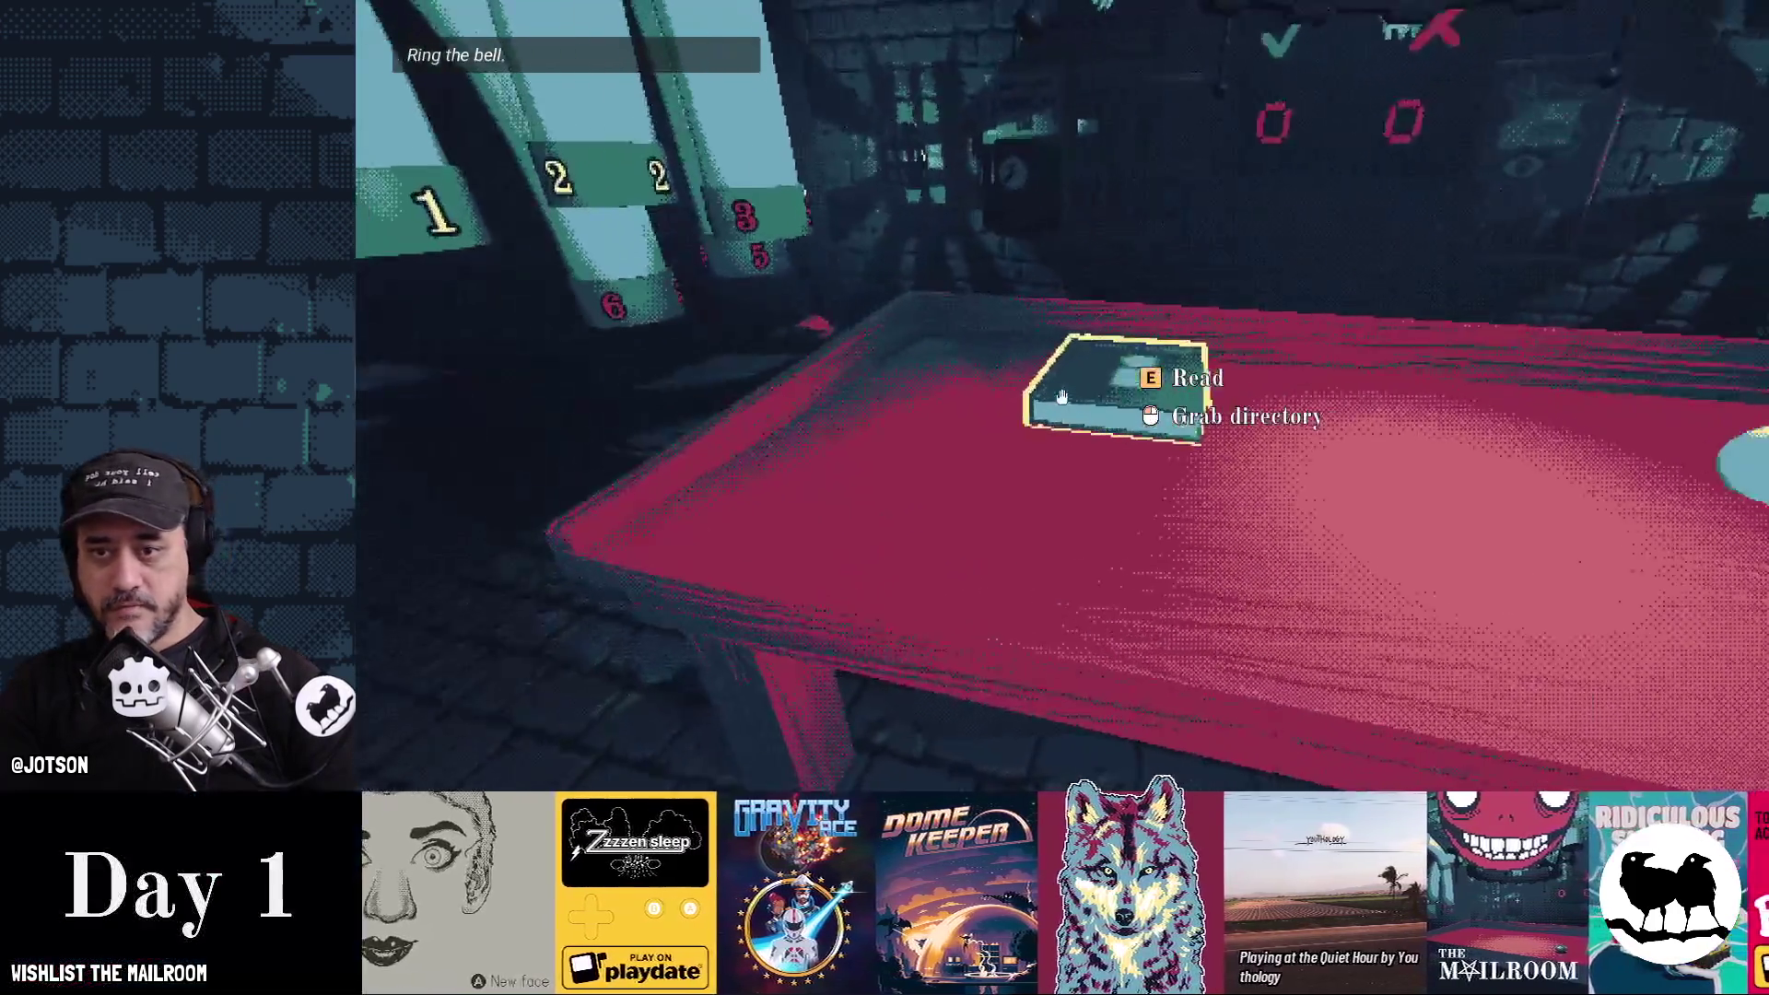
left_click(1068, 406)
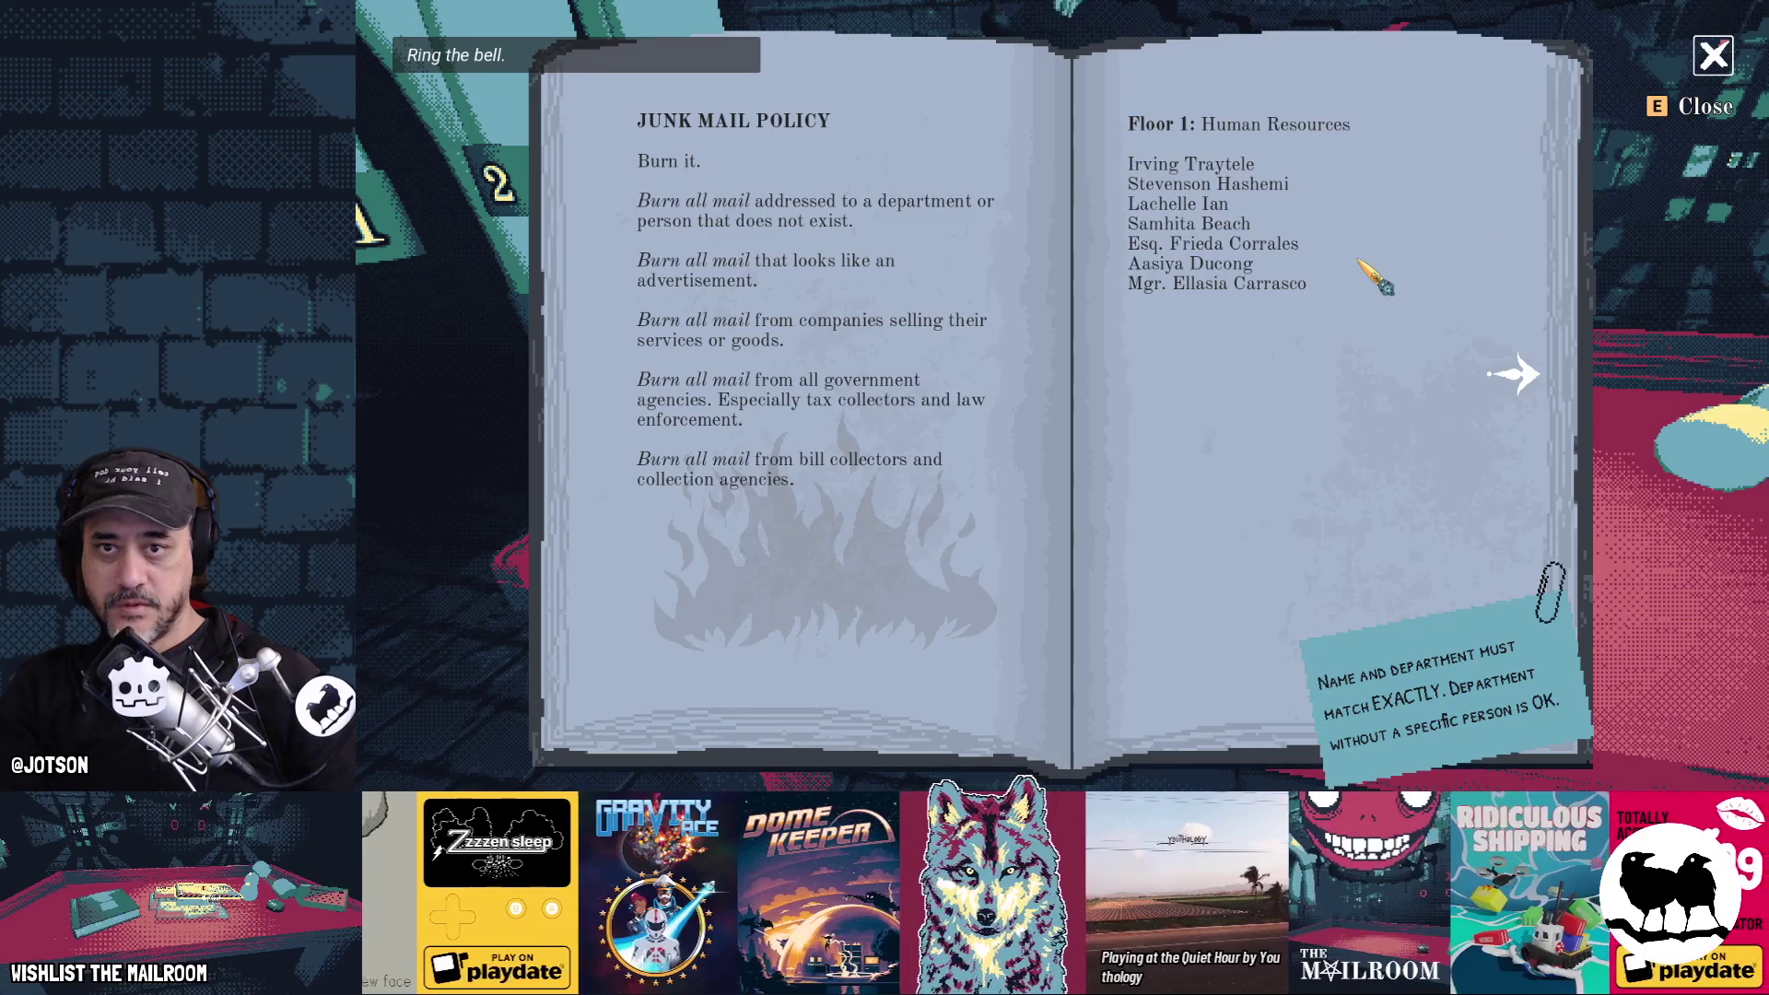
key("Left")
key("Left")
key("Left")
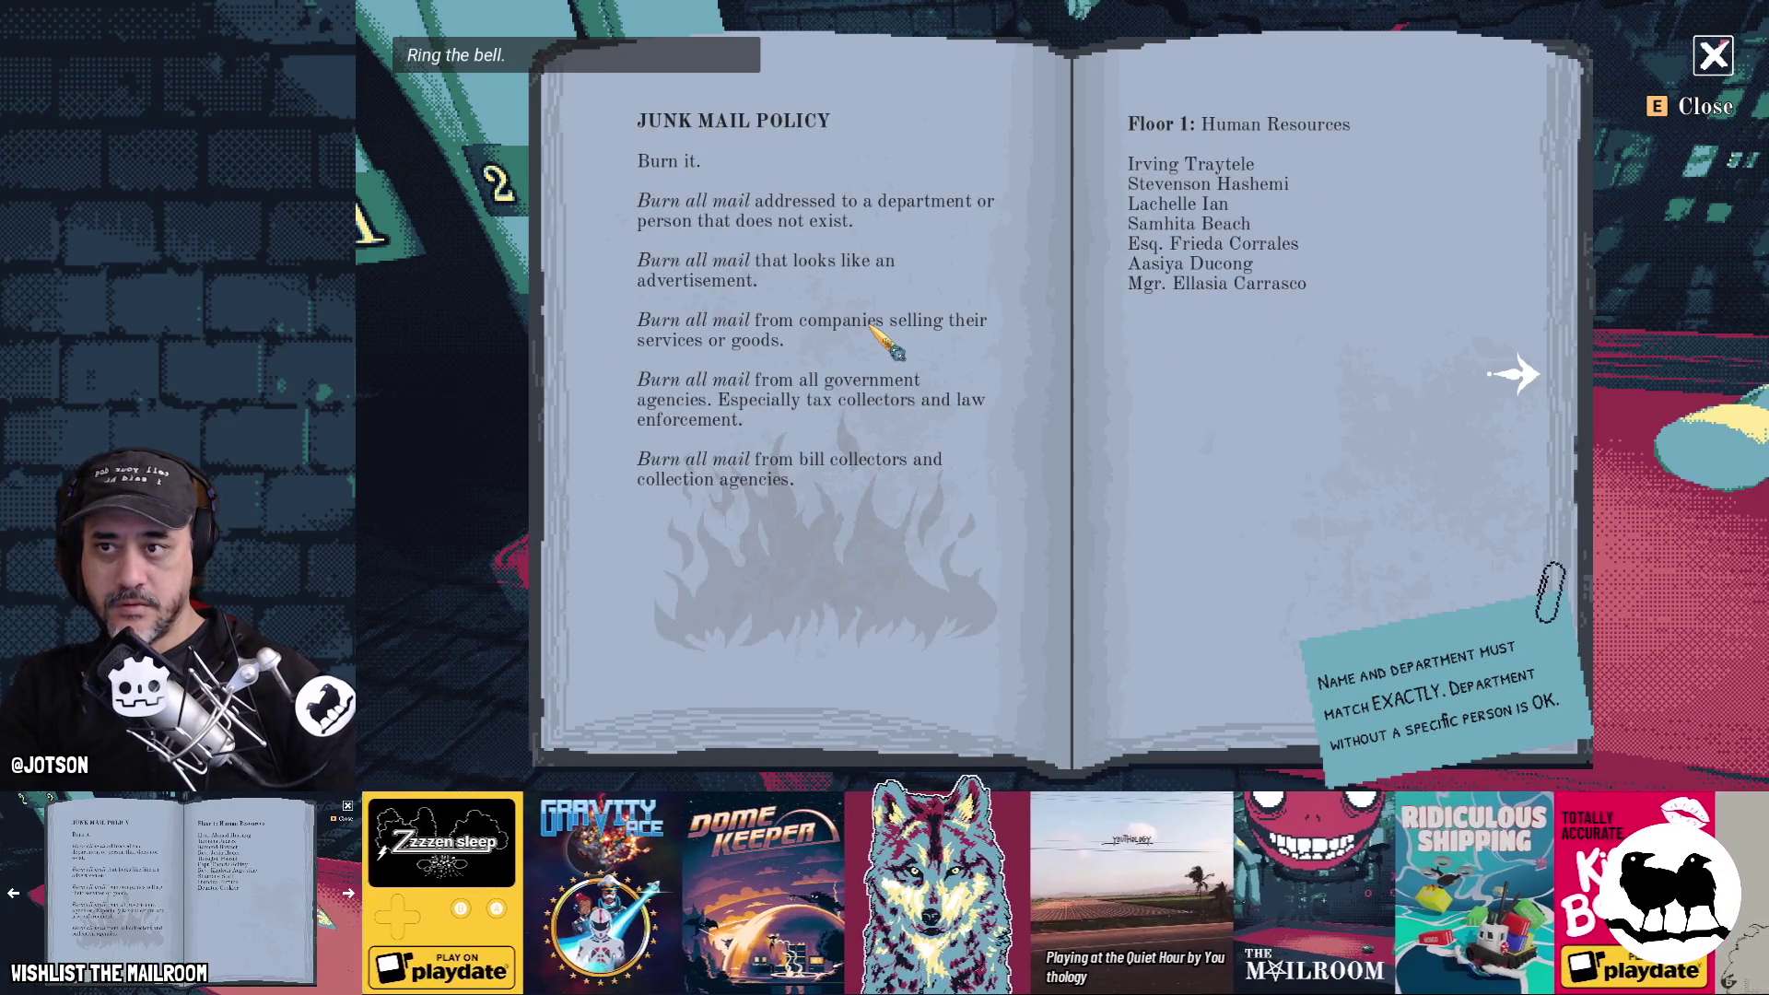
key("Right")
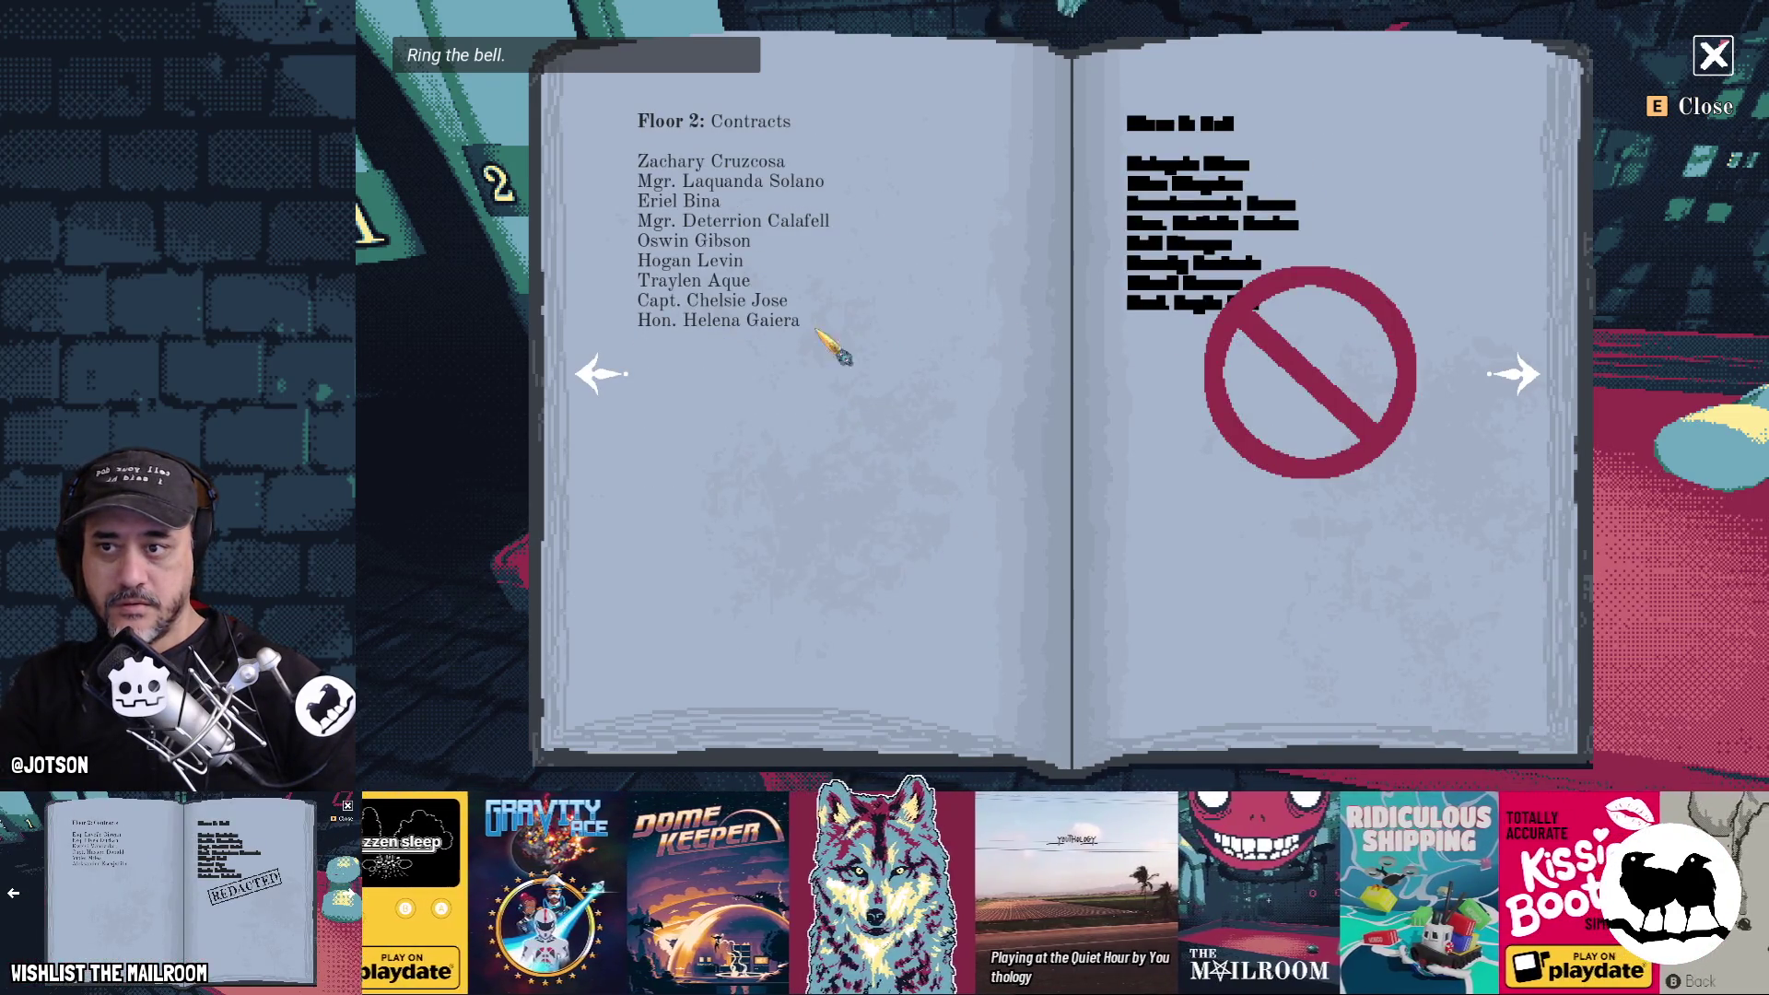
key("Left")
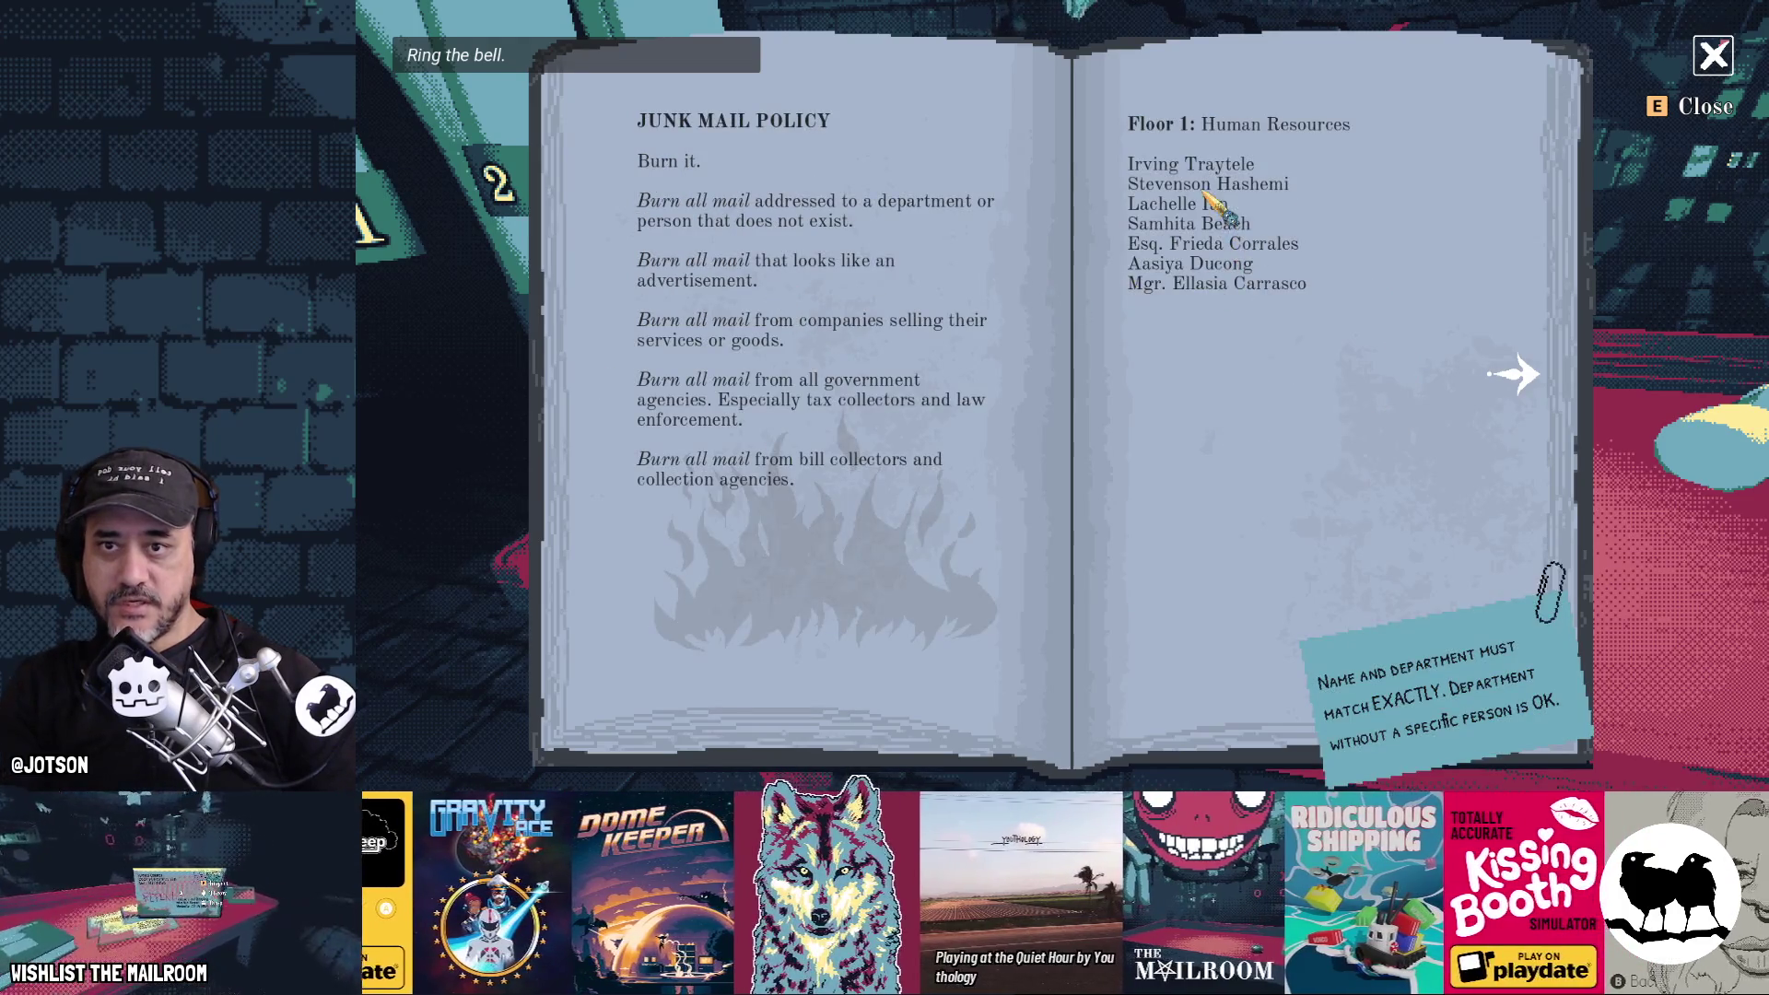
left_click(1713, 57)
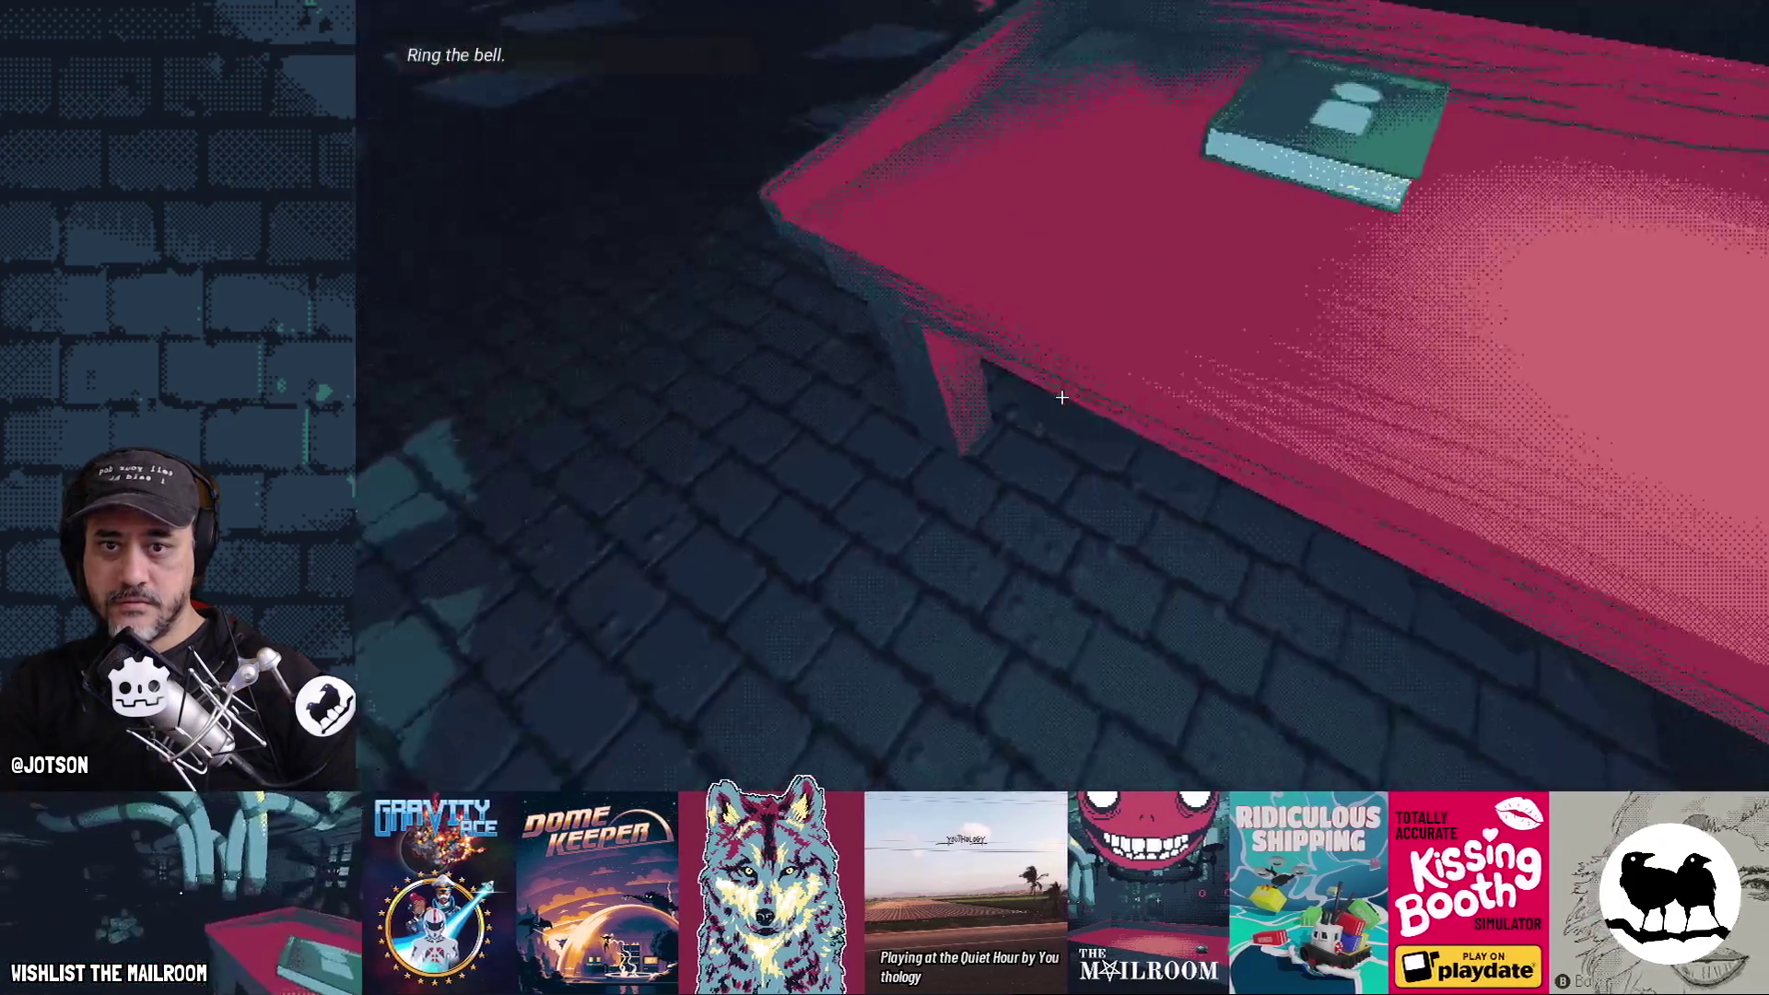
Quit to the main menu, confirming the loss of progress
key("Escape")
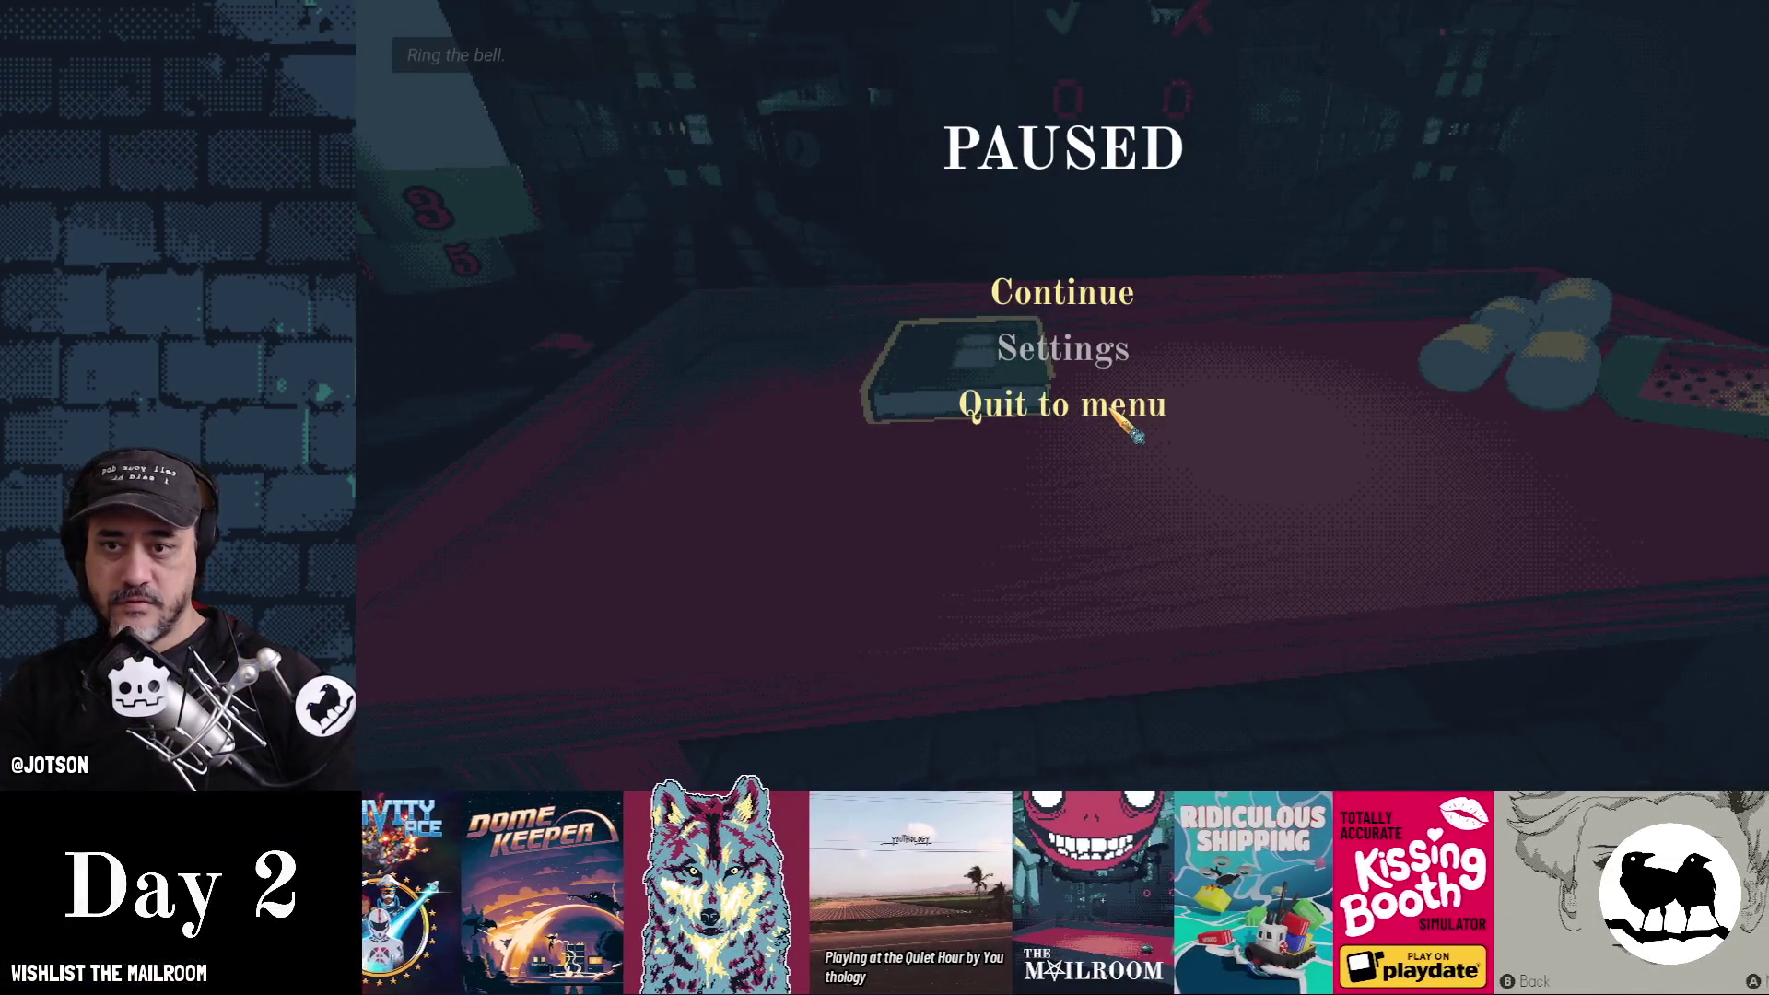
left_click(1113, 411)
left_click(1120, 507)
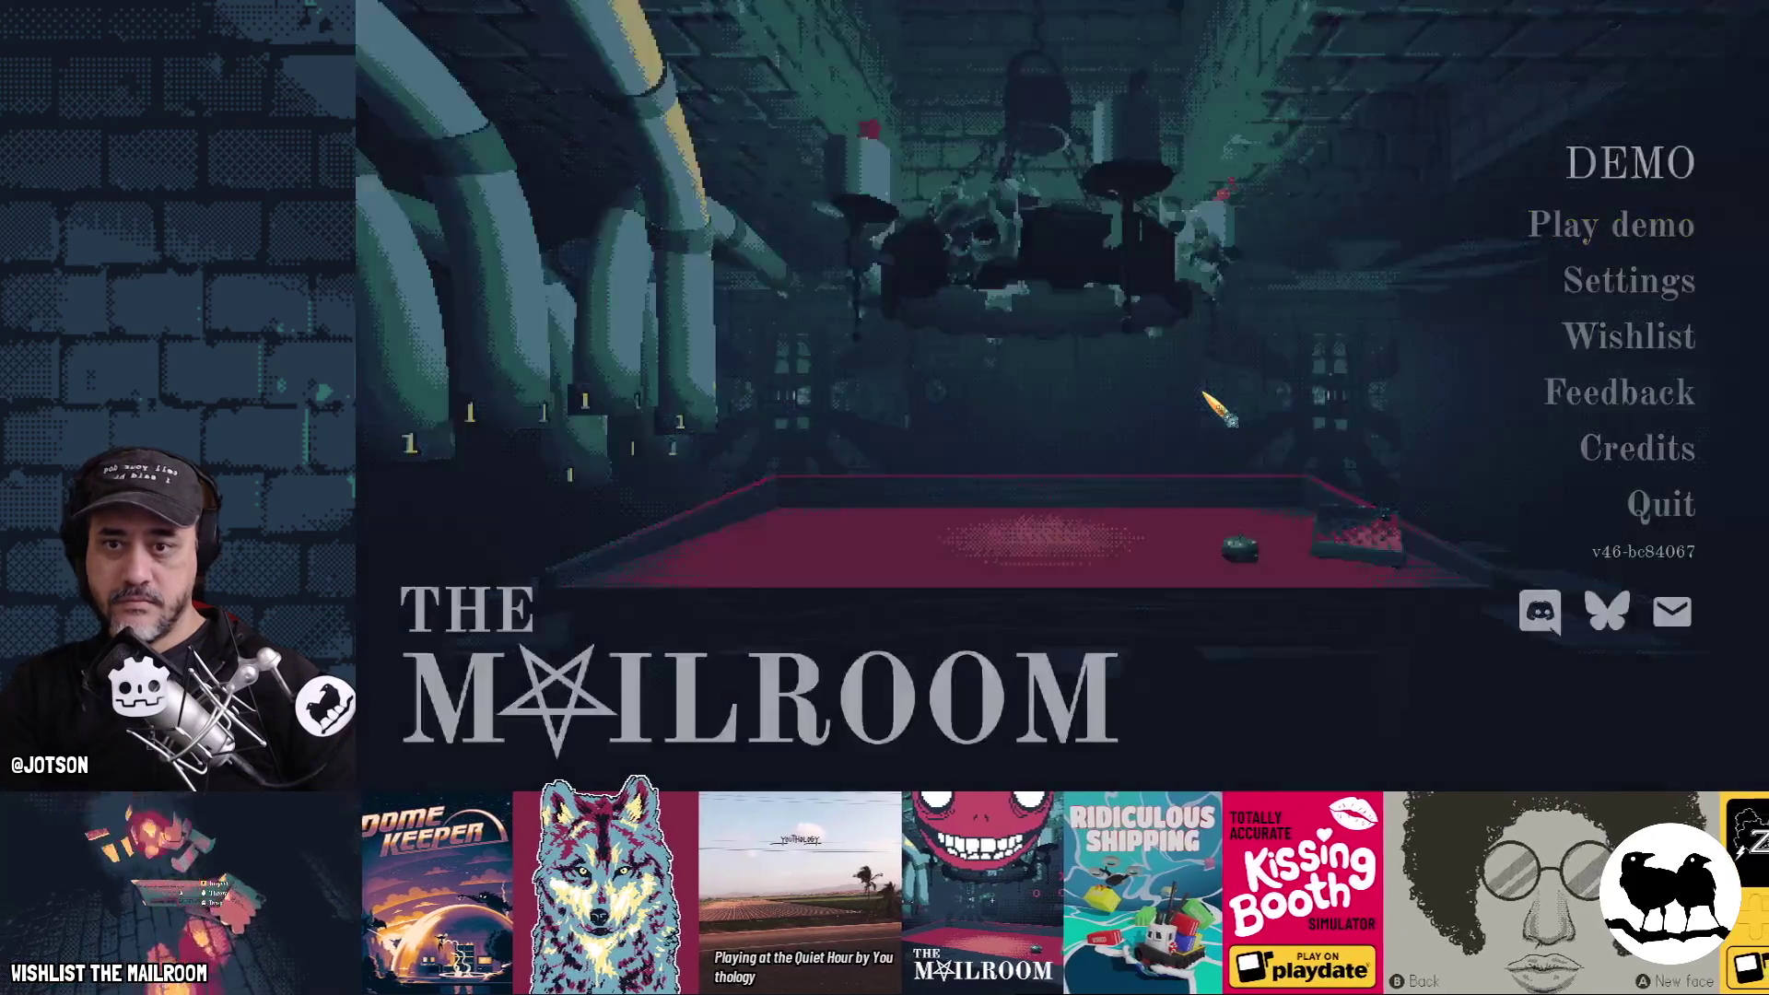
Restart the demo and walk through the corridor to the red table
key("Return")
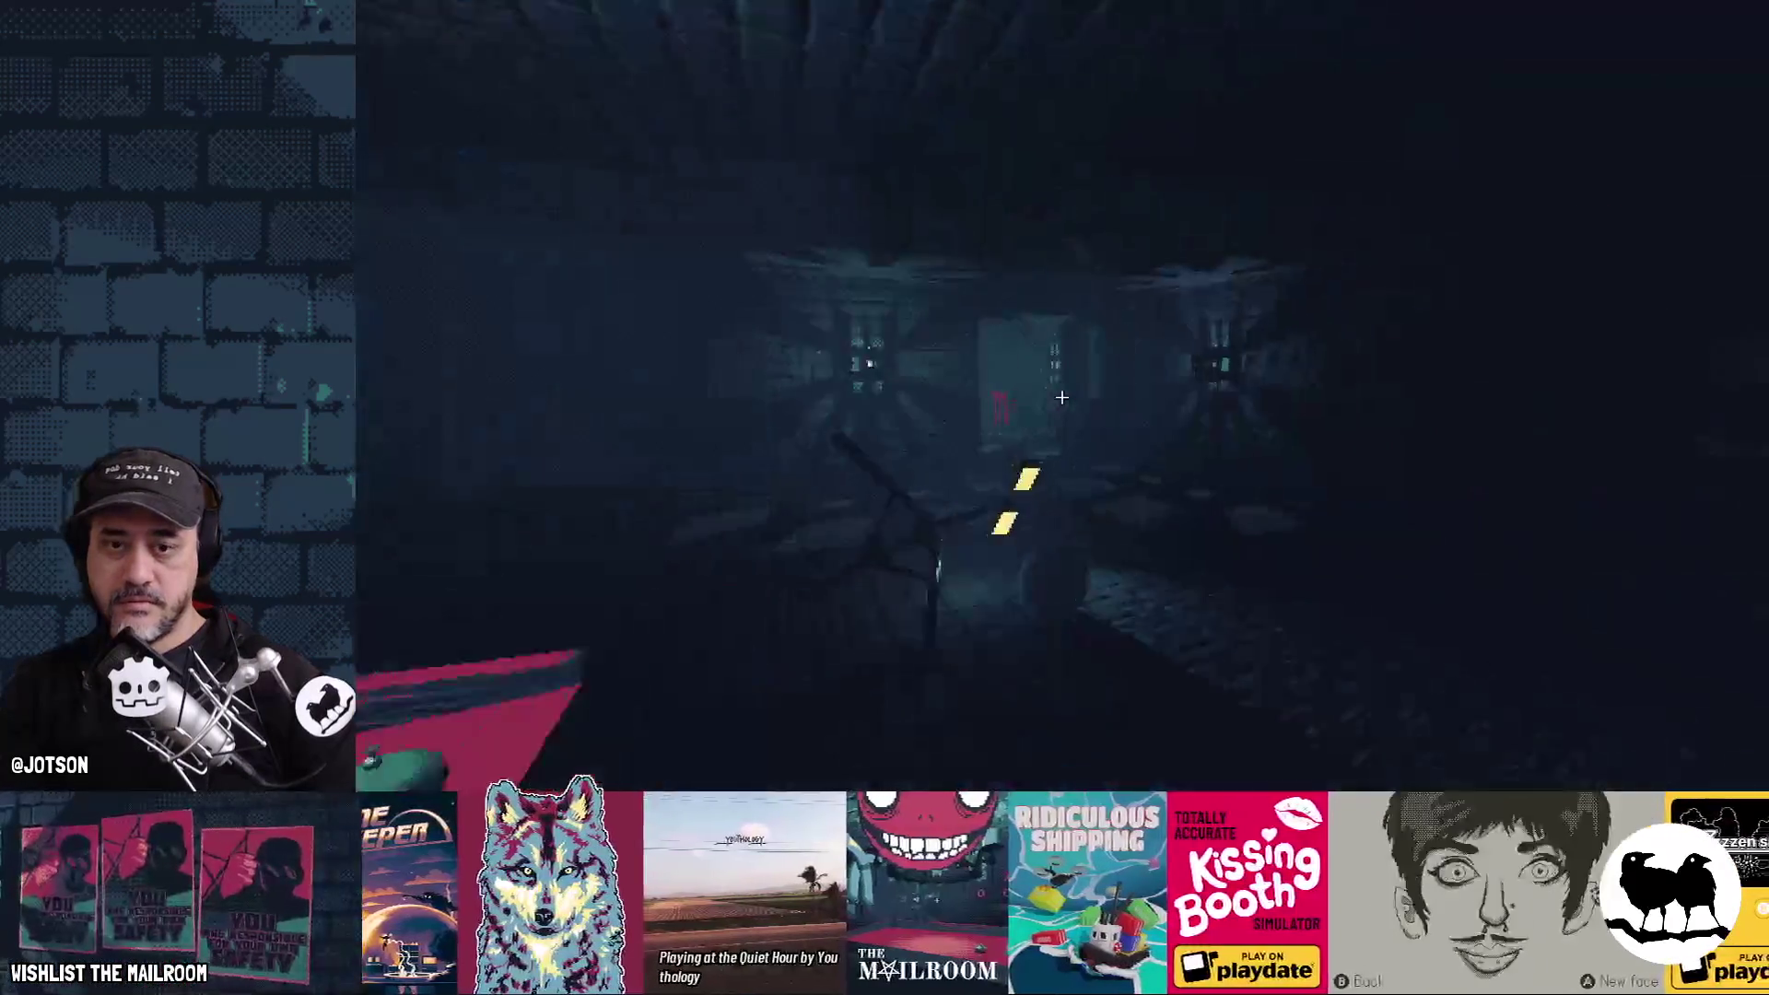
left_click(1061, 397)
left_click(1061, 397)
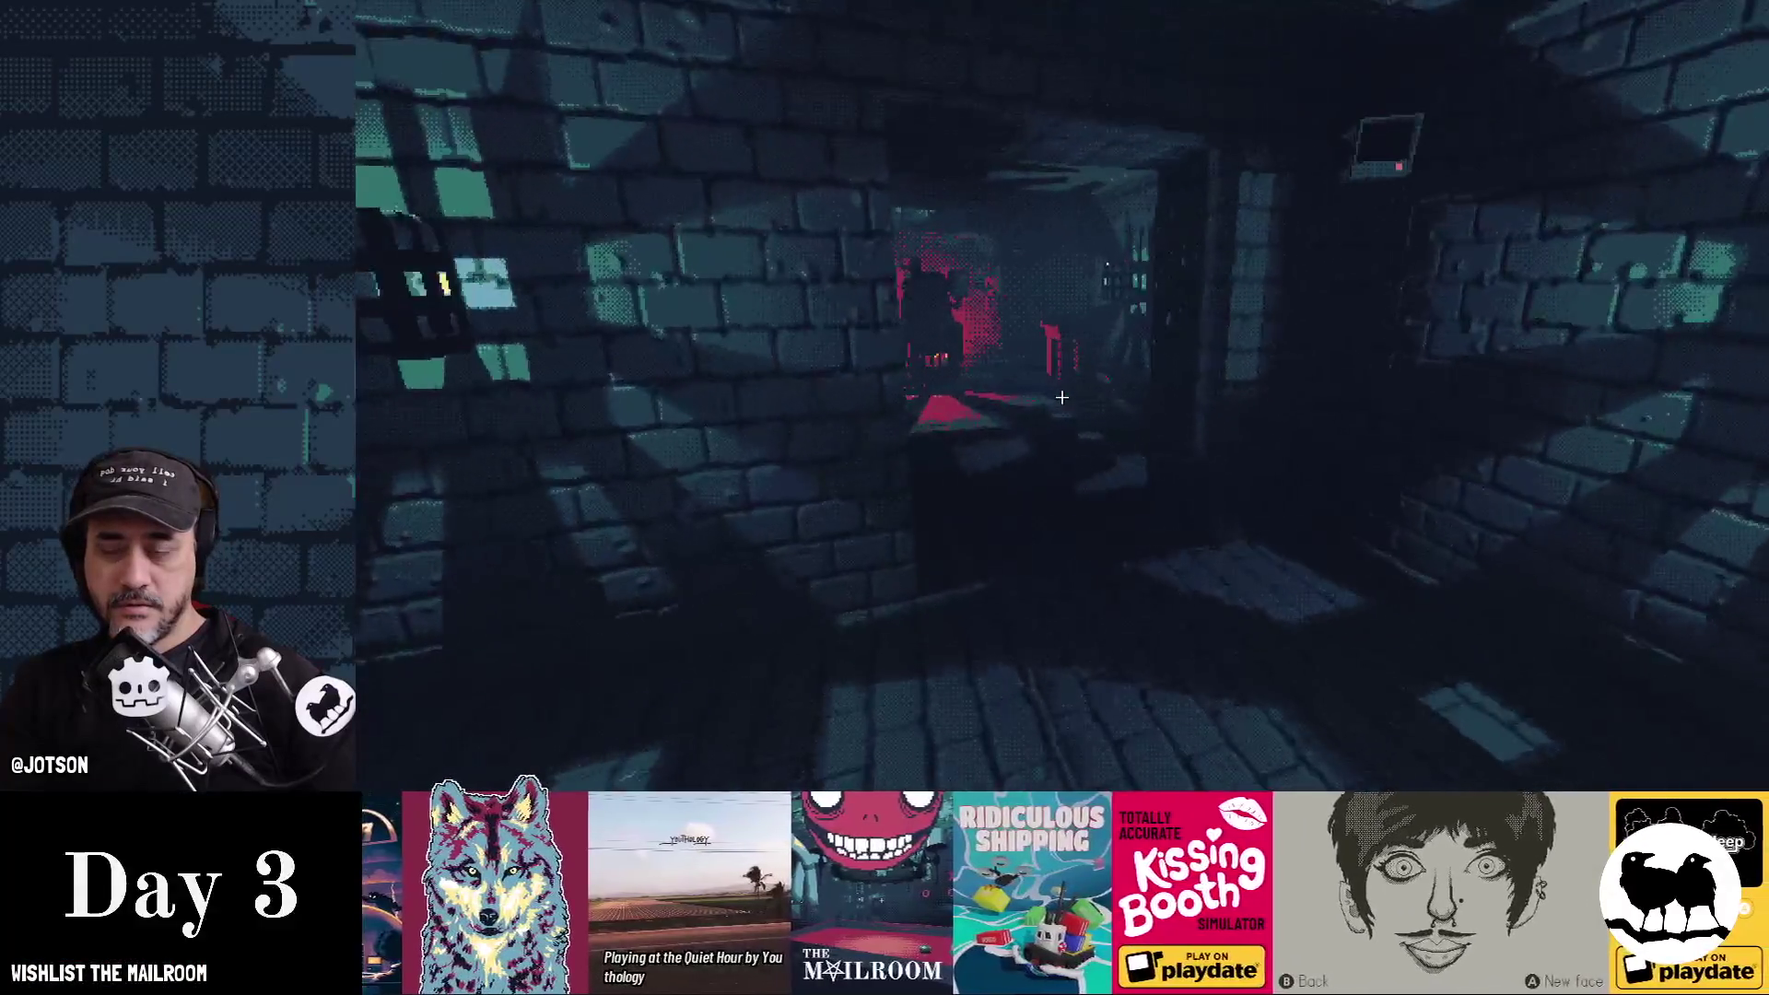
key("w")
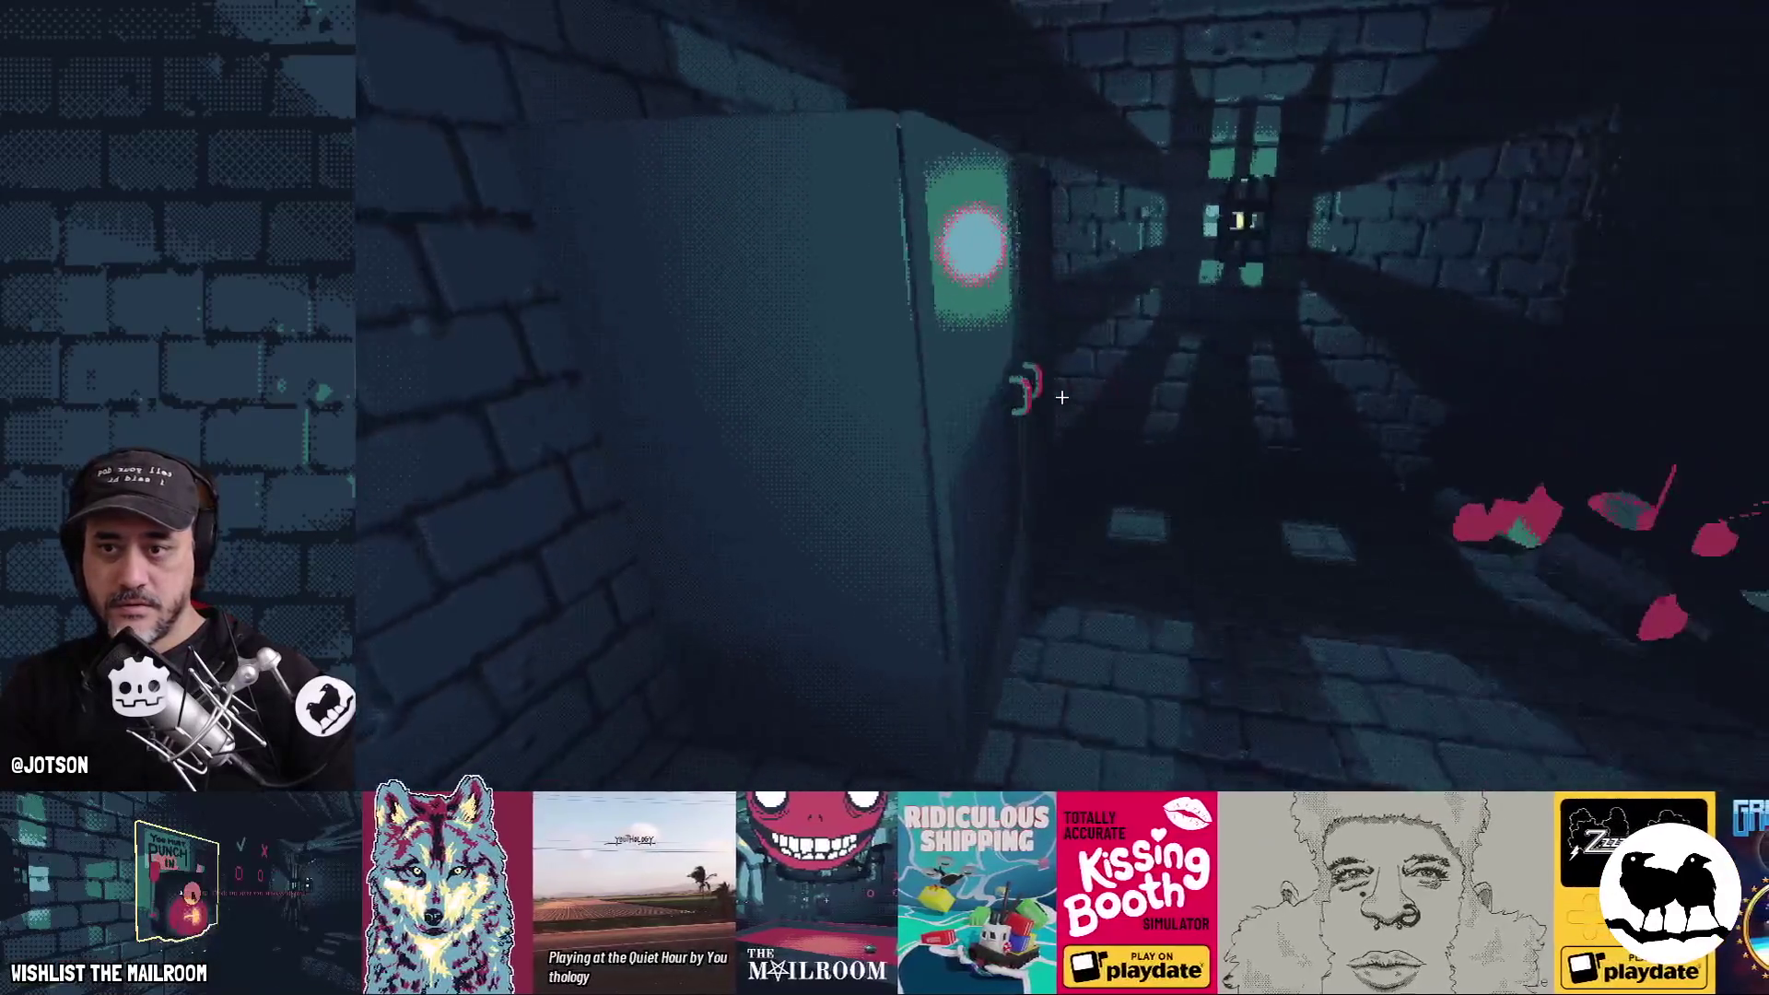
left_click(1061, 397)
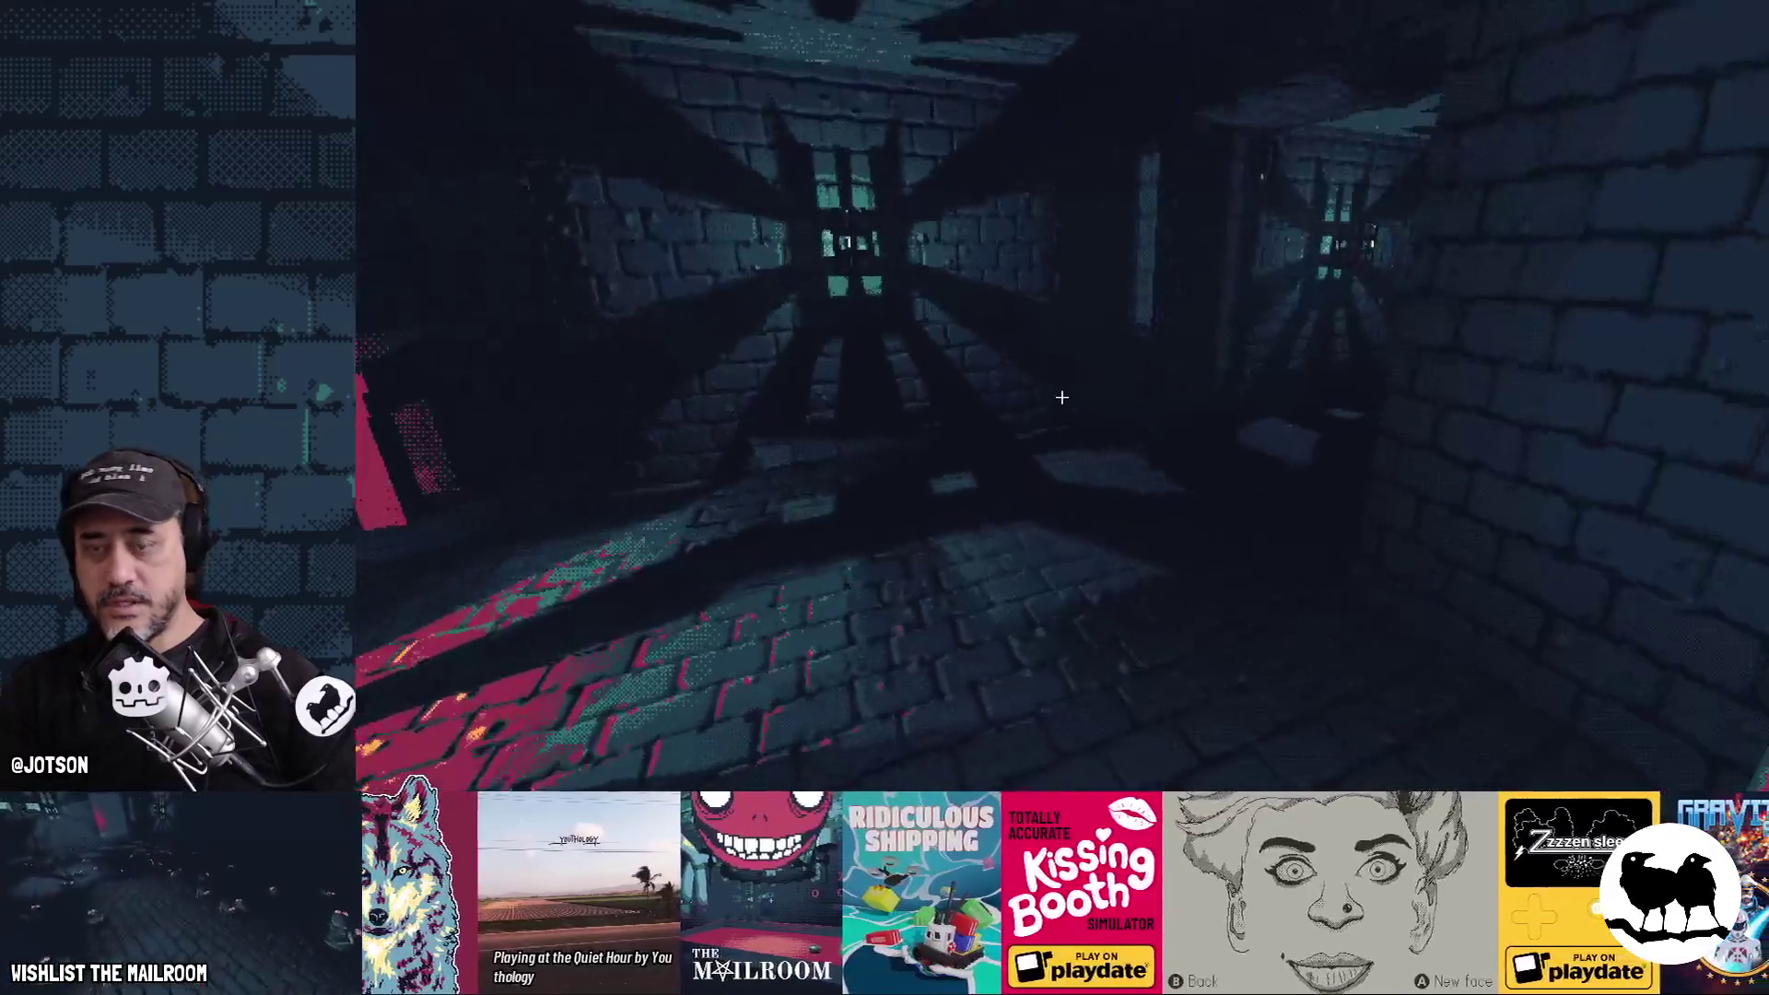
key("w")
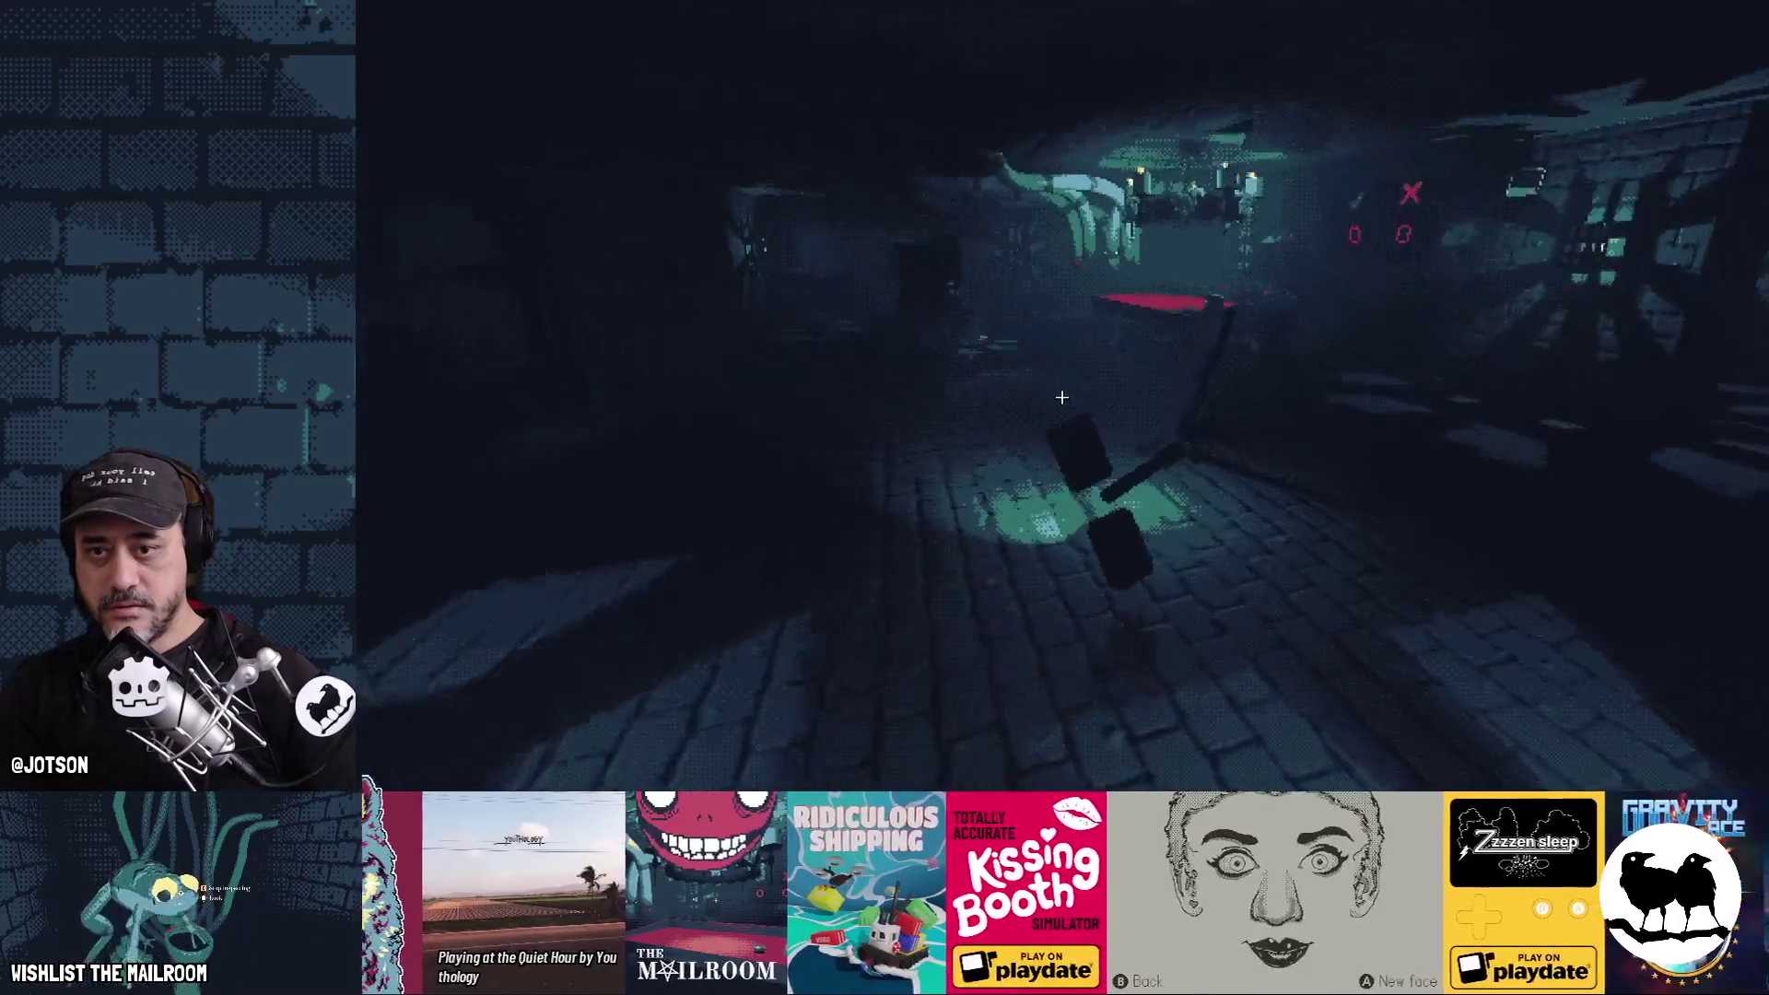
key("w")
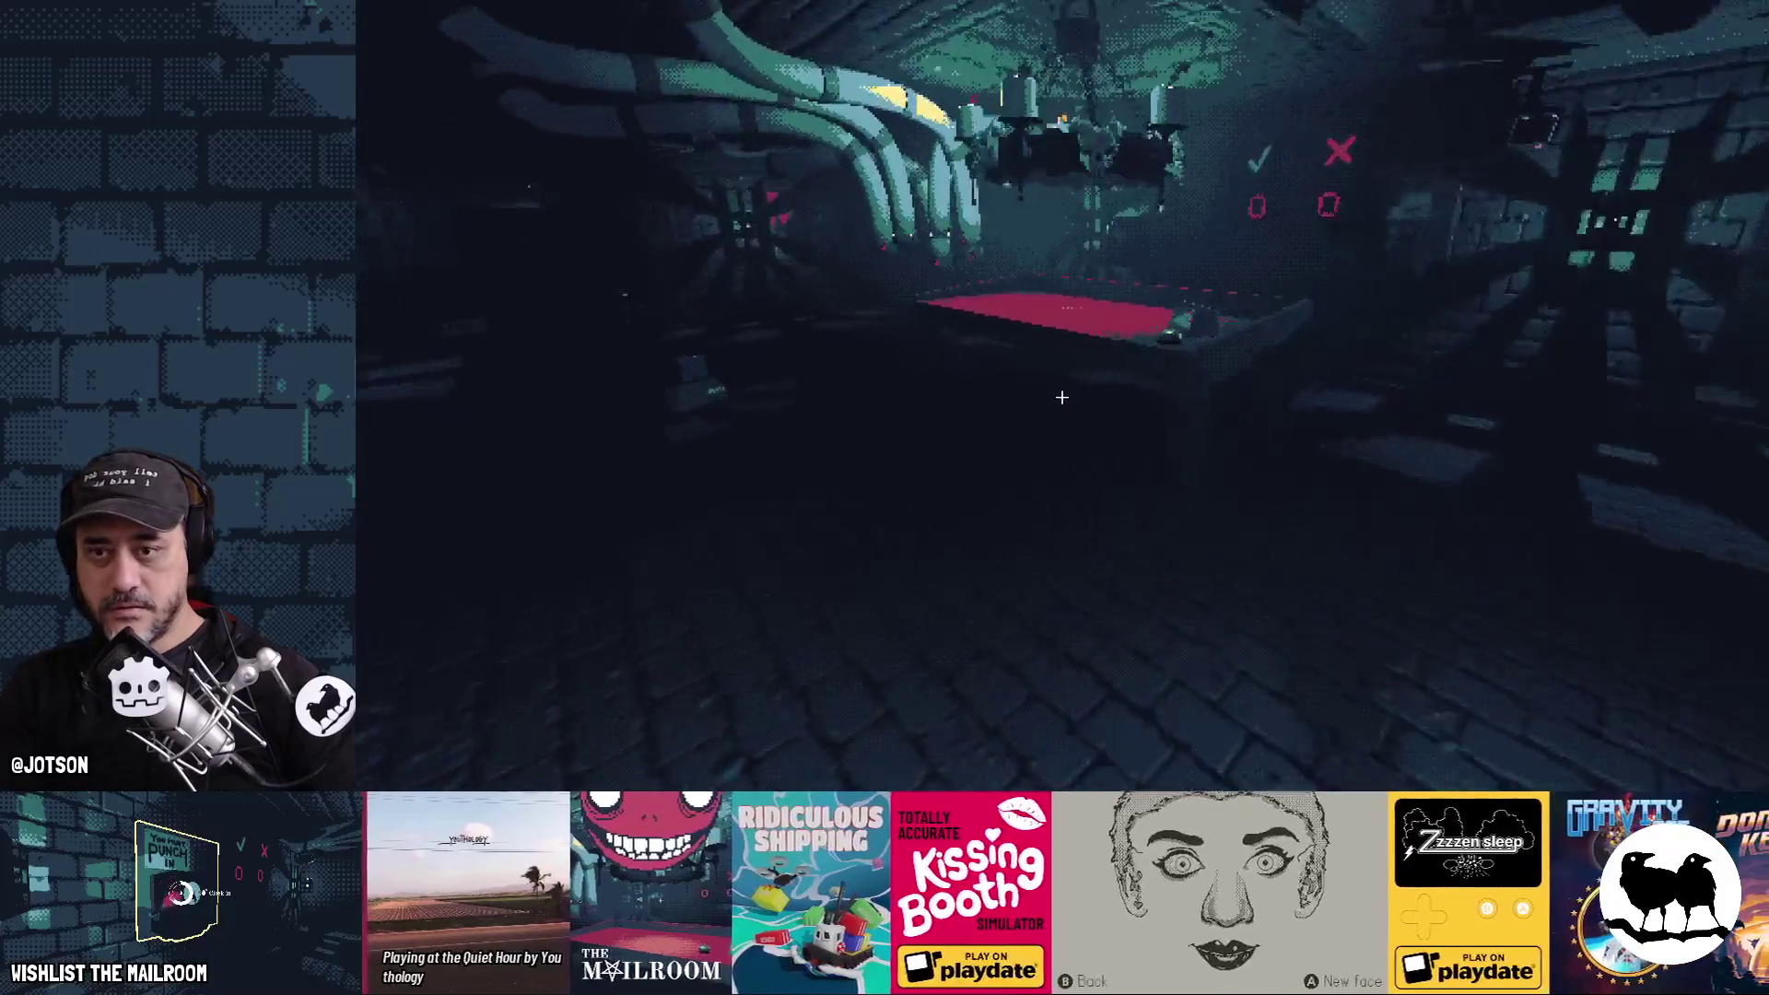
Spawn a directory with the 'wa directory' console command and read its Floor 2 Contracts page
type("wa direct")
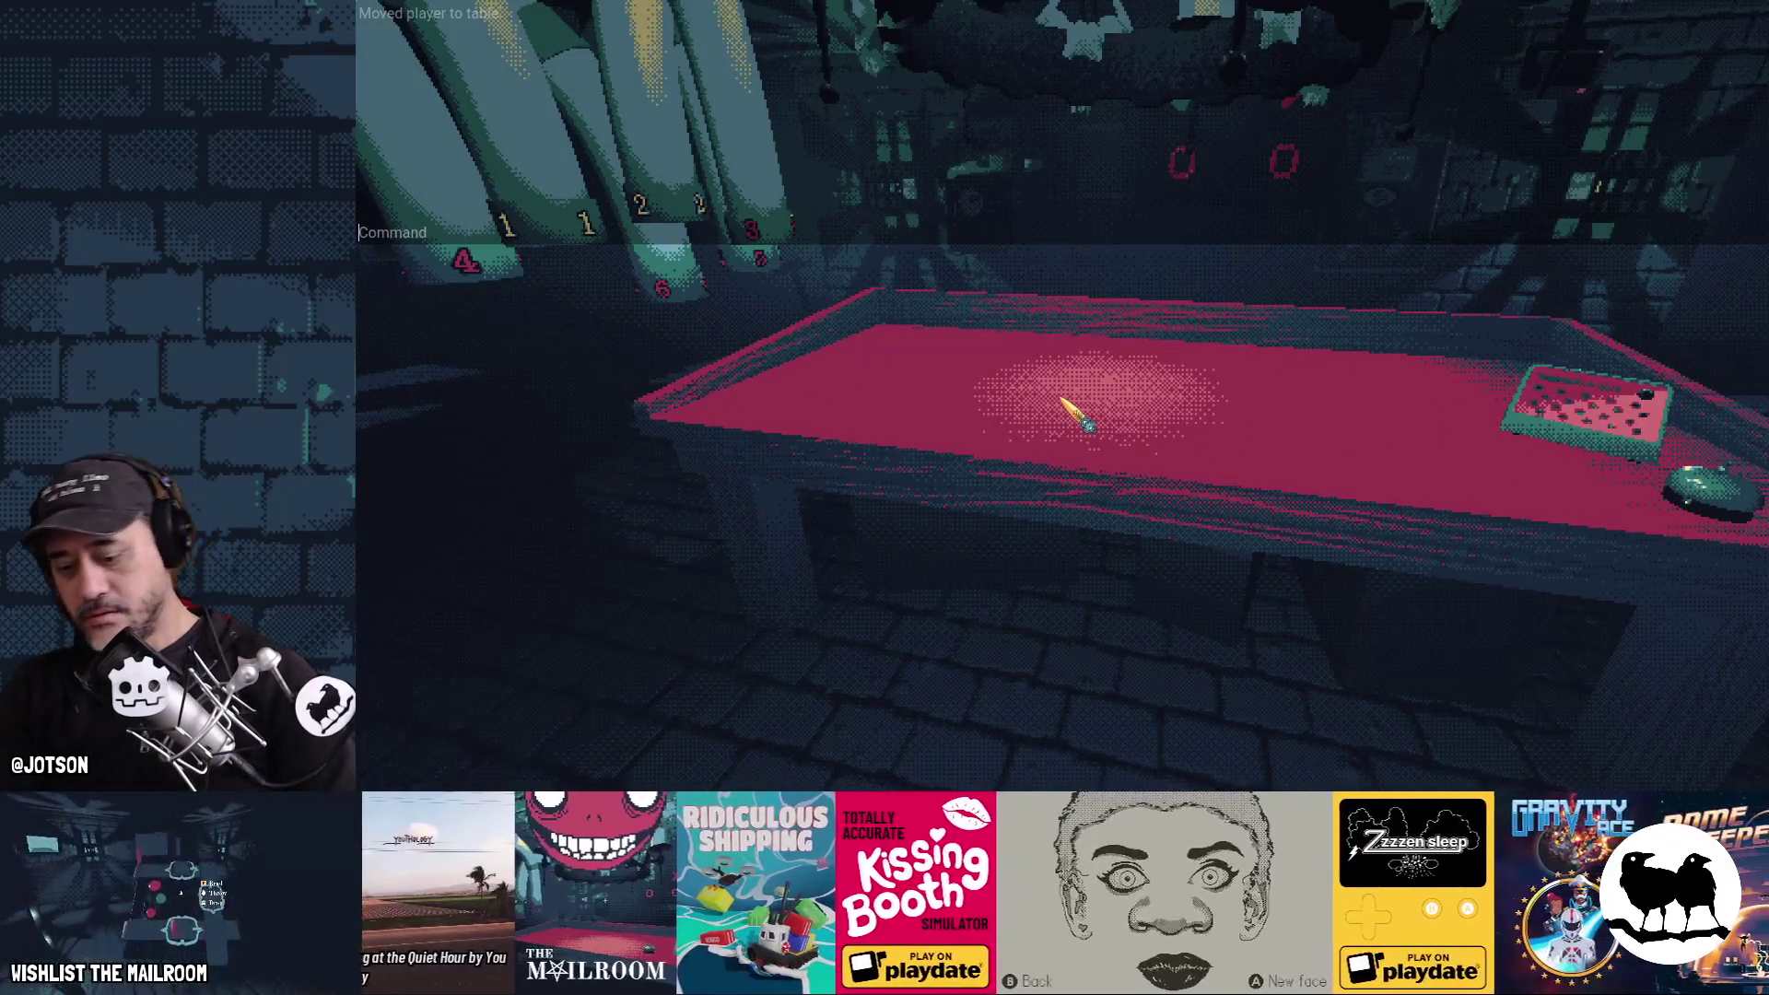
type("ory")
key("Return")
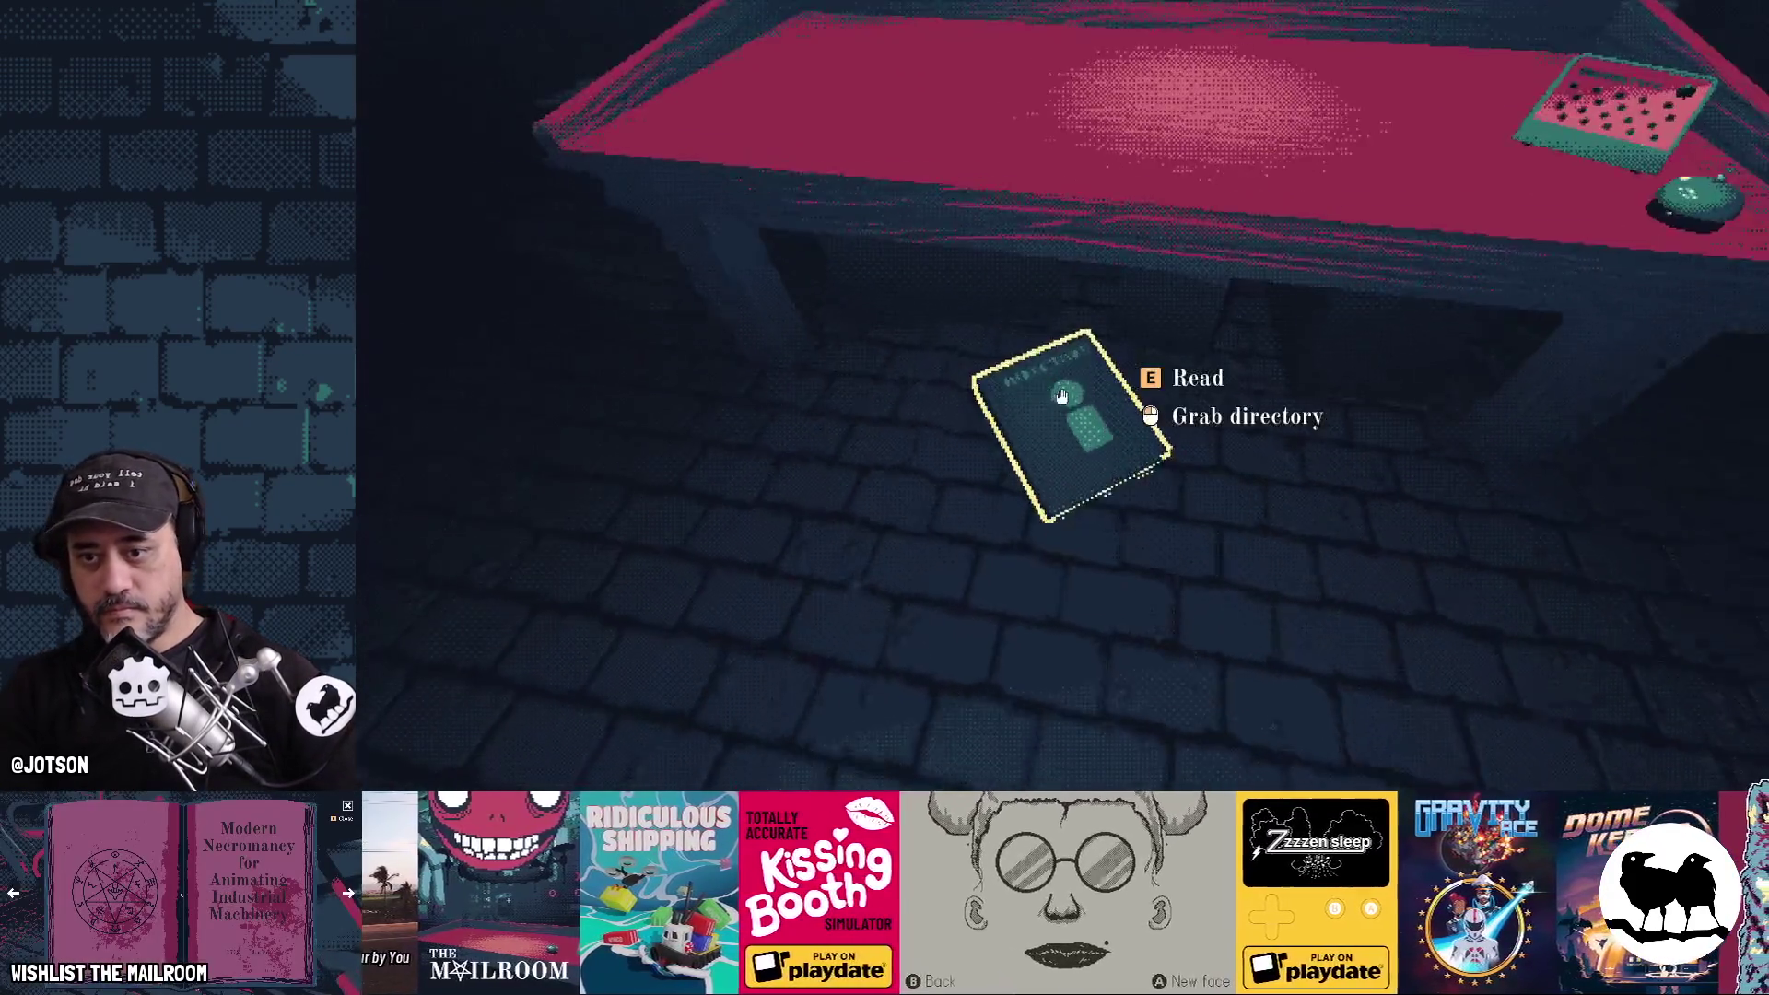
left_click(1061, 396)
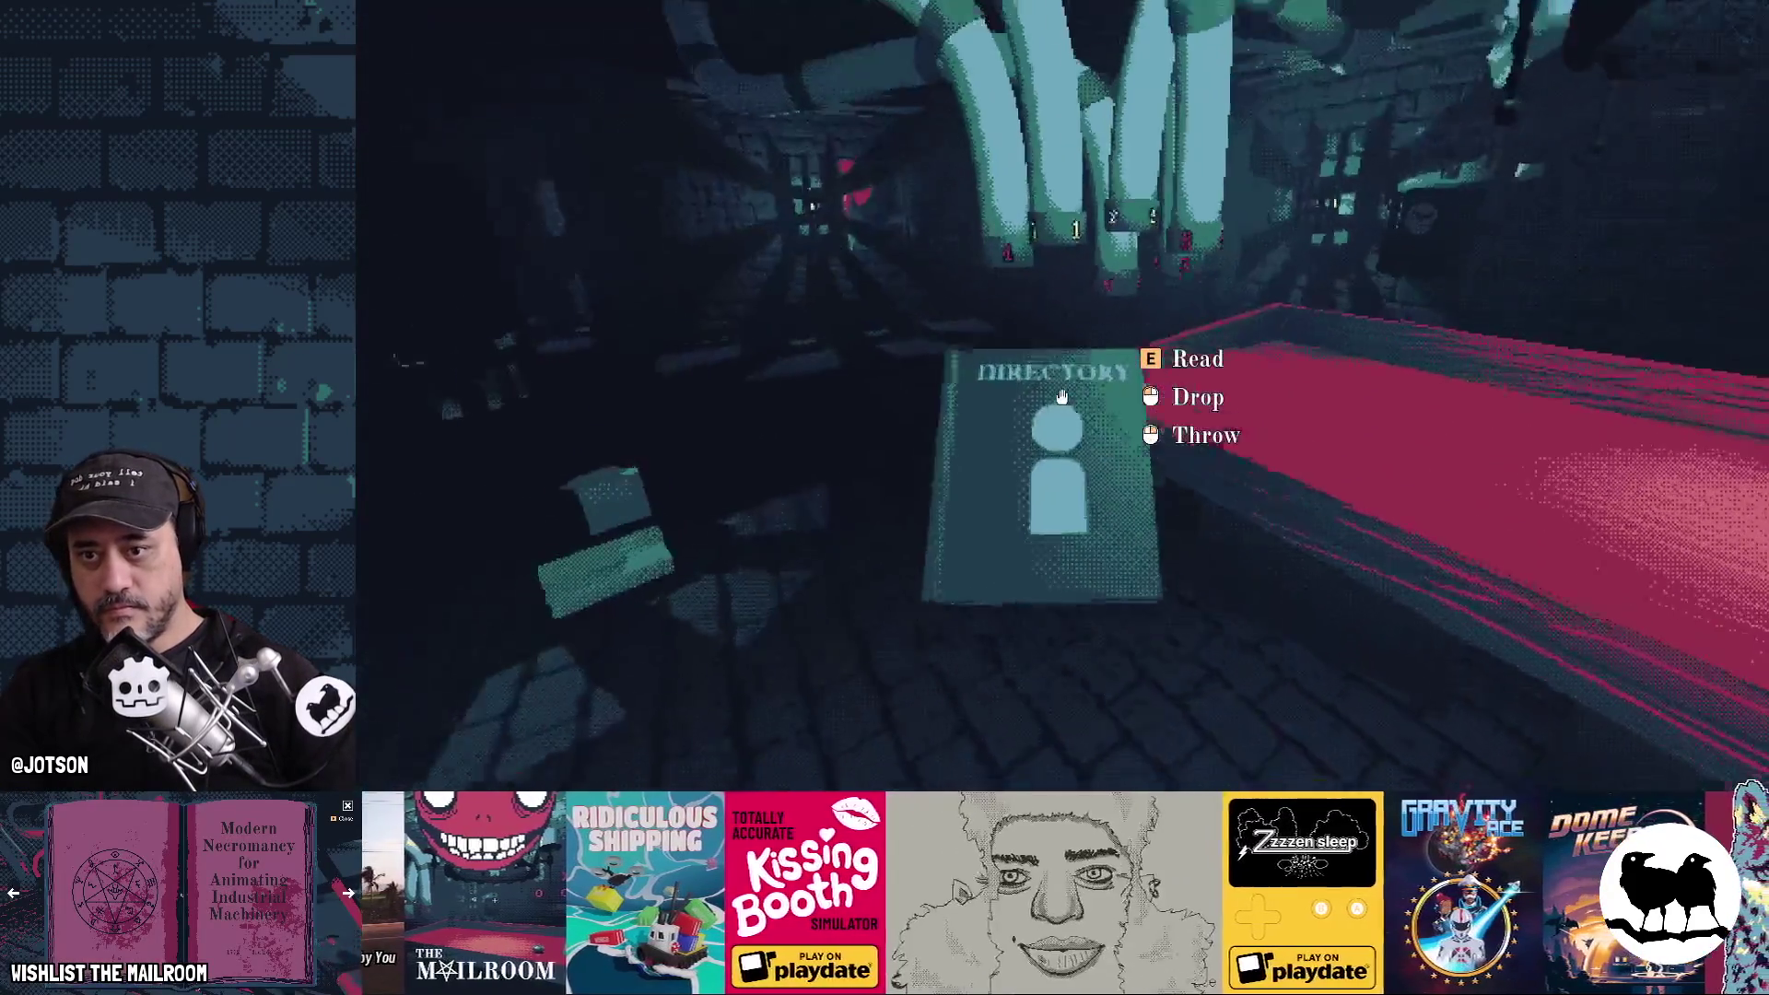
left_click(1061, 396)
key("e")
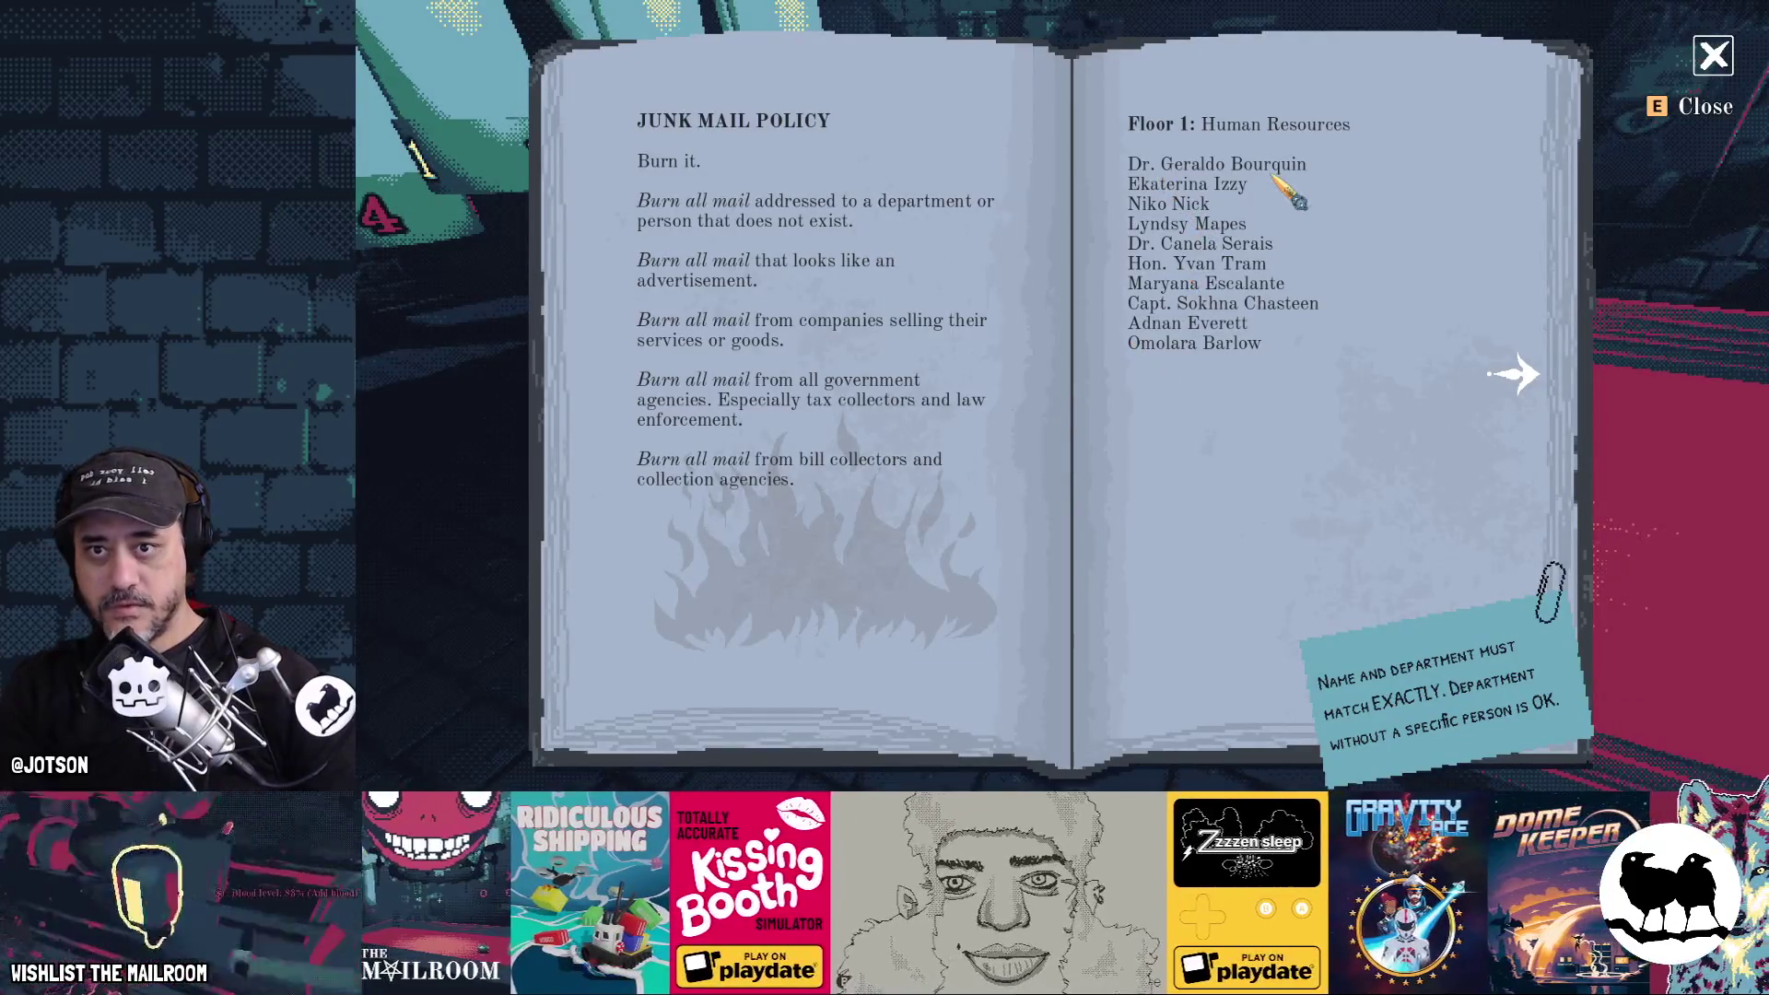
key("Right")
key("e")
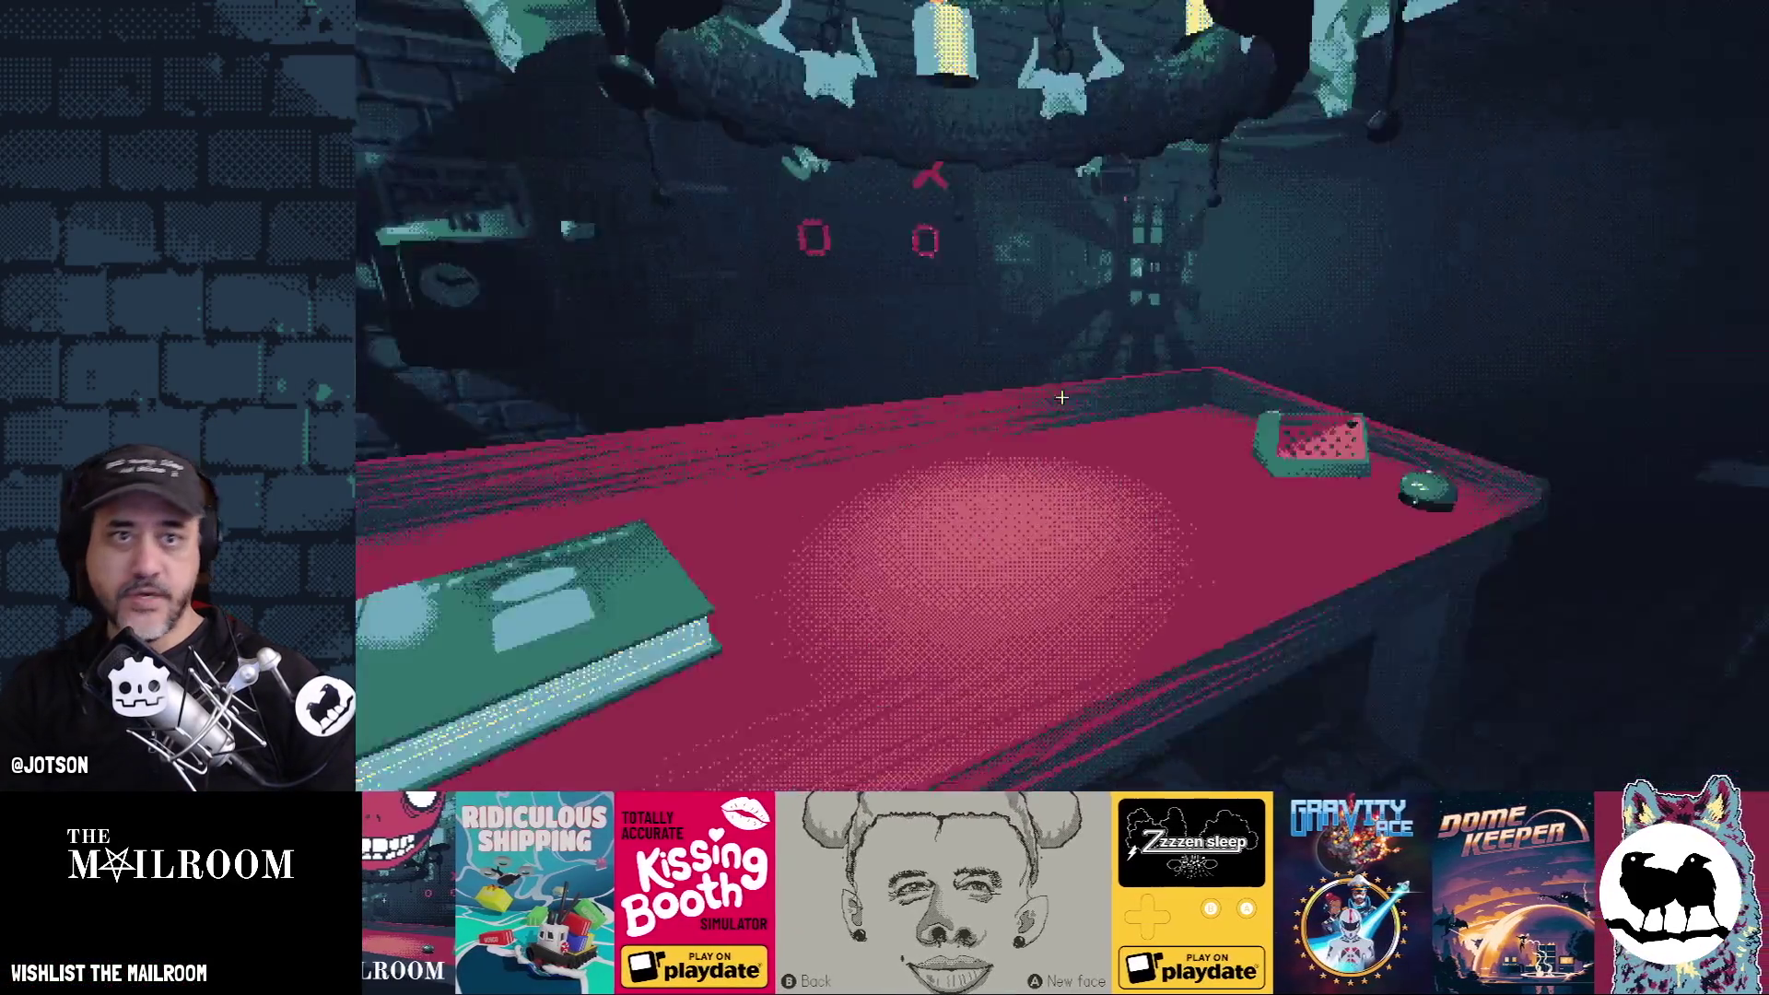
Quit the day, confirm losing progress, and exit the demo to the Gamedev TODO notes
key("Escape")
left_click(1064, 406)
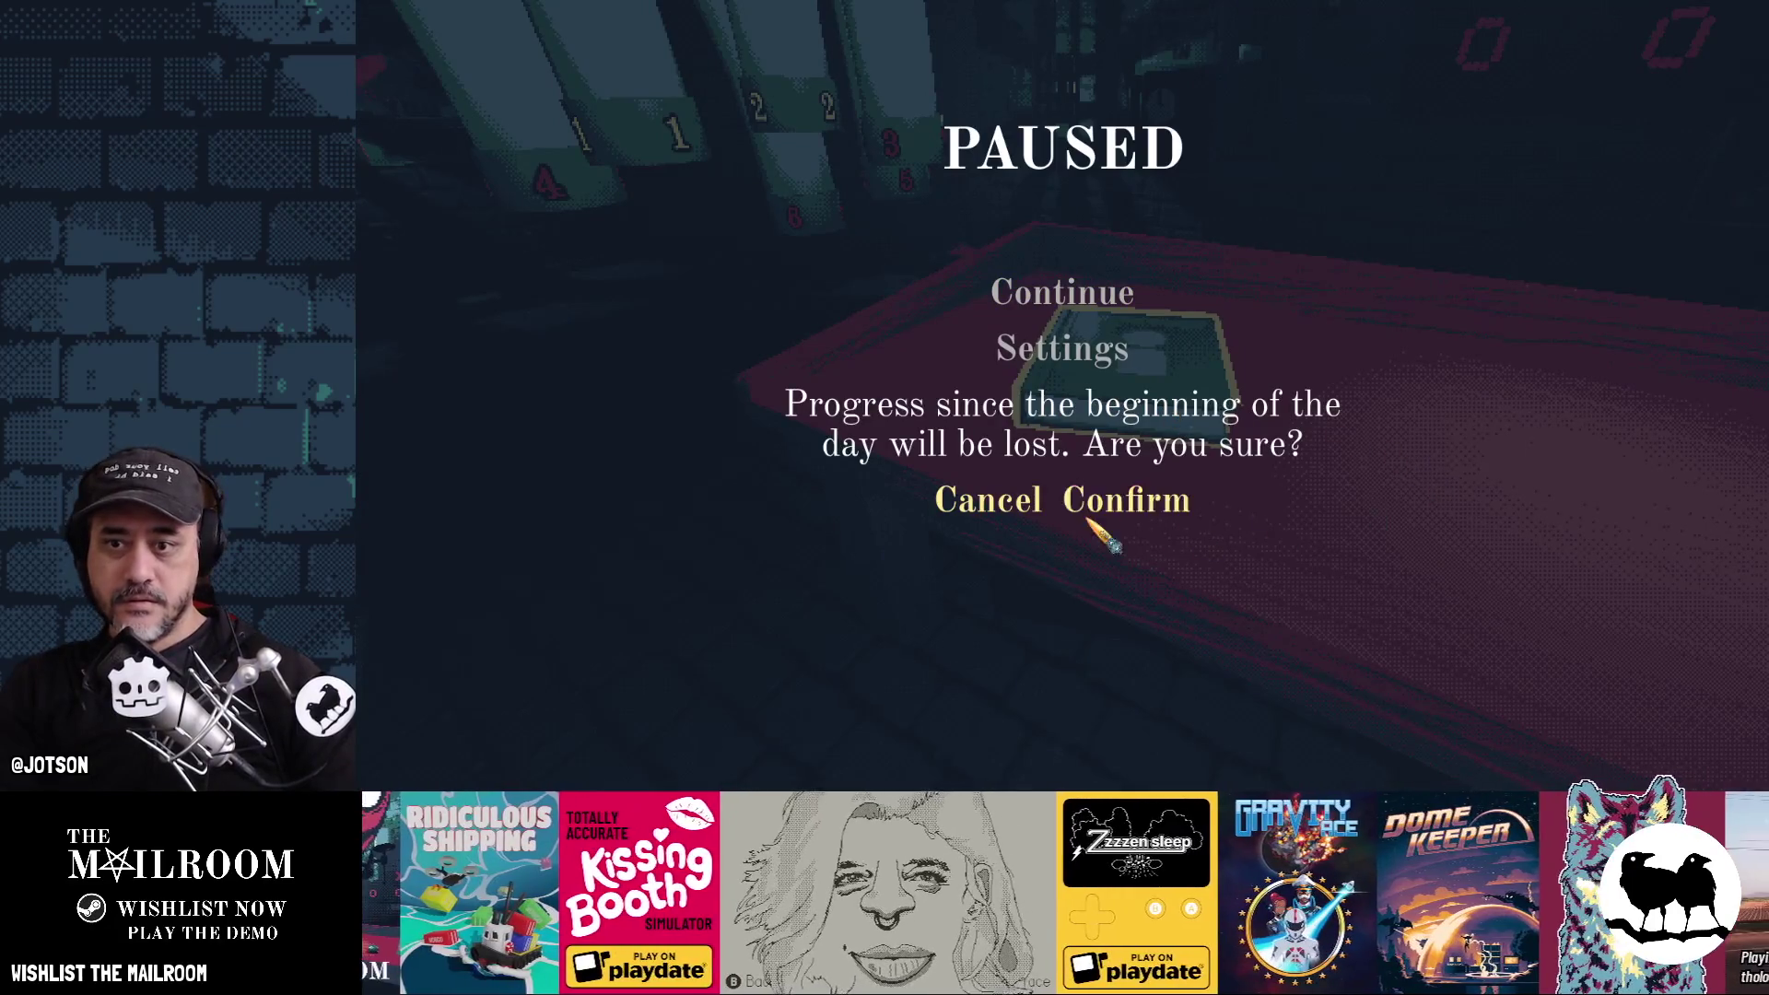
left_click(1121, 501)
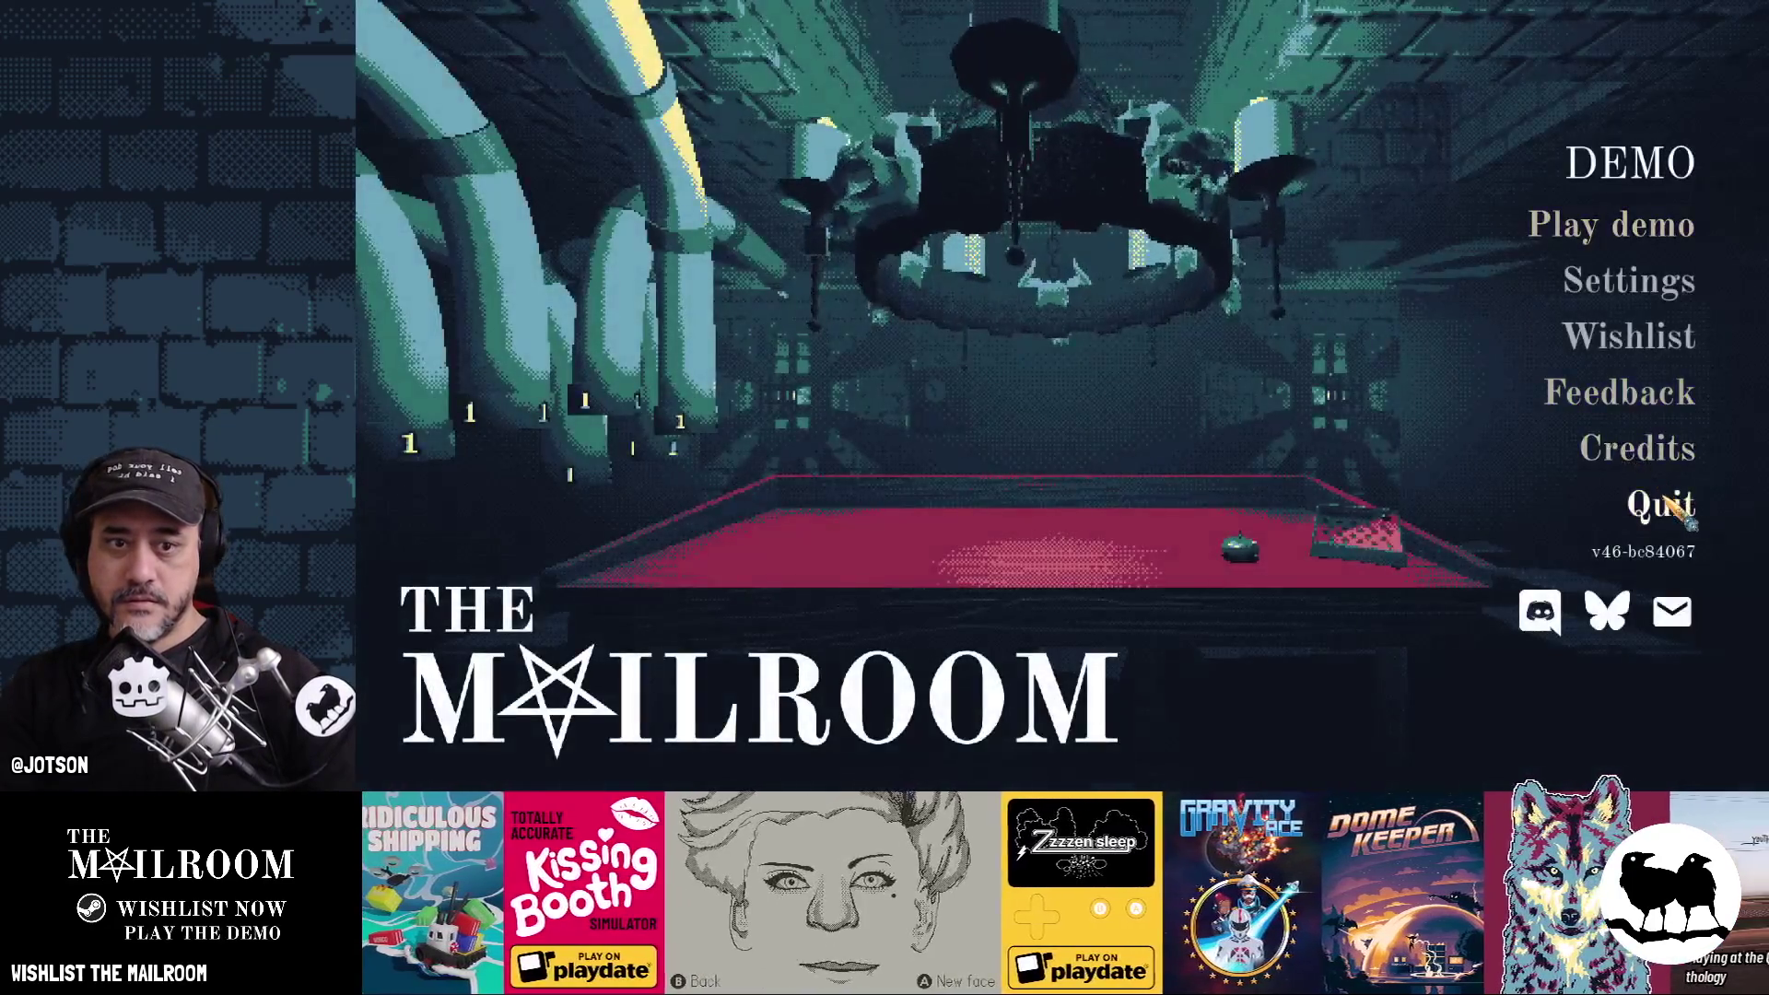
left_click(1654, 505)
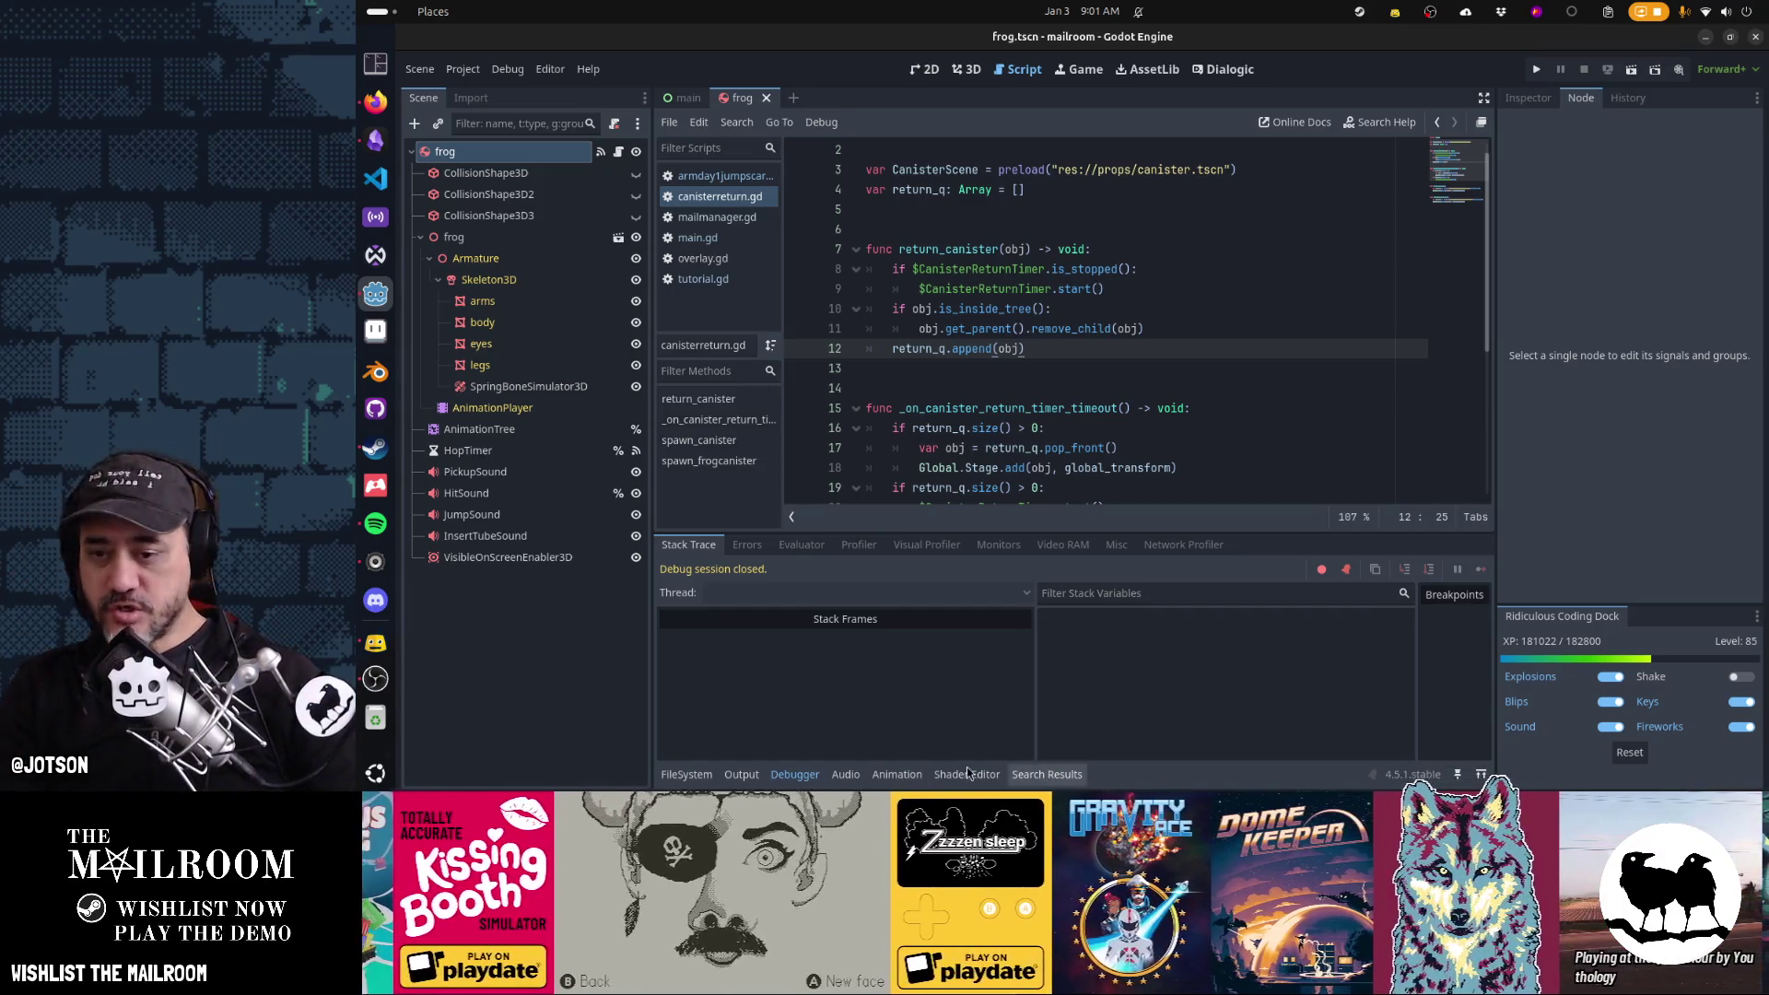
left_click(375, 140)
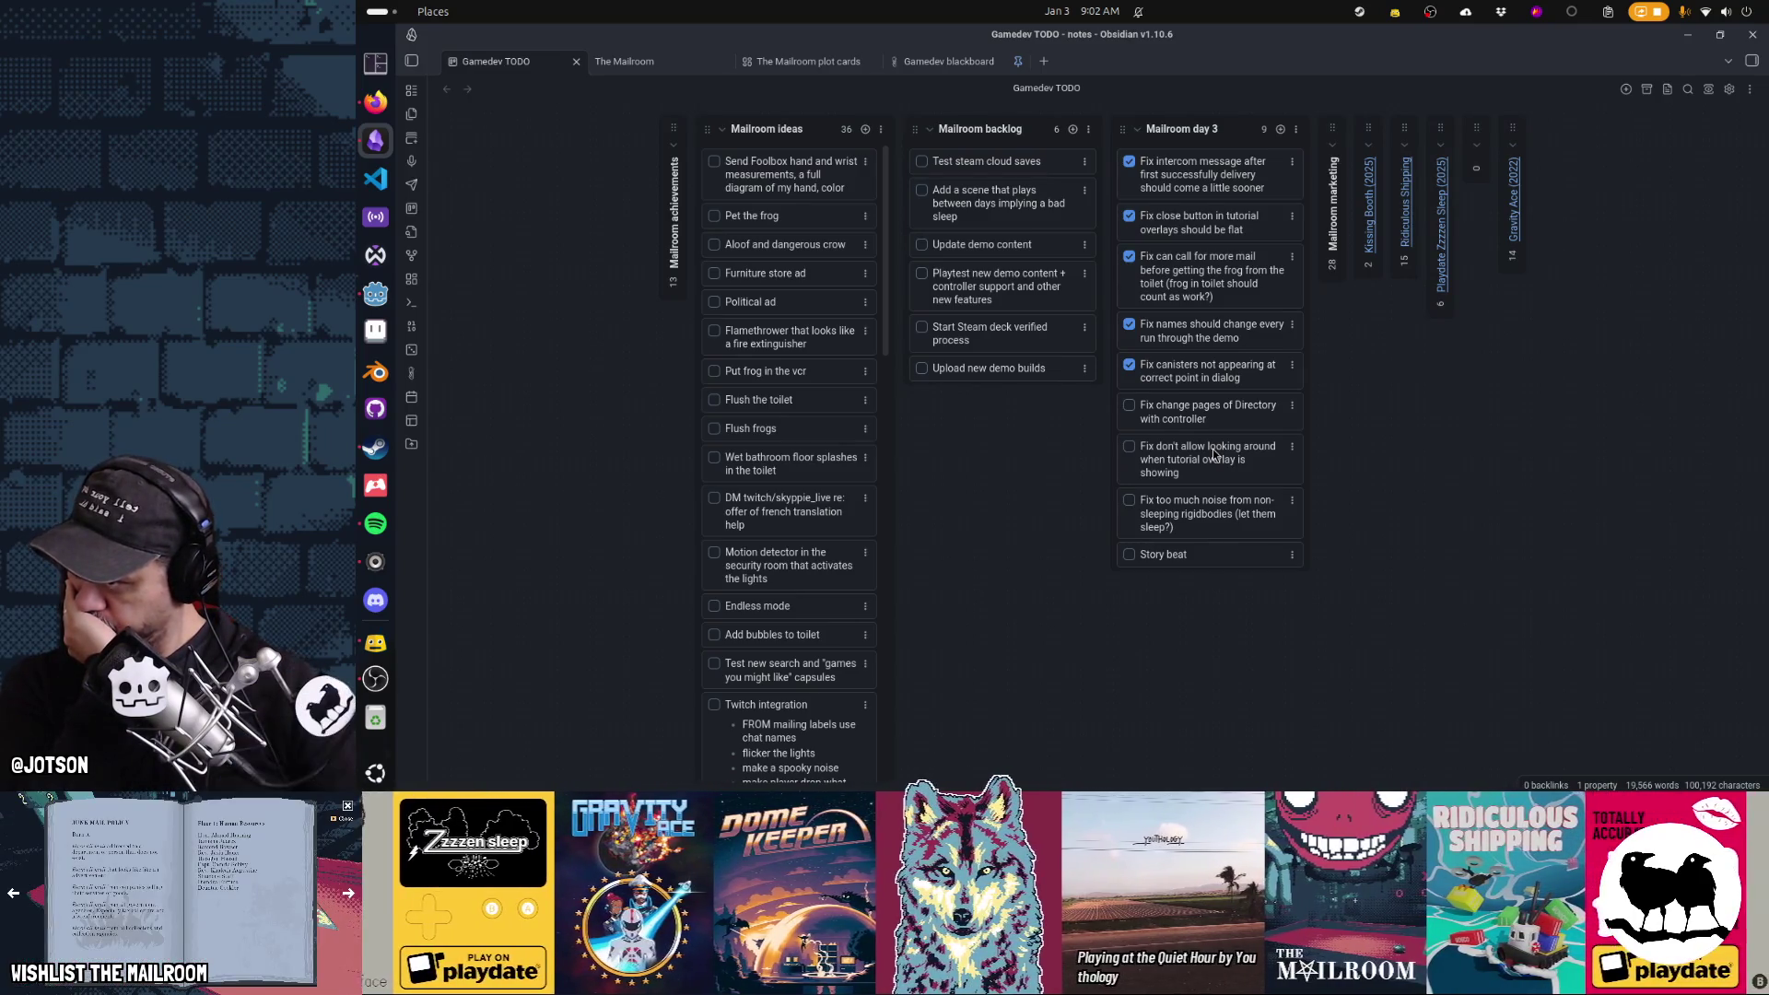
Bring Godot back to front and open Project > Project Settings
left_click(375, 294)
left_click(462, 69)
left_click(498, 94)
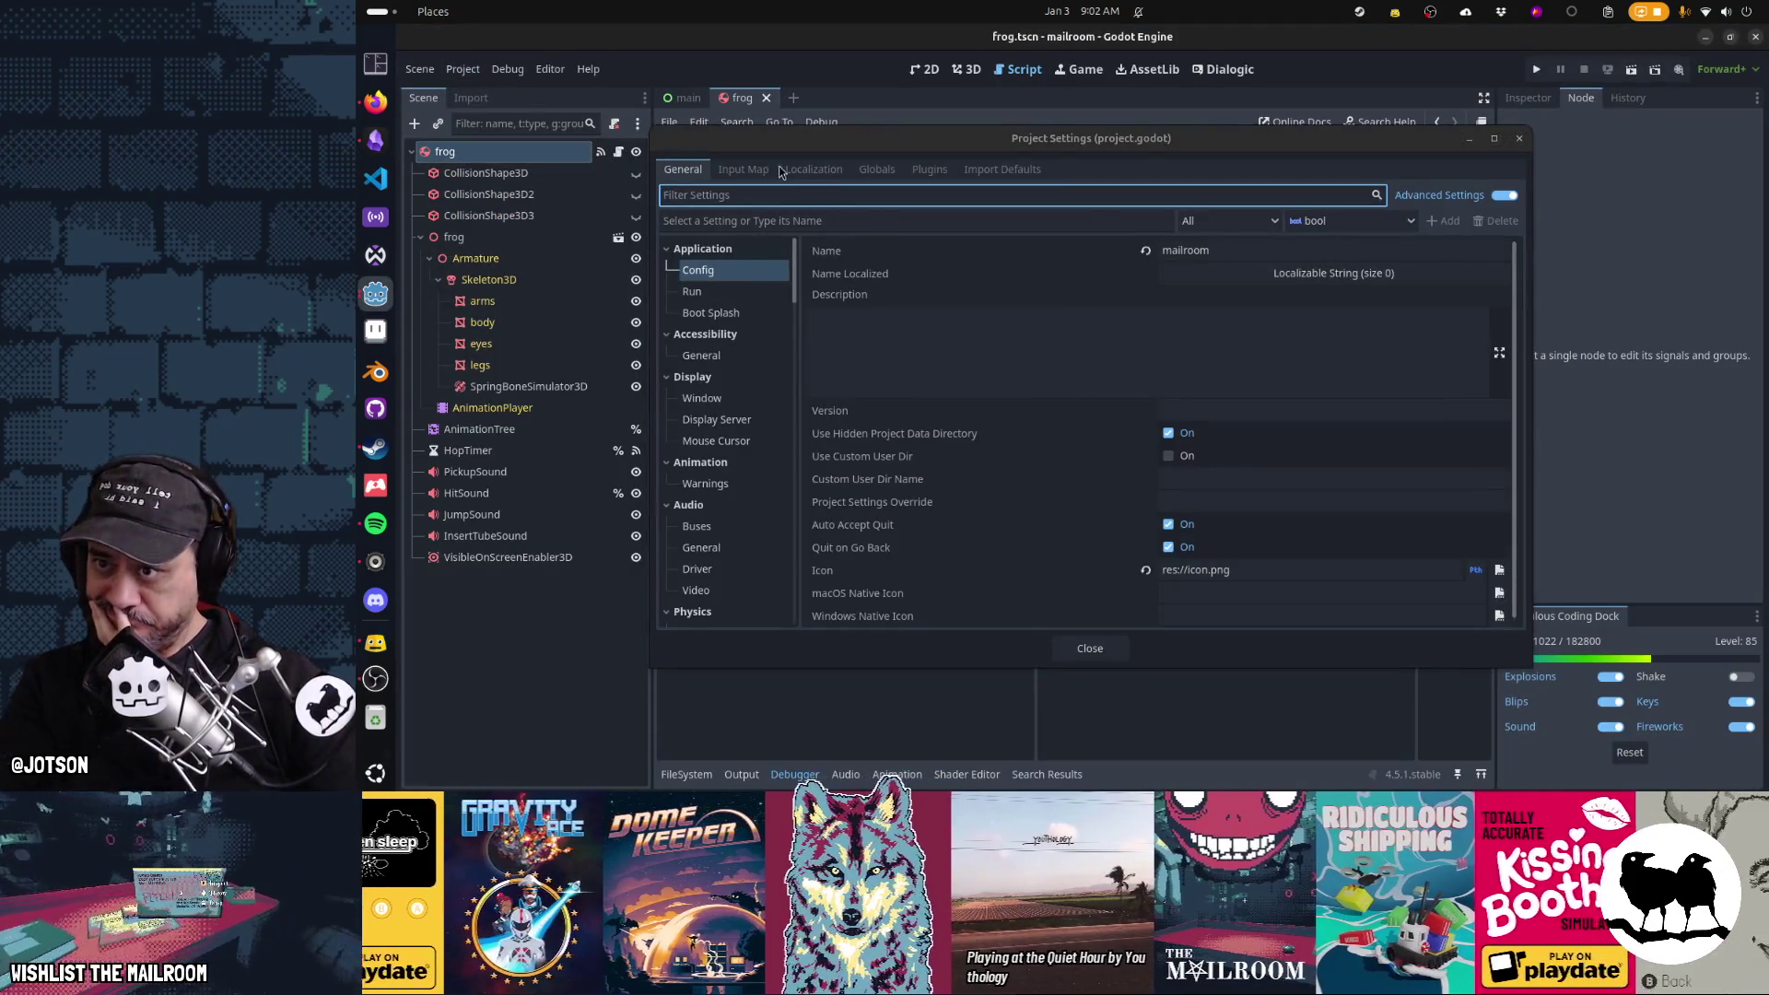
Show the Input Map with built-in ui_ actions enabled
left_click(745, 170)
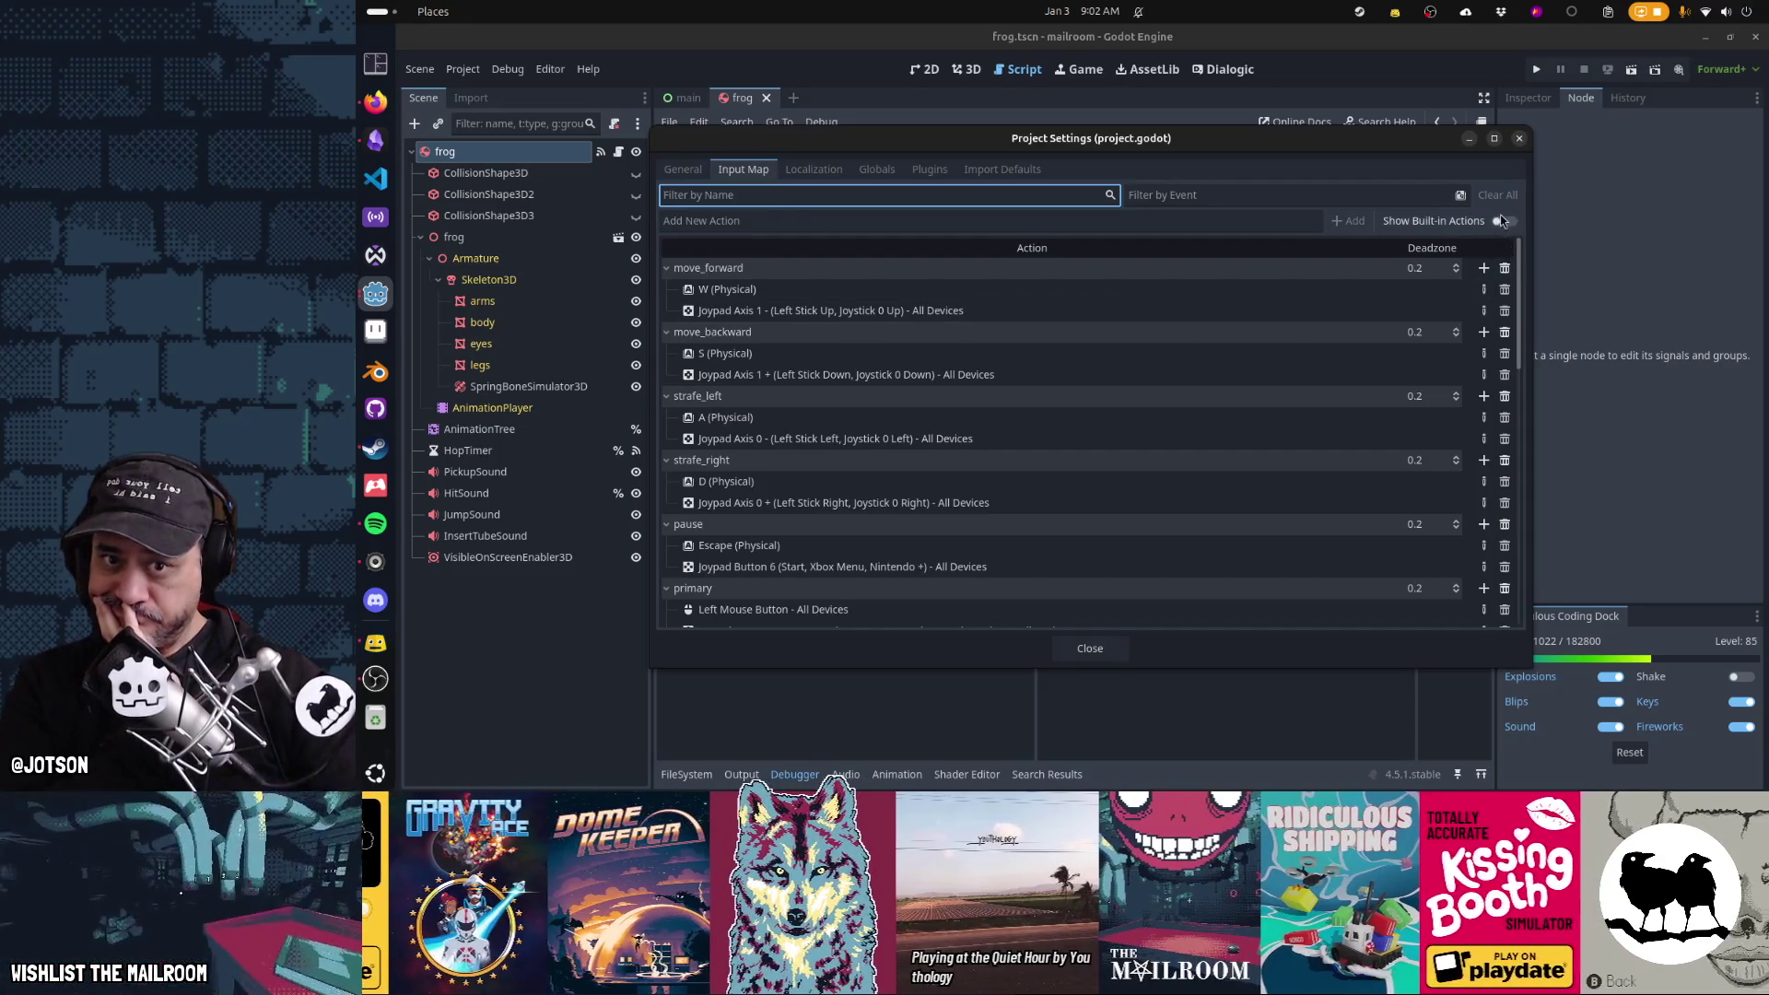
left_click(1502, 221)
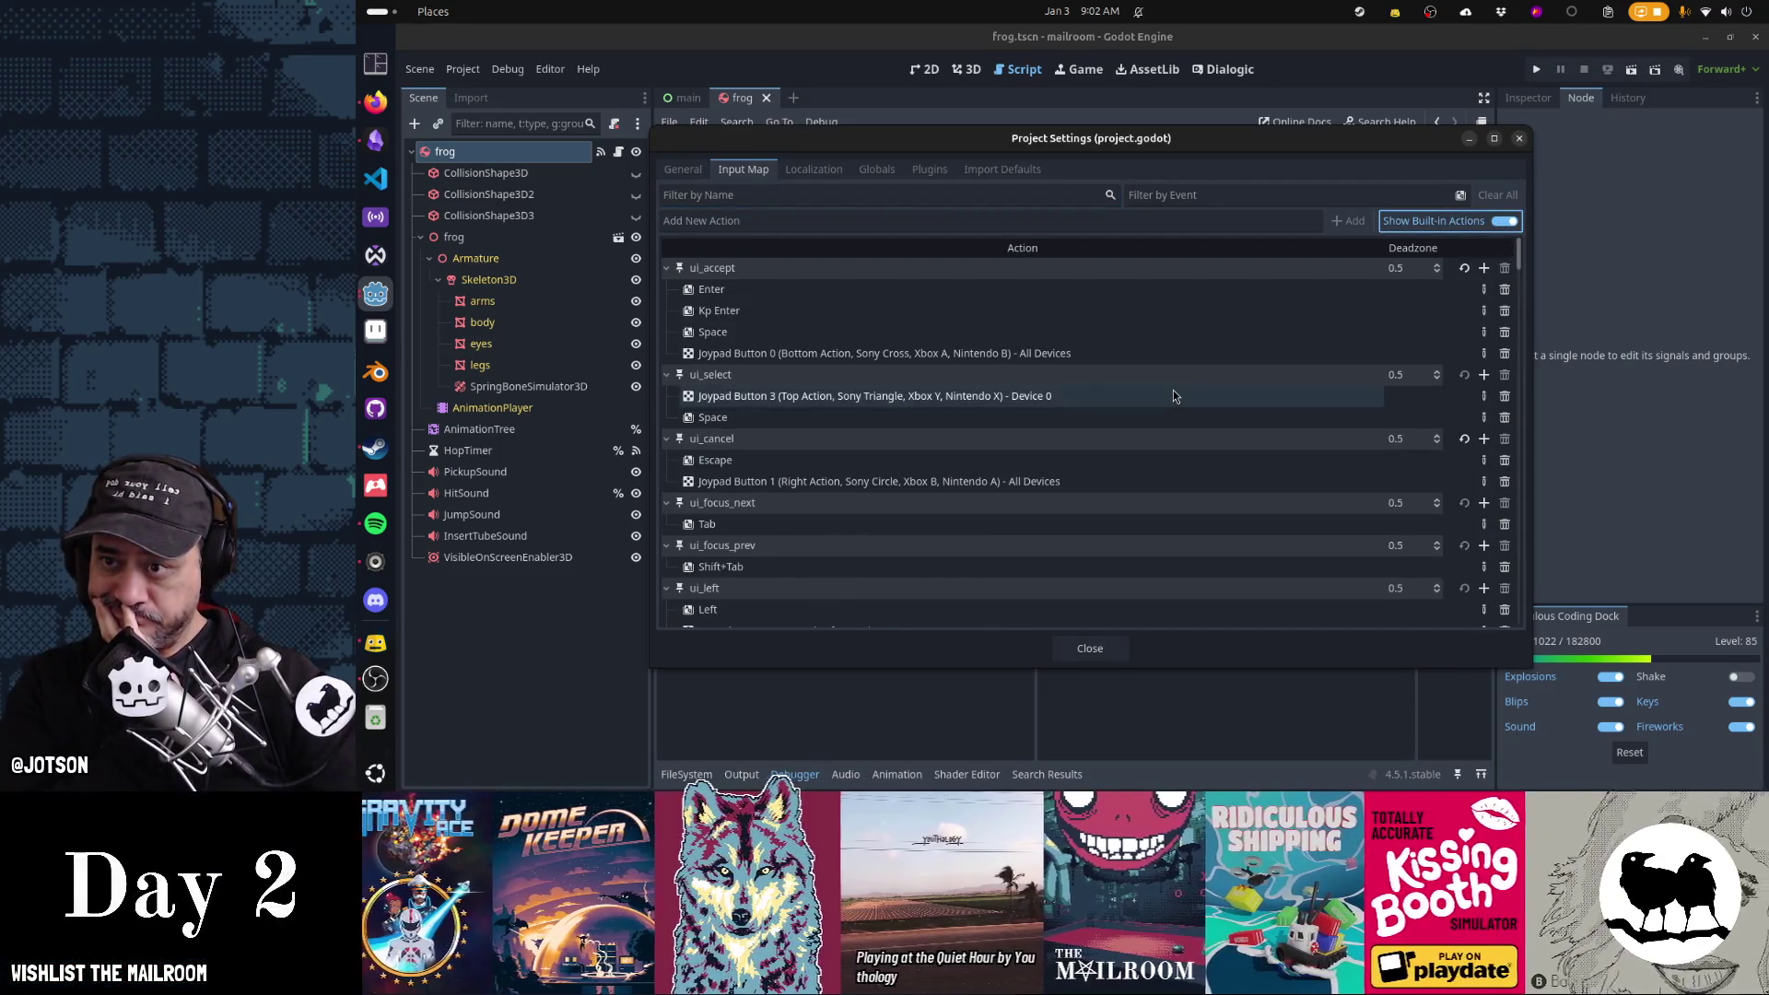
scroll(943, 396, "down", 3)
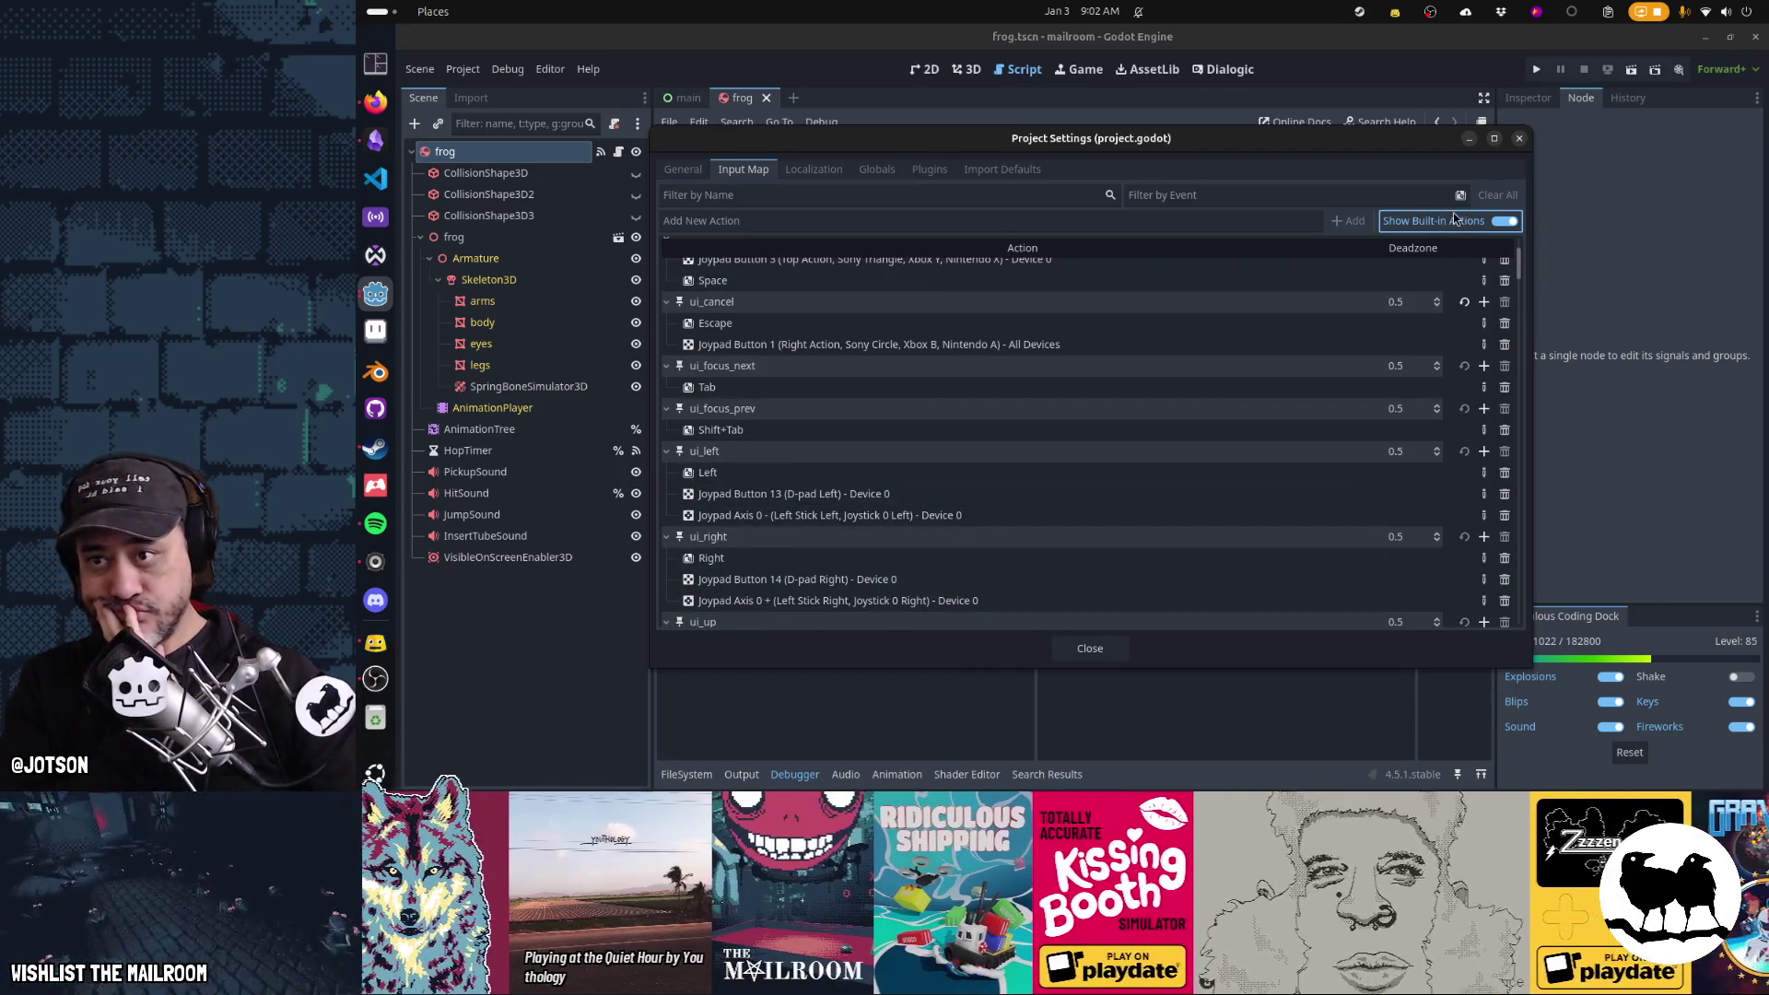
key("ctrl+shift+Tab")
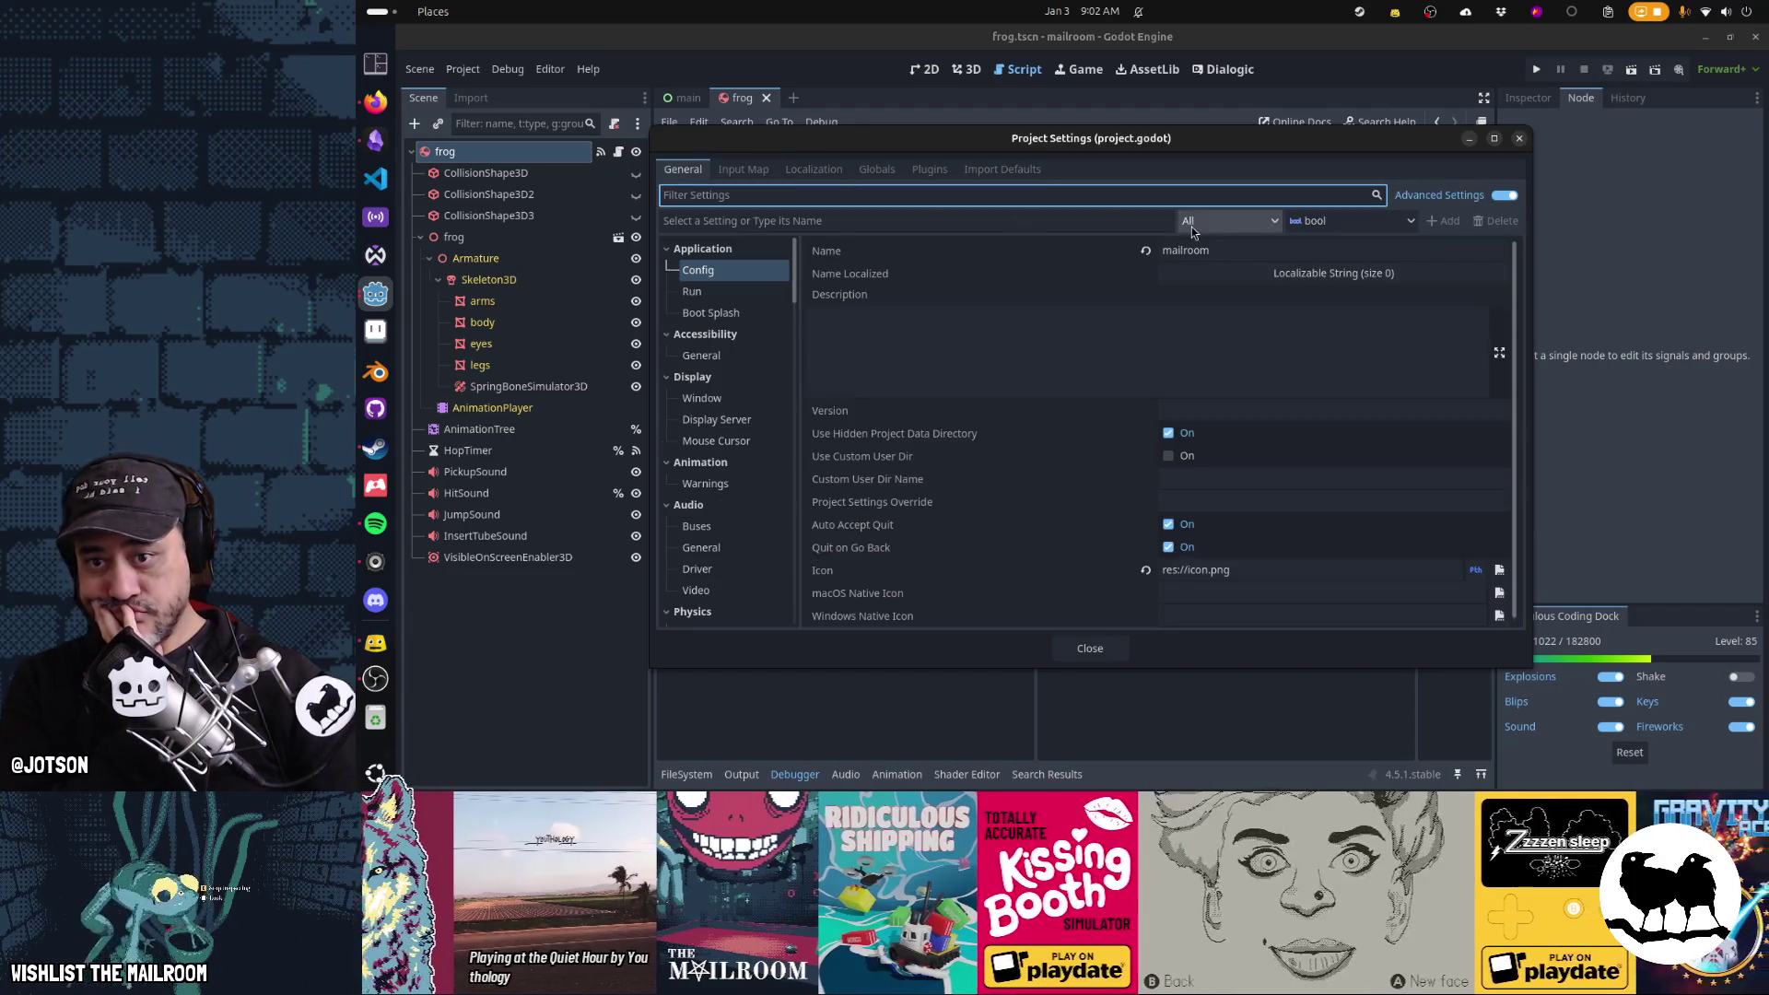
left_click(761, 181)
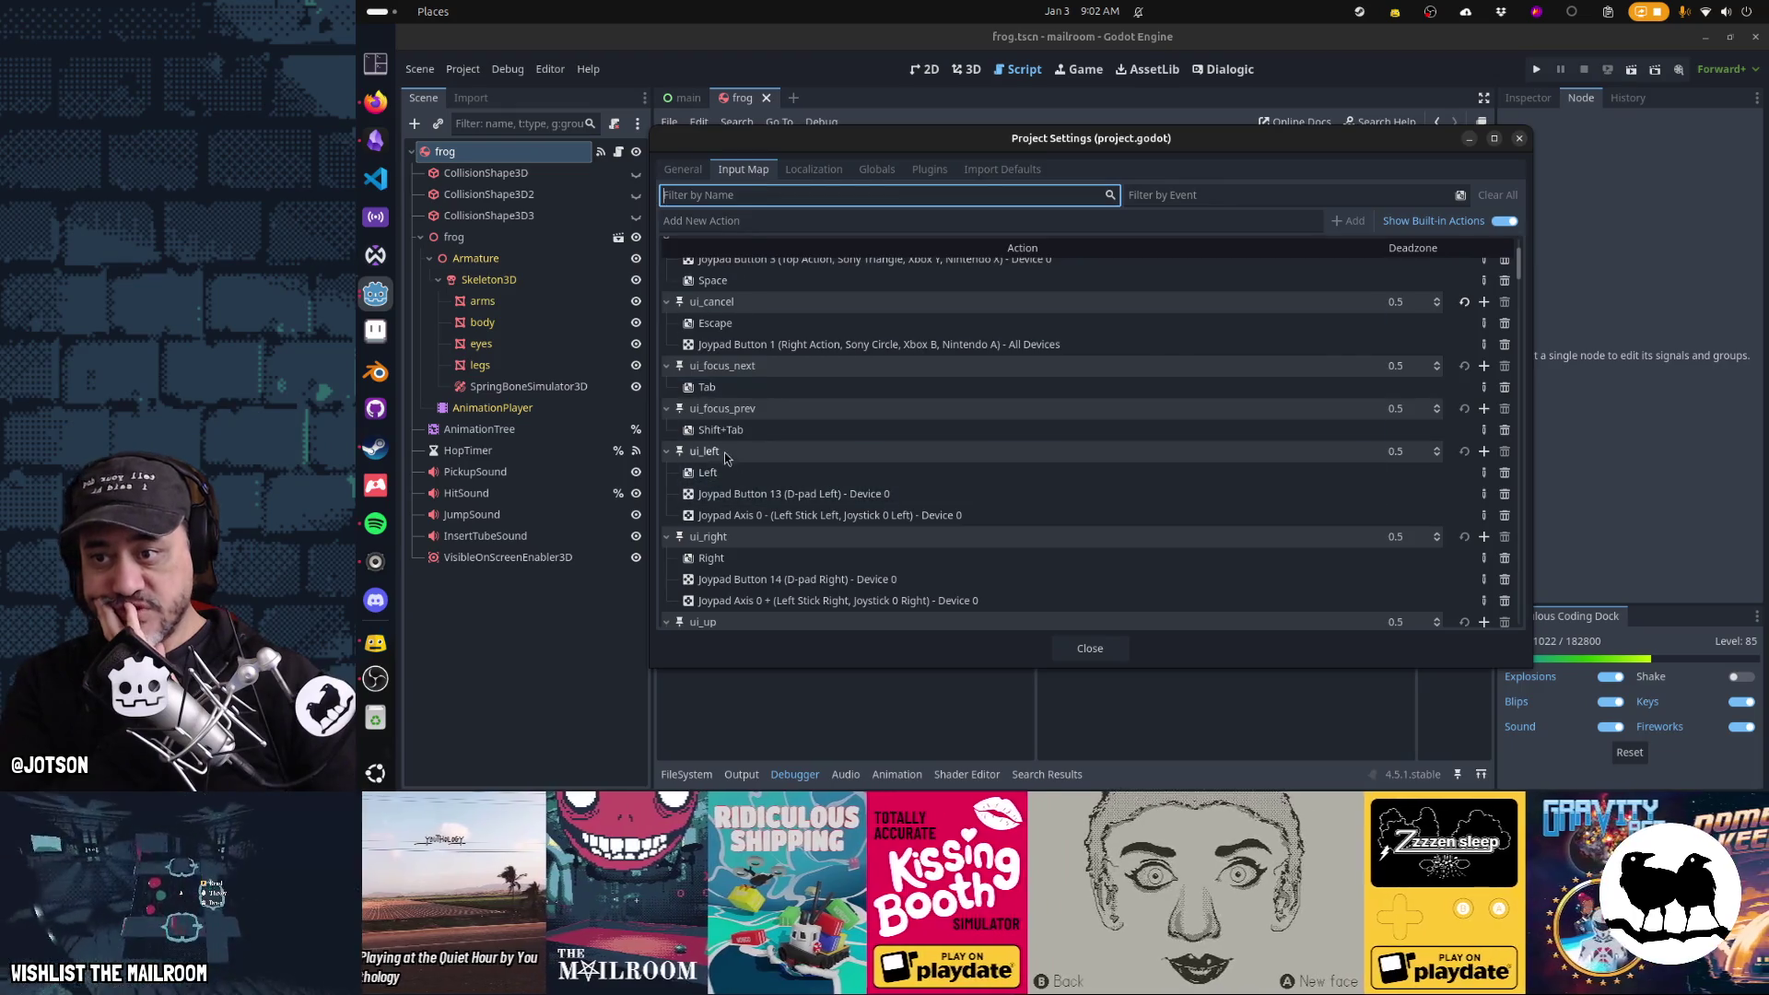
Scroll through the ui_ action bindings, then close Project Settings
scroll(985, 448, "down", 2)
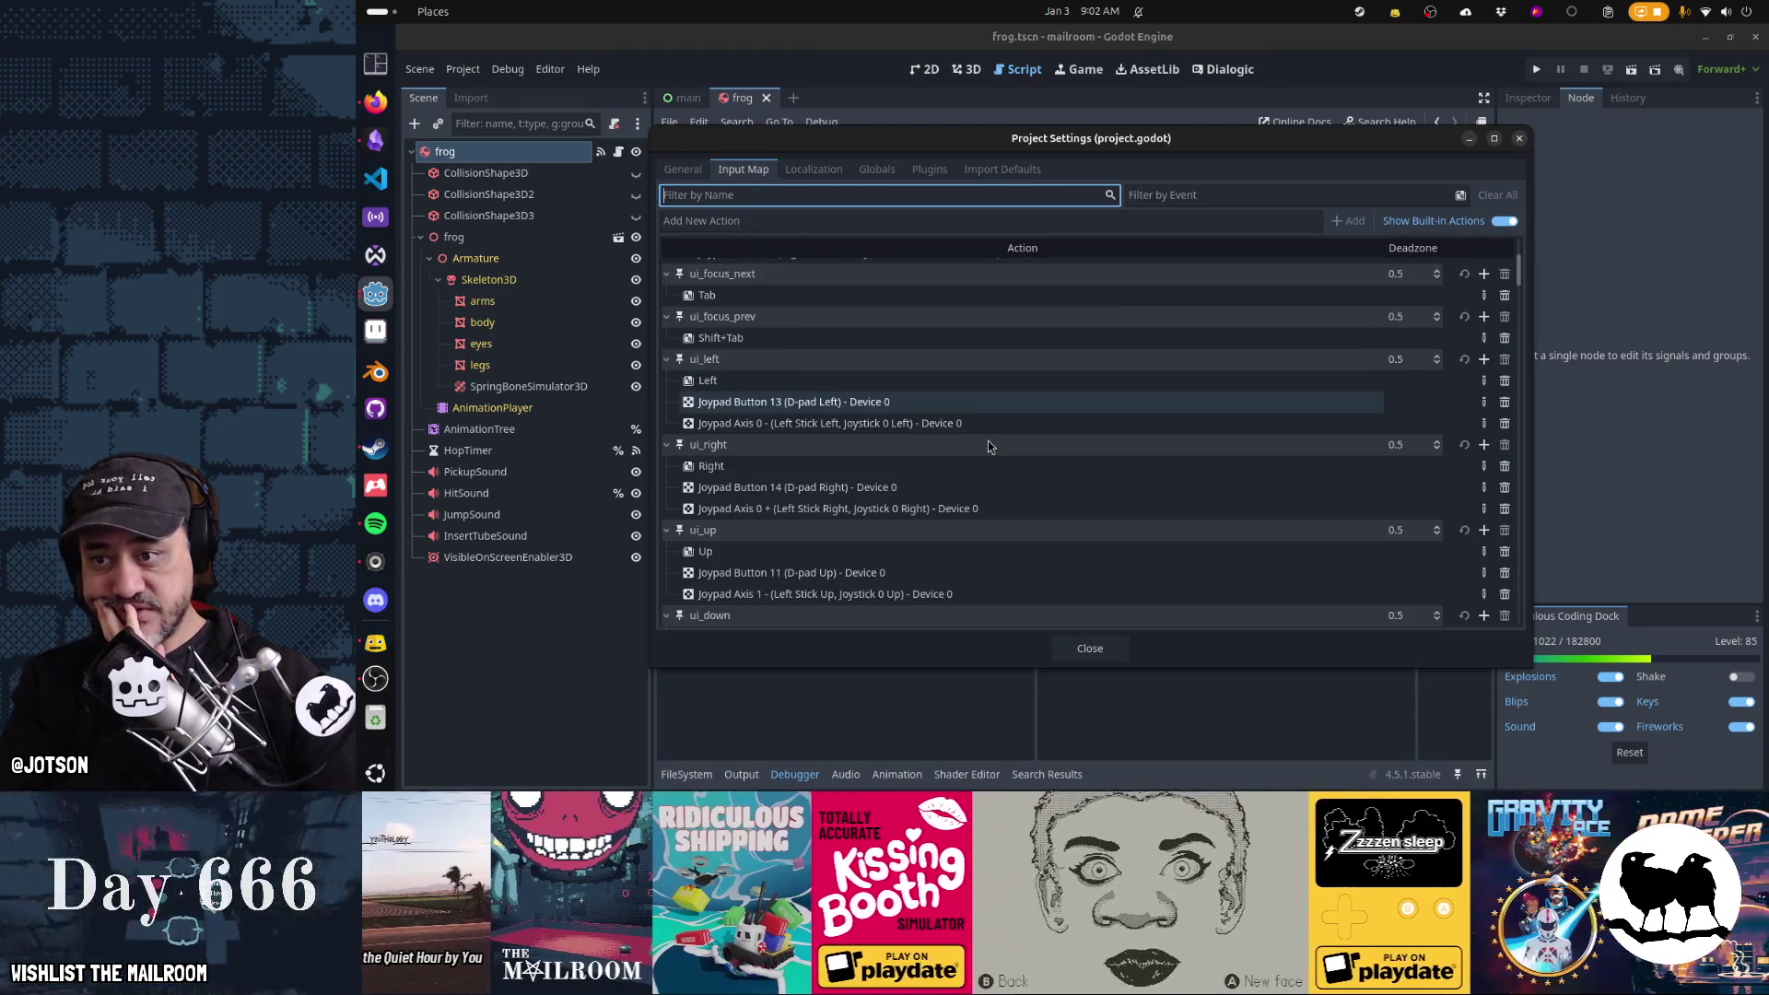
scroll(989, 447, "down", 4)
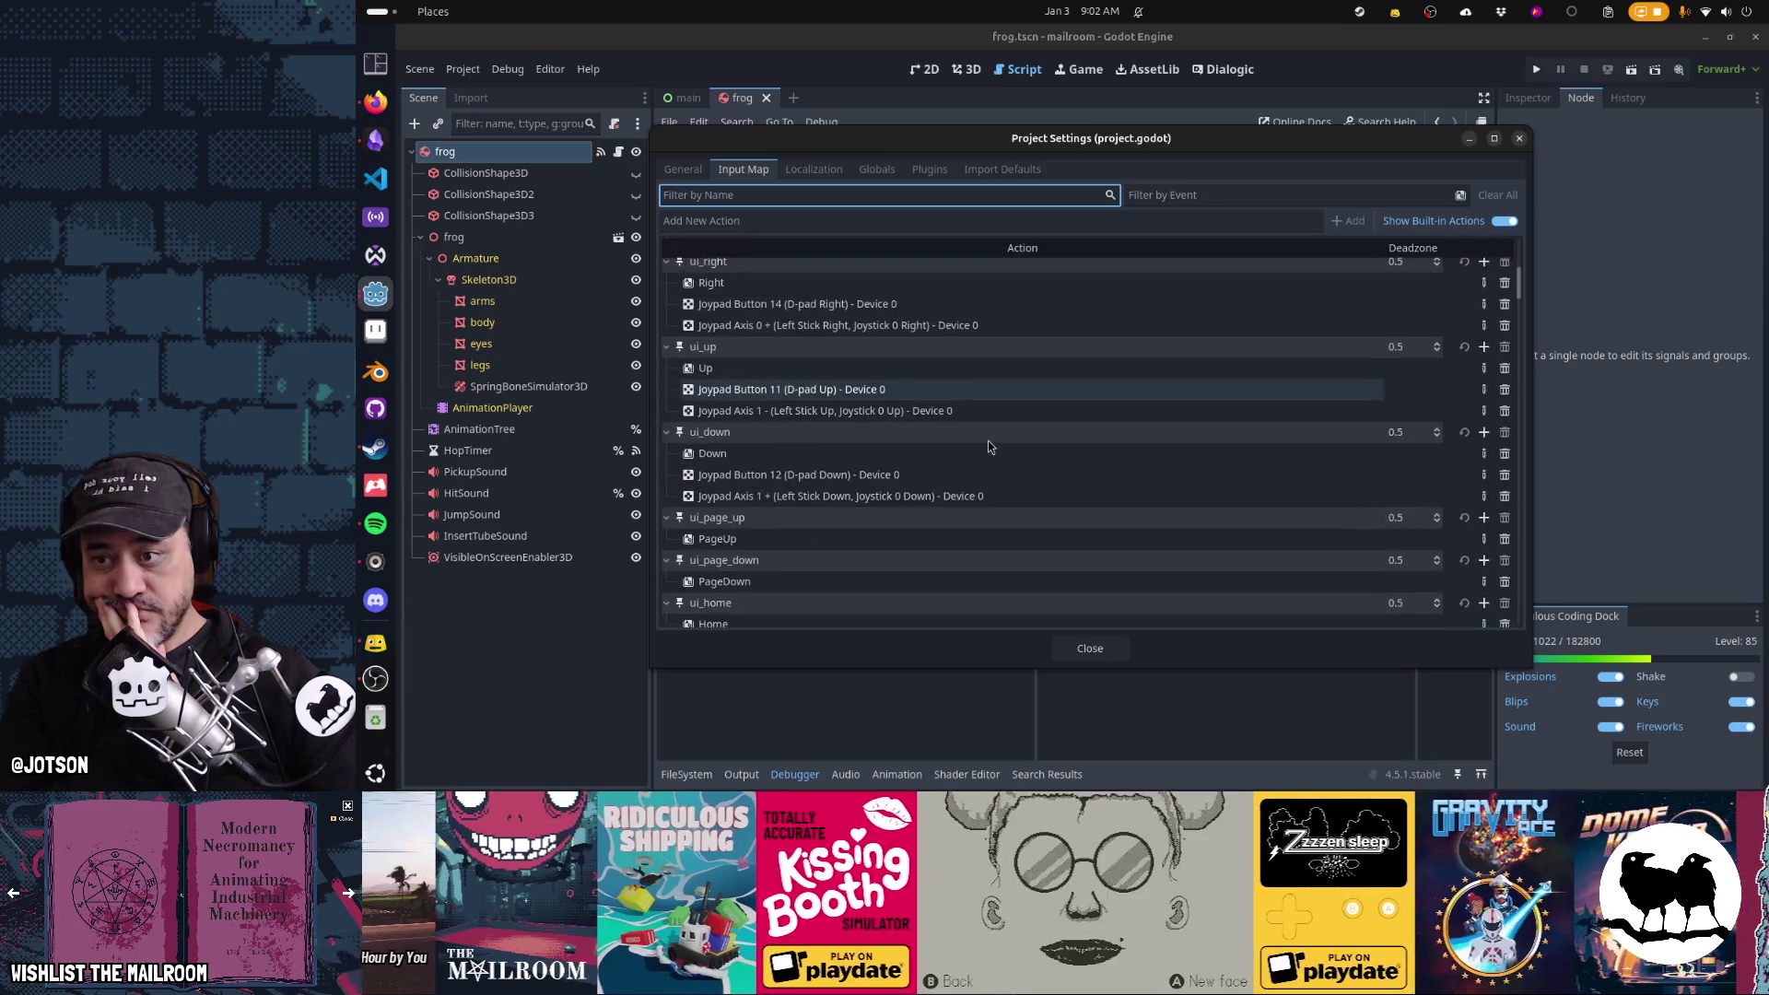
scroll(988, 447, "down", 3)
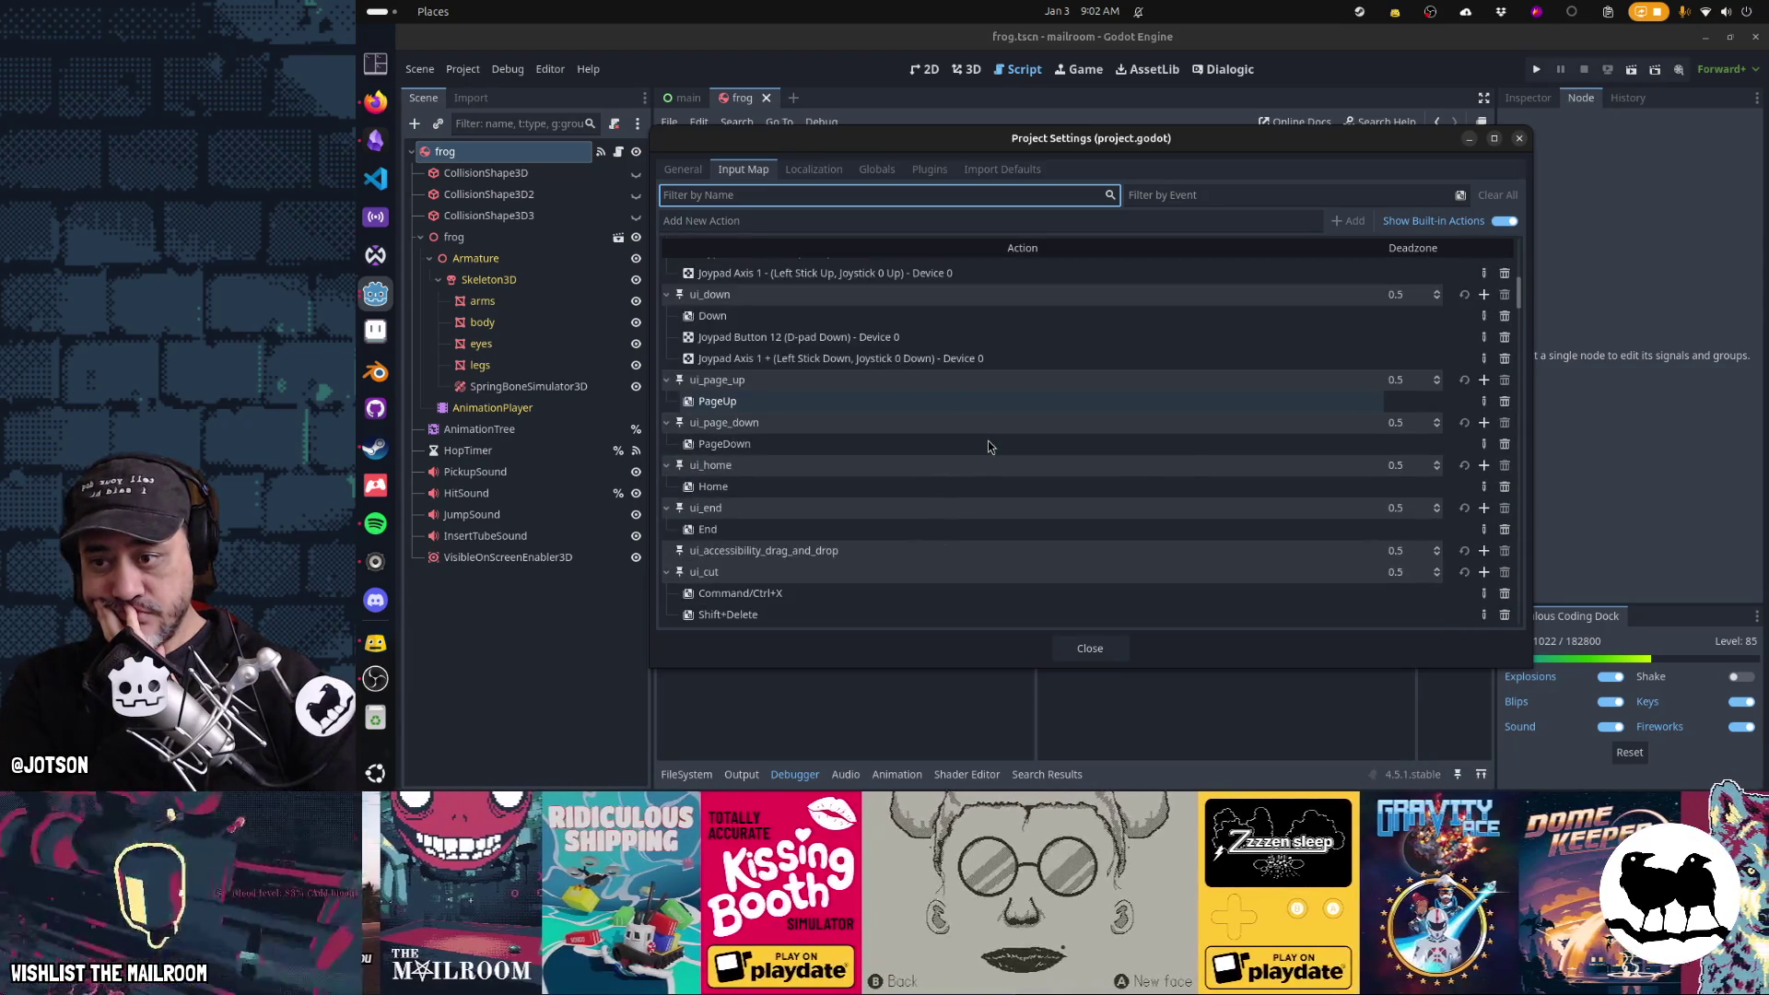
scroll(989, 446, "down", 3)
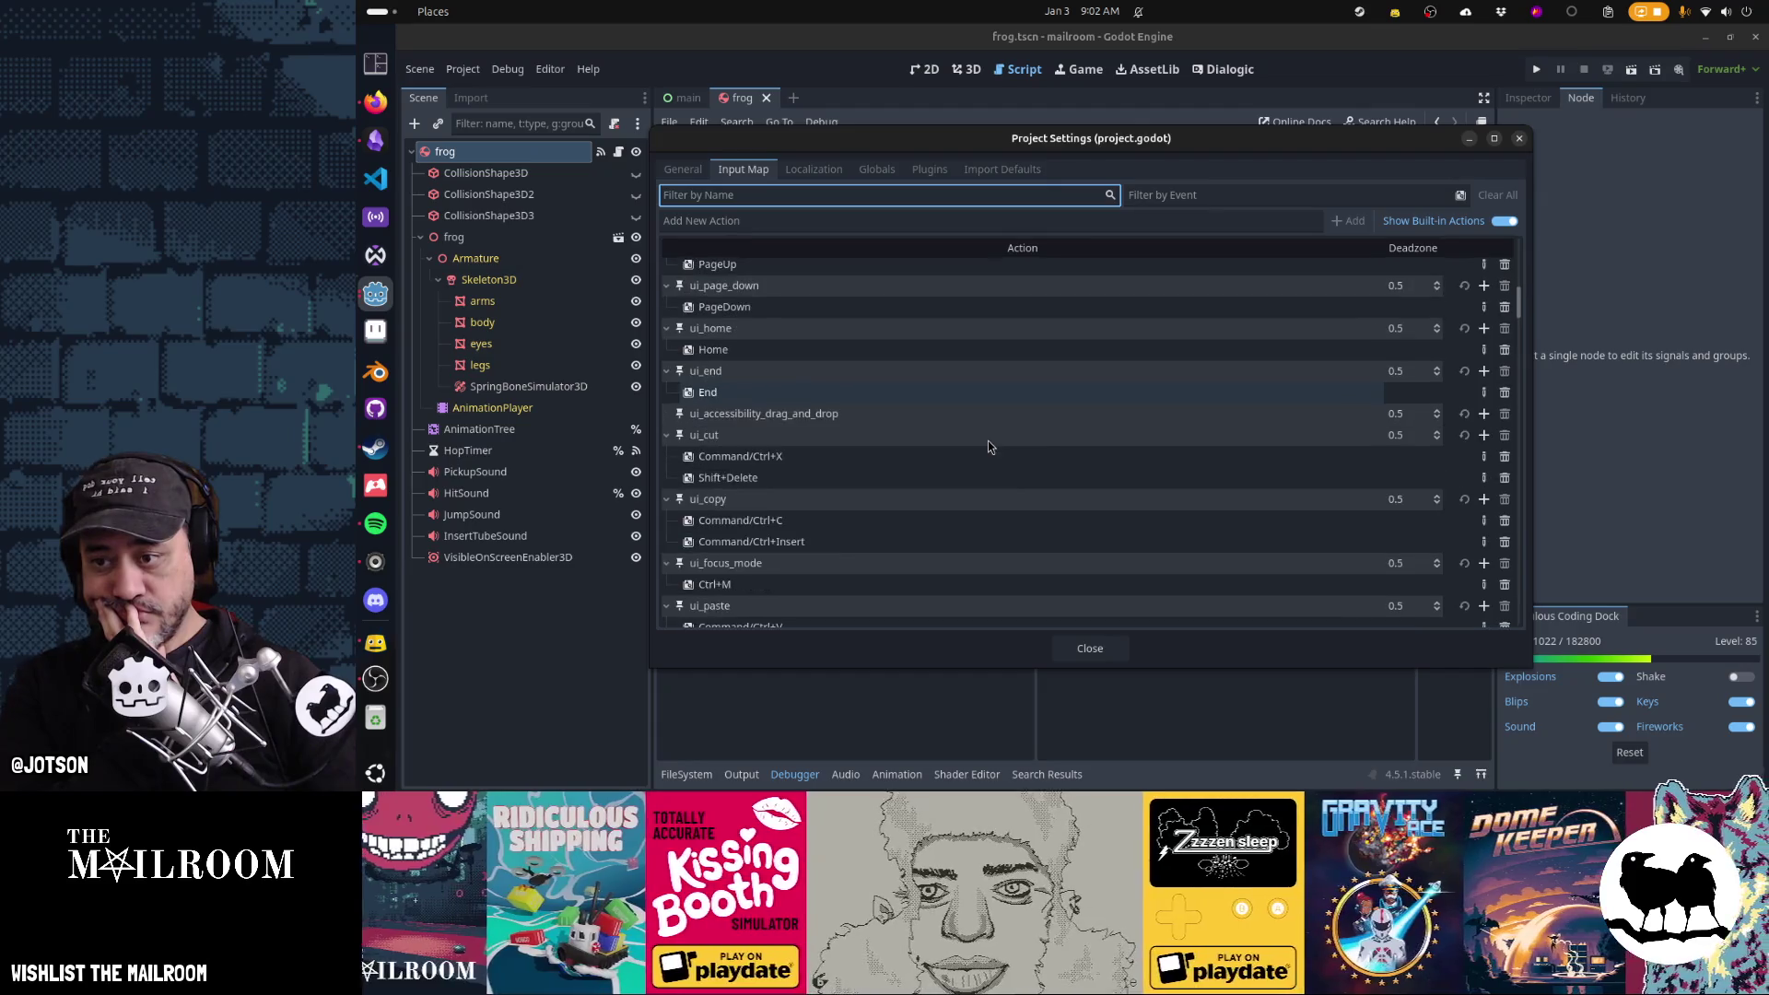
scroll(989, 446, "down", 9)
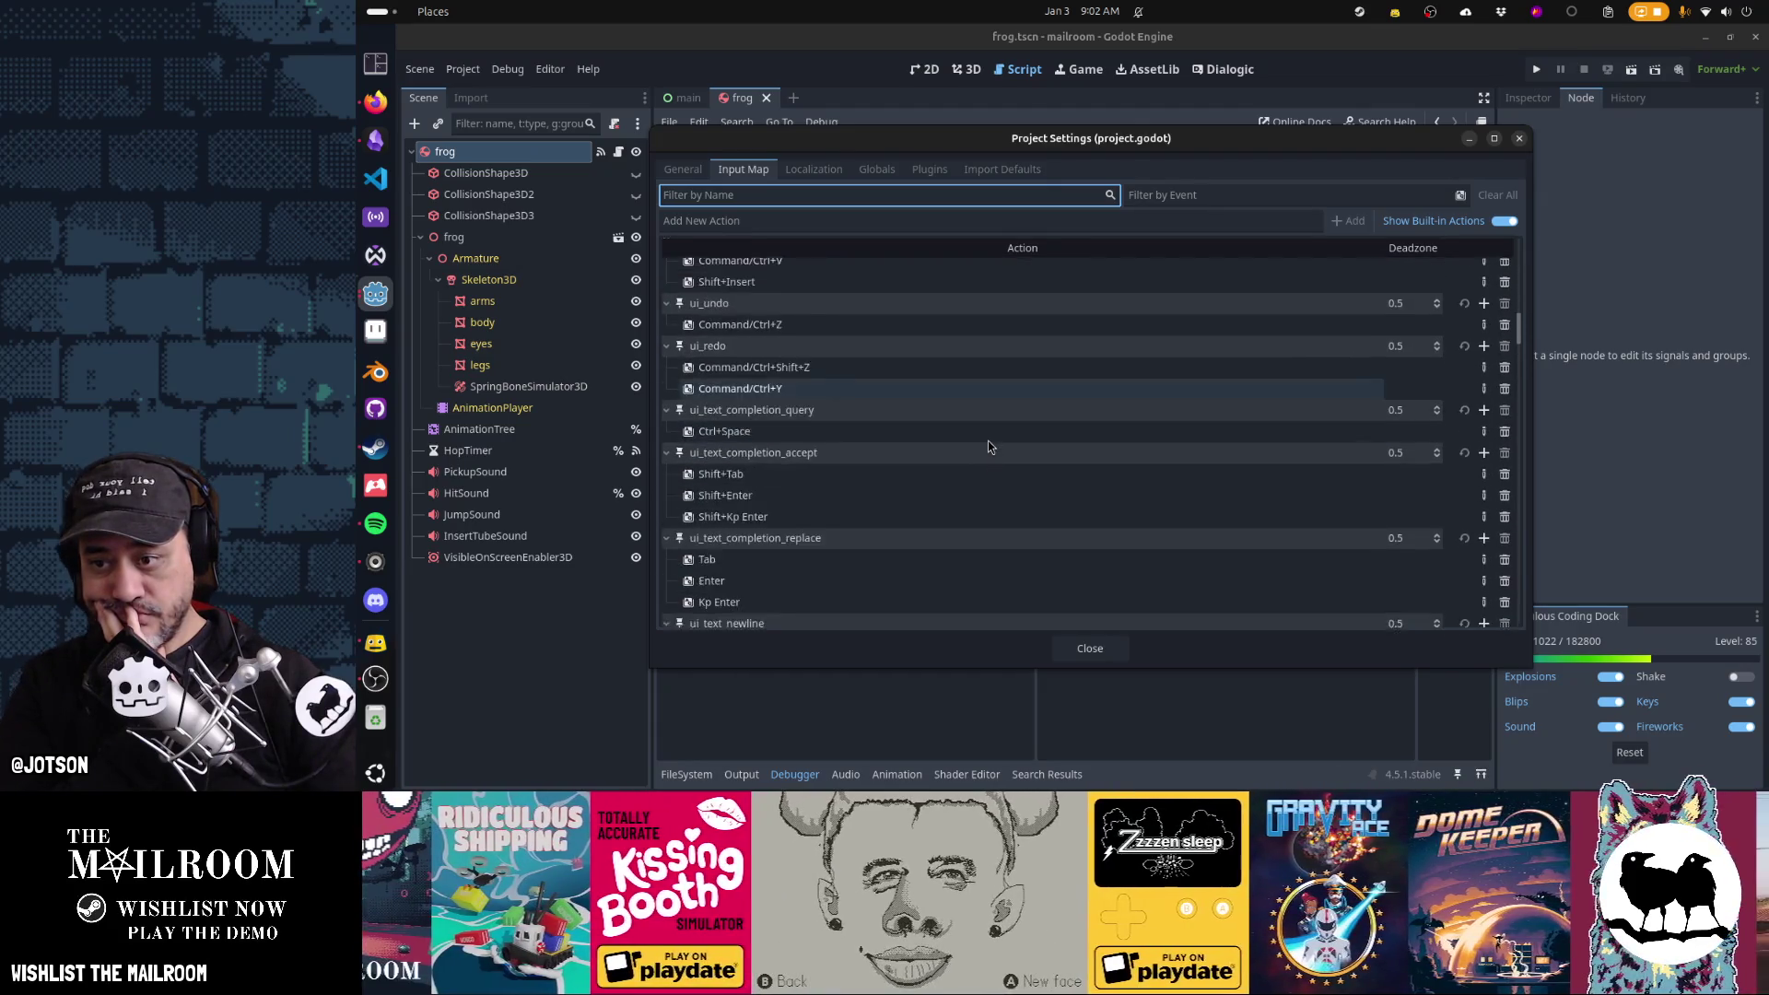
scroll(989, 447, "down", 8)
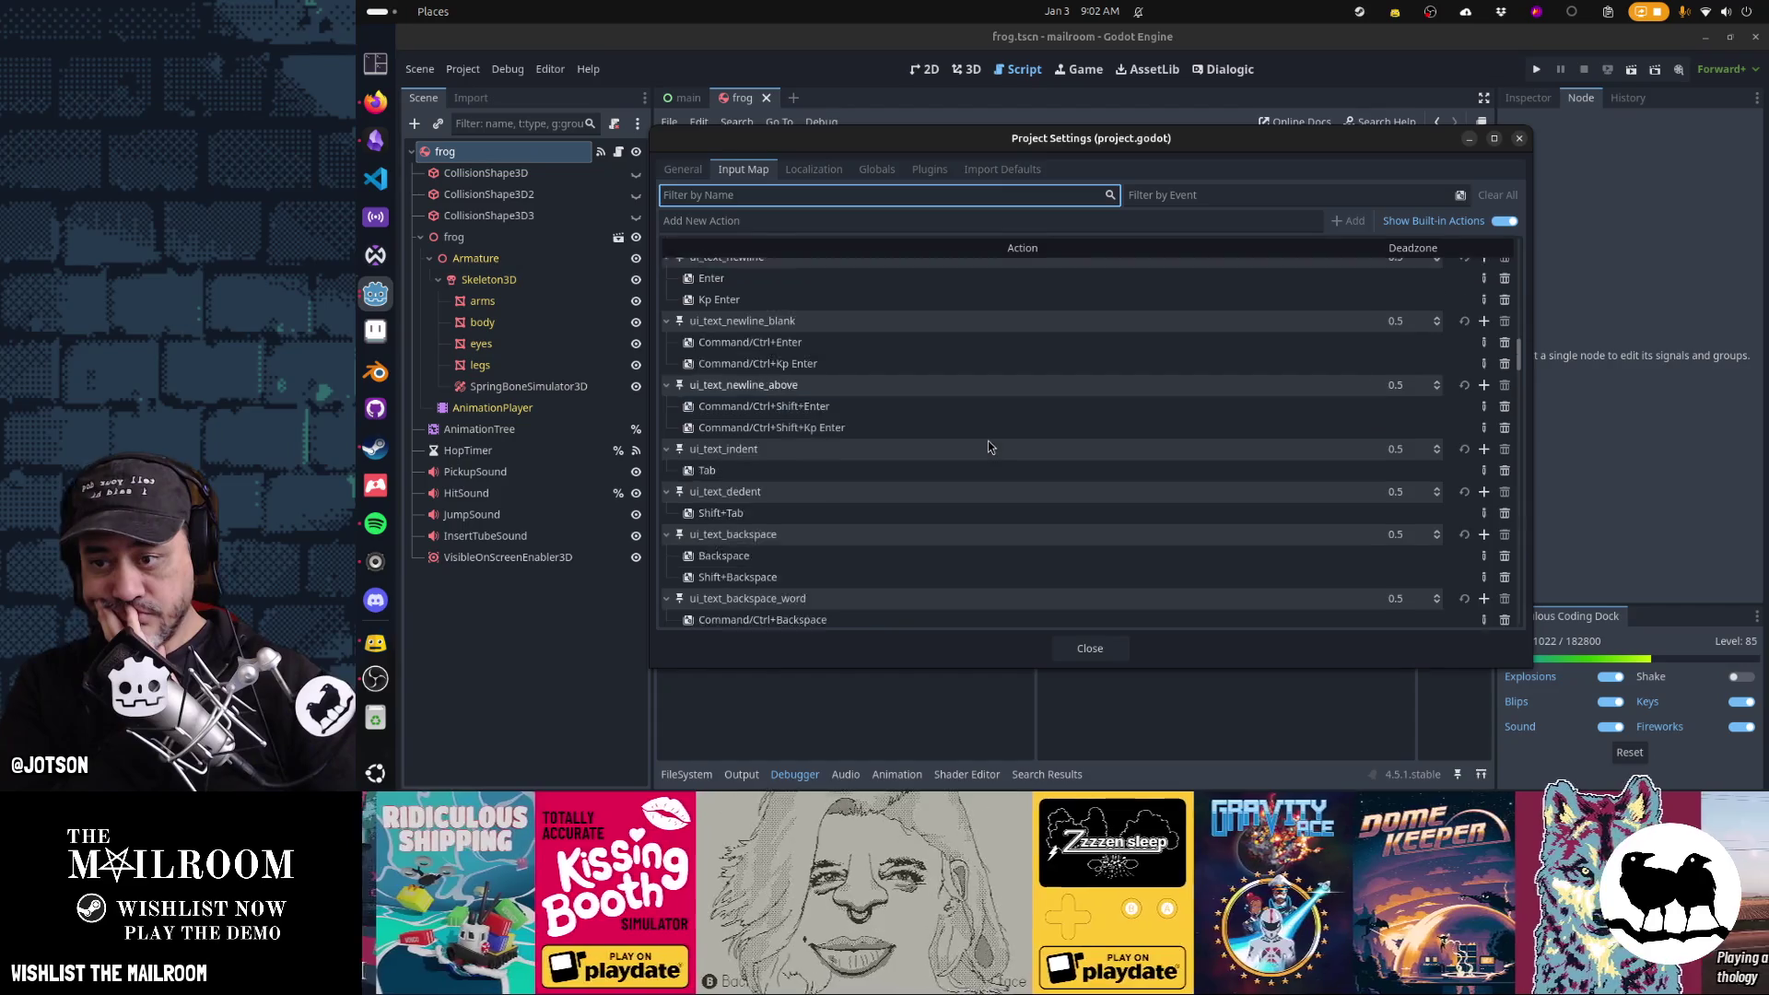
scroll(989, 446, "down", 15)
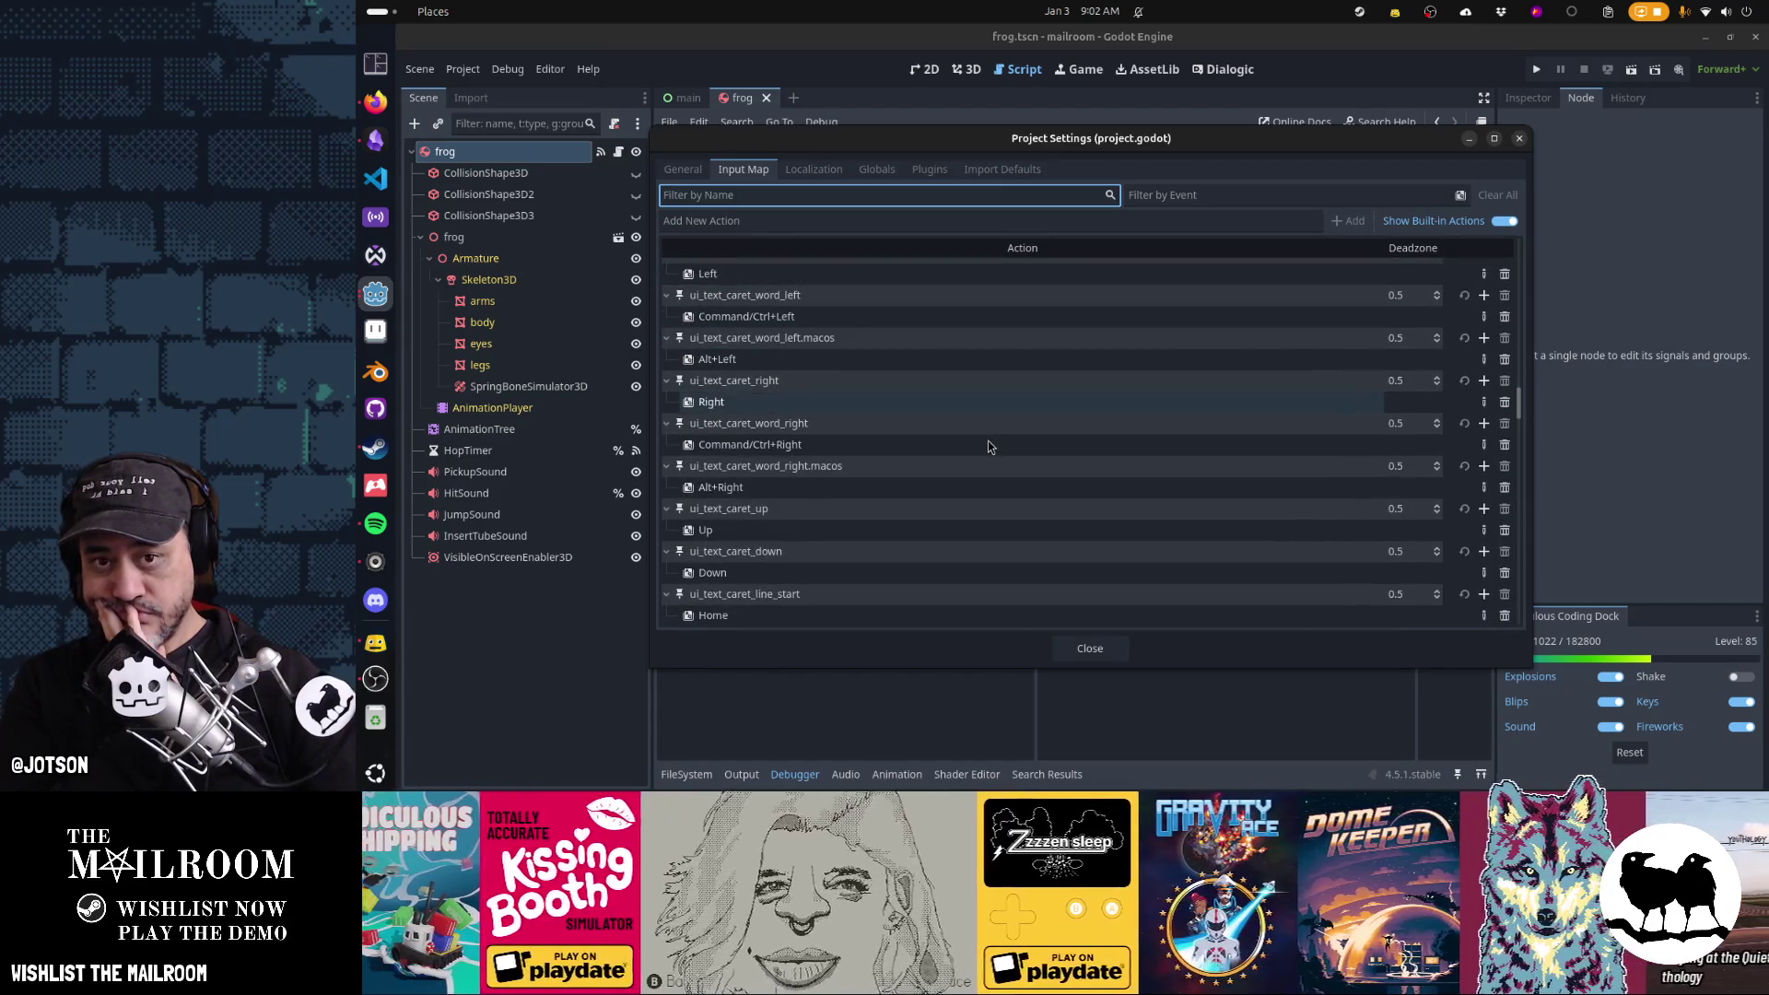
scroll(1157, 434, "up", 20)
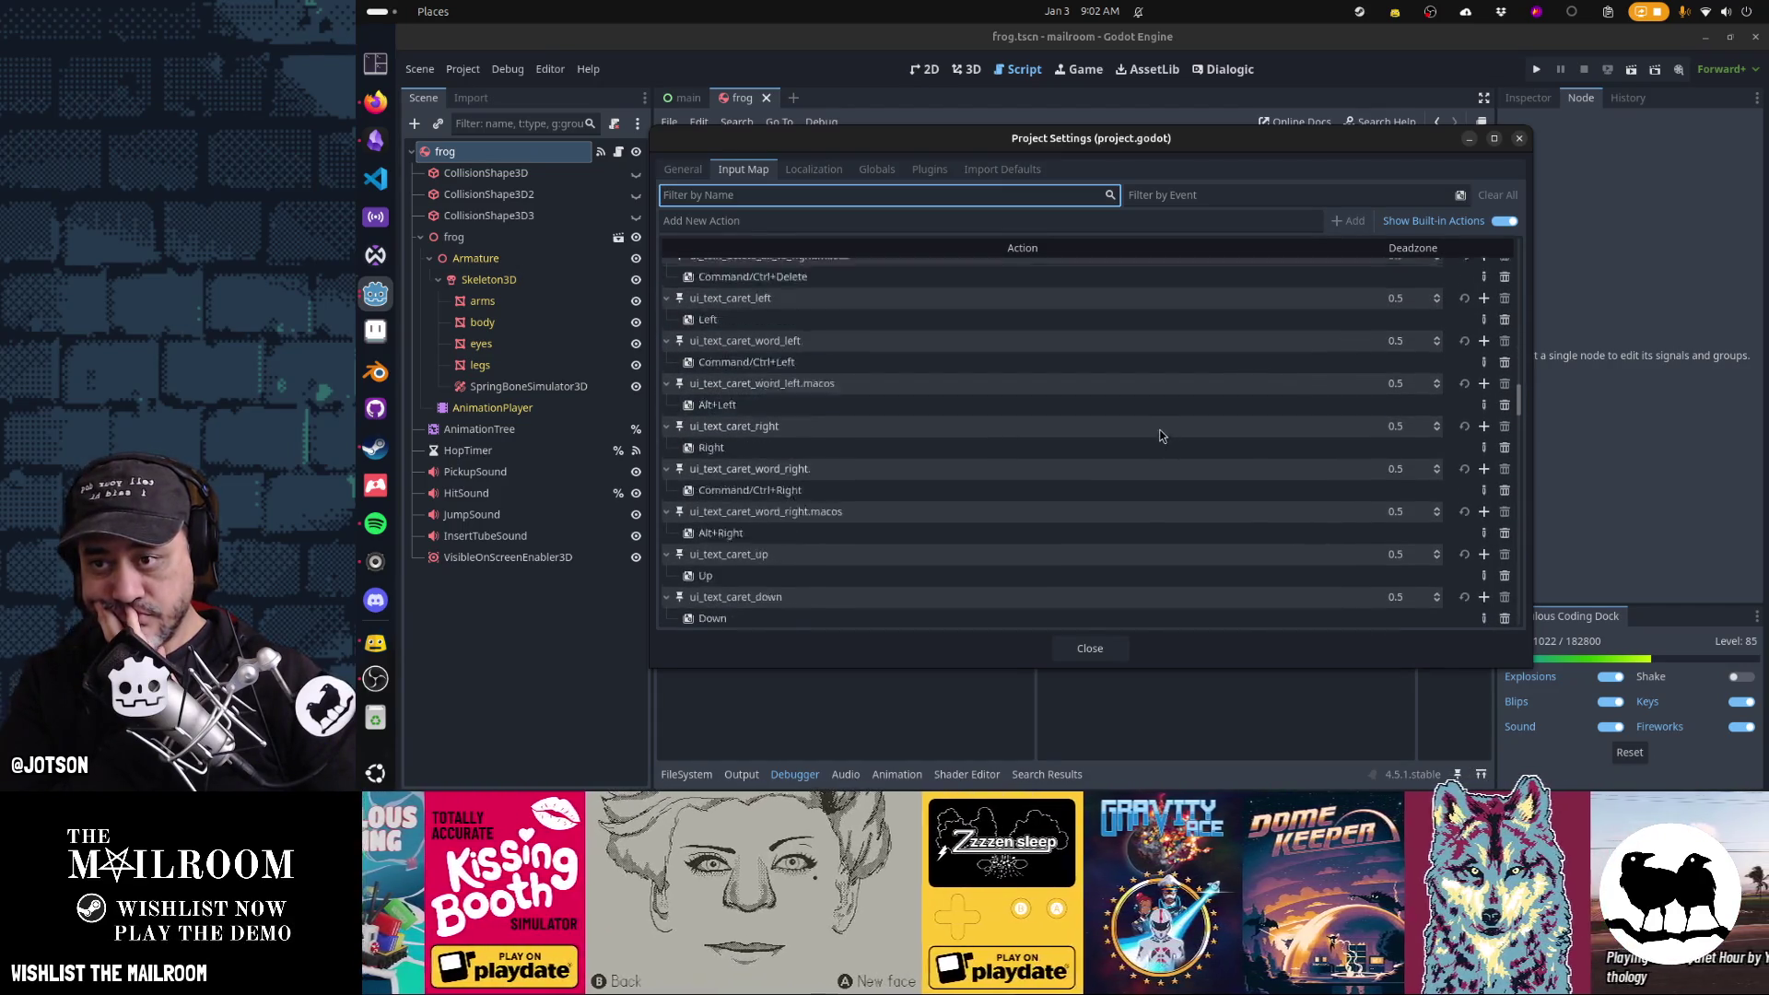
left_click(1519, 138)
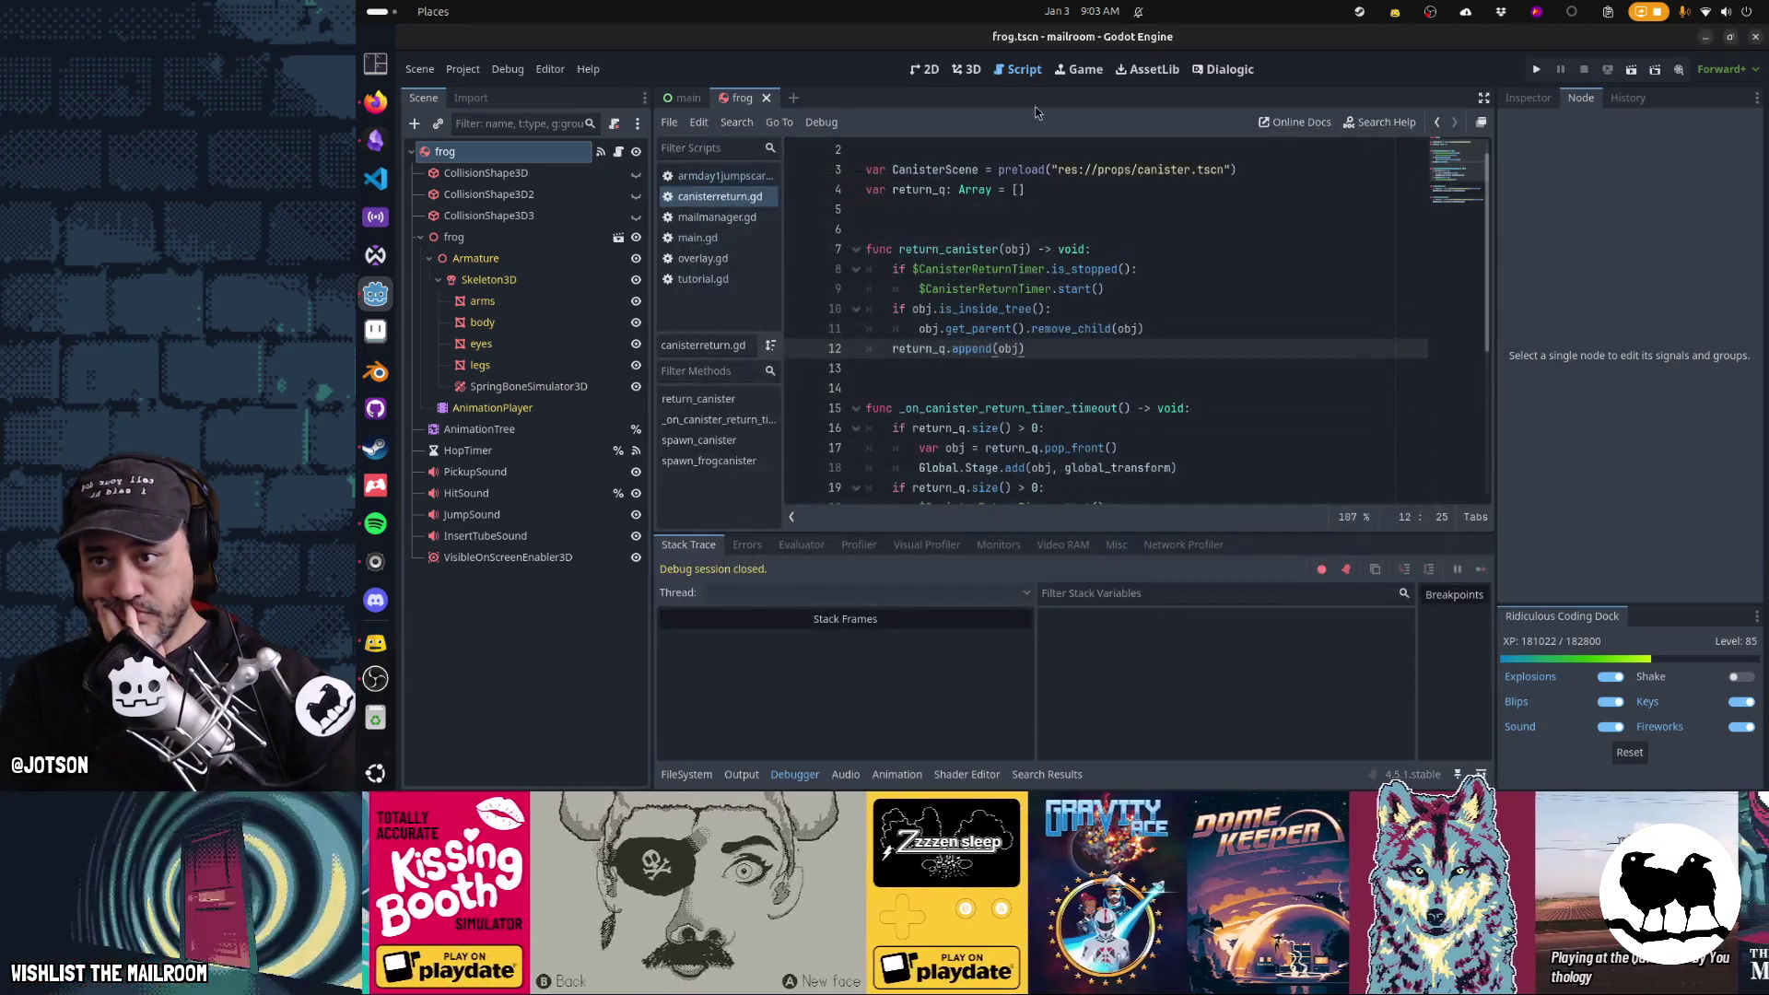
Close the frog scene, then quick-open directorybook.tscn, view it in 2D, and close it
left_click(766, 98)
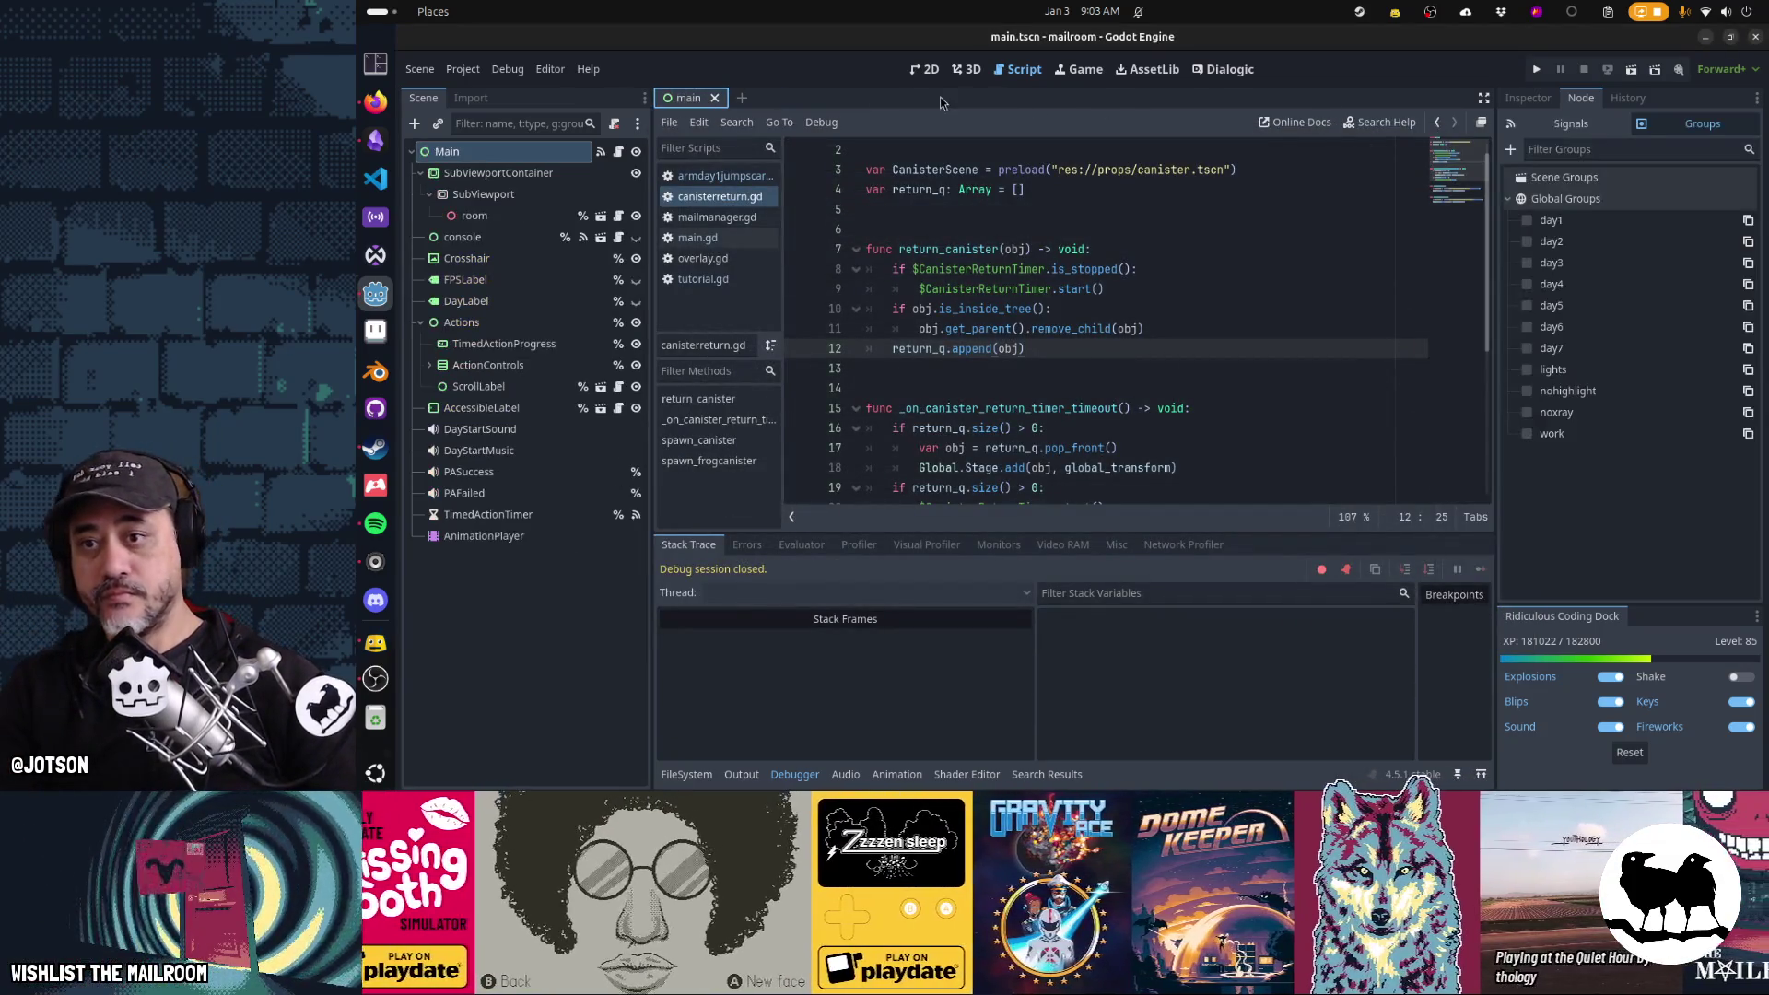
key("shift+alt+o")
type("dir")
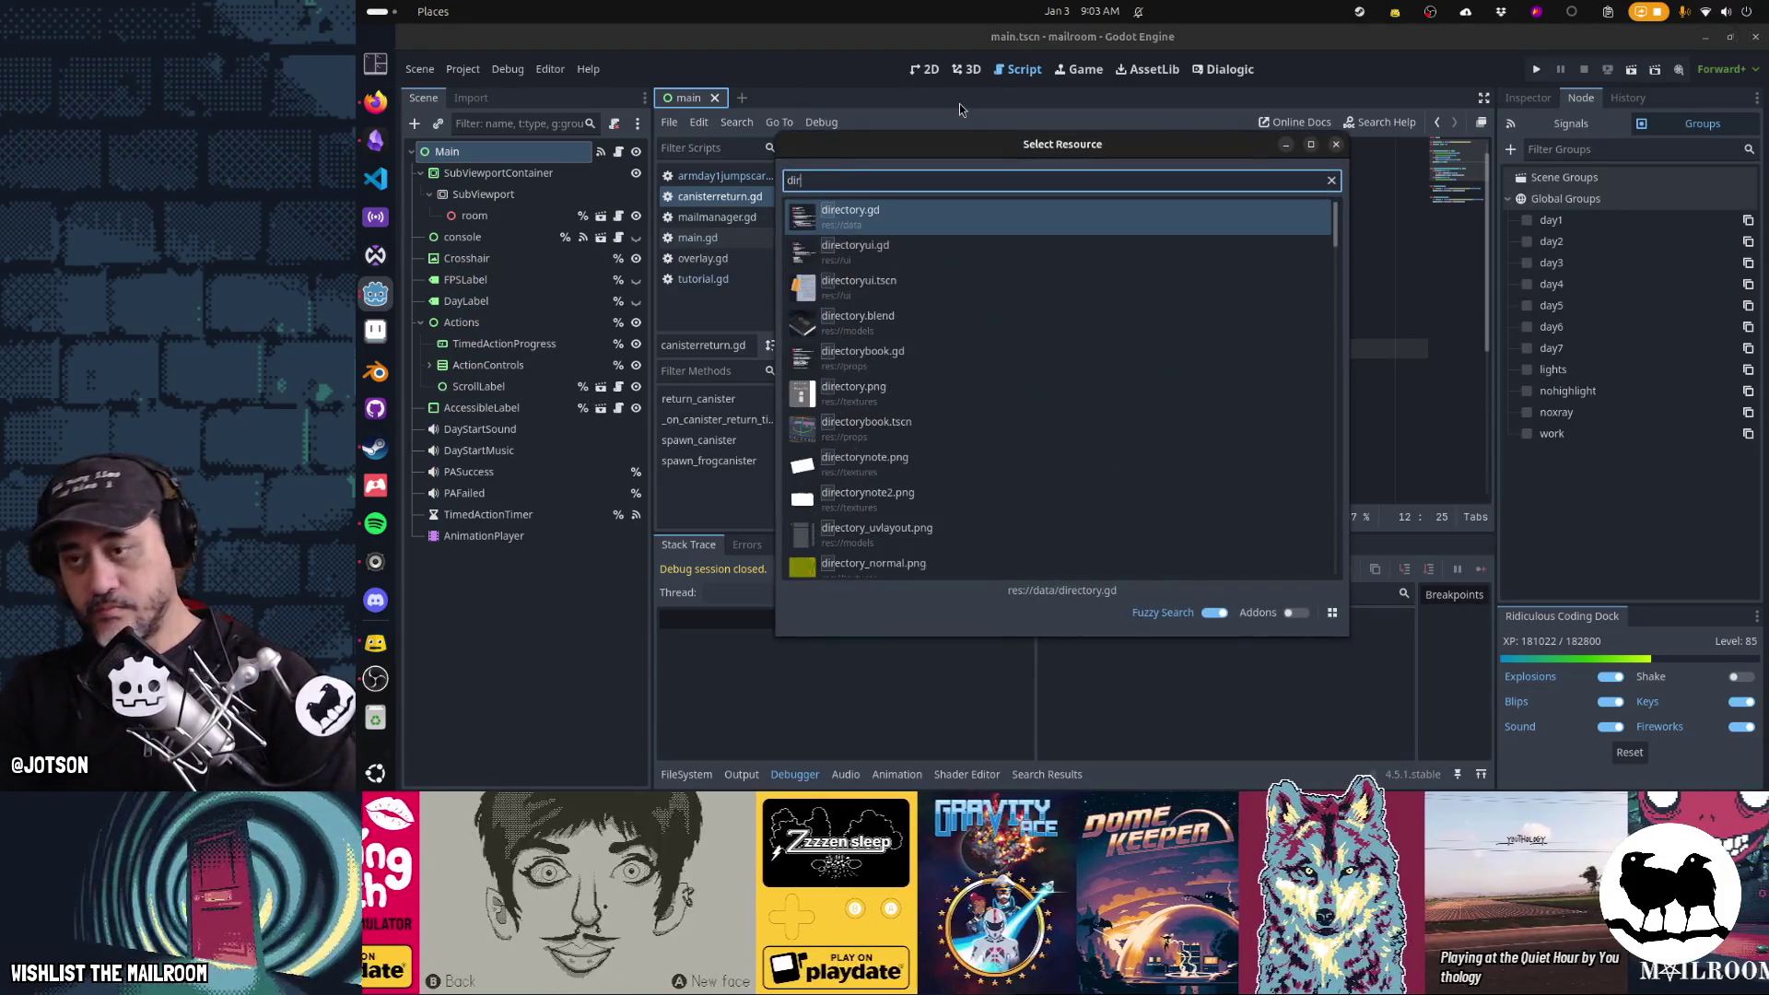
type("ectorybvo")
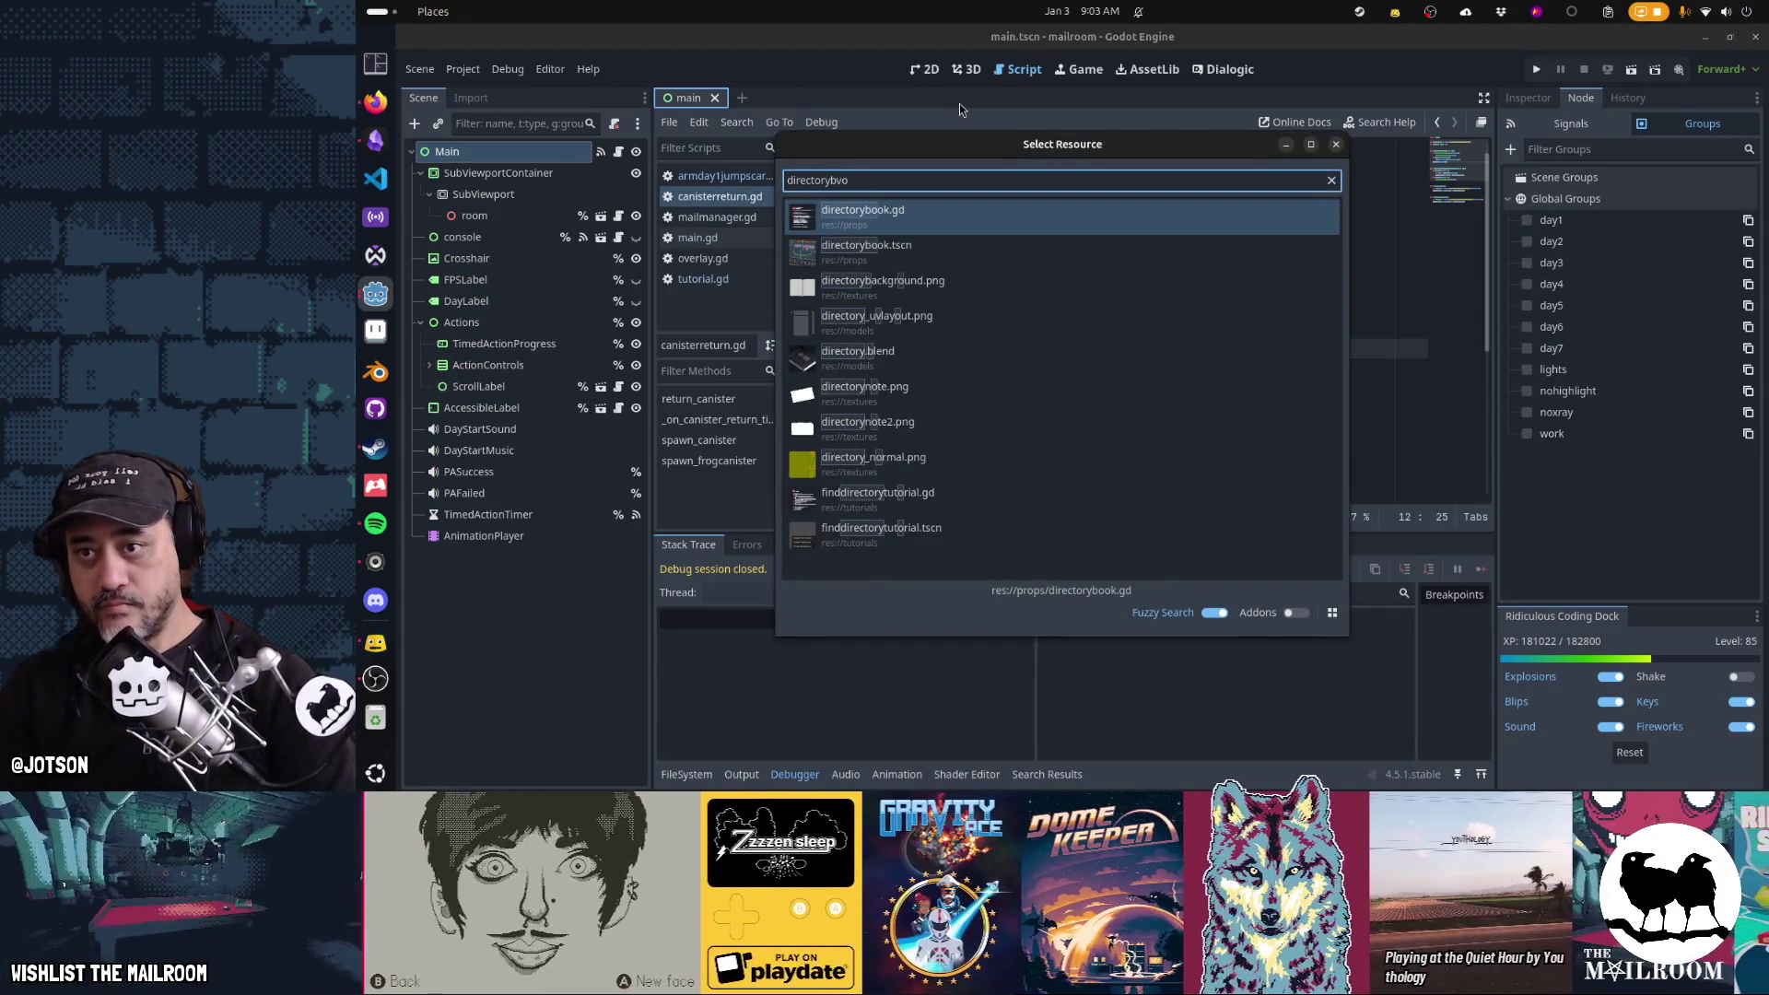
key("Return")
key("ctrl+F1")
key("ctrl+F2")
key("ctrl+F1")
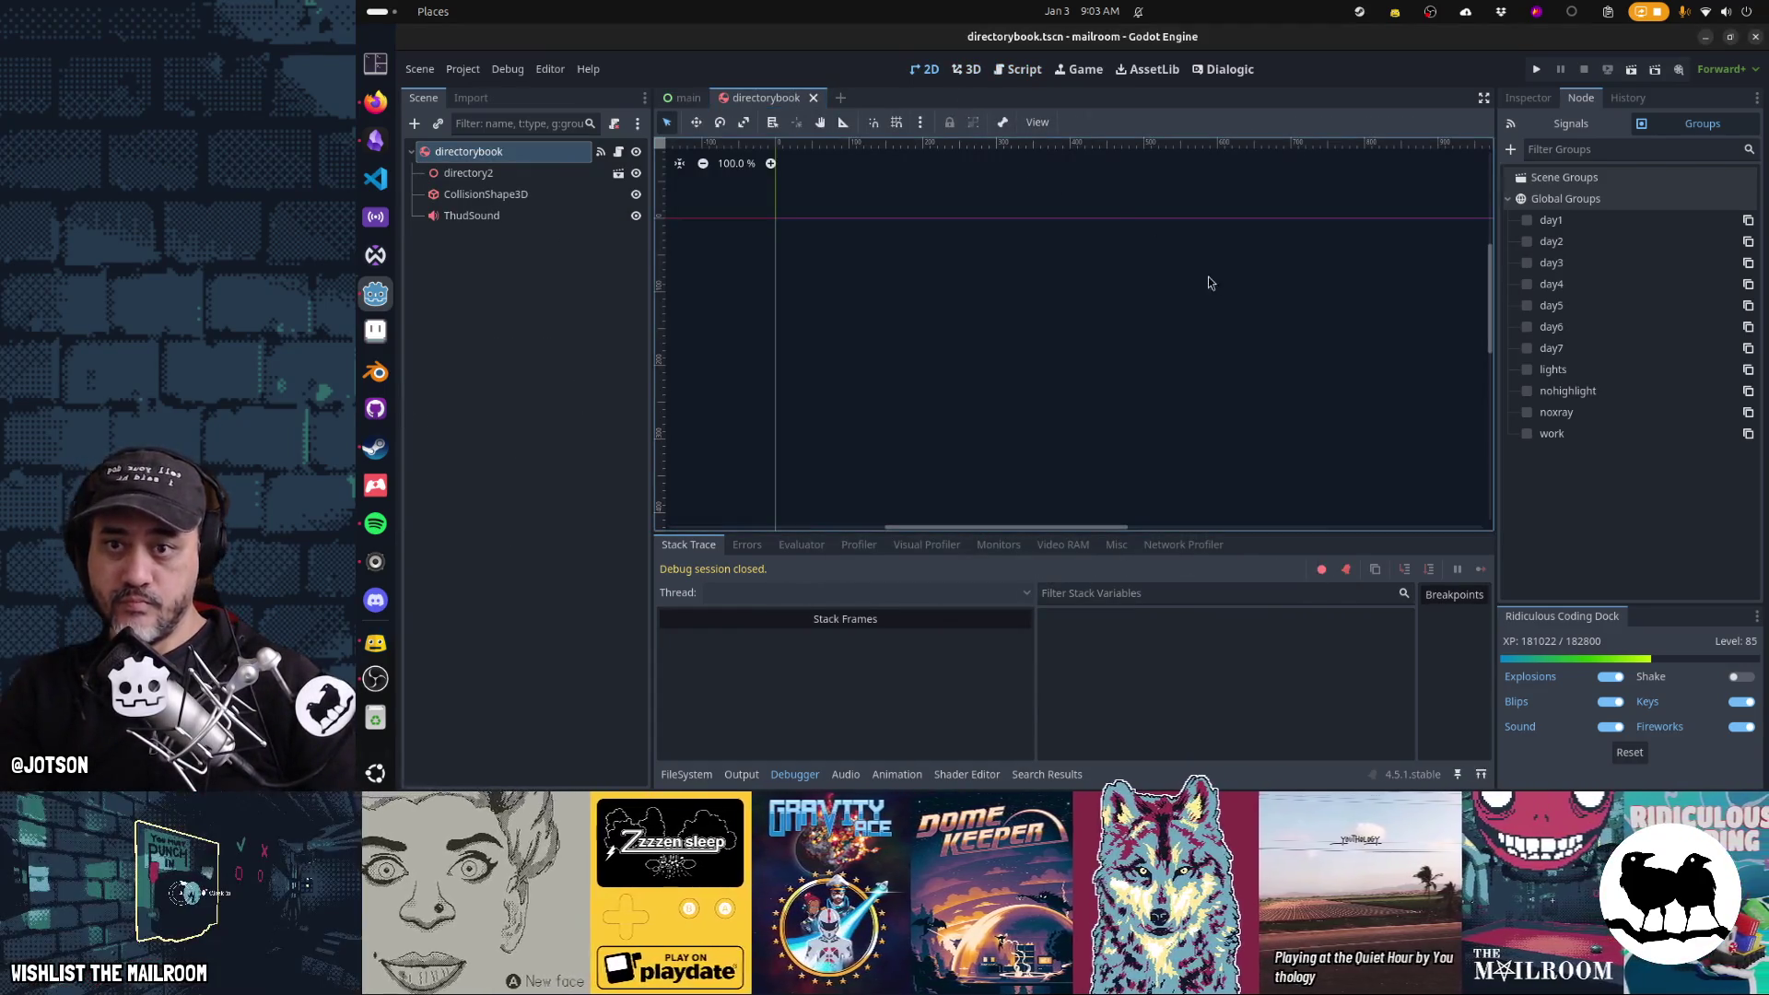
key("ctrl+shift+w")
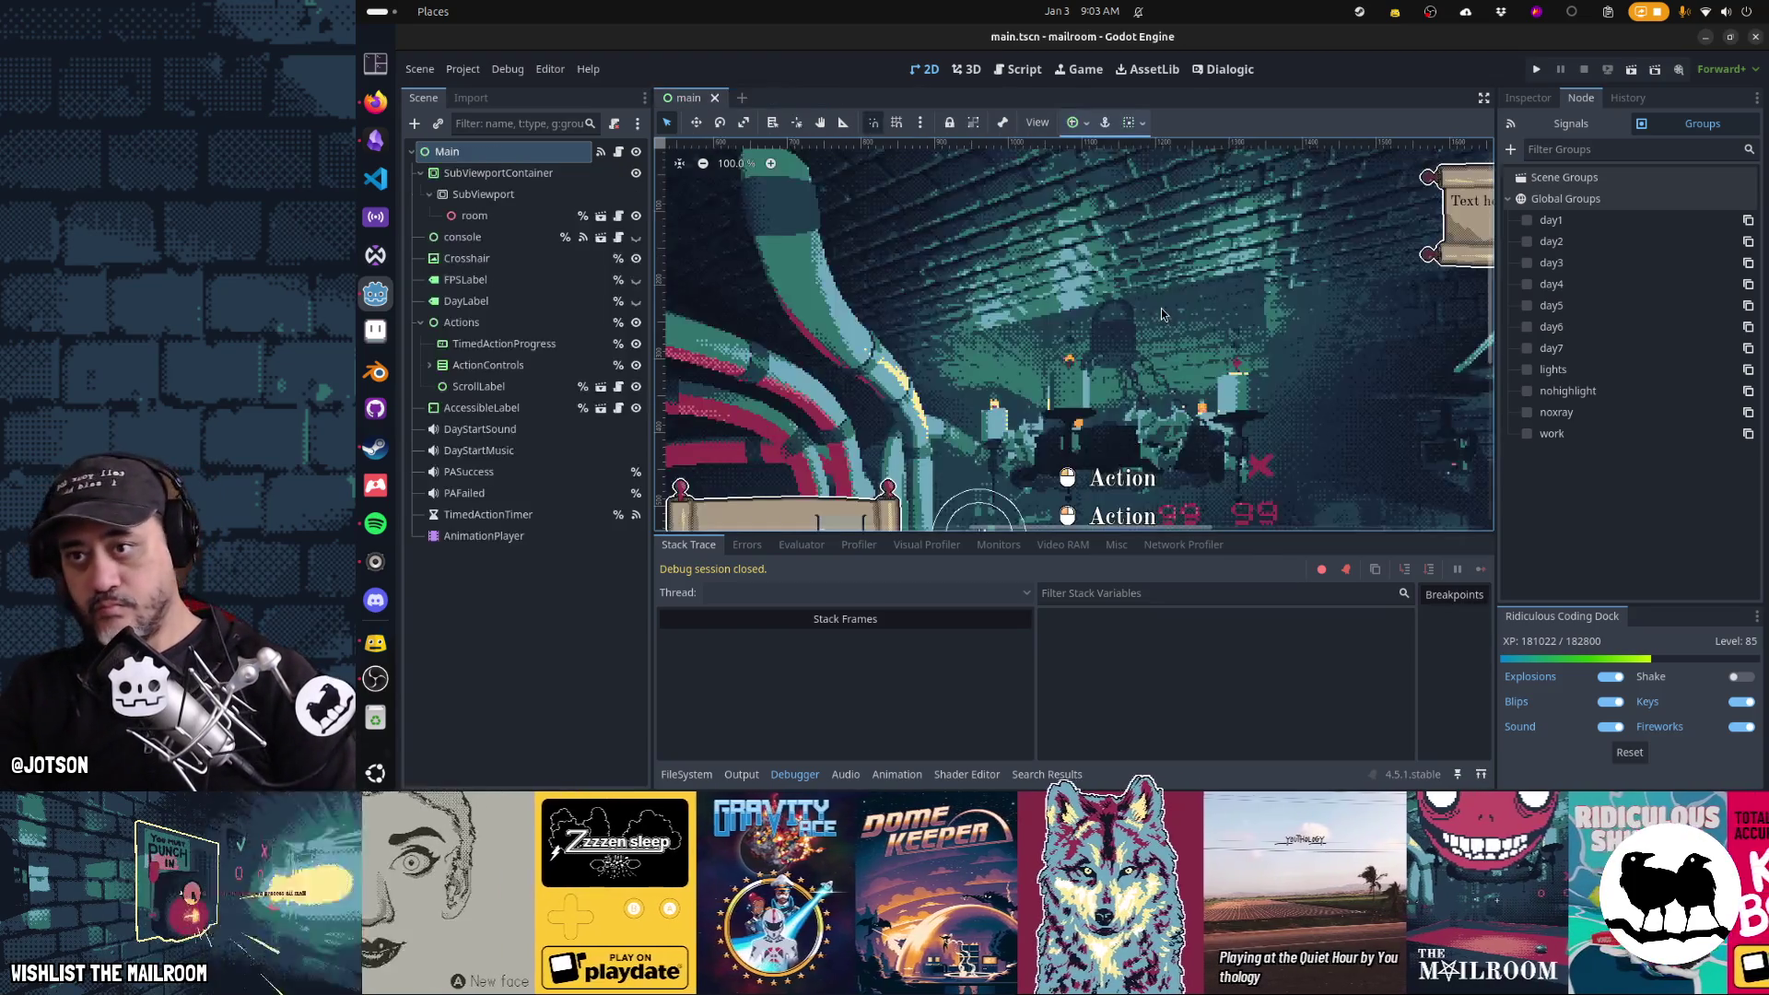
Quick-open directoryui.tscn and view its book layout in the 2D workspace
key("alt+shift+o")
type("directoryui")
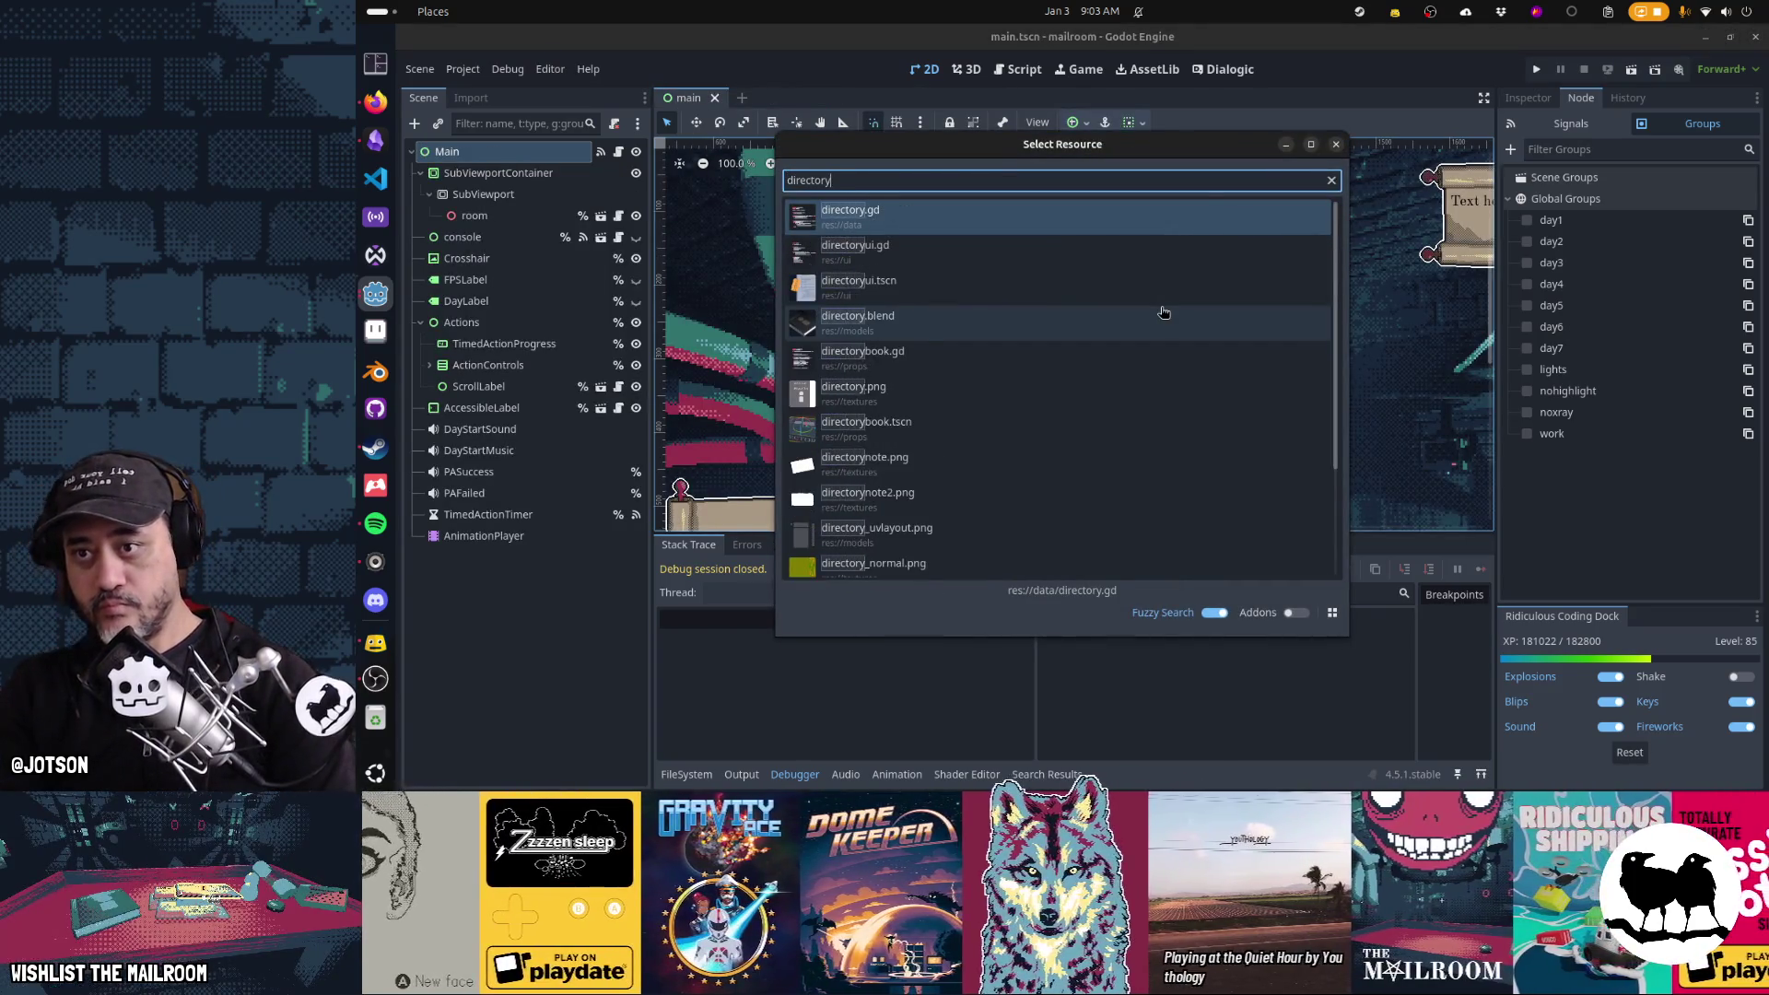
key("Down")
key("Return")
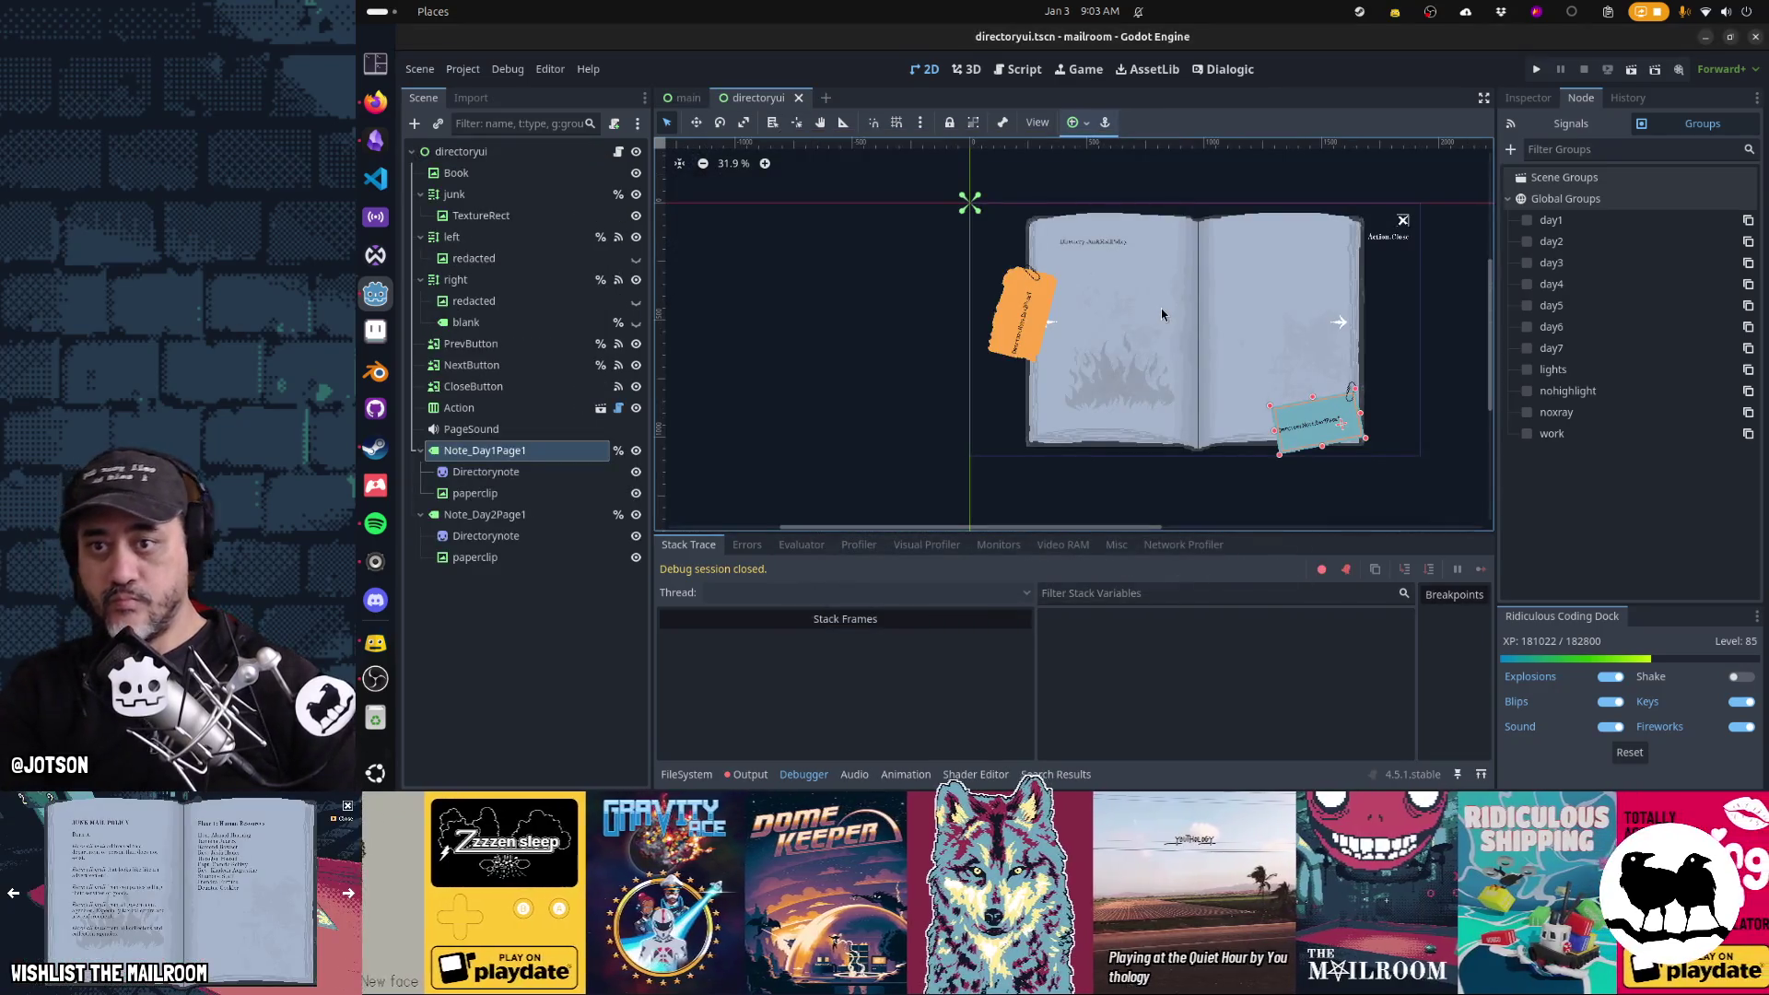
scroll(1152, 364, "up", 3)
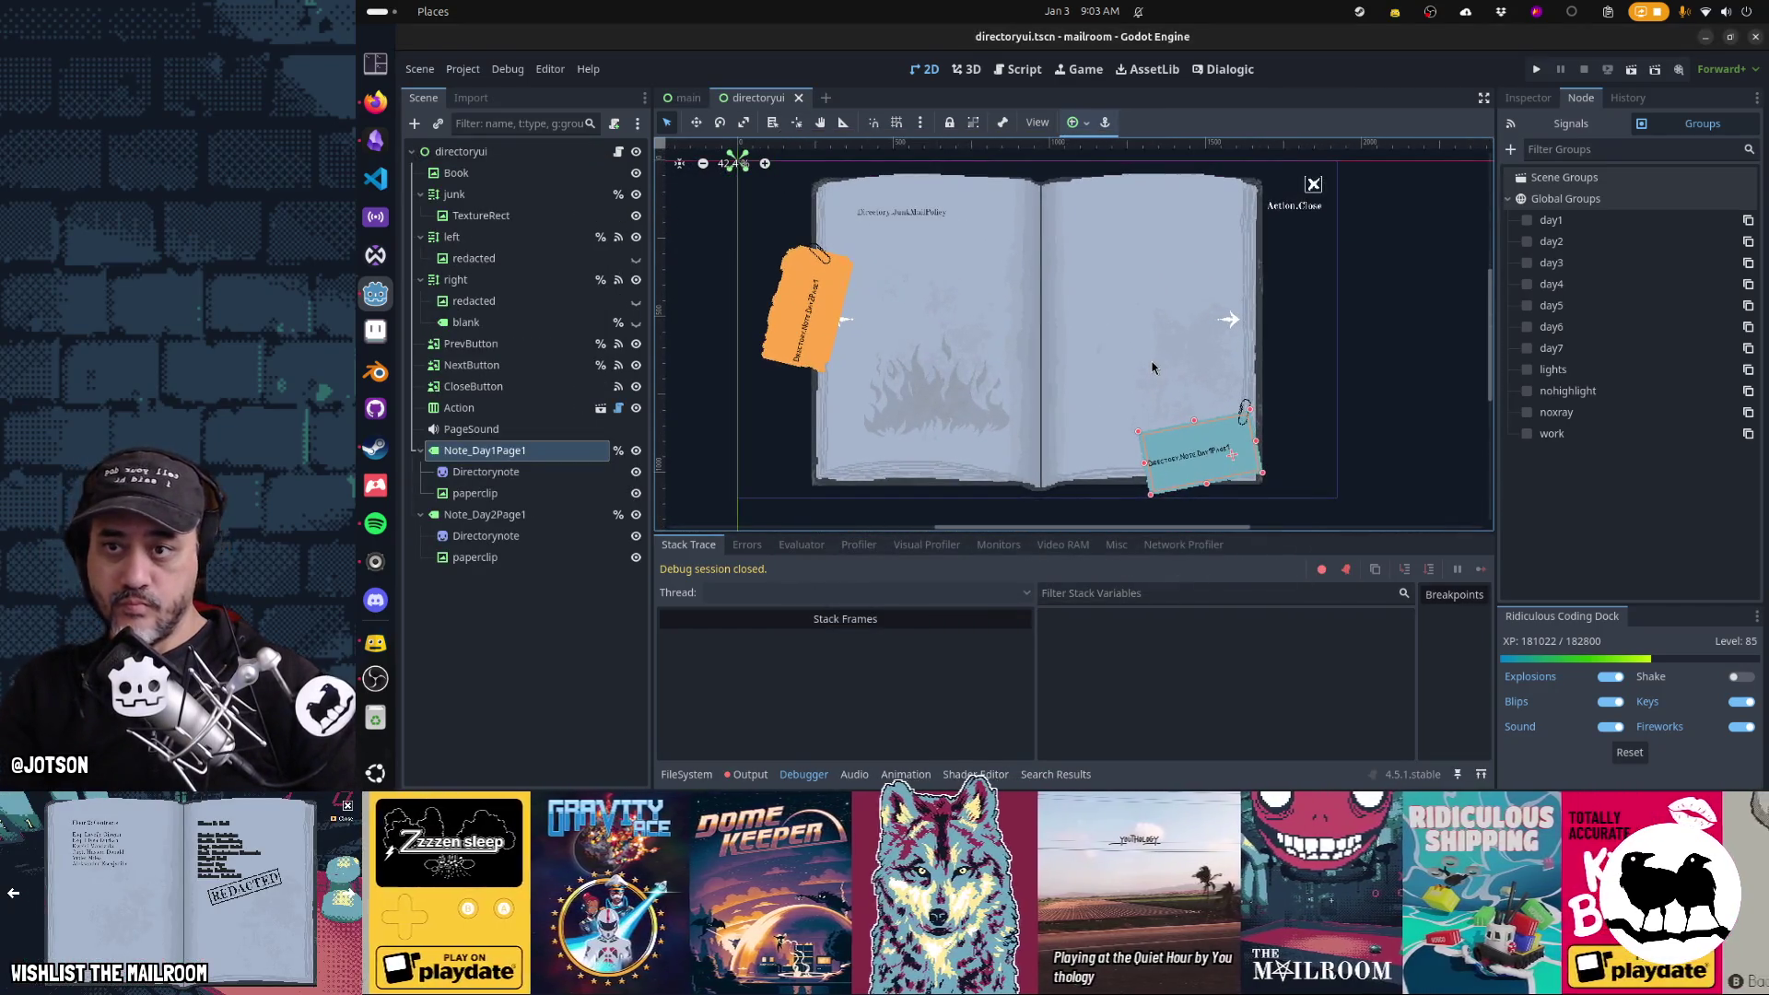
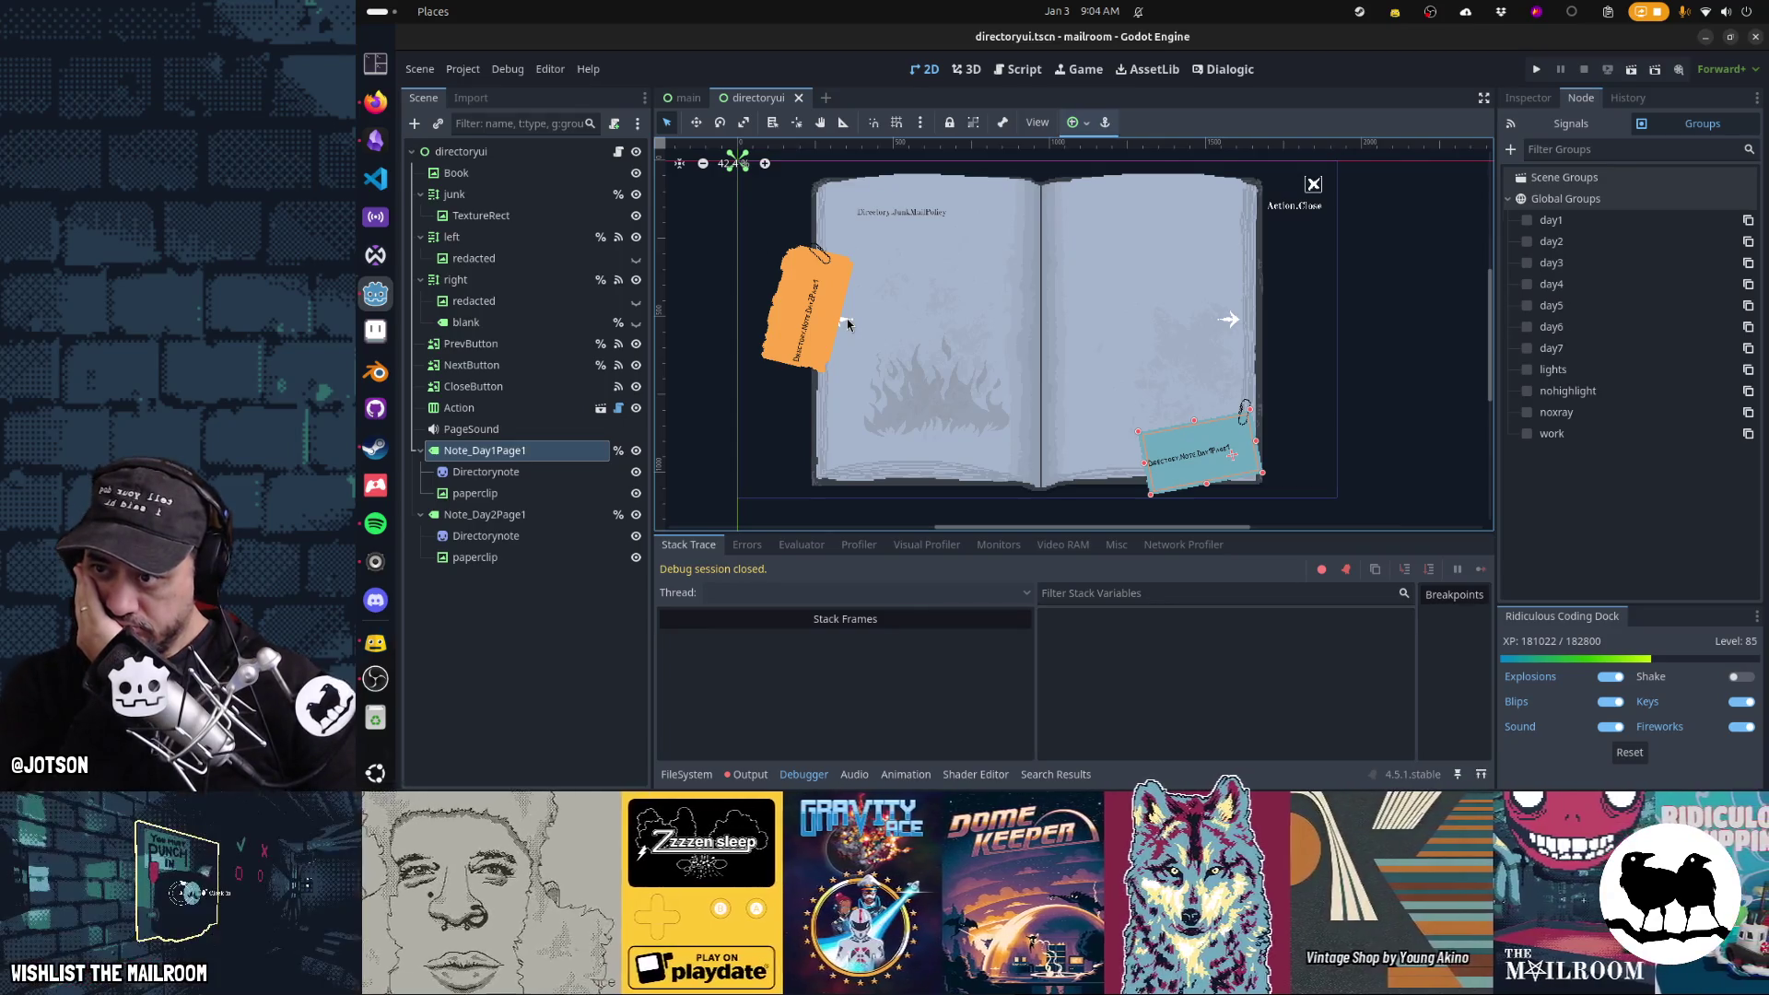
With CloseButton selected, open openoverlay.tscn through the quick file search
left_click(486, 388)
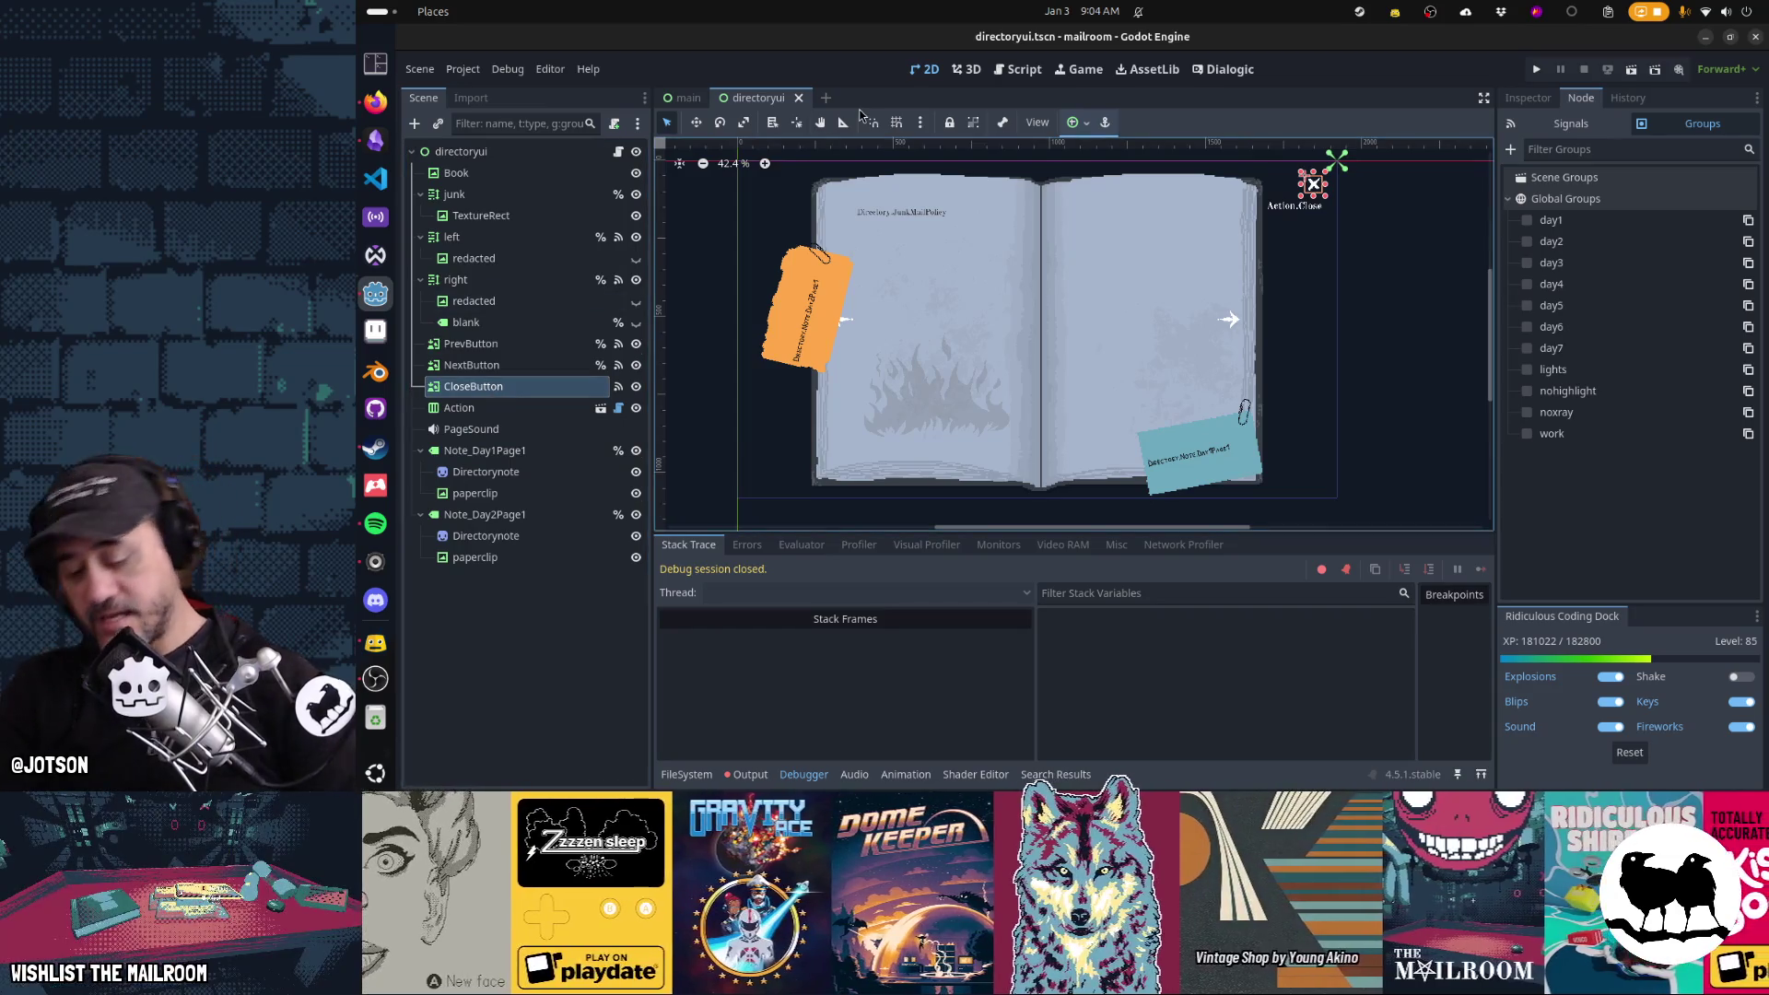
key("shift+alt+o")
type("ov erlay")
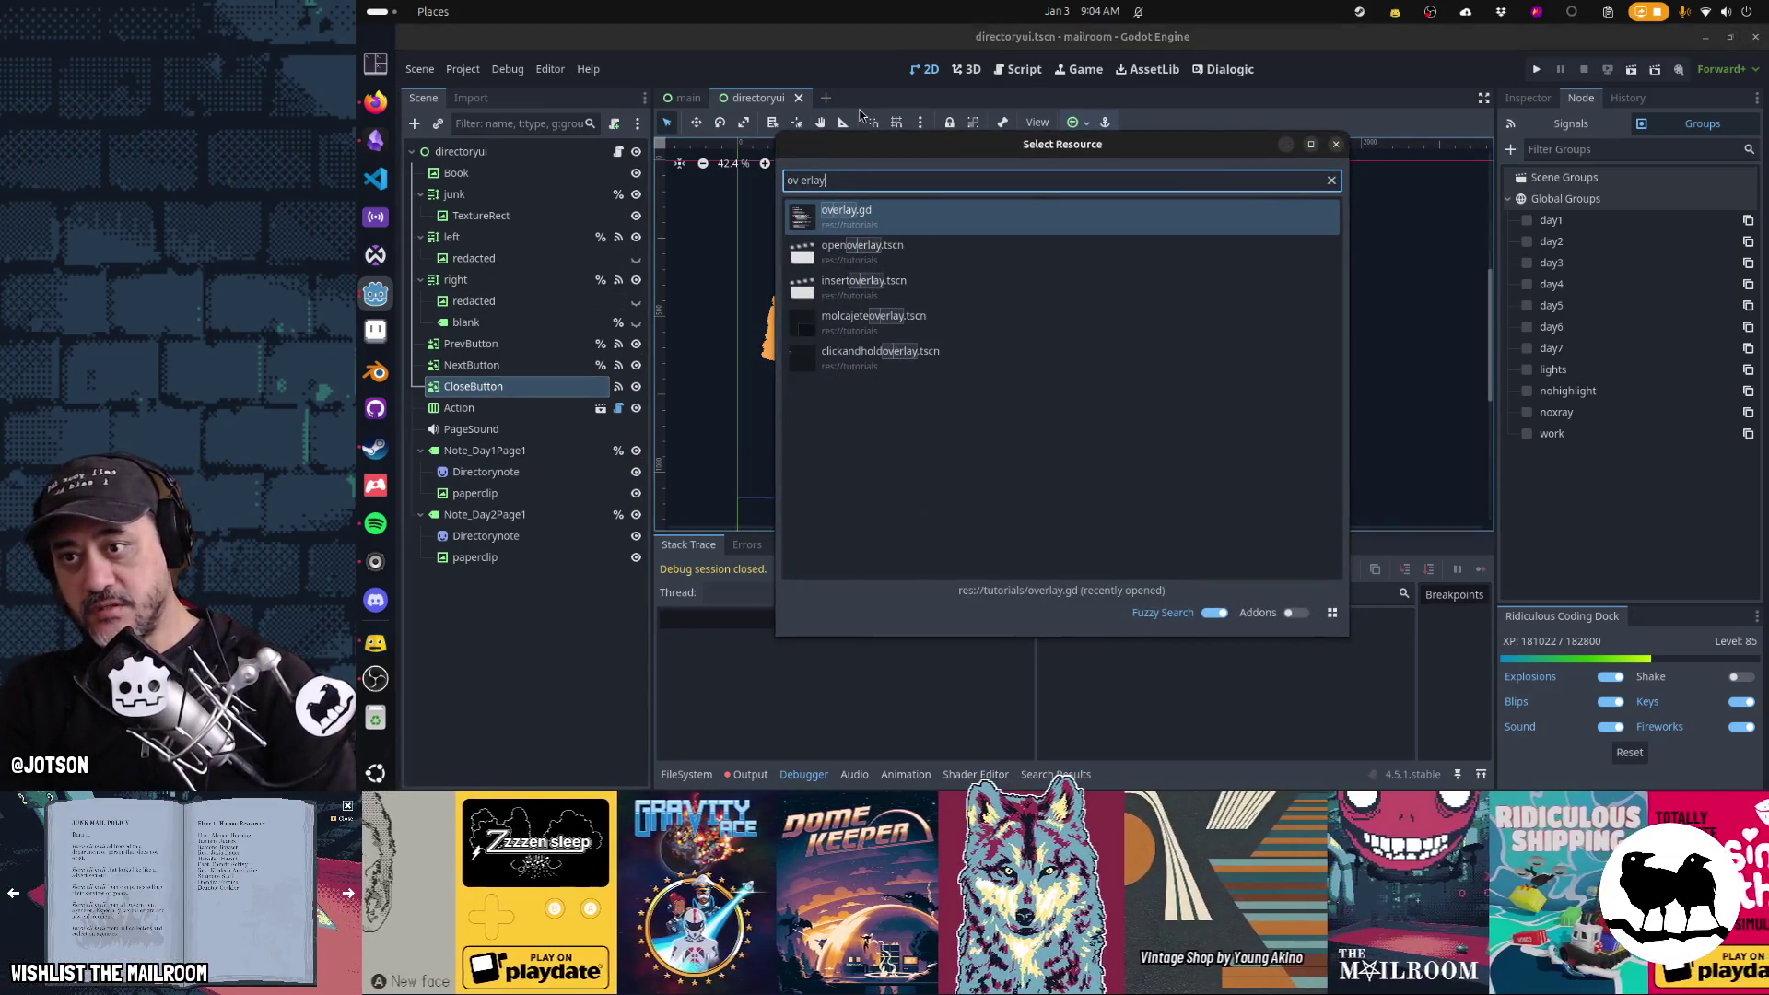
key("Down")
key("Return")
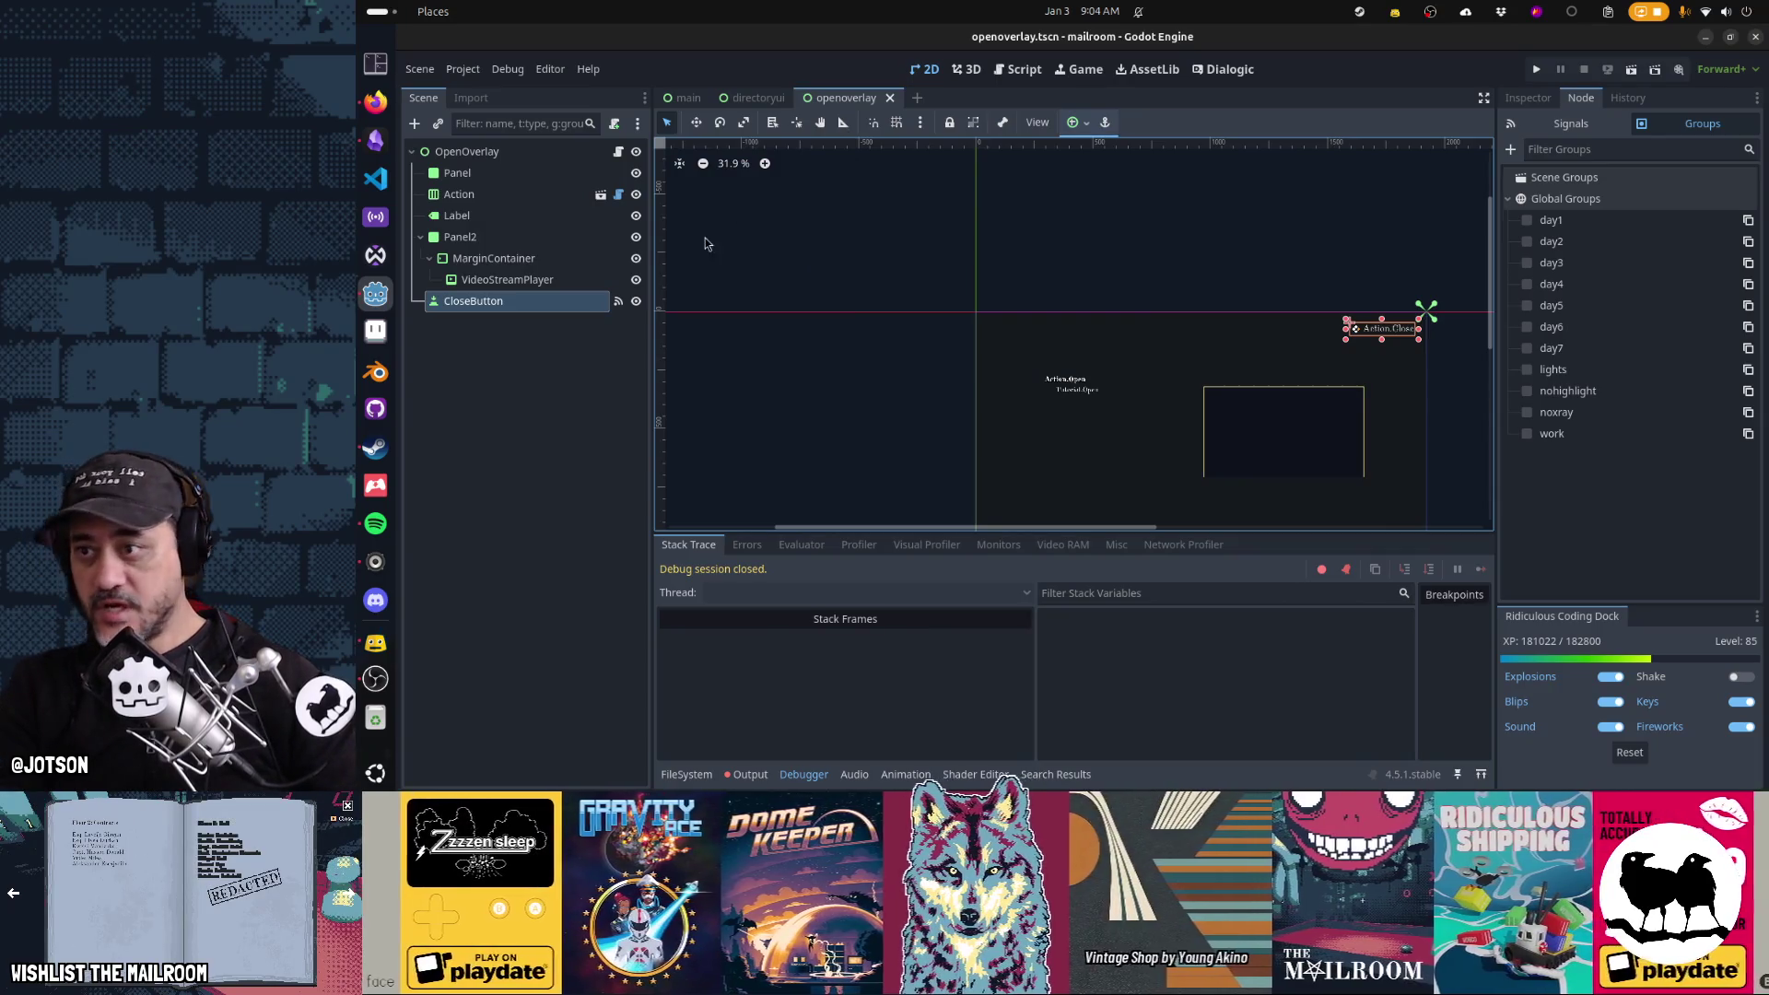
Back in directoryui, check CloseButton's signals and request its deletion
left_click(764, 106)
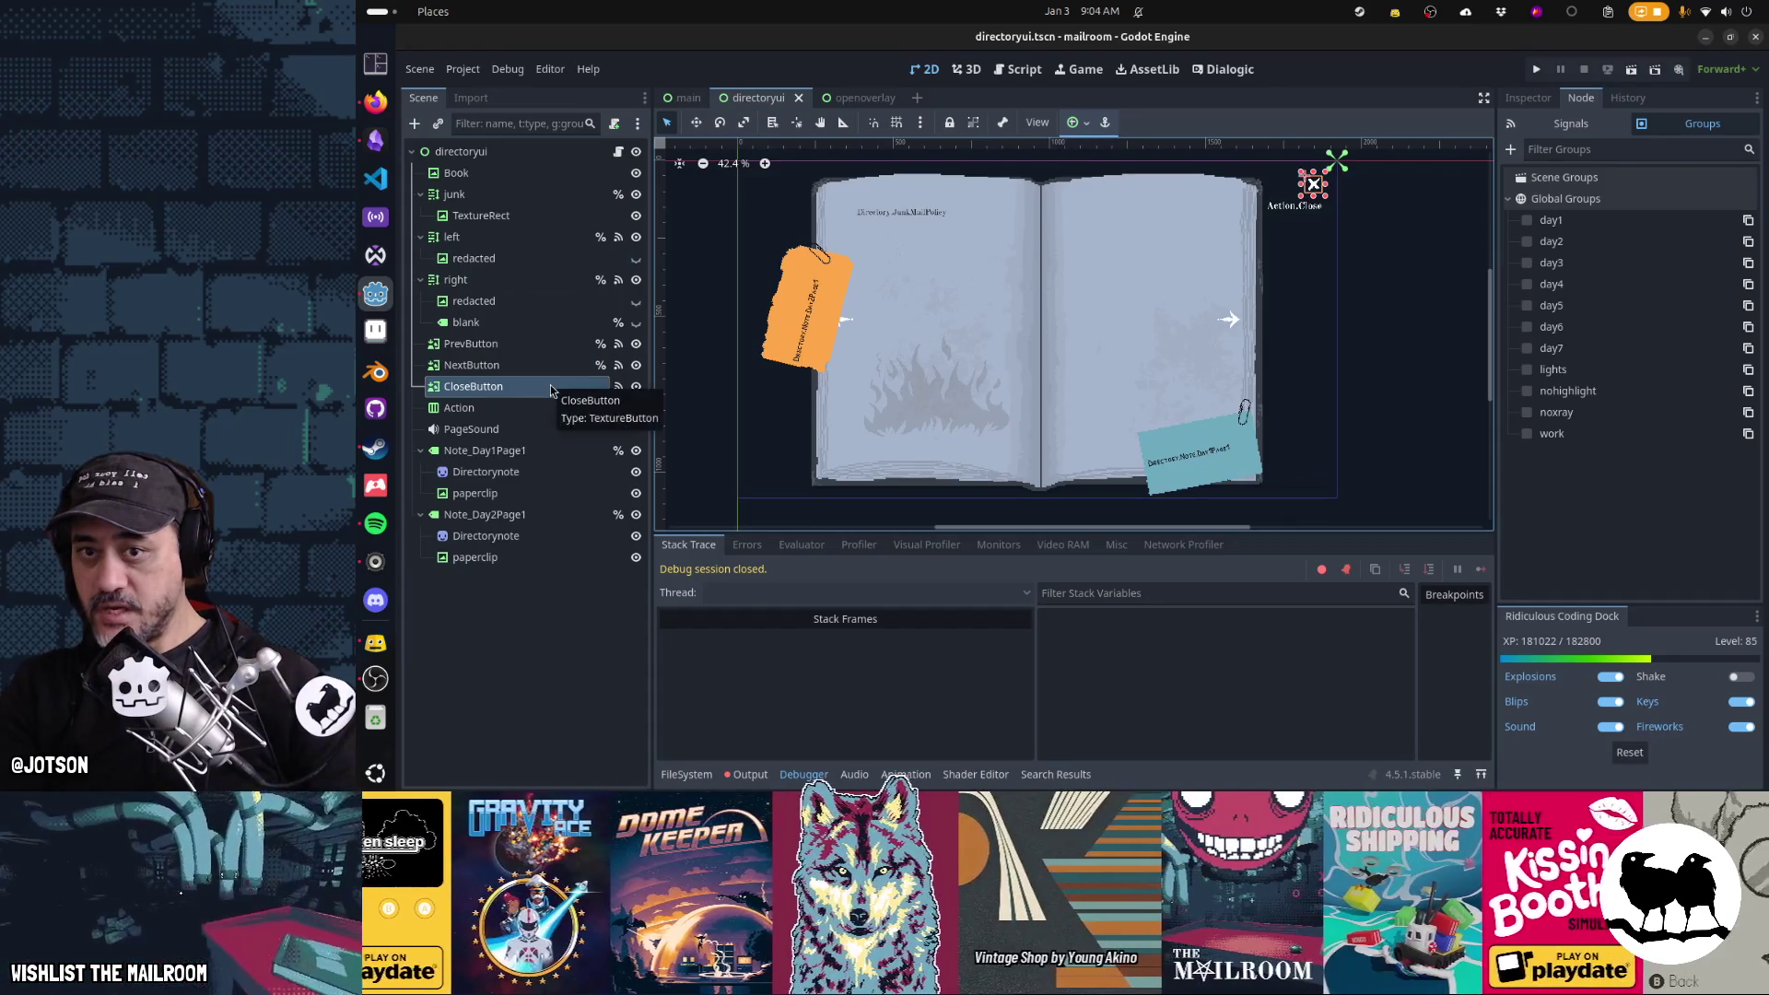
left_click(1559, 127)
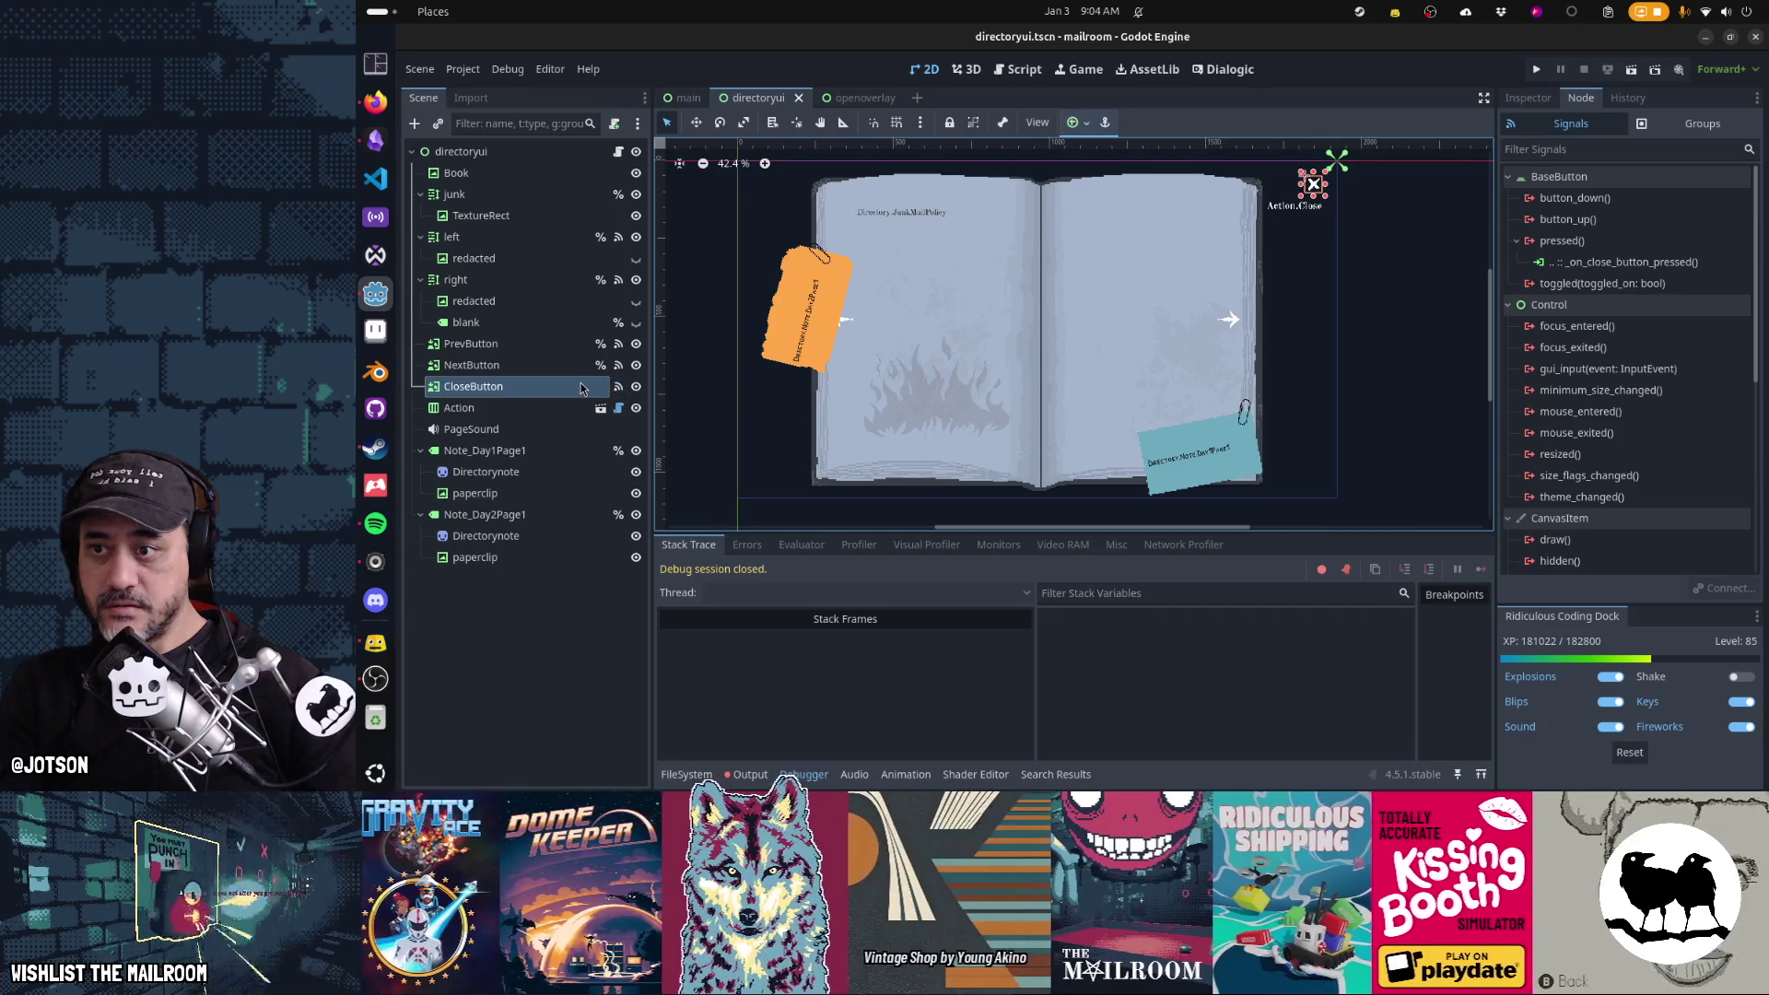
left_click(546, 394)
key("Delete")
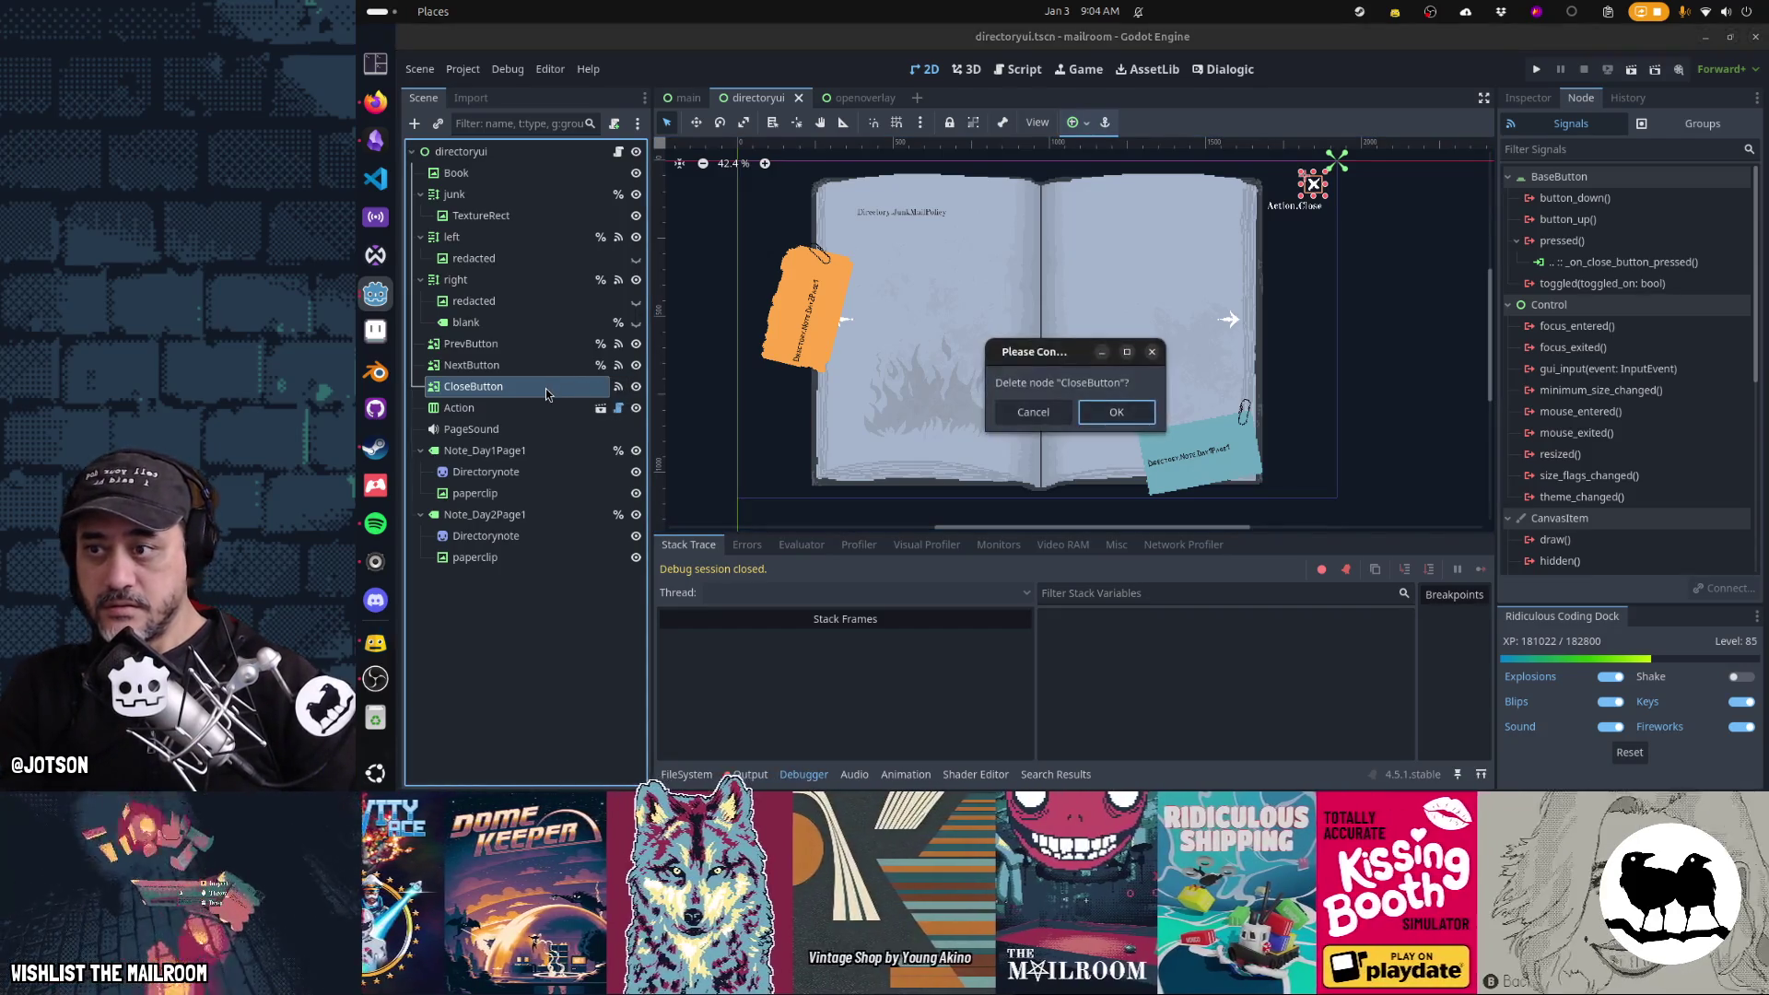
Undo the CloseButton deletion and drag it back between NextButton and Action
key("Return")
left_click(457, 160)
key("ctrl+z")
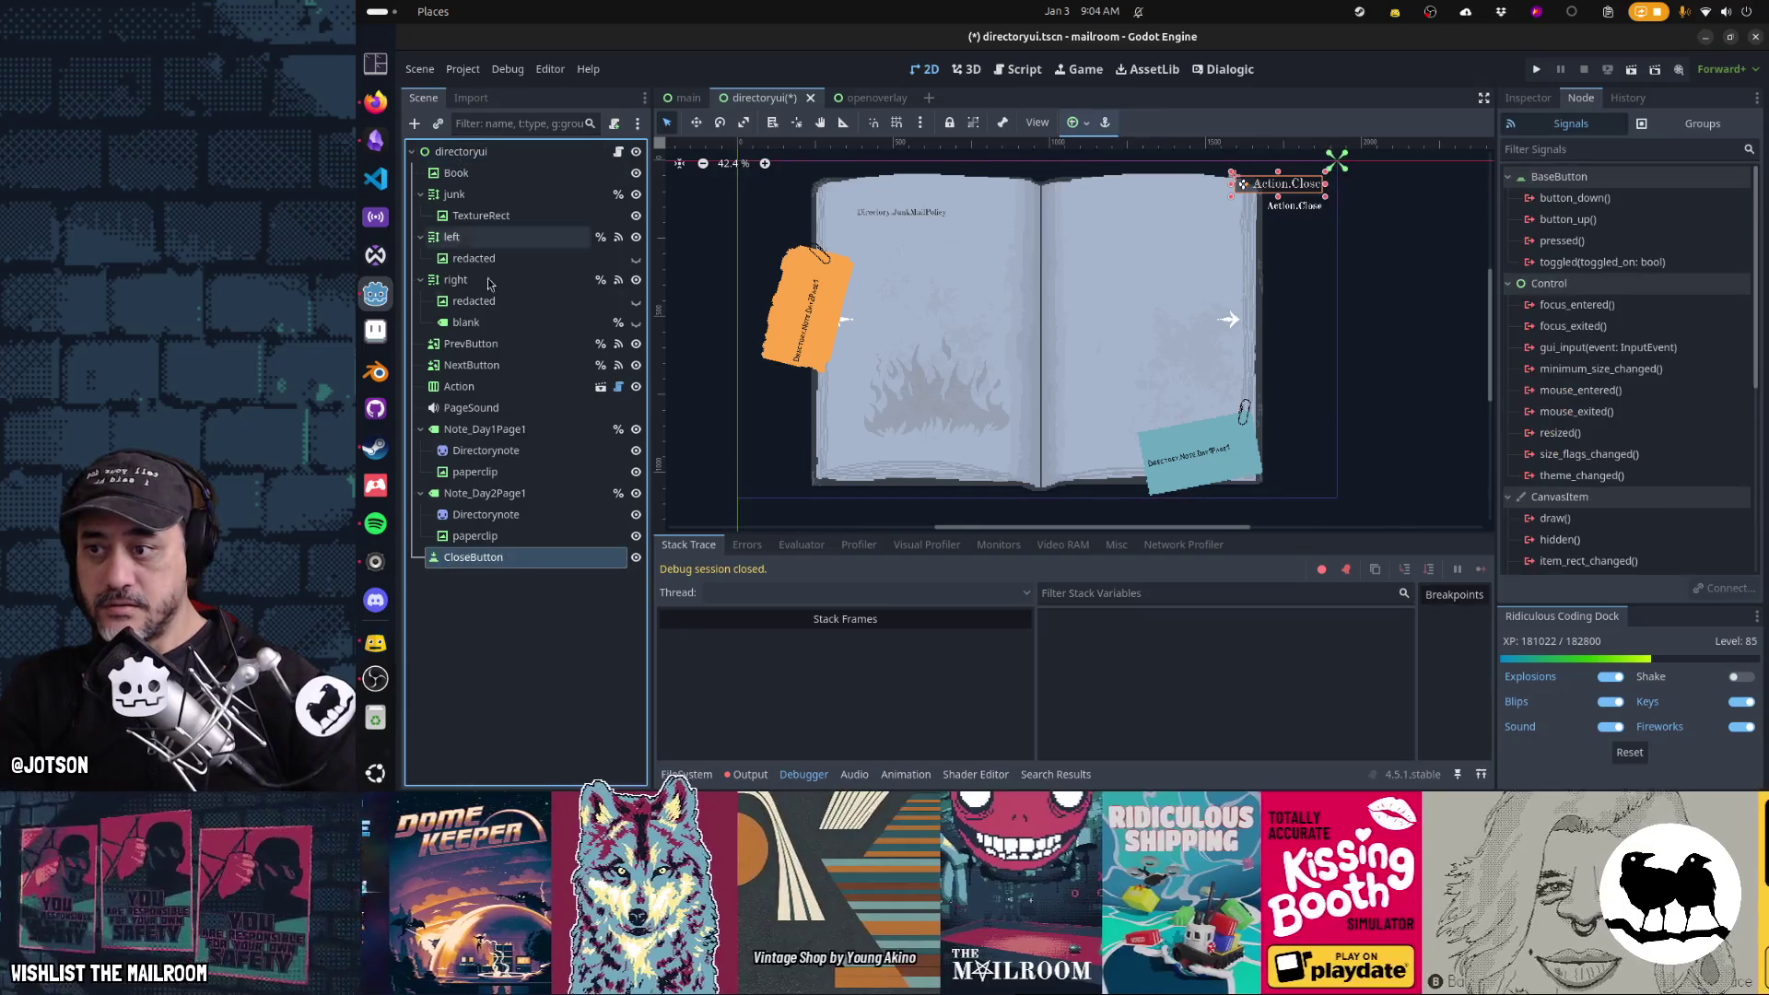
left_click_drag(545, 566, 533, 379)
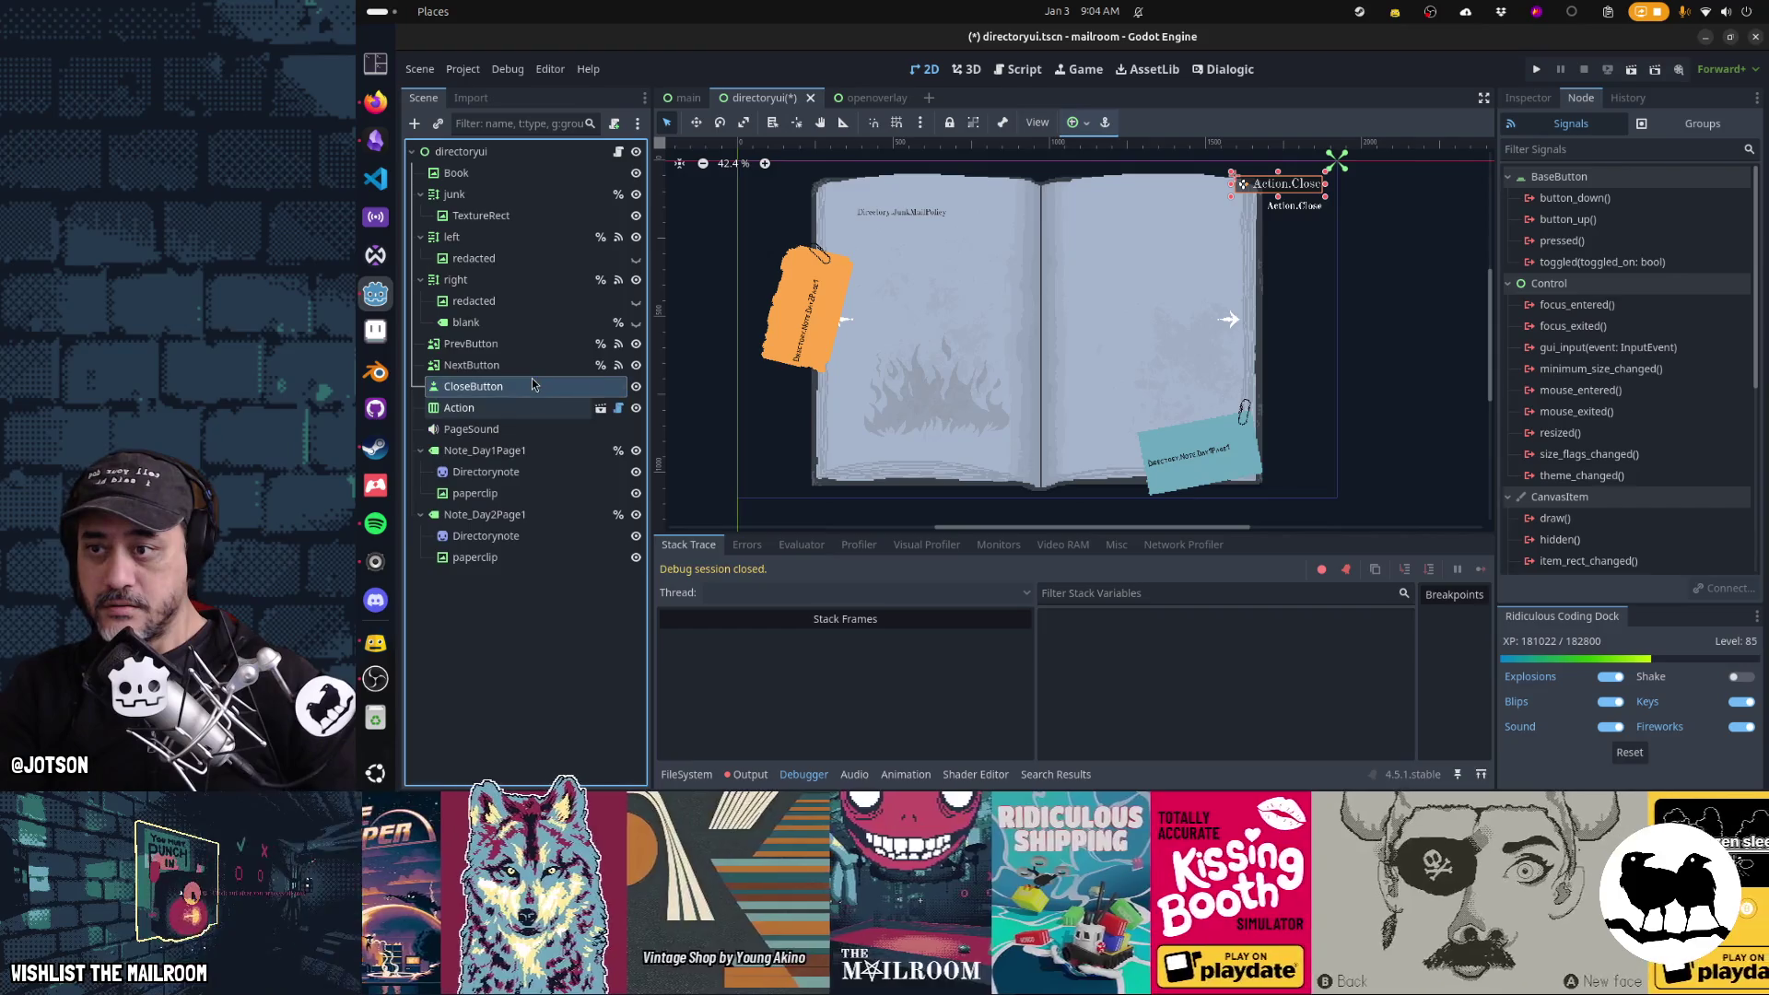
Connect CloseButton's pressed signal to _on_close_button_pressed
double_click(1584, 239)
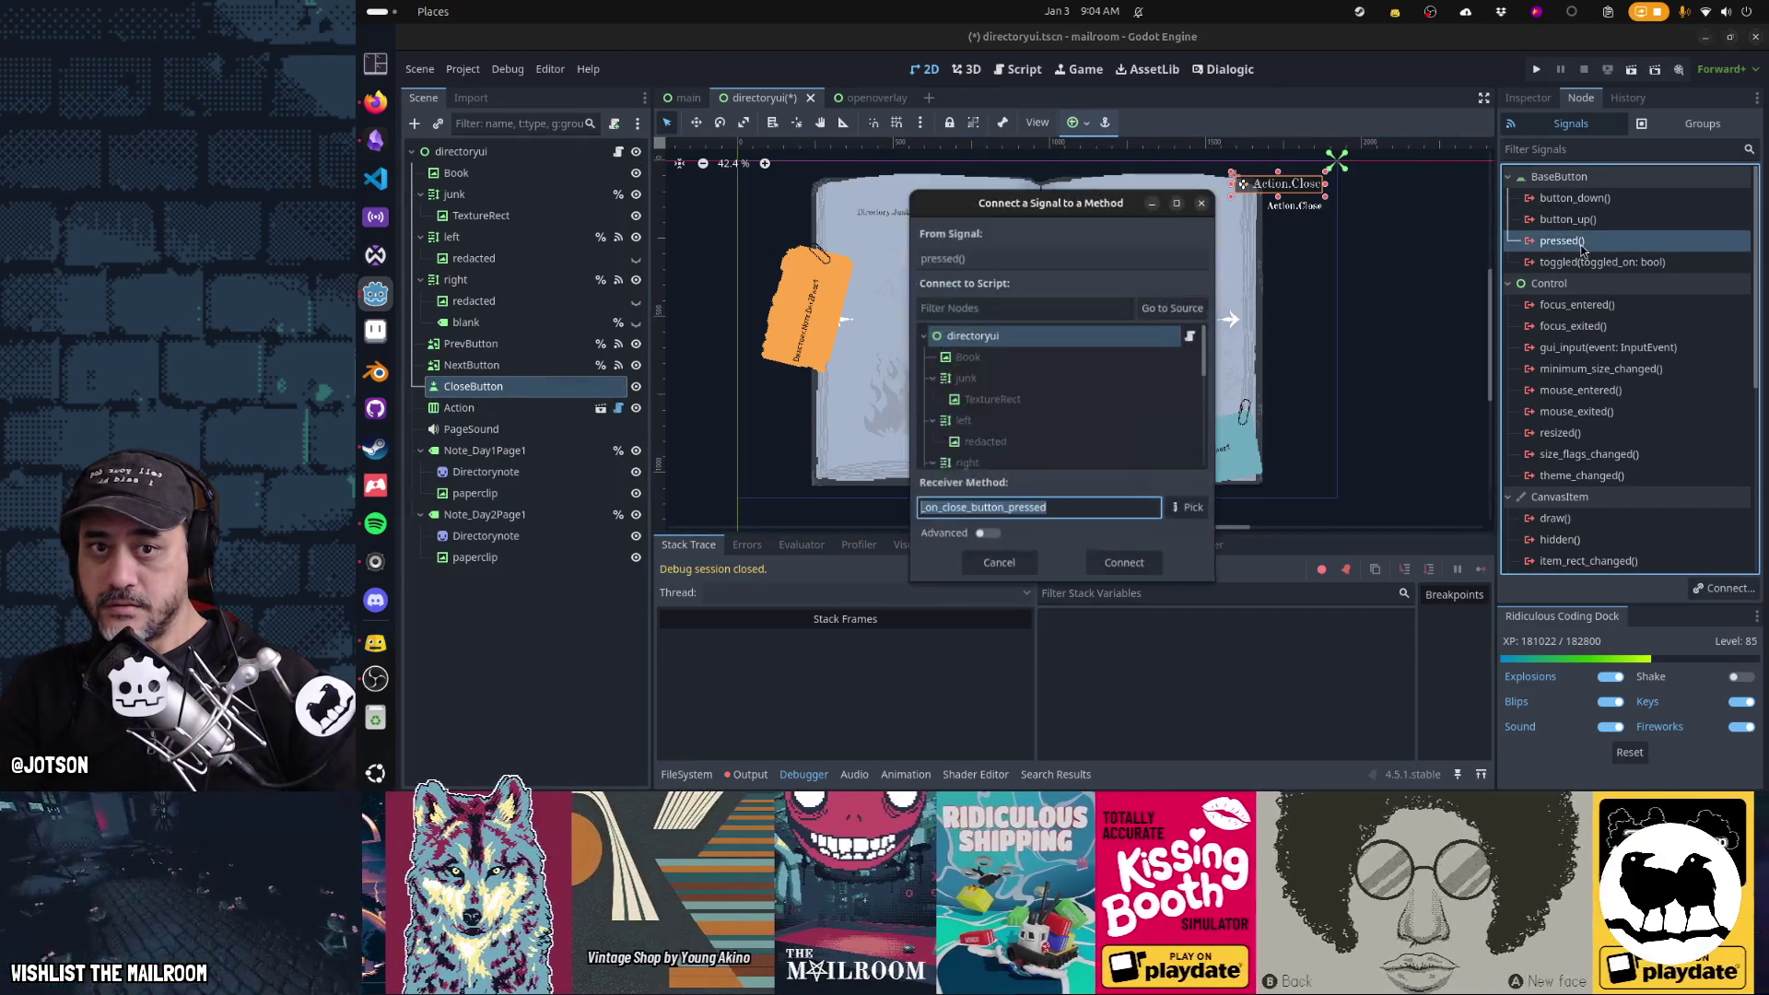
key("Return")
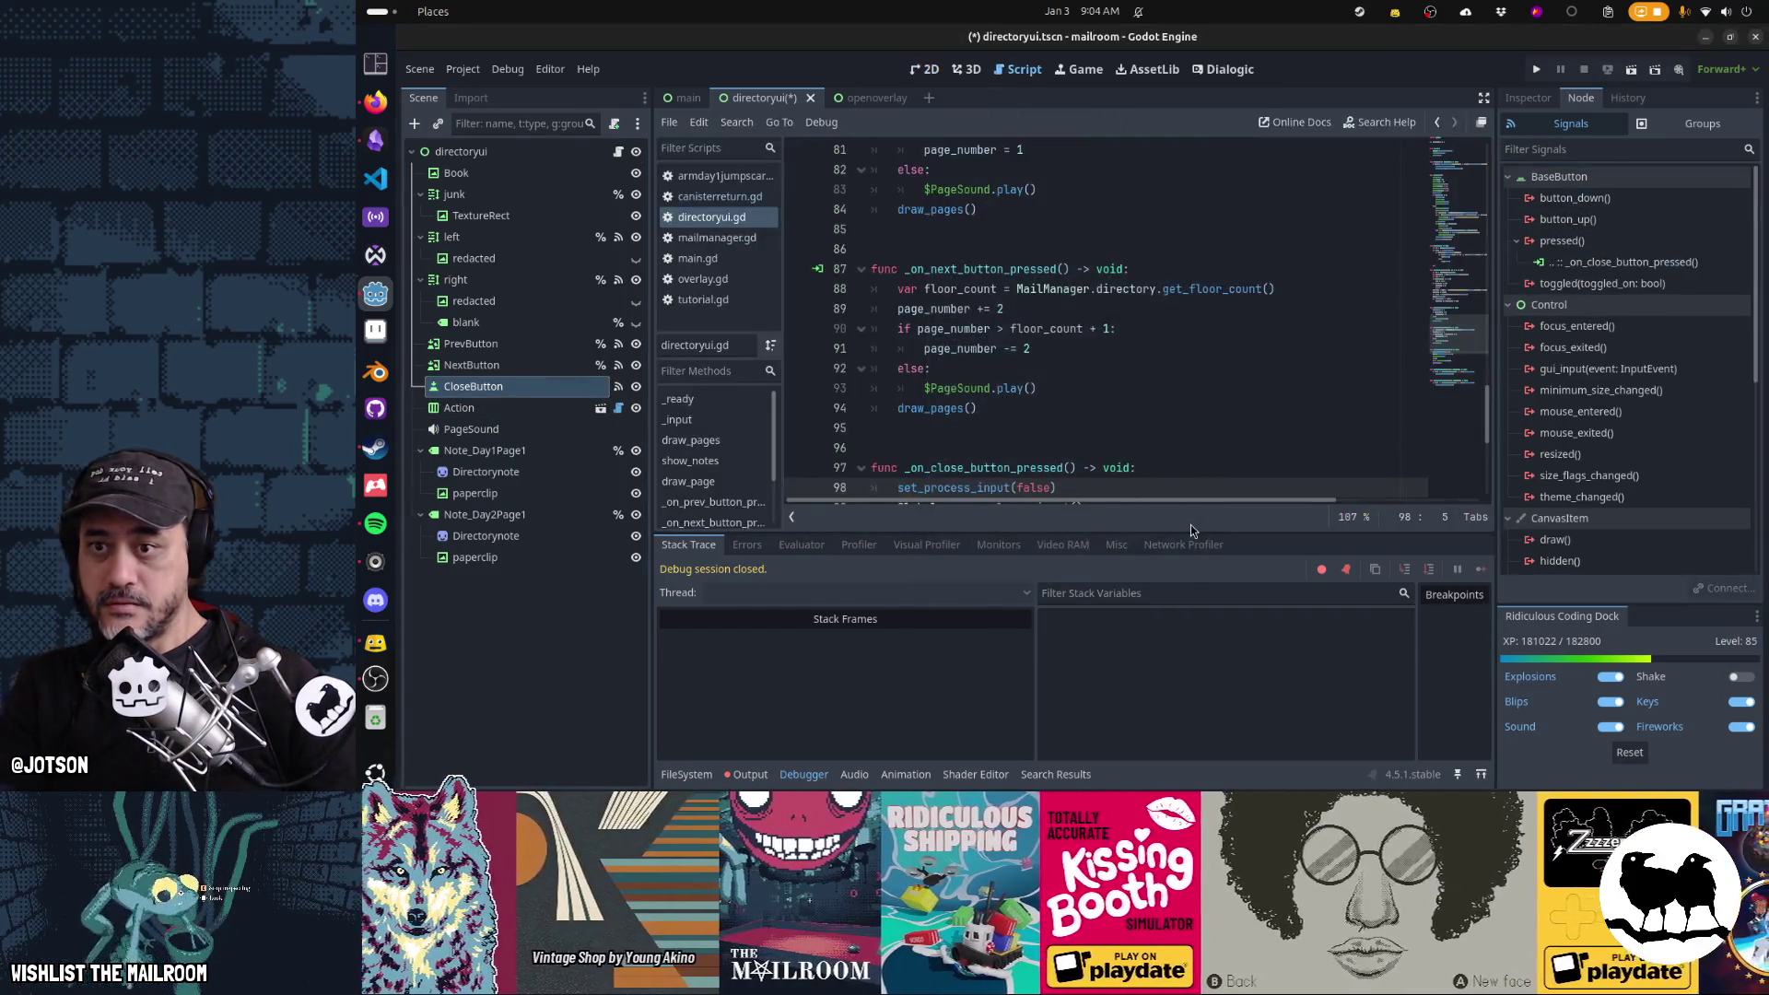
left_click(929, 72)
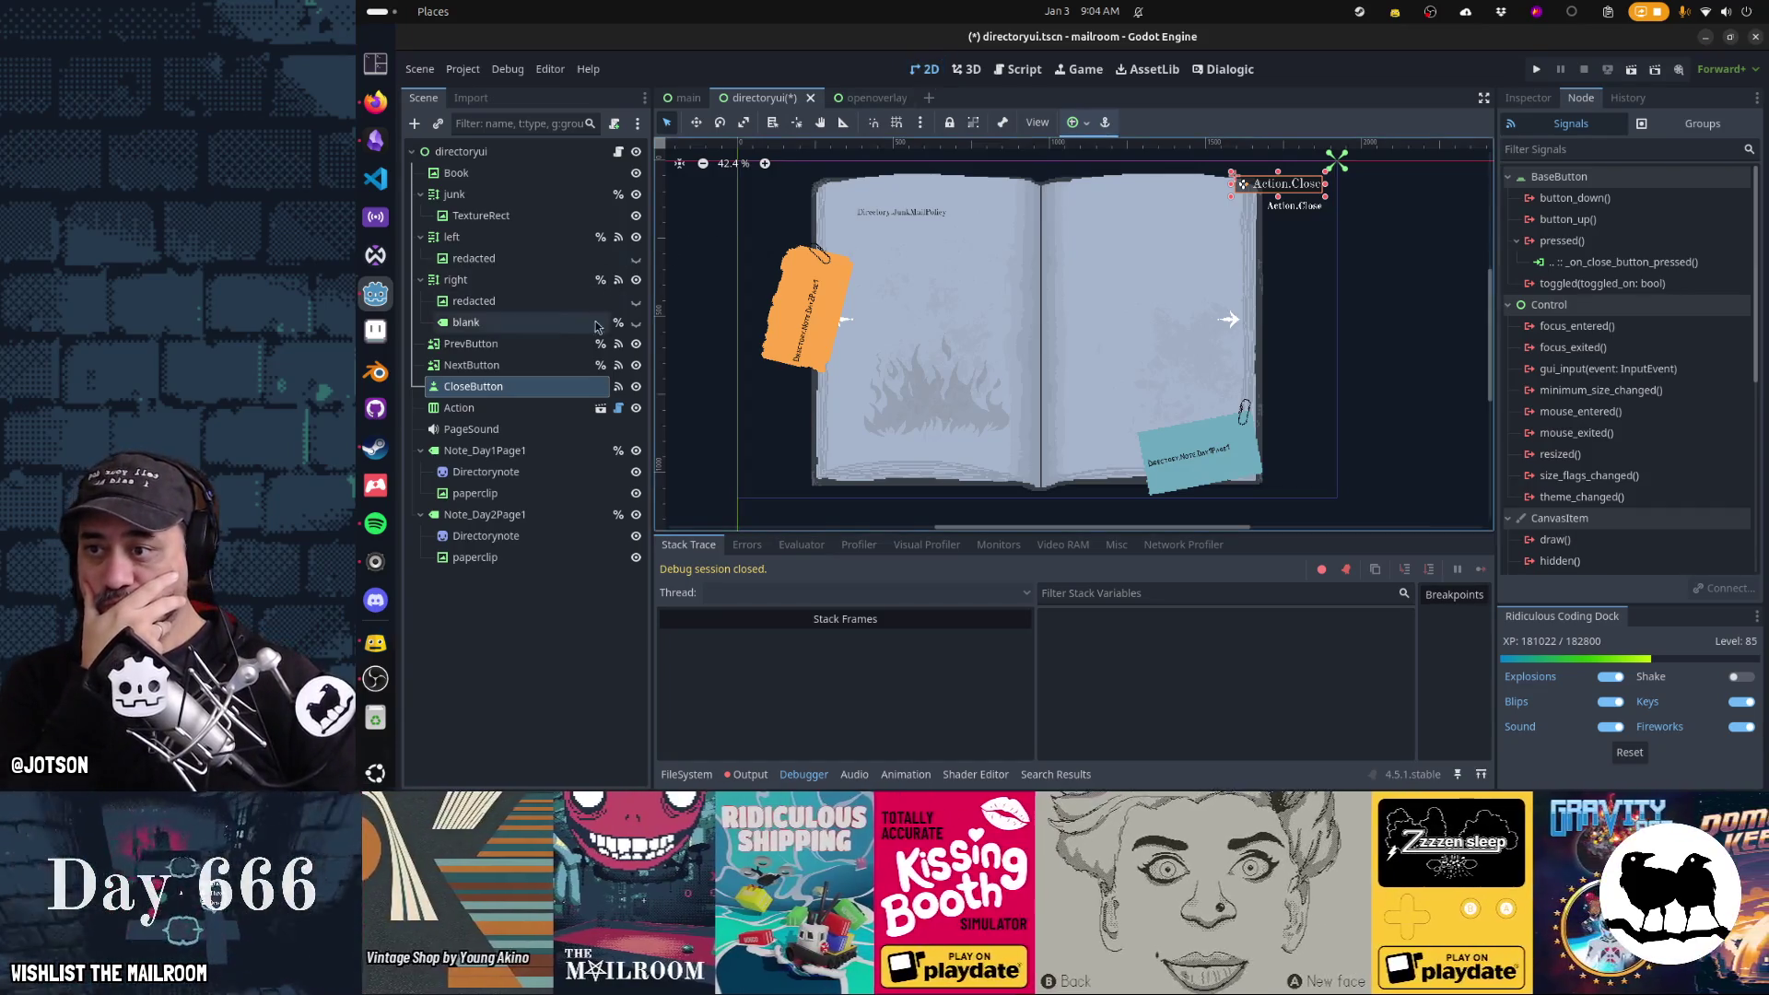
Delete the Action node from the book, then select CloseButton
left_click(1305, 211)
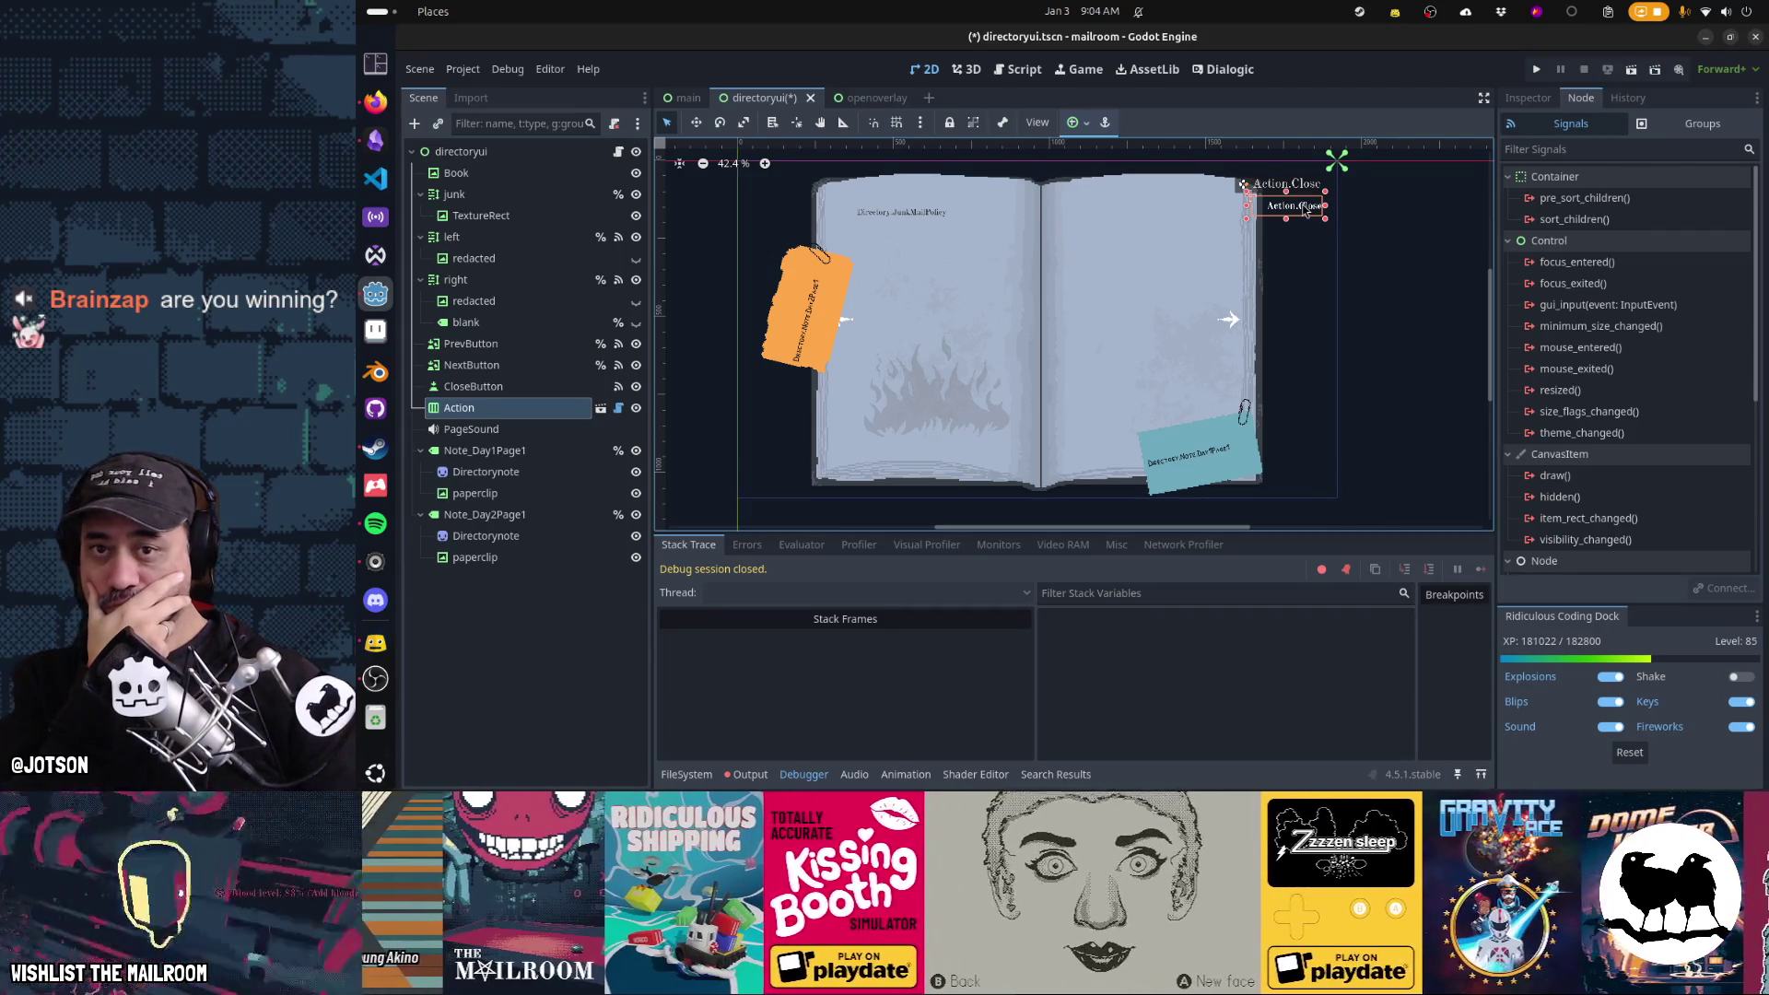
key("Delete")
key("Return")
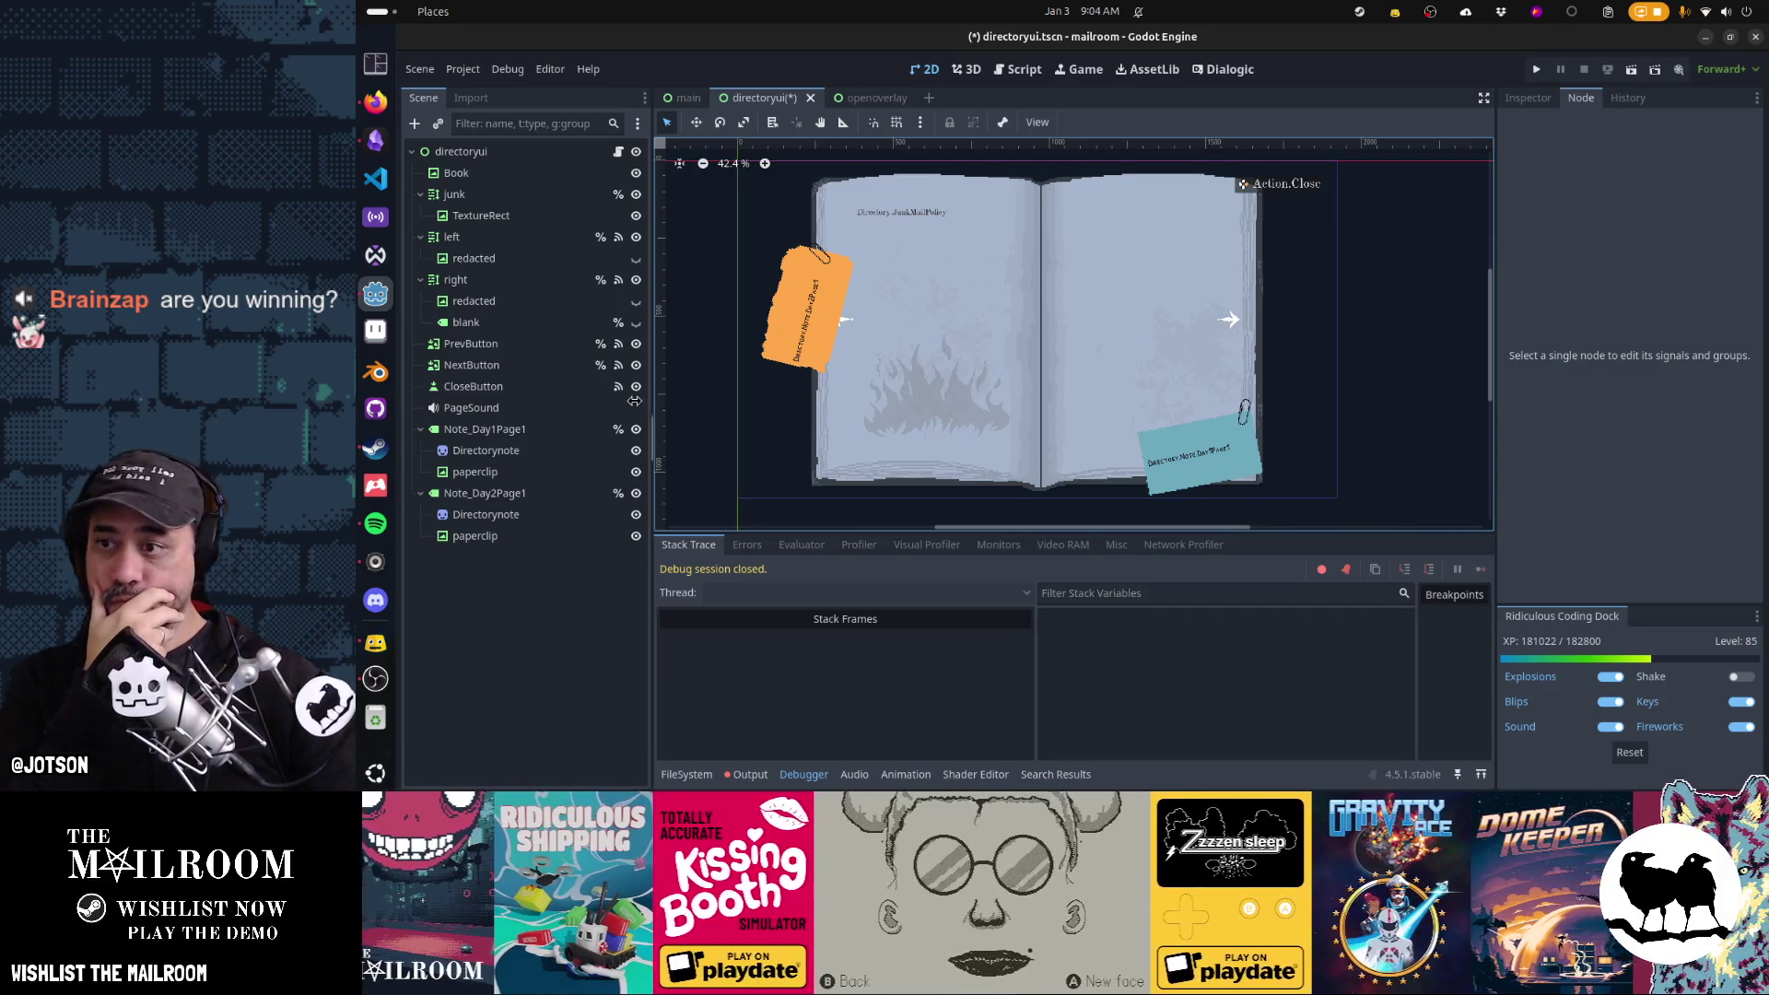
left_click(473, 386)
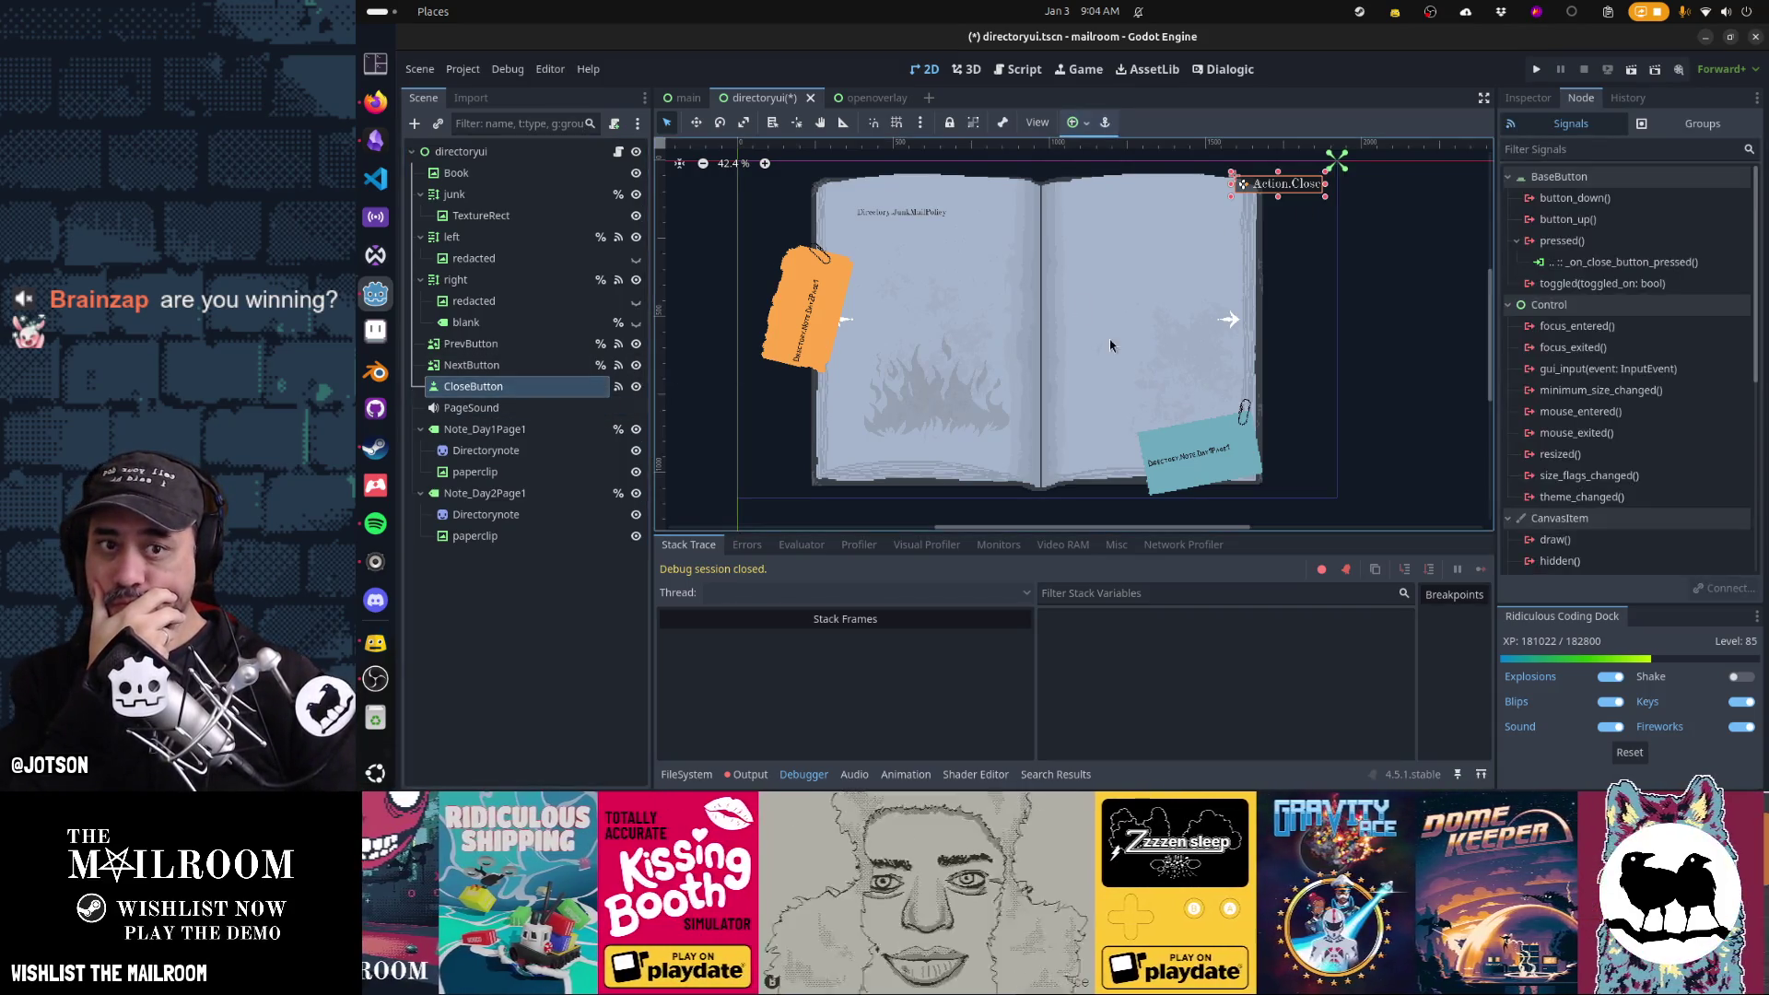
Turn on Flat for the openoverlay close button and save that scene
left_click(1527, 98)
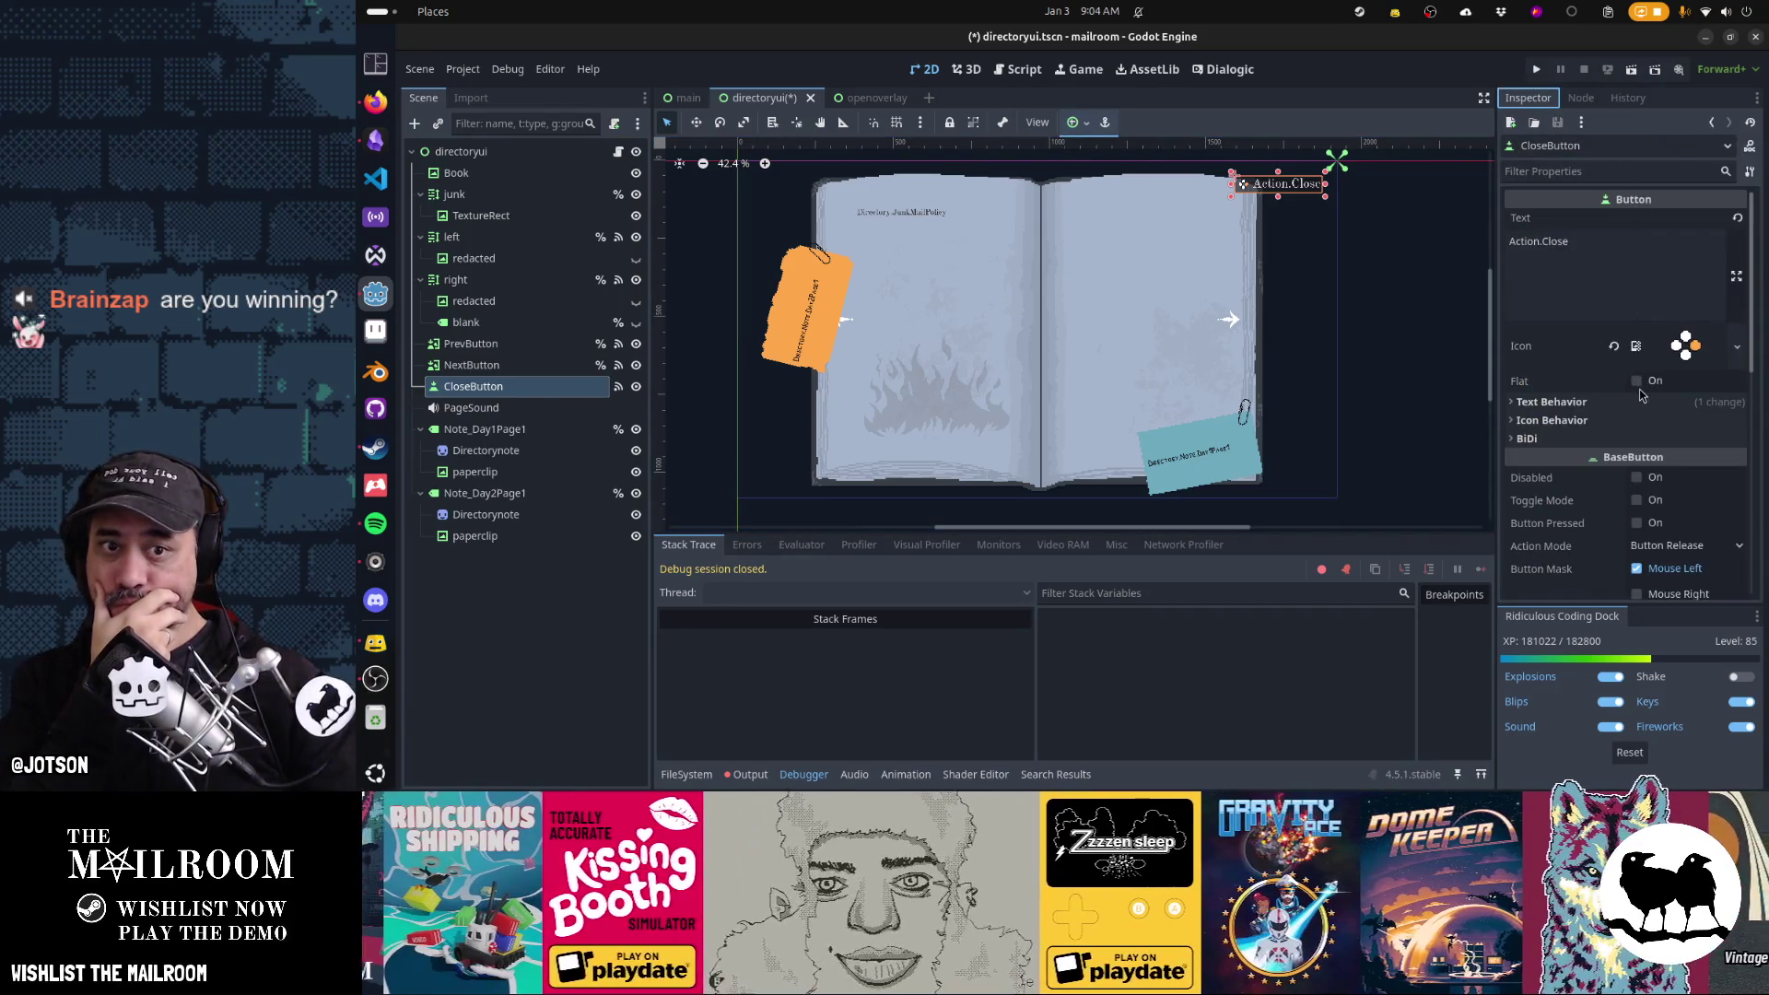
left_click(876, 99)
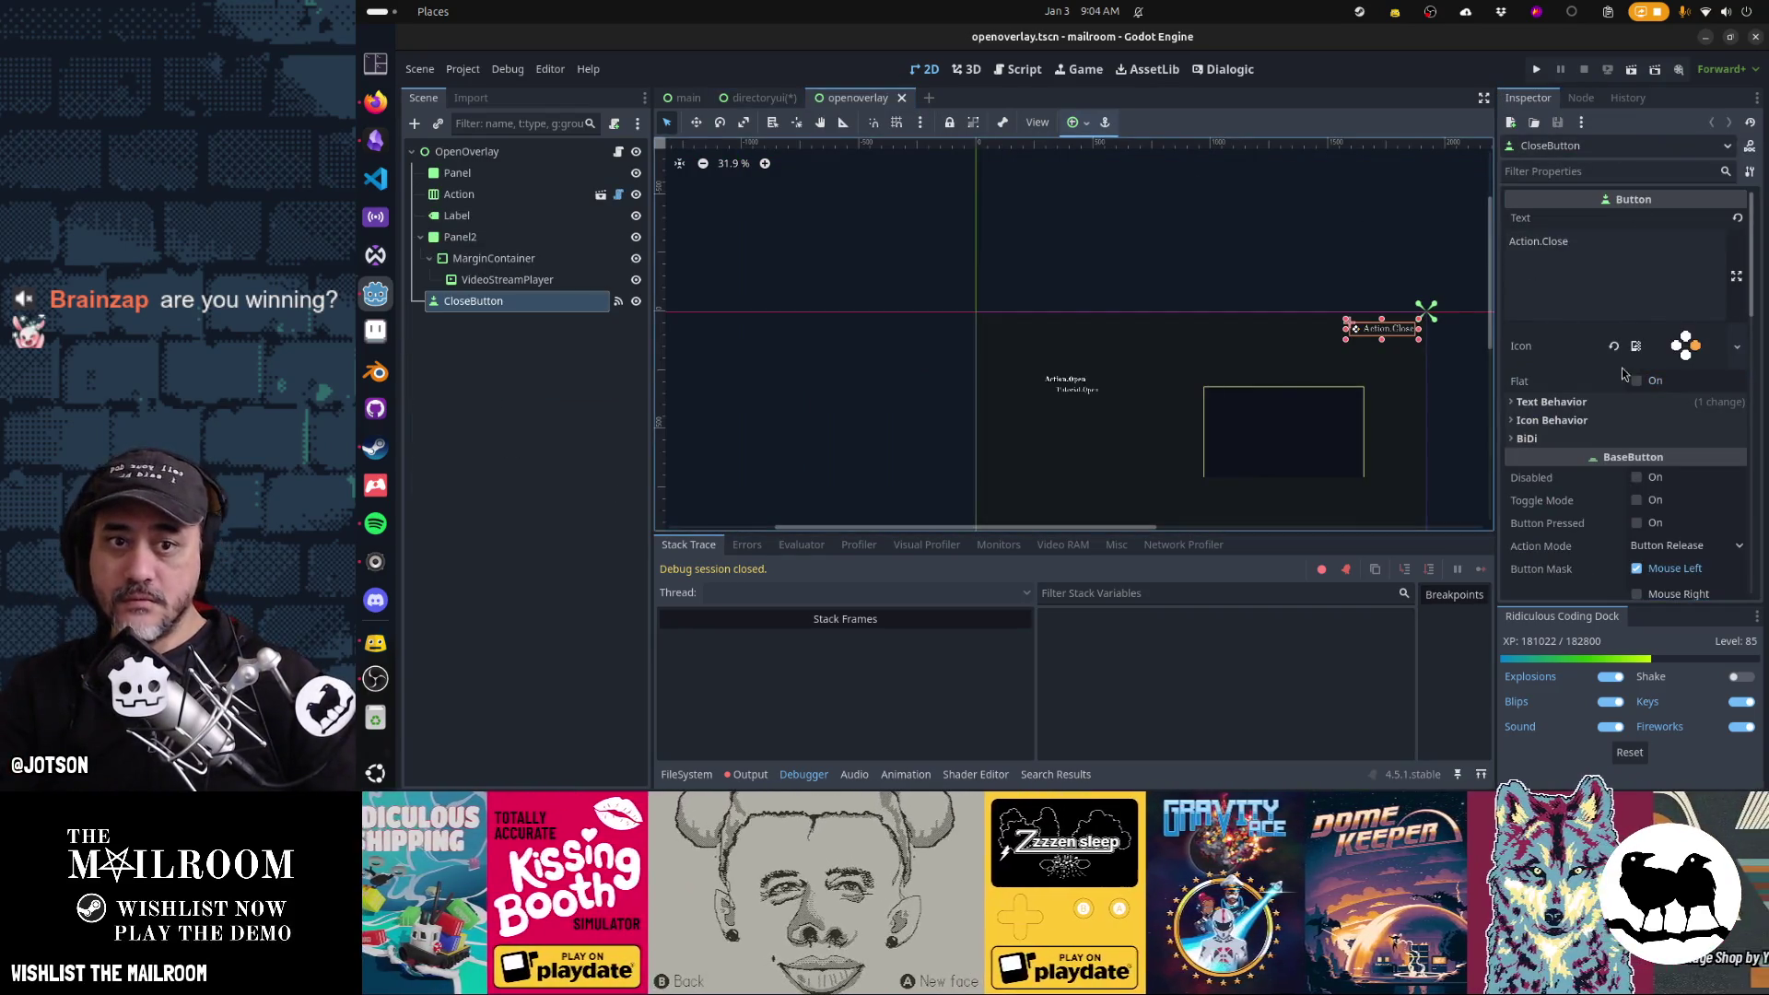
left_click(1639, 381)
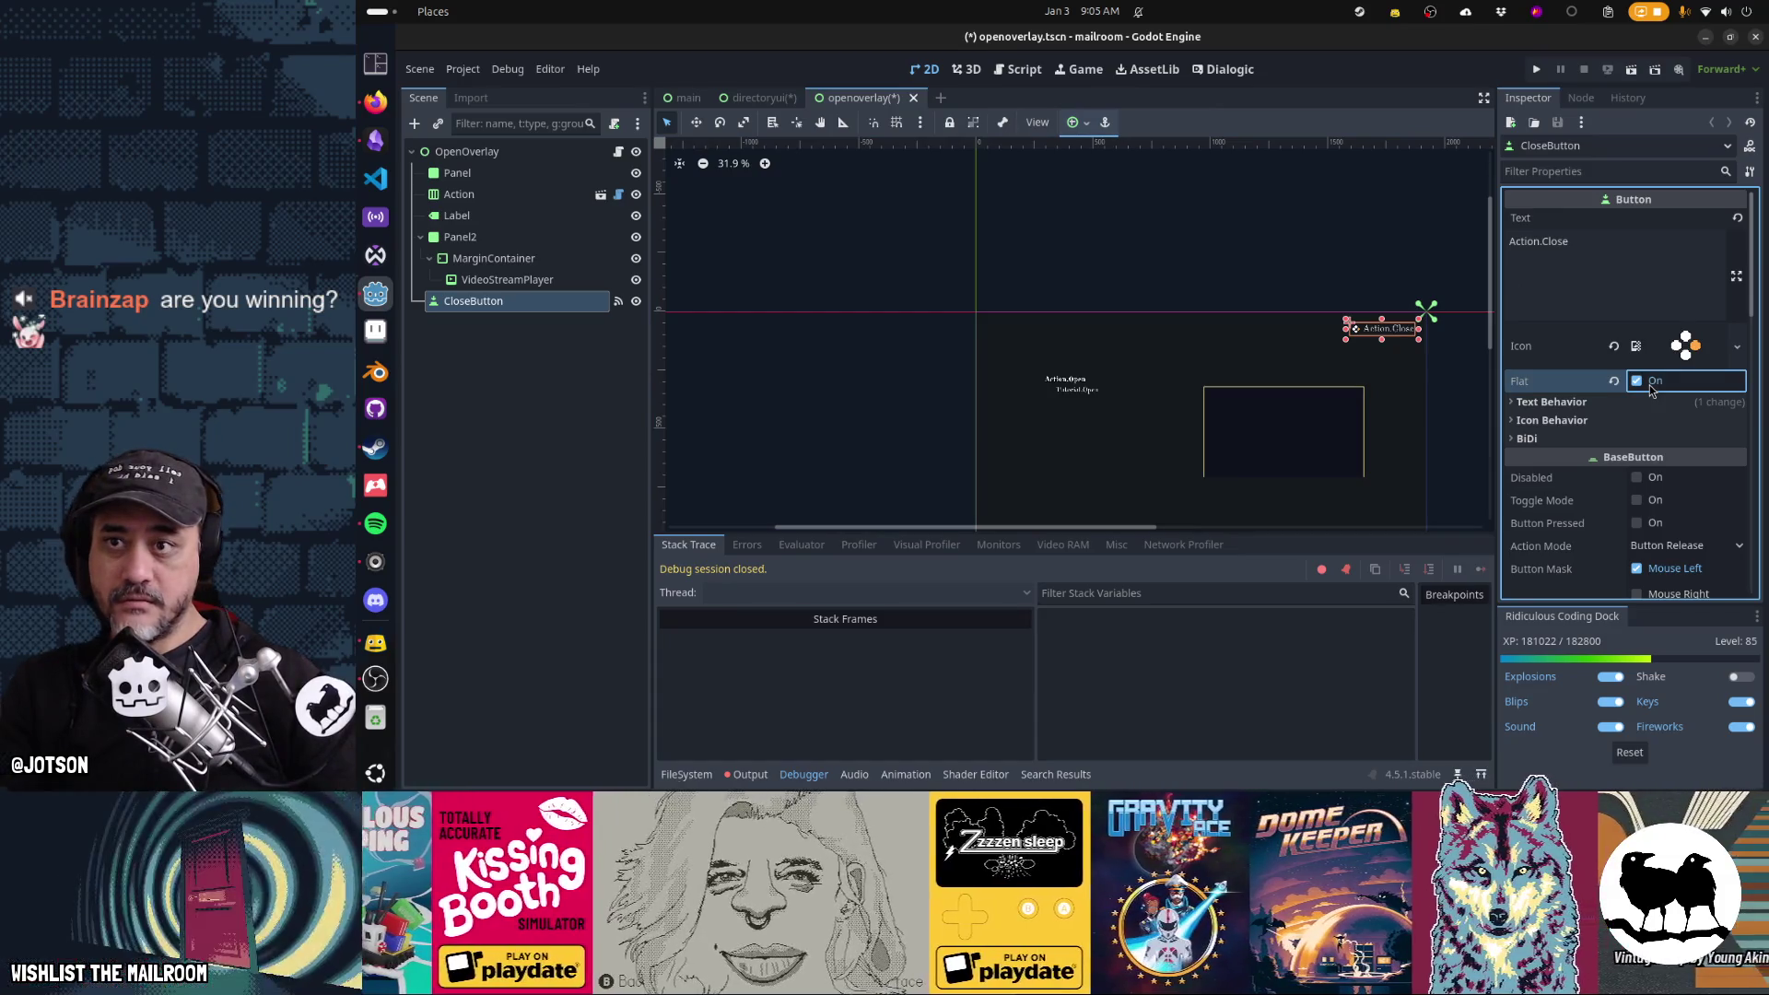
key("ctrl+s")
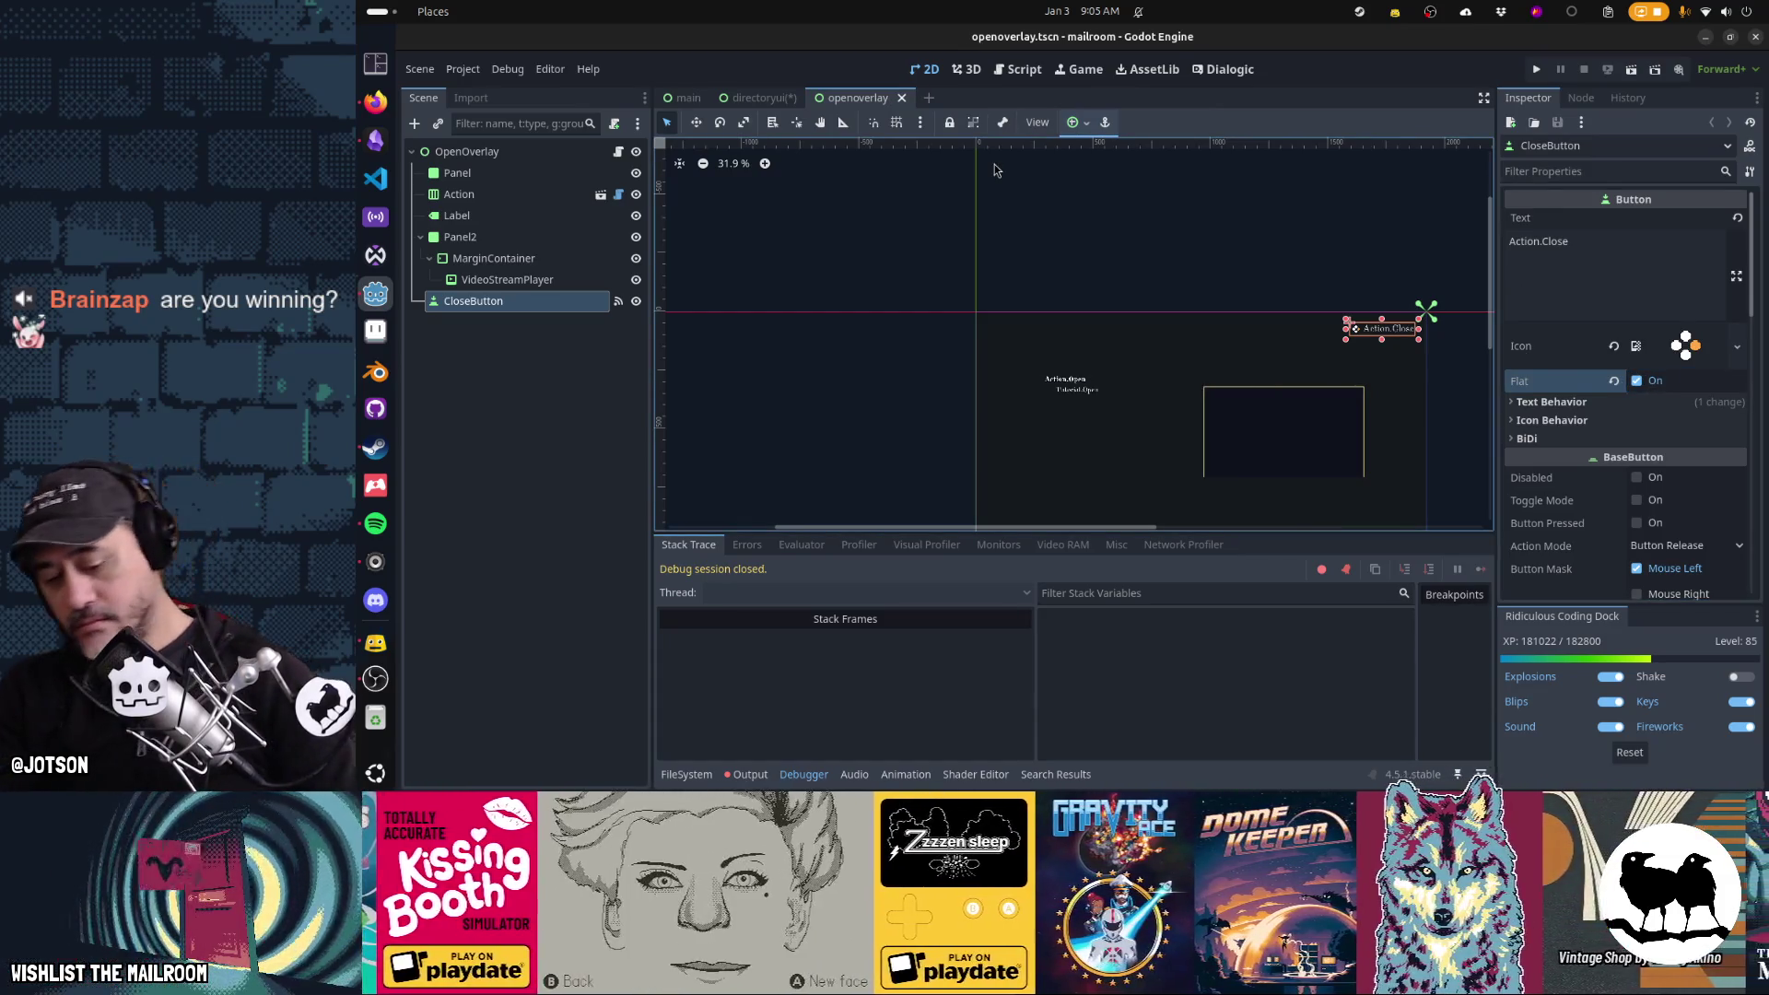
Open insertoverlay.tscn, then close the insertoverlay and openoverlay tabs
key("ctrl+shift+o")
type("overlay")
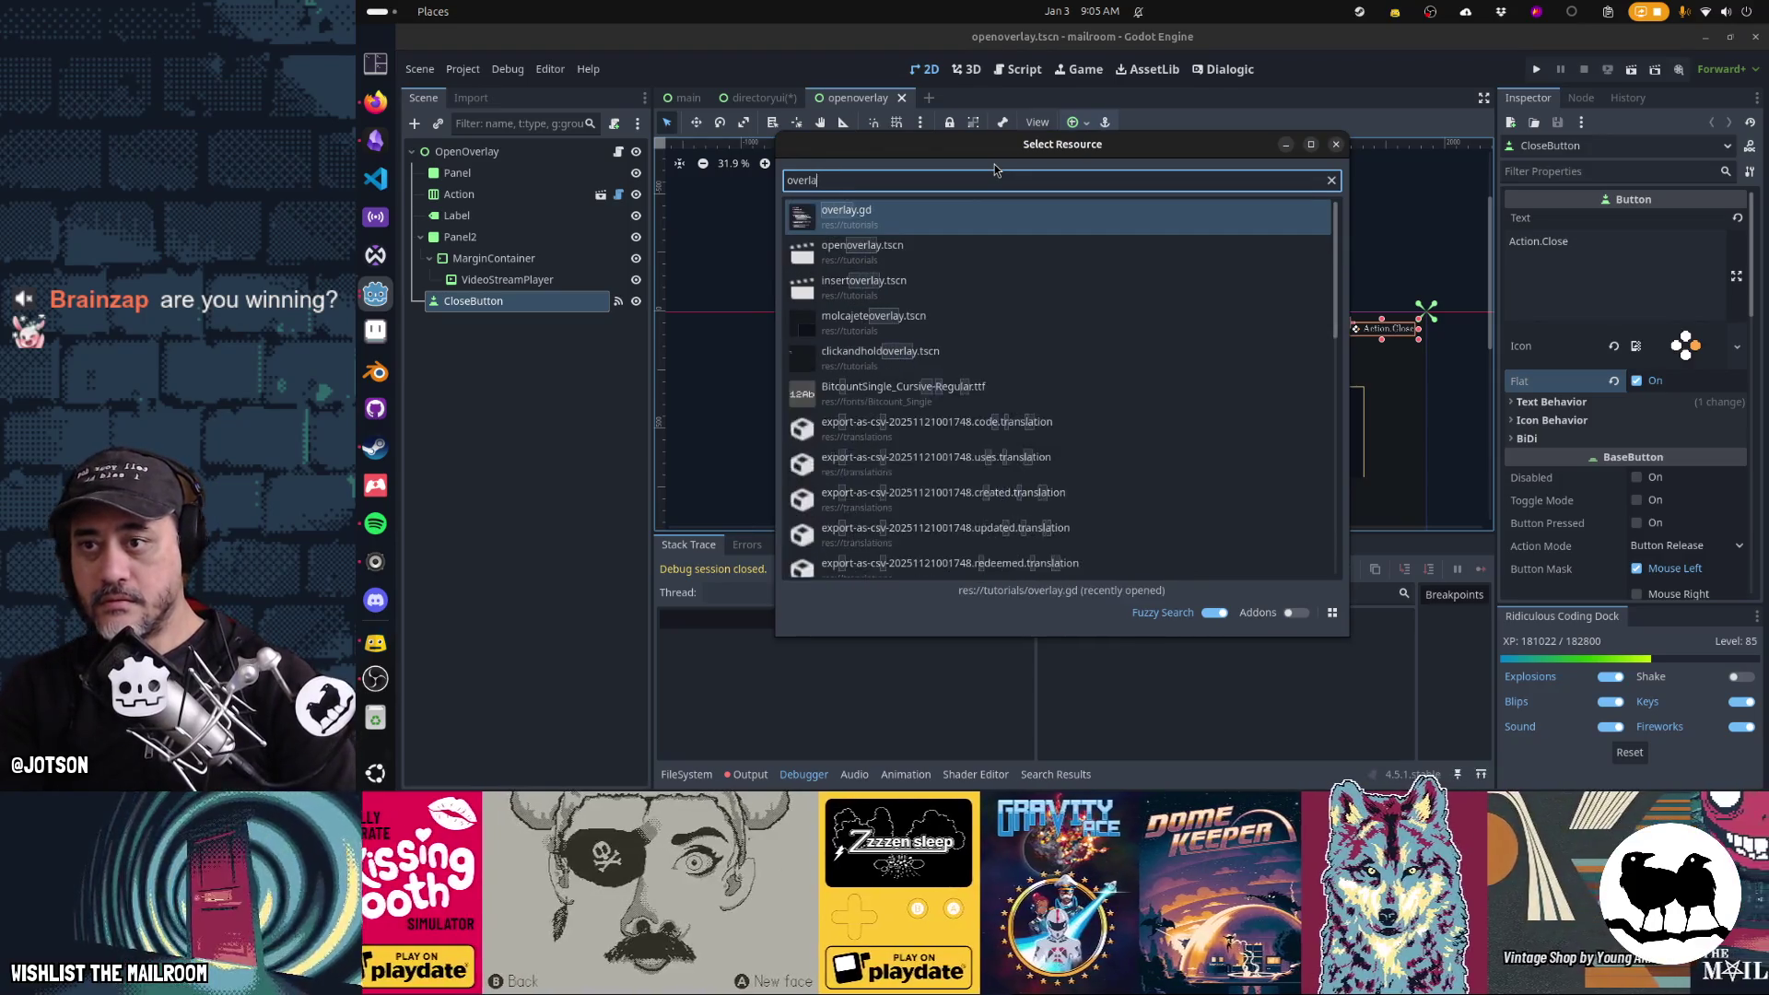
key("Down")
key("Down")
key("Return")
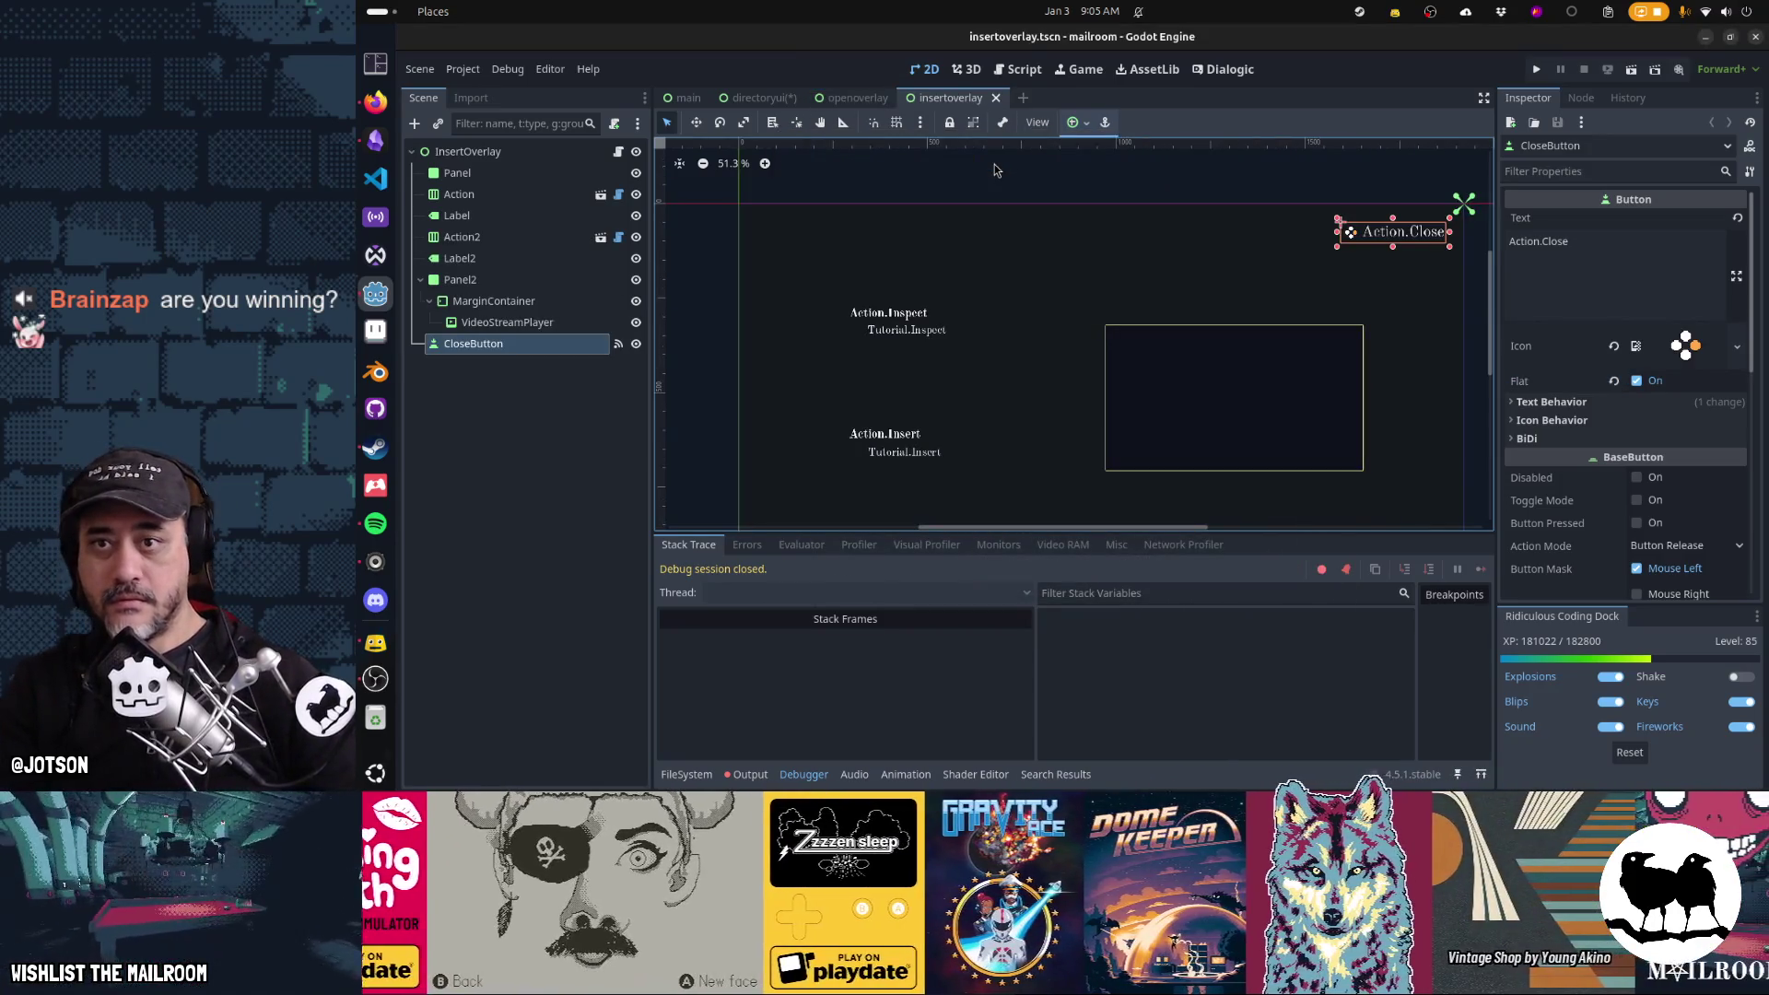
left_click(996, 98)
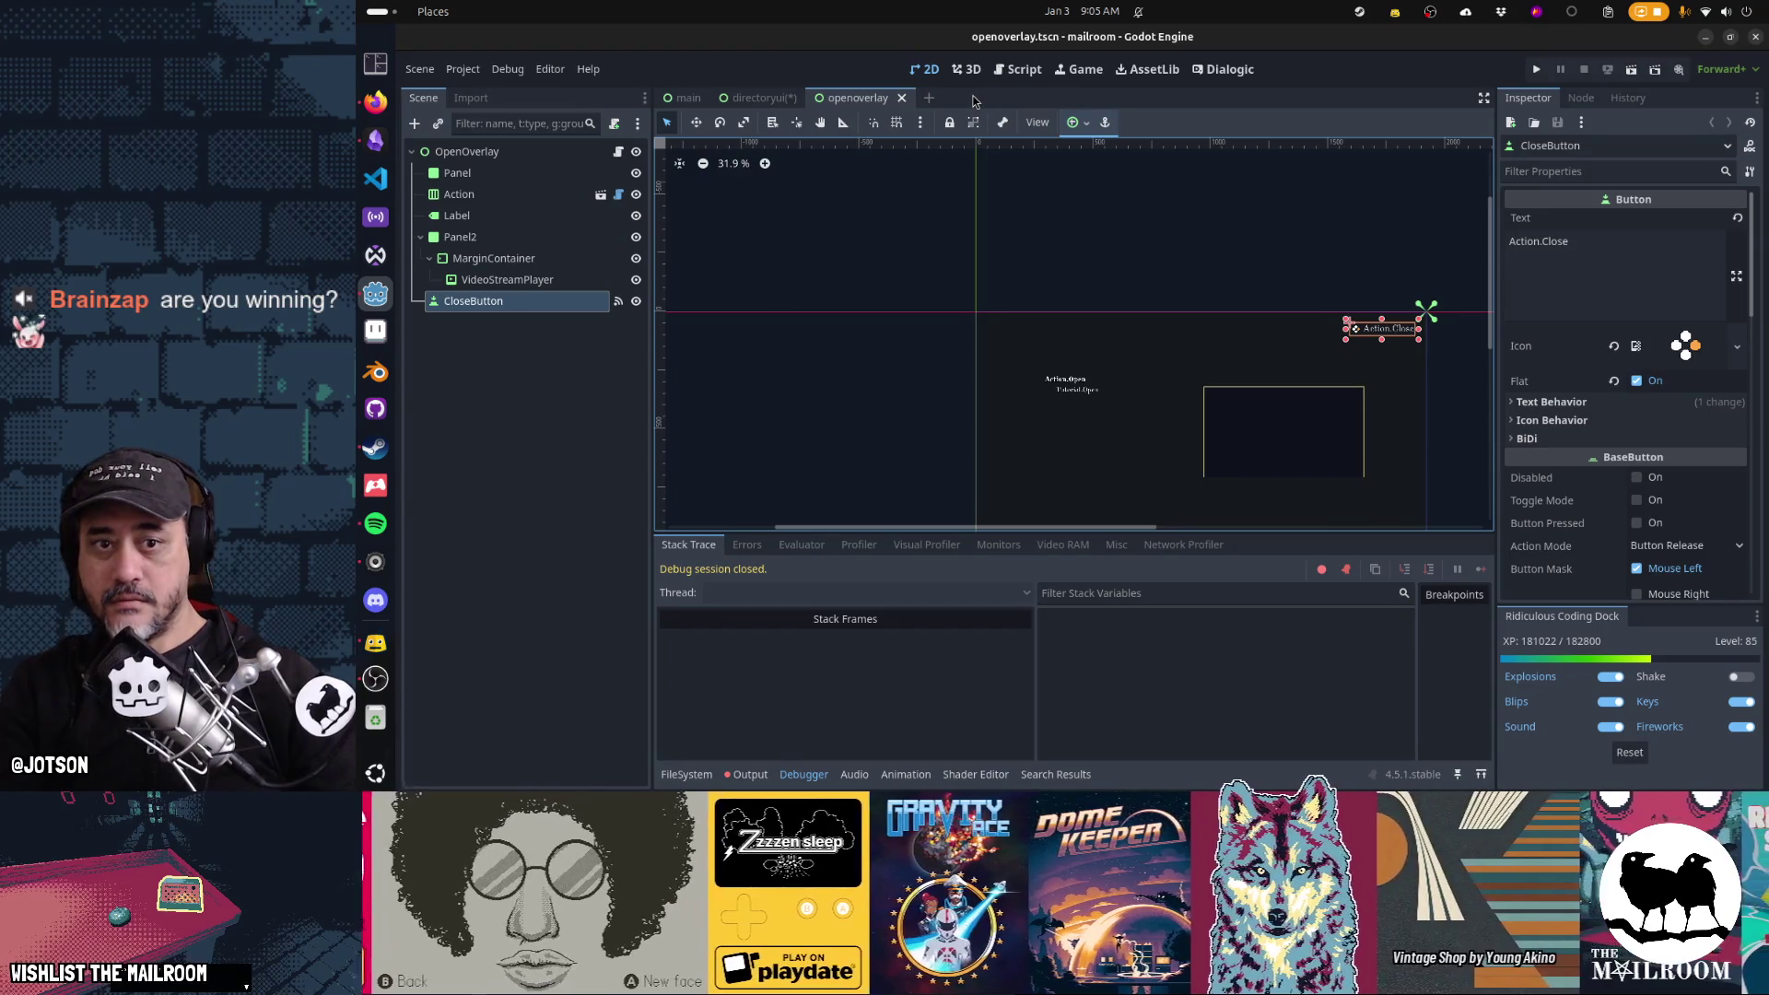
left_click(894, 98)
Leave directoryui's CloseButton Flat, save the scene, and run it with F6
key("ctrl+s")
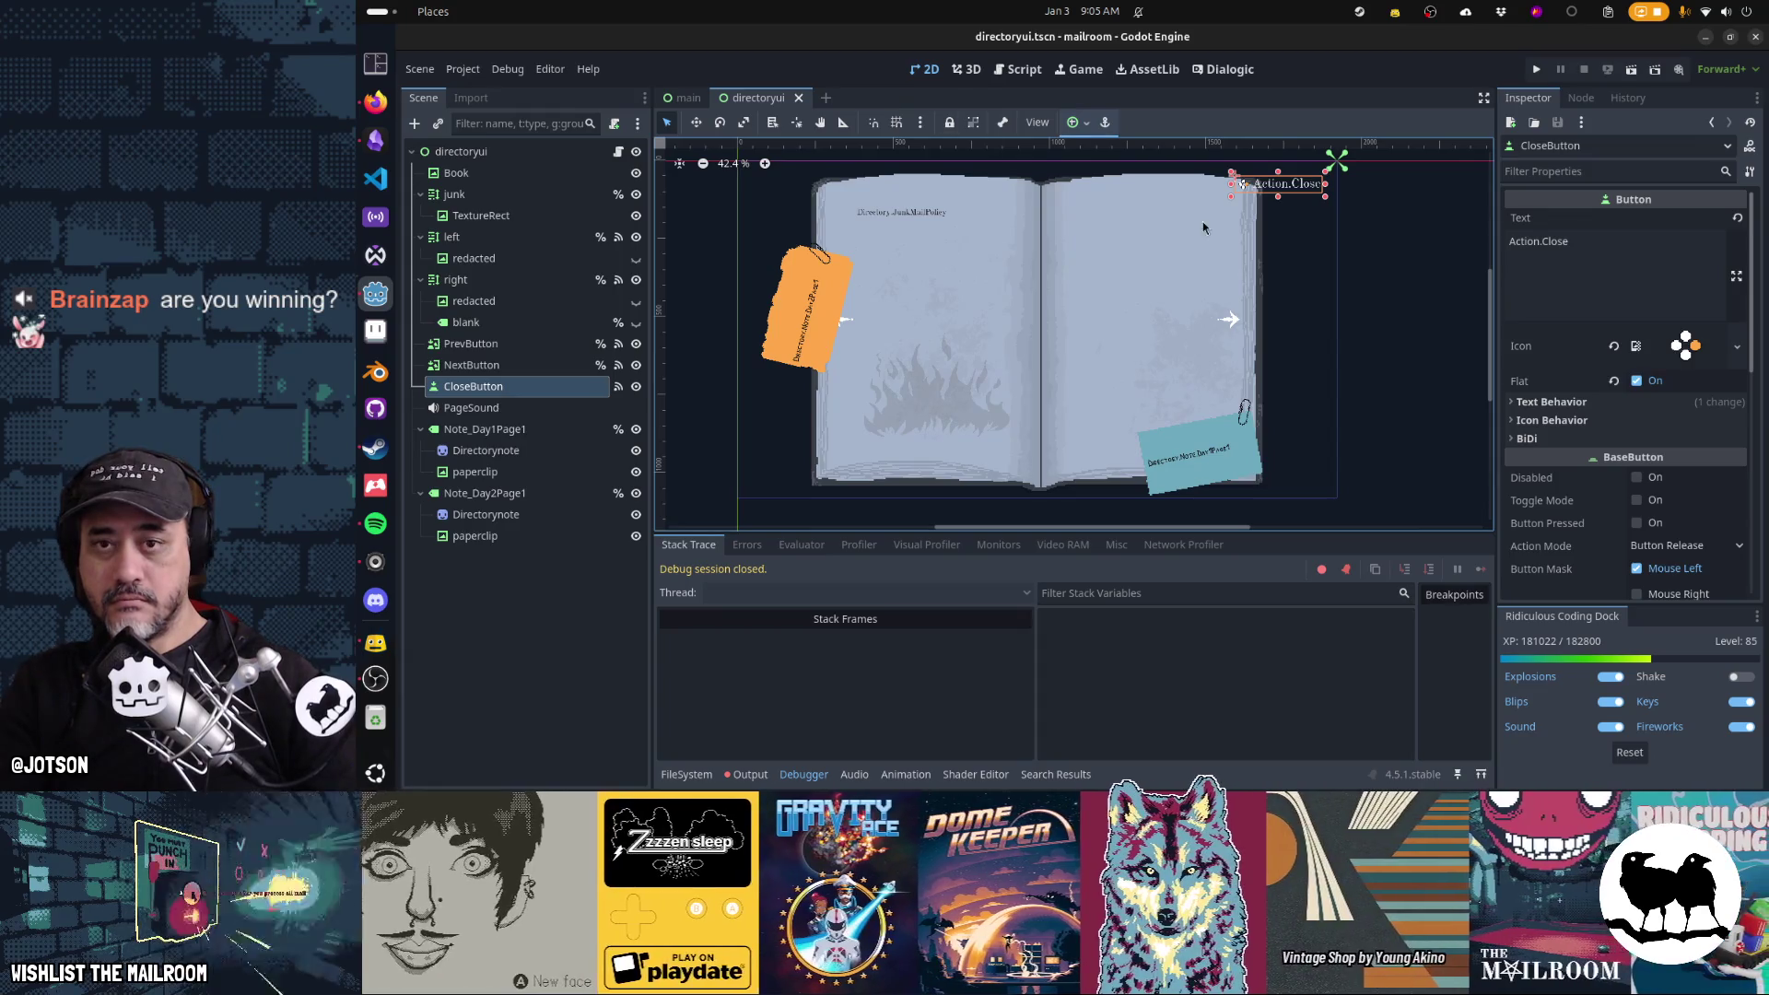
left_click(1640, 382)
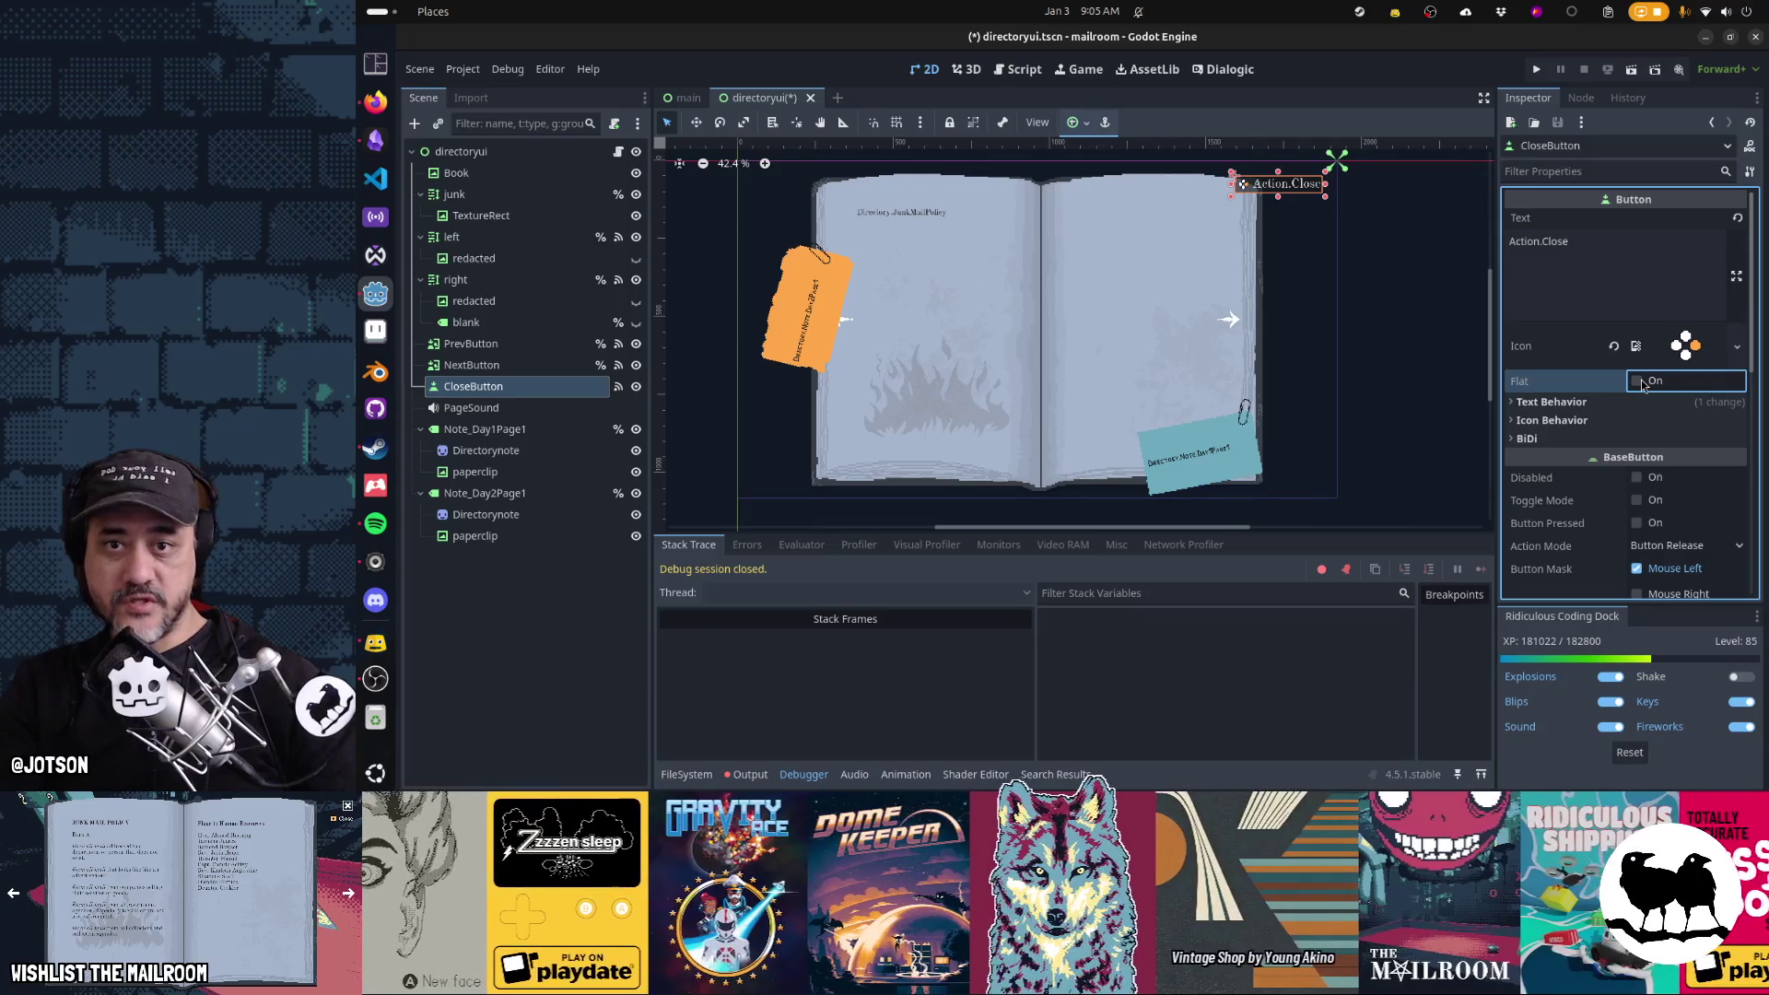
left_click(1641, 382)
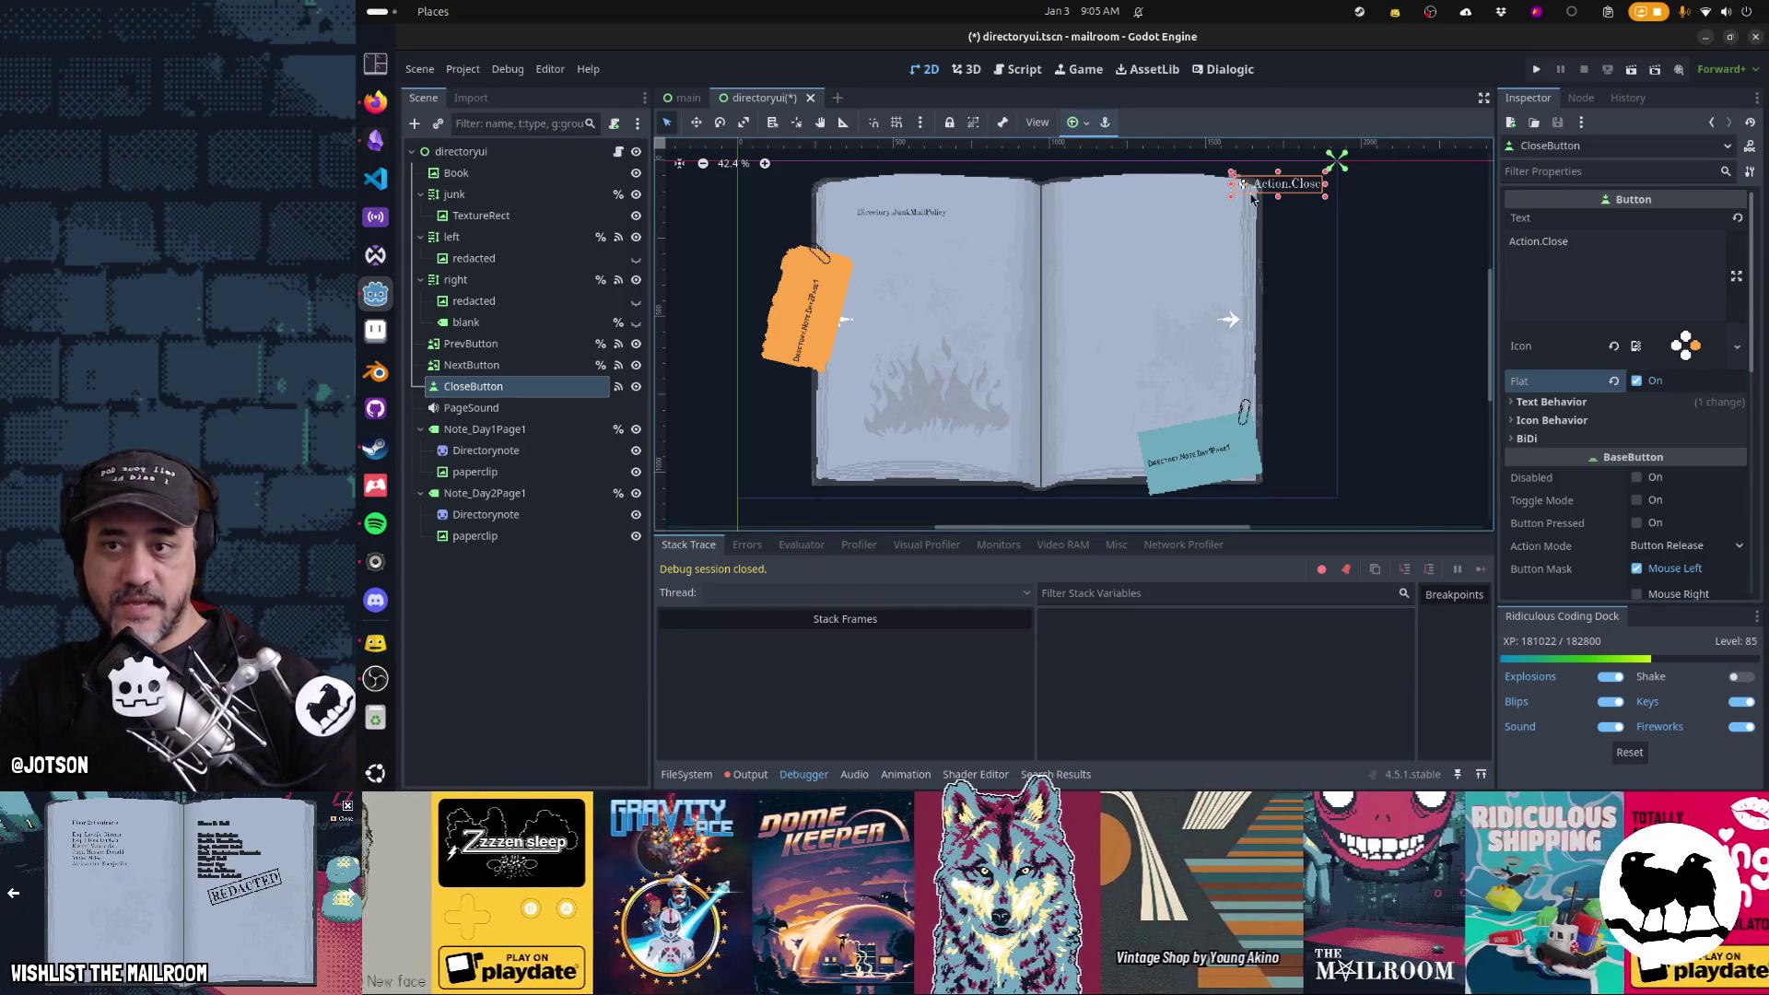
left_click(1638, 382)
left_click(1638, 383)
key("ctrl+s")
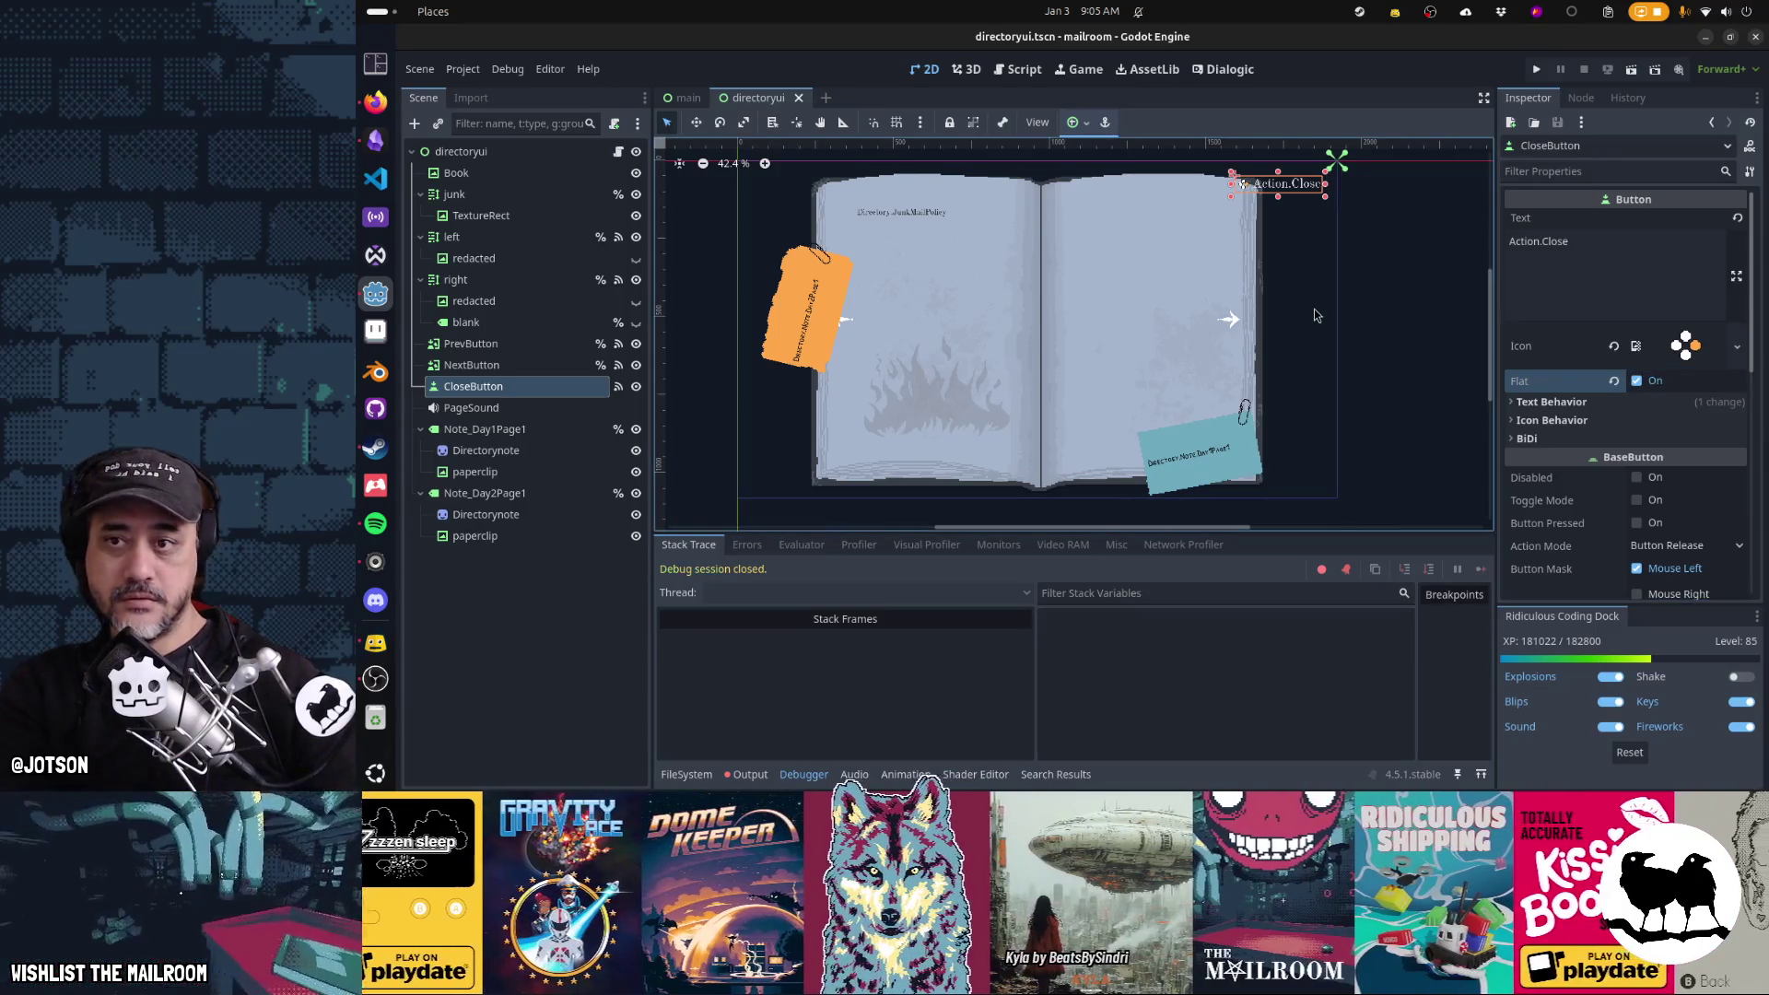
key("F6")
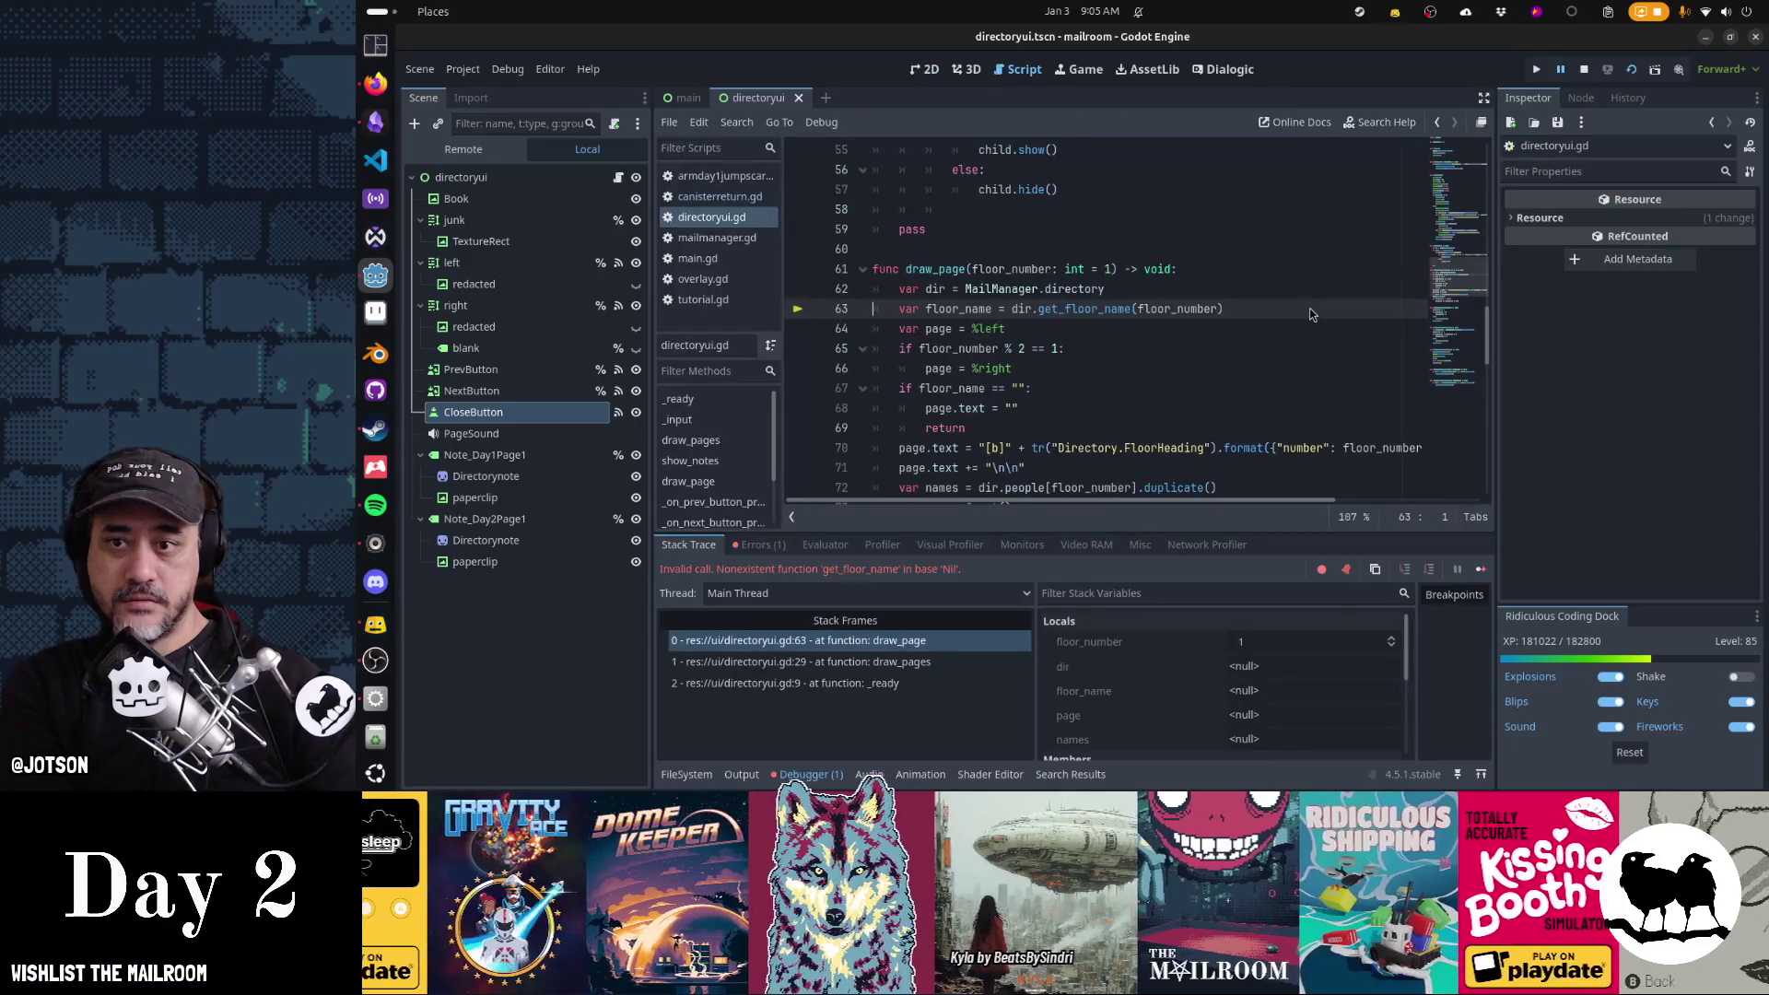
Relaunch the run with F6, collapse the debugger, and return to the 2D canvas
key("F6")
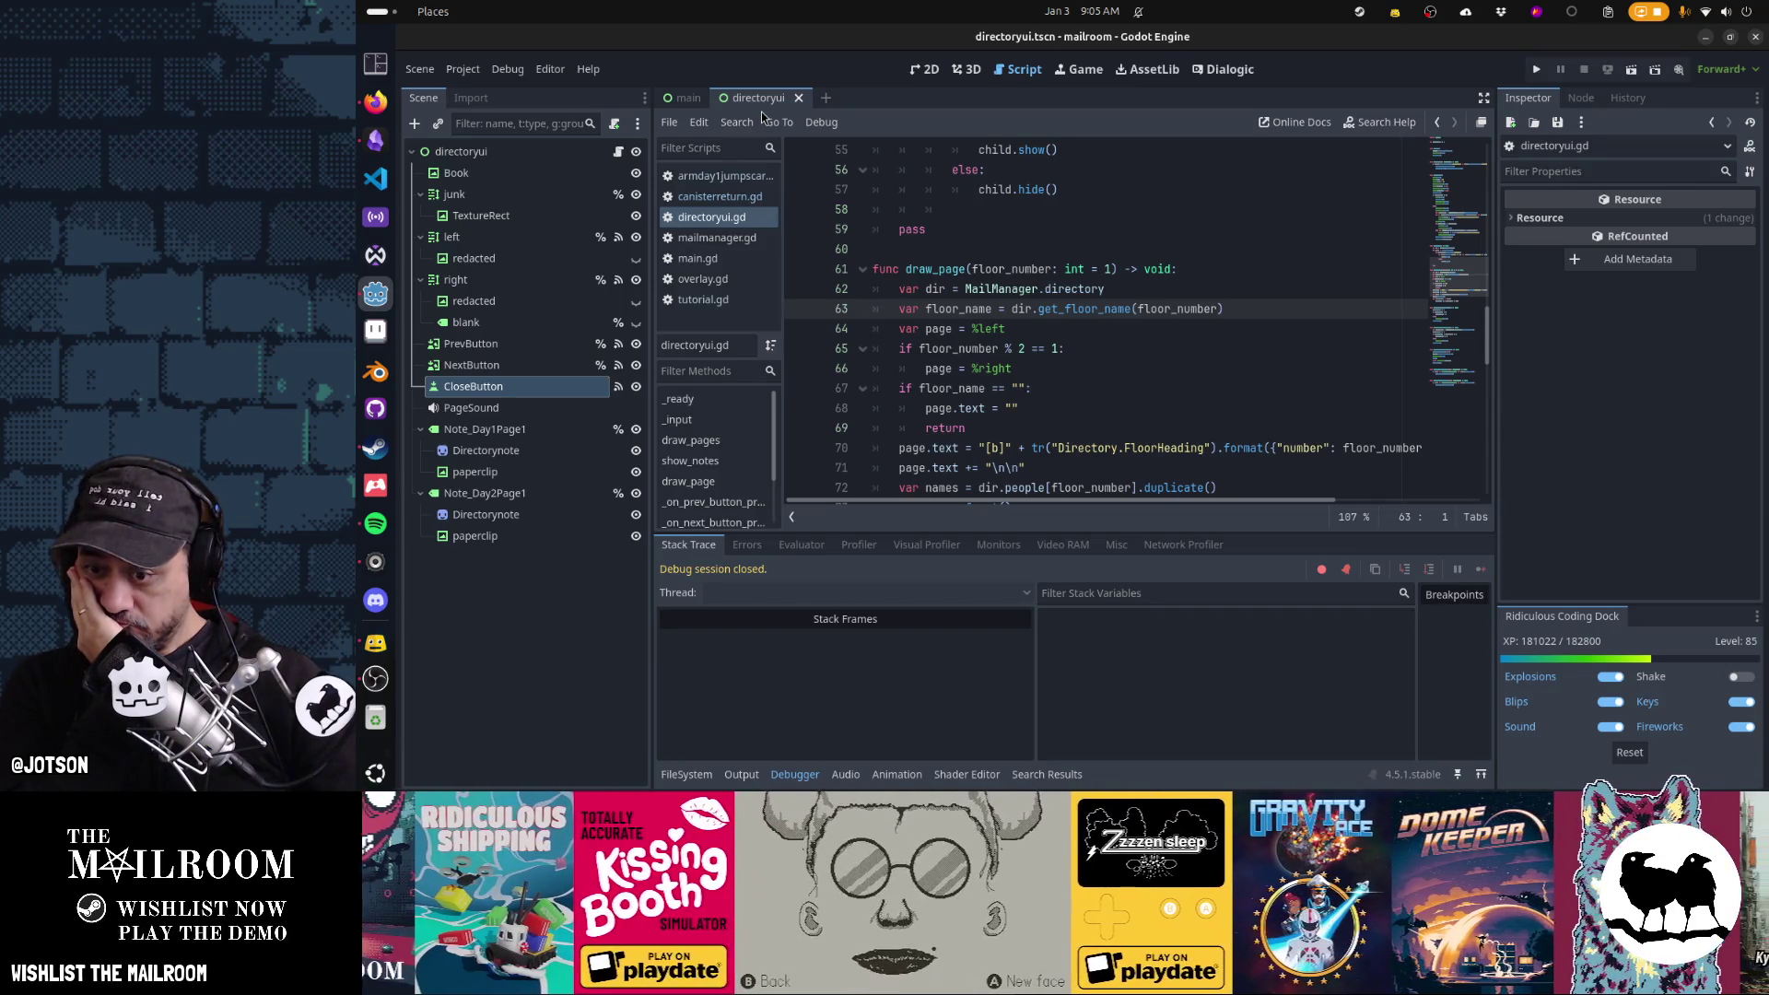
left_click(794, 774)
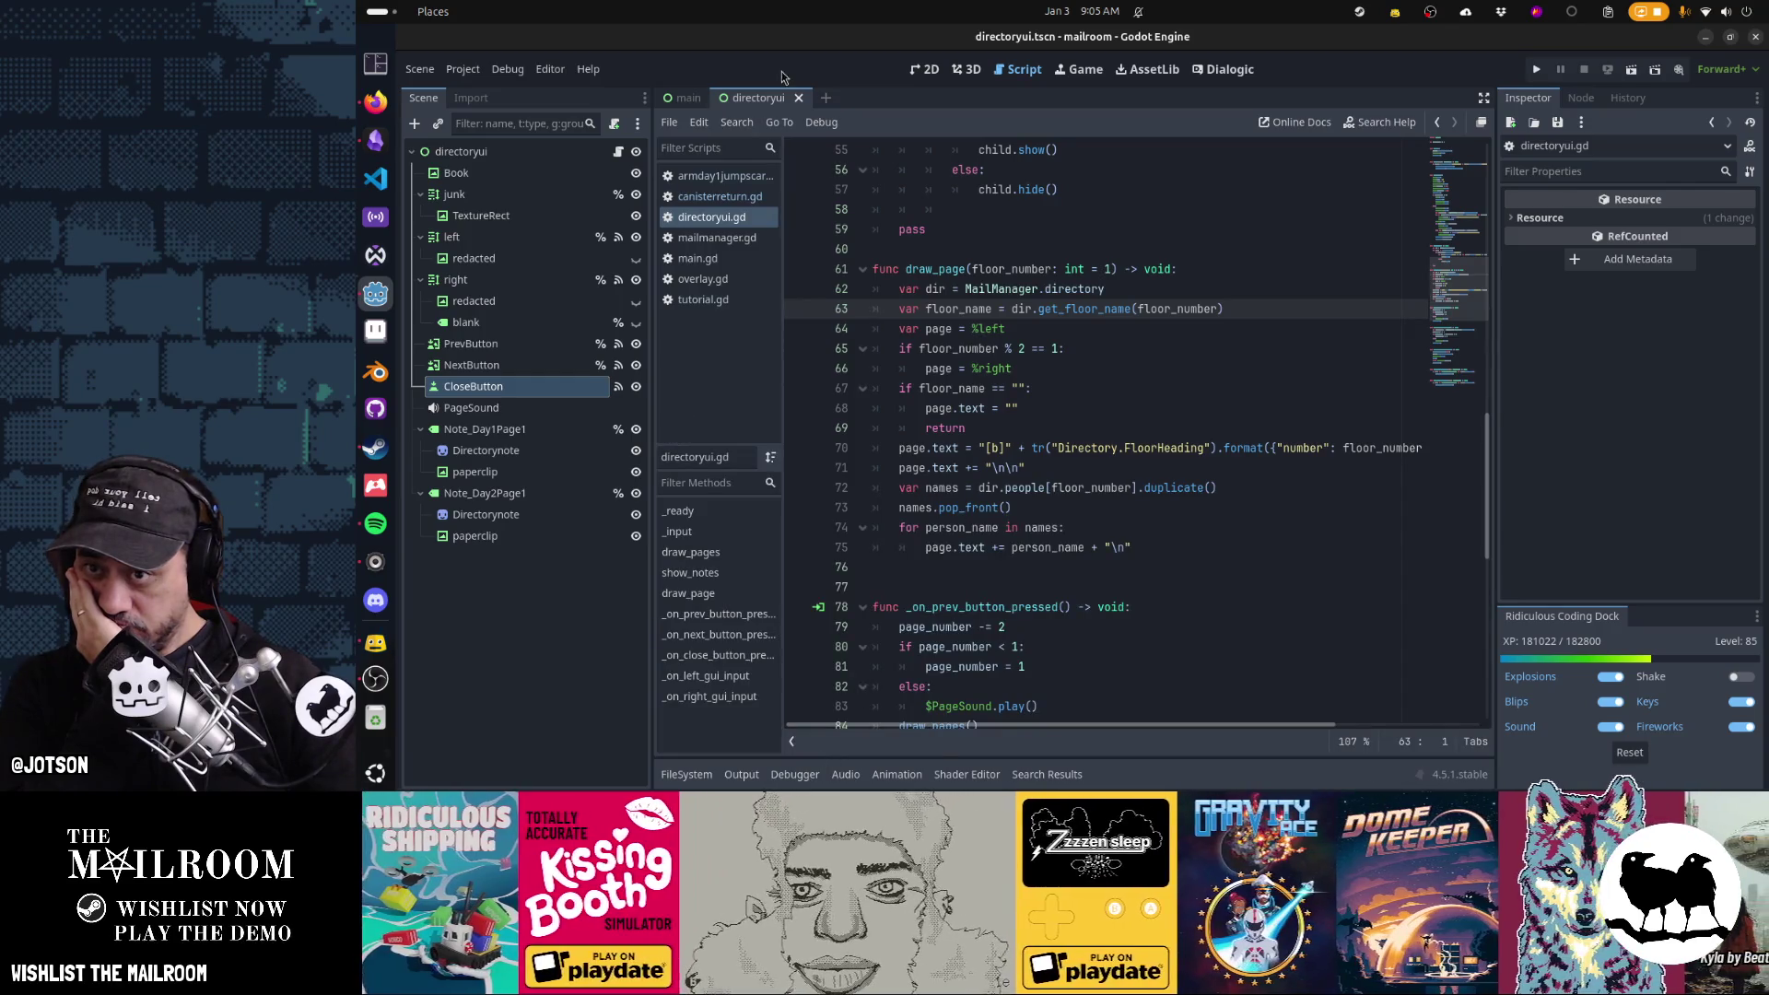
left_click(925, 70)
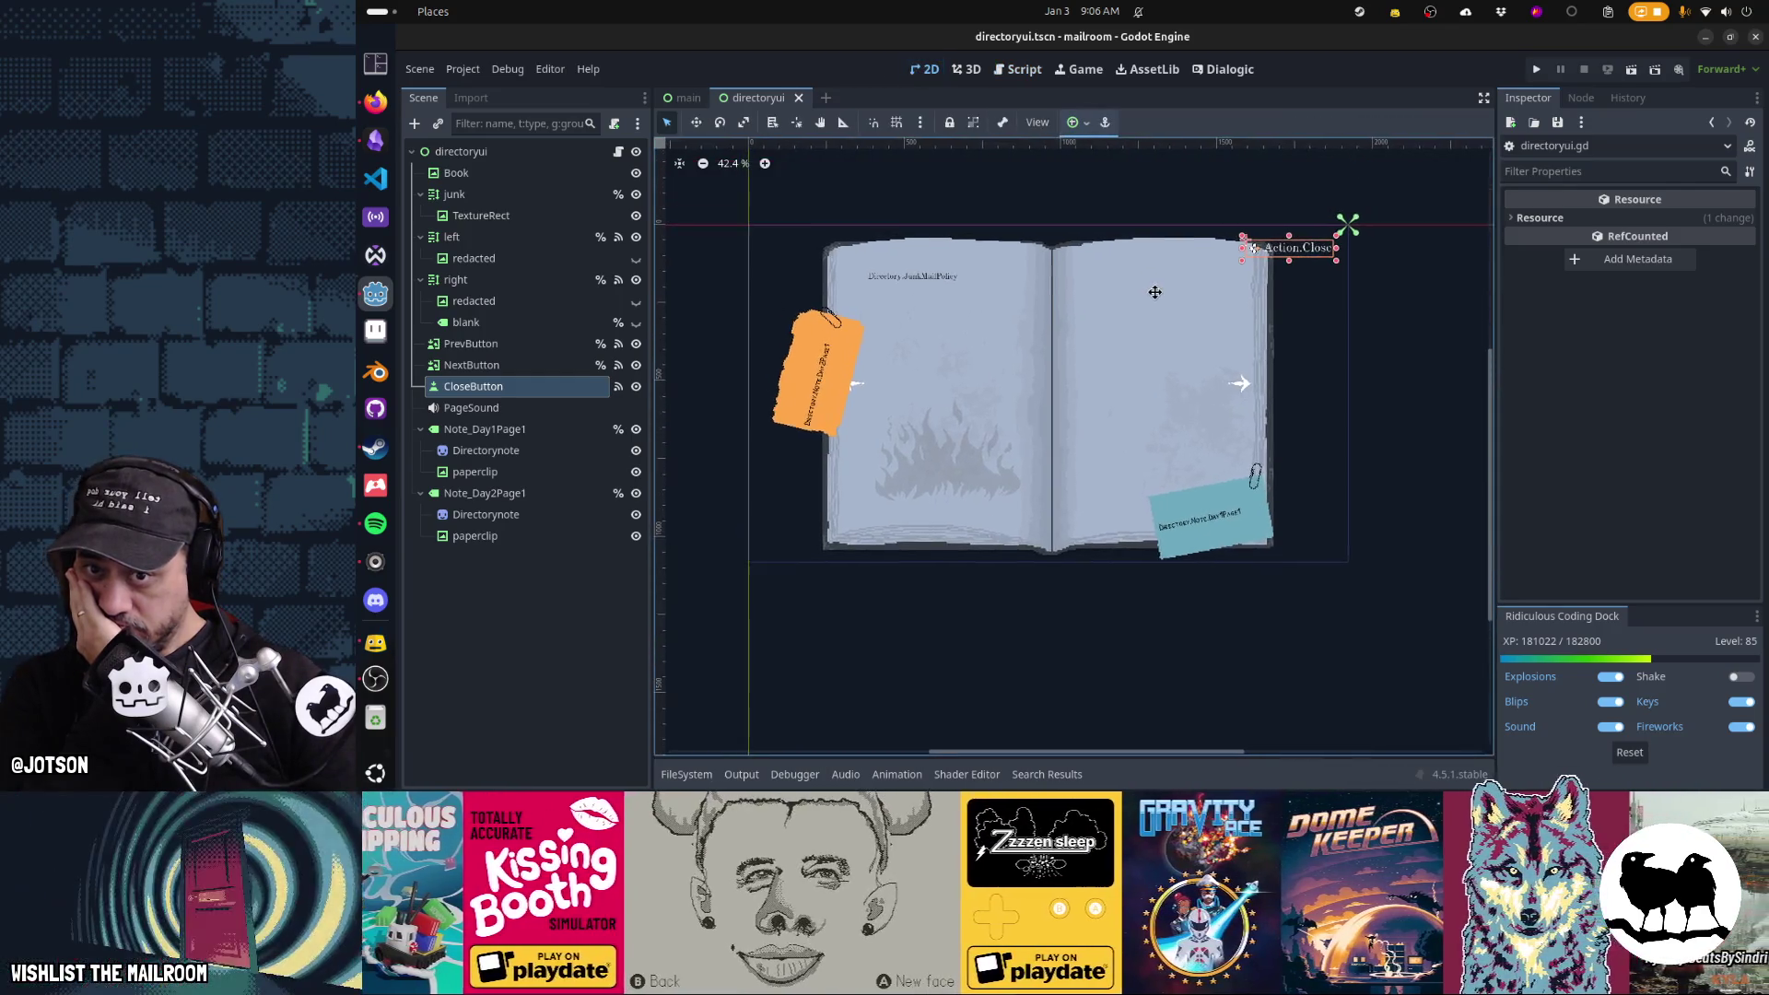
Drag PrevButton and NextButton together below Note_Day2Page1 at the tree's end
left_click(1412, 281)
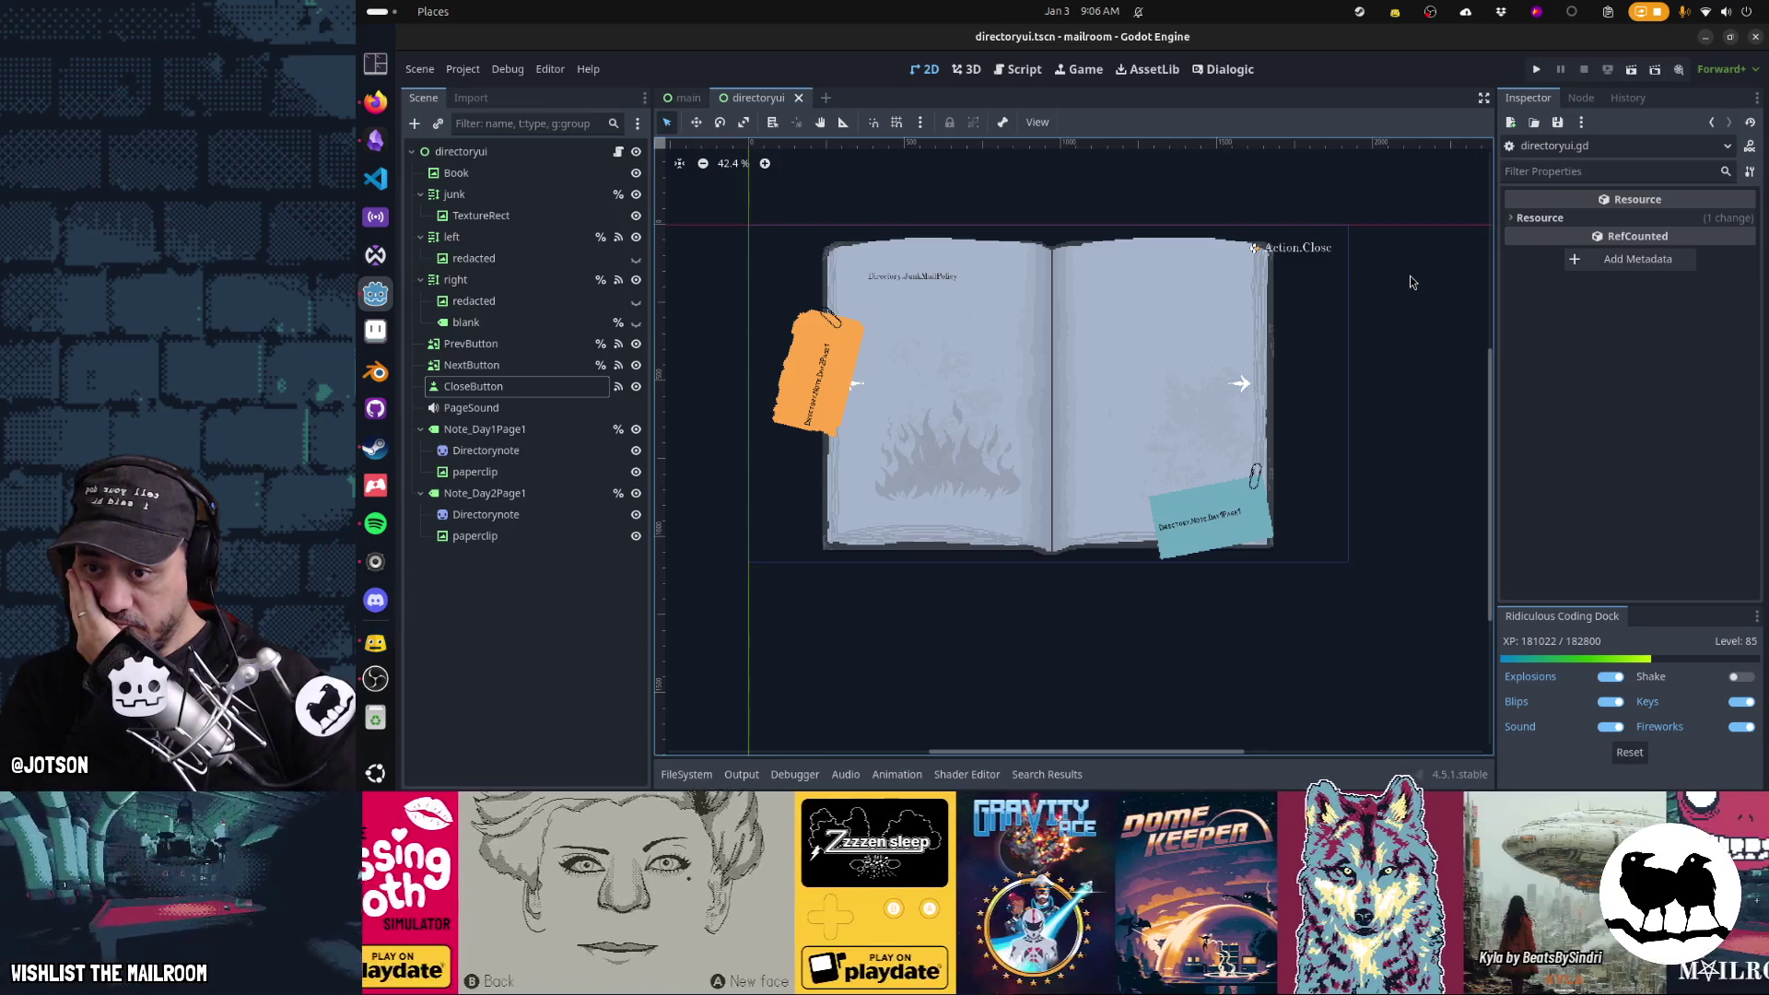
left_click(556, 351)
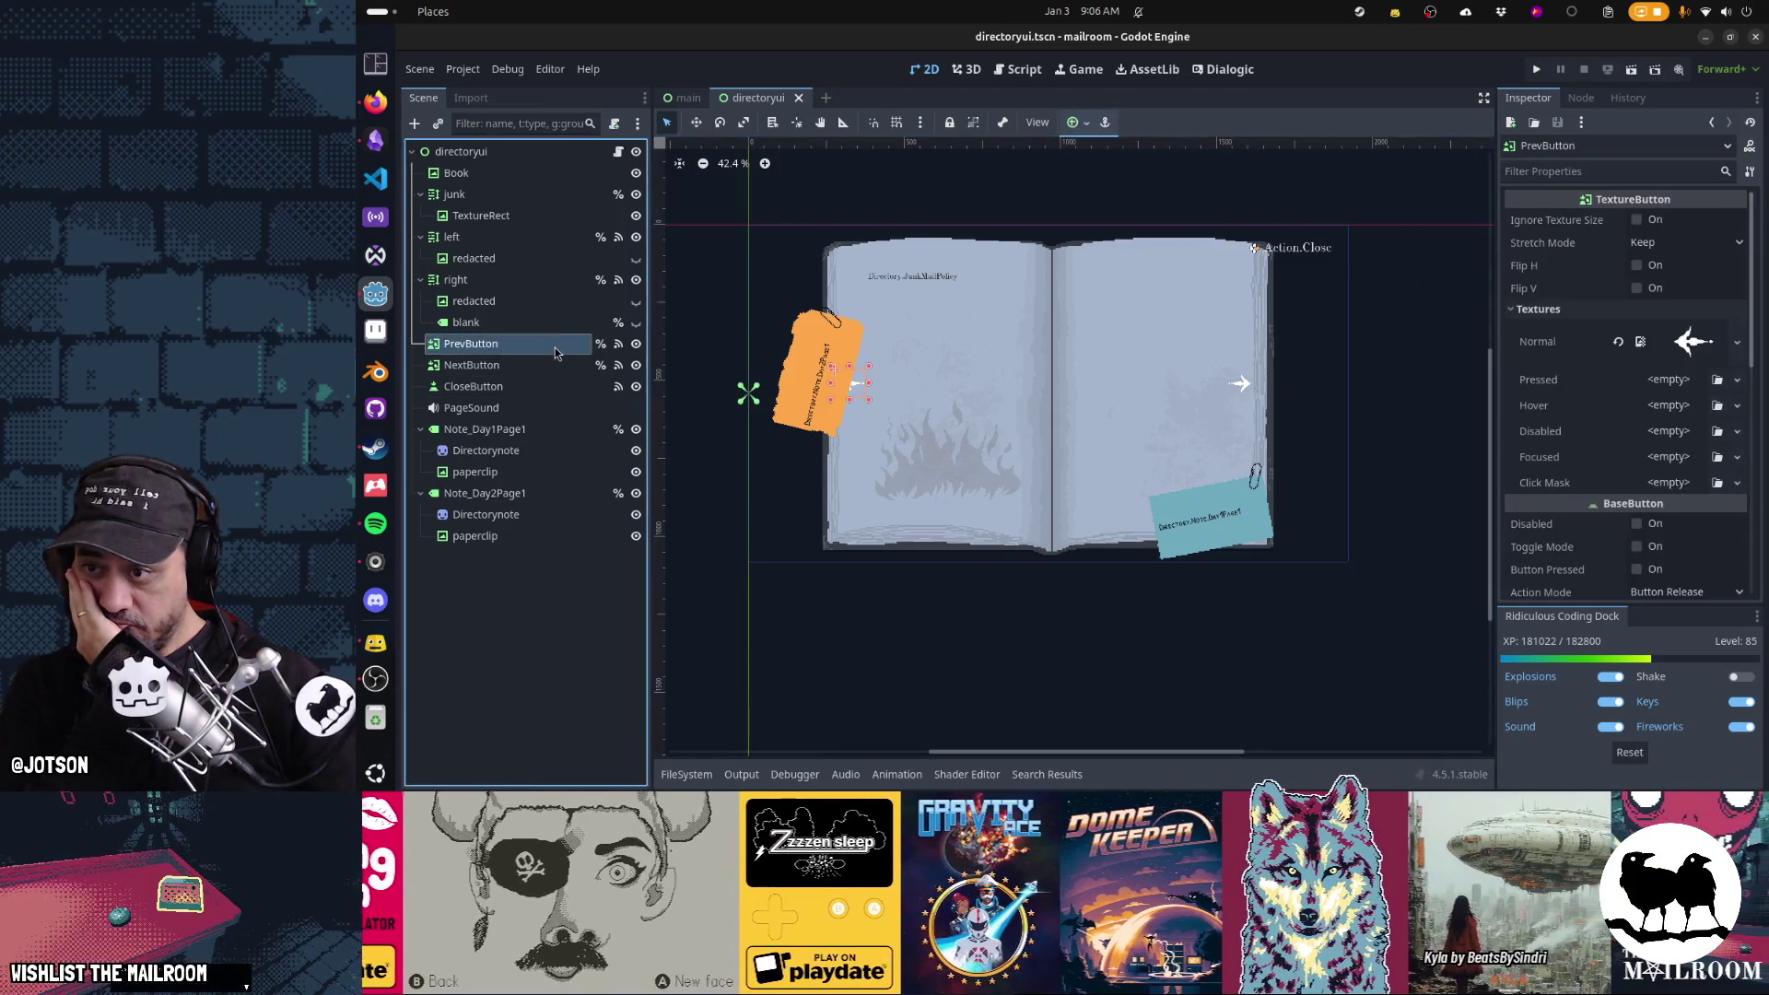
key("Down")
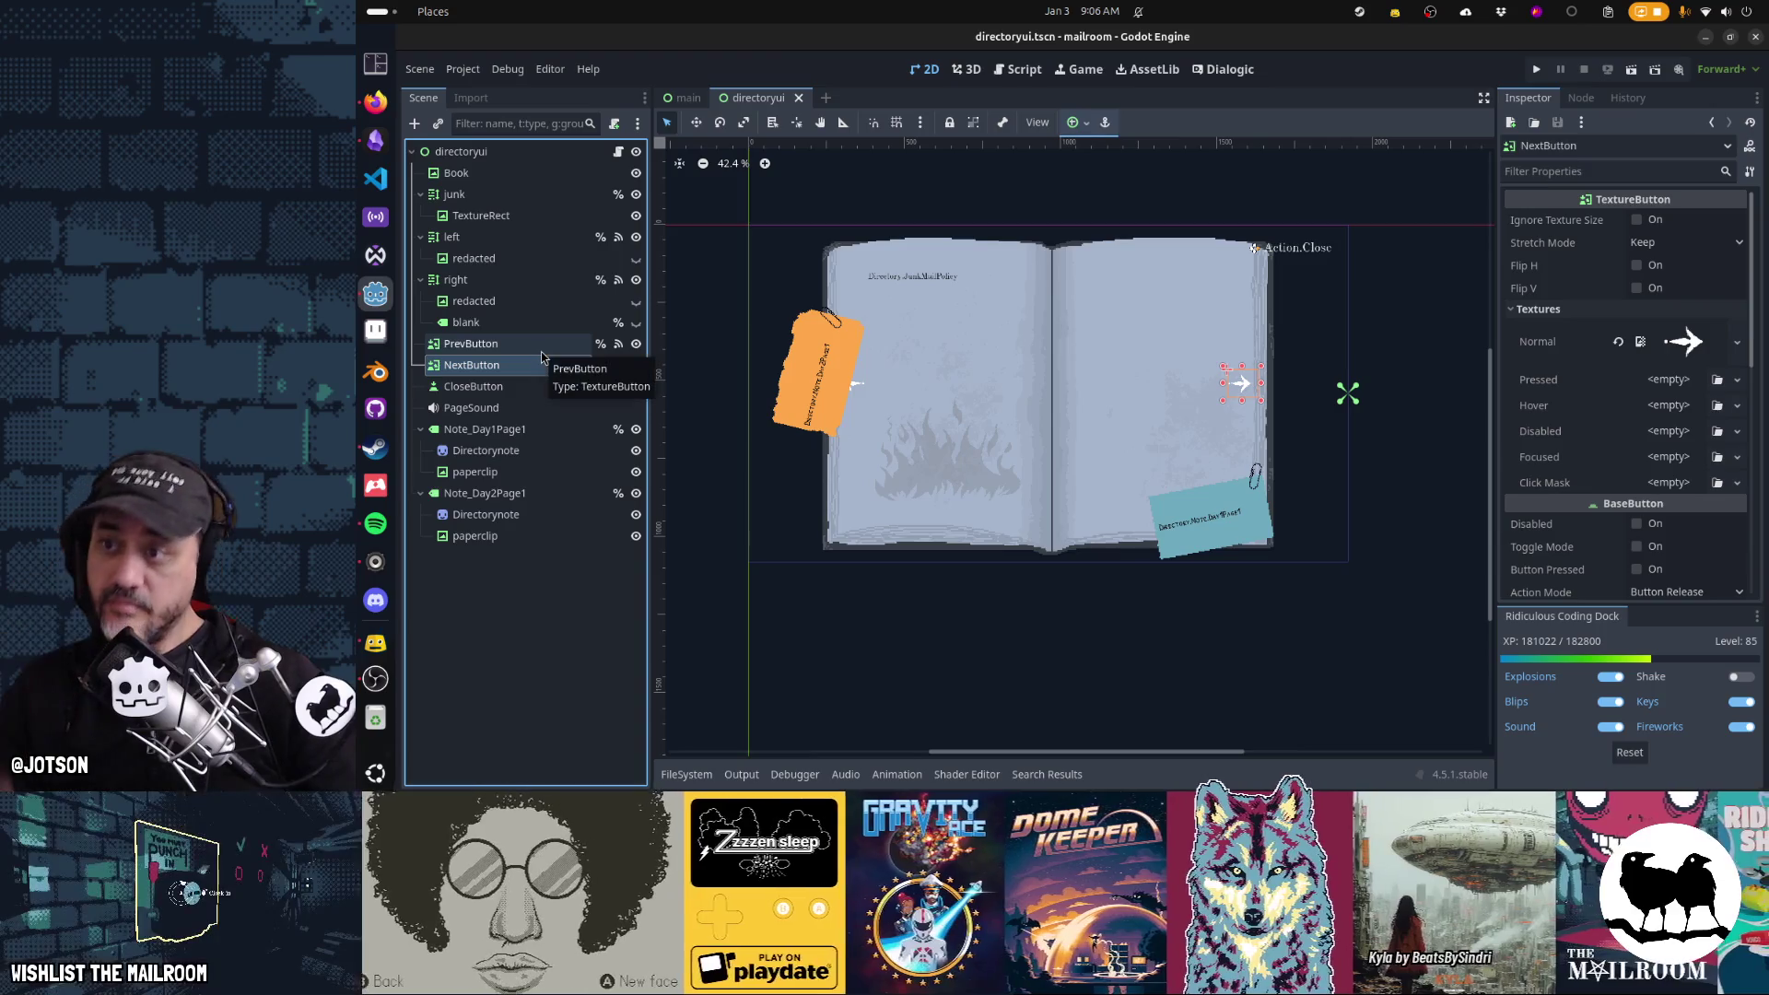
left_click(542, 354, "shift")
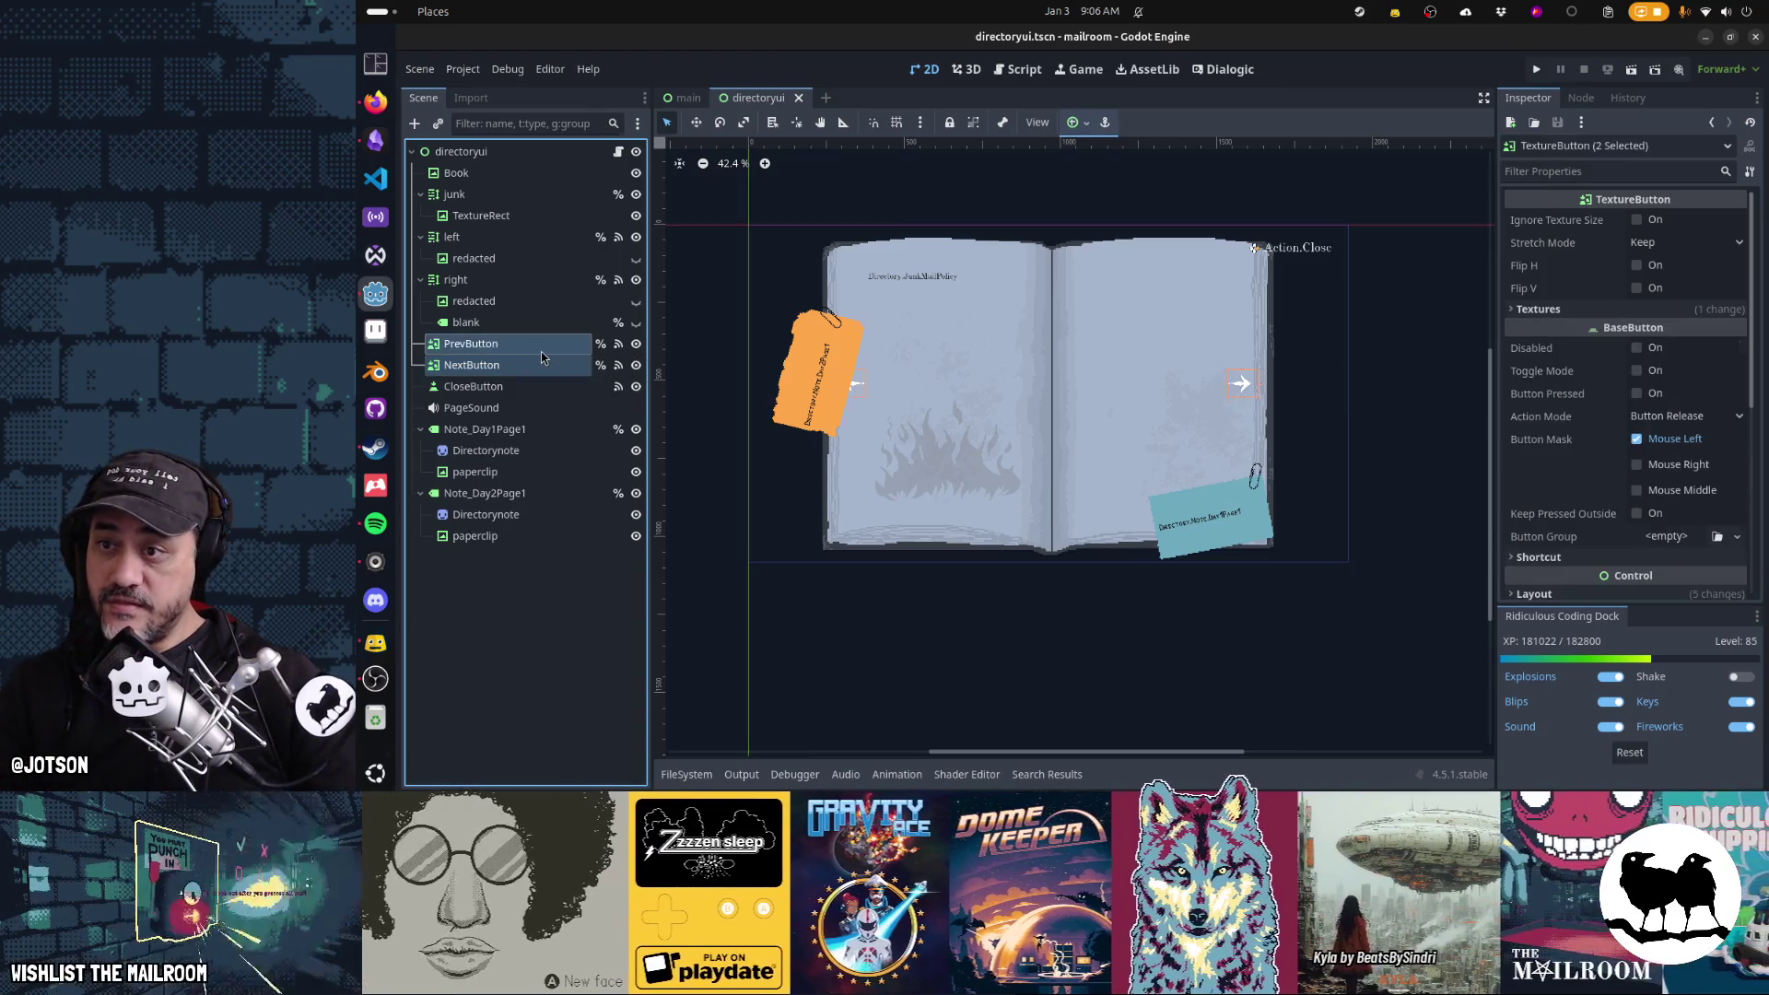
mouse_move(541, 354)
left_mouse_down()
mouse_move(543, 505)
mouse_move(530, 162)
left_mouse_up()
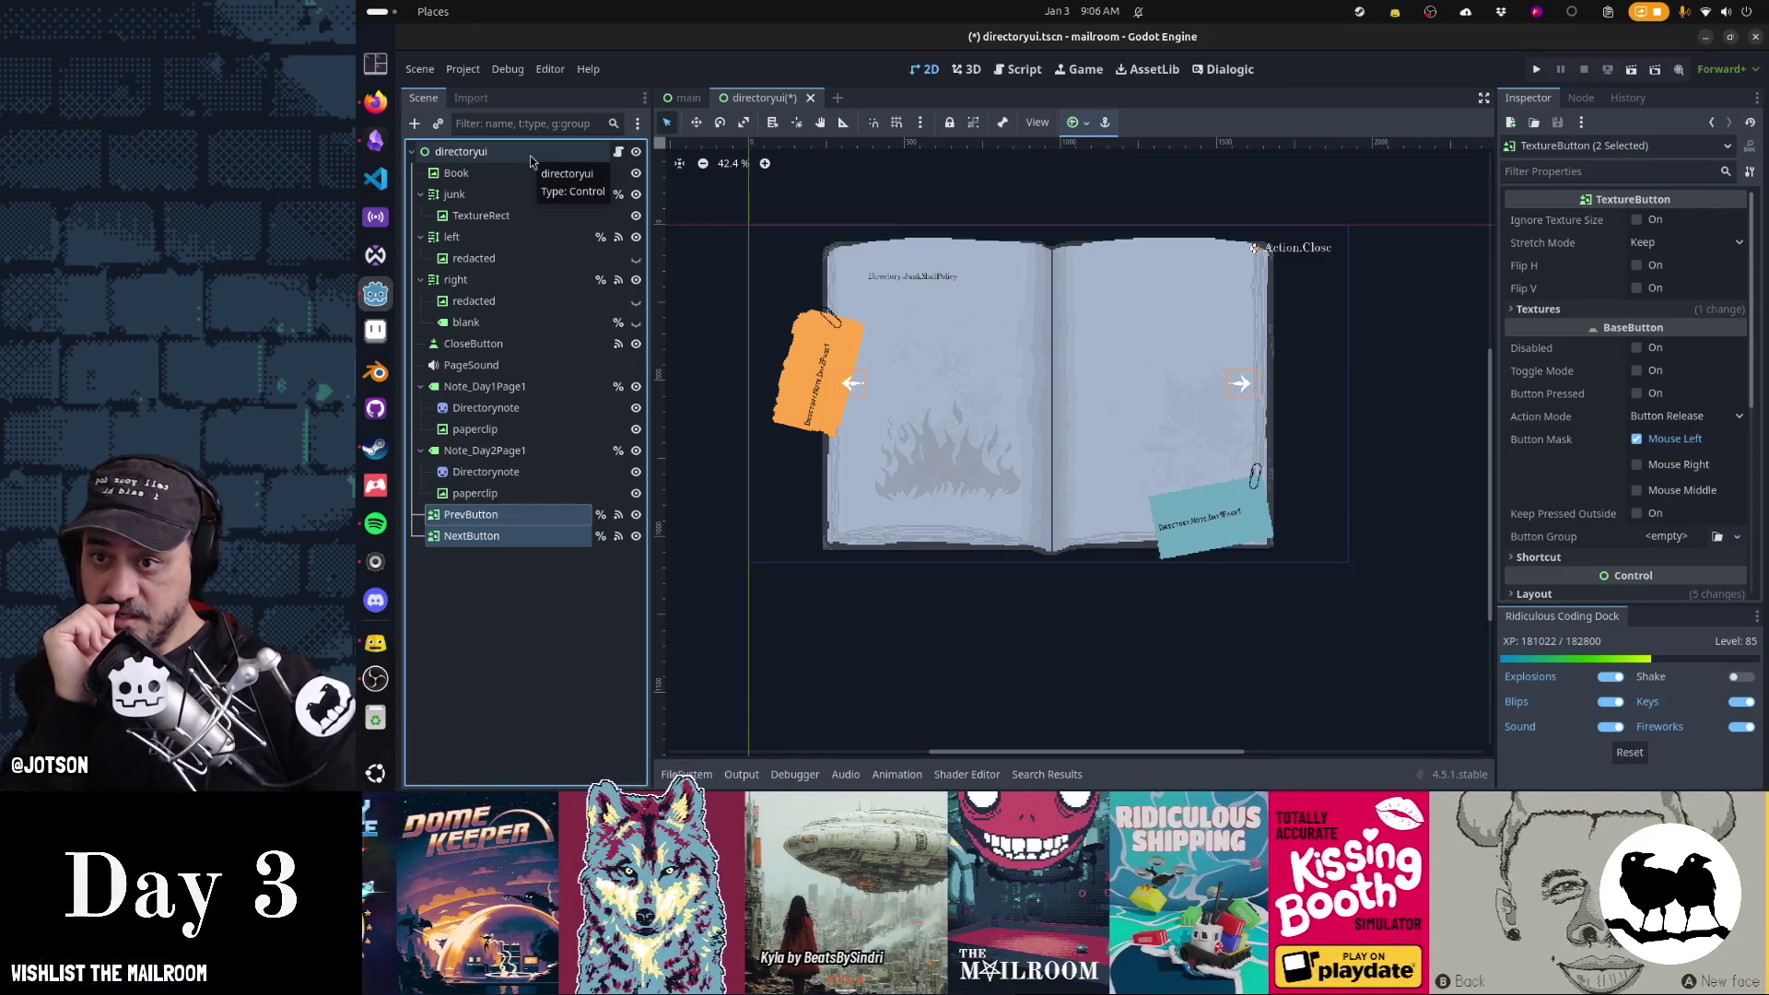
left_click(532, 652)
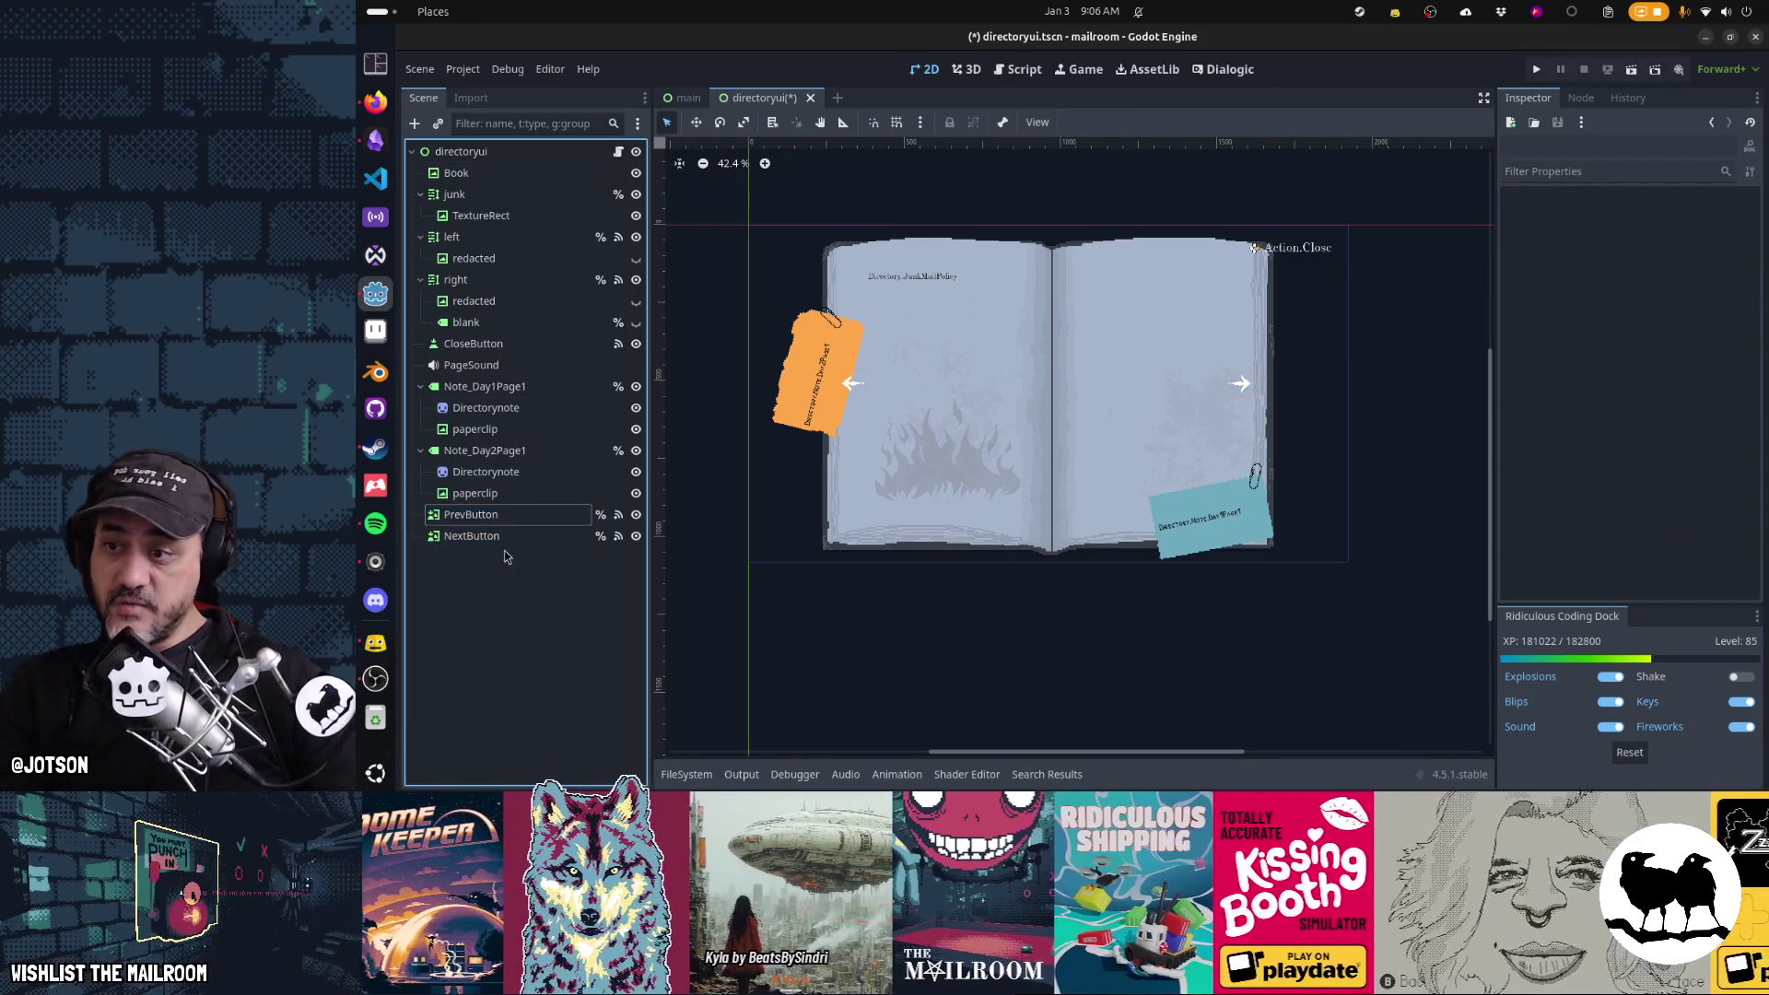
Add a TextureRect child to PrevButton and Quick Load a gamepad action_icon texture
left_click(498, 518)
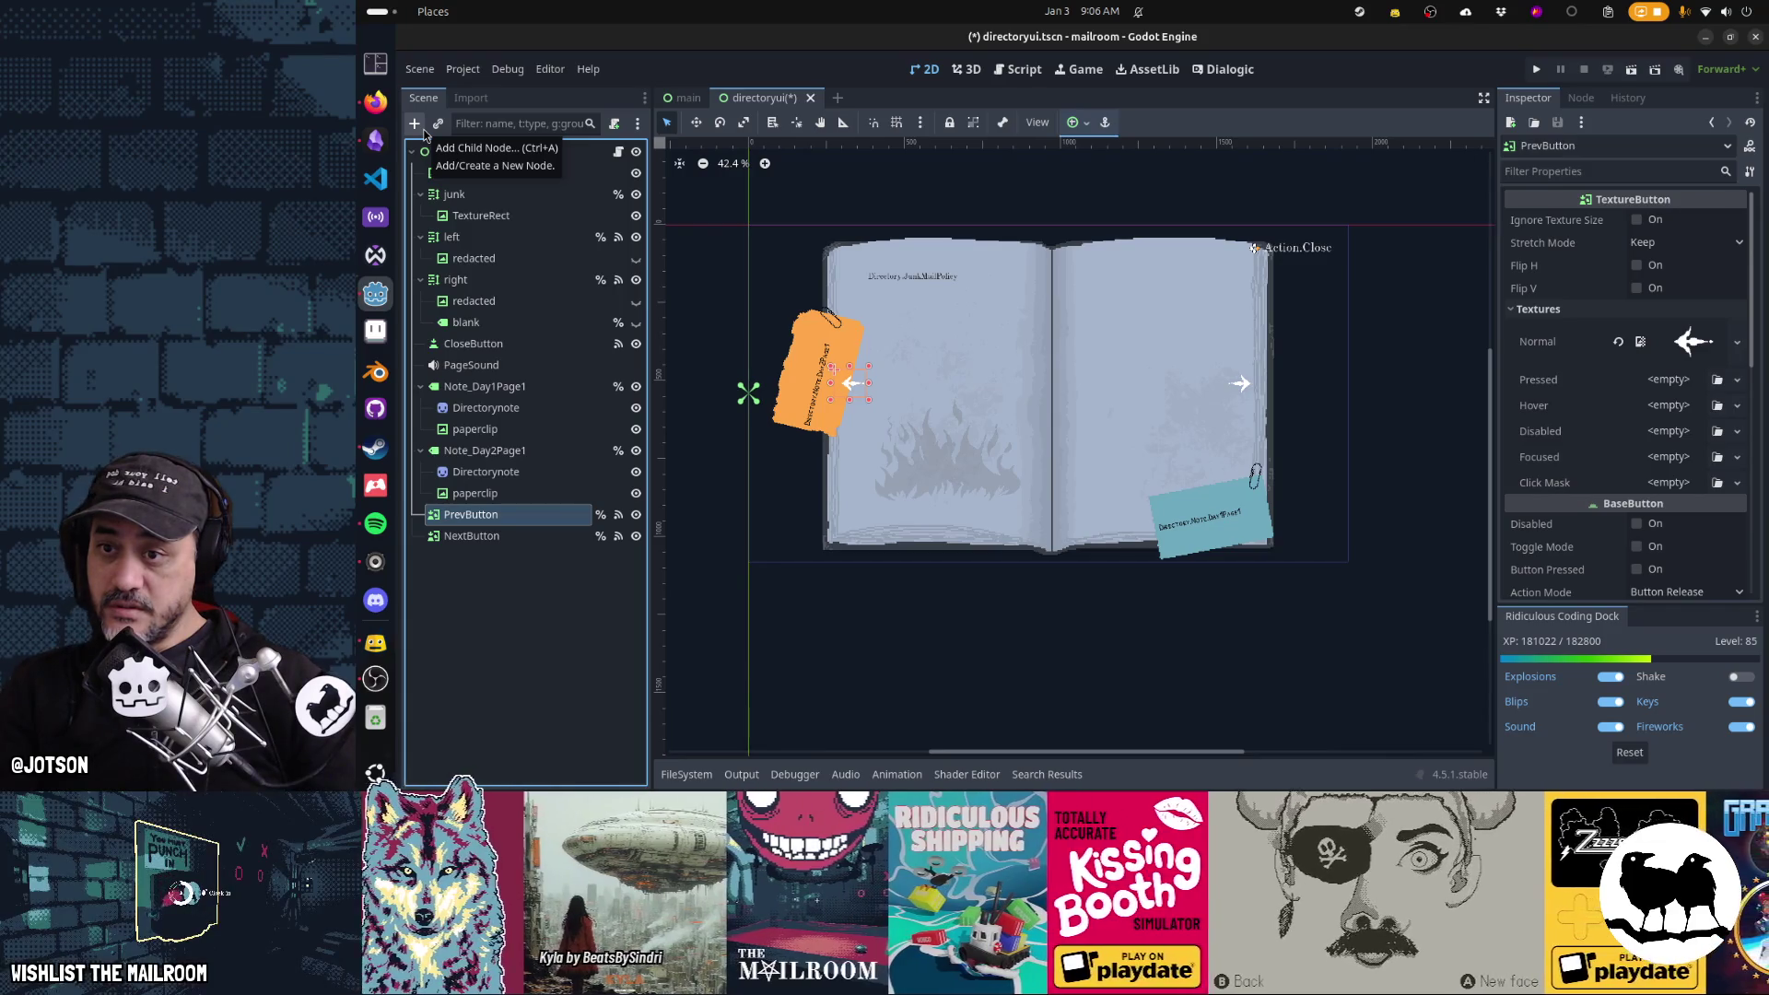
left_click(423, 132)
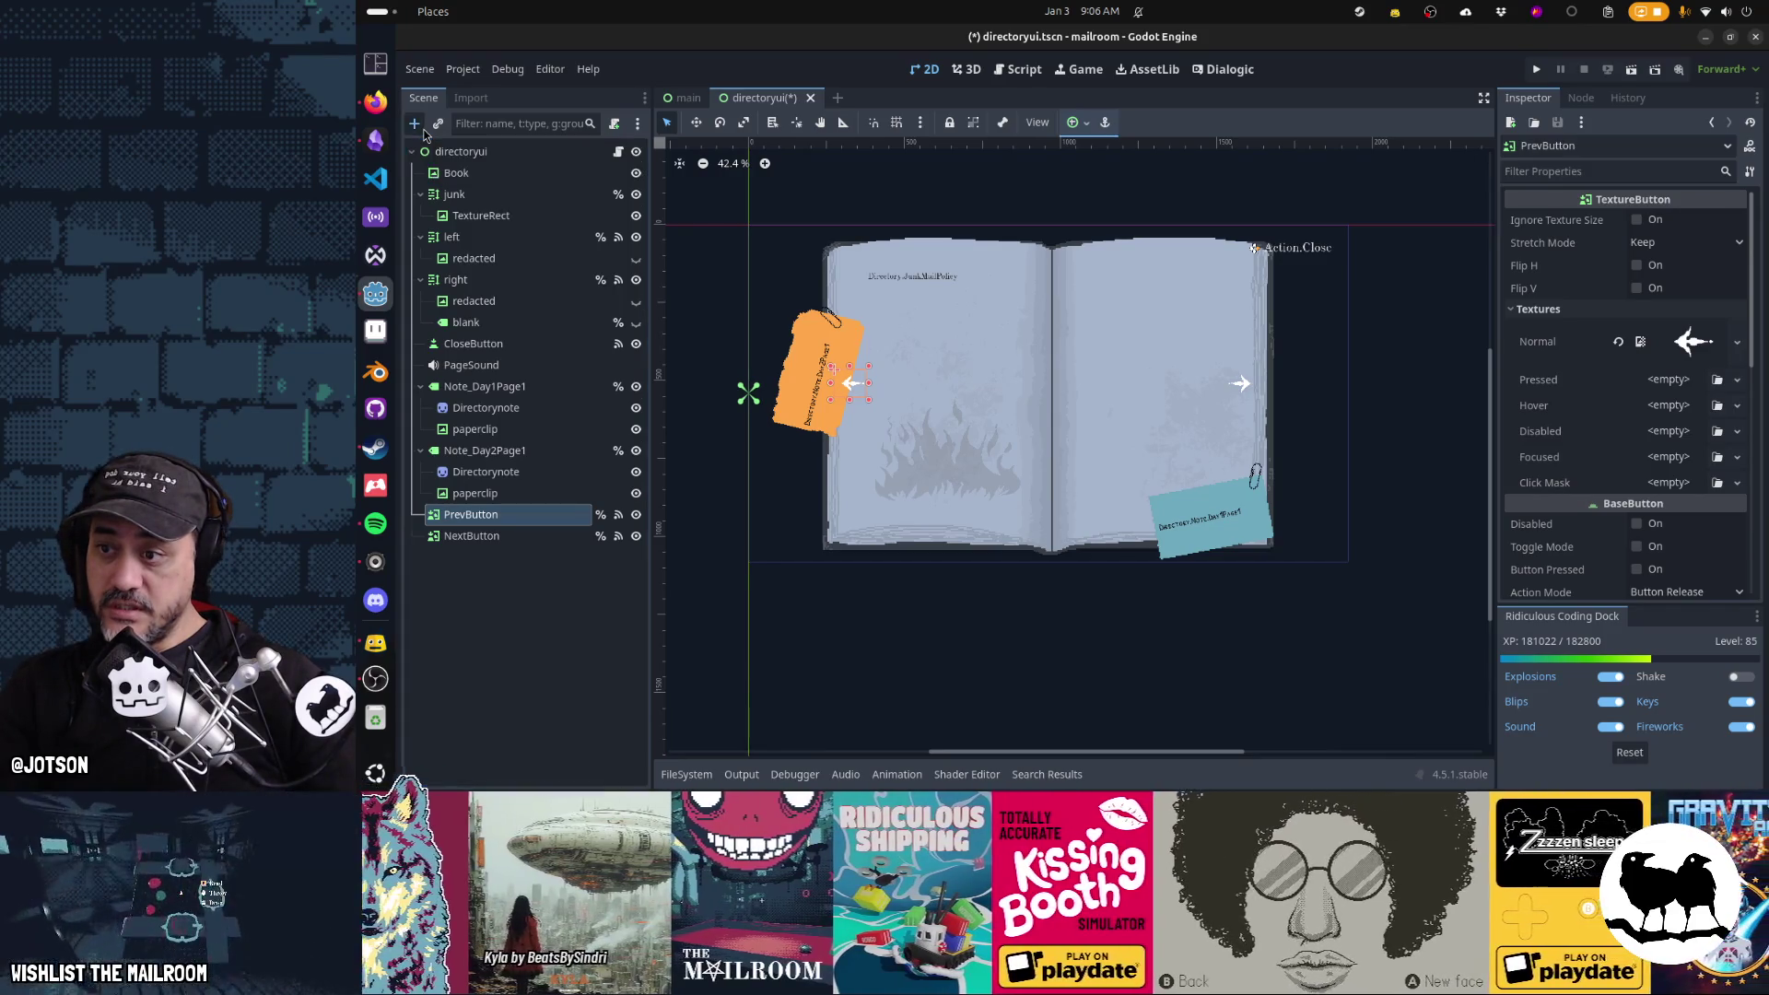
type("texturerec")
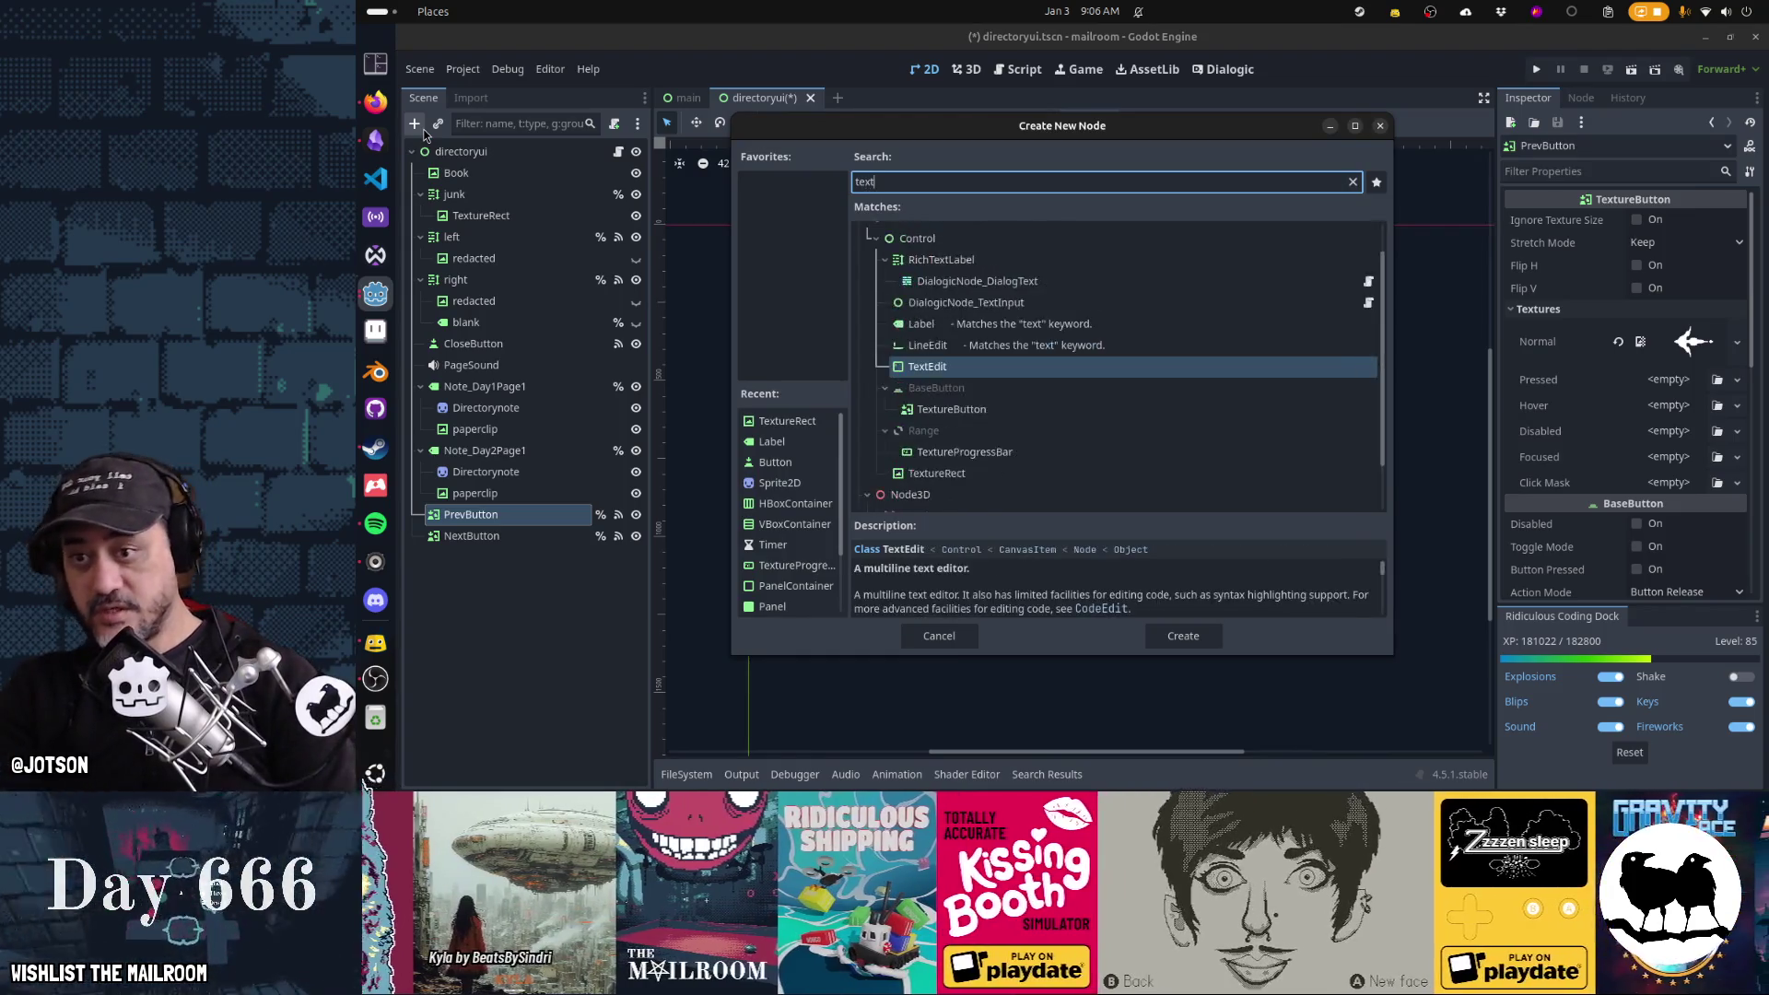
key("Return")
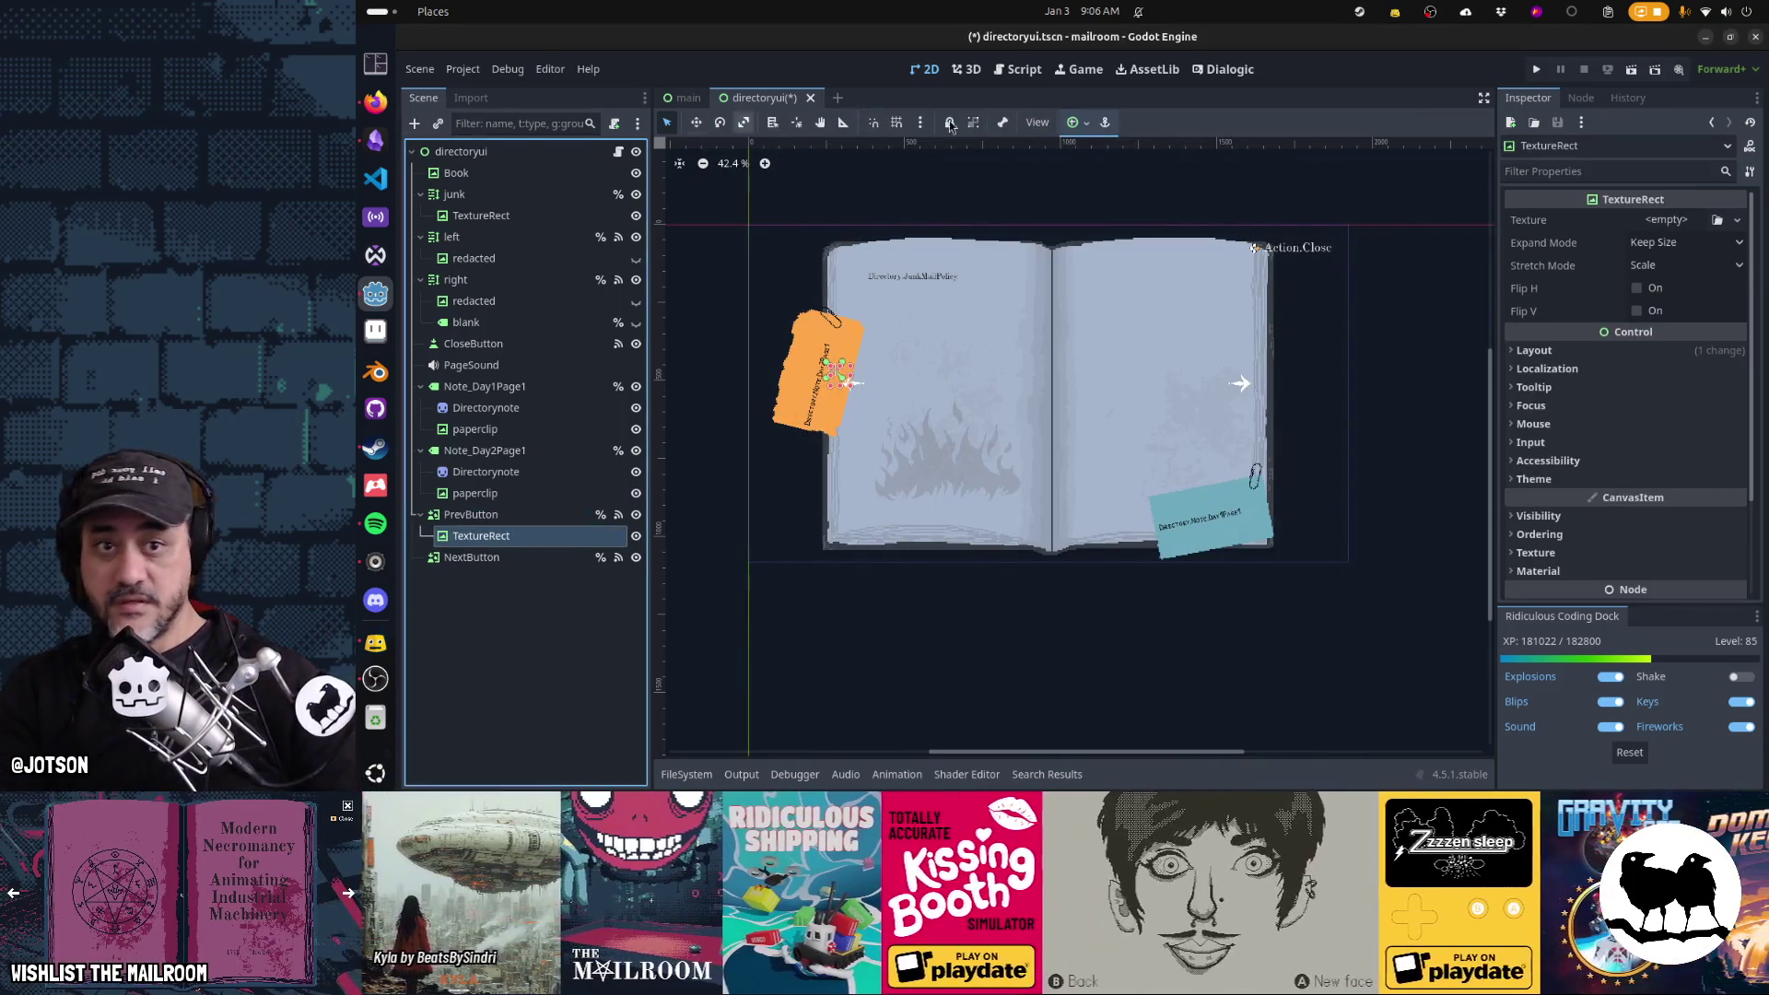
left_click(1738, 220)
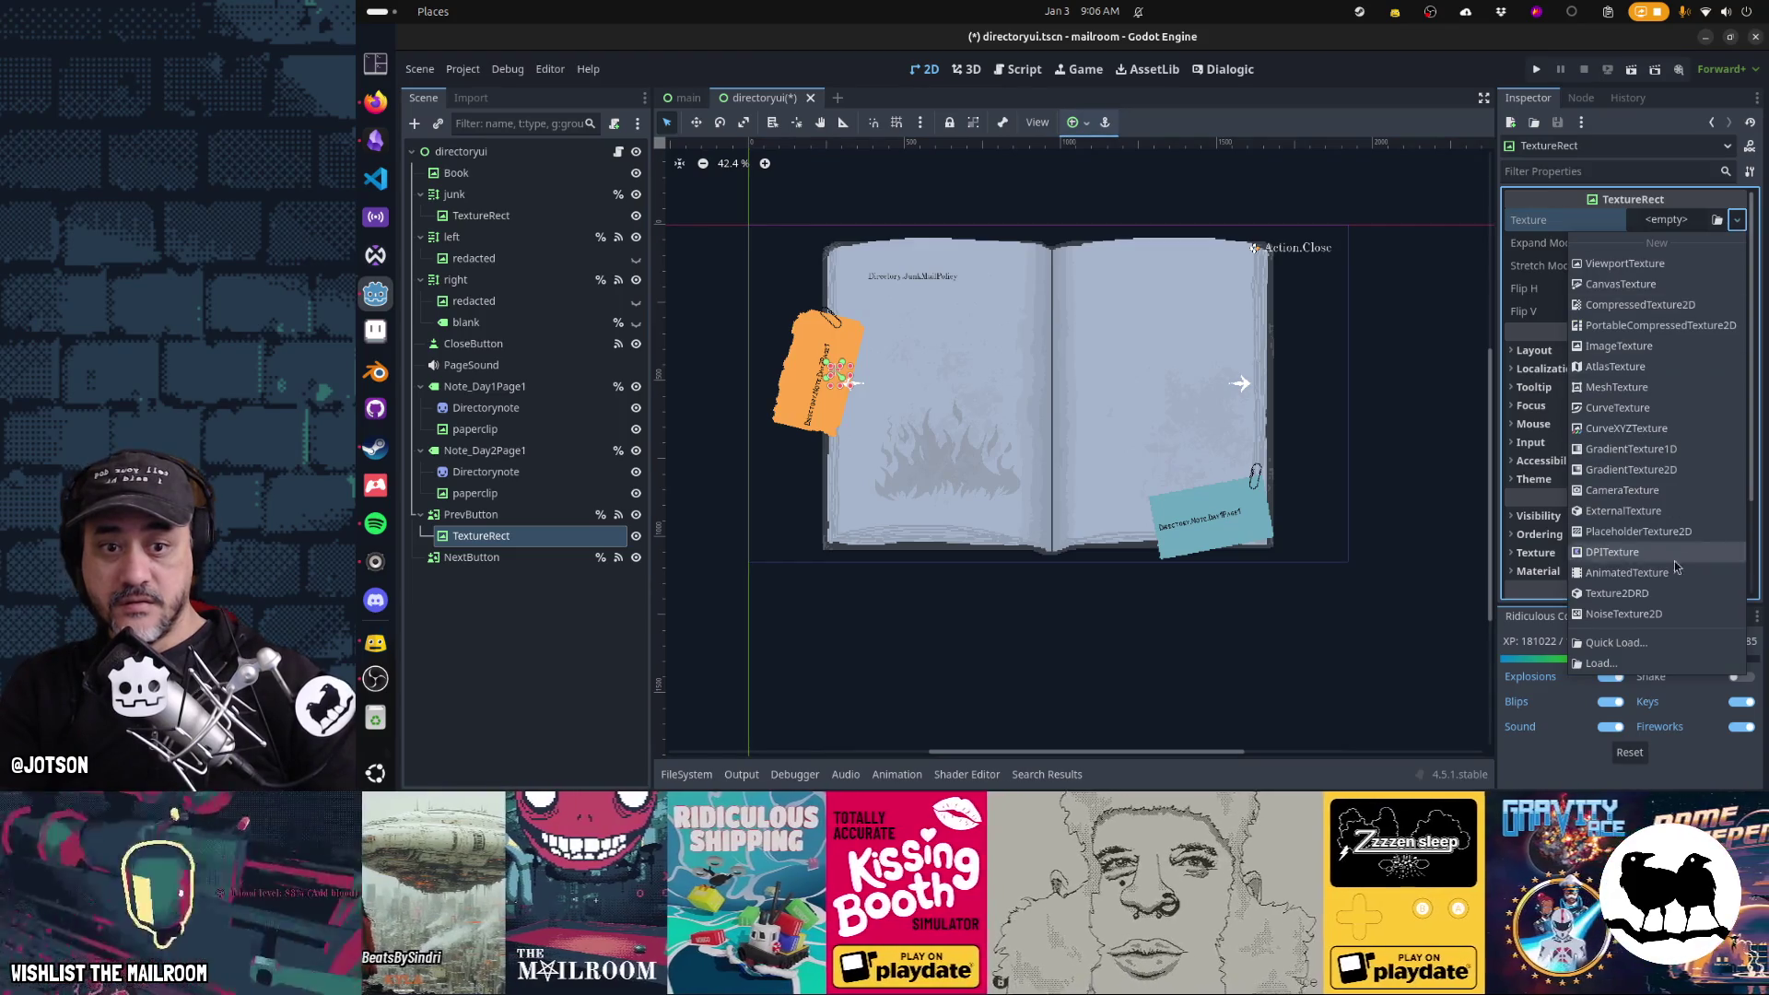
left_click(1649, 613)
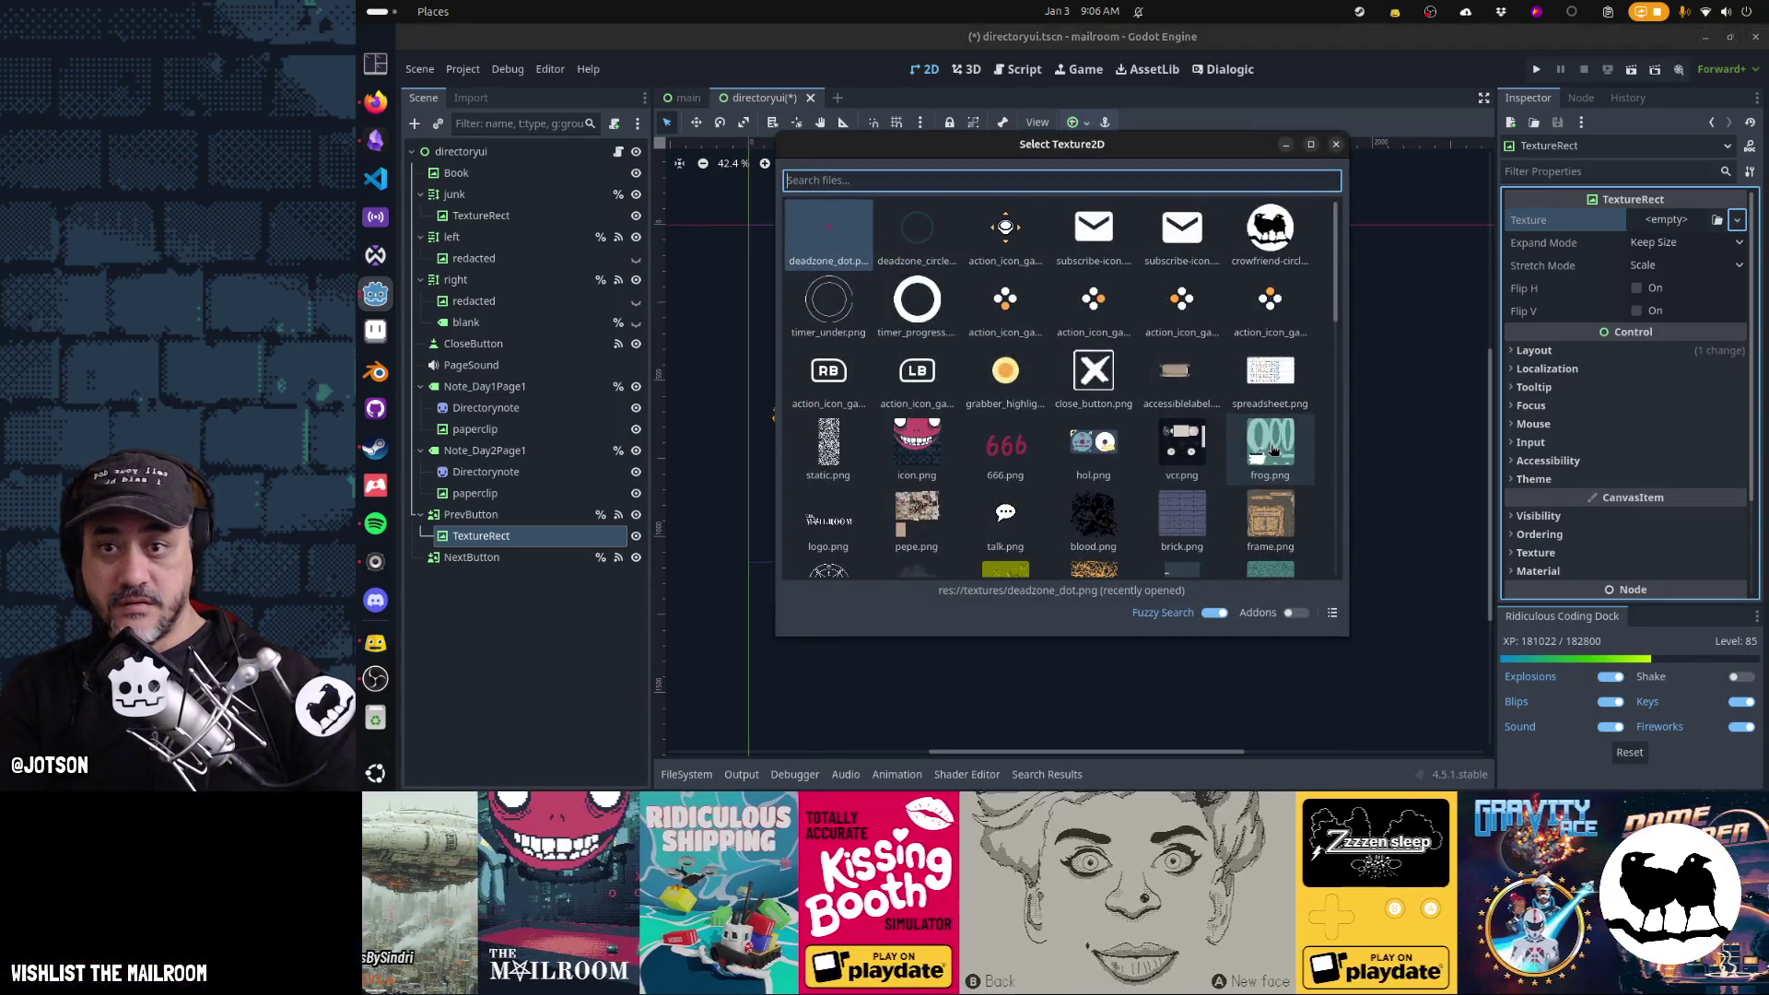
double_click(1169, 316)
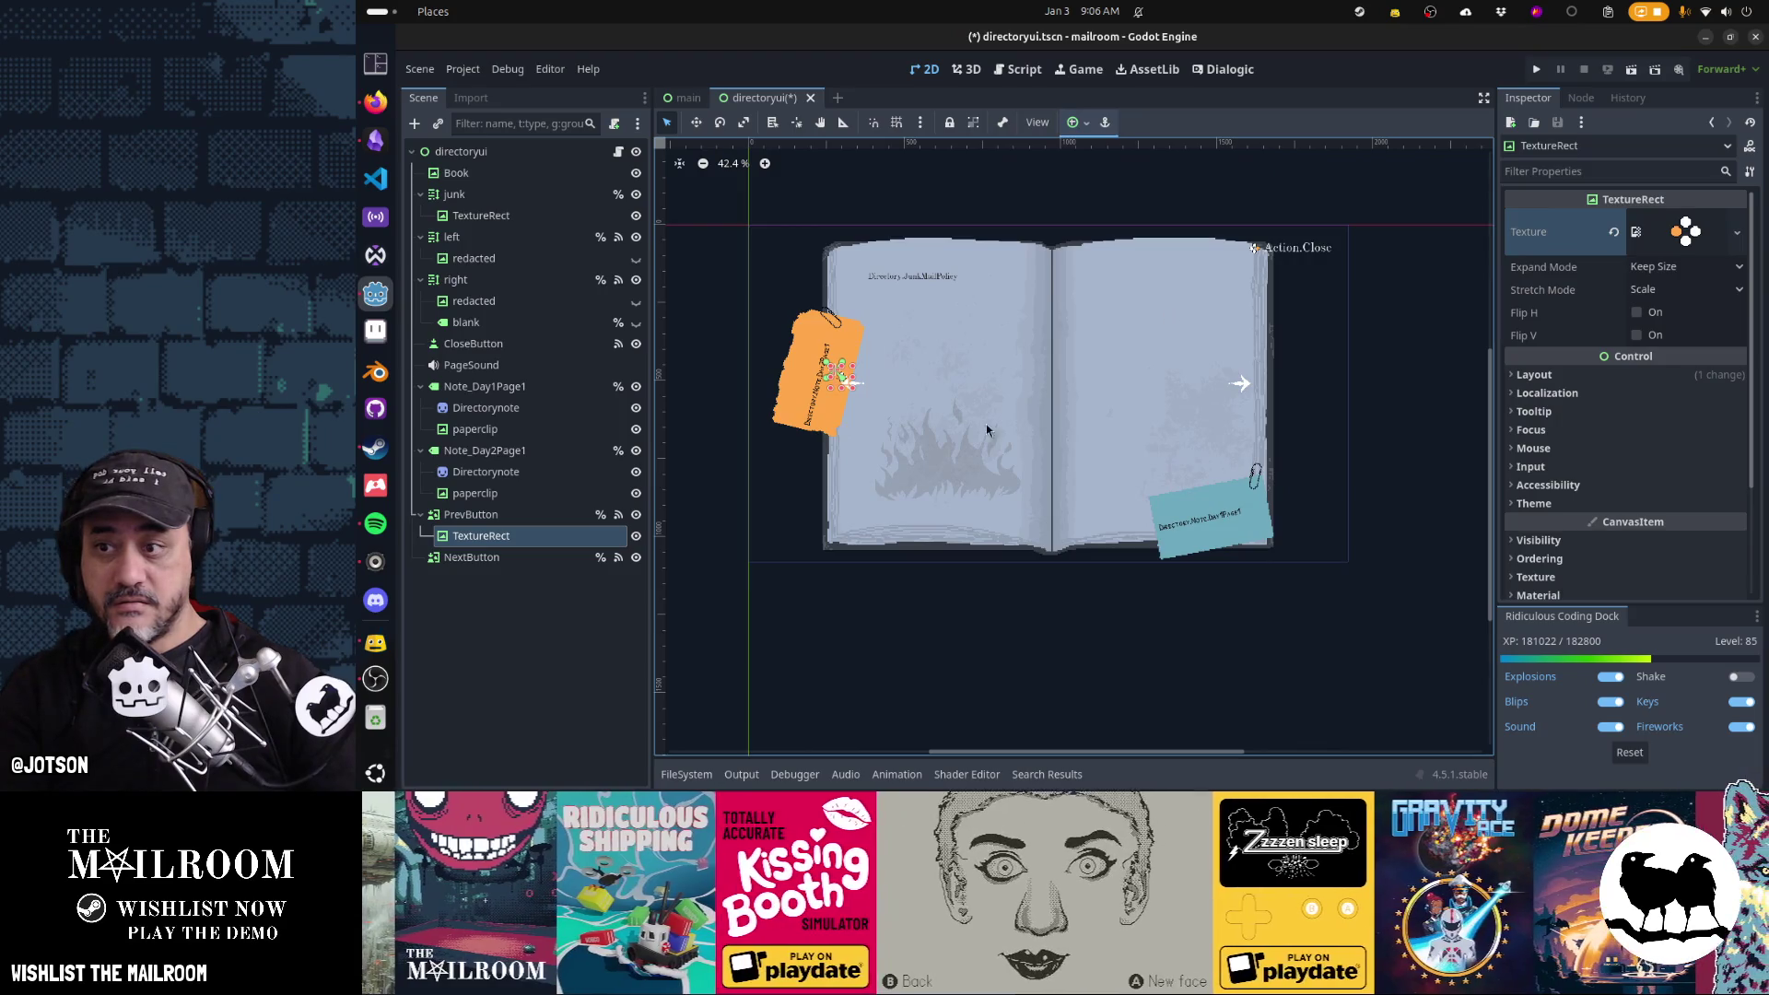
Anchor the icon Top Center and nudge it right and down below the left arrow
scroll(843, 359, "up", 5)
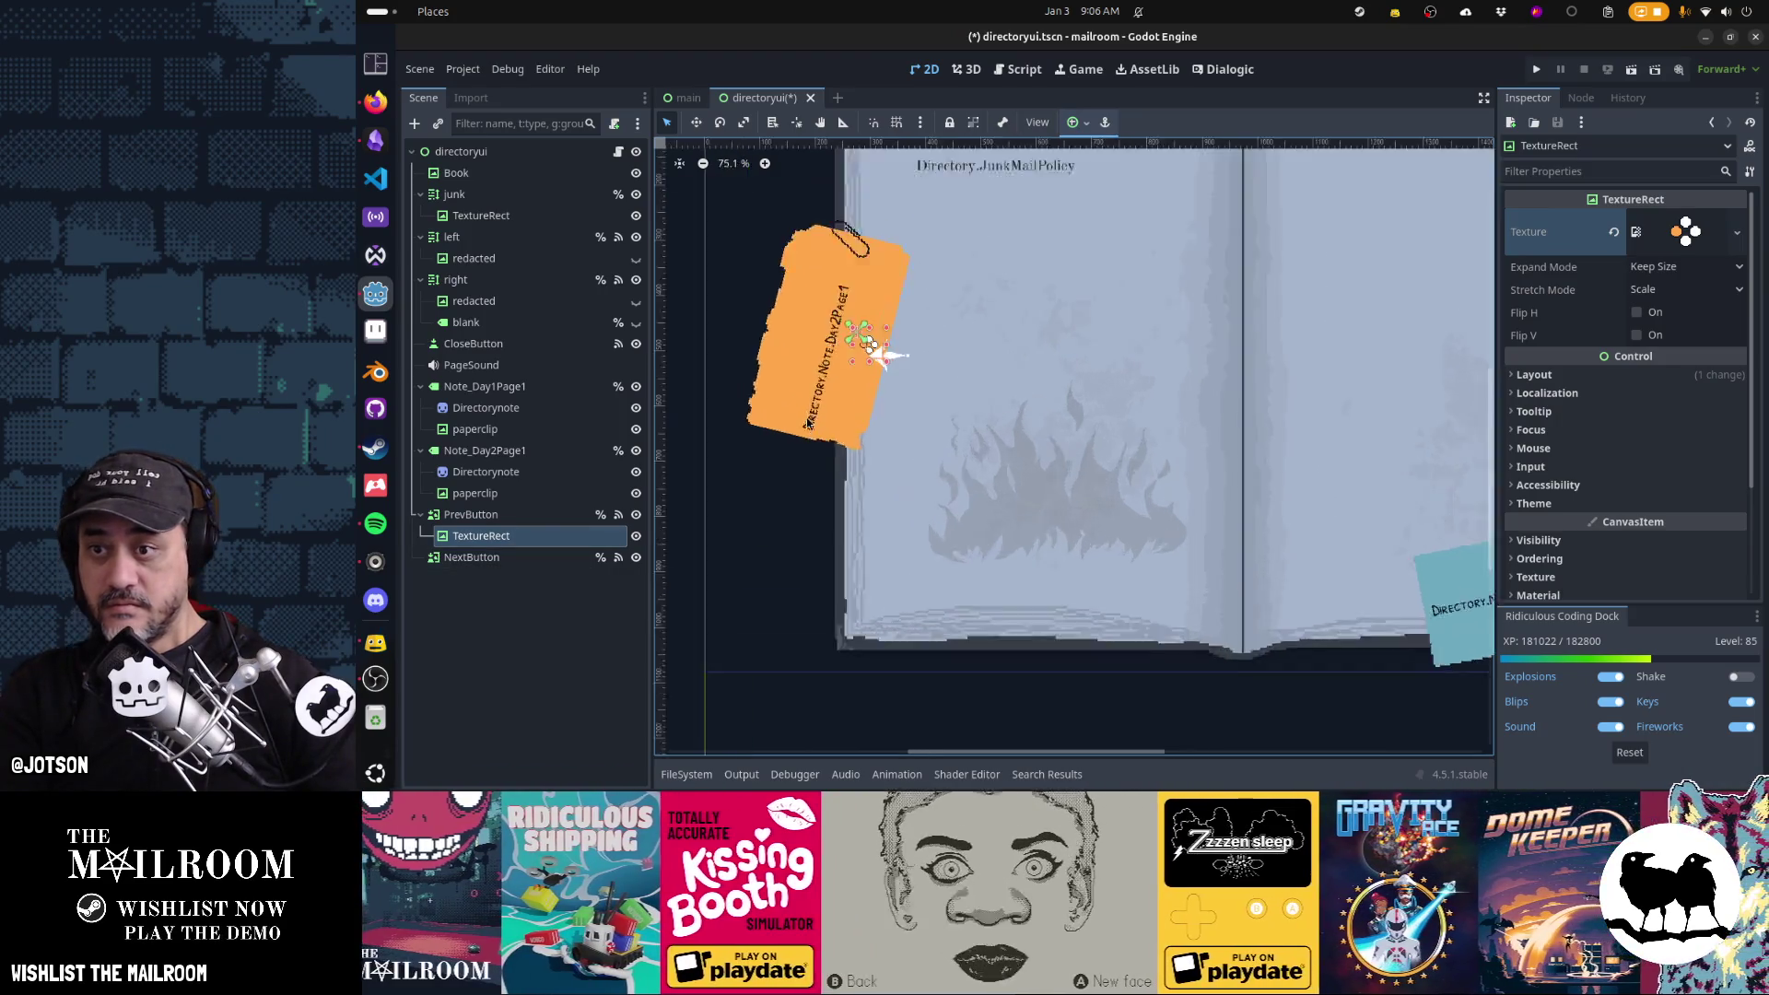
key("Right")
key("Right")
key("Right")
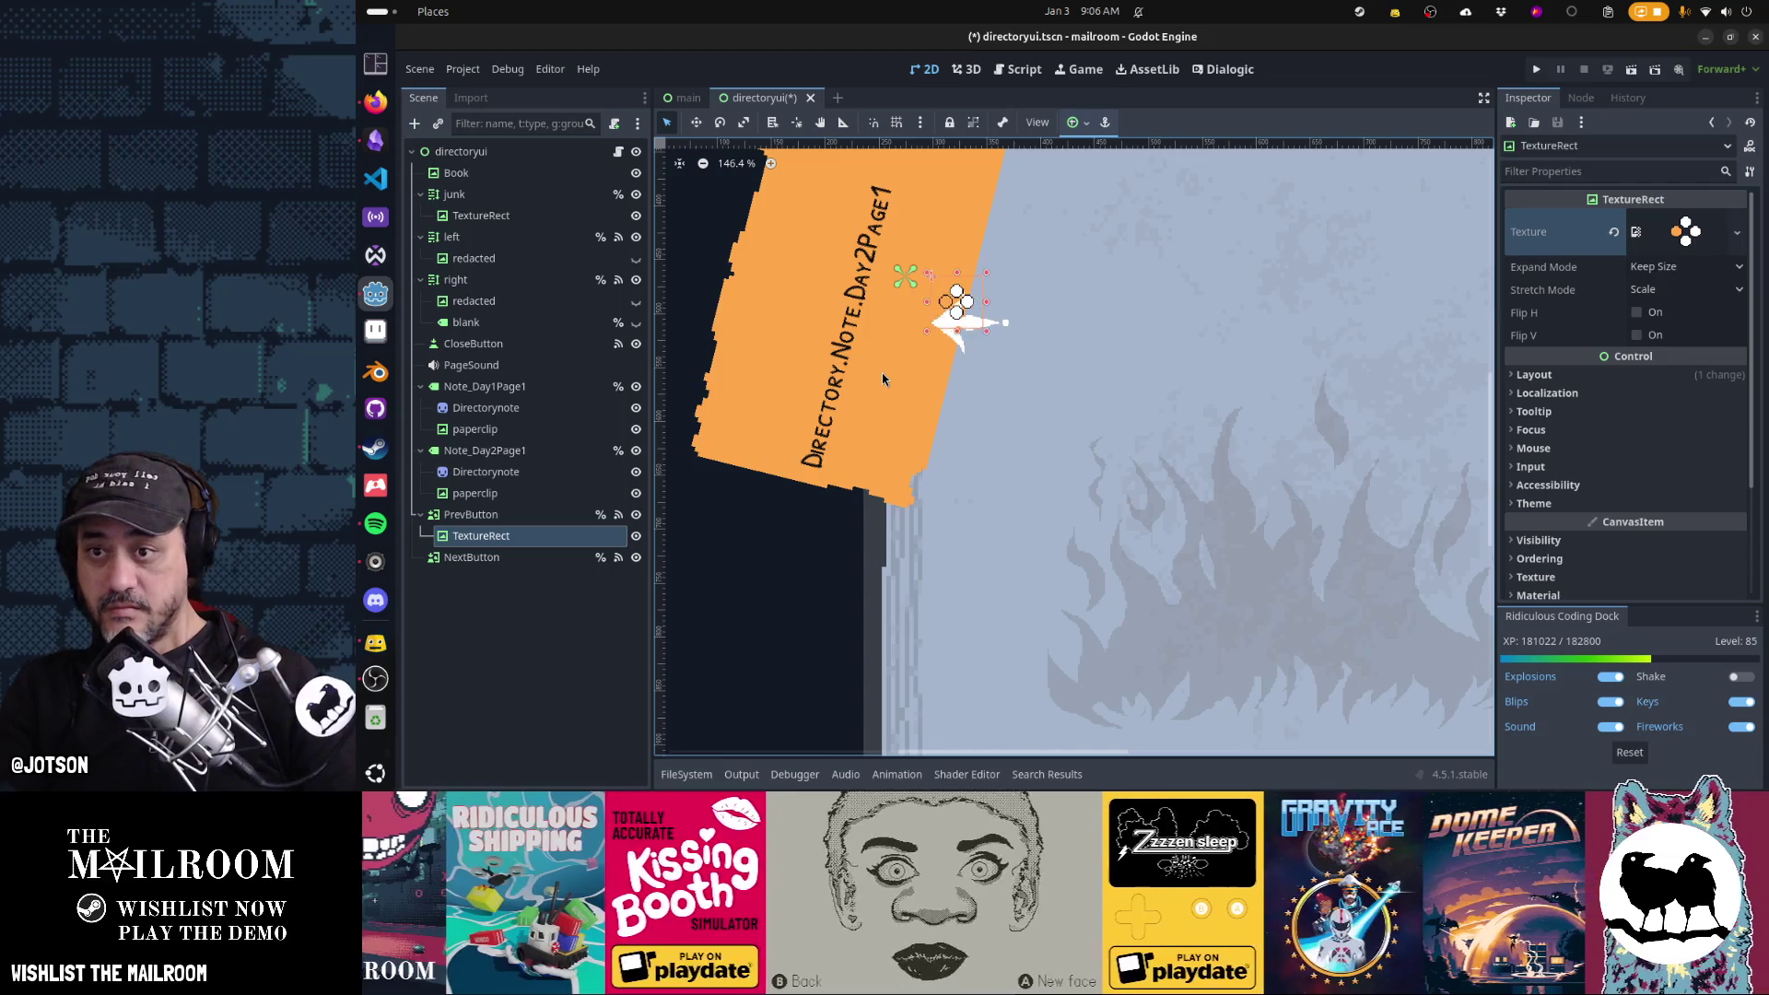
left_click(1077, 123)
left_click(1108, 178)
left_click(1063, 299)
key("Down")
key("Down")
key("Down")
key("Down")
key("Down")
key("Down")
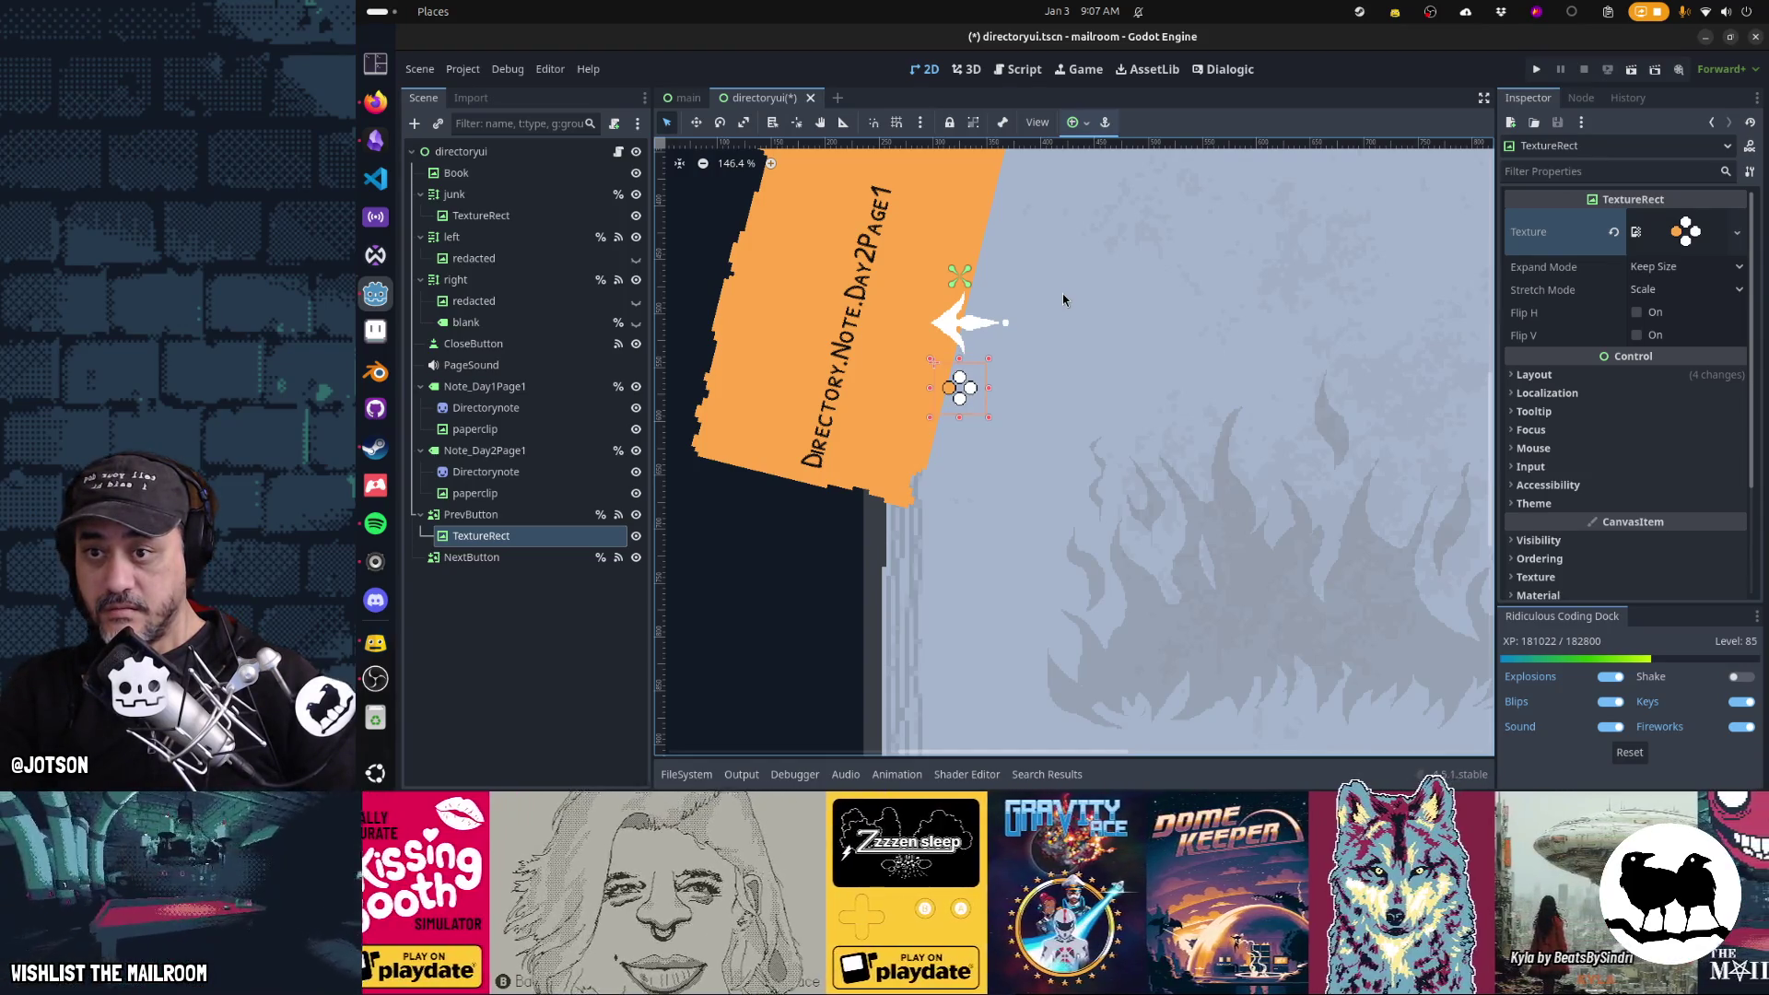
left_click(533, 557)
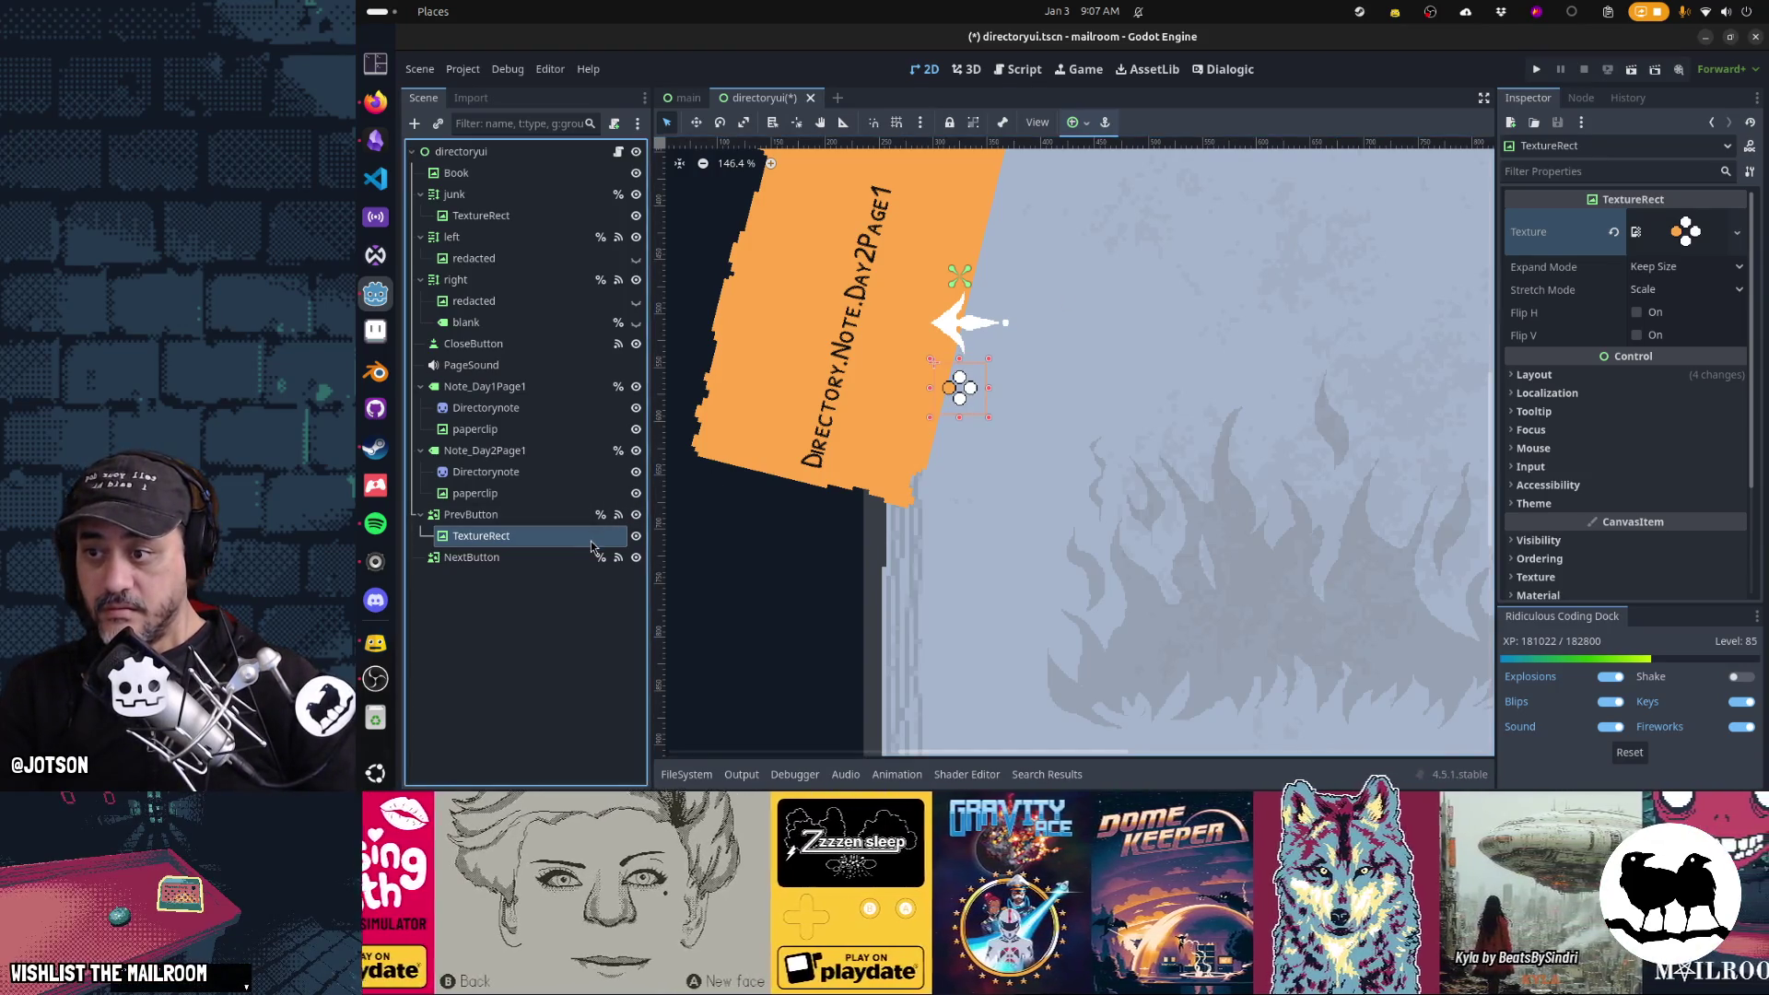
Paste the icon under NextButton and Quick Load a different action_icon_gamepad texture
key("ctrl+v")
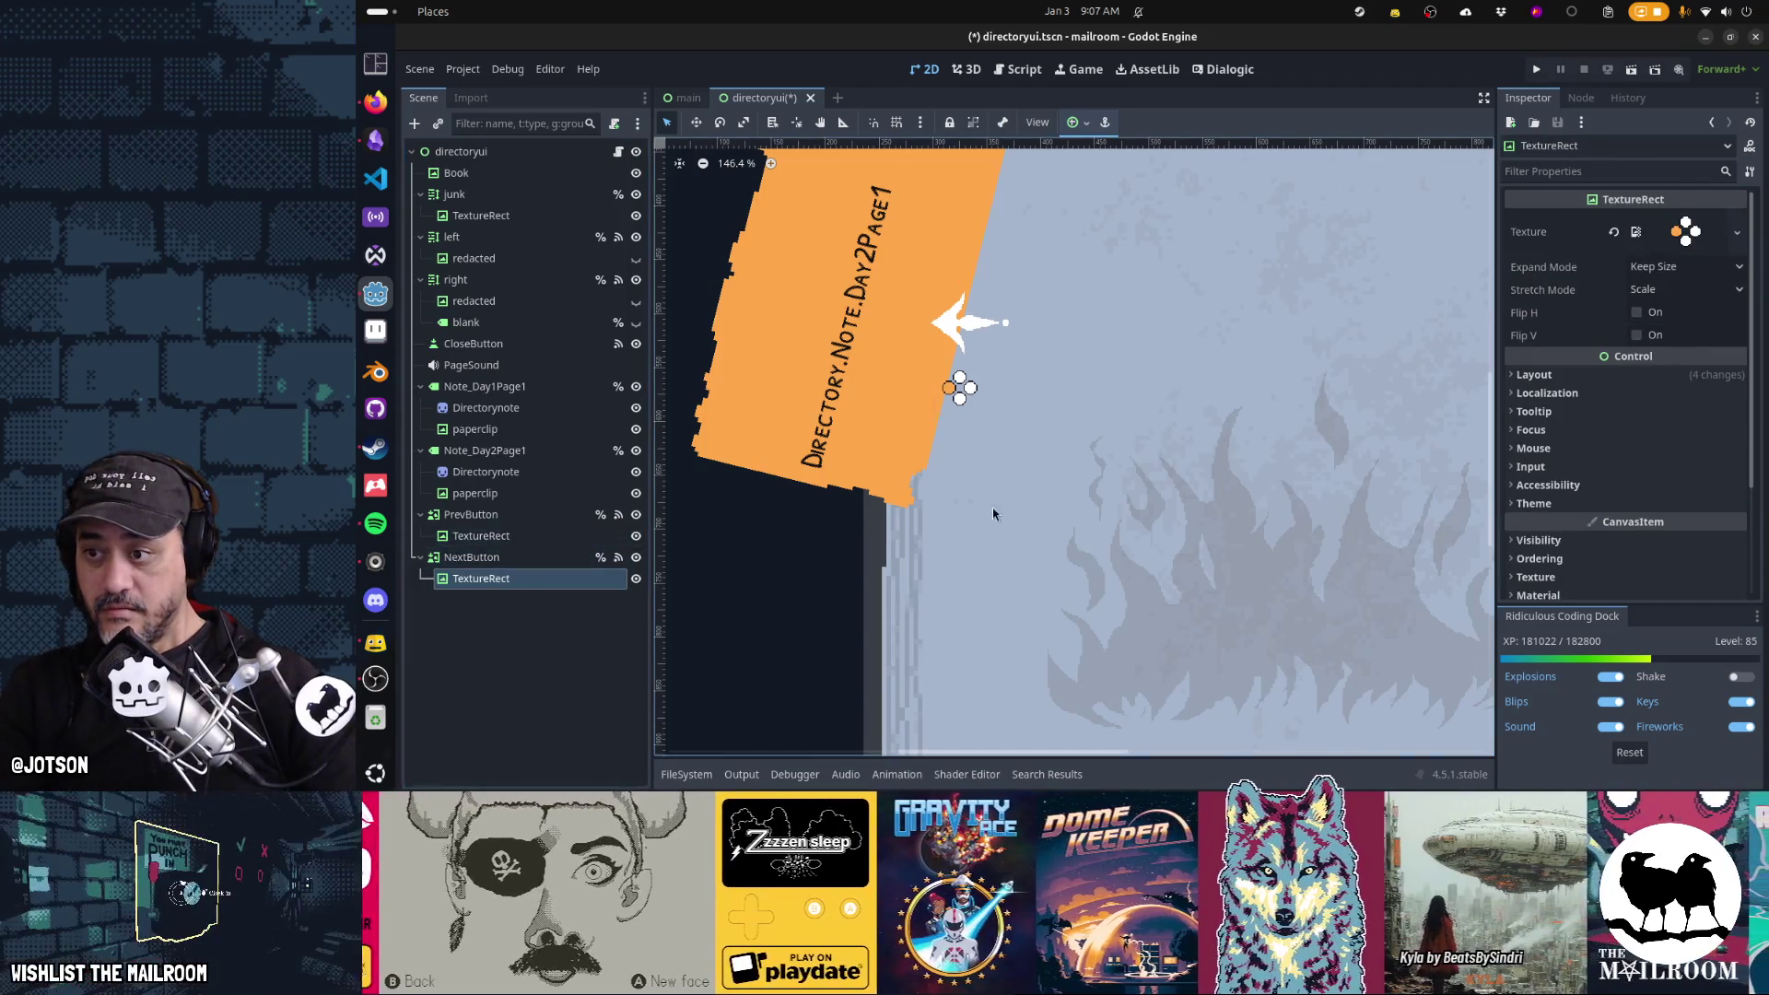
scroll(992, 507, "right", 10)
scroll(874, 451, "right", 3)
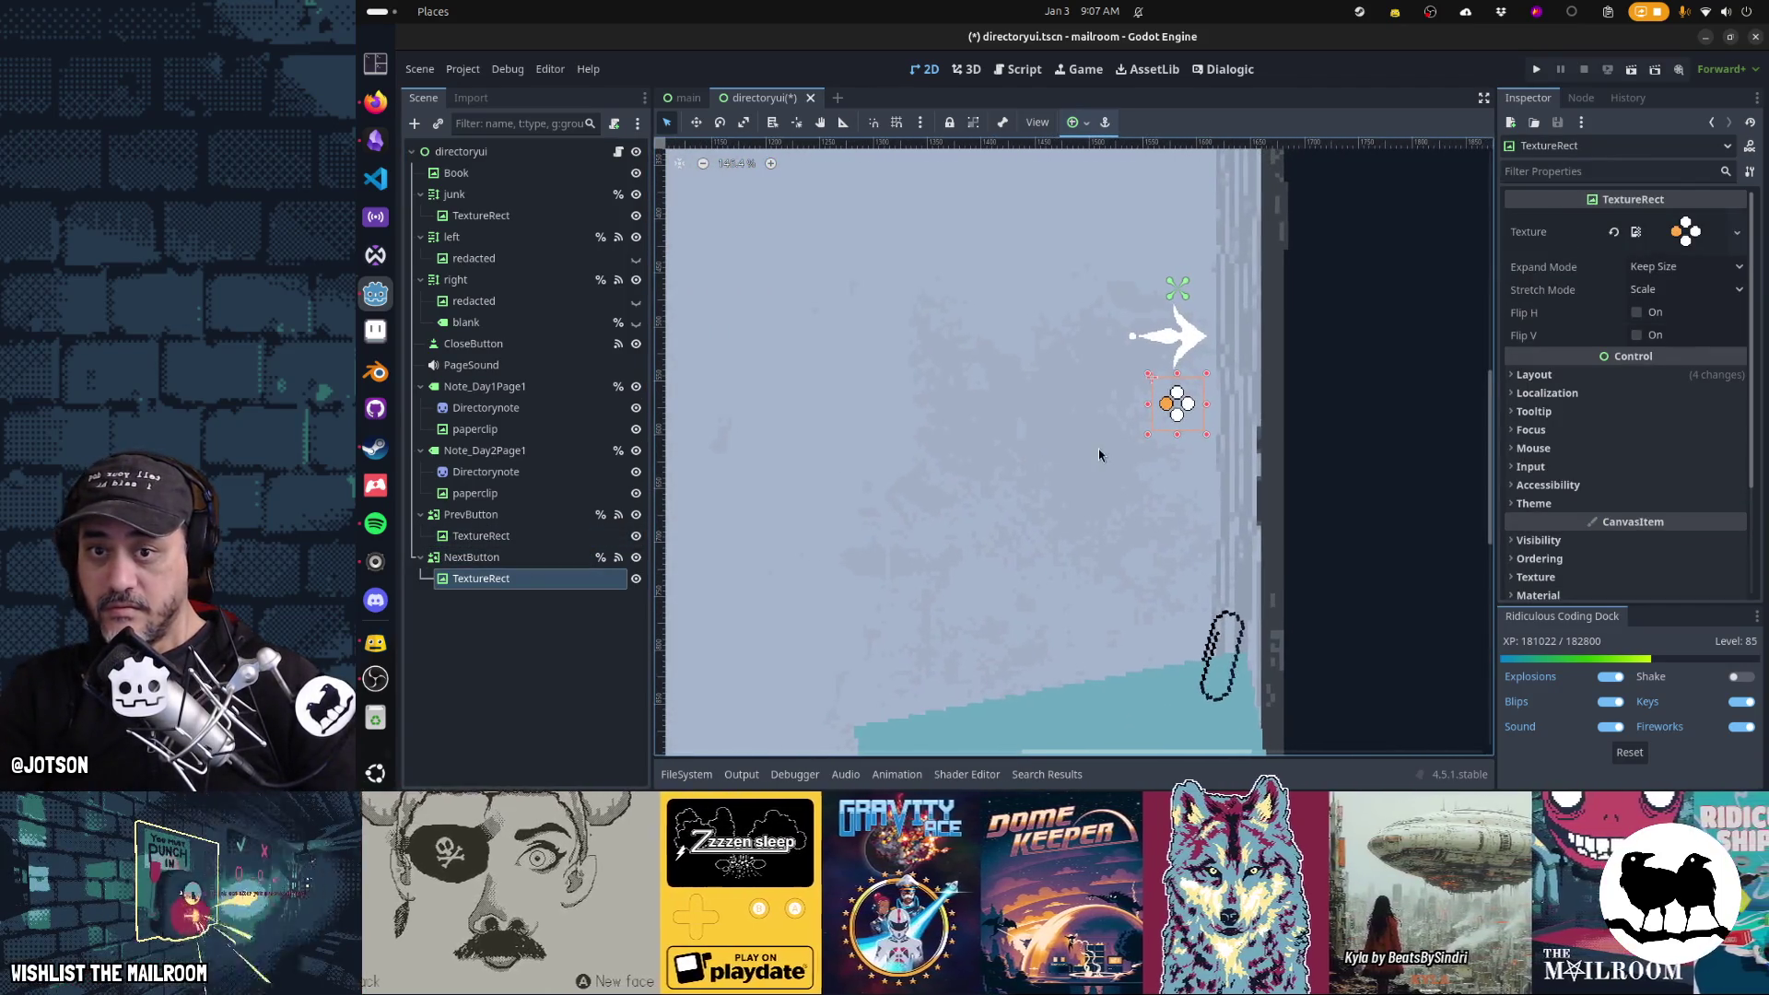
left_click(1736, 232)
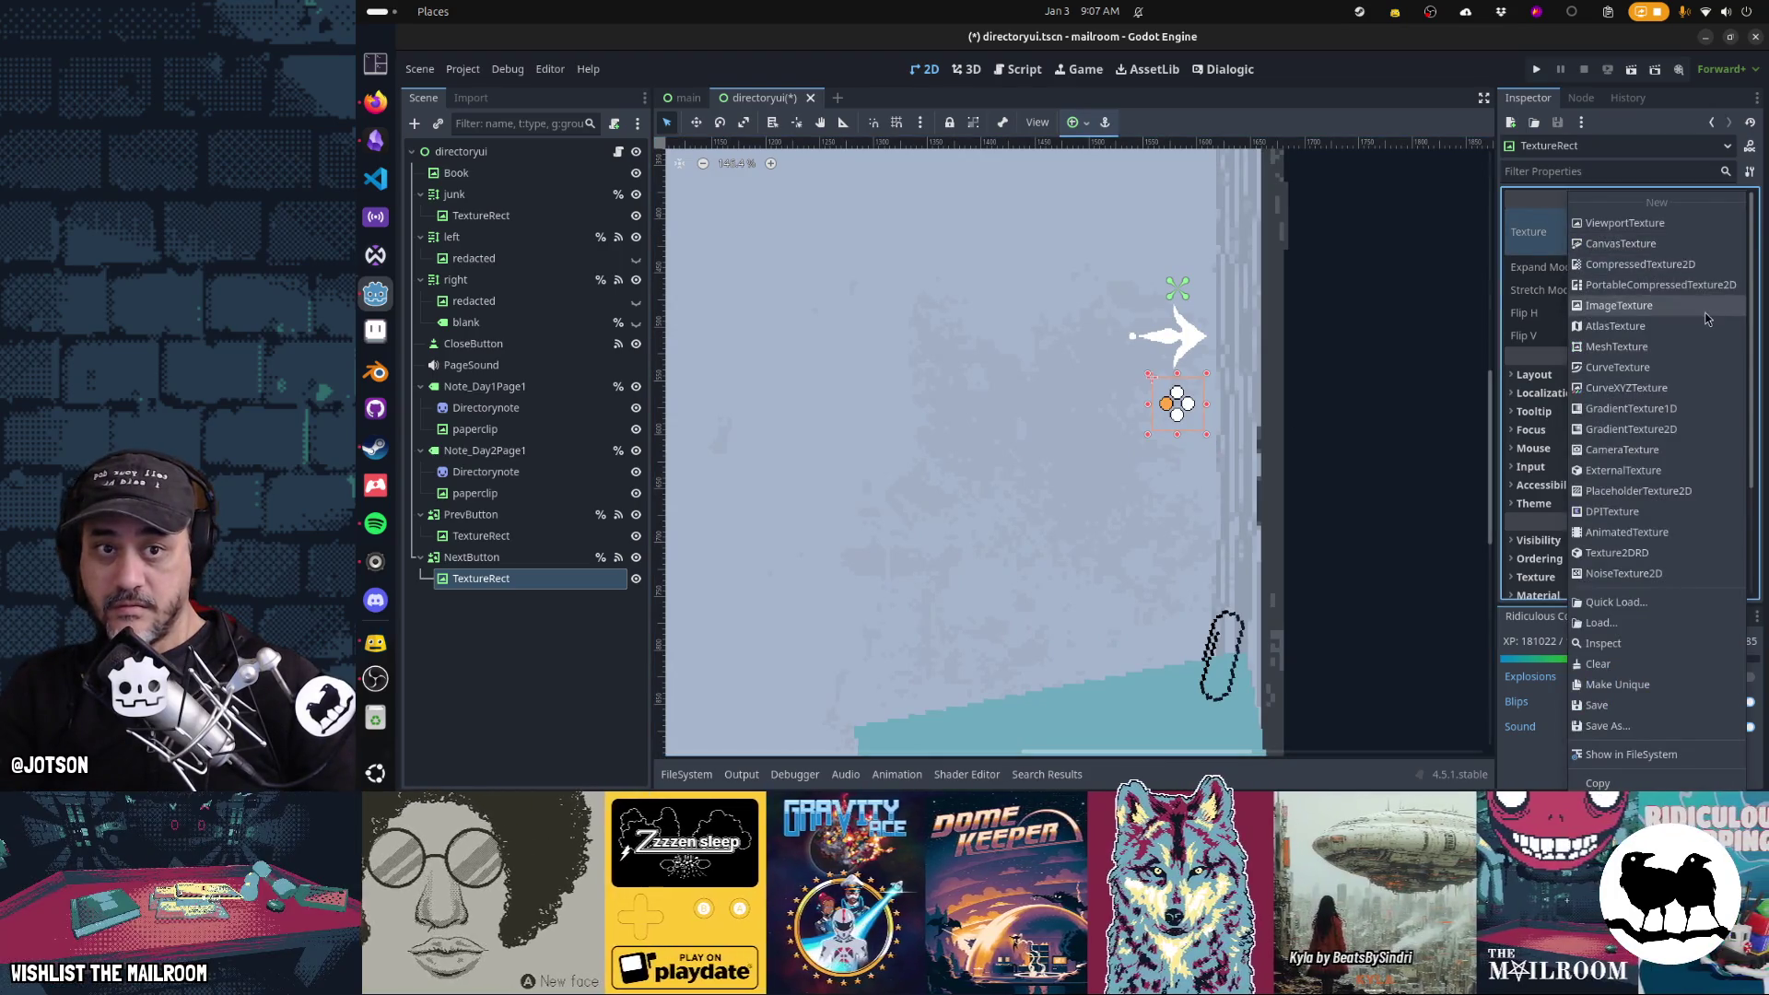
left_click(1660, 604)
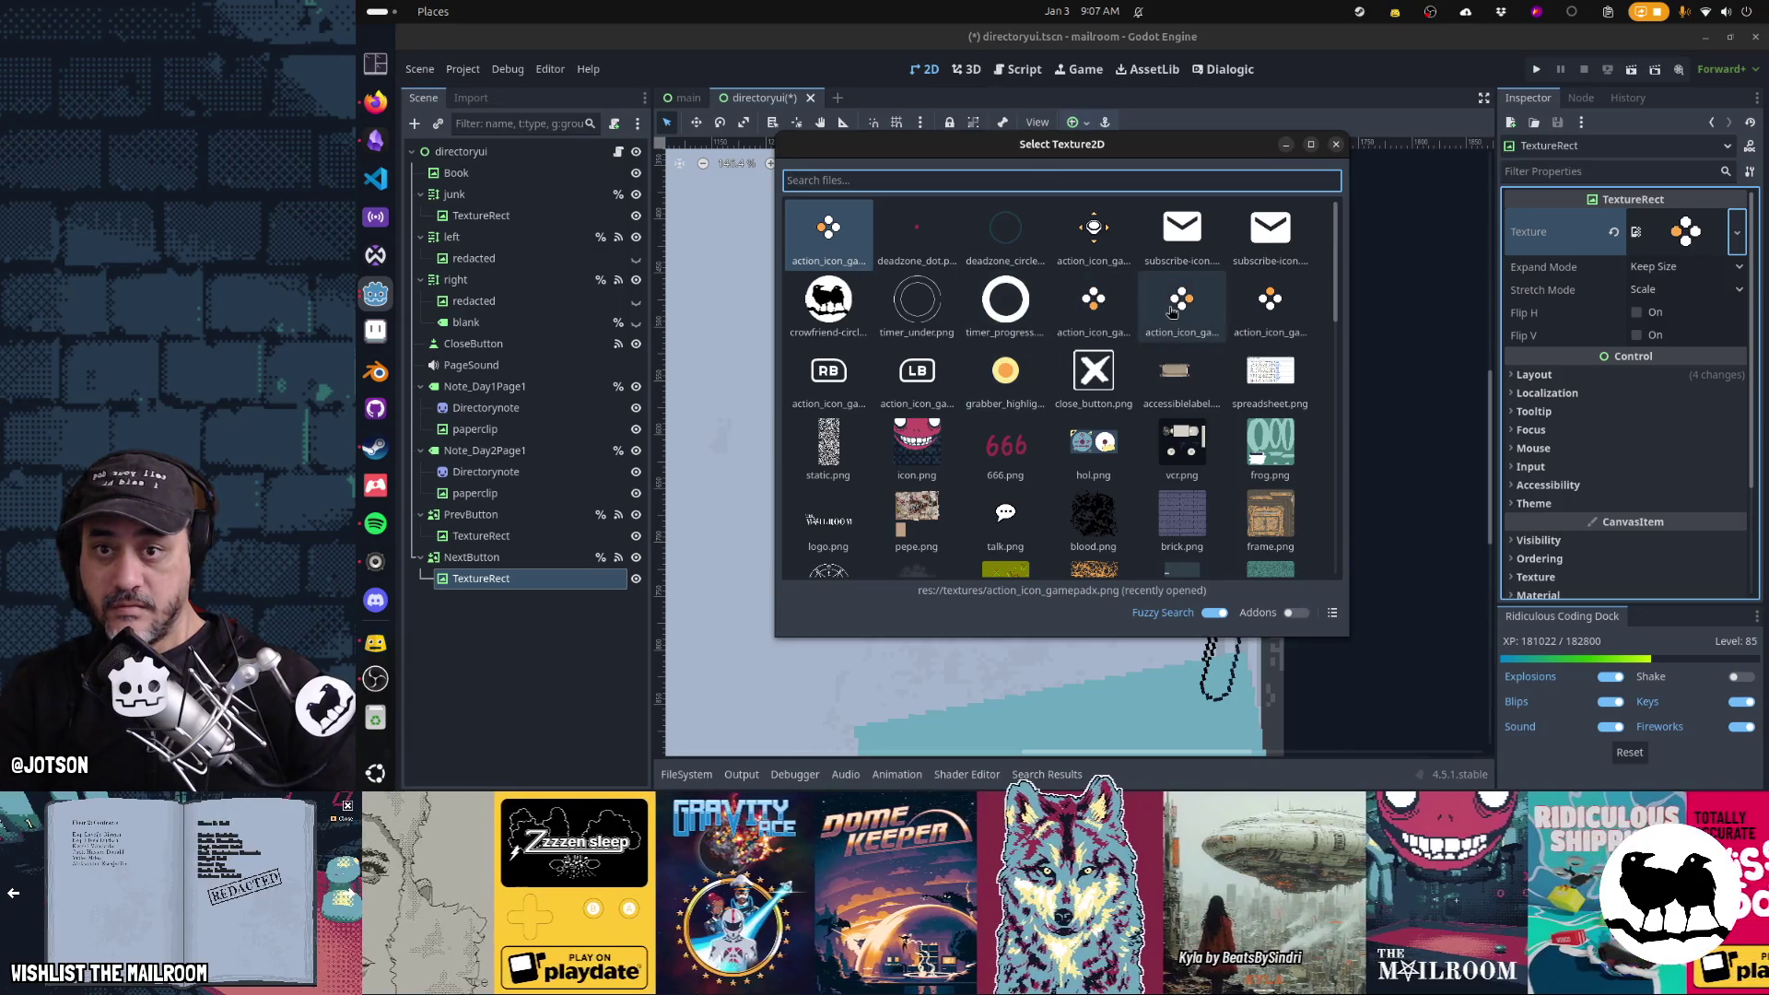
left_click(1093, 304)
left_click(1123, 314)
scroll(987, 467, "down", 10)
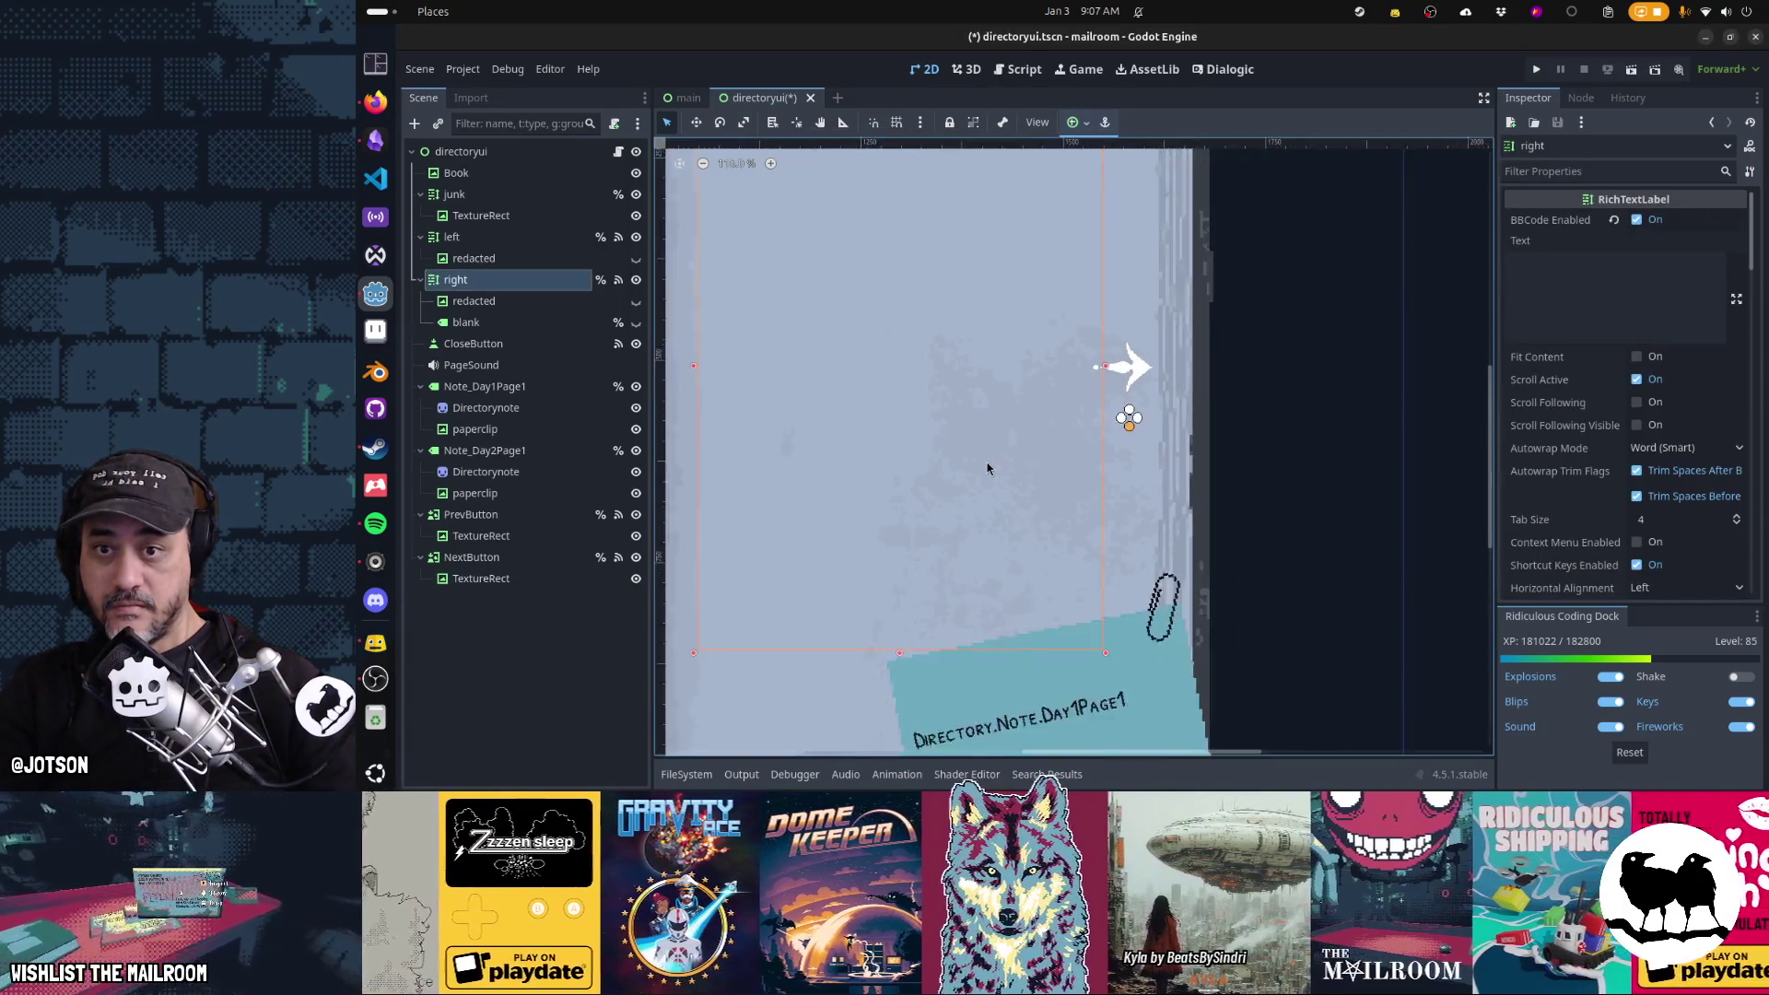
Reset the canvas to 100% and nudge PrevButton's icon one pixel right
scroll(1119, 452, "up", 3)
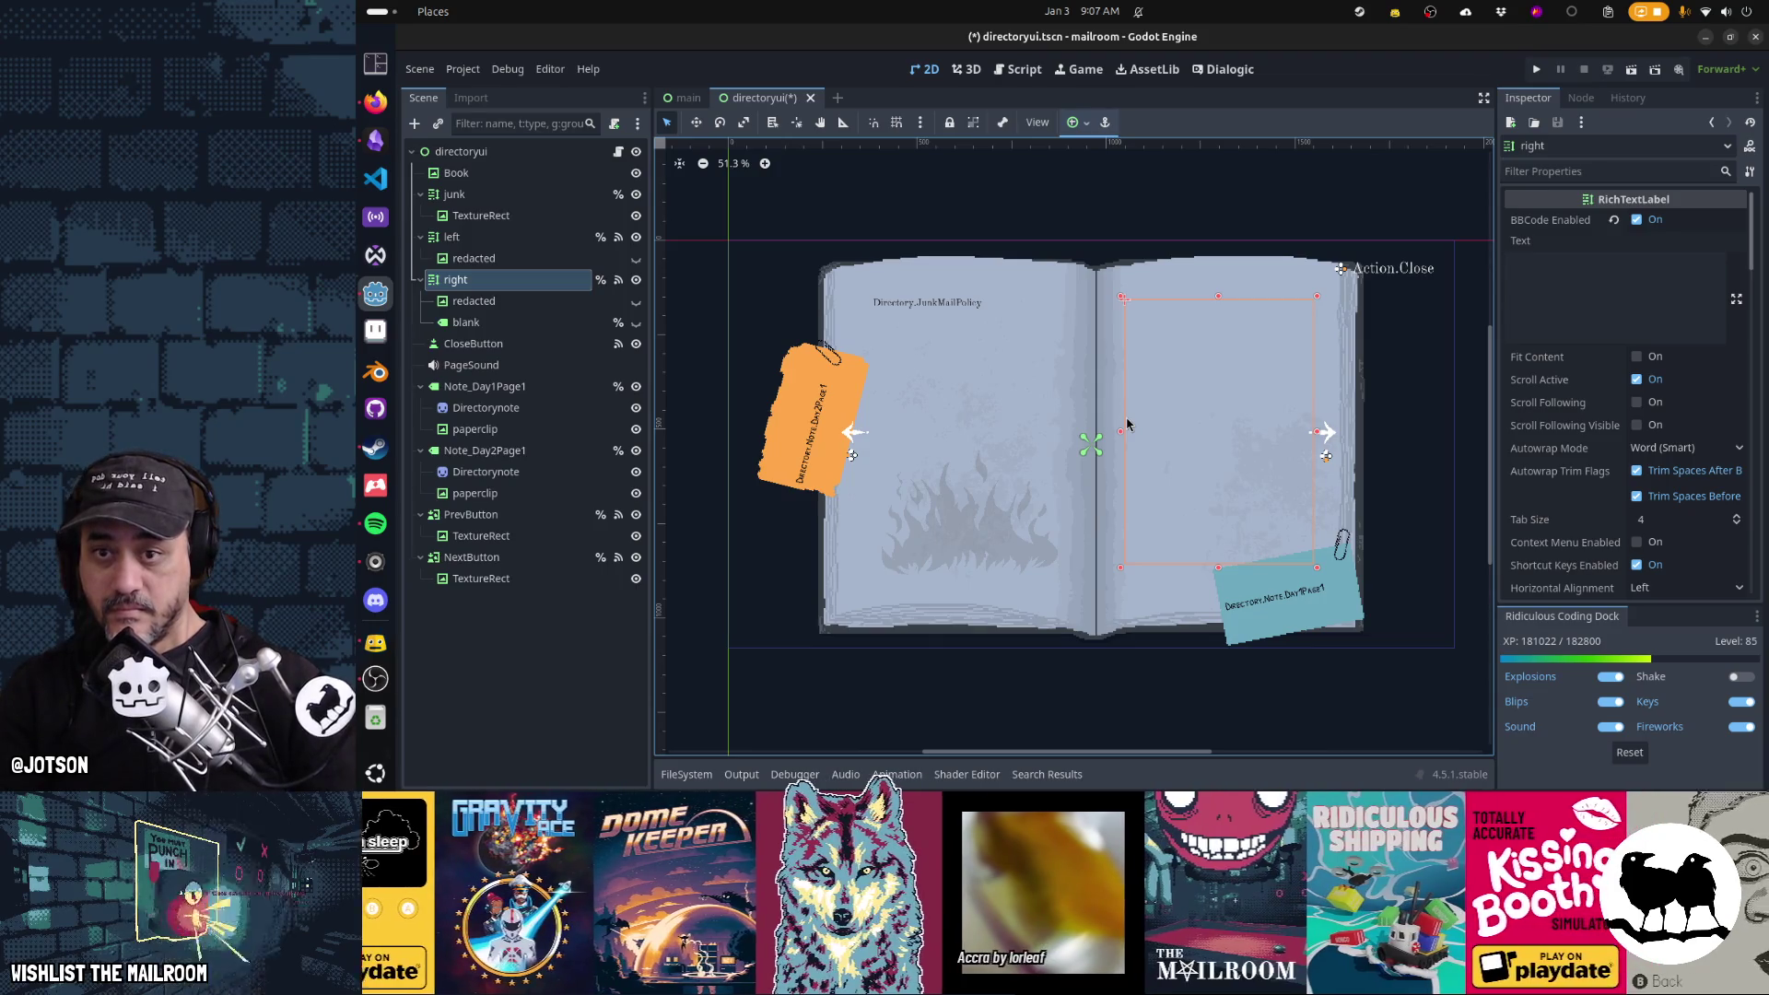
scroll(1127, 424, "up", 3)
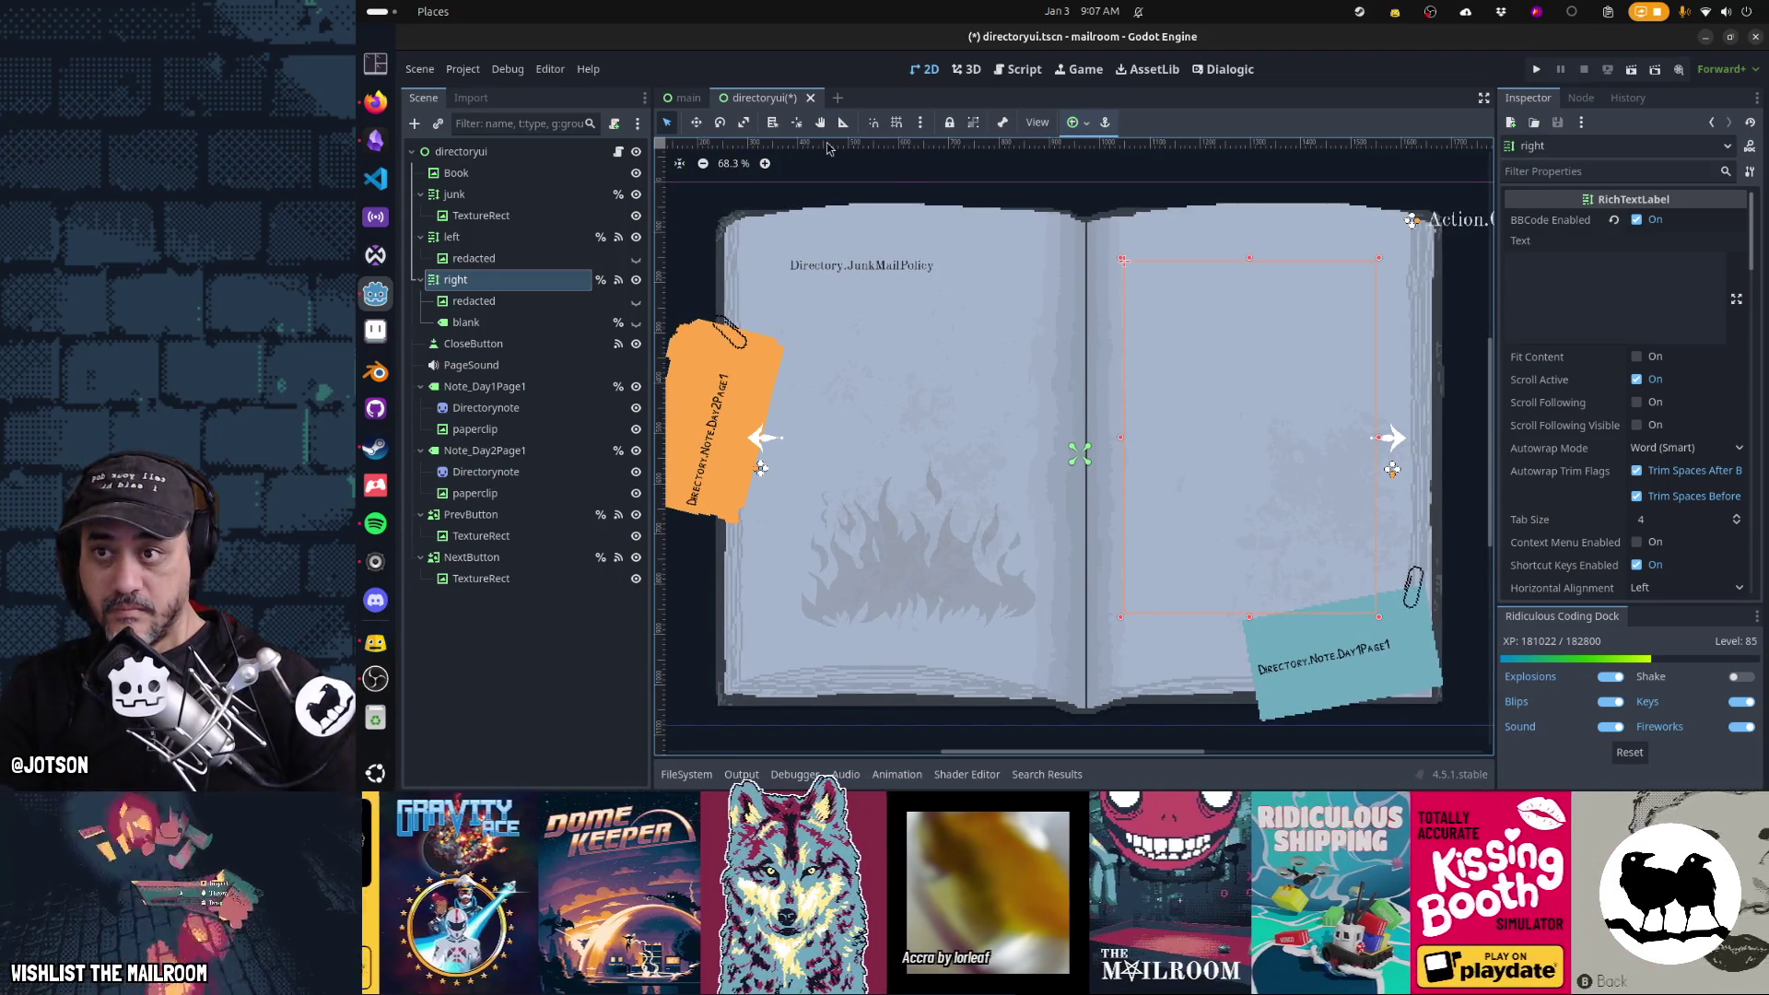
left_click(742, 163)
scroll(1287, 387, "left", 5)
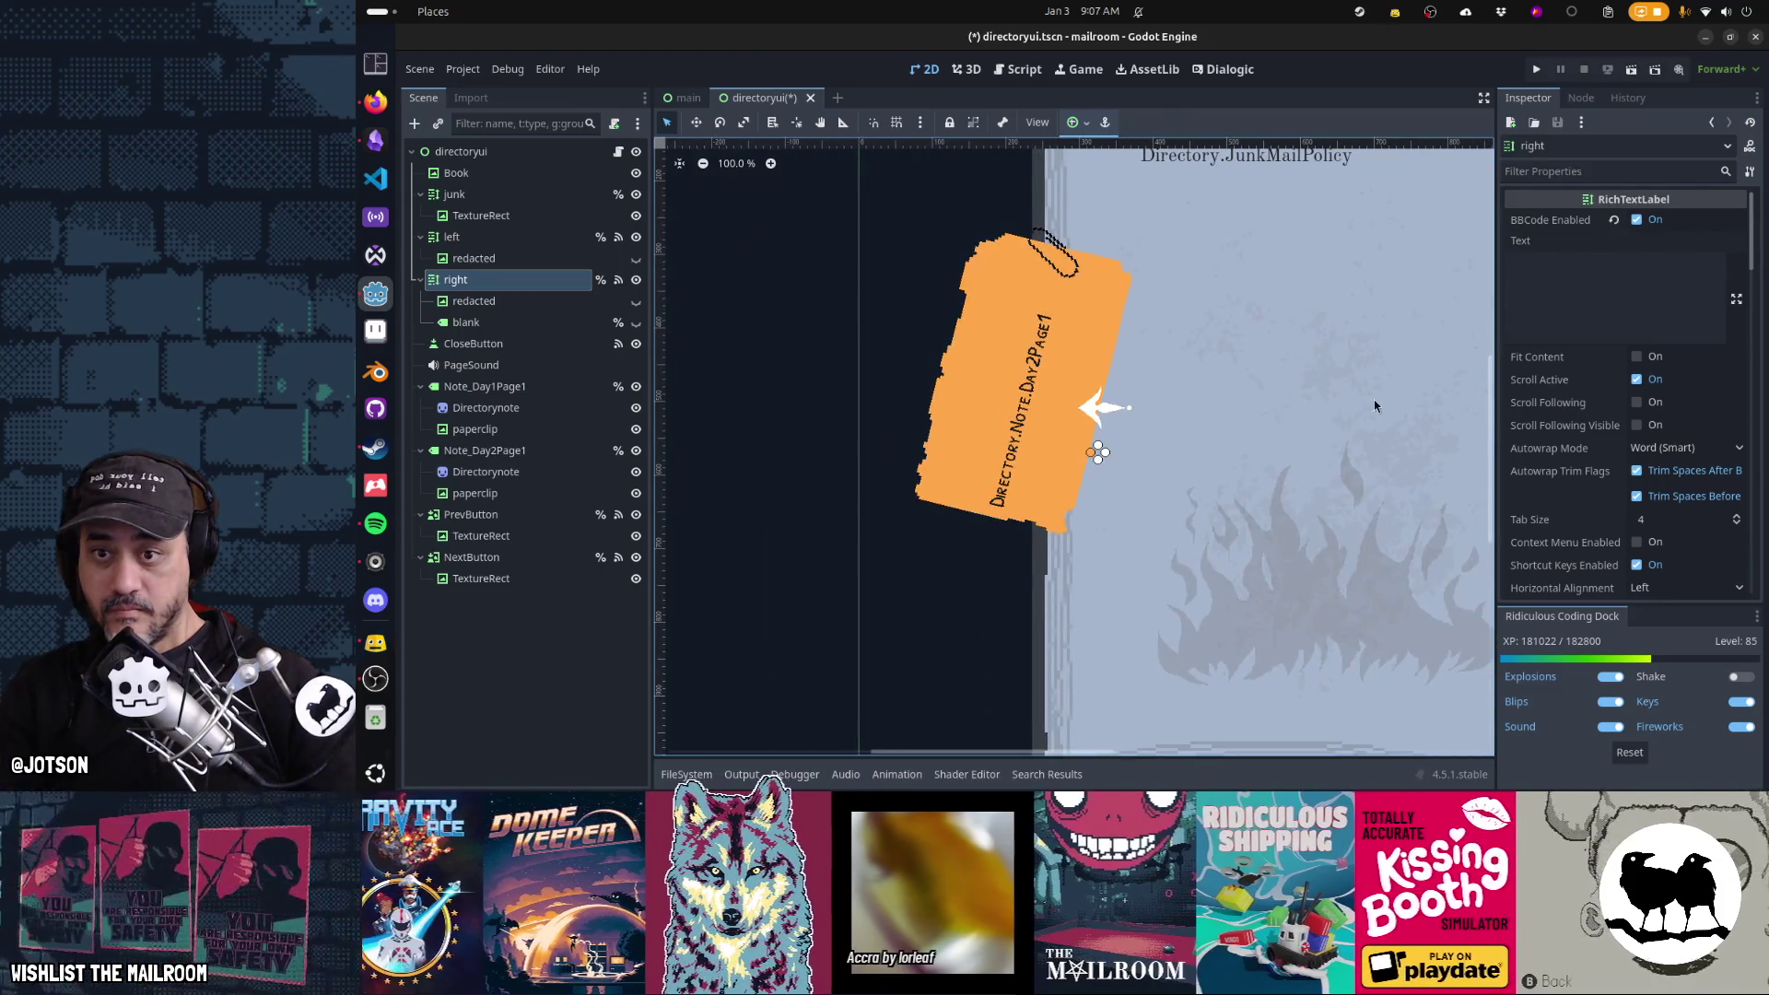
scroll(1373, 405, "right", 8)
scroll(1135, 407, "left", 4)
scroll(1404, 405, "down", 1)
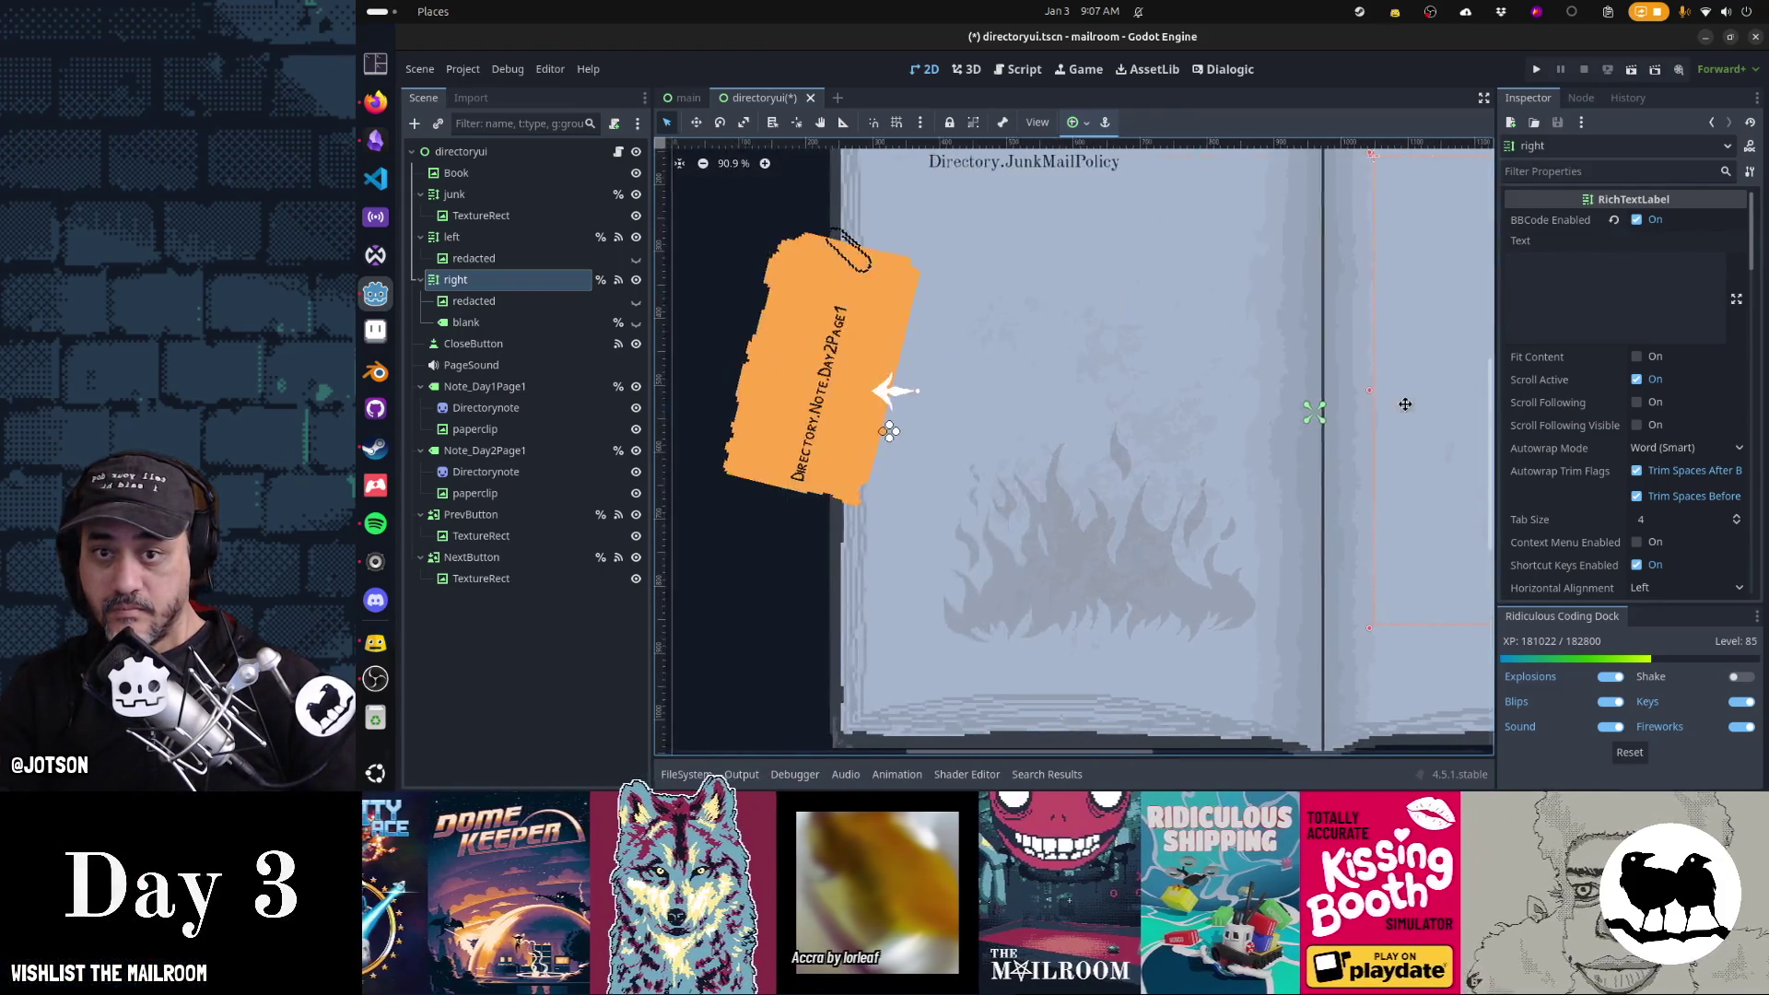
scroll(1404, 405, "left", 2)
left_click_drag(1407, 411, 966, 416)
scroll(966, 415, "left", 5)
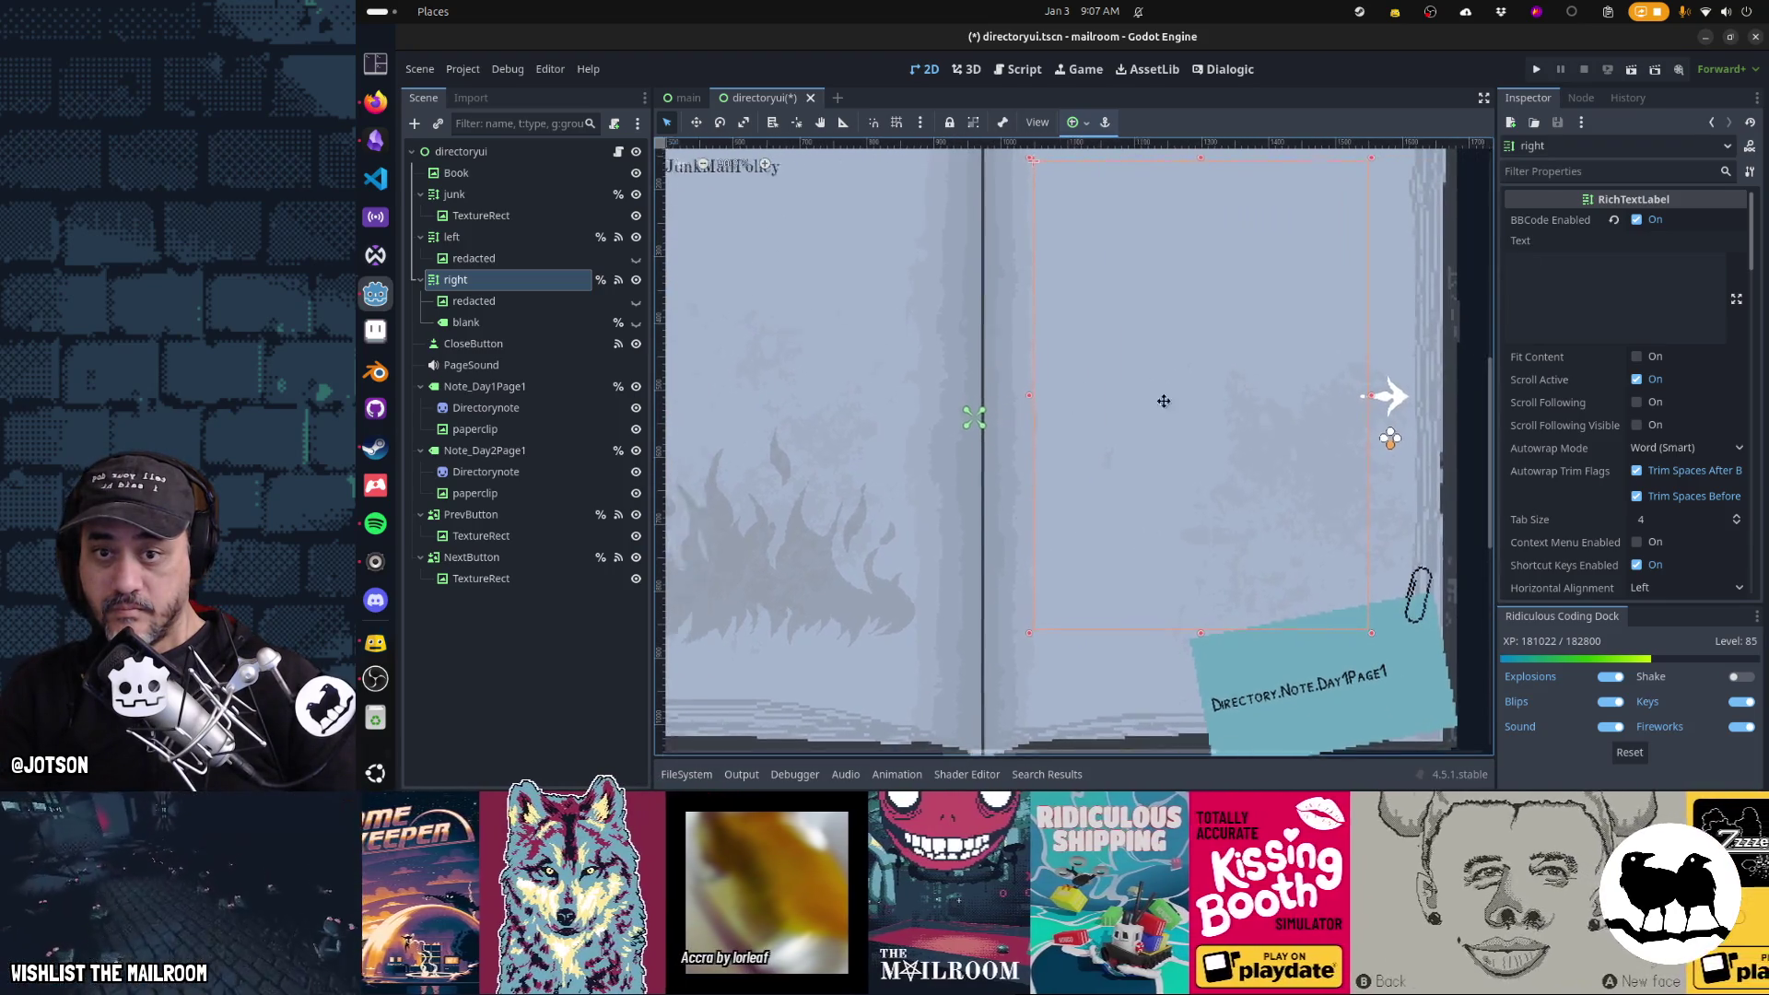
scroll(1126, 422, "up", 2)
left_click(536, 537)
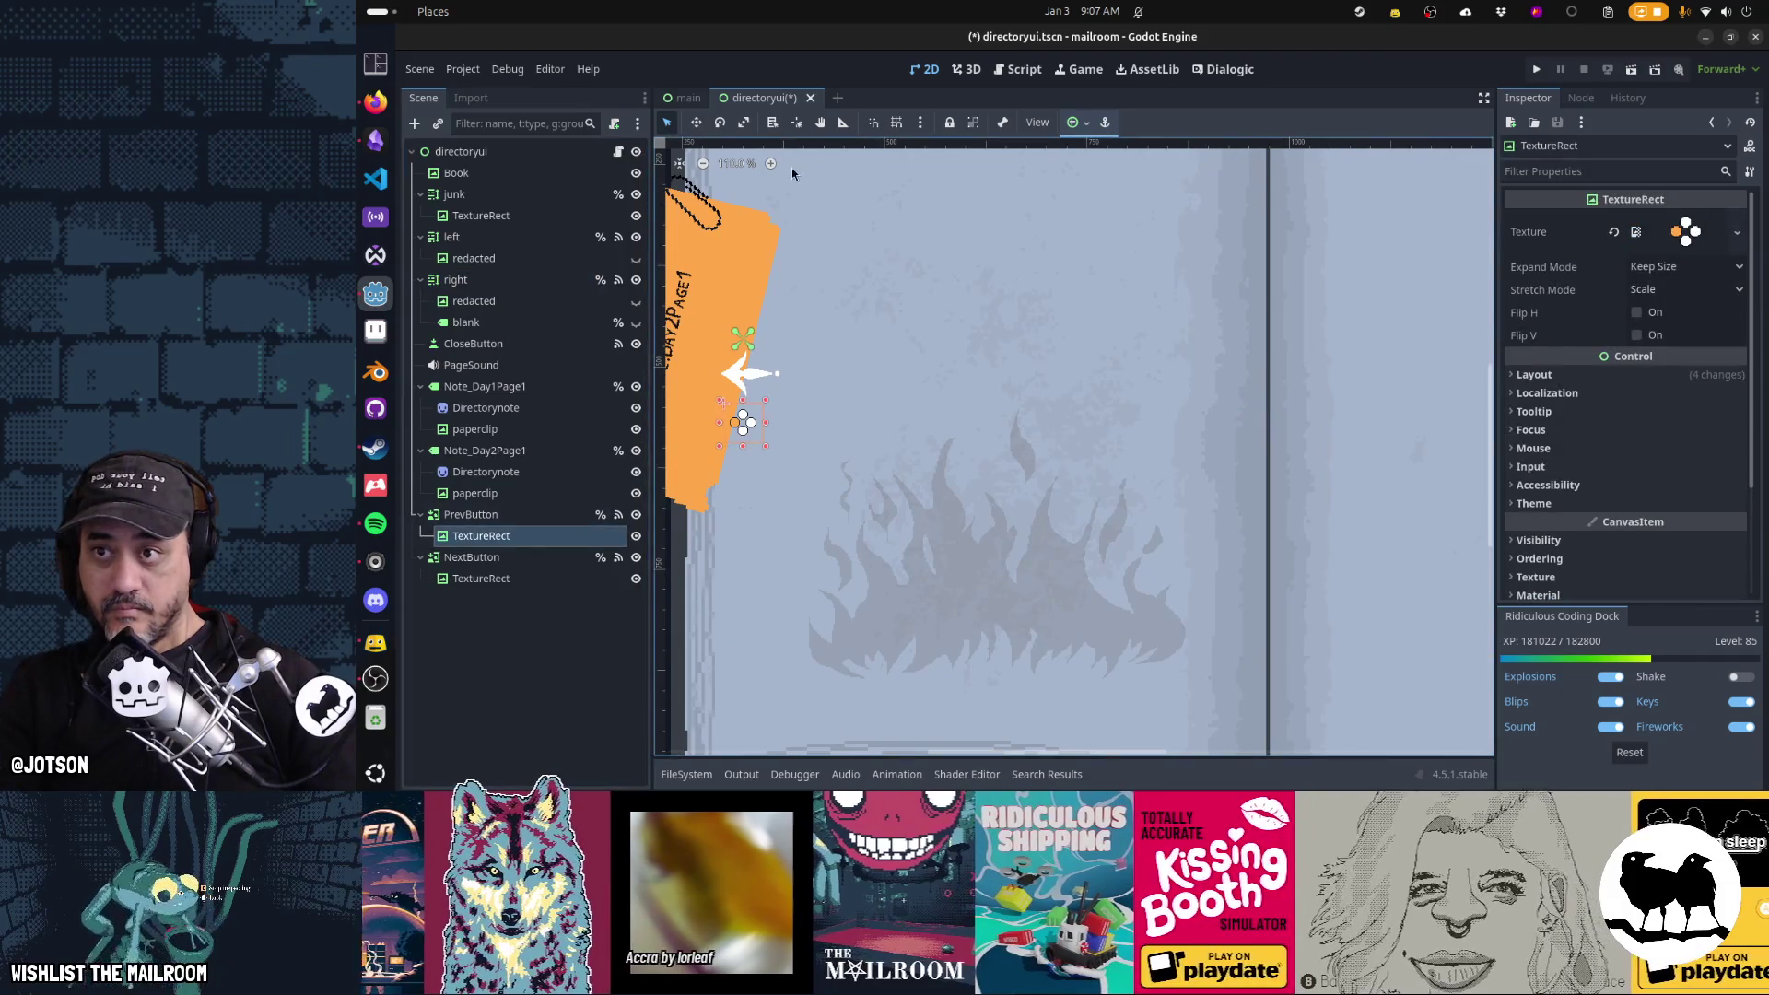
scroll(774, 382, "left", 2)
scroll(989, 306, "down", 1)
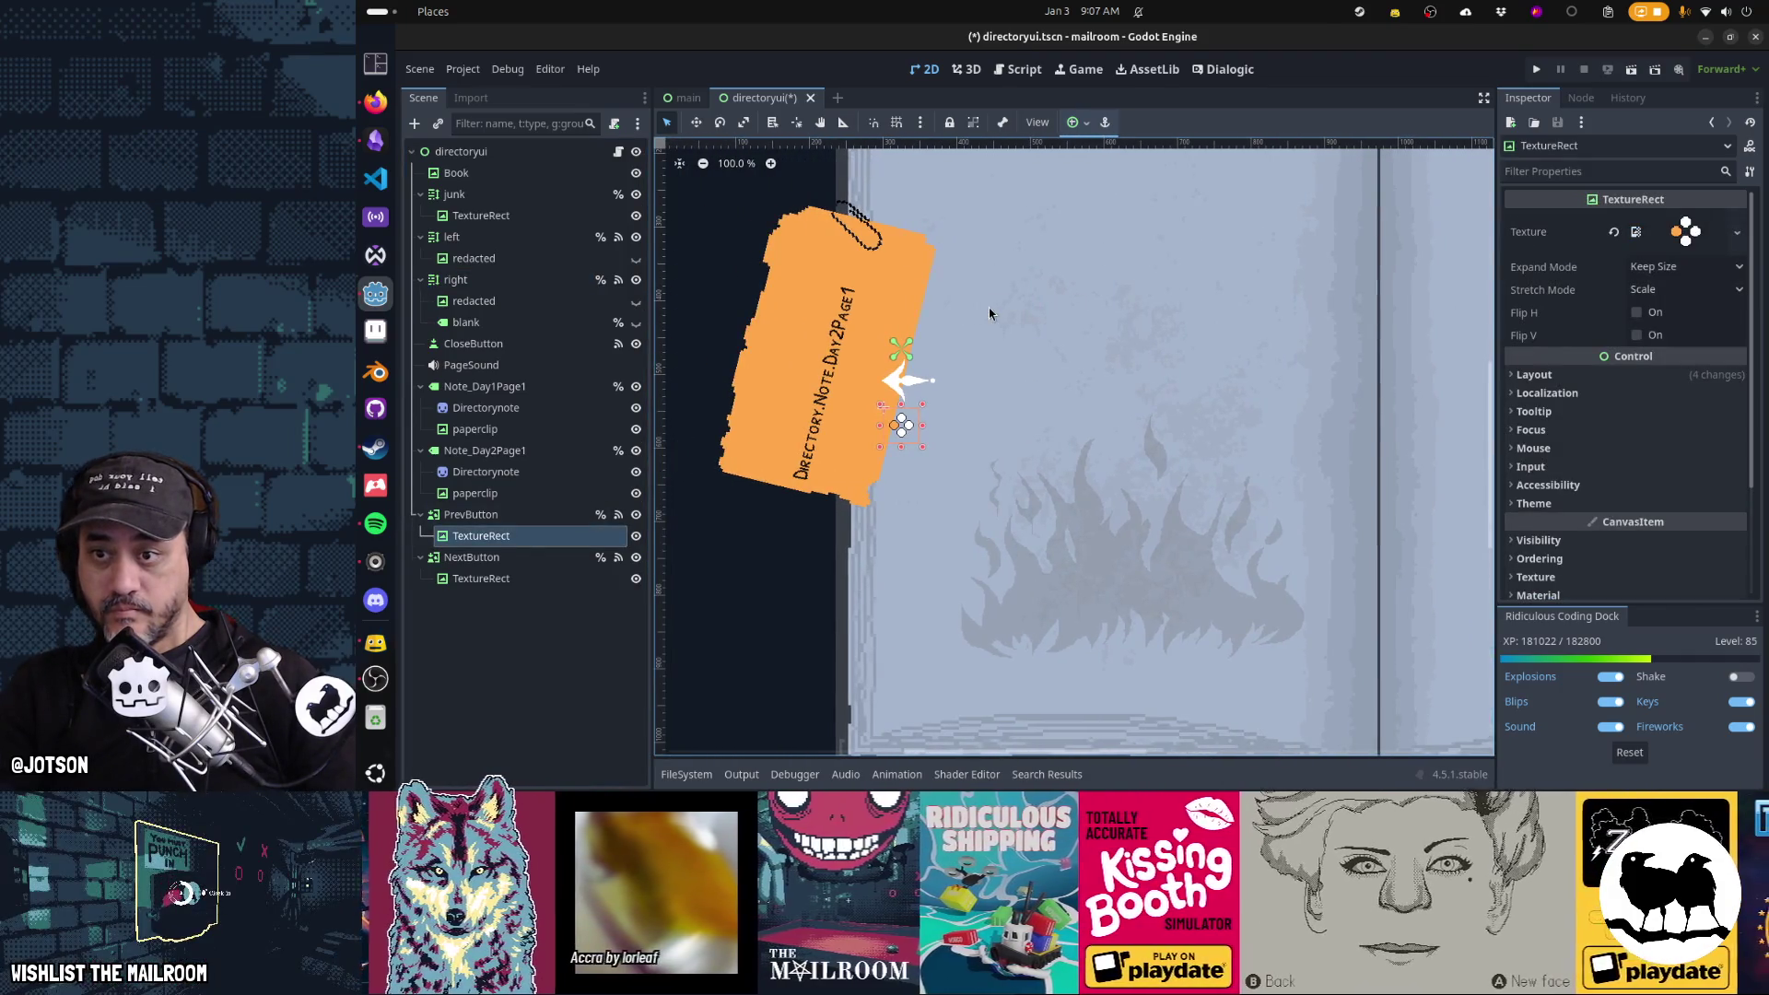
key("Right")
key("Right")
key("Right")
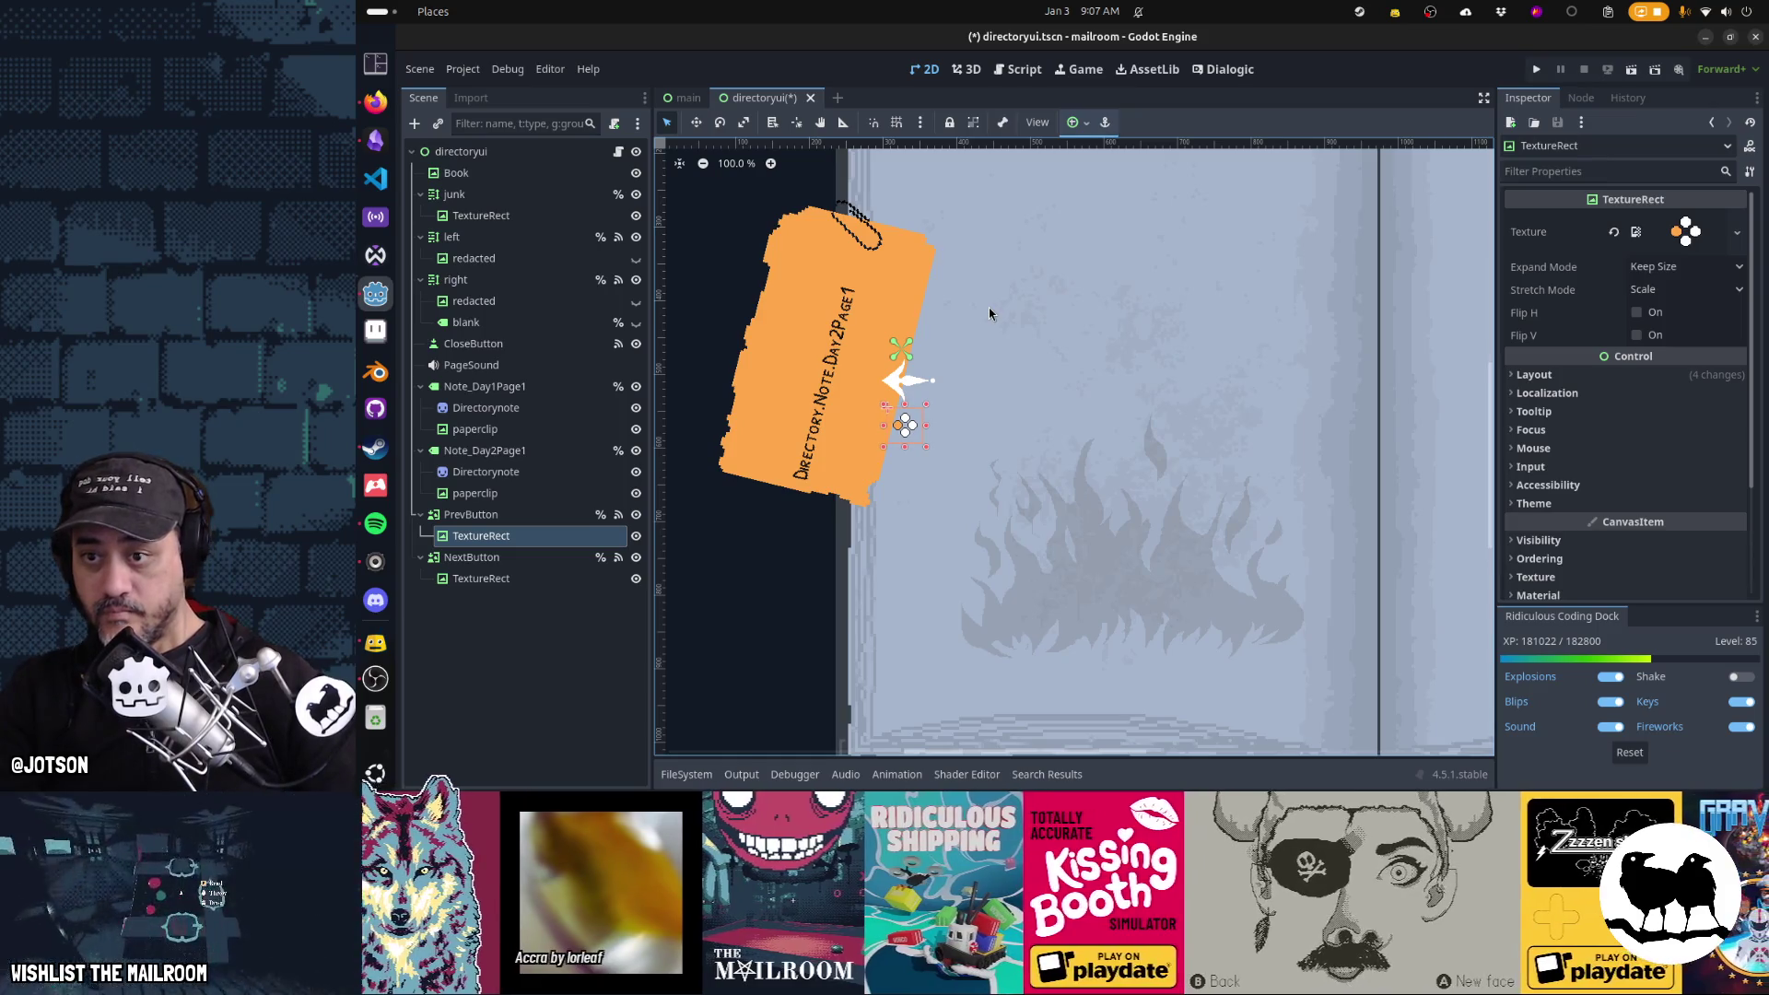
Nudge the next-page arrow texture two pixels left, save directoryui, and launch the game
left_click(553, 580)
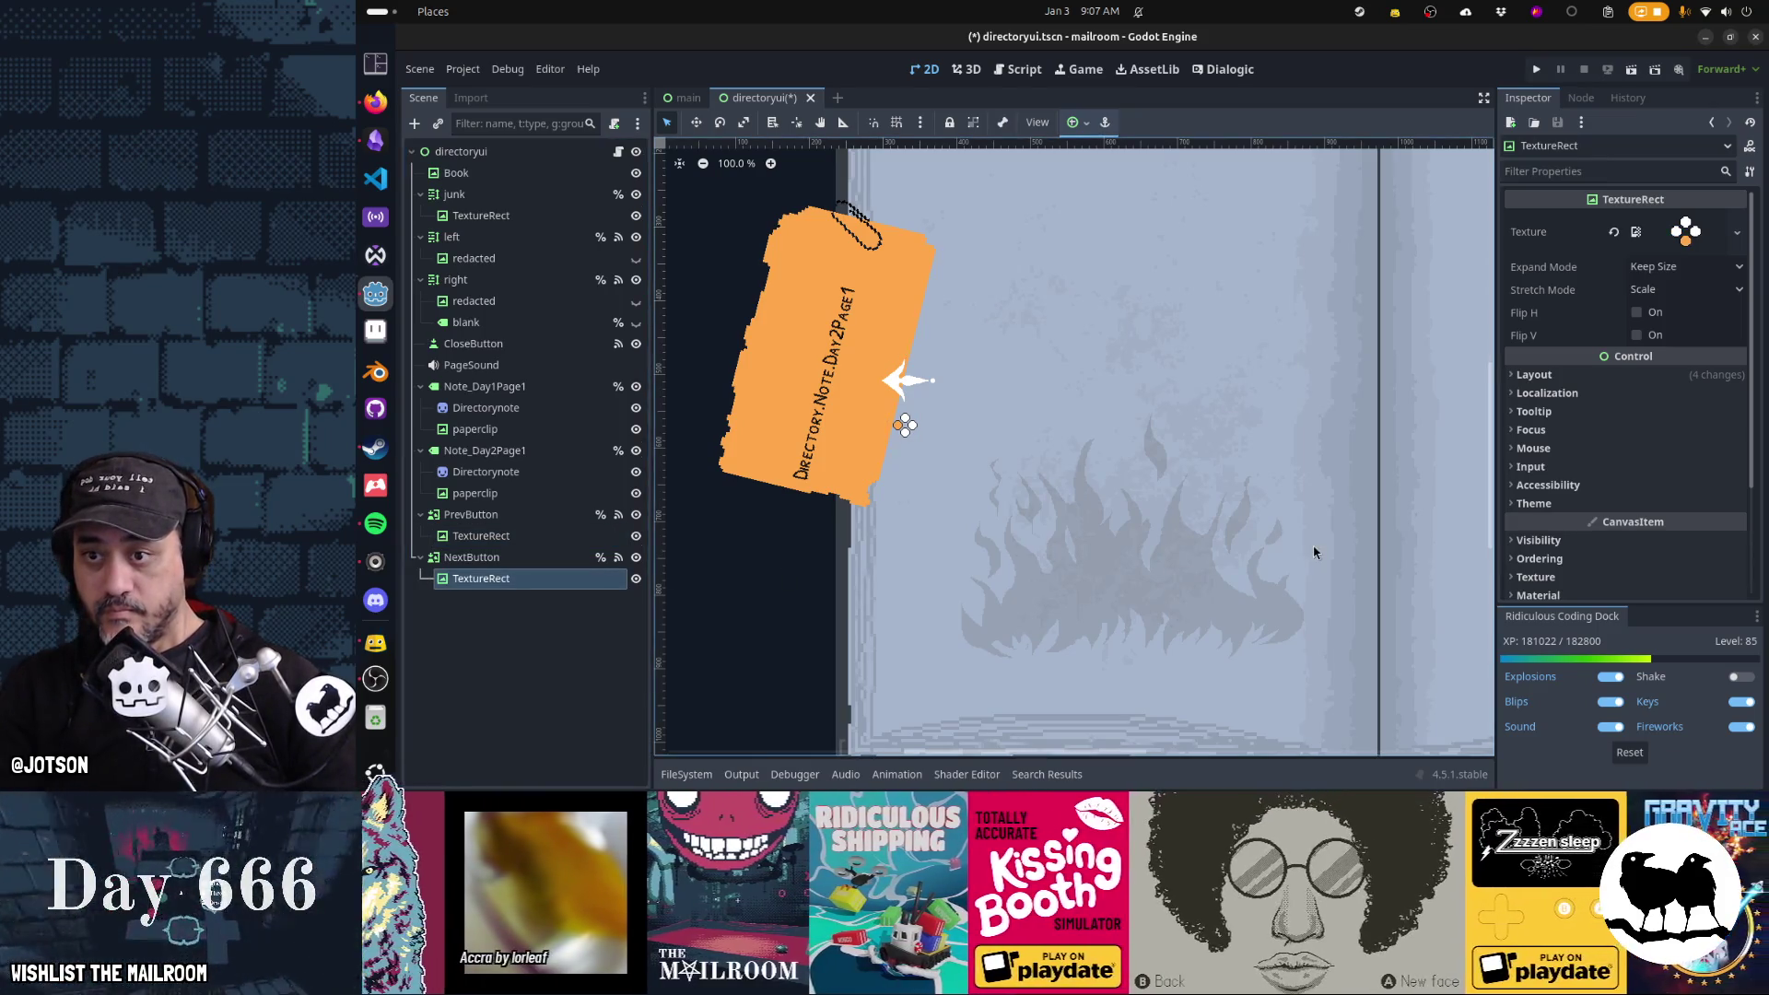
left_click_drag(1271, 534, 684, 517)
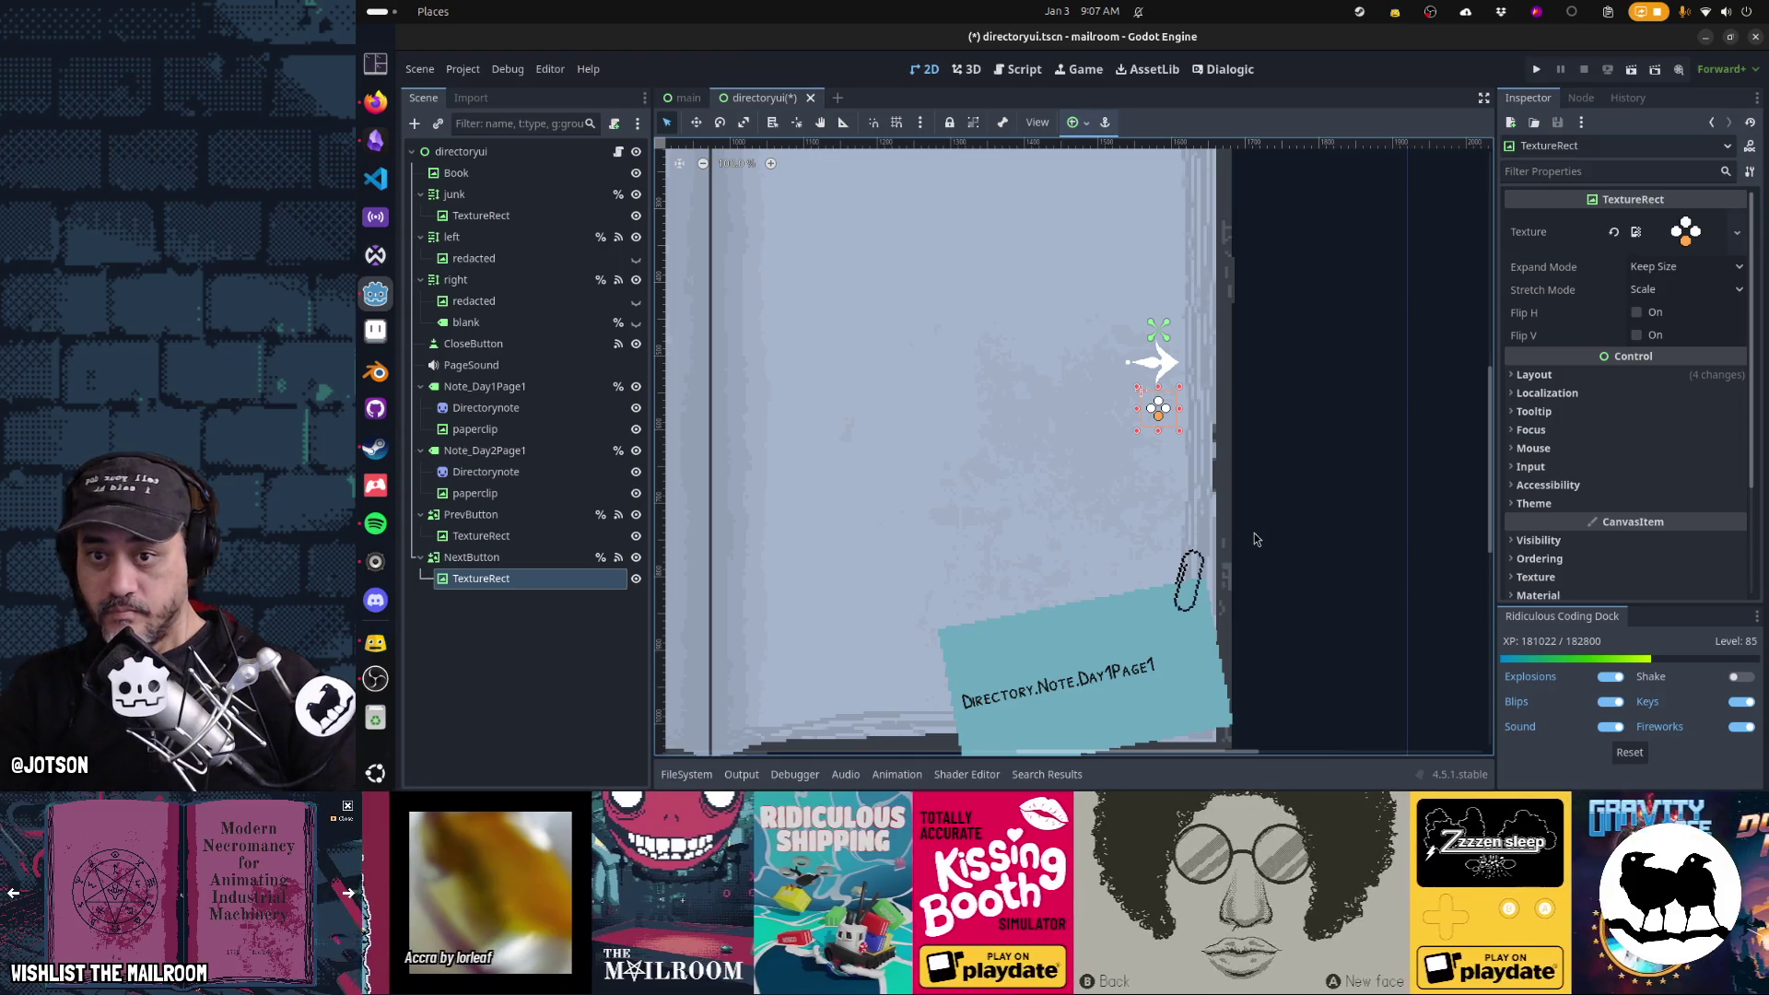
key("Left")
key("Left")
key("Left")
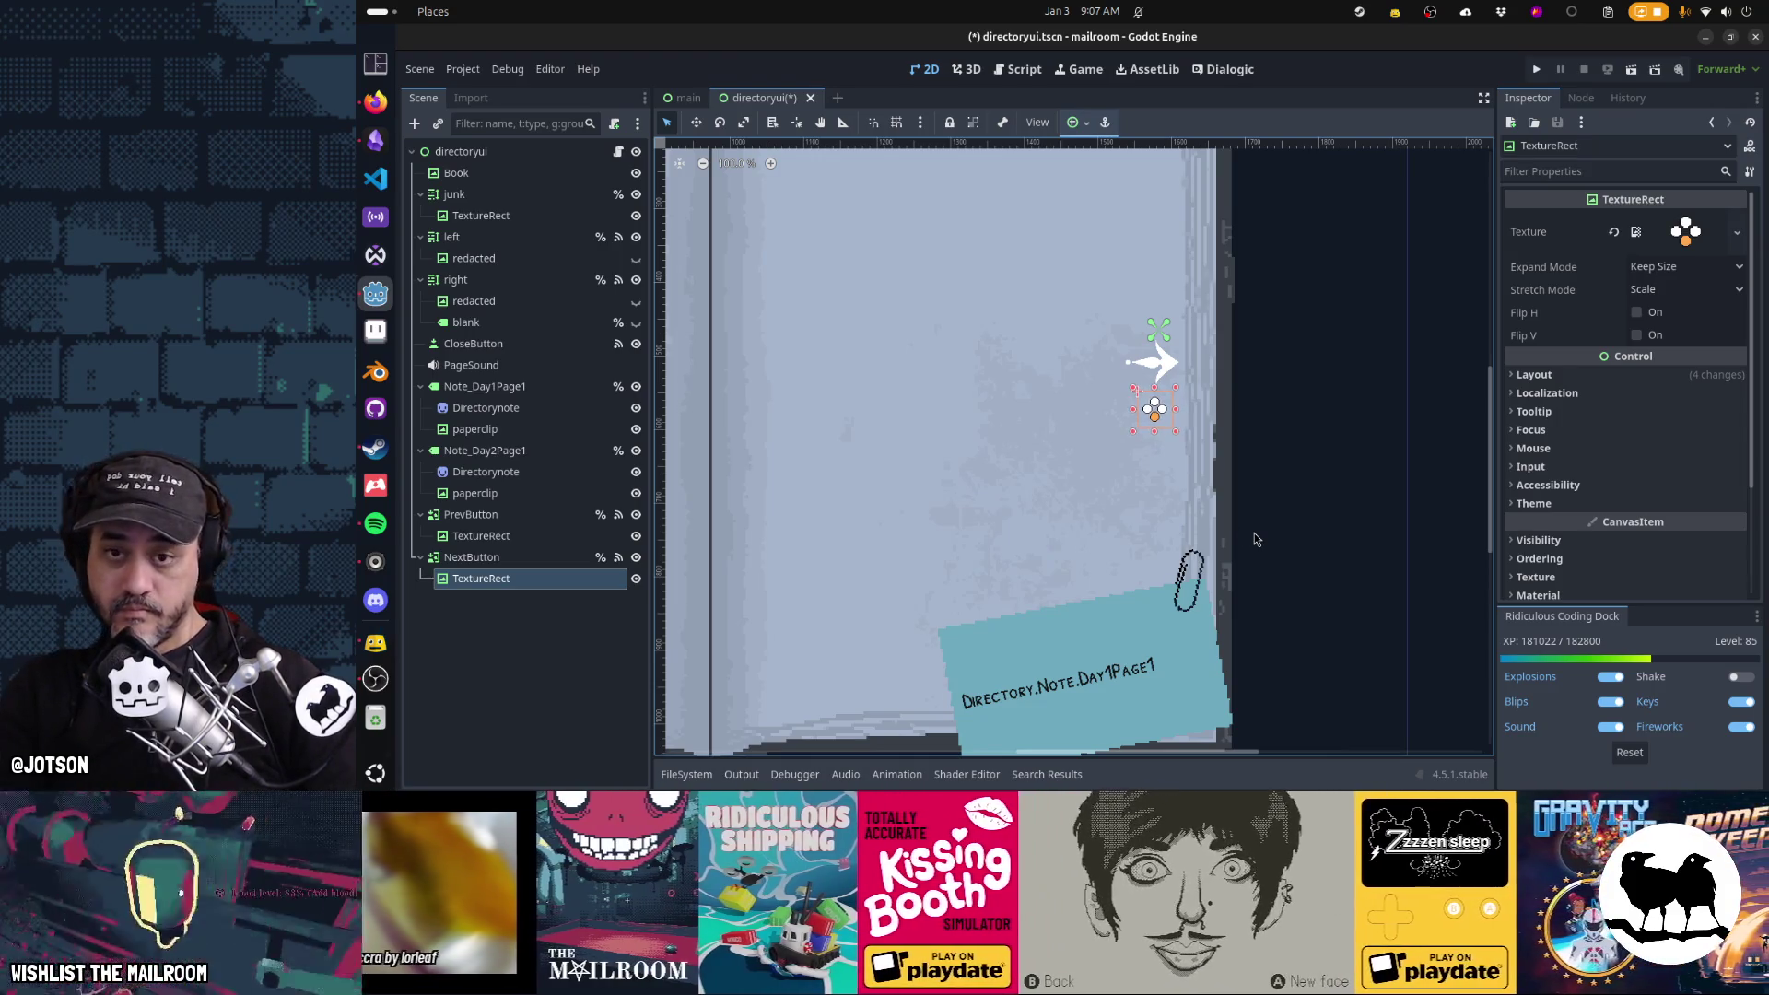
key("Left")
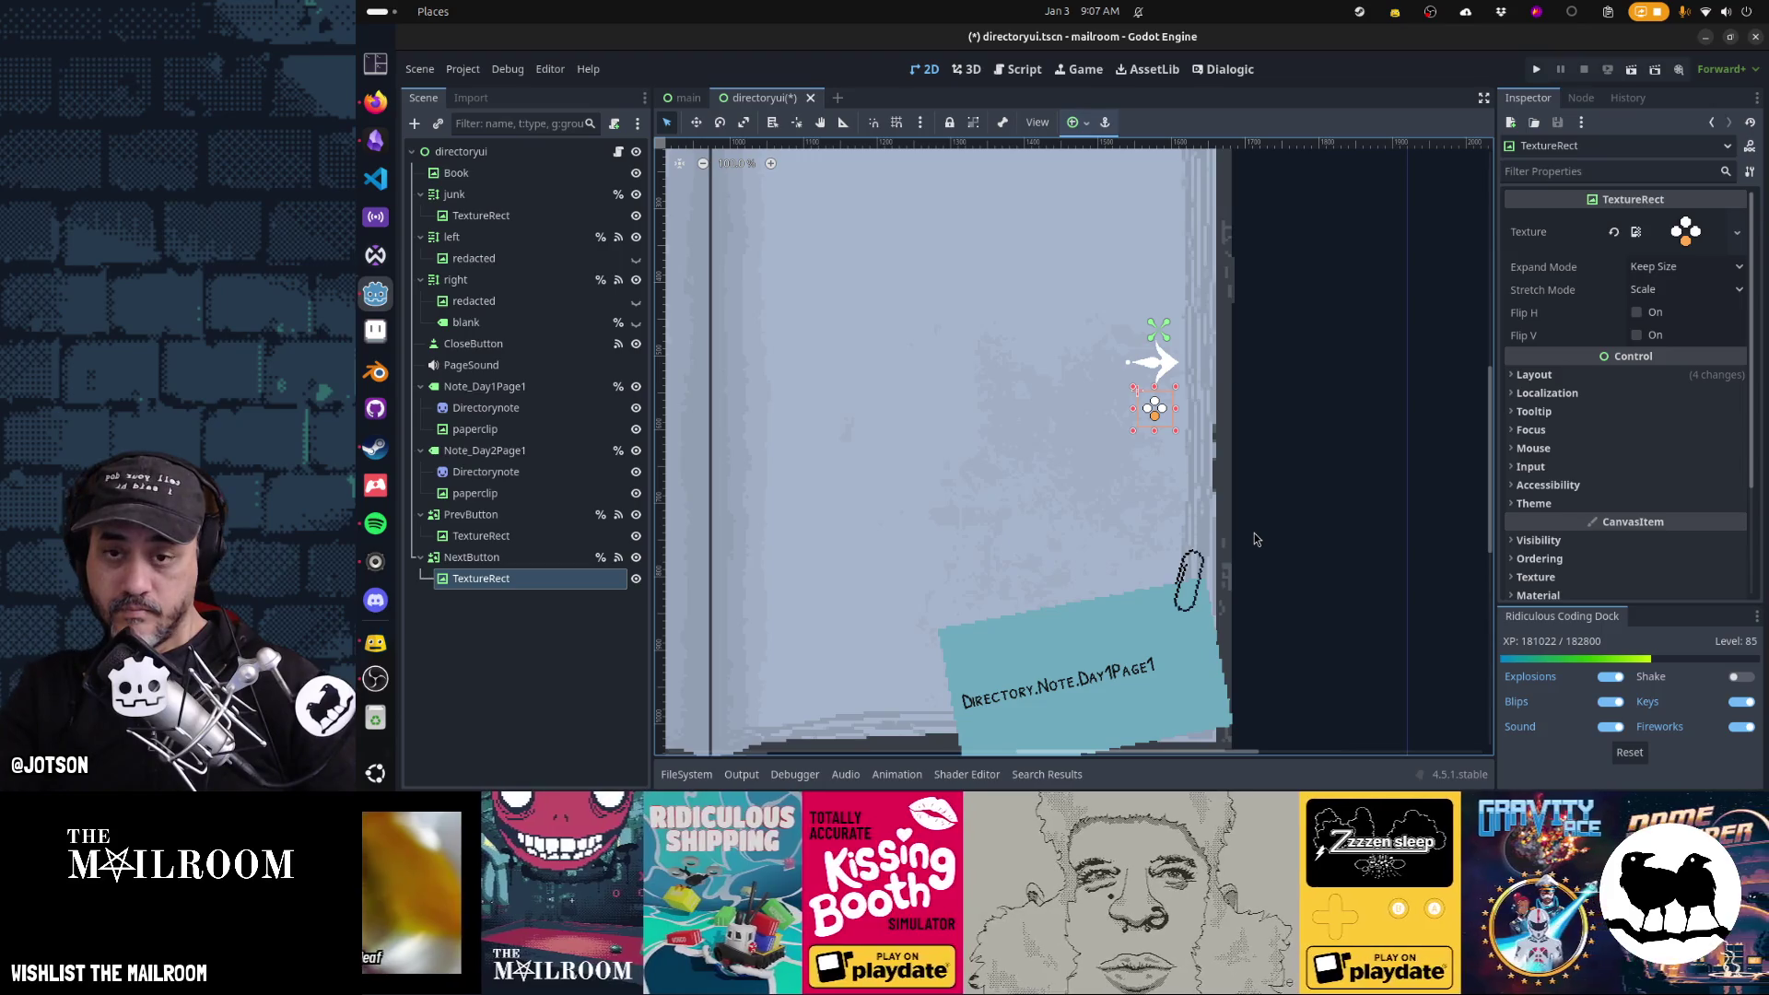
left_click(1254, 538)
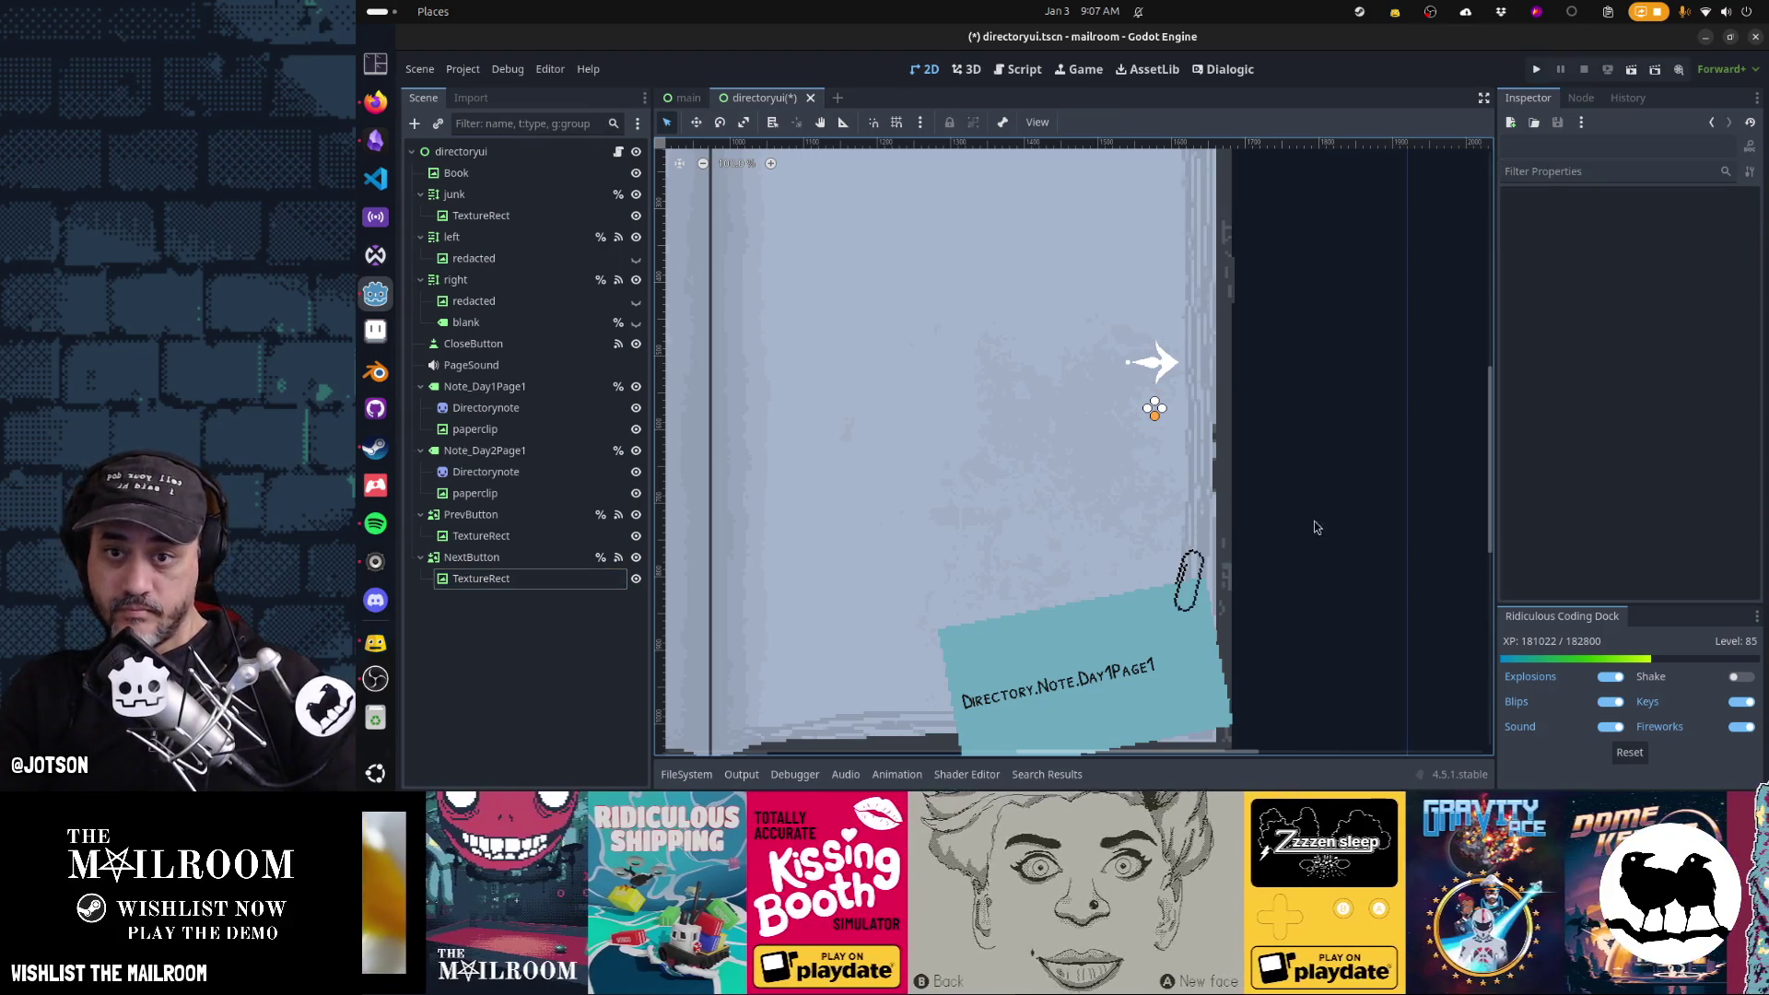
scroll(1092, 484, "down", 1)
scroll(1091, 484, "up", 2)
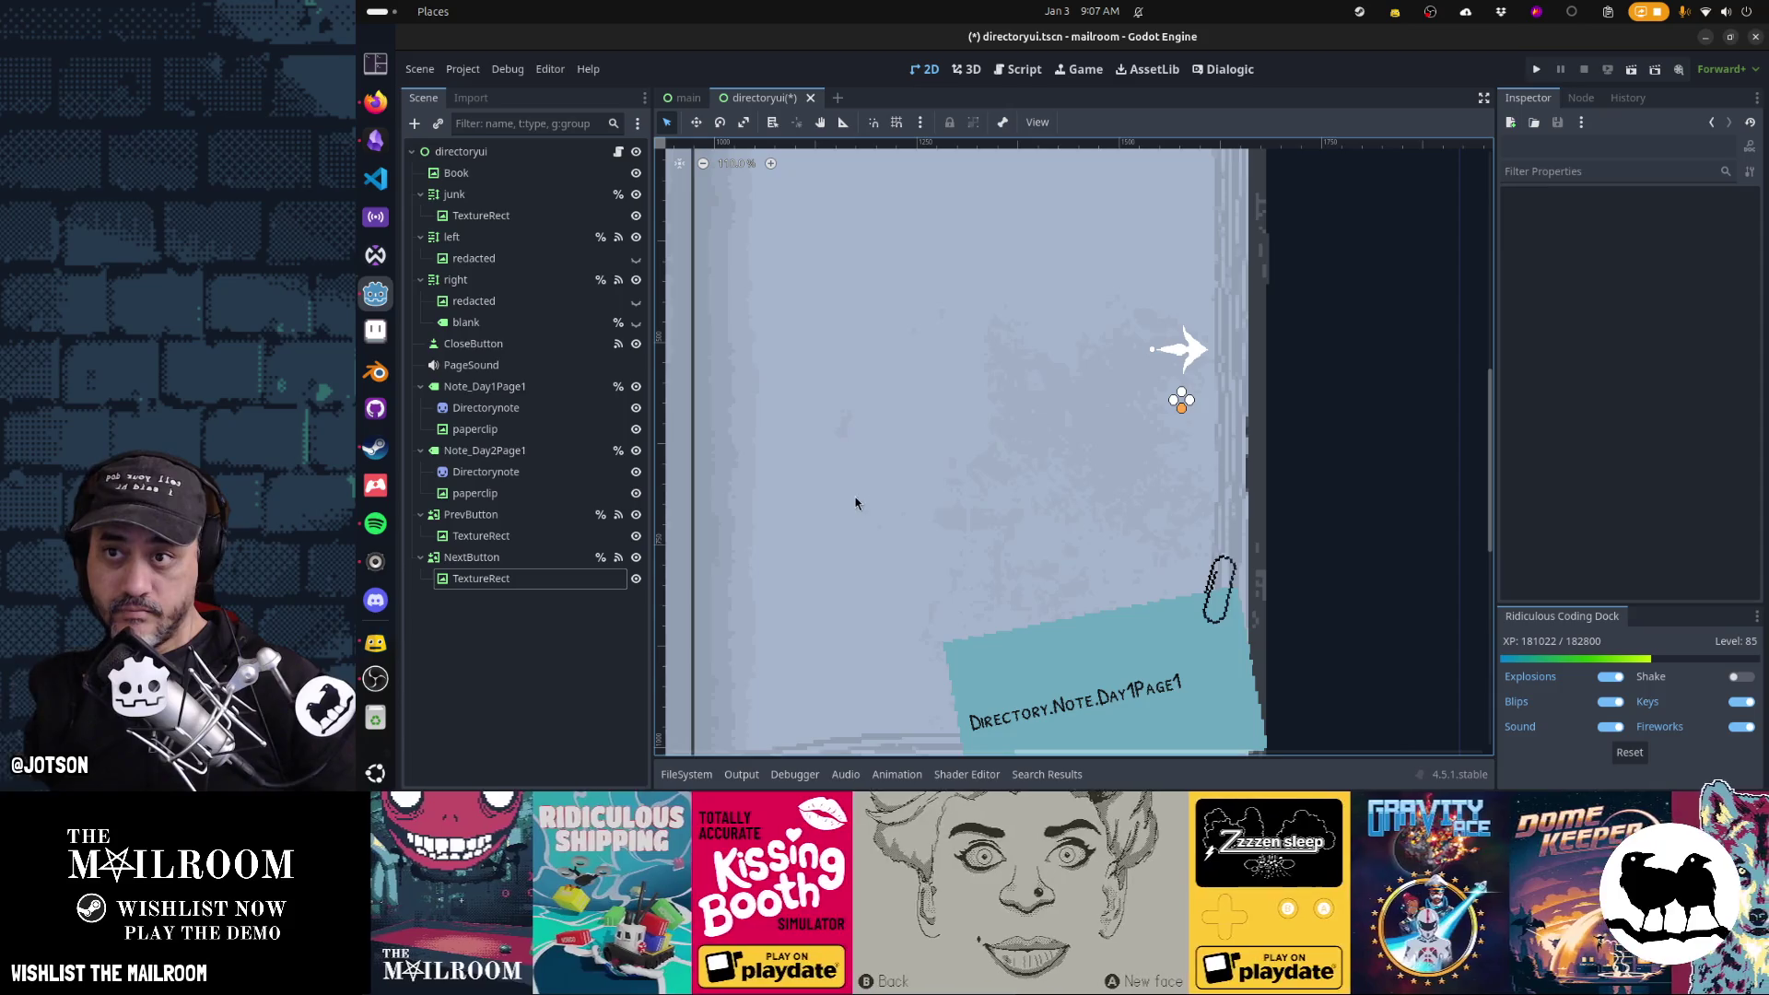
scroll(854, 497, "down", 1)
mouse_move(826, 503)
left_mouse_down()
mouse_move(1407, 477)
mouse_move(849, 473)
mouse_move(1323, 482)
left_mouse_up()
key("ctrl+s")
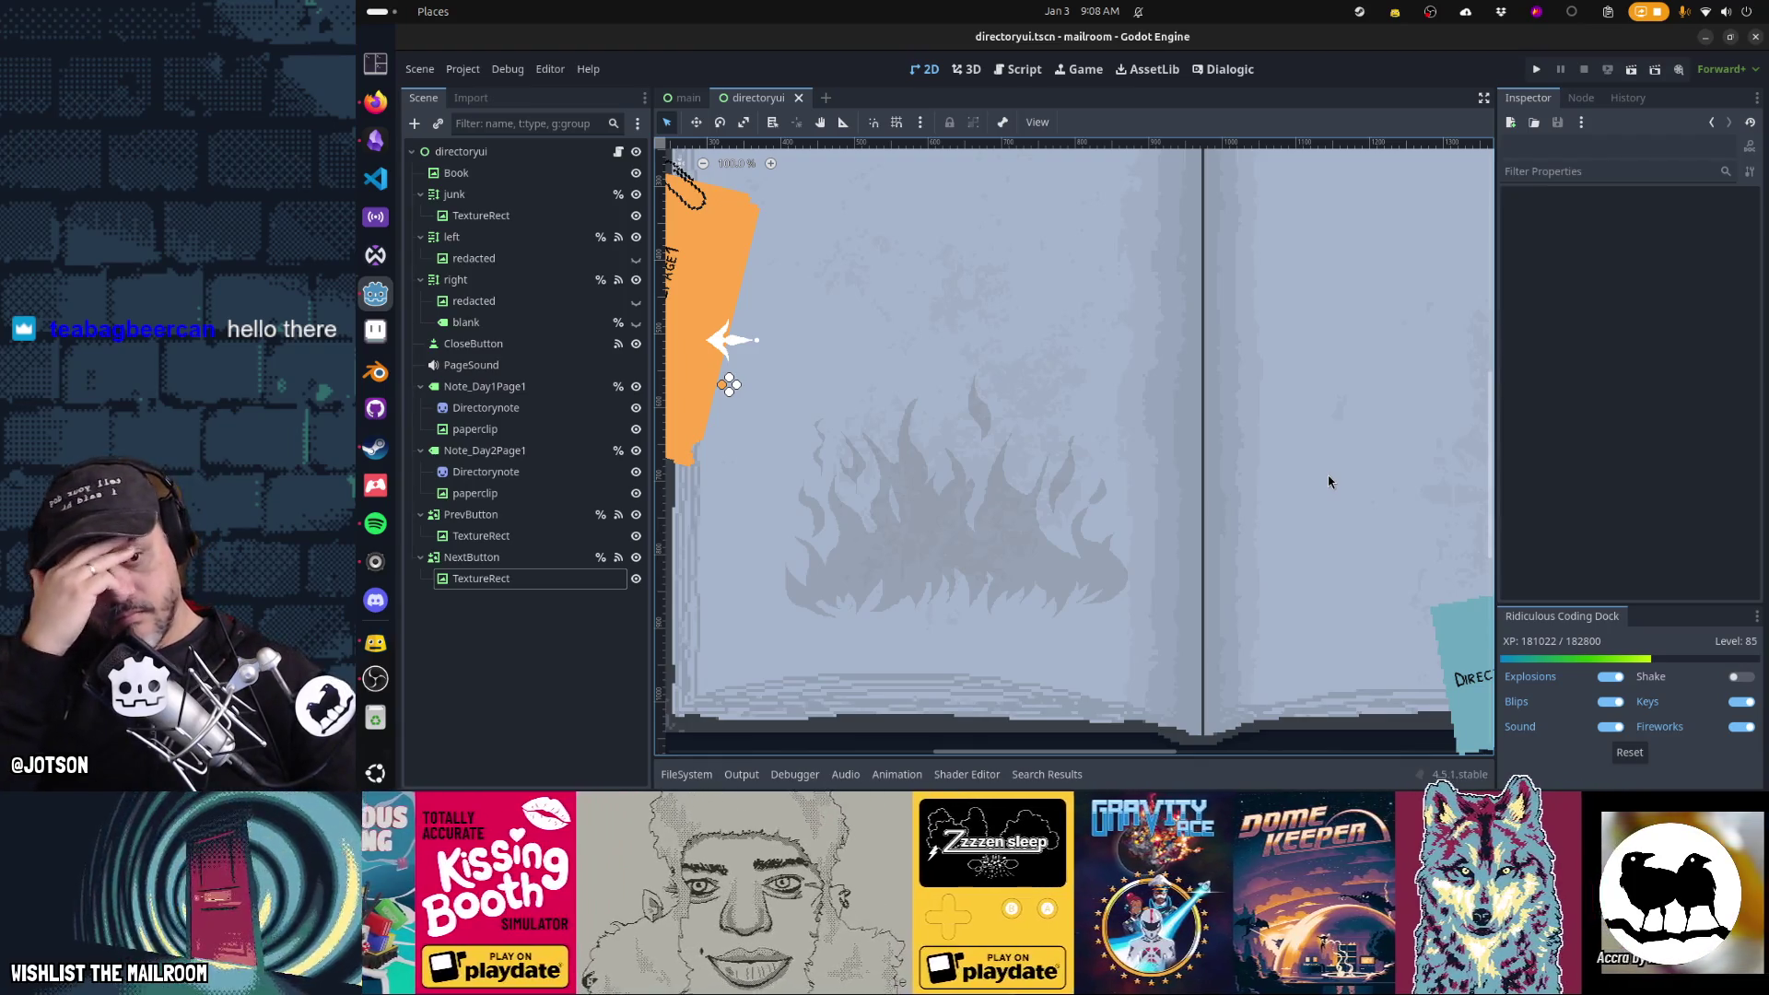
key("F5")
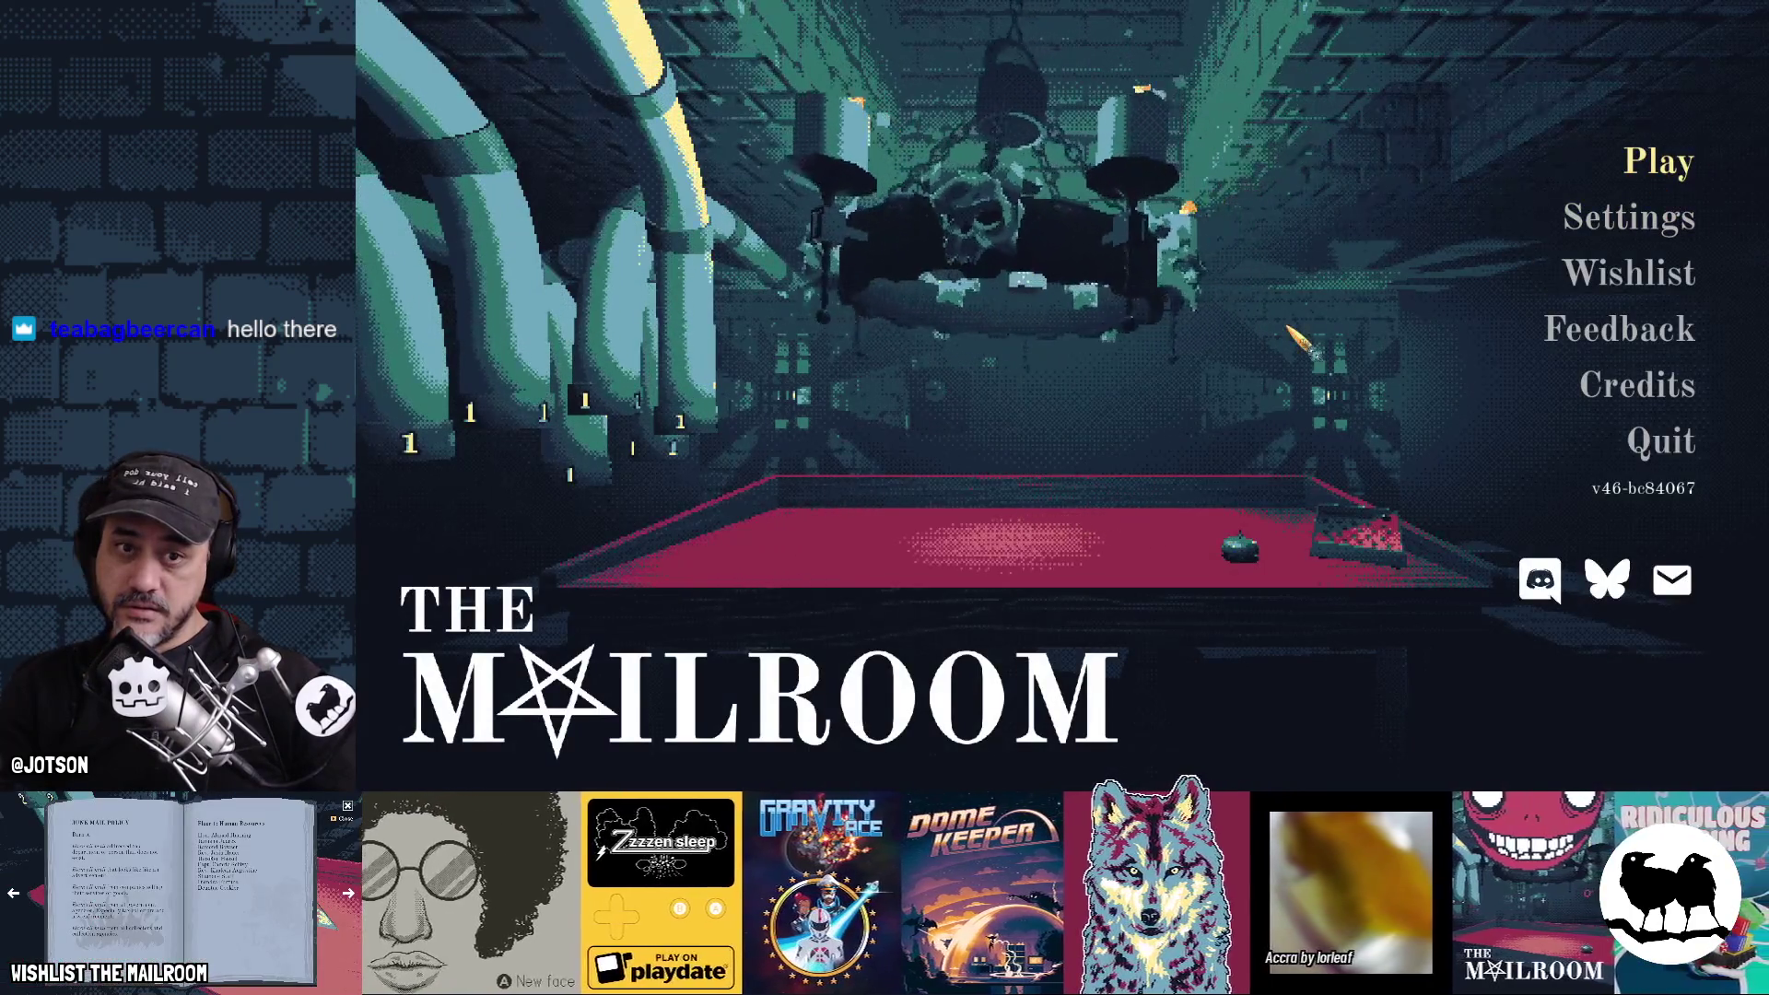
Start playing and open the directory book with E, briefly checking the previous-page arrow texture in the editor
key("Return")
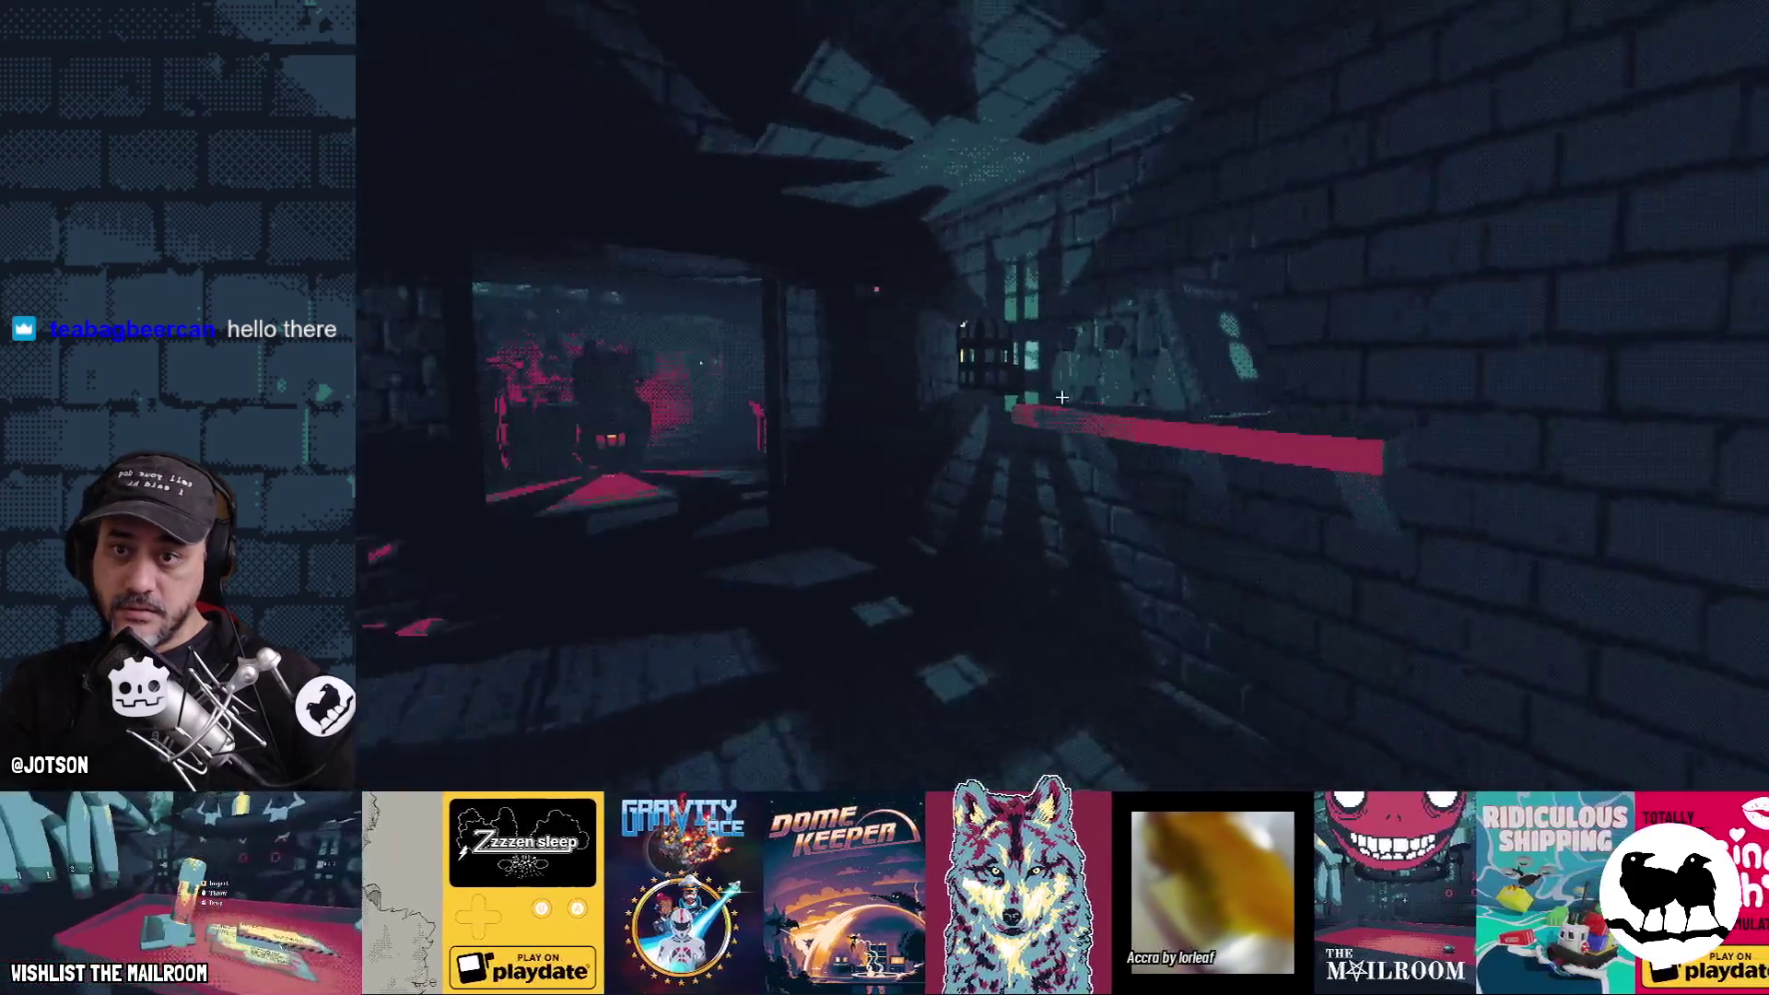
mouse_move(1061, 397)
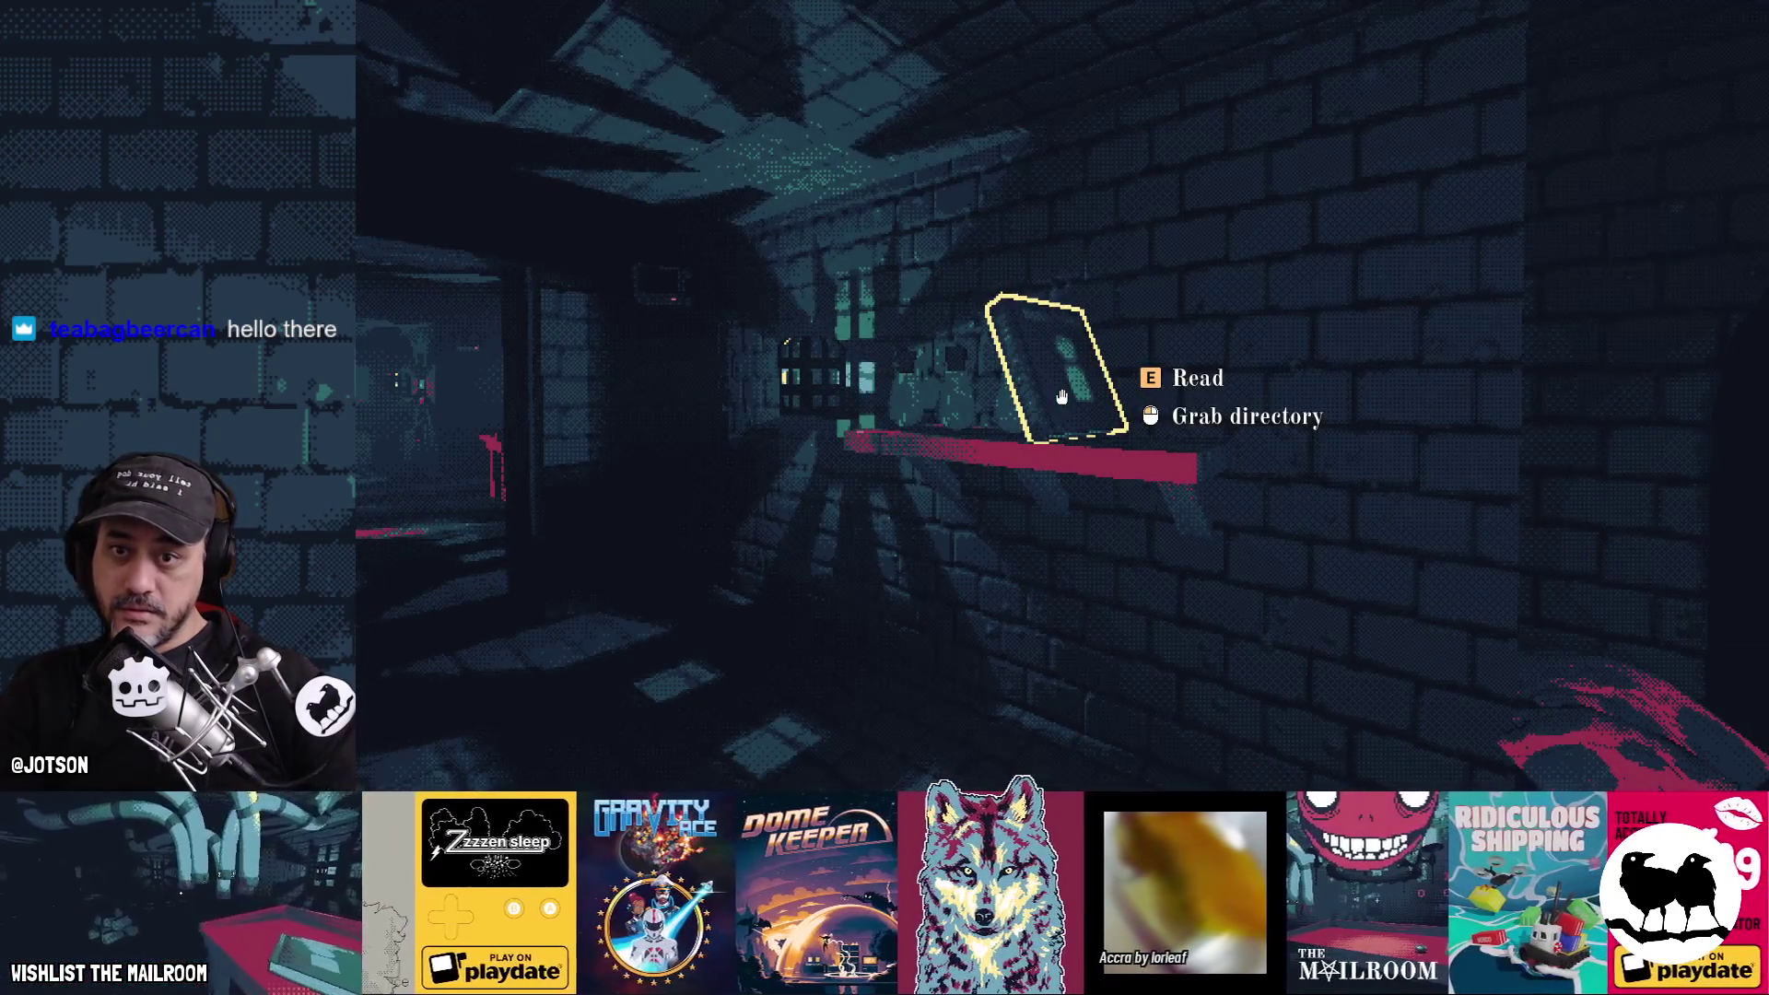
key("e")
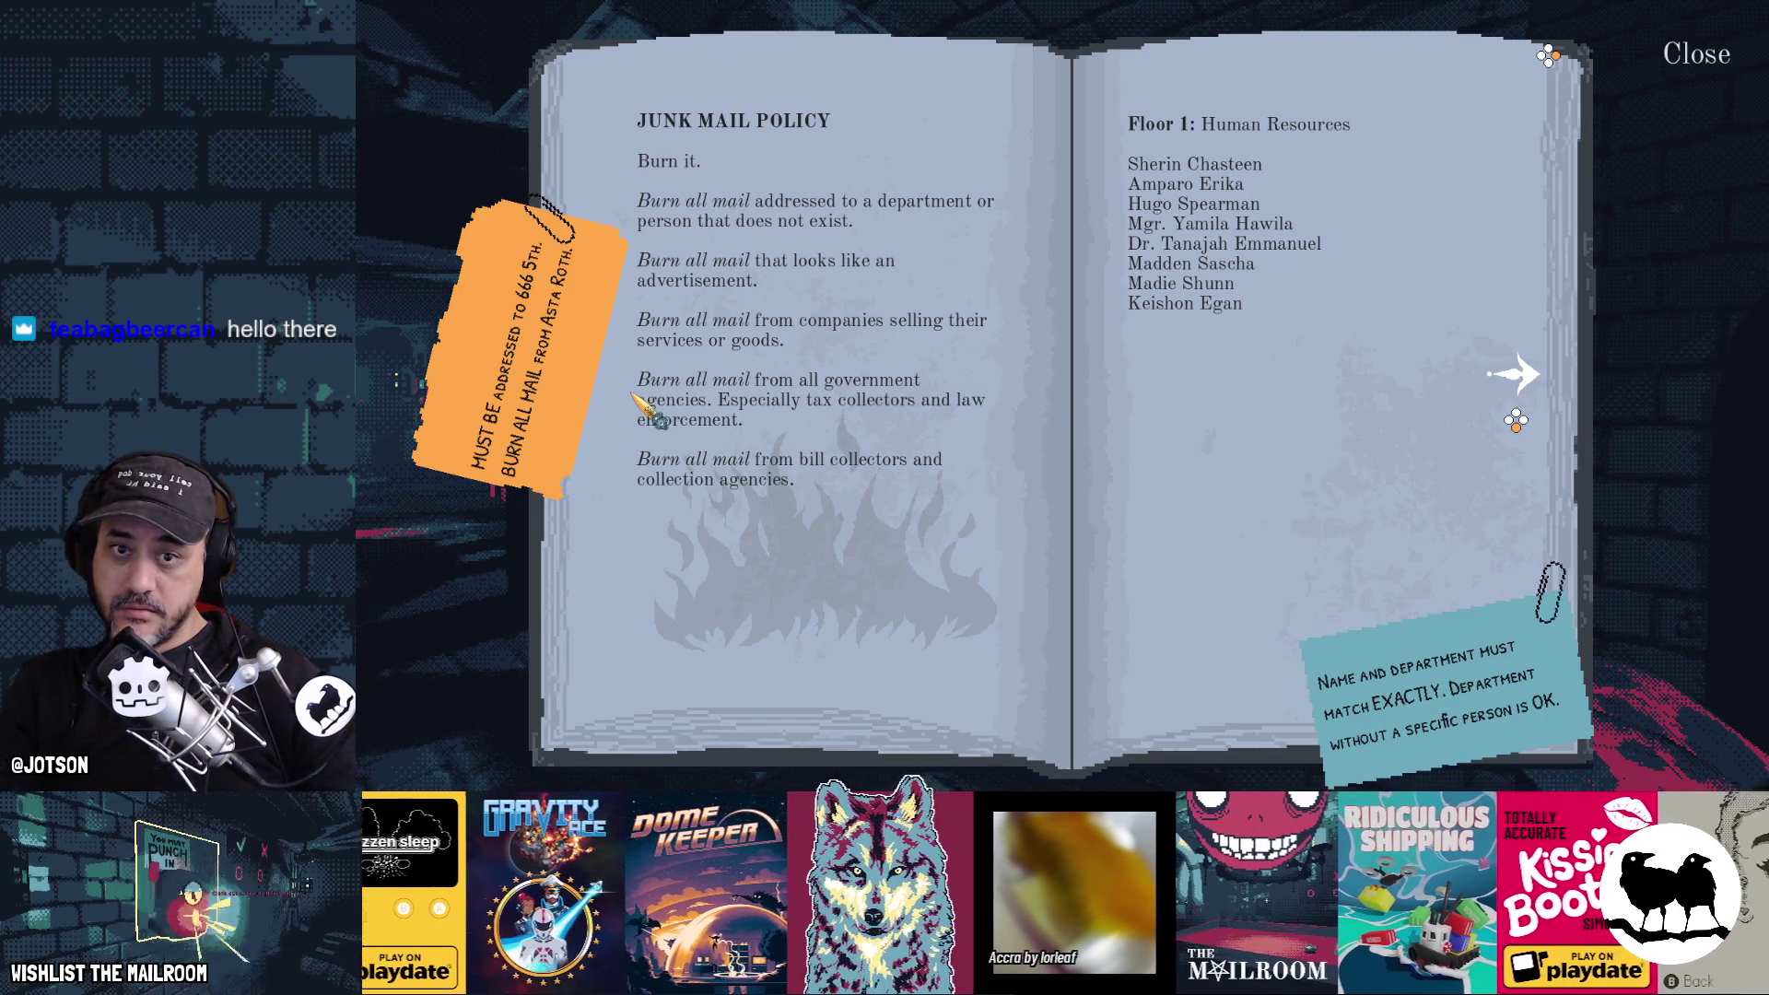
key("alt+Tab")
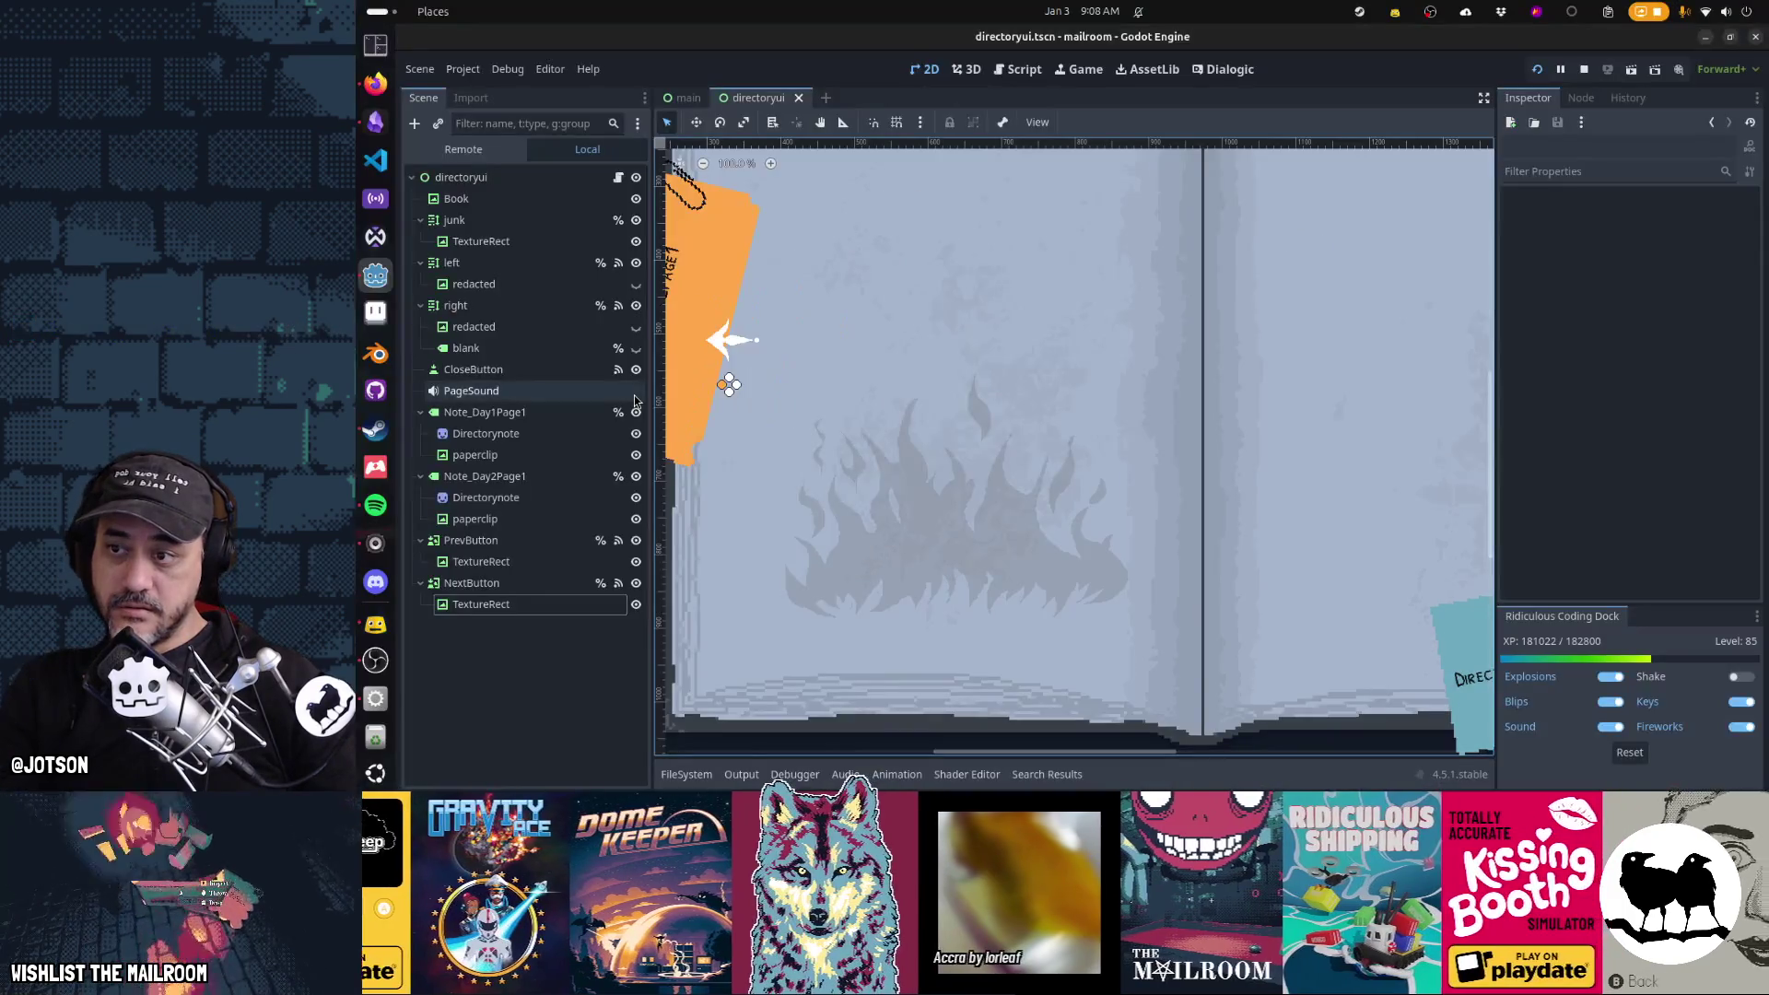
left_click(523, 560)
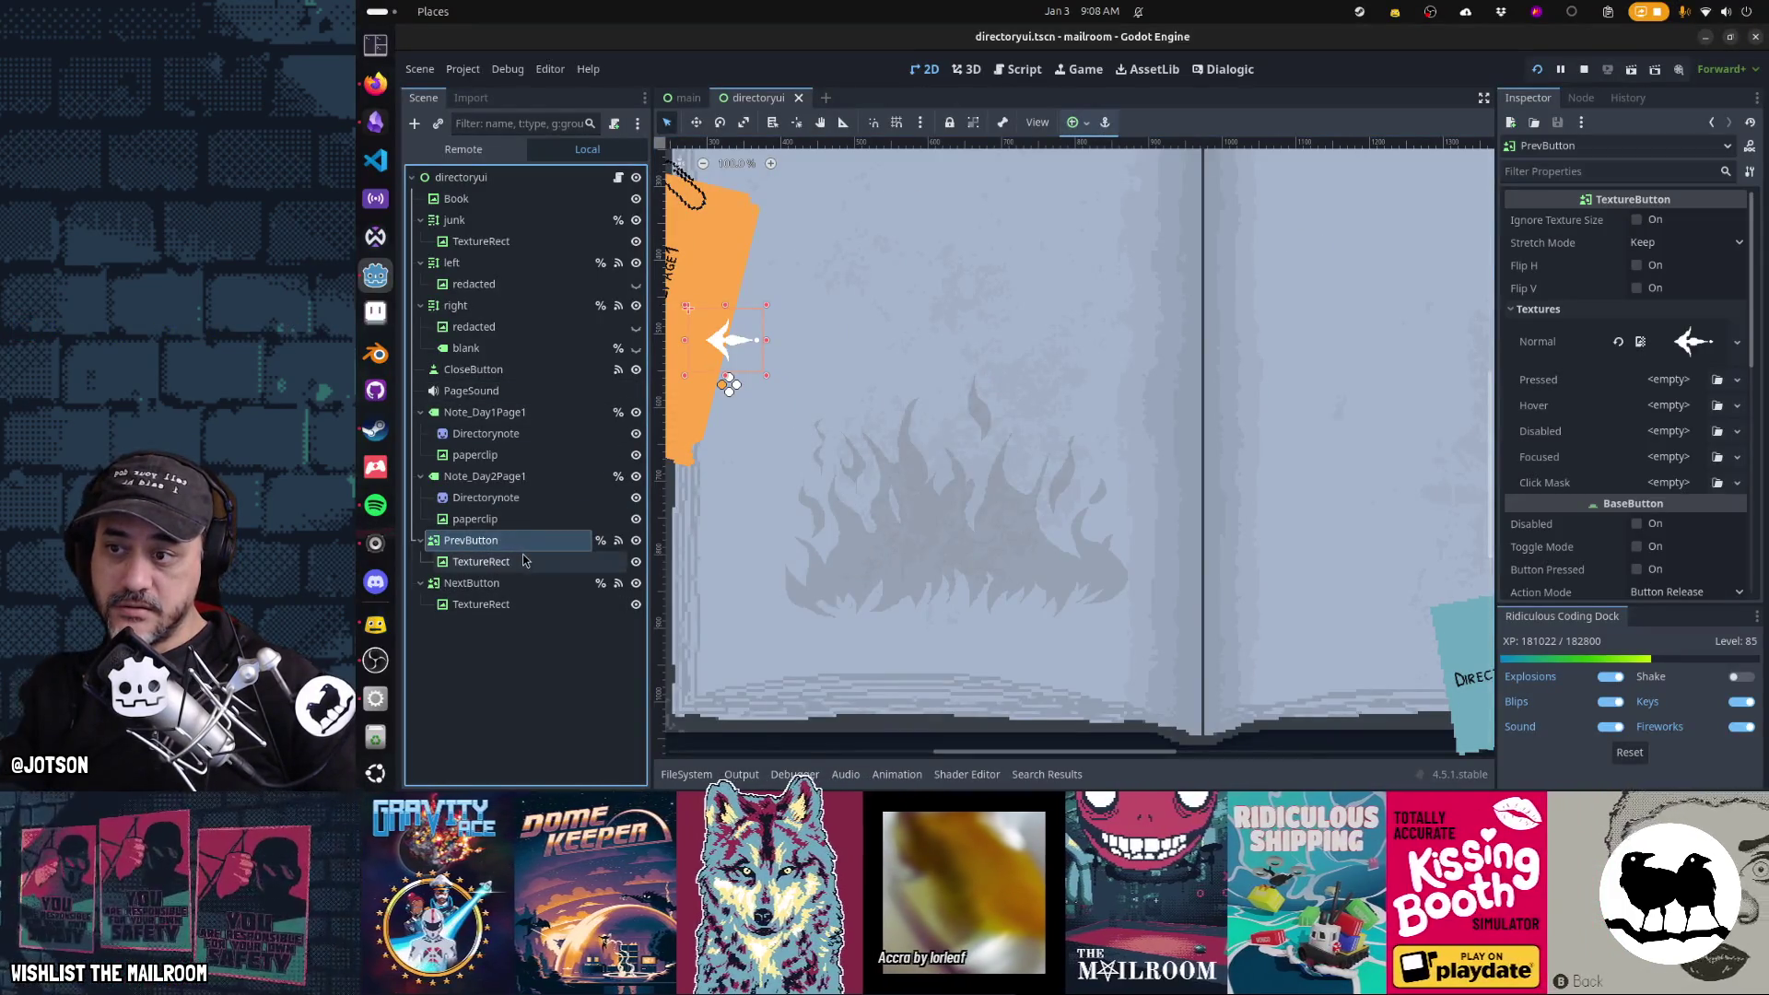
key("alt+Tab")
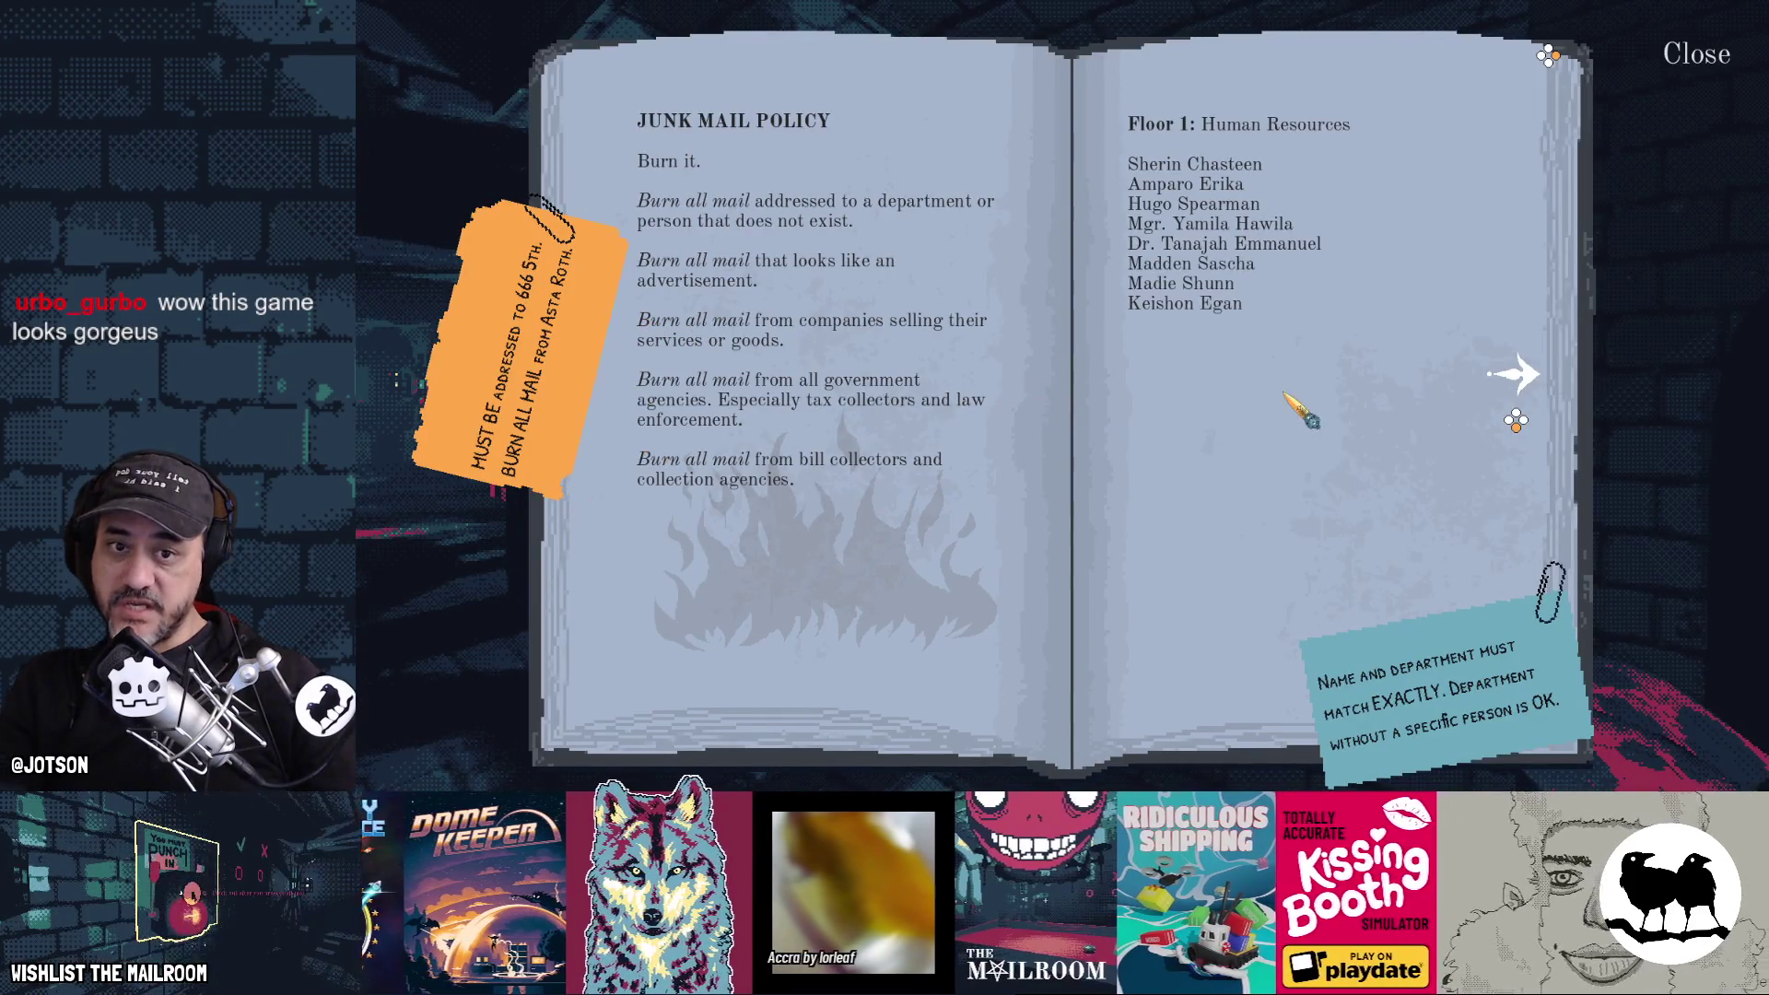
Flip between the Junk Mail Policy and Floor 2/3 spreads, then close the game
key("Right")
key("Right")
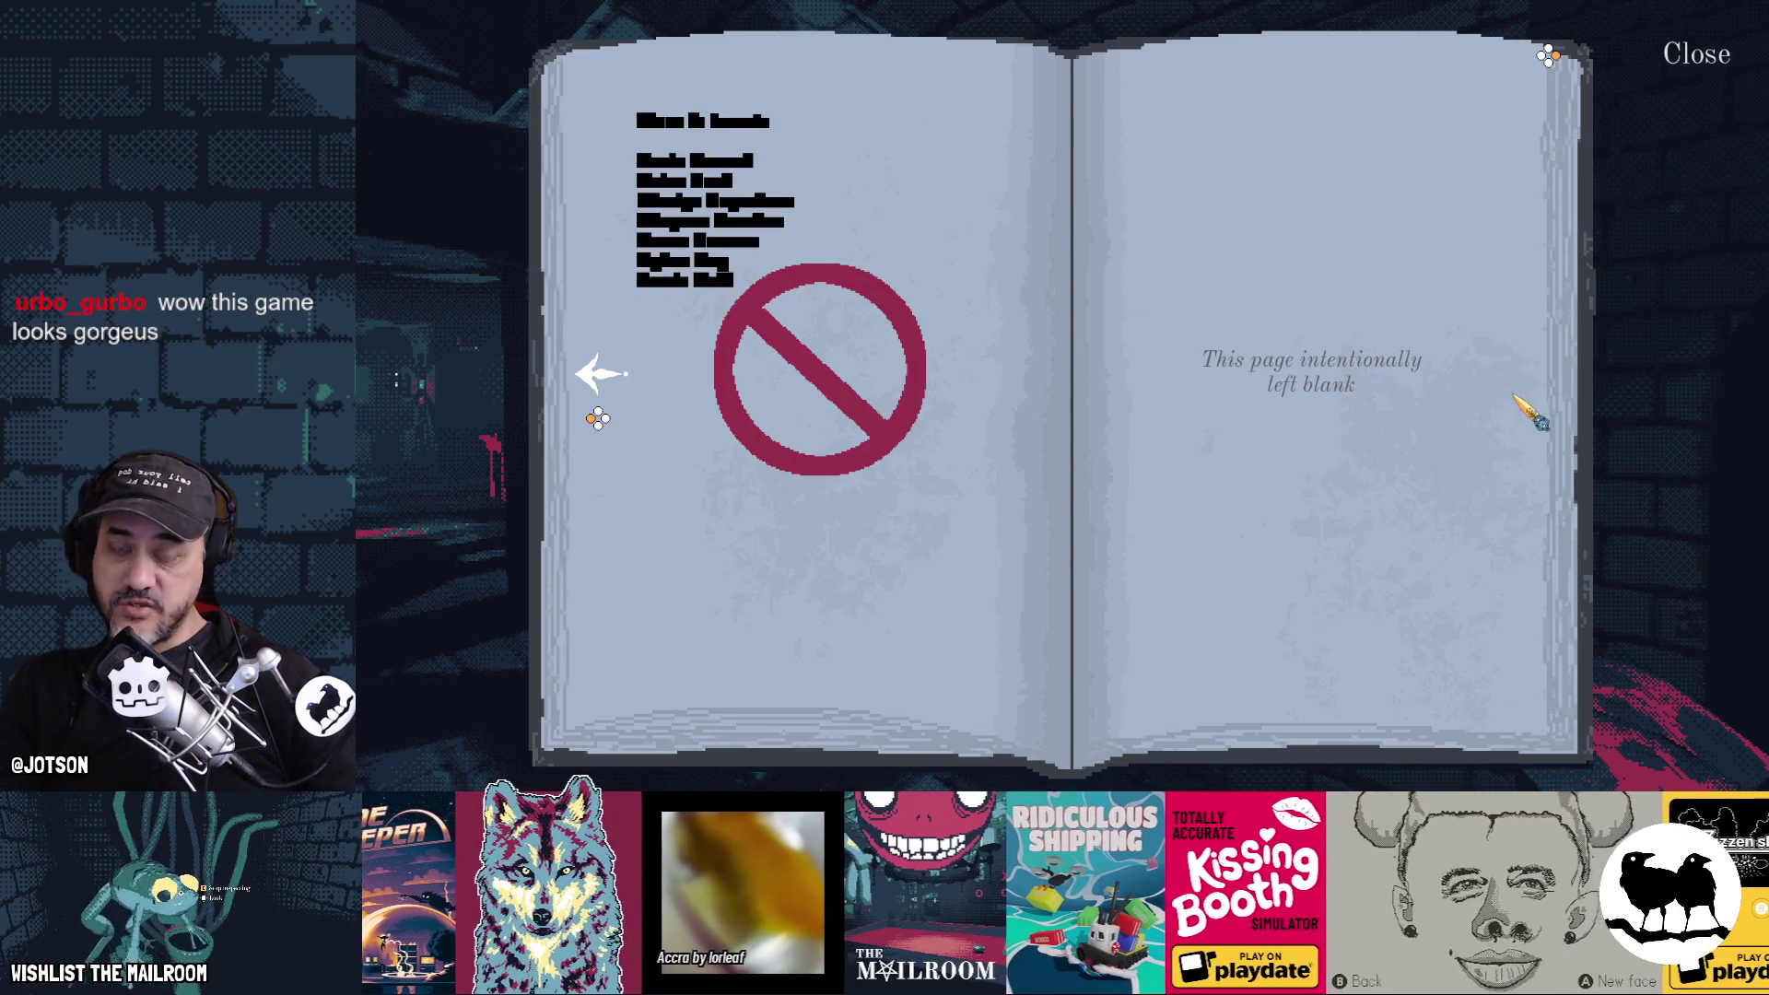
key("Left")
key("Left")
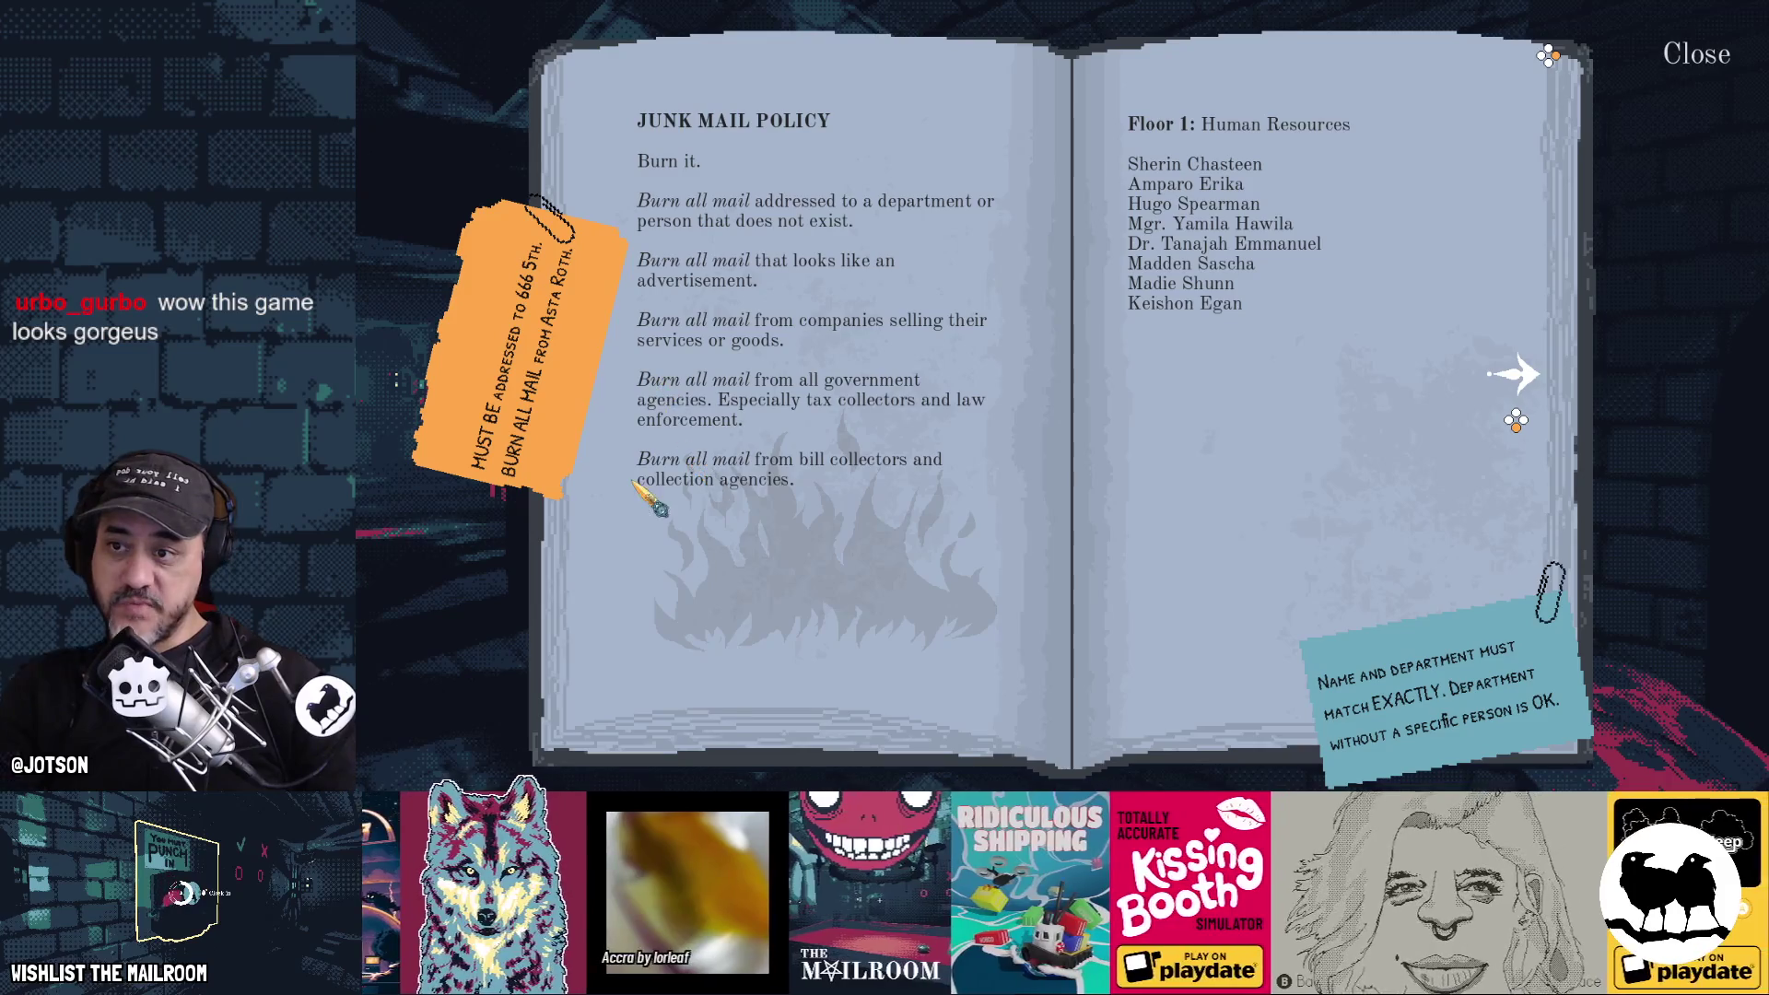
key("Right")
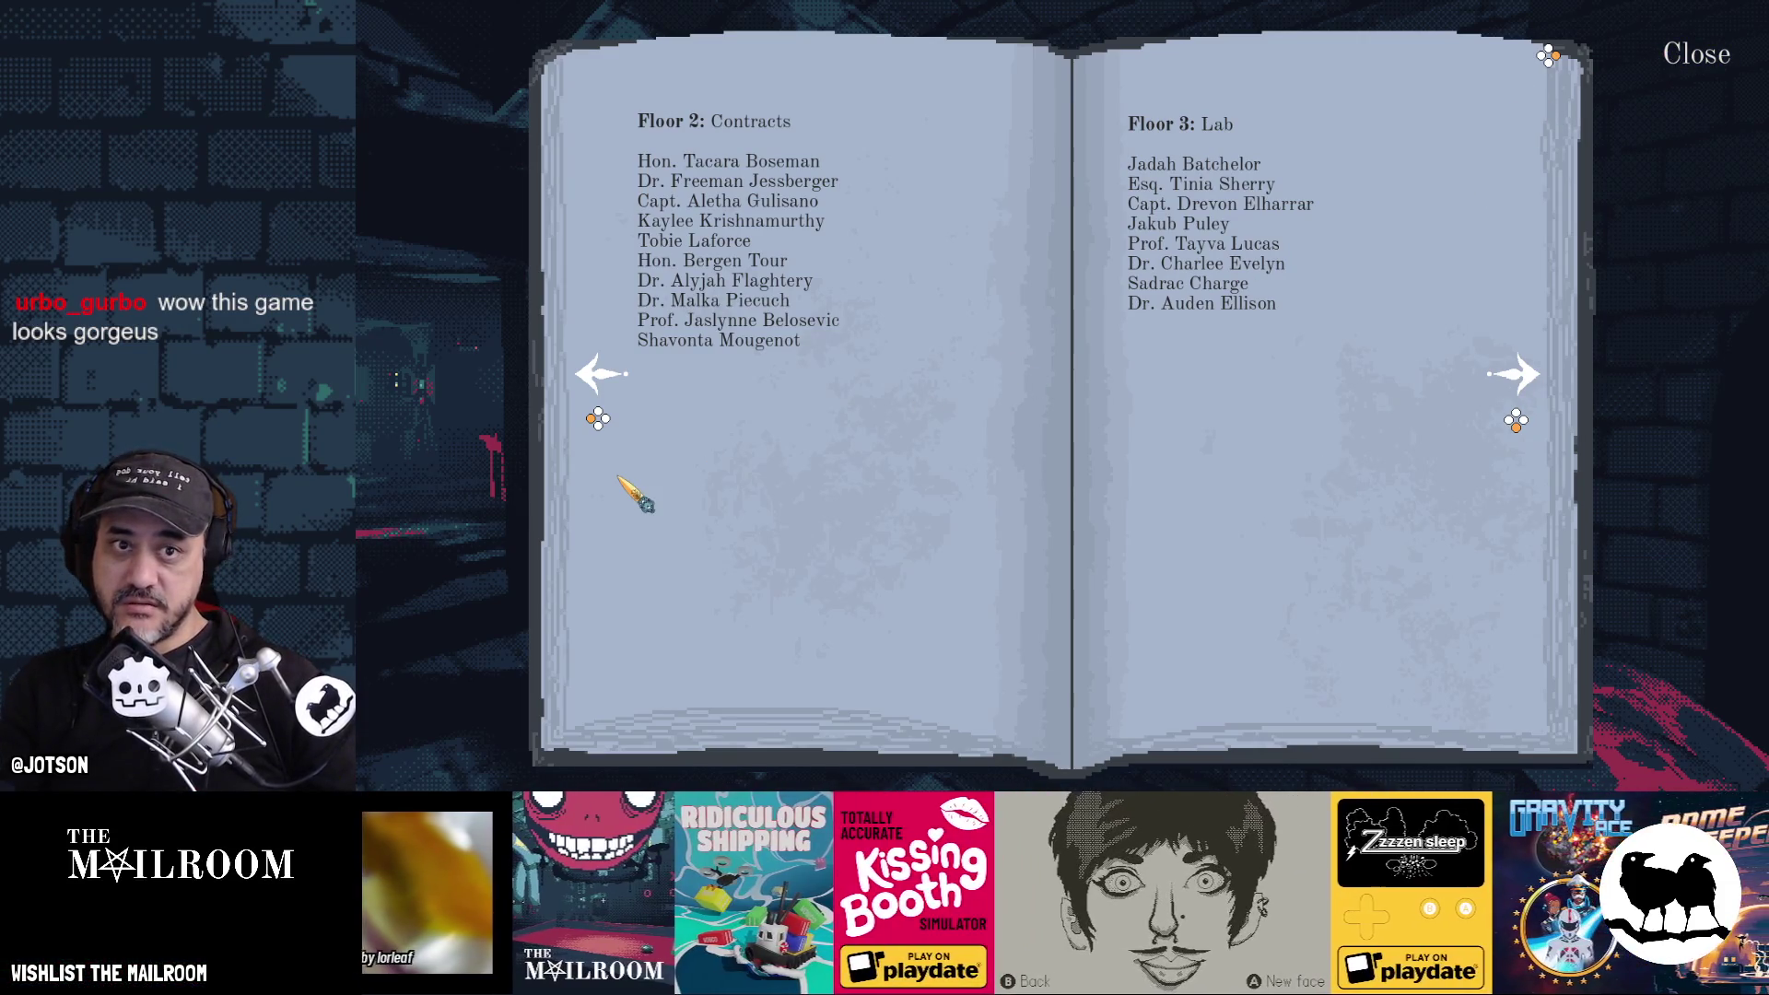
left_click(600, 373)
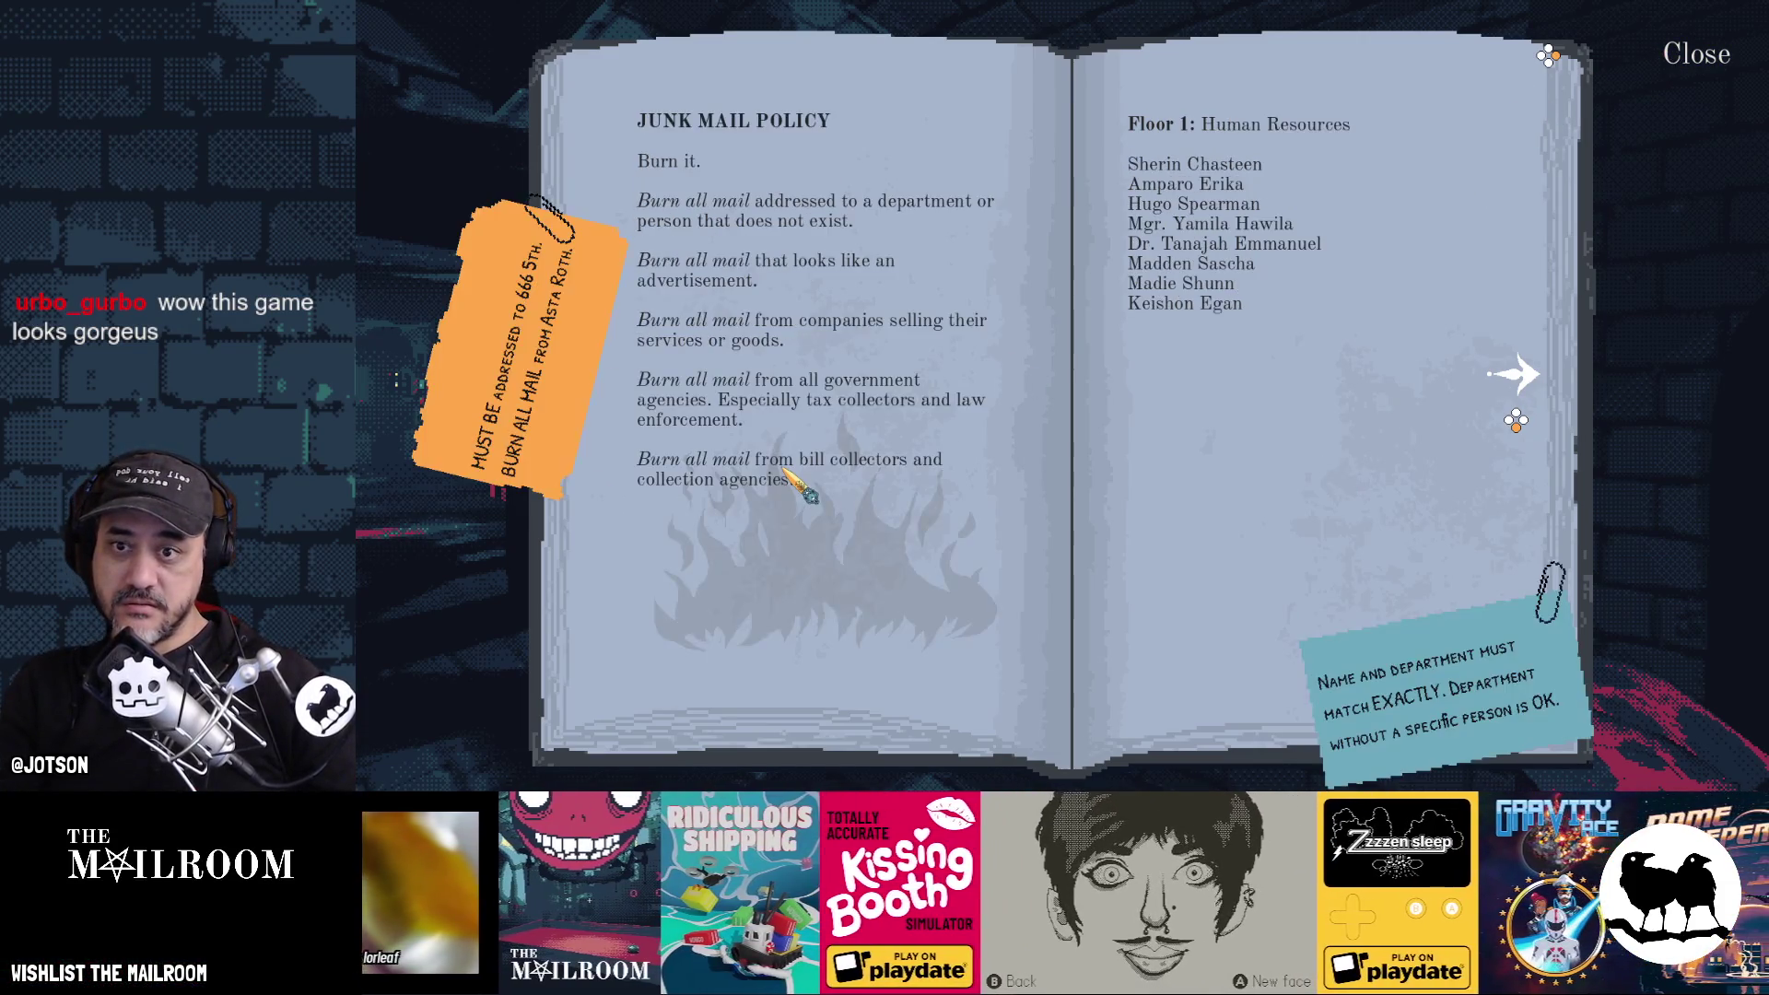
left_click(1695, 69)
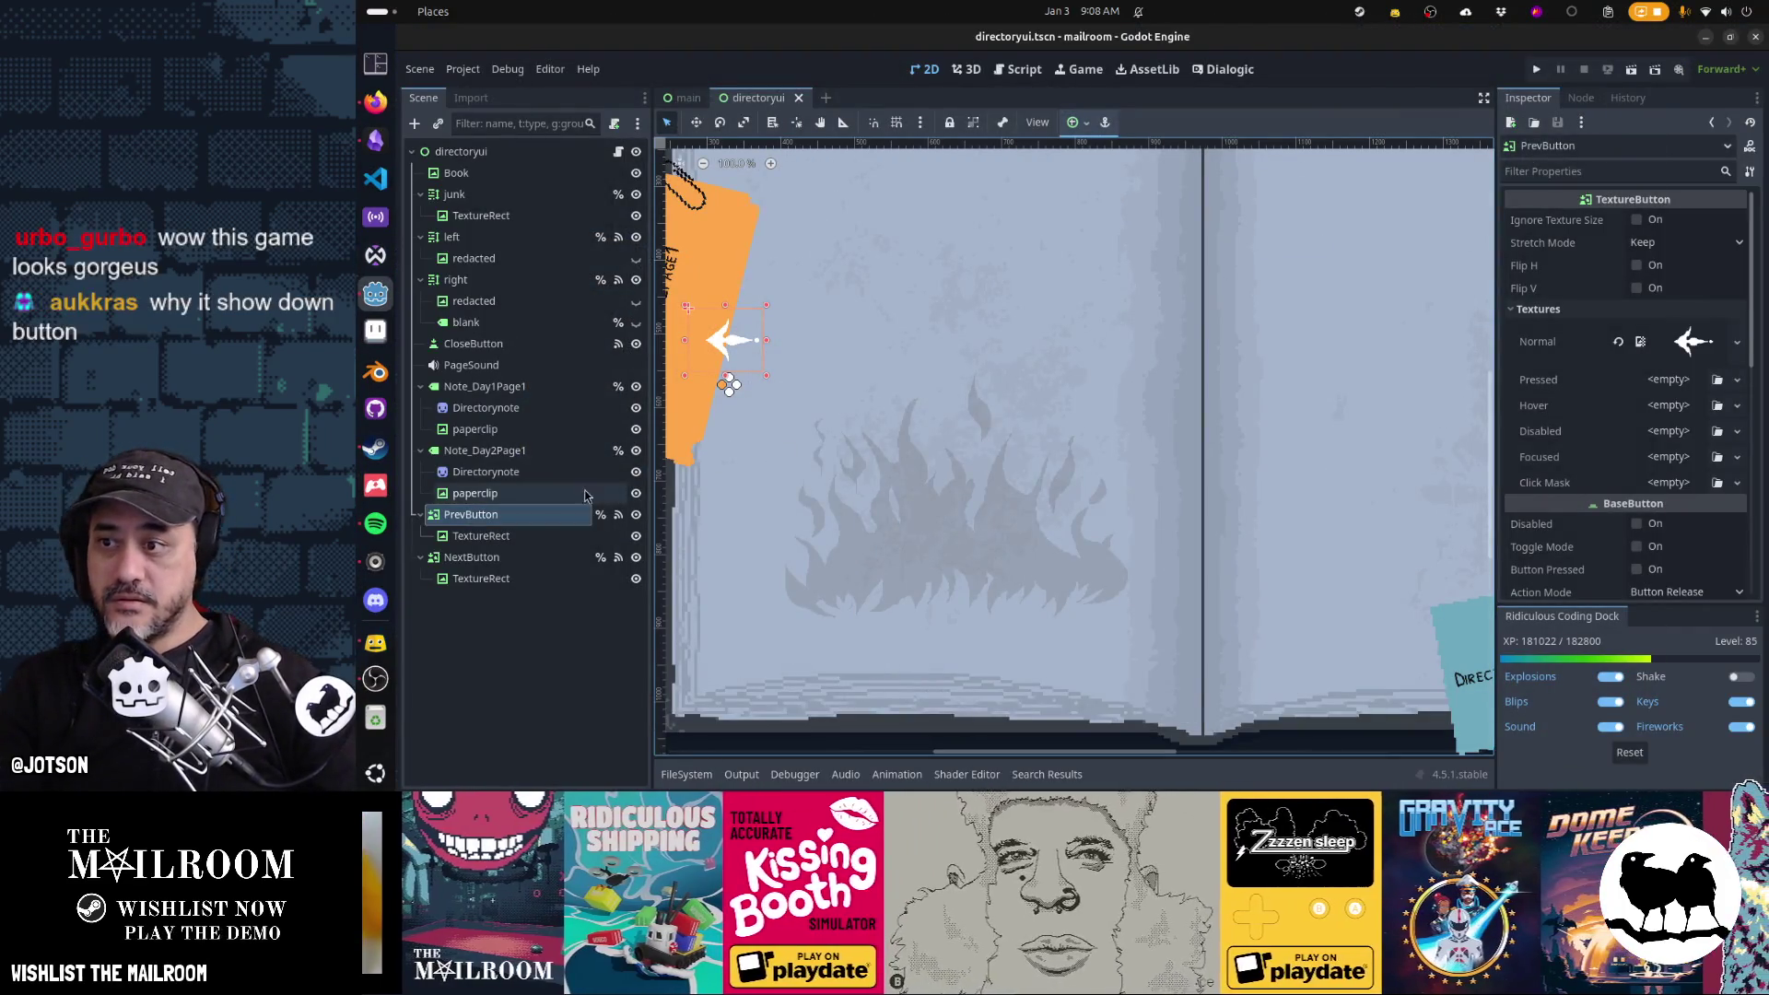
left_click(473, 343)
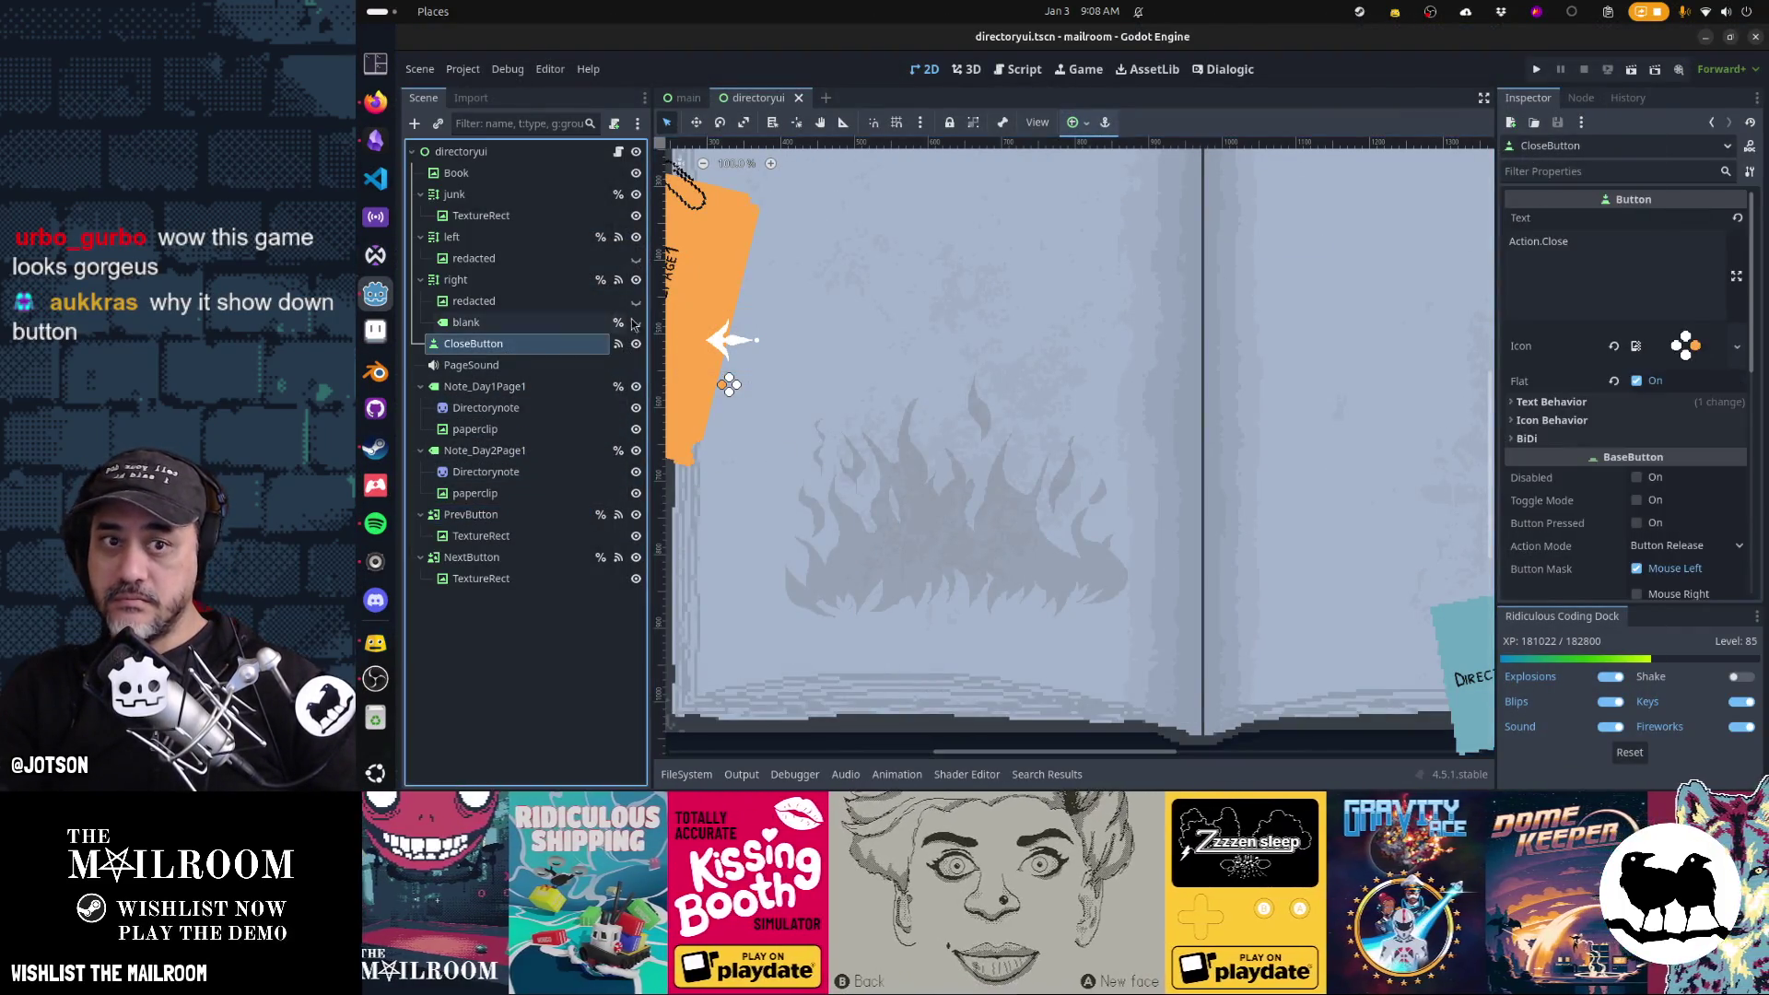
scroll(1136, 478, "right", 5)
scroll(1137, 478, "up", 3)
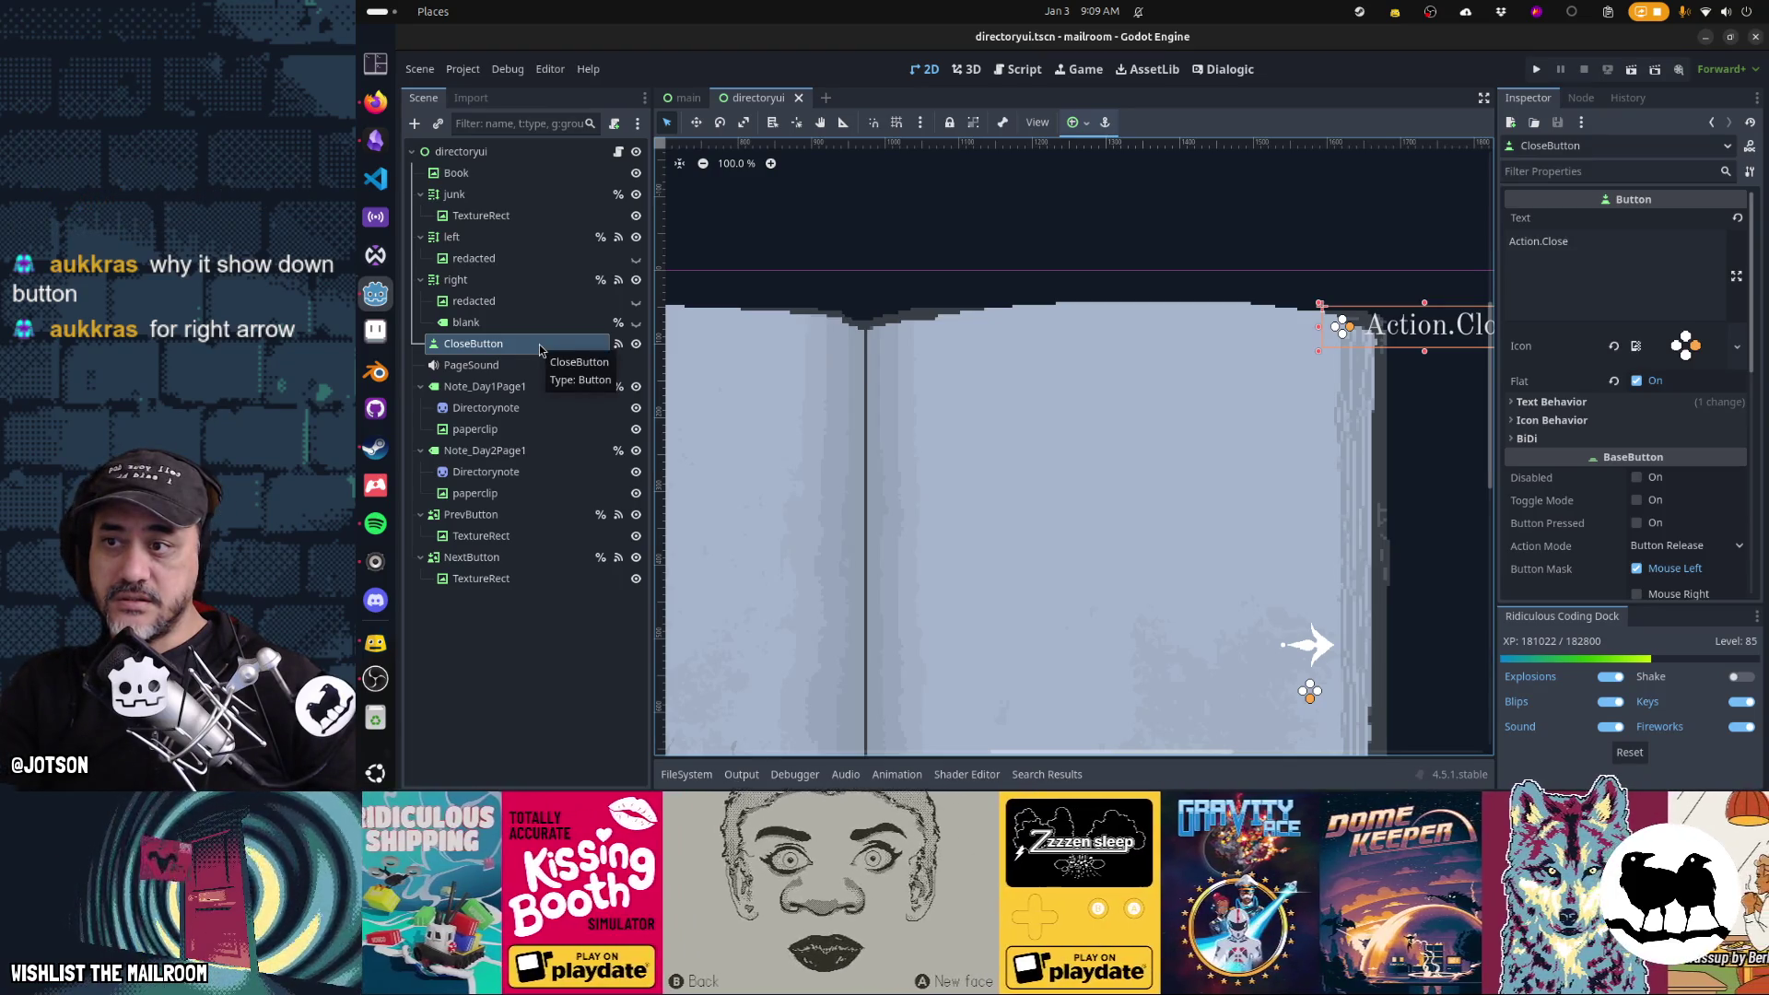
left_click(635, 345)
left_click(634, 344)
key("ctrl+s")
scroll(983, 392, "right", 1)
scroll(983, 392, "up", 1)
scroll(983, 393, "right", 4)
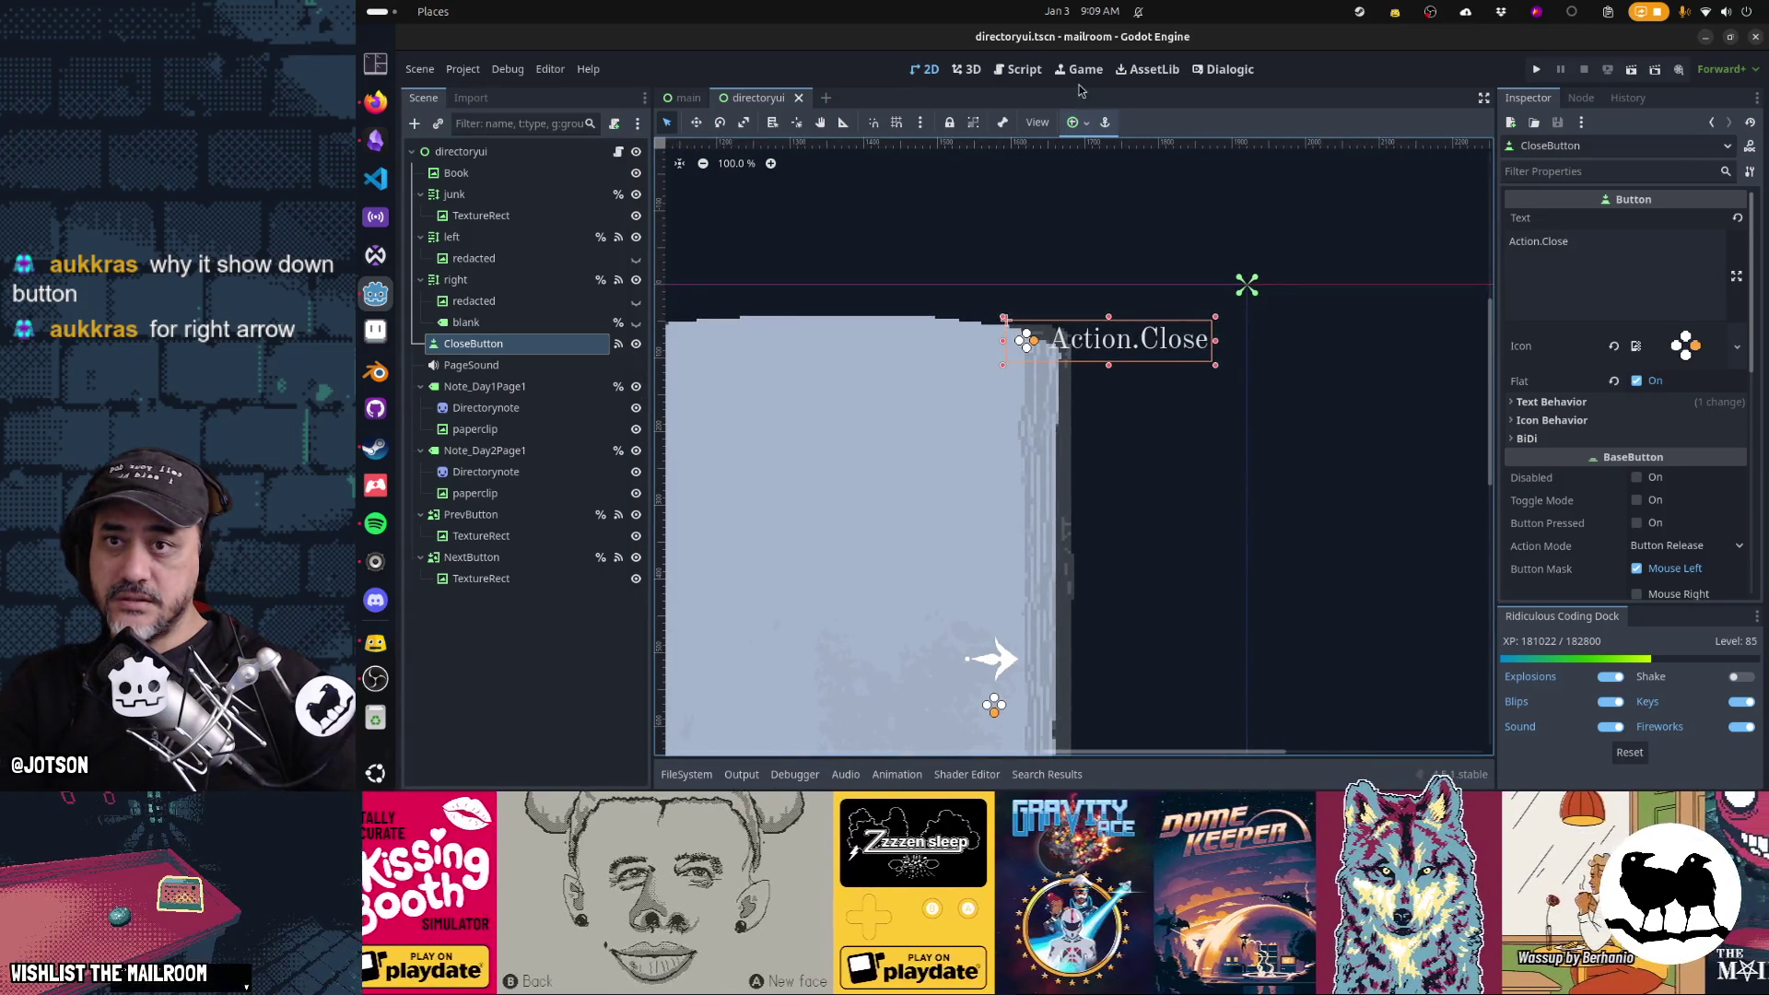
key("alt+Tab")
key("alt+Tab")
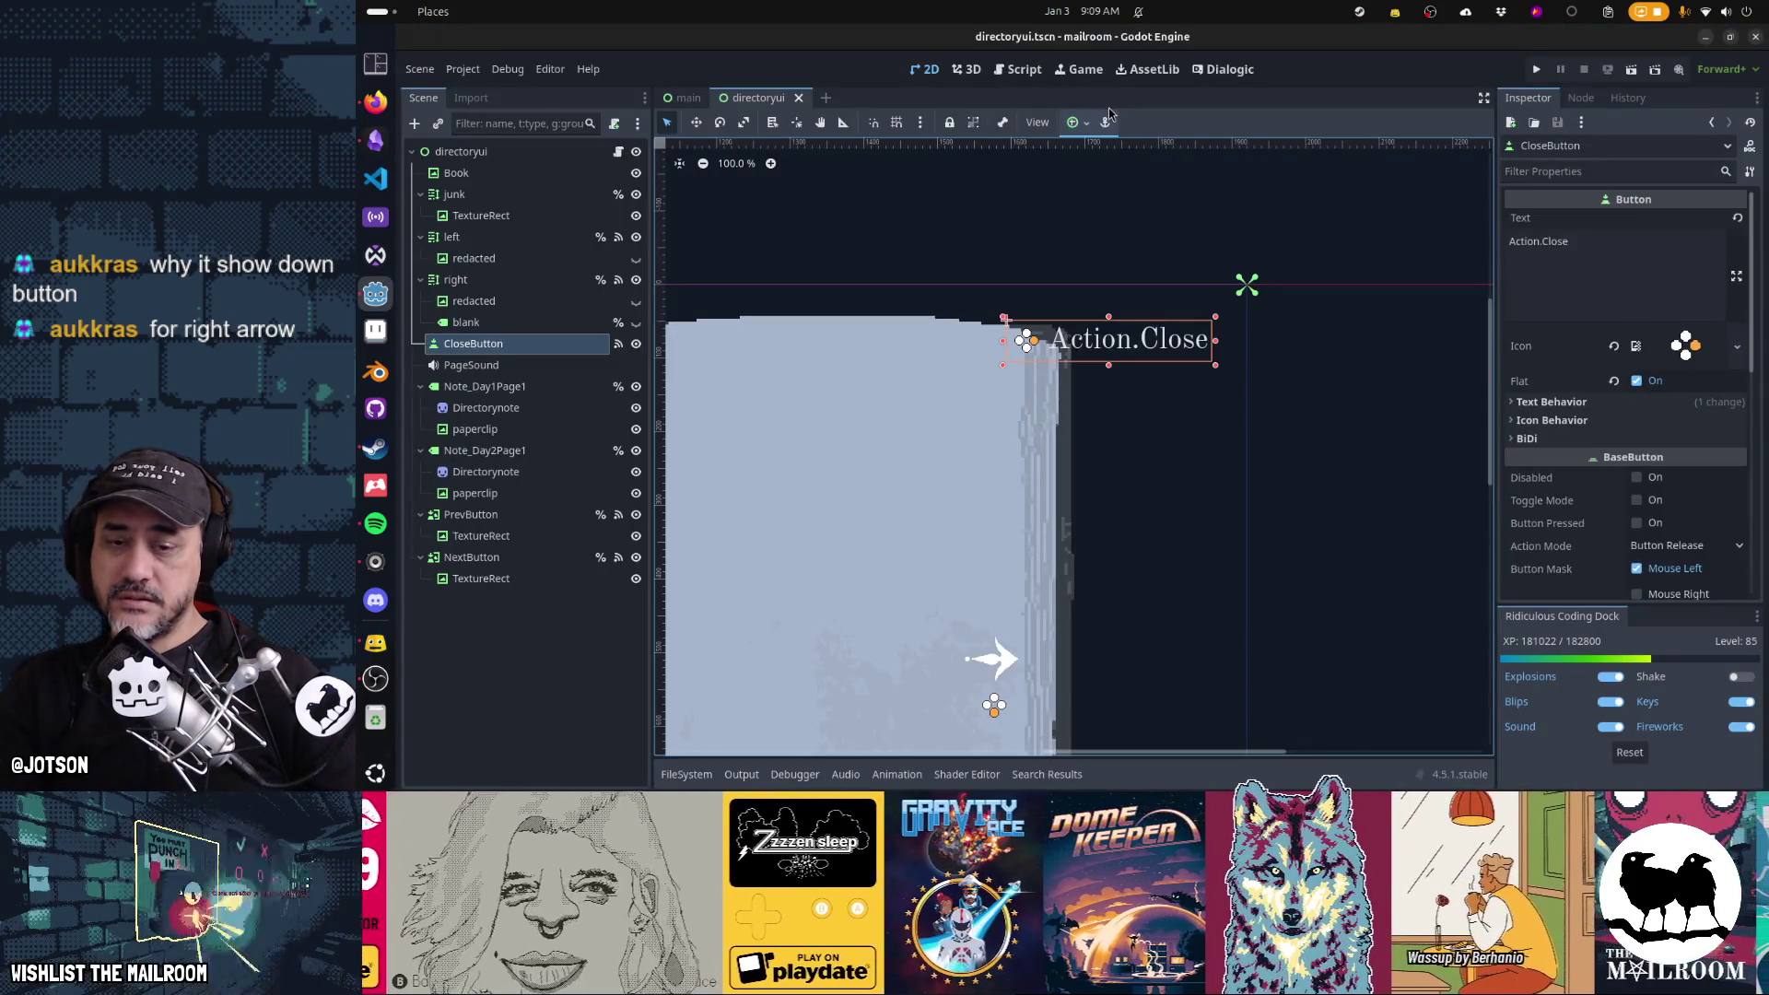
key("alt+Tab")
key("alt+shift+Tab")
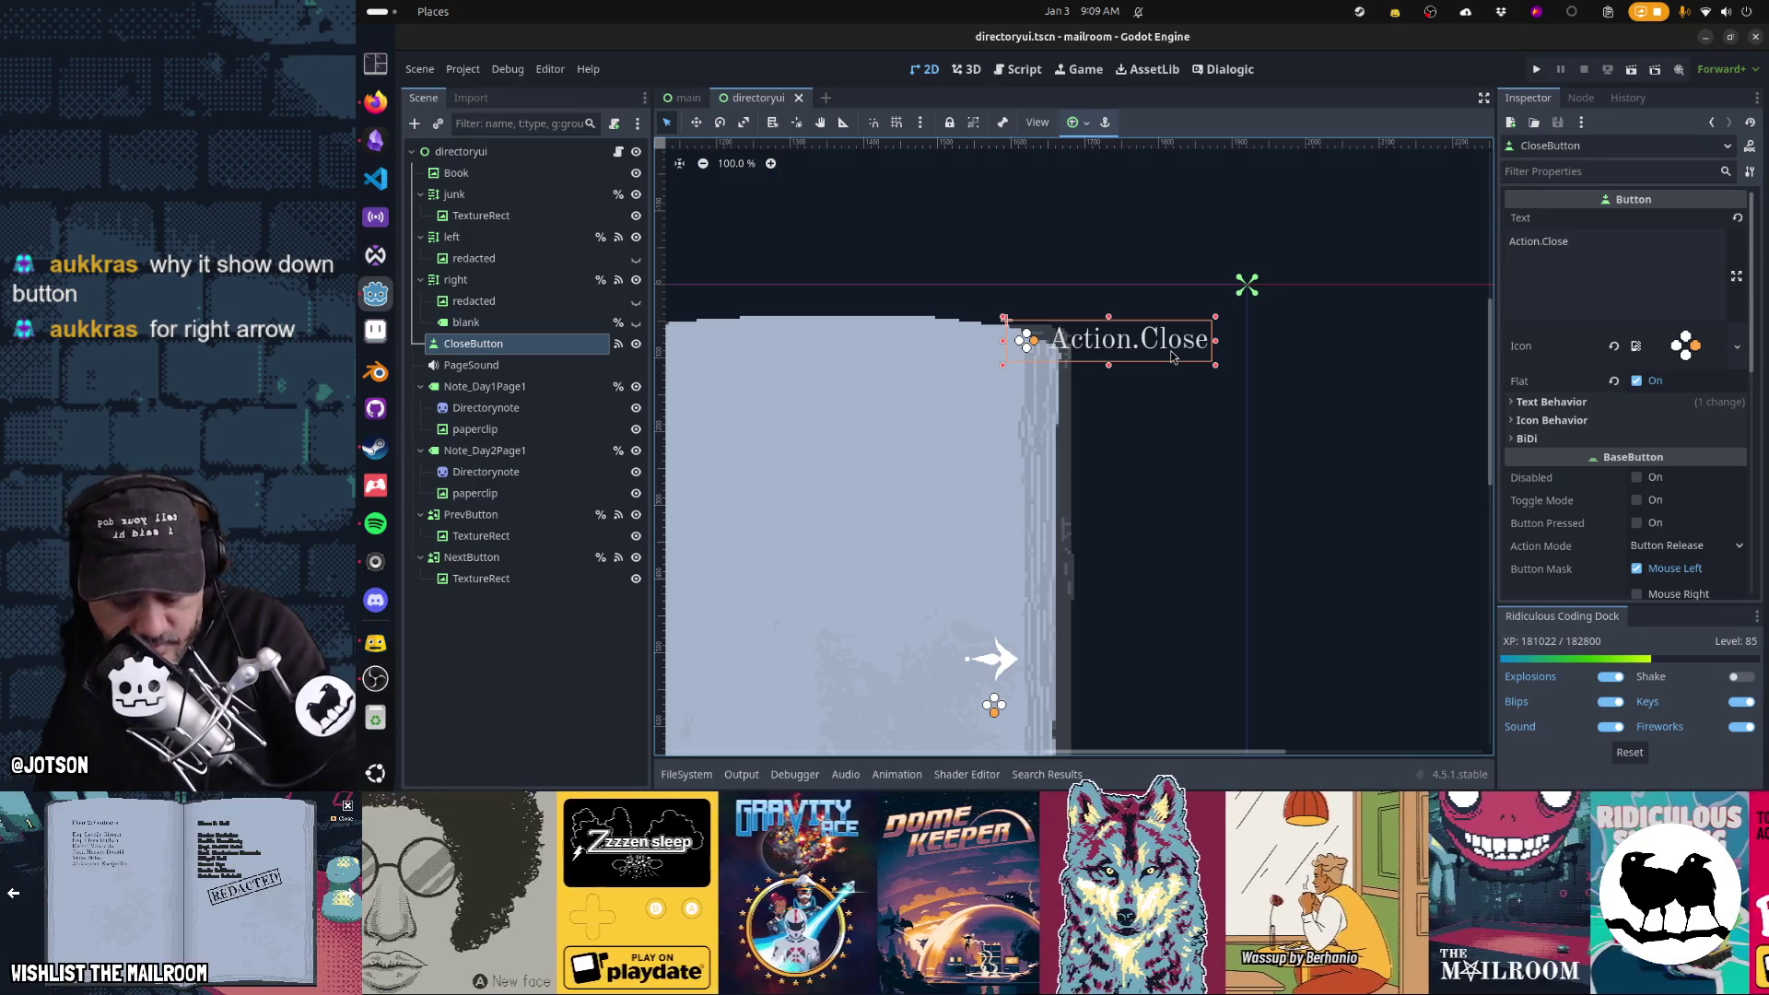
scroll(1059, 460, "down", 5)
scroll(1106, 414, "left", 4)
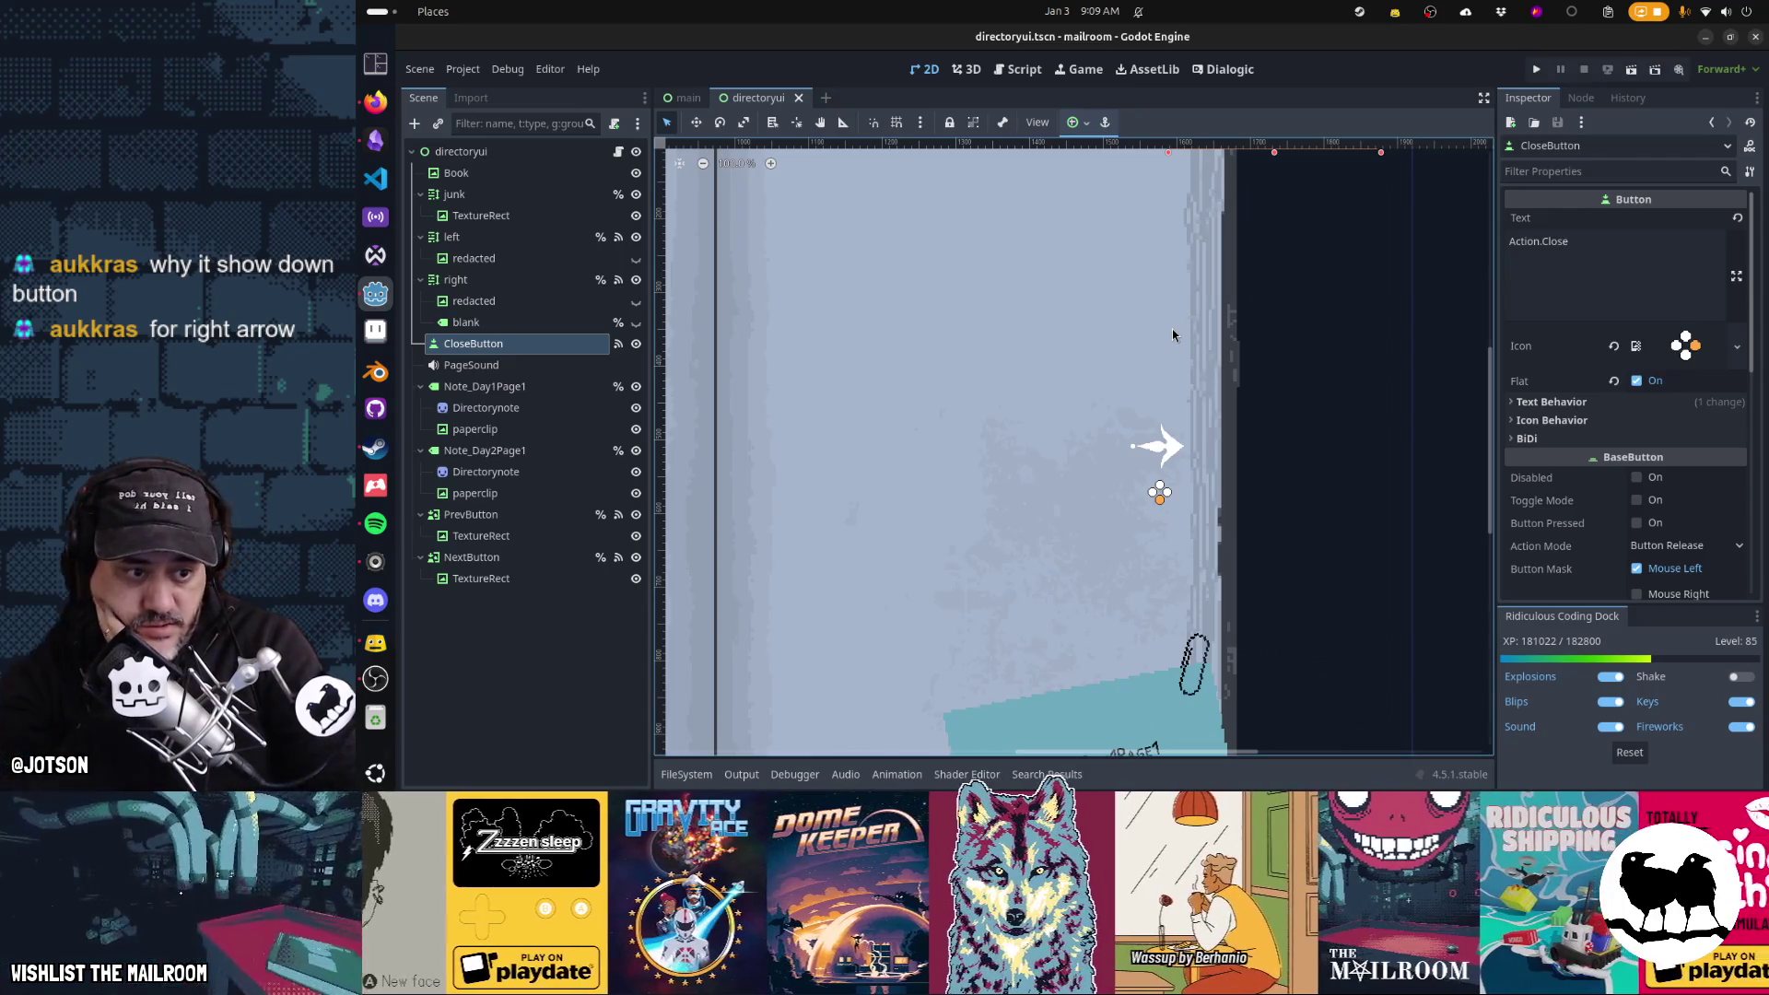
scroll(1184, 415, "down", 1)
scroll(1183, 415, "left", 1)
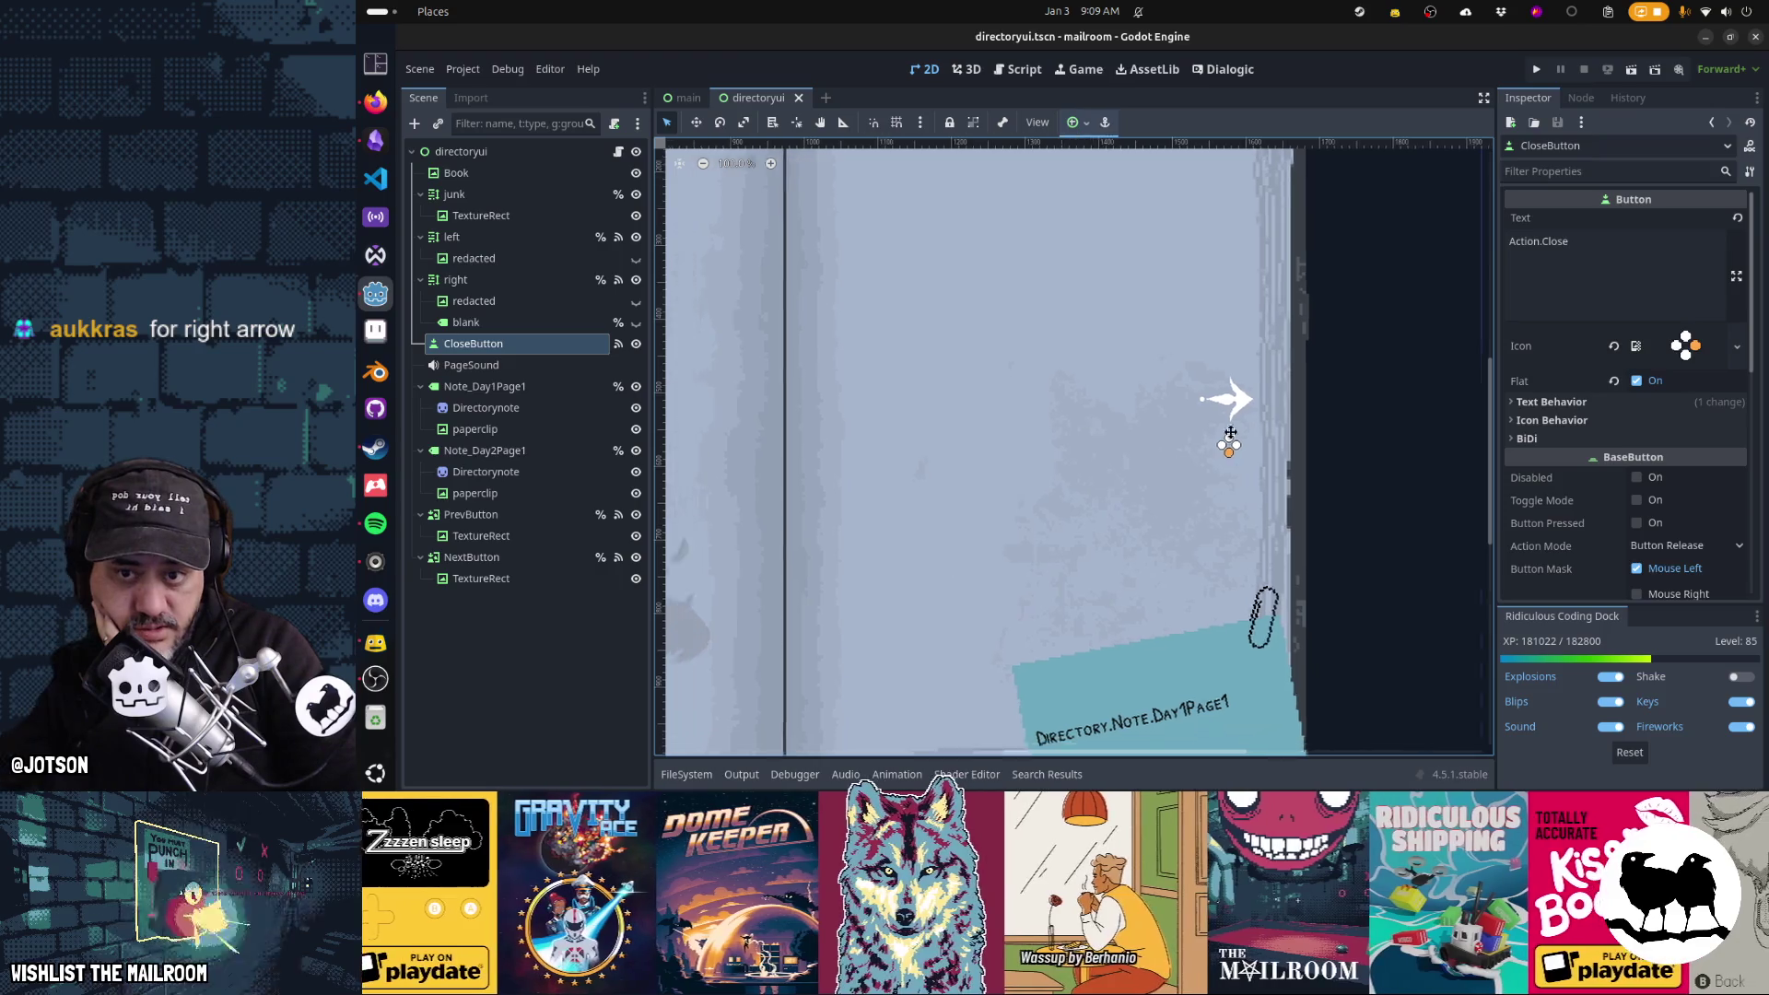
key("f")
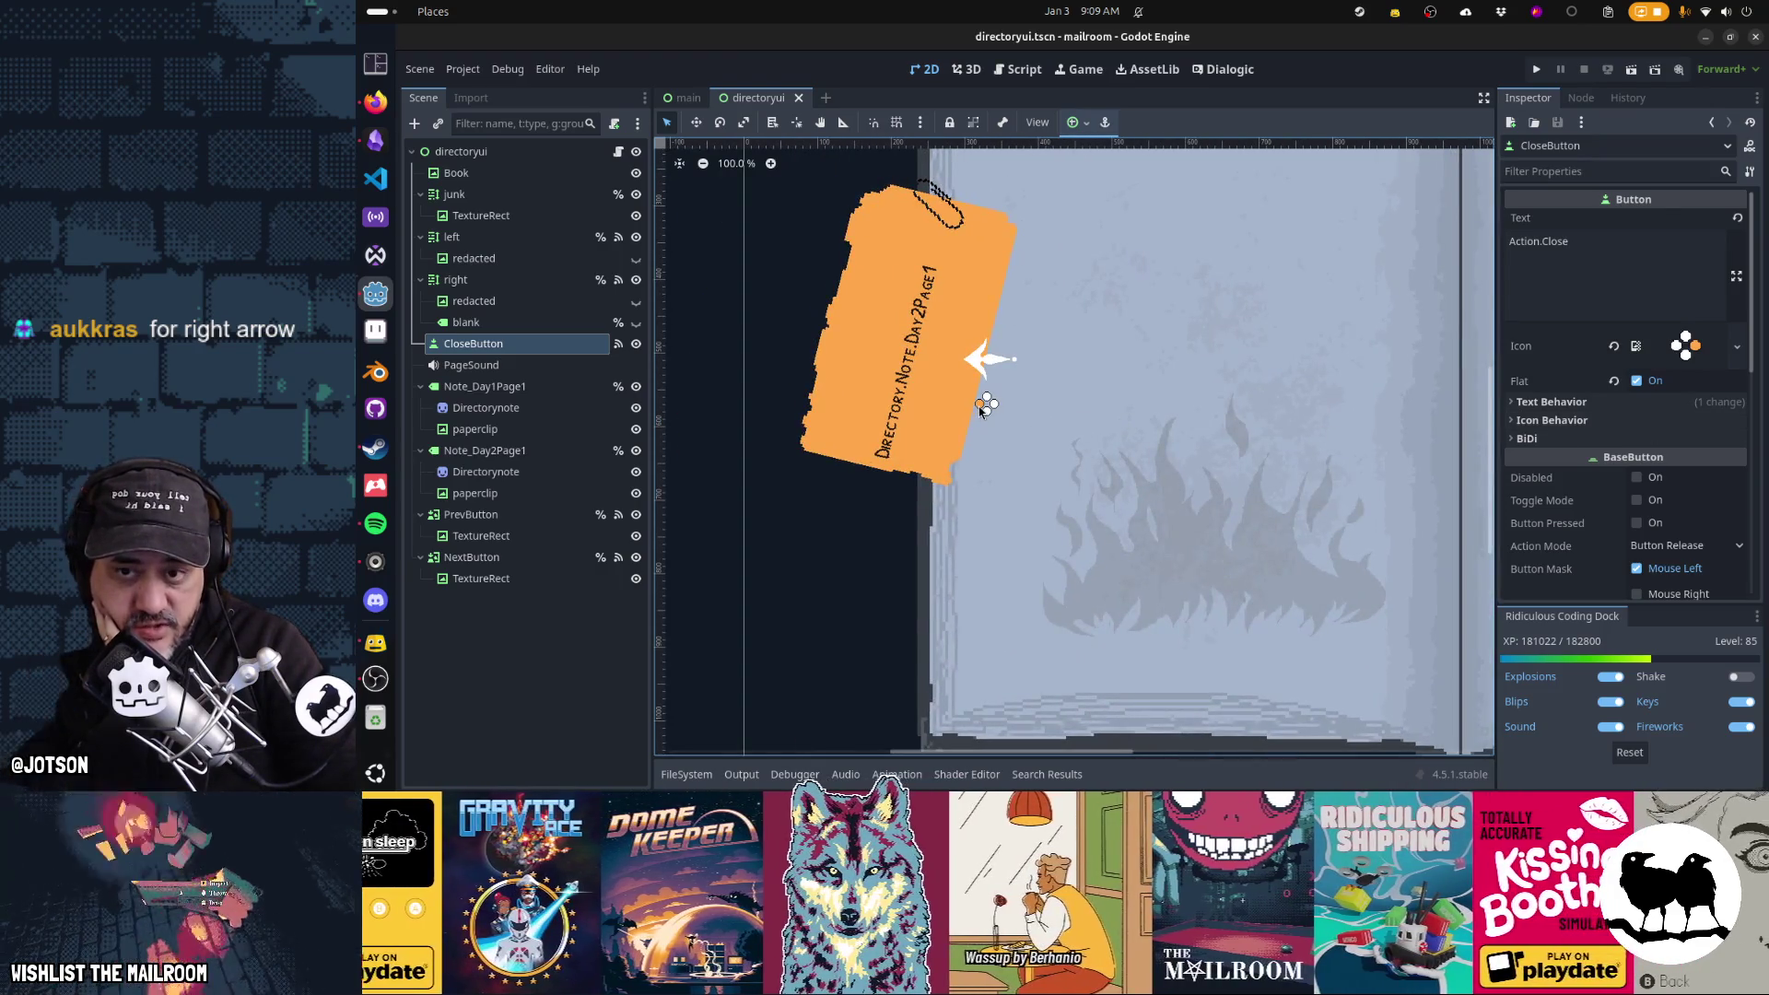
scroll(1295, 400, "right", 10)
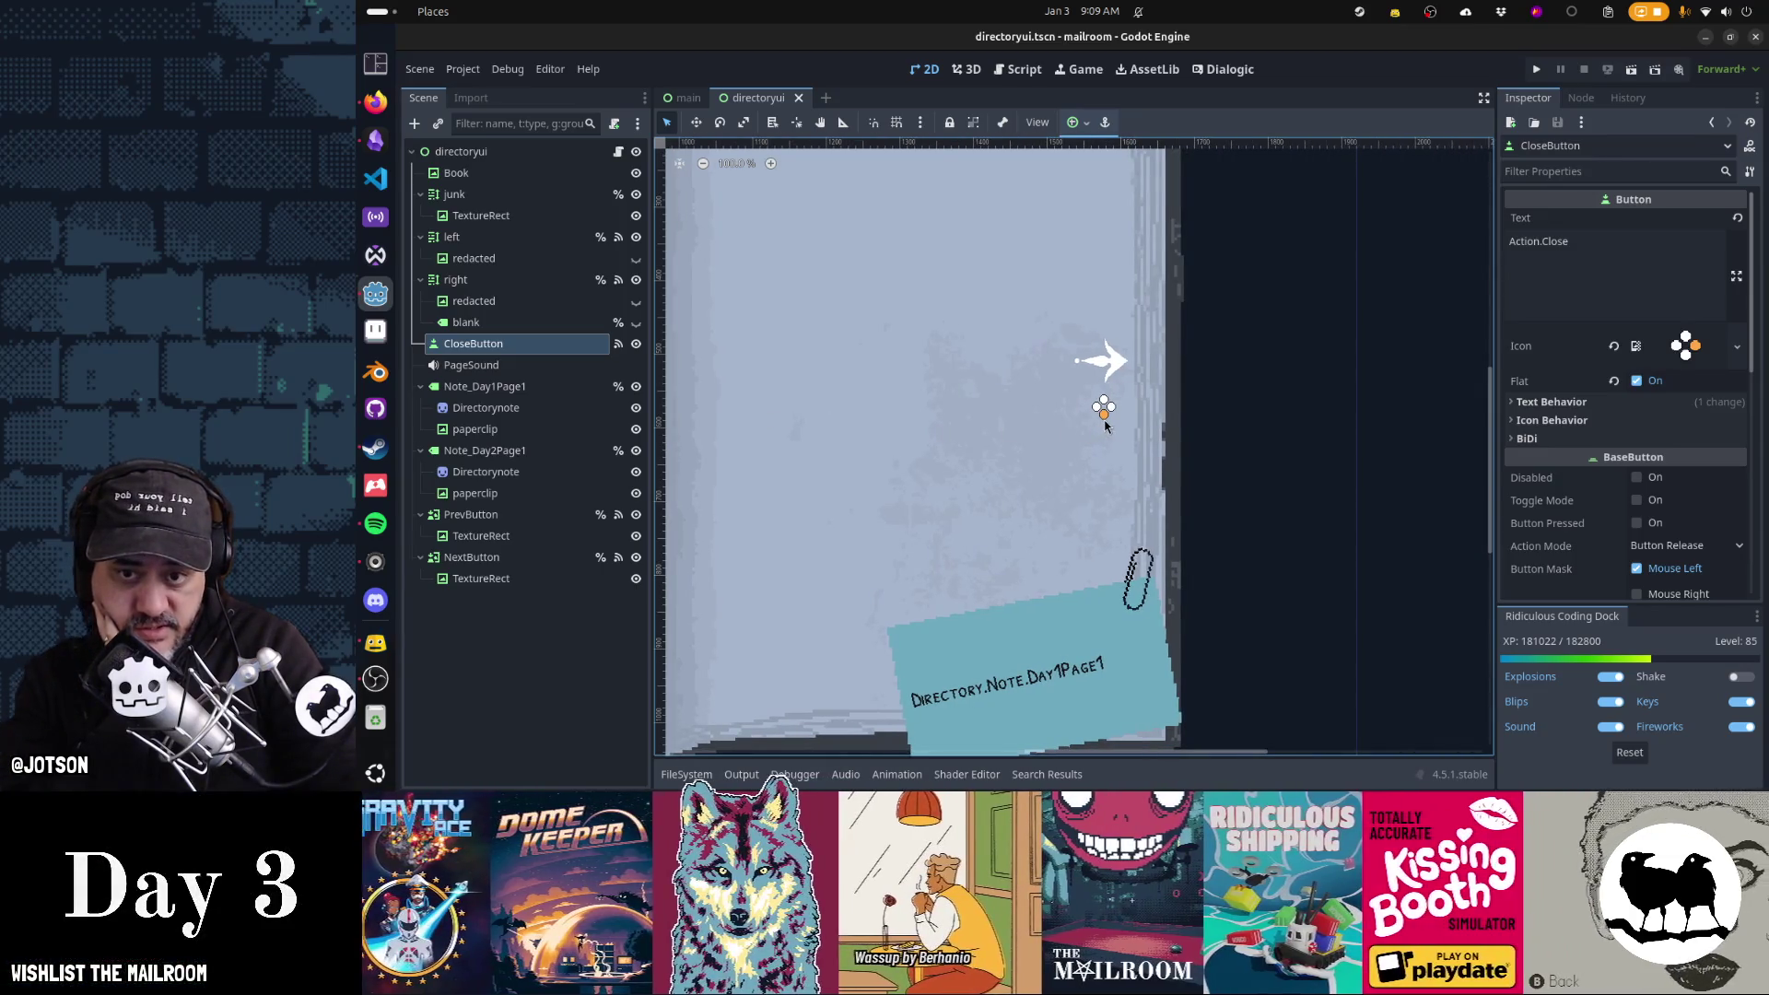
scroll(954, 407, "left", 10)
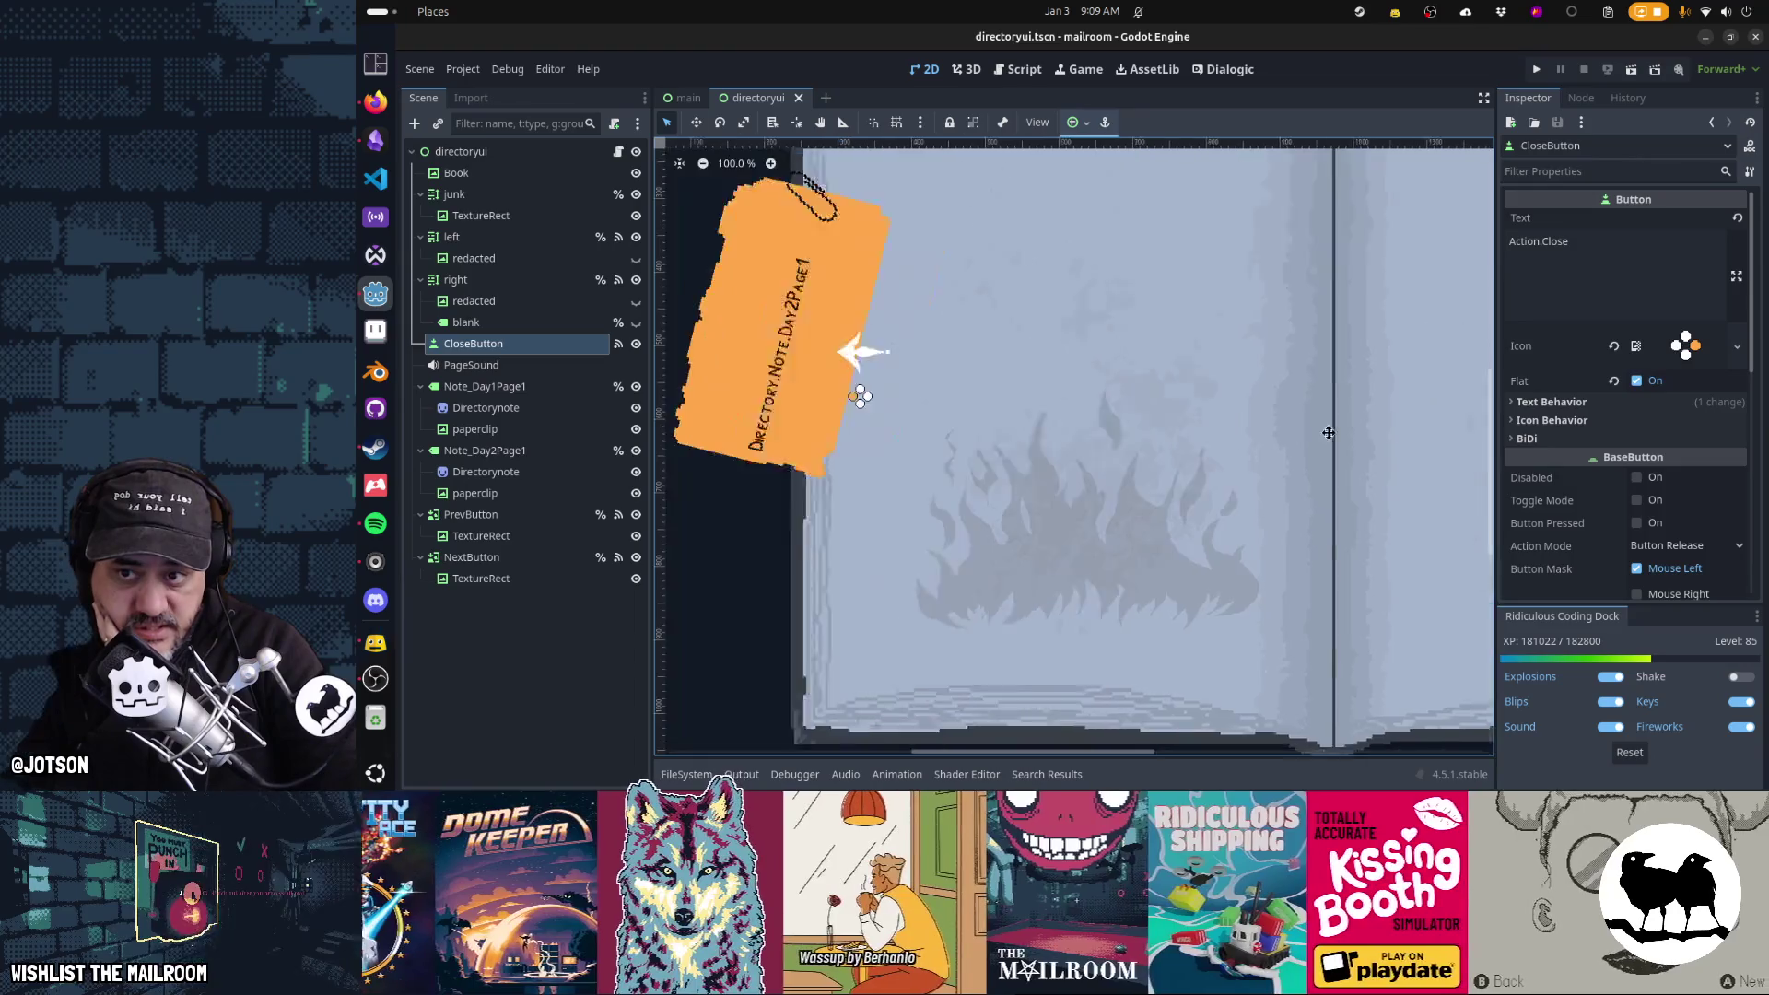
scroll(955, 405, "right", 10)
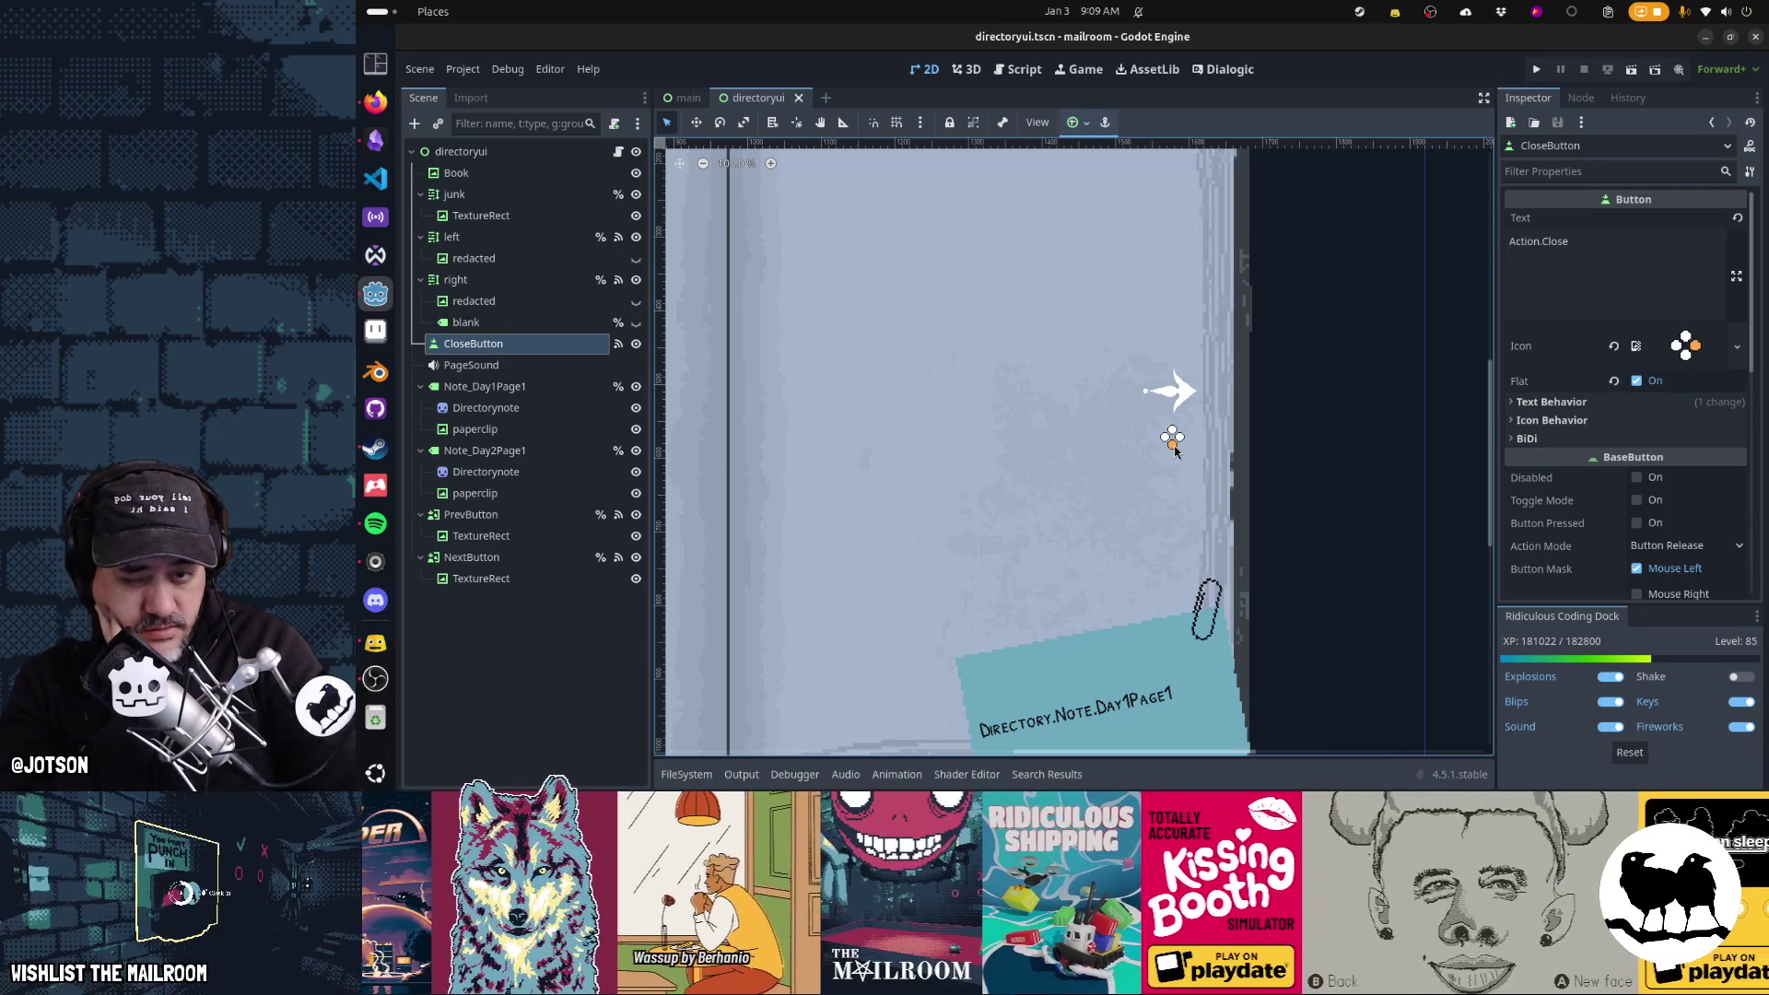
scroll(943, 448, "left", 10)
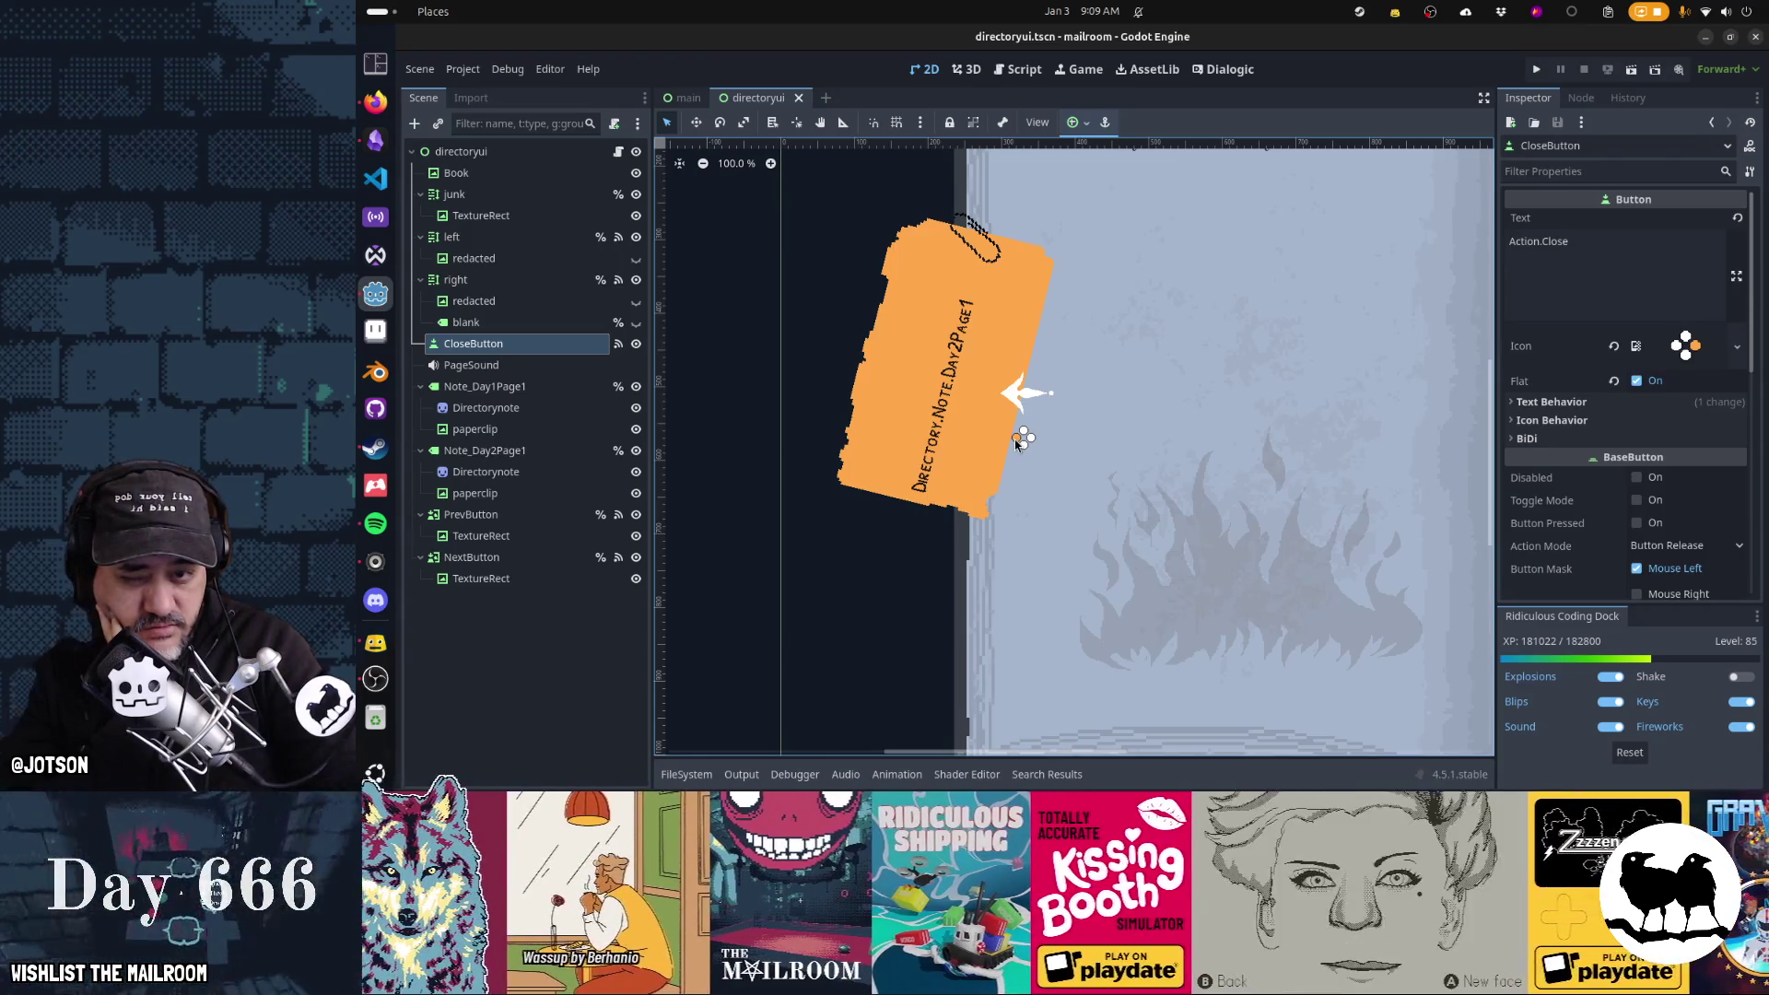
scroll(1014, 439, "right", 10)
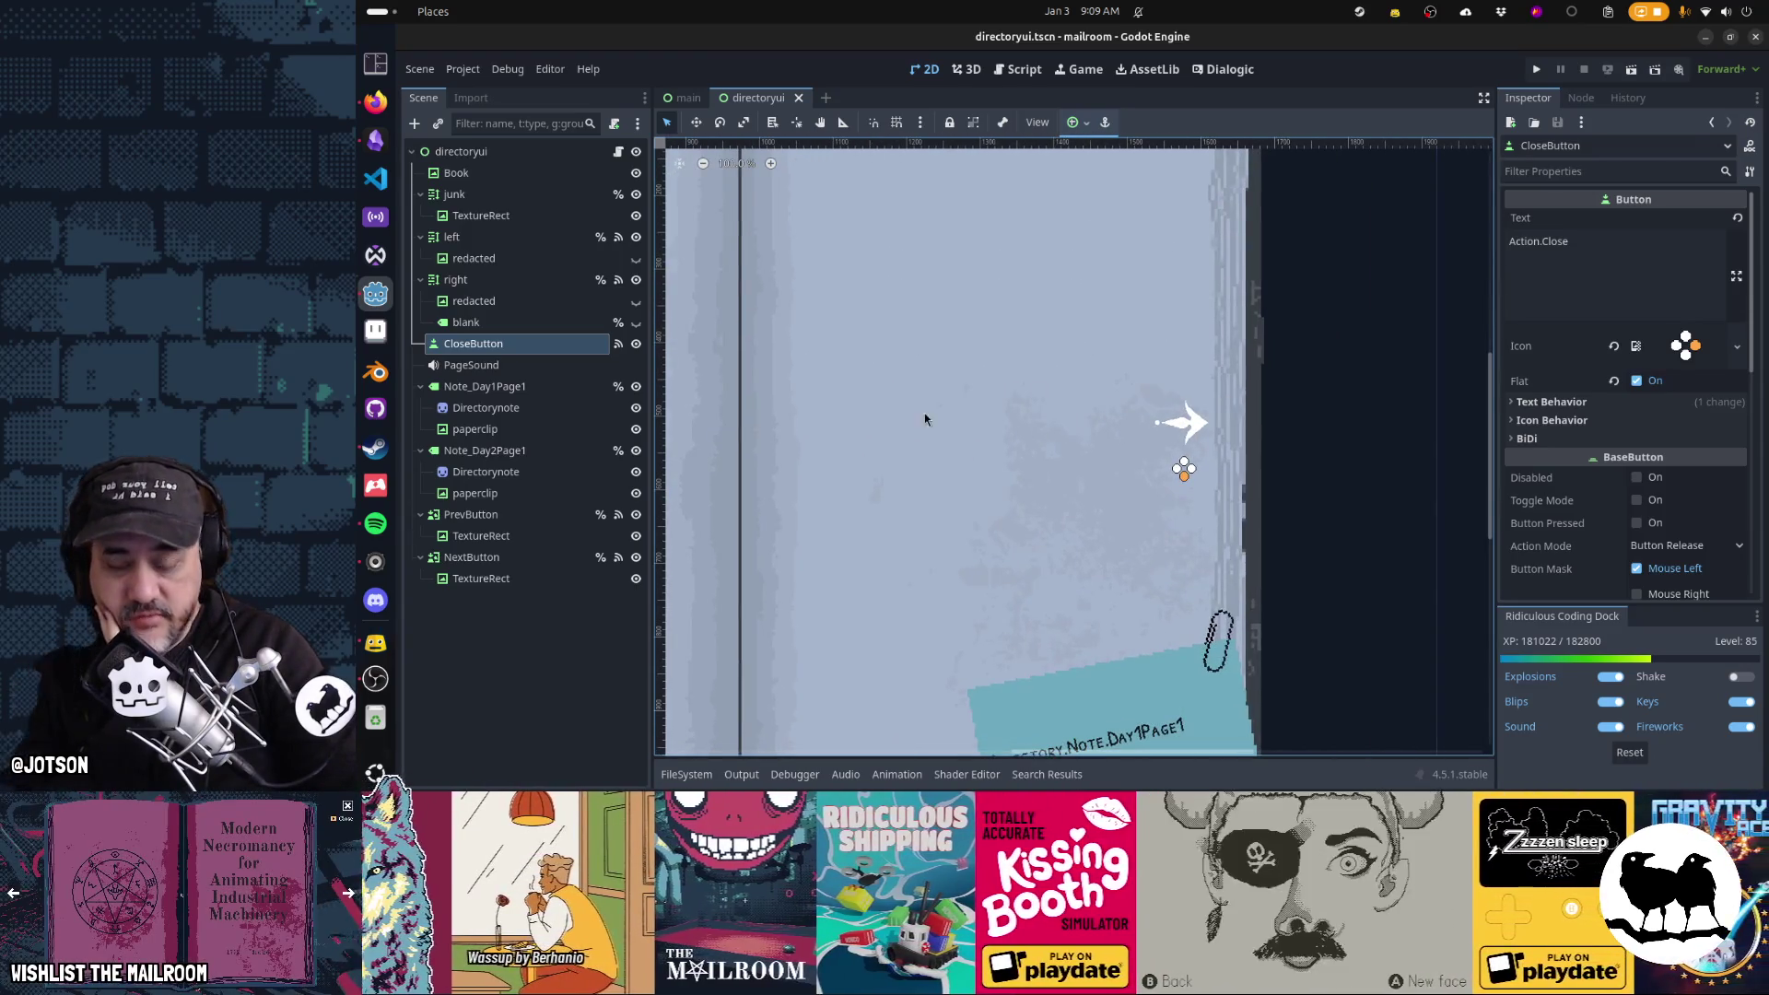
scroll(1053, 398, "left", 5)
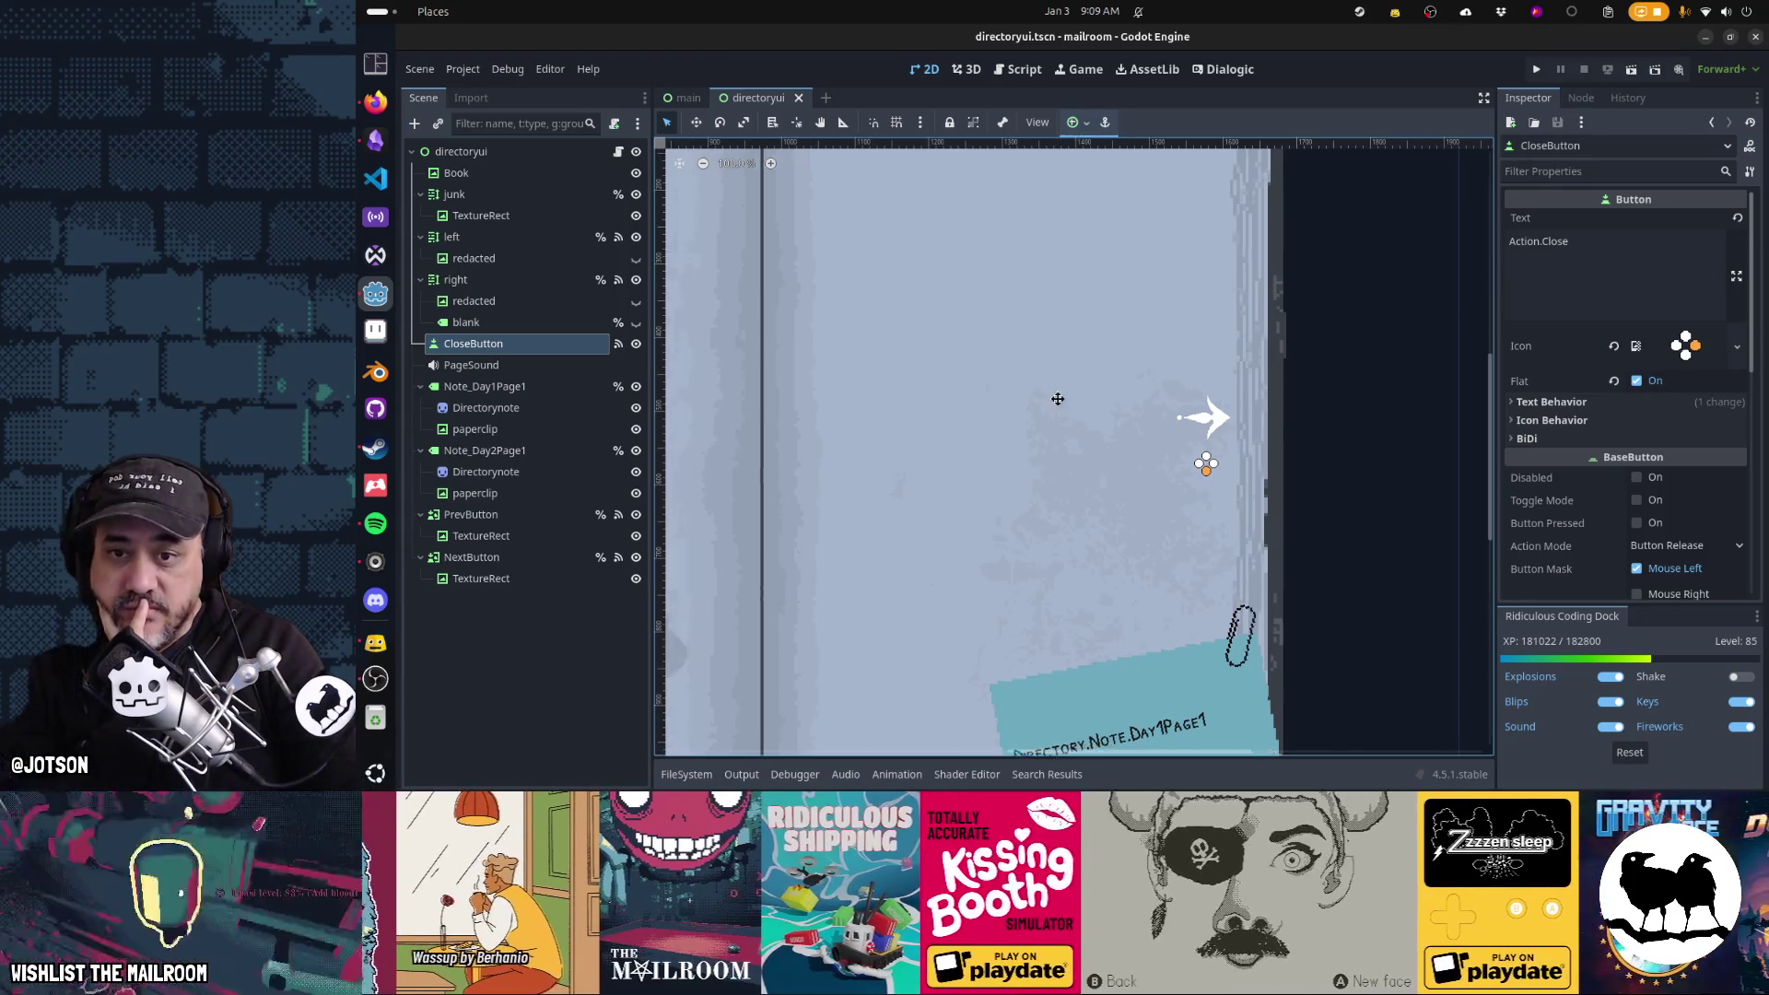
left_click_drag(1168, 360, 988, 446)
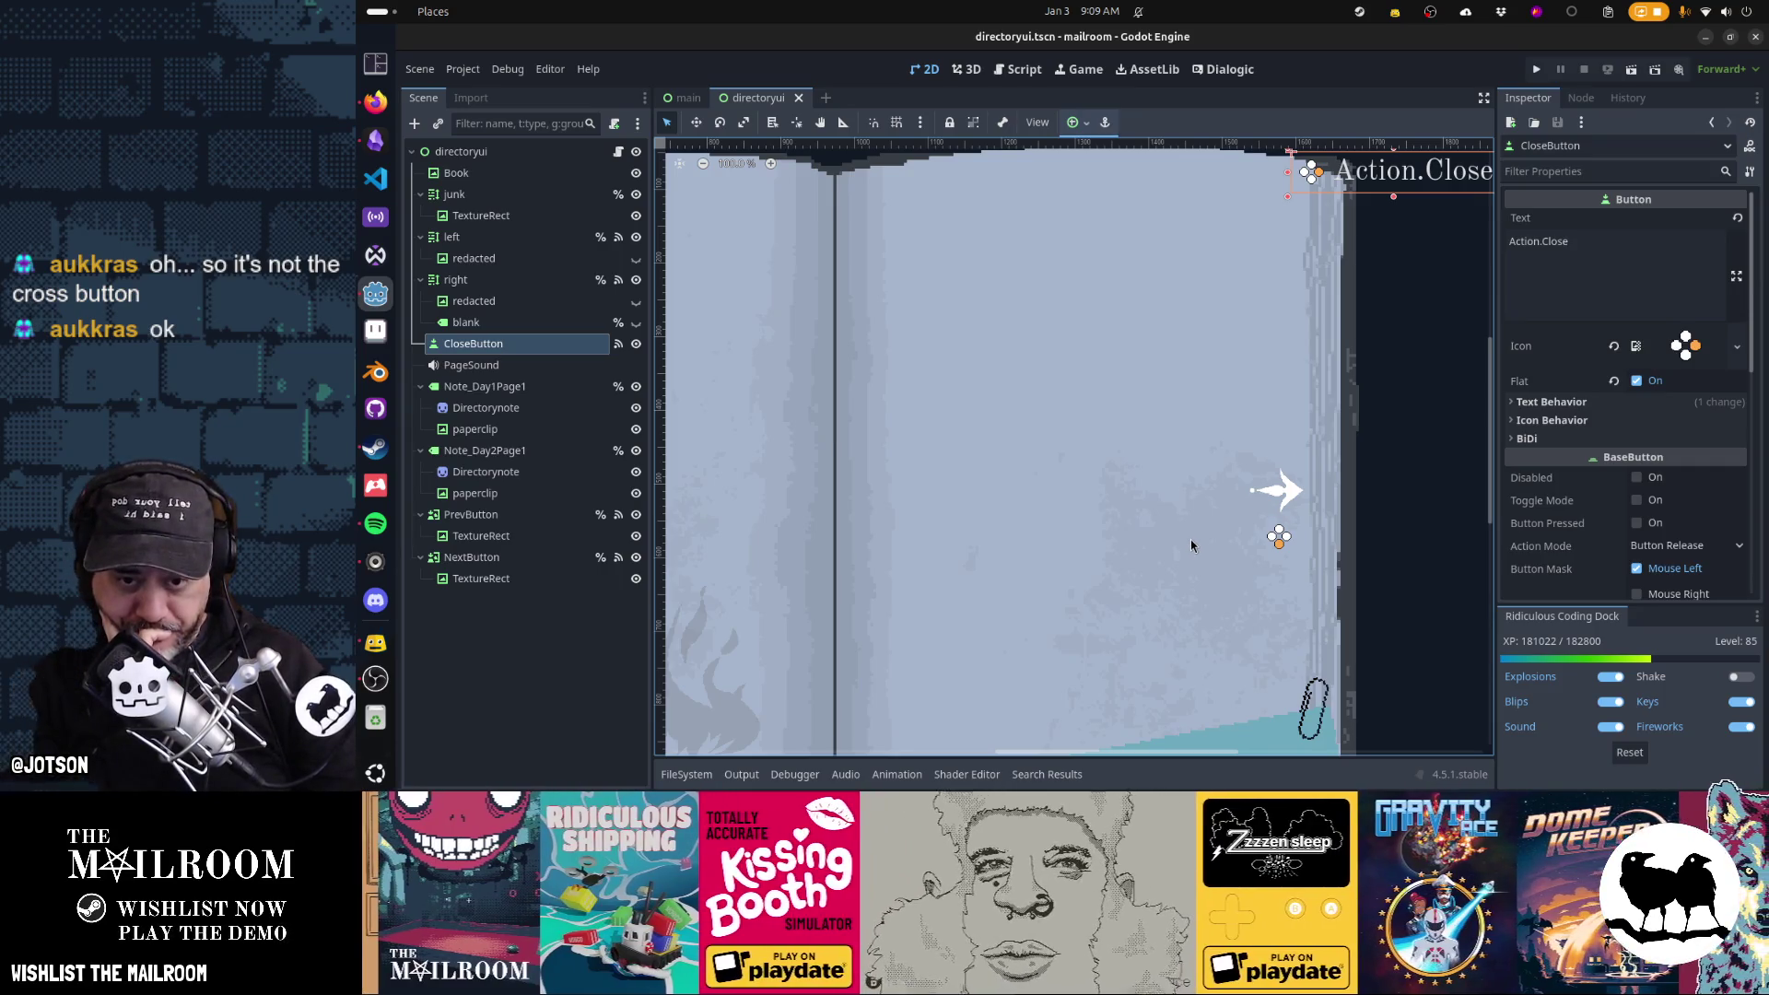
left_click_drag(1190, 546, 1165, 559)
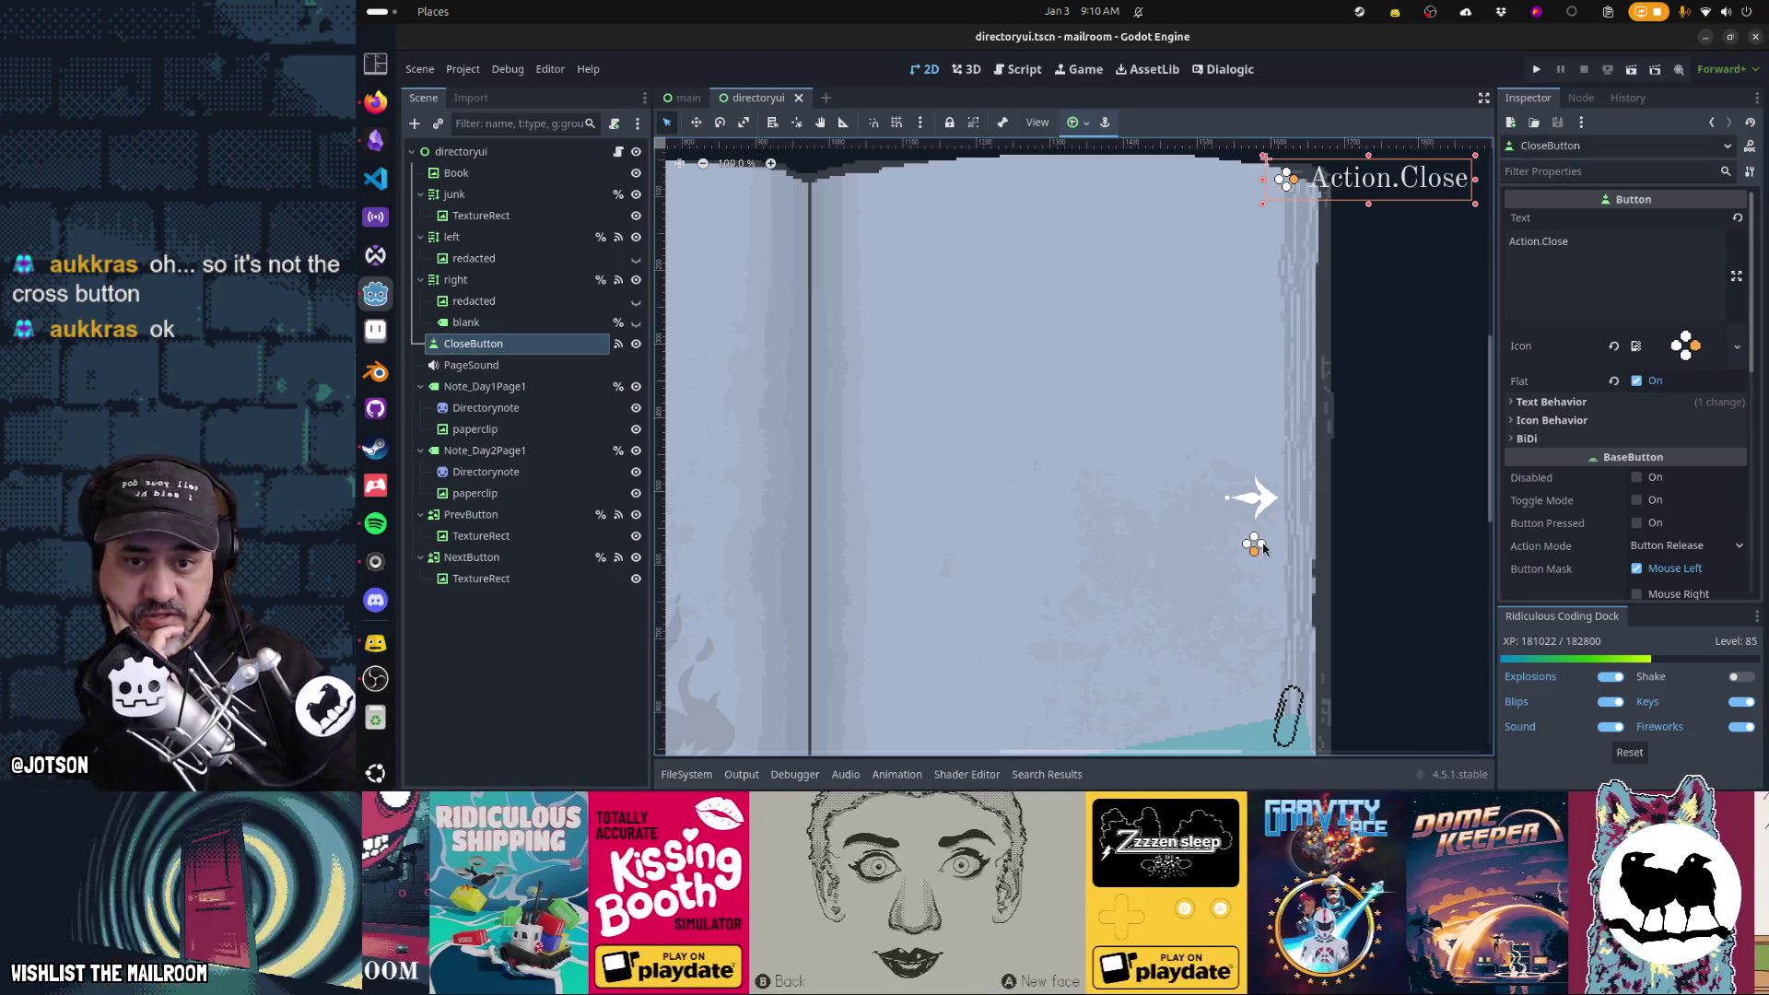
scroll(1262, 548, "up", 5)
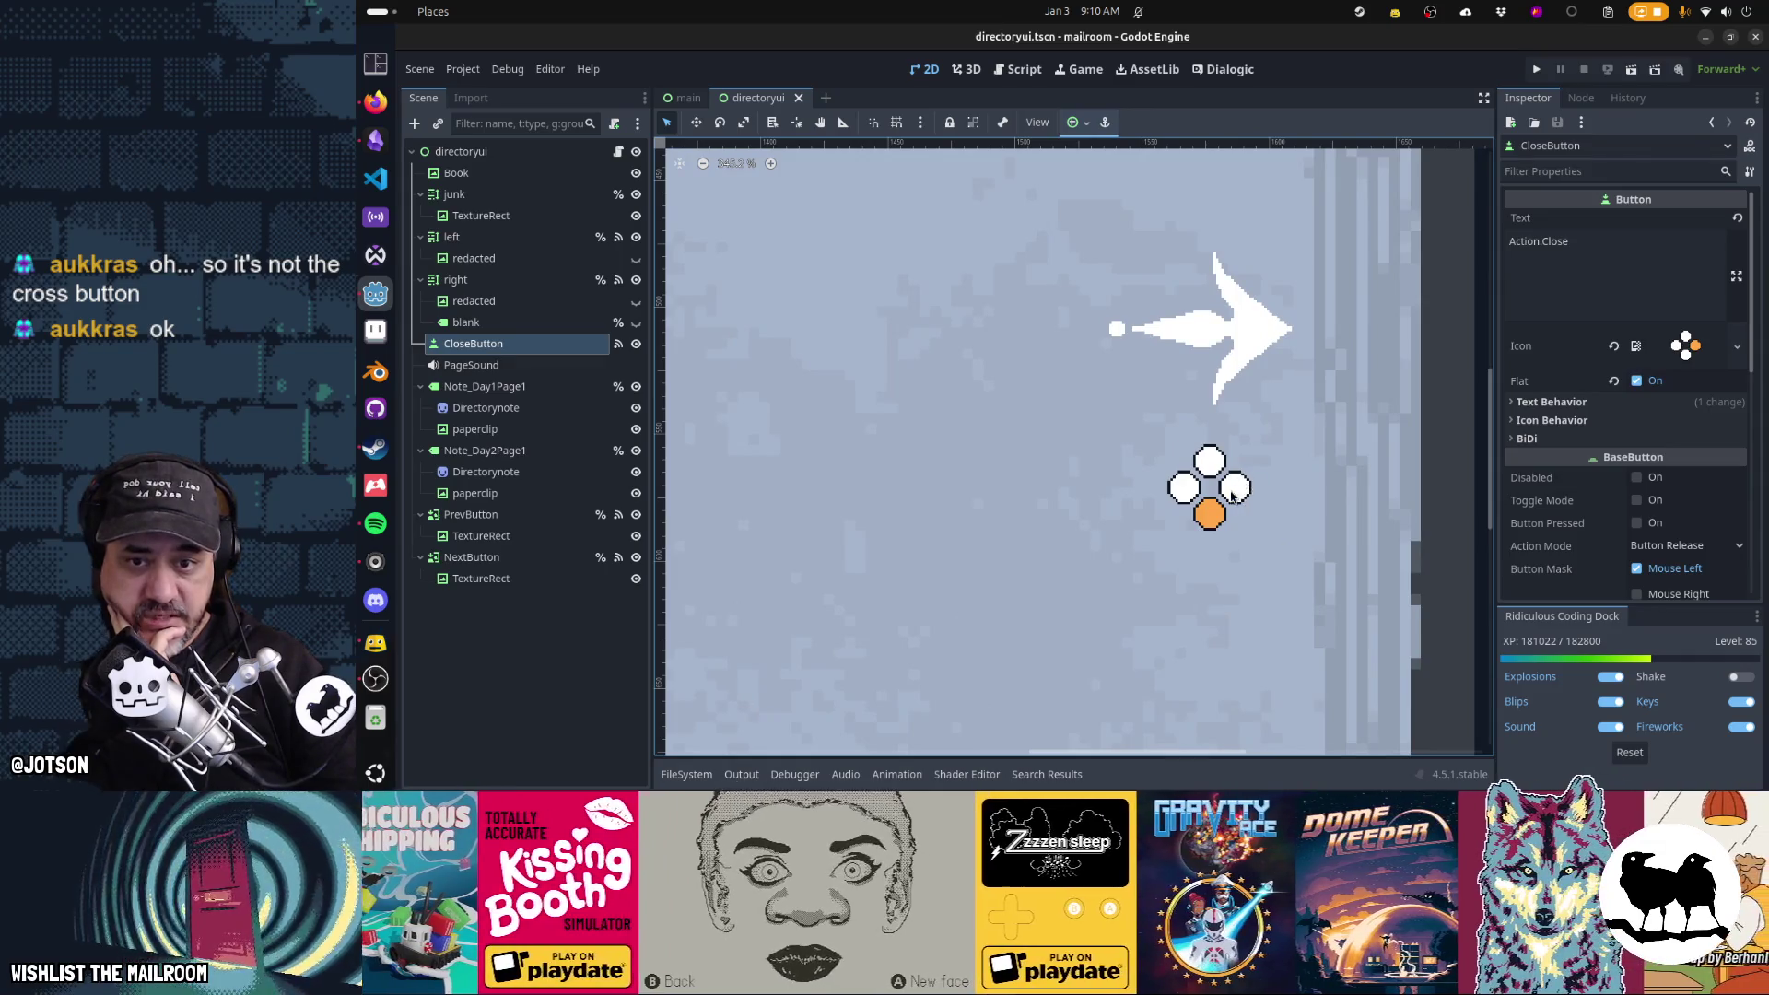
scroll(1405, 233, "up", 5)
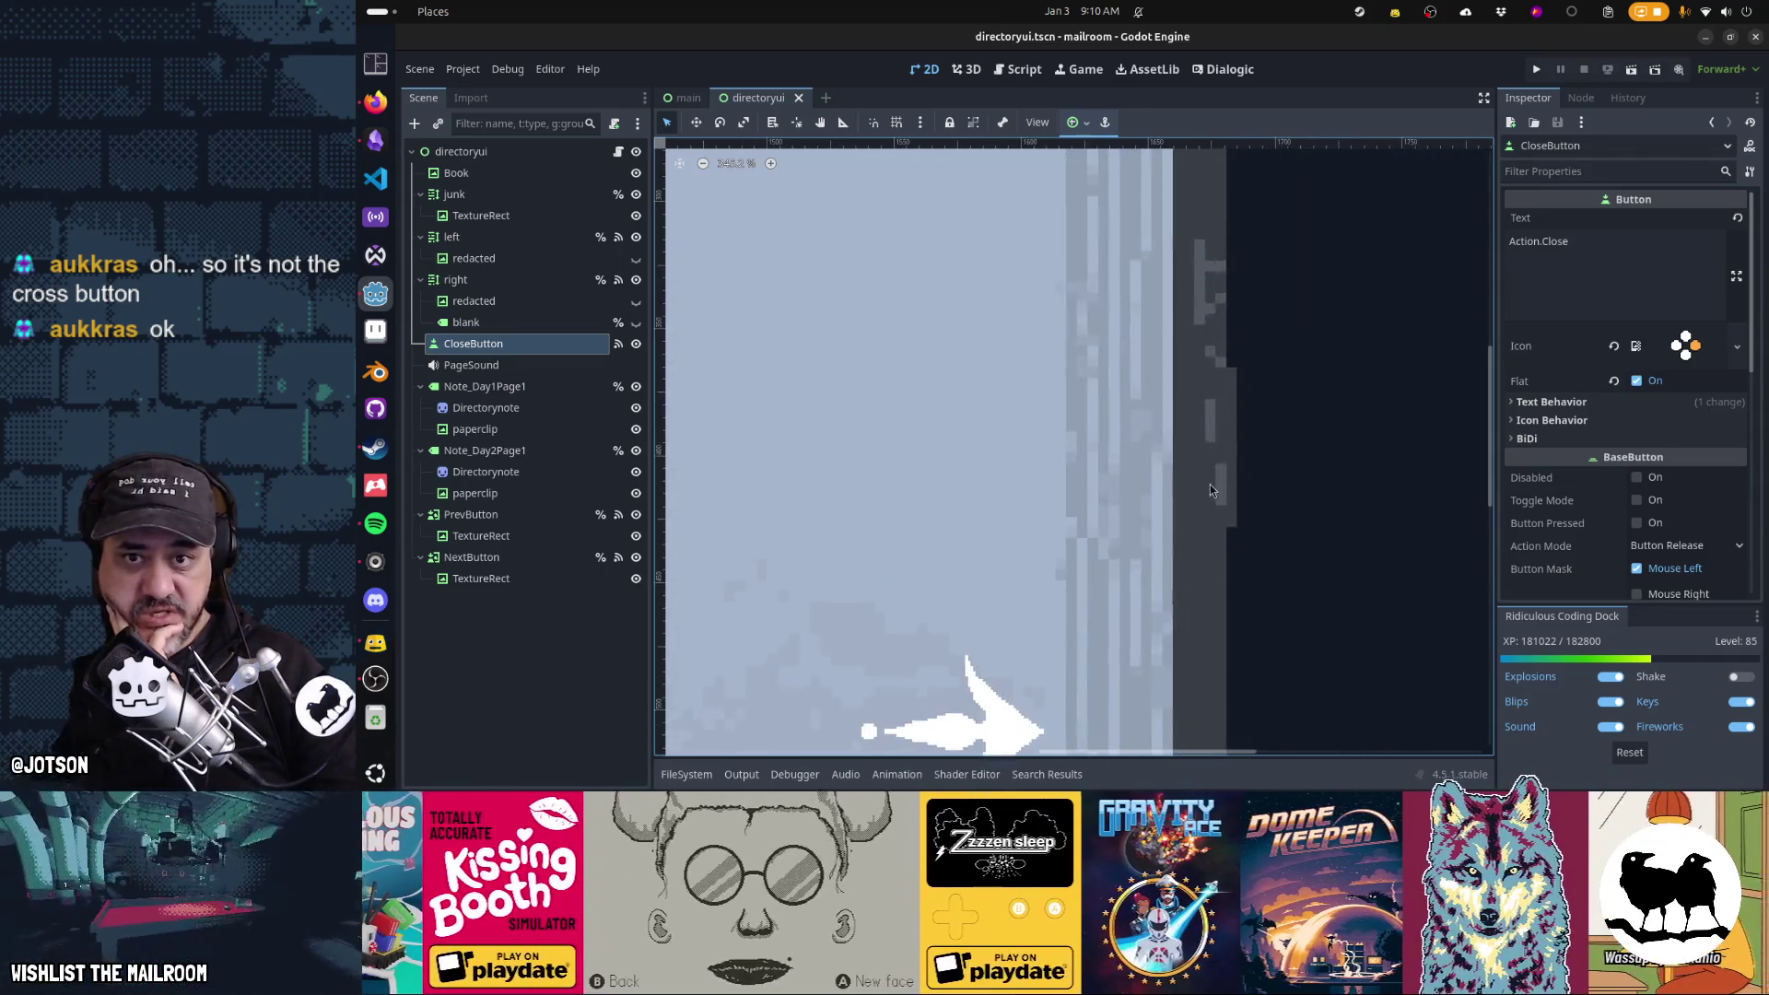
scroll(1208, 485, "right", 5)
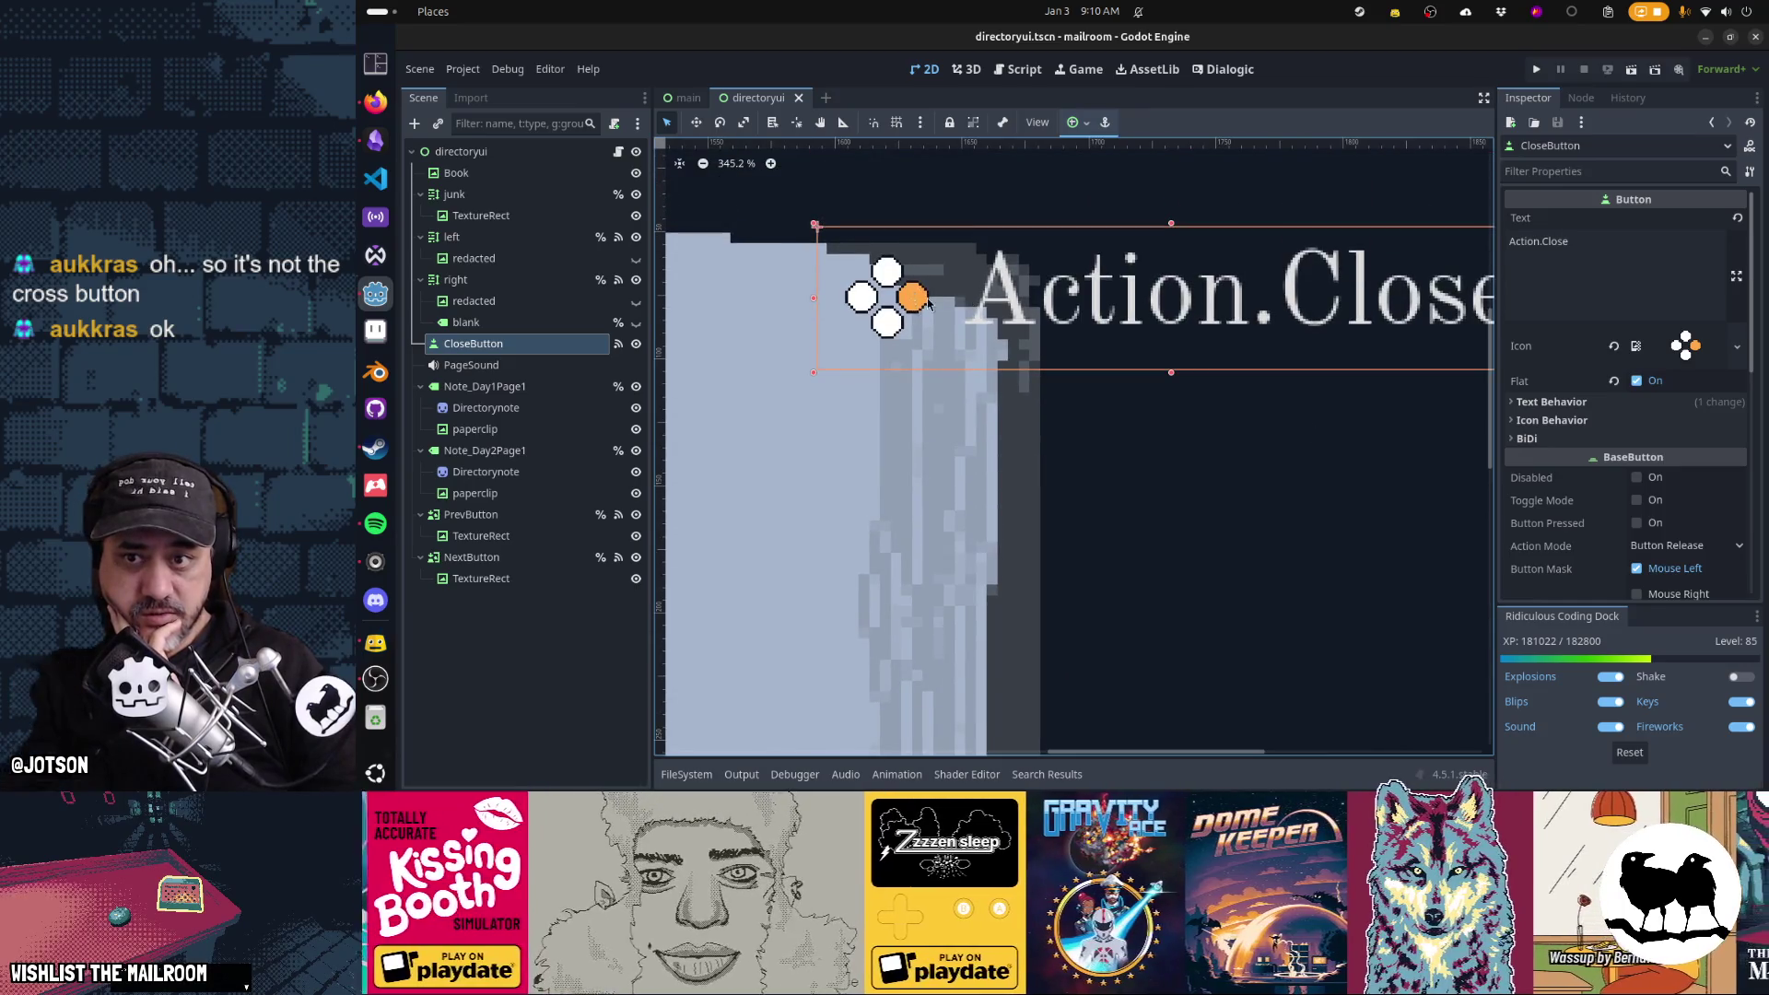
scroll(1014, 318, "right", 3)
scroll(1248, 321, "left", 5)
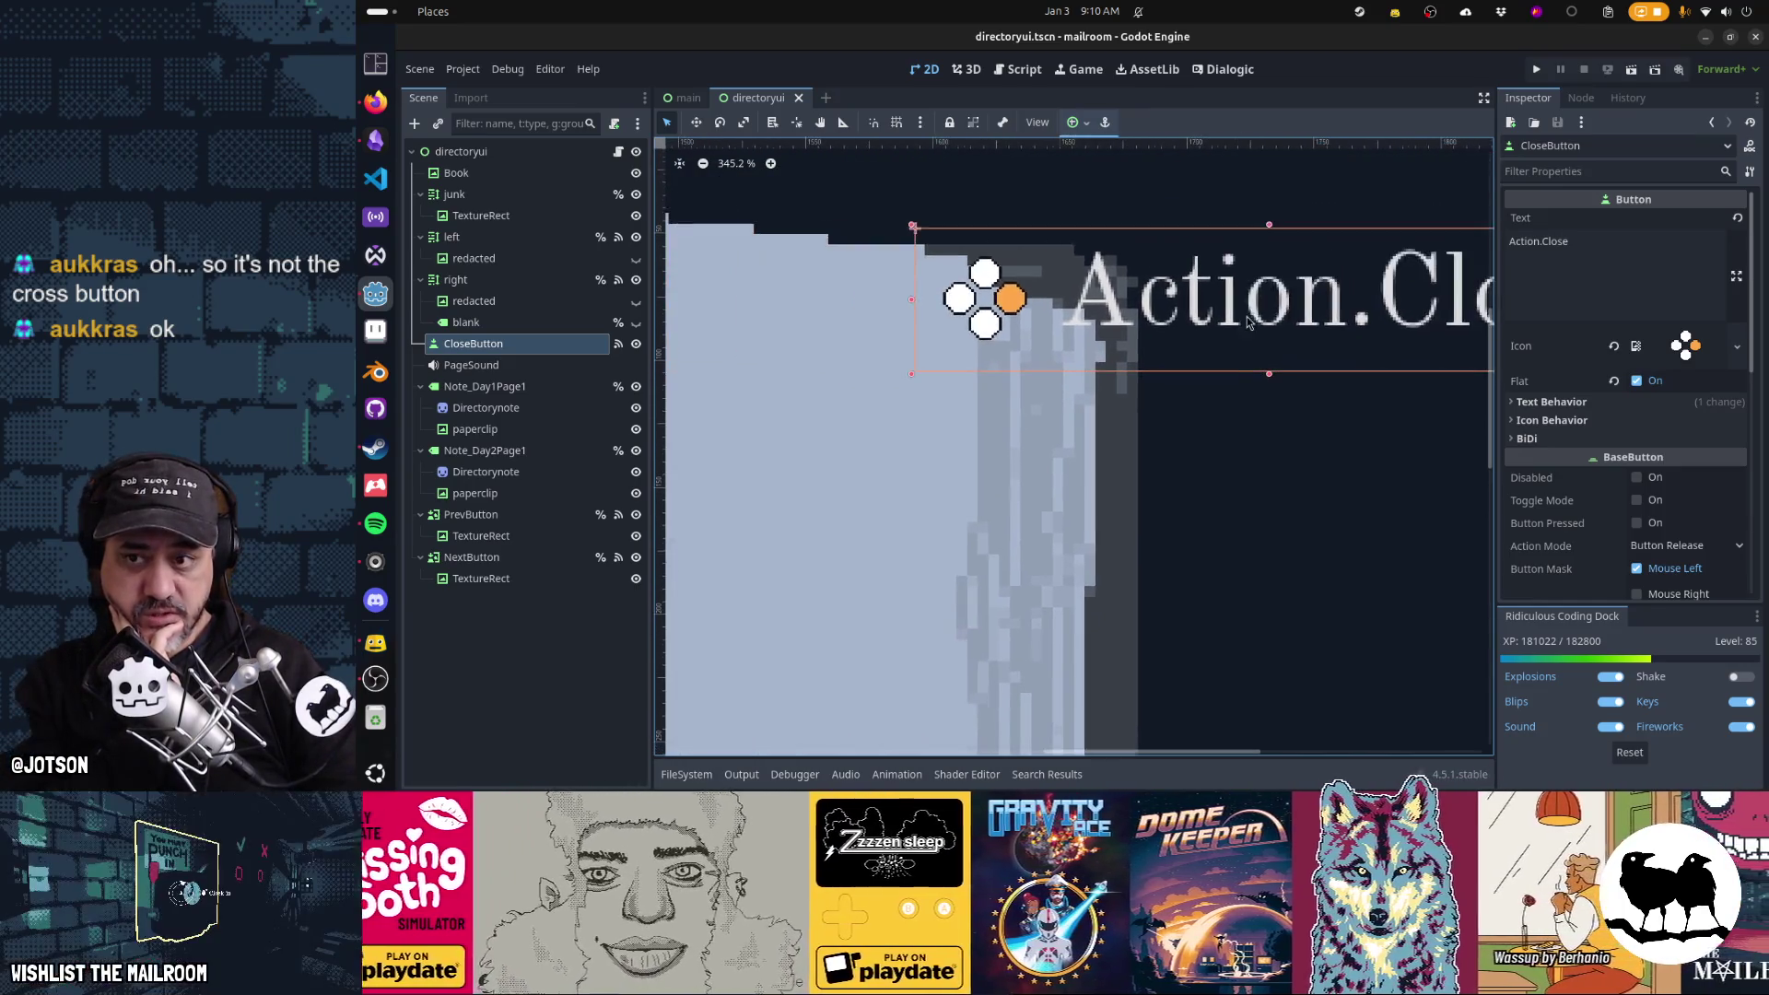
scroll(1052, 401, "up", 5)
scroll(1261, 392, "left", 4)
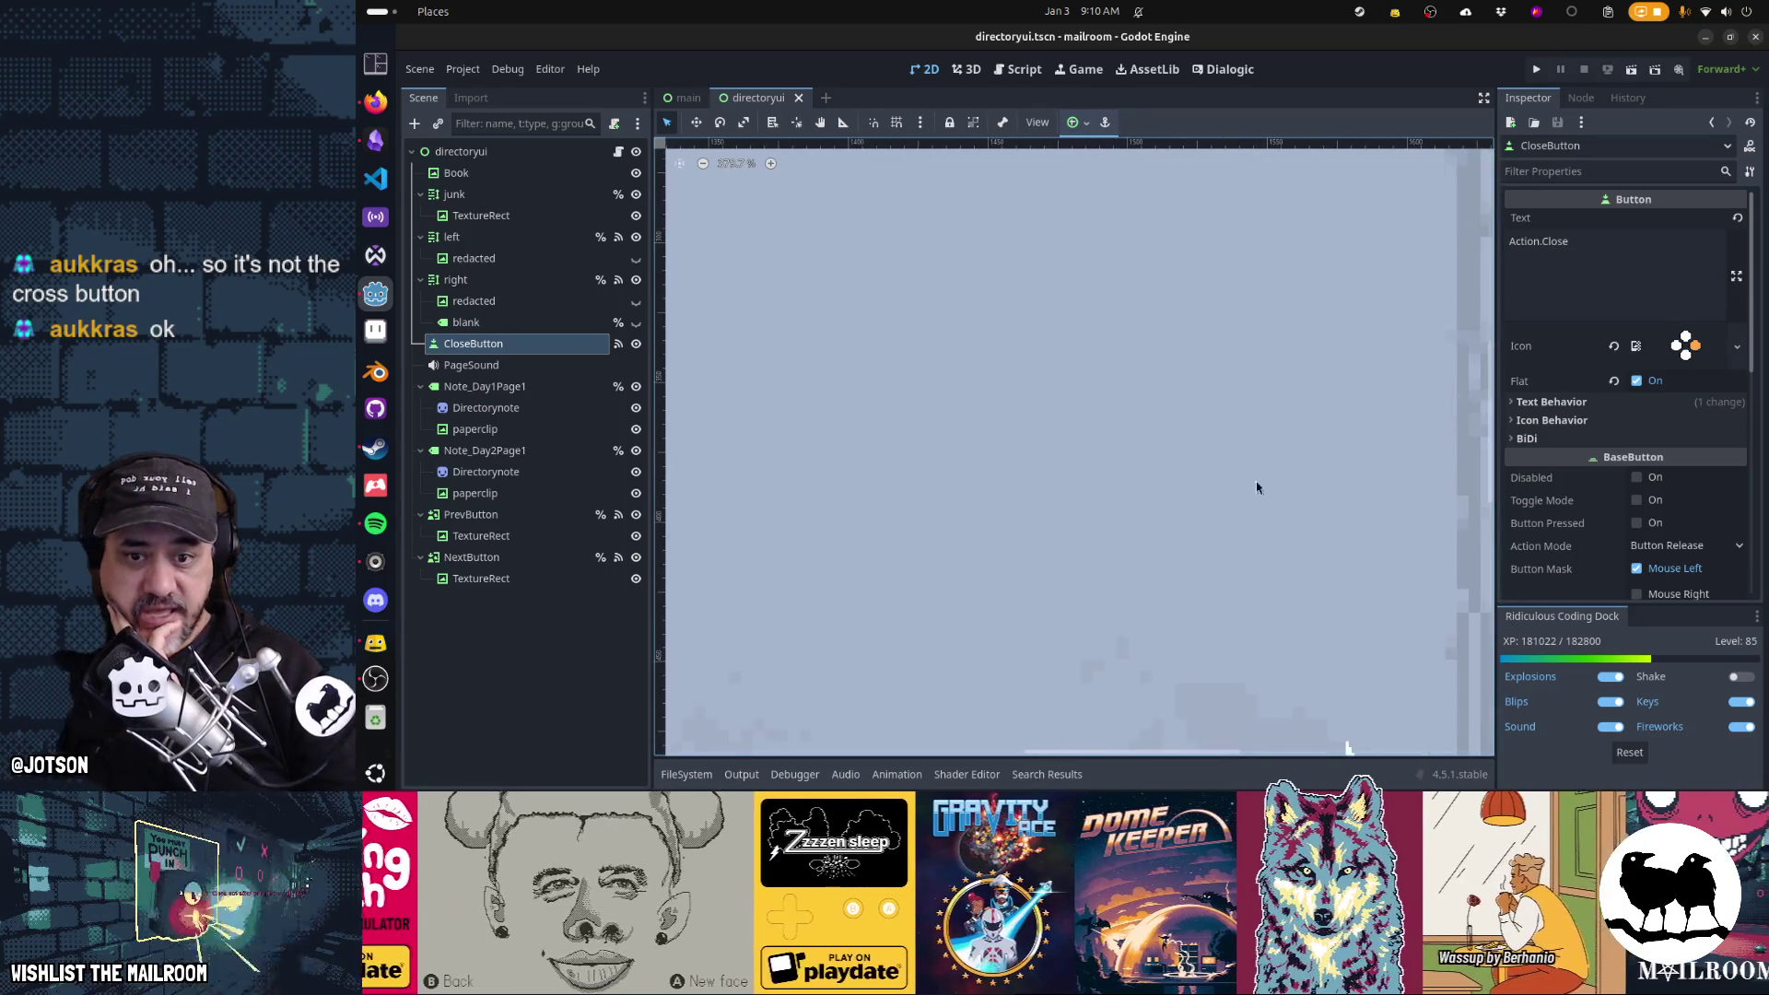
scroll(951, 639, "down", 3)
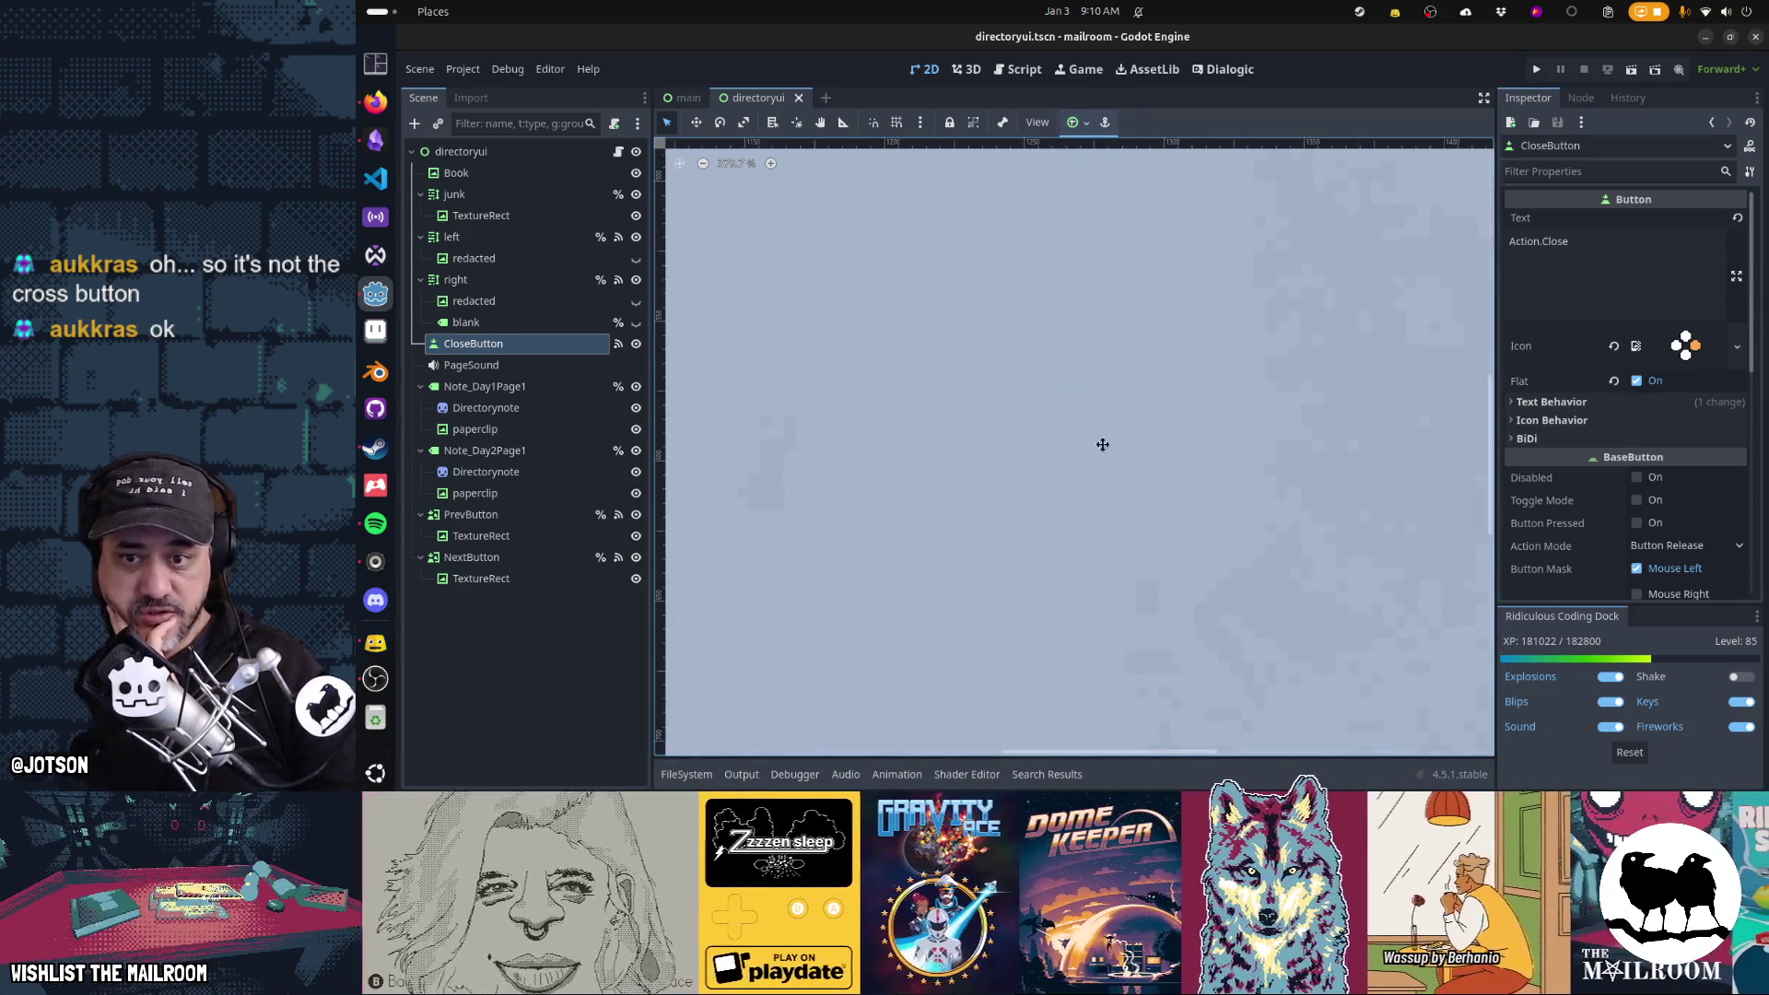
scroll(1102, 442, "left", 10)
scroll(1161, 524, "left", 10)
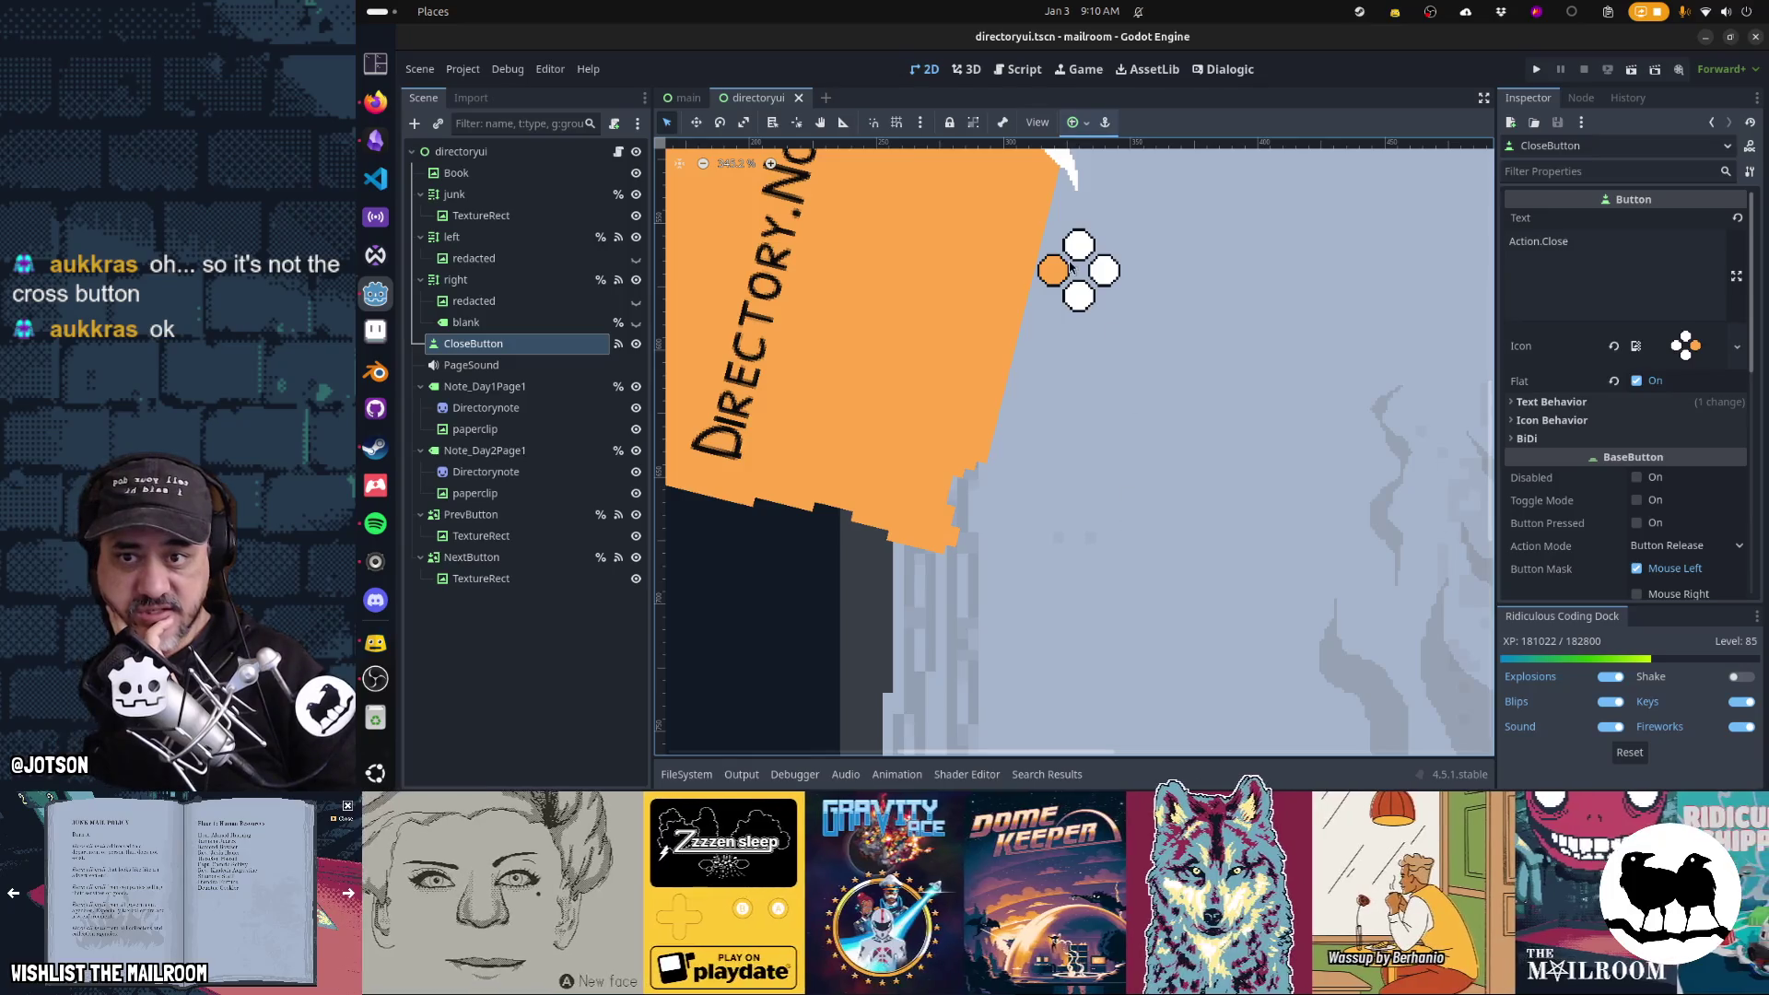
scroll(1064, 281, "down", 10)
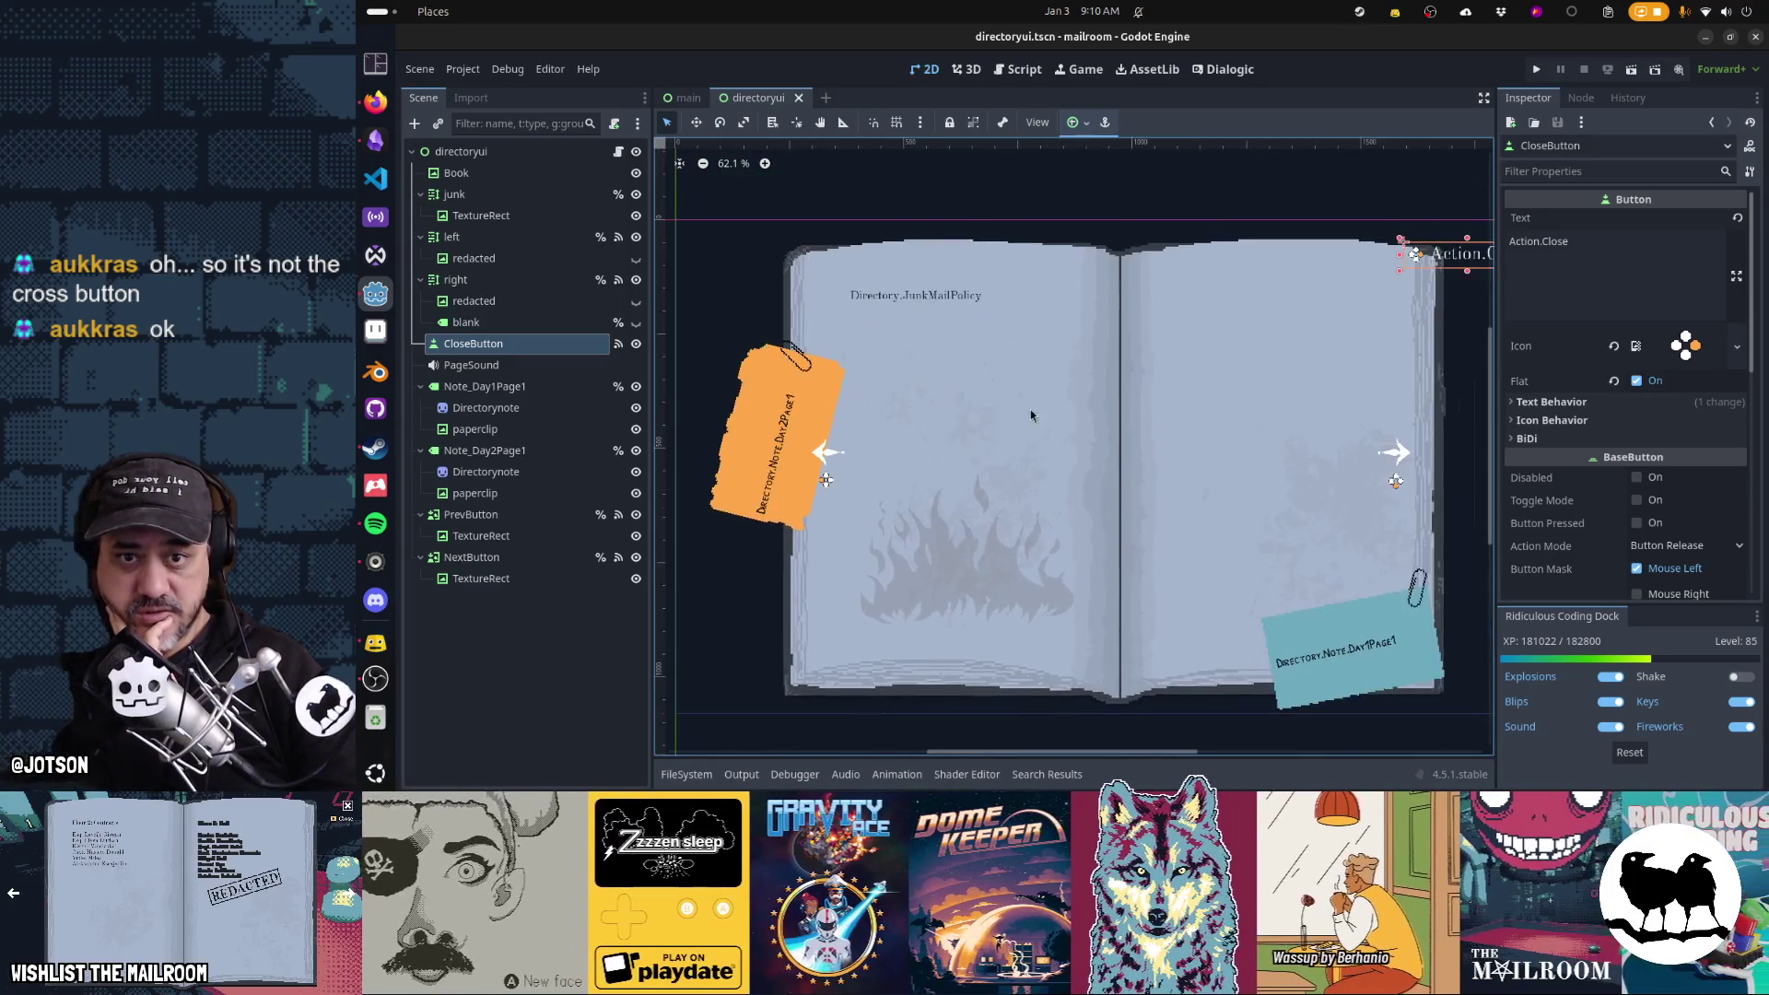
scroll(1184, 363, "right", 5)
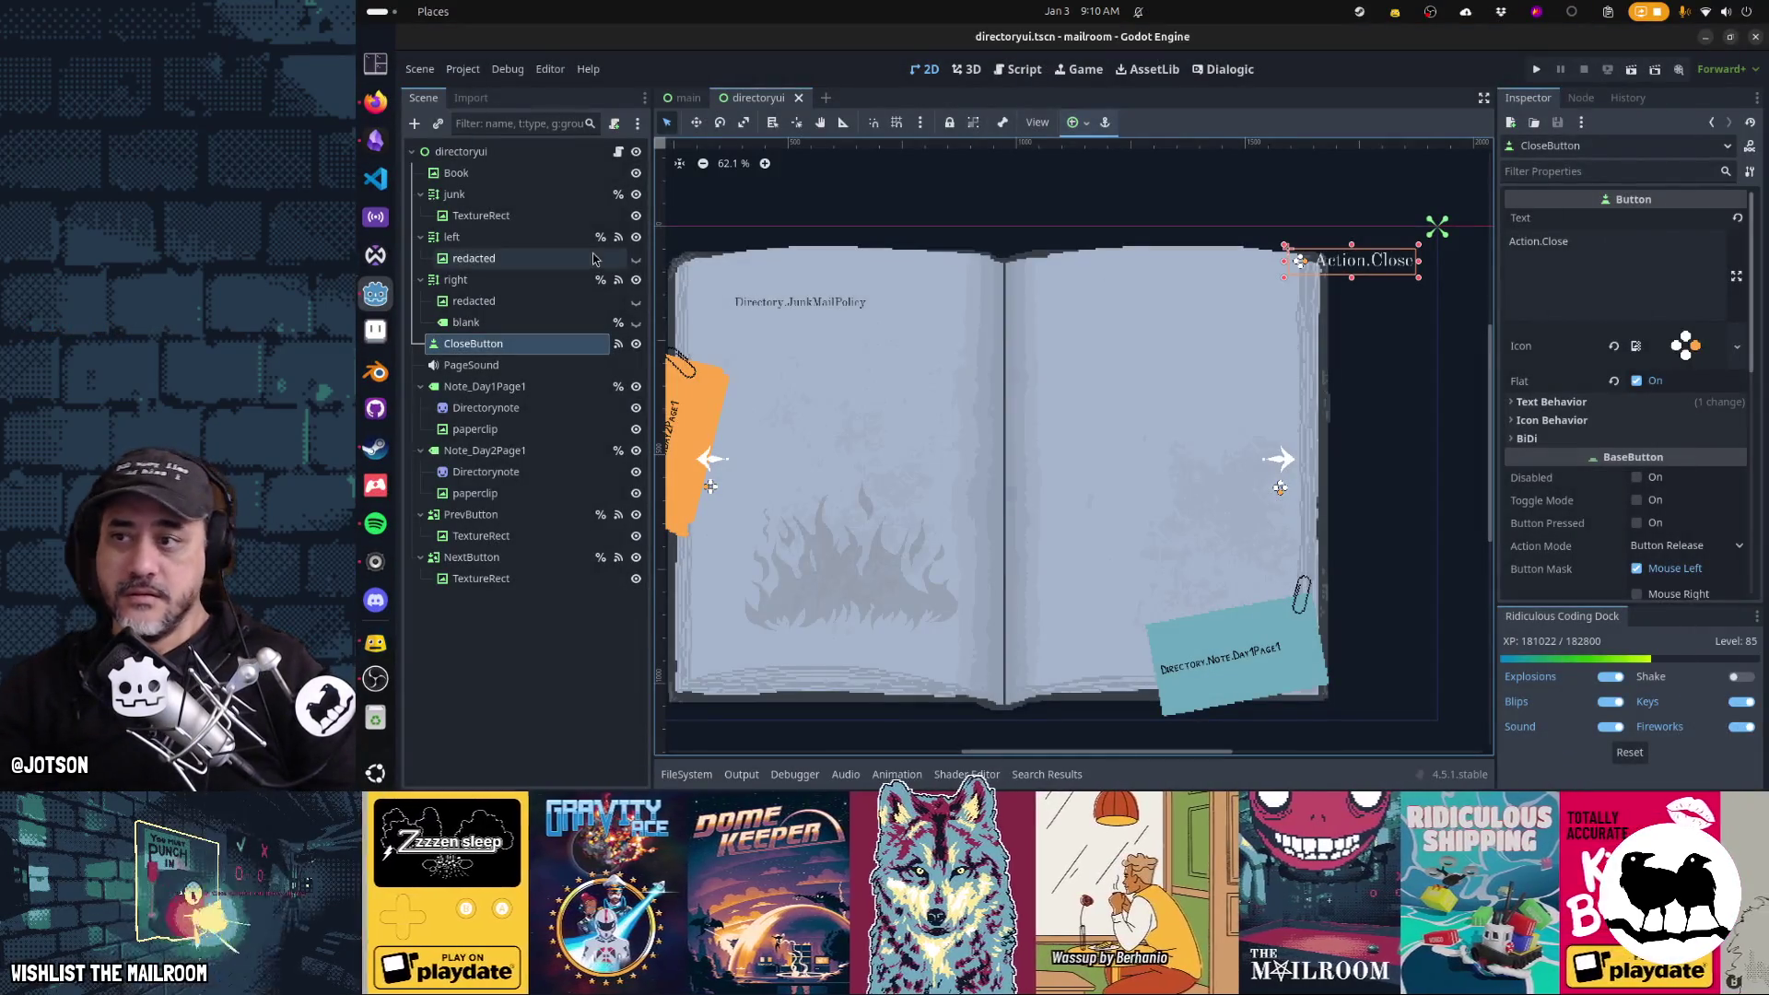
Search directoryui.gd for the close handling, then run the game with F5
left_click(620, 154)
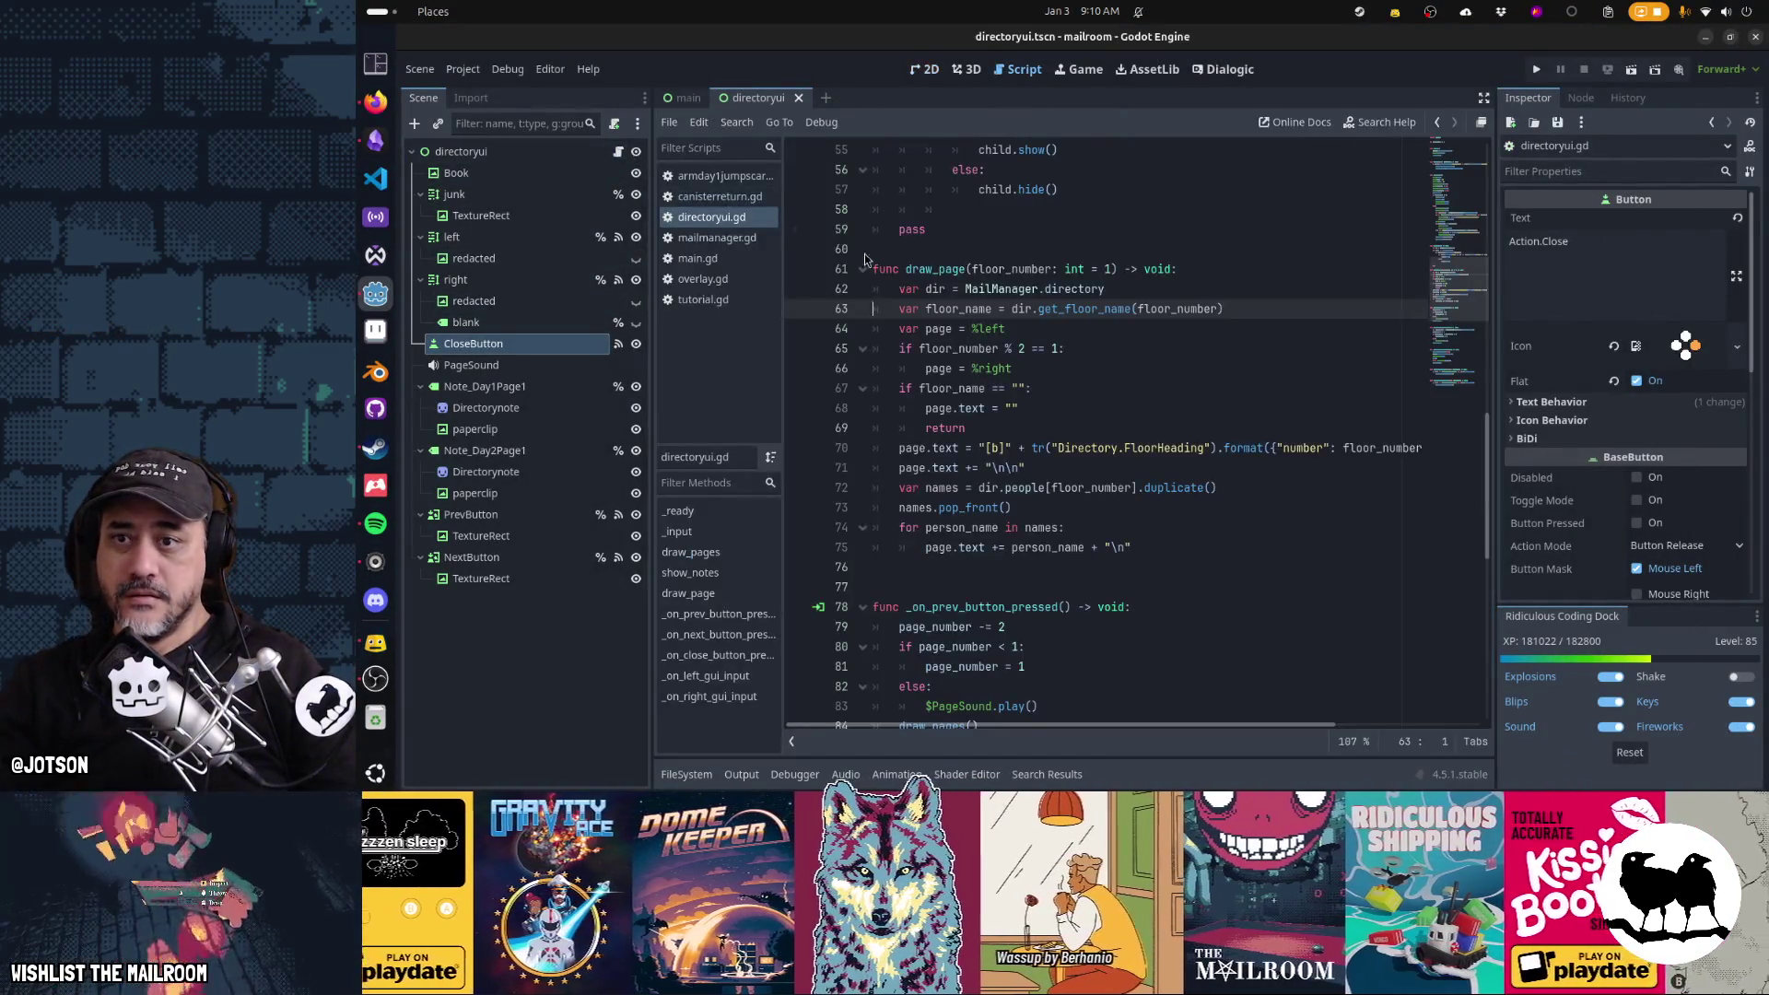
left_click(967, 288)
key("ctrl+f")
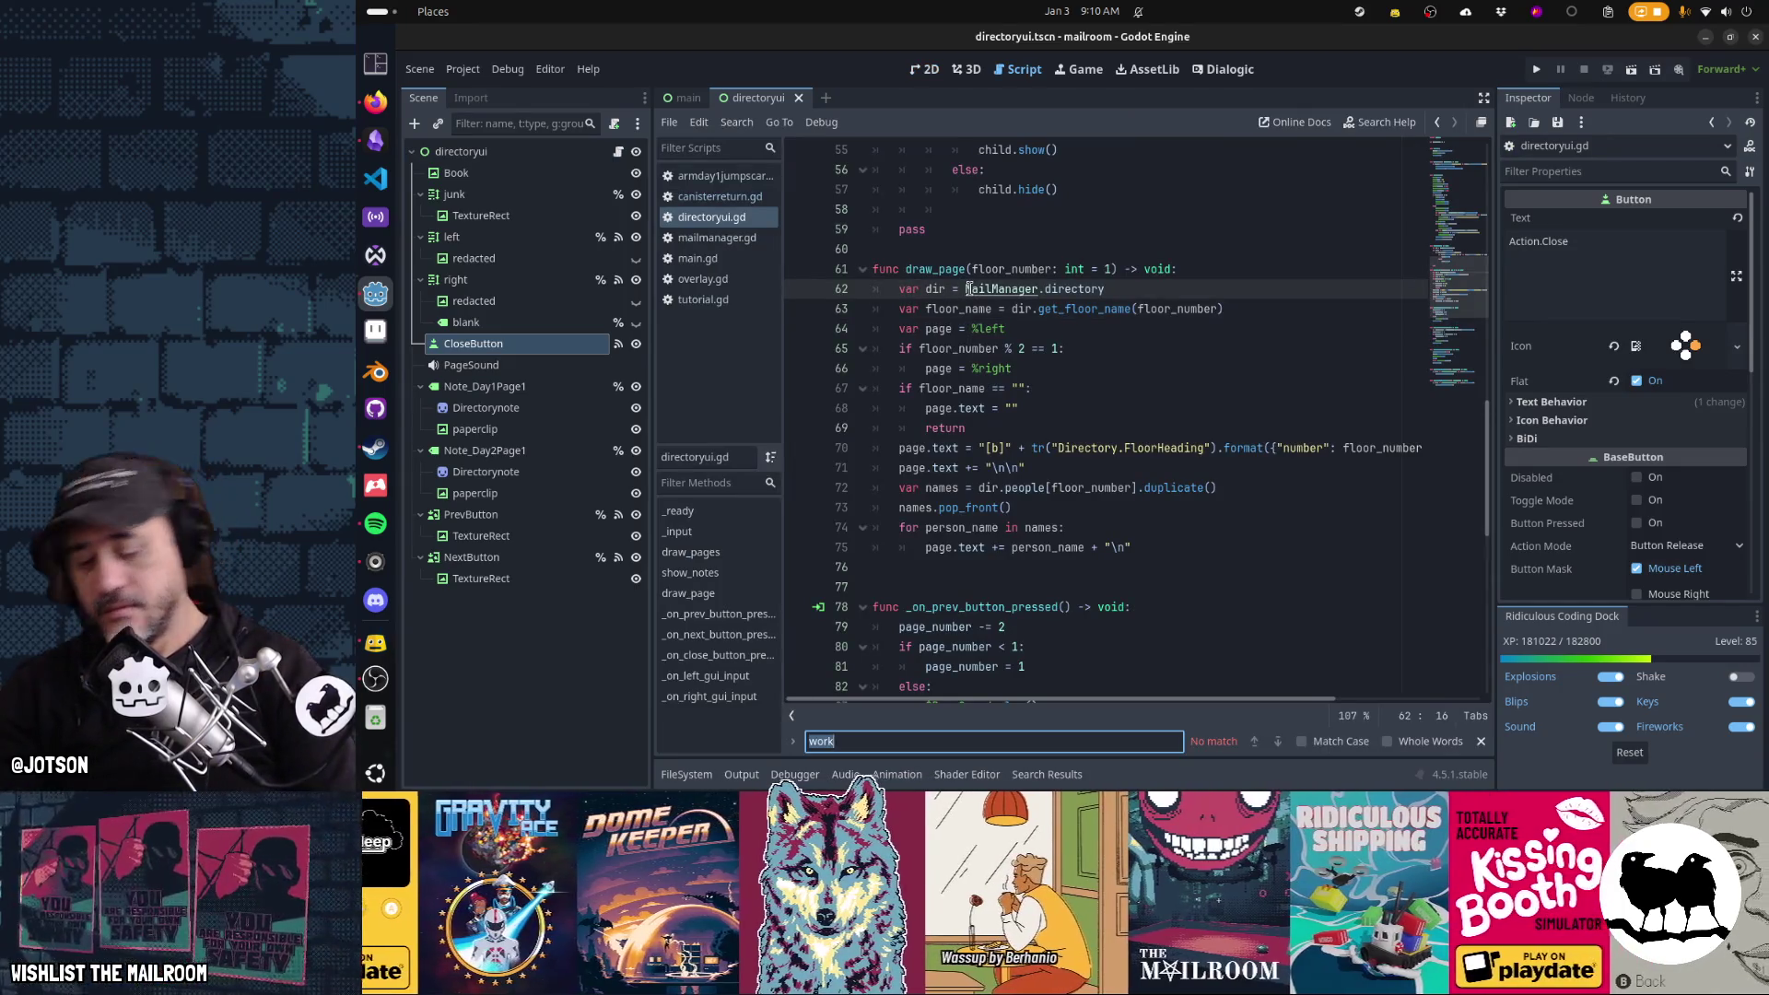
type("cklosebutton")
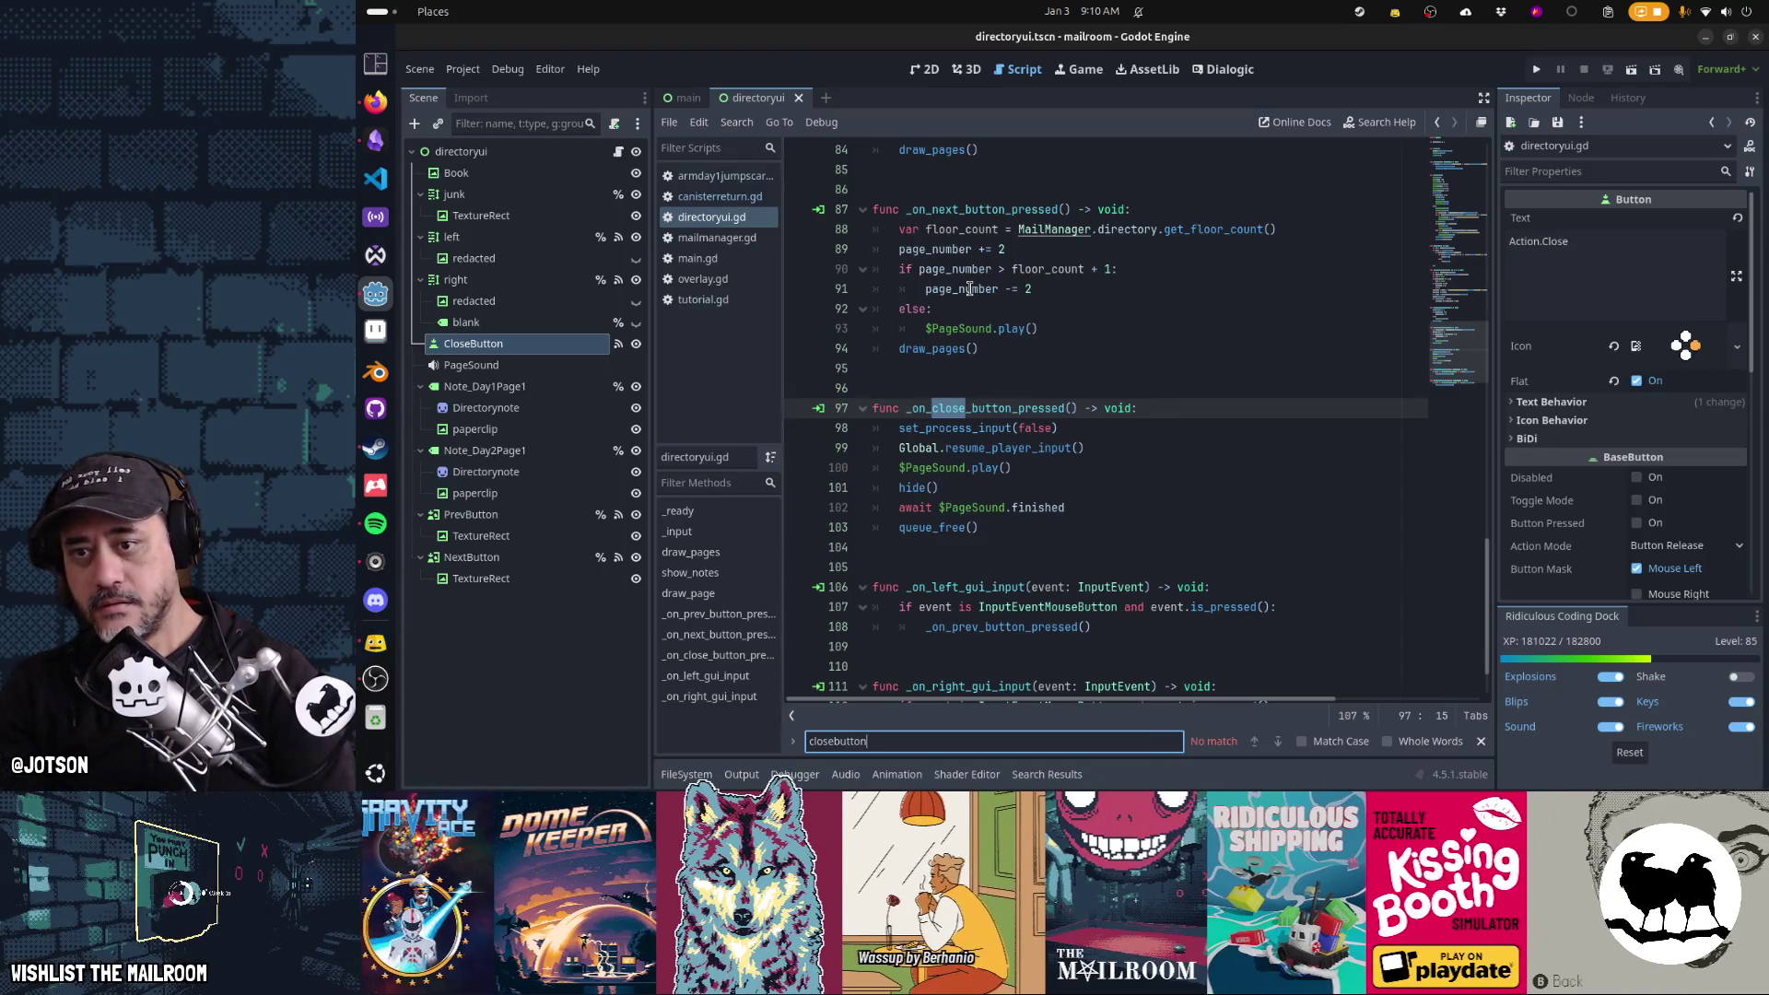
key("Escape")
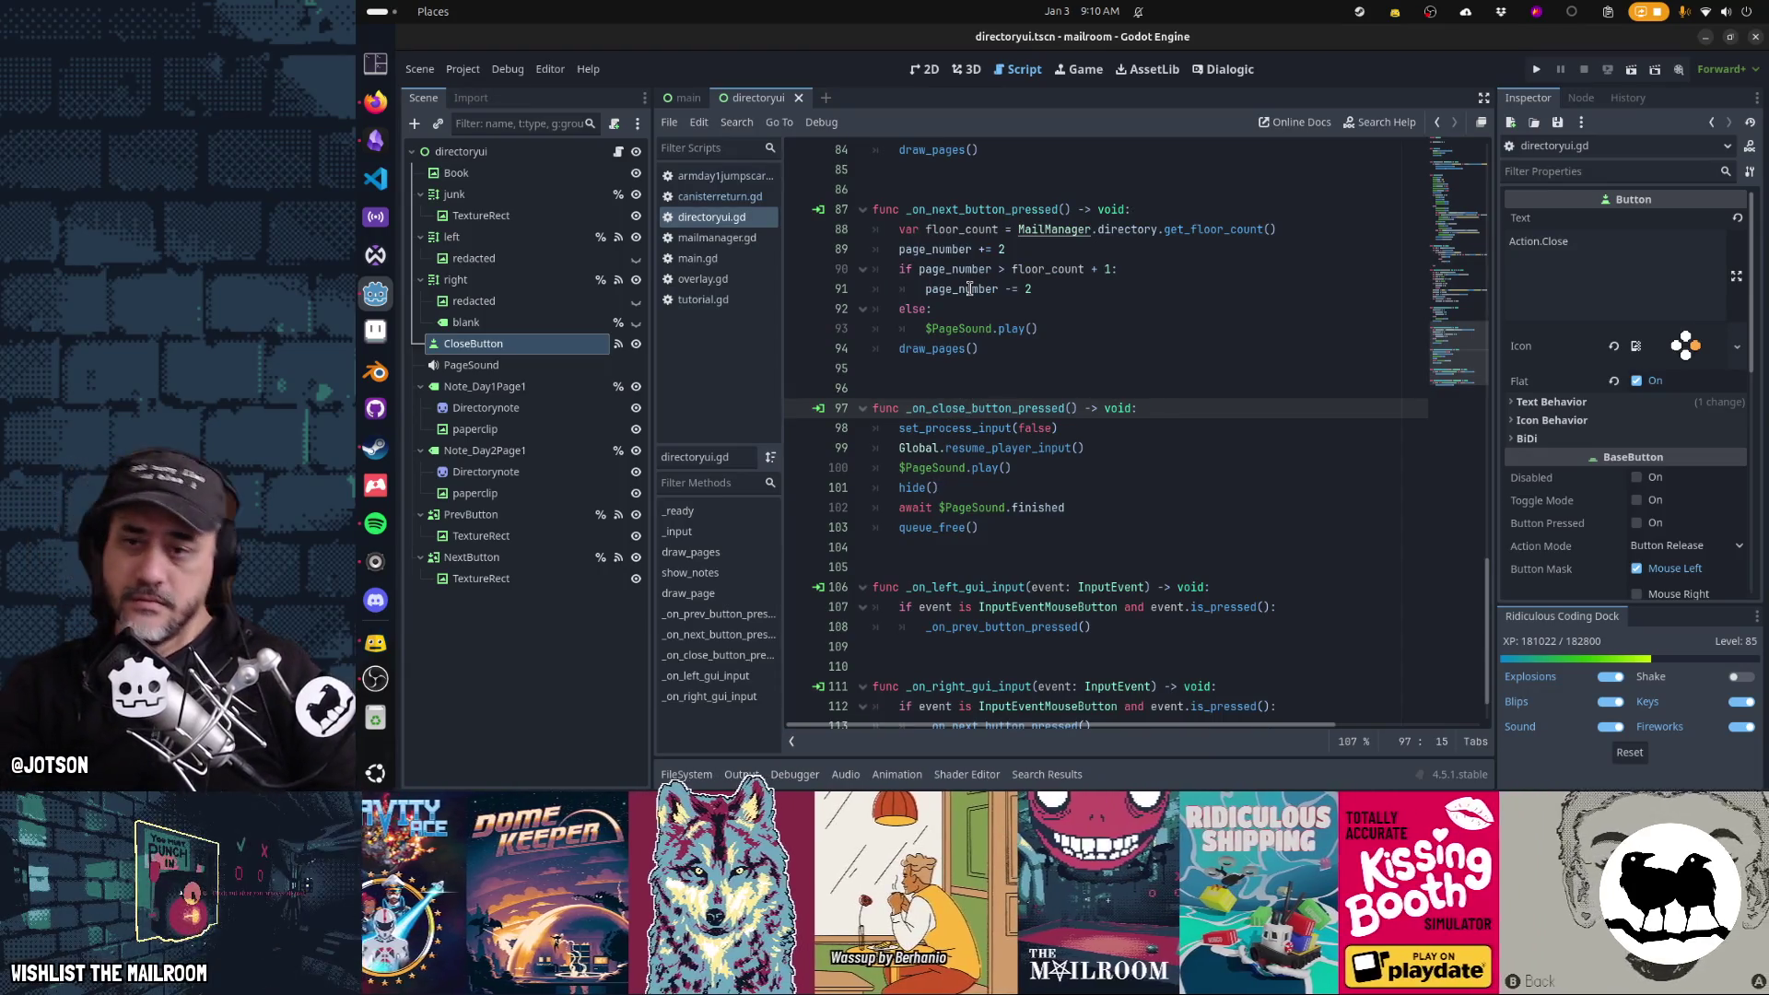
scroll(873, 437, "up", 20)
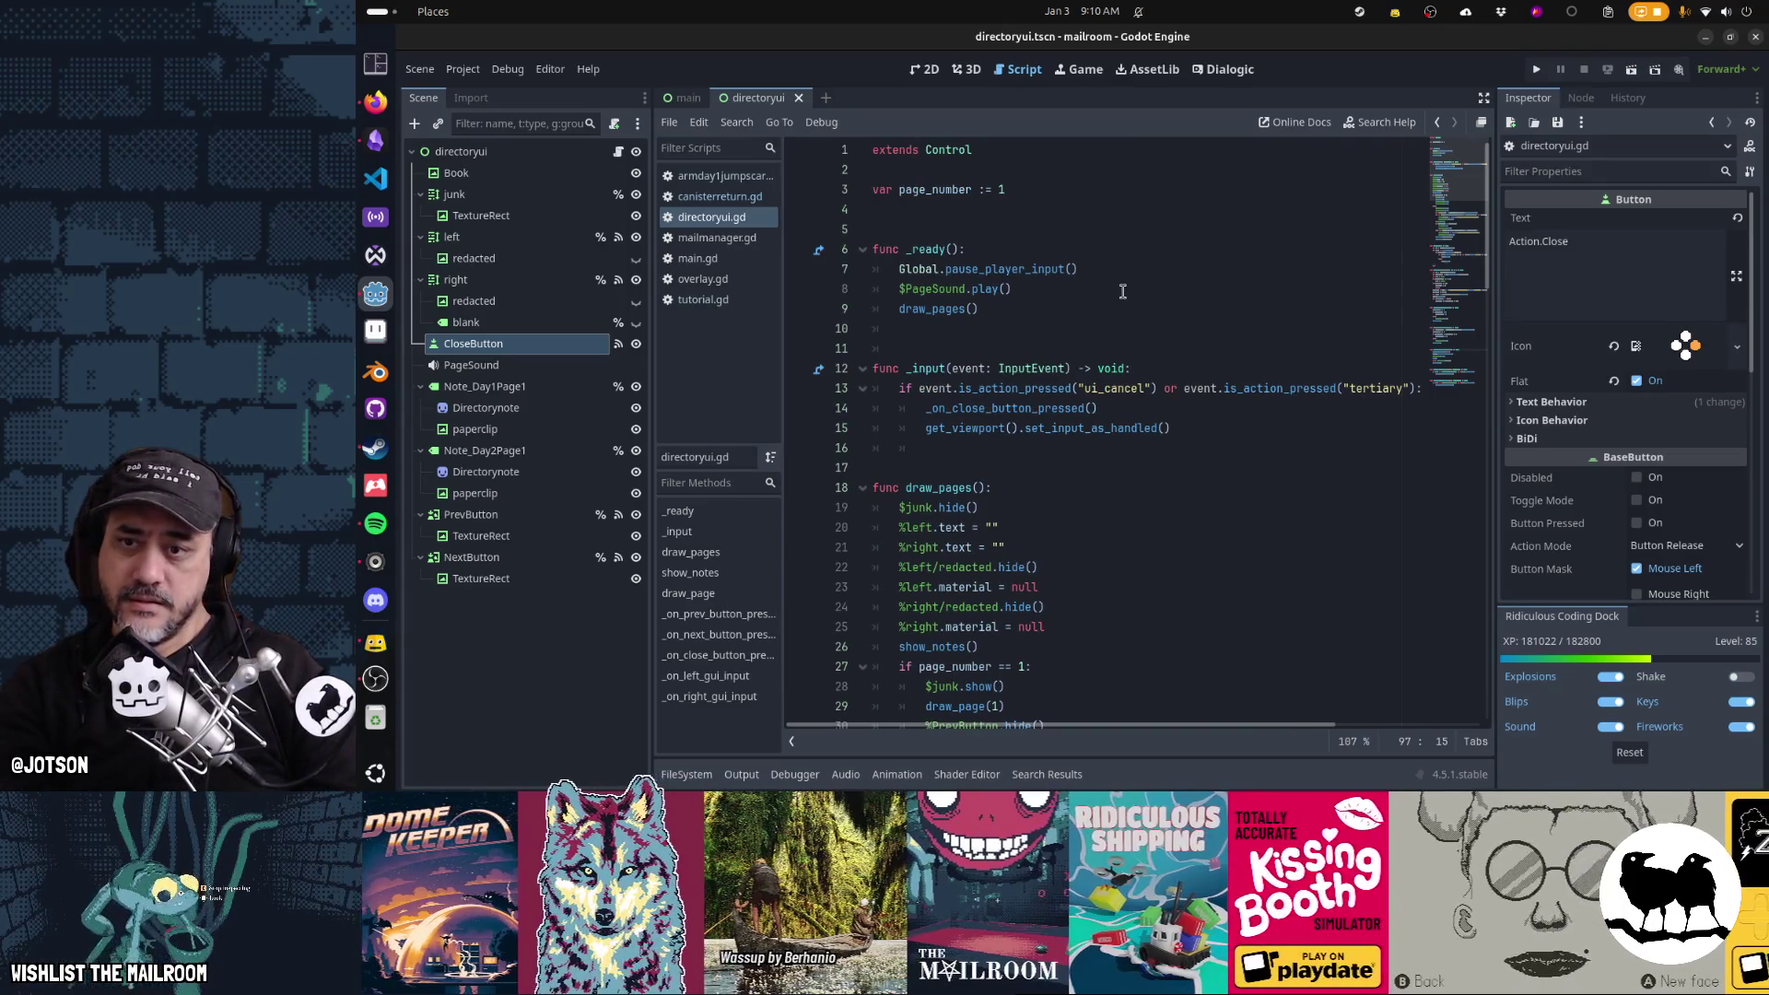
key("F5")
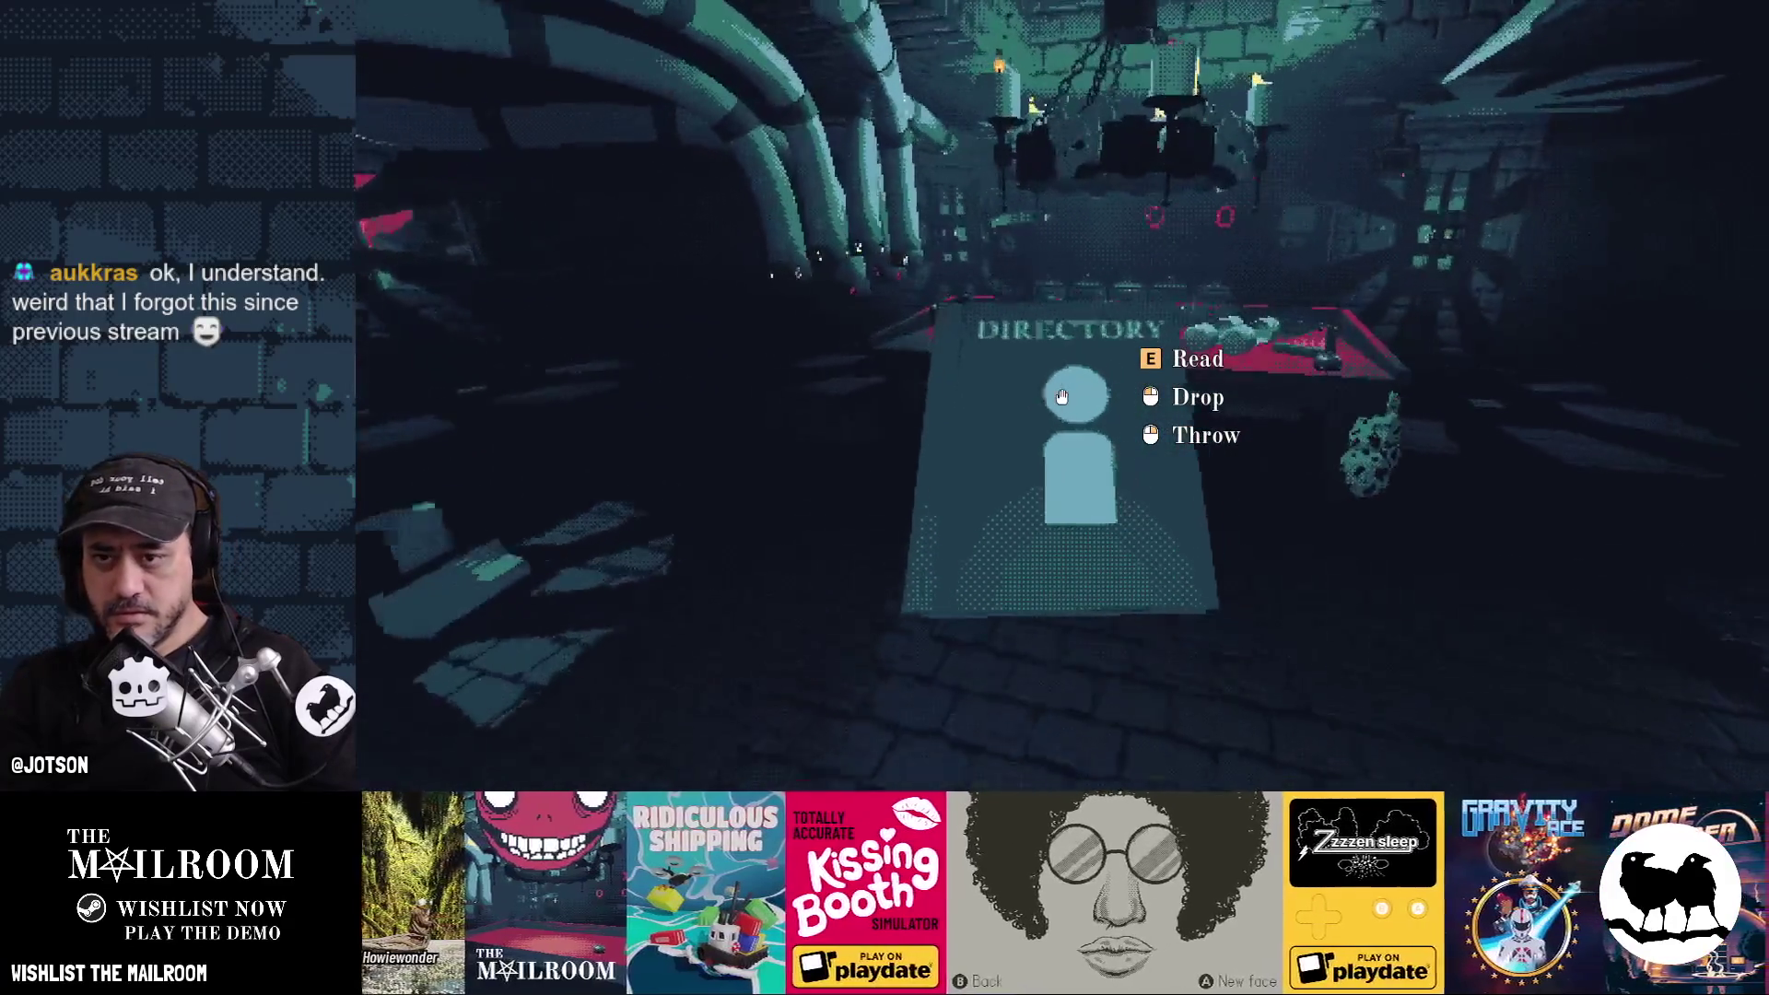
Read the Directory in-game, page through to the Floor 2 and Floor 3 pages, then return to the editor
key("e")
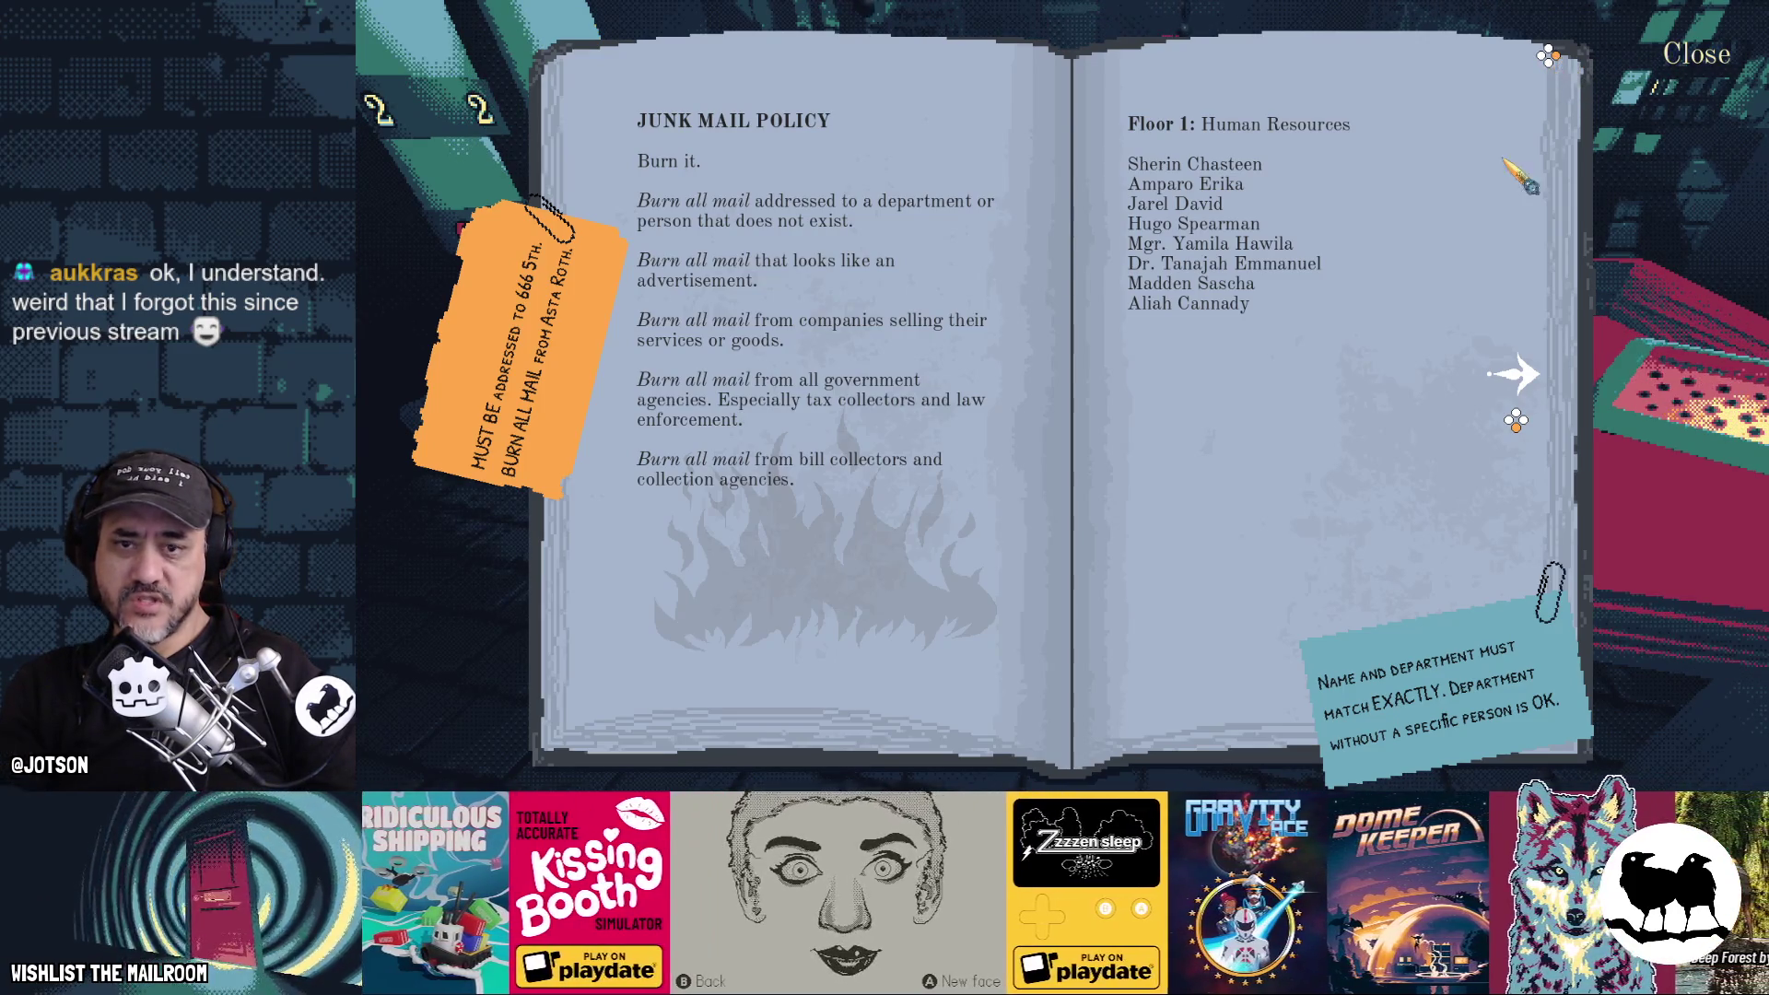
key("Right")
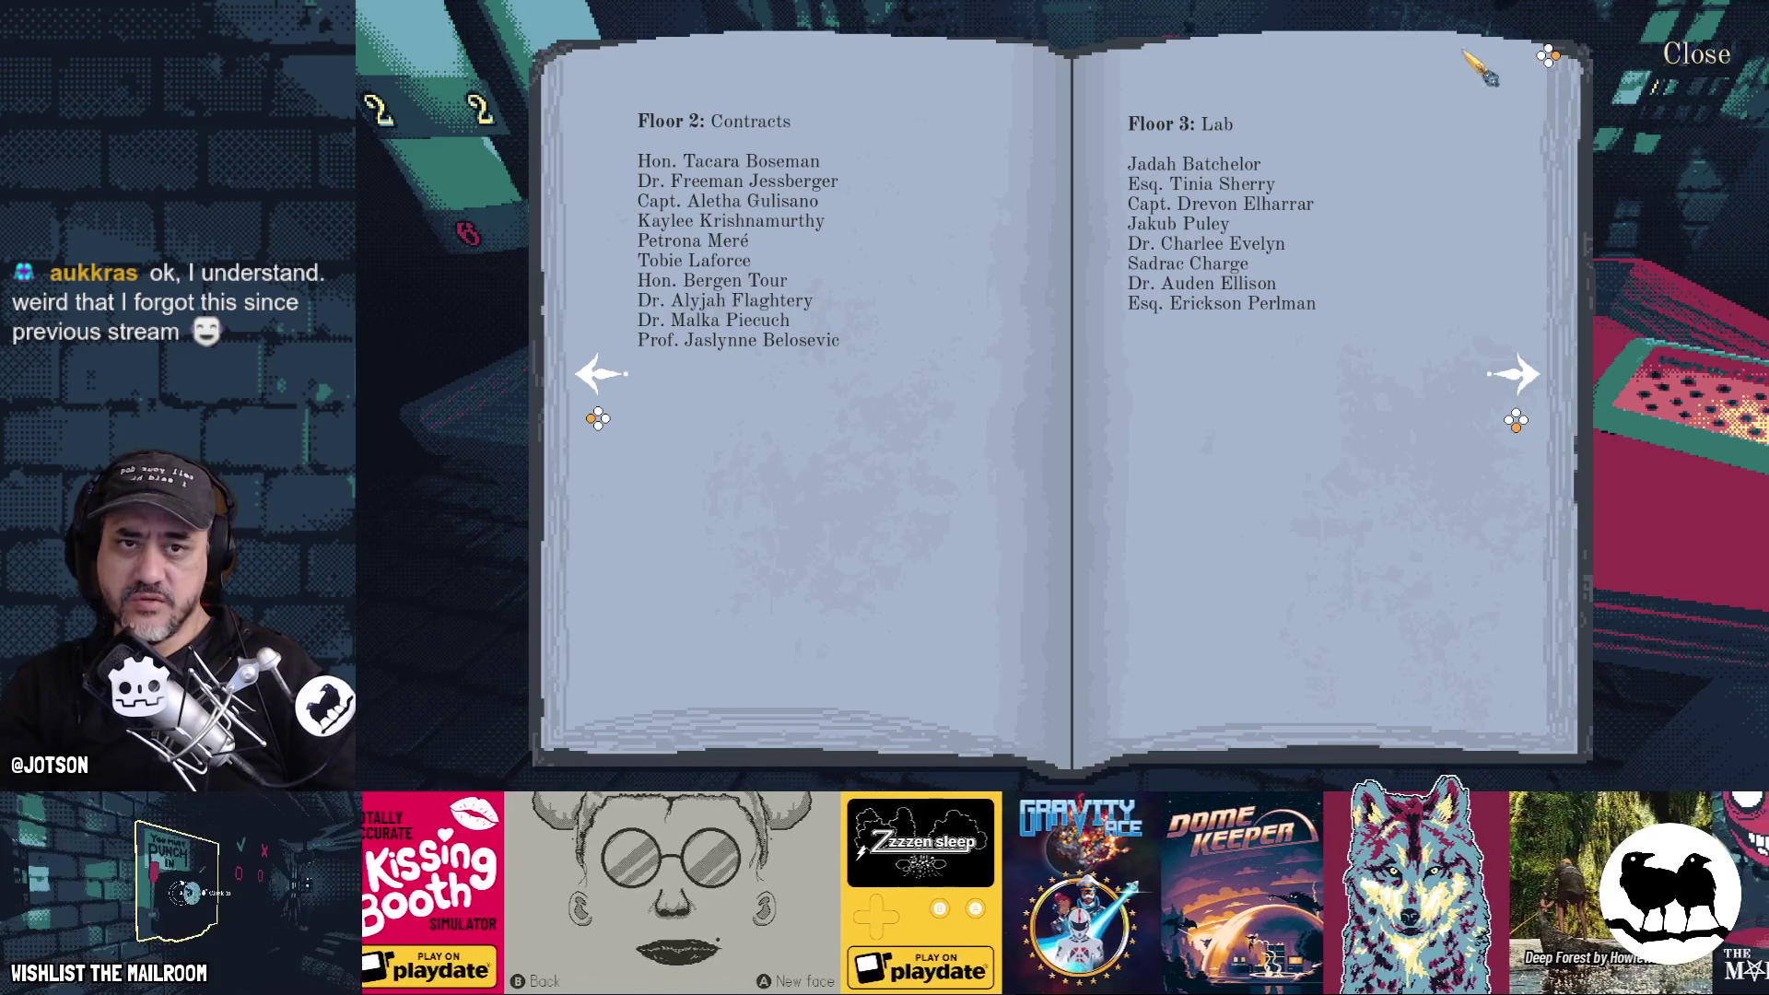
key("alt+Tab")
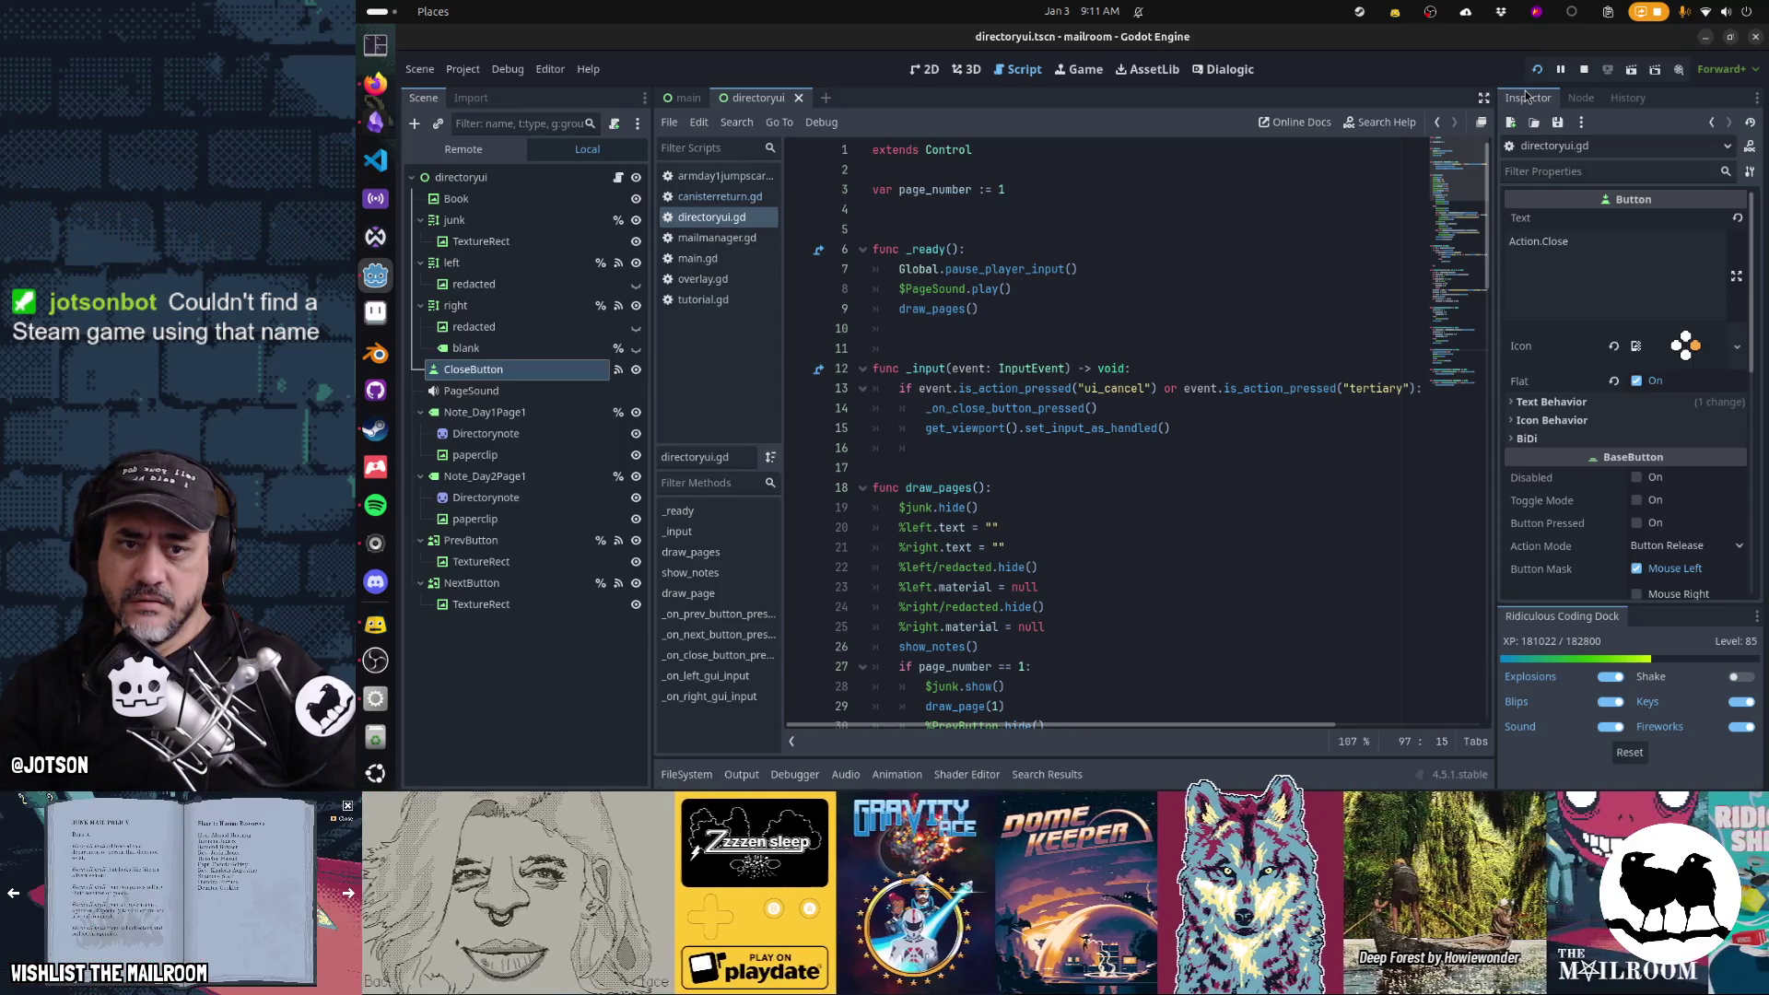
Expand the close button's Text Behavior and Icon Behavior, keeping Icon Alignment at Left
left_click(1646, 399)
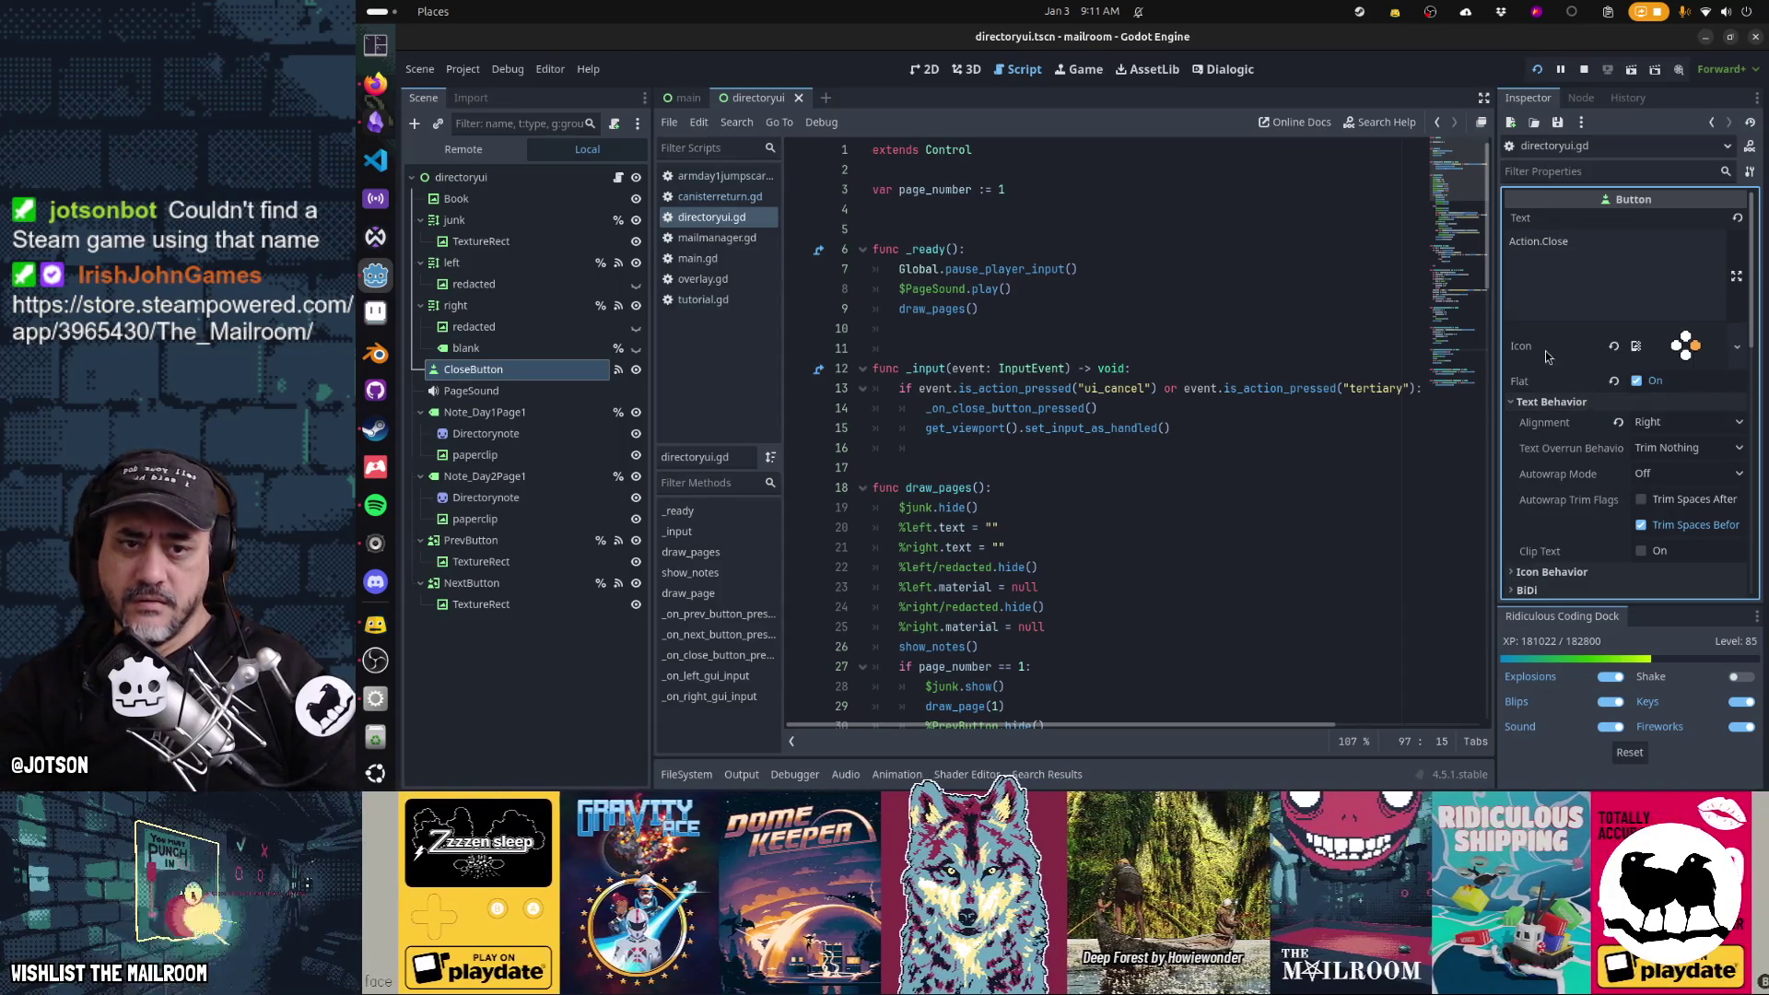
left_click(1418, 348)
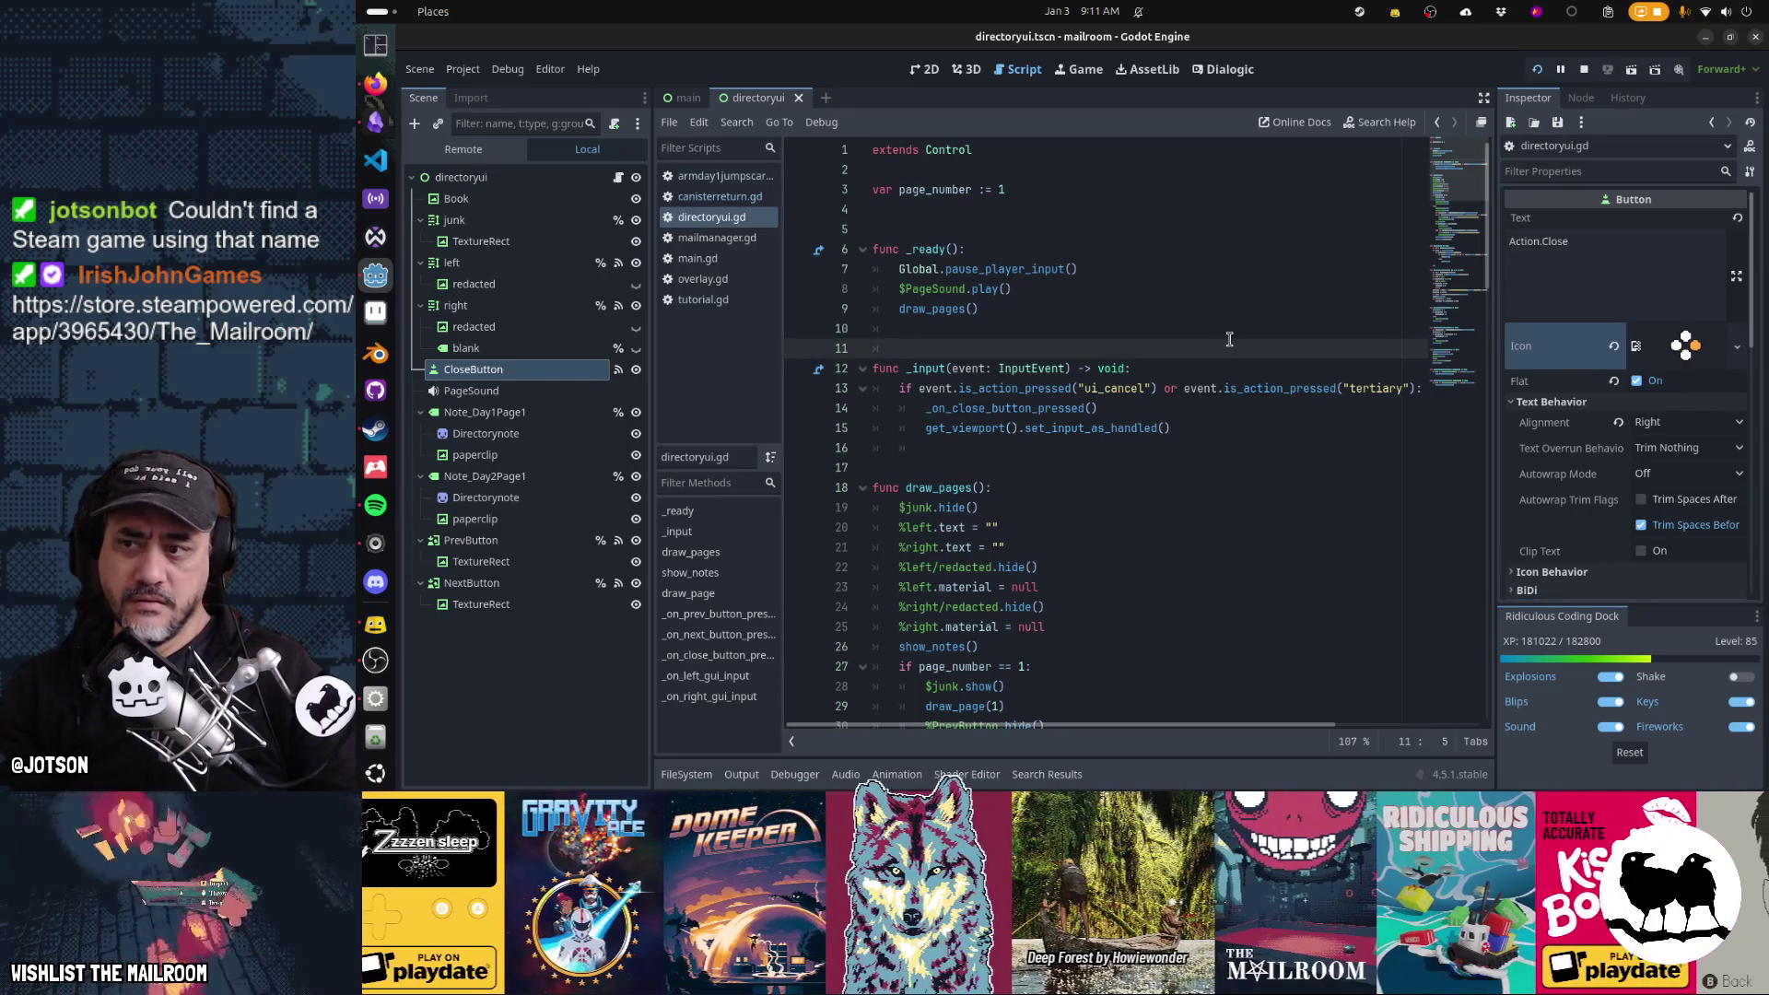
scroll(1568, 405, "down", 2)
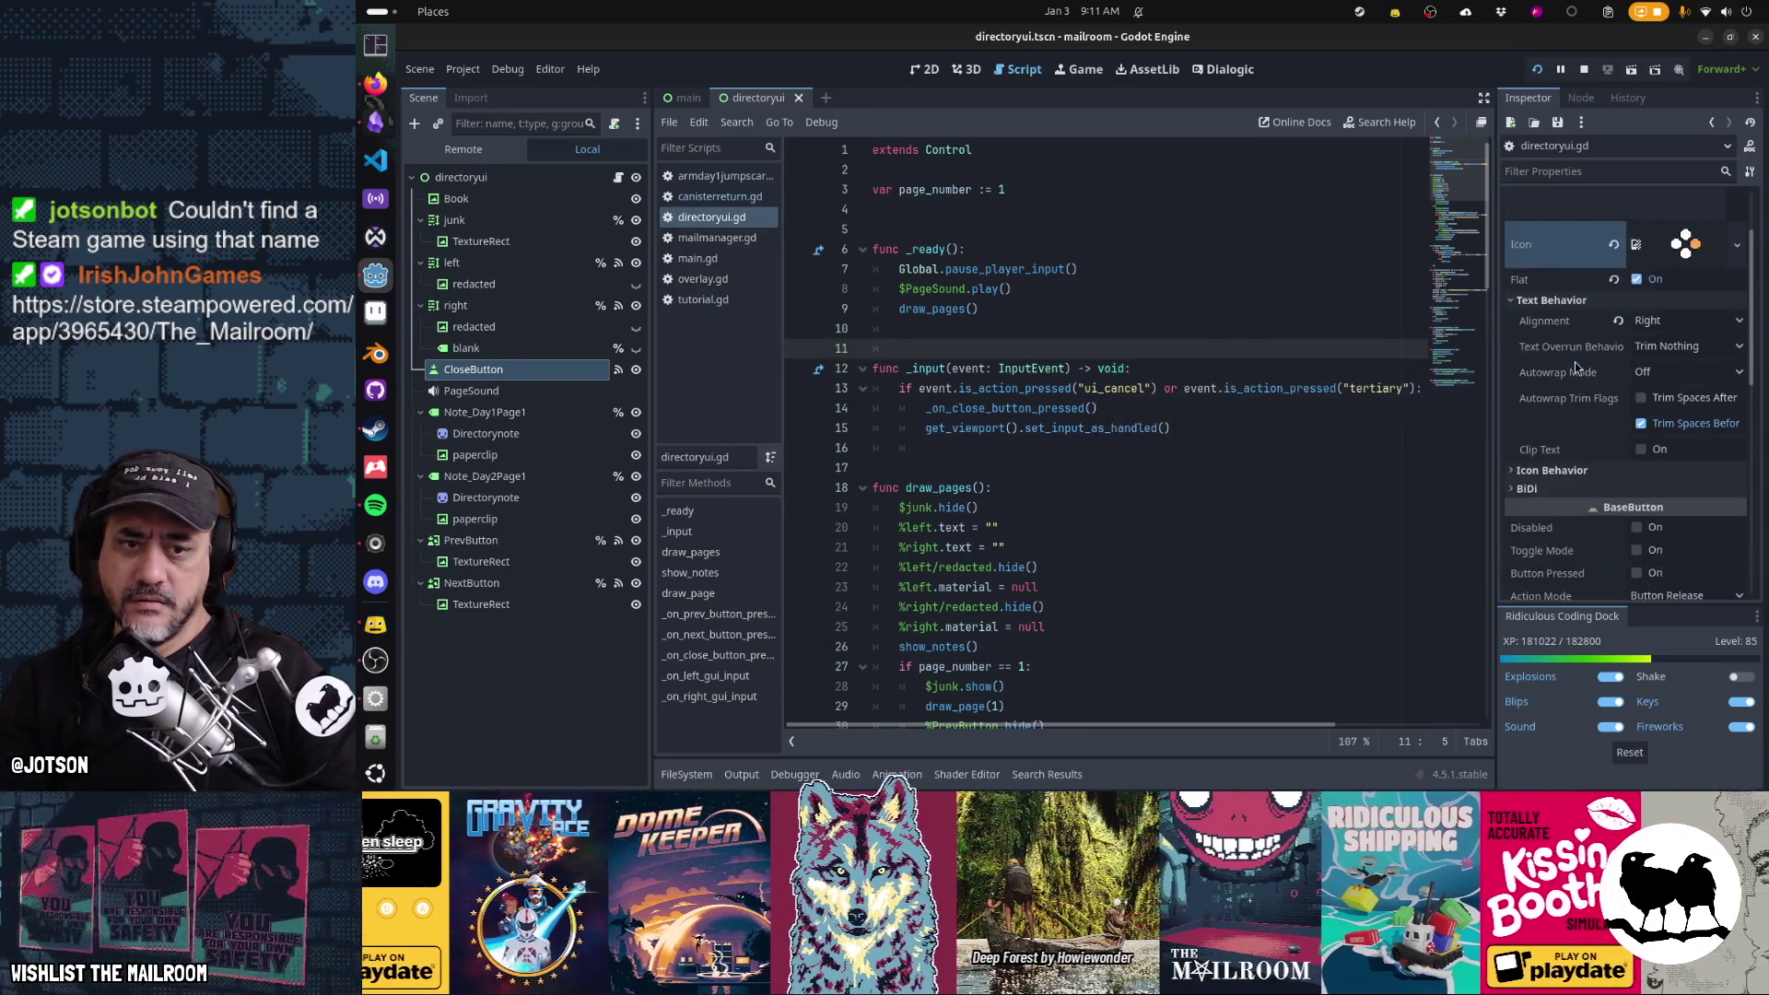
left_click(1561, 470)
left_click(1649, 491)
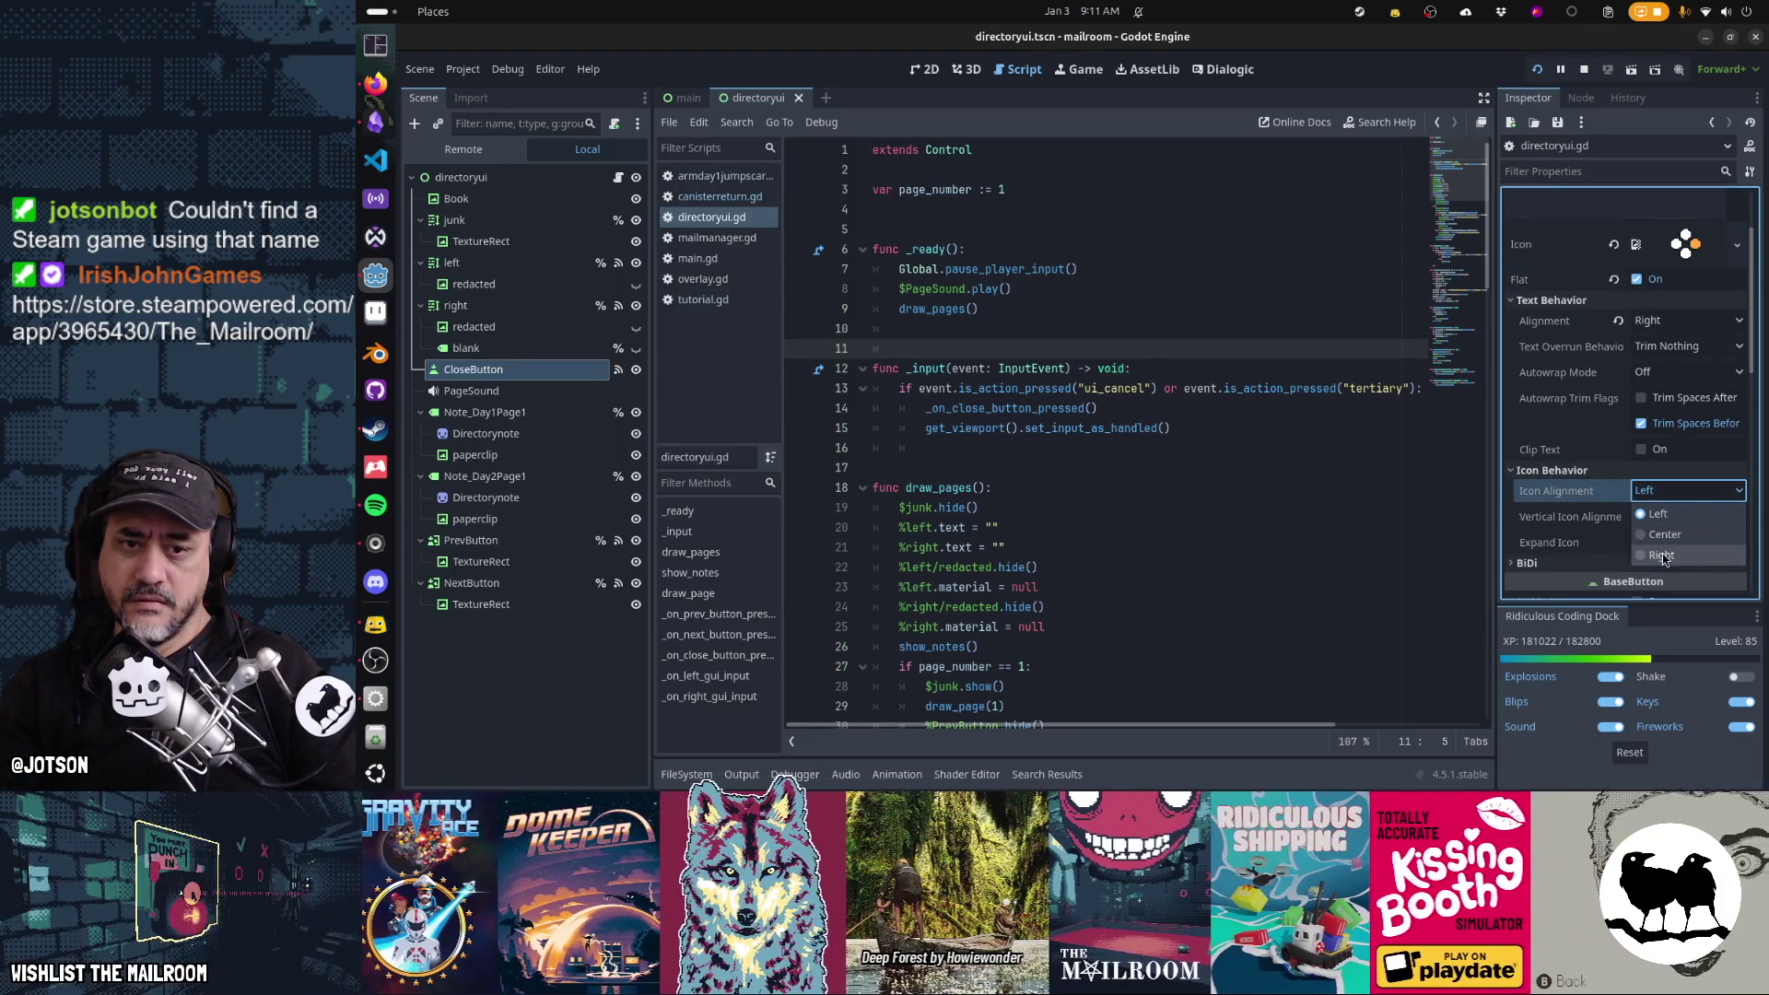
left_click(1588, 498)
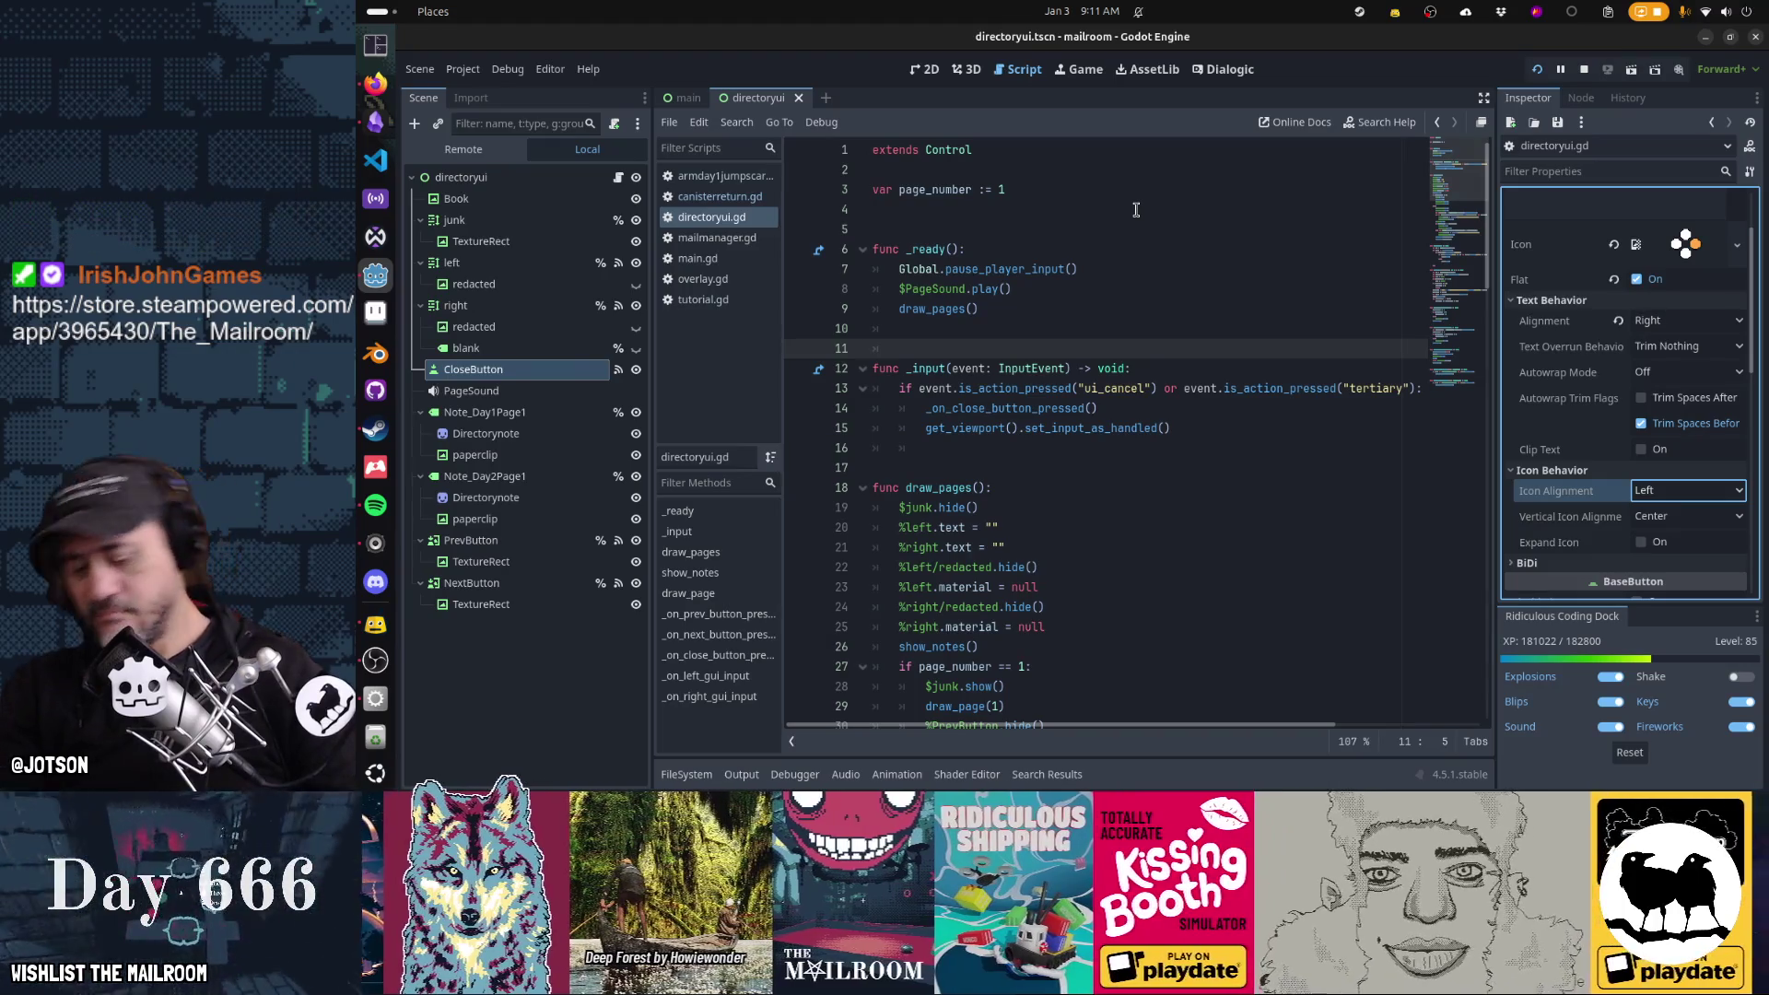
key("shift+alt+o")
Open openoverlay.tscn from the 'overlay' quick search and run the game, dismissing its tutorial screen
type("overlay")
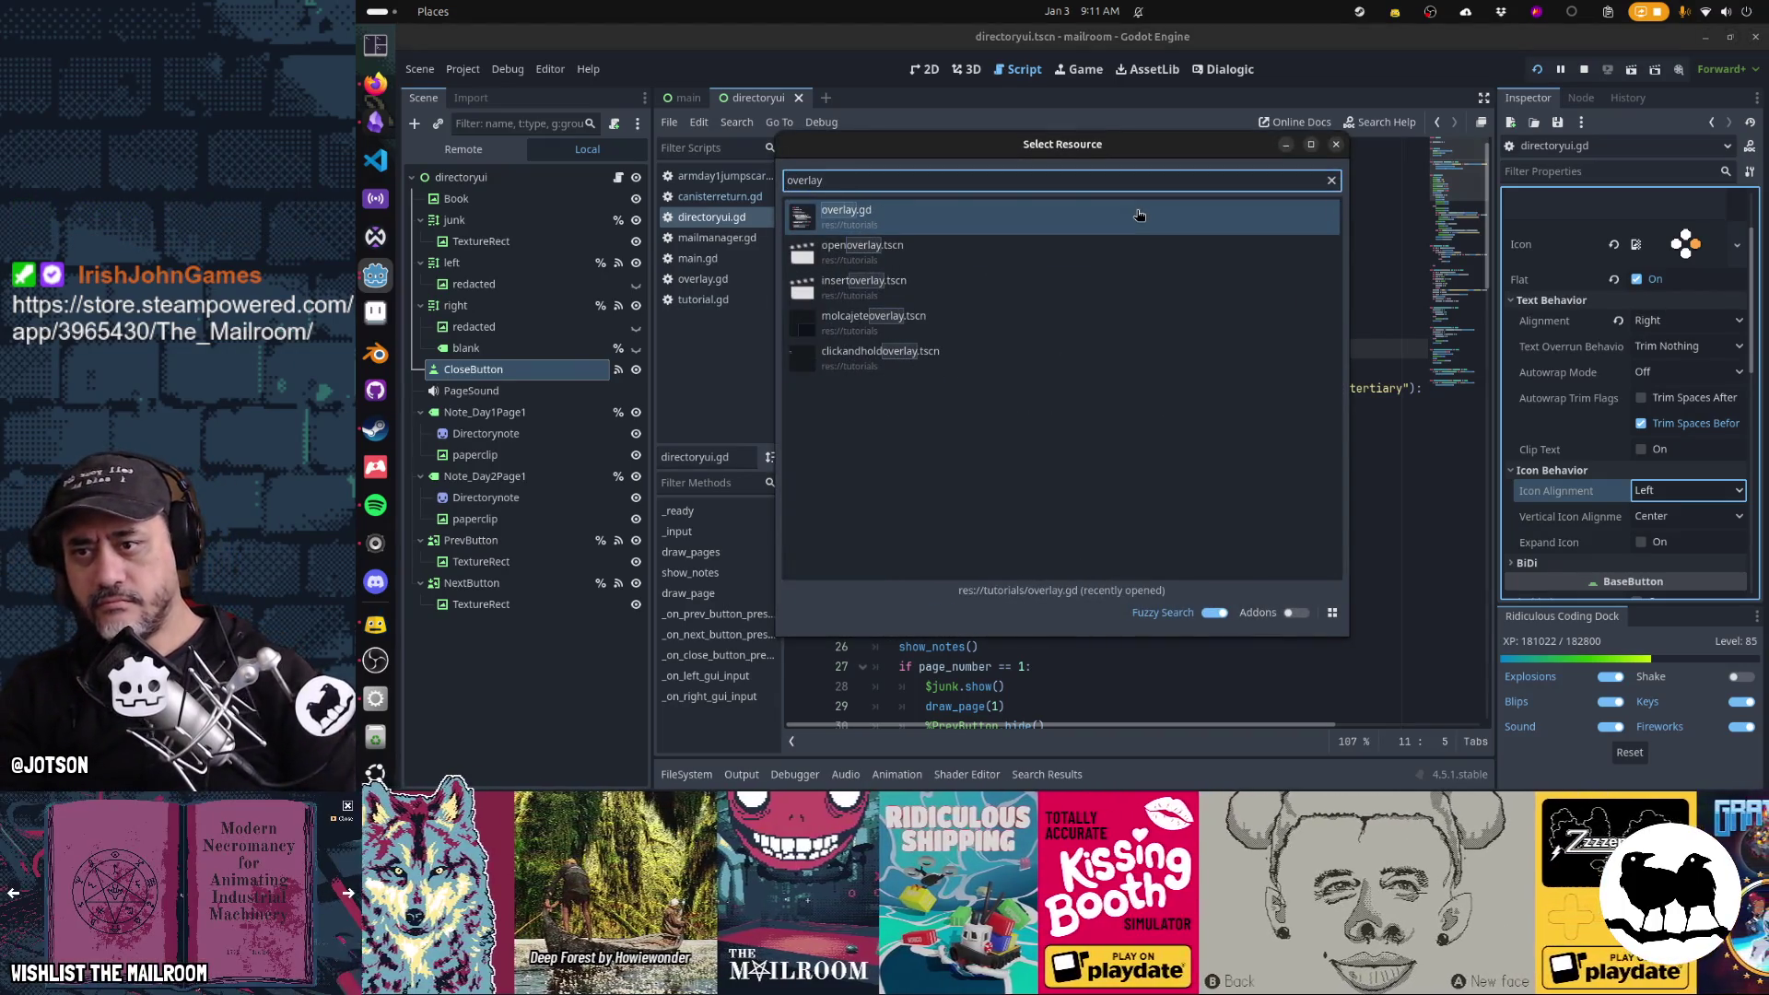
key("Down")
key("Return")
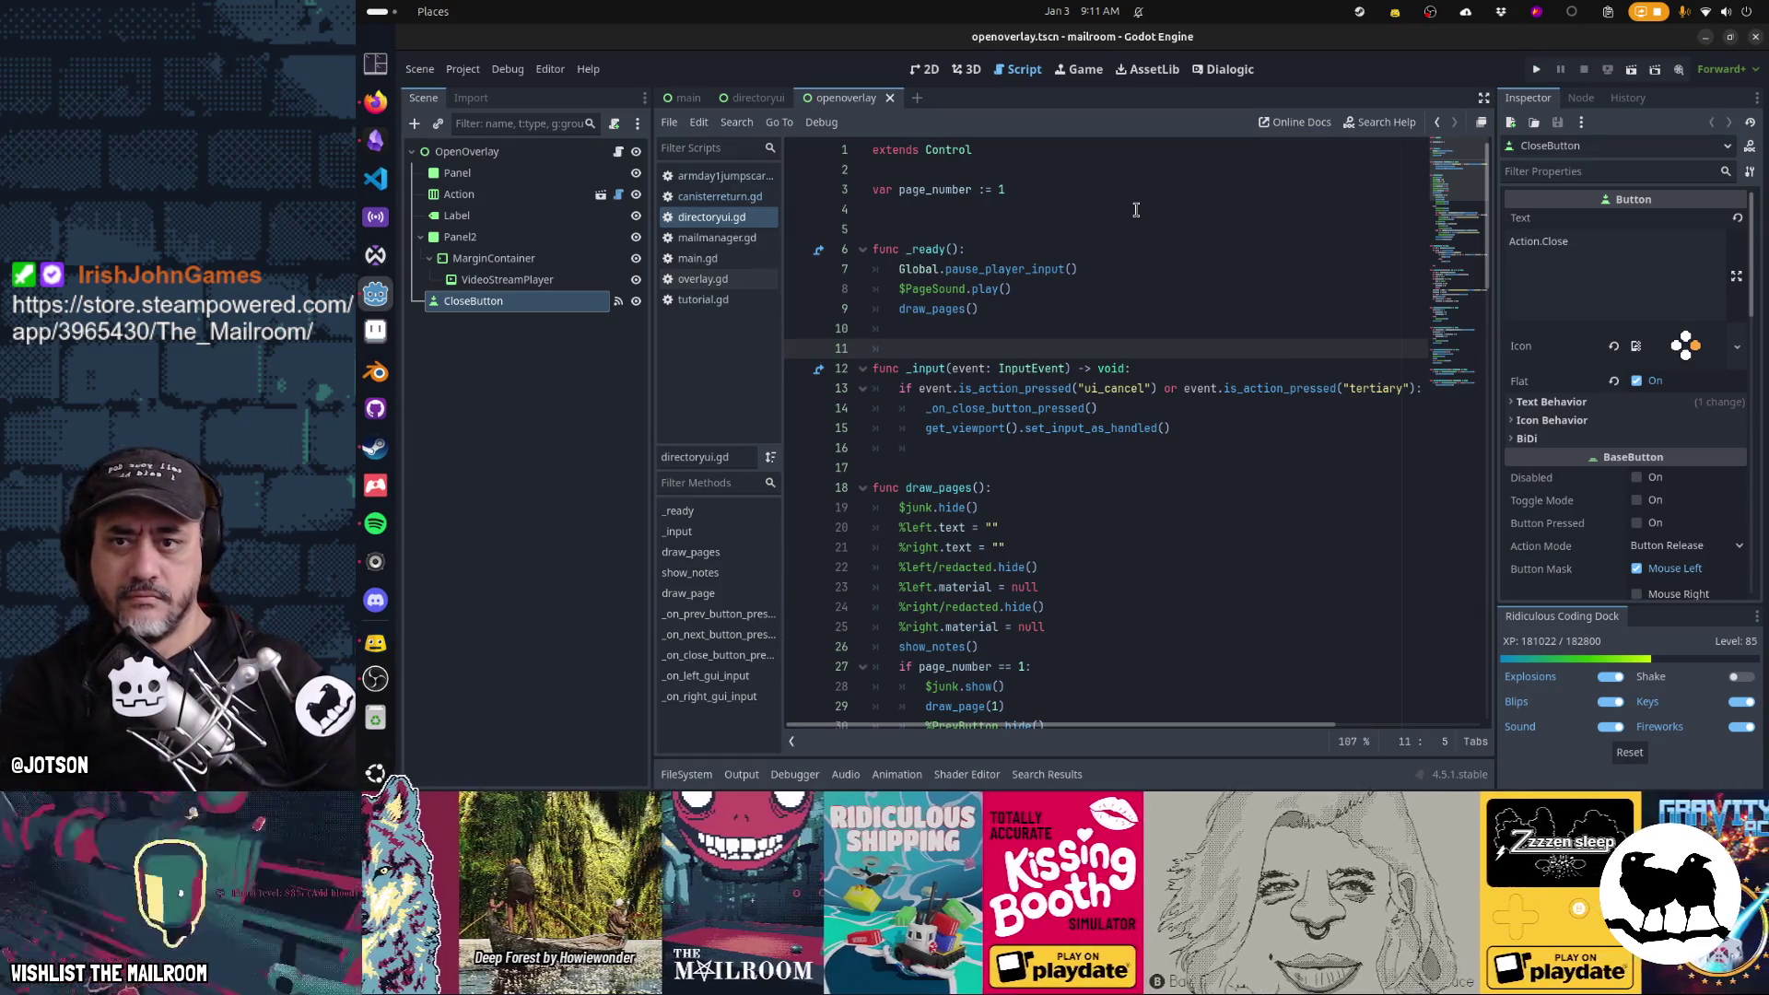
left_click(1116, 309)
key("F6")
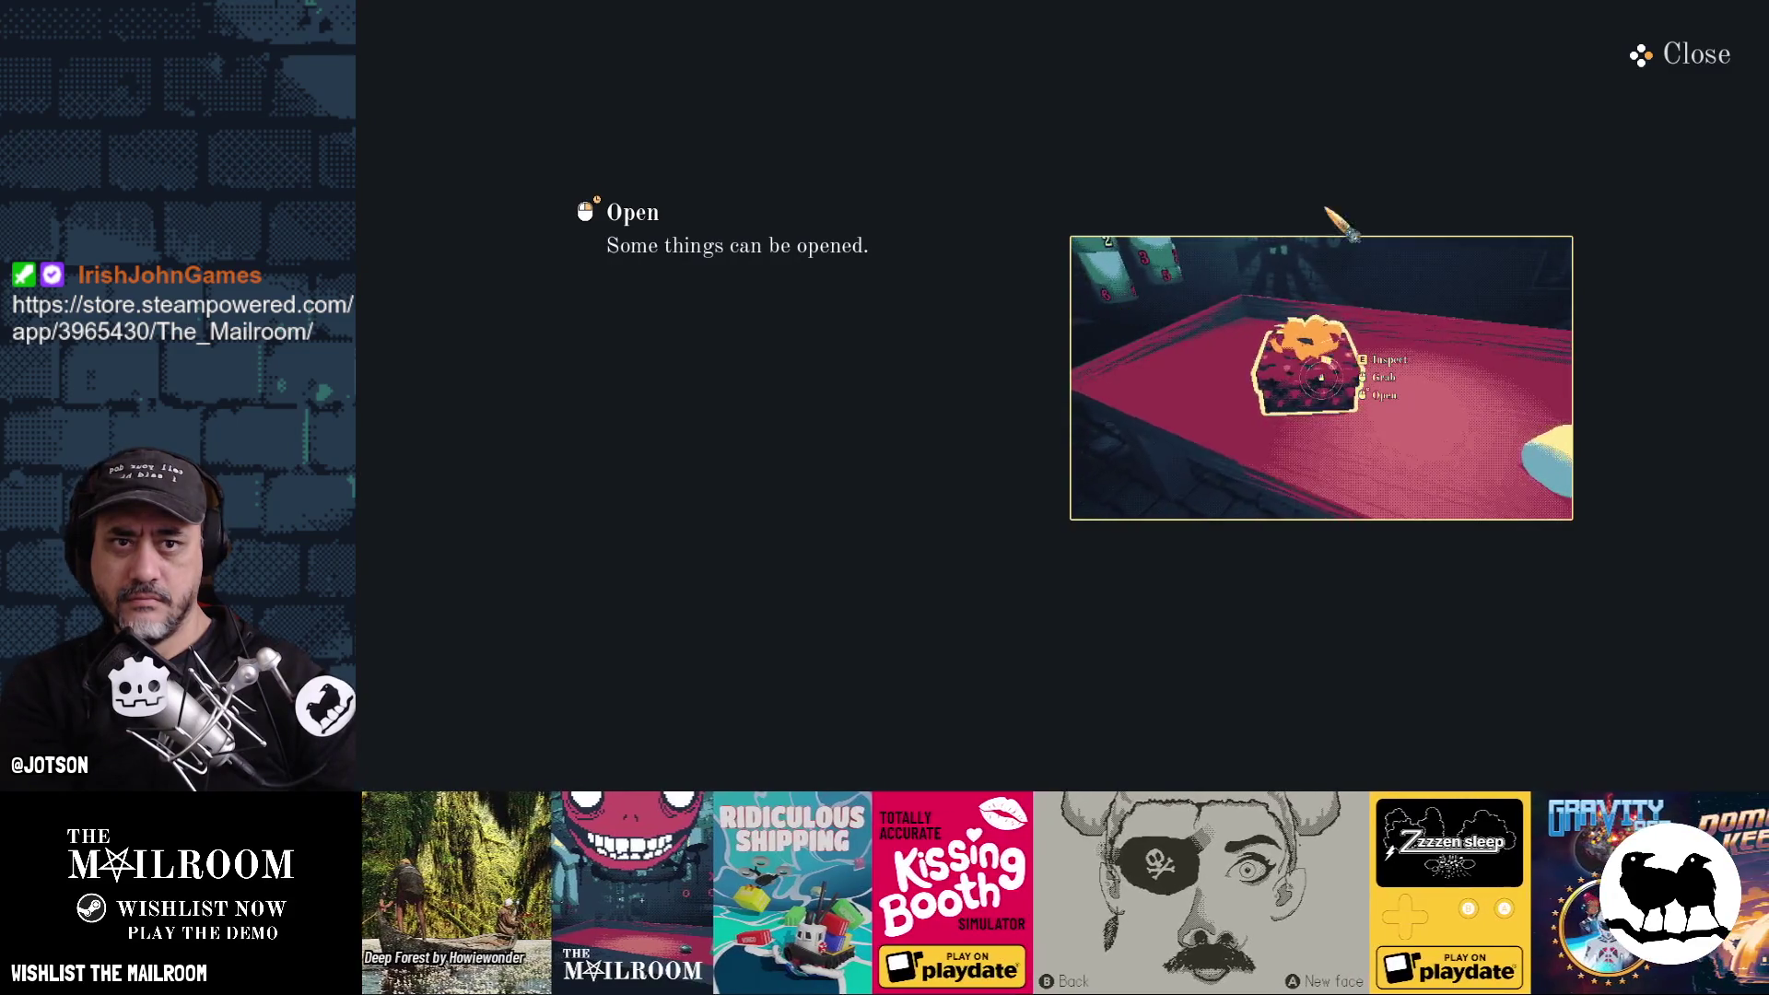
left_click(1642, 57)
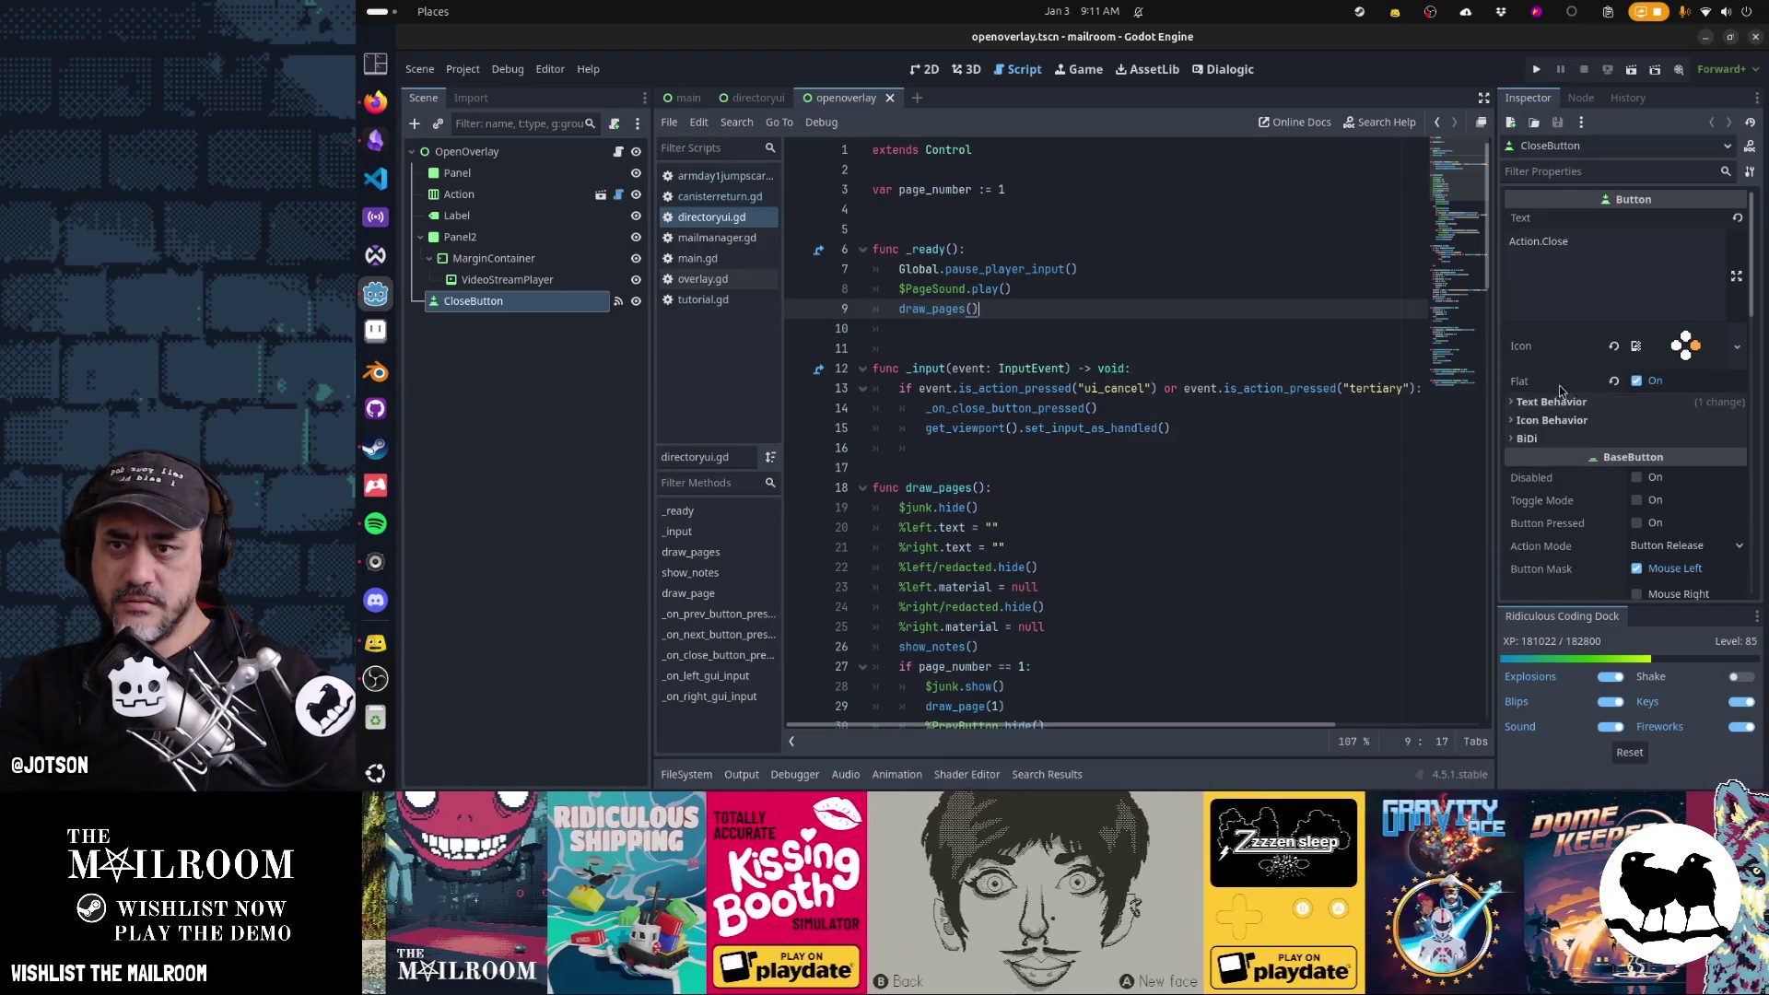
Select the overlay's CloseButton in 2D and paste a copy of it into the directoryui scene
key("ctrl+F1")
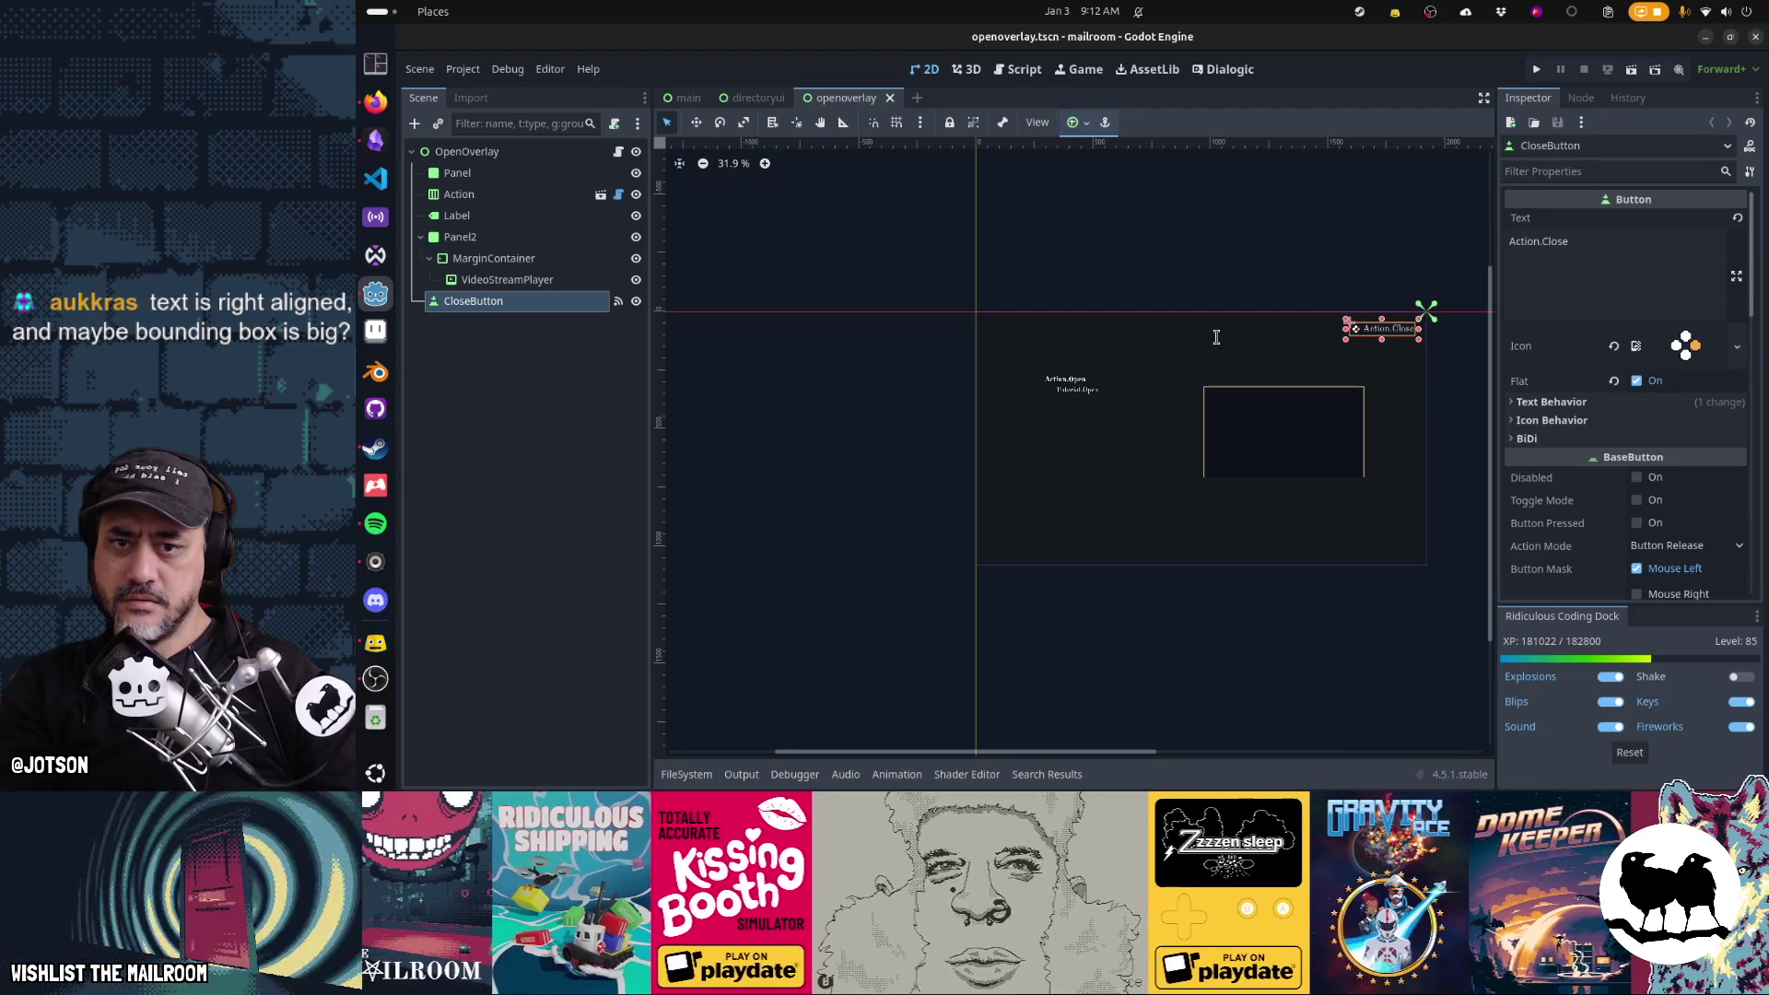
scroll(1437, 321, "up", 3)
scroll(1440, 322, "up", 1)
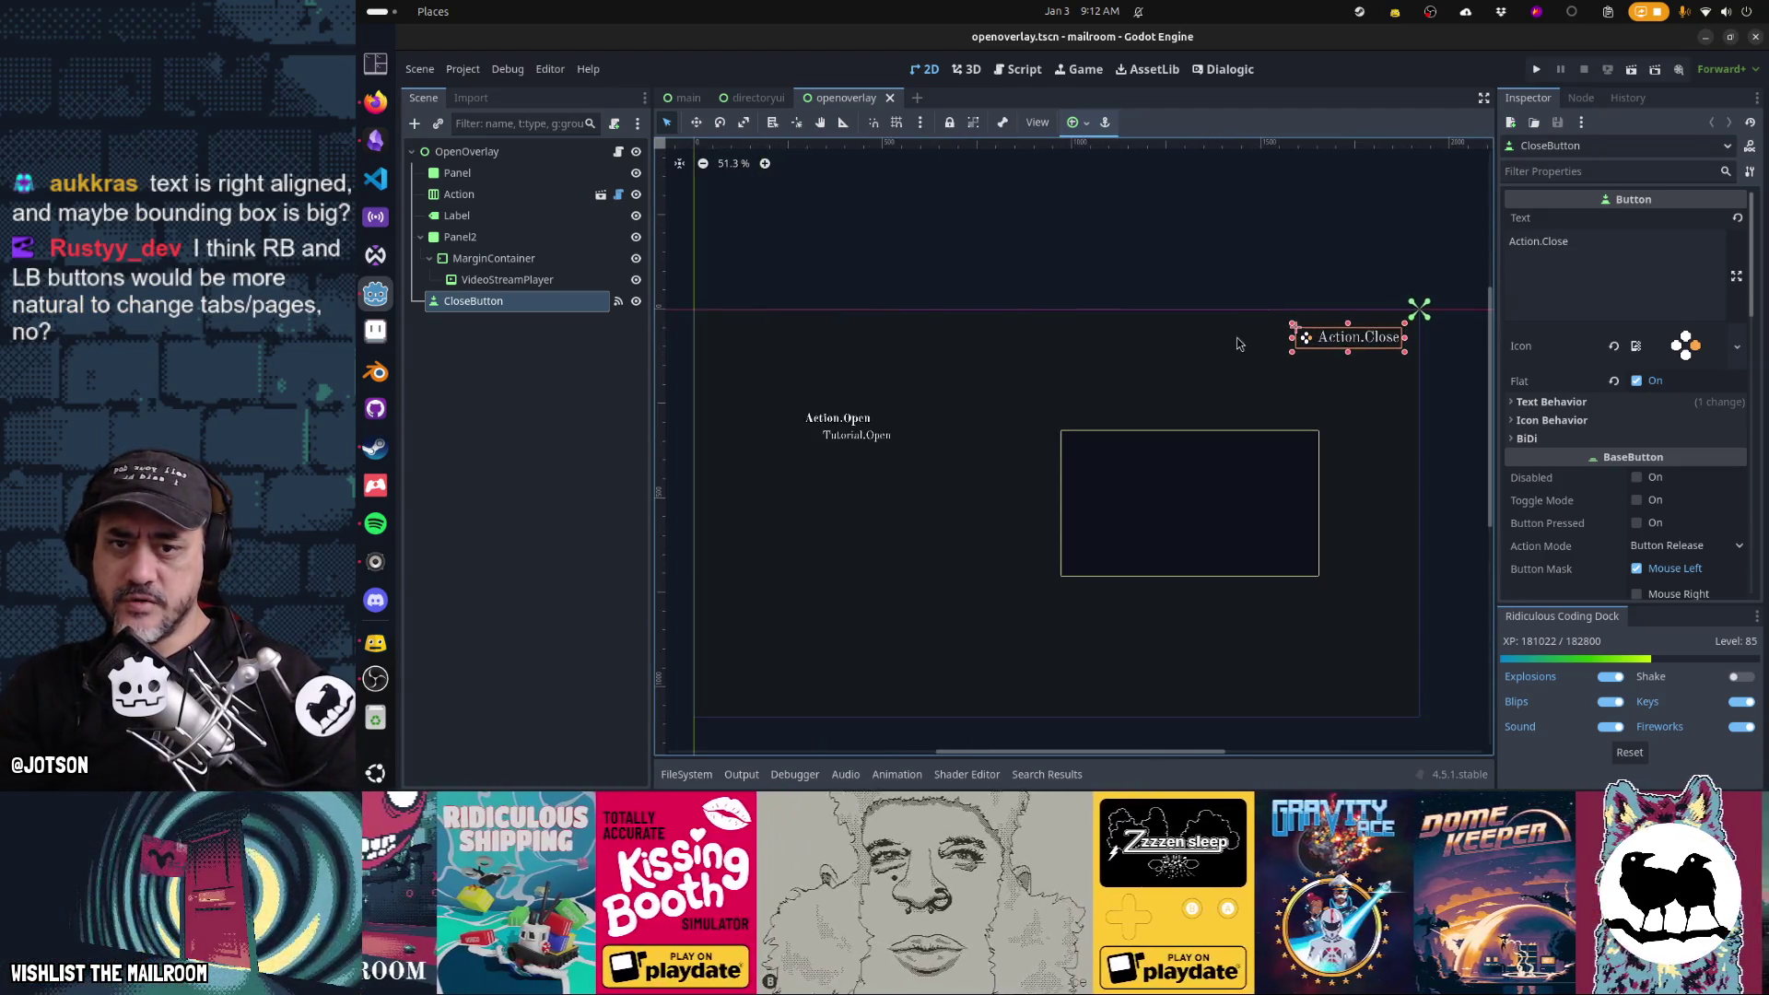
left_click(500, 304)
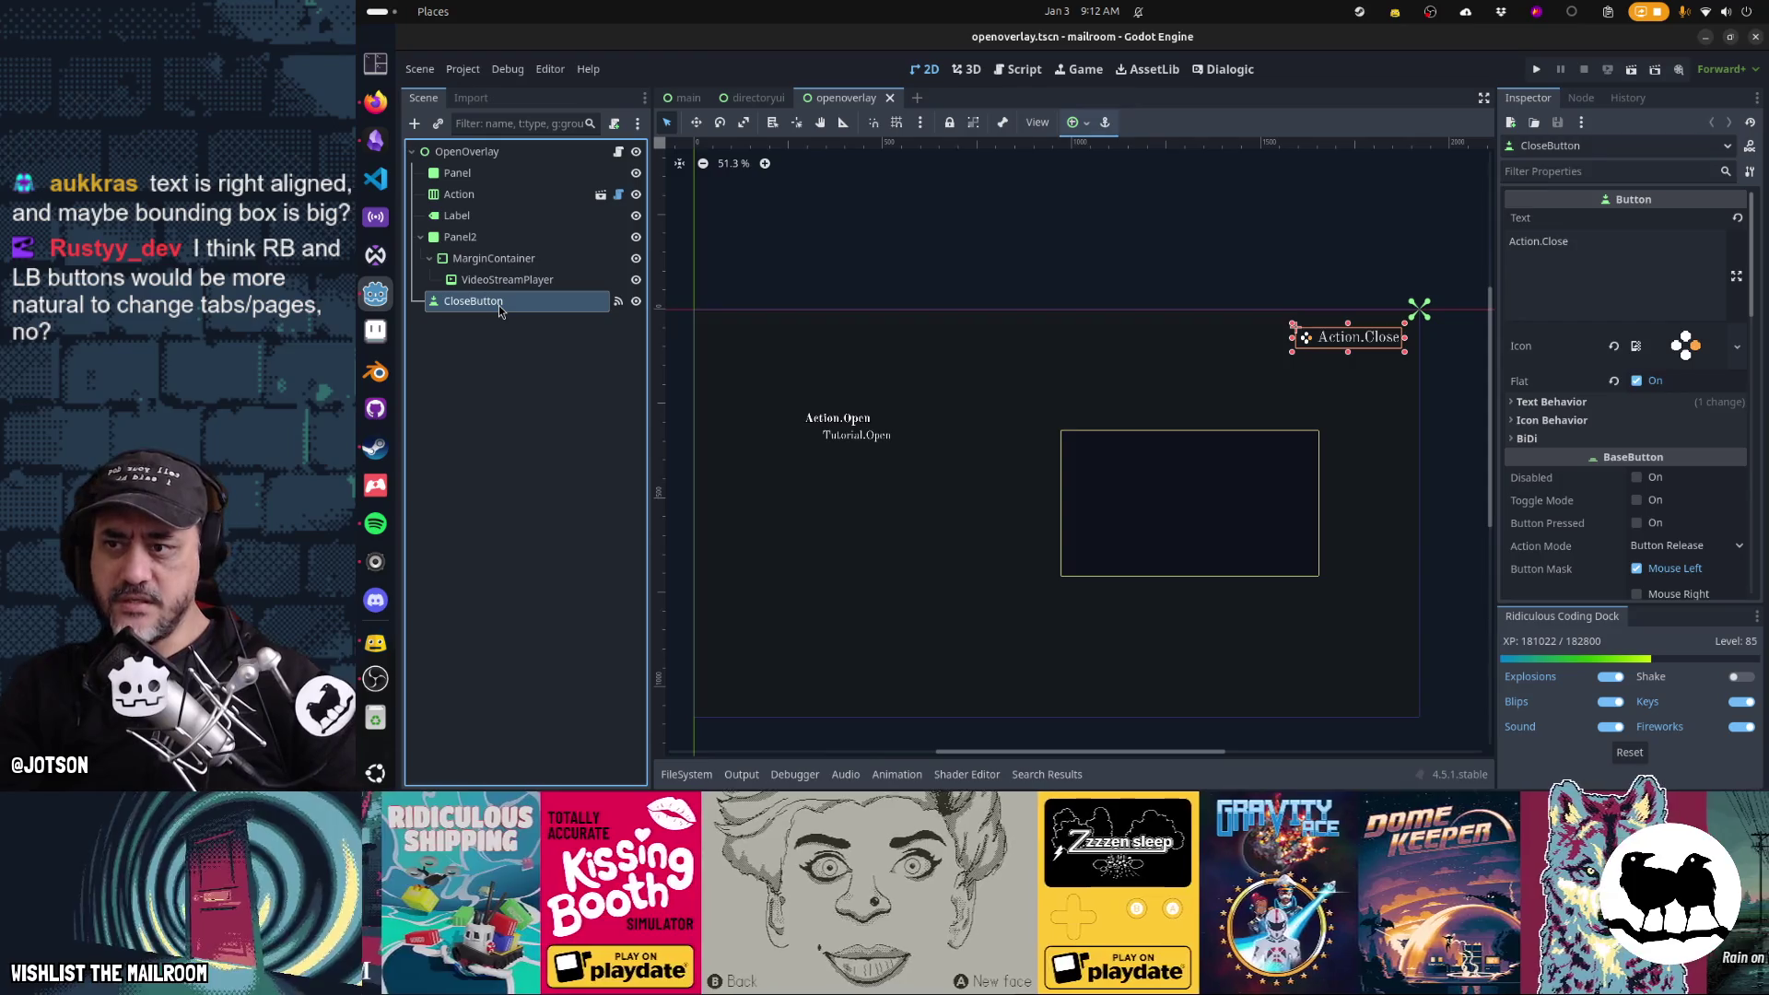
left_click(764, 103)
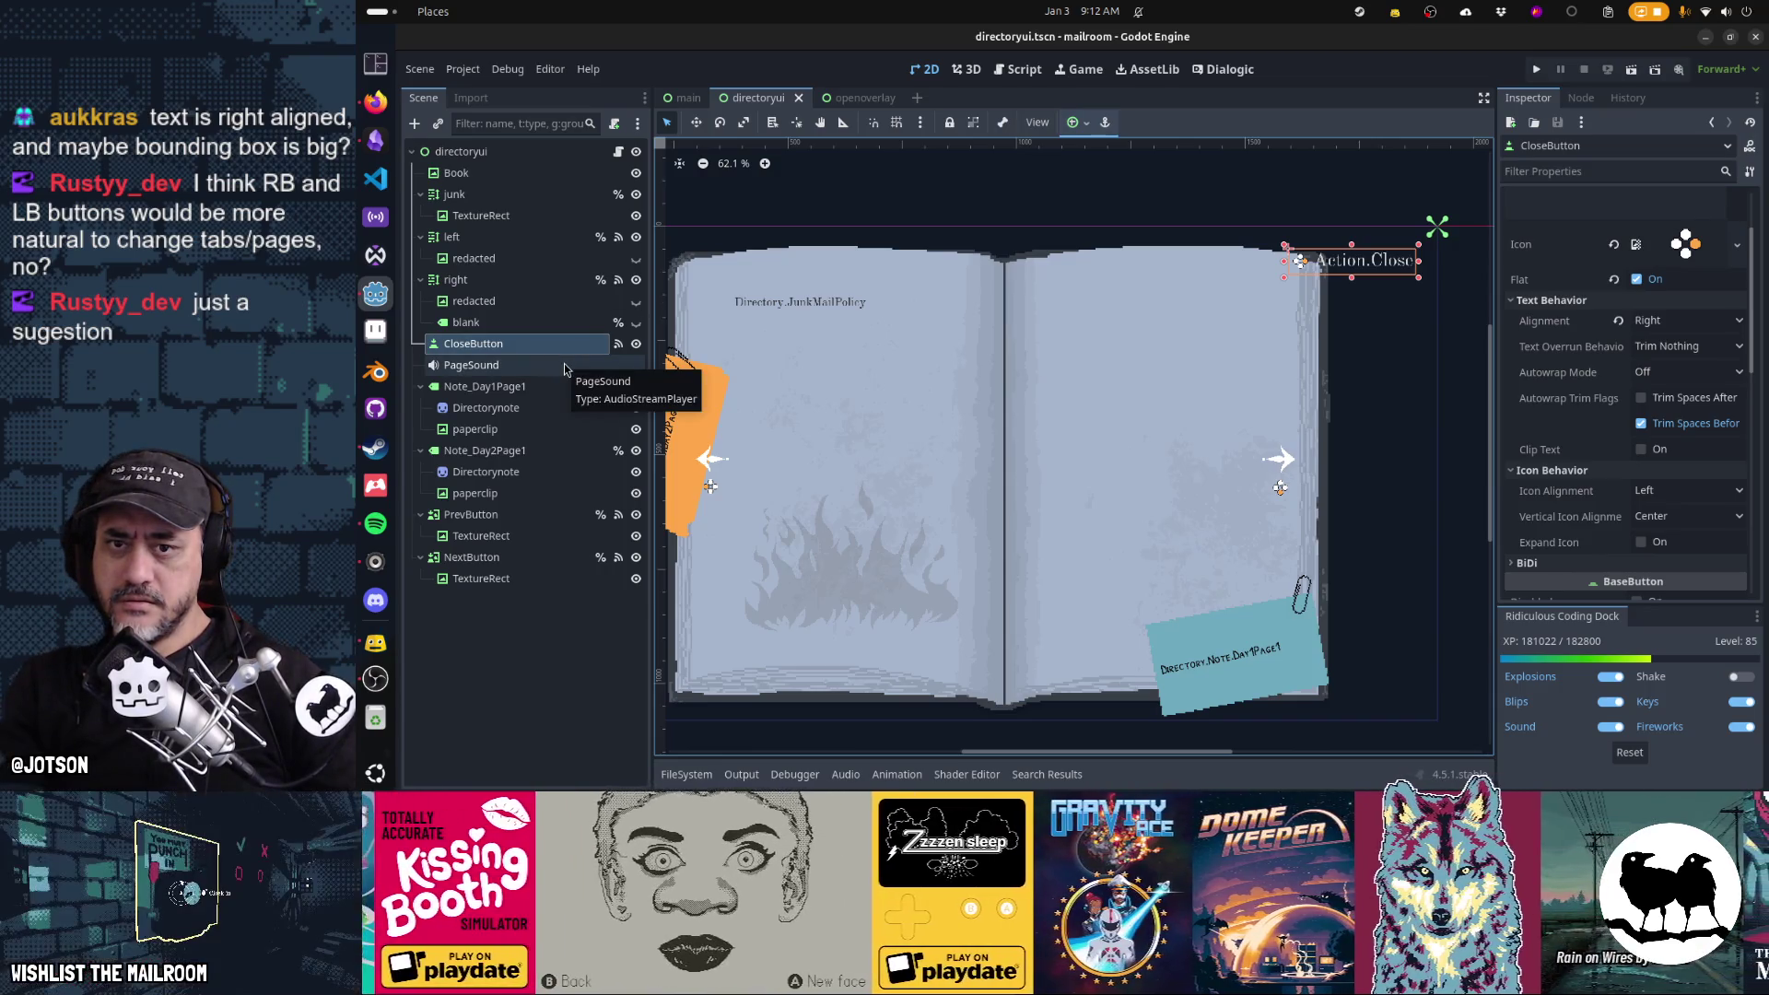
key("ctrl+v")
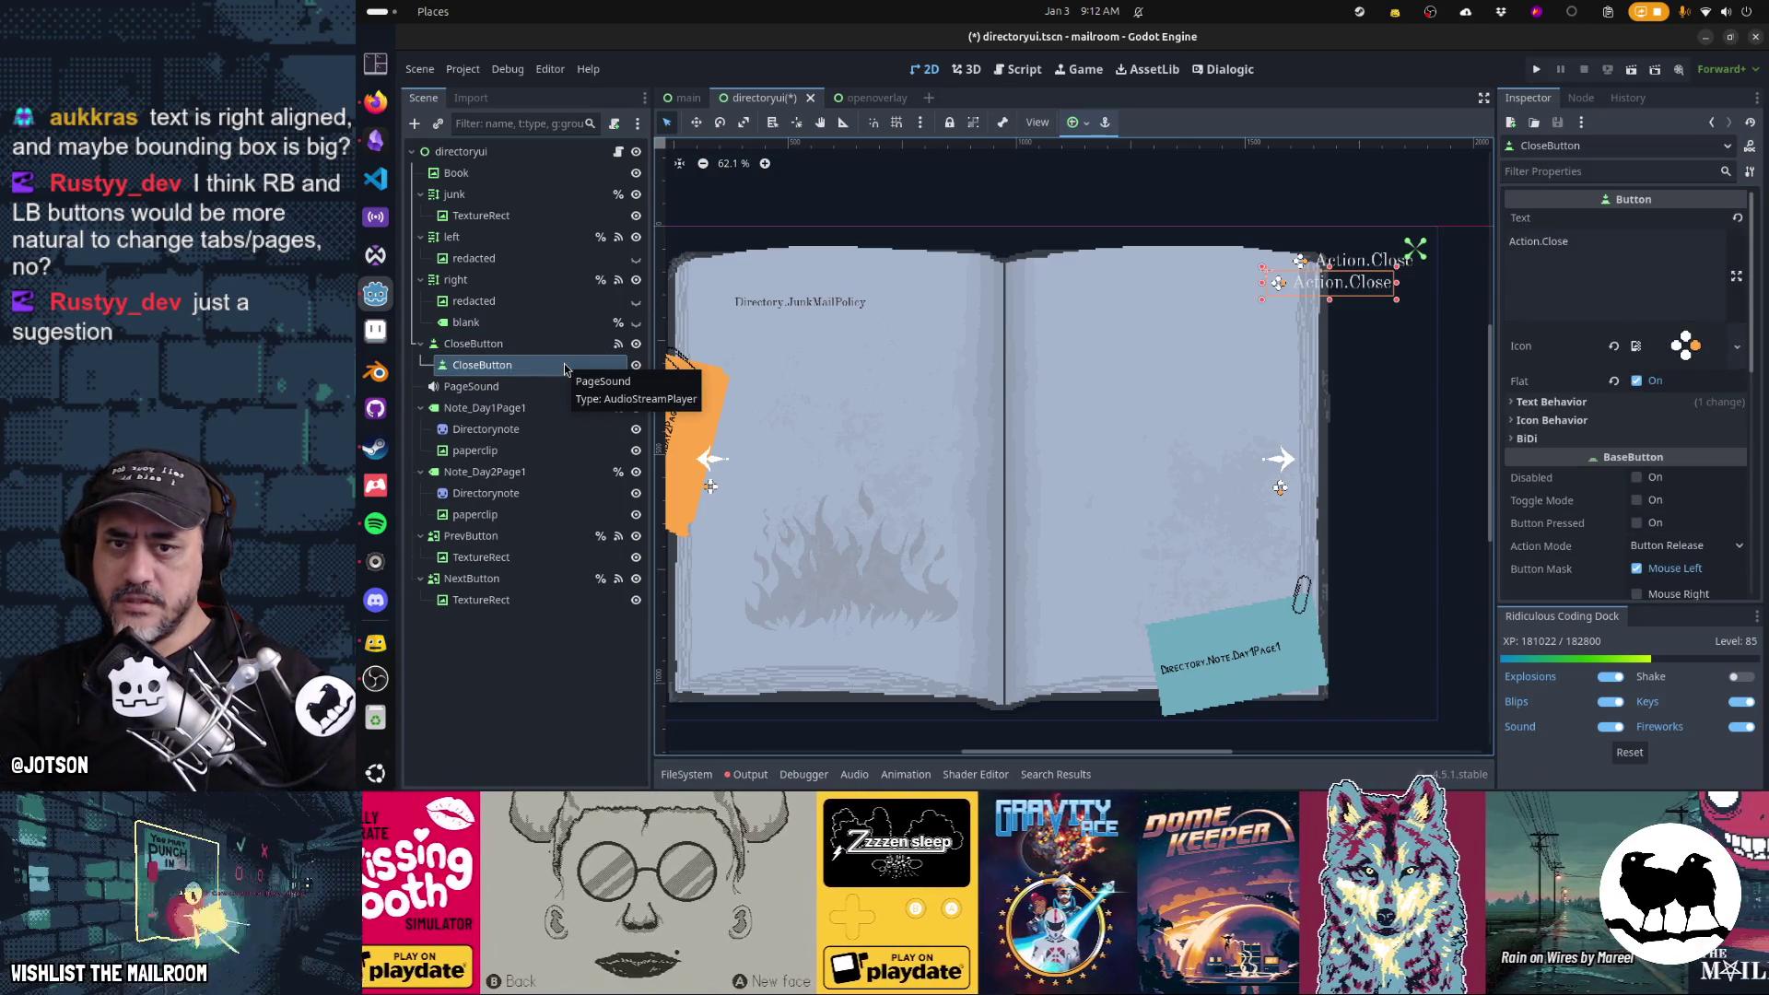
Undo the pasted copy and anchor the book's CloseButton with the Top Right preset
key("ctrl+z")
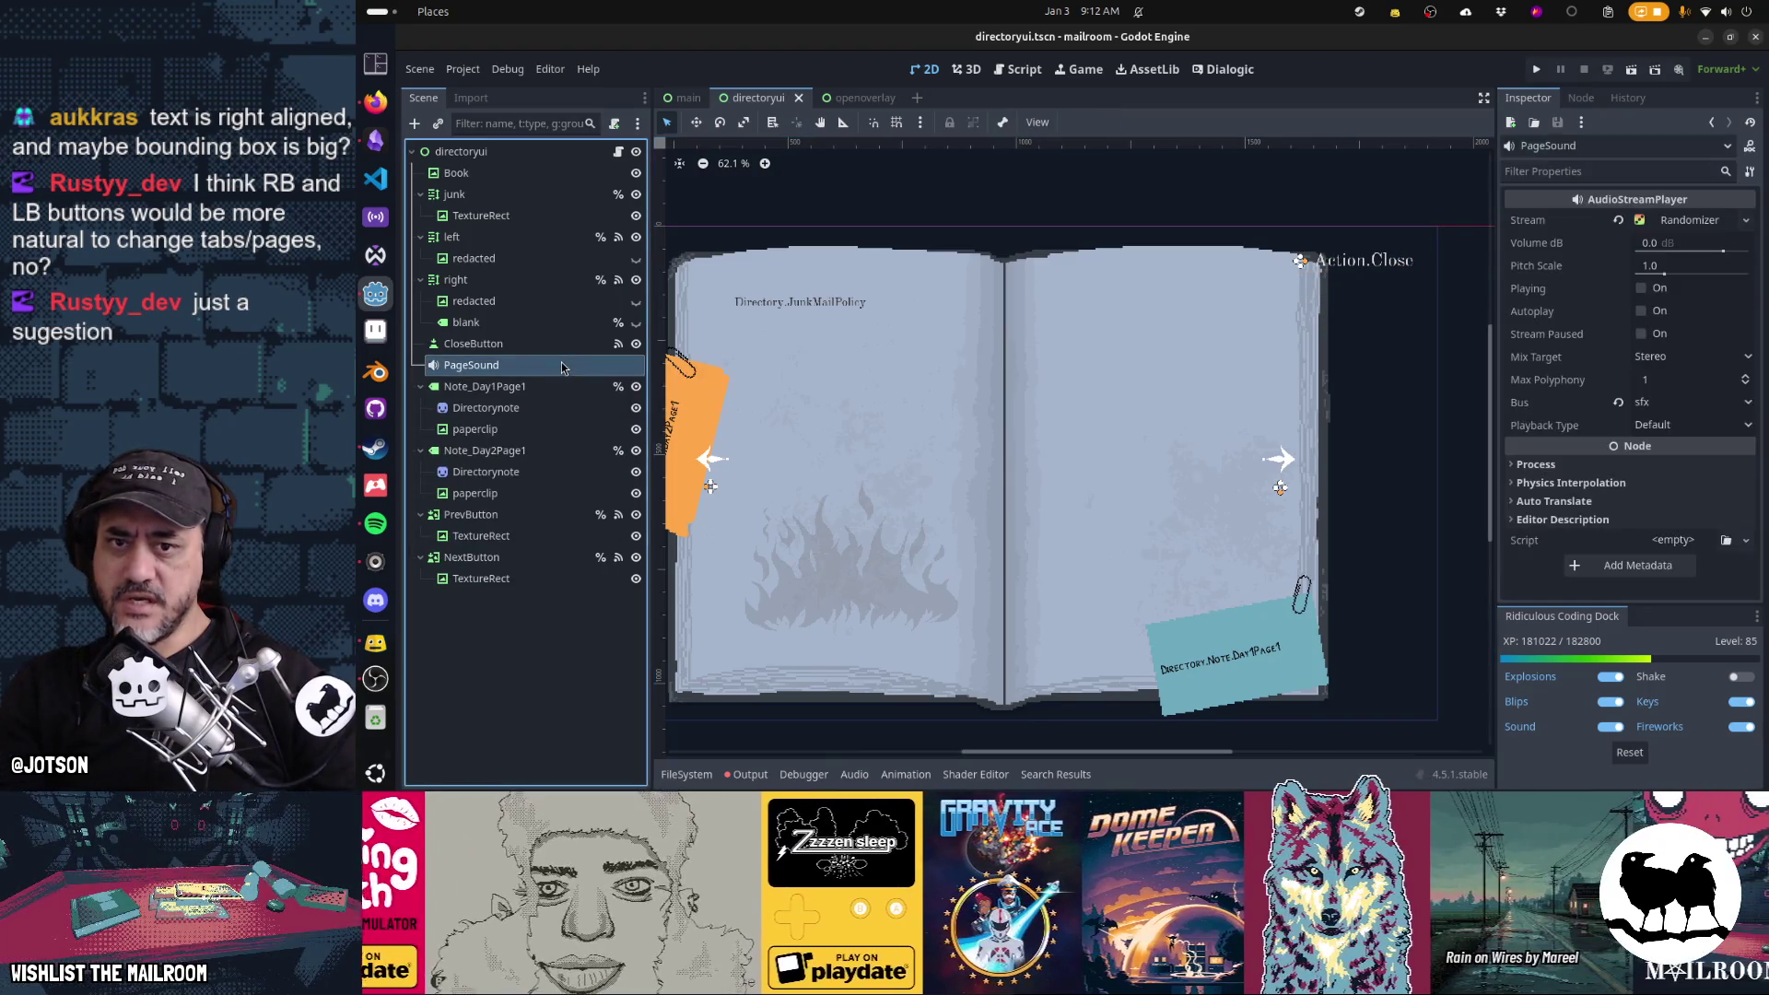
left_click(557, 344)
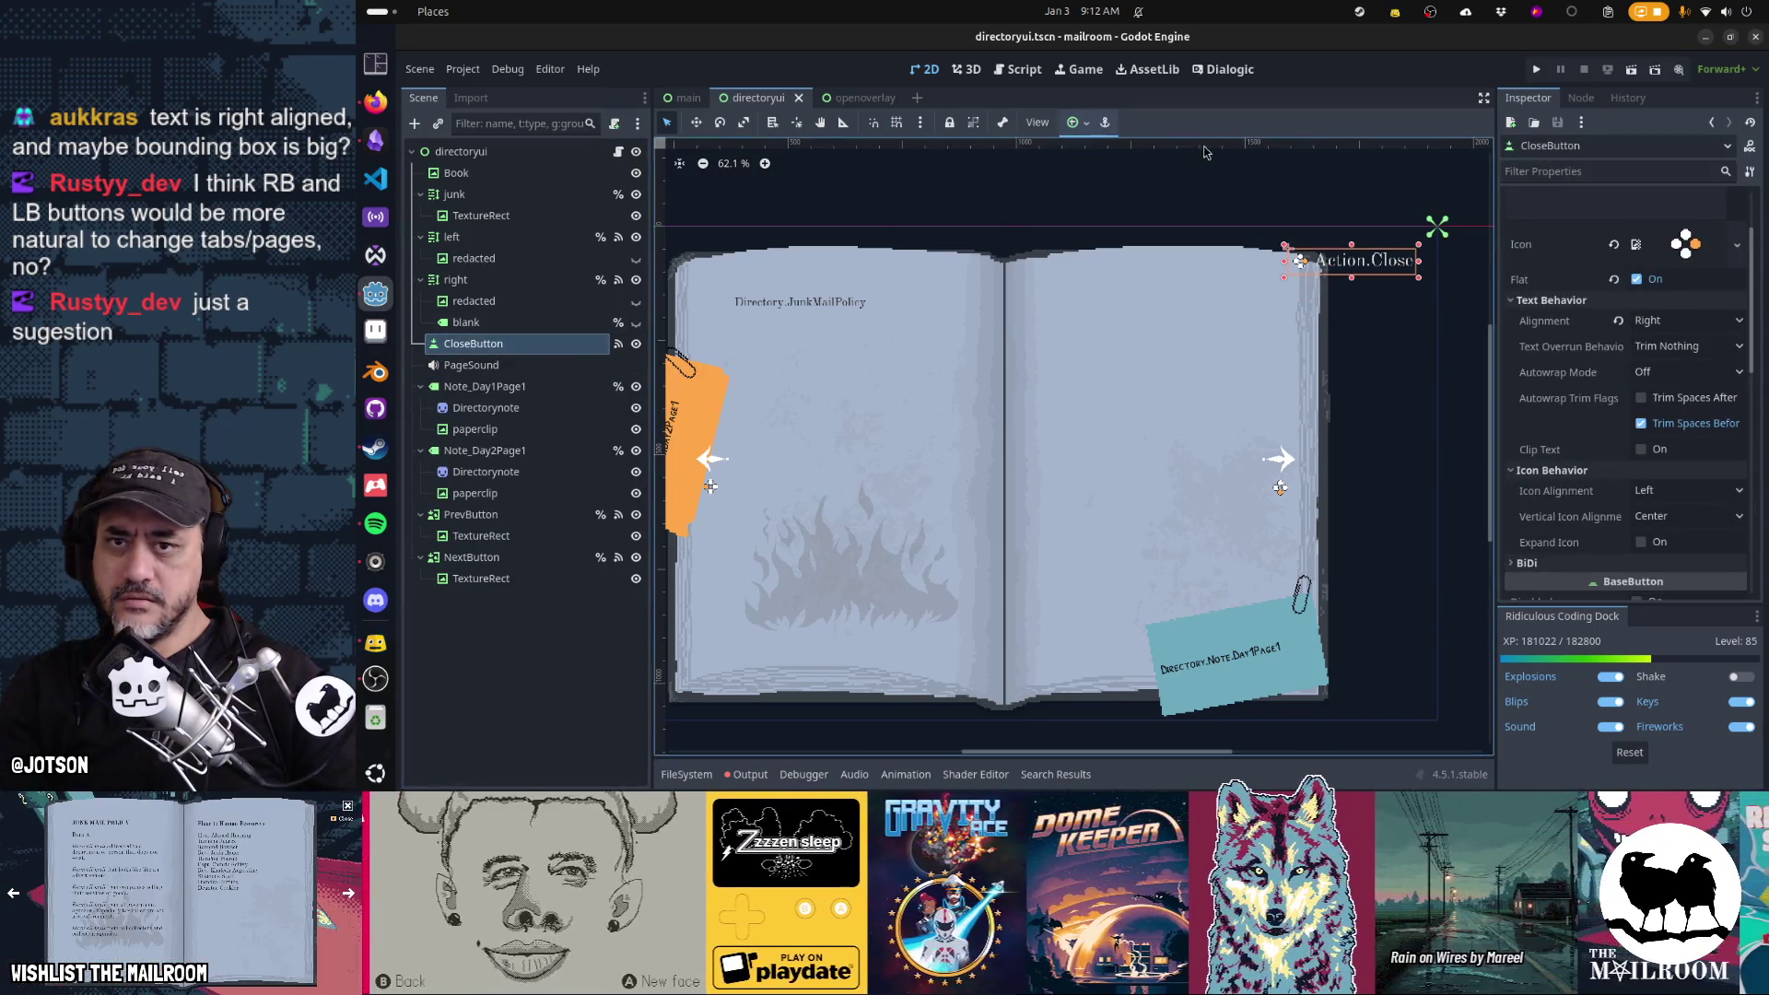
left_click(1086, 123)
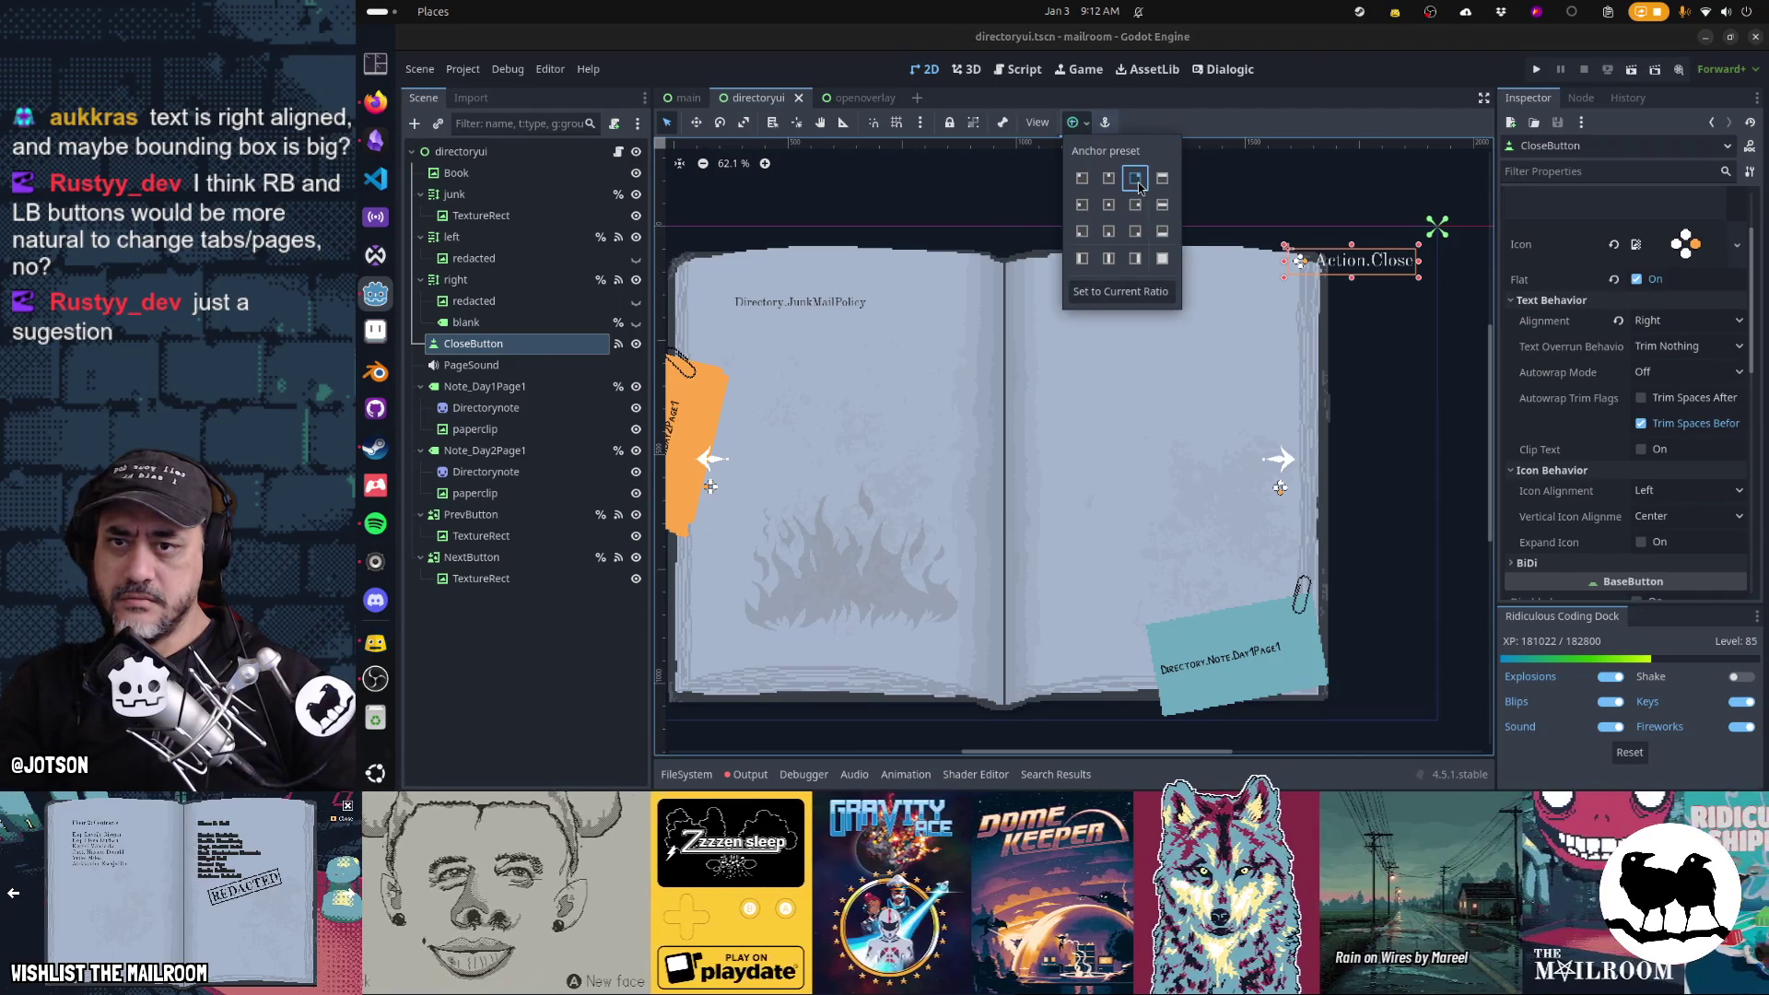
left_click(1139, 184)
Nudge the close button two steps left and down, save the directoryui scene, and launch the game
key("Left")
key("Left")
key("Left")
key("Down")
key("Down")
key("Down")
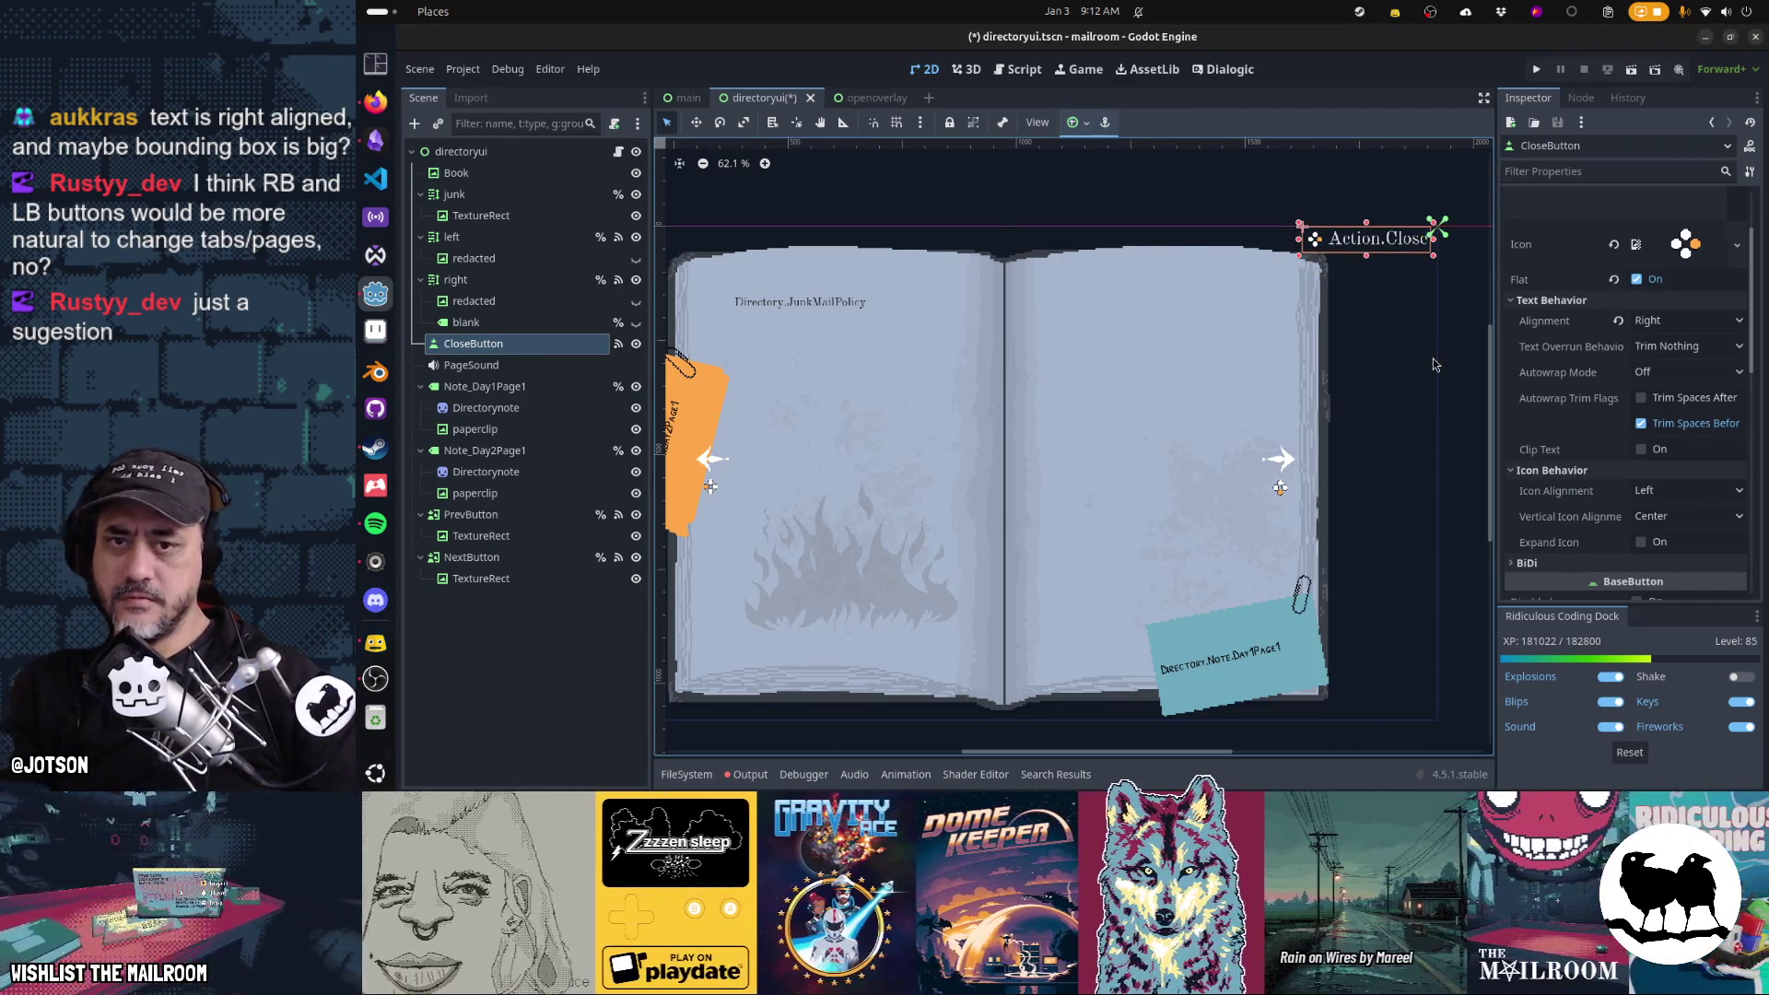
key("Left")
key("Down")
key("Down")
key("Down")
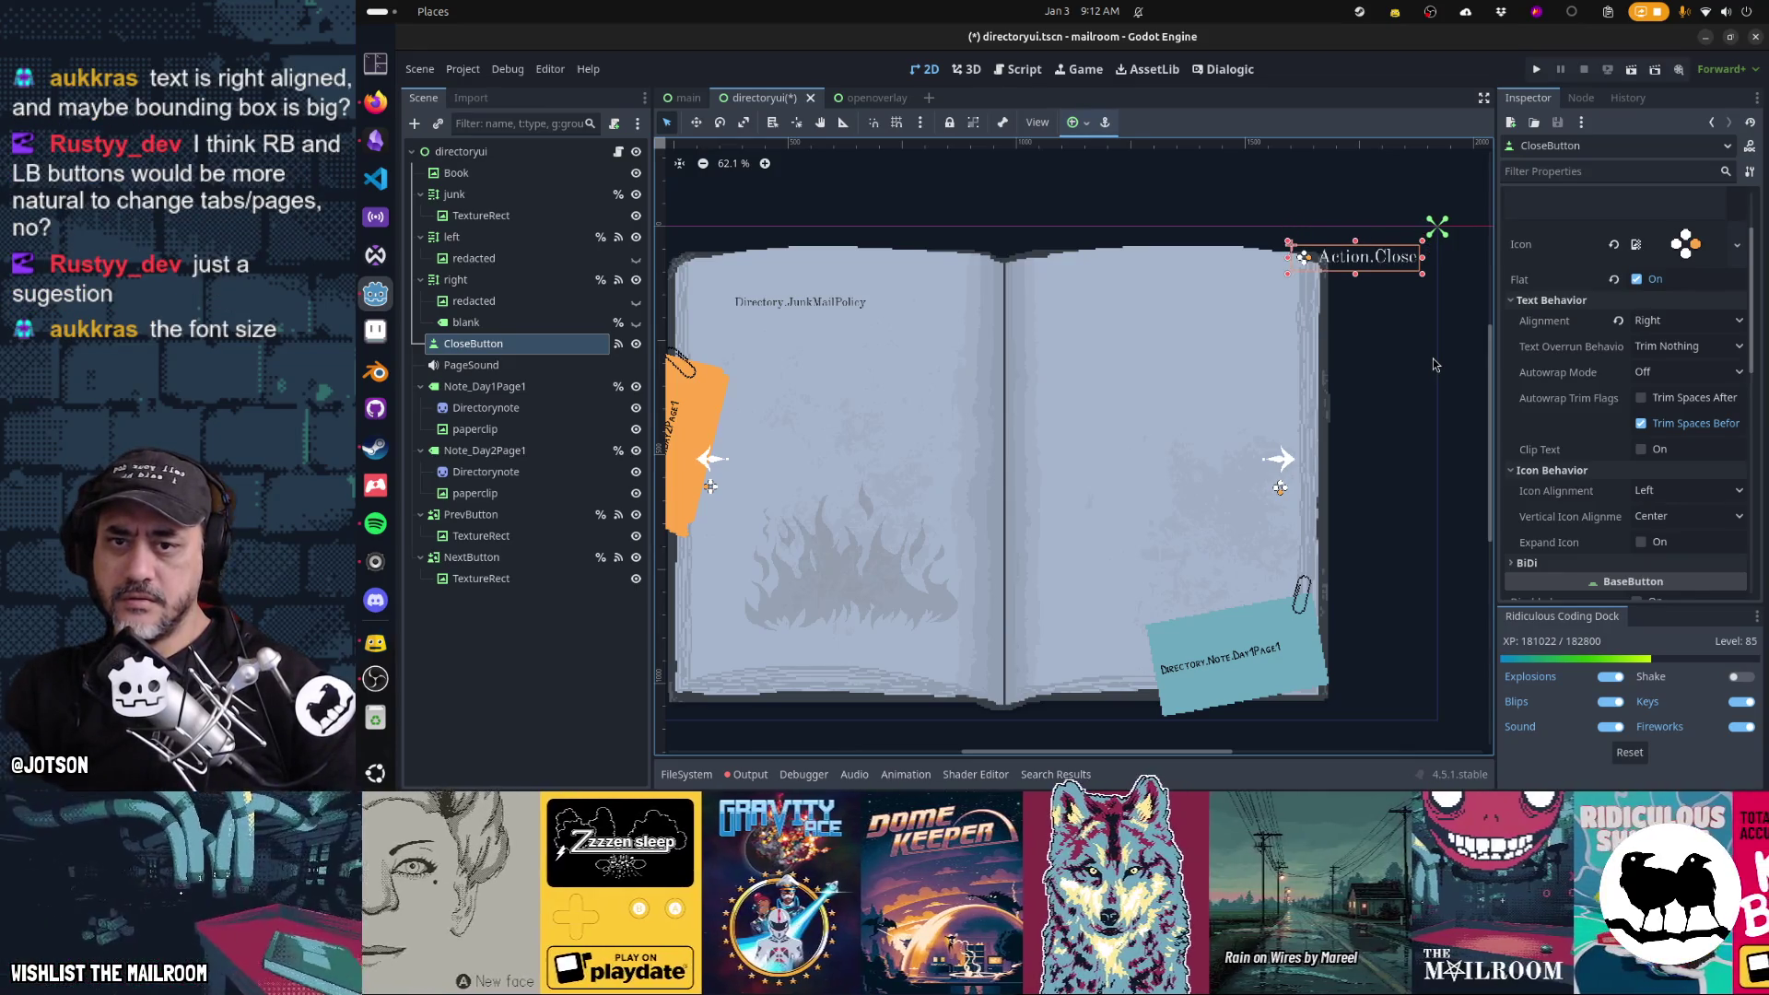
key("ctrl+s")
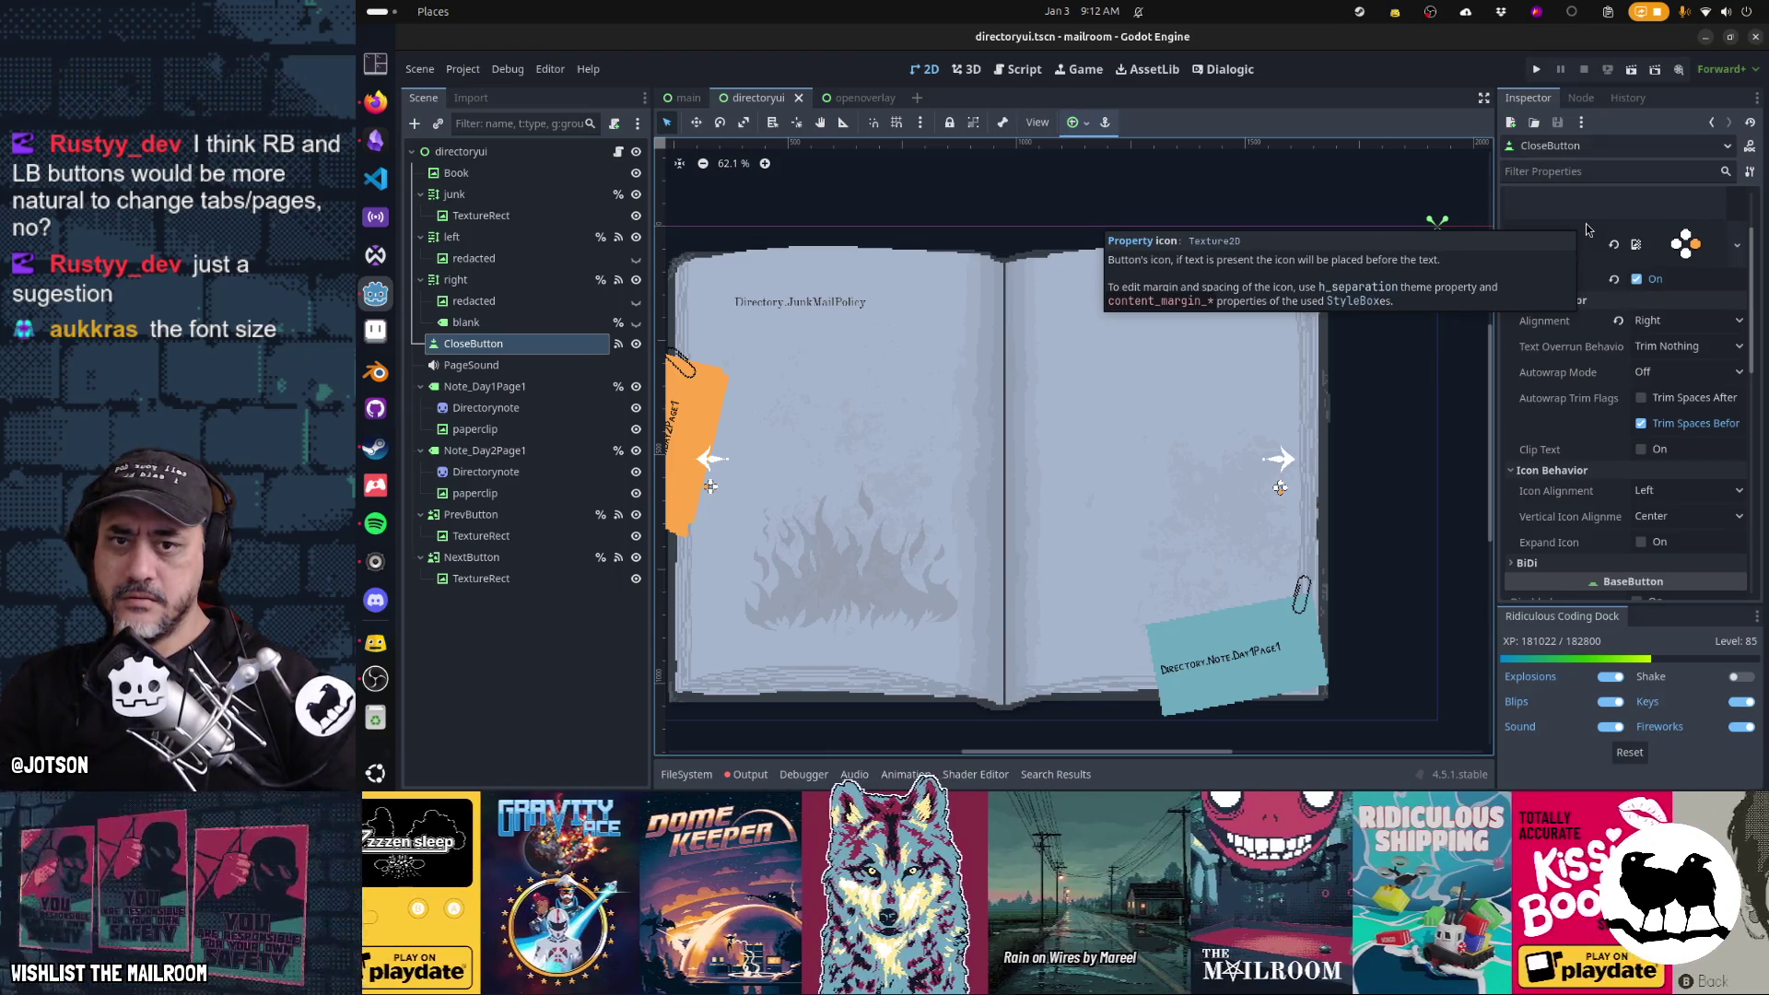
key("F5")
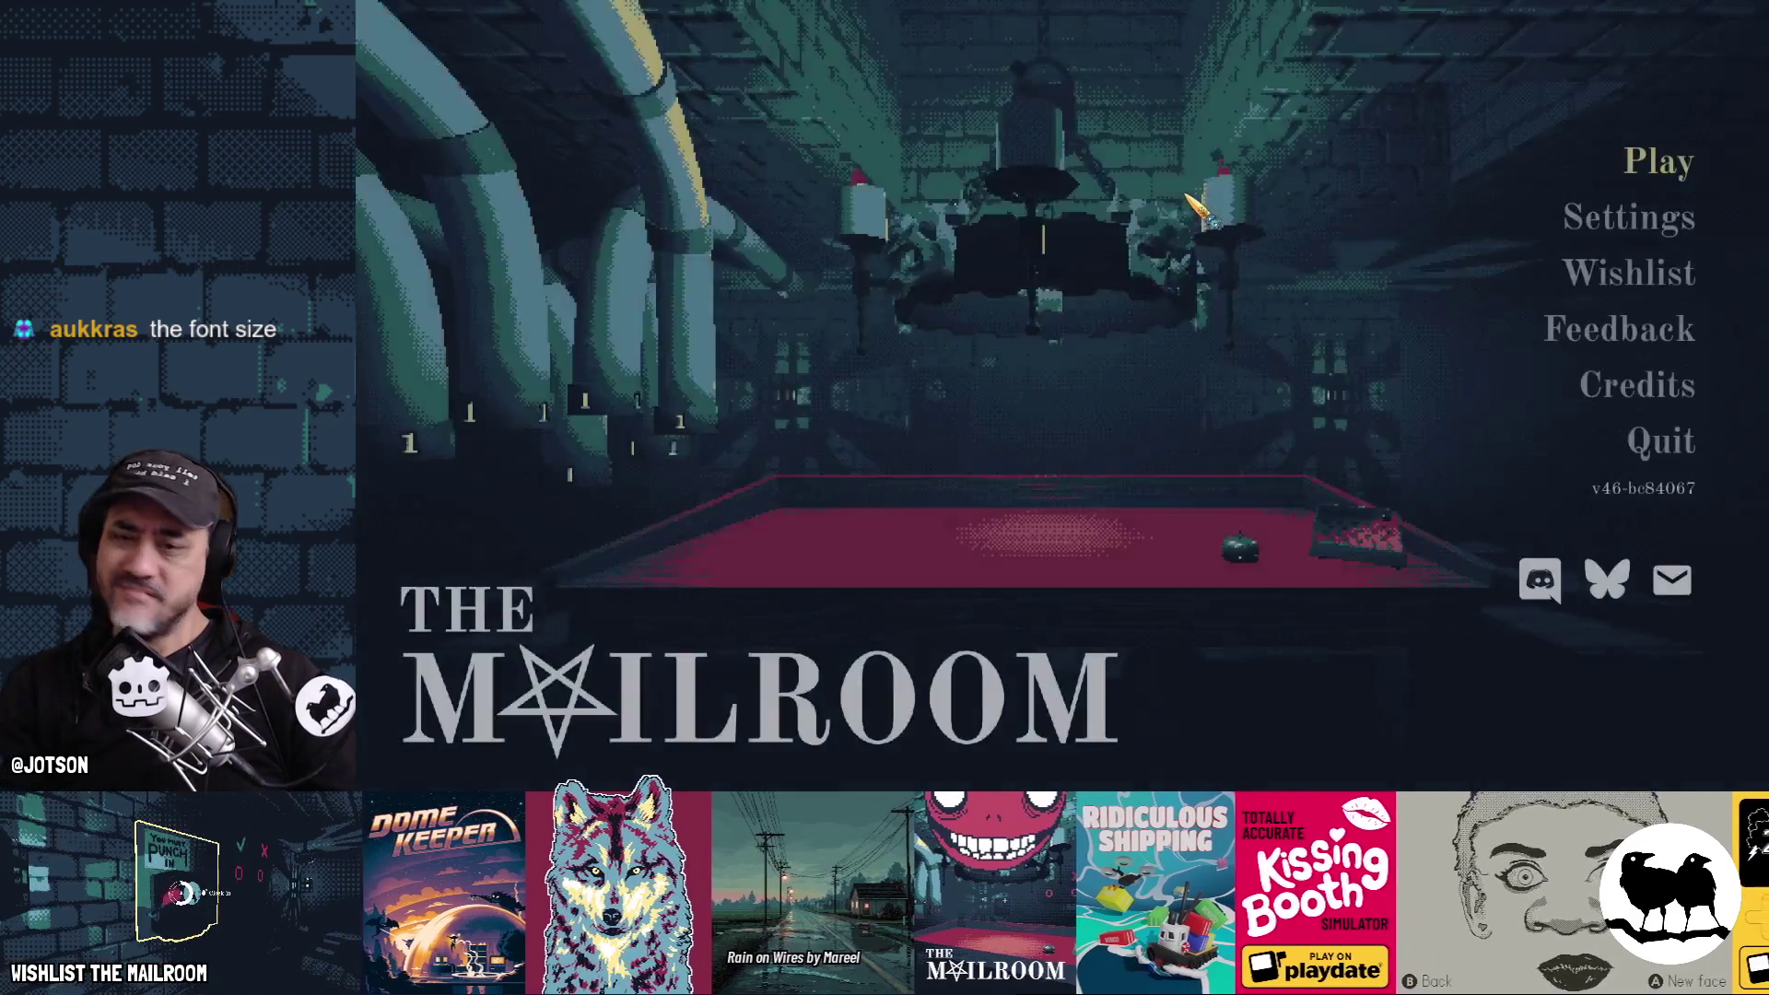
Start play, grab the directory to open the book, stop the game, and open the openoverlay scene
key("Return")
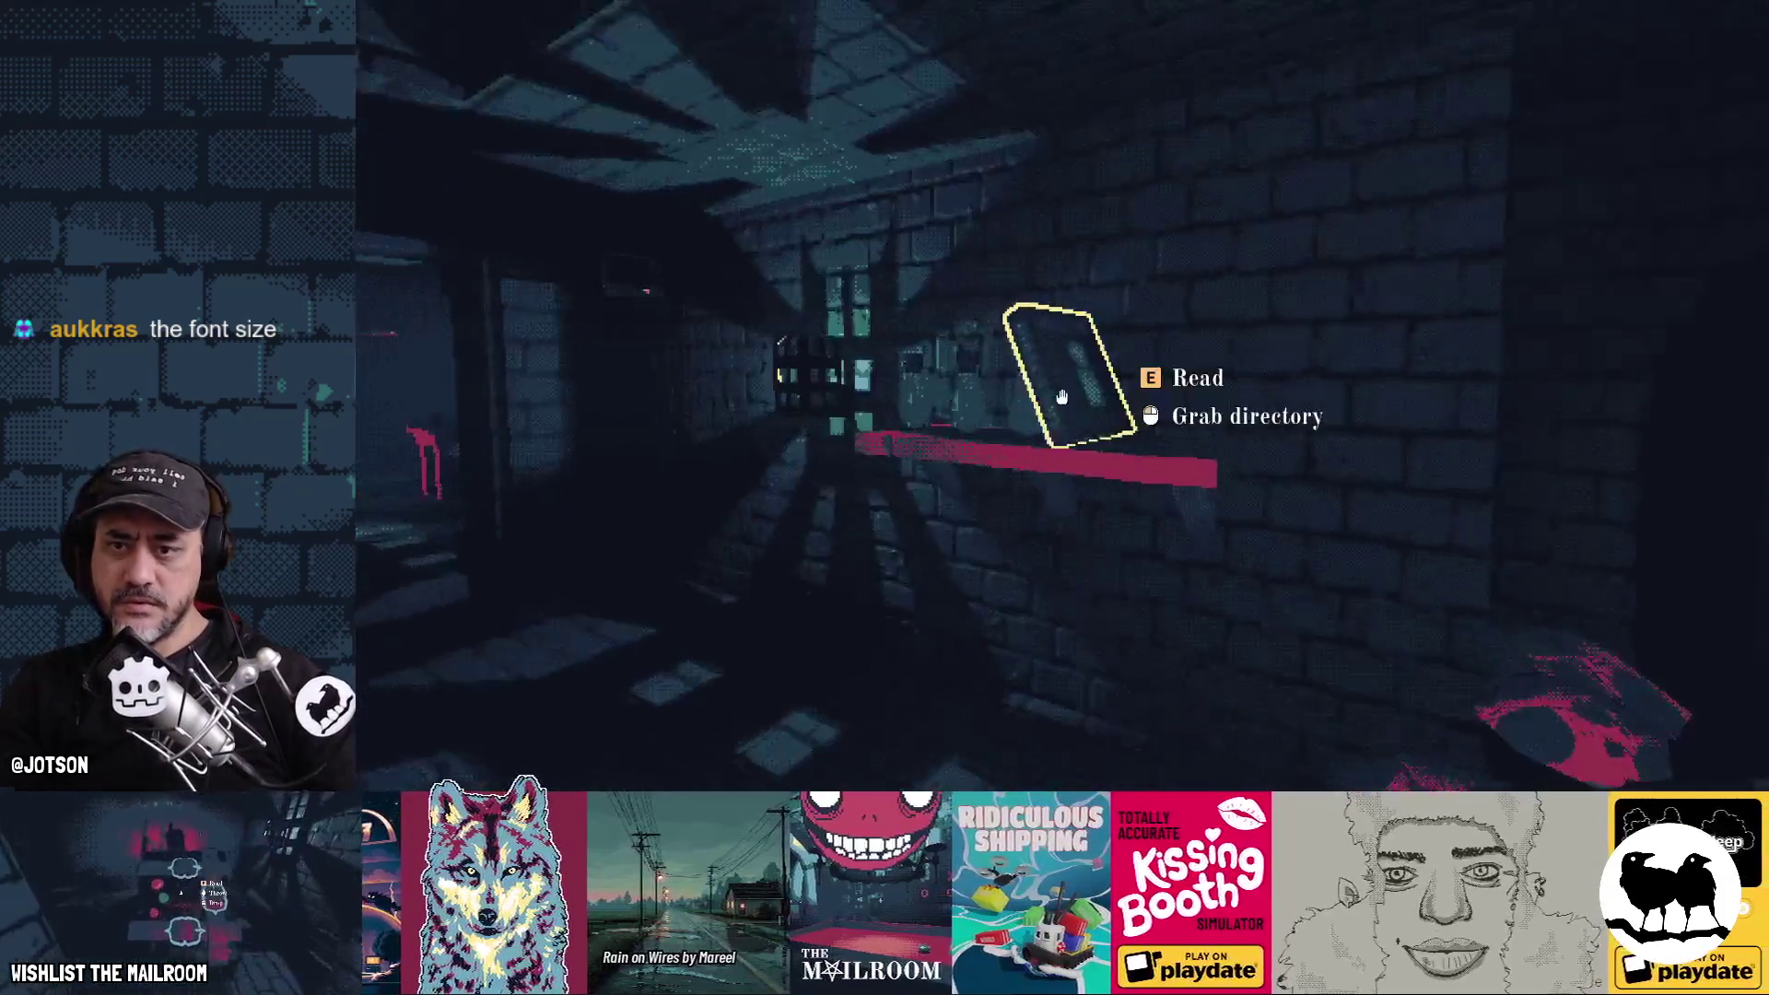
left_click(1061, 396)
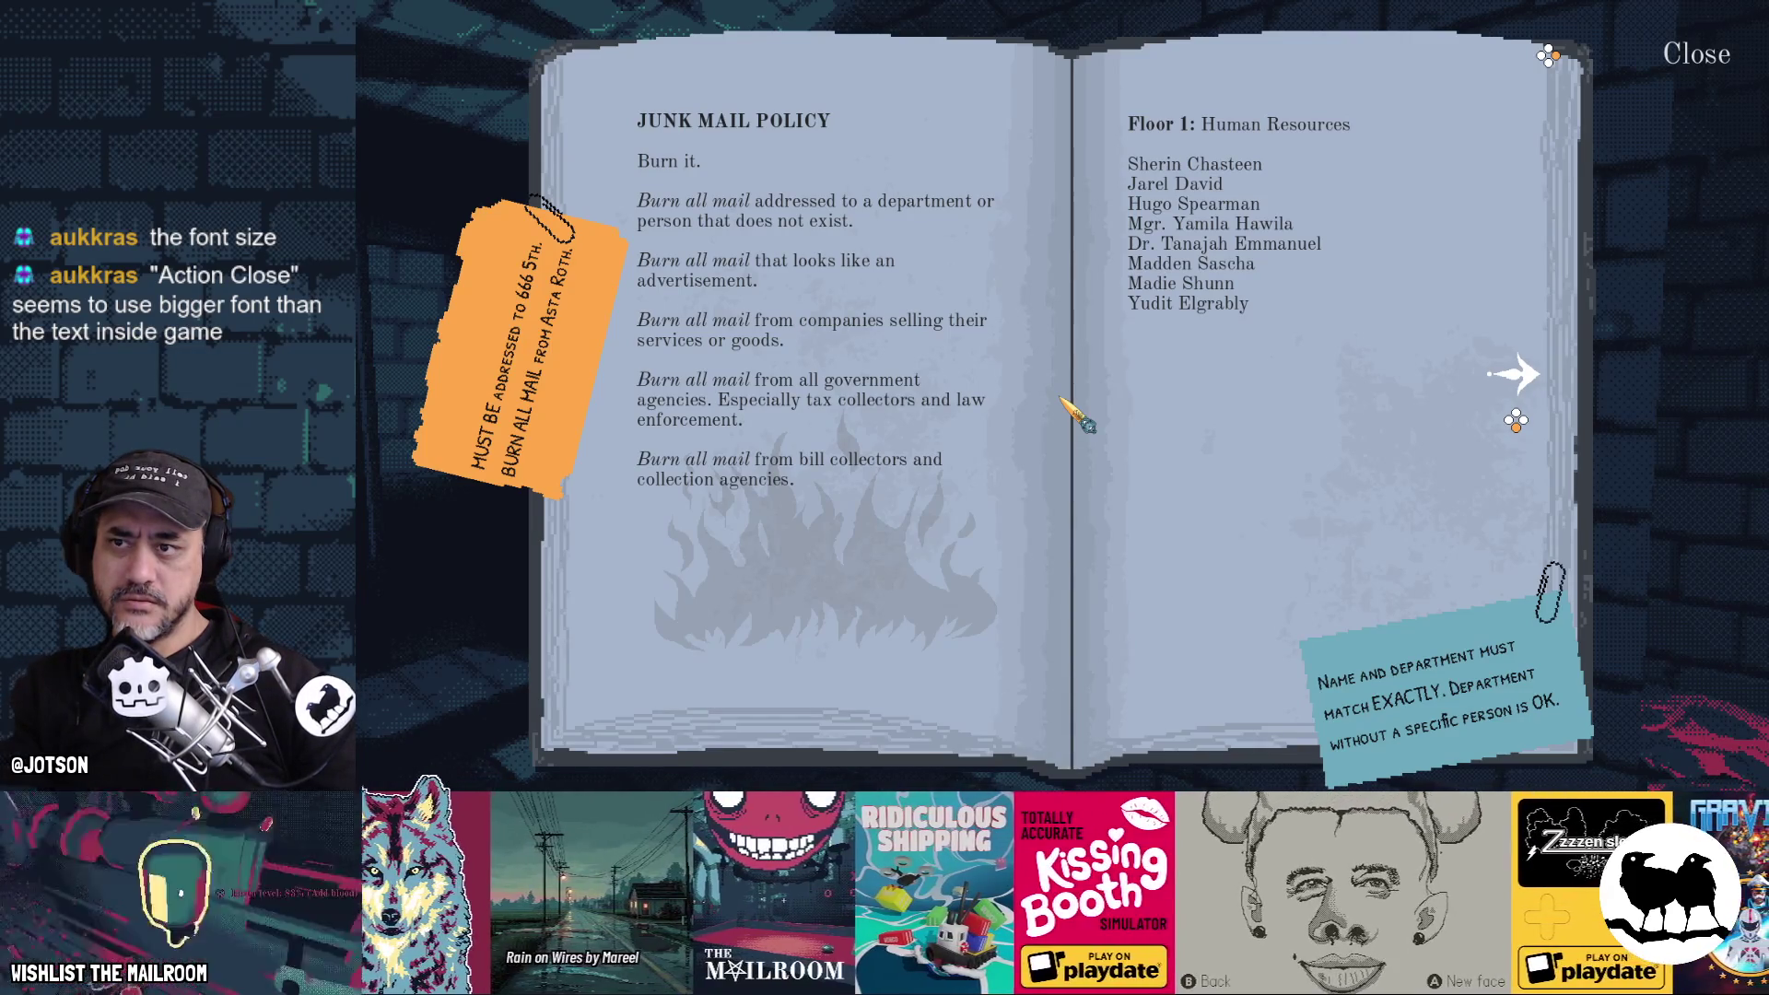
key("F8")
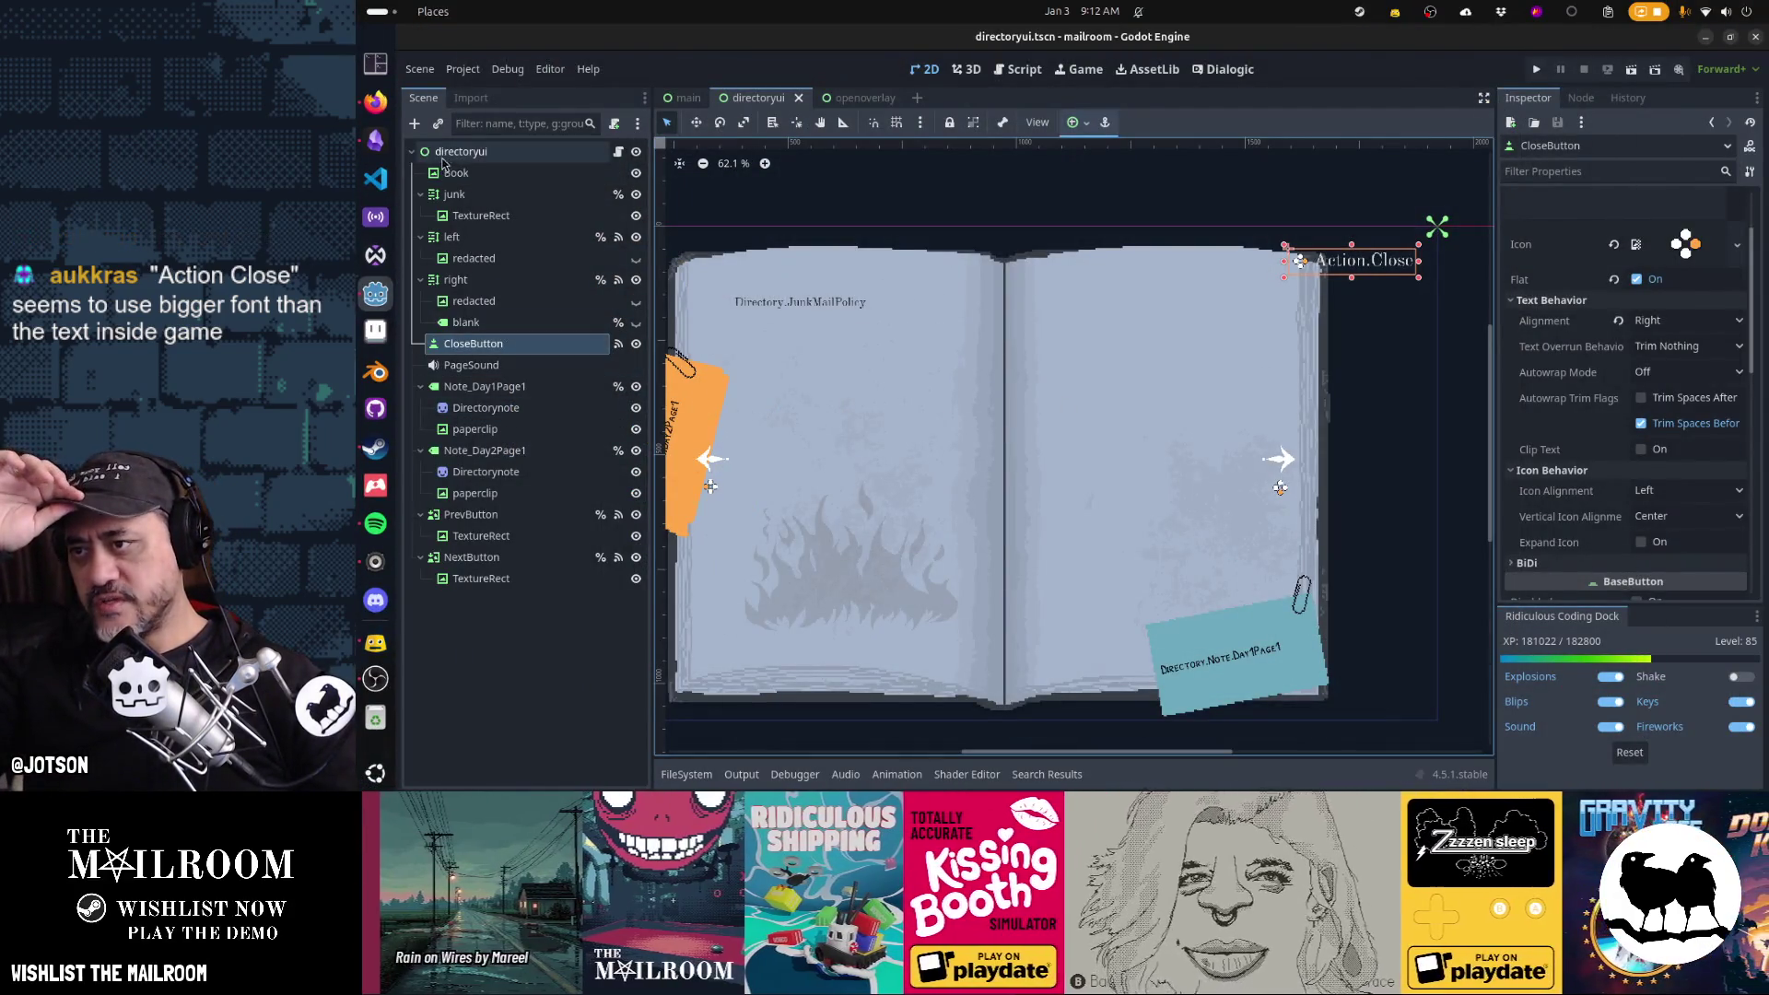
left_click(857, 101)
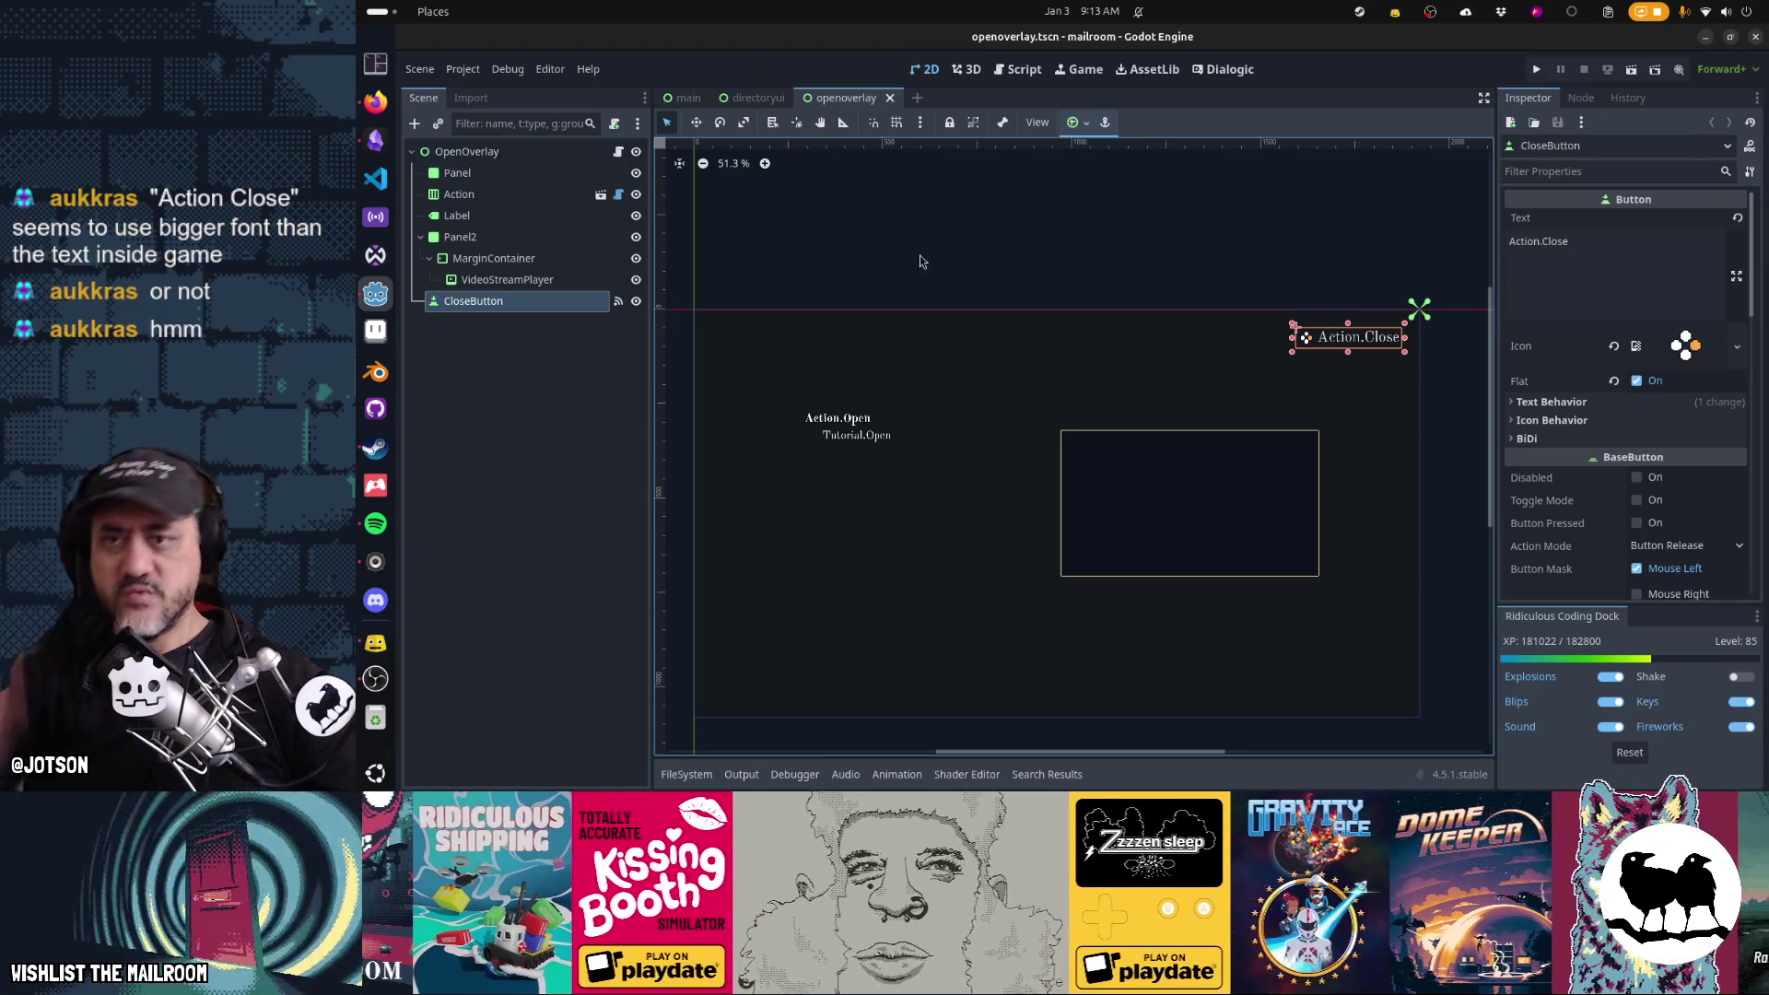
key("F5")
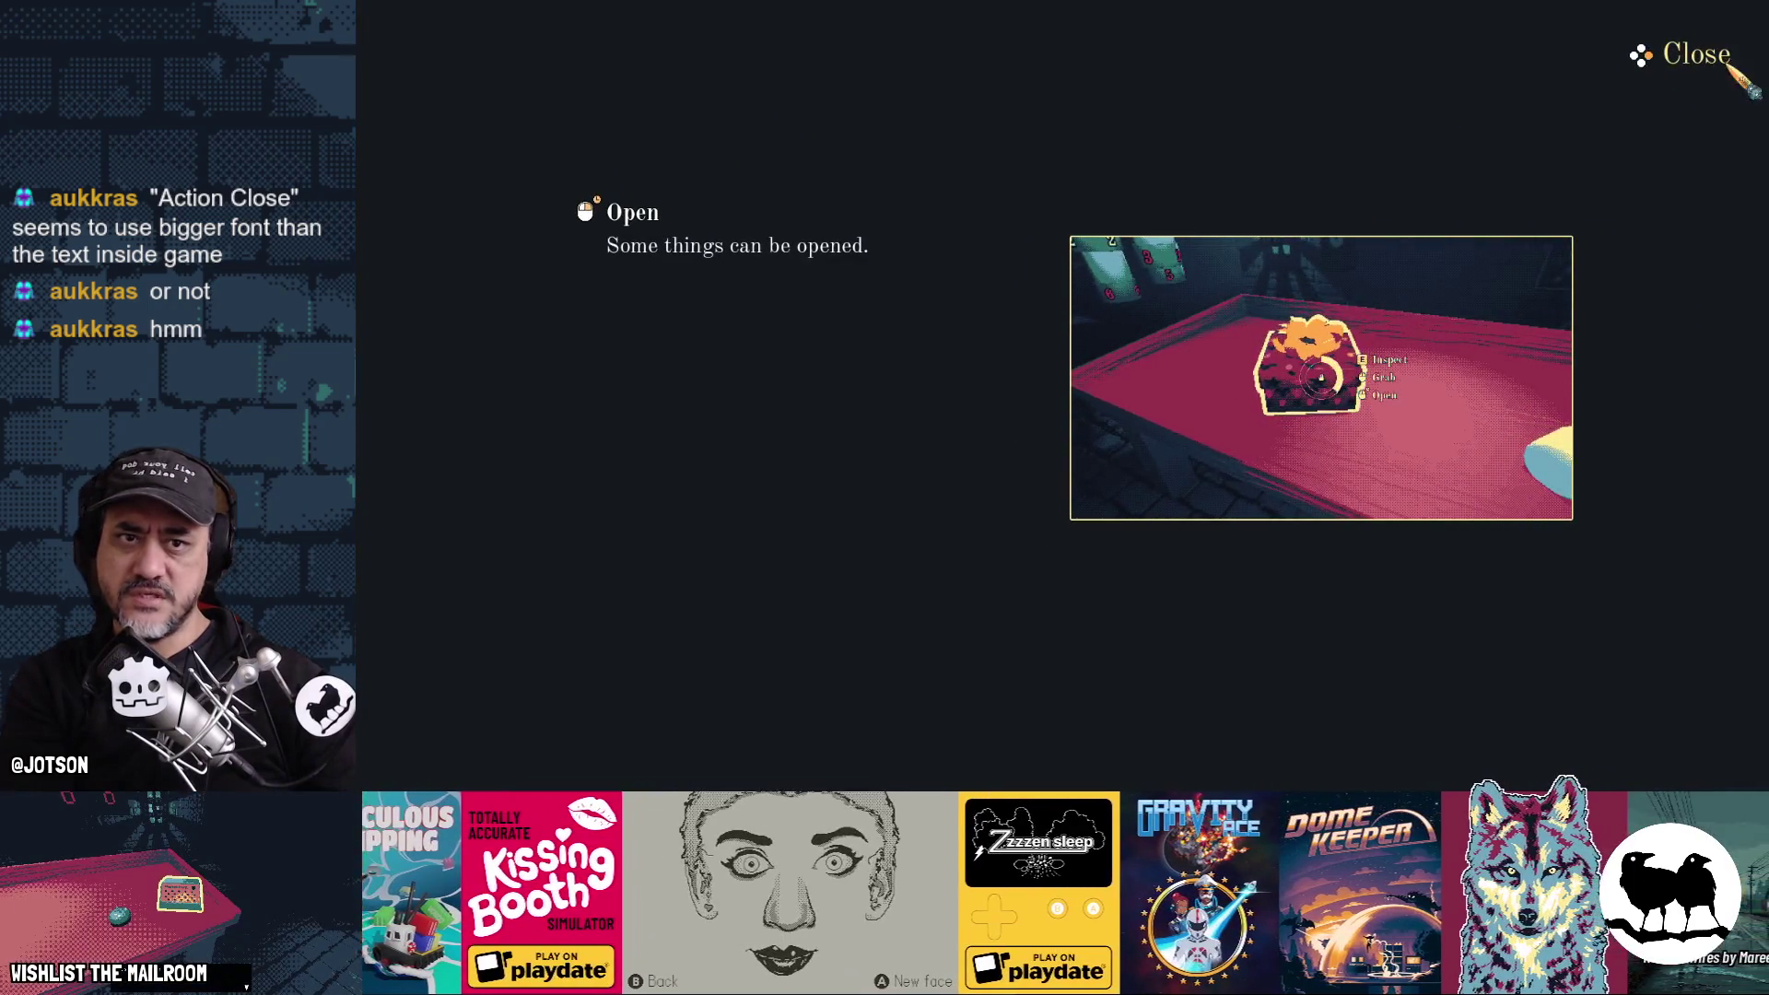
left_click(1716, 69)
left_click(559, 305)
left_click(754, 99)
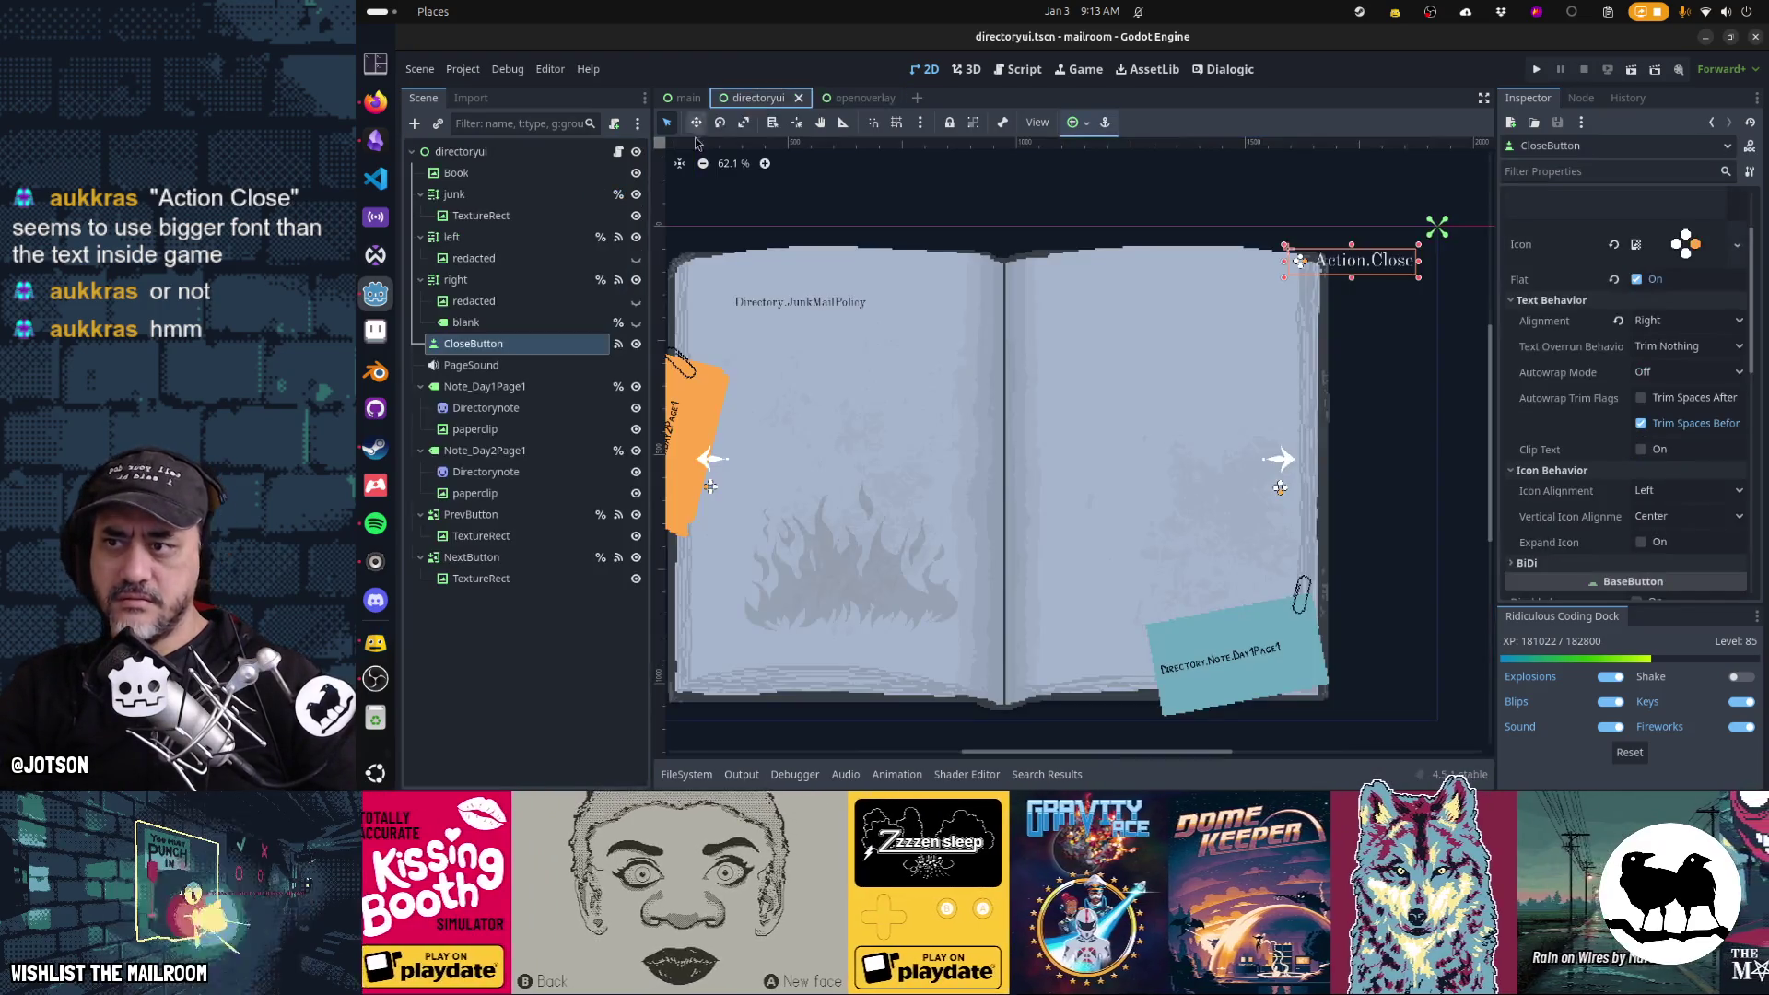
Delete and restore CloseButton so it sits last in the tree, save, and launch the game
key("Delete")
key("Return")
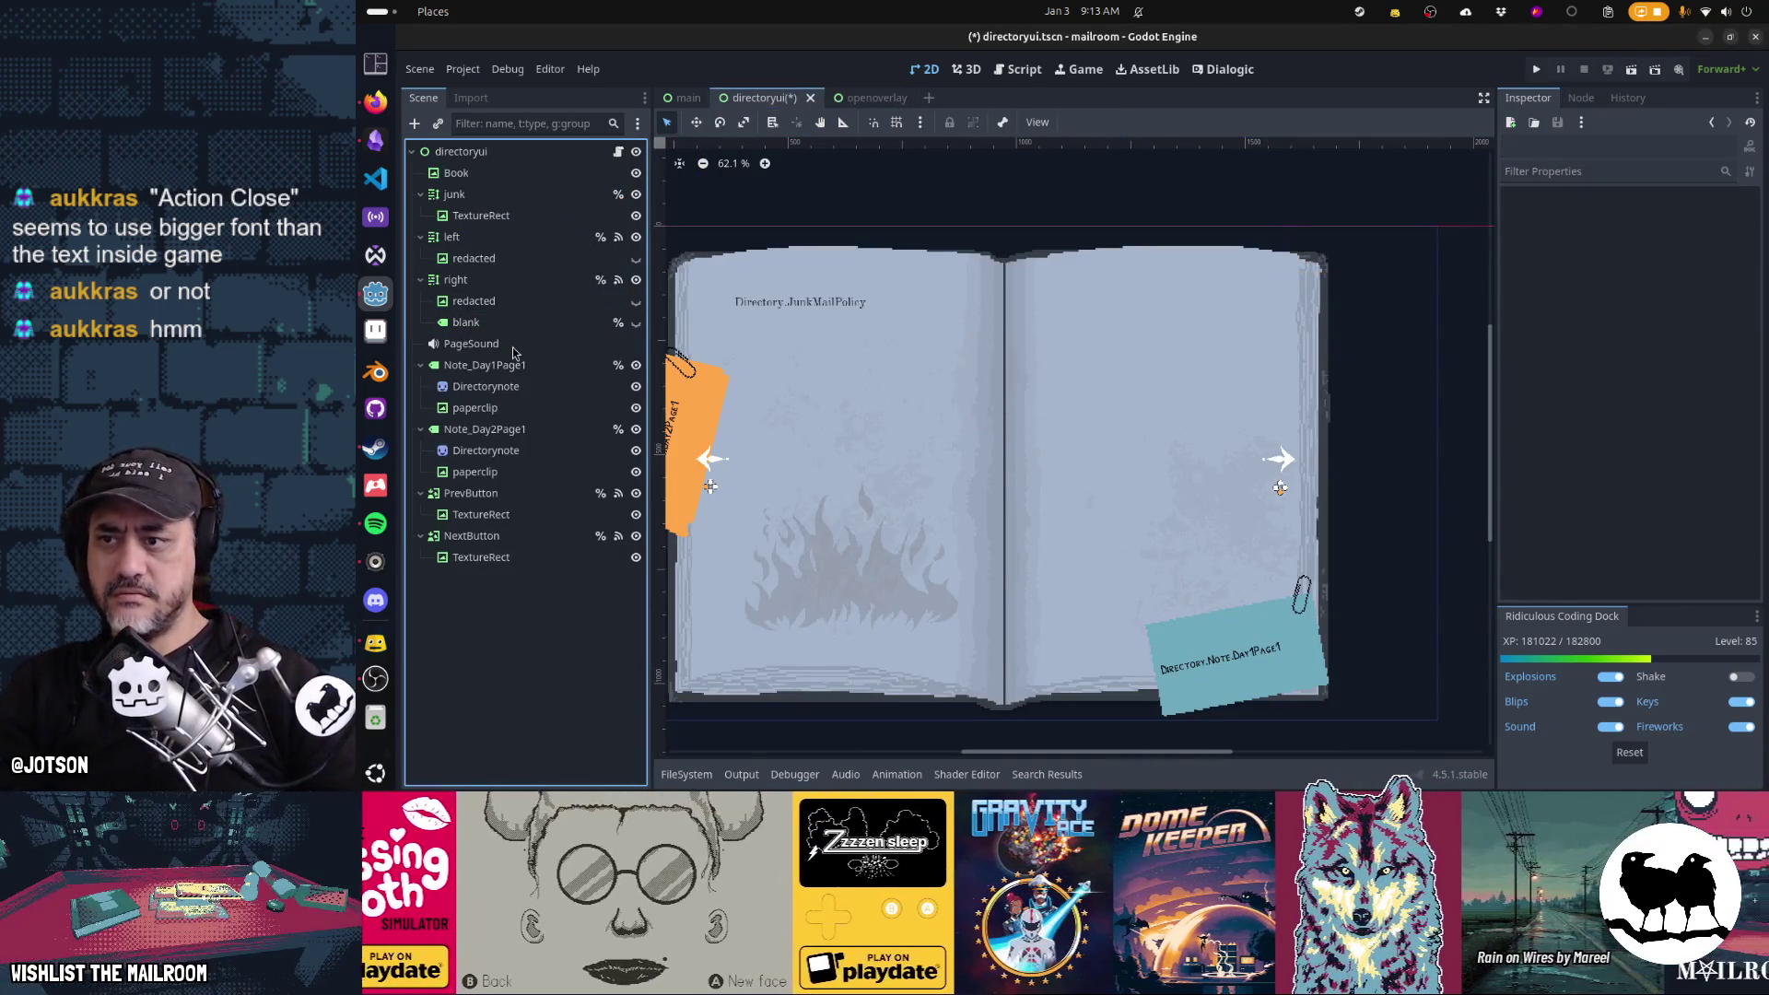
key("ctrl+z")
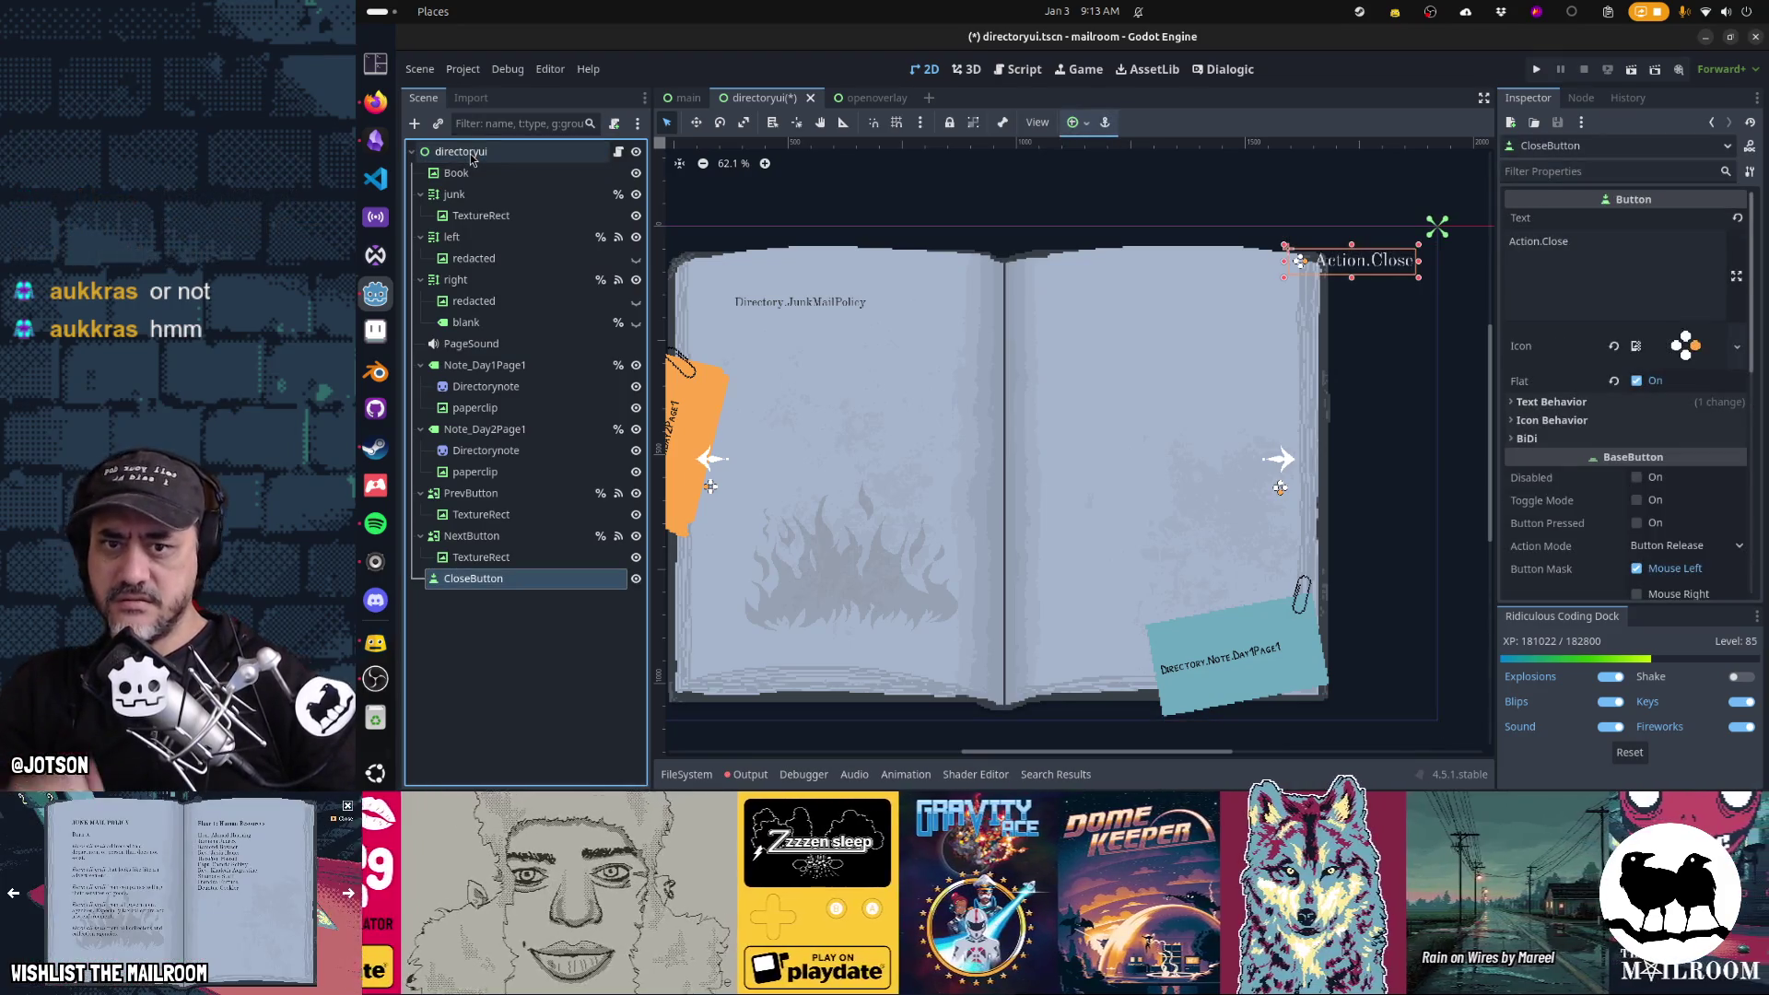
key("ctrl+s")
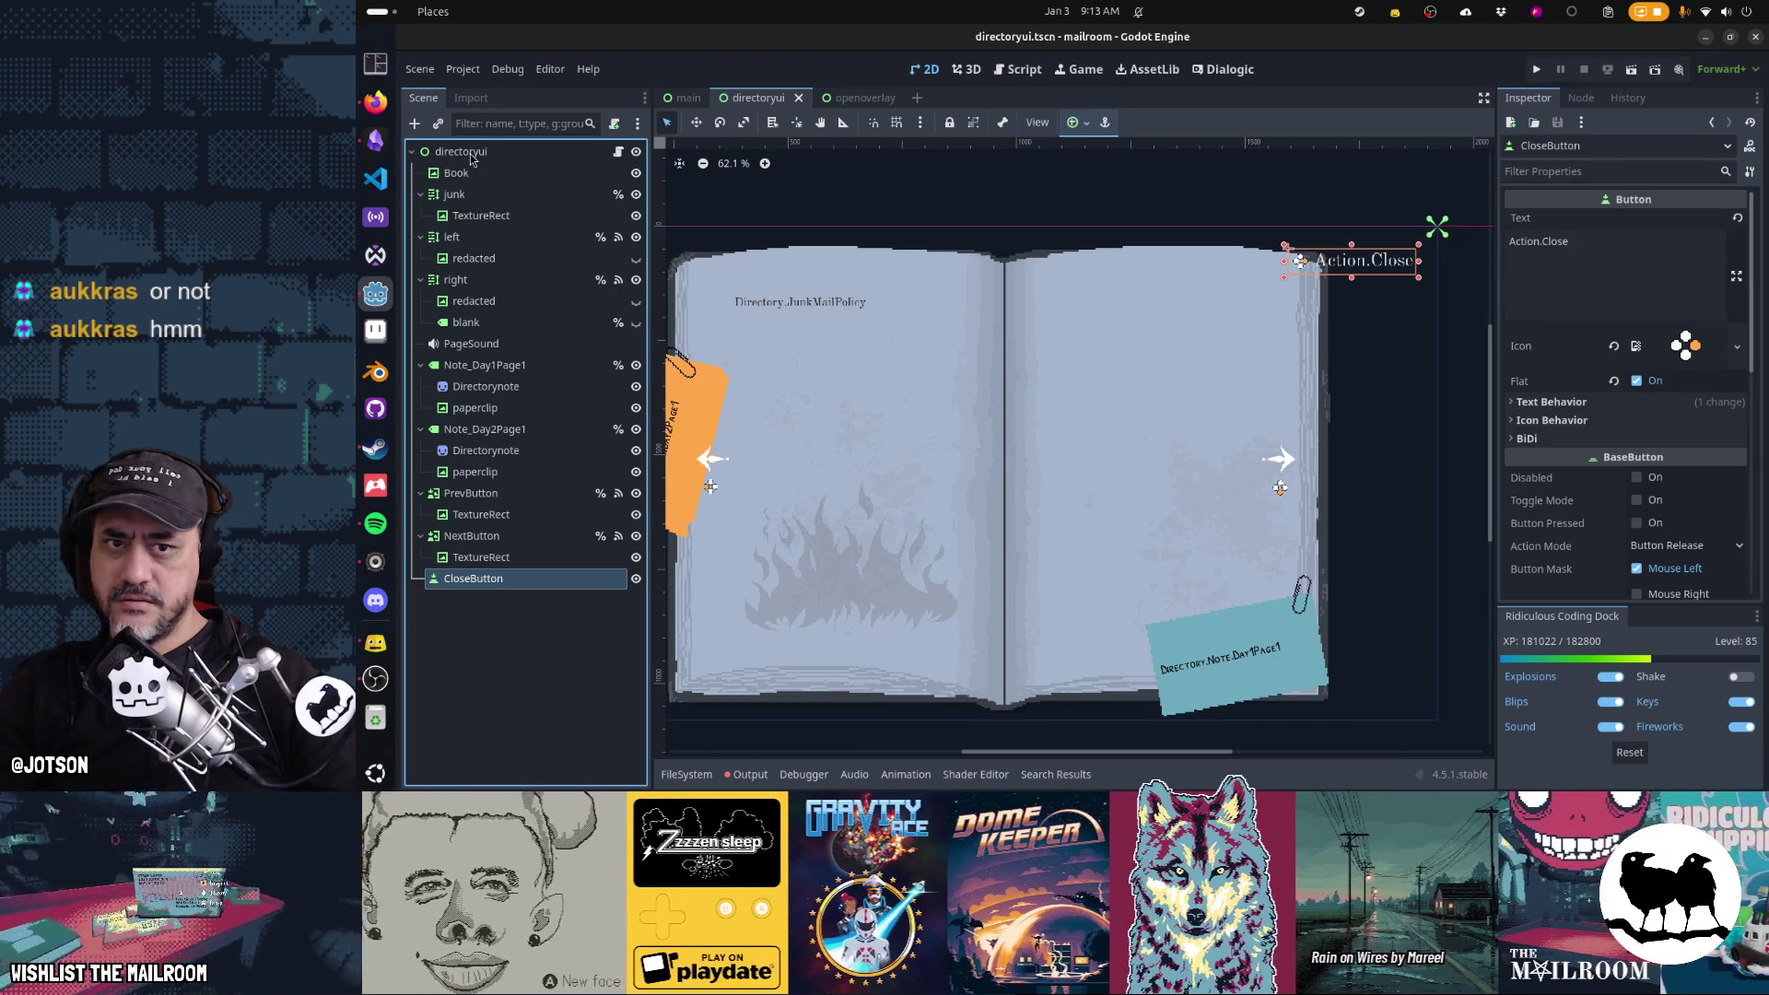
left_click(470, 153)
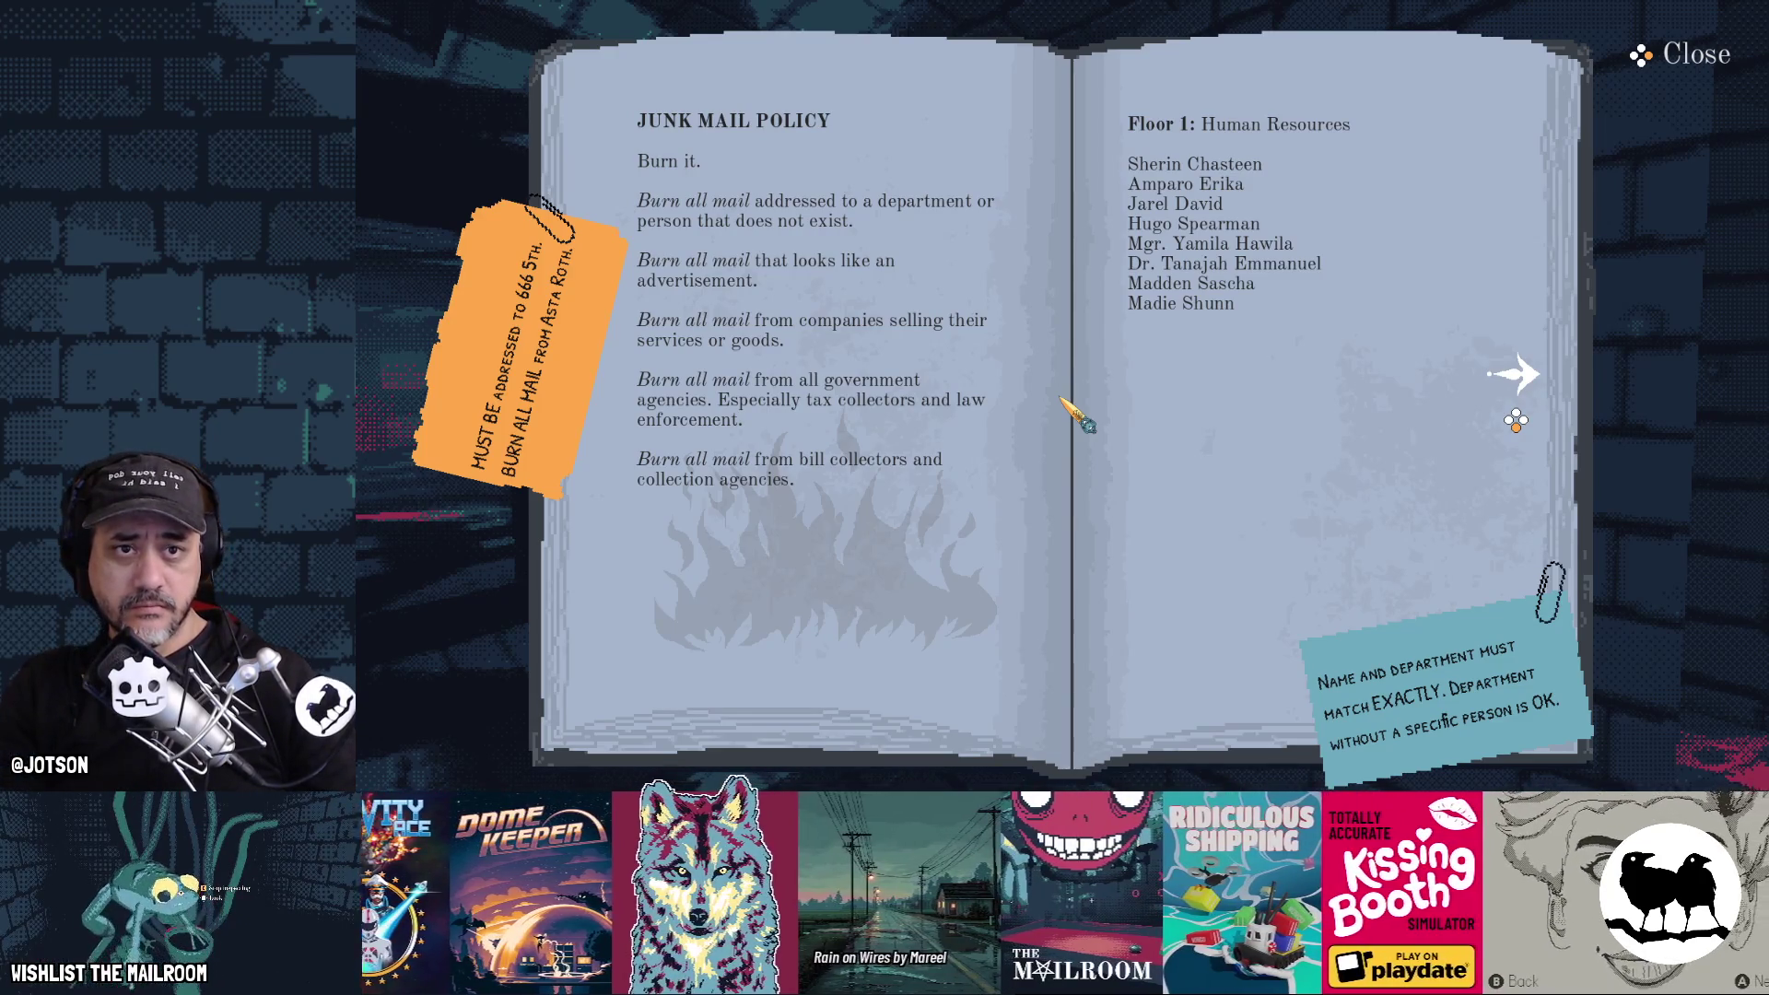
Flip the book forward and back to Junk Mail Policy, close it, and stop the game
key("Right")
key("Left")
key("Escape")
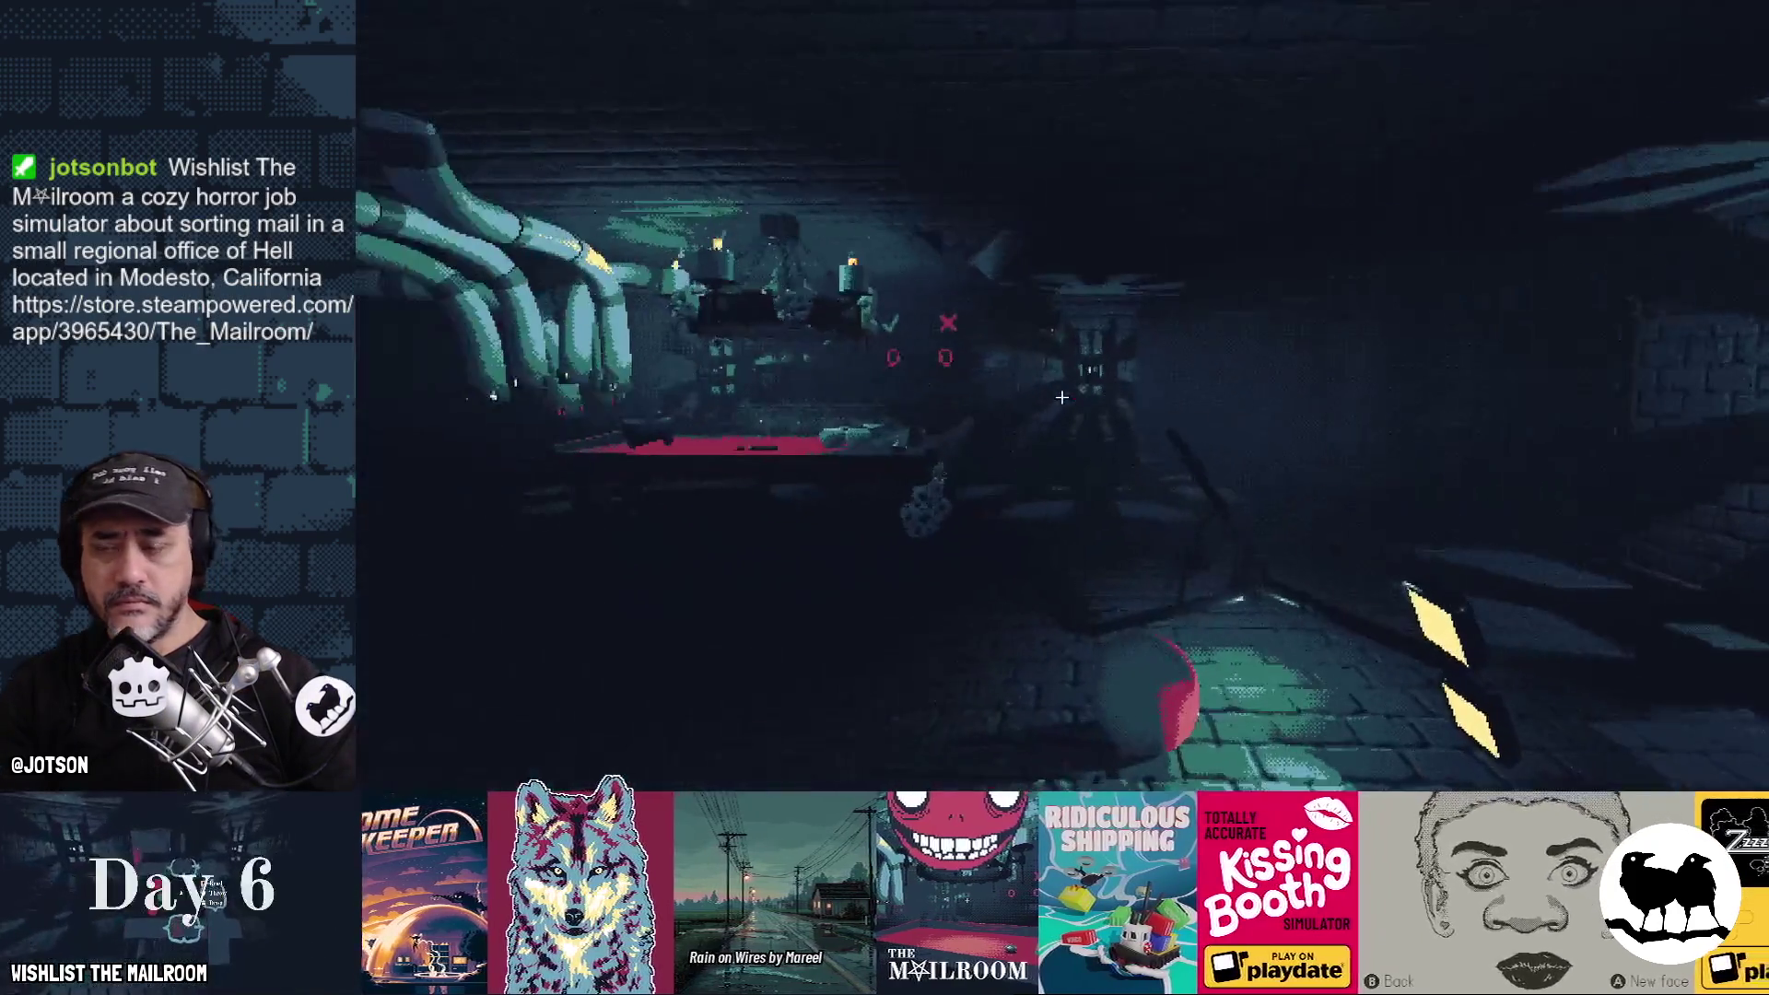
key("F8")
Move CloseButton between blank and PageSound, save, and reopen and close the book in-game
left_click_drag(472, 603, 479, 366)
key("ctrl+s")
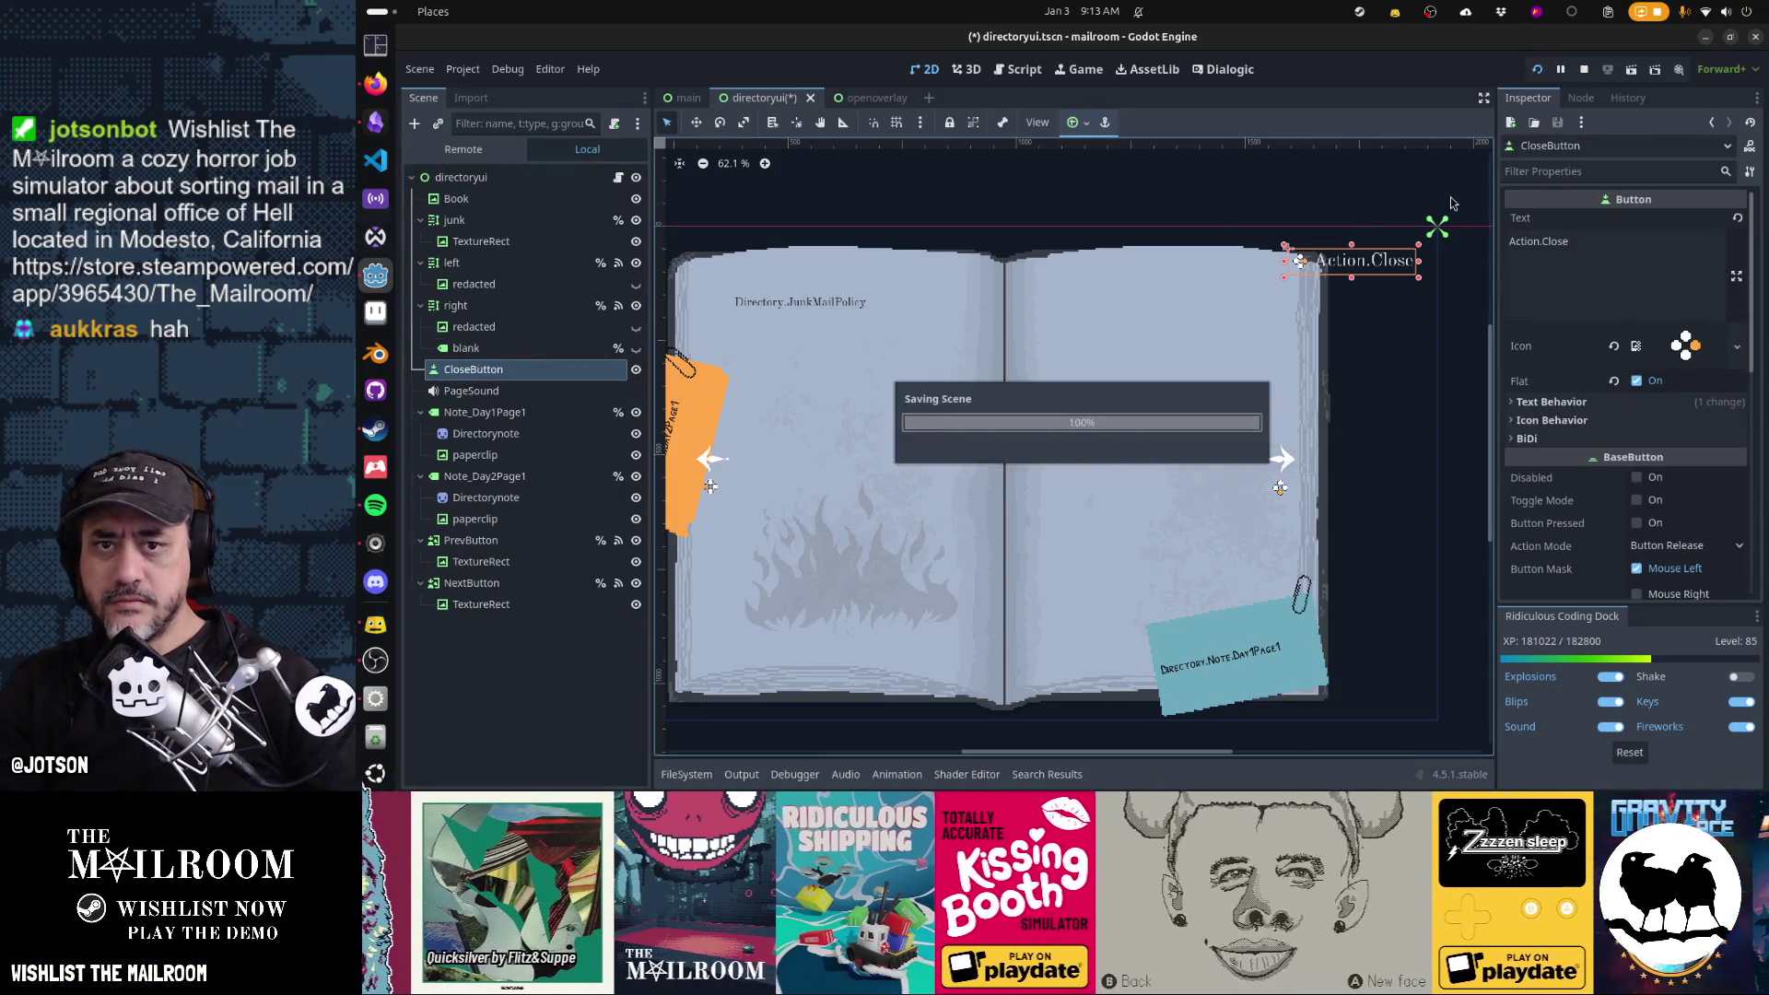
key("alt+Tab")
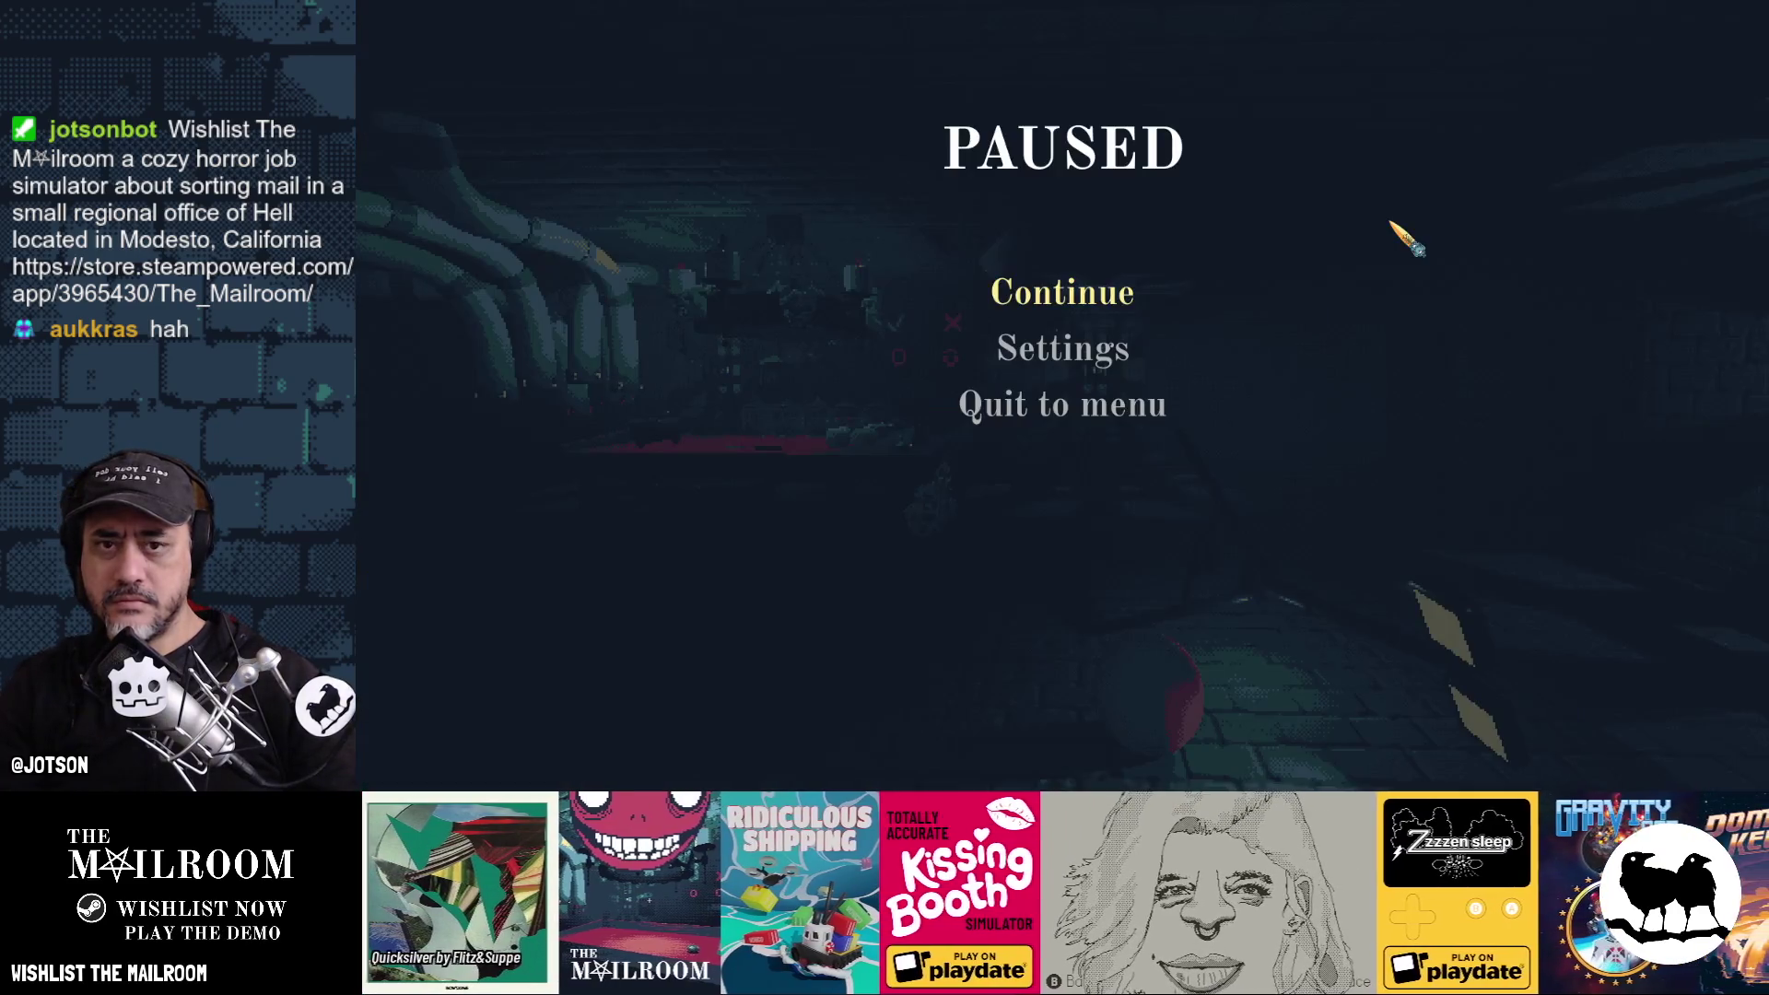
left_click(1137, 287)
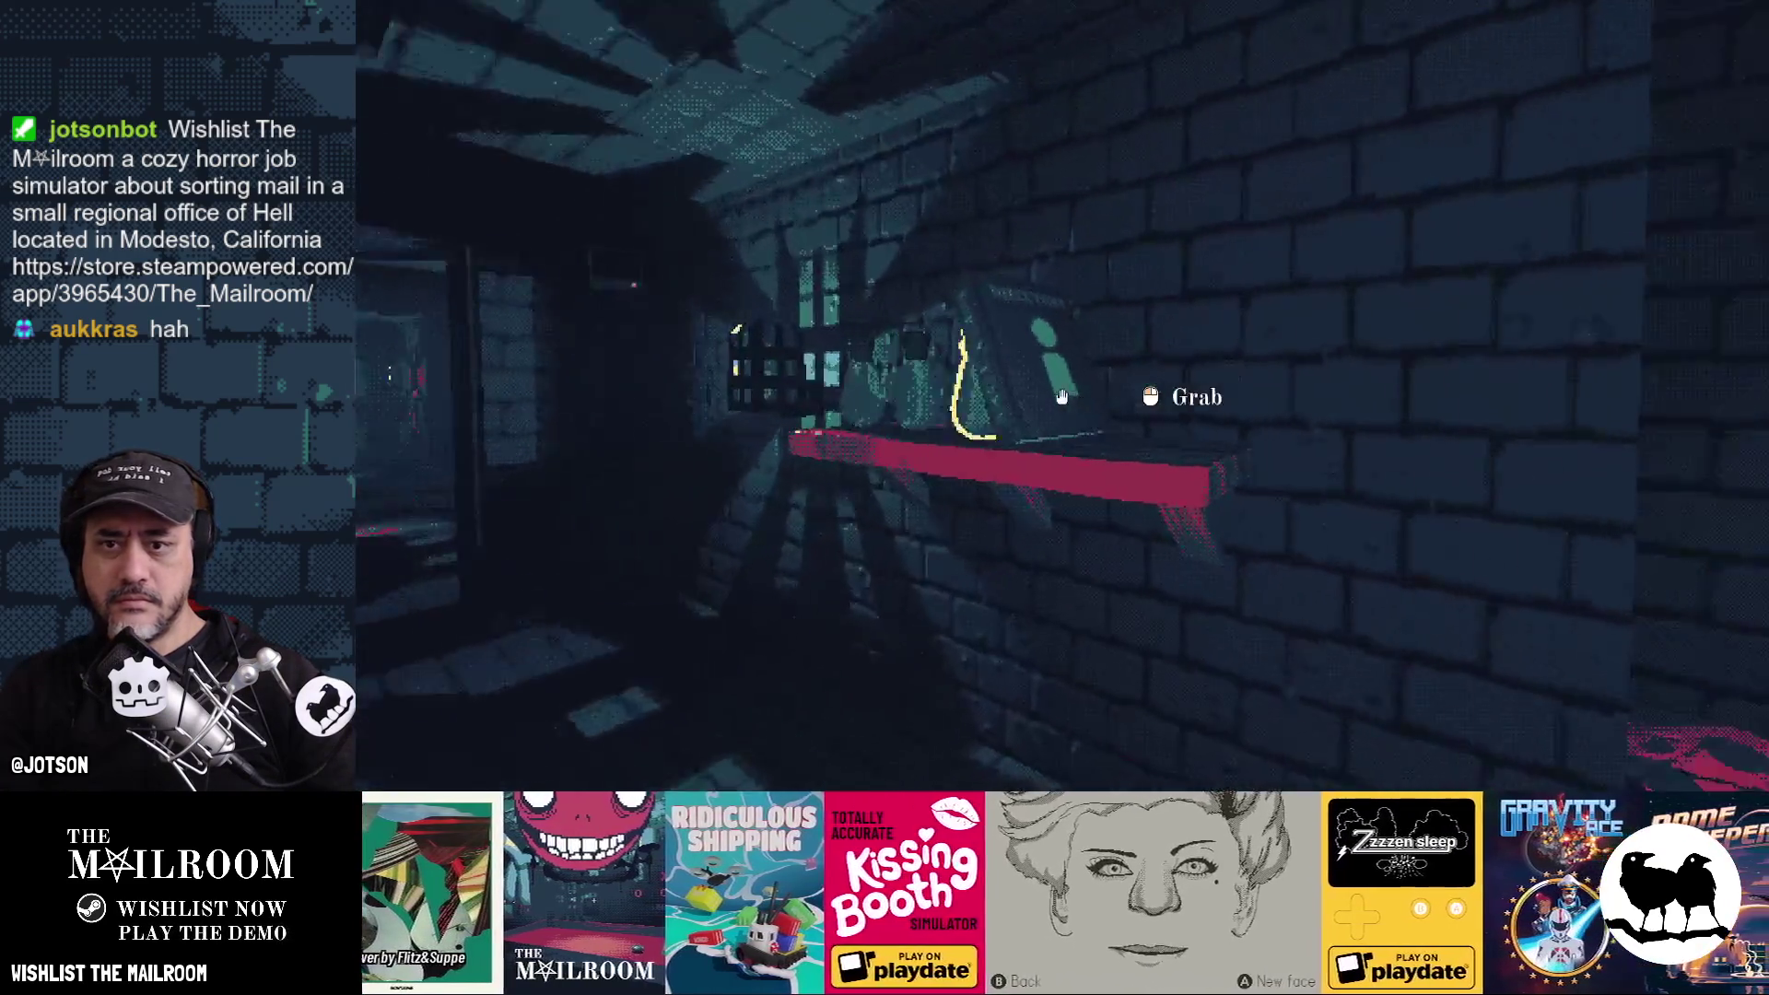
left_click(1069, 402)
key("Escape")
key("alt+Tab")
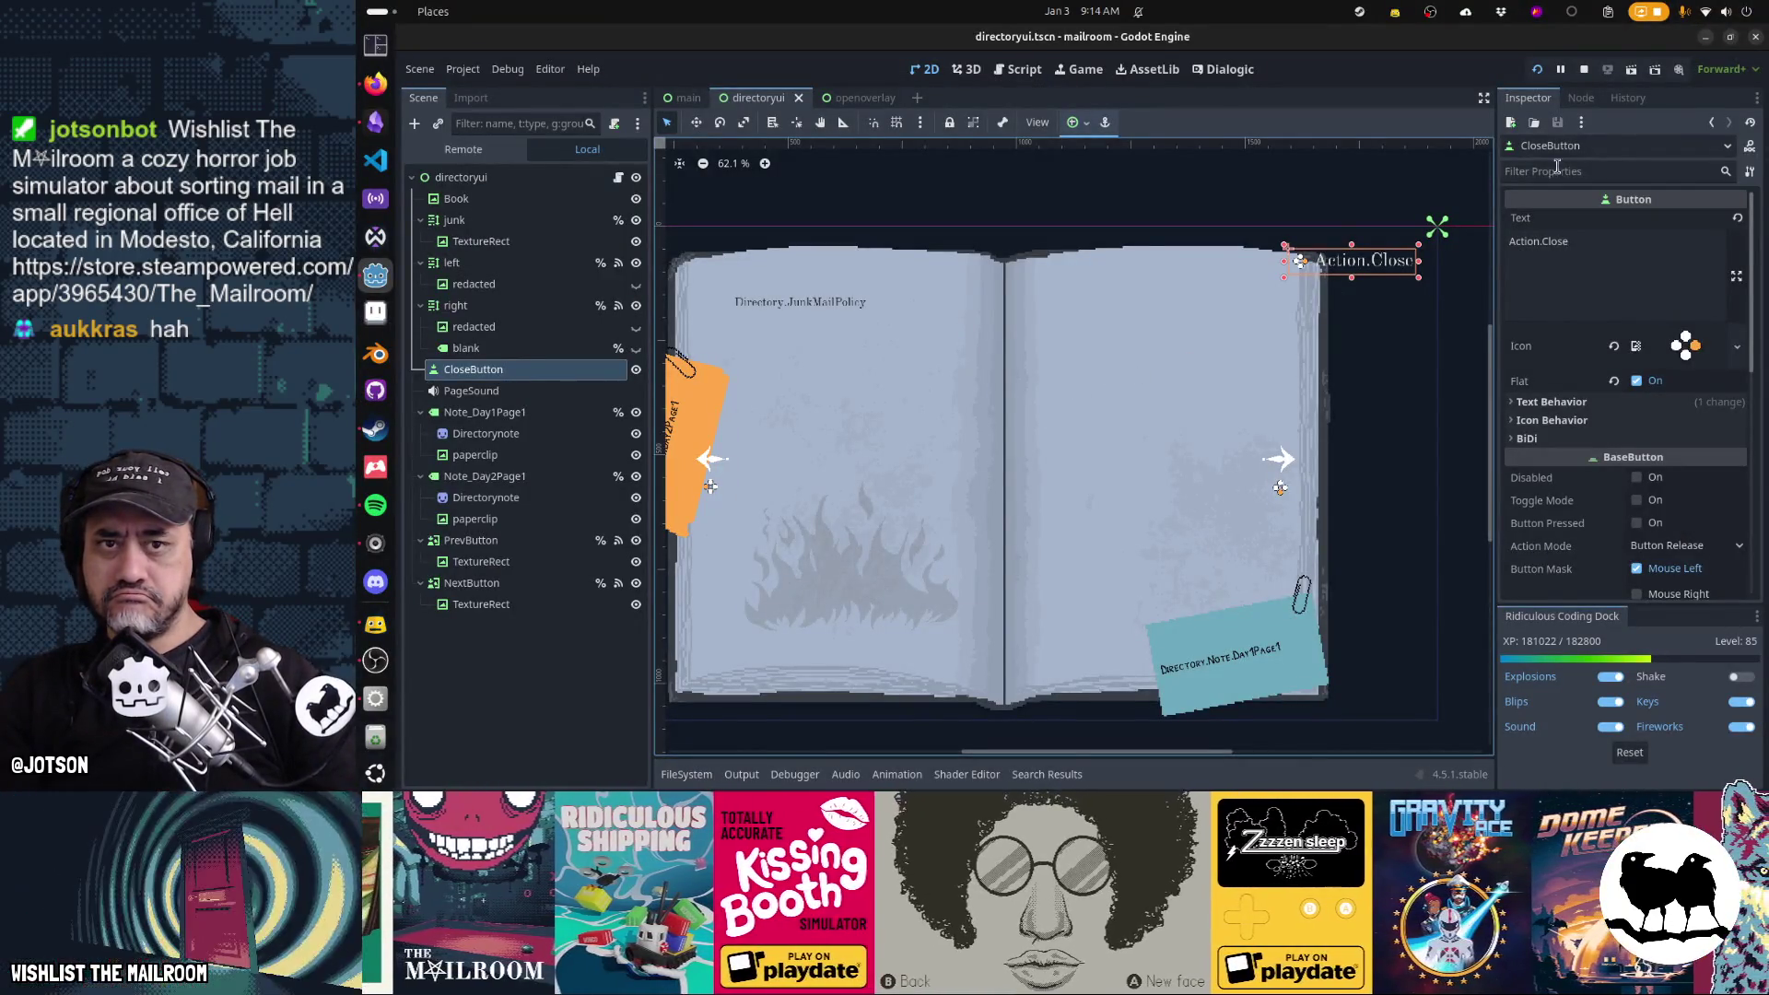
Connect CloseButton's pressed() signal to a new _on_close_button_pressed handler
left_click(1581, 97)
double_click(1566, 240)
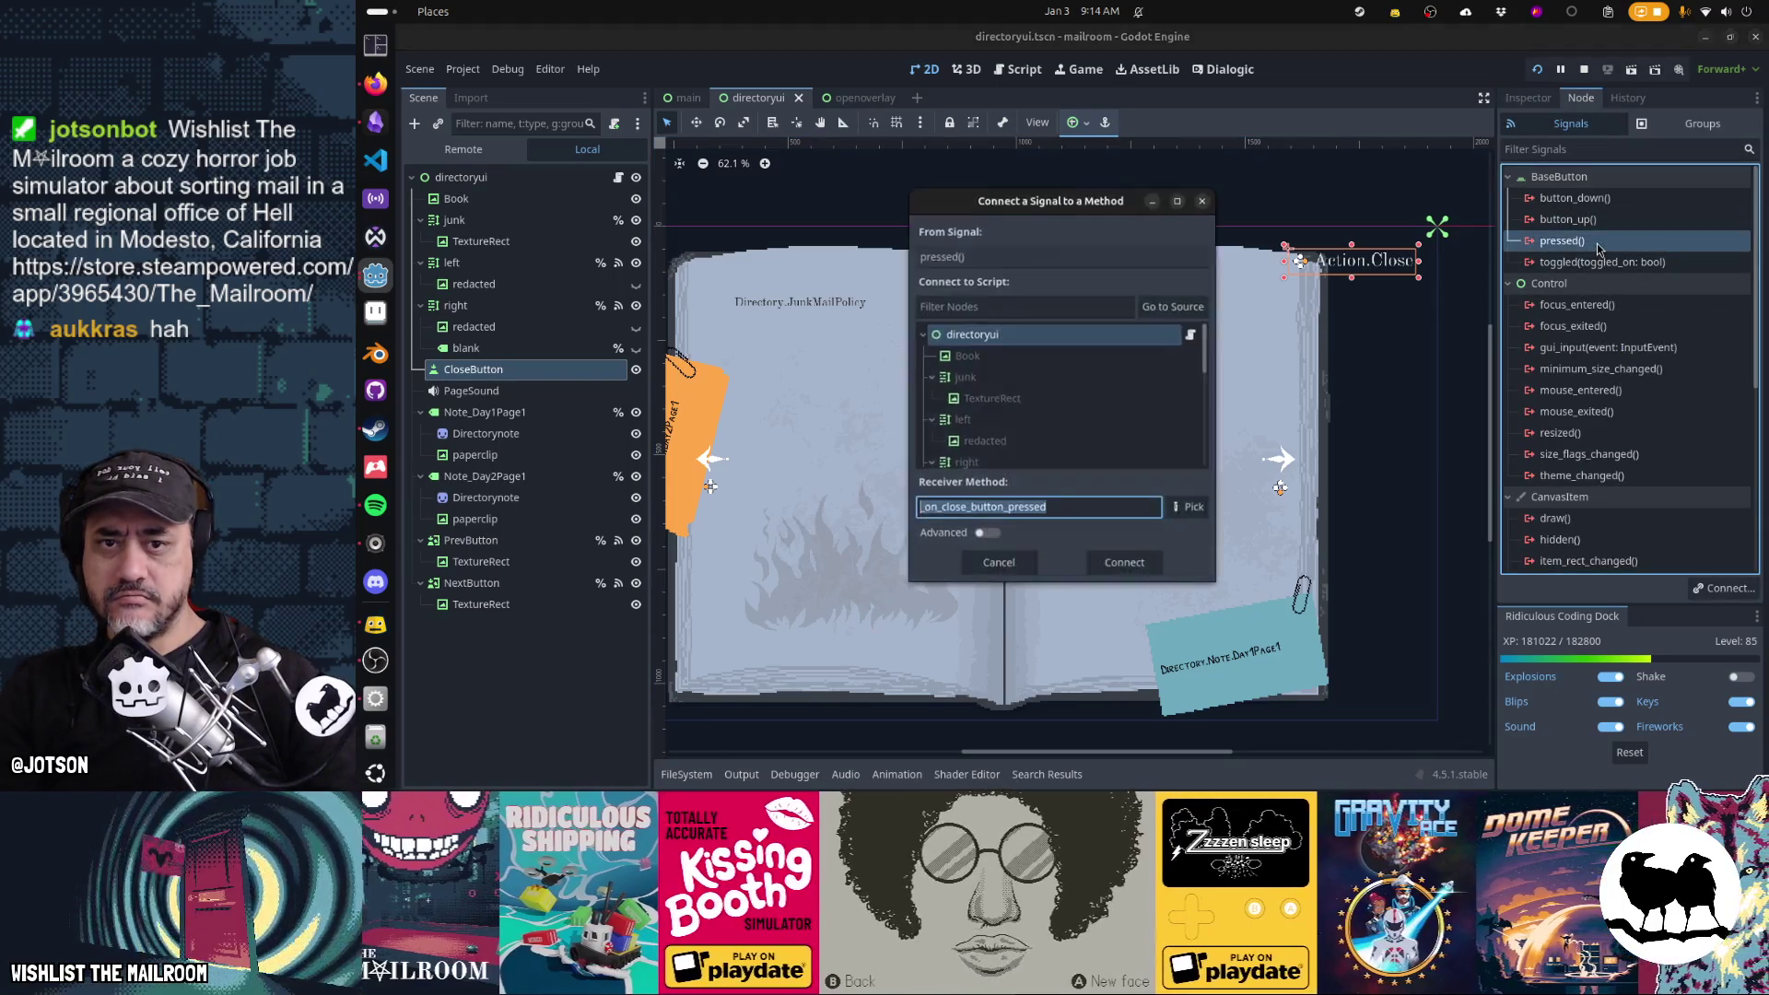
left_click(1121, 557)
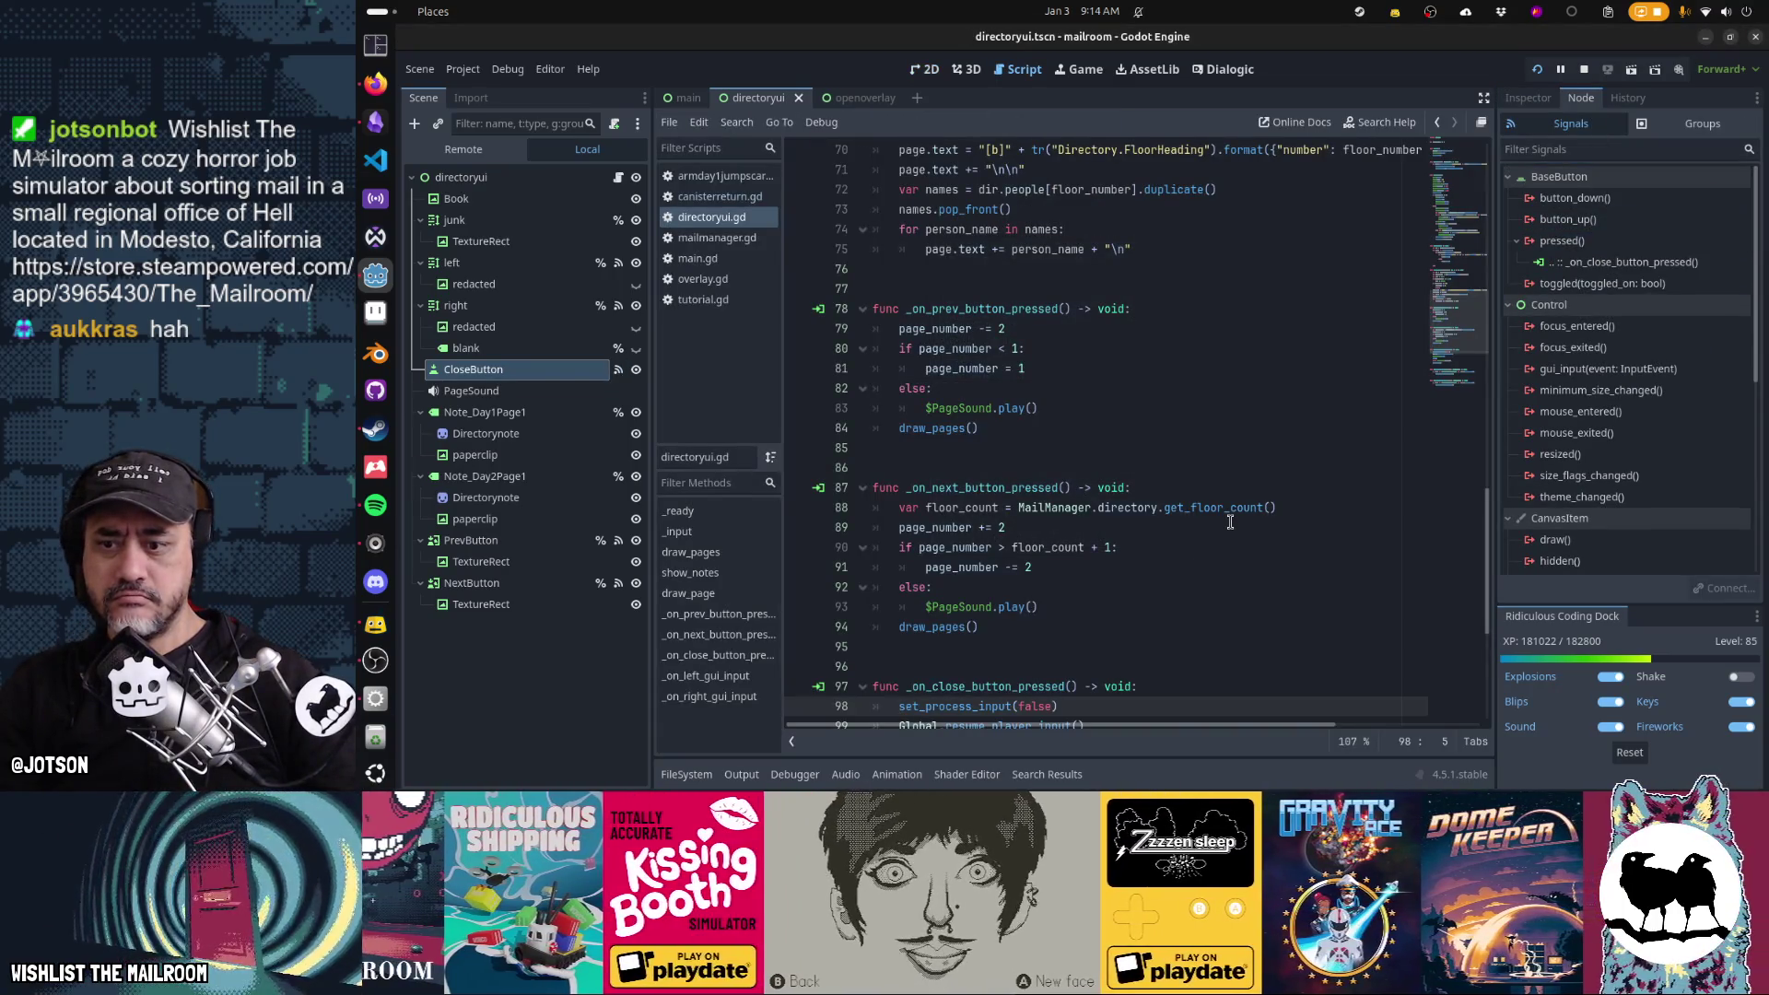
In the running game, unpause, open and close the directory book, then return to the editor
key("alt+Tab")
key("Escape")
left_click(1069, 405)
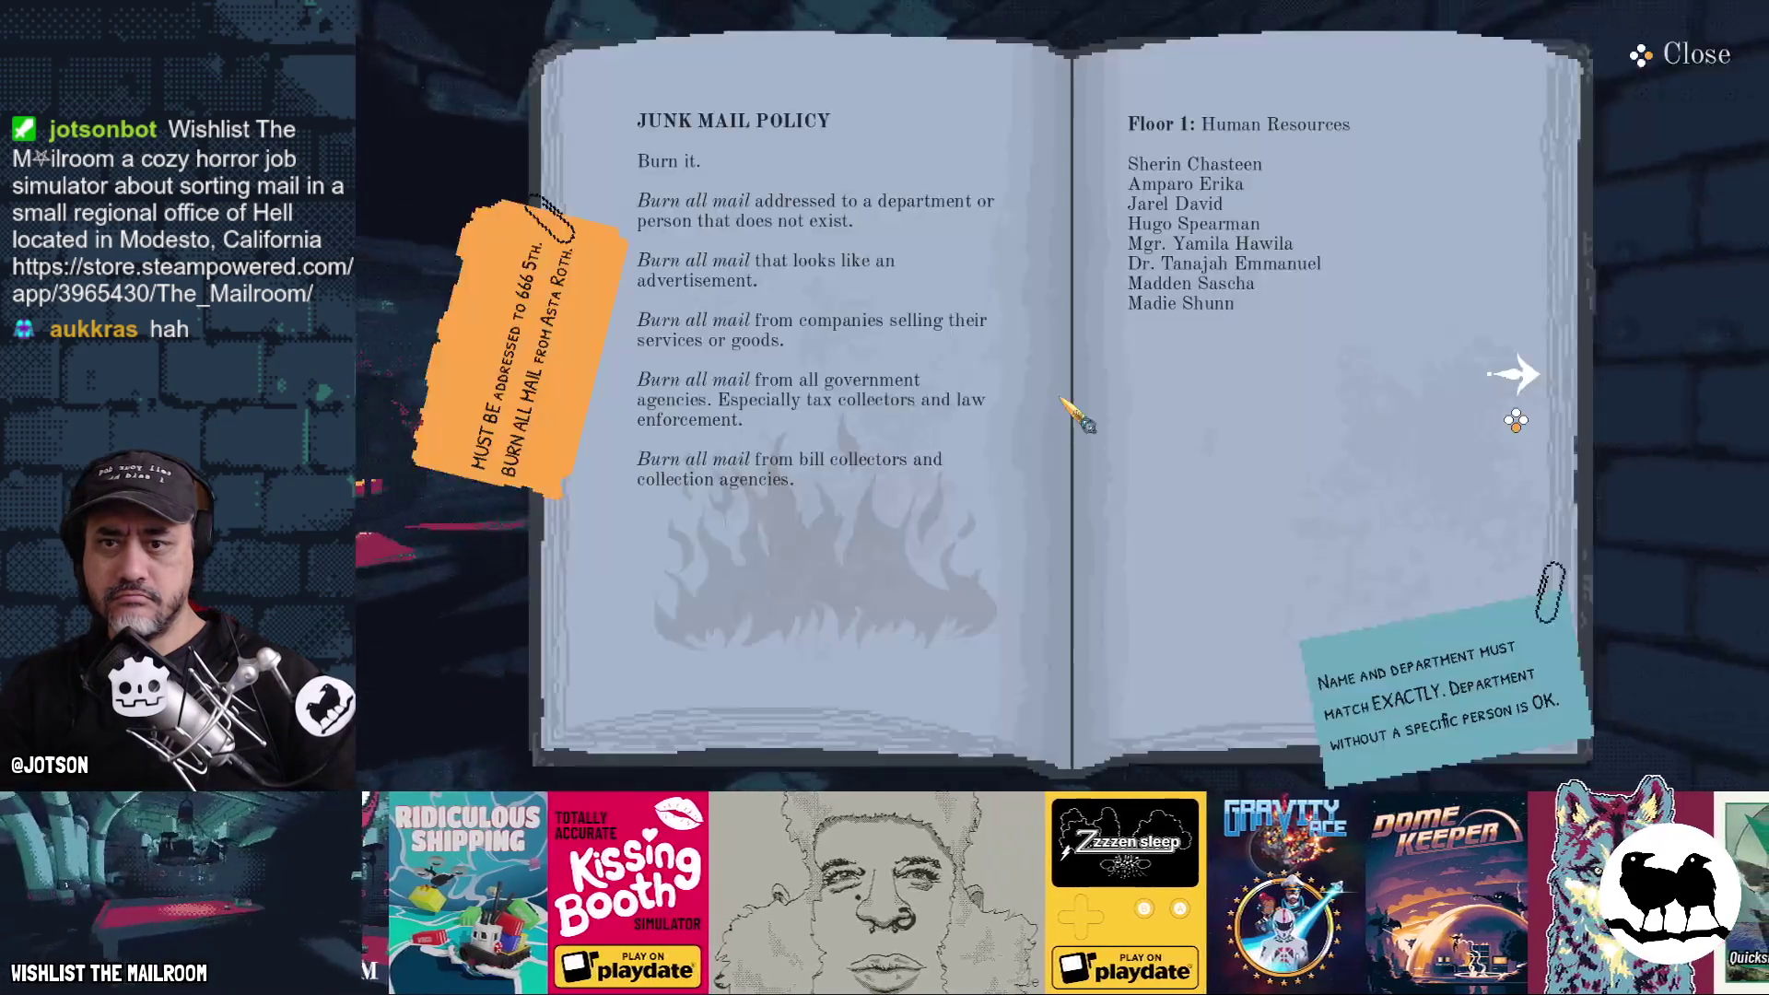
key("Escape")
key("F8")
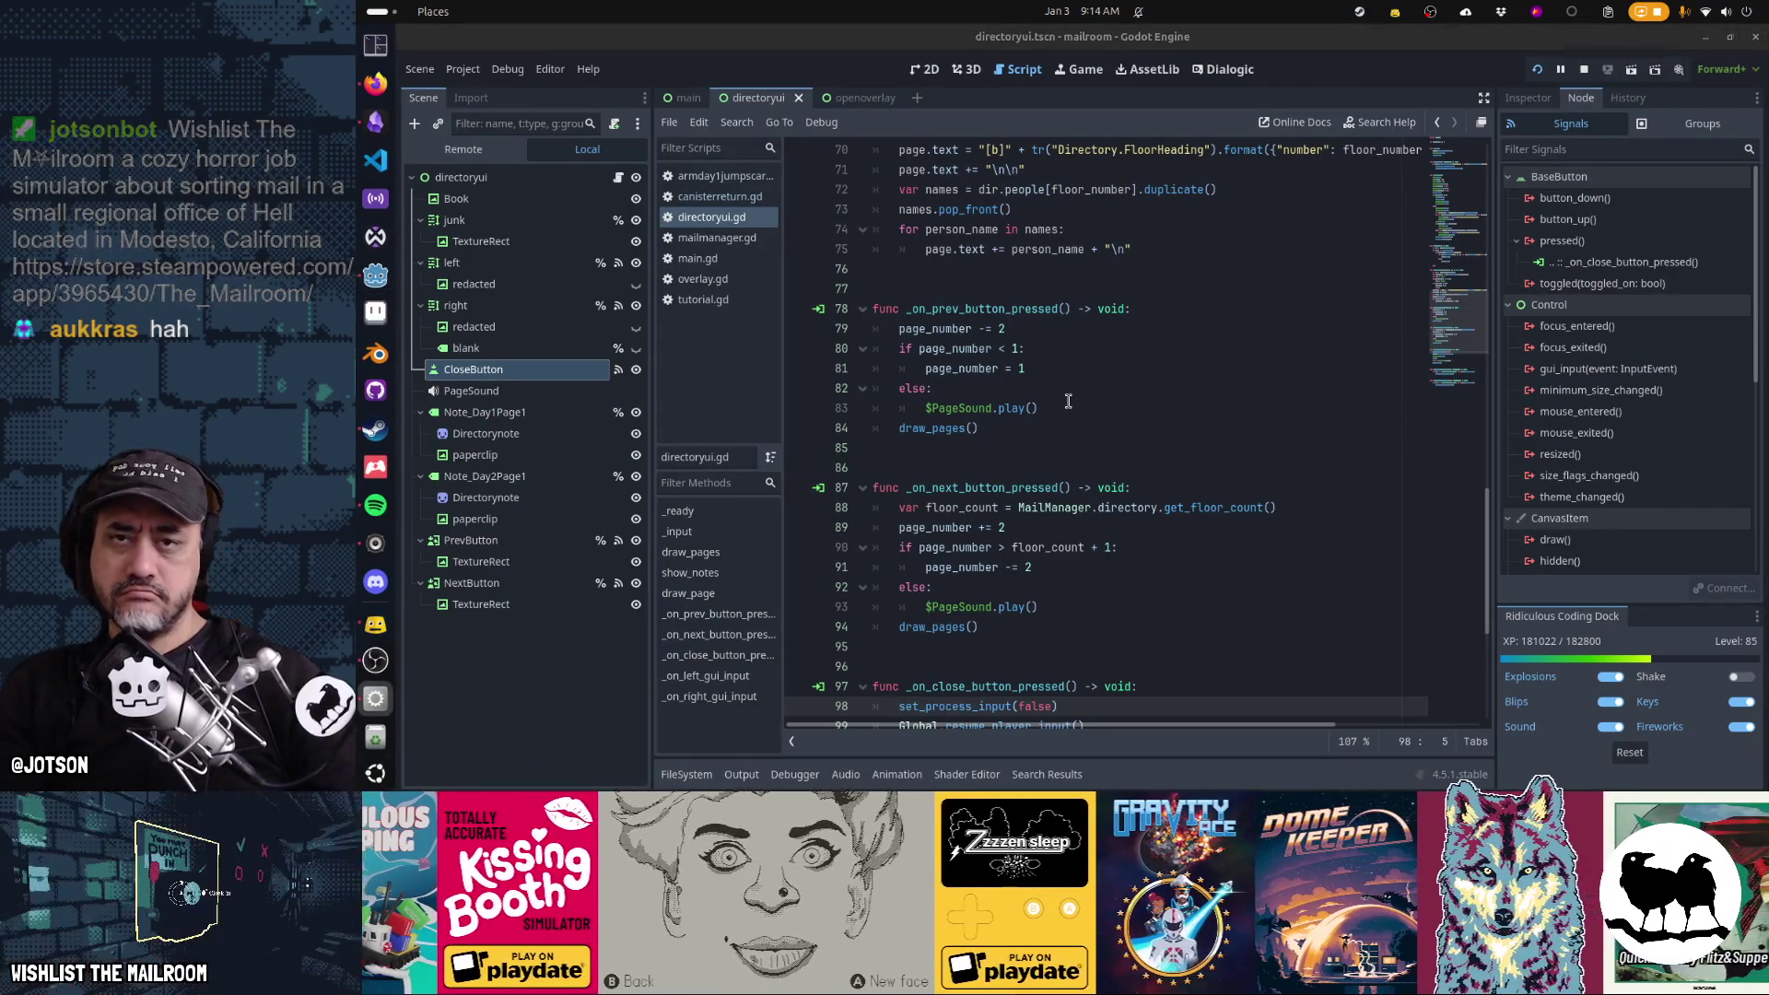
Relaunch the game, open and close the directory book twice, then refocus the editor
key("super")
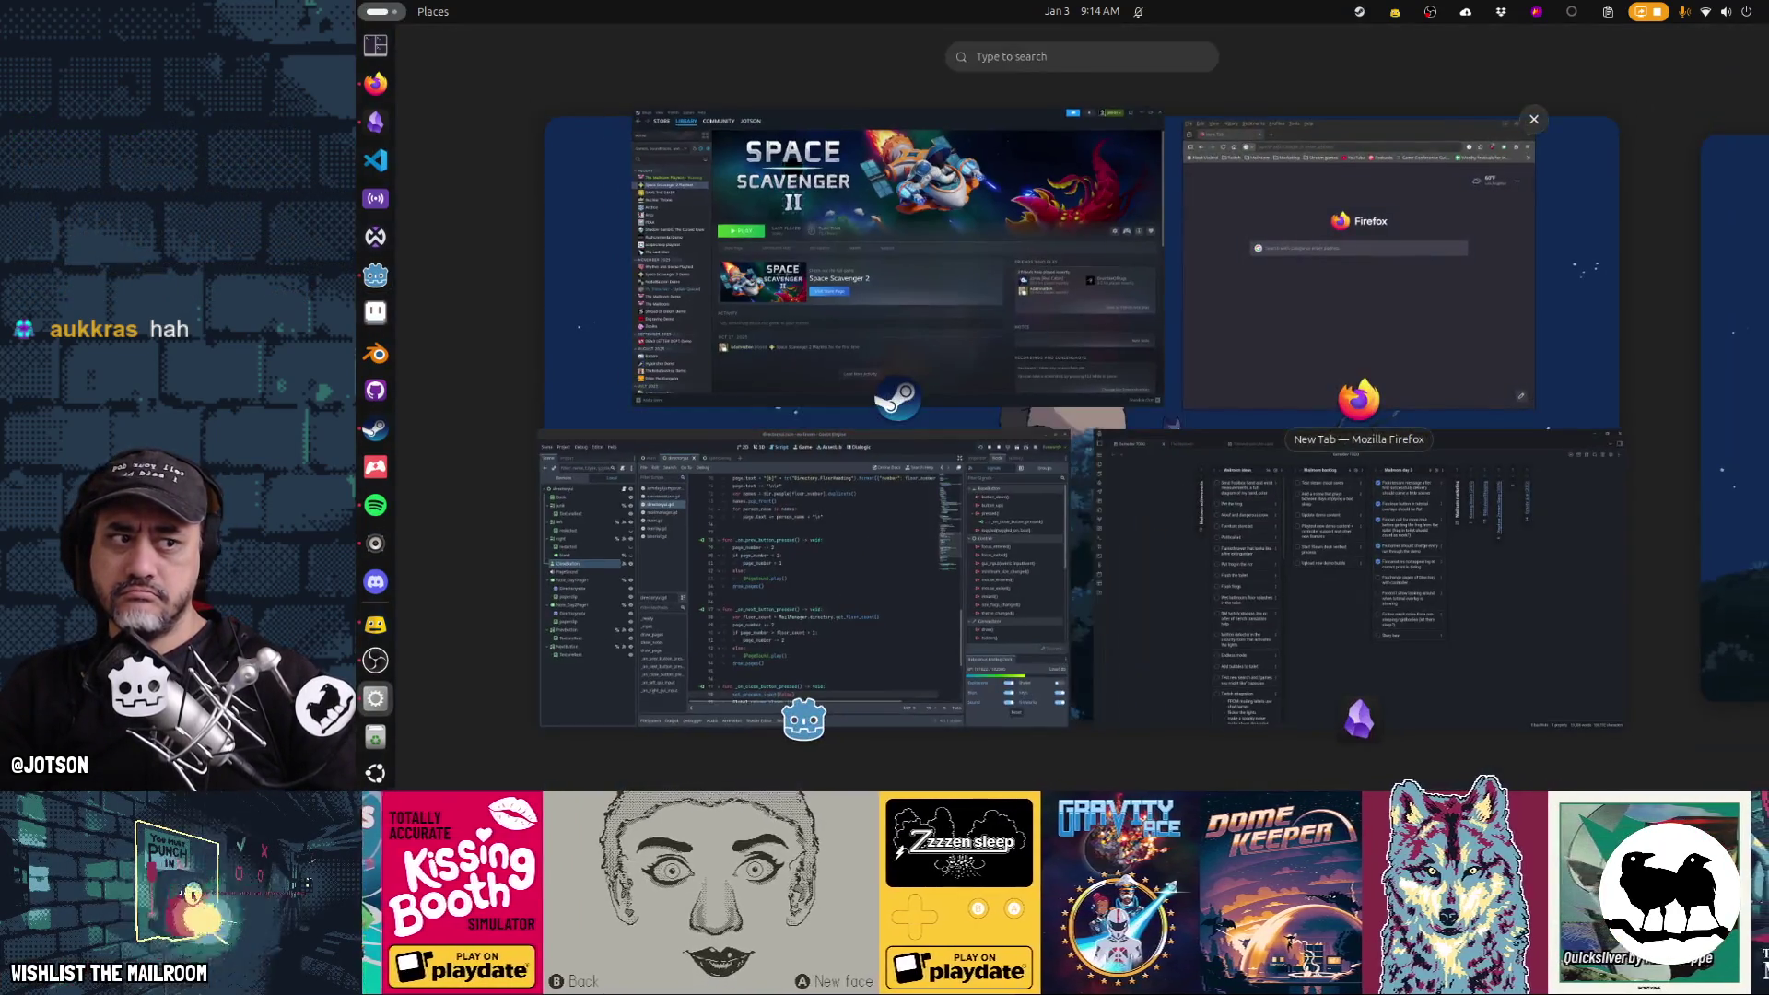
left_click(870, 366)
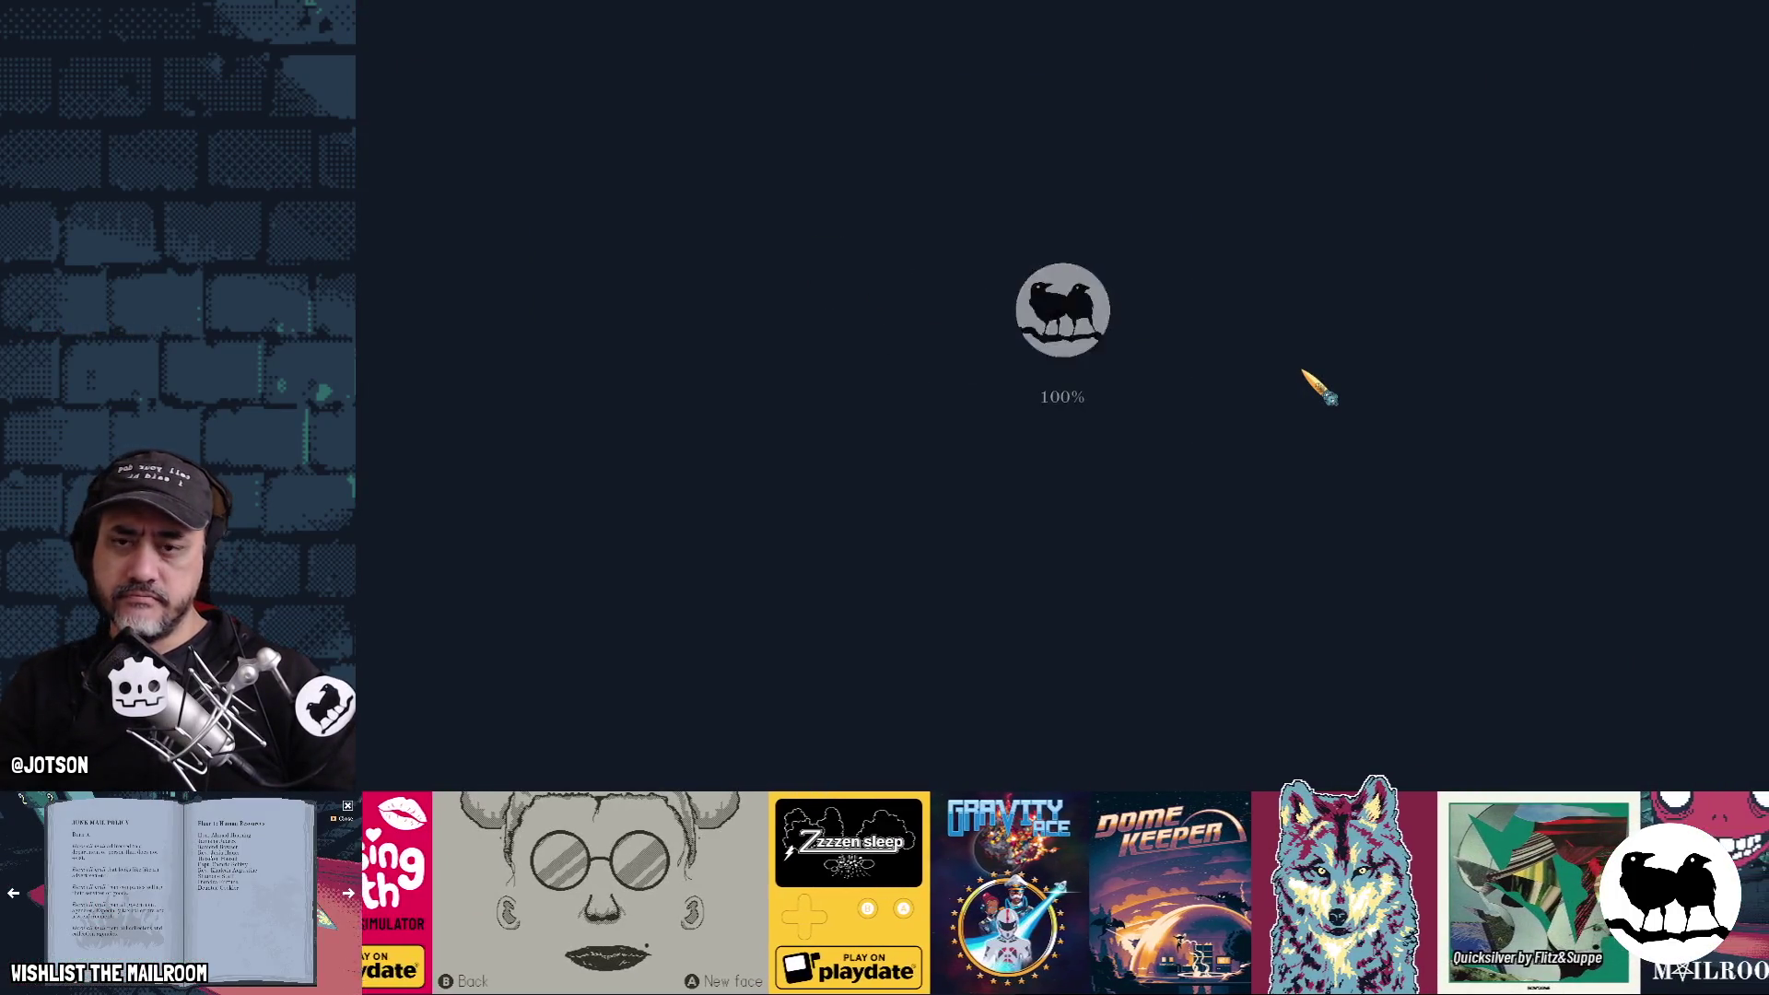
key("Return")
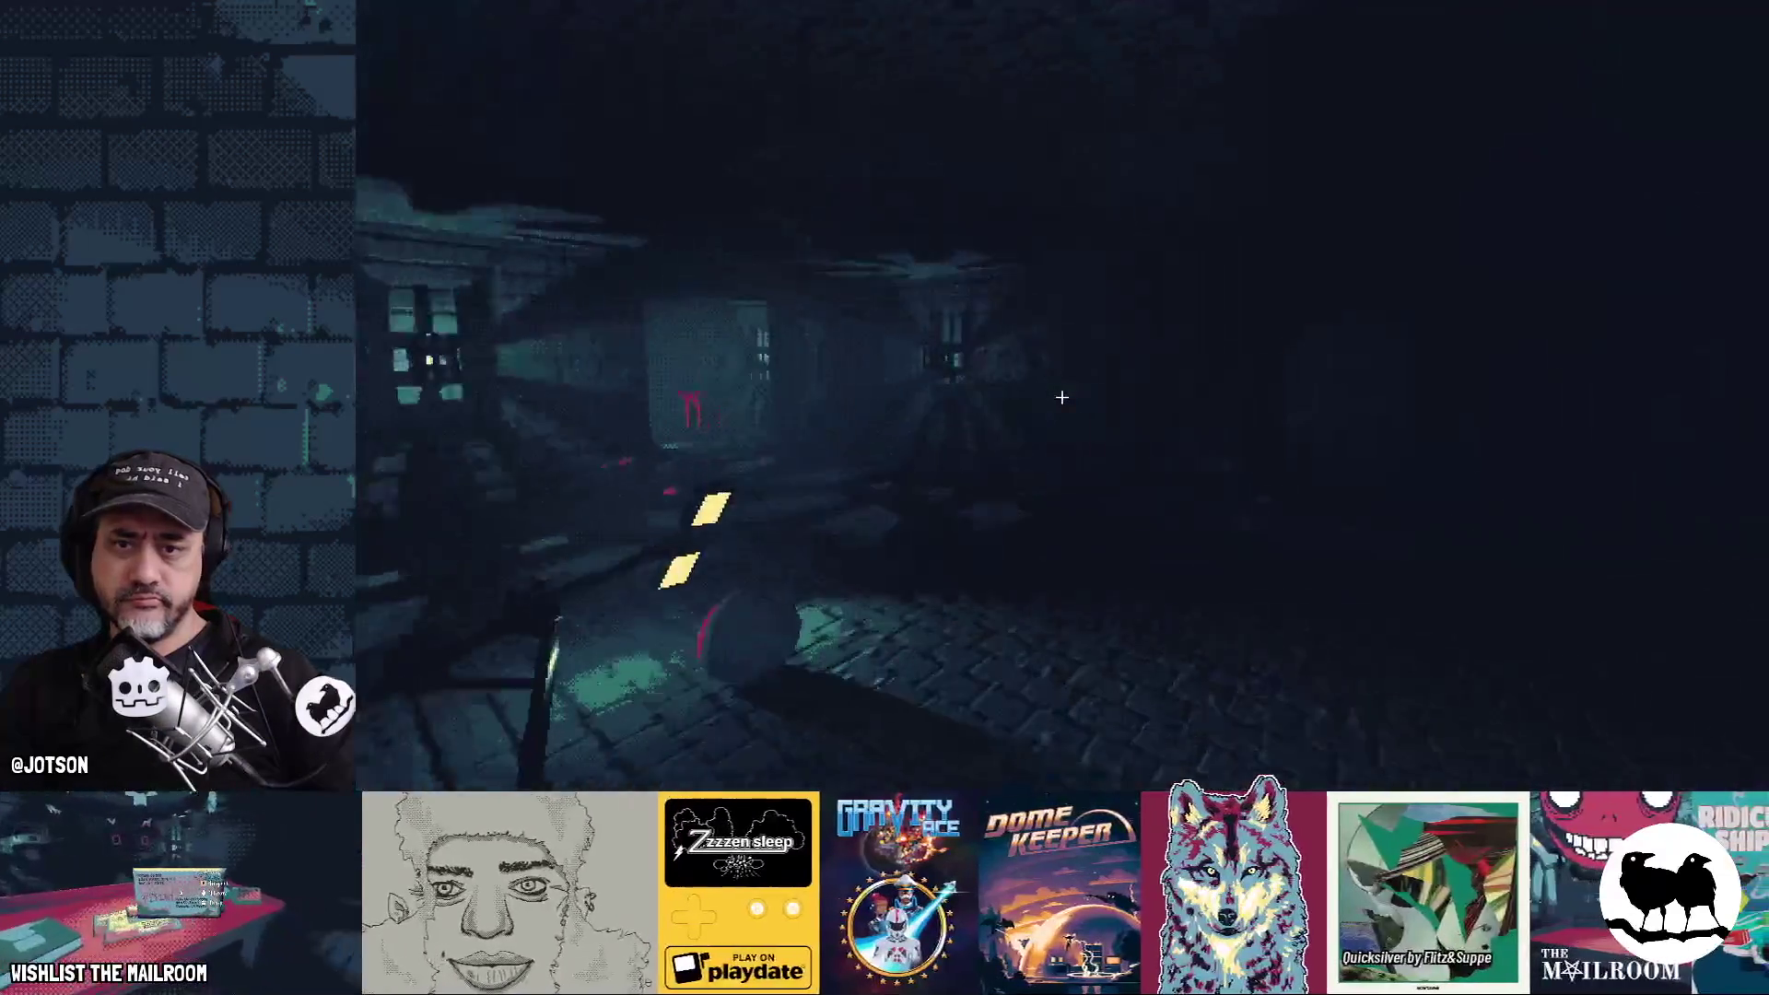
mouse_move(1061, 397)
key("e")
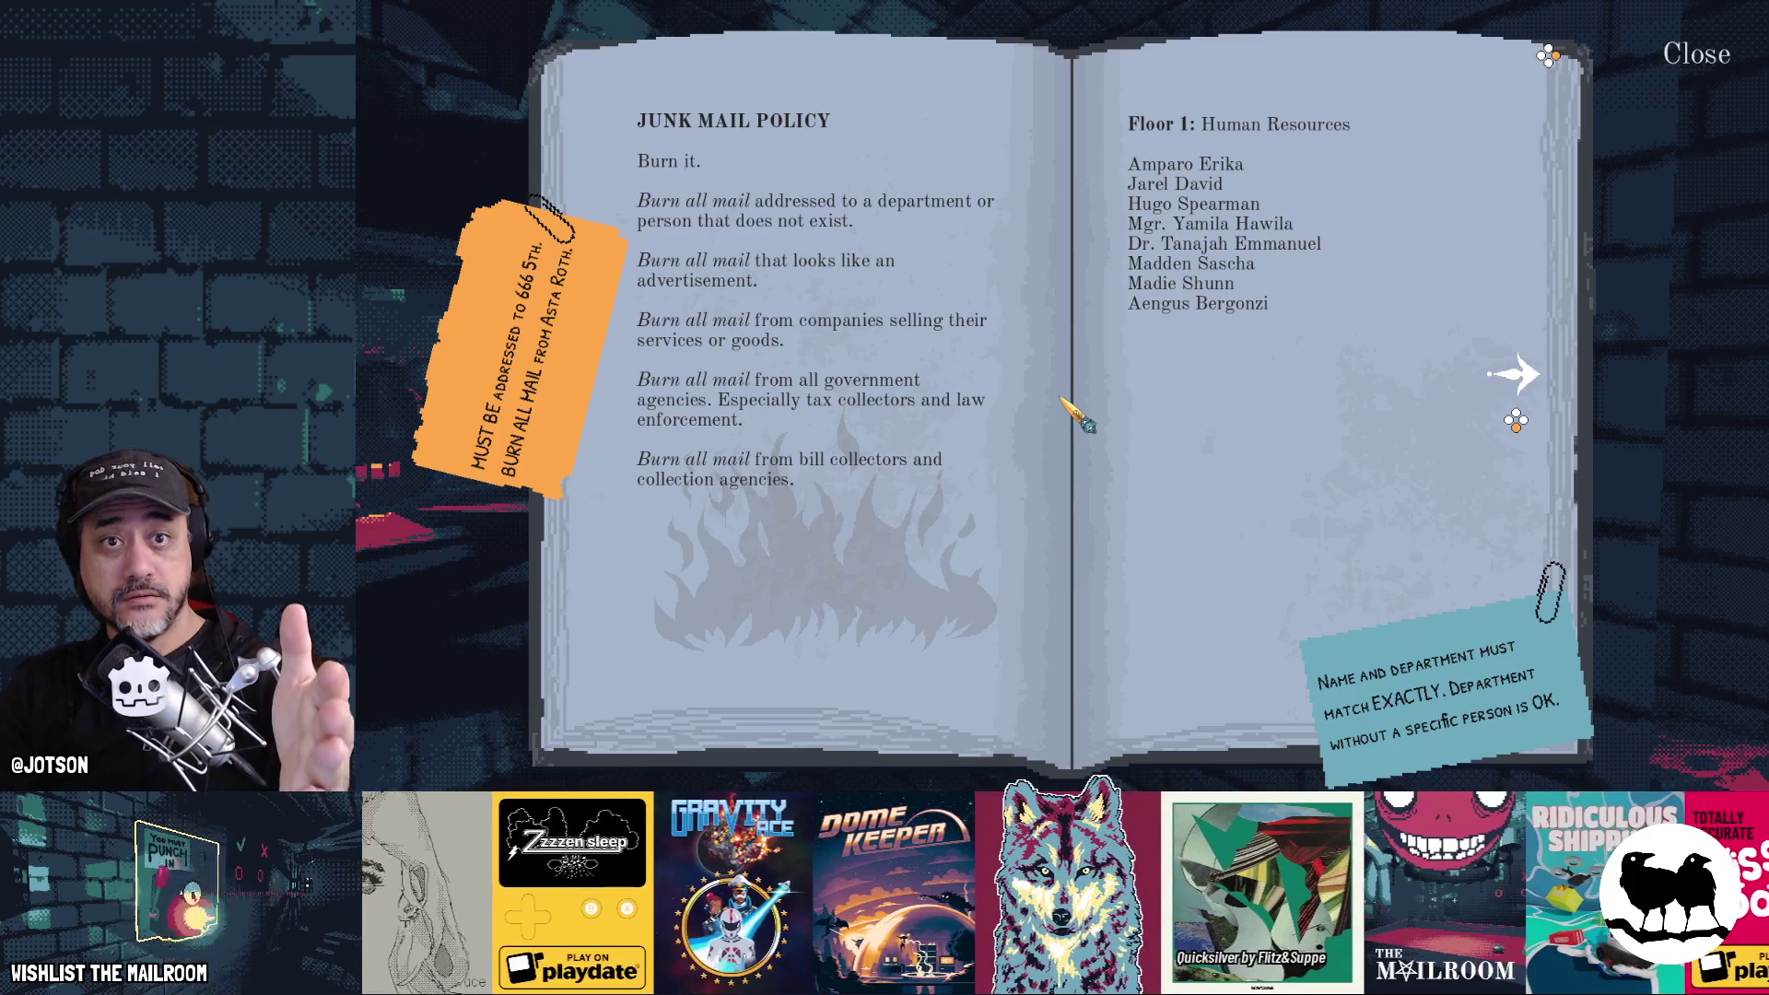
key("Escape")
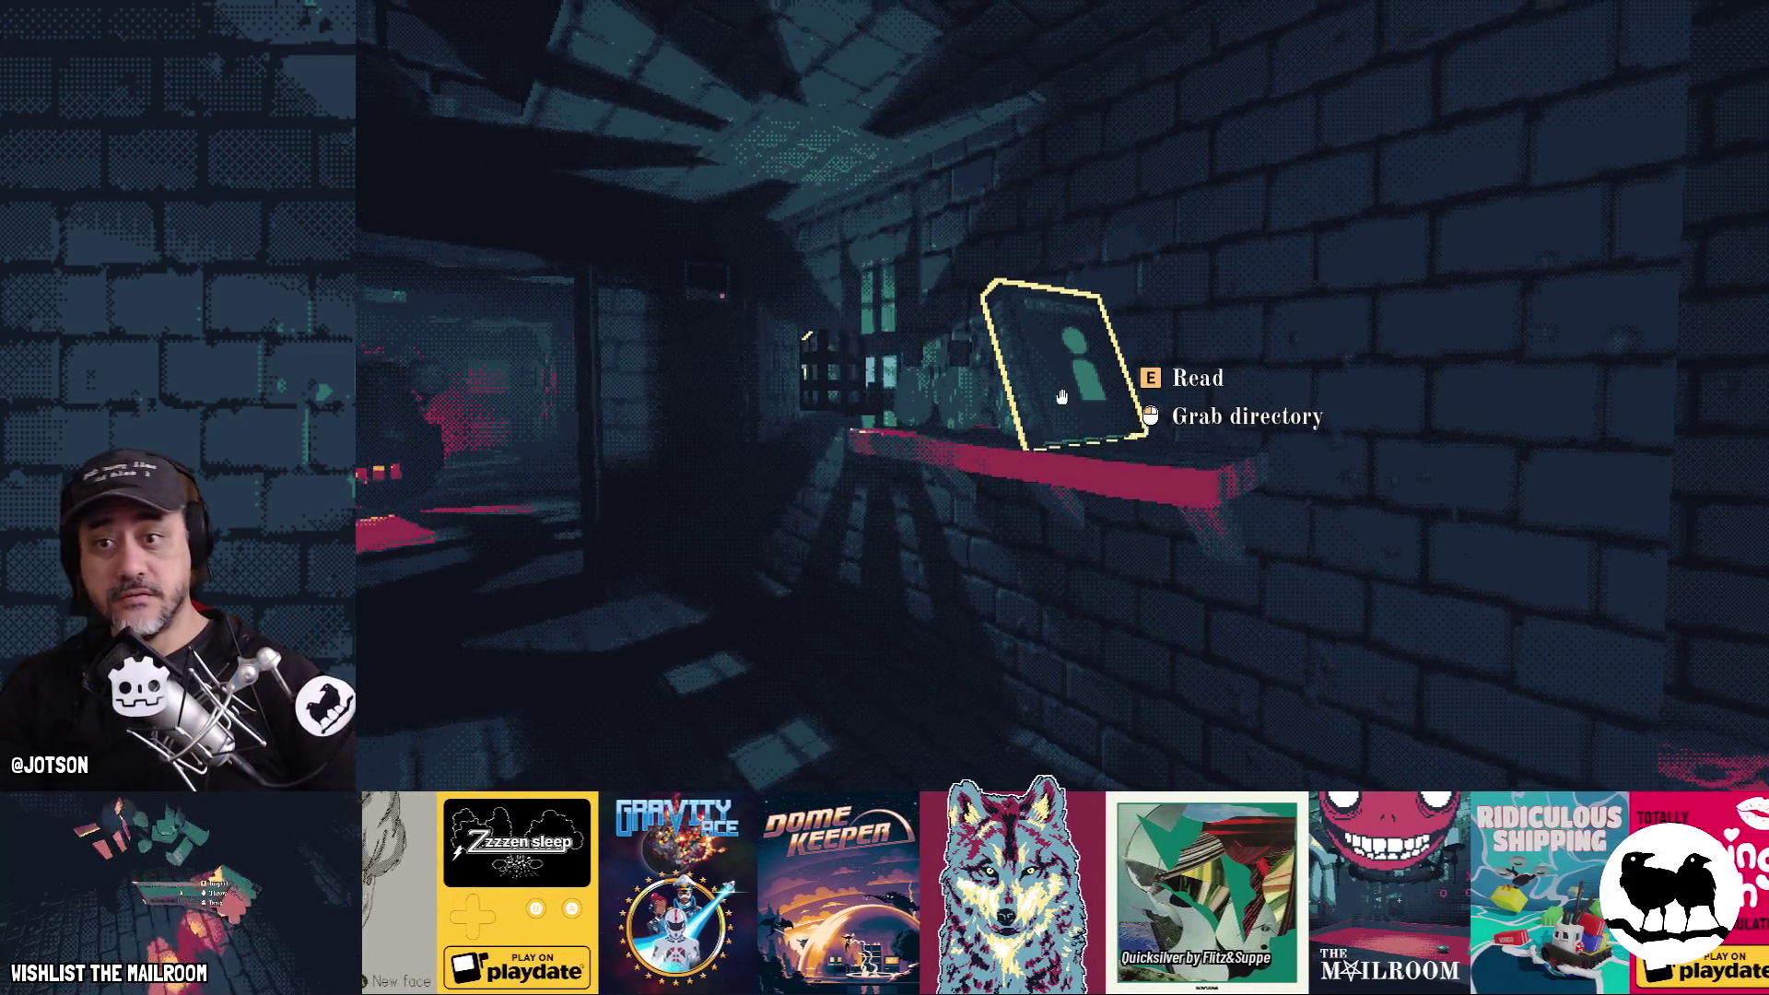
left_click(1062, 396)
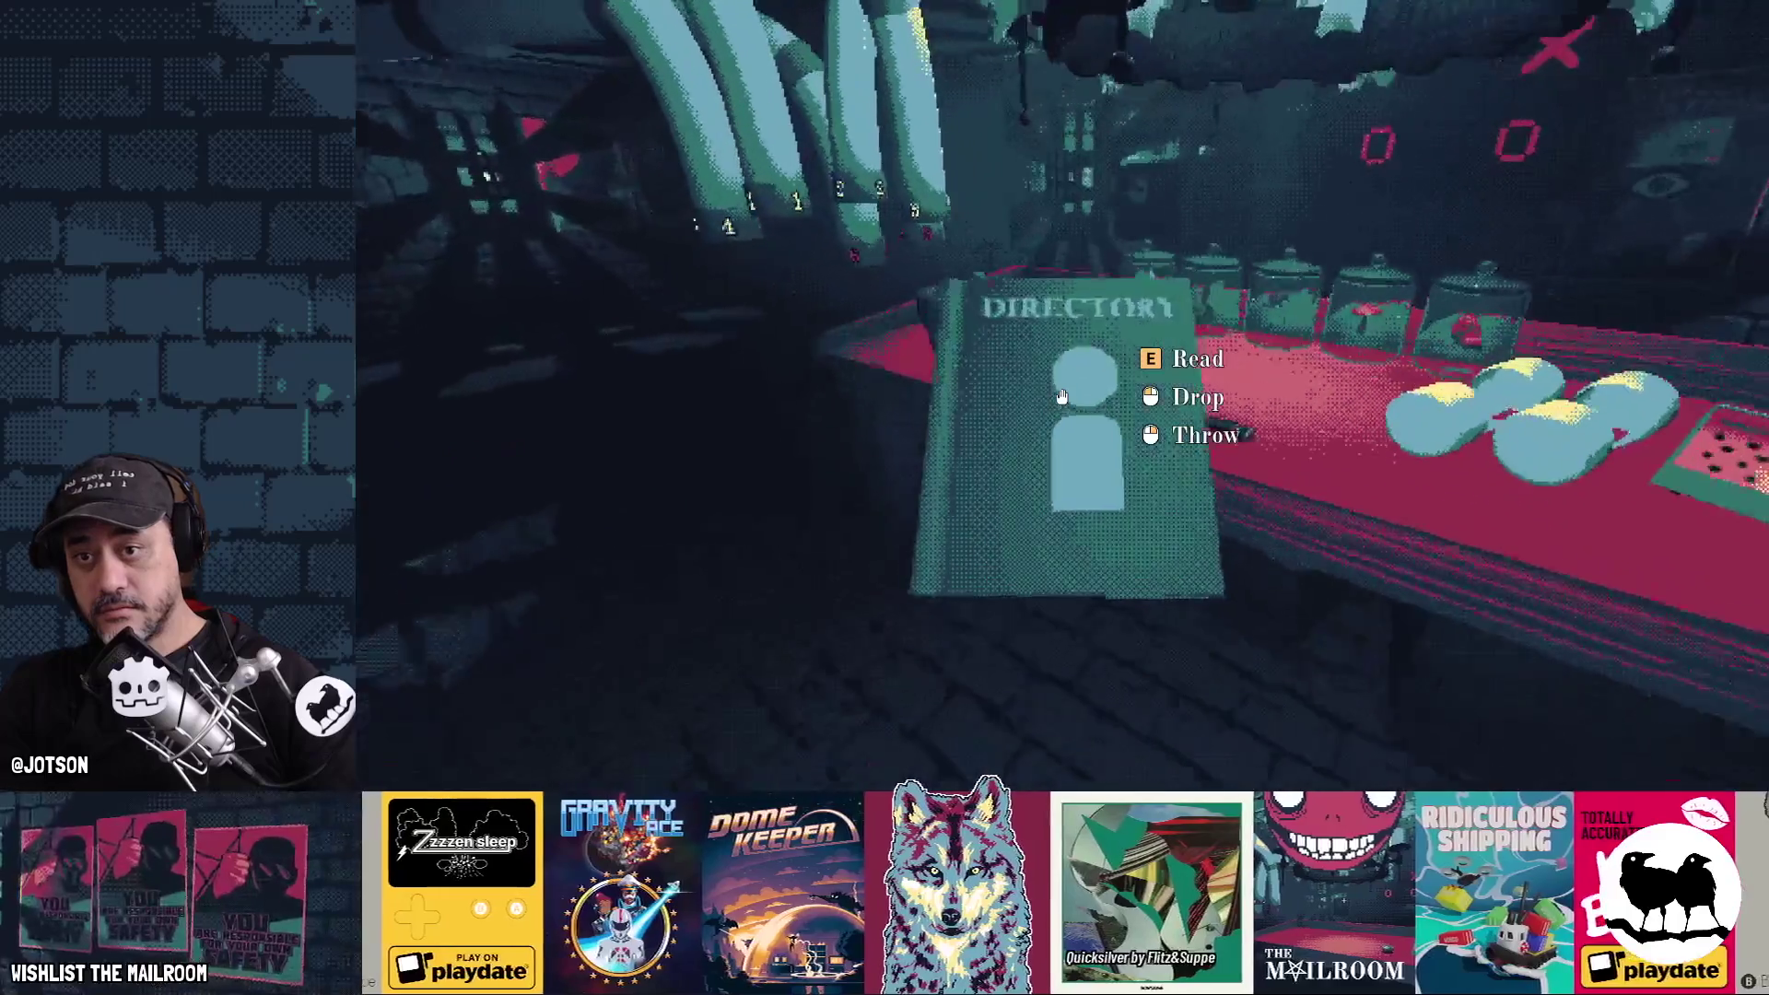
left_click(1061, 397)
key("e")
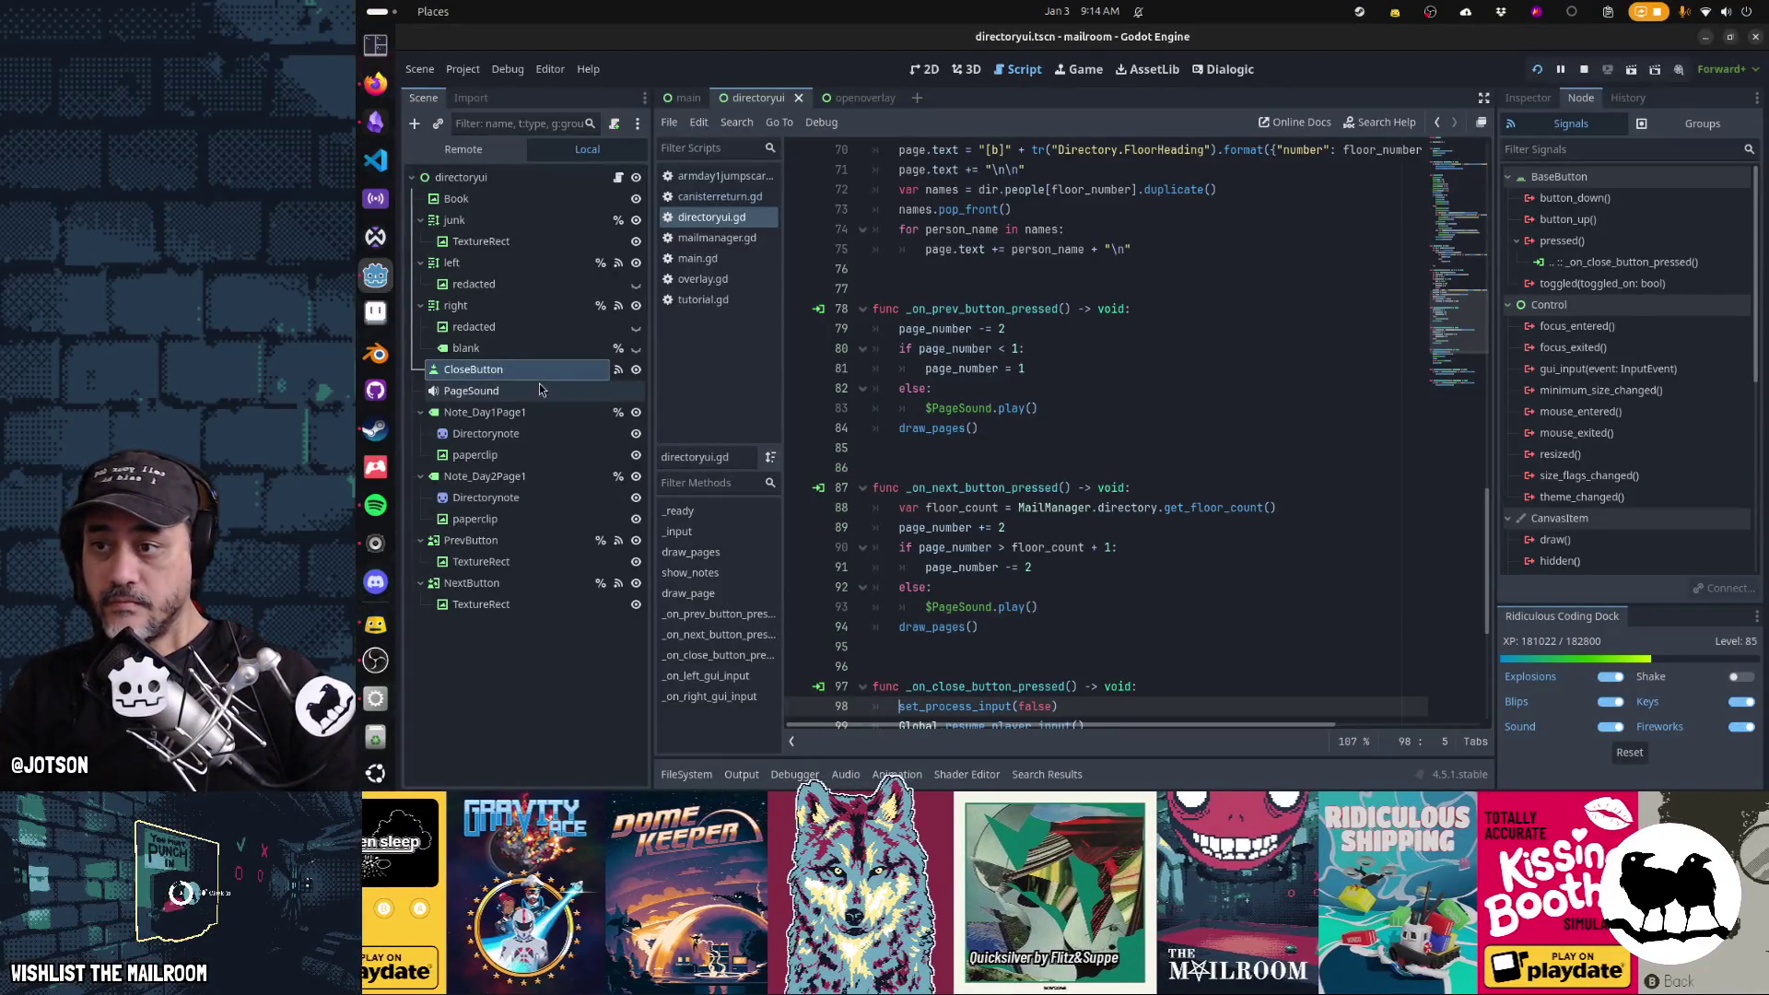
left_click(539, 372)
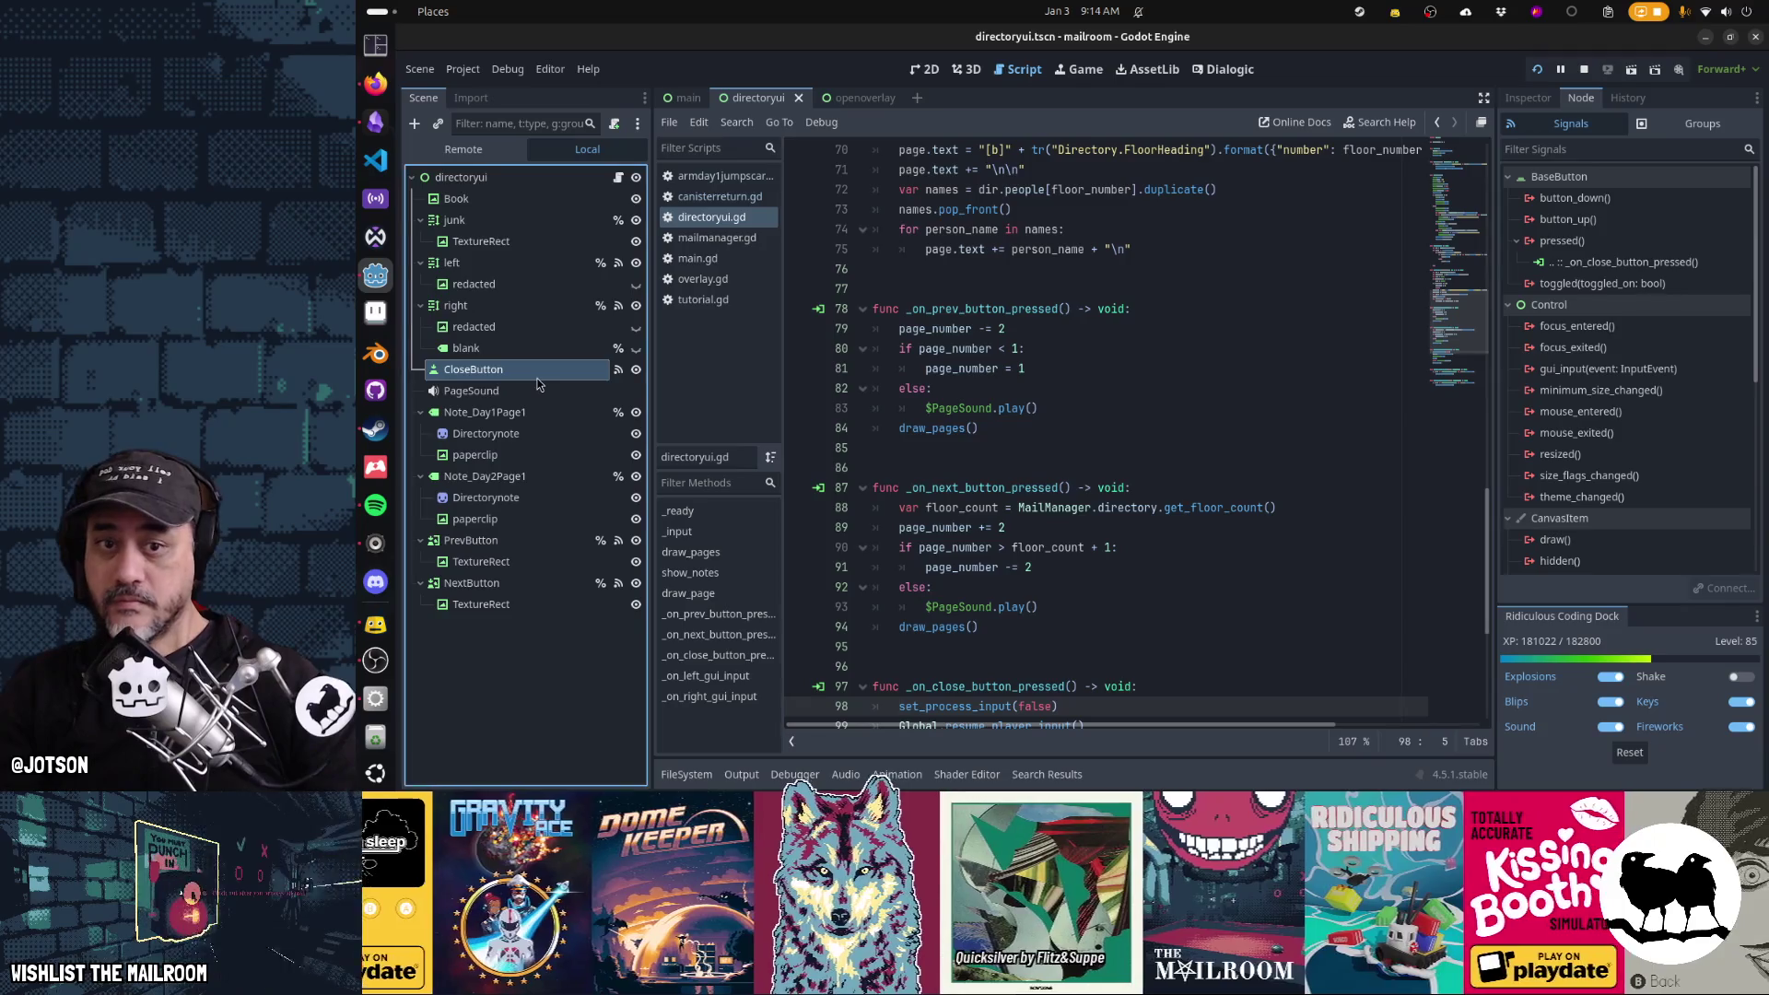
Expand CloseButton's Layout and Transform in the Inspector to check its size and position
left_click(1518, 102)
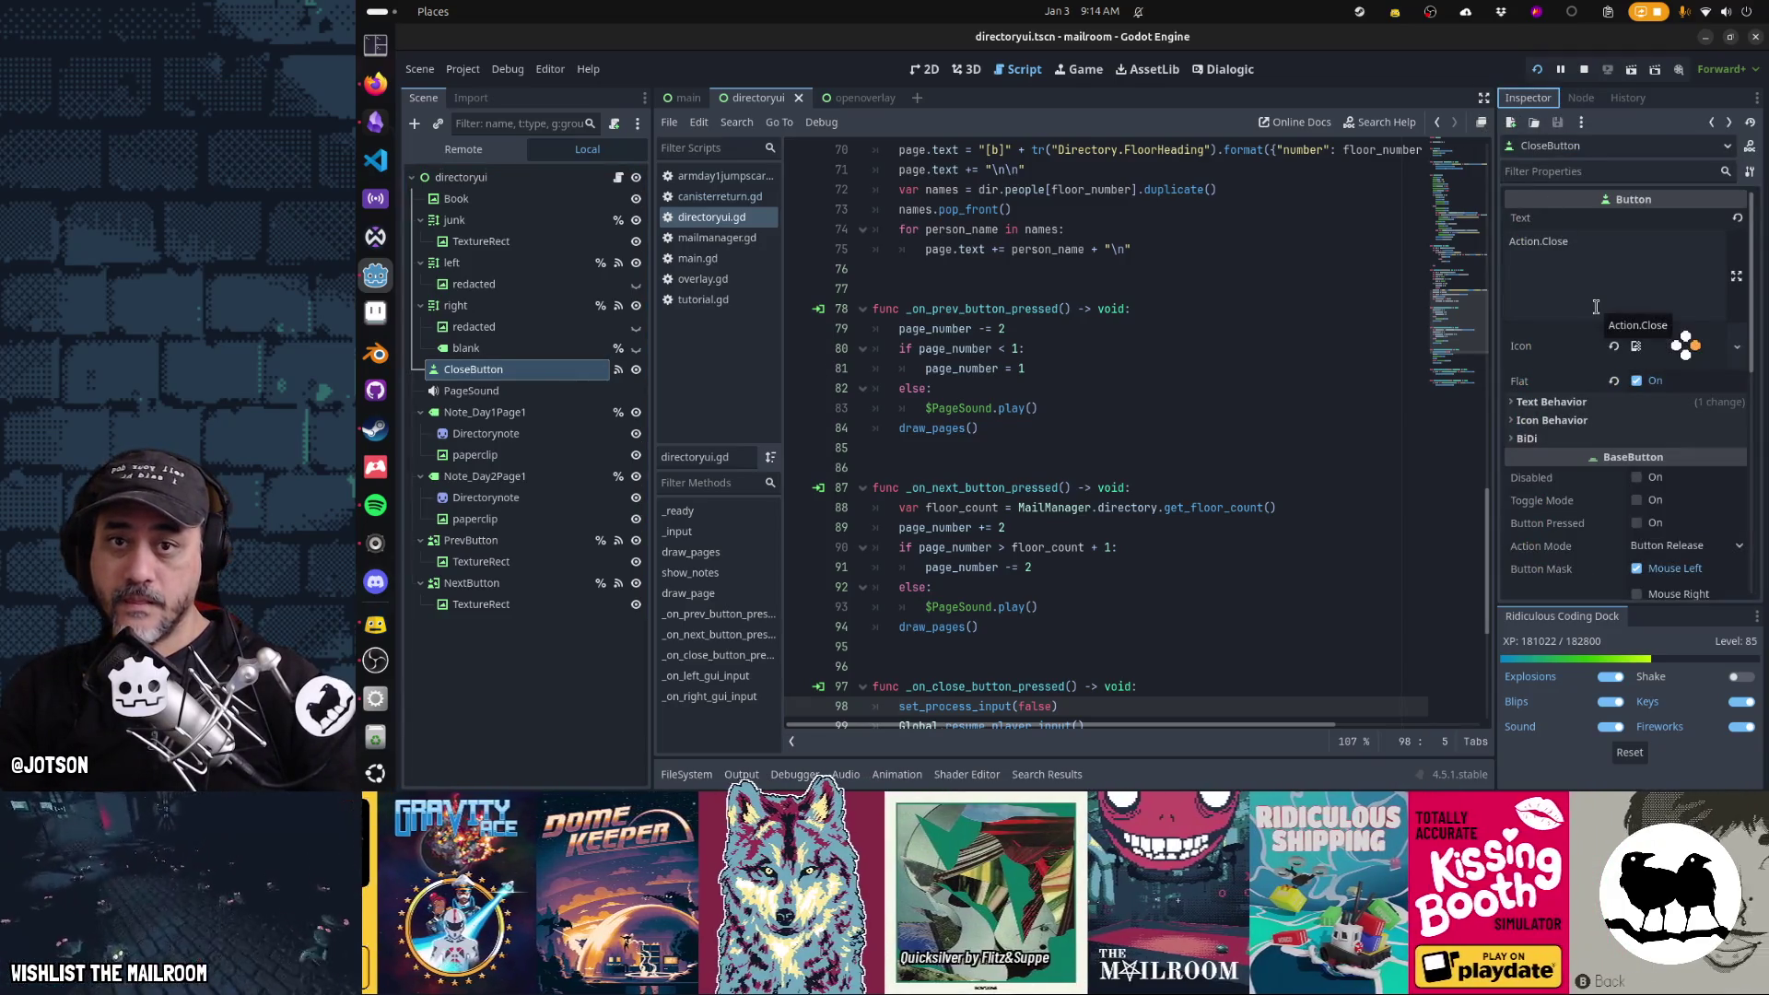
scroll(1595, 307, "down", 5)
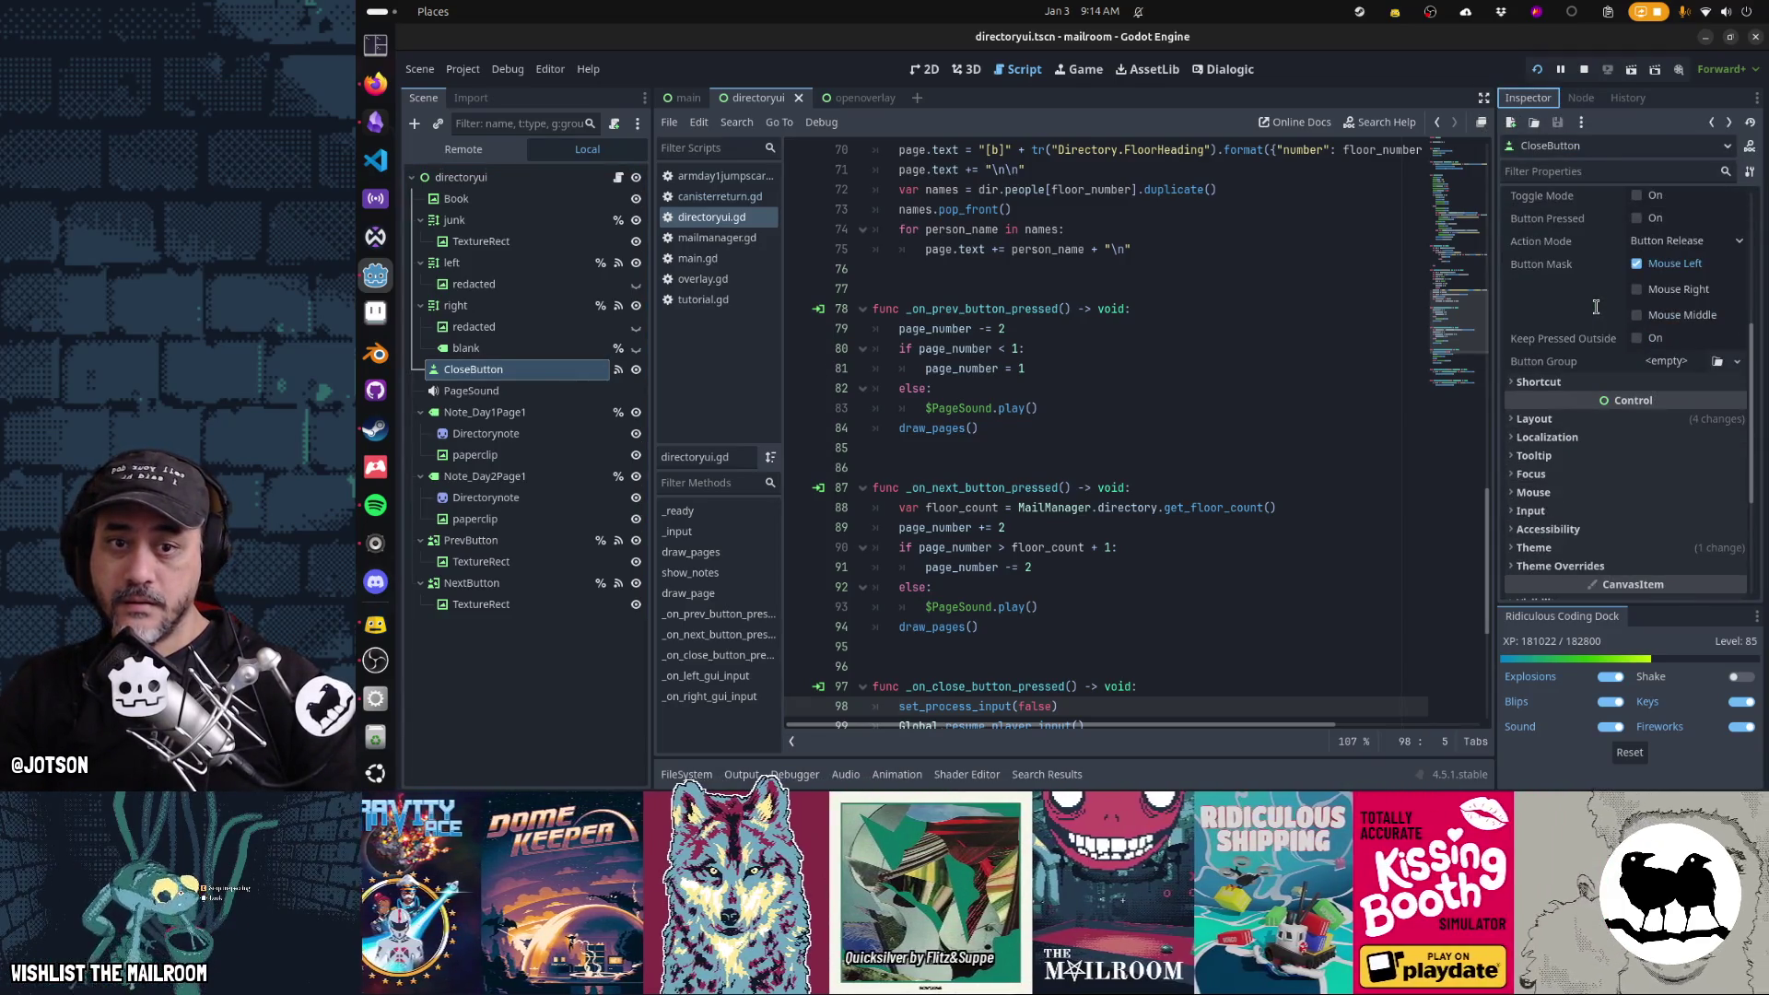
left_click(1585, 416)
scroll(1595, 418, "down", 3)
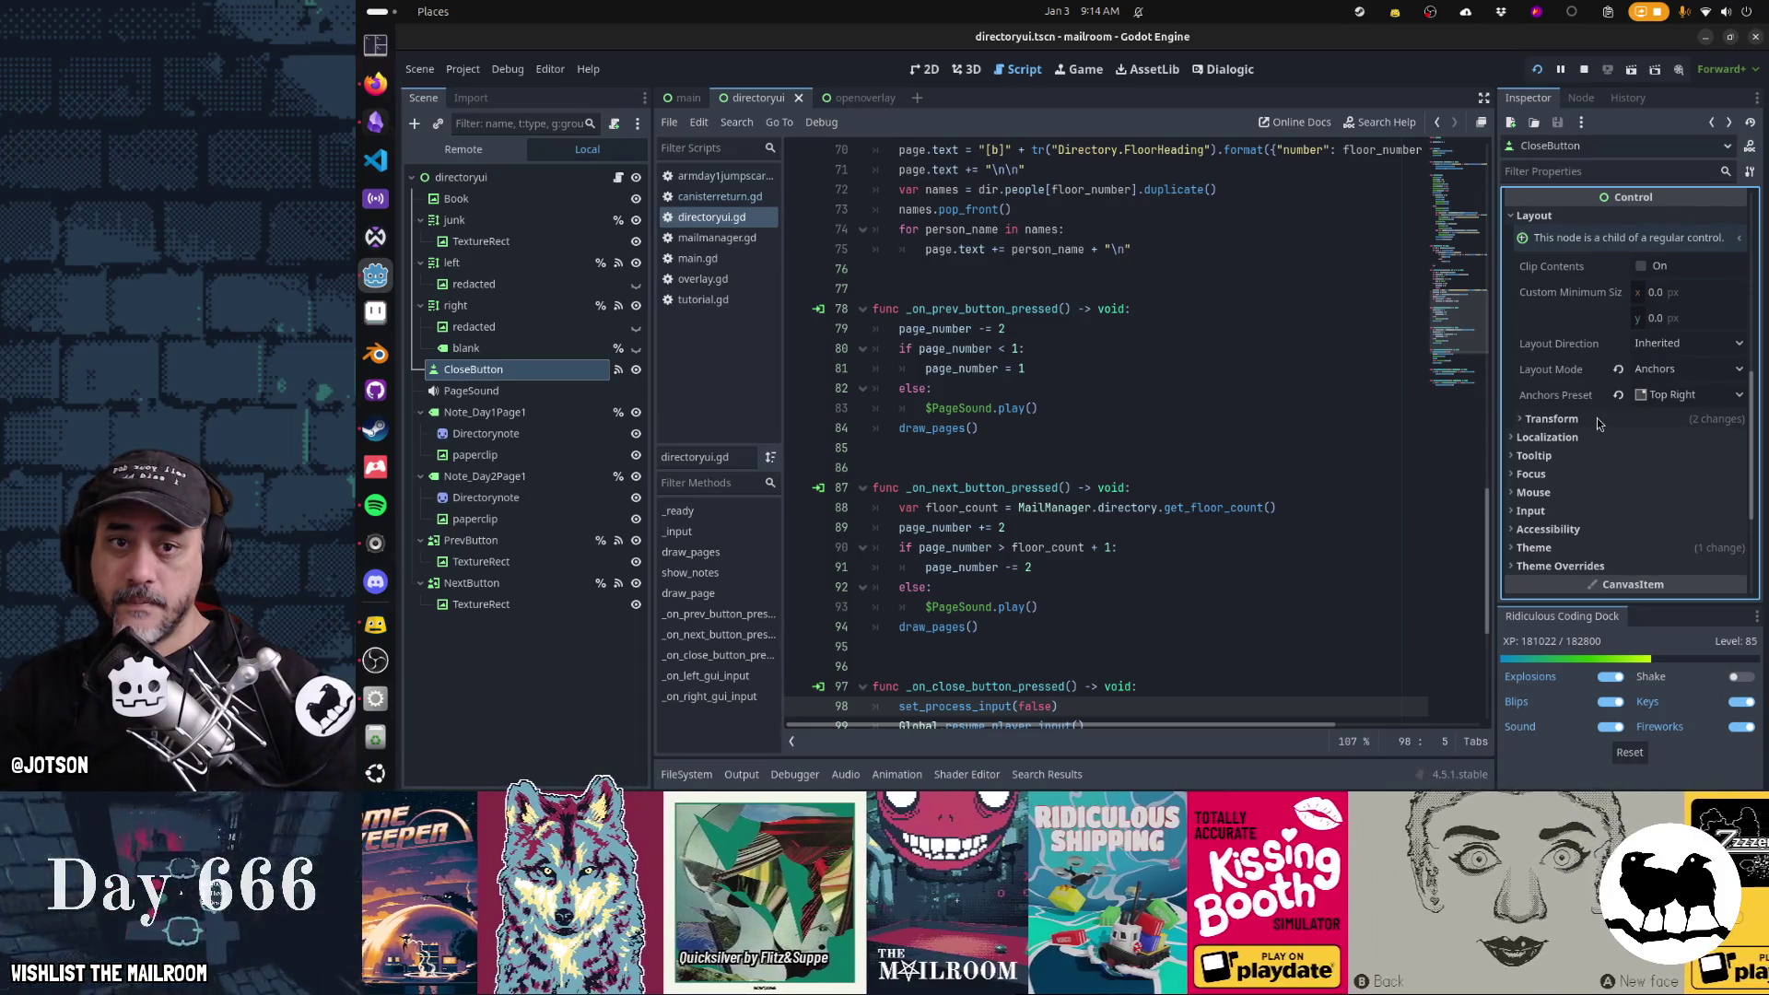
left_click(1596, 418)
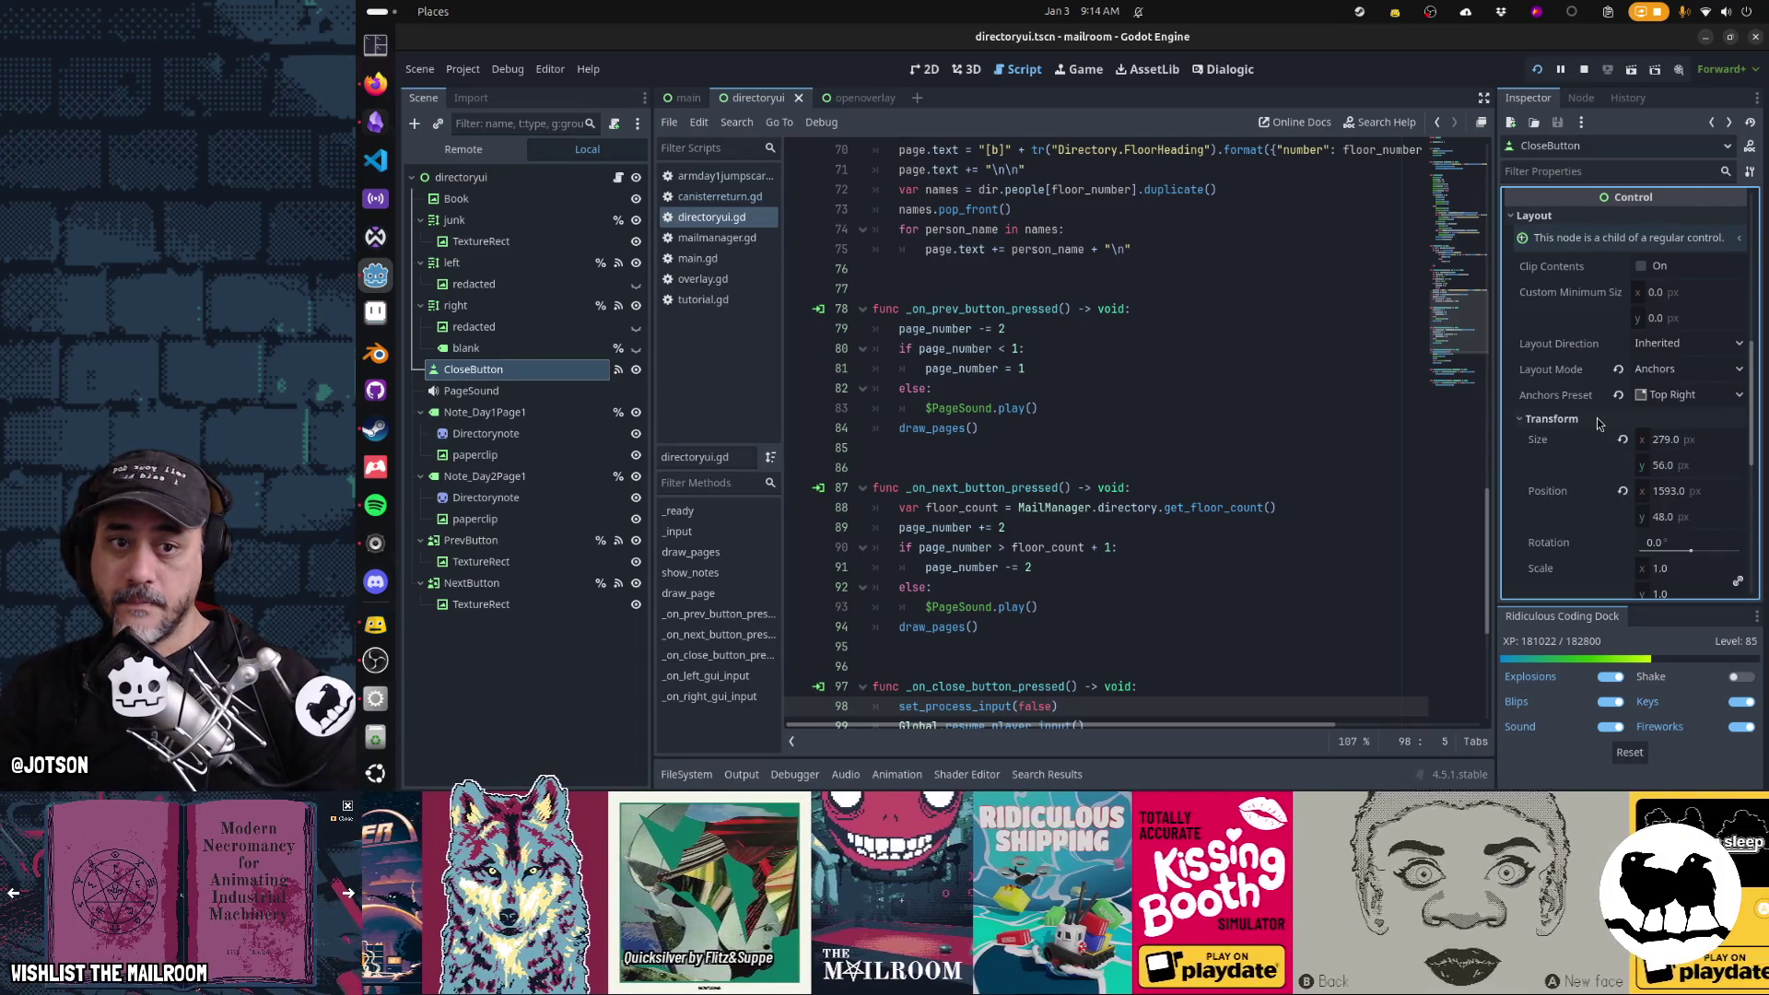
scroll(1596, 420, "up", 5)
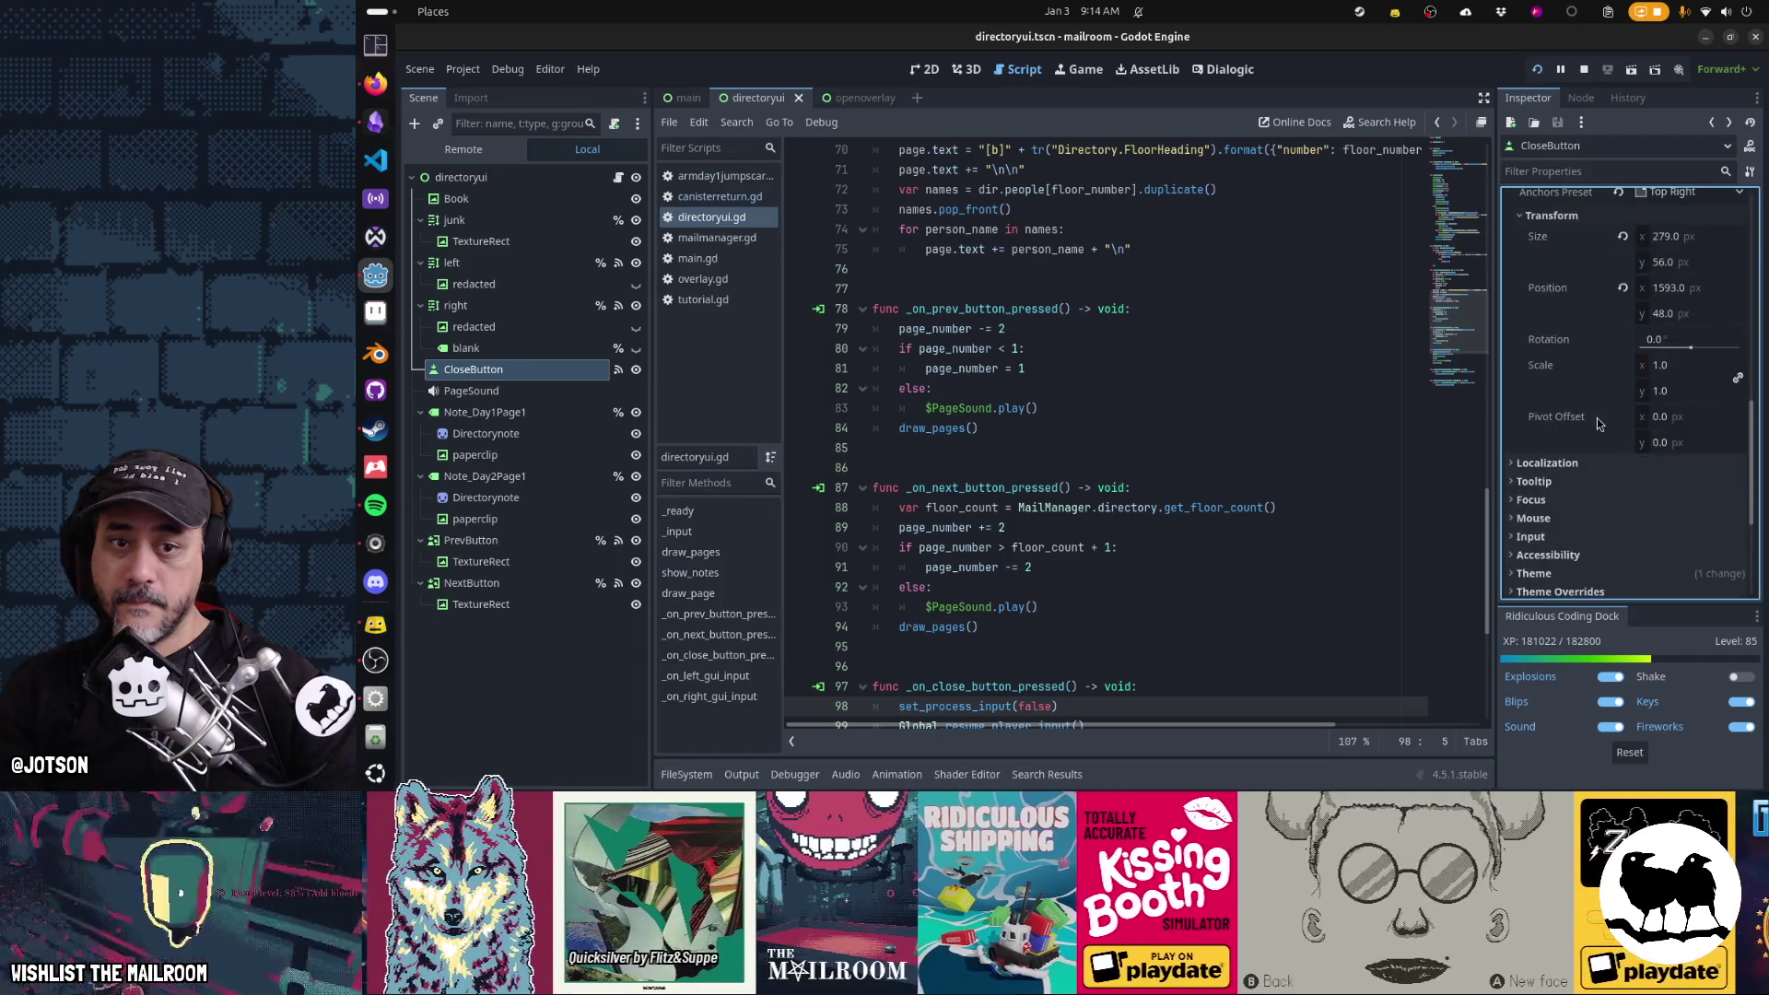
scroll(1598, 423, "up", 4)
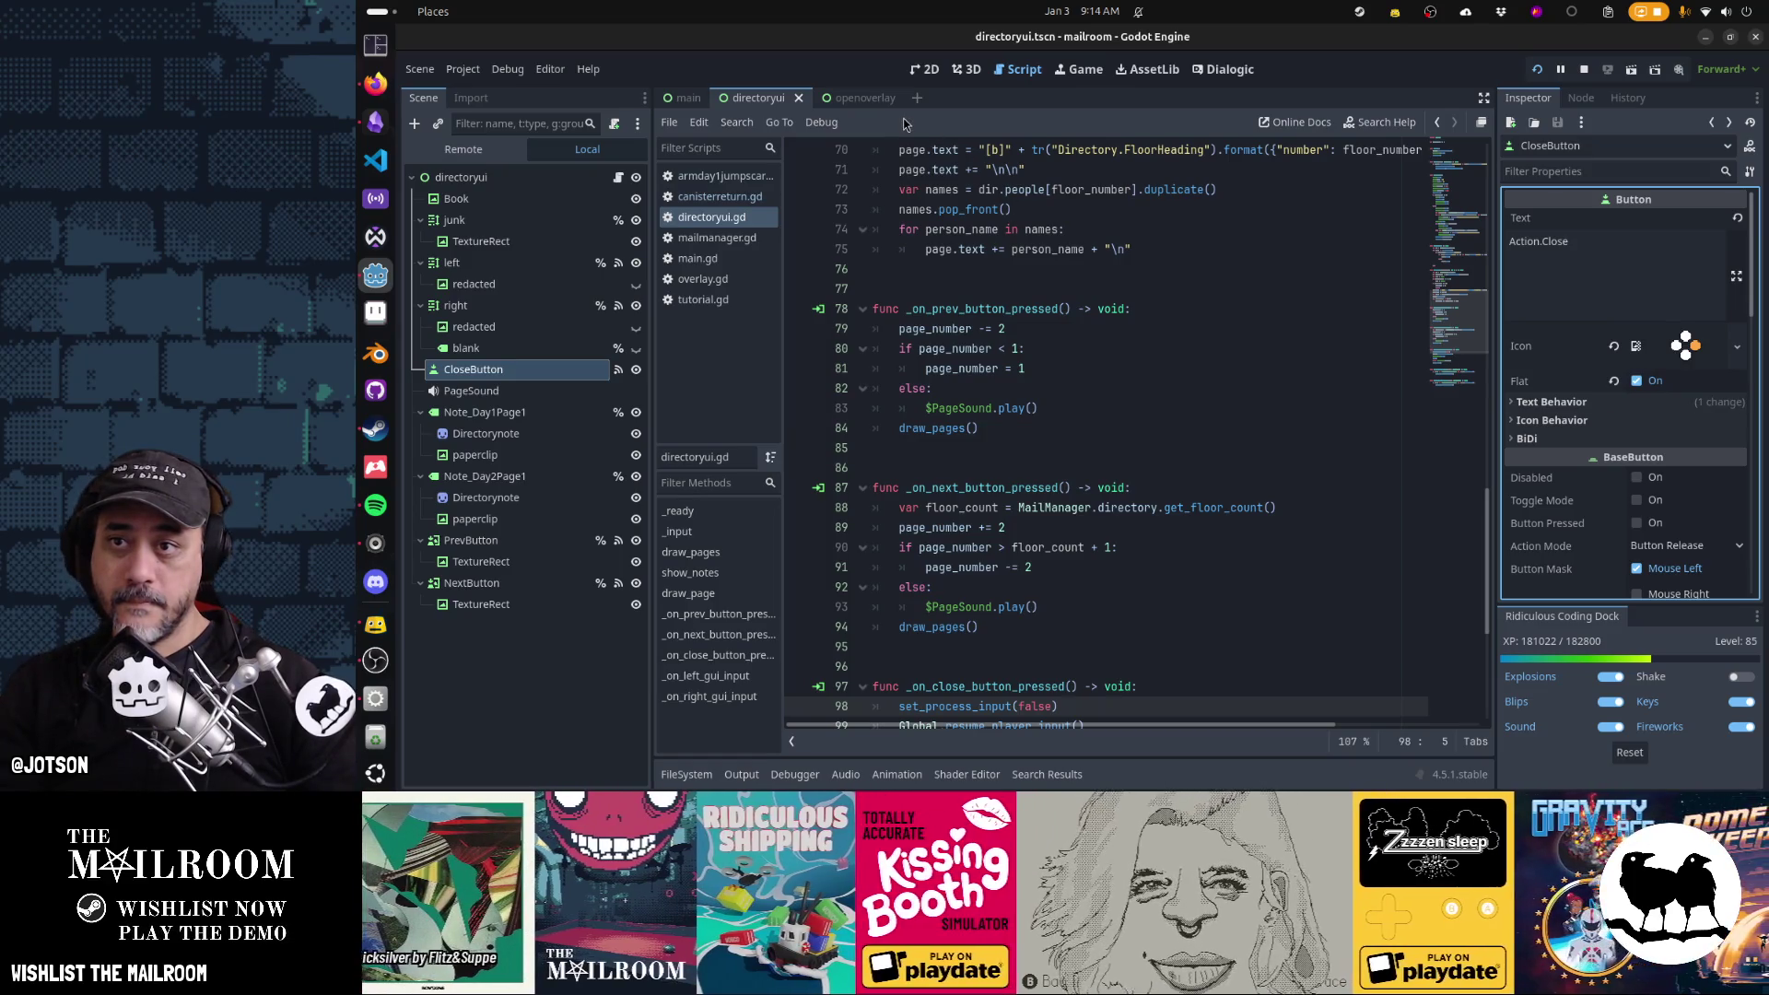
Switch to the openoverlay scene and show it in the 2D view
left_click(845, 98)
key("ctrl+F2")
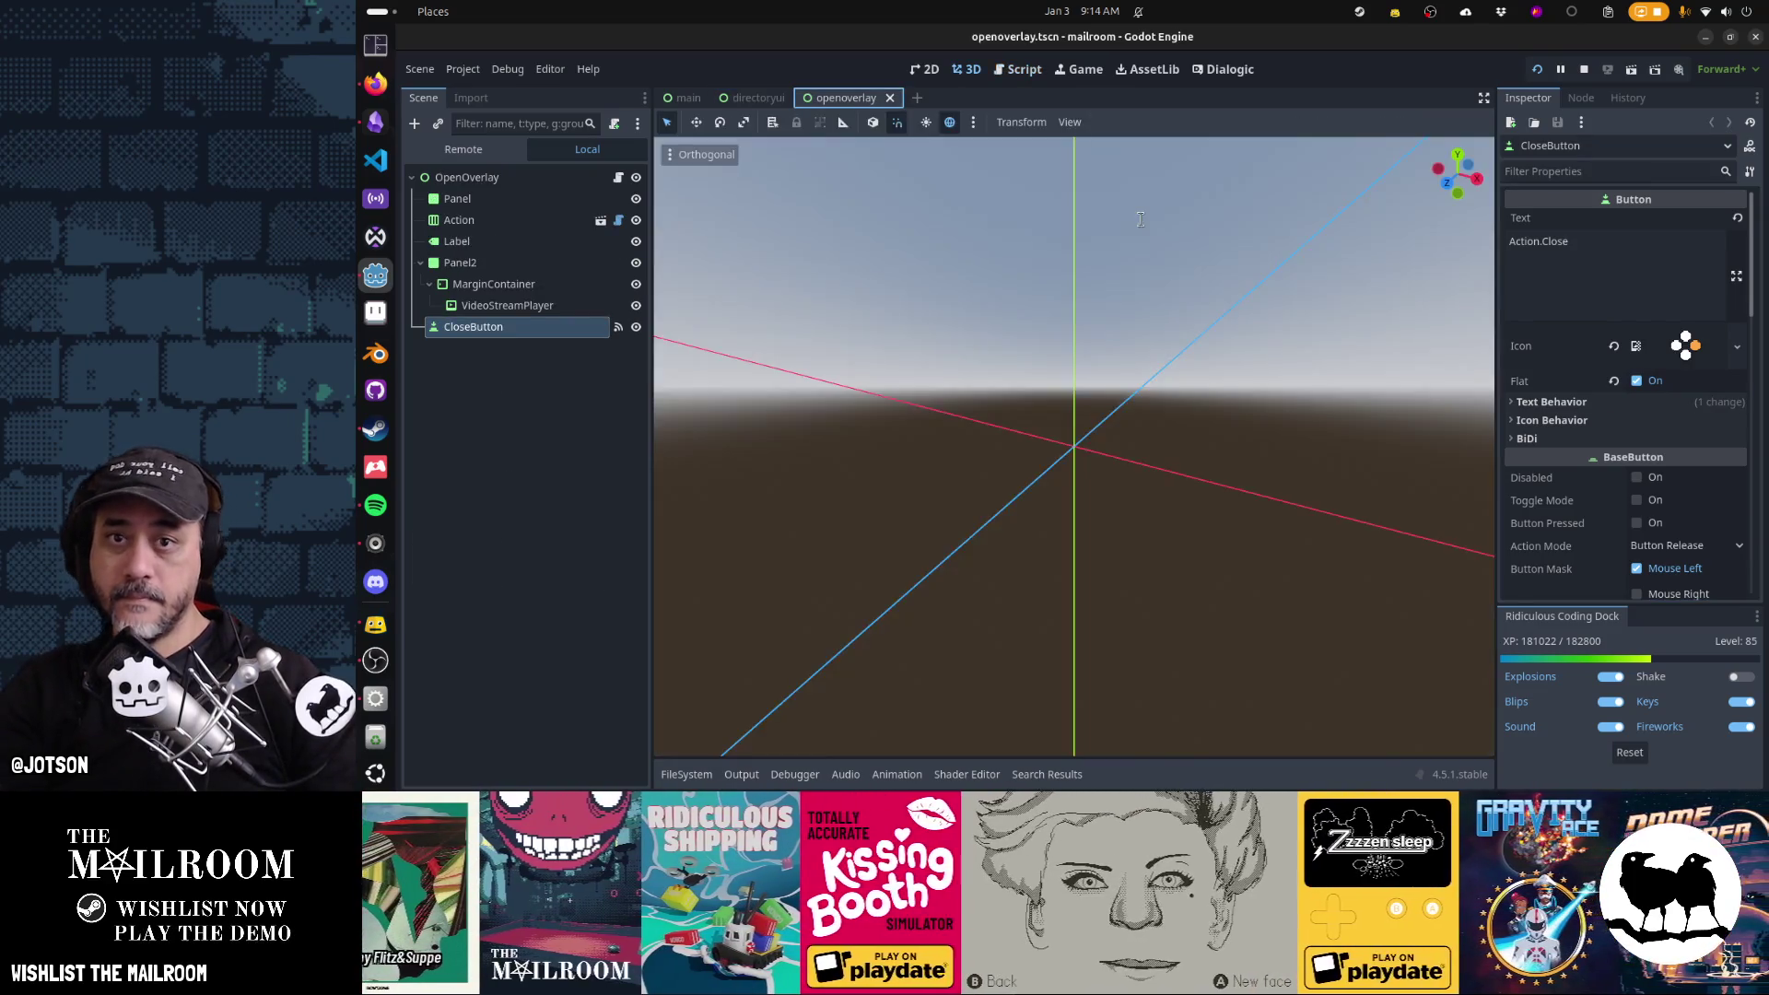
key("ctrl+F1")
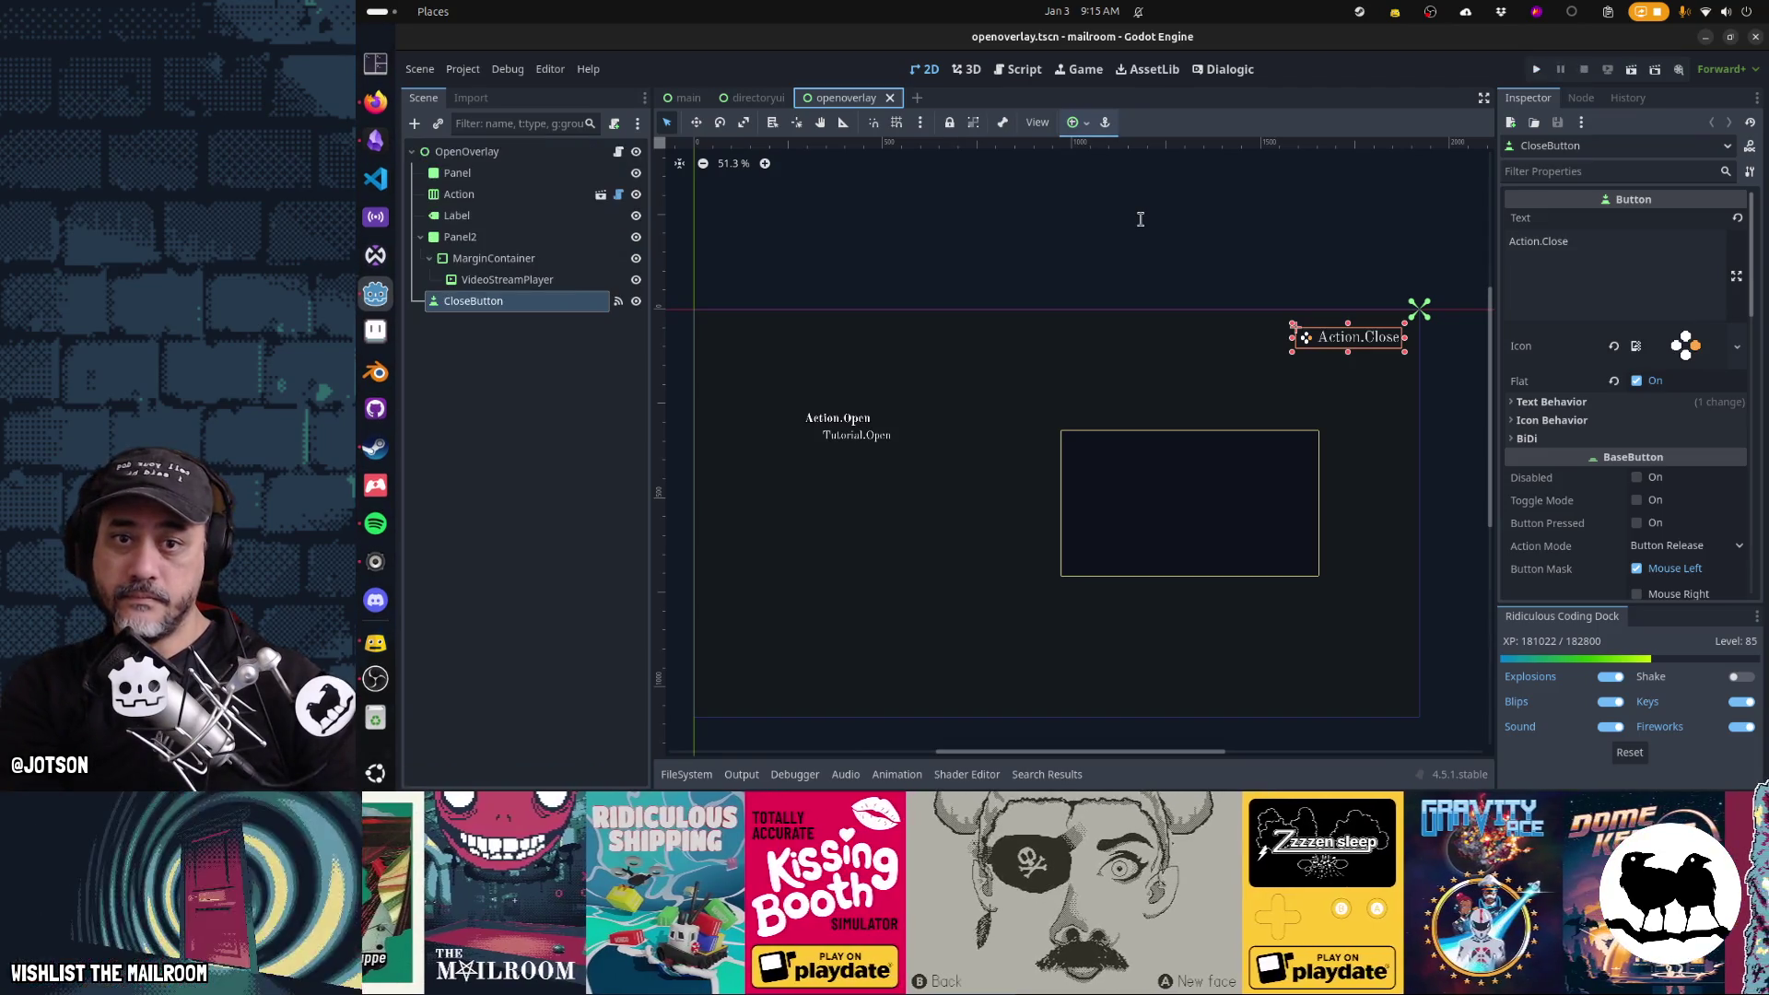
Preview openoverlay with F6, then run directoryui alone, which stops on the get_floor_name Nil error
key("F6")
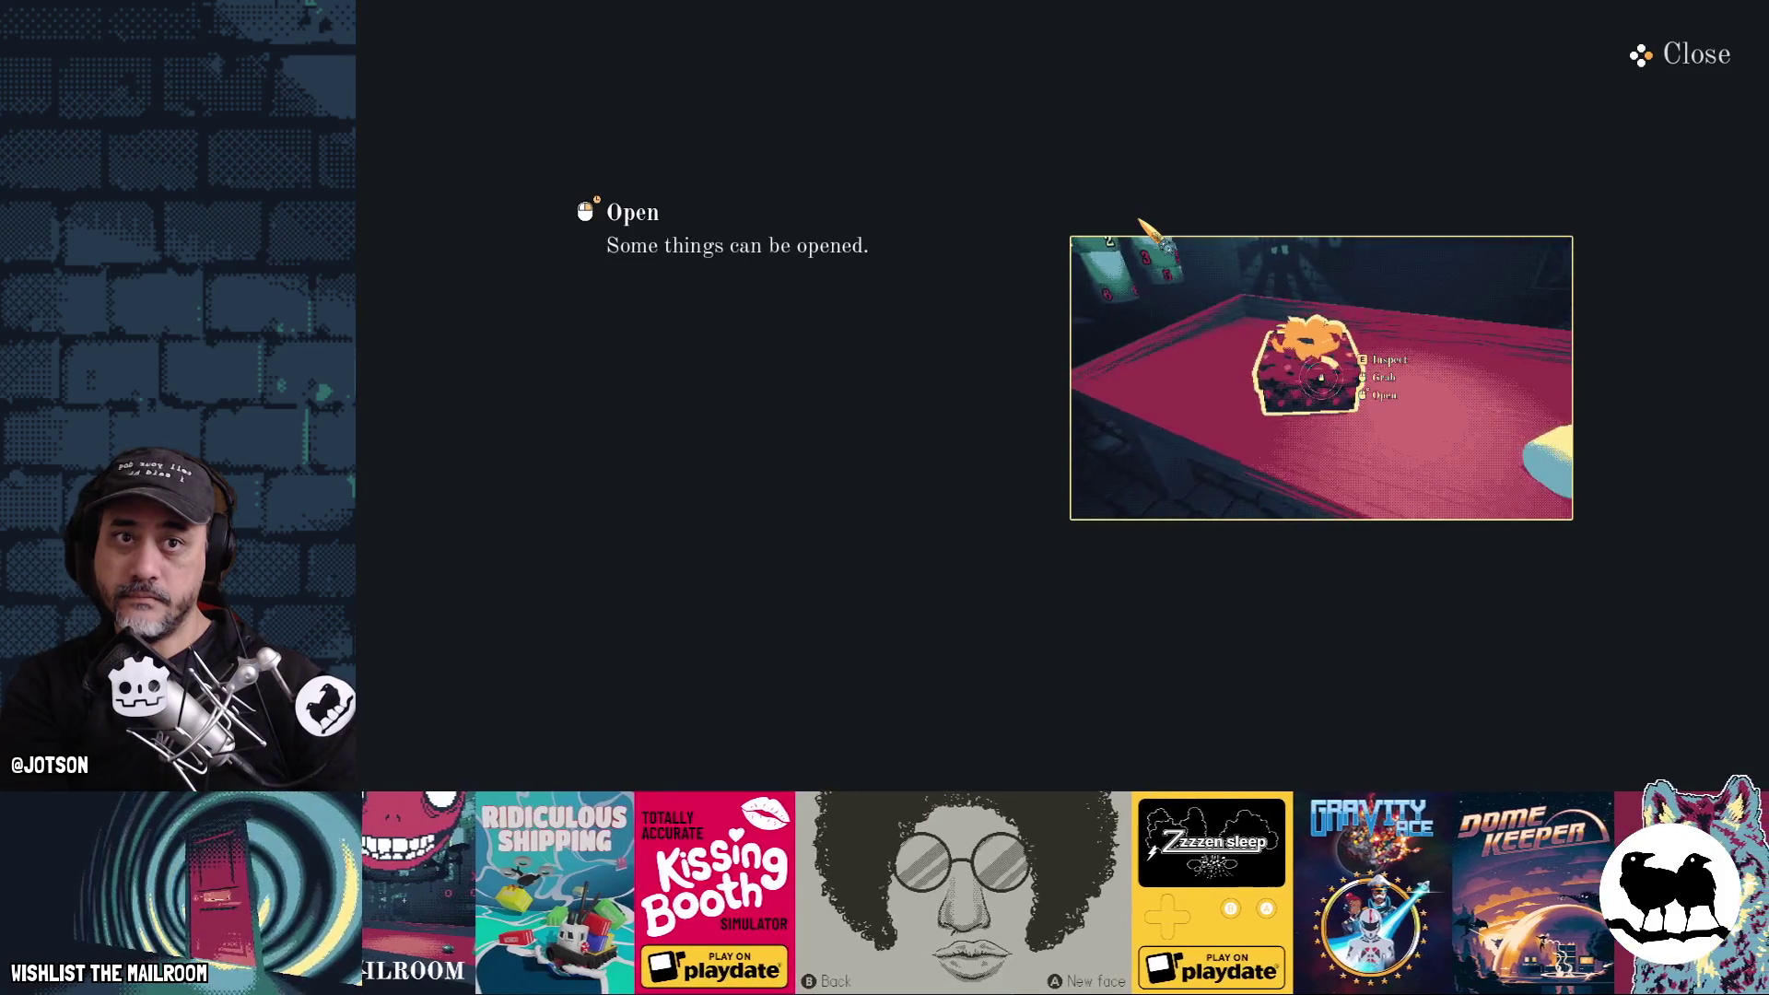
key("F8")
left_click(754, 97)
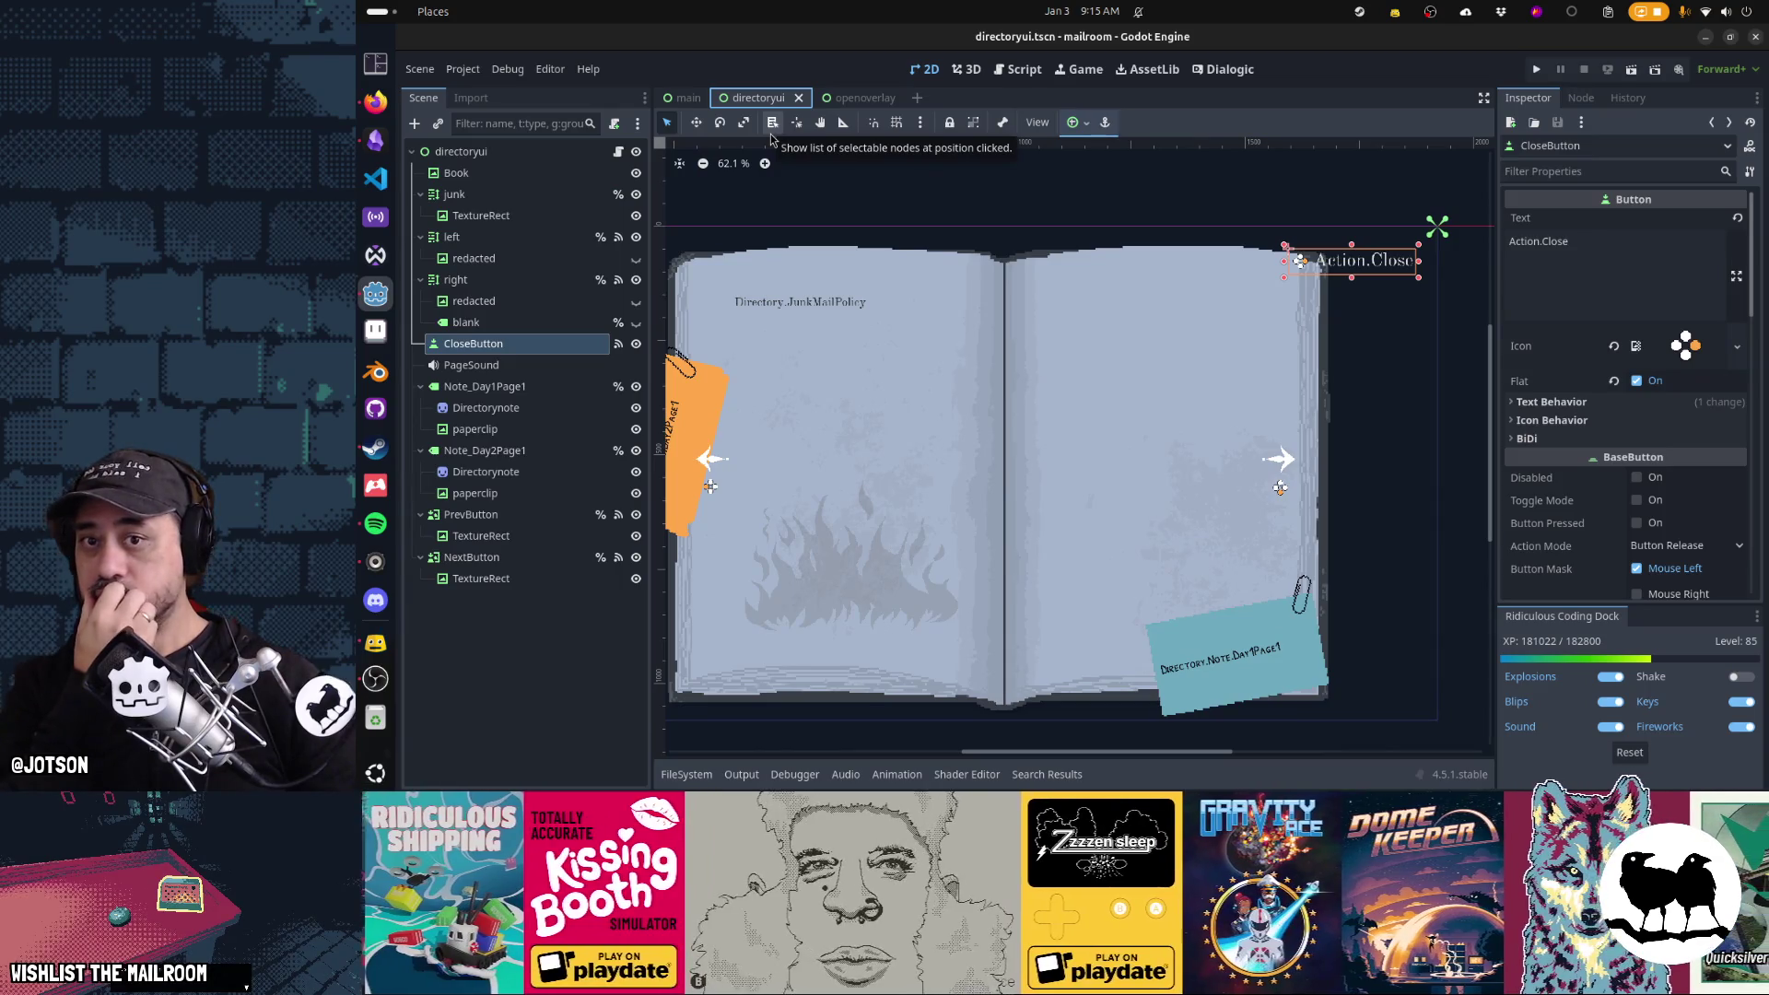
key("F6")
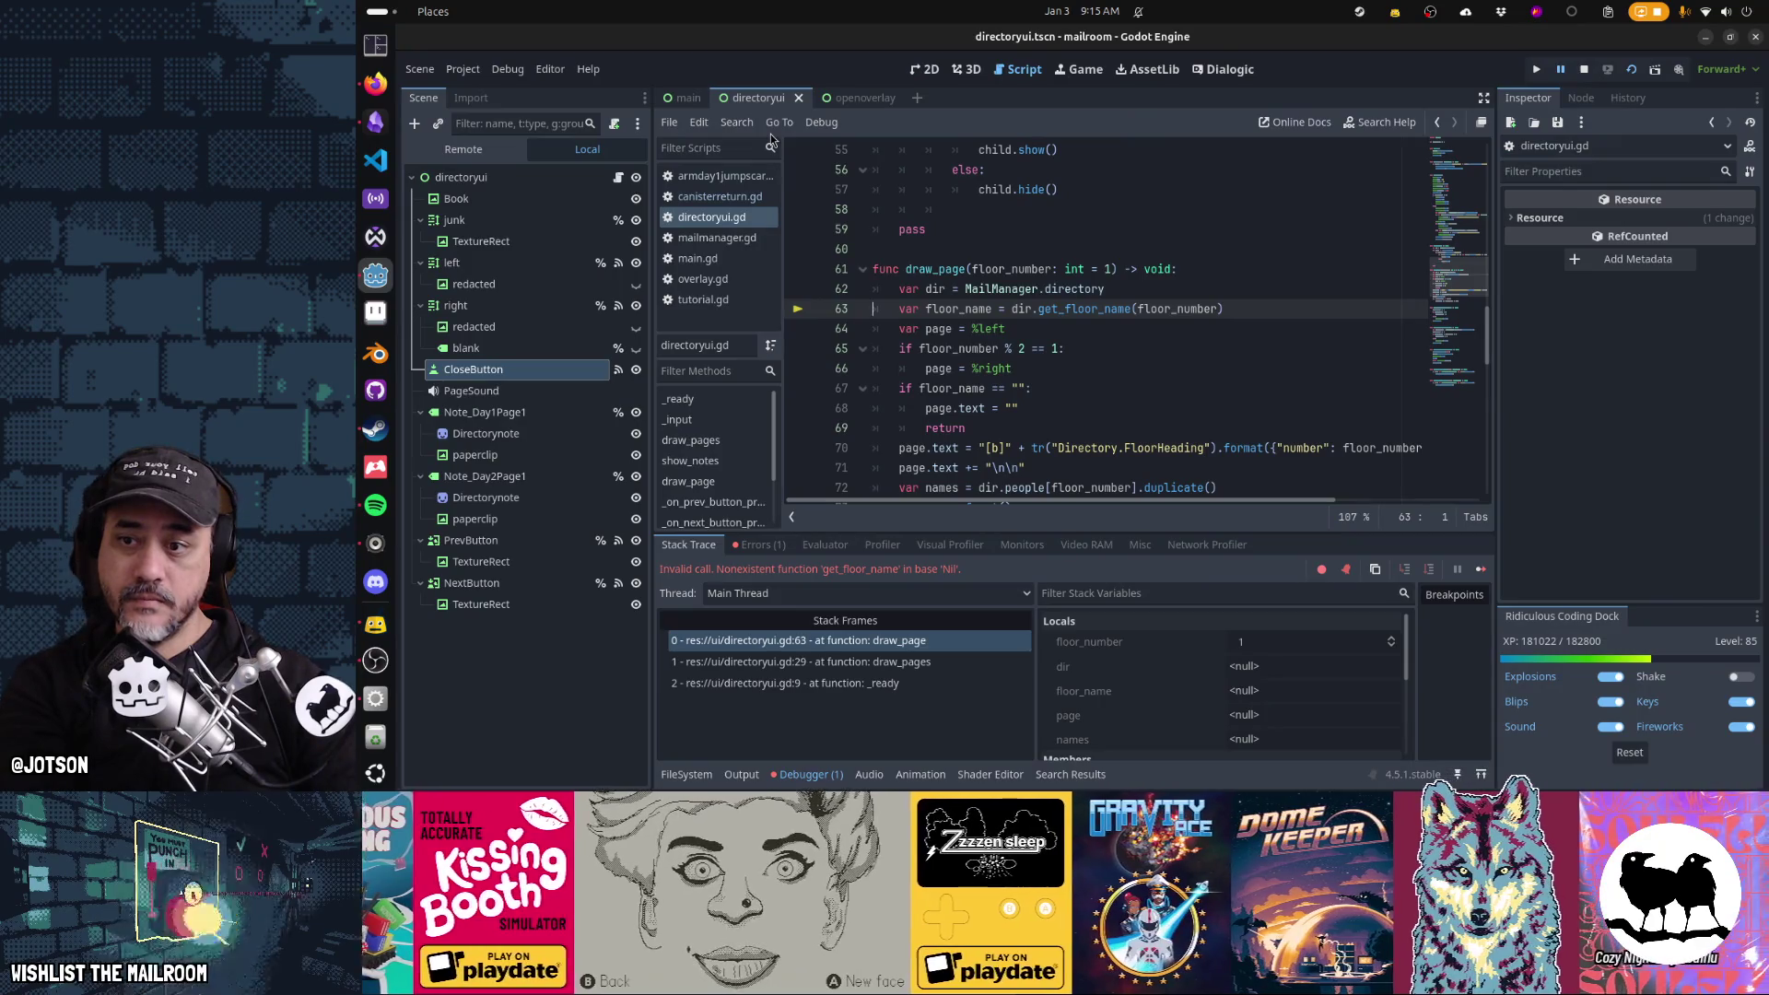
Add 'if dir == null: MailManager.generate_directory()' after line 62 of draw_page
mouse_move(1084, 291)
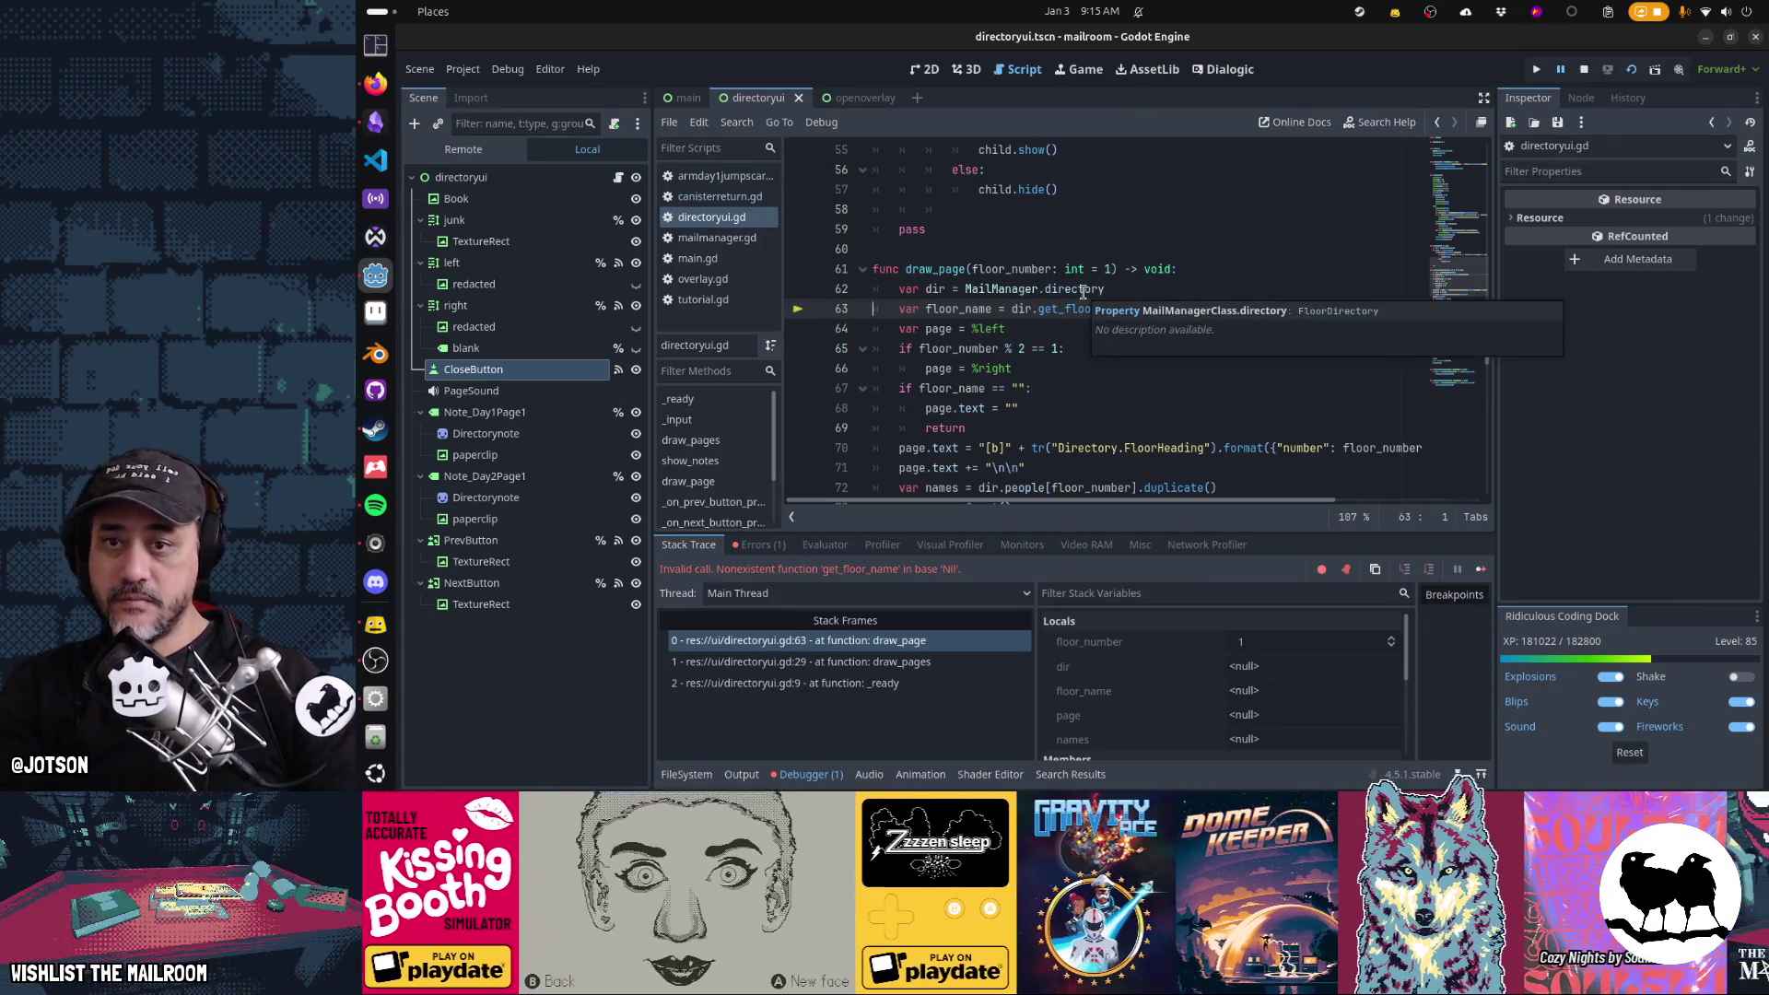
left_click(1222, 296)
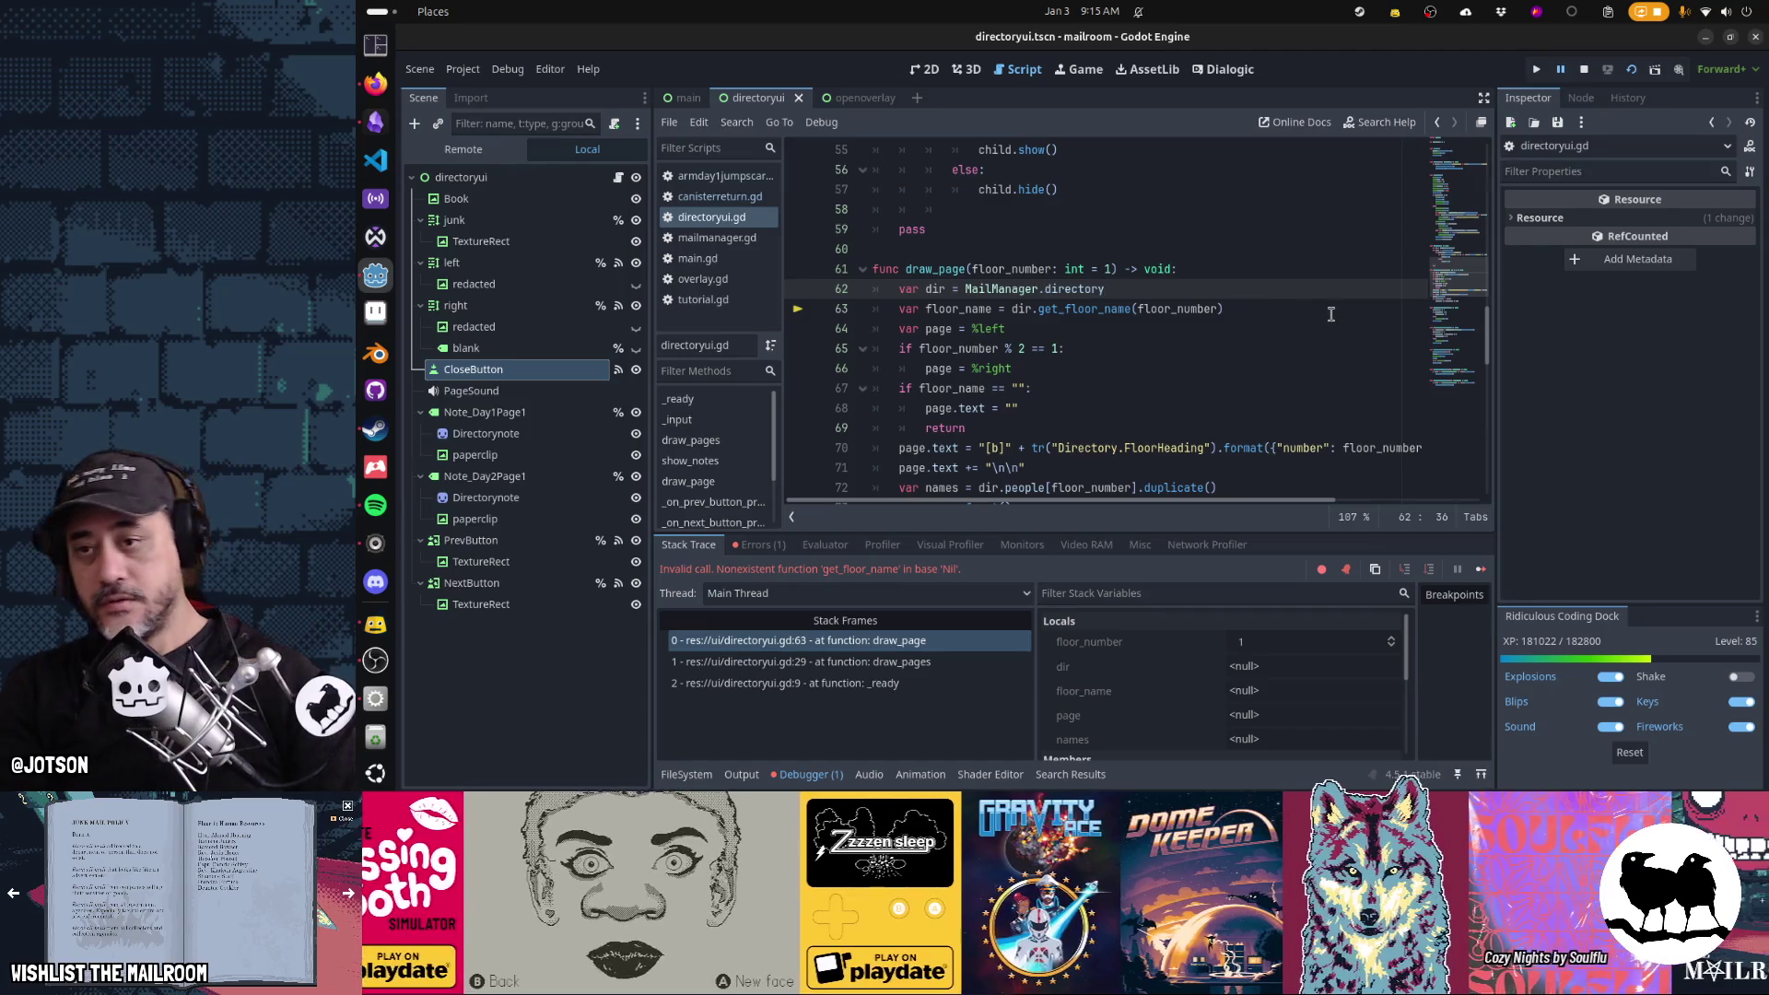
key("Return")
type("if dir")
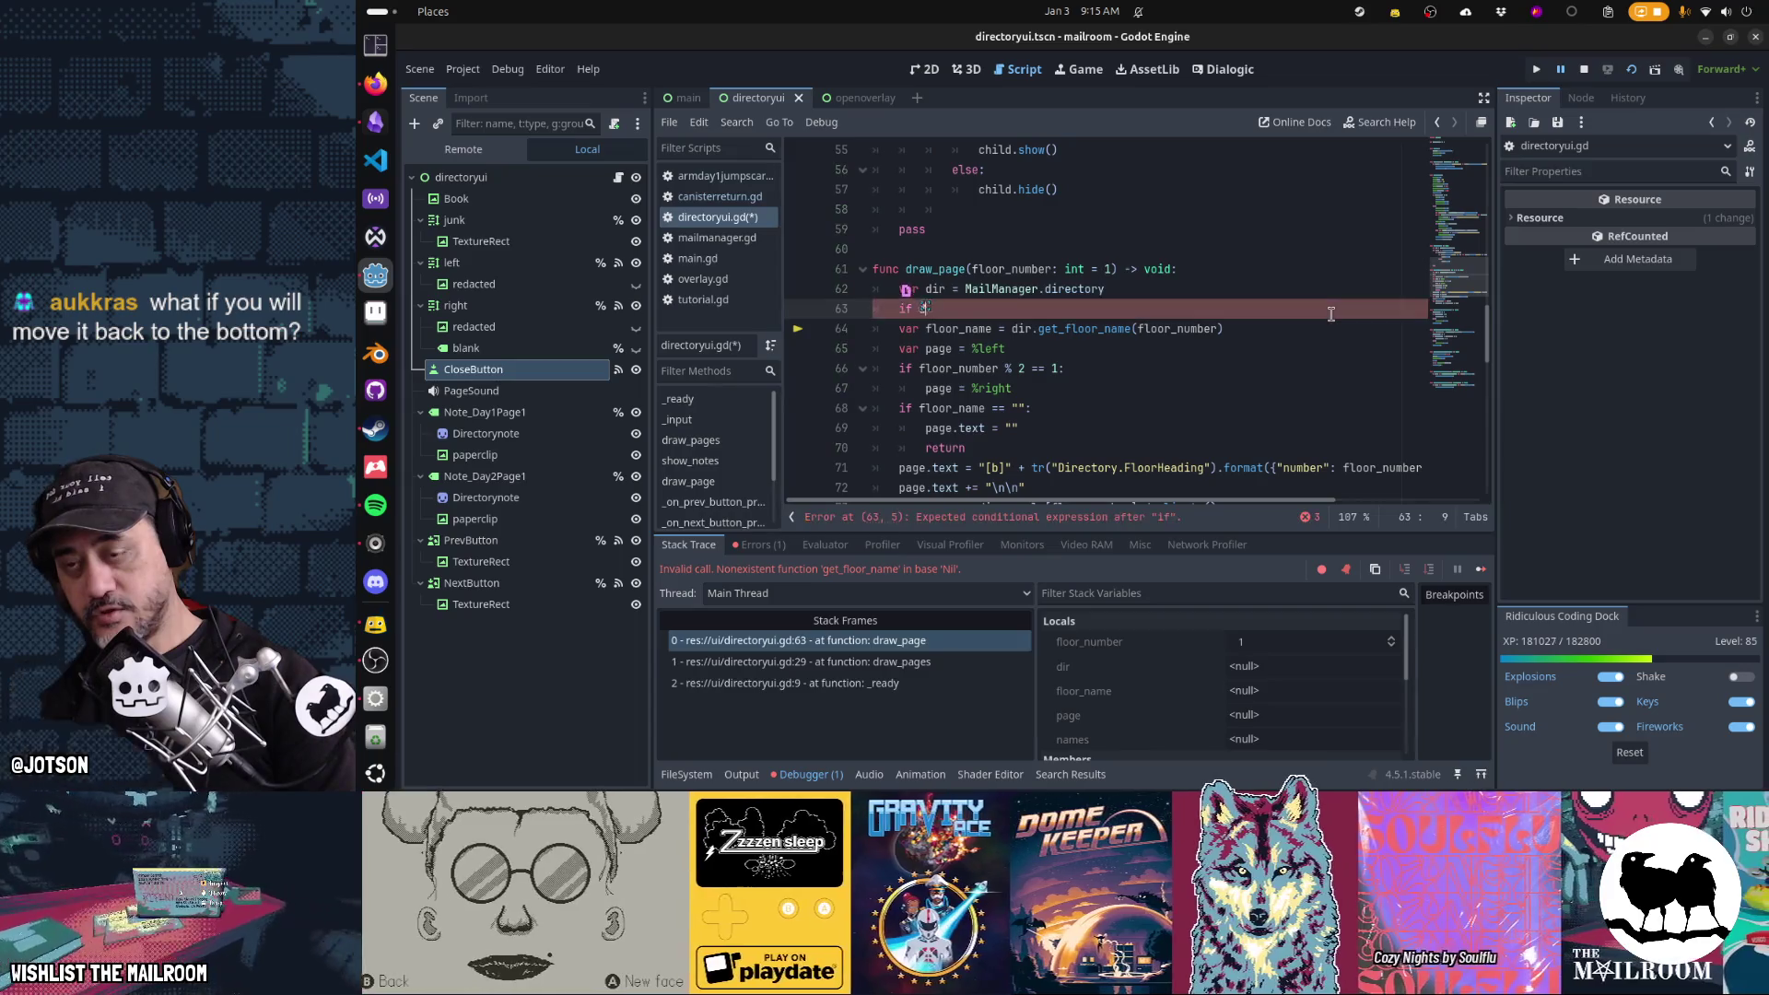
type(" =")
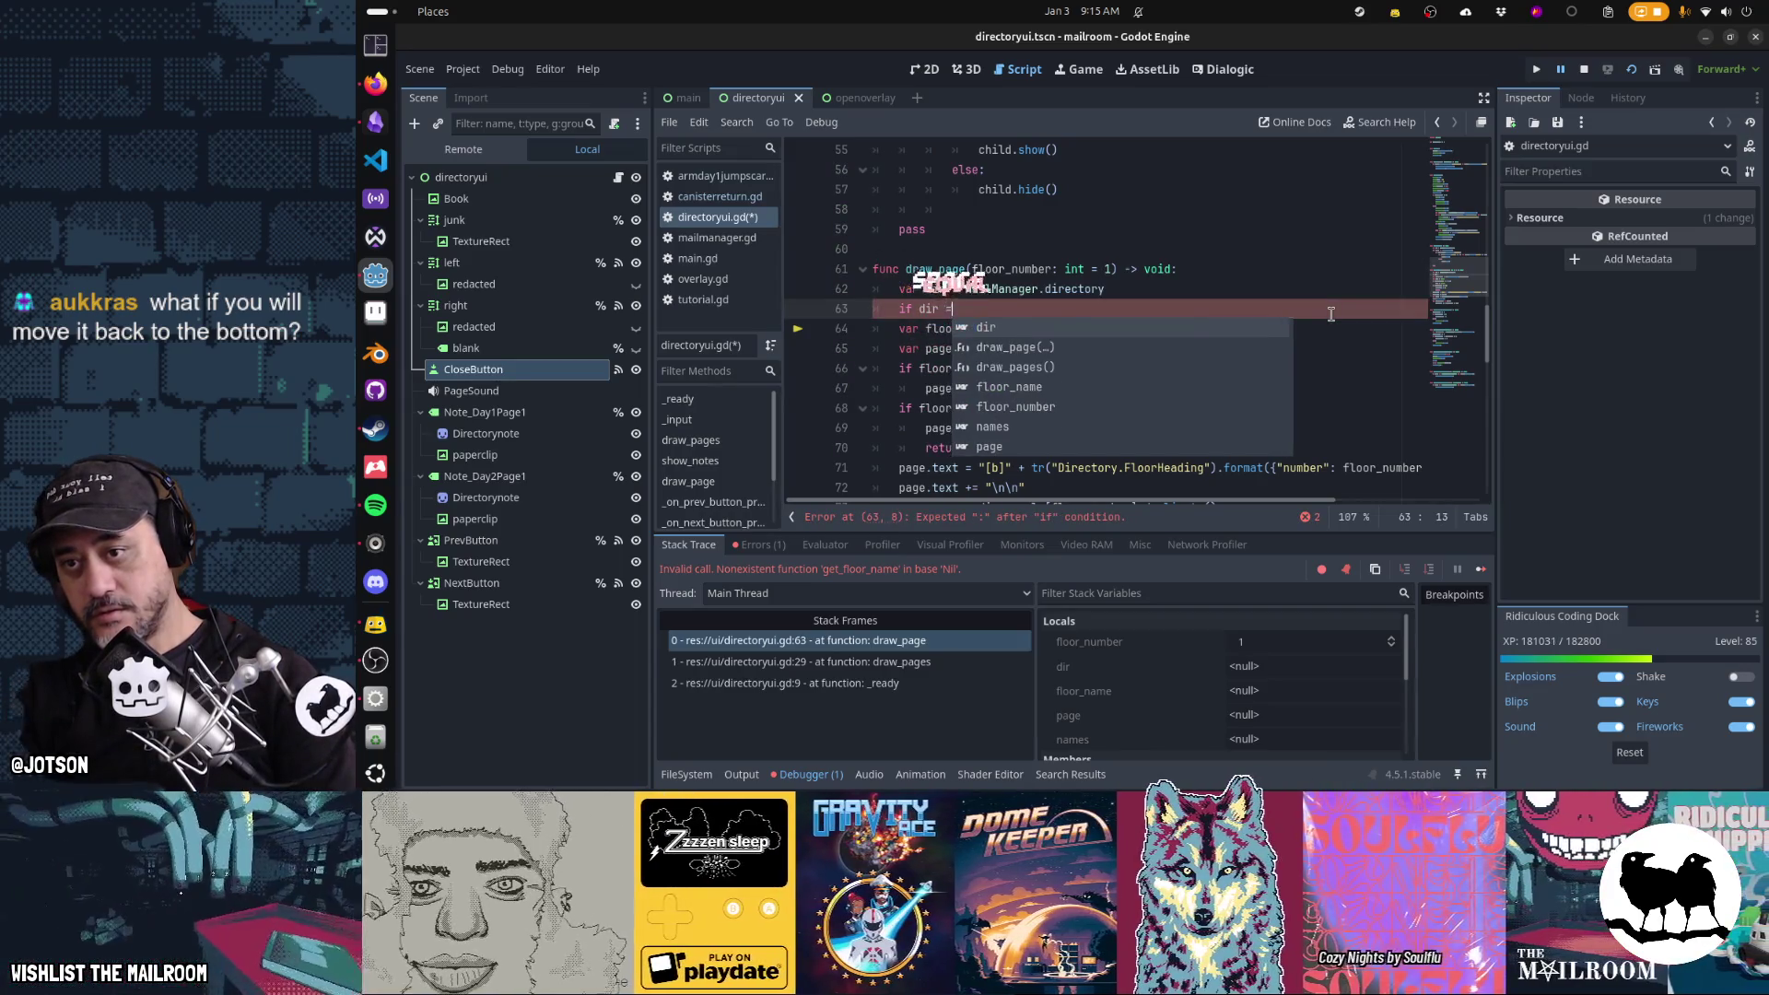
type("= null:")
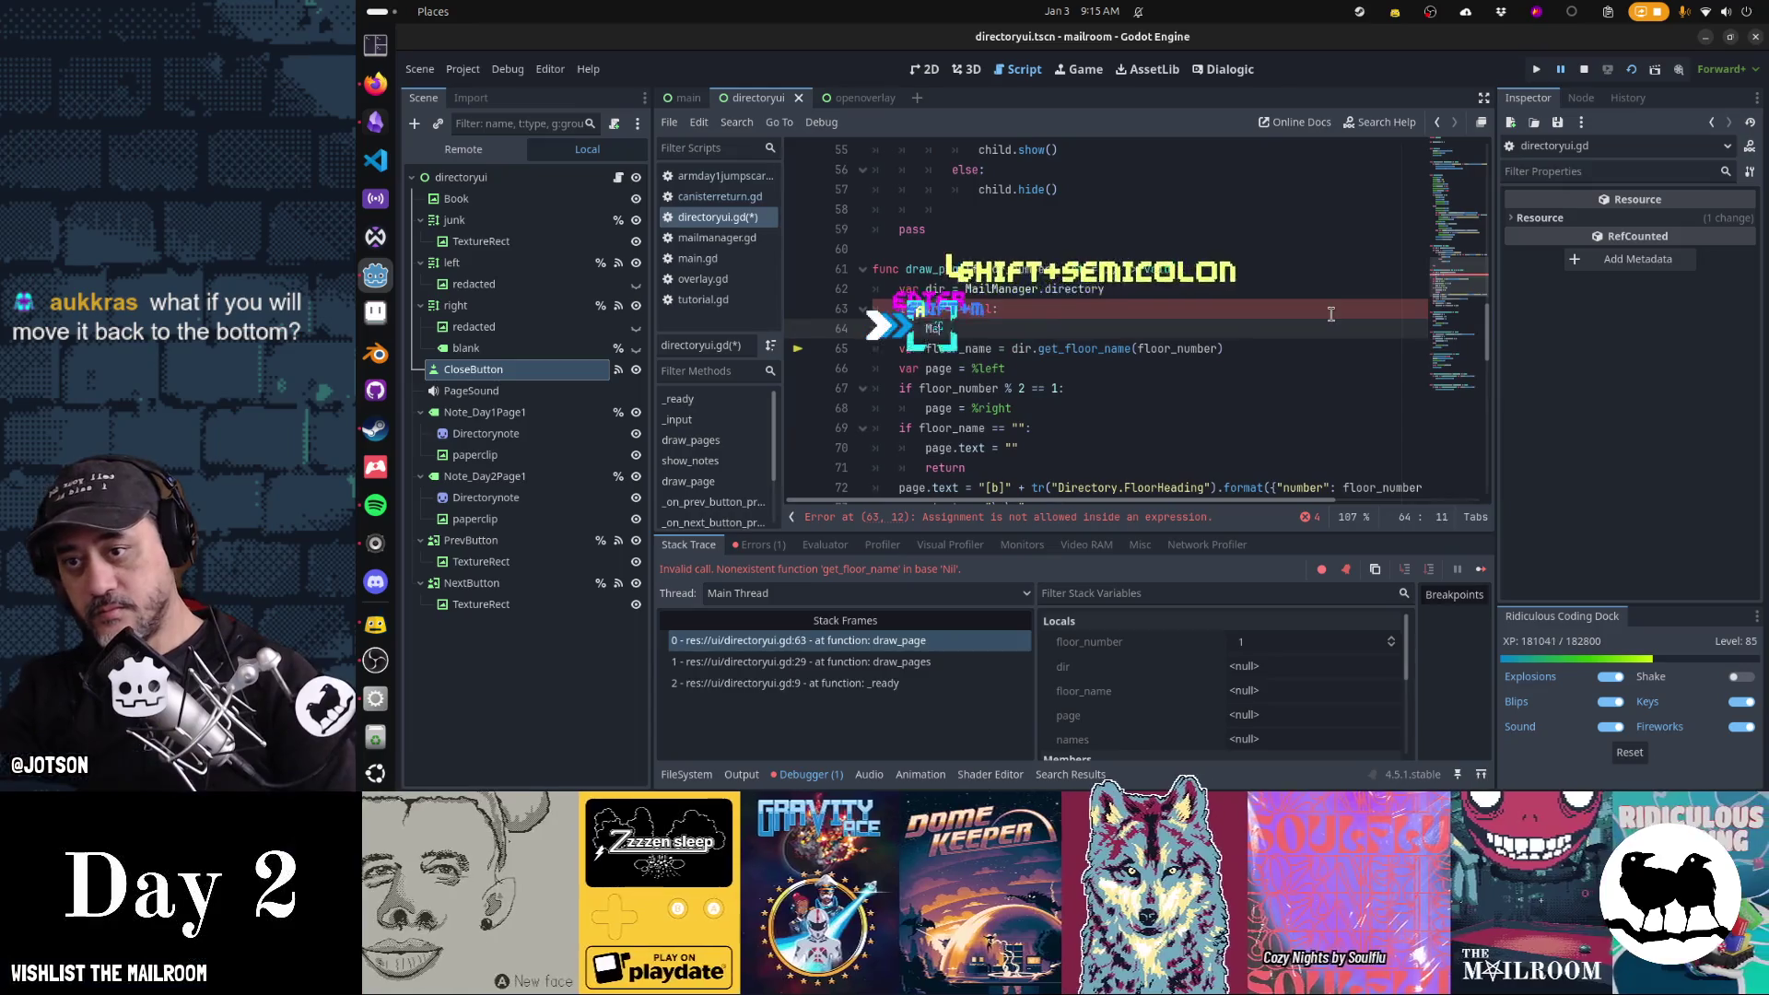
key("Return")
type("MailManager.gener")
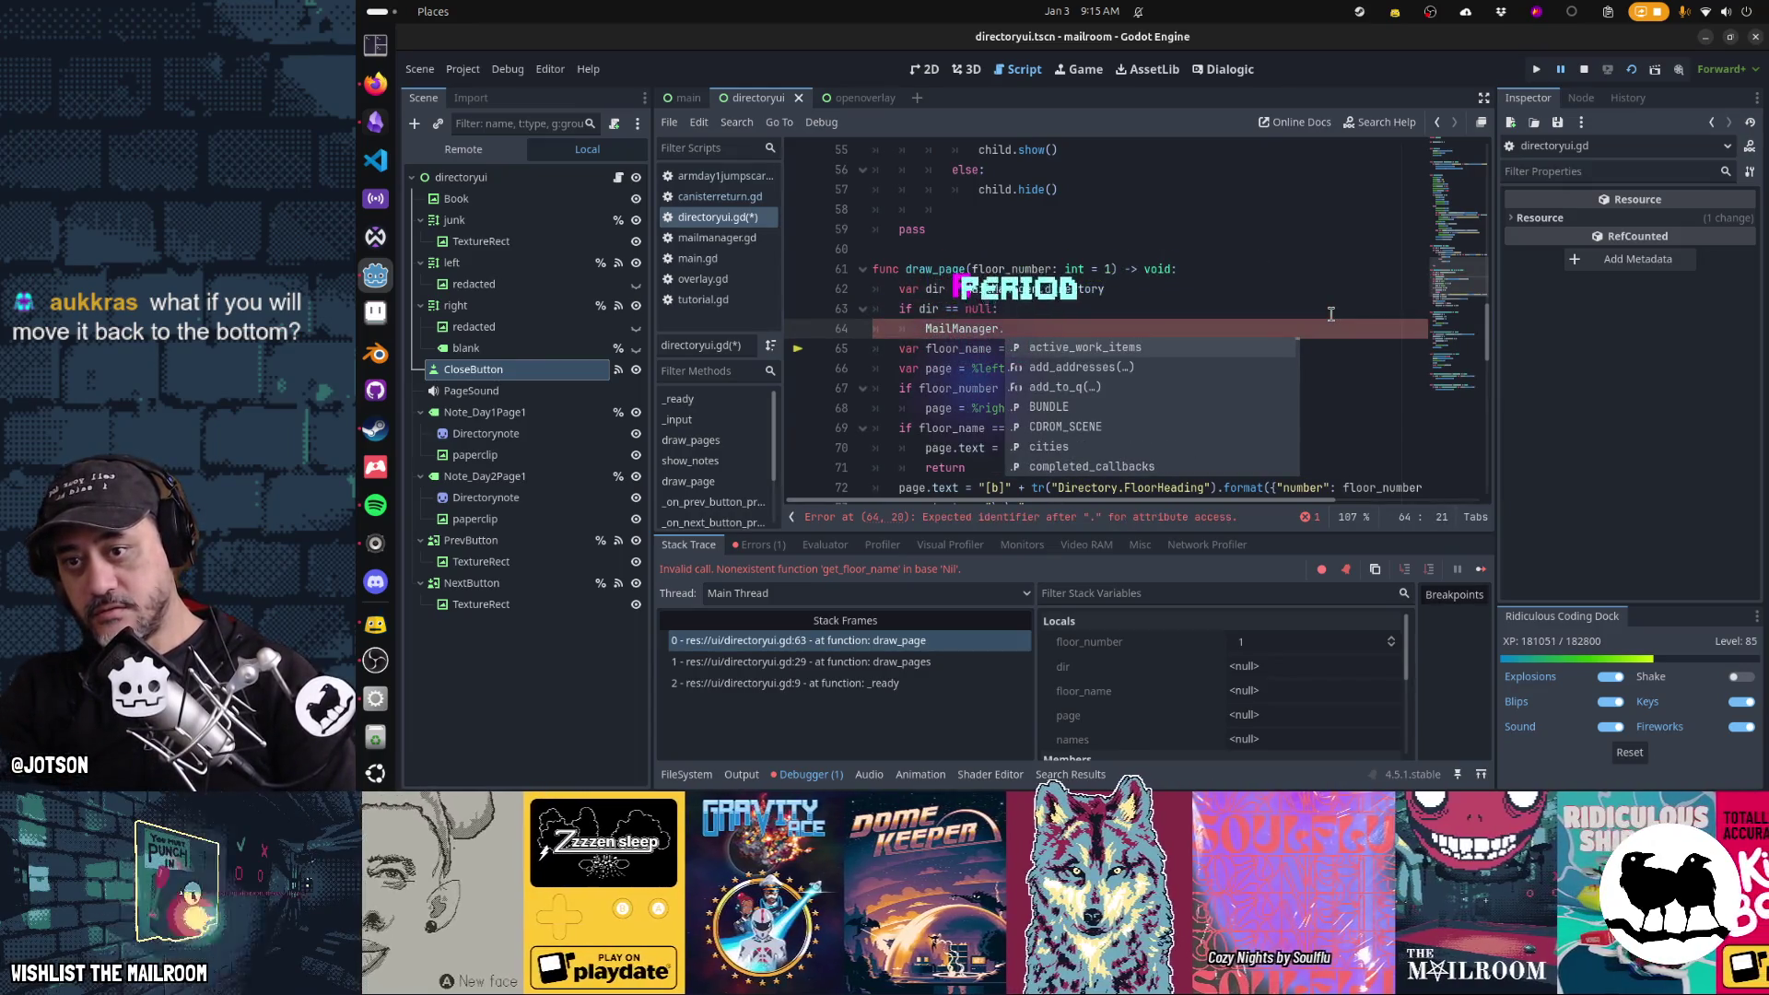
key("Return")
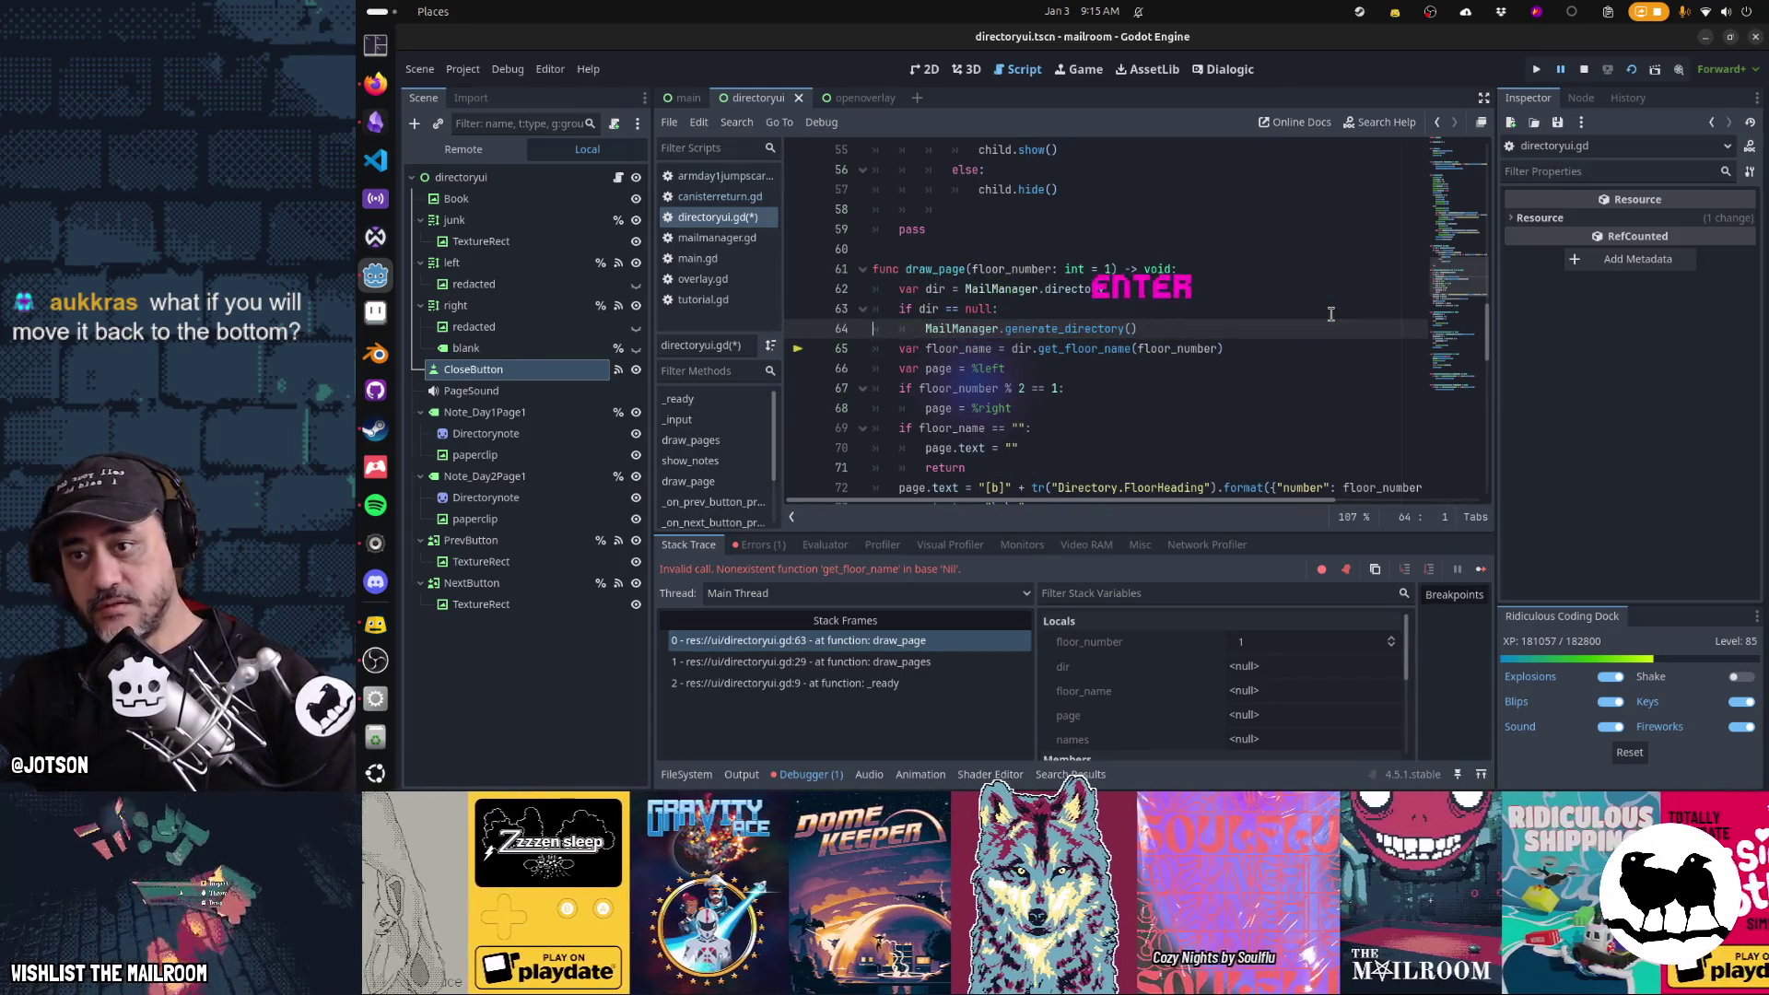
Move the null check above 'var dir = MailManager.directory', save the script, and run the game
key("Up")
key("Up")
key("Home")
key("ctrl+Right")
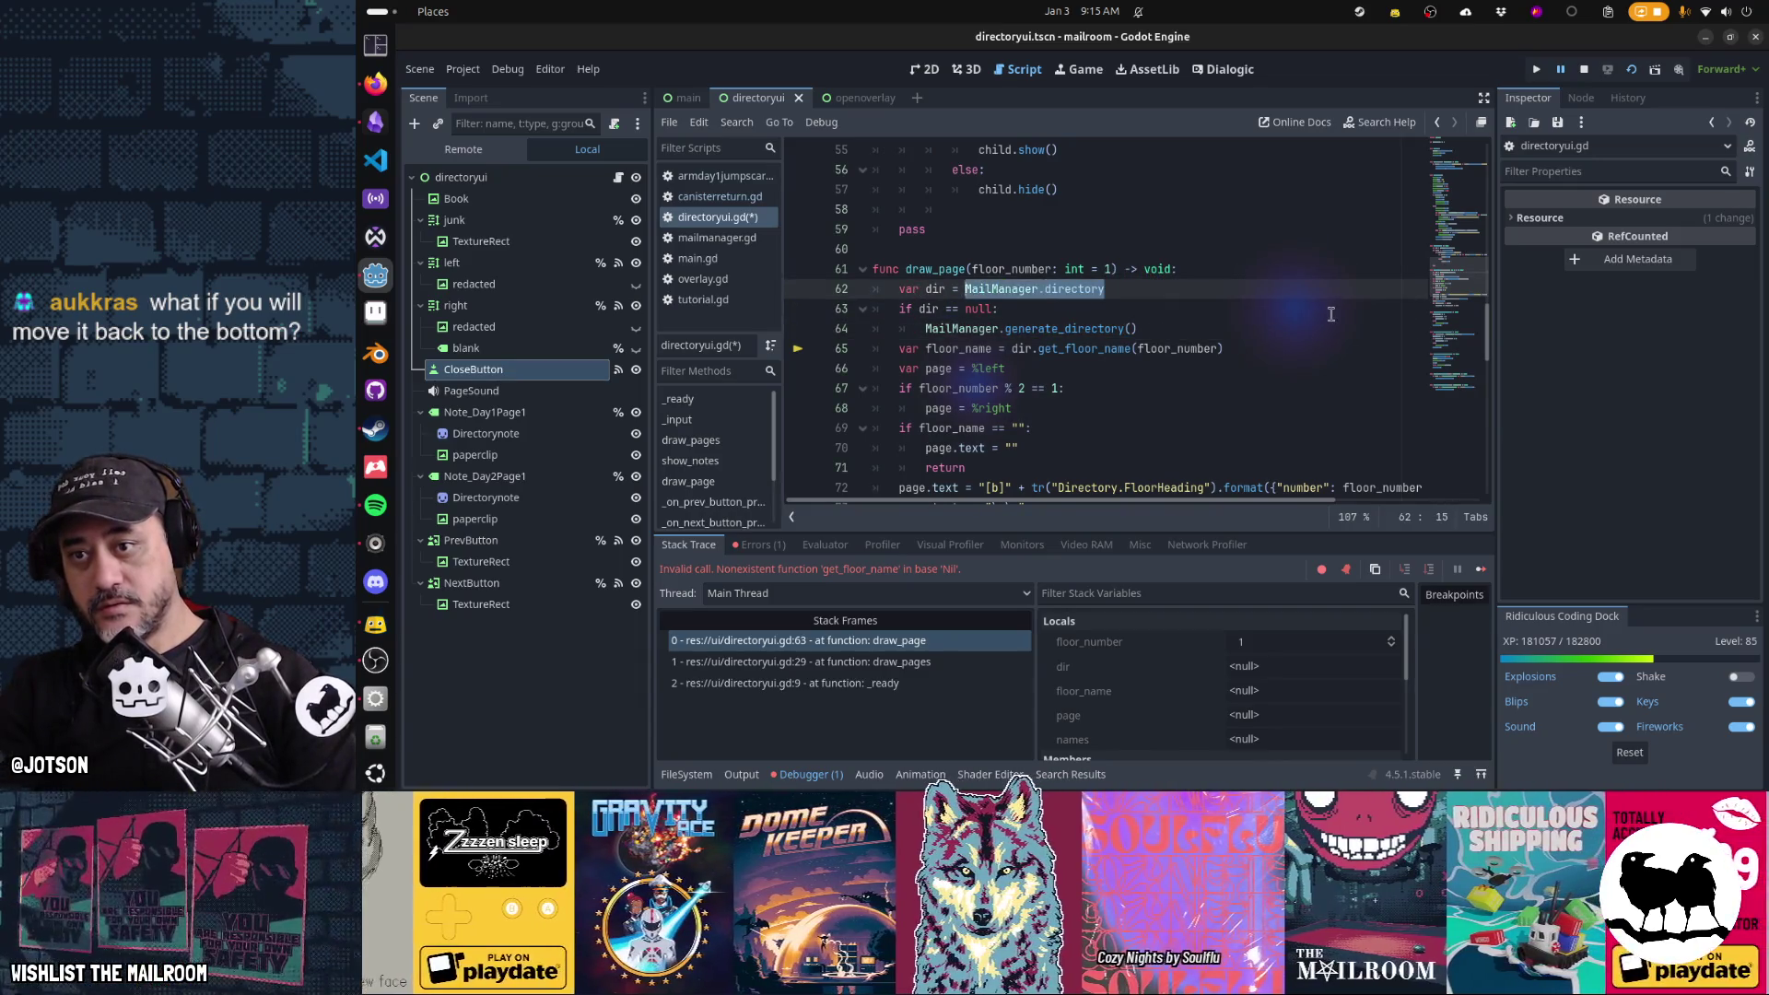
key("Down")
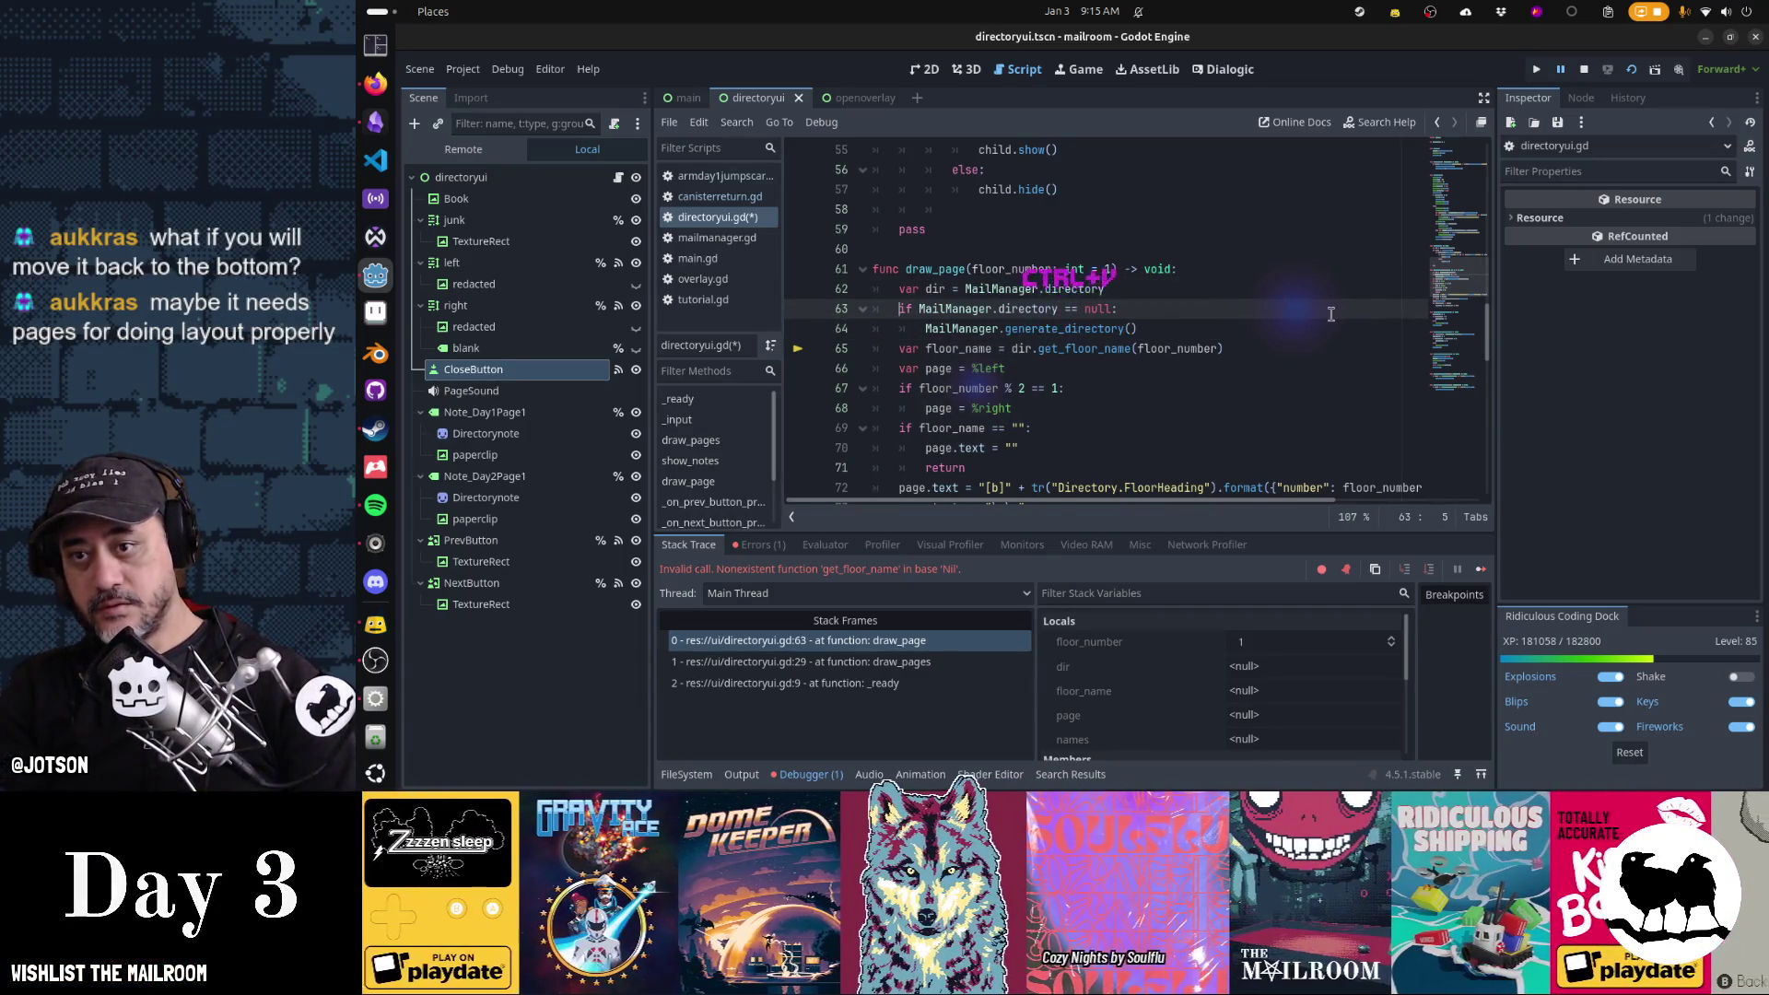
key("Home")
key("shift+Down")
key("shift+Down")
key("ctrl+x")
key("ctrl+v")
key("ctrl+s")
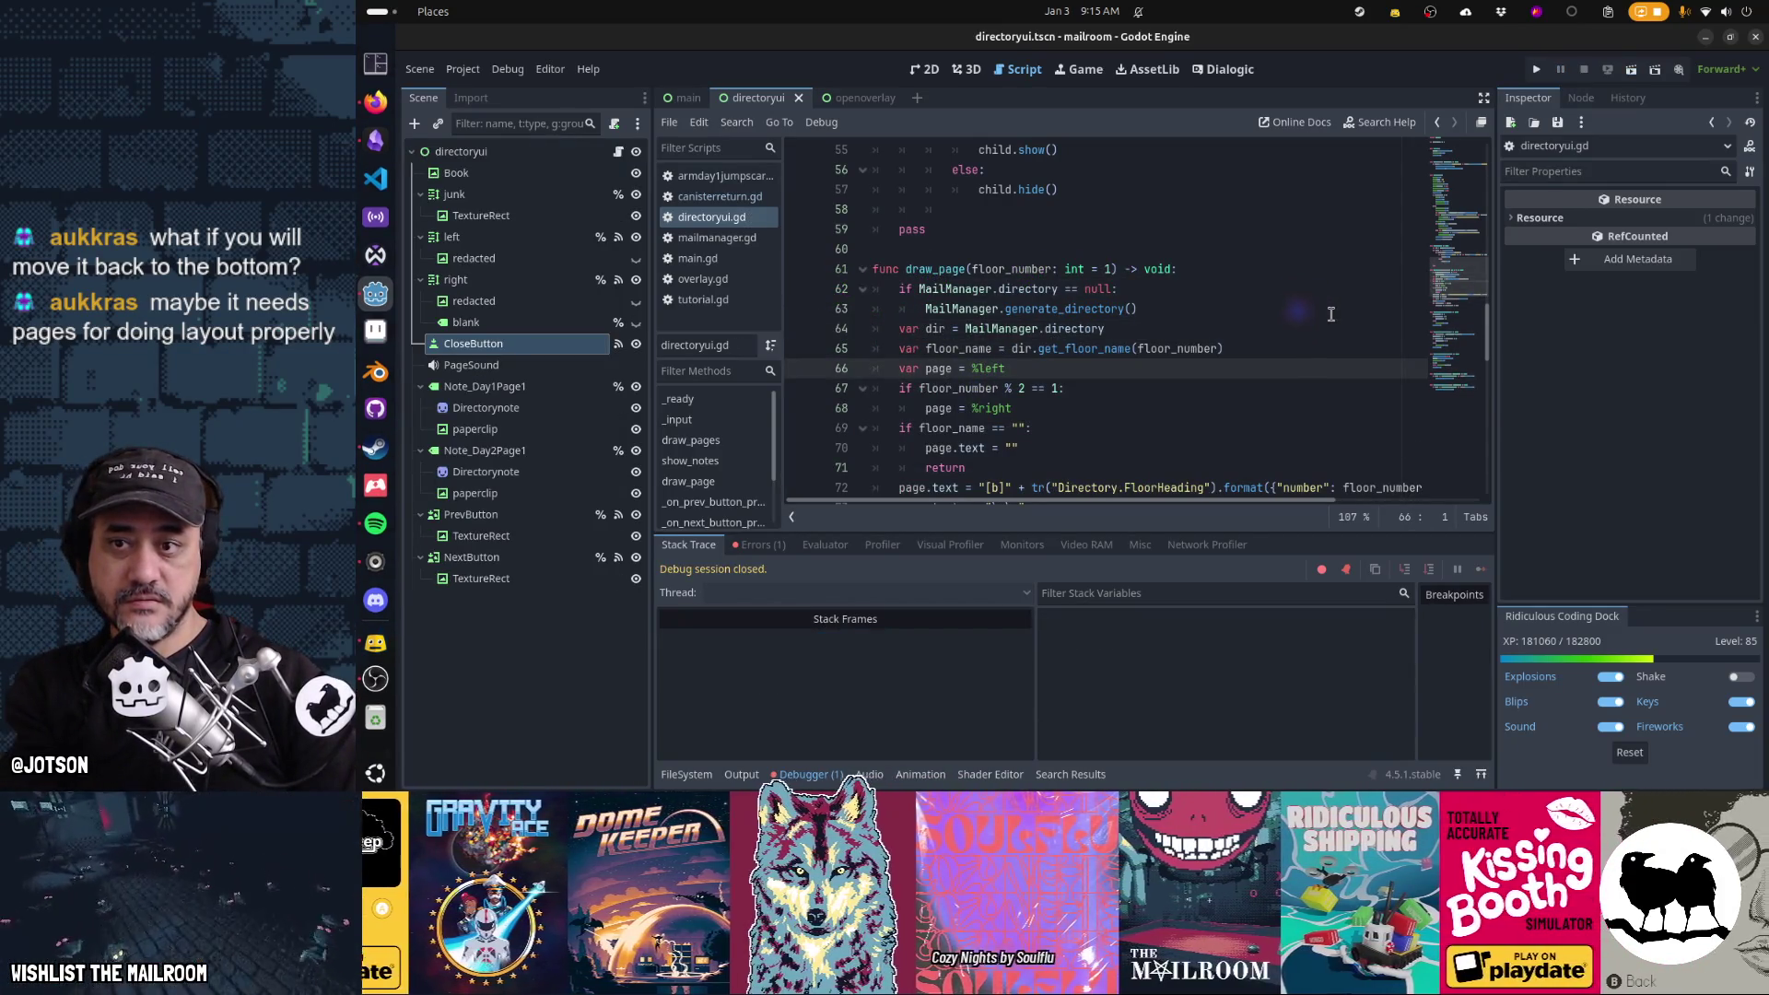
key("F6")
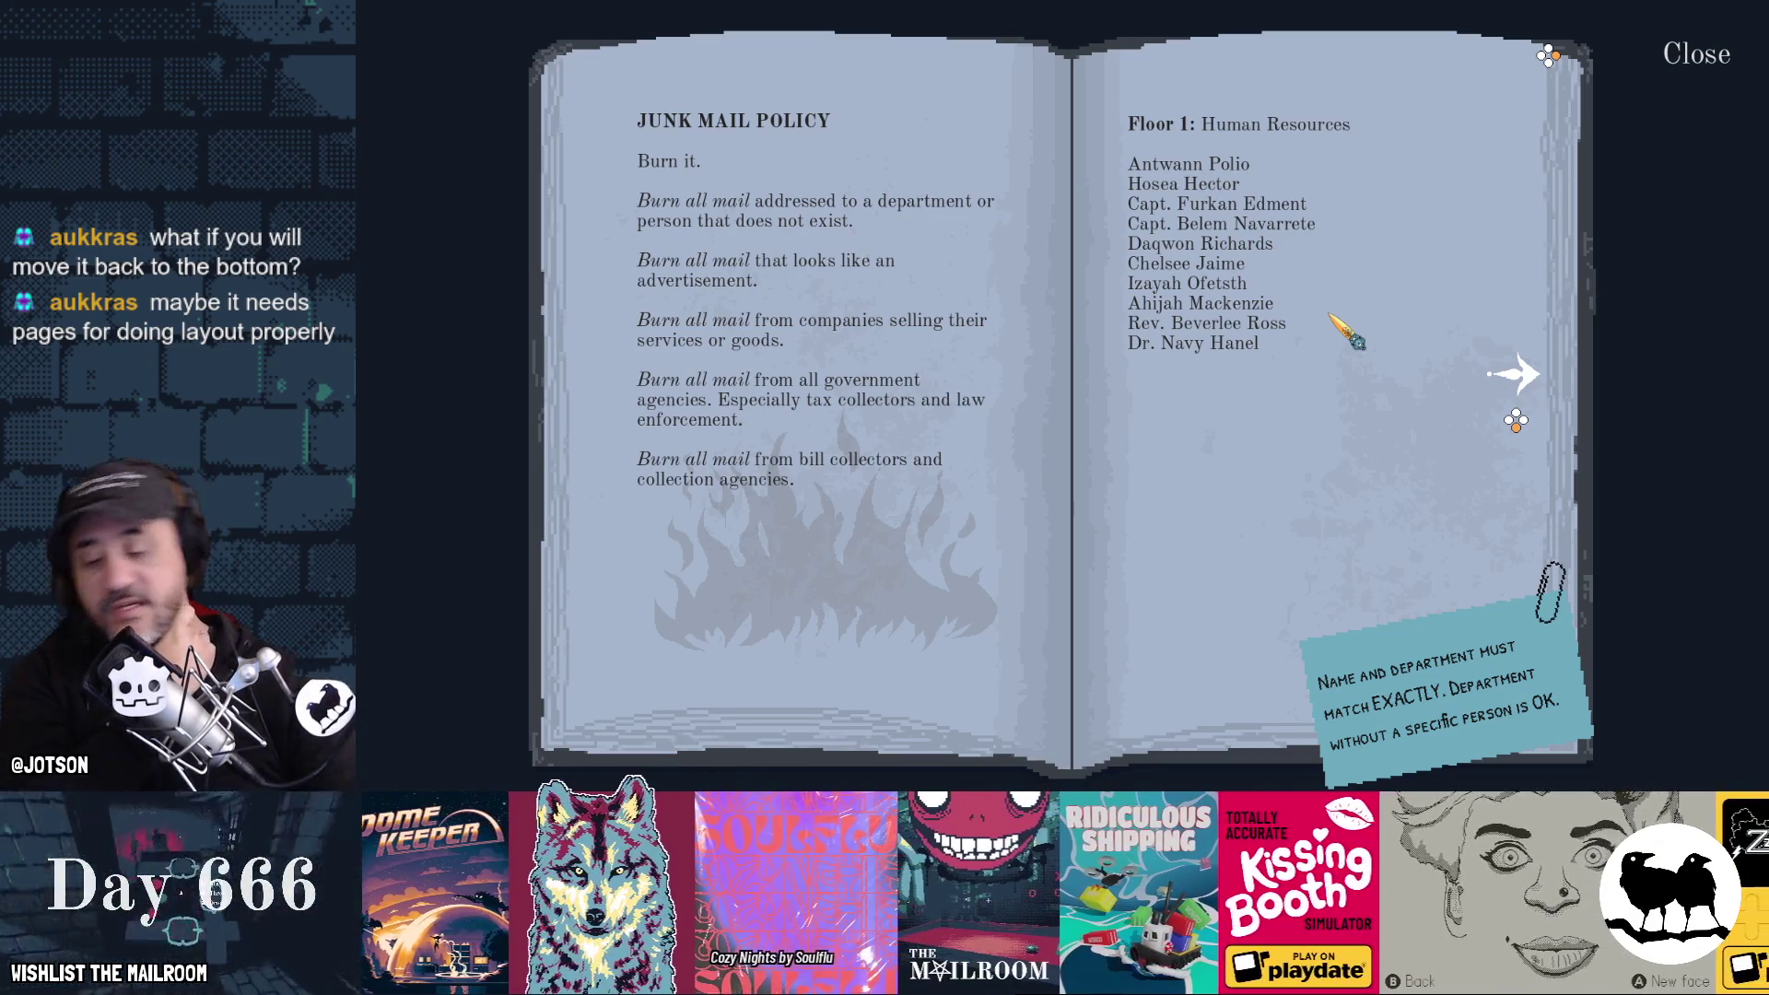
Compare with the openoverlay scene, move CloseButton below NextButton in directoryui, and test in game
key("F8")
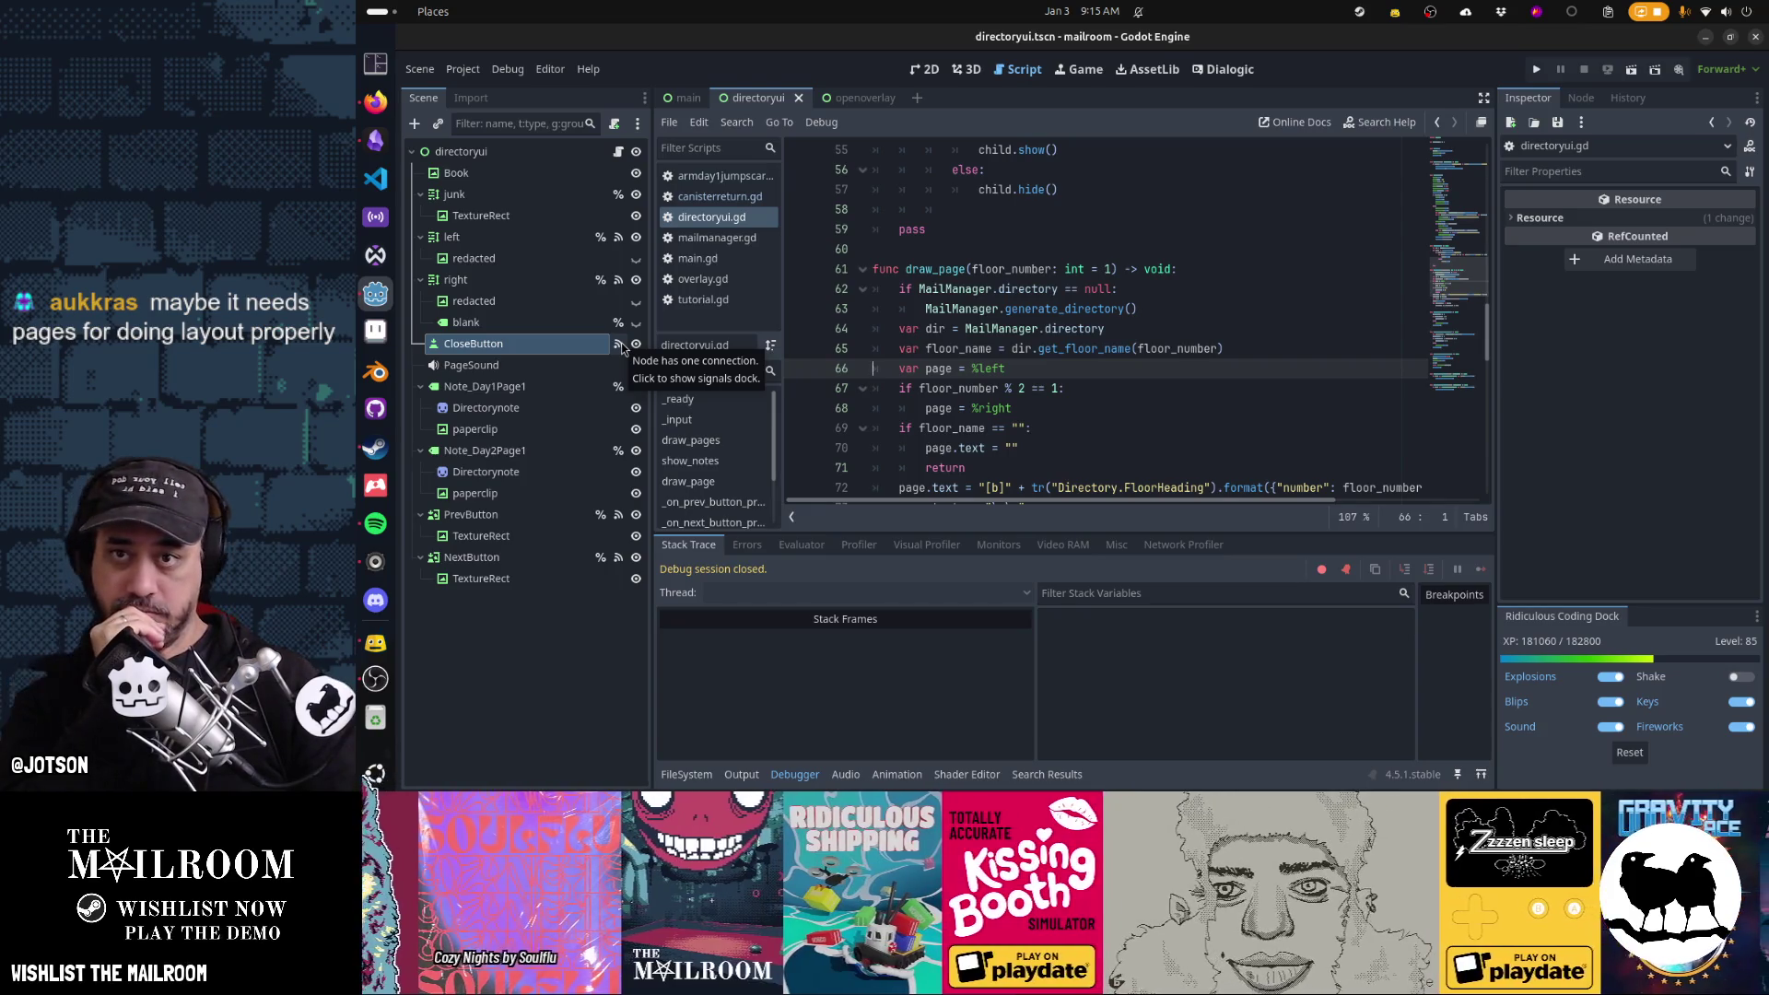
left_click(849, 98)
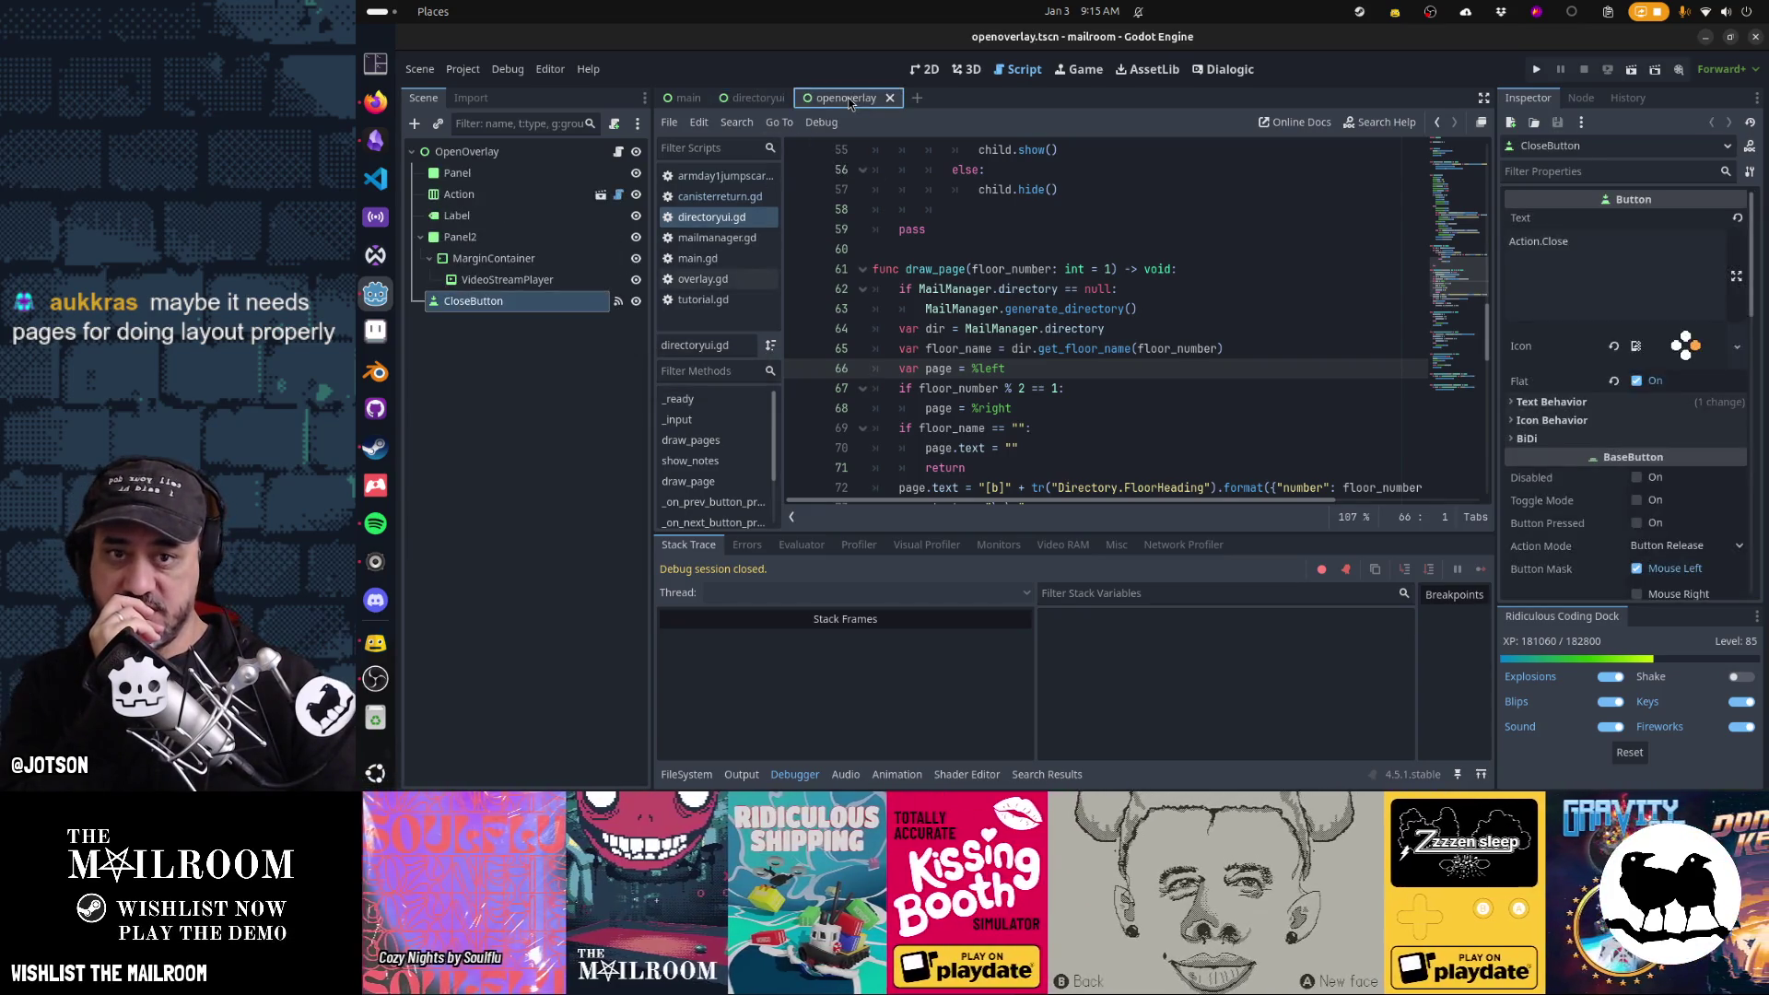
left_click(757, 98)
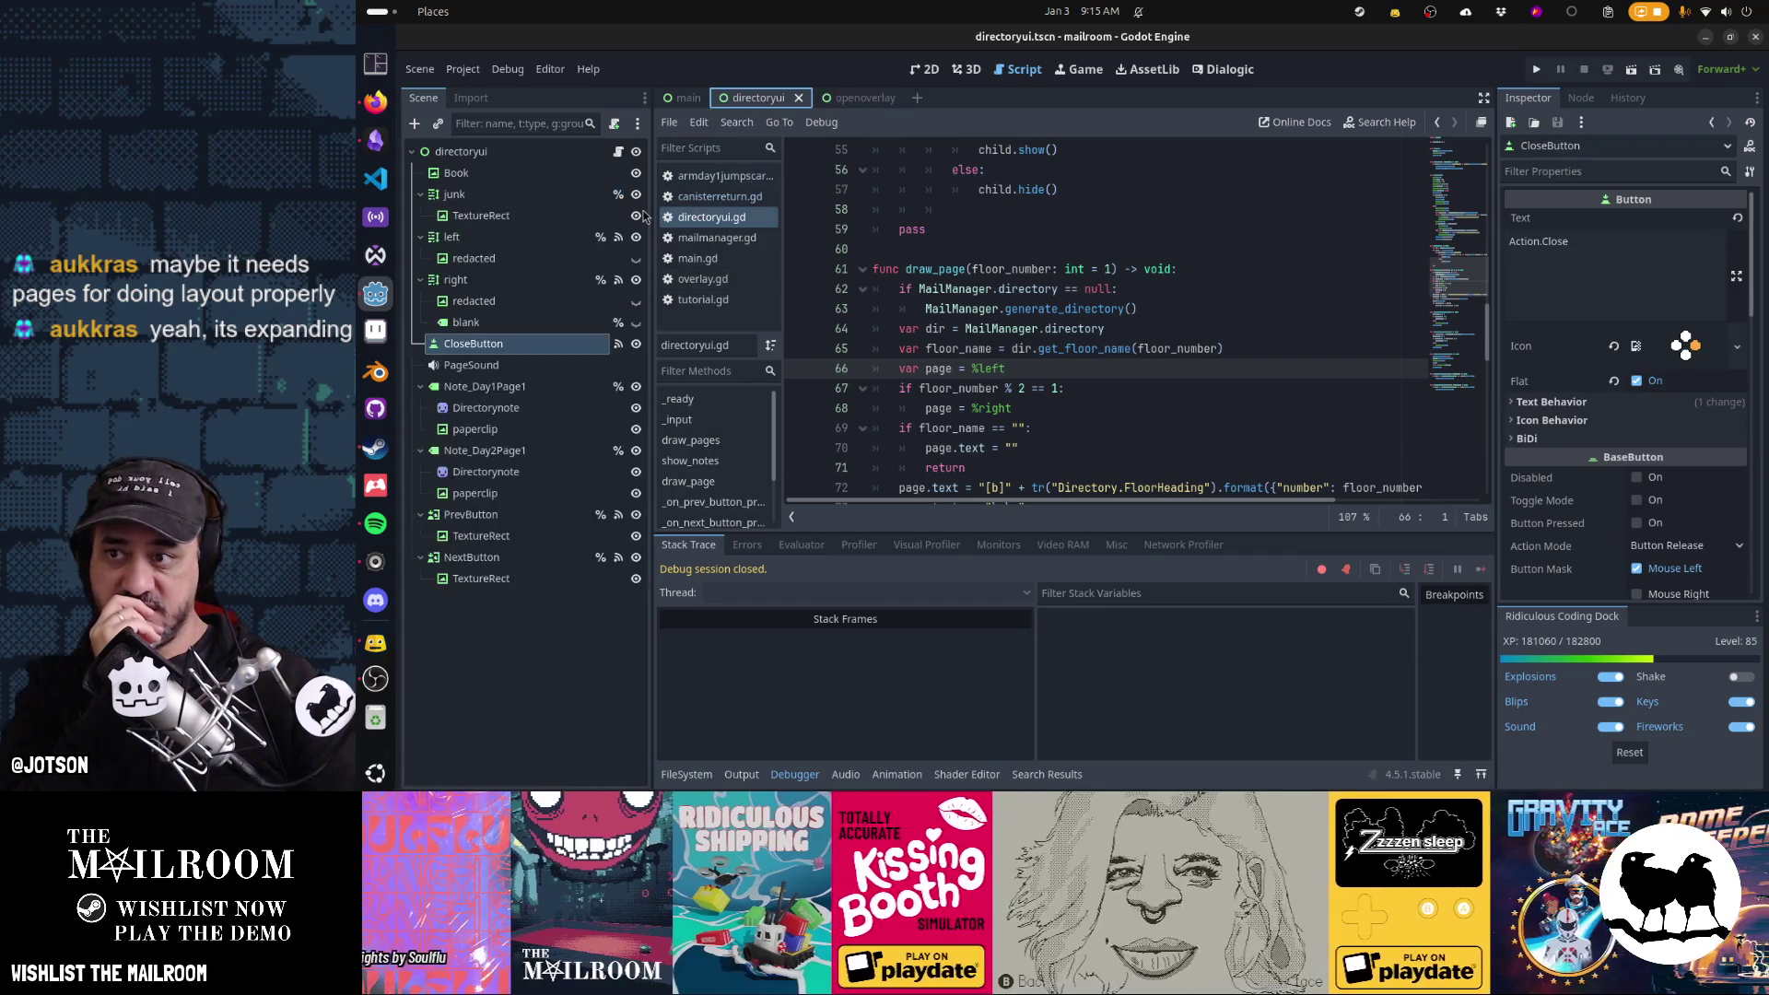
mouse_move(470, 301)
left_mouse_down()
mouse_move(531, 233)
mouse_move(521, 151)
left_mouse_up()
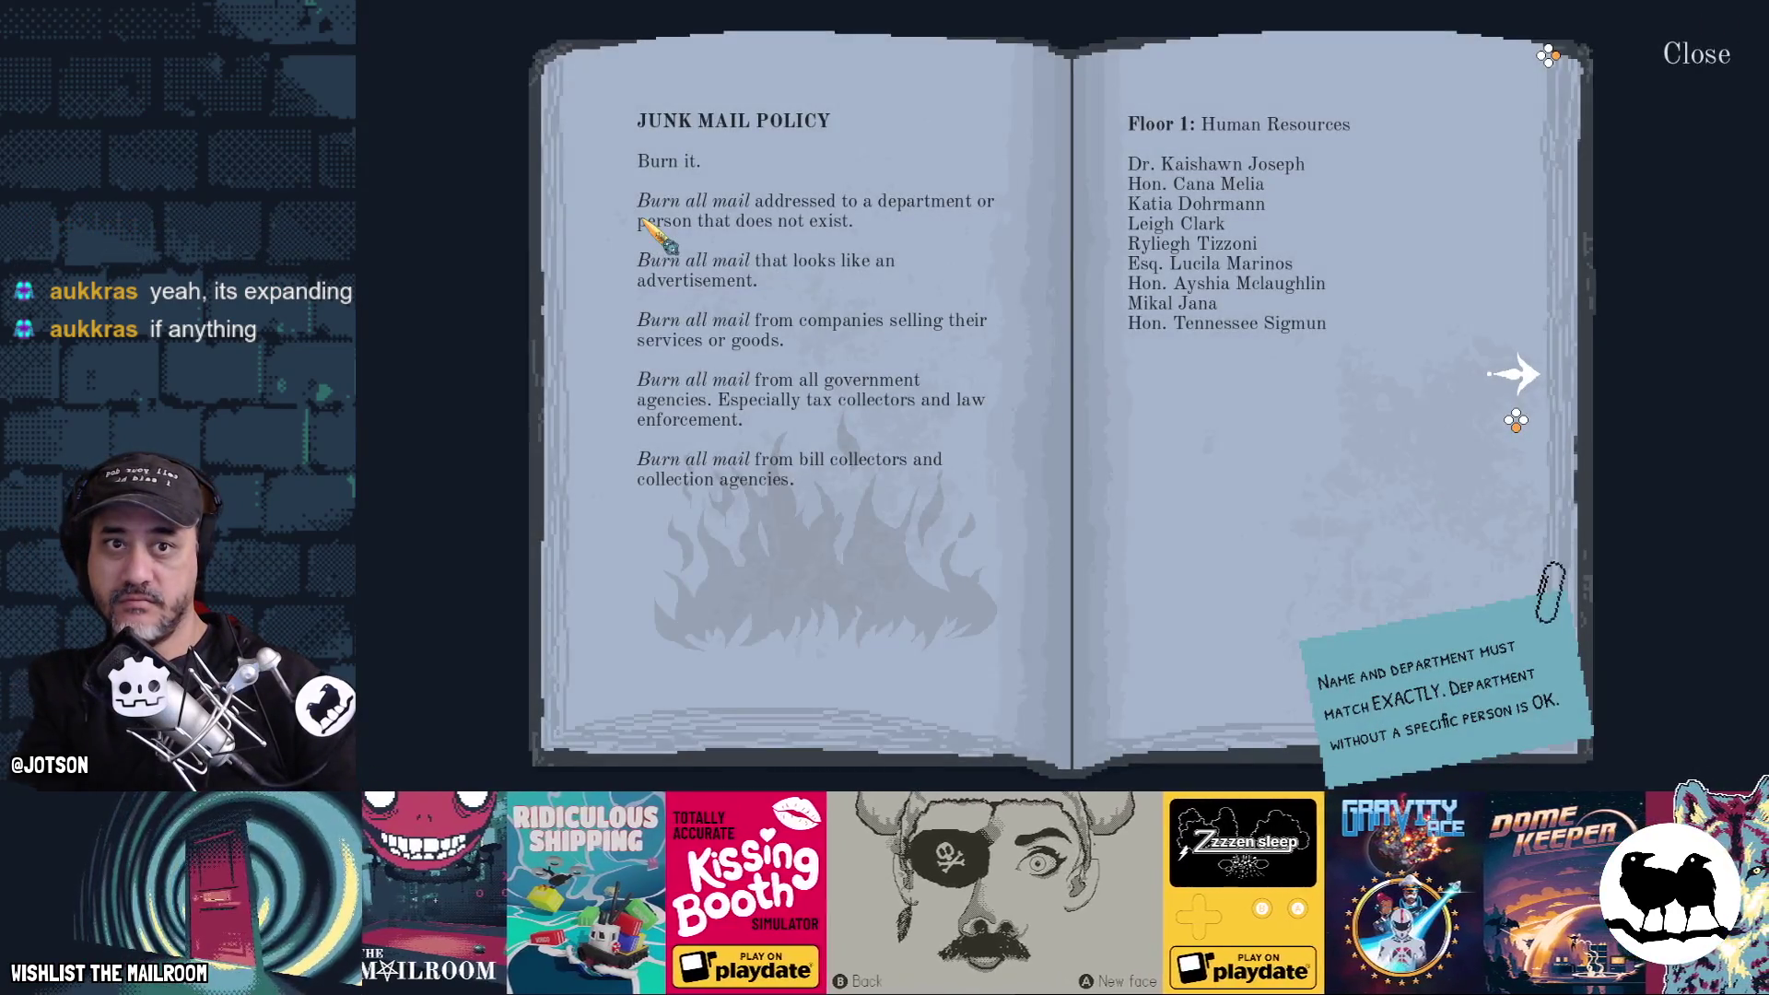
key("F8")
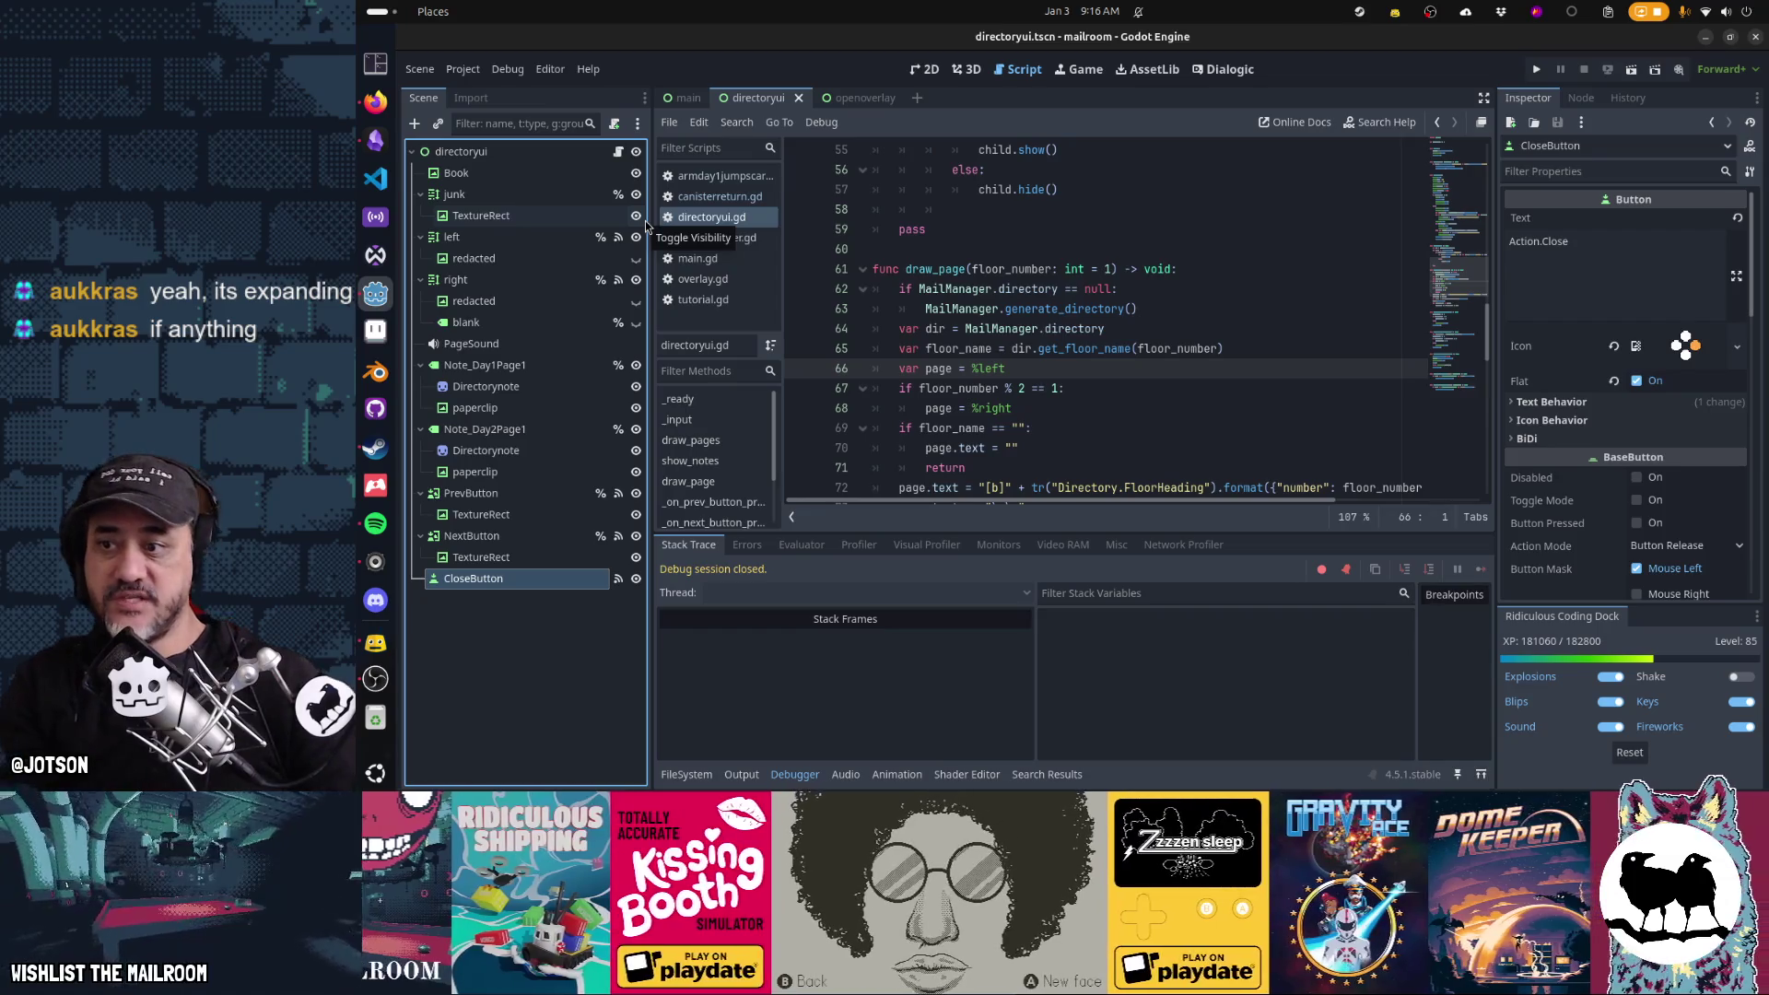
Turn on Clip Text for CloseButton, leaving text overrun at Trim Nothing, and save directoryui
key("ctrl+F1")
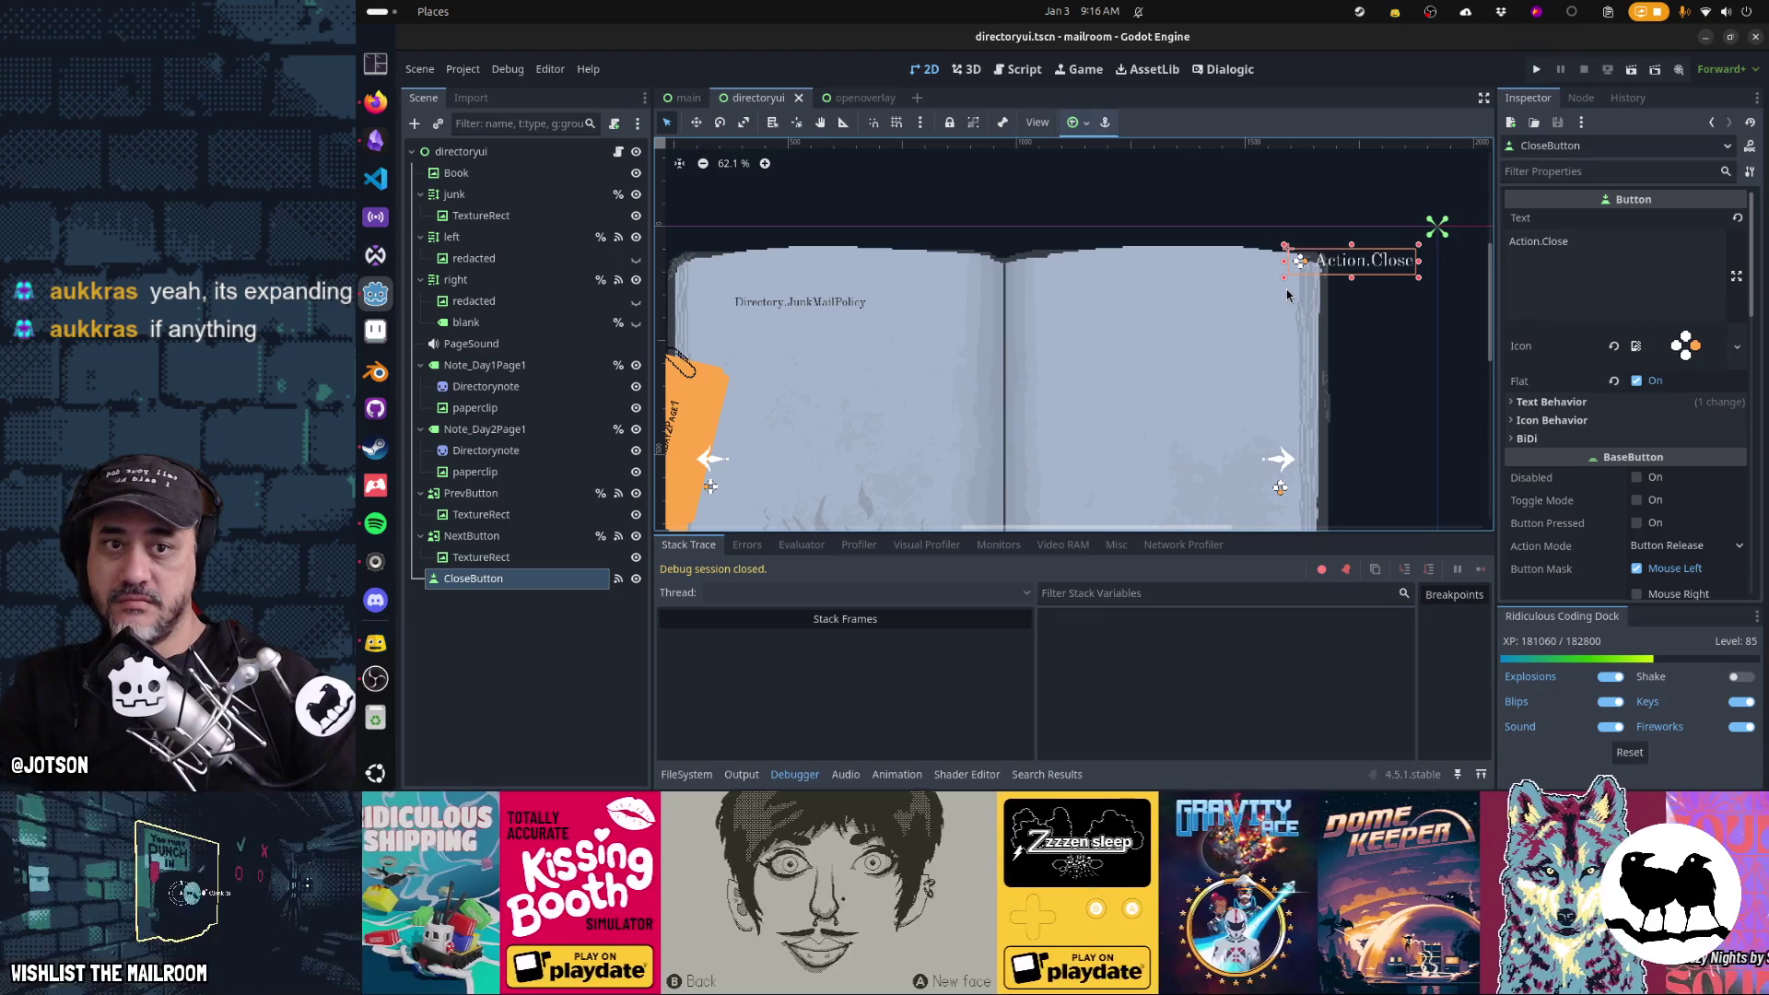
left_click(1581, 98)
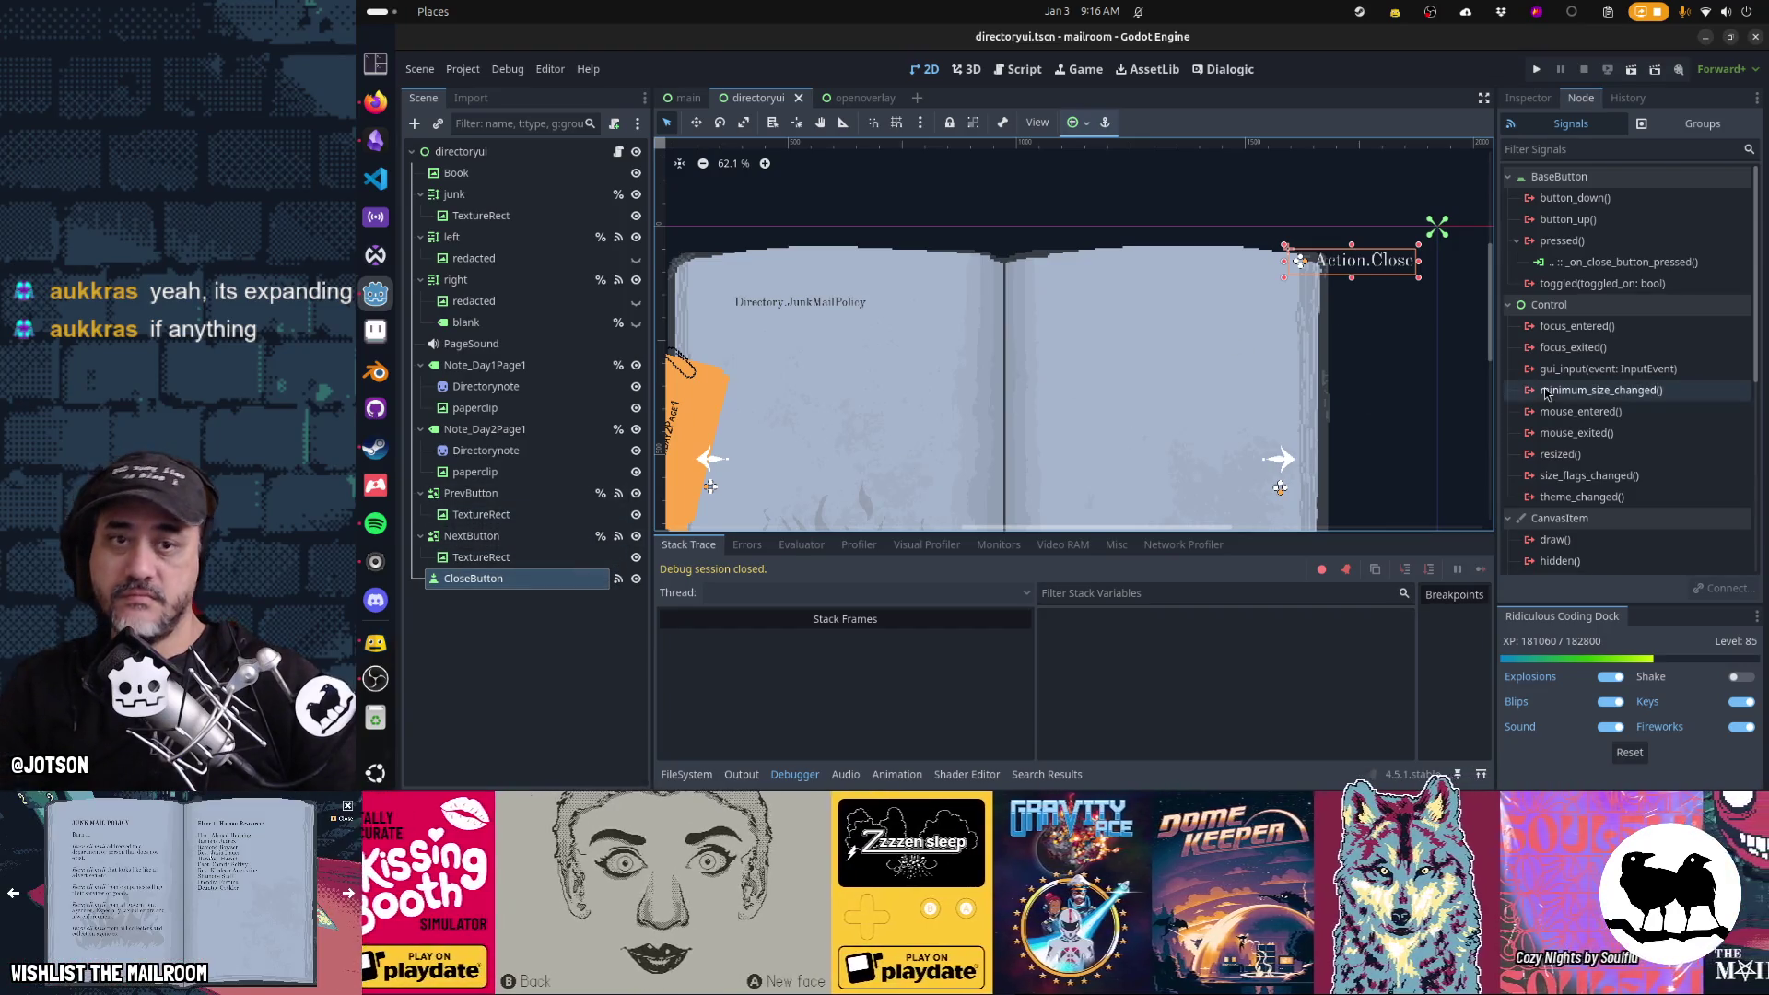
left_click(1524, 100)
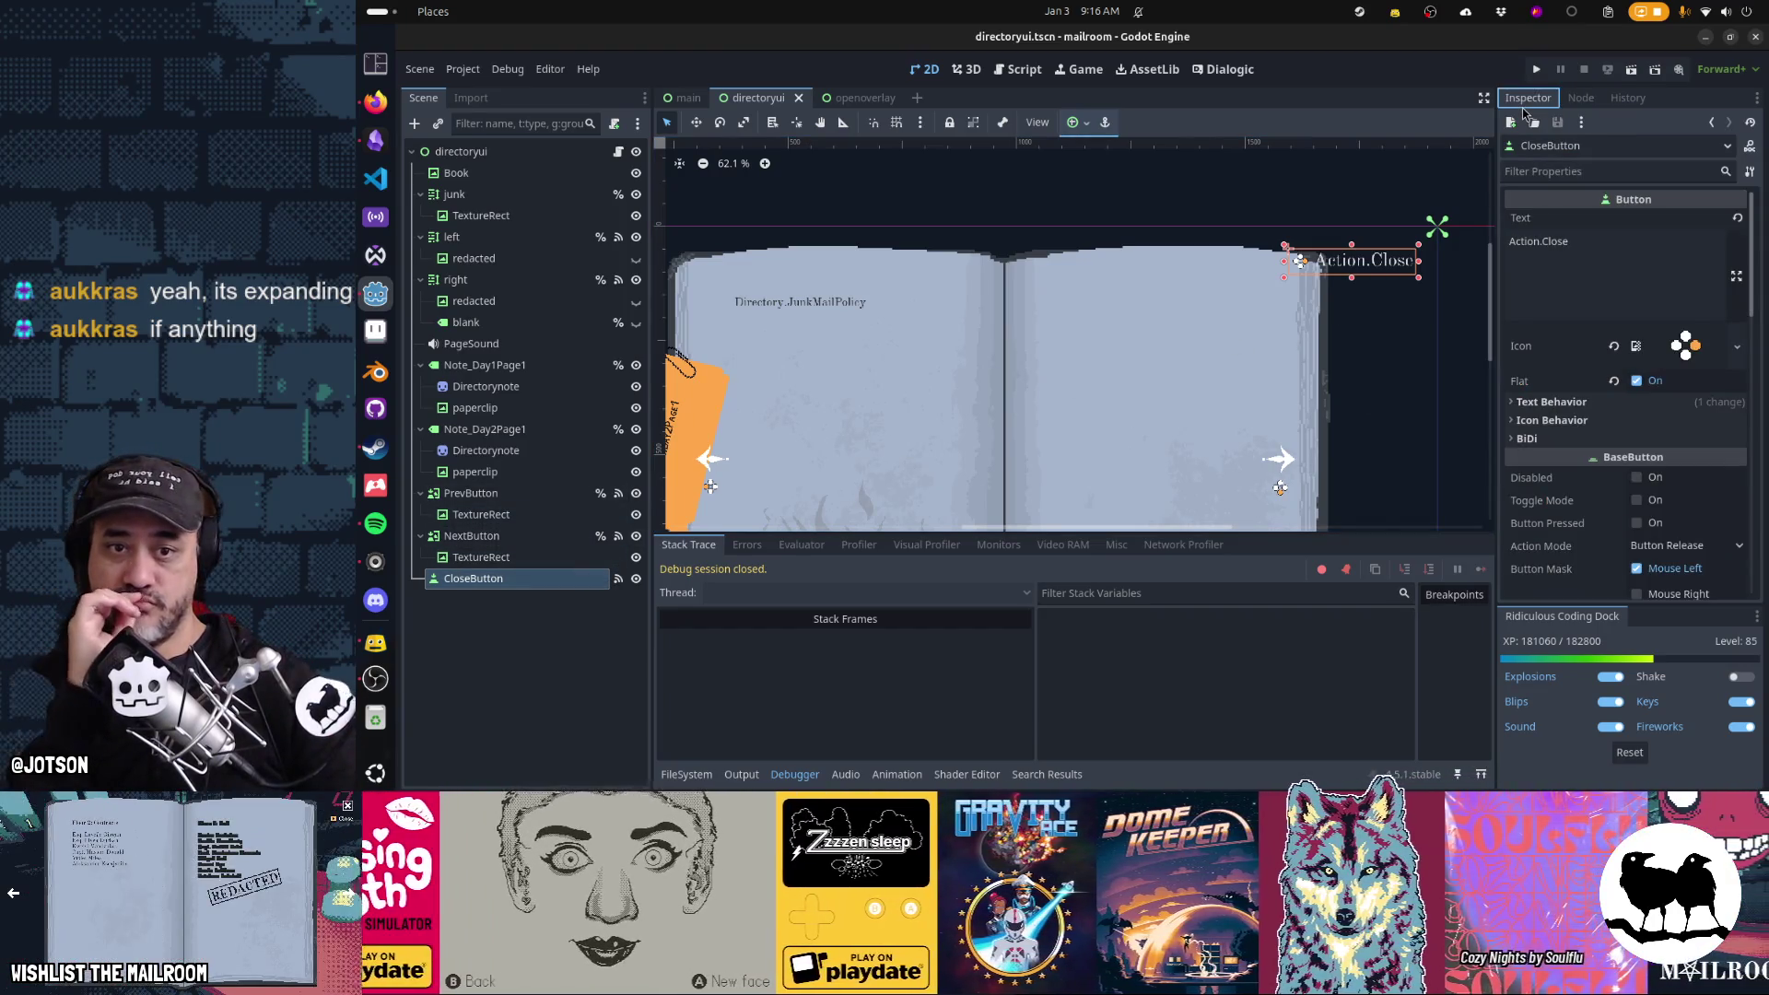
left_click(1569, 402)
scroll(1572, 403, "down", 2)
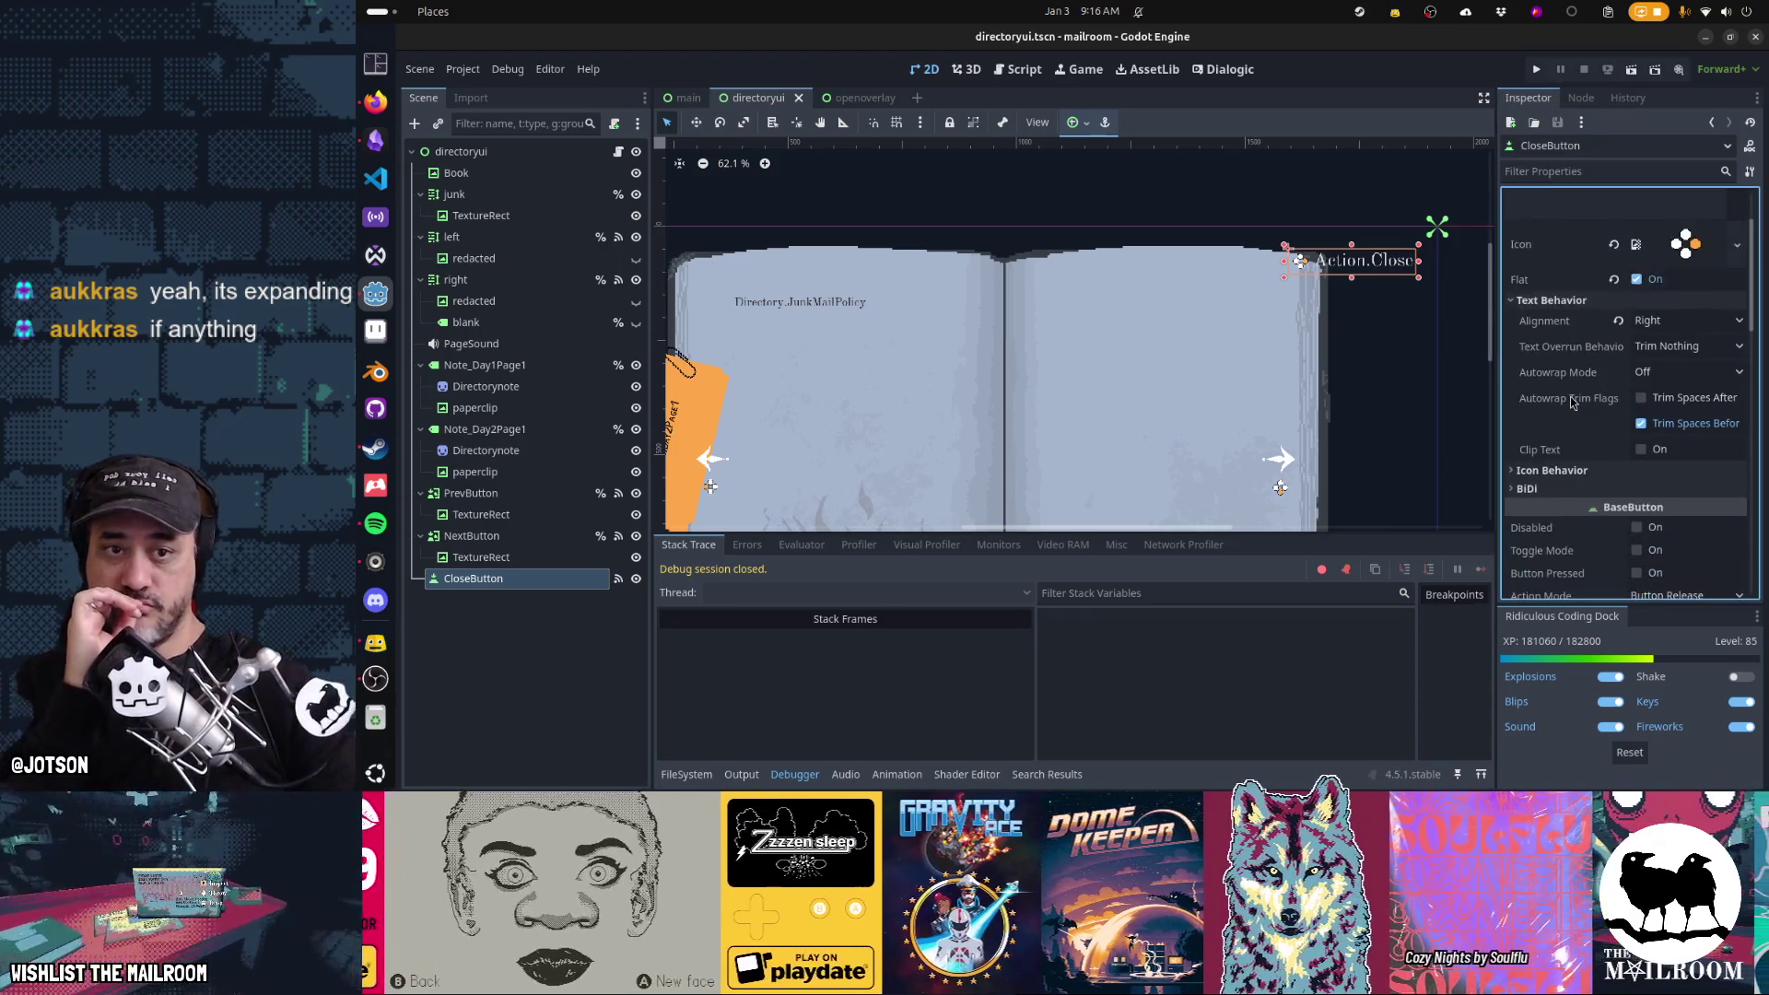
left_click(1675, 348)
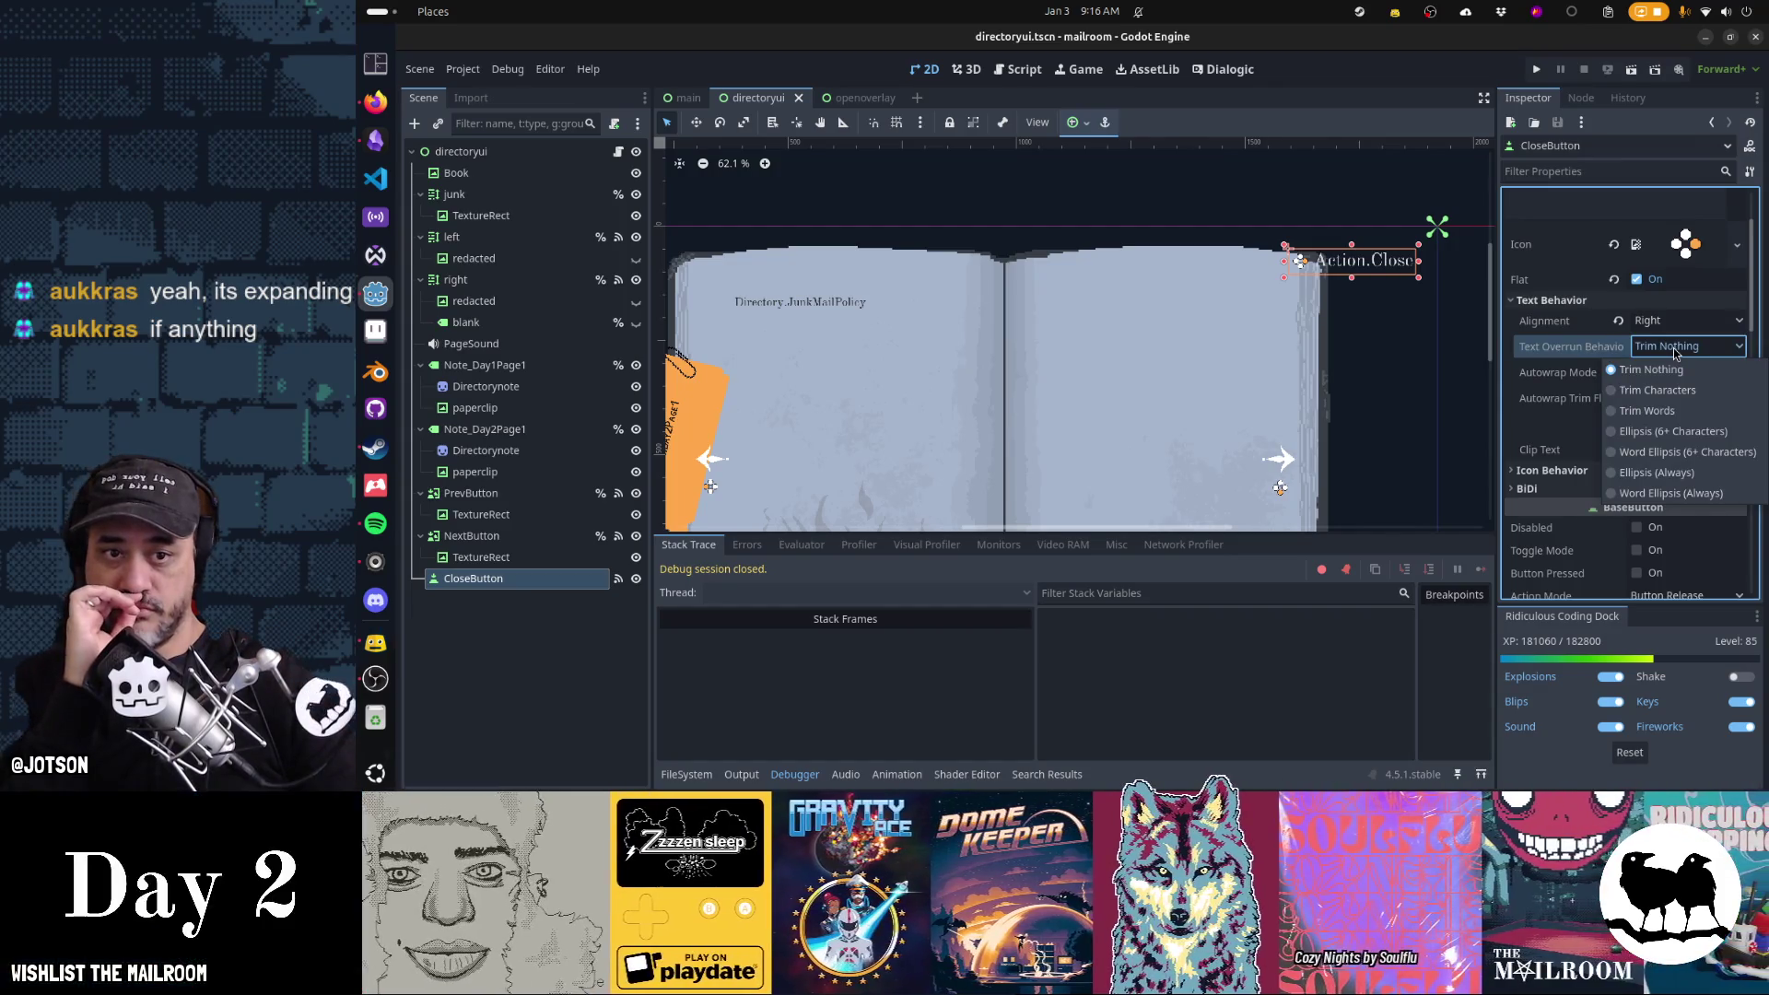
left_click(1675, 353)
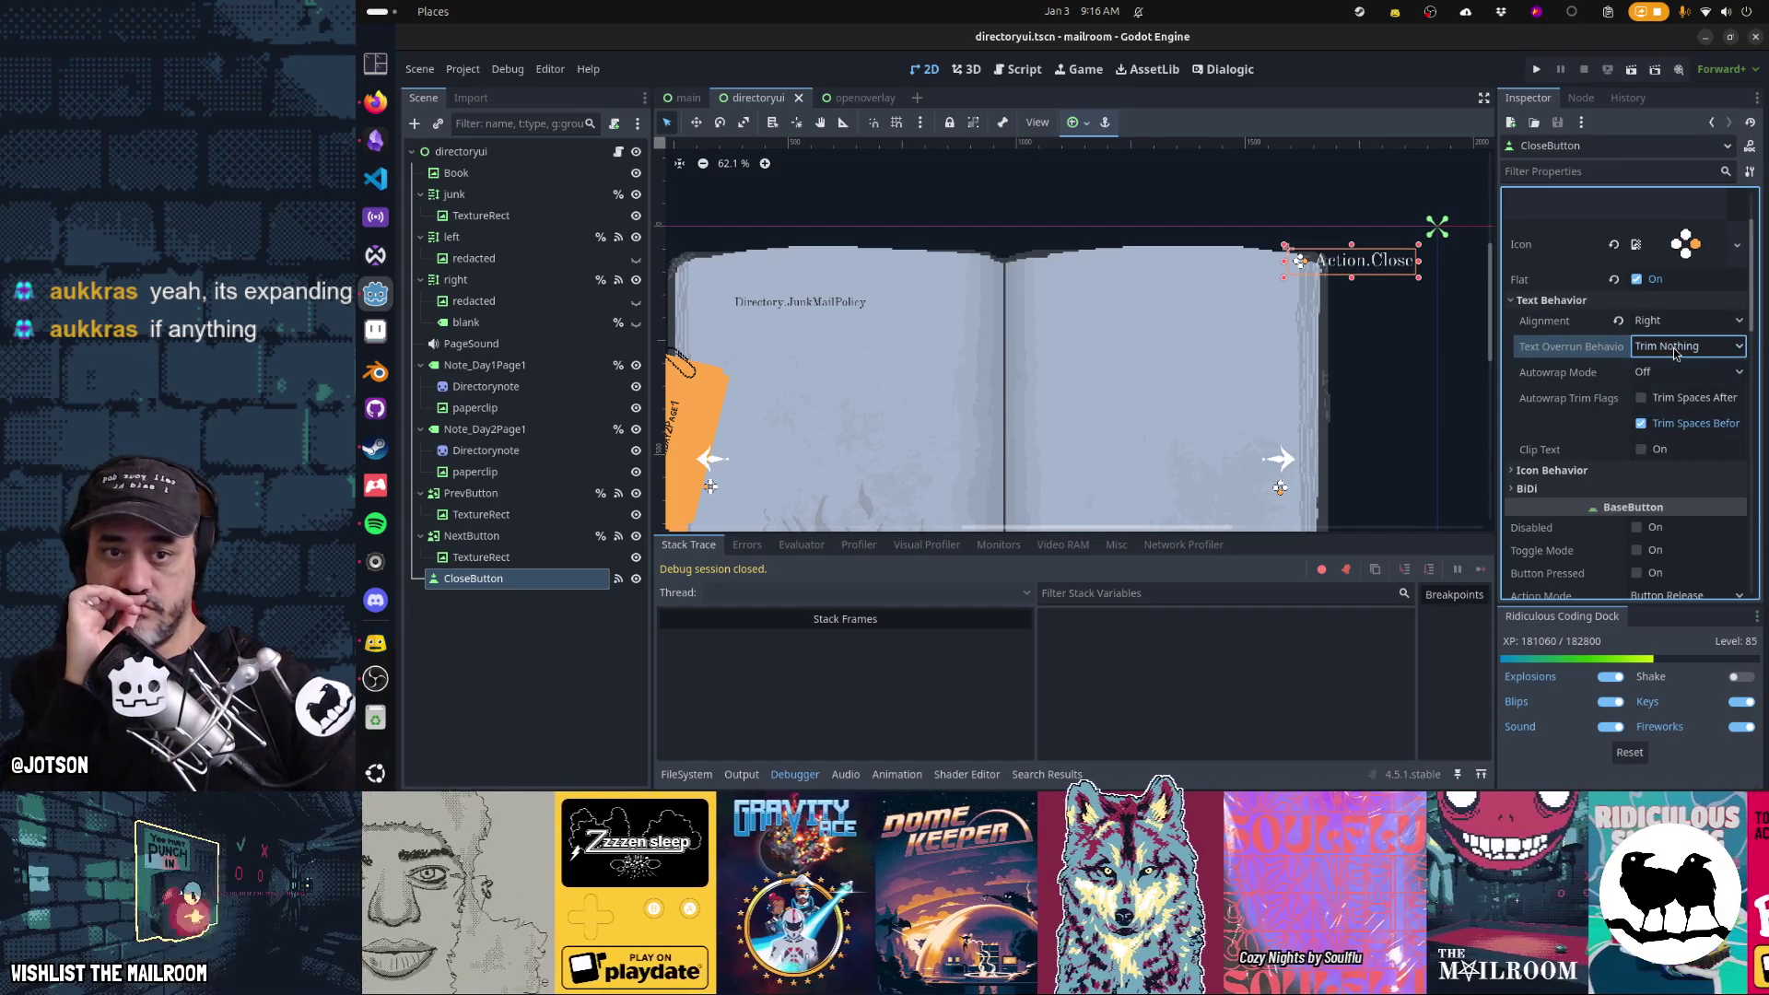
left_click(1636, 469)
scroll(1605, 473, "down", 2)
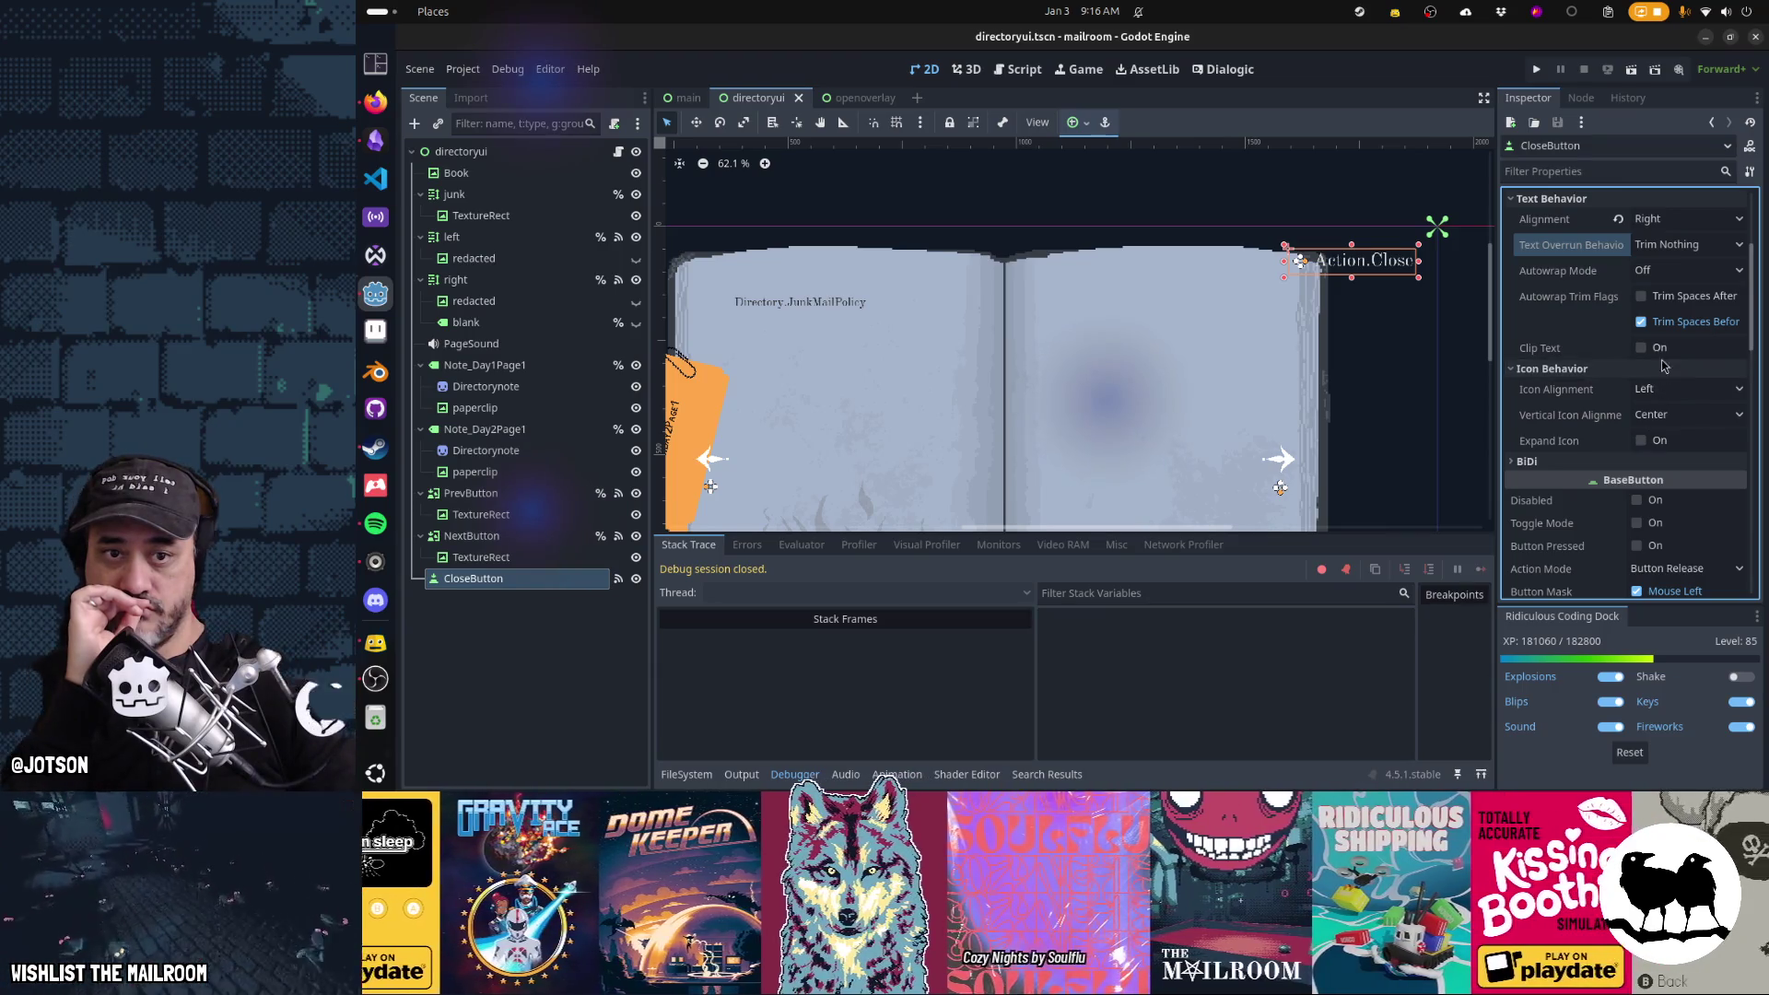
left_click(1642, 347)
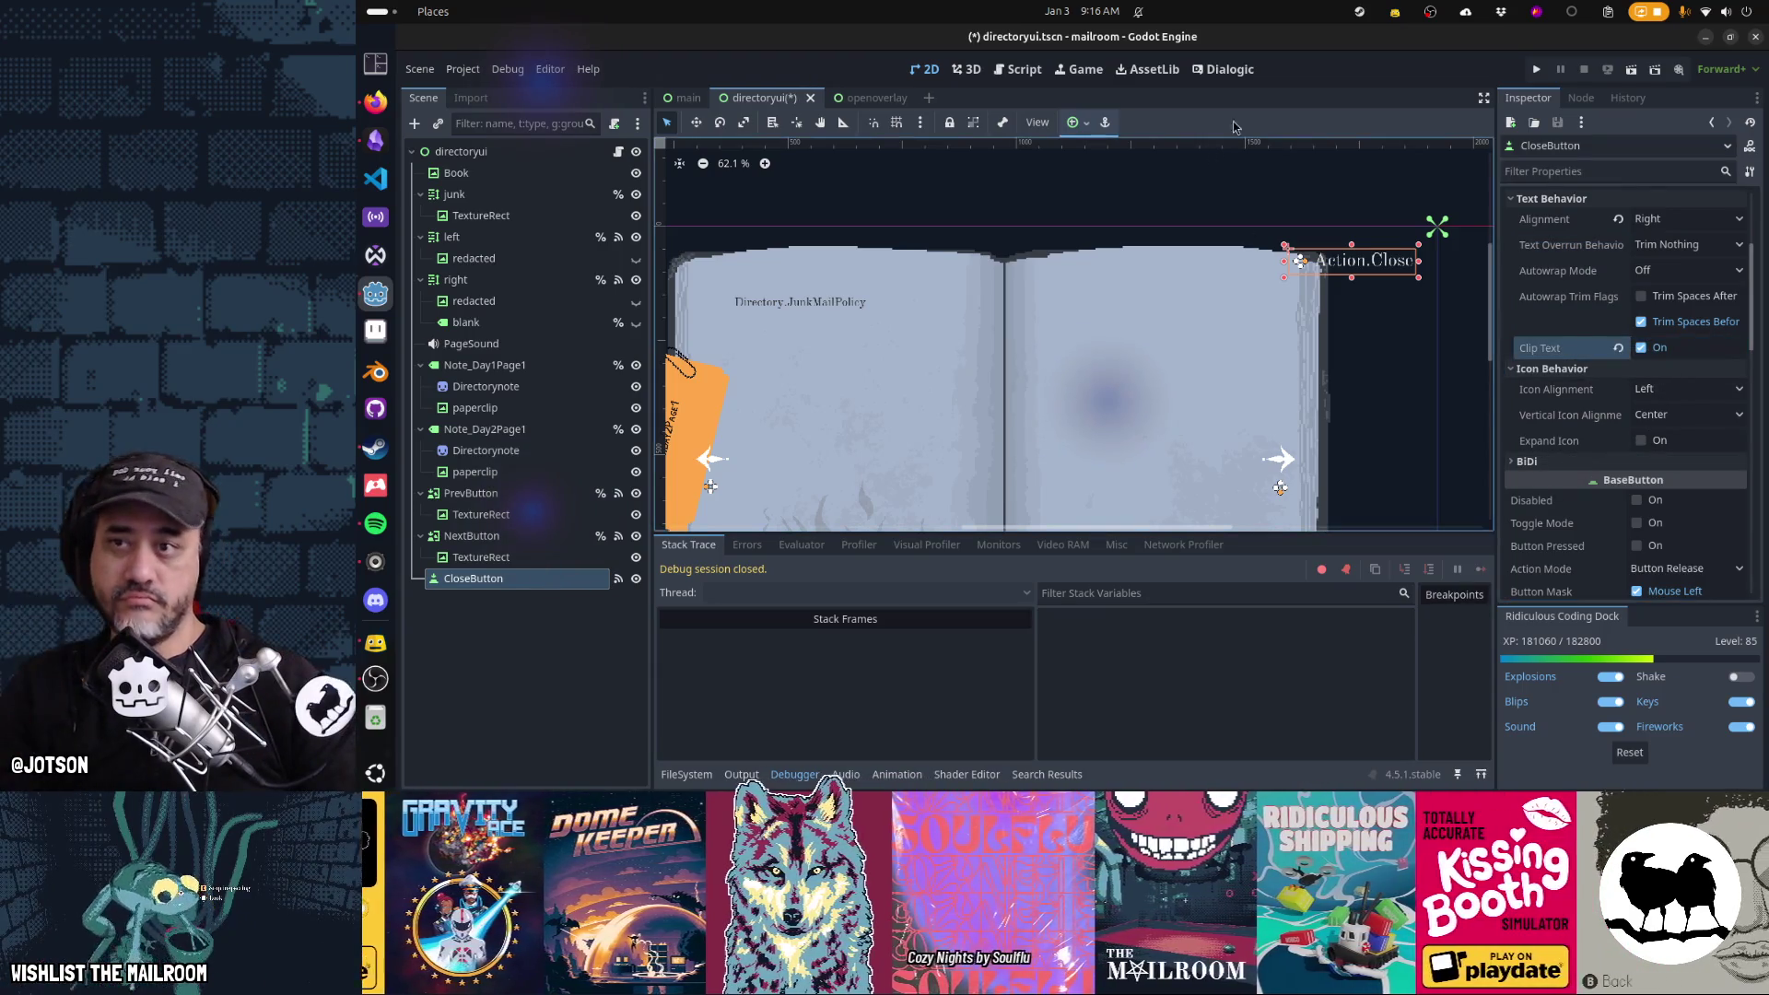
key("ctrl+s")
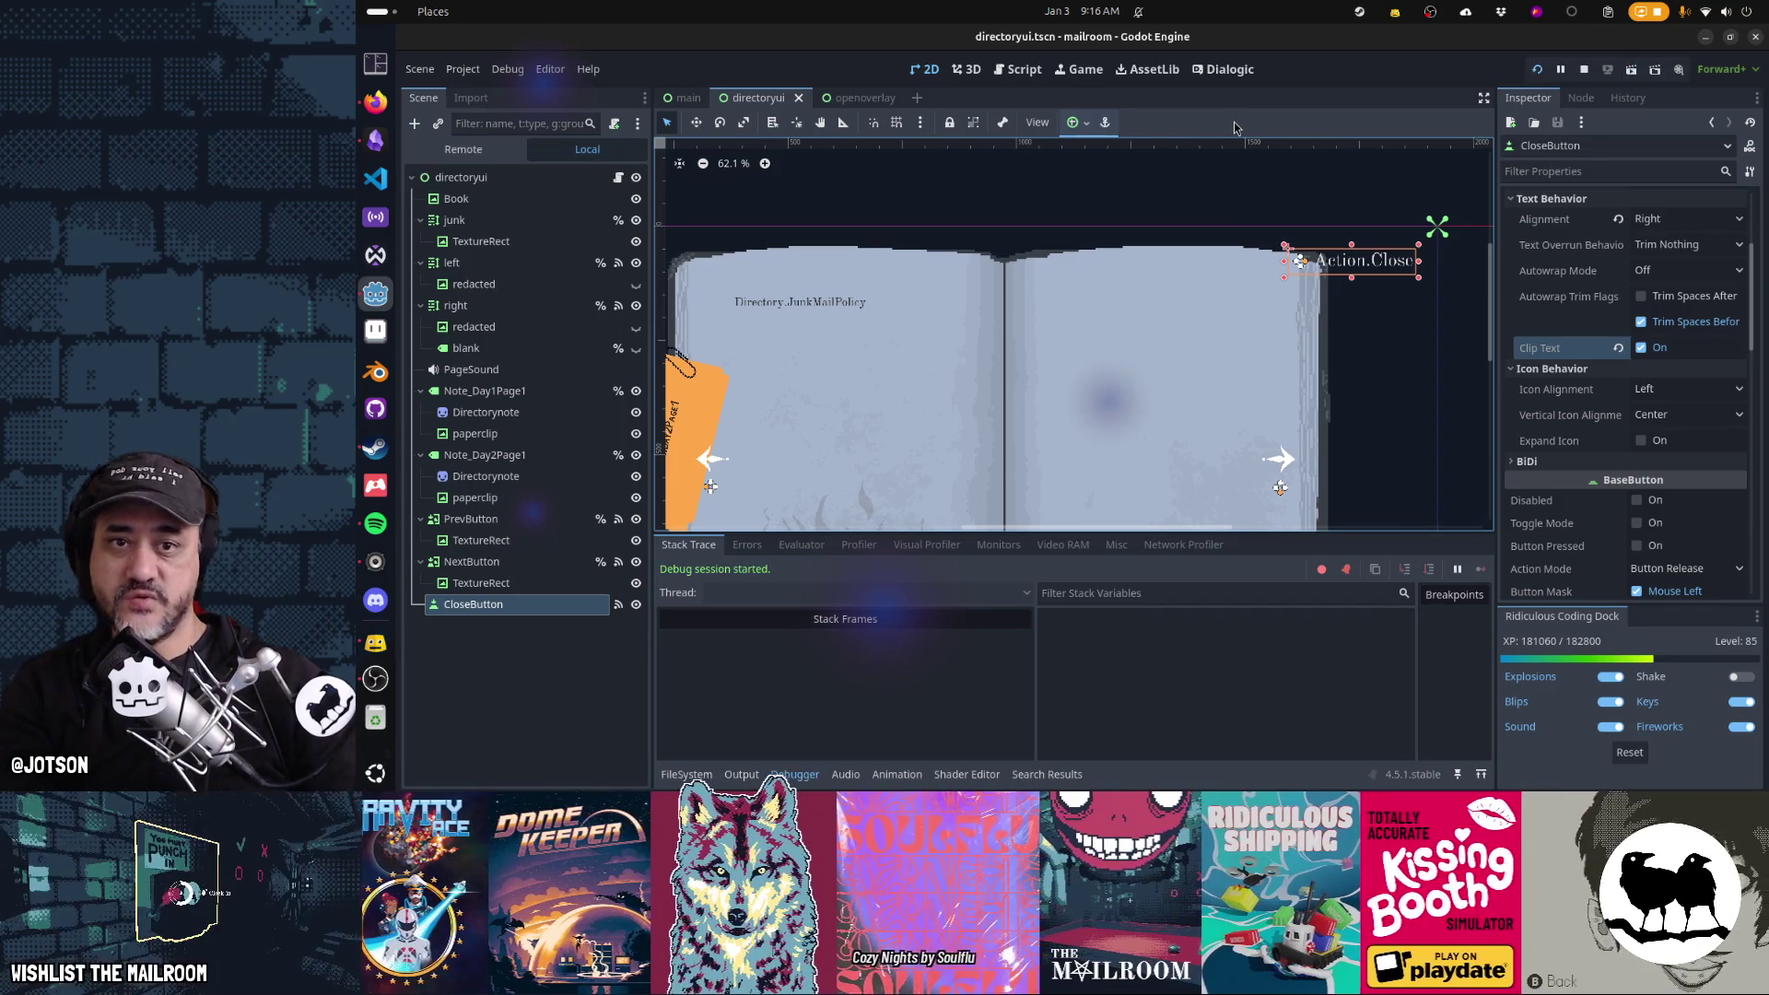
Test the clipped label in game, turn Clip Text back off, and keep CloseButton's width at 279.0
key("F5")
key("F5")
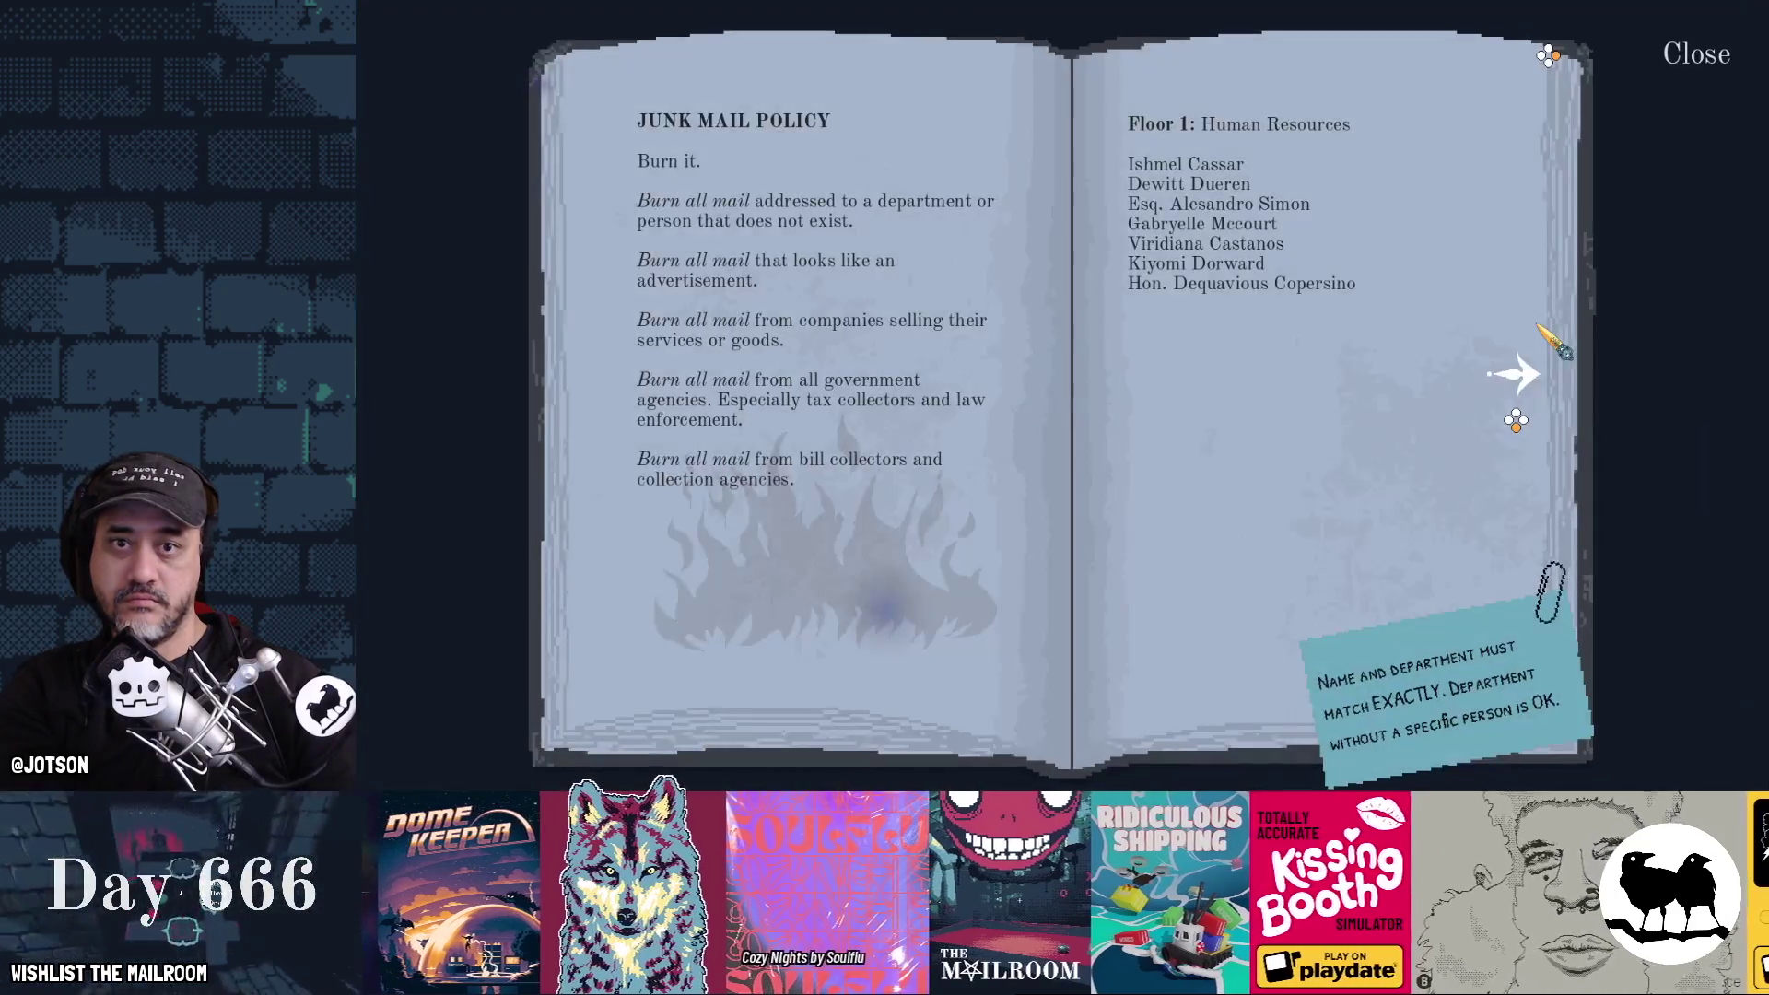
key("F8")
left_click(1629, 354)
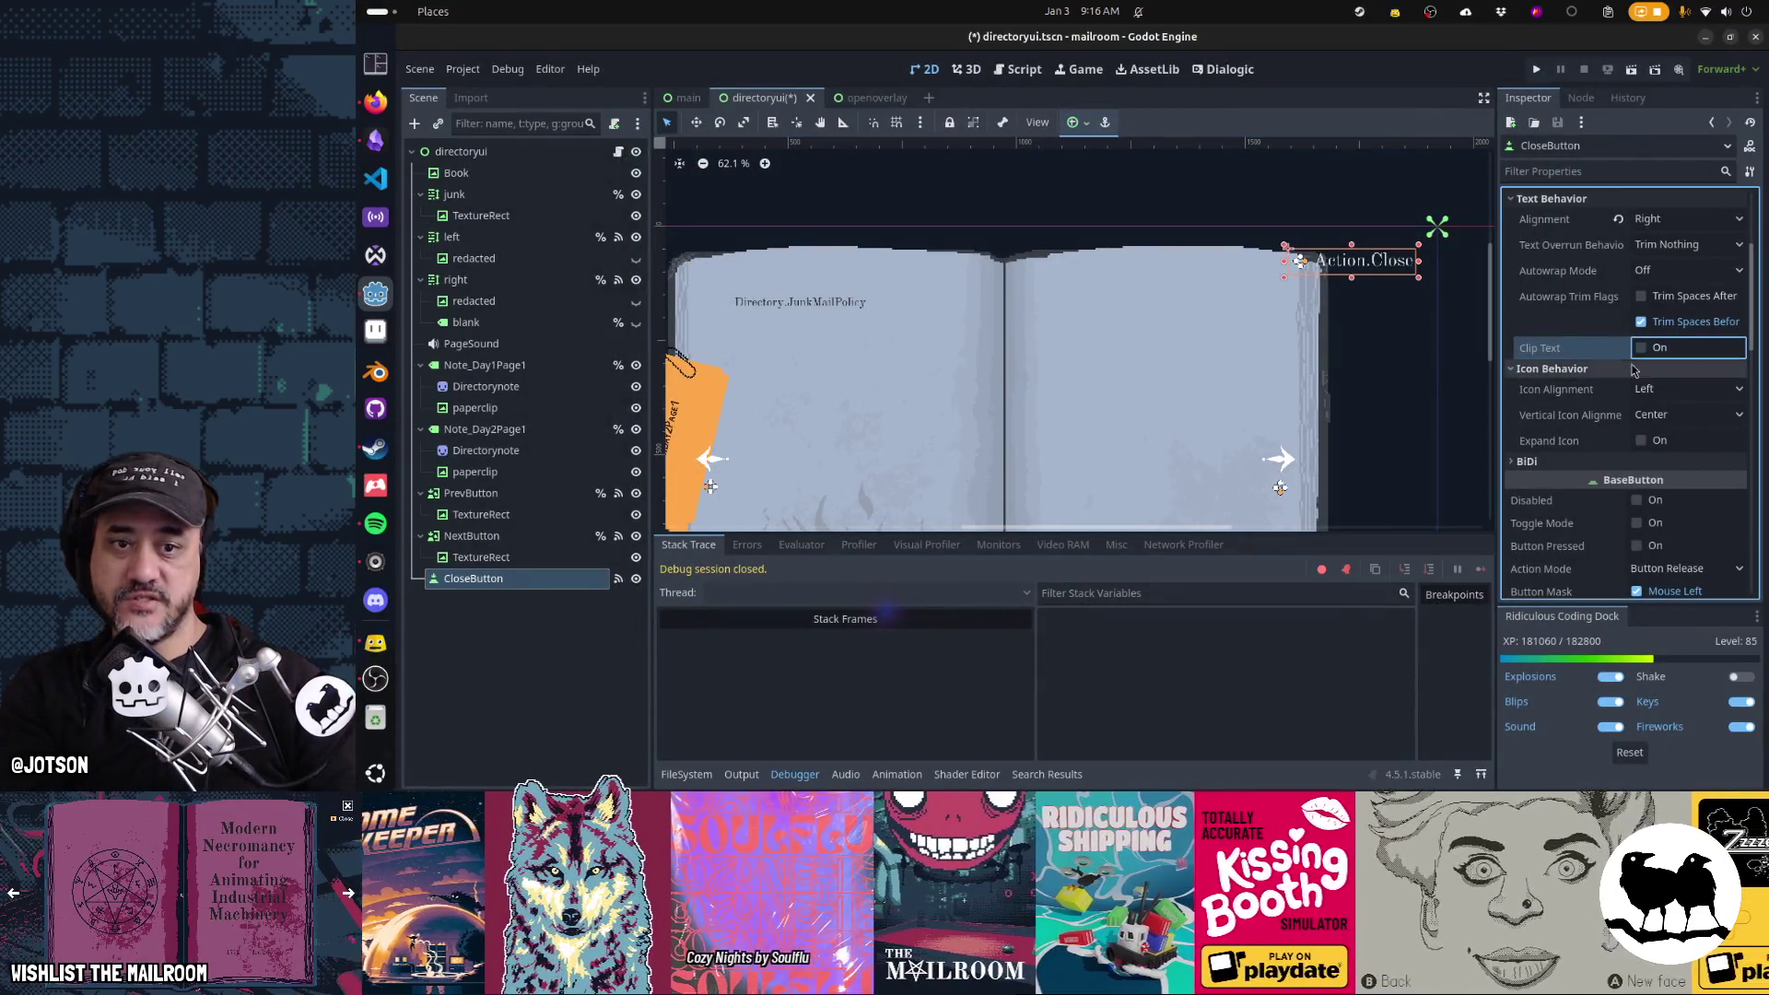
scroll(1570, 414, "down", 4)
scroll(1570, 411, "down", 2)
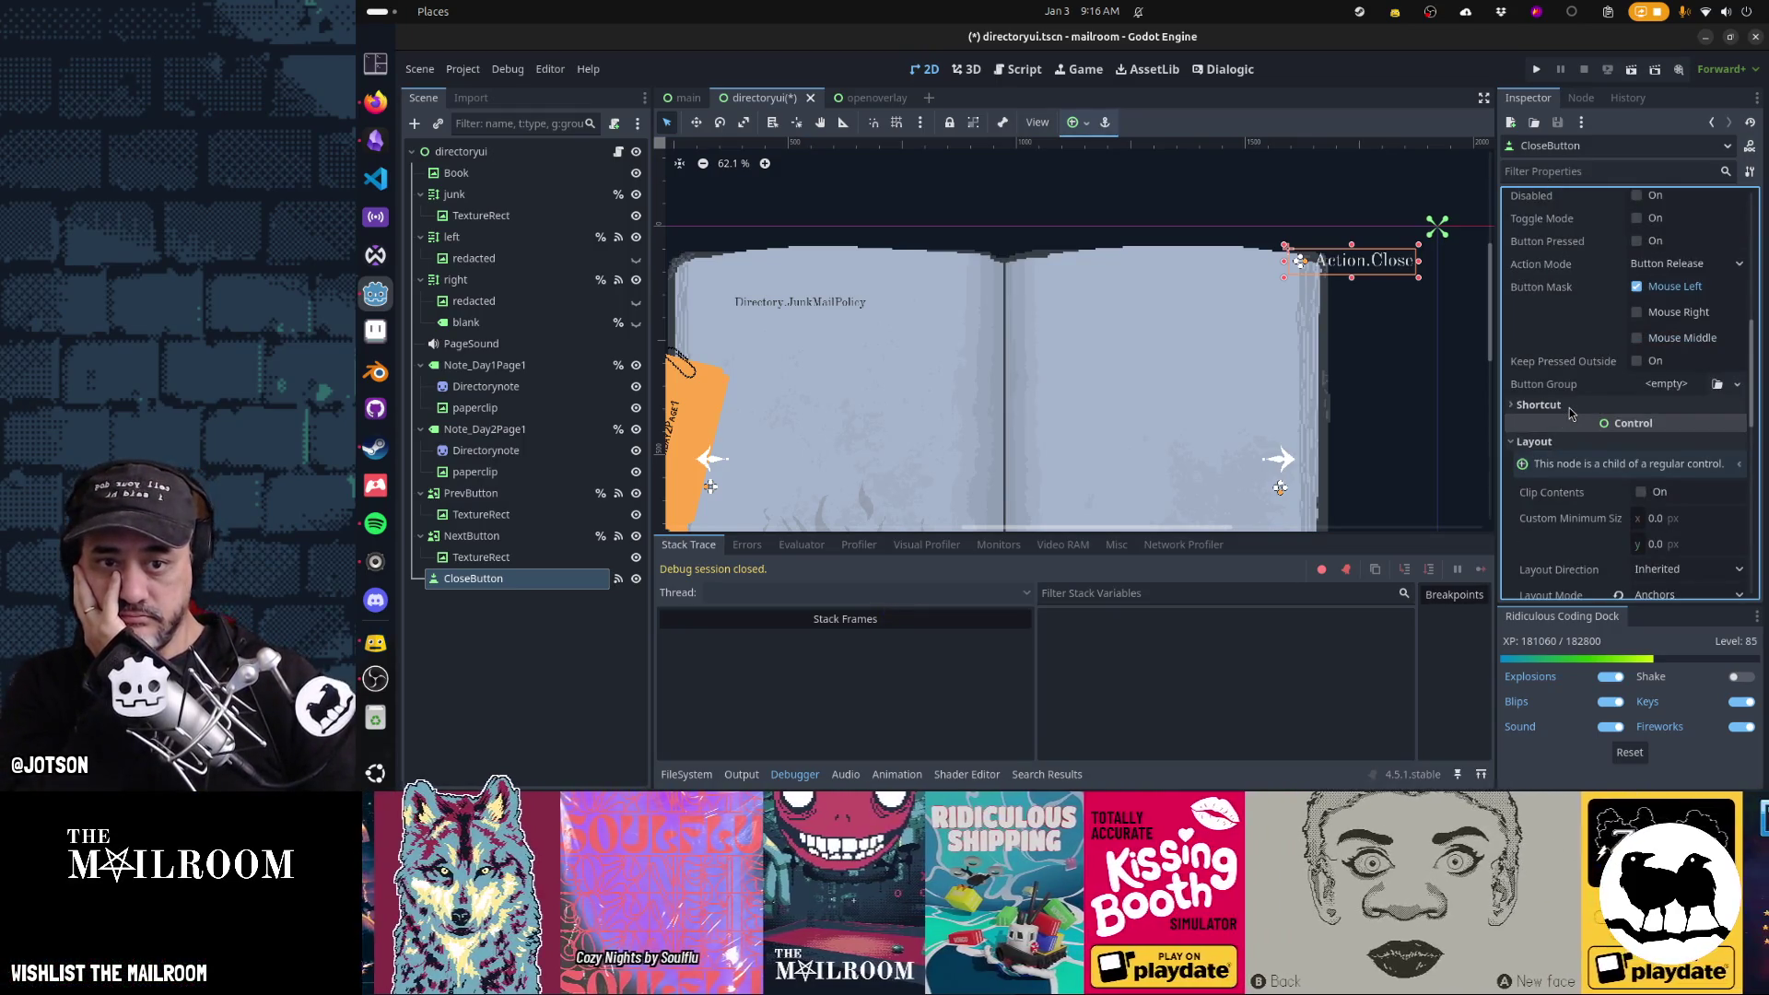
scroll(1569, 413, "down", 2)
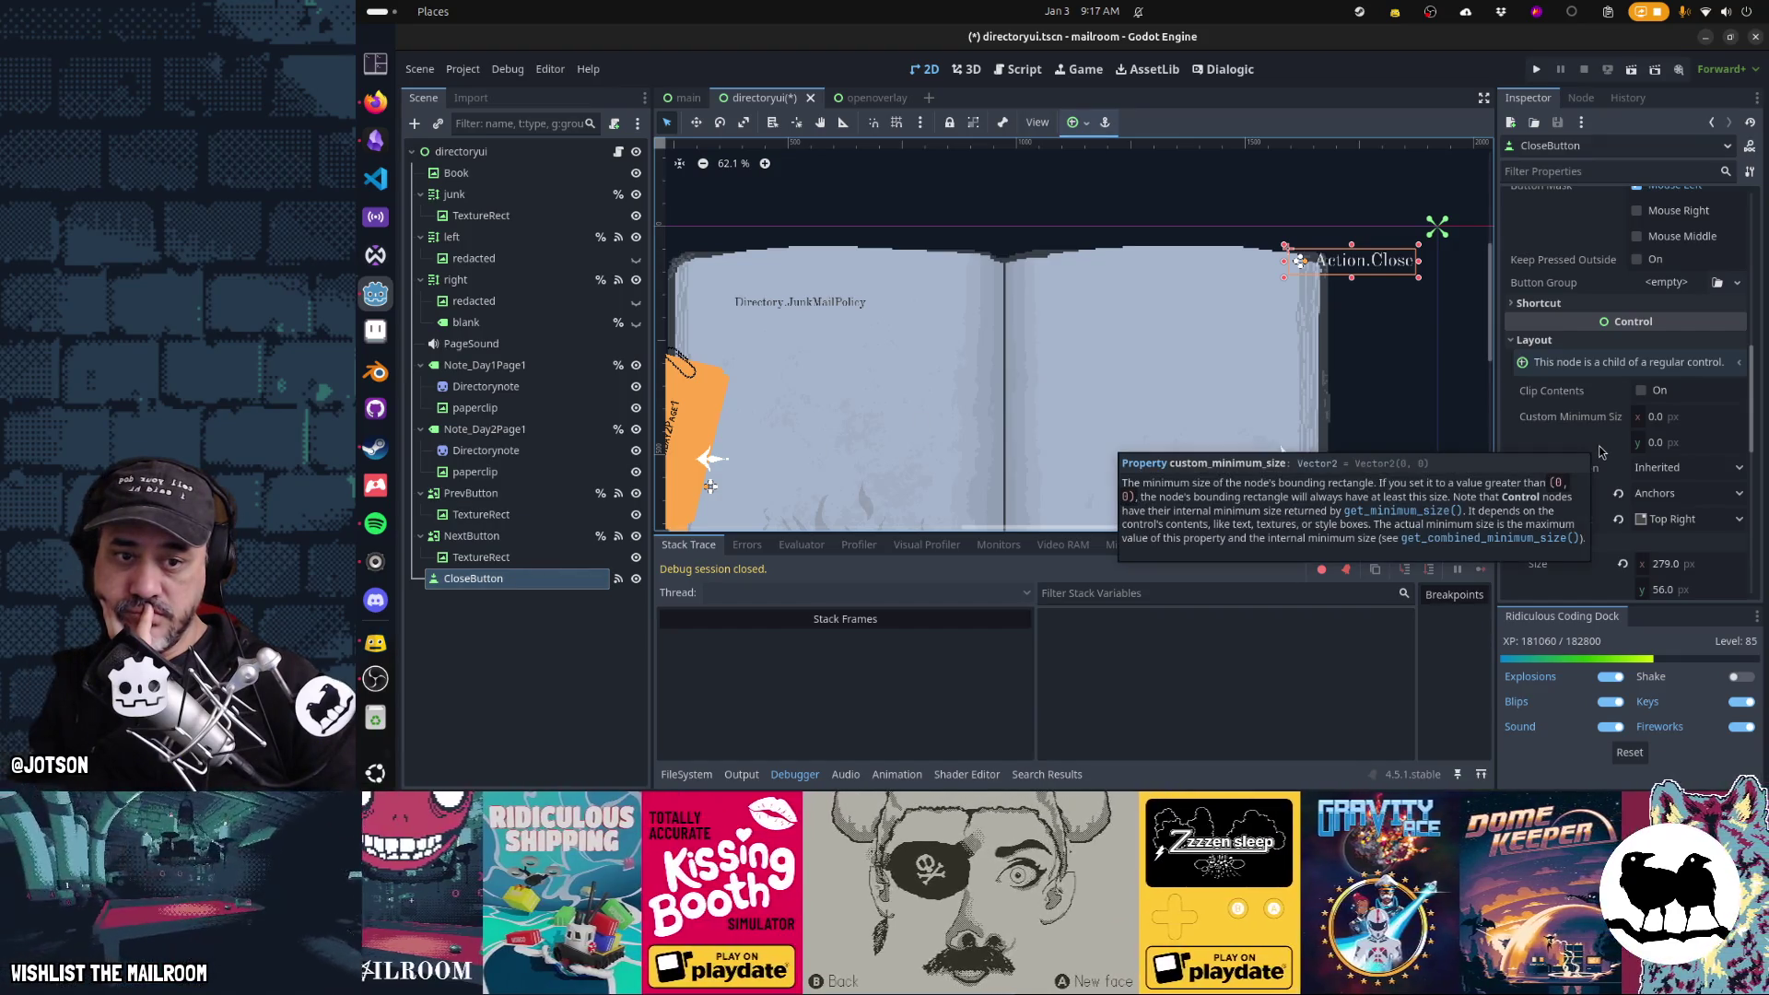
scroll(1599, 451, "down", 3)
left_click(1667, 463)
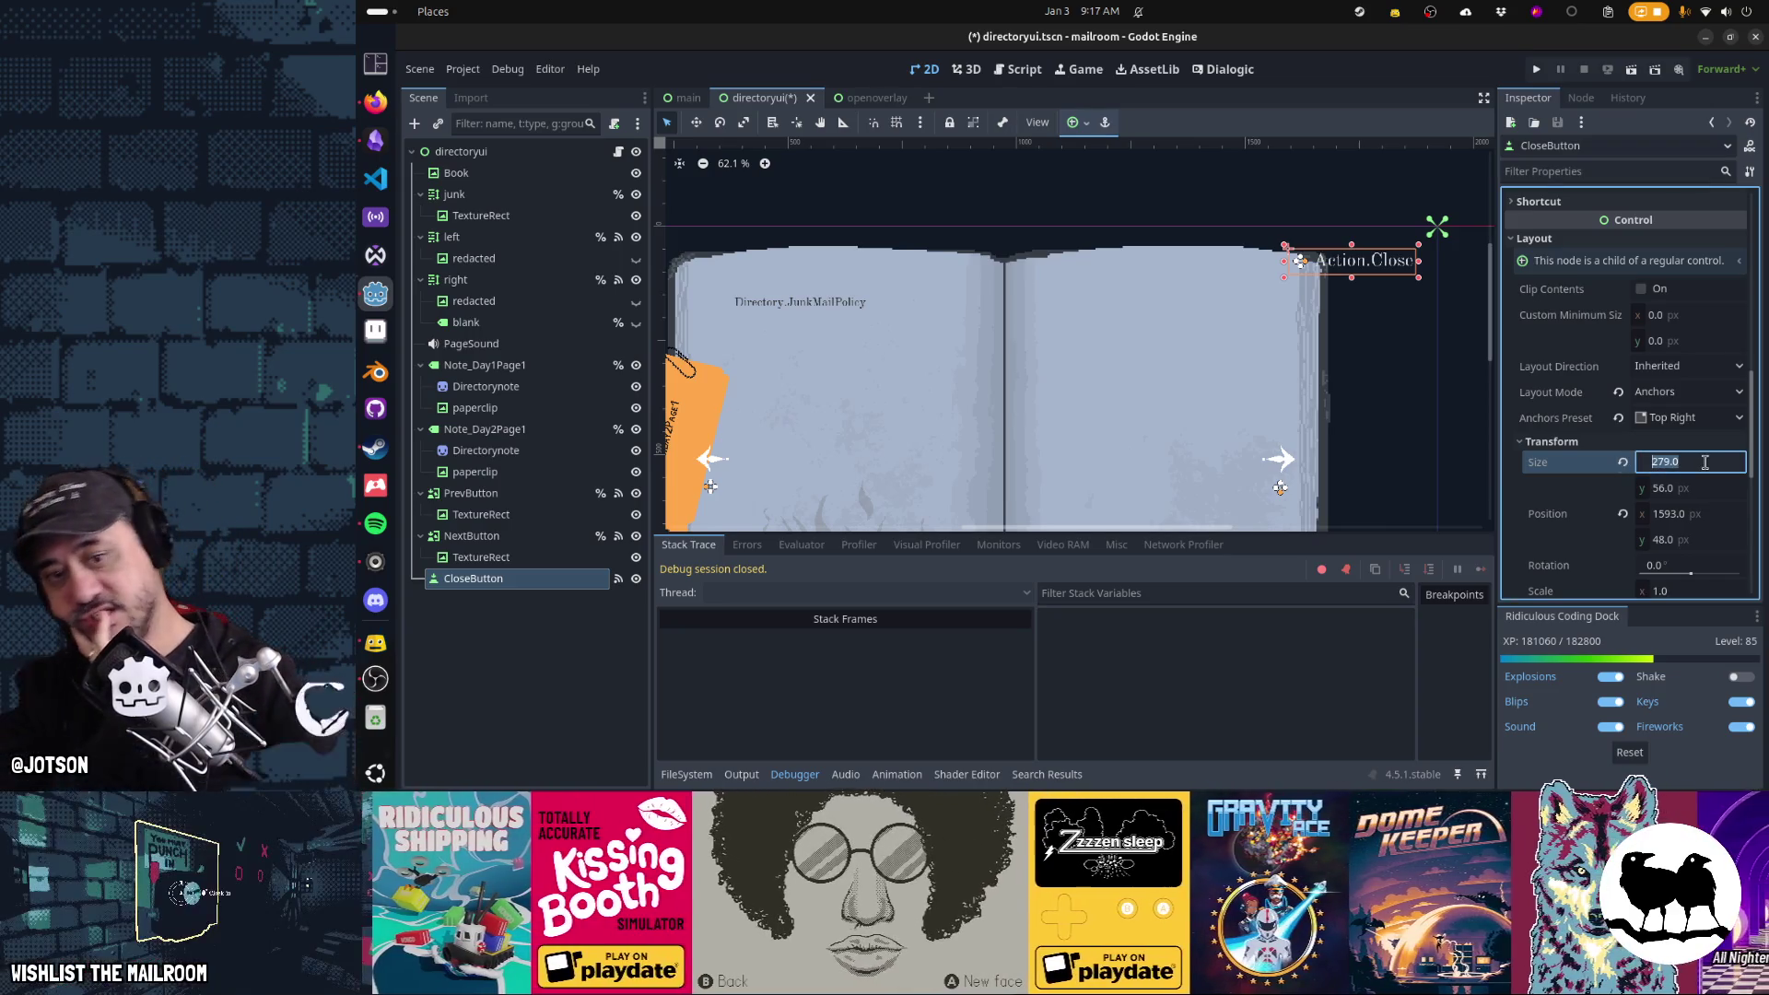
key("Return")
Delete CloseButton from the directoryui scene tree
scroll(1704, 463, "down", 3)
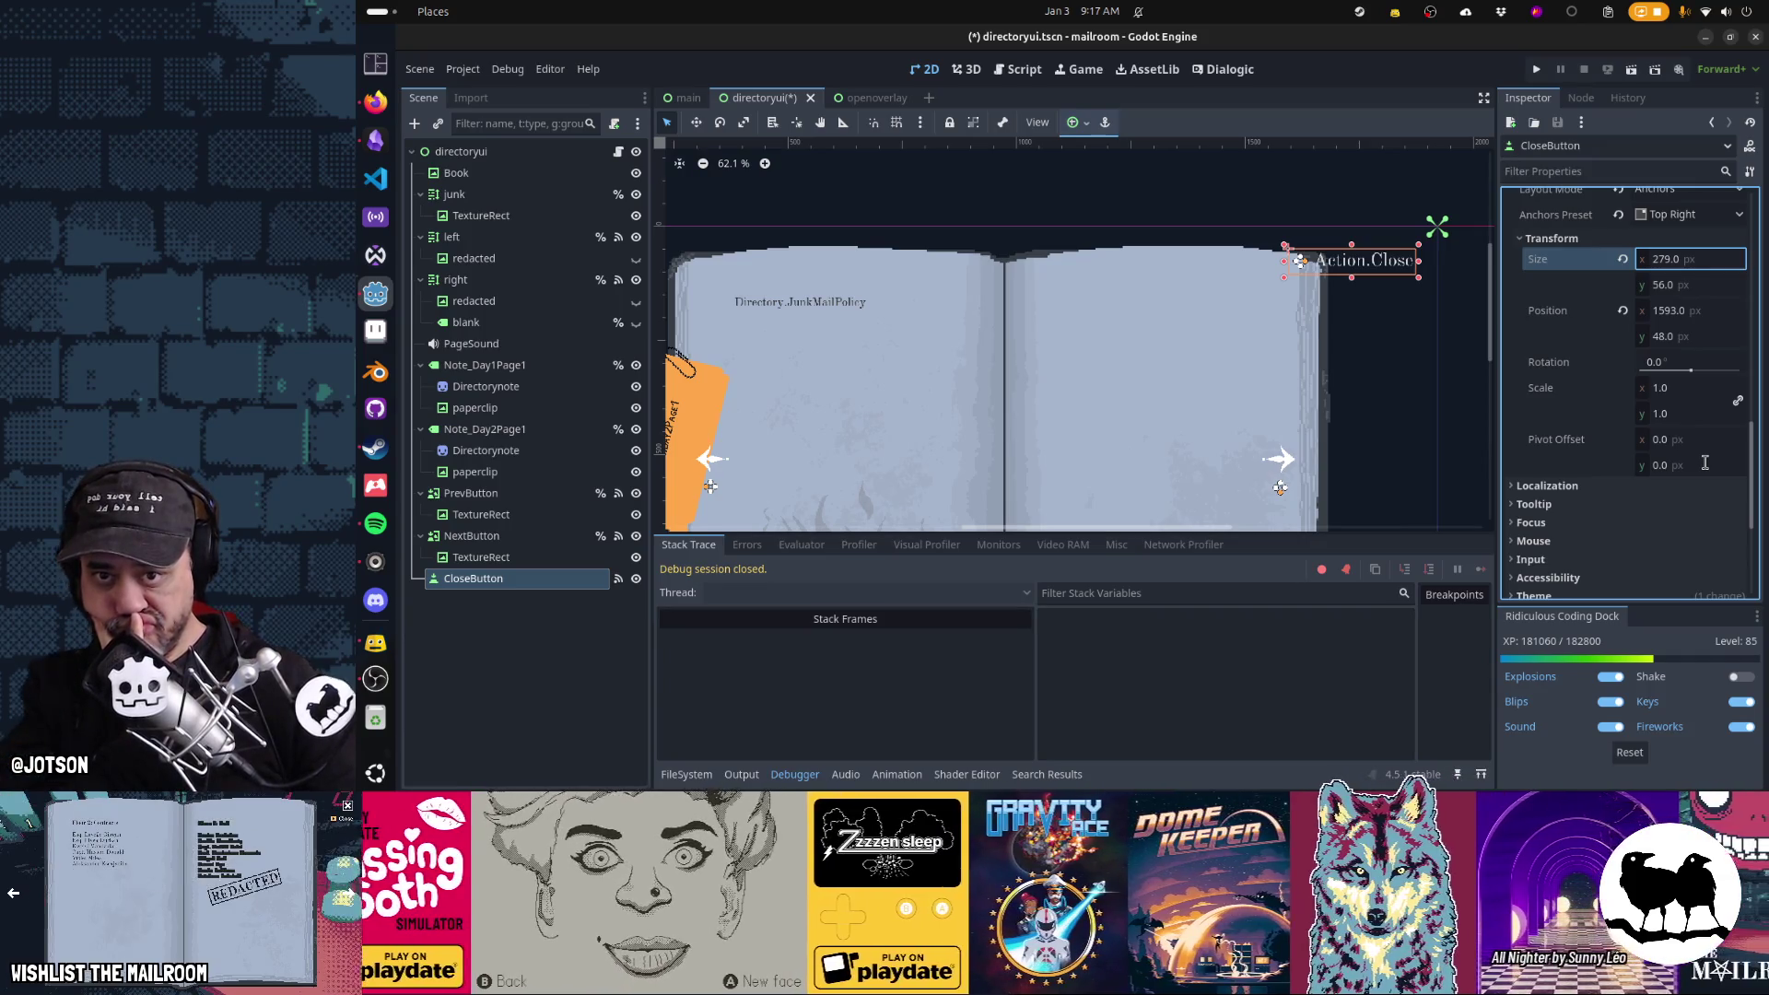
scroll(1704, 463, "up", 5)
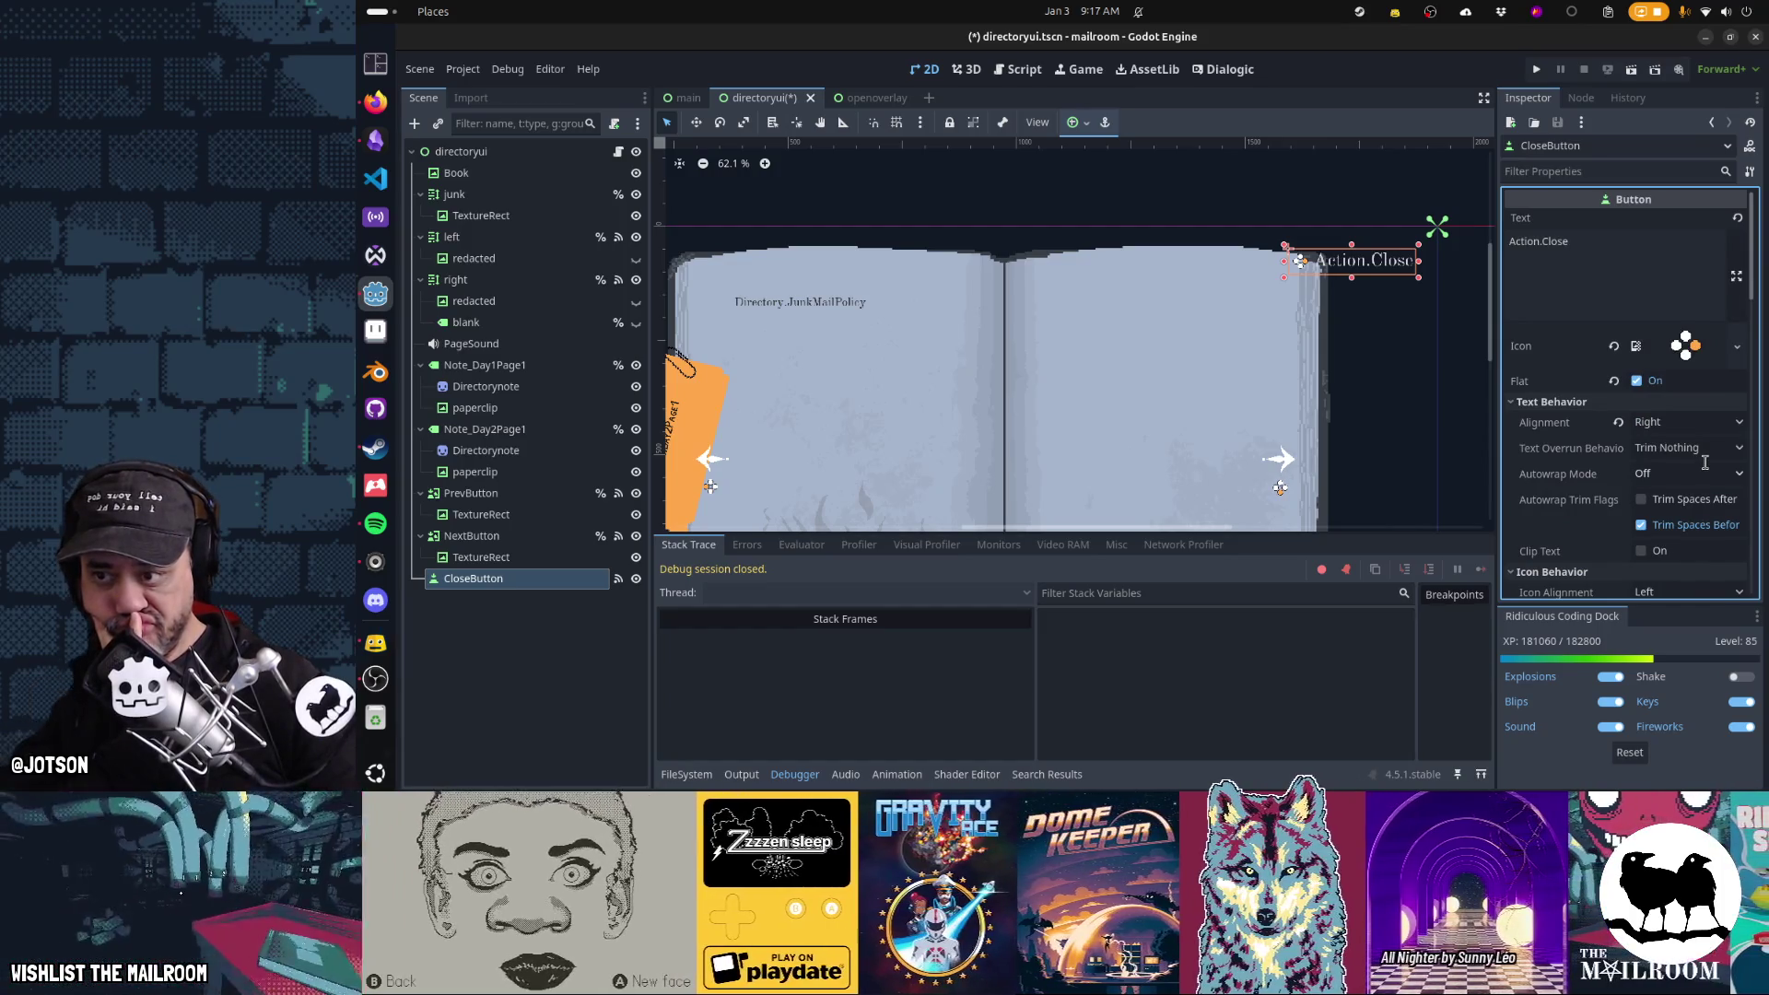
left_click(466, 577)
key("Delete")
key("Return")
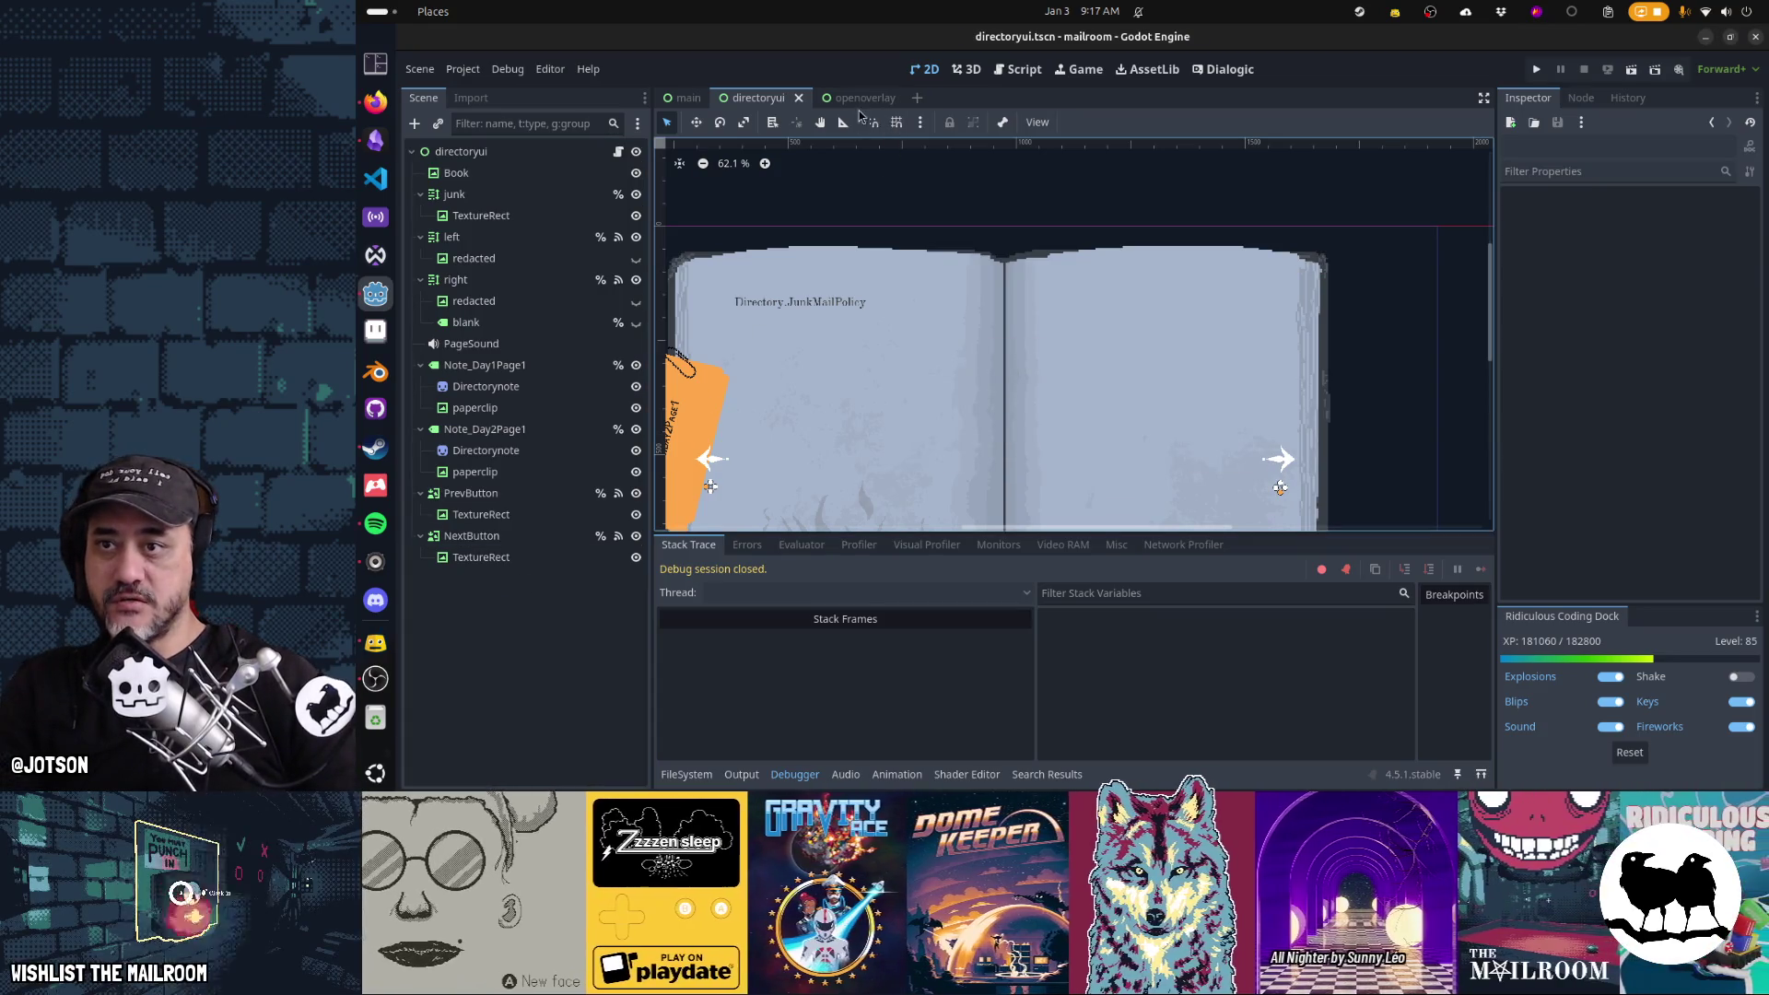
Check the openoverlay scene's CloseButton, then restart and close the running game
left_click(854, 103)
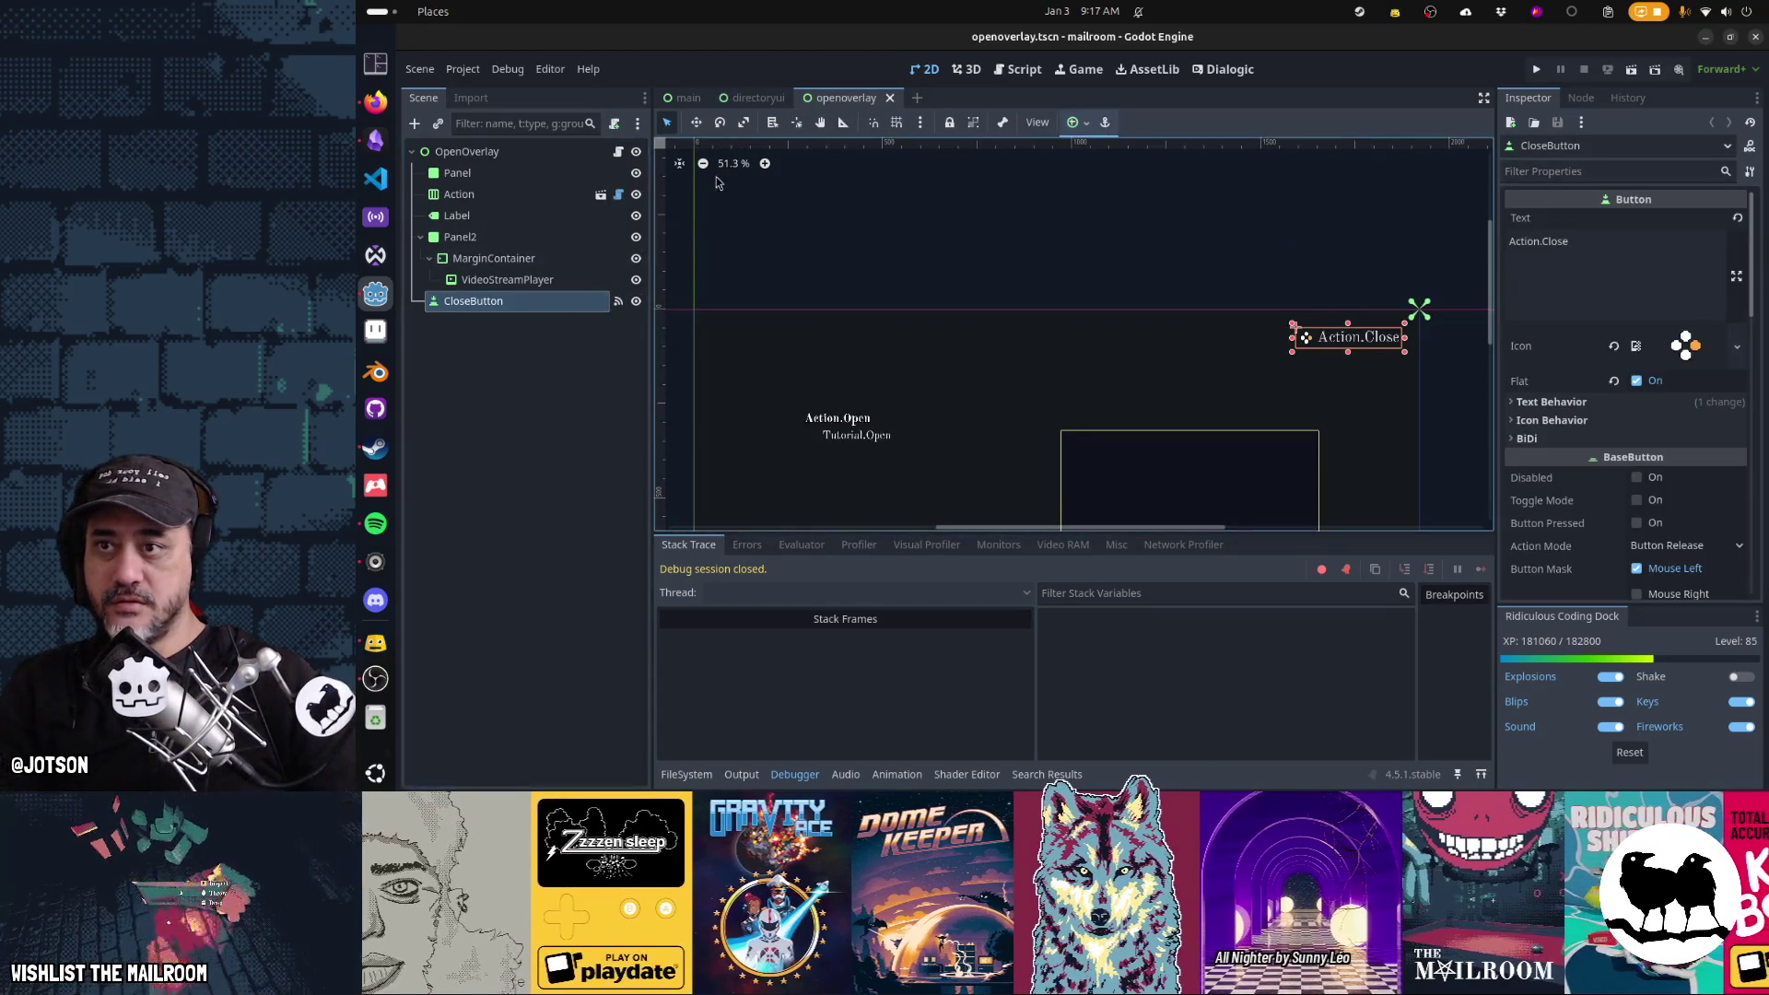
left_click(754, 102)
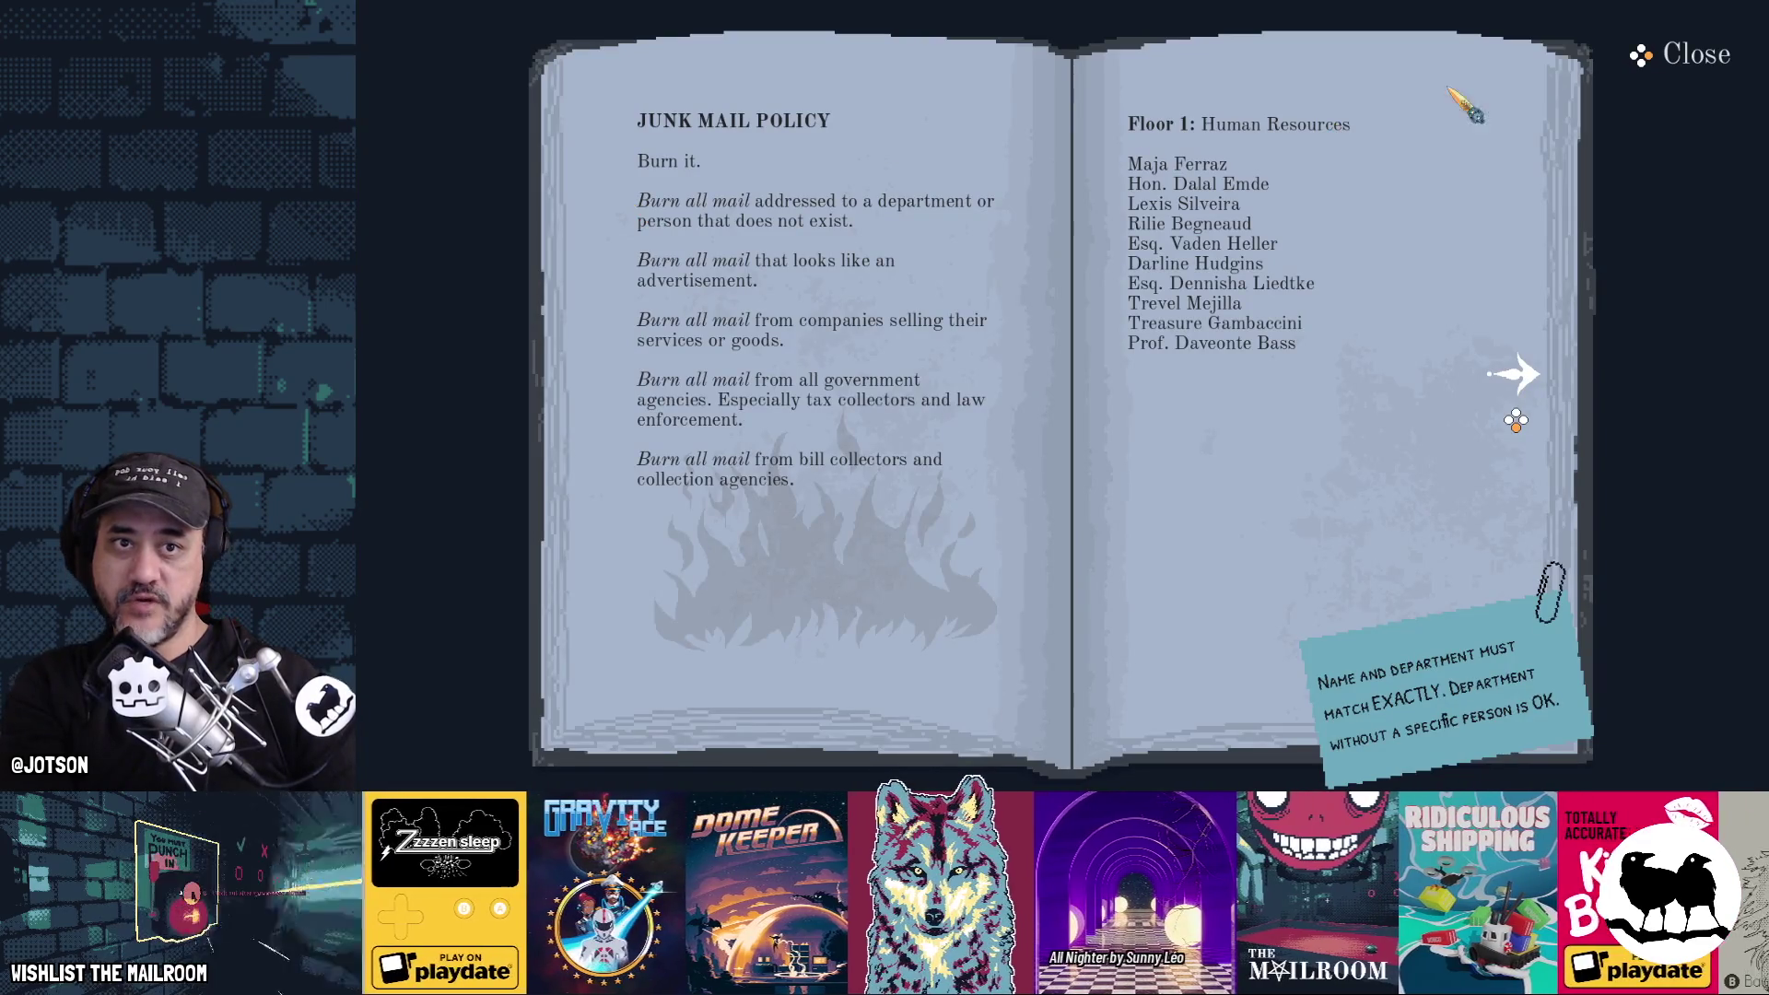
key("F5")
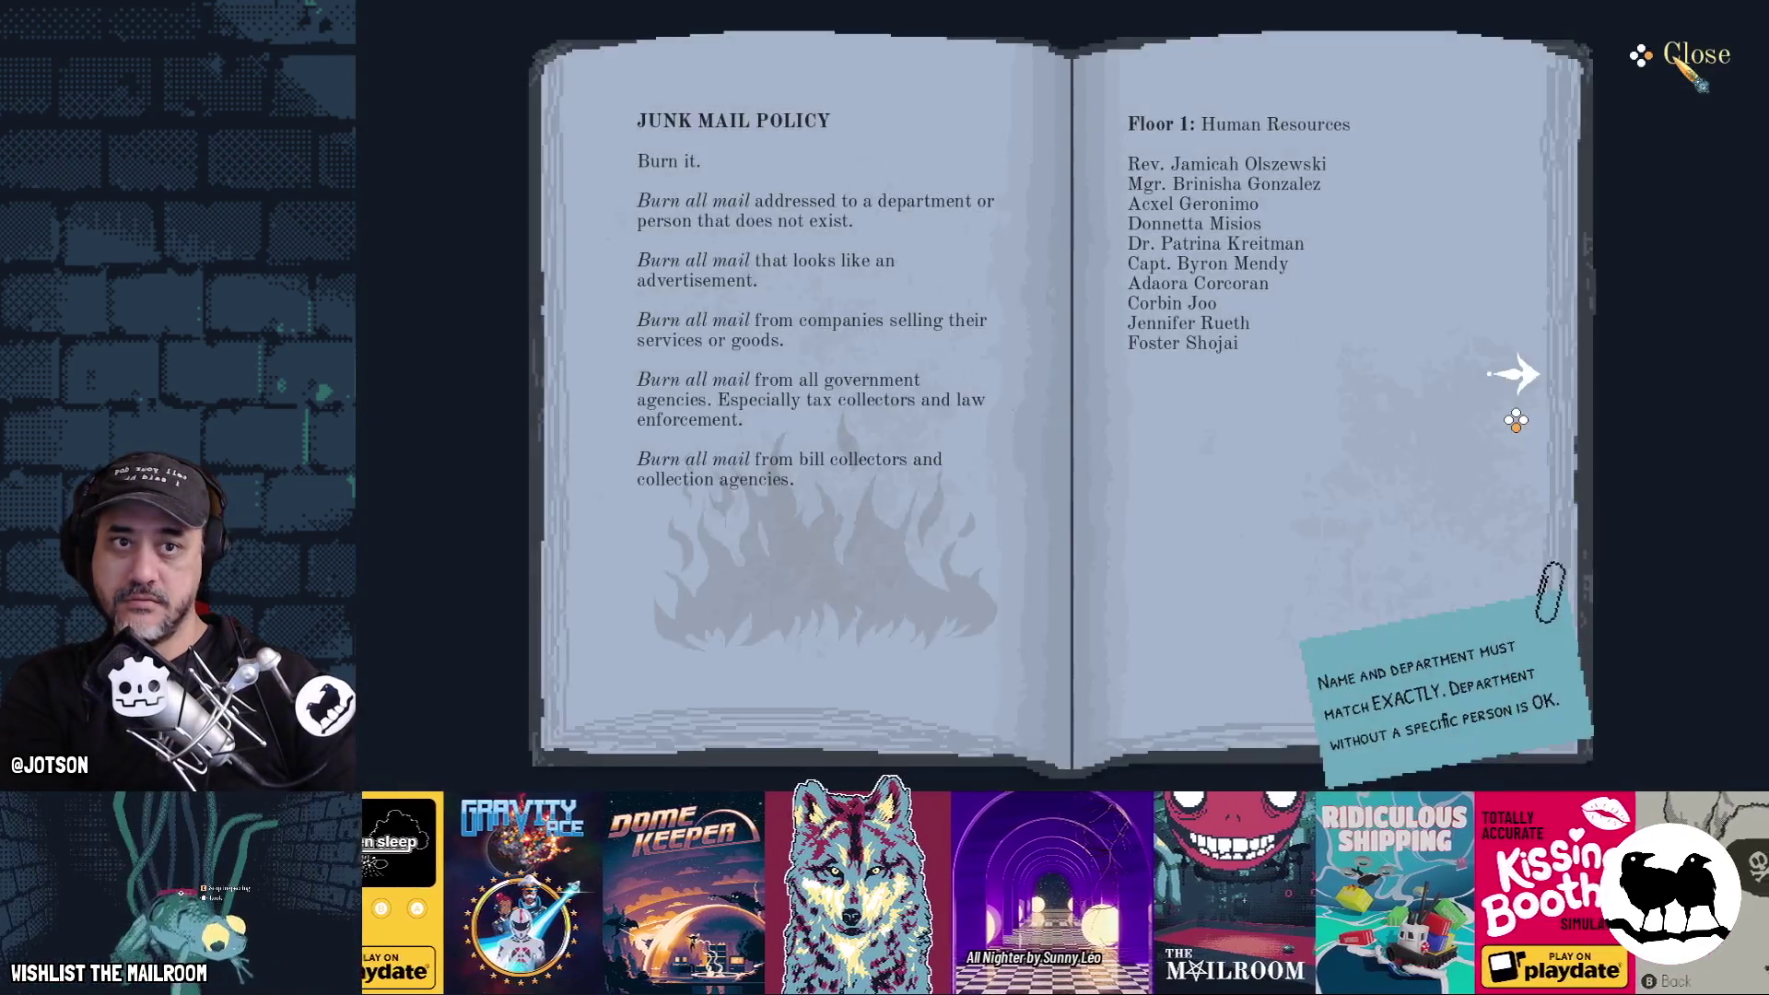
left_click(1684, 58)
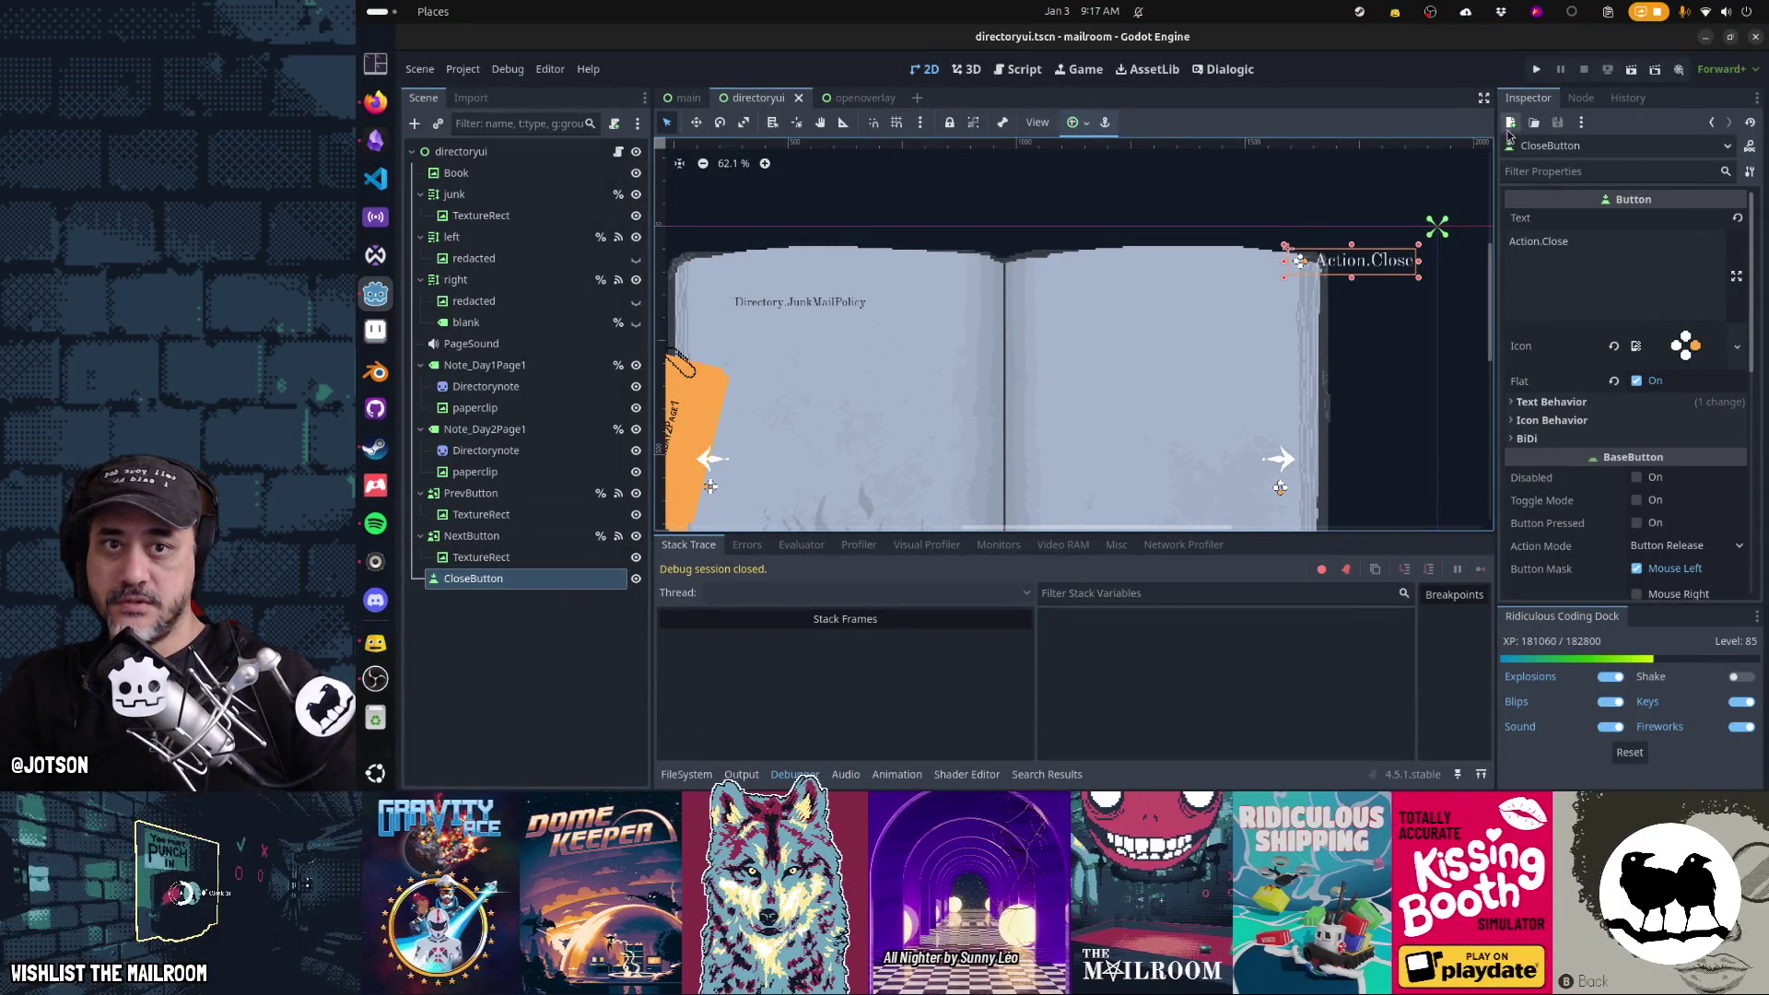
Connect CloseButton's pressed signal to a new _on_close_button_pressed method
left_click(1581, 97)
left_click(1562, 240)
left_click(1722, 588)
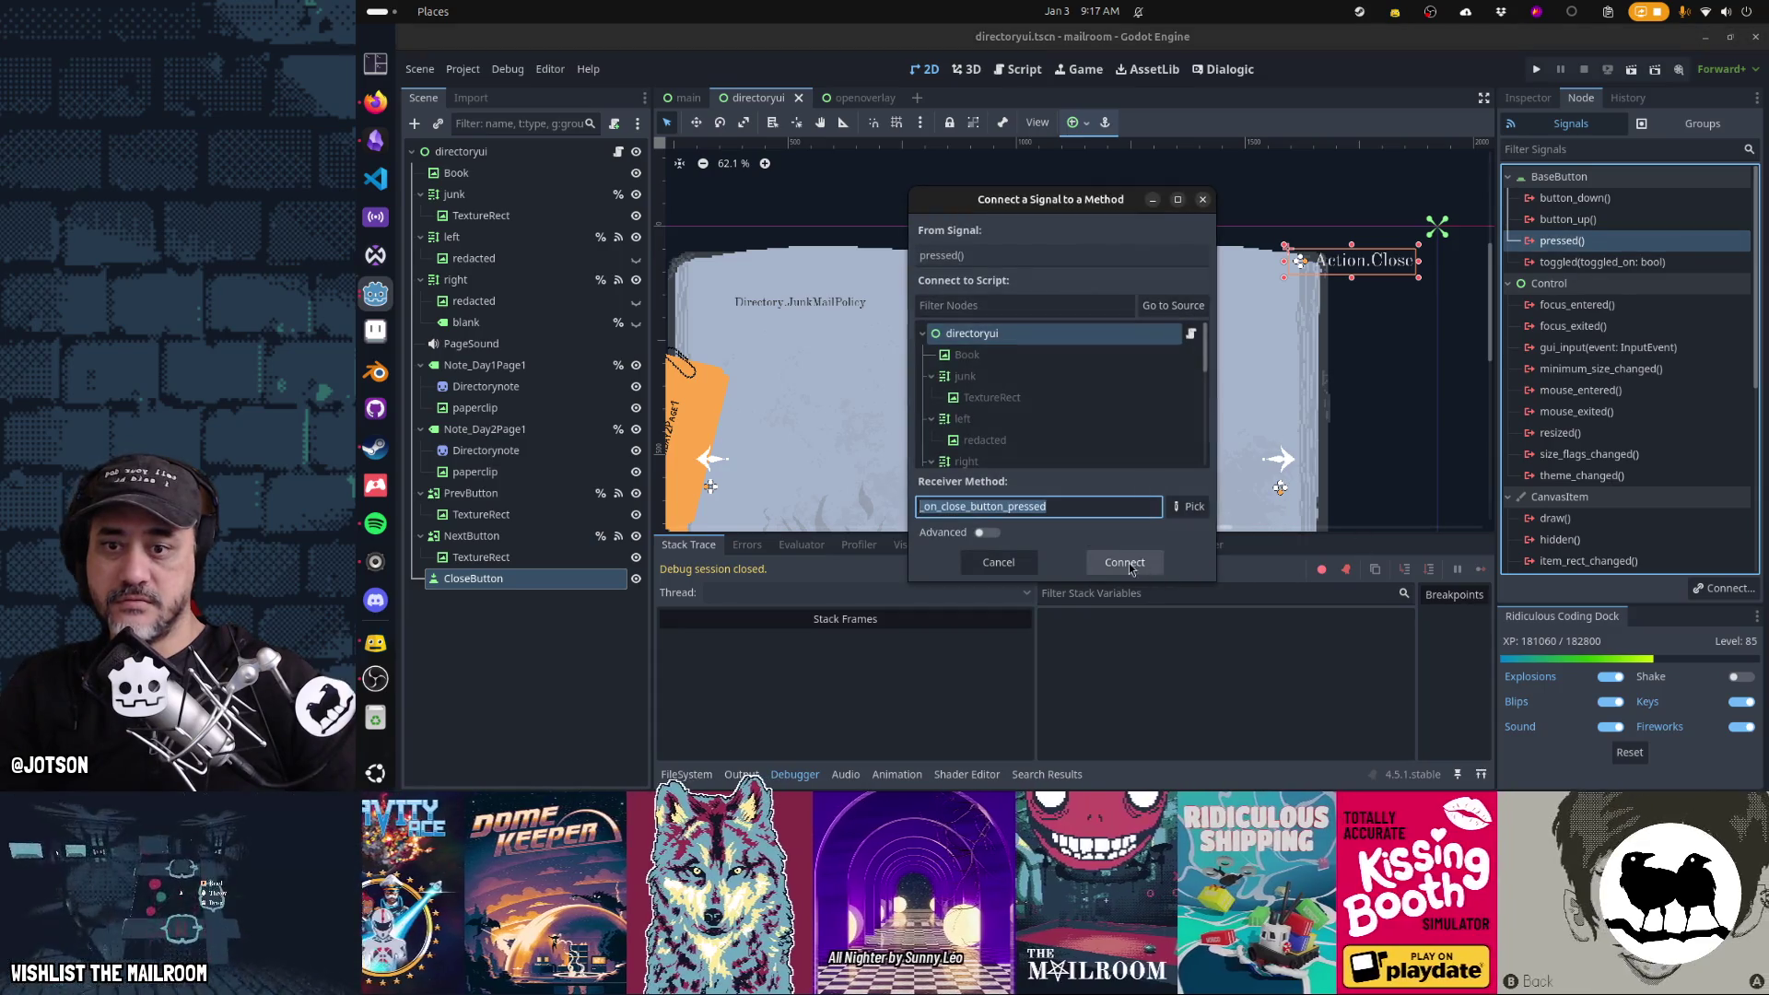
left_click(1124, 562)
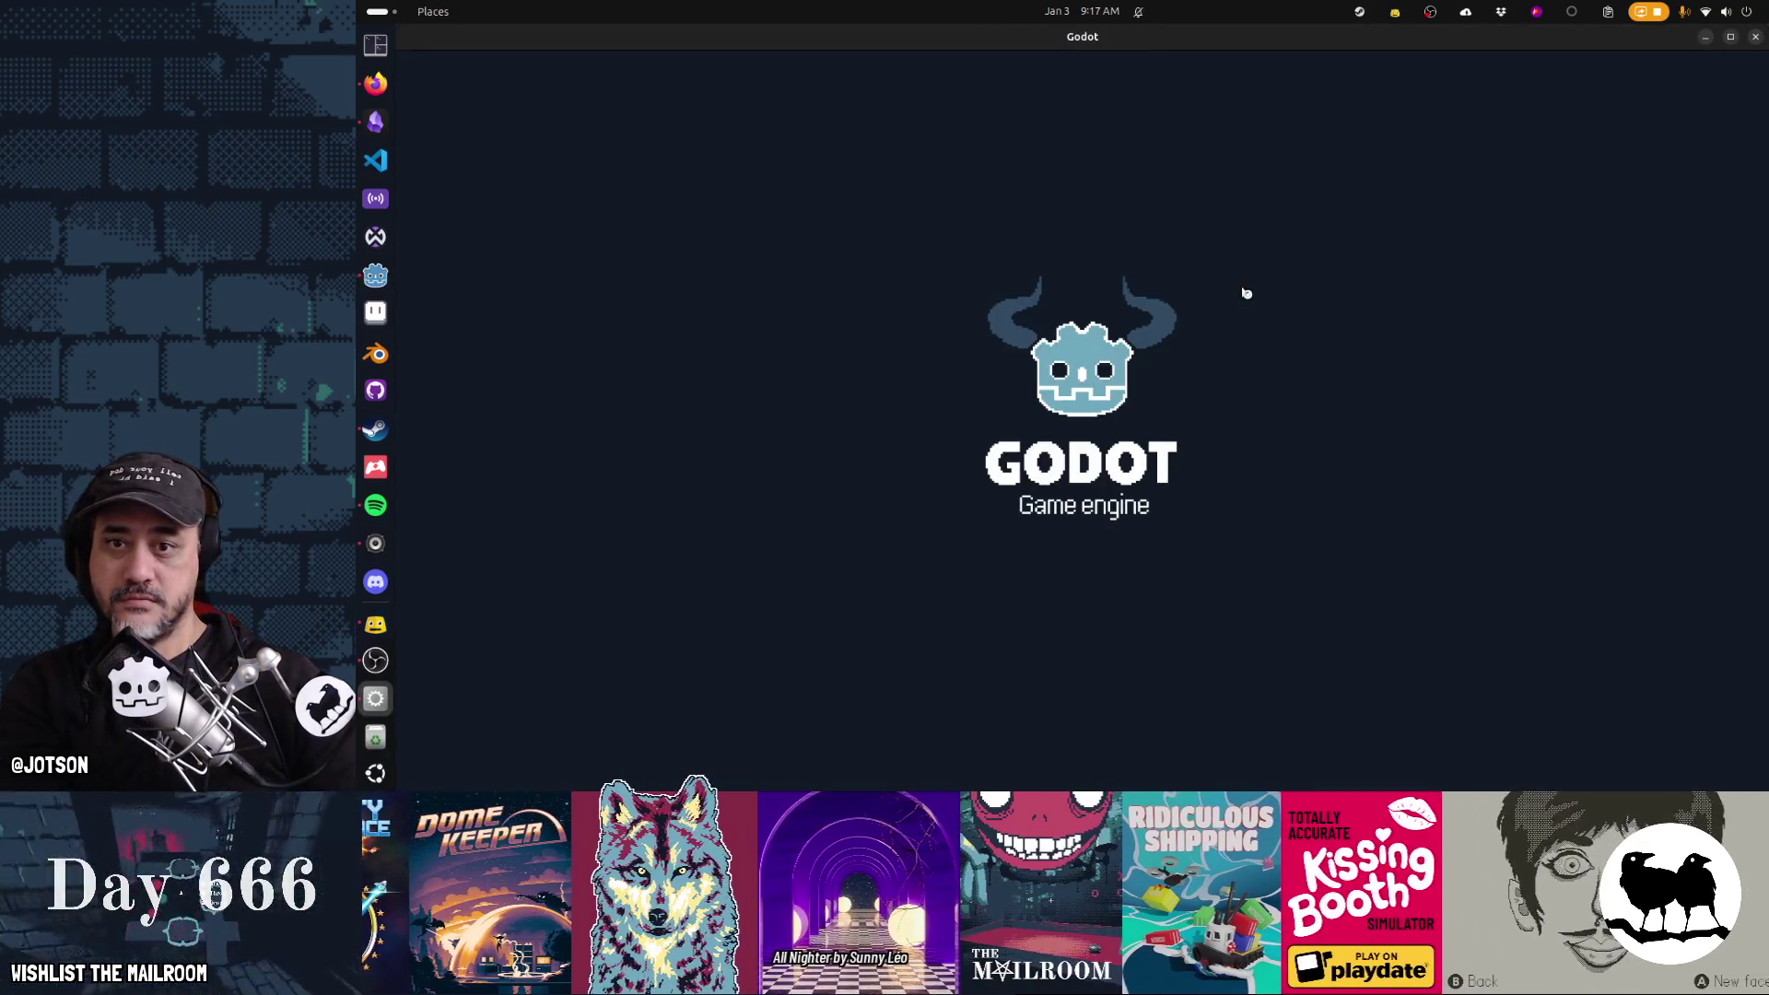
Test the book in game with CloseButton moved above PageSound in the tree
key("F8")
key("F6")
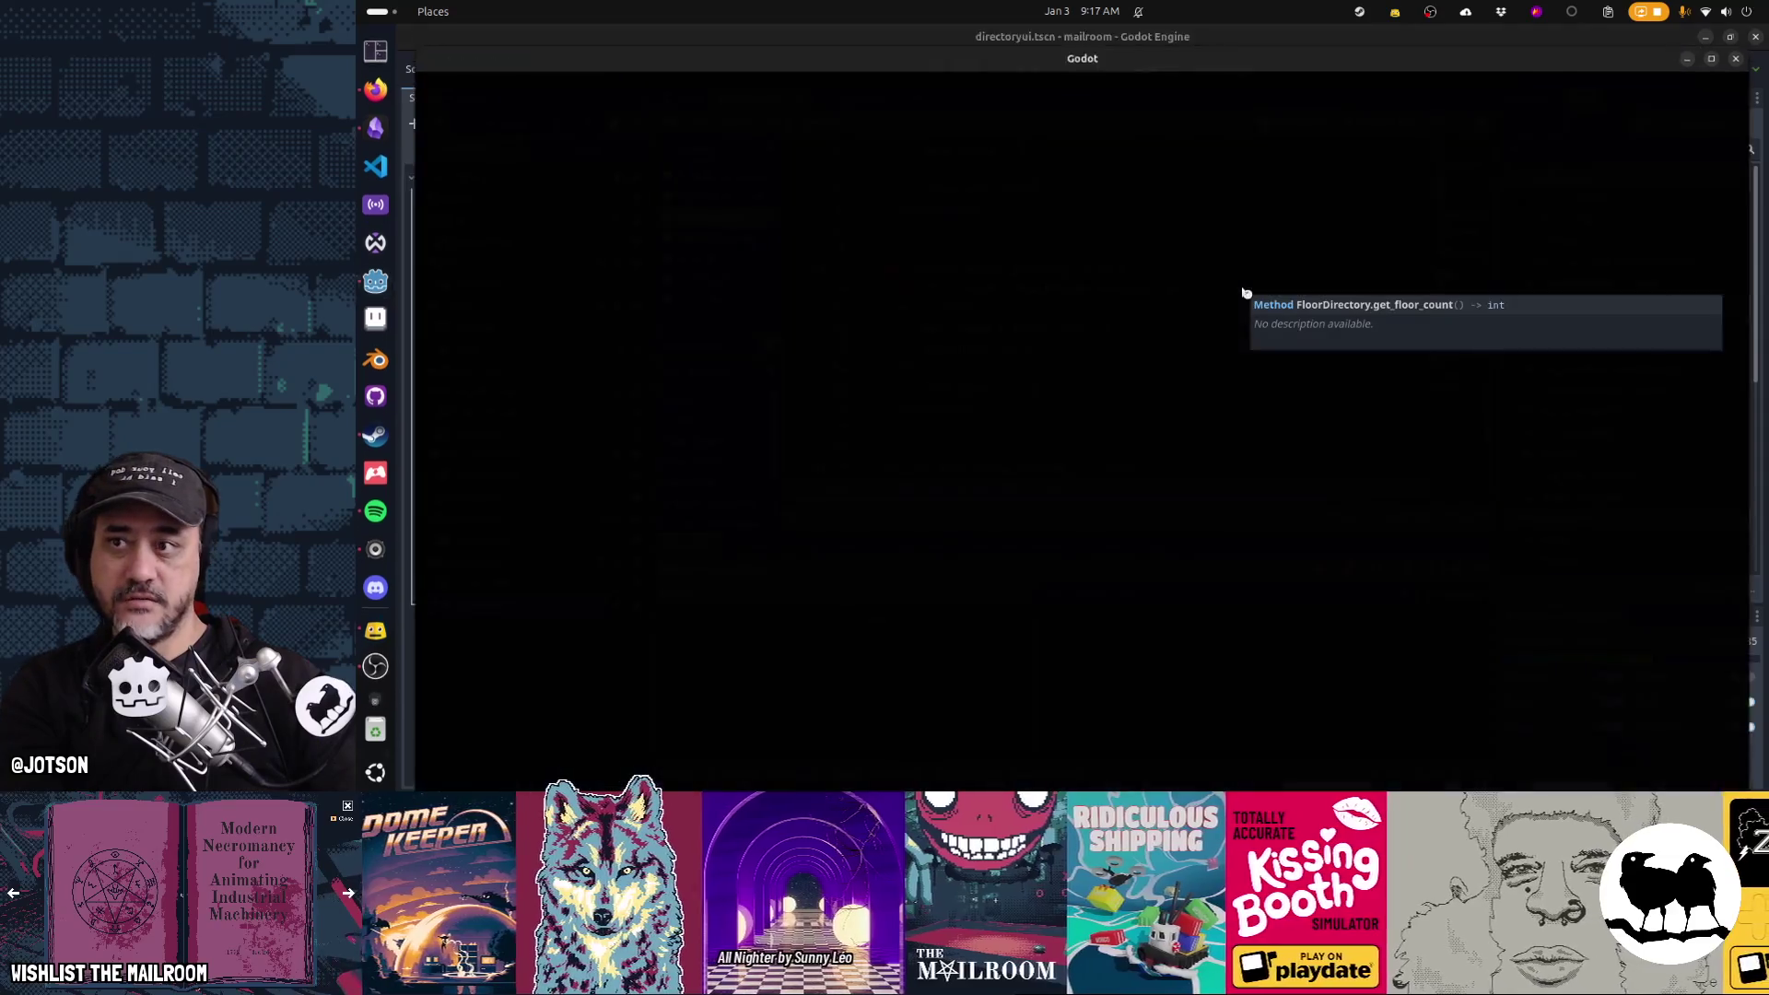
key("F8")
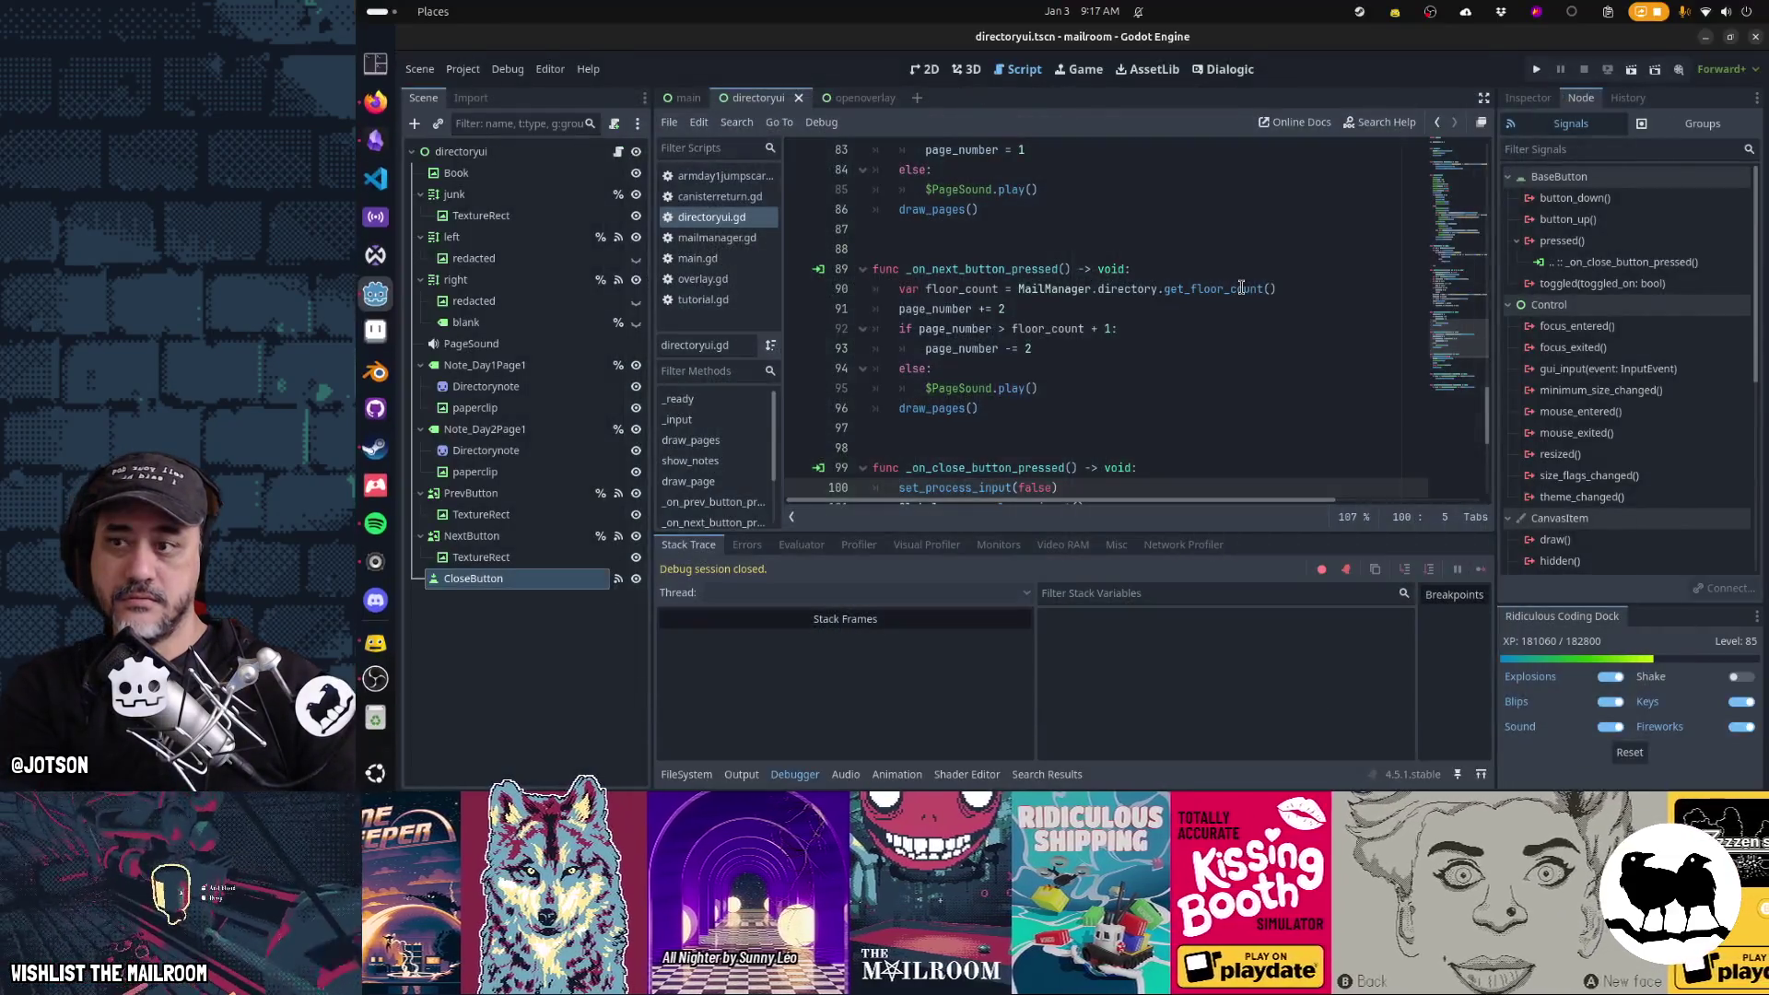
left_click_drag(505, 582, 495, 344)
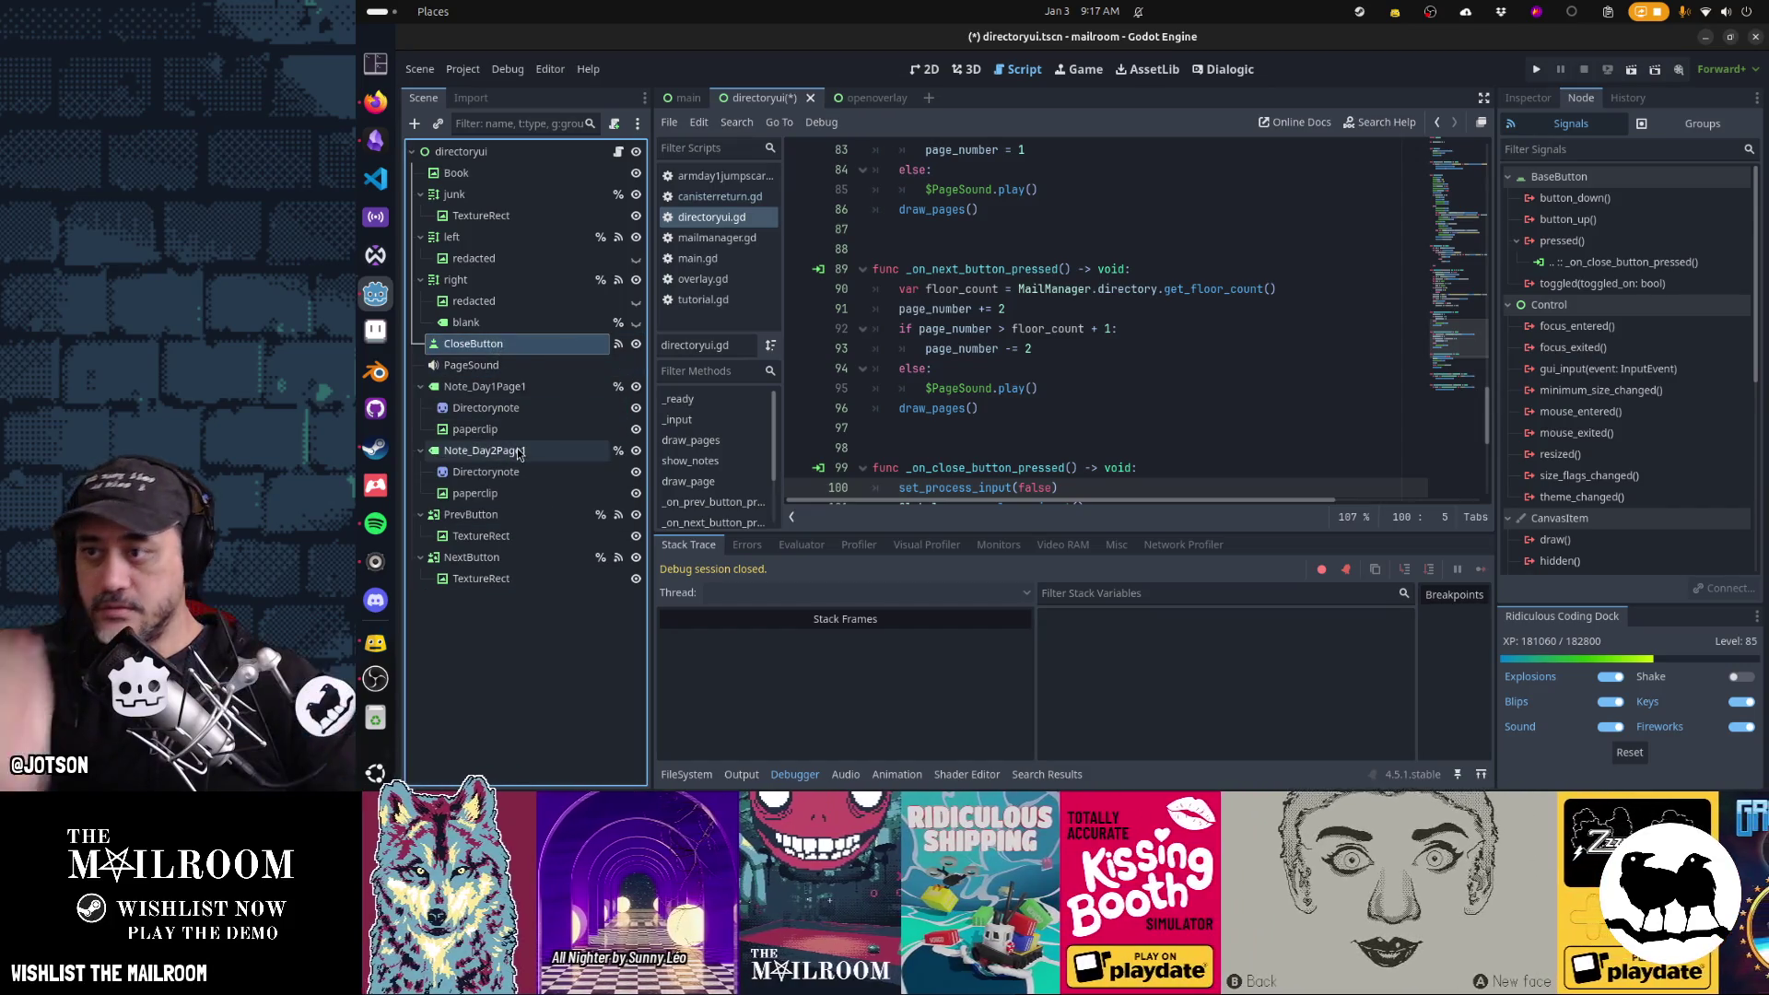
key("F6")
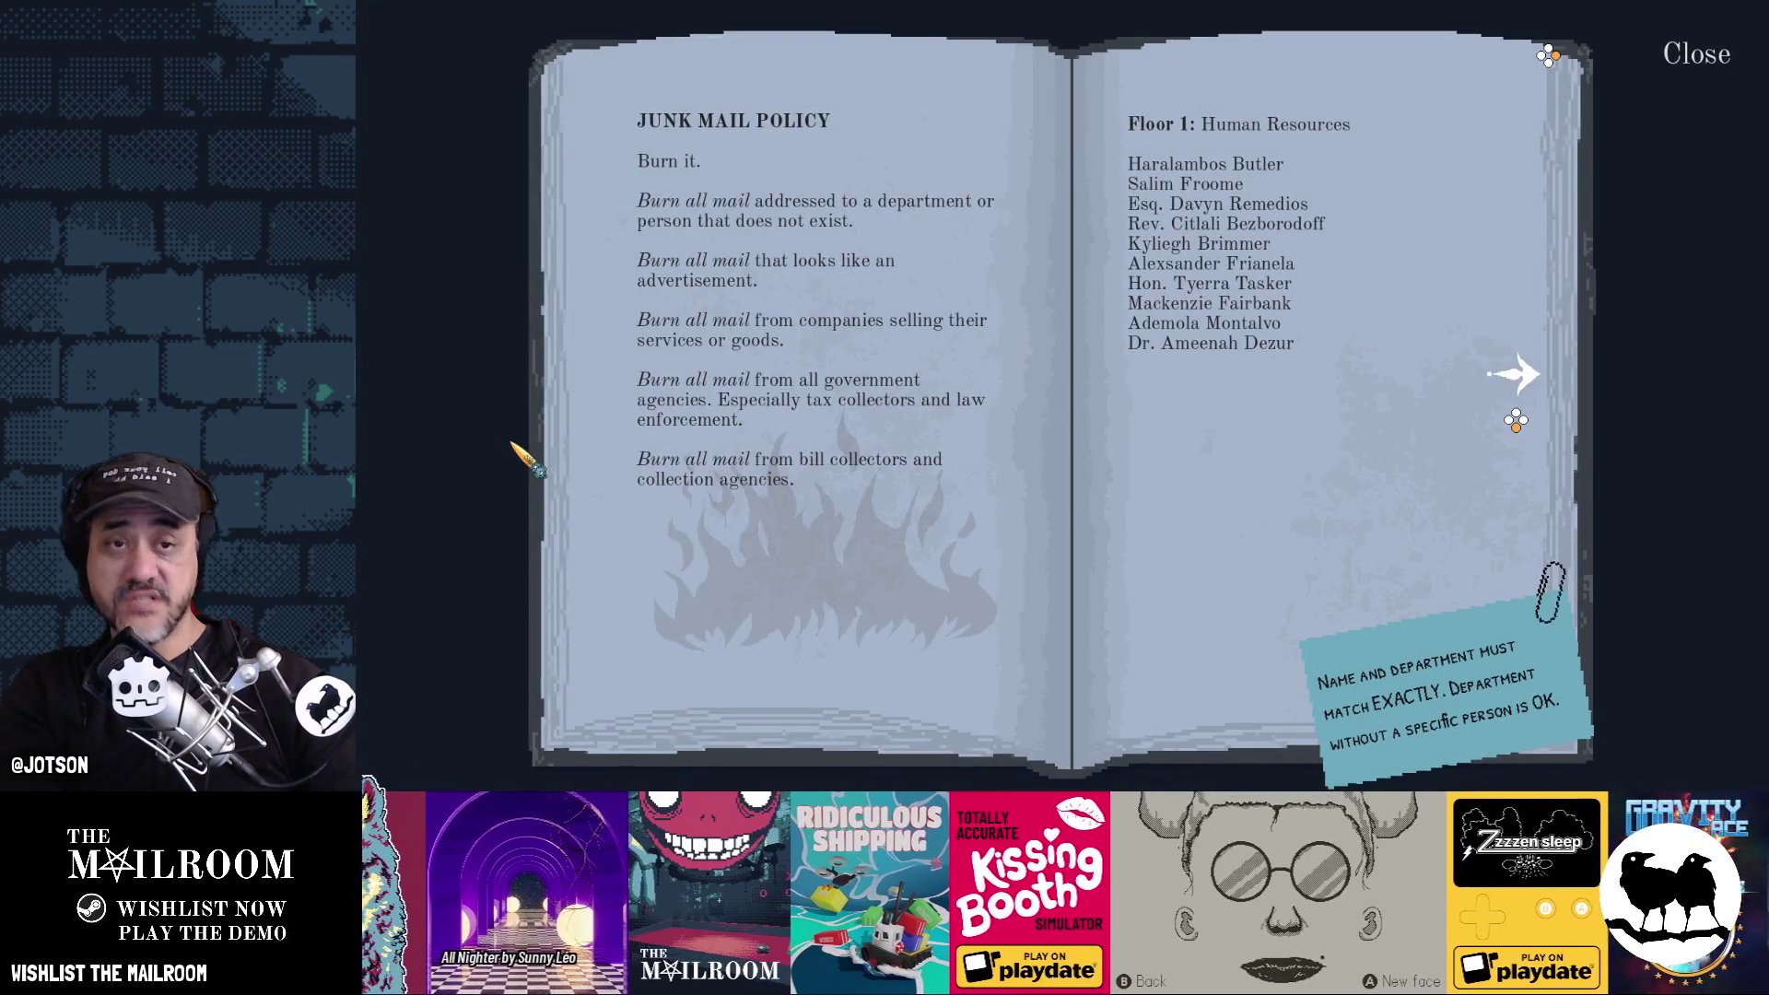
key("alt+F4")
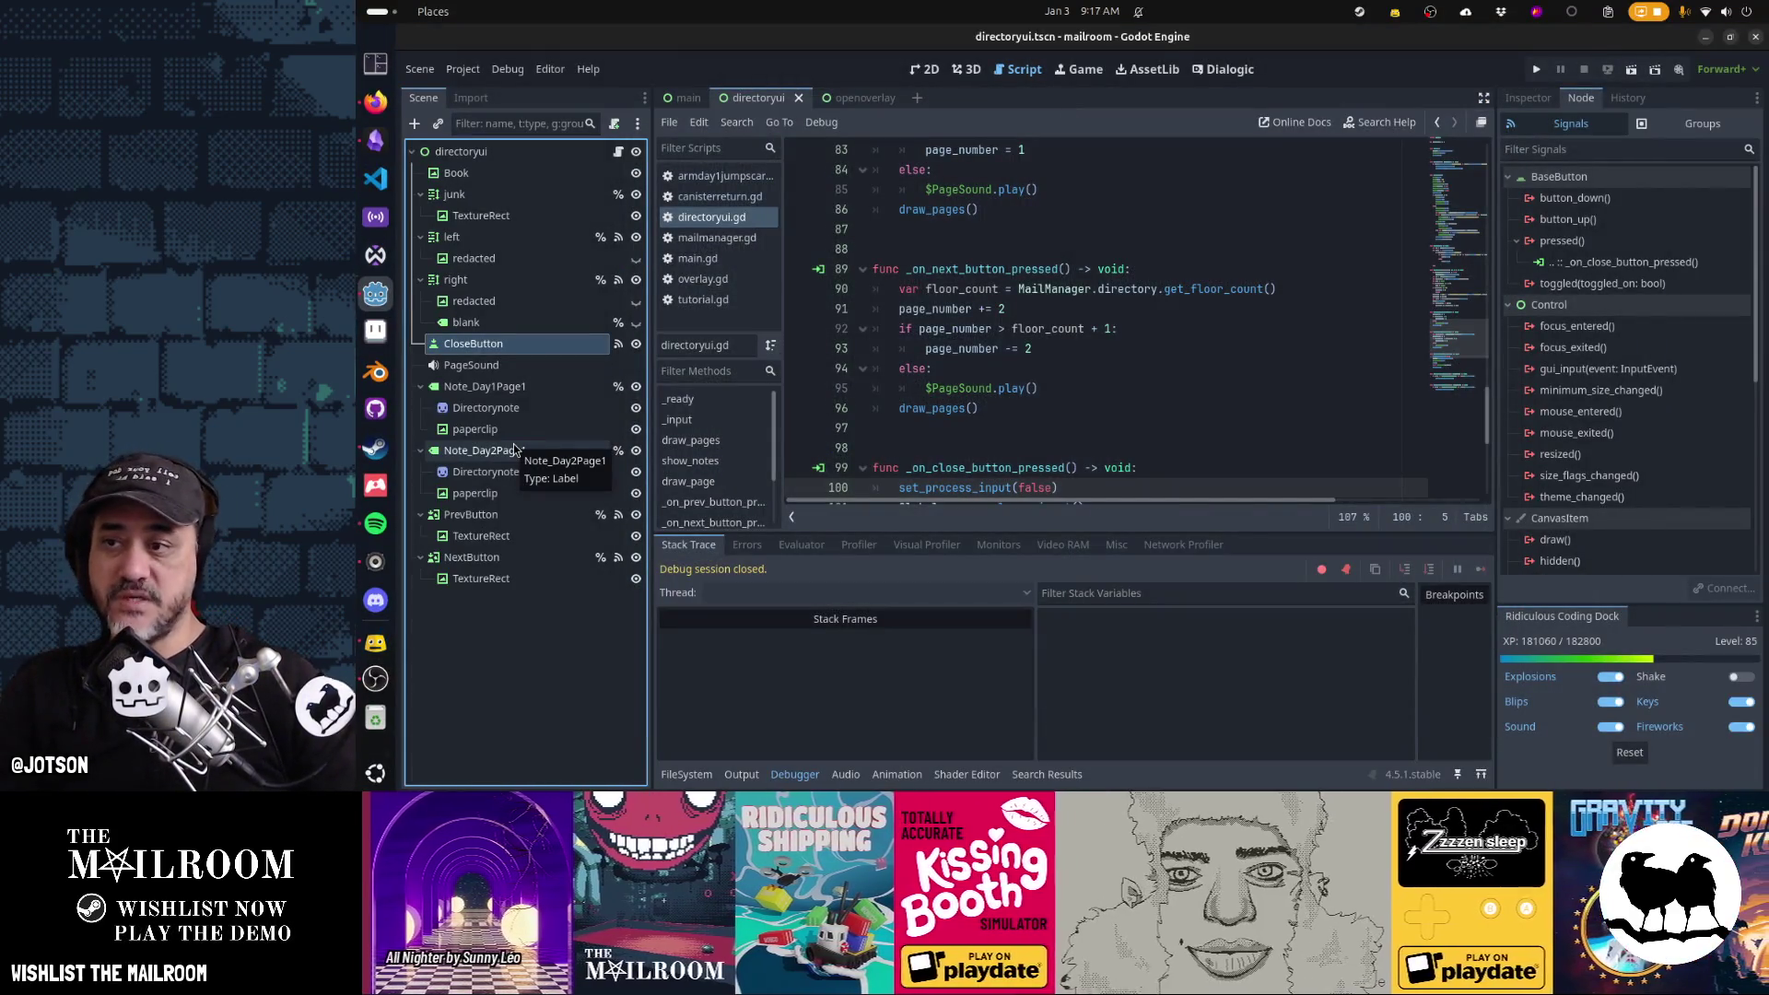
key("ctrl+Down")
key("ctrl+Down")
key("ctrl+Down")
key("F6")
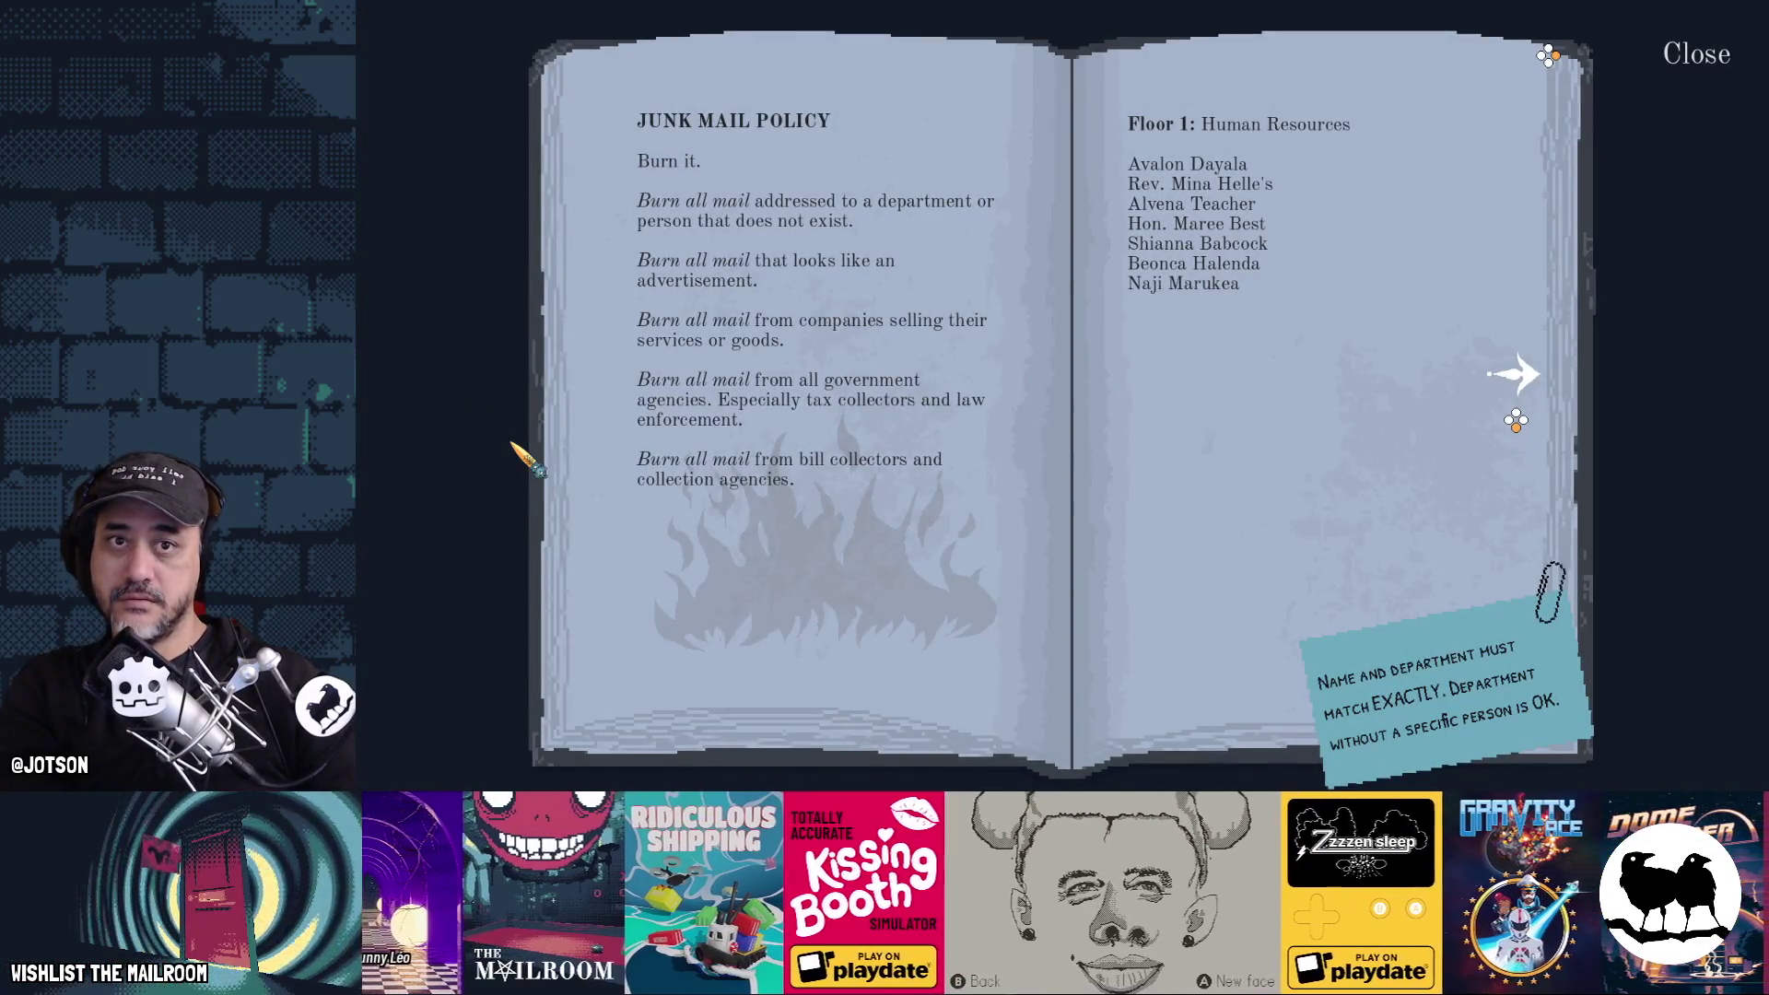
key("alt+F4")
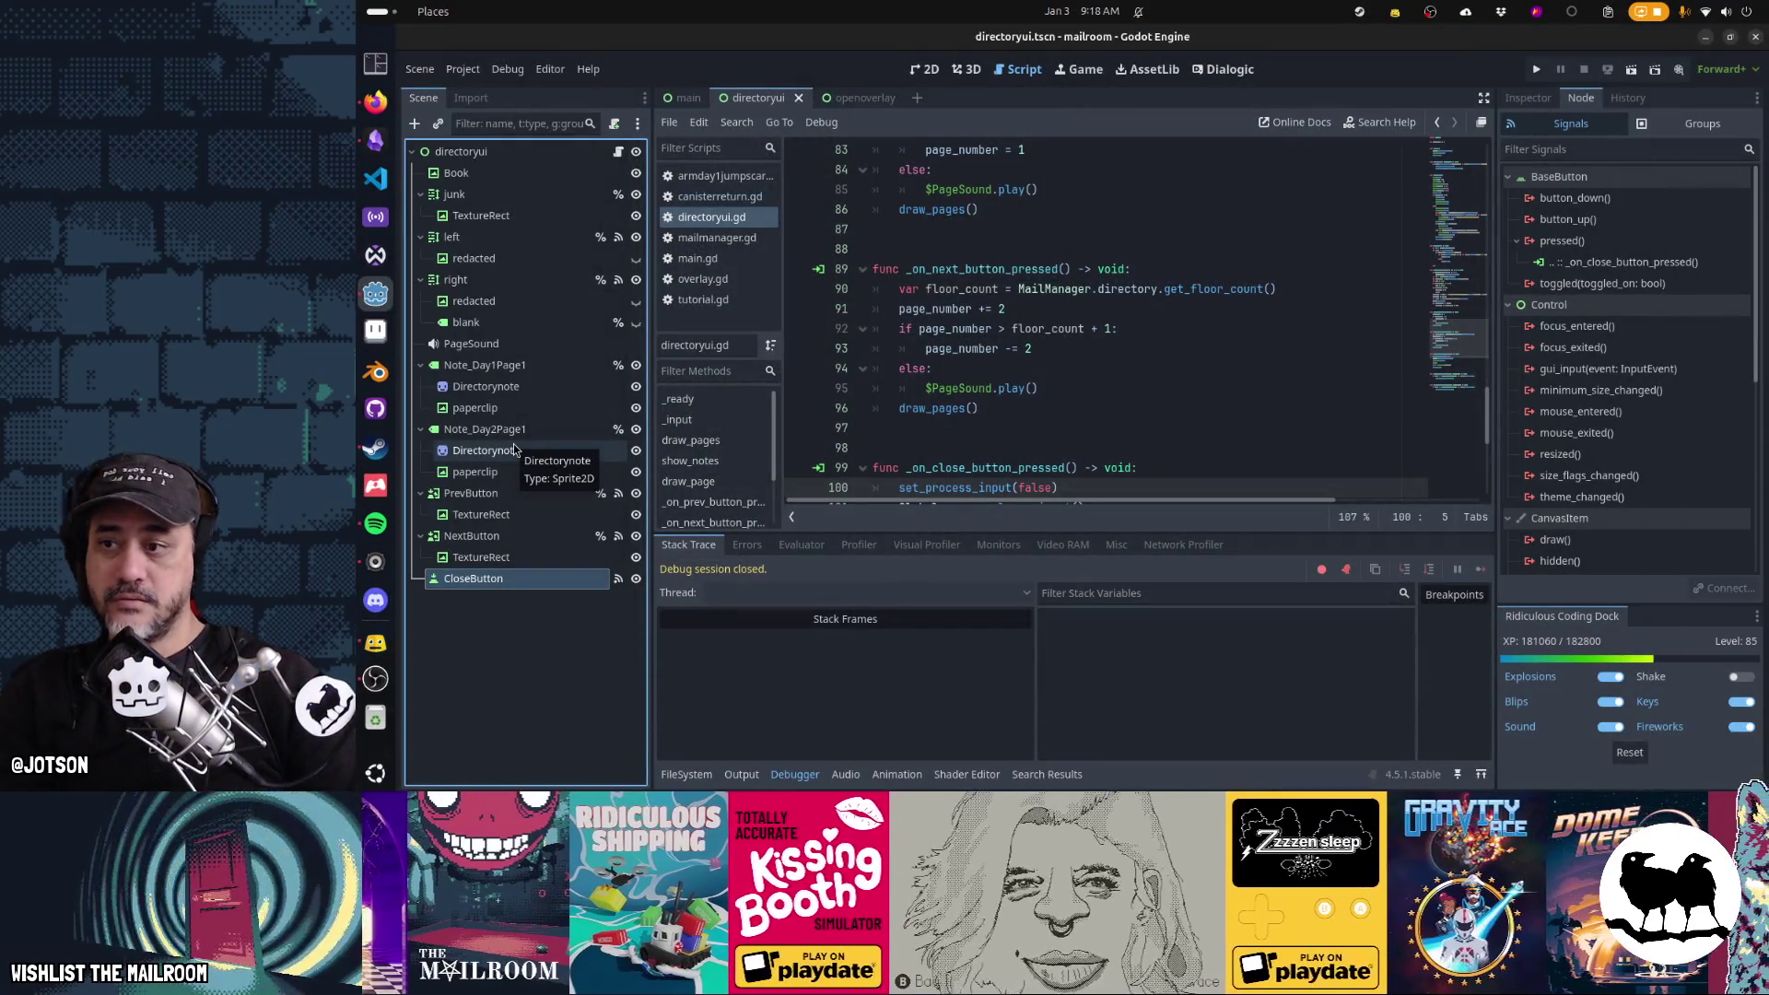
Delete CloseButton from the book scene, save it, and go to openoverlay
key("Delete")
key("Return")
key("ctrl+s")
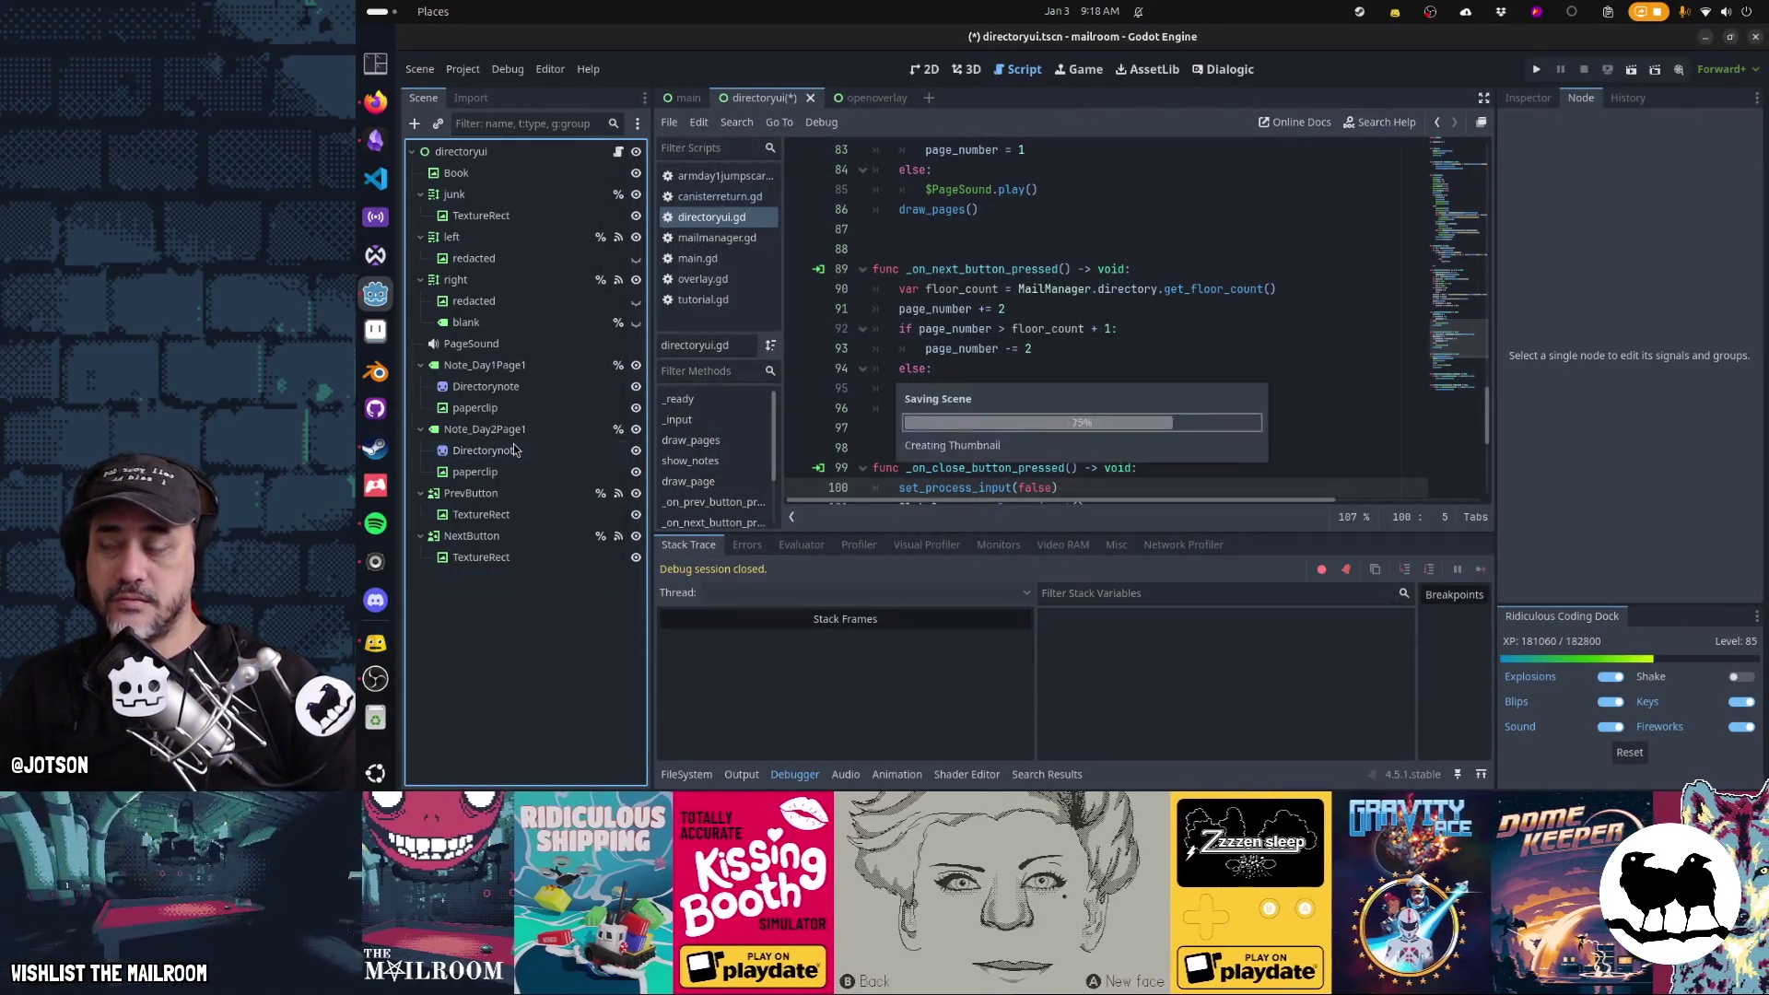
left_click(875, 99)
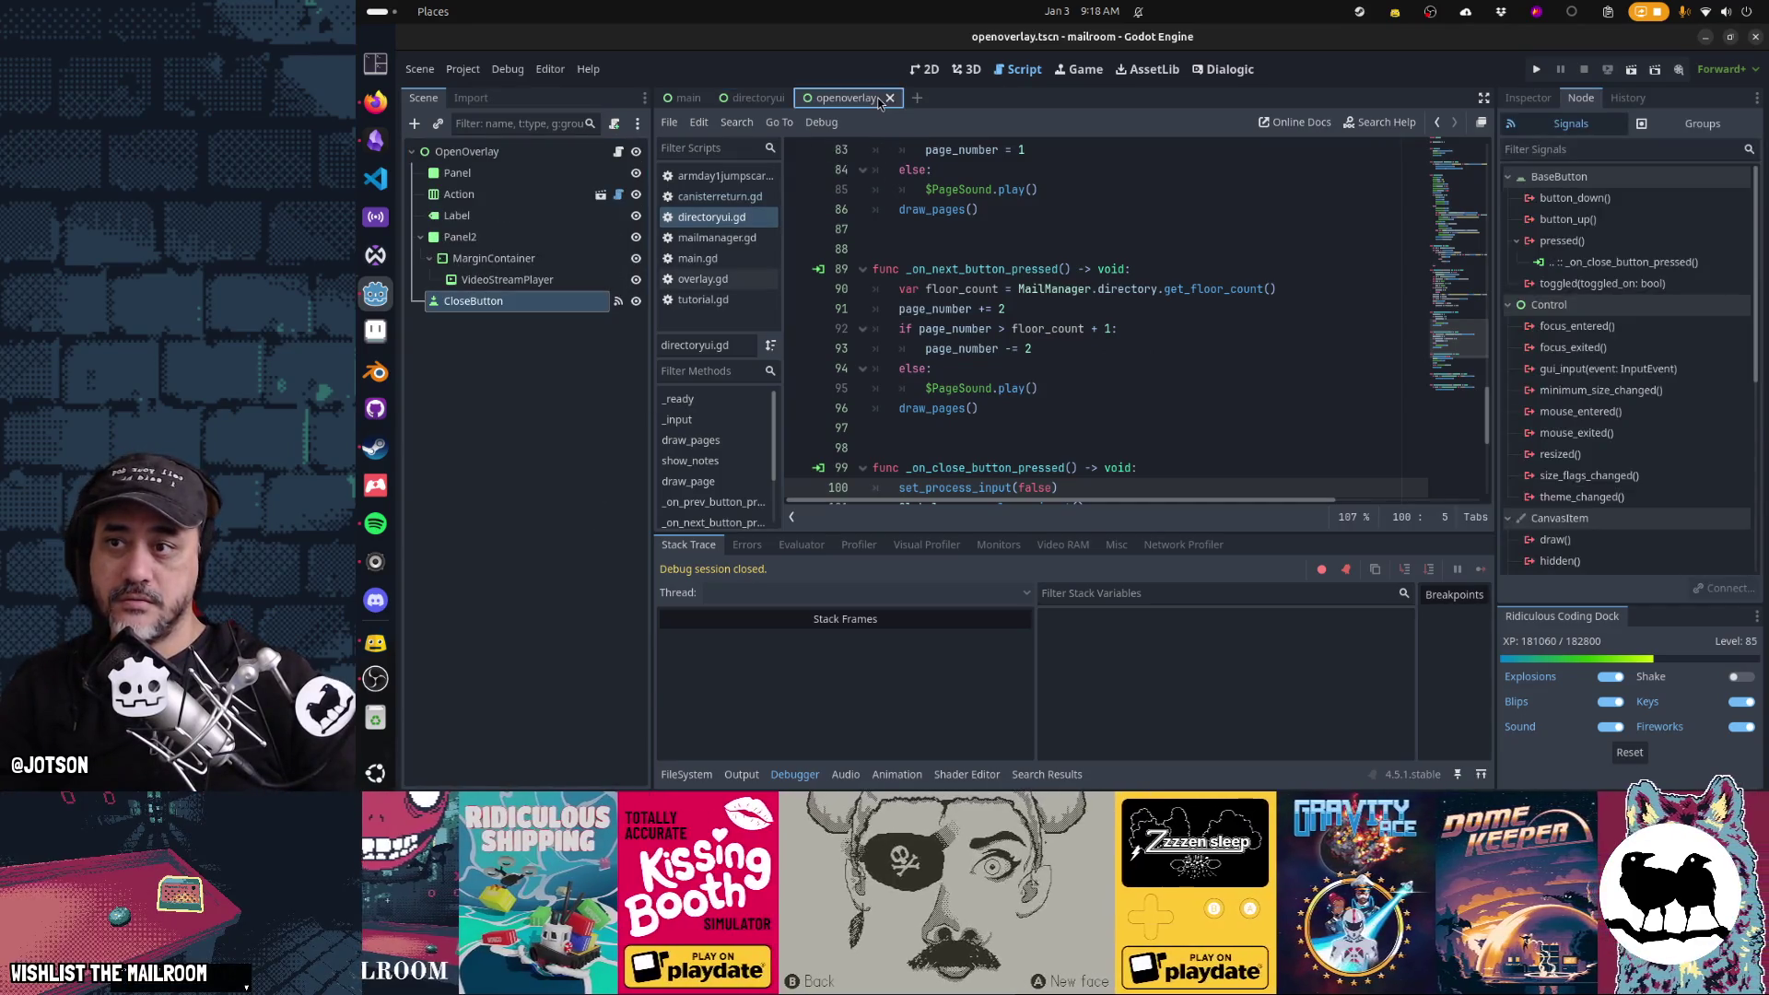
Paste CloseButton under the directoryui root, connect pressed to _on_close_button_pressed, and test in game
left_click(758, 99)
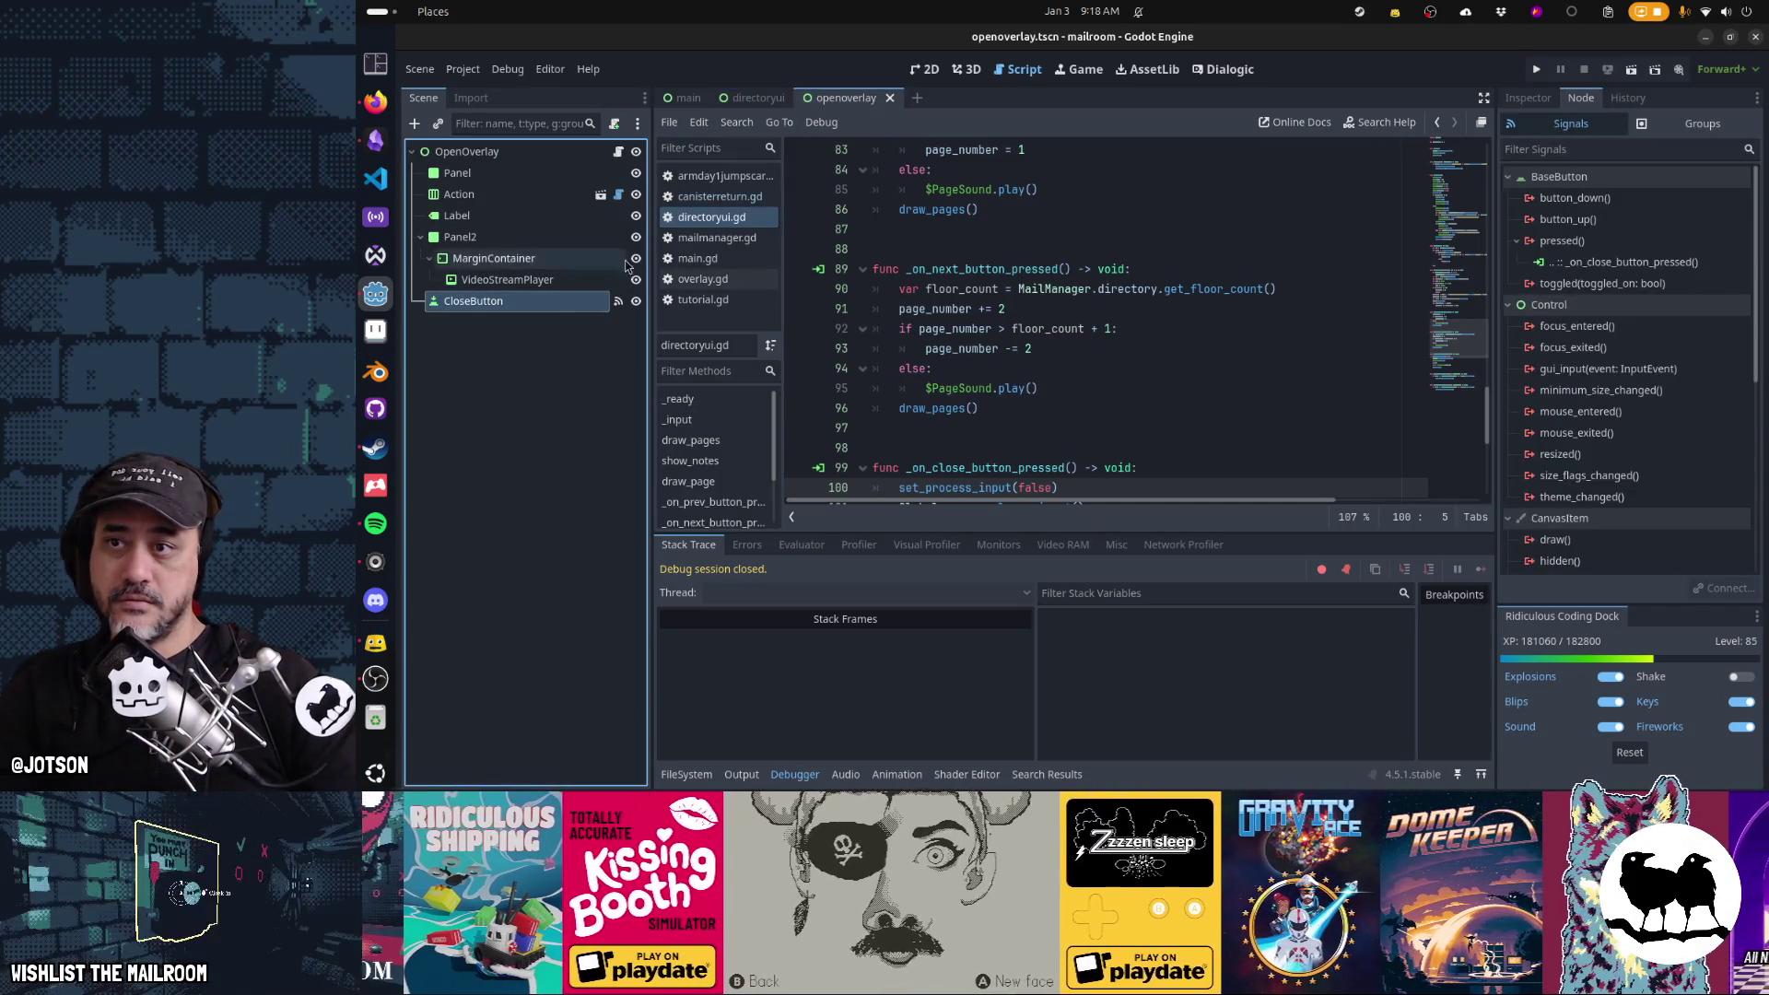
left_click(578, 162)
key("ctrl+v")
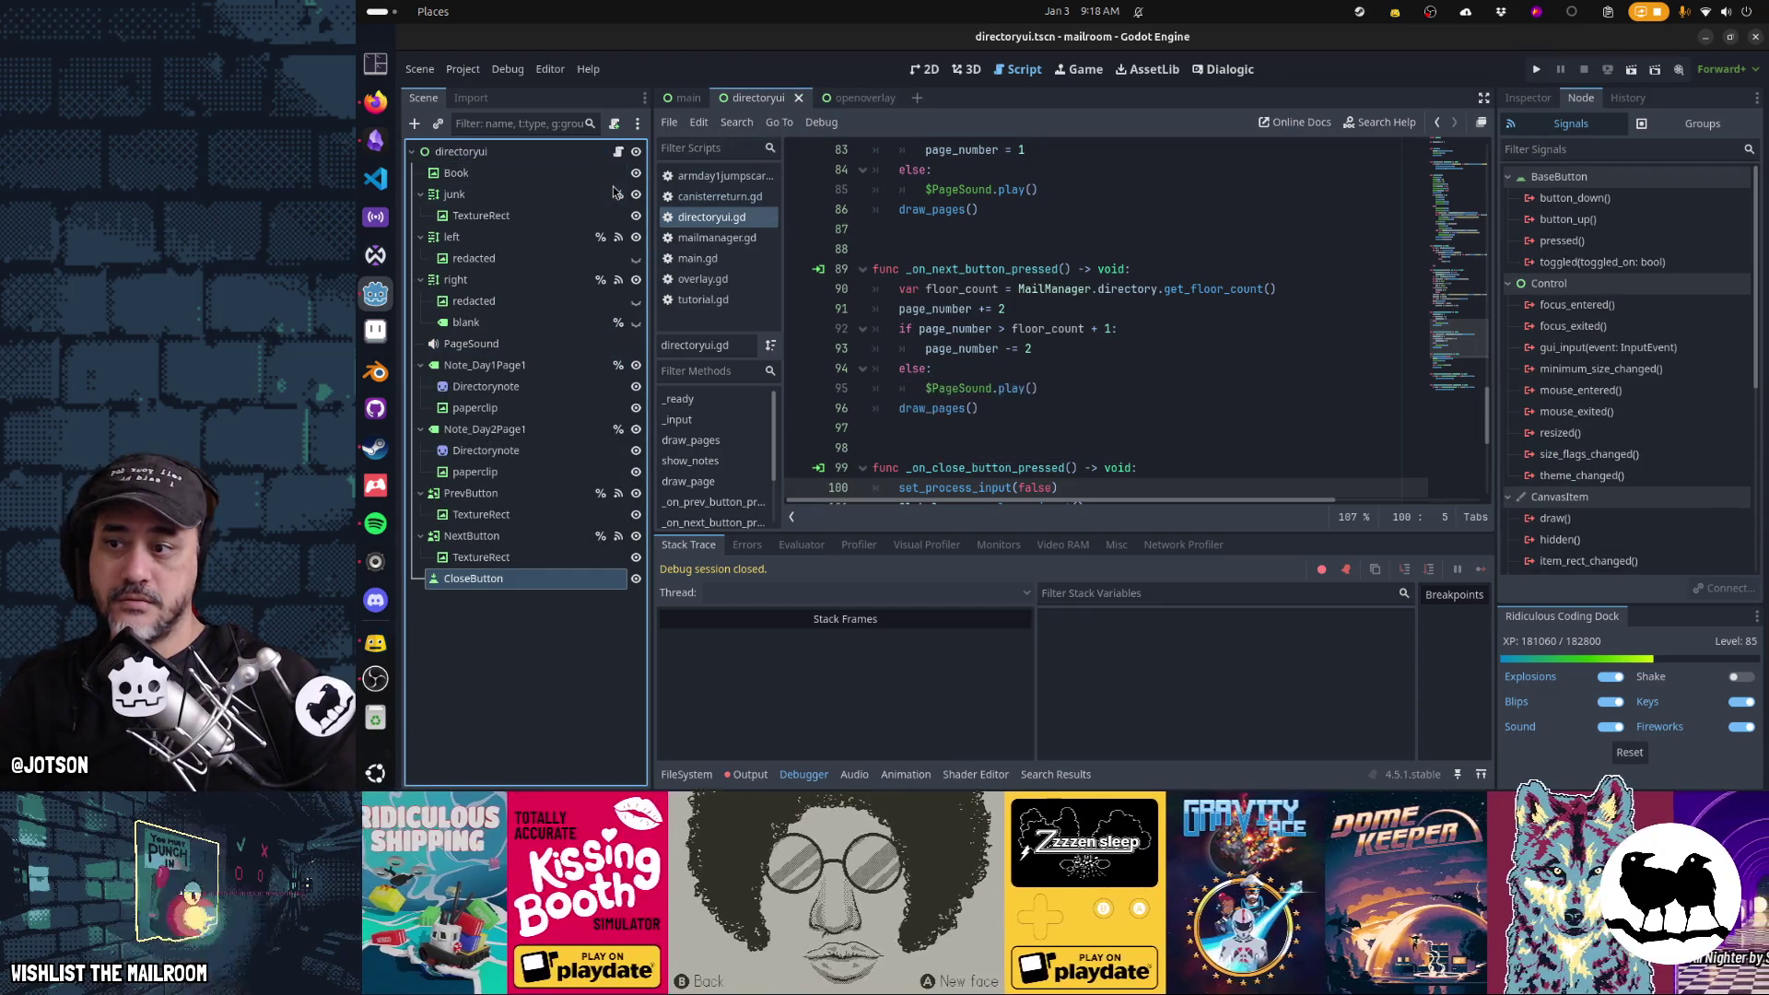
double_click(1562, 240)
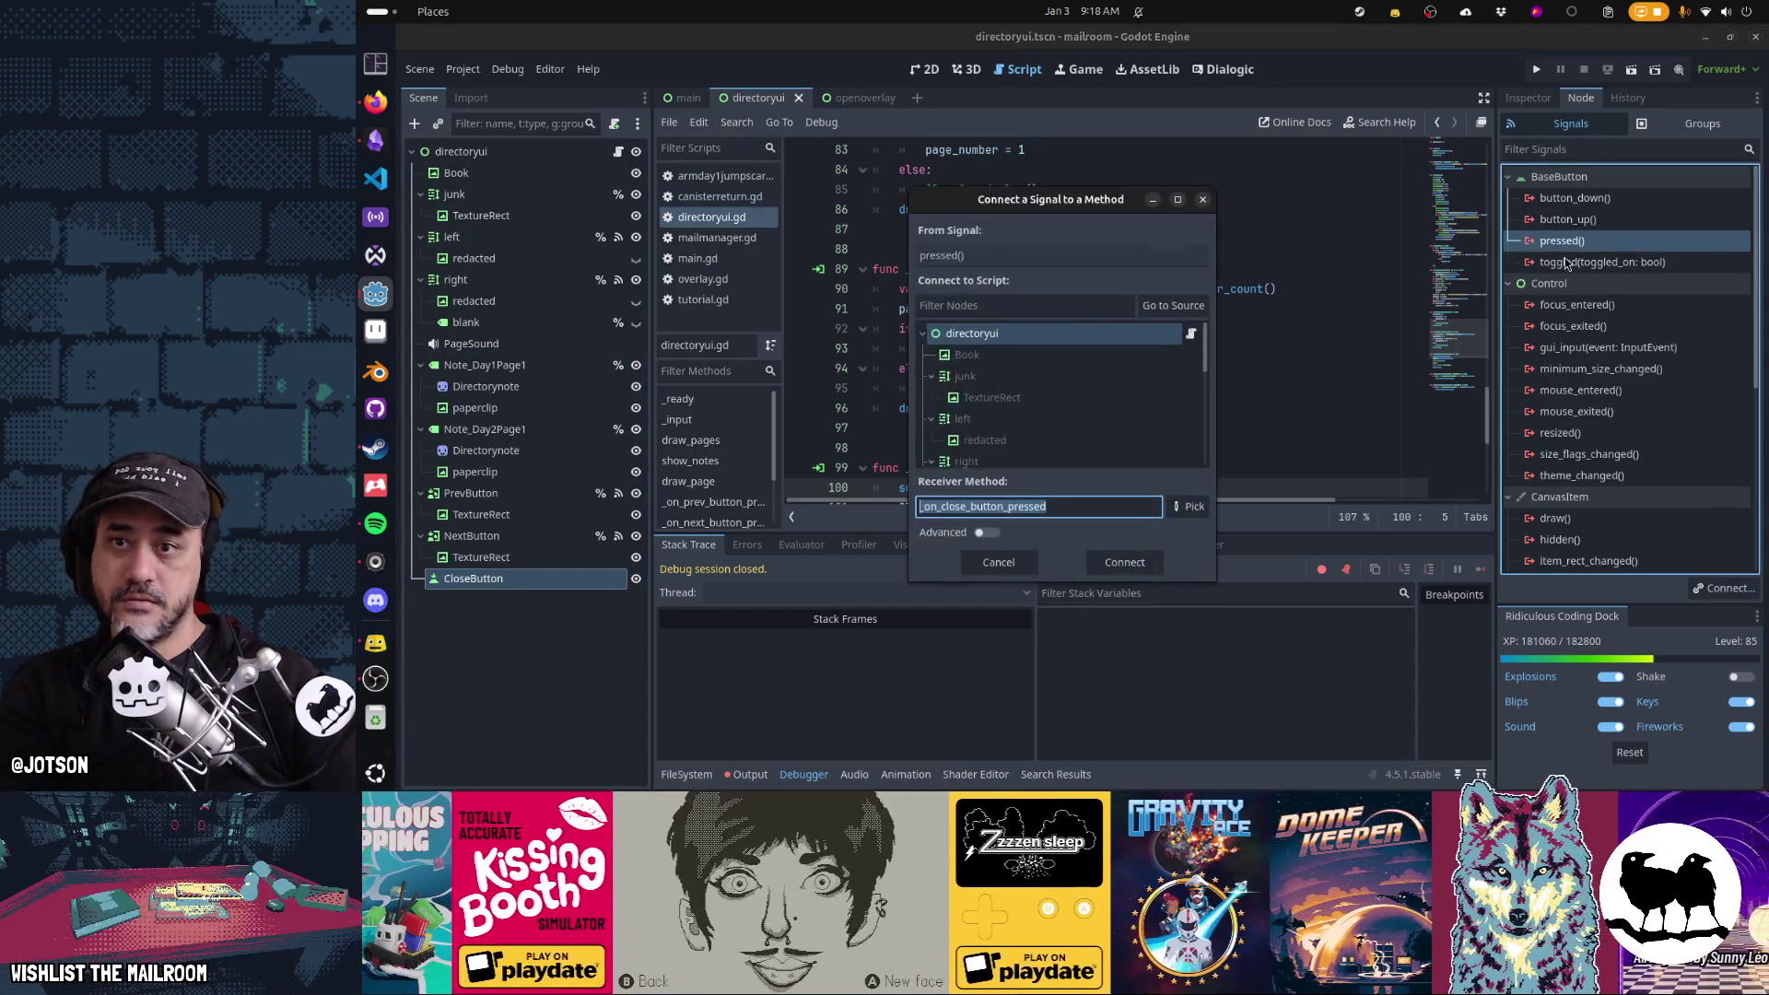
left_click(1128, 557)
key("F5")
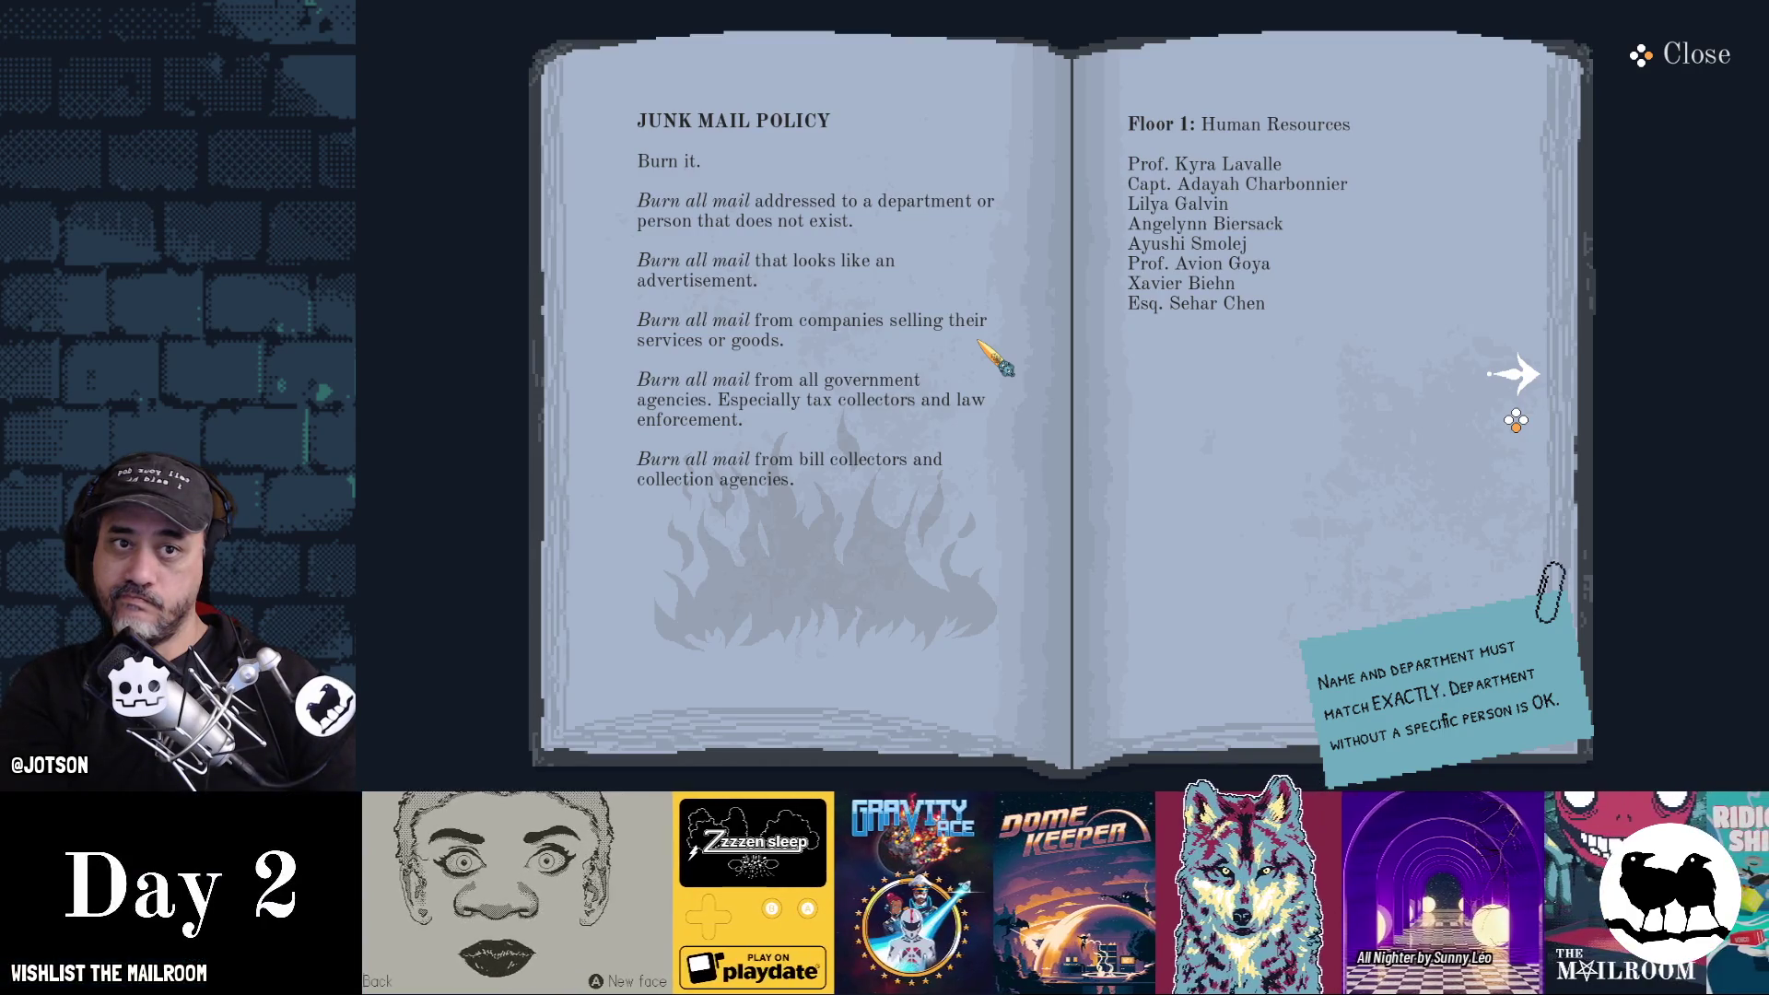
key("F8")
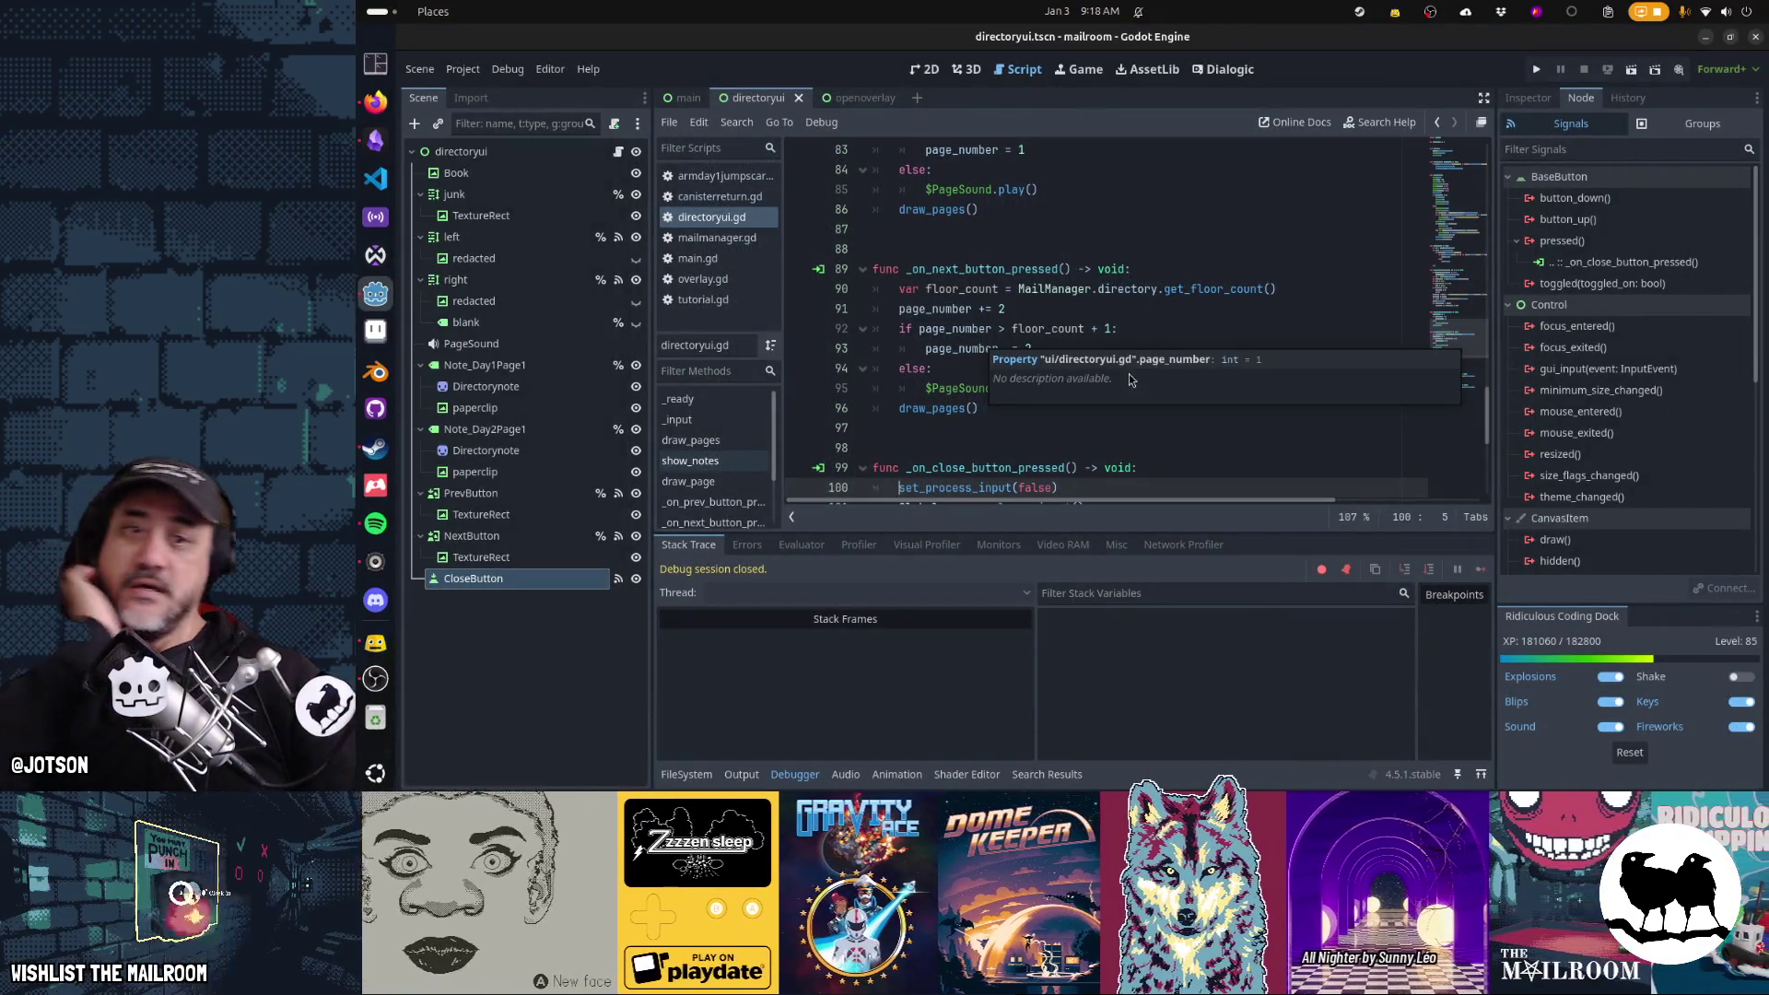
Set CloseButton's Icon Alignment to Right and check closing the book in the running game
left_click(1529, 99)
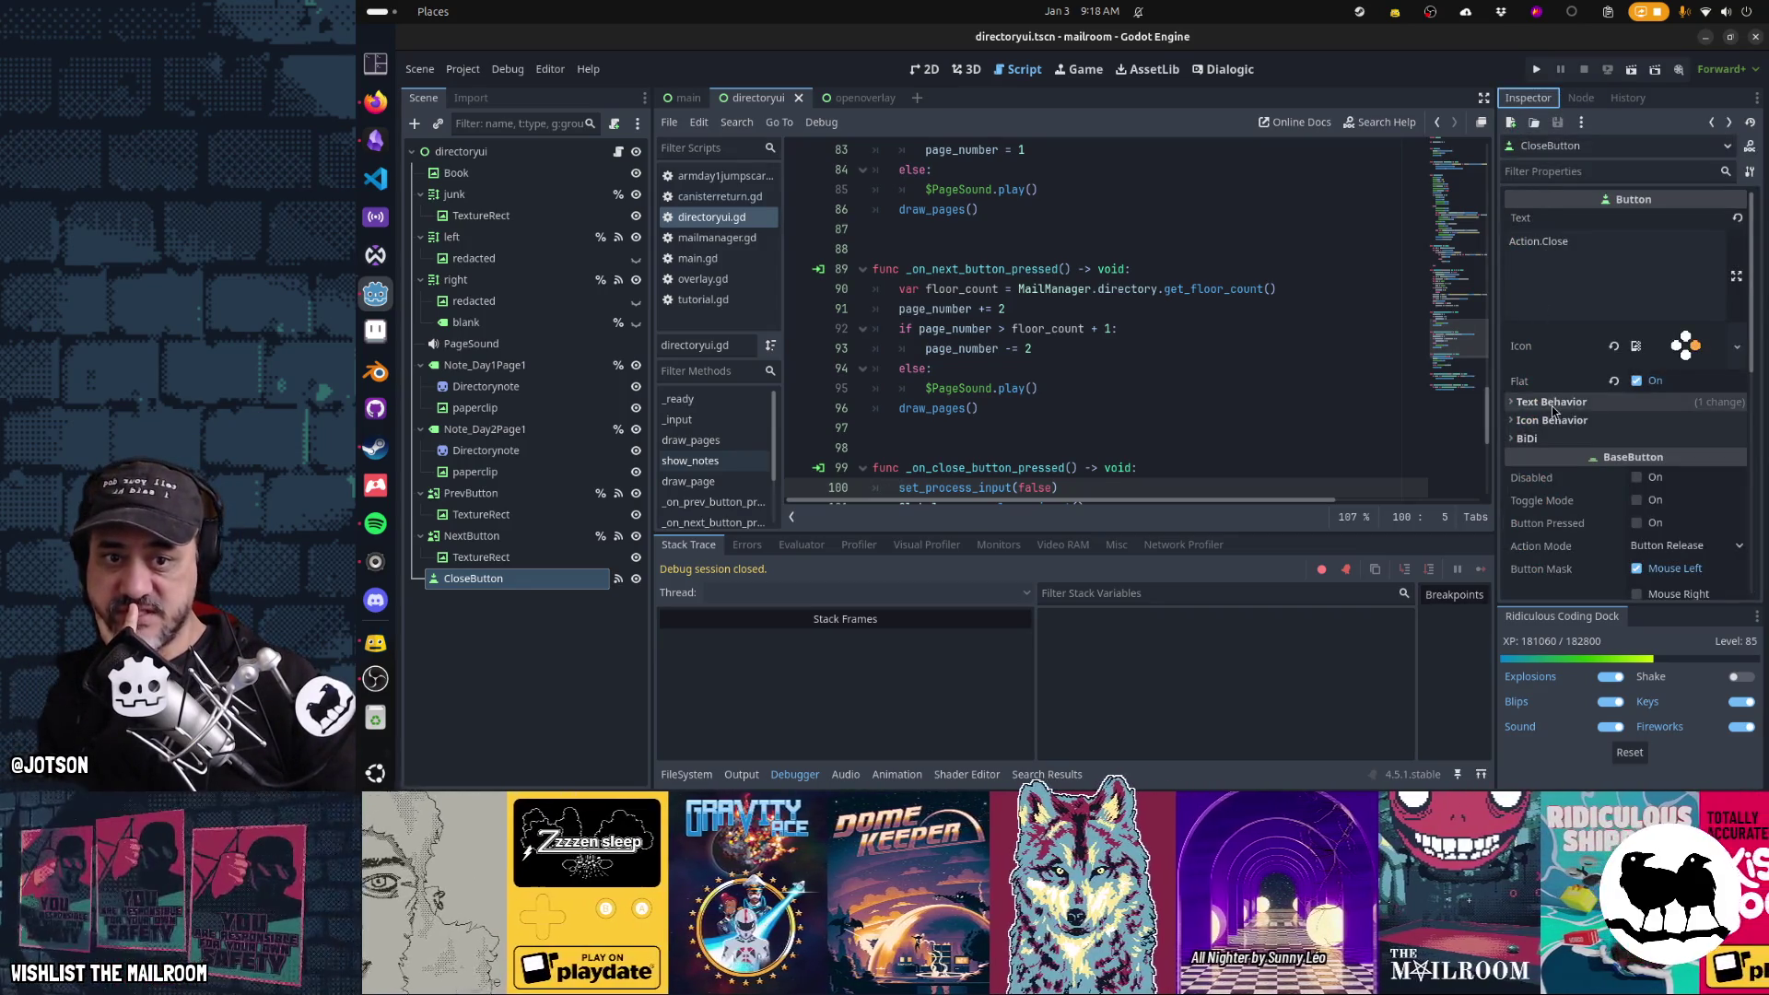
left_click(1555, 421)
left_click(1686, 441)
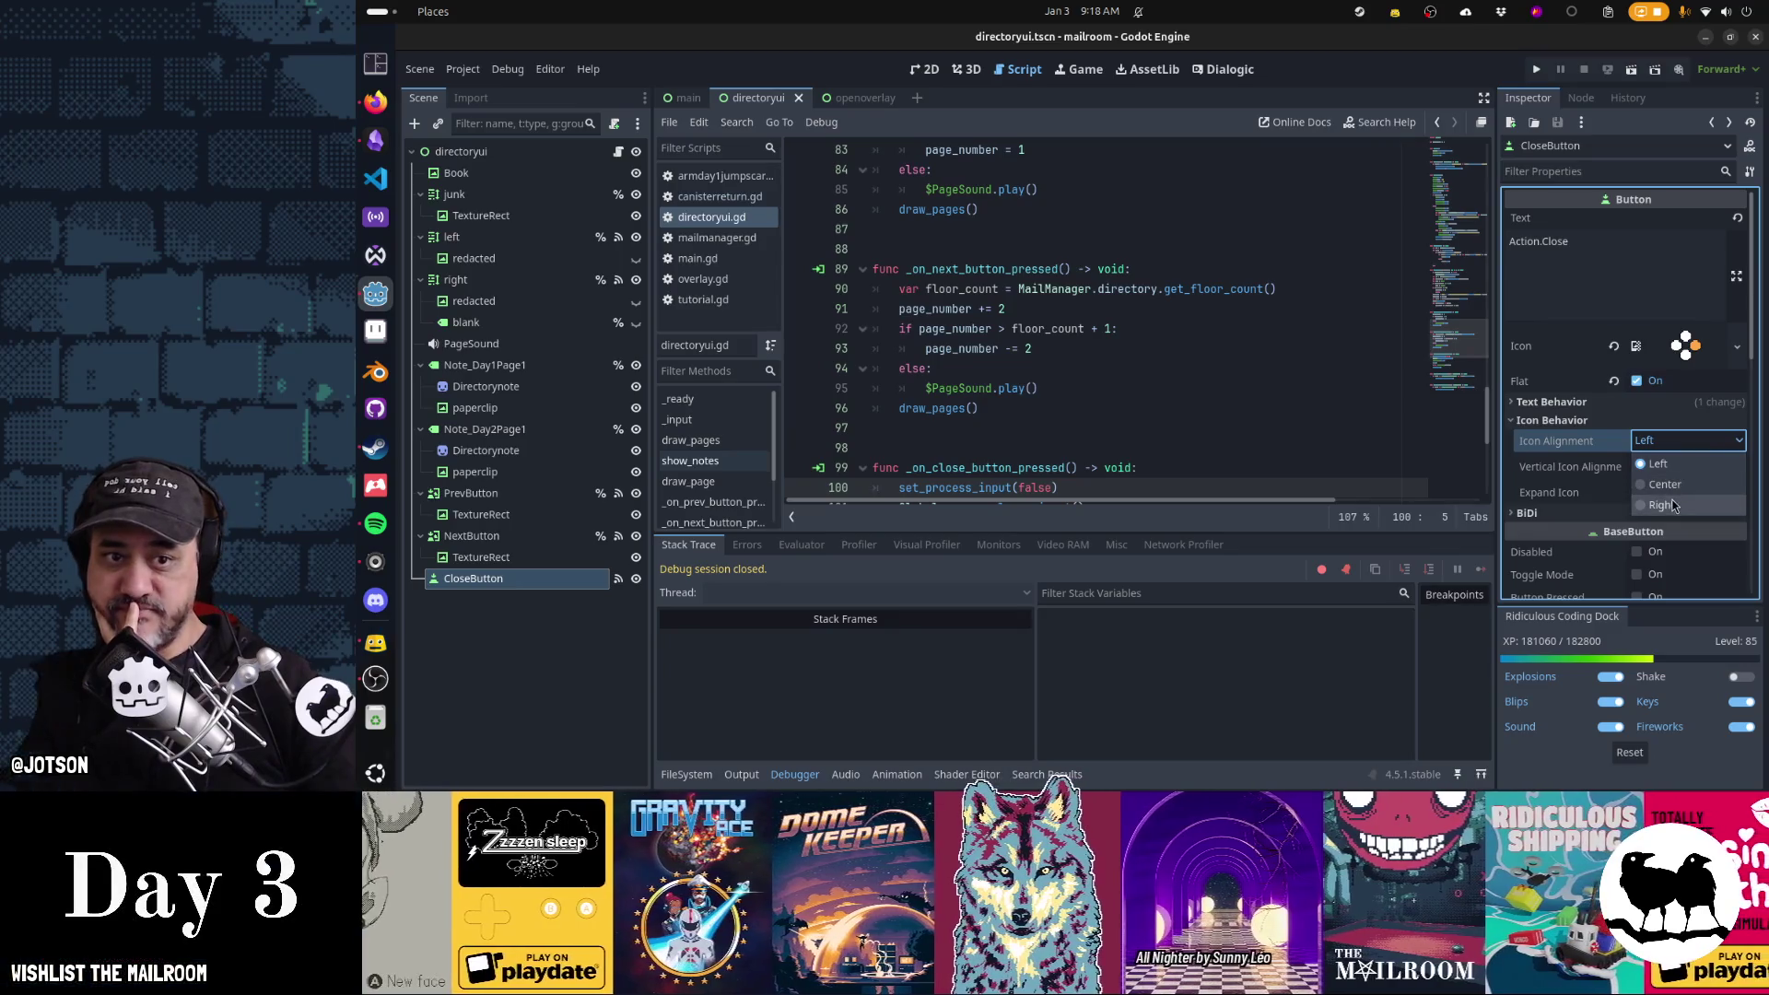
left_click(1672, 505)
key("F5")
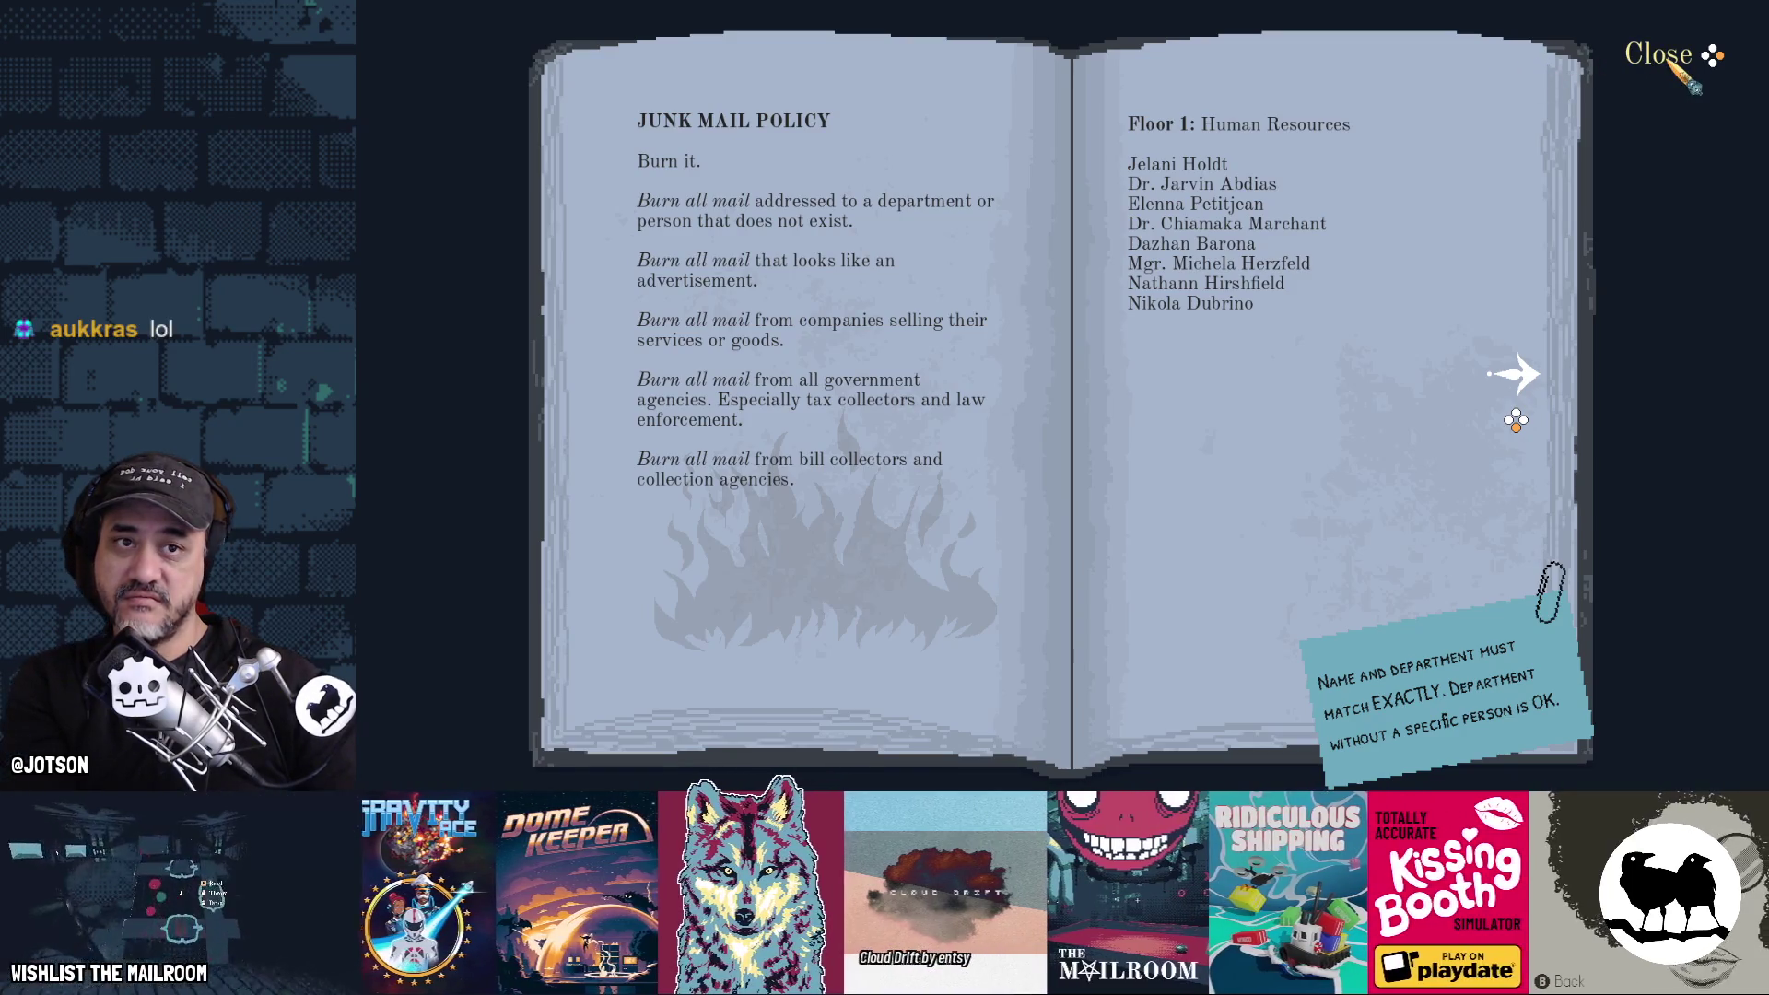
left_click(1669, 63)
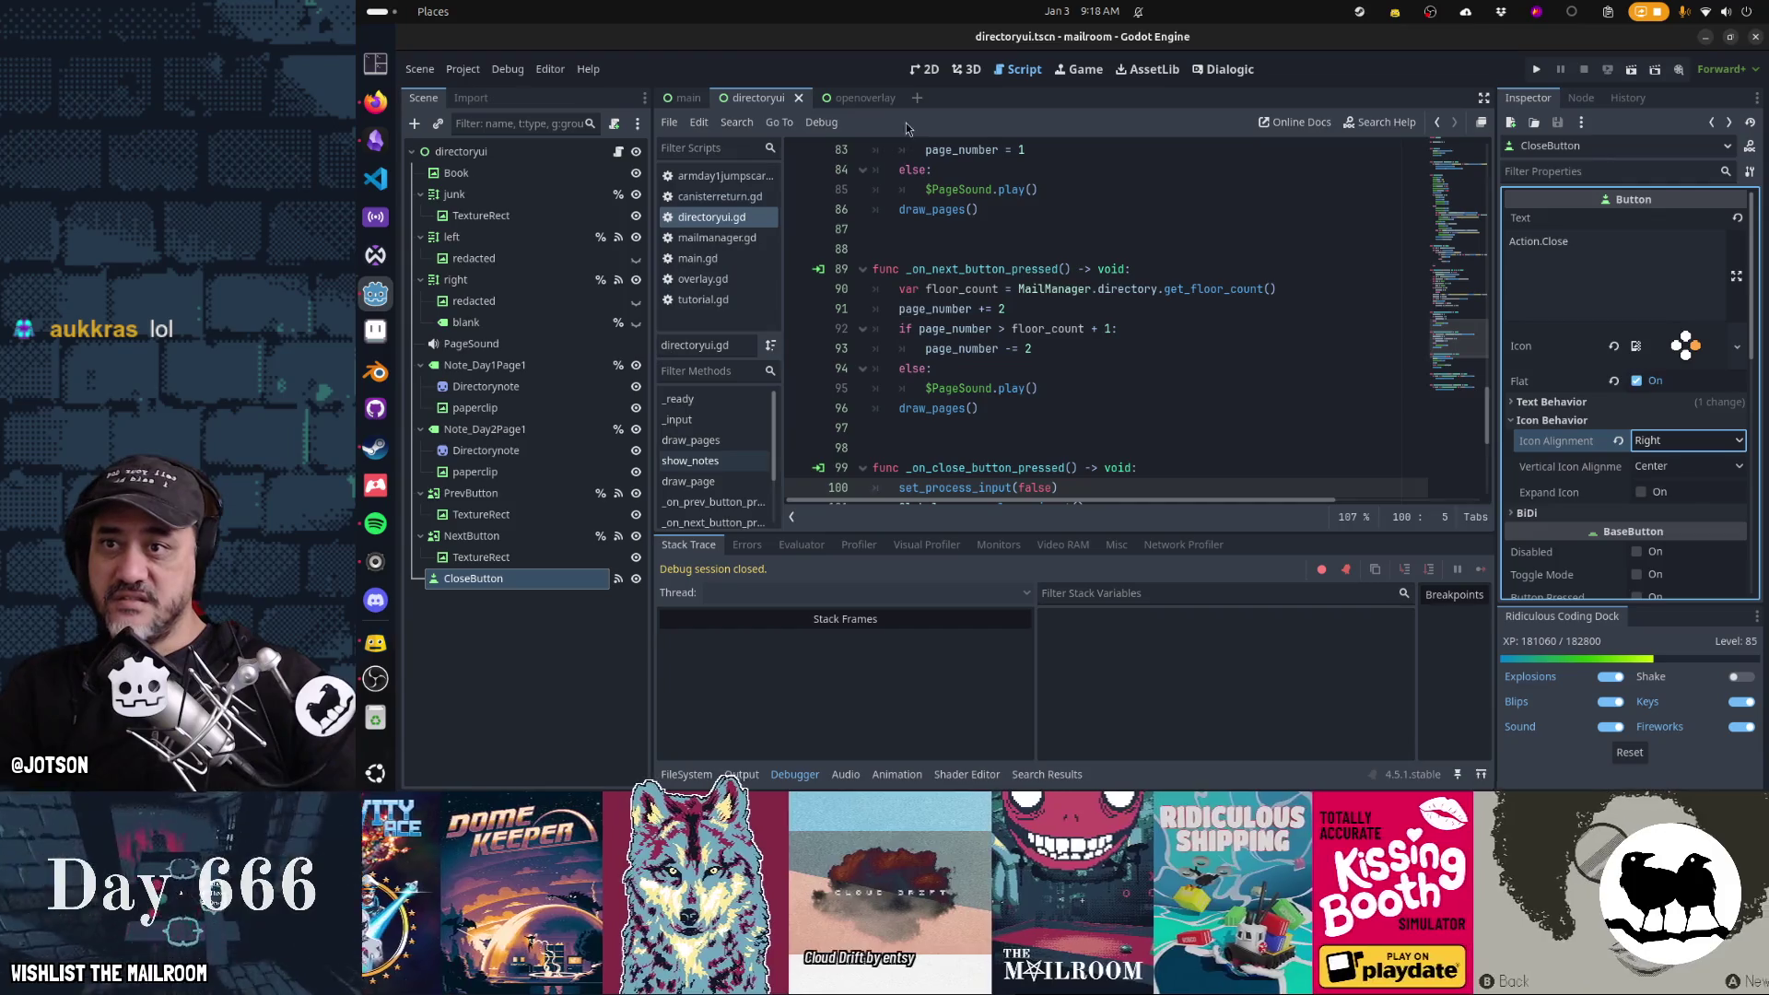
left_click(882, 106)
Quick-open the insertoverlay, directoryui and molcajeteoverlay scenes, ending on insertoverlay
key("alt+shift+o")
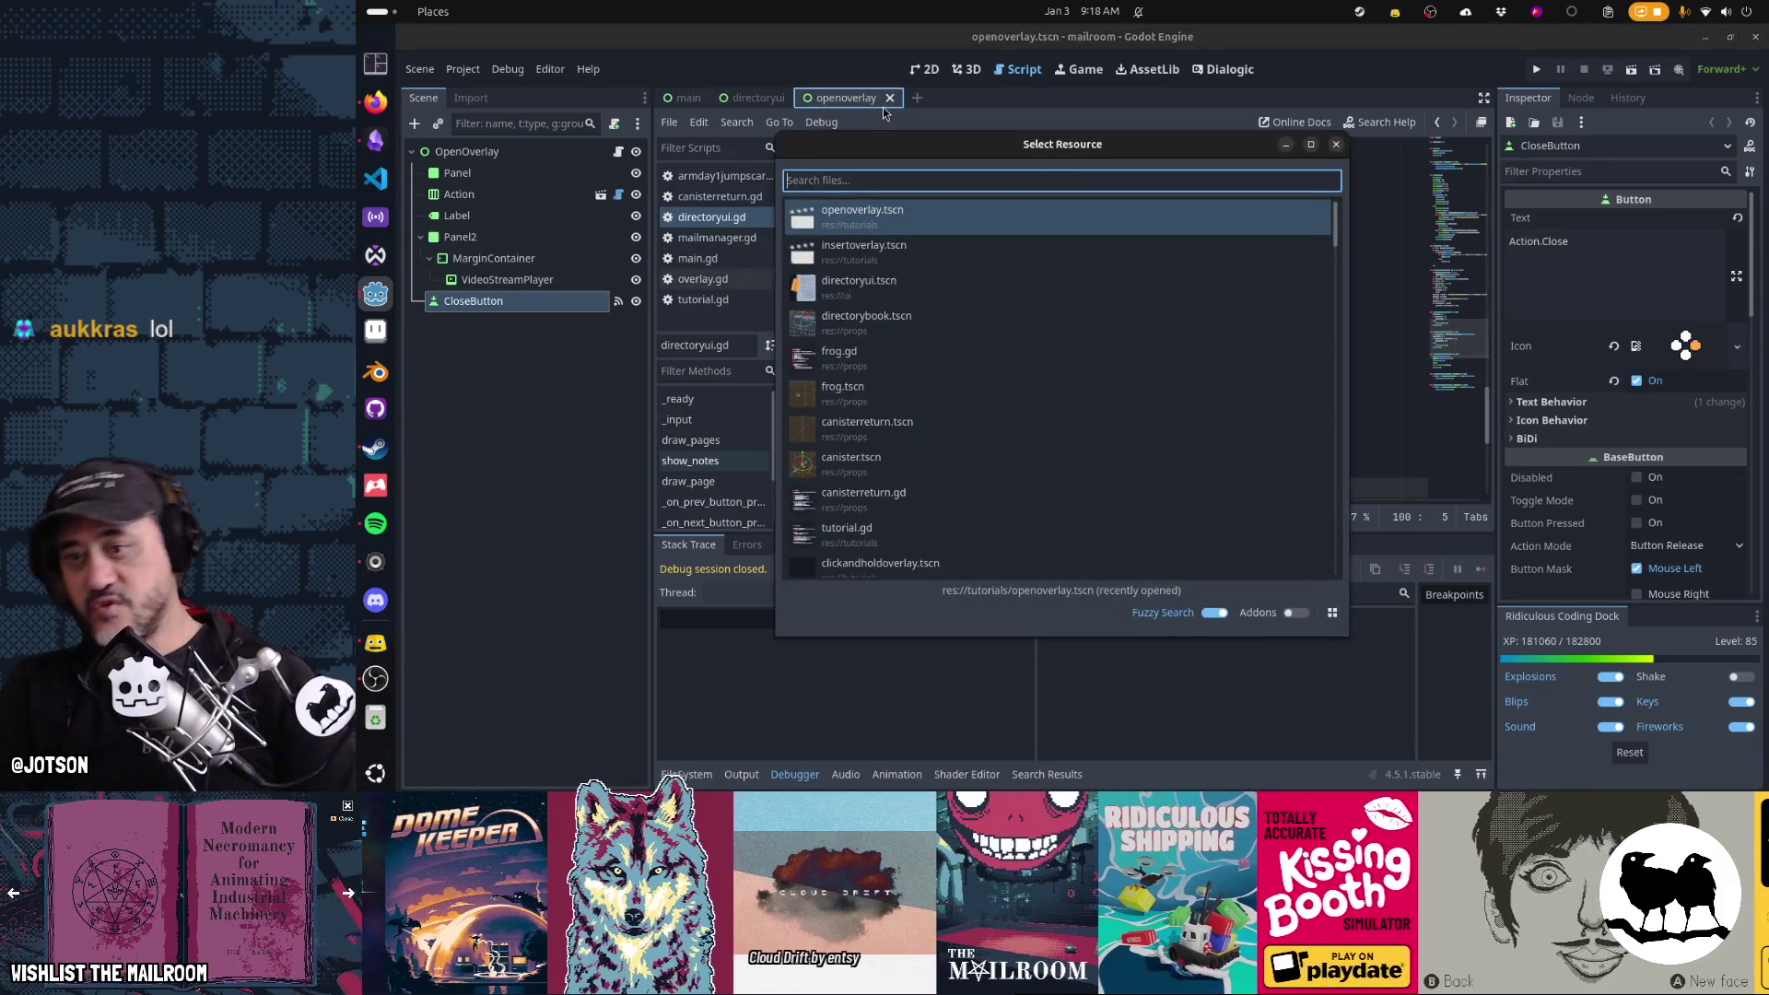
left_click(912, 261)
key("alt+shift+o")
left_click(914, 292)
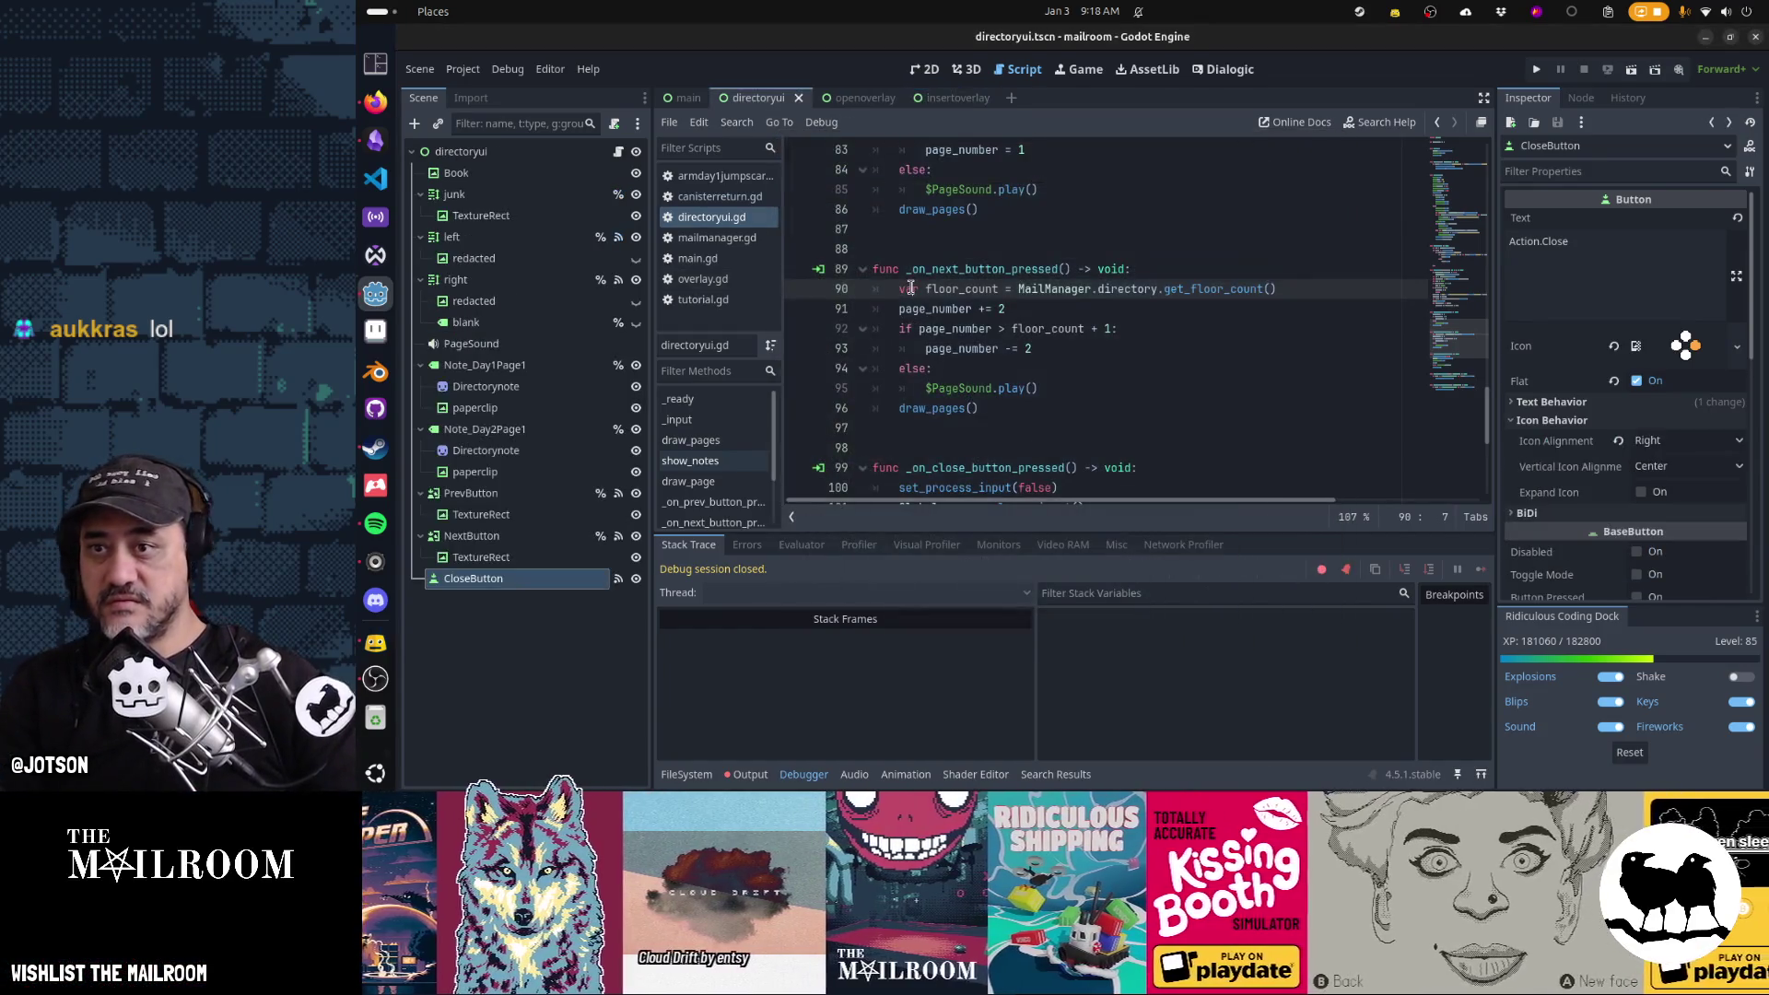
key("alt+shift+o")
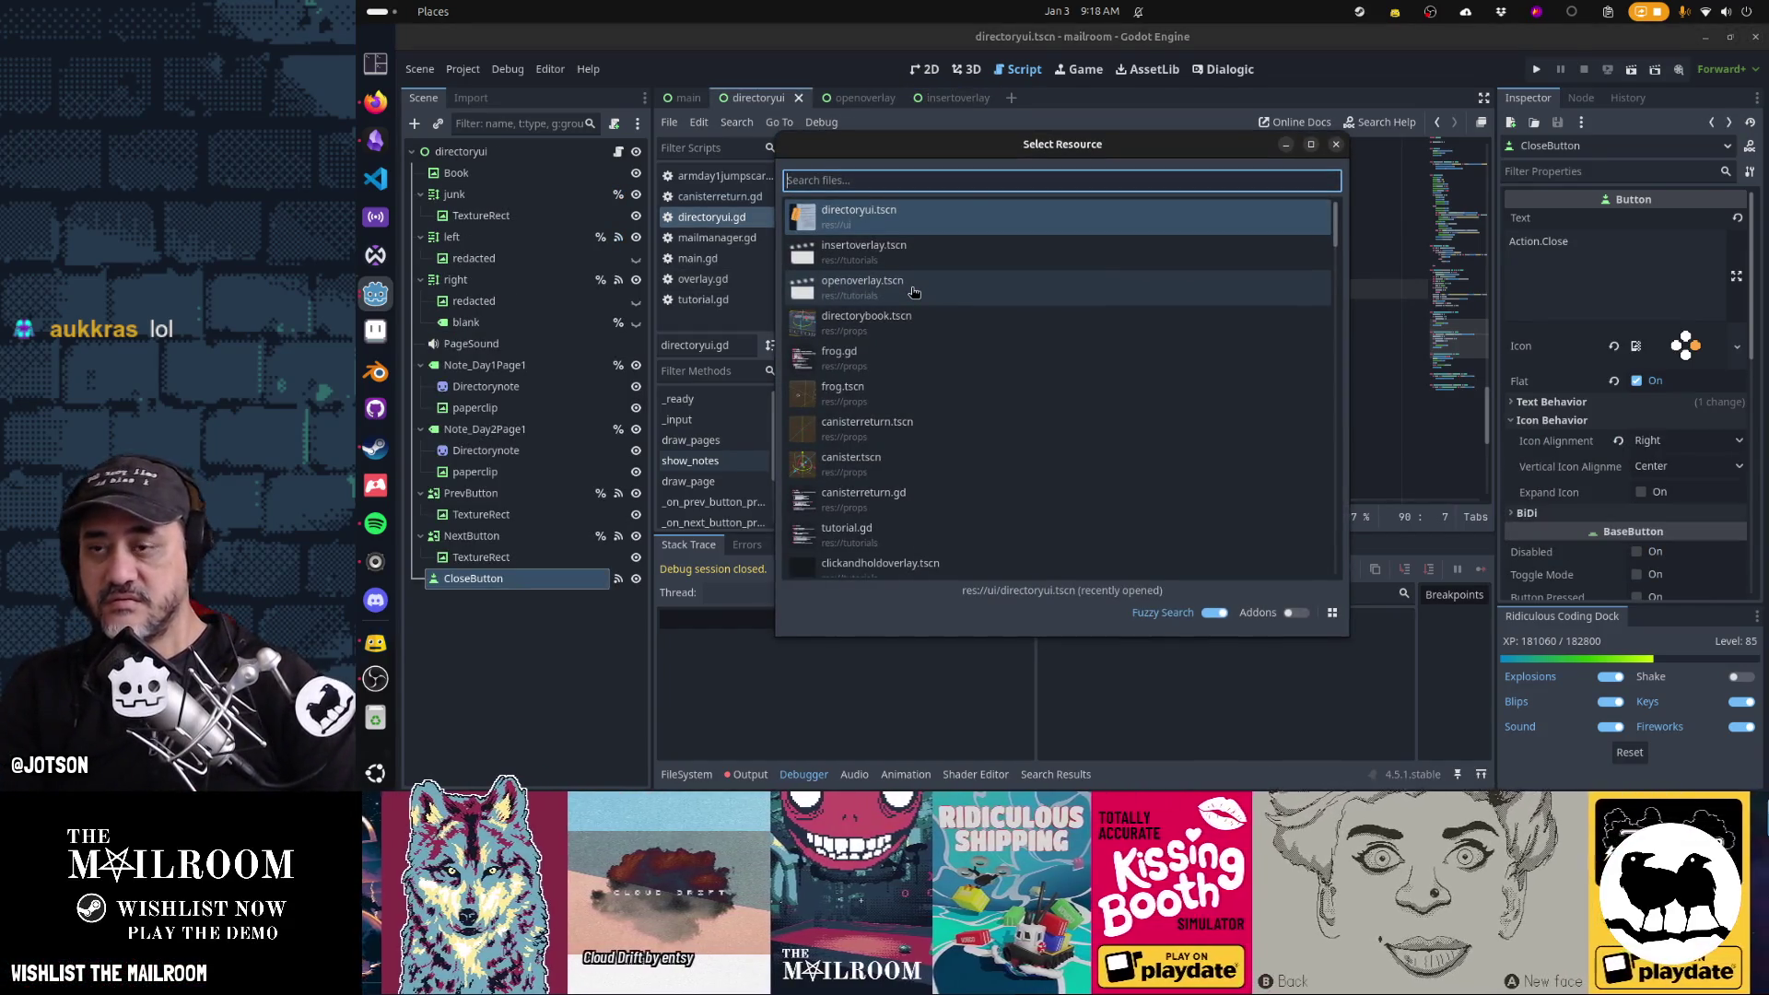
type("overlay")
left_click(910, 288)
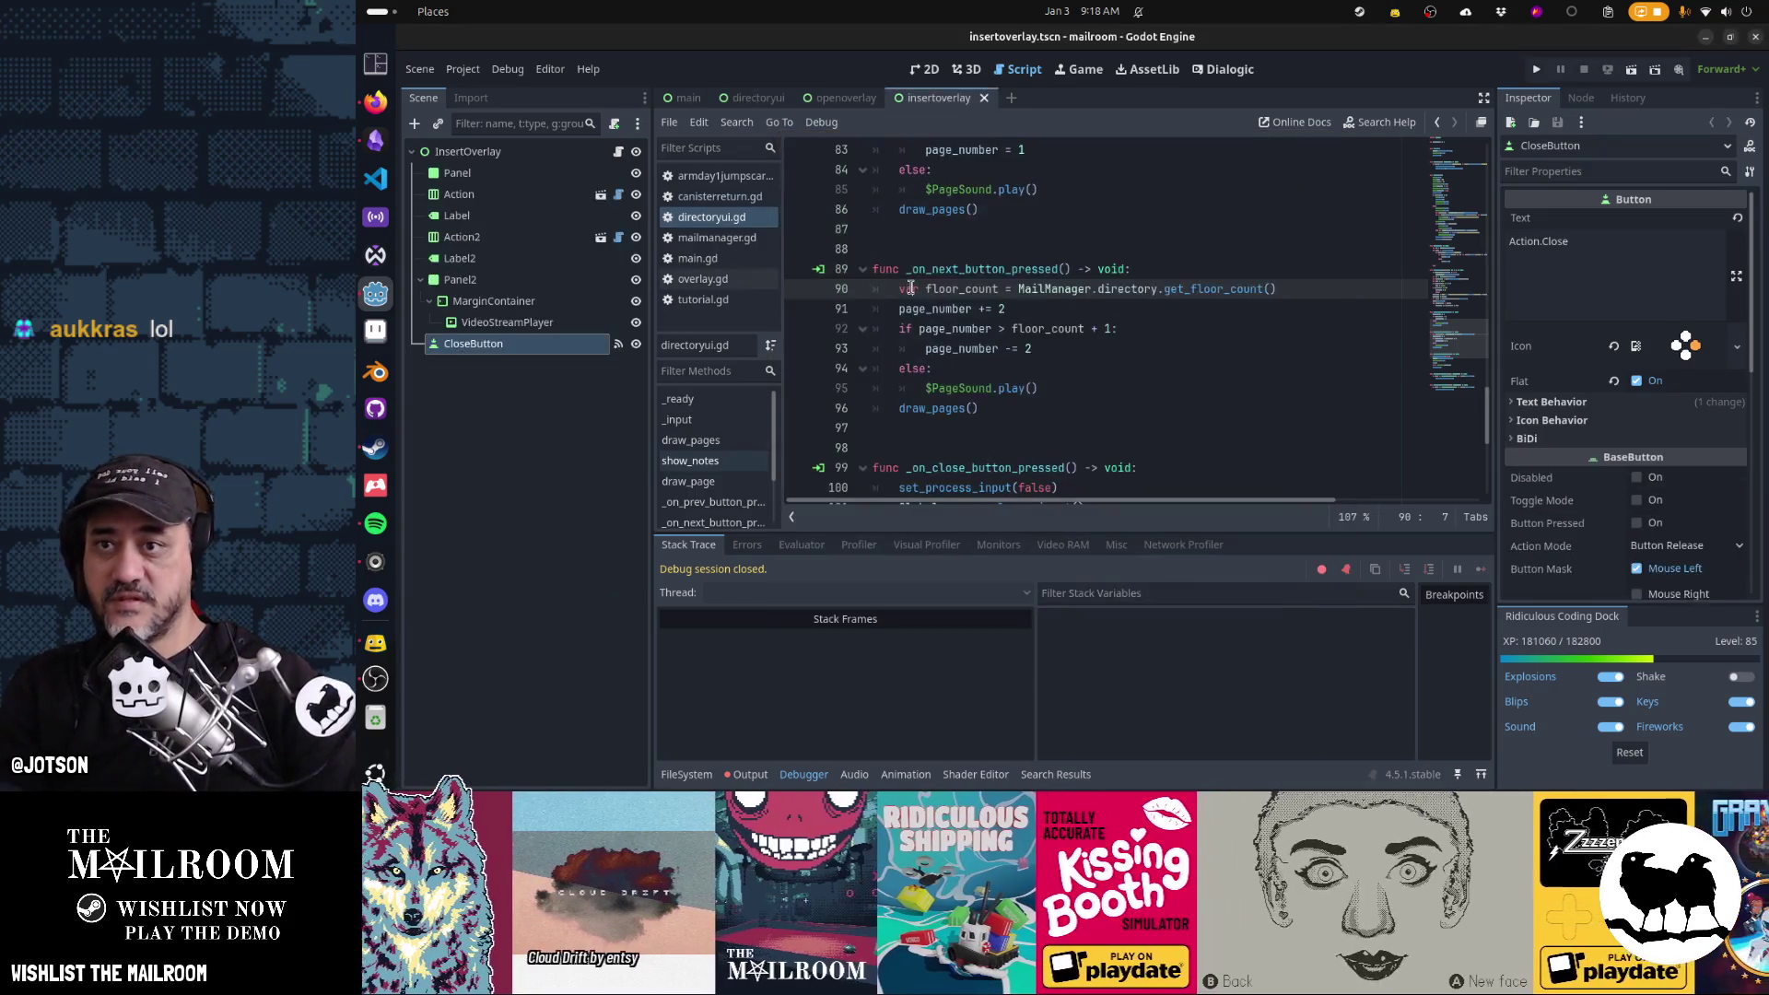
key("alt+shift+o")
type("molc")
key("Return")
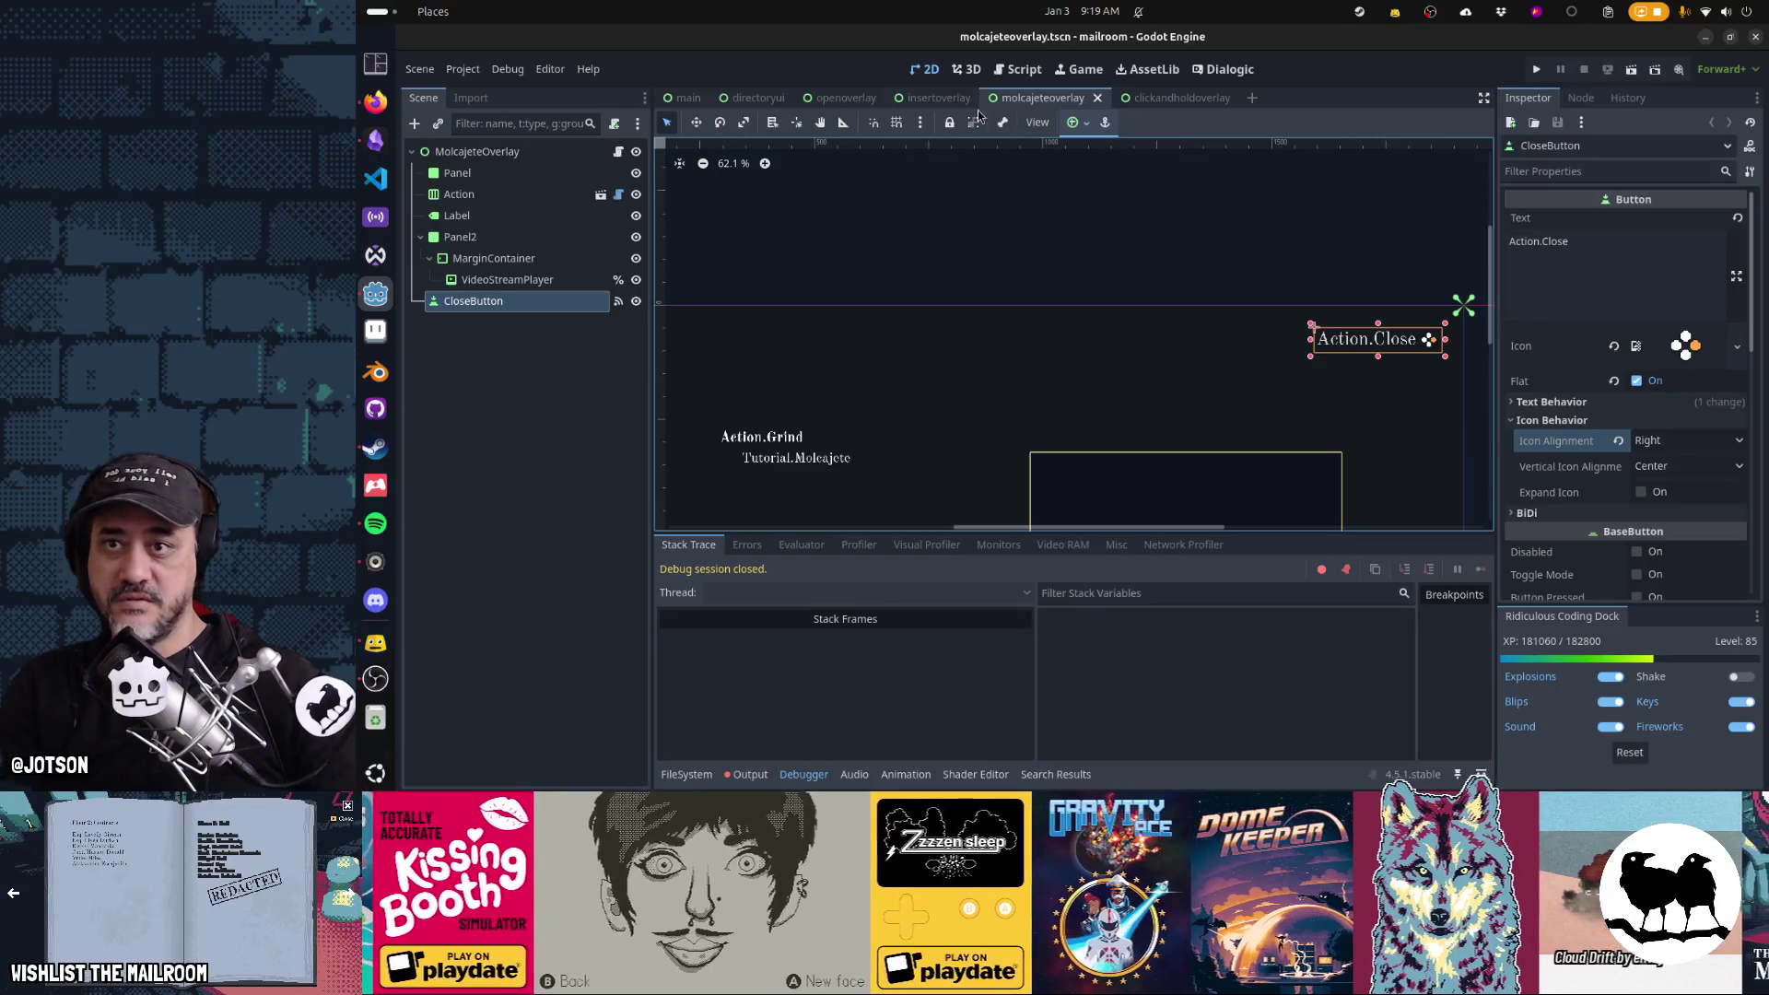
left_click(935, 99)
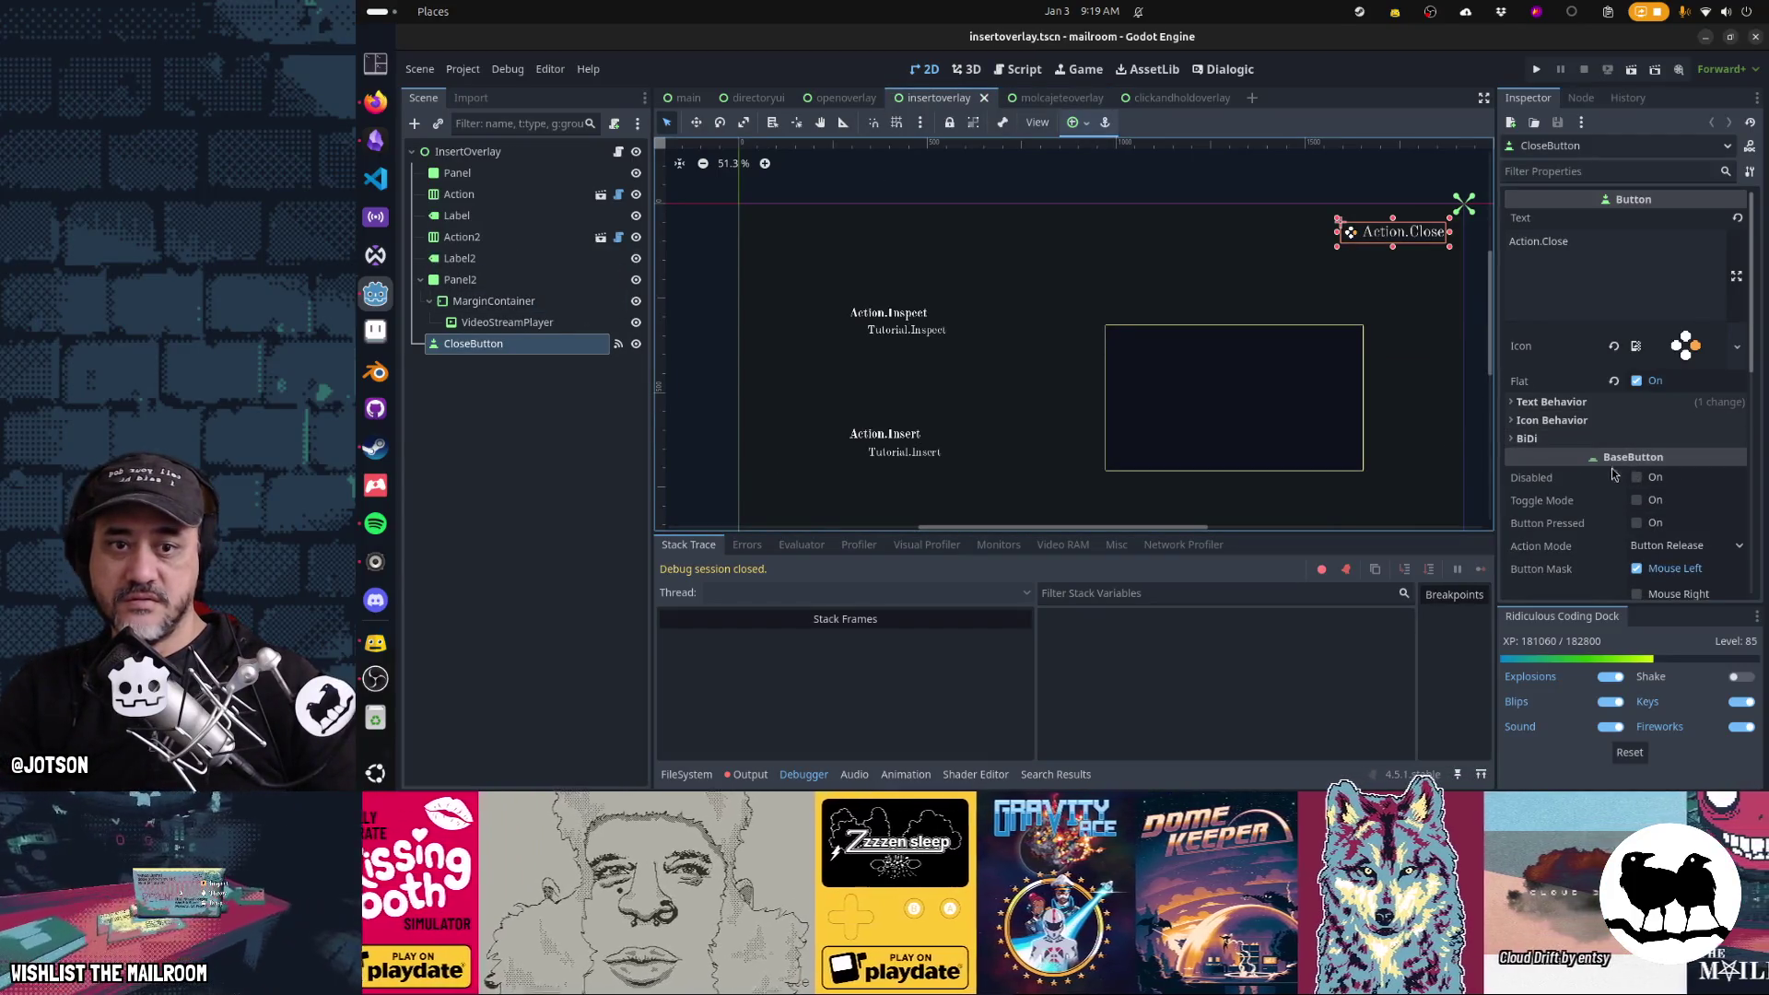
Set insertoverlay's CloseButton Icon Alignment to Right and save the scene
left_click(1566, 420)
left_click(1687, 440)
left_click(1681, 488)
key("ctrl+s")
Set openoverlay's CloseButton Icon Alignment to Right as well
left_click(849, 103)
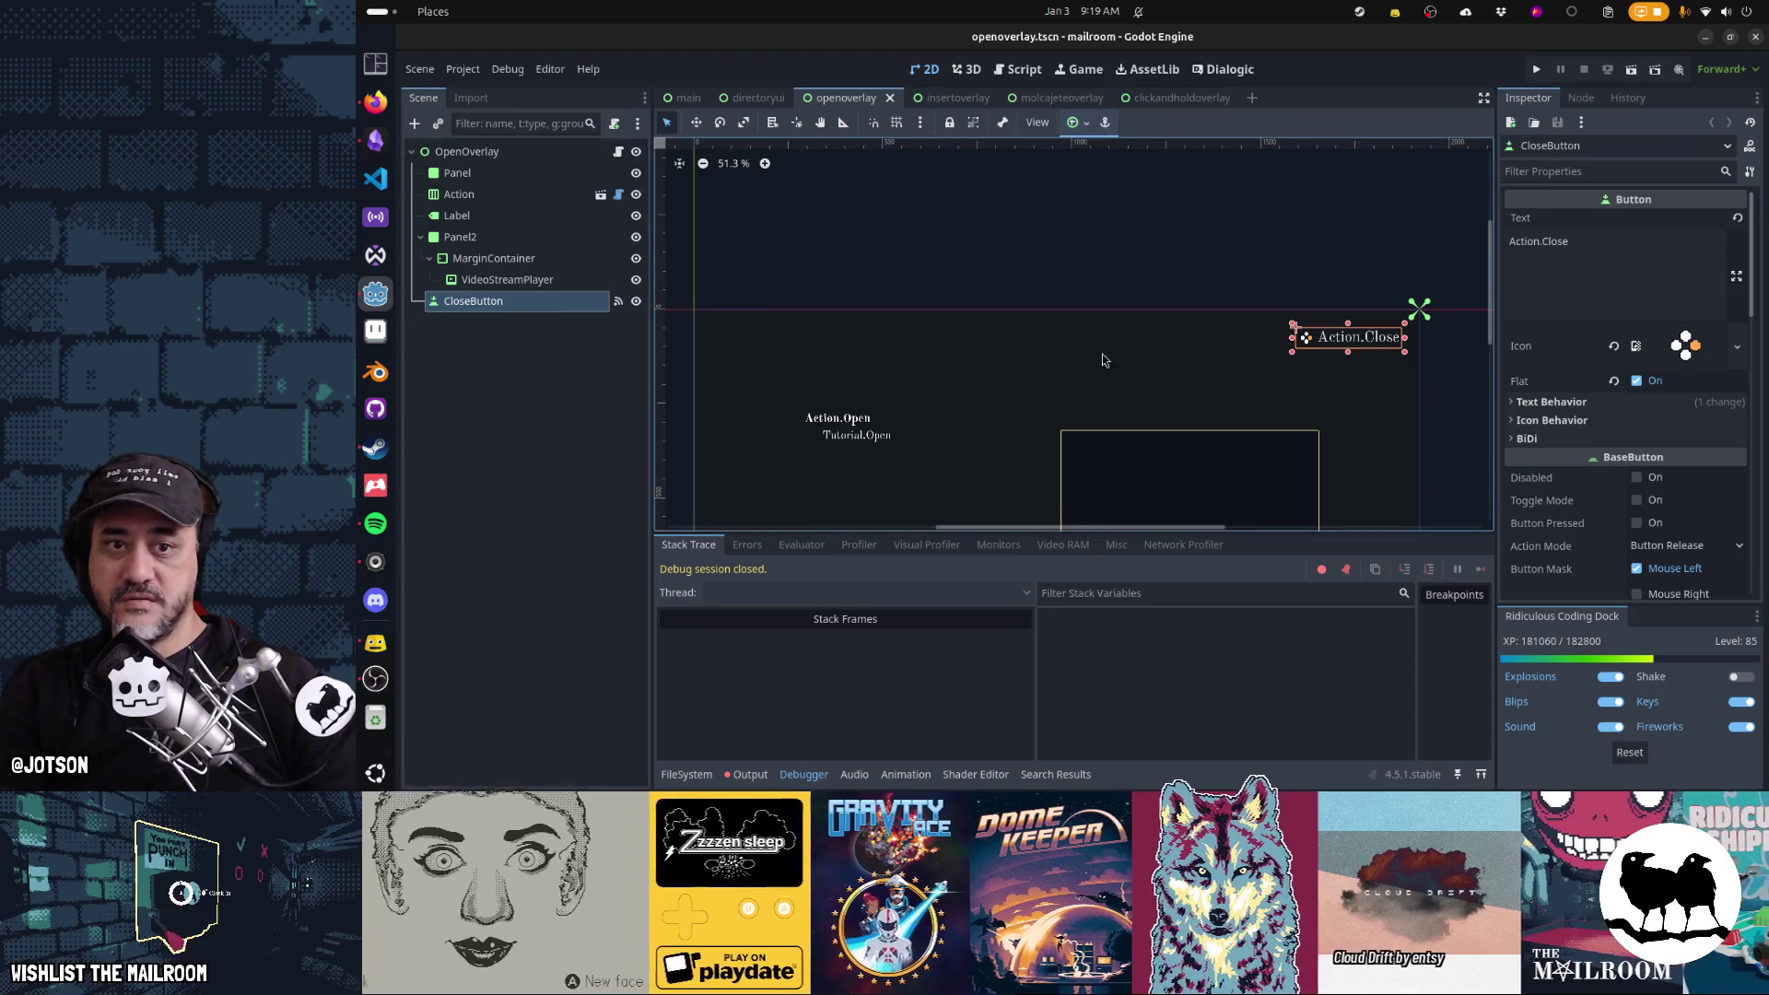
left_click(1551, 420)
left_click(1685, 440)
left_click(1683, 503)
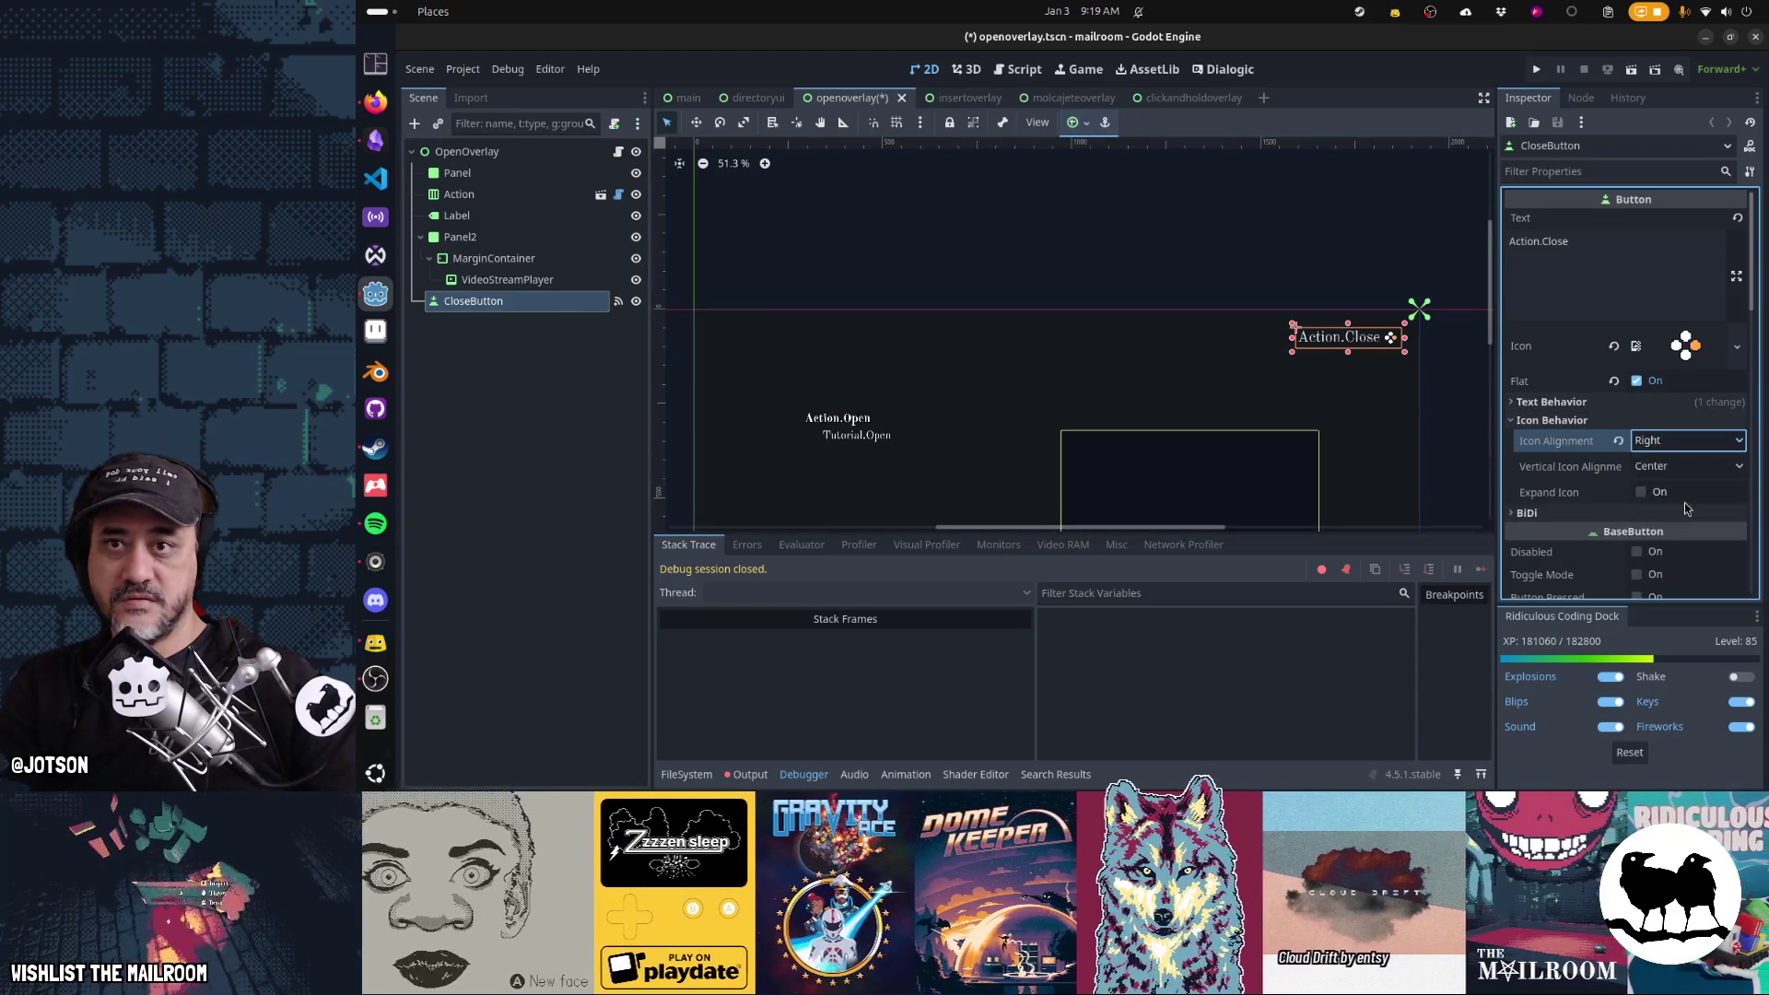
left_click(764, 100)
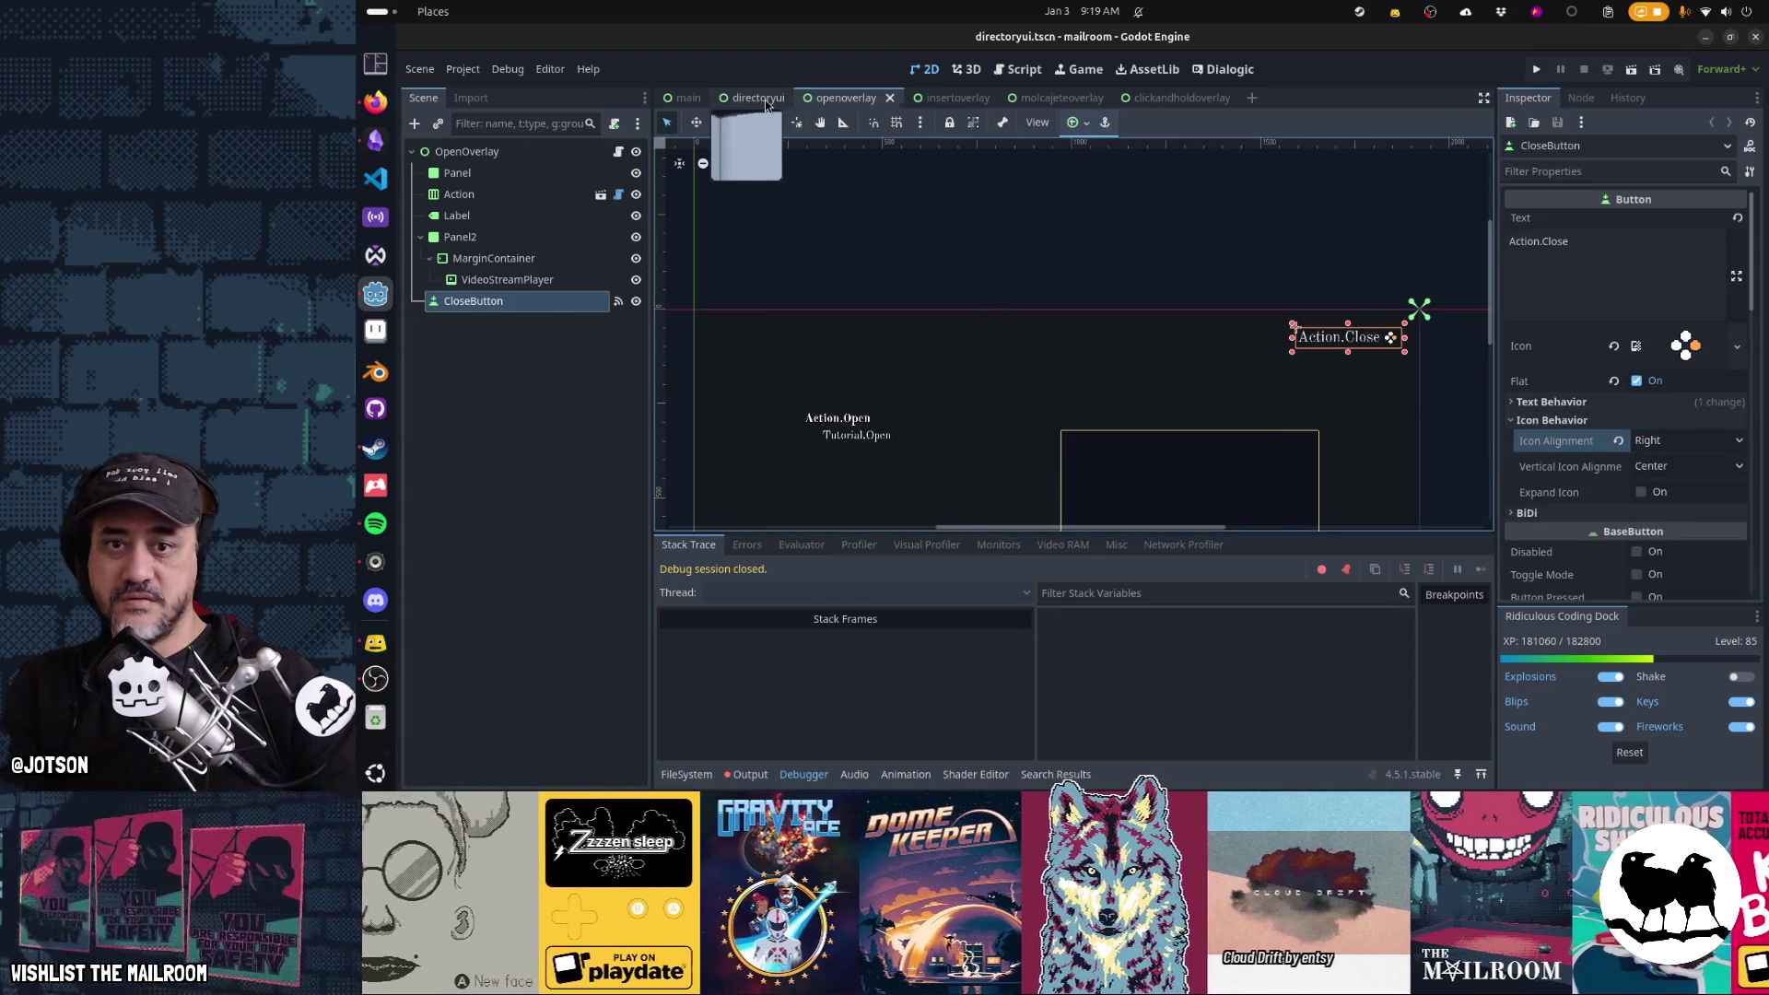
Save openoverlay, move directoryui's CloseButton above PageSound, and test the book in game
key("ctrl+s")
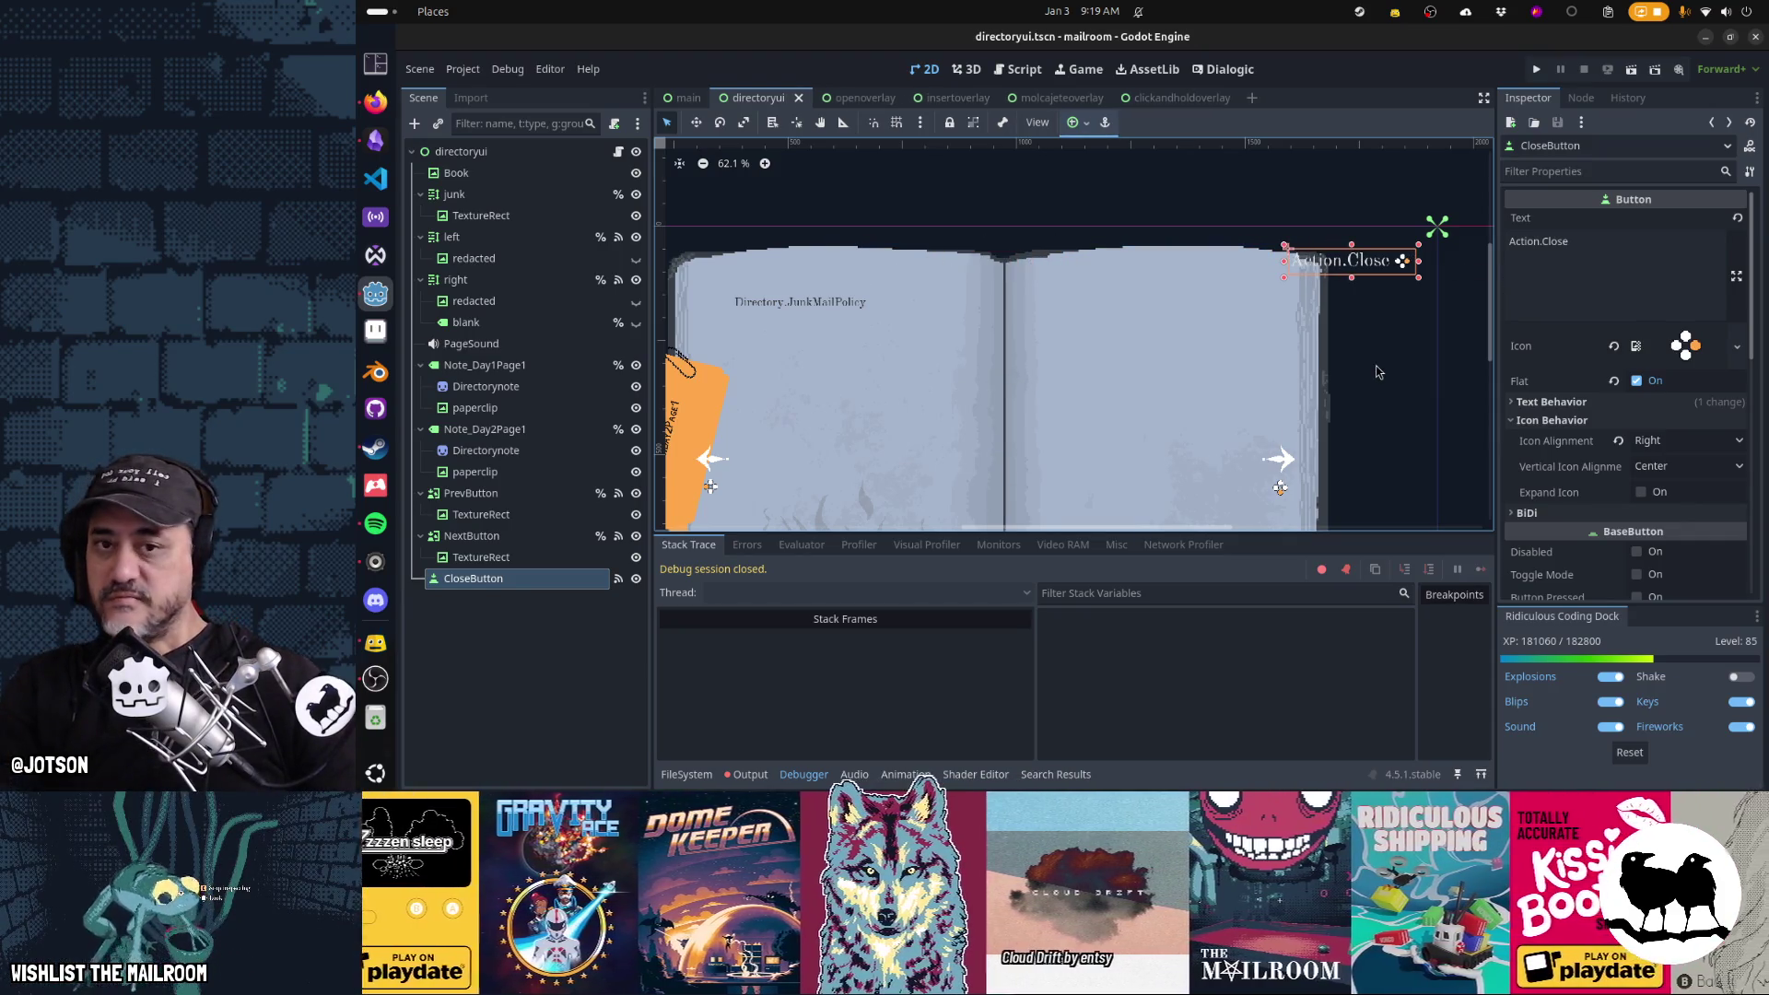
left_click_drag(571, 577, 549, 339)
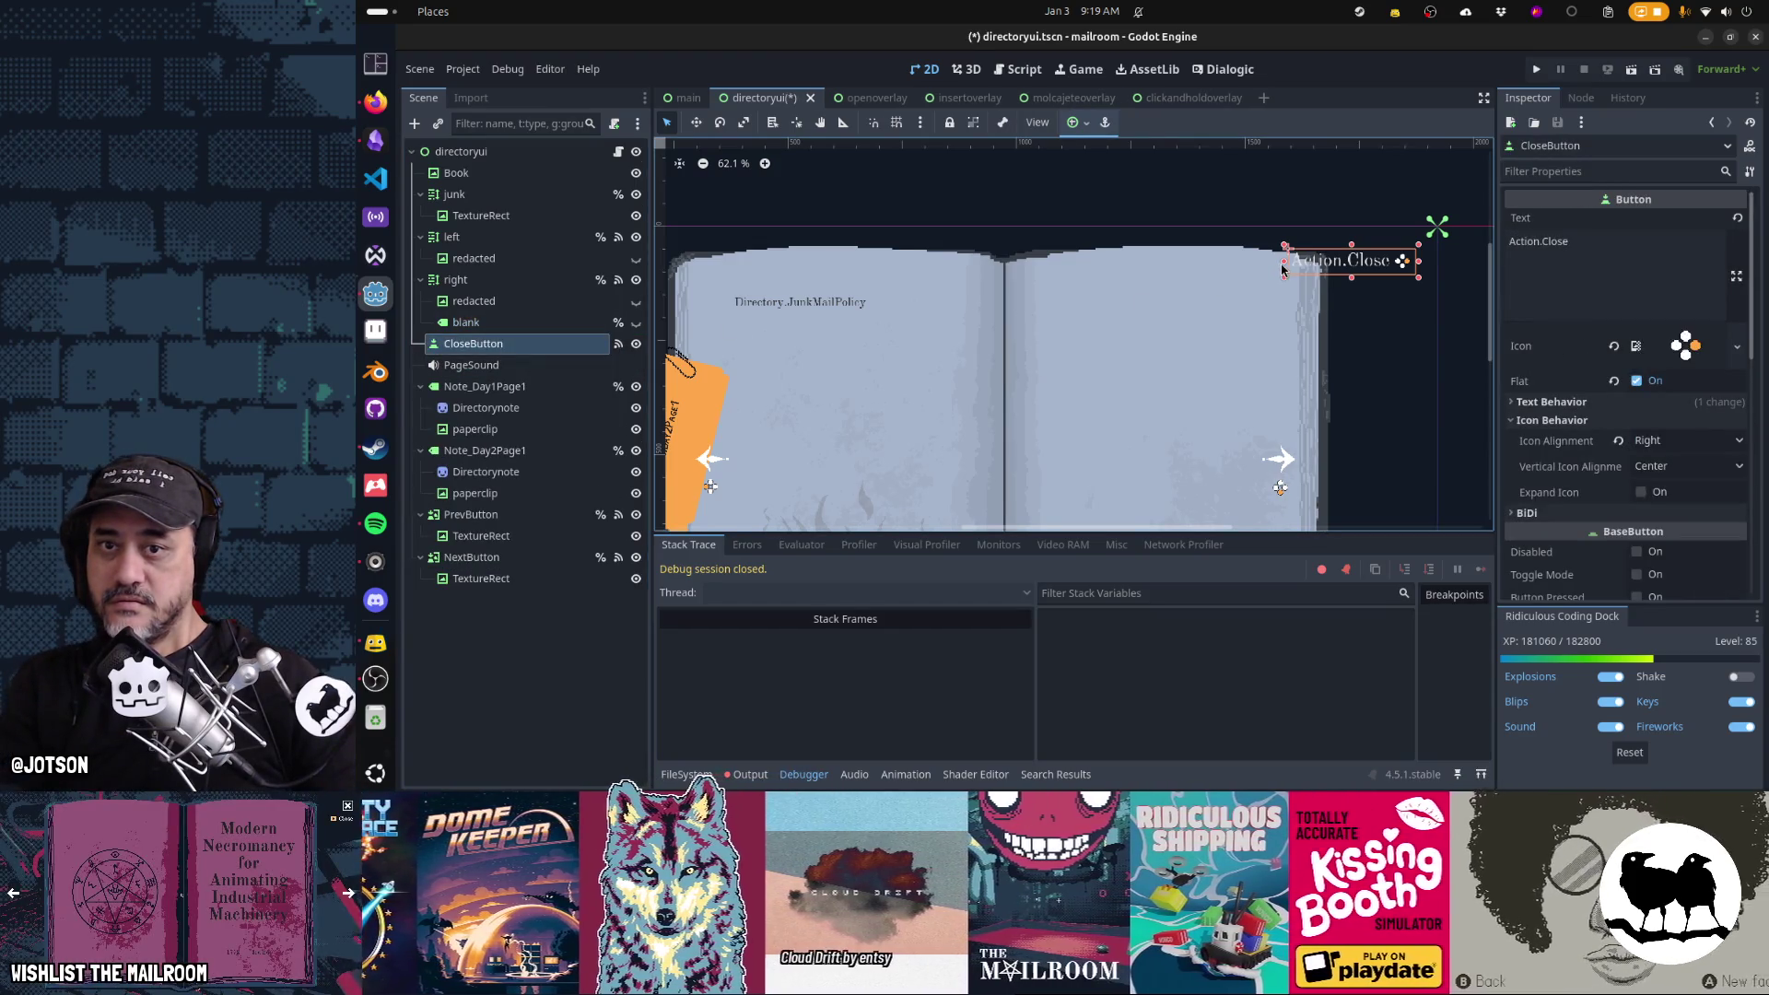
key("F5")
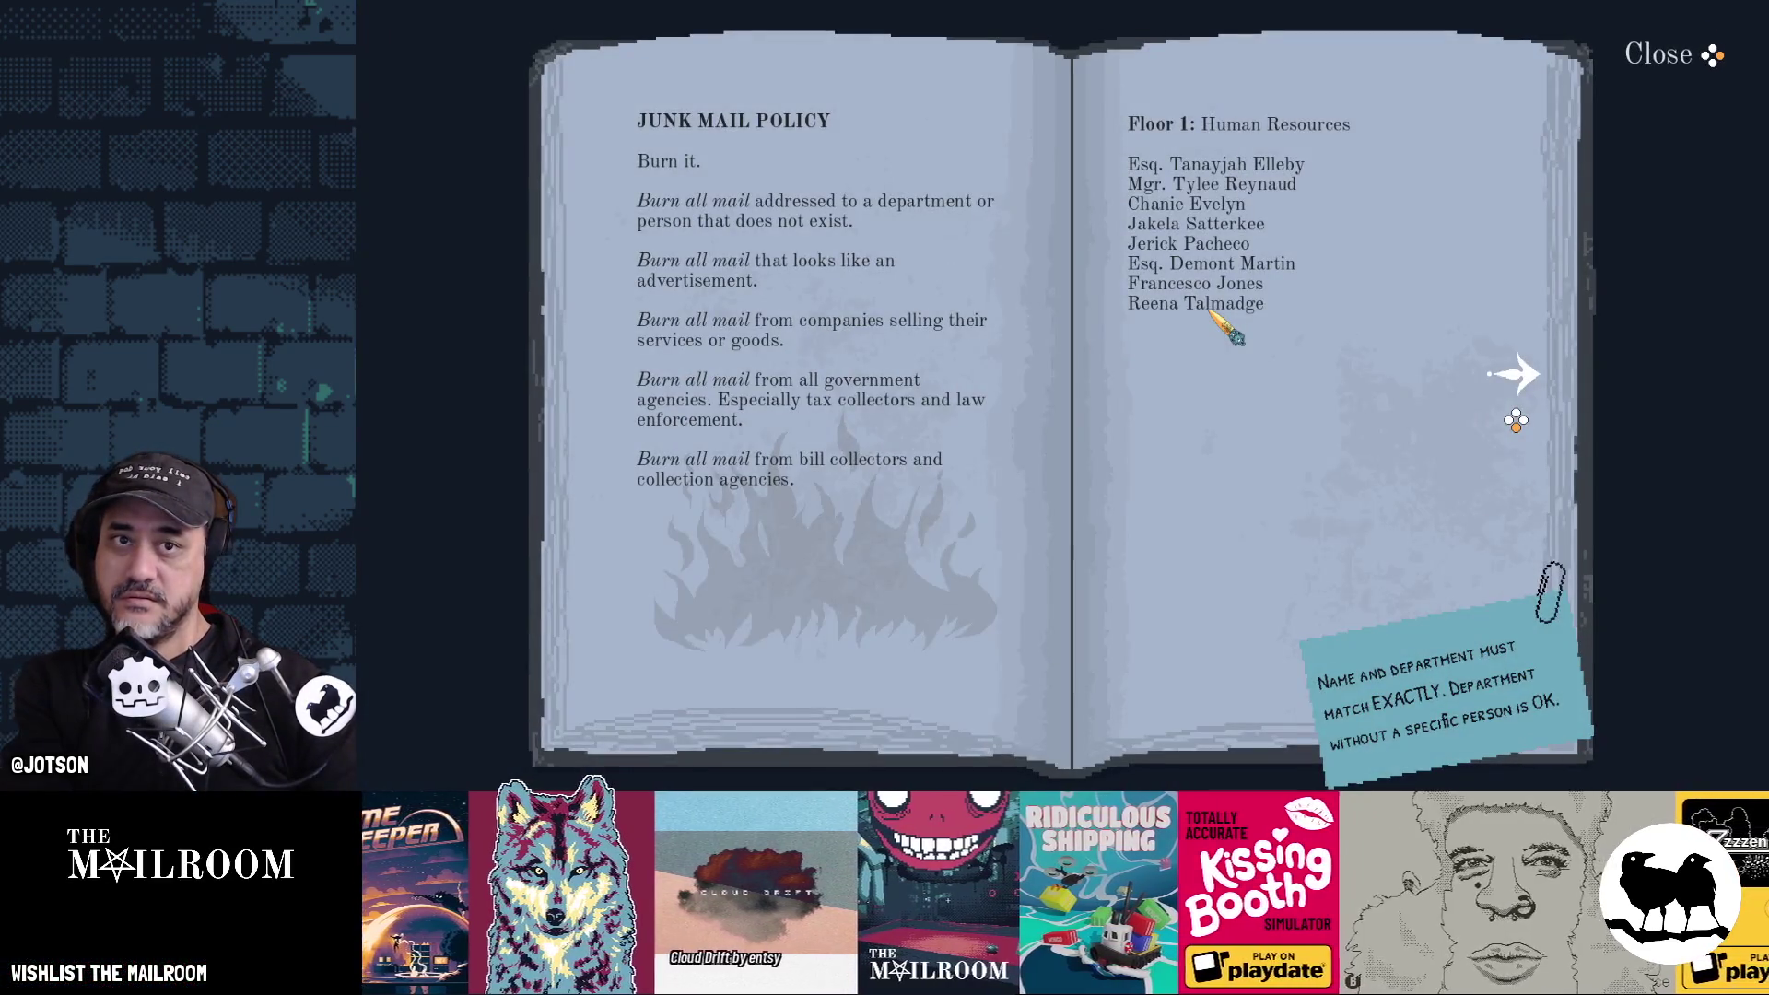
key("F8")
Run the openoverlay, insertoverlay and directoryui scenes in turn, closing each game afterward
left_click(878, 110)
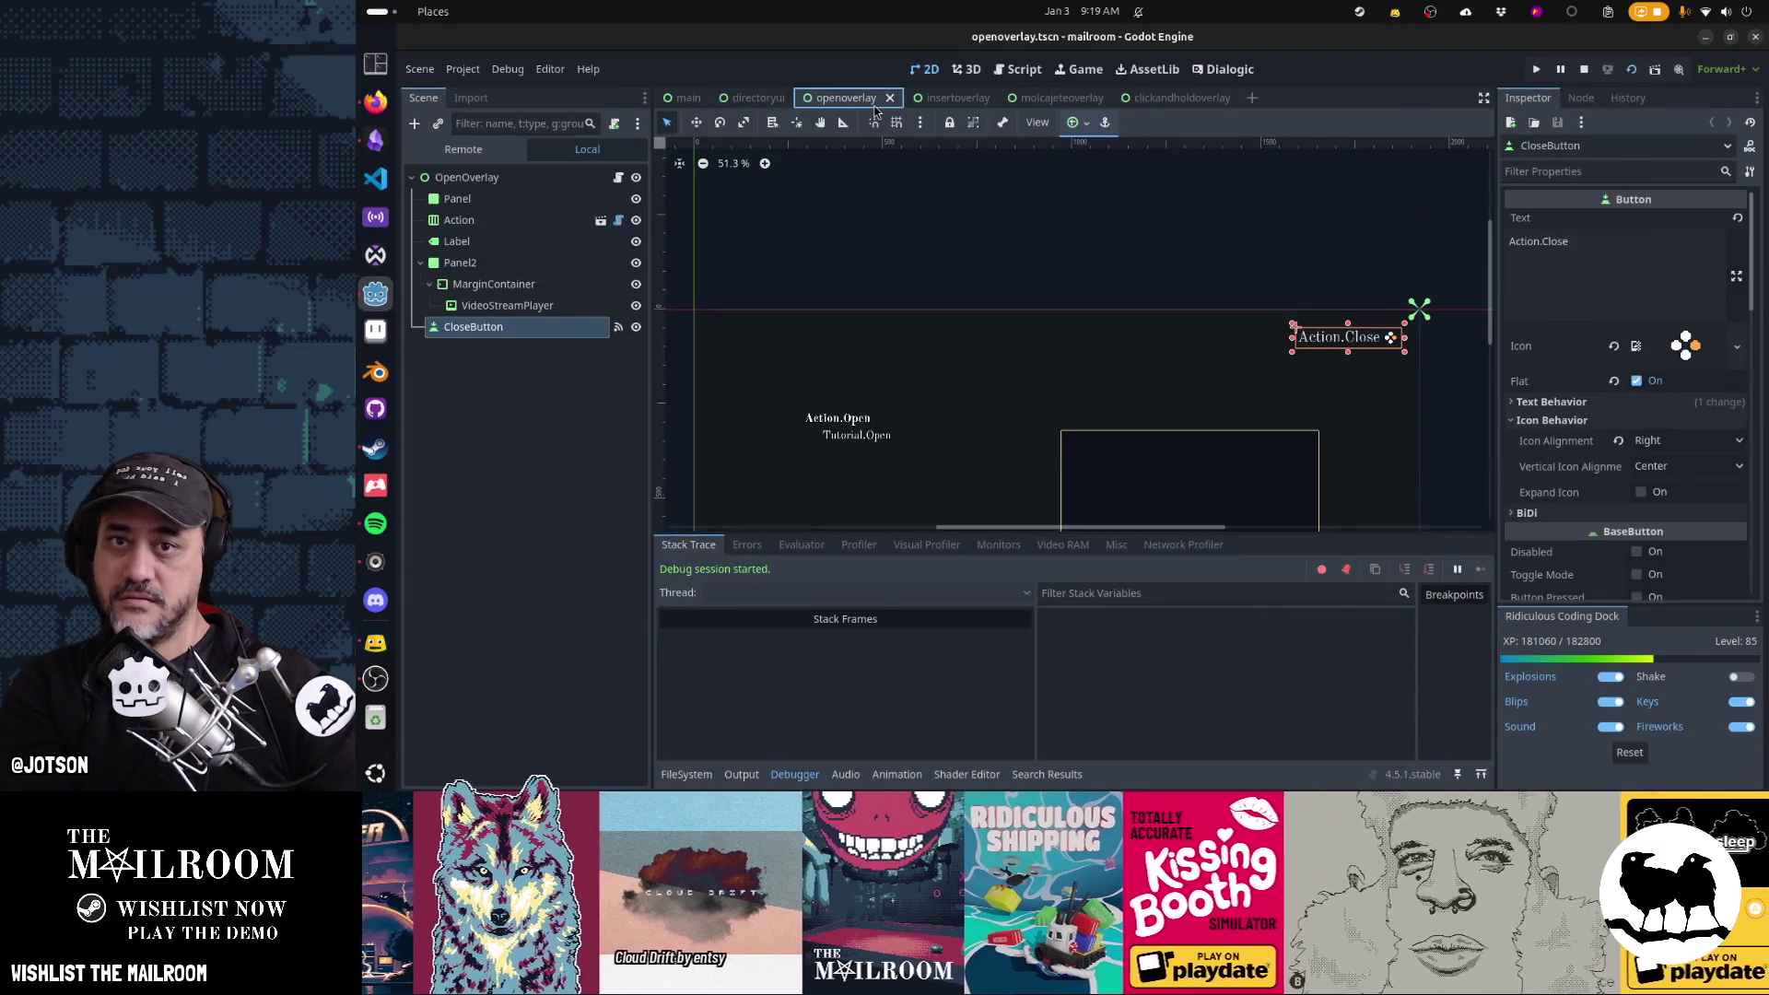
key("F6")
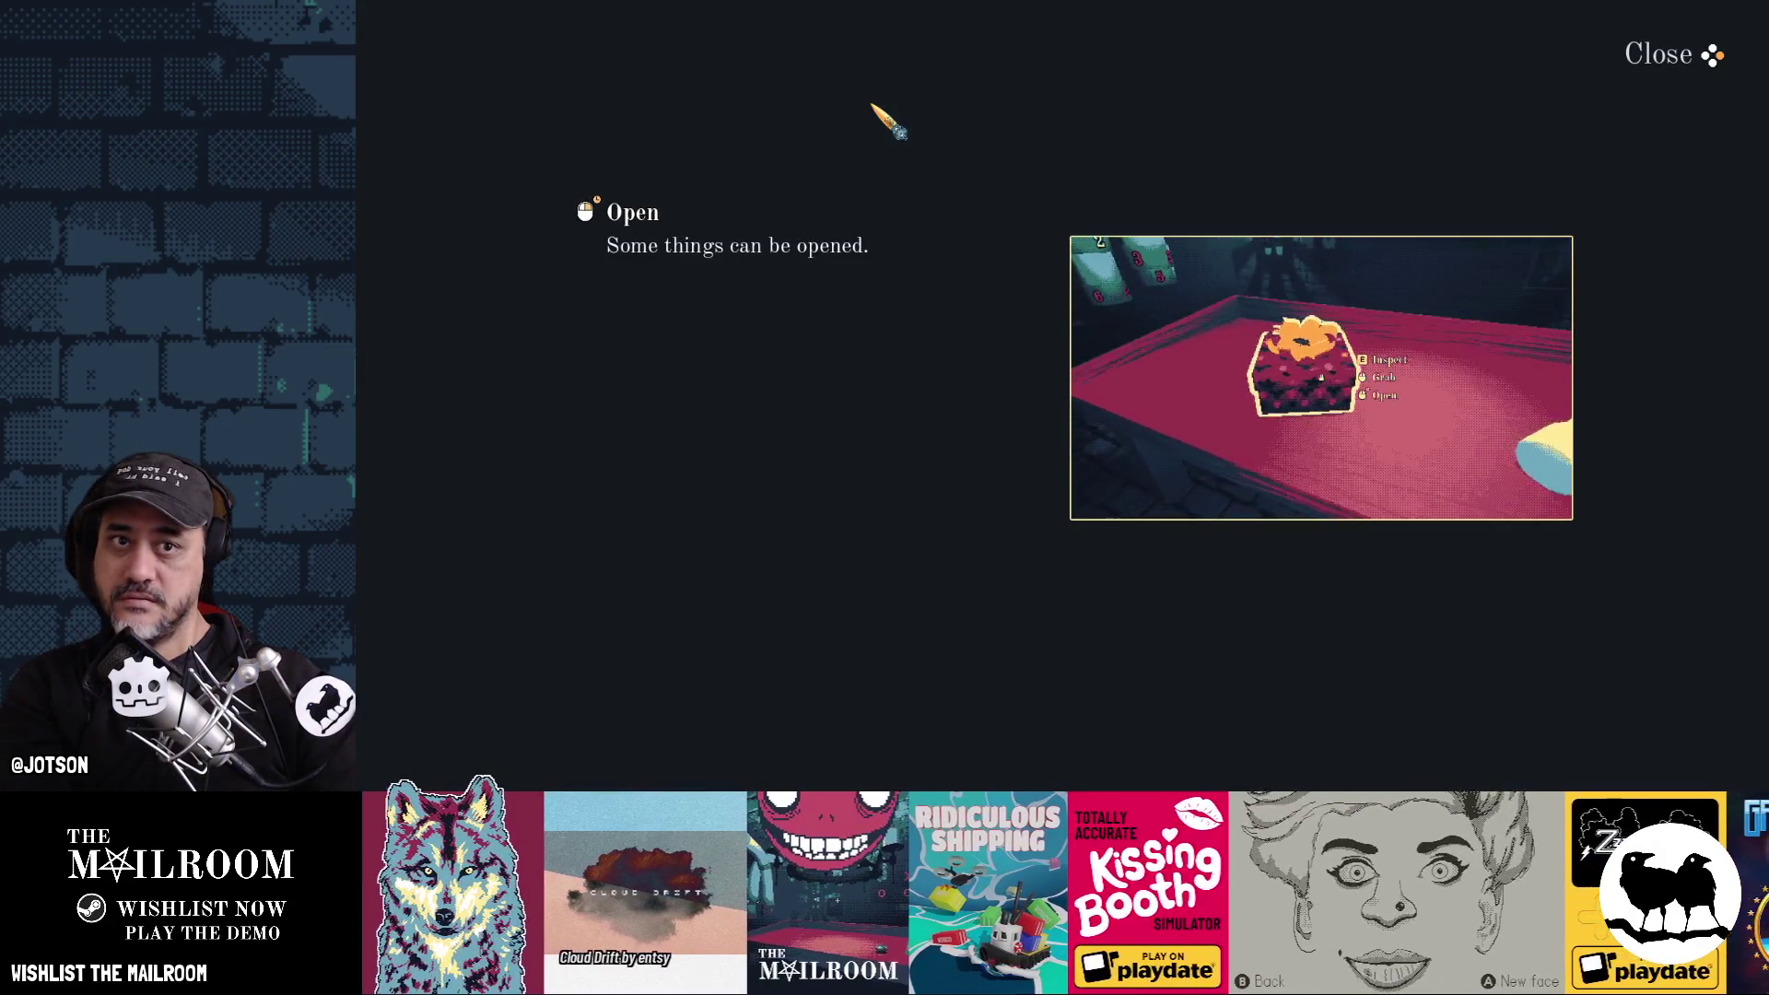
key("F8")
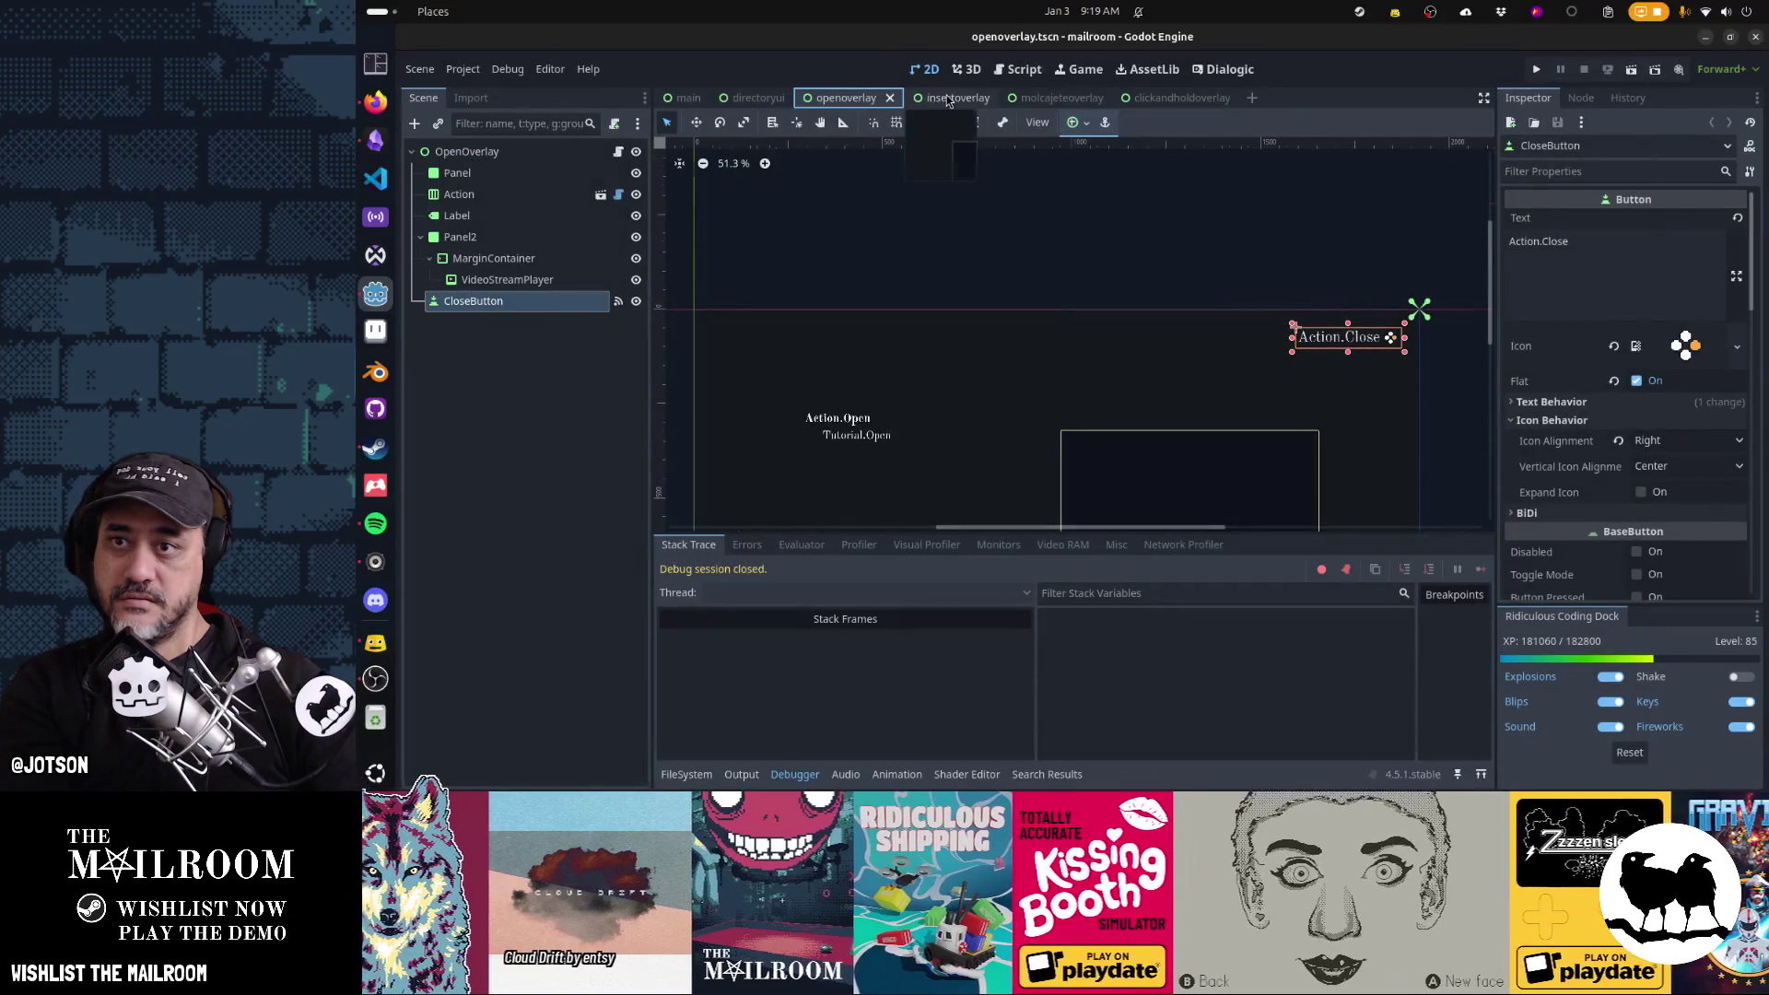
left_click(950, 99)
key("F6")
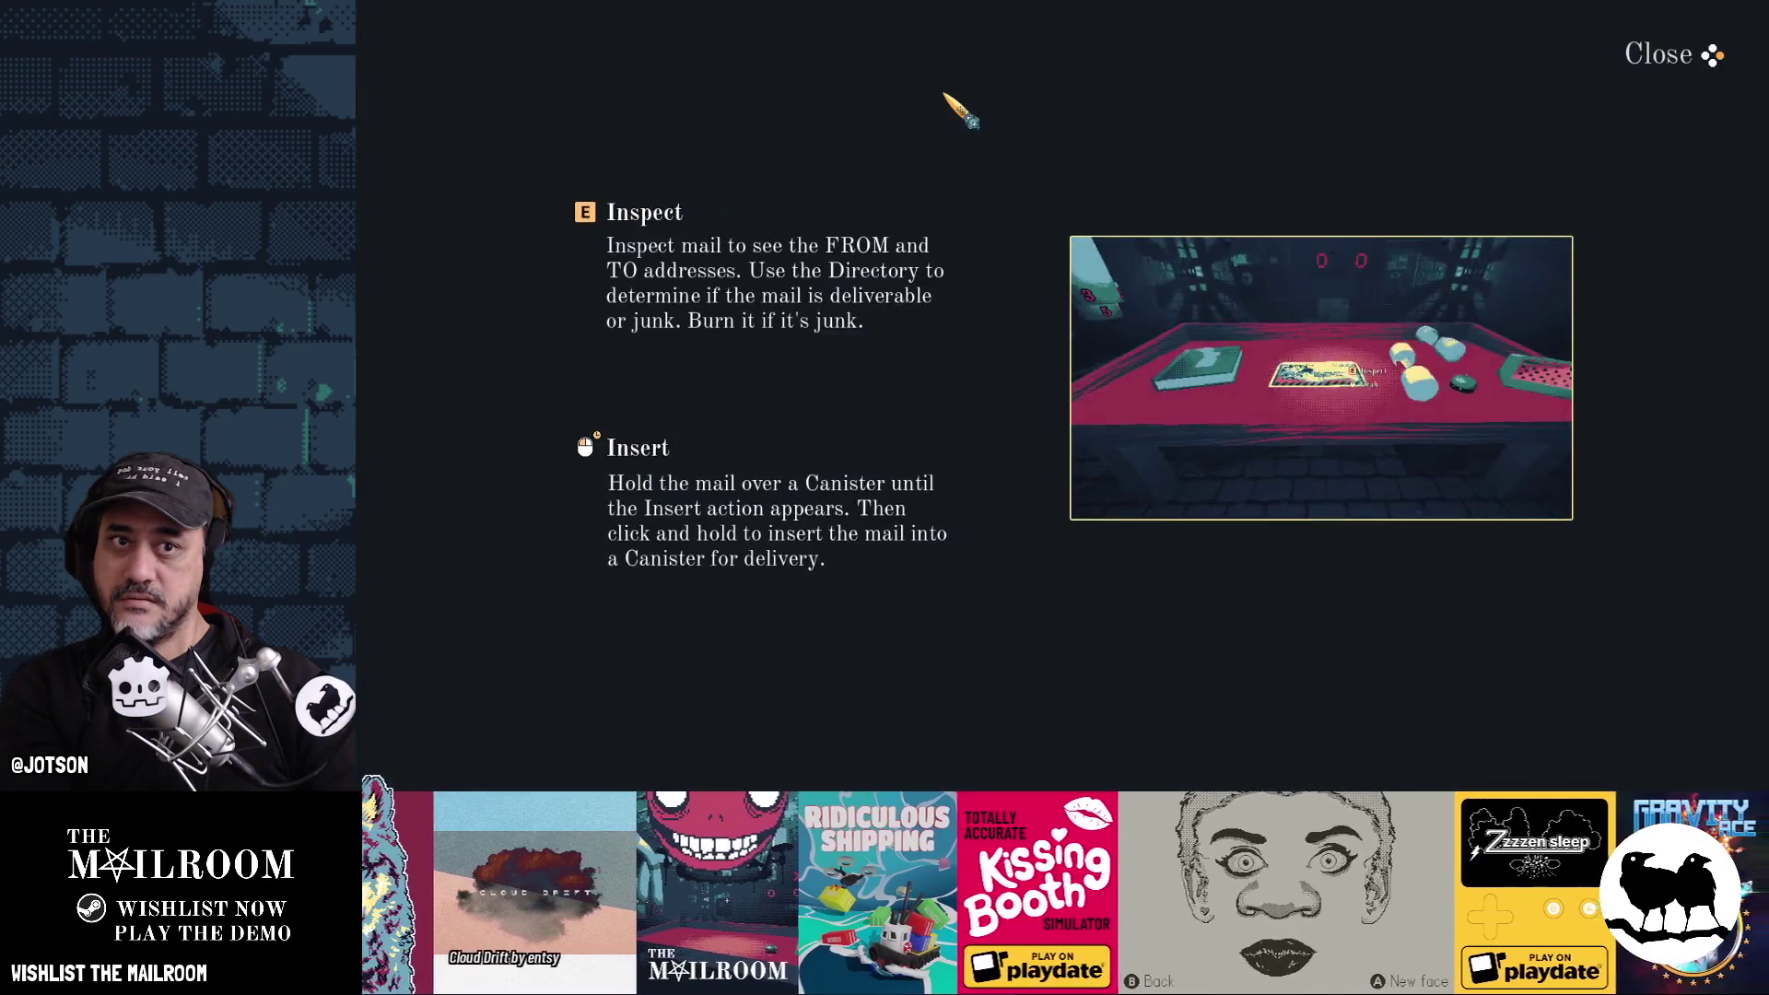
key("F8")
left_click(769, 100)
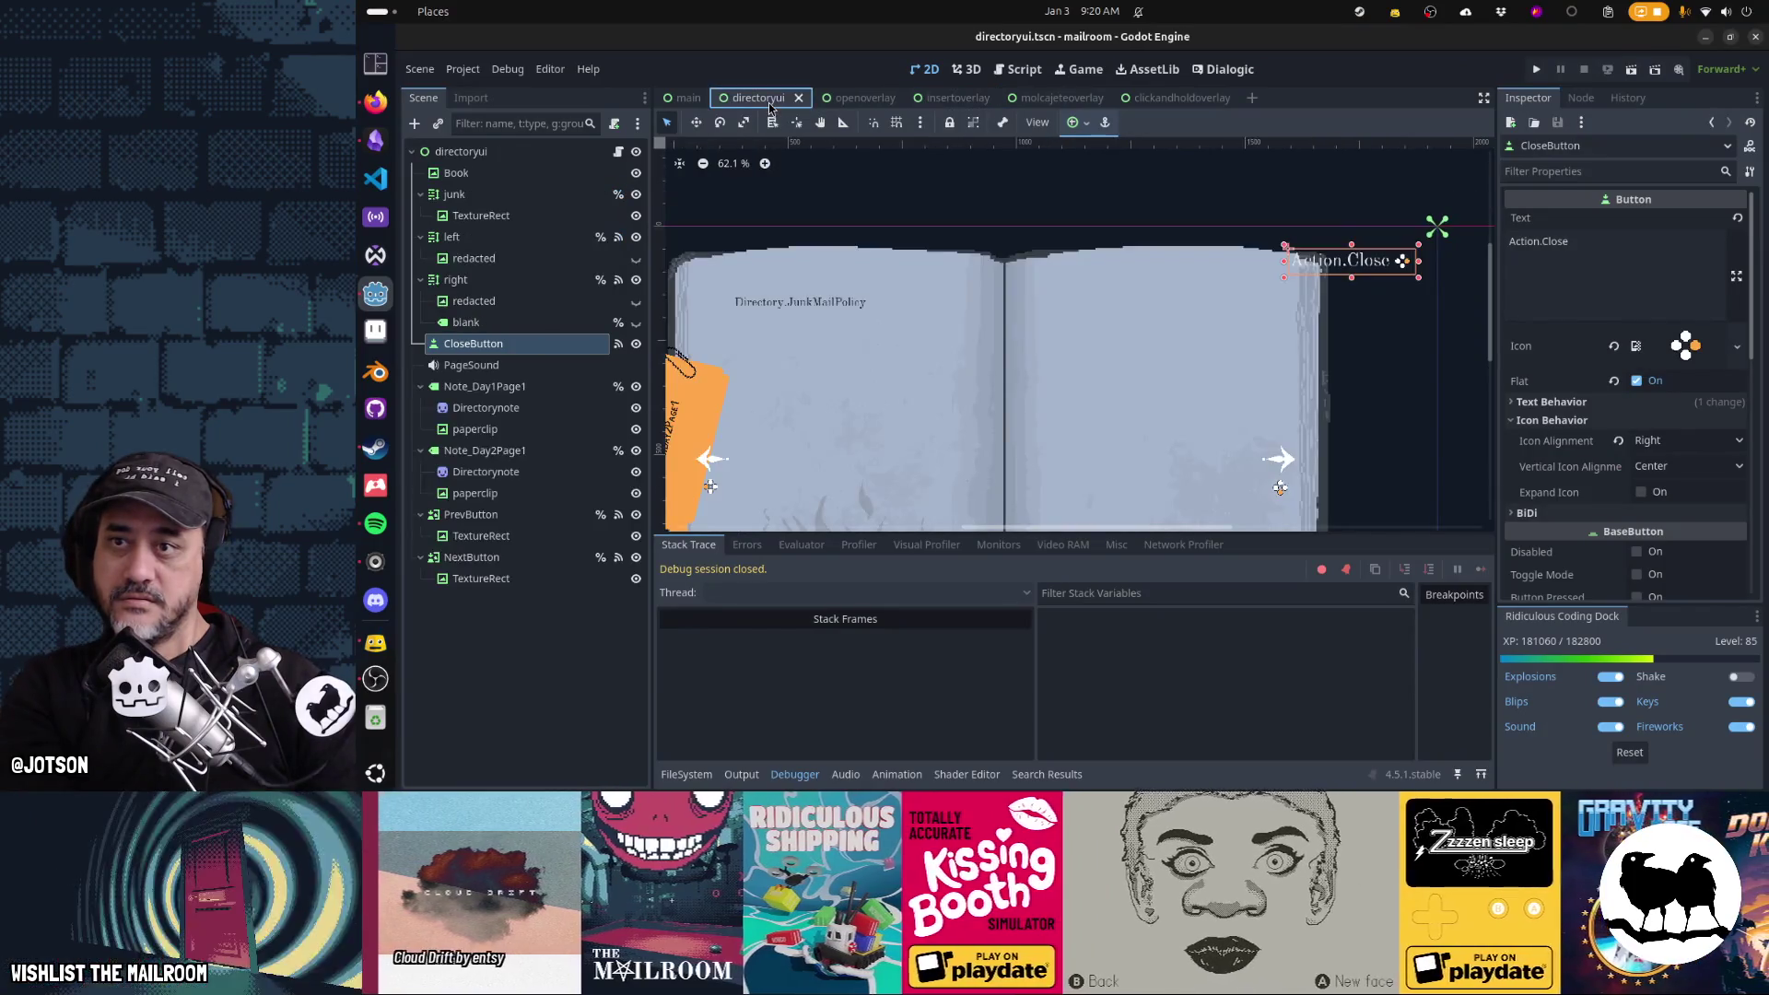
key("F6")
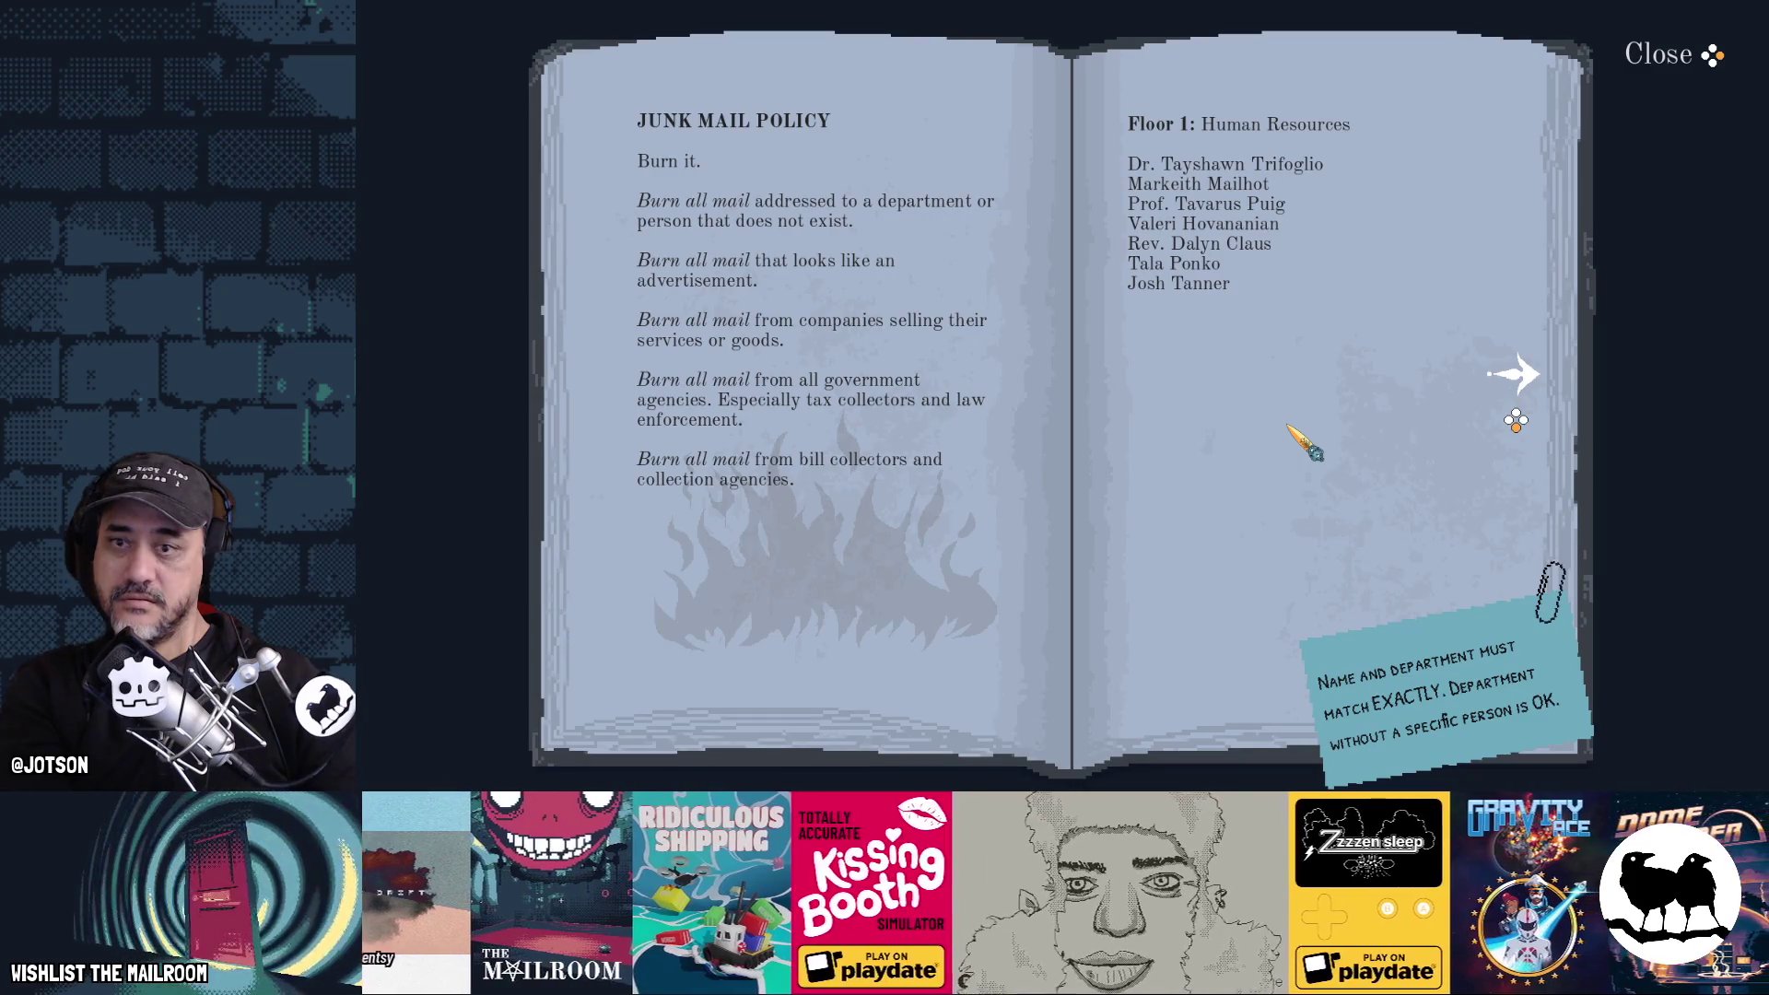
key("F8")
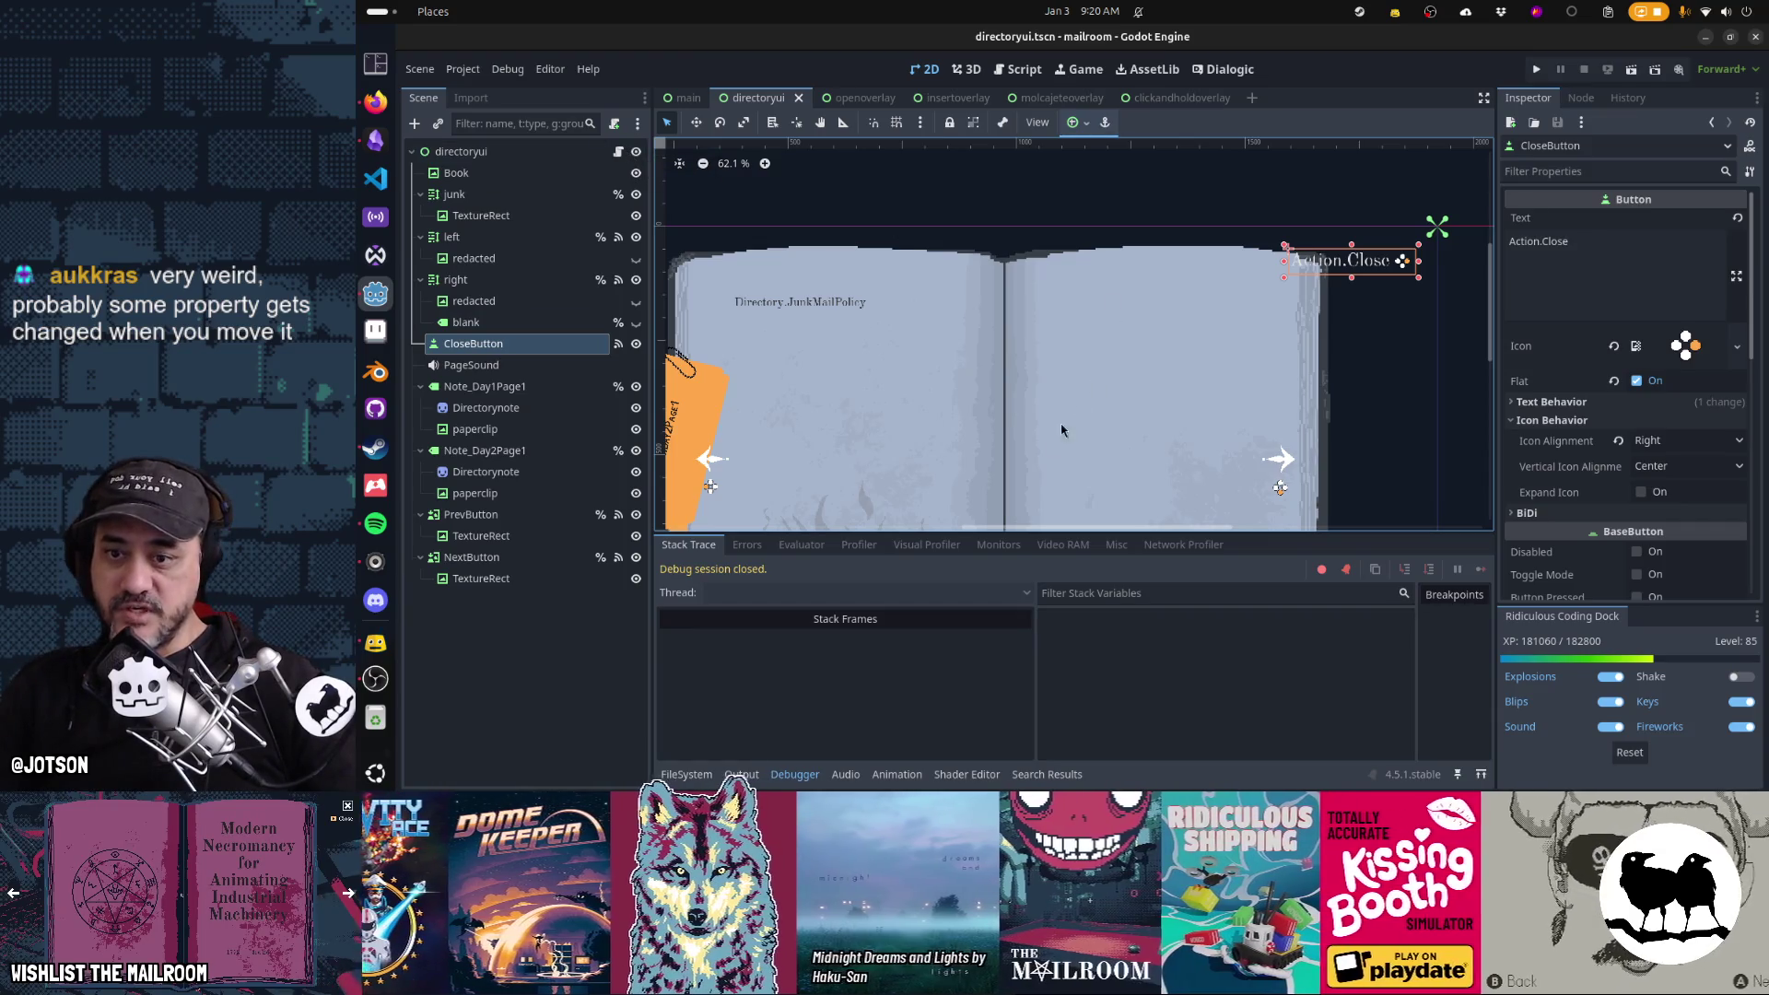
Open the directoryui script and search it for the _input function
left_click(793, 774)
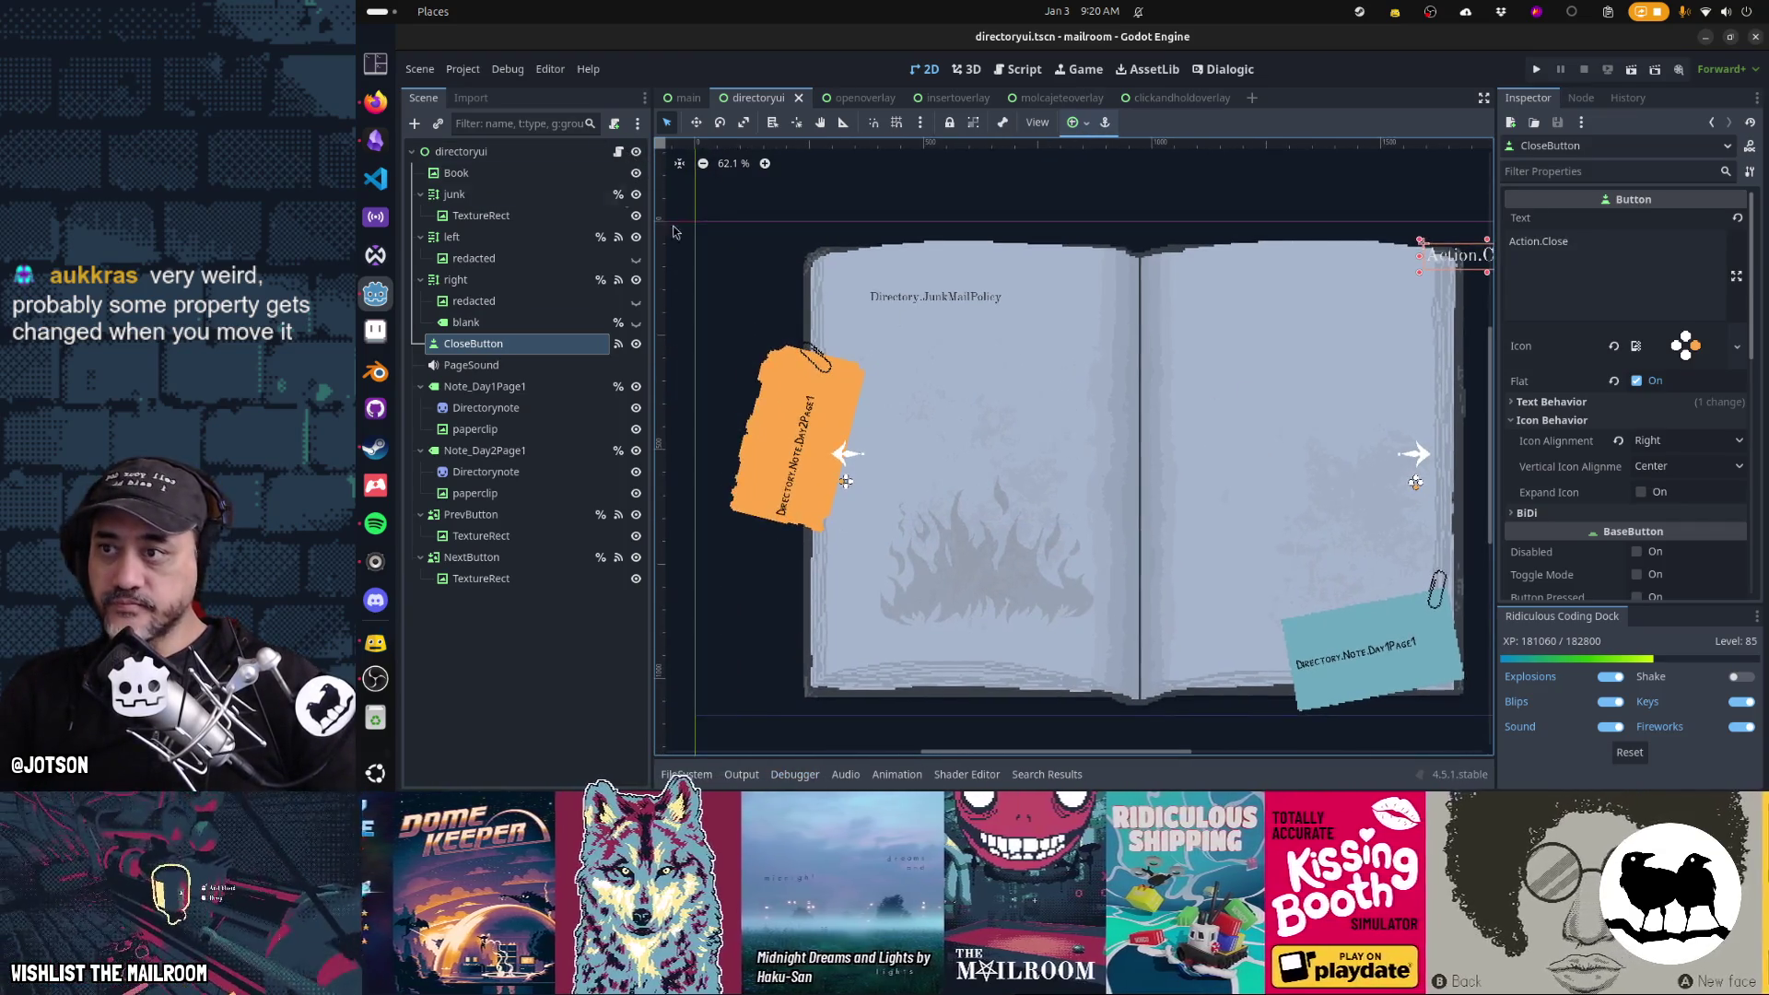
left_click(618, 152)
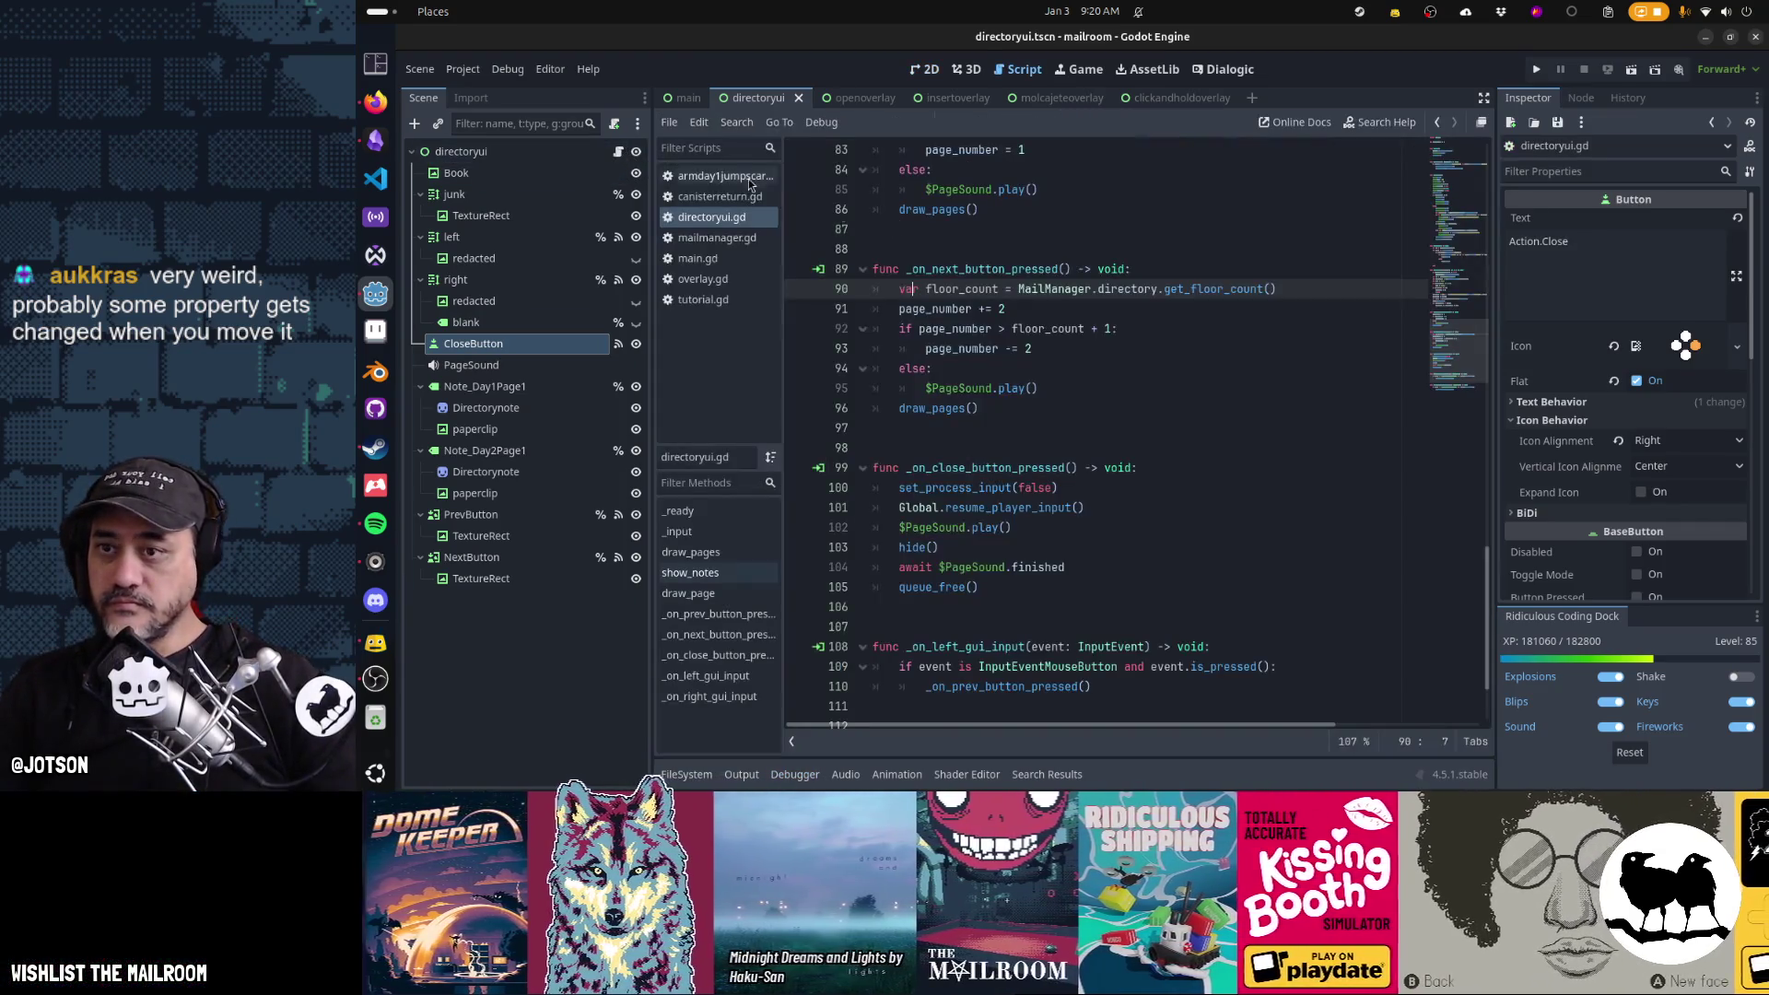
left_click(1222, 386)
key("ctrl+f")
type("unhand")
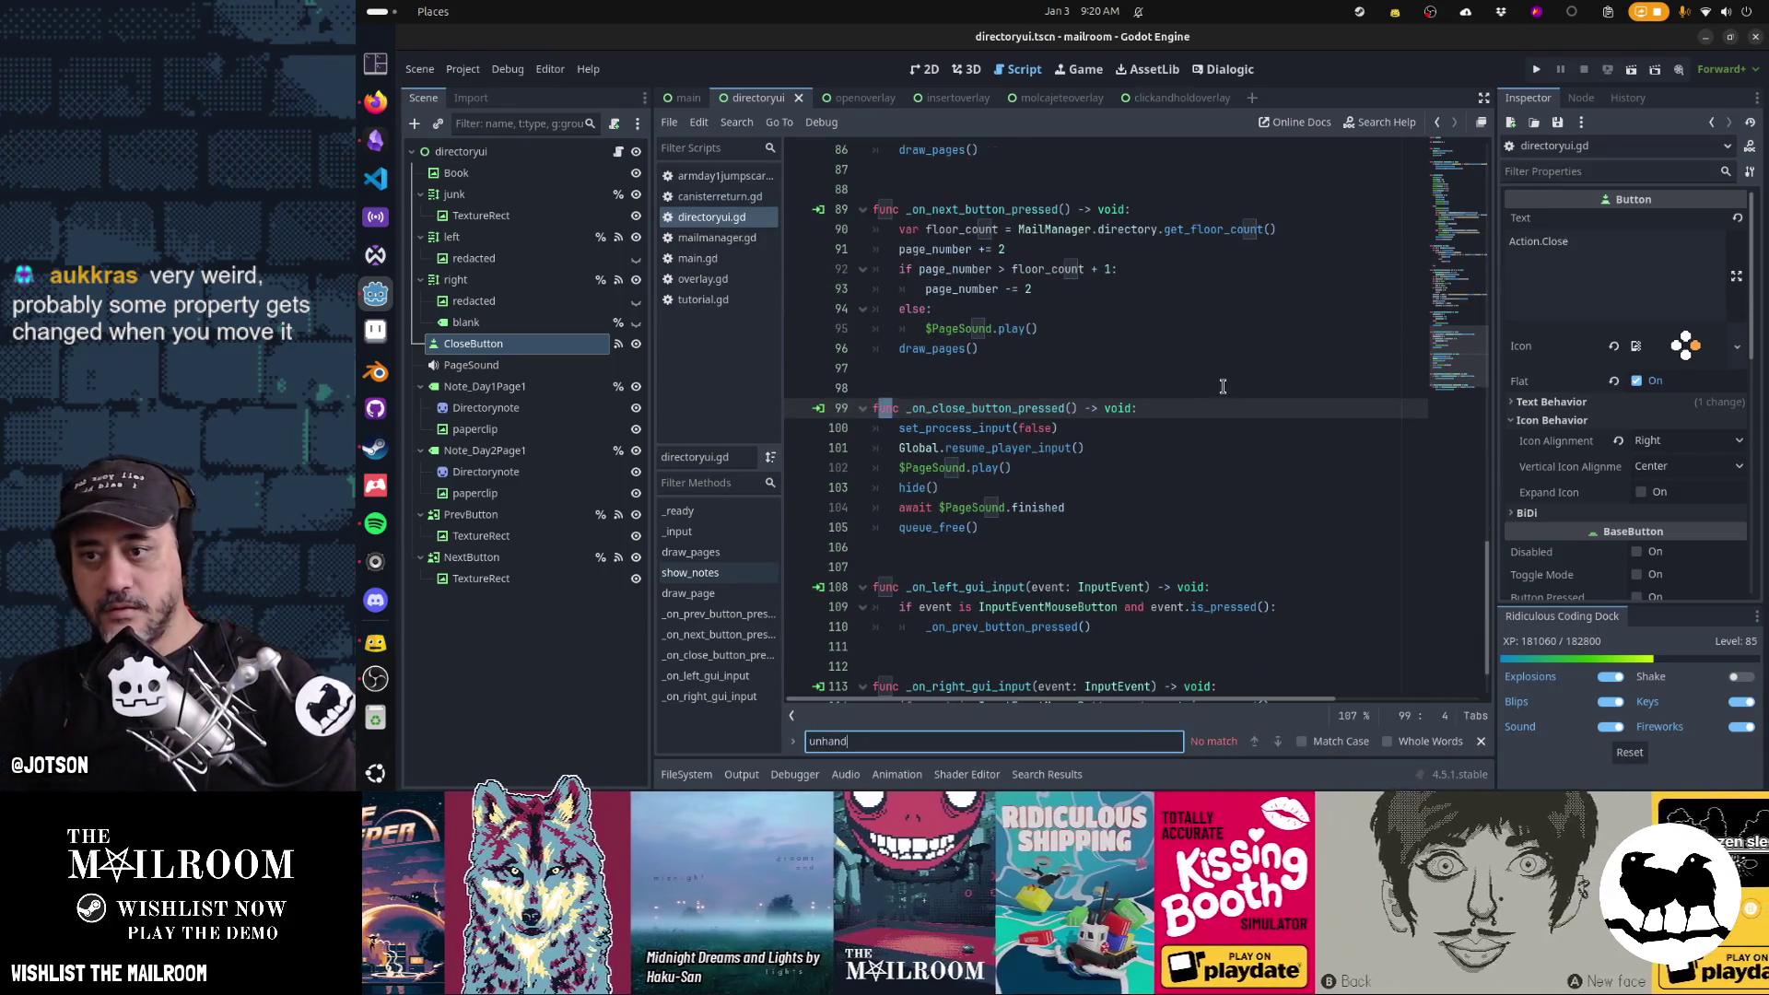
key("Escape")
key("ctrl+f")
type("_input")
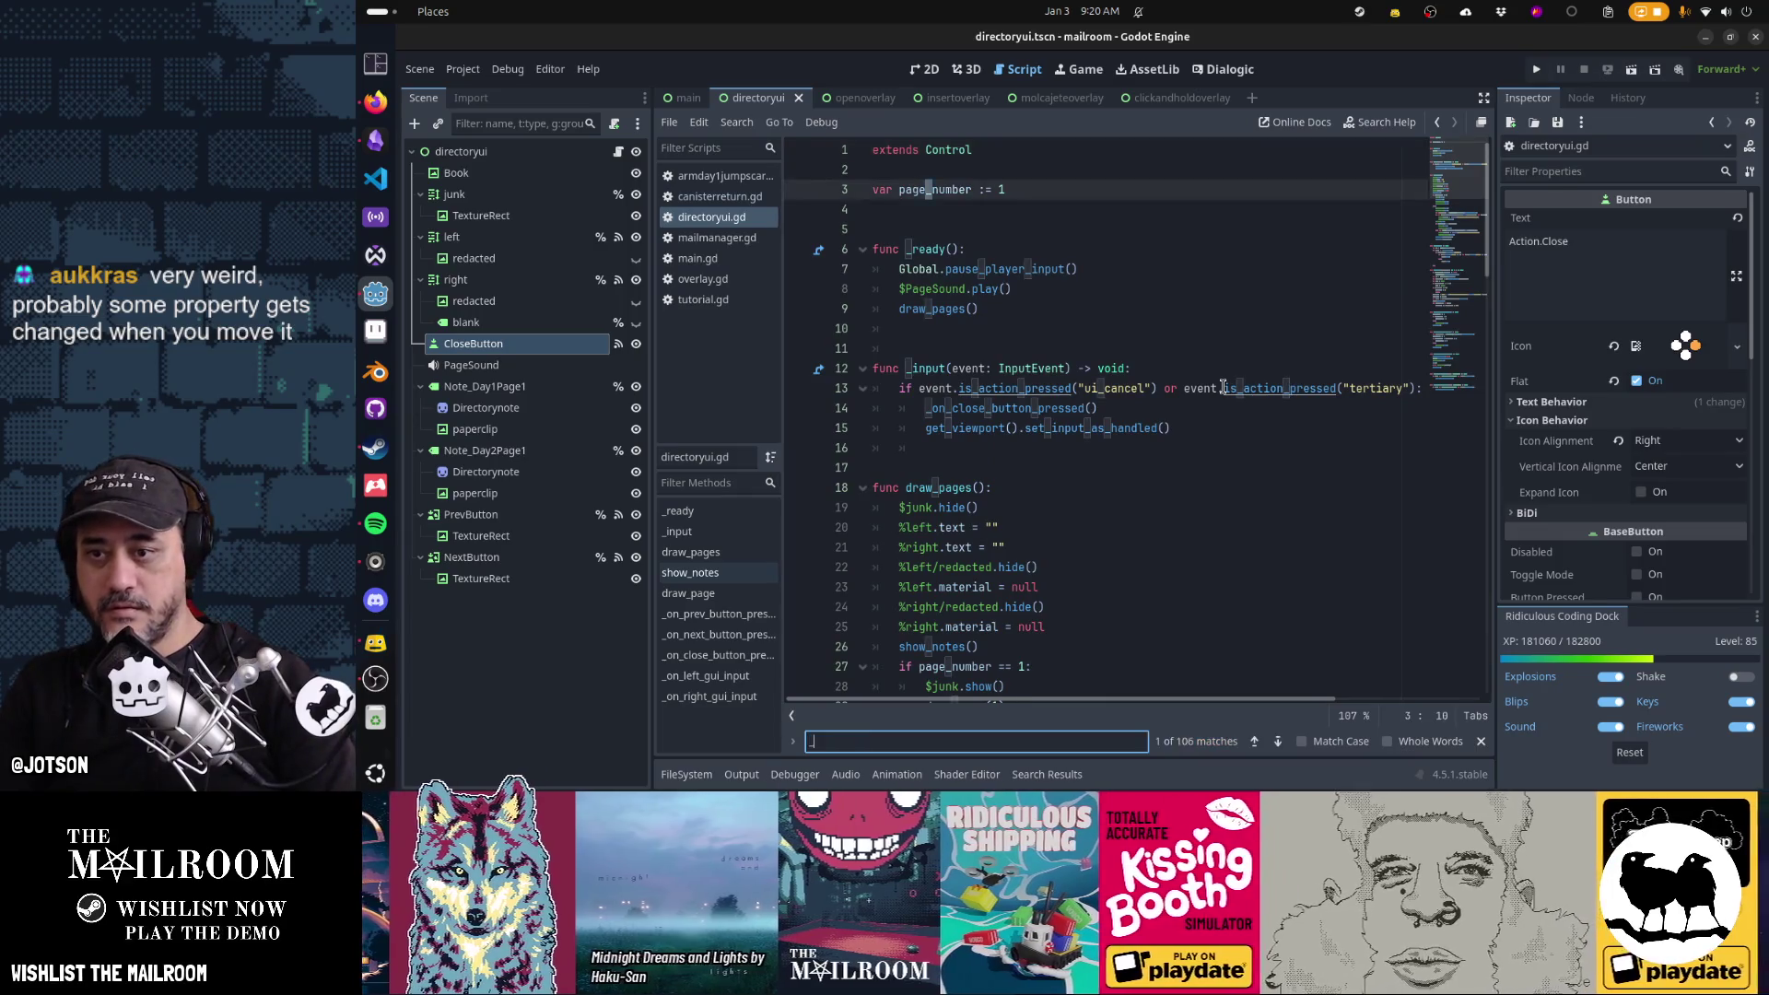
key("Escape")
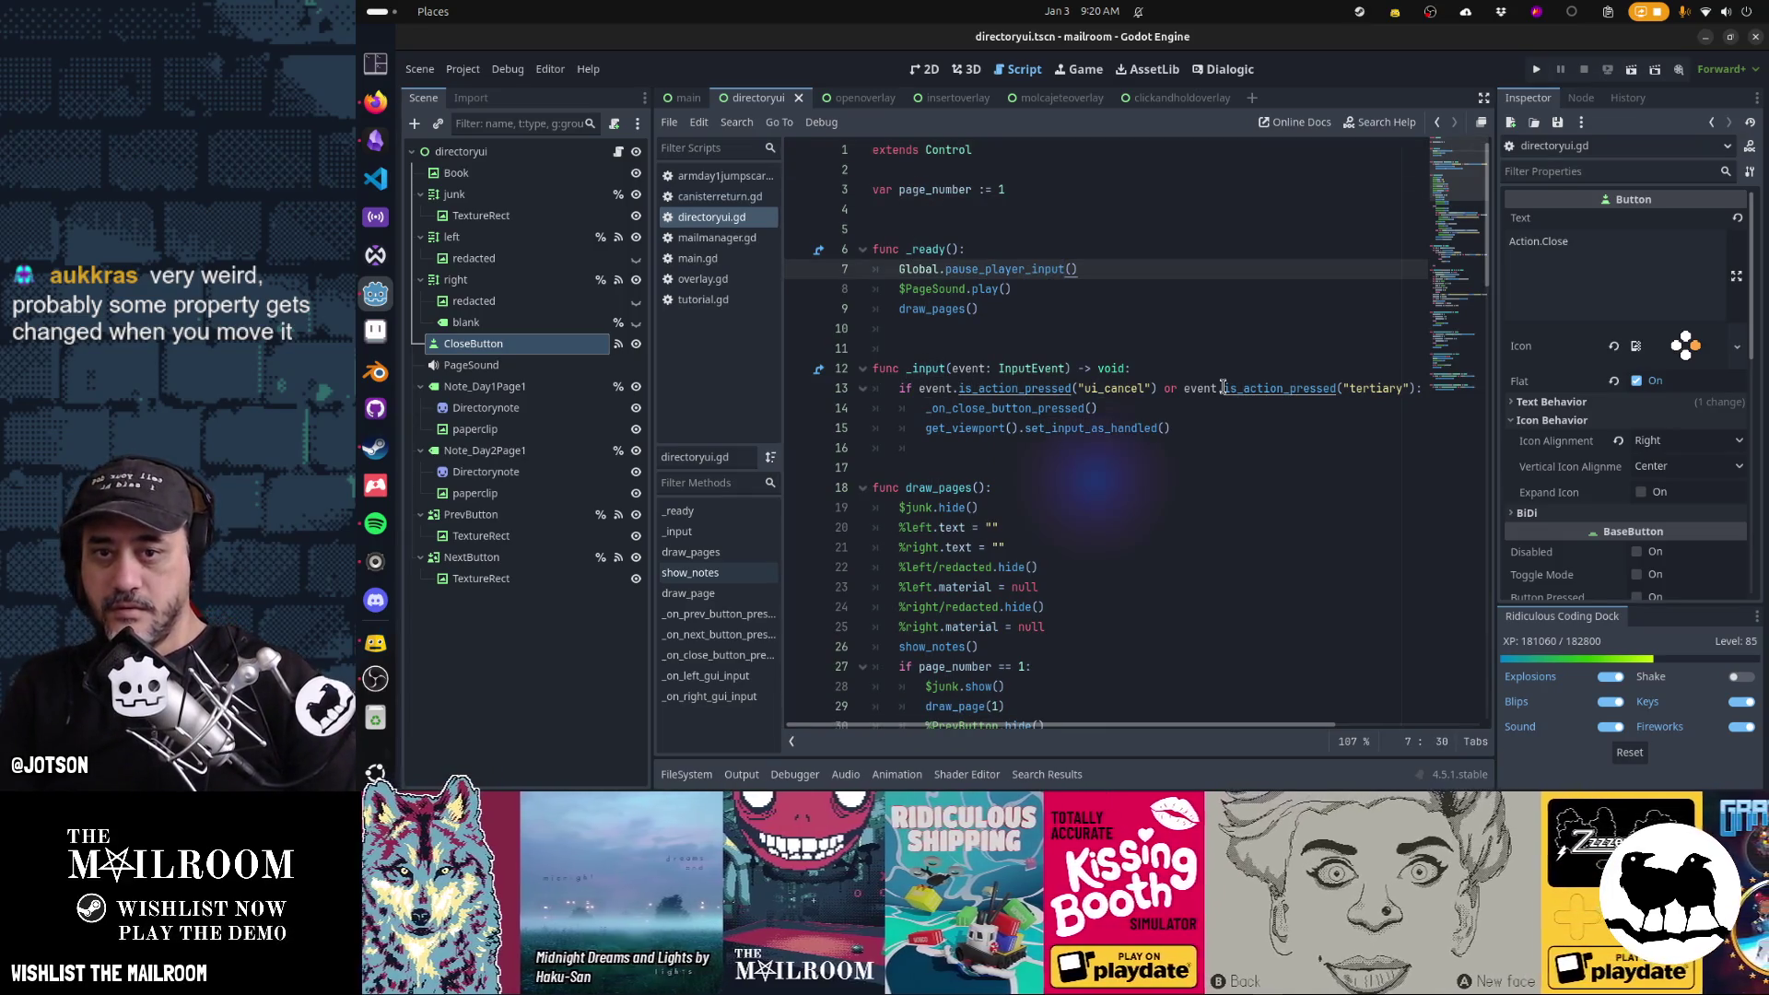
Add Global.click_sound() under the ui_cancel/tertiary condition in _input
key("Down")
key("Down")
key("Down")
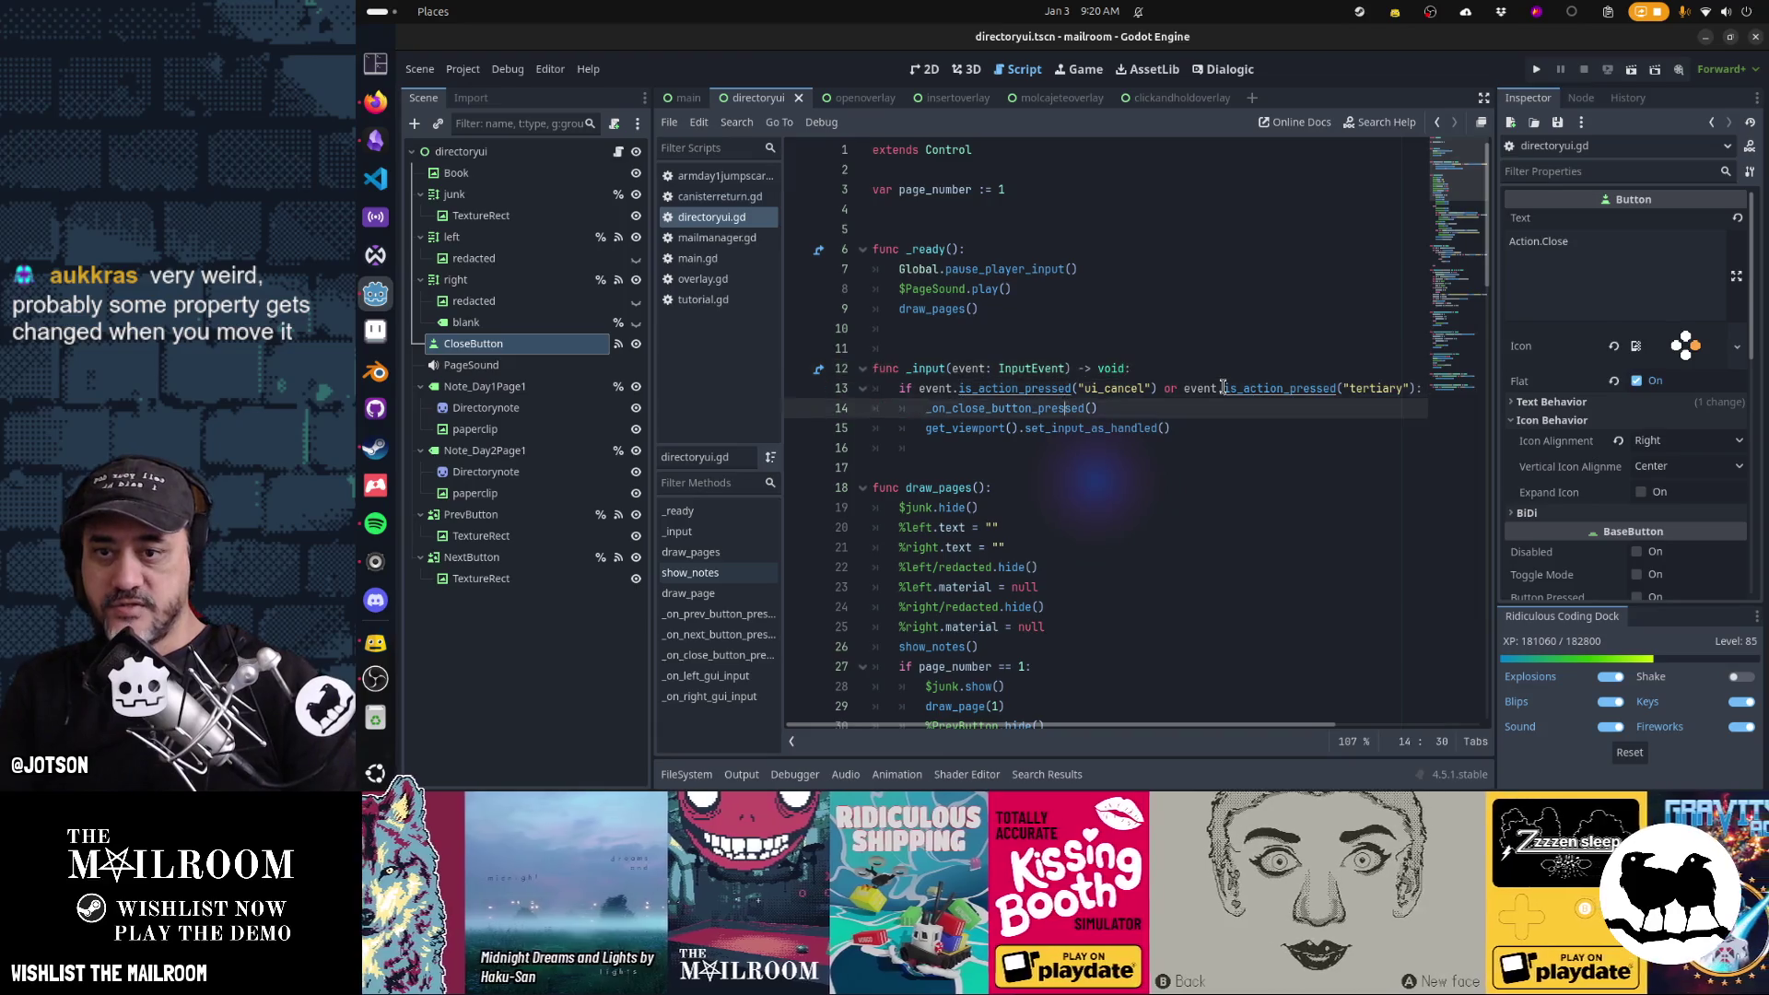
key("End")
key("Return")
key("Return")
key("Up")
key("Up")
key("Up")
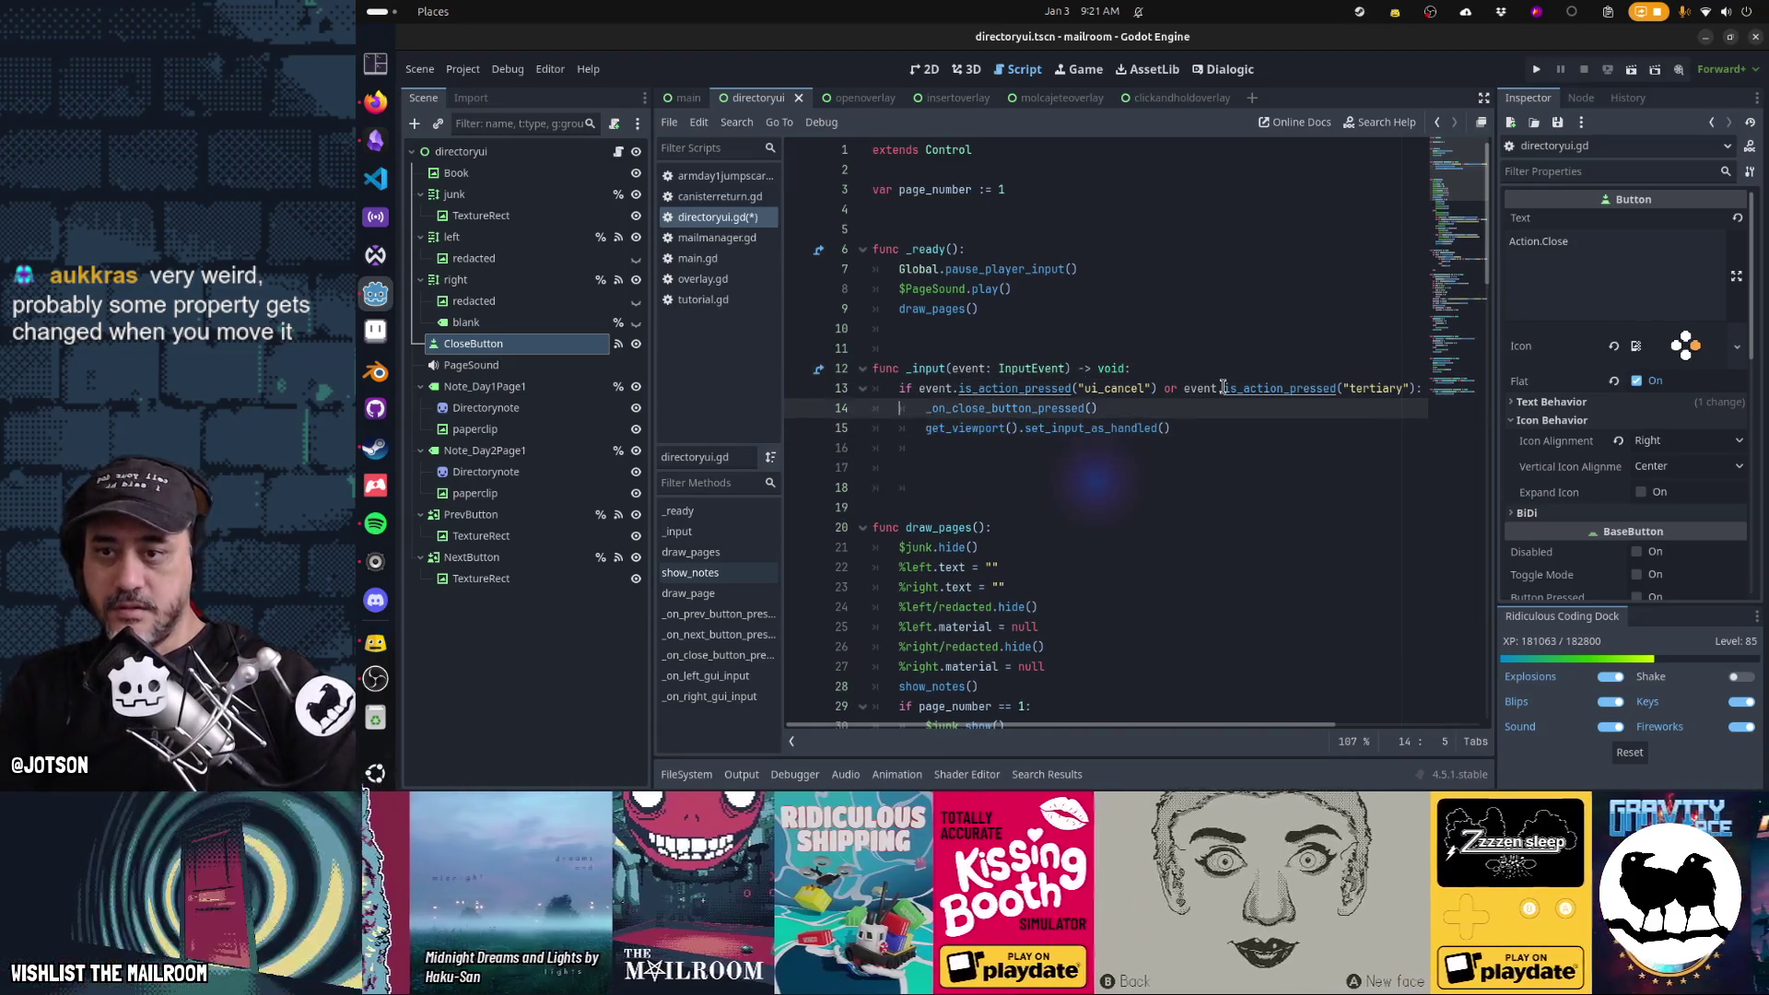
key("End")
key("Return")
type("Gl")
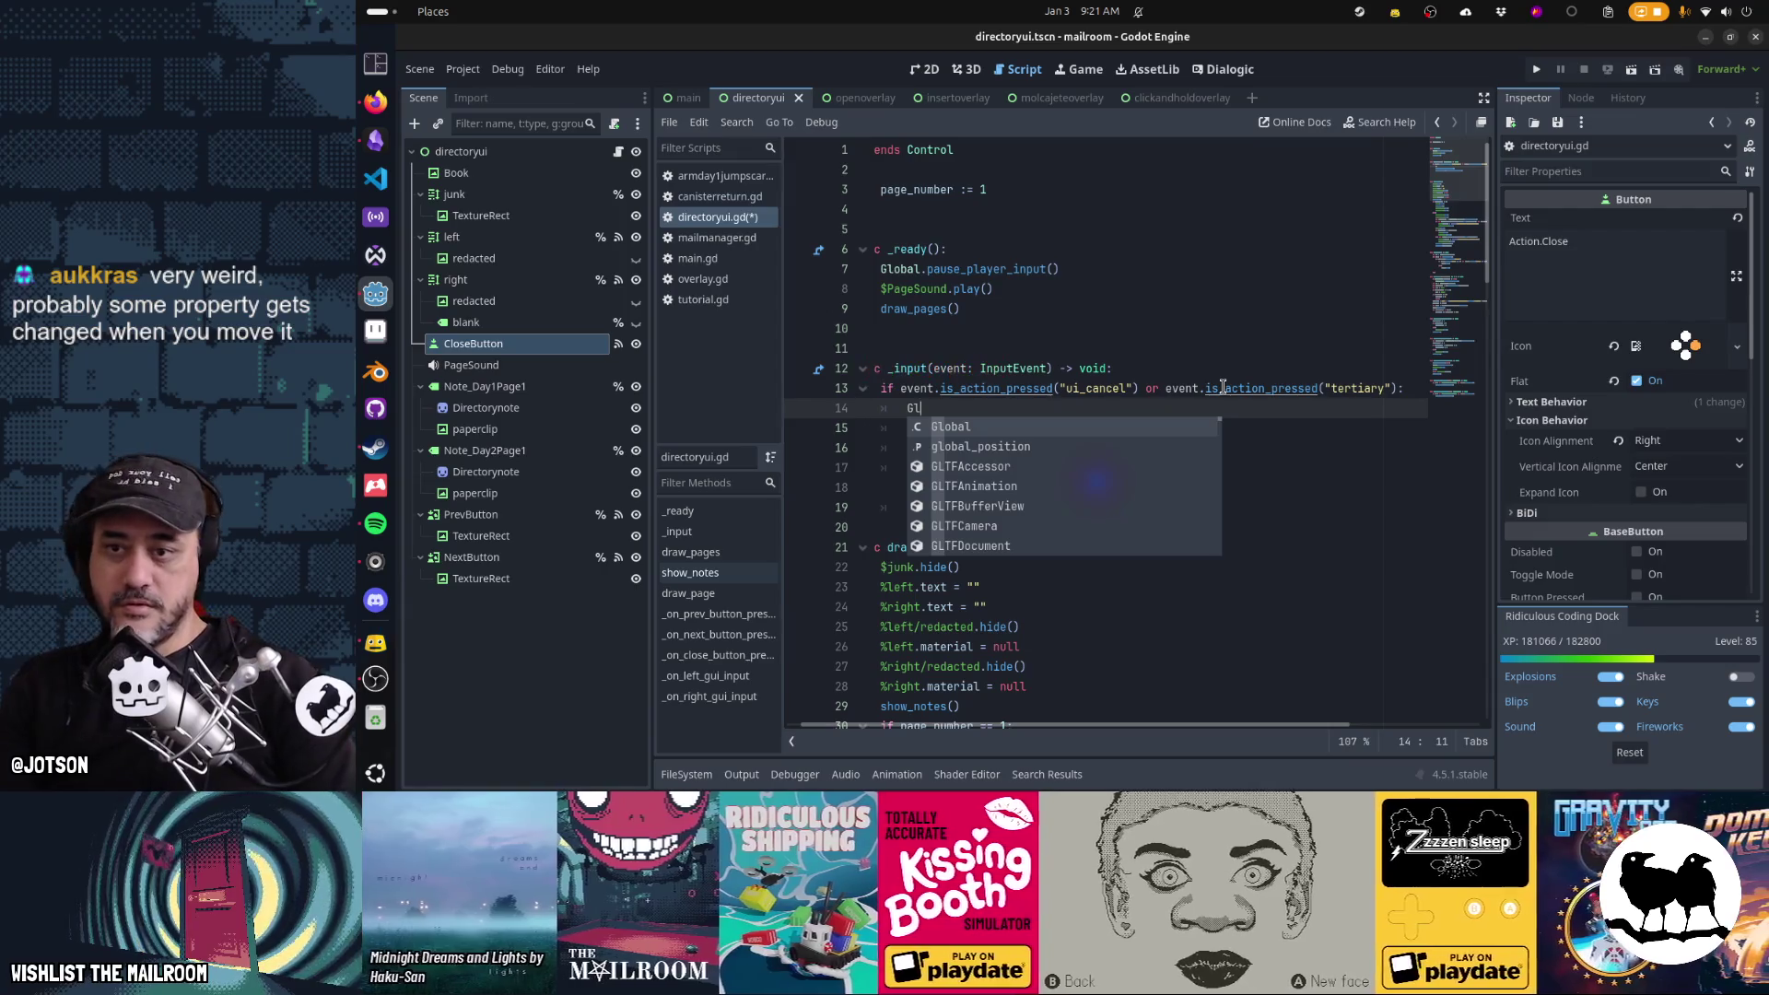
type("obal.click")
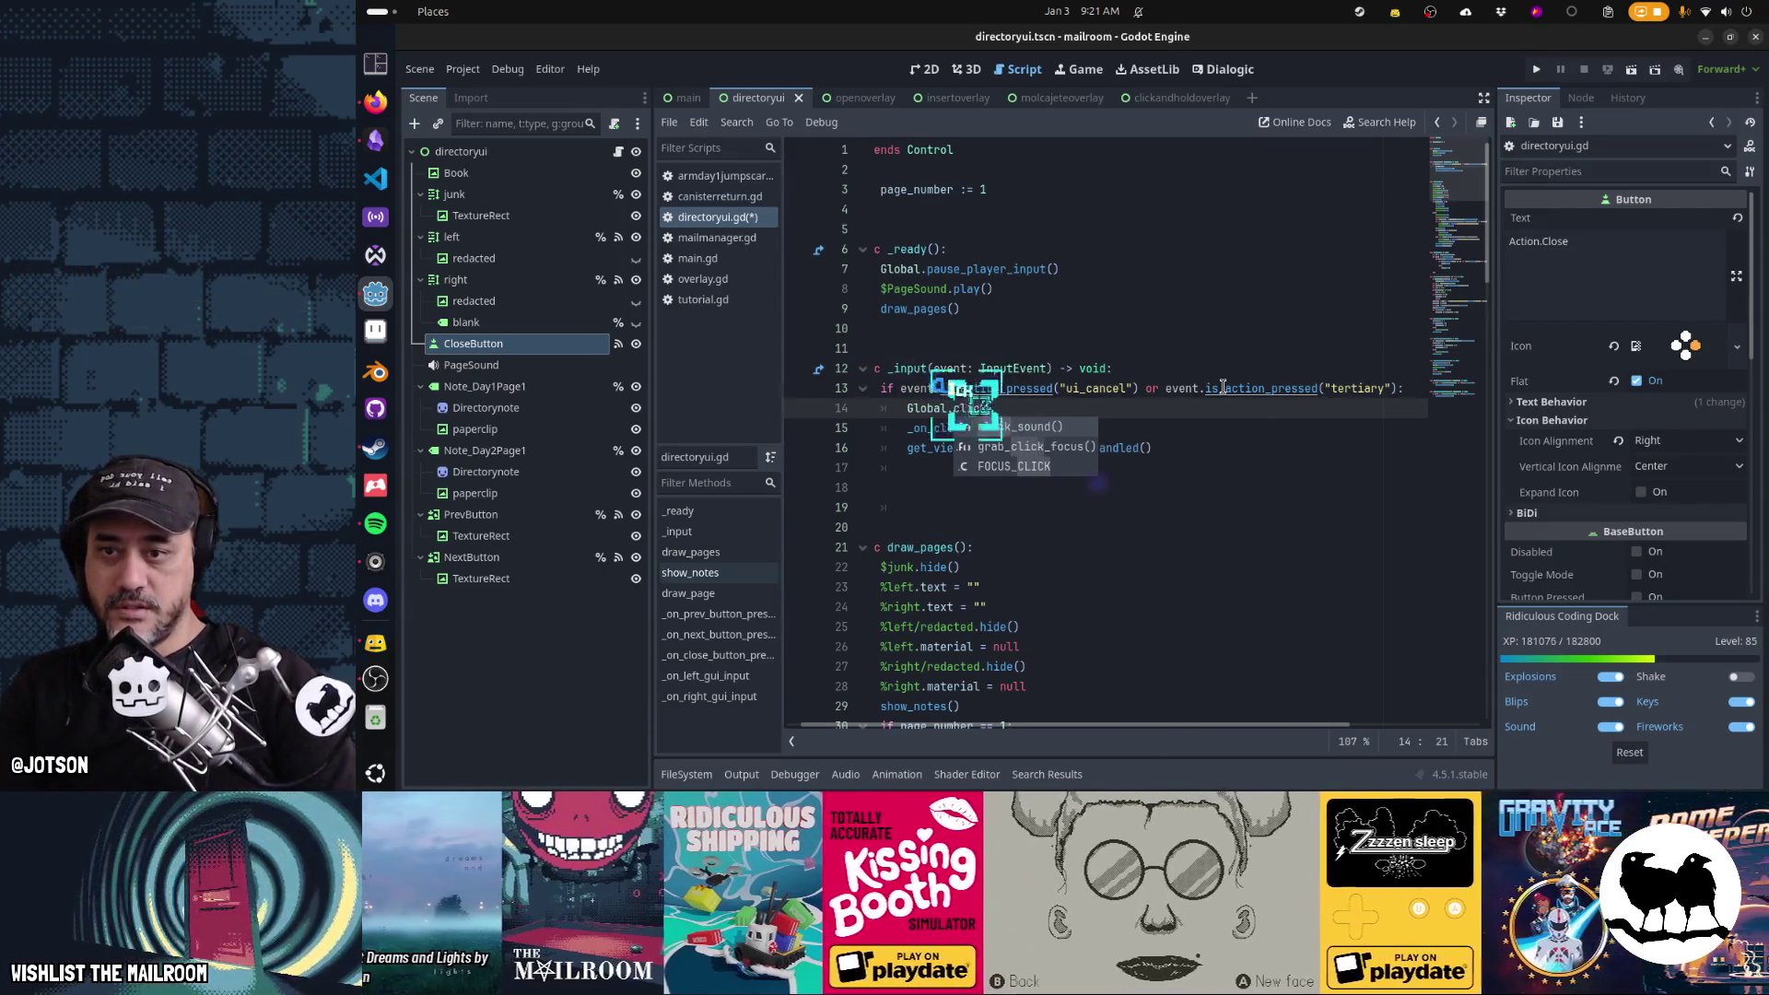
key("Return")
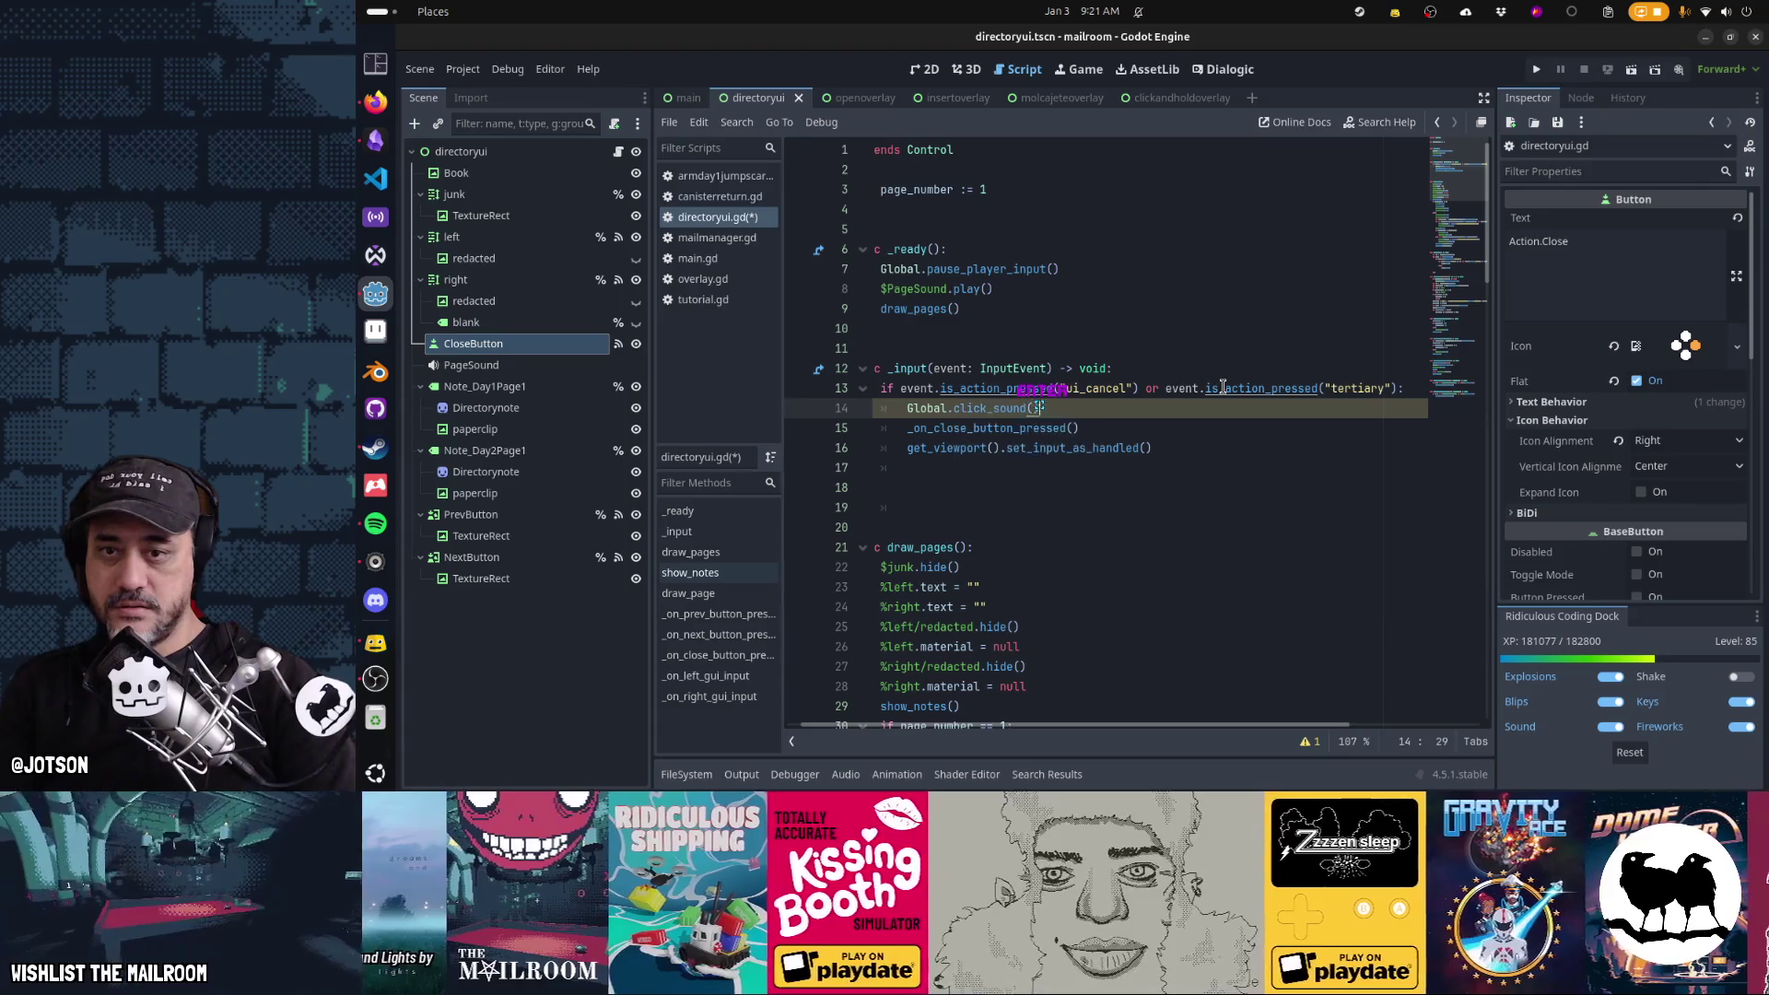
Below the cancel branch, start a new line: if event.is_action_pressed("secondary")
key("Down")
key("Down")
key("Down")
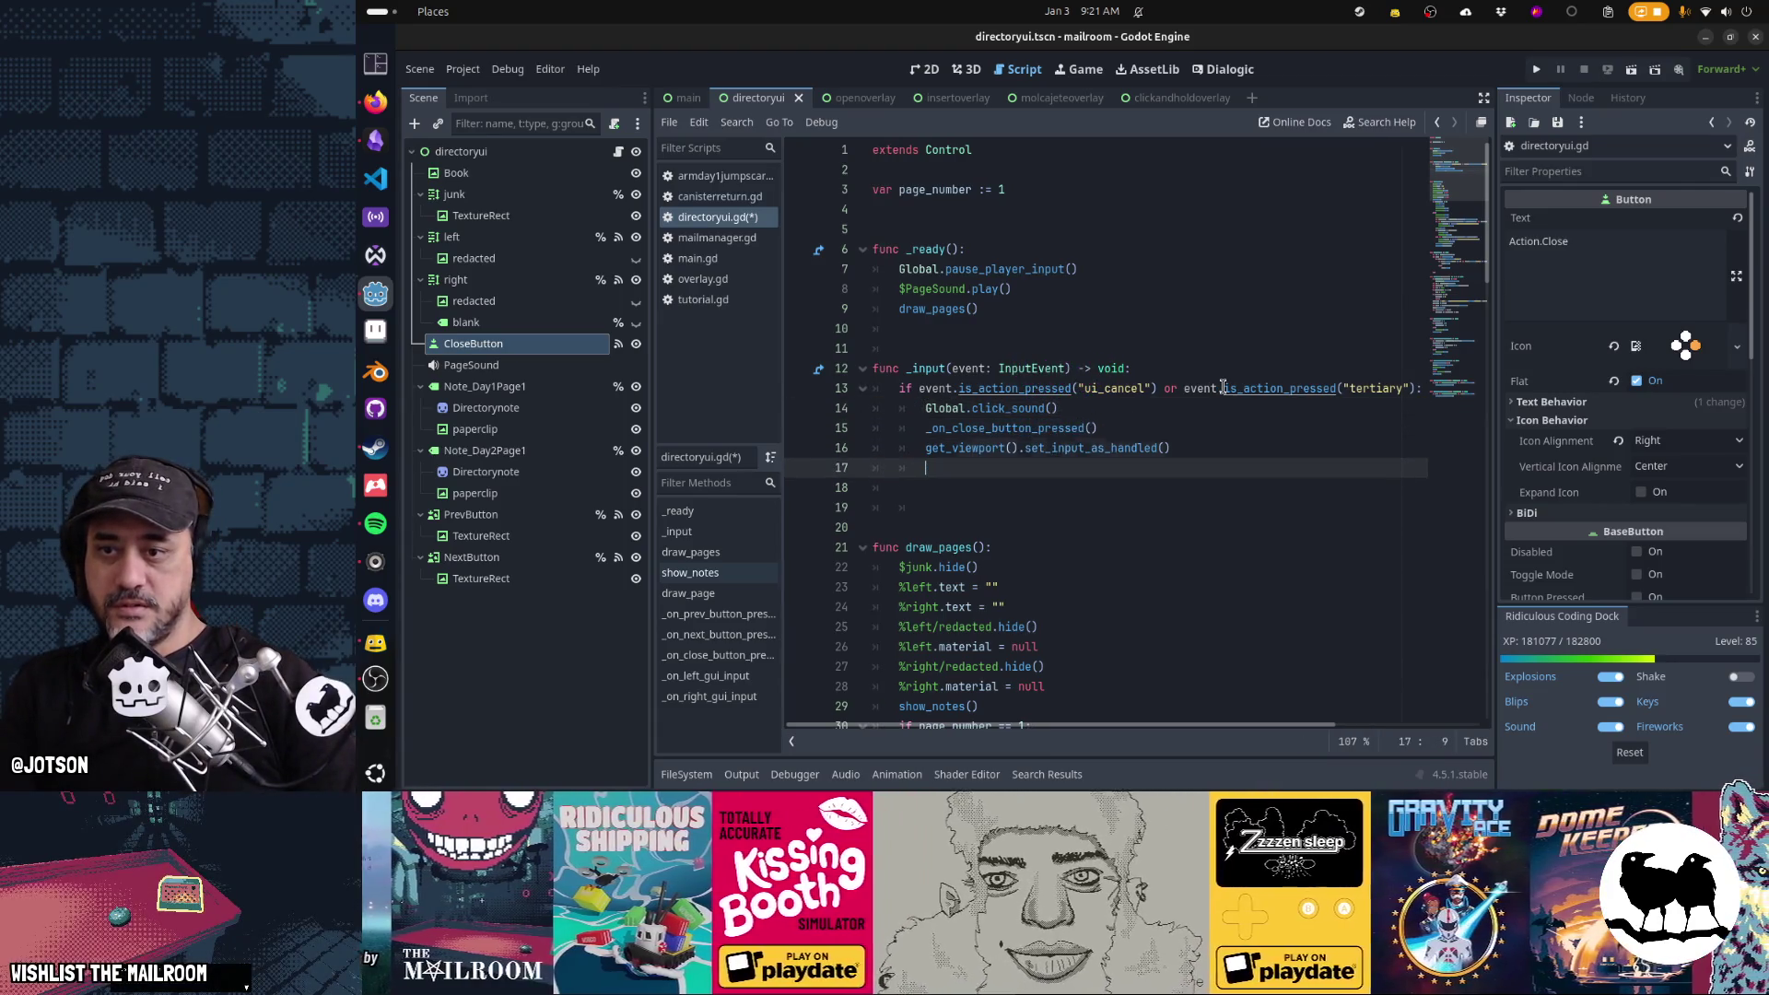
key("Down")
type("if event.is")
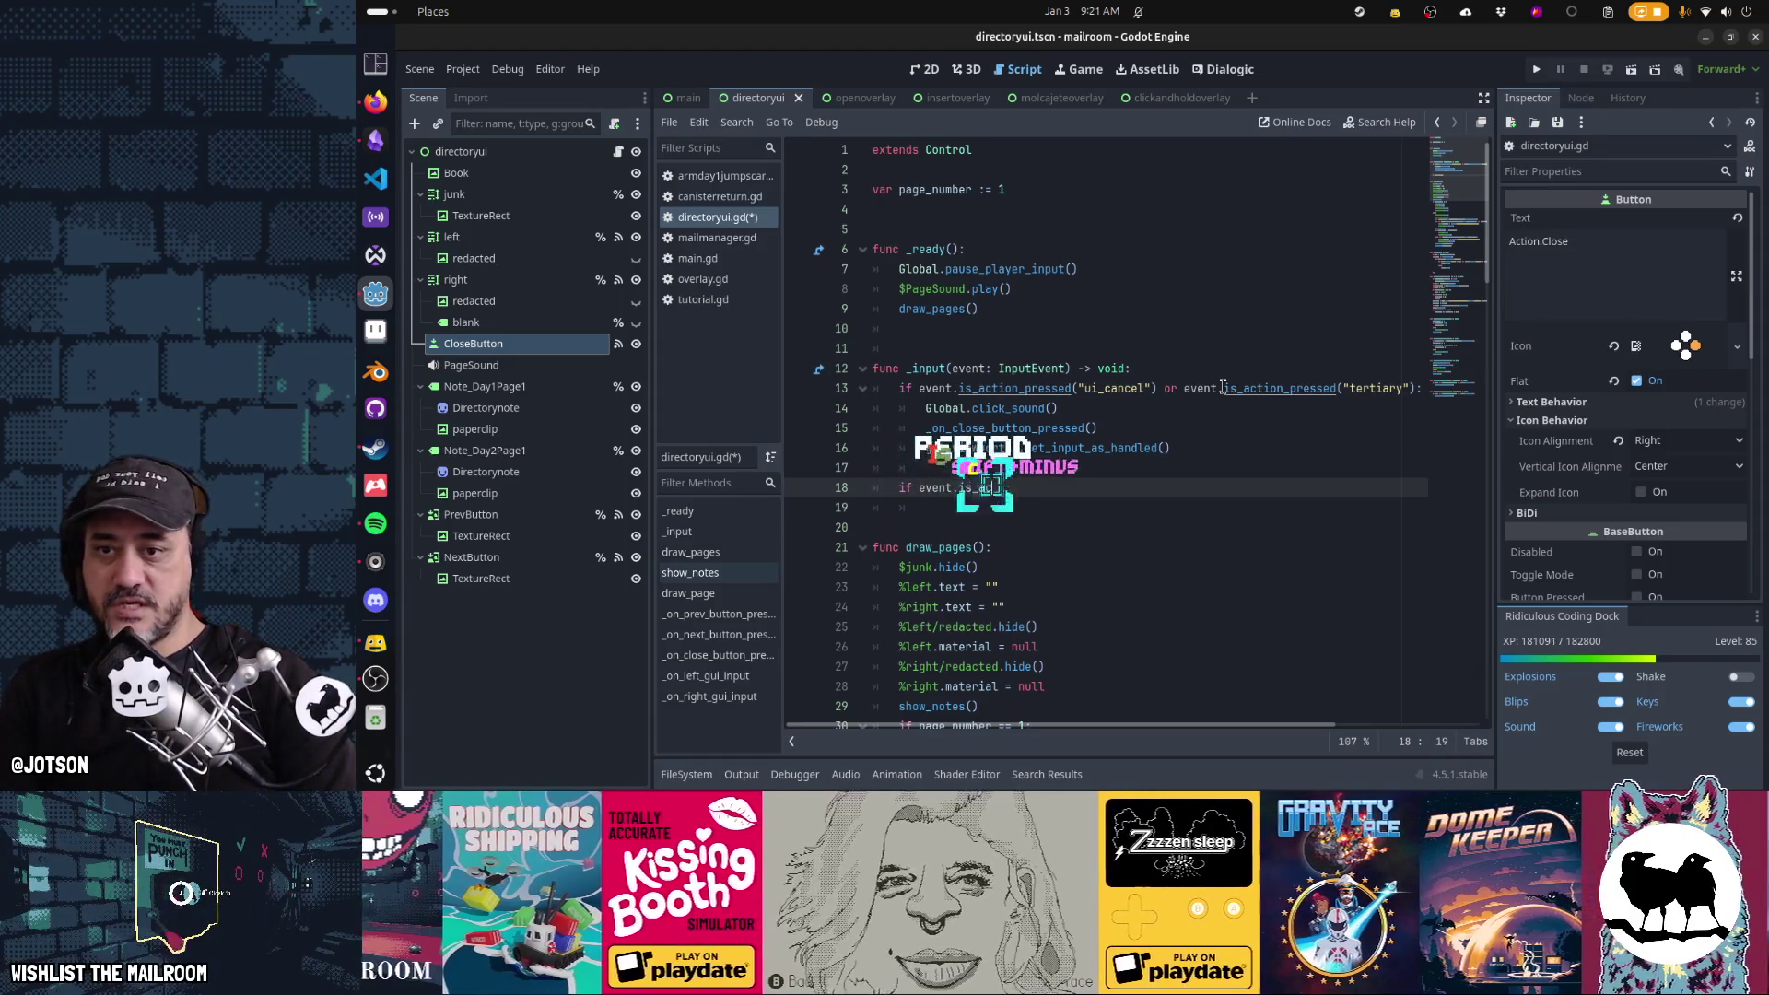
type("_action_pressed(\"")
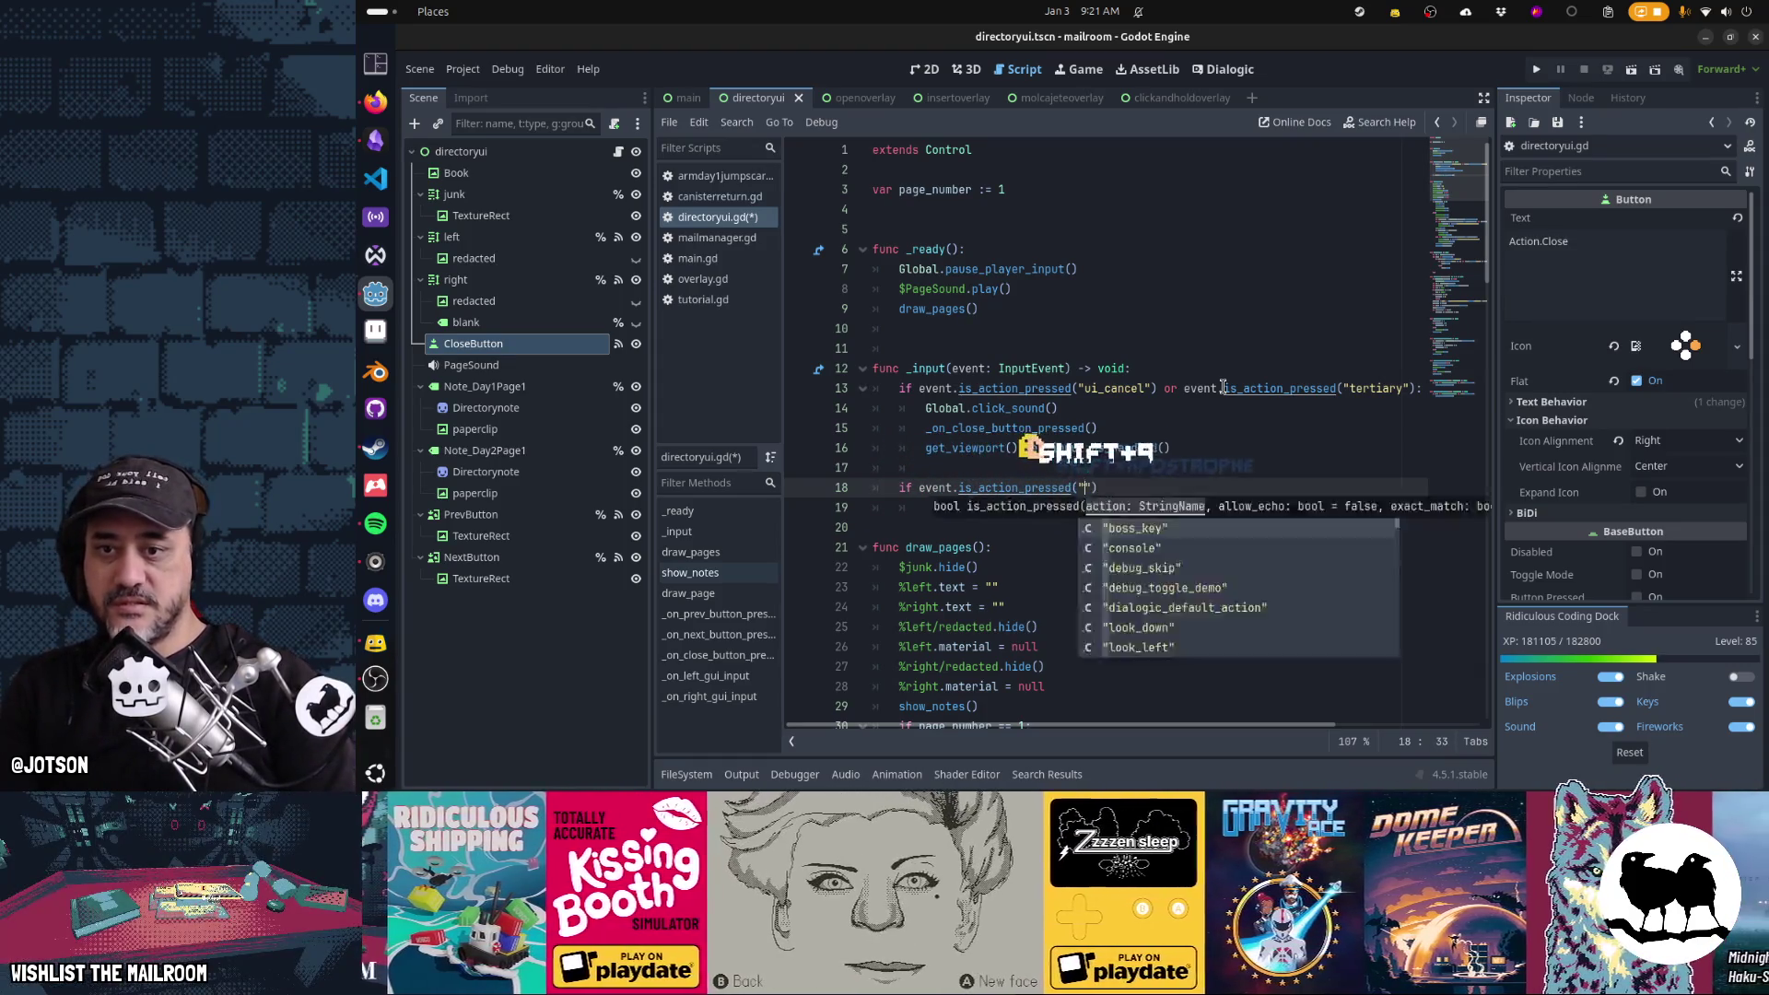
type("ui_")
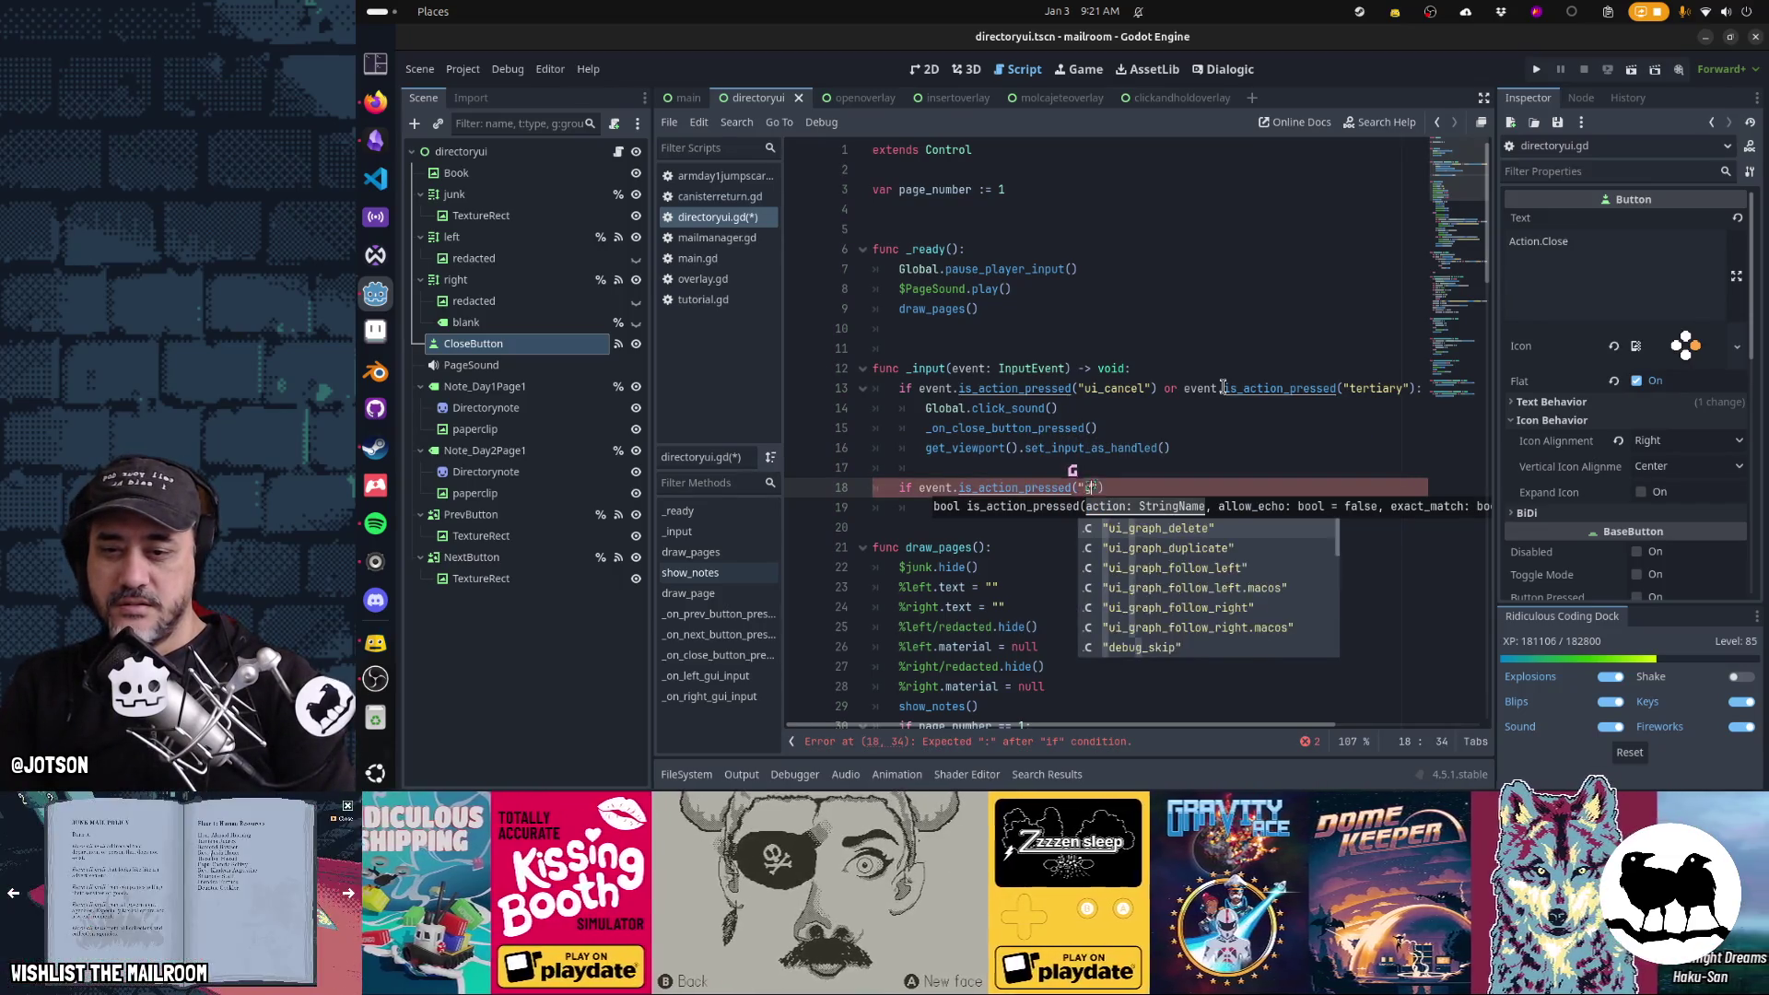
key("BackSpace")
key("BackSpace")
key("BackSpace")
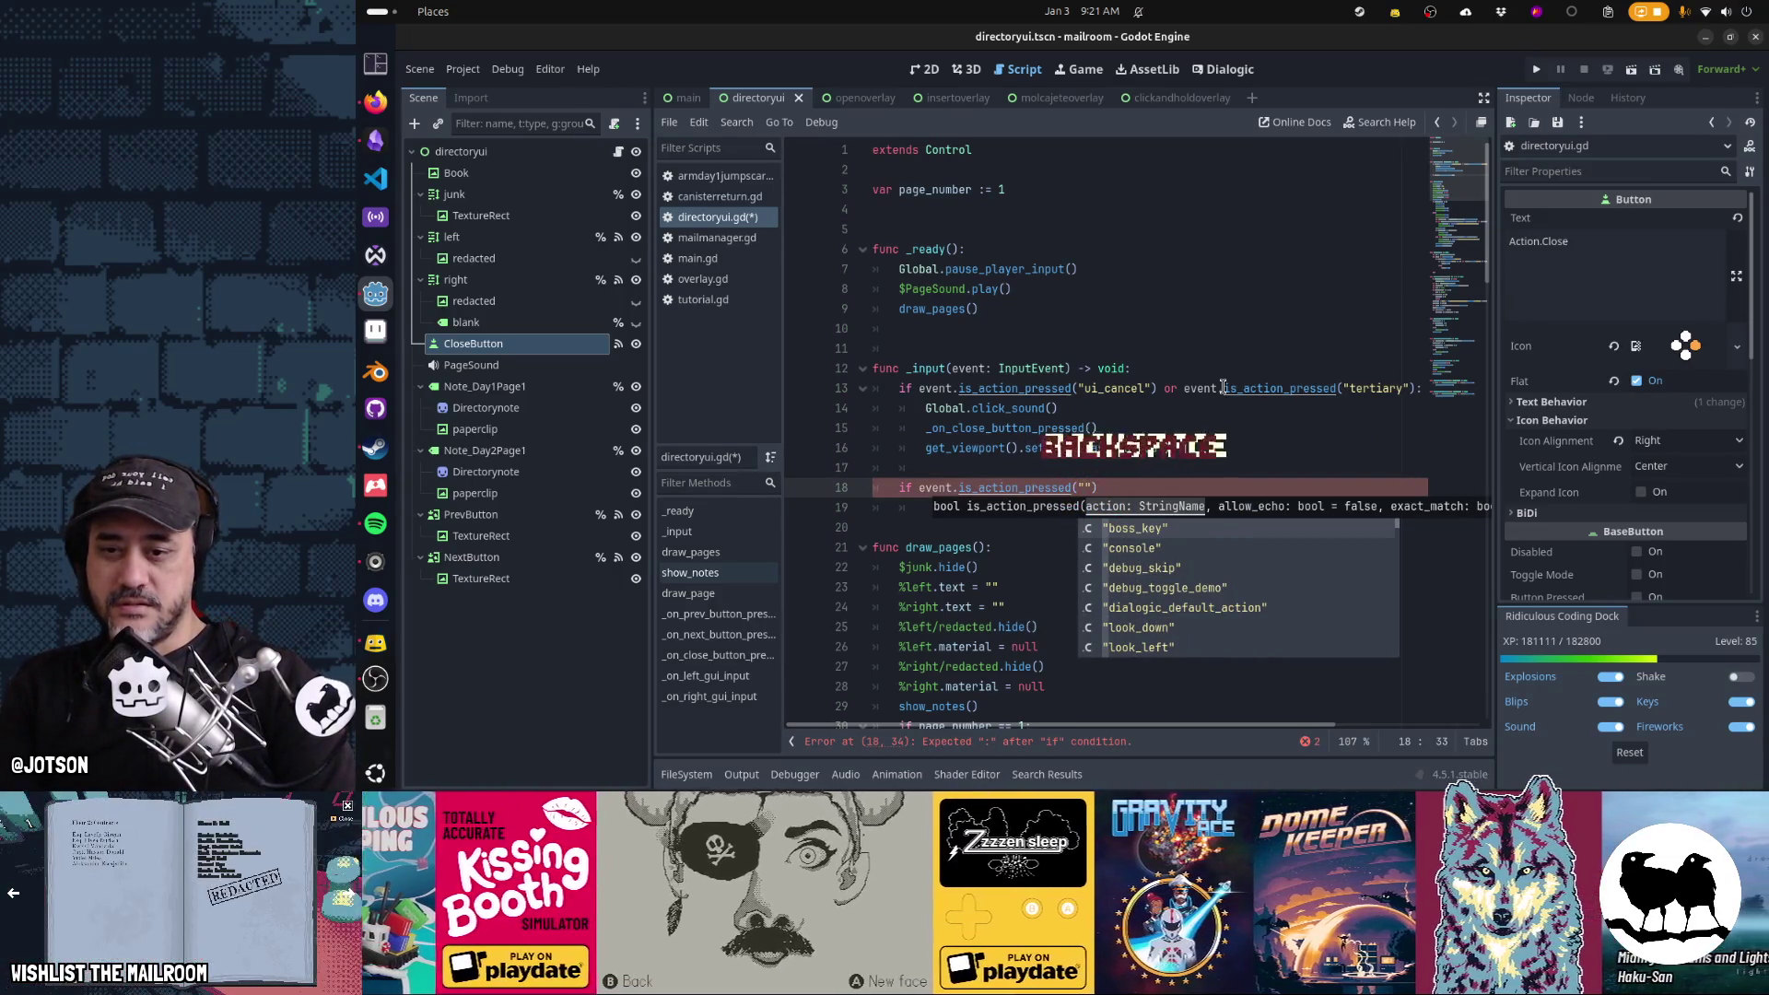
type("ter")
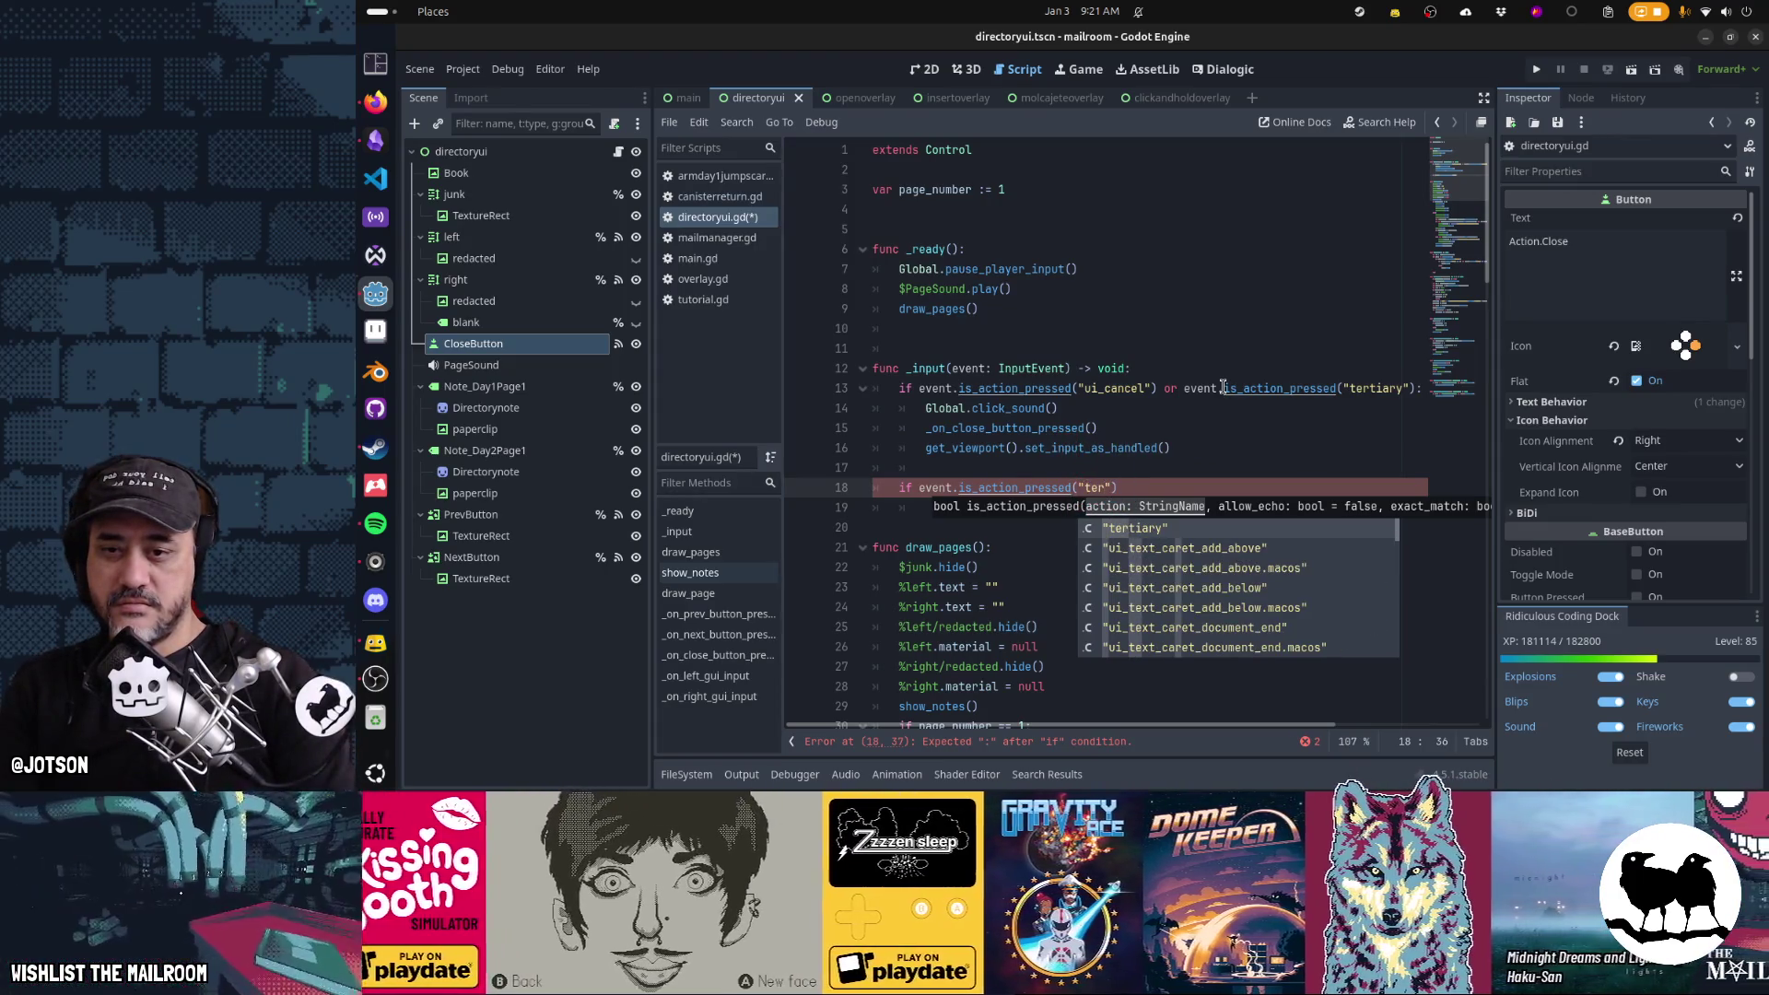
key("Return")
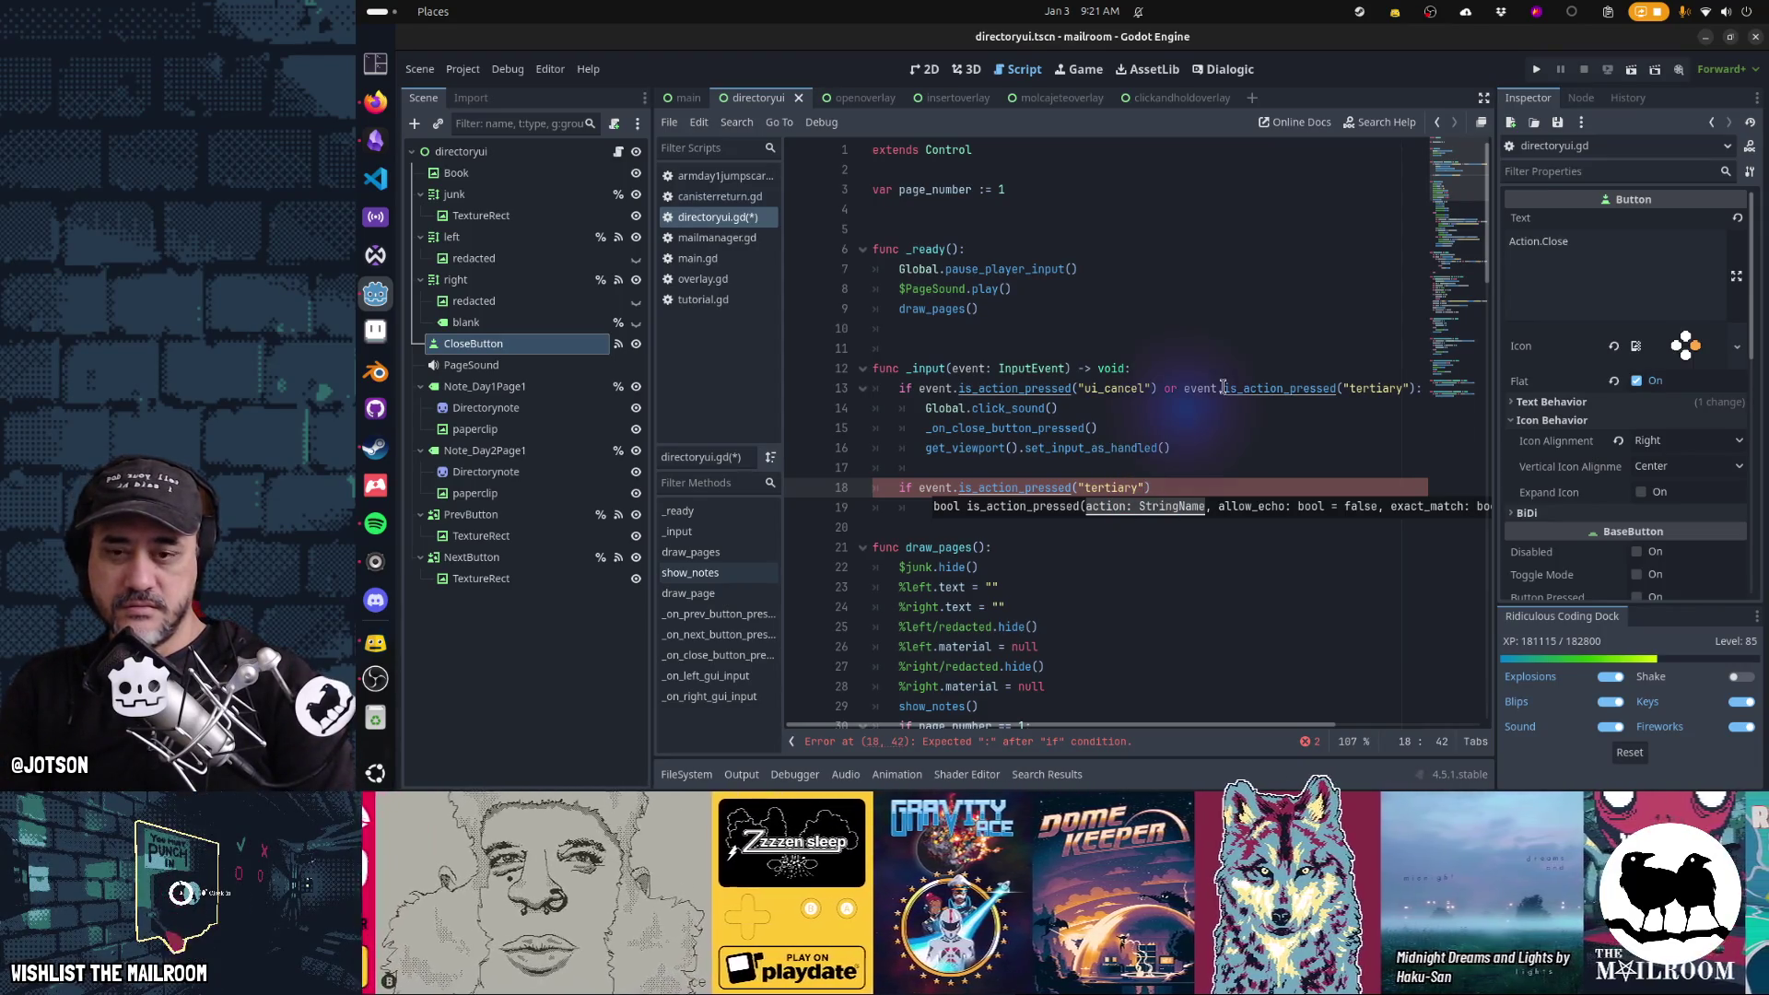
key("BackSpace")
key("BackSpace")
key("BackSpace")
type("\"seco")
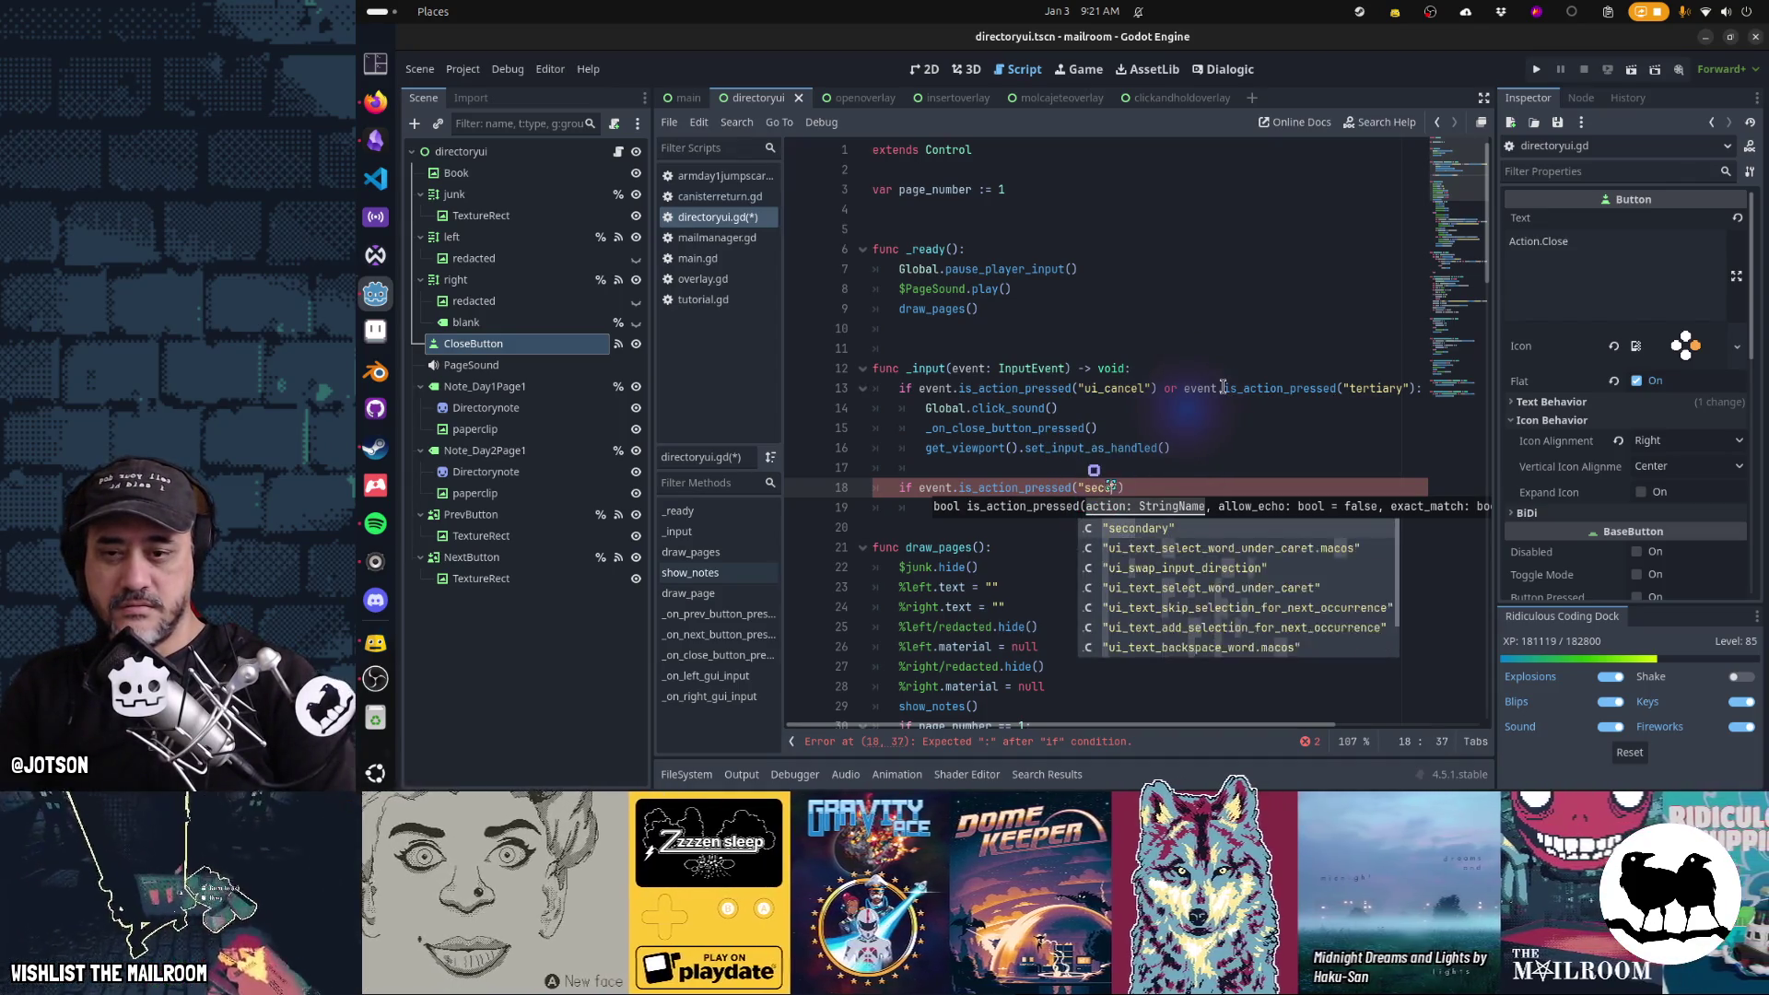
key("Tab")
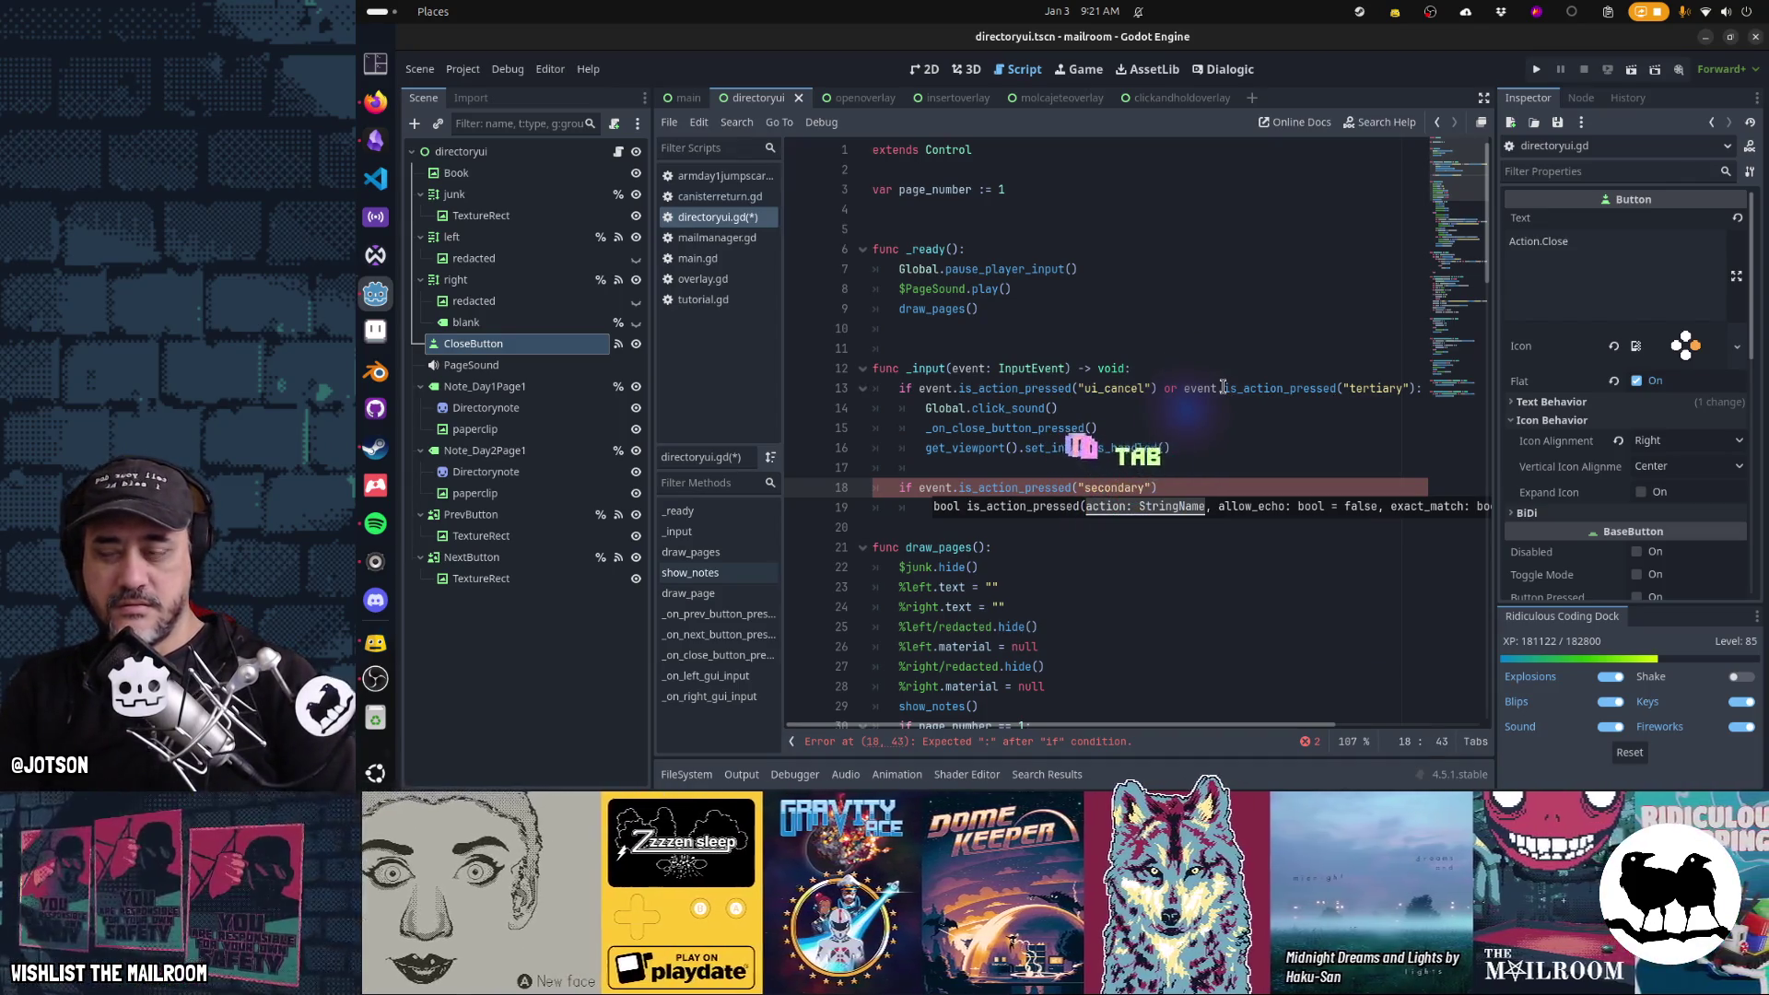
left_click(465, 70)
Filter the Project Settings Input Map to confirm the secondary and primary actions exist
left_click(562, 108)
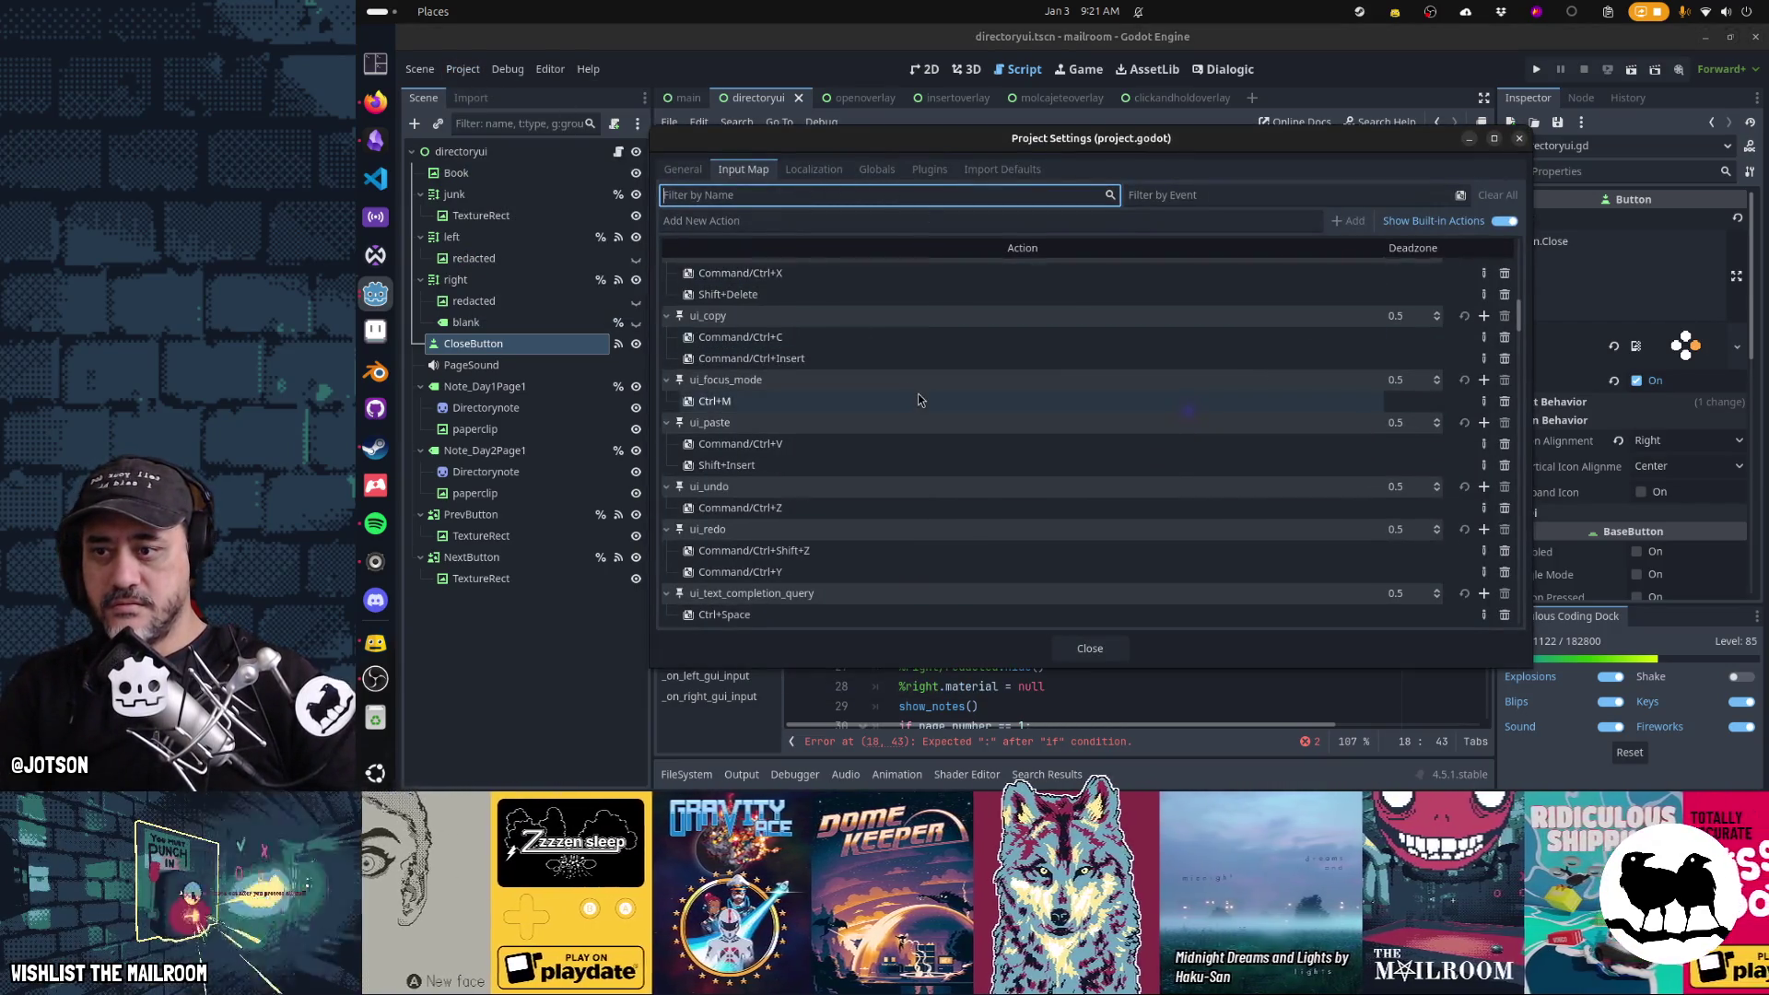
scroll(916, 396, "down", 15)
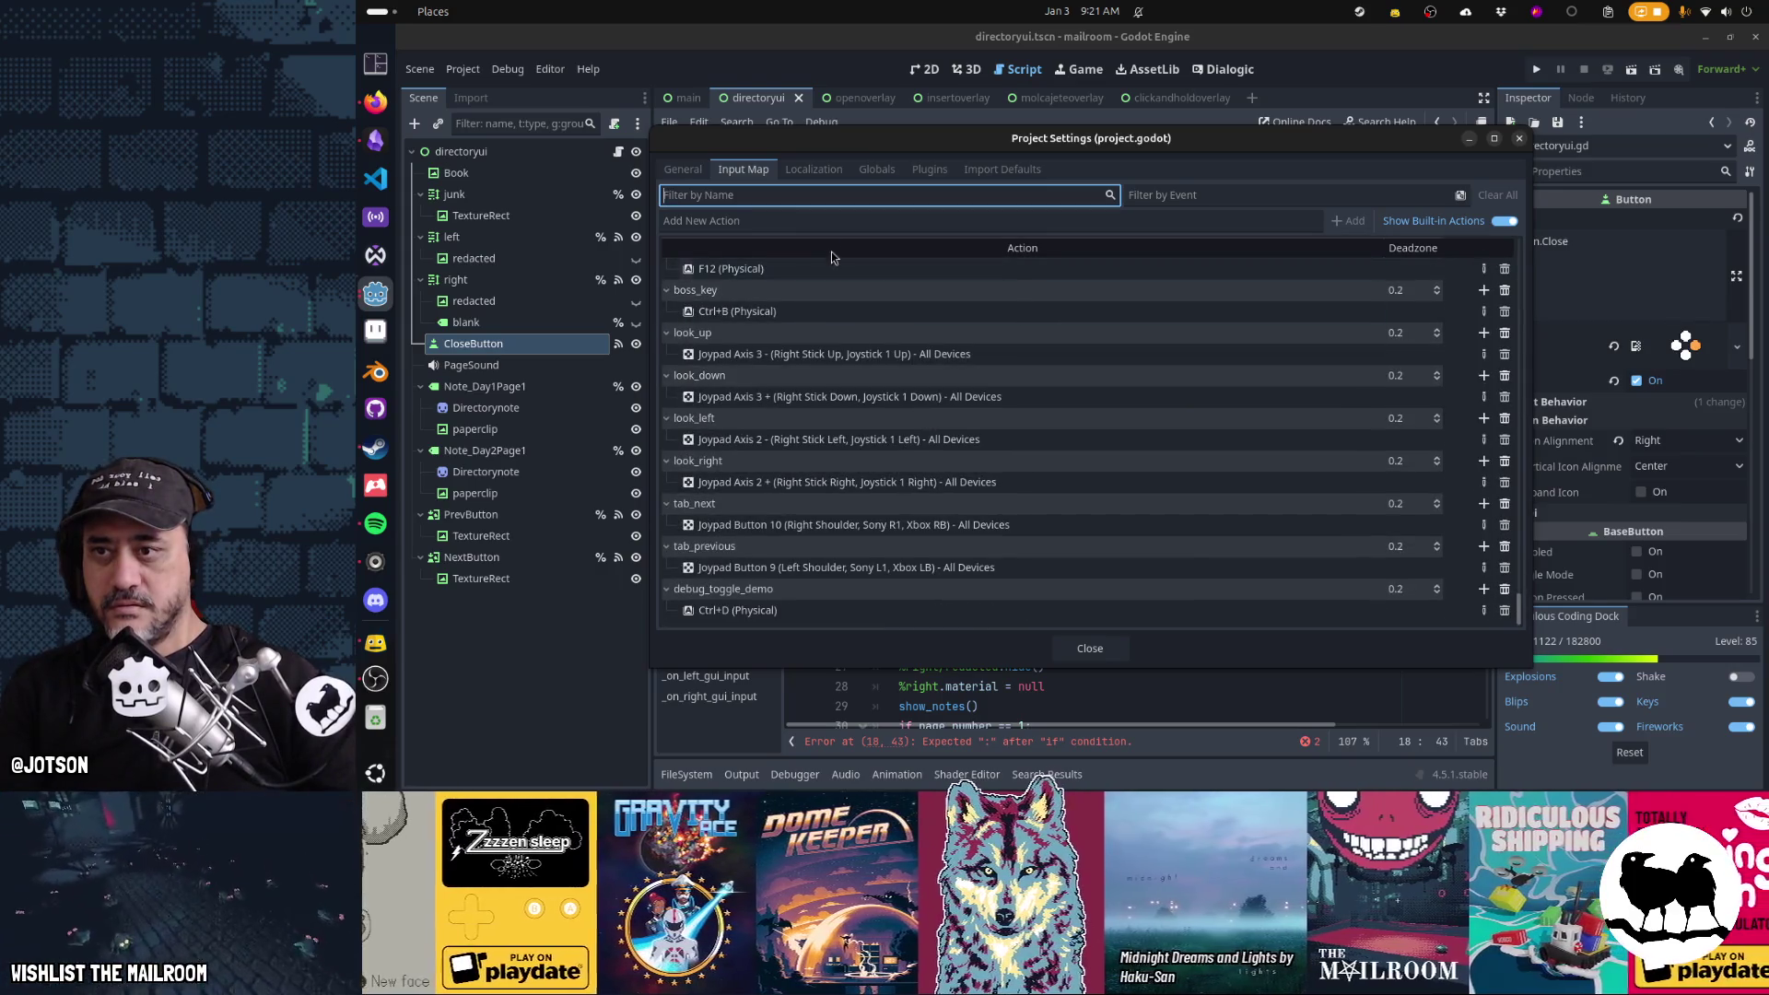
type("second")
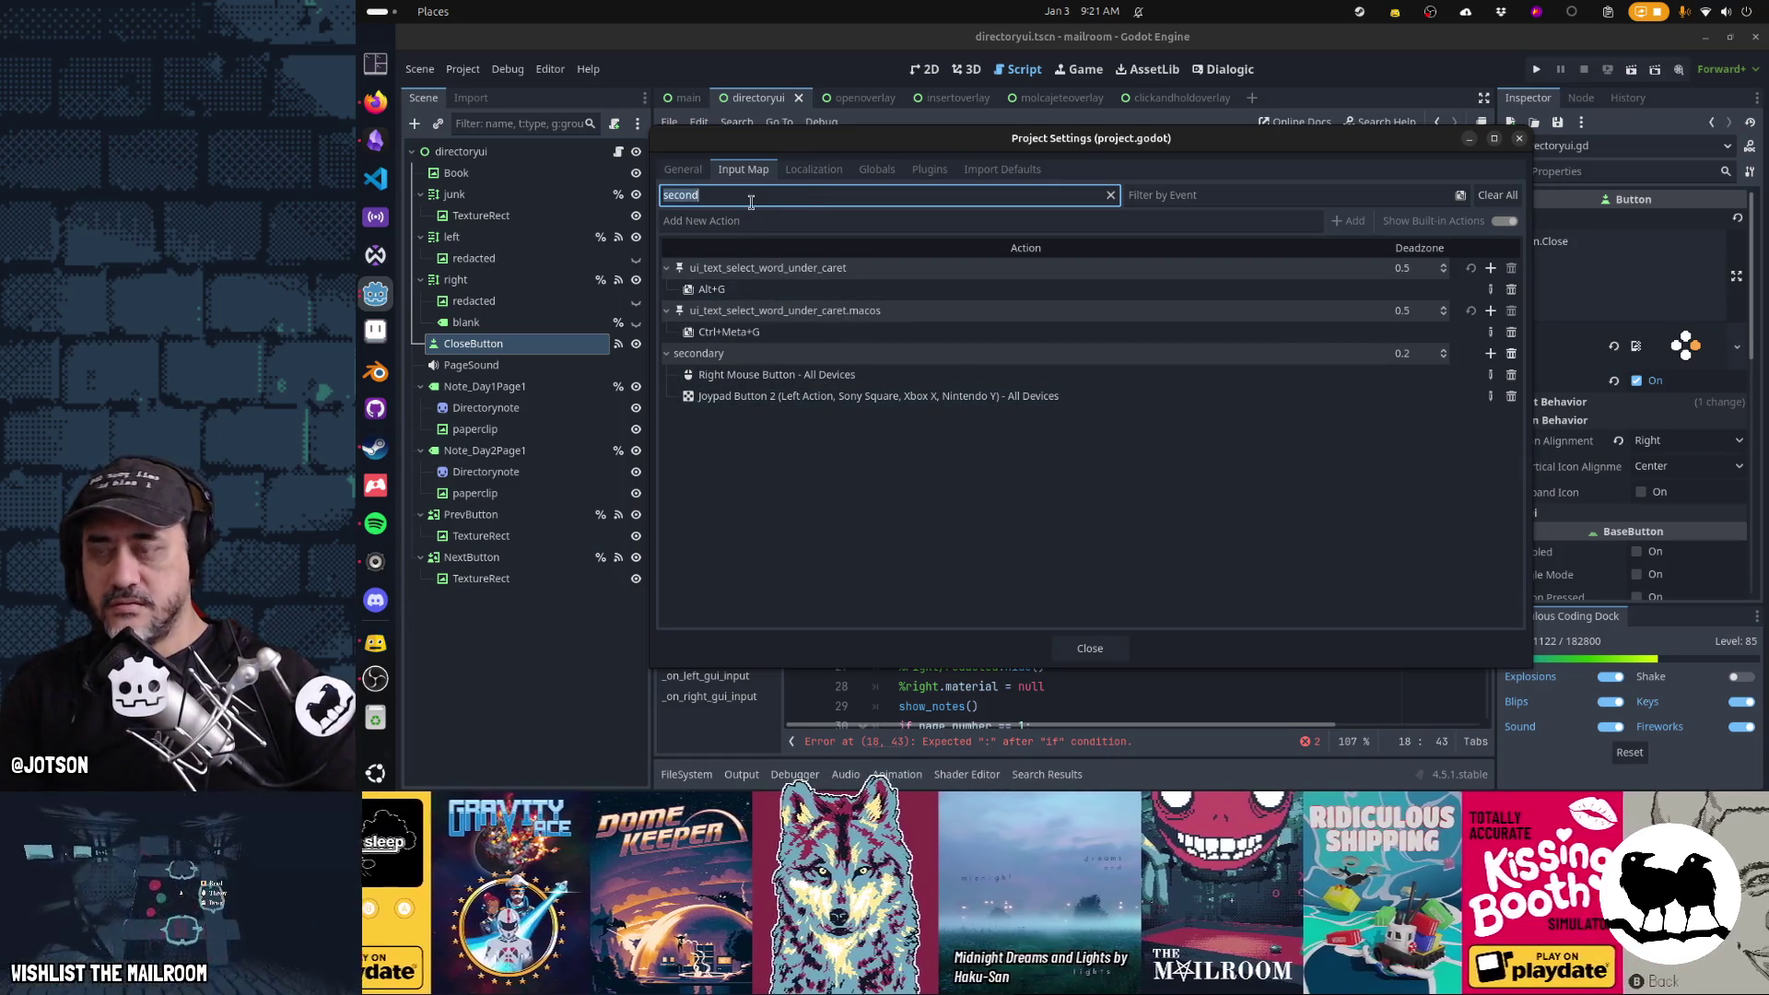
key("BackSpace")
key("BackSpace")
key("BackSpace")
type("primary")
key("Escape")
left_click(1198, 487)
End the secondary condition with a colon and copy the Global.click_sound() call
type(":")
key("Up")
key("Up")
key("Up")
key("Up")
key("ctrl+c")
left_click(1197, 483)
Under the secondary check, add Global.click_sound() and a call to _on_prev_button_pressed()
key("Return")
key("ctrl+v")
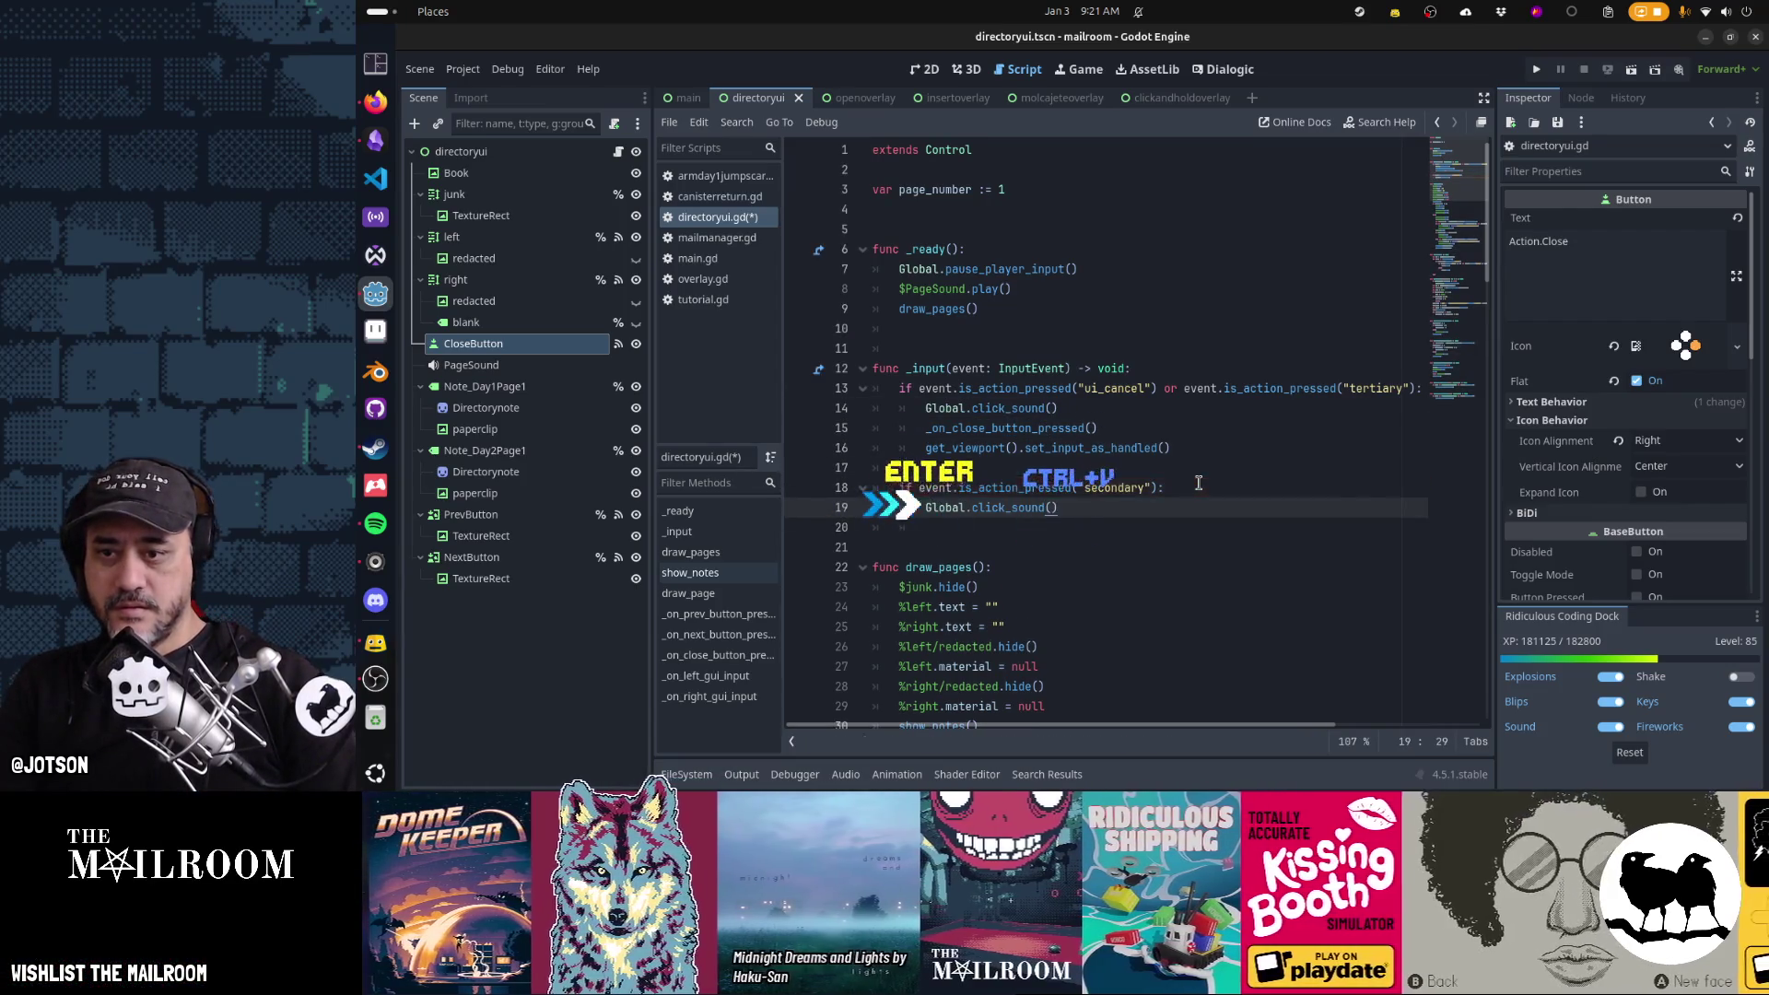
scroll(1198, 483, "down", 12)
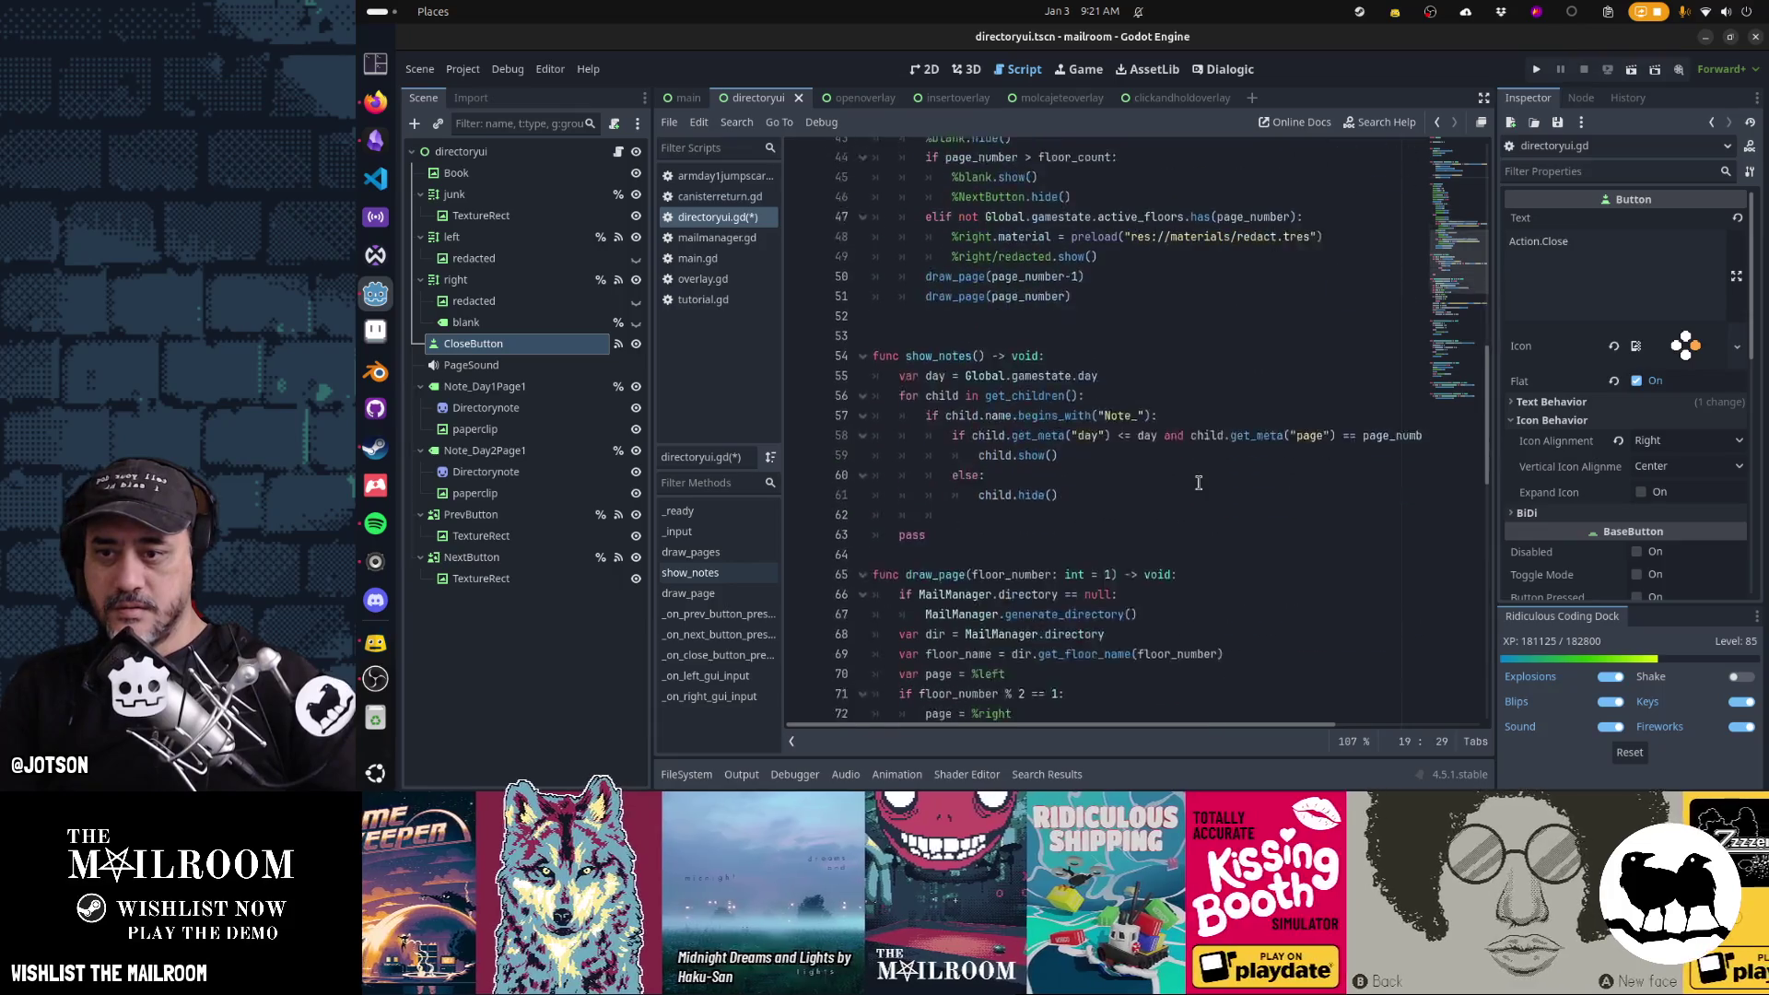
scroll(1198, 483, "down", 9)
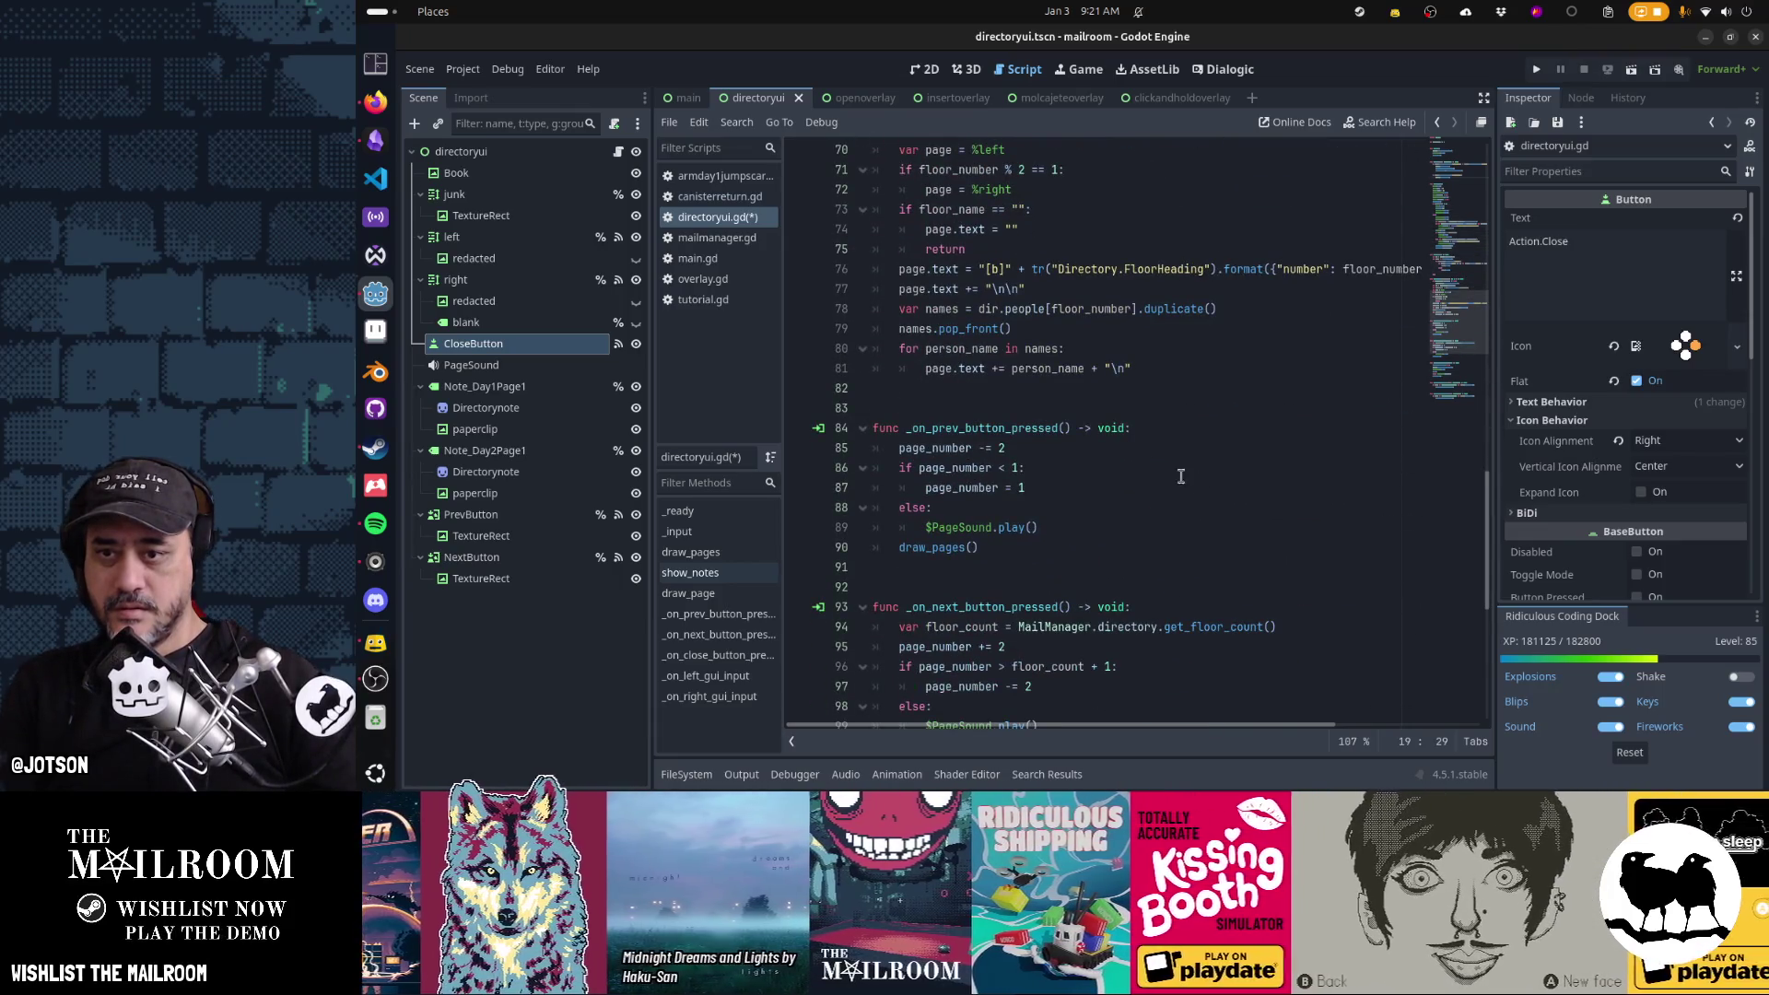
left_click(1029, 430)
scroll(1104, 469, "up", 12)
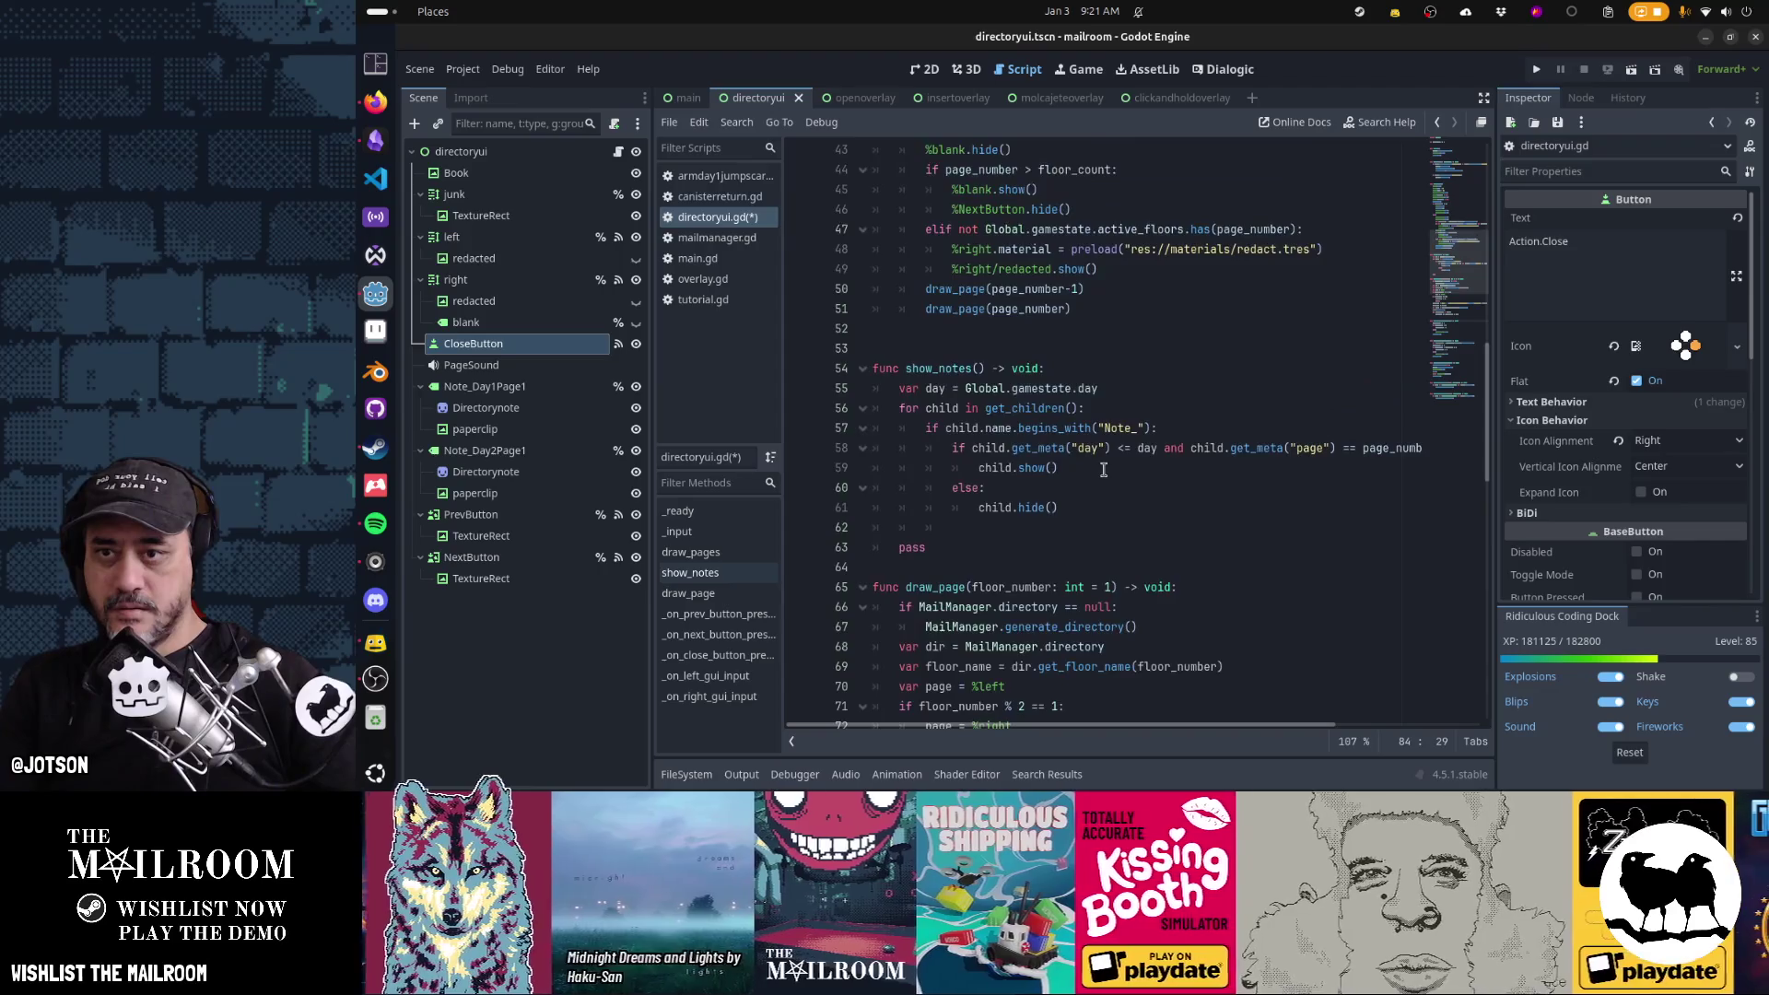
scroll(1104, 470, "up", 9)
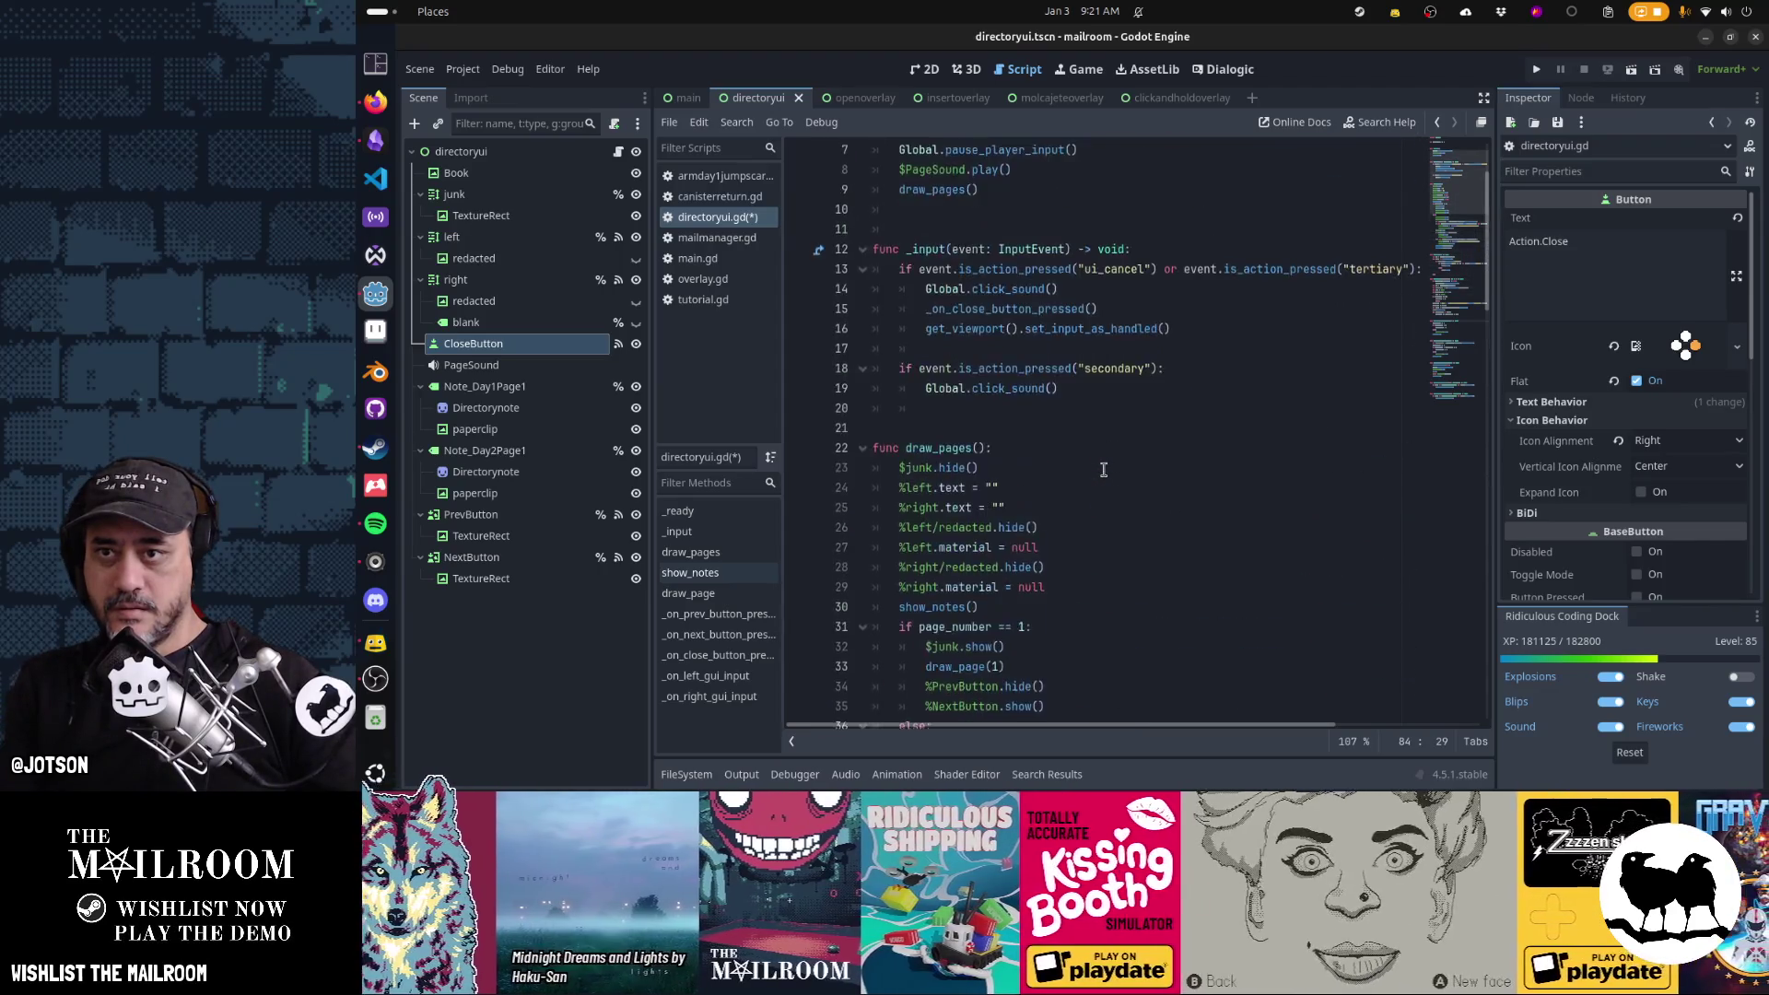
left_click(1106, 387)
key("Return")
key("ctrl+v")
type("(")
Duplicate the block for the "primary" action, calling _on_next_button_pressed() instead
key("Up")
key("Up")
key("Home")
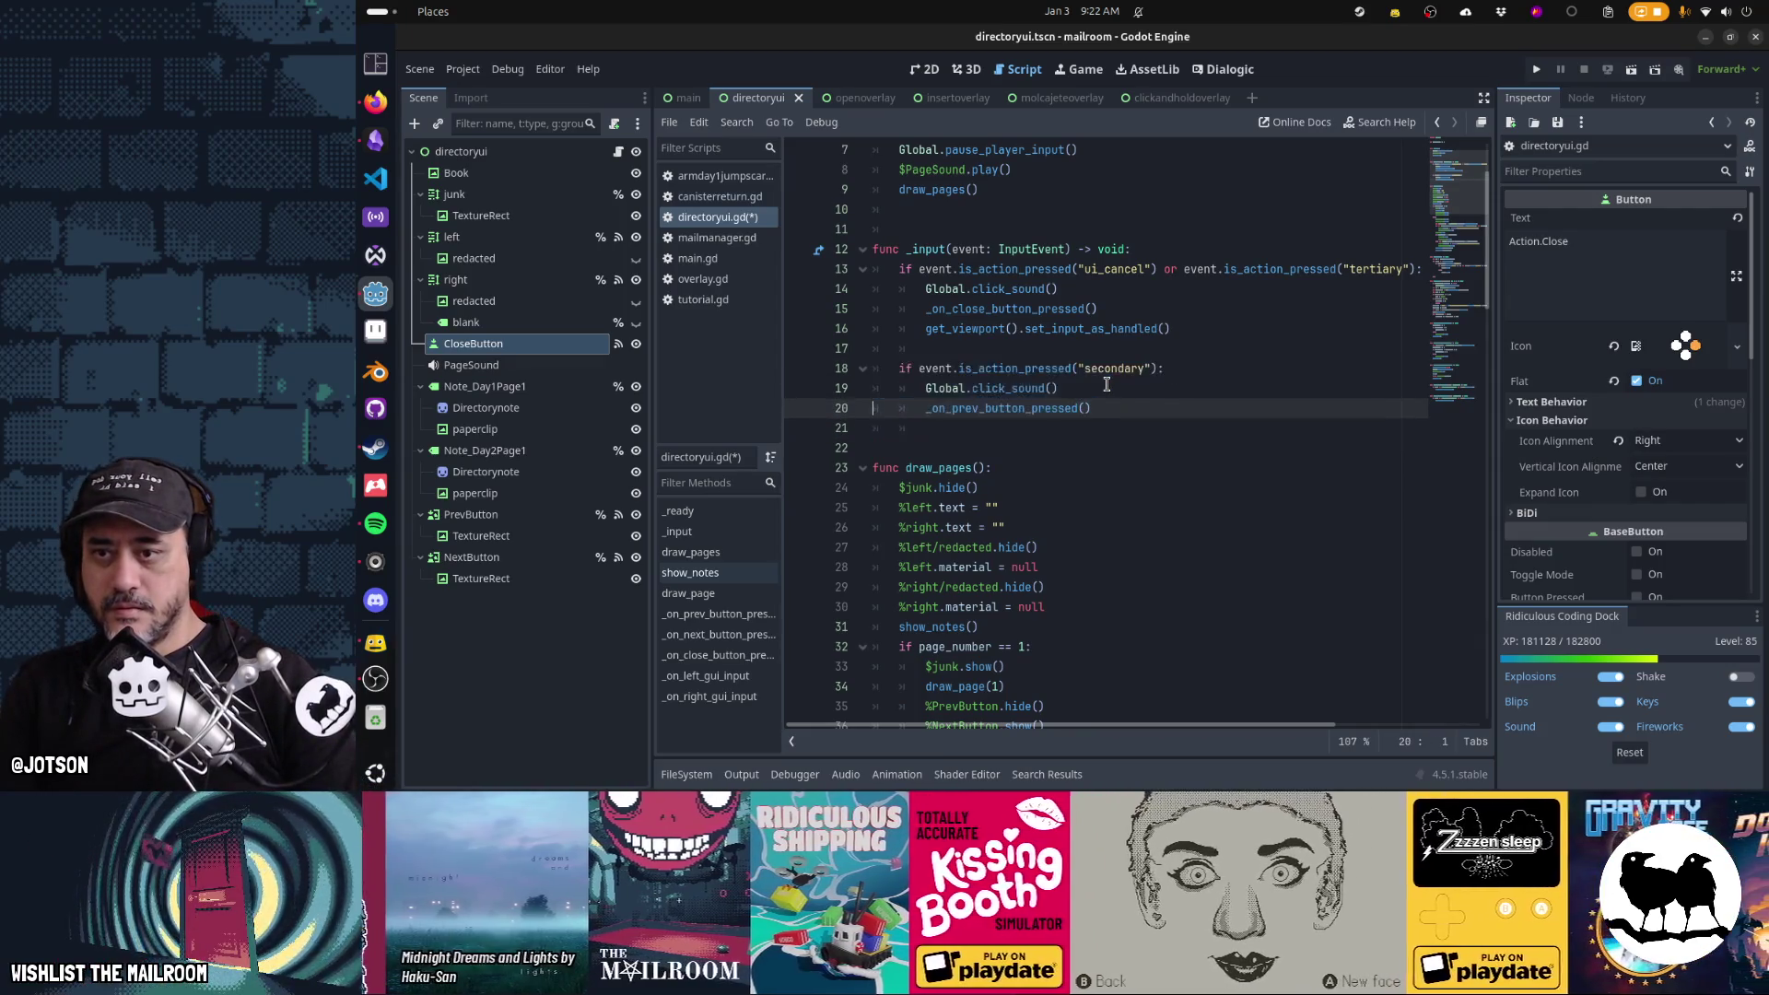
type("if event.is_action_pressed(\"secondary\"): \t\tGlobal.click_sound() \t\t_on_prev_button_pressed()")
key("Return")
double_click(1107, 384)
type("primary")
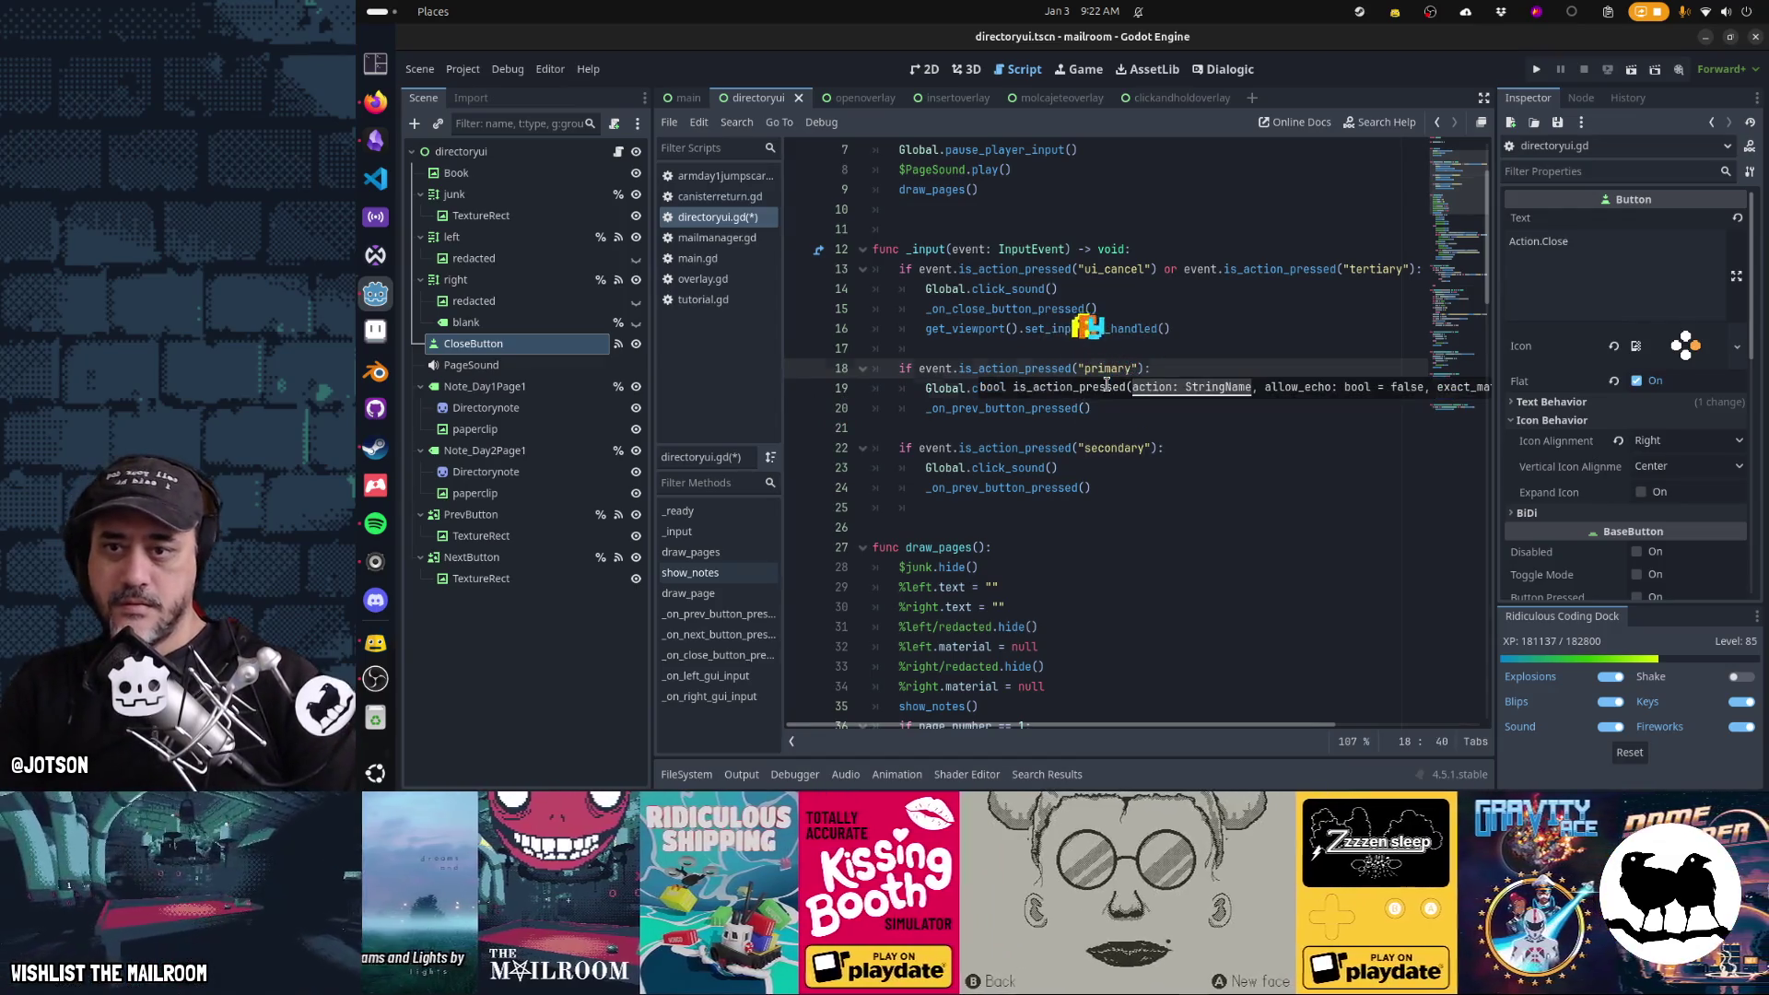
left_click(1107, 387)
key("Down")
key("Home")
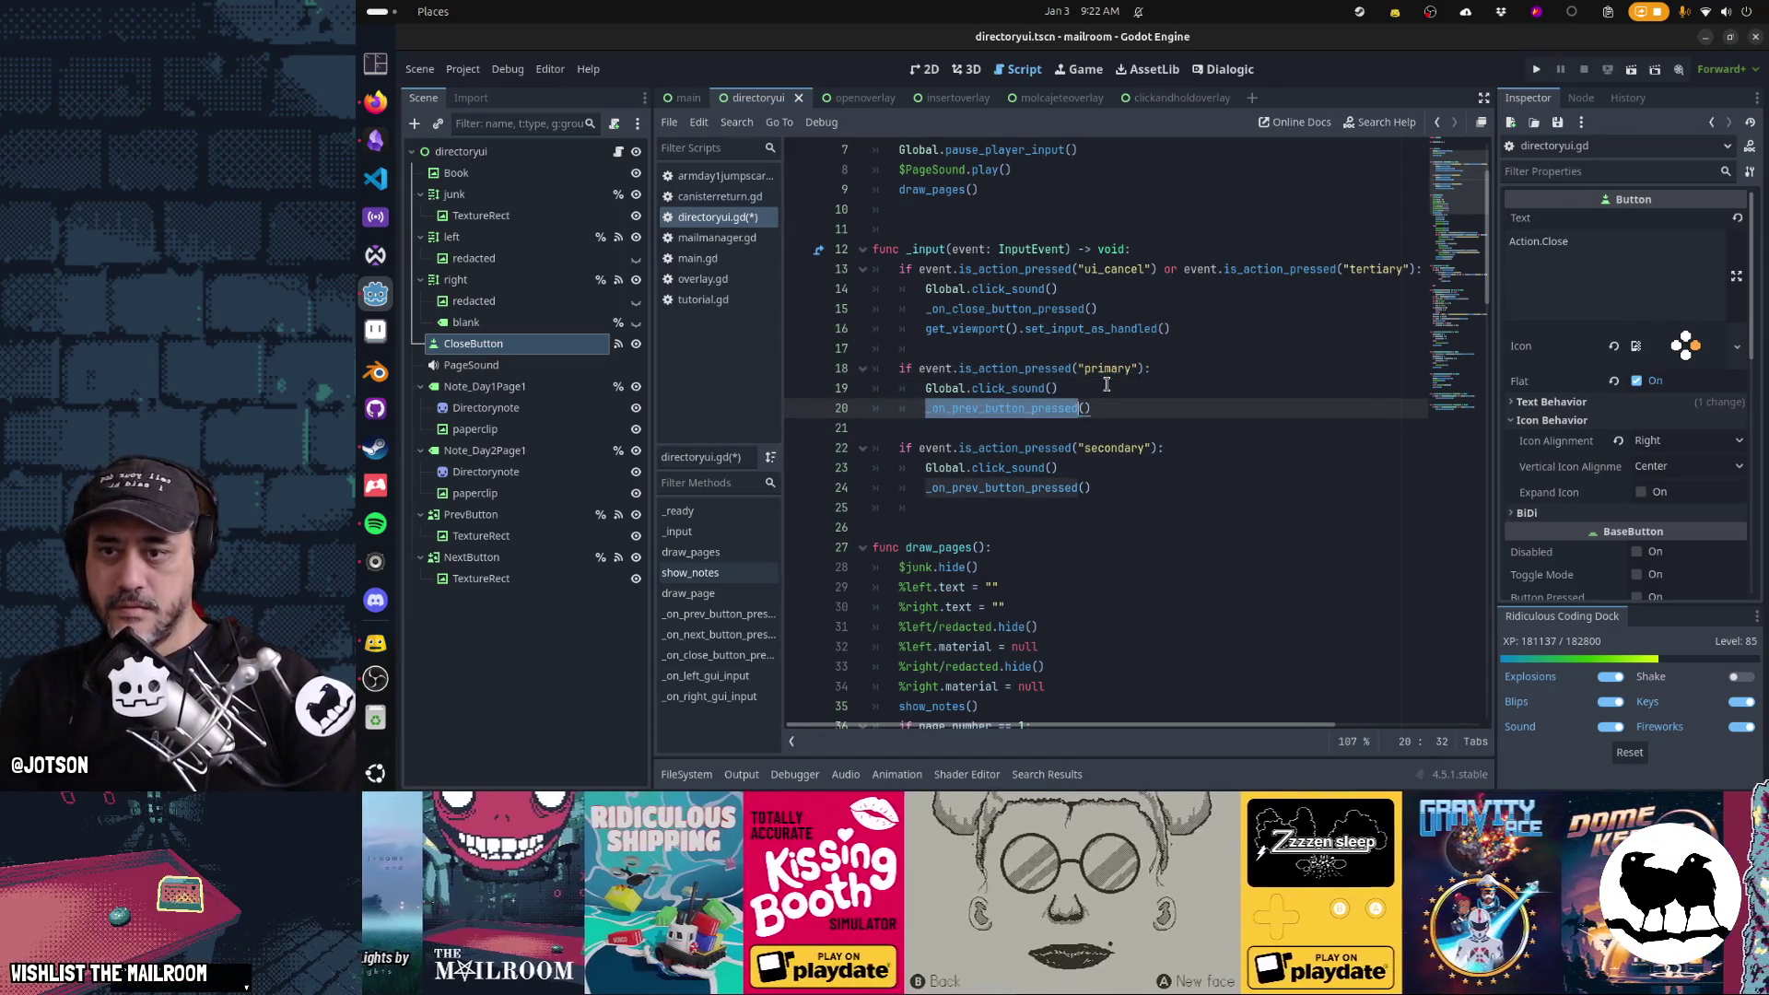
type("next")
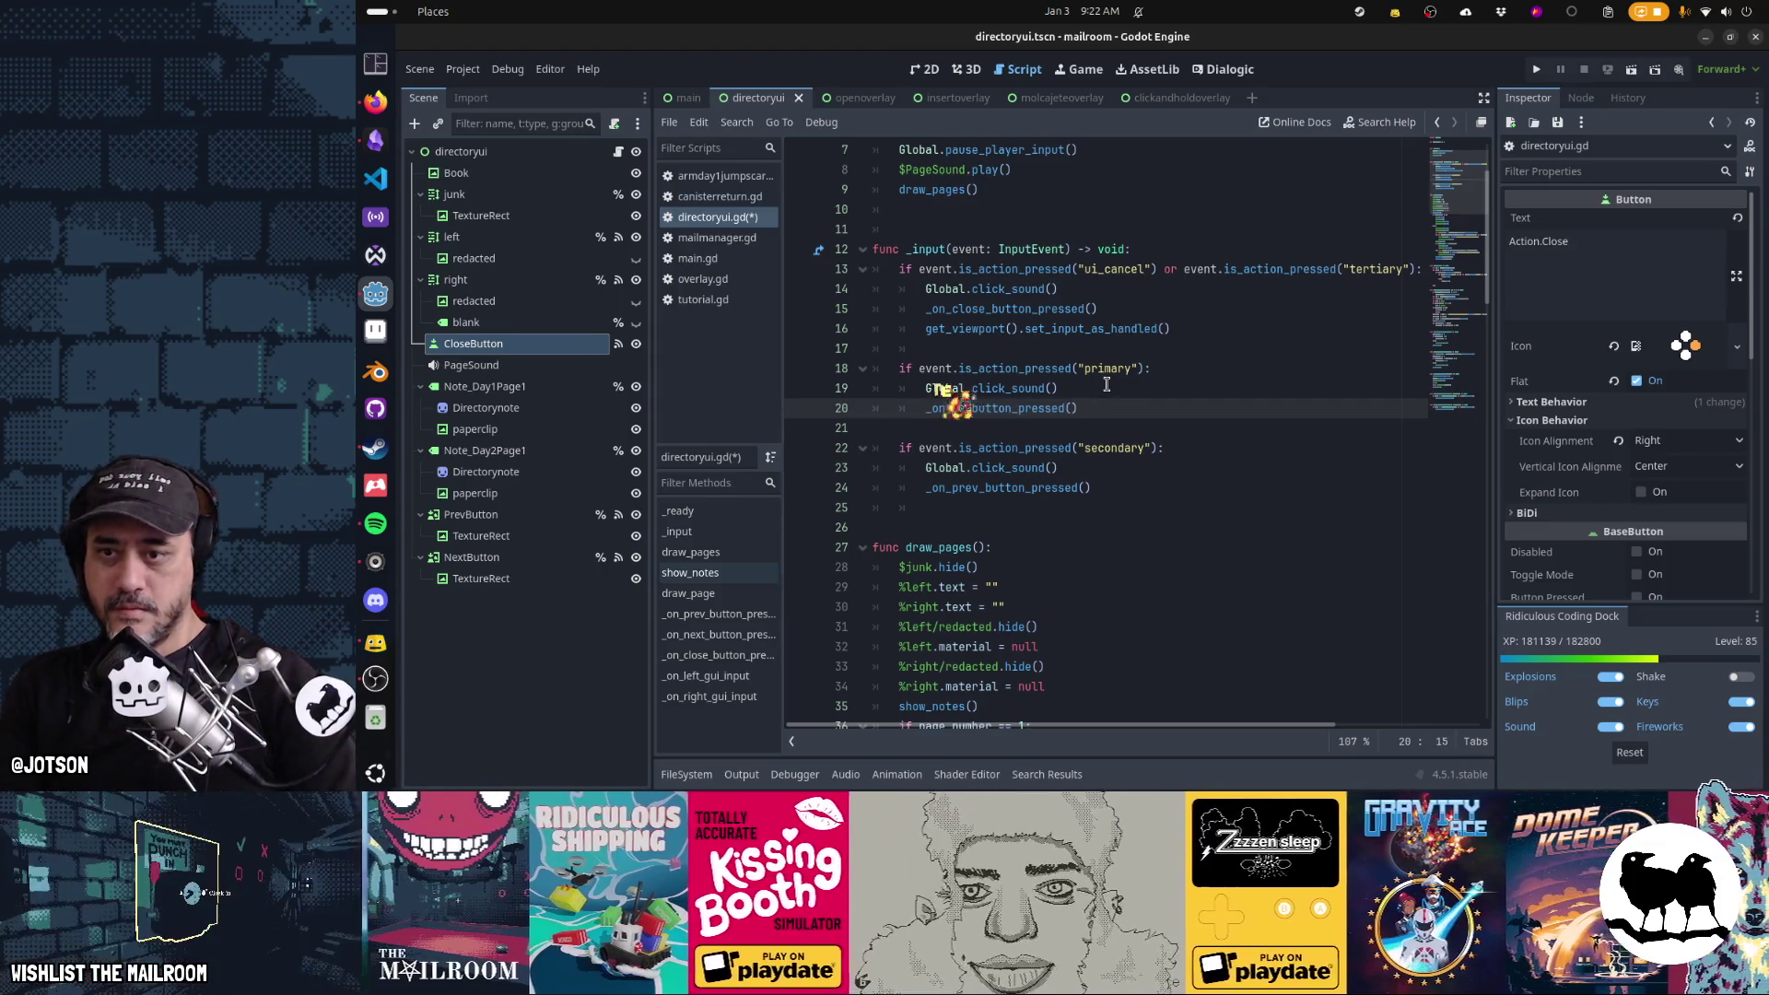
key("Tab")
Save directoryui.gd and run the game with F5 to test the book
key("Down")
key("Down")
key("Down")
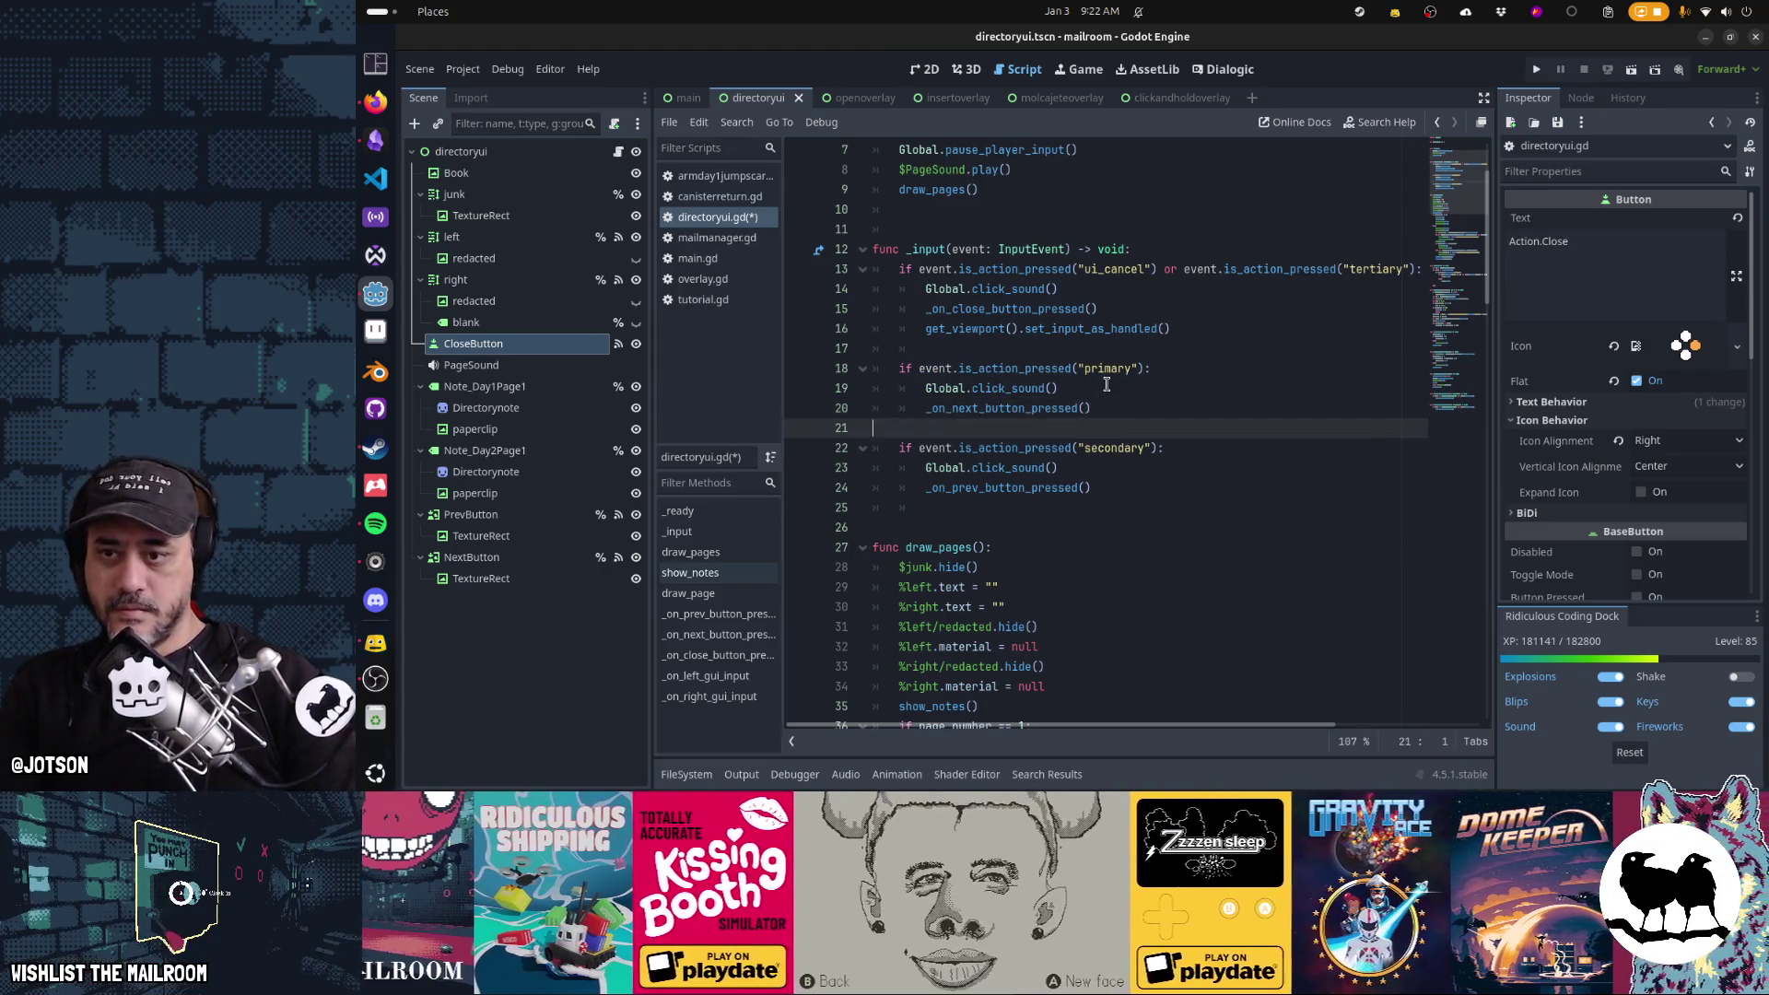
key("ctrl+s")
key("F5")
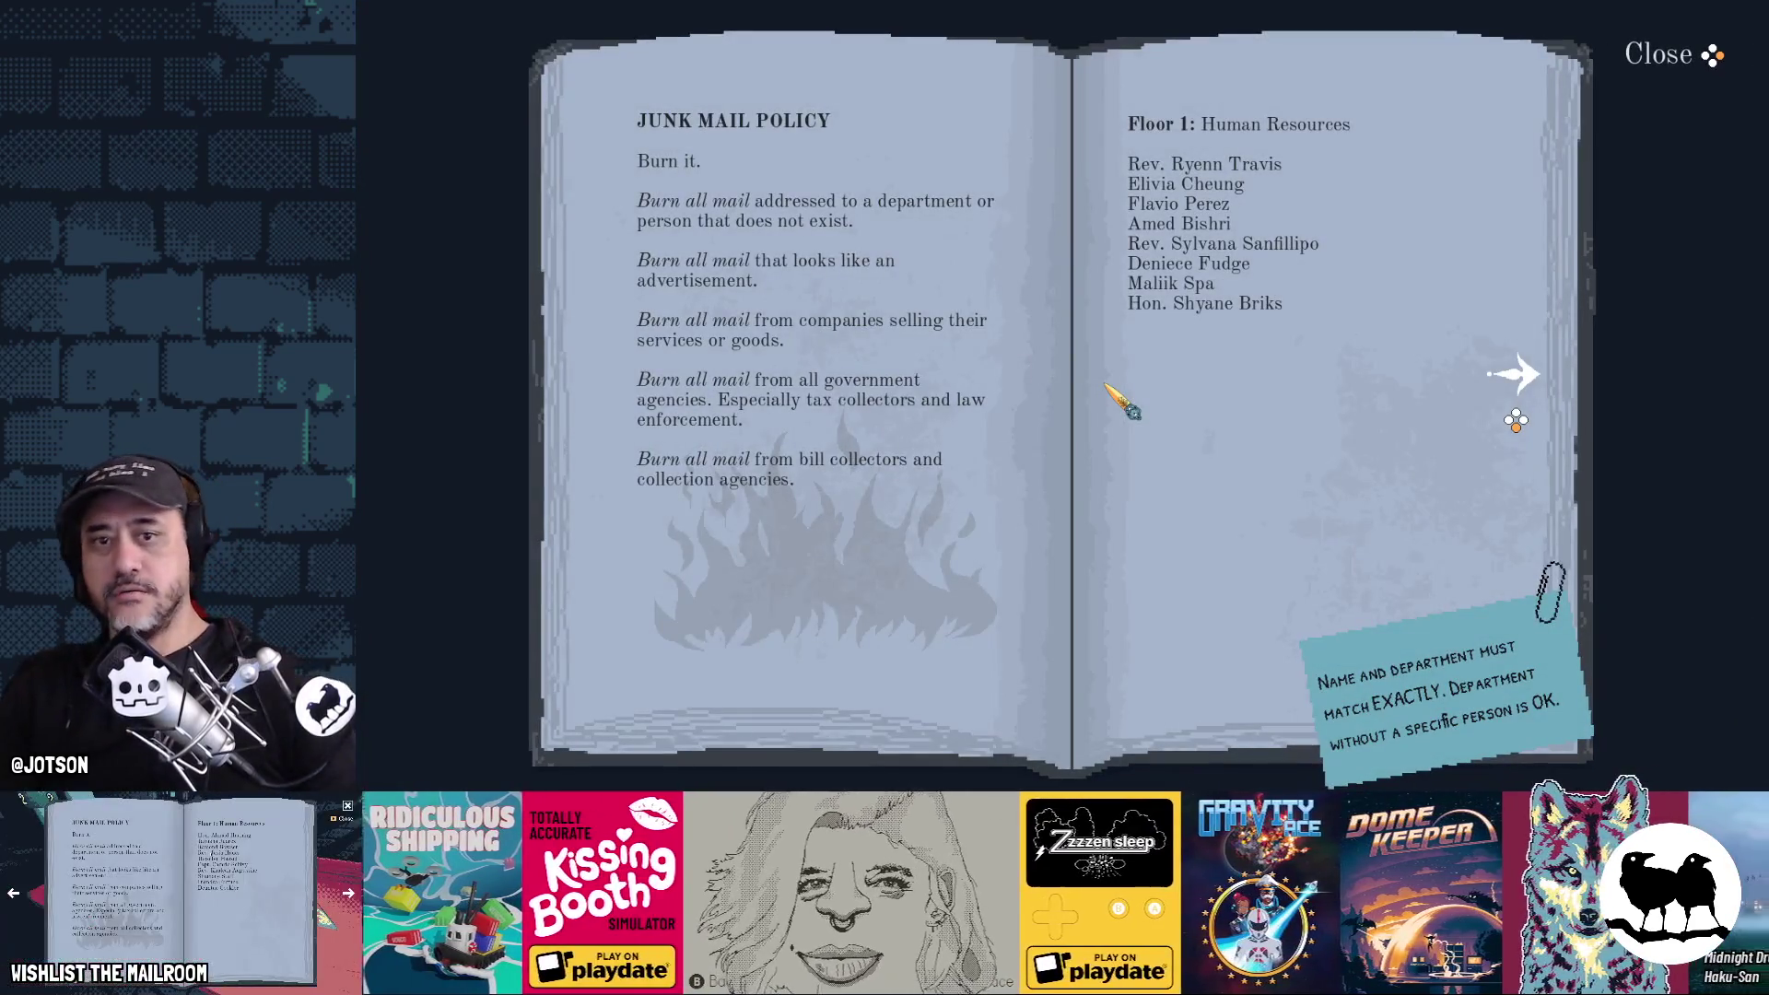
key("Right")
key("Right")
key("Right")
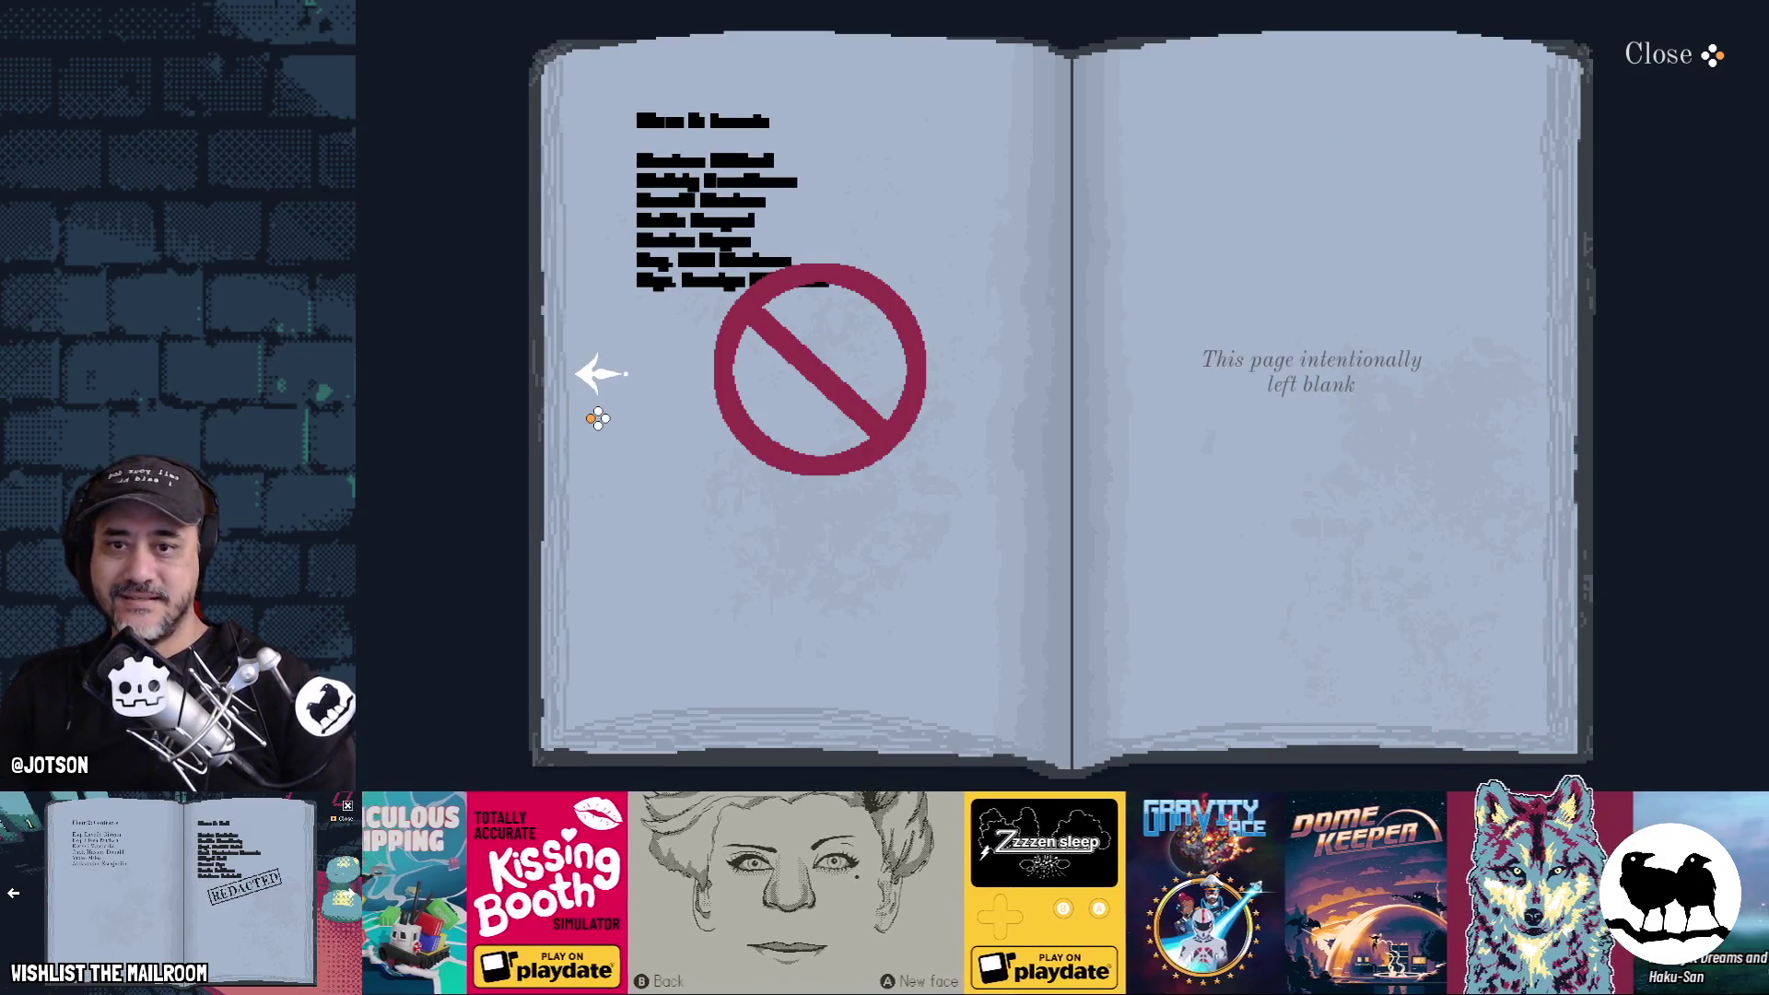
key("Left")
key("Left")
key("Left")
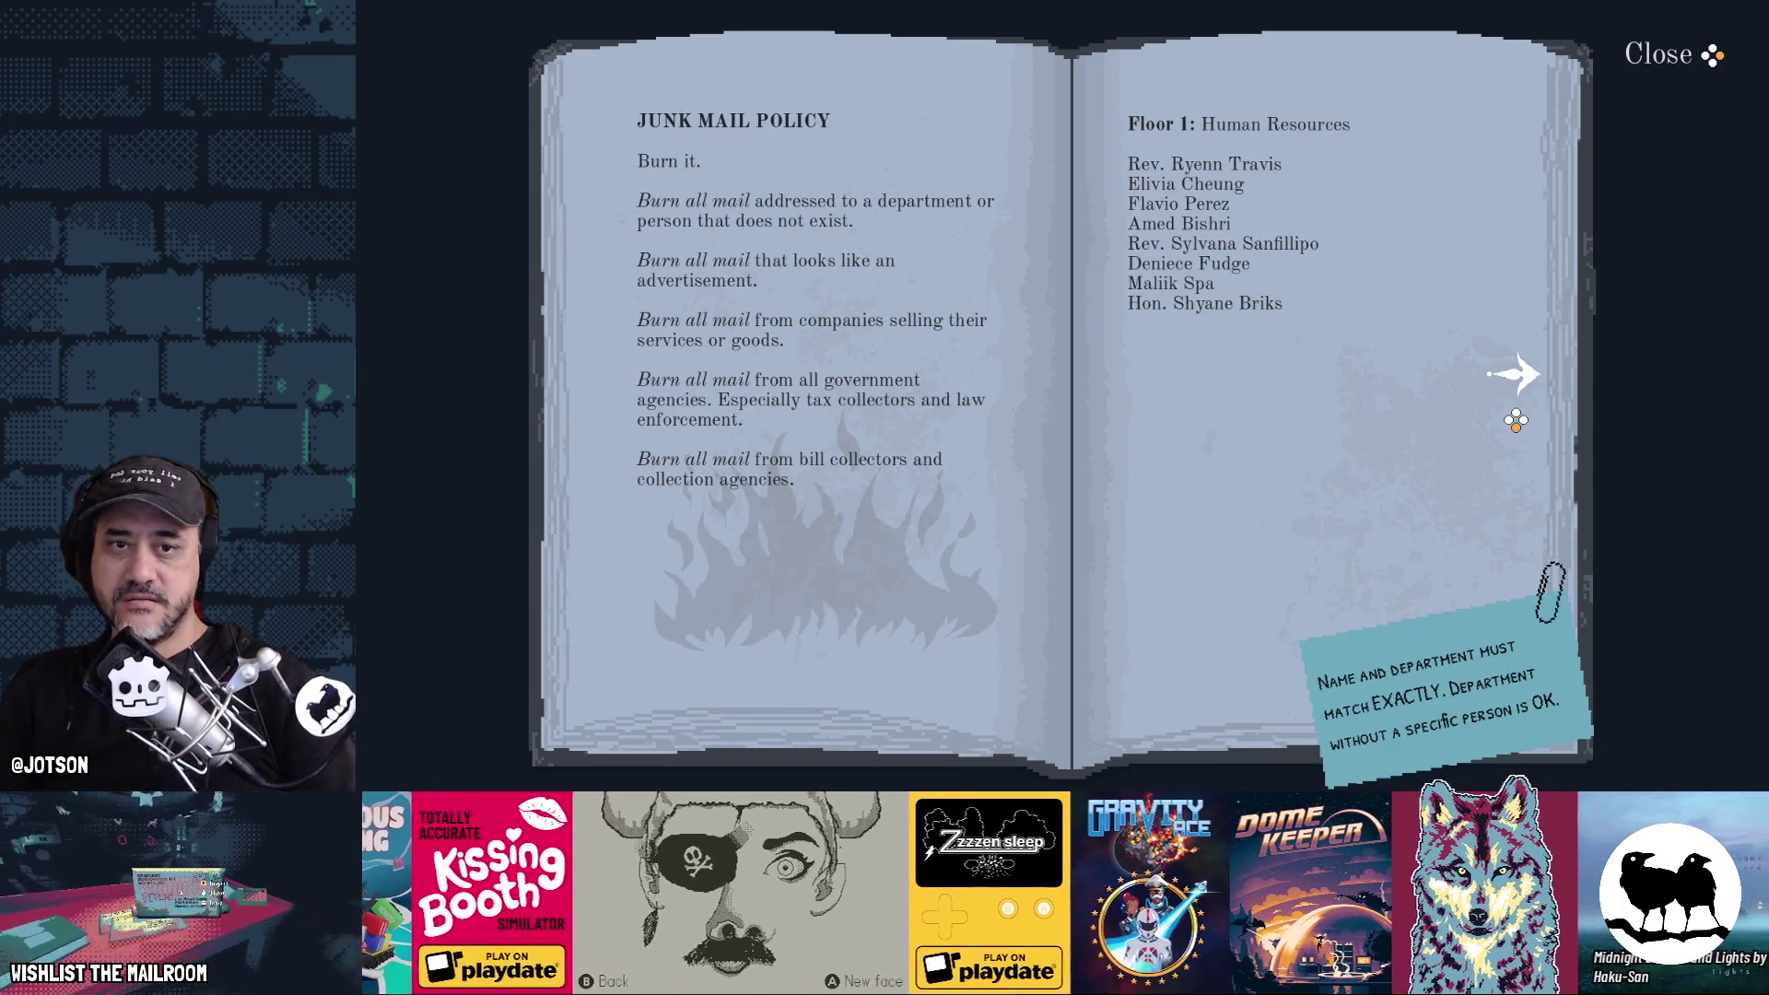
key("Right")
key("Right")
key("Right")
key("Left")
key("Left")
key("Left")
key("Escape")
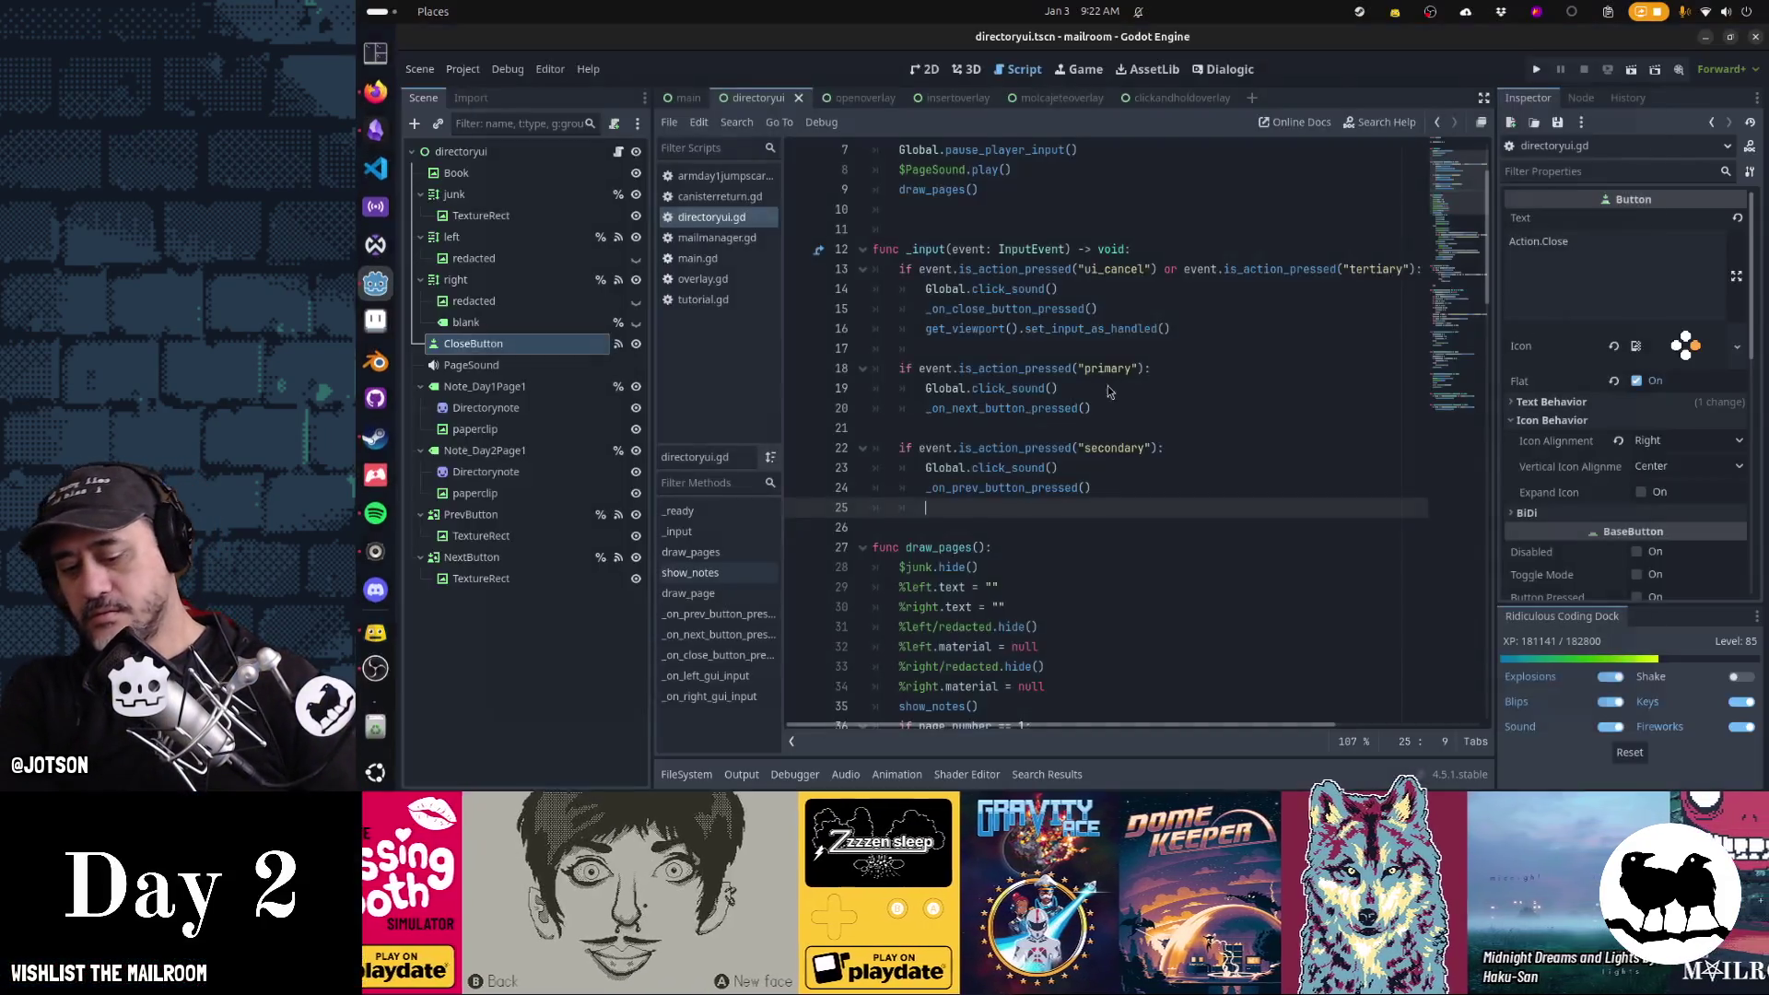
key("F5")
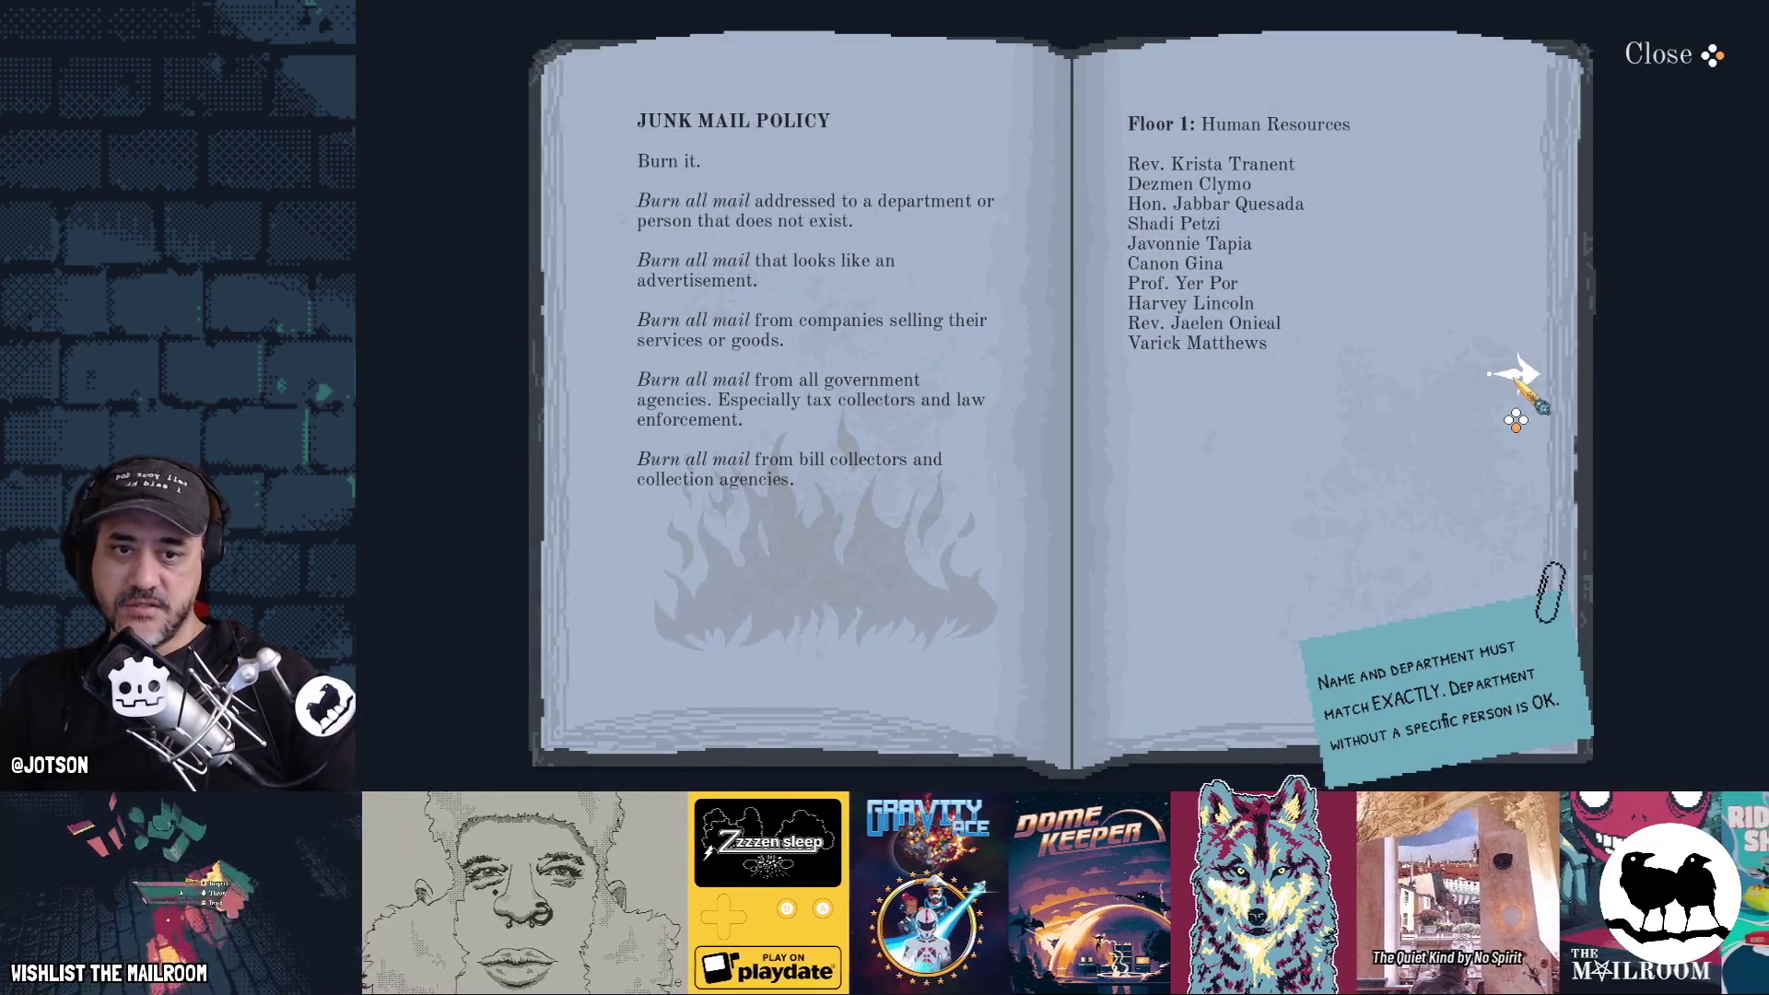
left_click(1515, 375)
left_click(1515, 376)
left_click(604, 374)
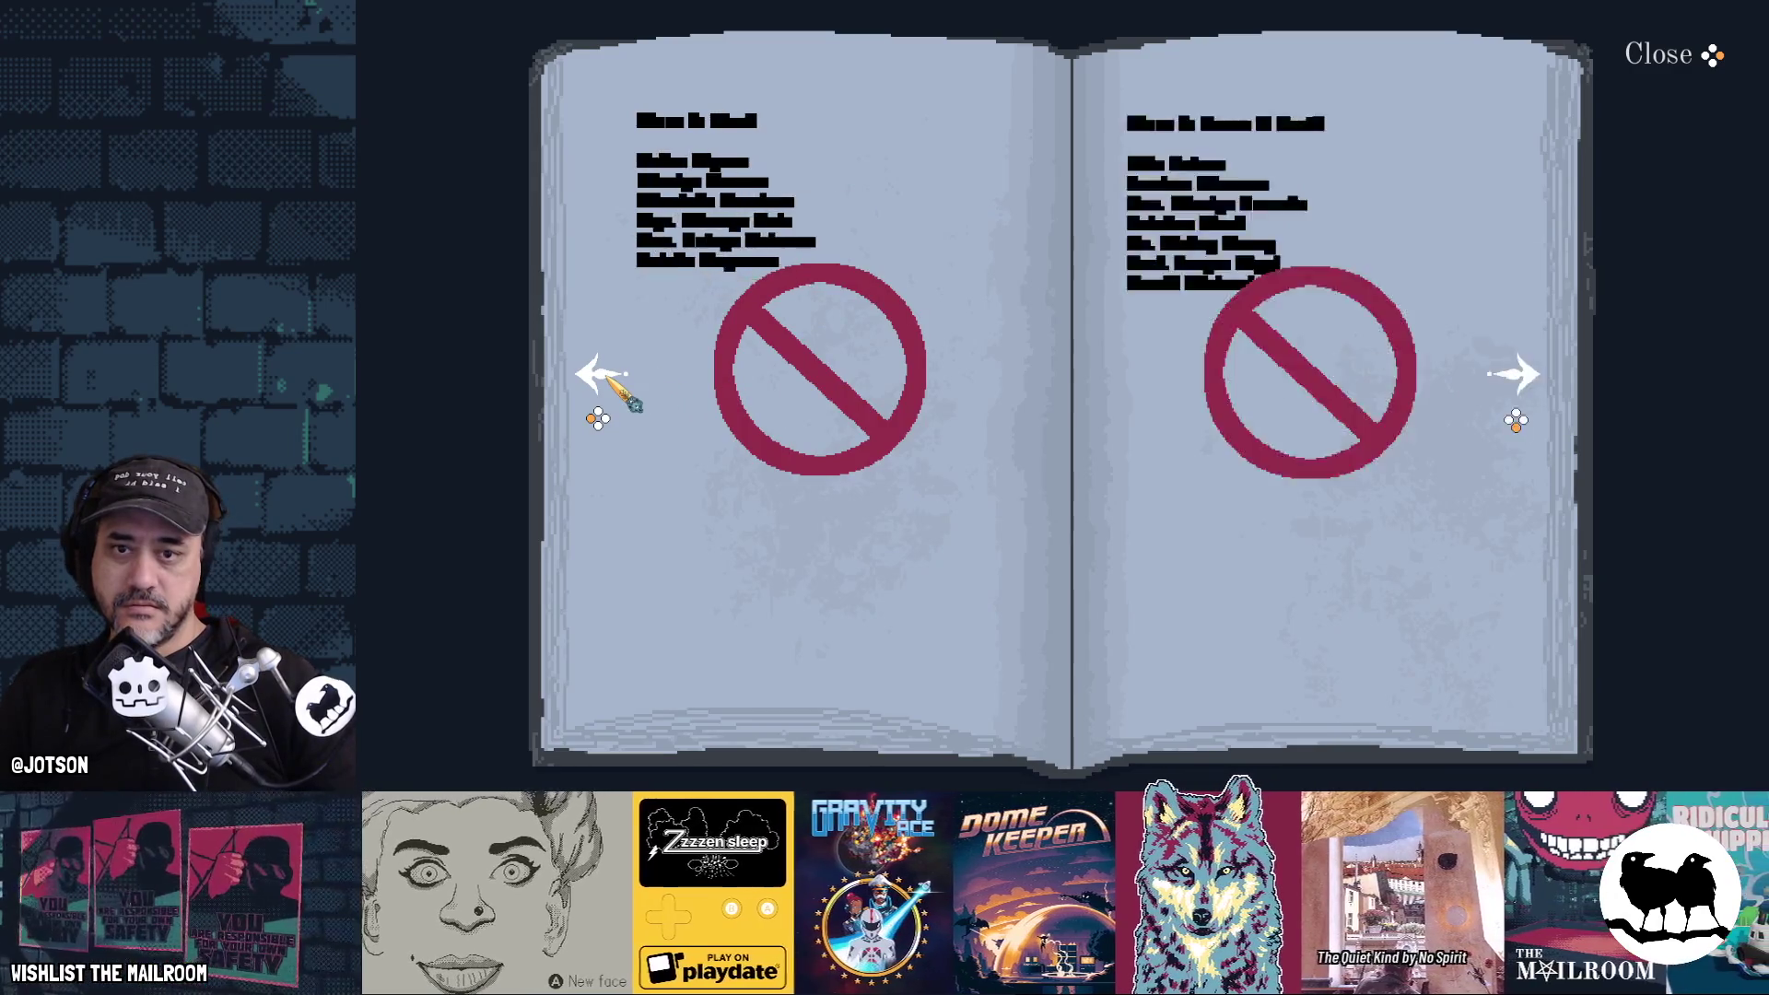
left_click(1512, 375)
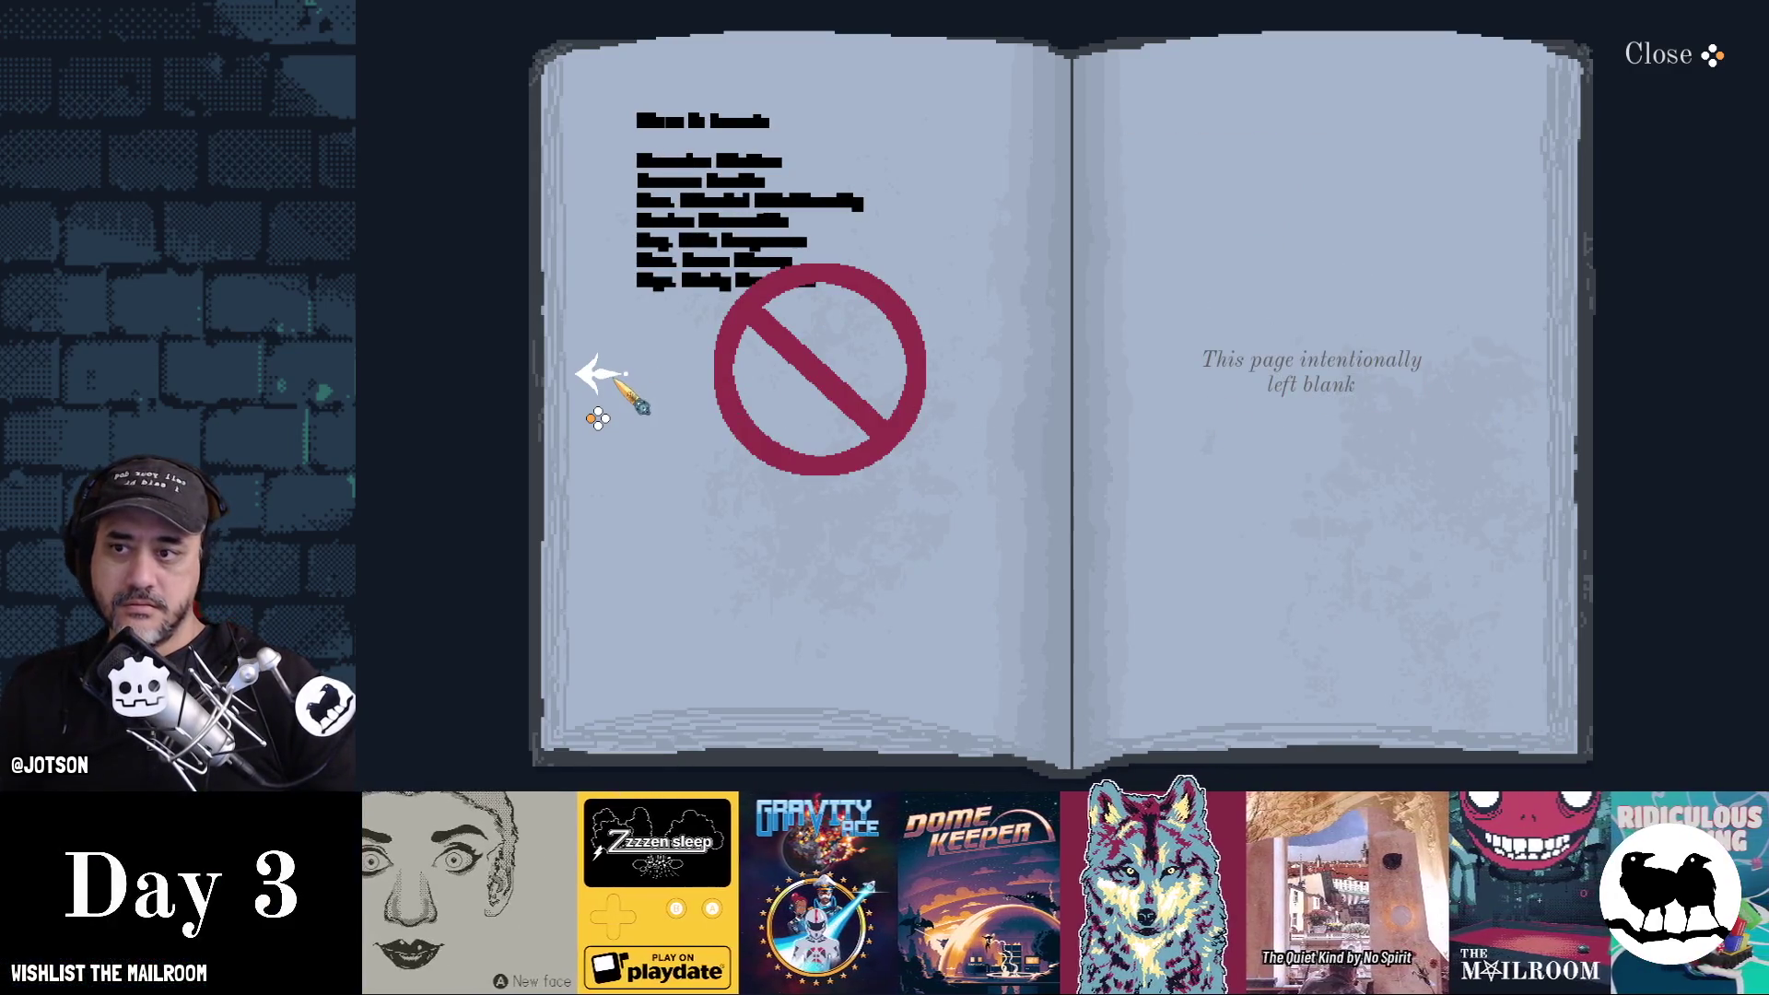
left_click(603, 376)
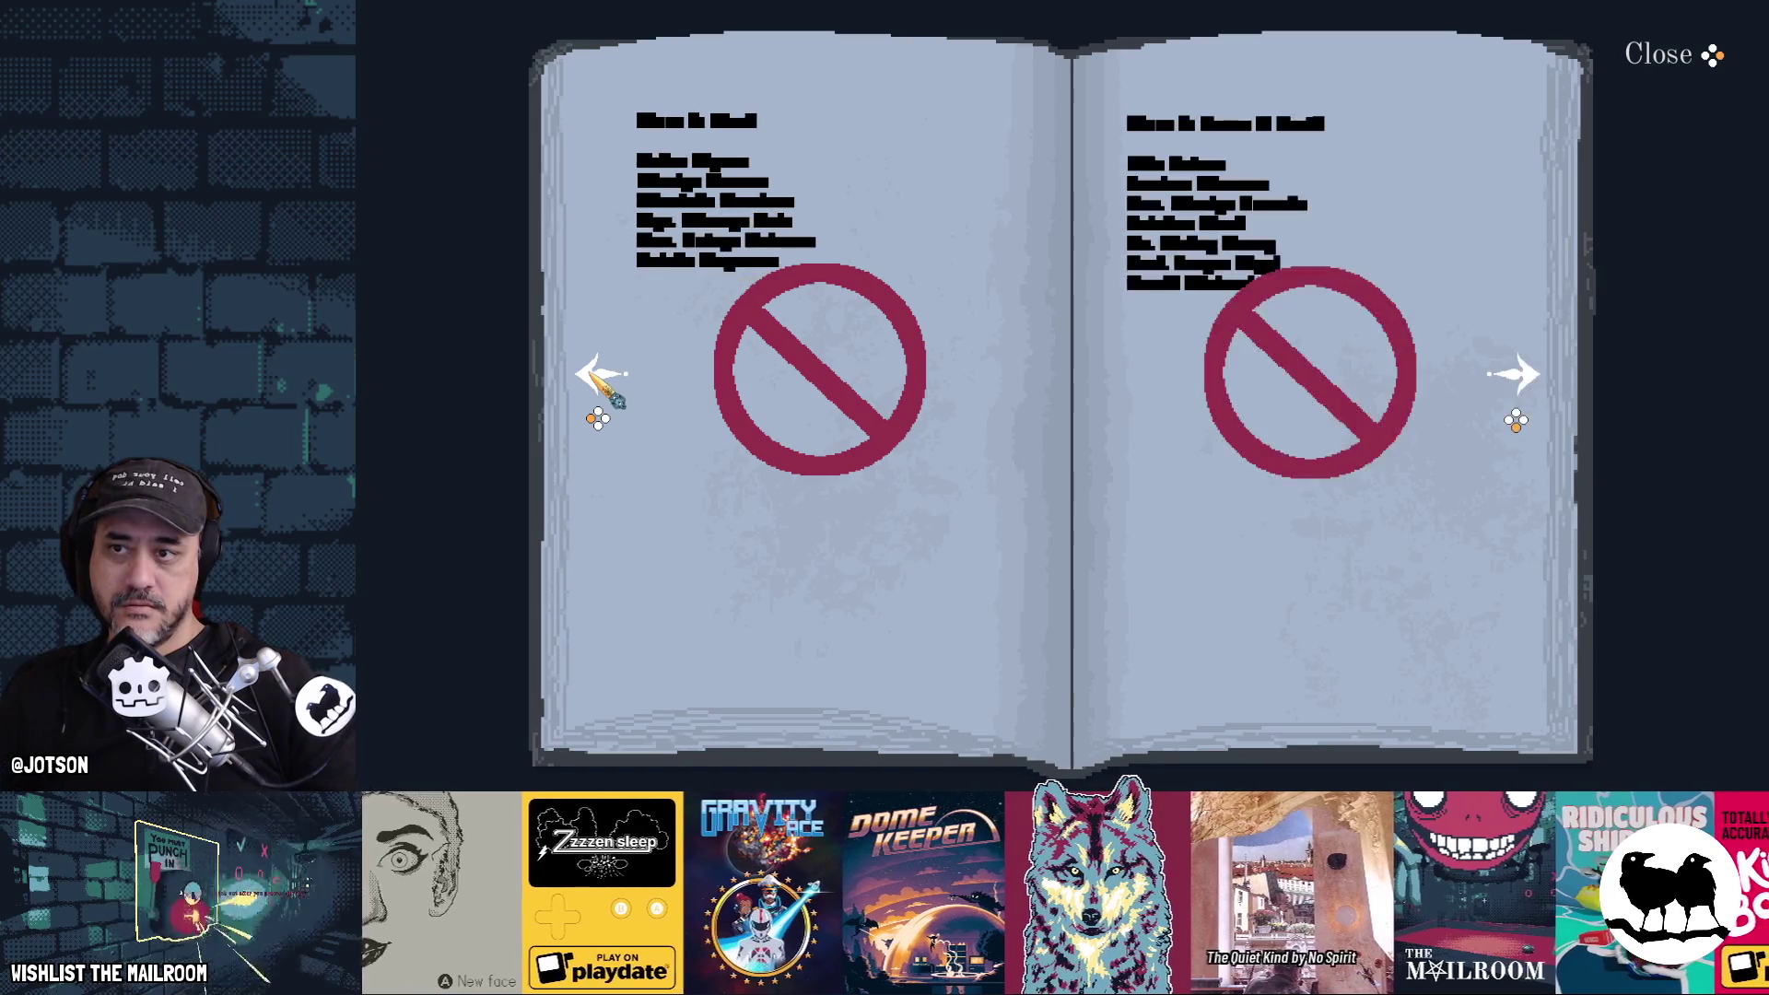
key("Right")
left_click(603, 376)
key("Right")
left_click(601, 378)
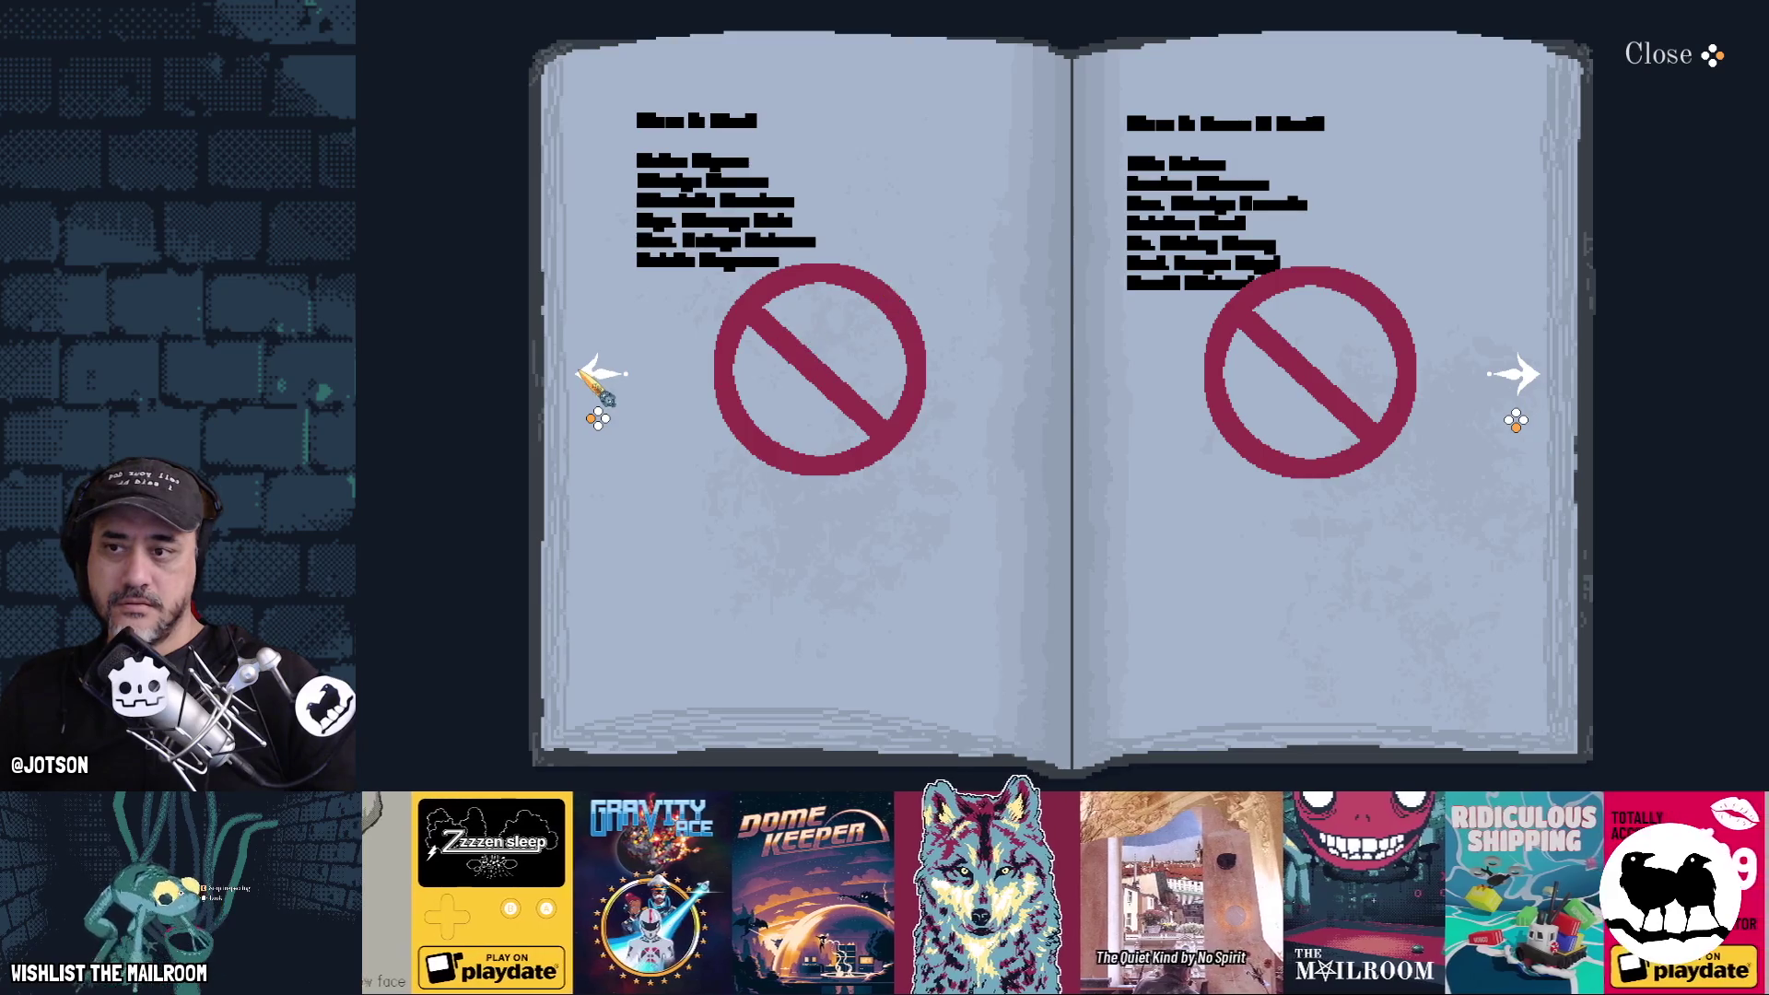
left_click(601, 375)
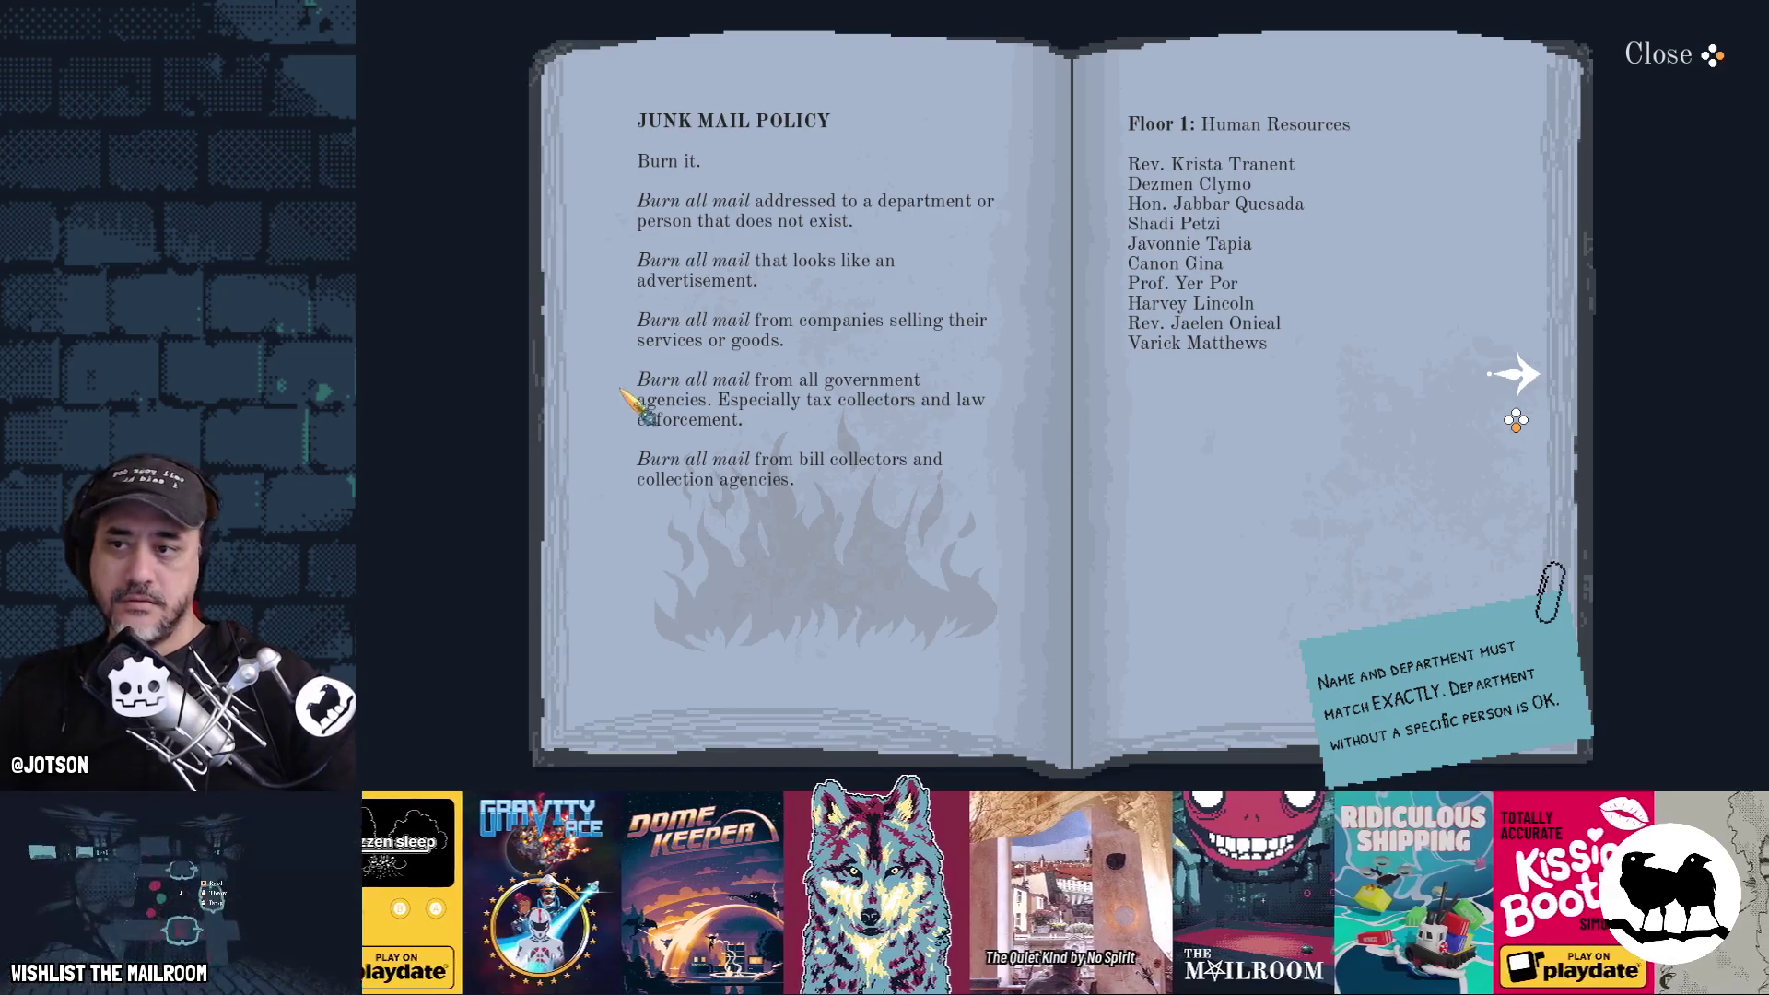
key("Escape")
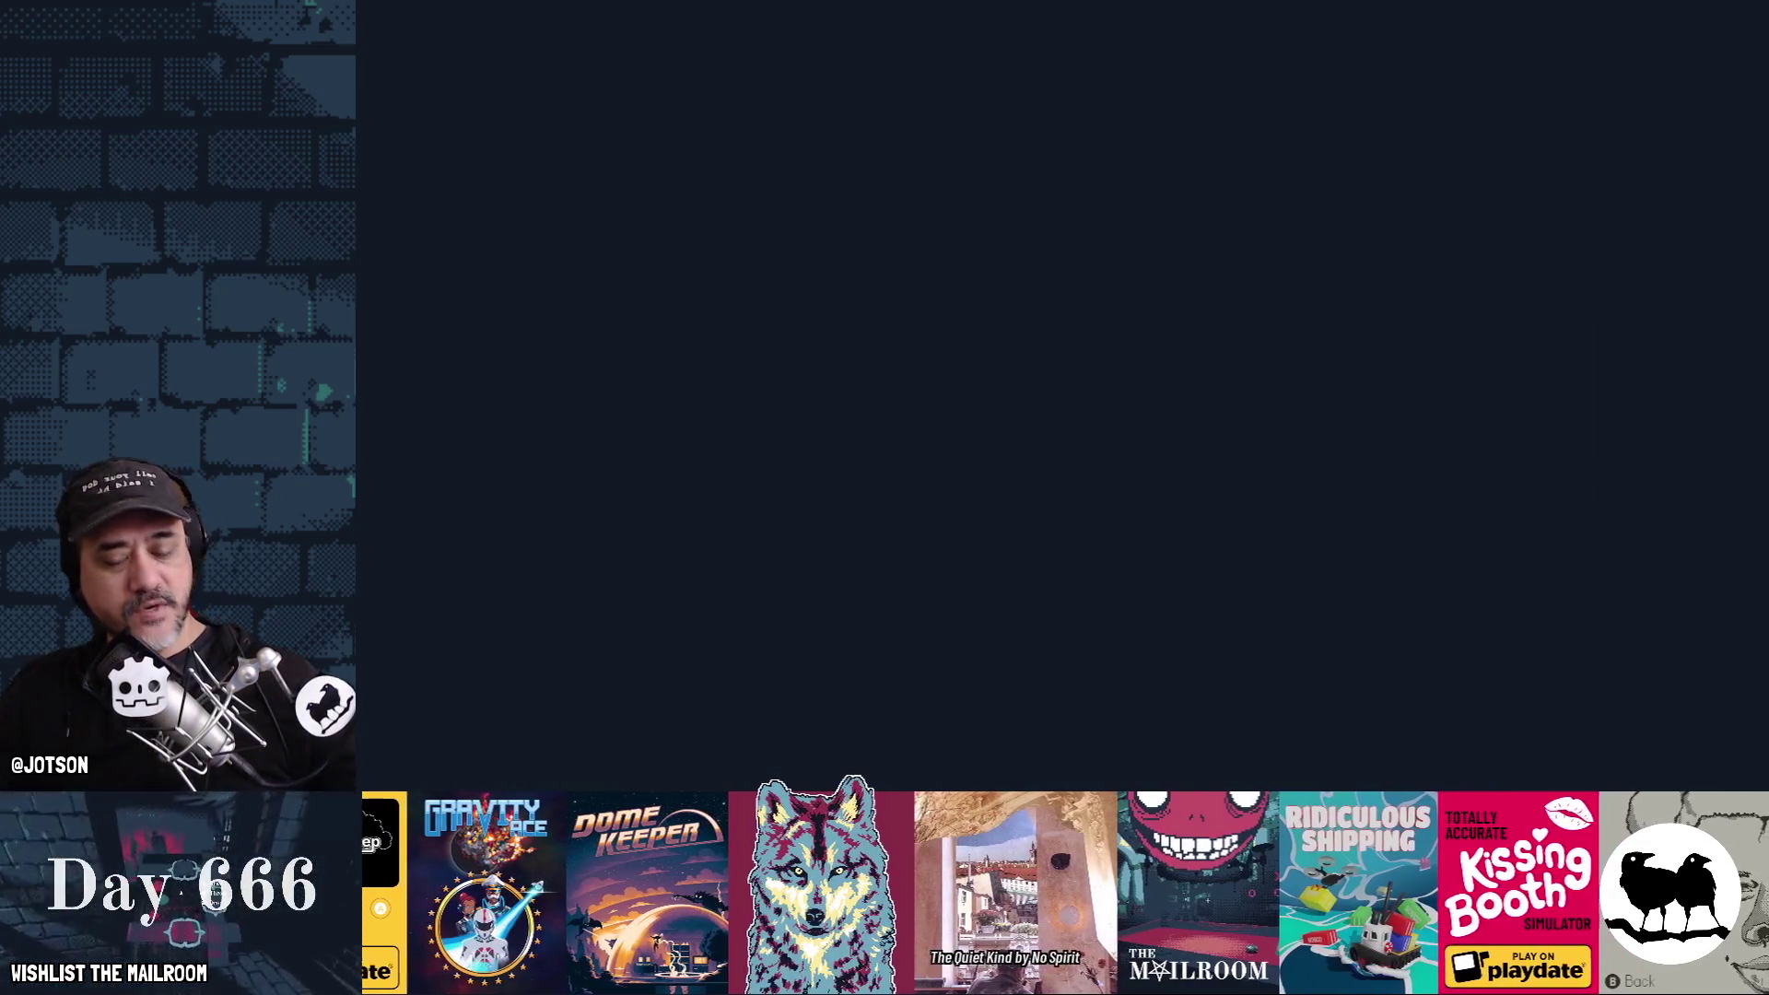
key("F8")
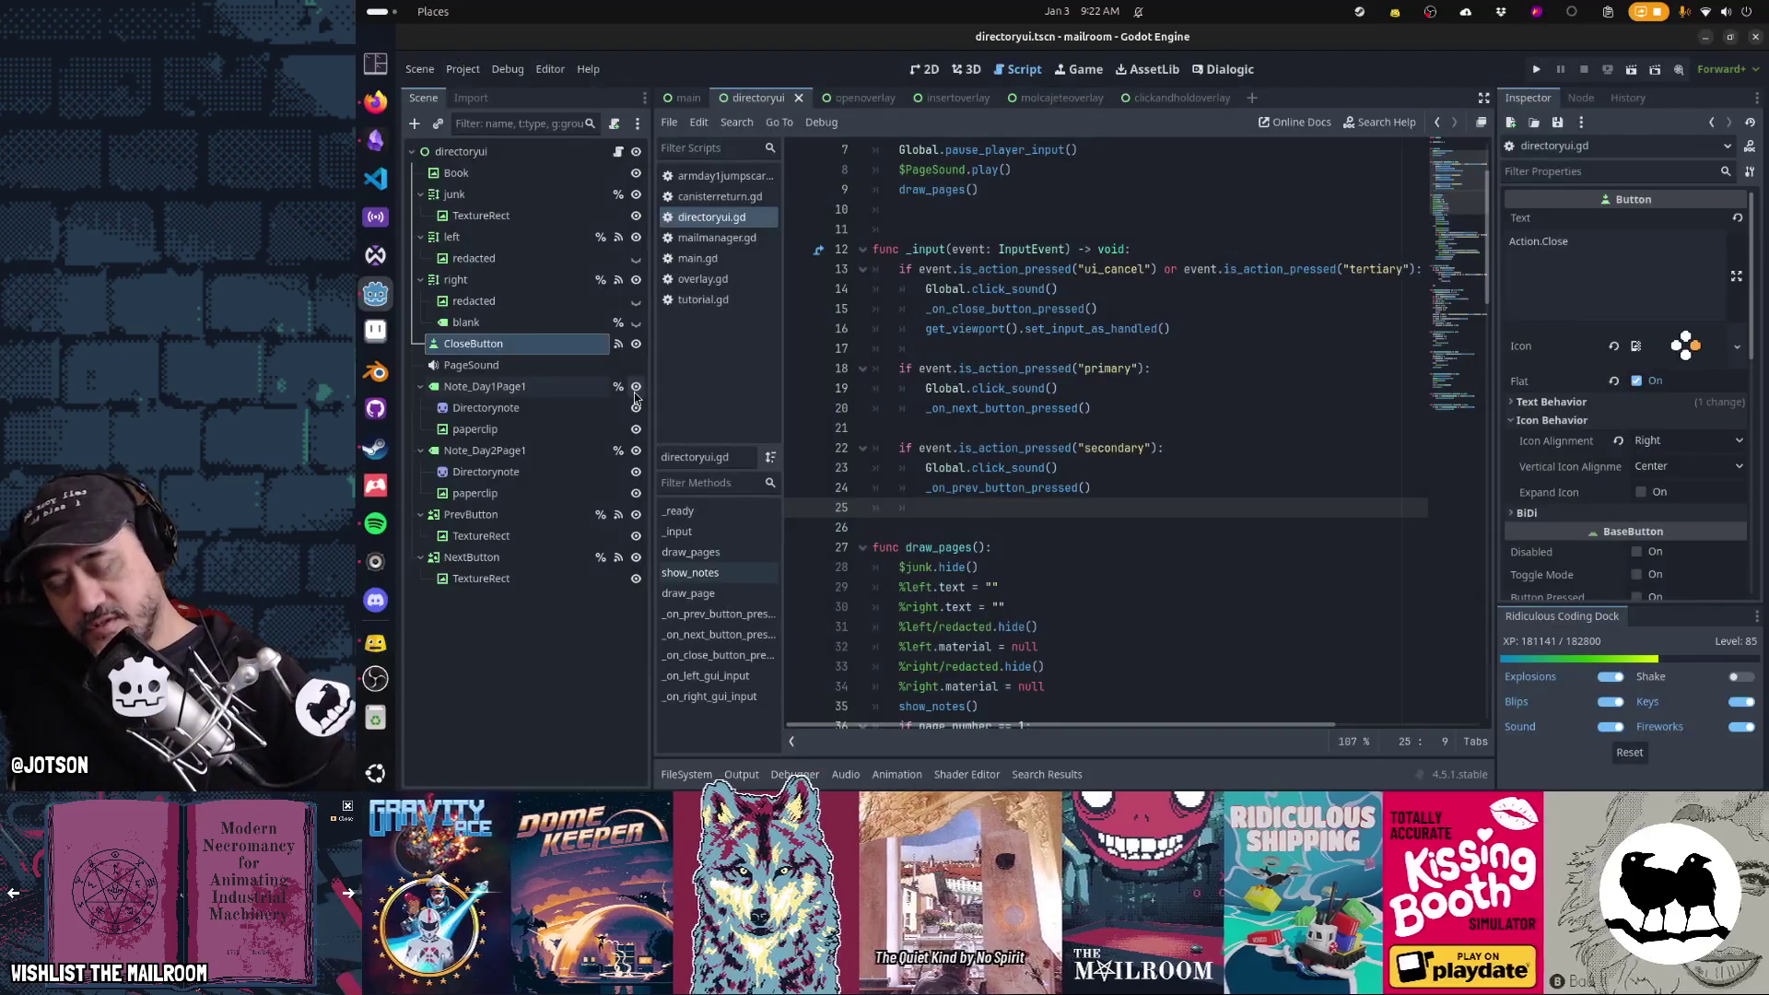
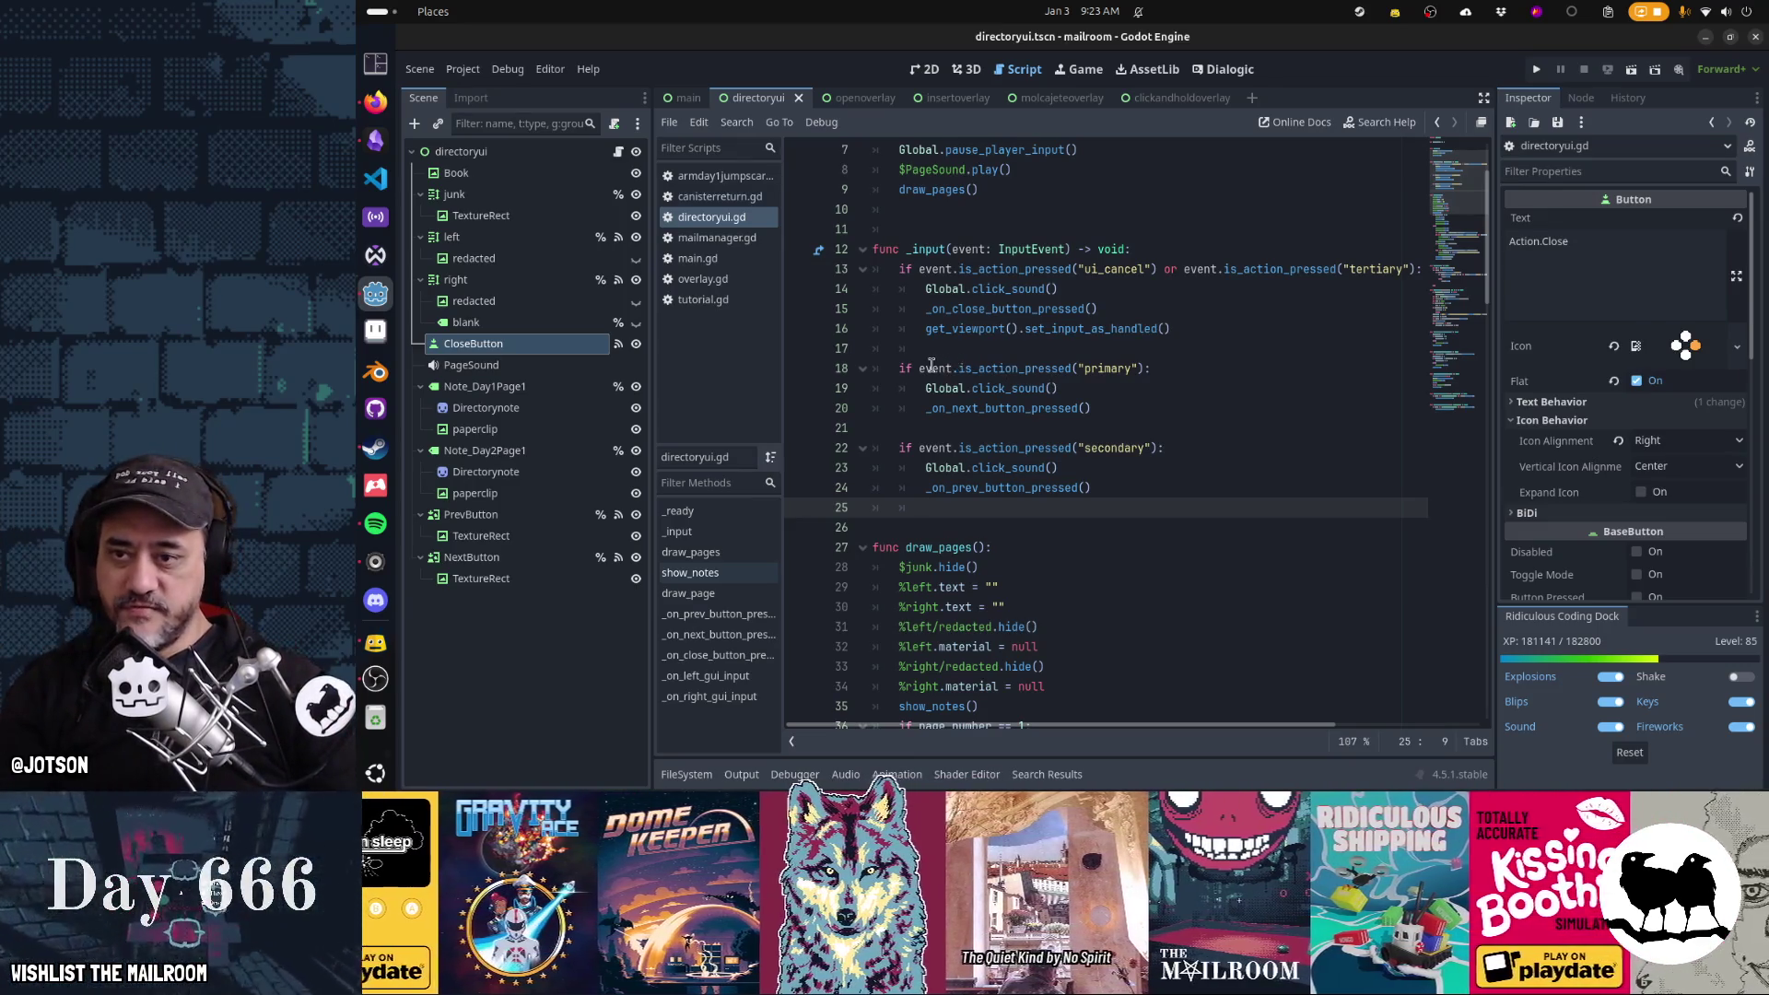
Add an `if Global.control_method == Global.CONTROLLER_GAMEPAD:` check at the primary-input handling on line 18
key("1")
key("8")
key("shift+g")
type("Global.")
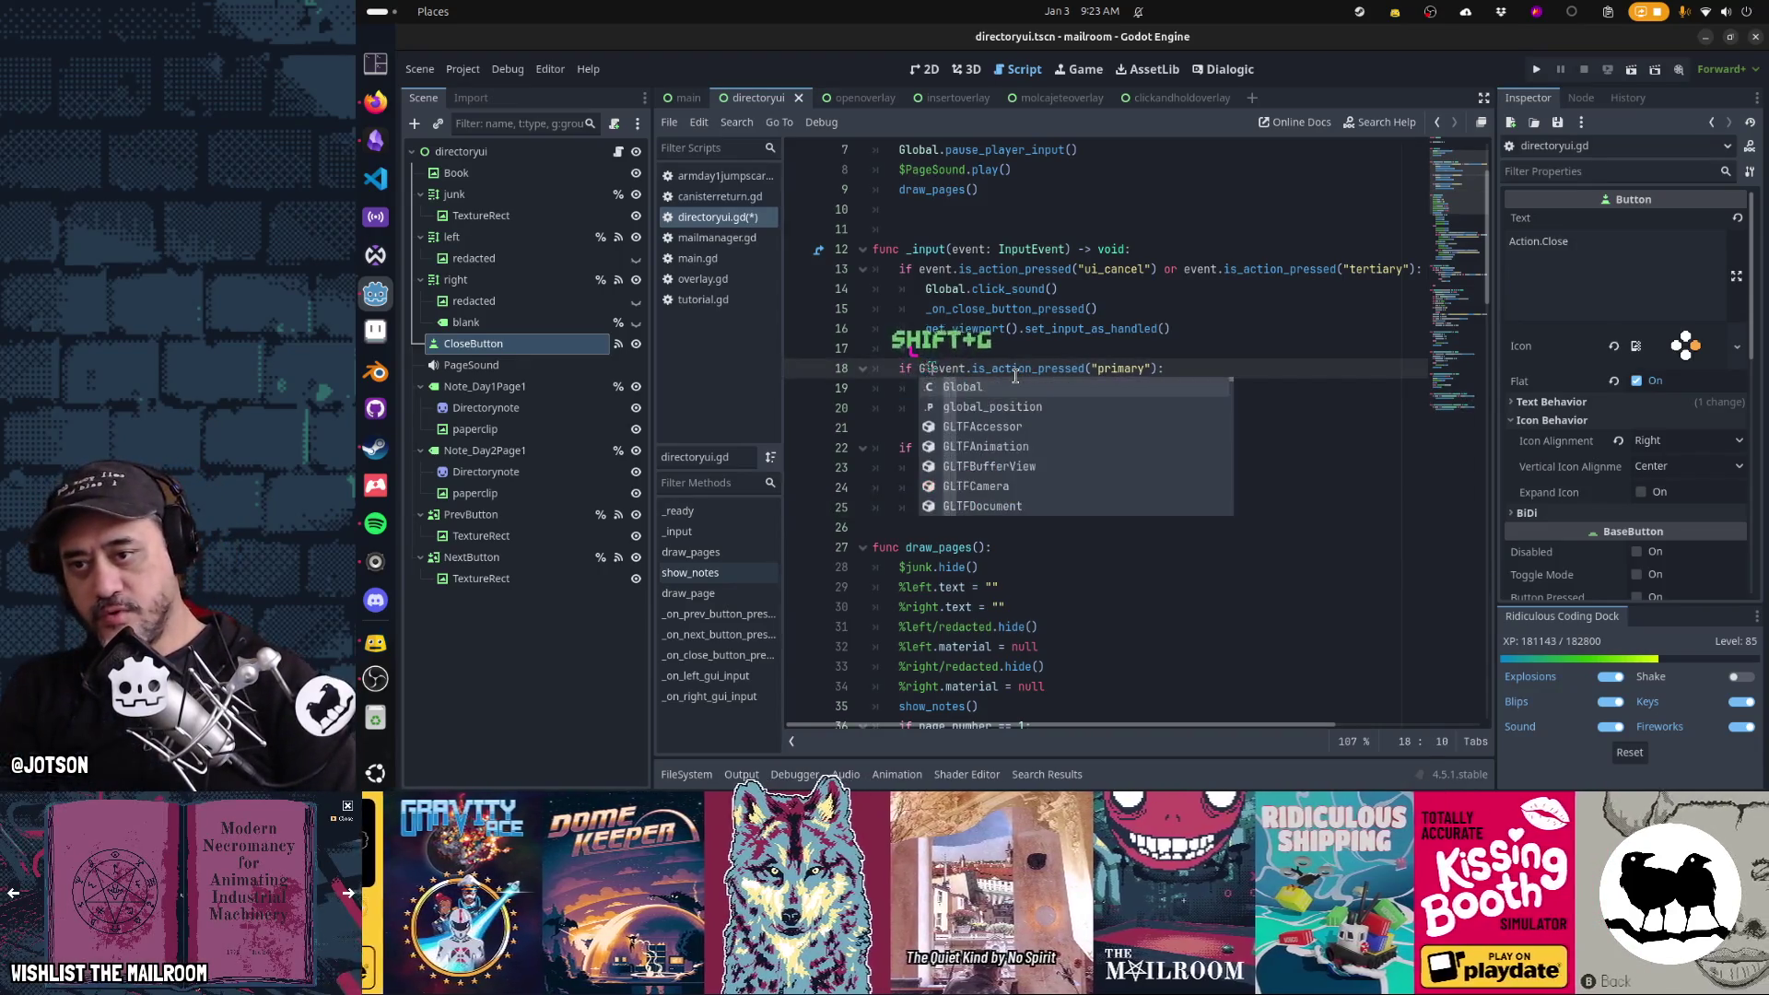
type("contro")
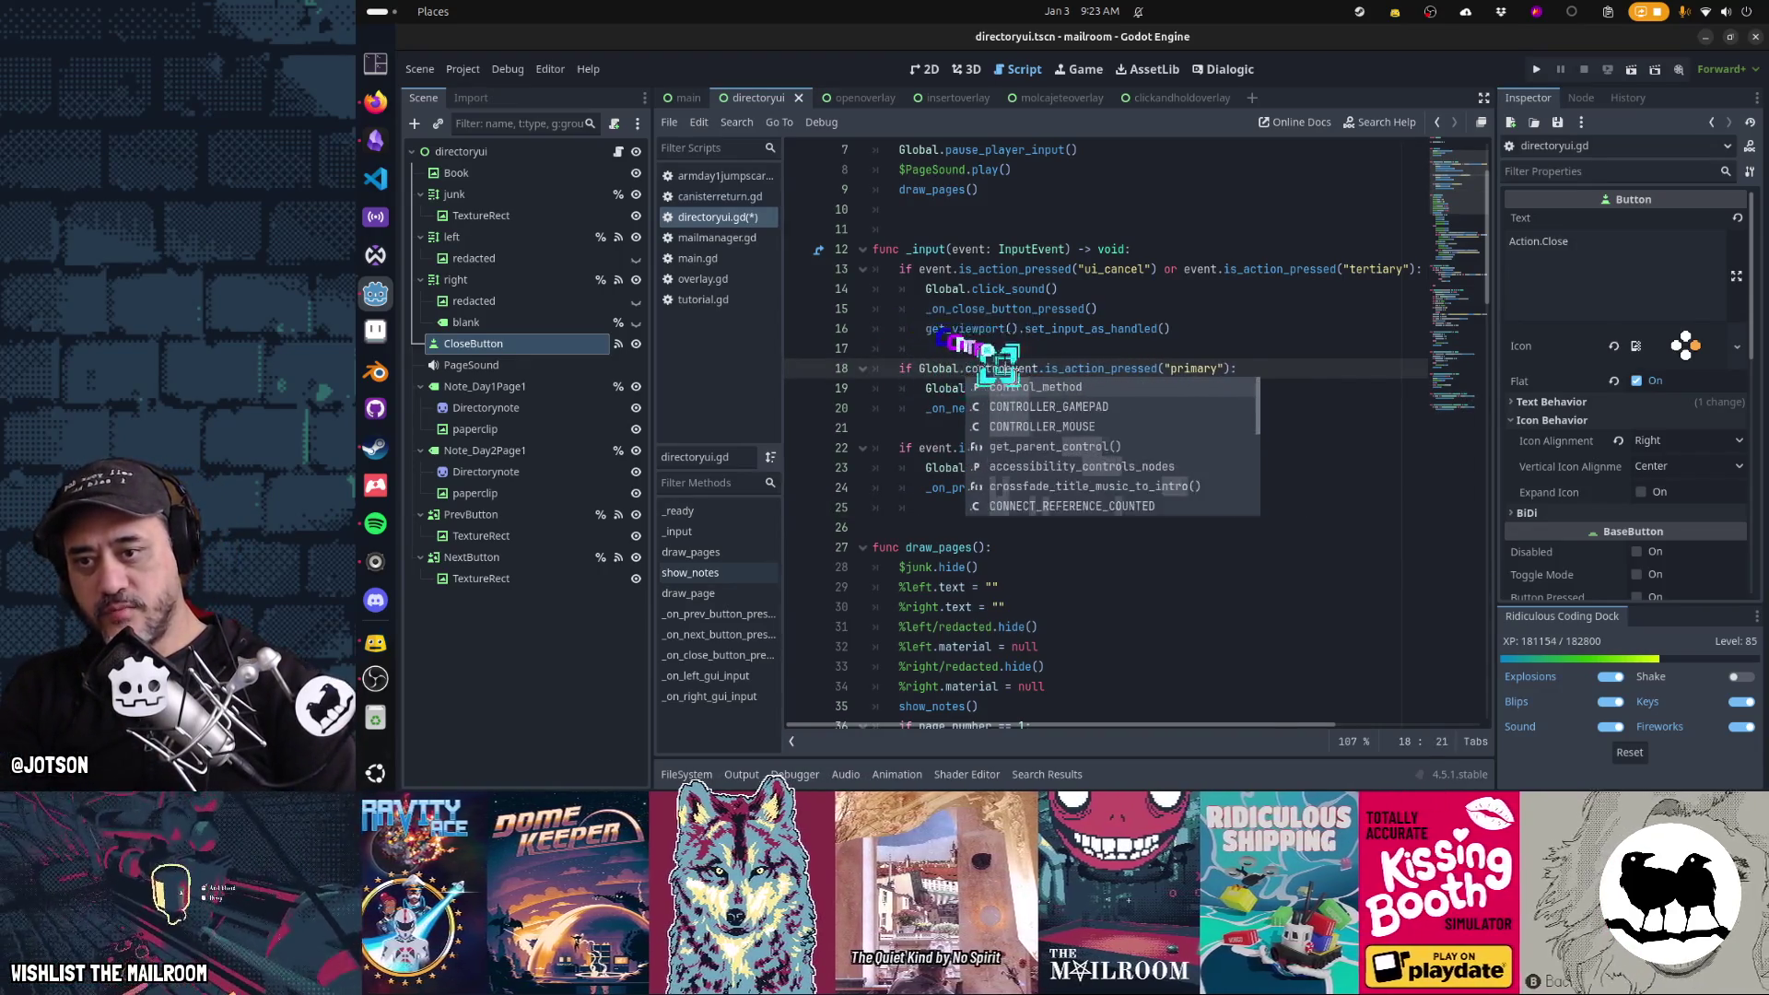
key("Tab")
type("== Global.CON")
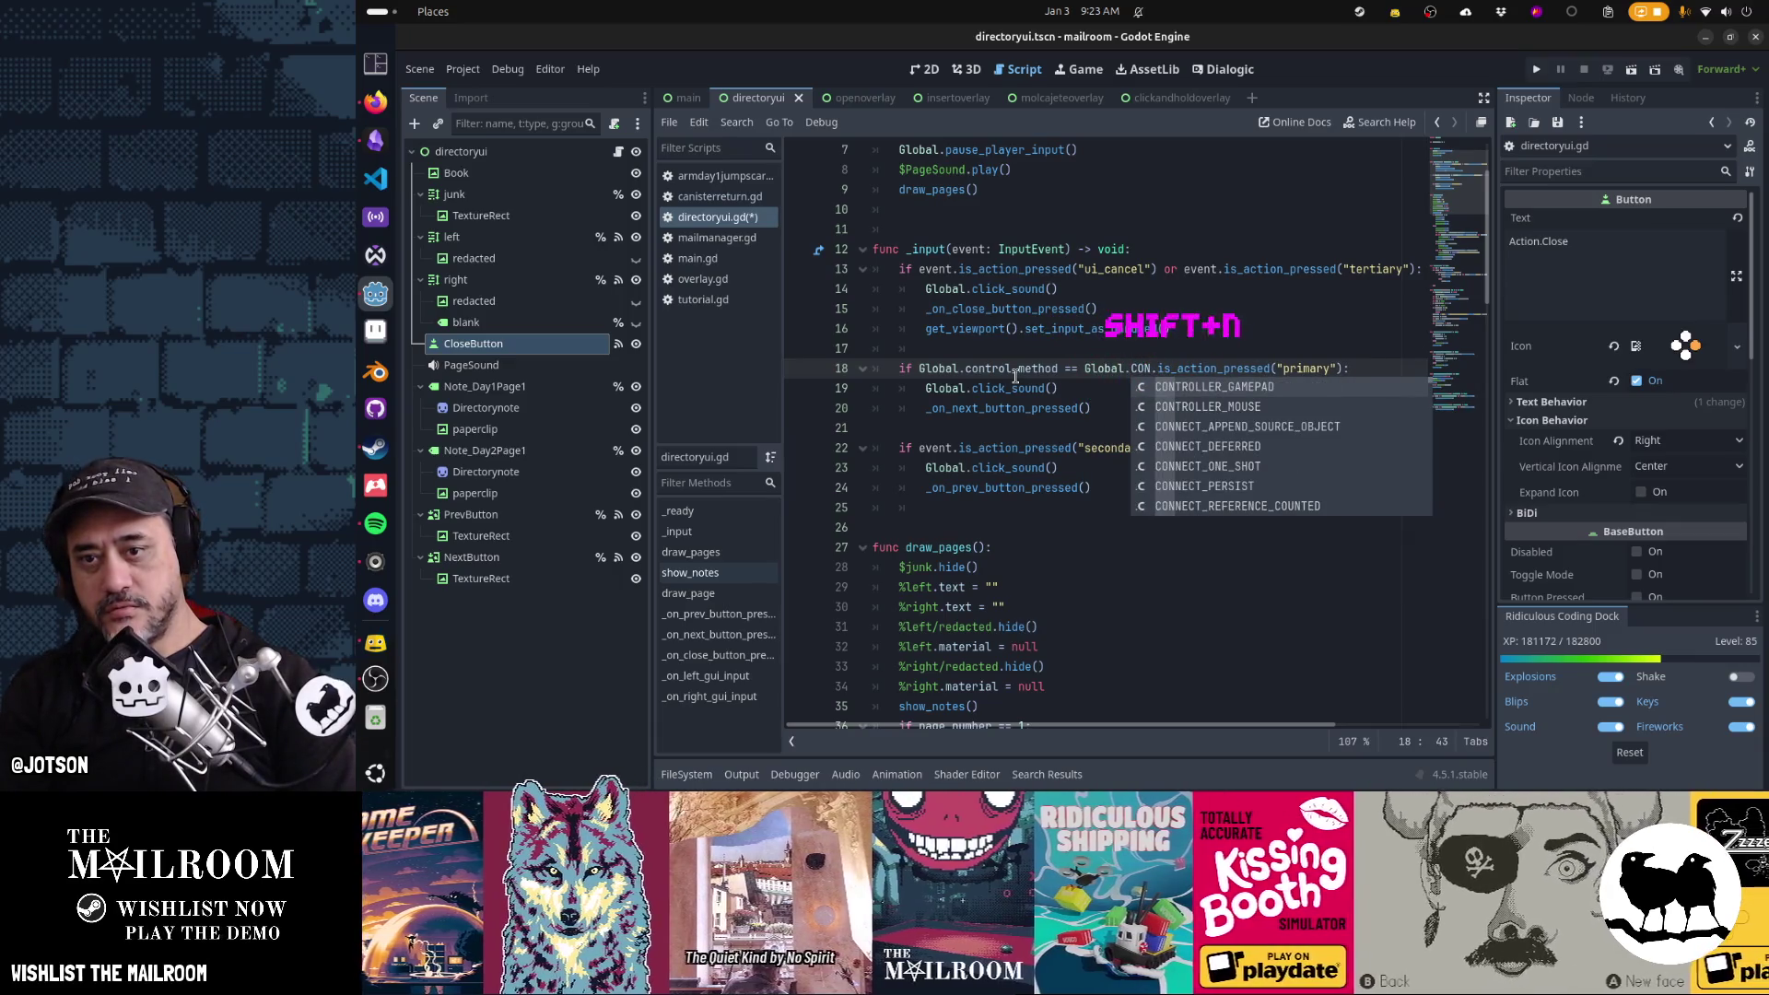
key("Return")
type("a")
key("BackSpace")
key("BackSpace")
type(":")
key("Return")
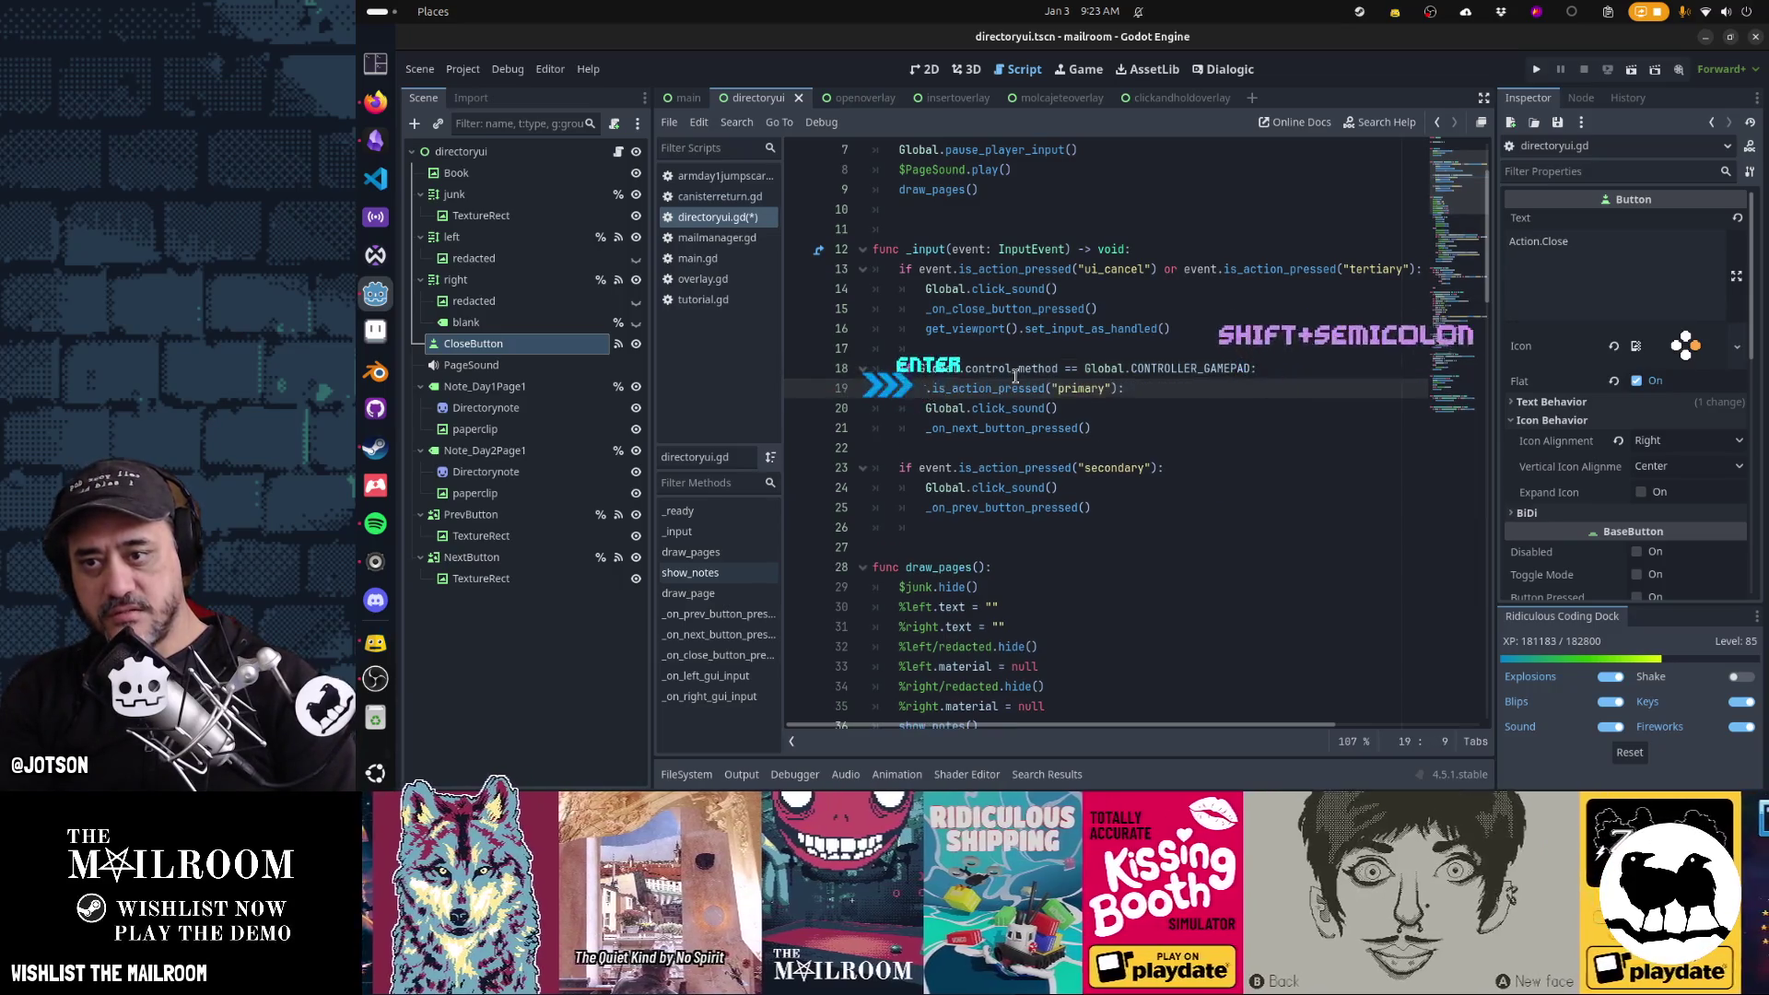
type("if event")
Indent the primary and secondary page-turn handlers under the gamepad check, save directoryui.gd and run
key("Escape")
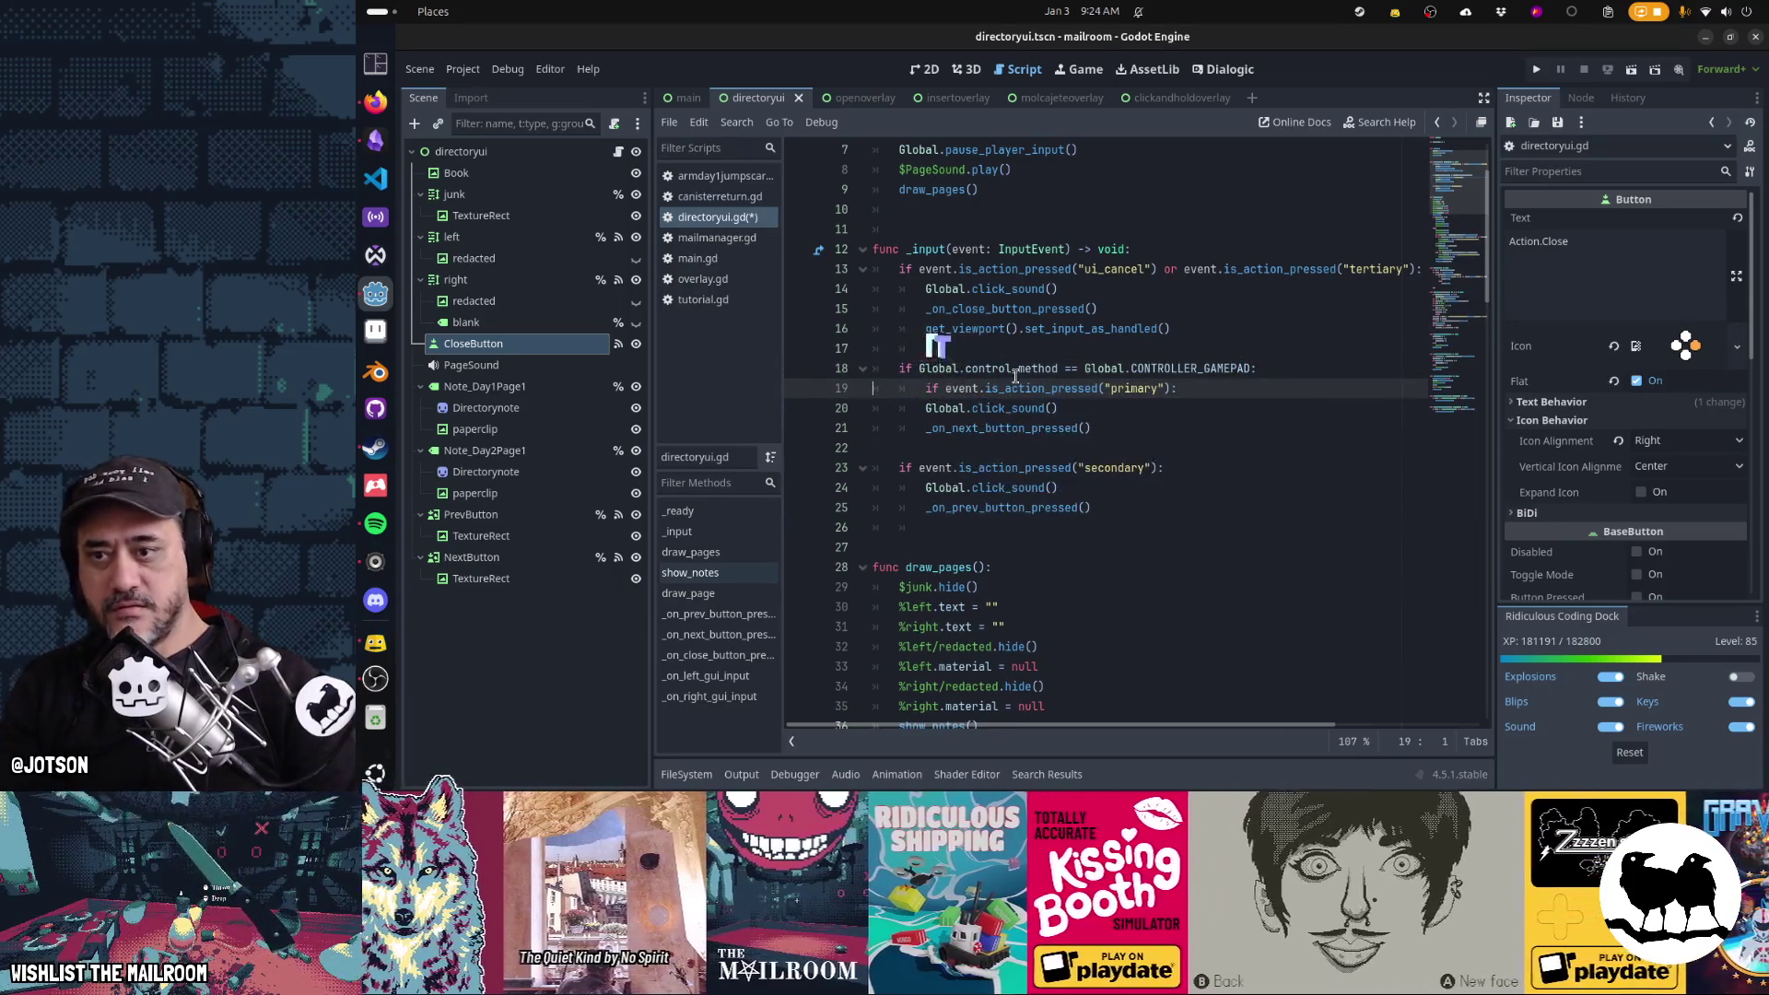
key("Down")
key("Home")
key("shift+Down")
key("shift+Down")
key("shift+Down")
key("Tab")
key("Escape")
key("Tab")
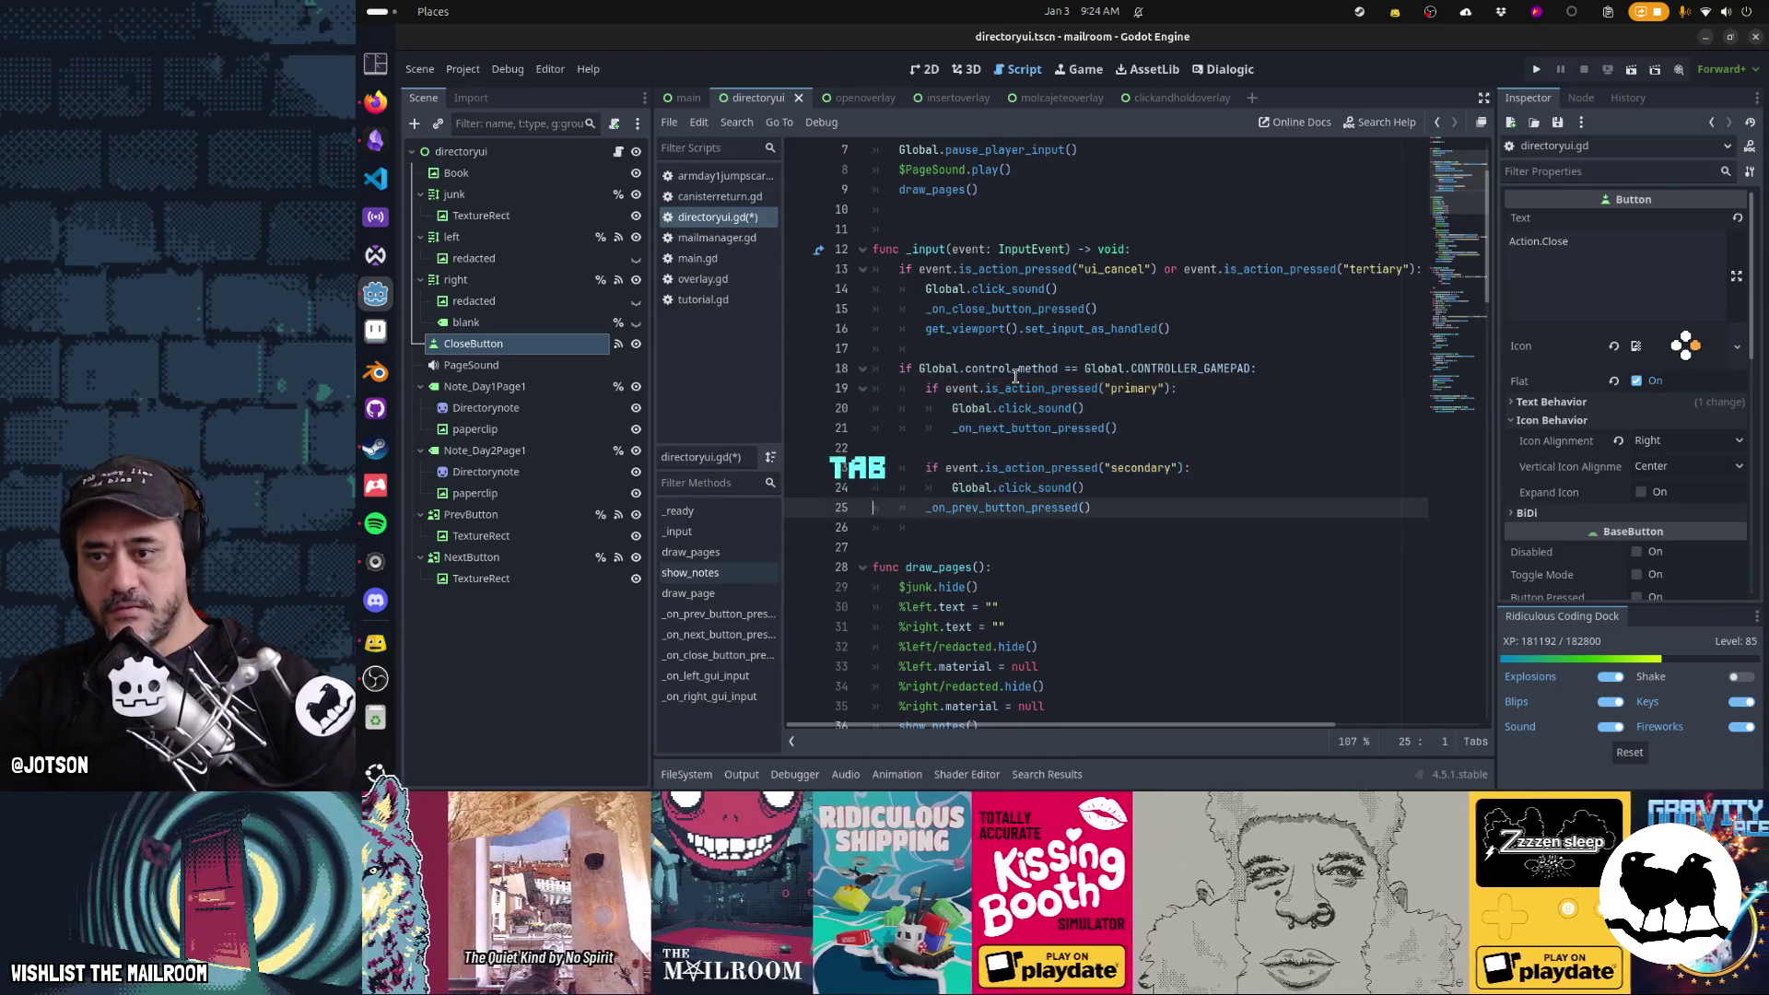
key("Up")
key("Up")
key("Up")
key("Home")
key("Up")
key("Up")
key("Down")
key("Down")
key("Down")
key("Up")
key("Up")
key("Up")
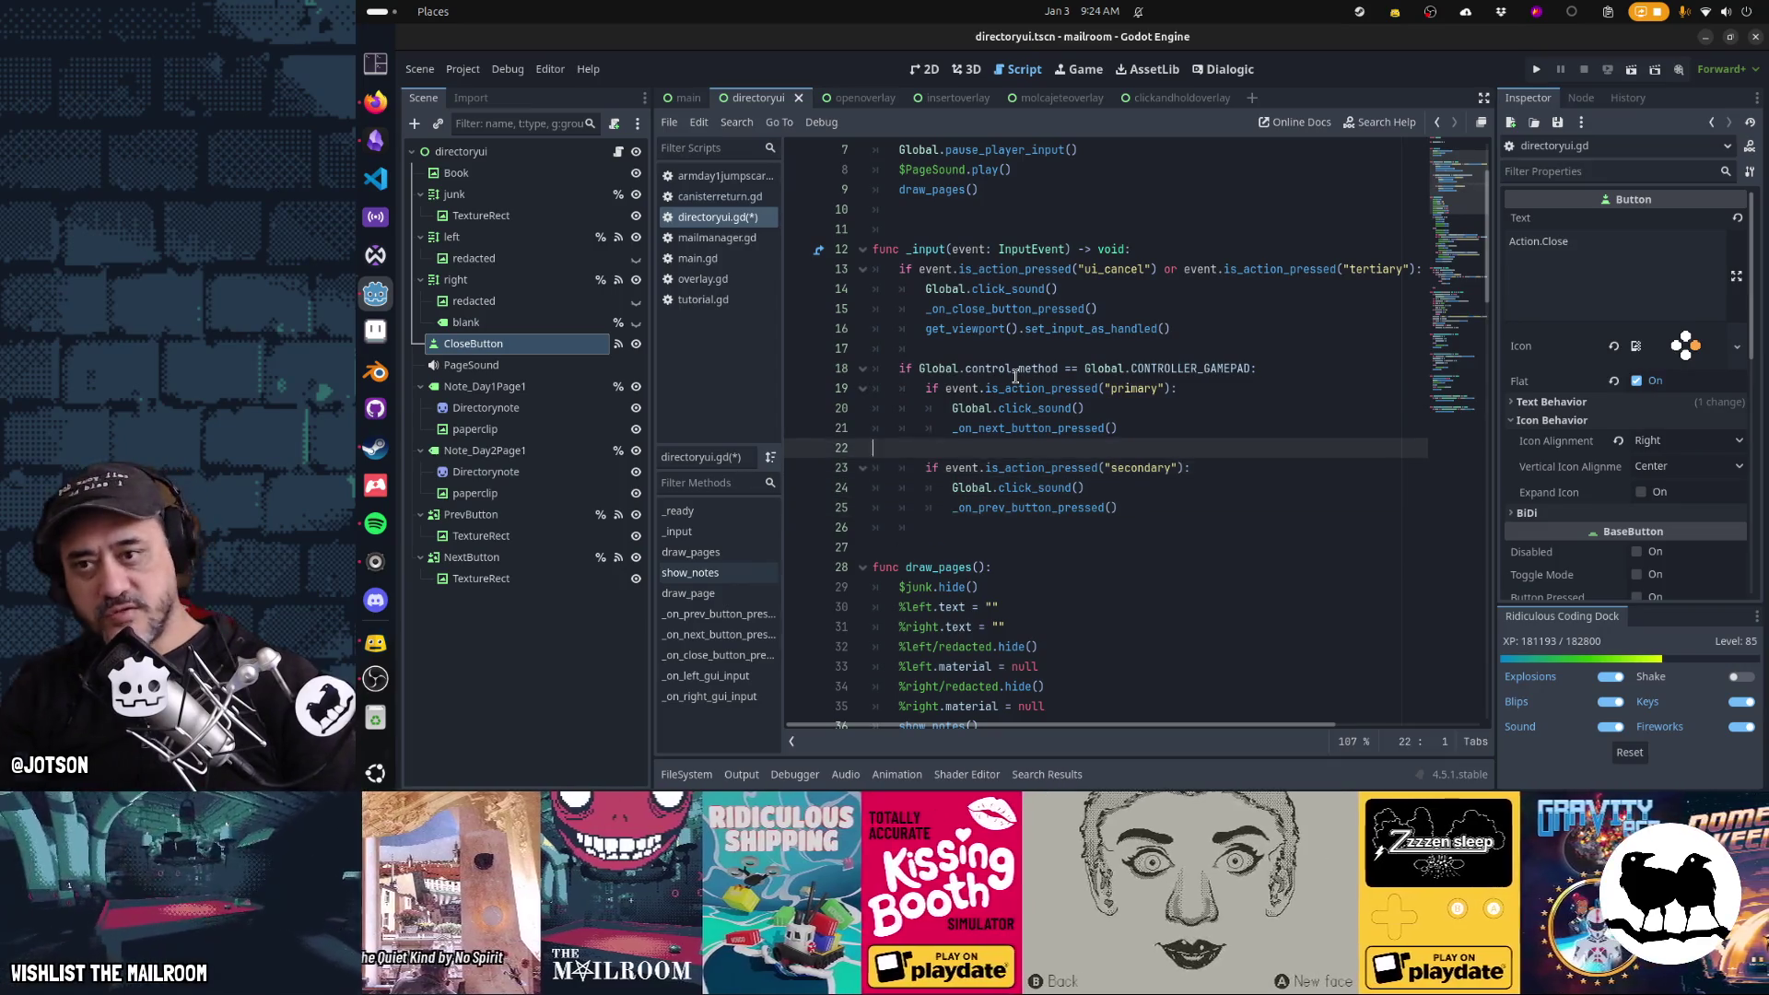
key("Down")
key("Down")
key("Down")
key("Down")
key("Down")
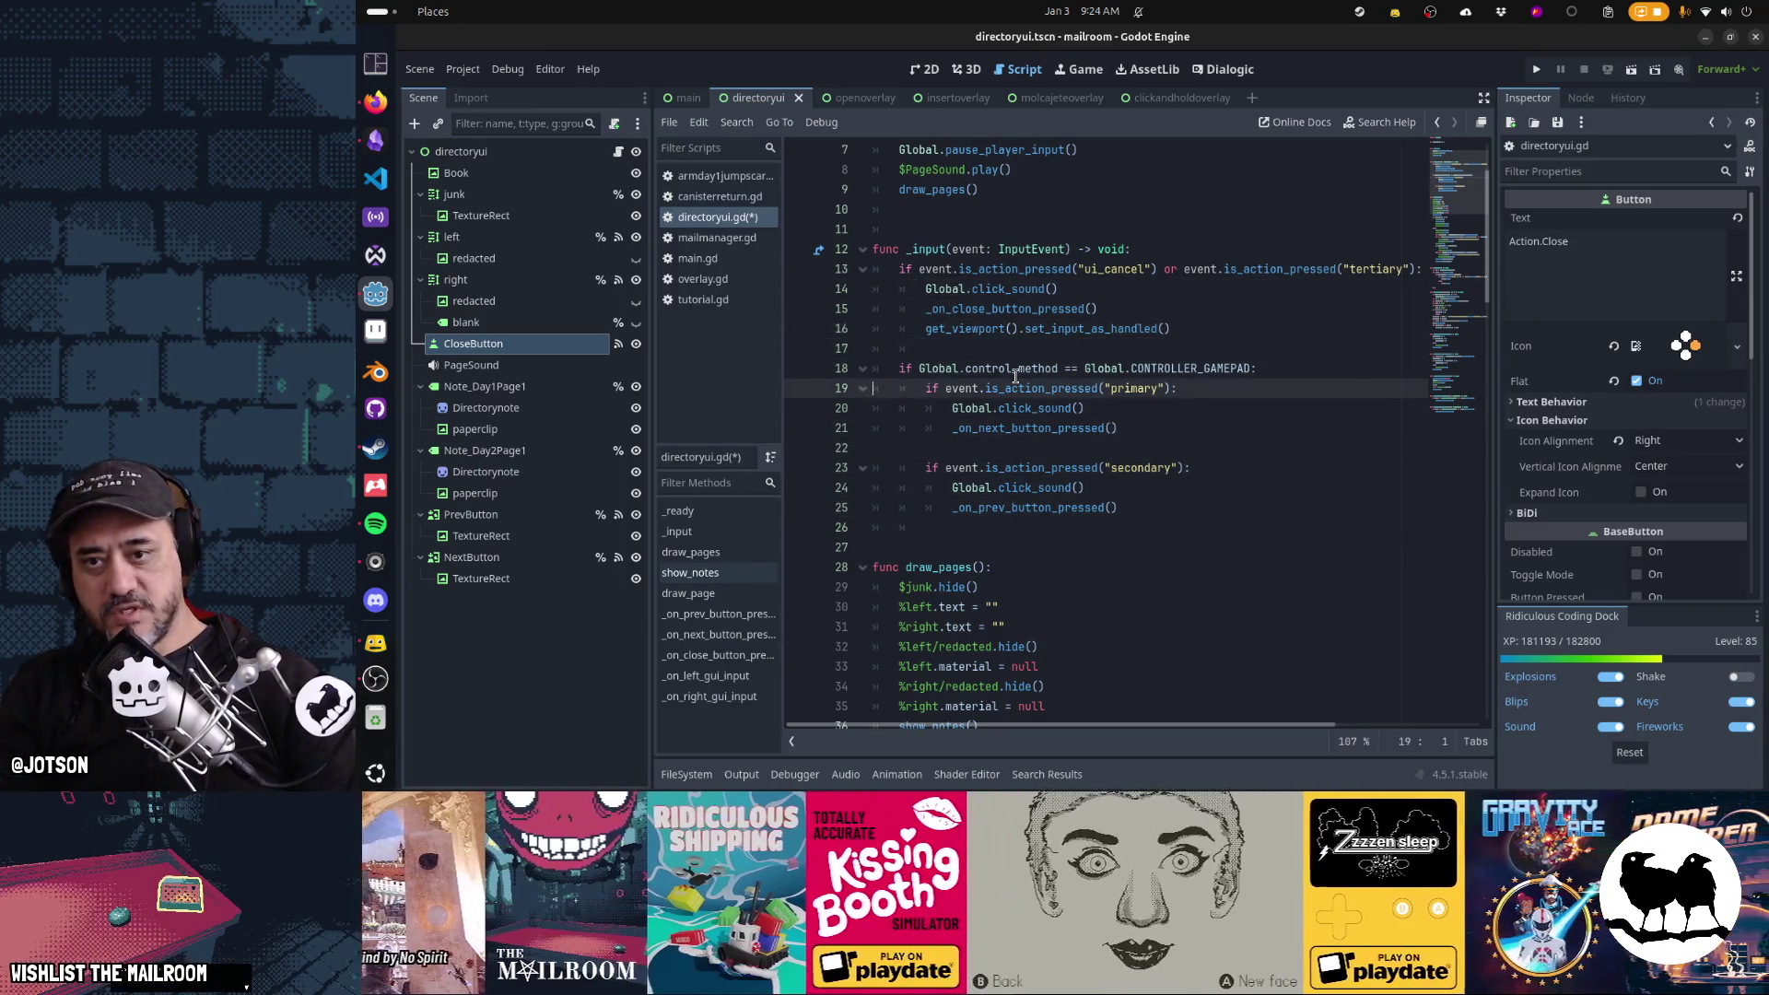
key("ctrl+s")
key("F5")
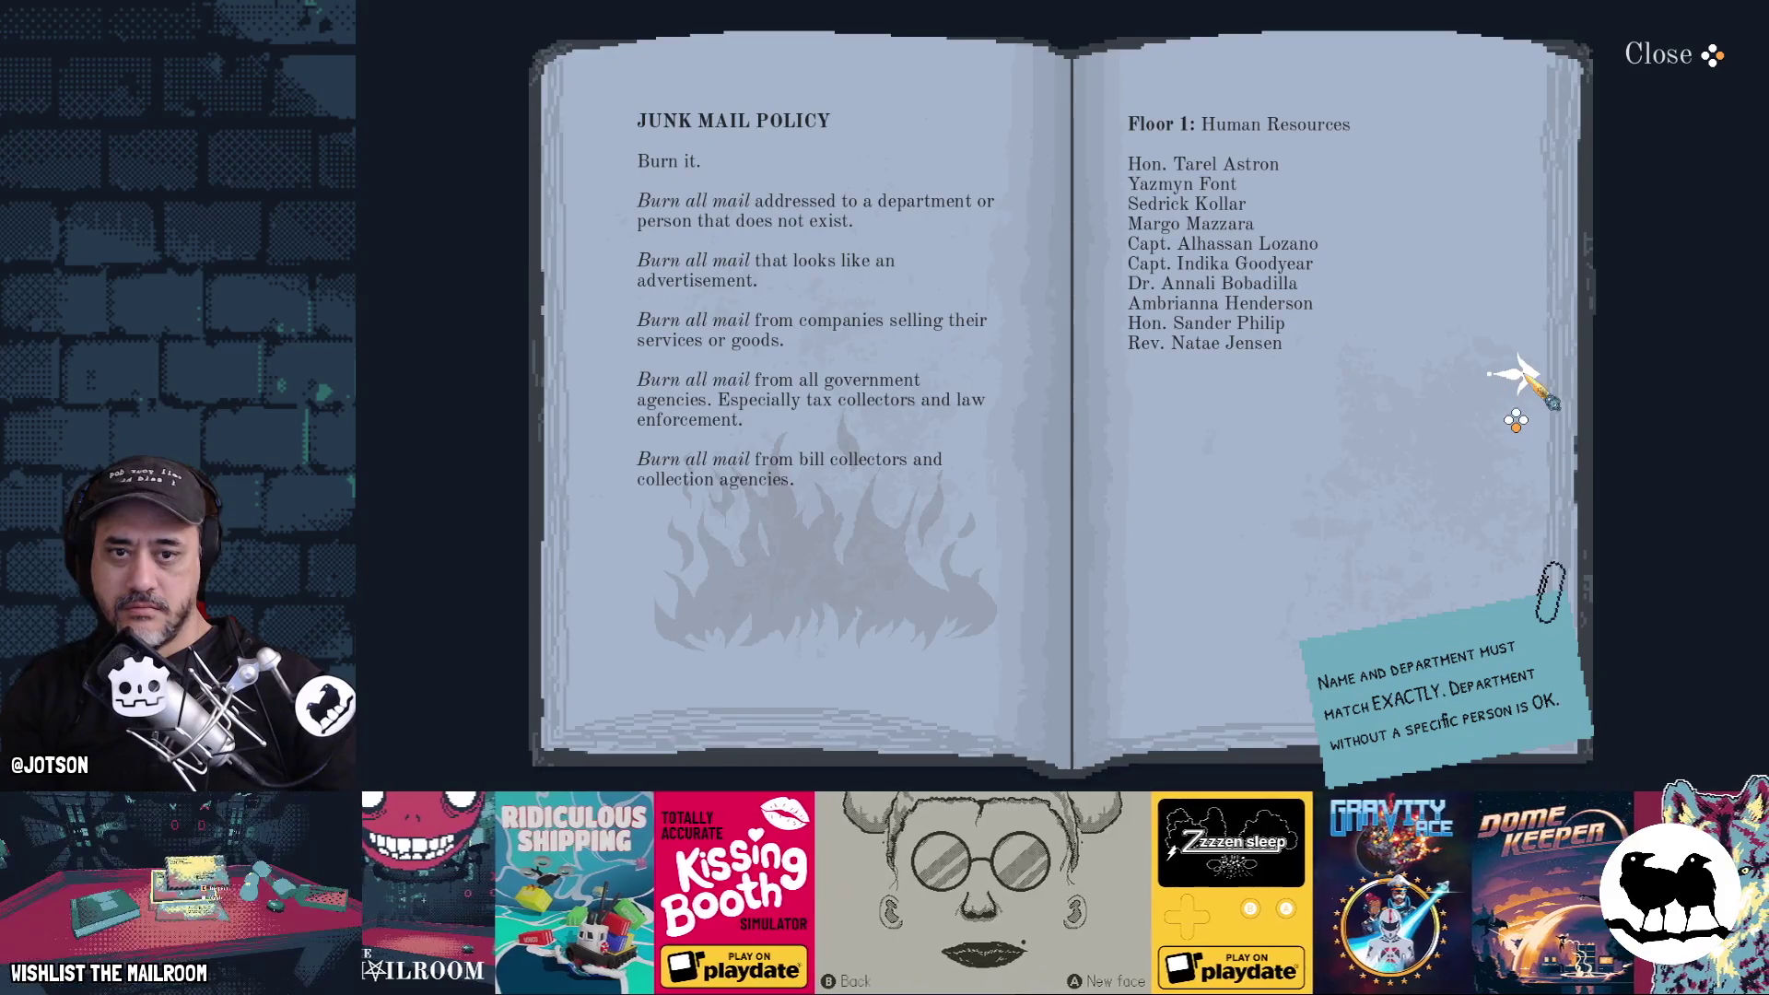
Page the directory book forward and back with mouse clicks in the running game
left_click(1515, 379)
left_click(1515, 379)
left_click(601, 373)
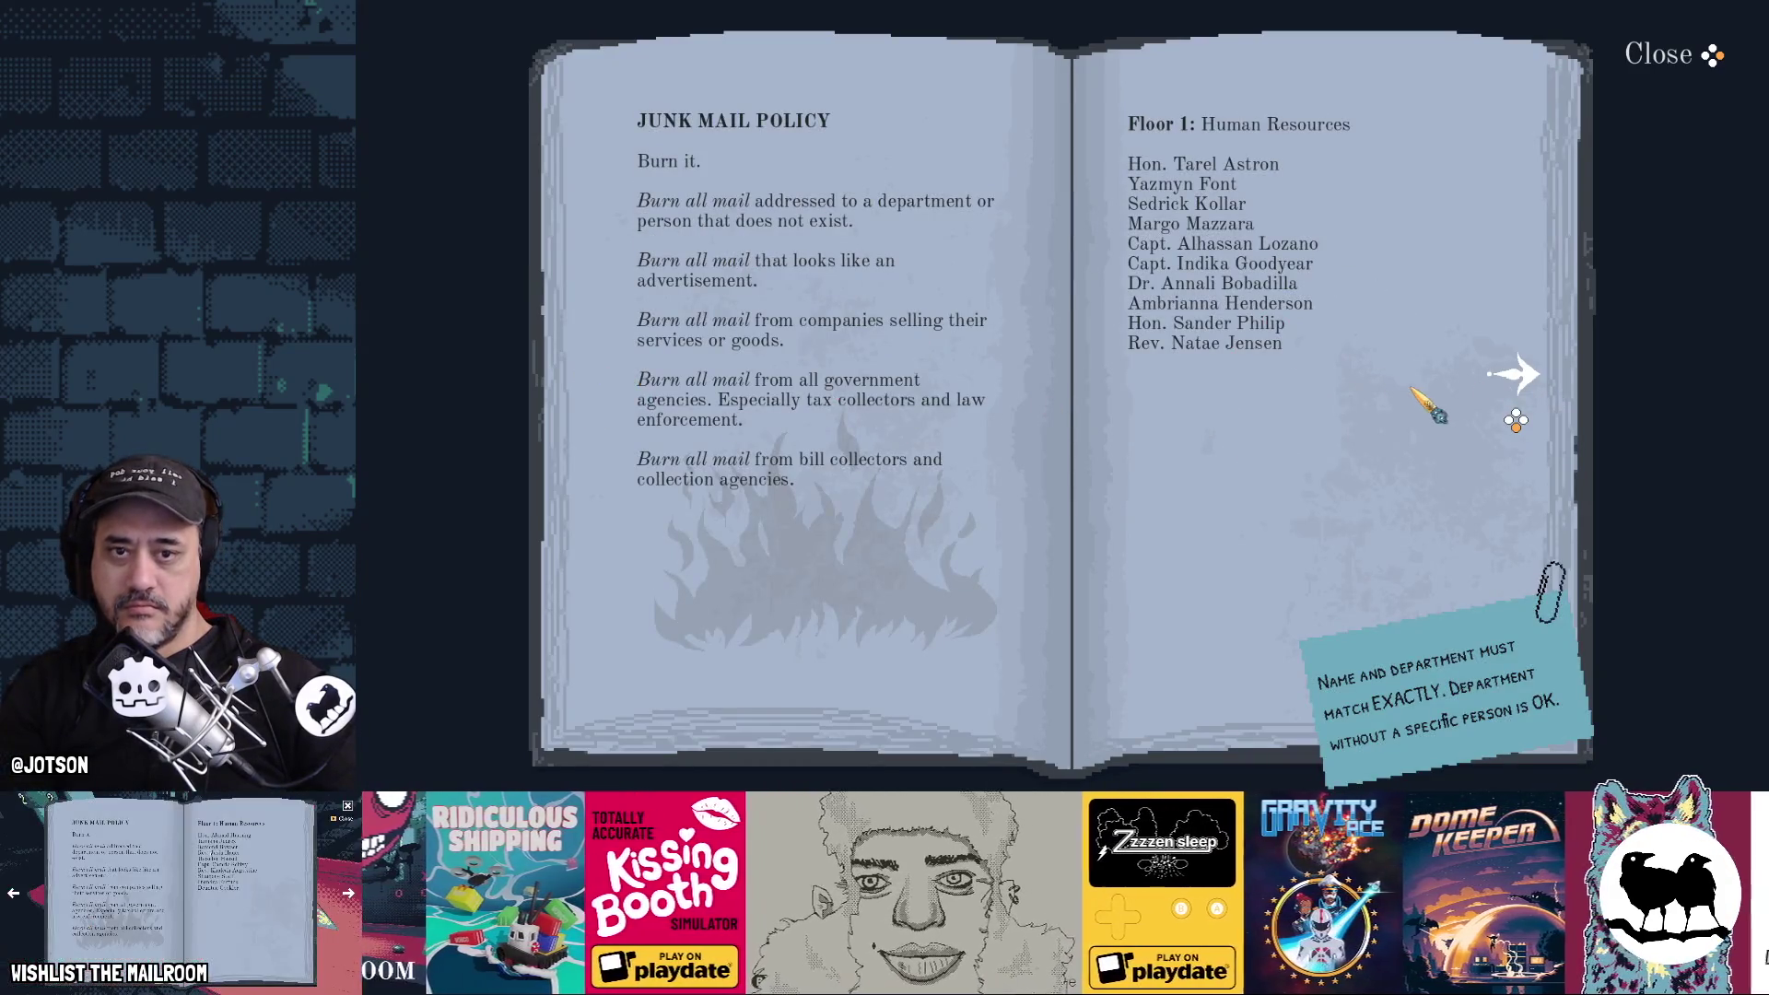
left_click(1518, 378)
left_click(1520, 378)
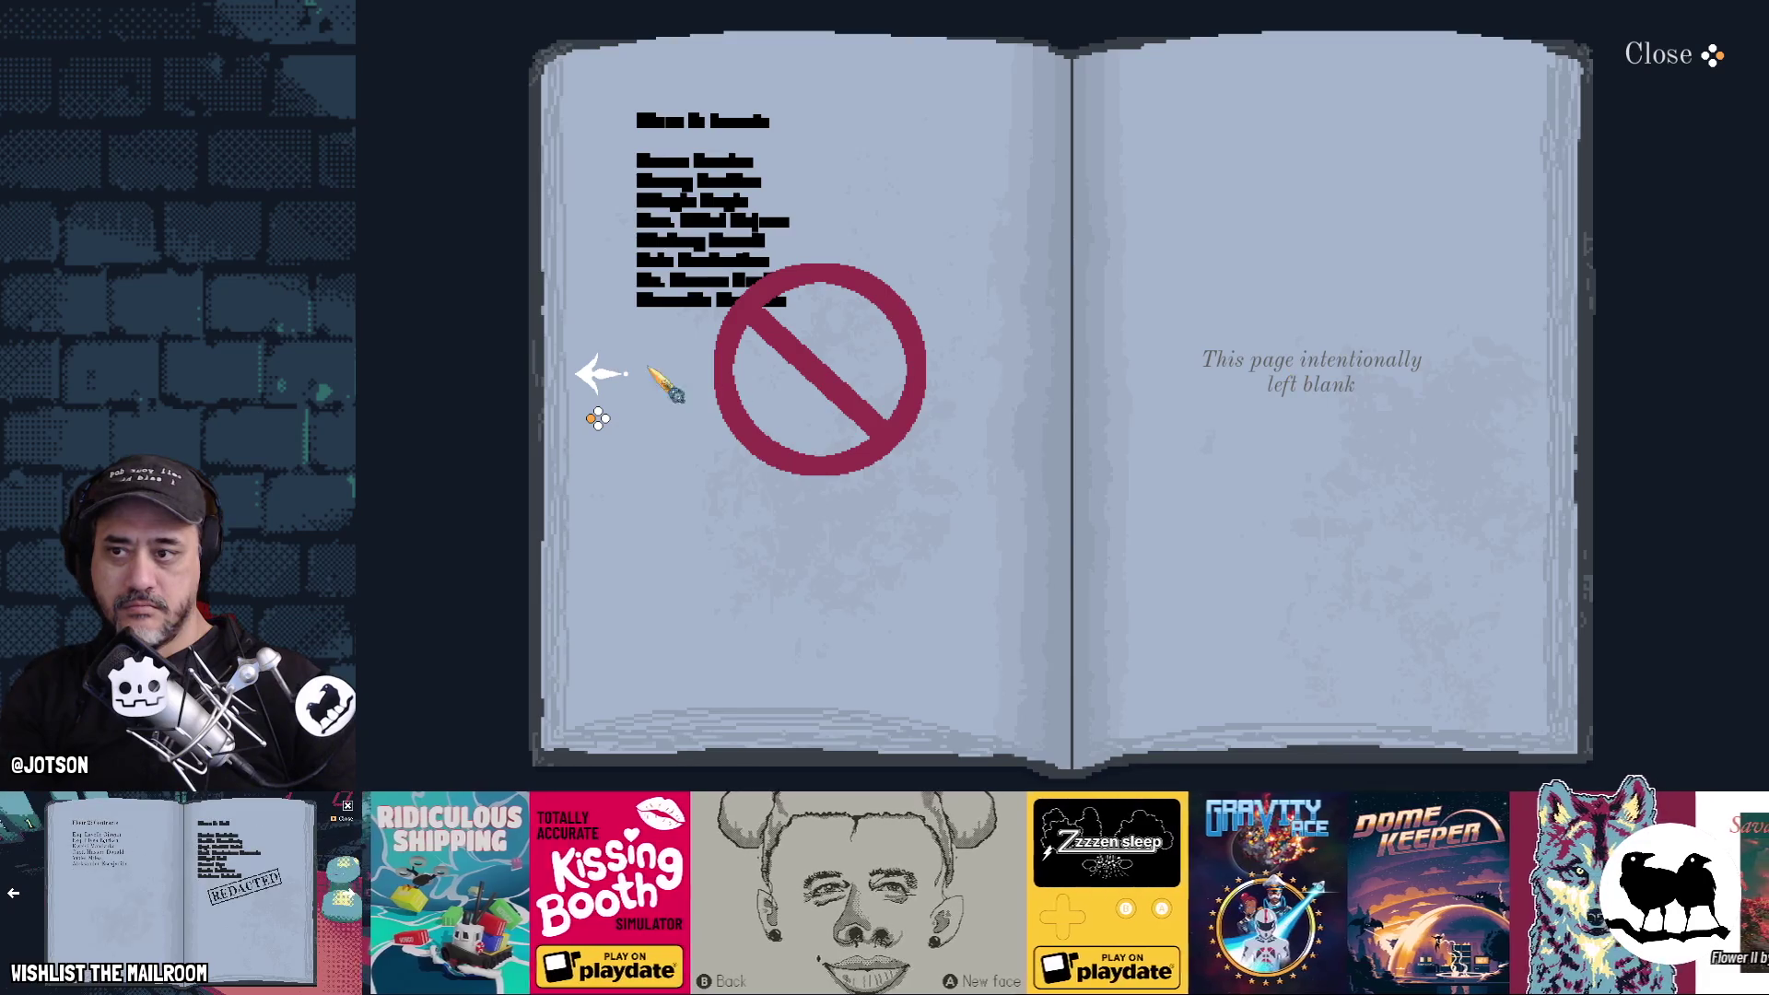
left_click(613, 372)
left_click(615, 371)
key("F8")
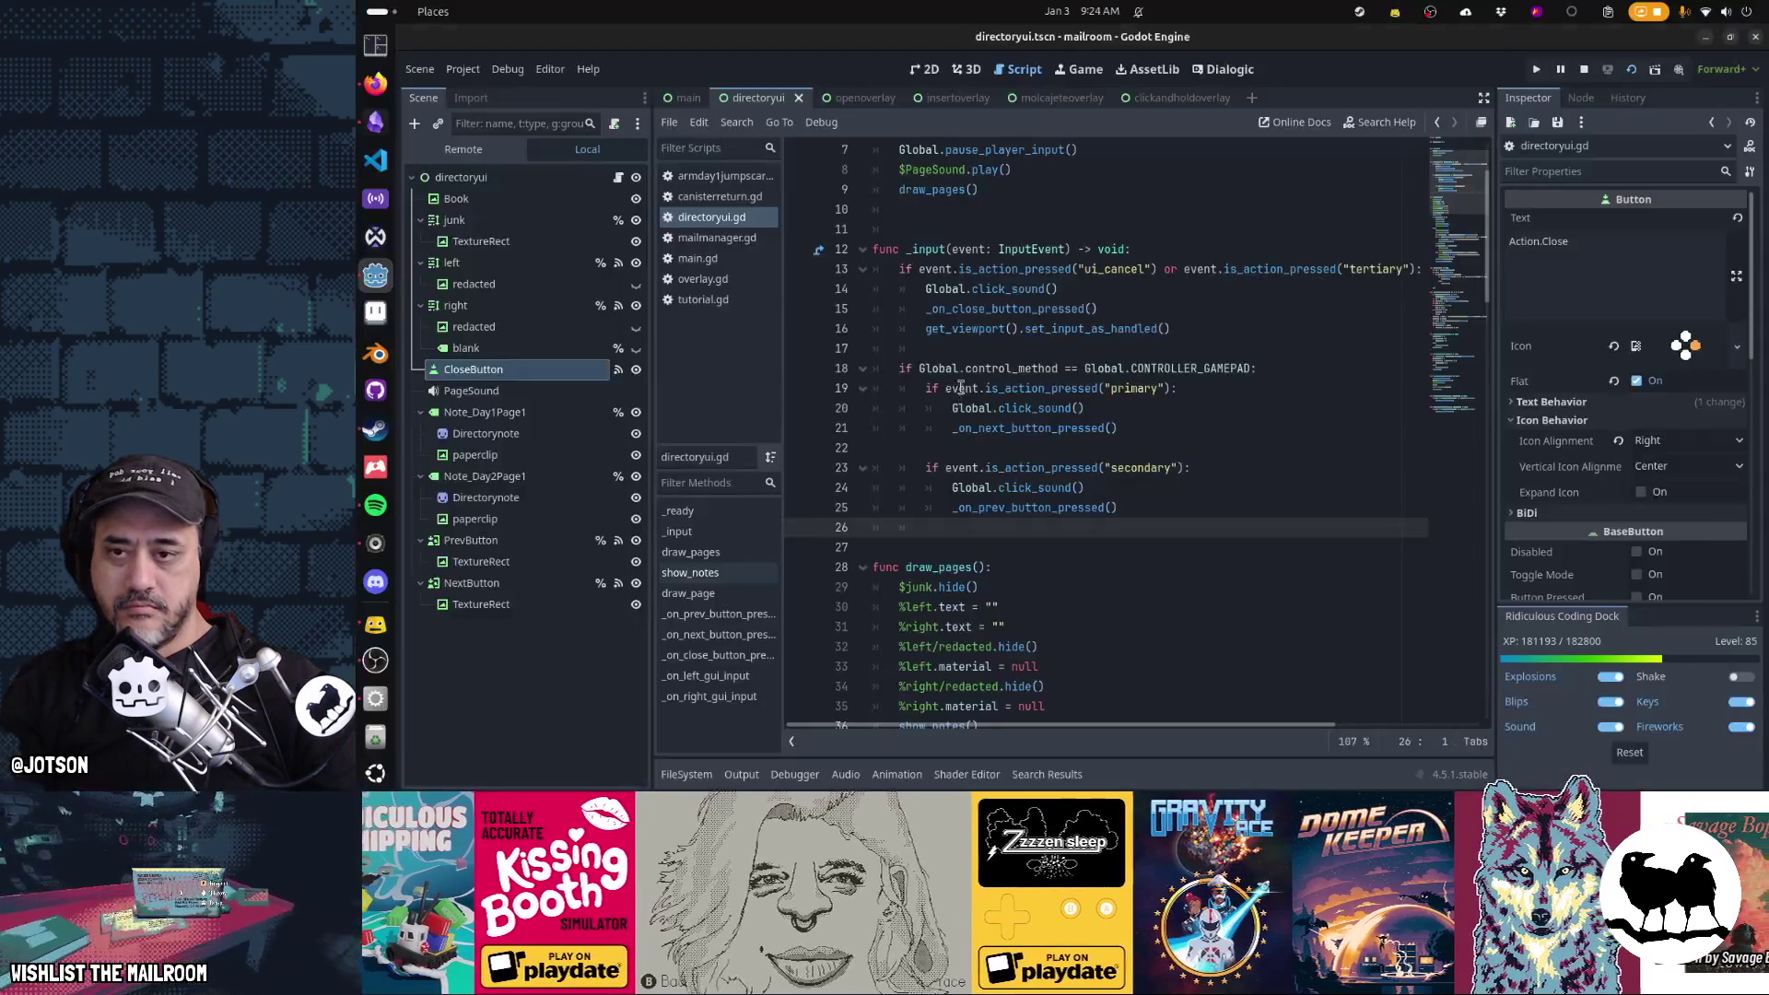
Move the Global.click_sound() line out of the gamepad page-turn block and rerun the game
left_click(1149, 406)
key("ctrl+x")
key("ctrl+v")
key("F6")
Retest page turning with mouse and gamepad, close the book with the gamepad and quit
left_click(1537, 376)
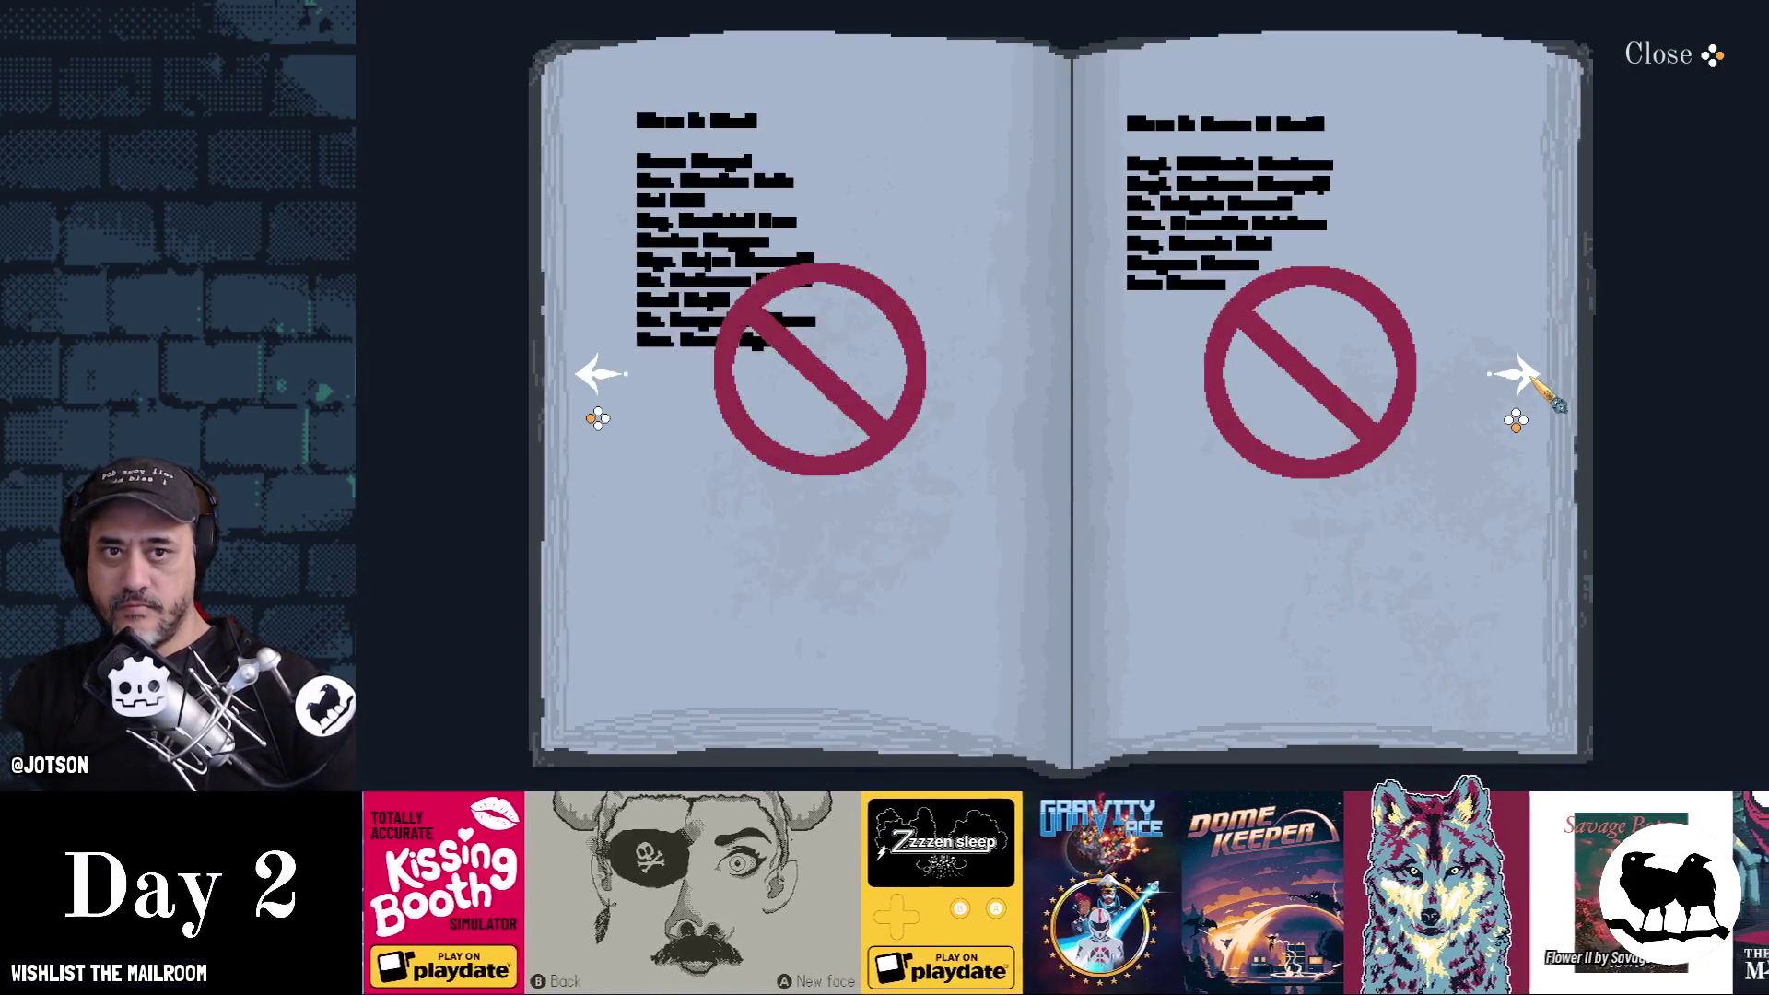
left_click(1525, 378)
left_click(603, 373)
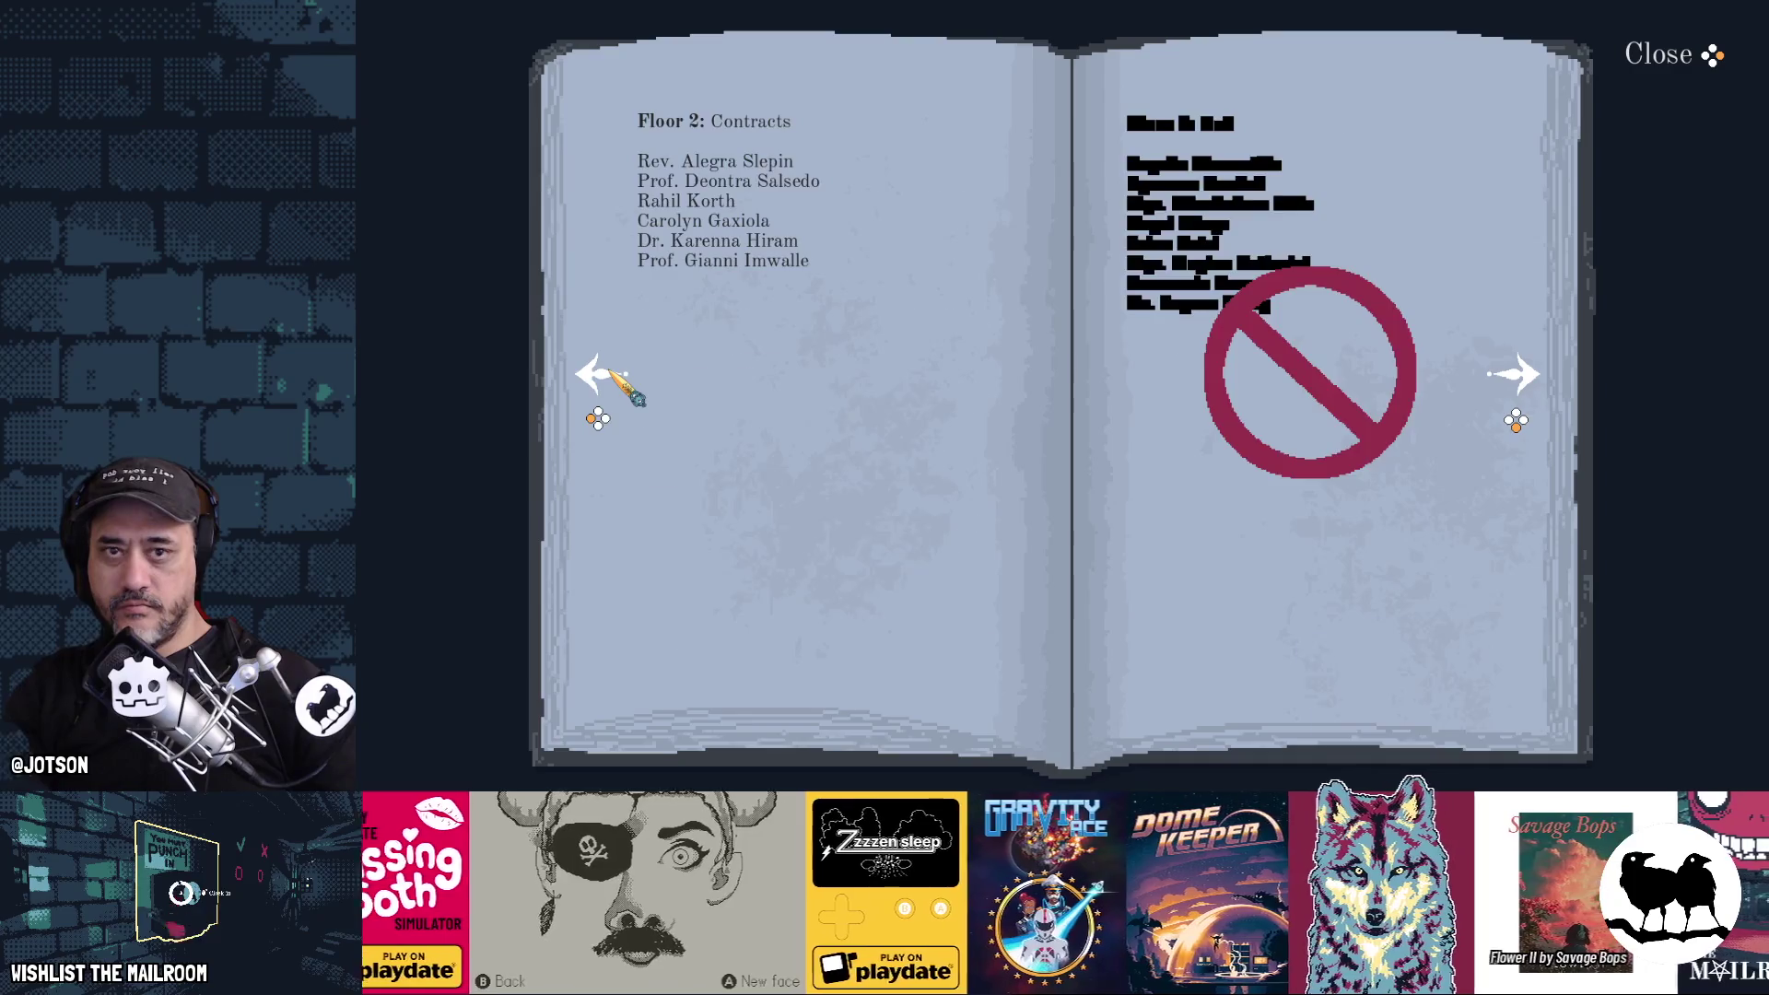
left_click(611, 372)
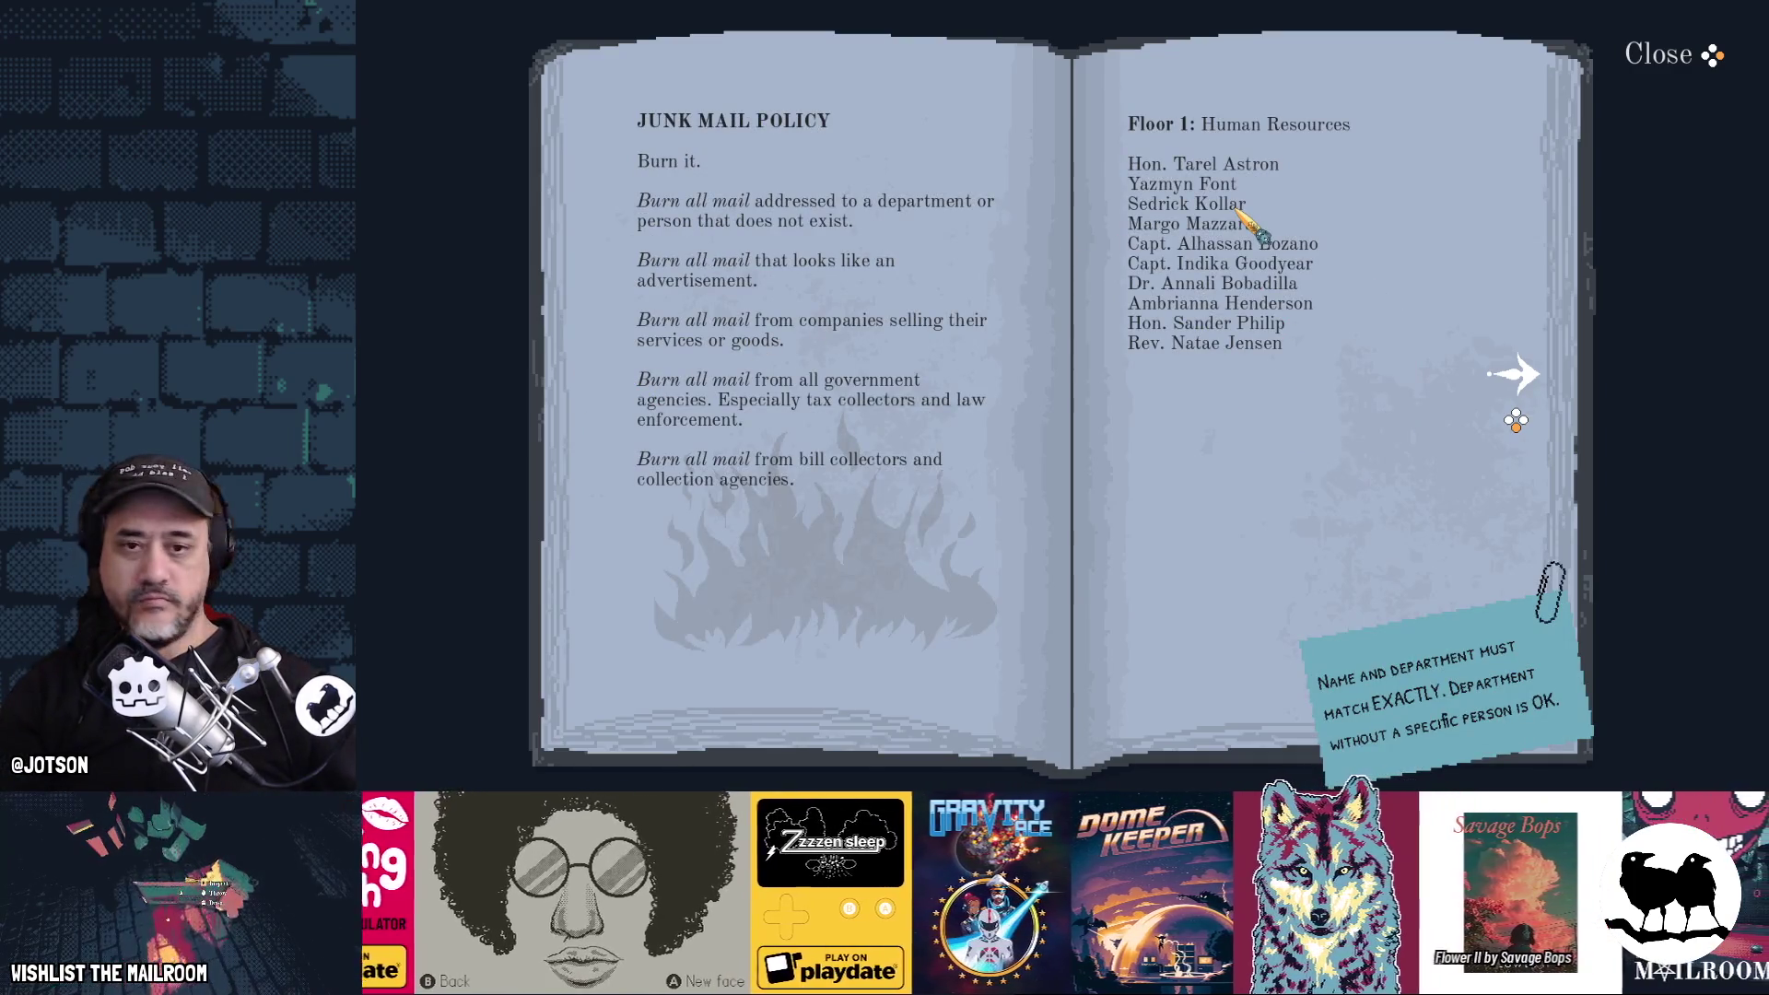
key("Right")
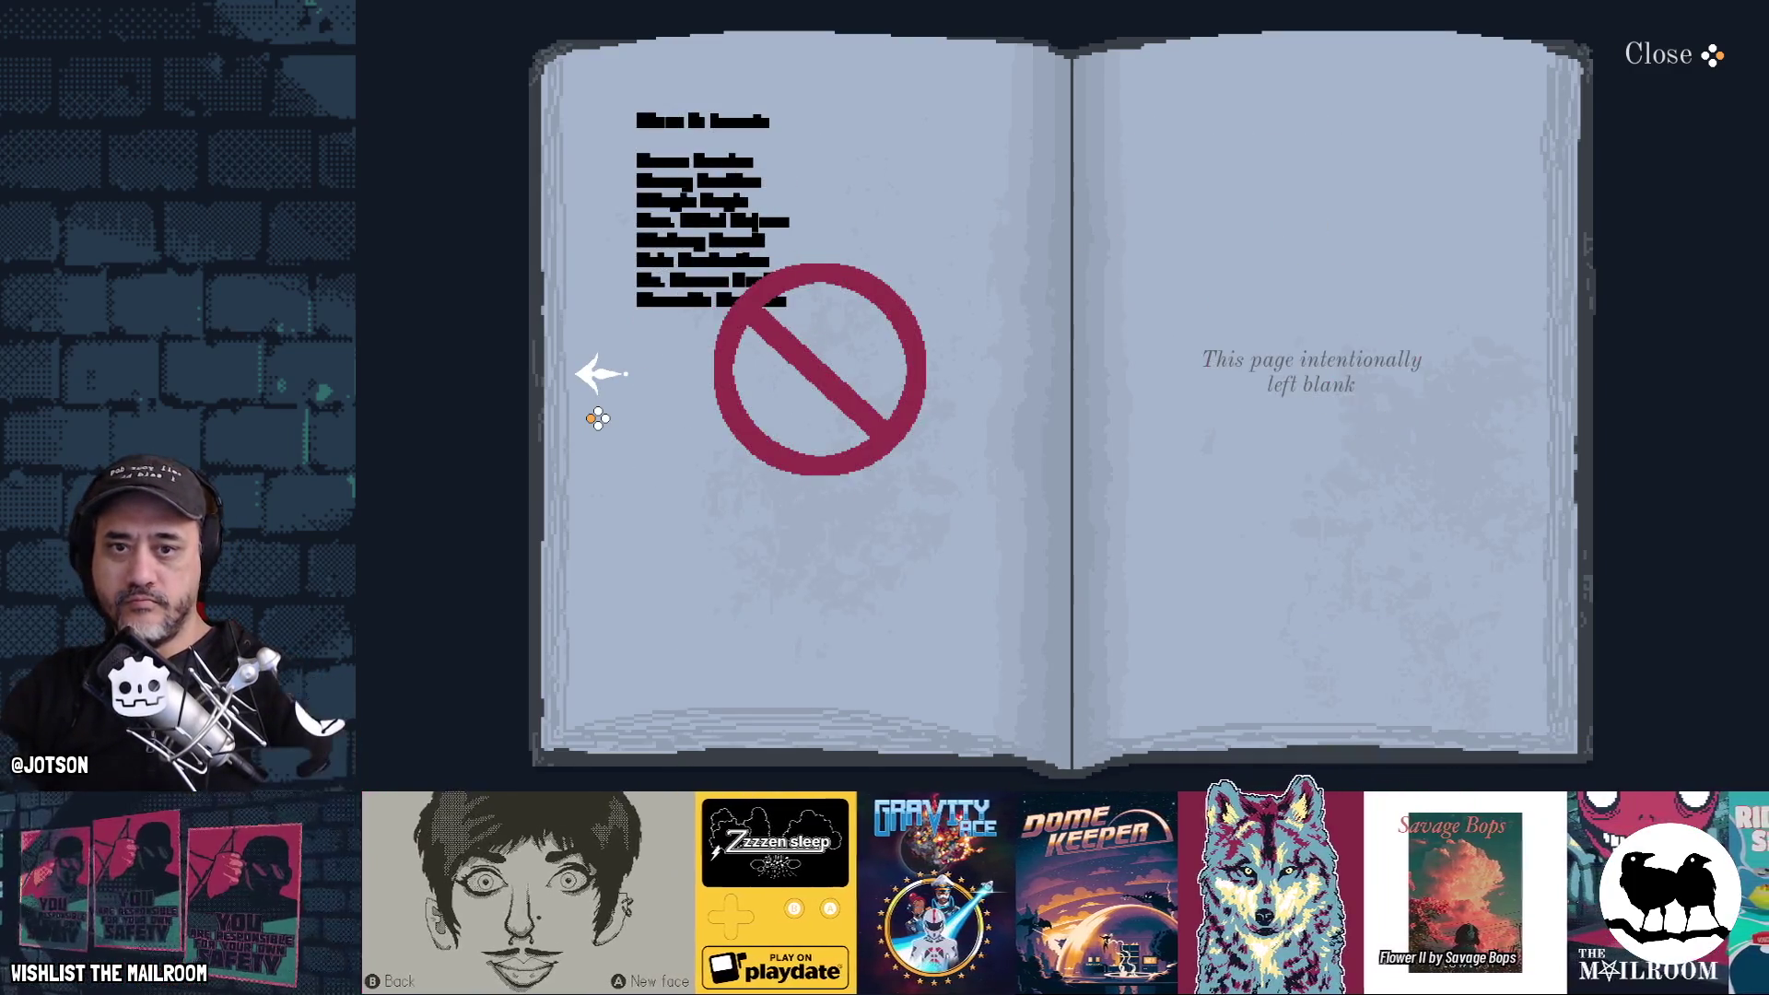
key("Left")
key("Left")
key("Right")
key("Right")
key("Left")
key("Left")
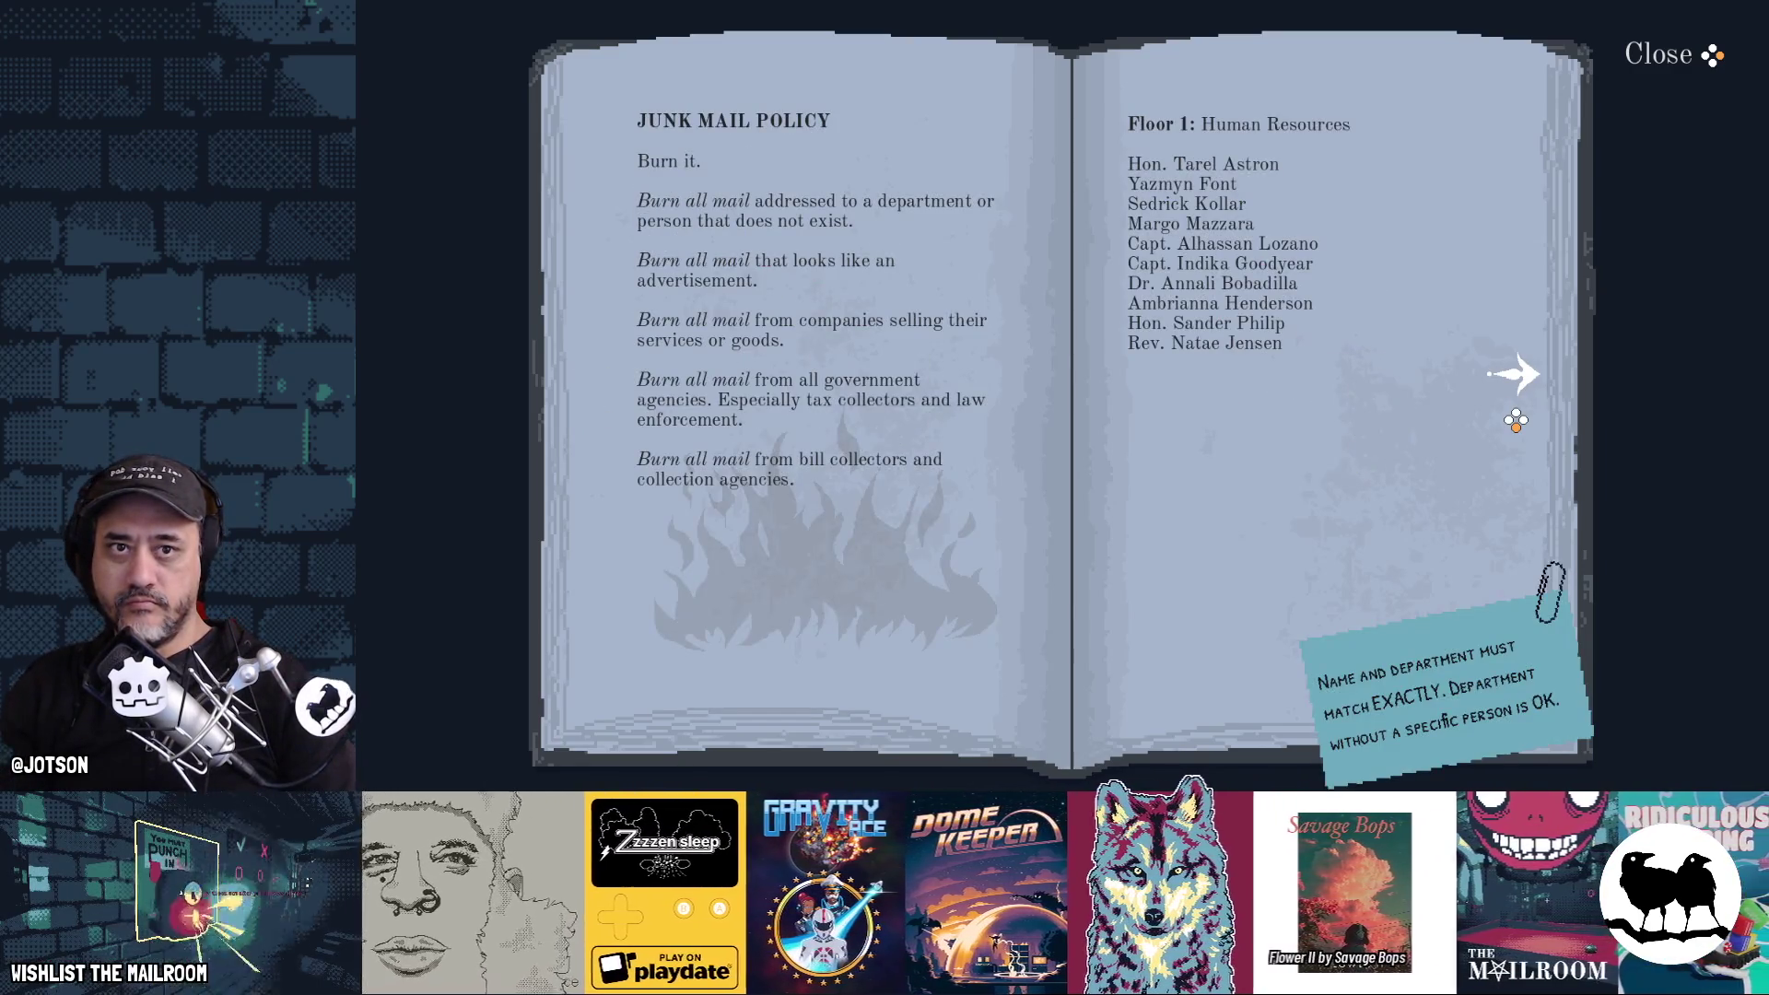
key("Escape")
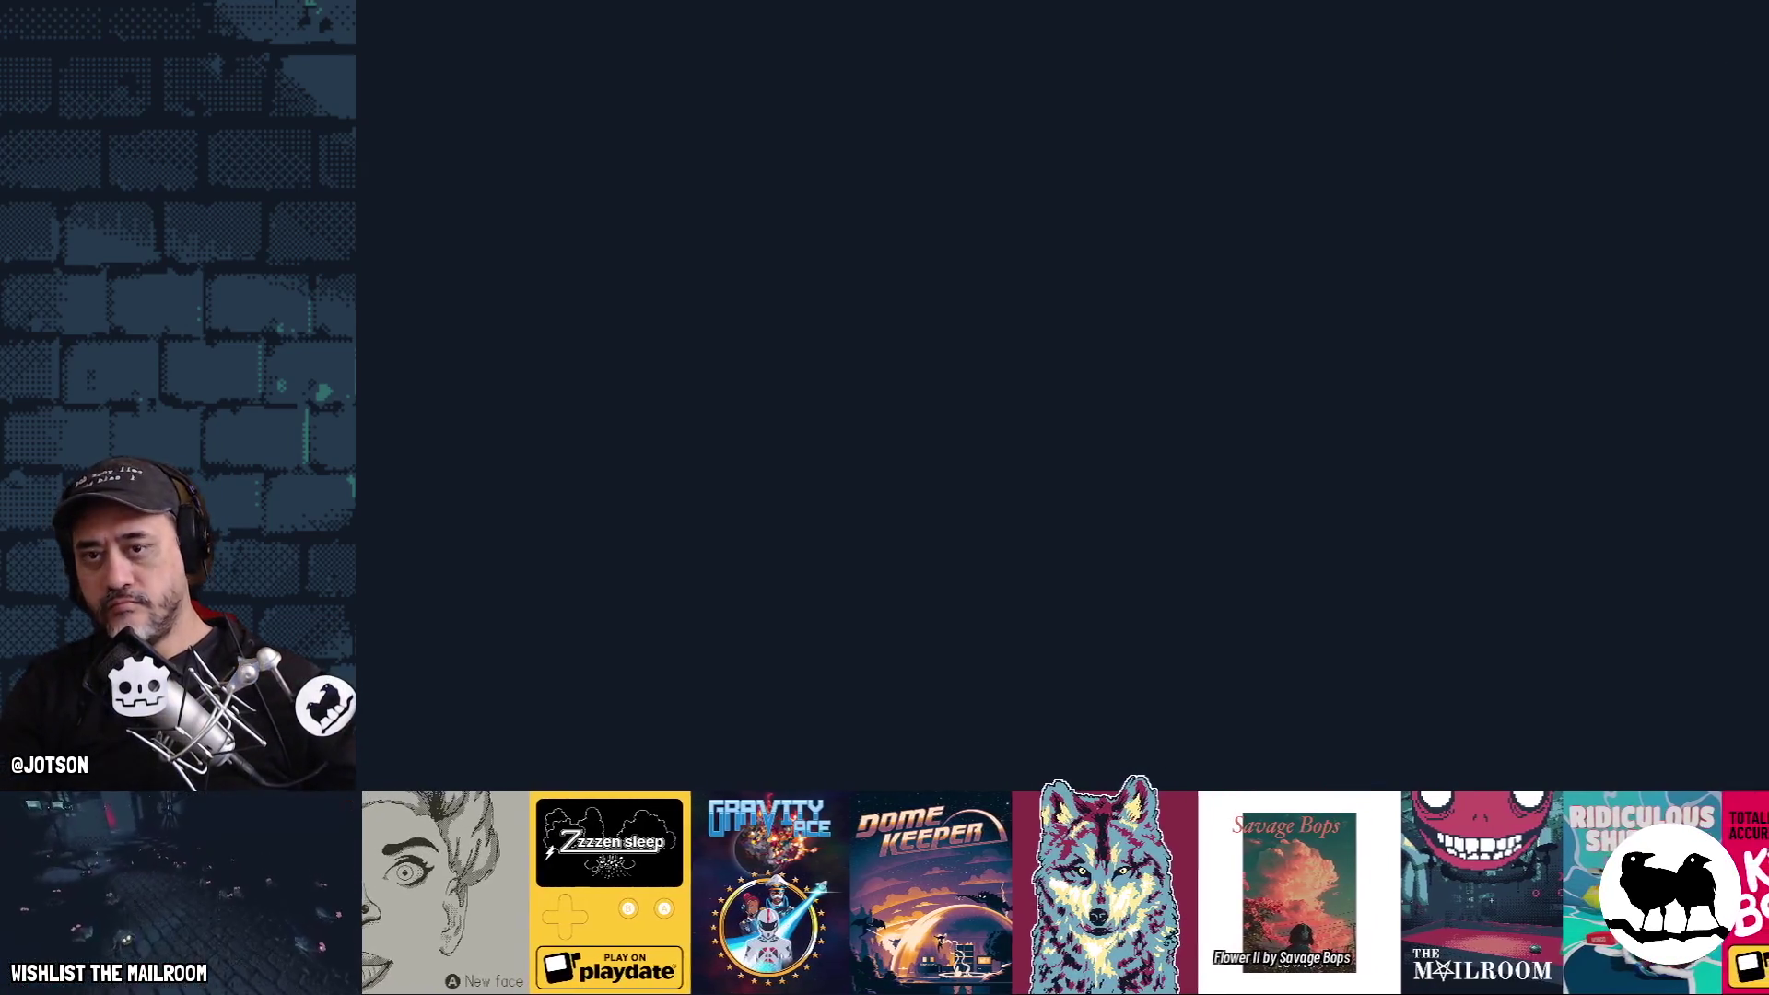
key("F8")
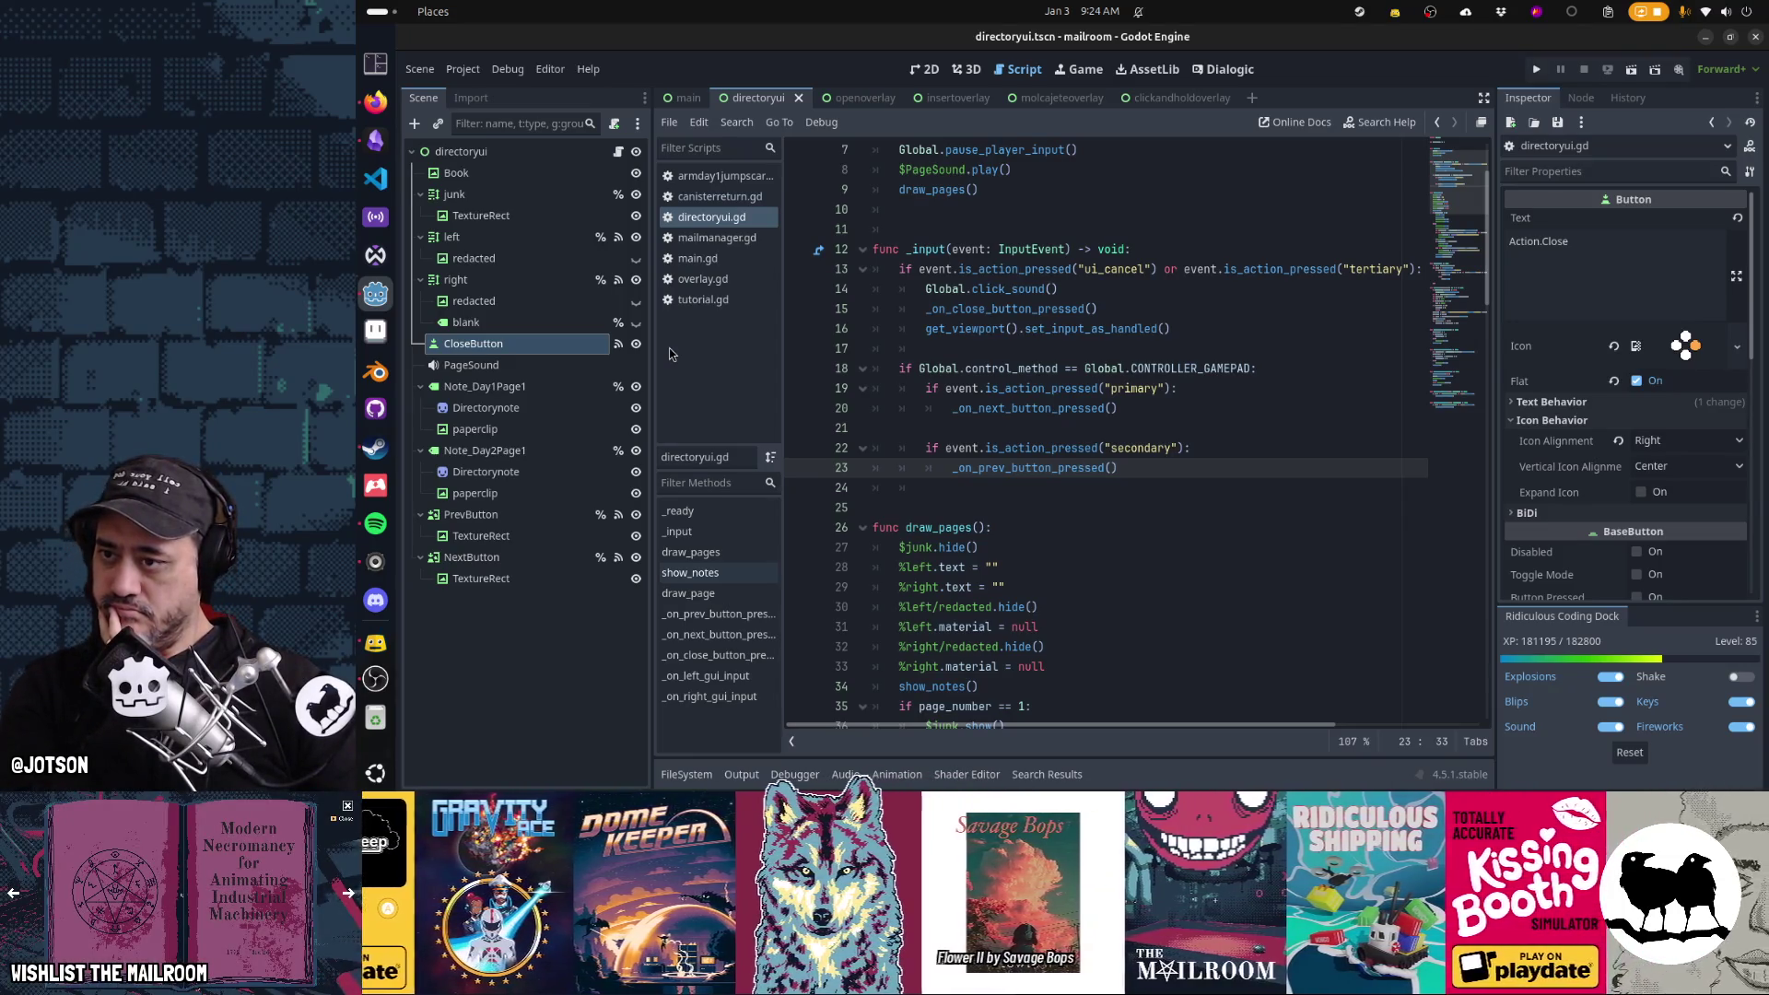
Instance action.tscn as a child scene of CloseButton
left_click(423, 127)
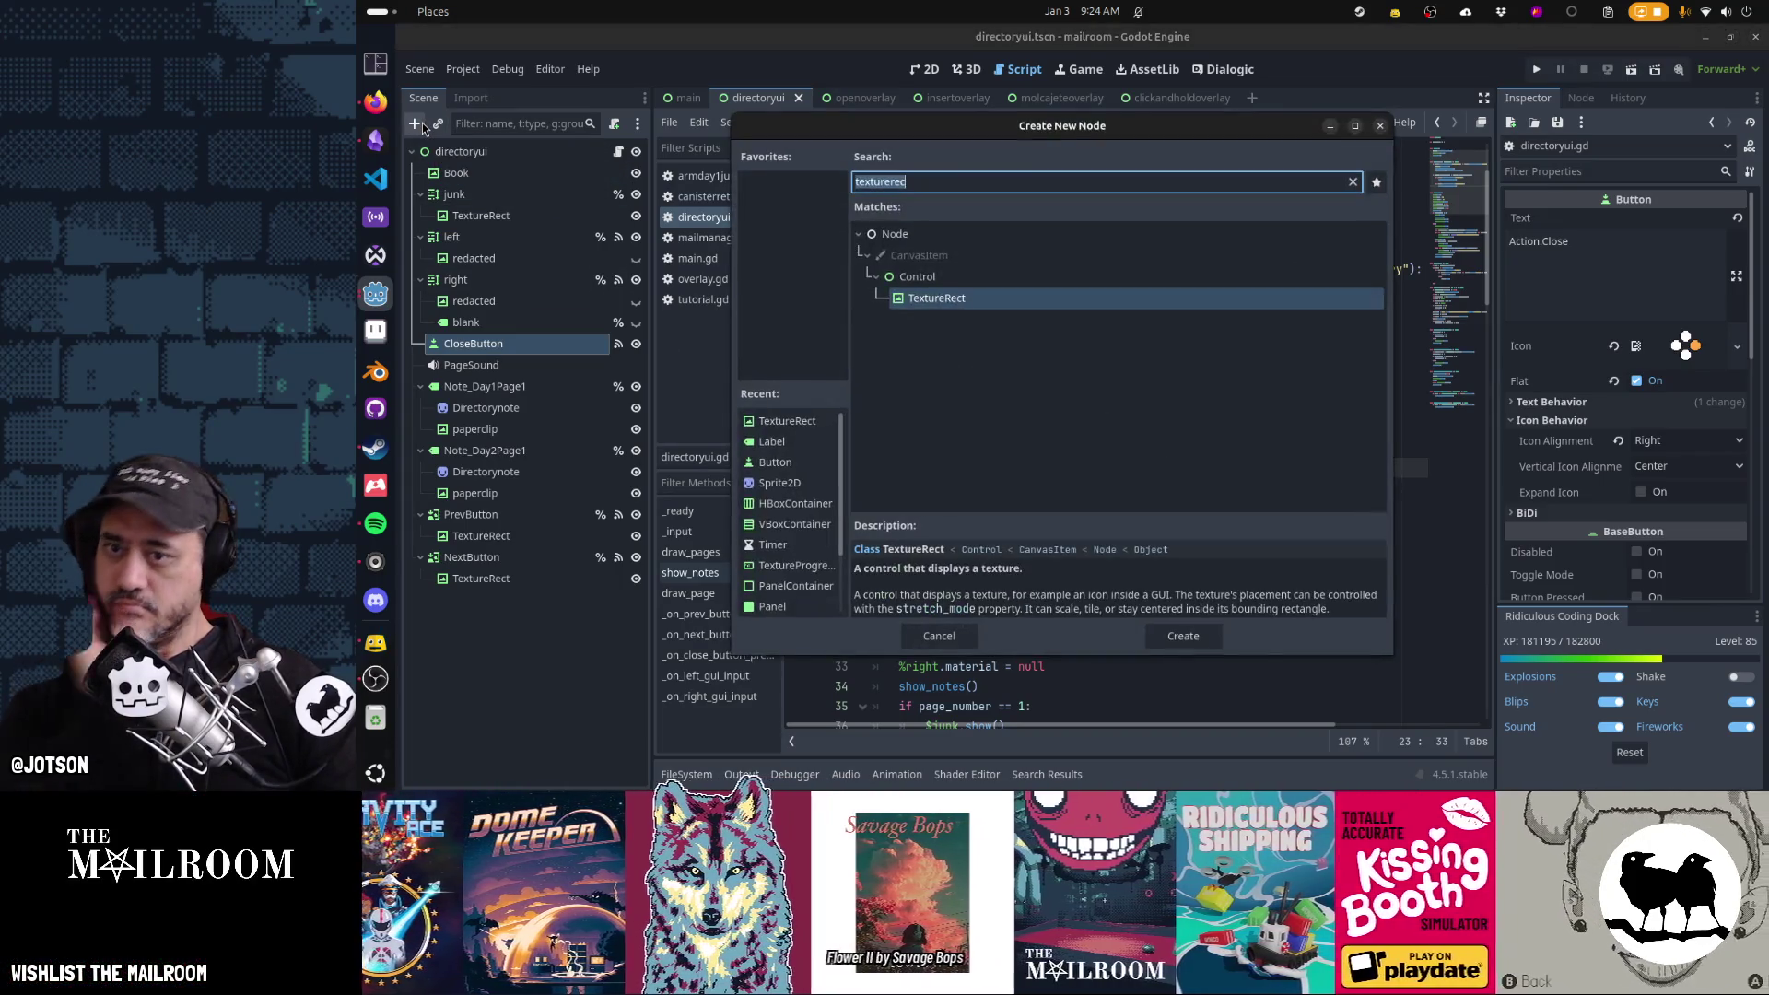
type("action")
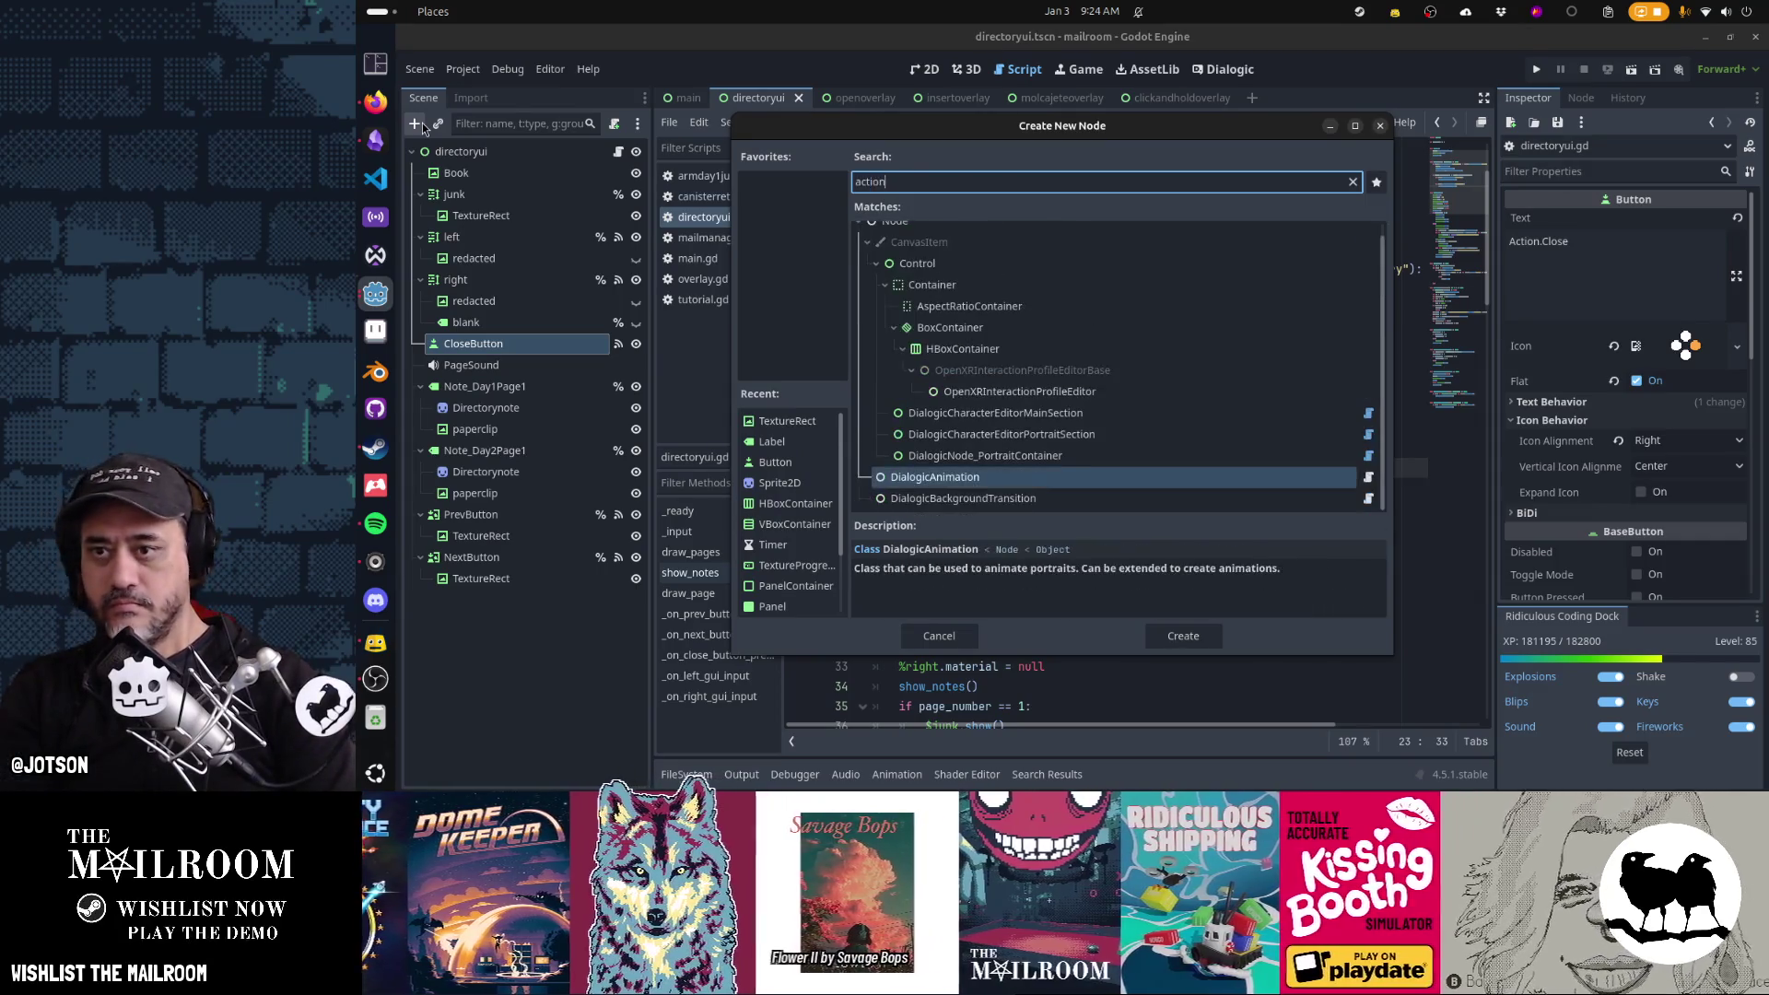
key("Escape")
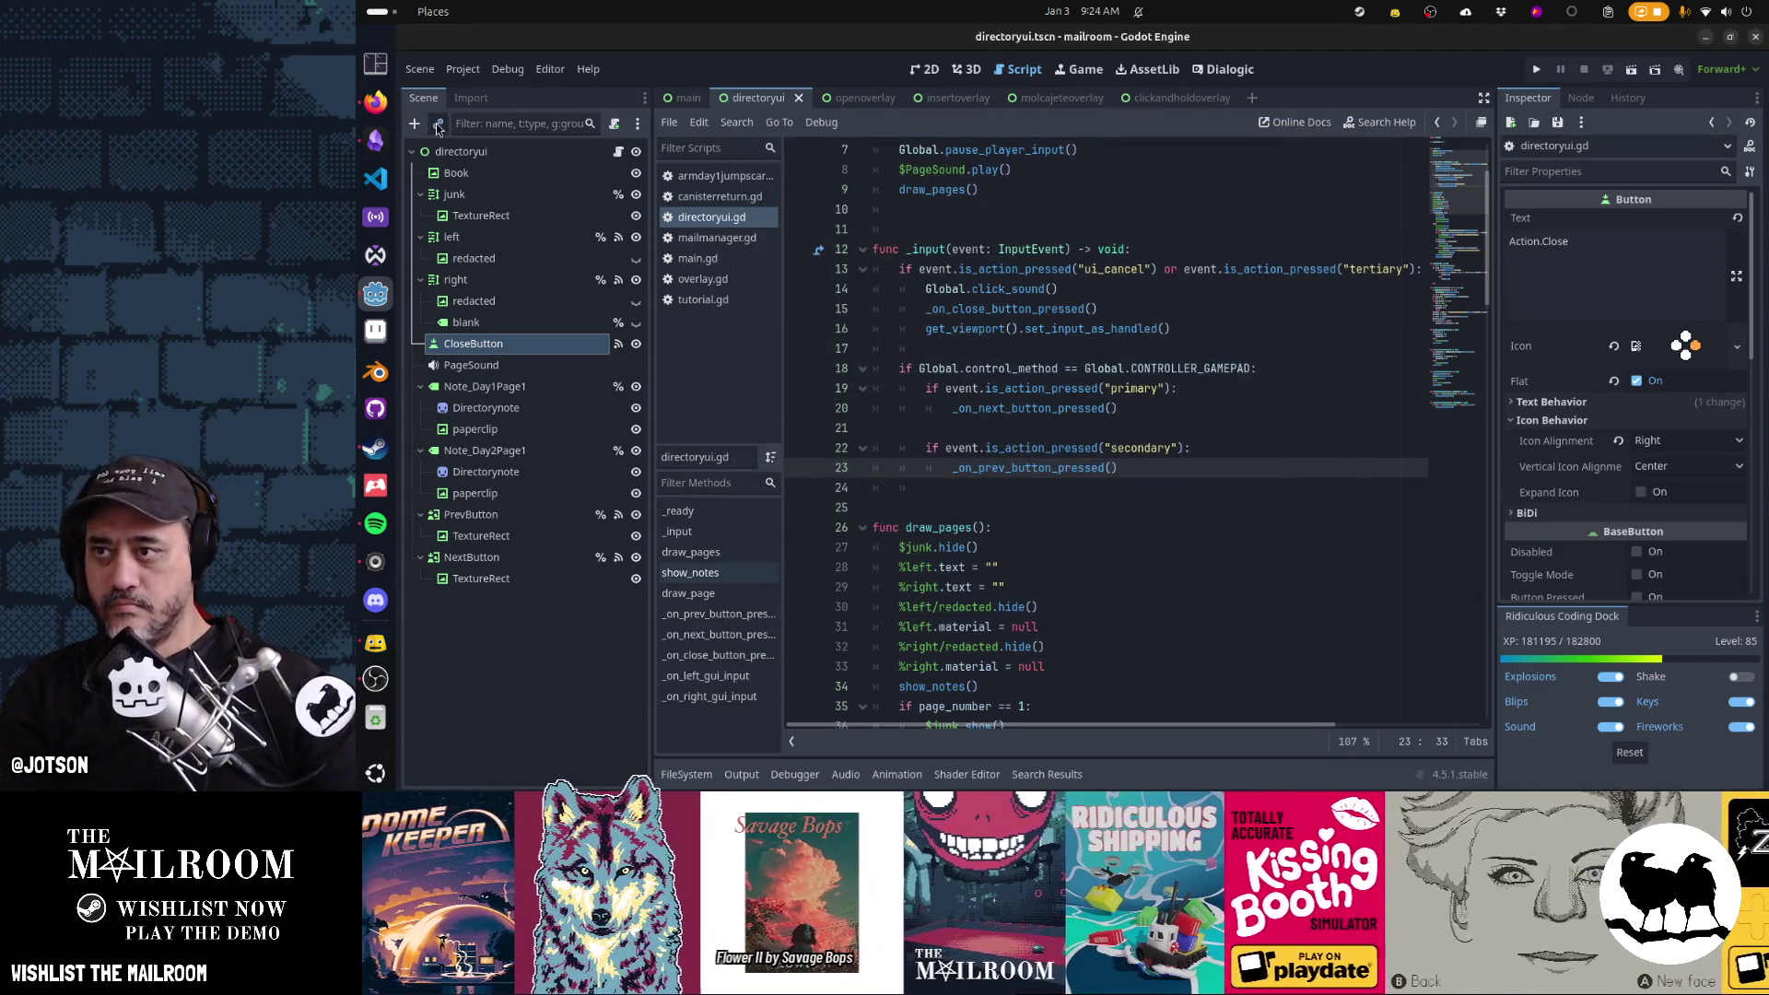
left_click(438, 124)
type("action")
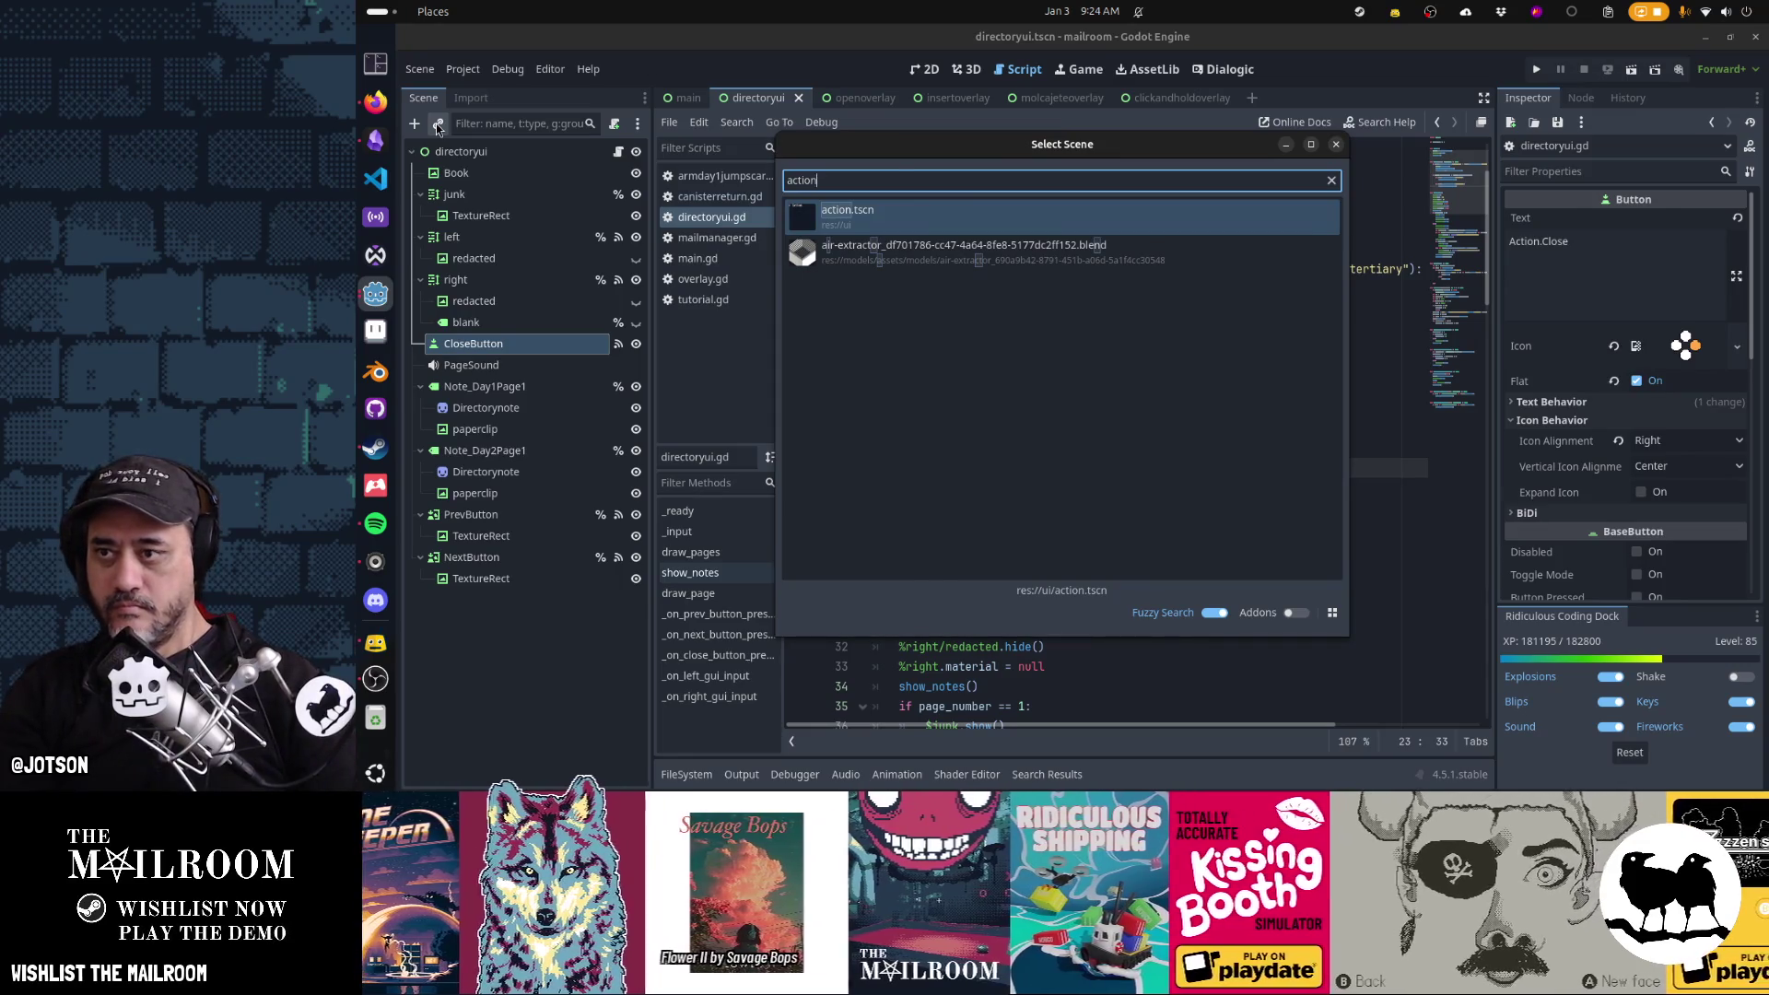
key("Return")
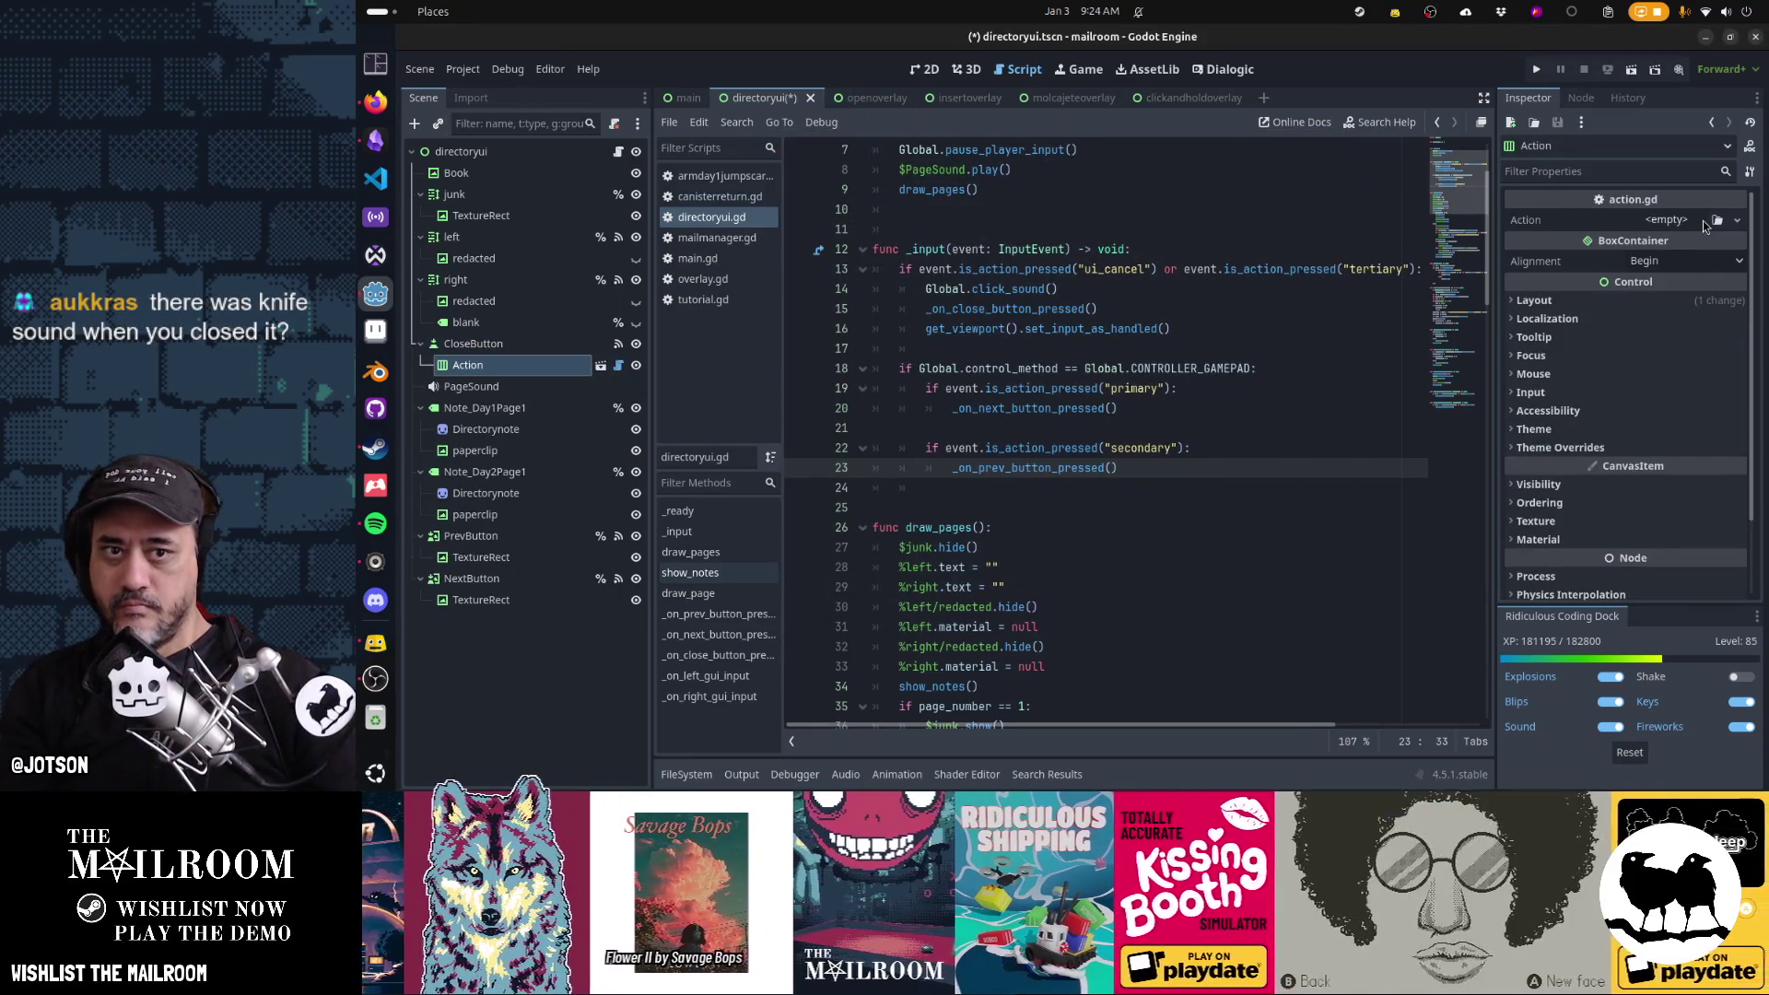
Create a unique new Action resource with the Key icon and tertiary input action
left_click(1736, 220)
left_click(1705, 267)
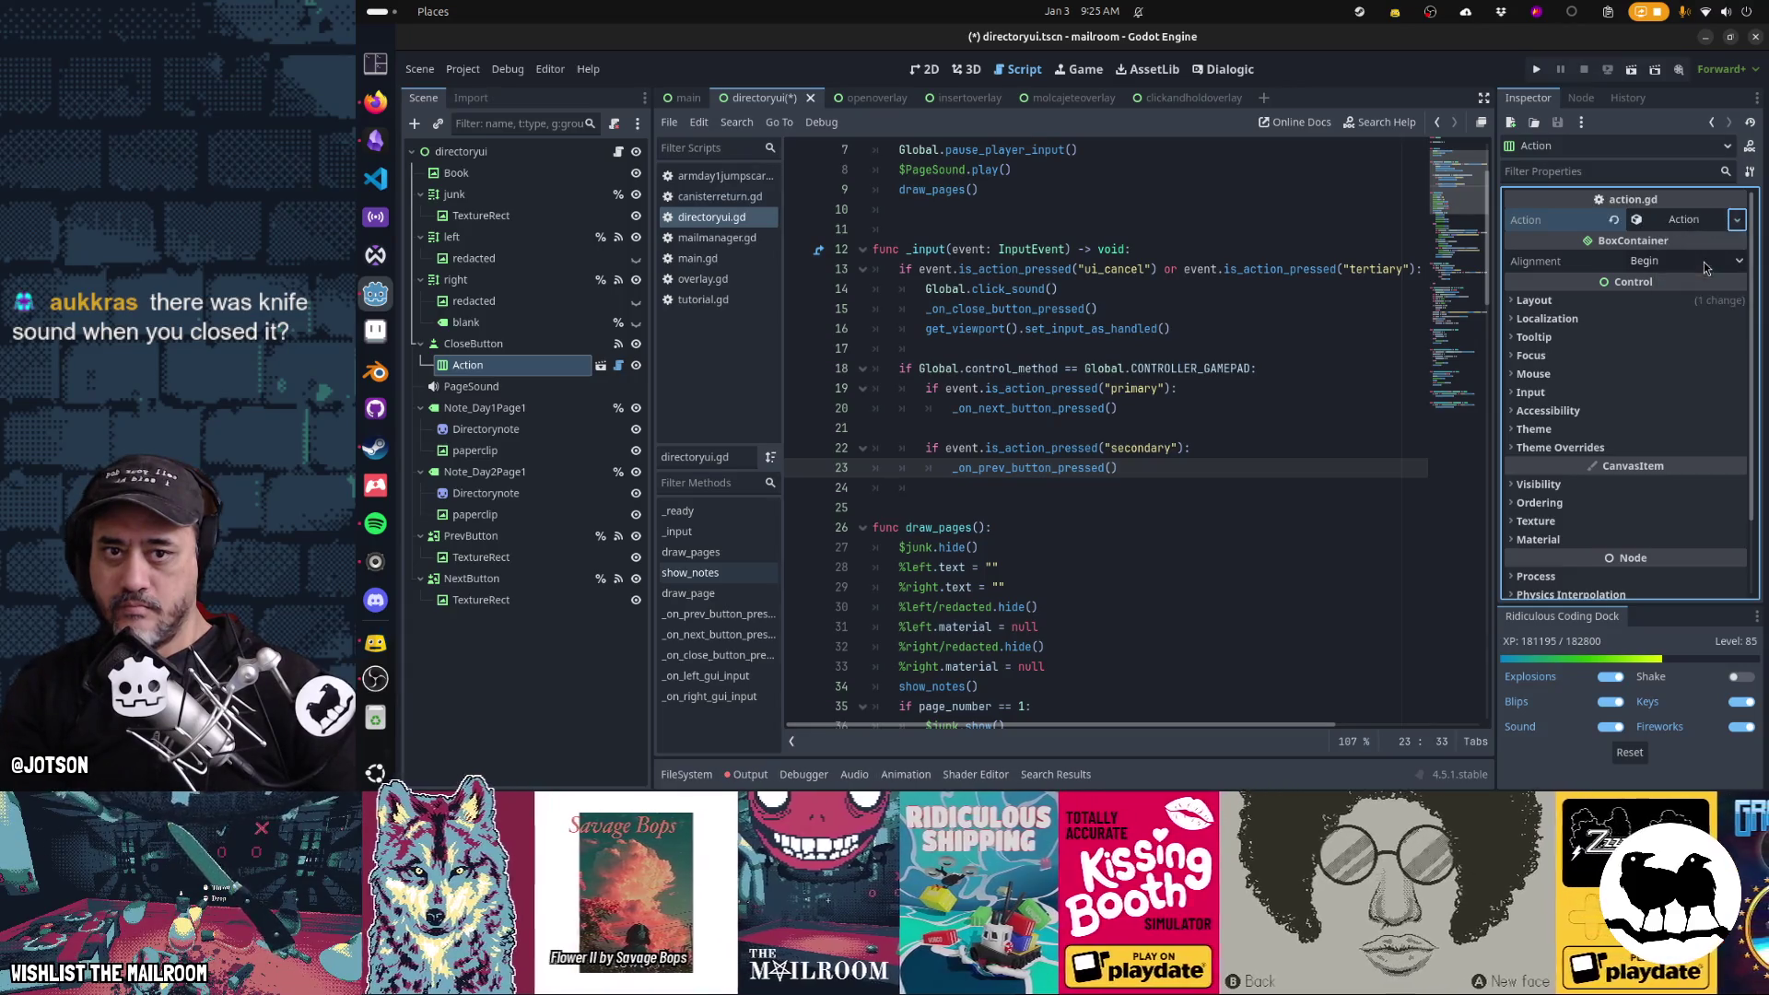
left_click(1682, 219)
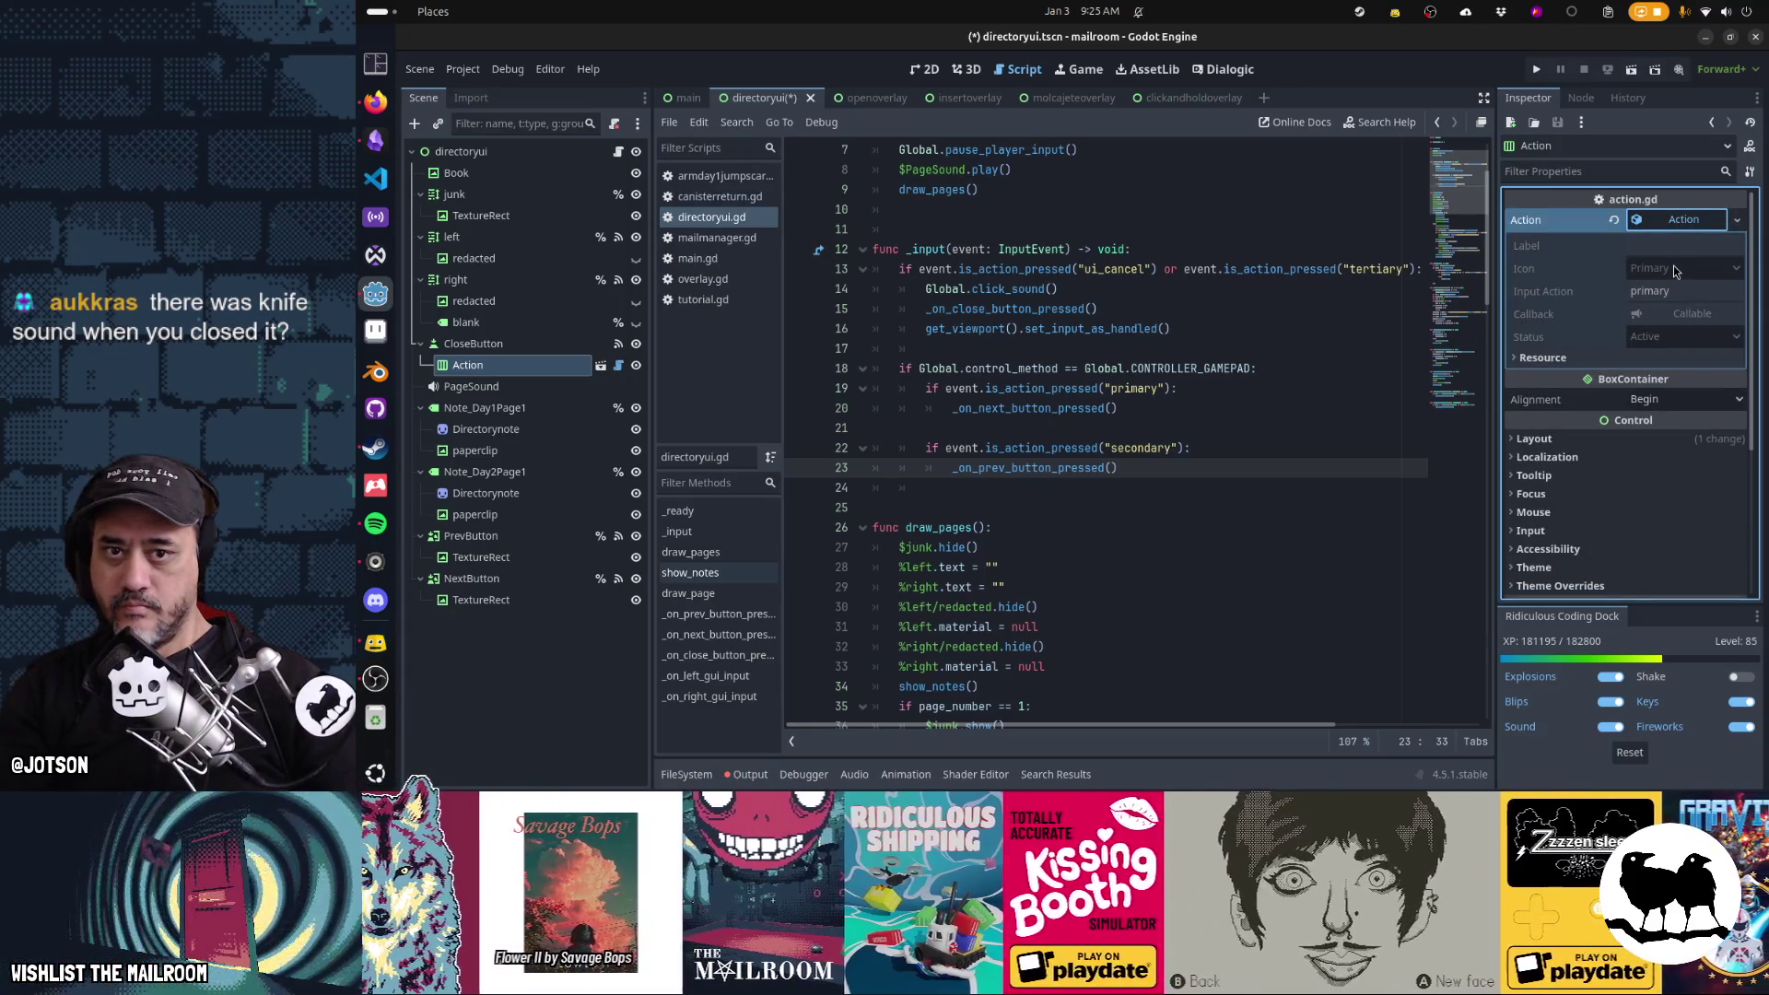
right_click(1676, 221)
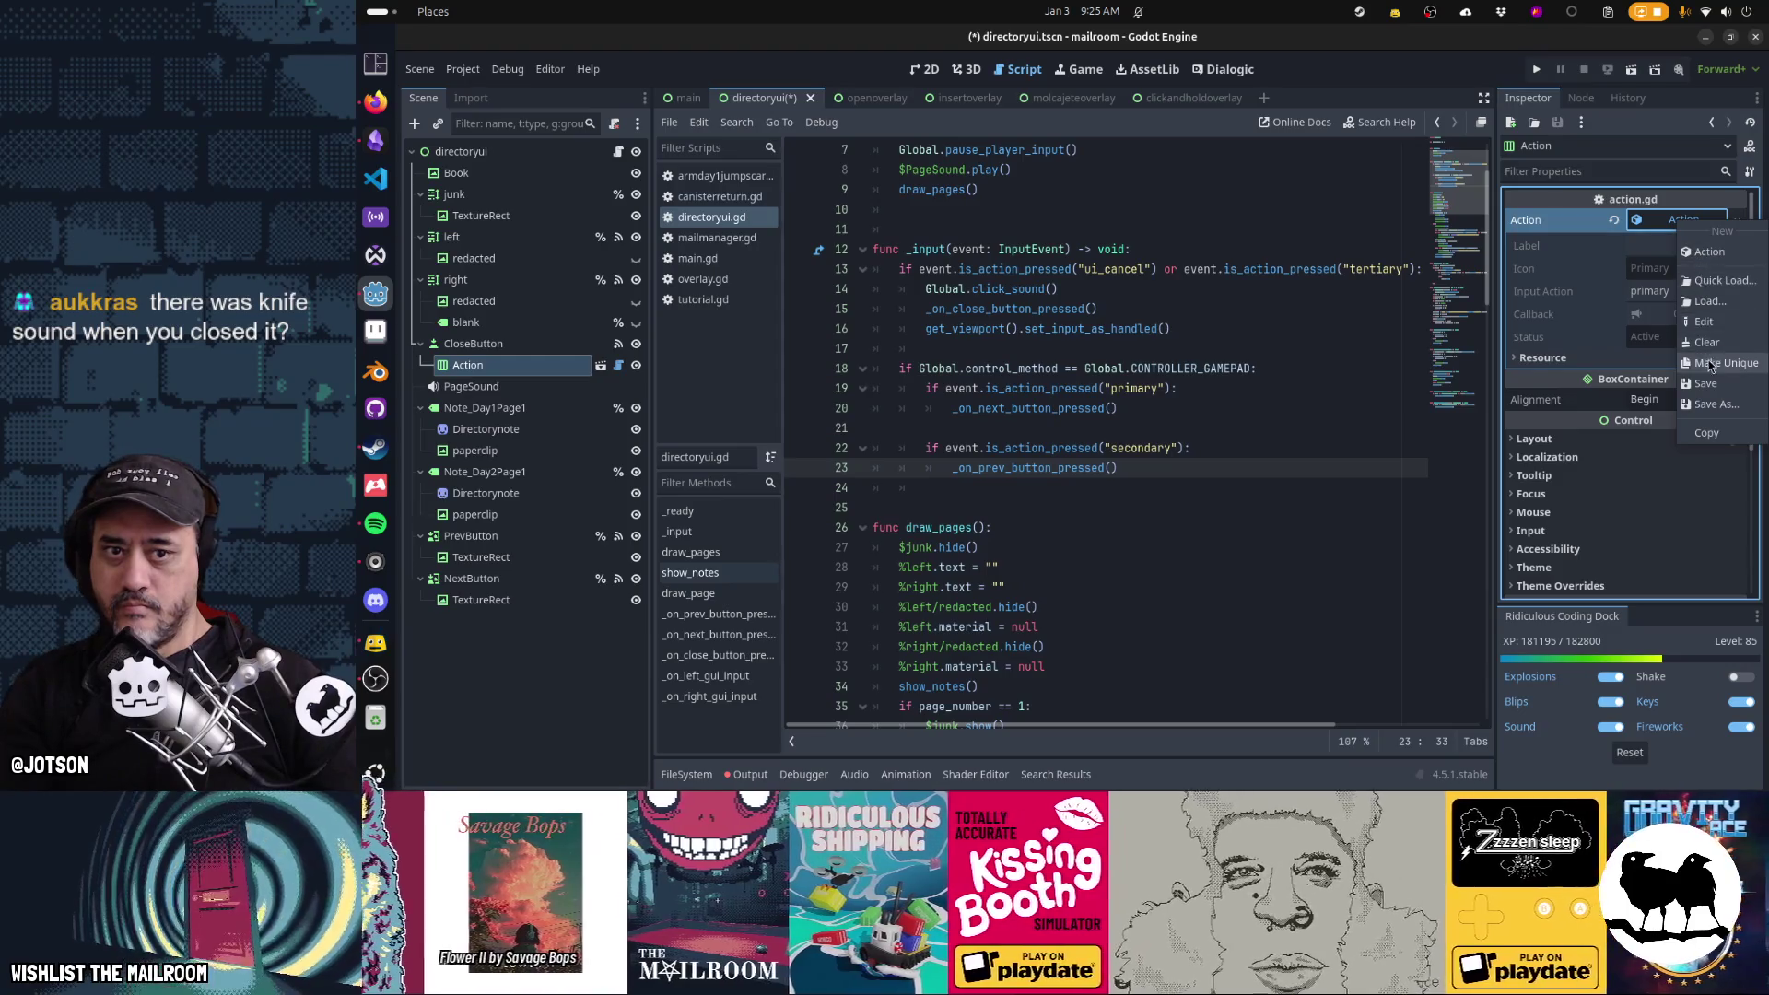
left_click(1708, 364)
left_click(1684, 267)
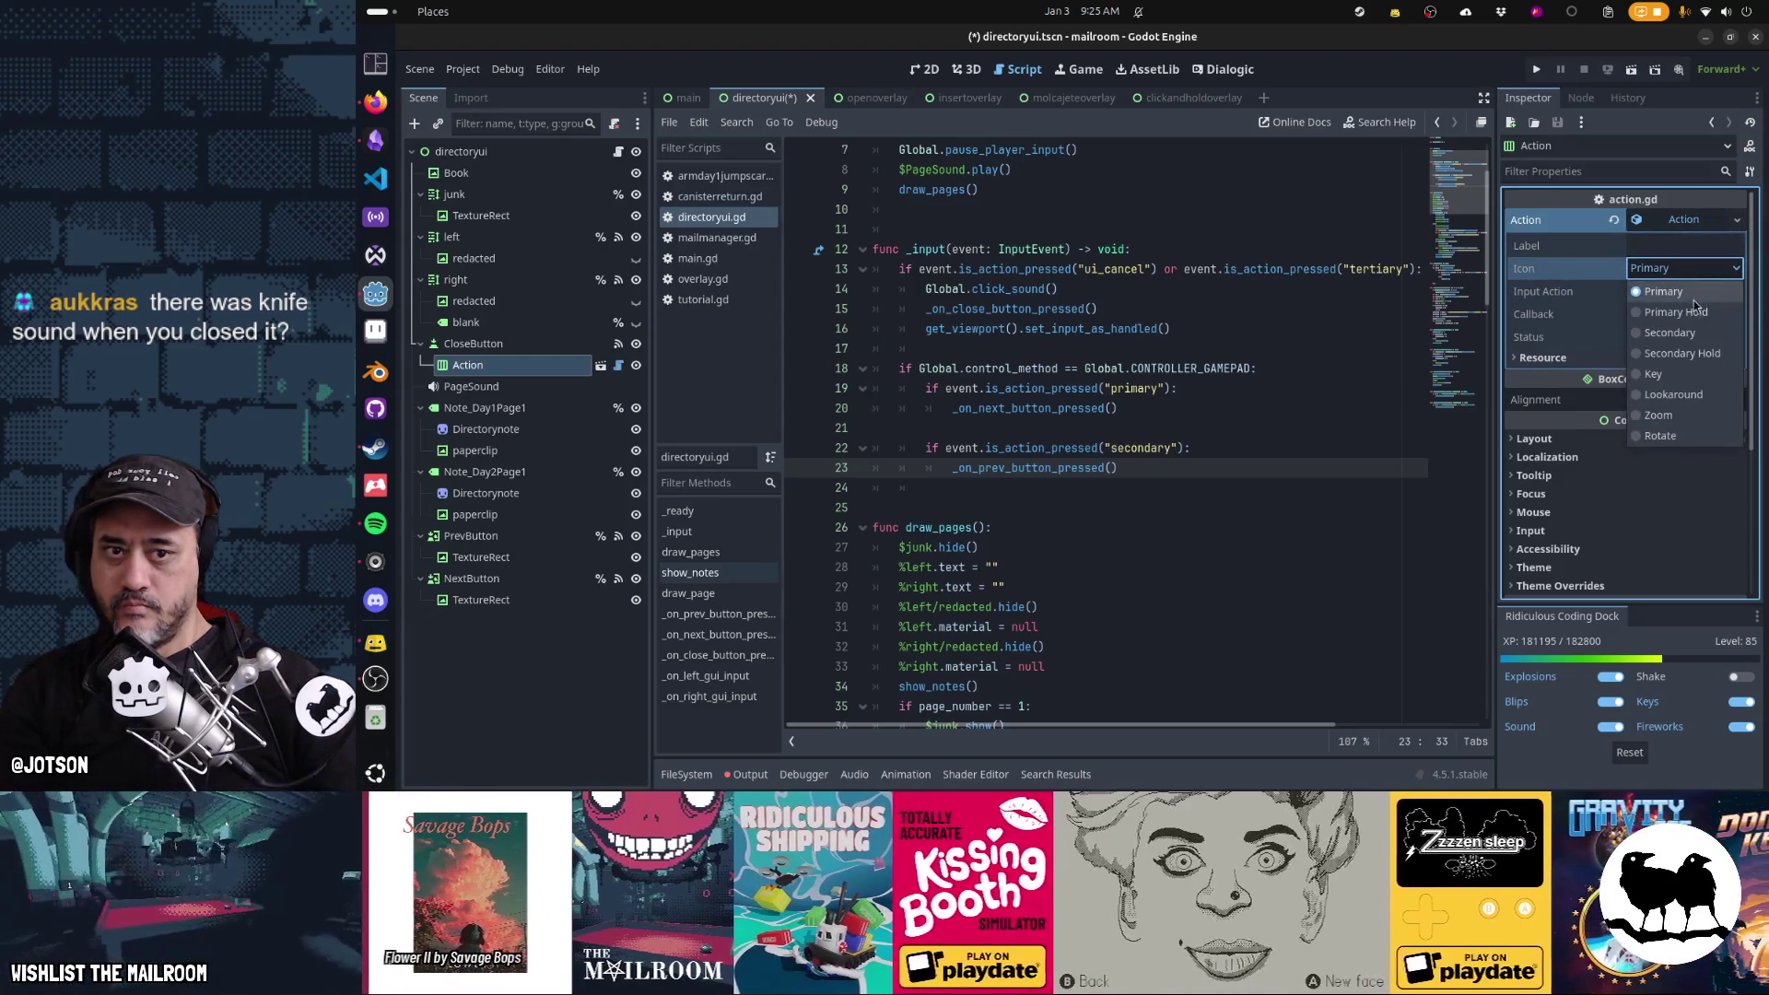
left_click(1693, 374)
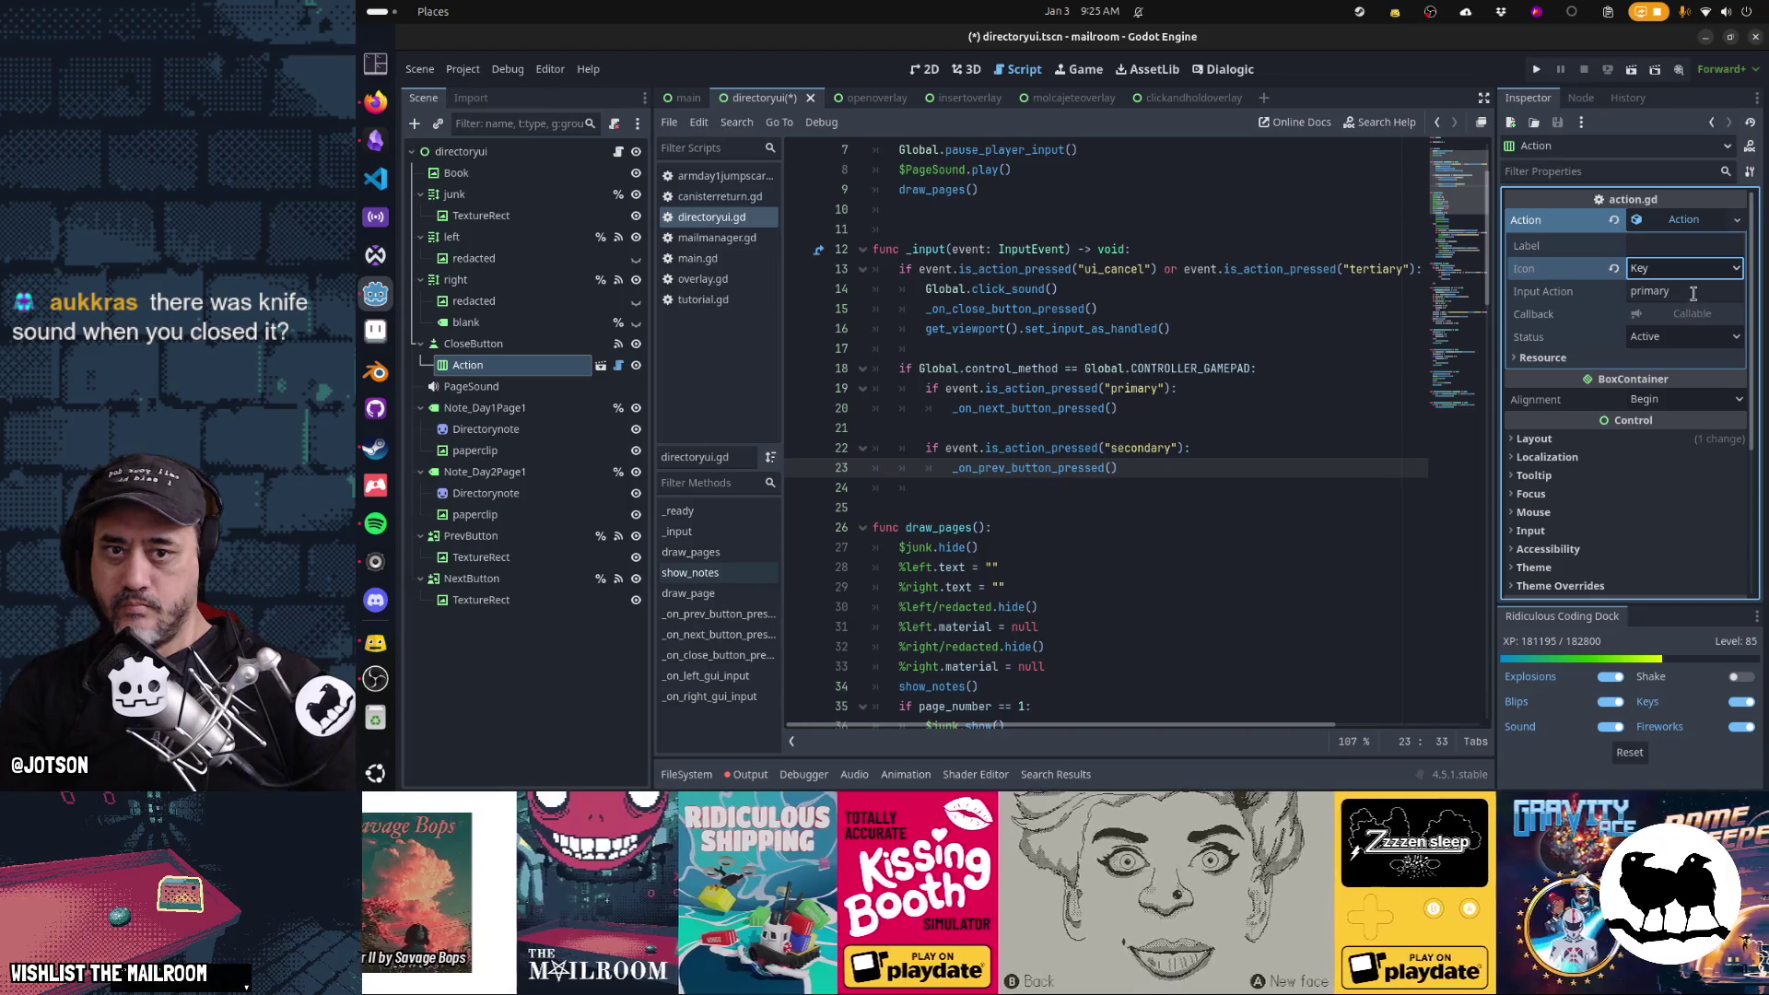
double_click(1693, 293)
type("tert")
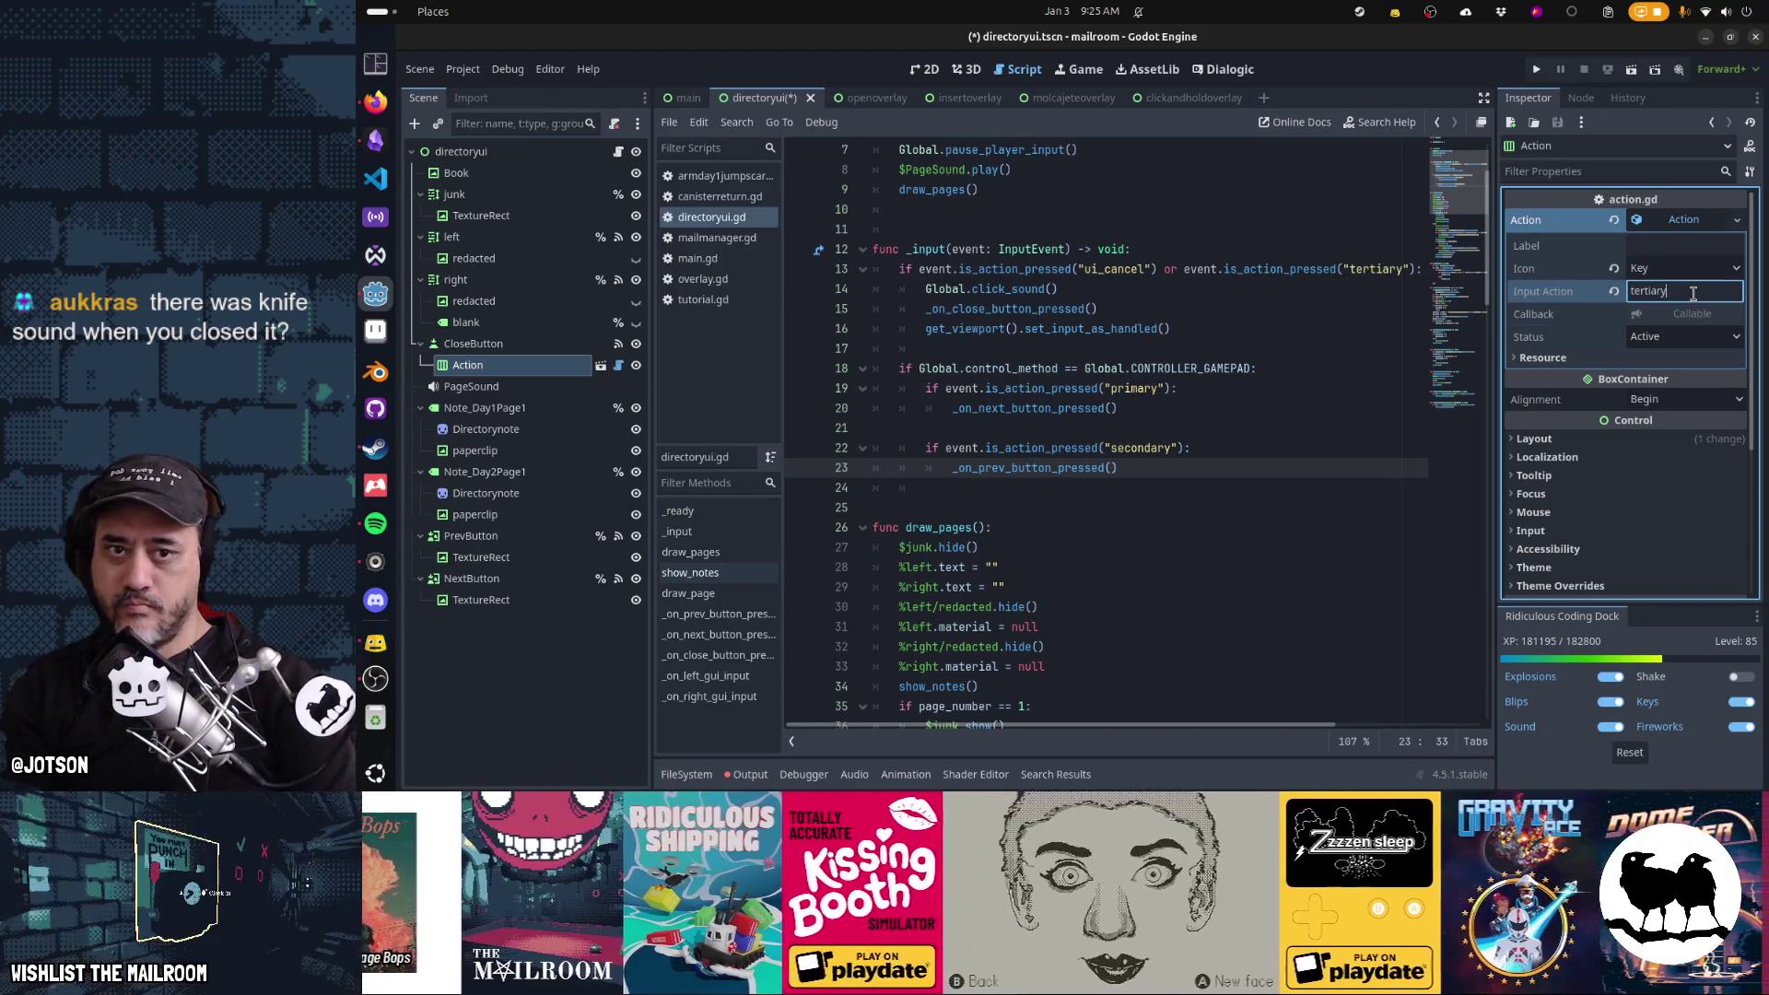
key("Tab")
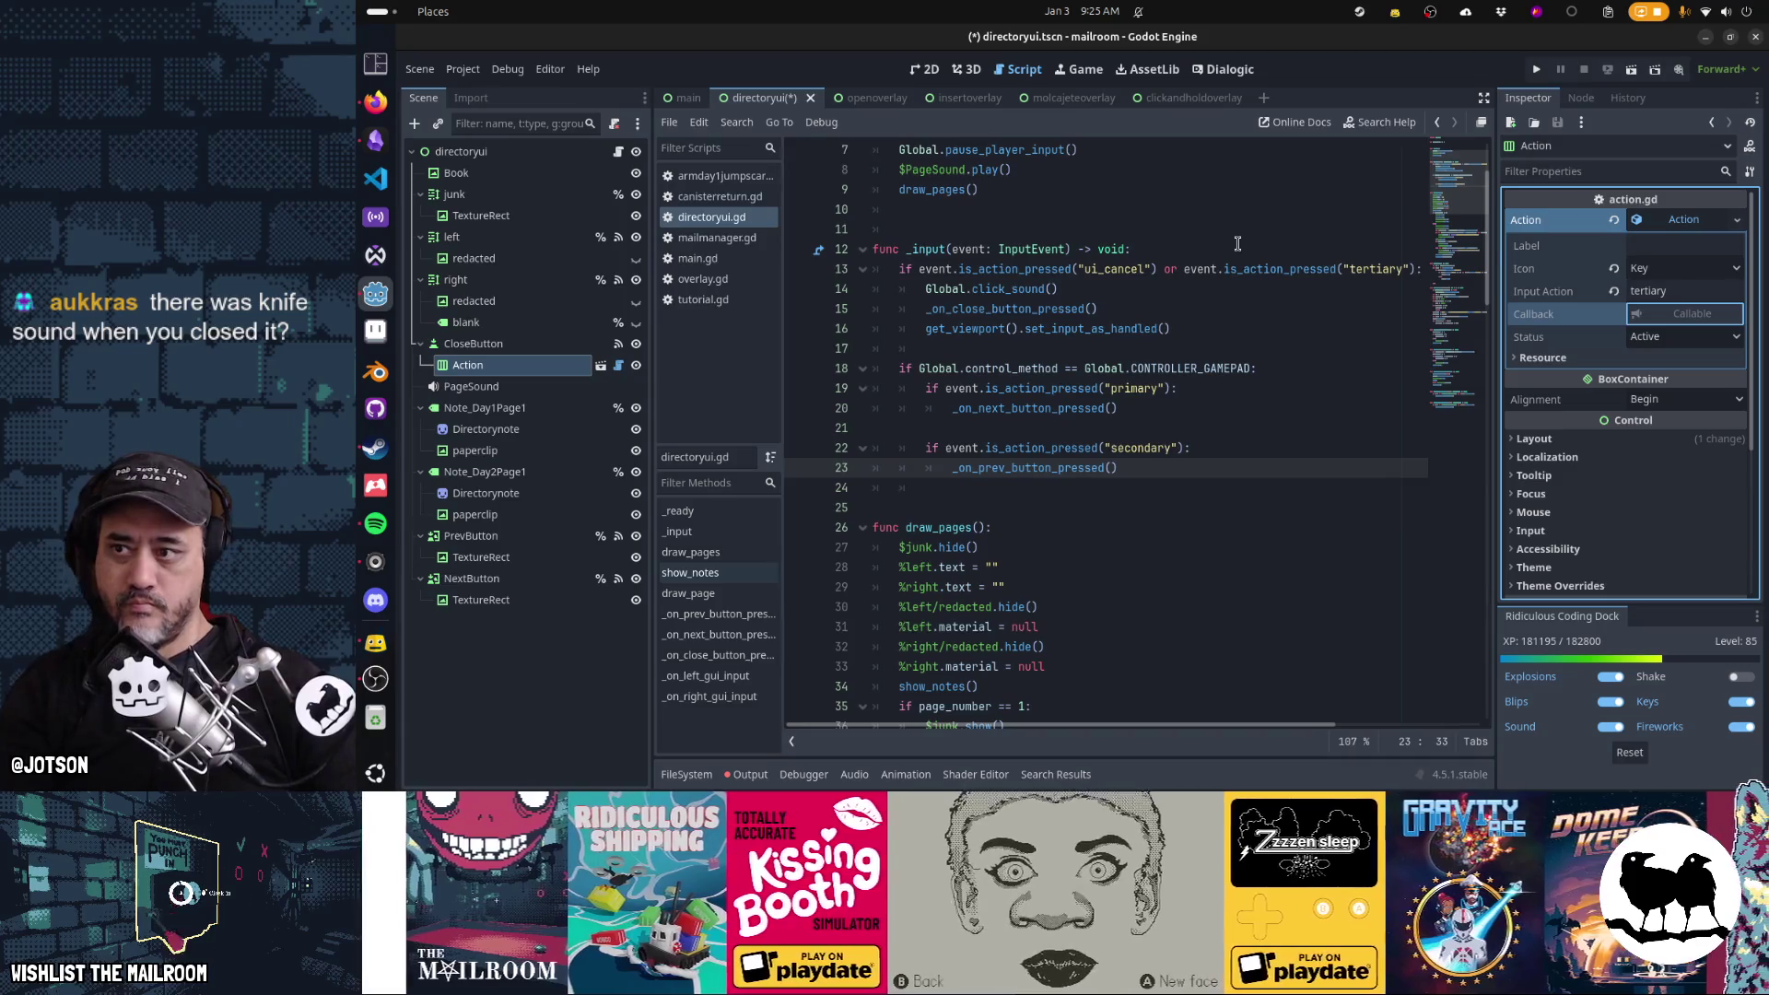
key("ctrl+F1")
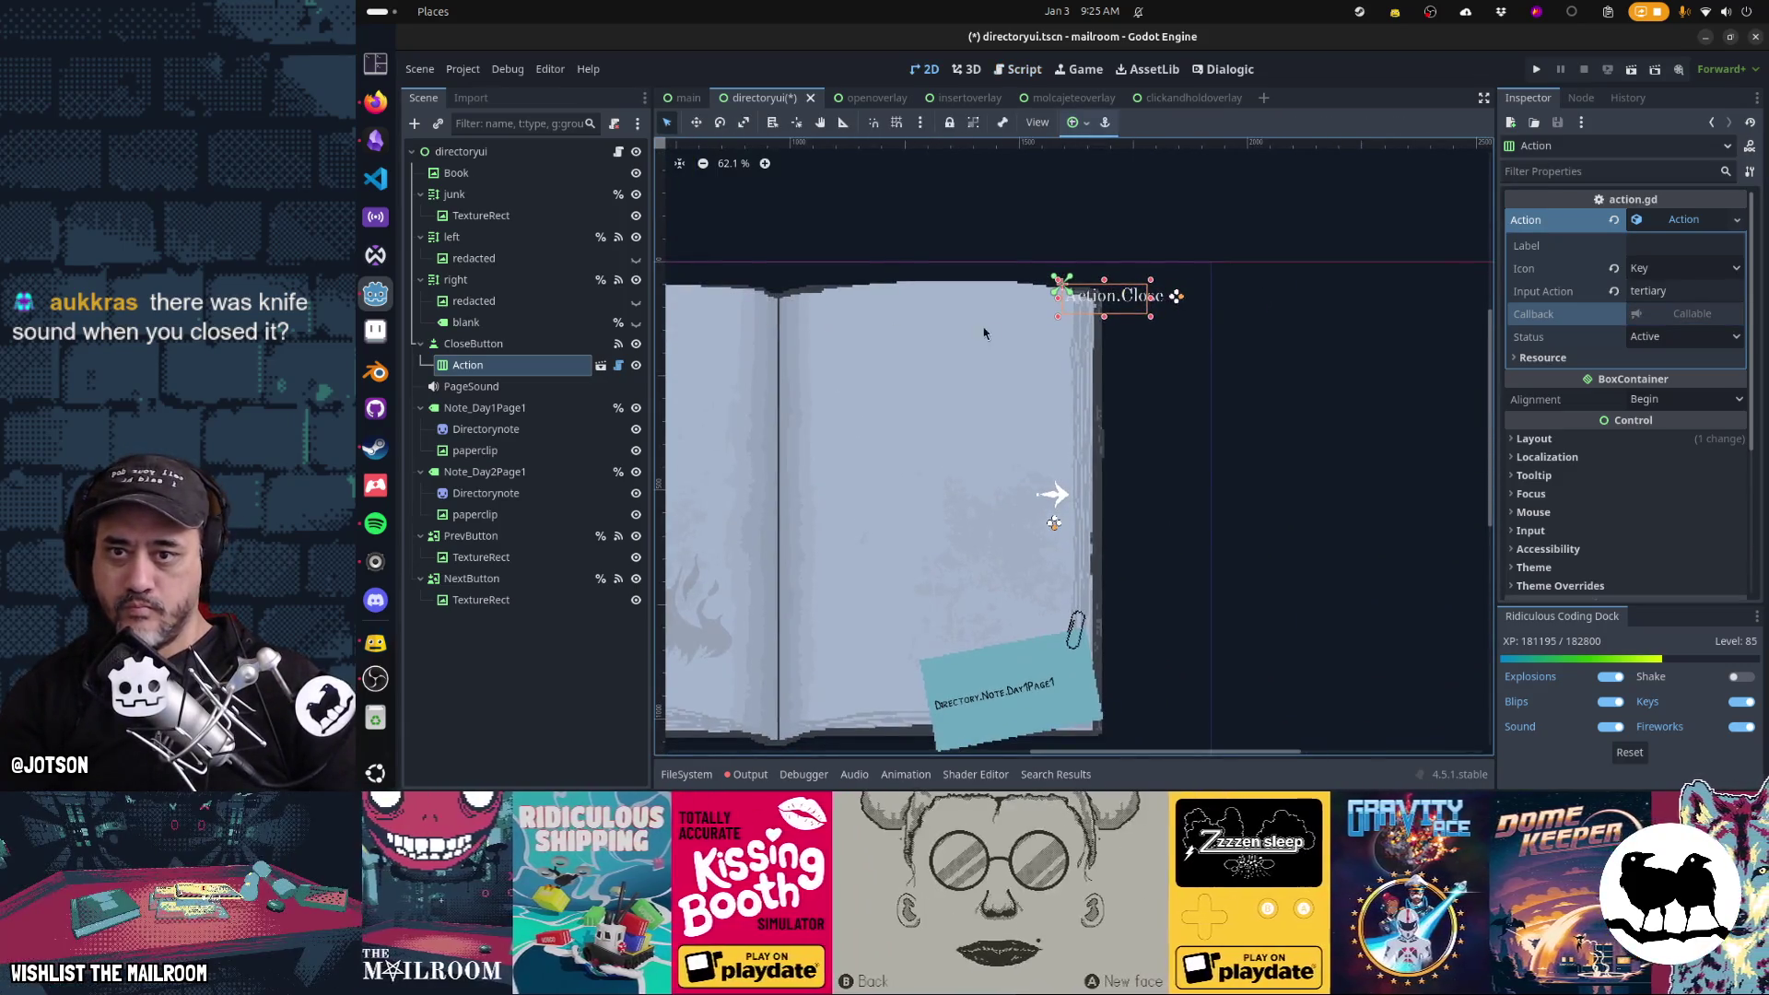
Set the Action node's label to Action.Close
left_click_drag(1042, 329, 1157, 353)
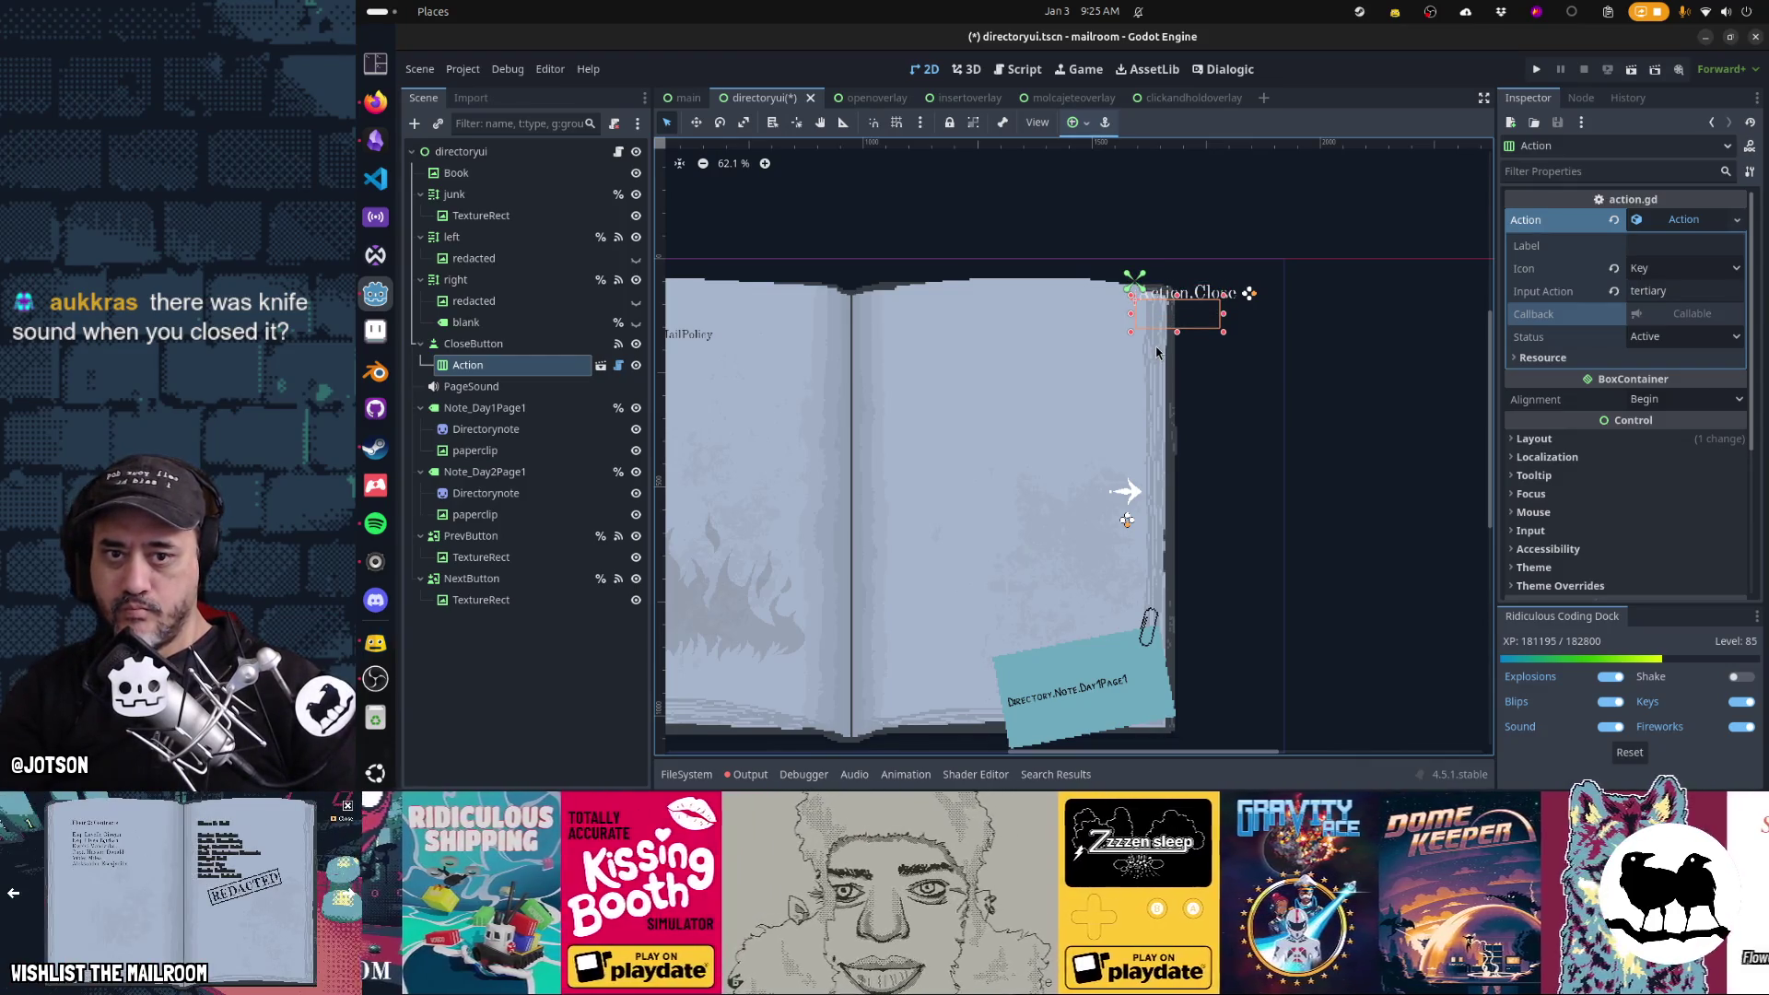
left_click(1657, 247)
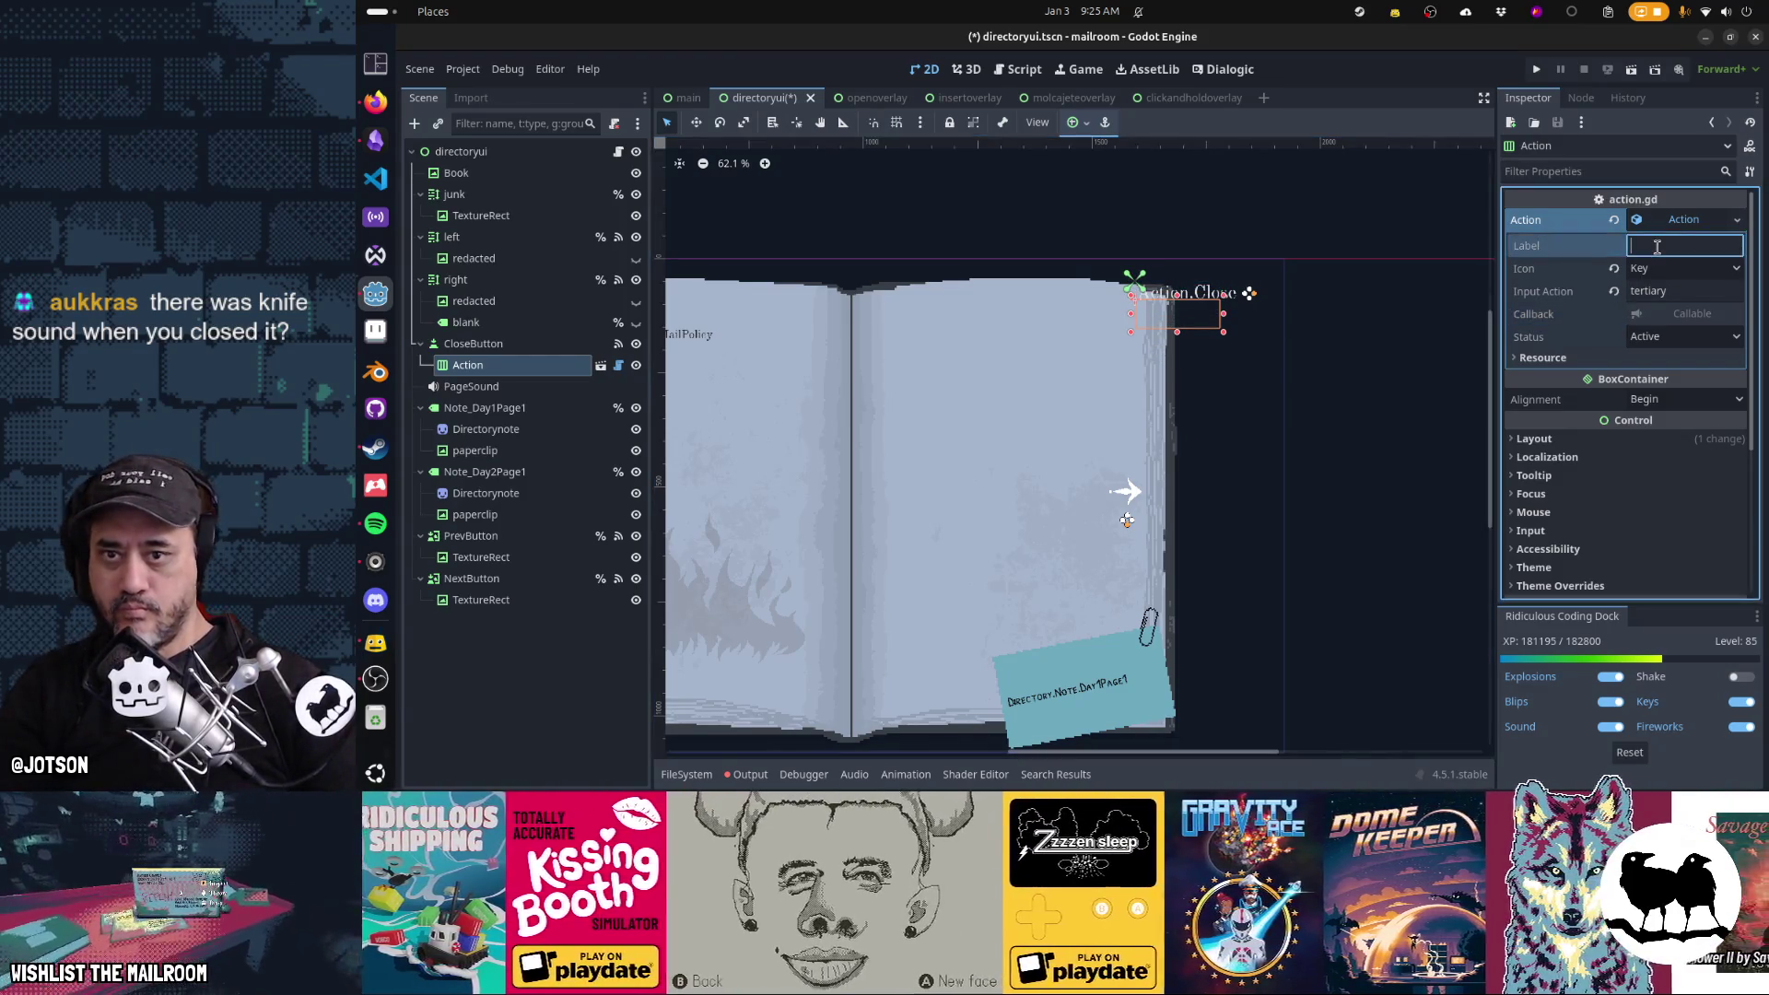
type("Action.Close")
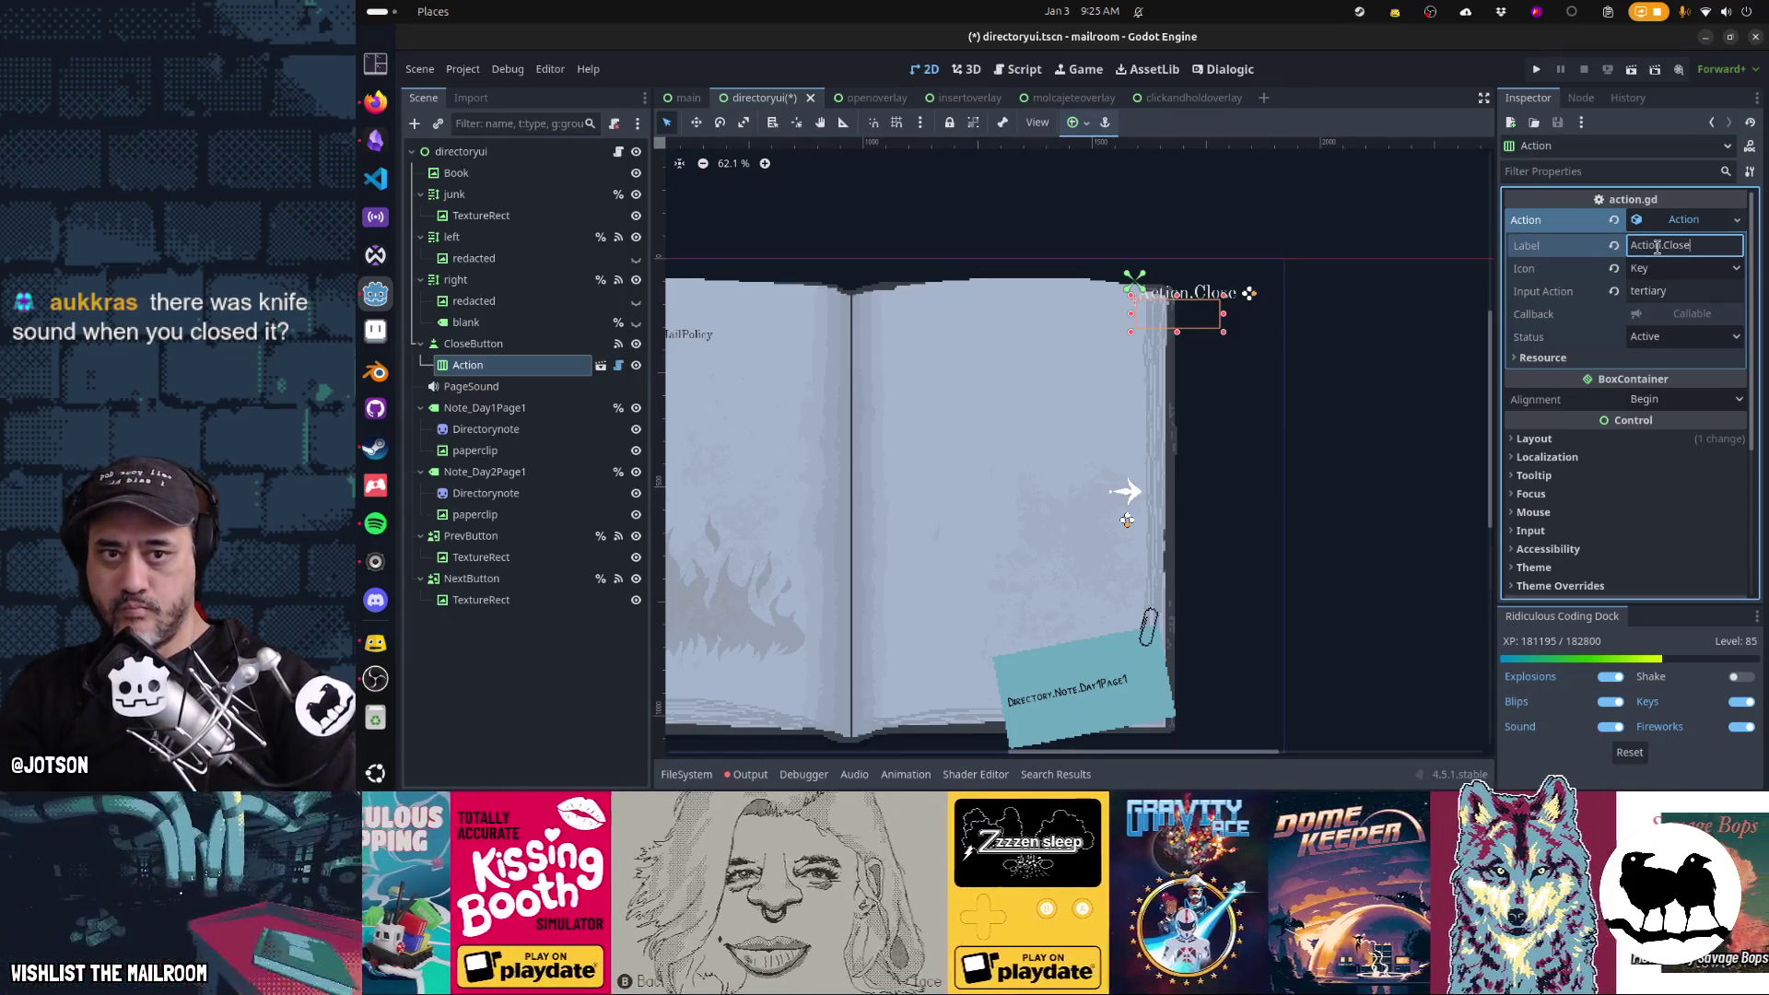
key("Tab")
Test the Close prompt in the game, then move Action out to sit above CloseButton
key("F5")
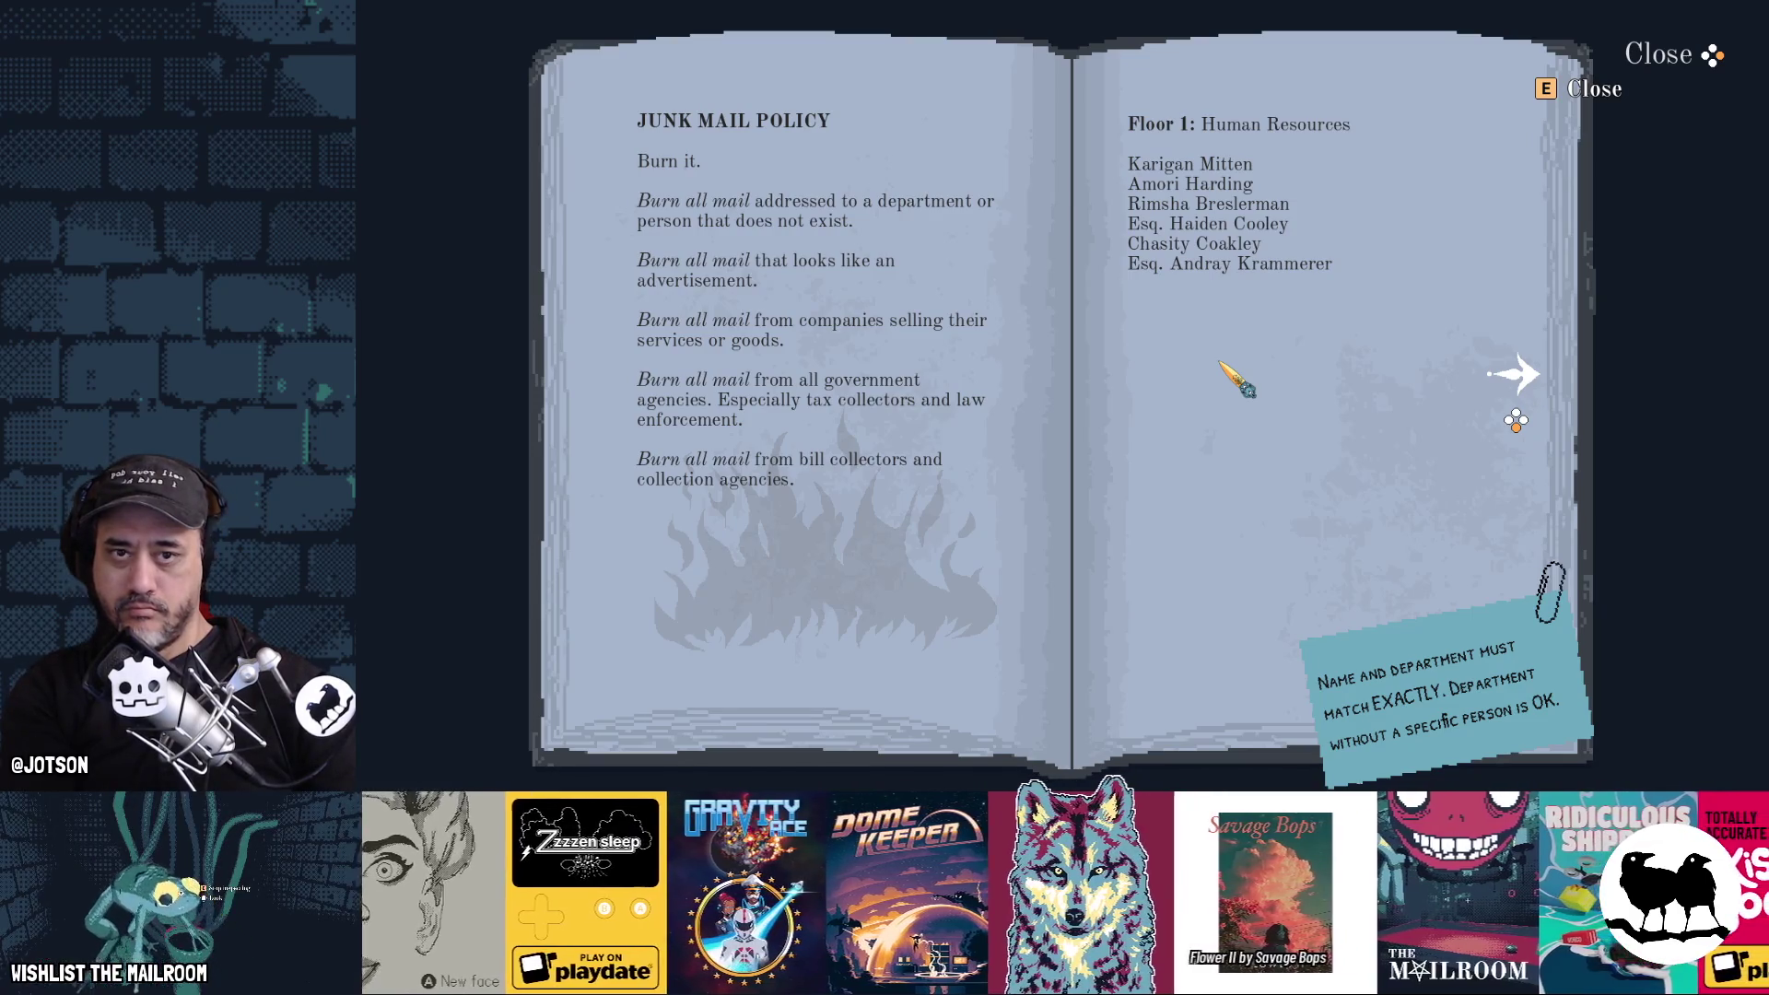
key("F8")
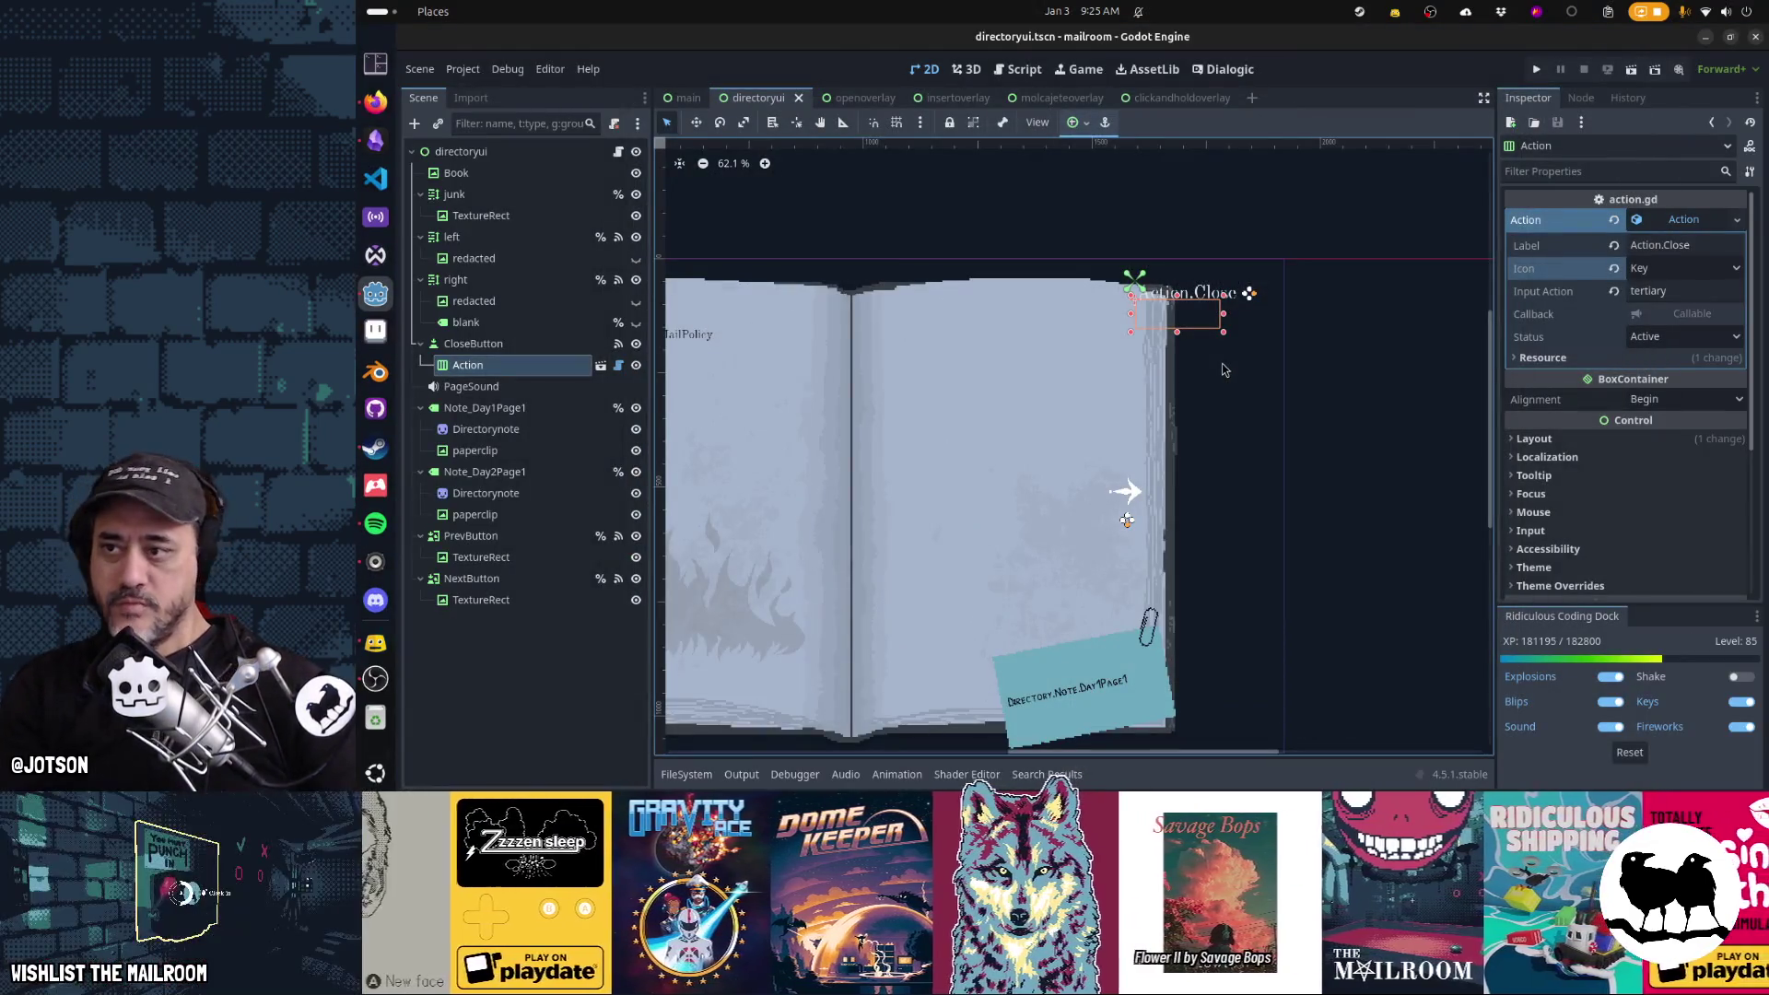
left_click_drag(453, 360, 477, 345)
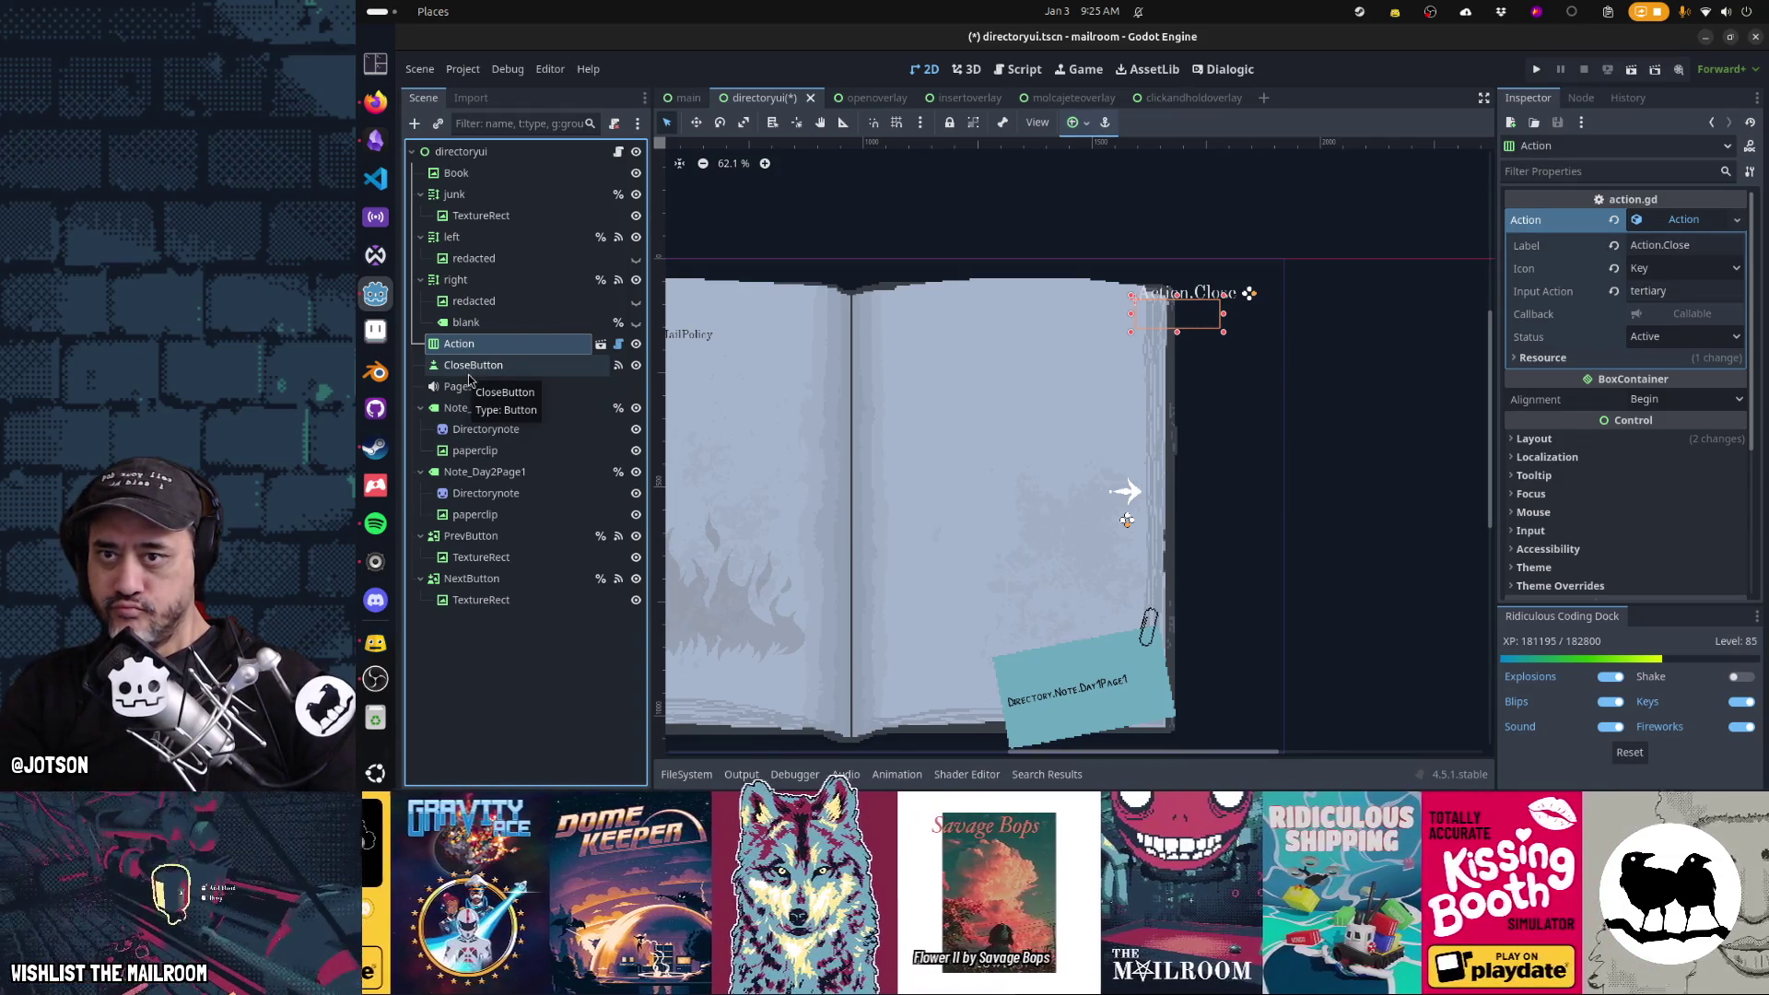
Save the directoryui scene and drag its tab to the end of the scene tab bar
key("ctrl+s")
left_click(686, 97)
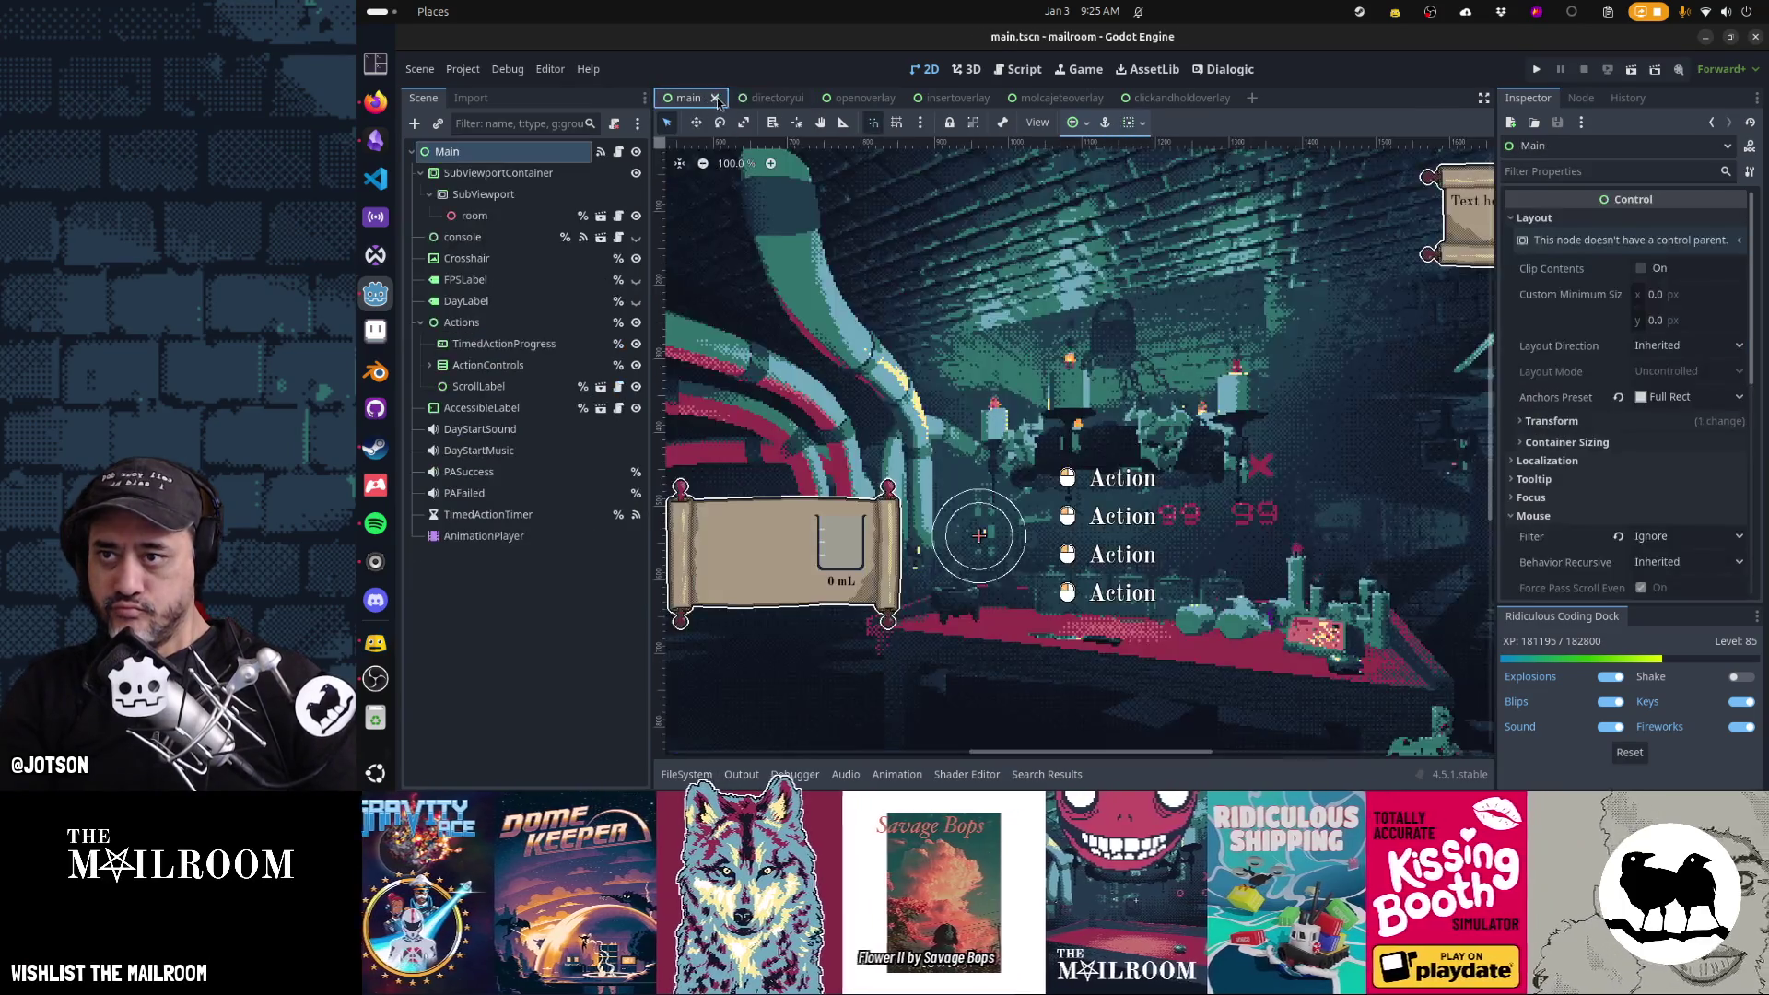
left_click(751, 102)
left_click_drag(750, 101, 1209, 95)
scroll(1224, 291, "up", 8)
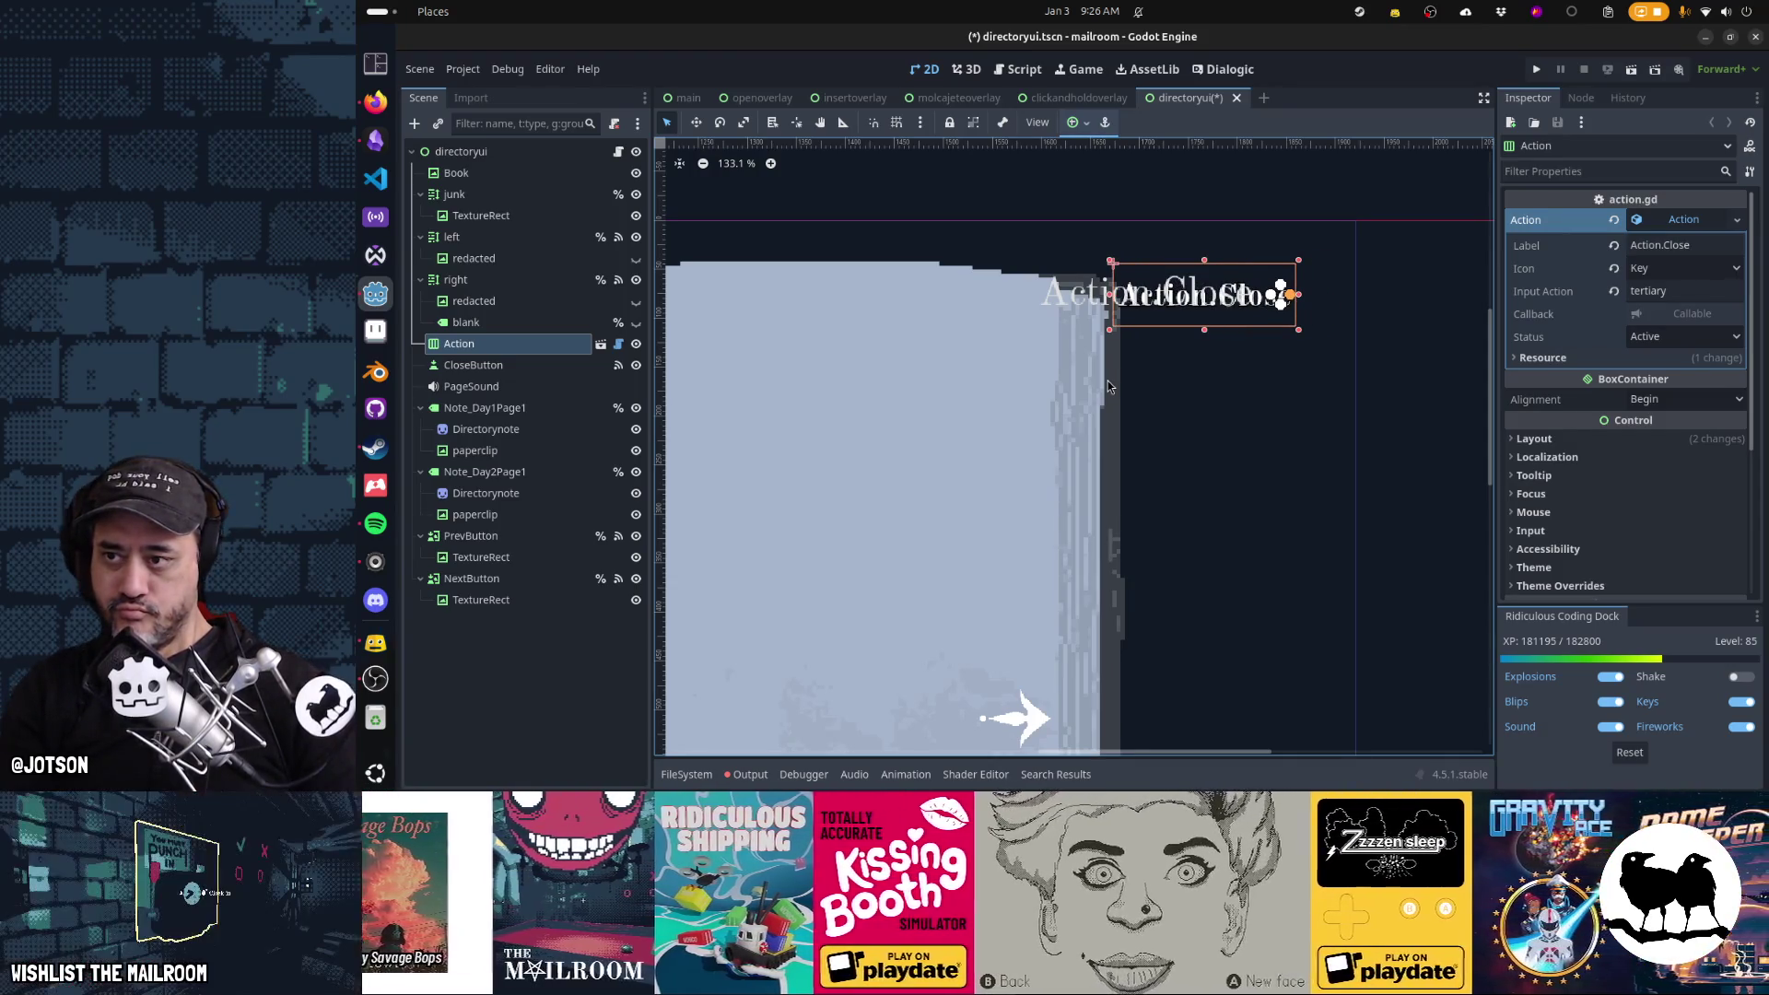
Rename Action to CloseAction and enable Access as Unique Name on CloseButton
right_click(489, 347)
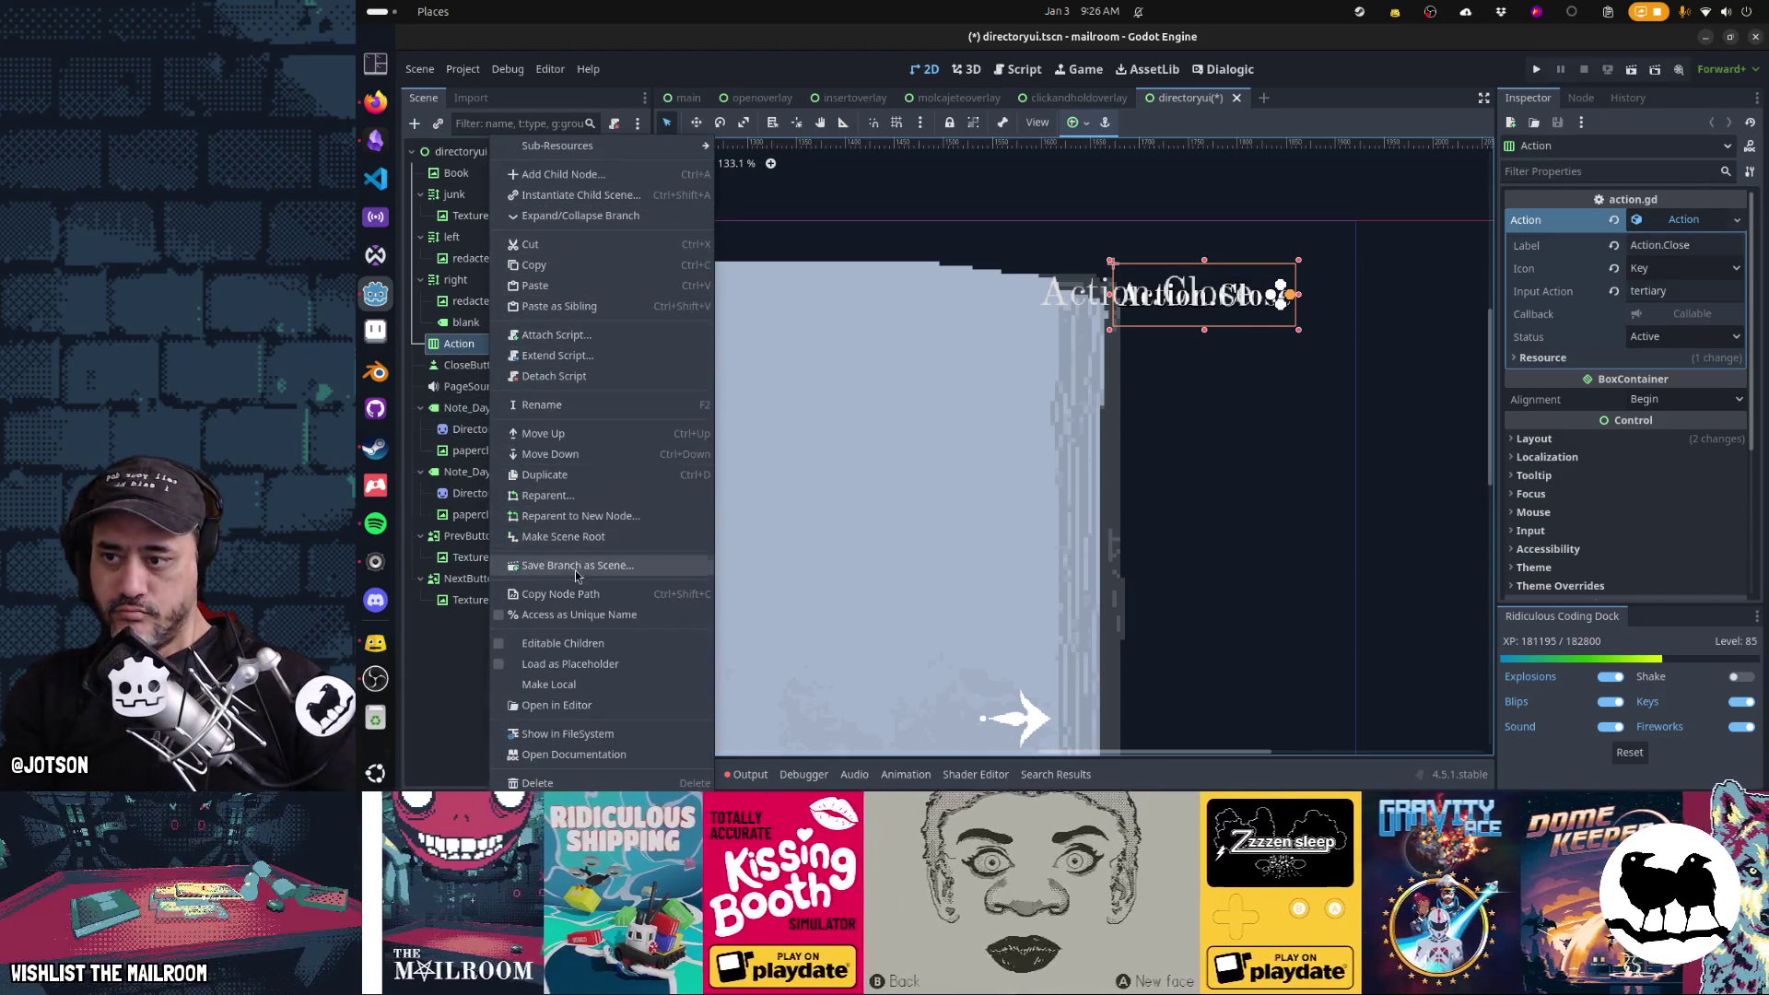
key("Escape")
double_click(530, 342)
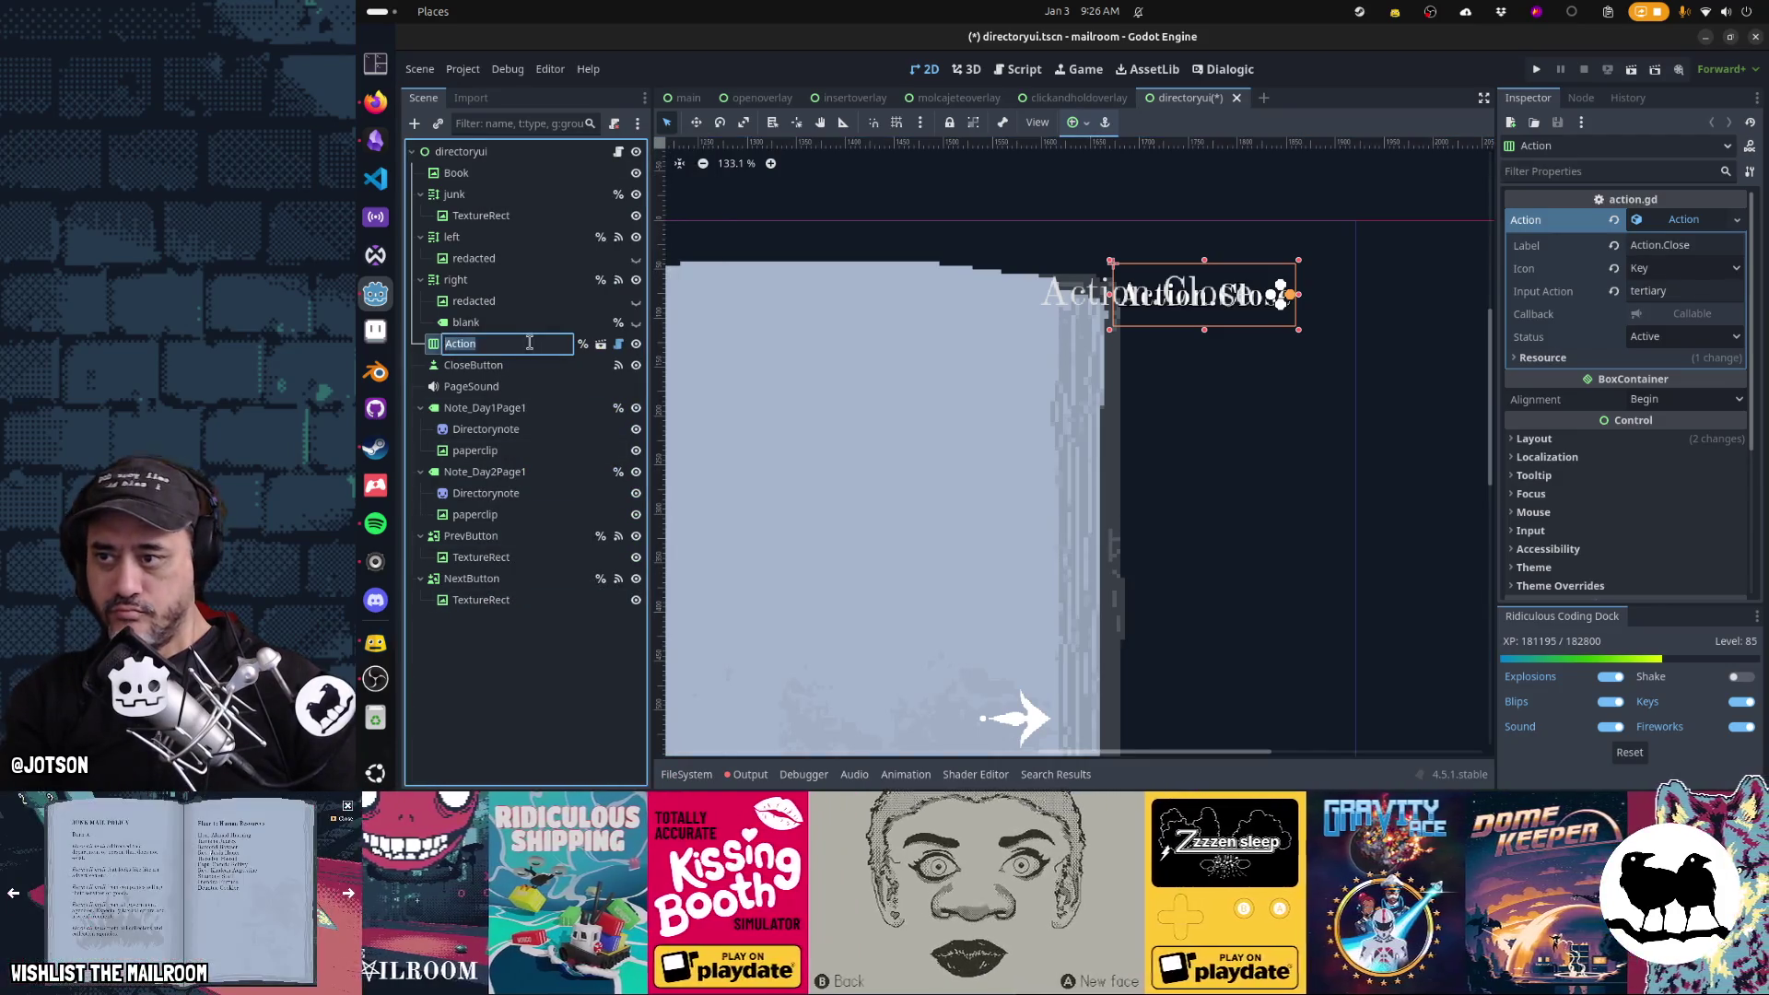
type("CloseA")
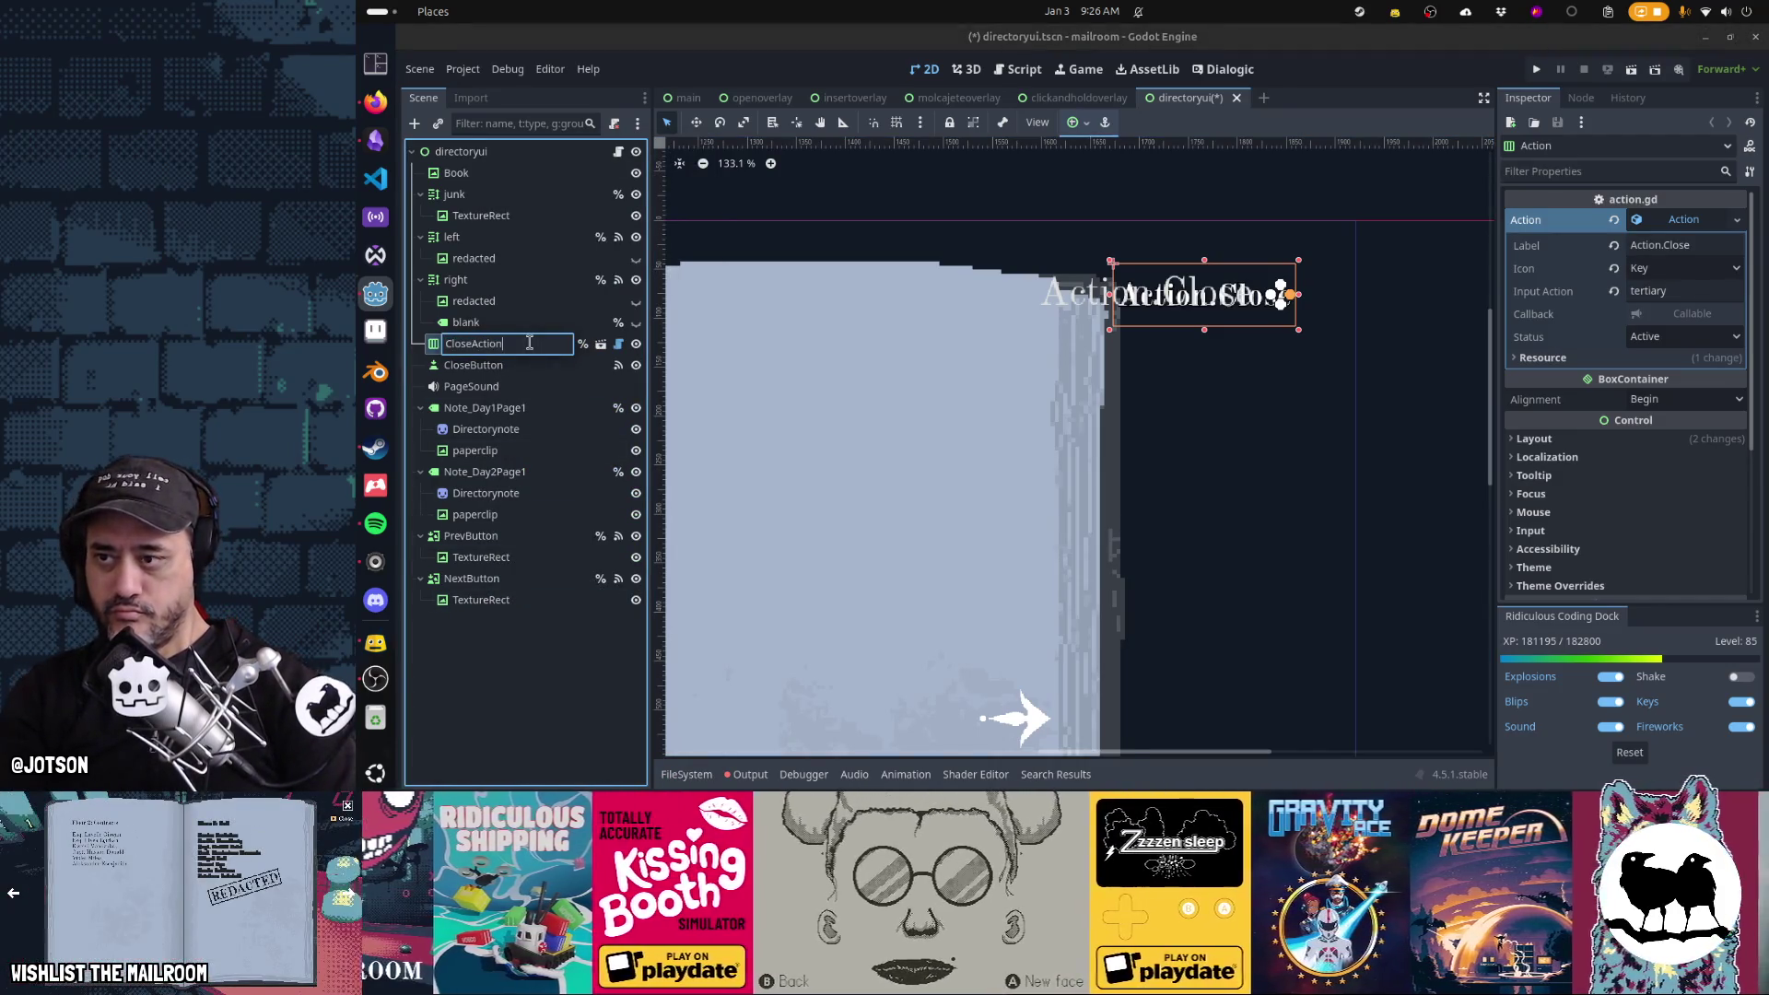
key("Return")
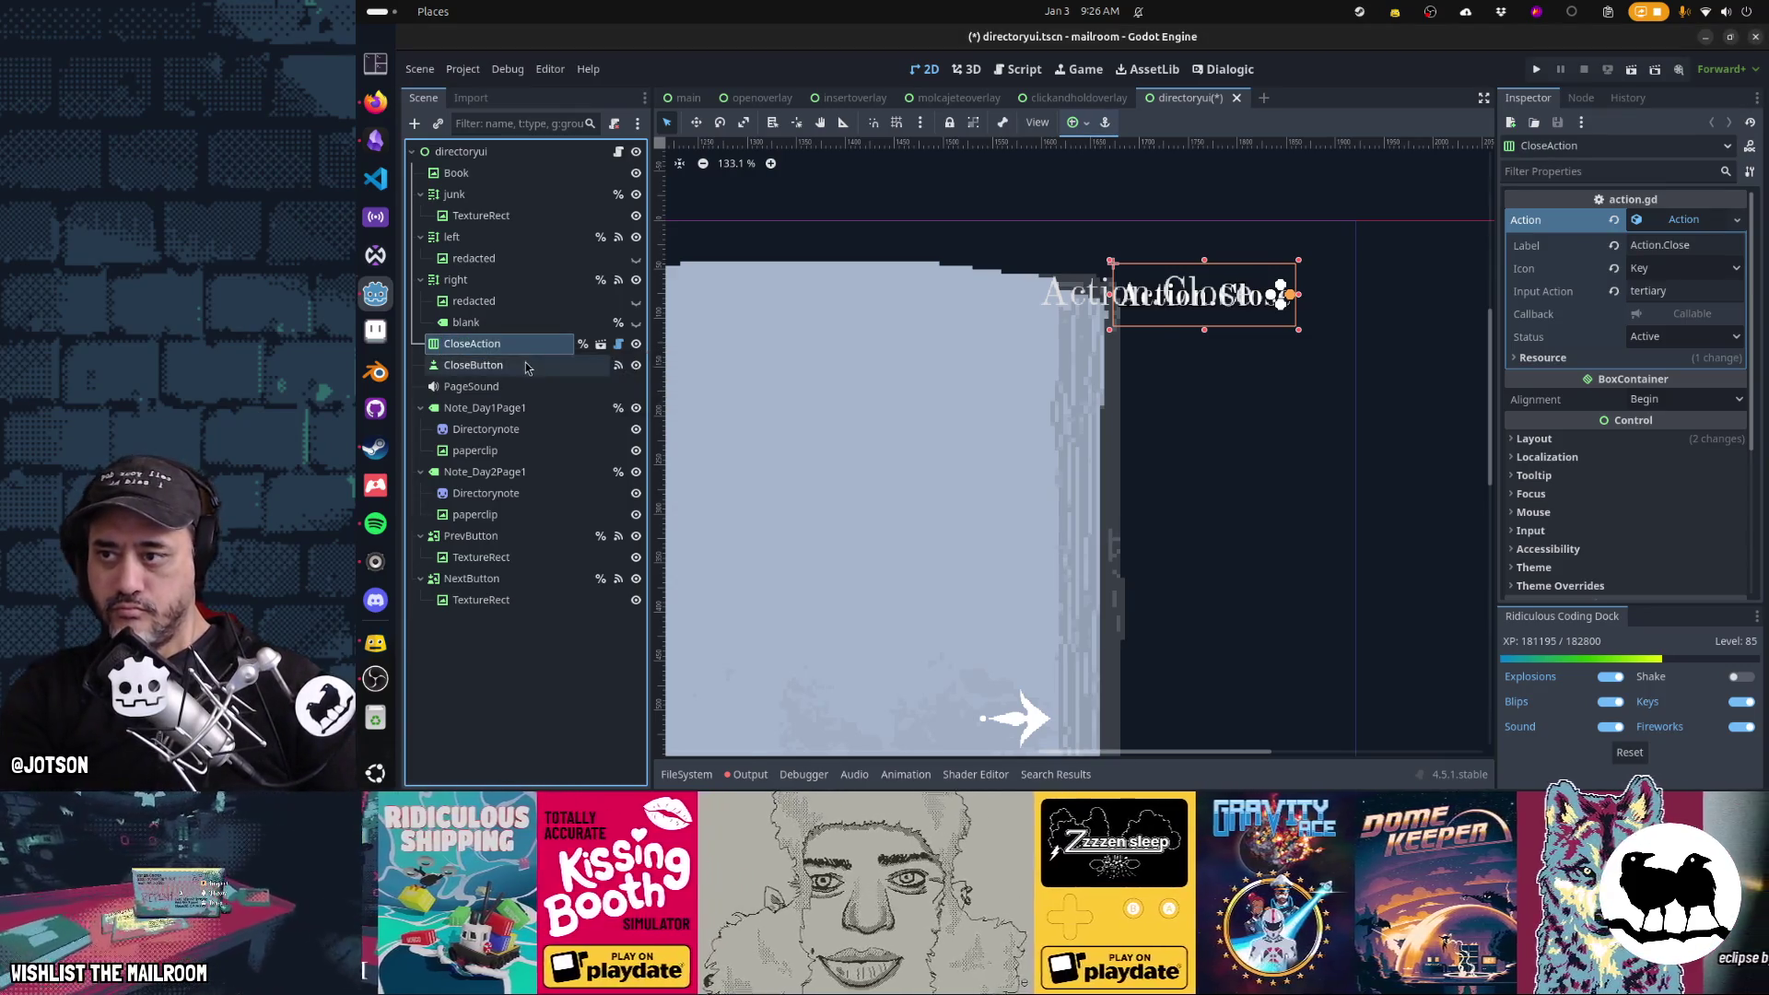
right_click(528, 365)
left_click(599, 726)
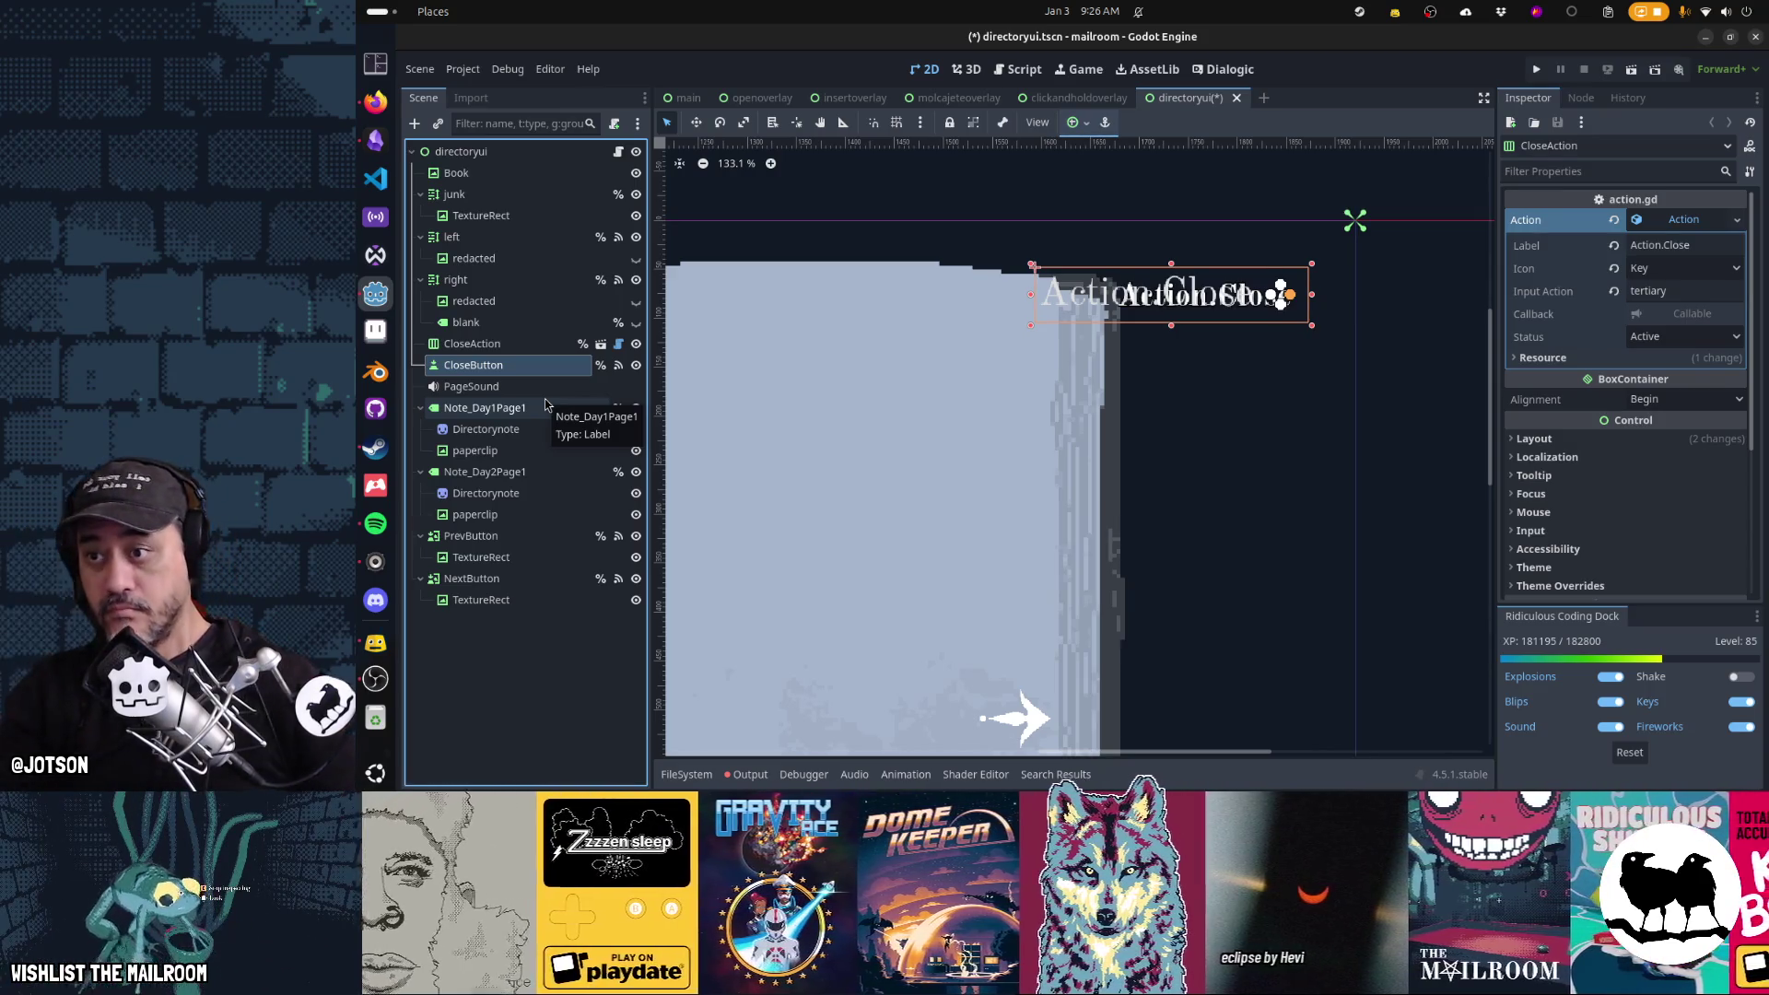
Move the CloseAction label slightly down on the canvas and save the scene
left_click(514, 349)
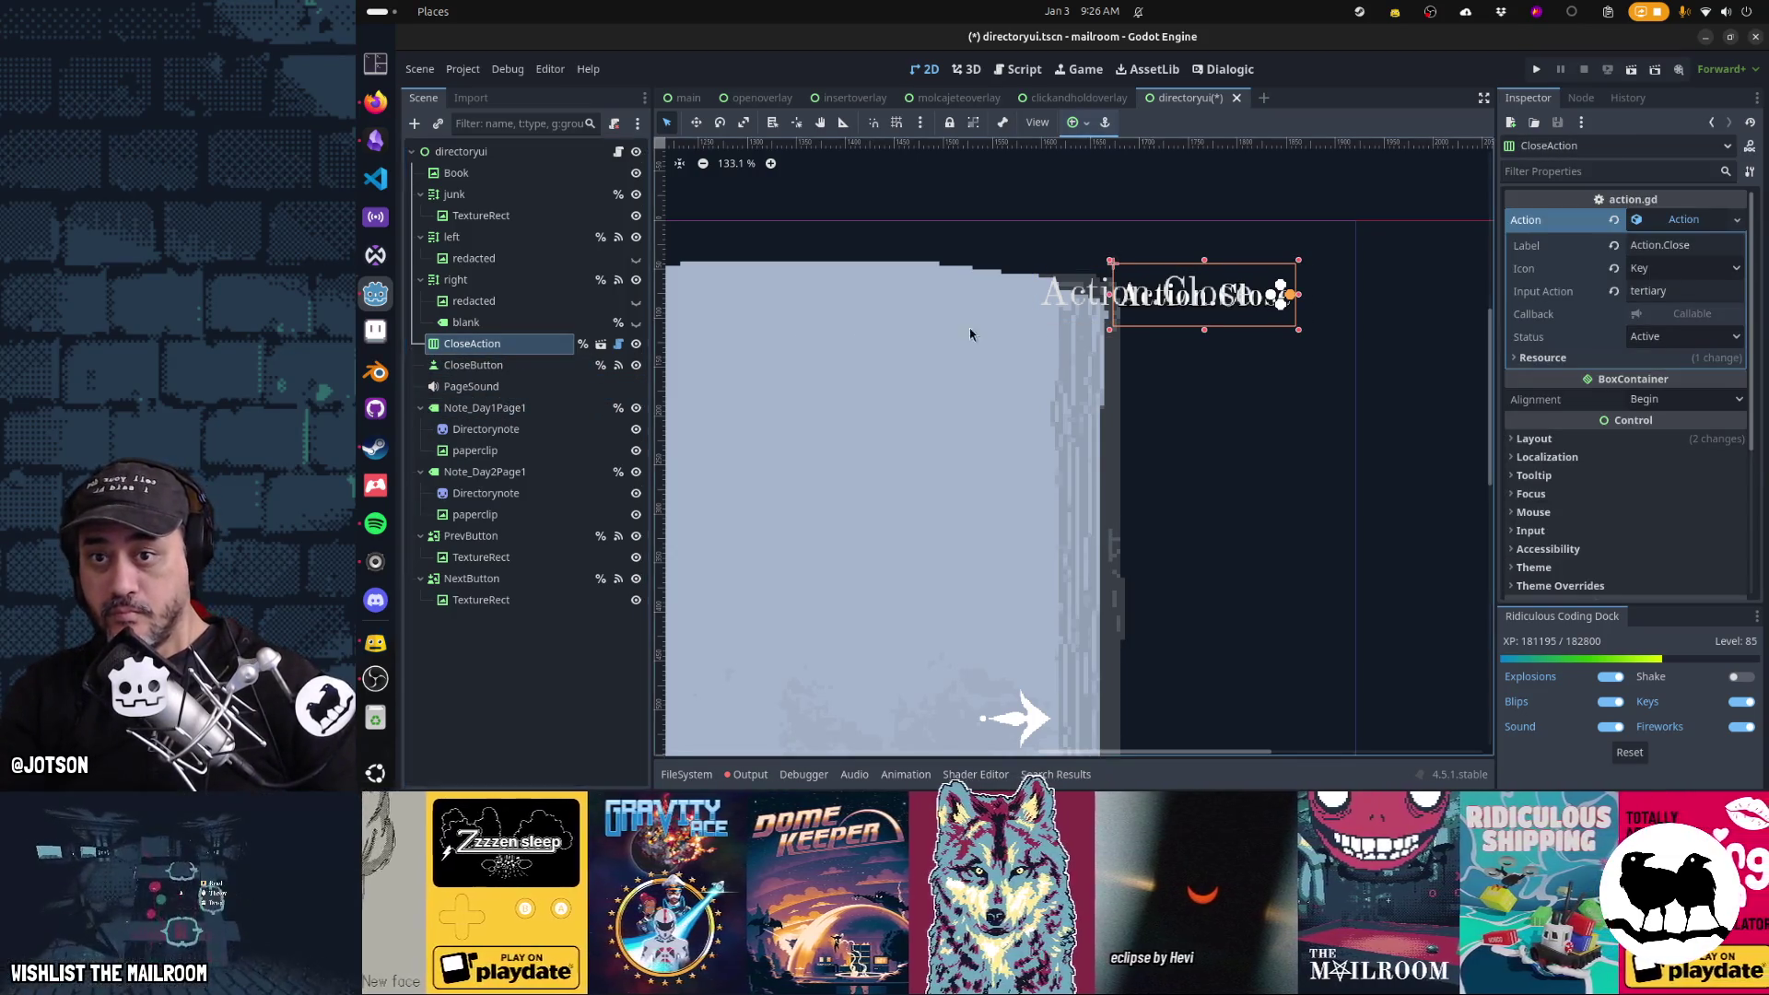
left_click_drag(1230, 307, 1233, 317)
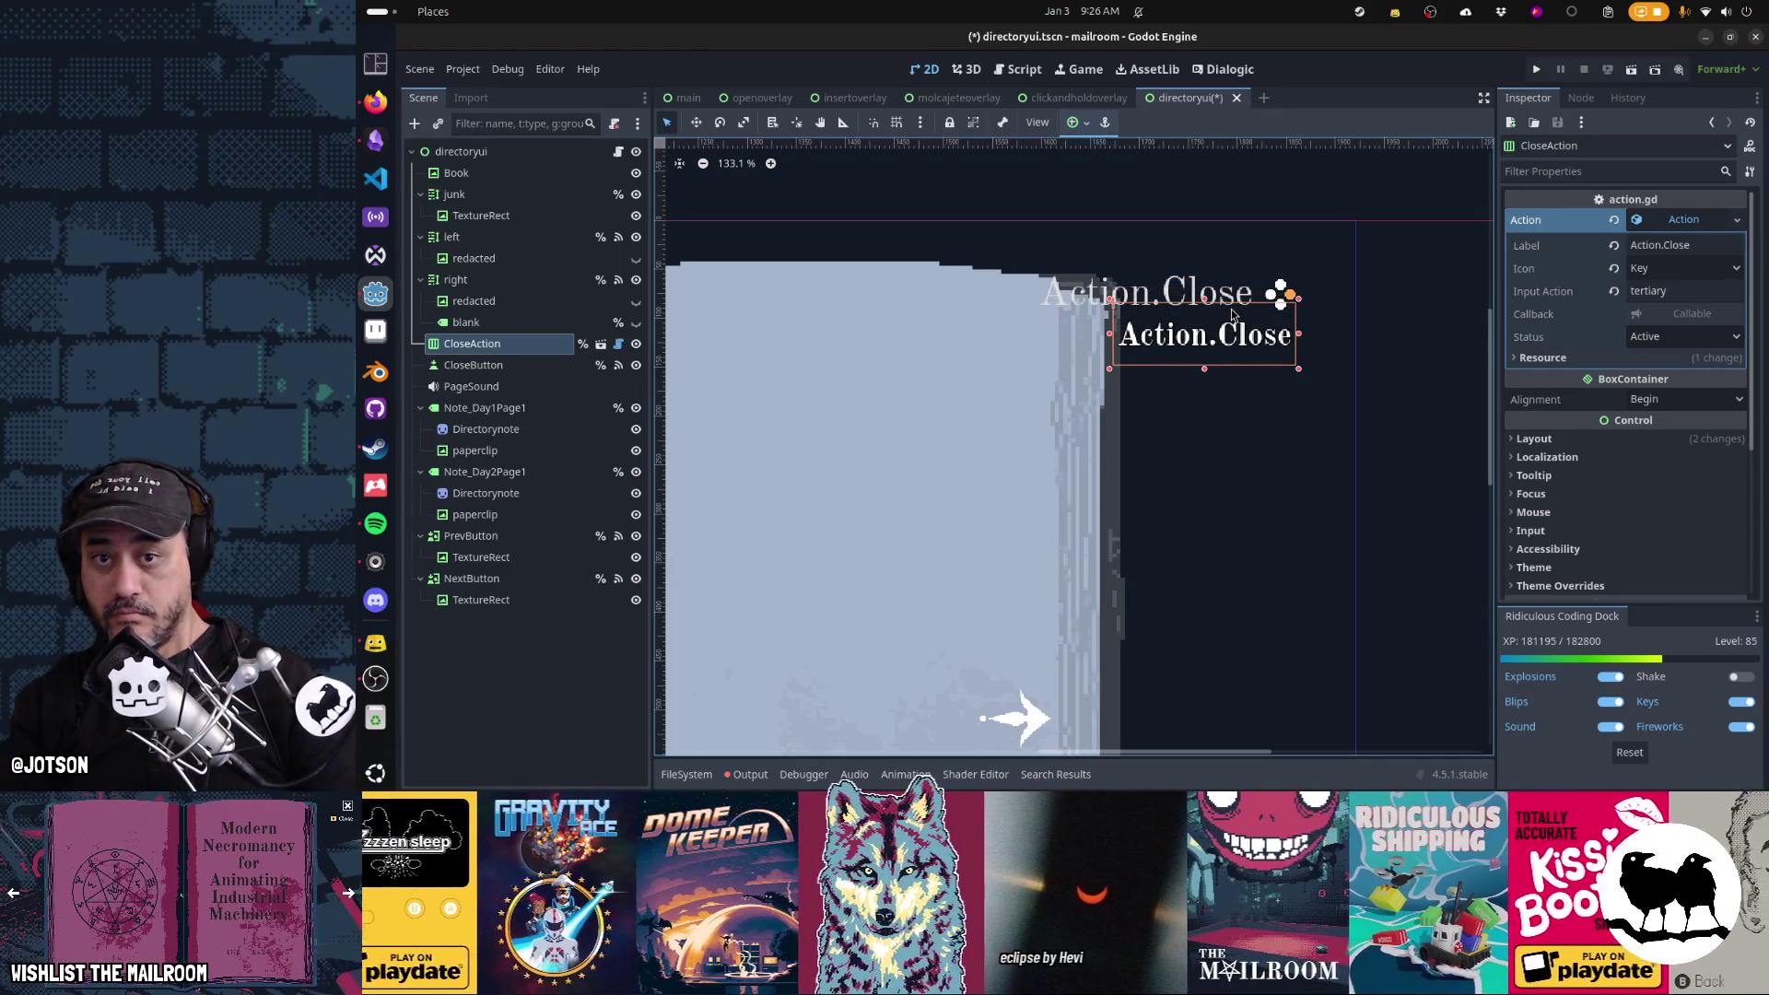
scroll(1231, 309, "up", 3)
key("ctrl+s")
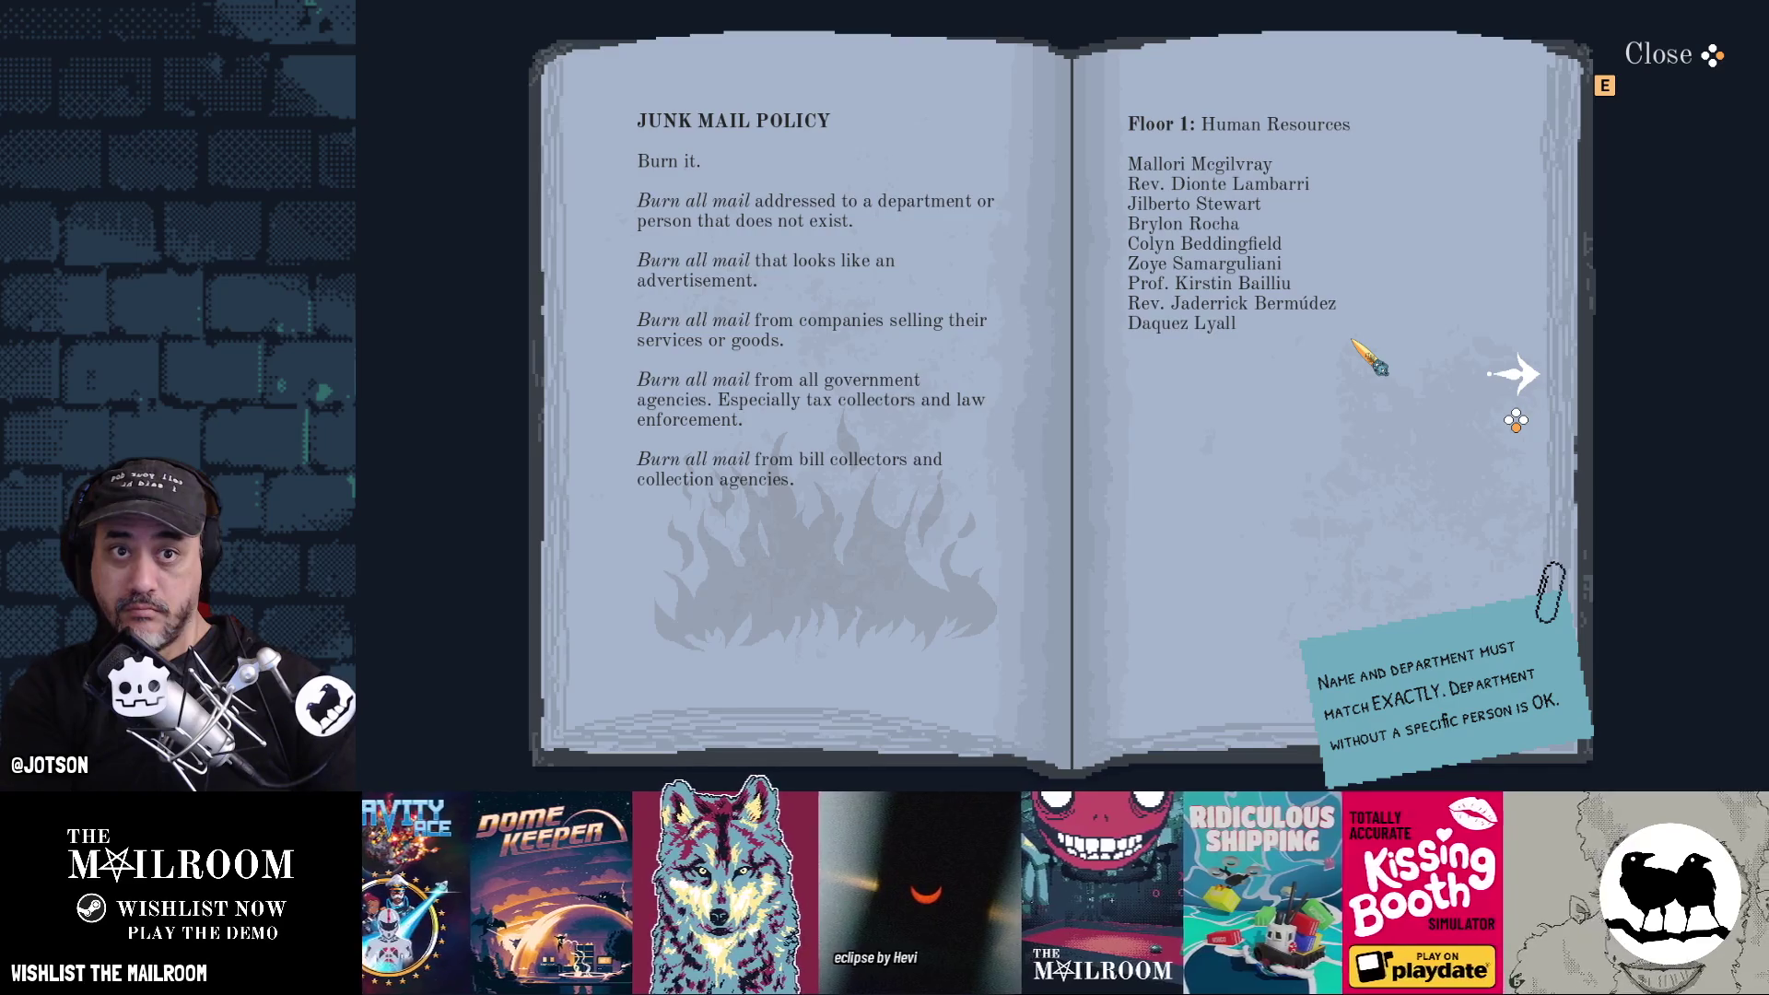
Stop the game, move the CloseAction label back up and save the scene
key("F8")
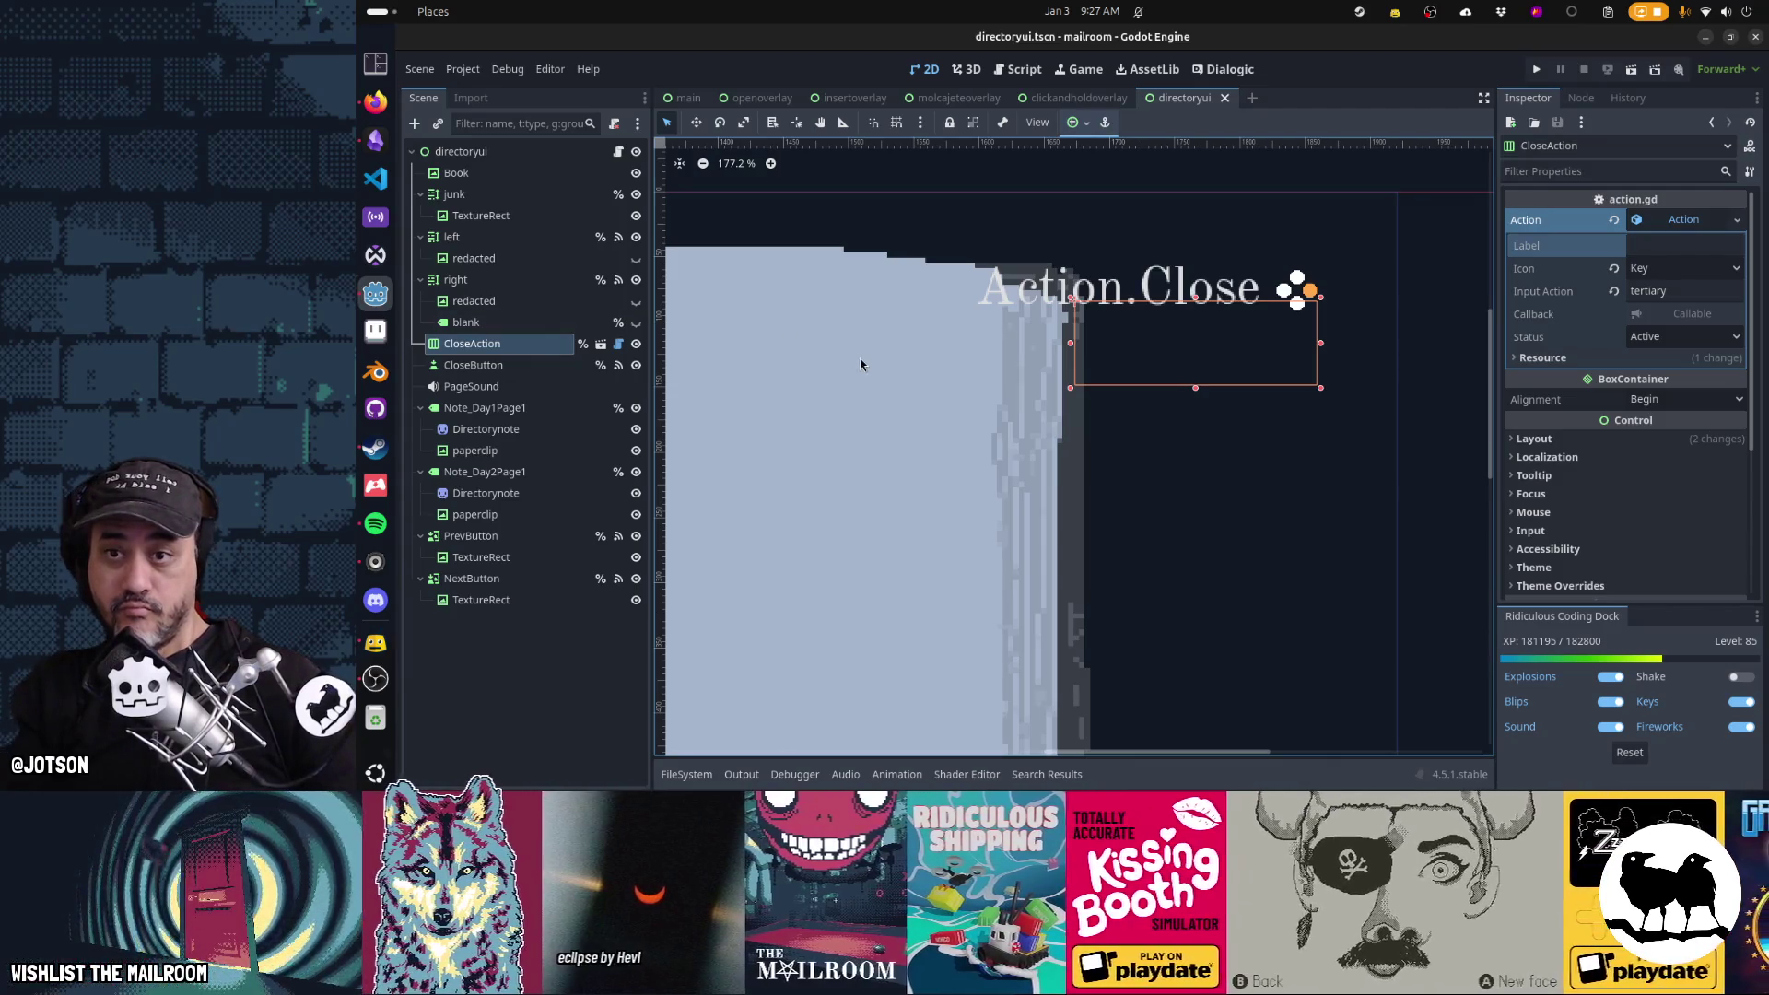
key("Up")
key("Up")
key("Up")
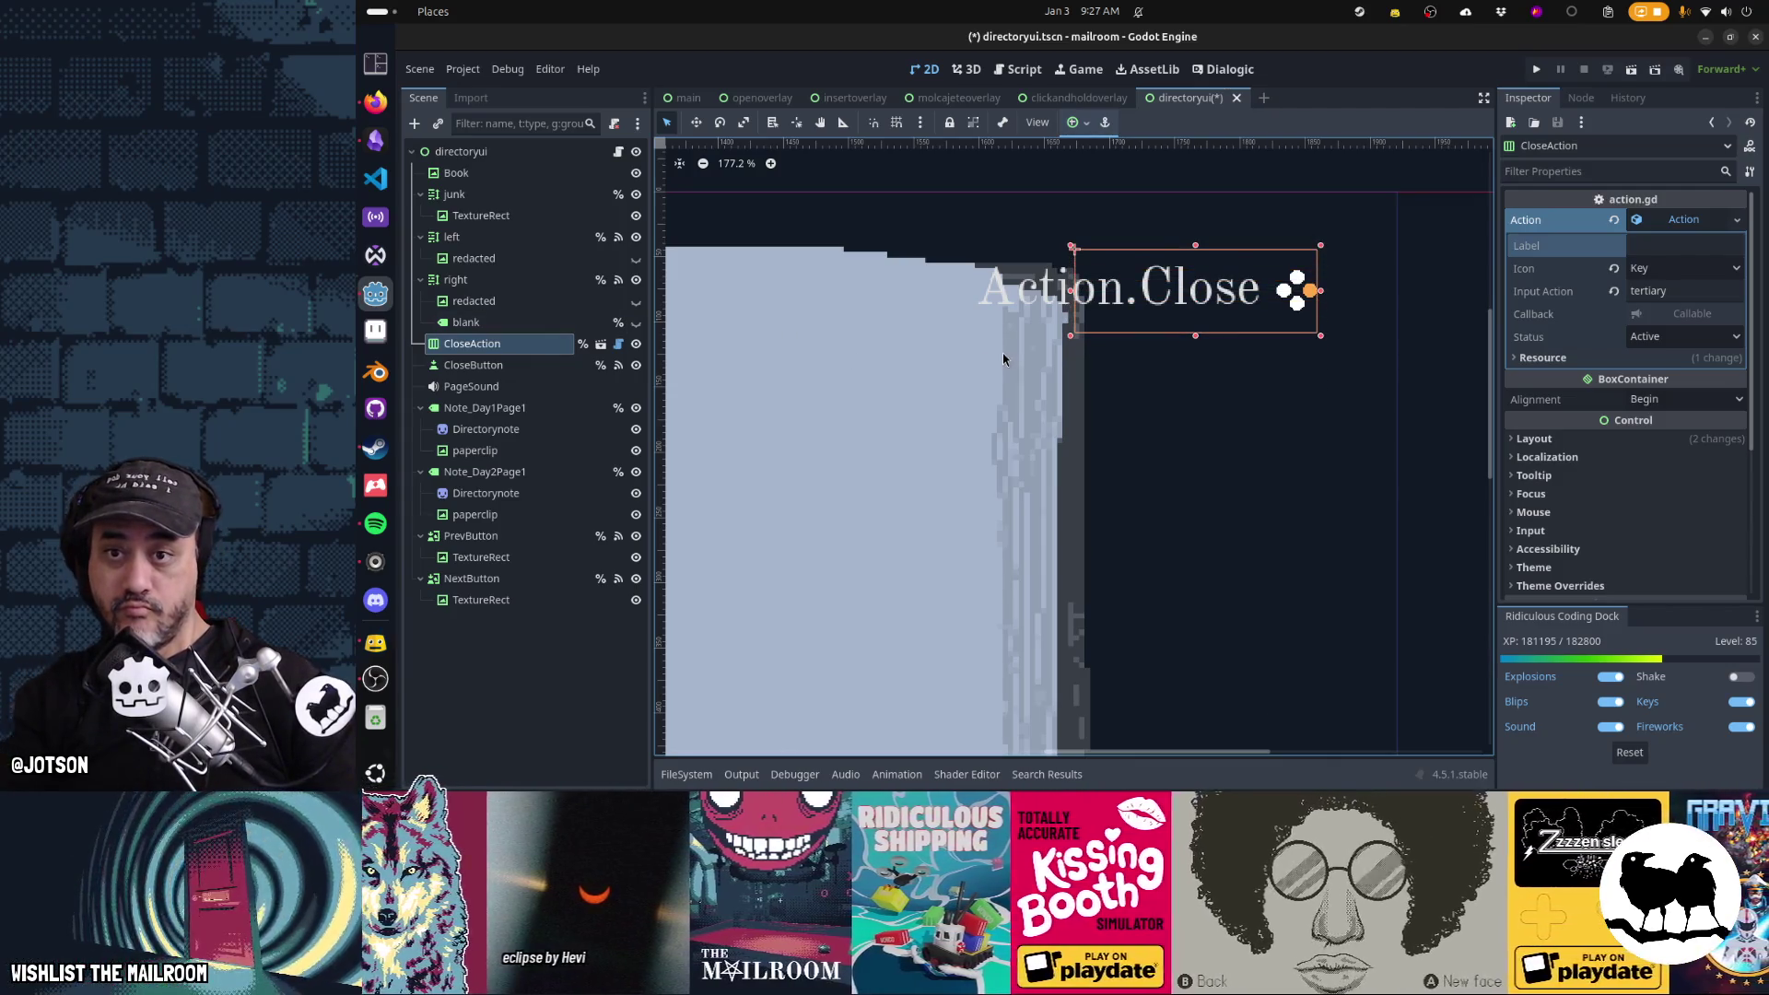
key("ctrl+s")
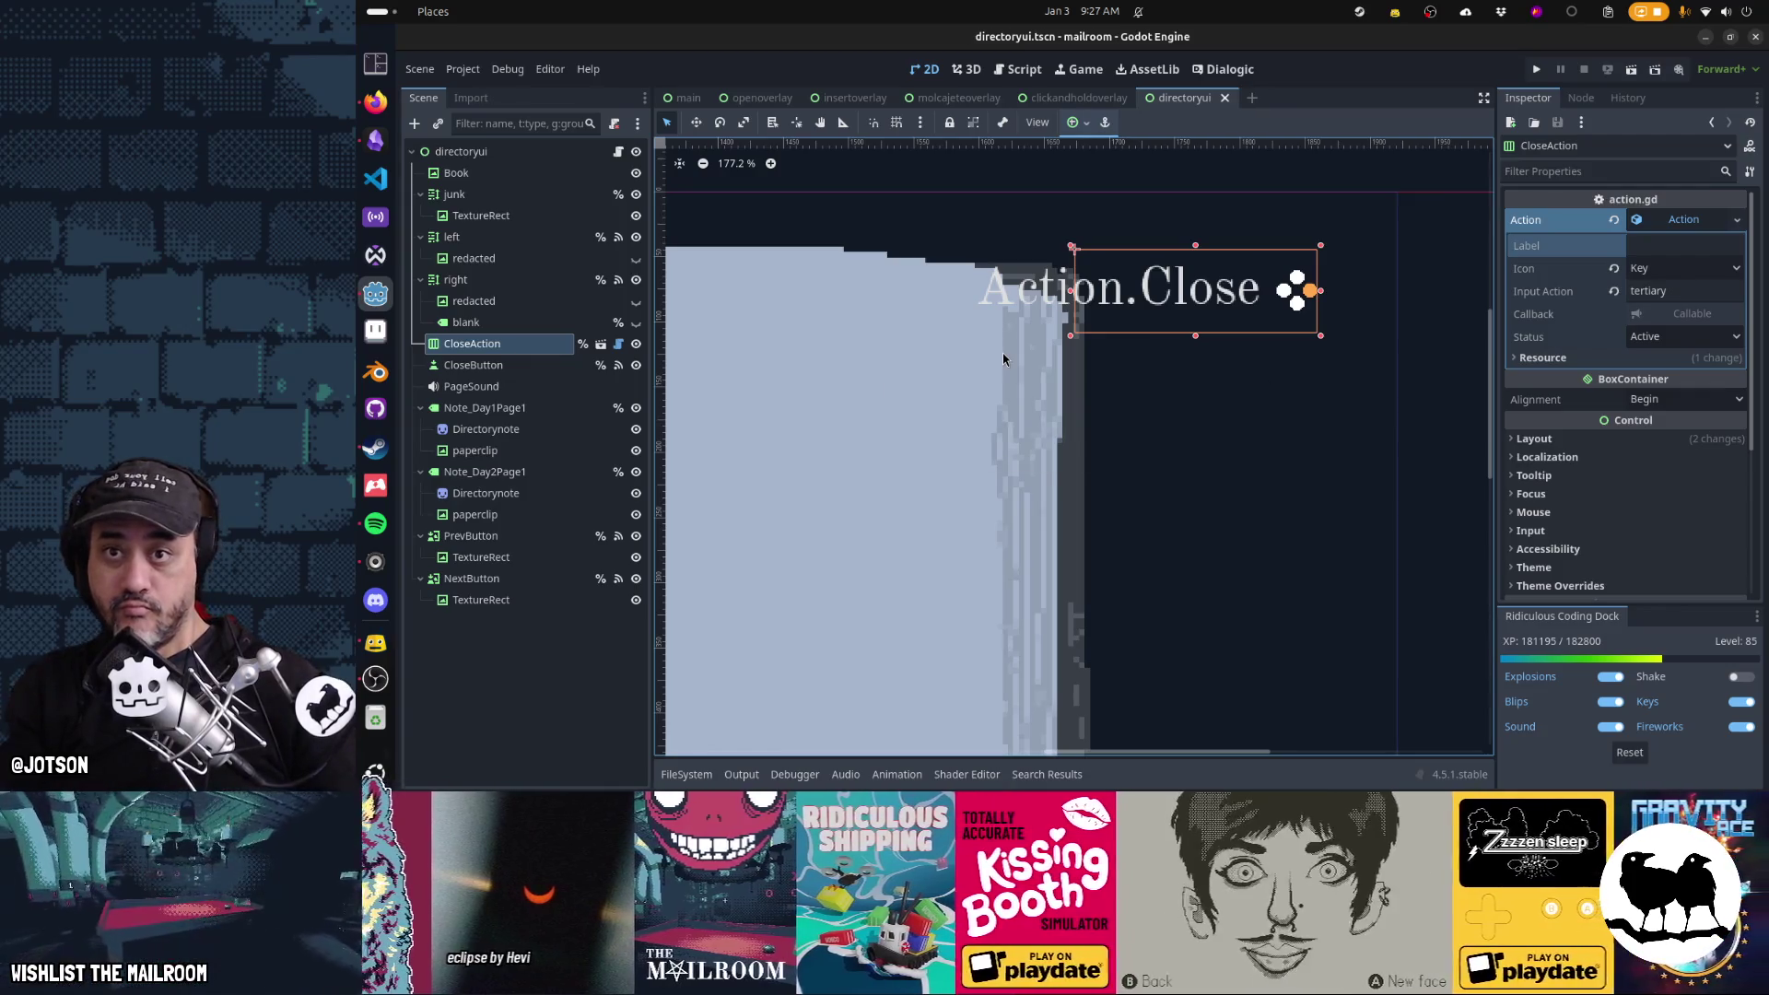
Run the game to check the Close prompt, then select CloseButton along with CloseAction
key("alt+Tab")
key("alt+Tab")
key("alt+Tab")
key("alt+Tab")
key("F5")
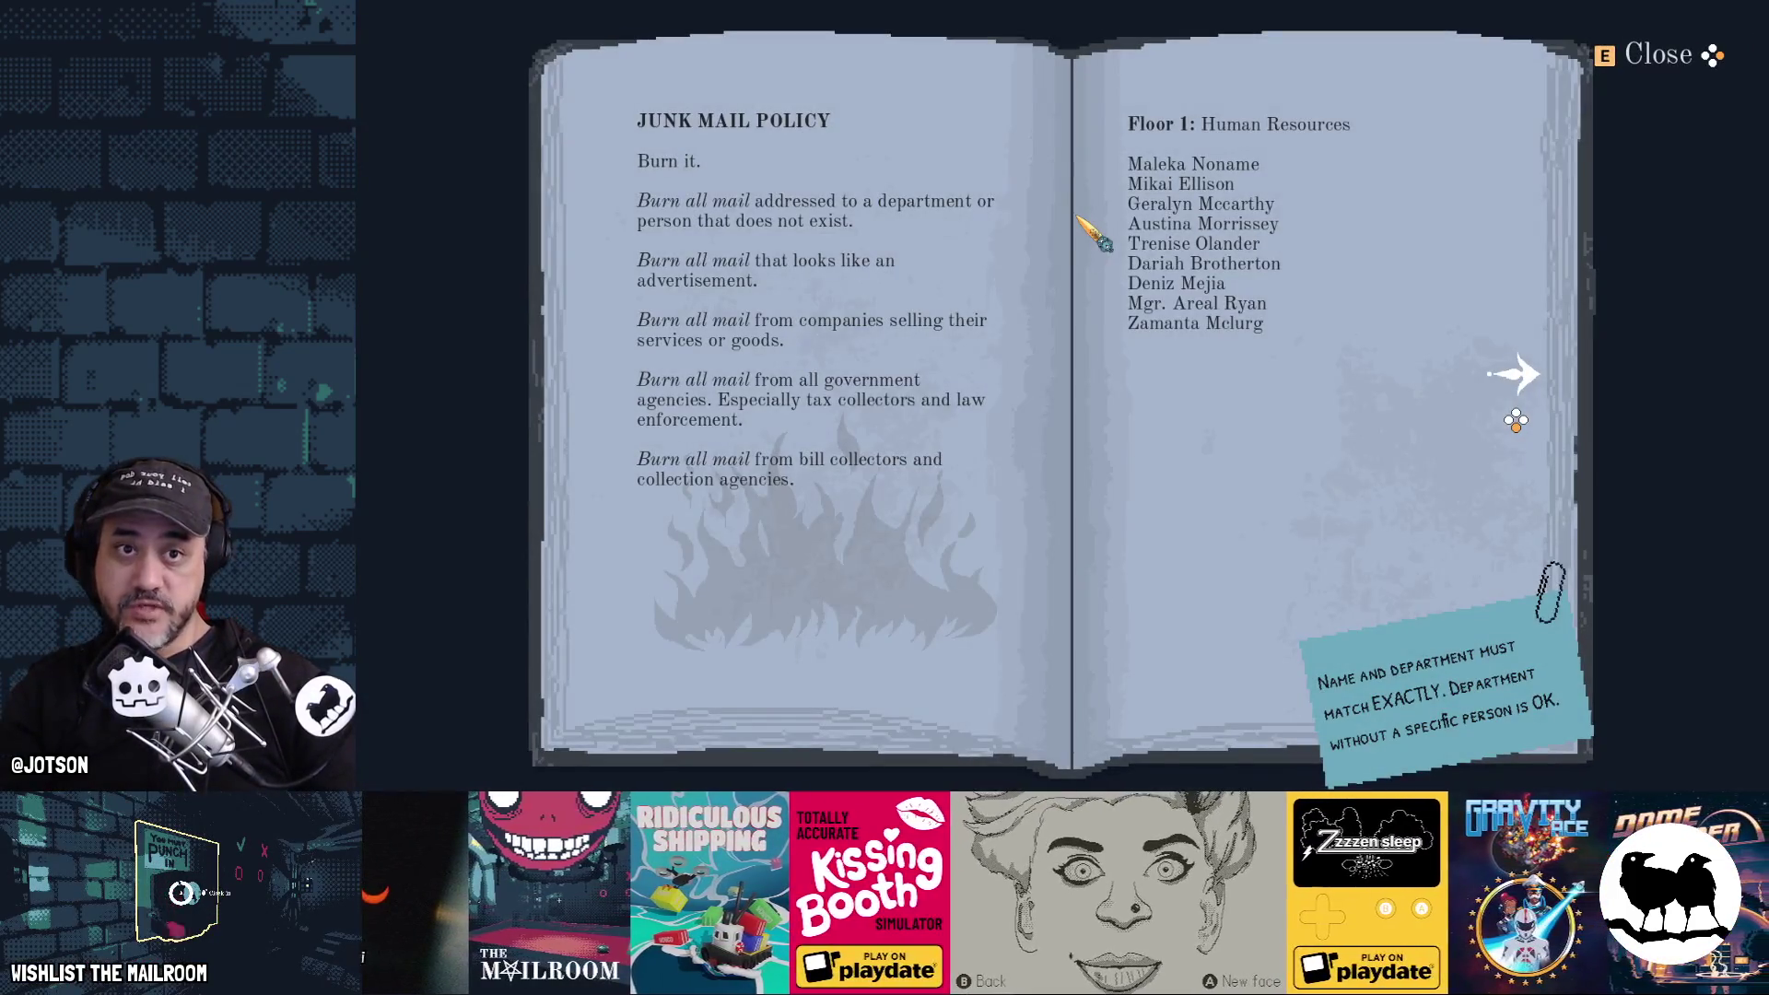
key("alt+Tab")
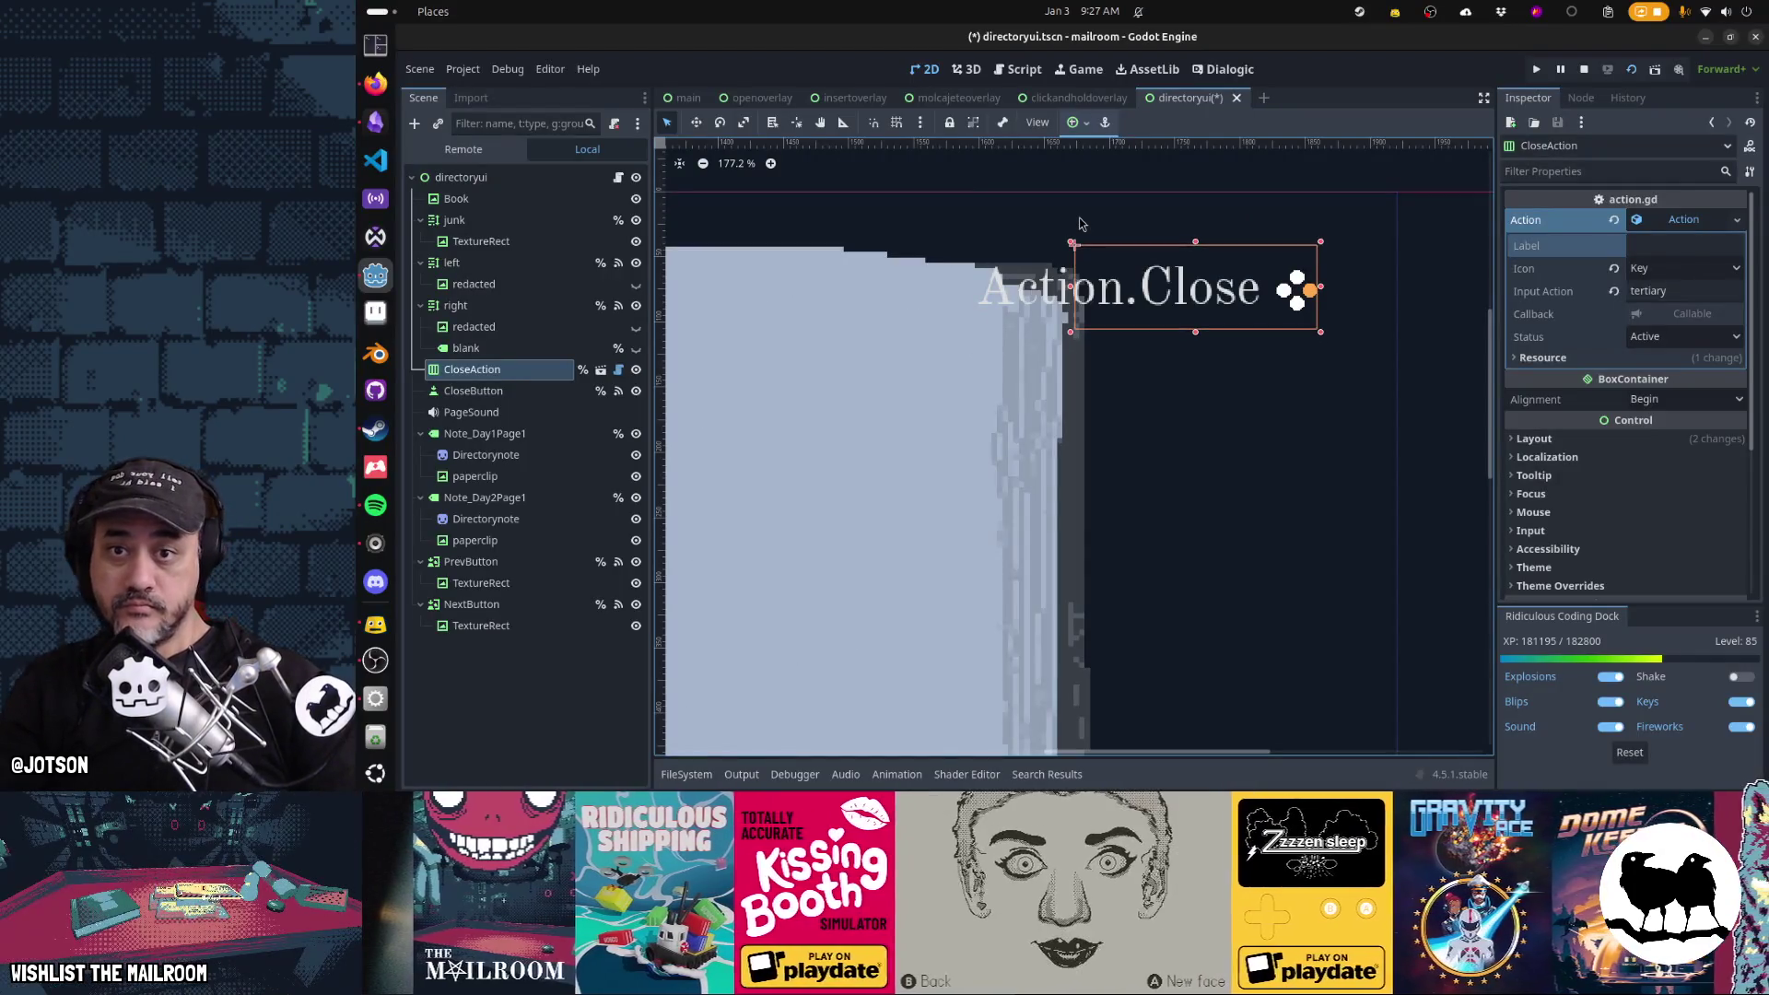
key("alt+Tab")
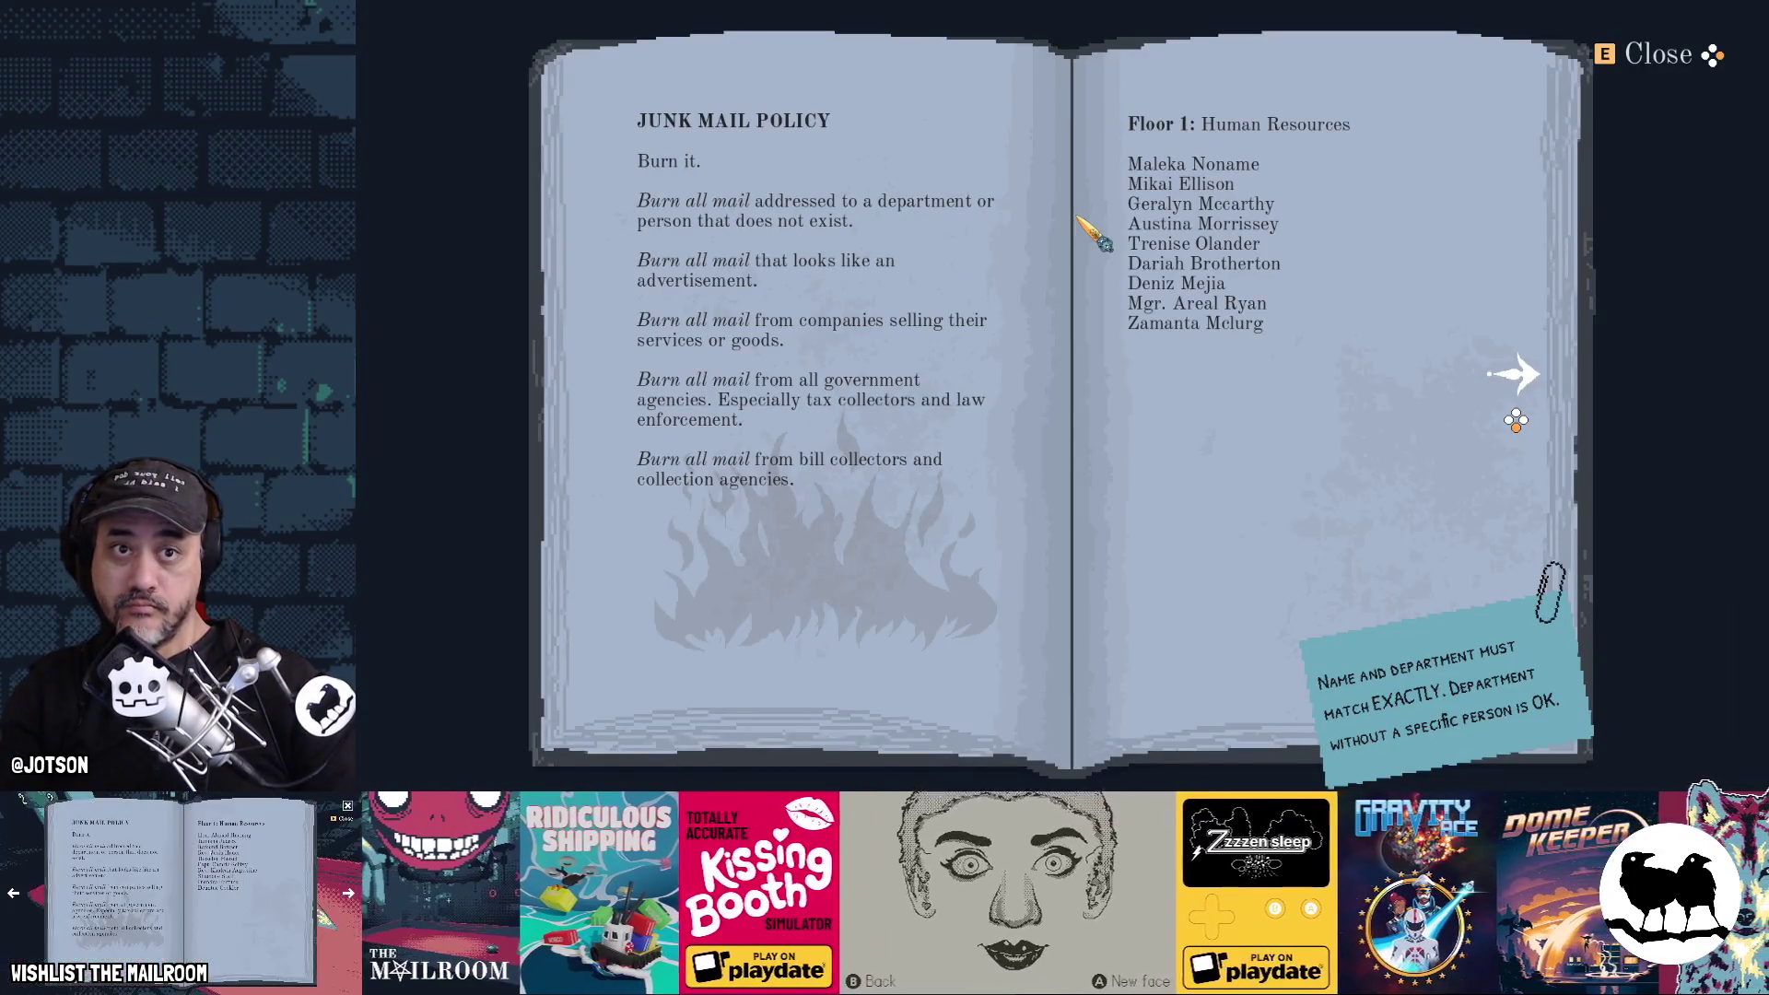
key("alt+Tab")
key("alt+Tab")
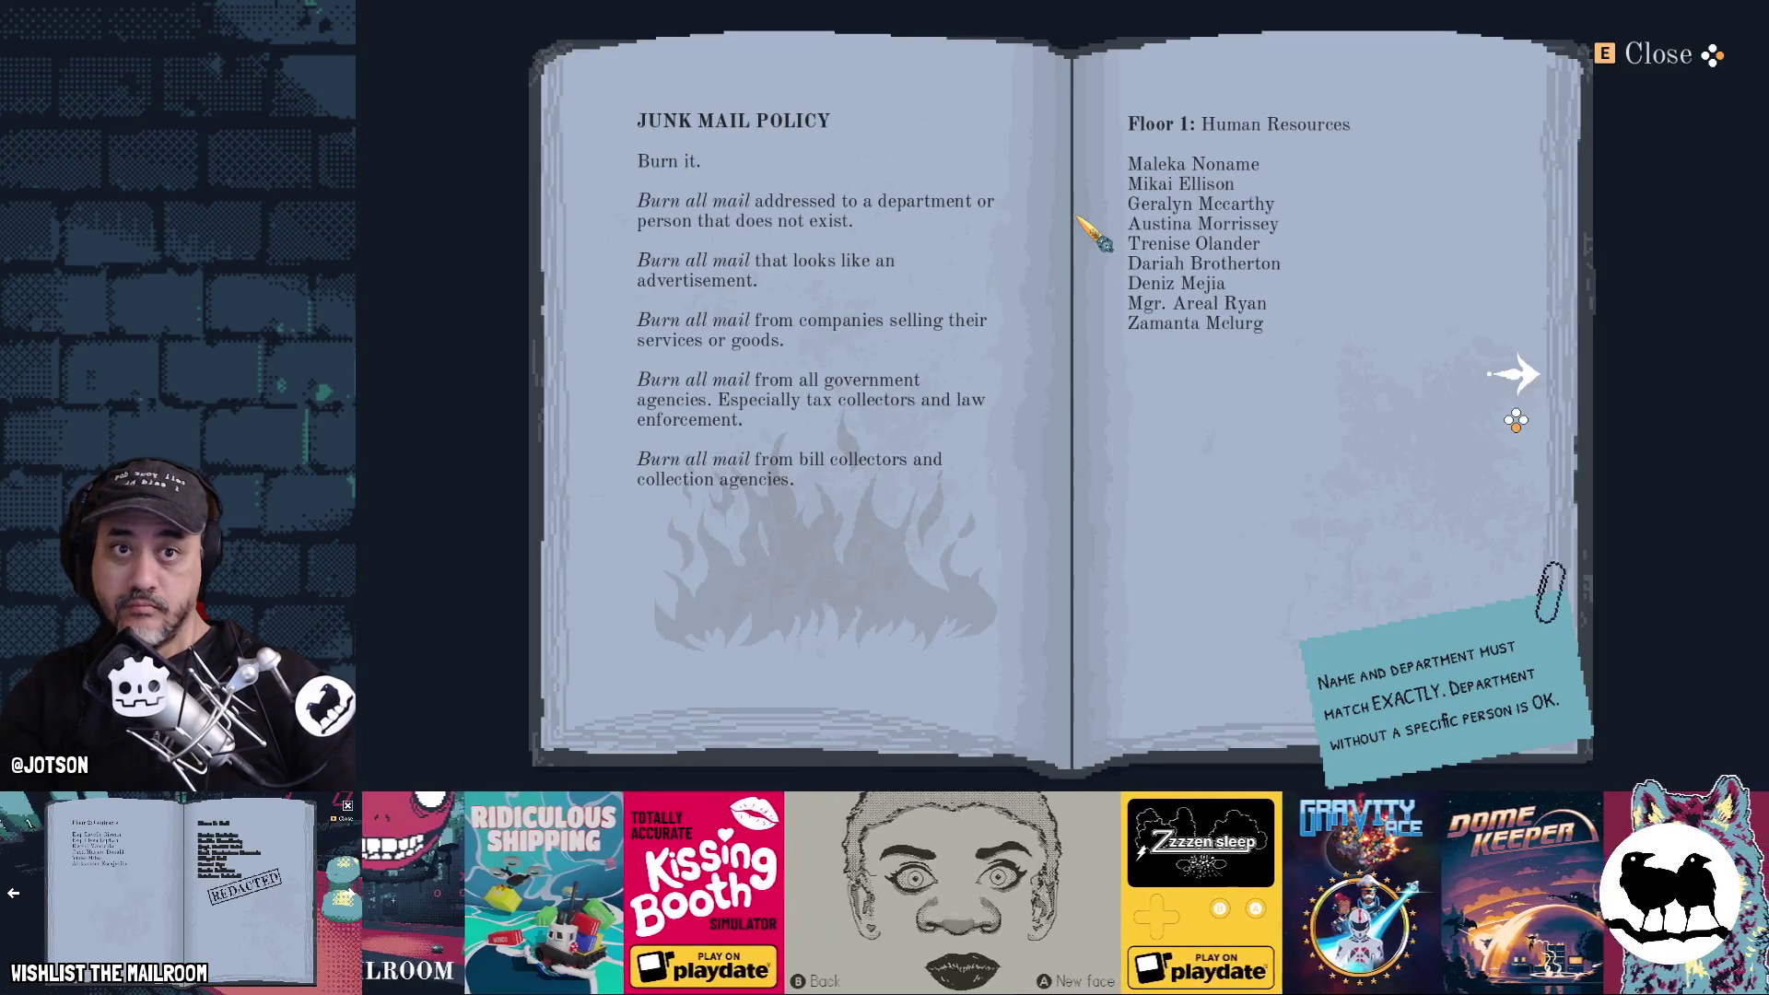
key("alt+Tab")
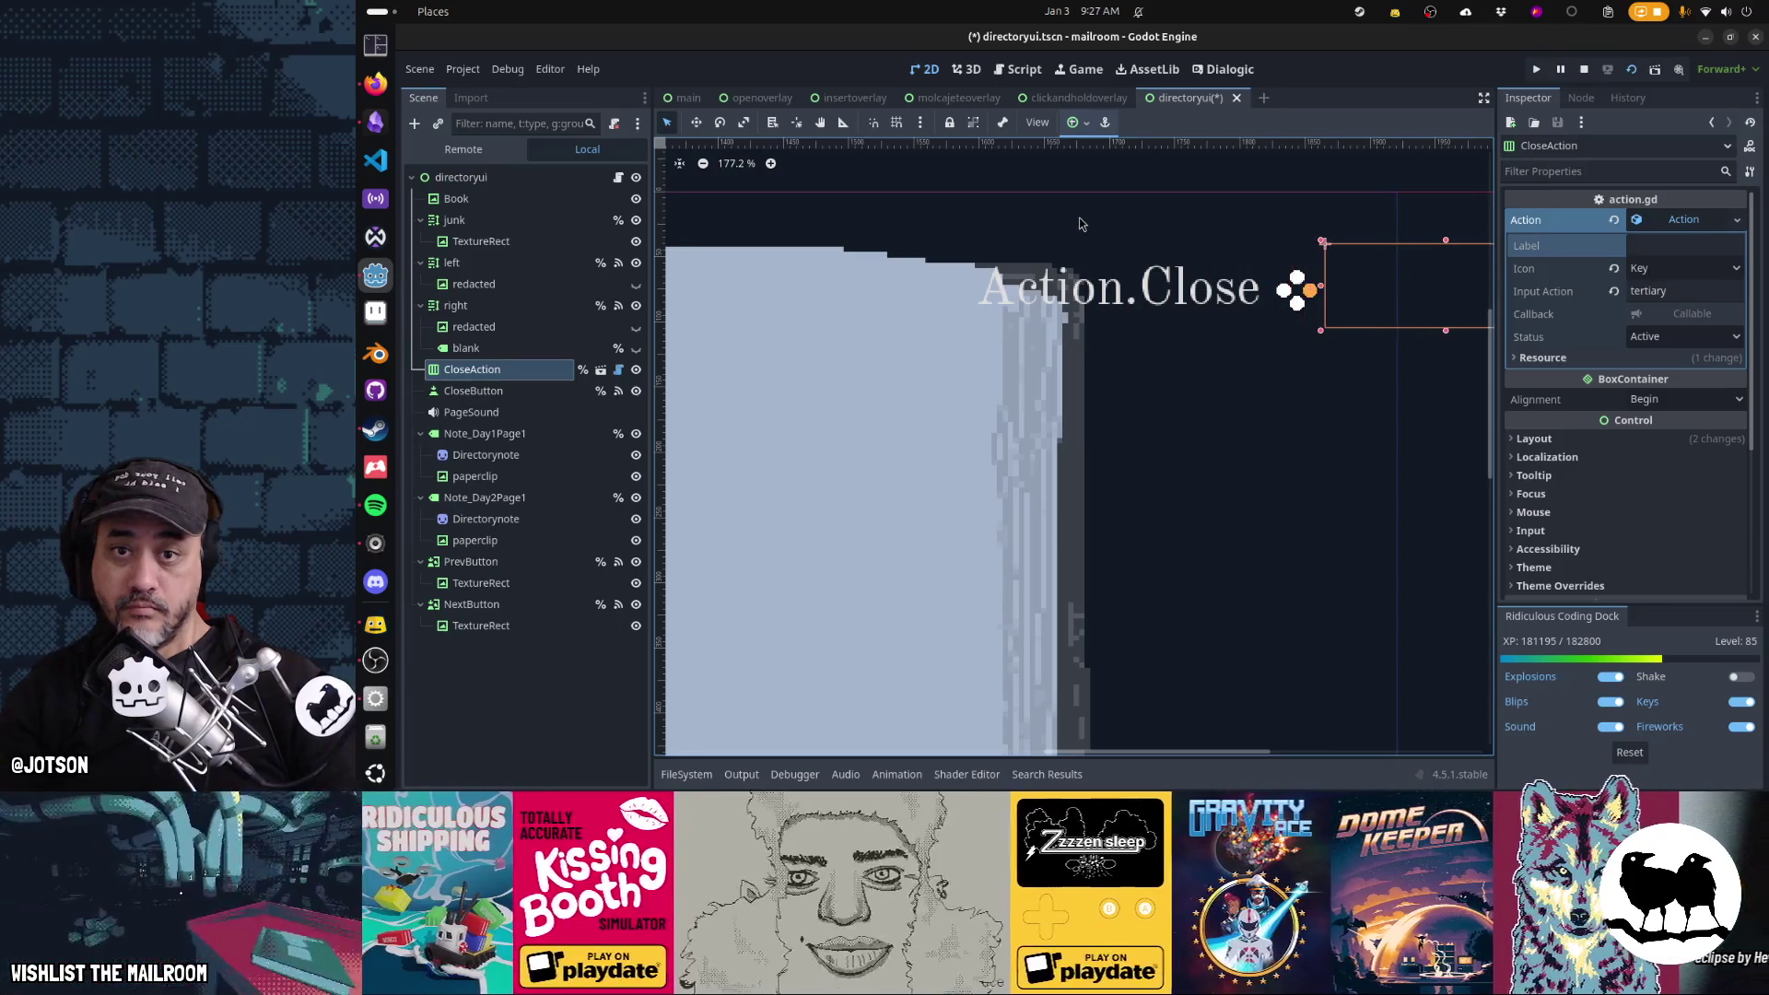
key("alt+Tab")
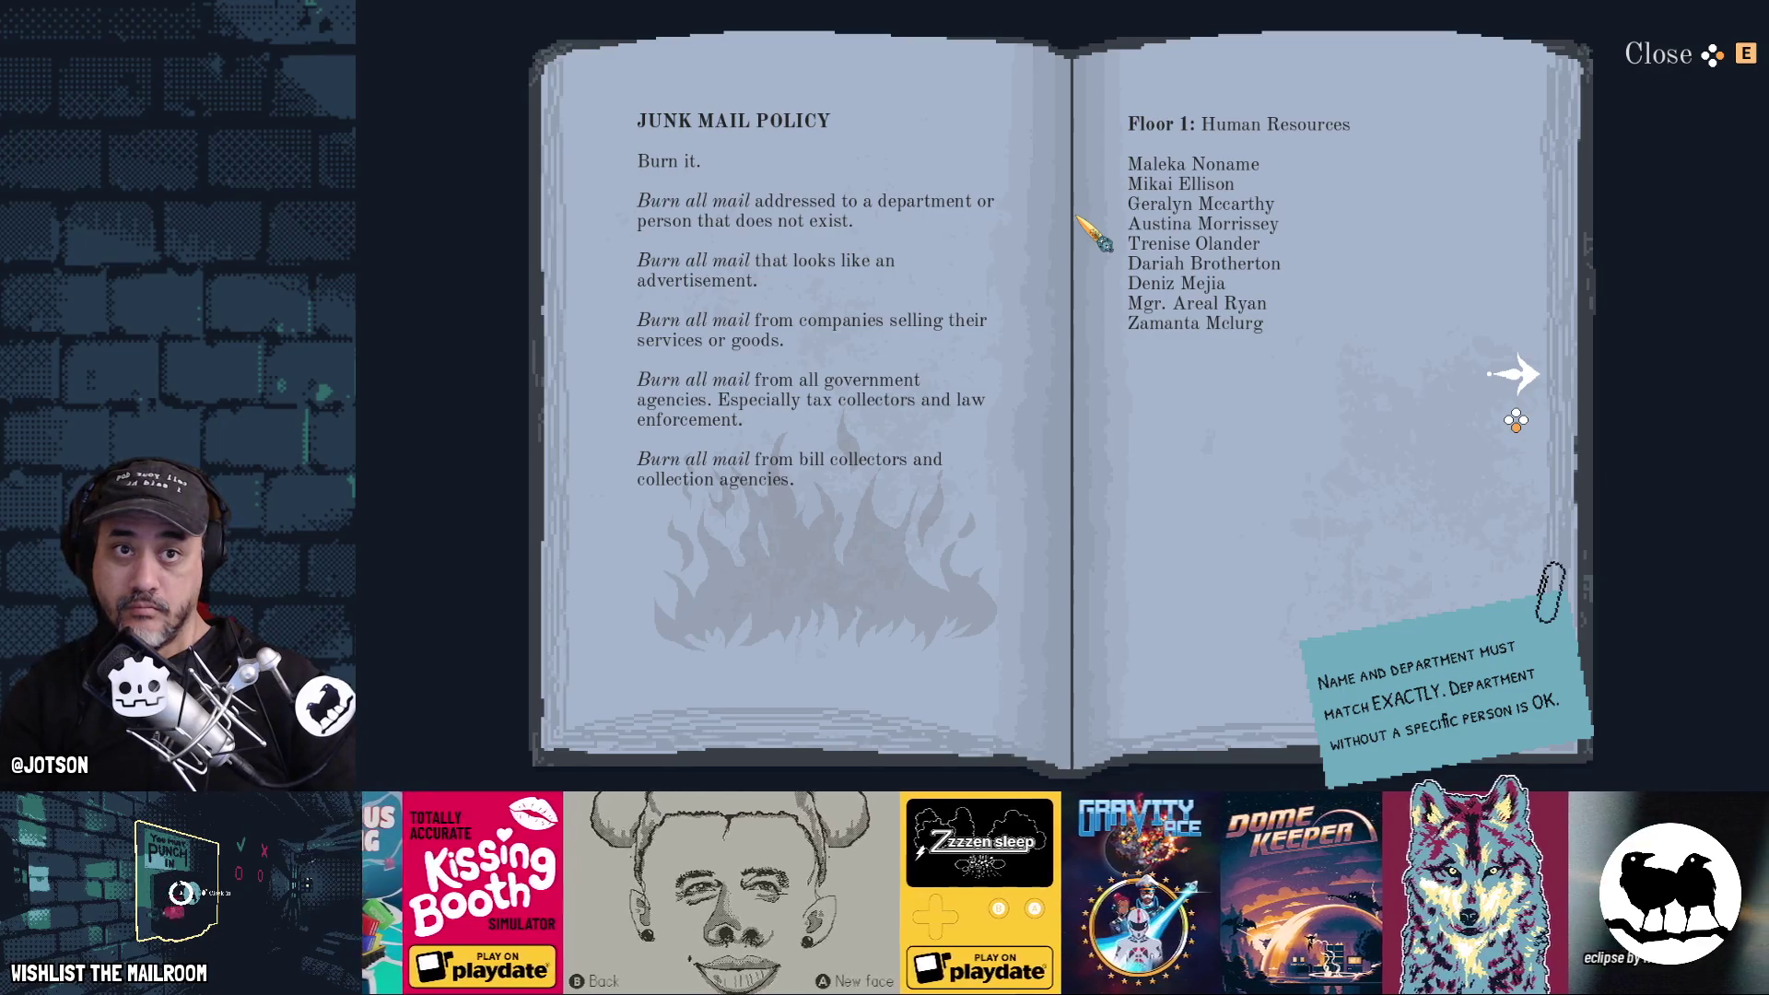
key("alt+Tab")
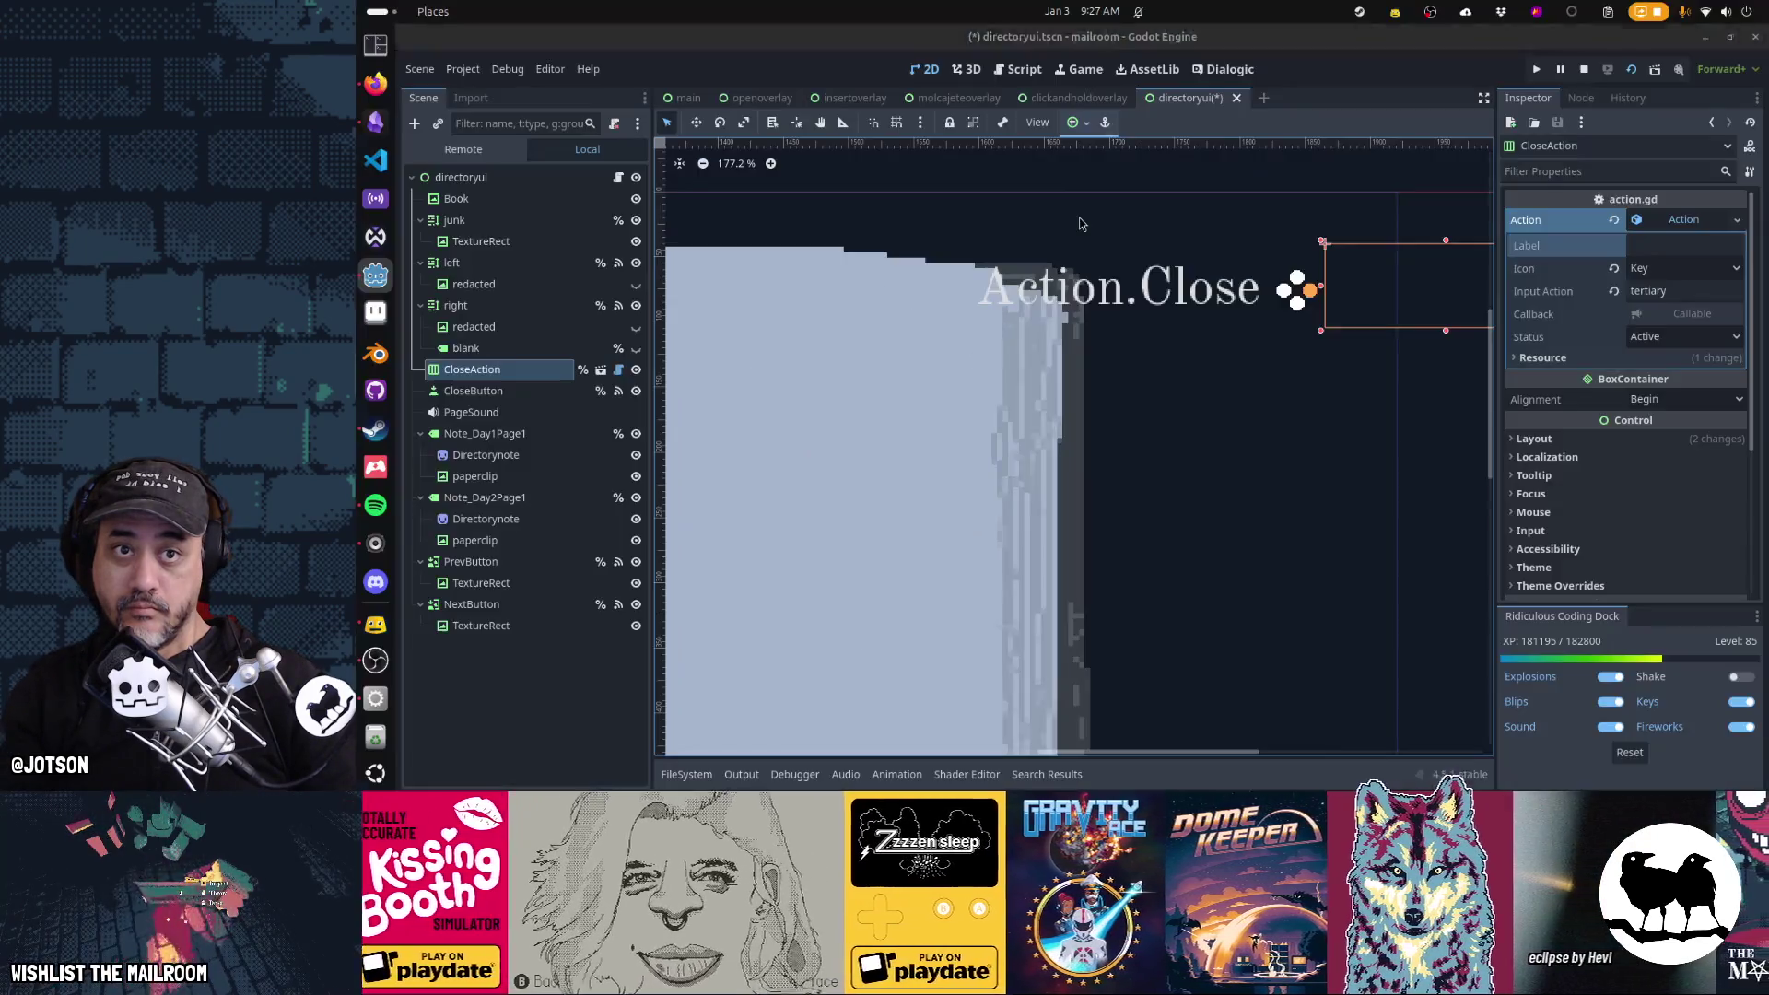
left_click(1096, 295, "shift")
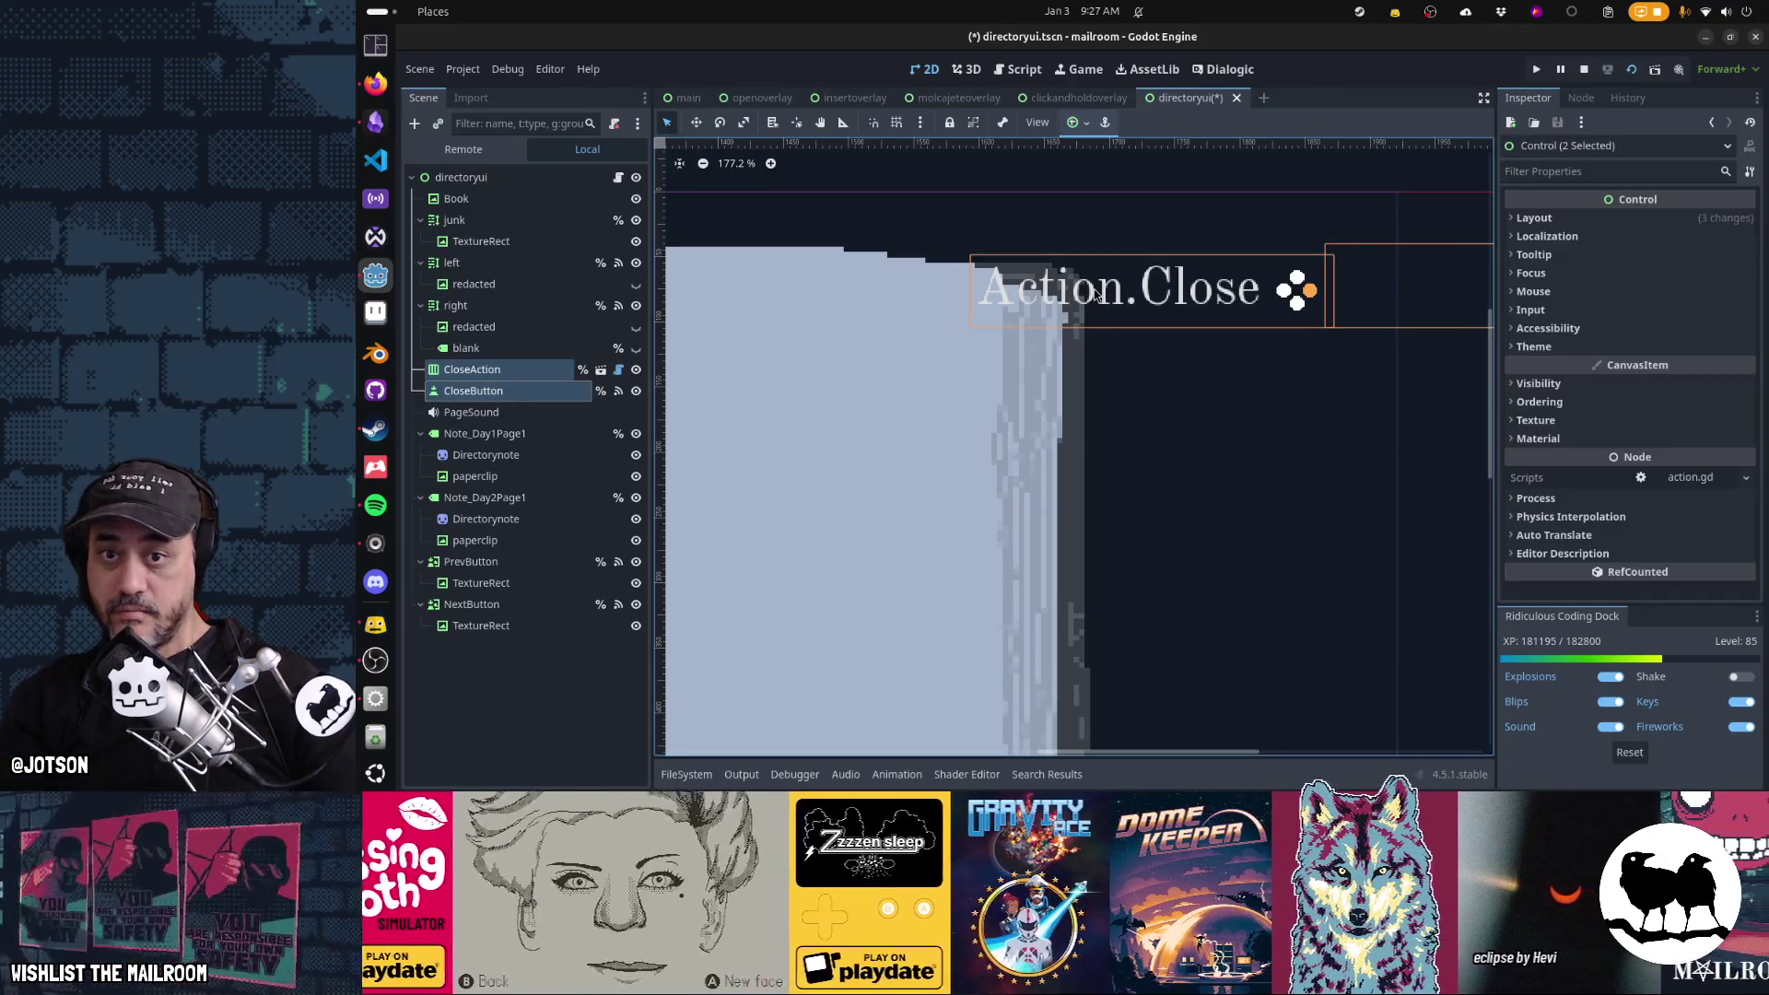
Nudge CloseAction and CloseButton left, then back right in small steps, checking placement in-game
key("shift+Left")
key("shift+Left")
key("shift+Left")
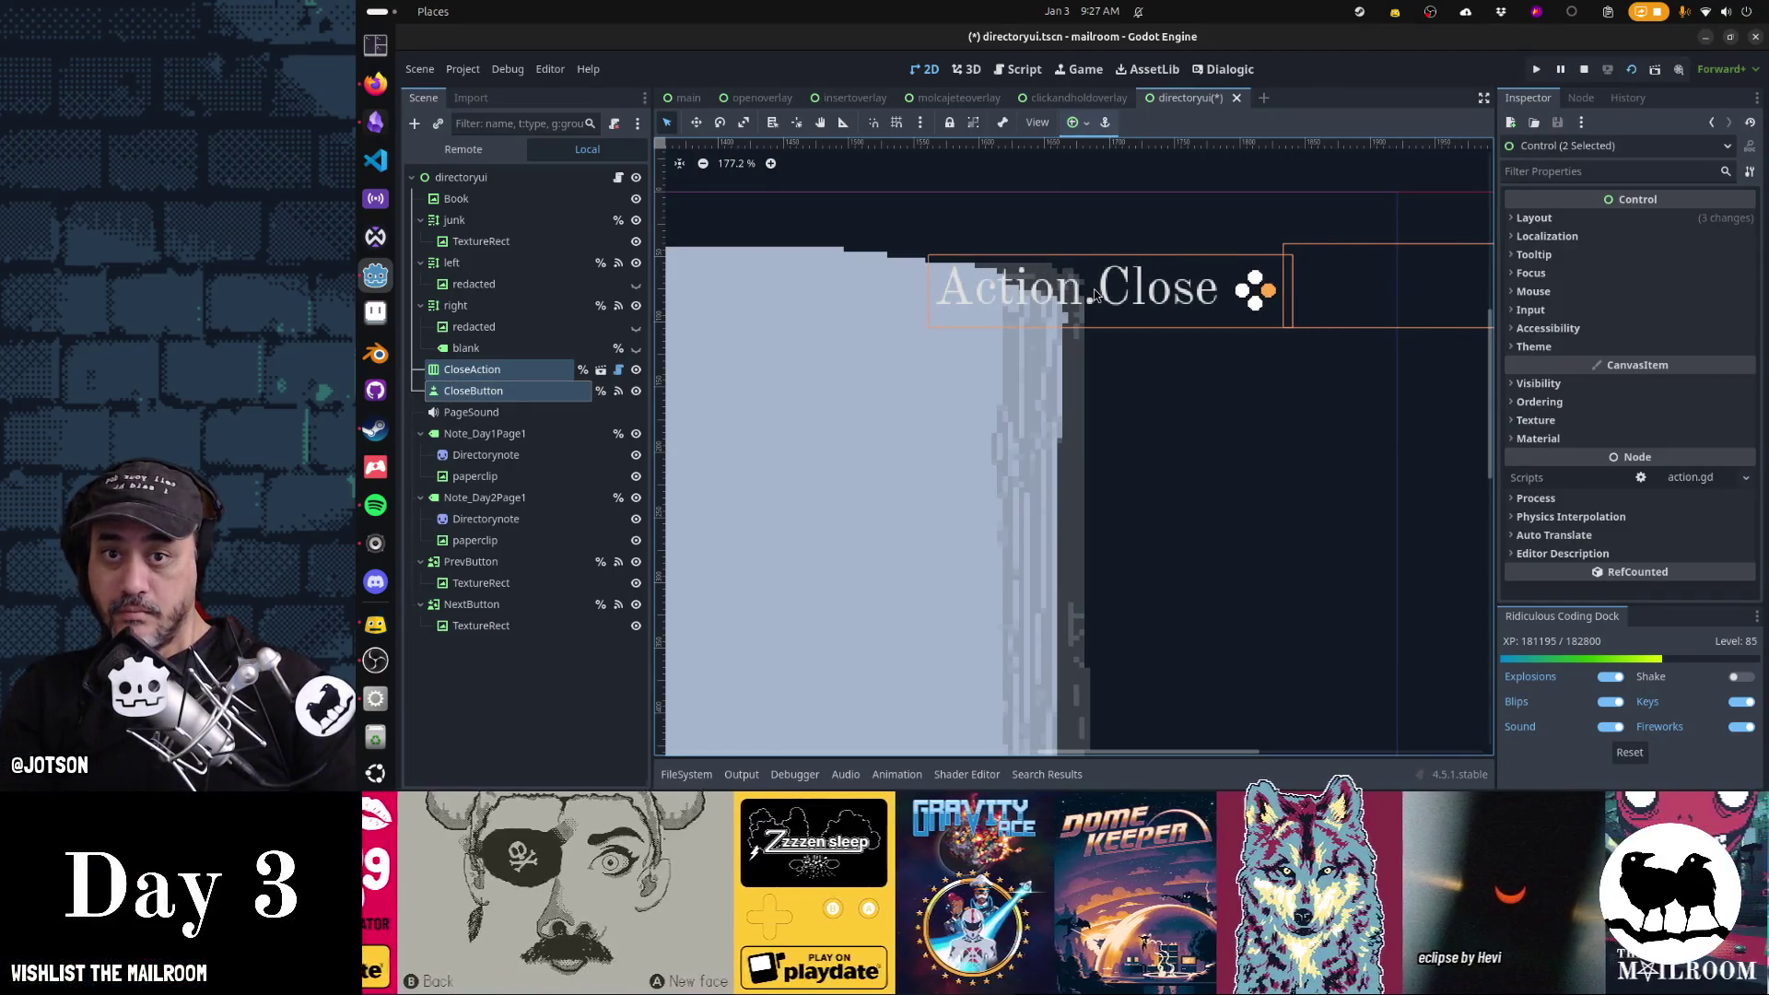
key("alt+Tab")
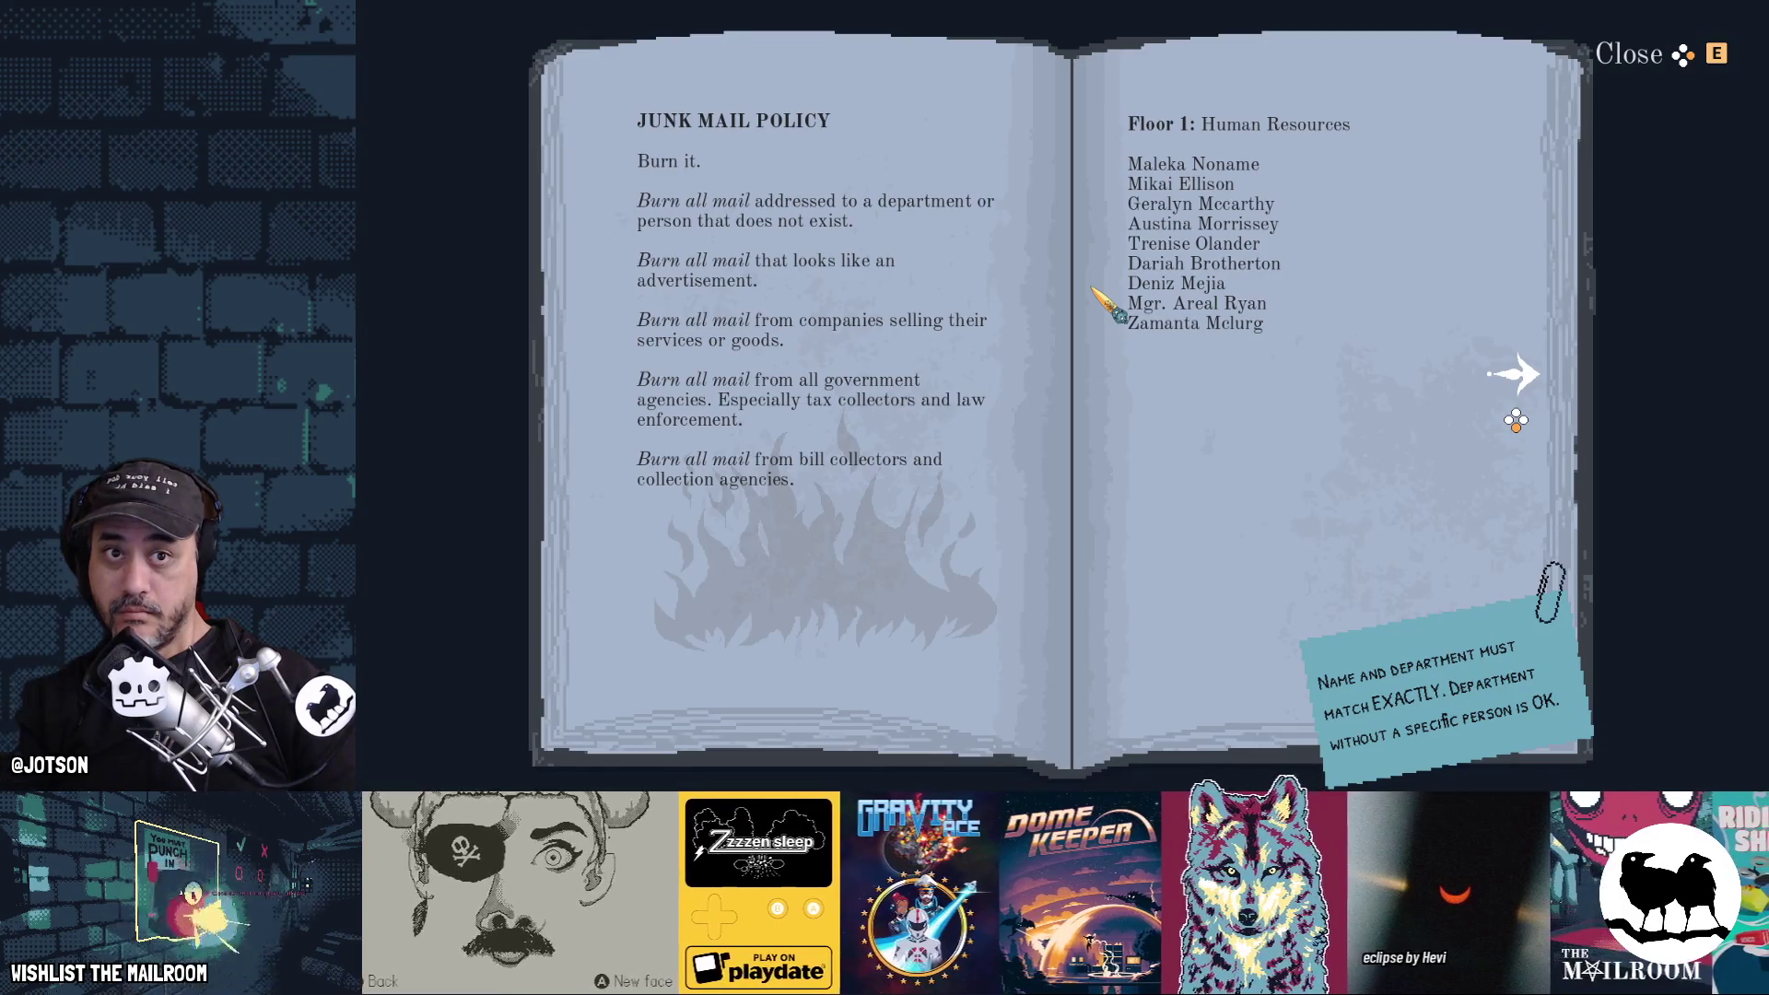
key("alt+Tab")
key("shift+Right")
key("shift+Right")
key("alt+Tab")
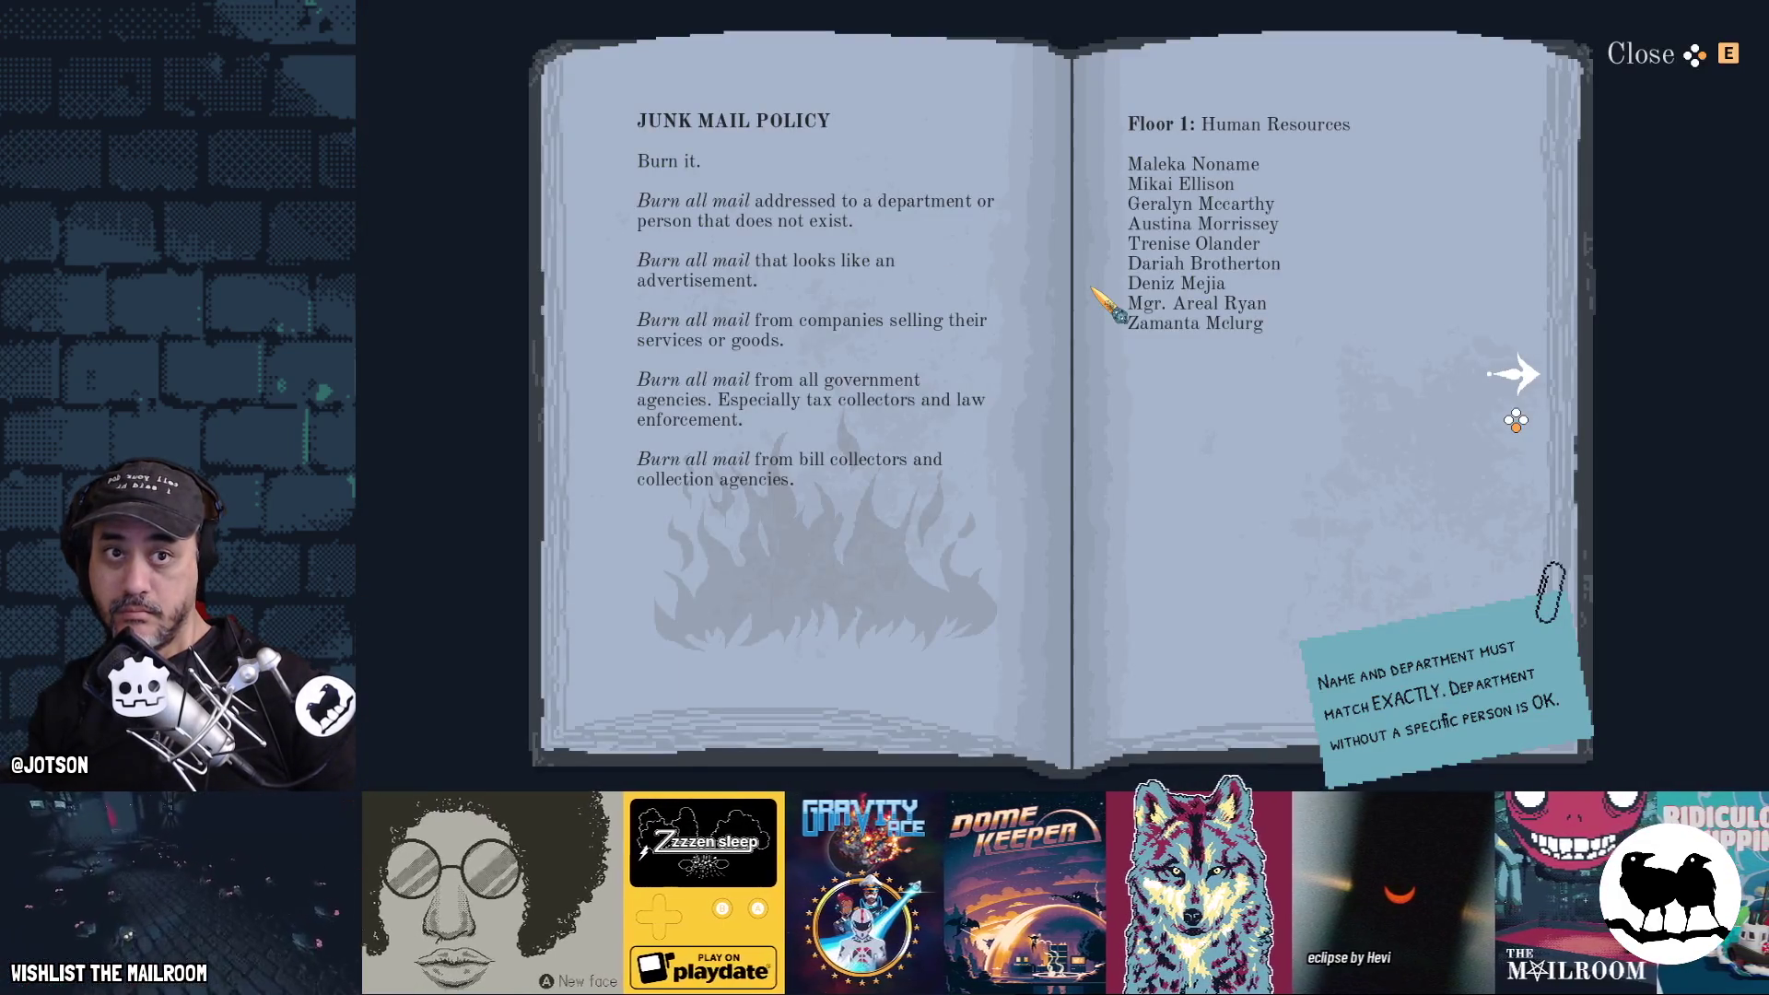
key("alt+Tab")
key("shift+Right")
key("alt+Tab")
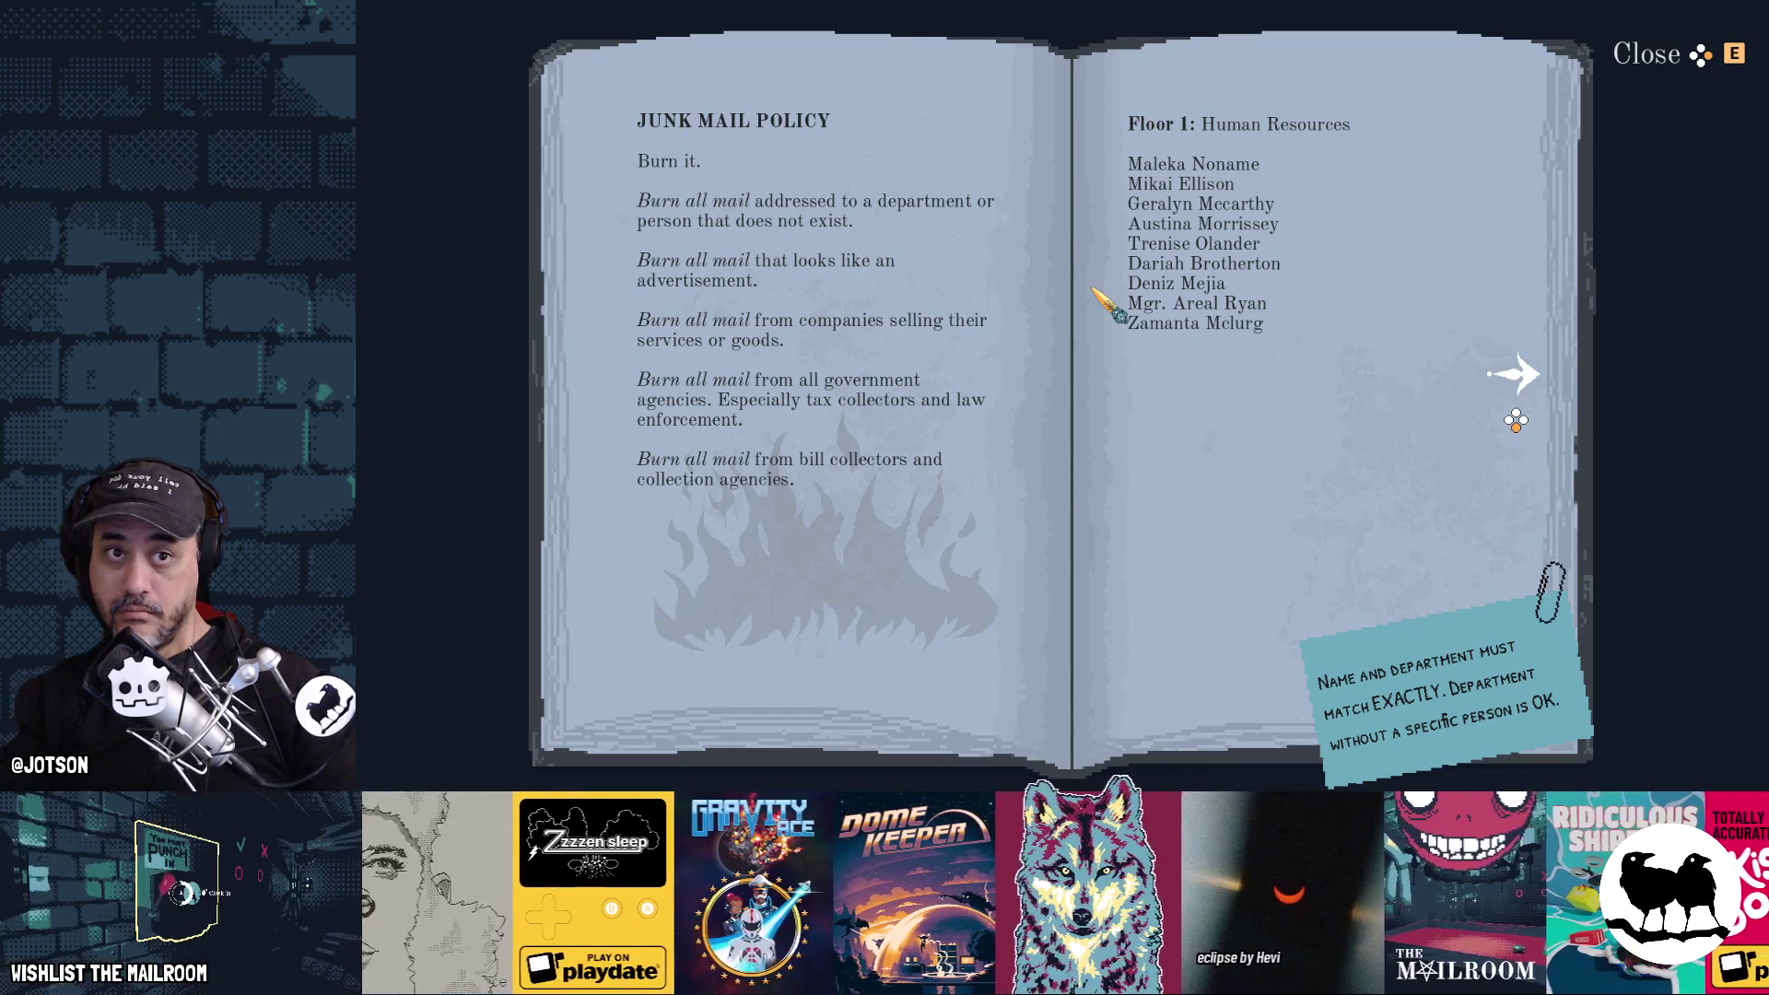
key("alt+Tab")
key("shift+Right")
key("alt+Tab")
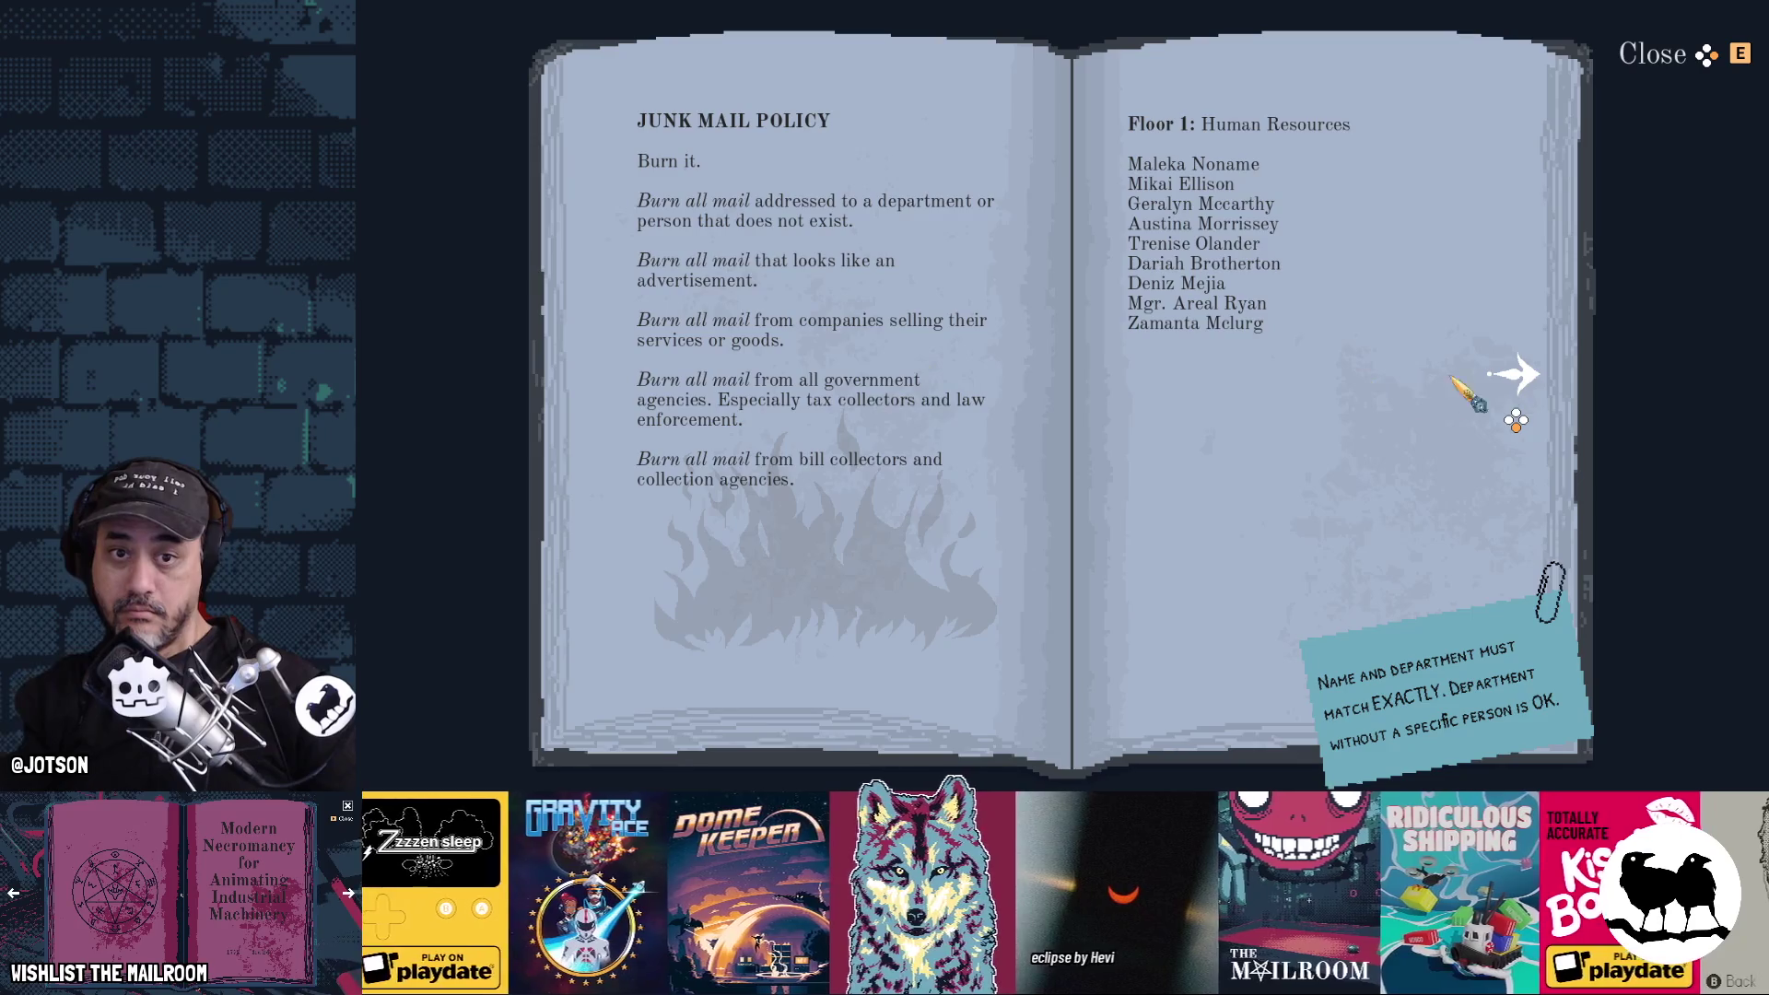
Page the directory between Floor 1 and the next spread with the arrow buttons, then close it
left_click(1509, 379)
left_click(646, 381)
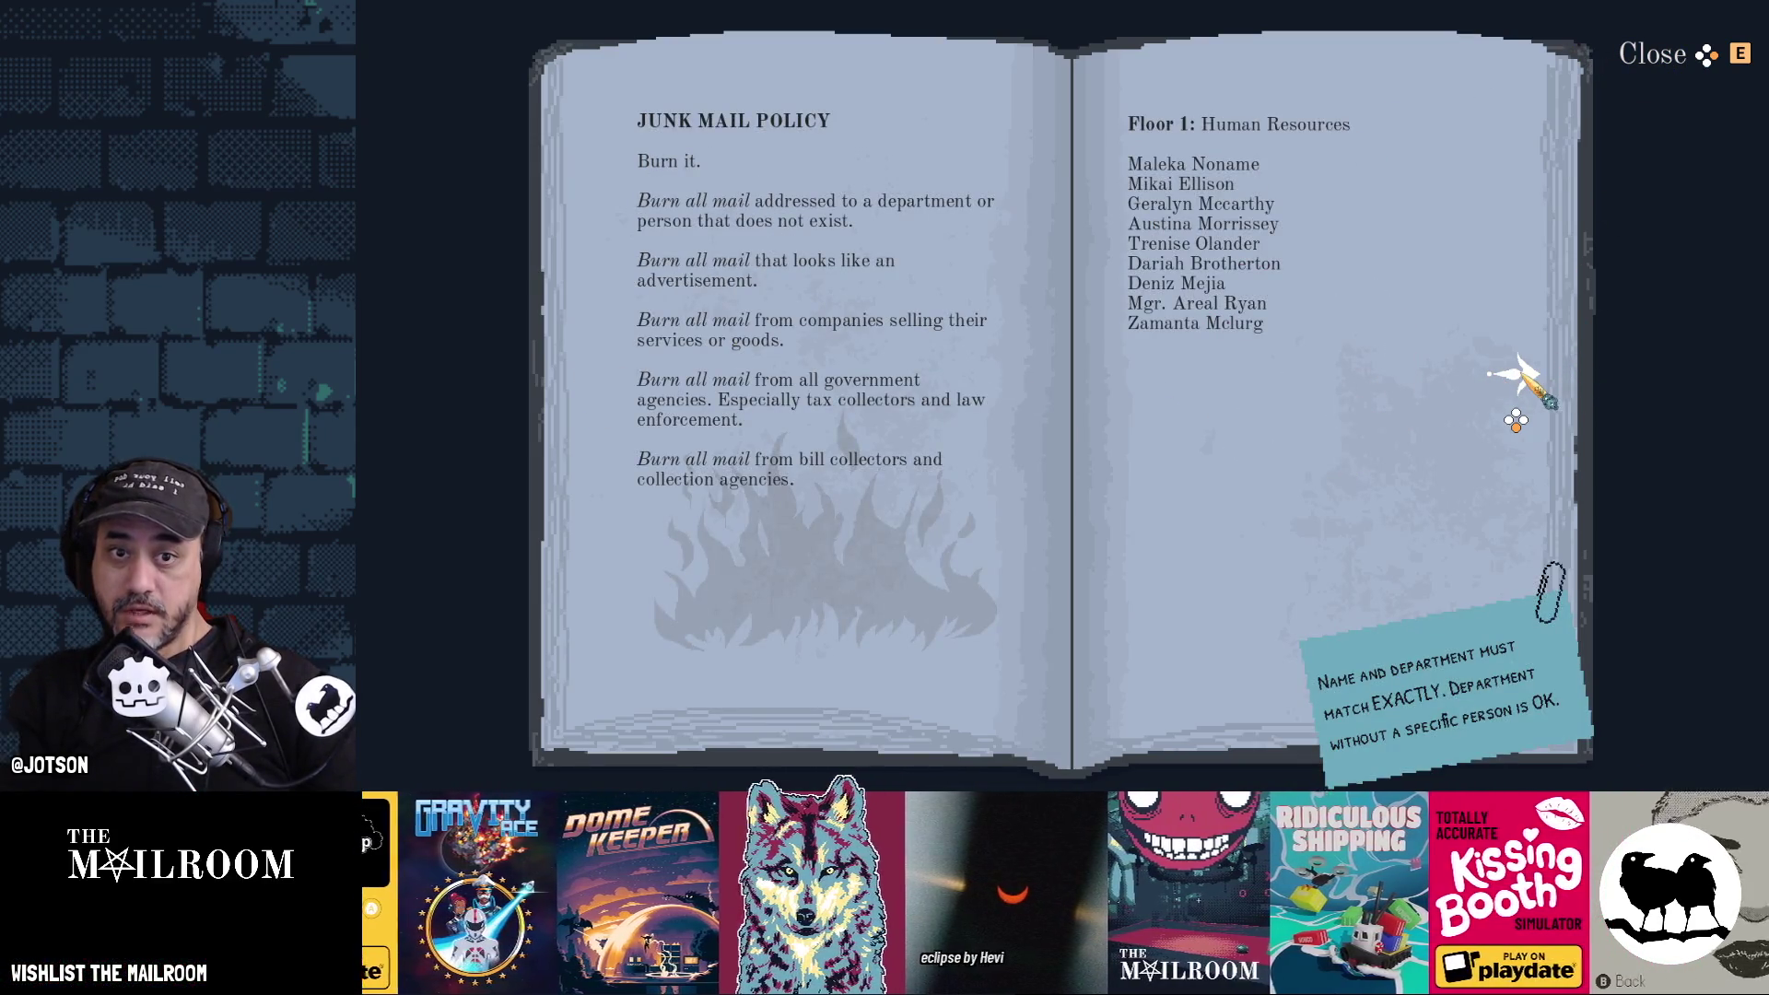
left_click(1513, 373)
left_click(605, 373)
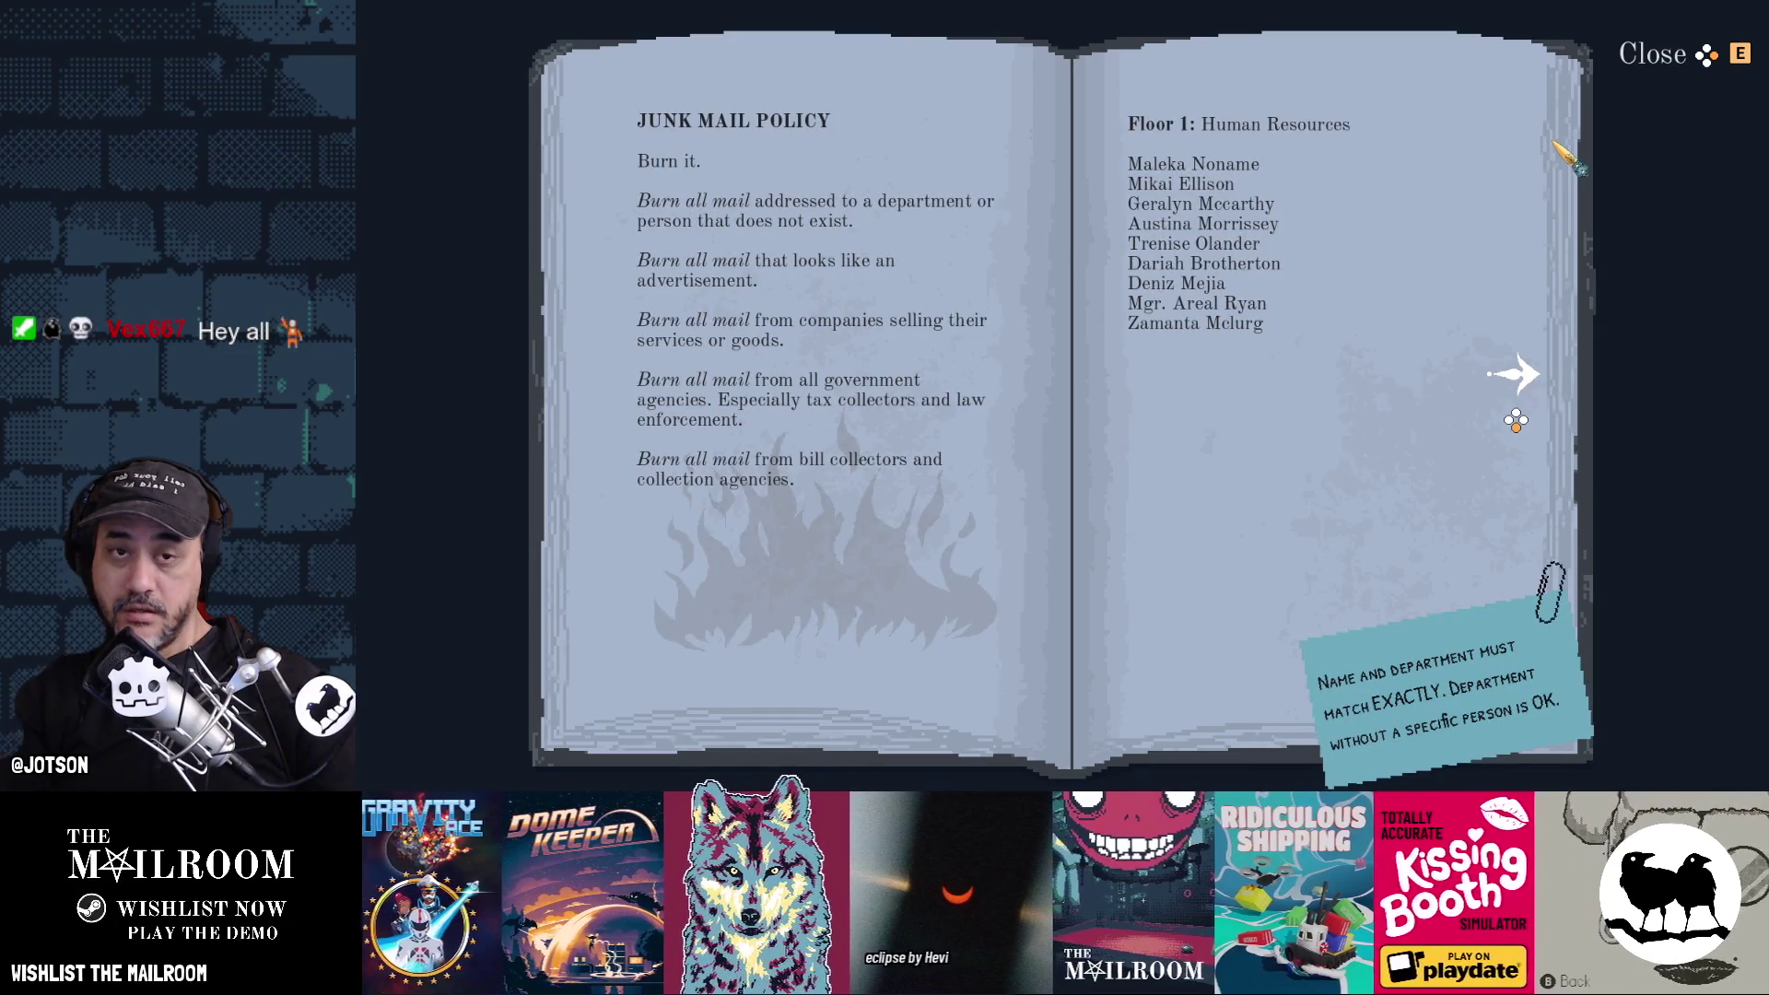
left_click(1653, 53)
Relaunch and page through the floors to the Junk Mail Policy spread with the gamepad, then stop
key("F5")
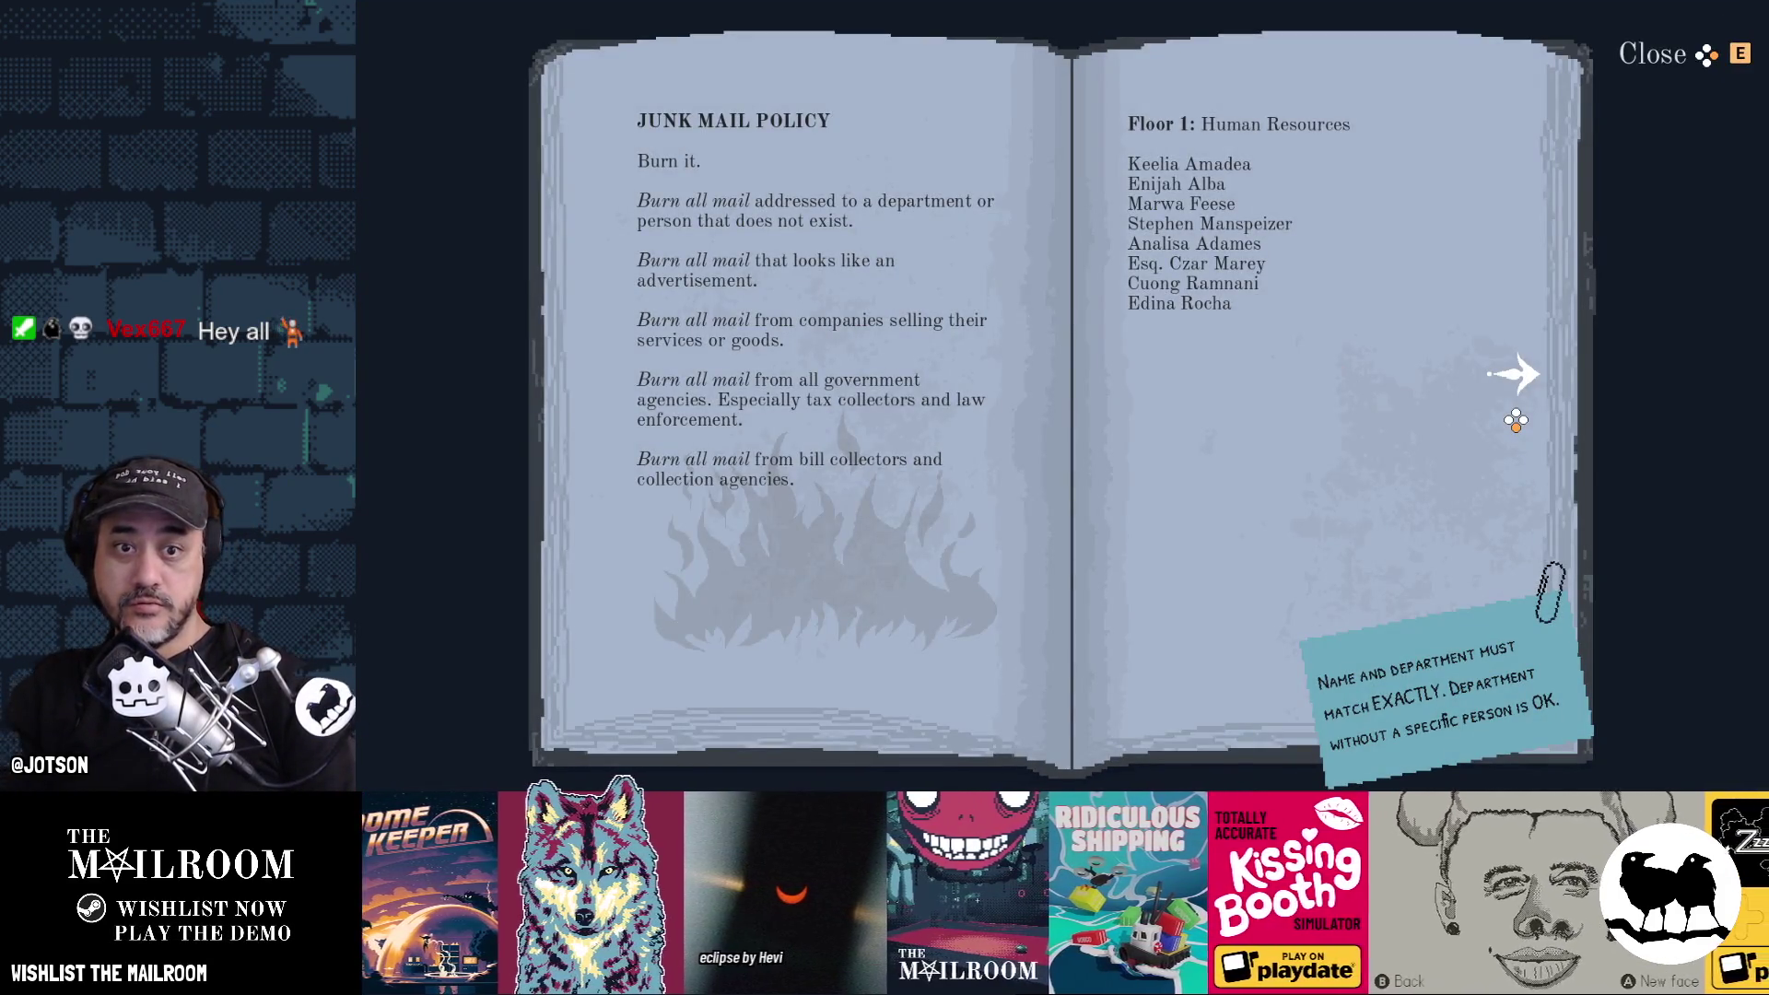
key("Right")
key("Right")
key("Right")
key("Left")
key("Left")
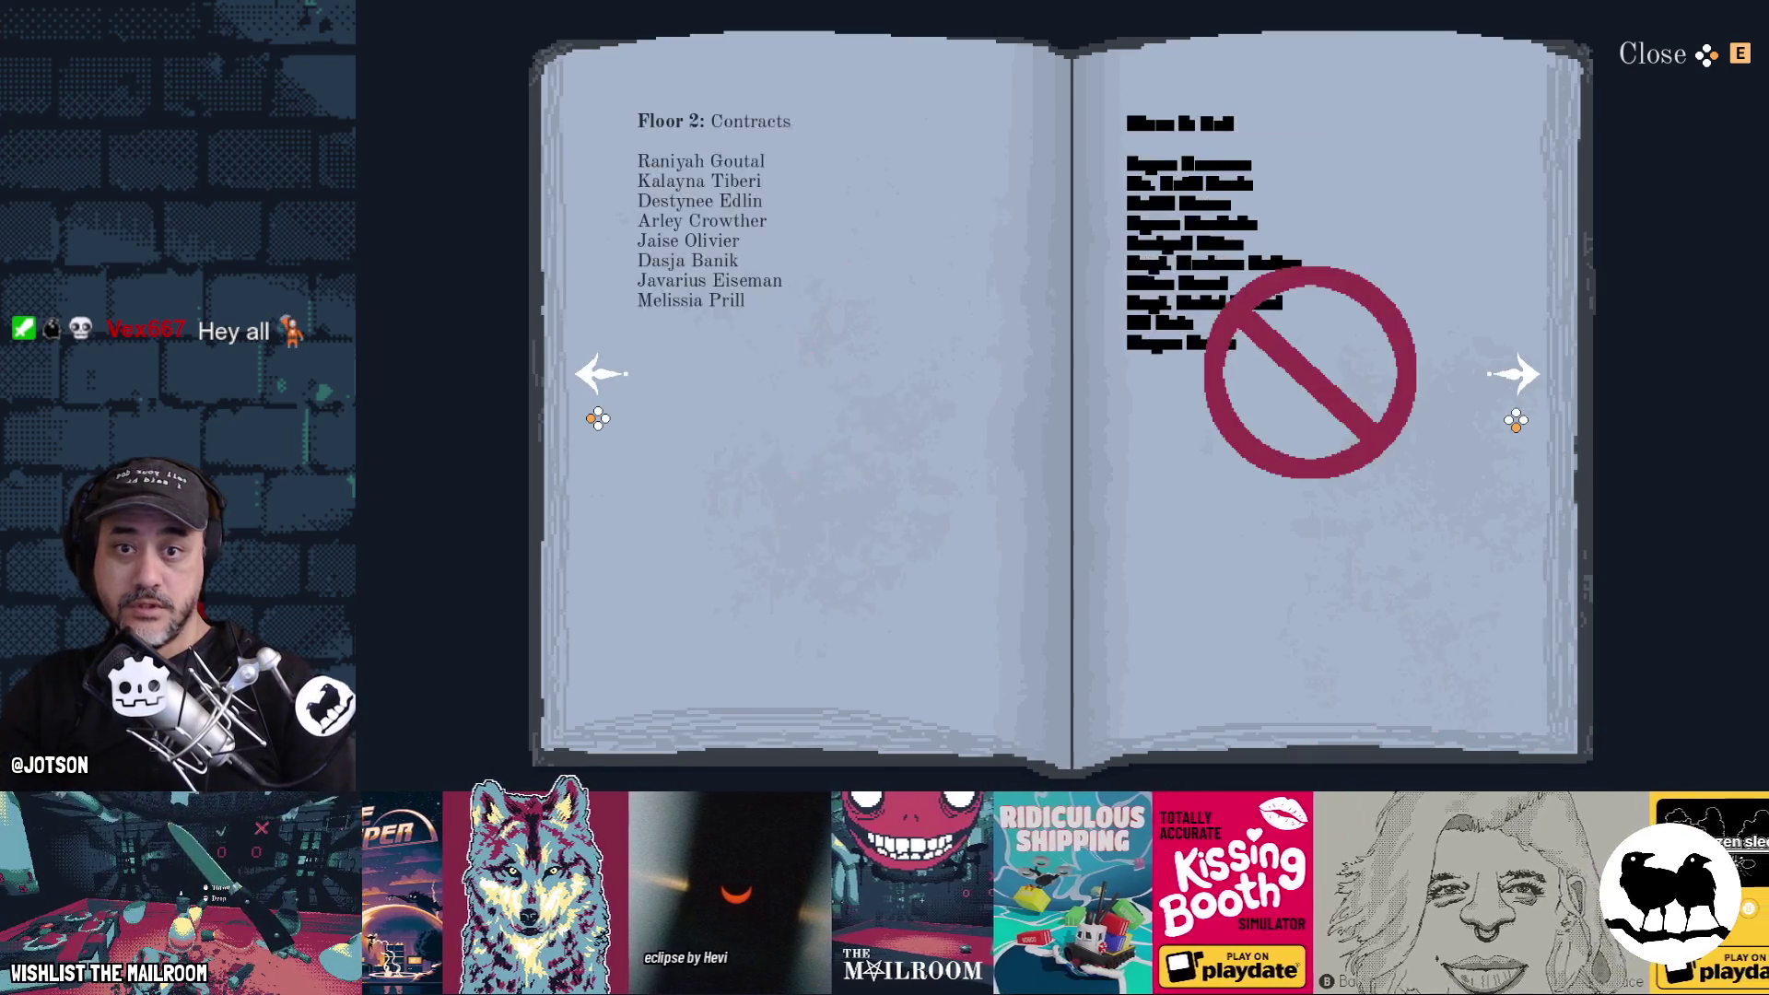
key("Left")
key("Right")
key("Right")
key("Right")
key("Left")
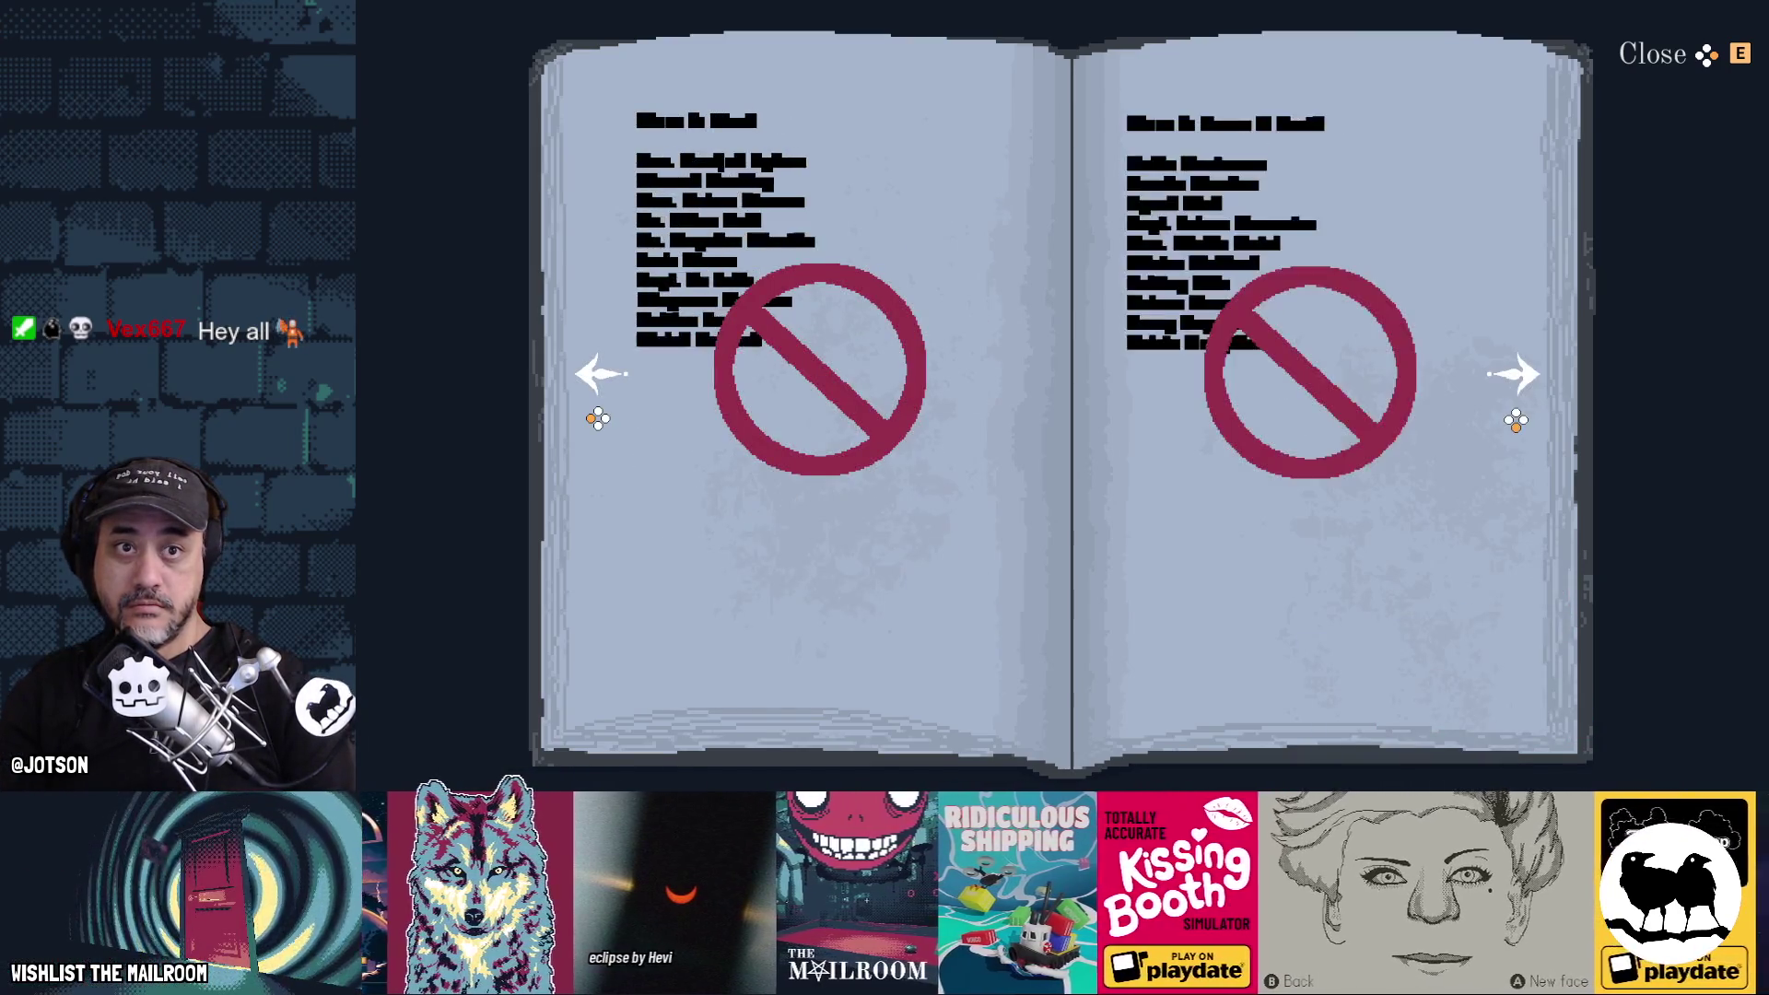
key("Left")
key("Left")
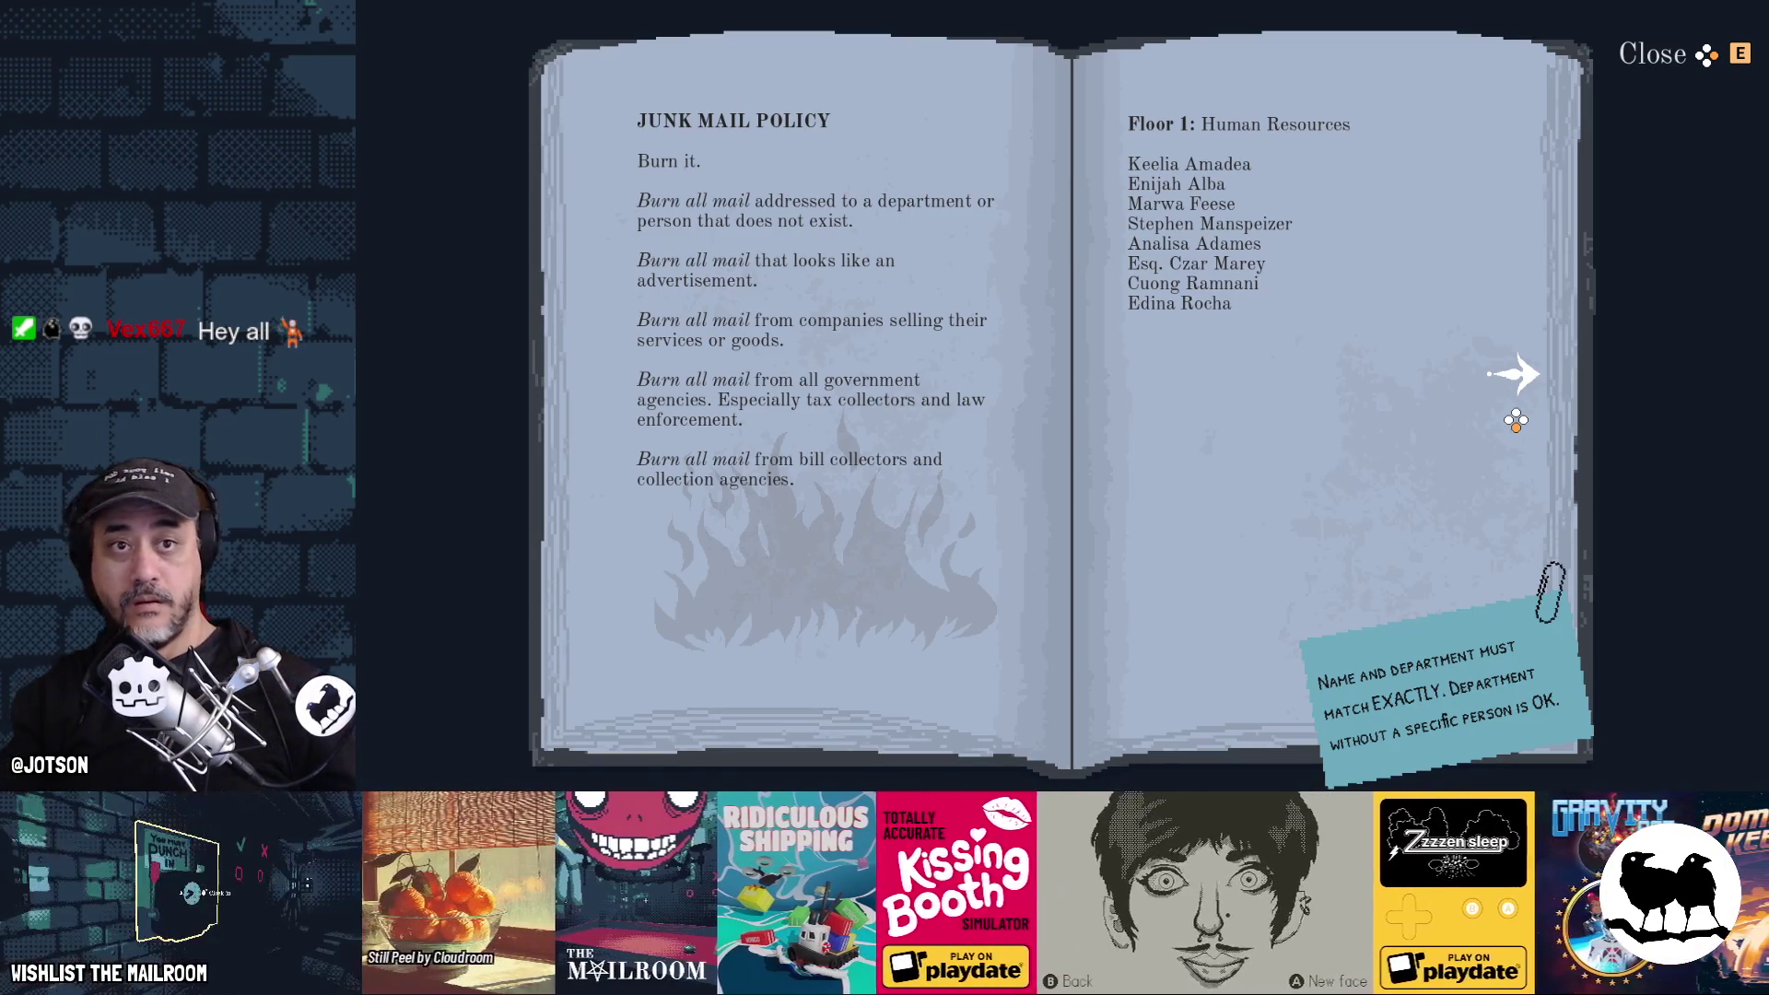
key("F8")
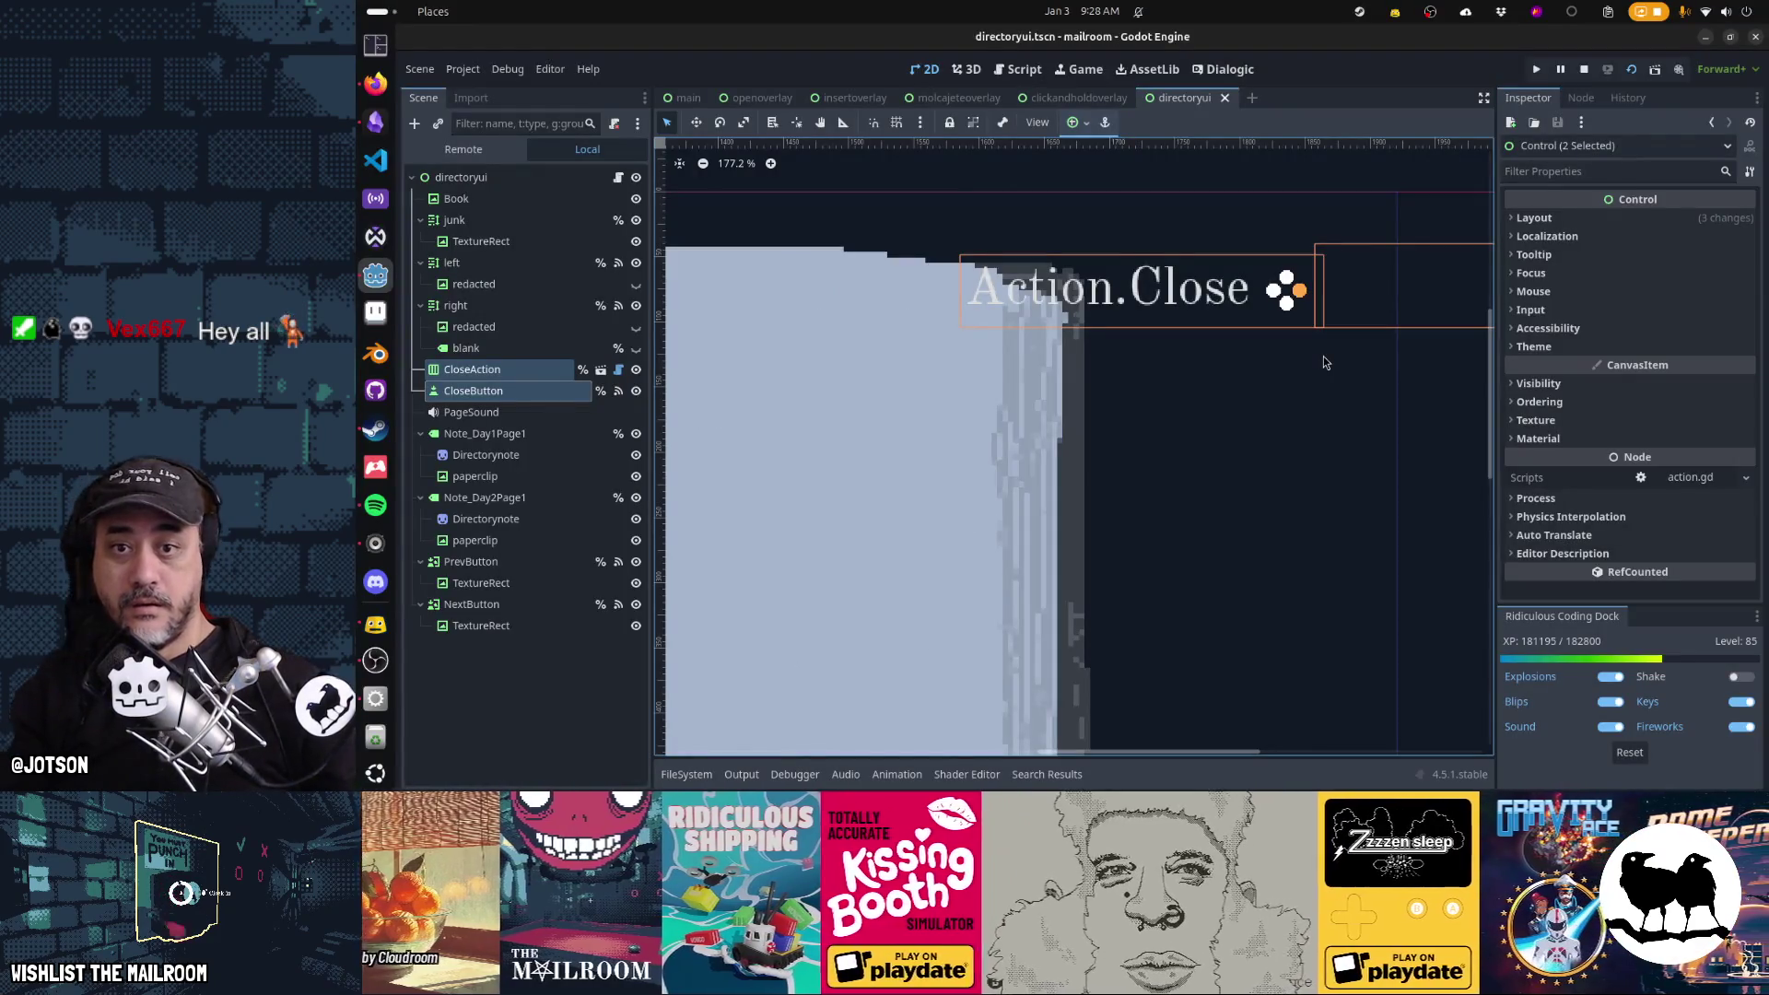
Nudge CloseAction down one step and run the game twice to check its position
left_click(1323, 362)
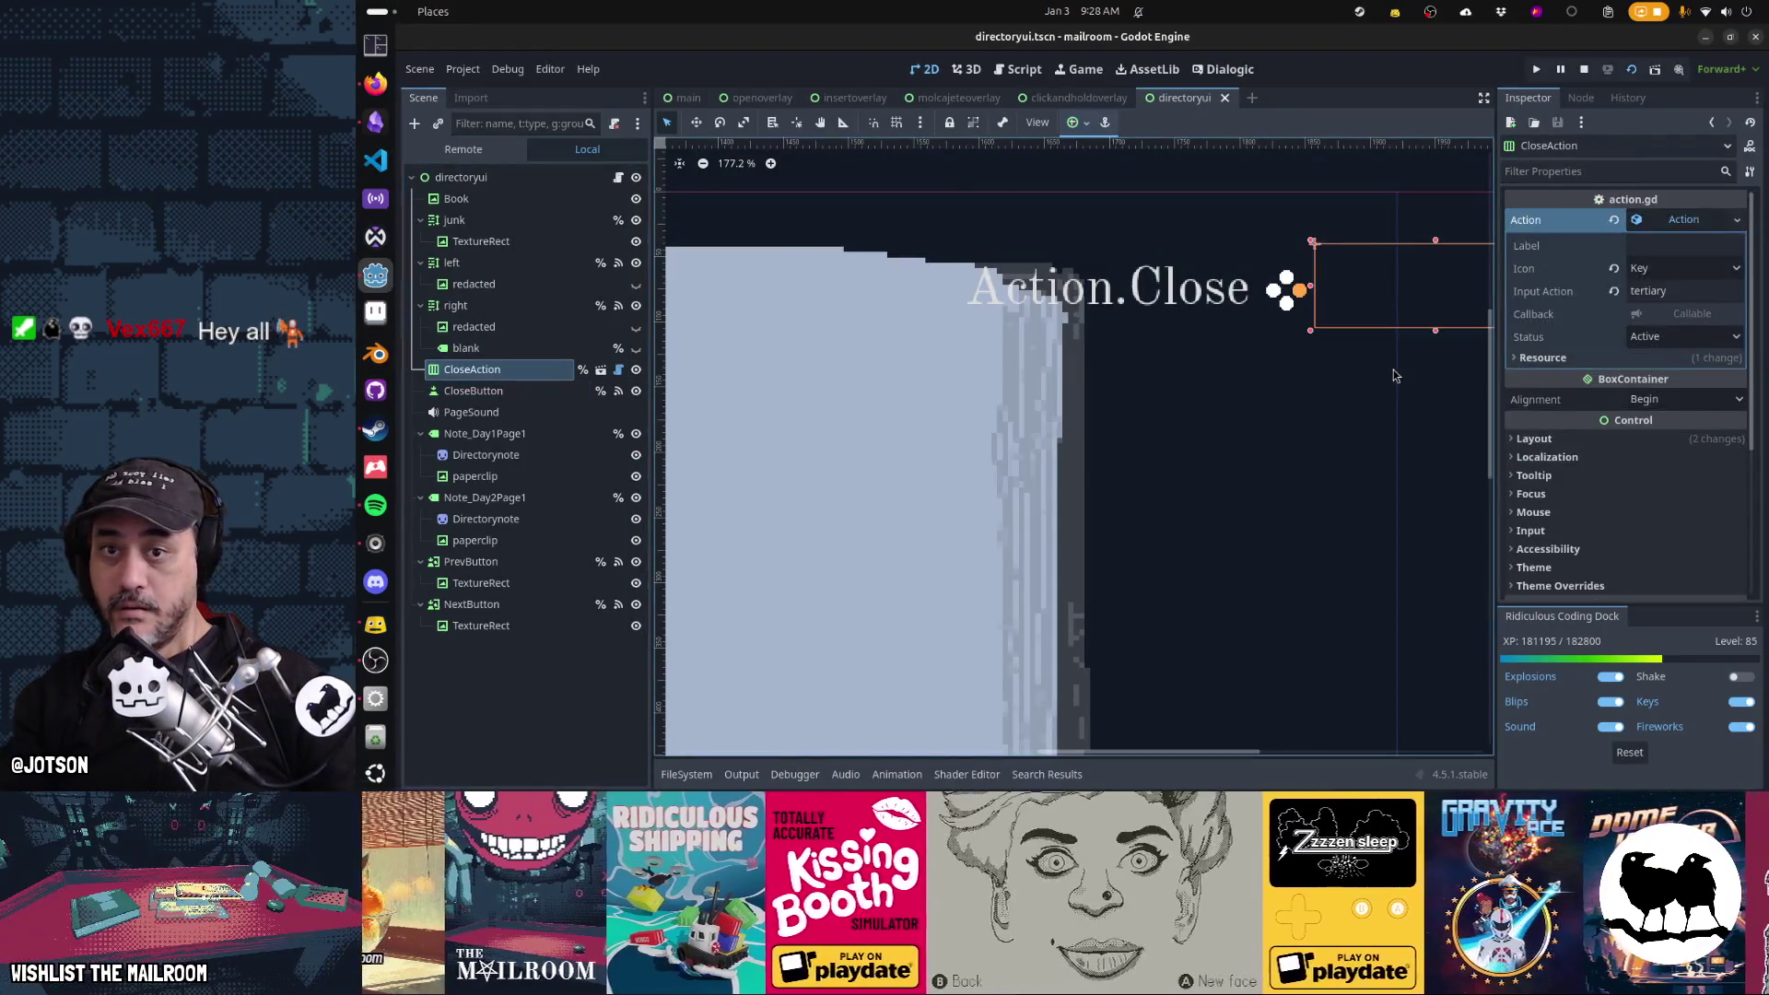
key("Down")
key("F6")
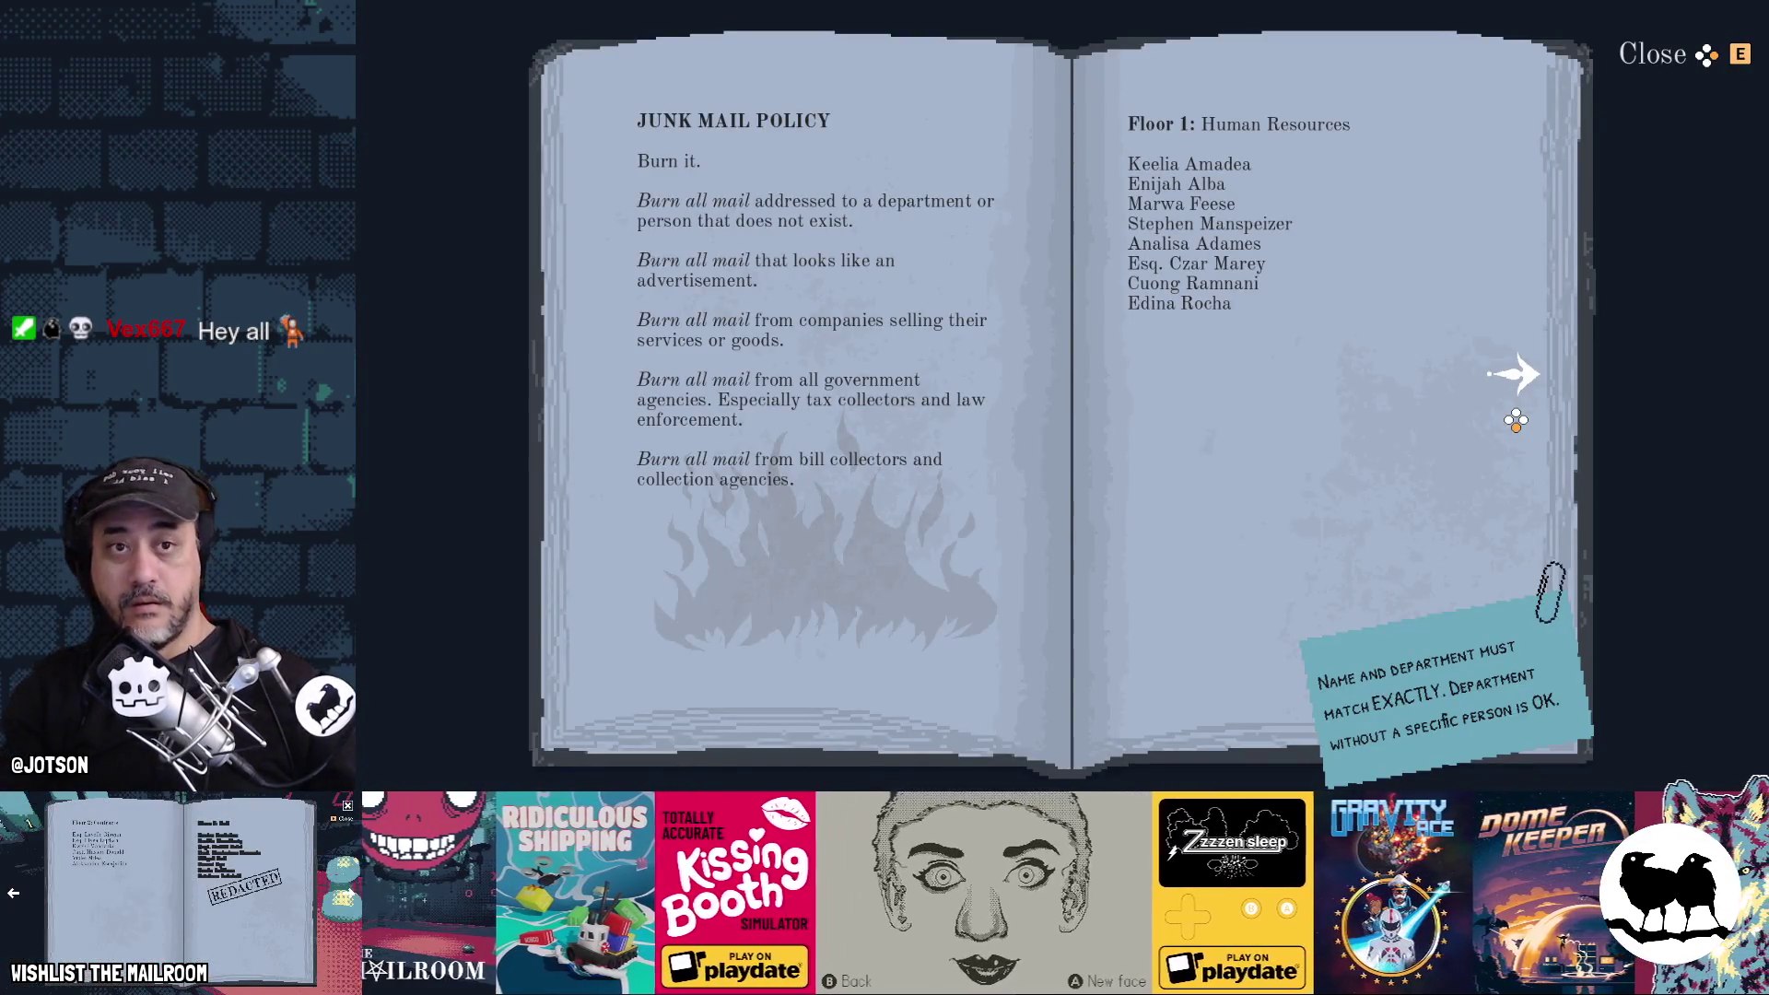
key("F8")
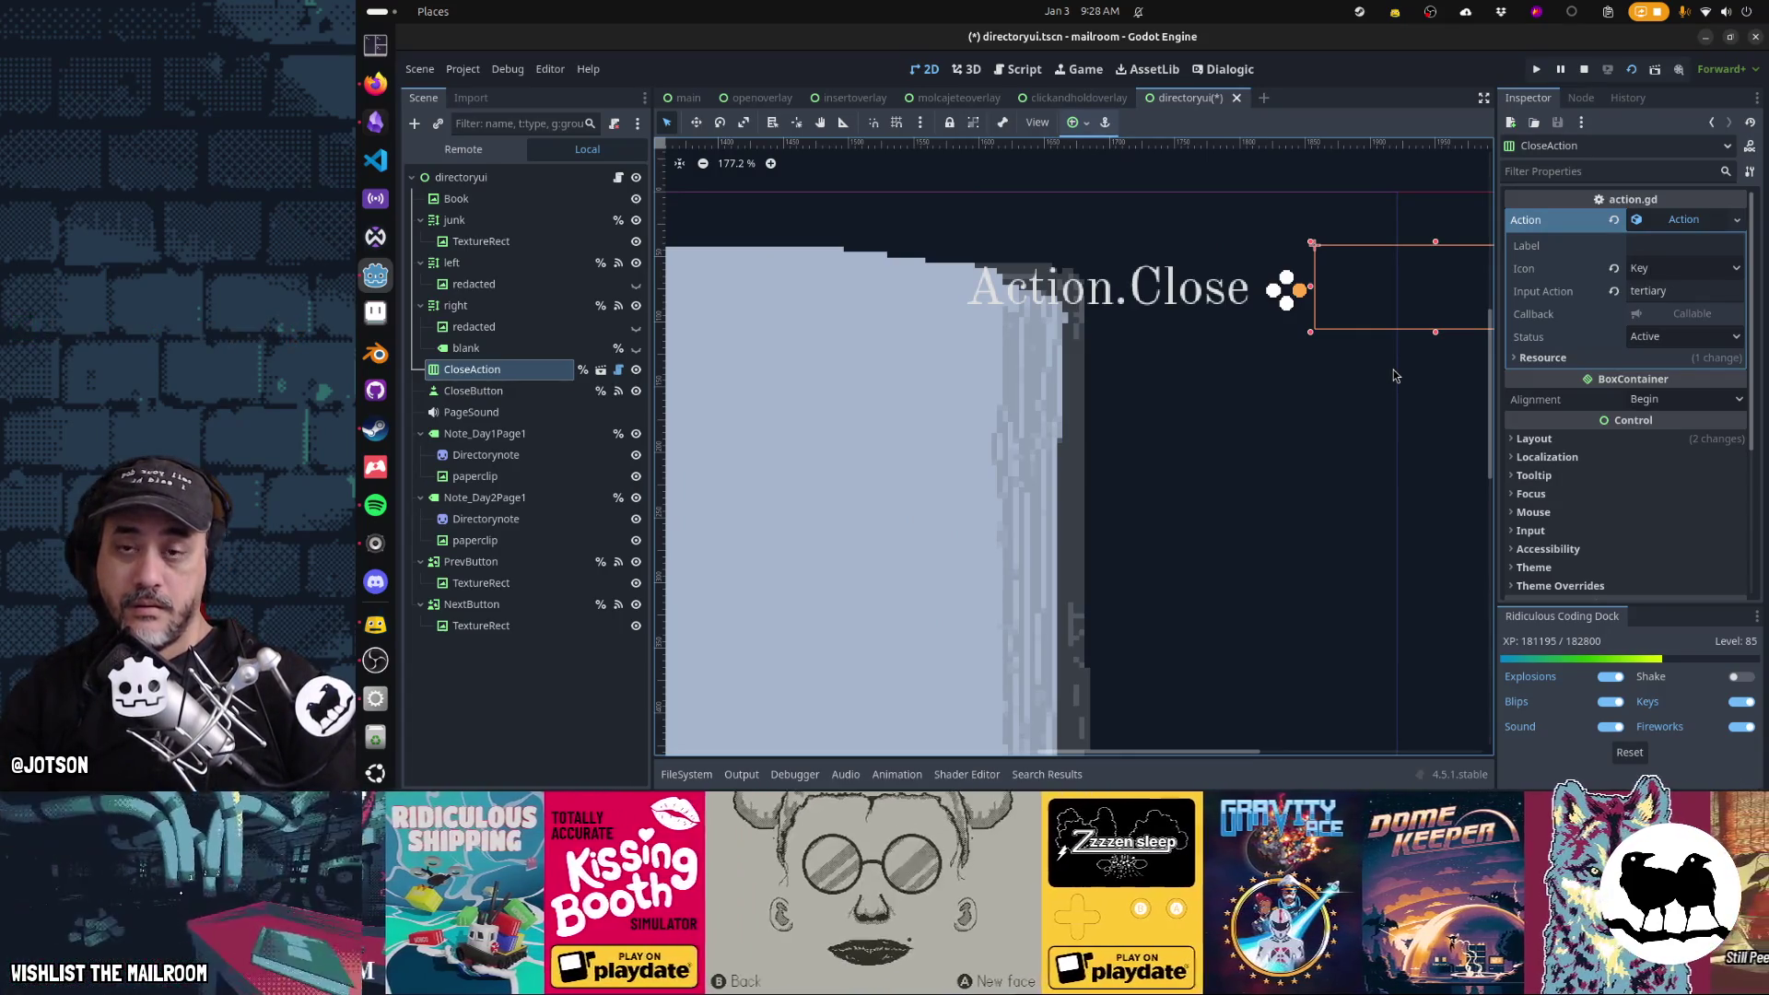
key("F6")
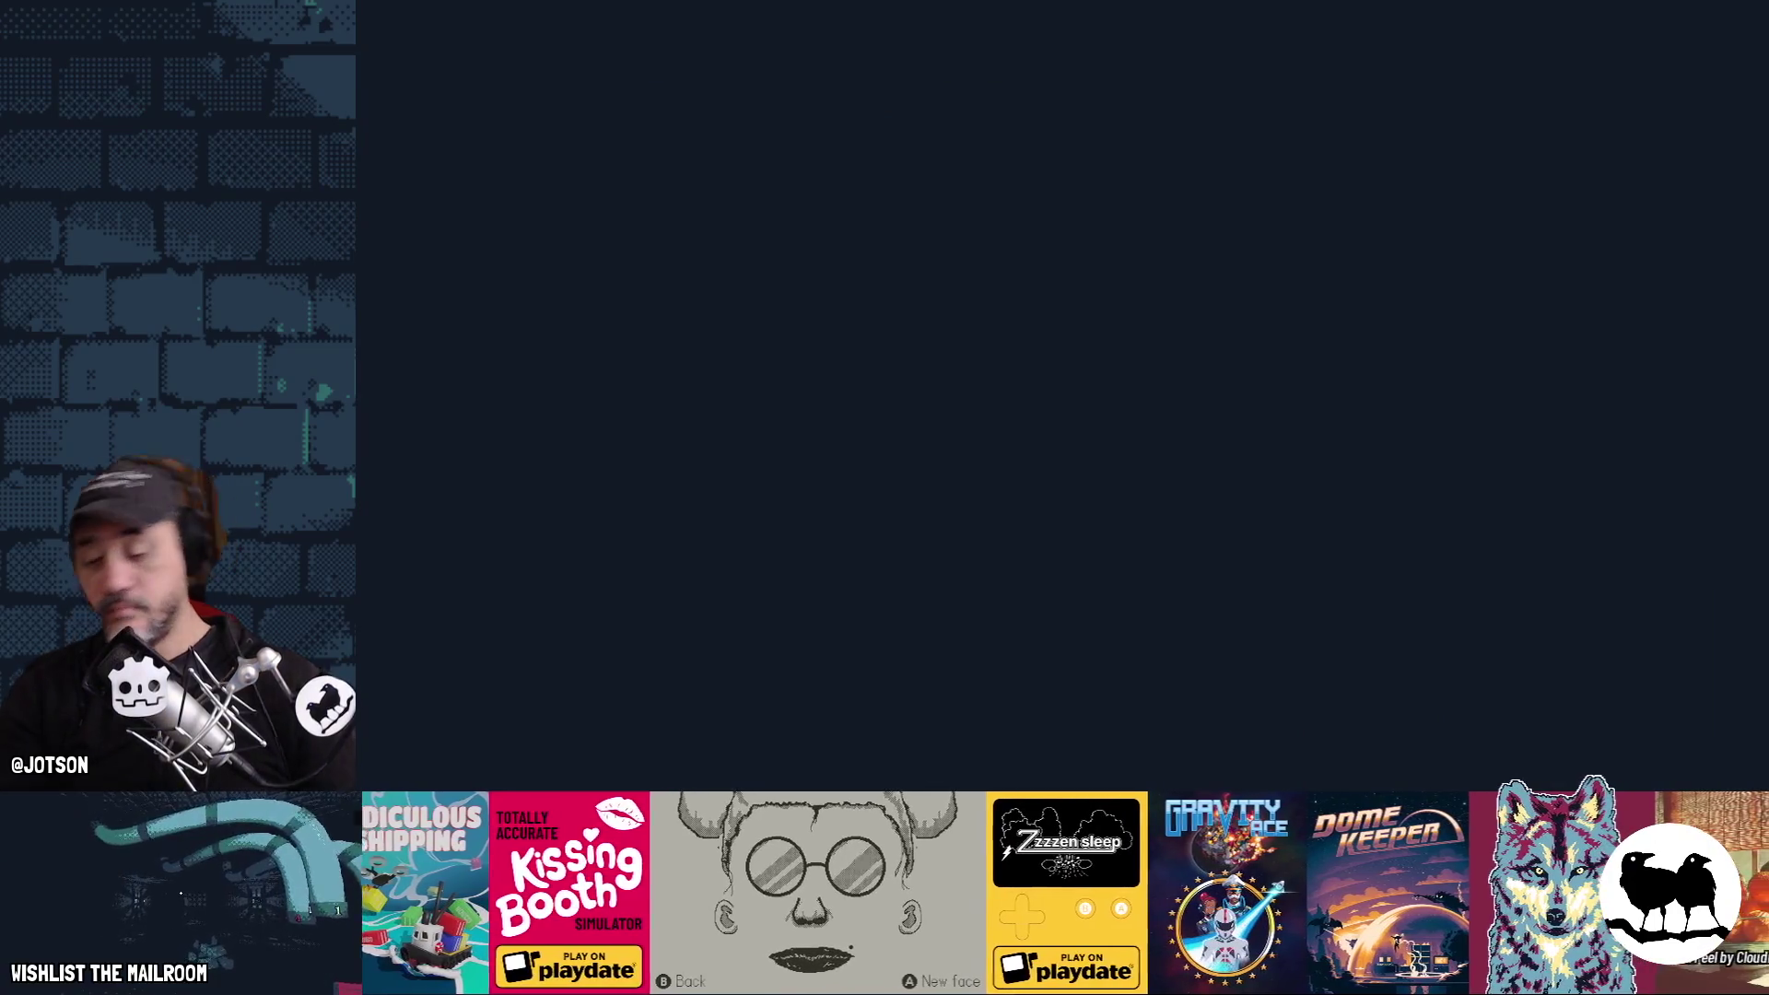
key("F8")
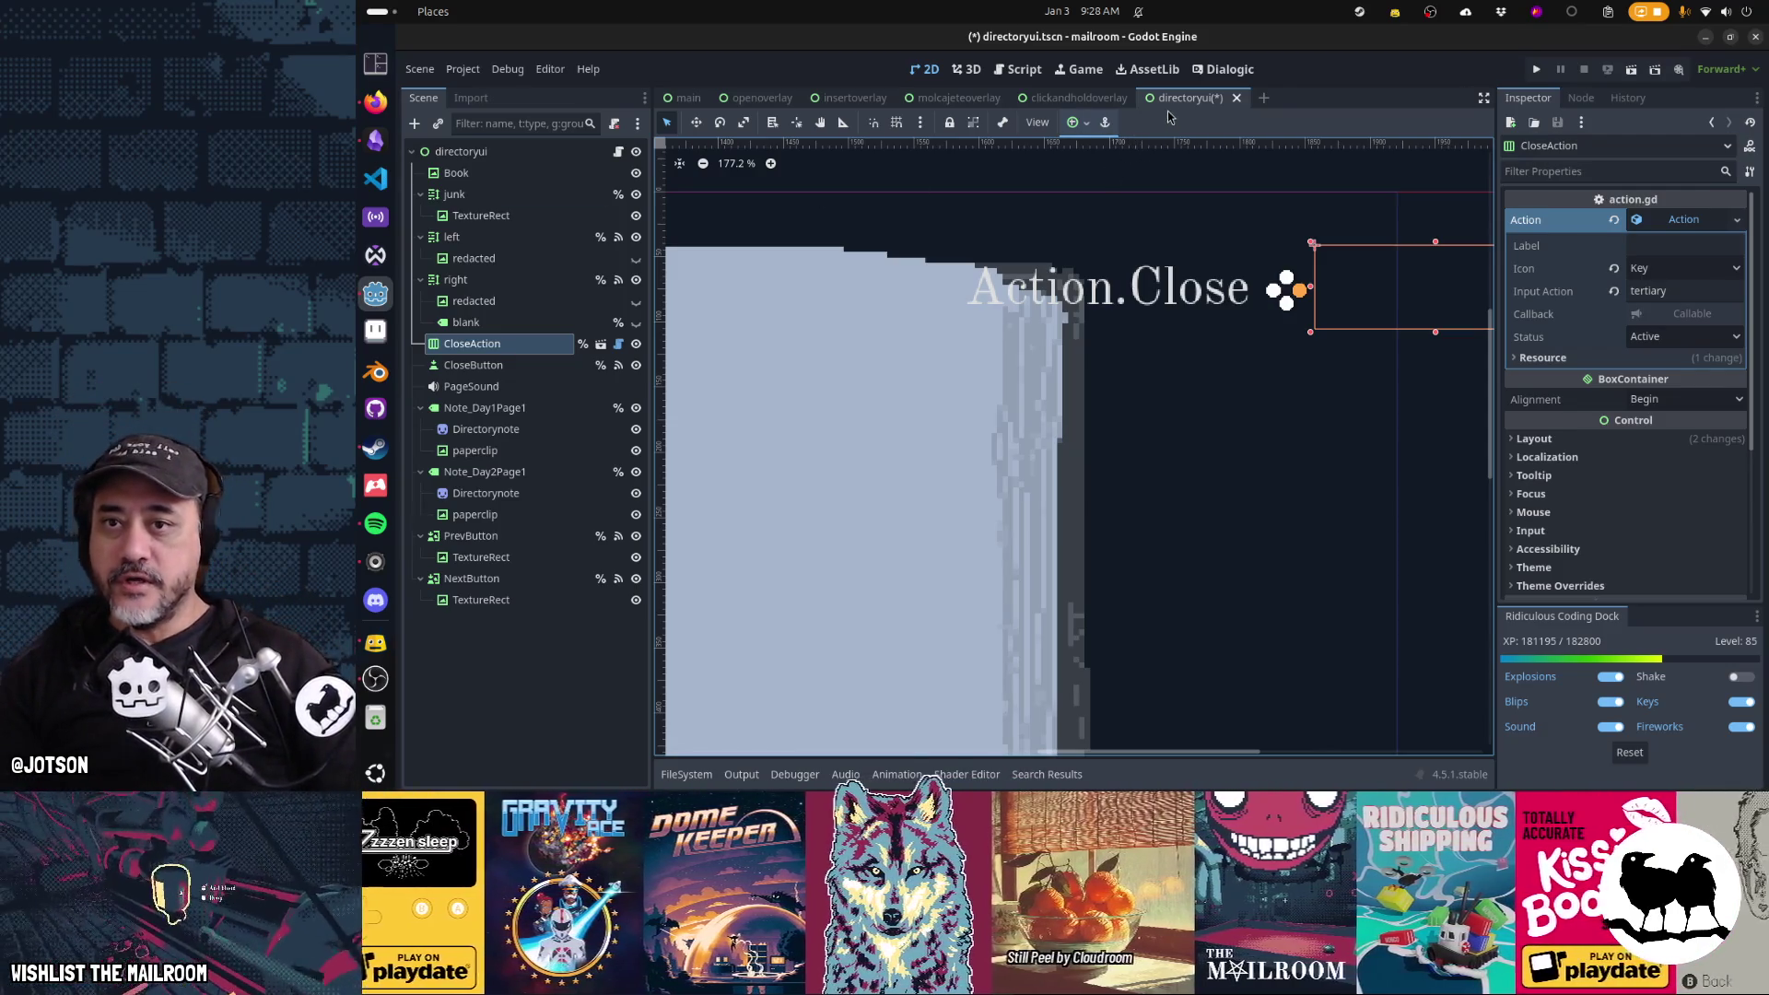
Save directoryui.tscn with Ctrl+S
key("ctrl+s")
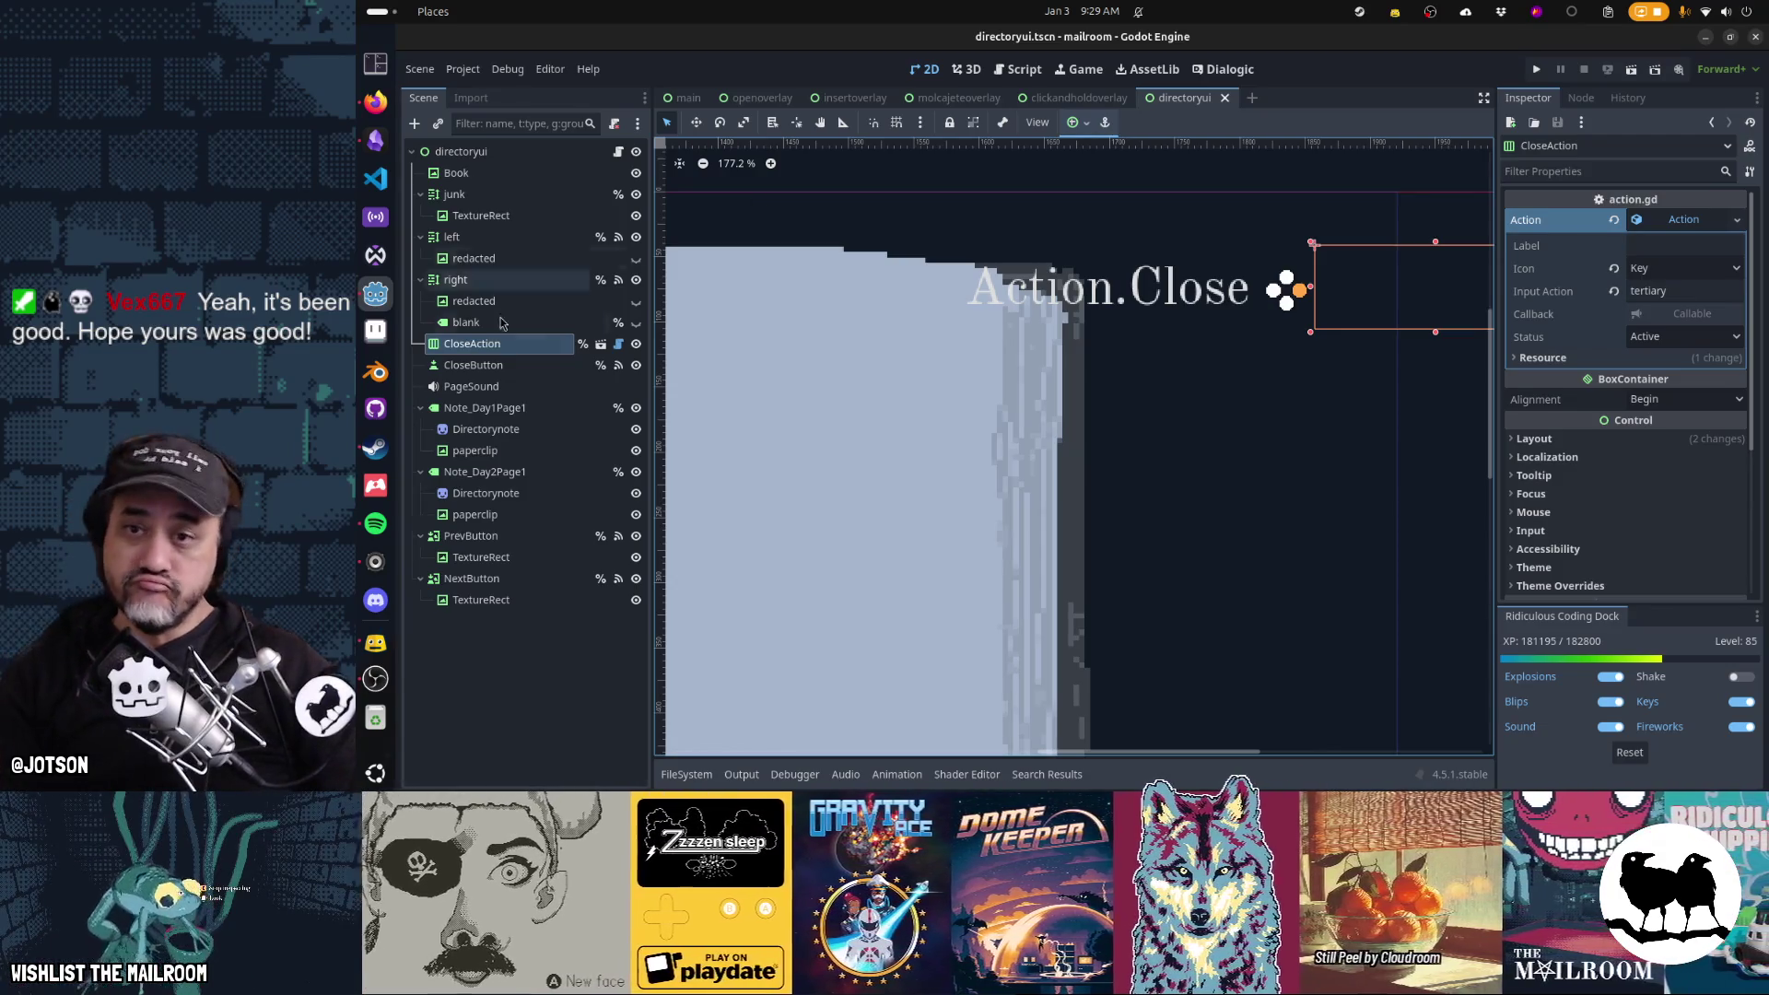
scroll(1202, 412, "down", 6)
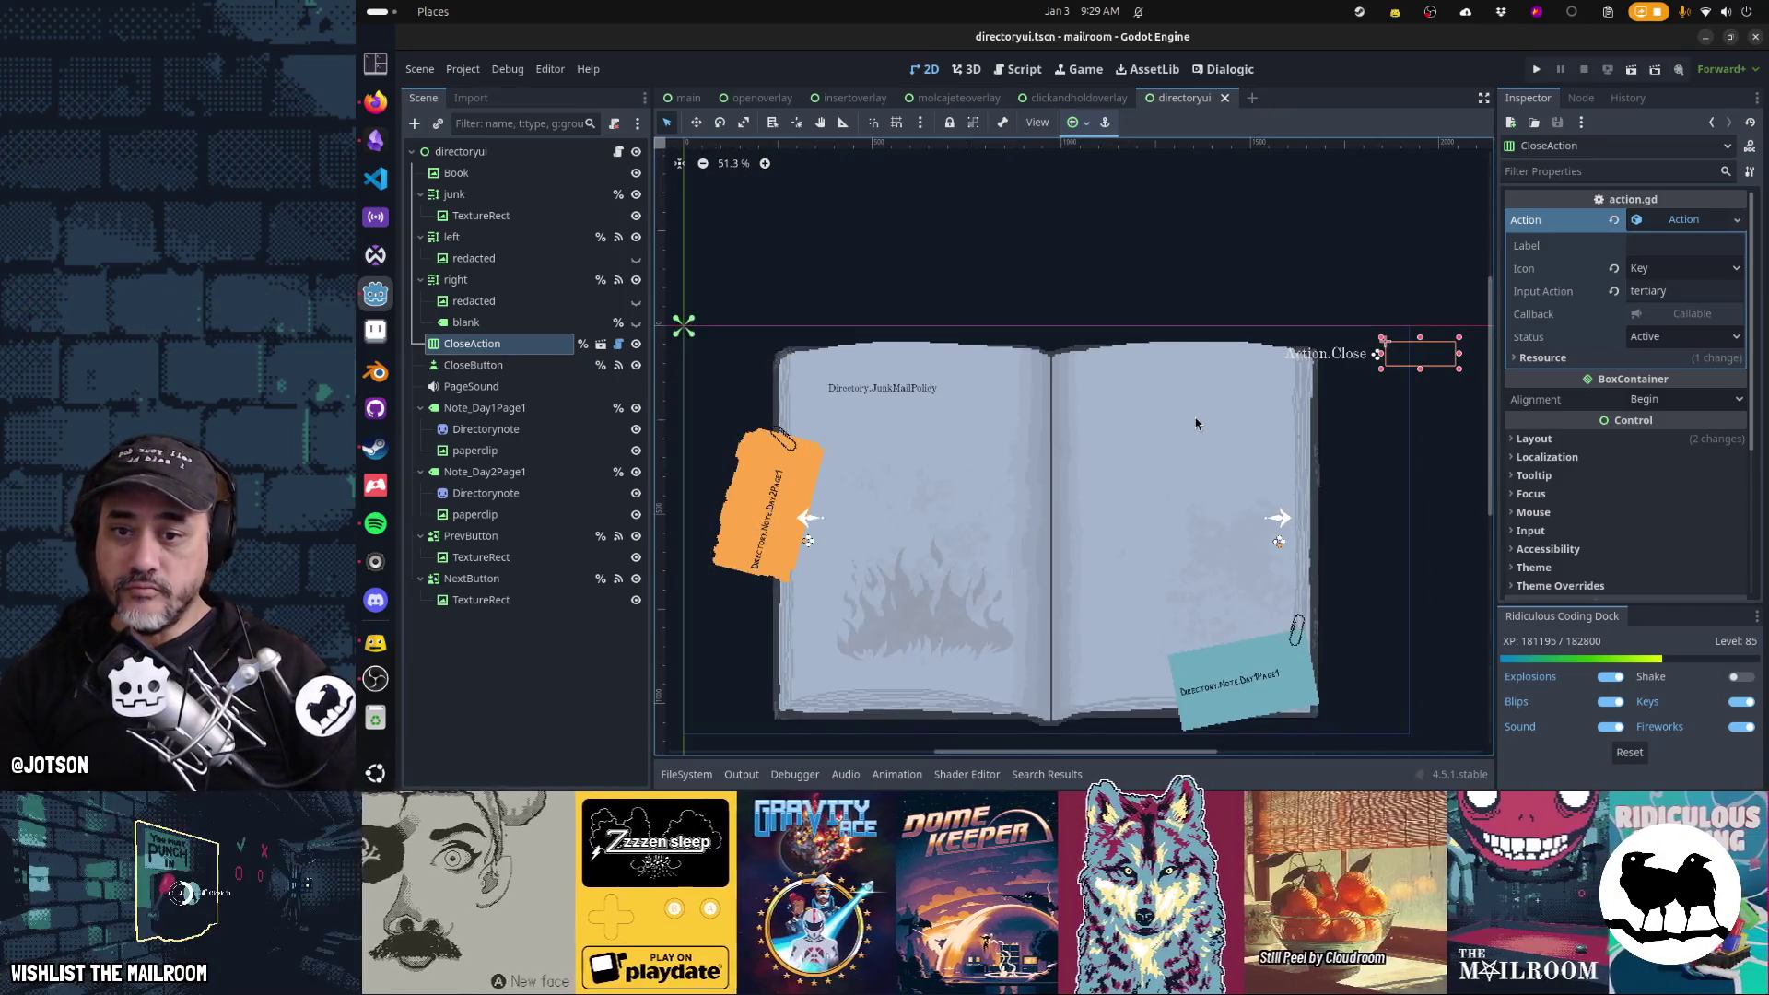
Save the scene, glance at the Gamedev TODO notes, and launch the game with F5
key("ctrl+s")
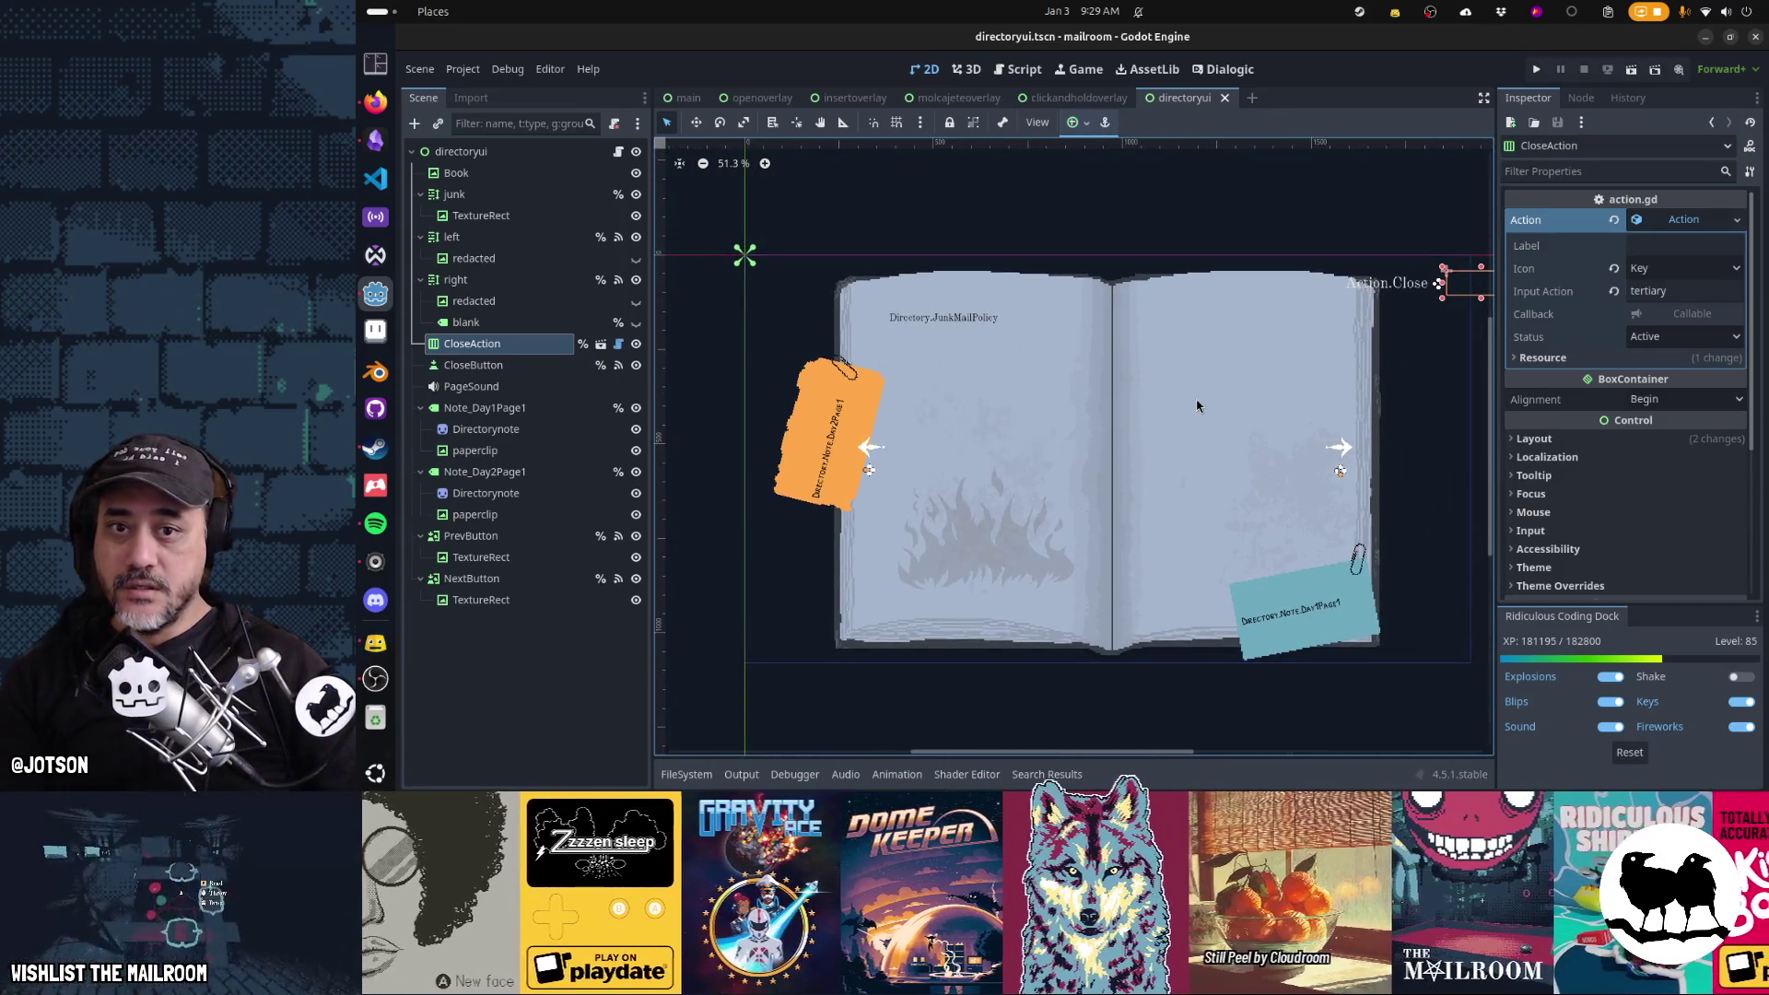
key("alt+Tab")
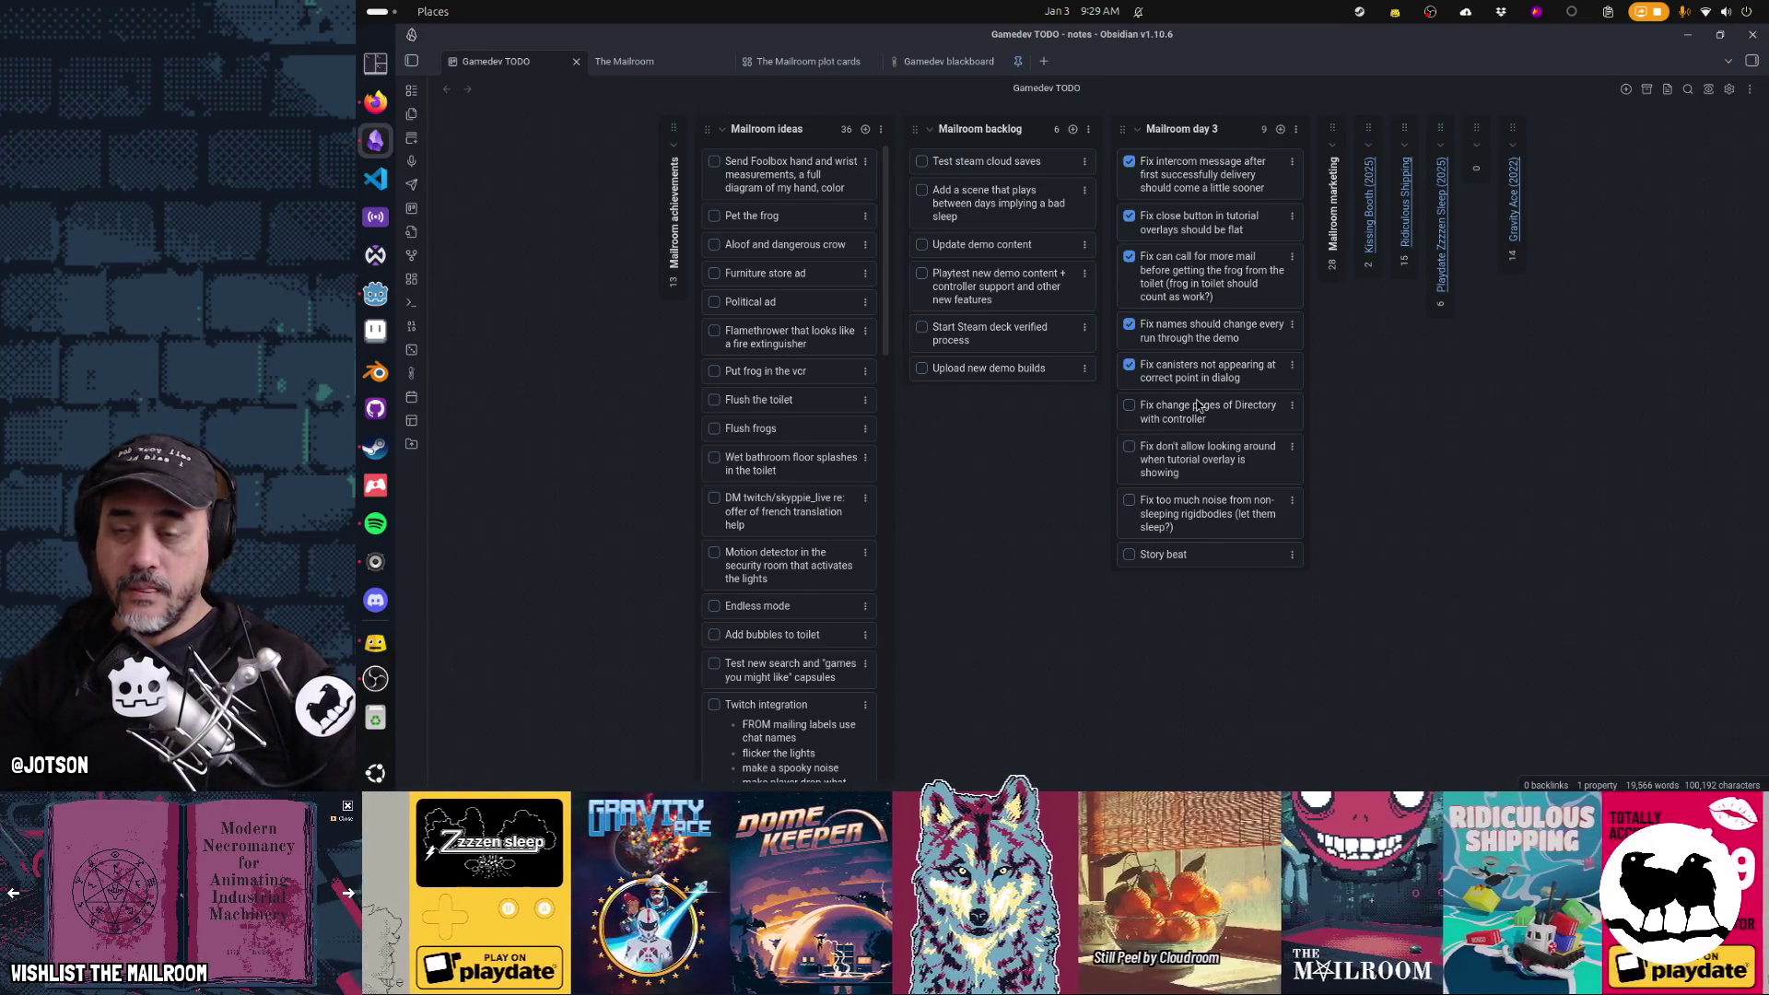
key("alt+Tab")
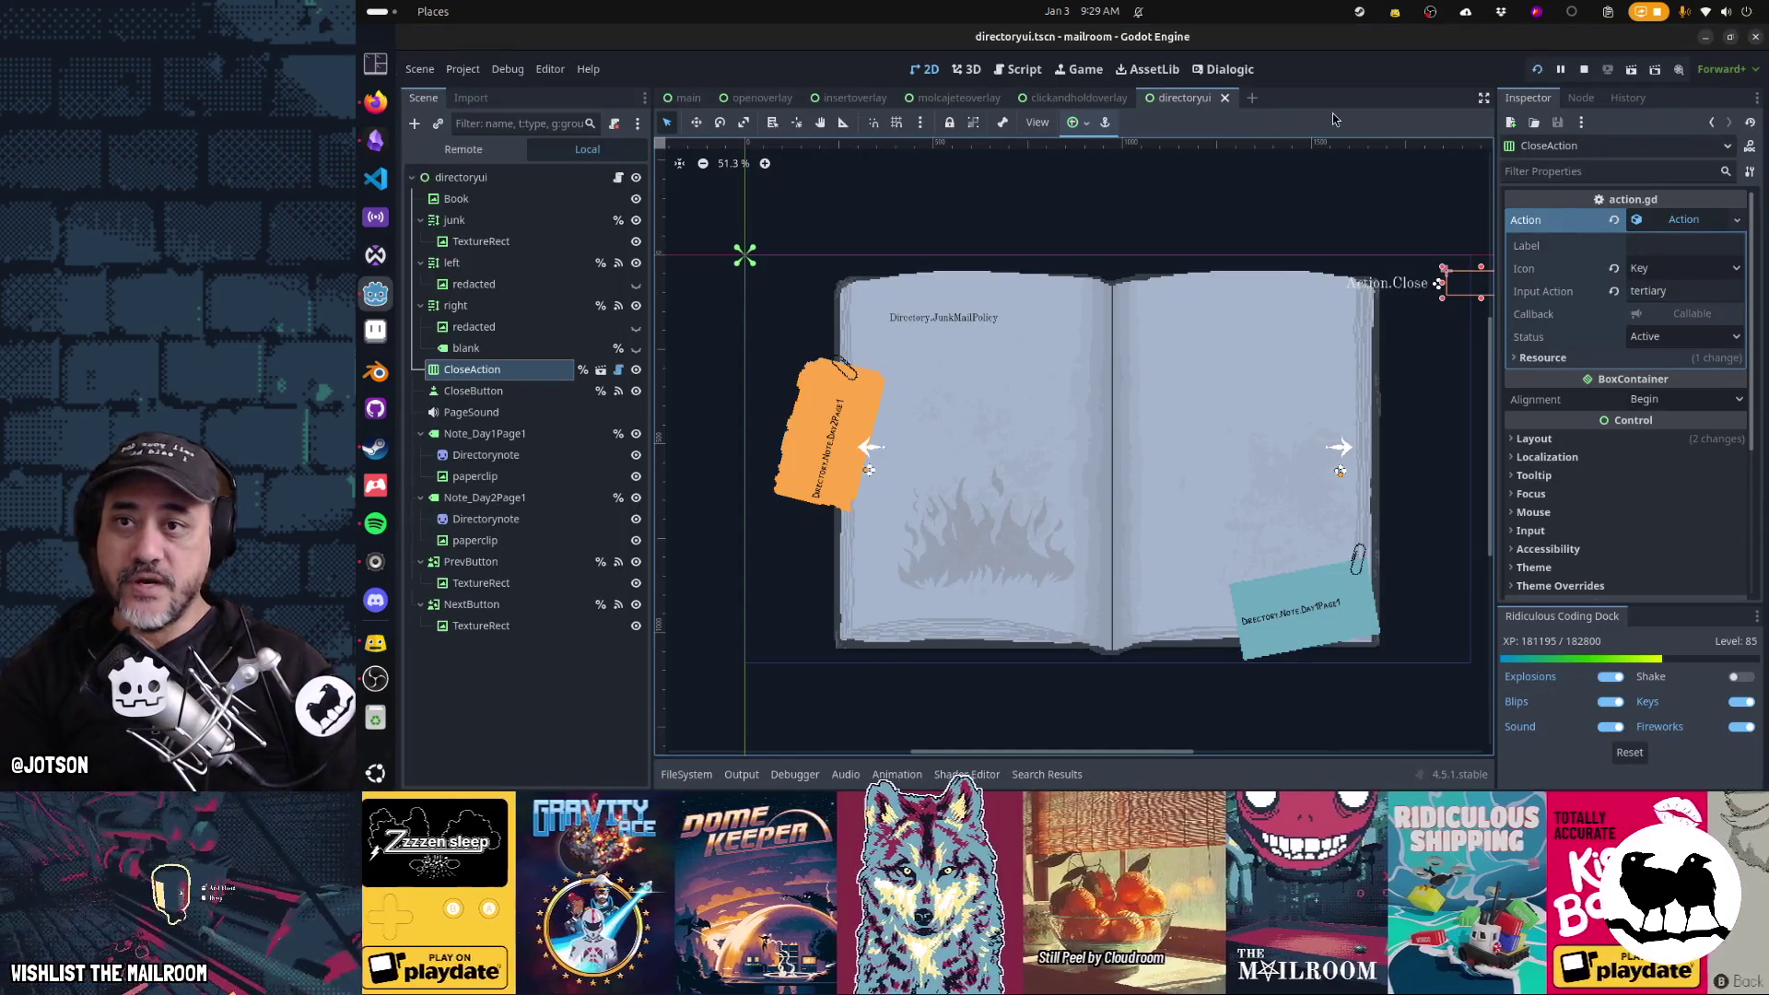
key("F5")
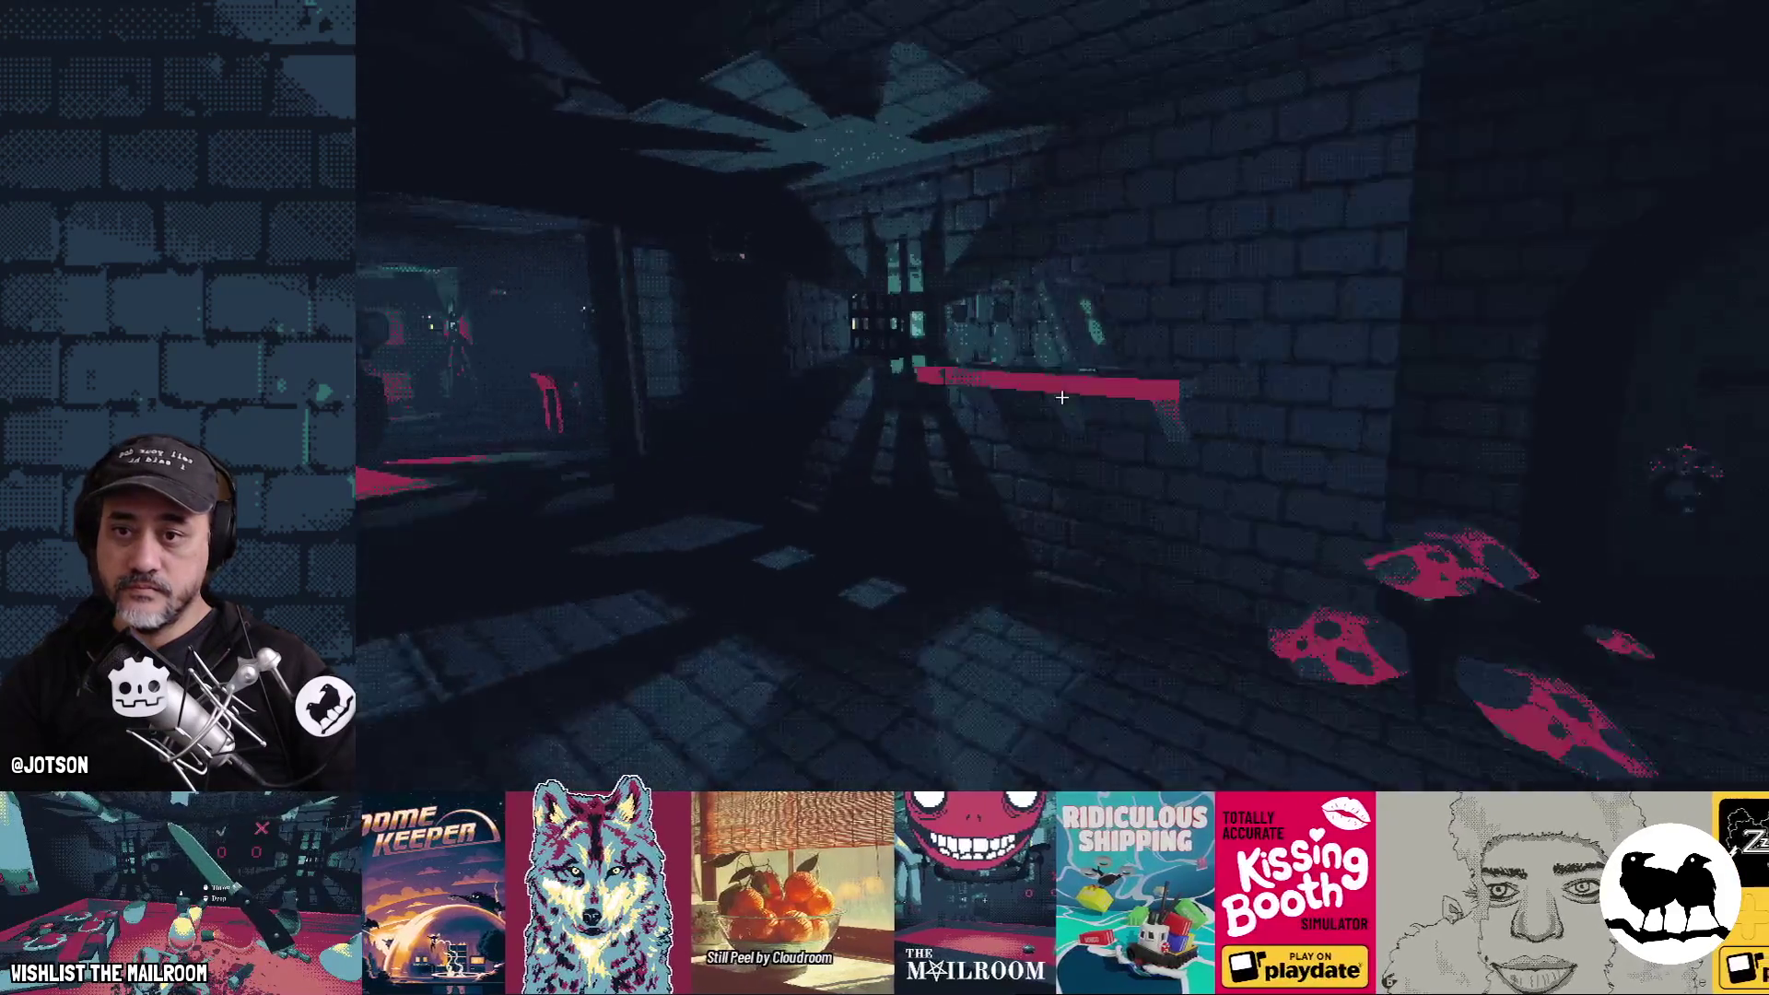
Open the directory book and click through spreads from Floor 1 to Floor 4/5
key("e")
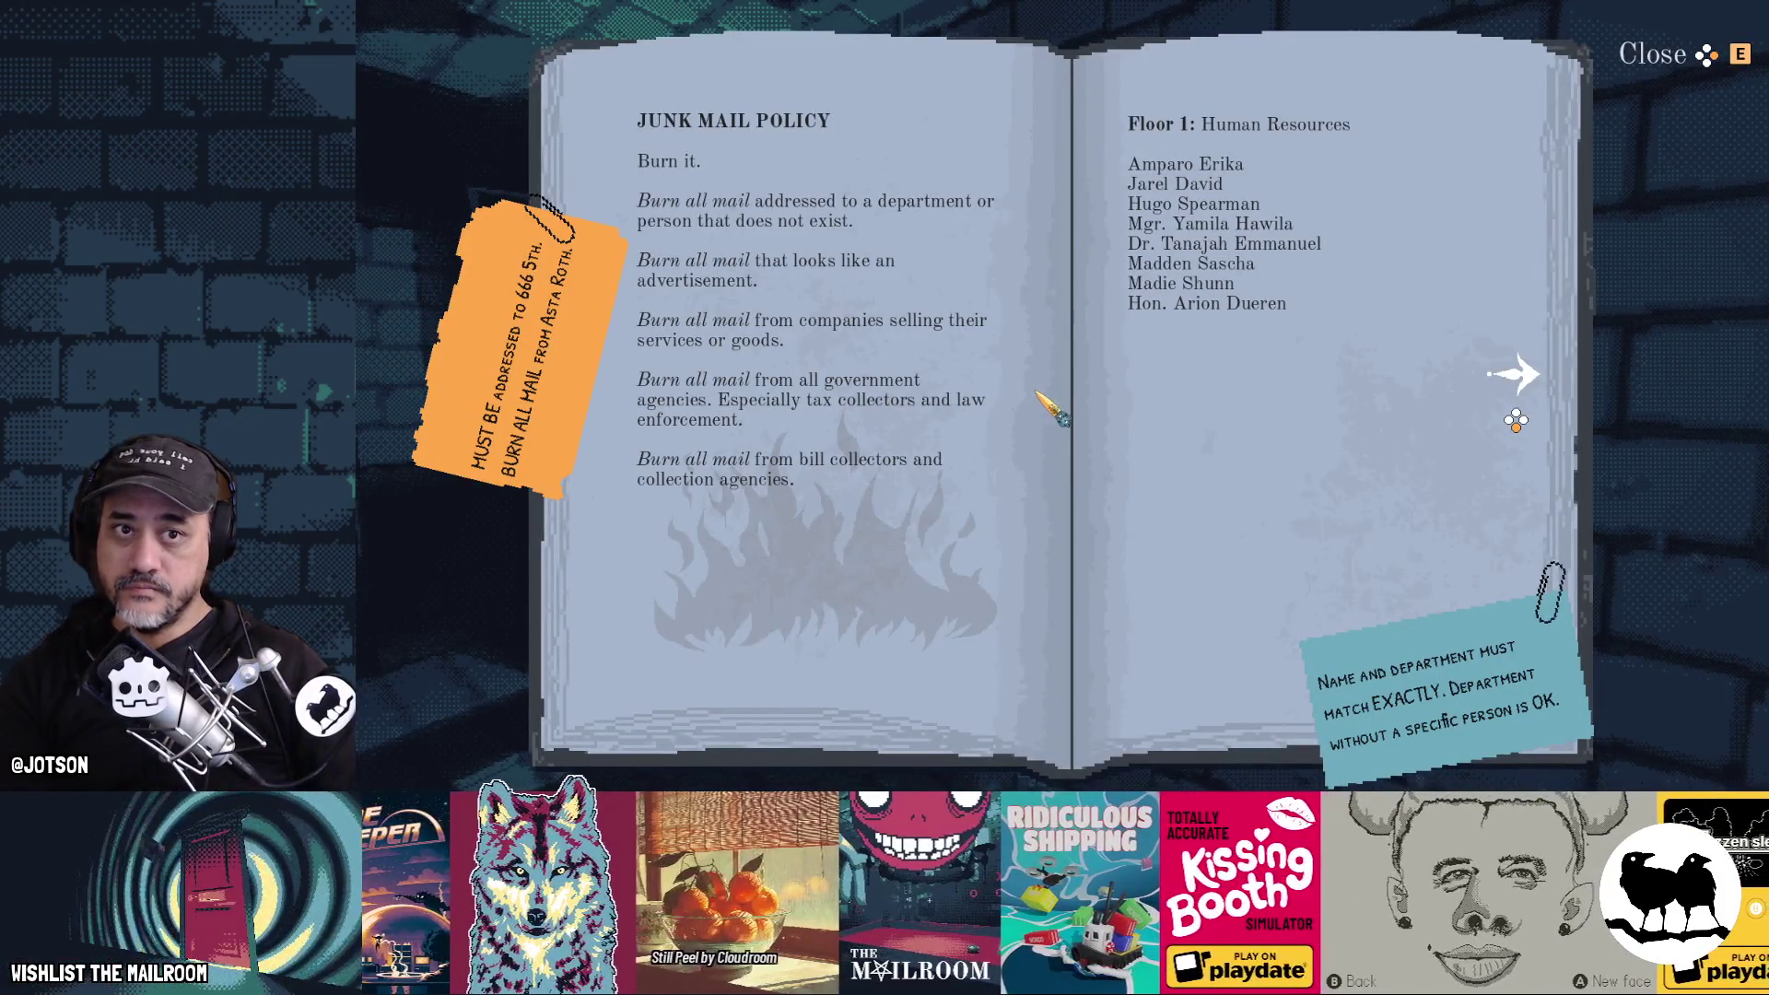
left_click(1404, 393)
left_click(1404, 393)
left_click(882, 405)
left_click(885, 410)
left_click(1257, 410)
left_click(1249, 396)
Close and reopen the directory book, closing it with the top-right button
key("e")
key("e")
key("e")
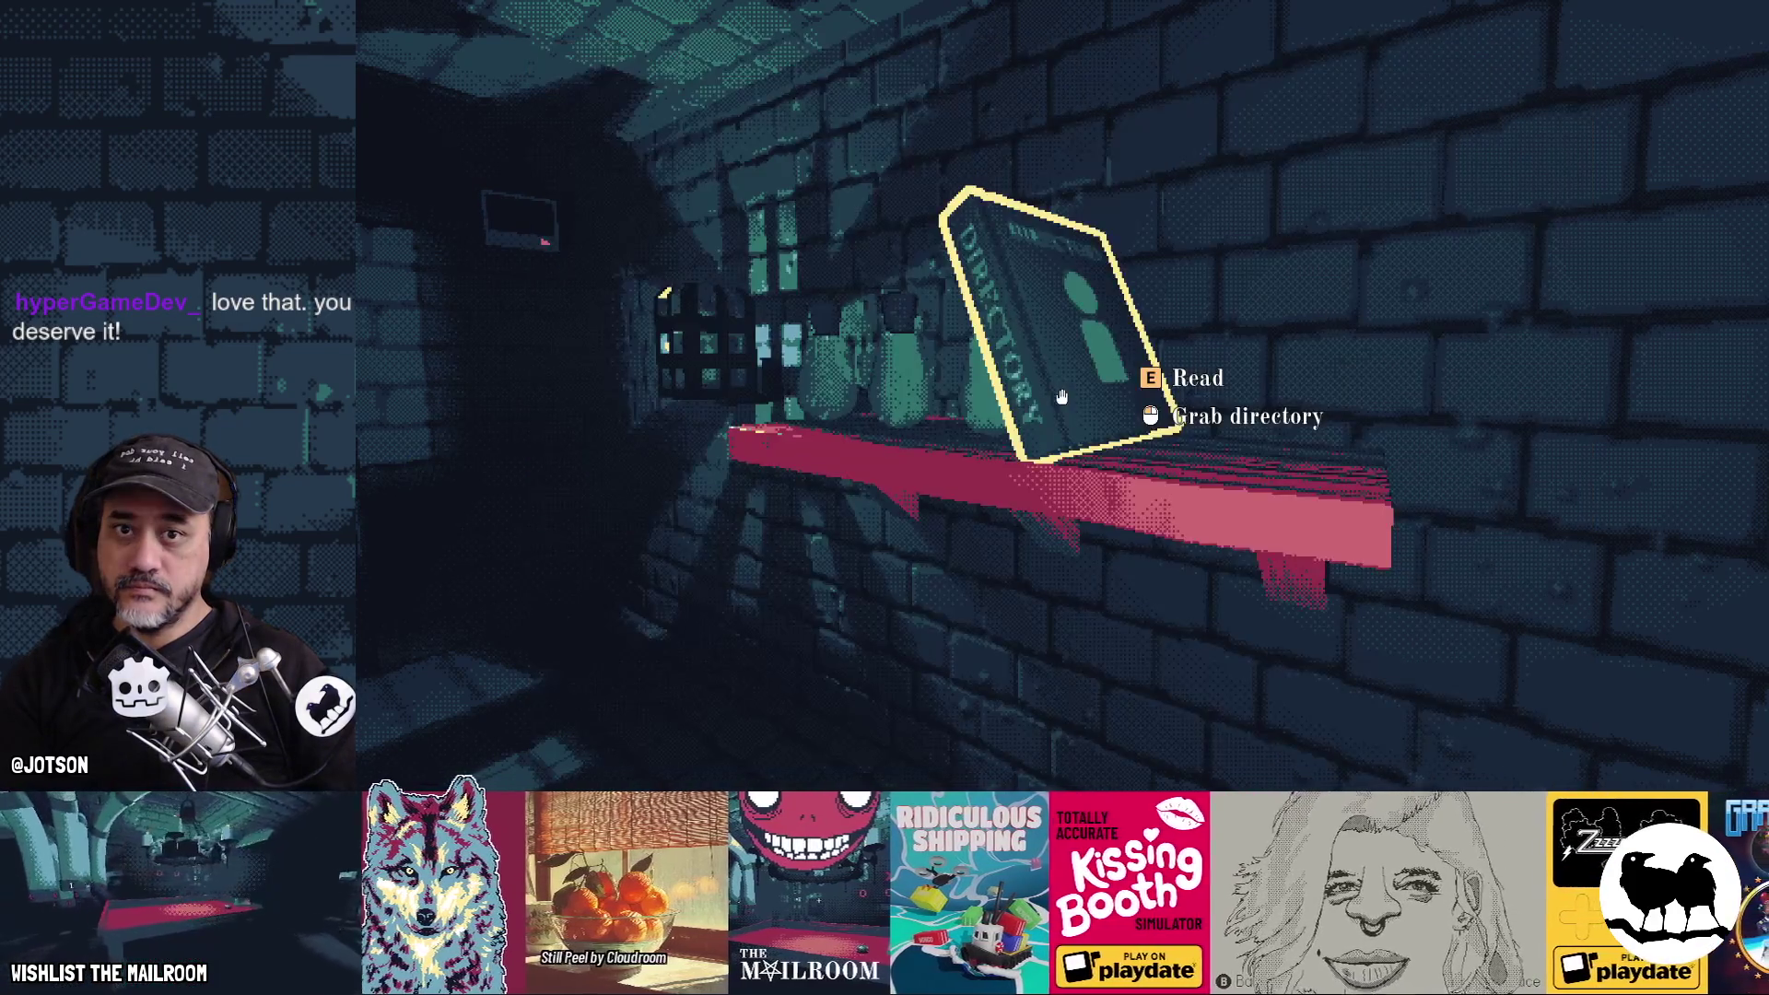
key("e")
key("e")
key("e")
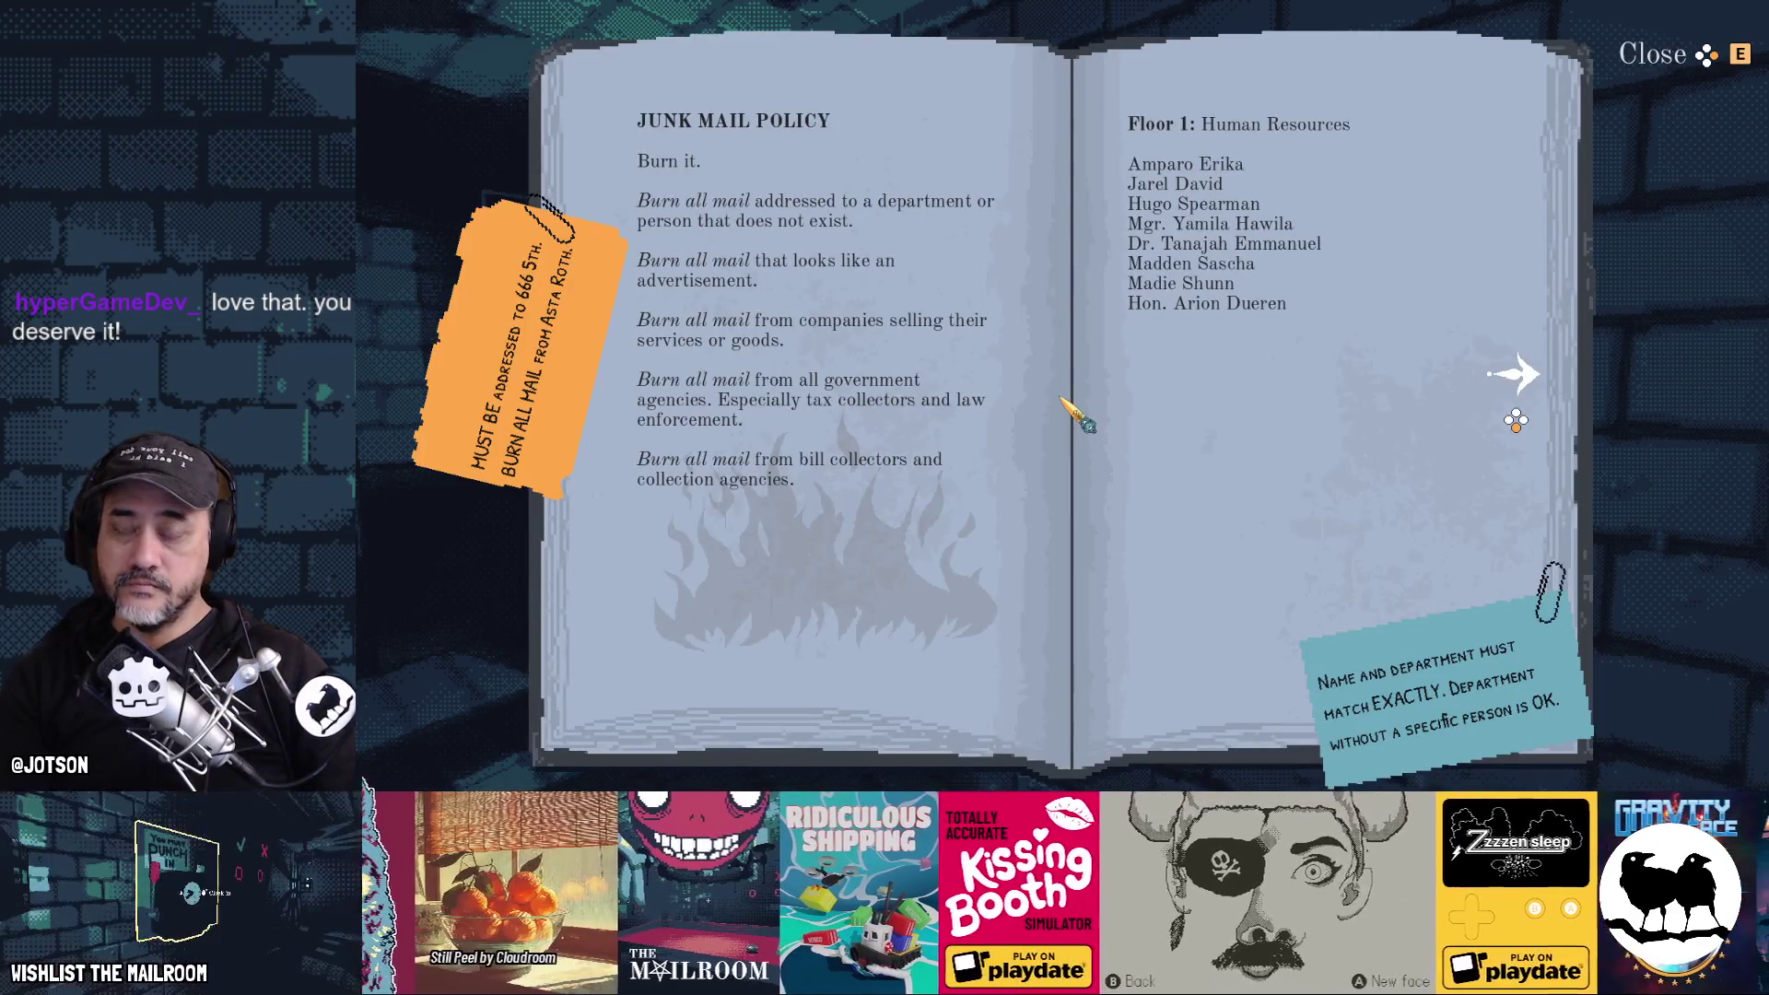
left_click(1638, 69)
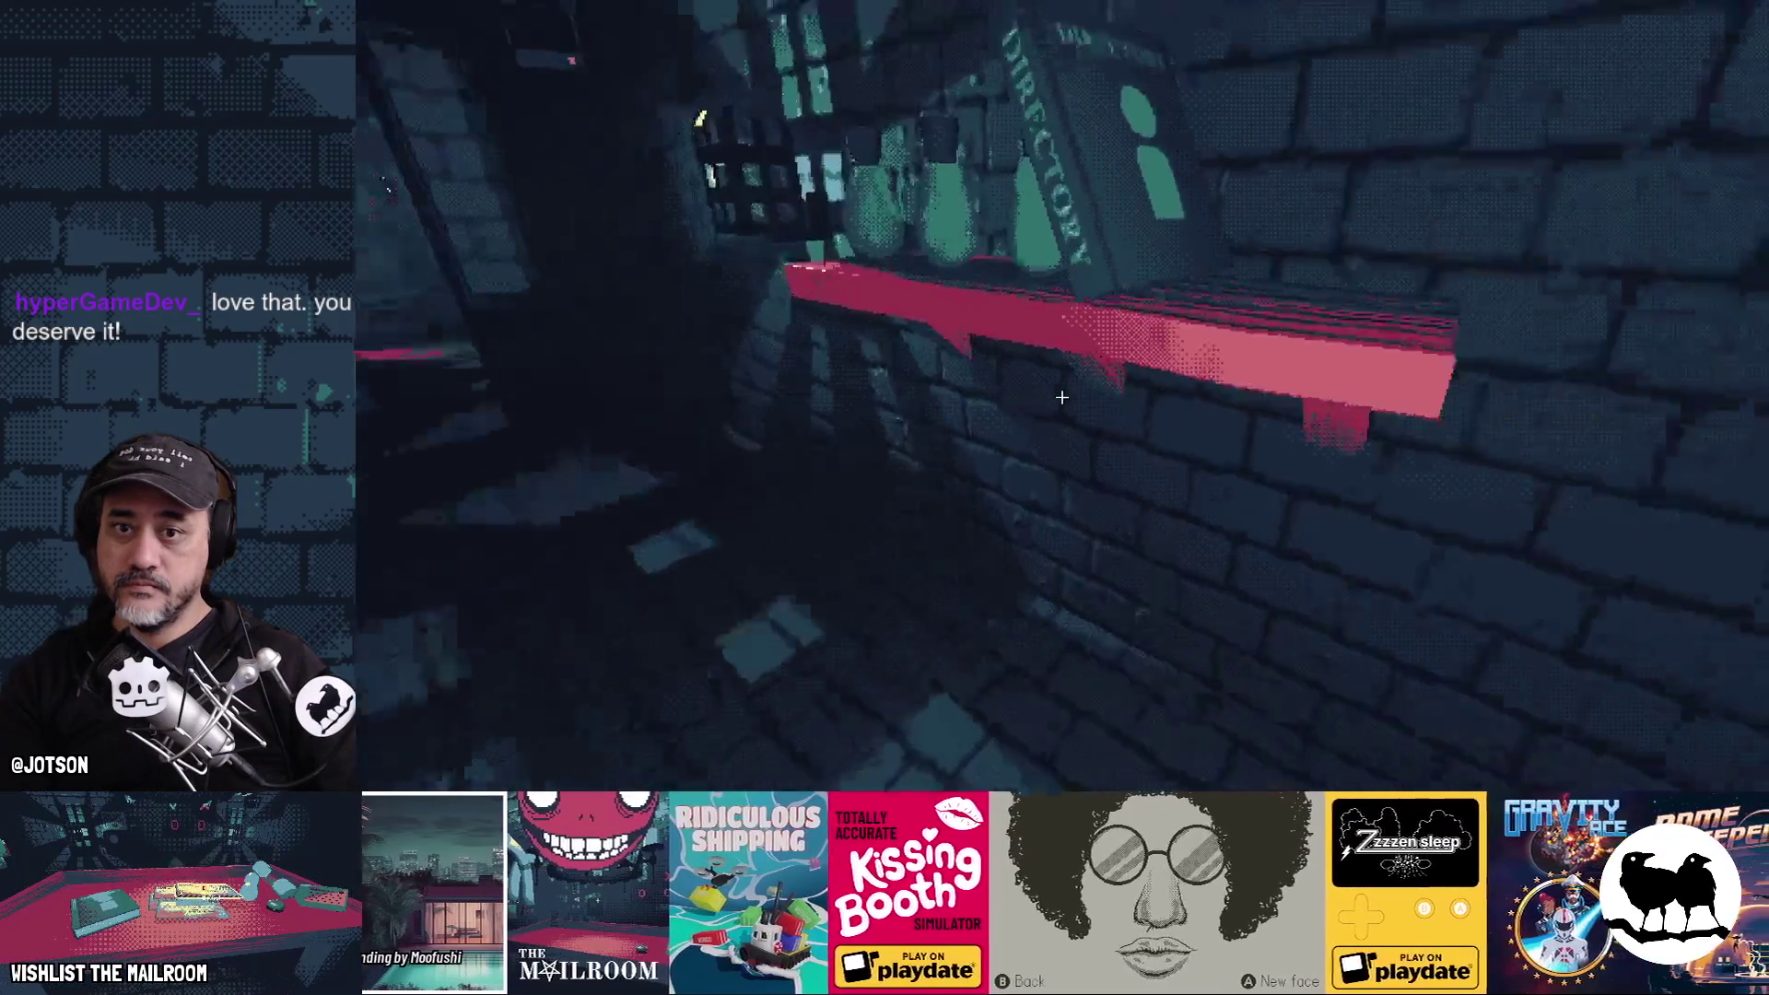
key("e")
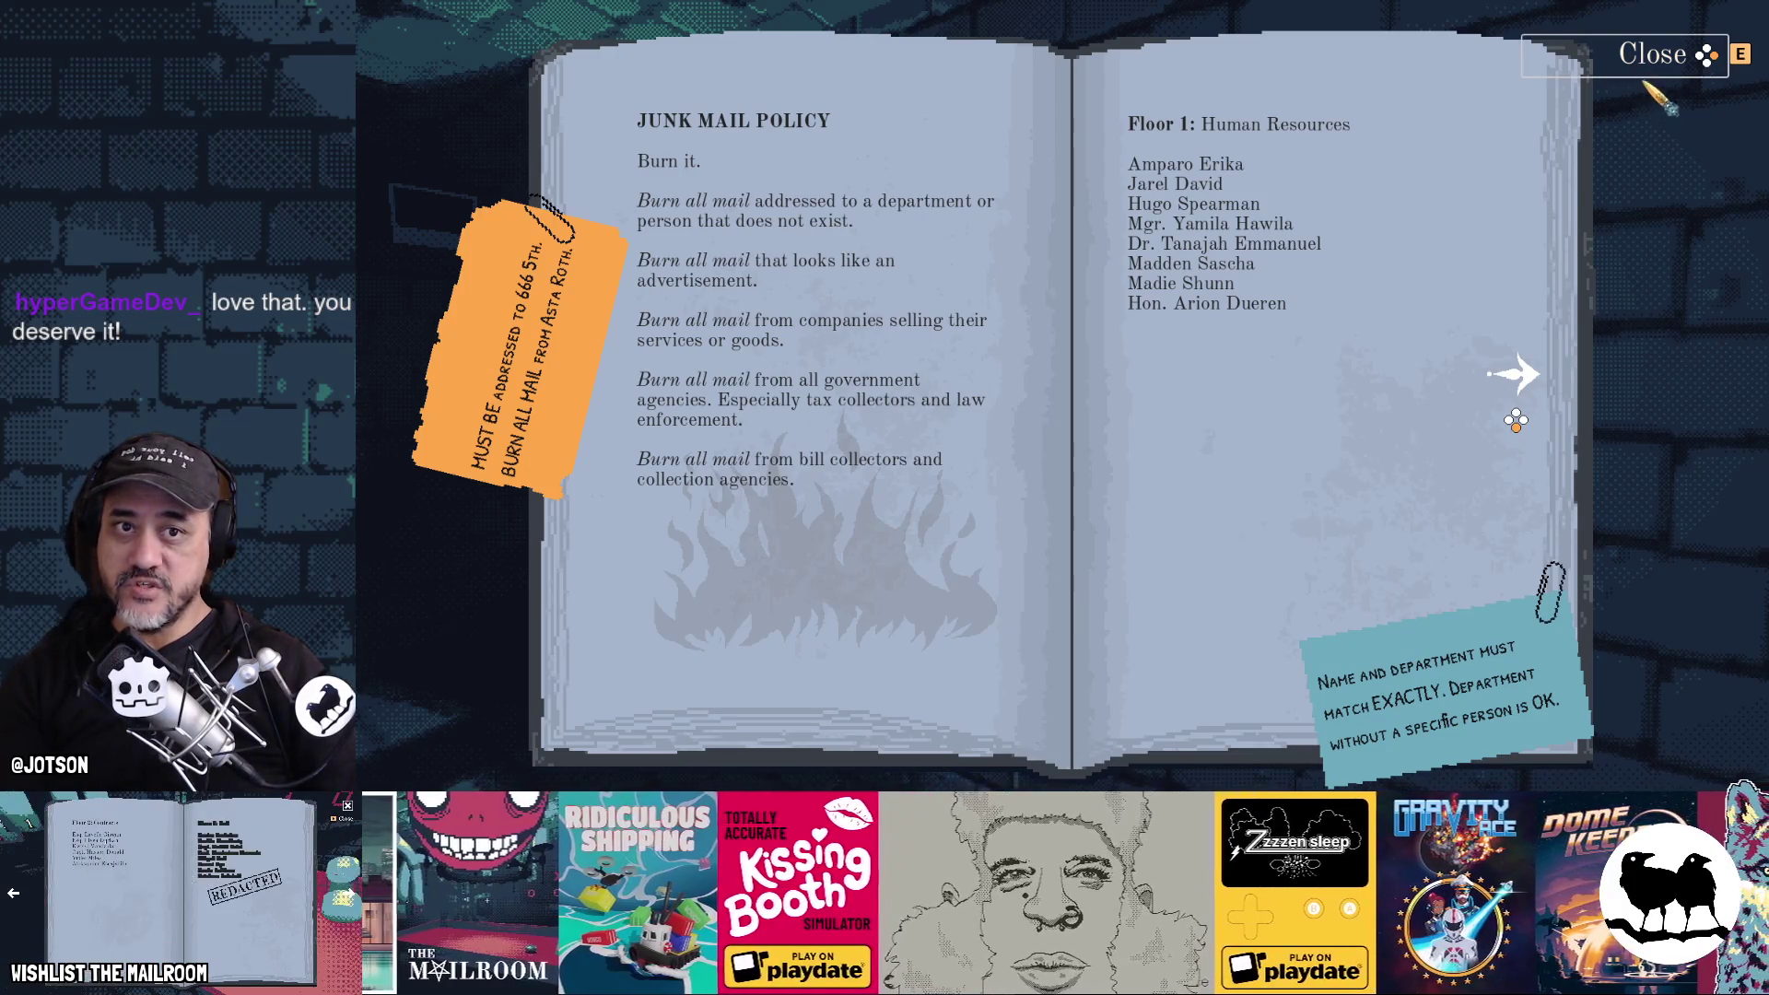
left_click(1650, 61)
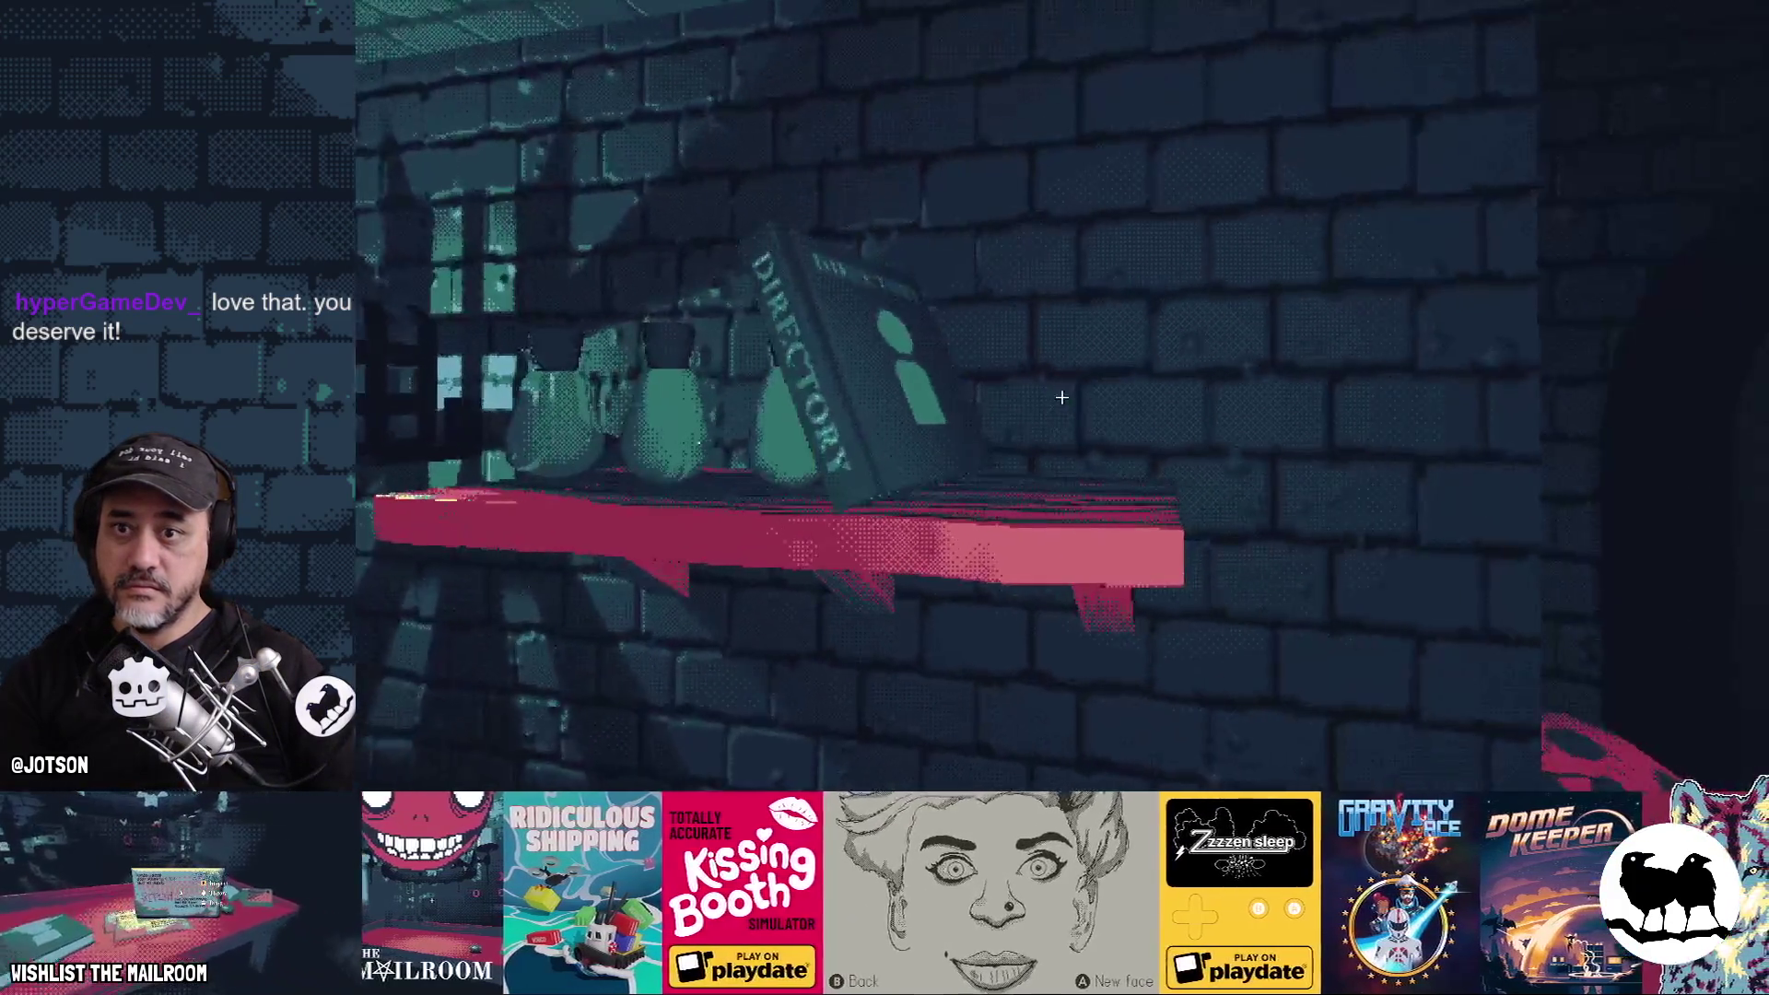
Pick up the directory from the shelf and open it to read
left_click(1062, 396)
key("e")
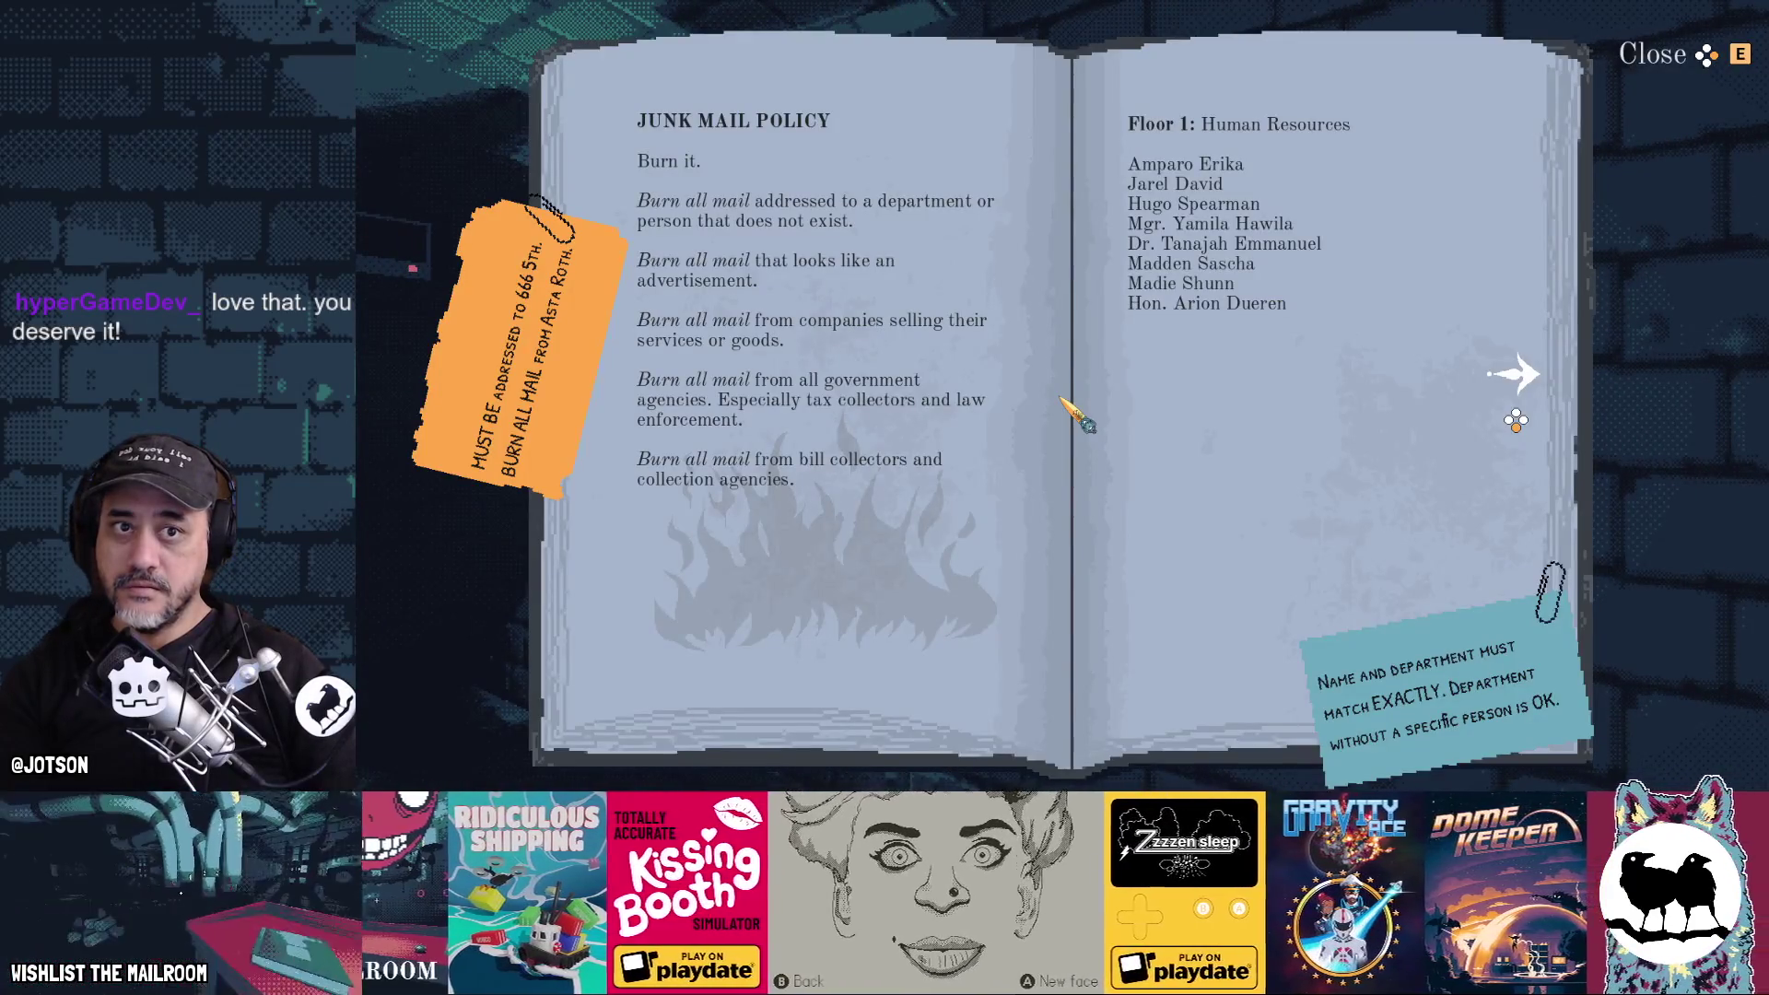
key("e")
key("e")
key("e")
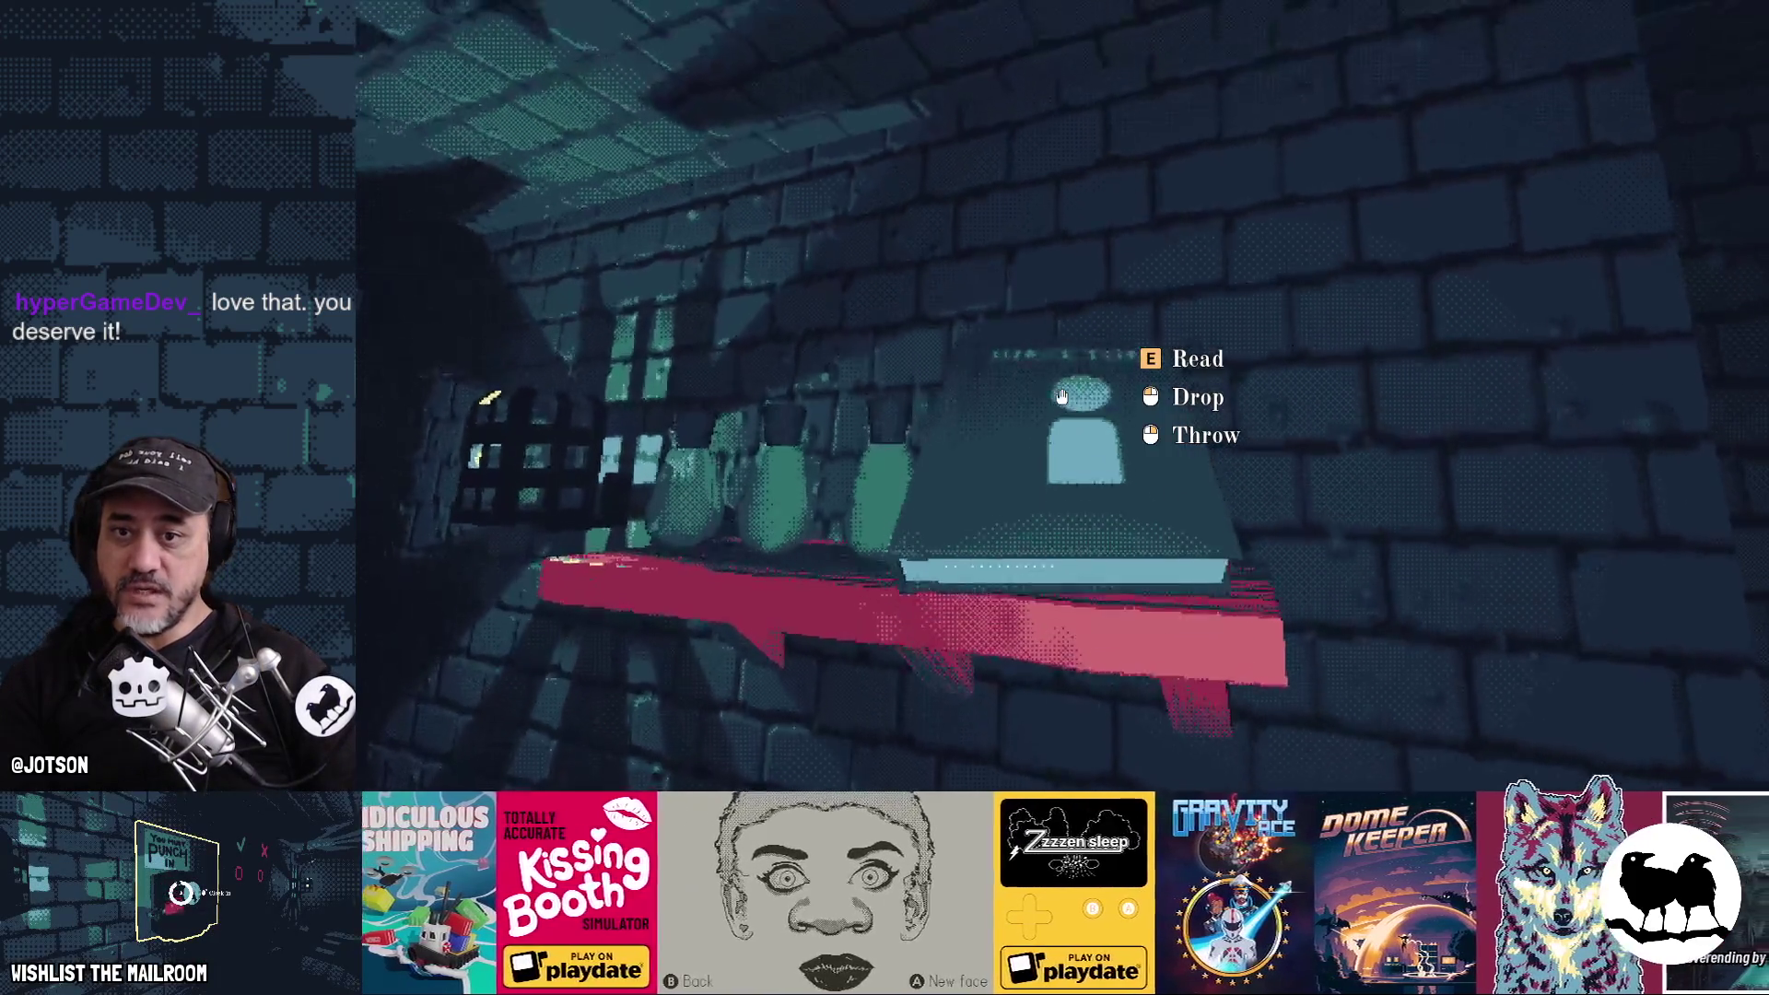
key("e")
key("e")
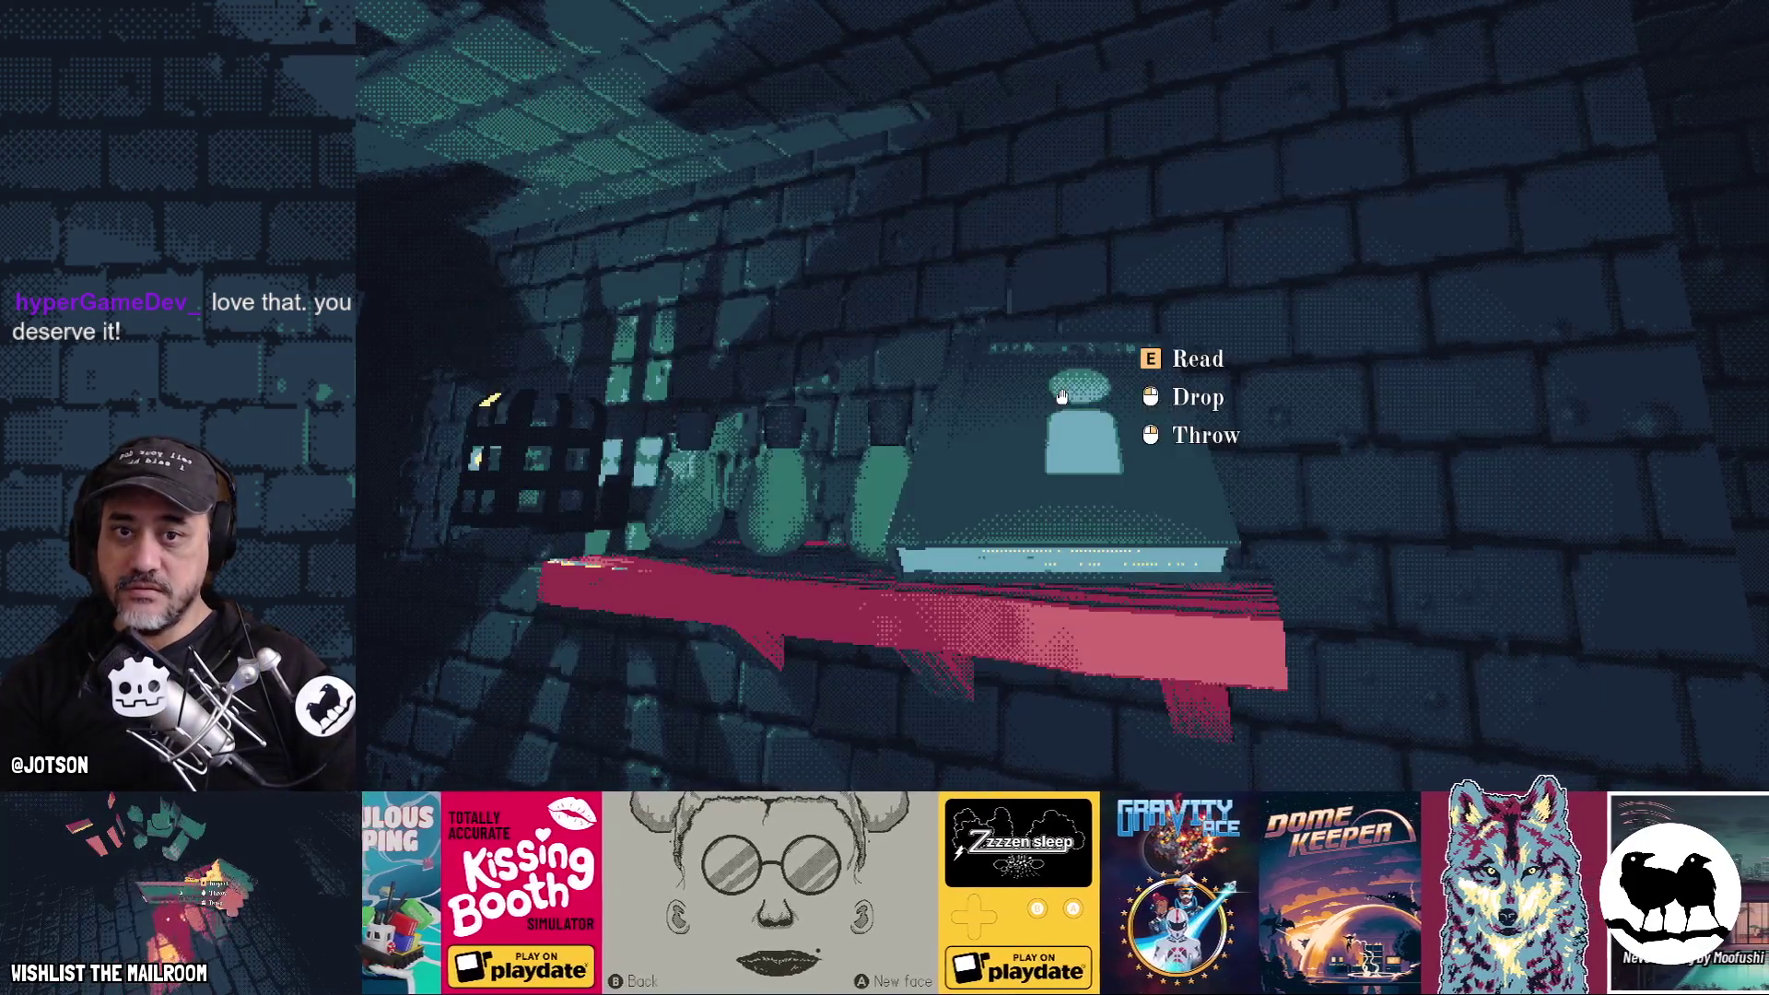
key("e")
Page back and forth with the arrow keys between Floor 1 and the blank last spread
key("Right")
key("Right")
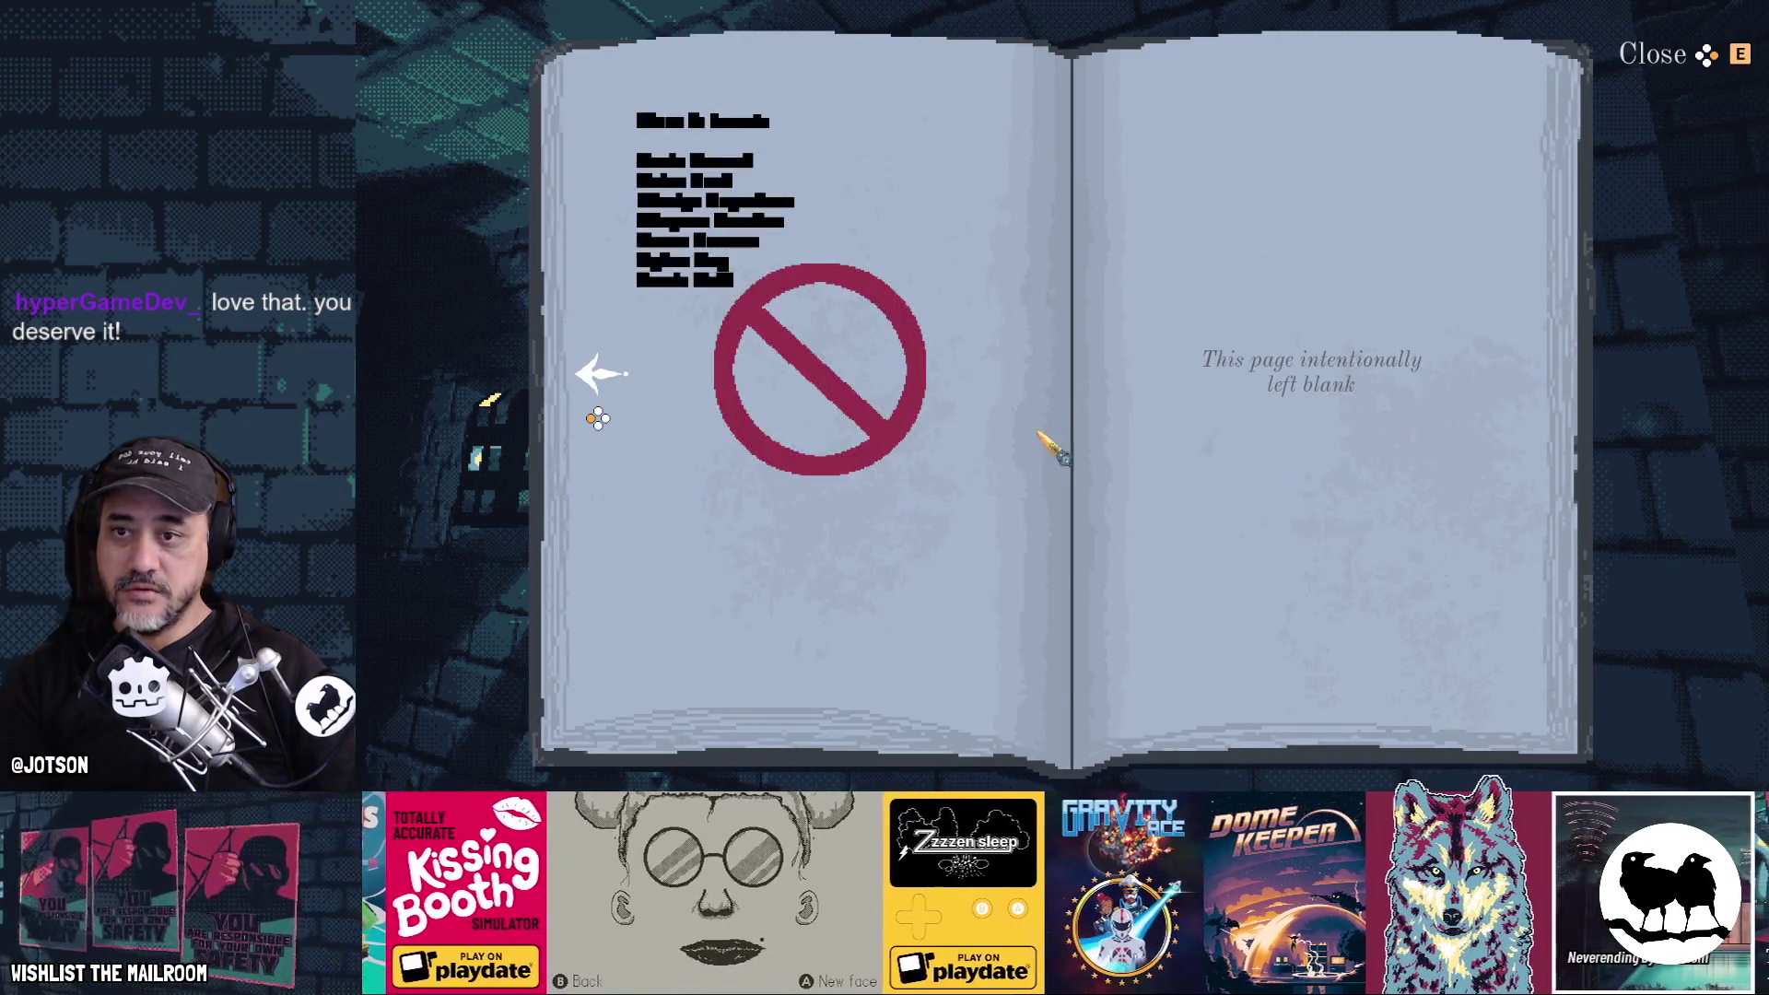
key("Left")
key("Left")
key("Right")
key("Right")
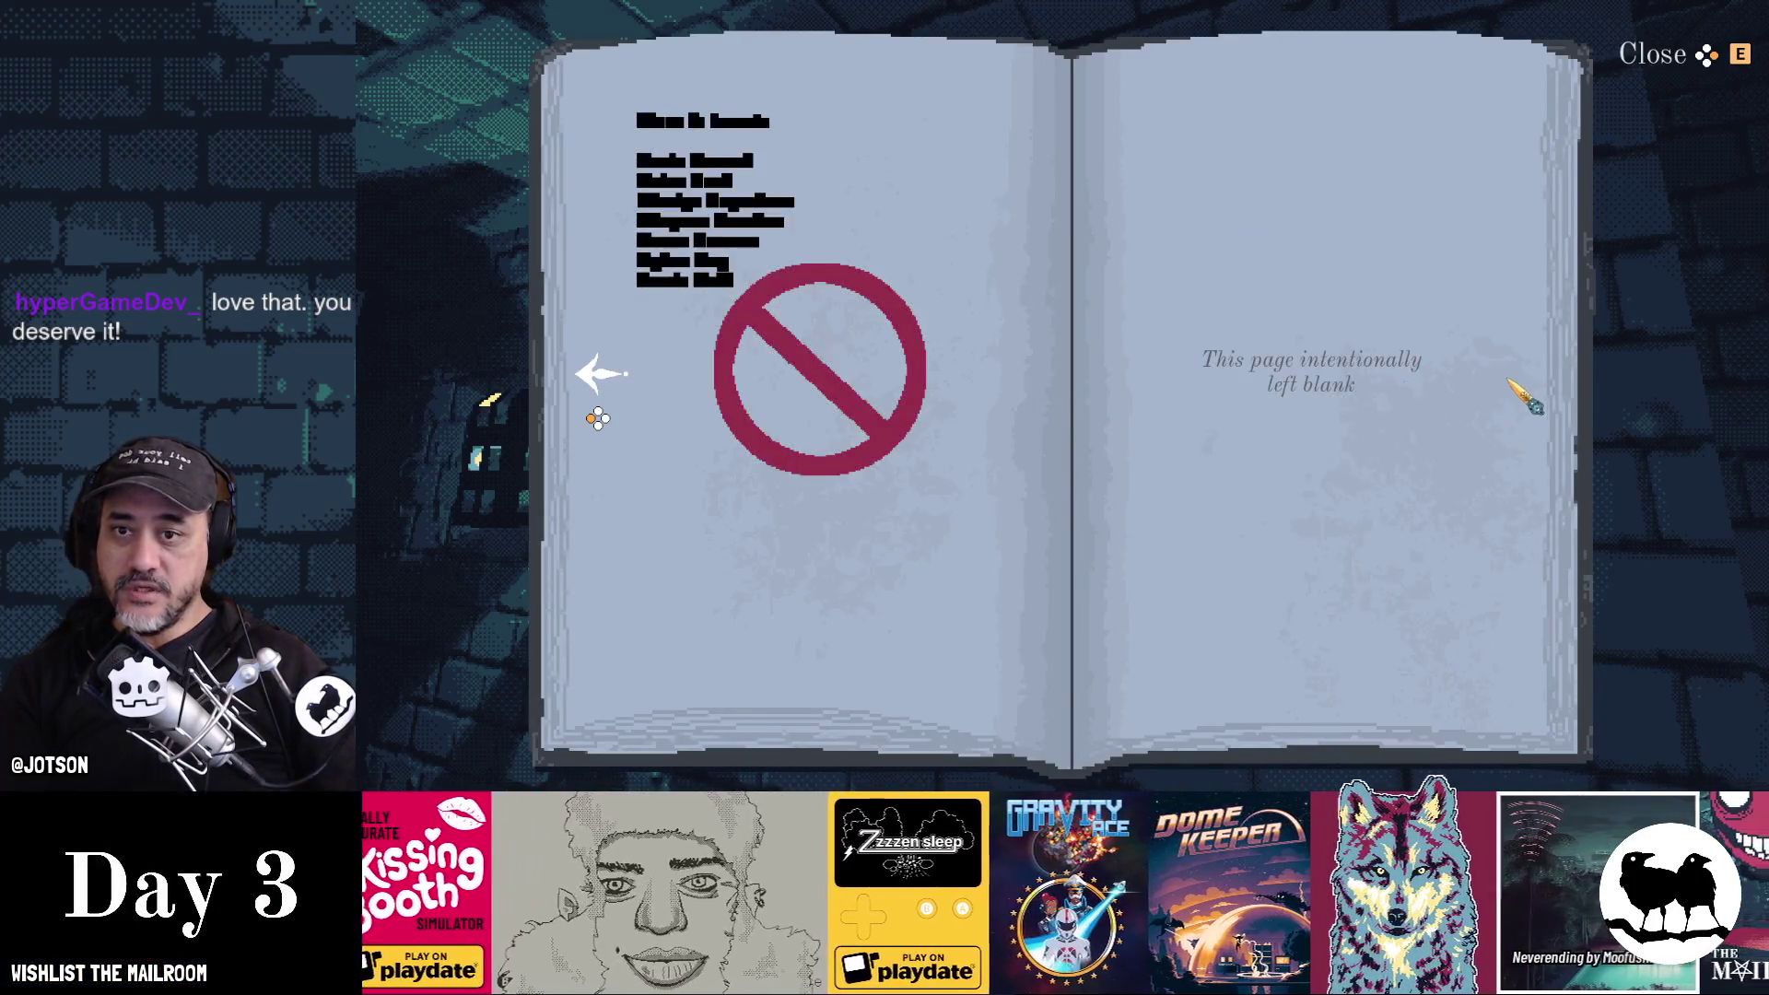
key("Left")
key("Left")
key("Right")
key("Right")
key("Right")
key("Left")
key("Left")
key("Right")
key("Right")
key("Left")
key("Left")
Click the page arrows between the Junk Mail Policy and Floor 5 spreads, then stop the game with F8
left_click(1529, 373)
left_click(1525, 374)
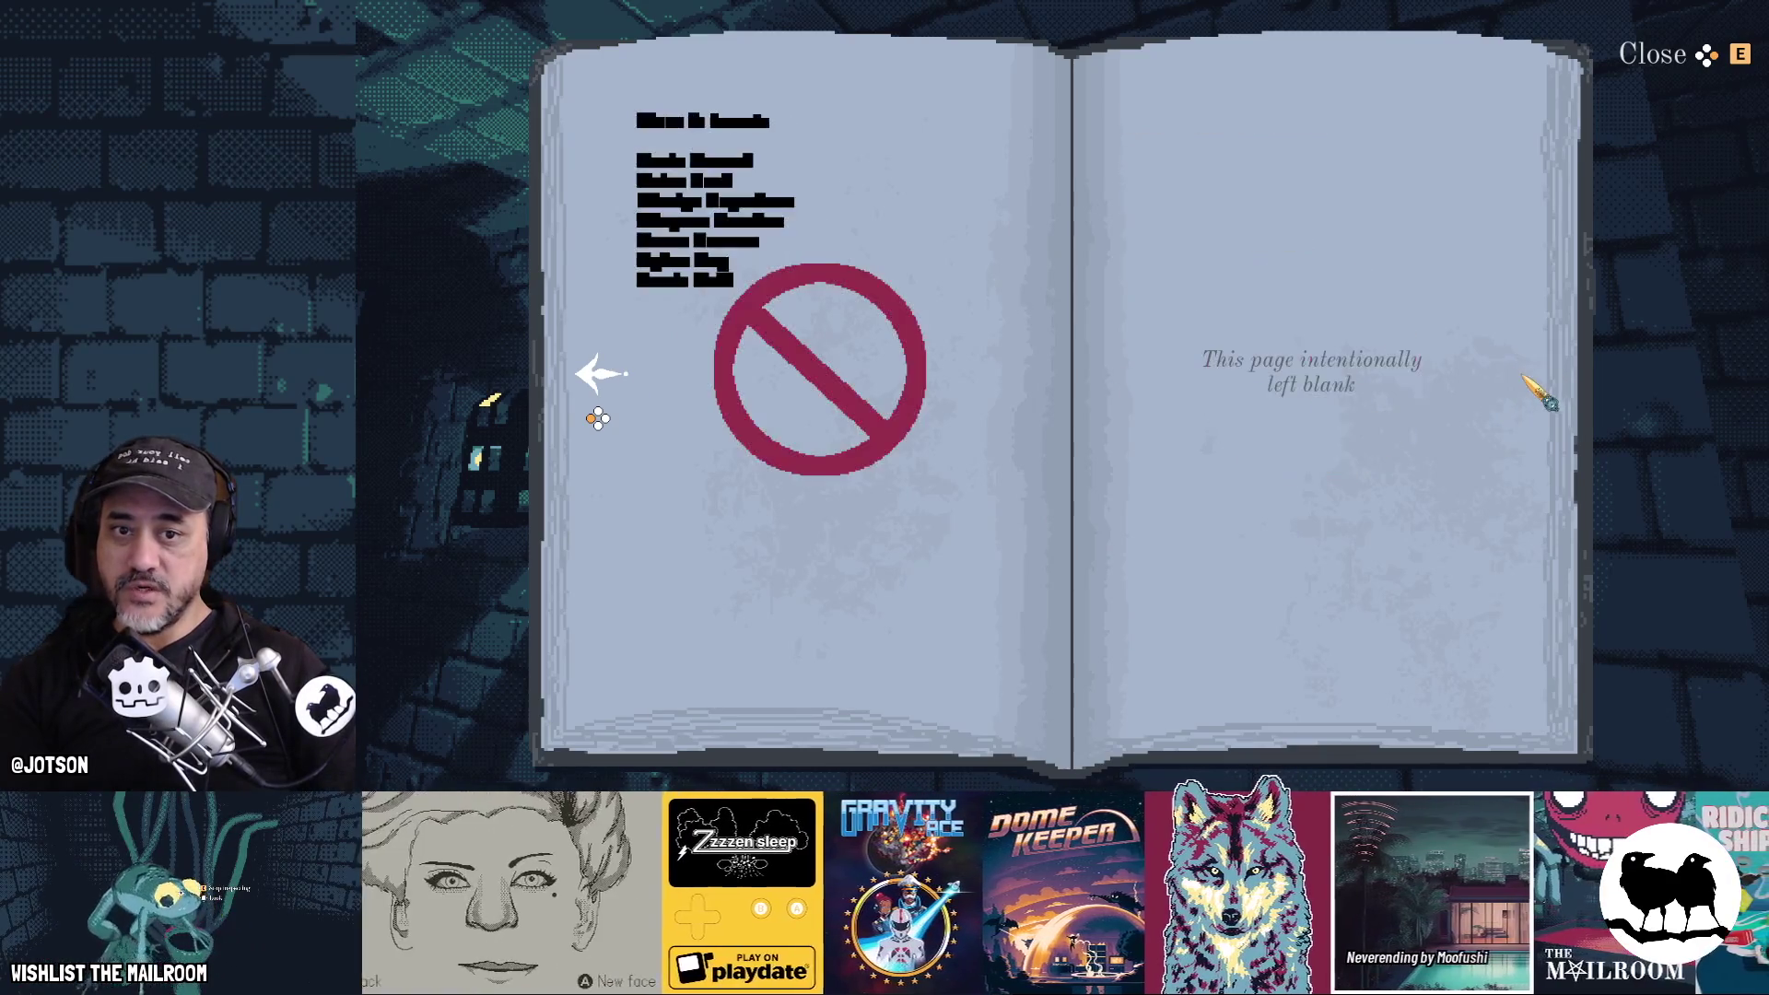
left_click(610, 377)
double_click(610, 377)
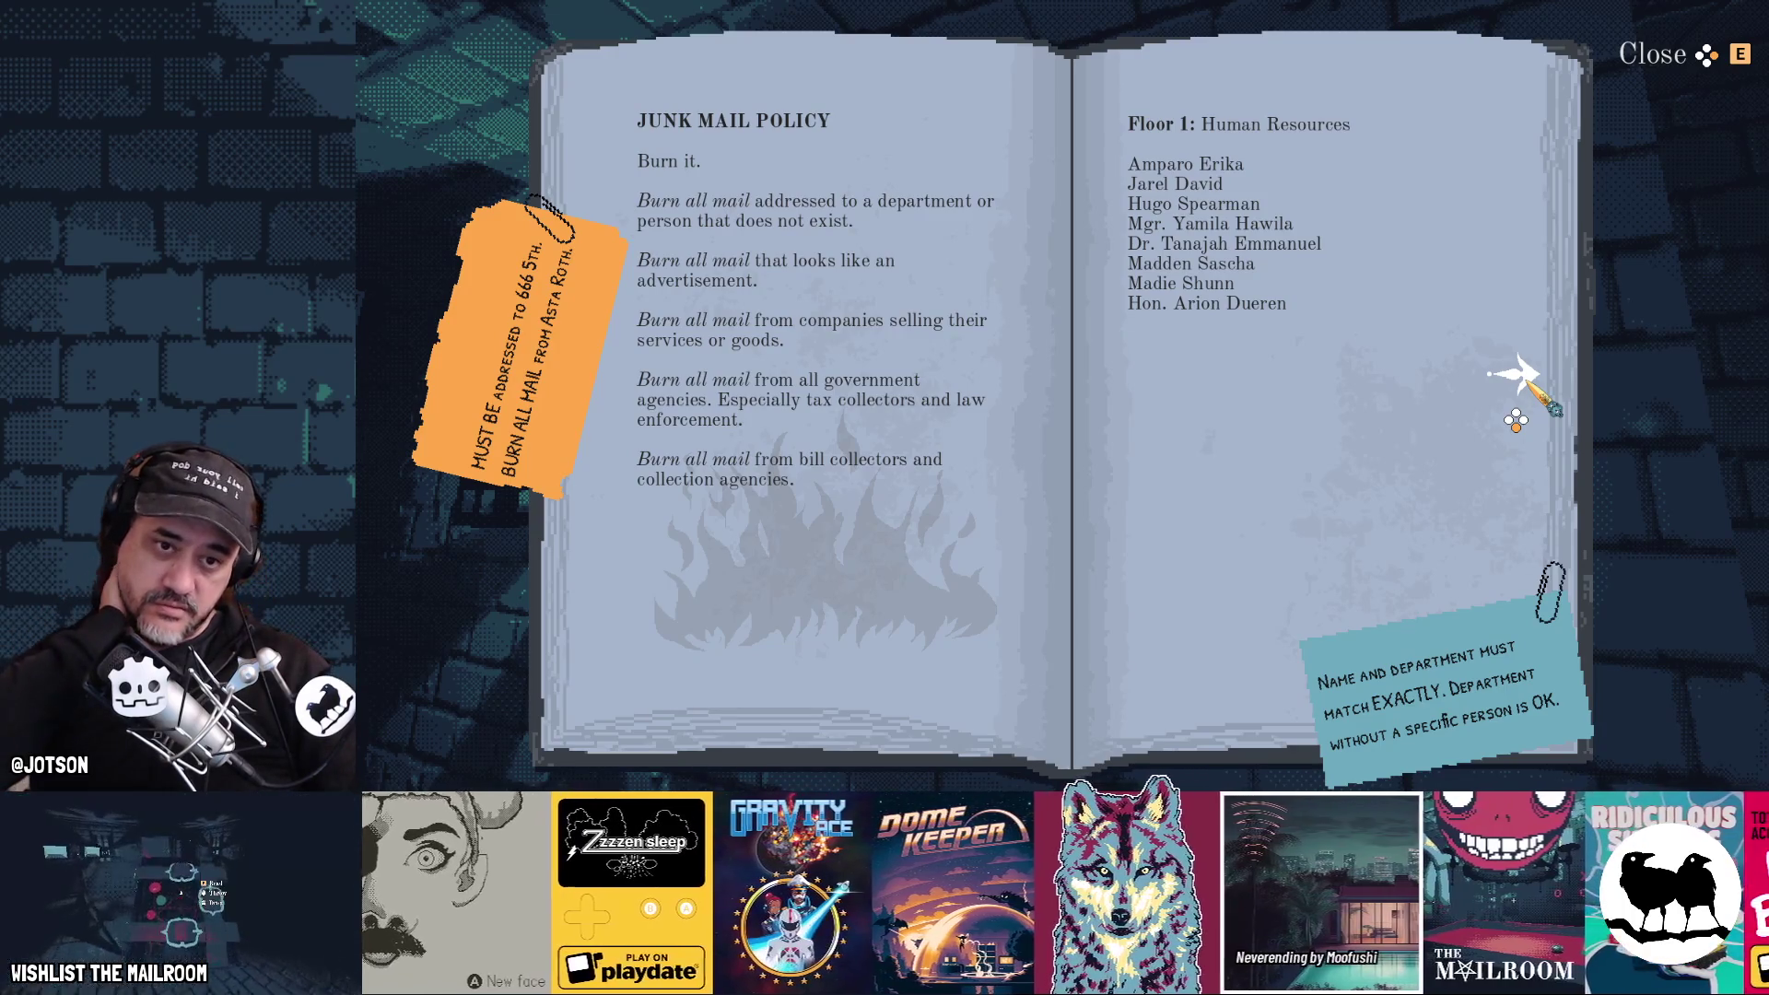
left_click(1520, 375)
left_click(1520, 376)
left_click(1520, 376)
double_click(608, 378)
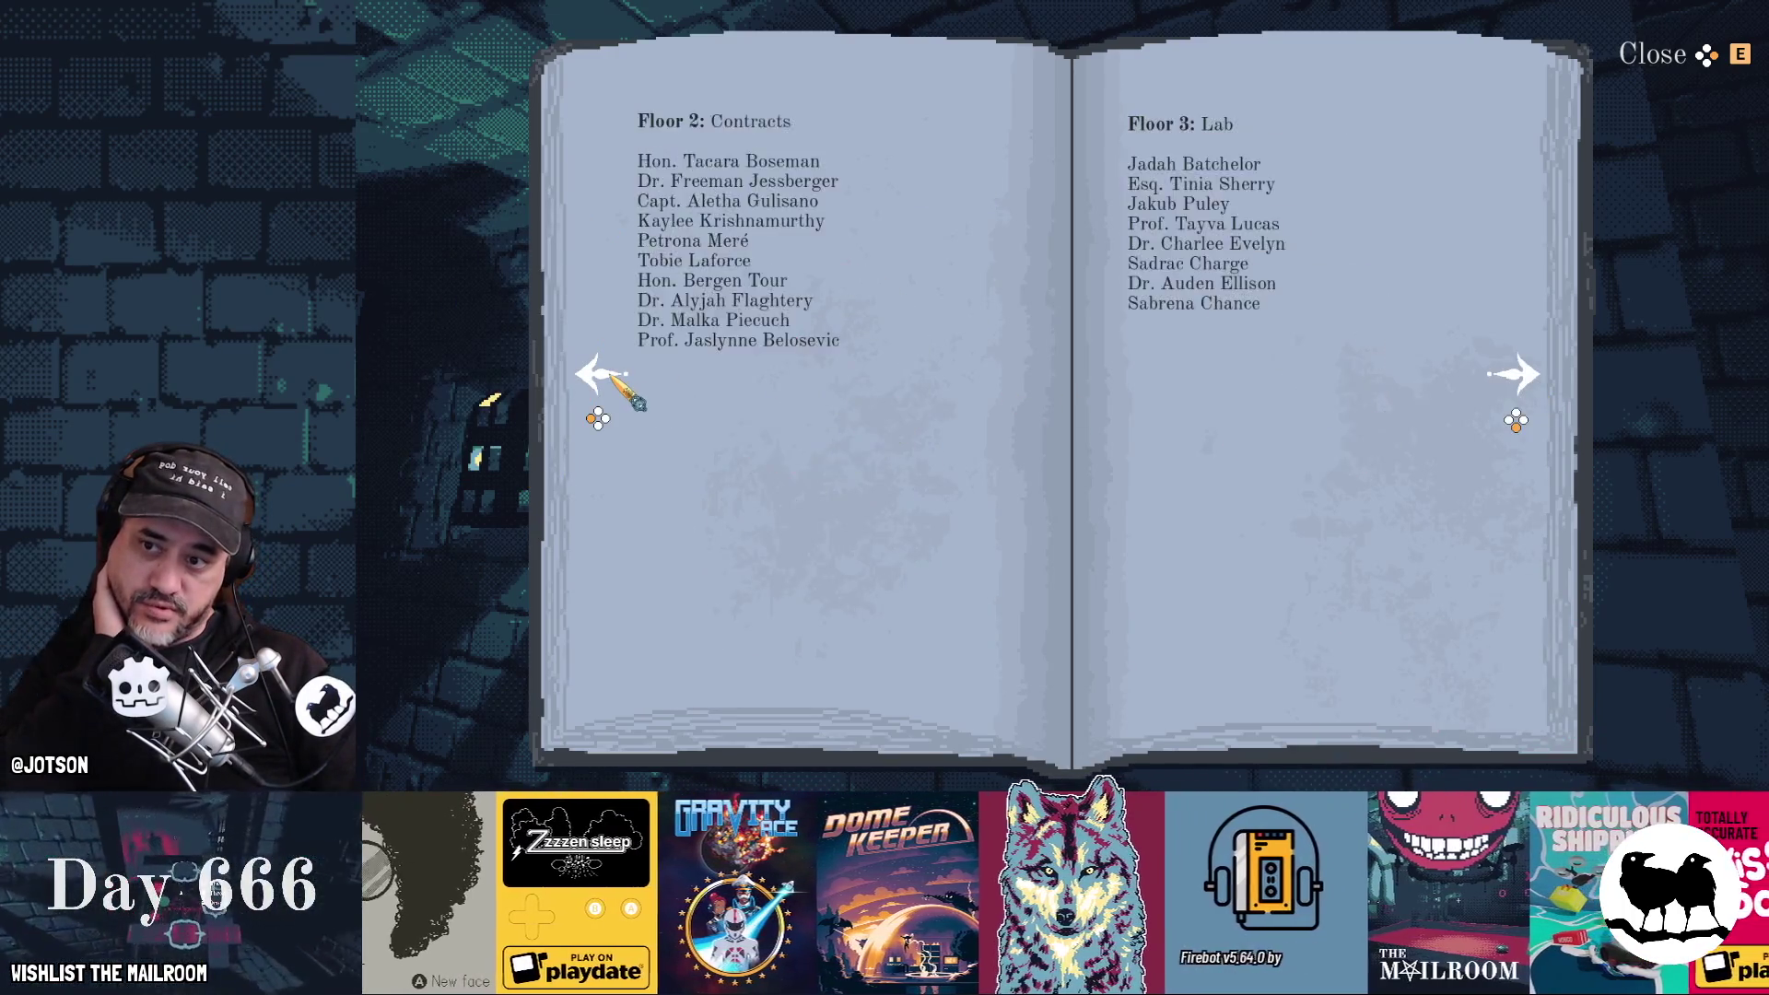
left_click(610, 375)
left_click(1515, 373)
key("F8")
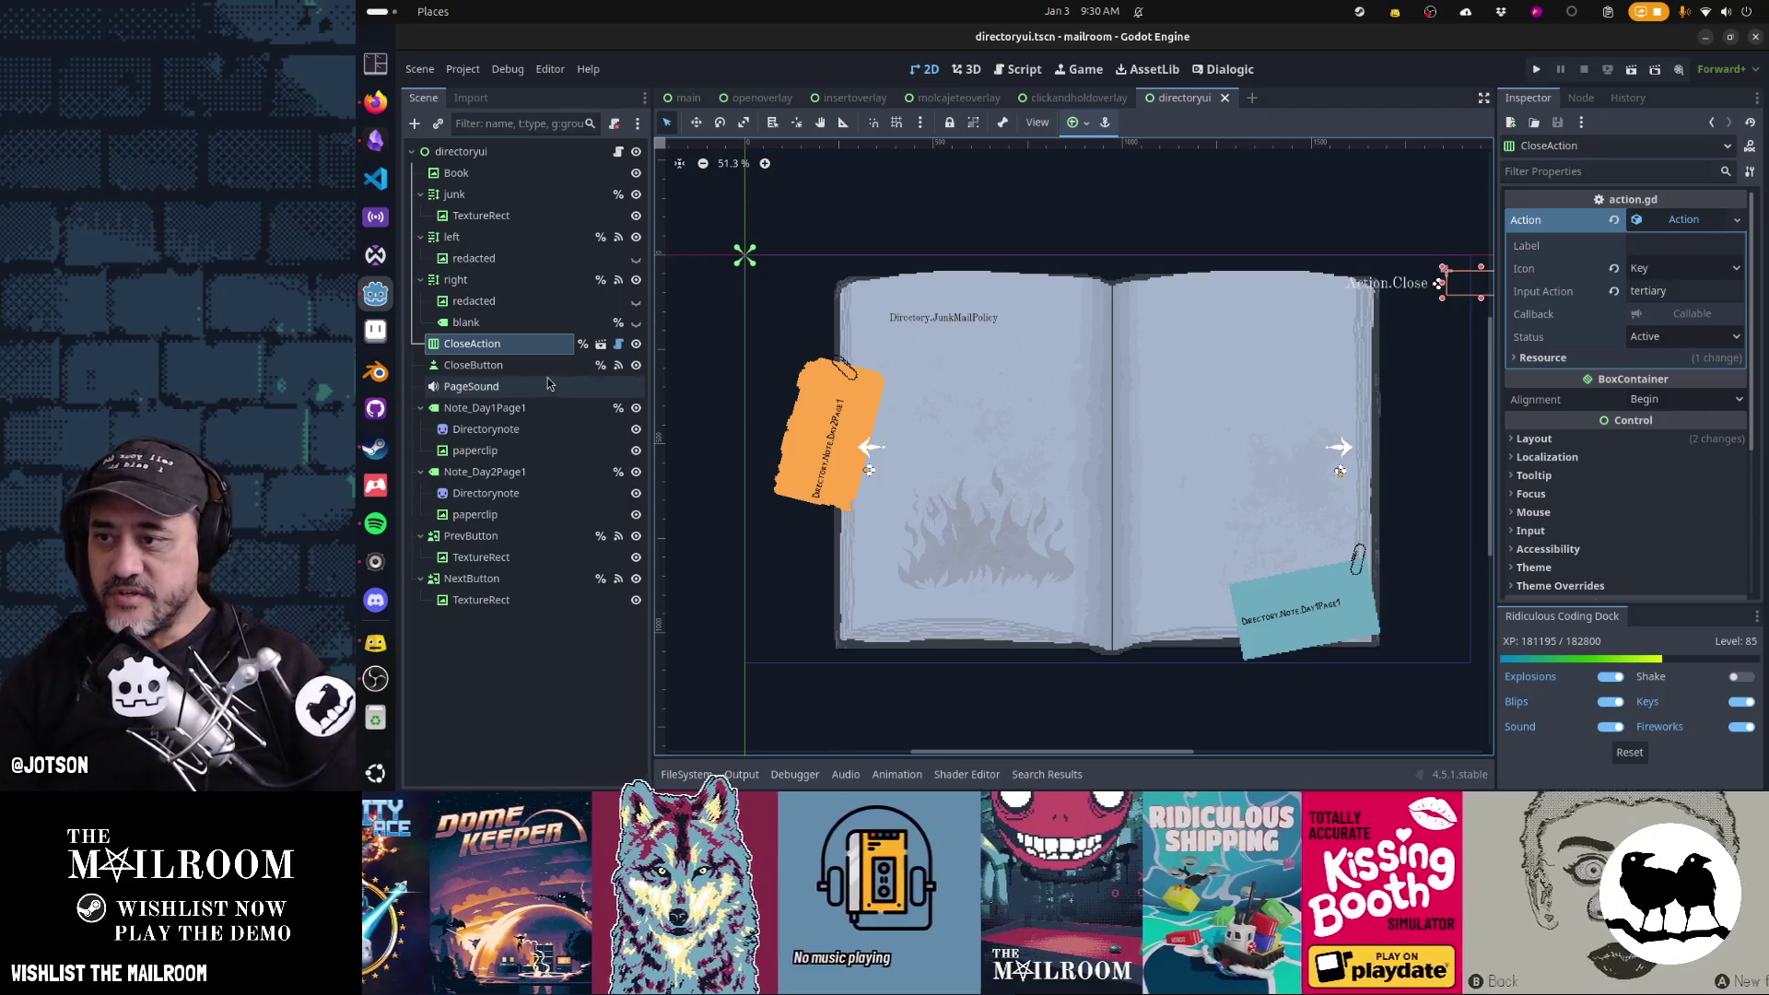
Inspect the right page node and PrevButton's prev_button.png texture, then open the window overview
left_click(510, 281)
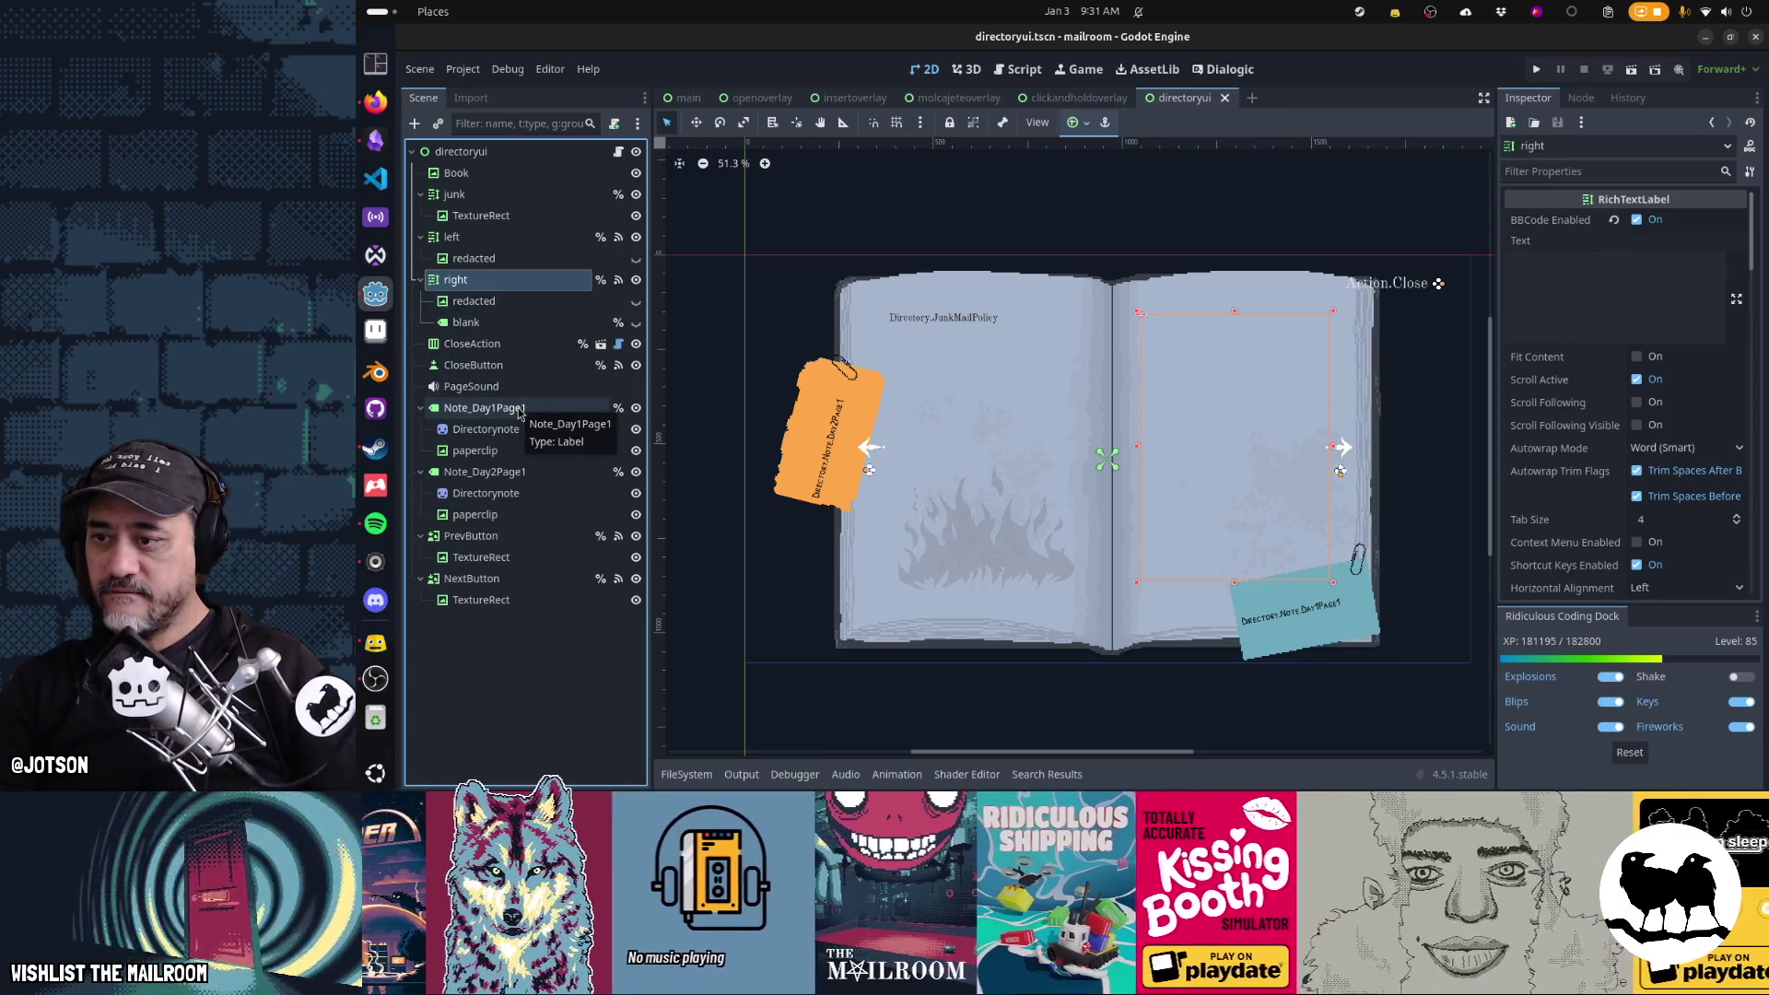
left_click(509, 534)
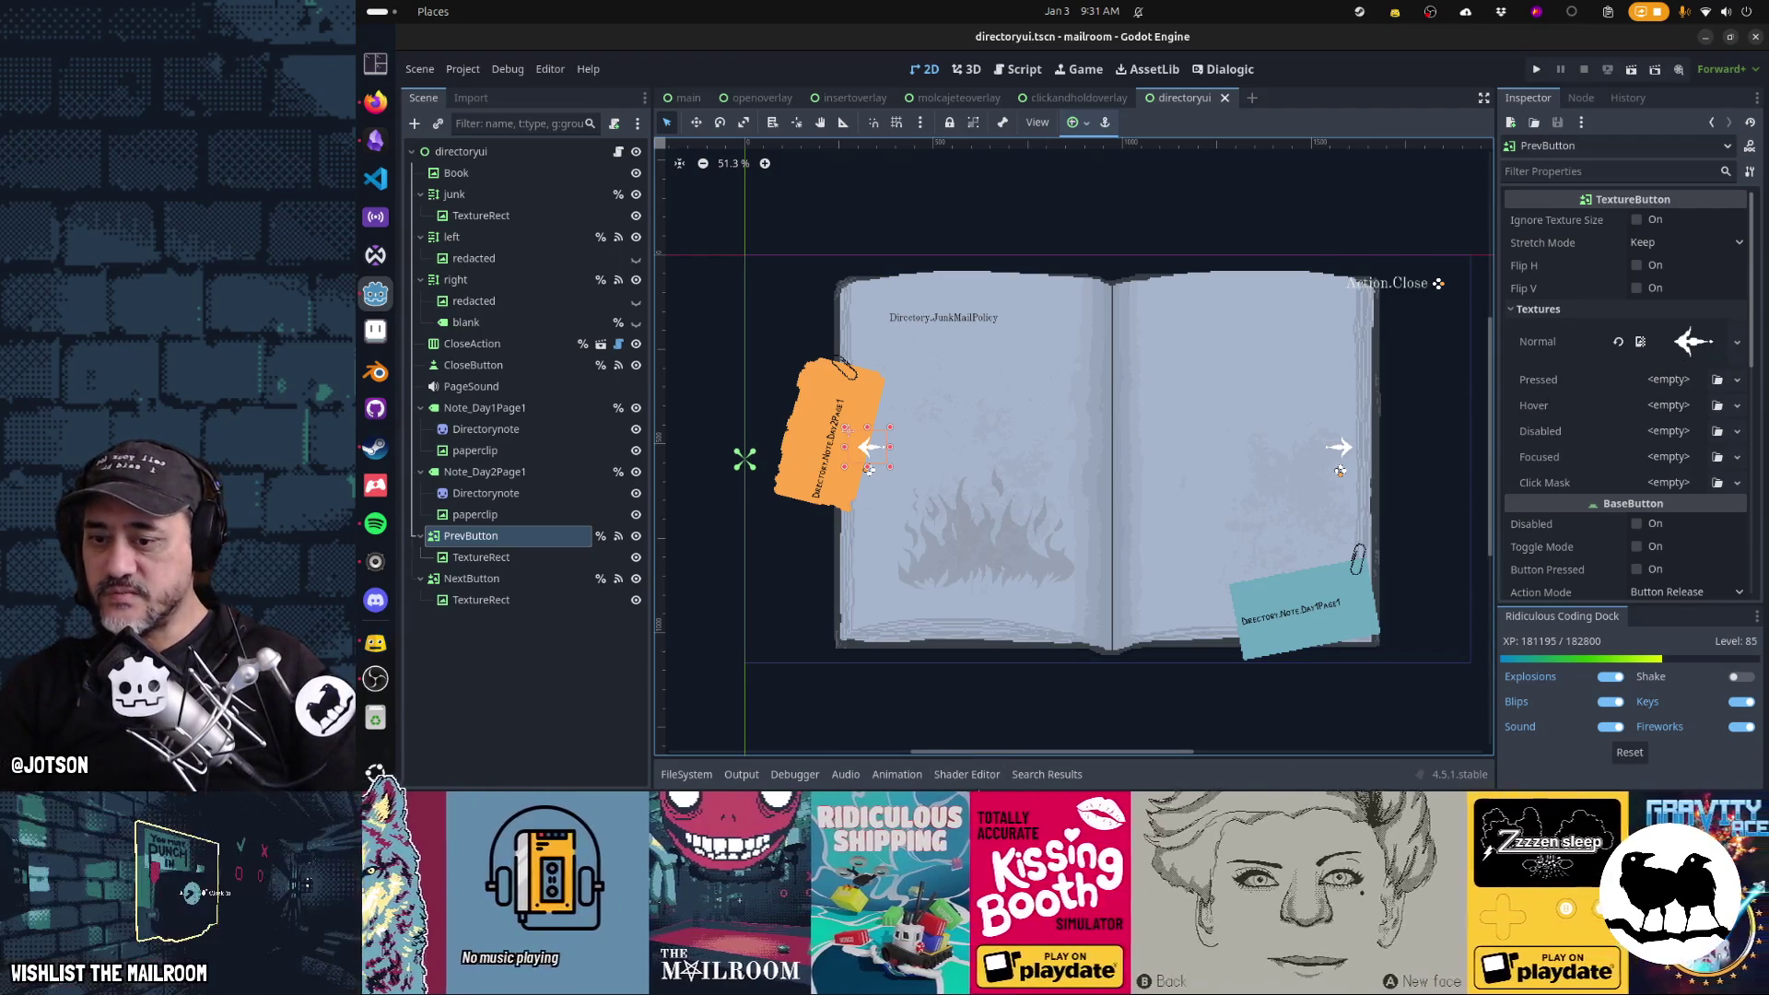
key("super")
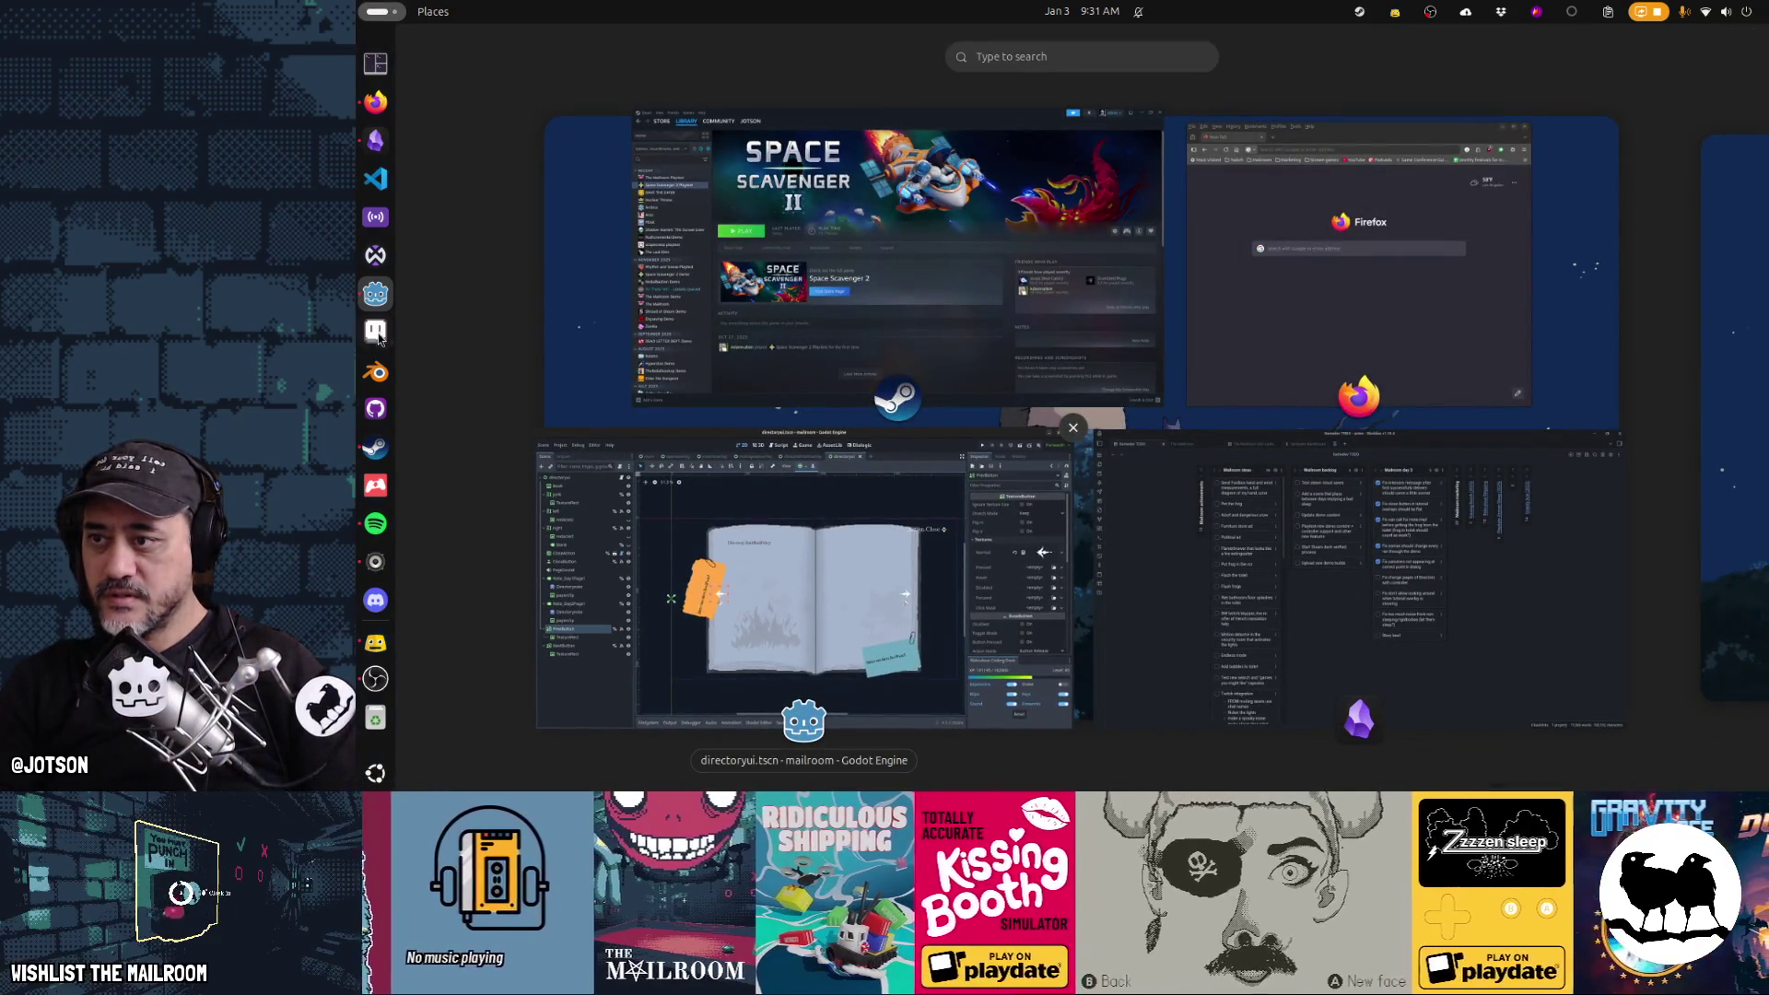
Launch Aseprite and open prev_button.png from the textures folder
left_click(375, 331)
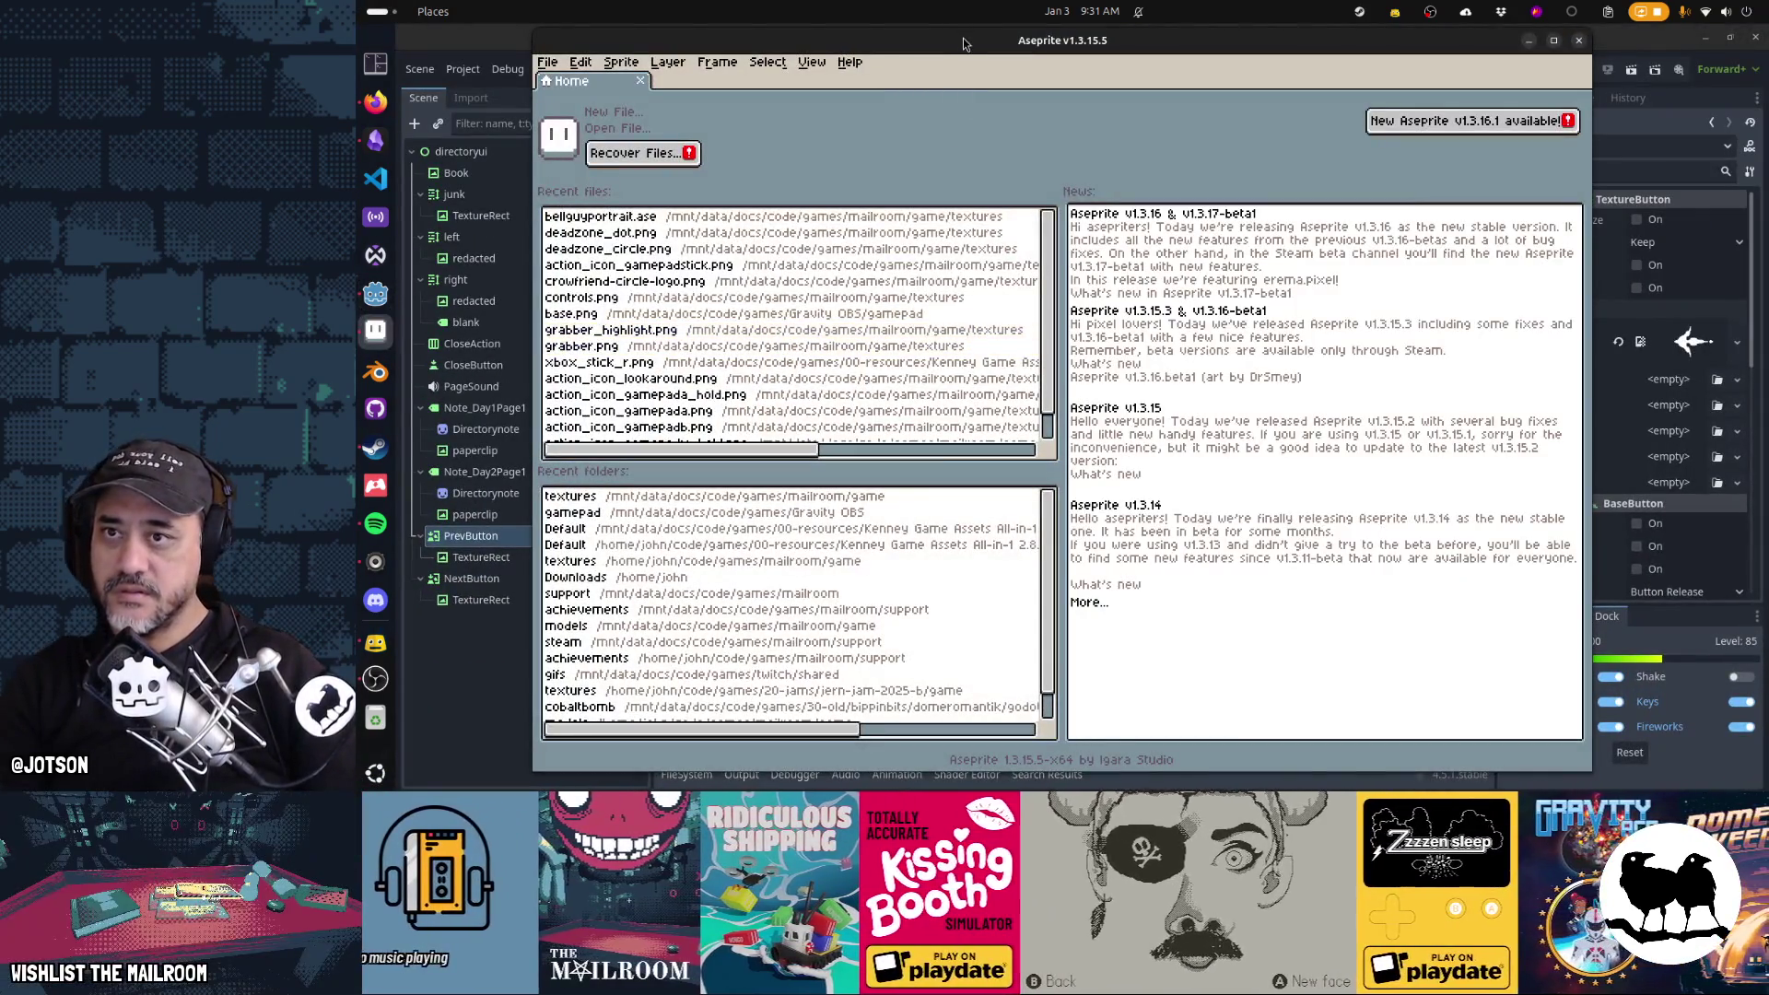
key("ctrl+o")
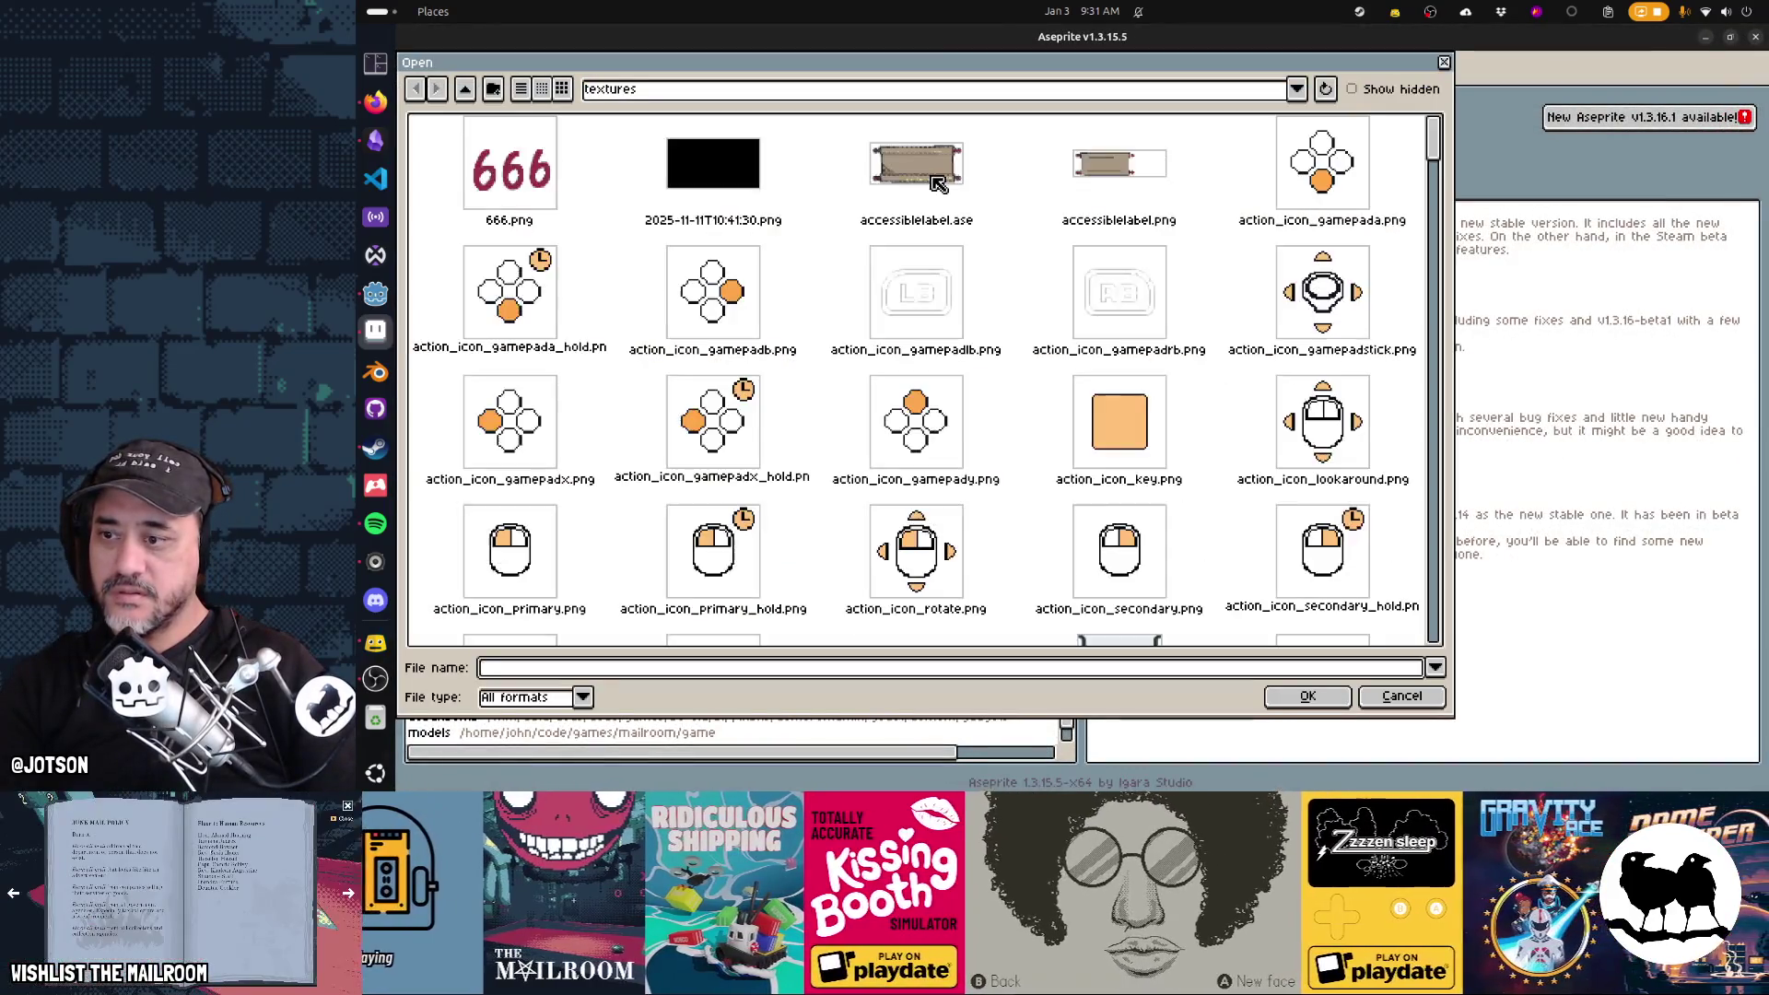
scroll(1036, 368, "down", 5)
scroll(1038, 375, "down", 10)
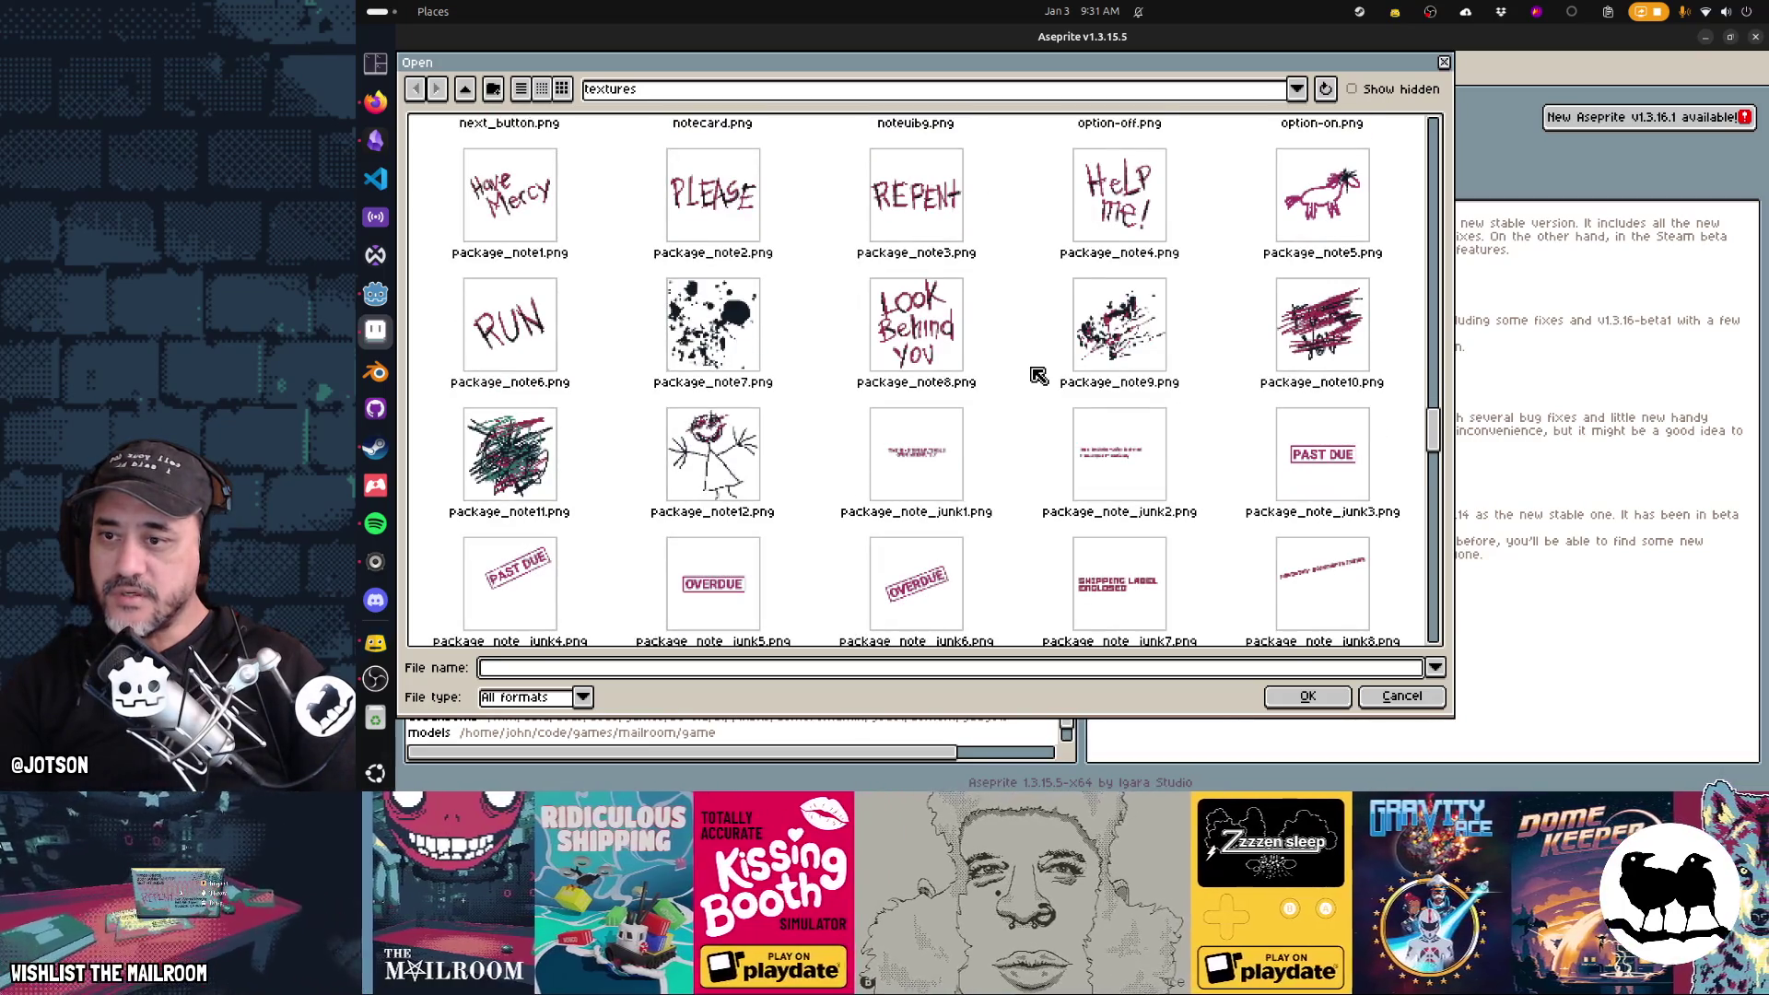
scroll(1038, 375, "down", 3)
scroll(1038, 375, "down", 1)
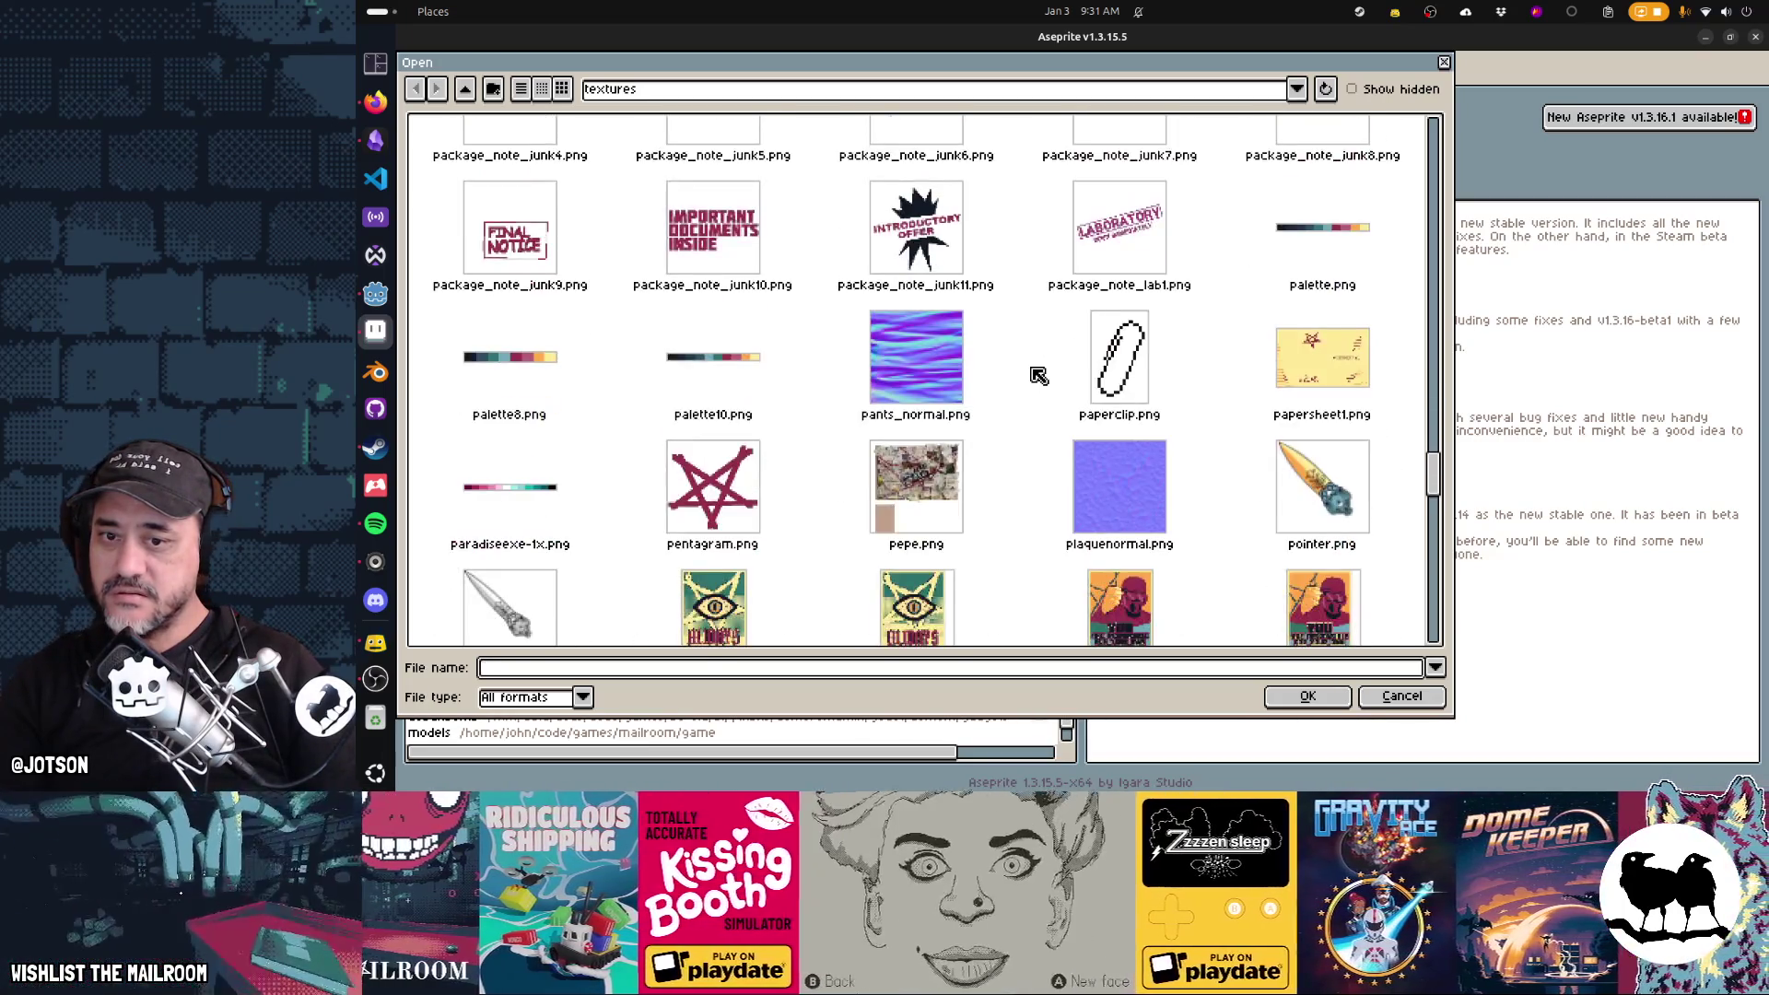
scroll(1038, 375, "down", 3)
scroll(1038, 375, "down", 1)
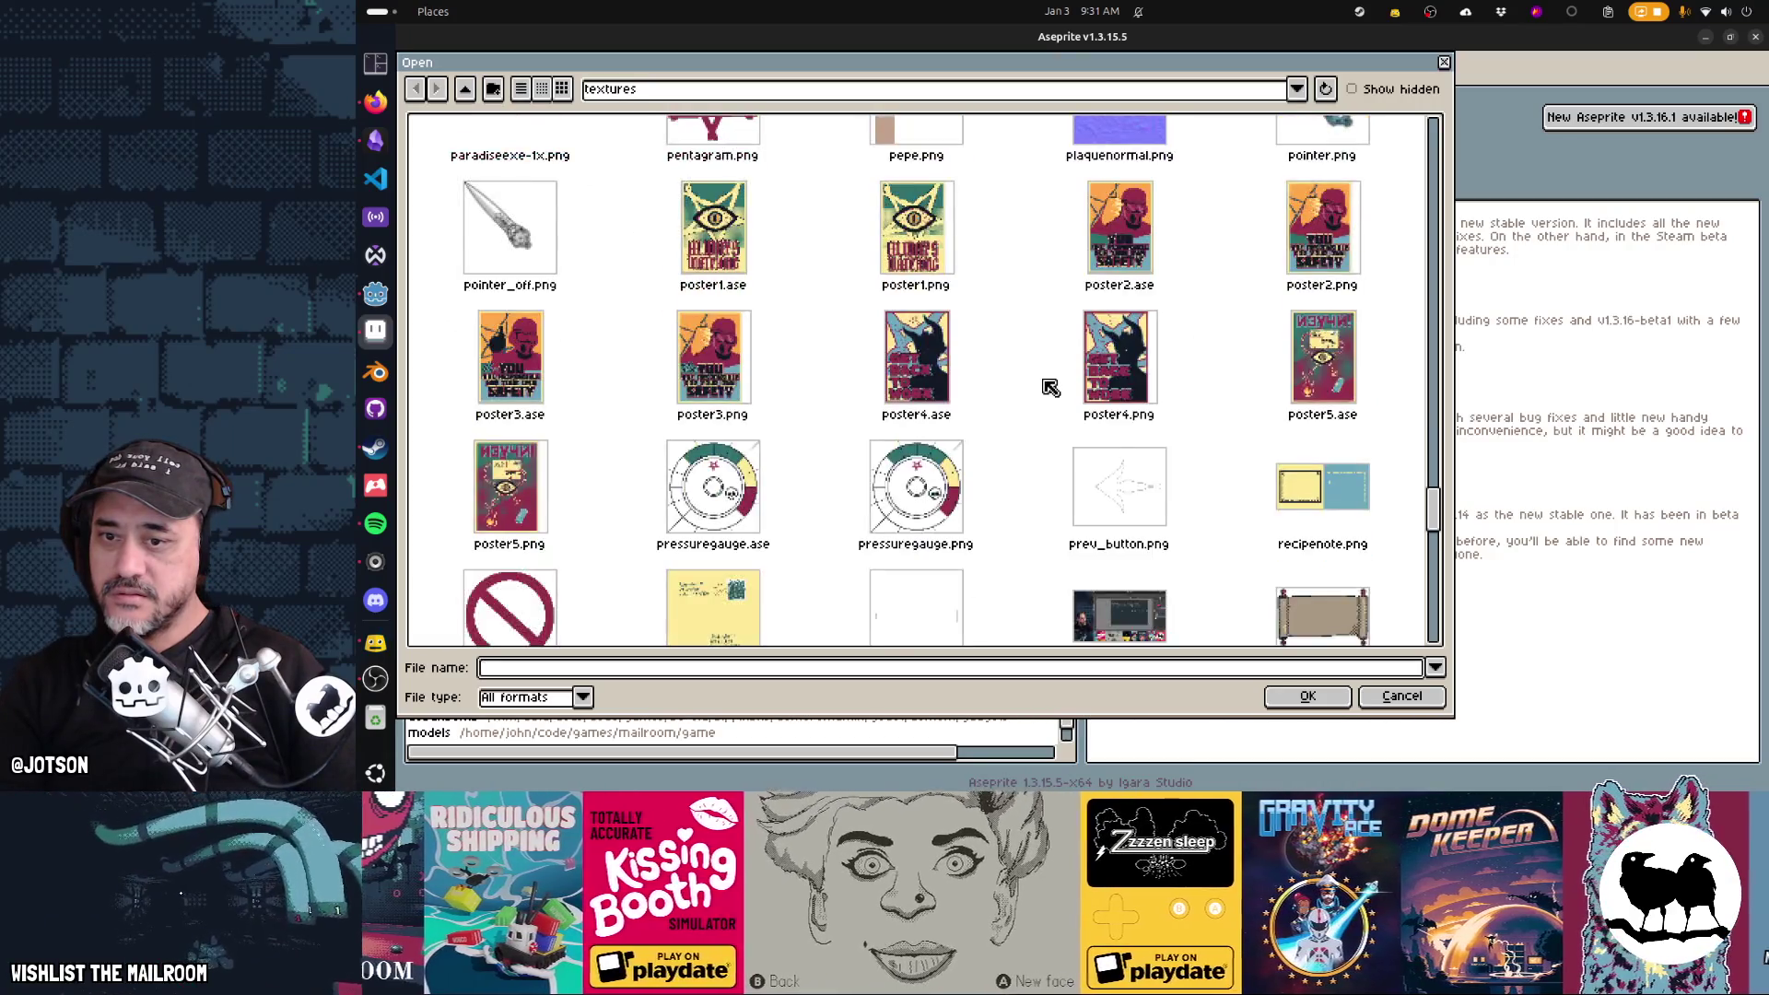
double_click(1120, 488)
Open next_button.png as a second sprite via File > Open
left_click(410, 58)
left_click(433, 95)
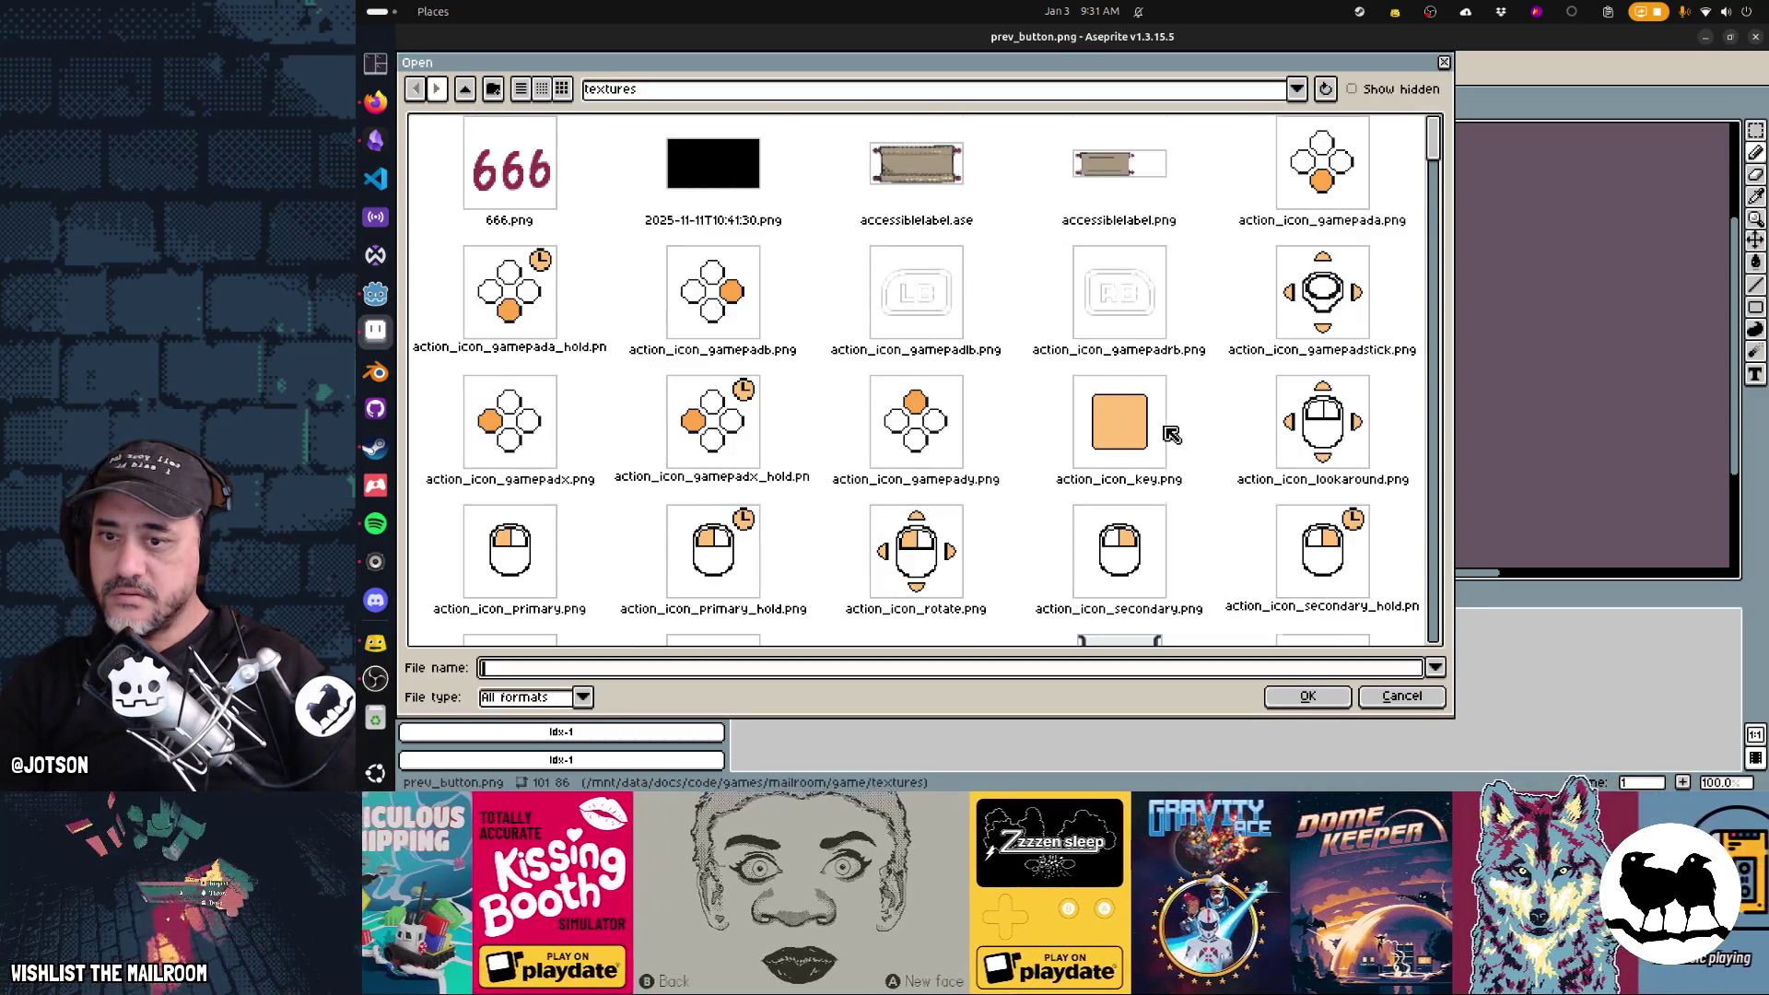
scroll(1170, 434, "down", 15)
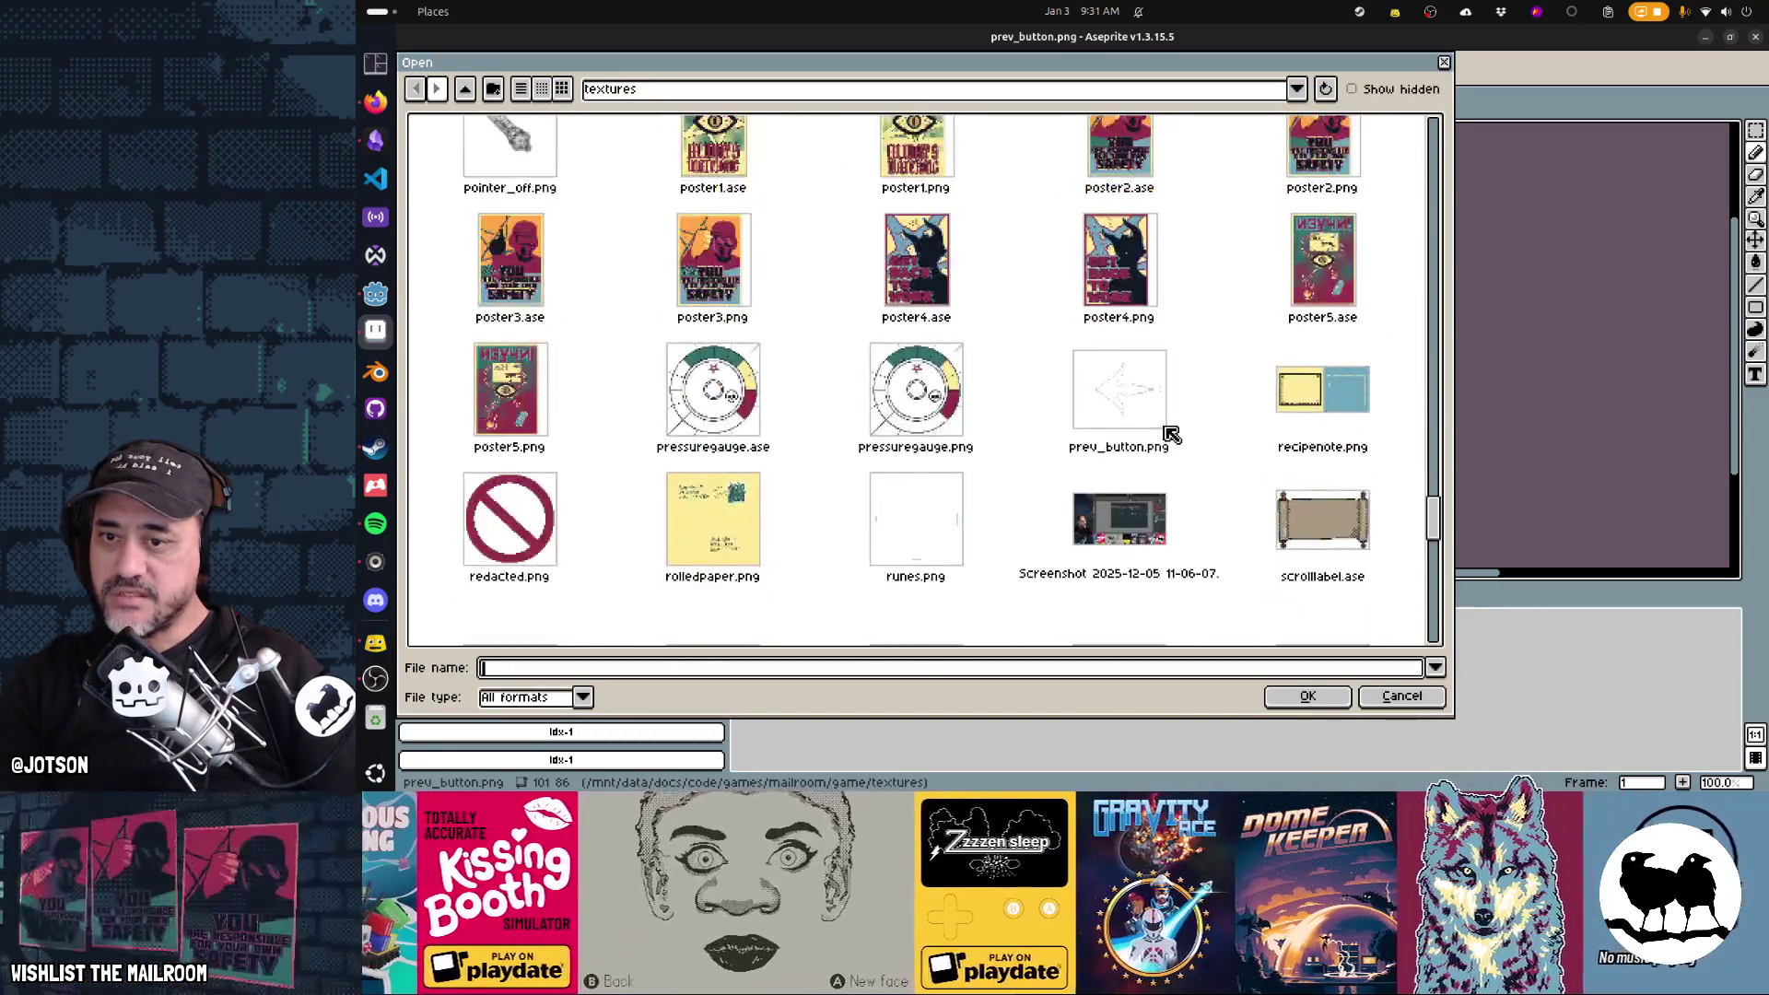
scroll(1171, 434, "up", 5)
scroll(1171, 434, "up", 5)
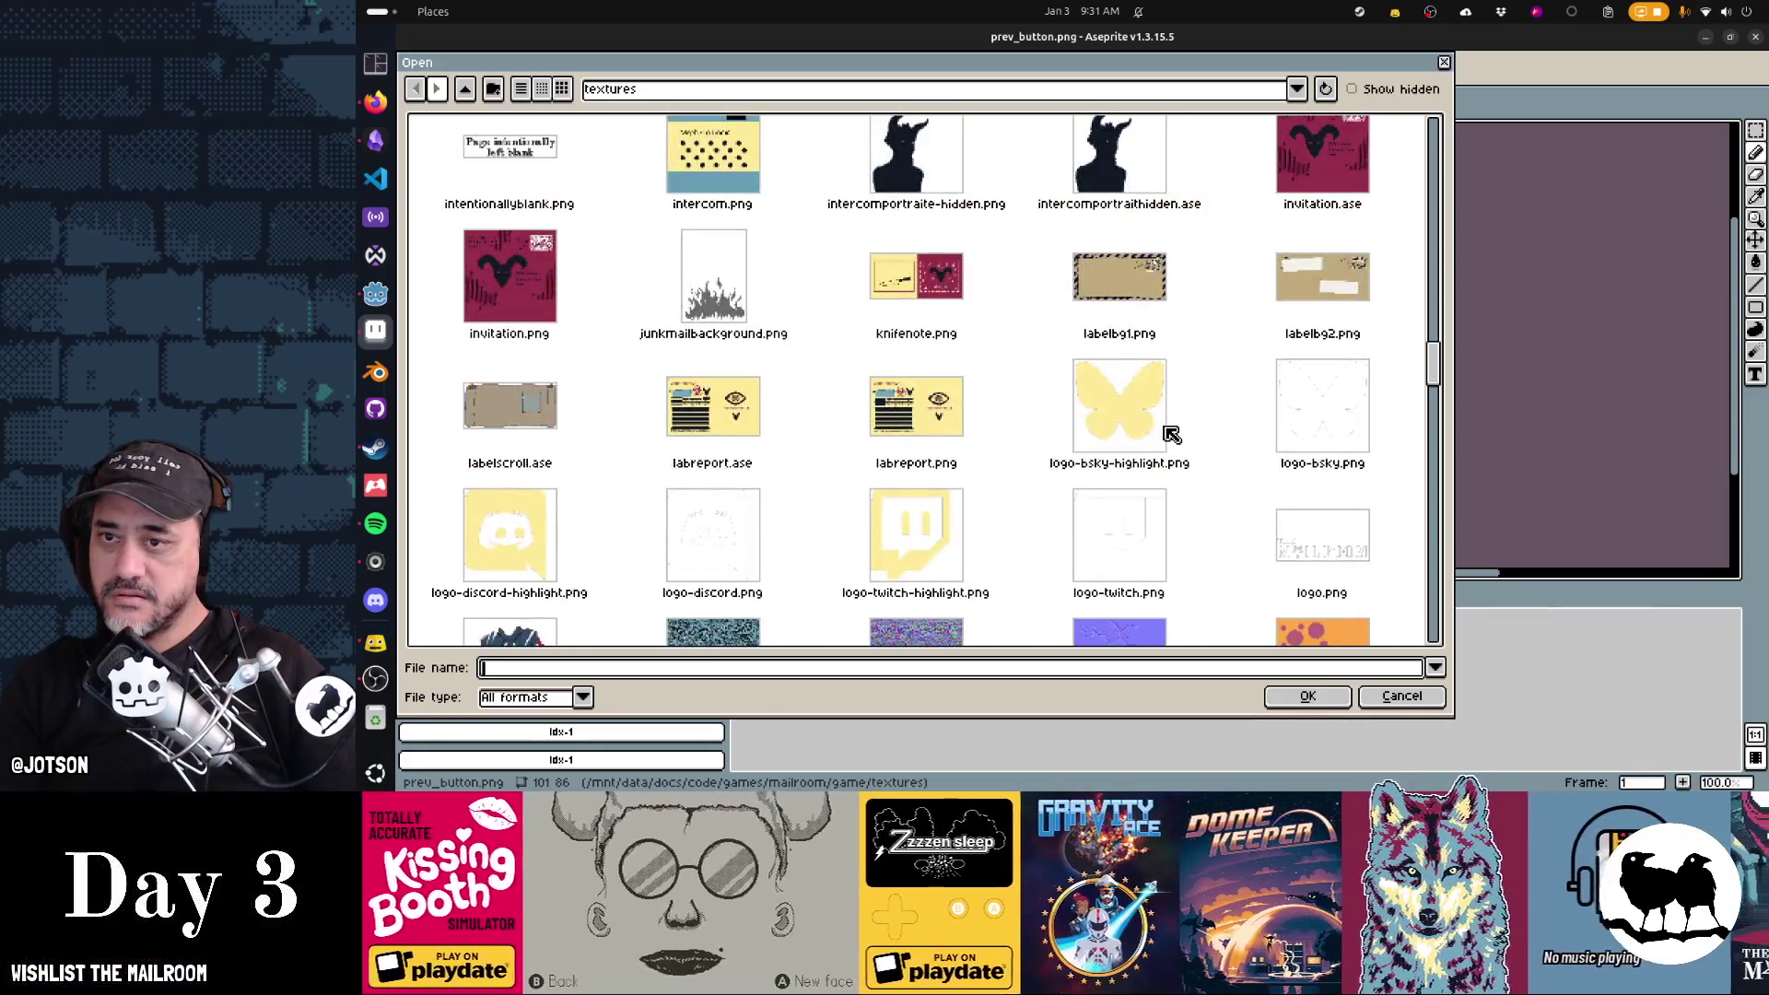
scroll(1171, 434, "down", 3)
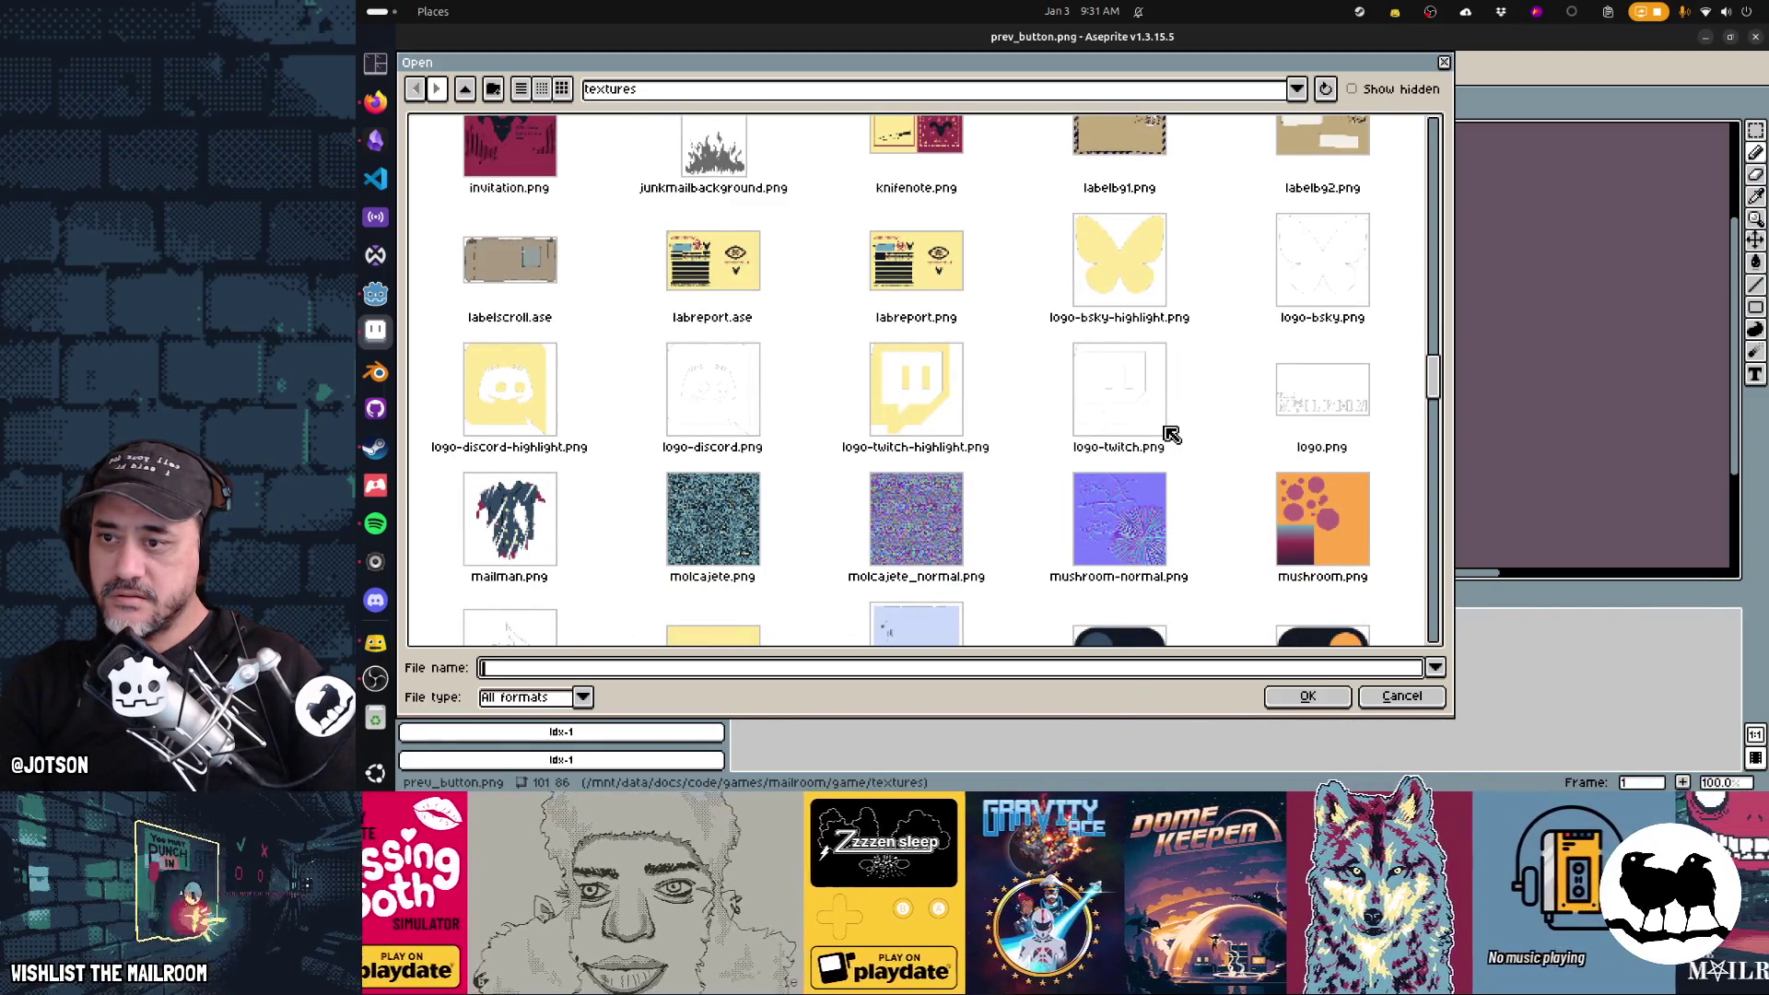
scroll(1171, 434, "down", 3)
double_click(547, 495)
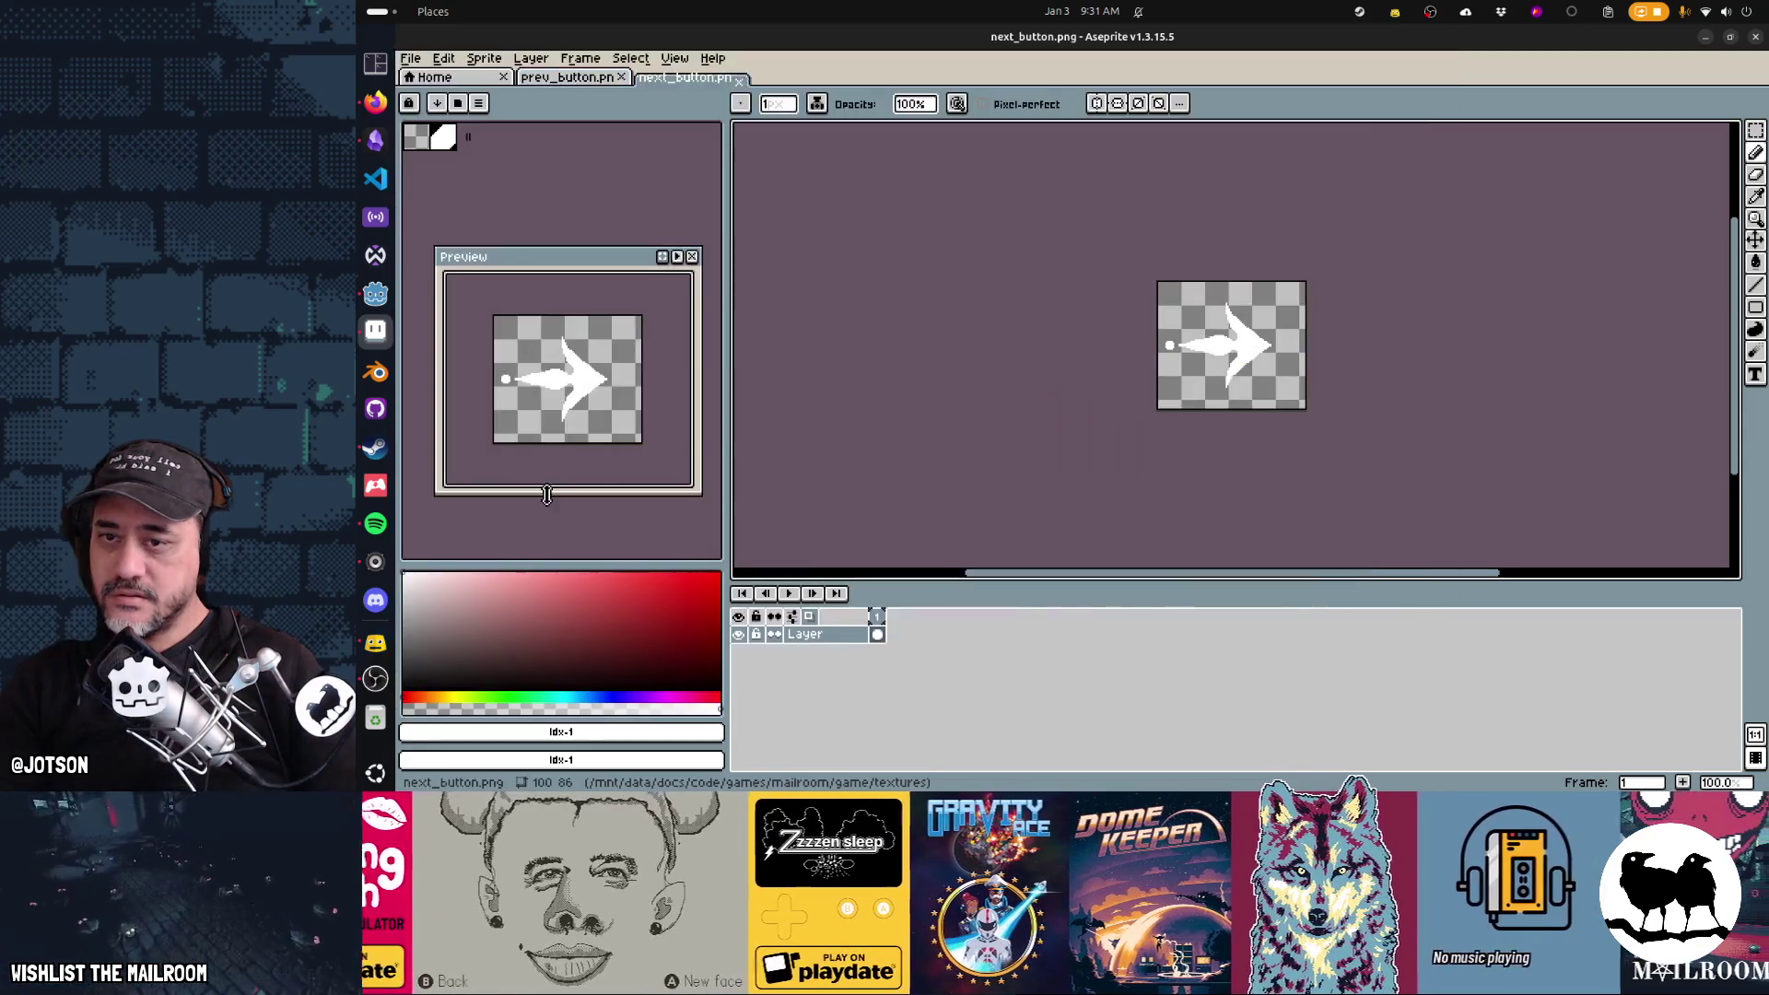
Load the default palette and bucket-fill the prev_button arrow pale yellow
left_click(599, 77)
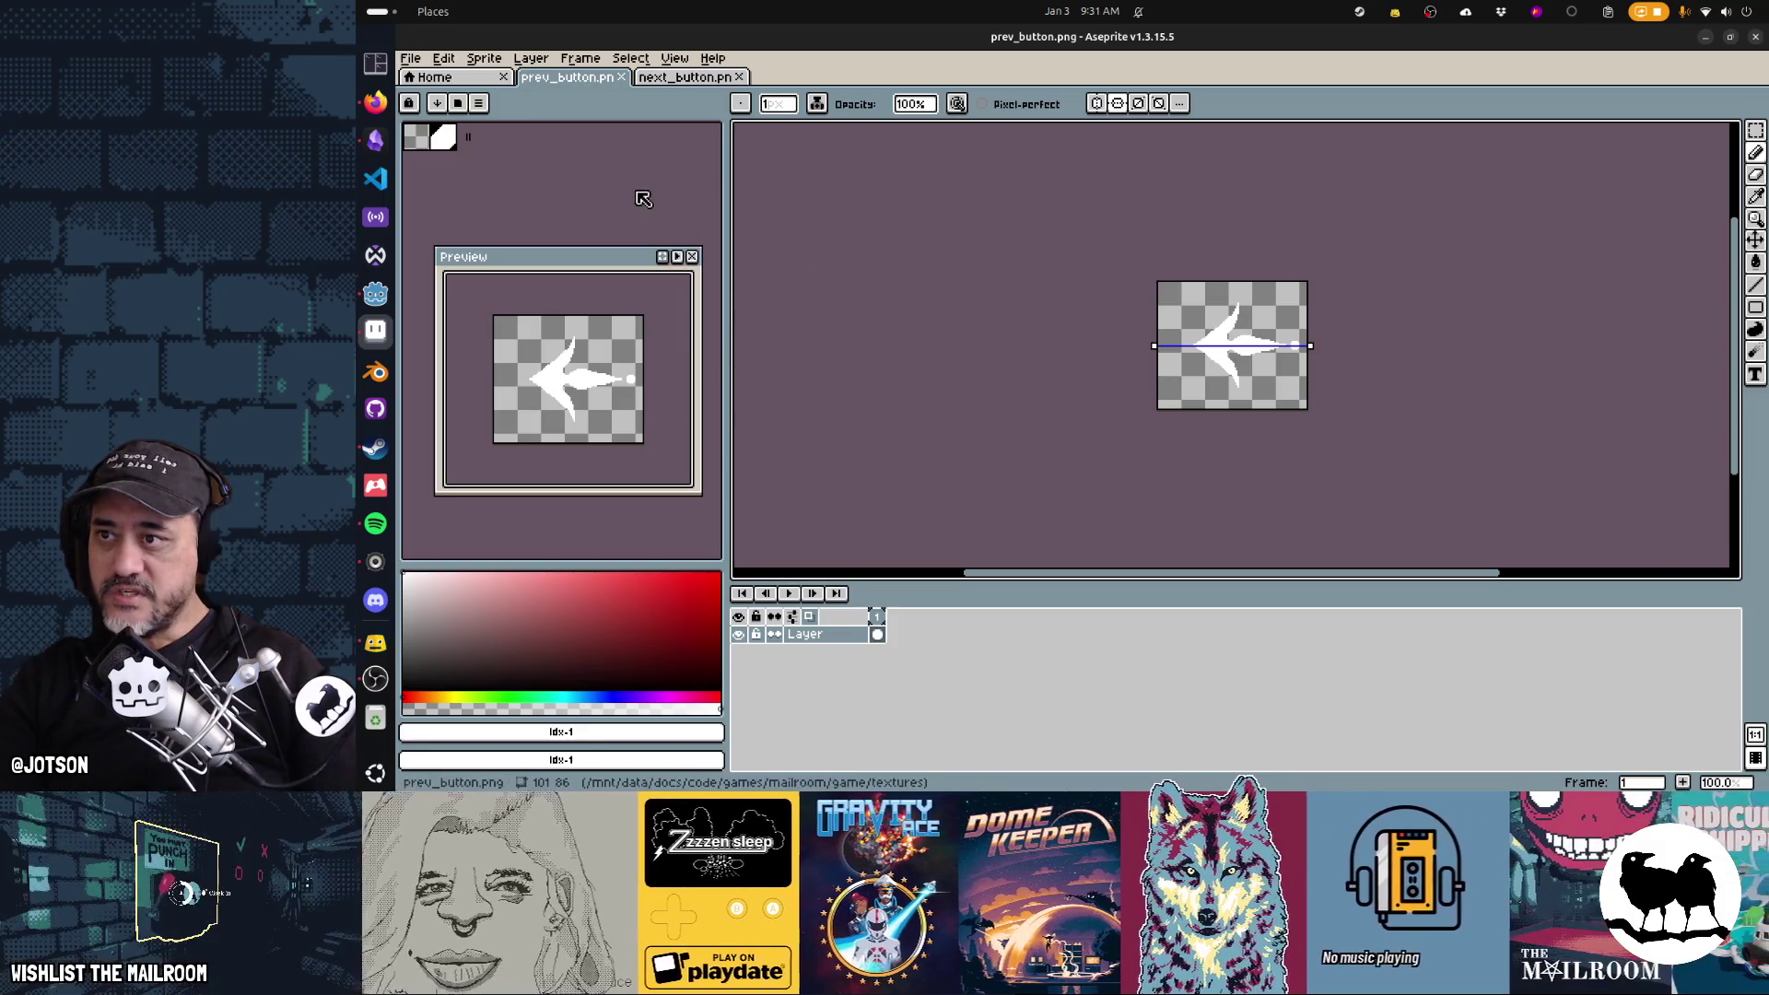
left_click(478, 104)
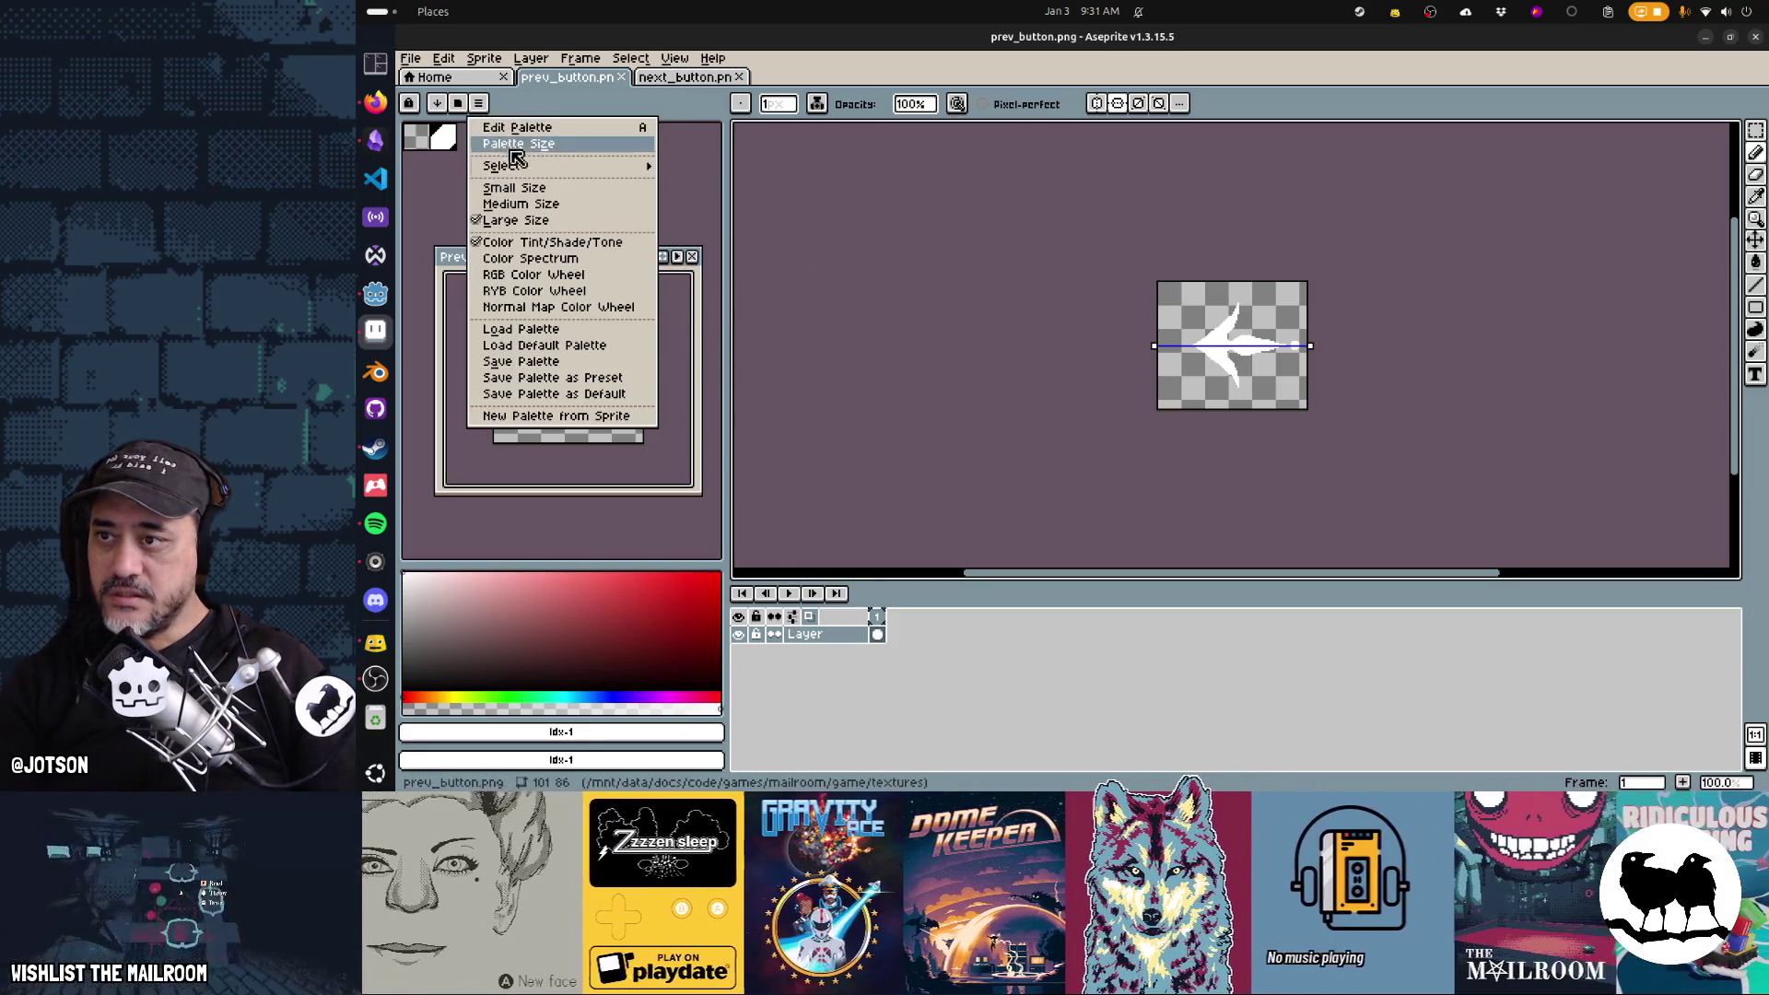
left_click(569, 345)
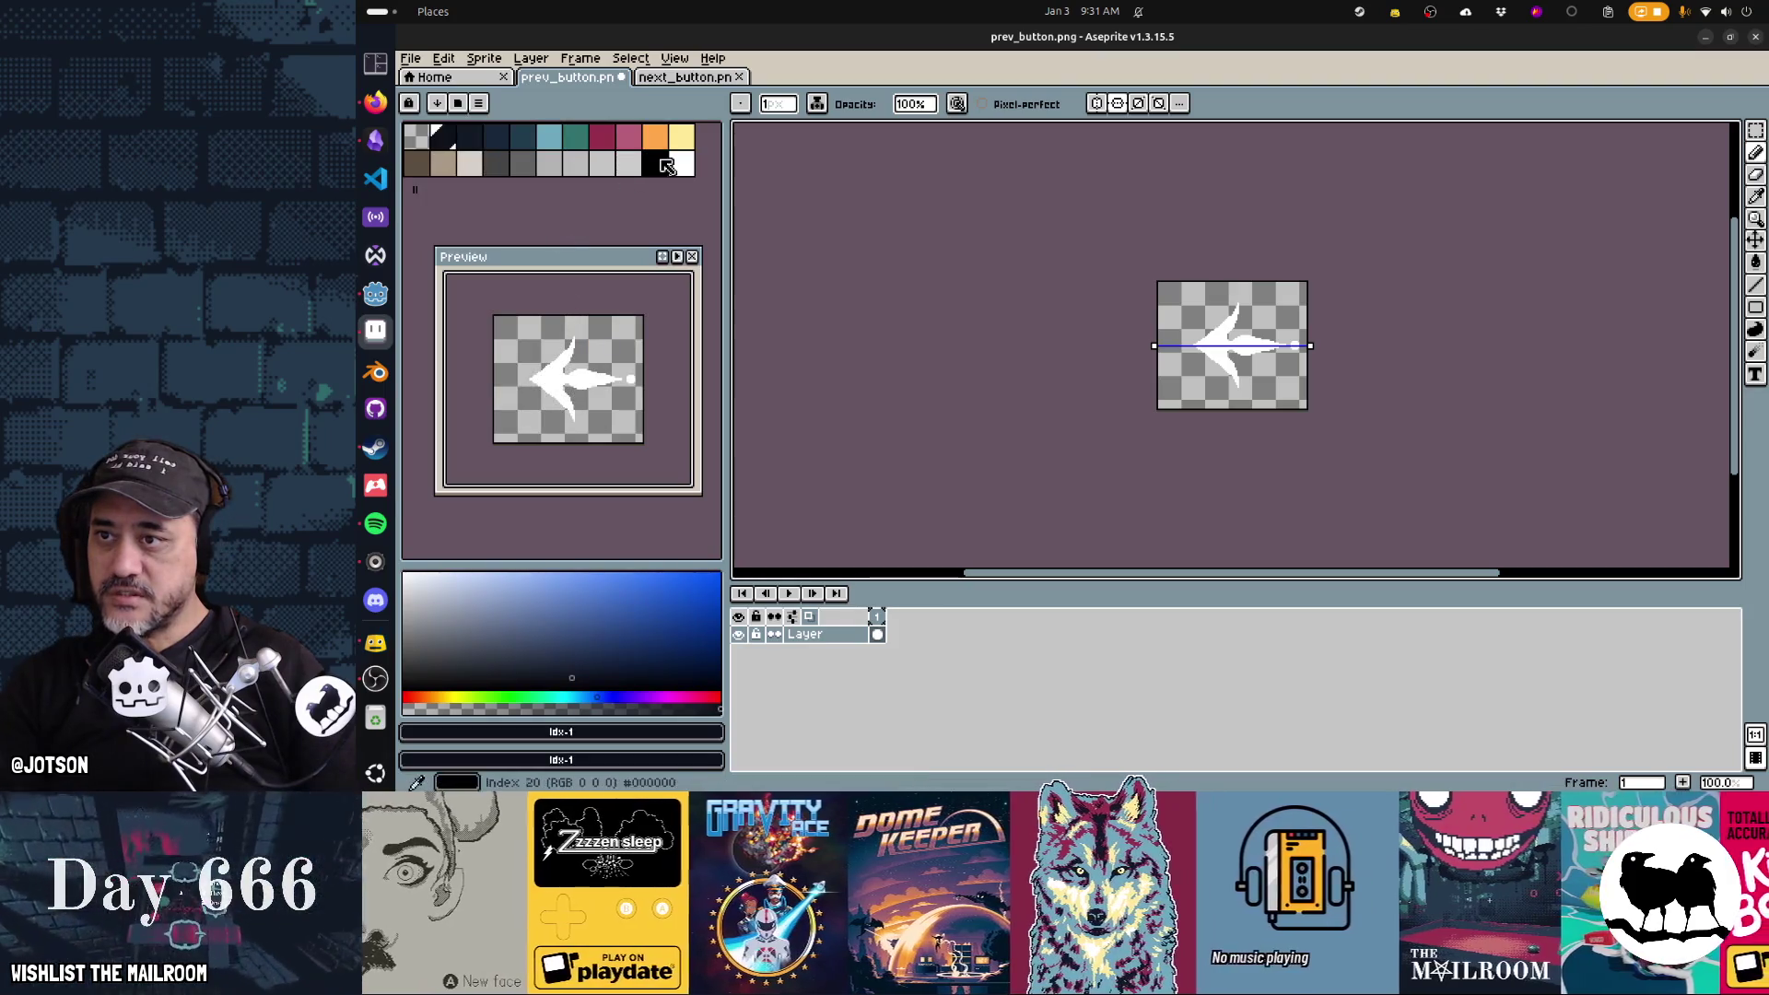
left_click(681, 137)
key("g")
left_click(1251, 343)
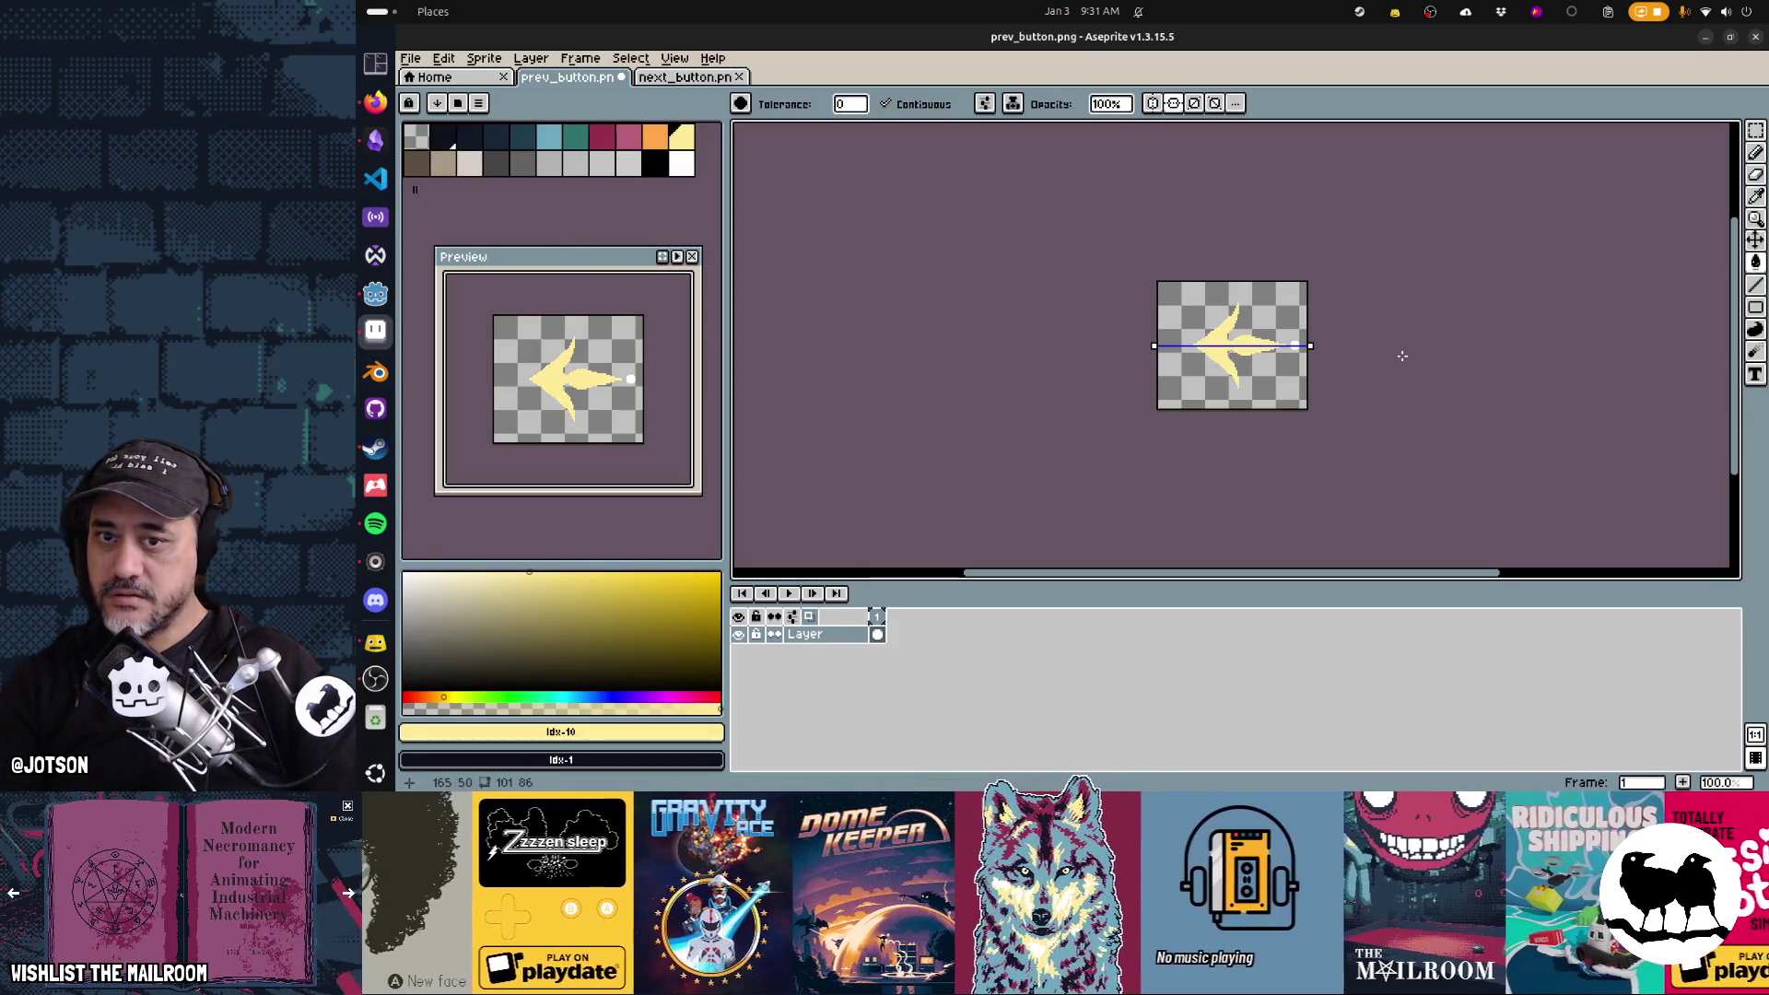
Save the recoloured left arrow as prev_button_highlighted.png
key("ctrl+shift+s")
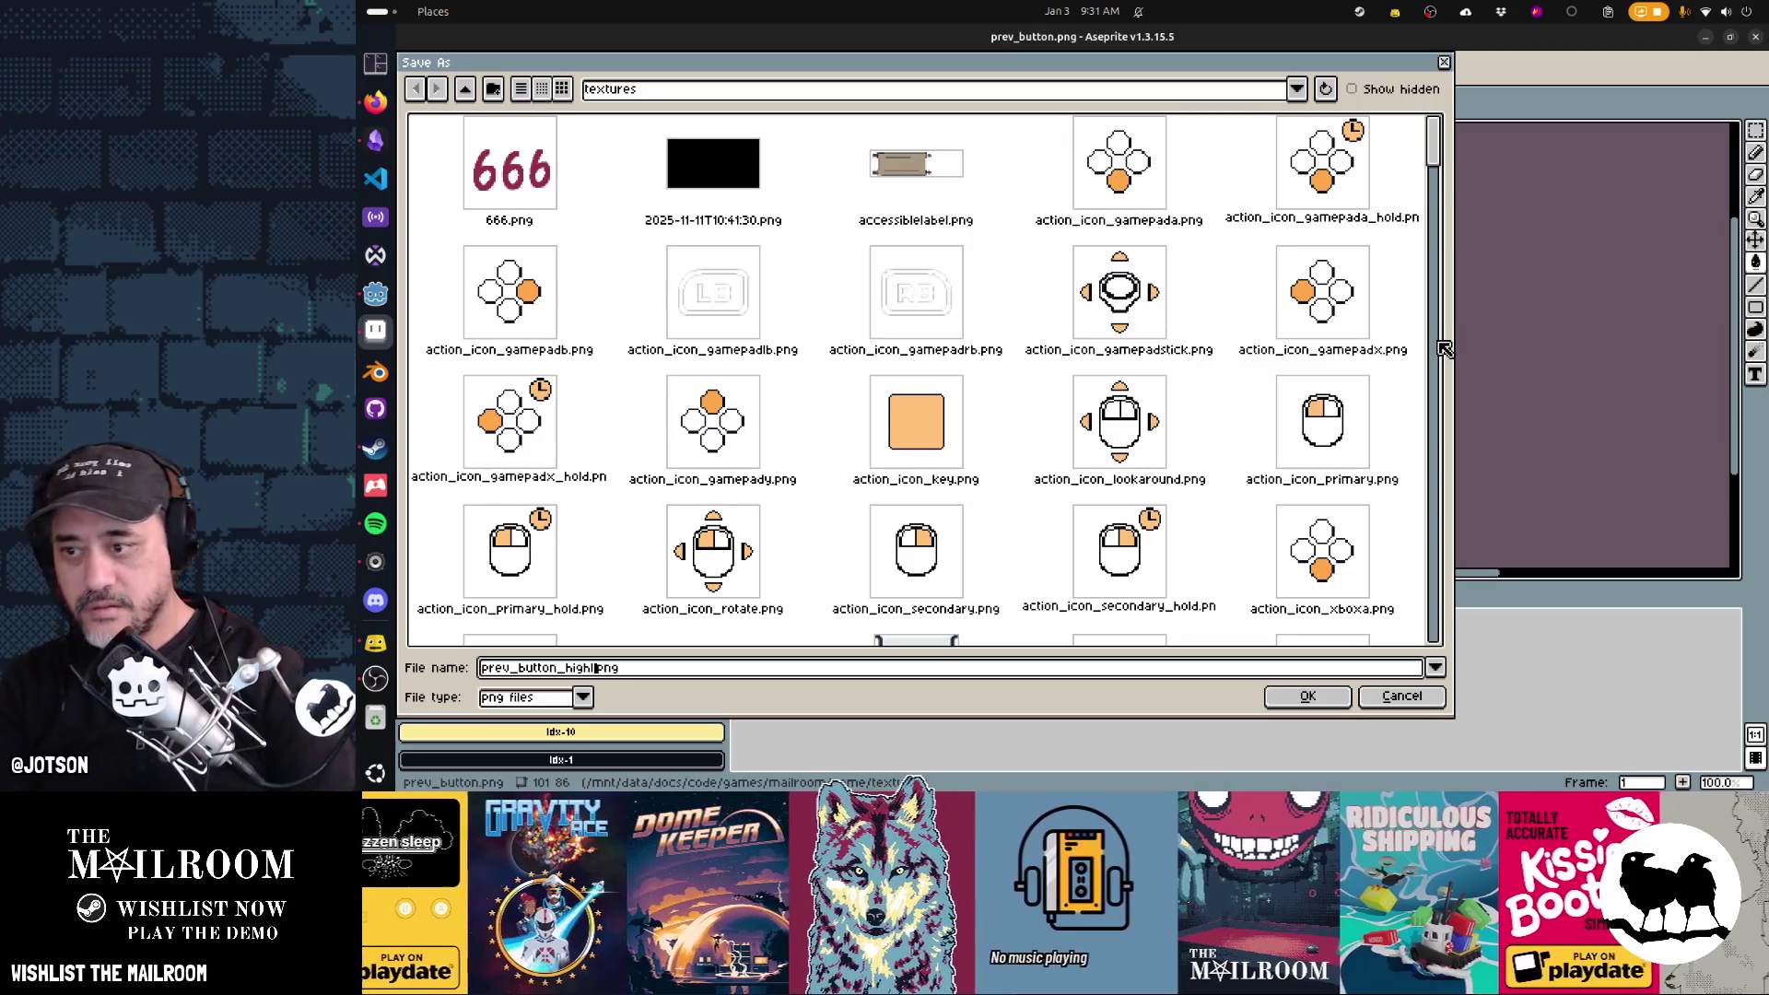
key("Return")
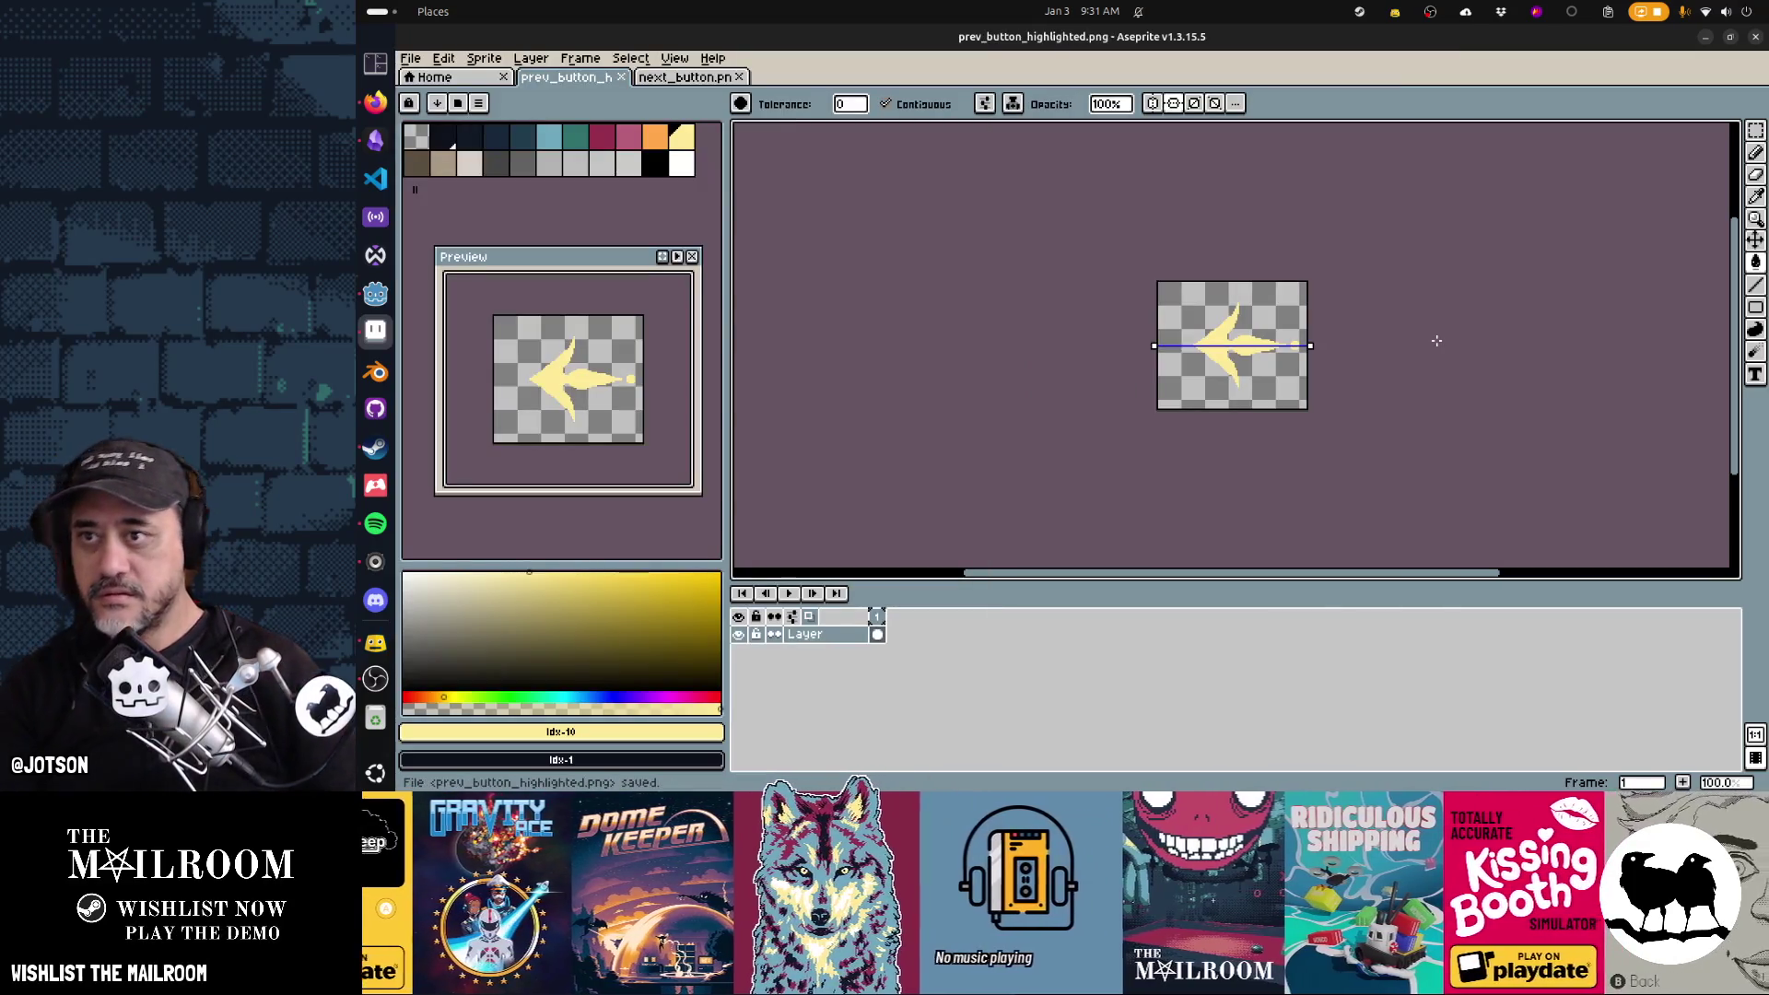
left_click(700, 77)
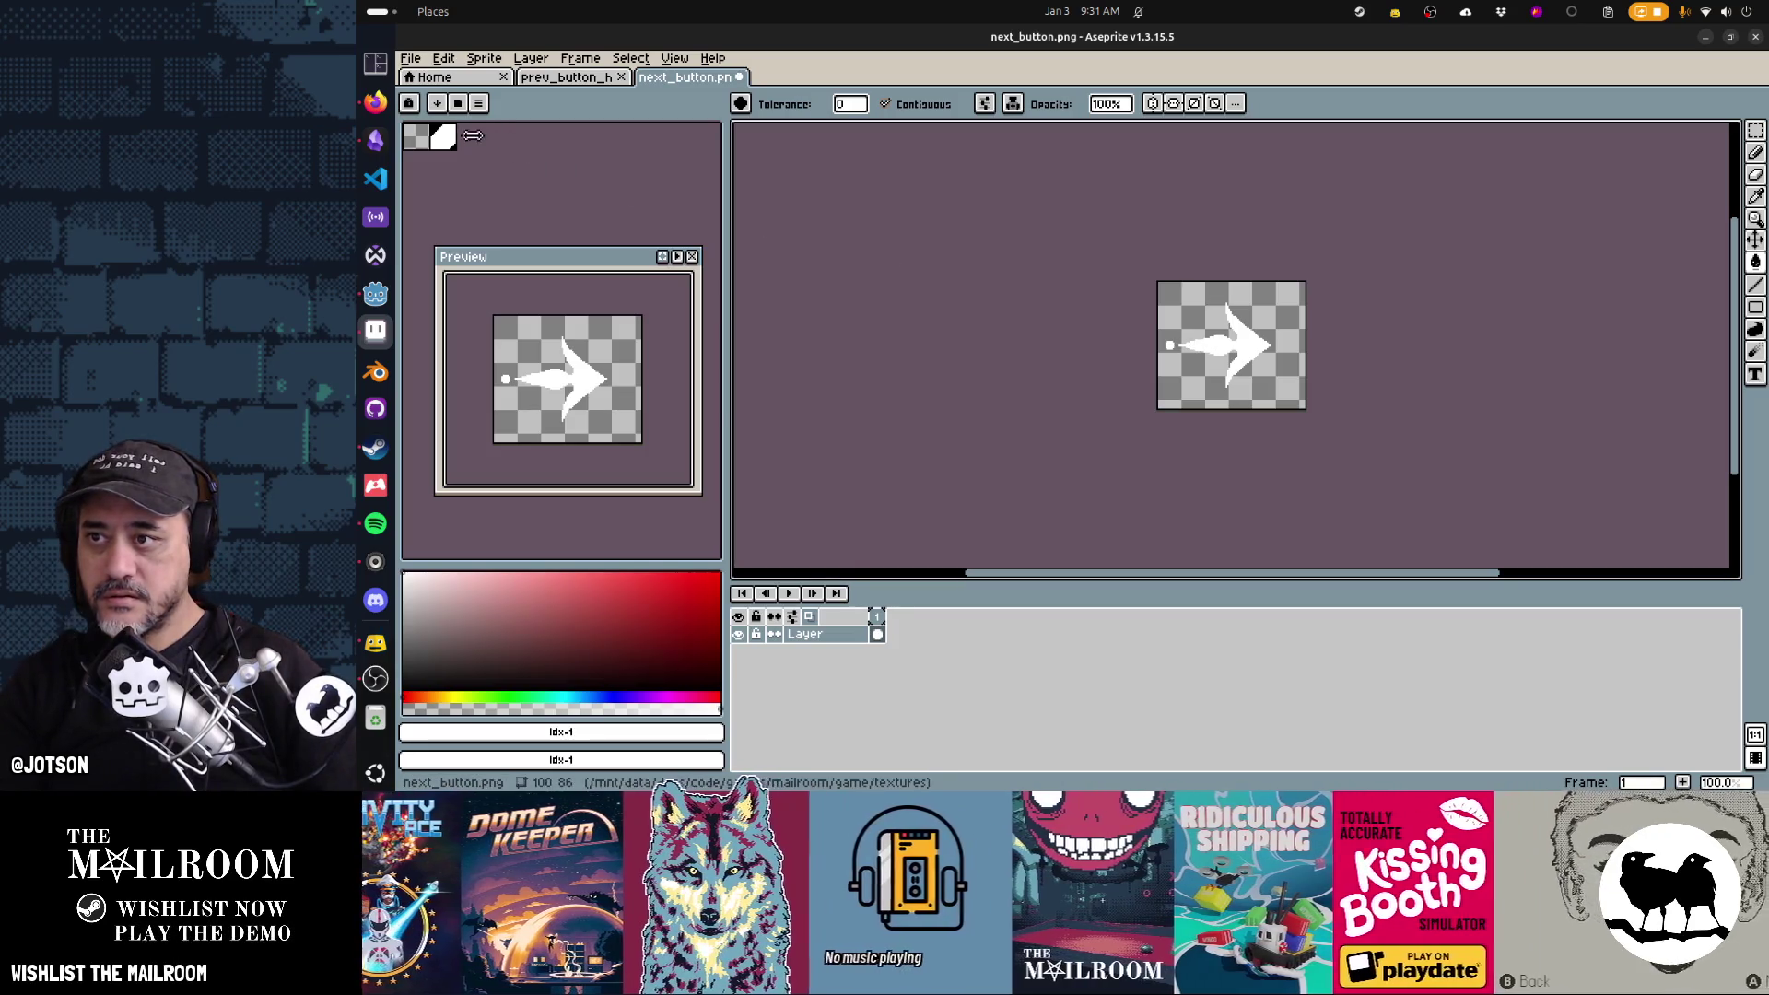
Load the default palette and bucket-fill the next_button arrow pale yellow
left_click(478, 103)
left_click(587, 347)
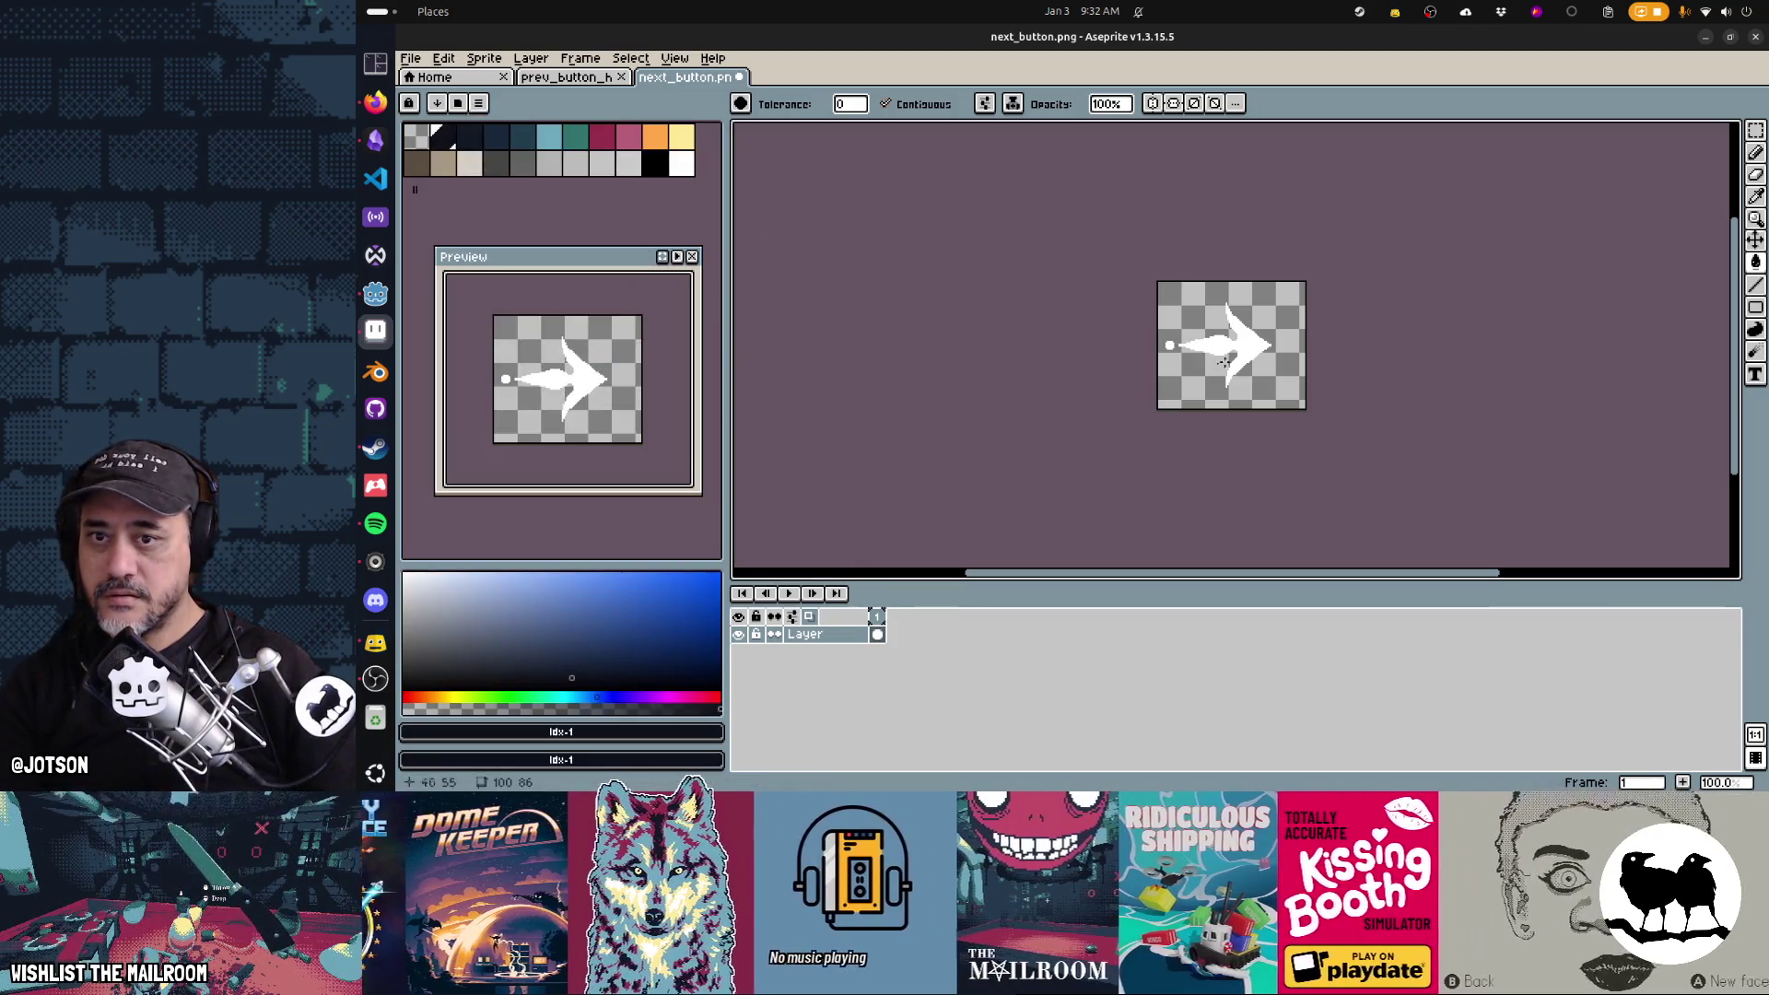
left_click(691, 138)
left_click(1202, 345)
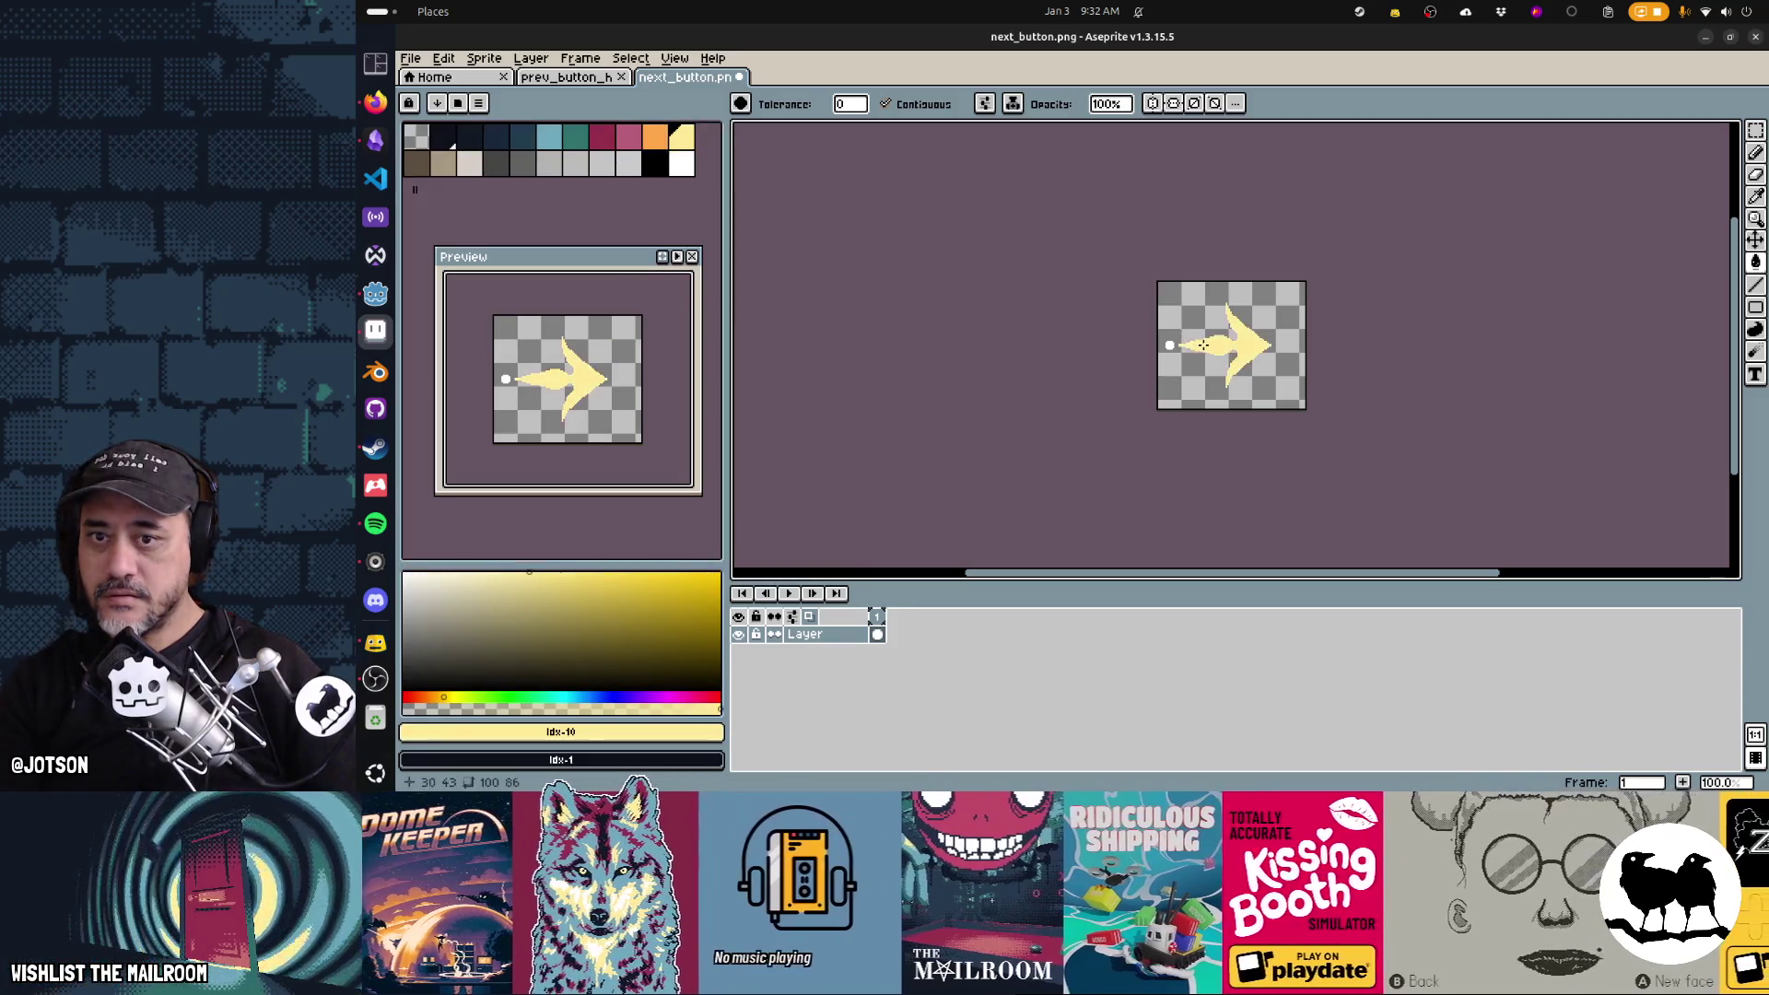
Save it as next_button_highlighted.png and return to Godot
key("ctrl+shift+s")
key("End")
key("Left")
key("Left")
key("Left")
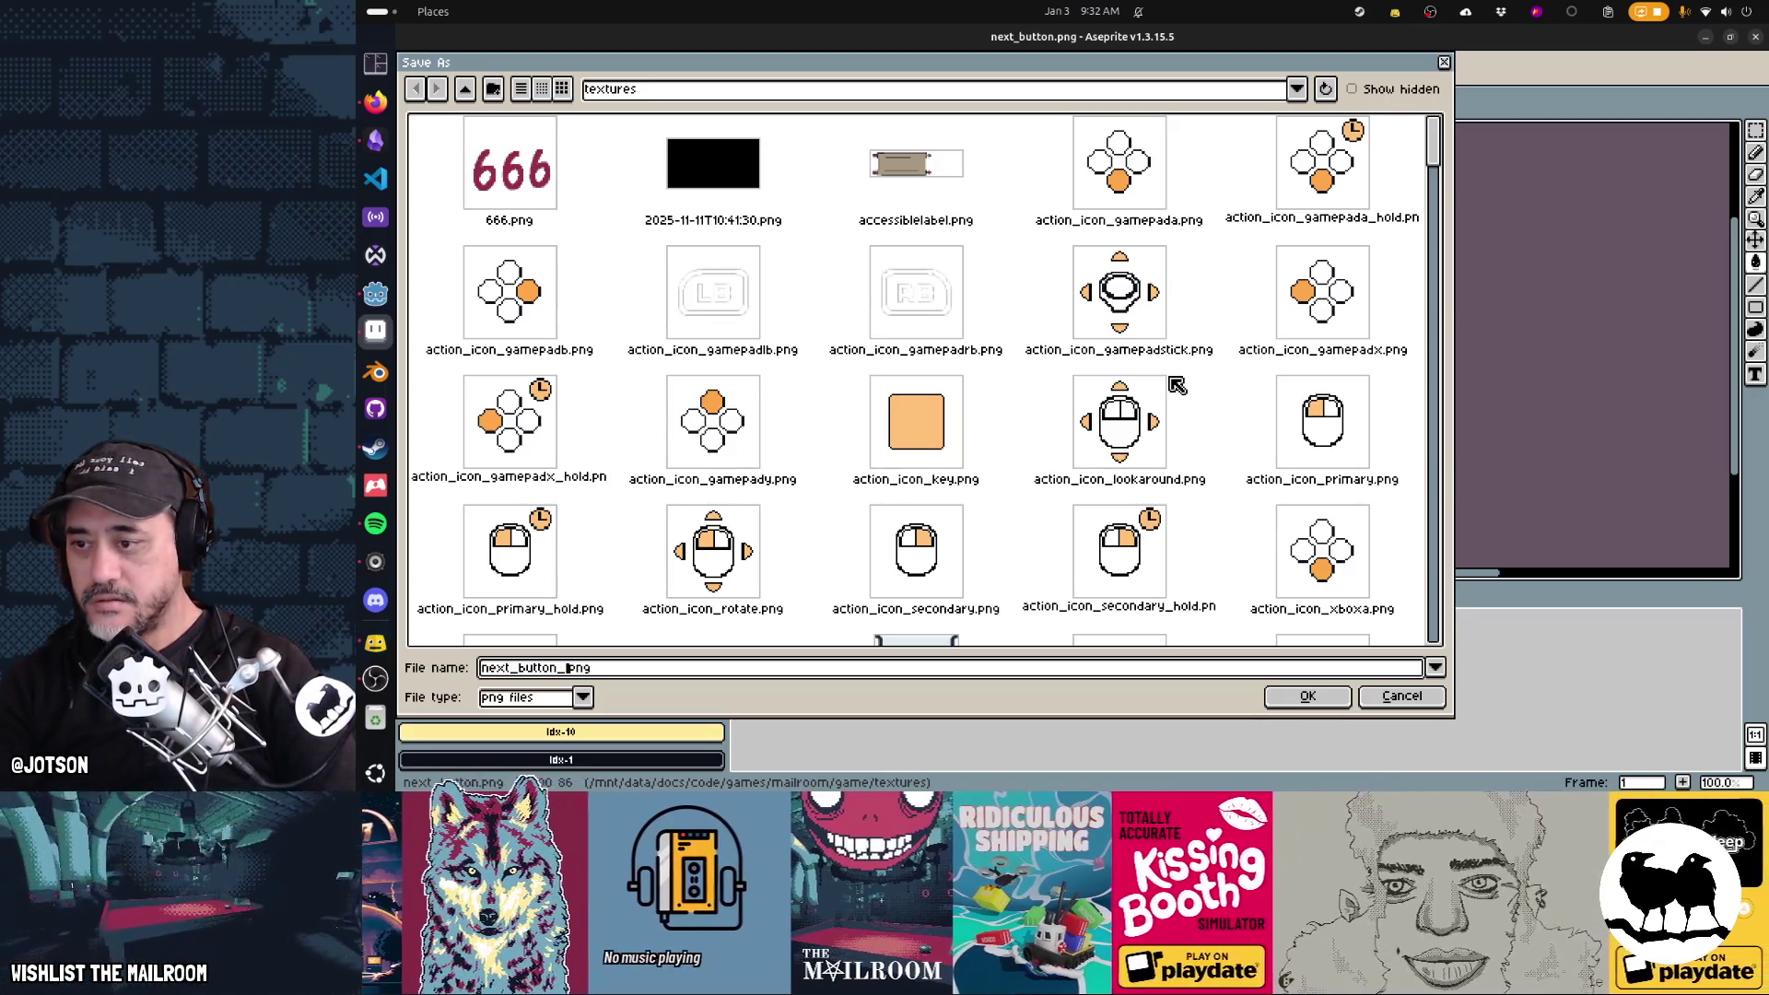
type("highlighted")
key("Return")
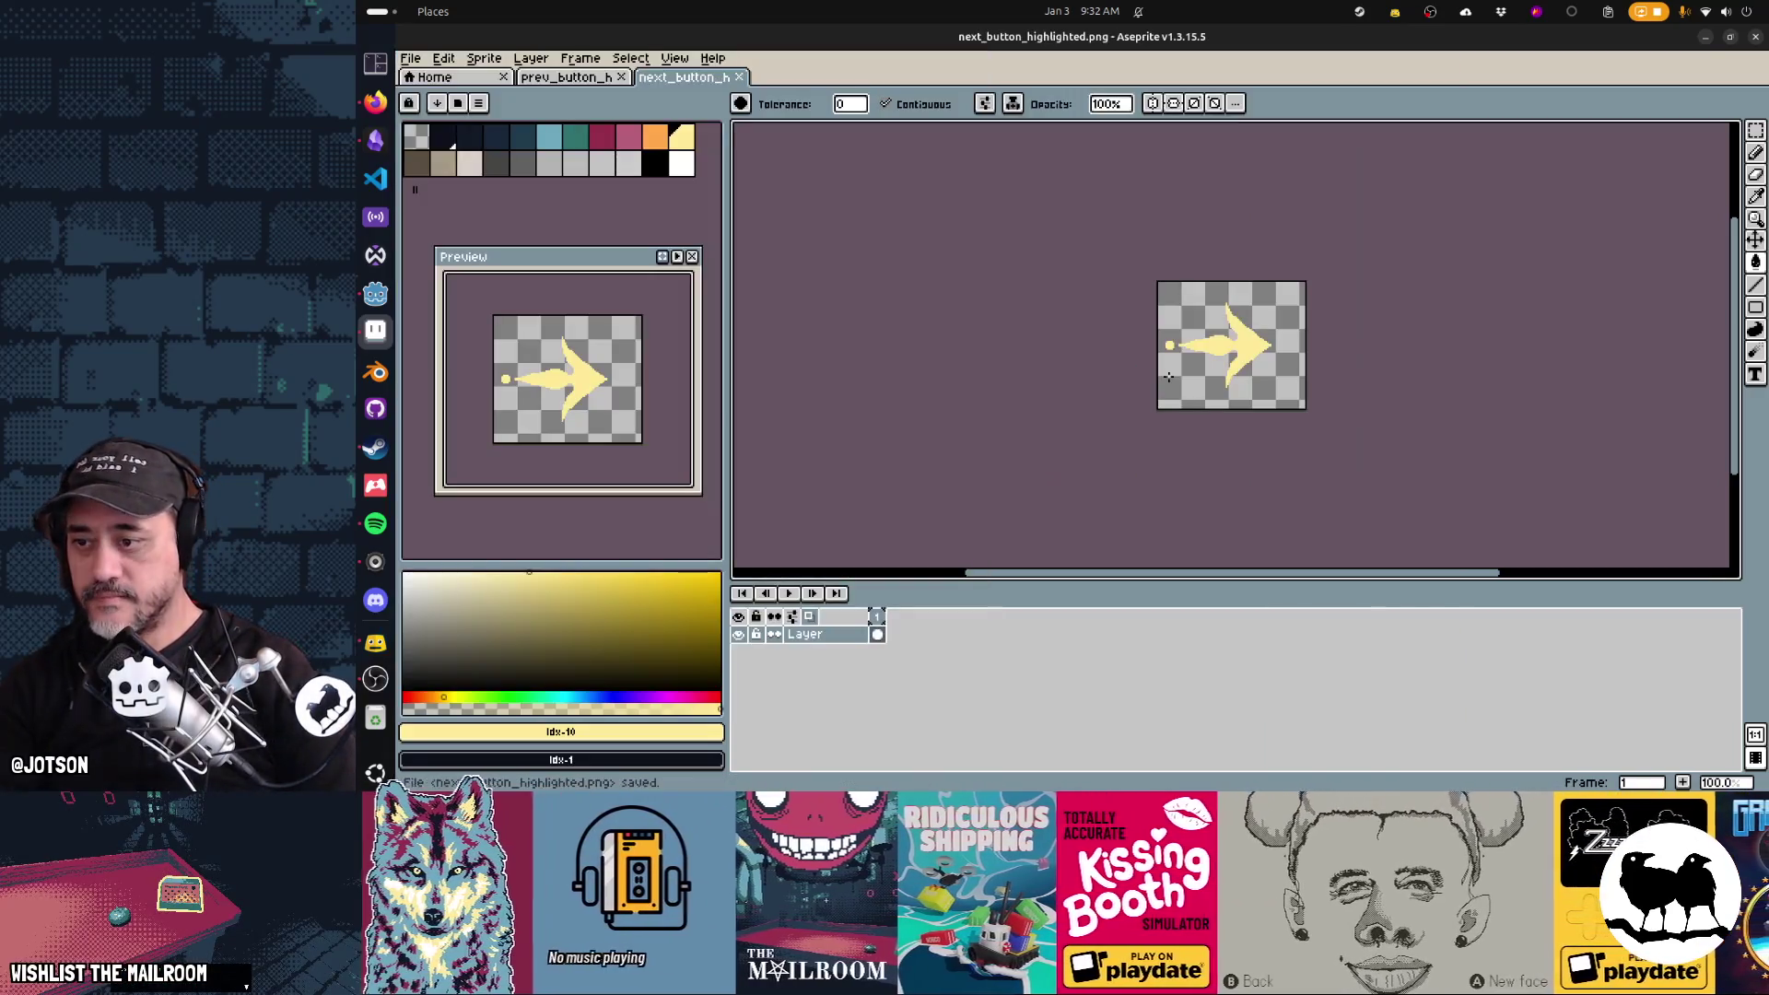
key("alt+Tab")
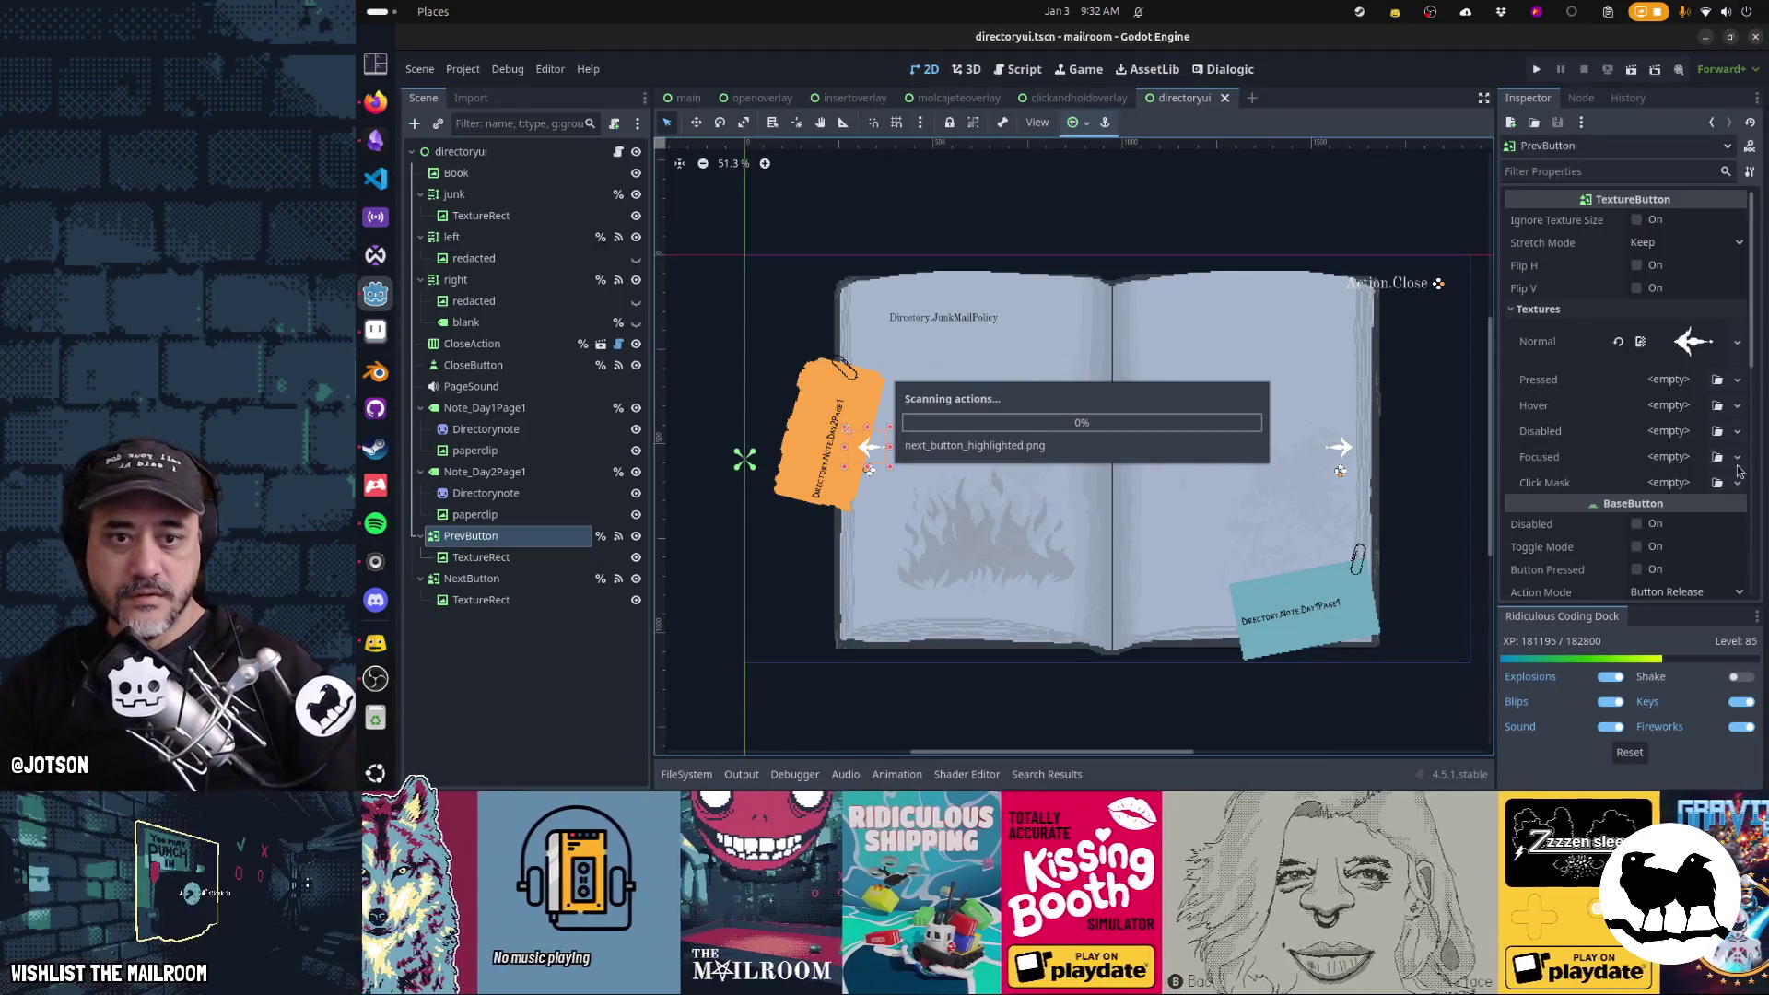
Assign prev_button_highlighted.png as PrevButton's Hover and Focused textures
left_click(1717, 406)
type("highli")
key("Right")
key("Right")
key("Right")
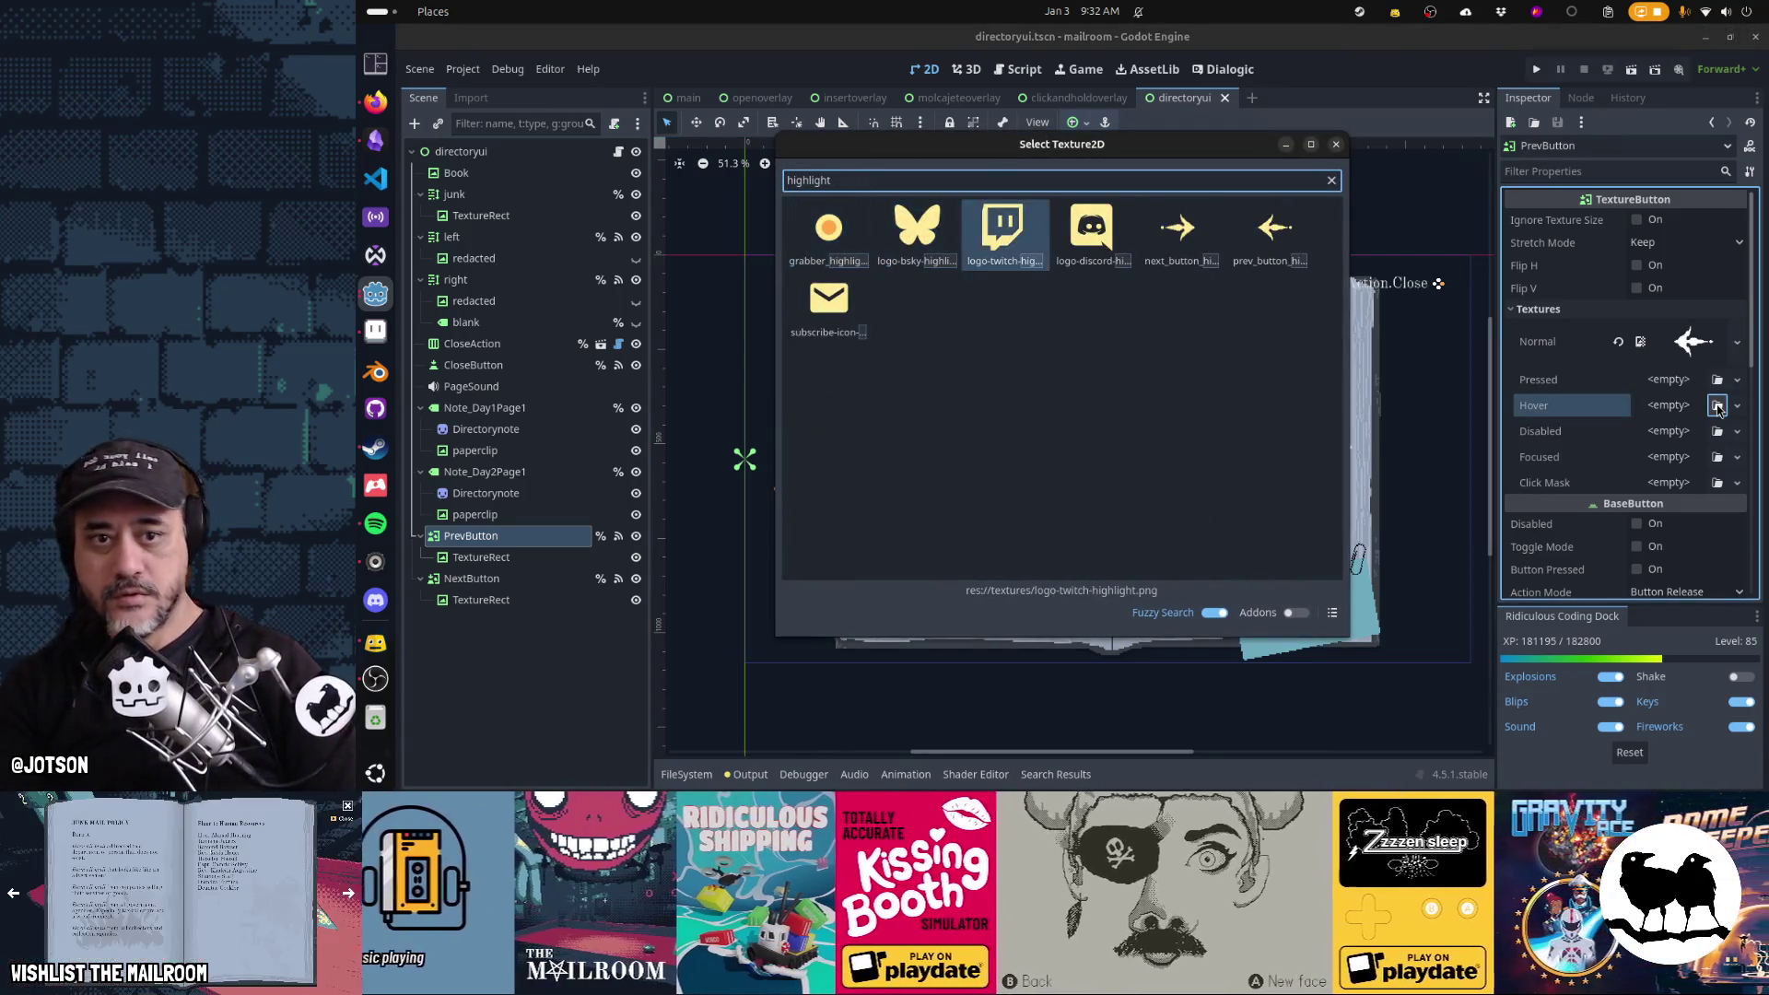
key("Return")
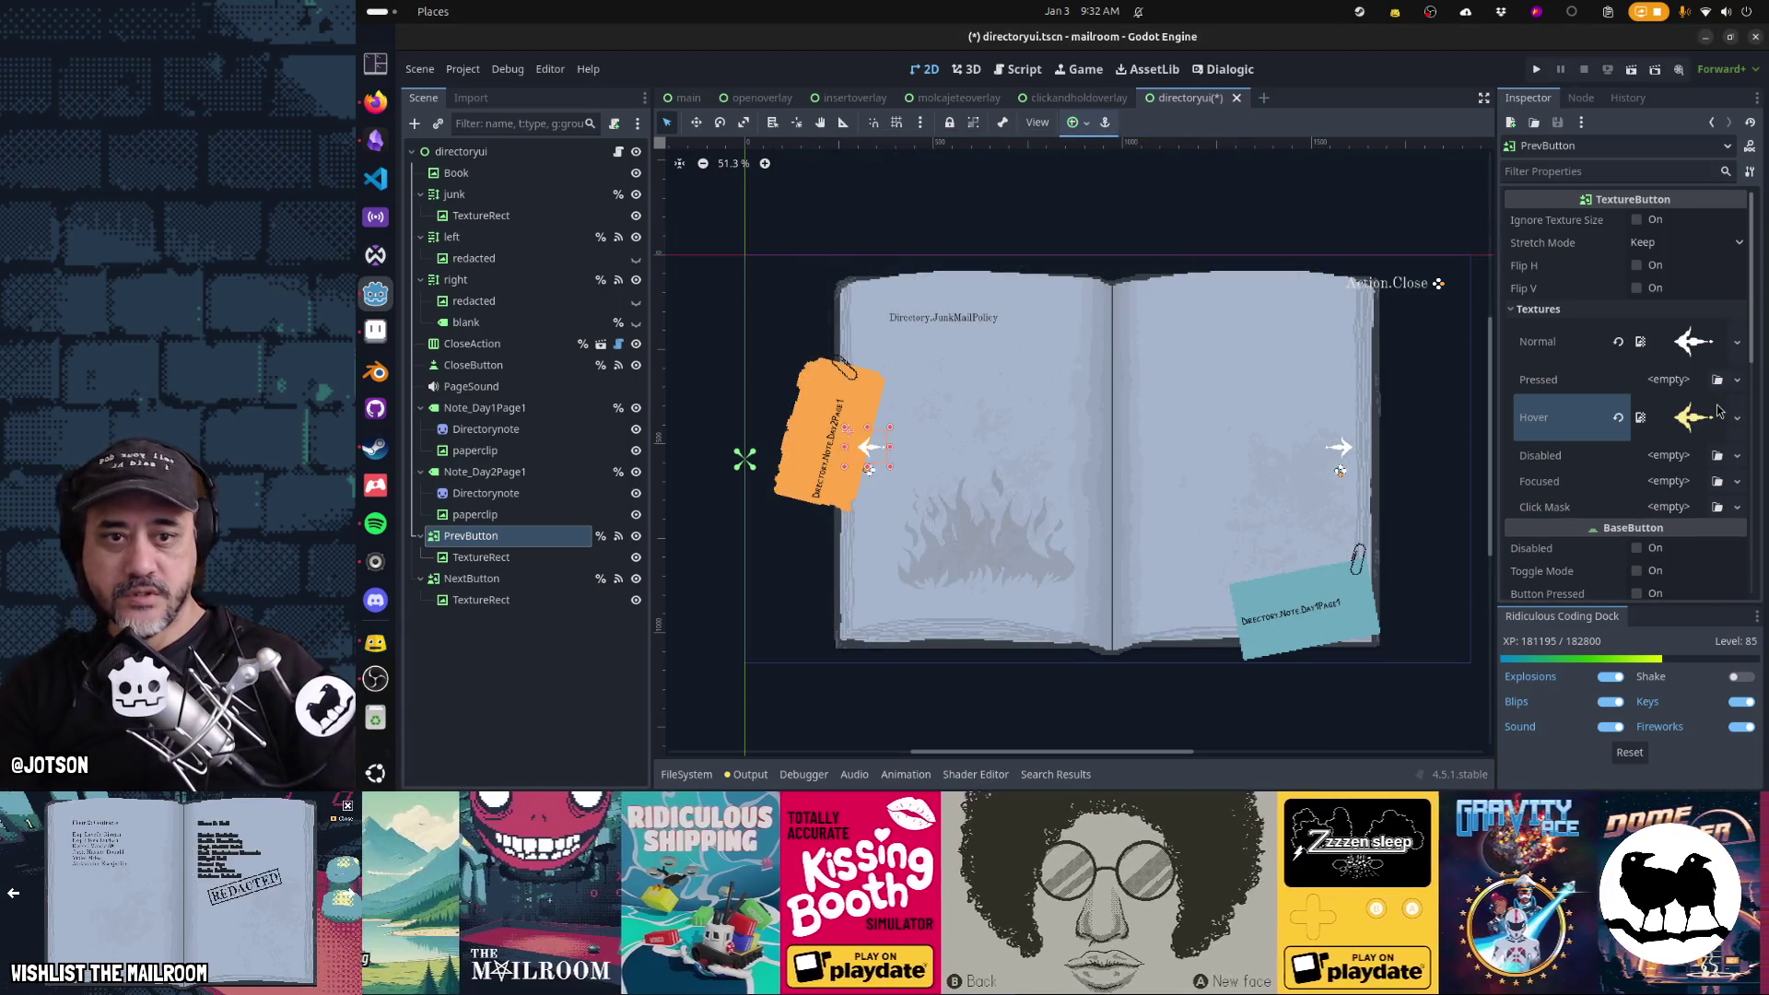
left_click(1707, 427)
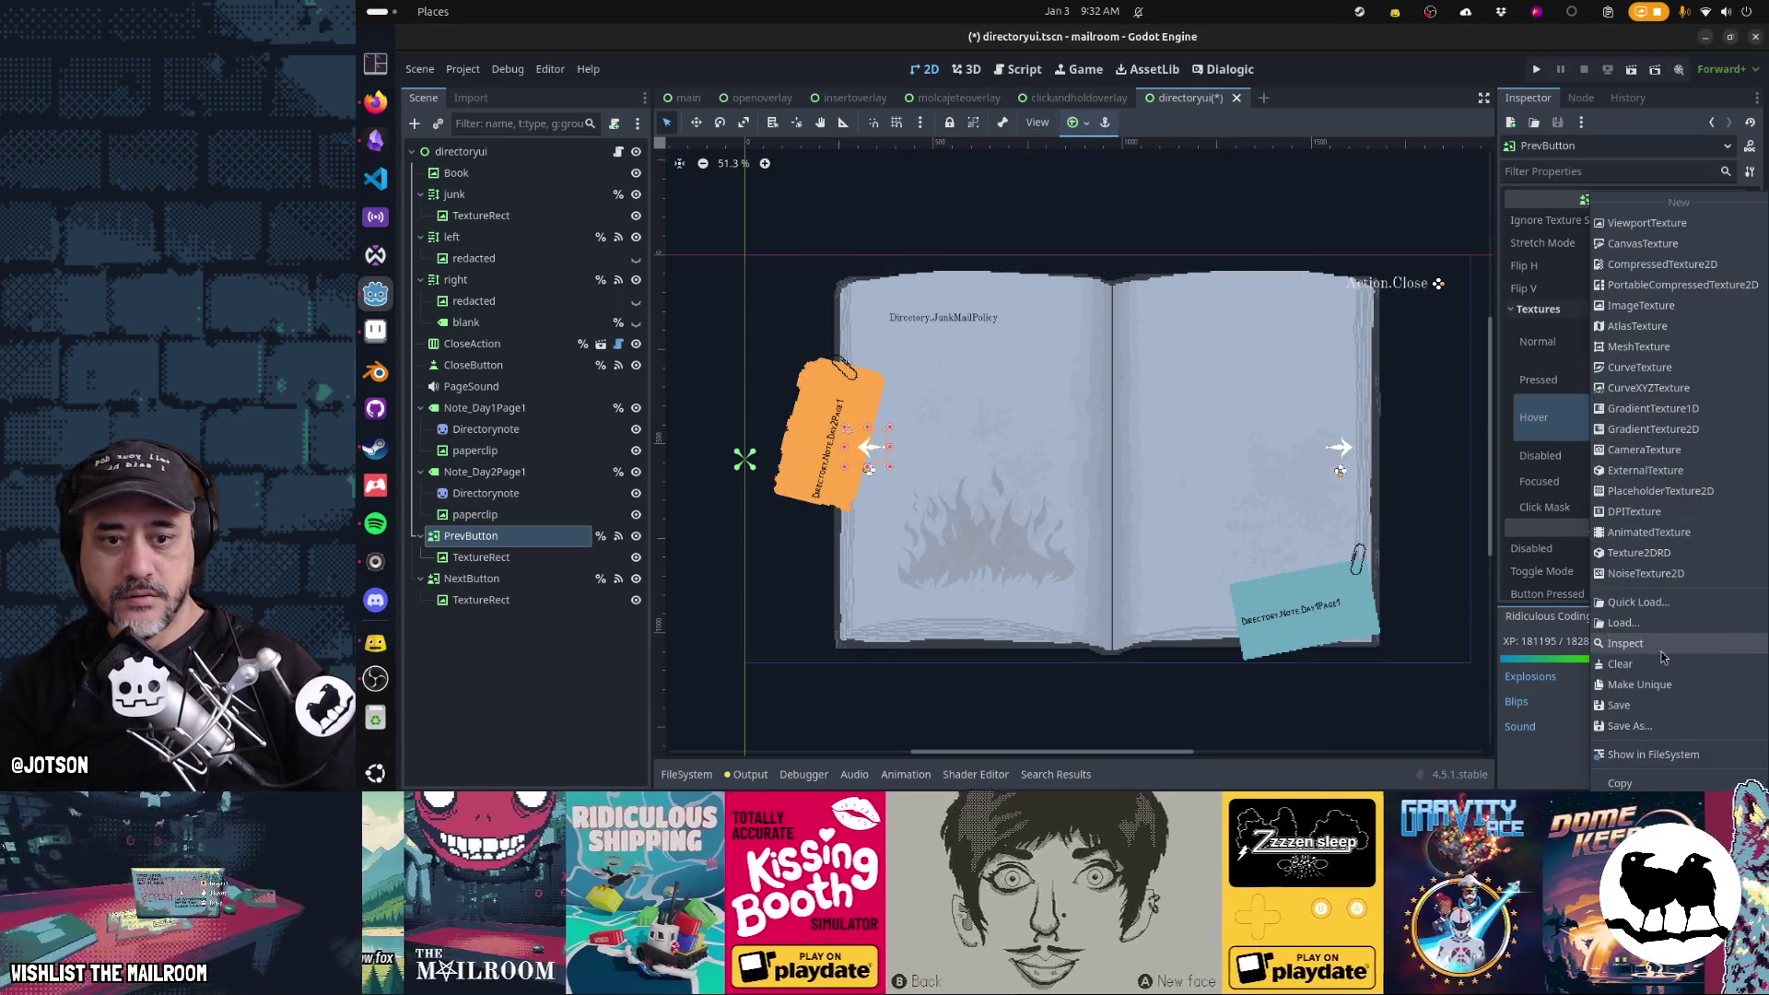
key("Escape")
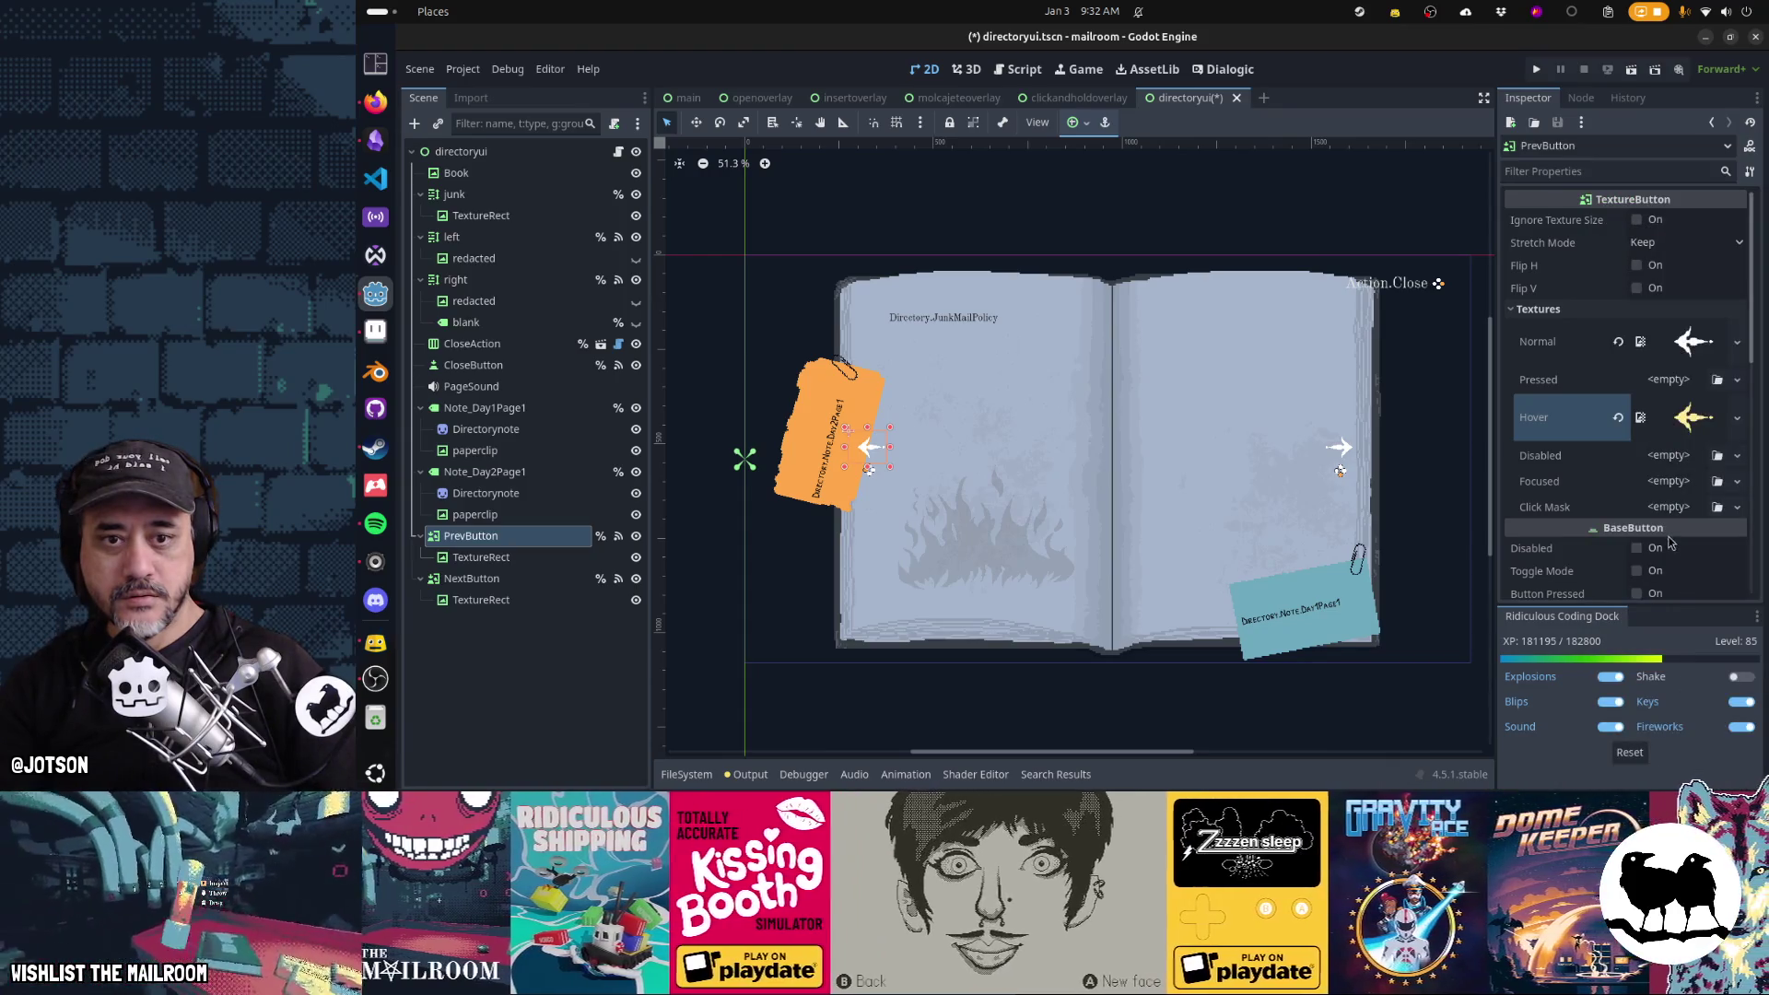
left_click(1667, 495)
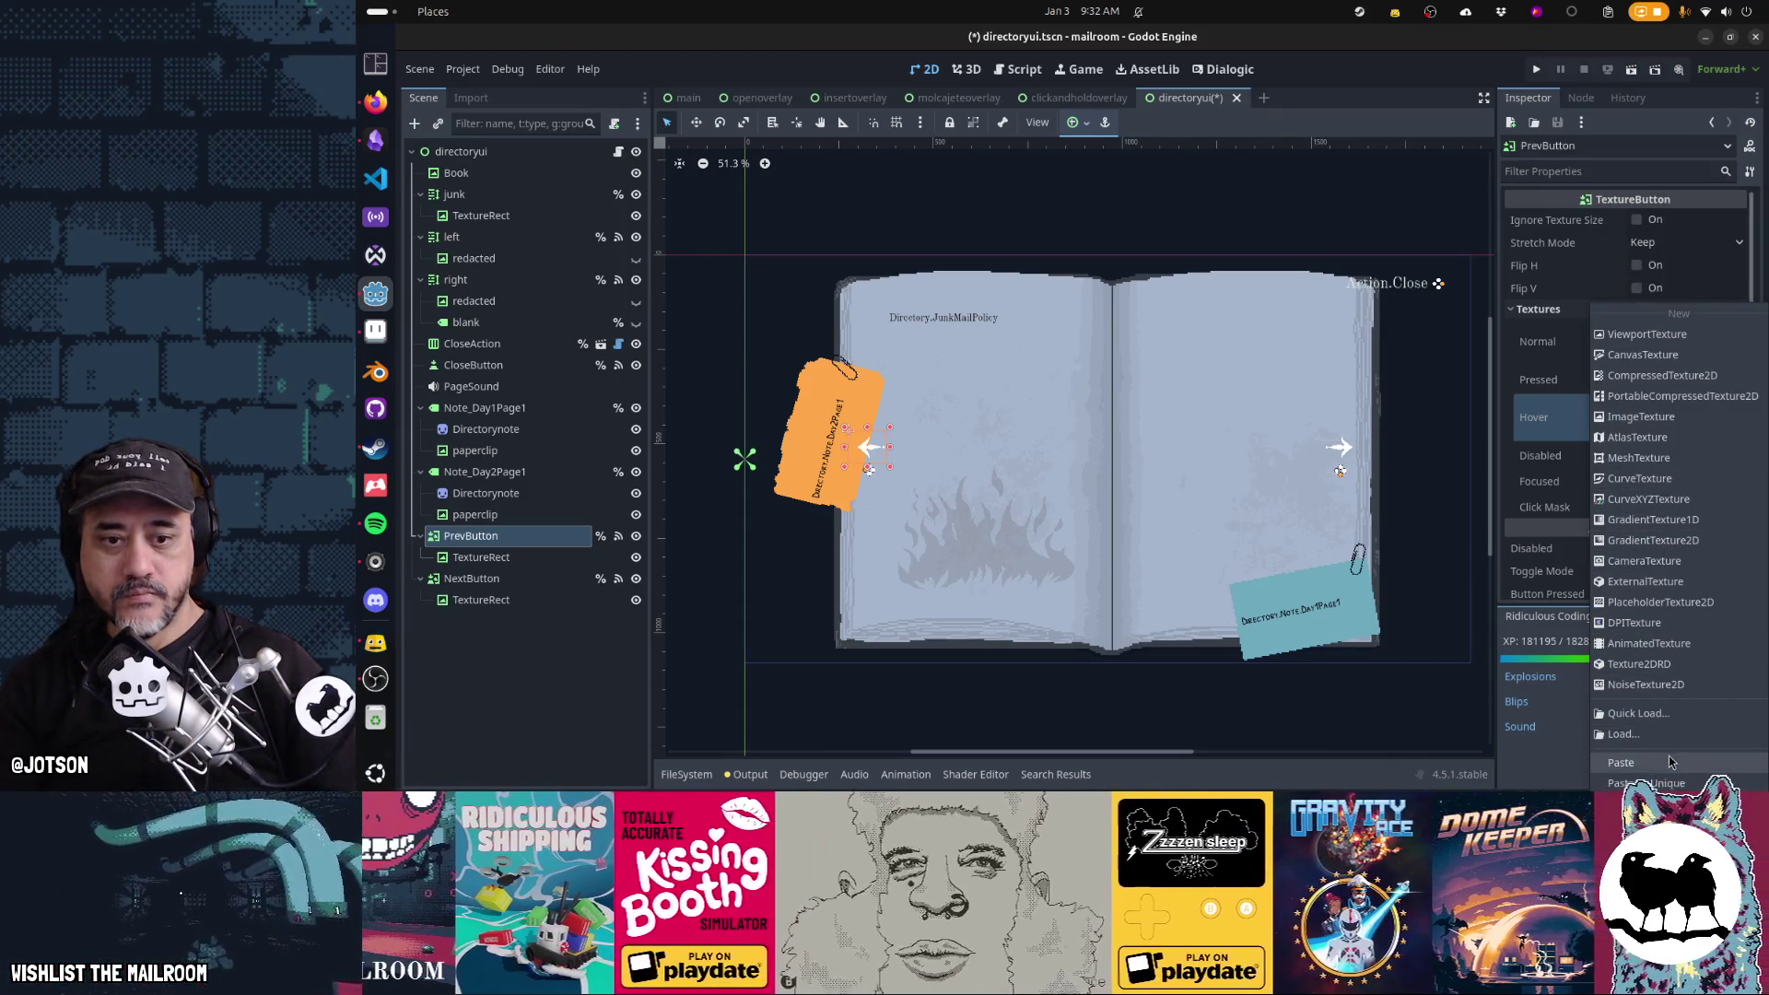
left_click(1670, 762)
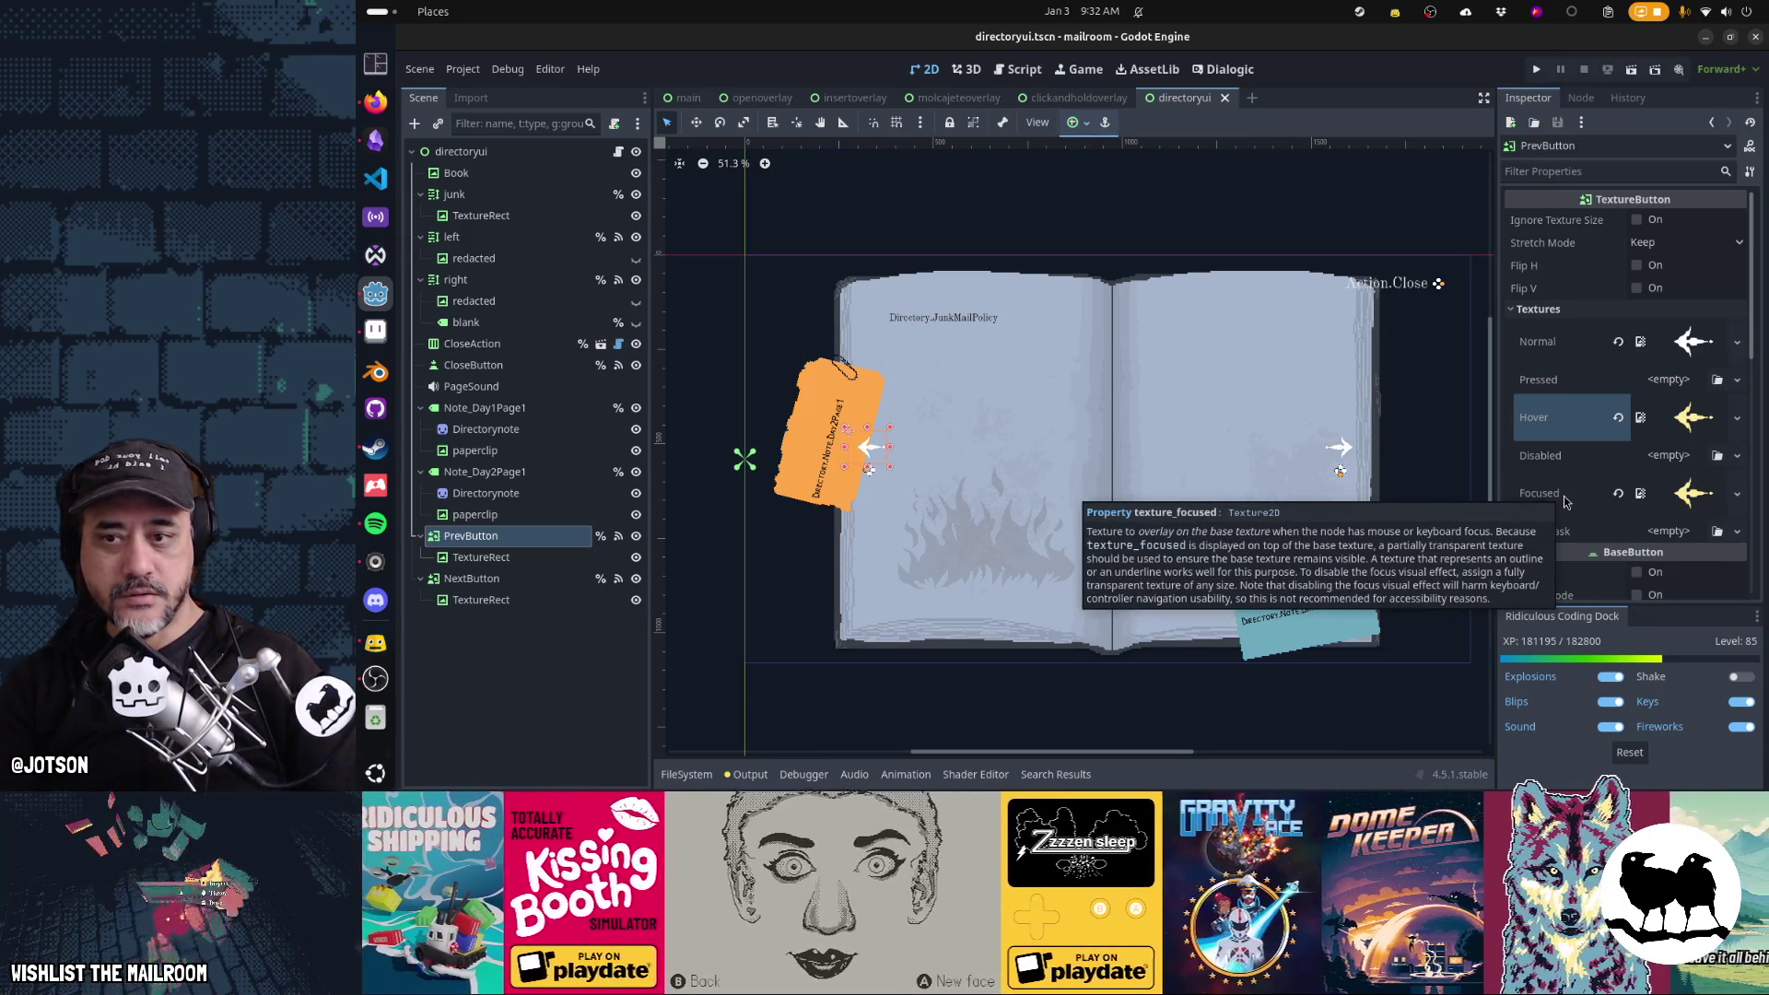
Set PrevButton's Focus Mode to None
scroll(1563, 500, "down", 5)
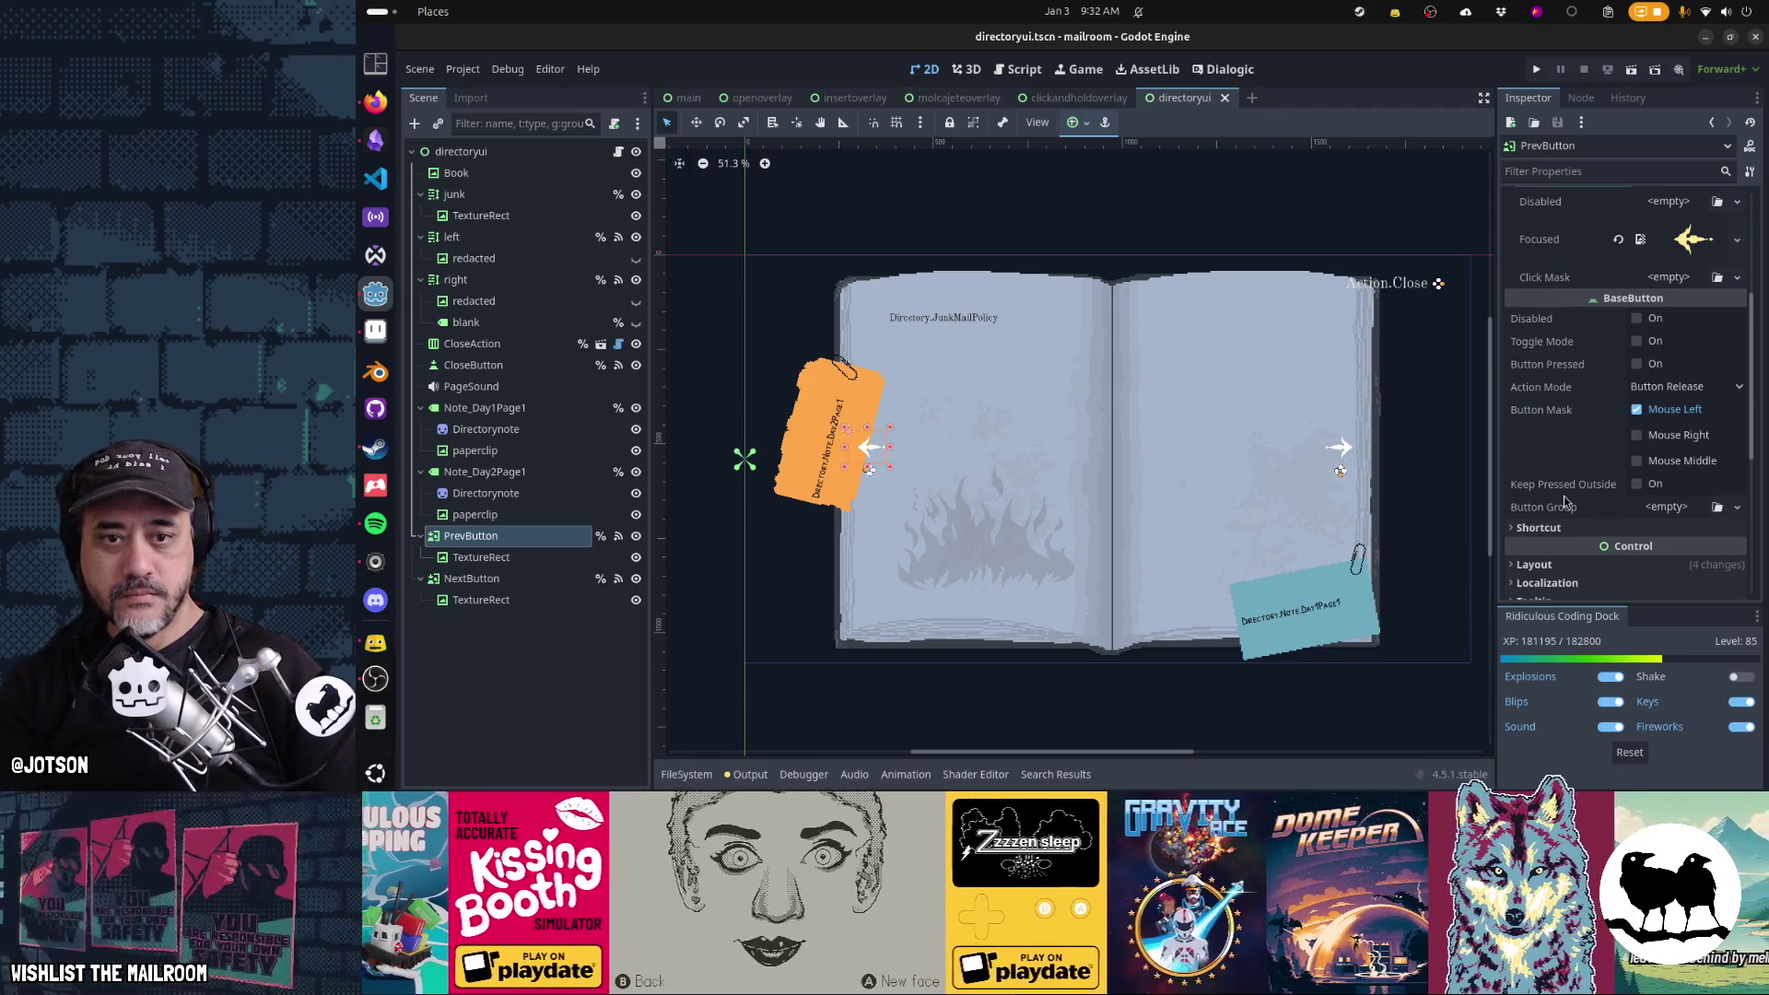
scroll(1563, 500, "down", 5)
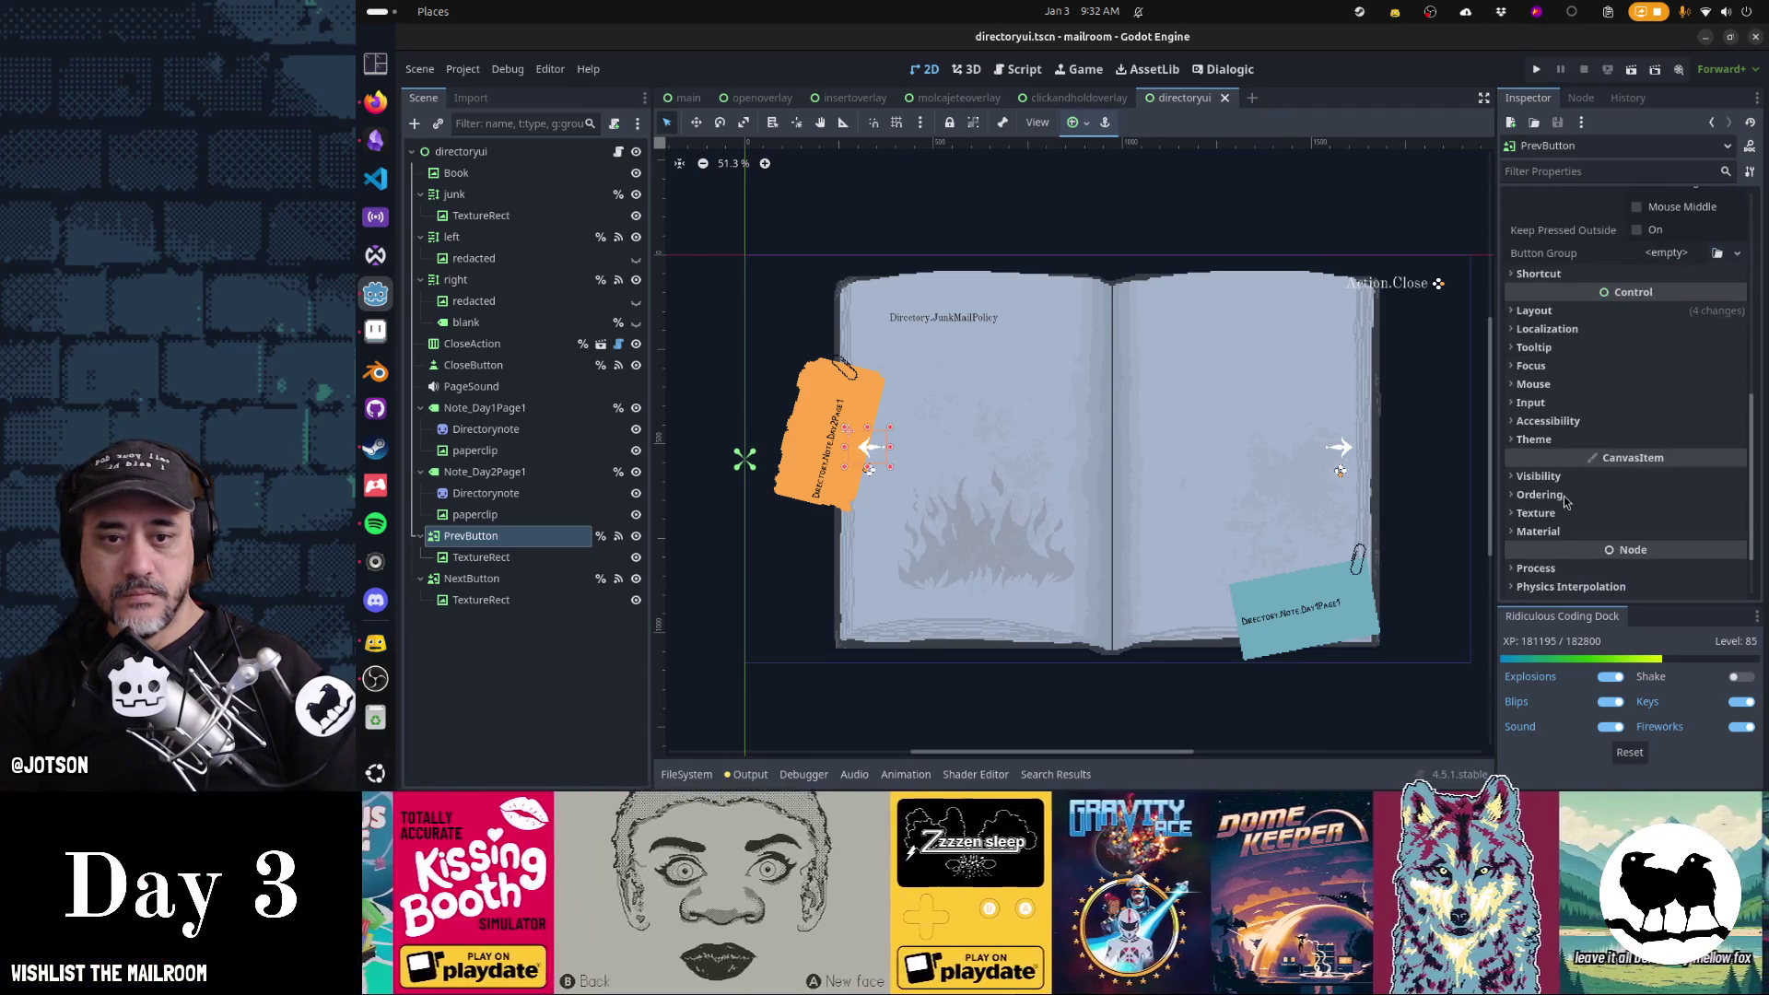
left_click(1533, 366)
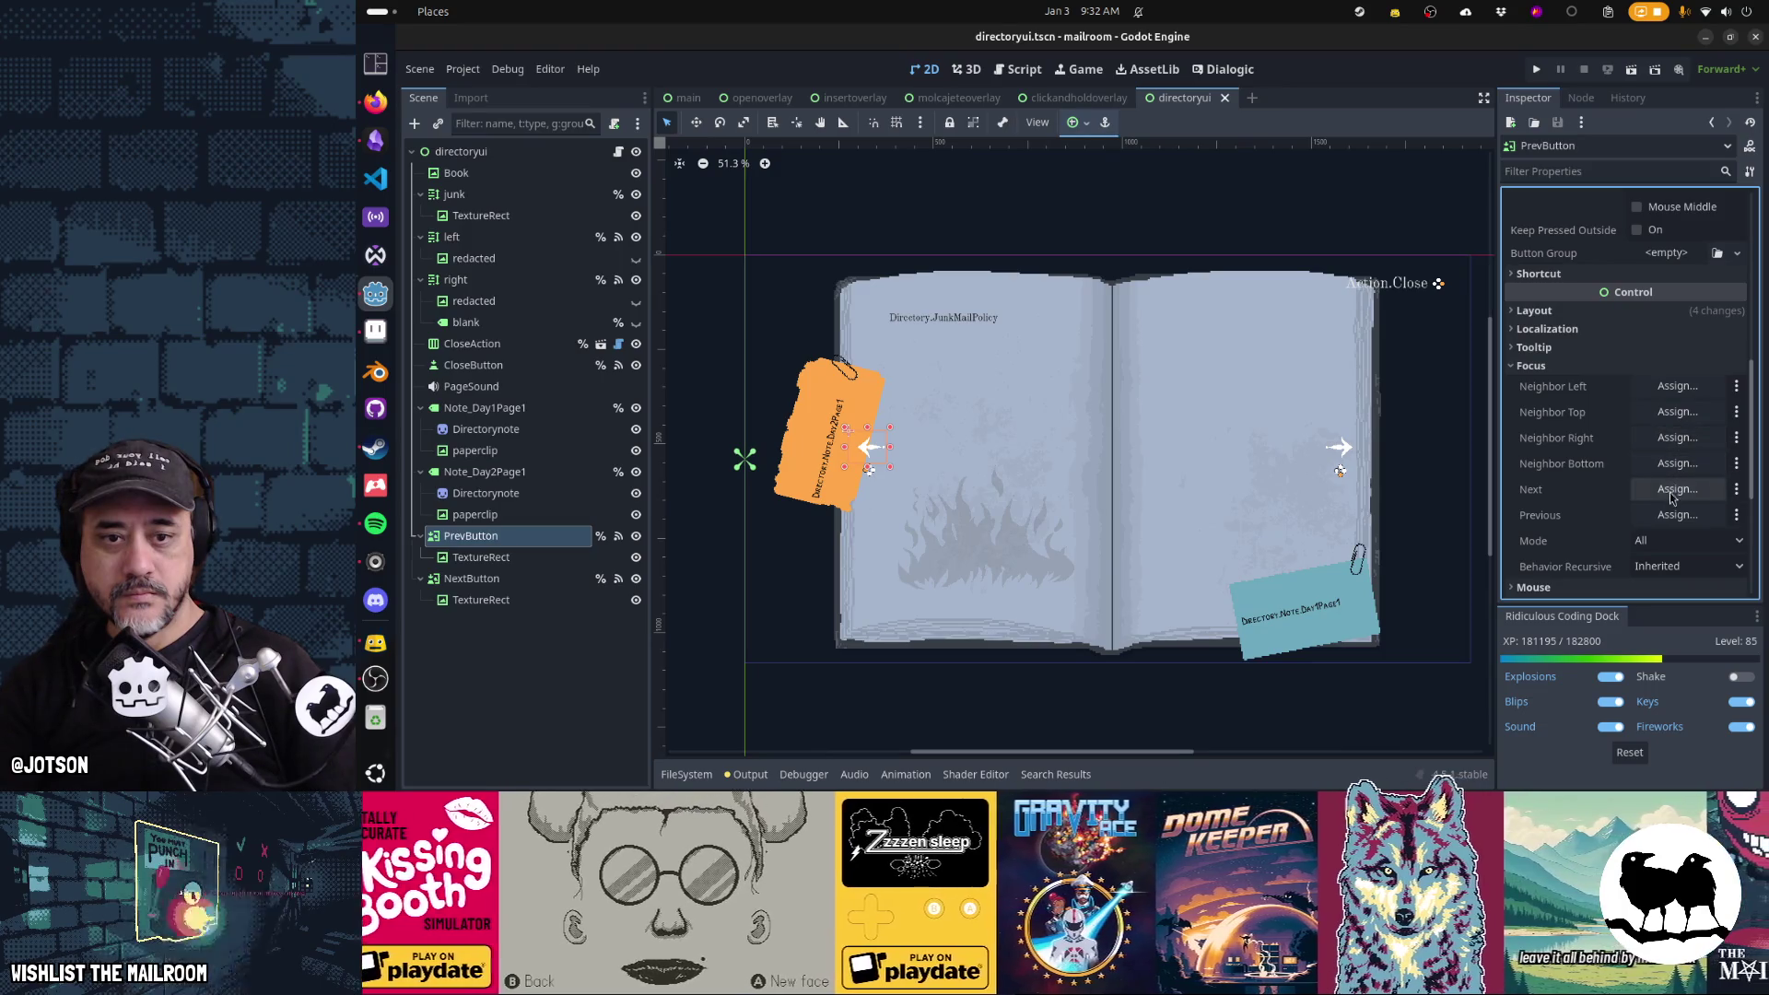
left_click(1672, 542)
left_click(1663, 565)
scroll(1621, 415, "up", 10)
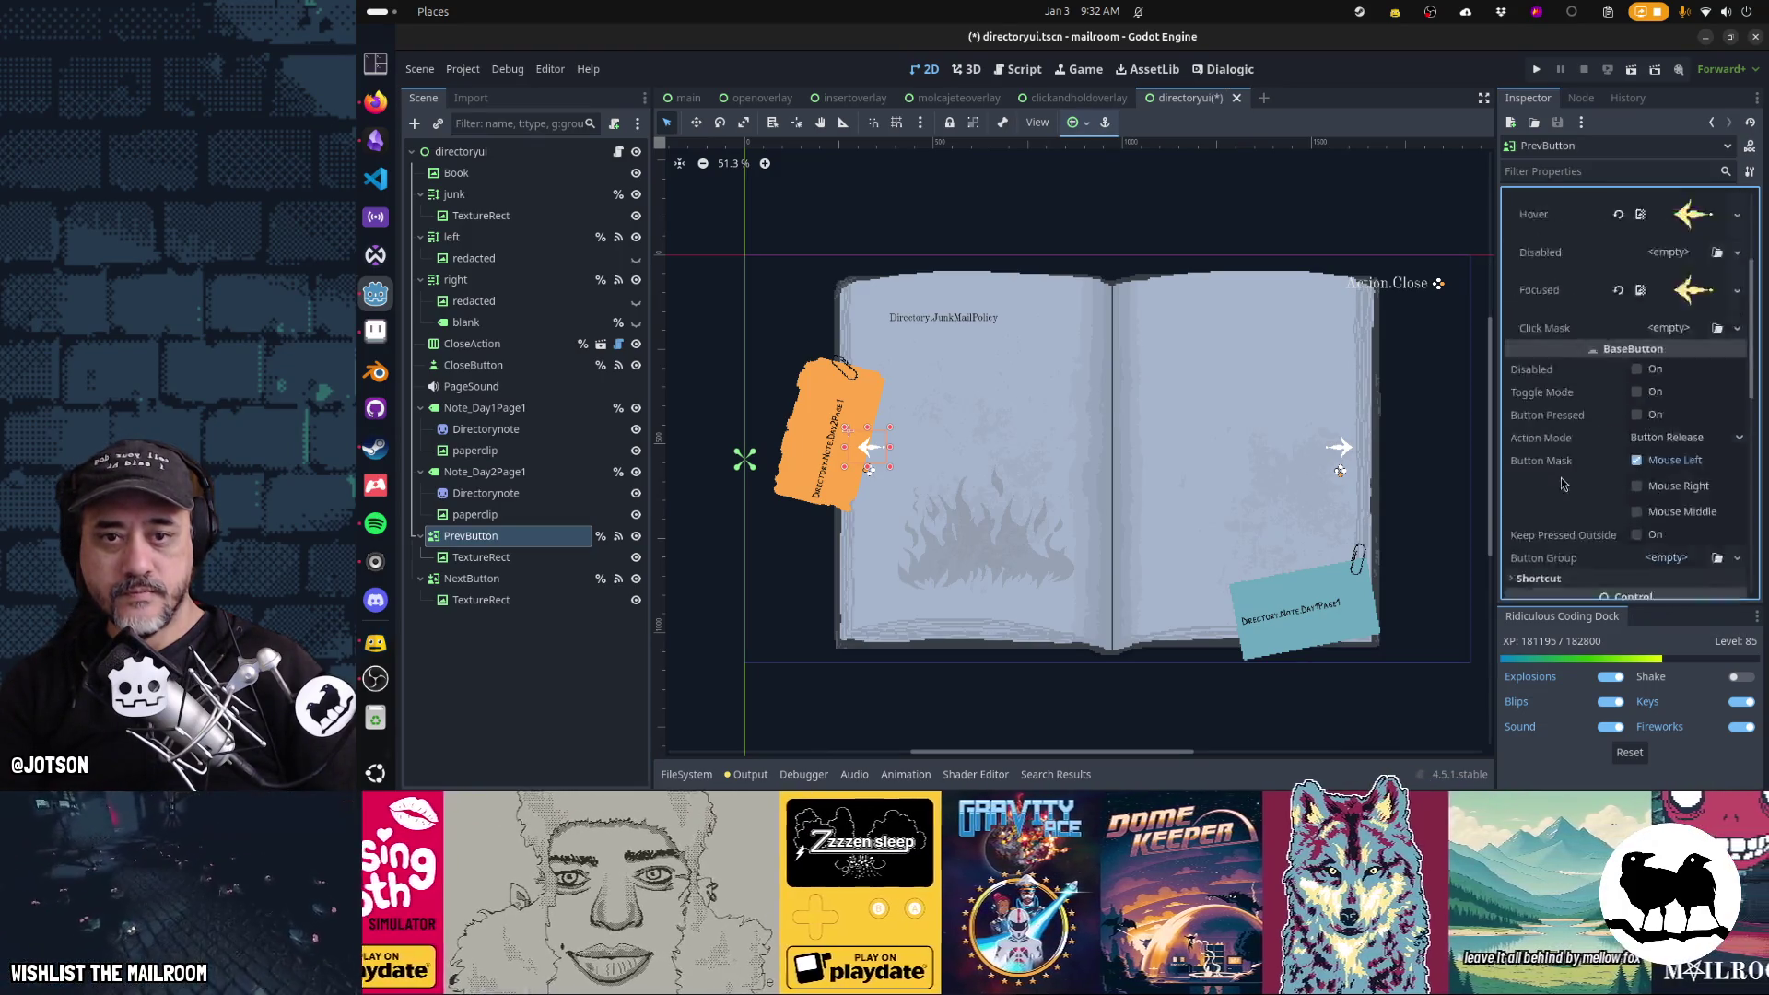
left_click(620, 369)
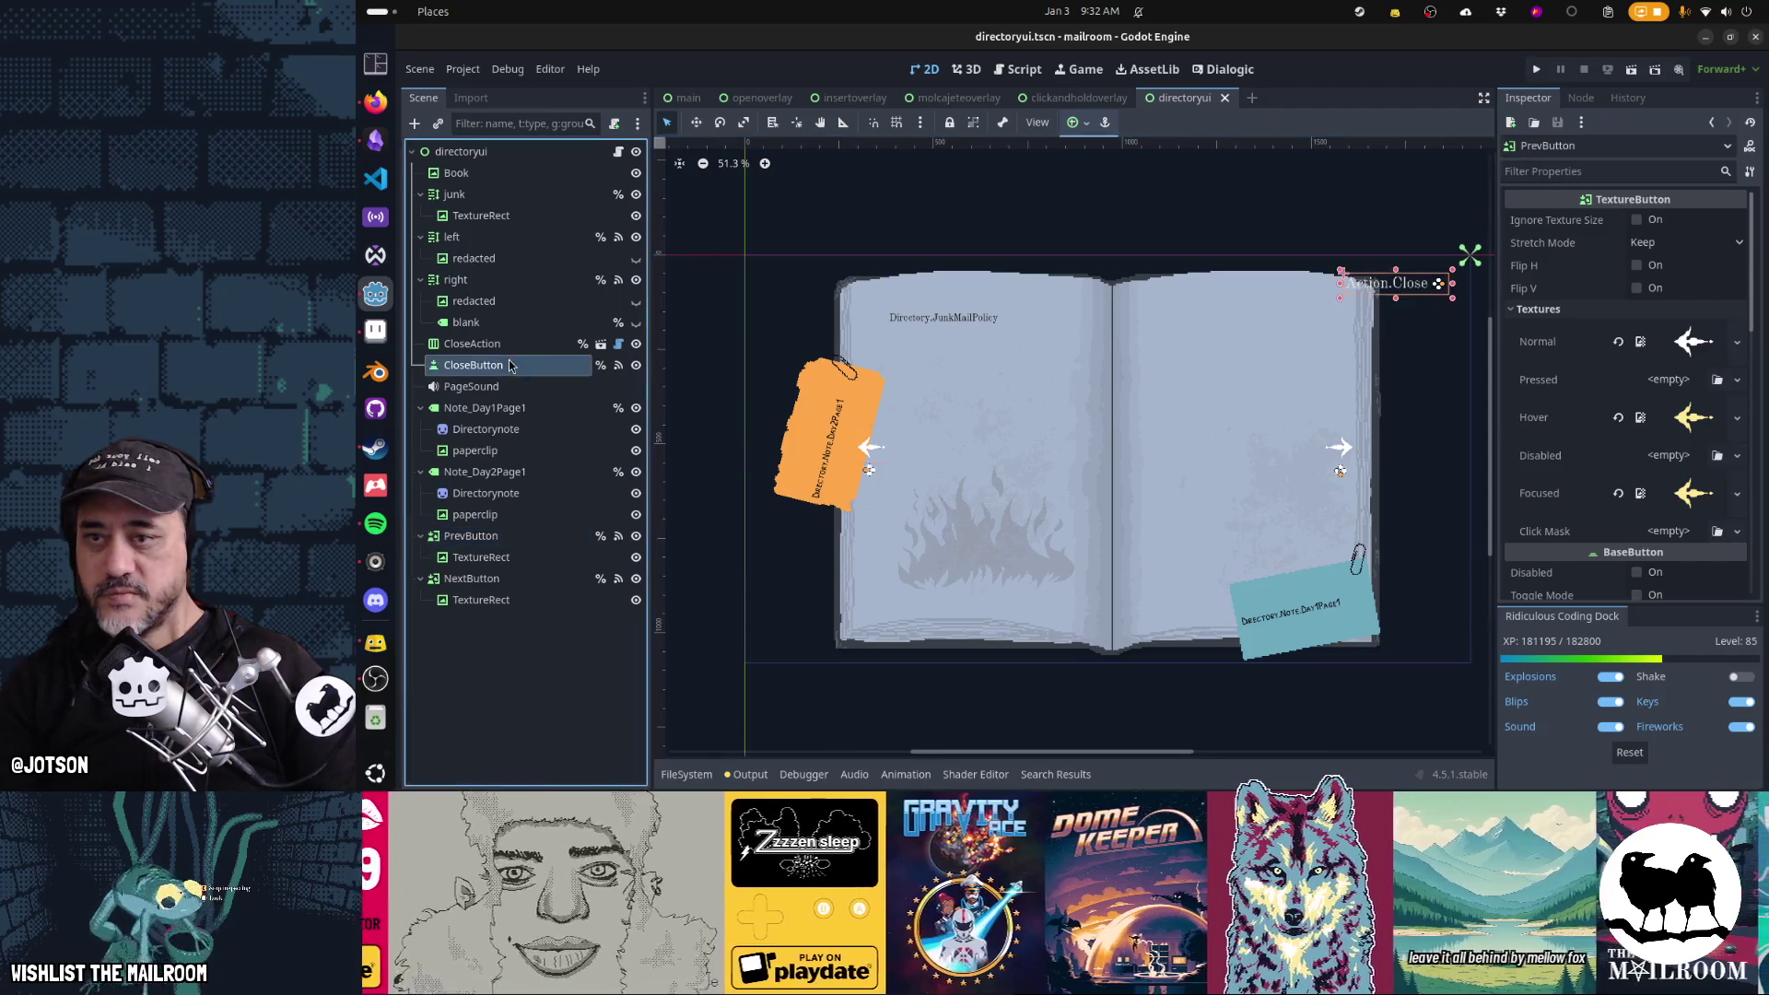
Set the directoryui CloseButton's Focus Mode to None
scroll(1625, 420, "down", 2)
scroll(1625, 420, "down", 6)
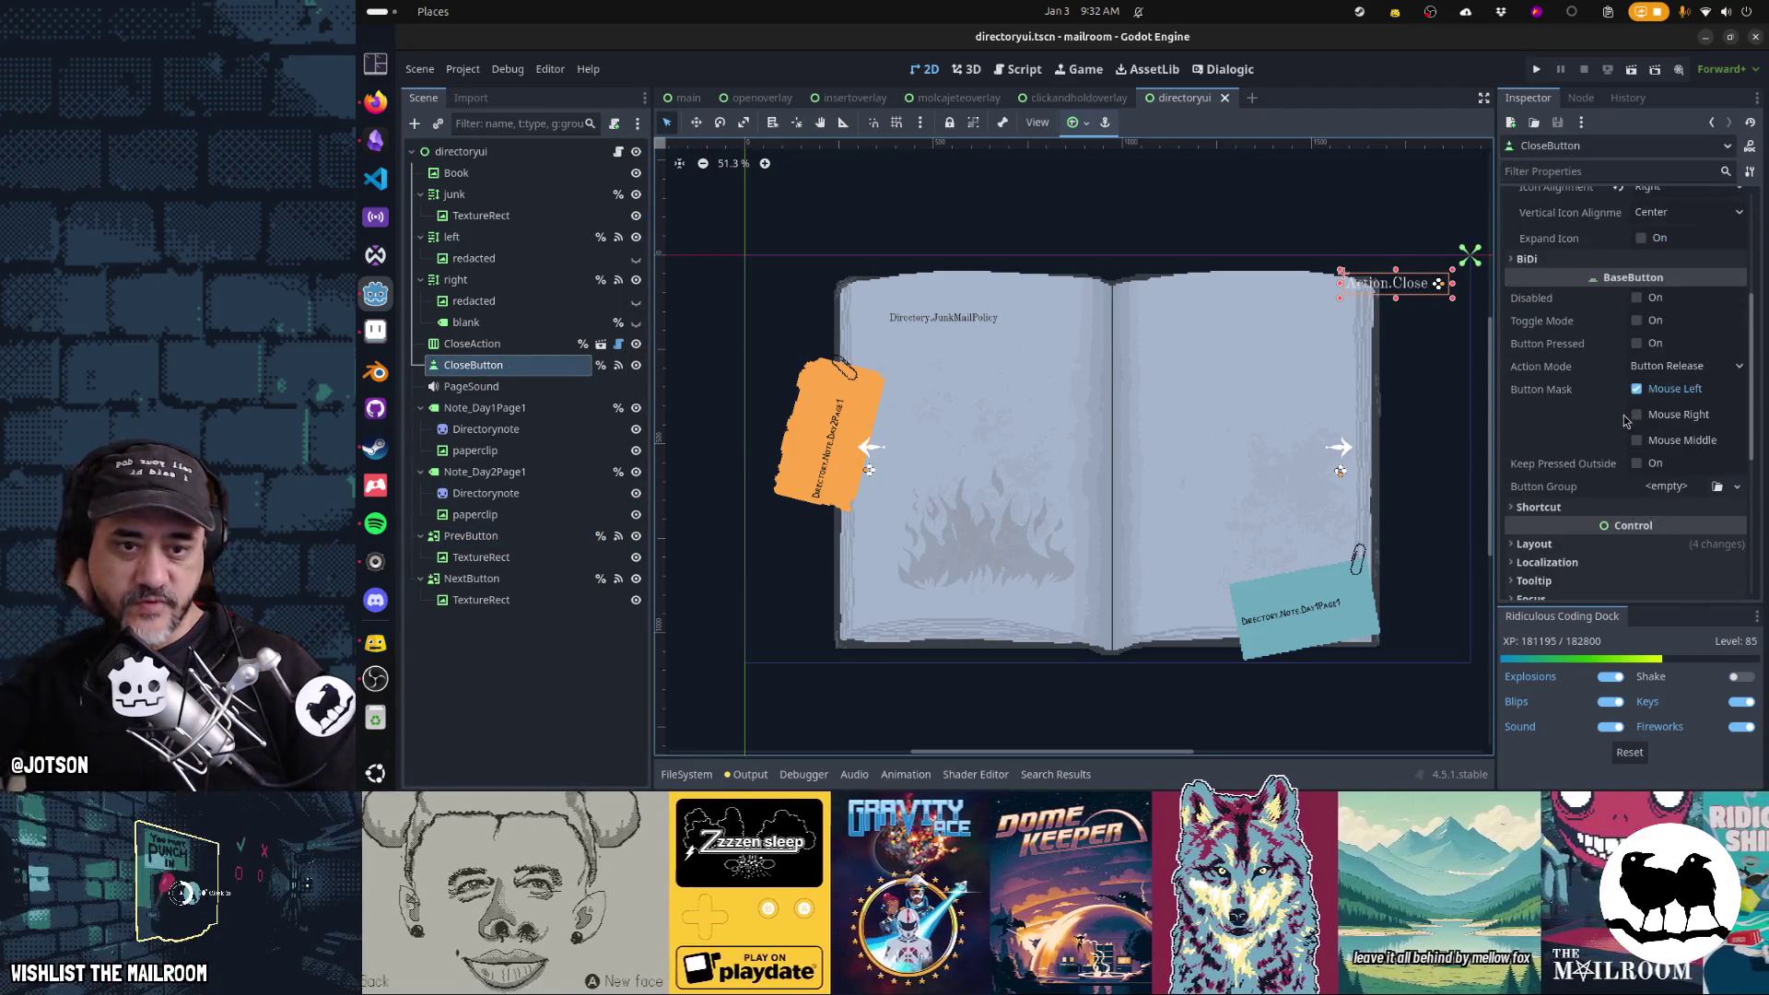
left_click(1612, 397)
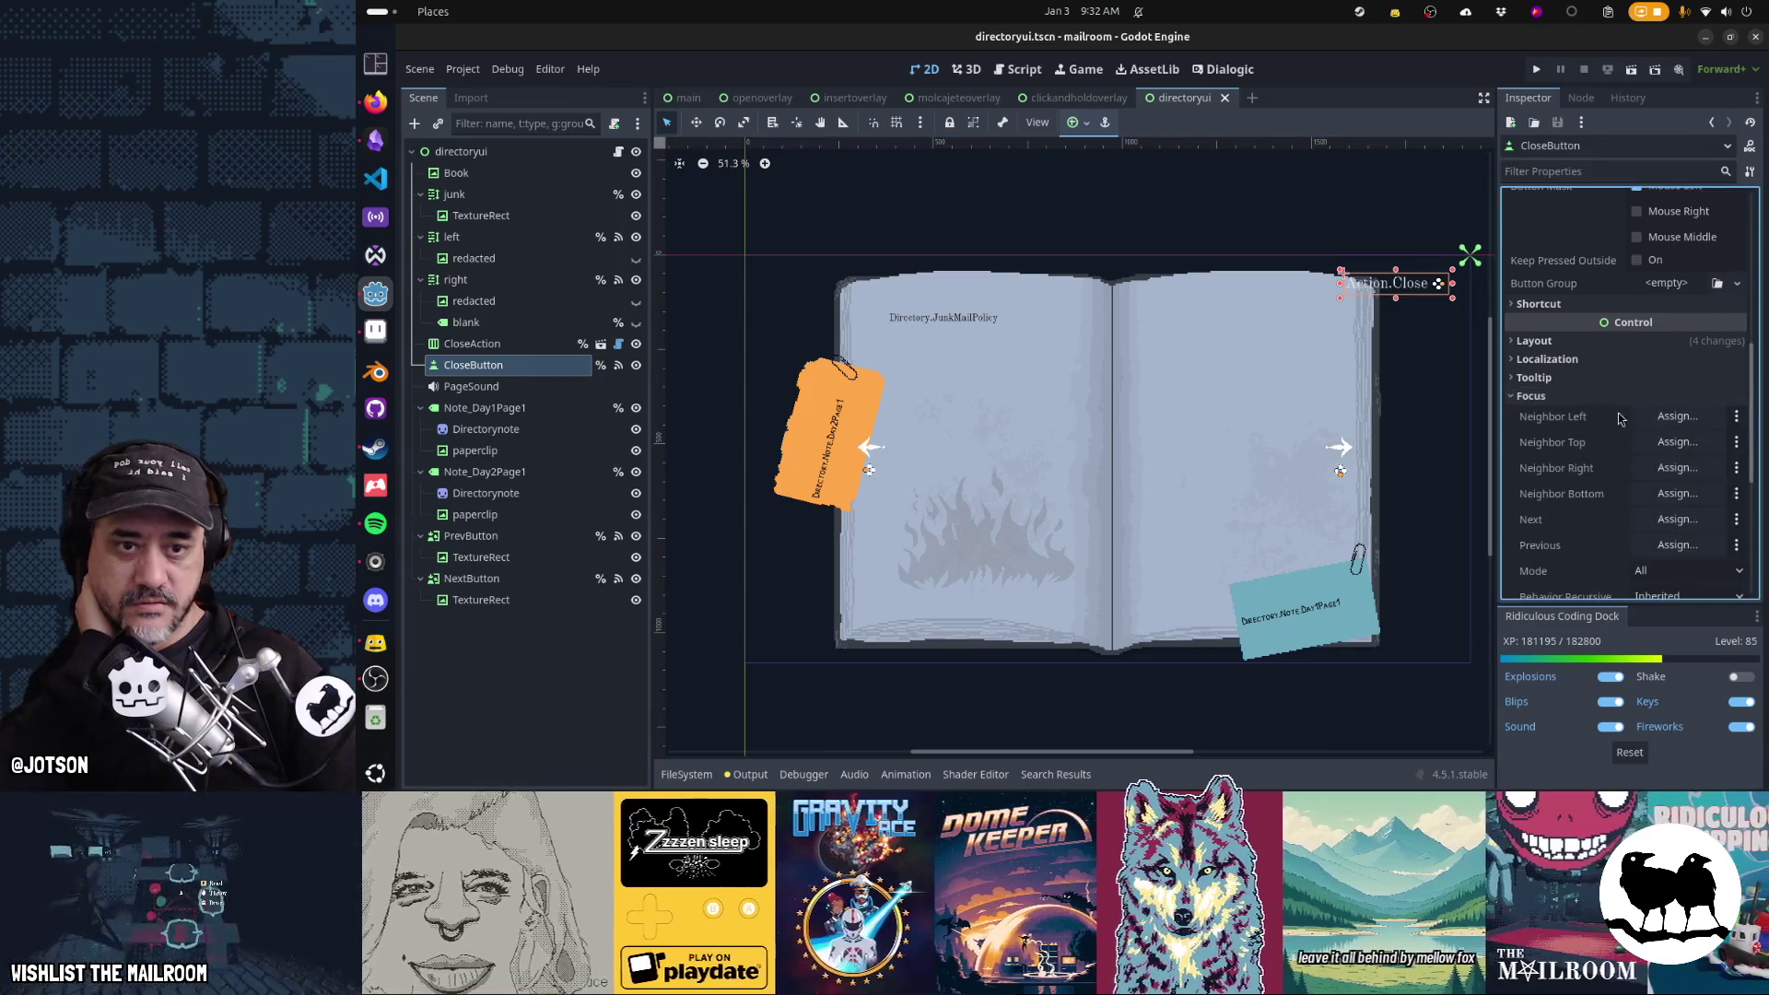
left_click(1685, 571)
left_click(1663, 596)
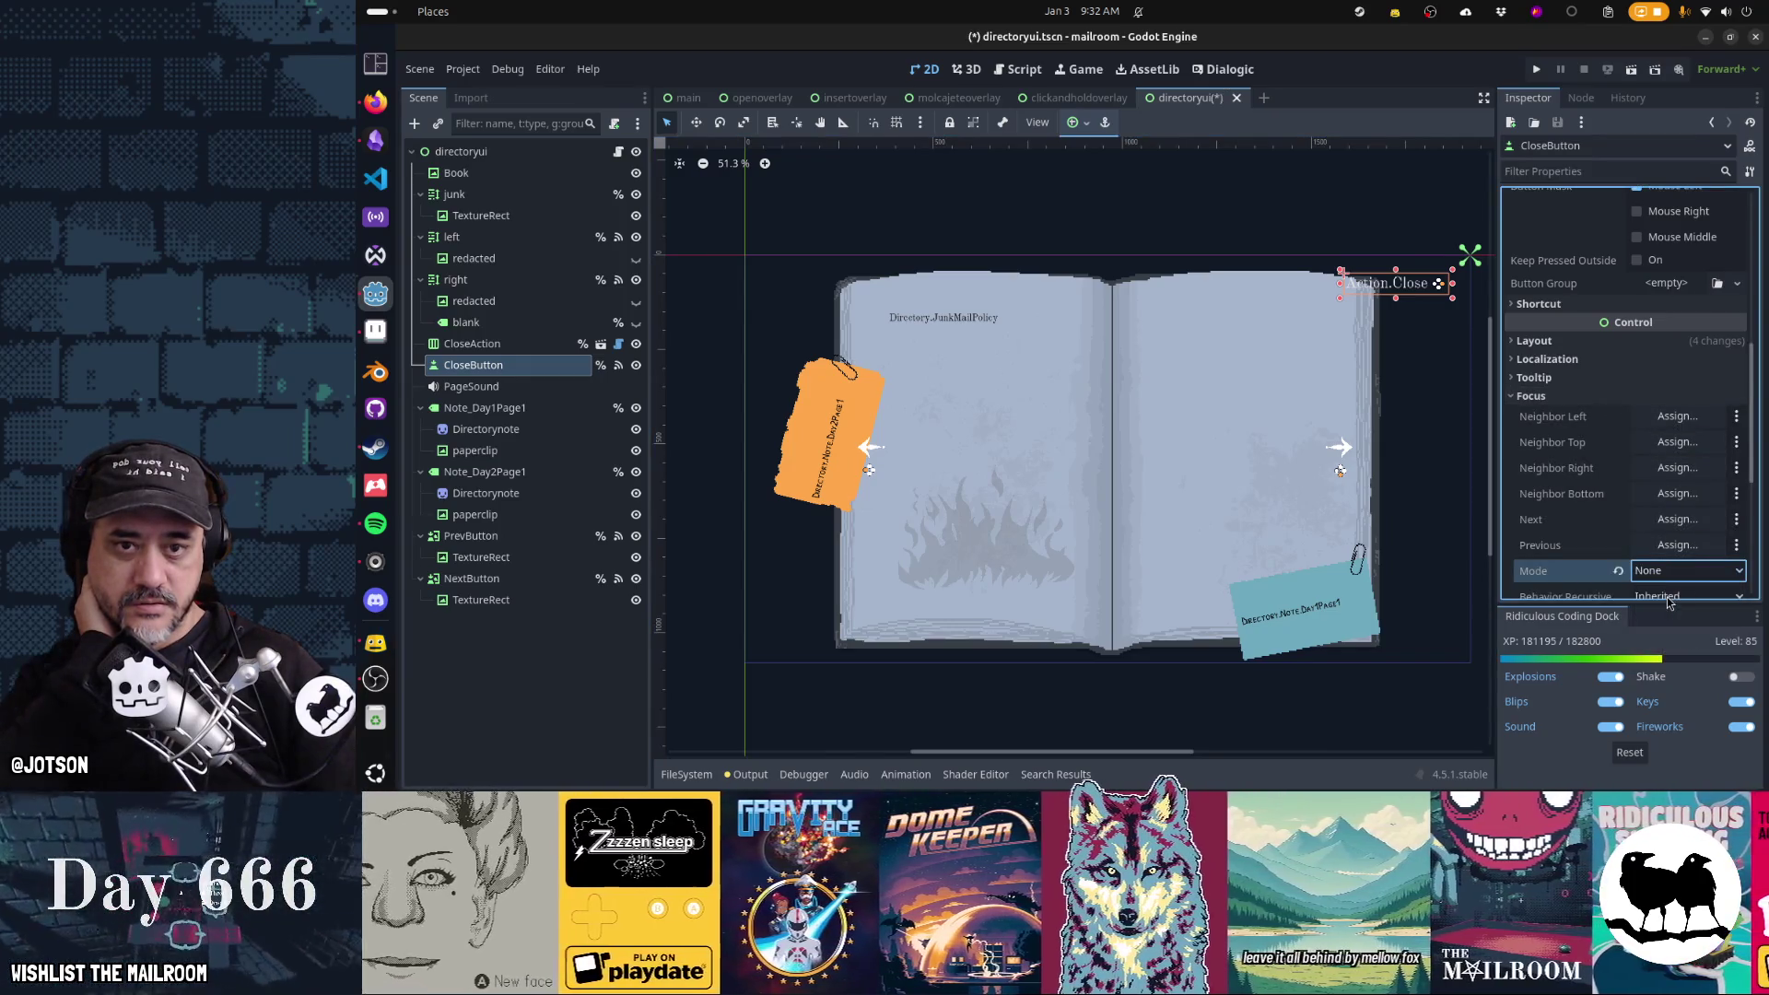
left_click(763, 98)
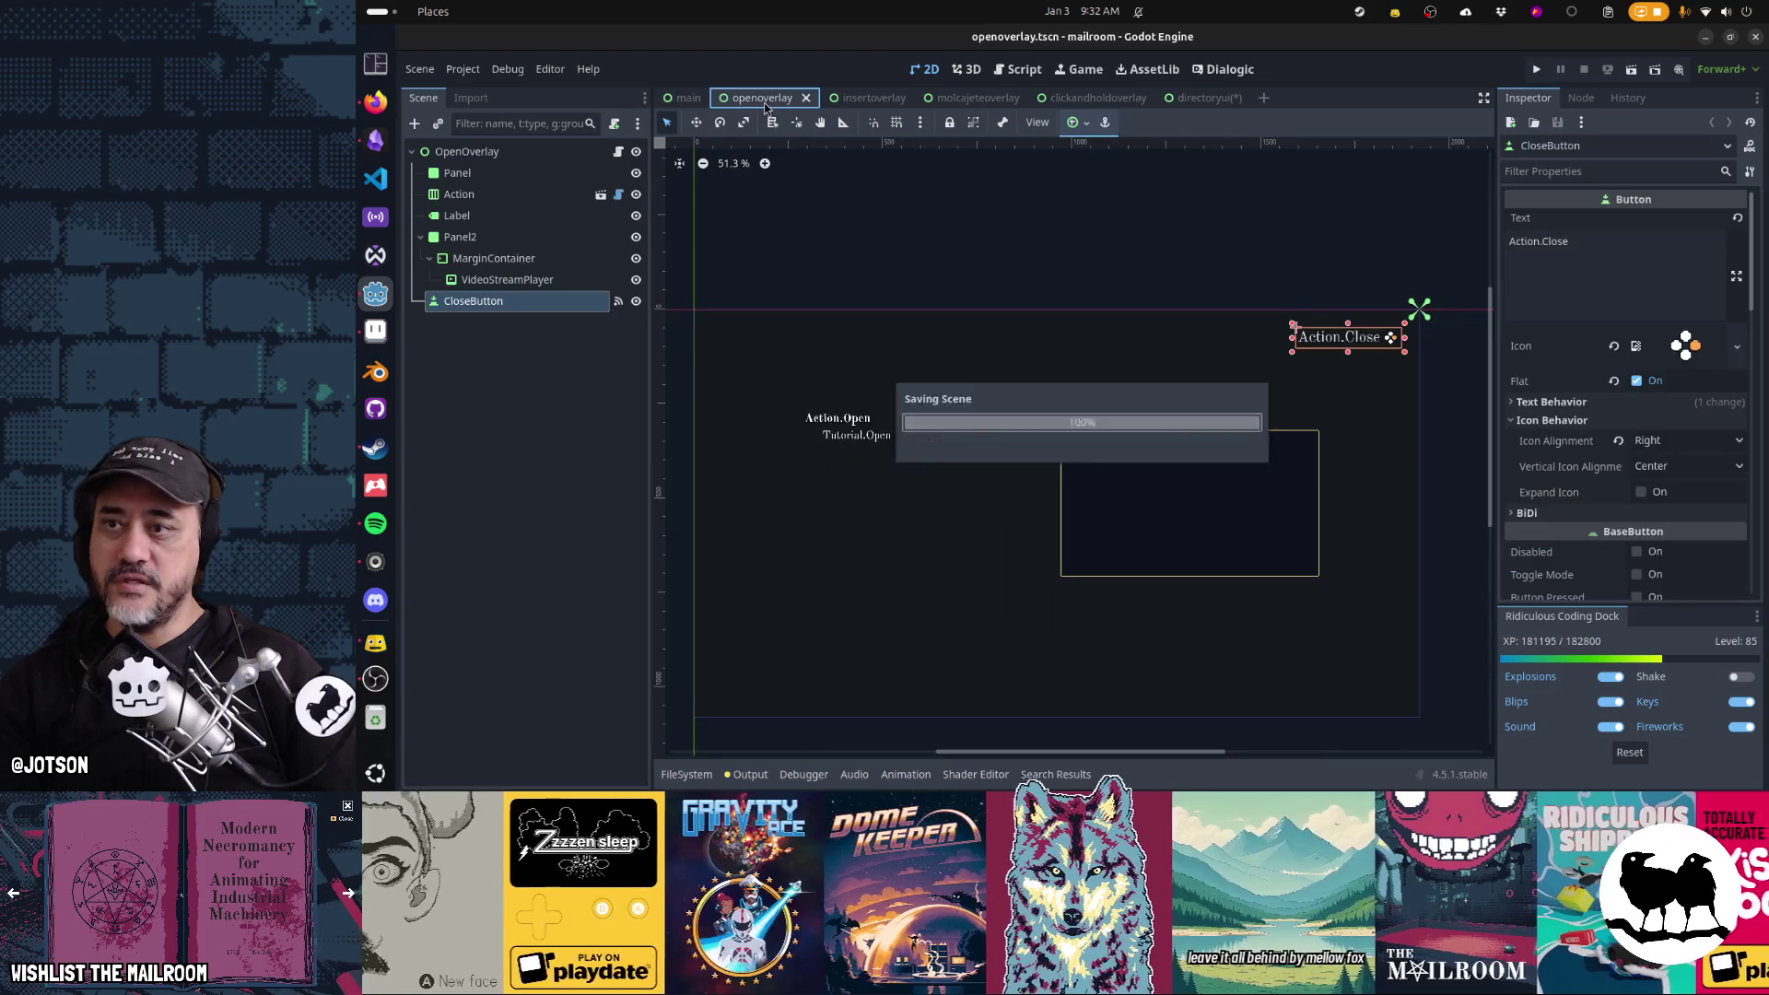
Set CloseButton Focus Mode to None in the openoverlay and insertoverlay scenes
scroll(1646, 488, "down", 5)
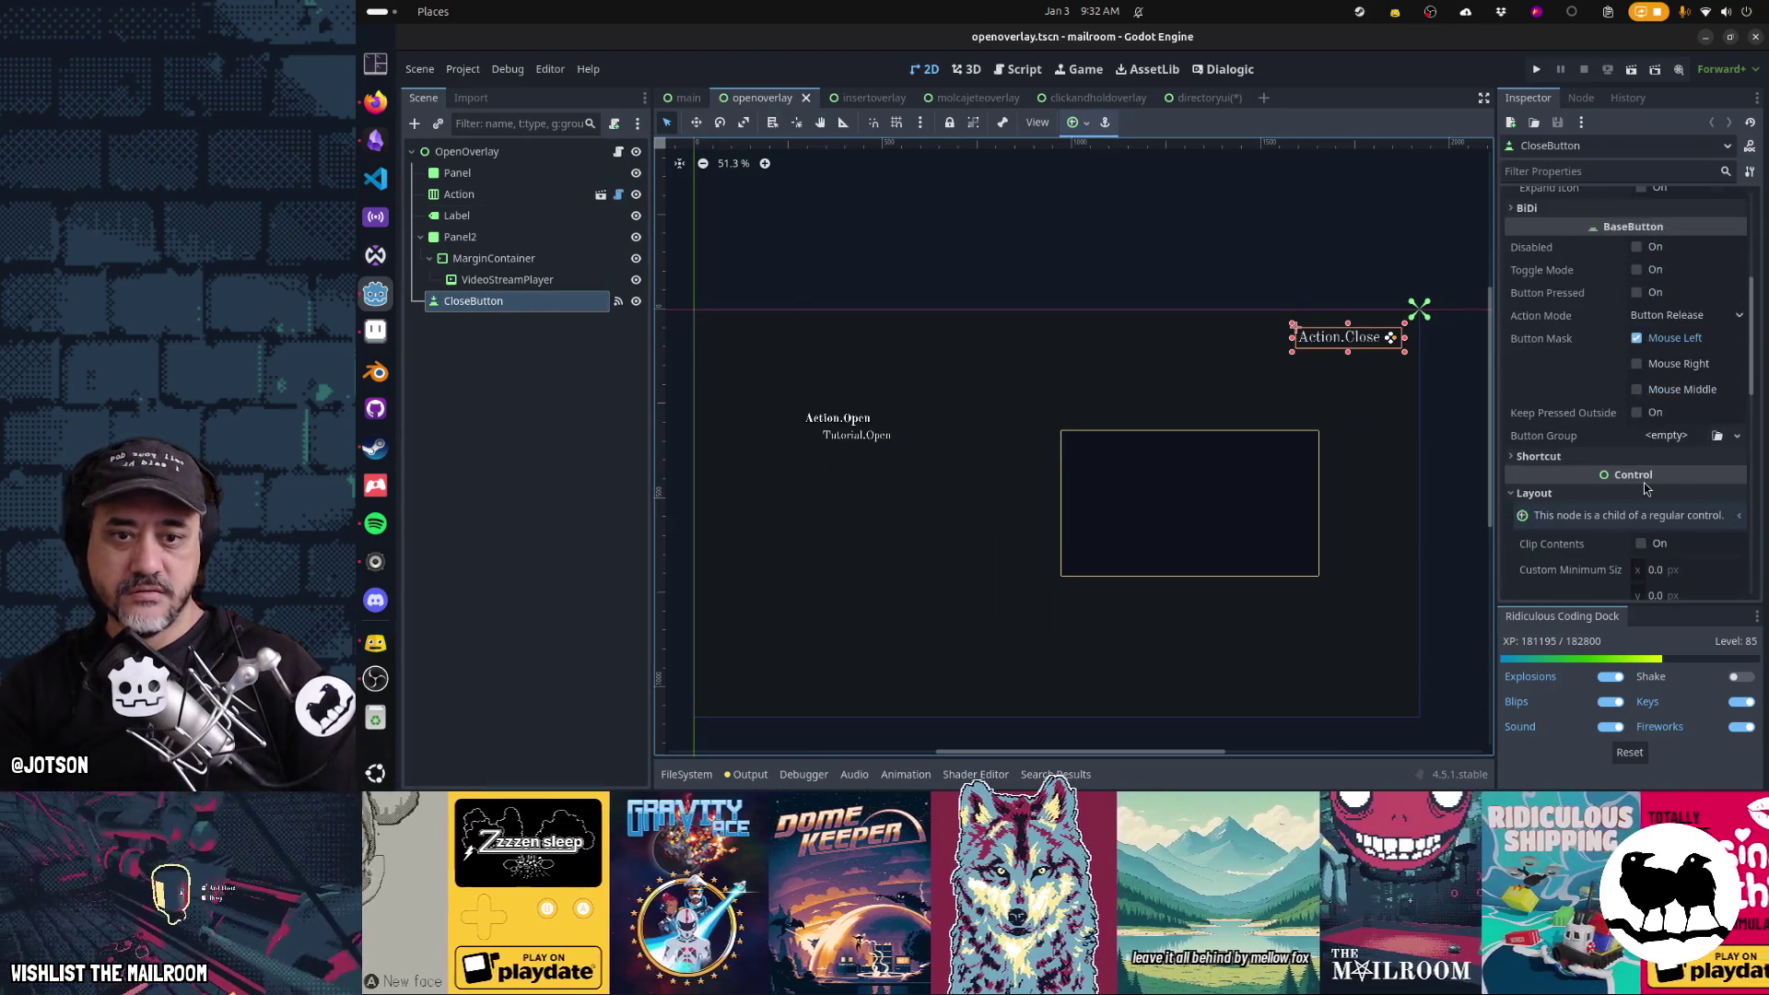
scroll(1646, 488, "down", 10)
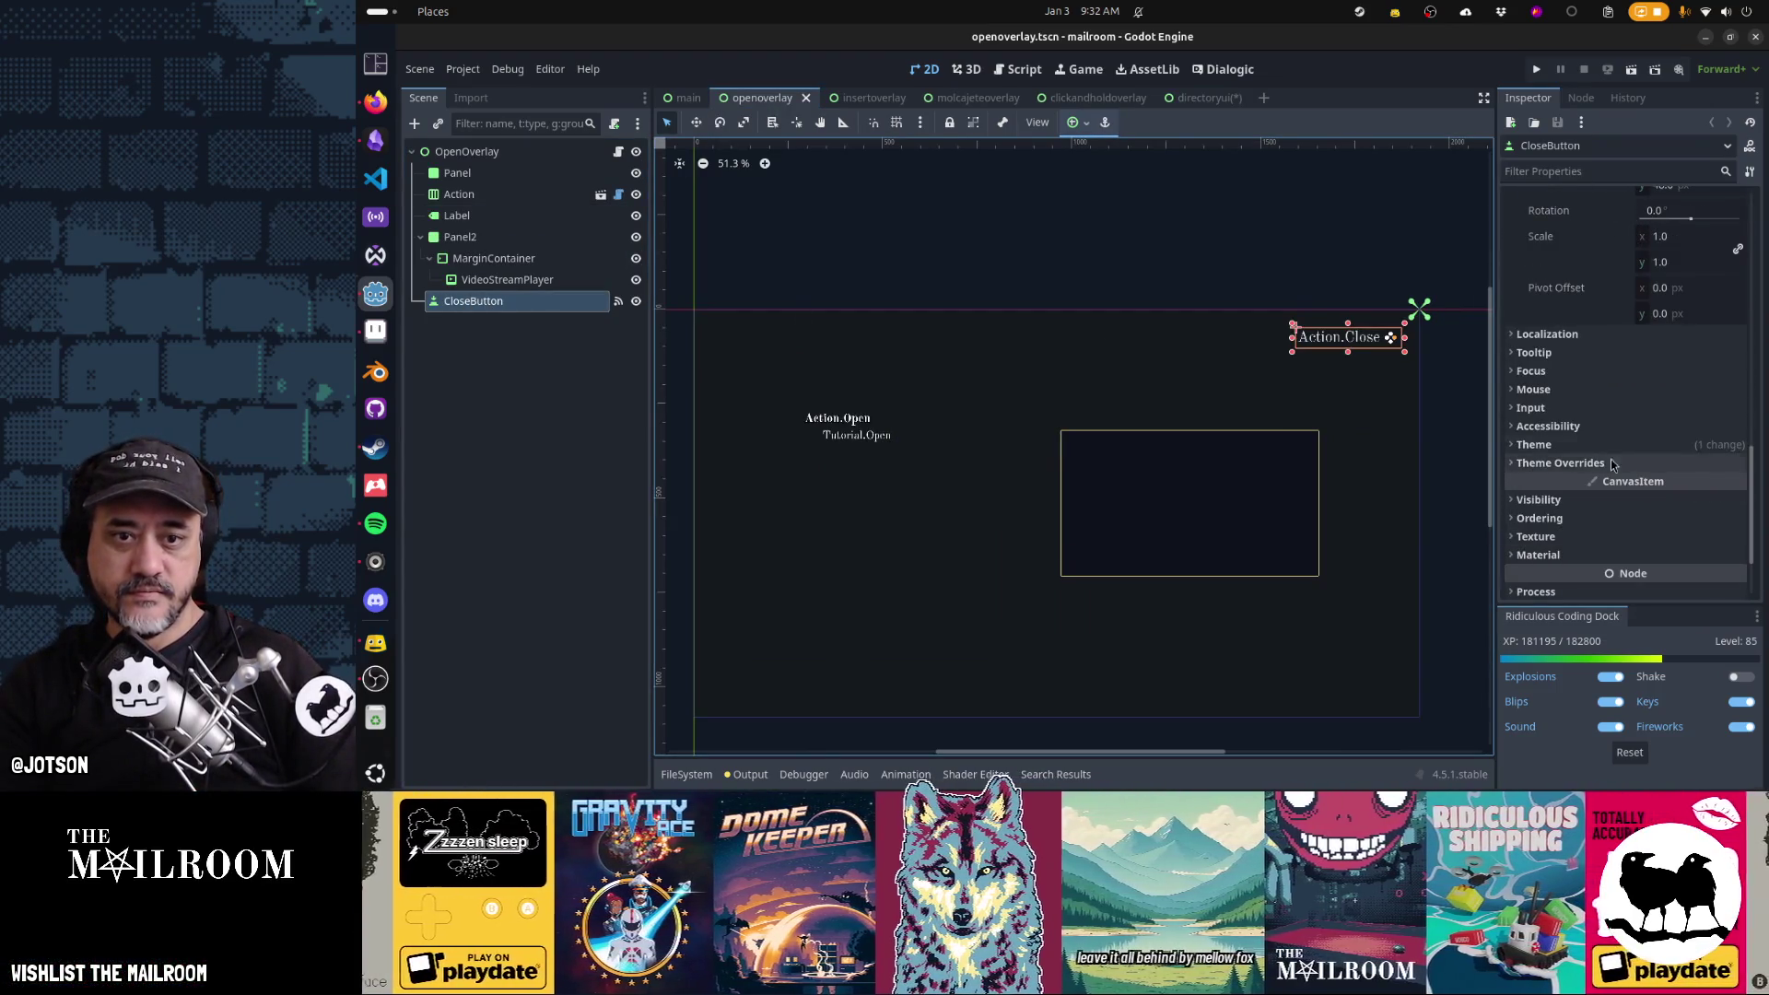
left_click(1559, 372)
left_click(1672, 545)
left_click(1672, 569)
left_click(867, 101)
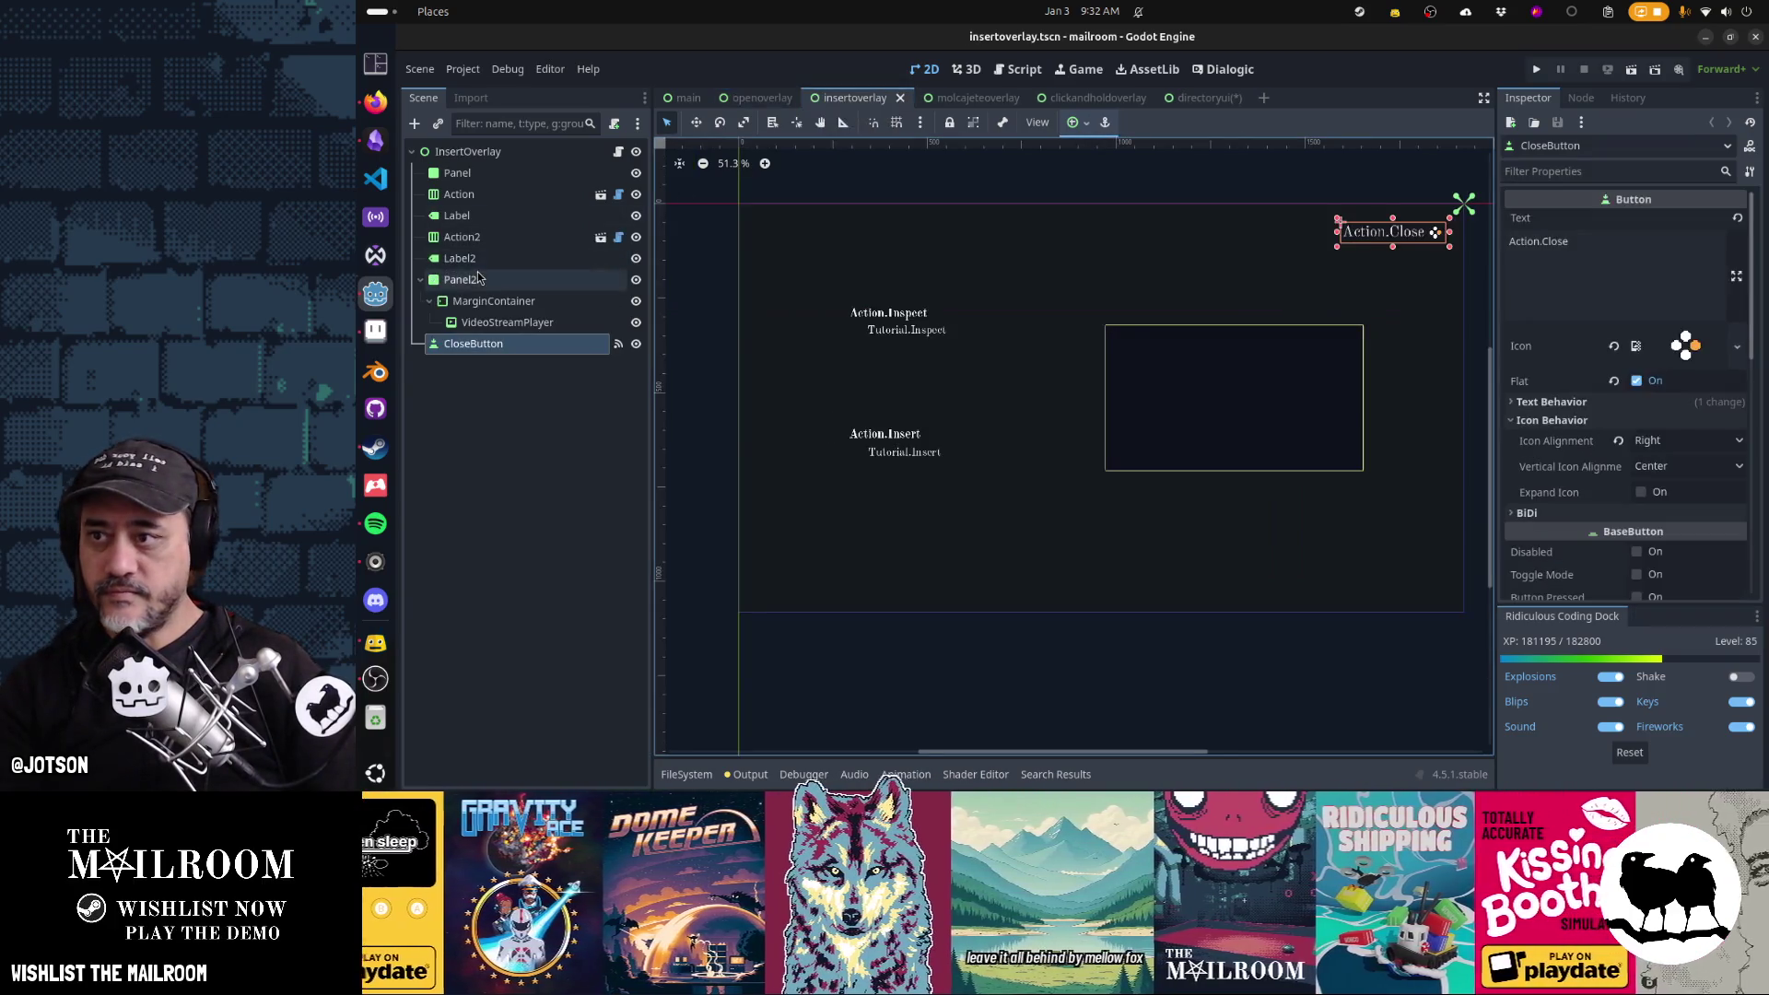
scroll(1640, 474, "down", 5)
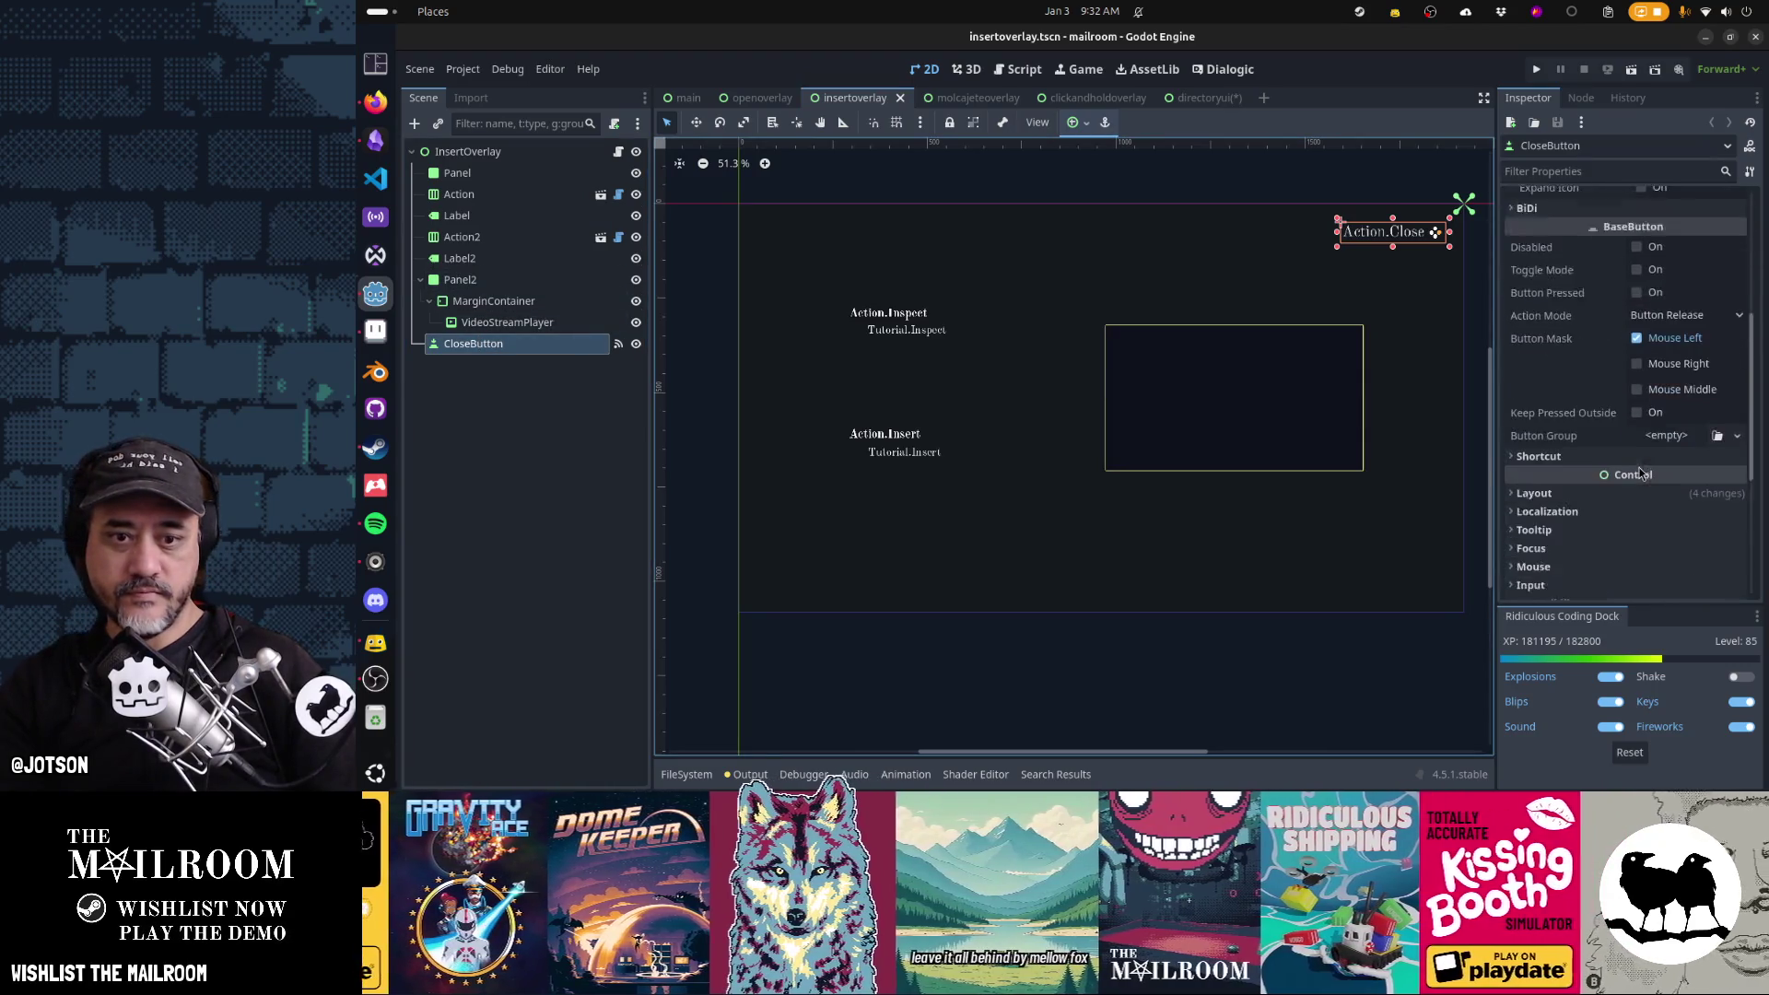
left_click(1610, 498)
scroll(1680, 551, "down", 5)
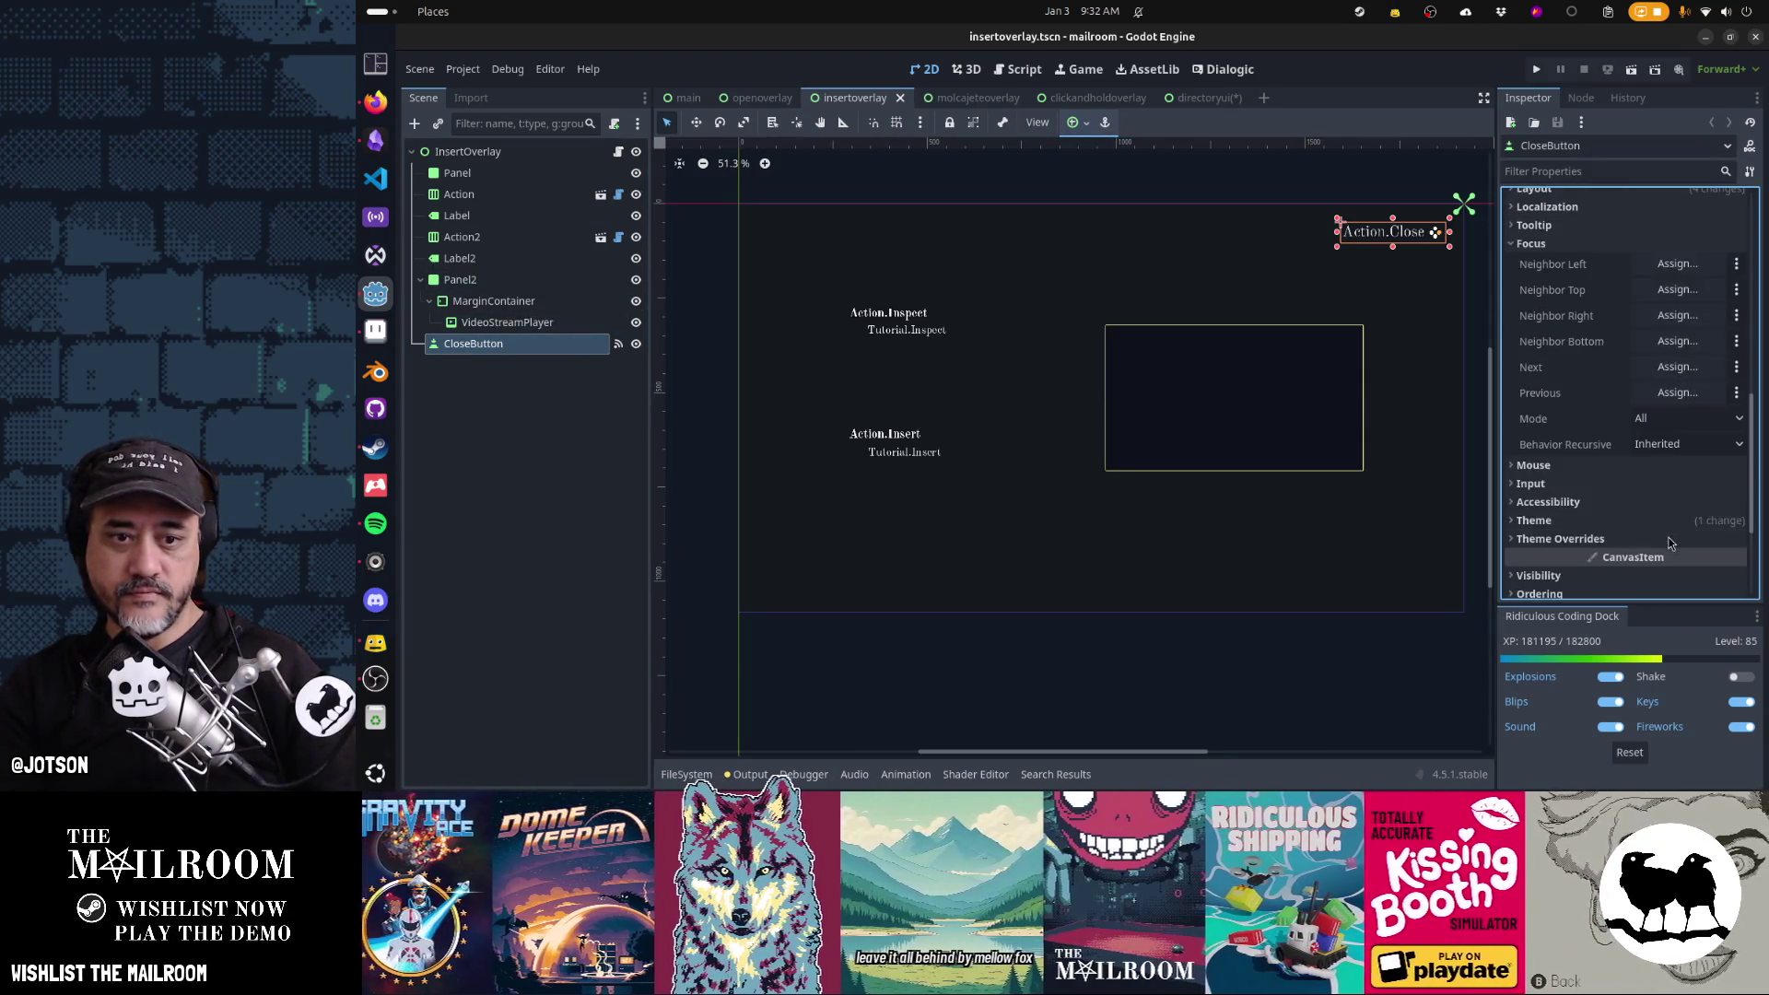
left_click(1660, 420)
left_click(1659, 462)
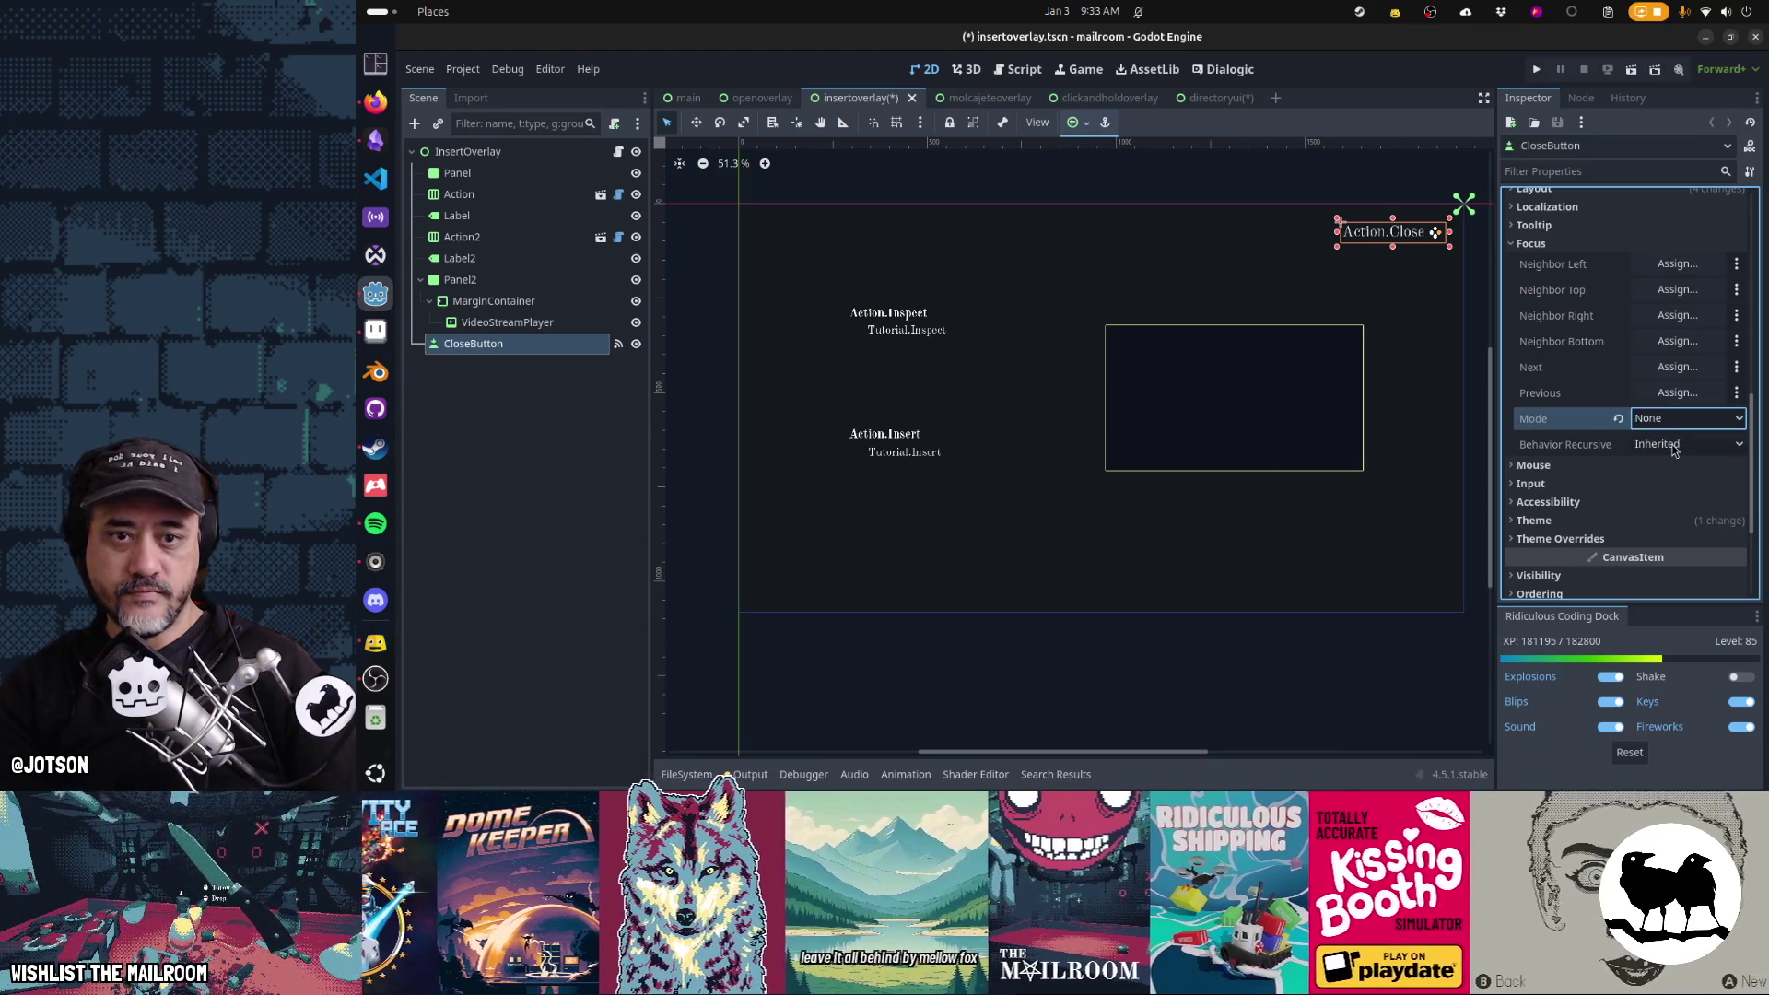
Set CloseButton Focus Mode to None in the molcajeteoverlay and clickandholdoverlay scenes
left_click(972, 97)
left_click(522, 300)
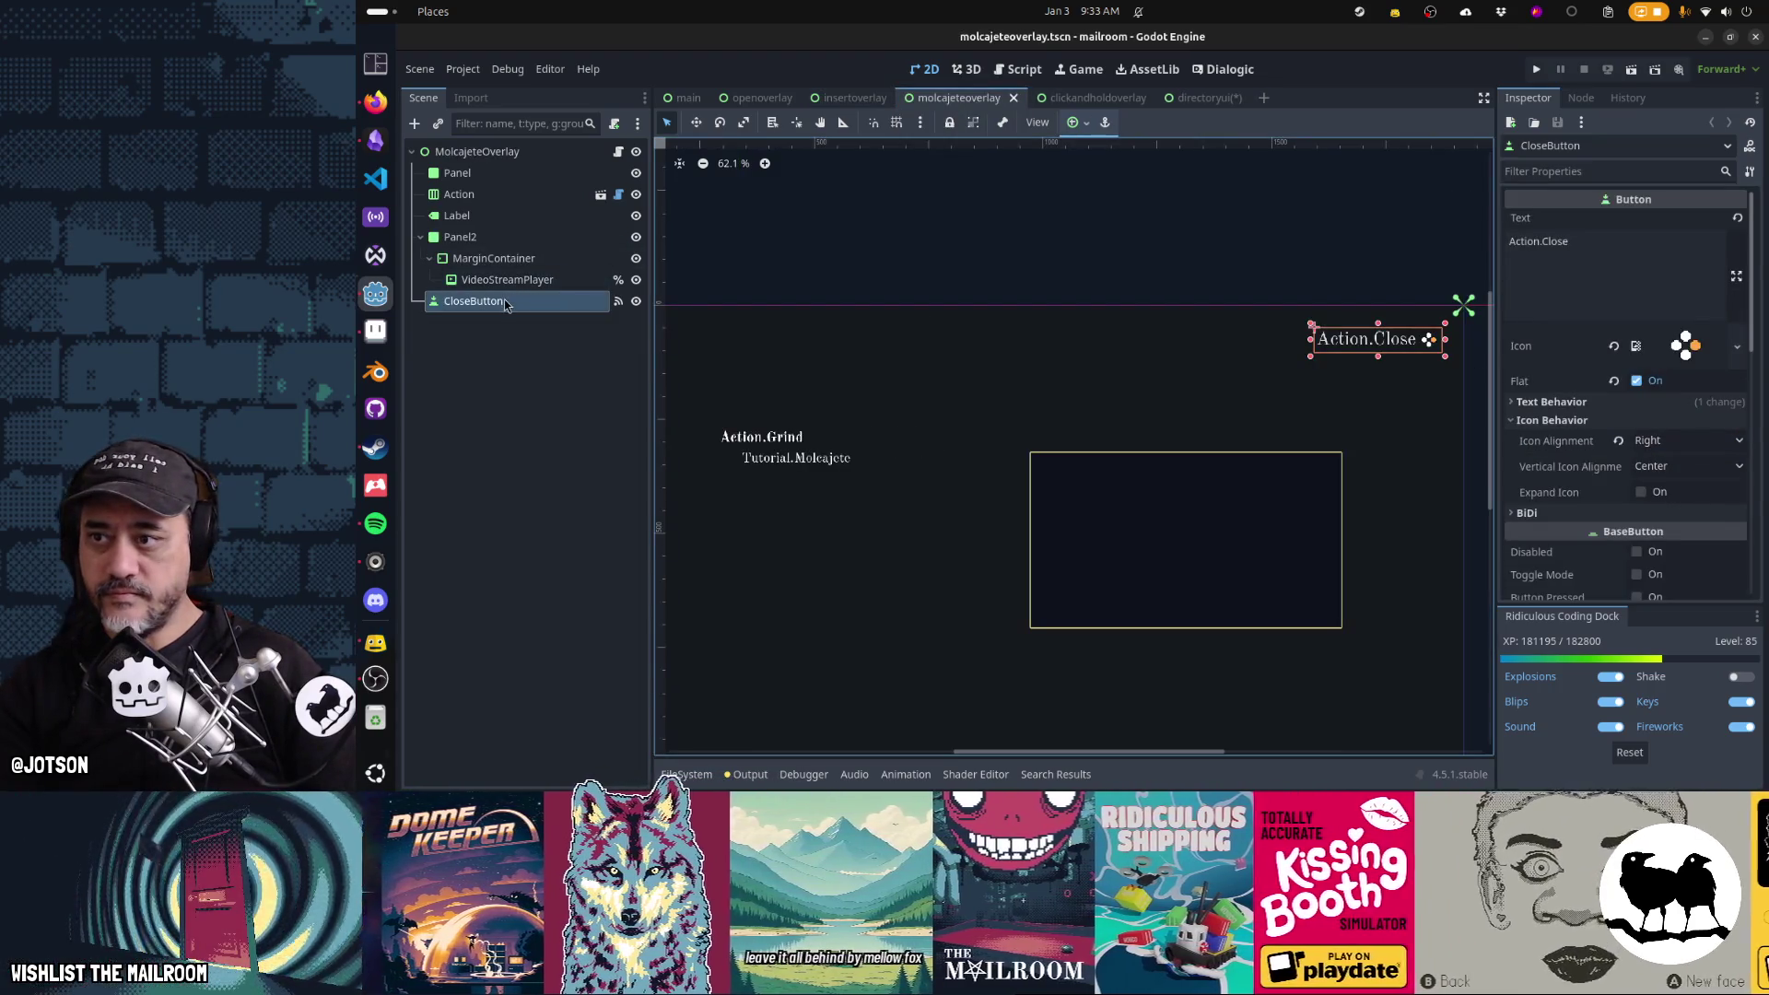
scroll(1600, 468, "down", 5)
left_click(1566, 497)
scroll(1649, 461, "down", 5)
left_click(1659, 420)
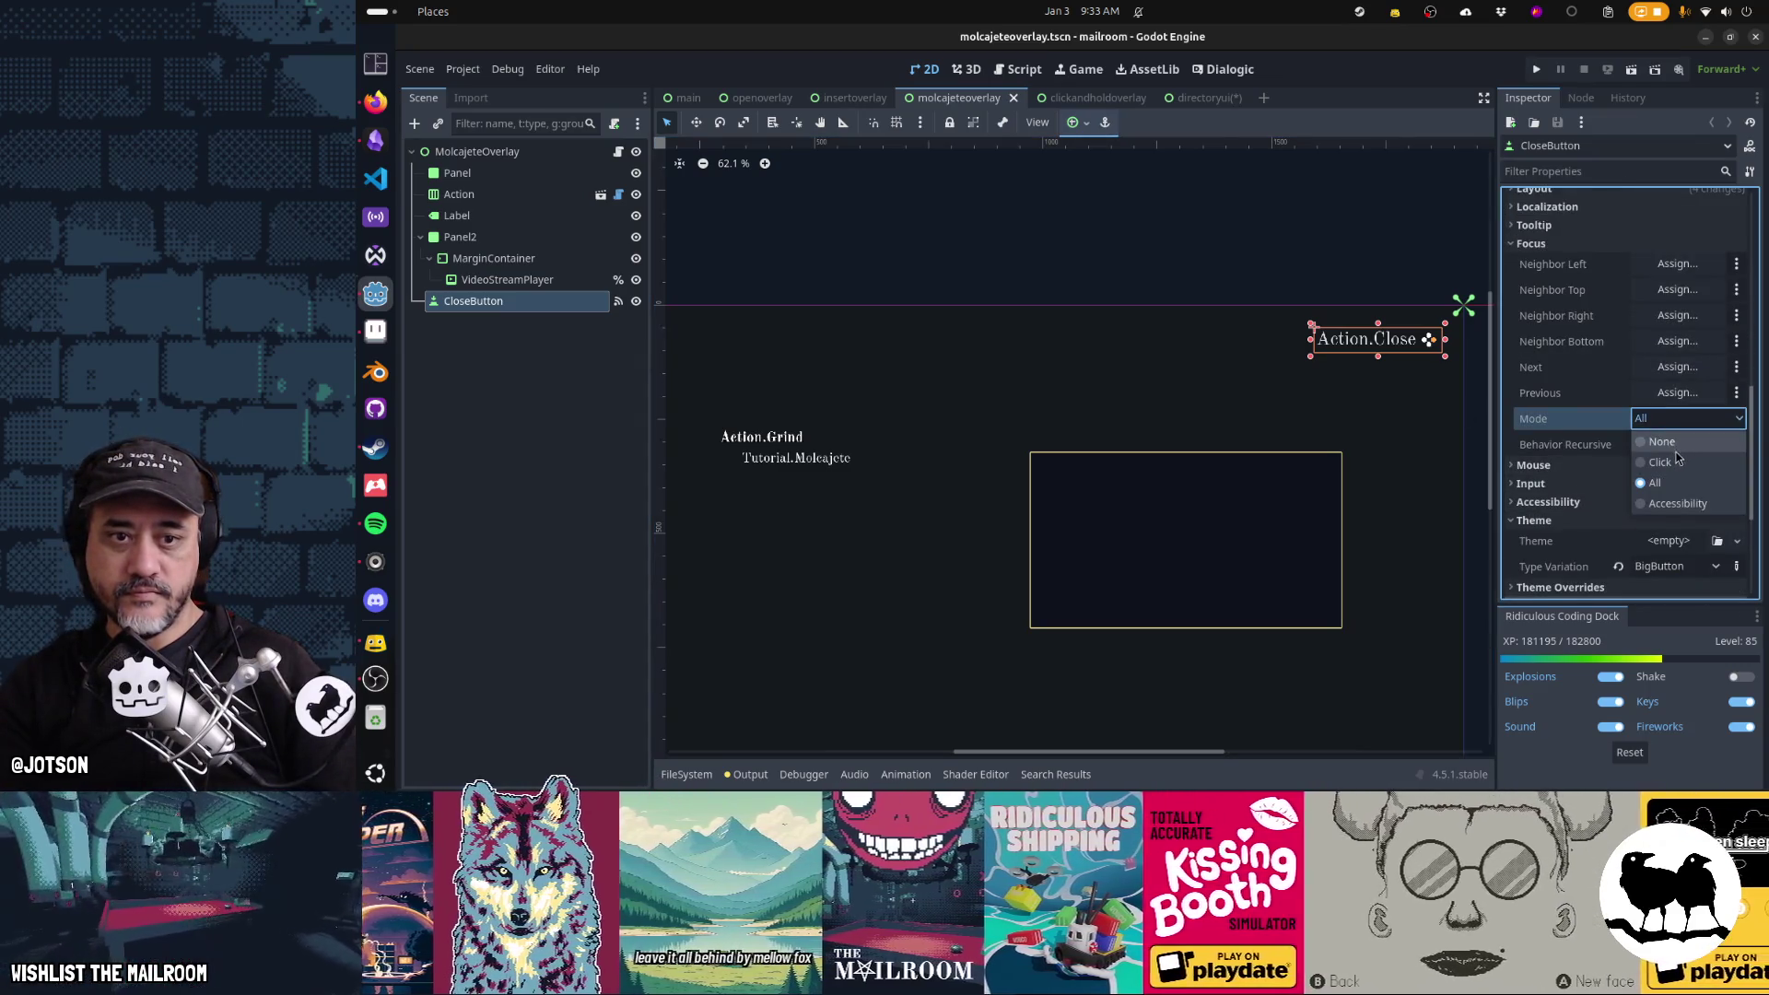
left_click(1659, 463)
left_click(1087, 98)
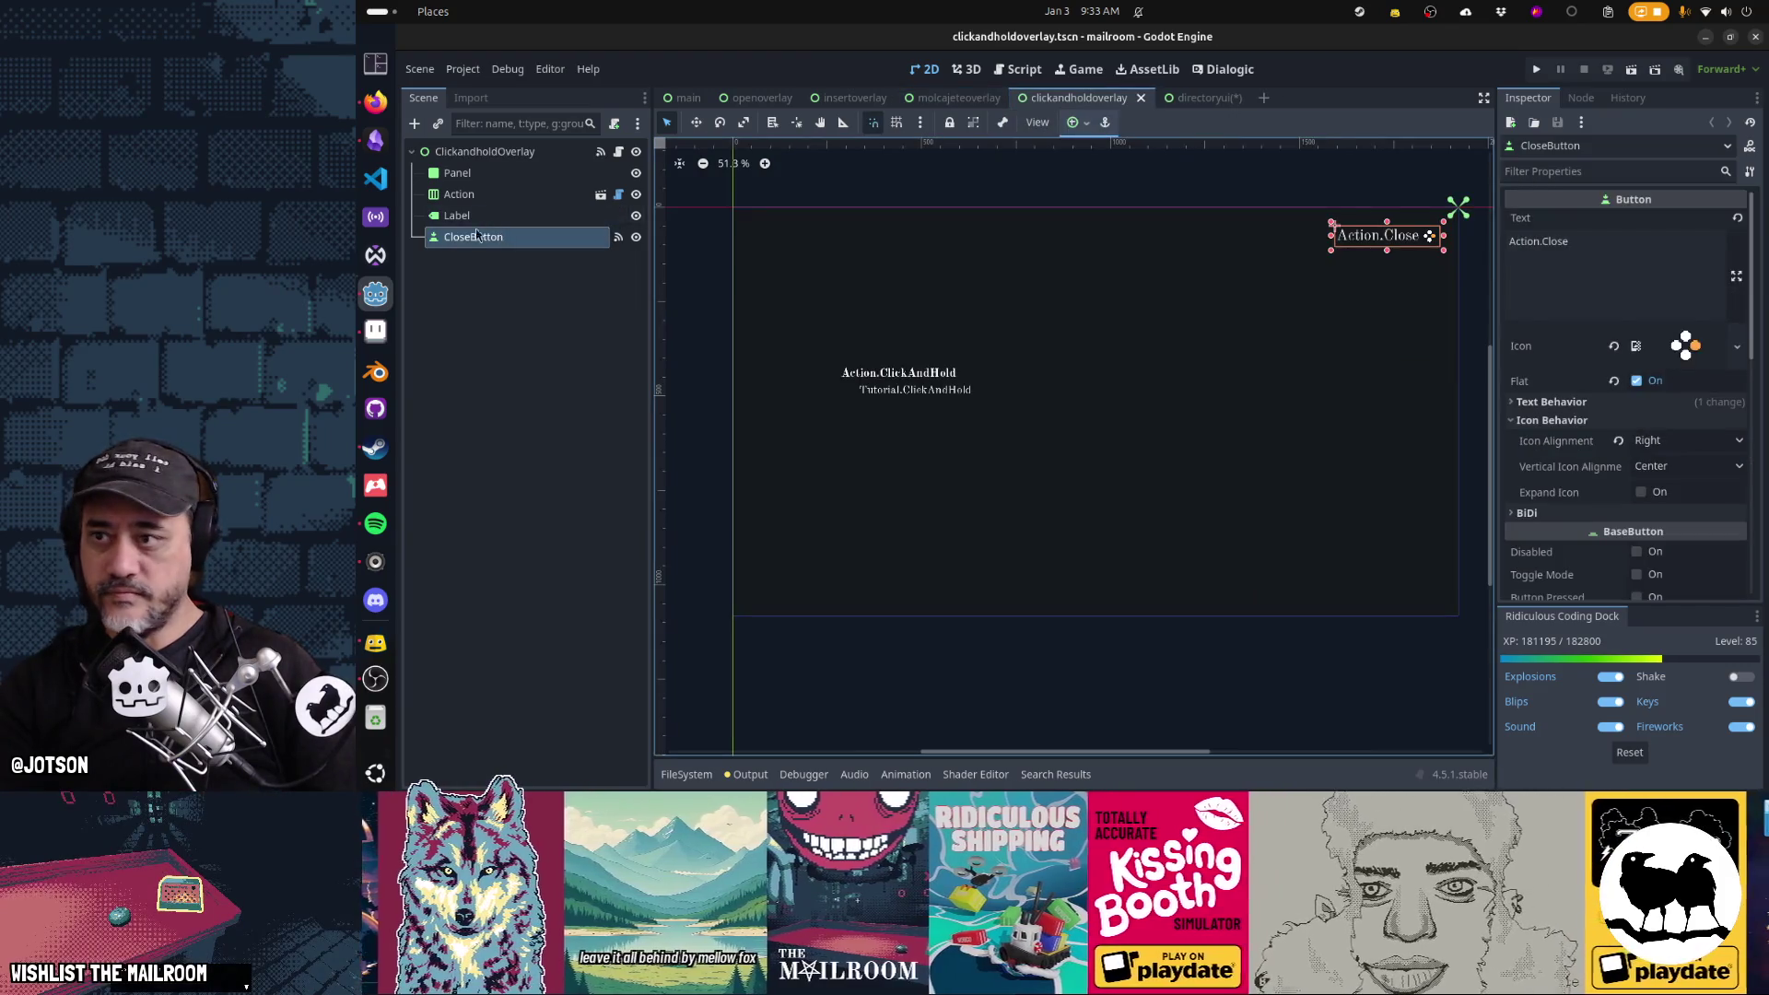
scroll(1562, 495, "down", 5)
scroll(1561, 495, "down", 2)
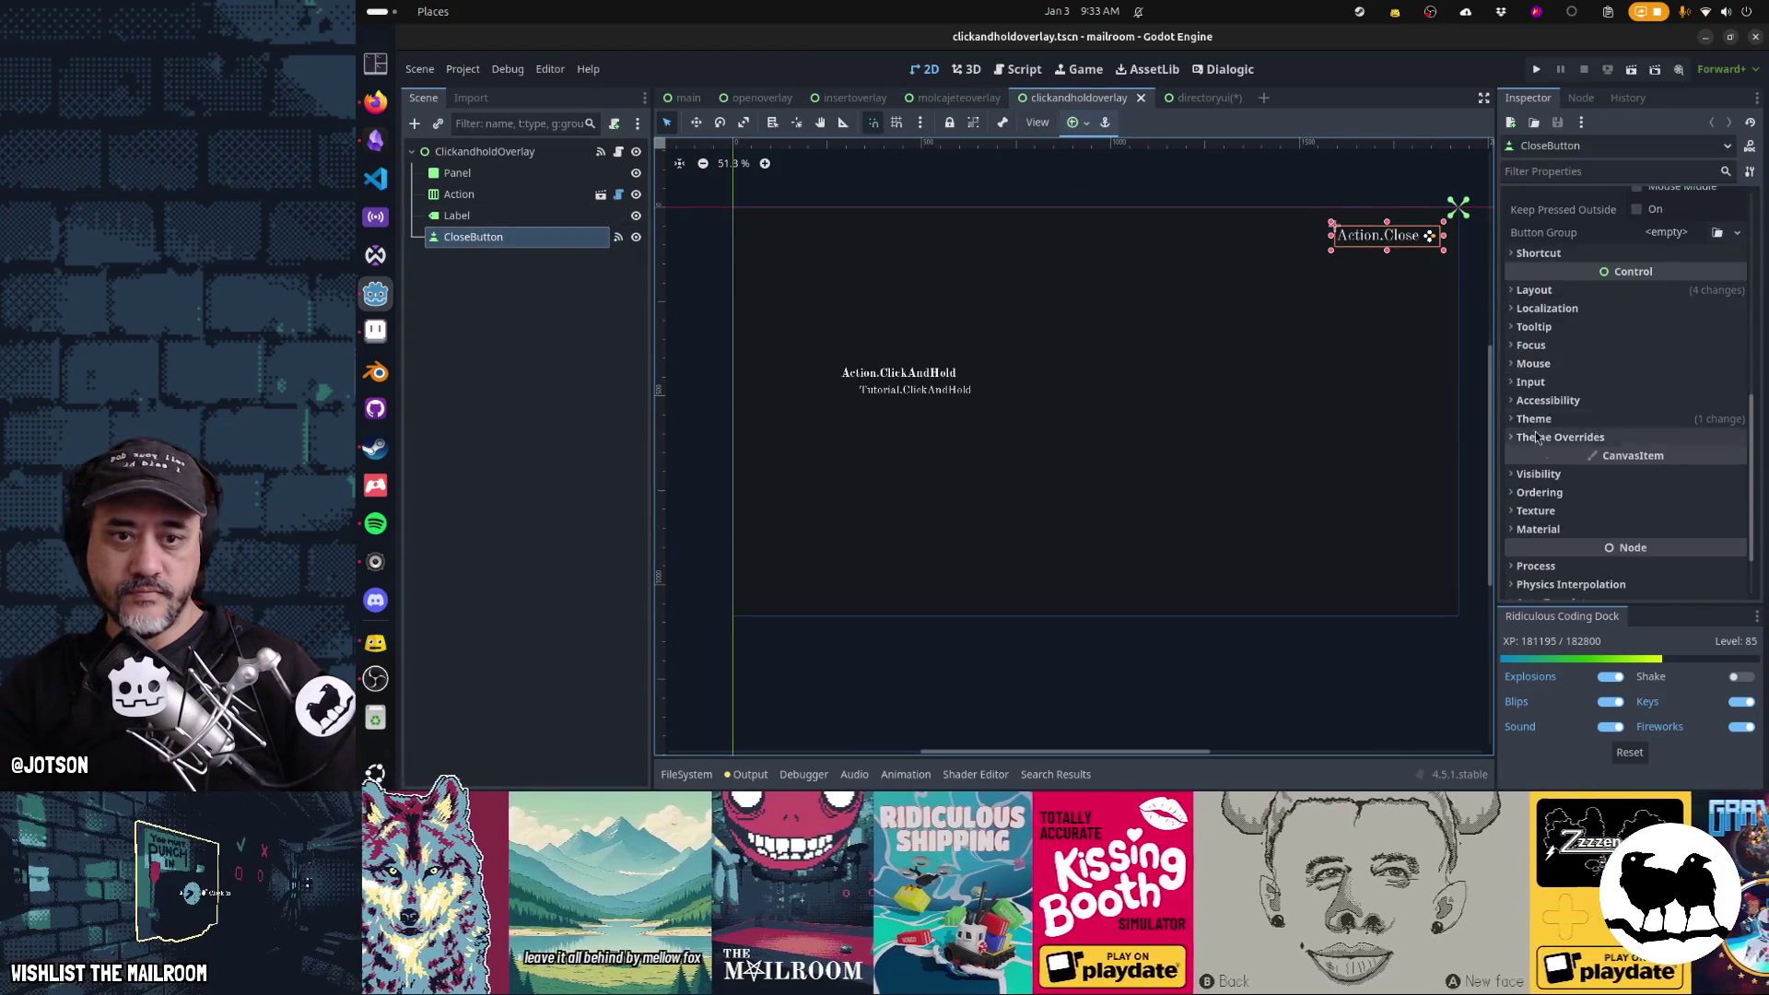
left_click(1562, 347)
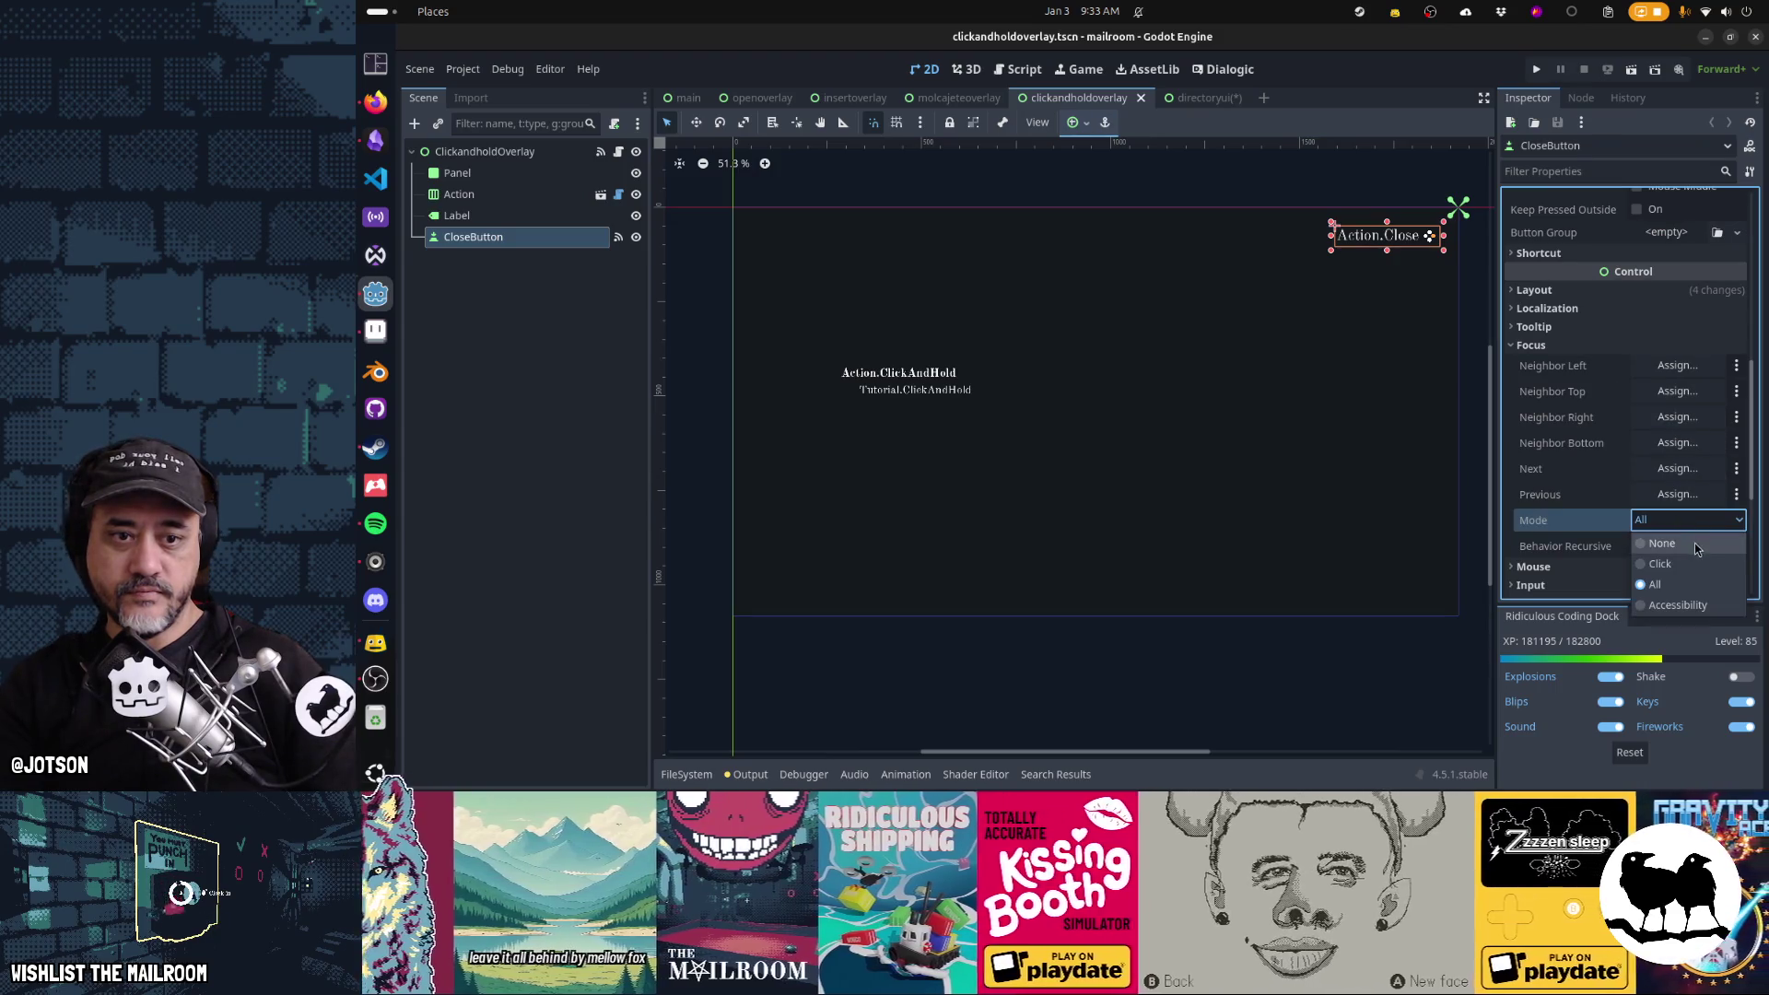
left_click(1667, 545)
Save the modified scenes, review each overlay tab, and select PrevButton in directoryui
left_click(1193, 98)
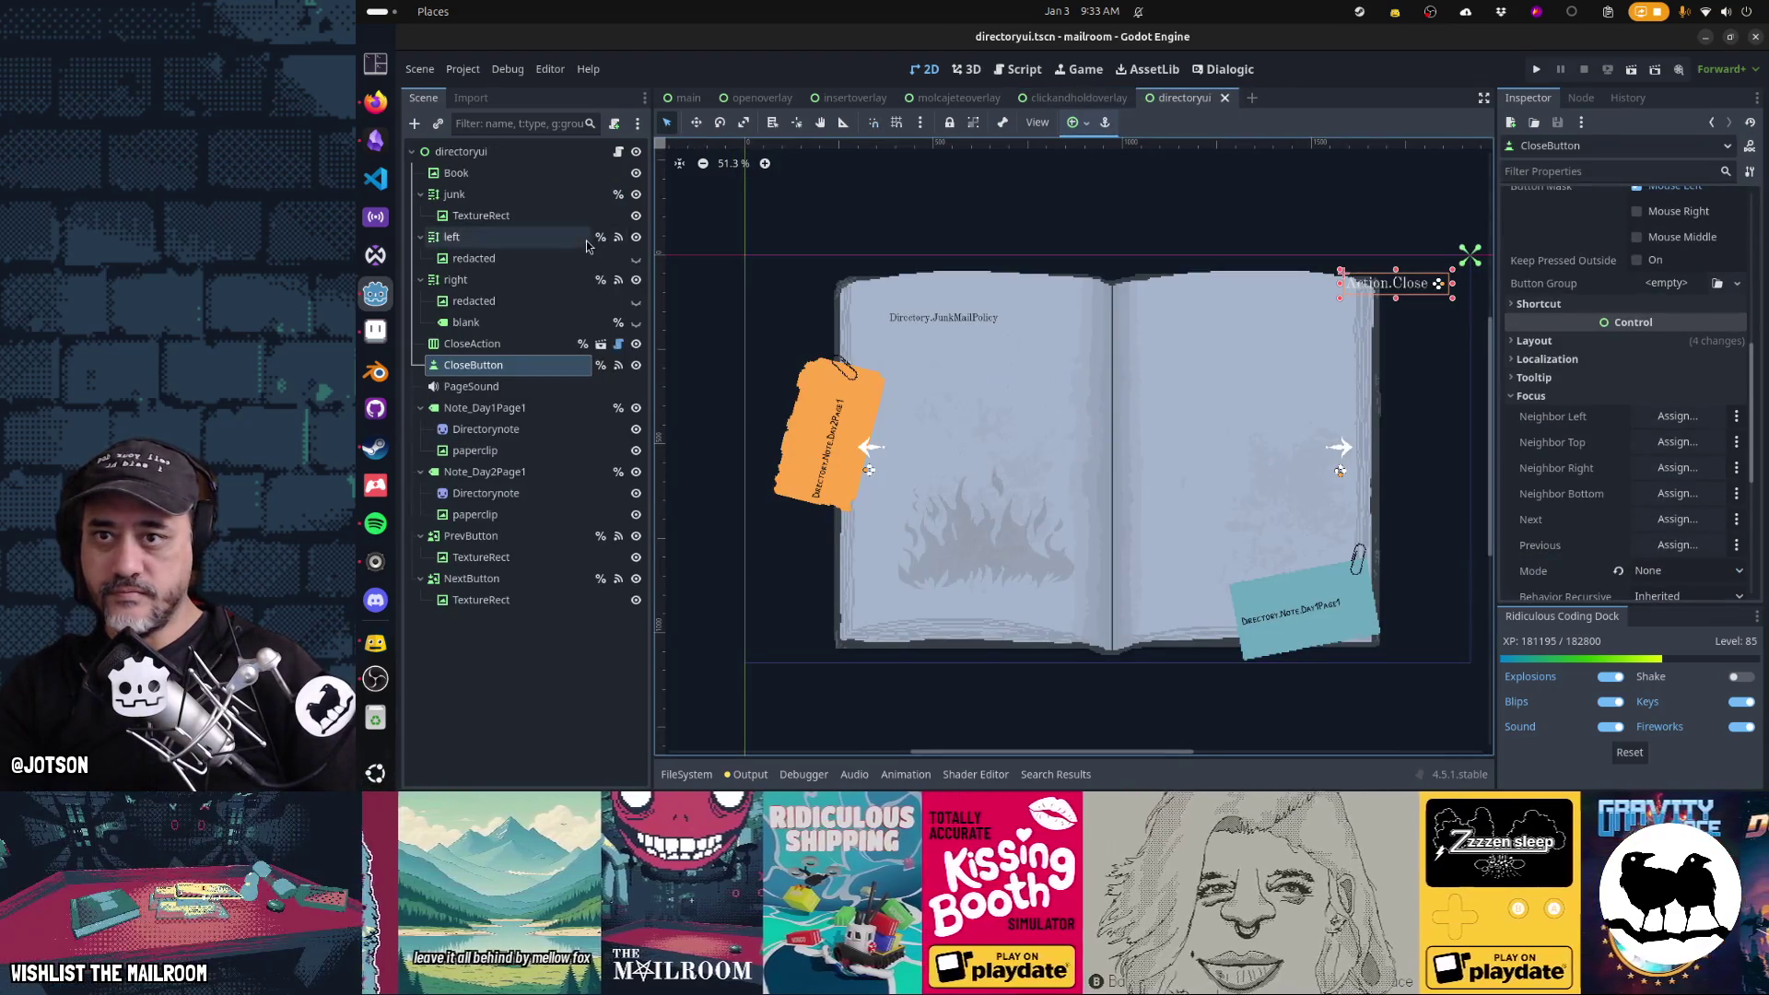
left_click(483, 369)
key("ctrl+s")
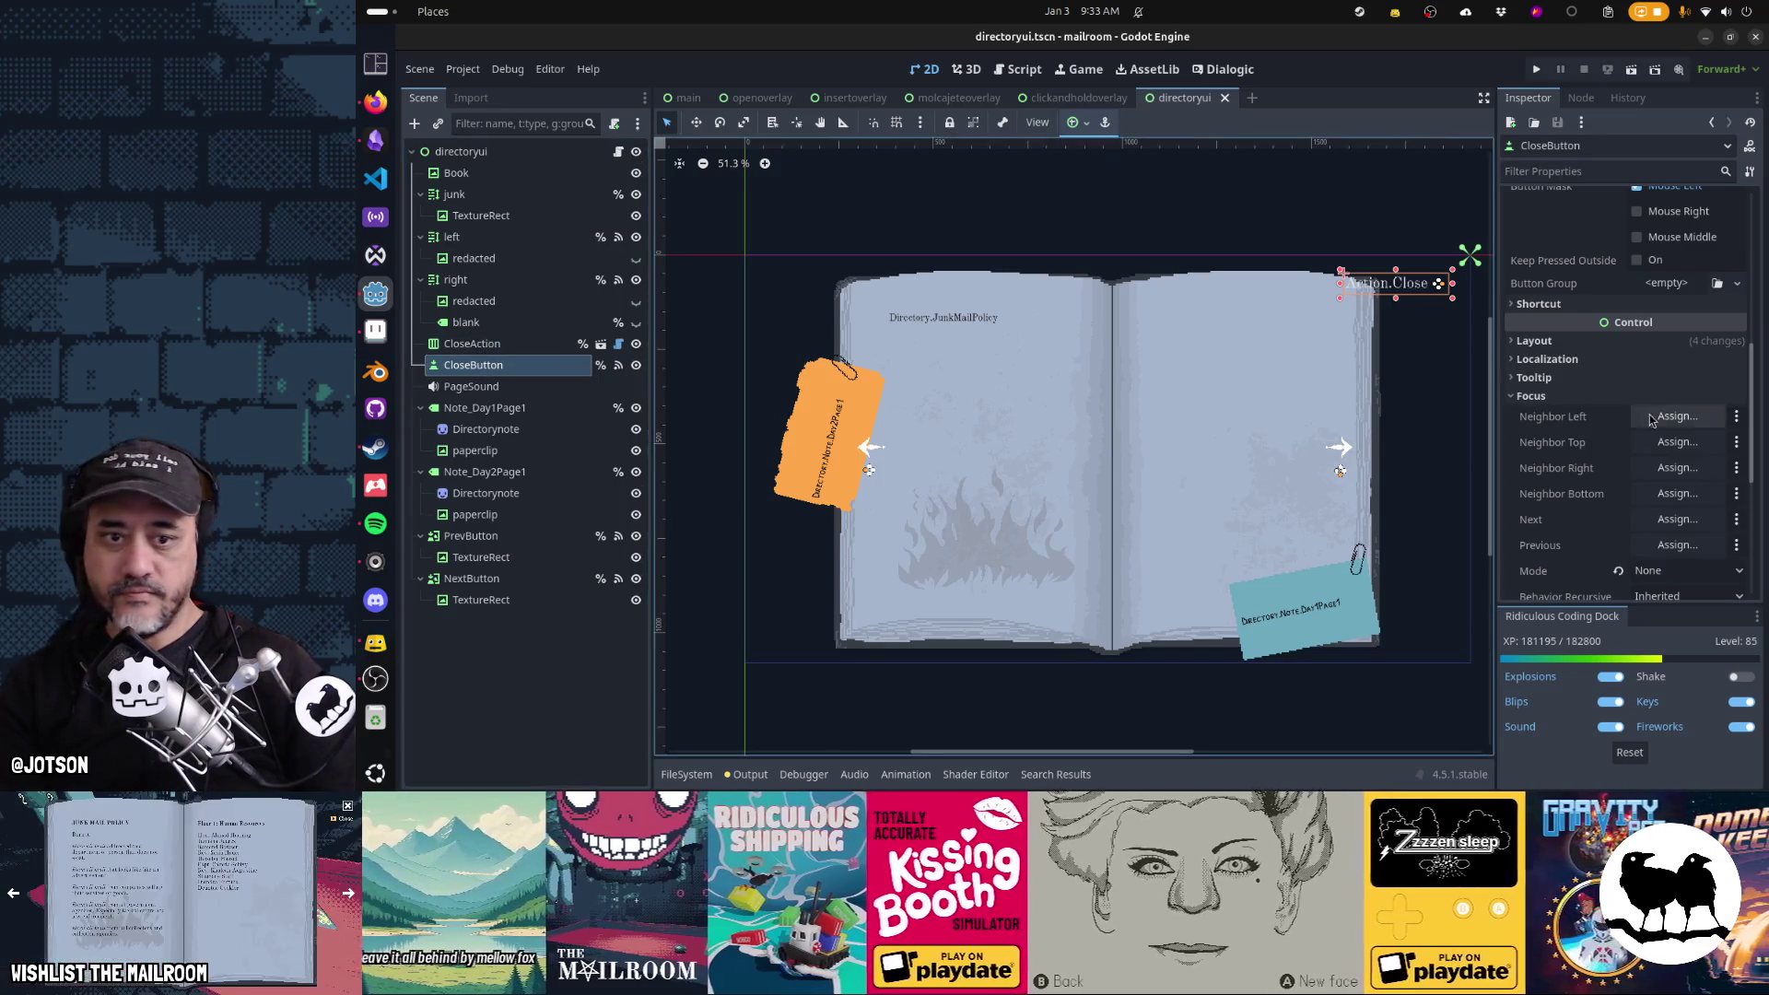
left_click(1044, 100)
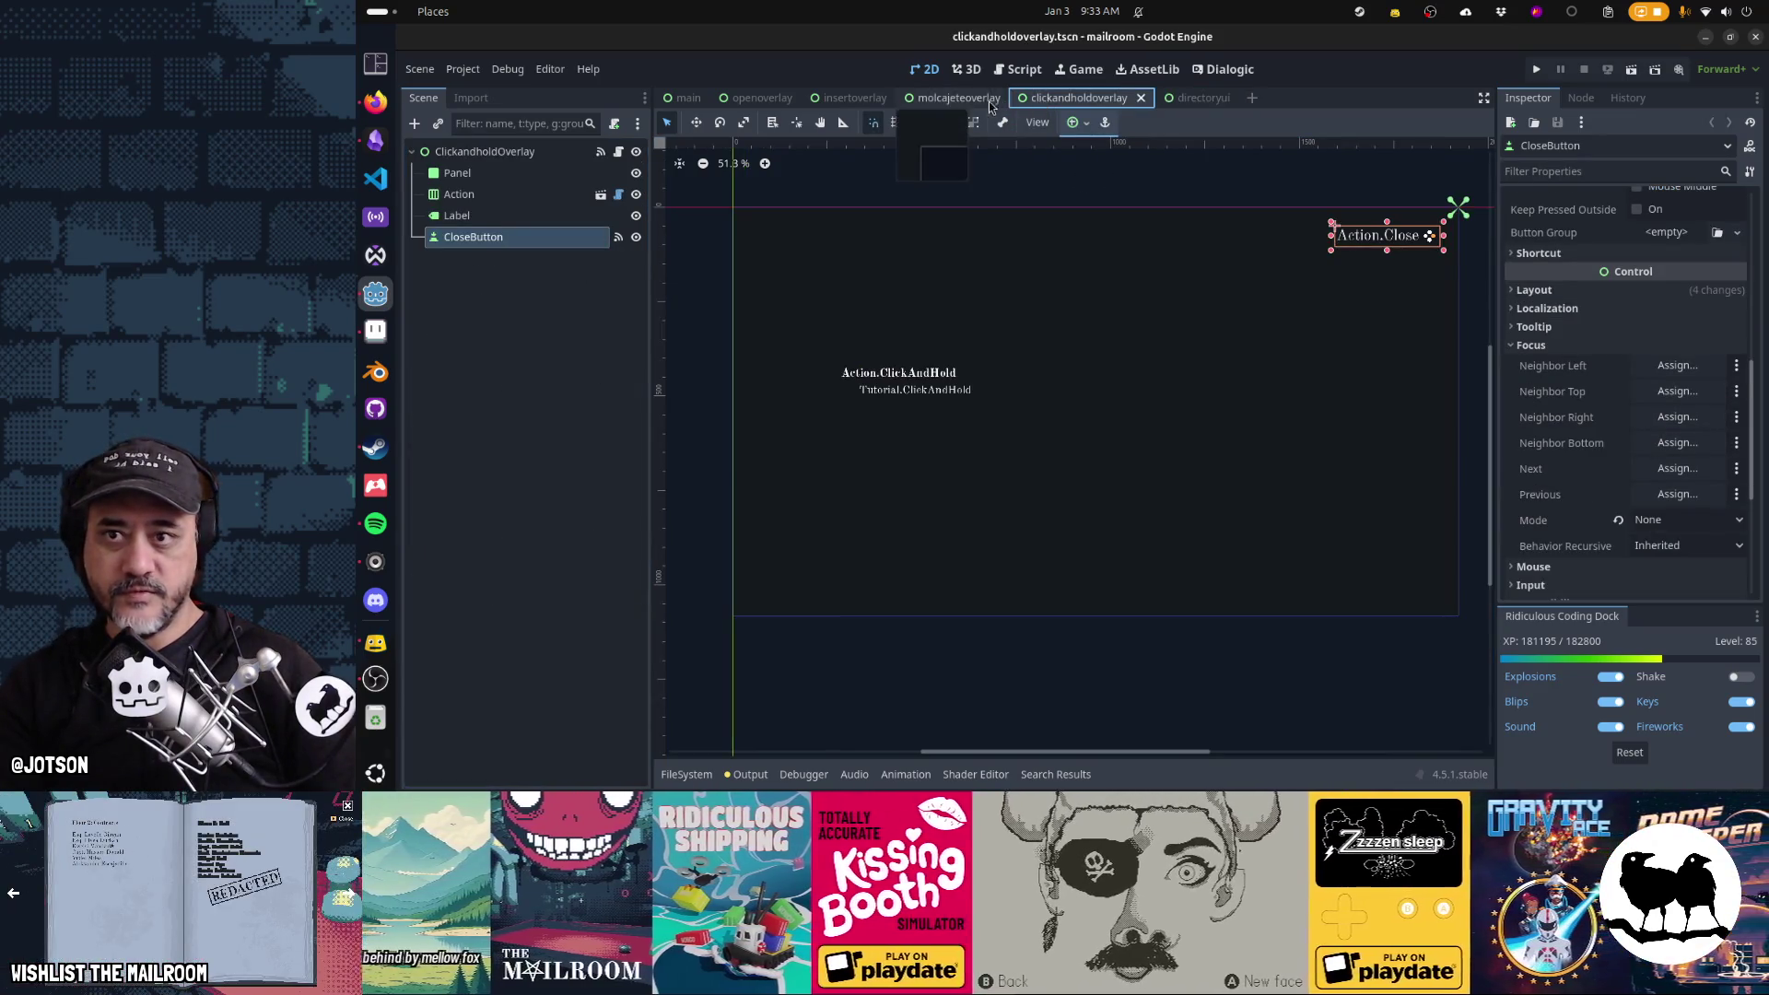
left_click(958, 98)
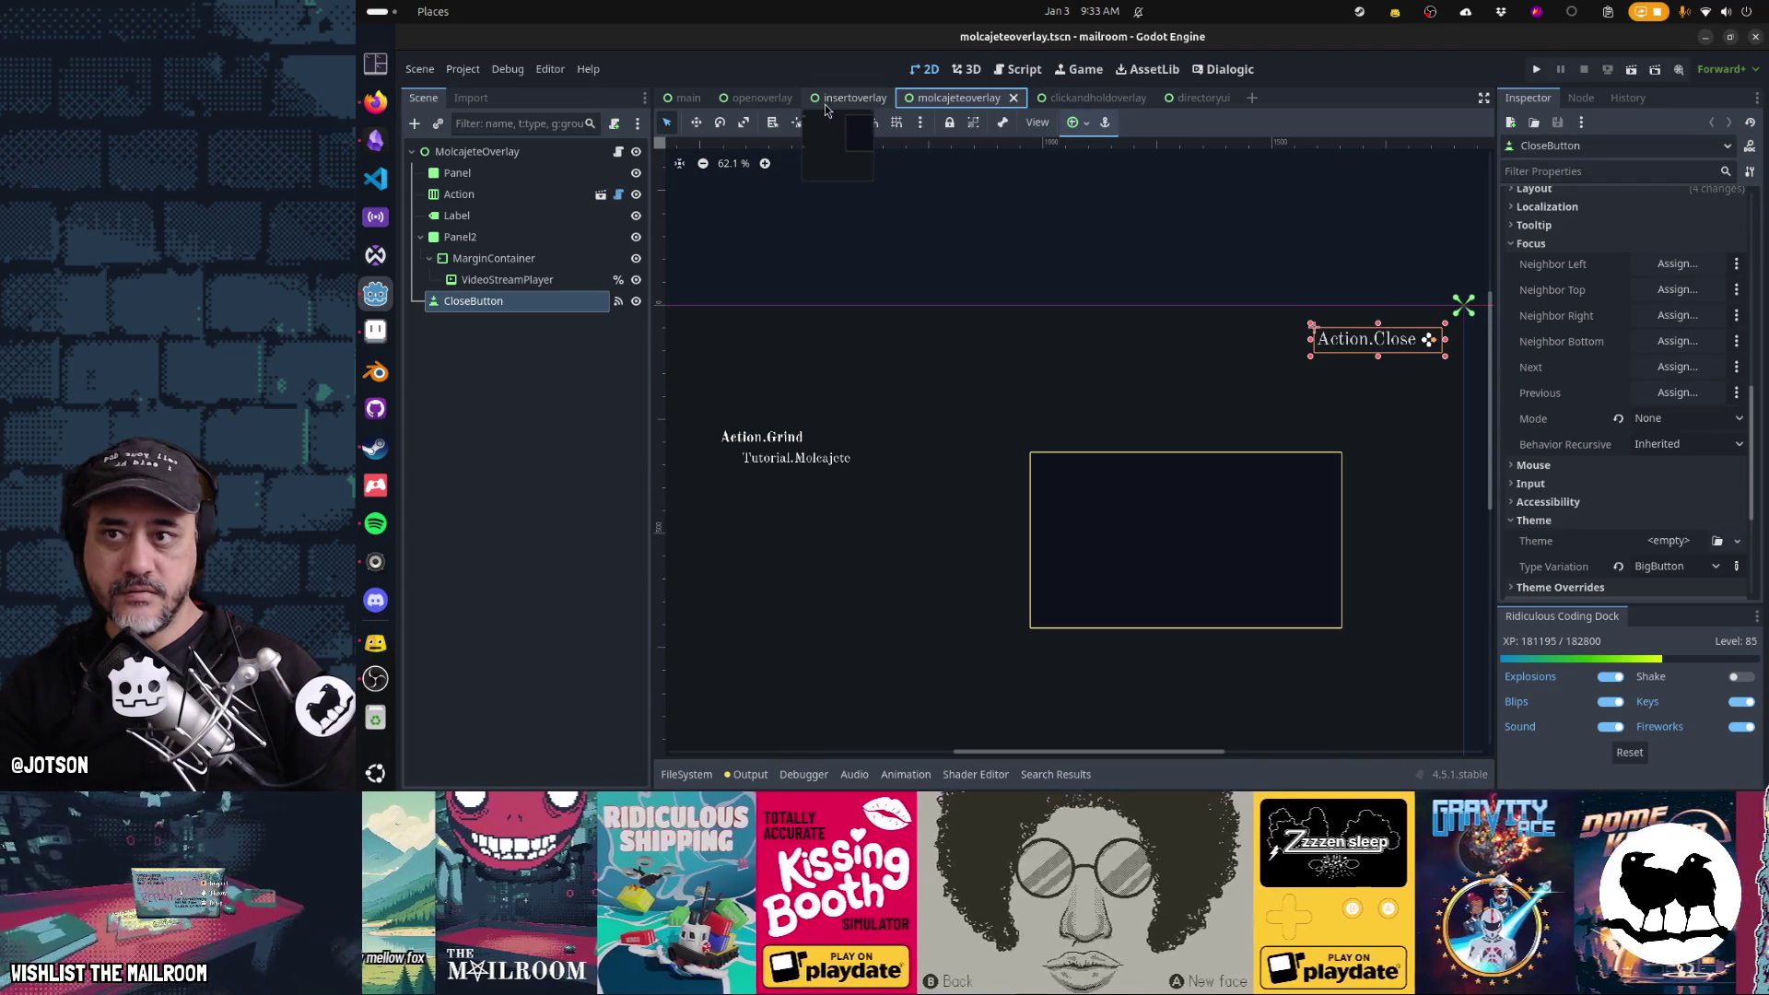
left_click(825, 109)
left_click(764, 101)
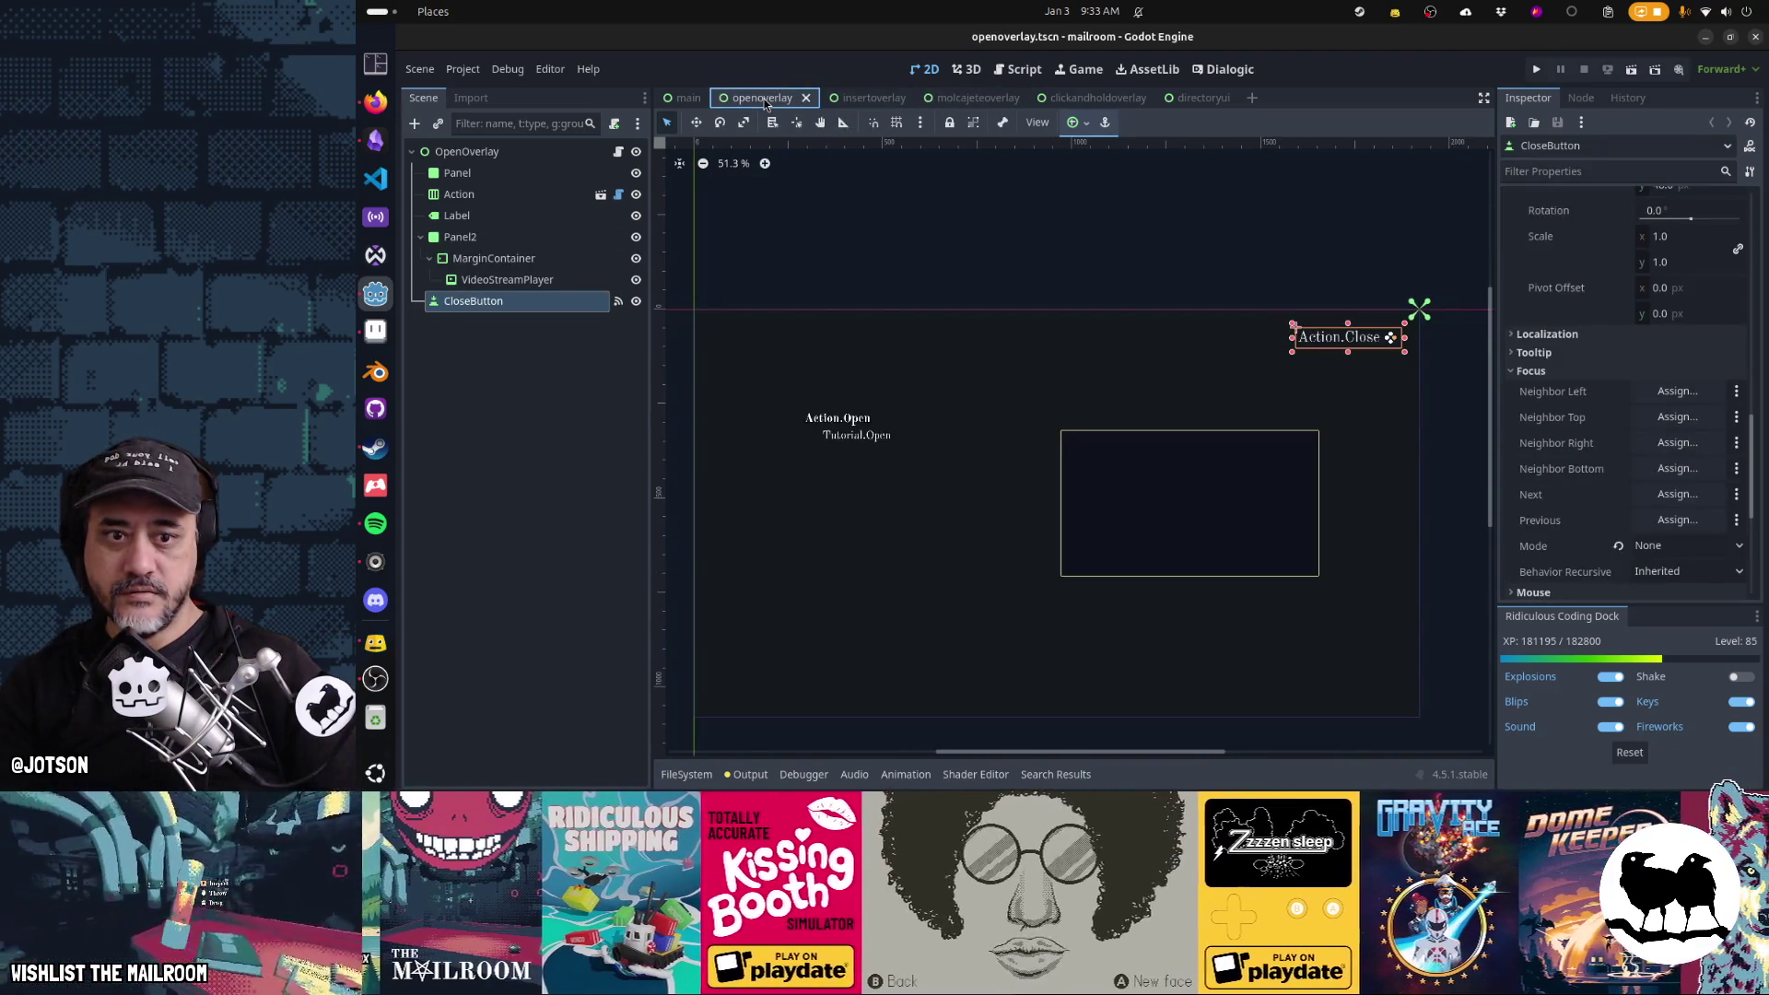
left_click(1192, 98)
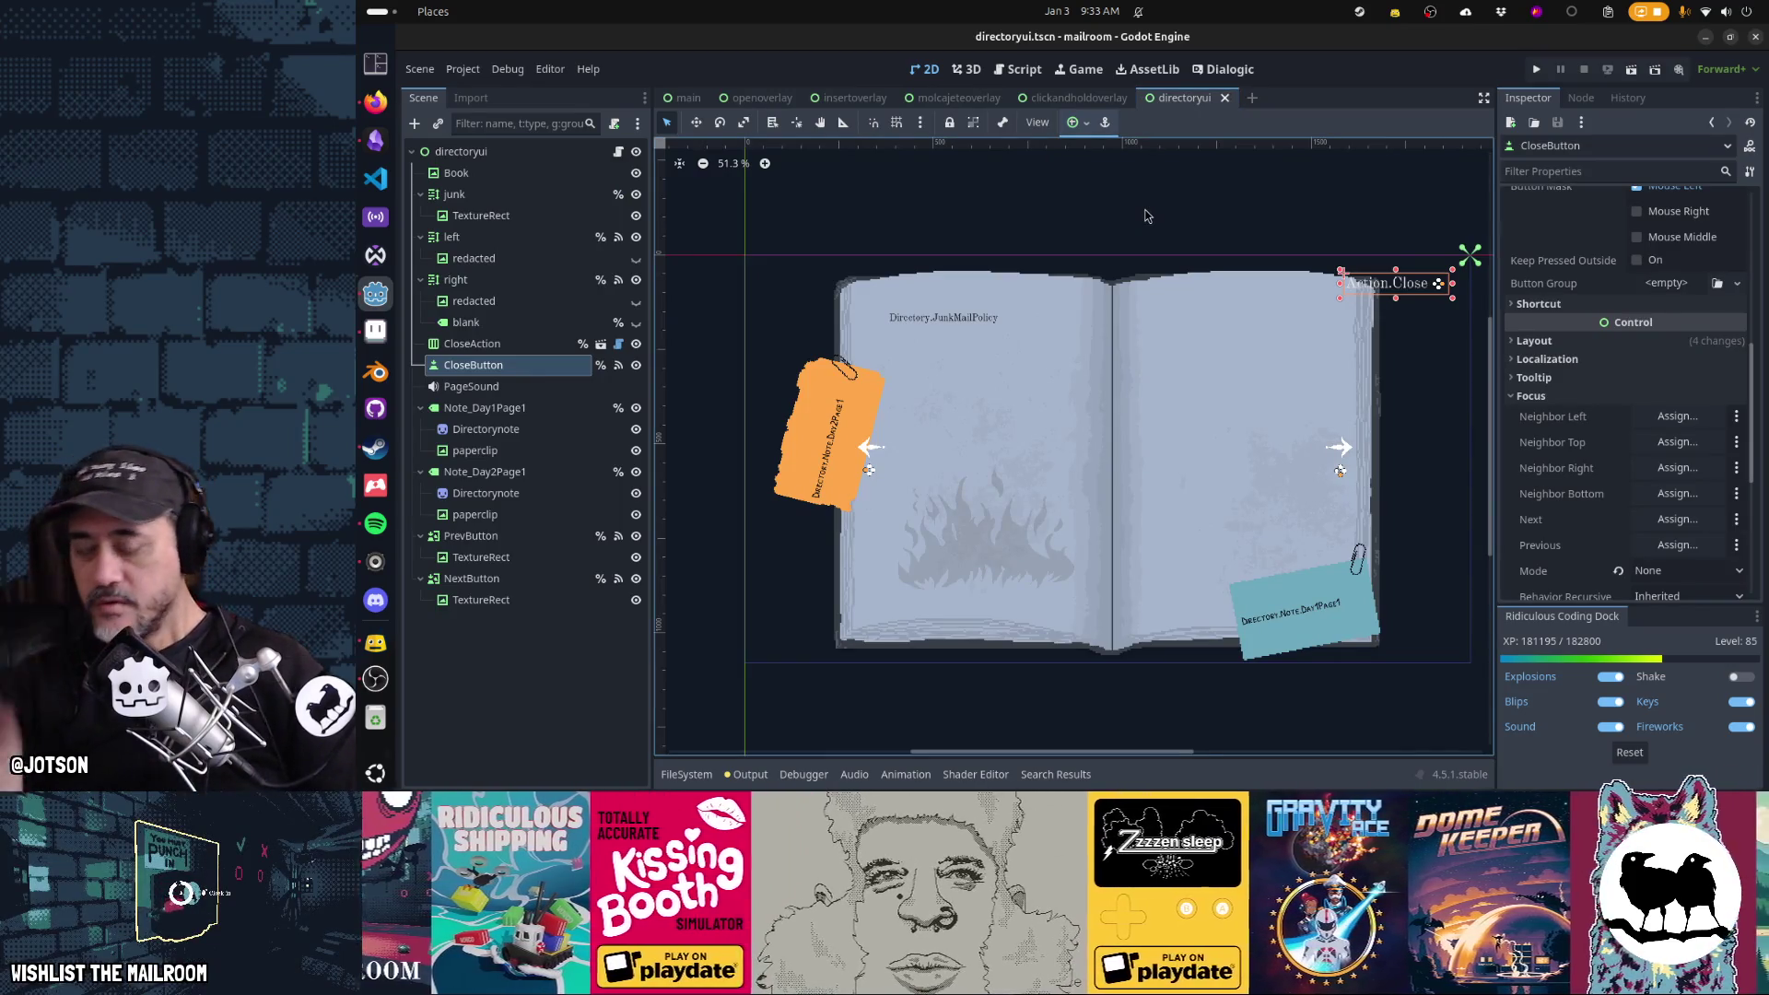
left_click(522, 536)
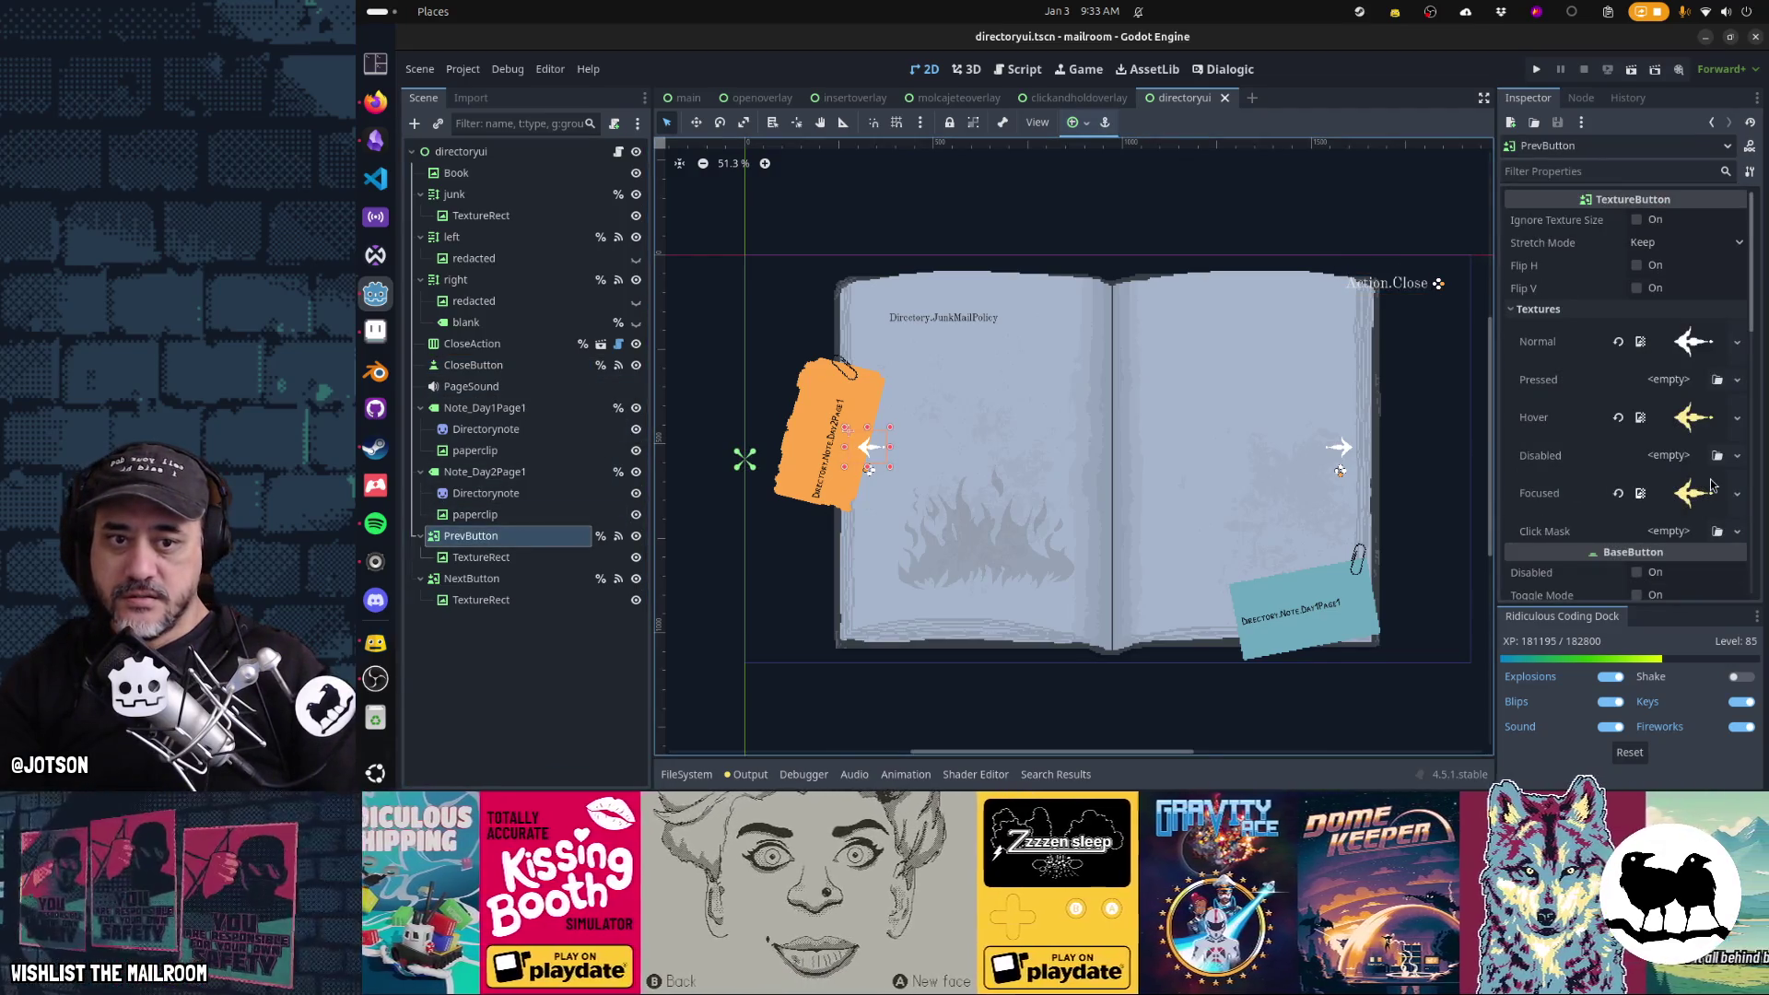
Select the NextButton node and change its focus mode in the Inspector
scroll(1710, 485, "down", 5)
scroll(1711, 486, "down", 4)
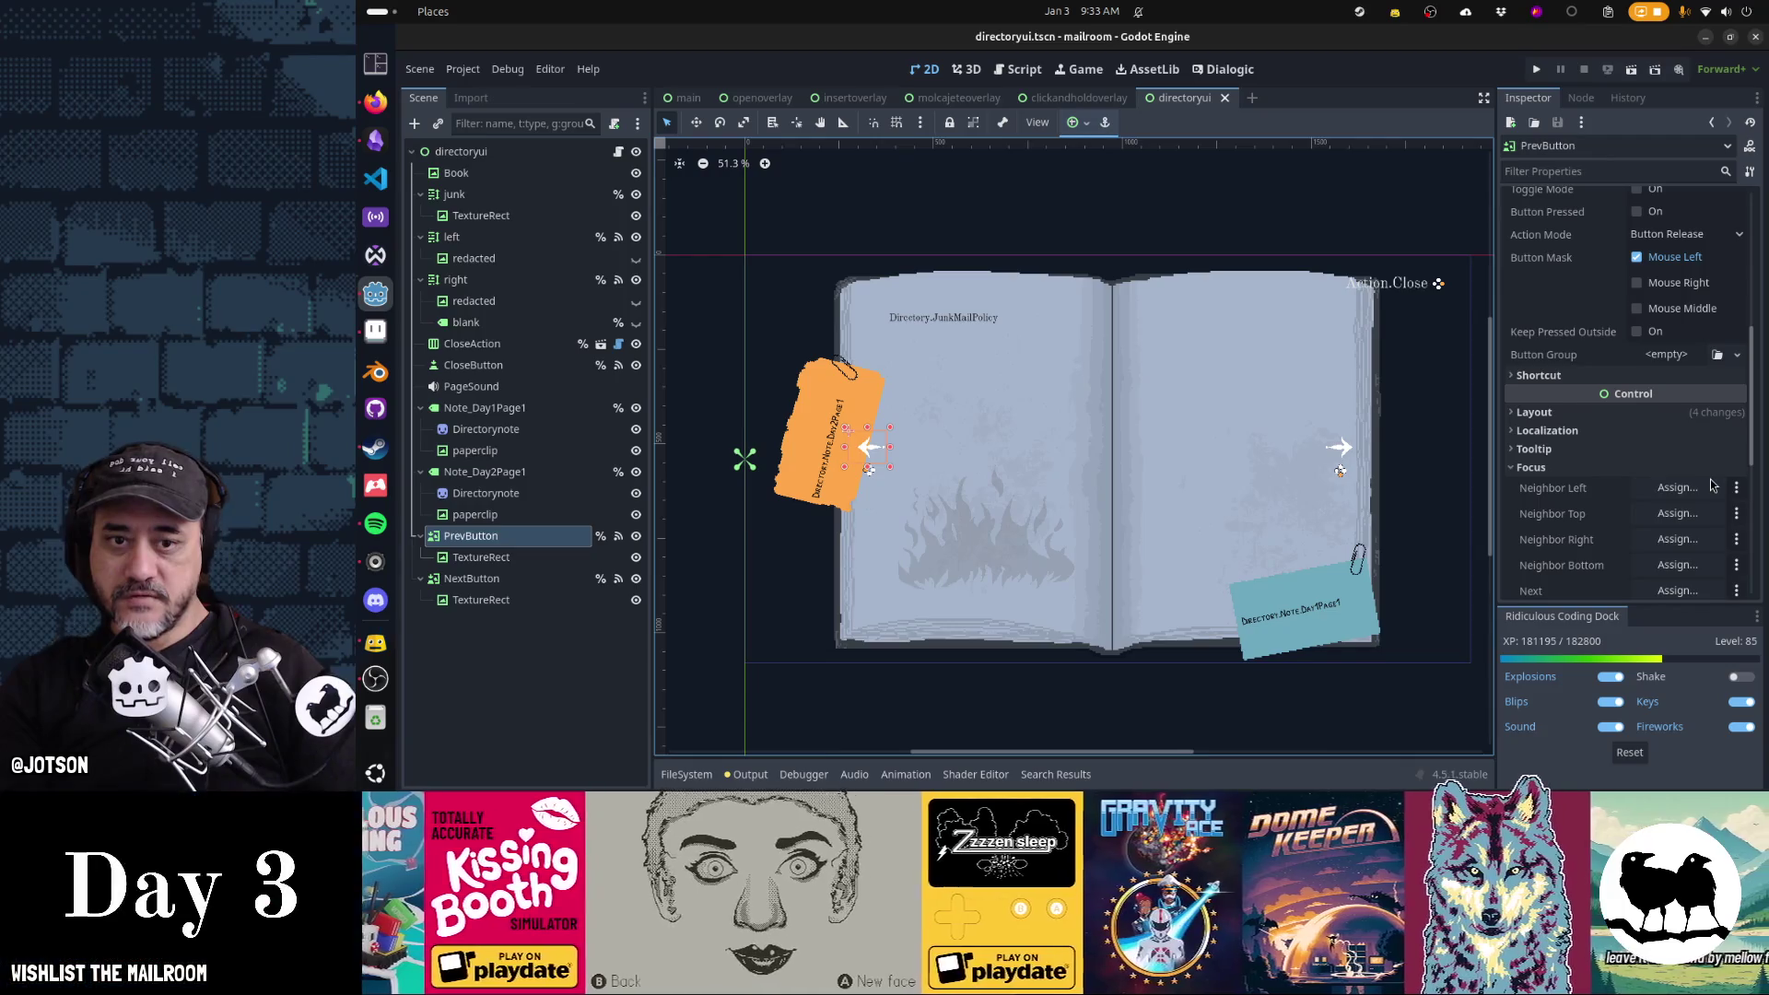
scroll(1710, 485, "down", 3)
left_click(472, 579)
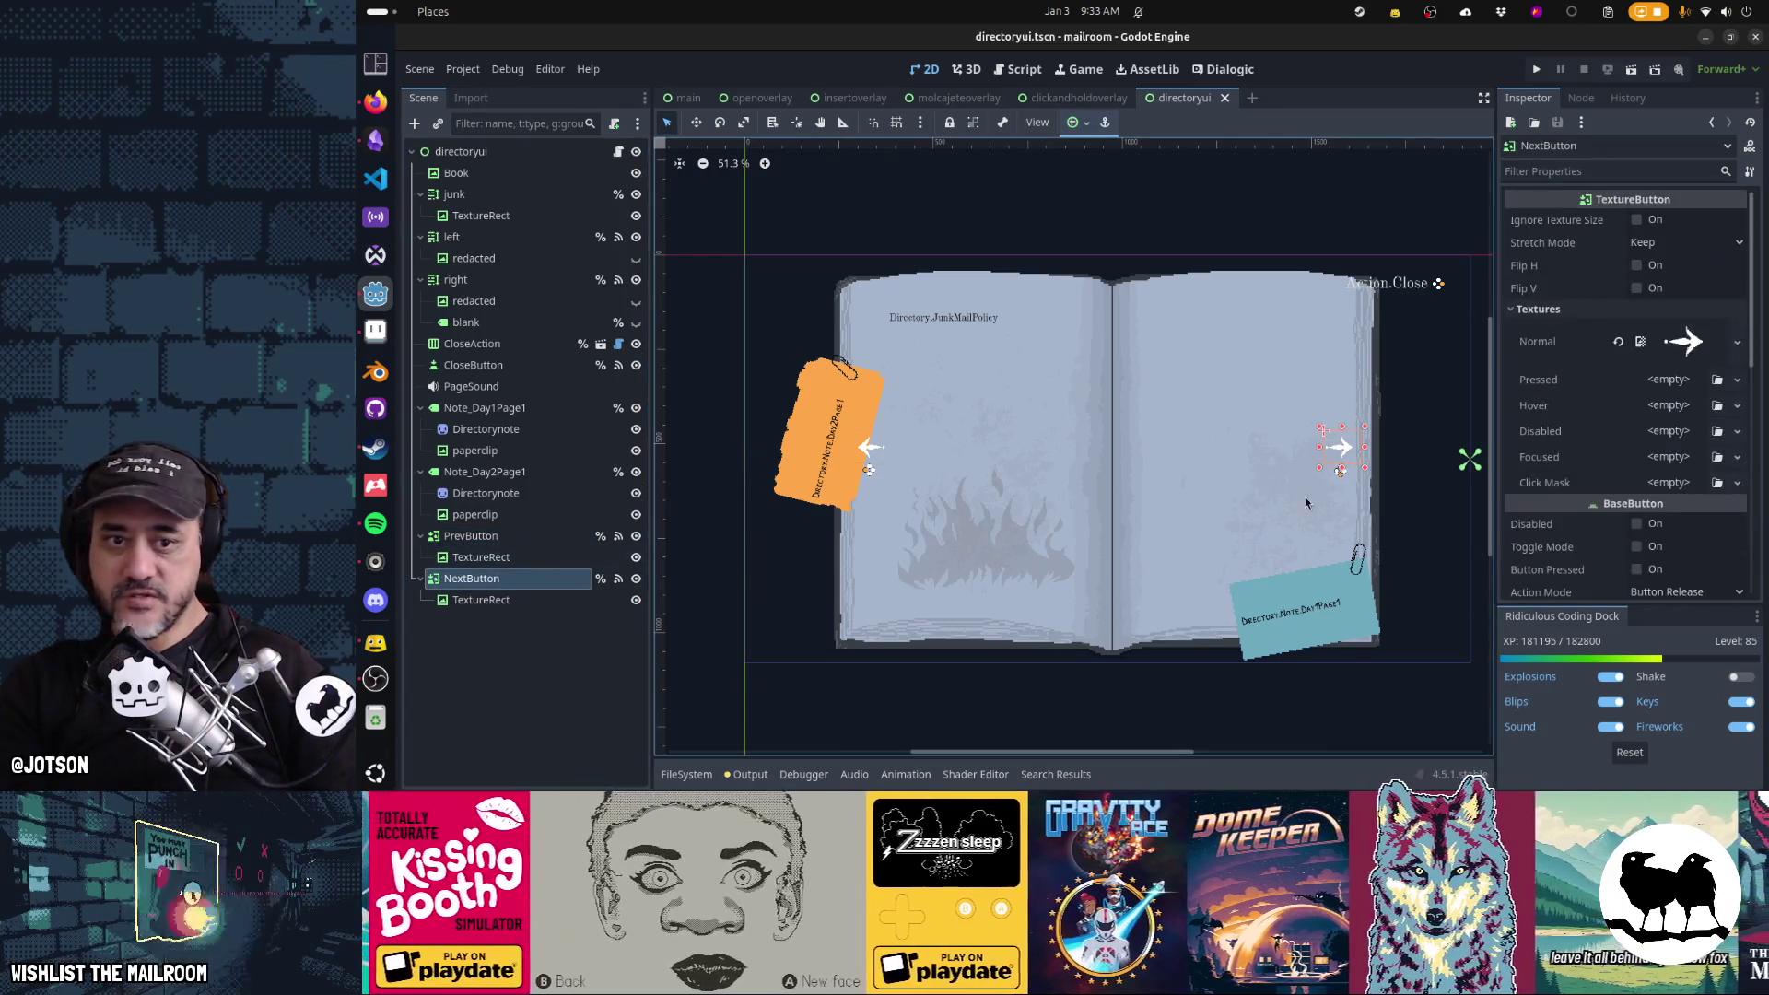
scroll(1649, 475, "down", 3)
left_click(1649, 520)
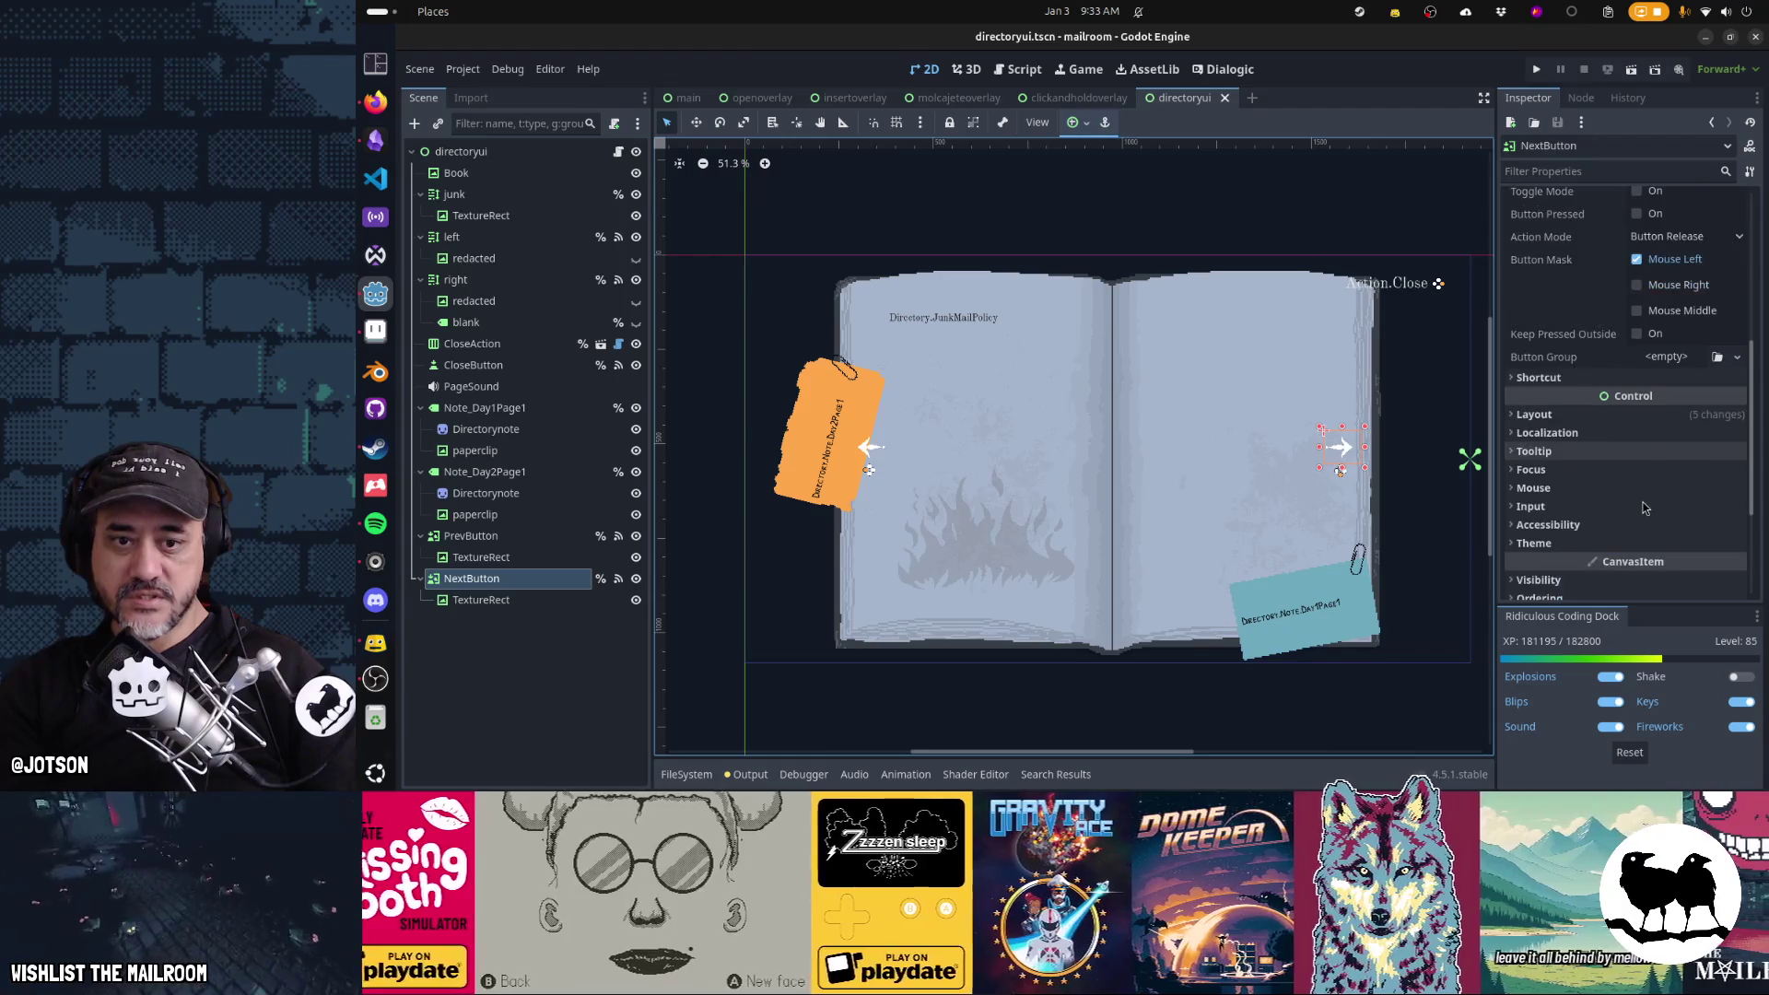
scroll(1650, 524, "down", 4)
scroll(1651, 525, "down", 1)
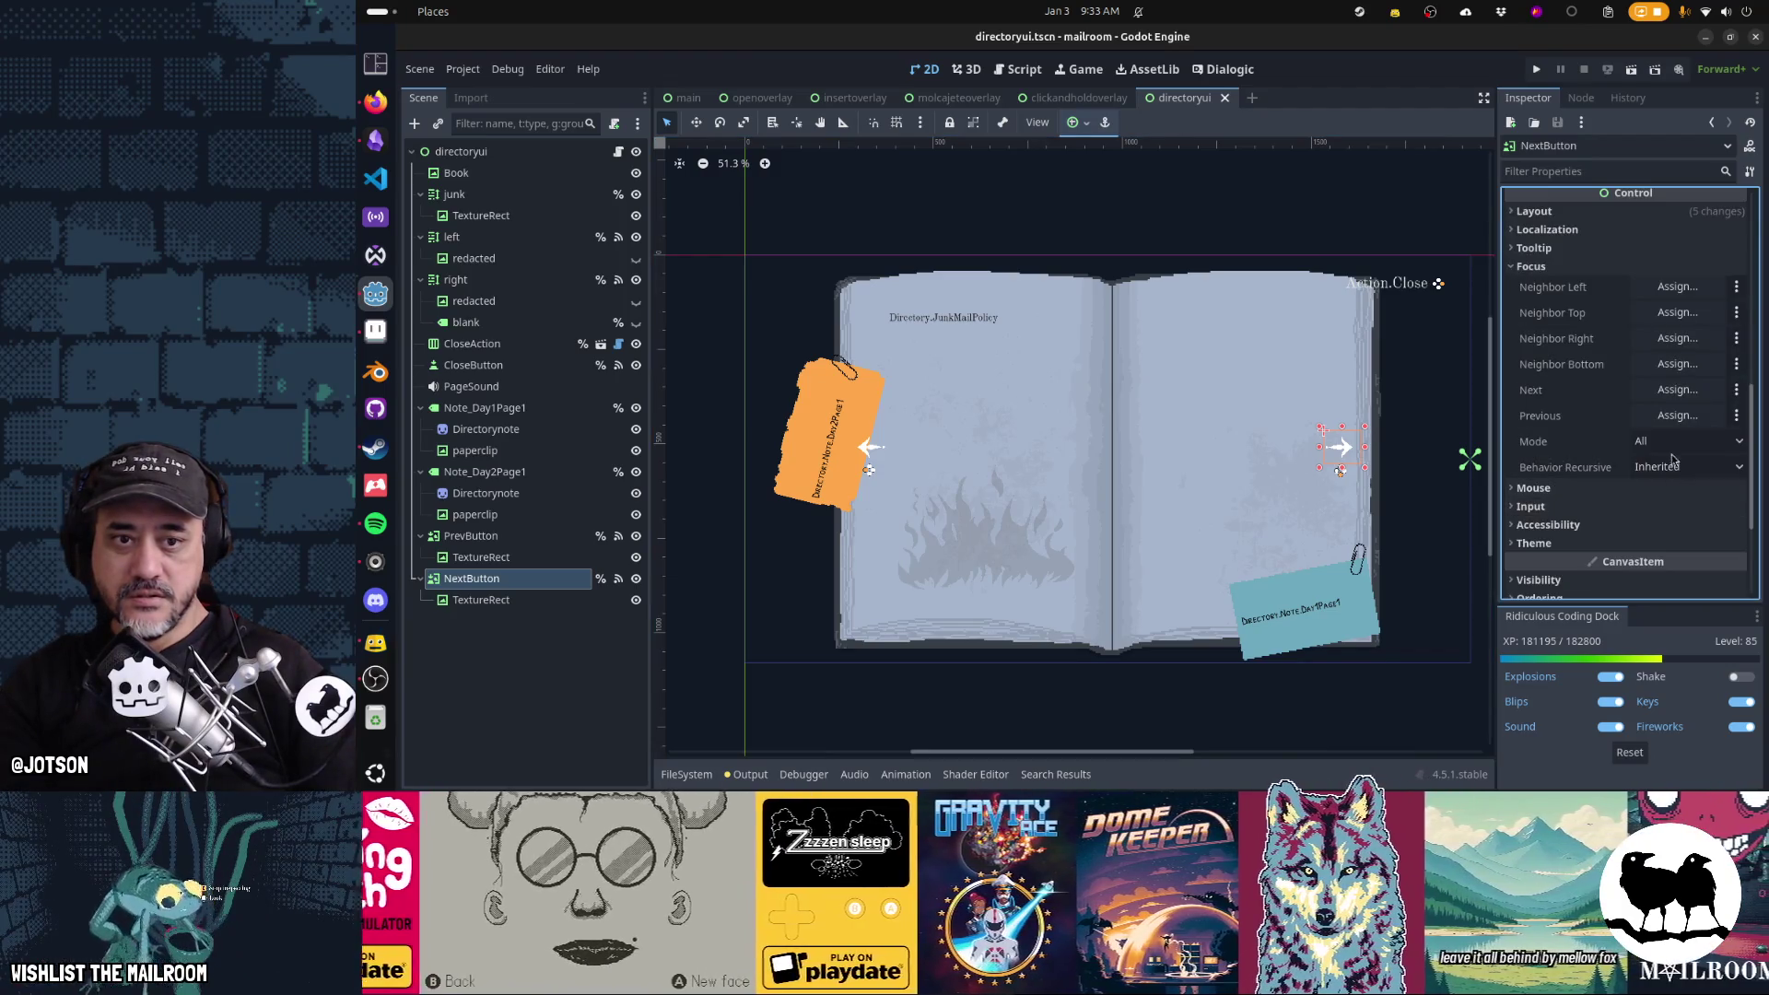
left_click(1676, 442)
left_click(1658, 469)
Set NextButton's hover texture to the yellow 'next' arrow and run the scene
scroll(1585, 520, "up", 1)
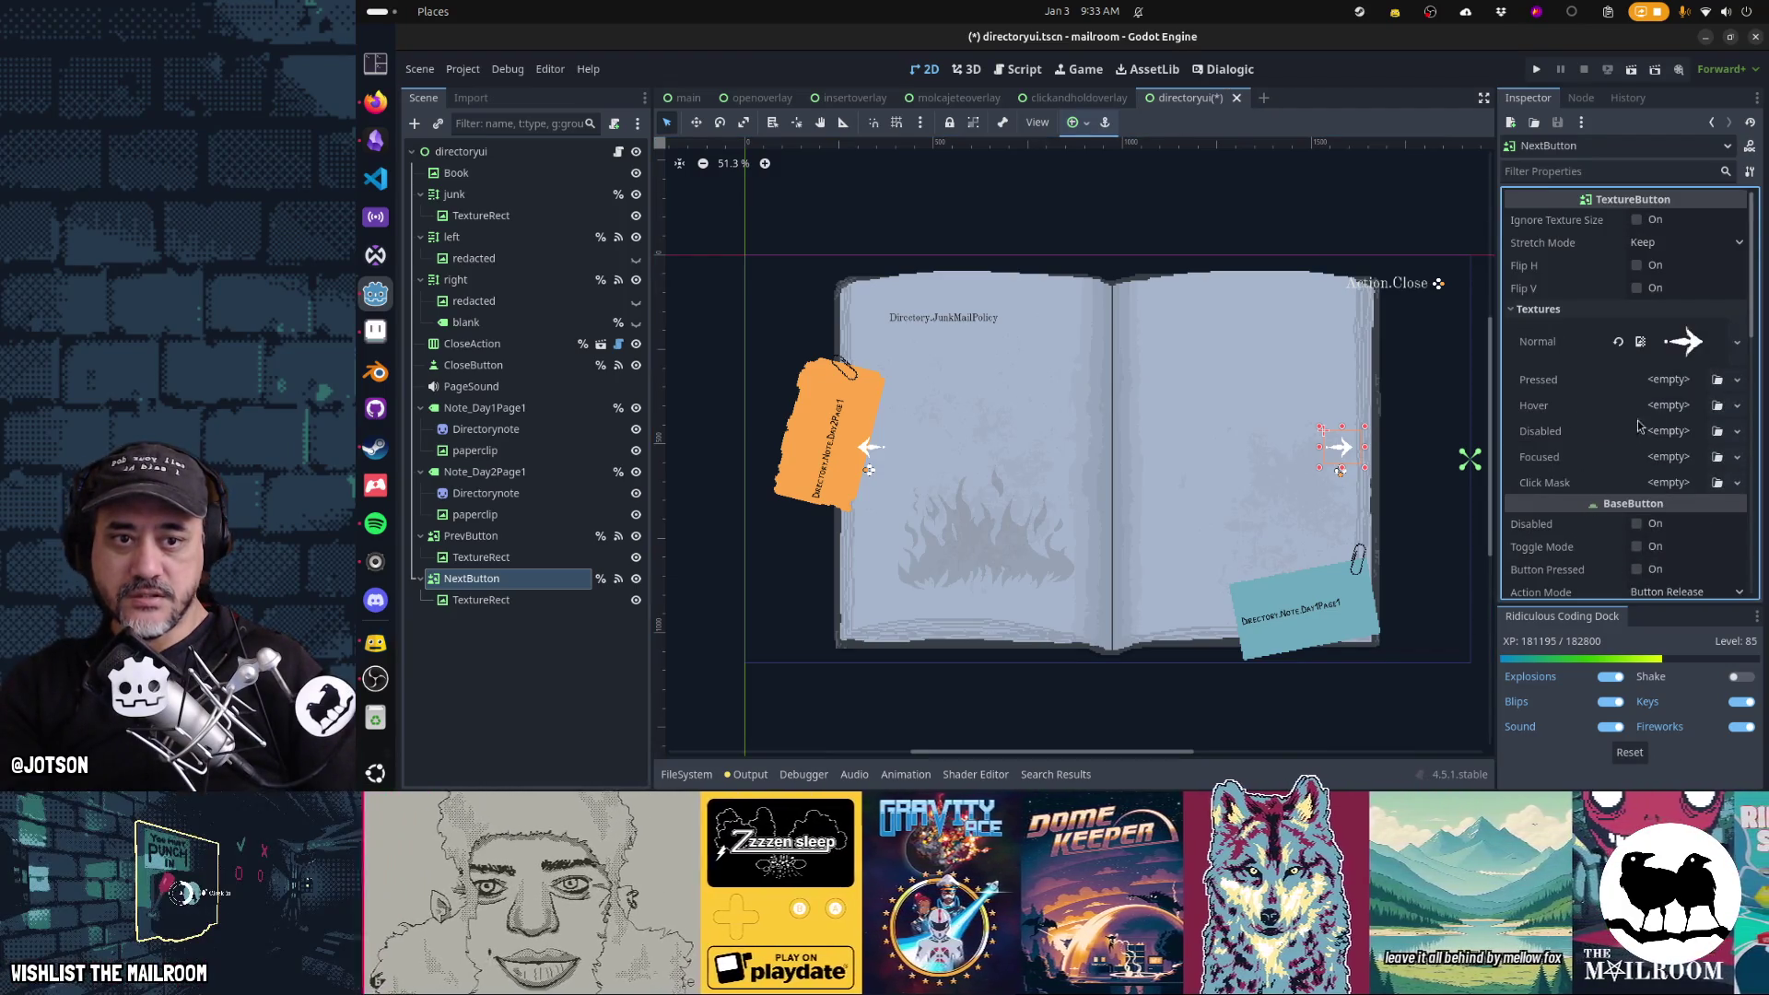
left_click(1717, 406)
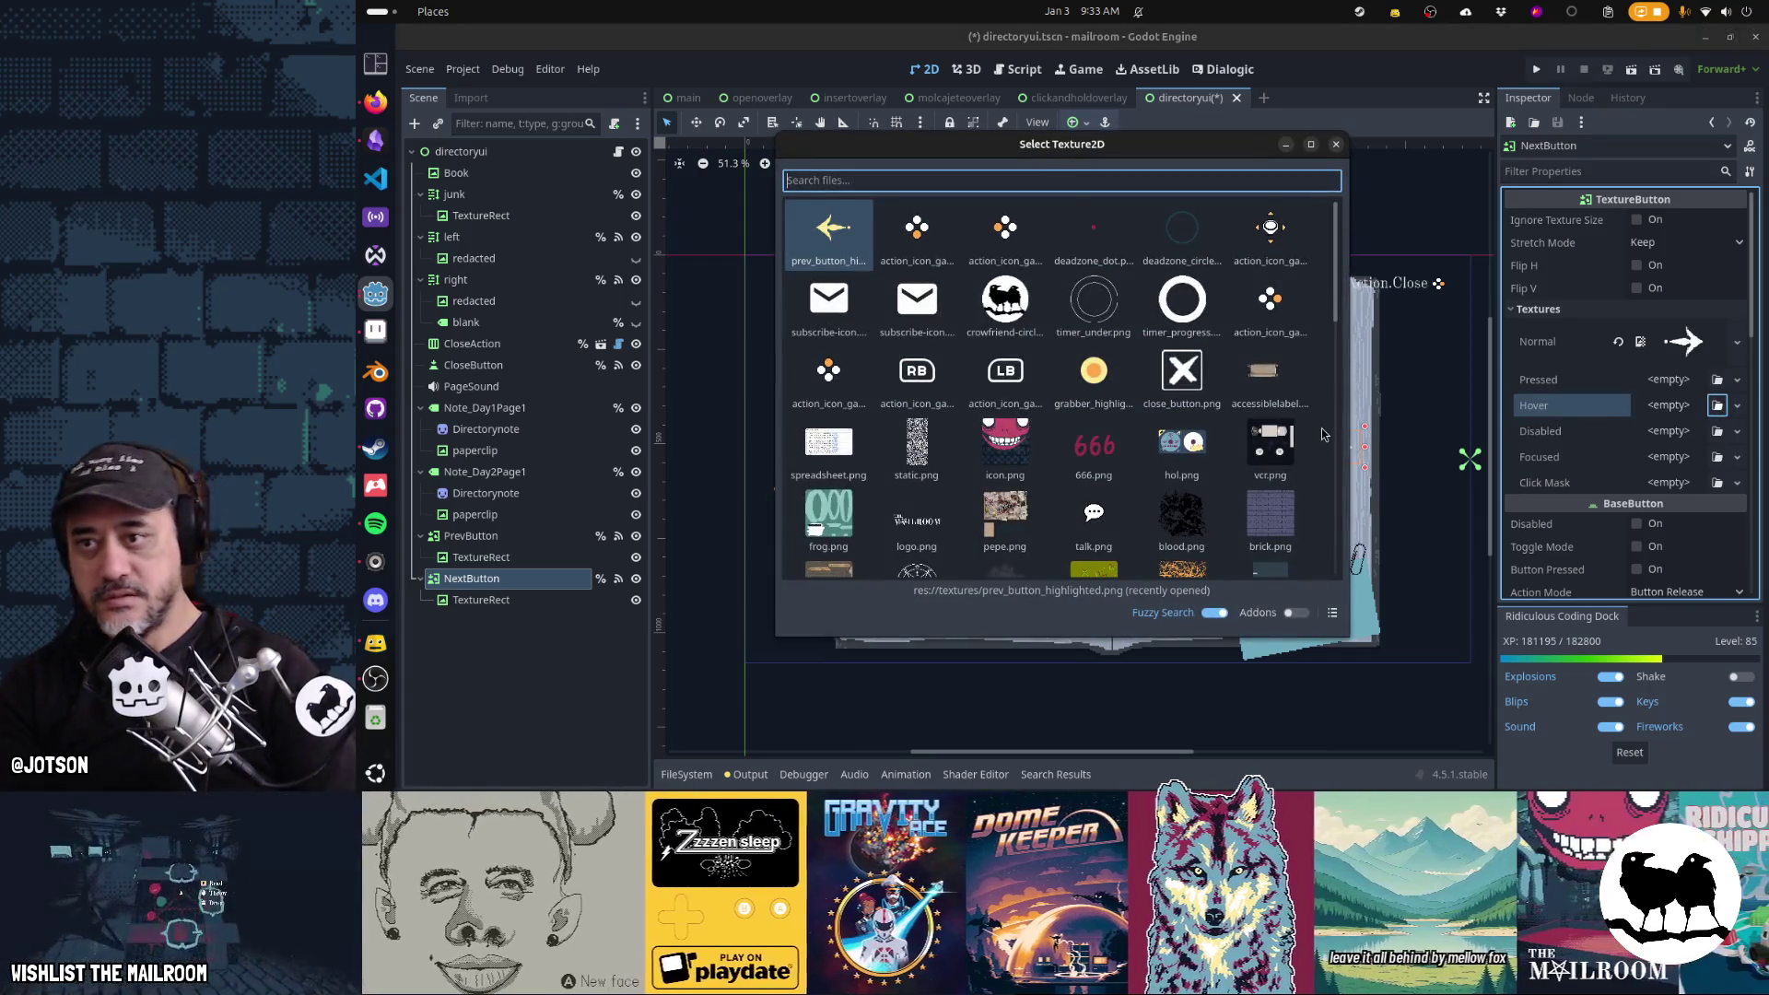
type("bext")
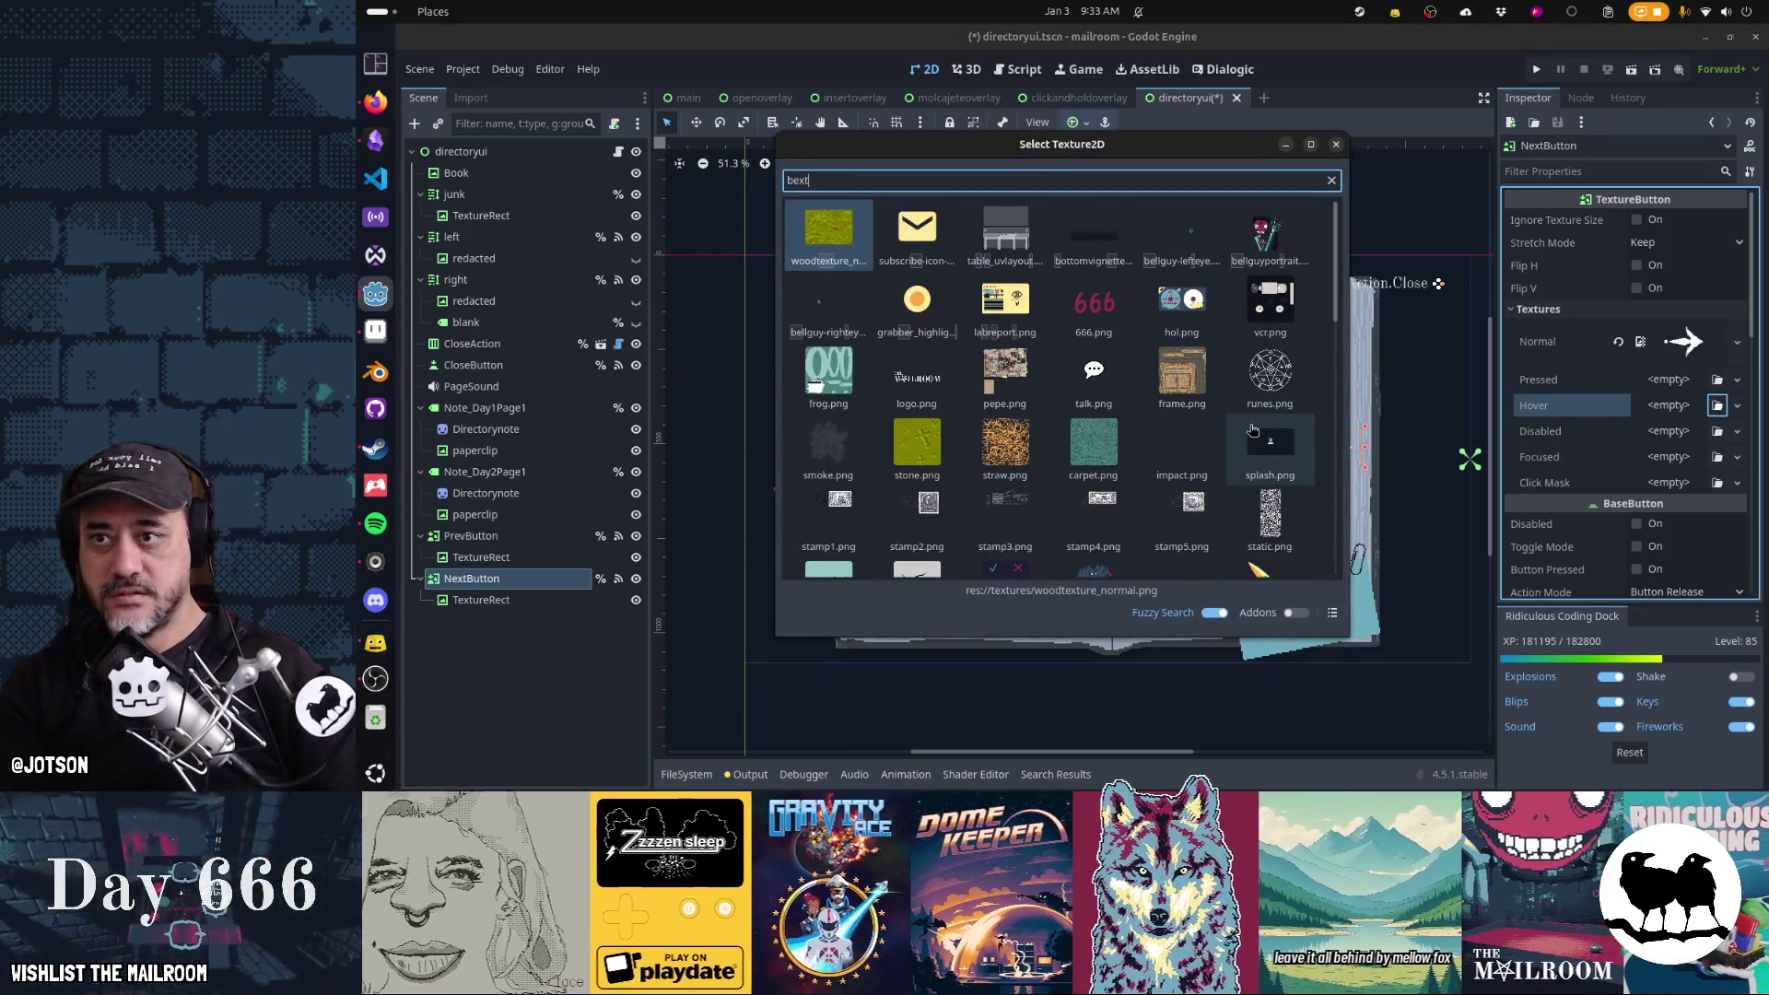
key("BackSpace")
key("BackSpace")
key("BackSpace")
type("next")
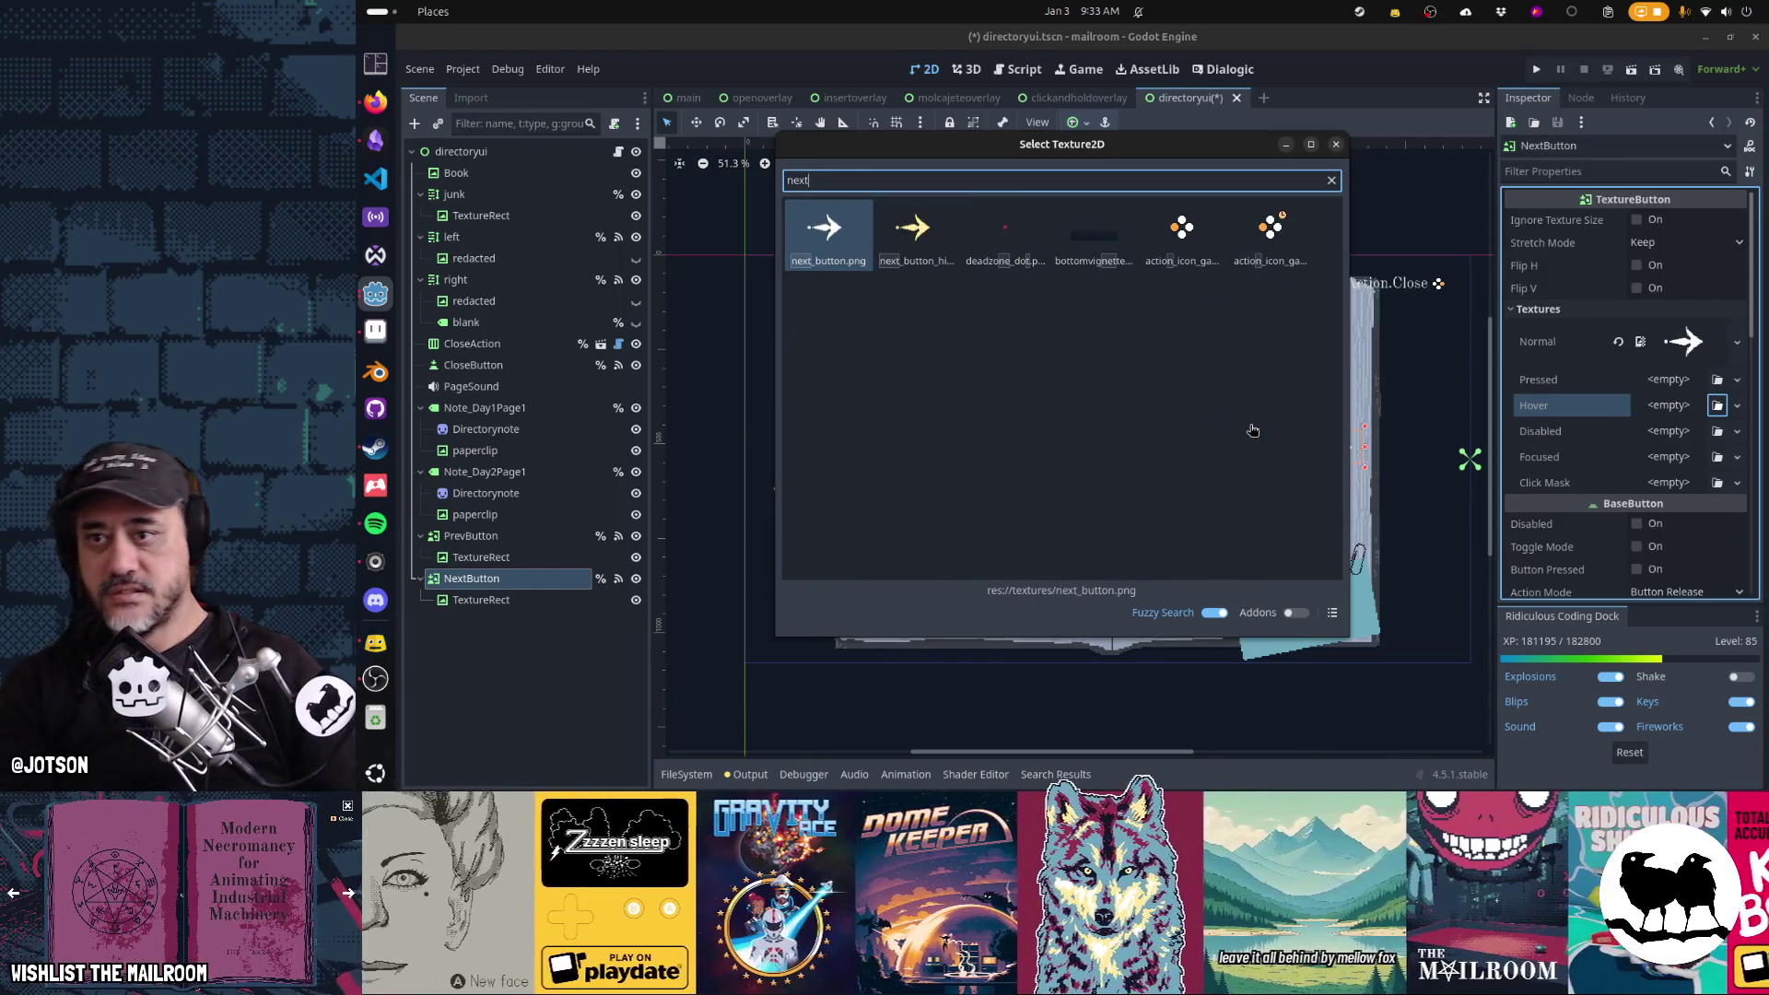
double_click(926, 252)
key("F6")
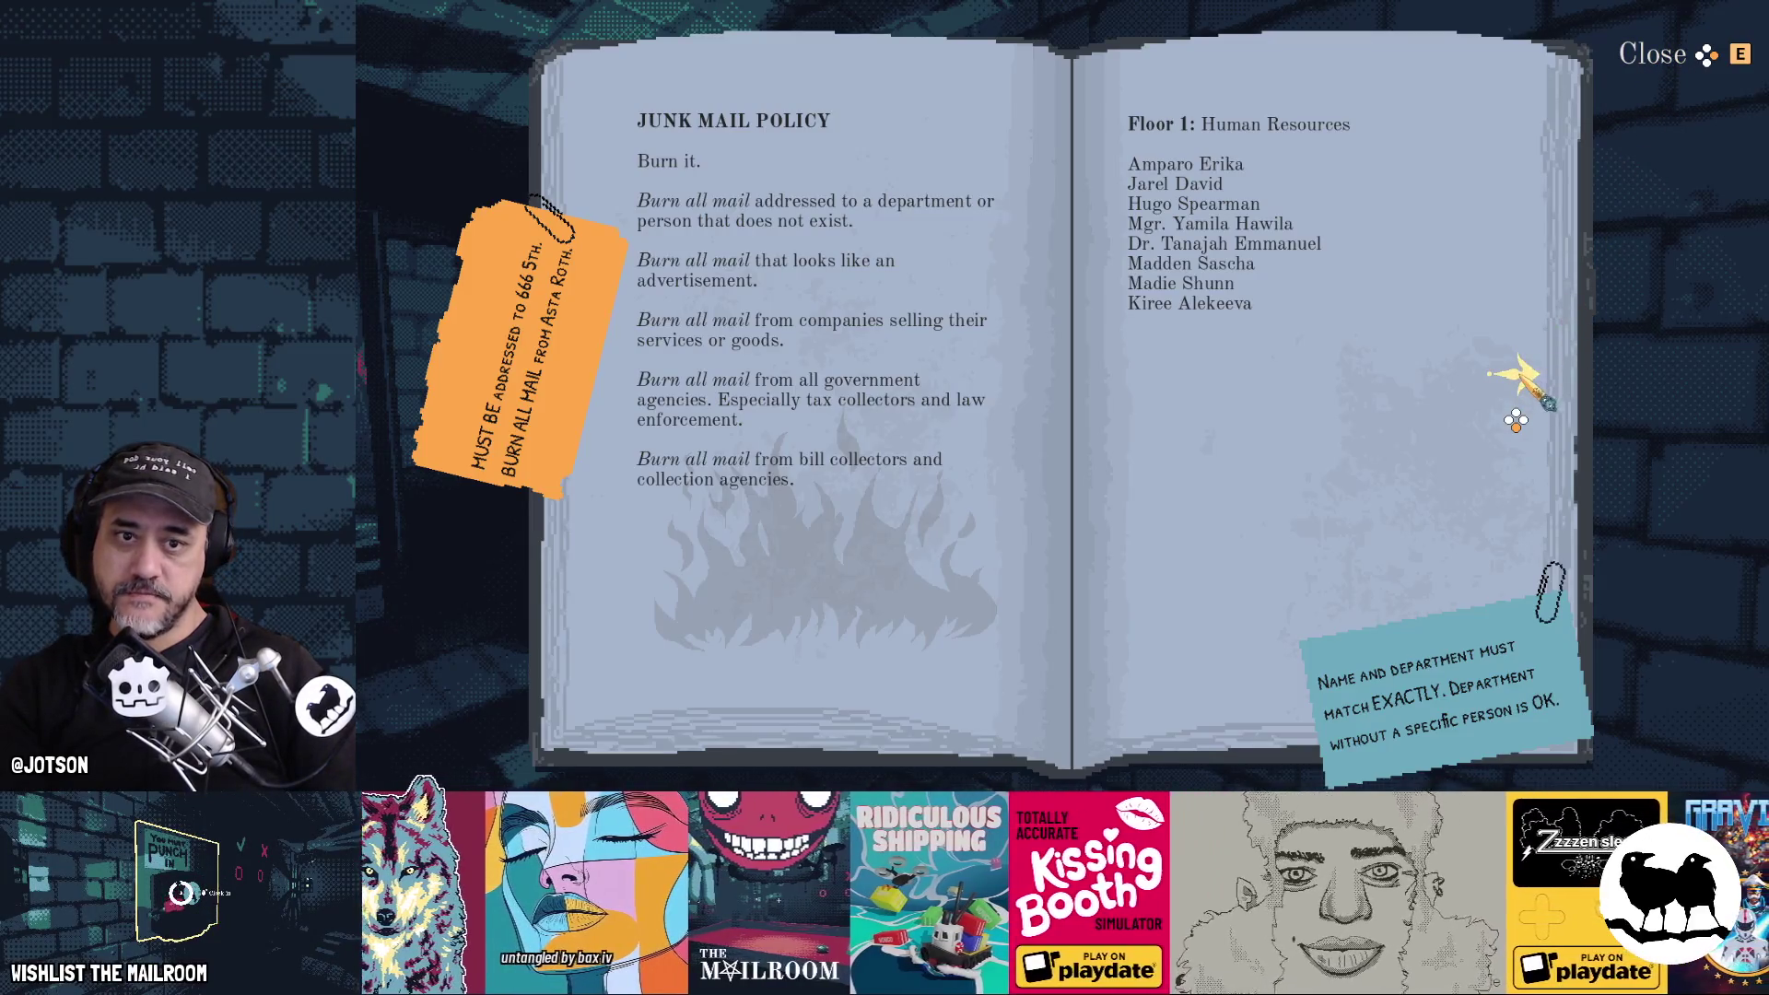
left_click(1517, 369)
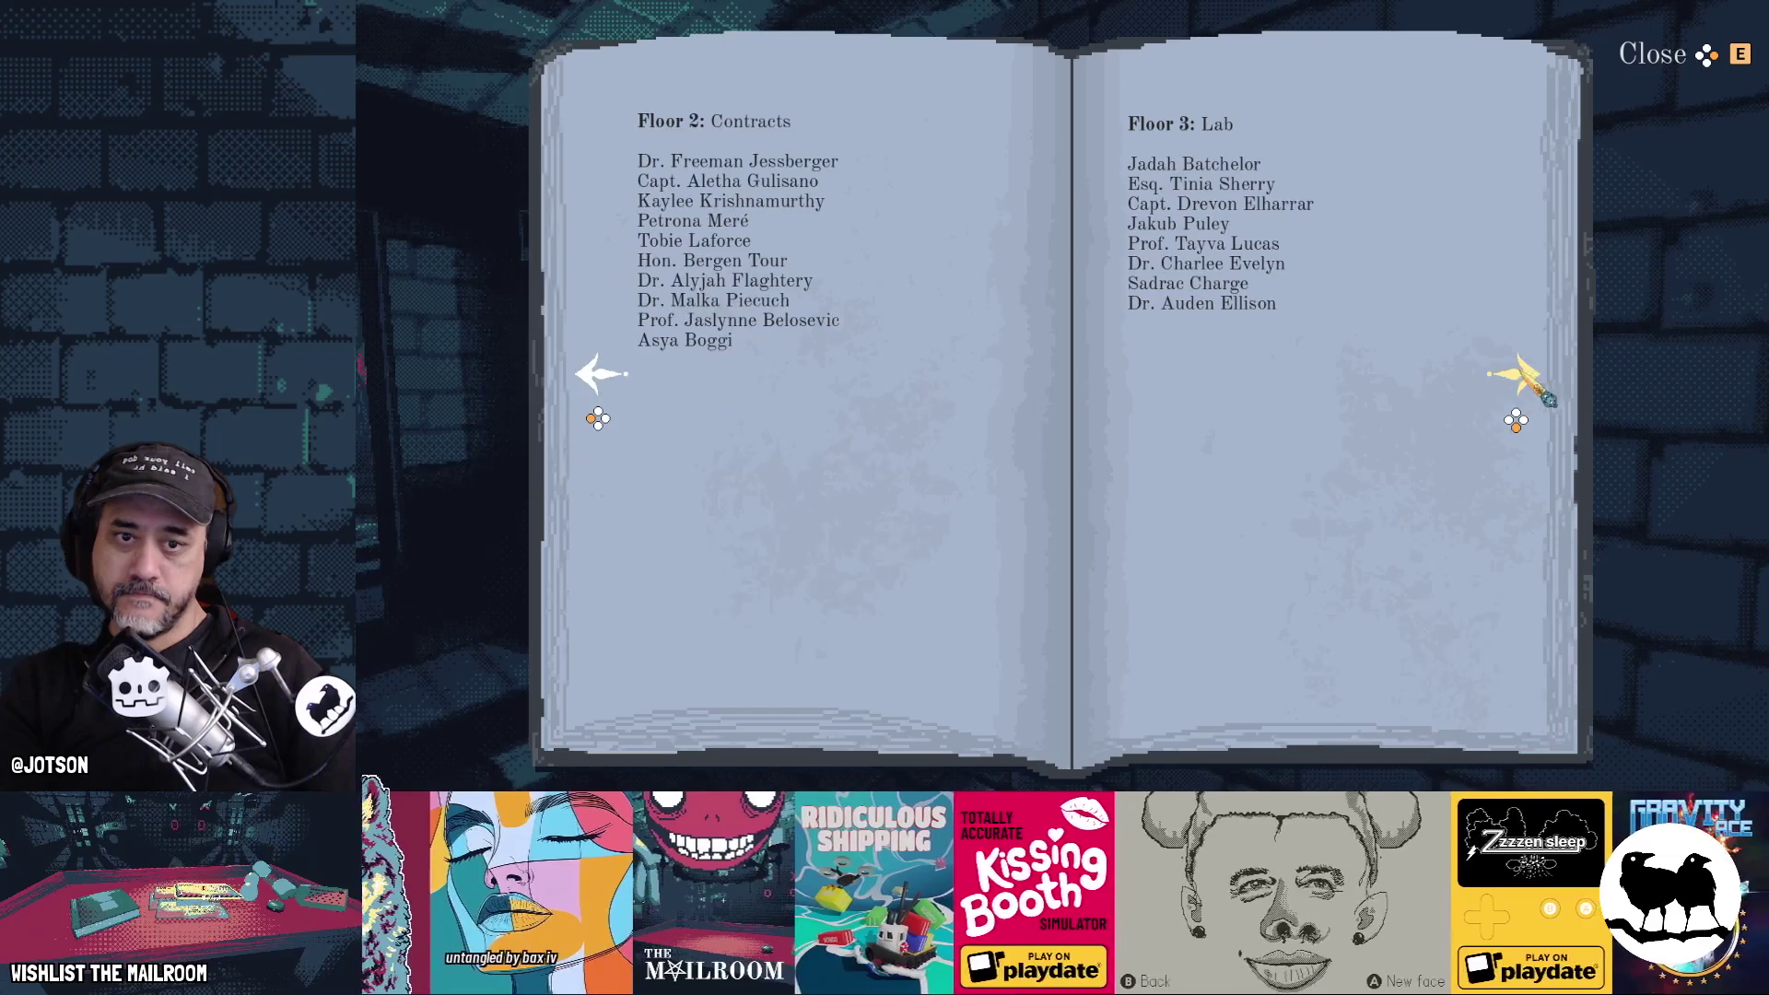
left_click(1518, 367)
left_click(601, 378)
left_click(601, 378)
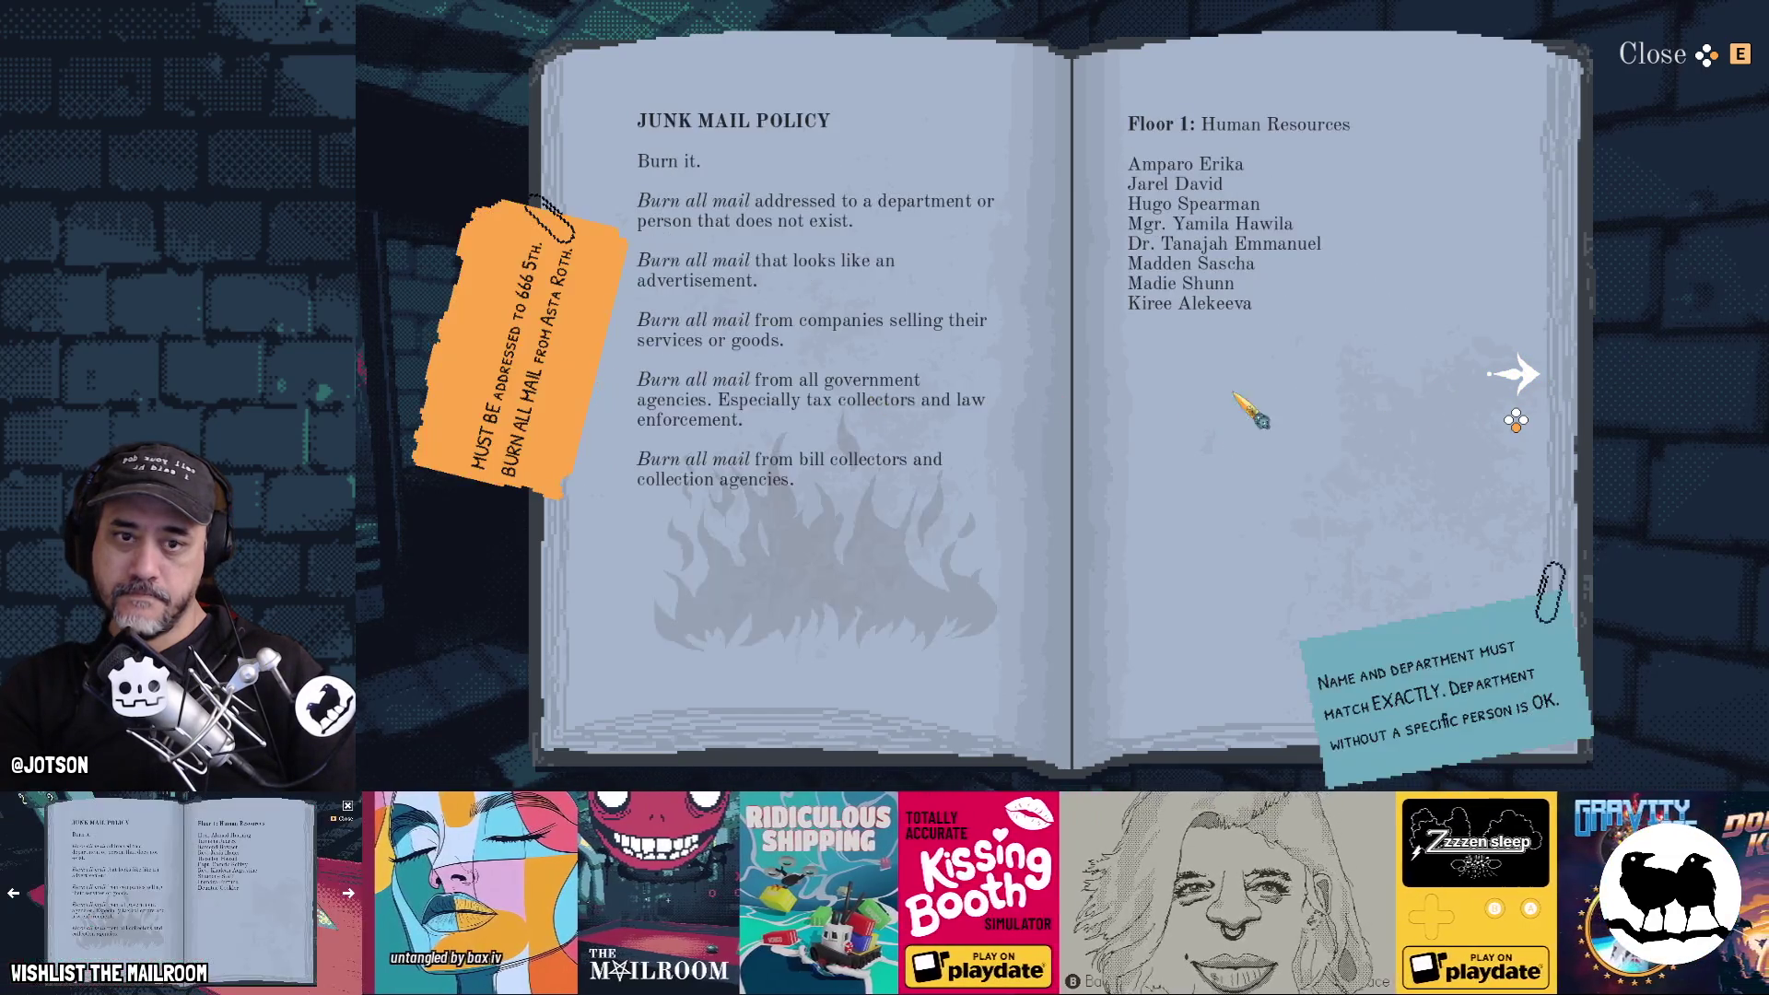
left_click(1516, 373)
left_click(1516, 373)
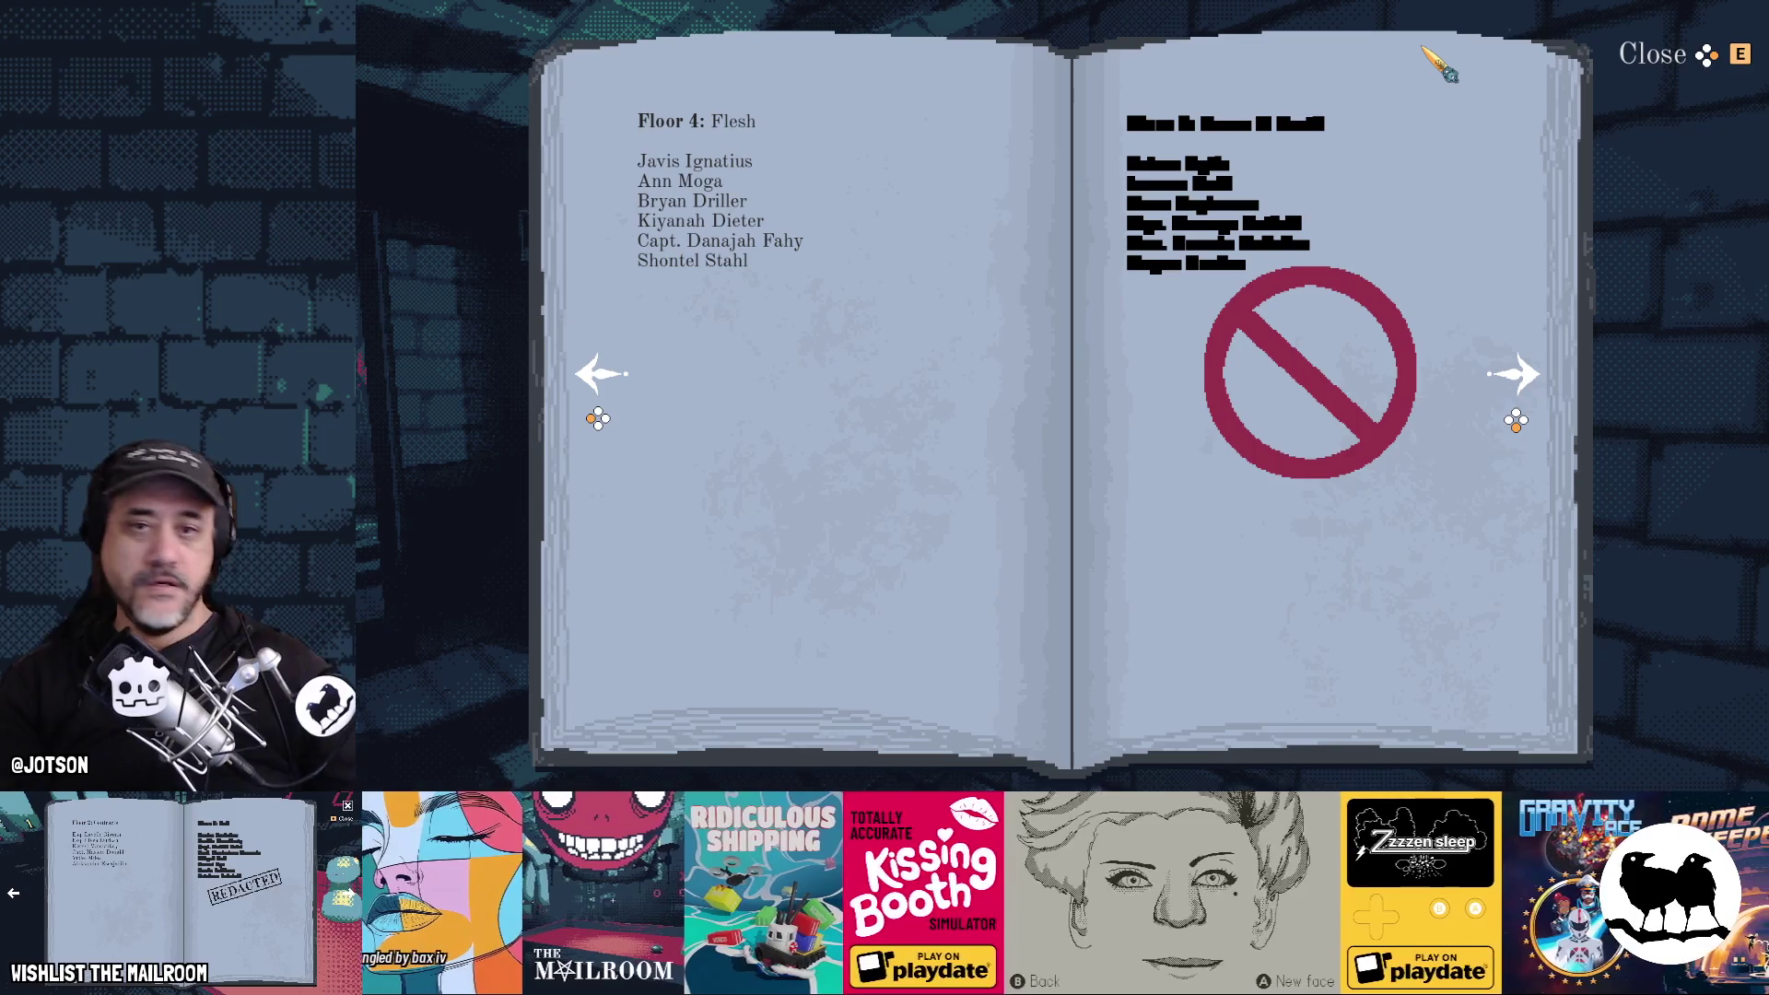
key("Right")
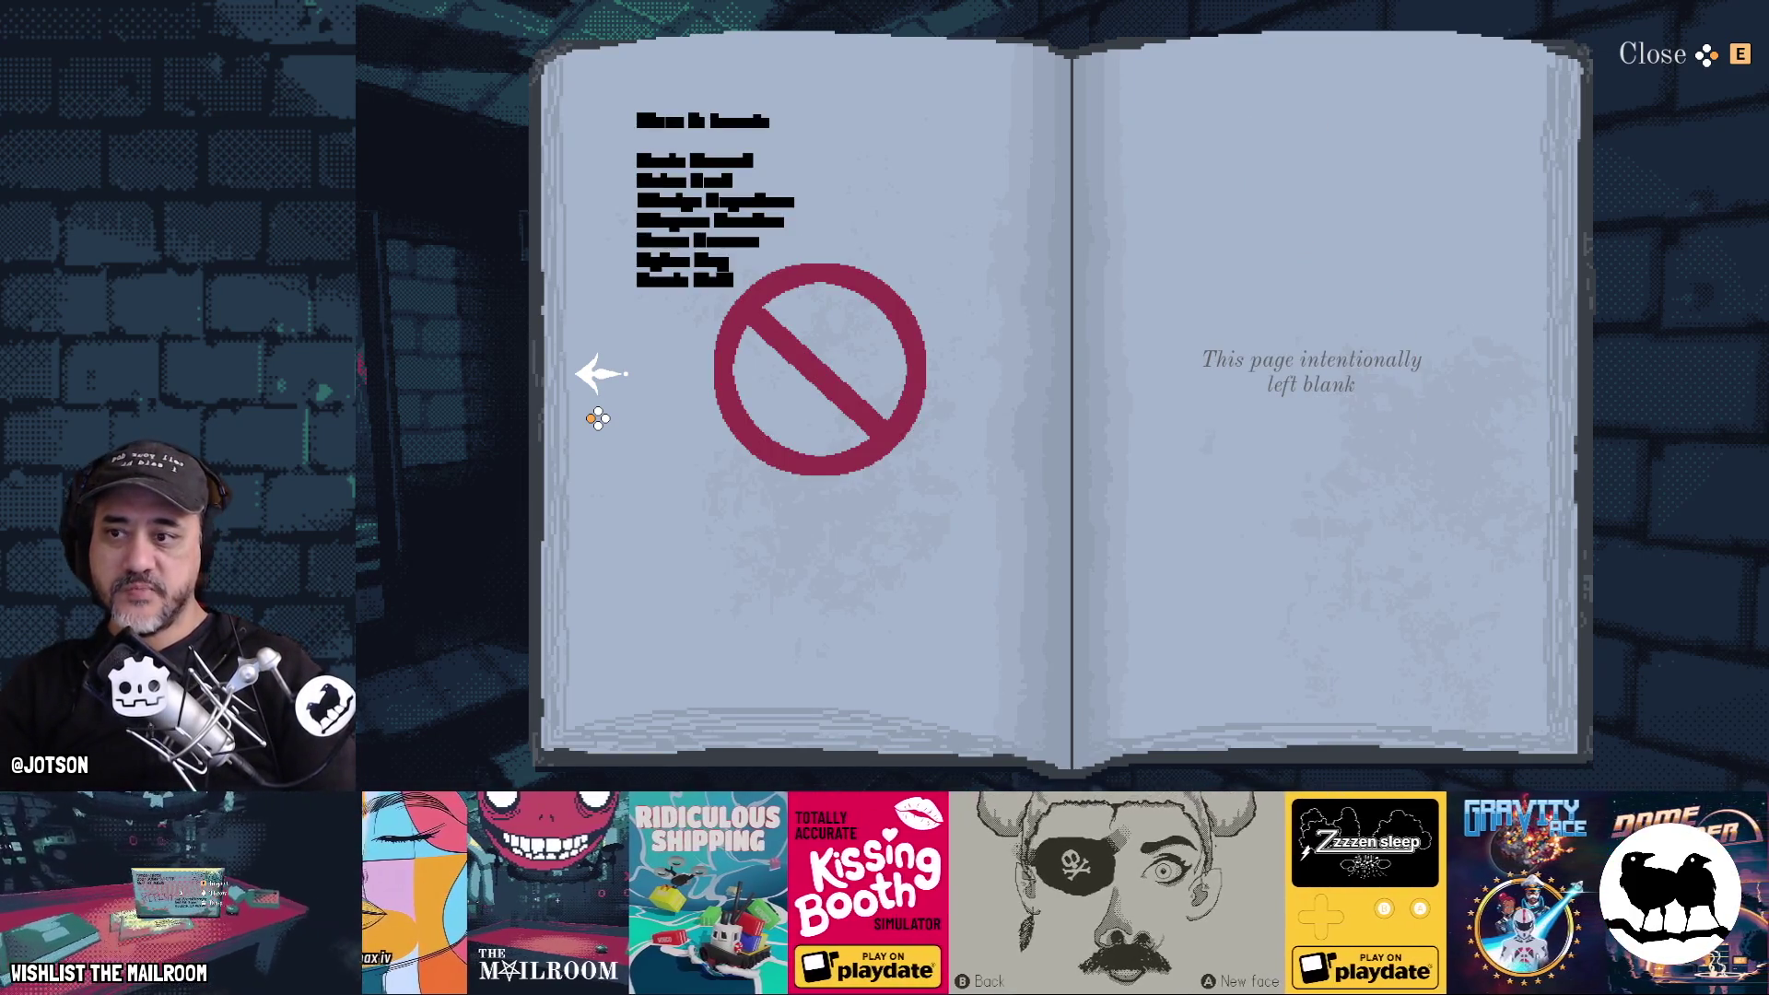
key("Left")
key("Left")
key("Left")
key("Right")
key("Right")
key("Right")
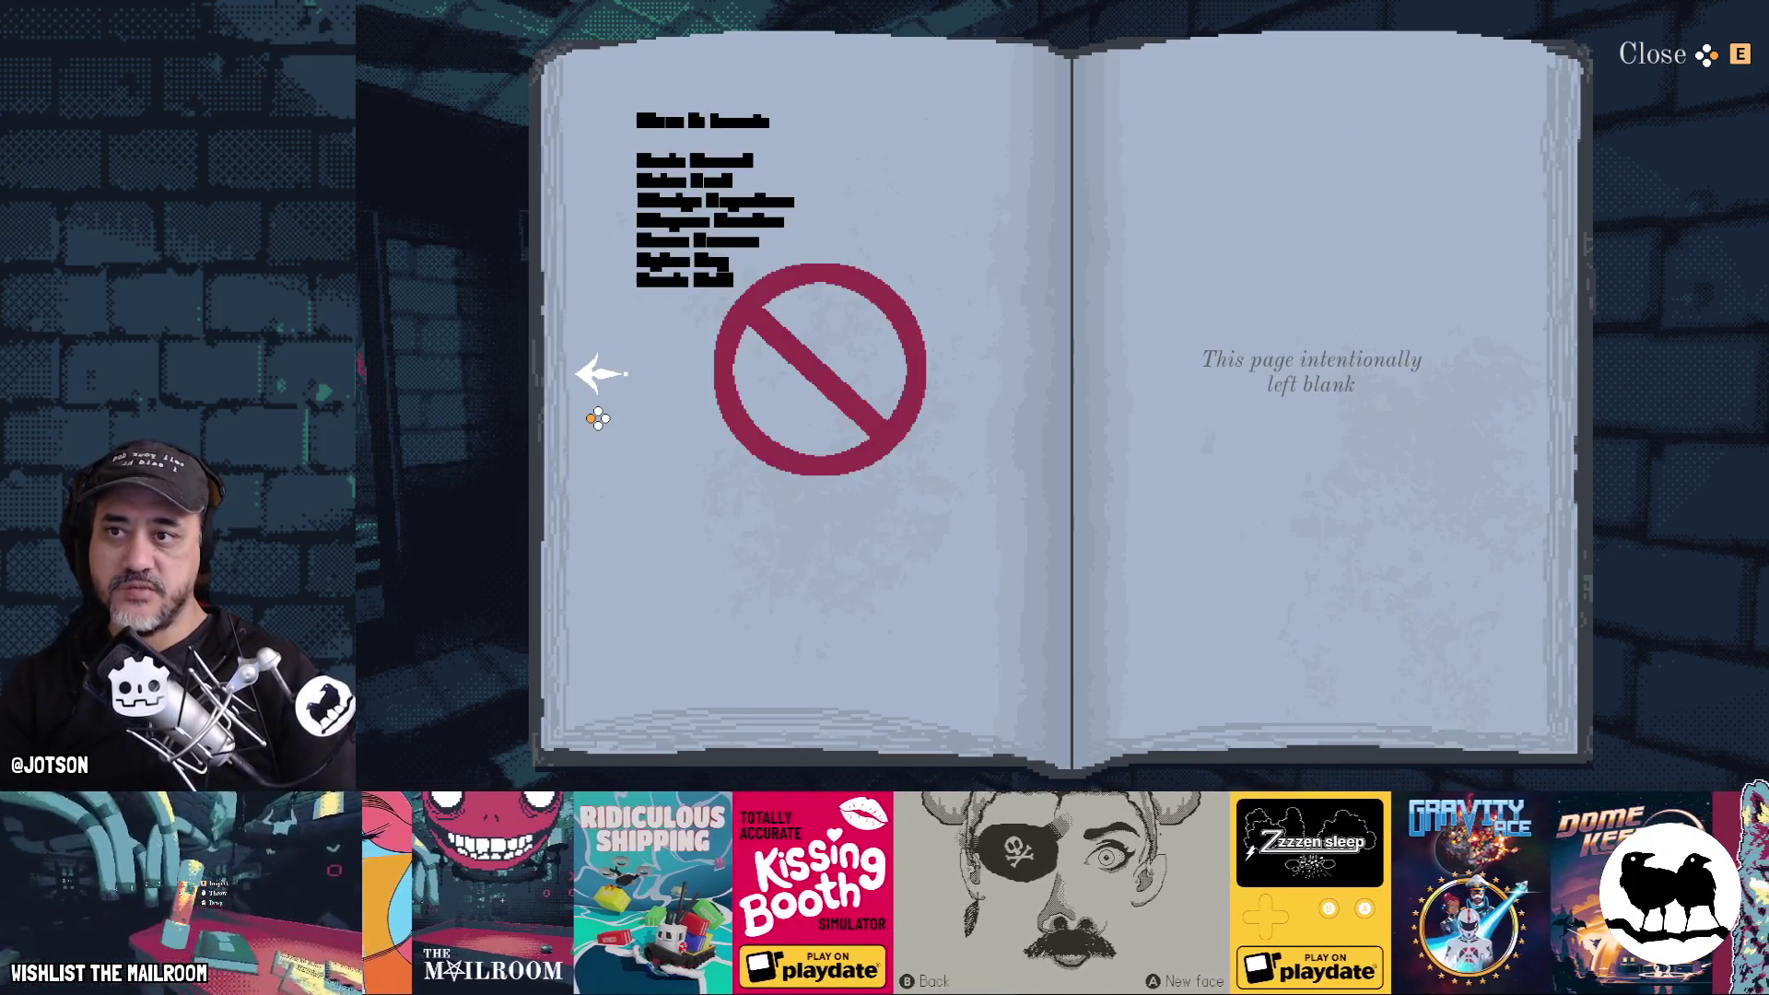
key("Left")
key("Left")
key("Left")
key("Right")
key("Right")
key("Right")
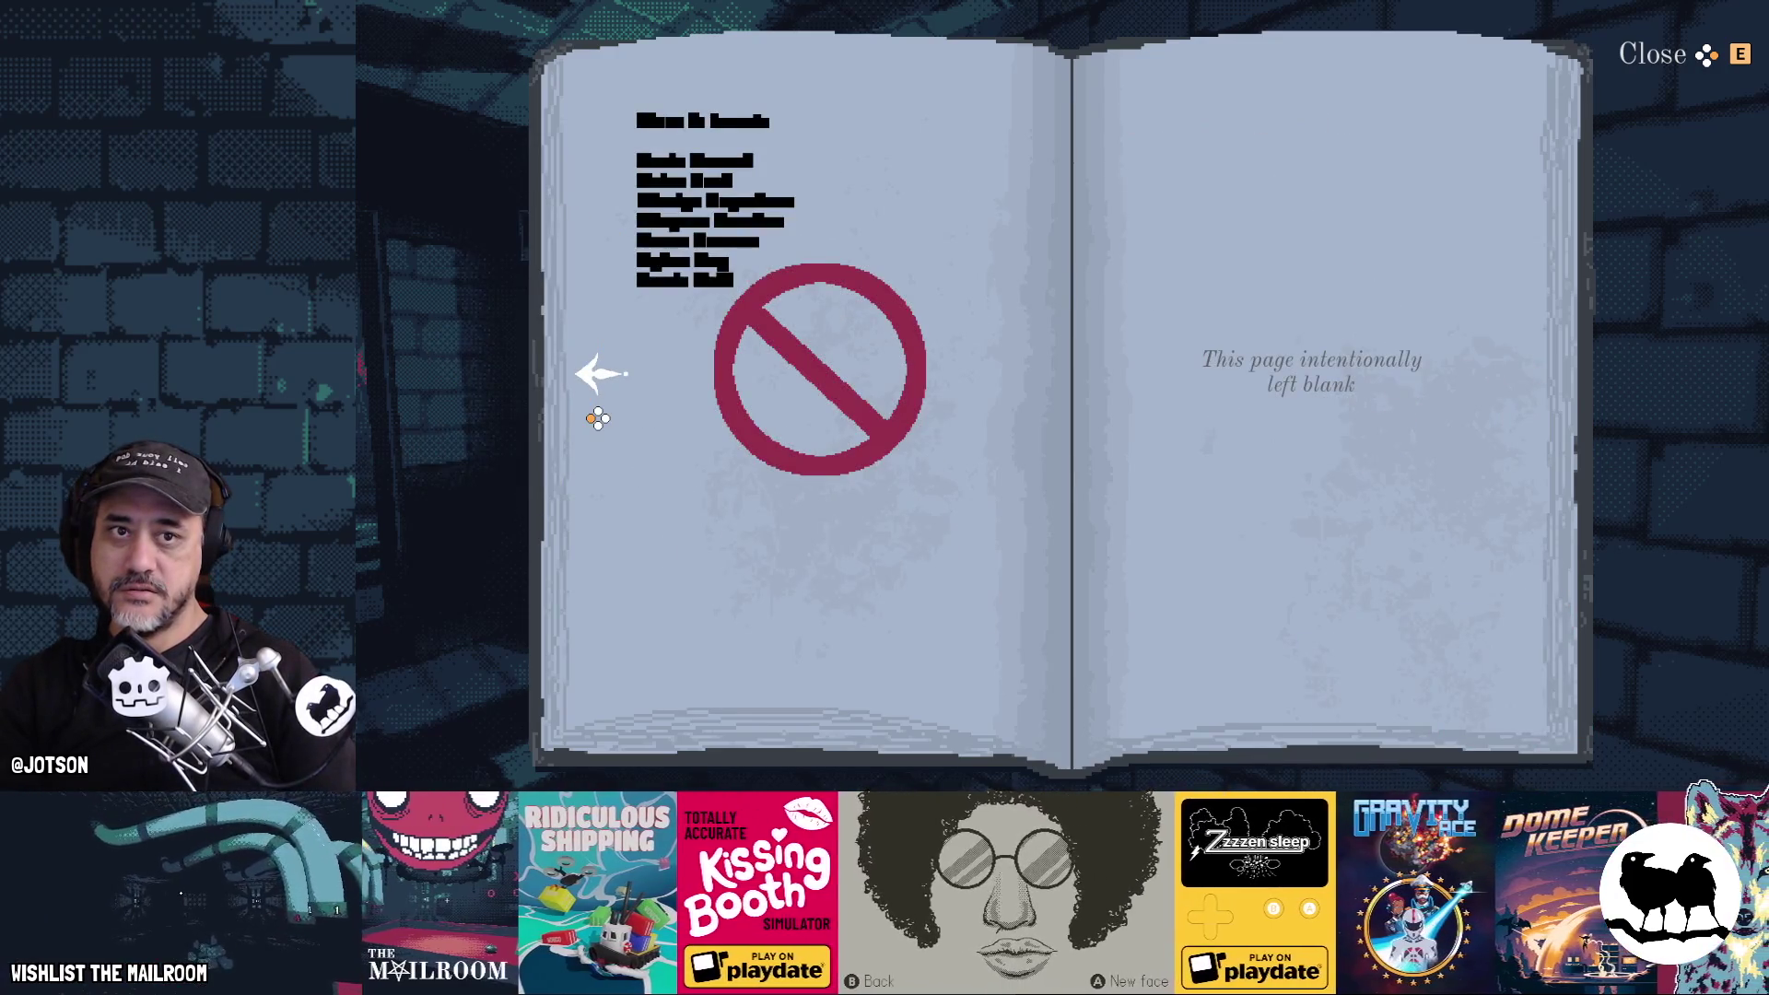
key("e")
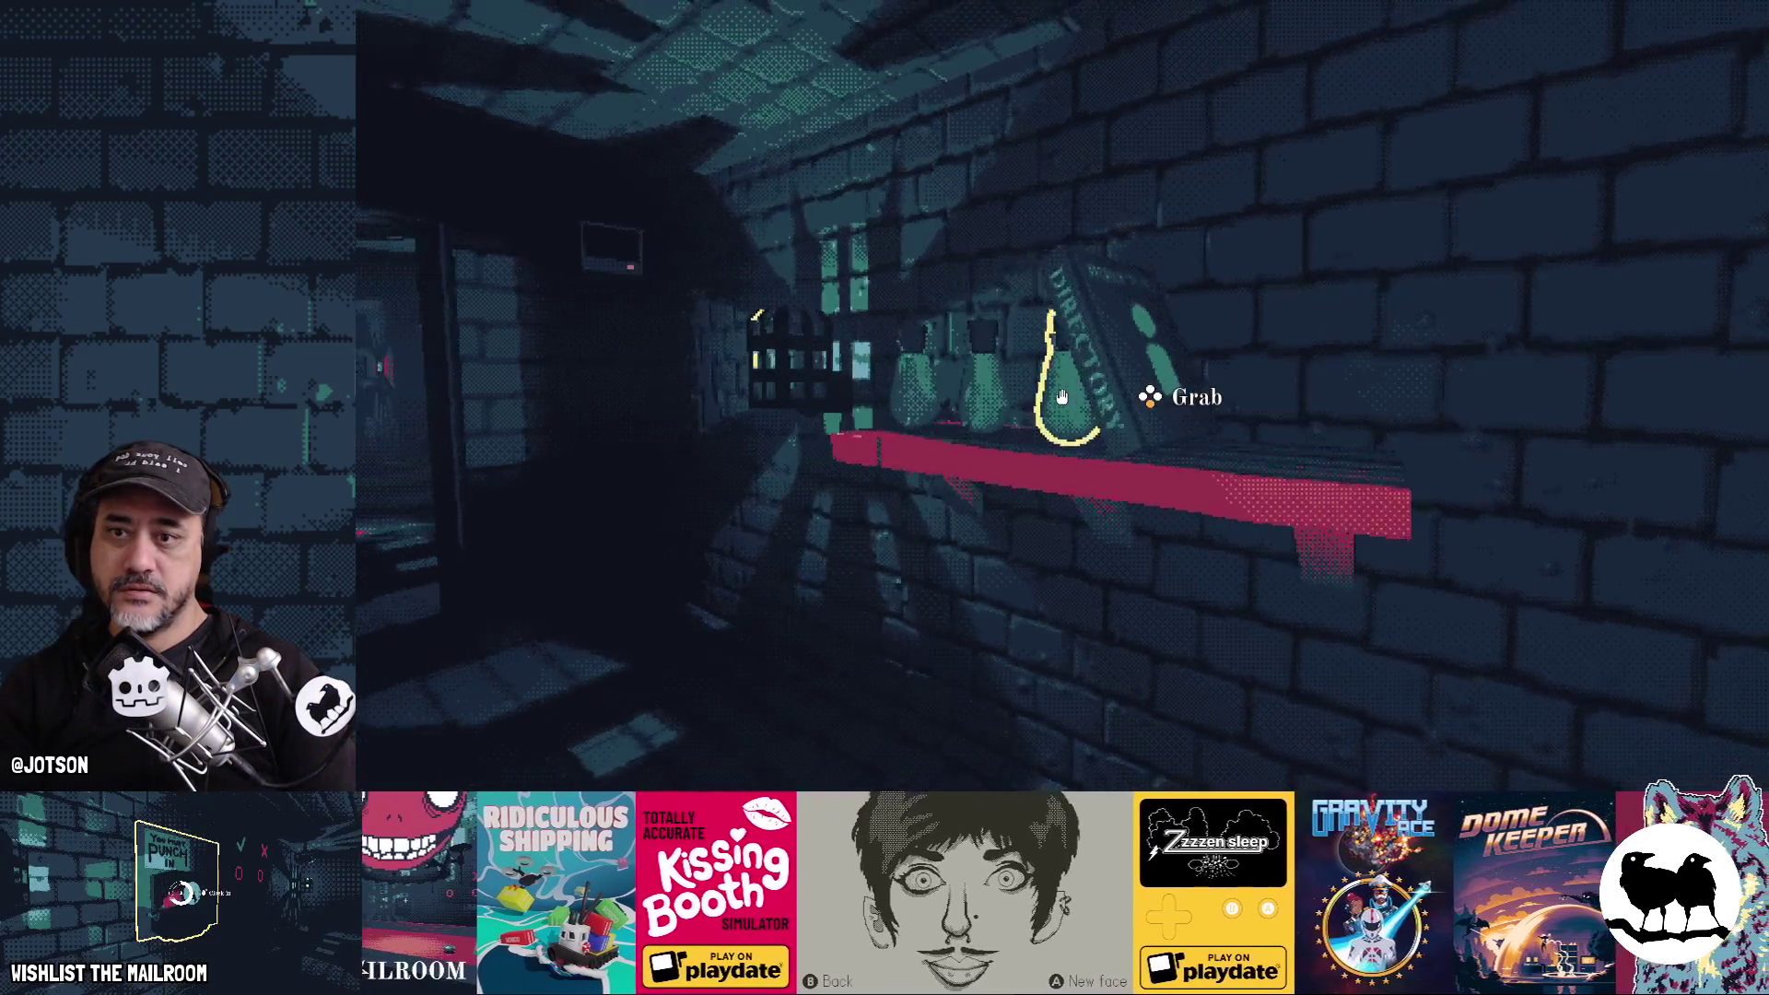
left_click(1062, 396)
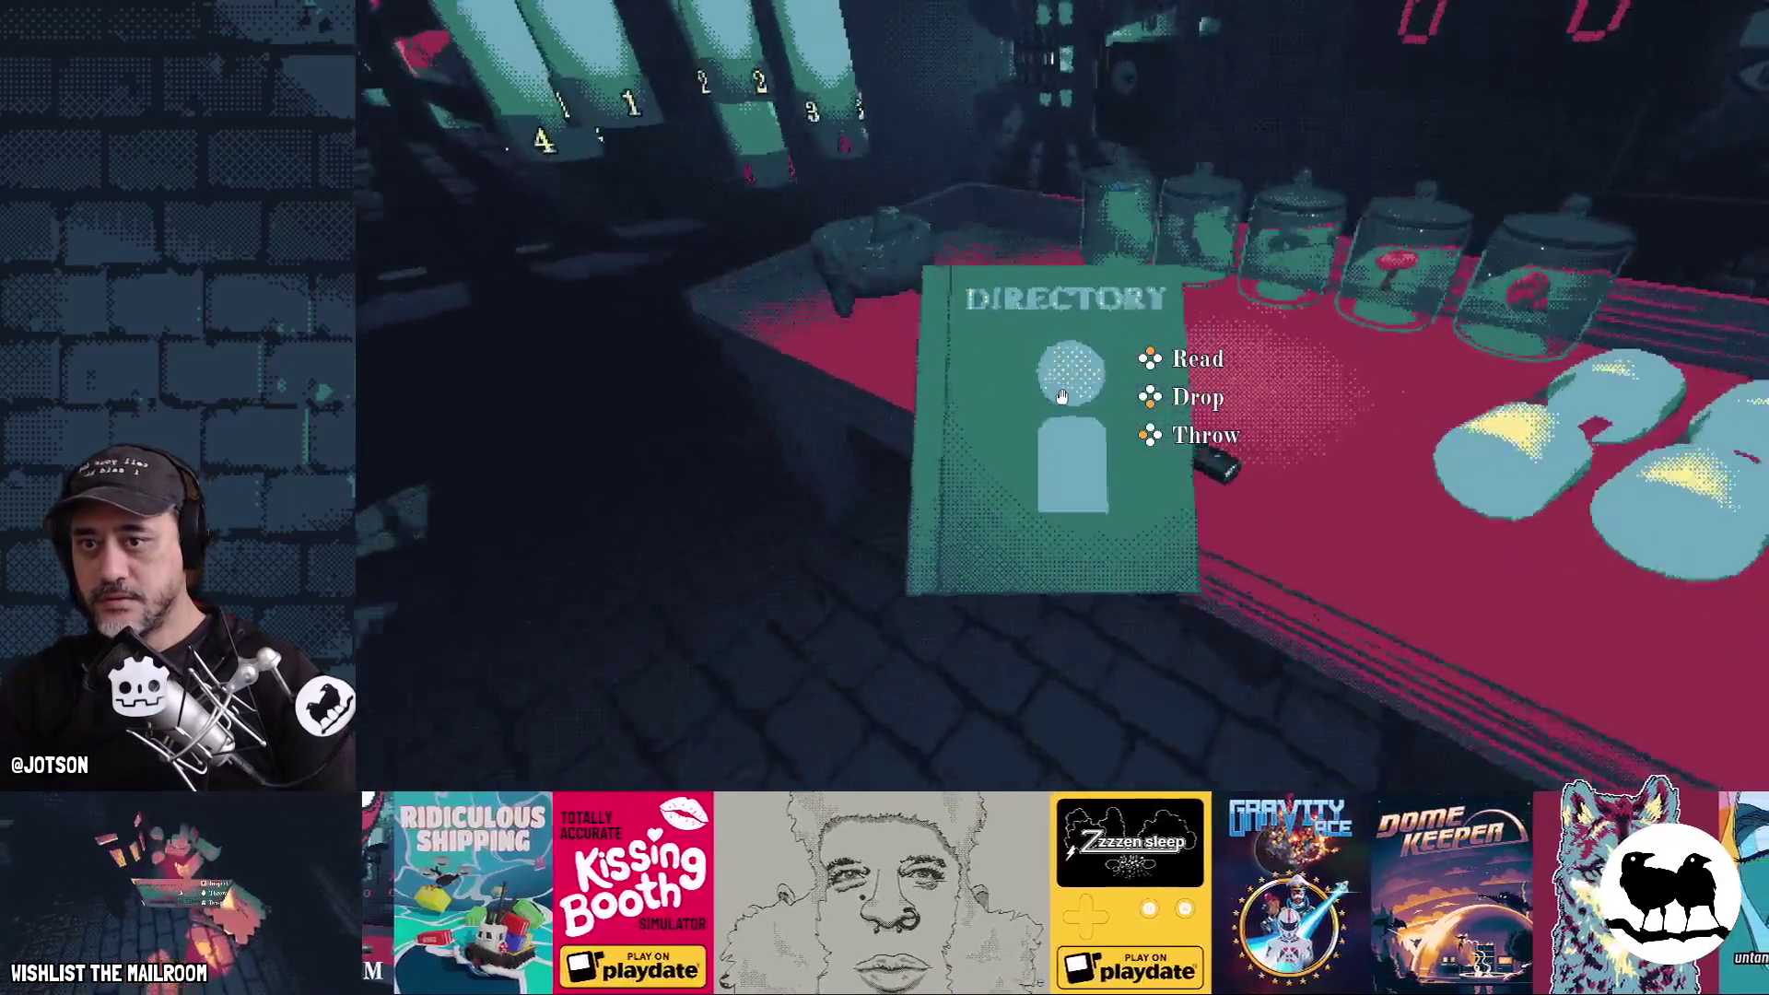
left_click(1062, 396)
key("e")
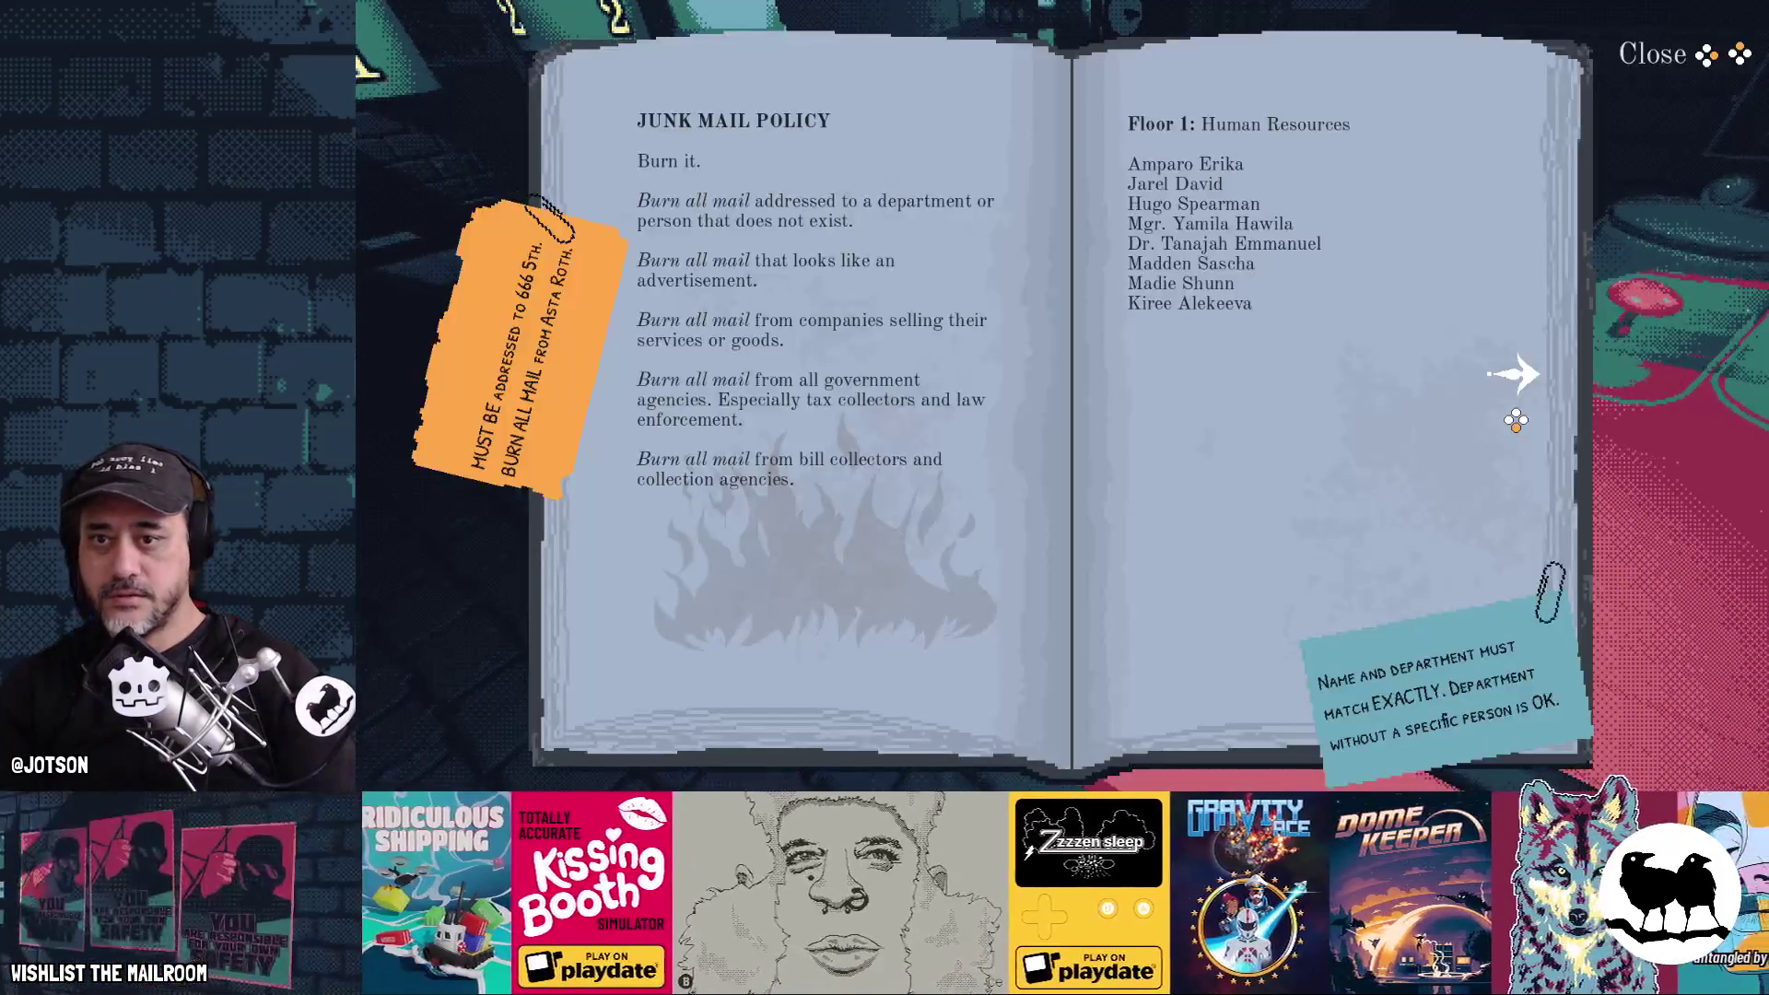
key("Right")
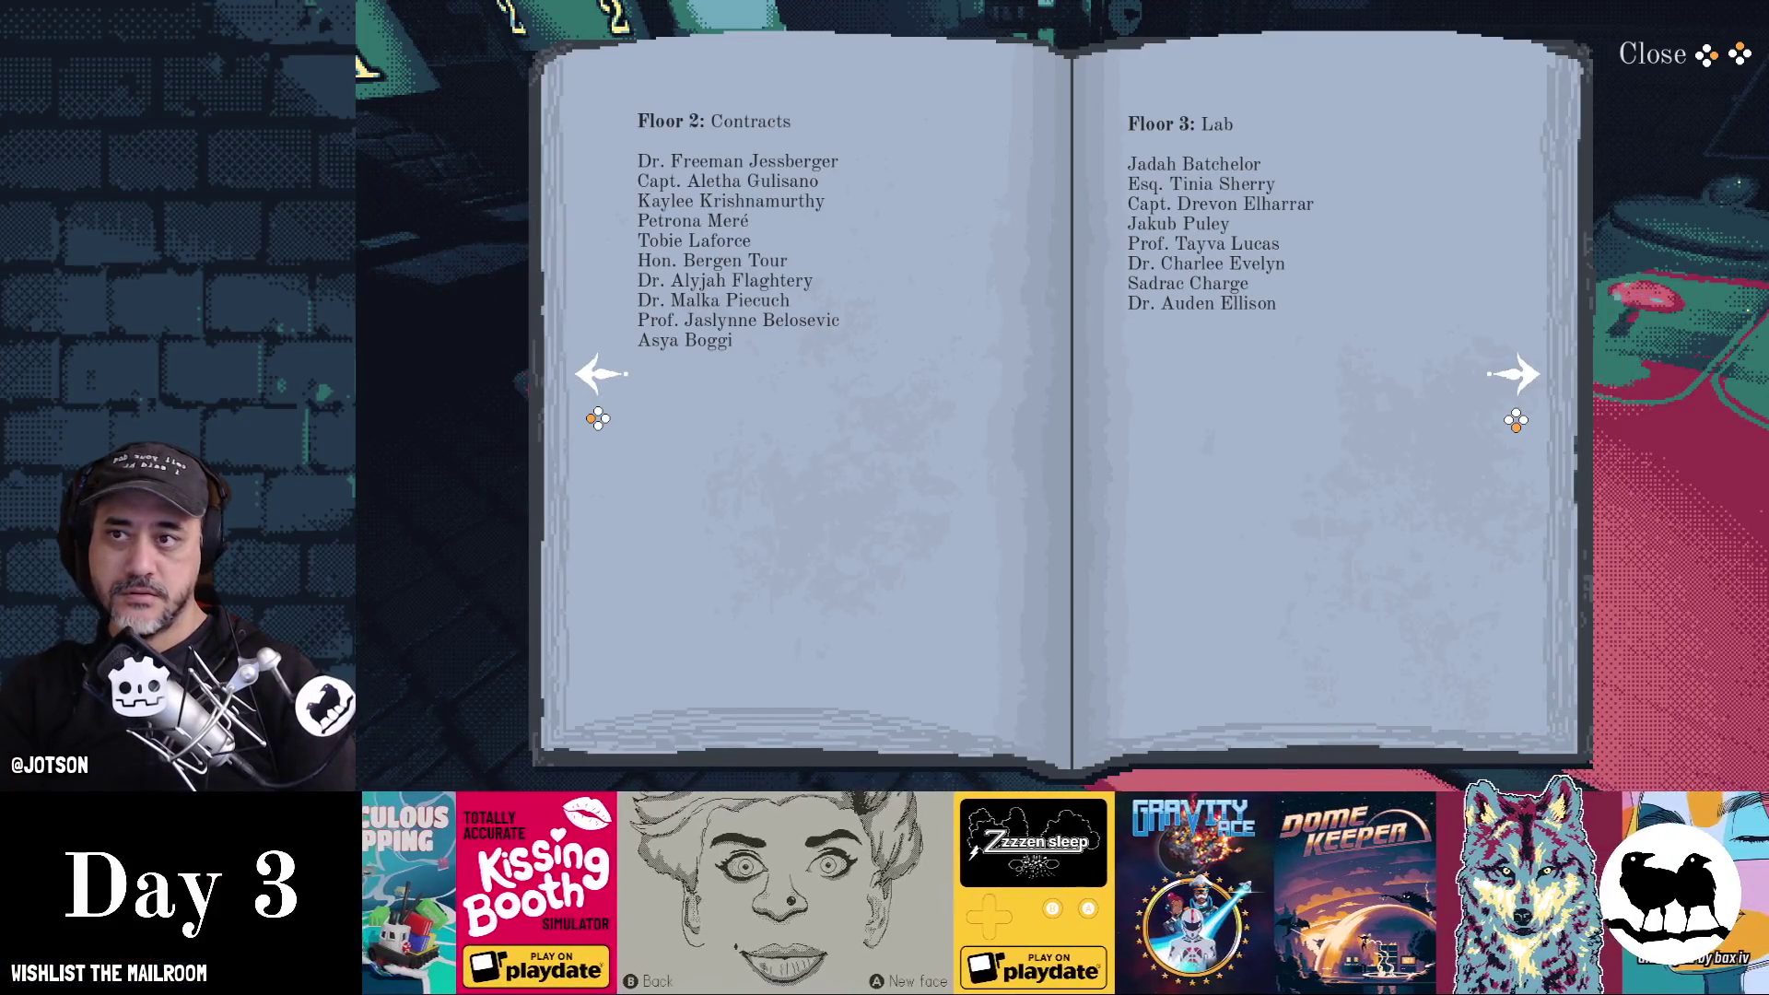
key("Right")
key("Left")
key("Left")
key("Right")
key("Right")
key("Left")
key("Left")
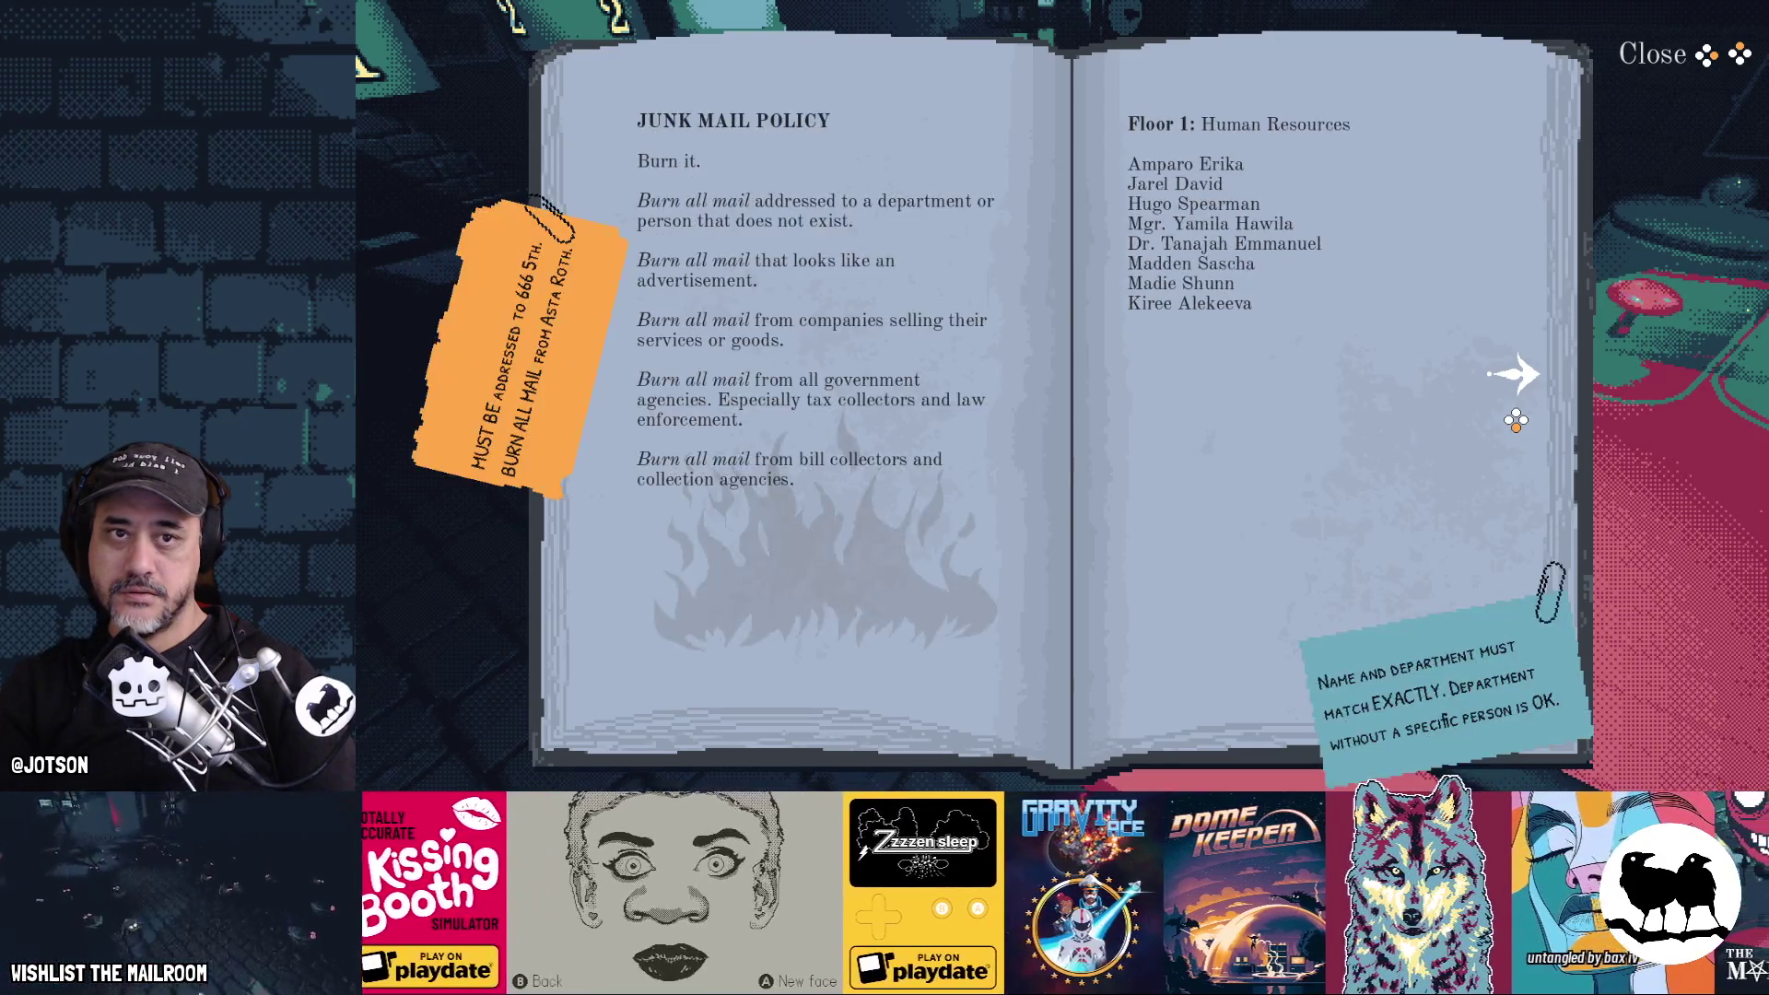
key("Escape")
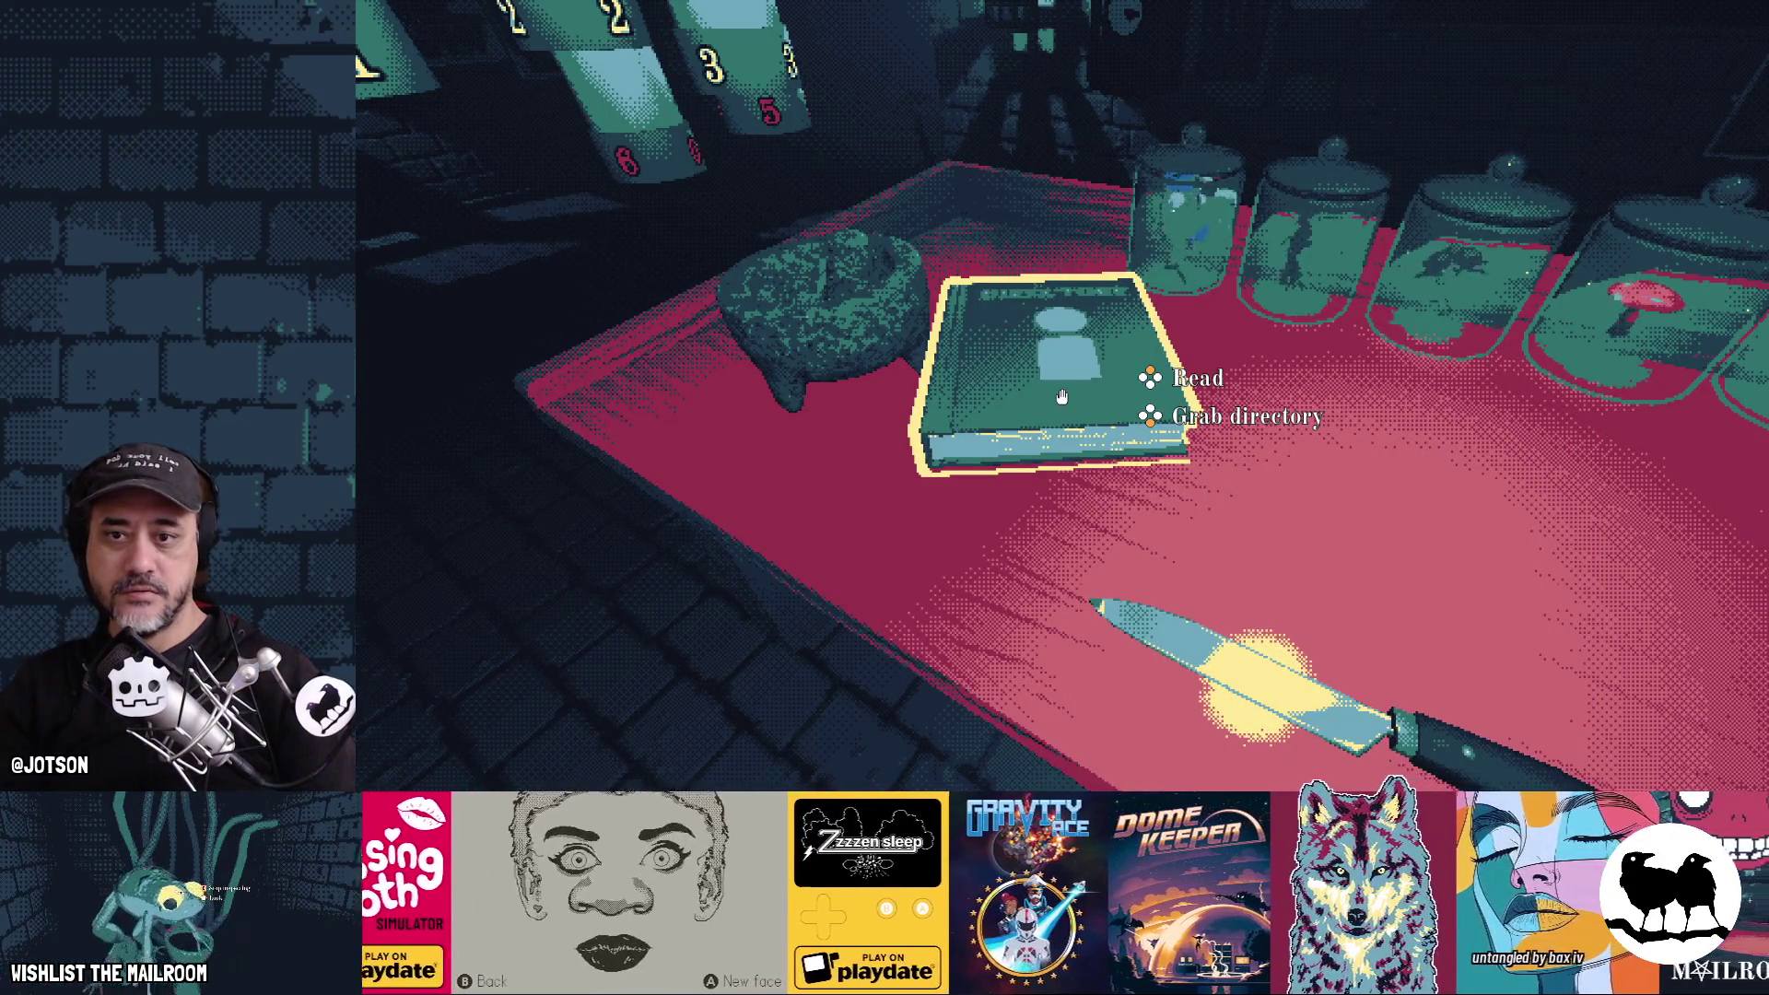
left_click(1062, 396)
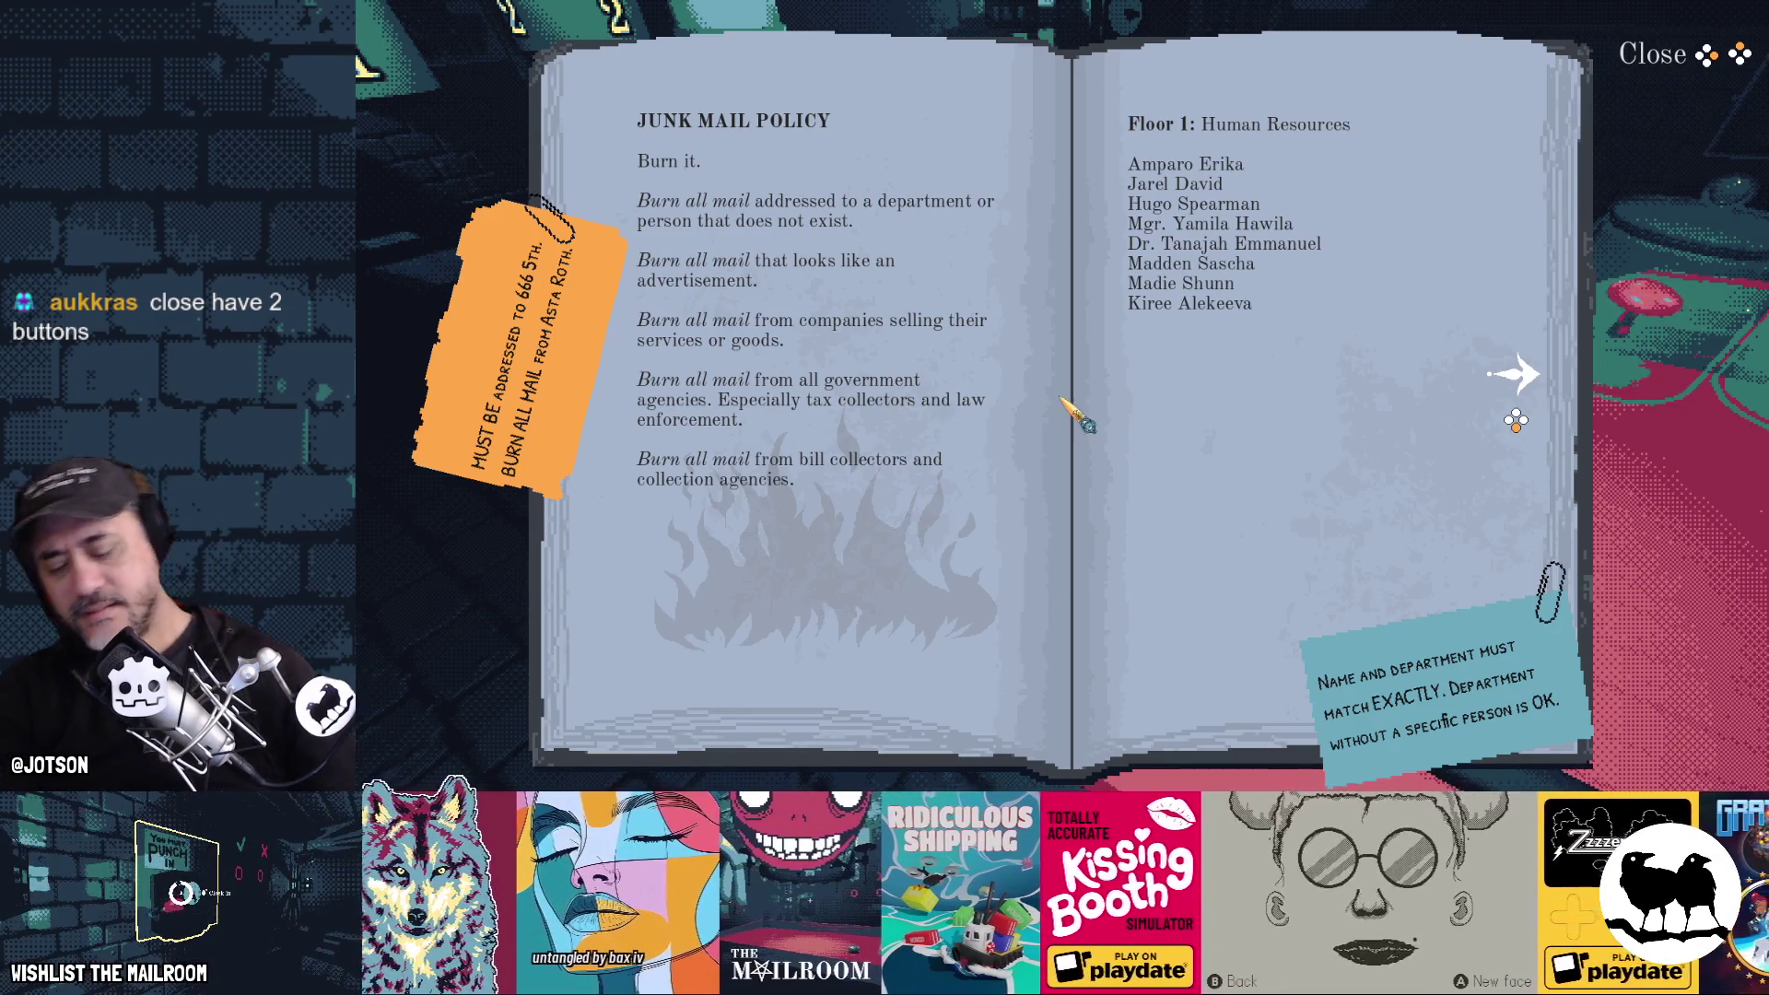
key("F8")
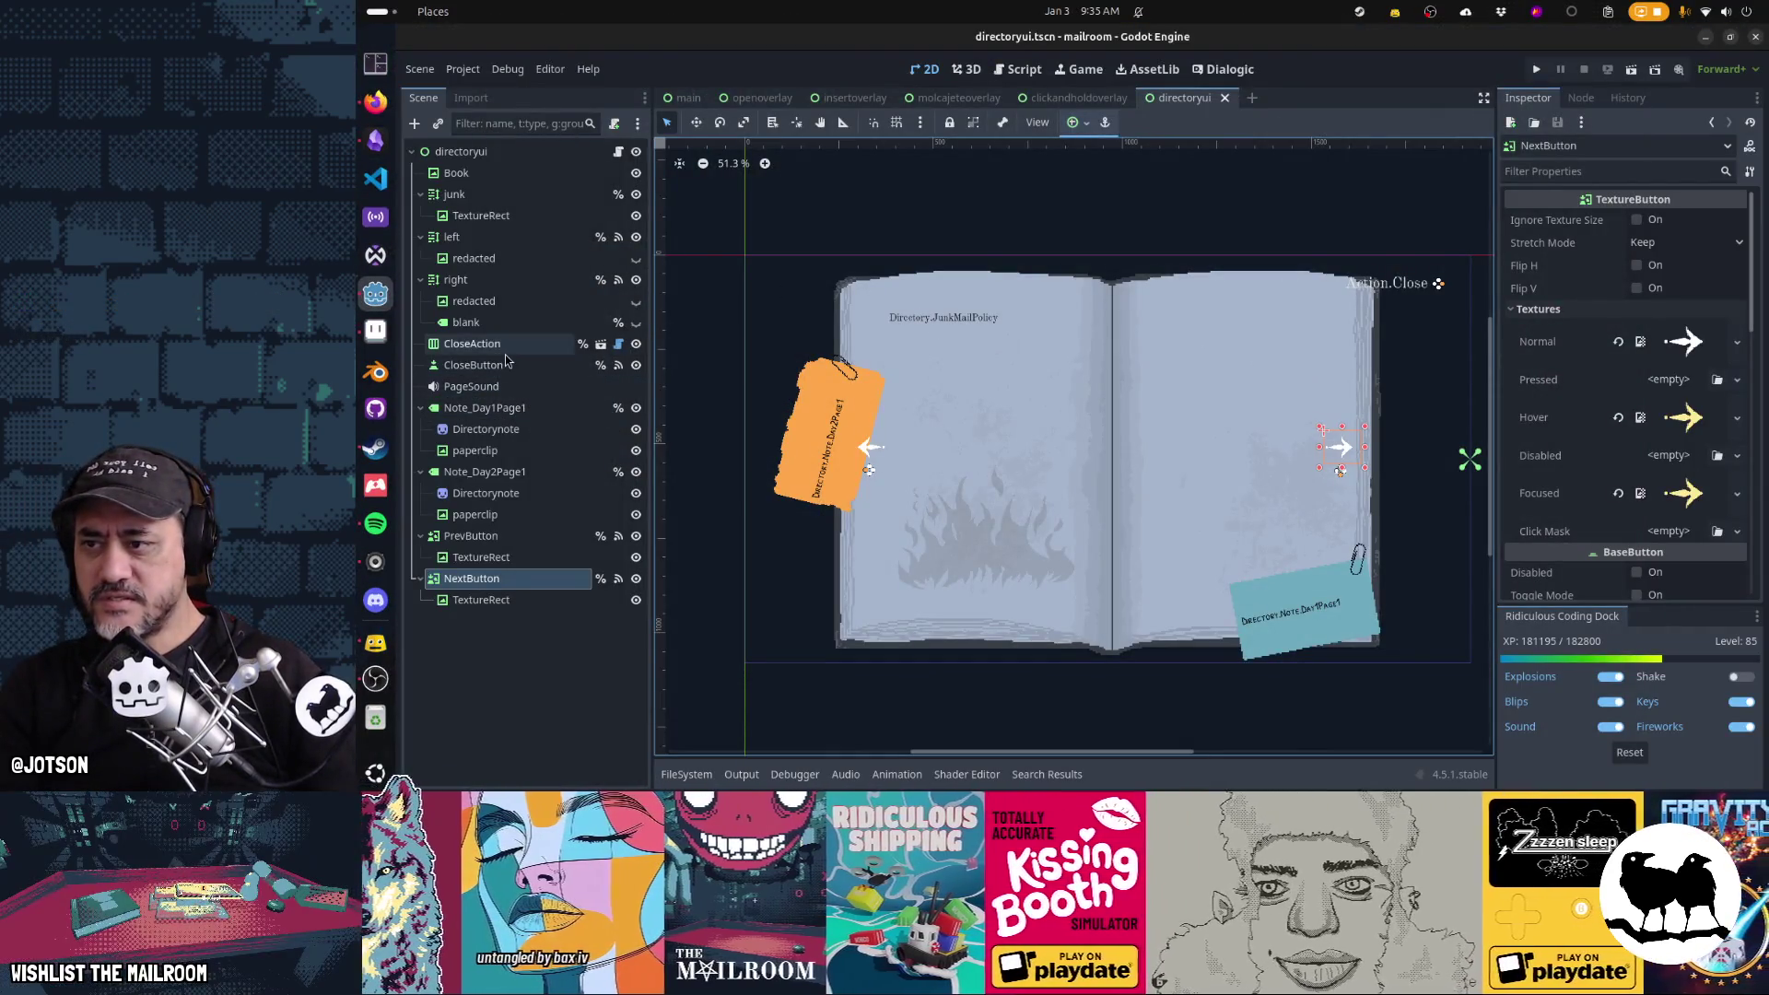
Select CloseAction, add an 'A' to its label text, and drag it left
left_click(497, 347)
left_click(1675, 246)
type("Action.Close")
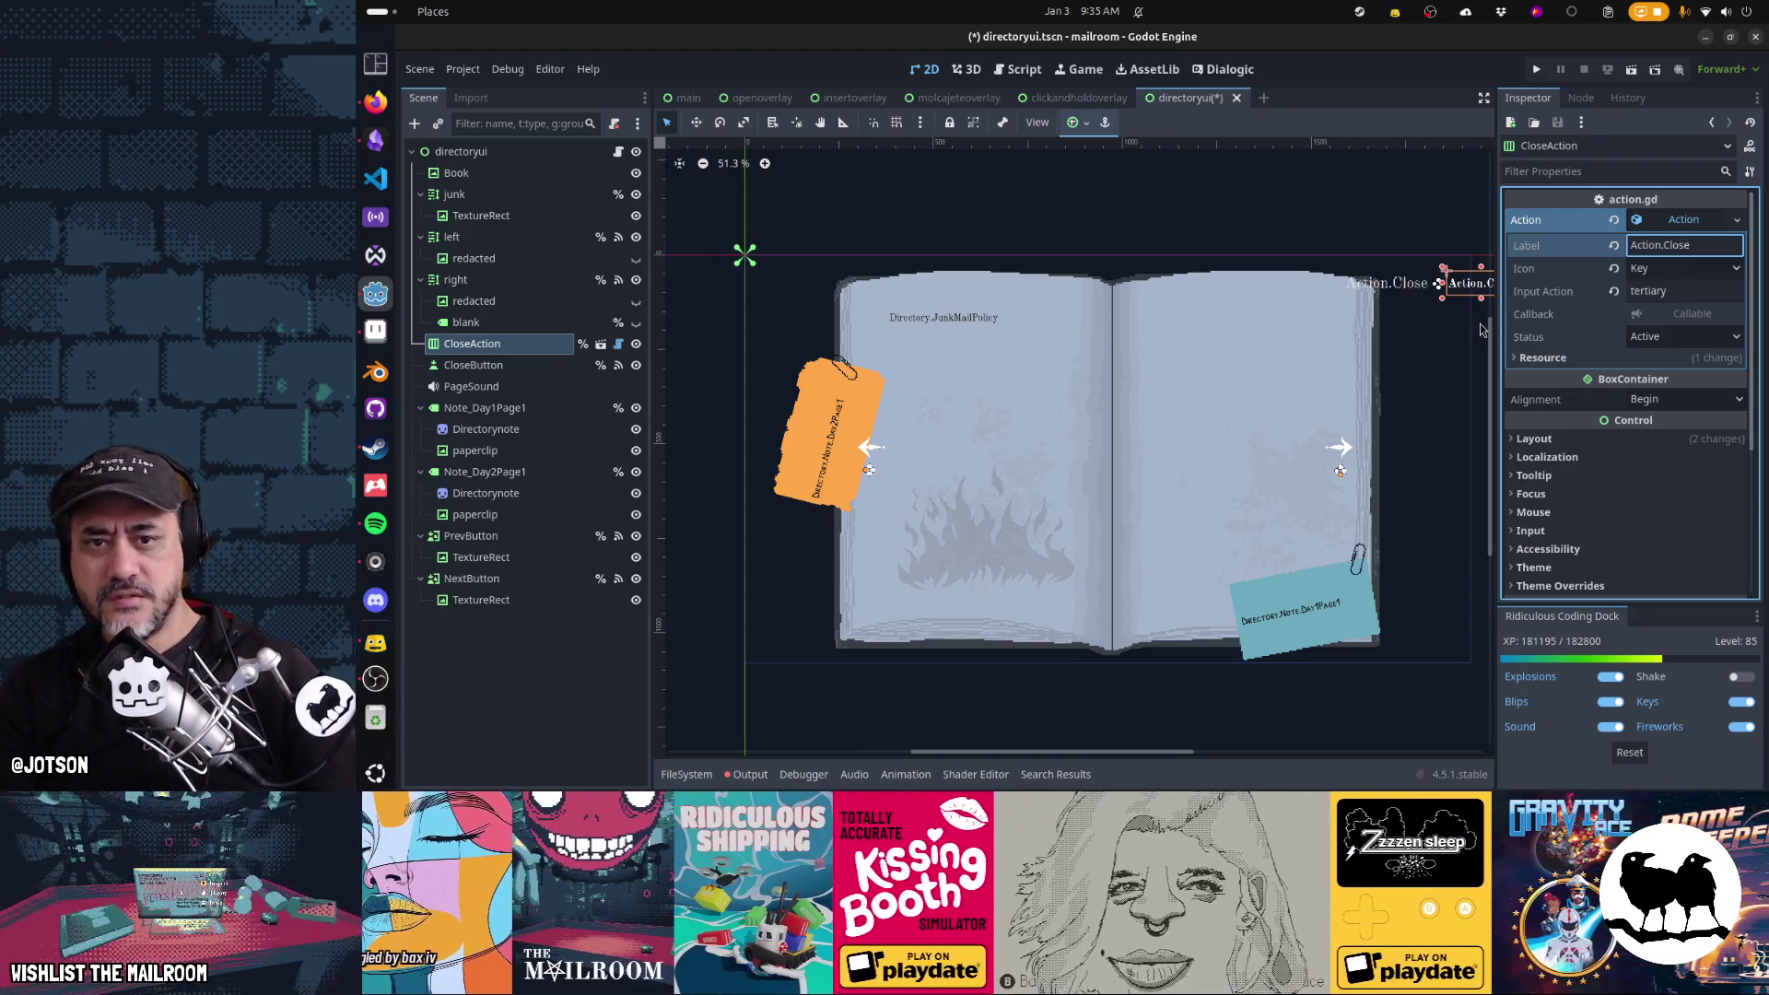
scroll(1481, 329, "up", 2)
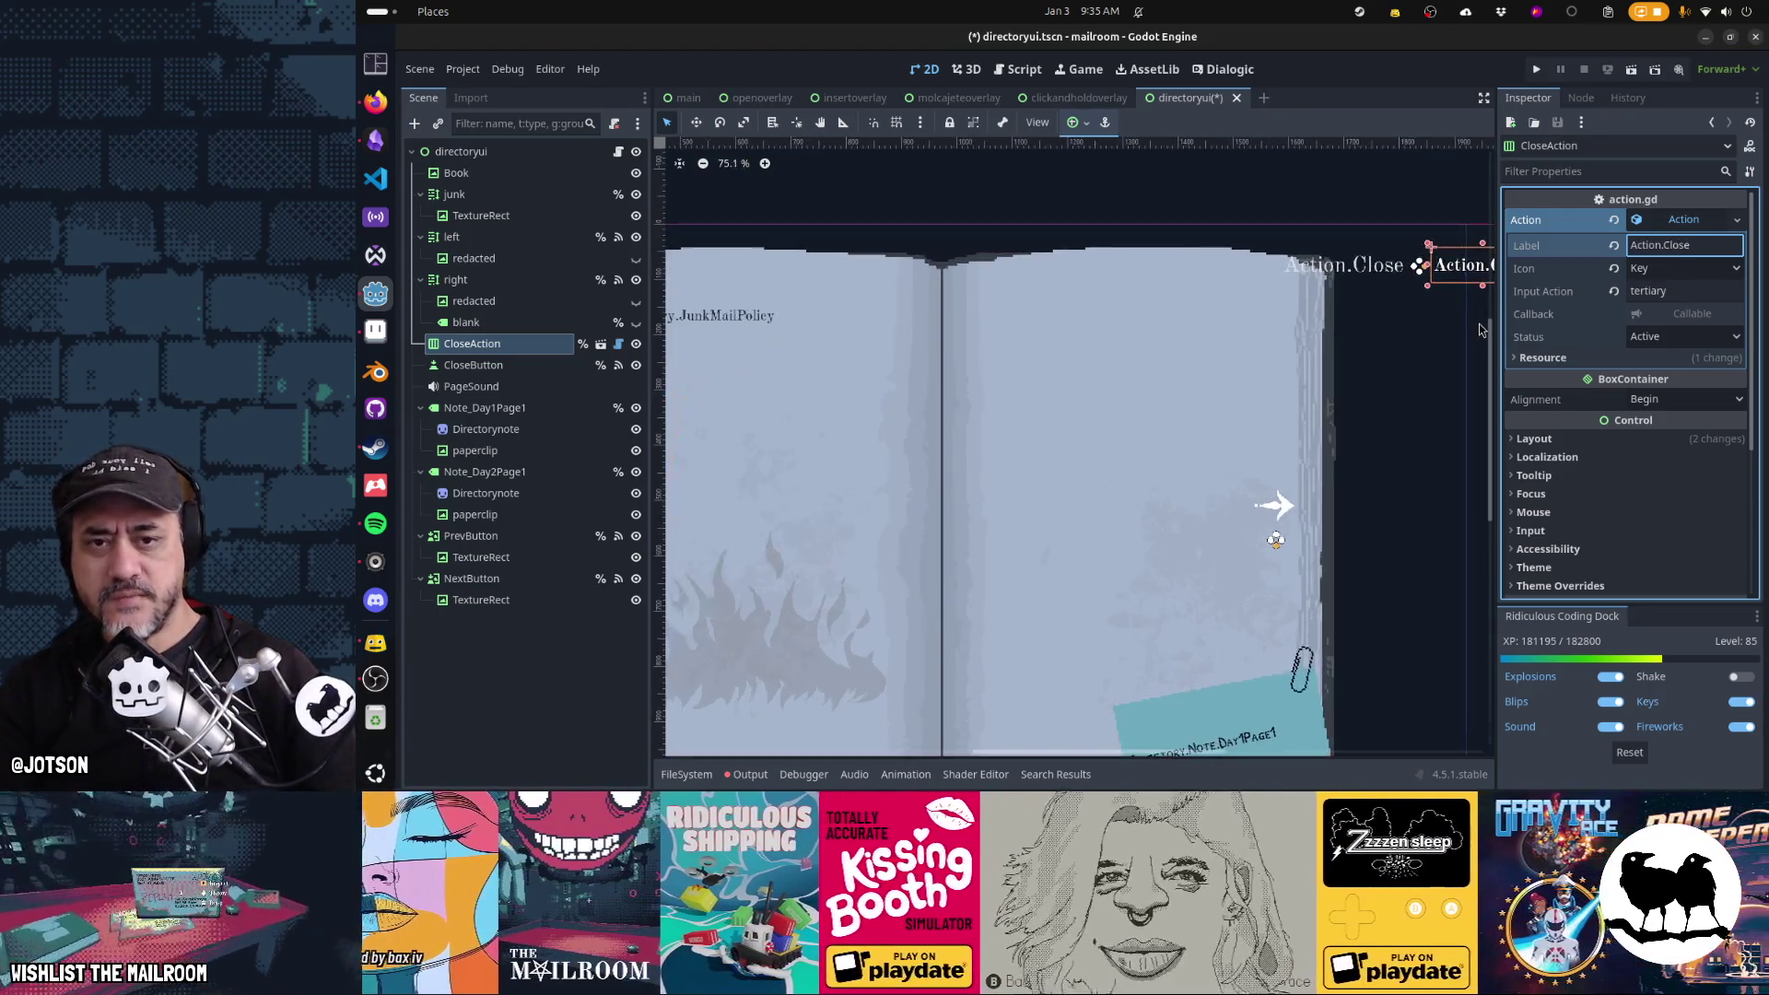
left_click_drag(1462, 280, 1374, 269)
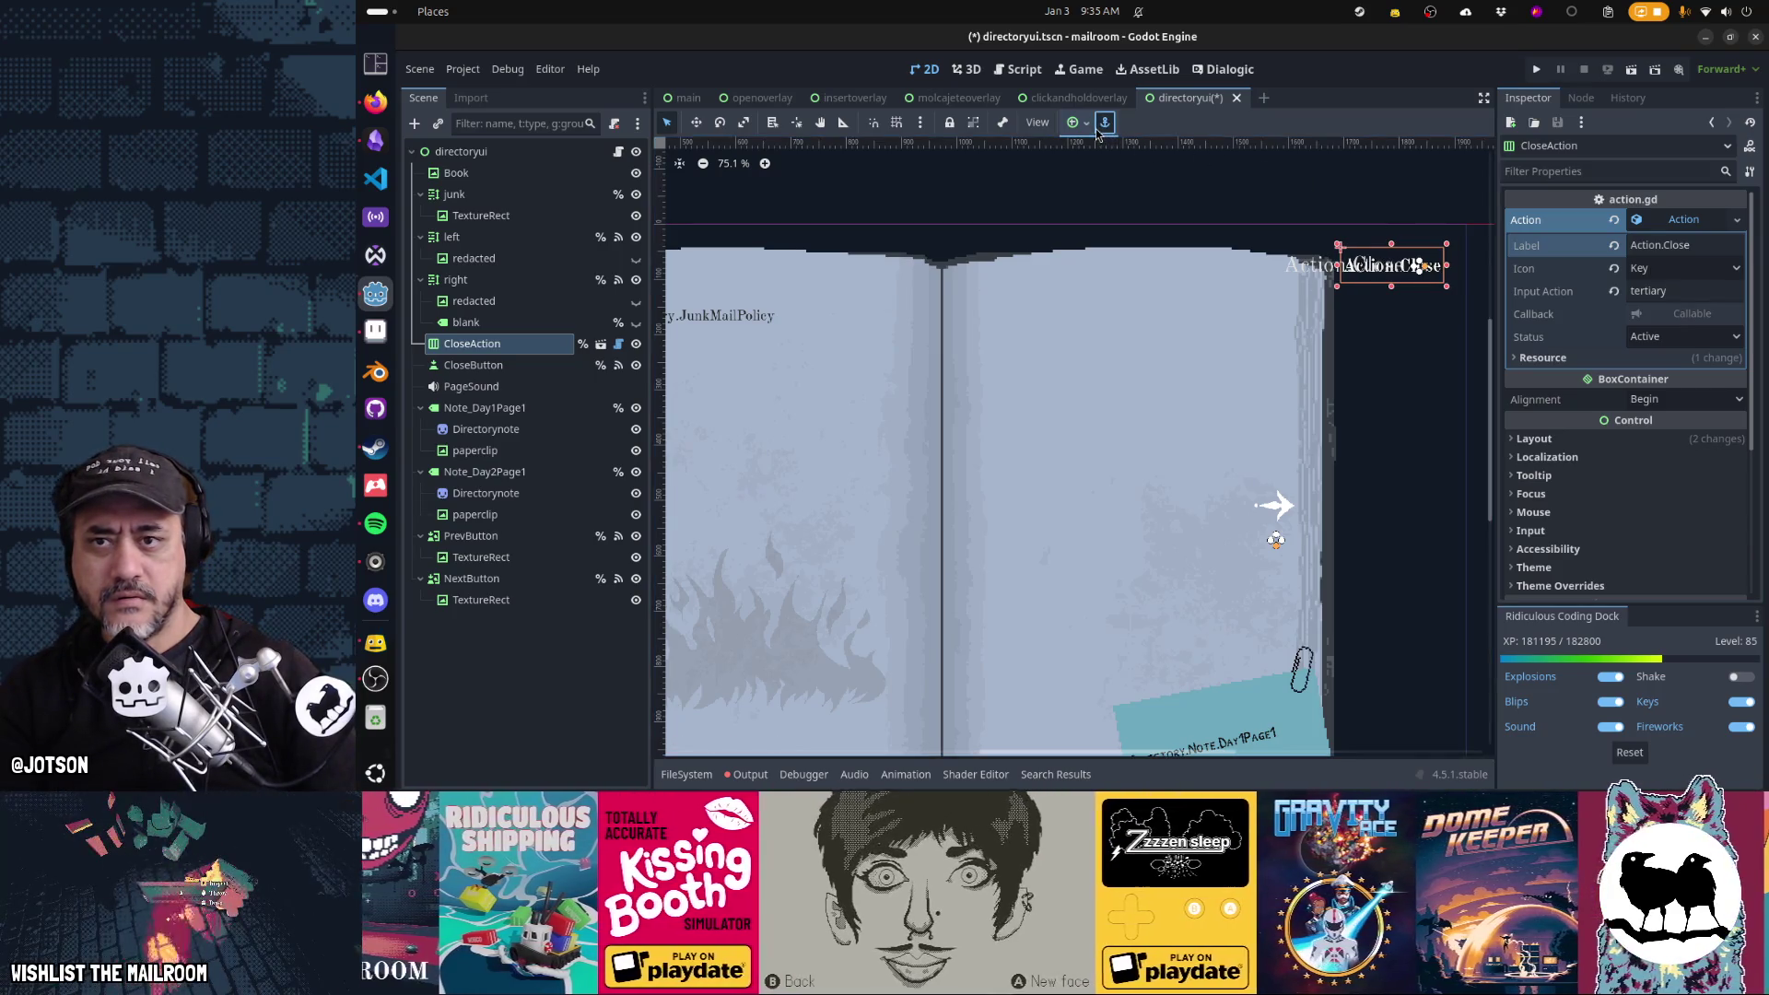
Apply the Top Right anchor preset to CloseAction, nudge it left, and save the scene
left_click(1105, 123)
left_click(1136, 178)
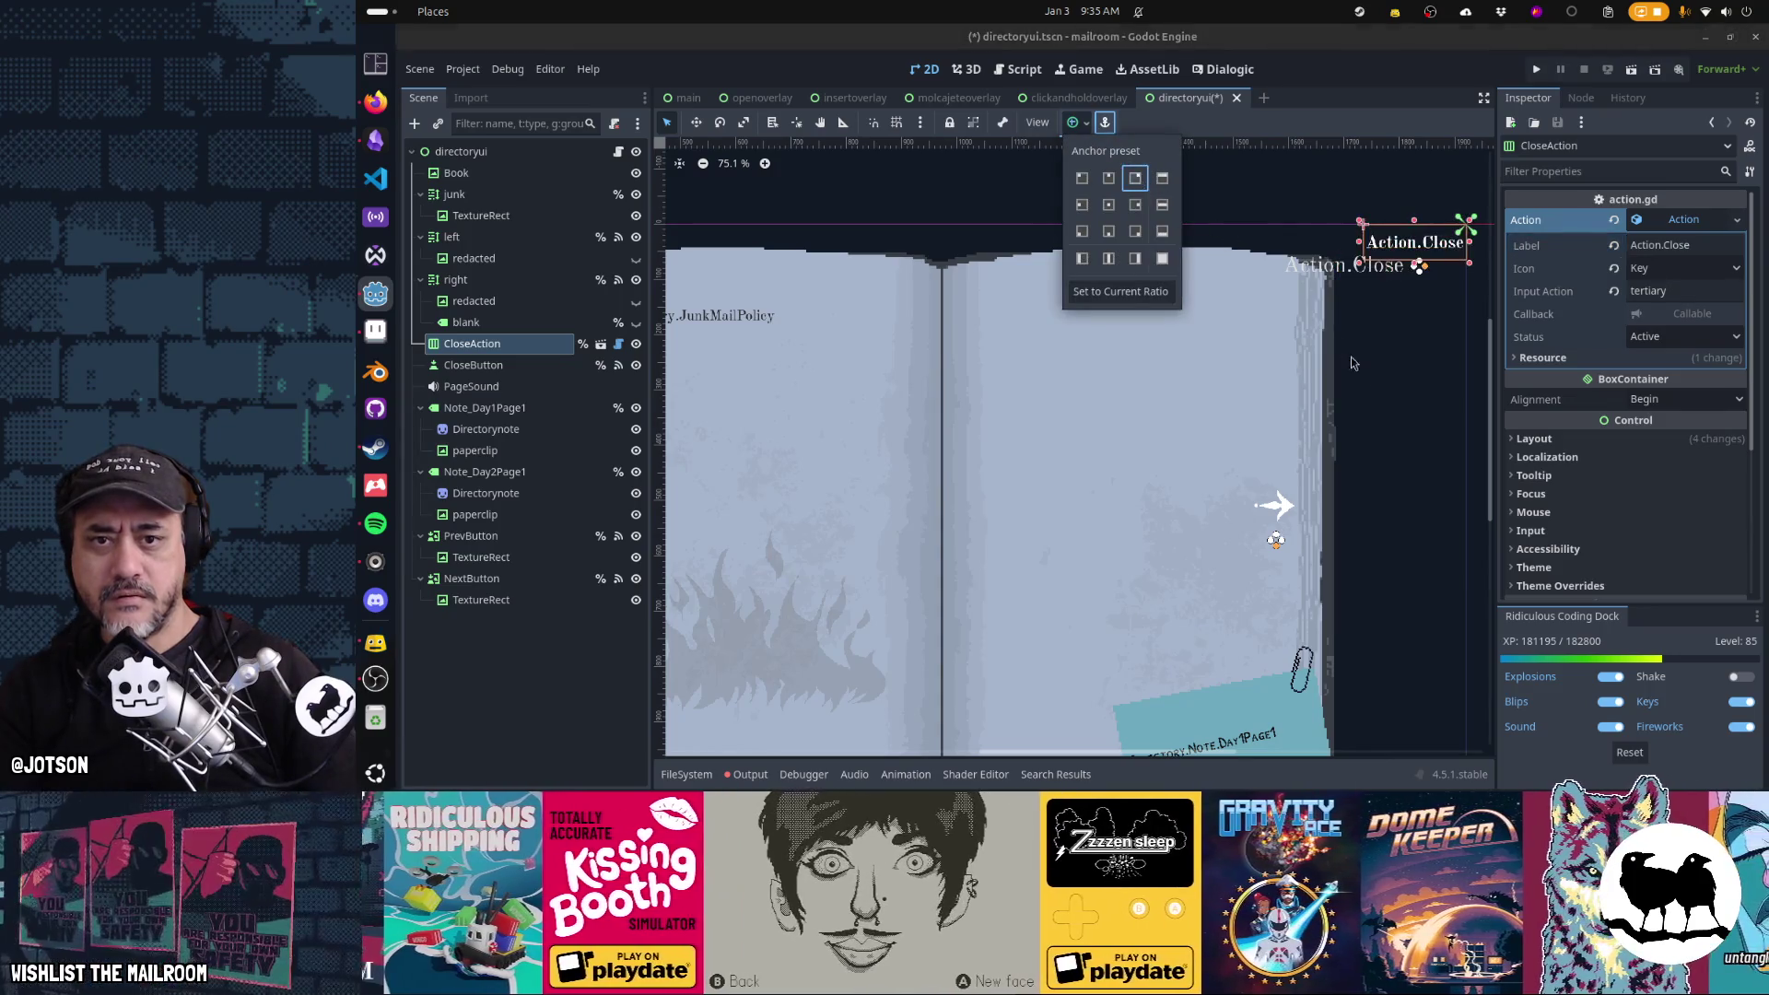
key("shift+Left")
key("shift+Left")
key("shift+Left")
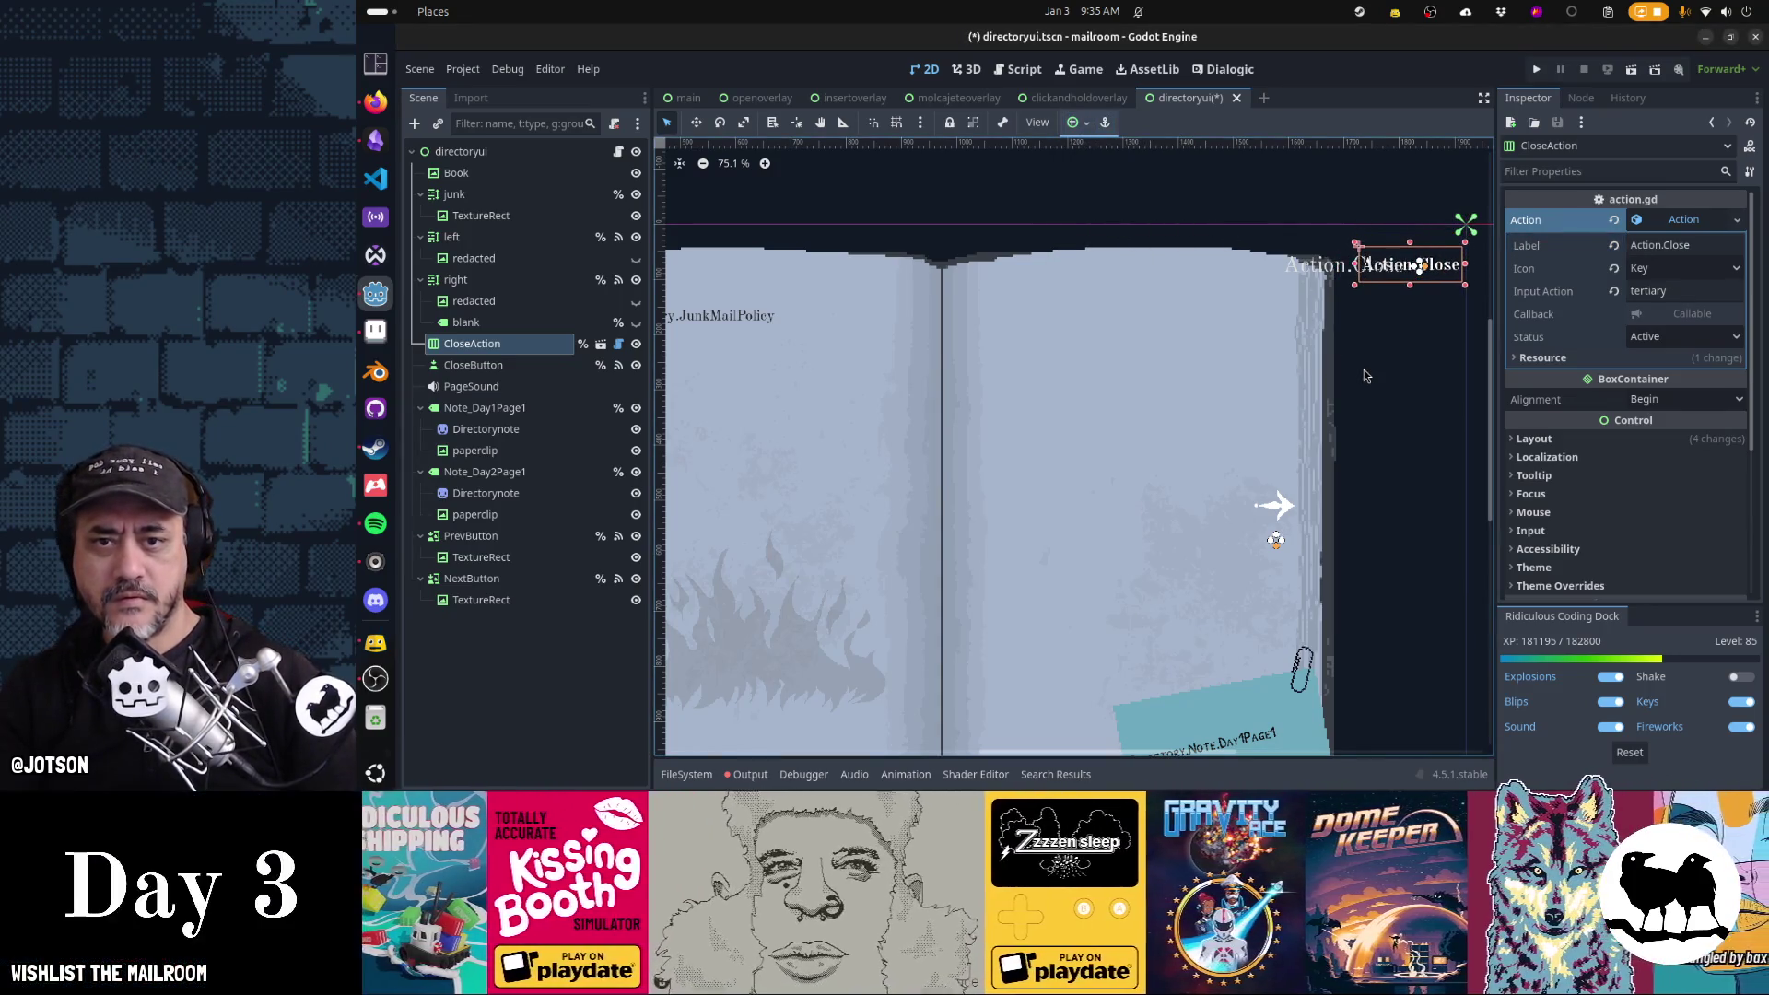
key("ctrl+s")
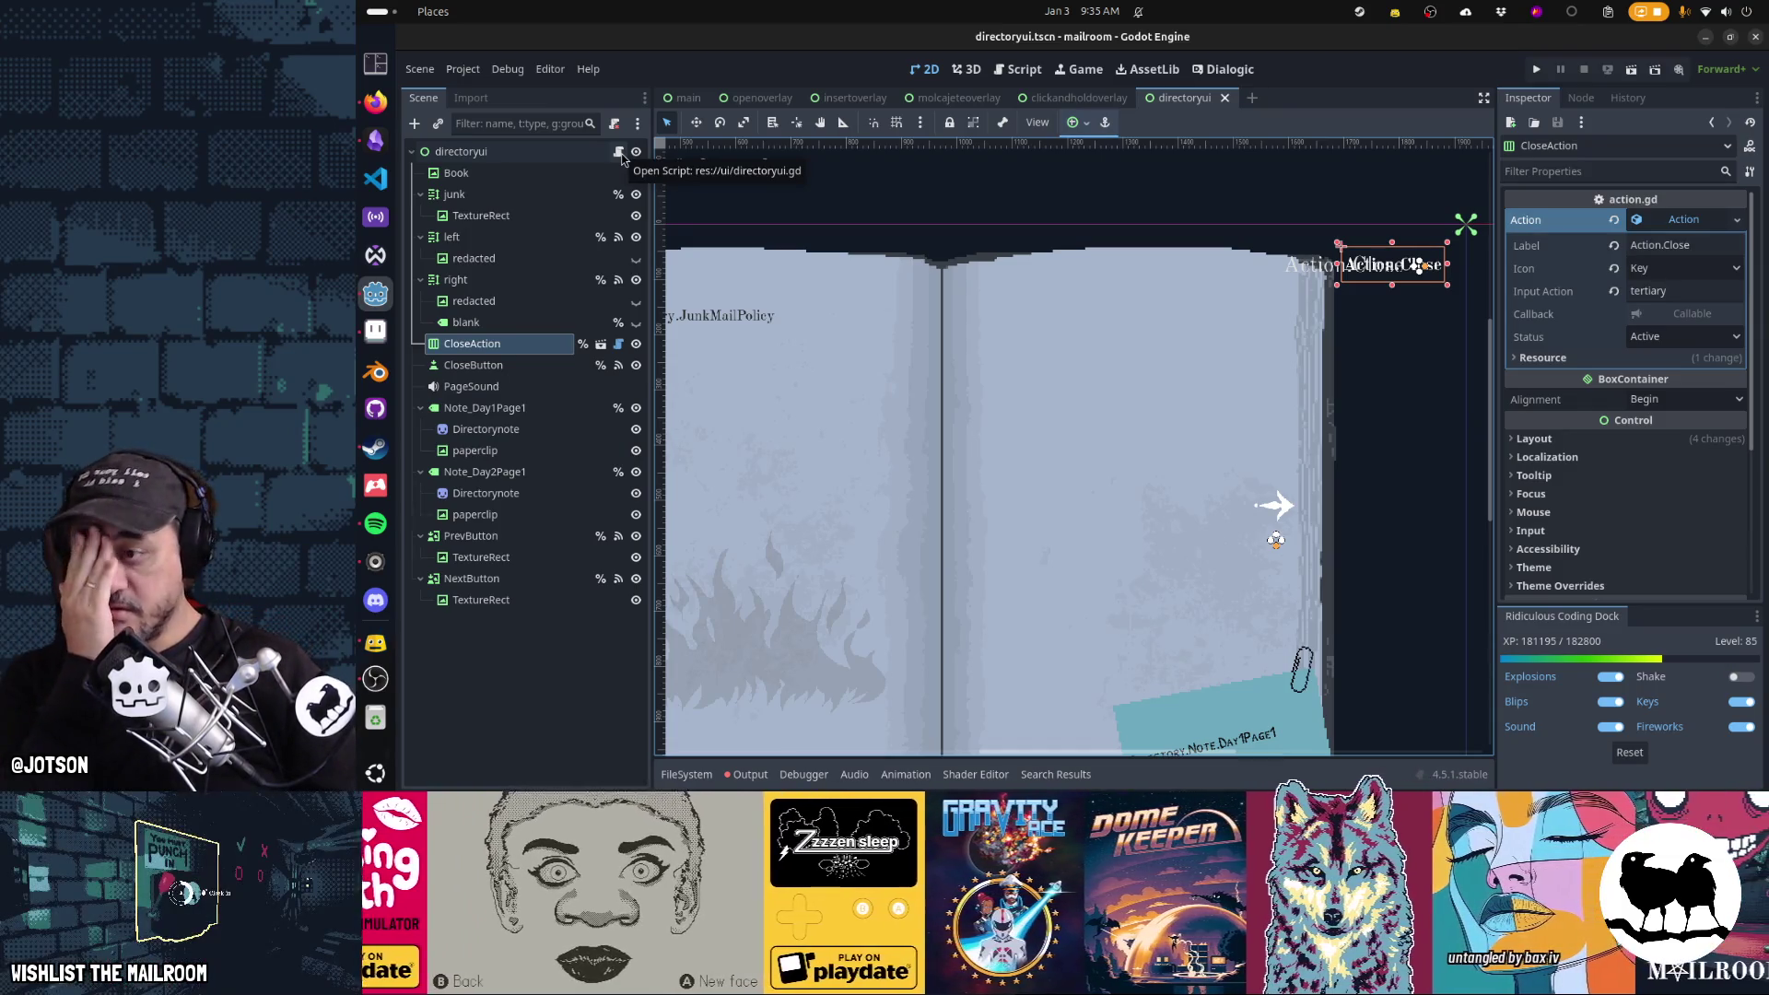
left_click(621, 155)
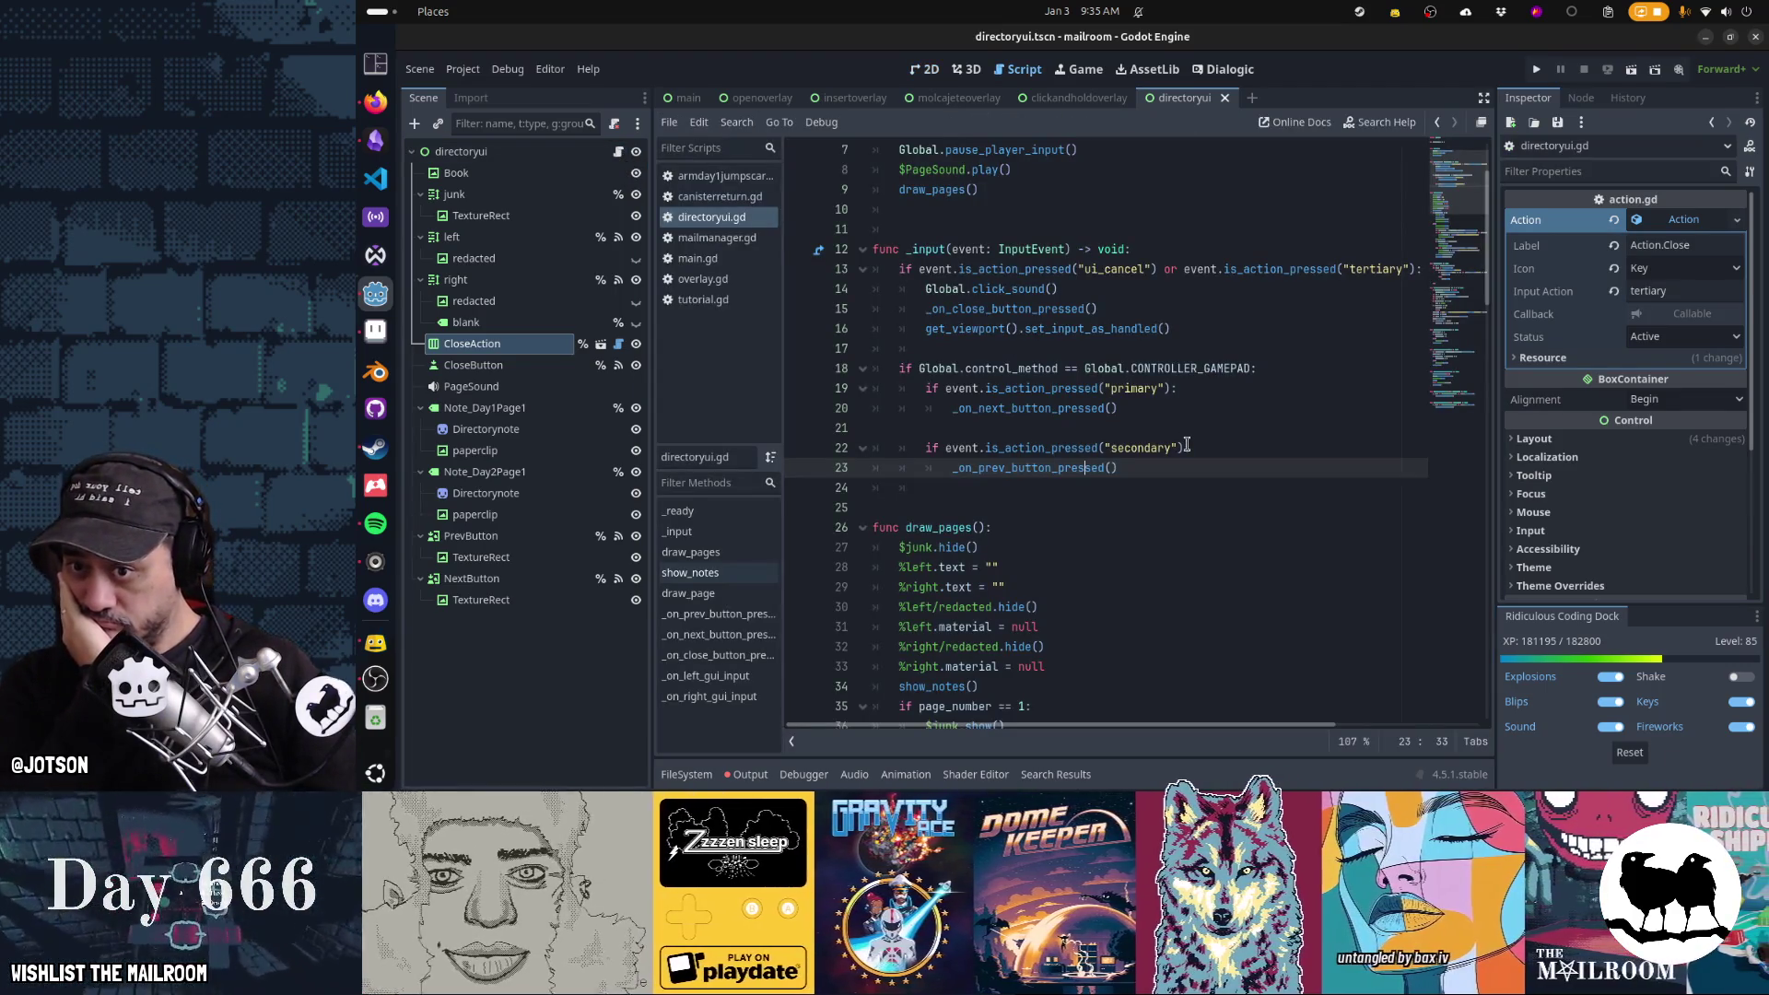
Add 'if Global.control_method == Global.CONTROLLER_GAMEPAD:' at the top of _input
scroll(1186, 444, "up", 2)
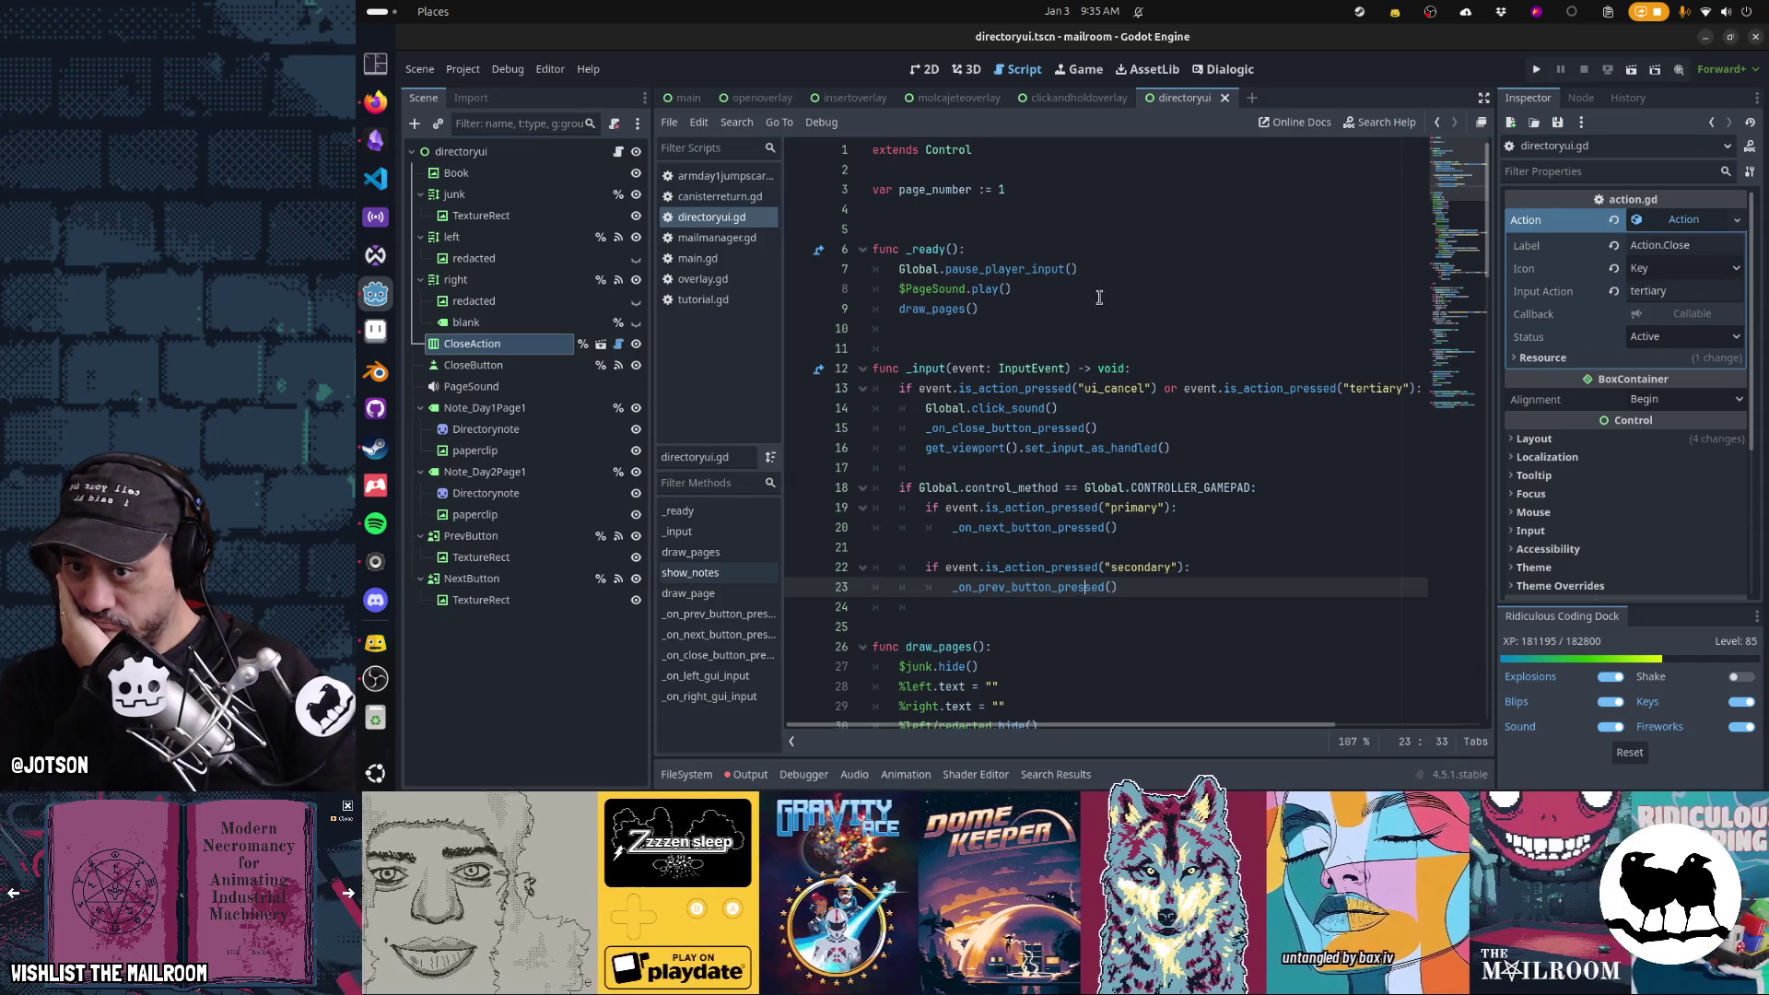
left_click(1087, 309)
key("Return")
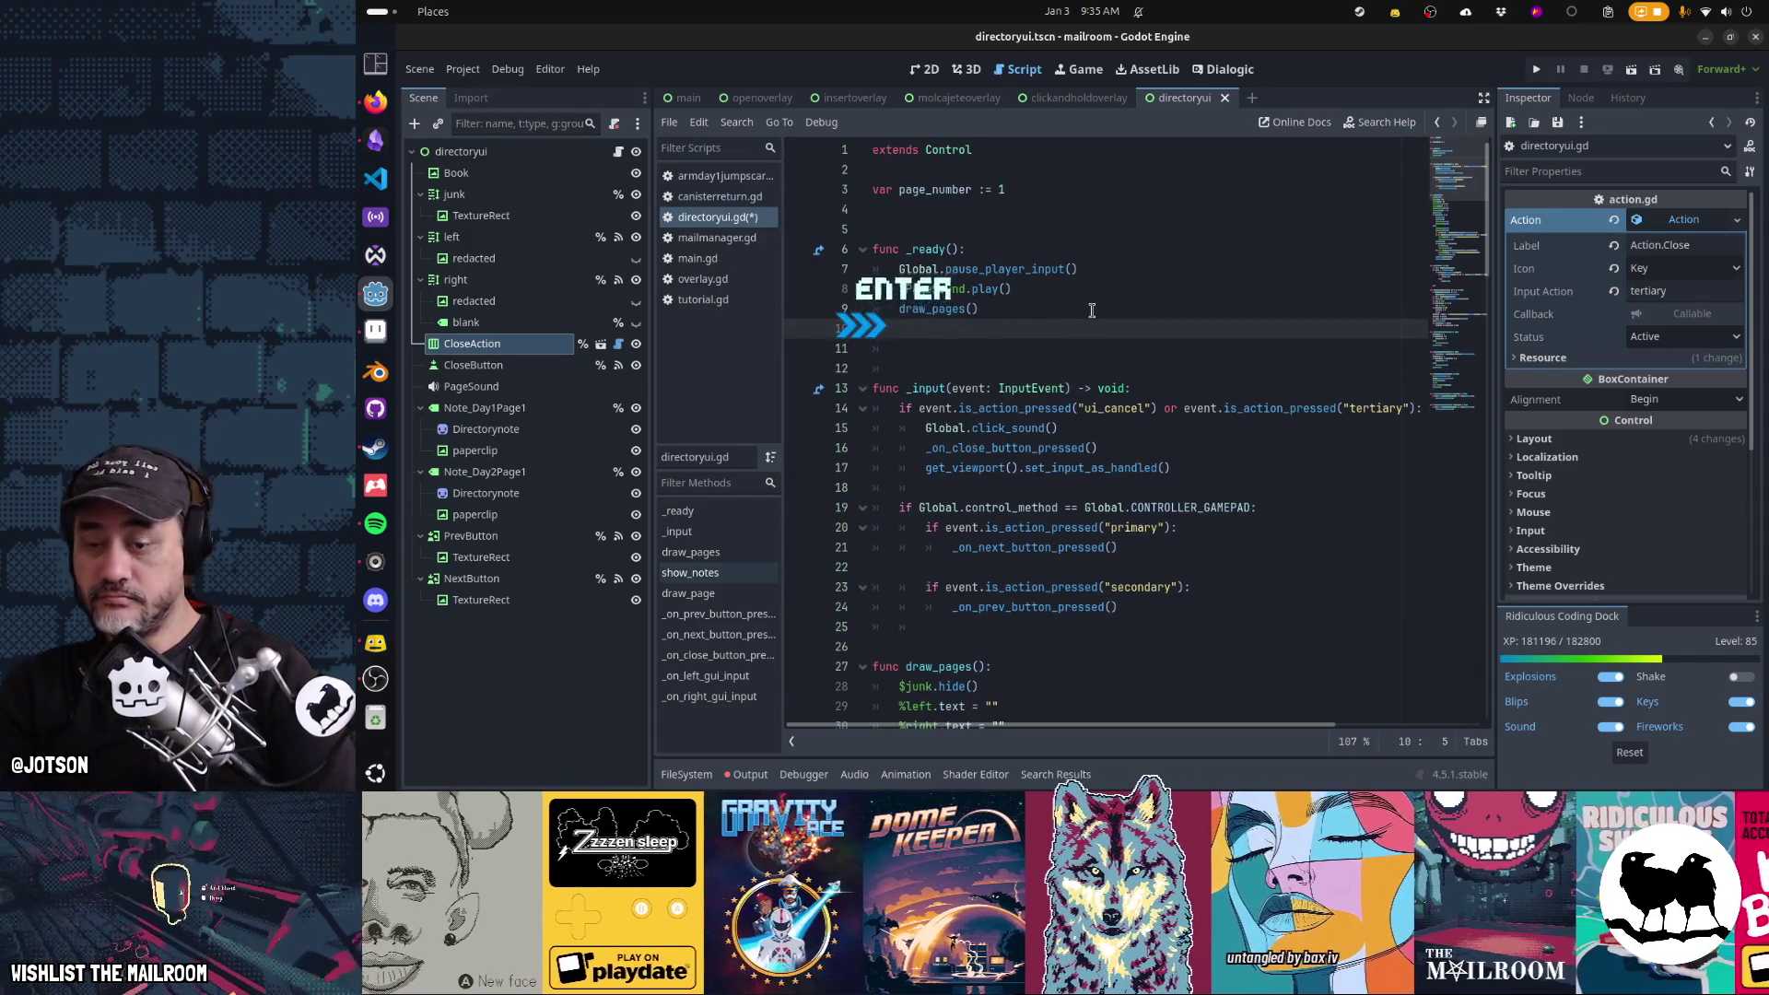
type("if Global.")
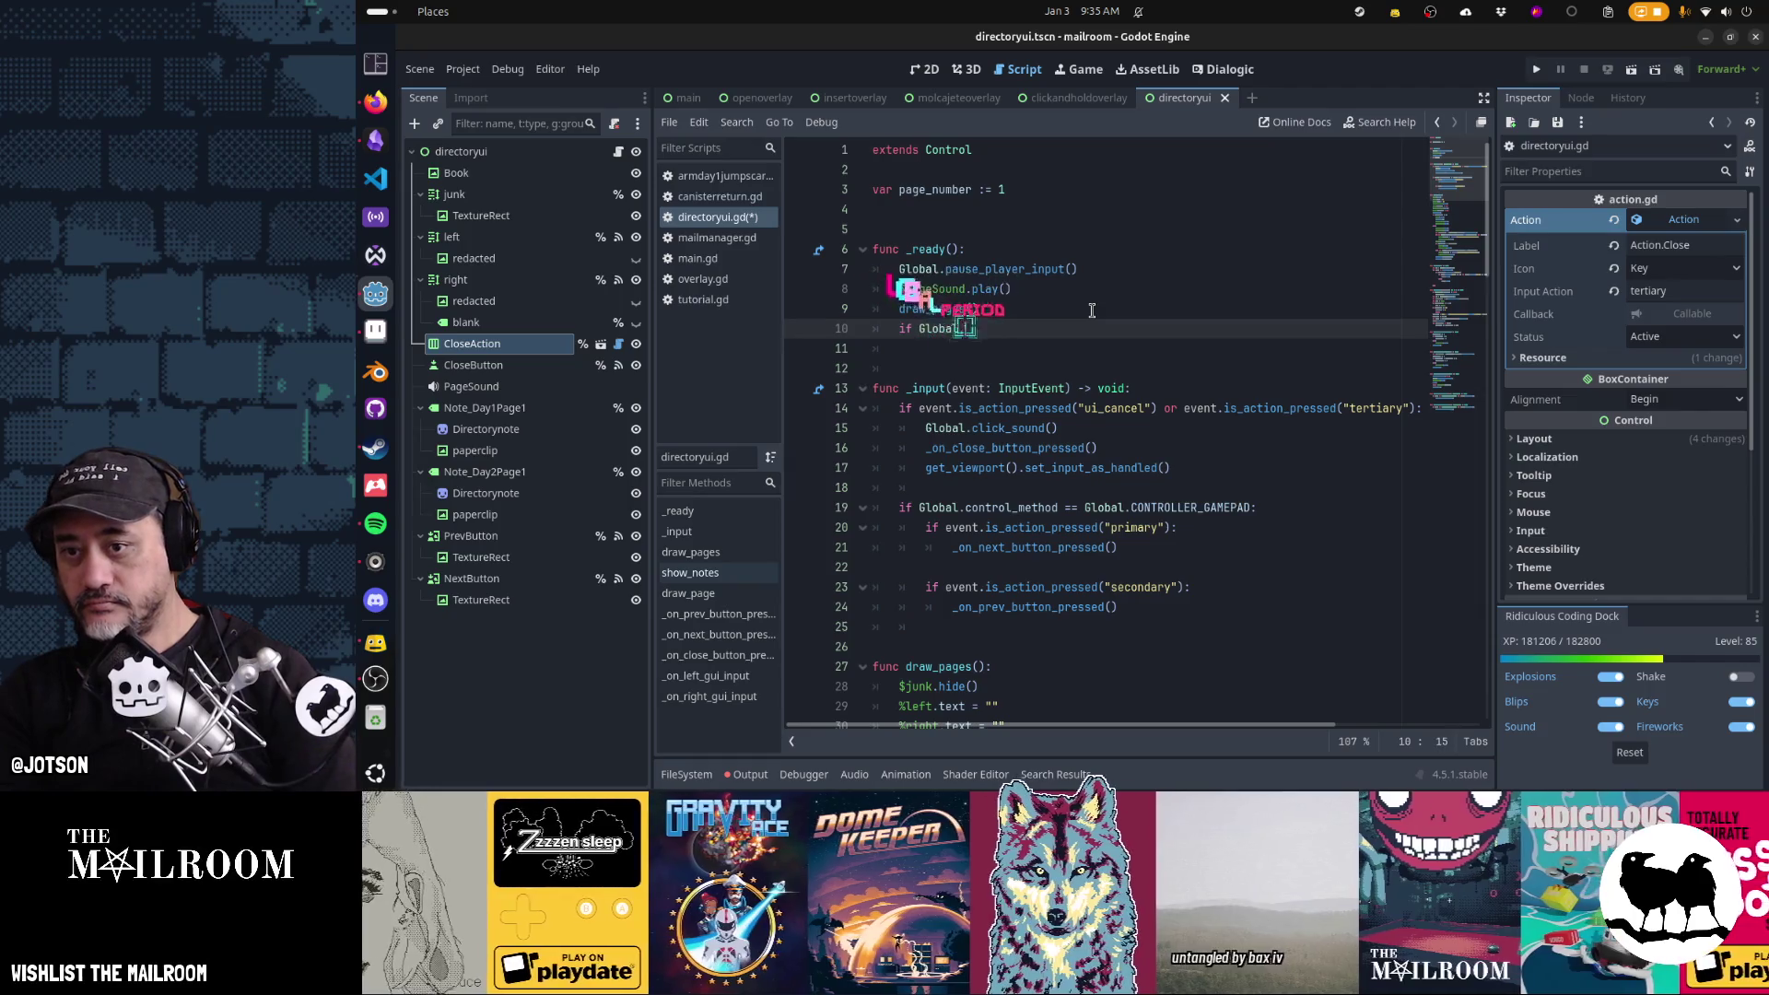
key("ctrl+x")
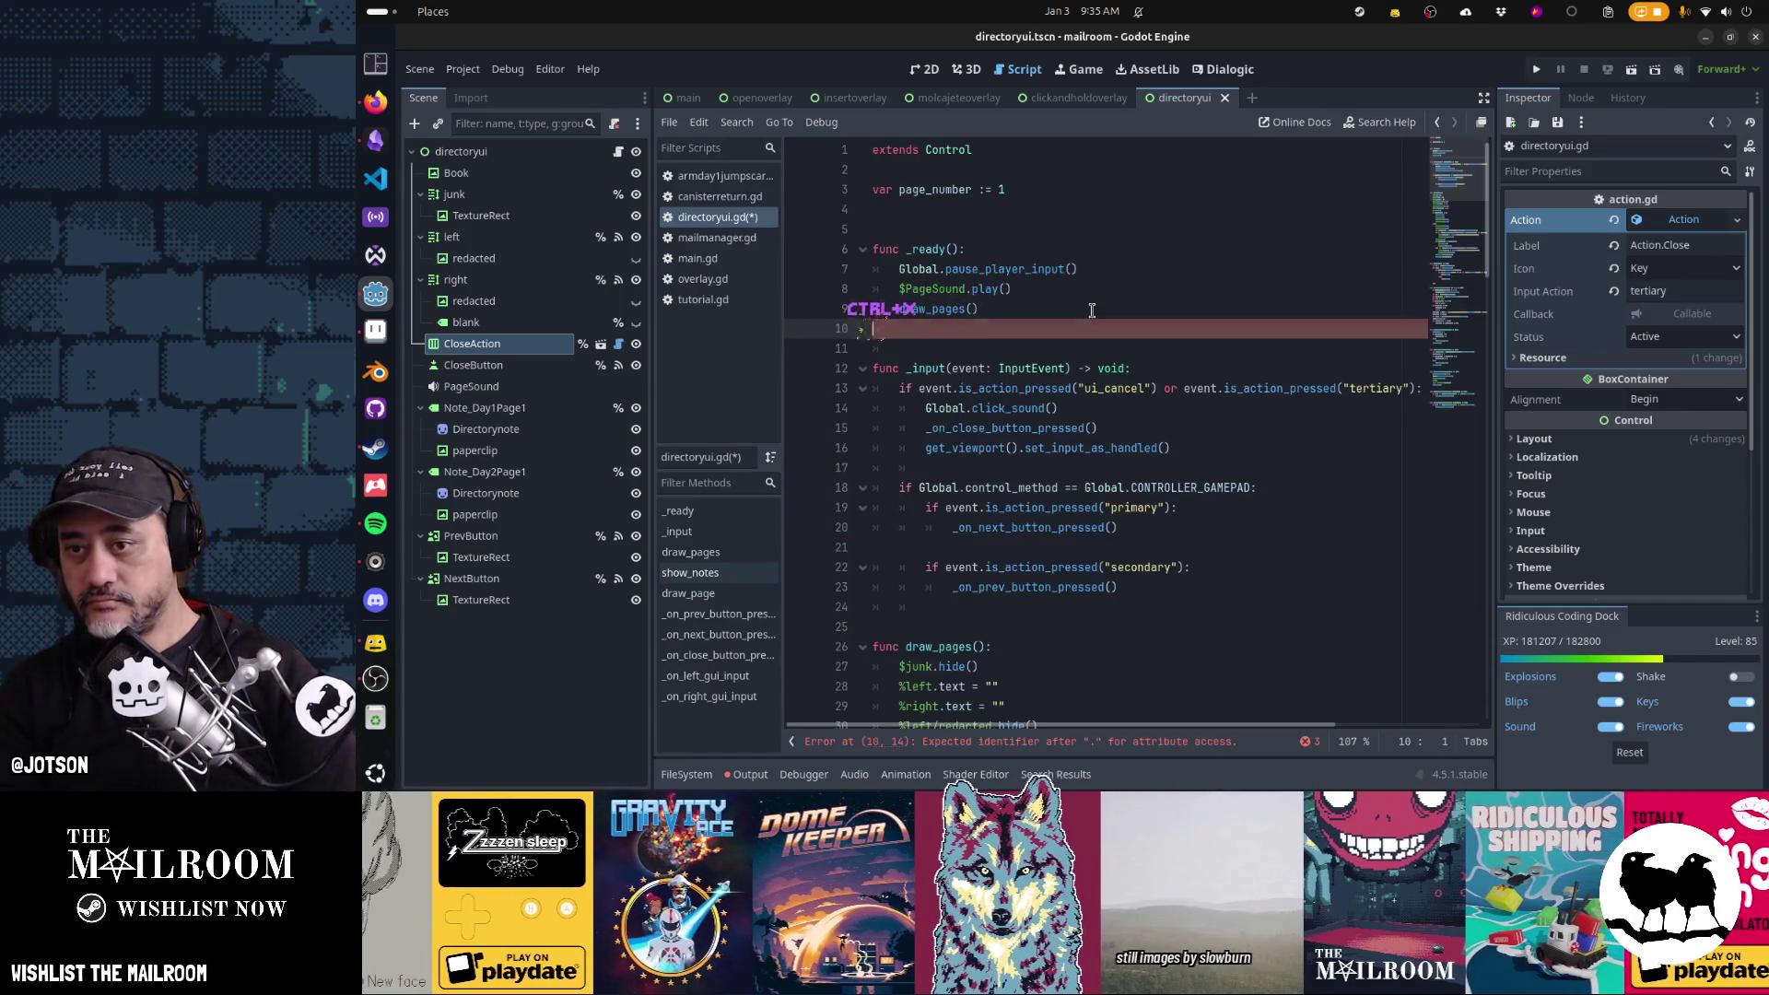
key("Down")
key("Down")
key("Down")
key("ctrl+v")
type("ontrol_method =")
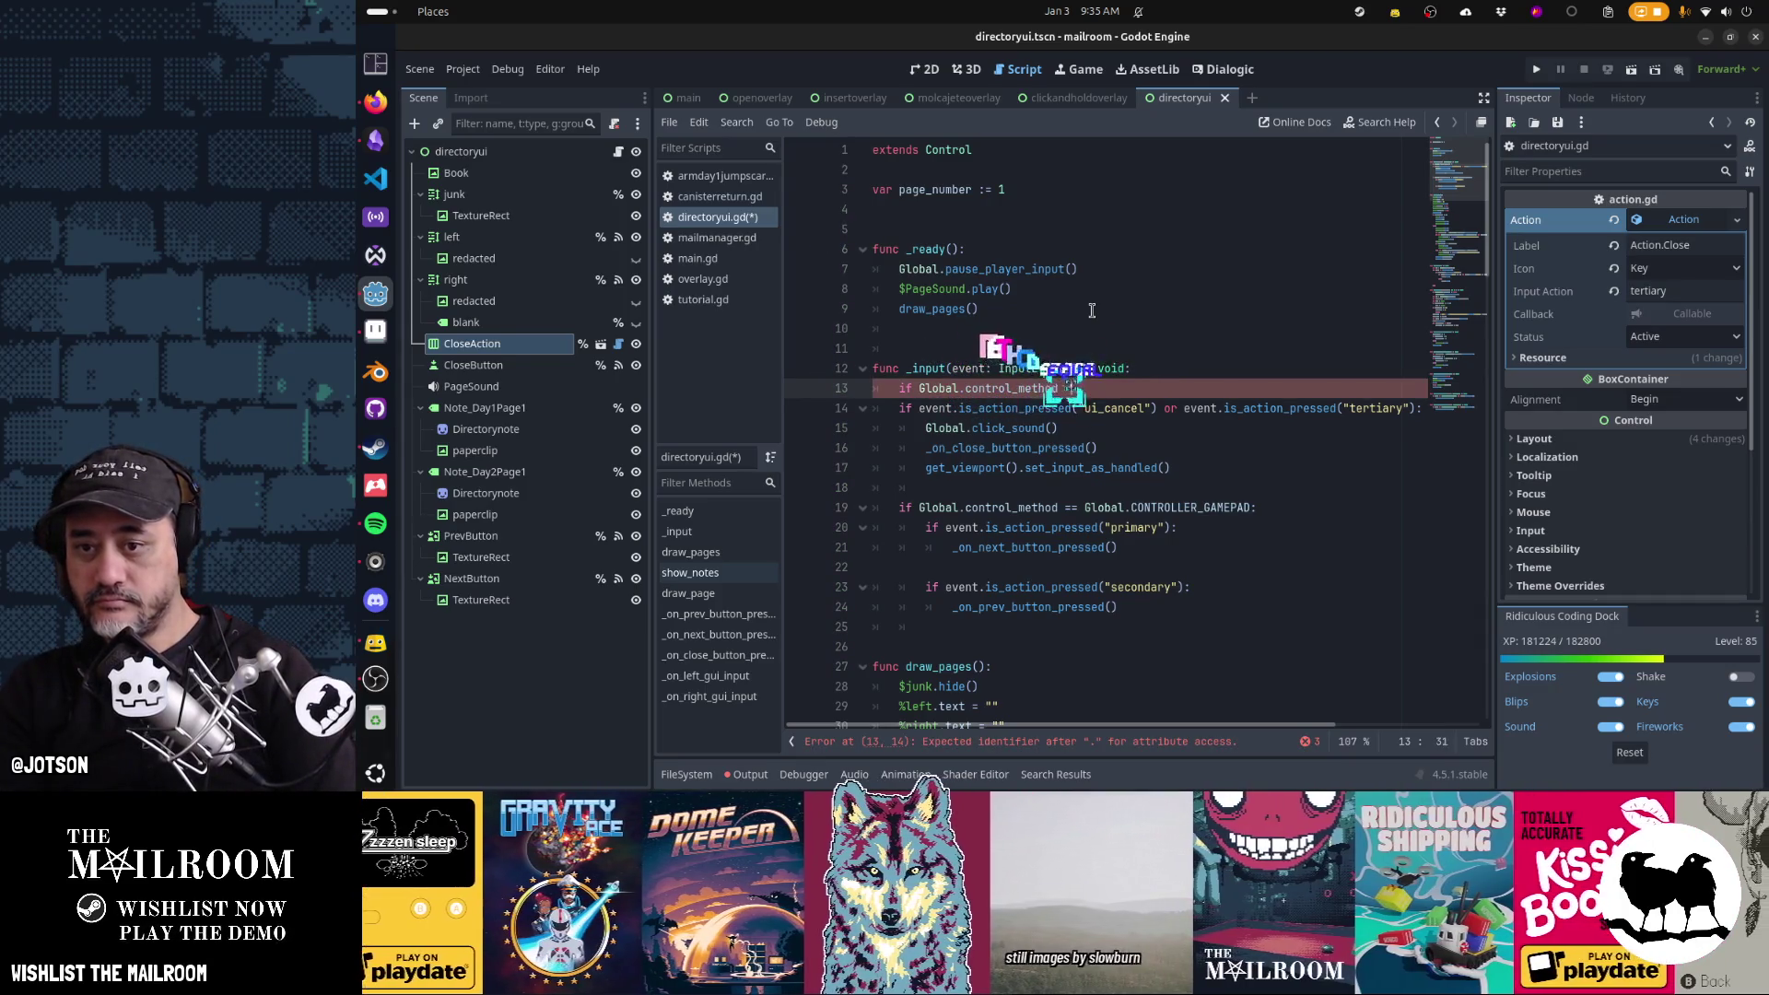
type("= Global.CONTROLLER_)G")
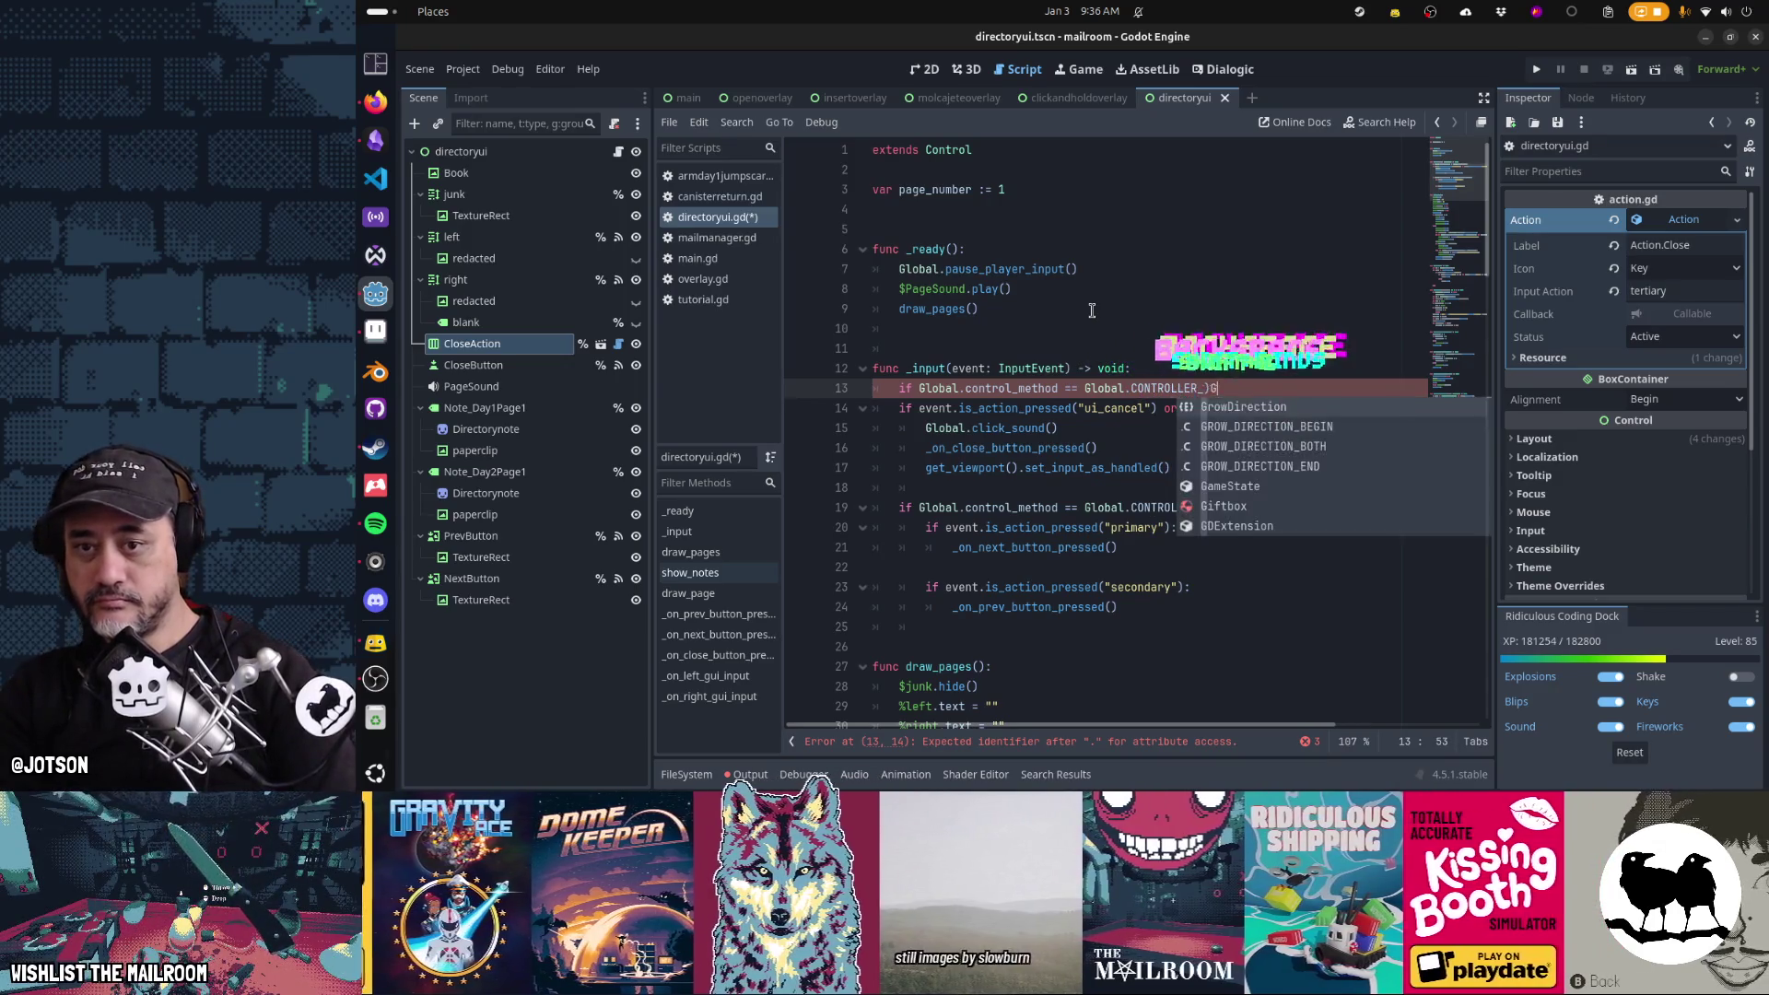
key("BackSpace")
key("BackSpace")
type("GA")
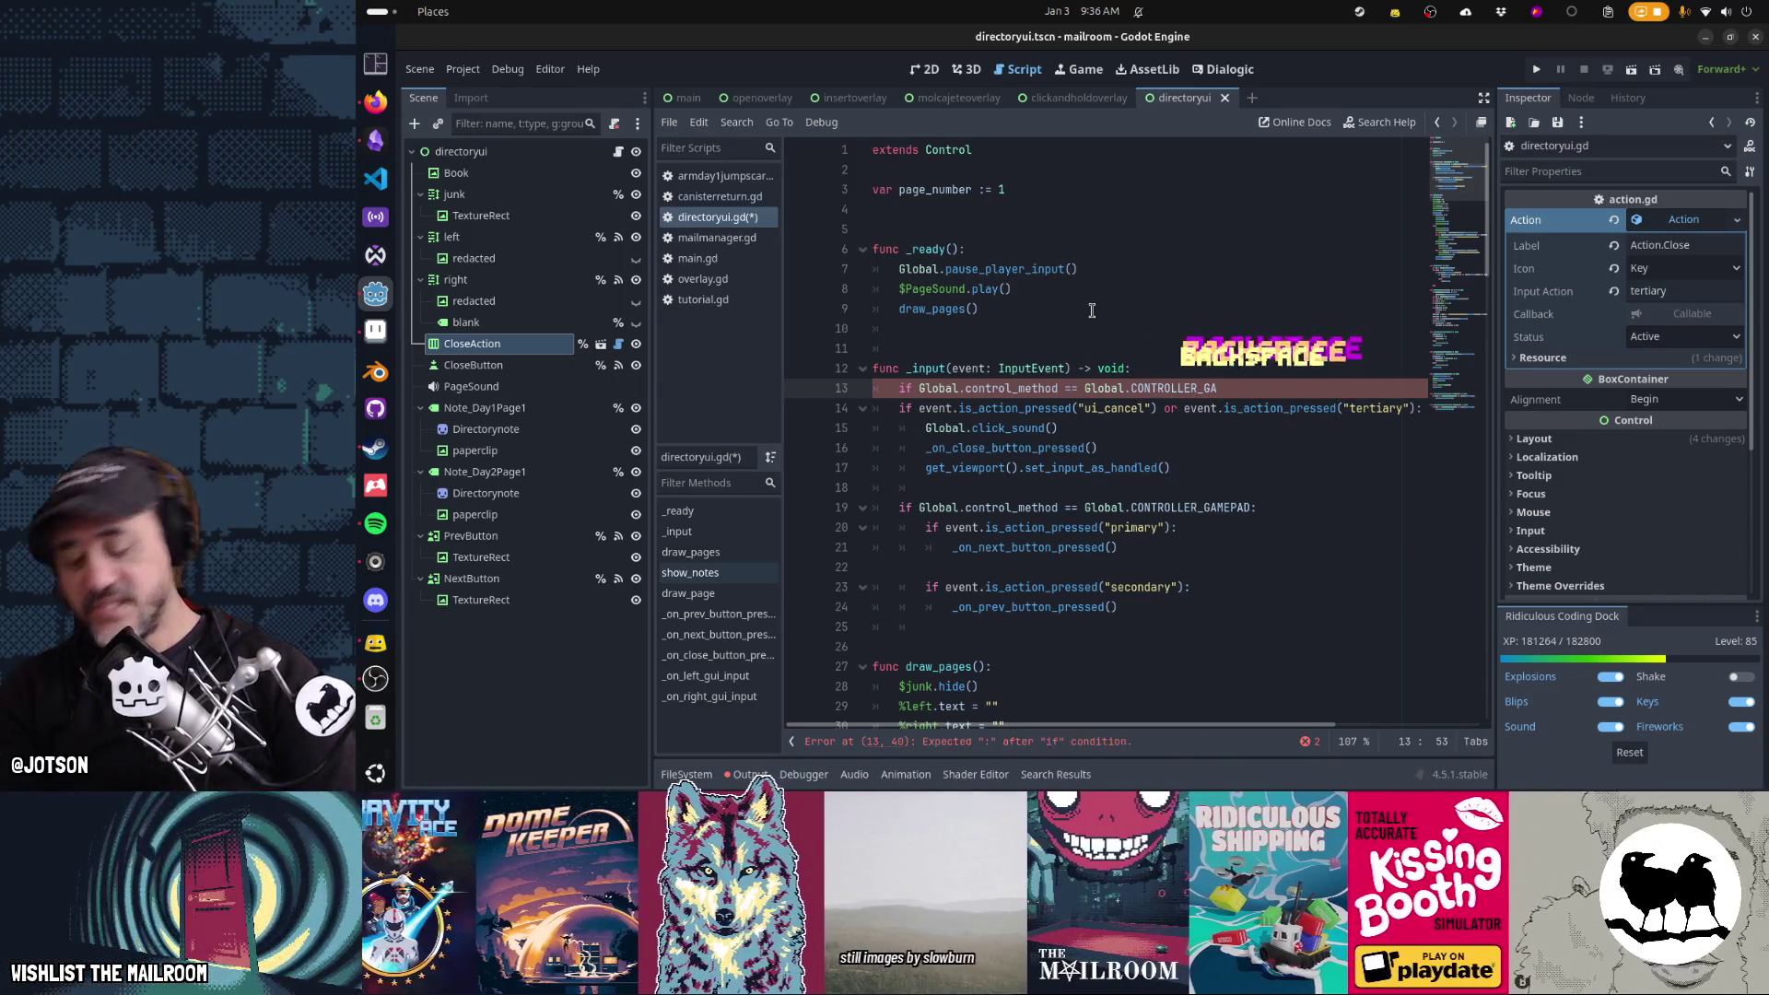
type("MEPAD:")
key("Return")
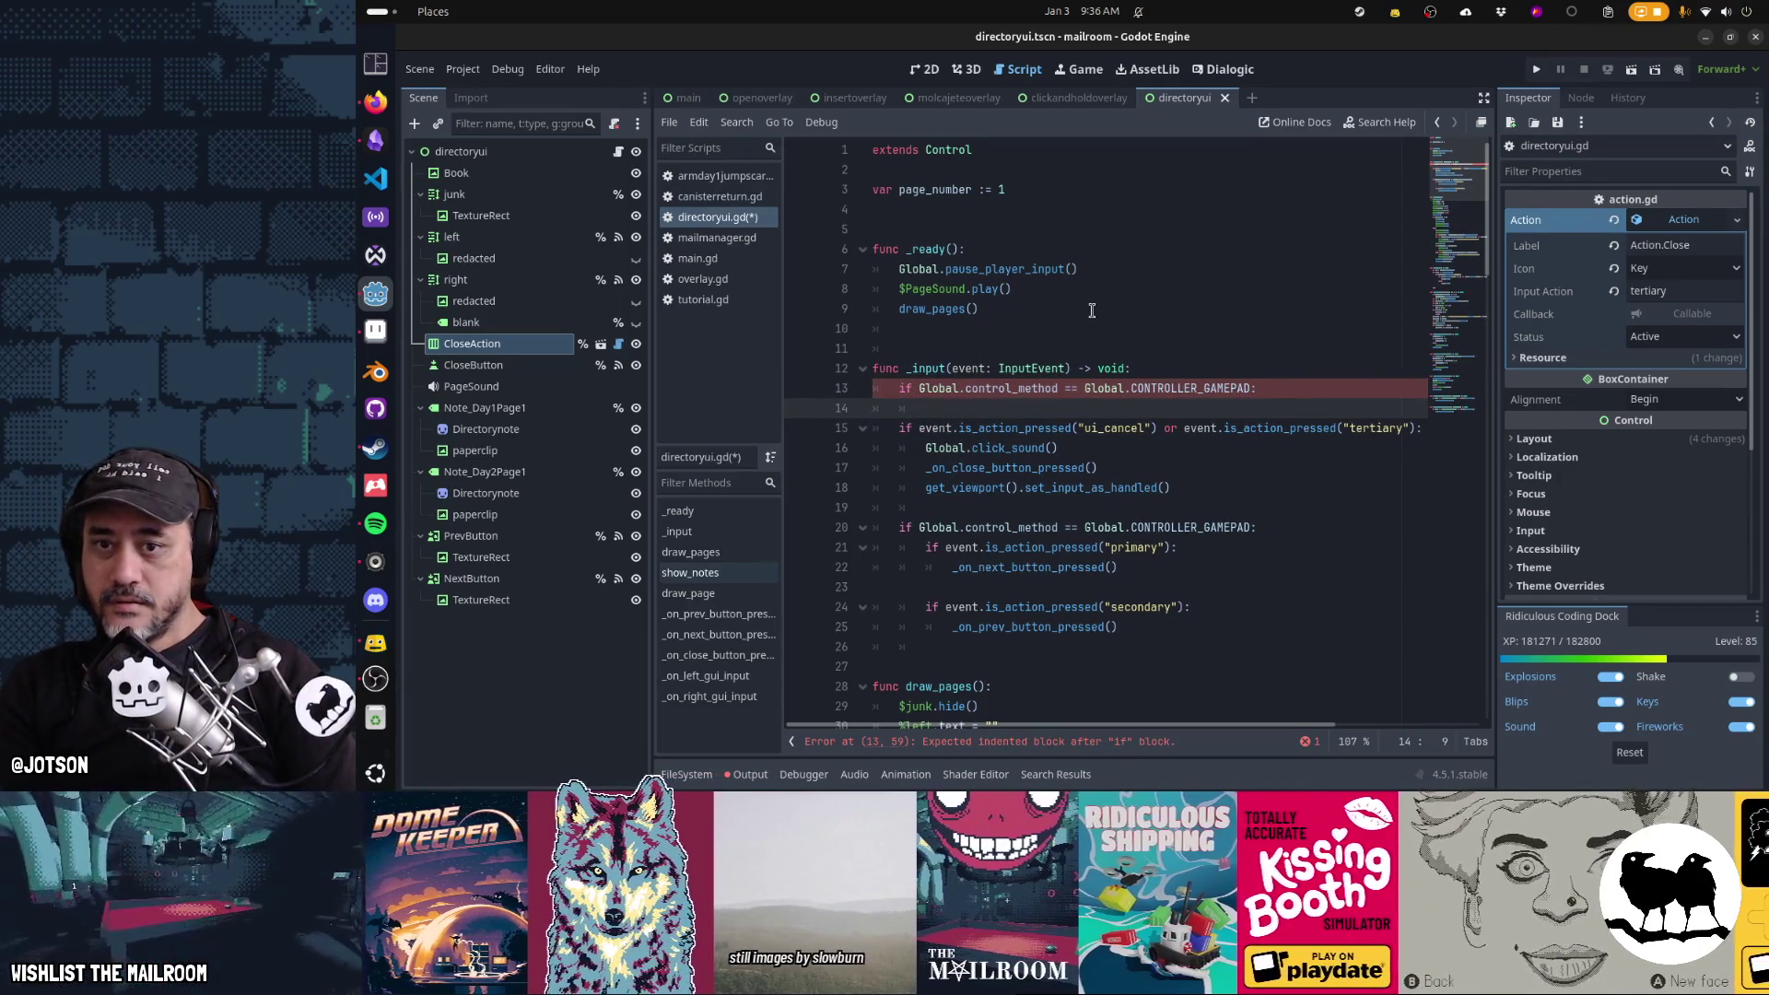
In the gamepad branch, call %CloseAction.hide() and %CloseButton.show(), then add an else: branch
type("%CloseAction.hide()")
key("Return")
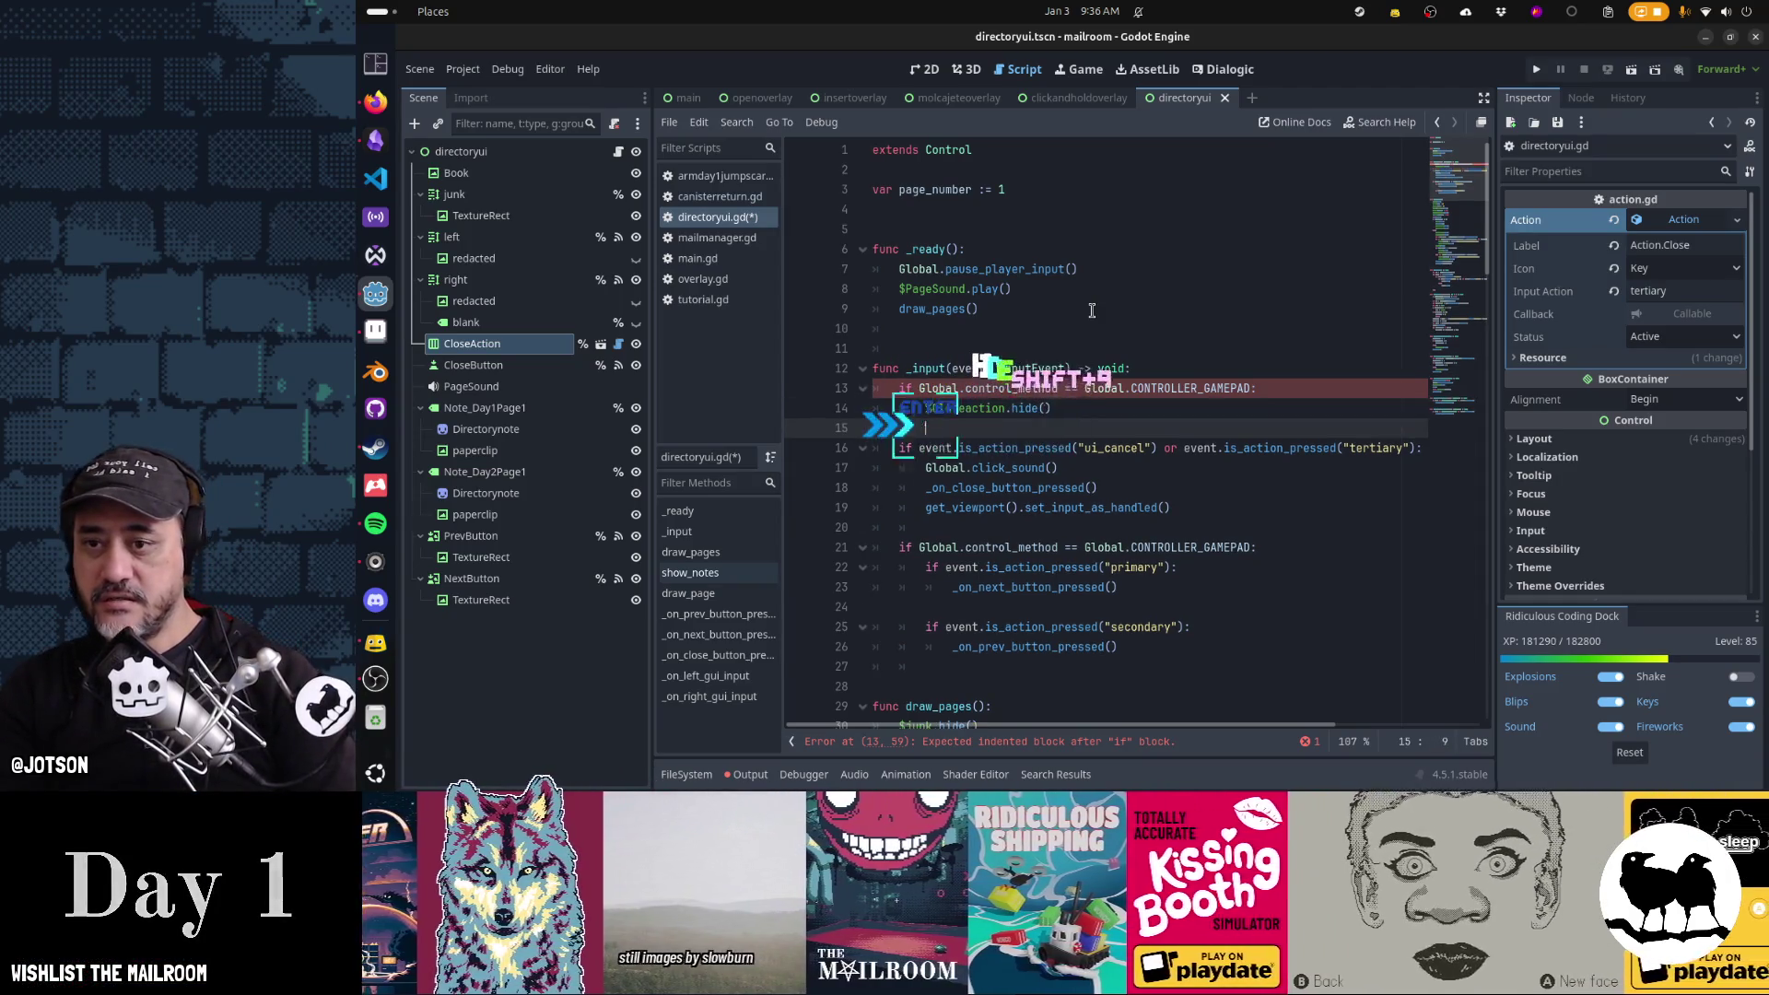
type("%CloseButton.show")
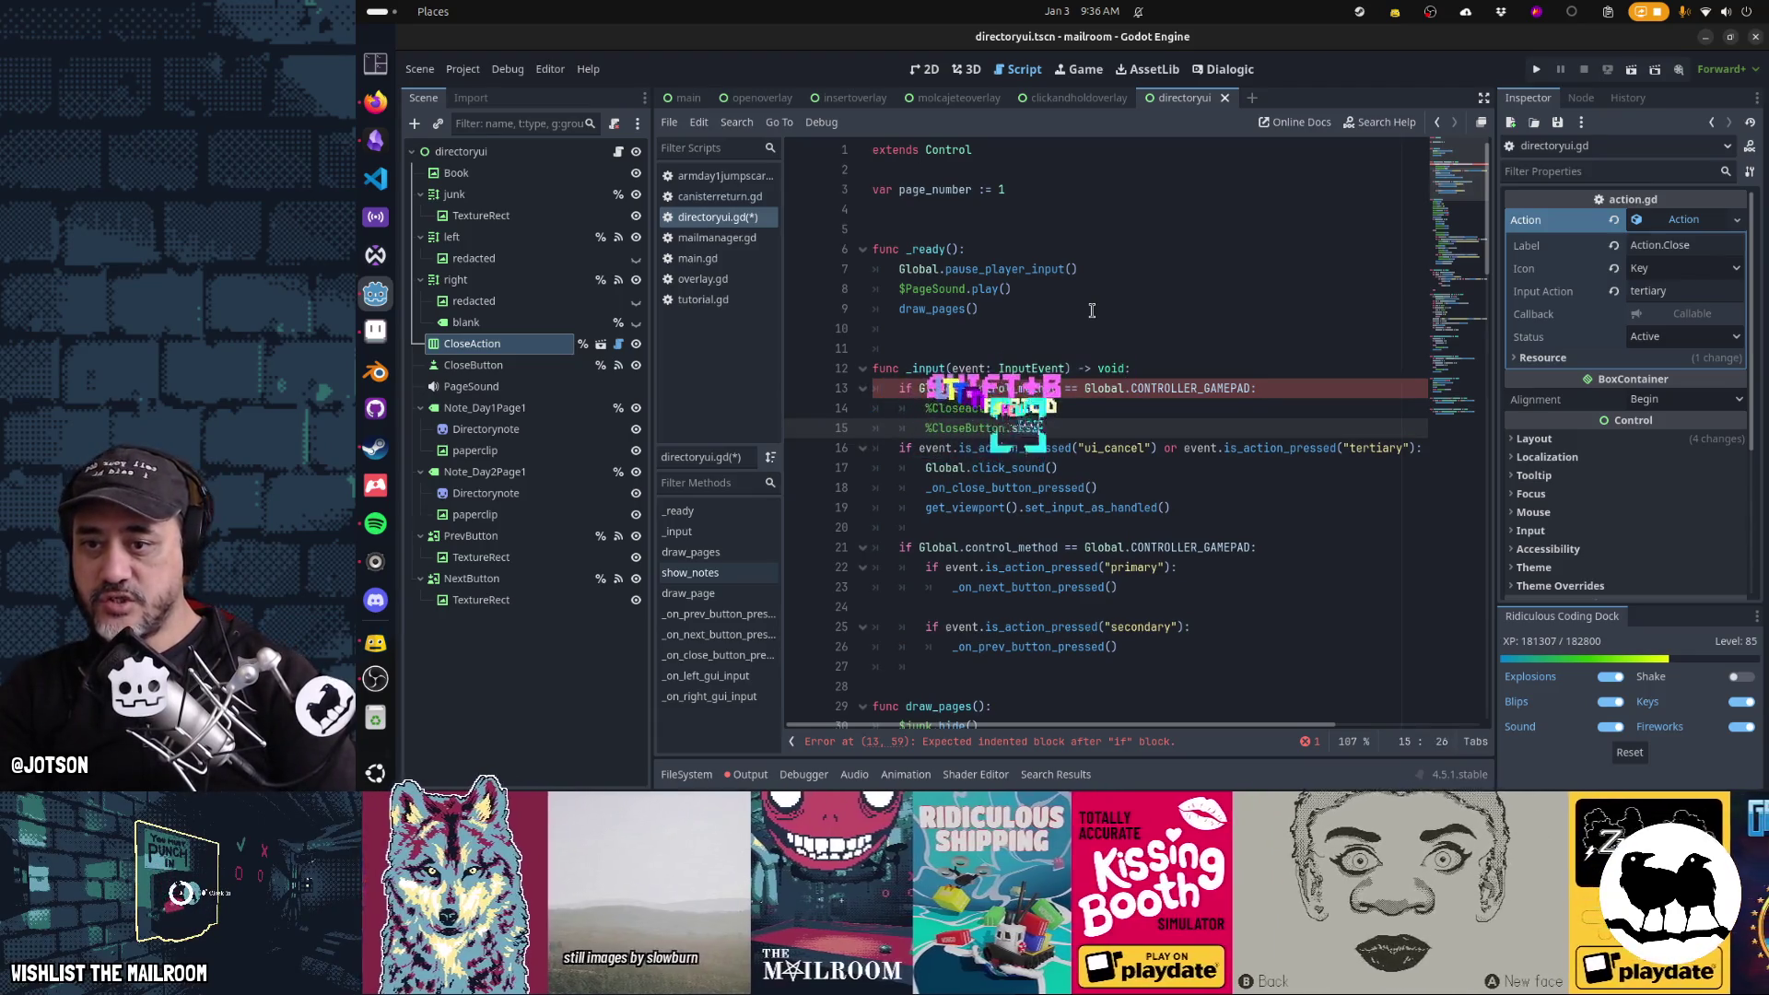
type("()")
key("Return")
key("BackSpace")
type("else:")
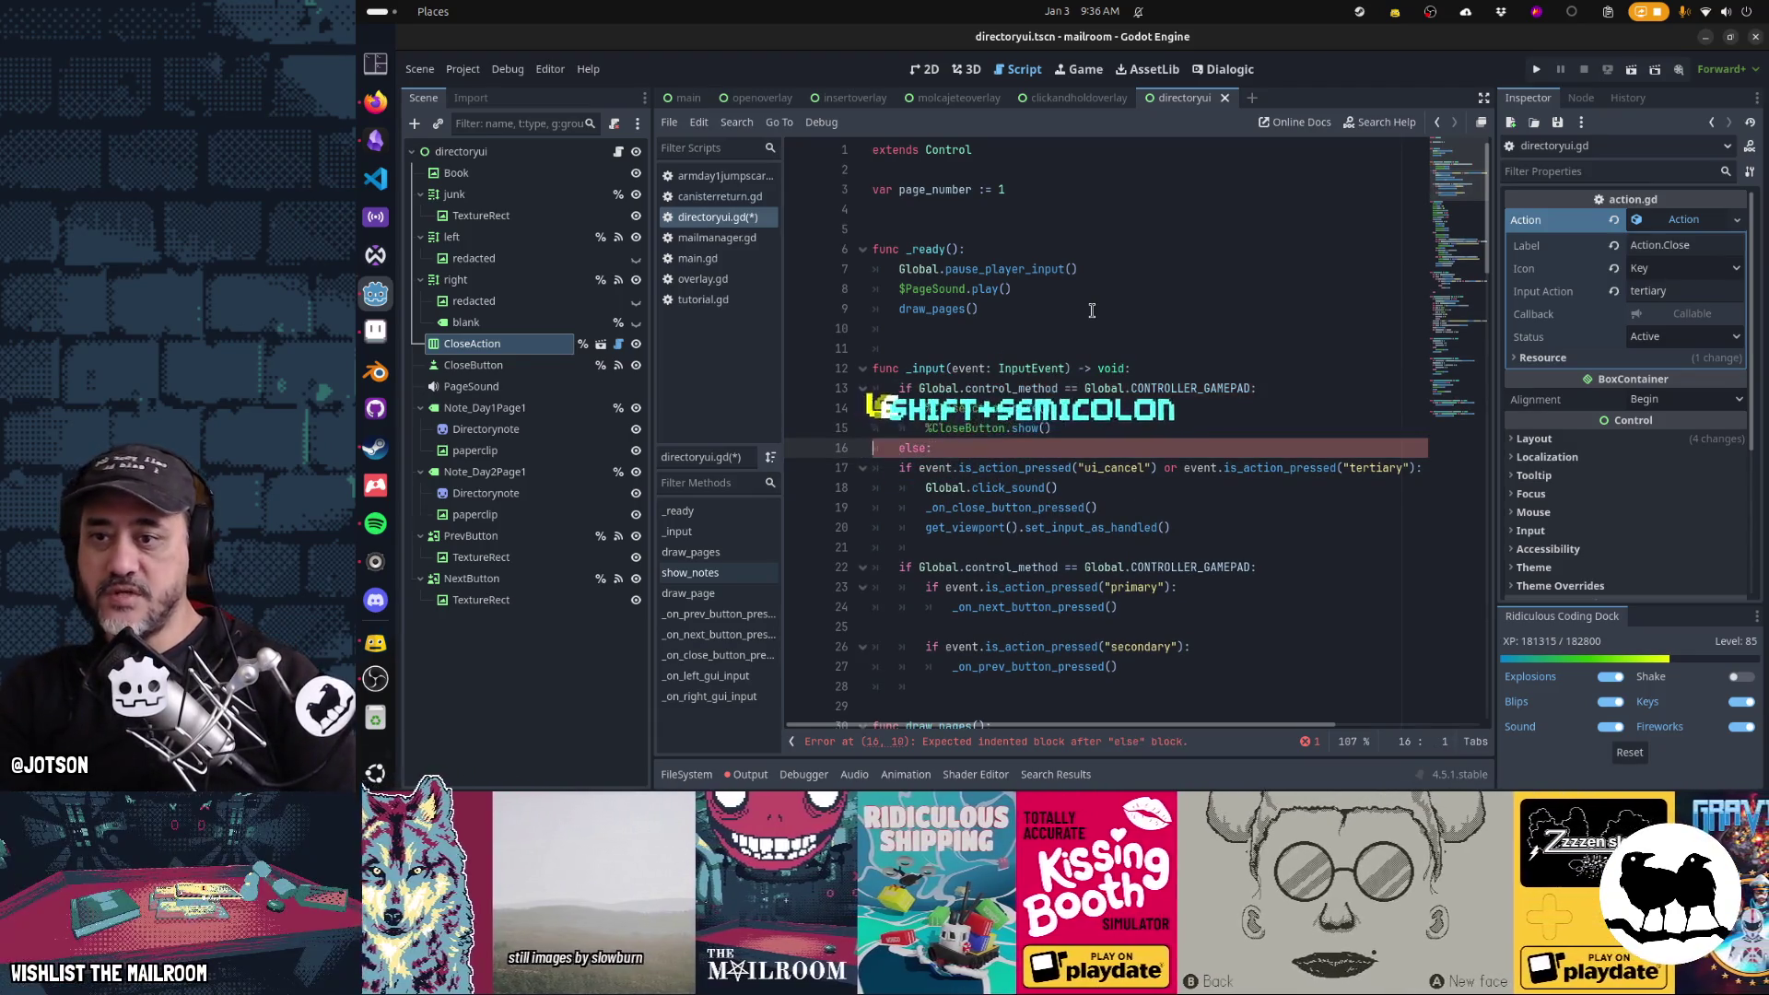
key("Return")
type("%Closeaction.hide() %CloseButton.show()")
key("Return")
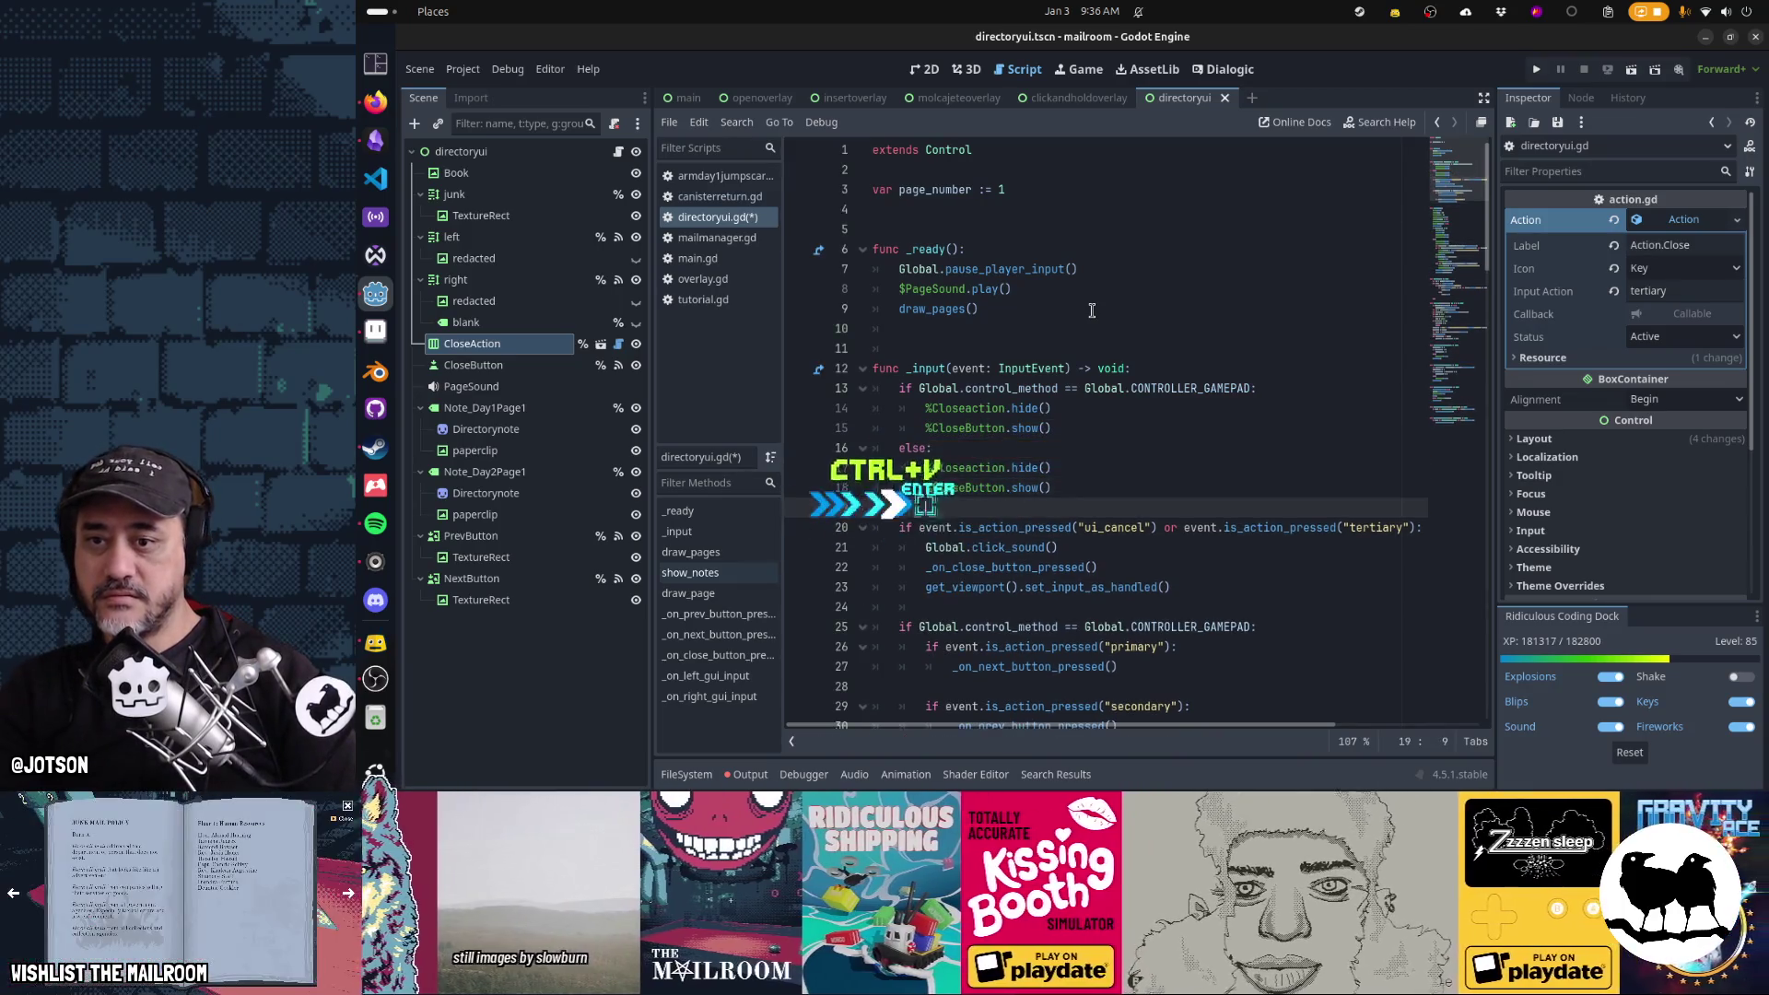
Make the else branch reverse those visibility calls, save the script, and run the game
key("Up")
key("Up")
key("ctrl+shift+Right")
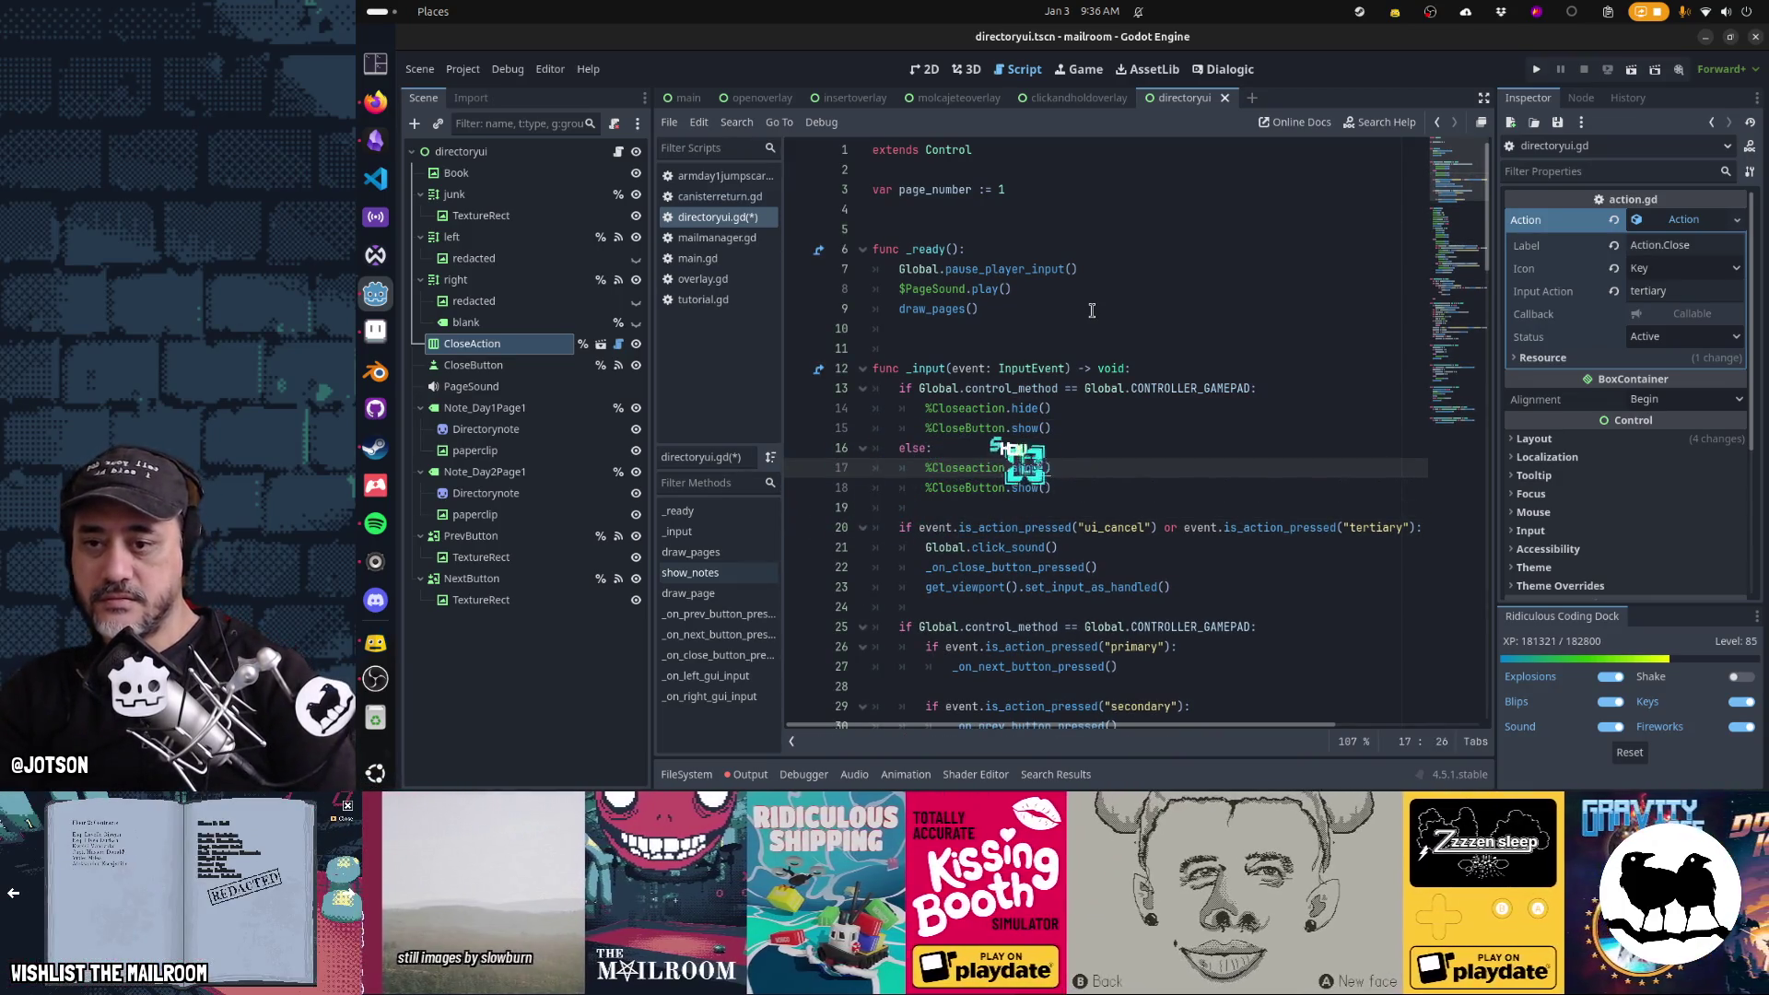
key("Down")
key("ctrl+shift+Left")
type("hide")
key("Home")
key("Home")
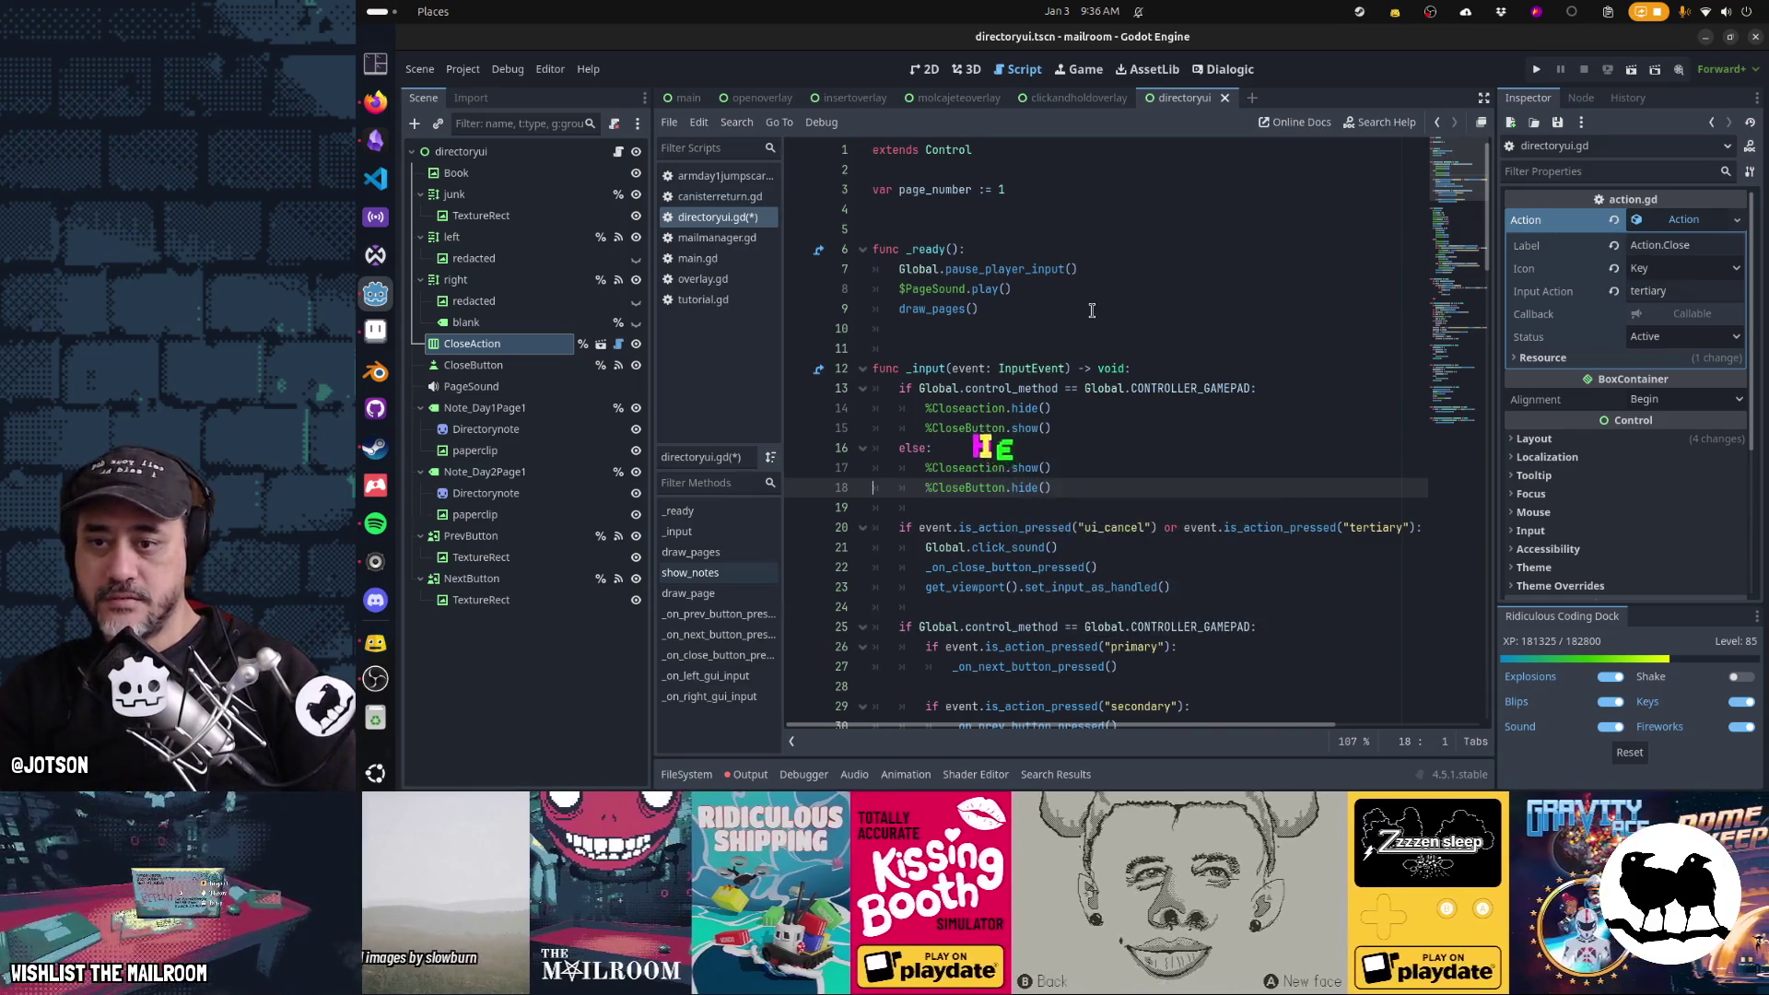
key("ctrl+s")
key("Down")
key("Down")
key("Down")
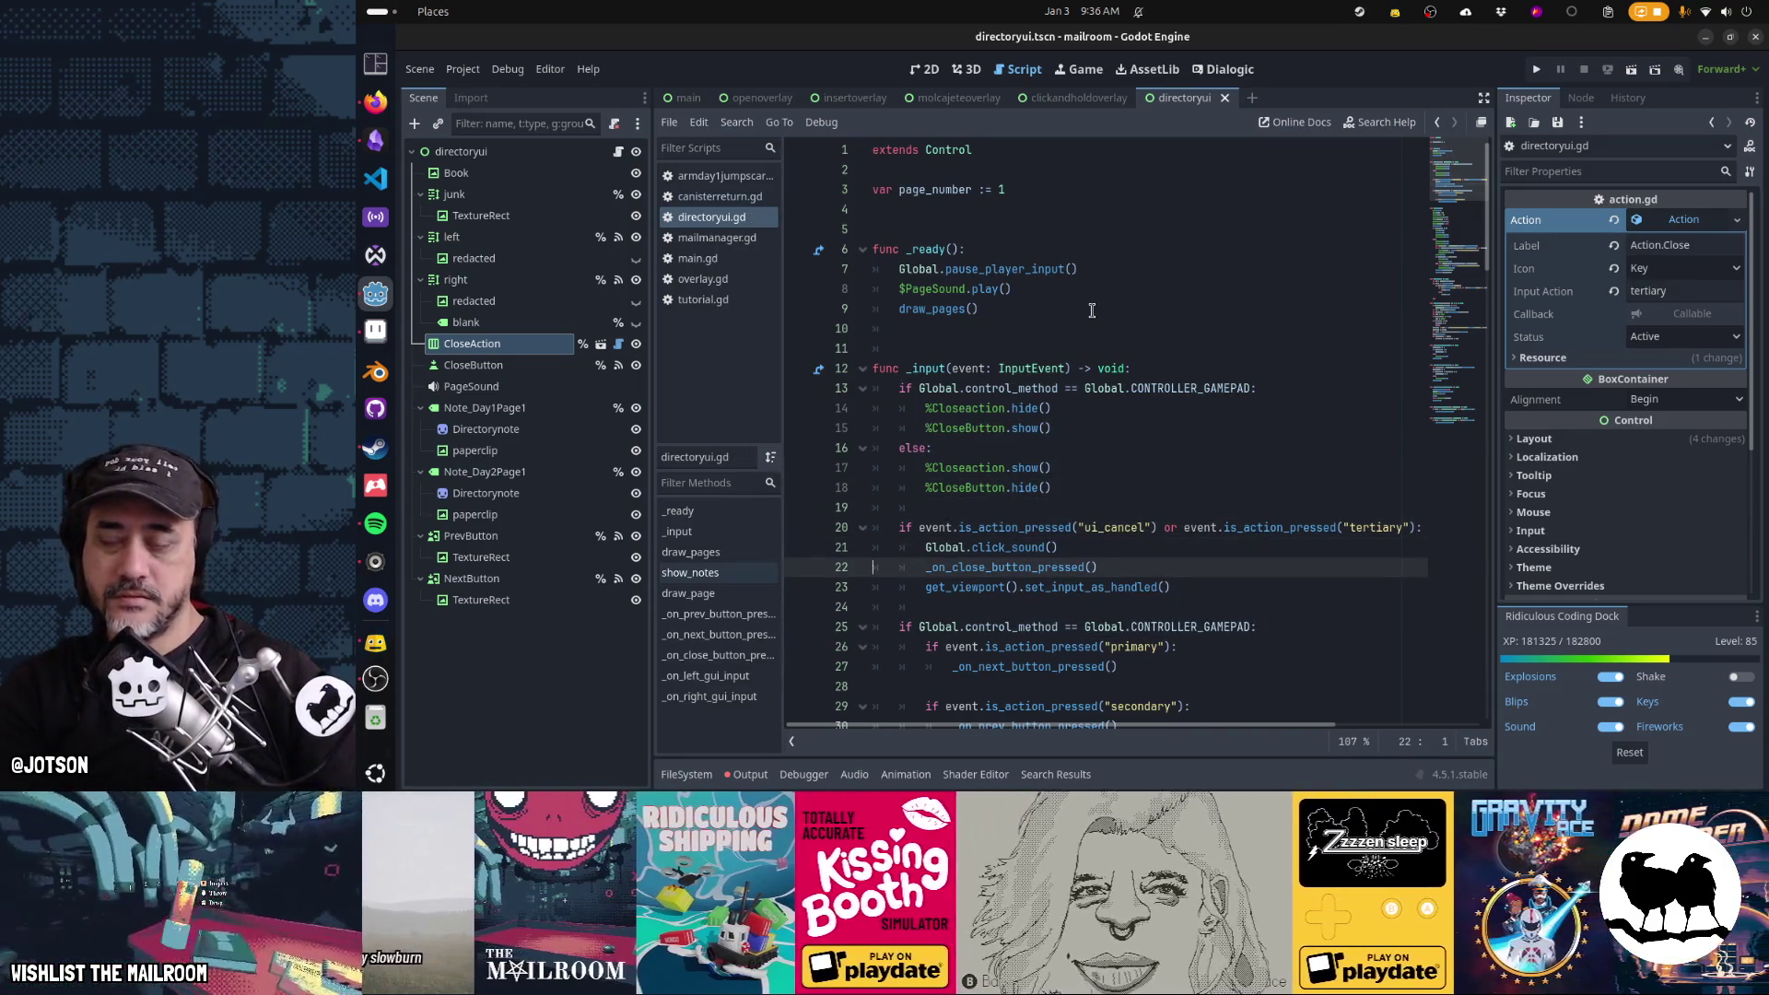
key("F5")
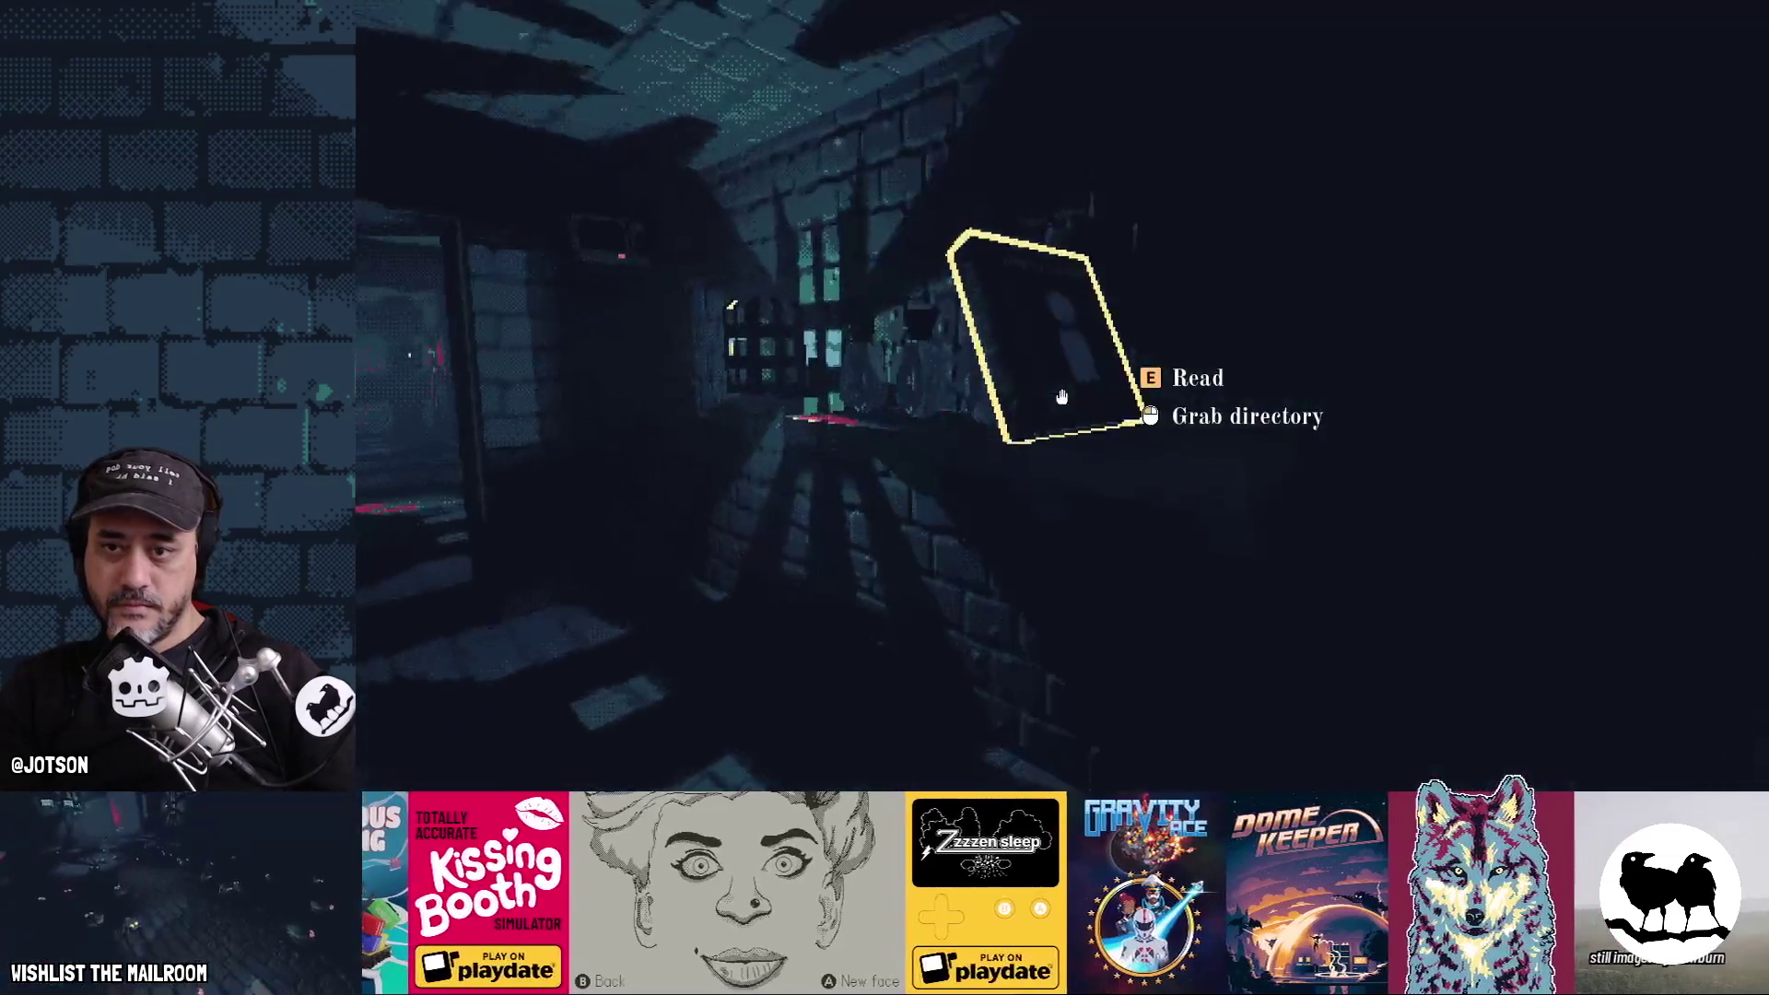
Undo the stray 'ee', fix %Closeaction to %CloseAction on lines 14 and 17, and resume
type("e")
type("eaction.show(")
key("ctrl+z")
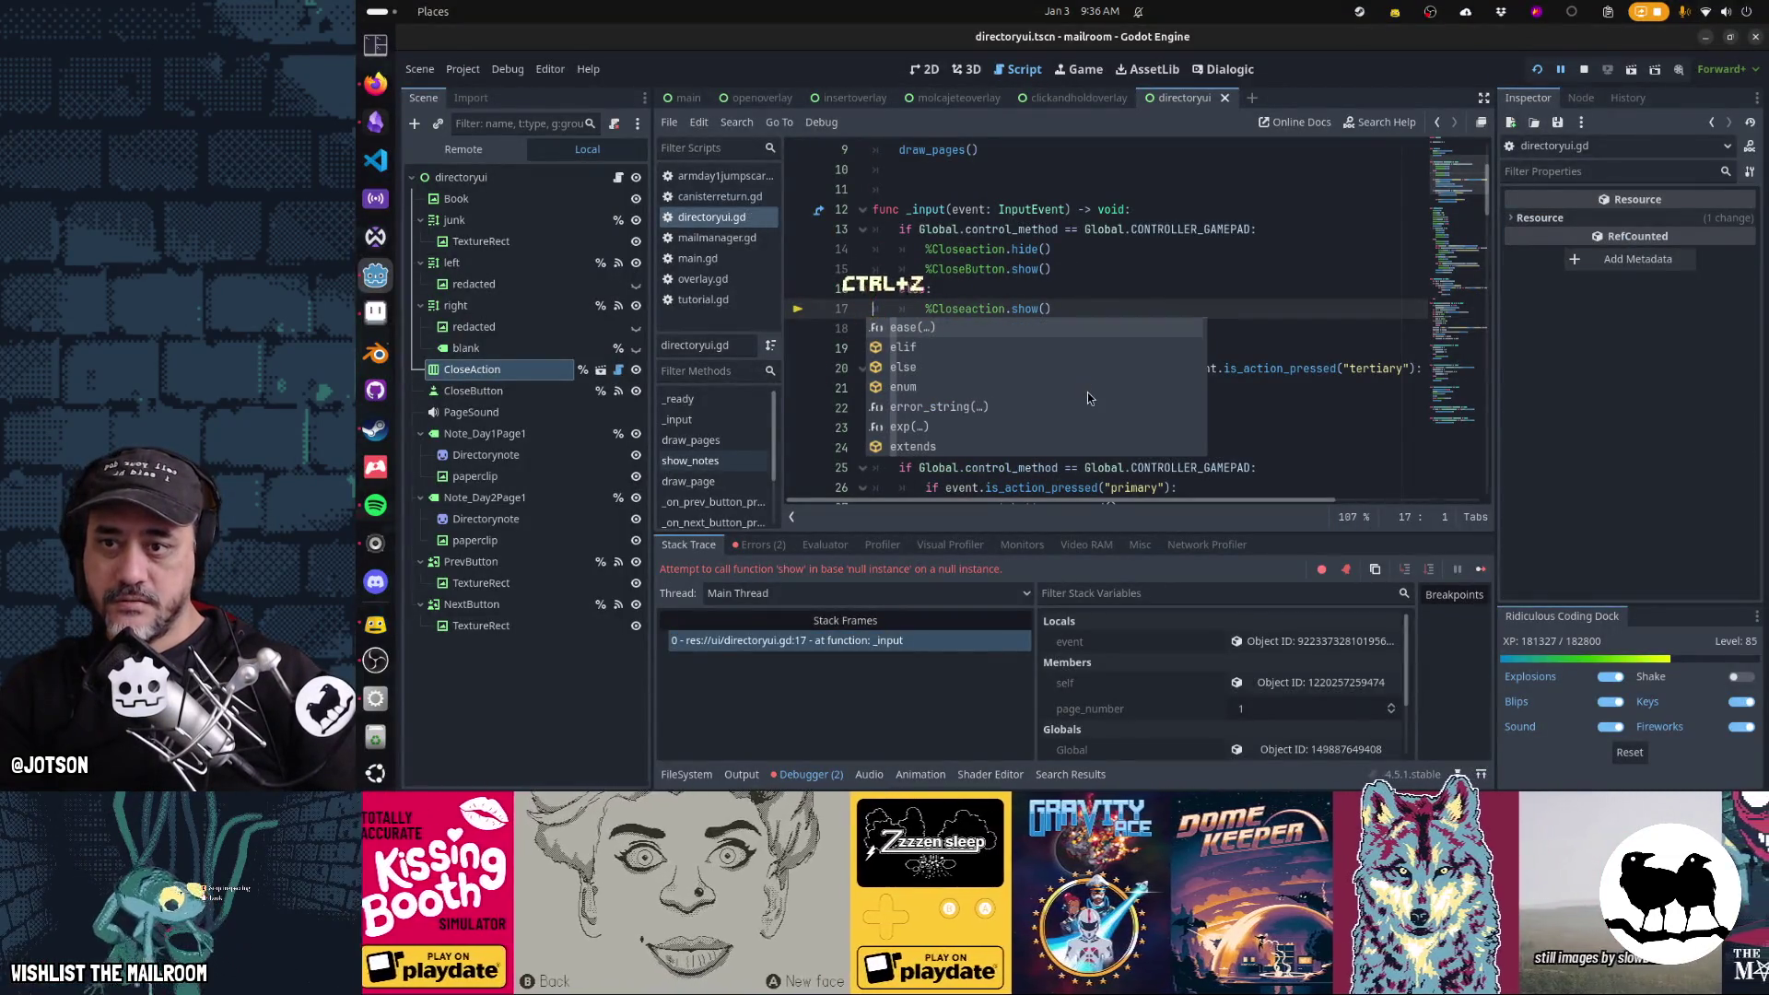
left_click(1002, 313)
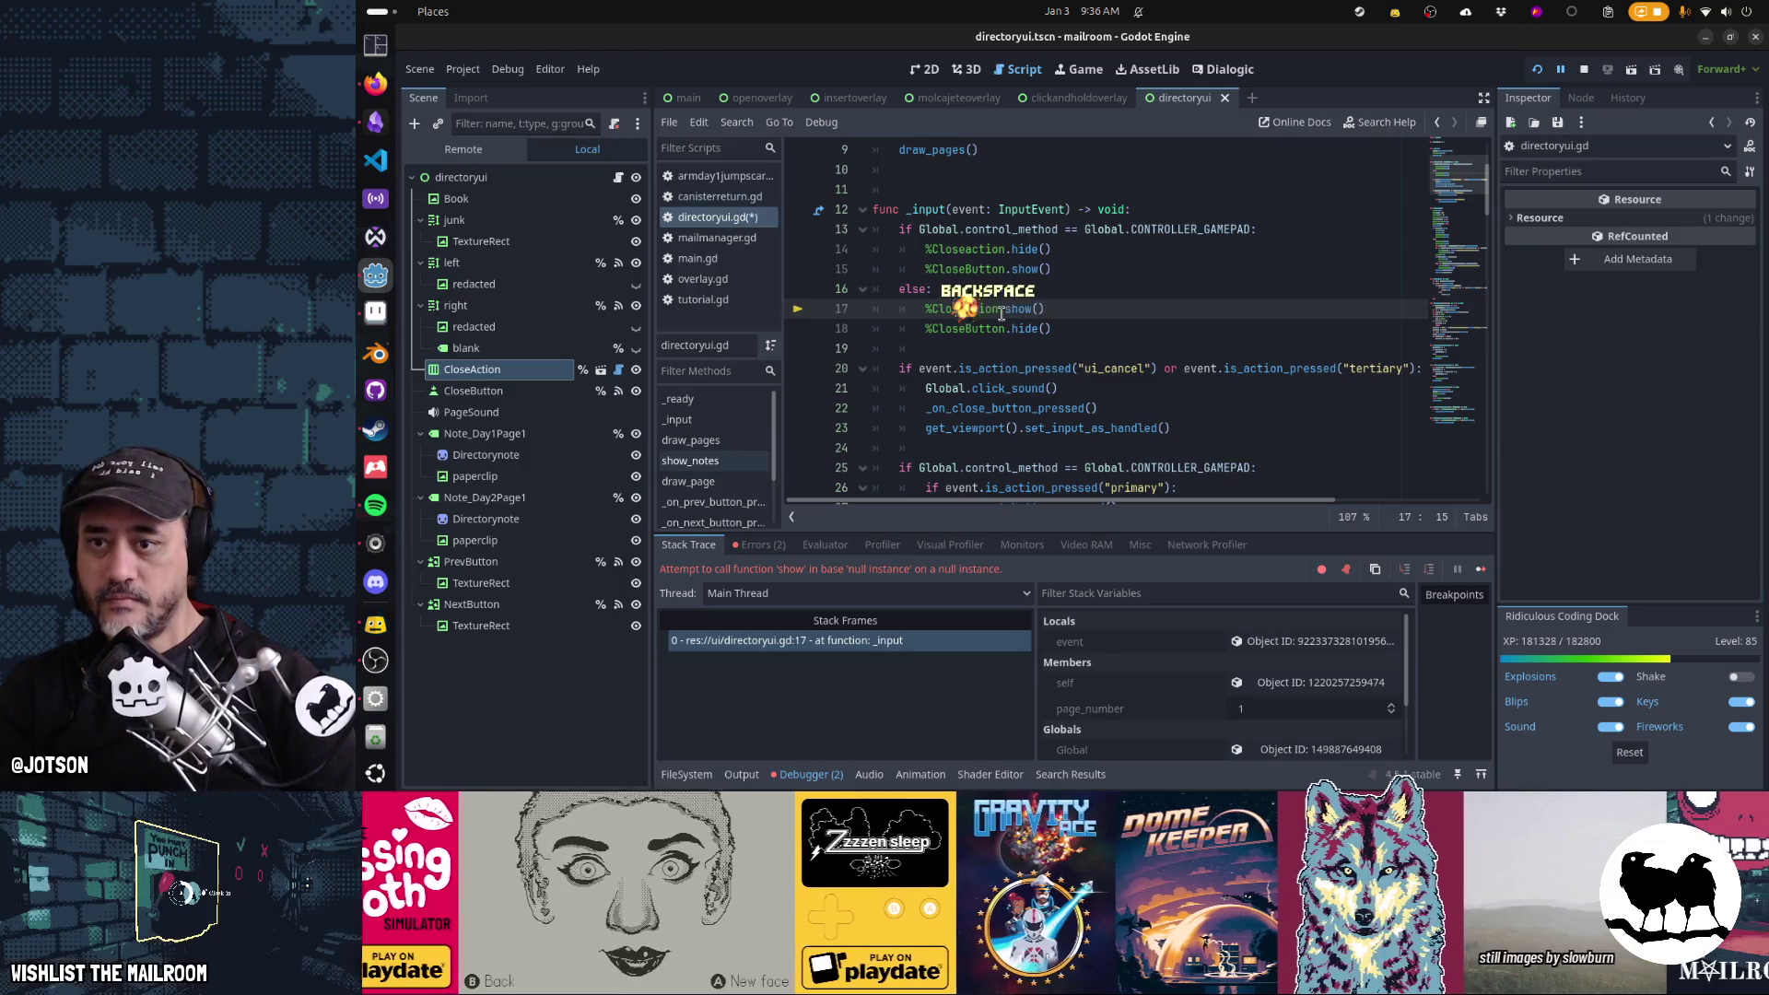
key("Up")
key("Up")
key("Up")
key("BackSpace")
type("A")
key("BackSpace")
type("A")
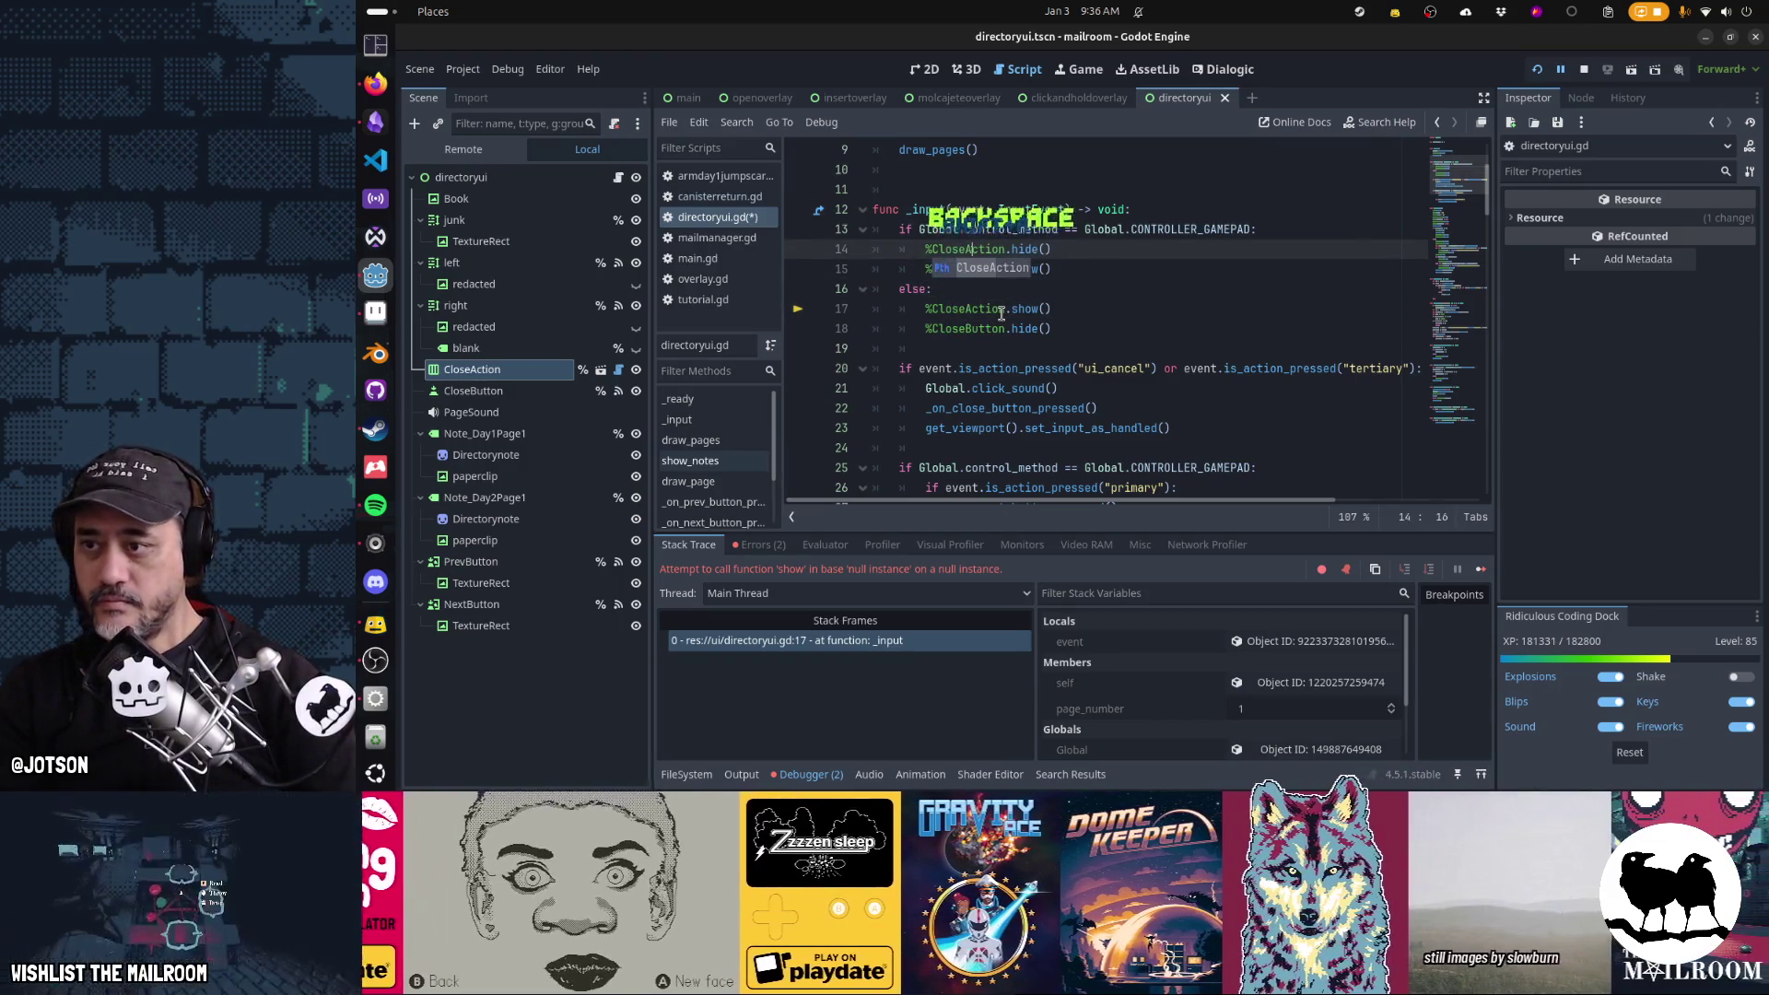
key("F12")
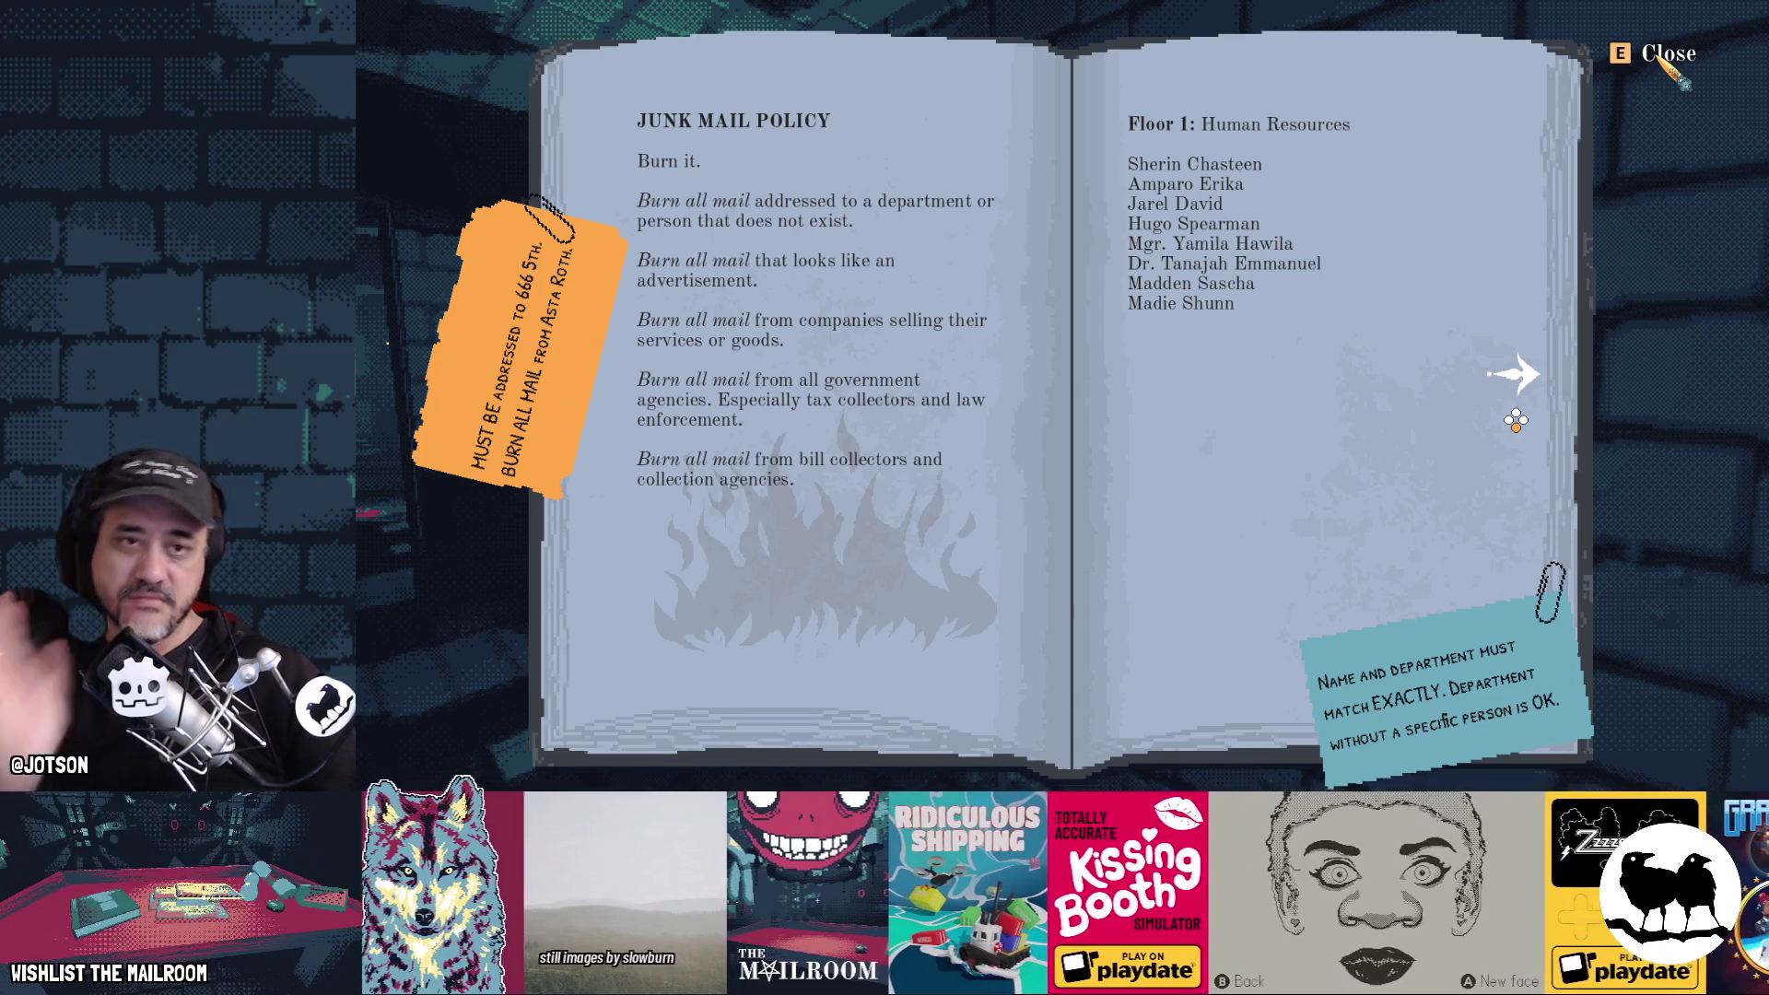
Confirm the directory's Close prompt shows a gamepad button icon, then return to the editor
left_click(1659, 57)
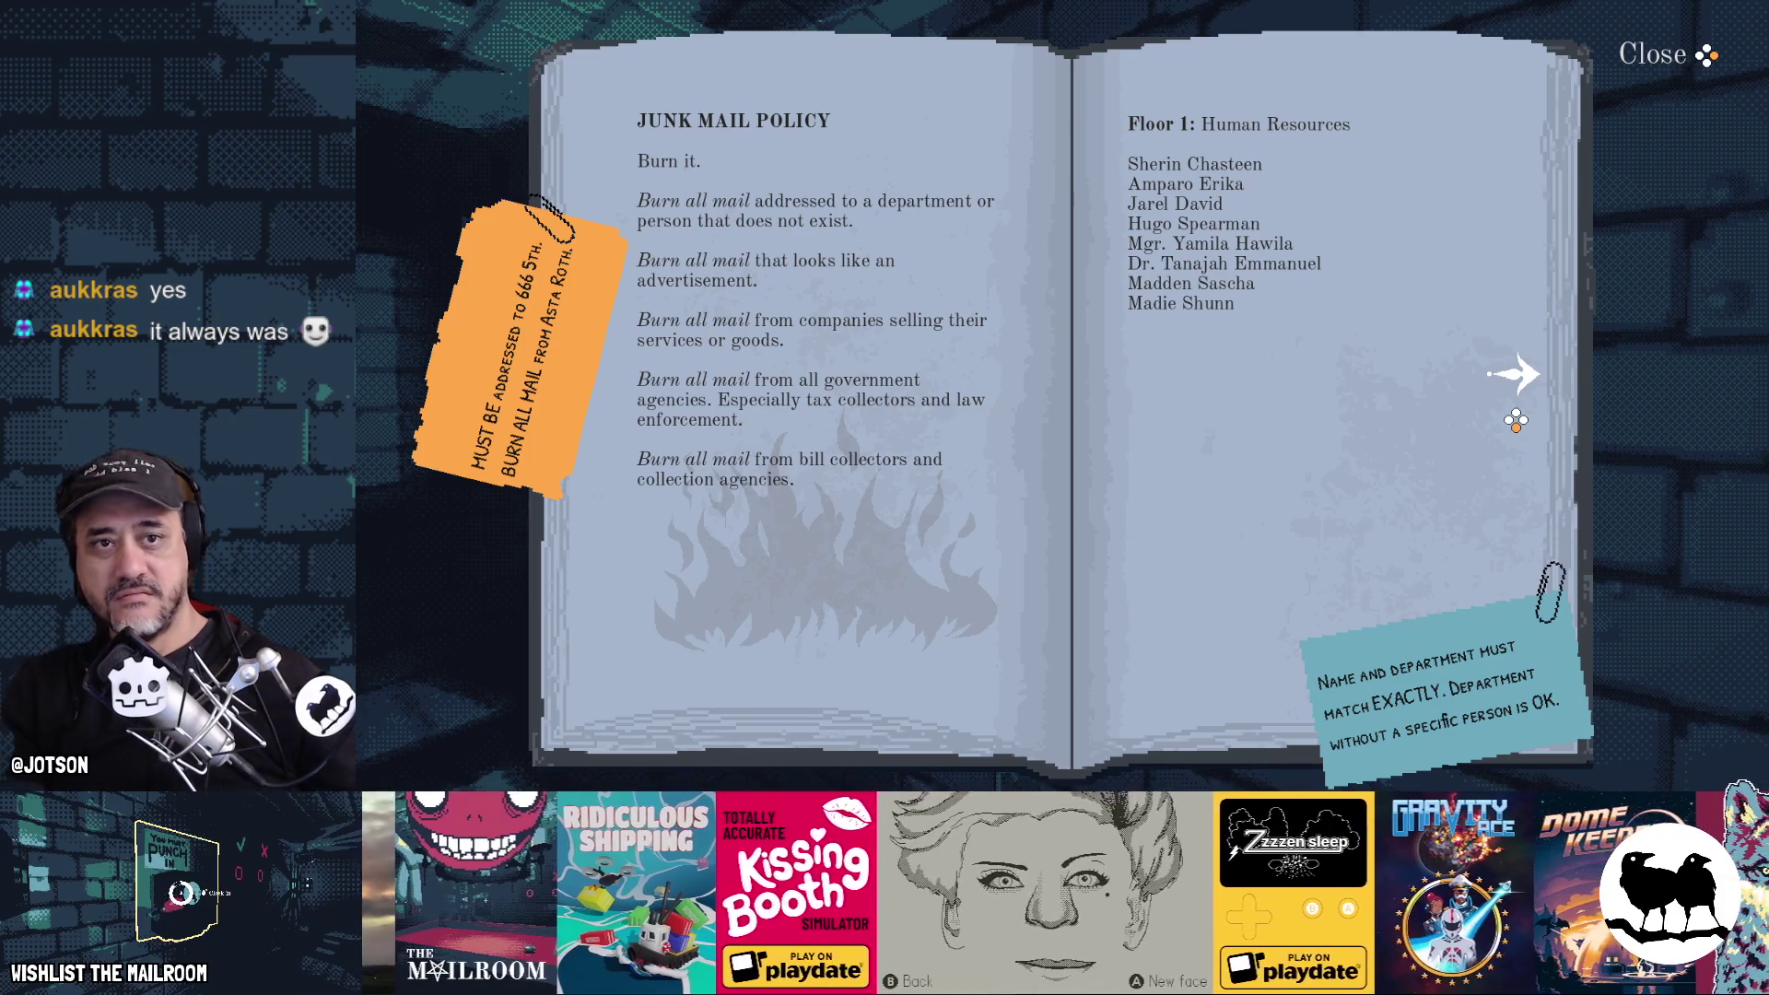
key("alt+Tab")
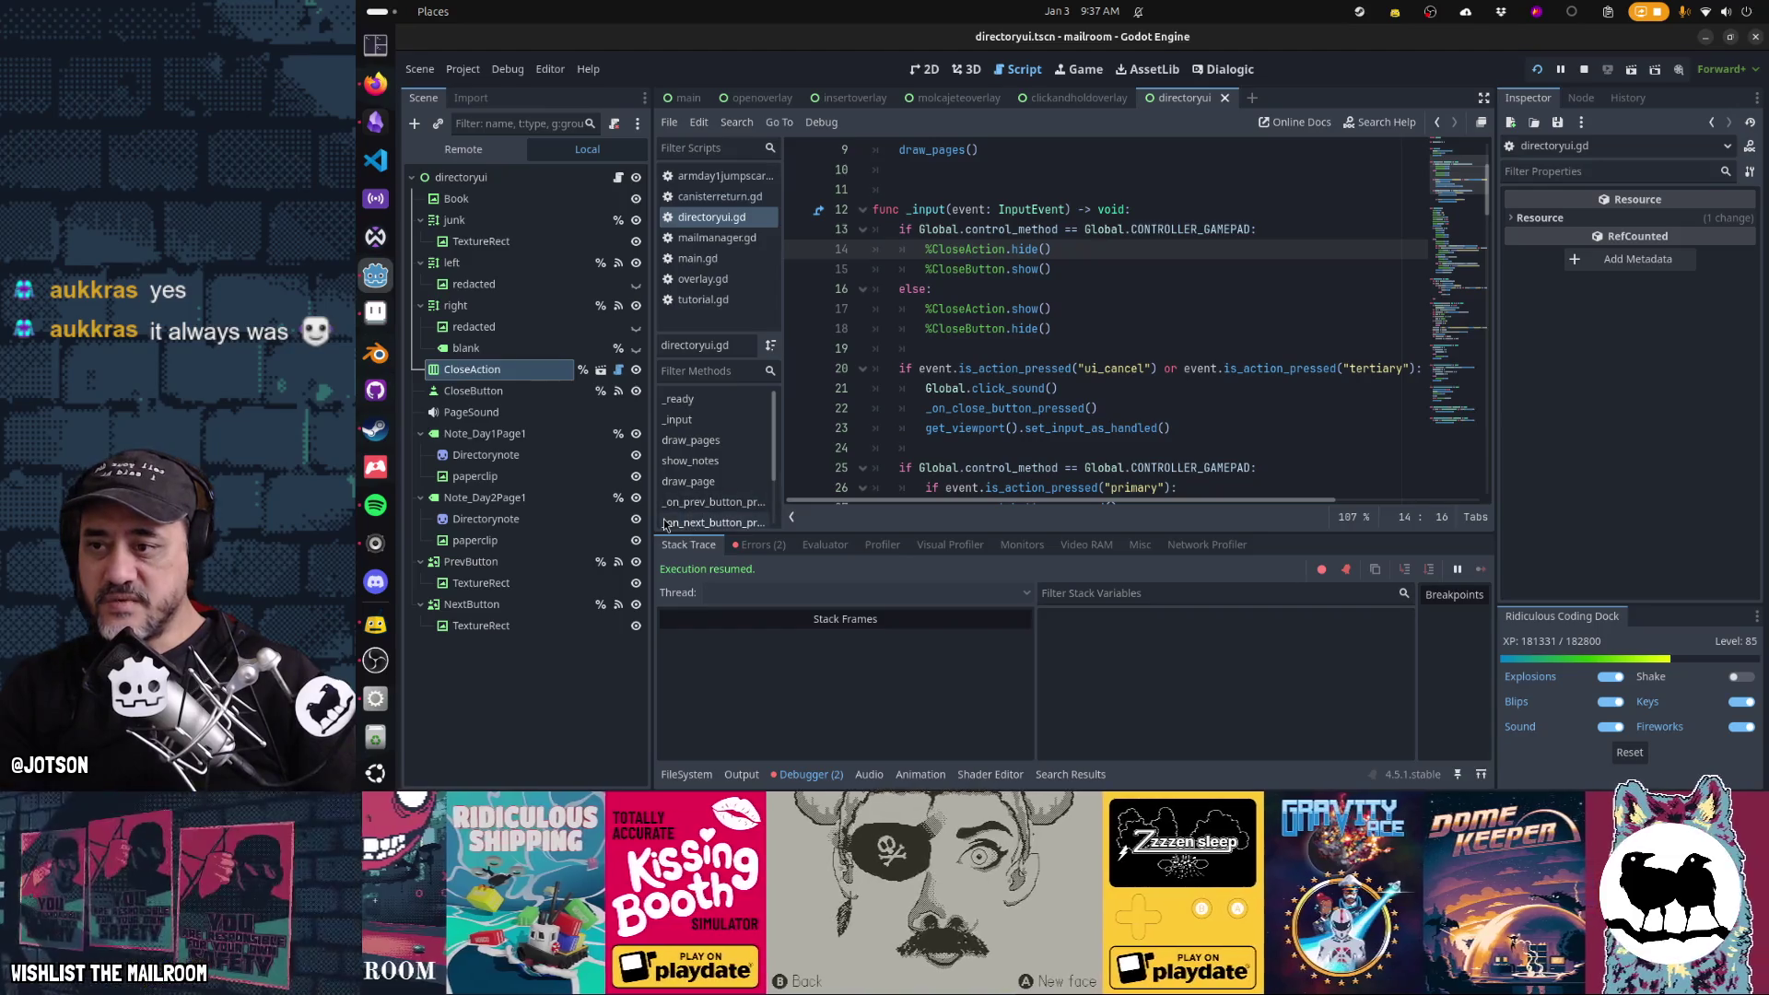
In the 2D view, nudge CloseButton right and slightly down to align with the Close label, then run
key("ctrl+F2")
key("ctrl+F1")
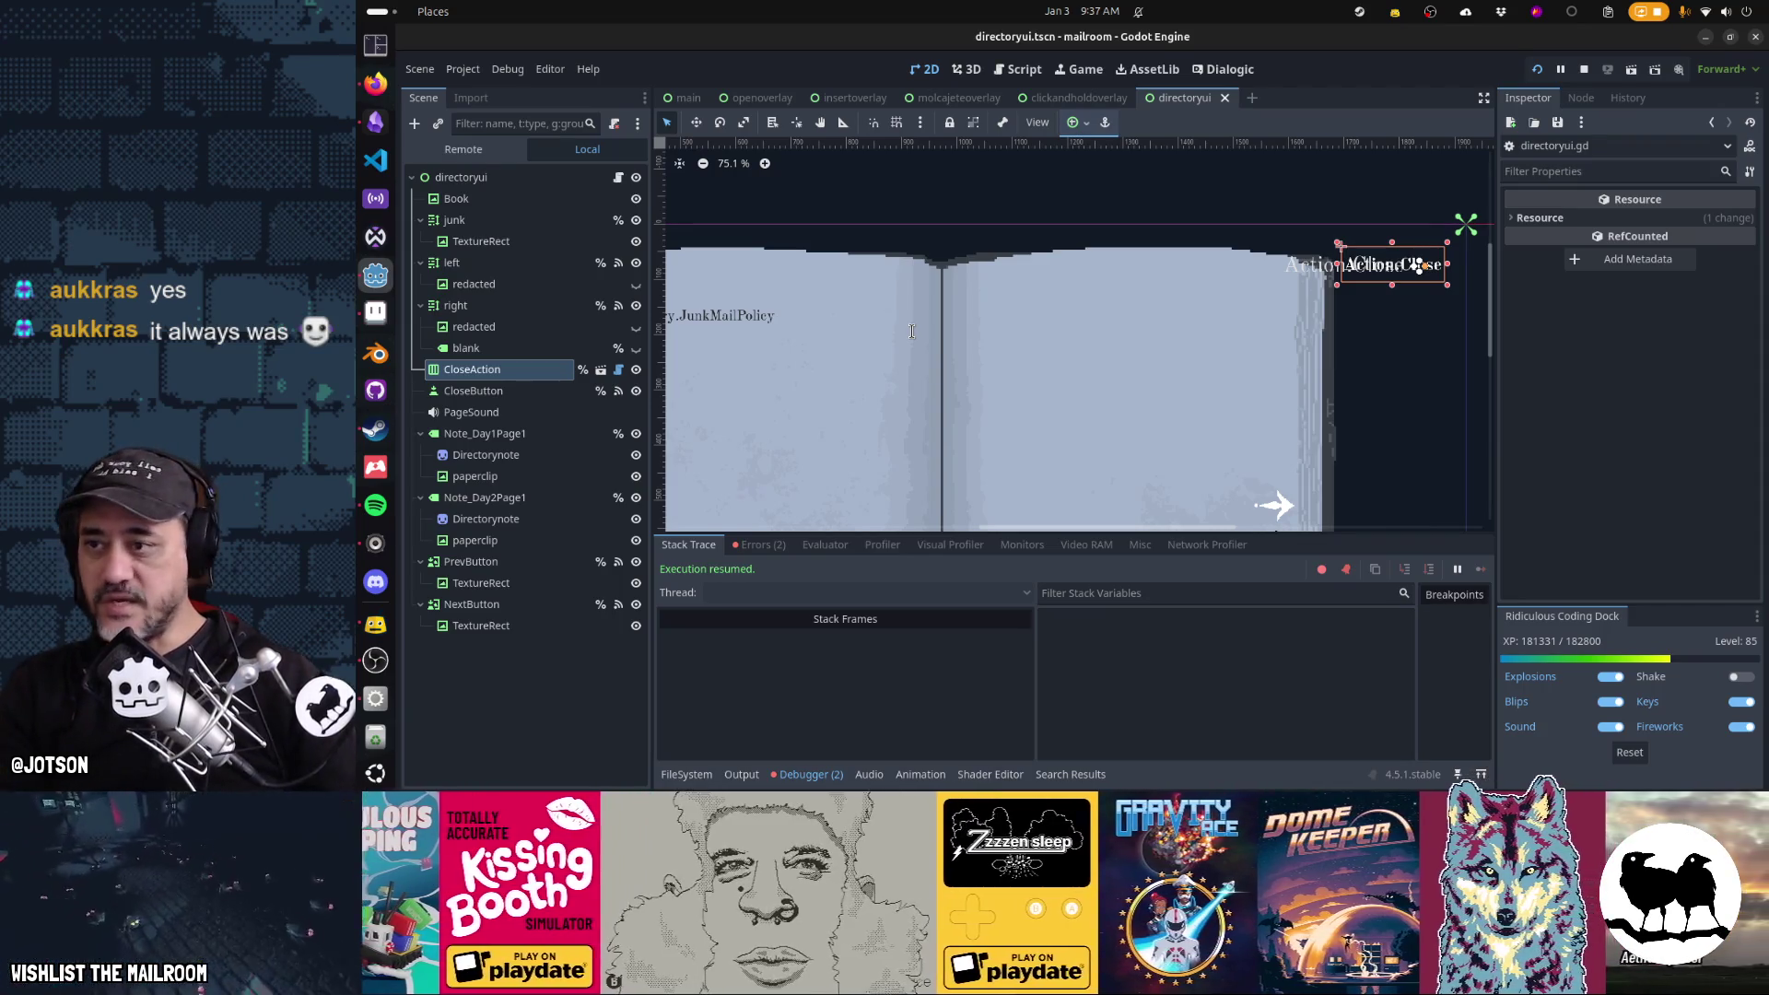
left_click(473, 391)
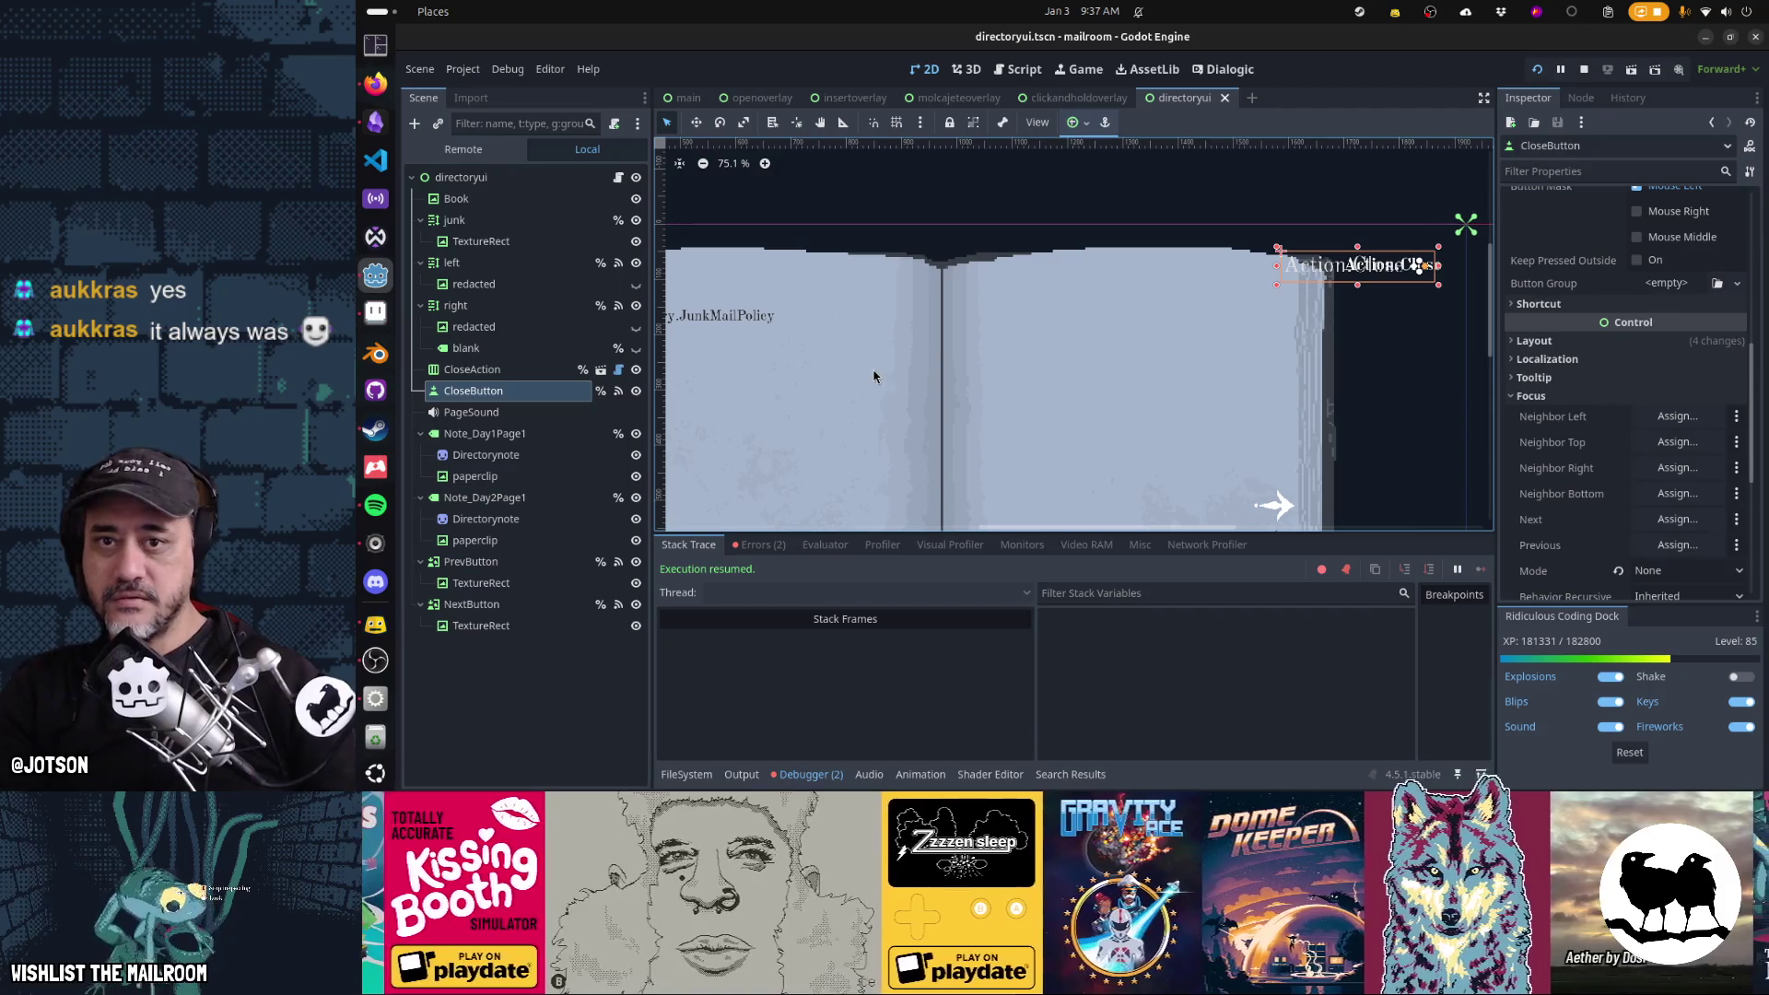
key("shift+Up")
key("shift+Right")
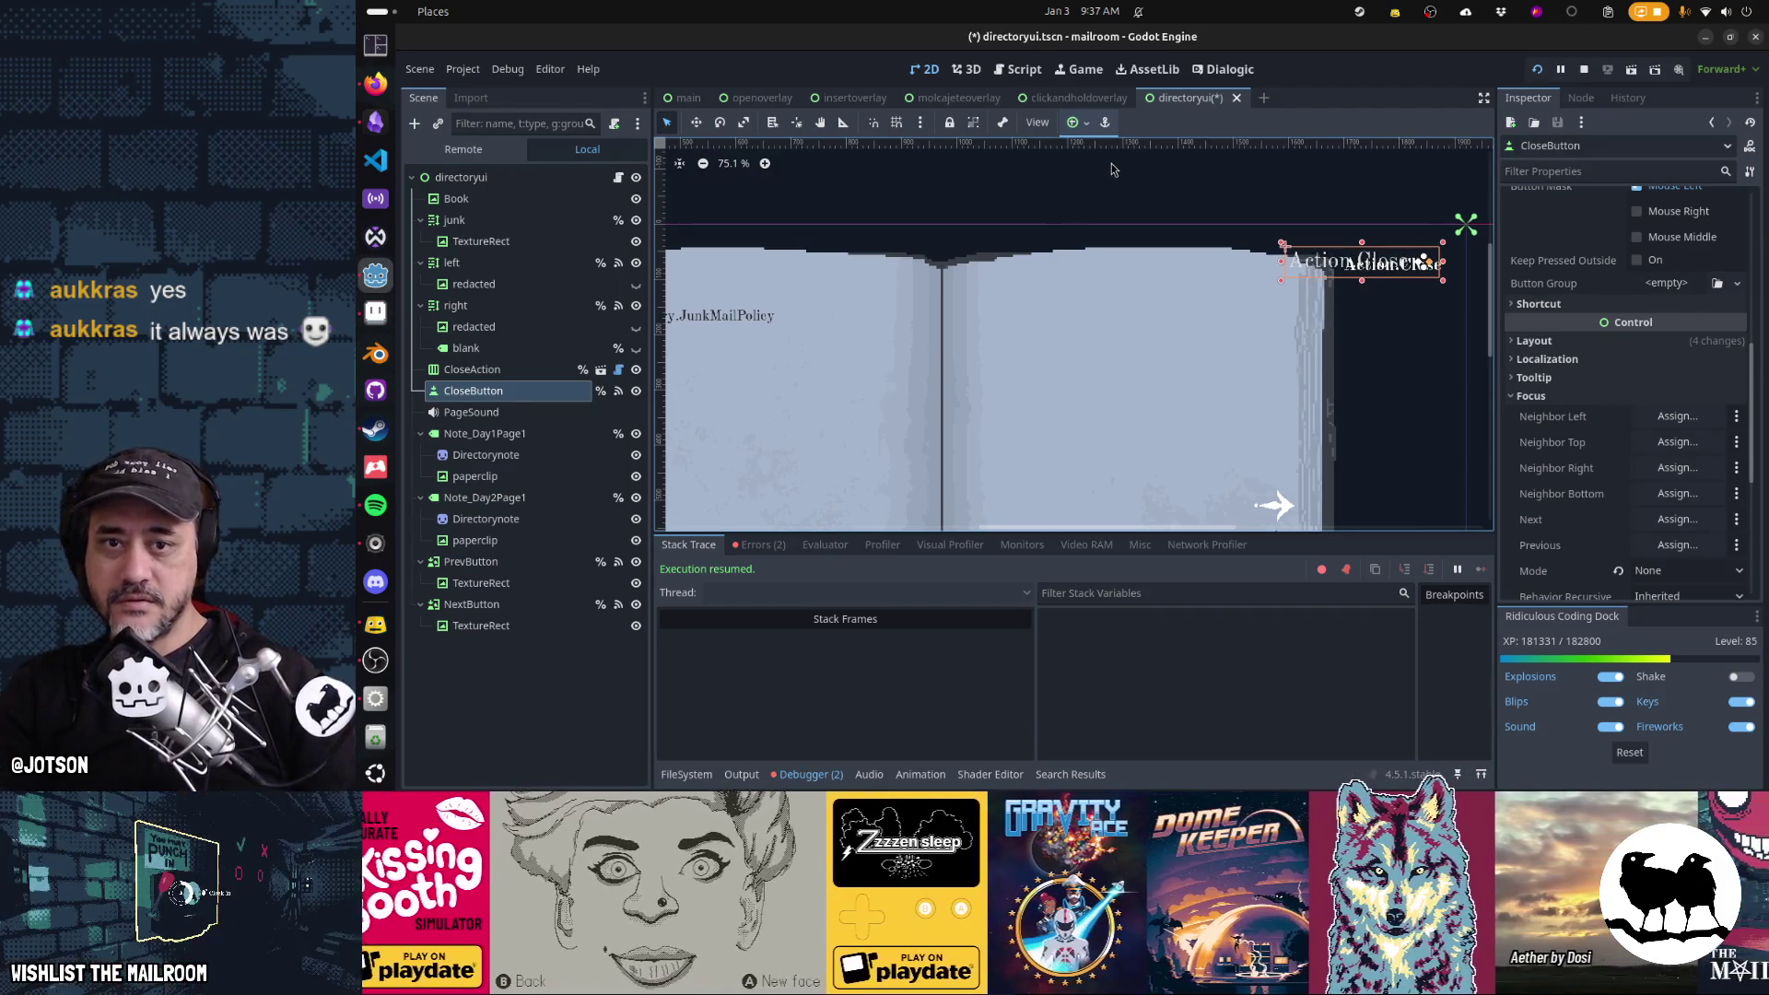
key("shift+Right")
key("shift+Right")
key("shift+Right")
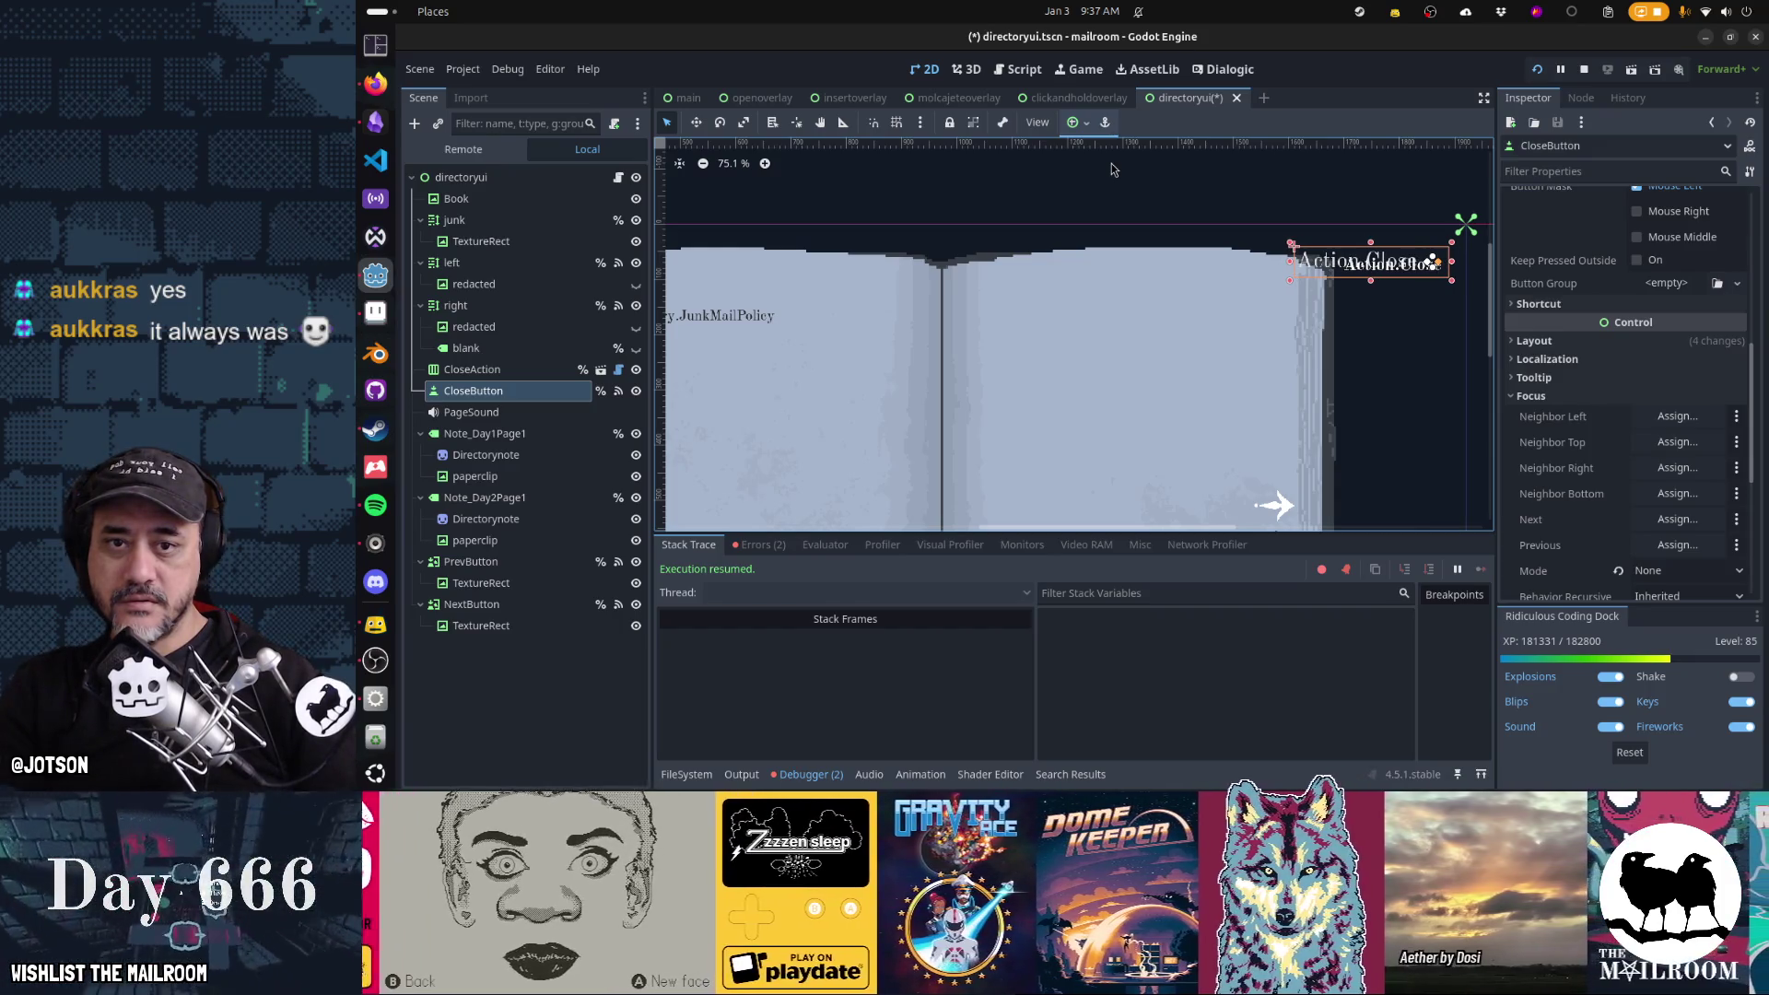
key("shift+Down")
key("shift+Right")
key("Left")
key("Left")
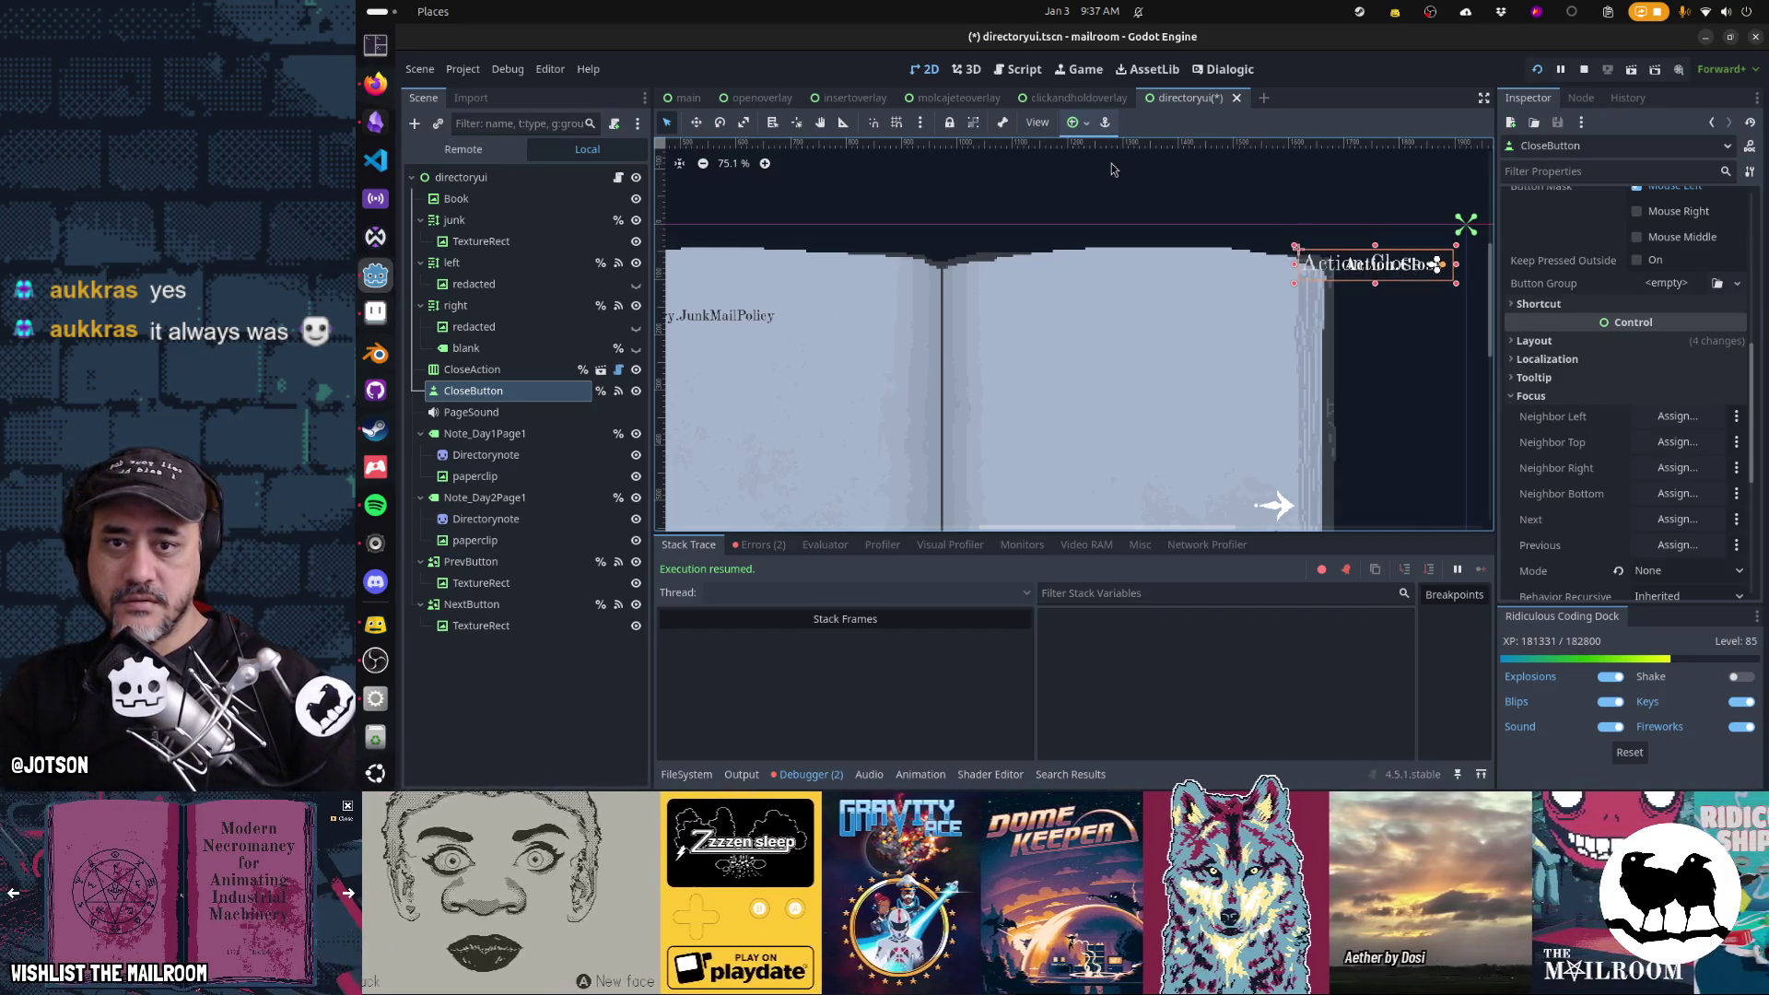
key("Down")
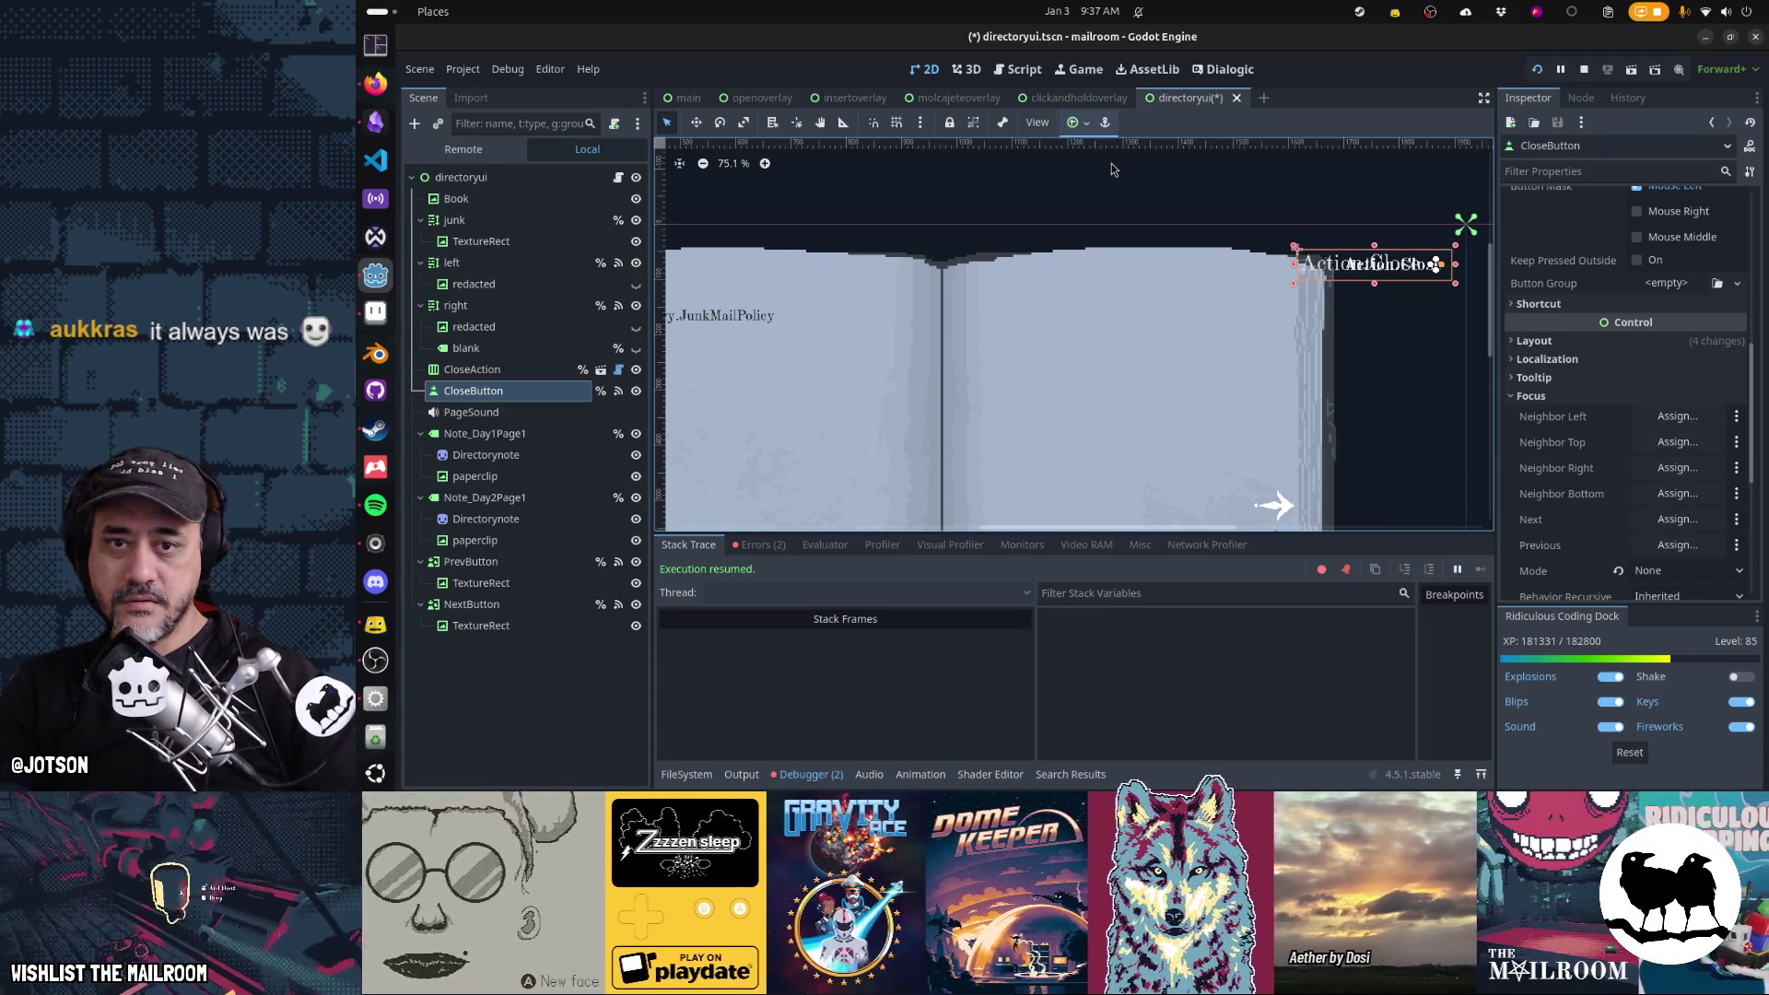
key("F6")
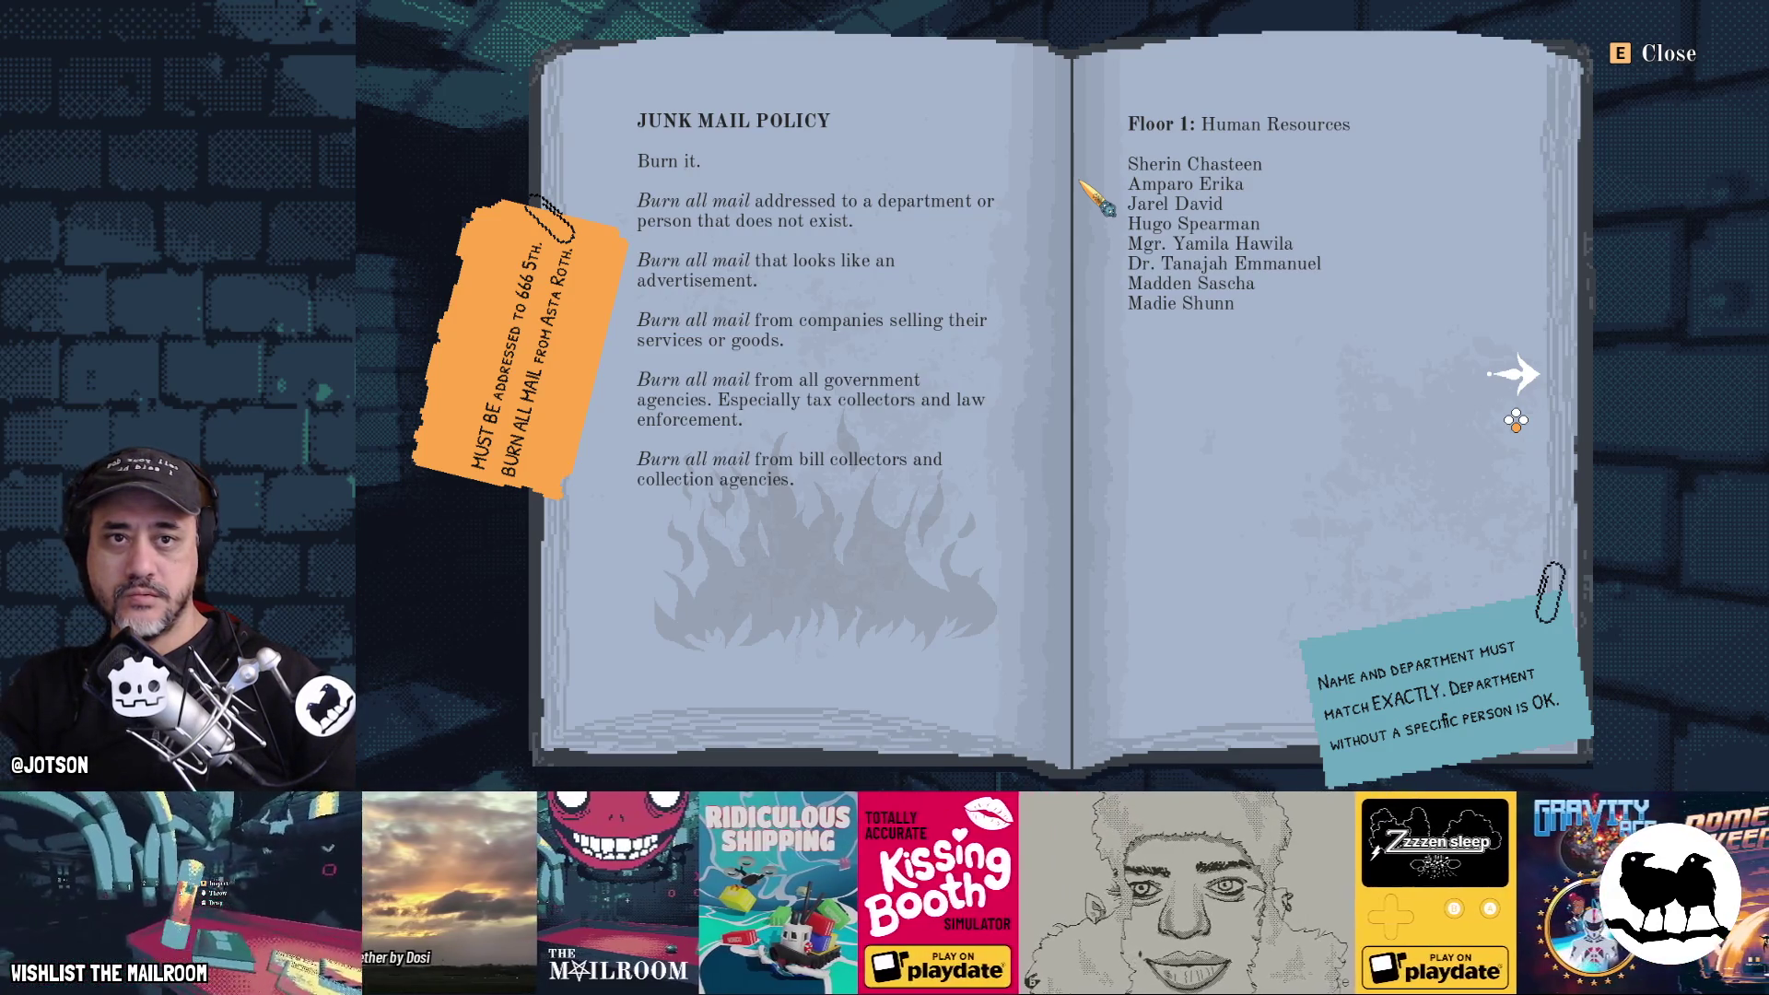
Close the directory book with the gamepad, stop the game, and return to directoryui.gd
key("e")
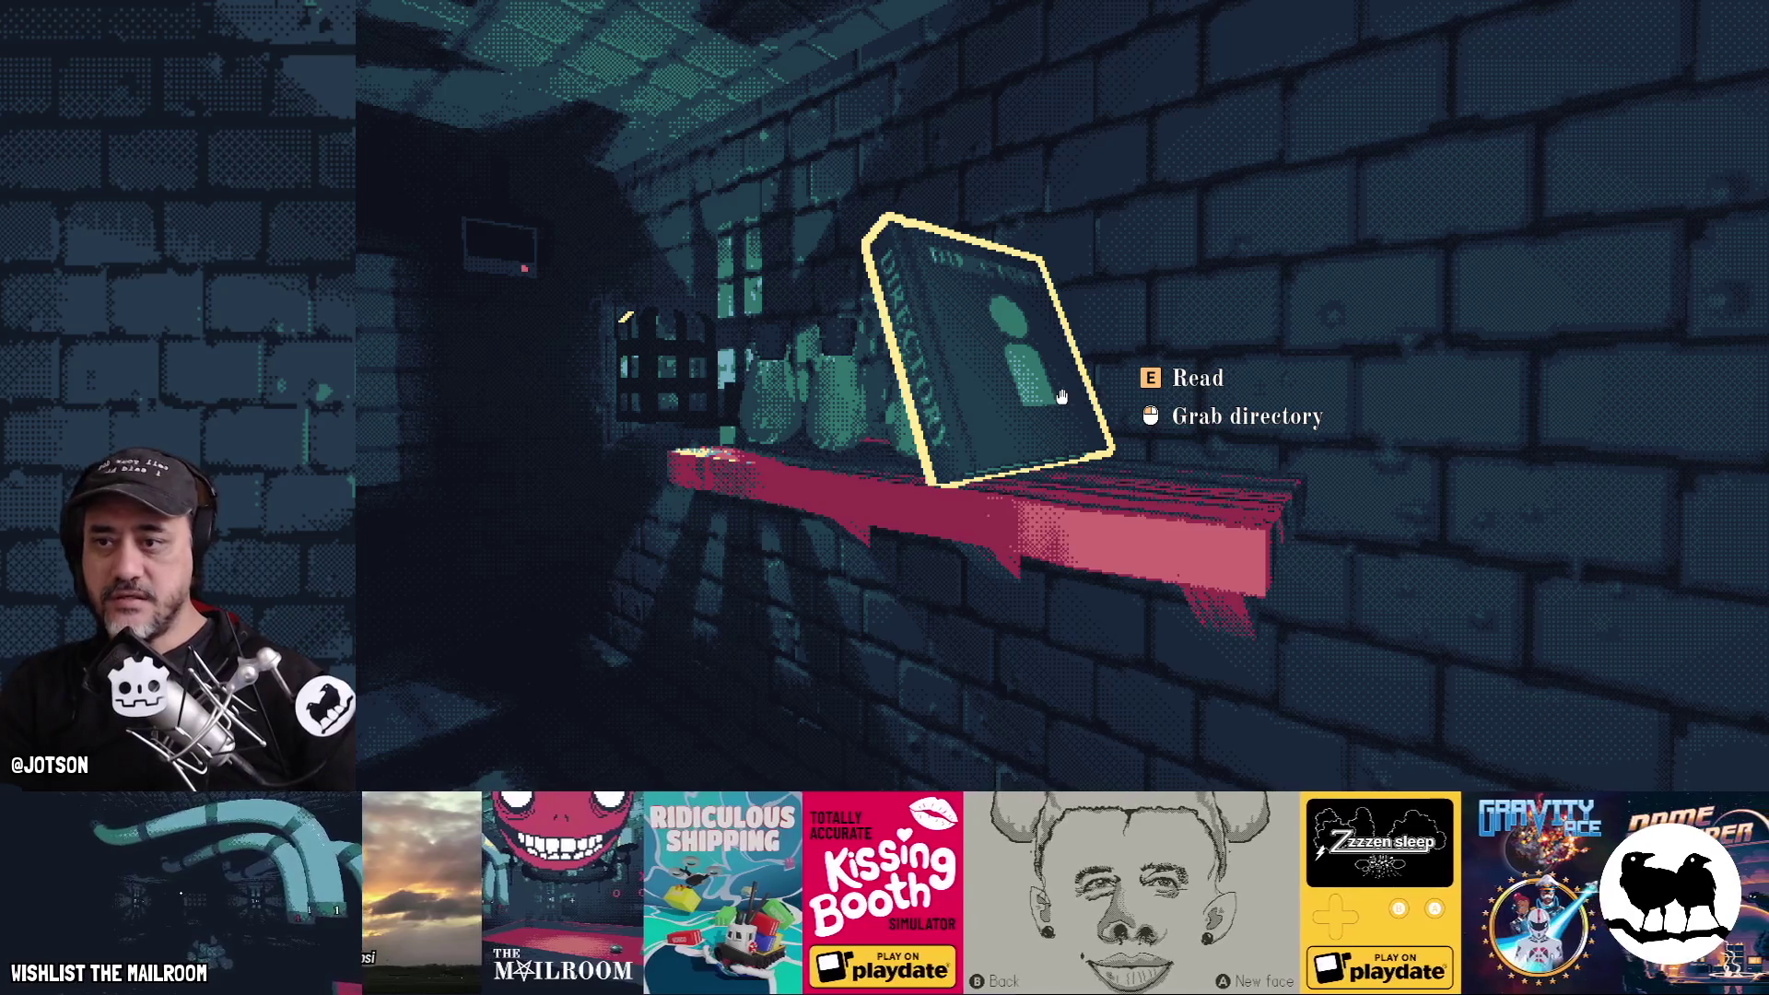
key("F8")
left_click(1018, 71)
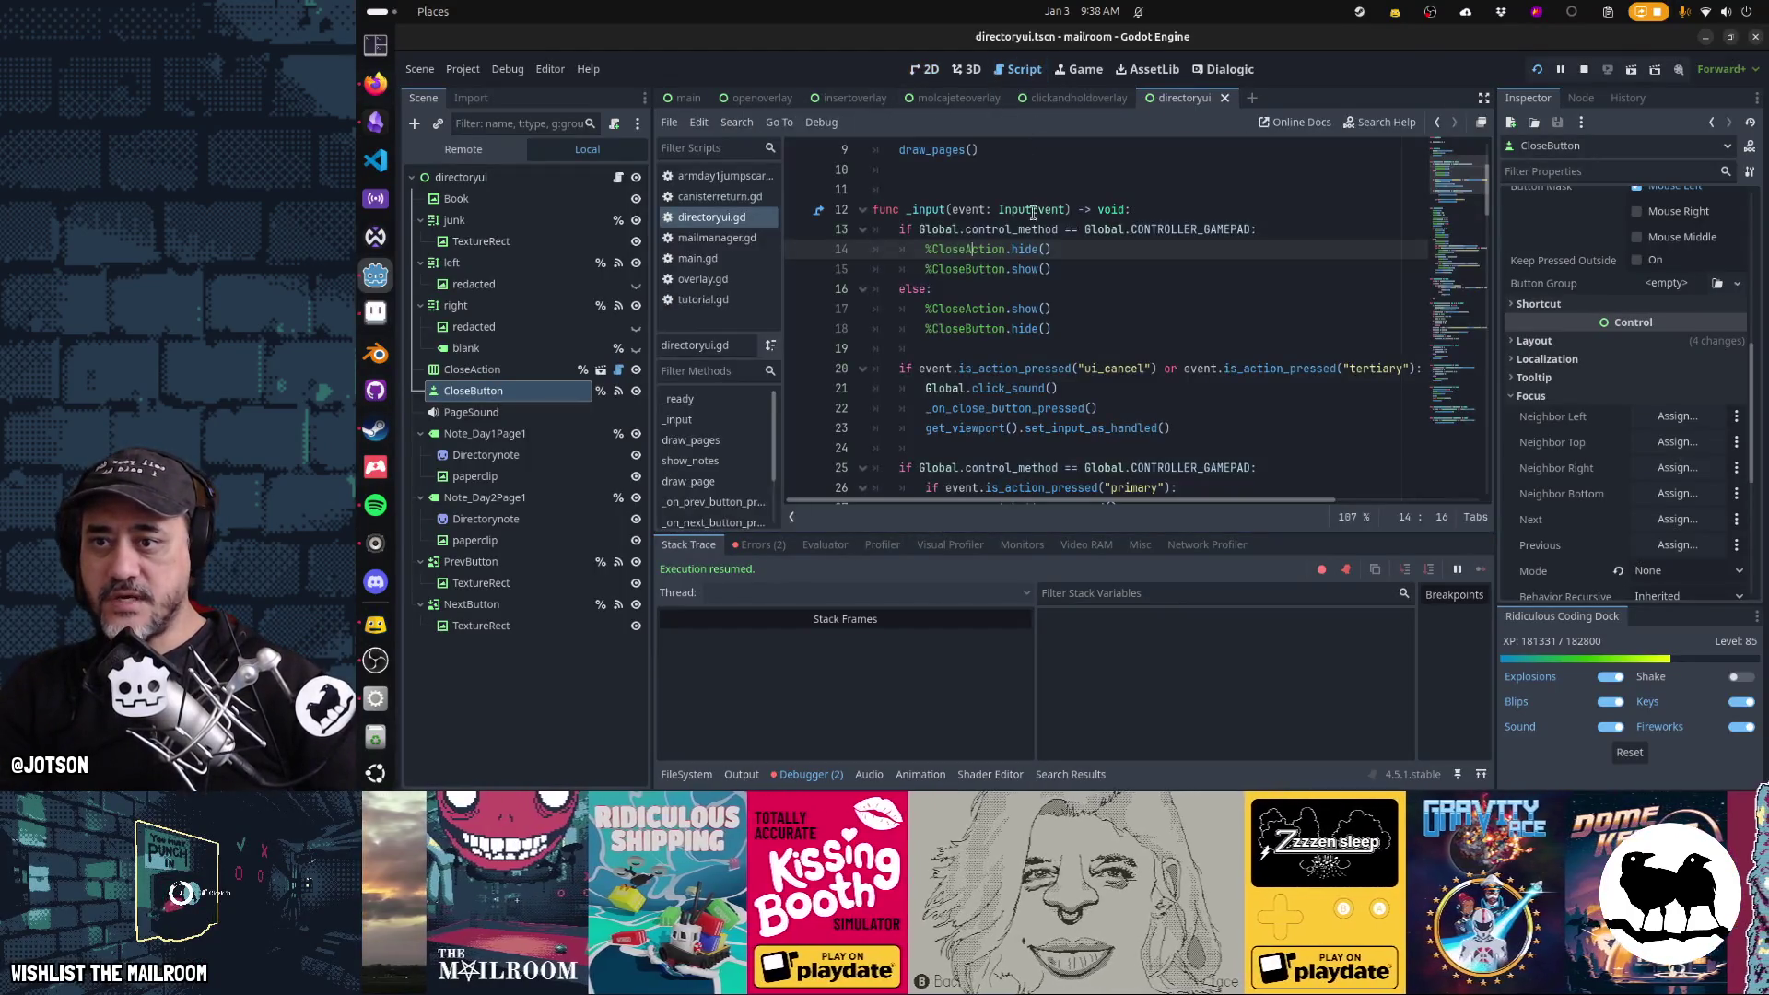
Cut the gamepad if/else visibility block from the script and save it
left_click(1110, 230)
key("ctrl+x")
key("ctrl+x")
key("ctrl+x")
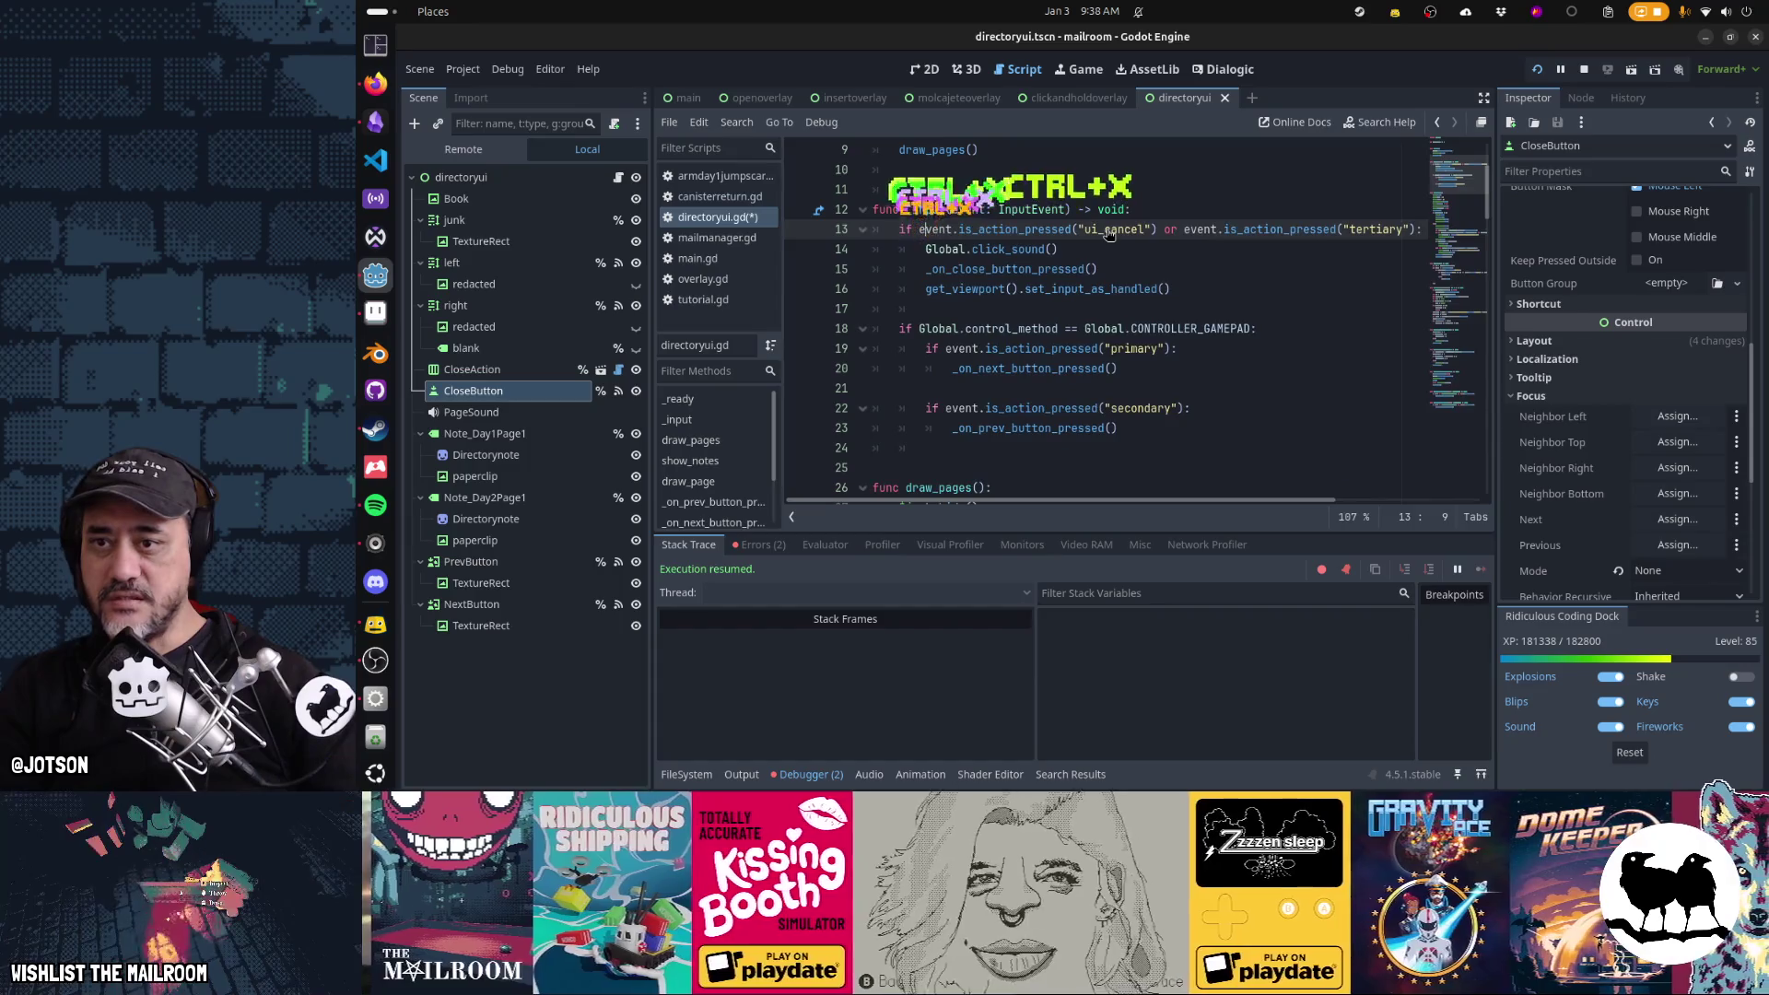
key("ctrl+s")
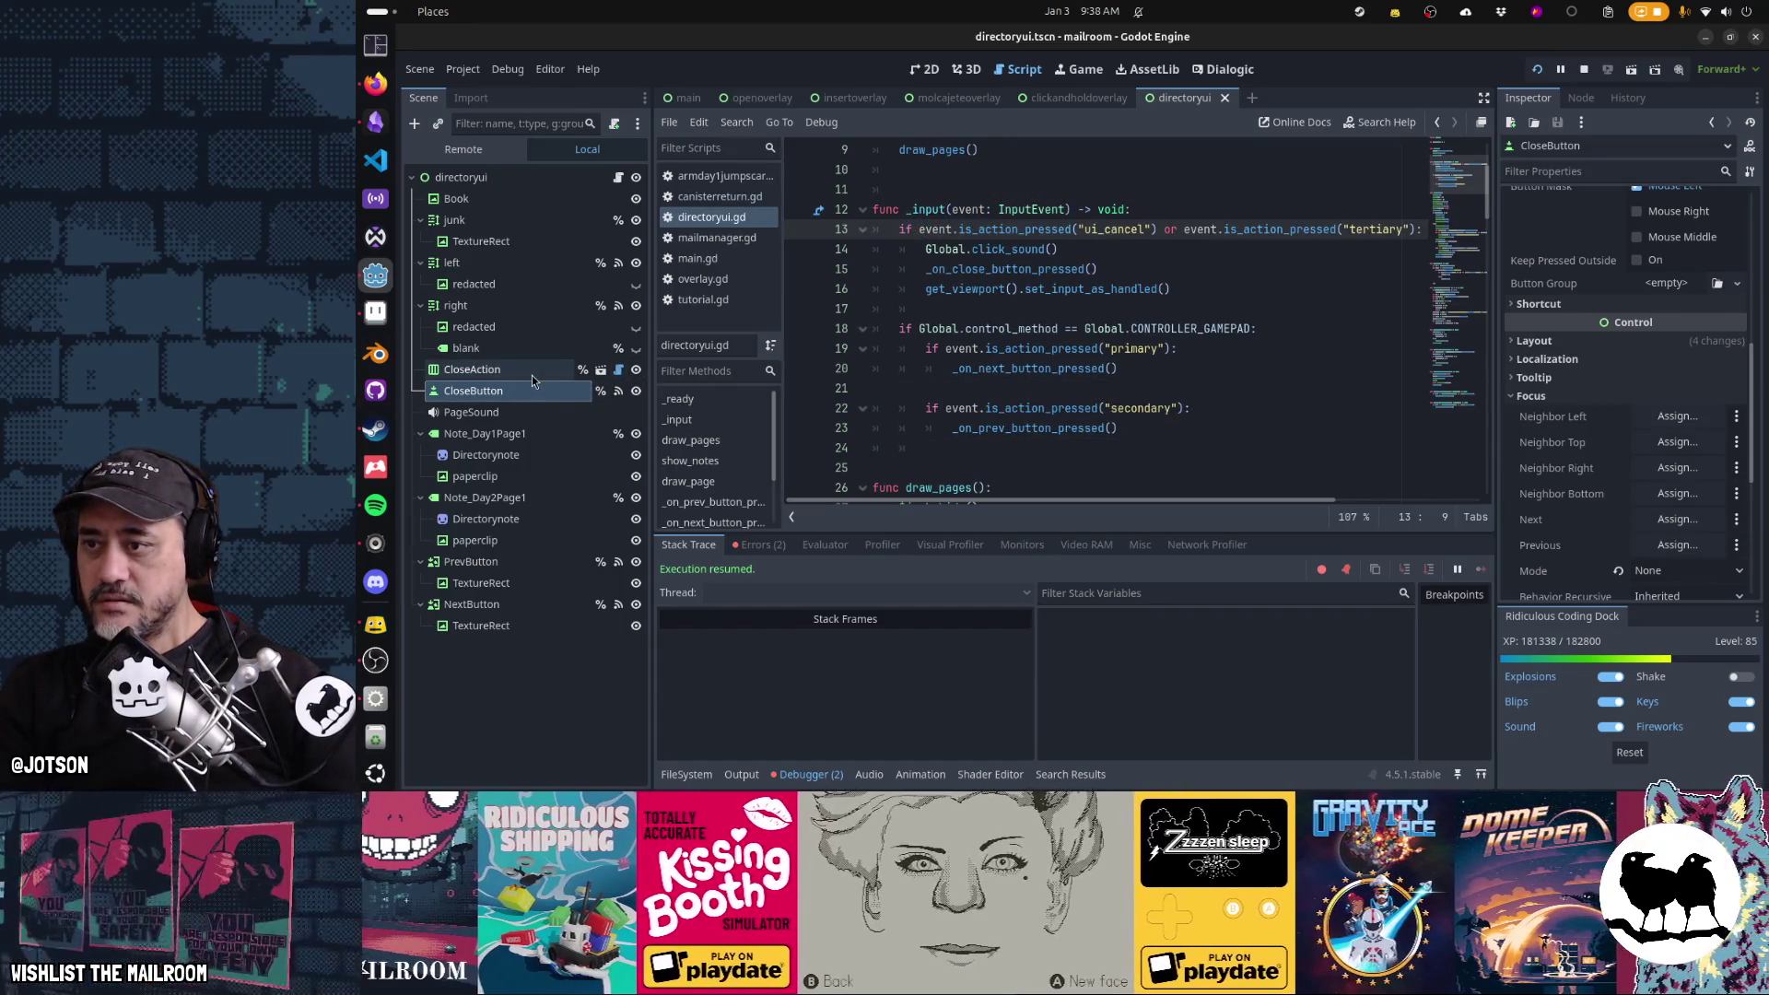
Clear CloseButton's 'Action.Close' text and change the node's type to TextureButton
left_click(523, 391)
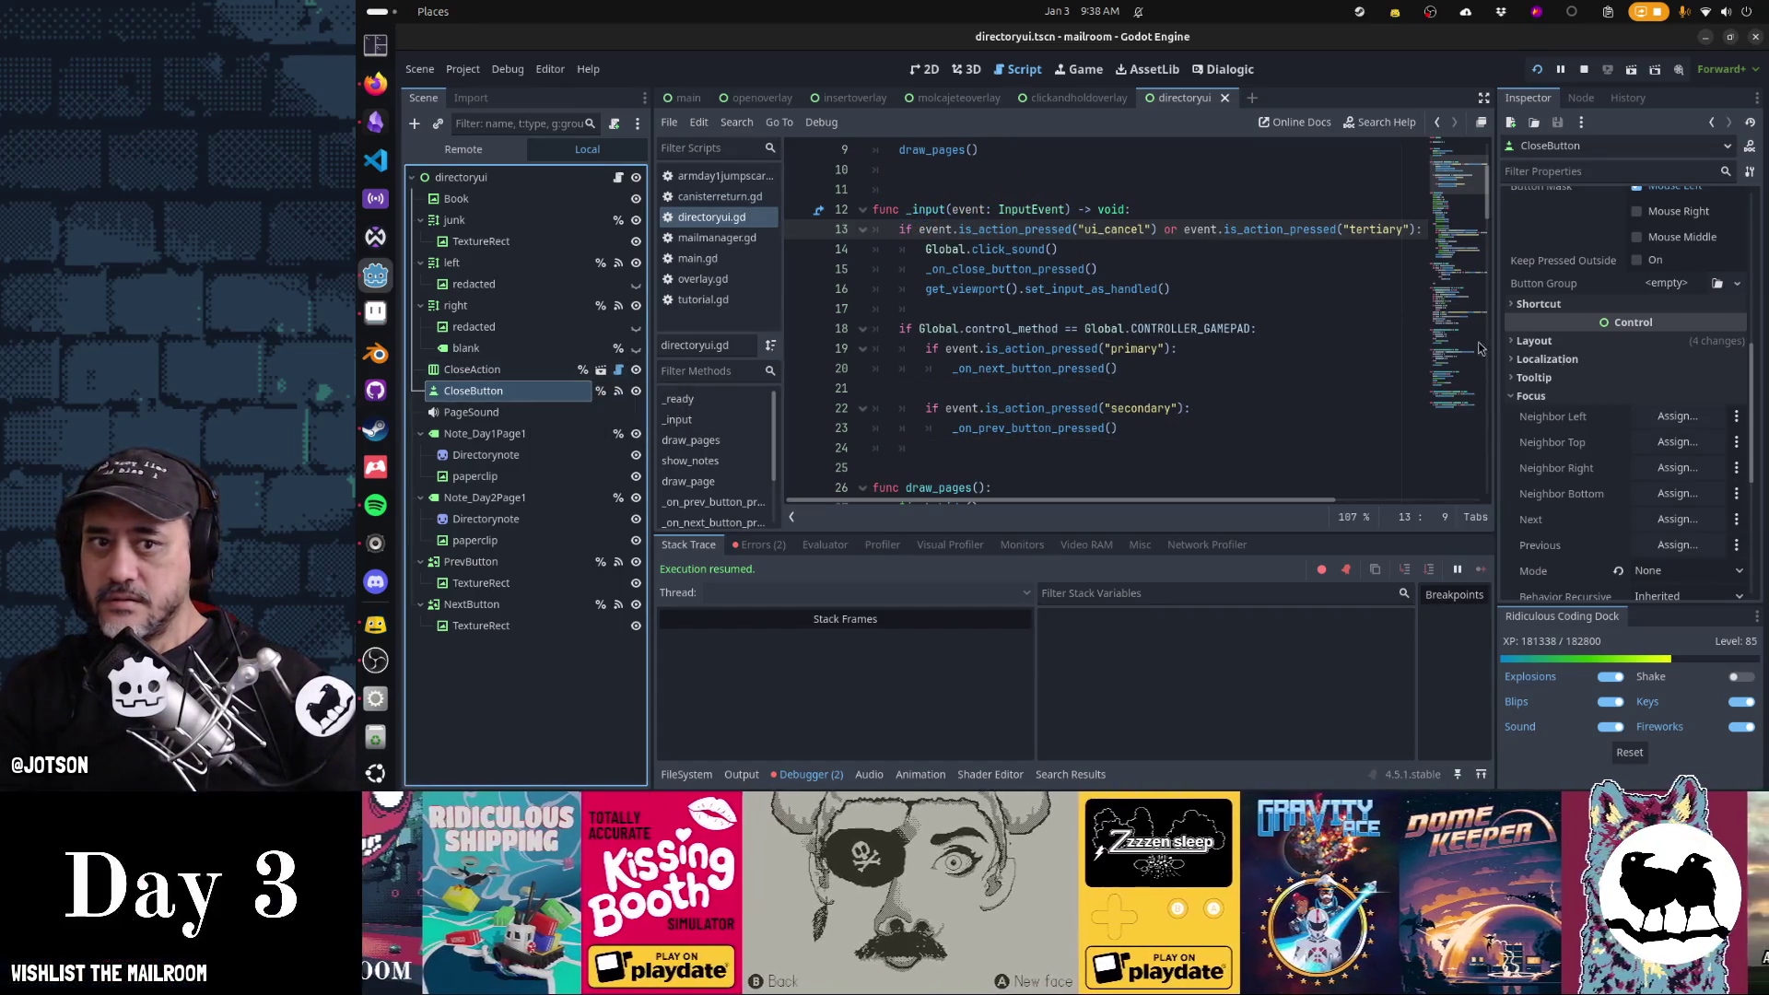
scroll(1619, 387, "up", 10)
triple_click(1612, 277)
key("BackSpace")
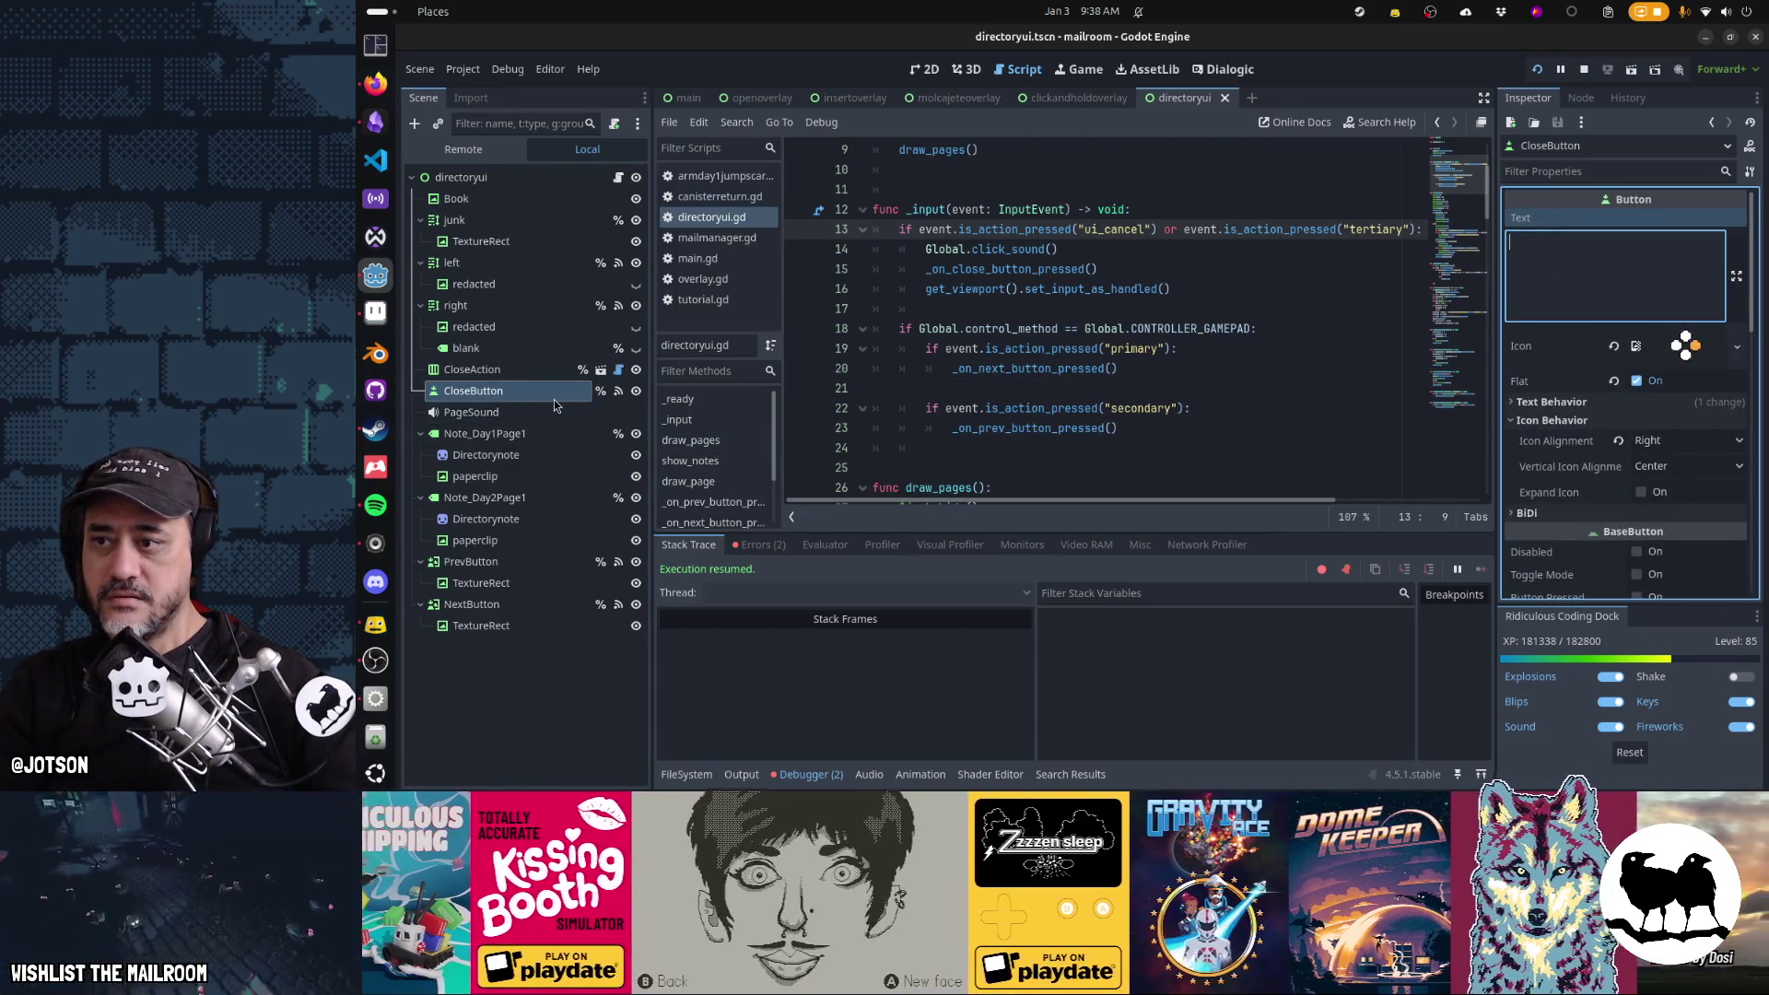
right_click(553, 400)
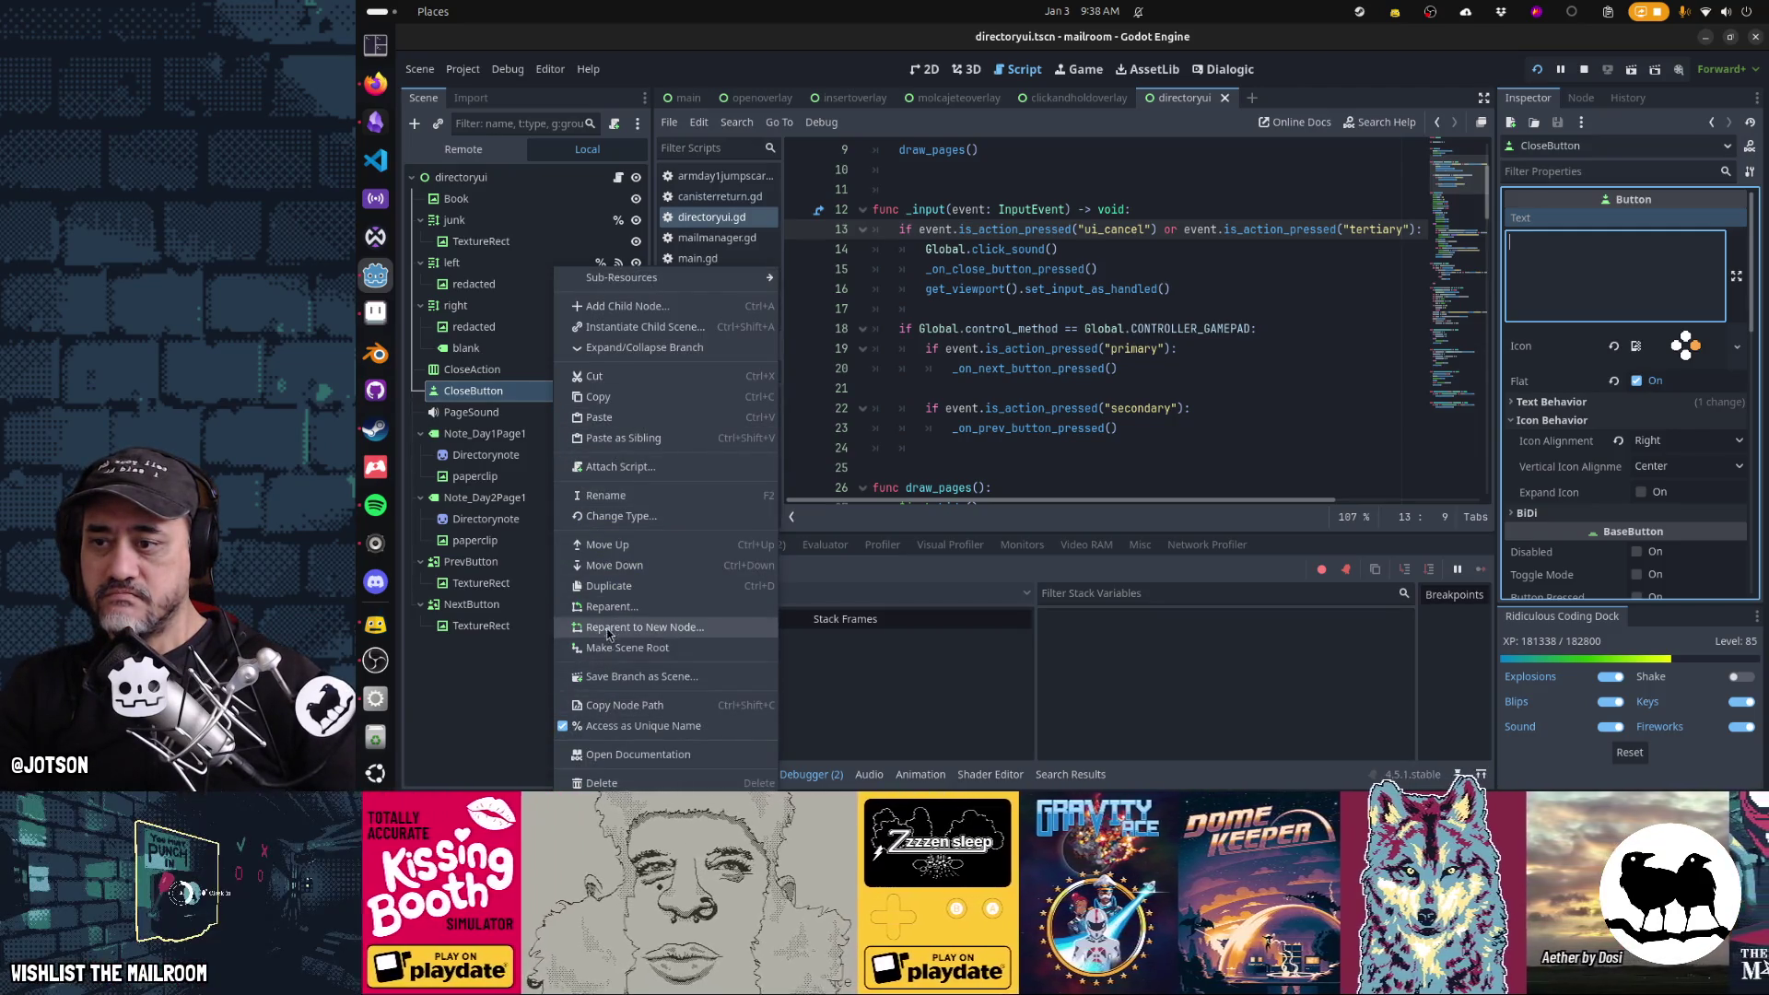
left_click(610, 518)
type("tex")
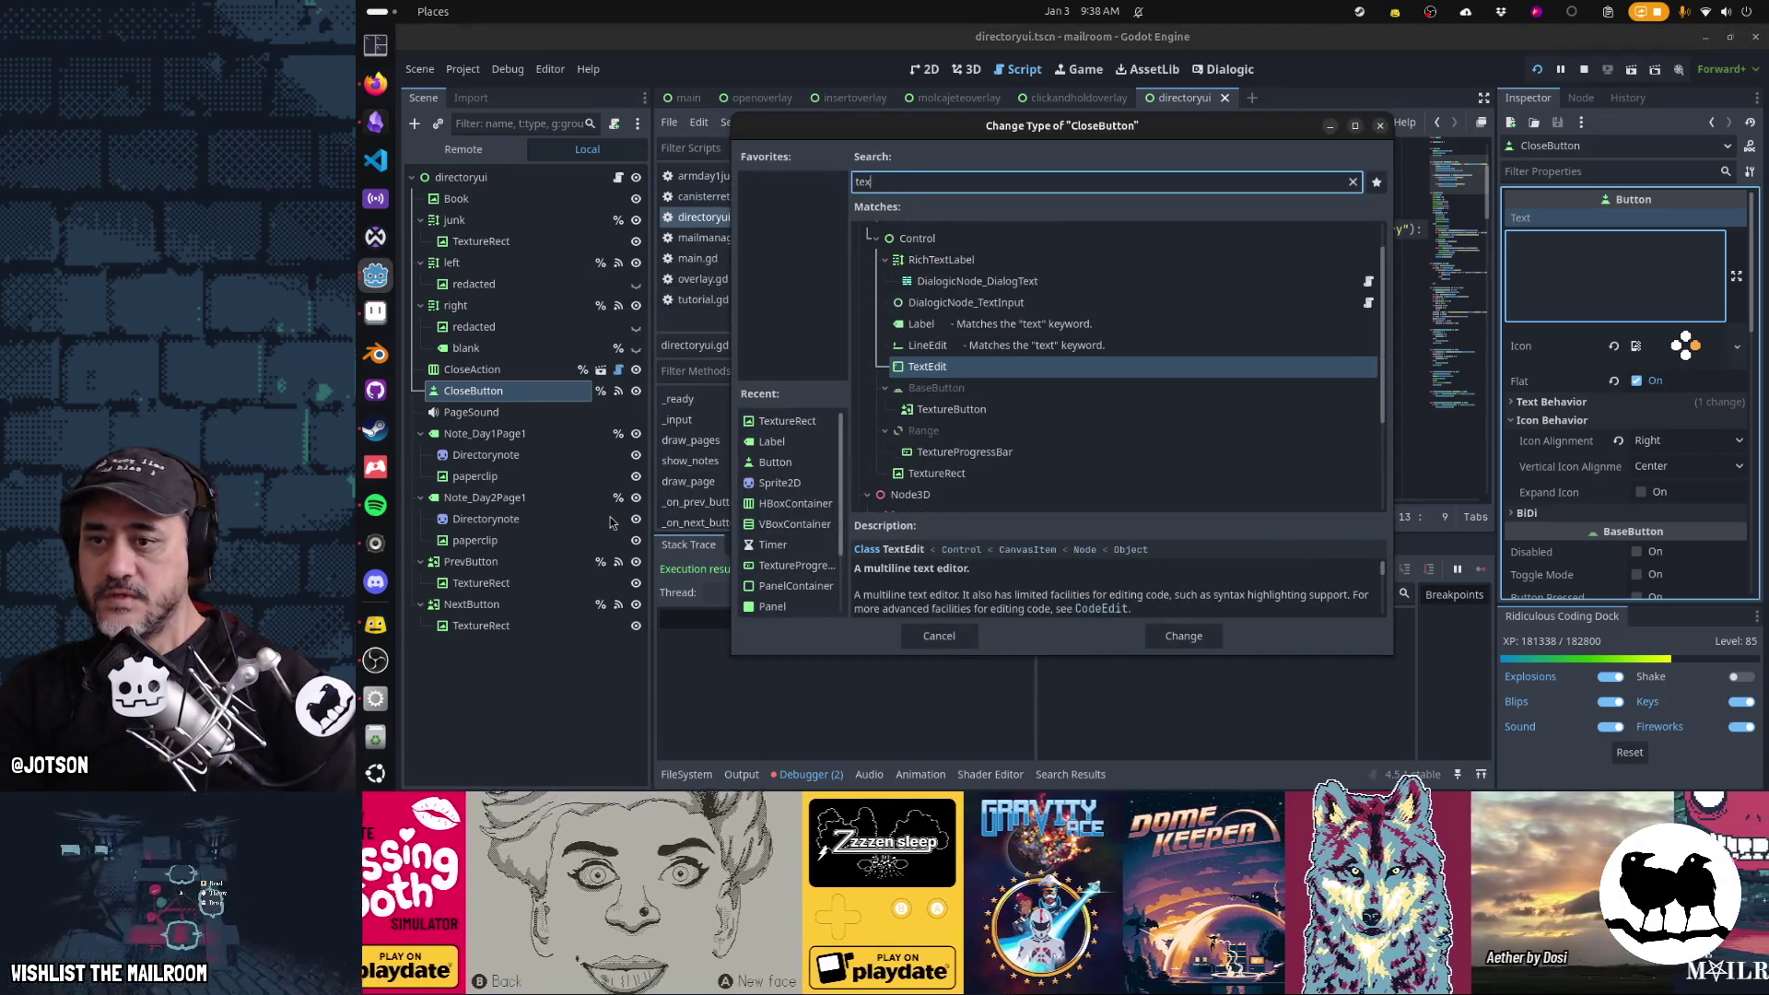
type("turebutton")
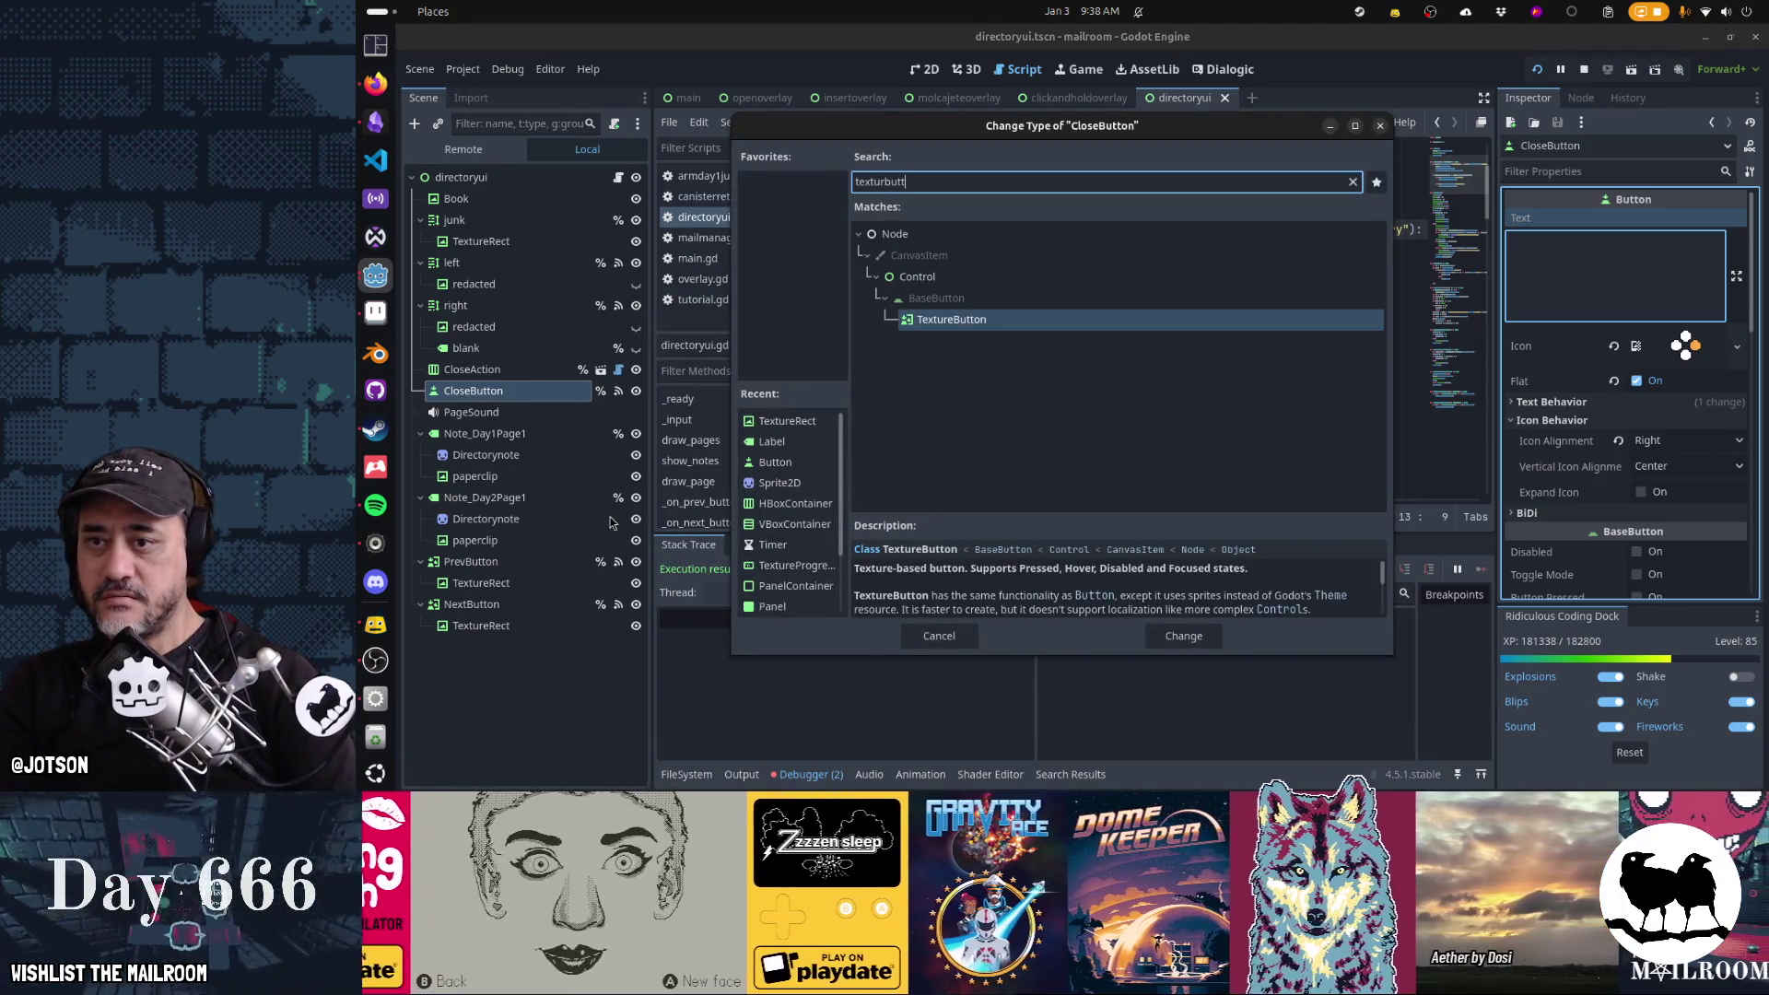
key("Return")
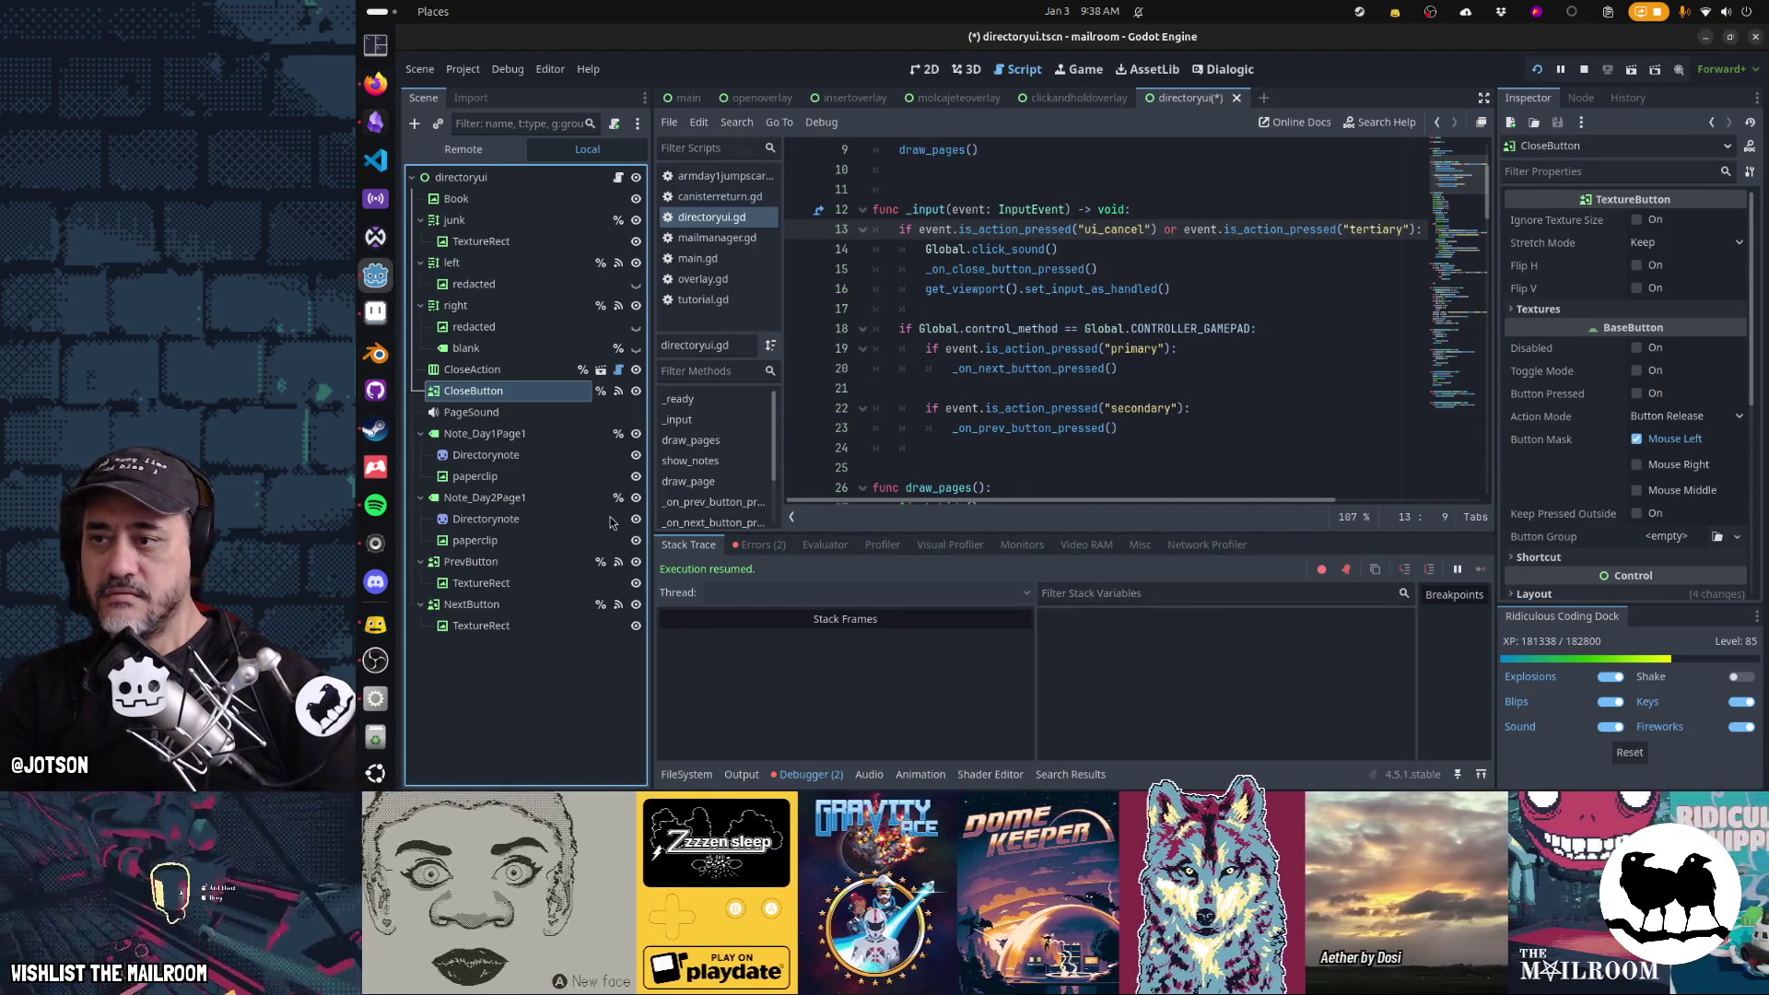
Rename CloseButton to CloseControl and save the directoryui scene
key("F2")
key("BackSpace")
key("BackSpace")
key("BackSpace")
type("Control")
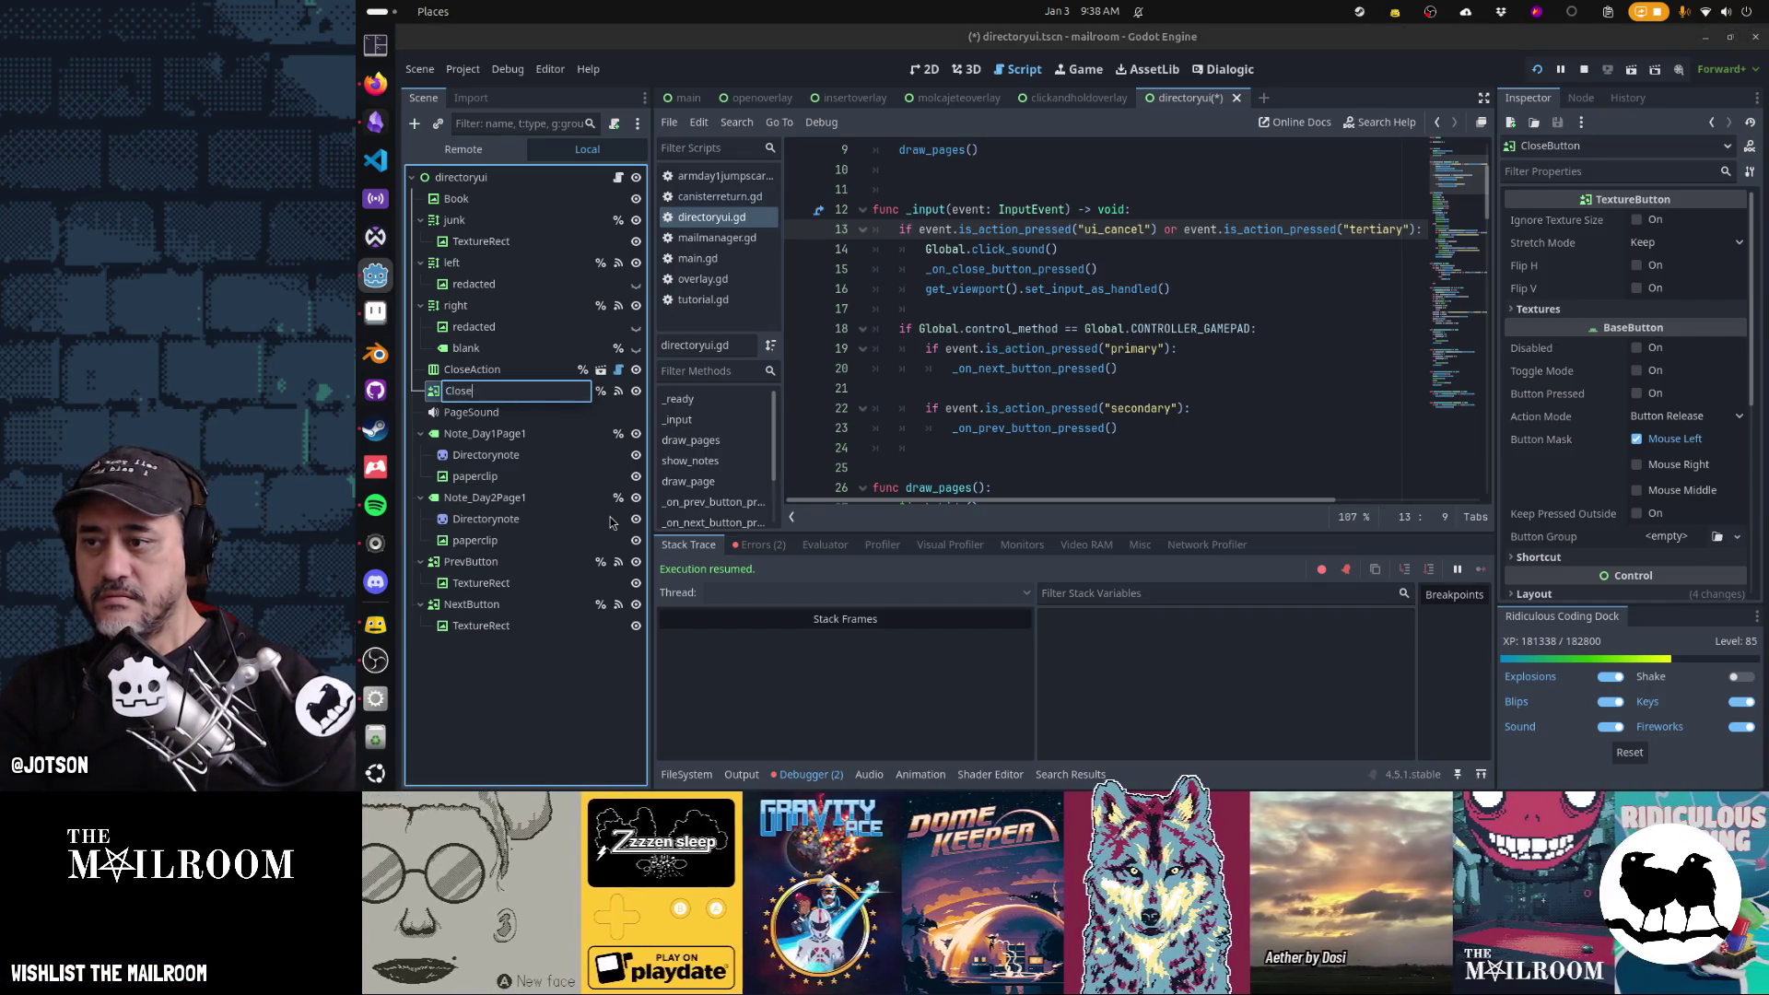
key("Return")
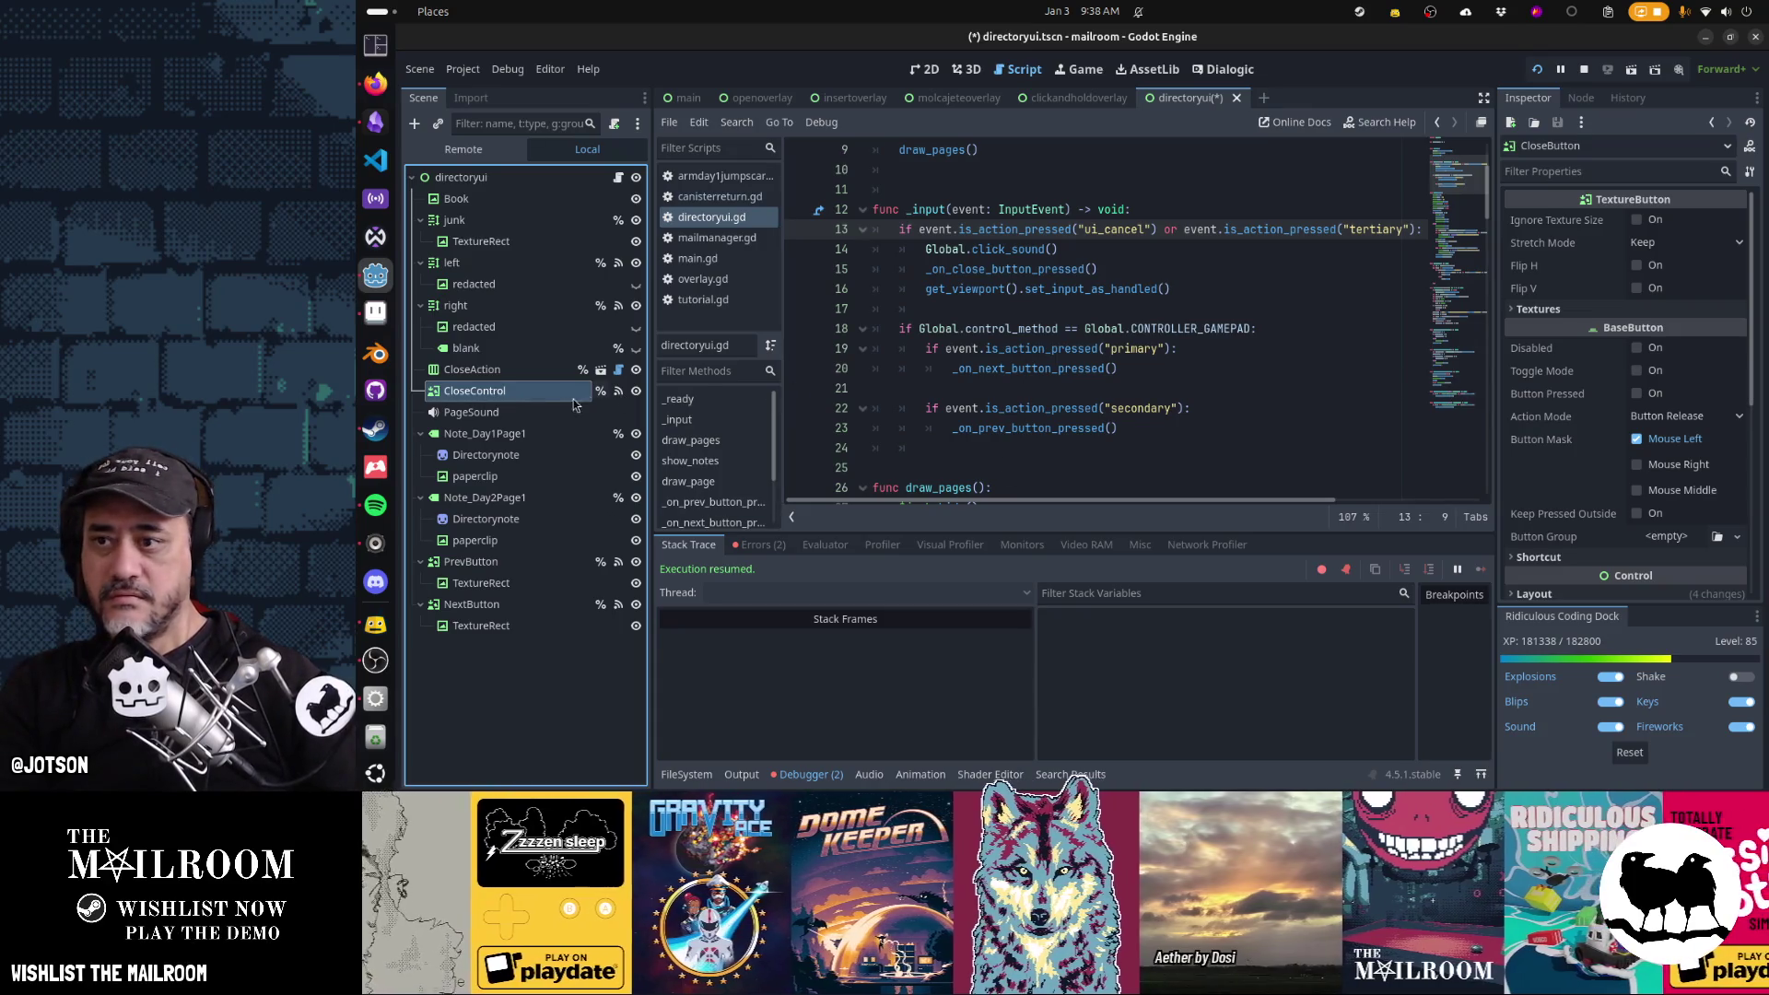
right_click(559, 390)
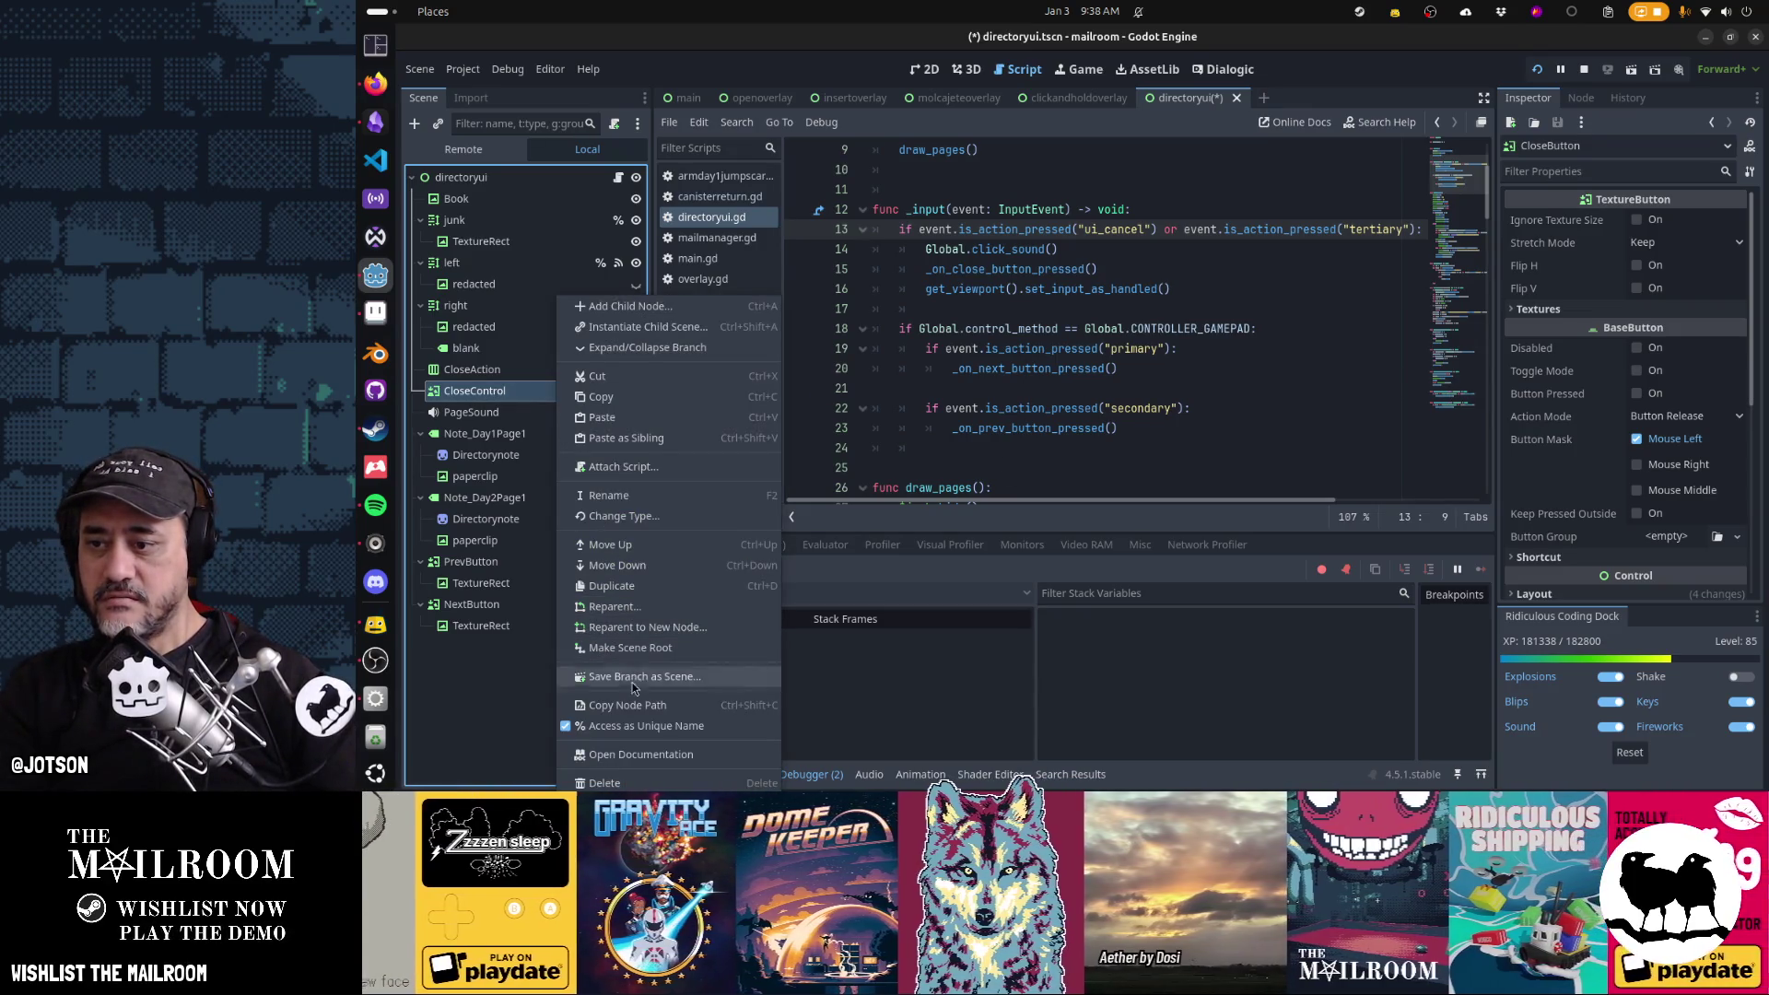
key("Escape")
key("ctrl+s")
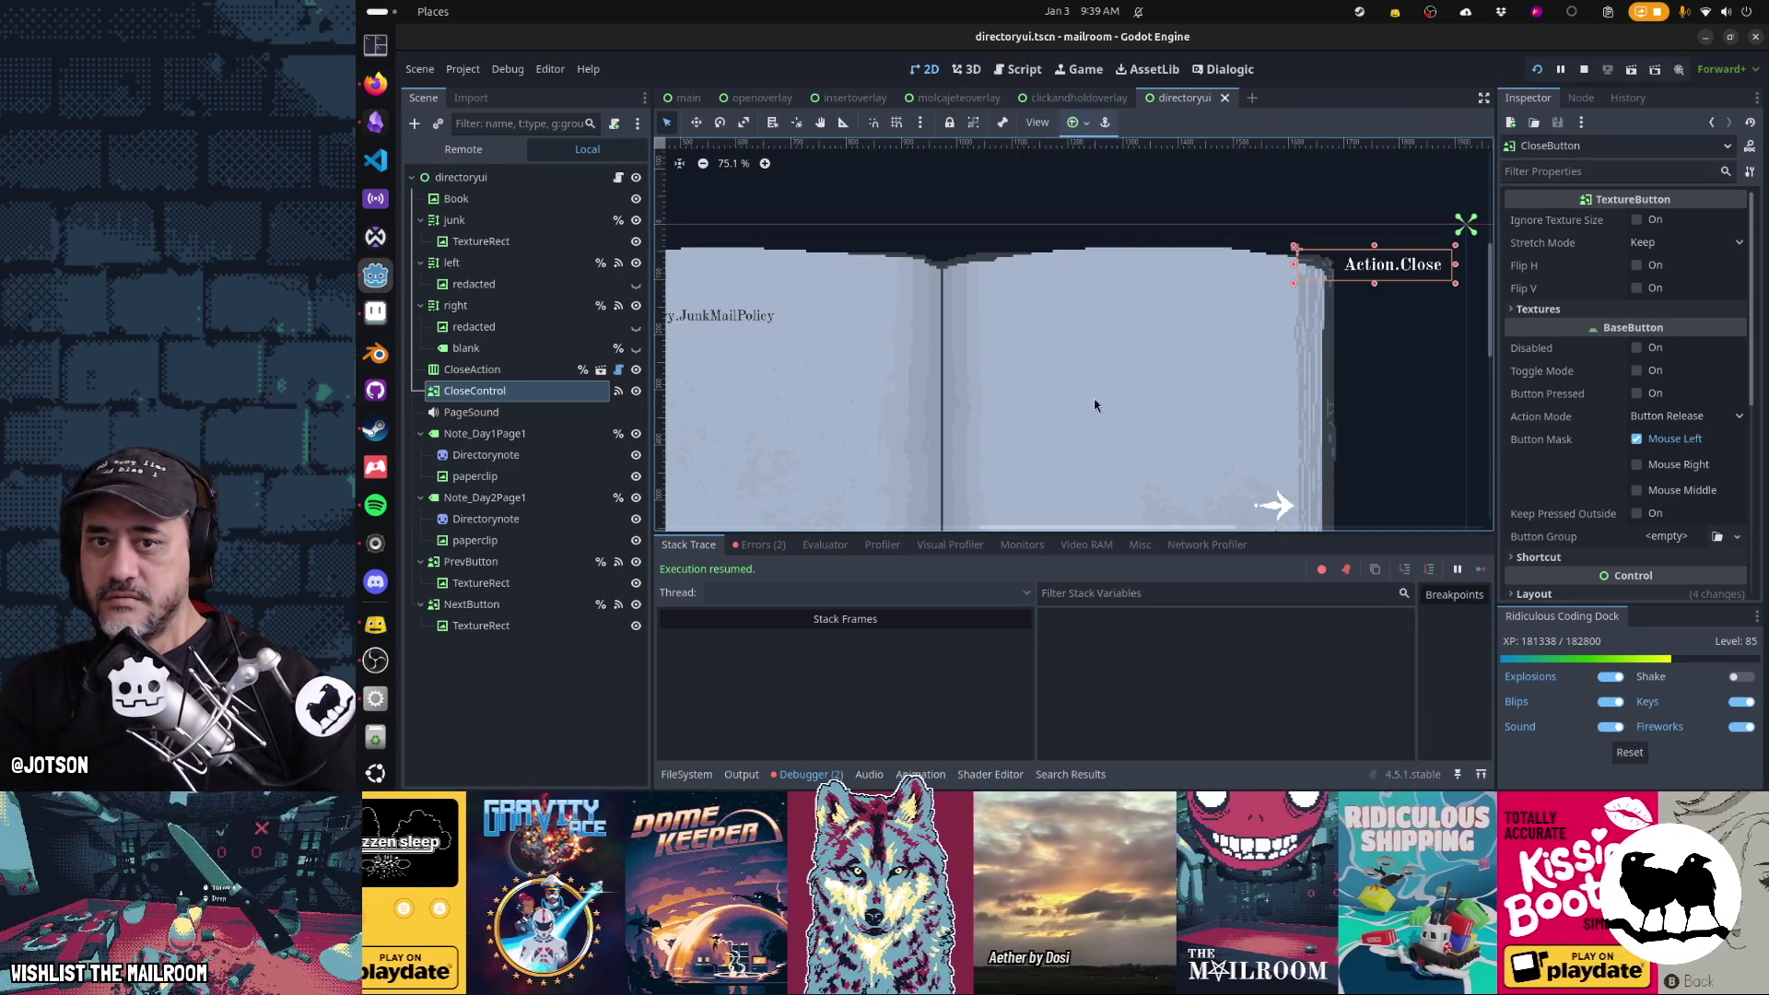
Assign the action icon as CloseControl's Normal texture
left_click(521, 375)
left_click(516, 391)
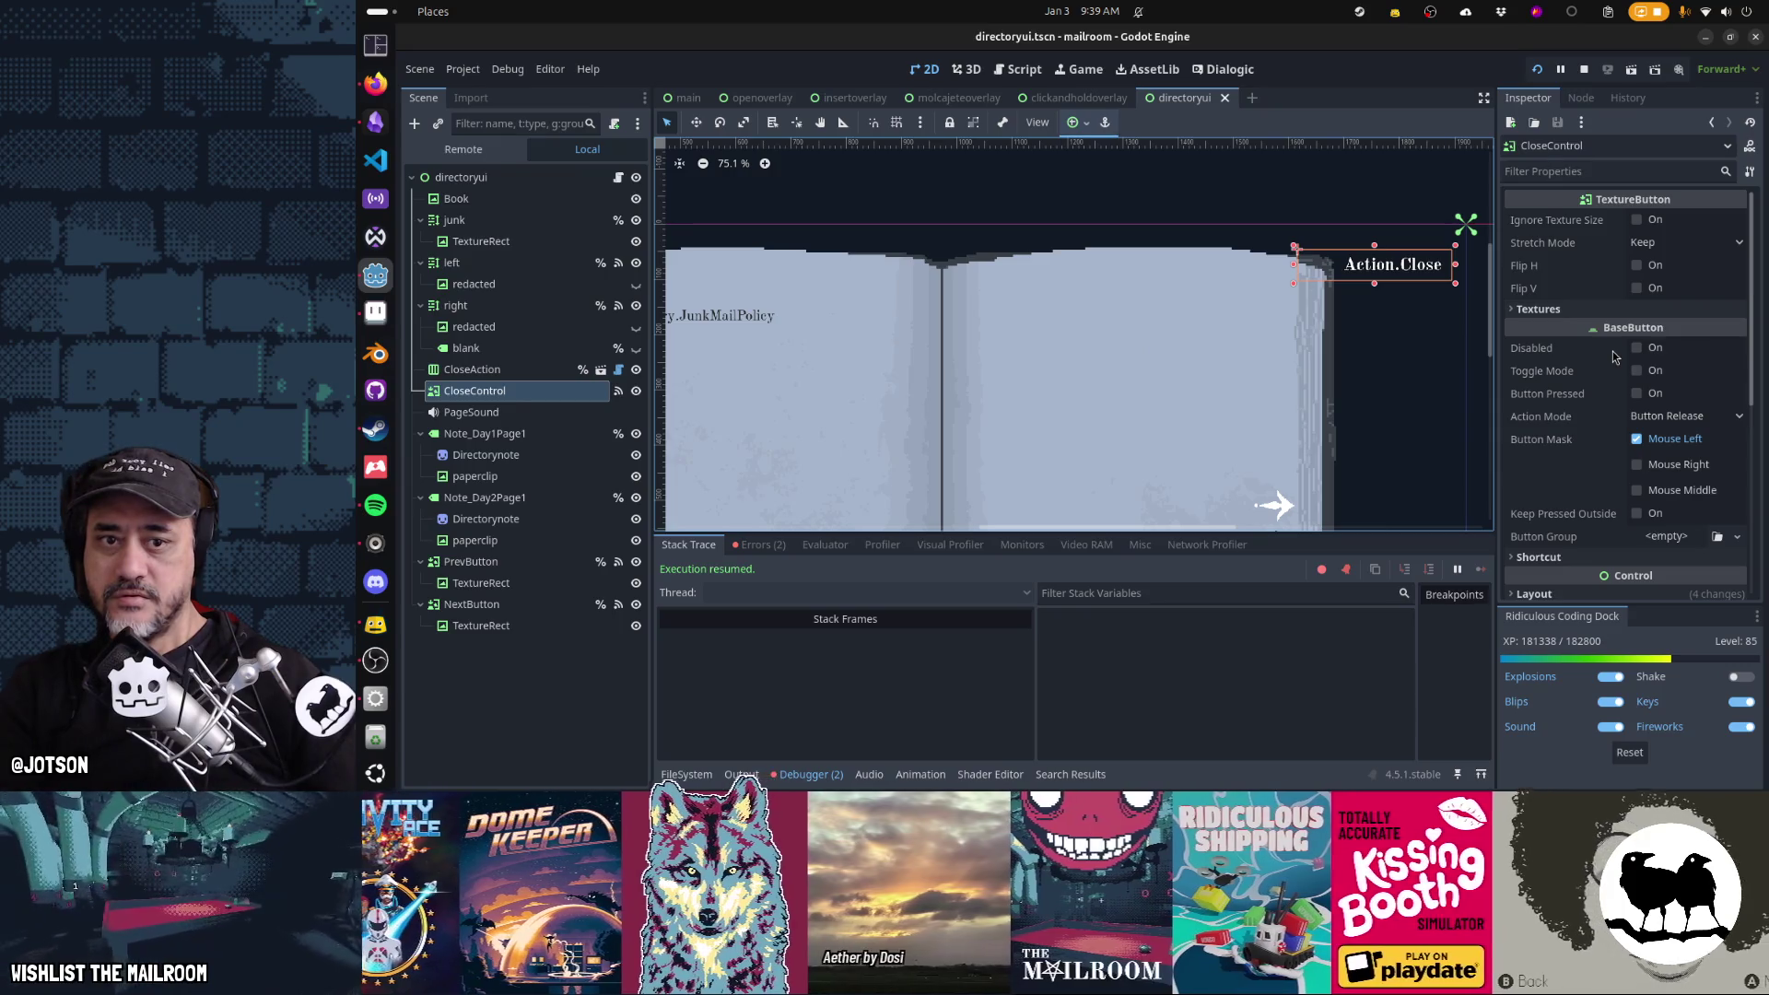
scroll(1612, 359, "down", 5)
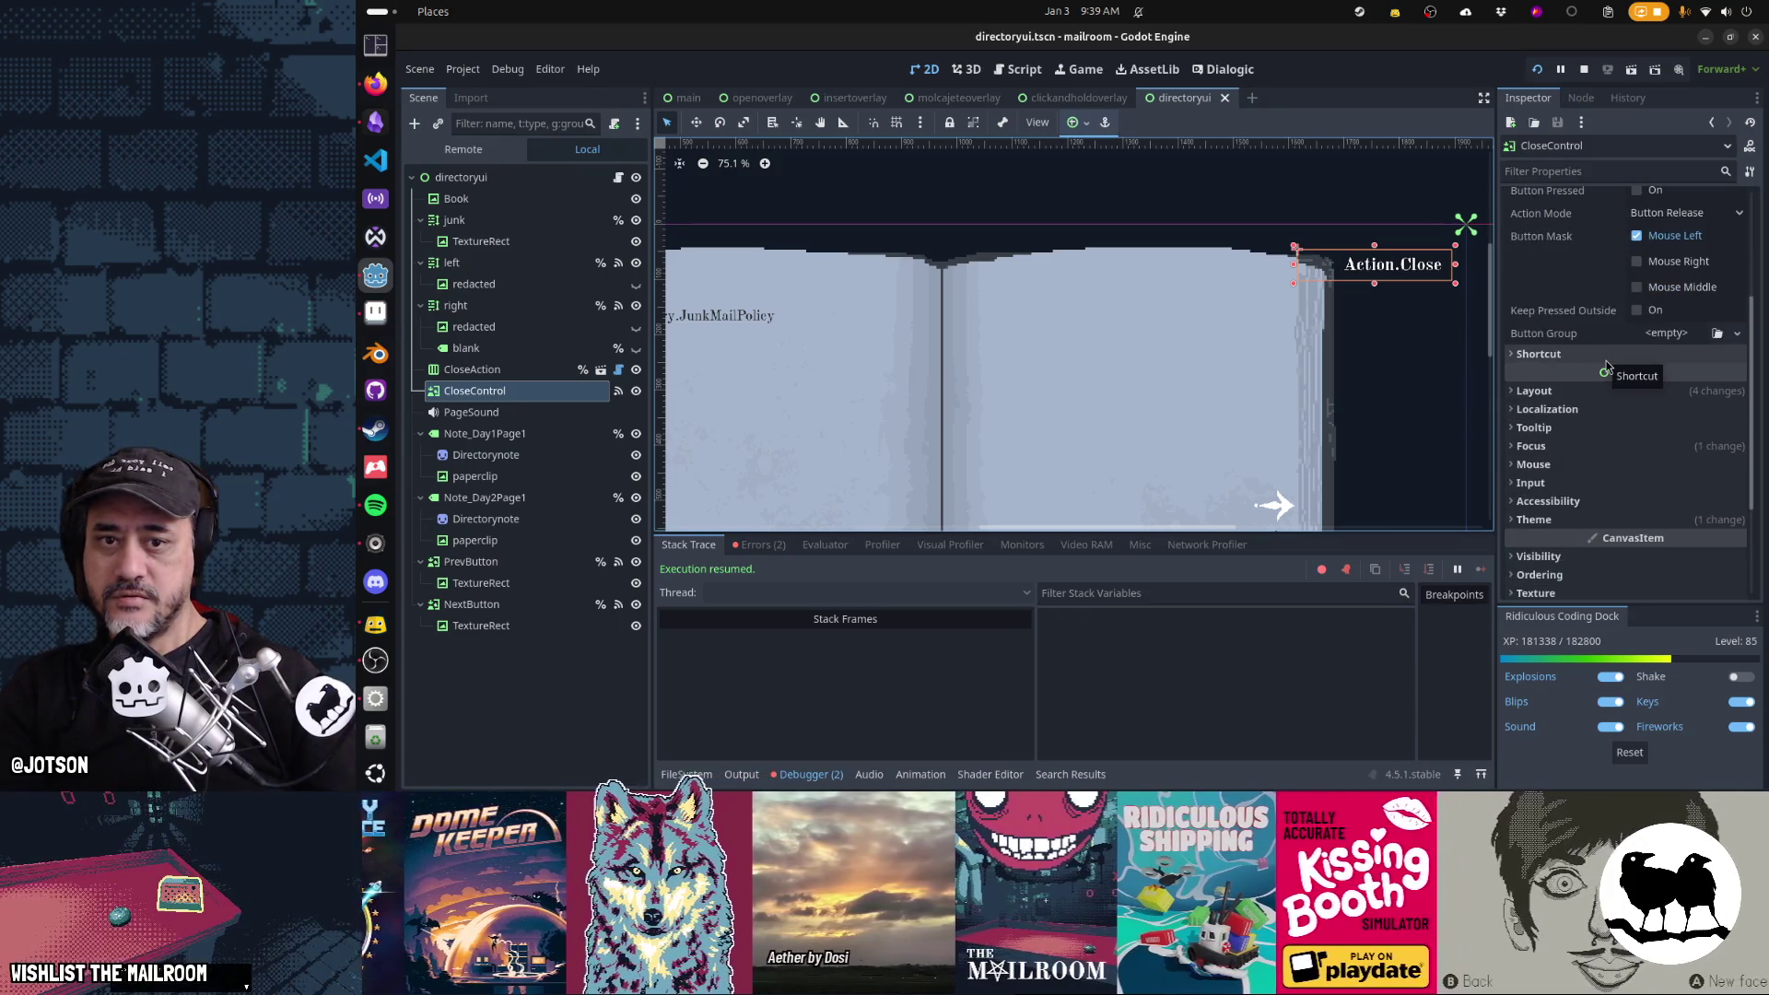
scroll(1562, 372, "up", 5)
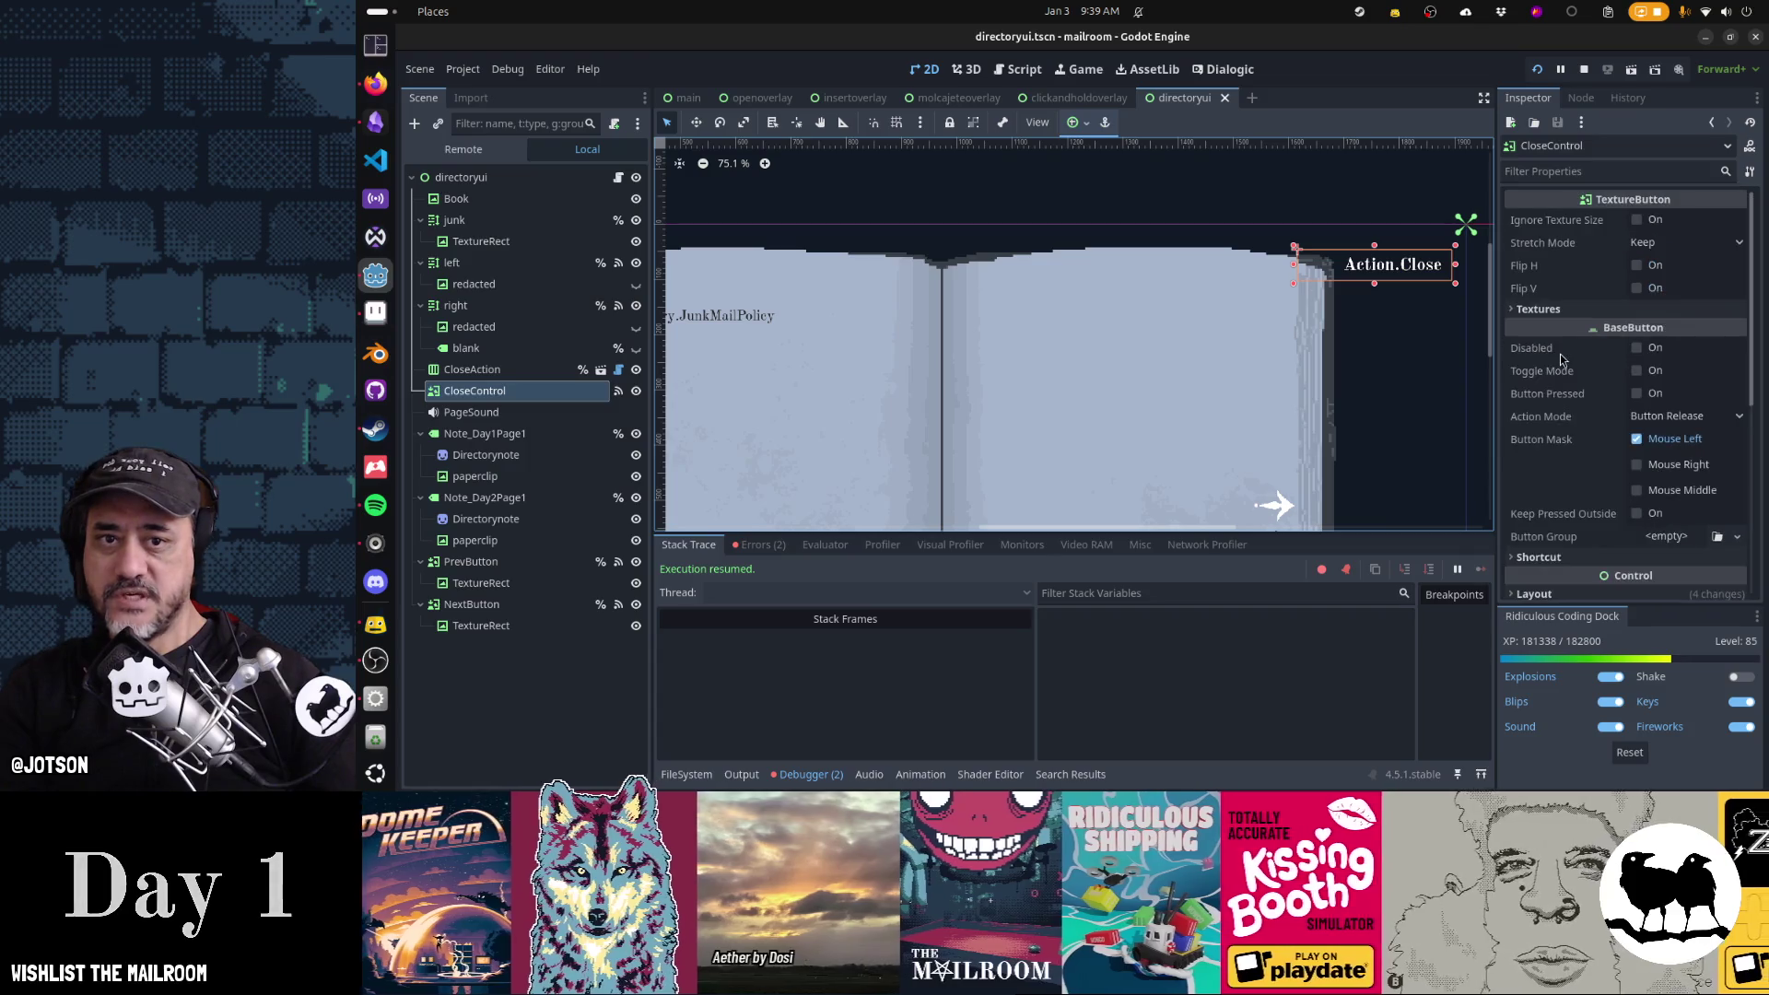
left_click(1547, 313)
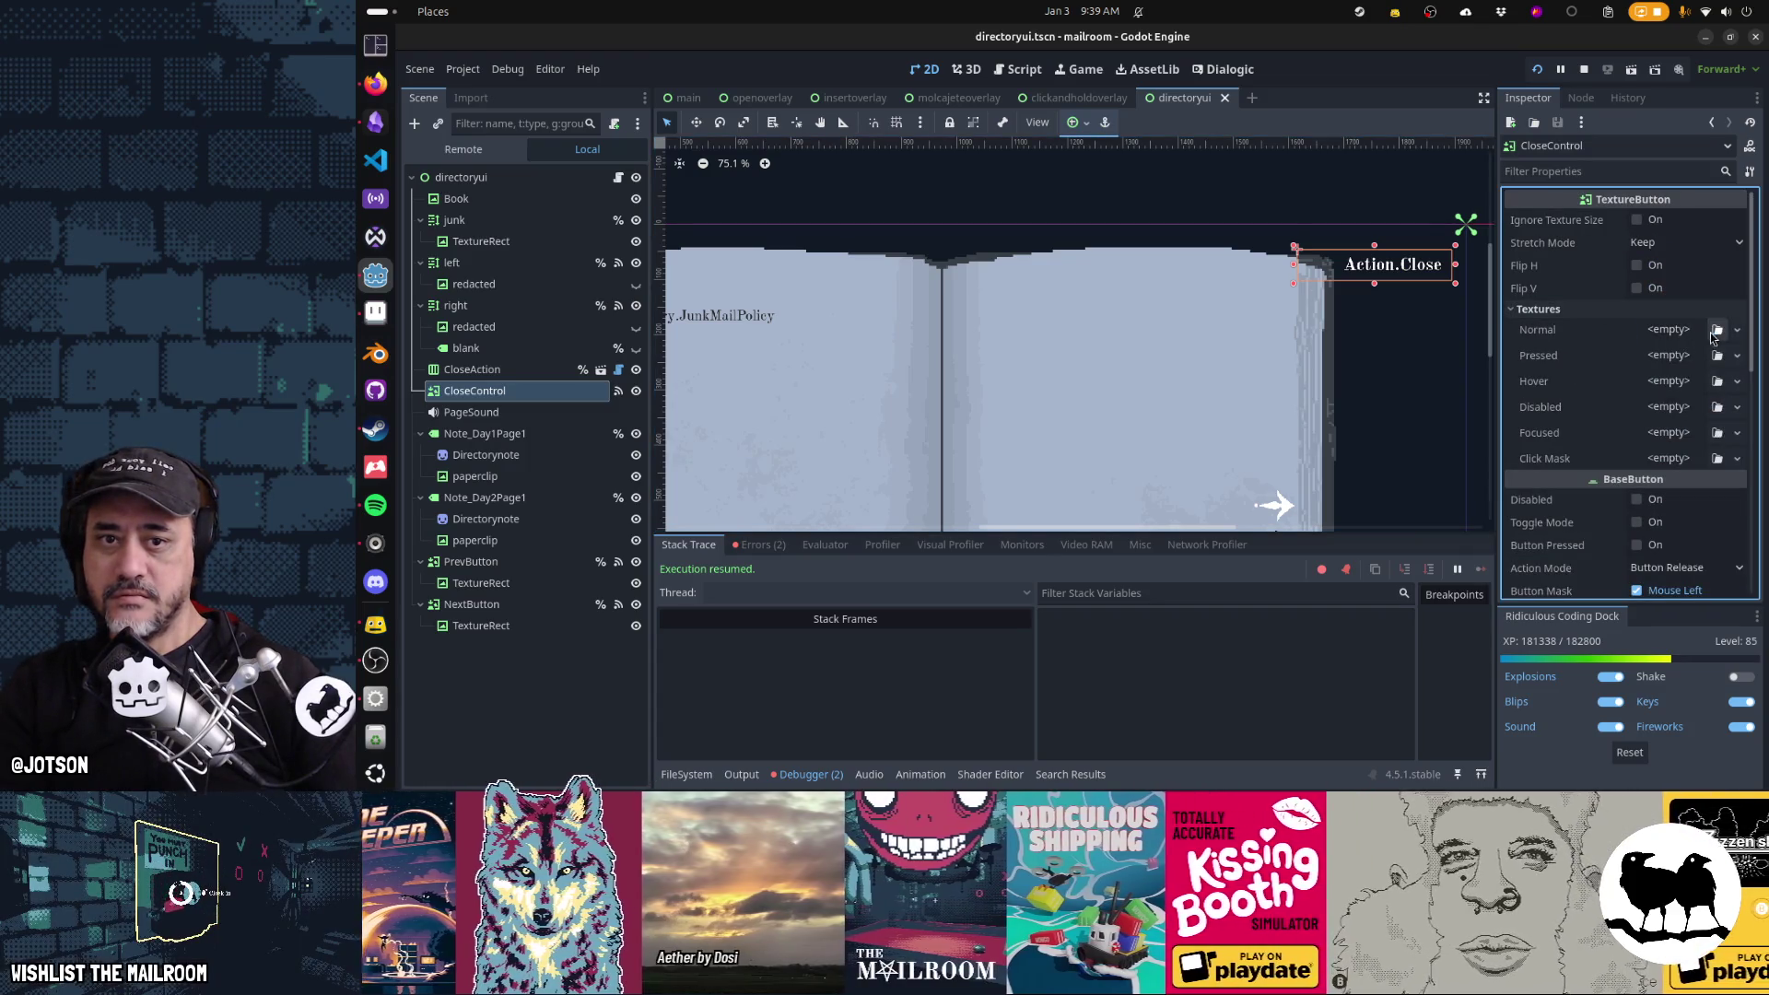
left_click(1716, 331)
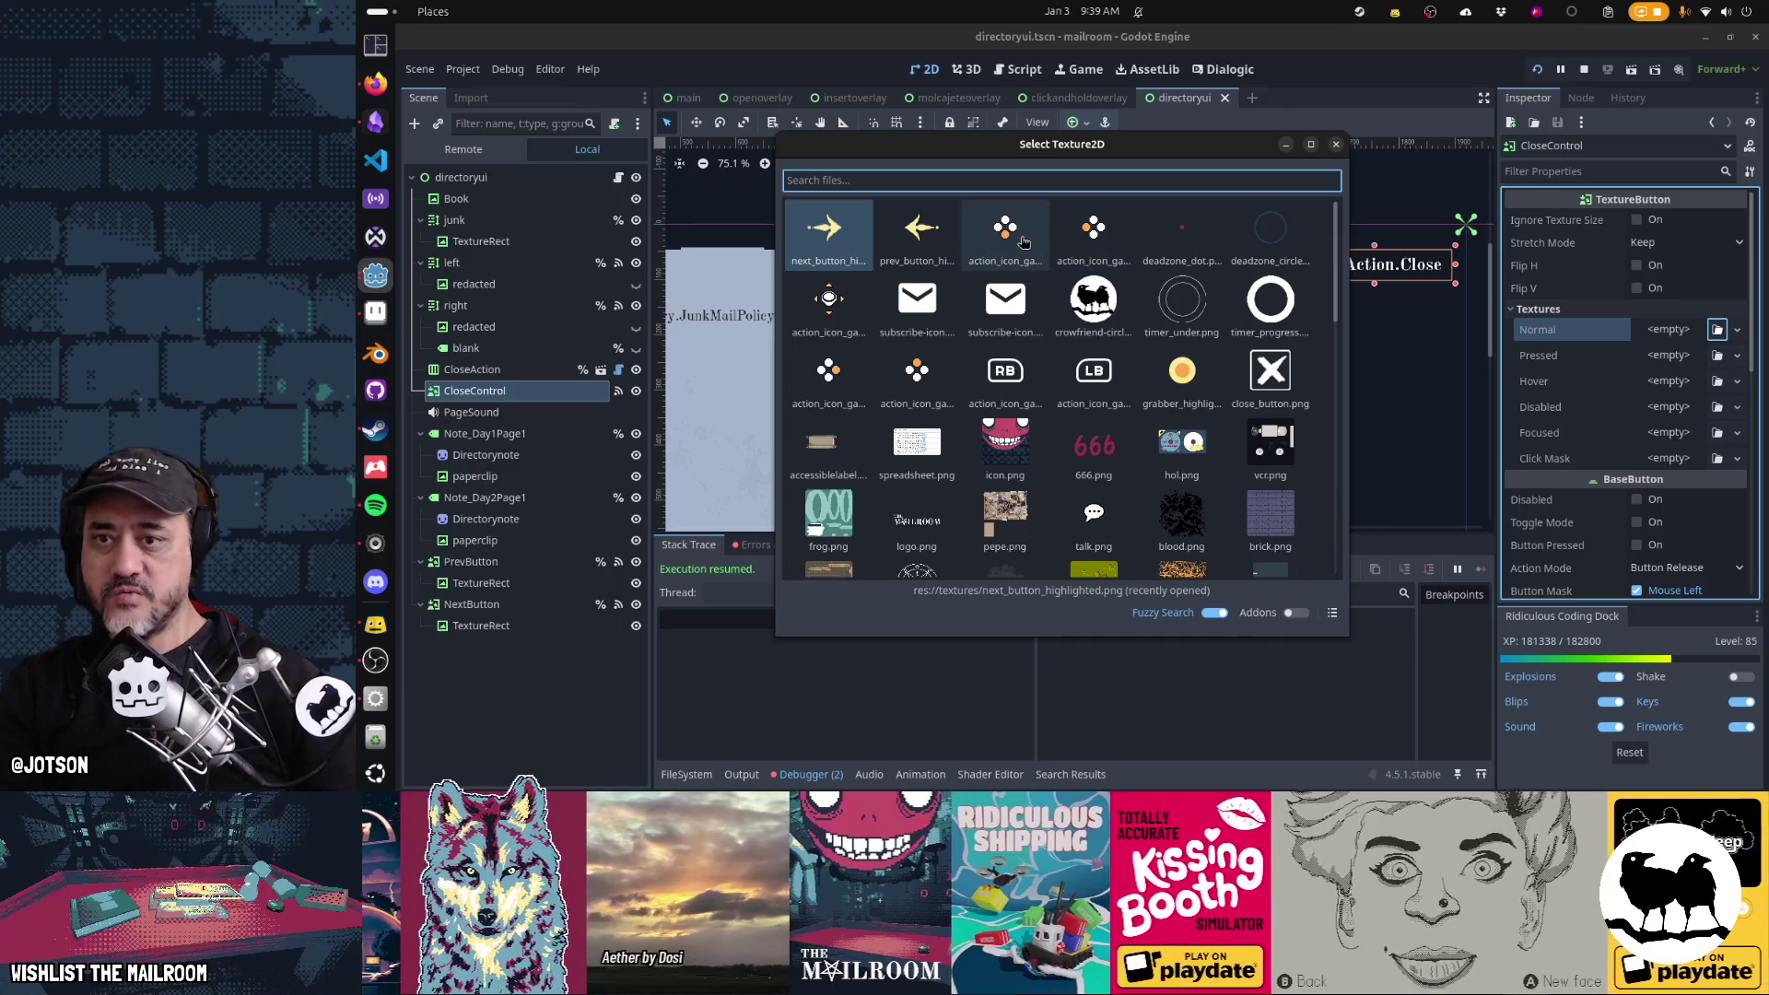
double_click(842, 374)
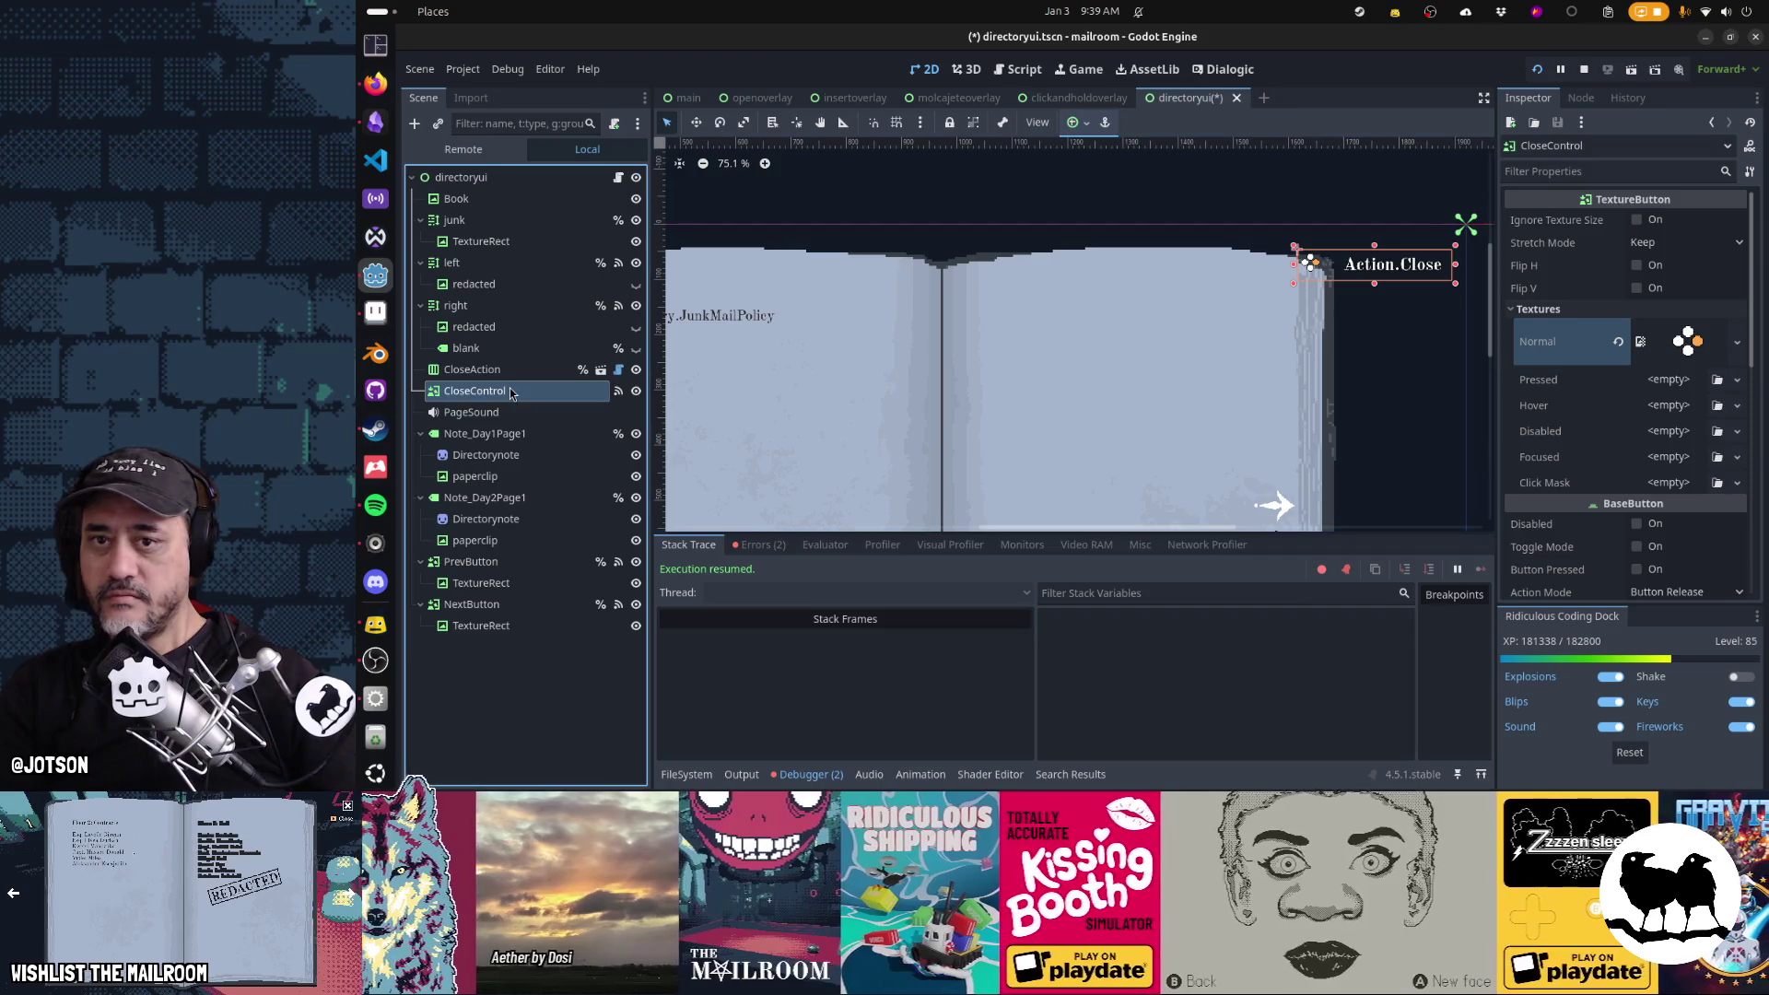
Shrink CloseControl to the icon's width and try nesting it in CloseAction, then move it back out
left_click_drag(1457, 269, 1232, 252)
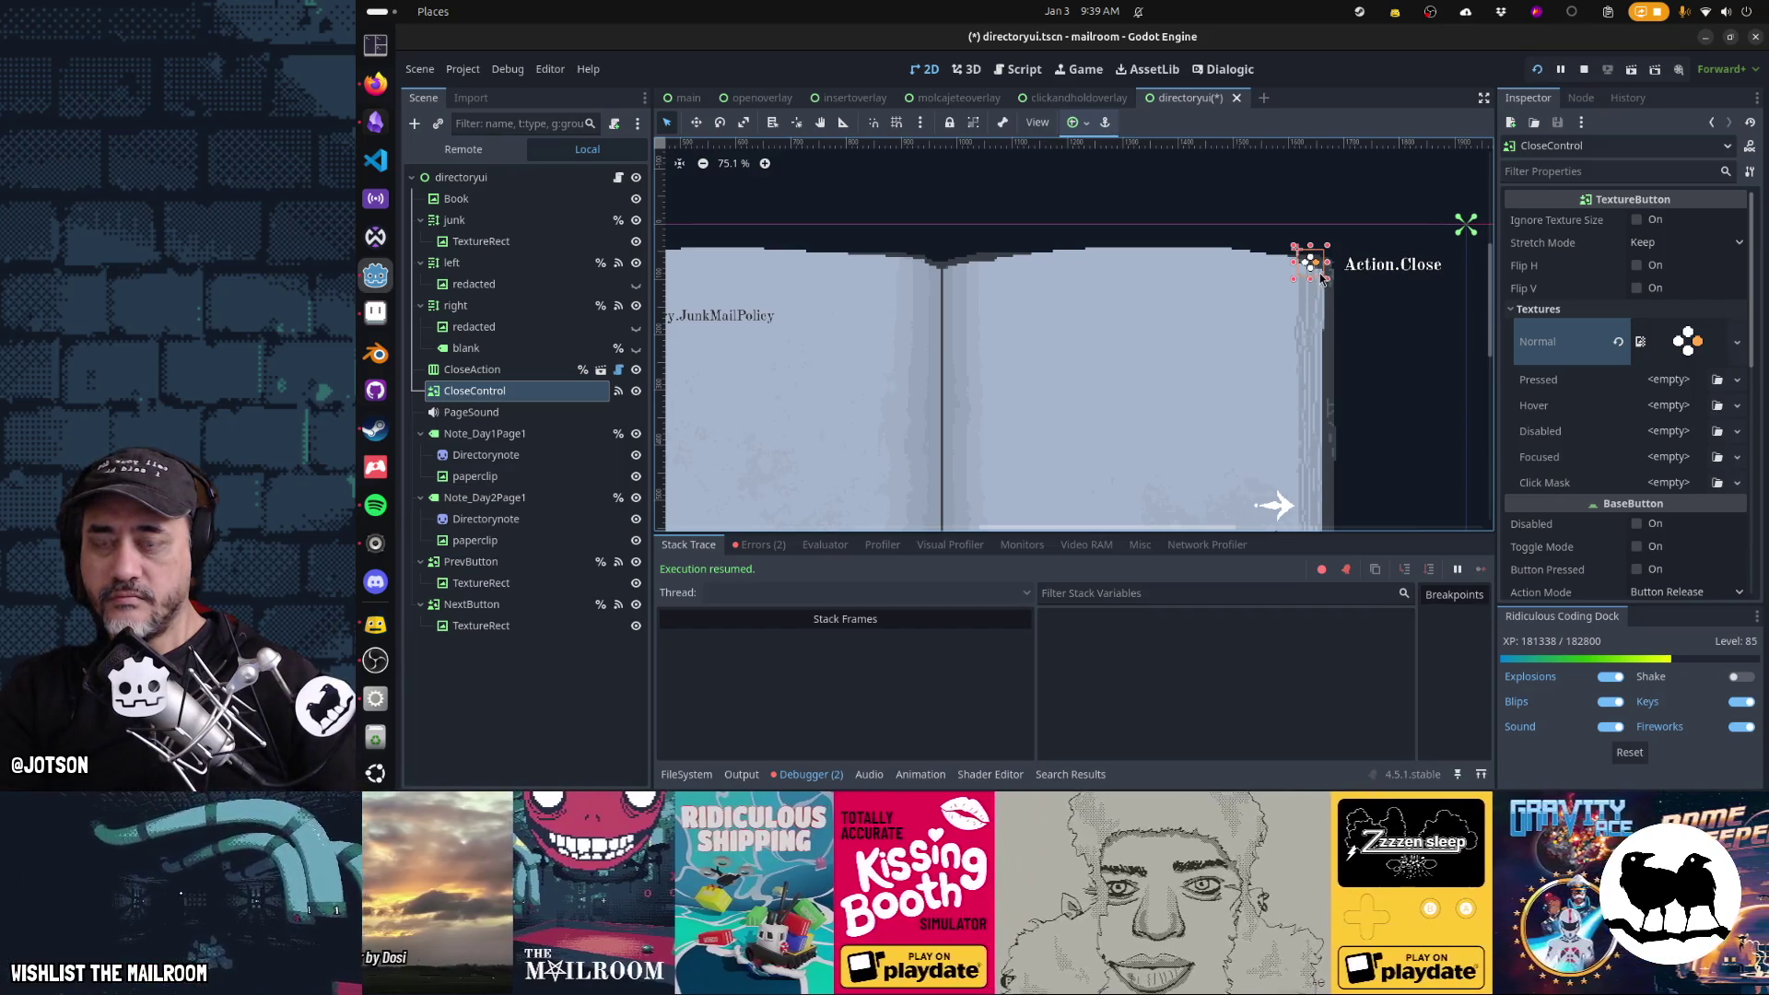
left_click_drag(505, 392, 500, 370)
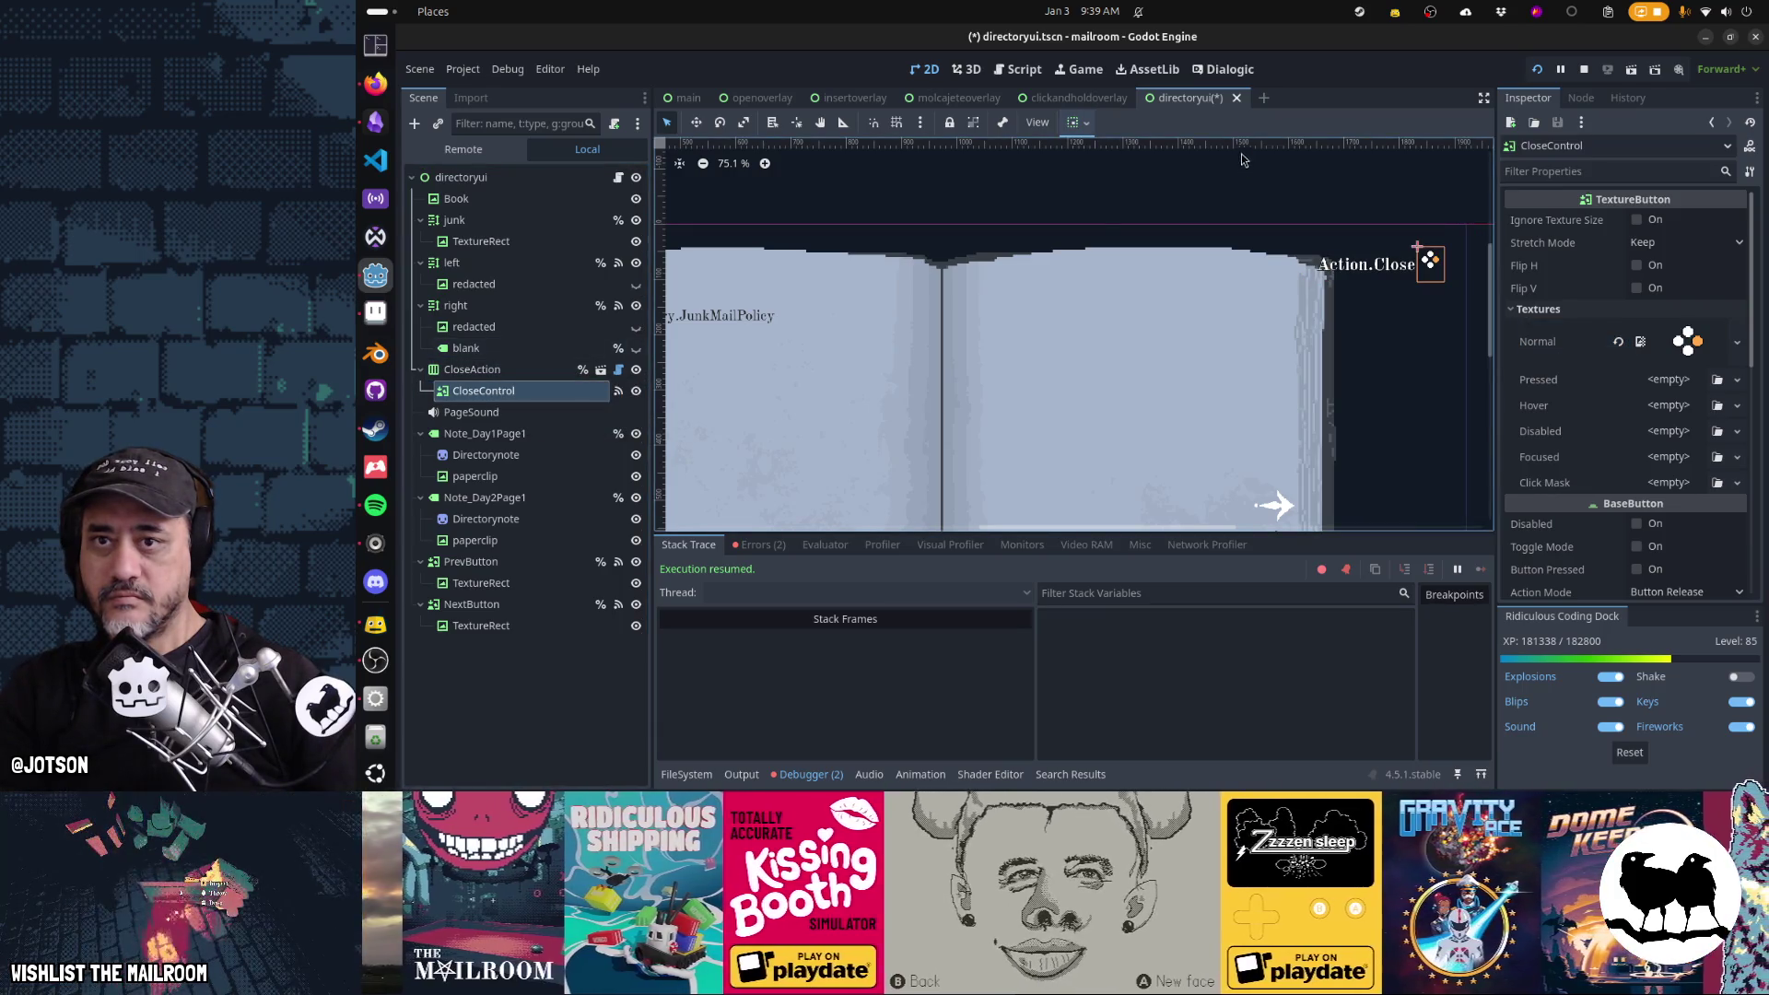
left_click(1089, 124)
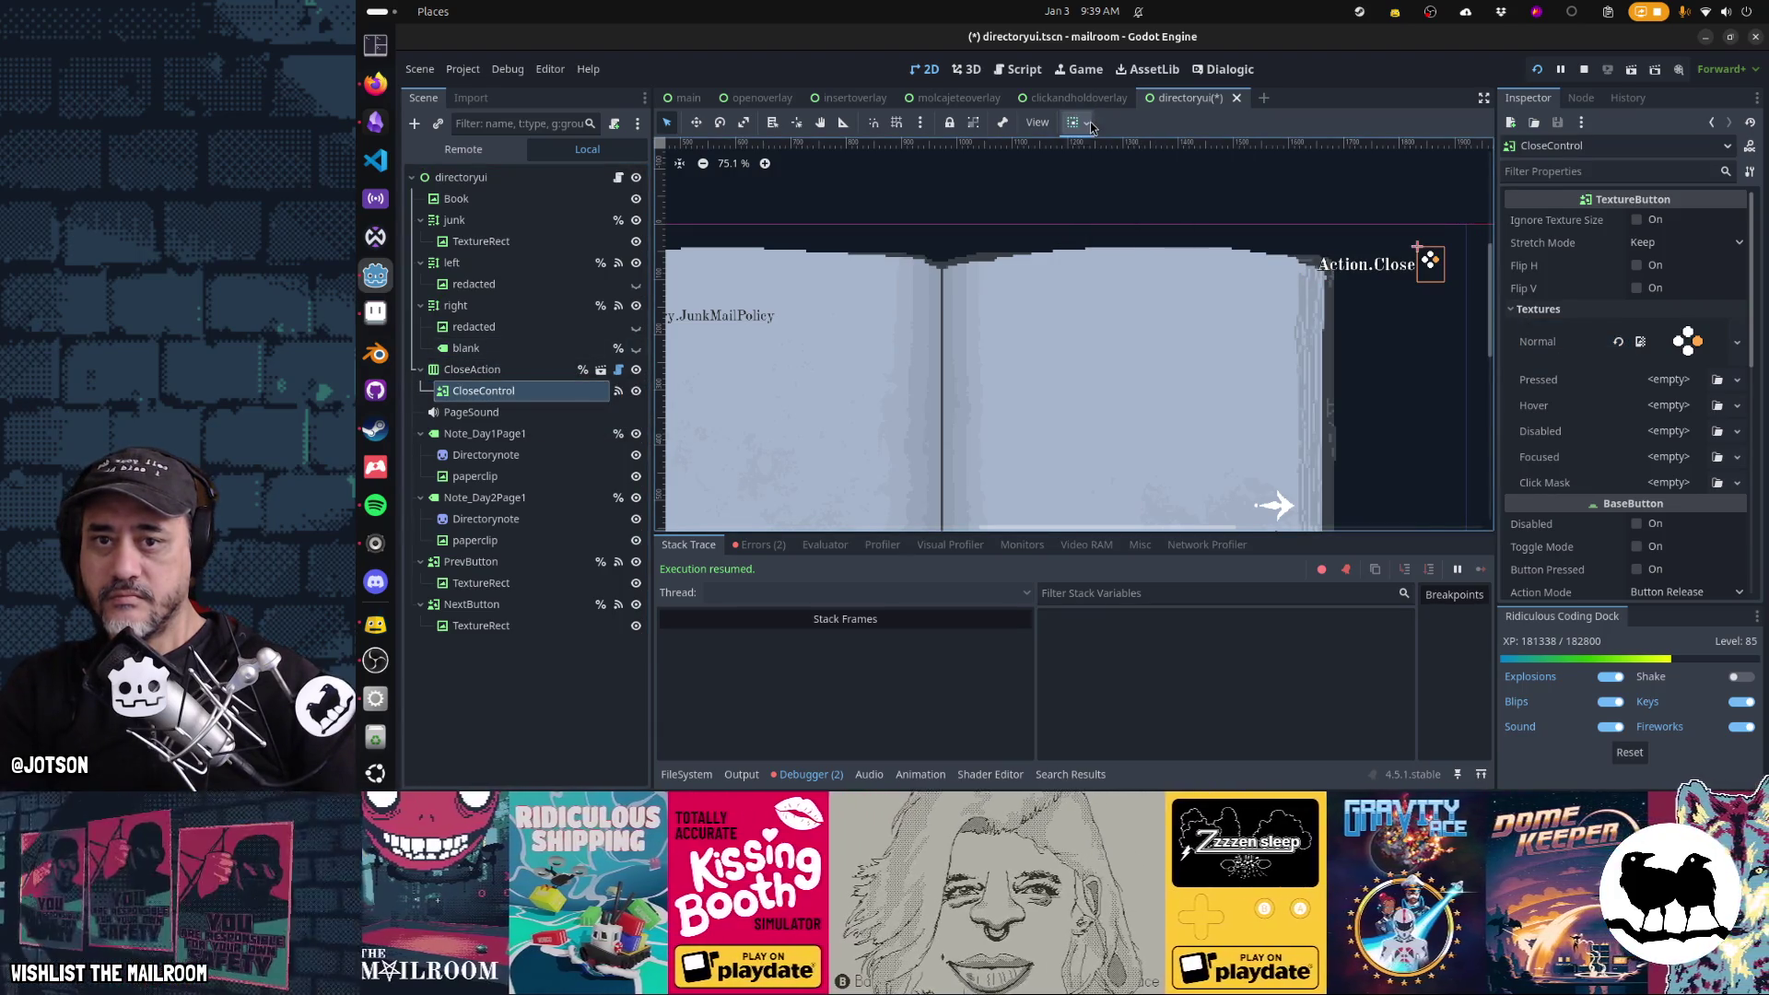
left_click(488, 369)
left_click(537, 391)
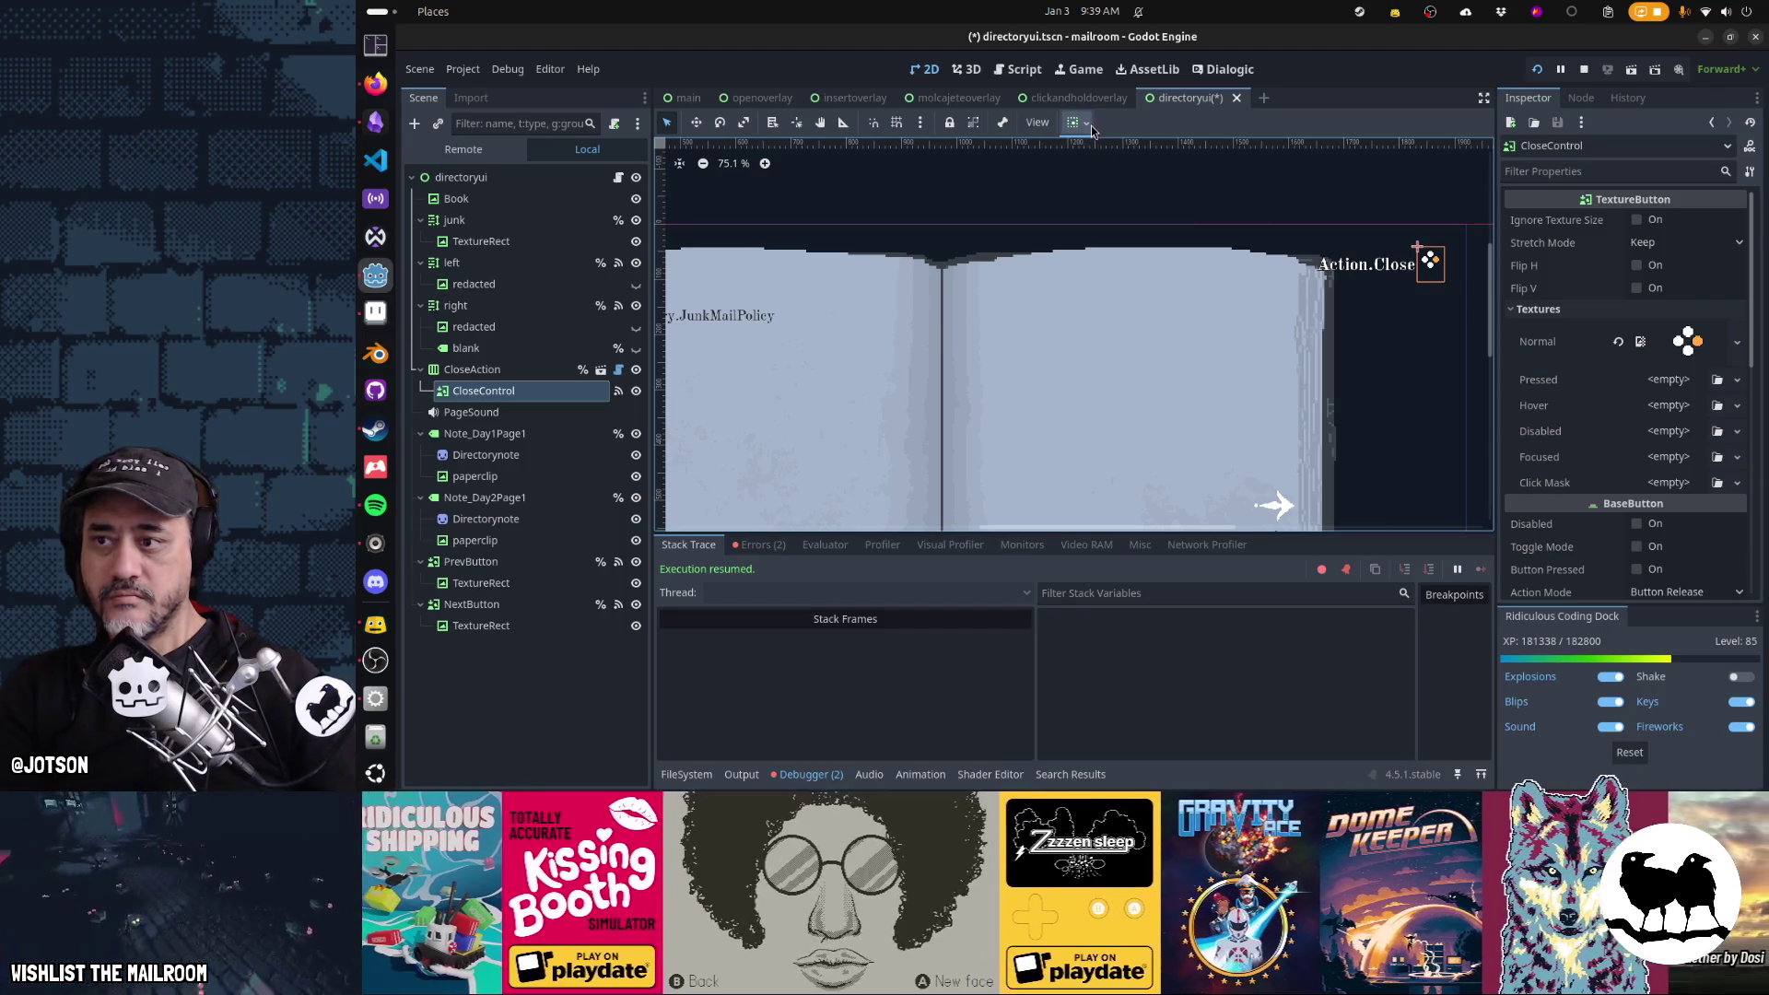
left_click(479, 373)
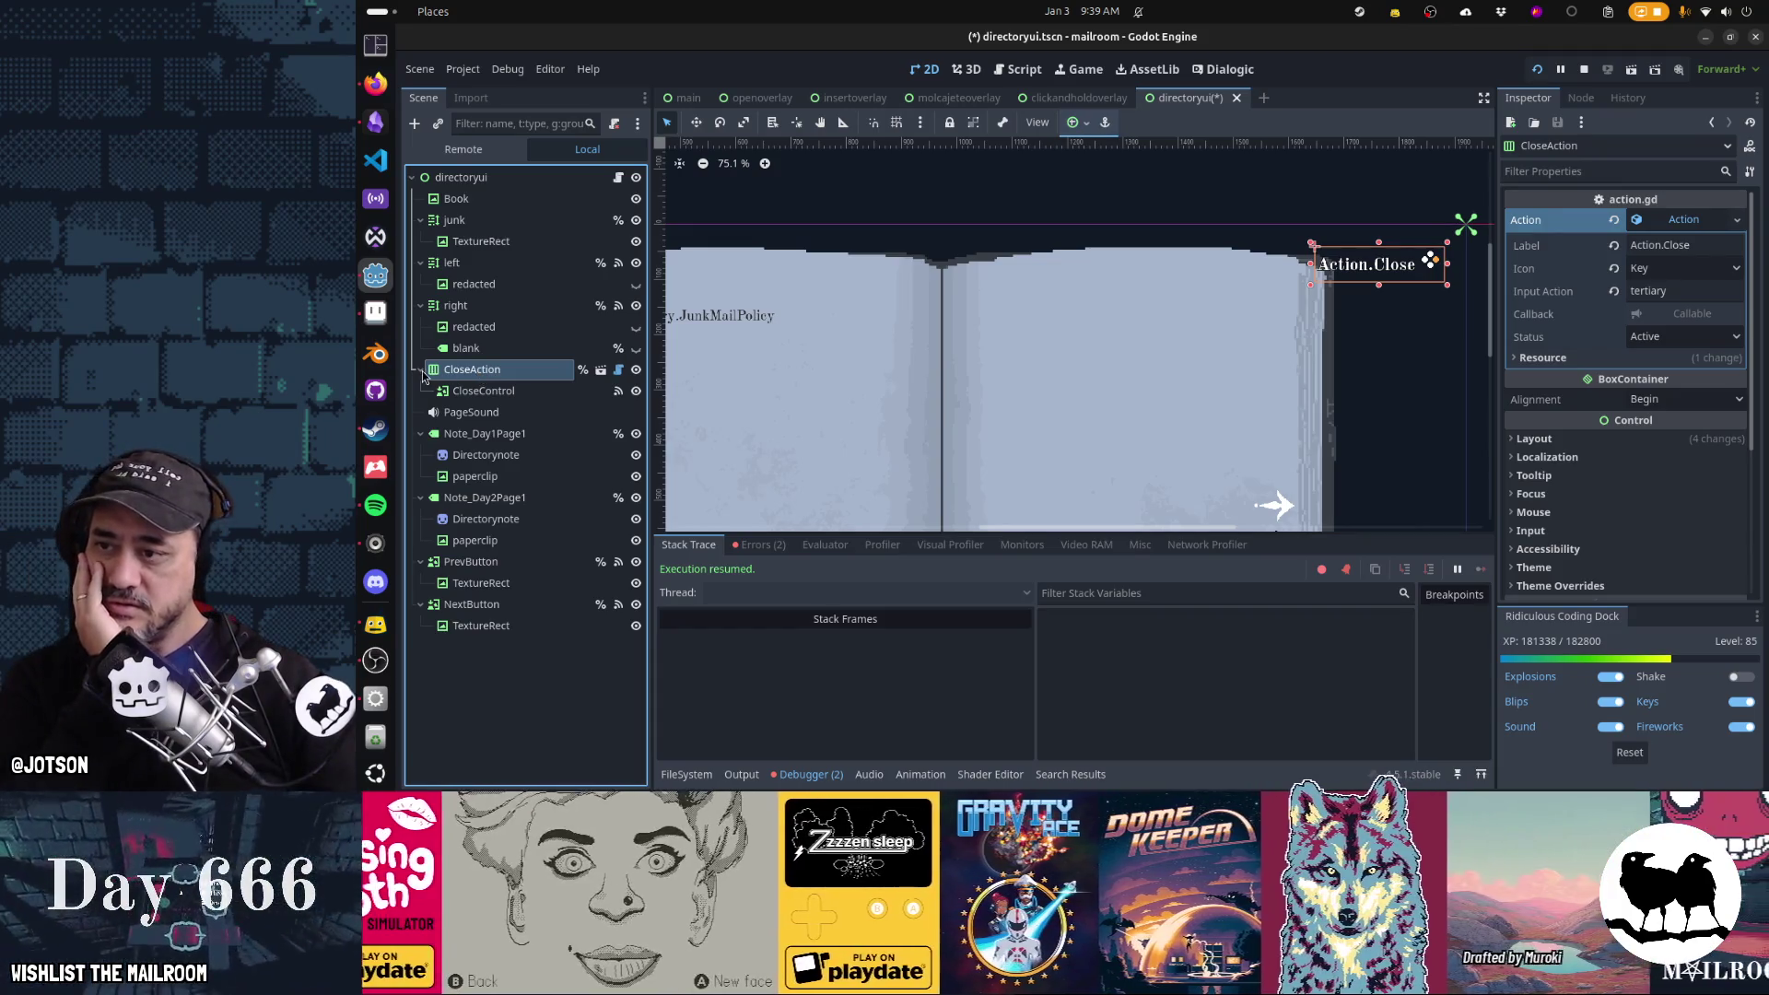
mouse_move(477, 391)
left_mouse_down()
mouse_move(454, 373)
mouse_move(456, 403)
left_mouse_up()
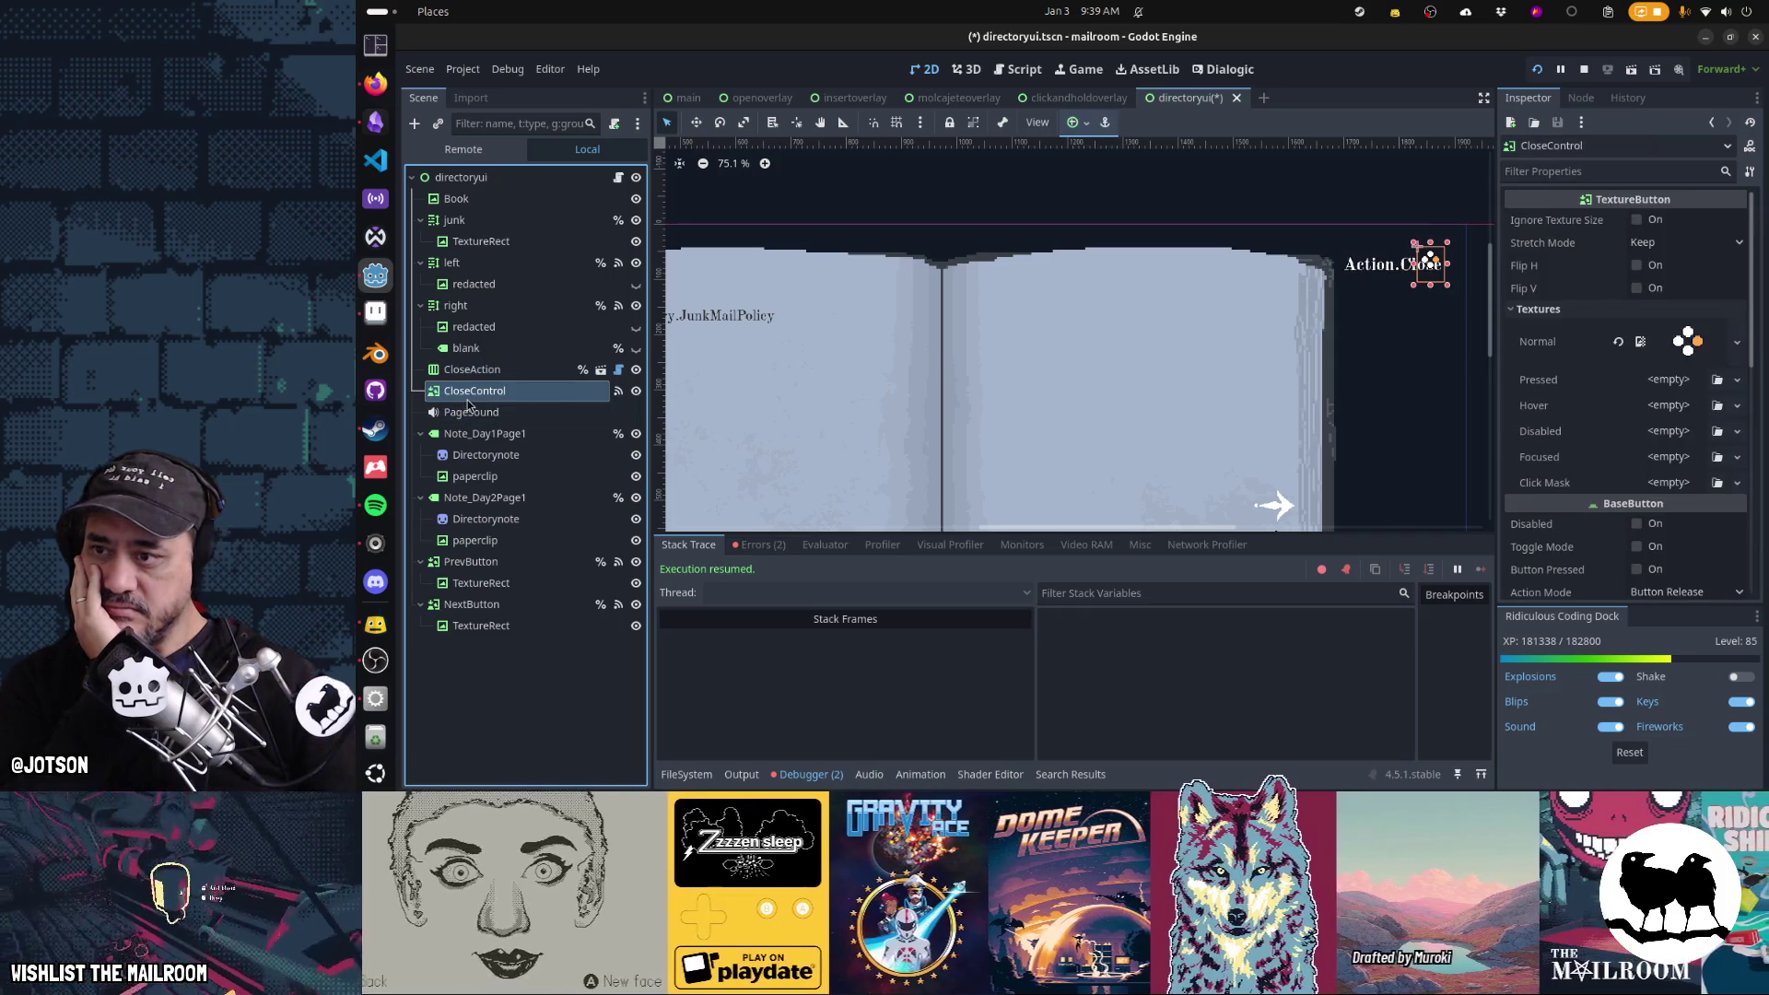
Nudge the icon down and left under the Action.Close label, save, and run the game
key("Down")
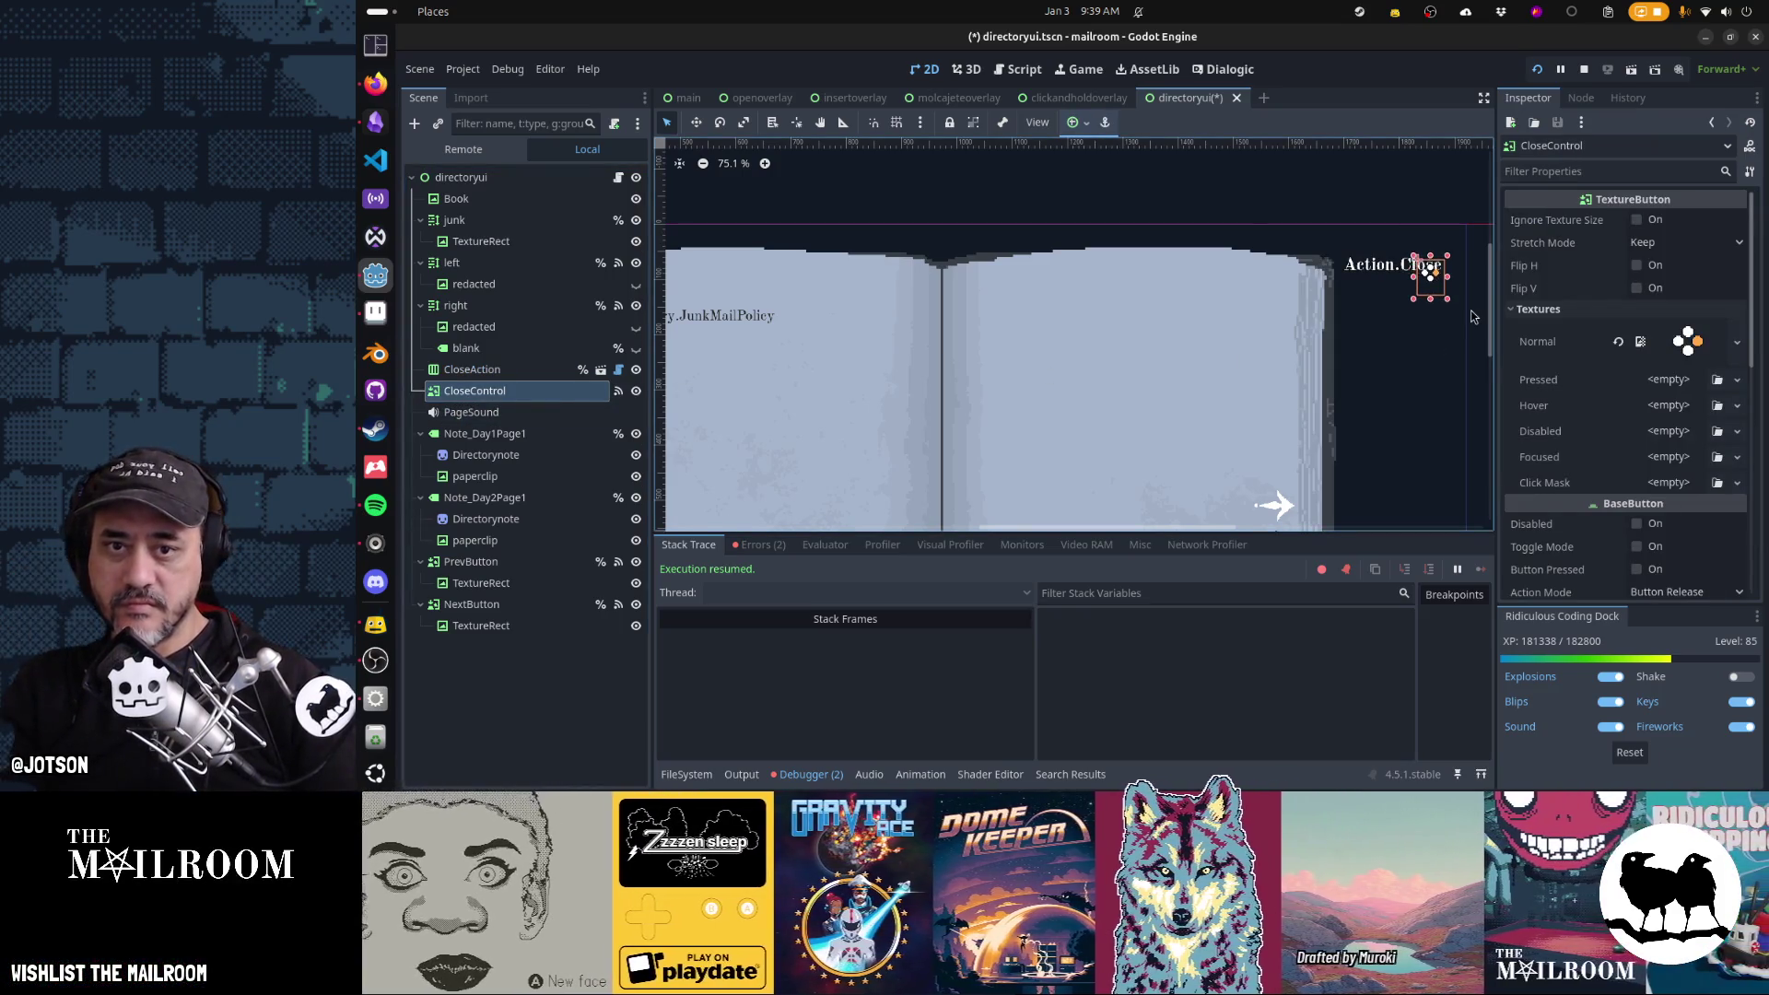
key("Left")
key("Left")
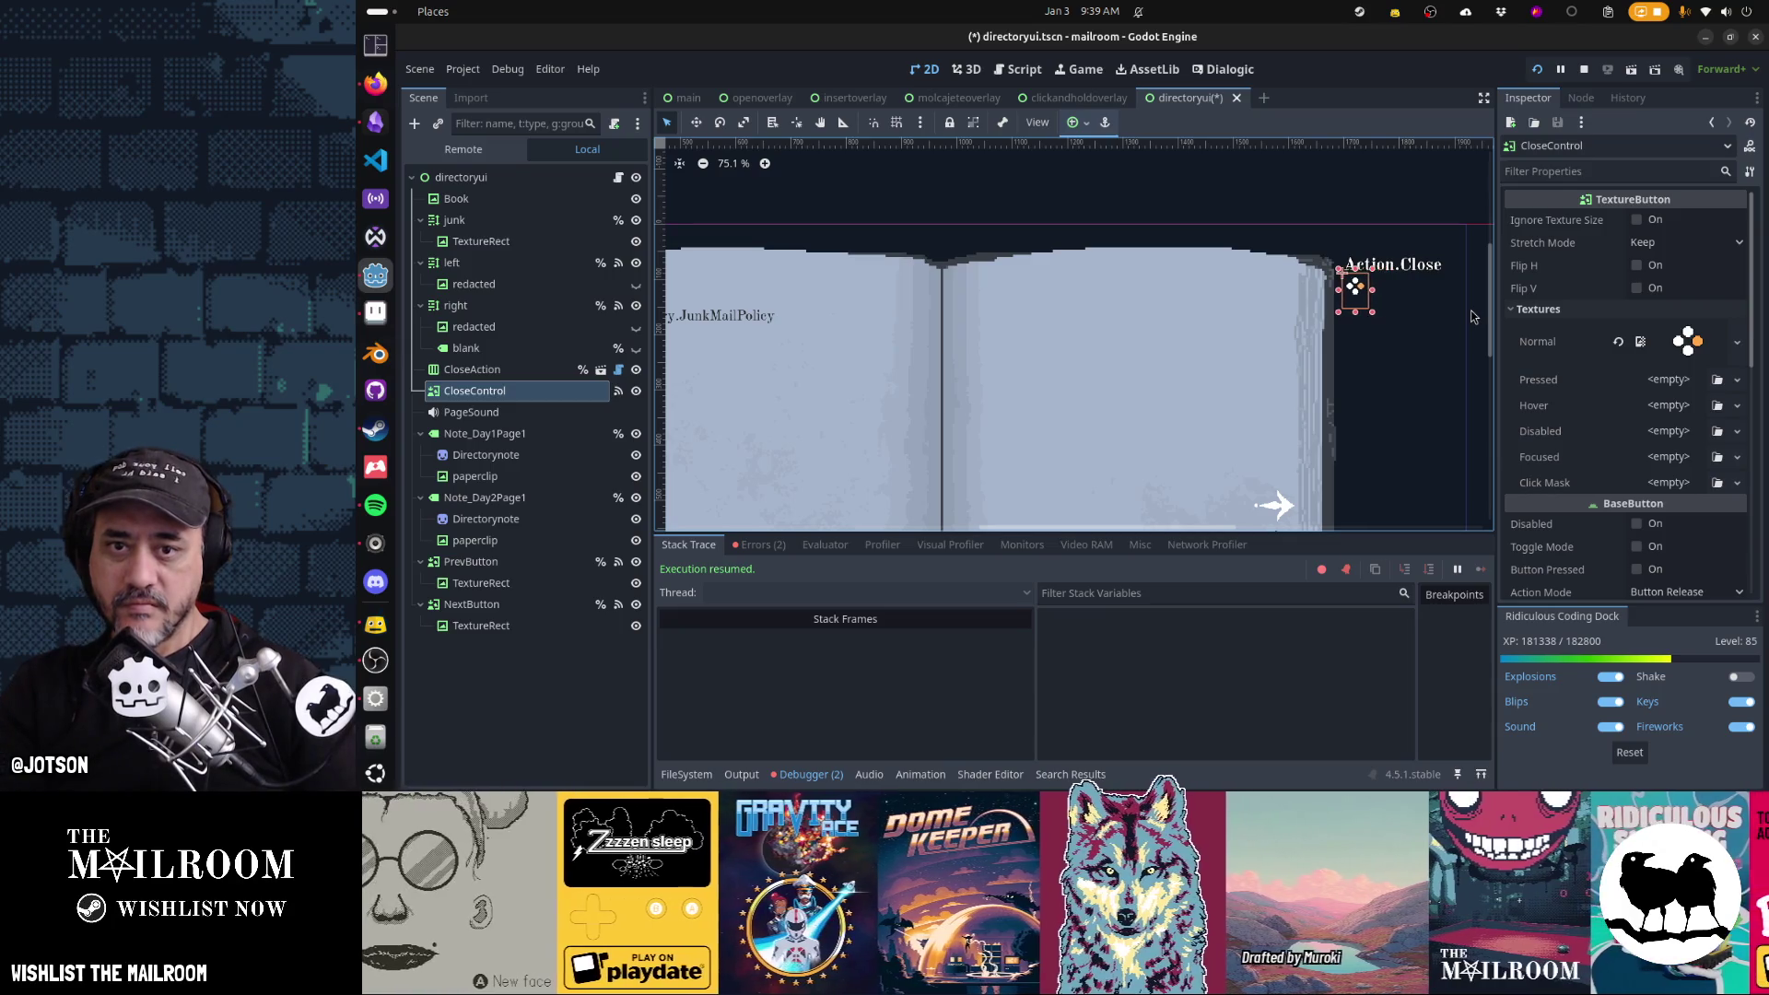
key("Left")
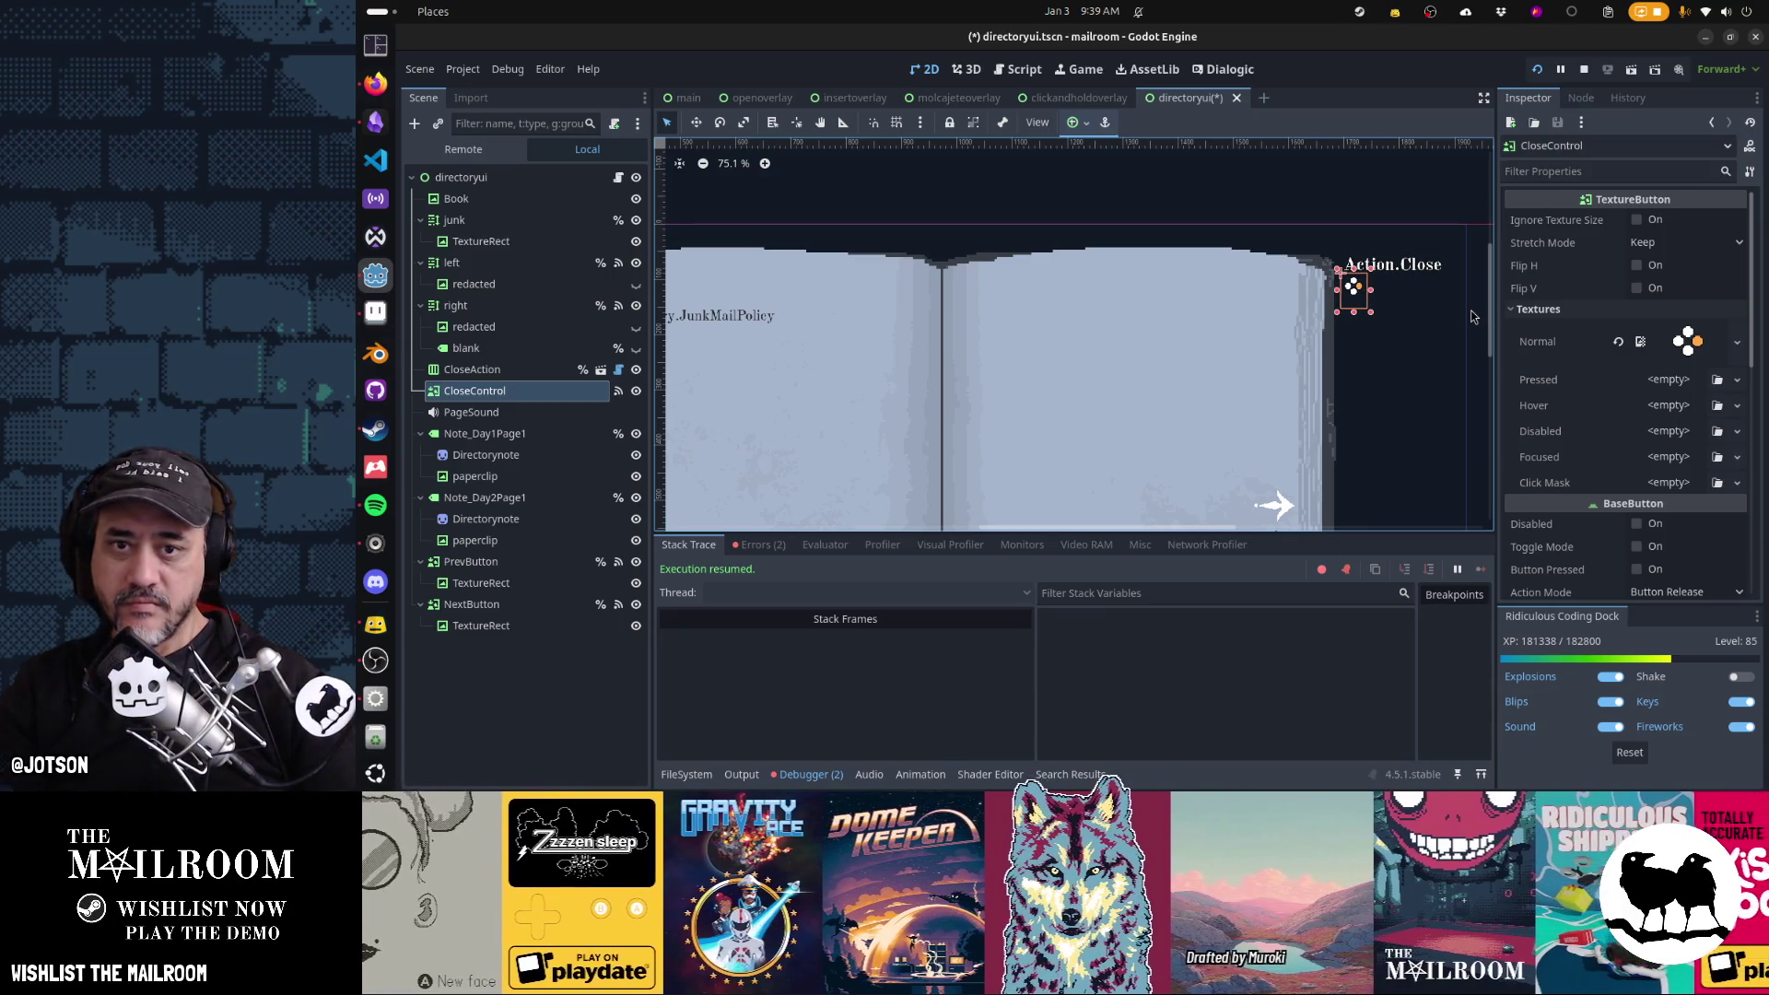
key("ctrl+s")
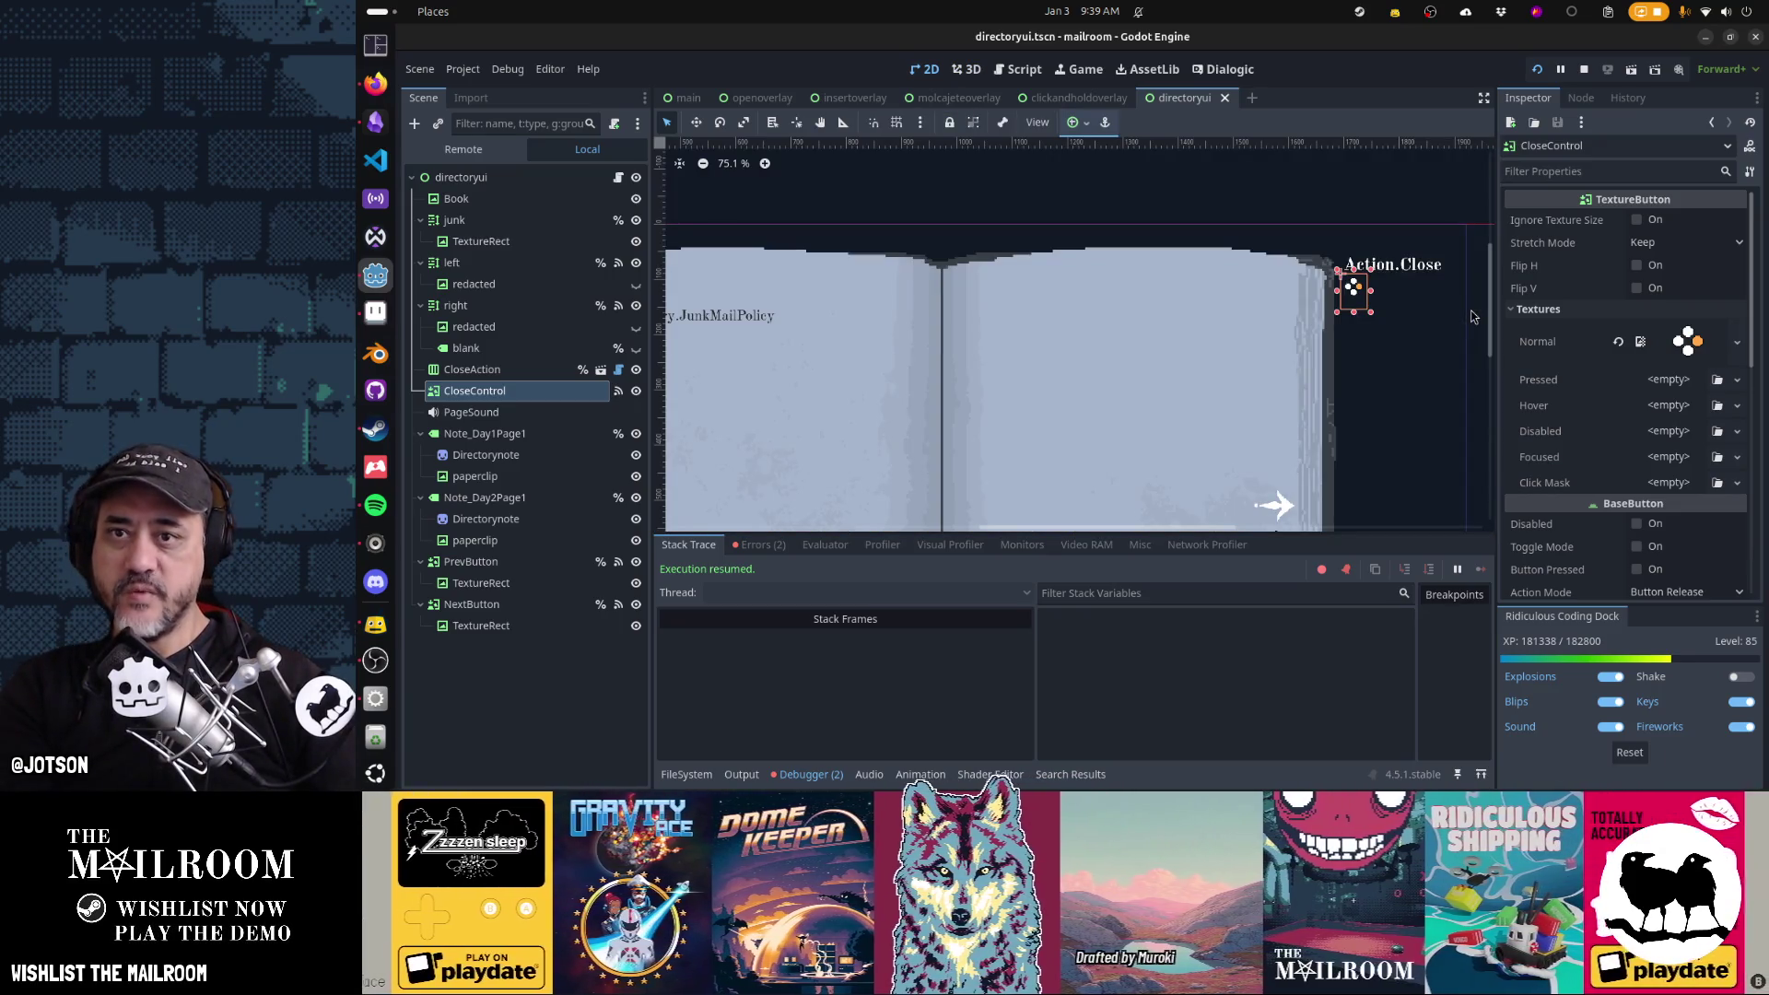
key("F5")
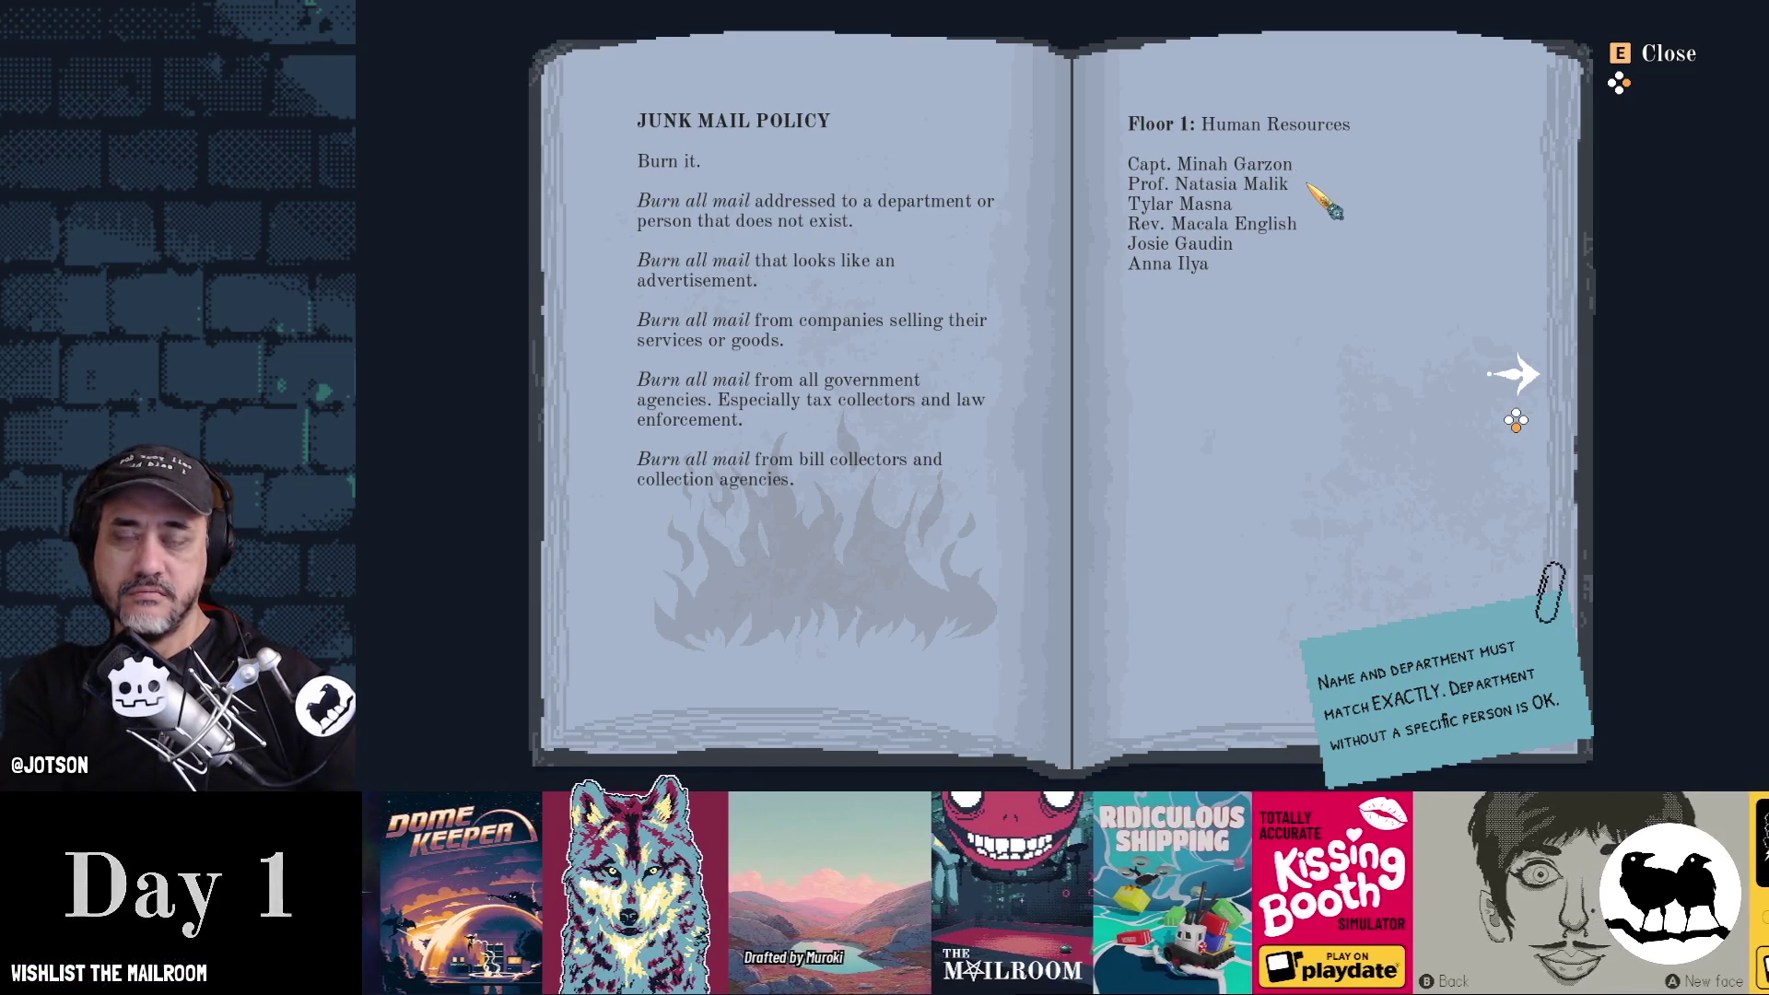
key("alt+F4")
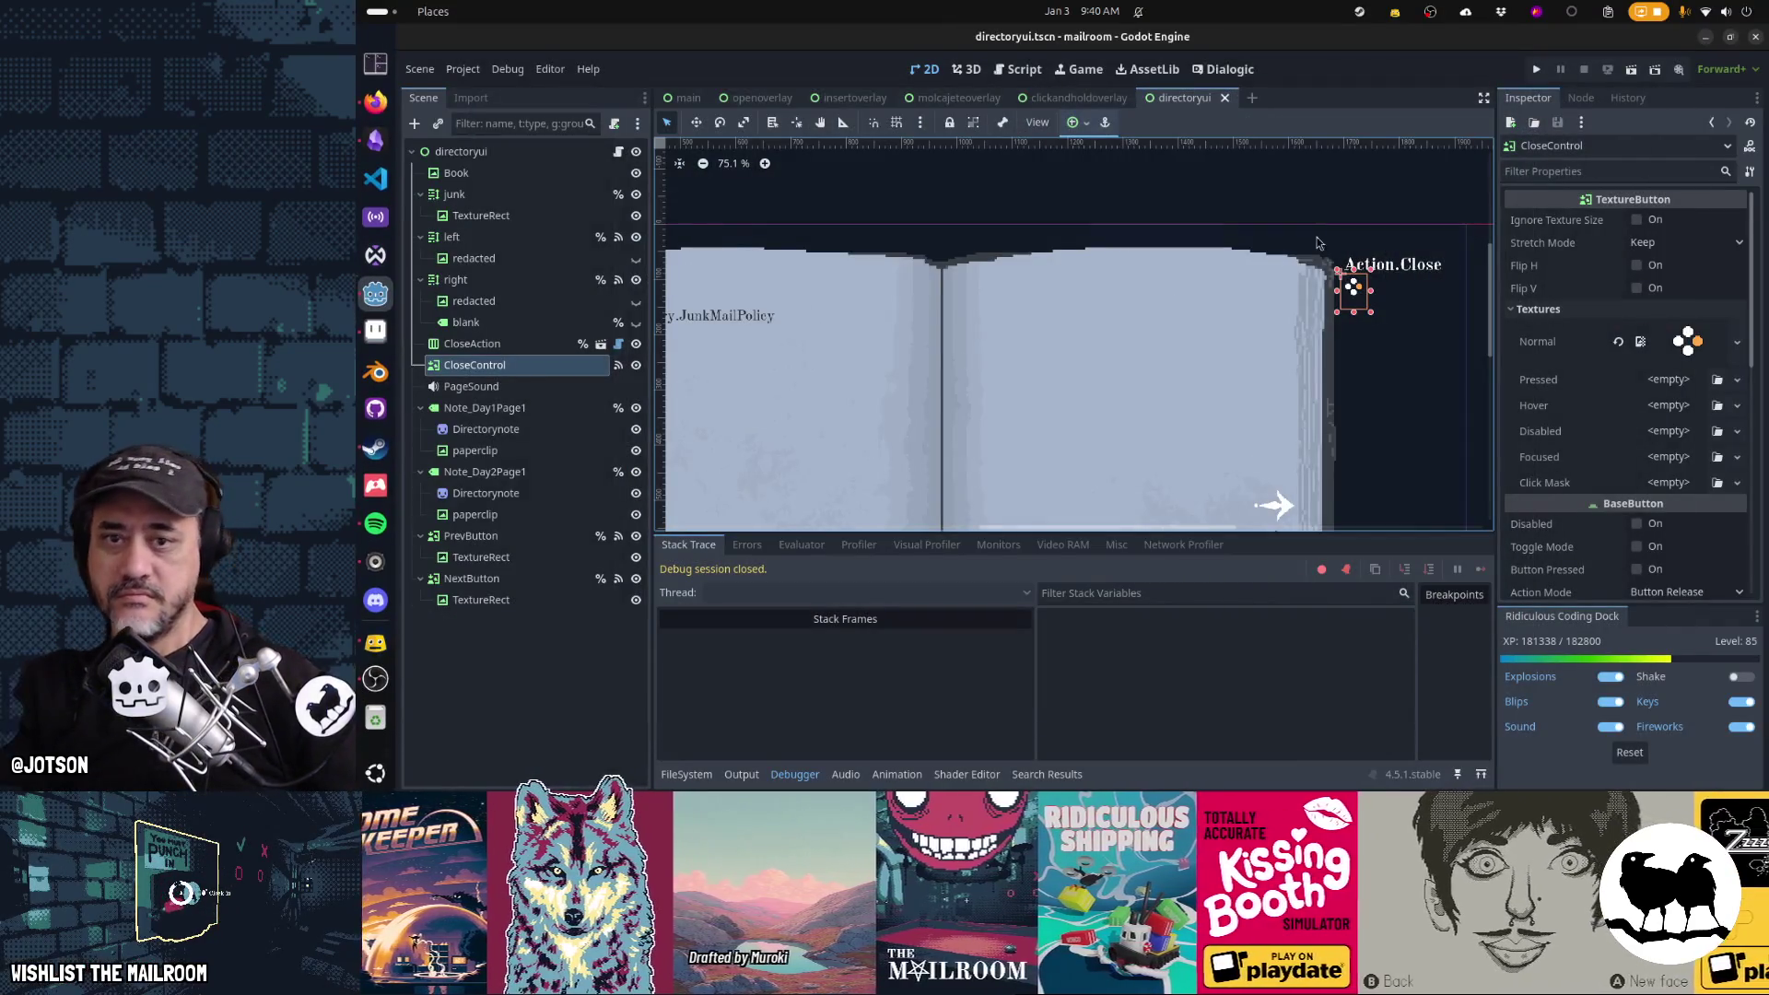
key("ctrl+s")
key("F5")
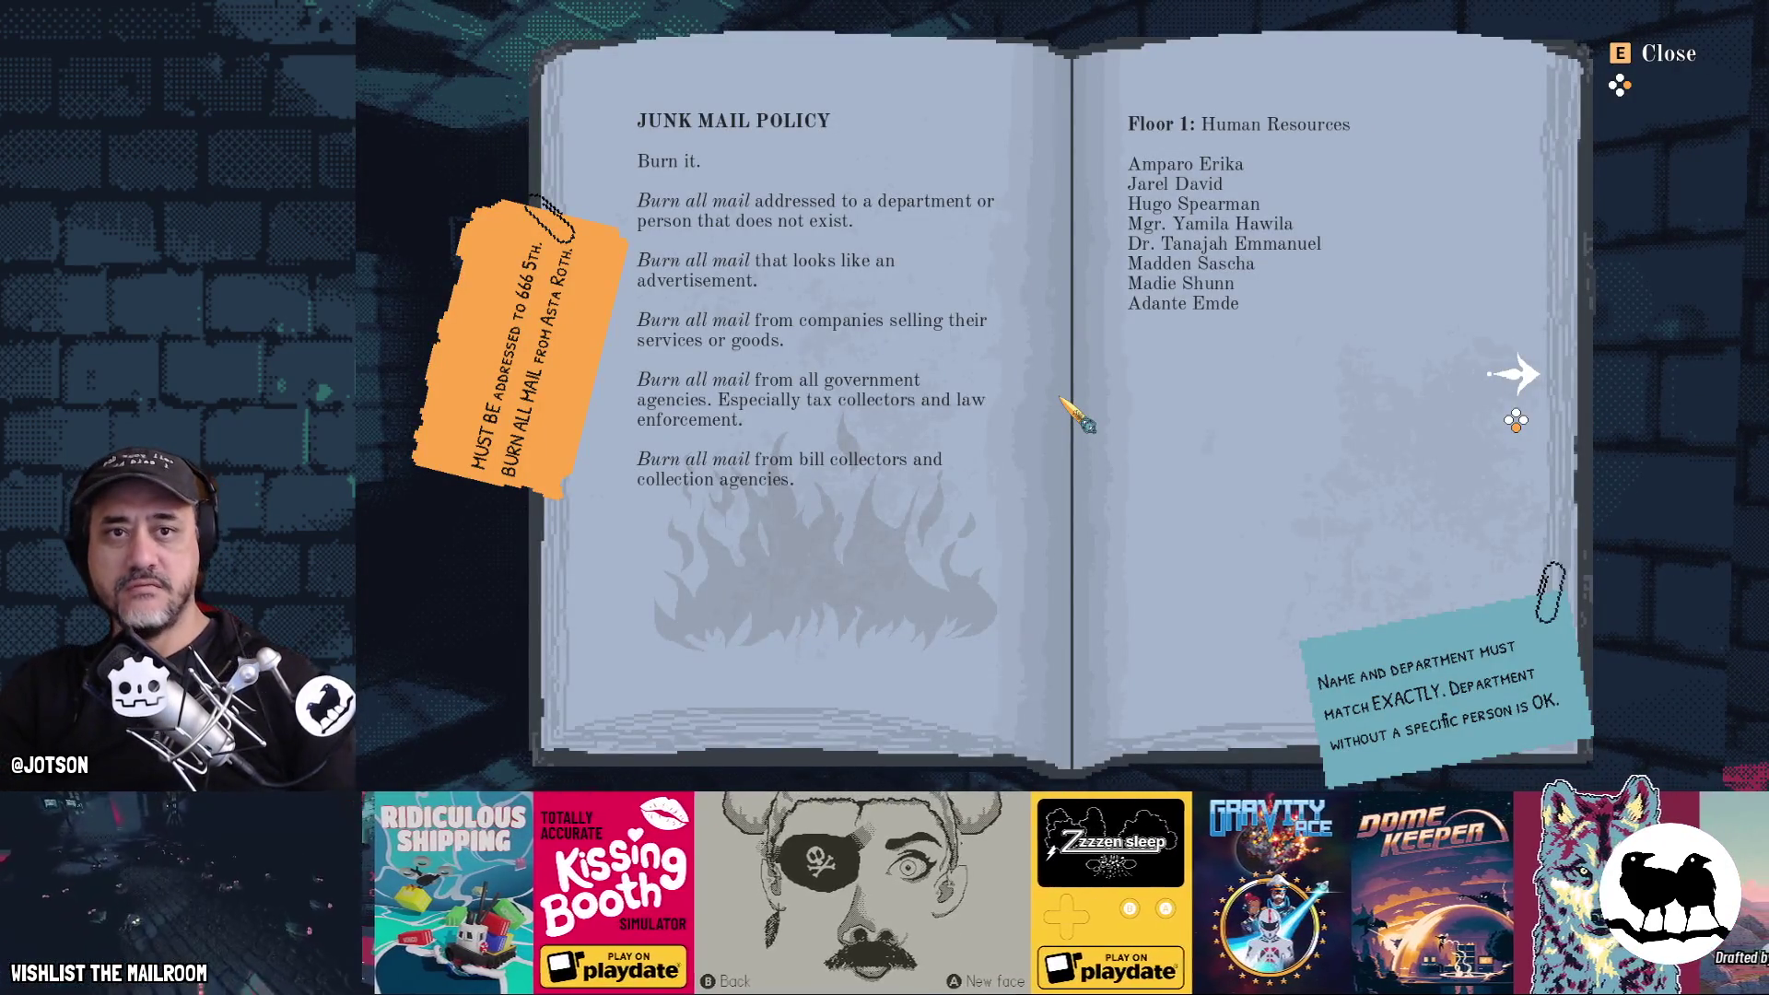
key("e")
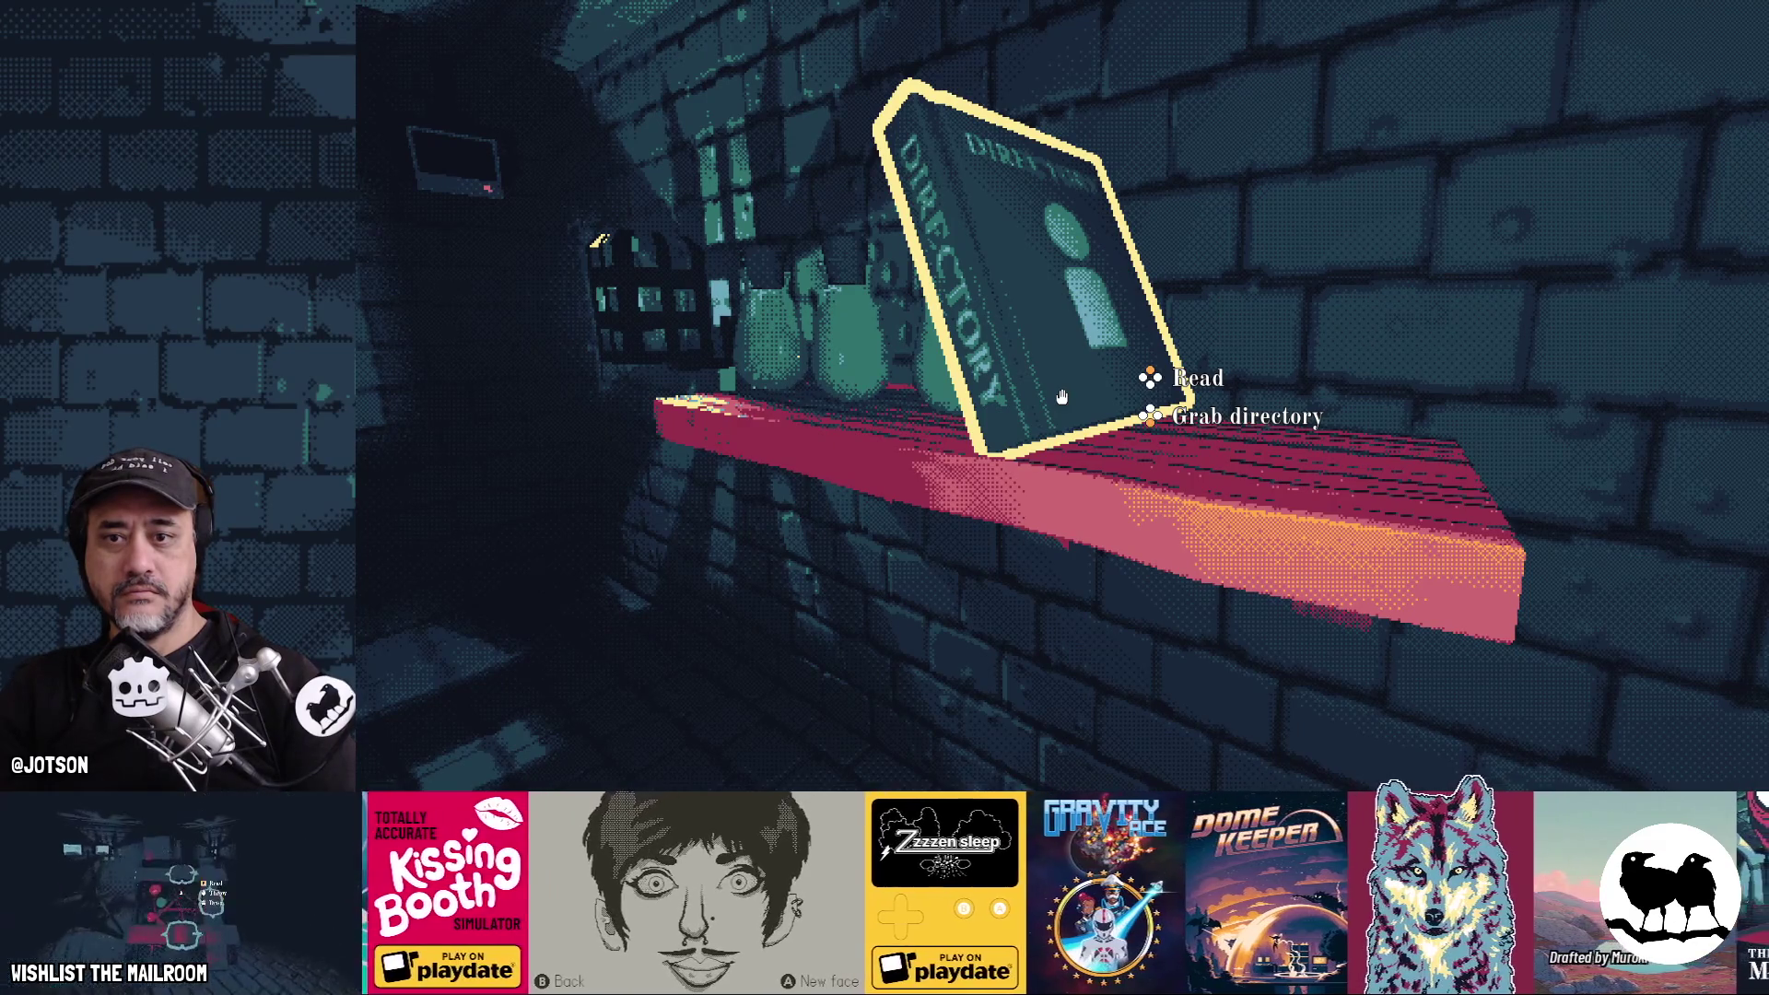
left_click(1061, 397)
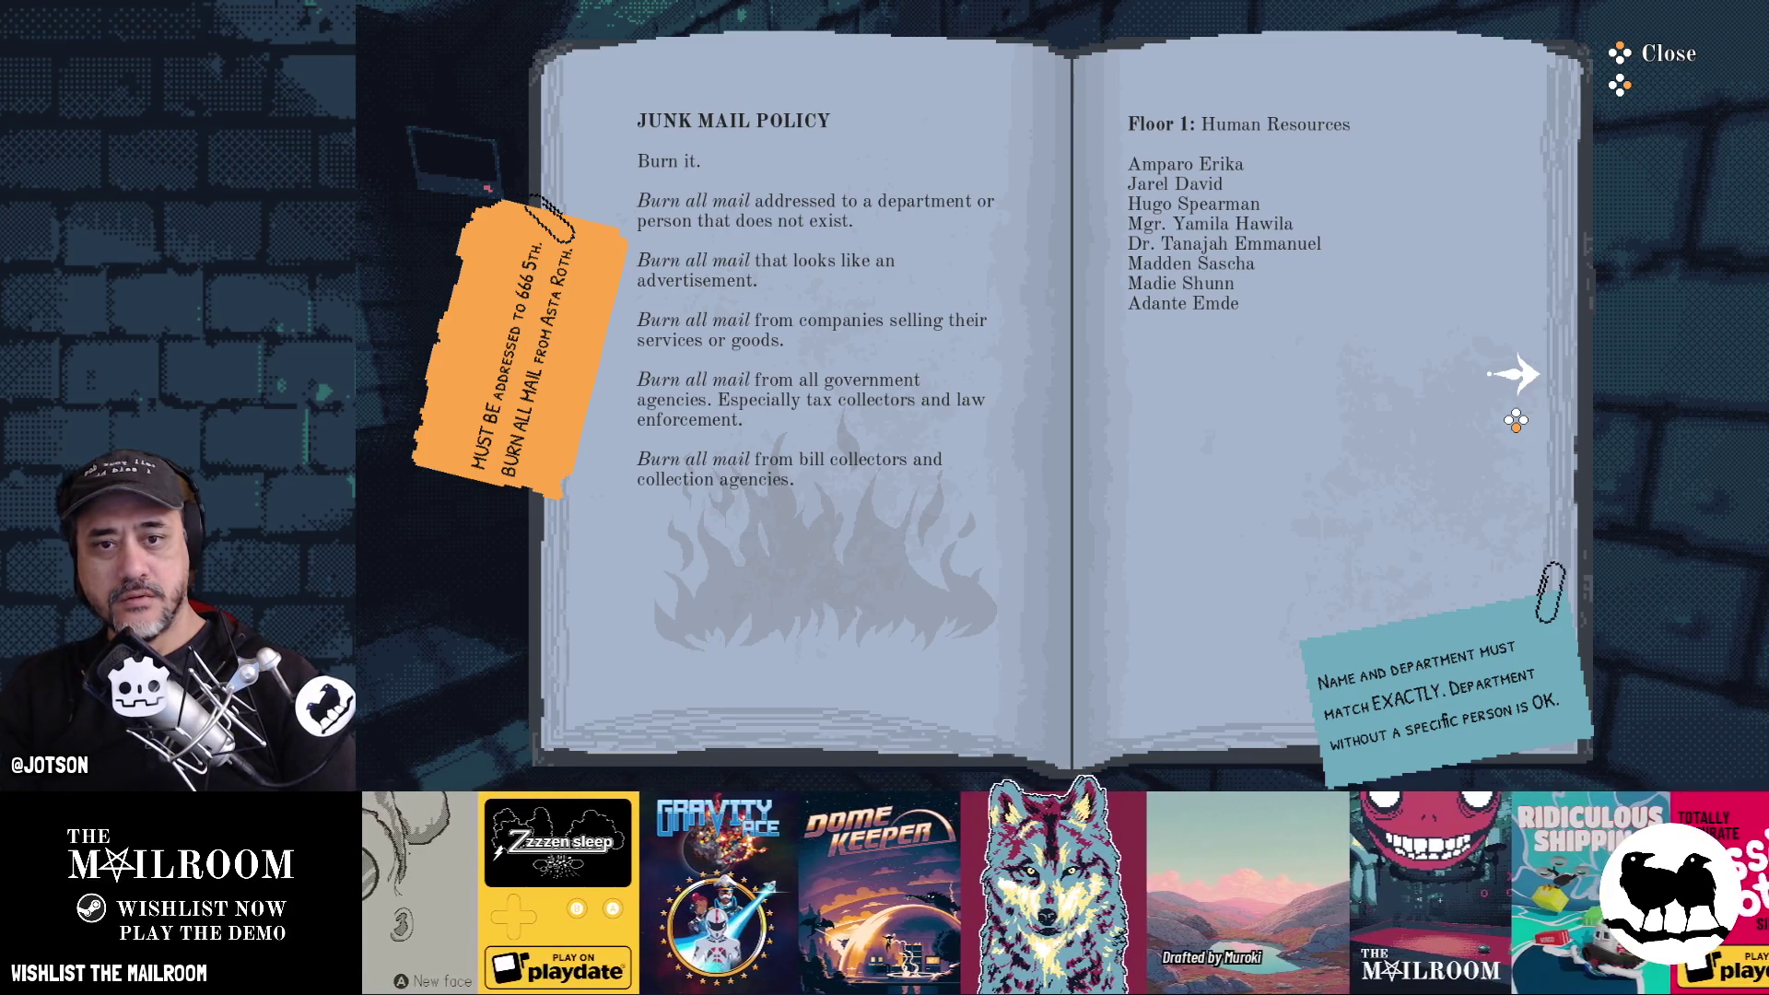
right_click(1512, 373)
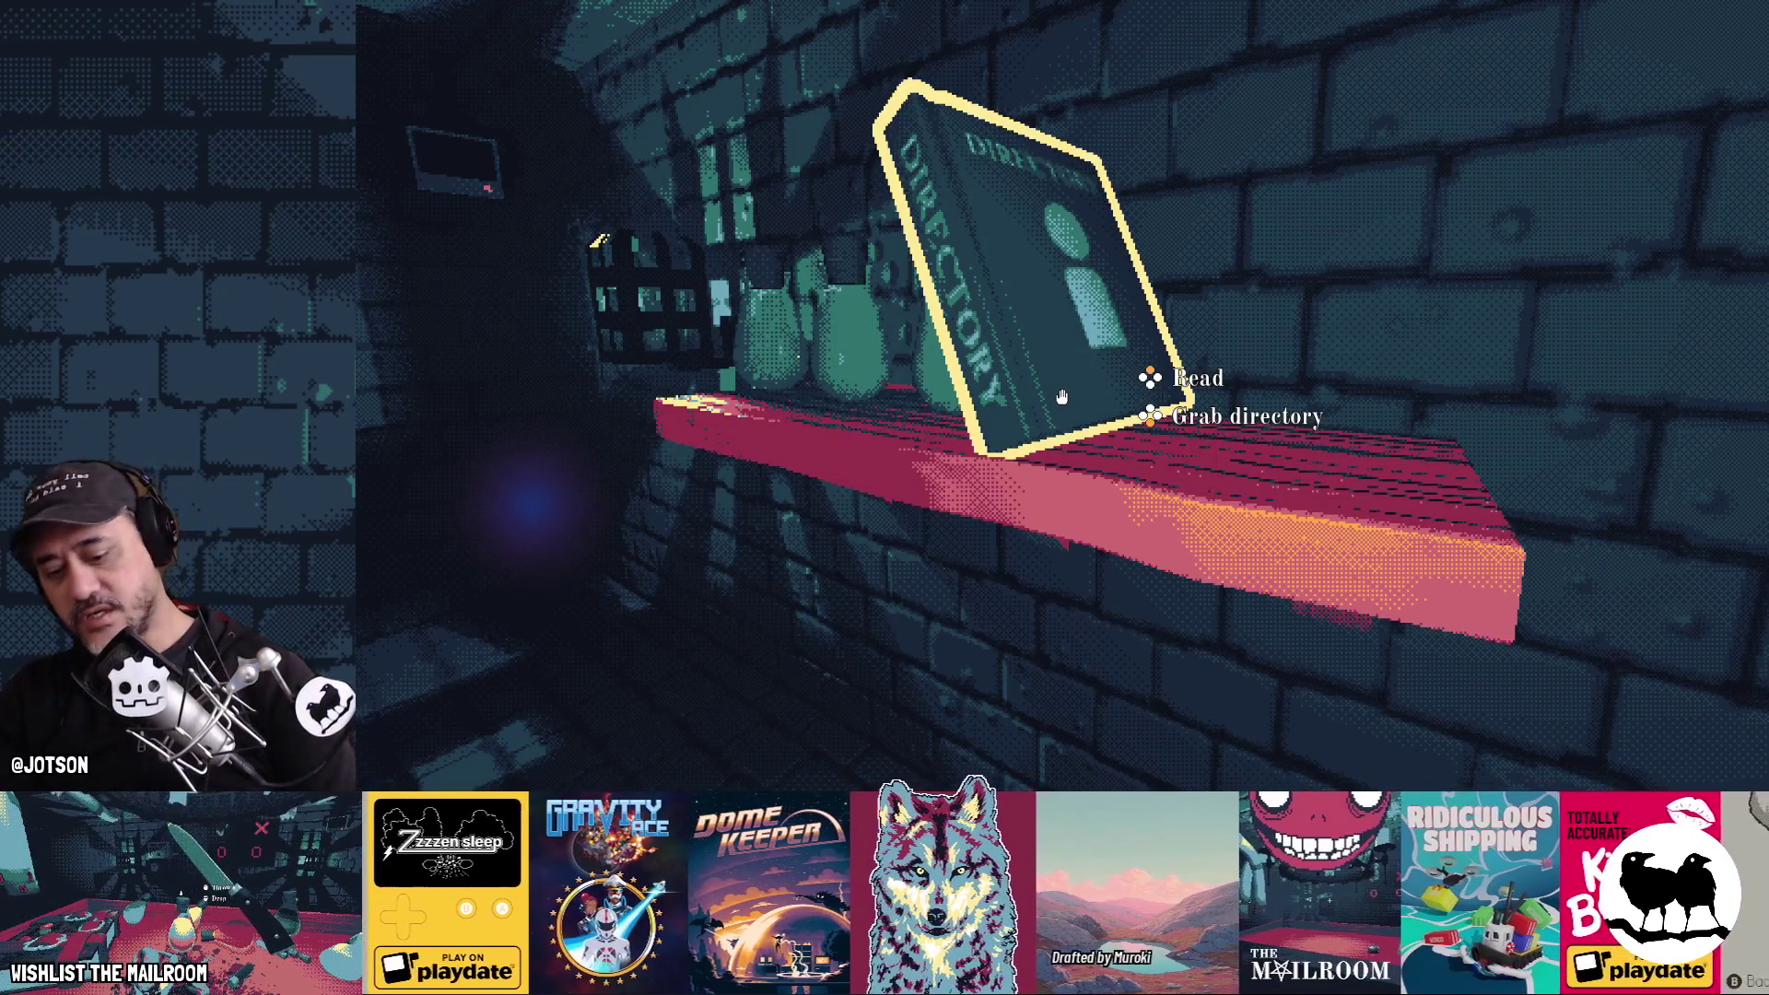
key("F8")
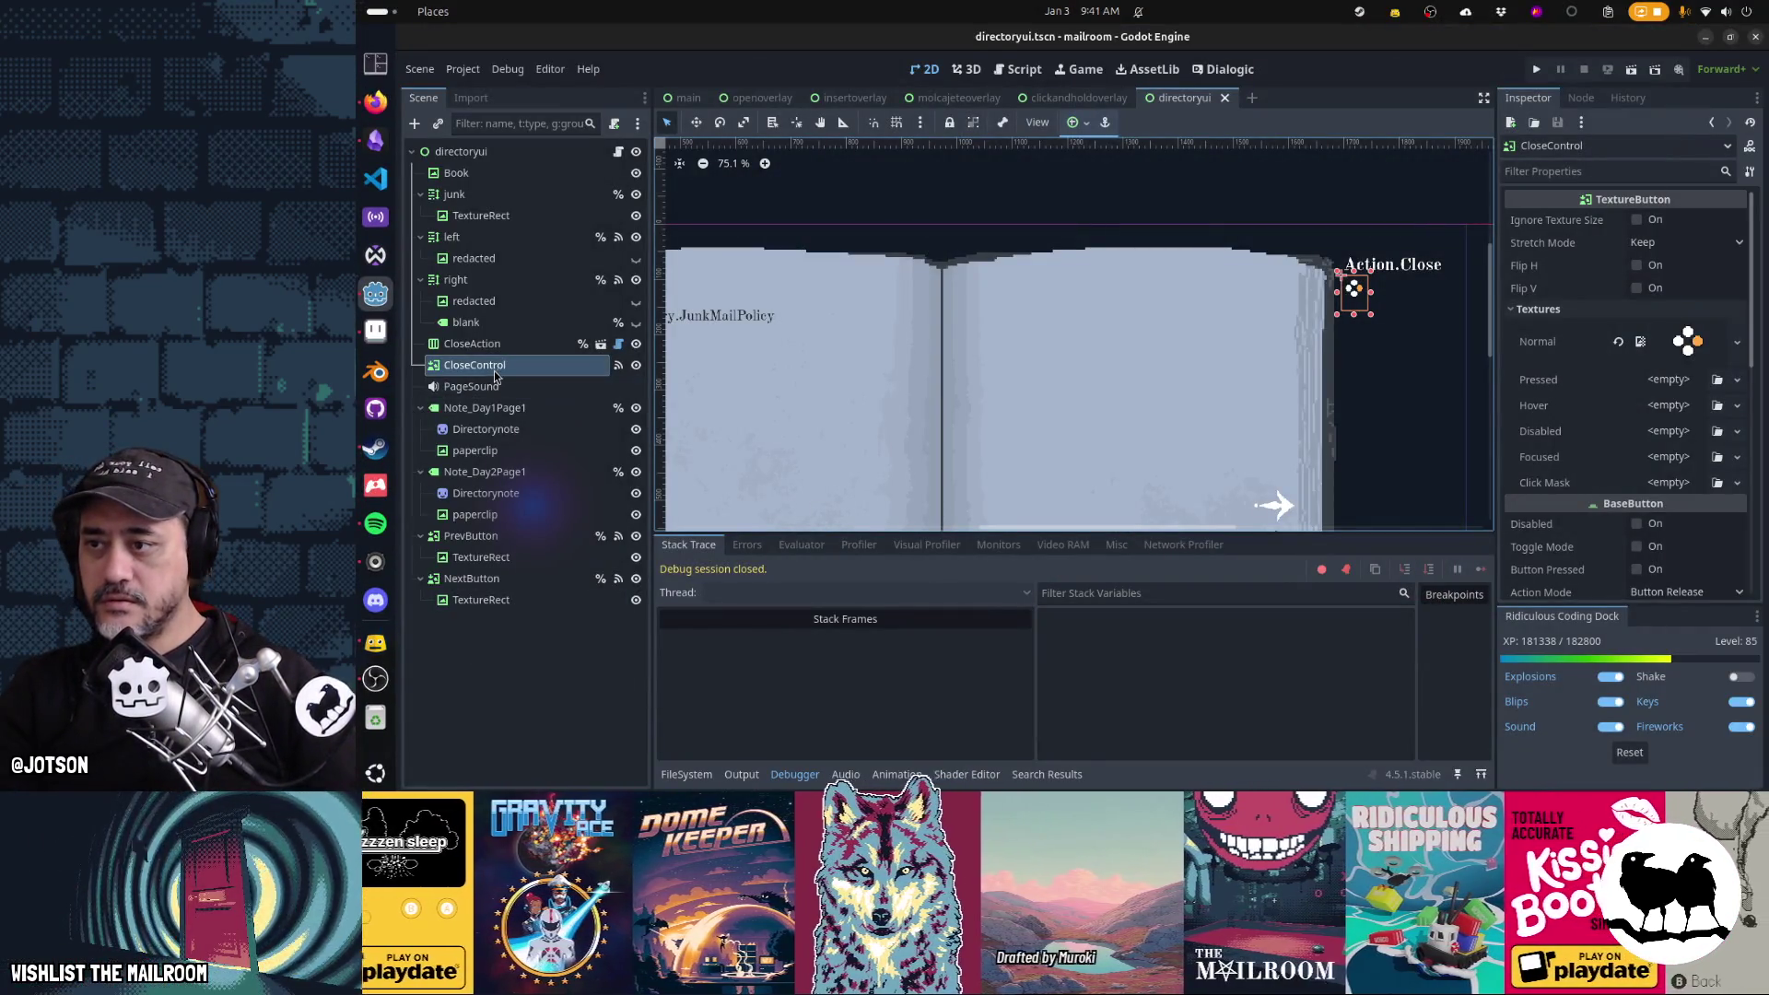
Delete CloseControl, save the directoryui scene, reopen directoryui.gd, and run the game
left_click(496, 368)
key("Delete")
key("Return")
key("ctrl+s")
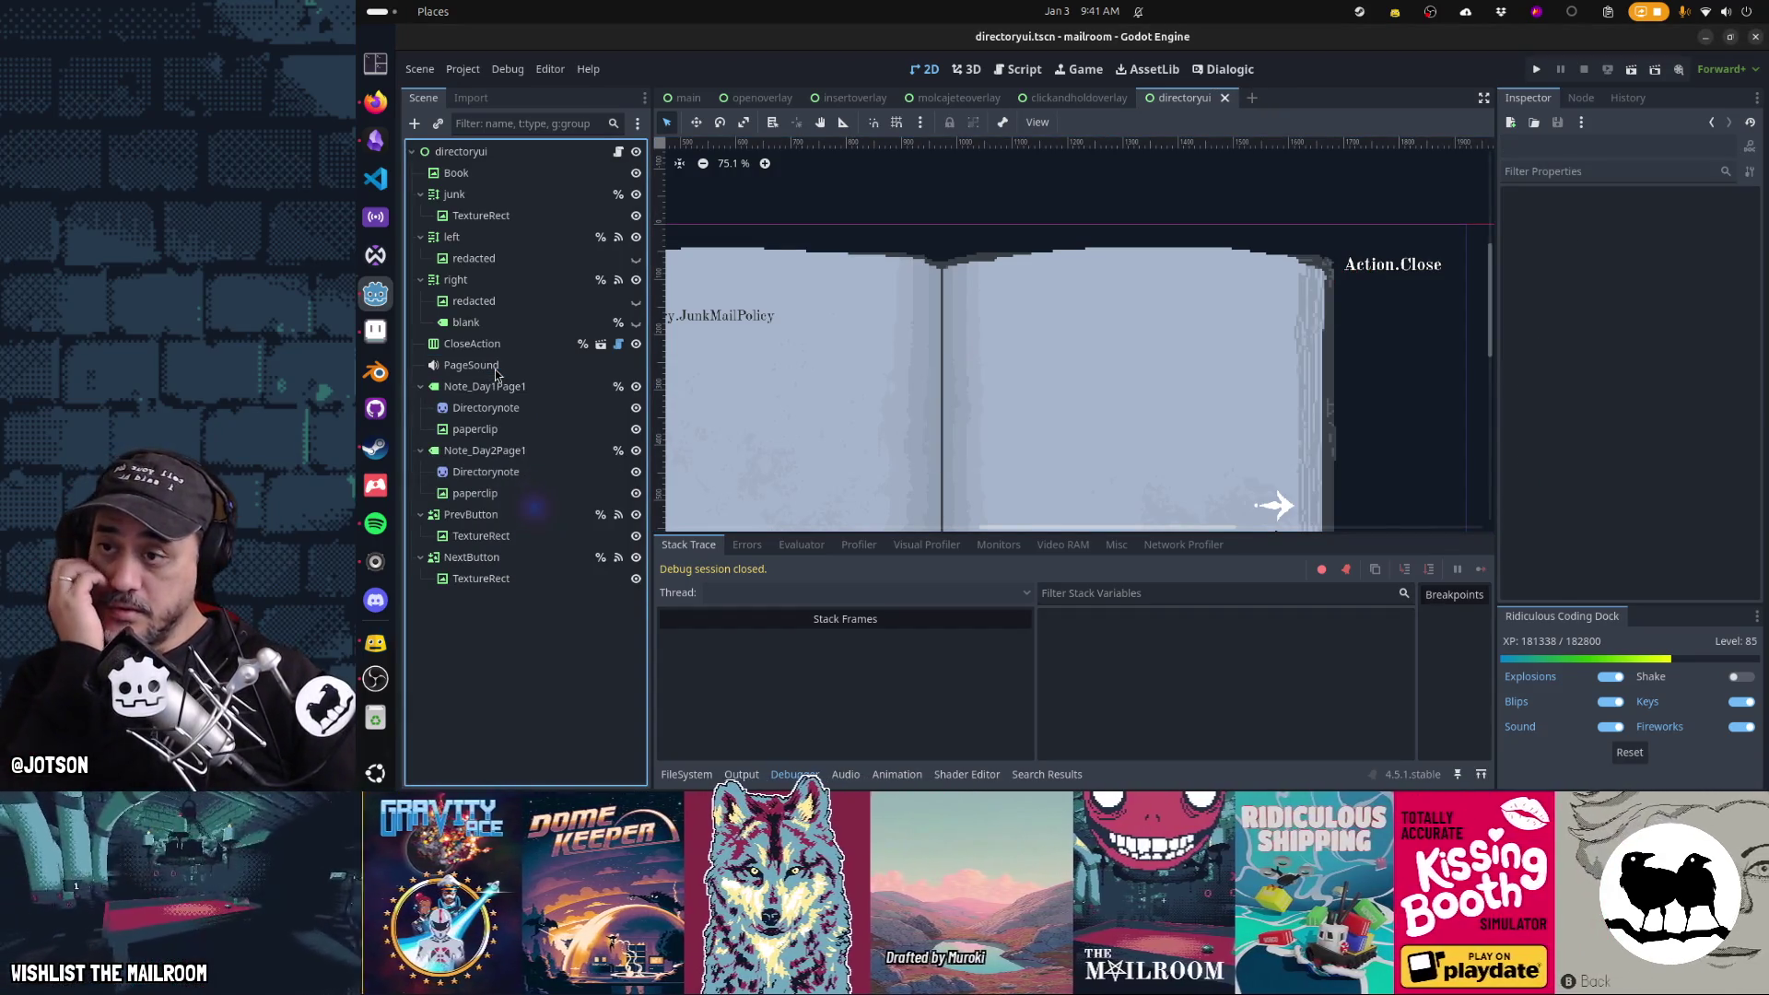
left_click(618, 152)
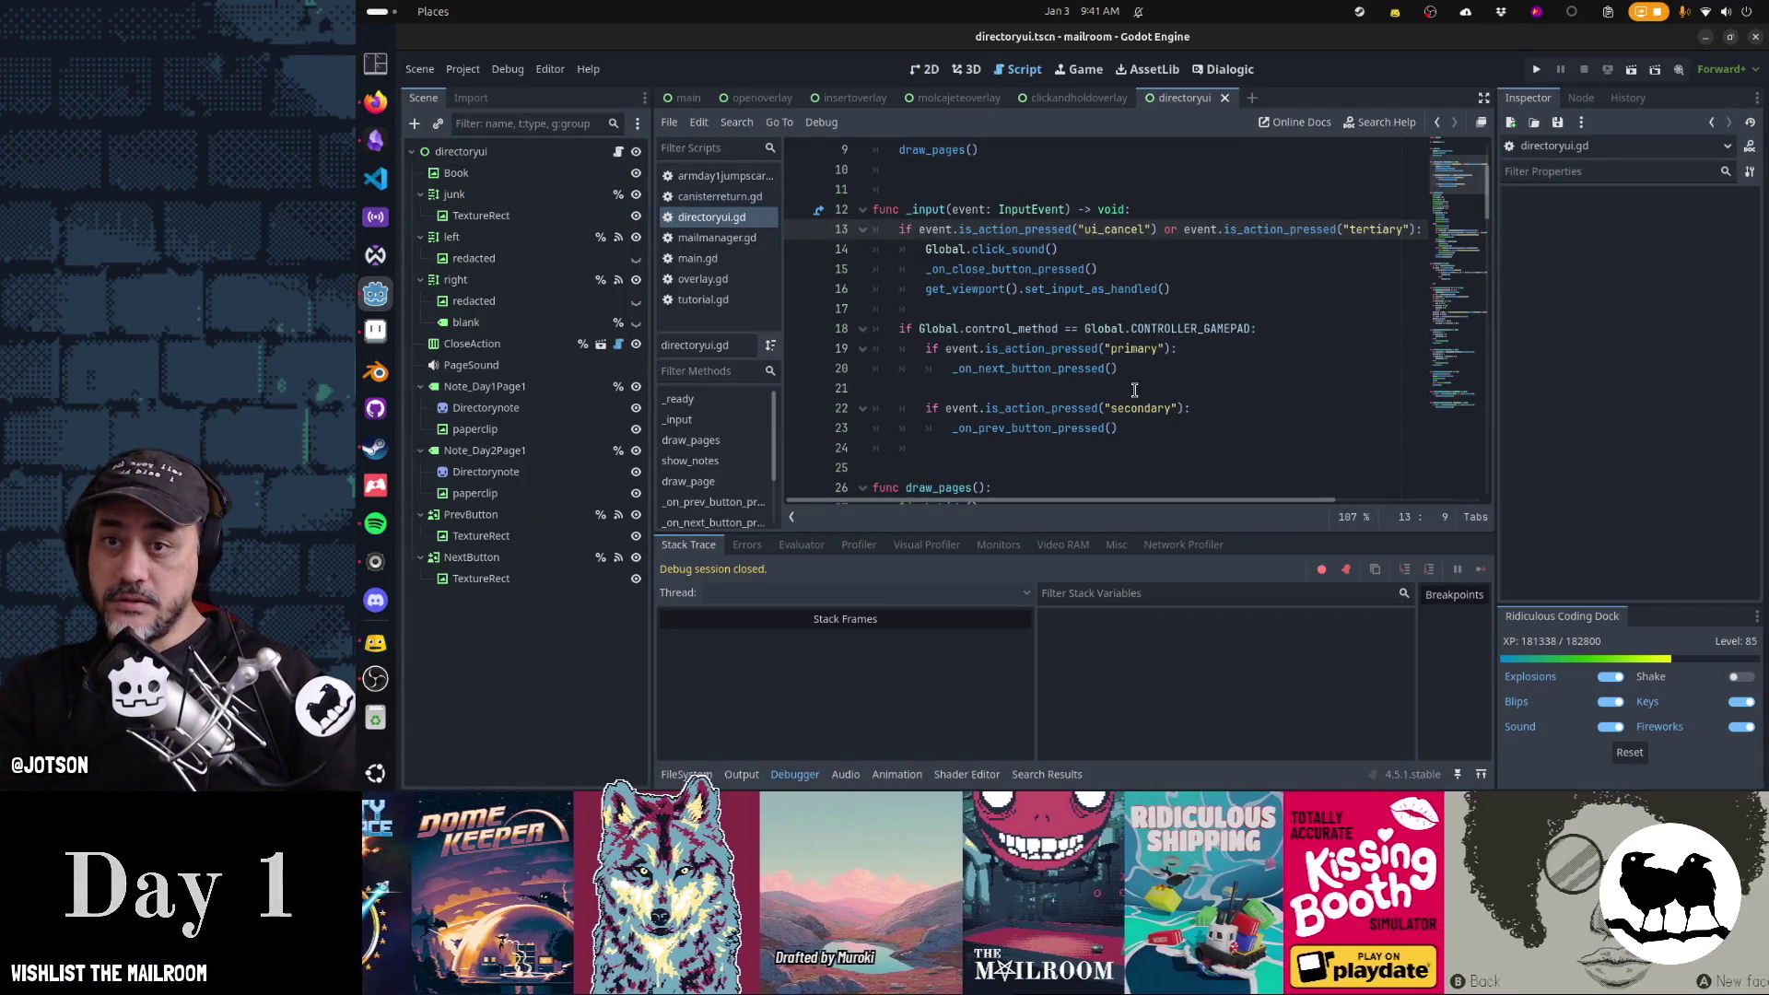
mouse_move(934, 238)
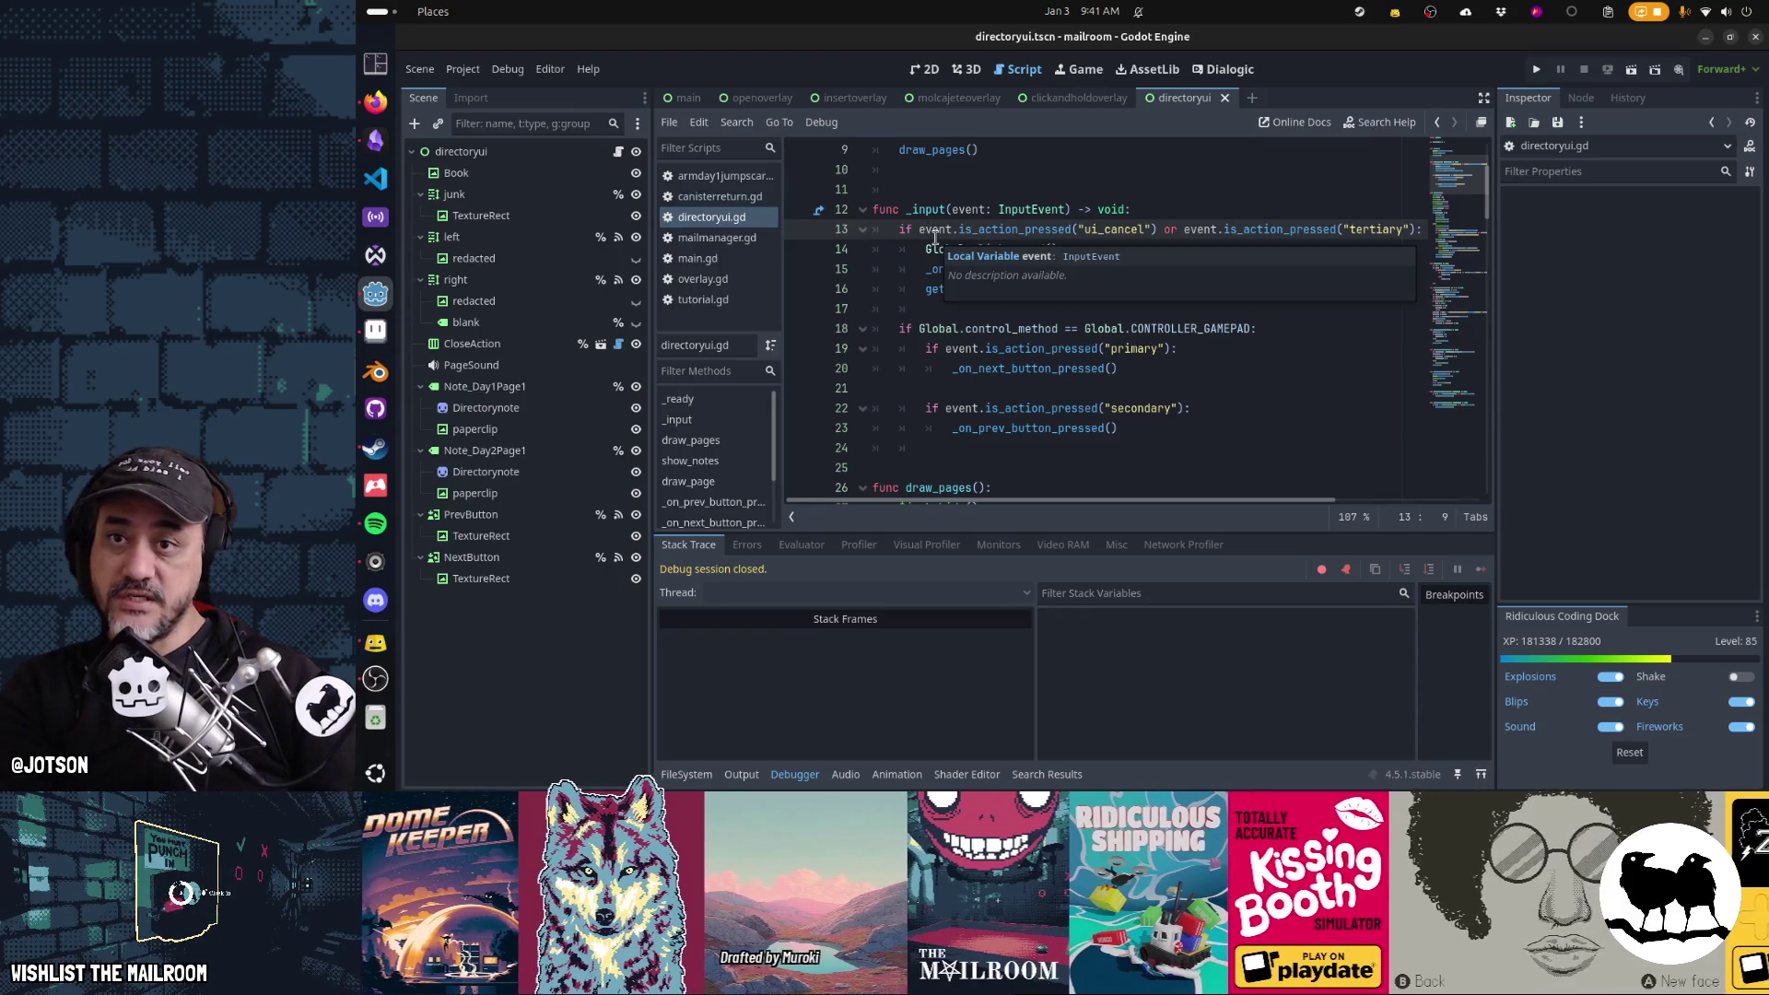
key("F5")
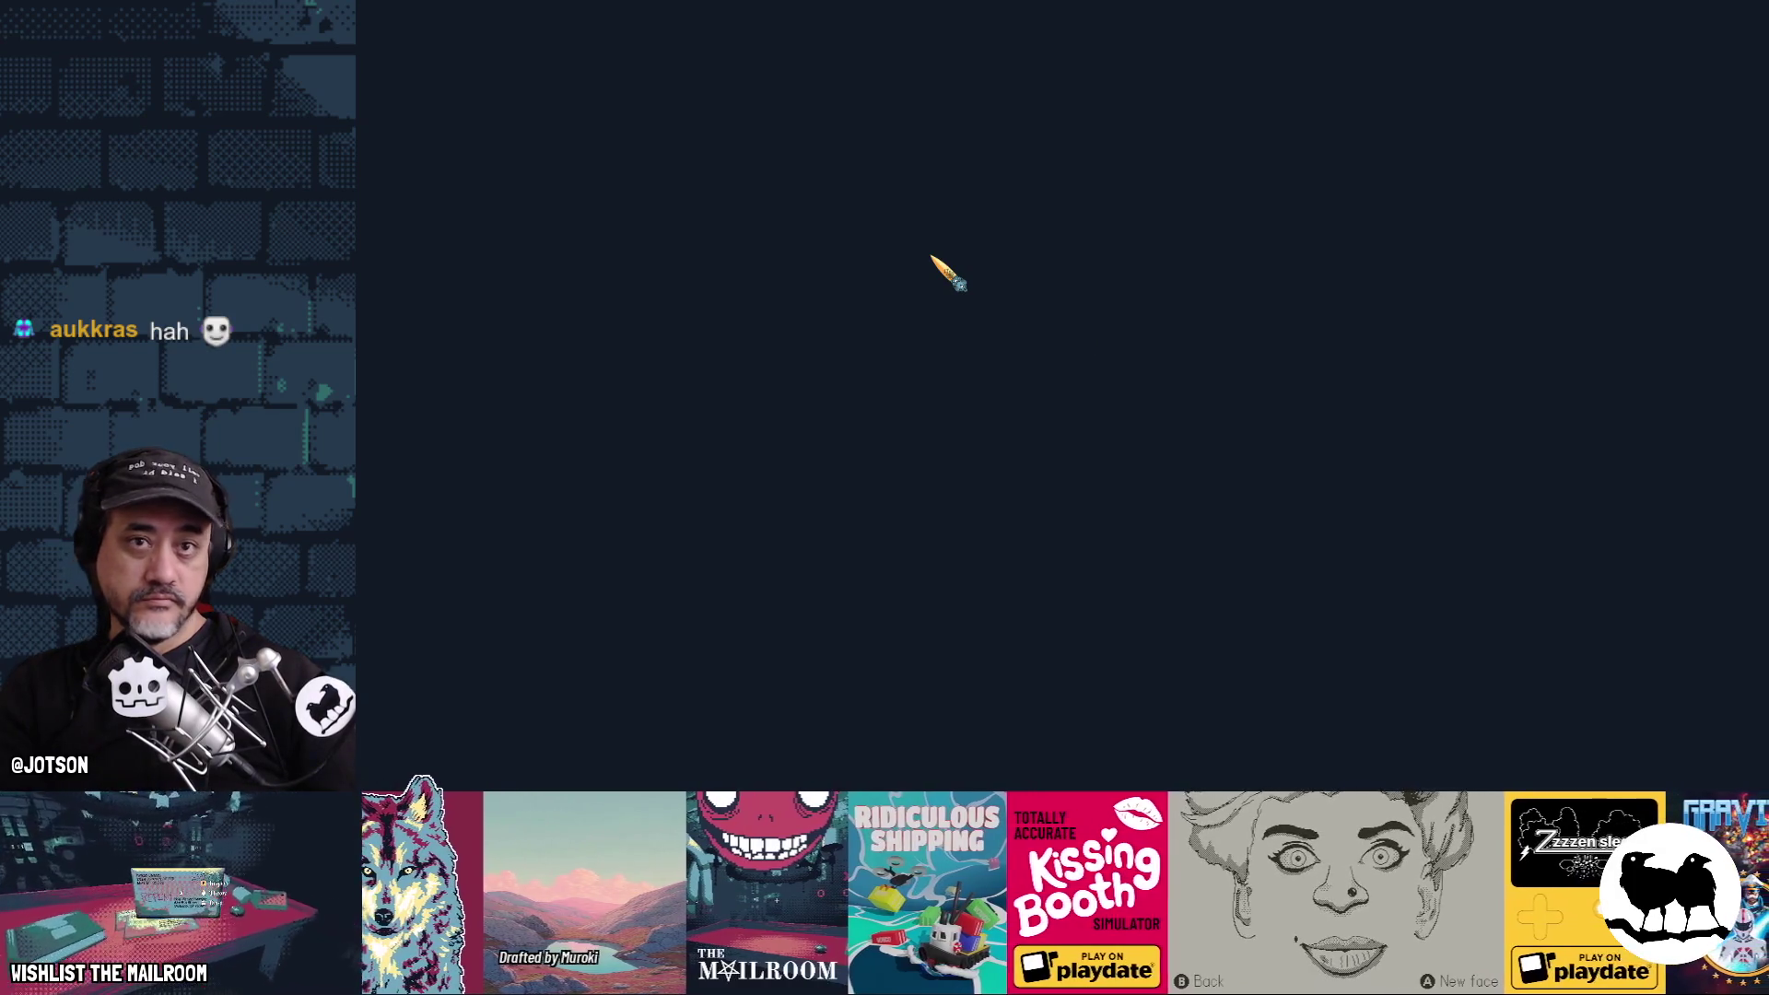
Start the game and repeatedly open, page through and close the directory book
key("Return")
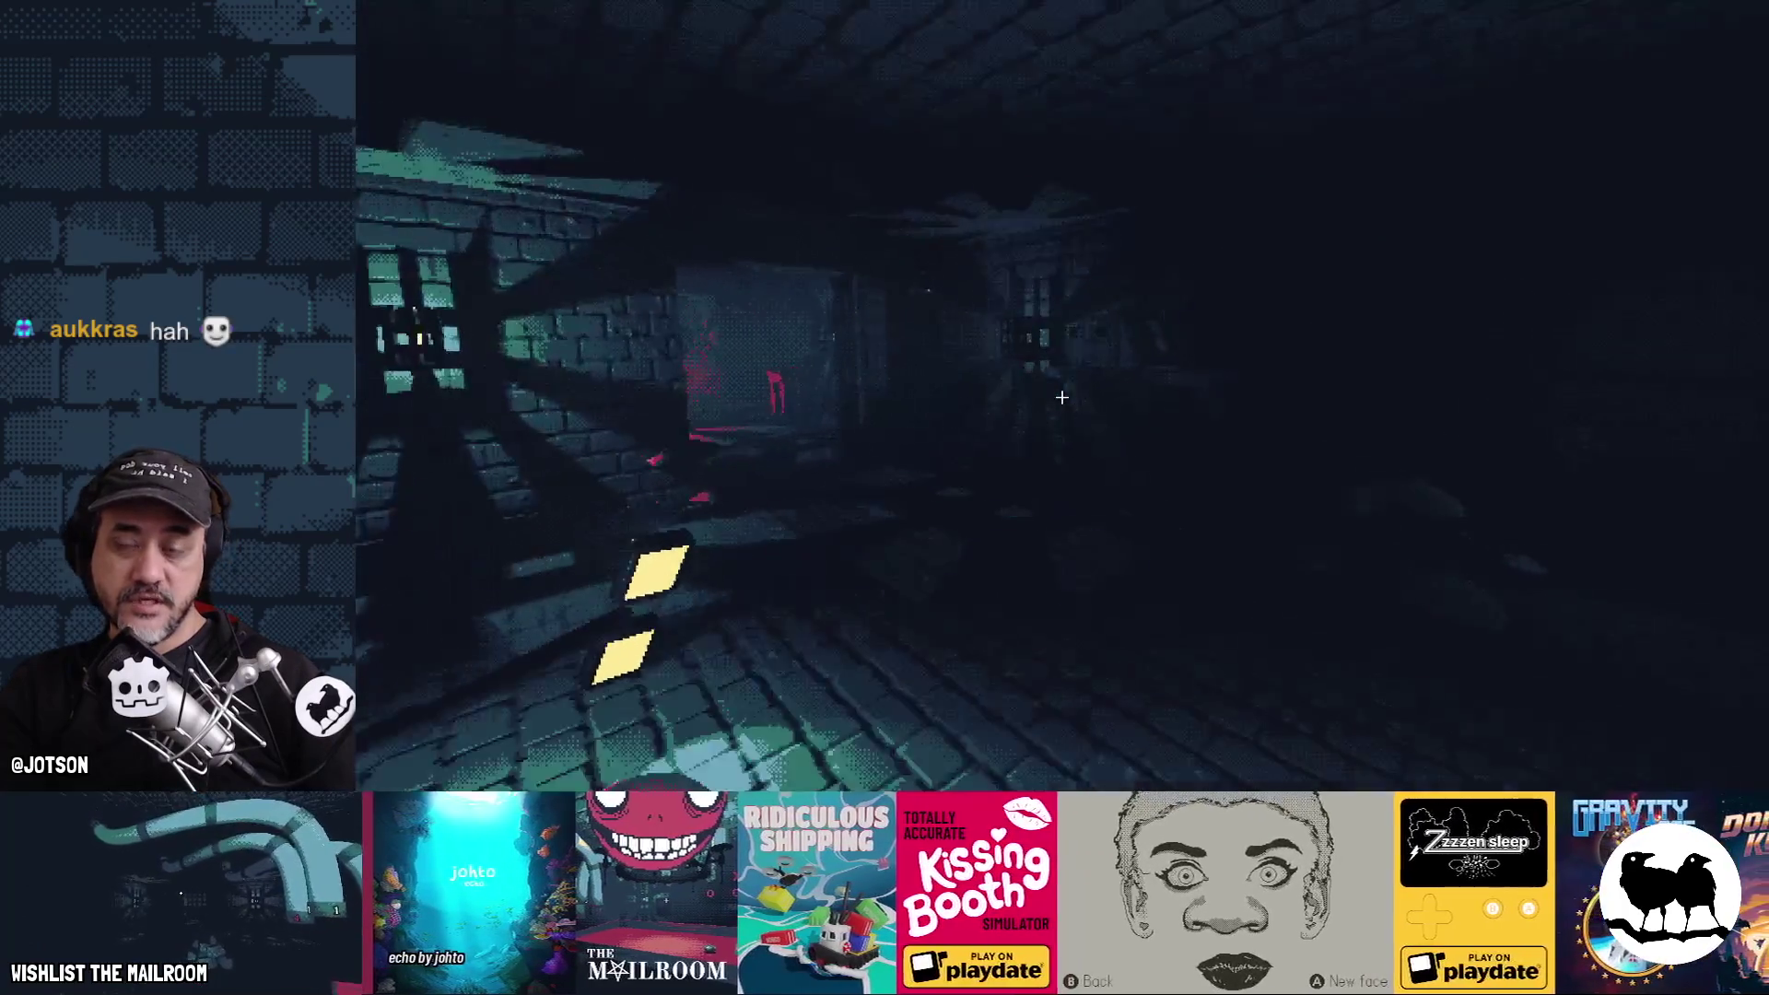
key("e")
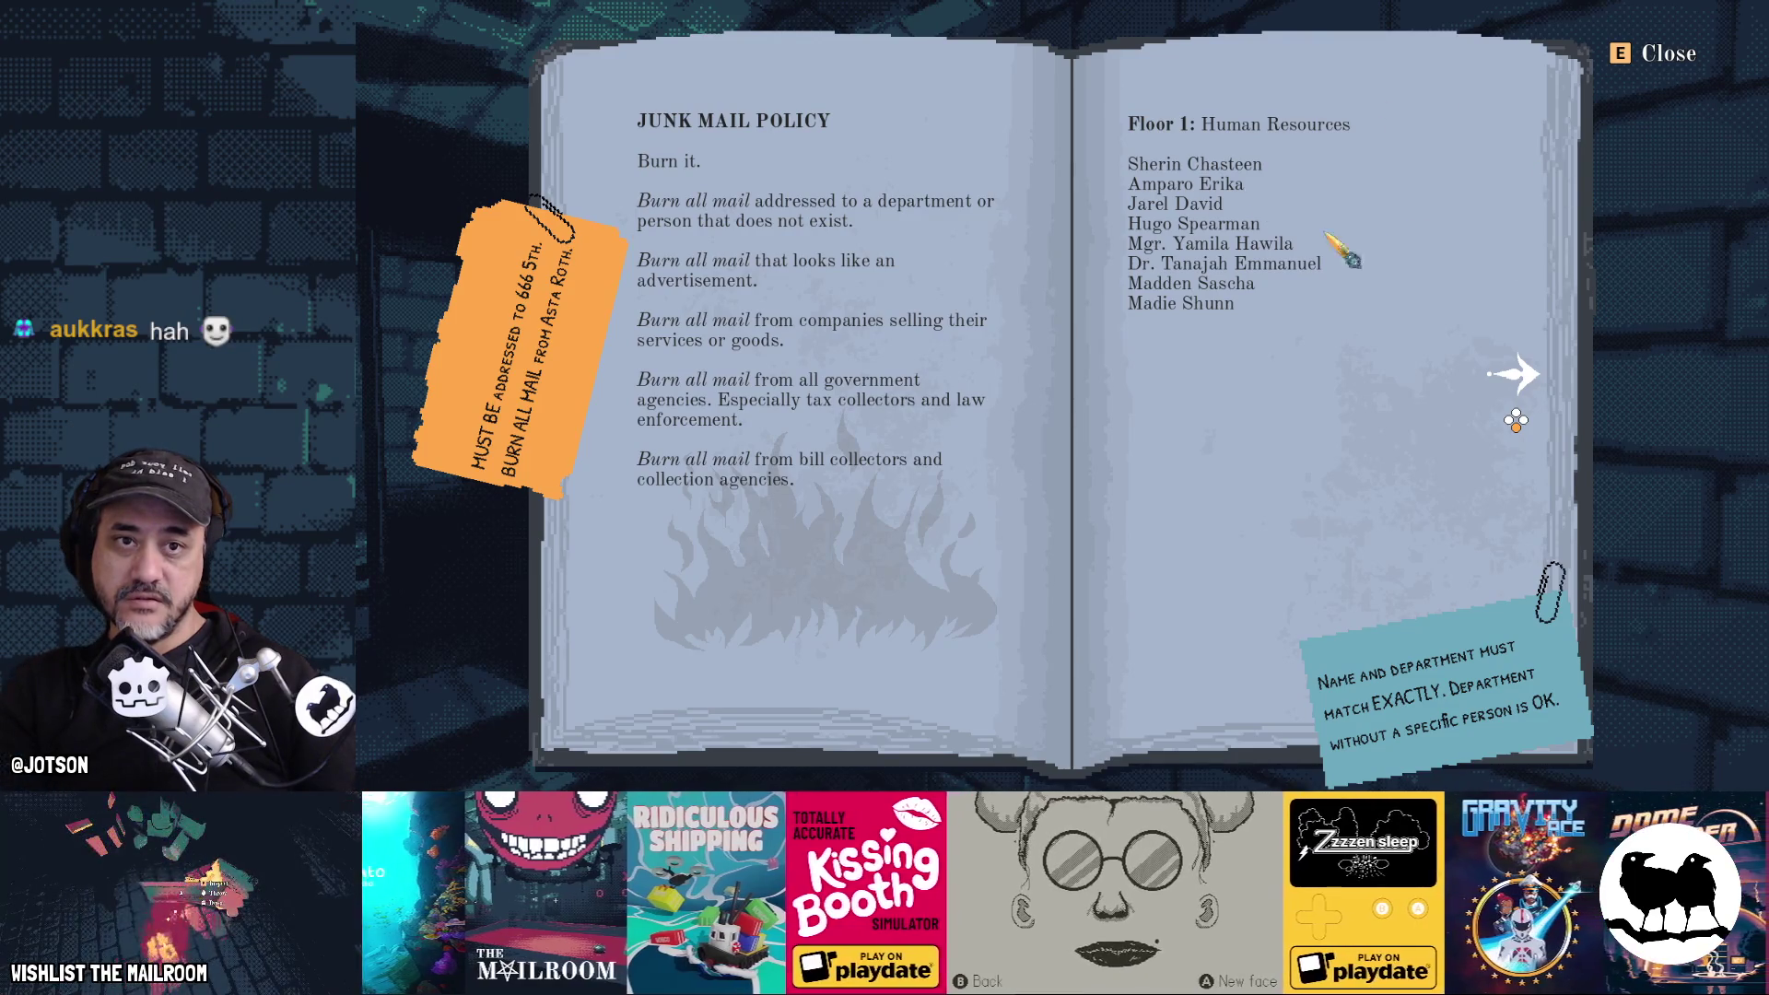
key("e")
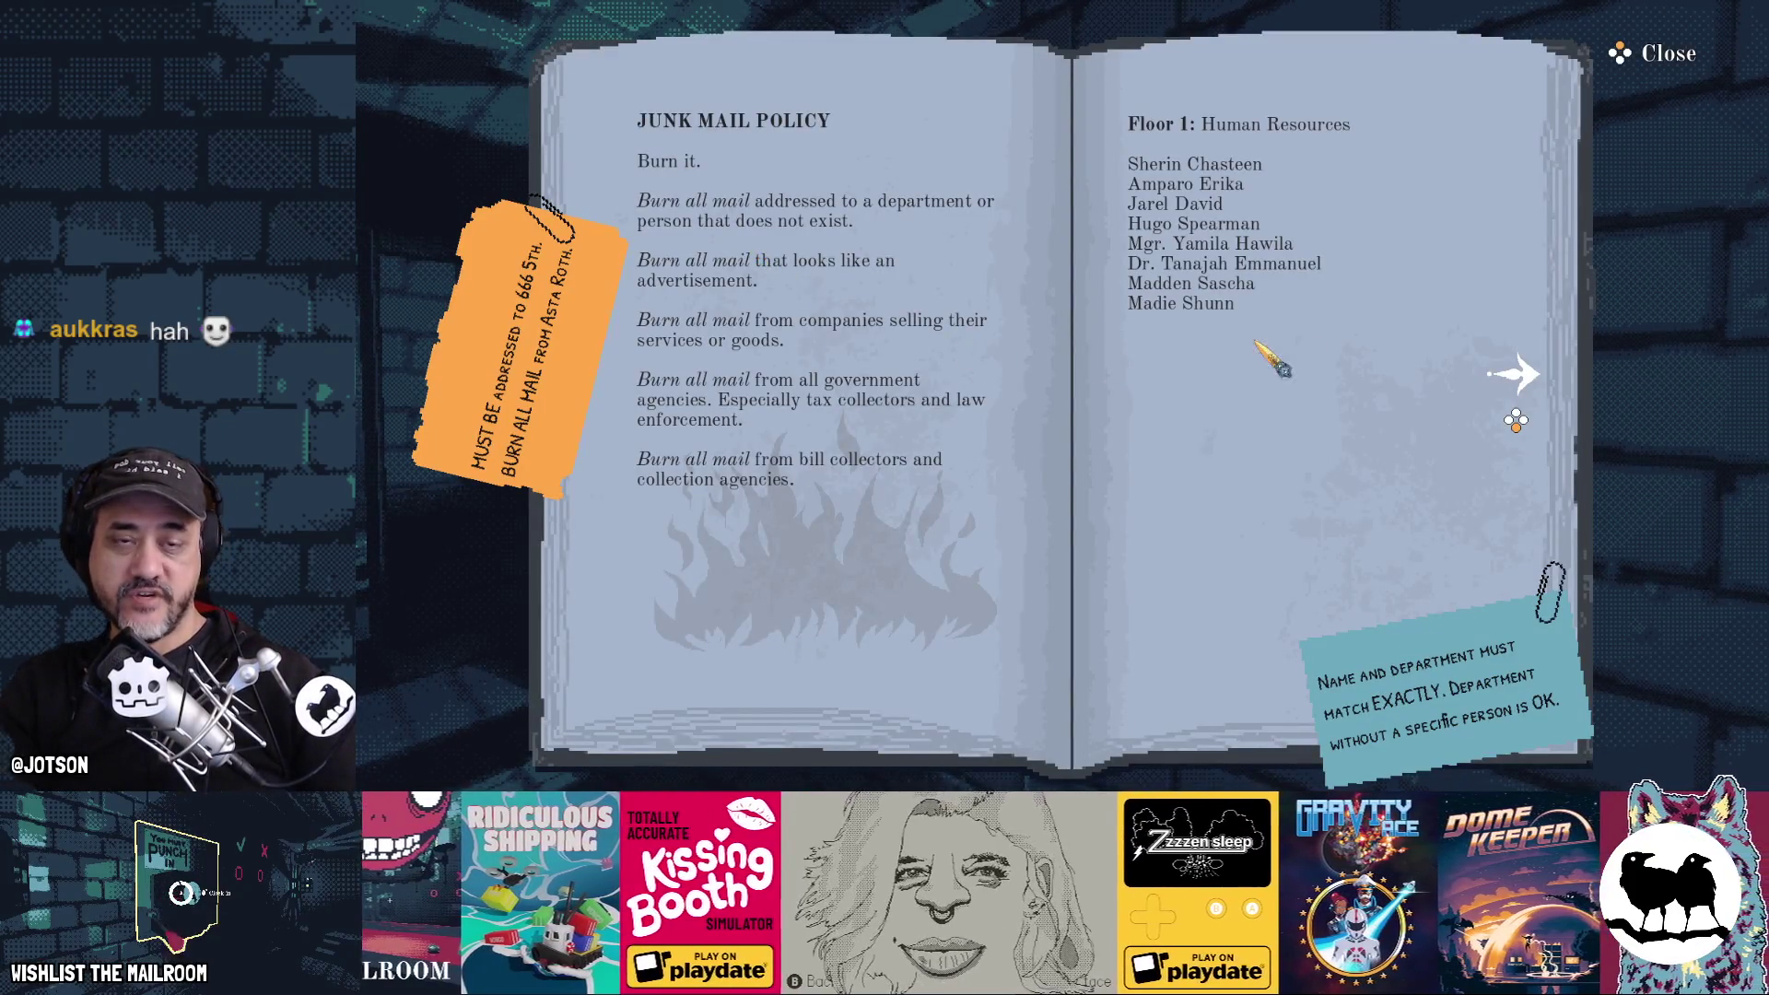
key("e")
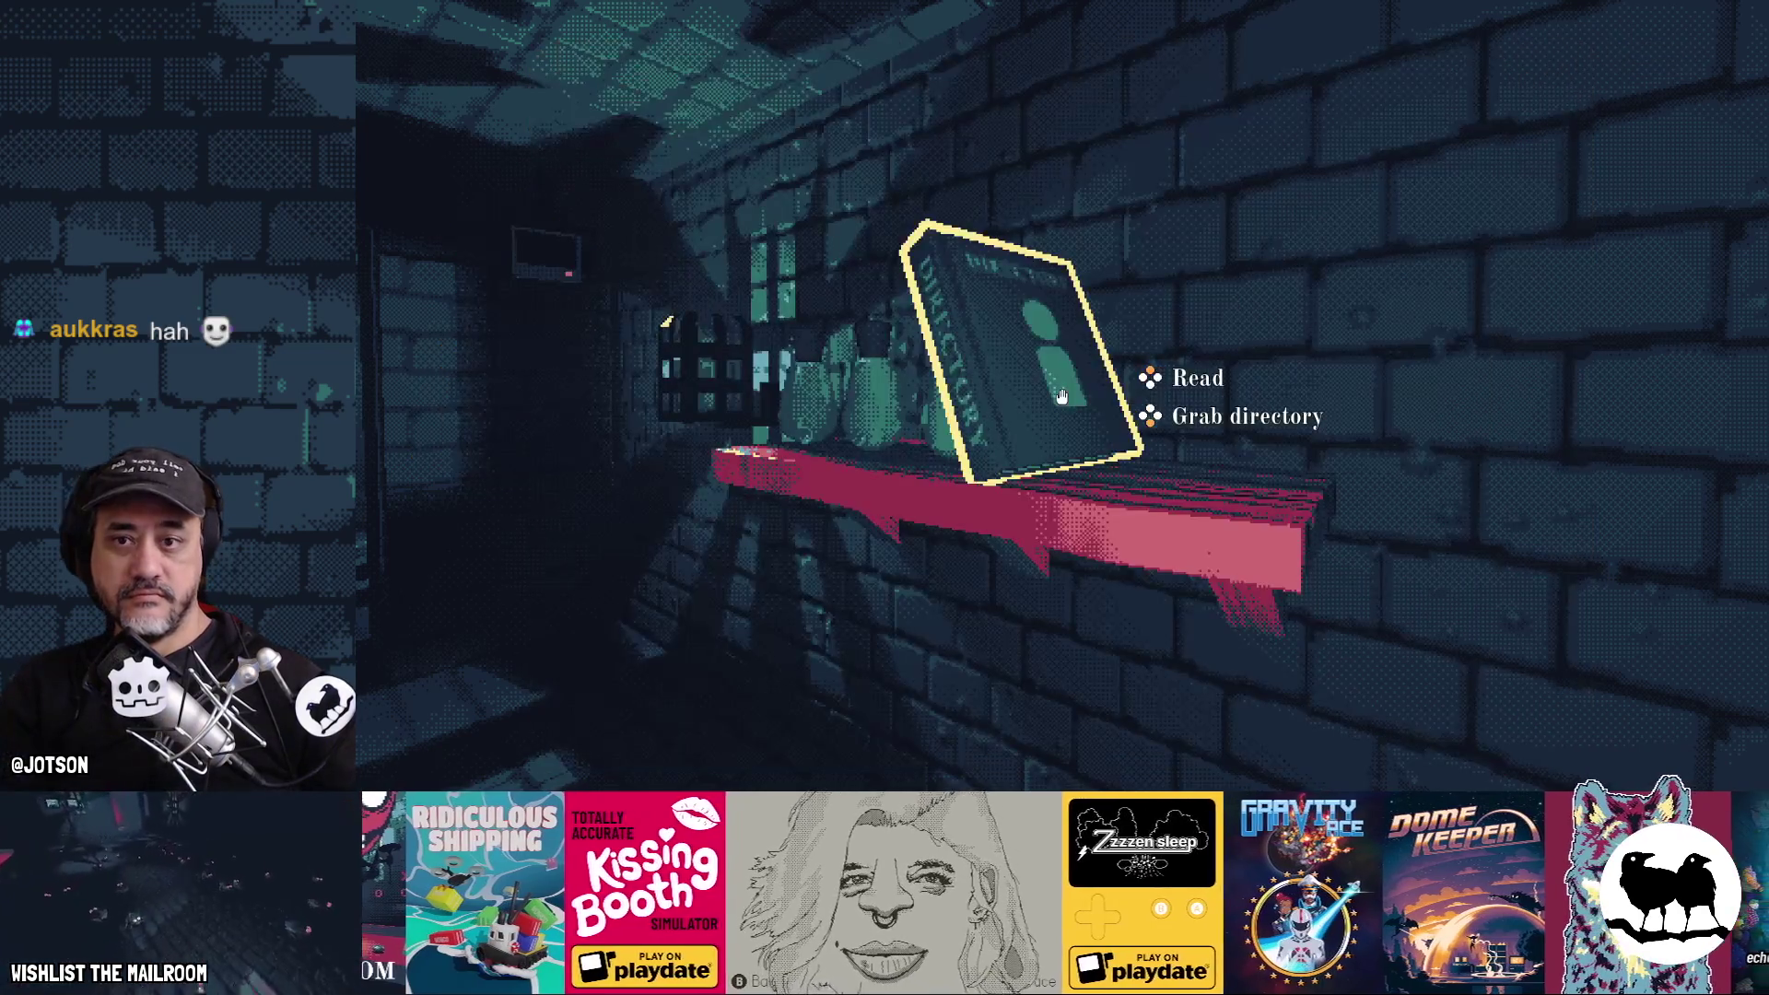
key("e")
key("e")
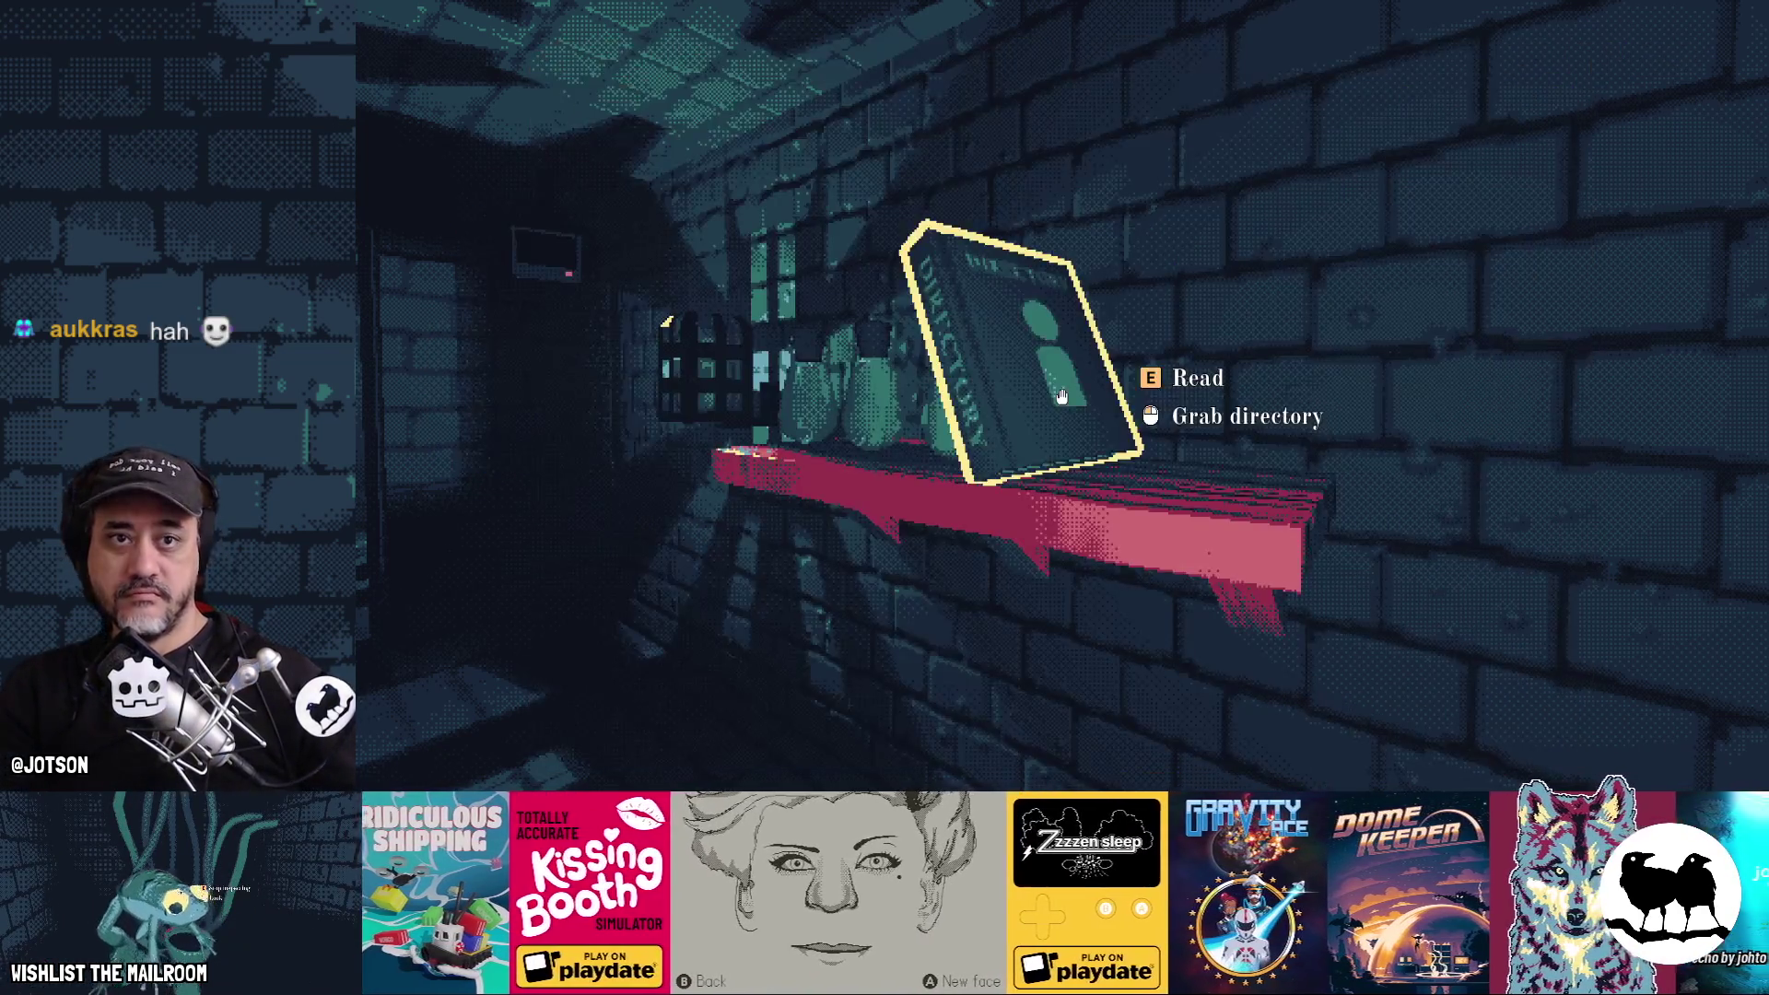
key("e")
key("e")
key("e")
key("e")
key("e")
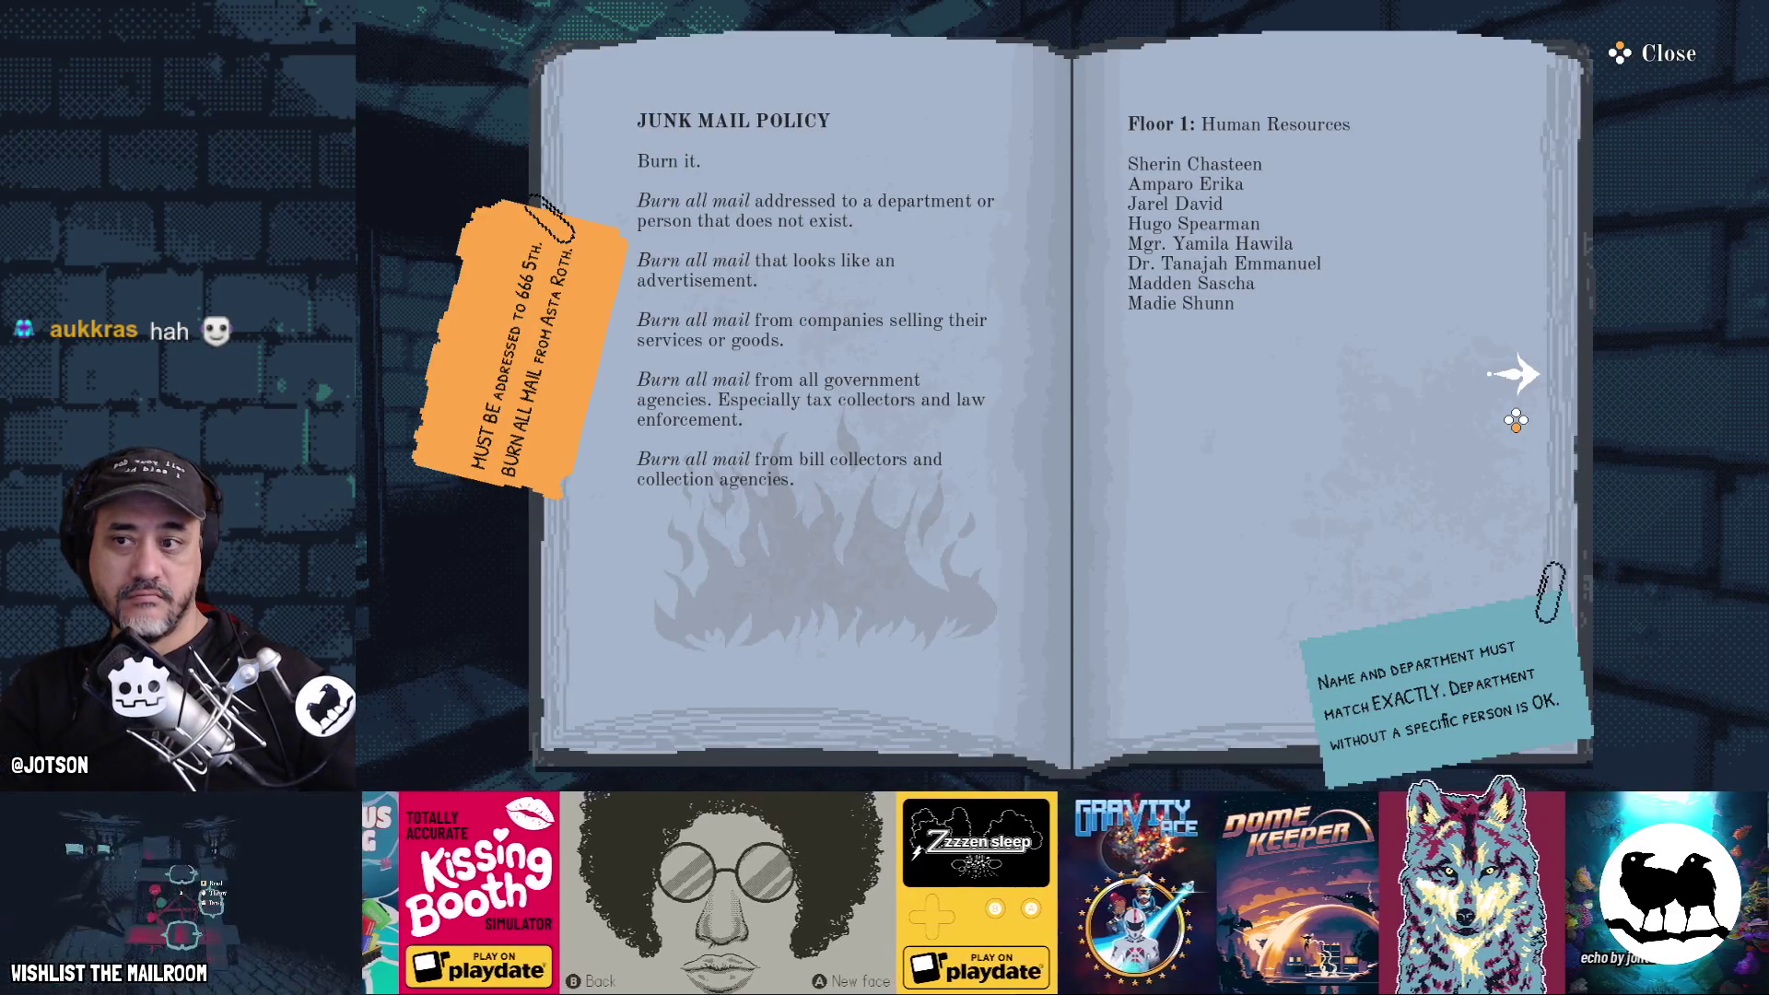
key("Right")
key("Right")
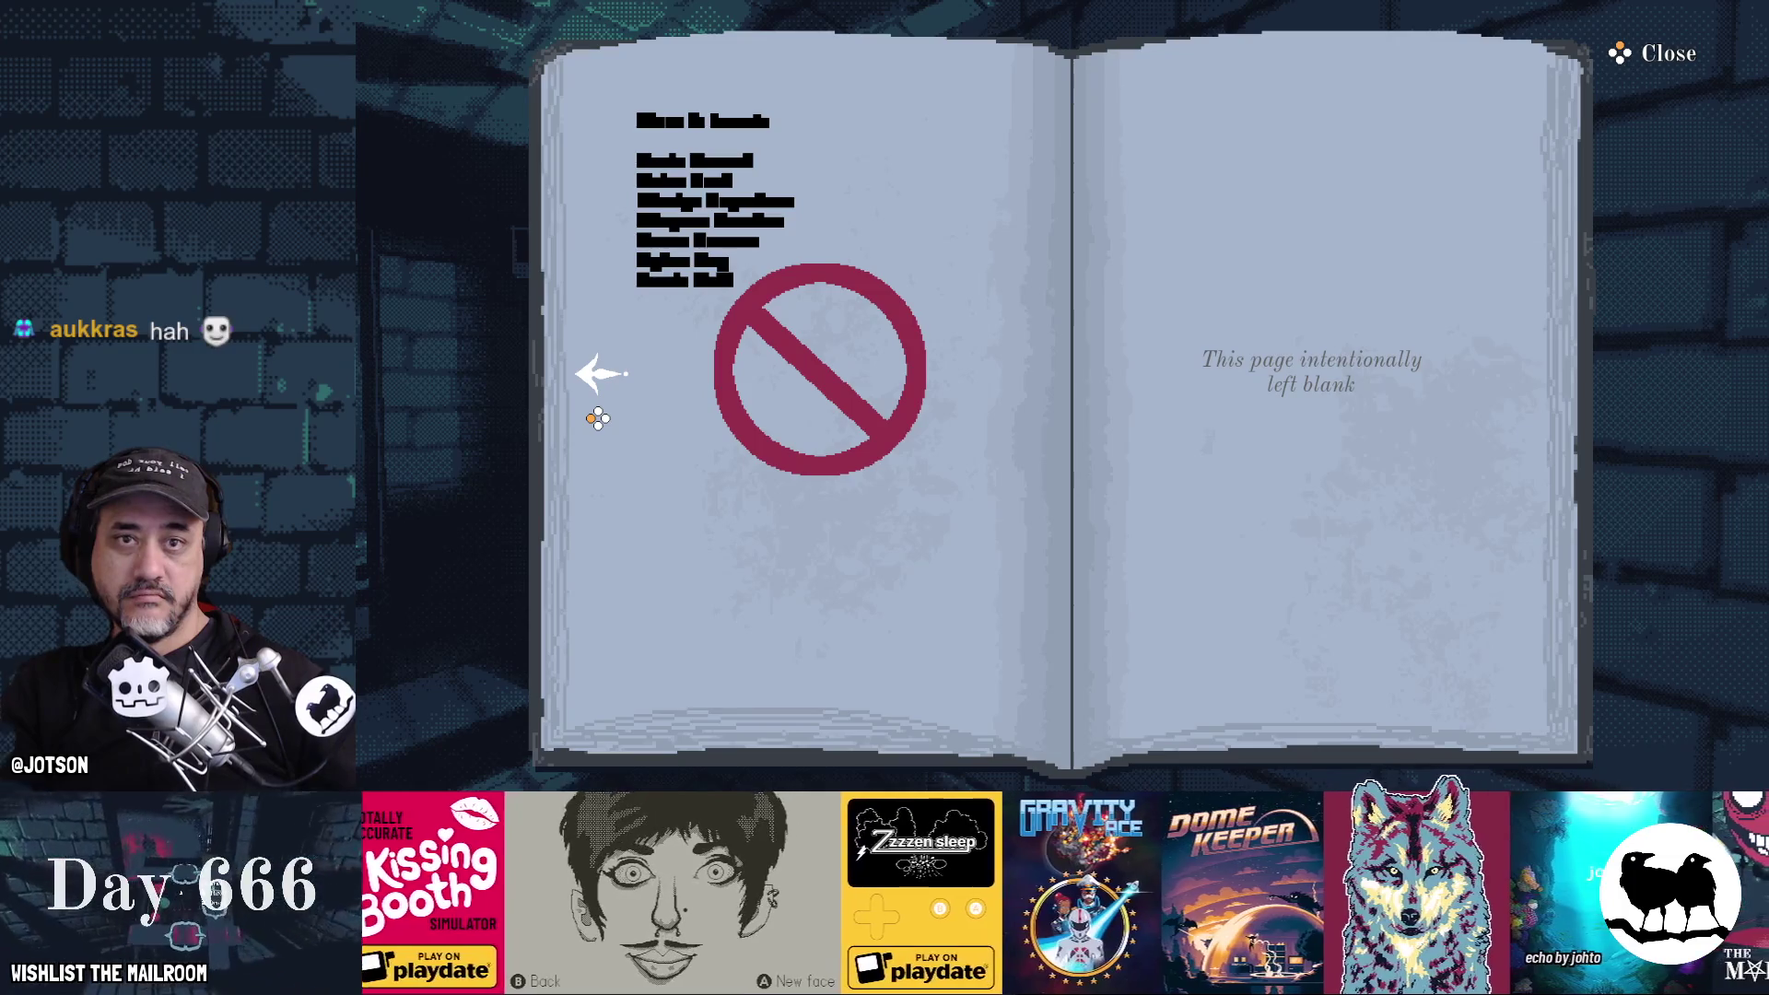
key("Left")
key("Left")
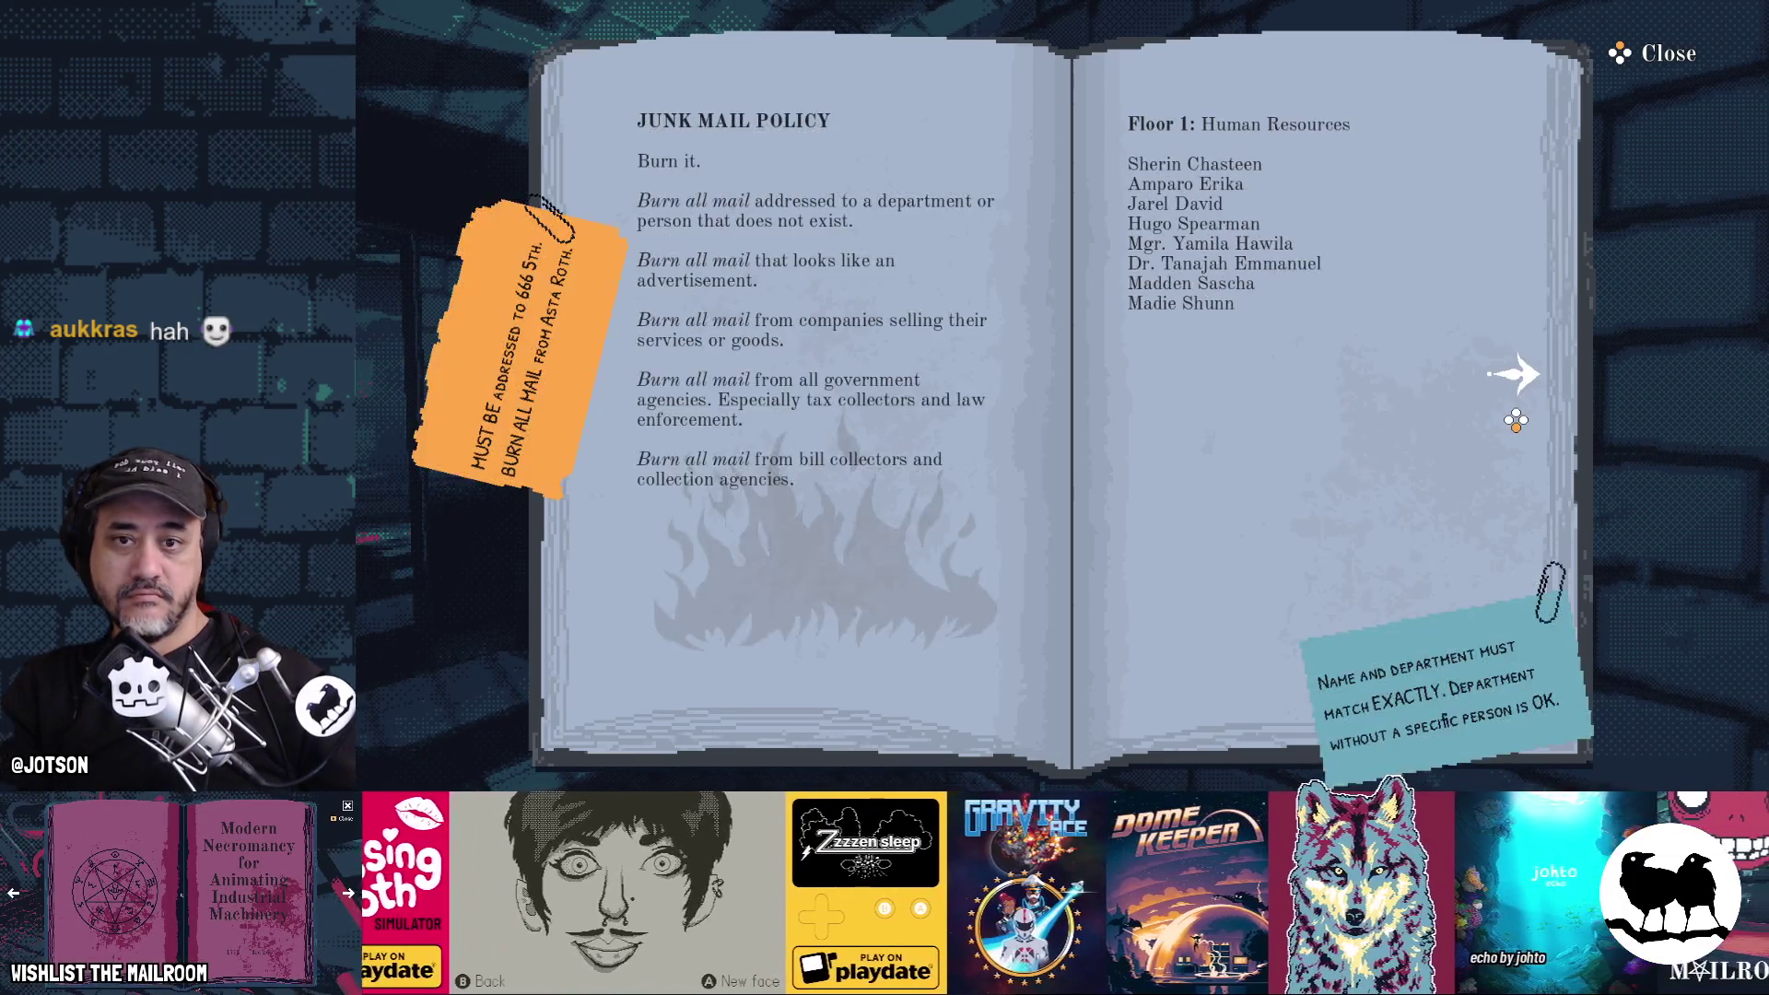
key("e")
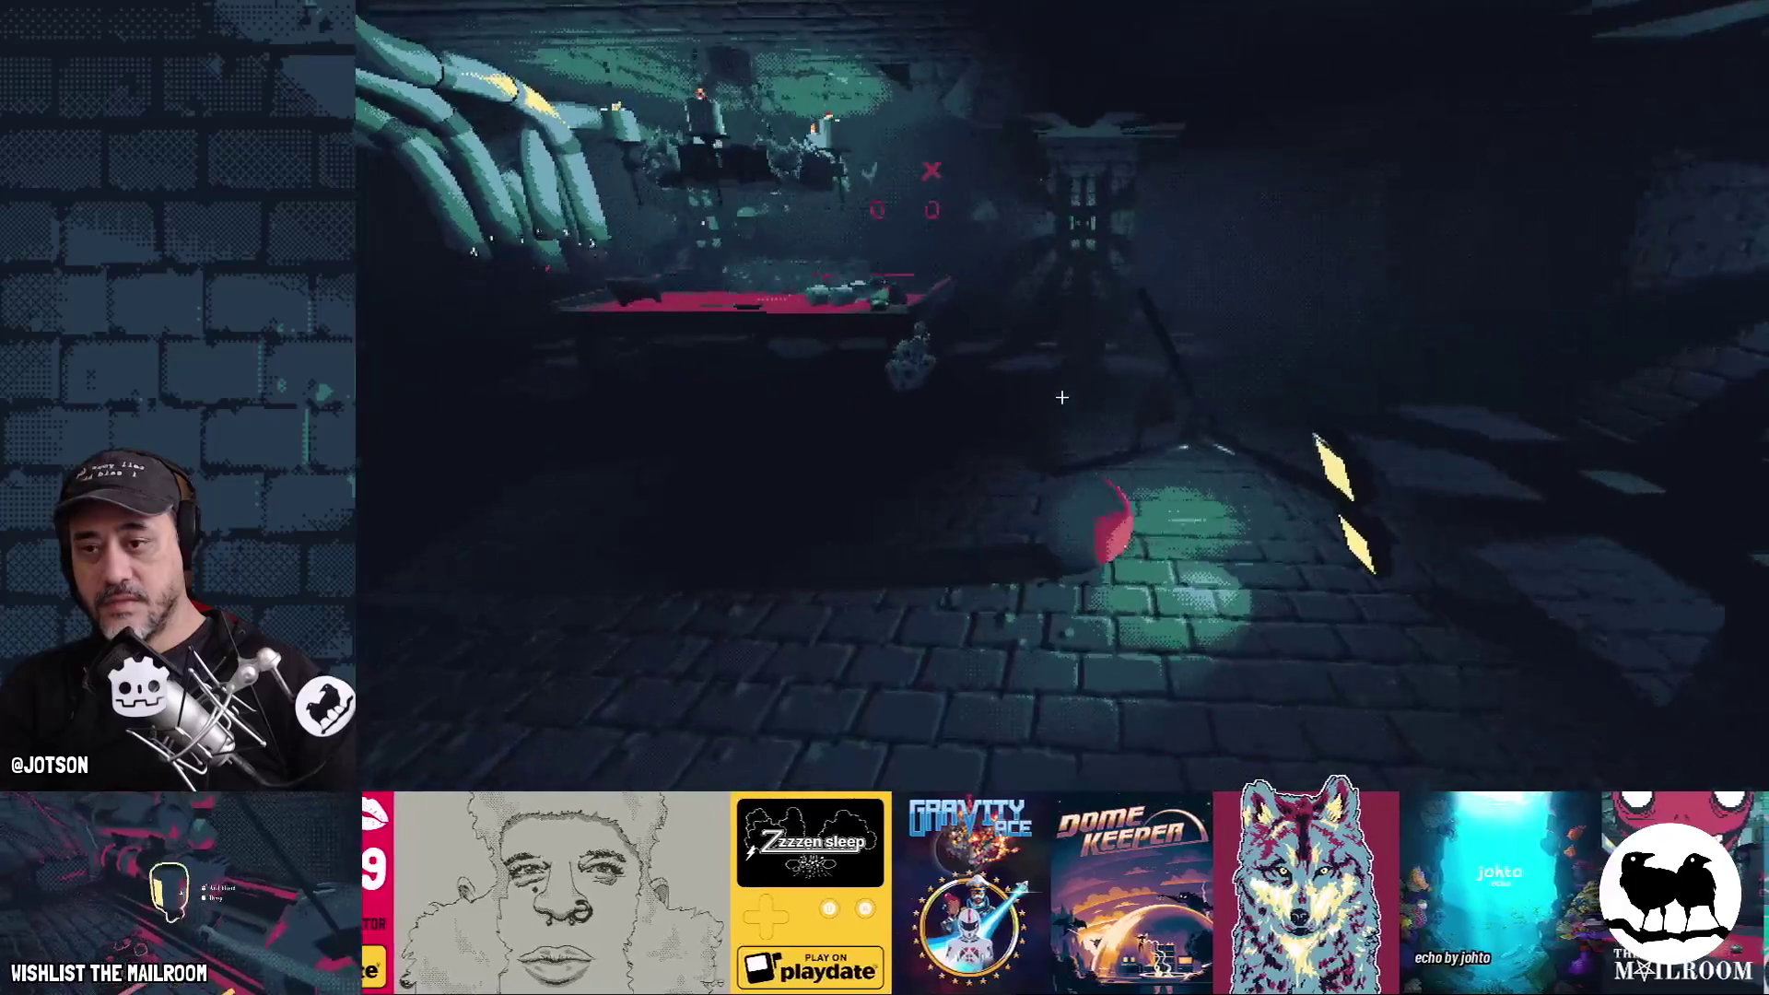
Walk to the table, close the Grind tutorial card, then pause and stop the game
key("w")
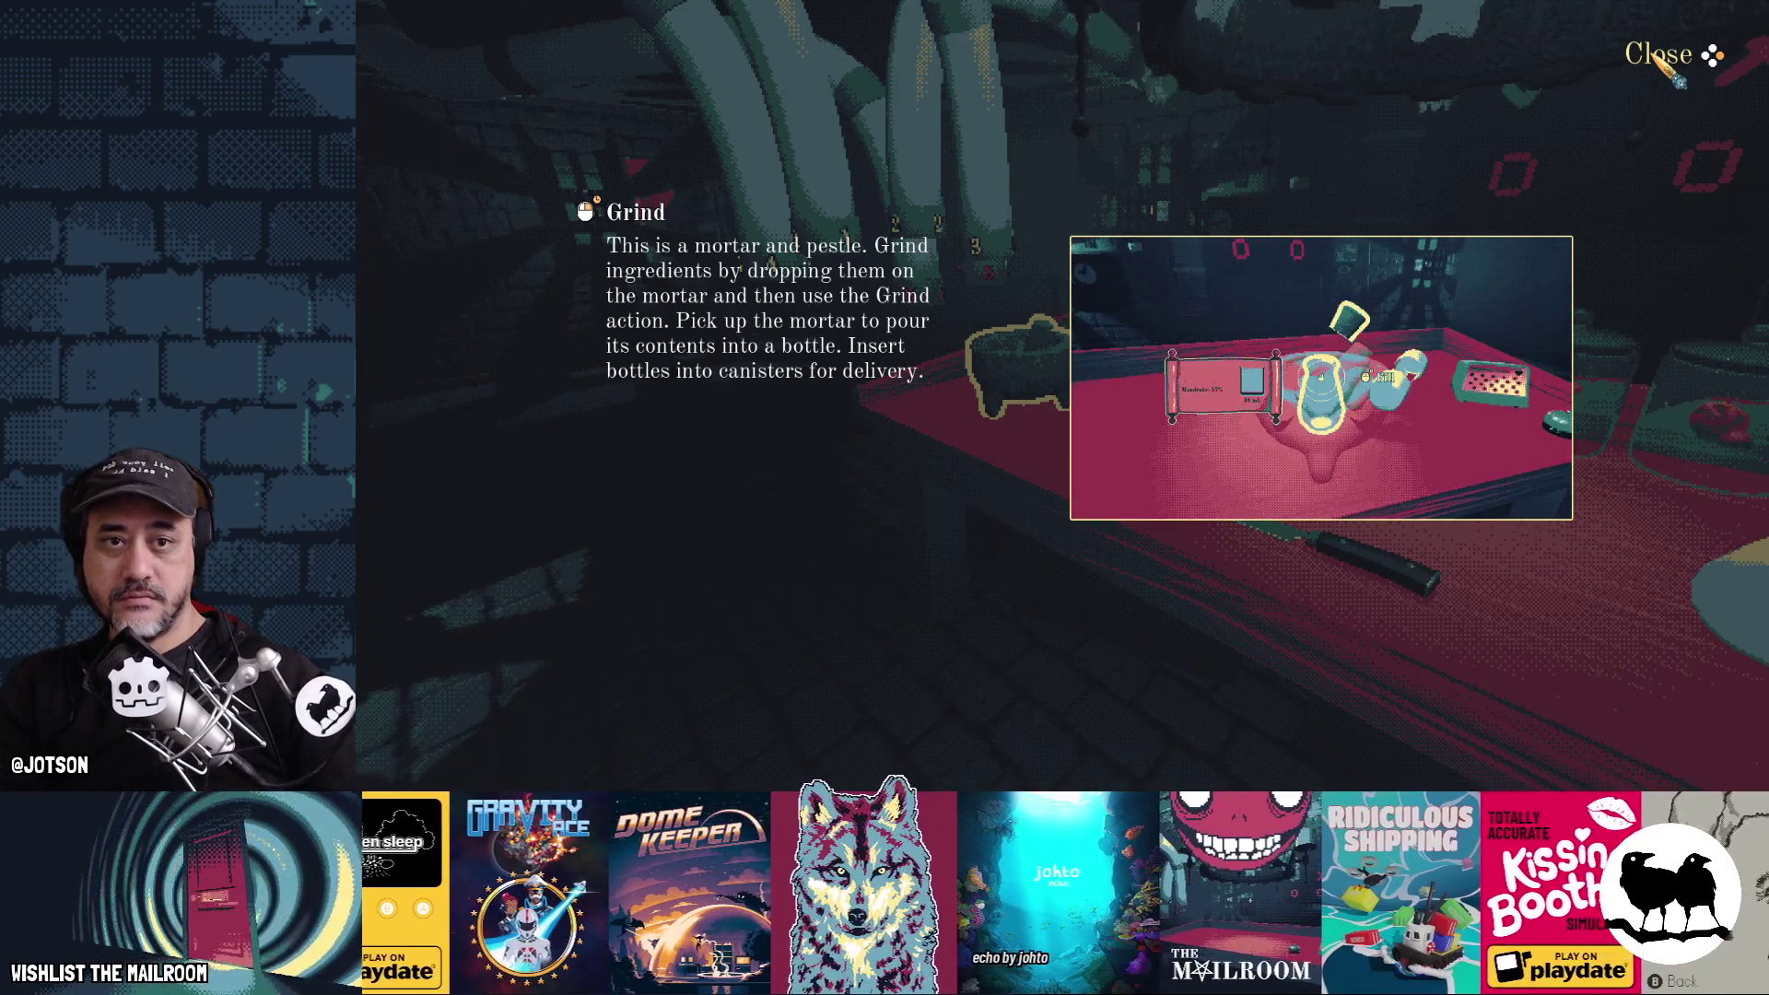
left_click(1672, 57)
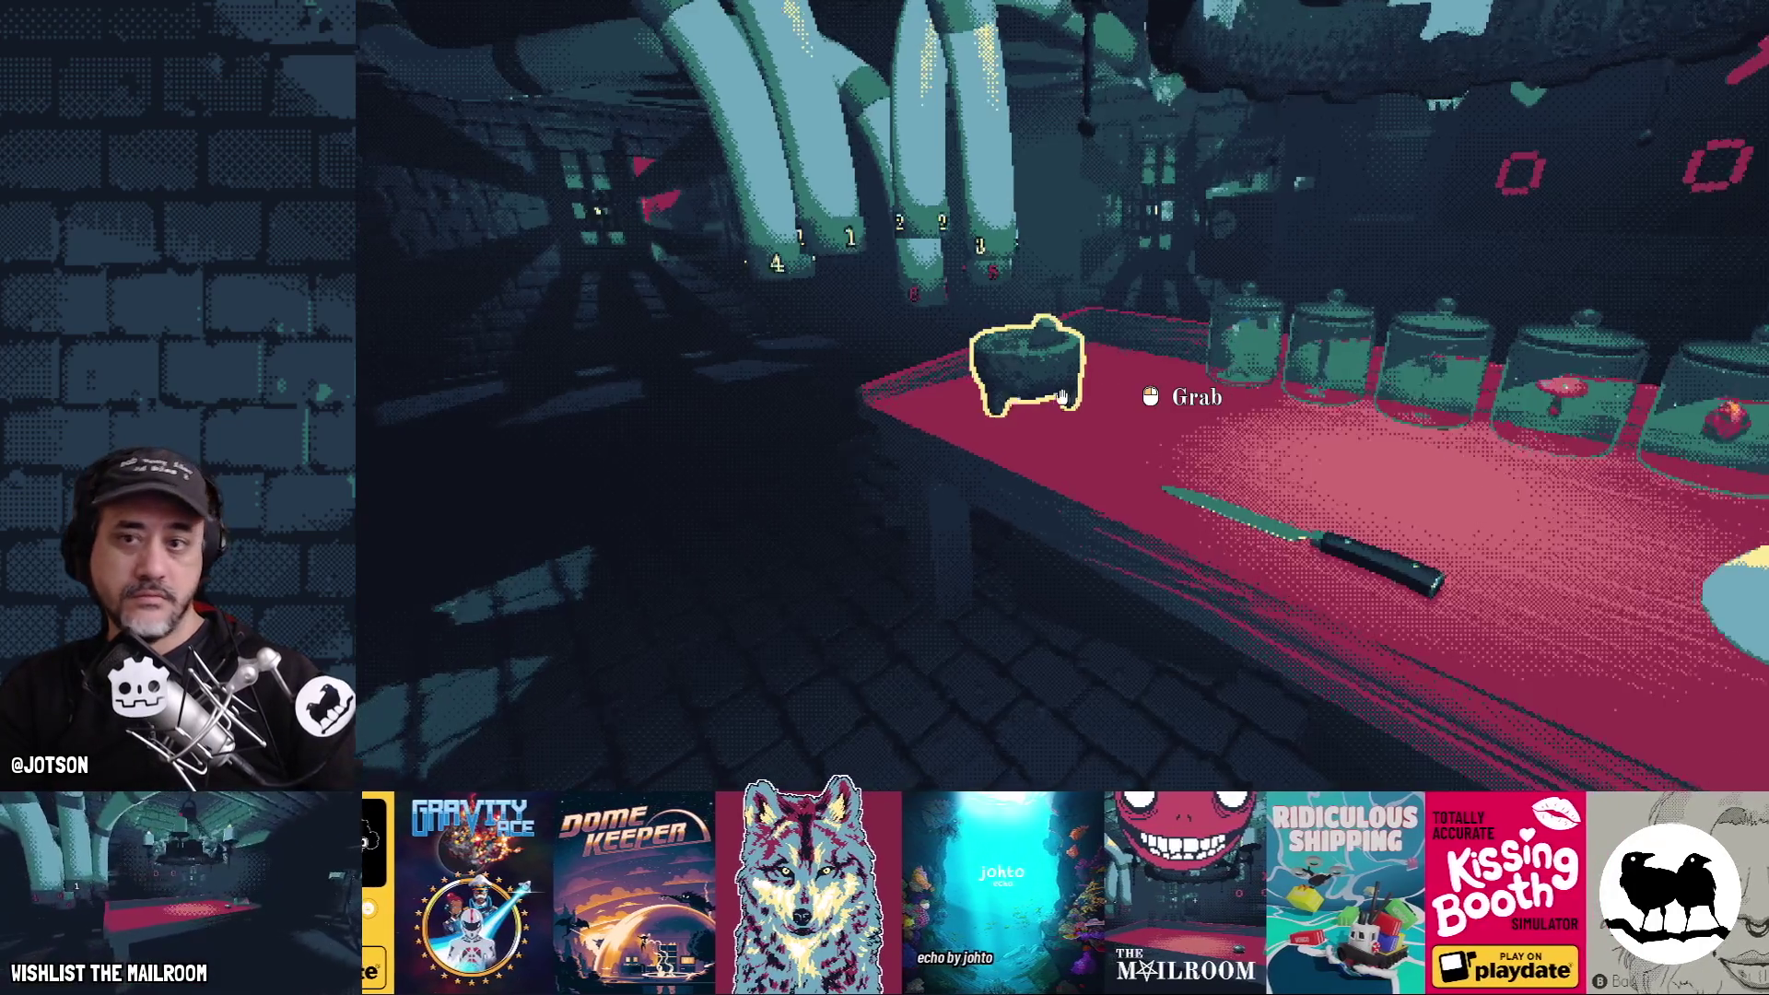
key("Escape")
key("Escape")
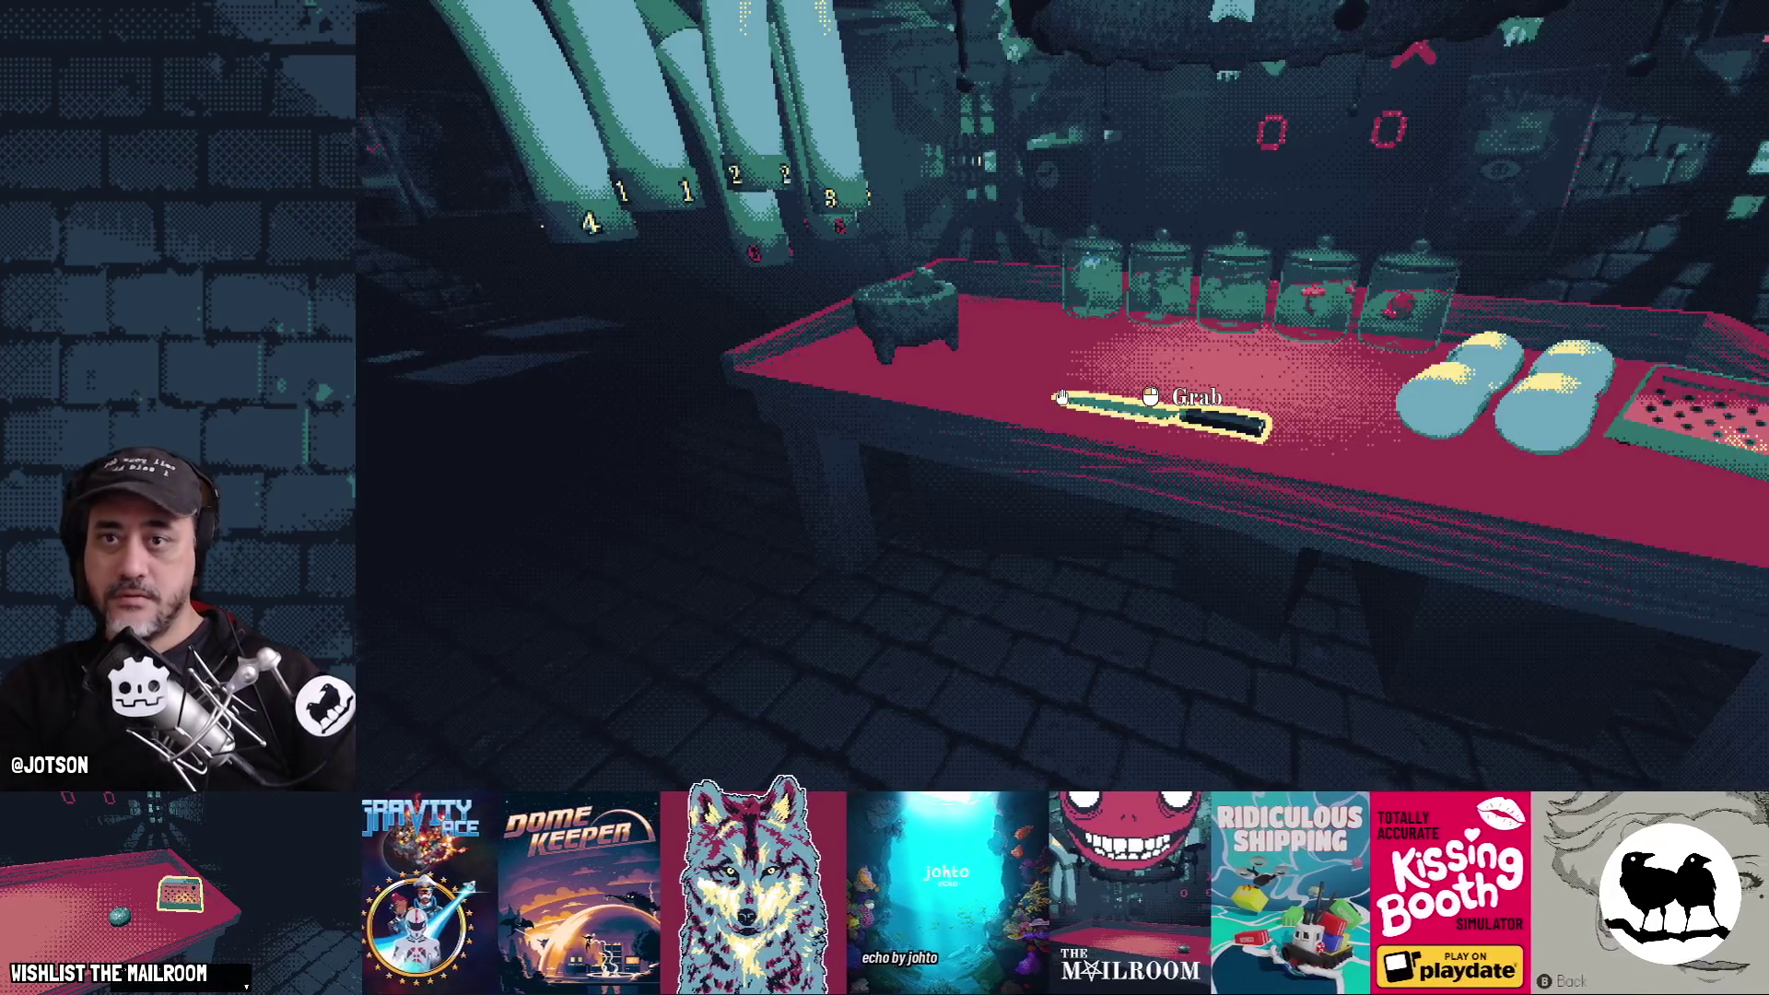
key("F8")
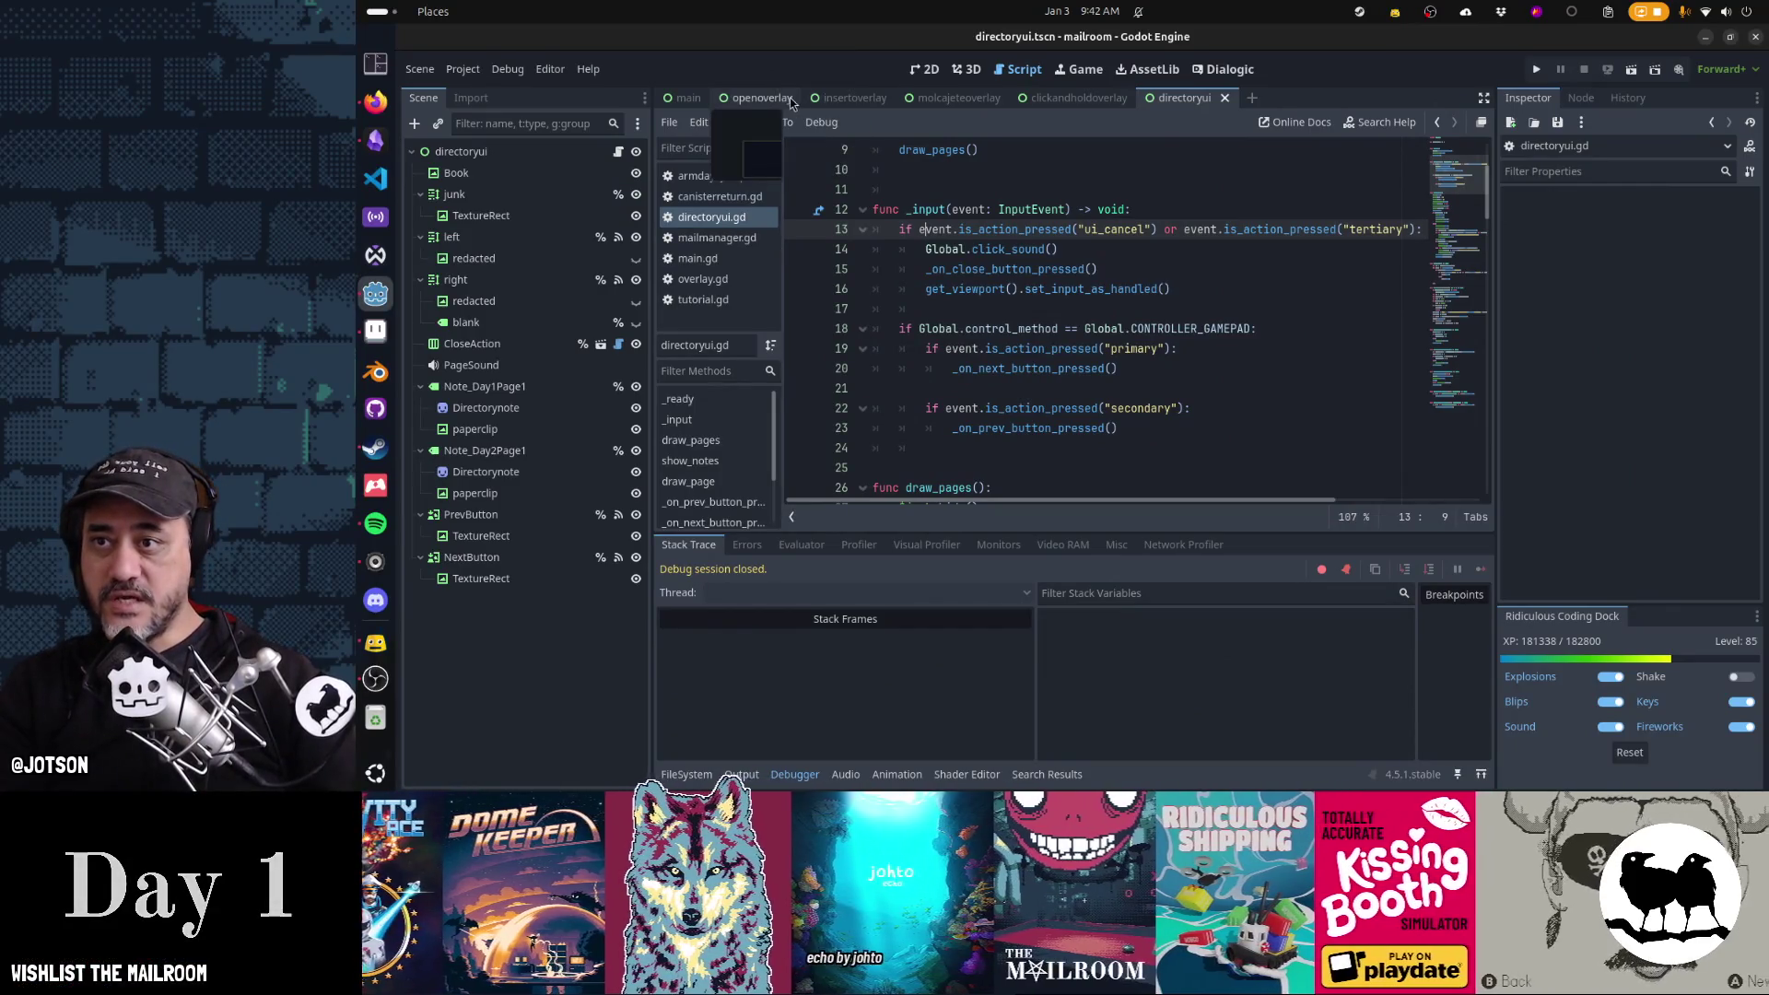
Jump from the openoverlay CloseButton's pressed signal to its handler in overlay.gd
left_click(789, 98)
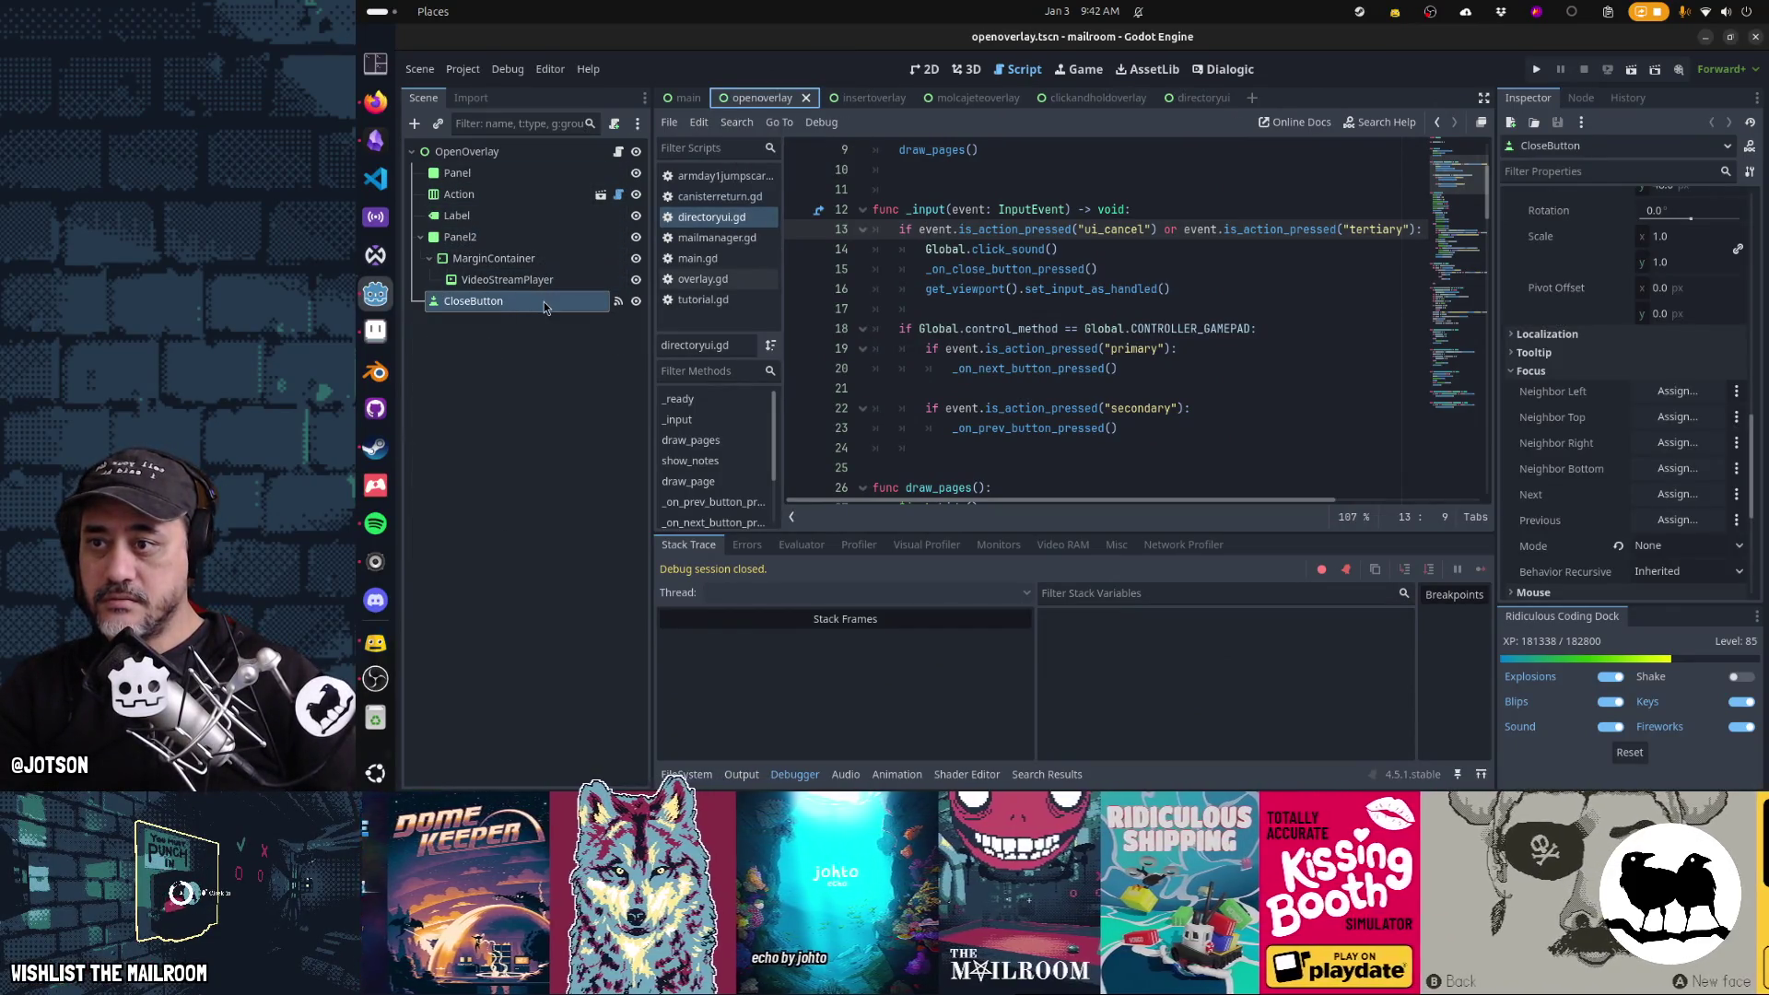
left_click(586, 301)
left_click(1581, 98)
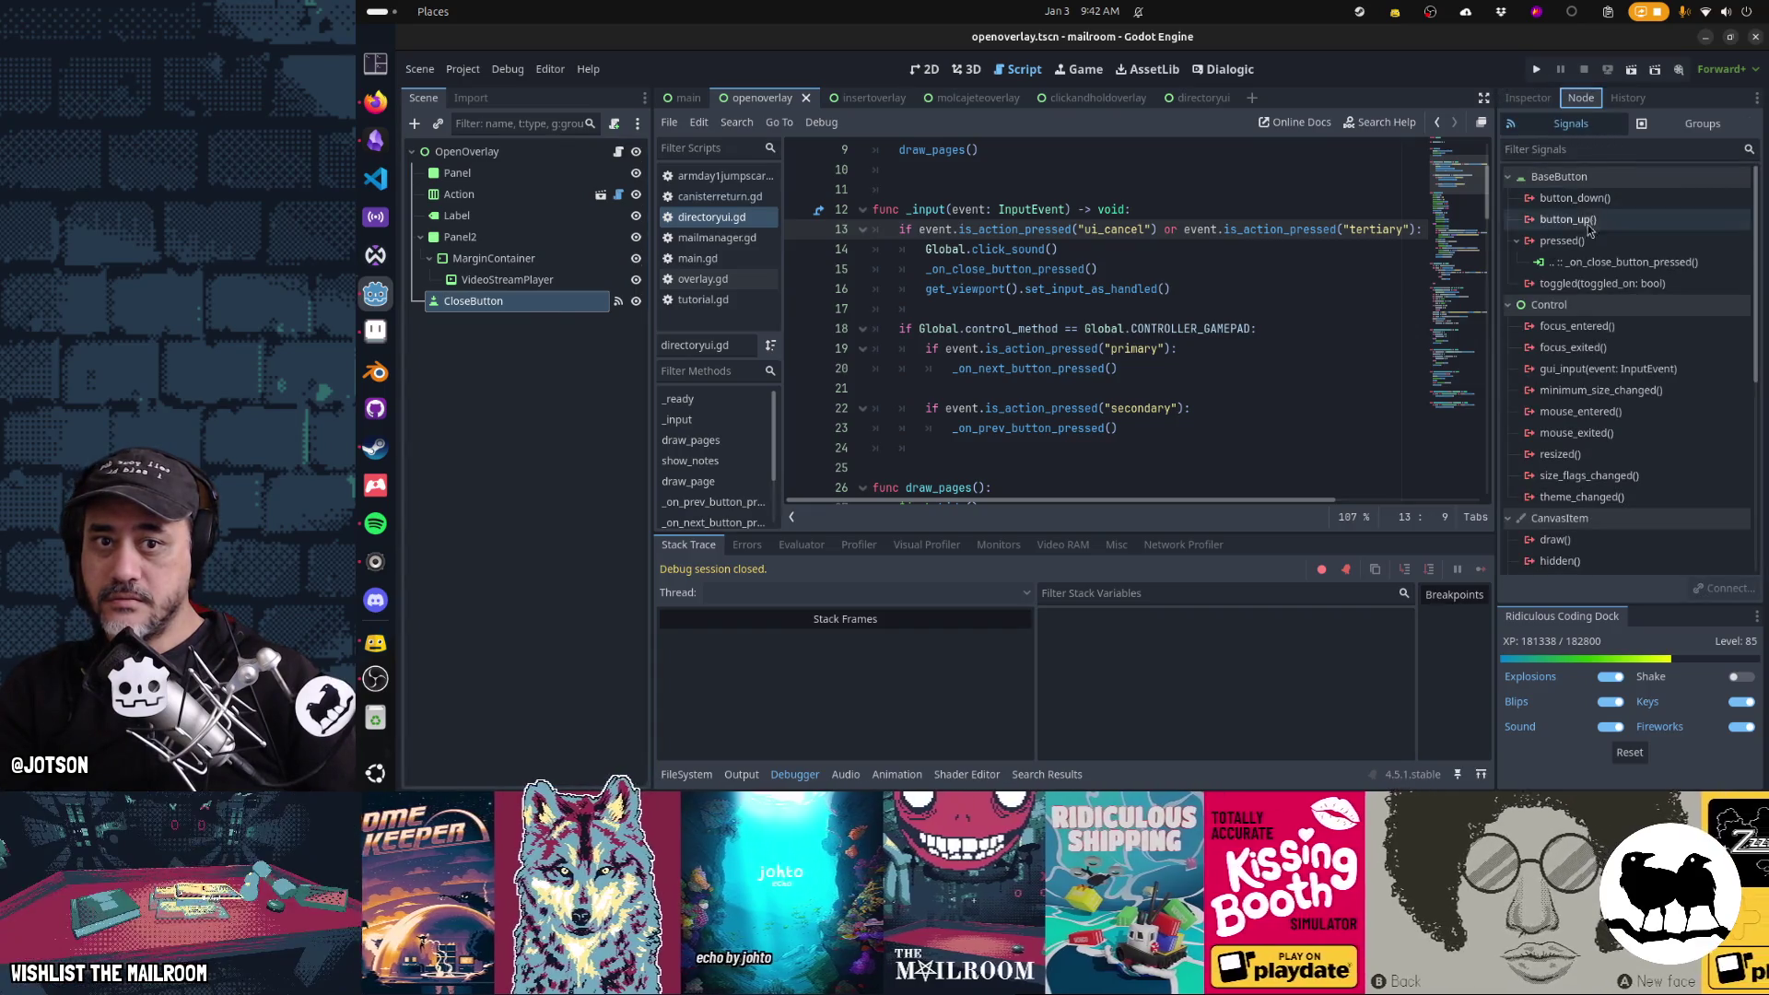
left_click(1596, 265)
double_click(1596, 264)
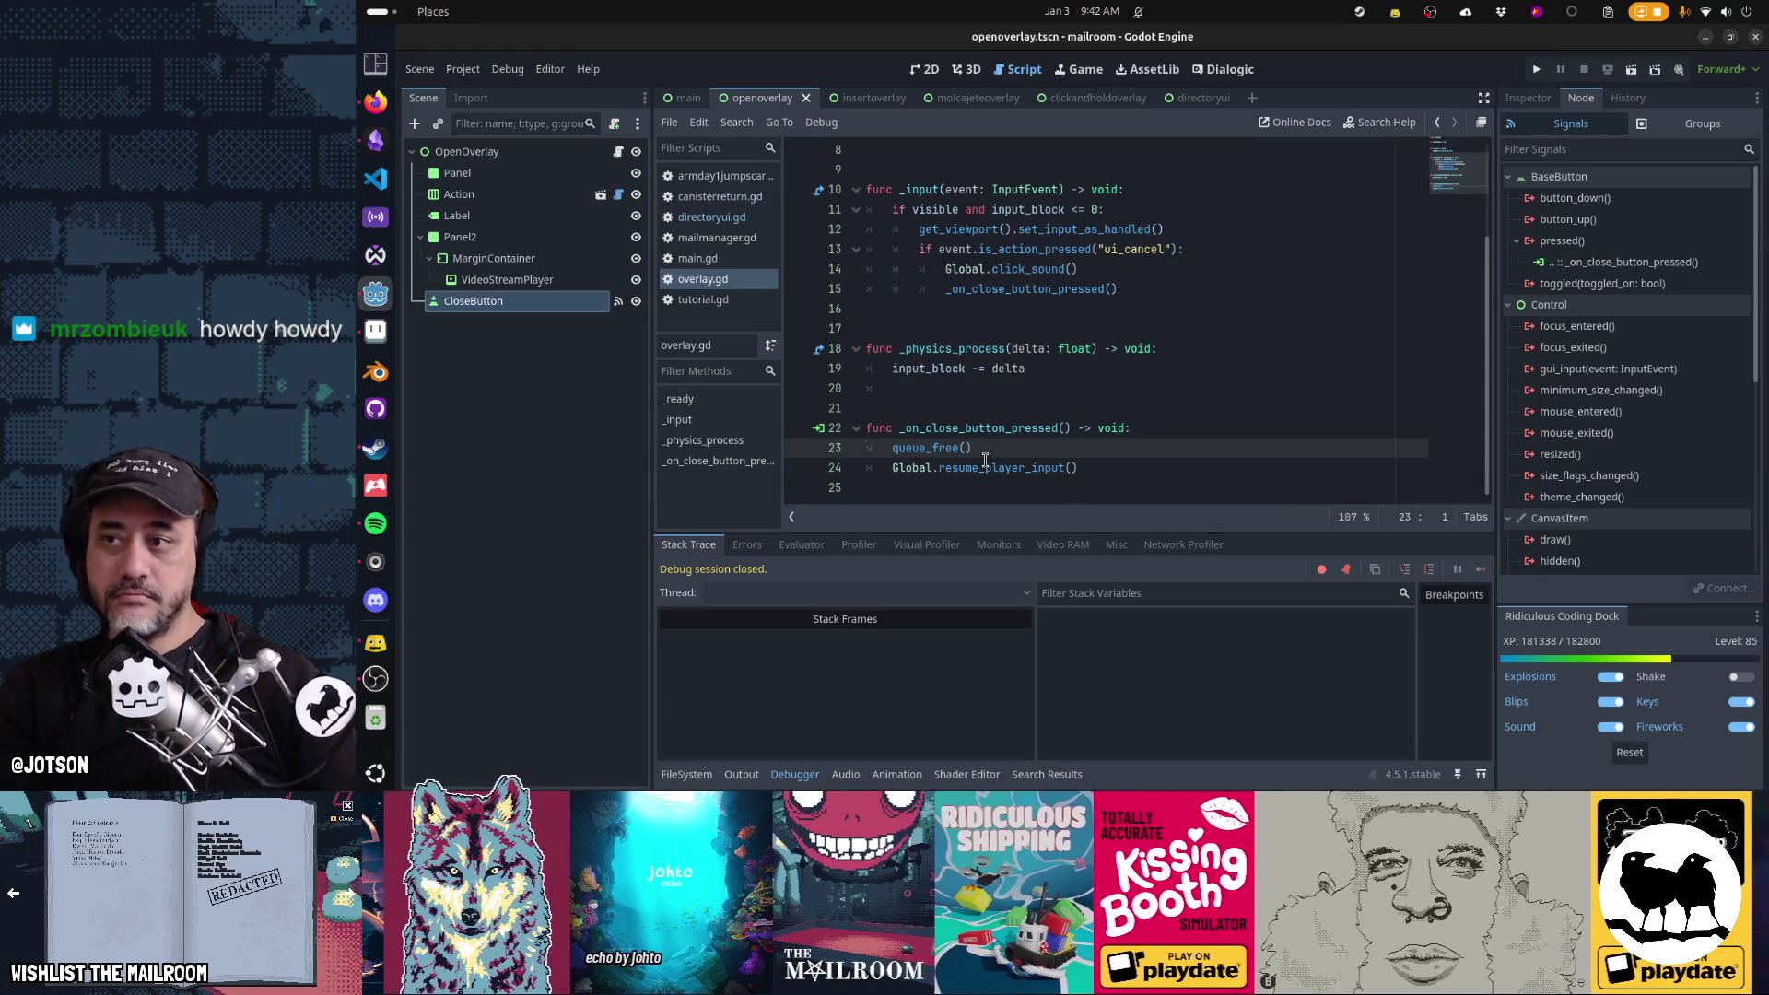
Set a breakpoint on line 22 of overlay.gd and run the game
mouse_move(985, 459)
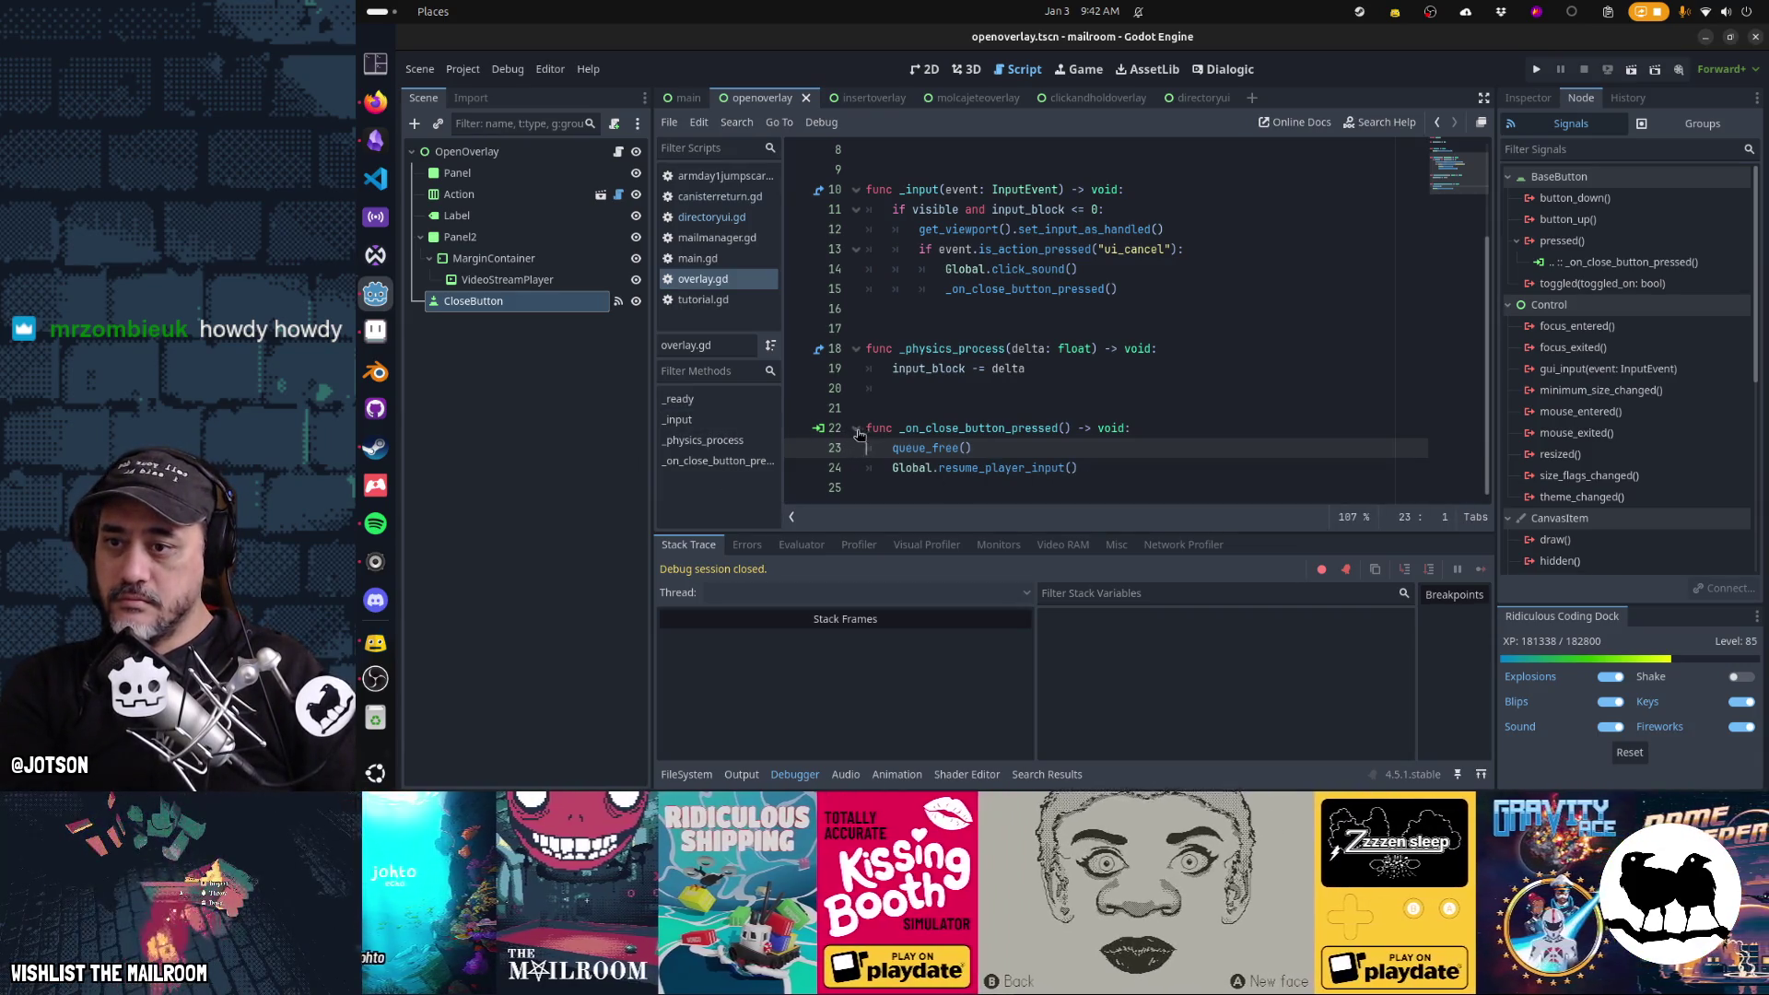
left_click(797, 428)
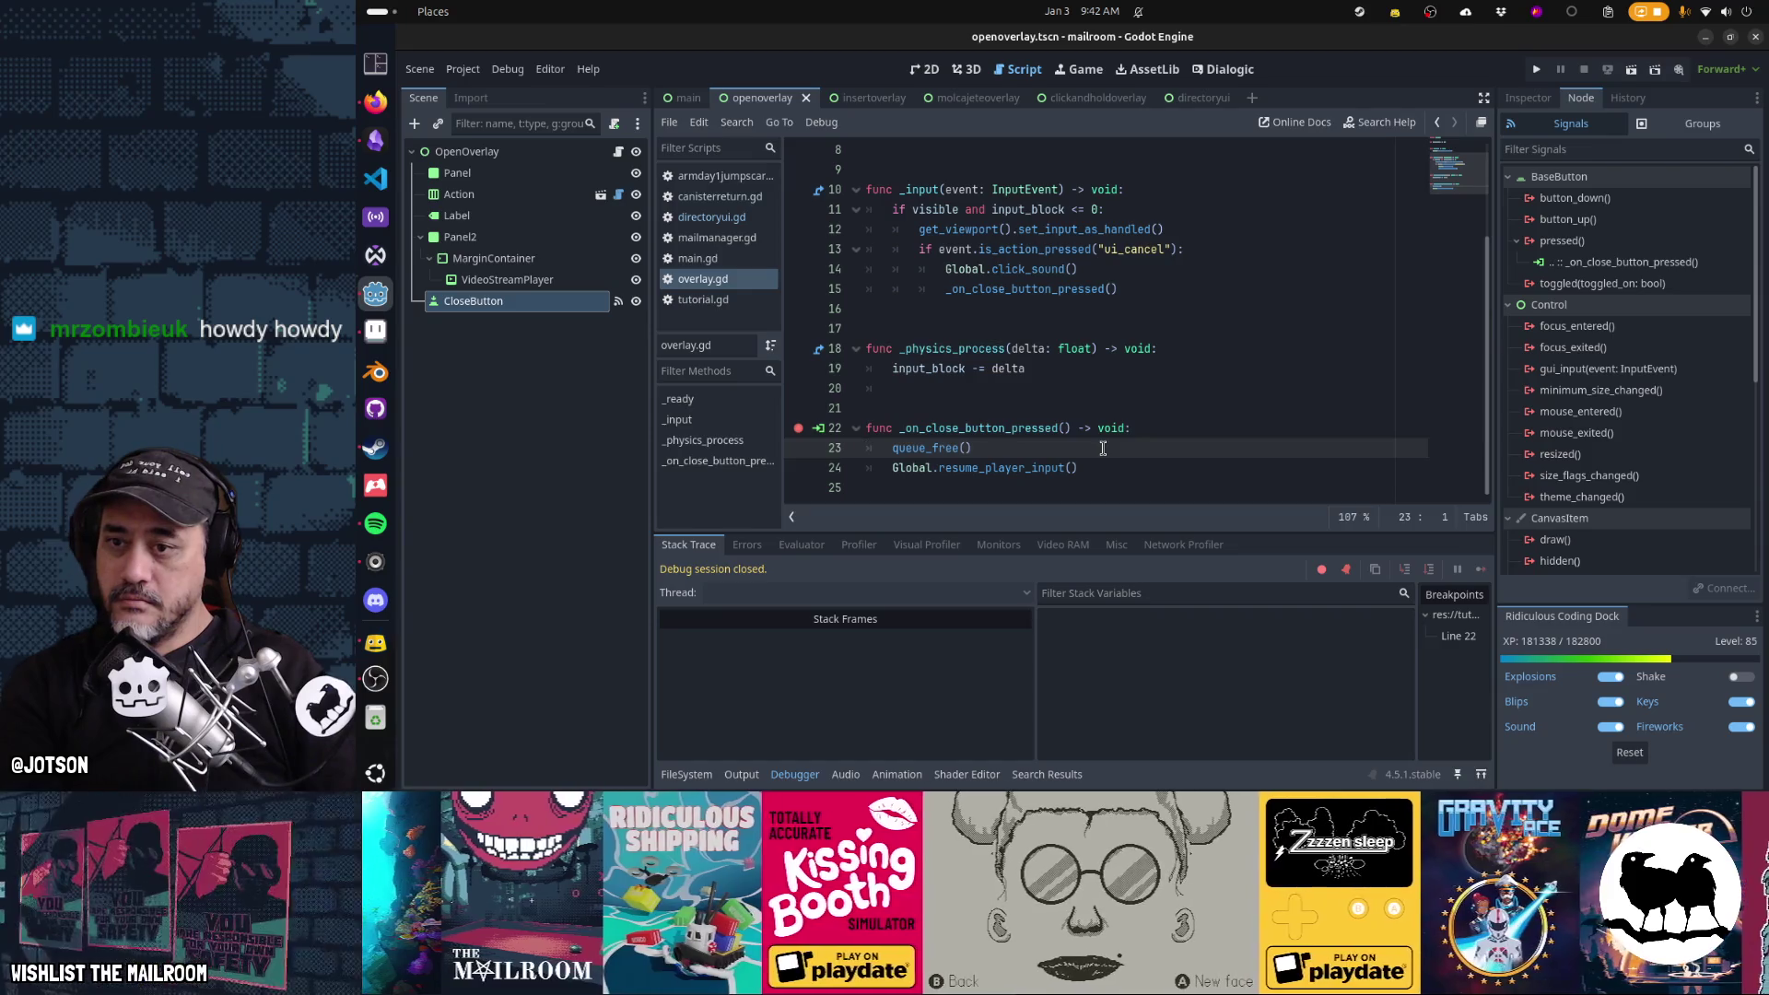
key("F6")
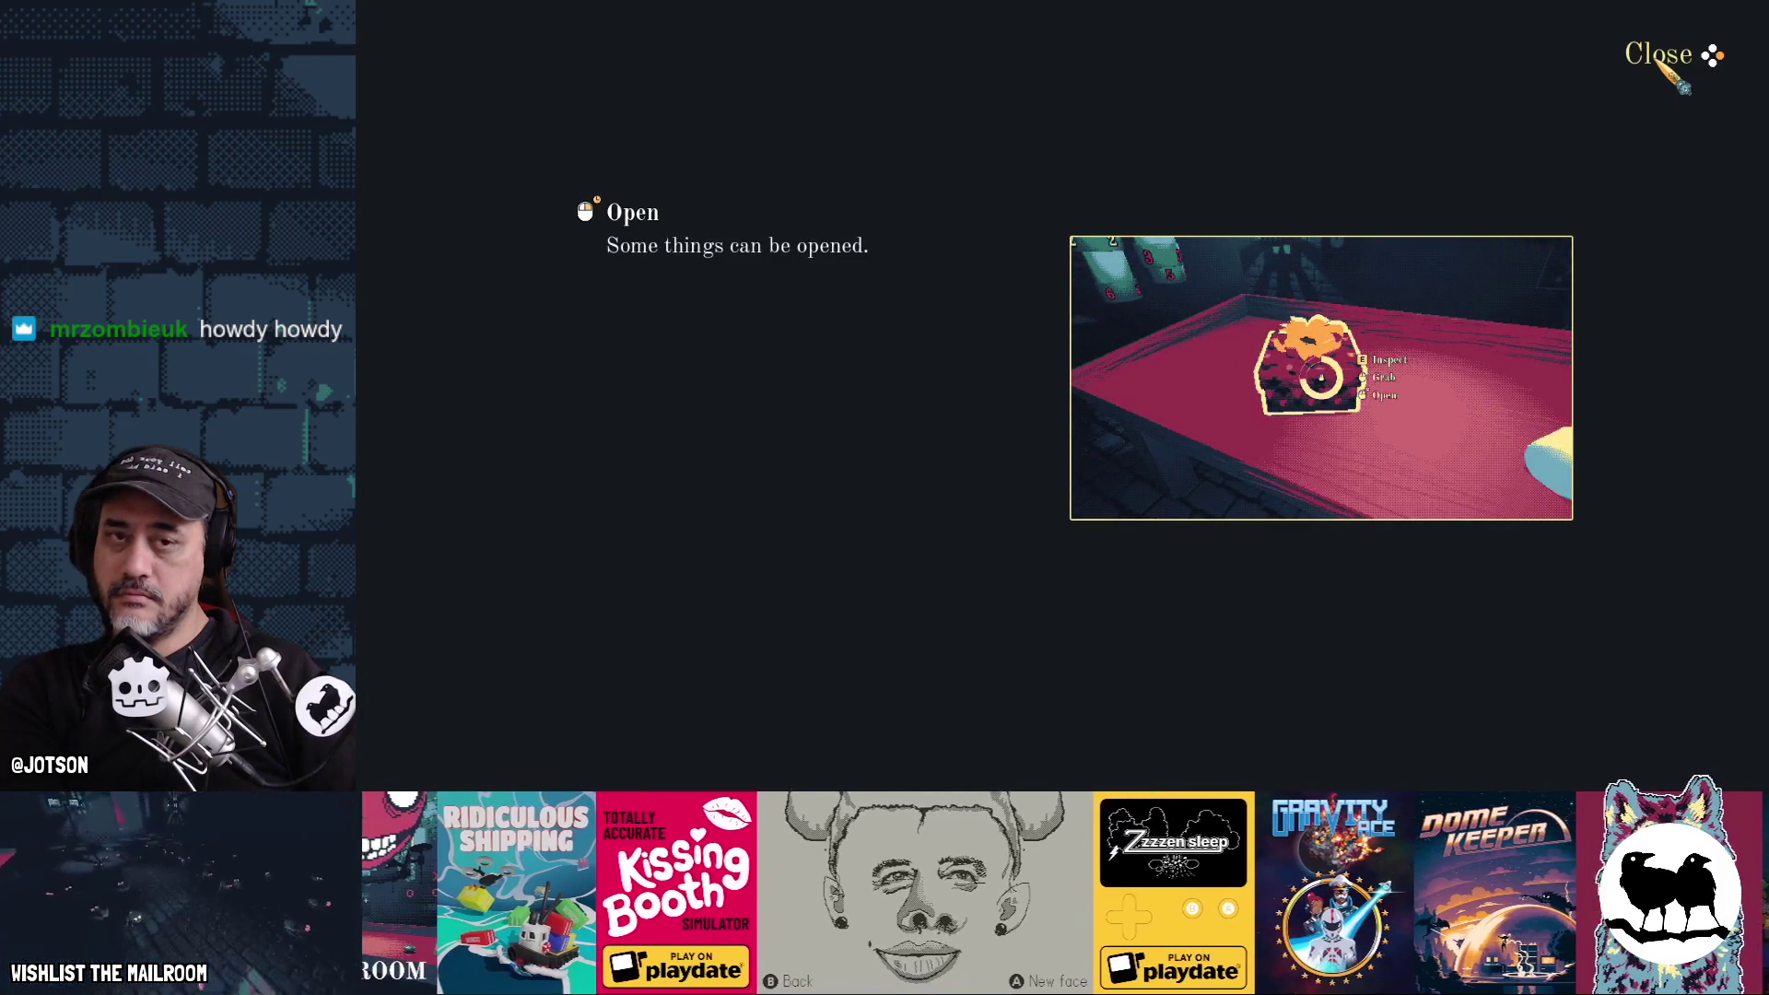
Stop the game, remove the line 22 breakpoint, and find the CloseButton's Focus Mode in the Inspector
left_click(1657, 57)
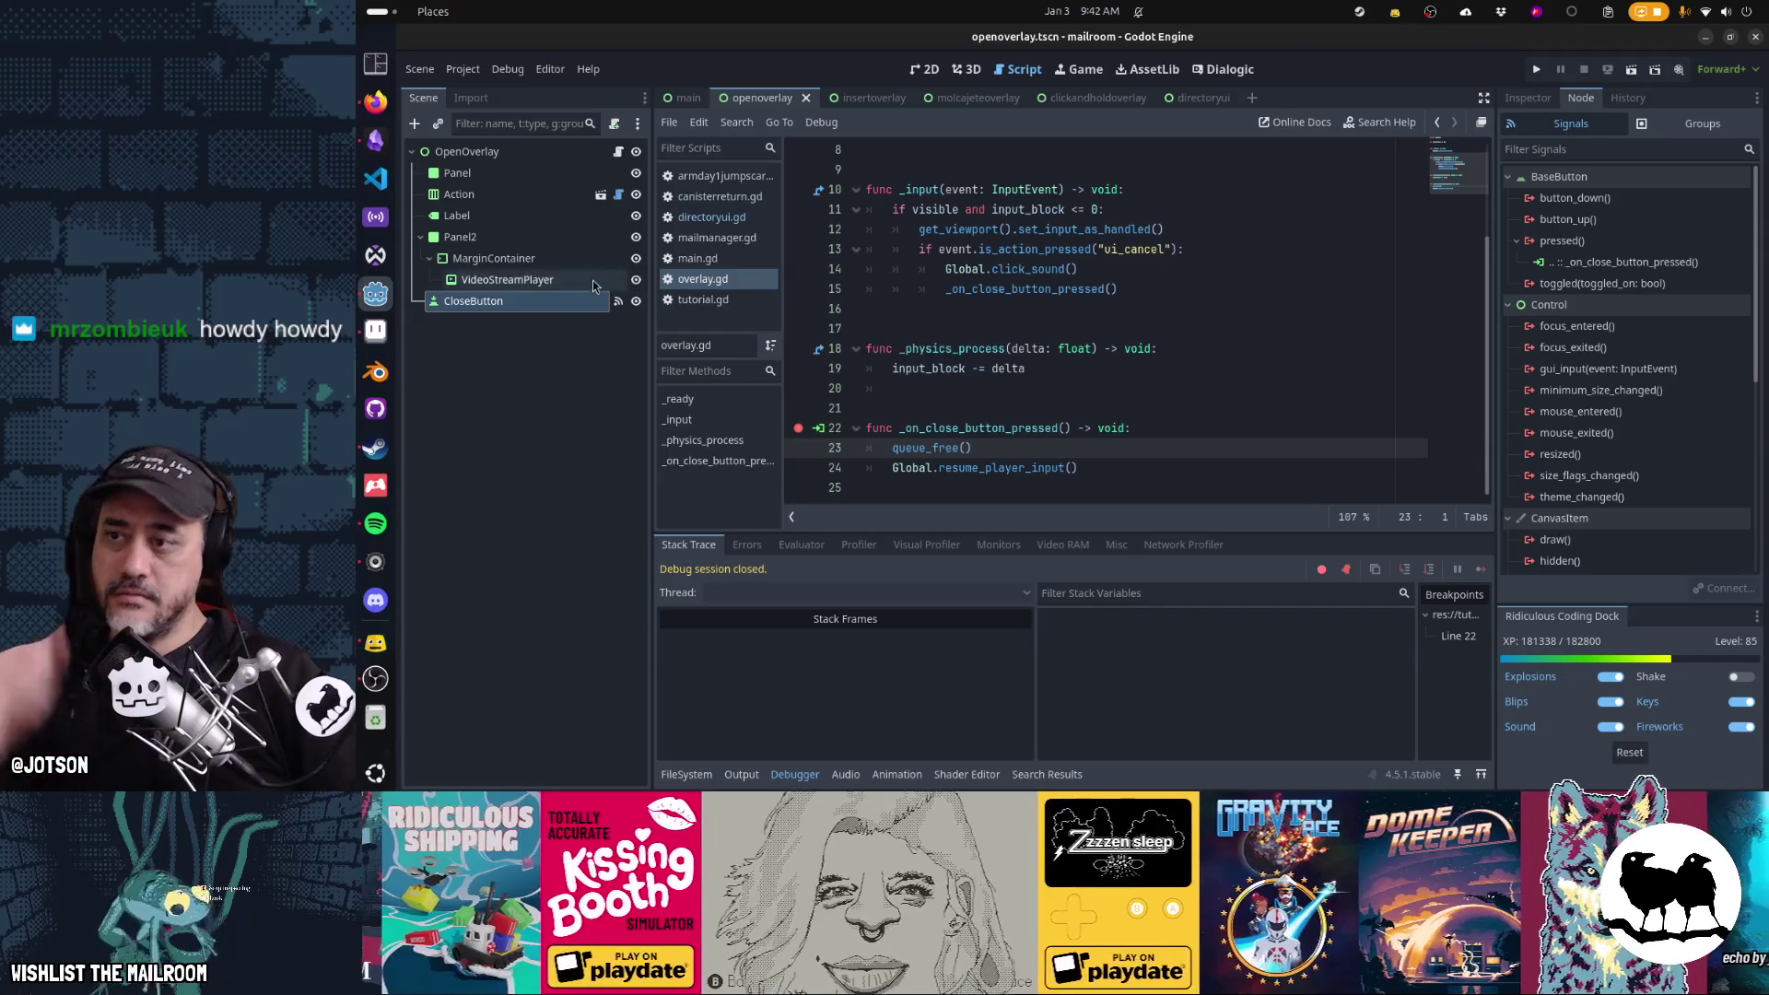
left_click(798, 427)
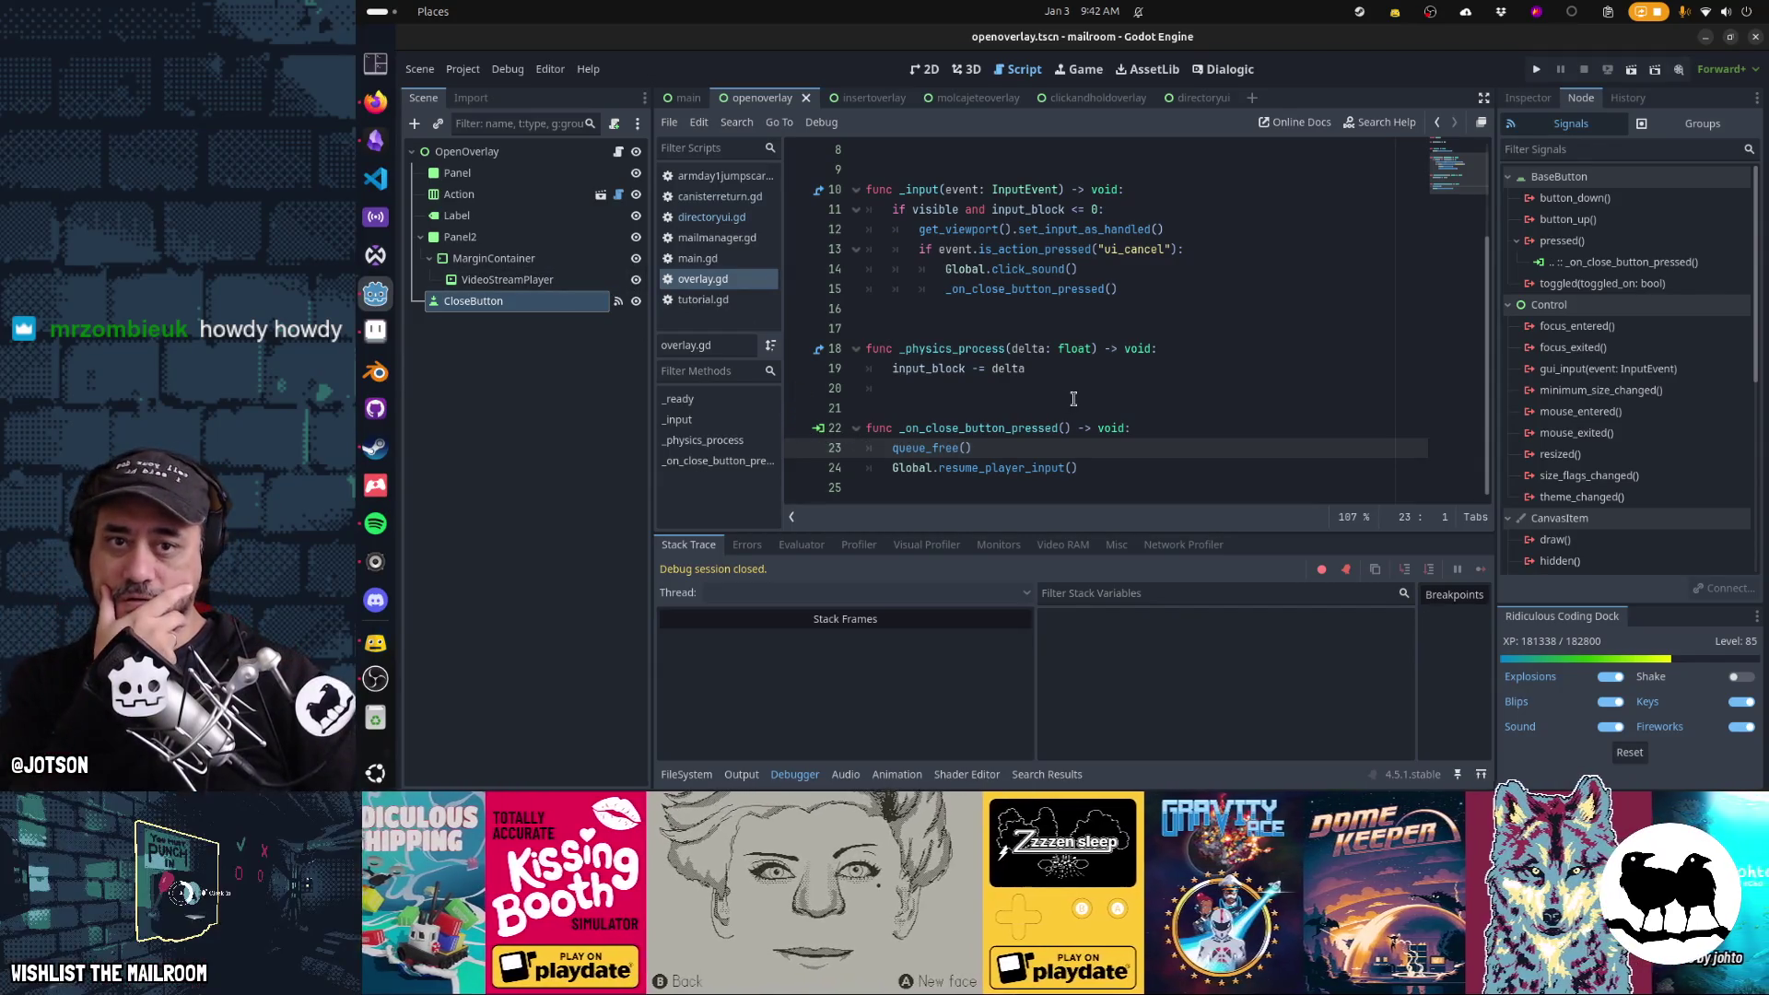
left_click(1527, 98)
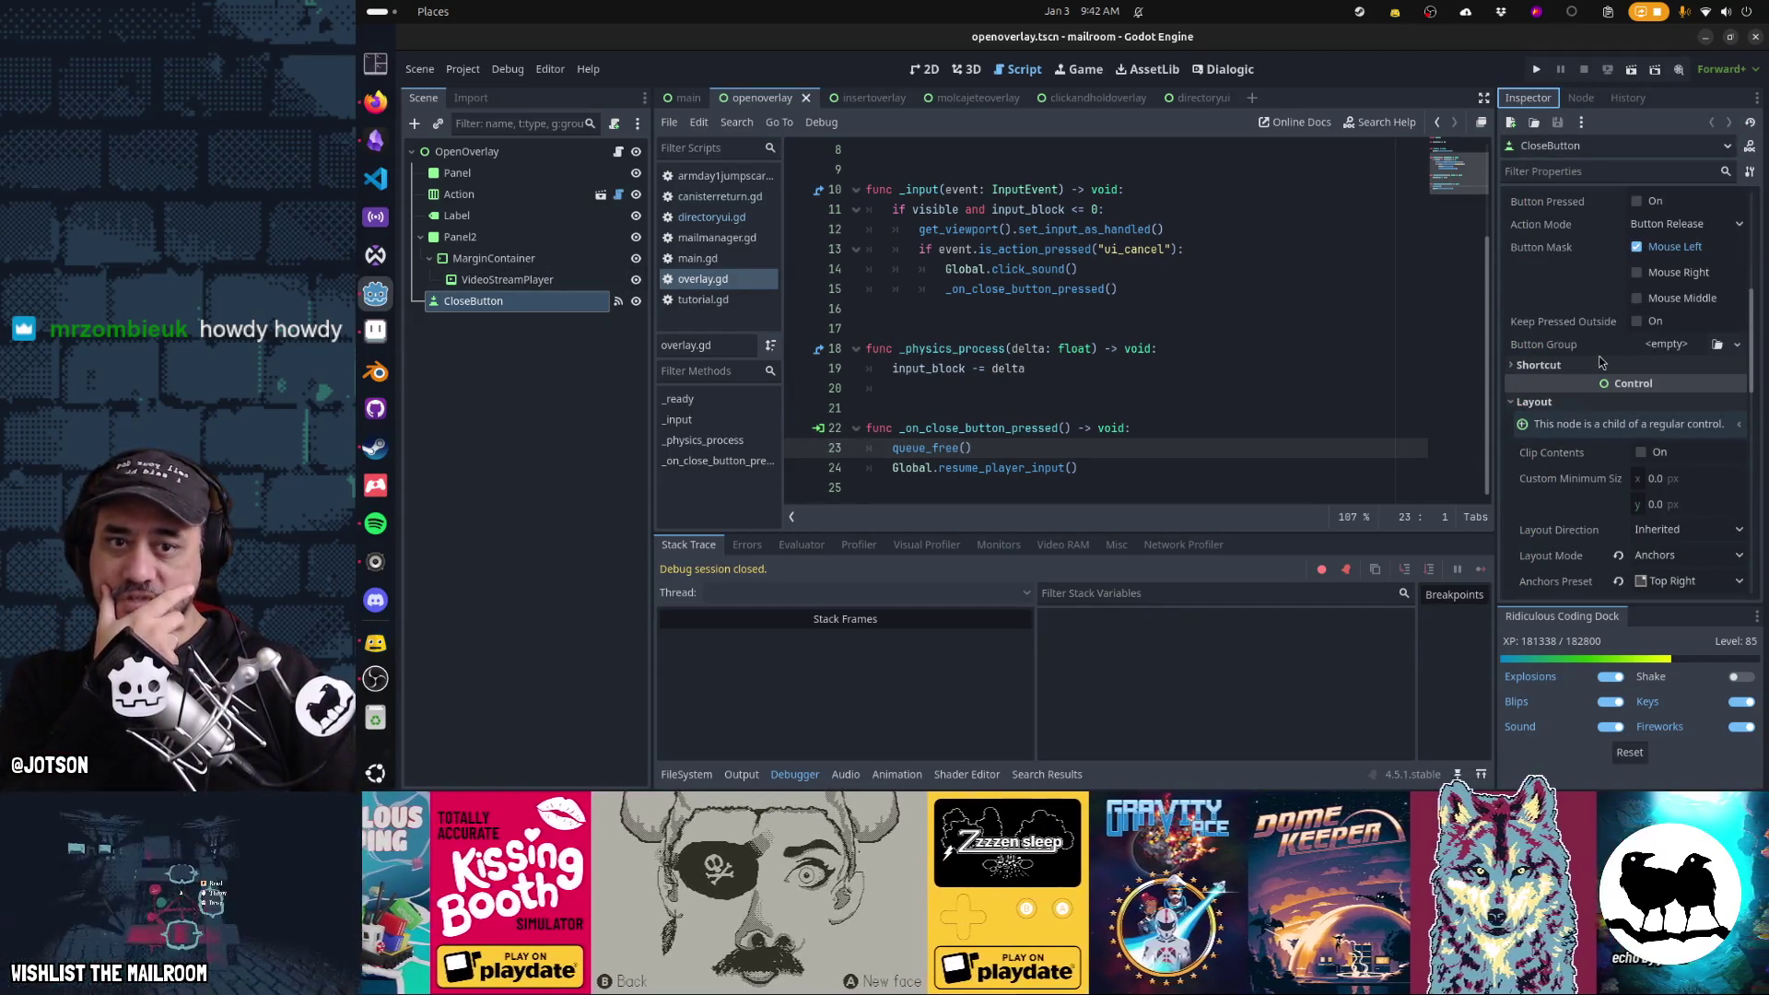
scroll(1619, 331, "down", 3)
scroll(1618, 331, "down", 5)
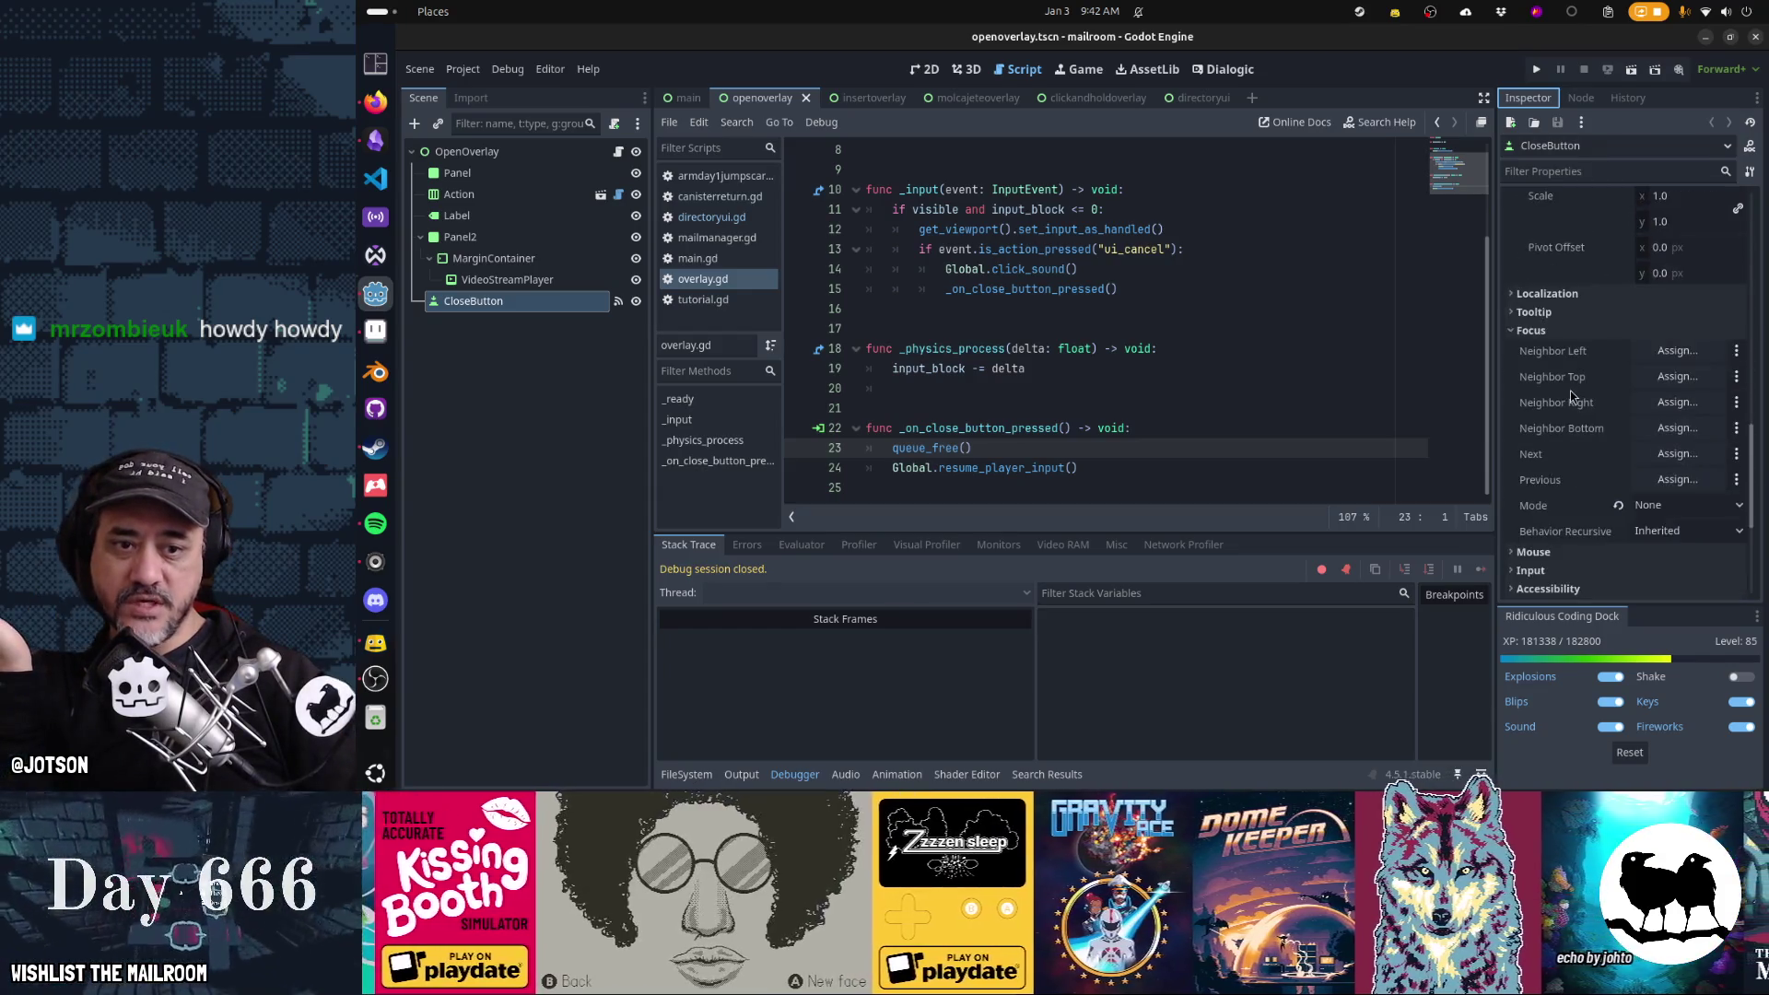
left_click(1533, 504)
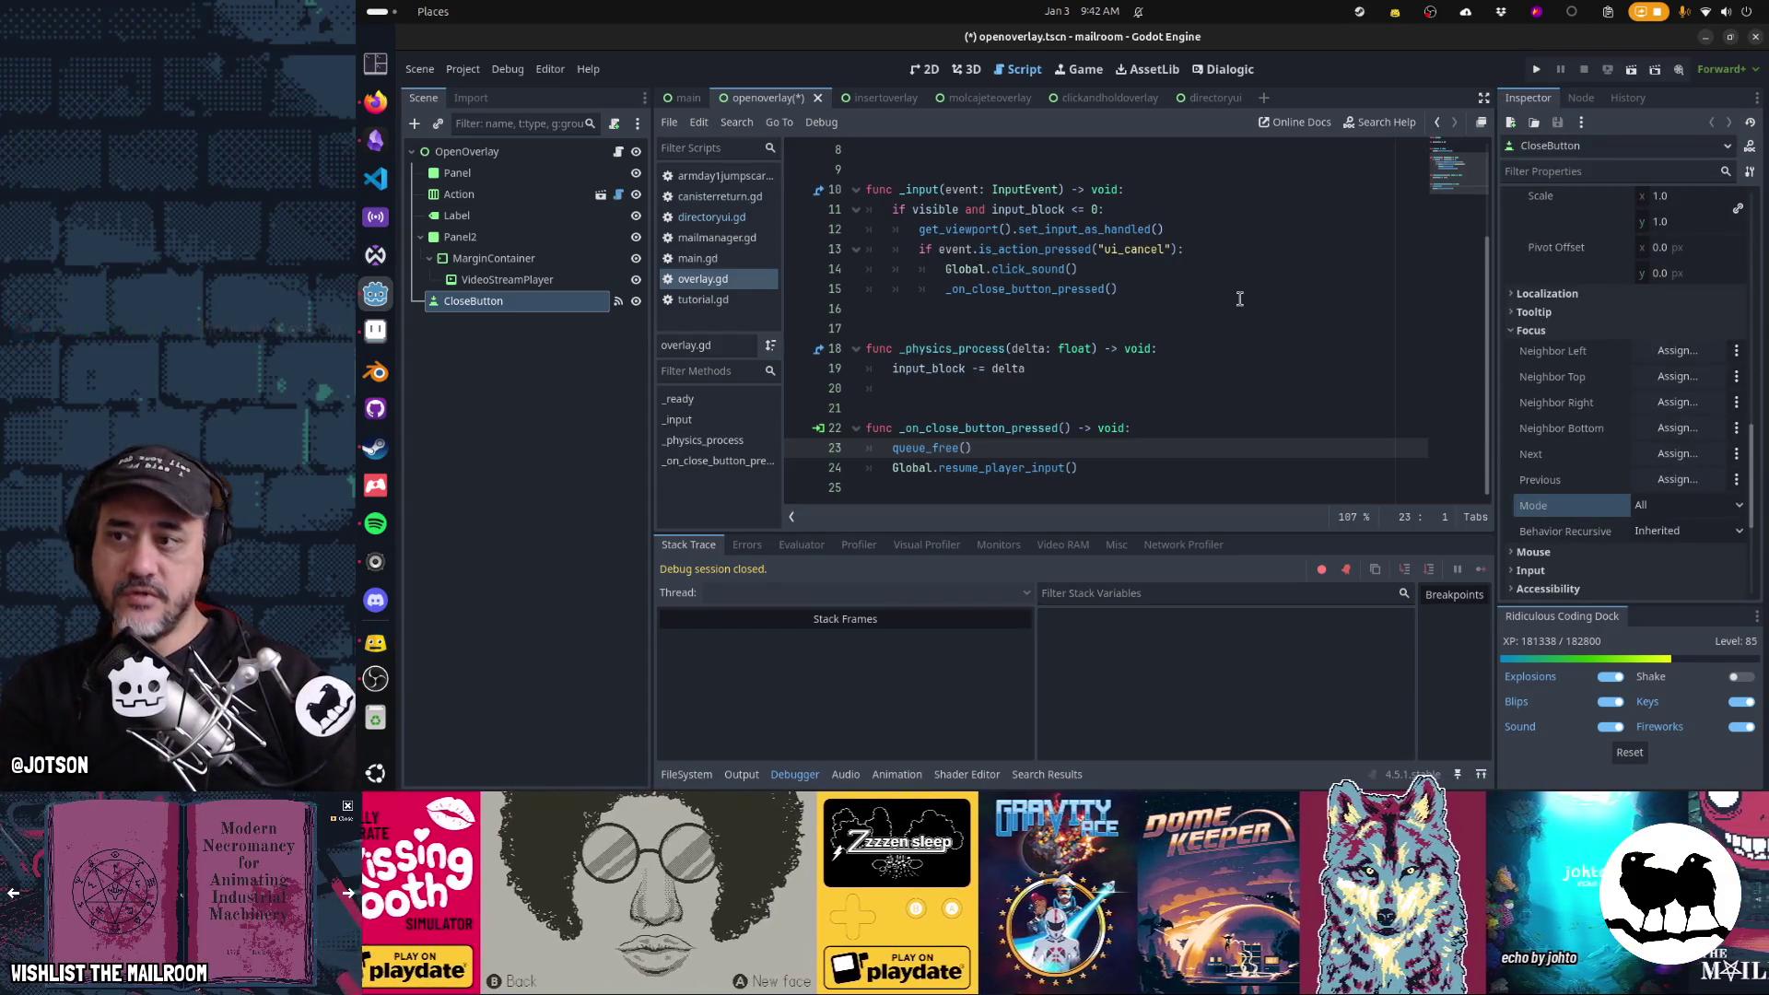
After a quick test run, set the CloseButton's Focus Mode to None
key("F5")
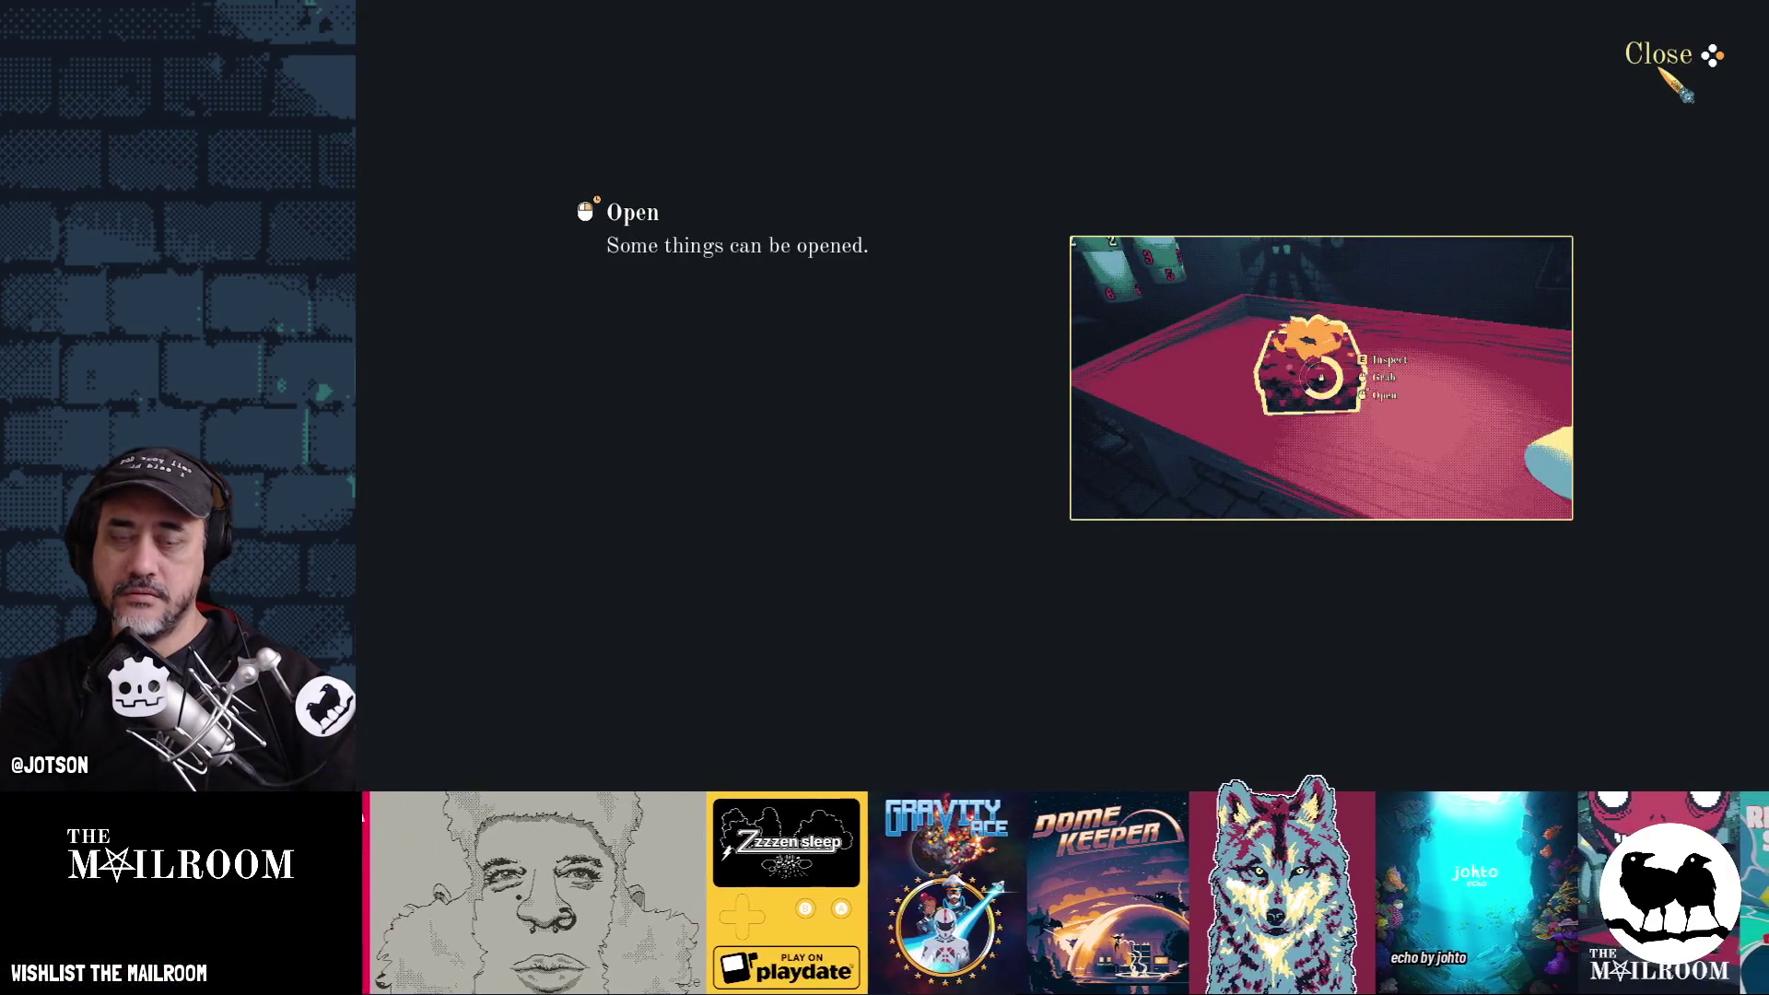
left_click(1665, 53)
left_click(1645, 505)
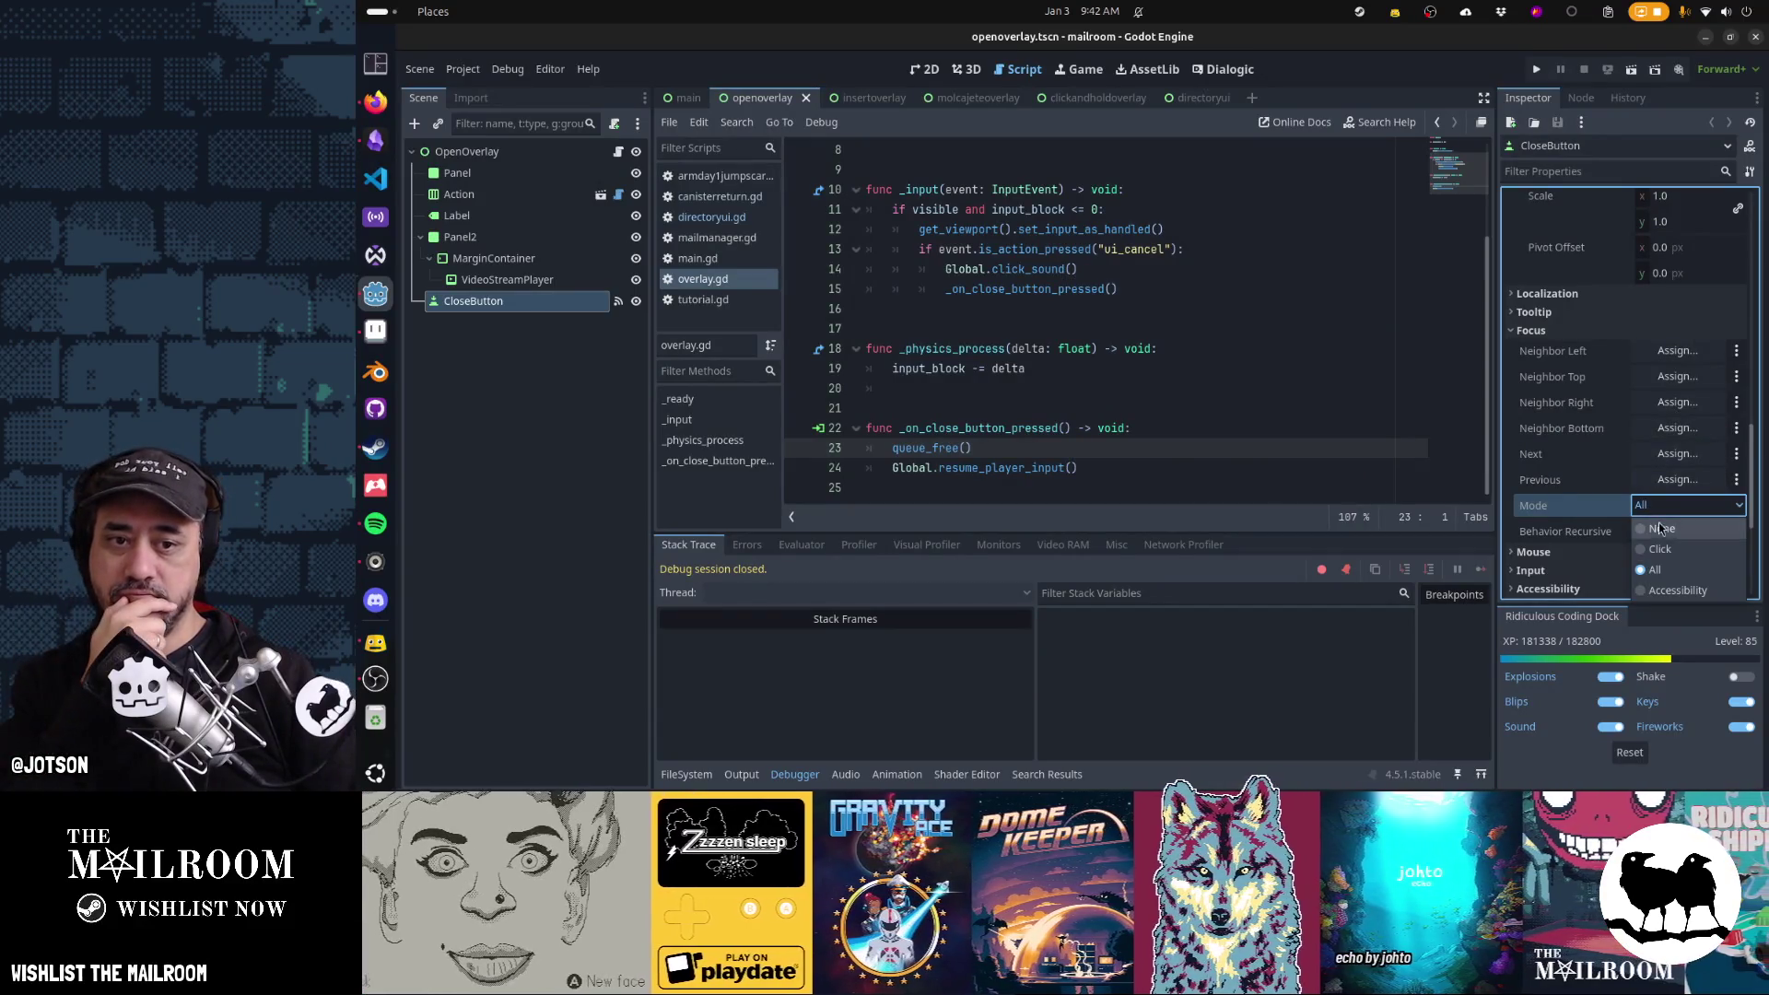
left_click(1661, 529)
scroll(1048, 402, "up", 3)
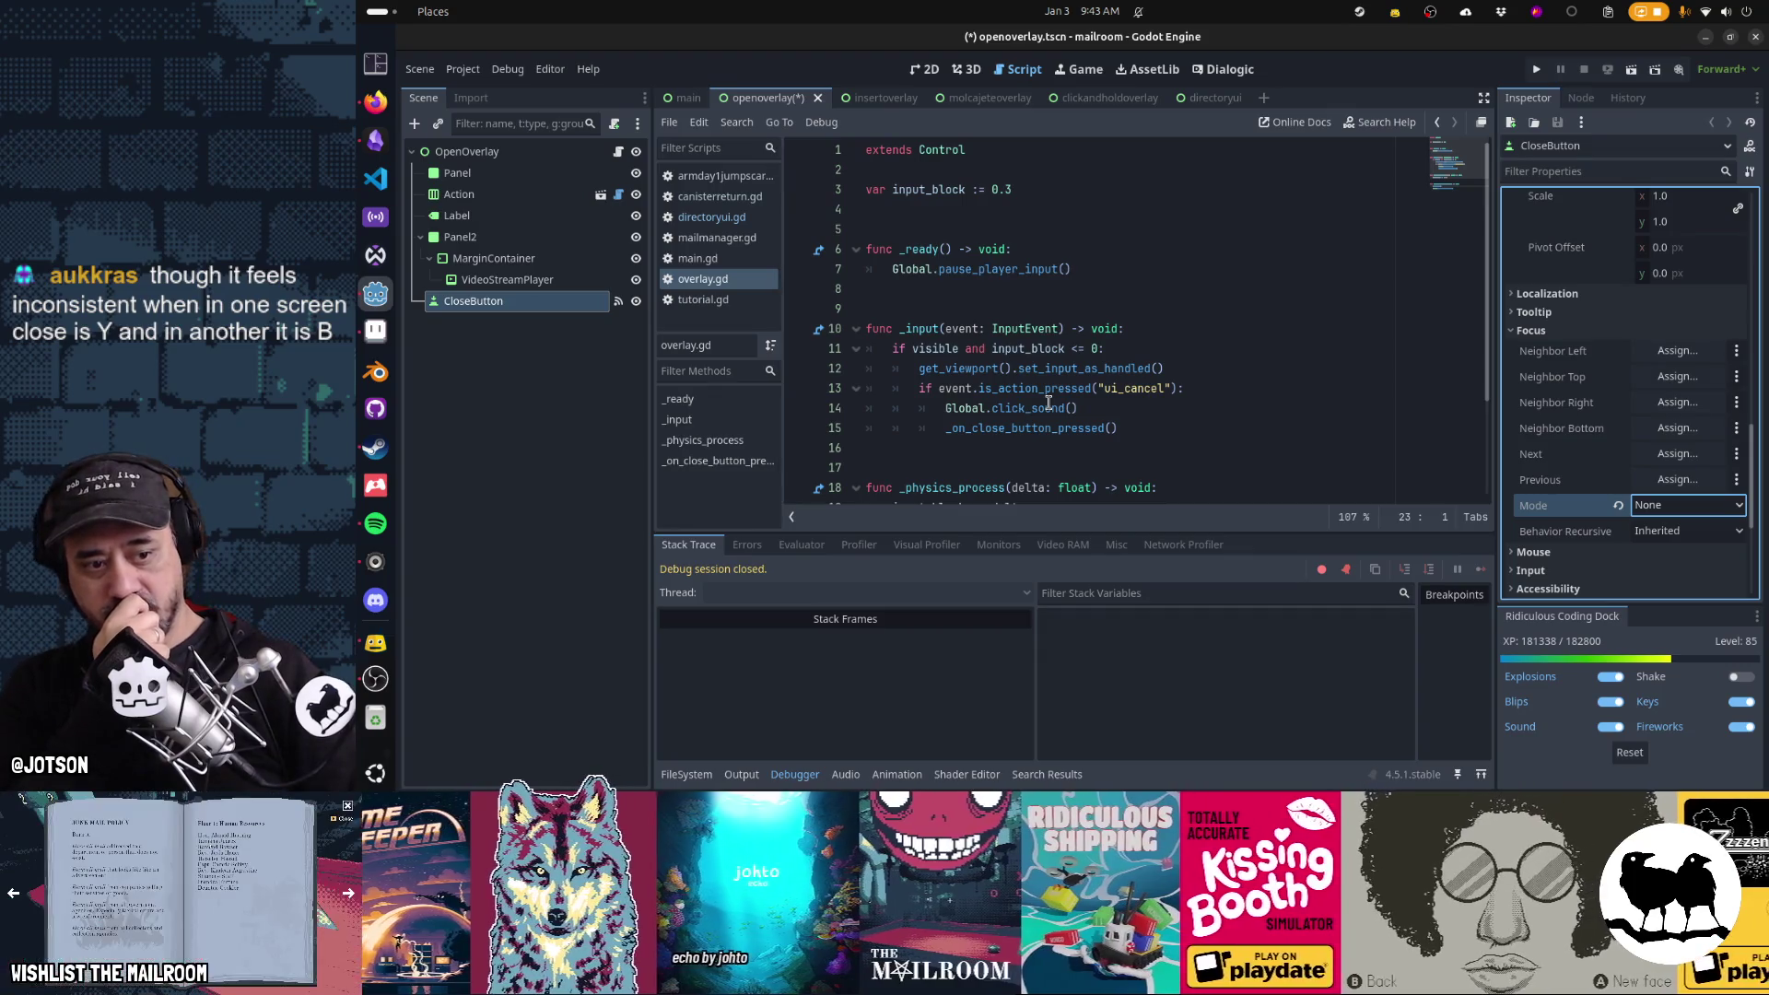
mouse_move(1042, 397)
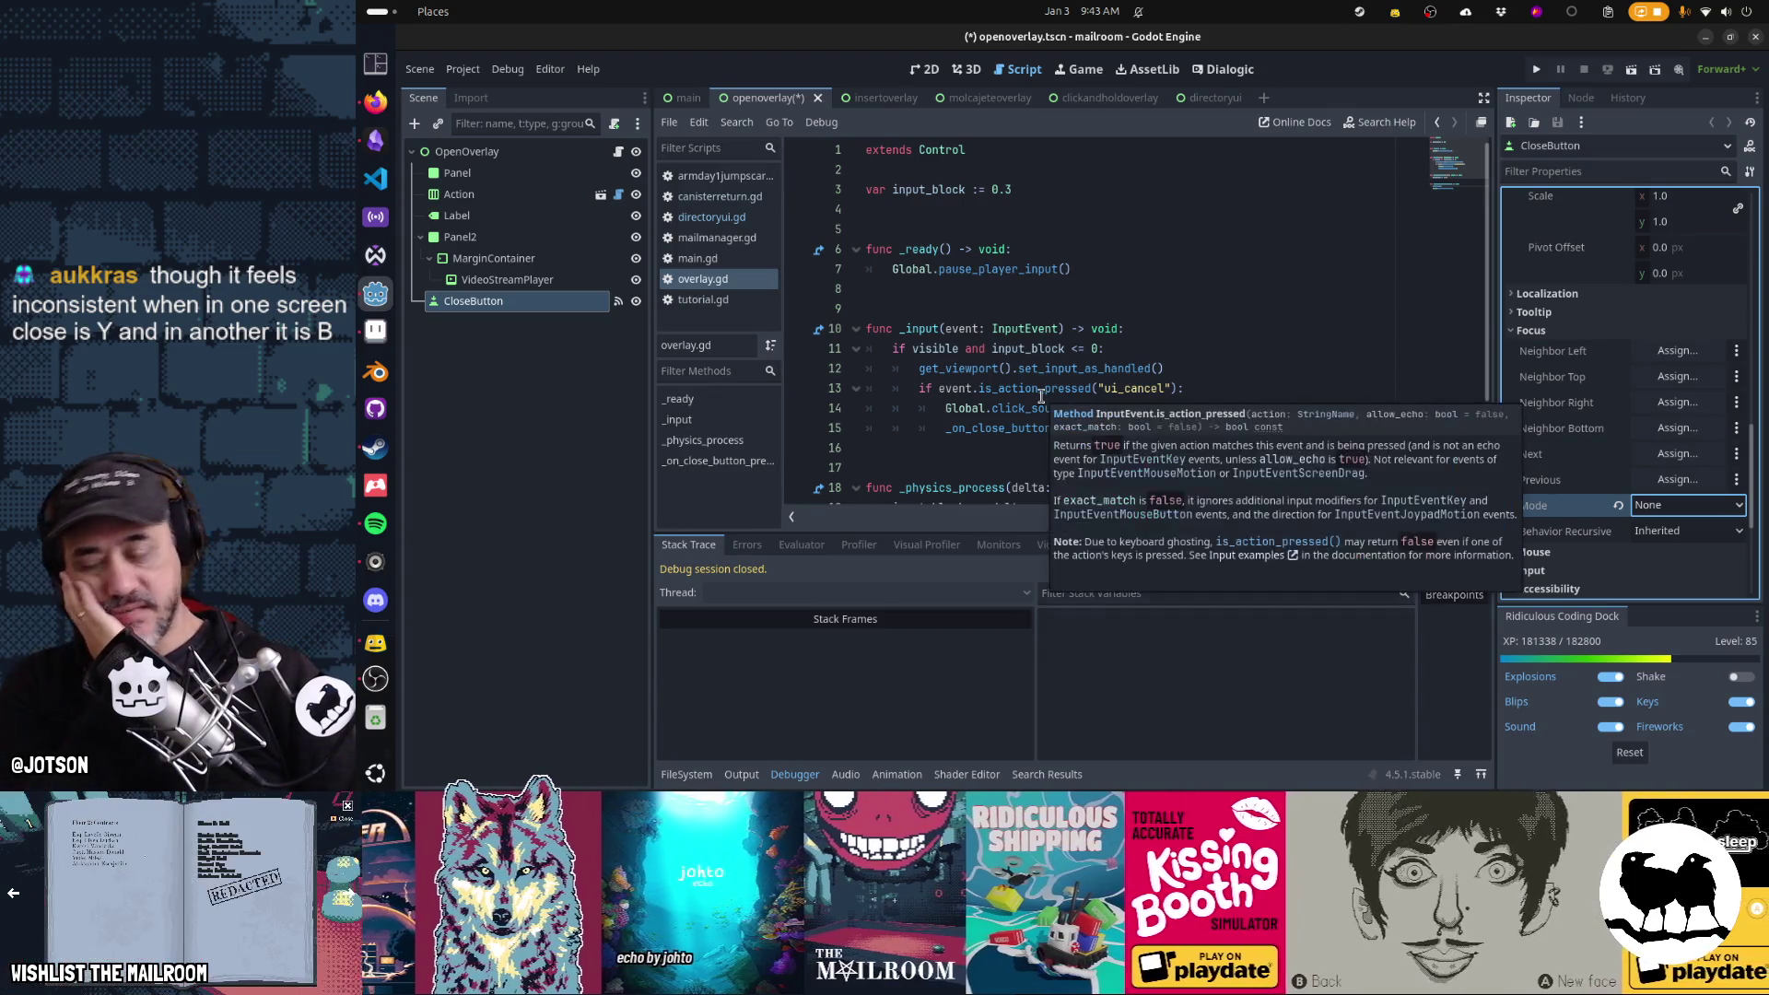
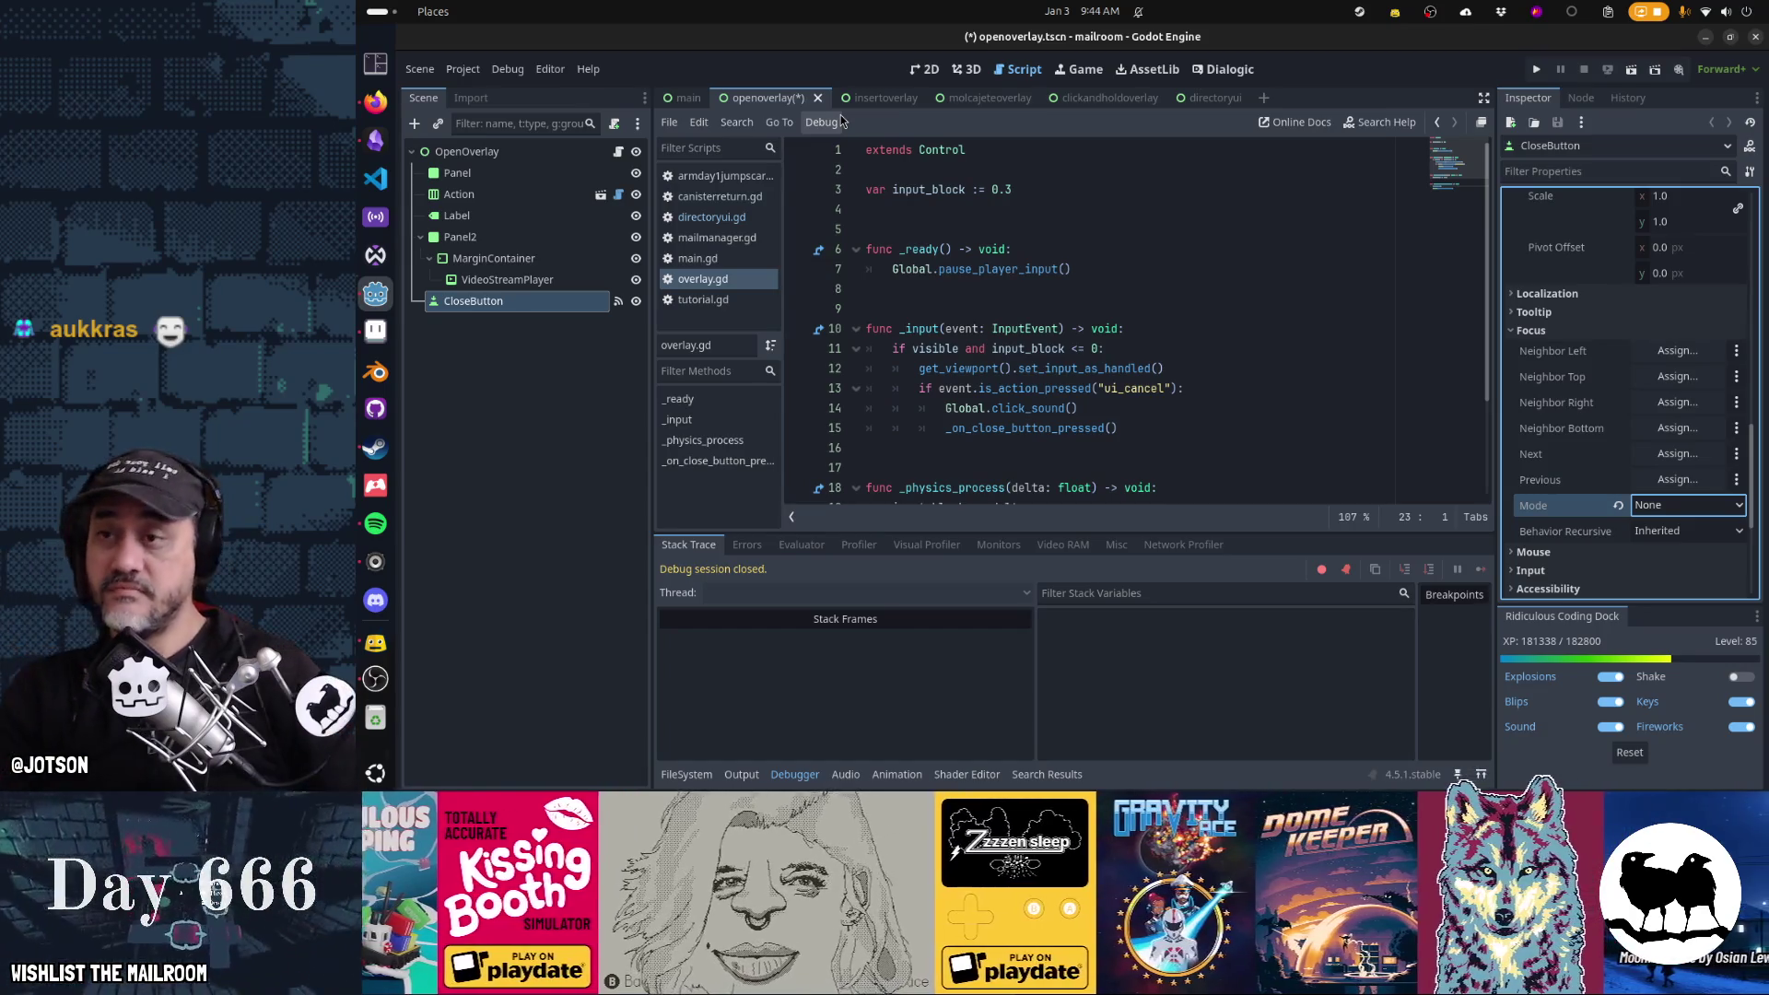
Save the open scene, set the molcajete overlay CloseButton's Focus Mode to All, and run the game
key("ctrl+s")
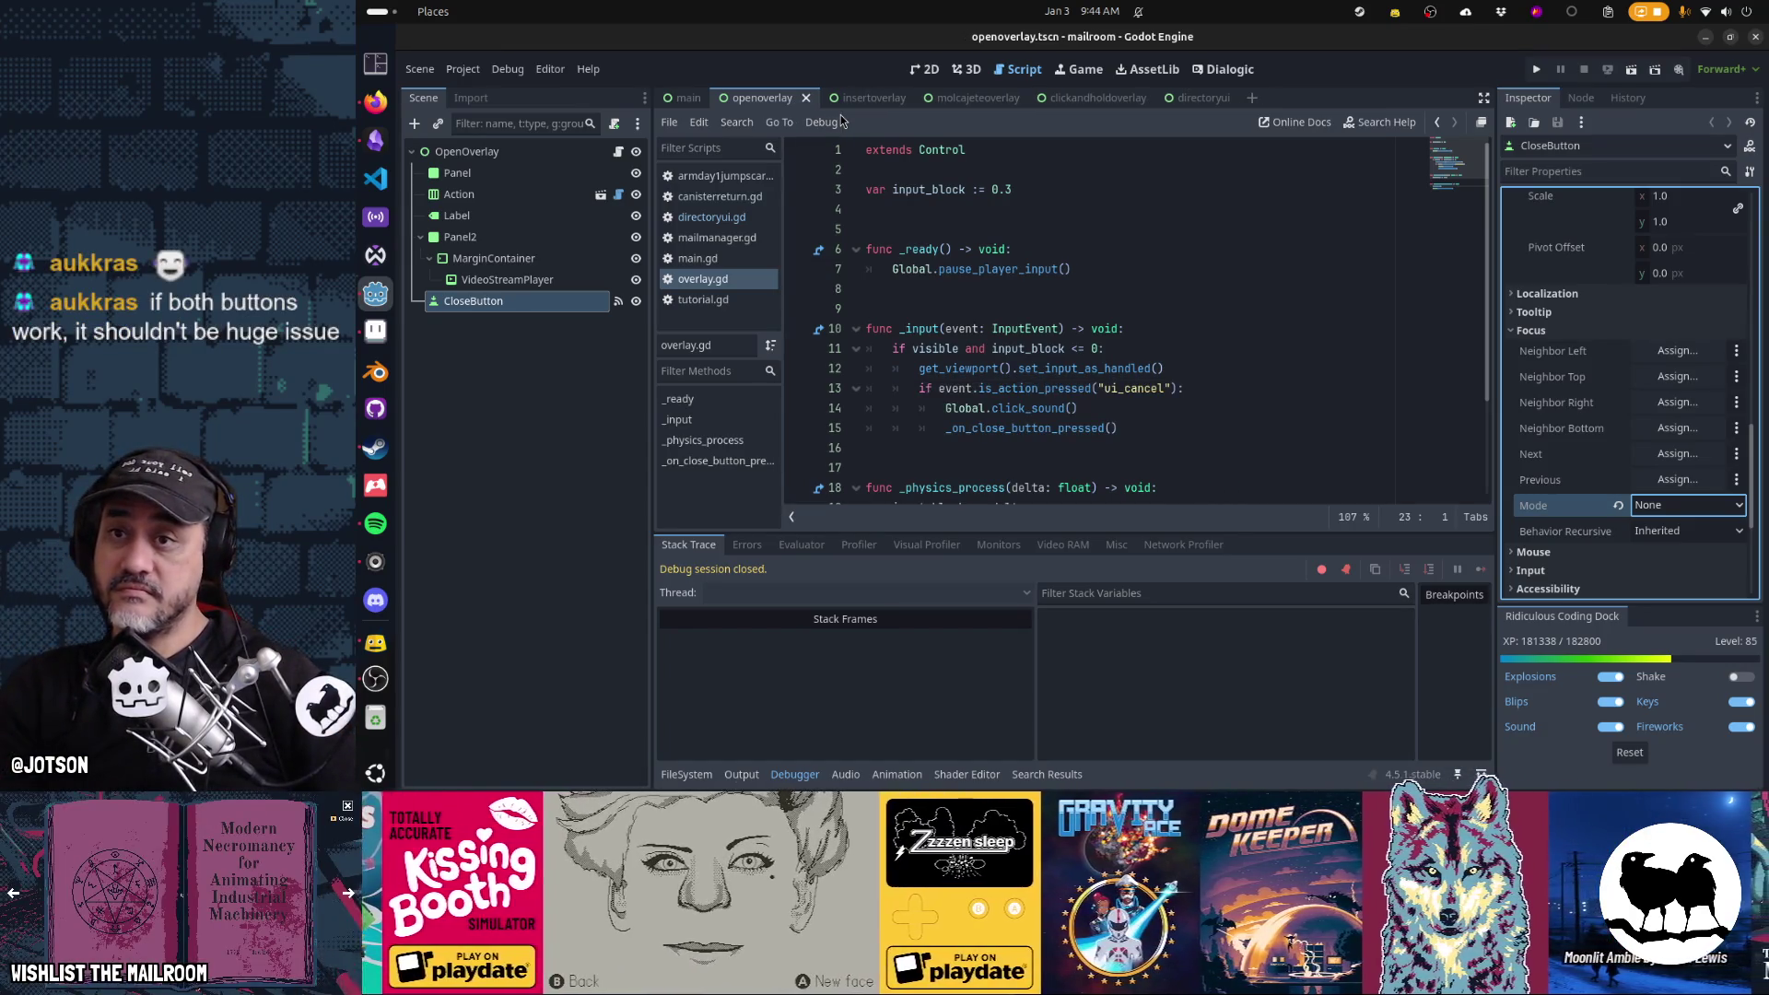
left_click(953, 99)
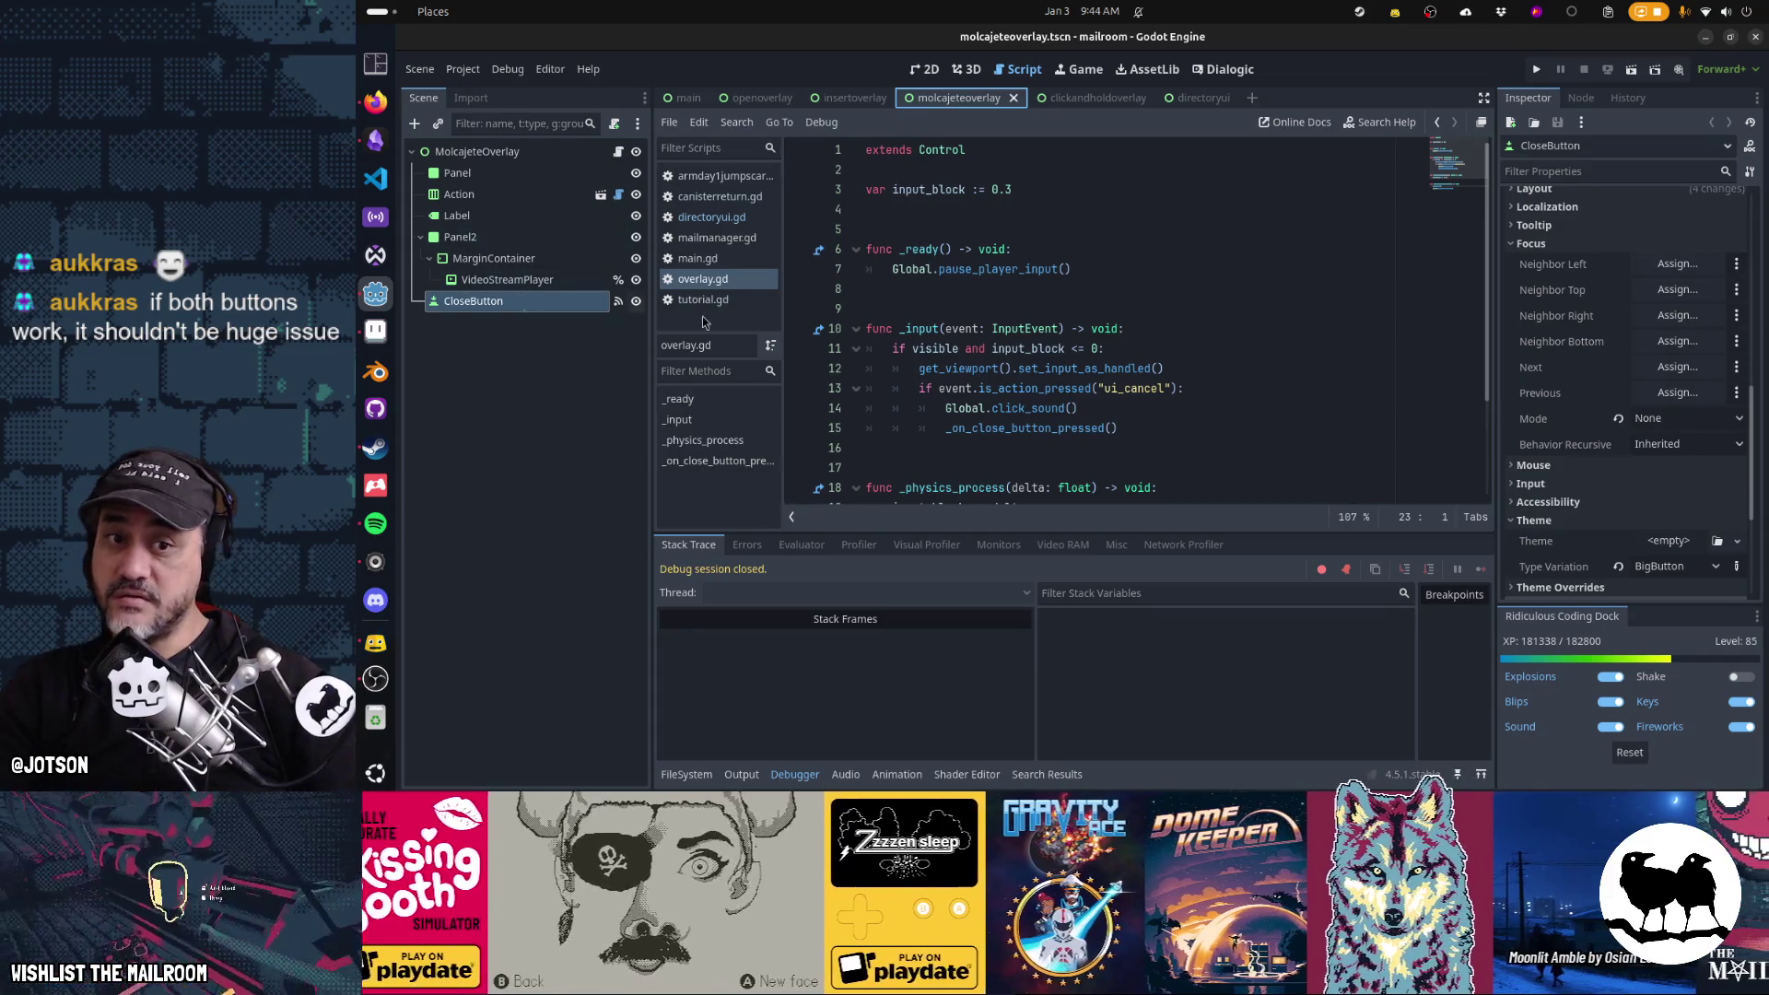
scroll(1640, 405, "down", 5)
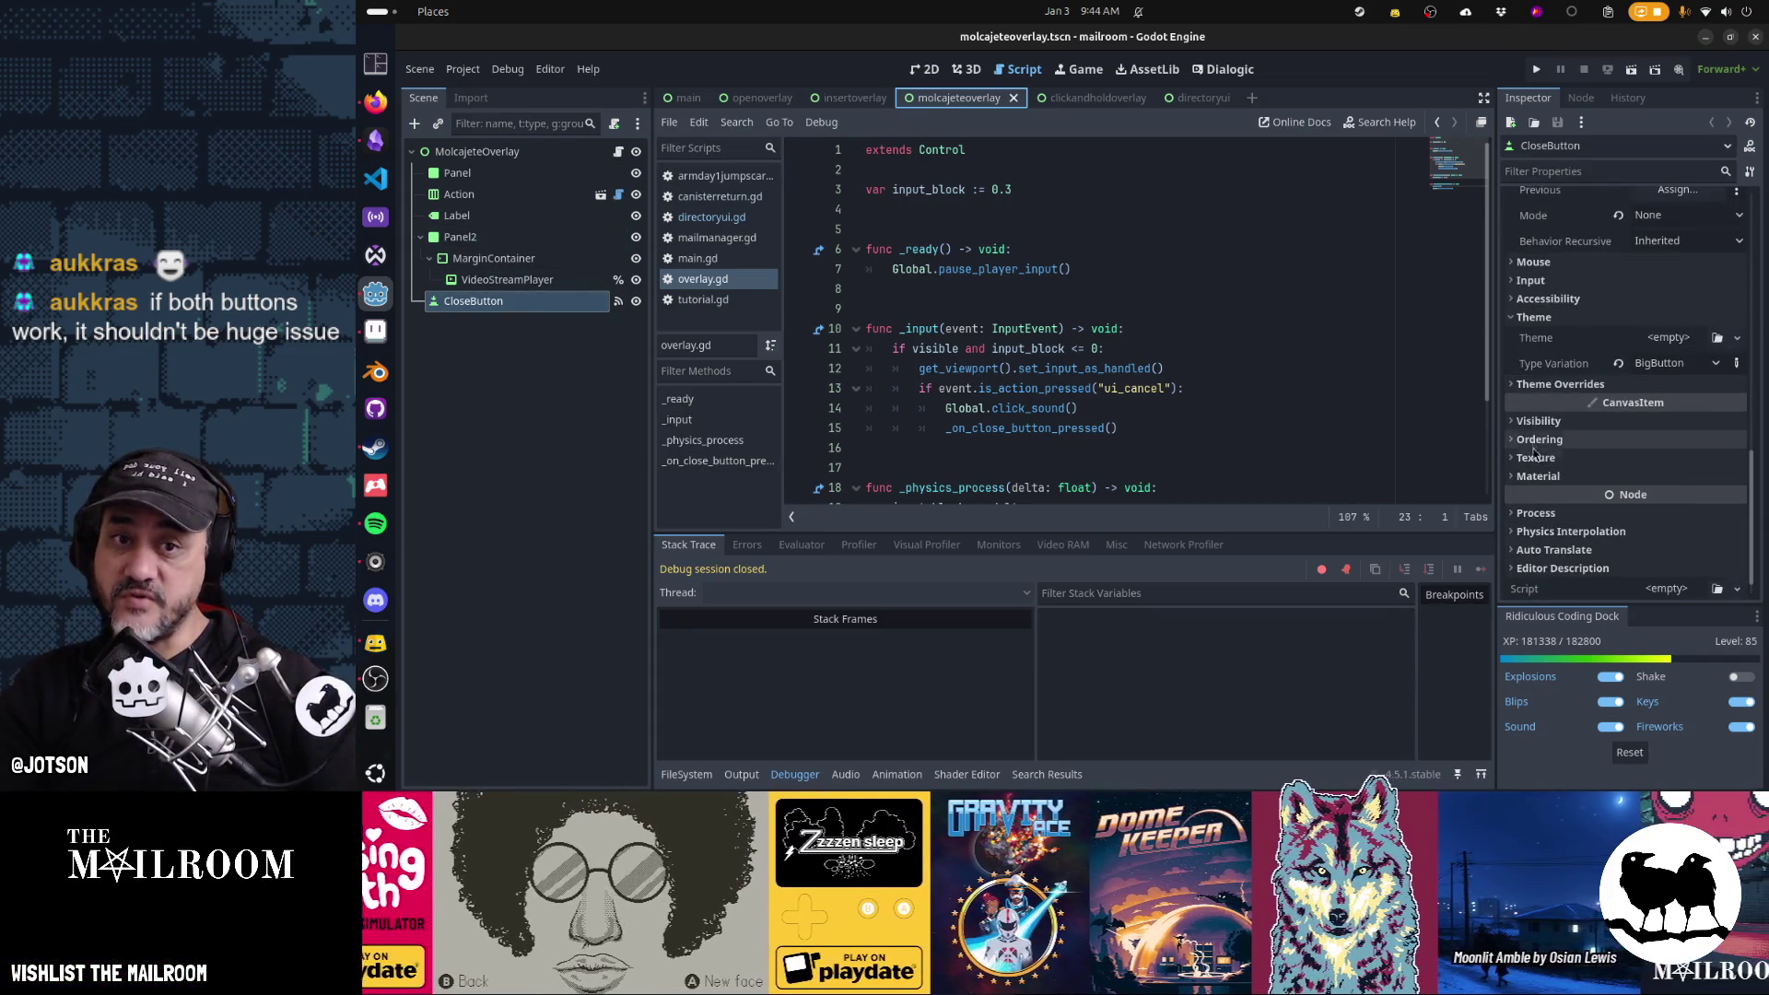
scroll(1566, 420, "down", 1)
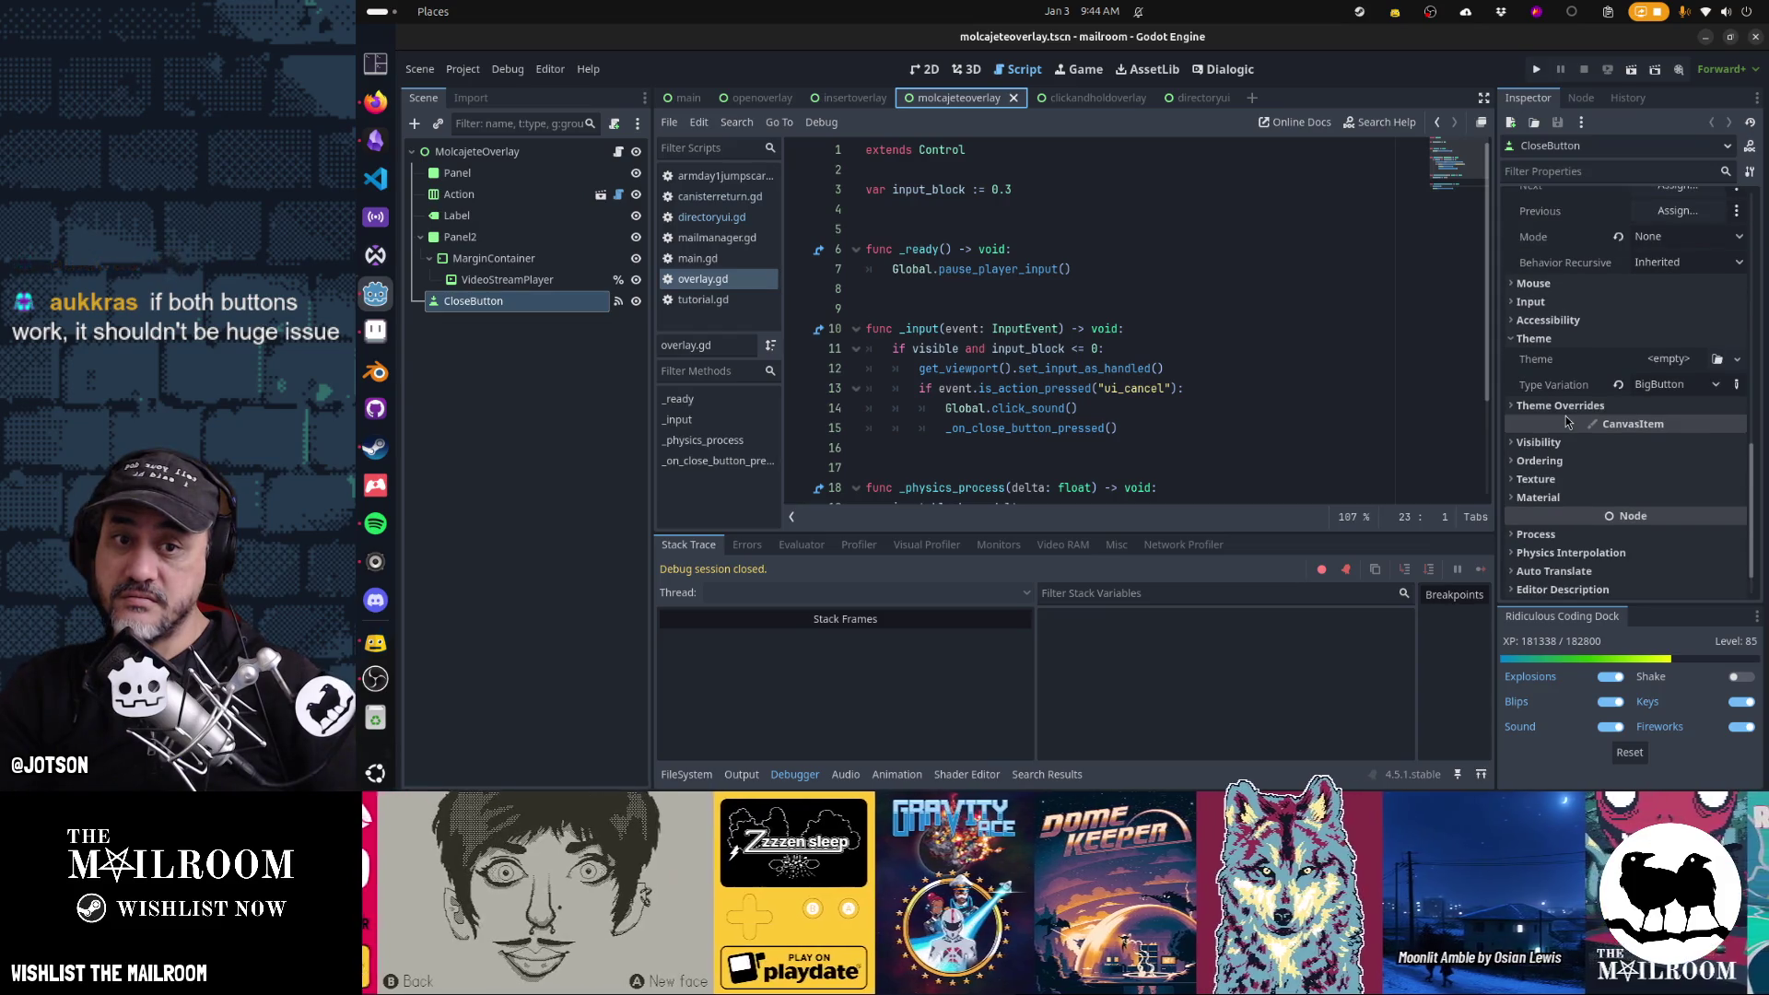
scroll(1568, 421, "up", 5)
left_click(1618, 490)
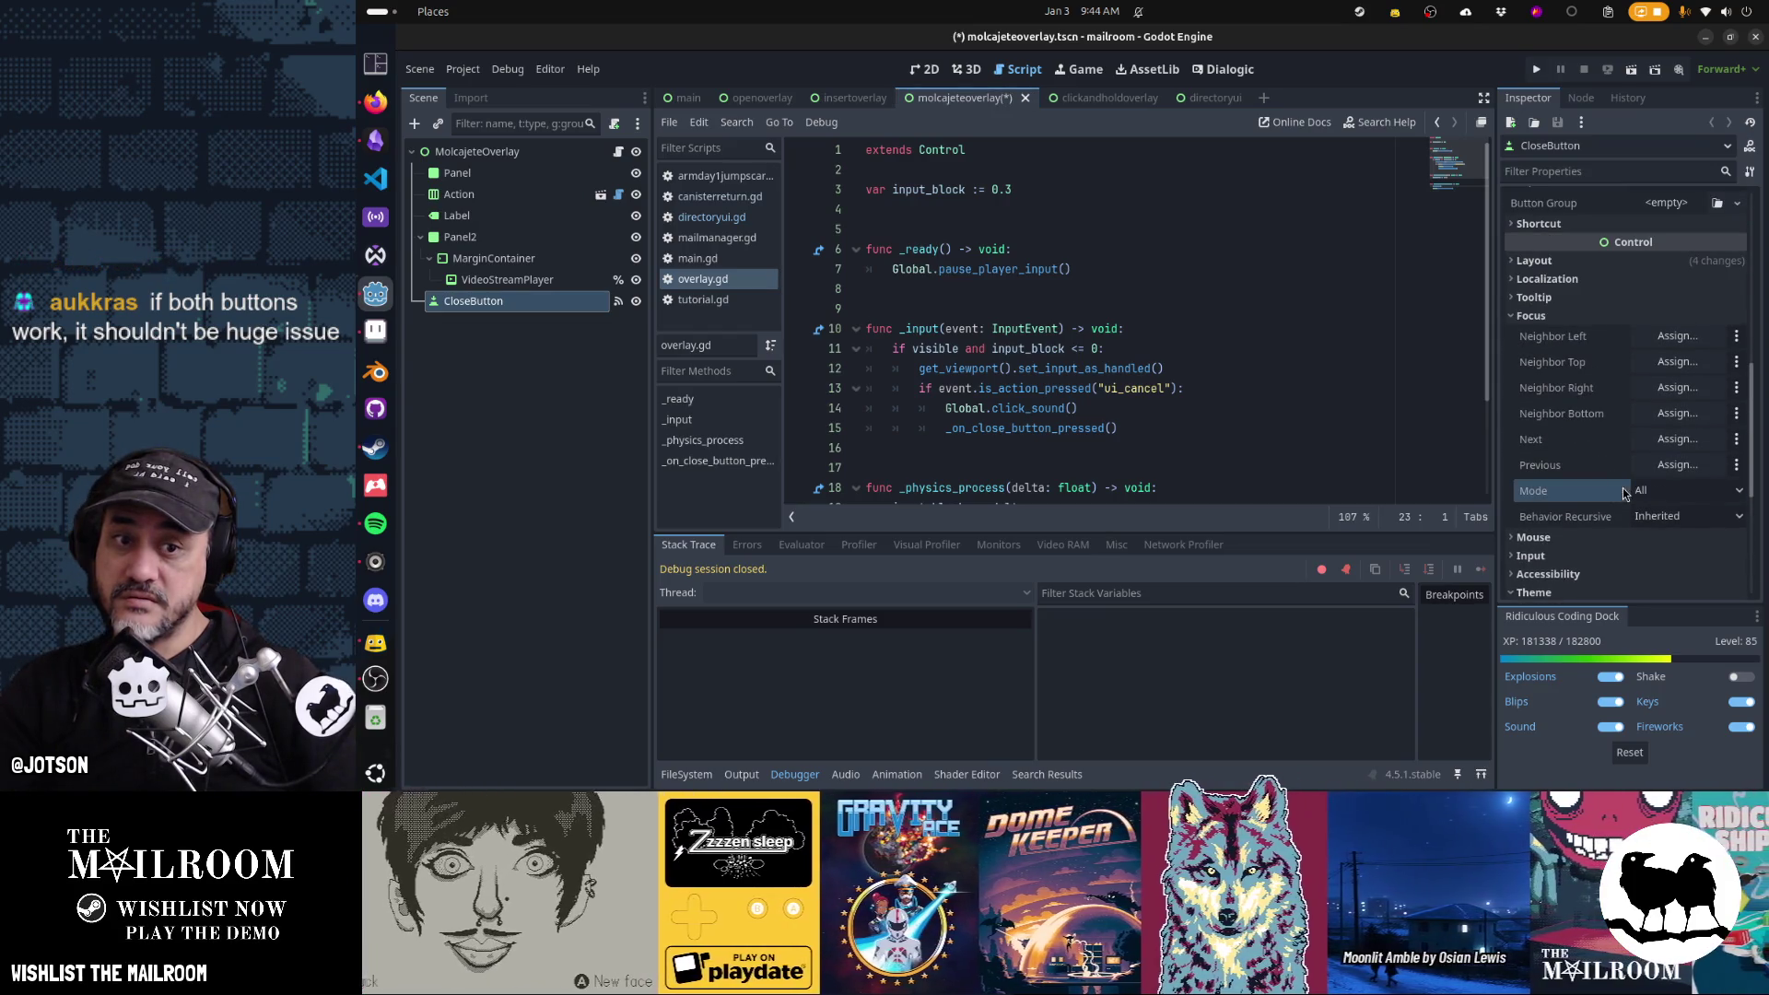
key("F5")
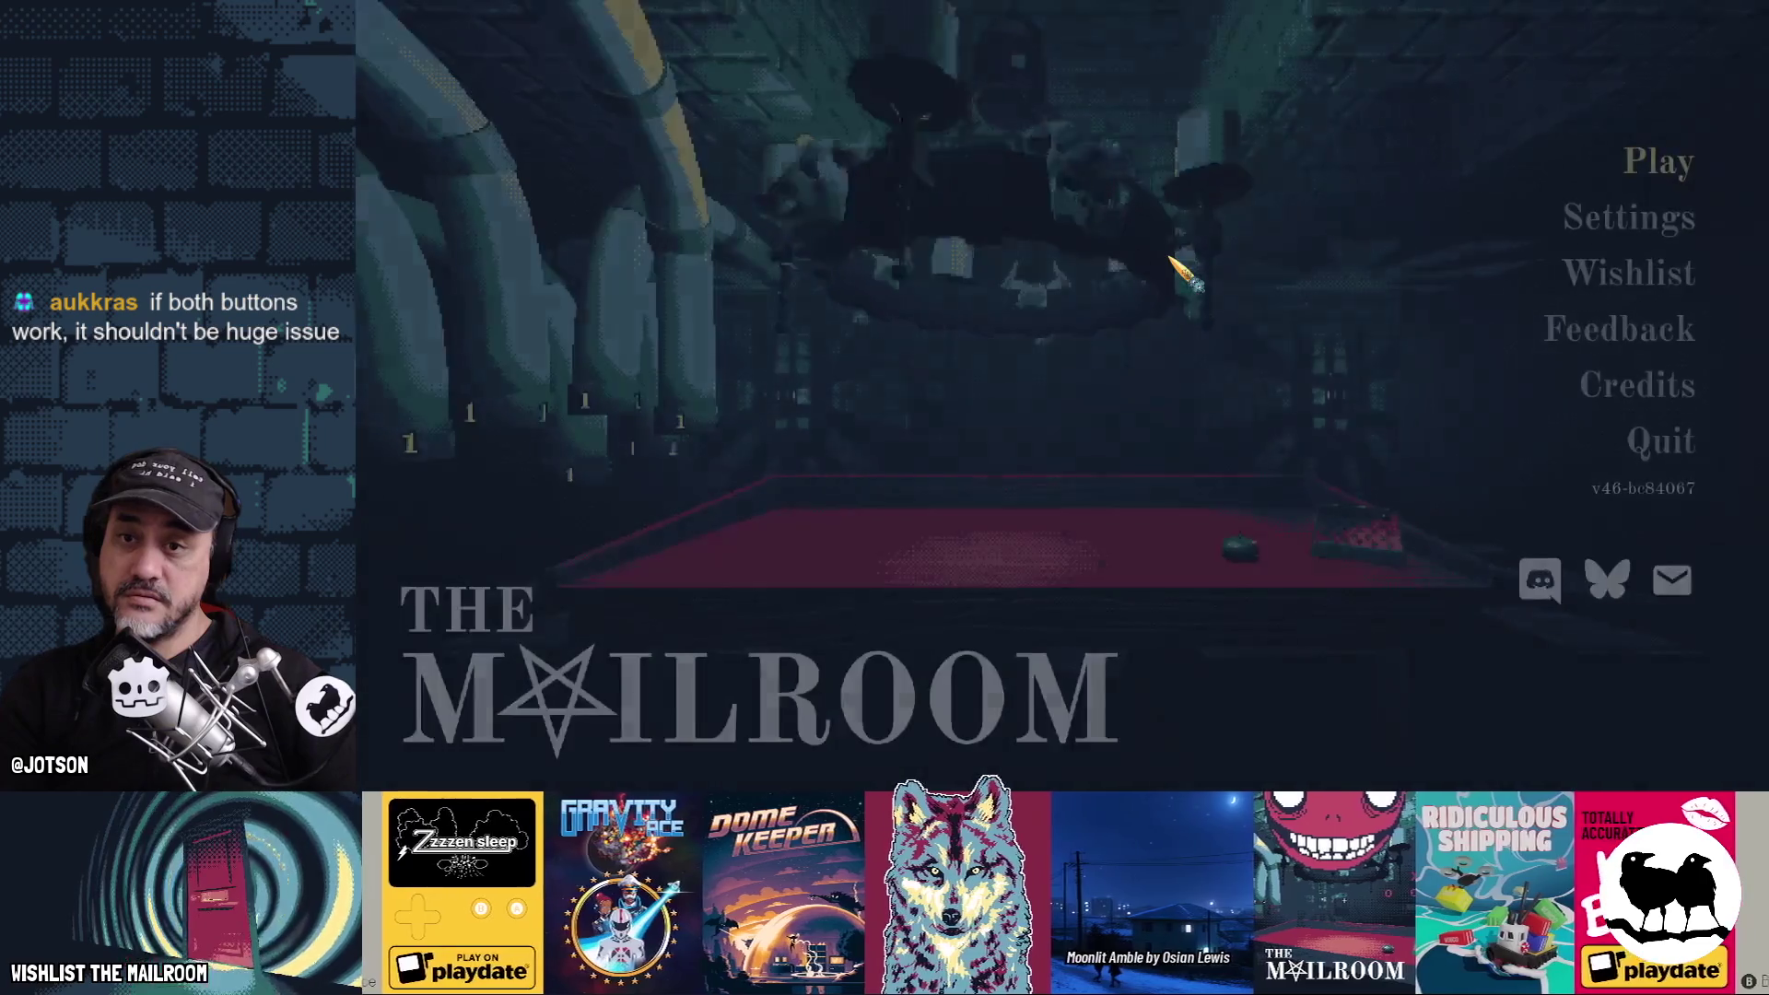
Start the game from The Mailroom main menu to reach the Grind tutorial, then return to the editor
key("Return")
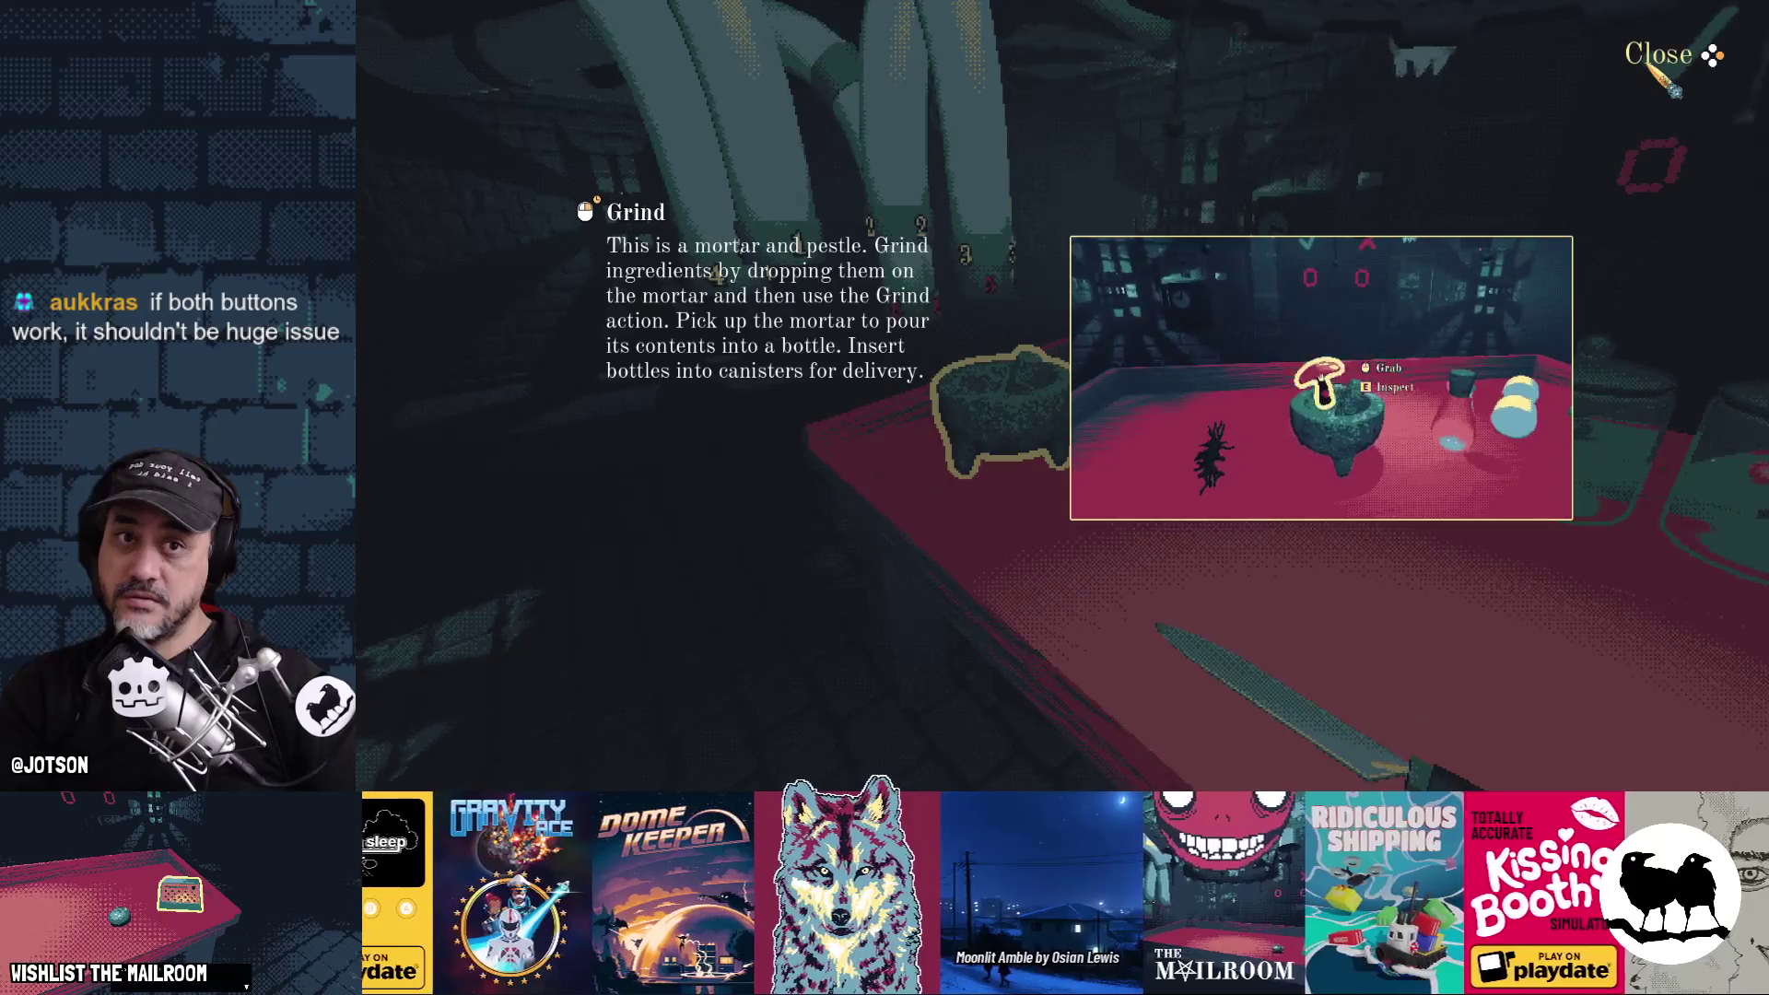
left_click(1669, 85)
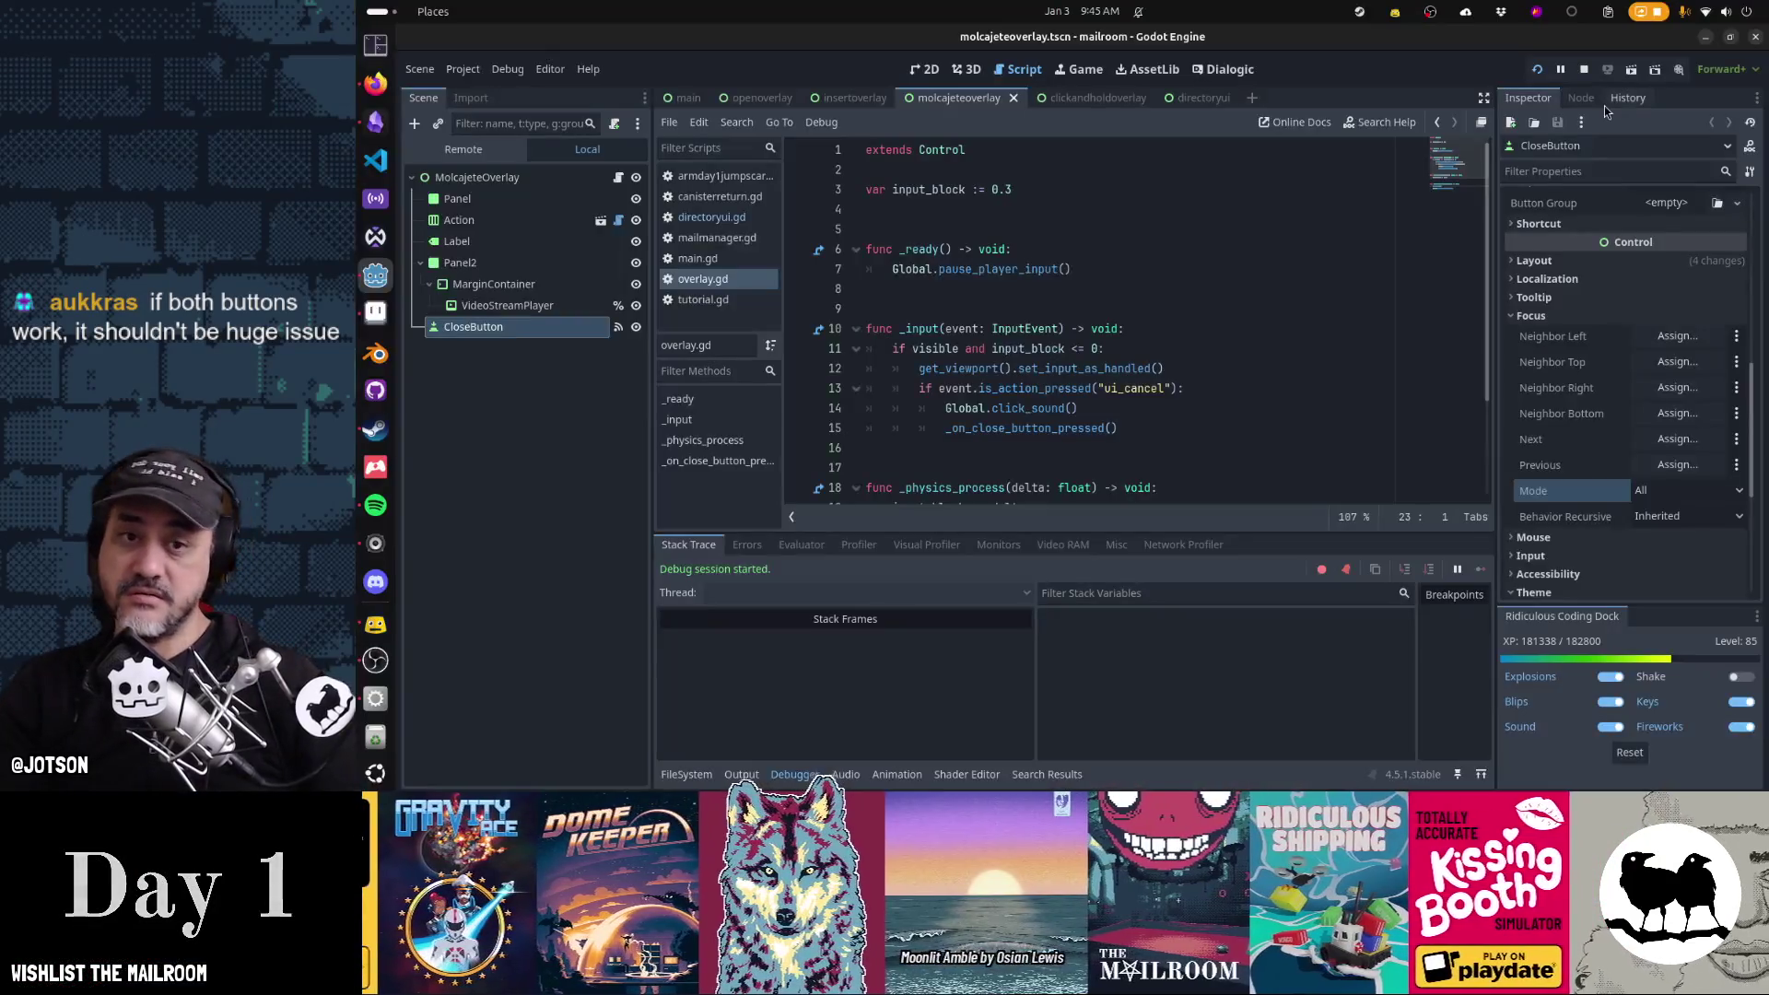
Revert CloseButton's Focus Mode to None and save the molcajete overlay scene
left_click(1686, 491)
left_click(1658, 513)
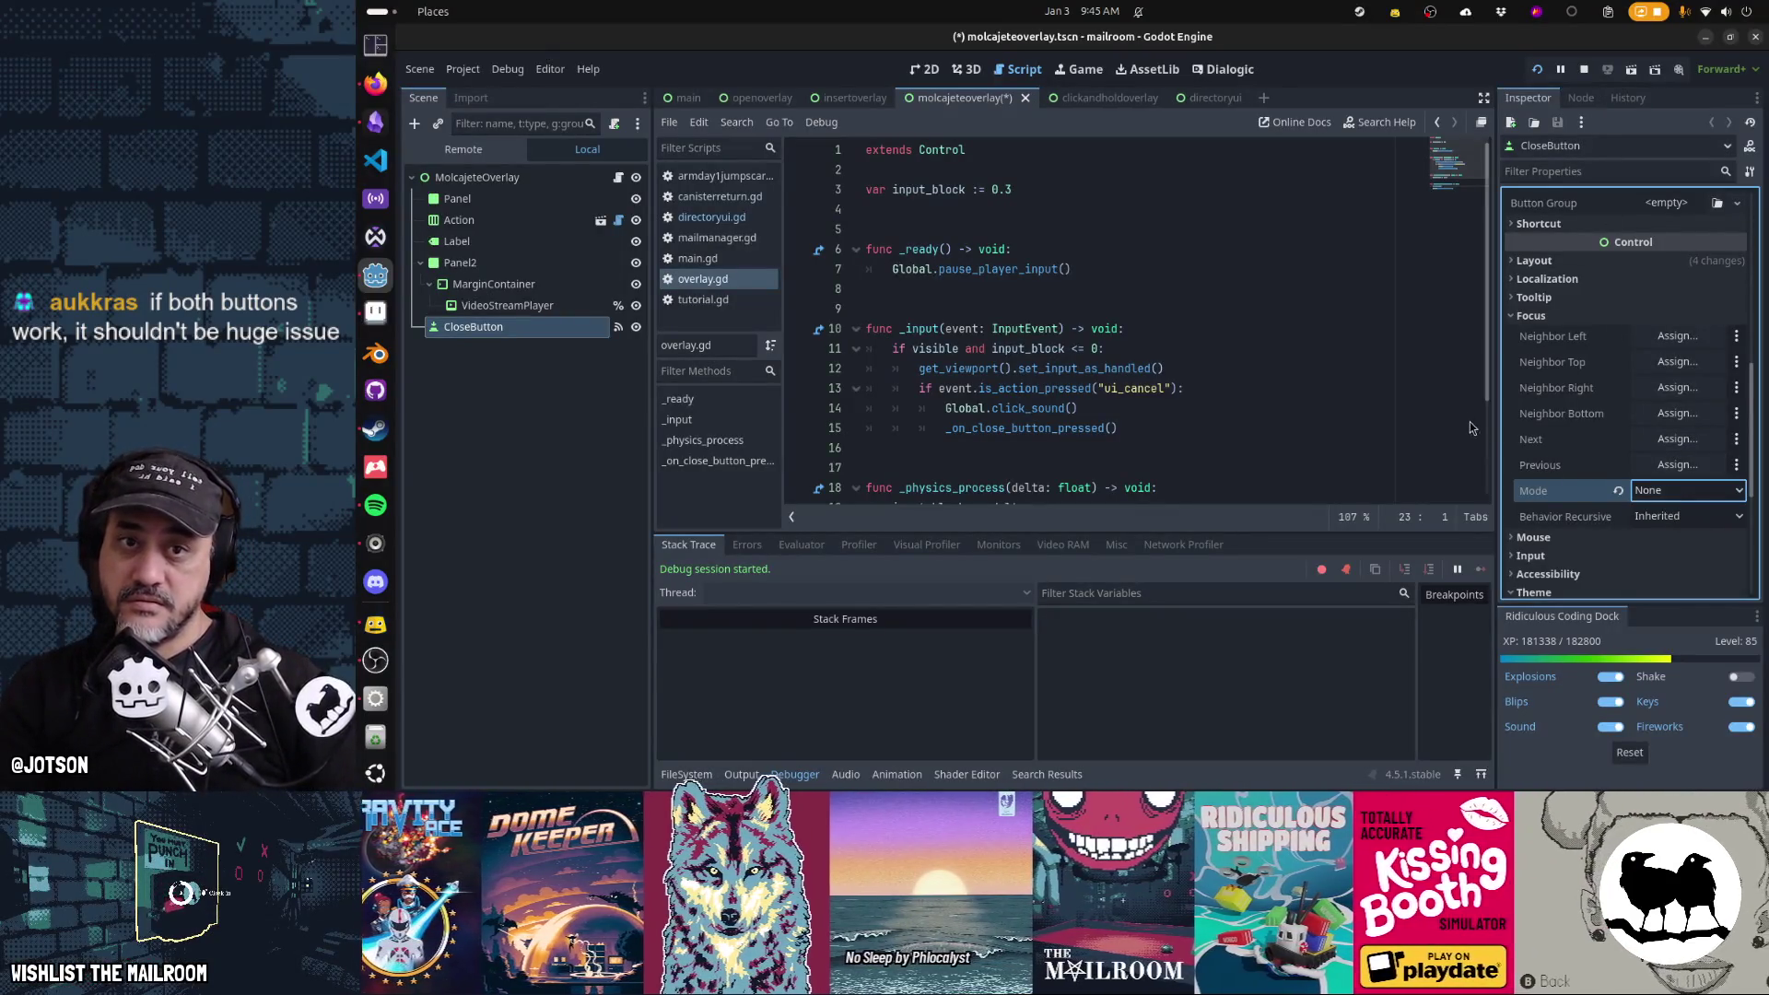
key("ctrl+s")
Follow CloseButton's pressed() signal connection to the _on_close_button_pressed function
left_click(1580, 100)
double_click(1623, 261)
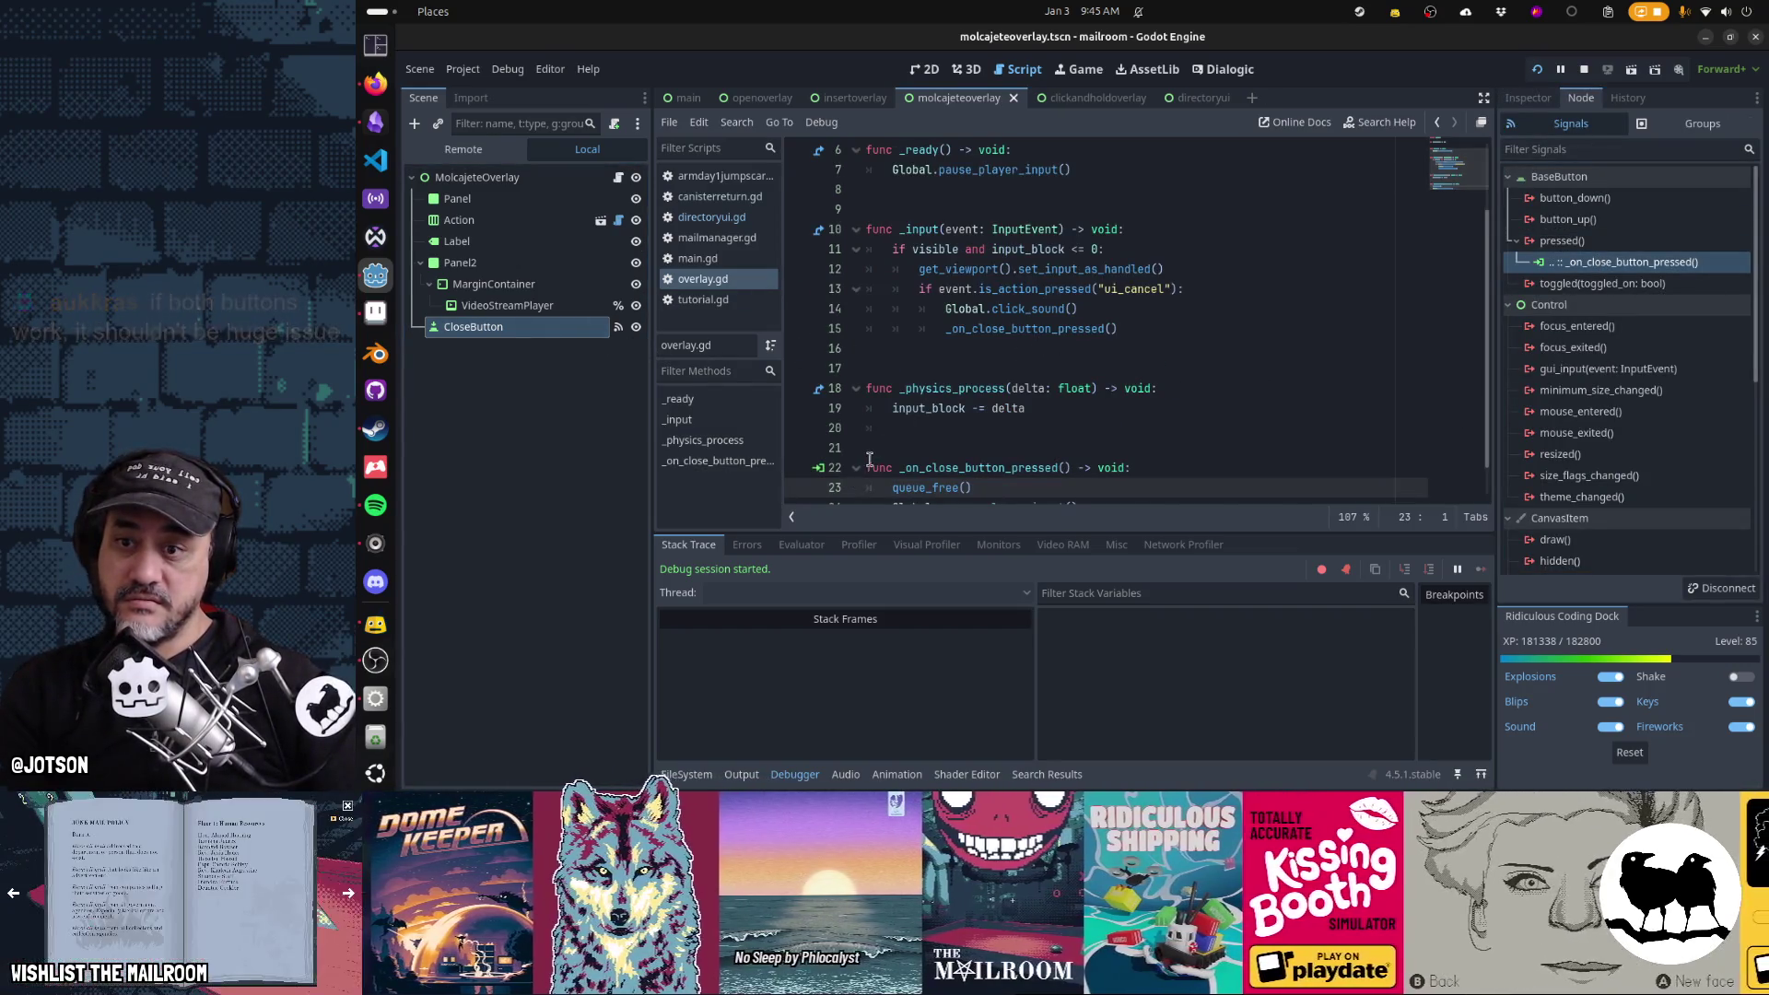
scroll(868, 458, "down", 1)
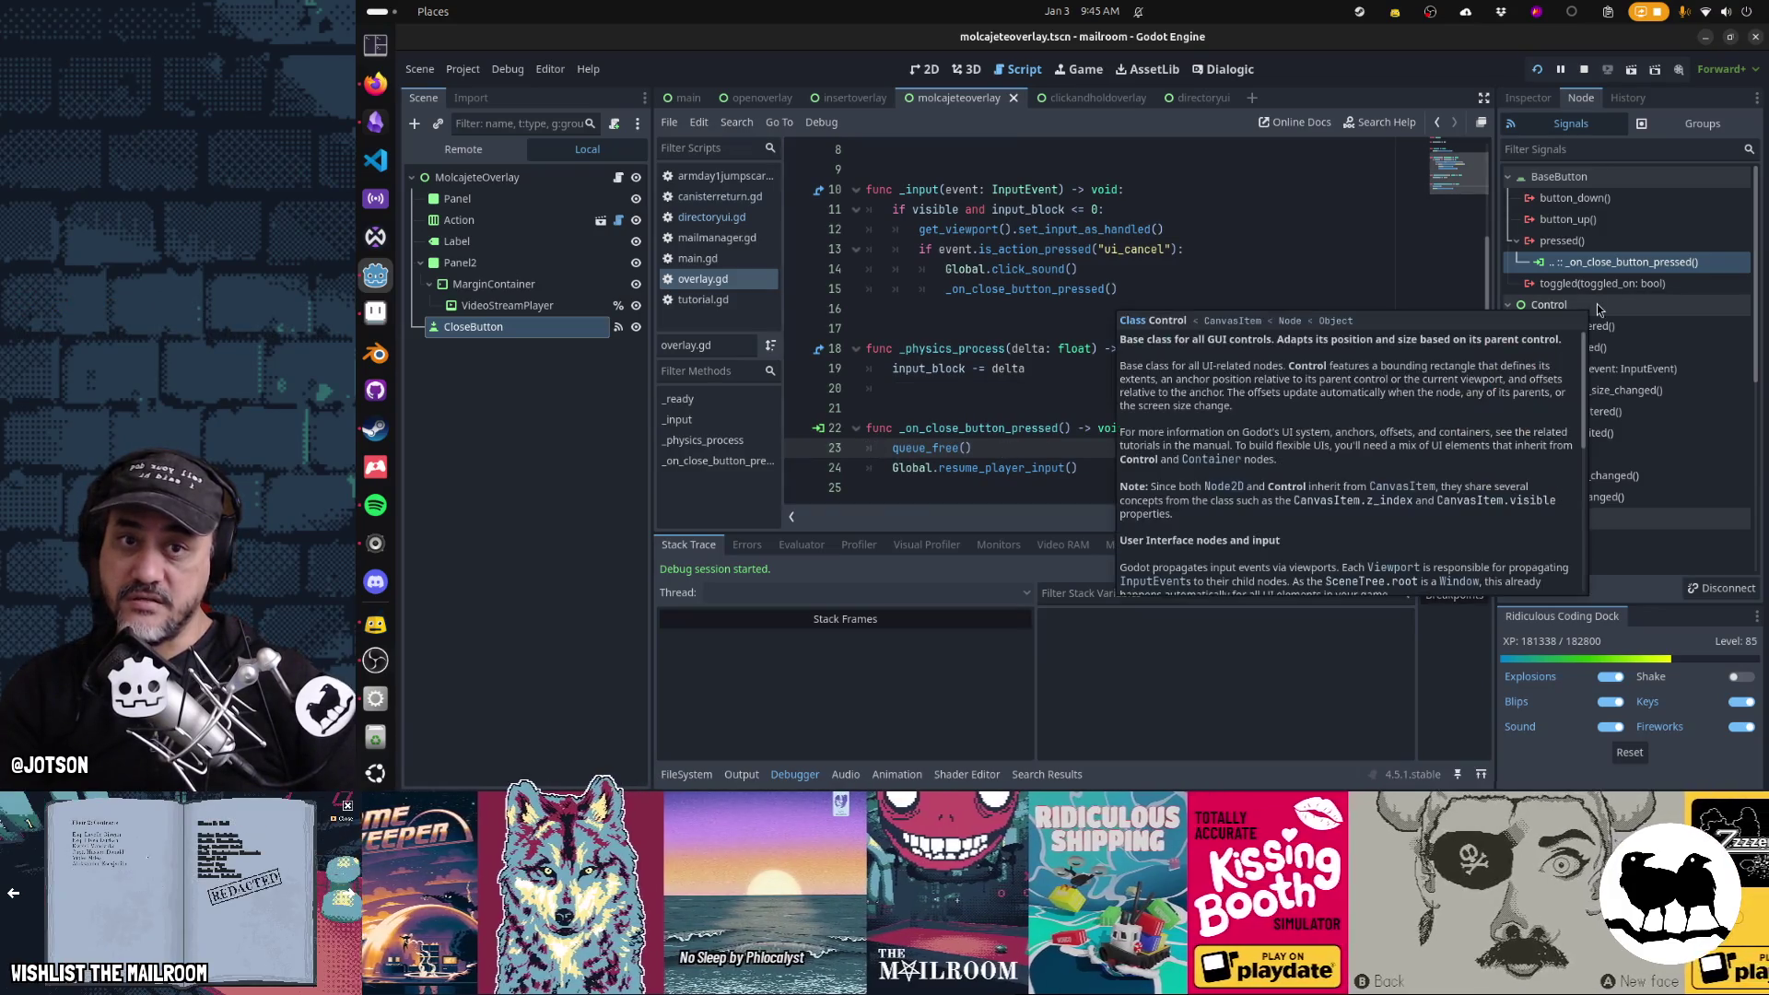
Recheck CloseButton's properties and signals, then move it directly under MolcajeteOverlay, above Panel
left_click(557, 330)
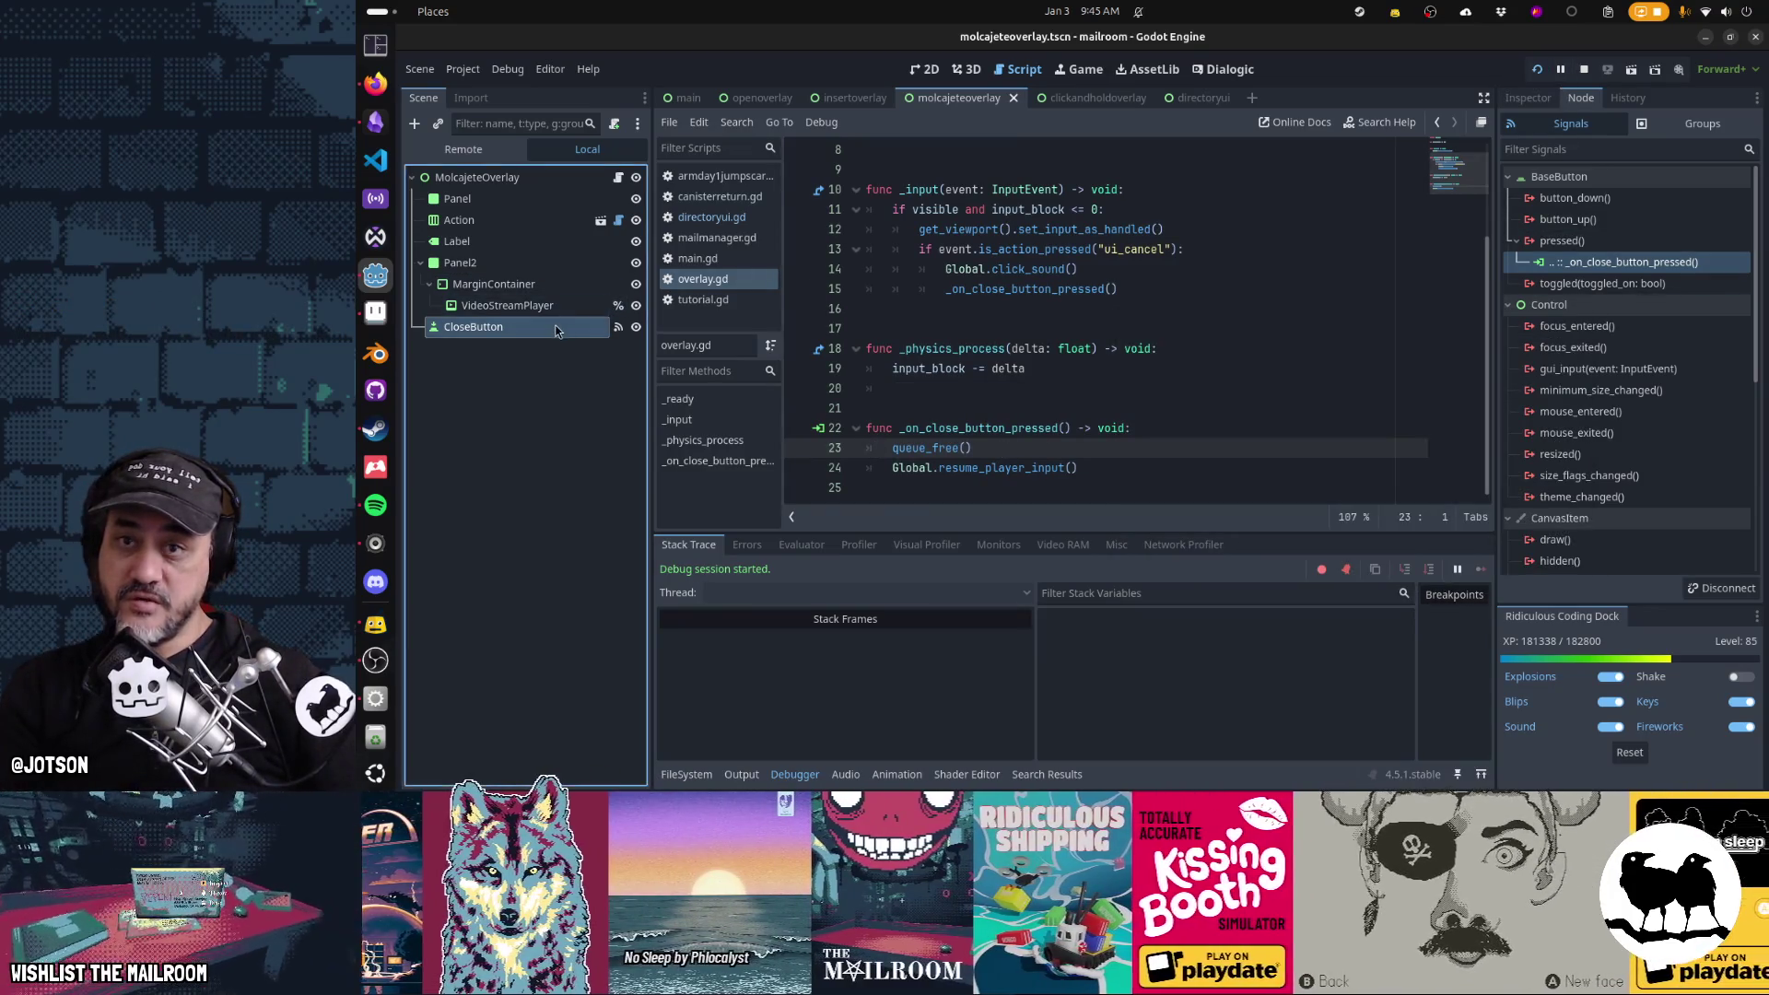
left_click(1527, 97)
scroll(1586, 334, "down", 3)
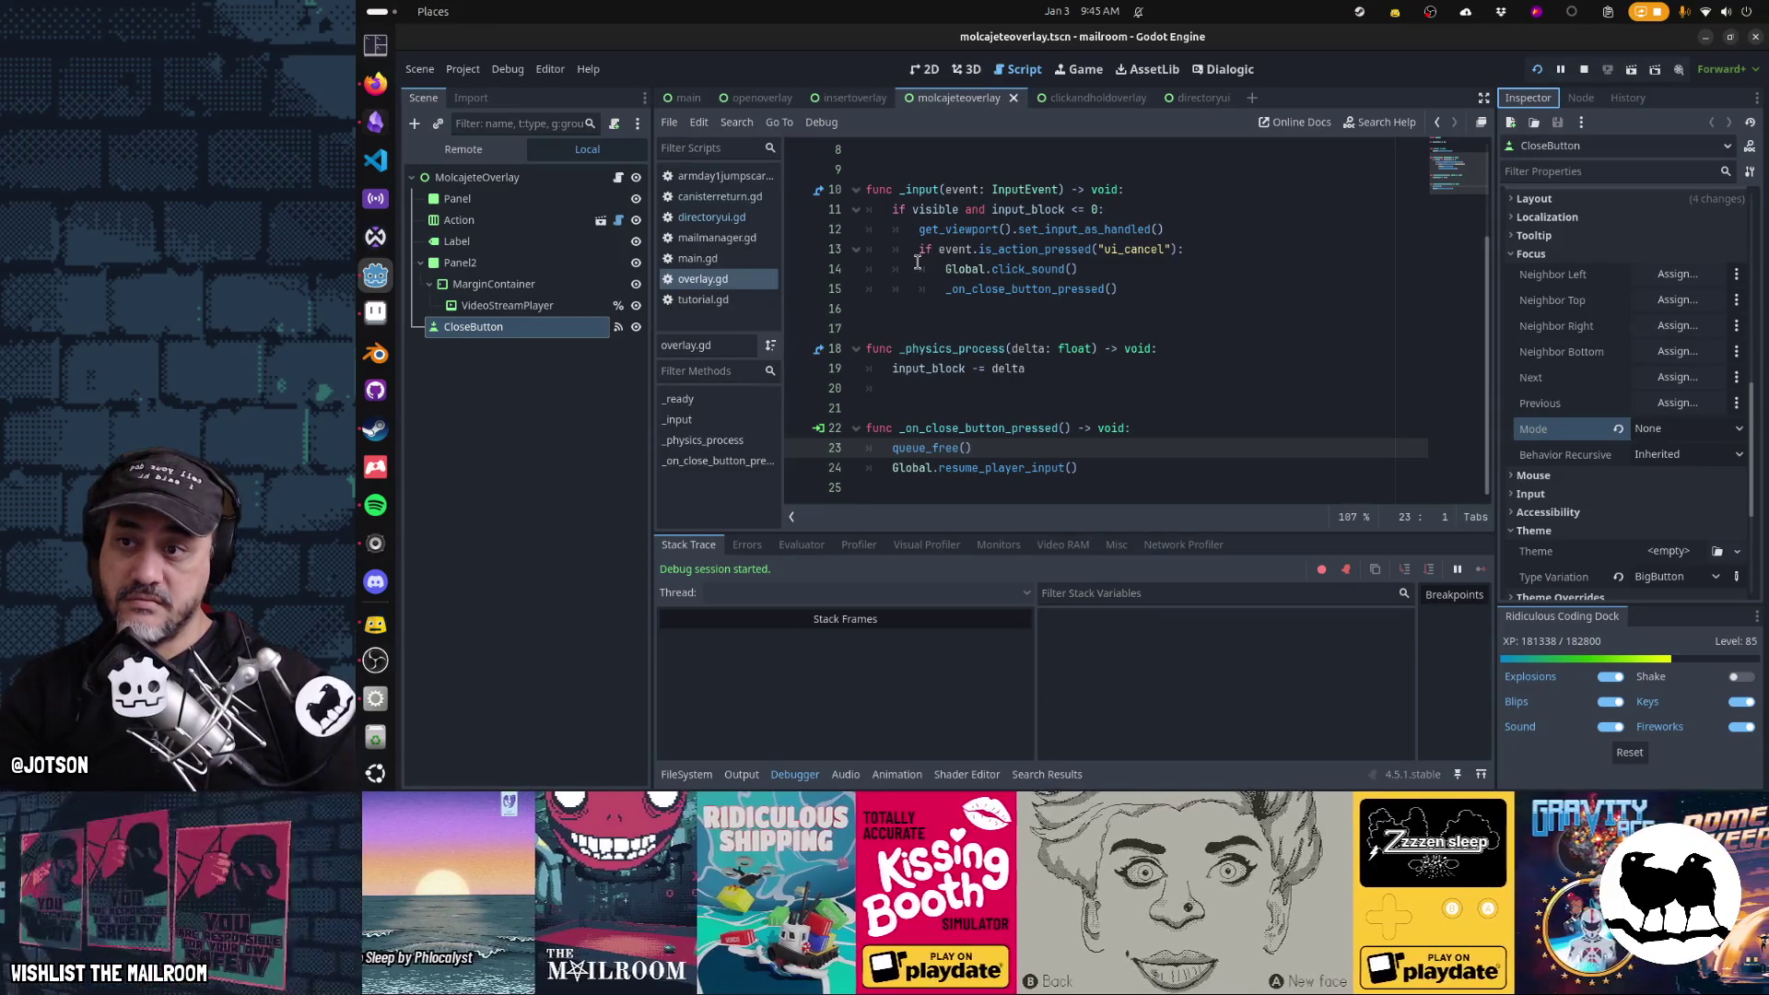
left_click(537, 332)
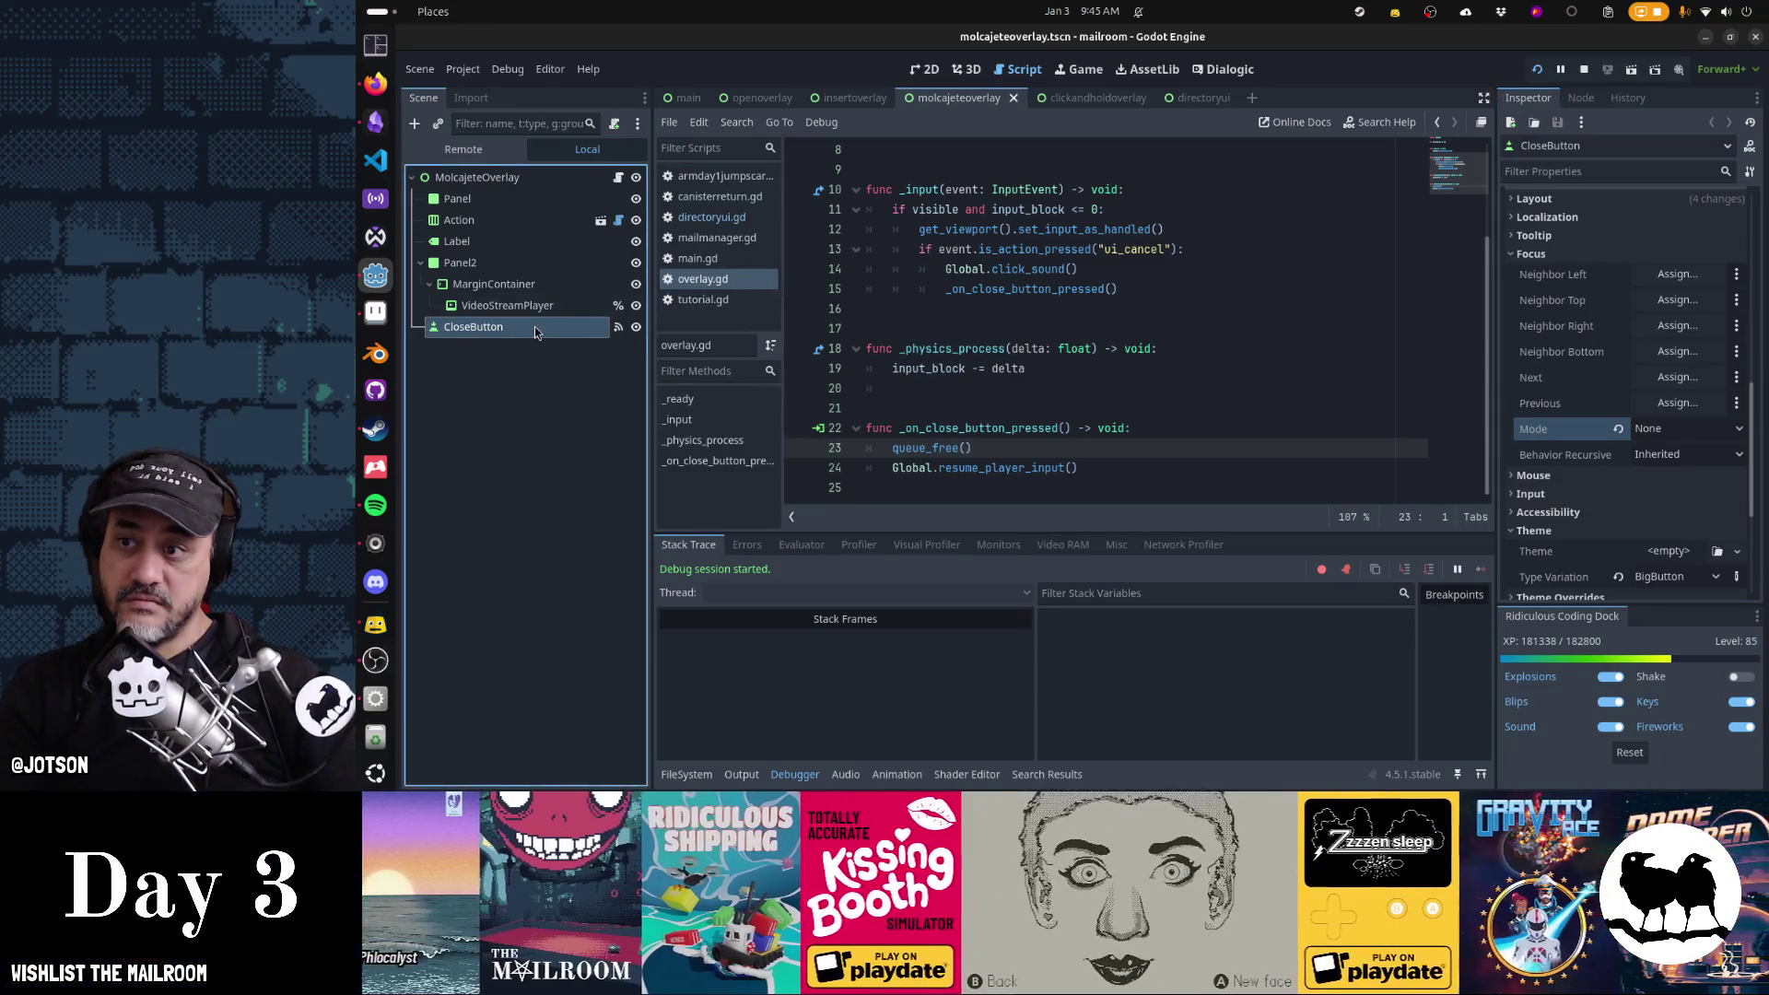
left_click(1579, 99)
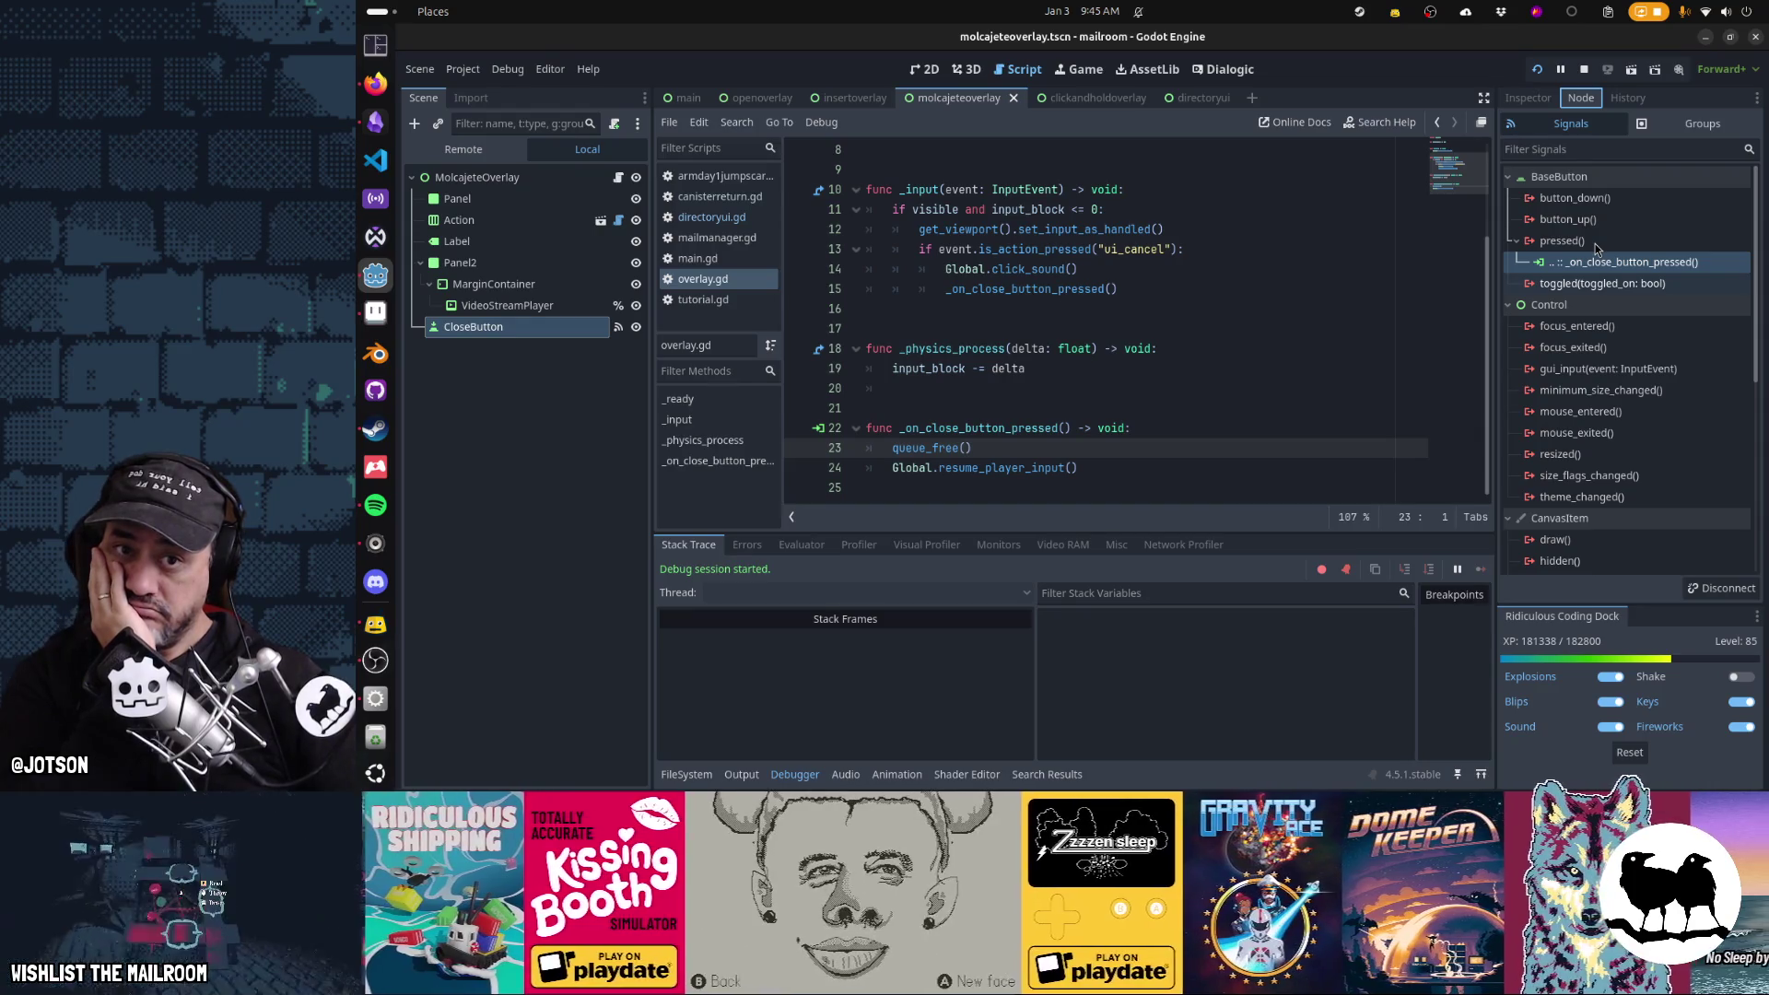
left_click(1537, 107)
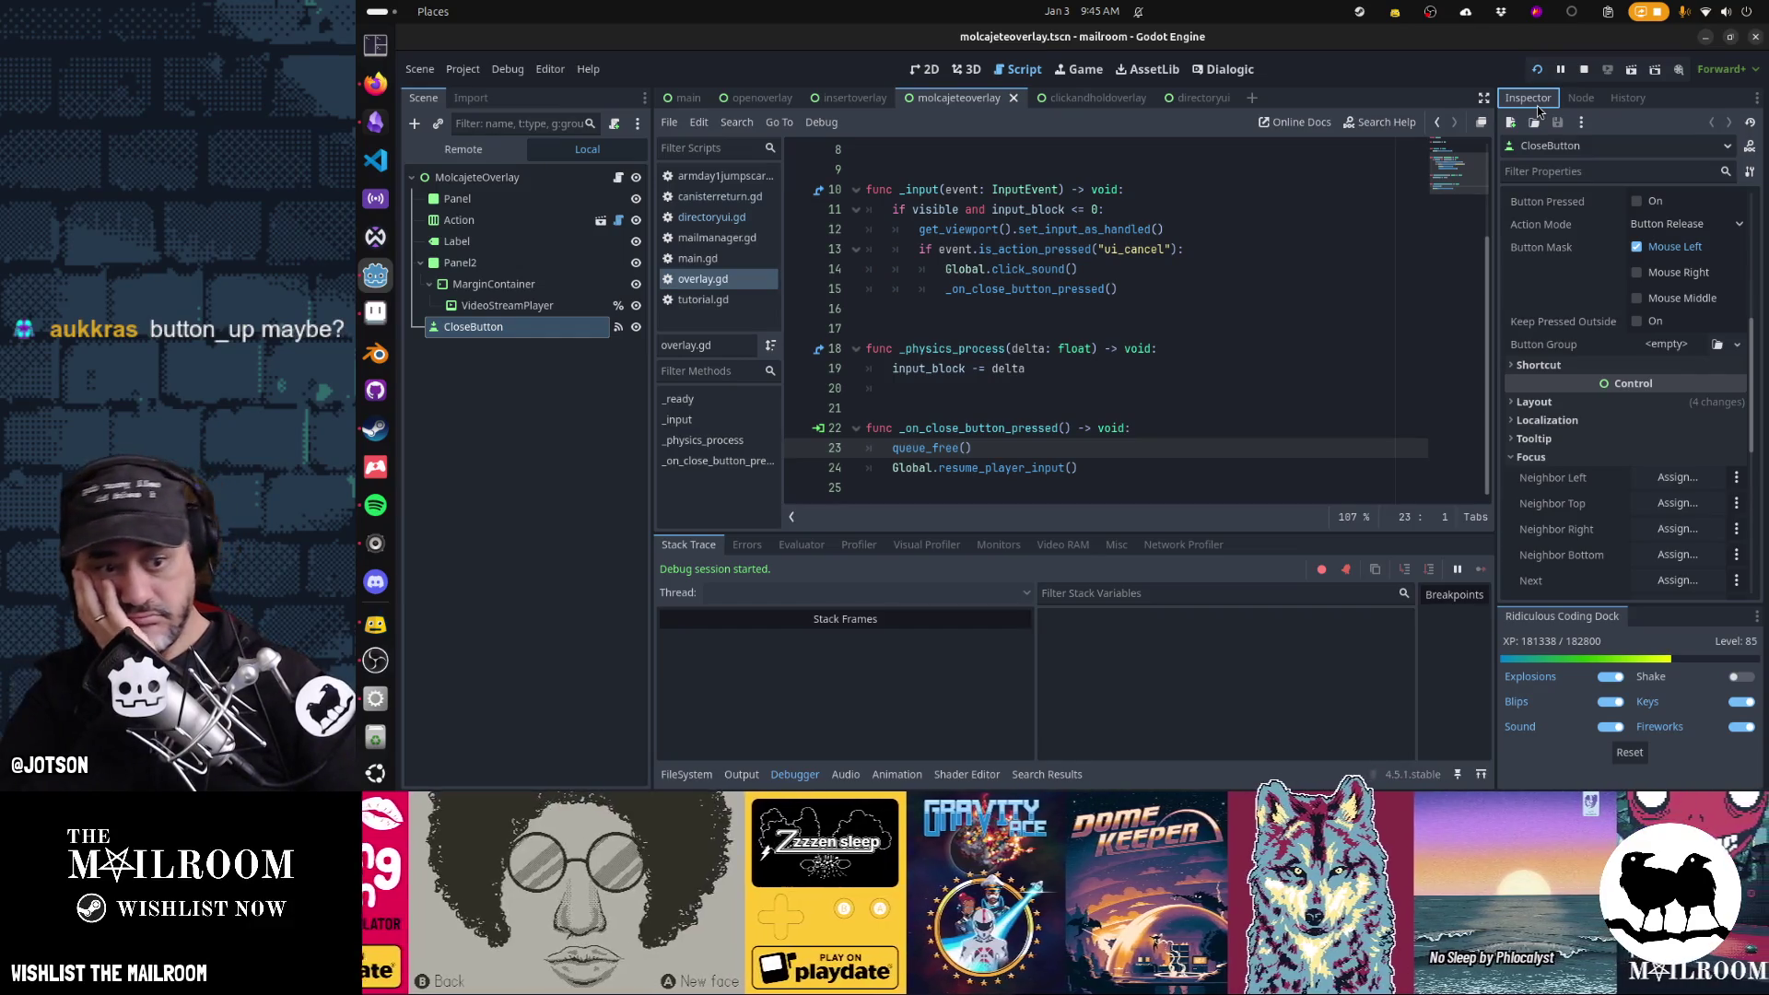
left_click(1581, 97)
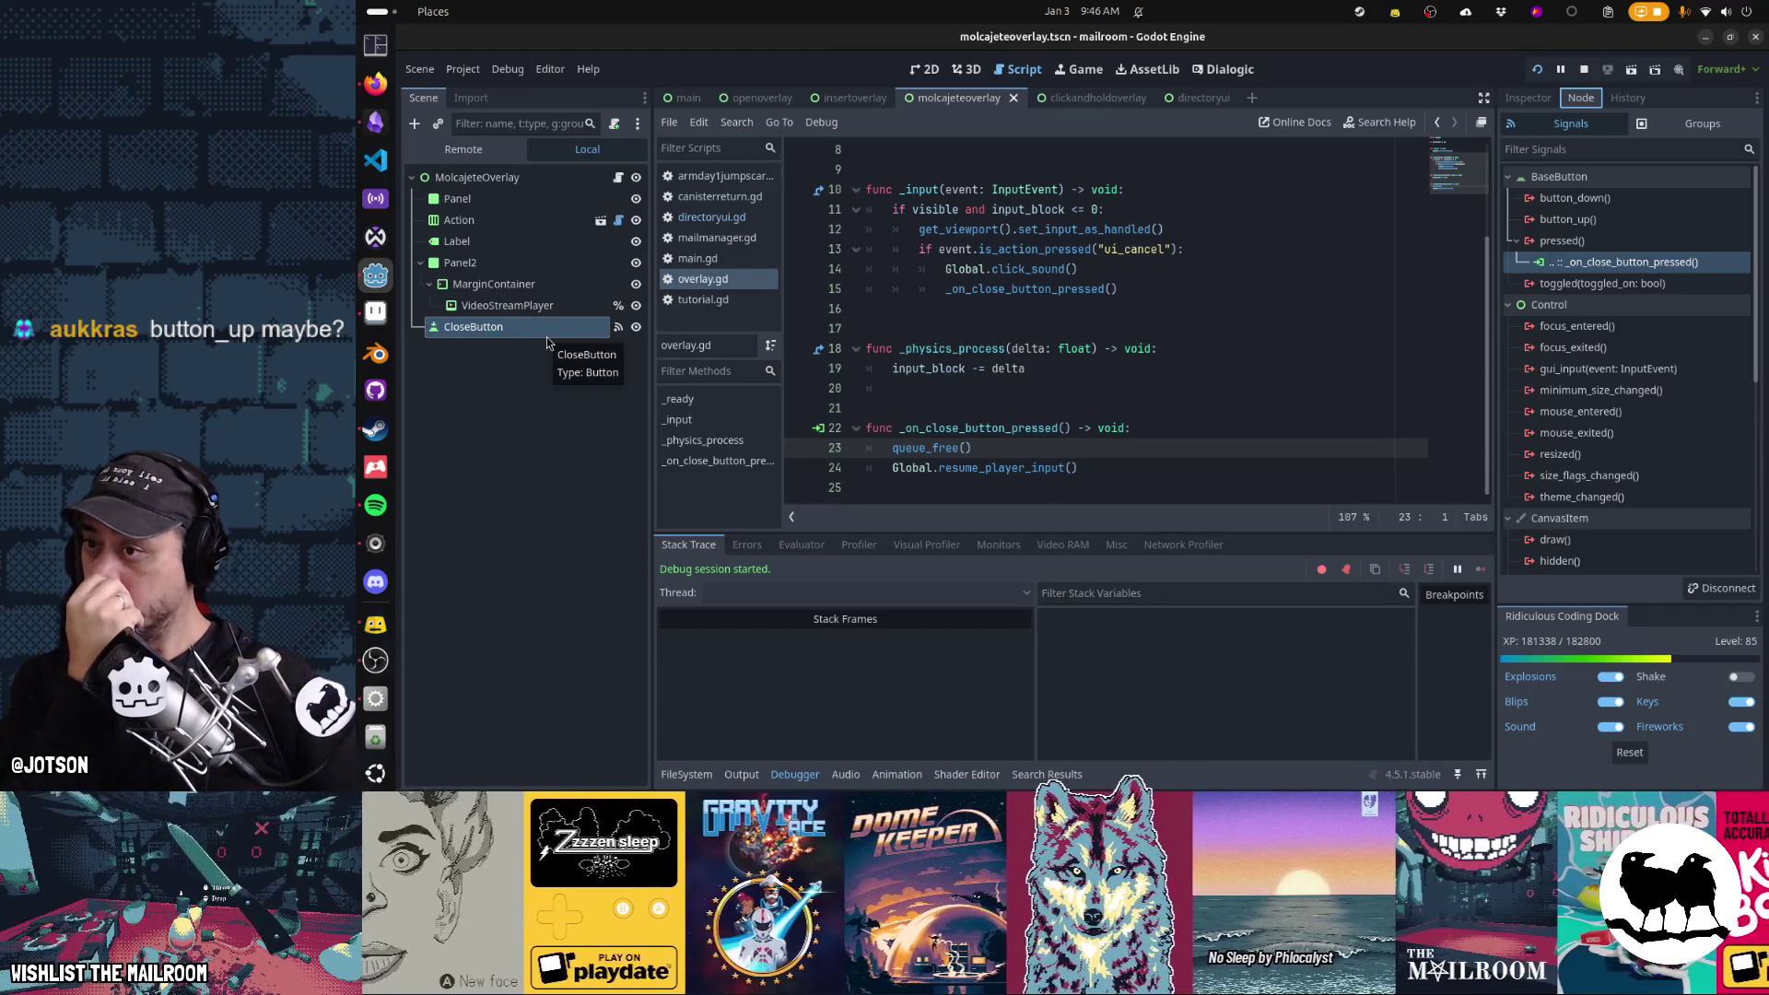
mouse_move(548, 332)
left_mouse_down()
mouse_move(552, 286)
mouse_move(618, 198)
left_mouse_up()
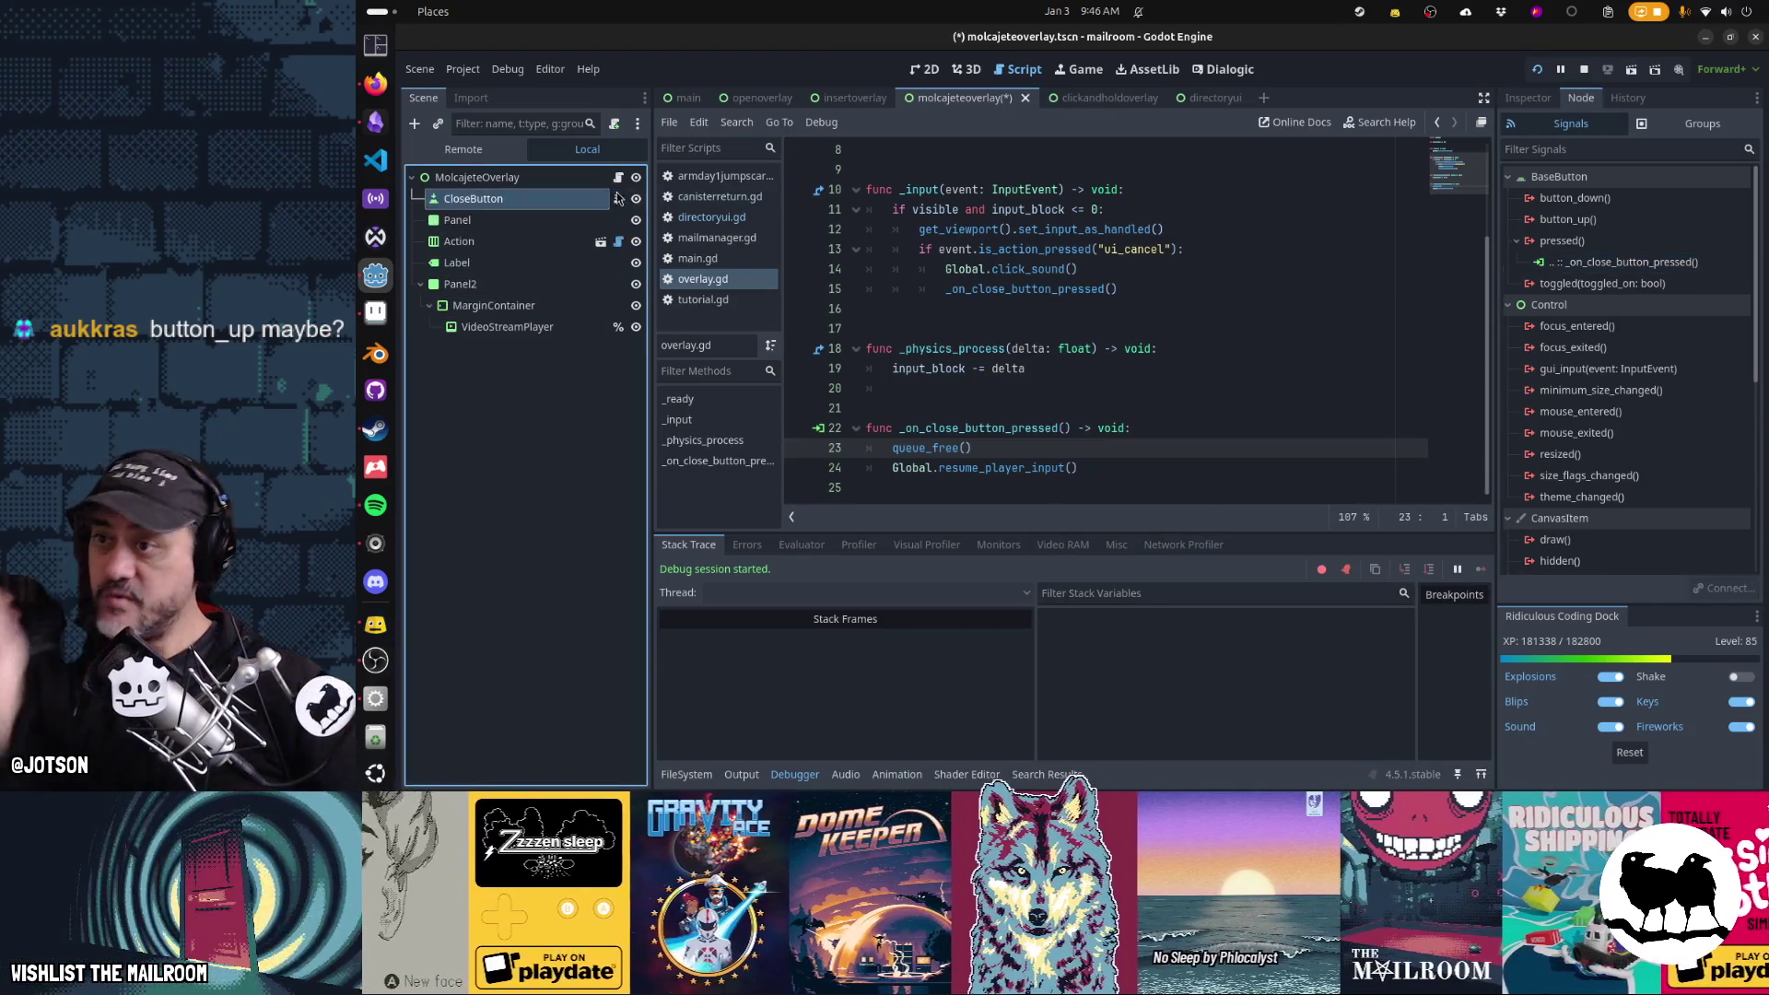
Save the reordered scene, test it in the running game, then undo the CloseButton move
key("ctrl+s")
key("alt+Tab")
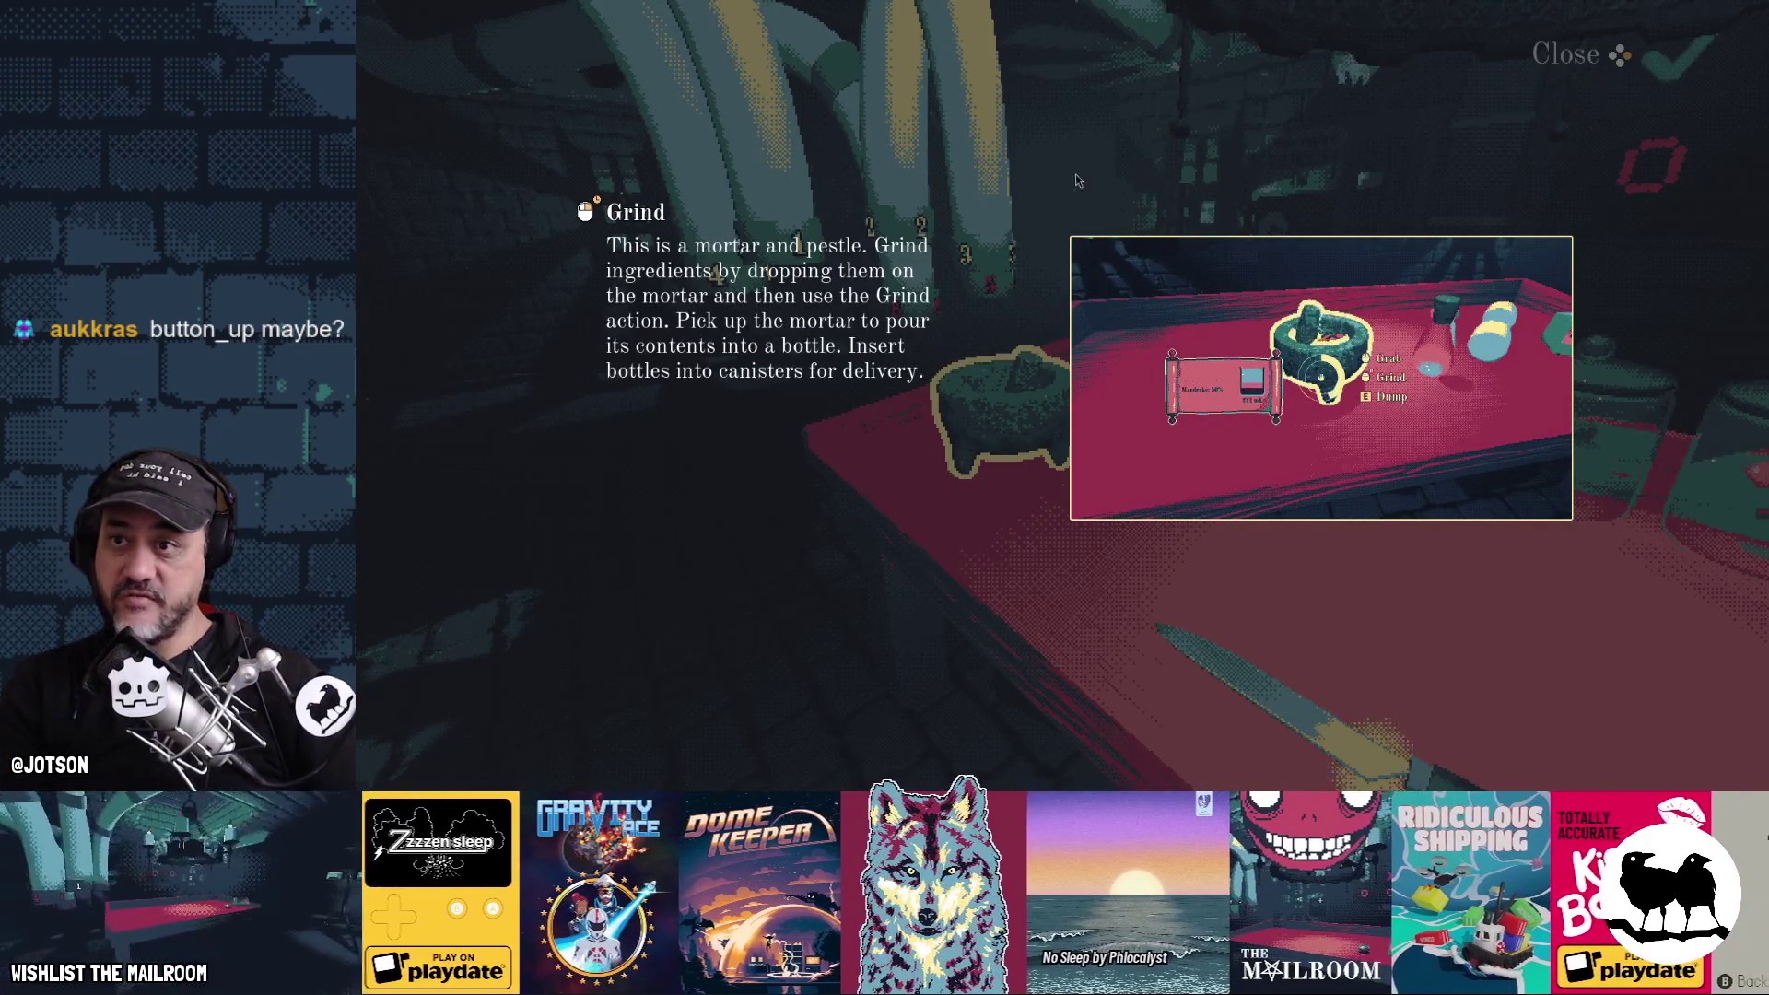
key("alt+Tab")
key("ctrl+z")
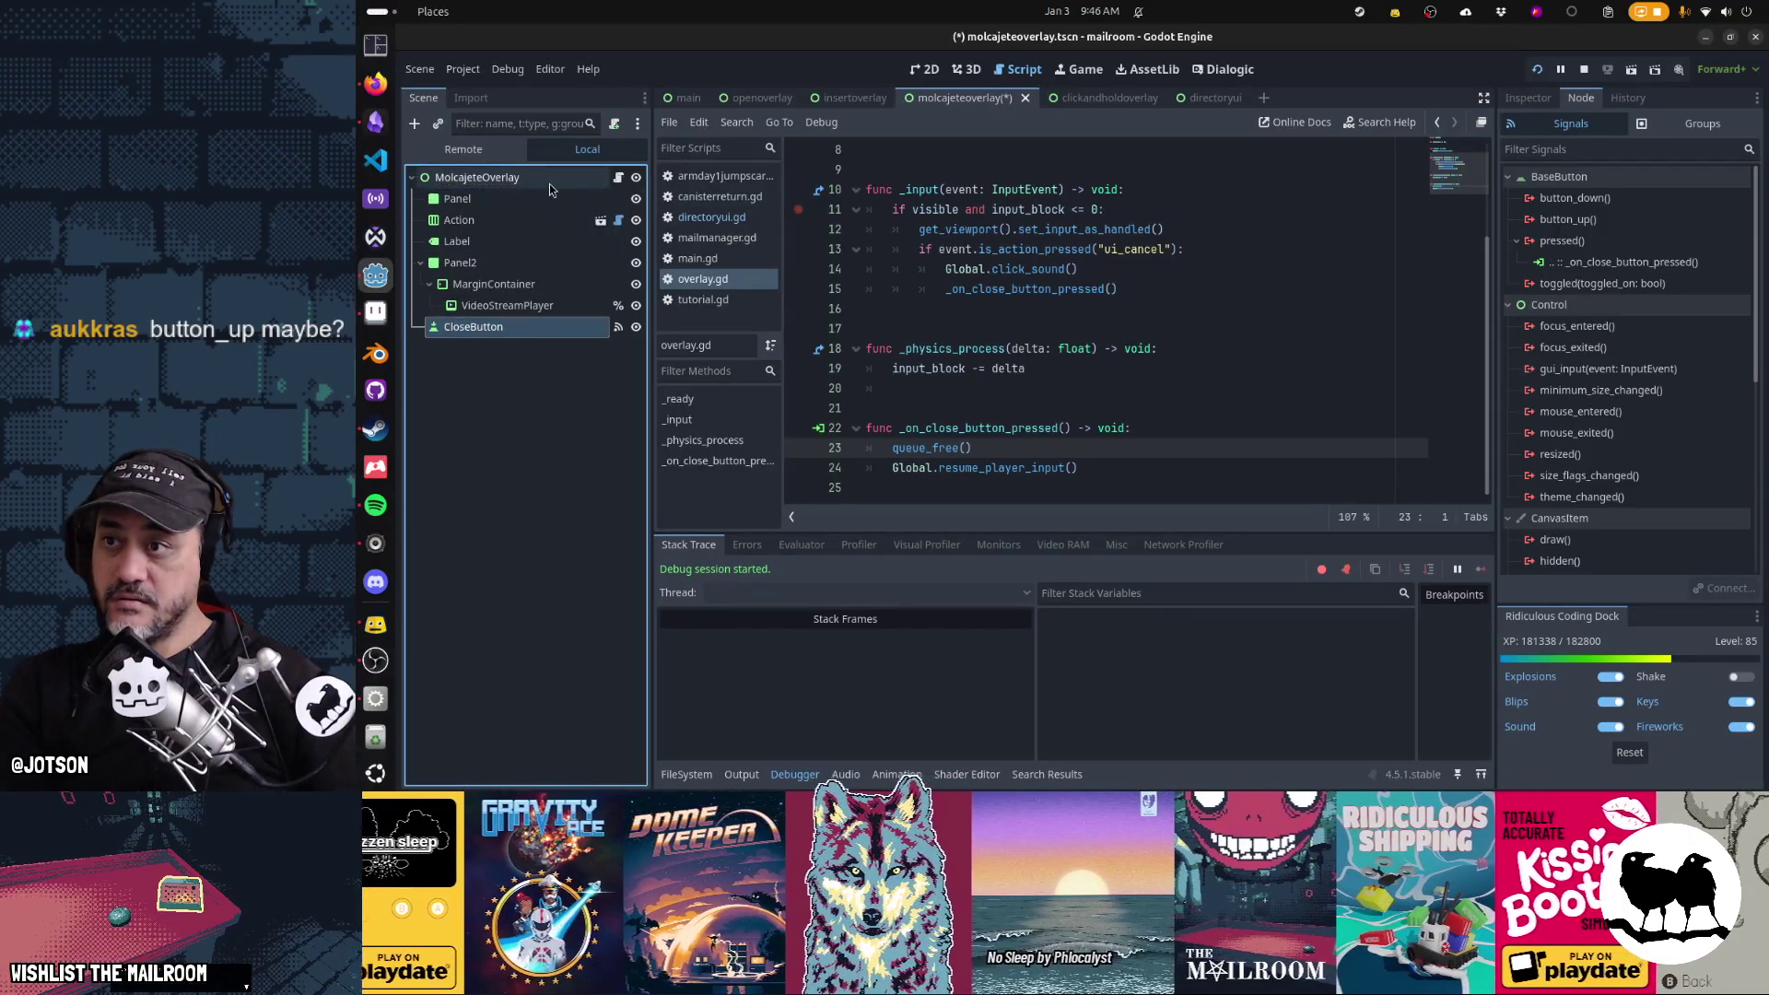
Test the game again, switch the editor to the 2D view, and revisit the Grind tutorial
key("alt+Tab")
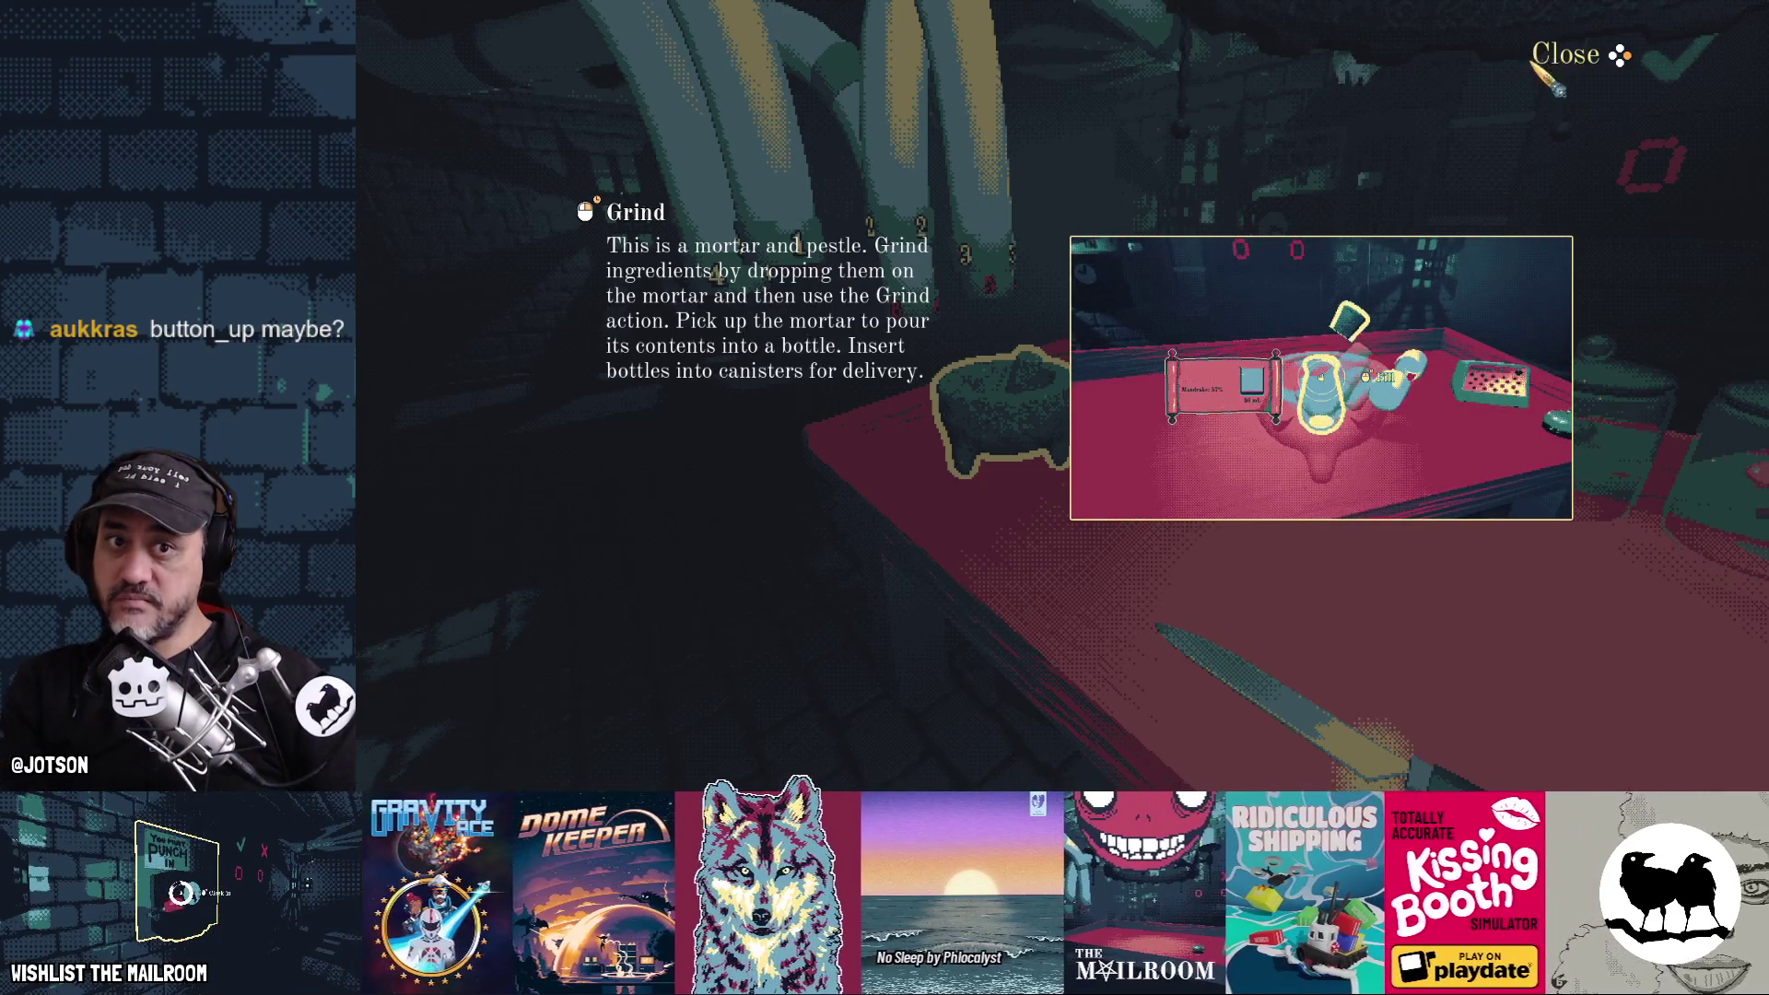
key("alt+Tab")
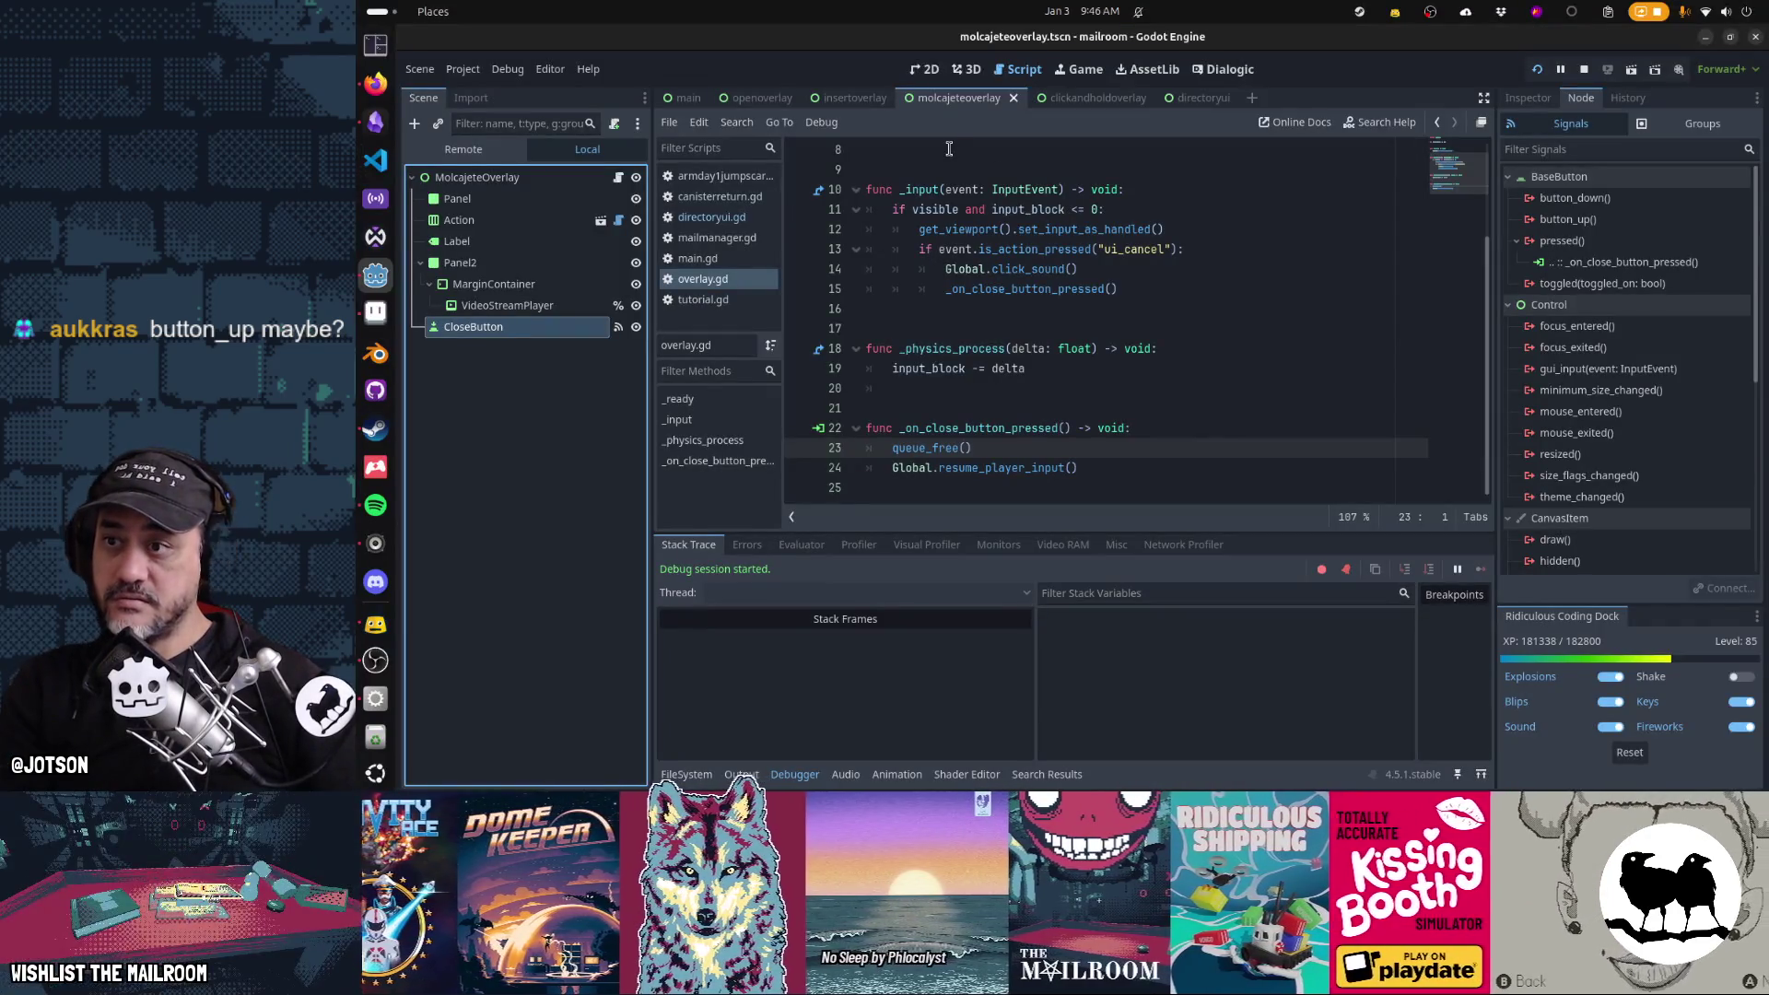
key("ctrl+F2")
key("ctrl+F1")
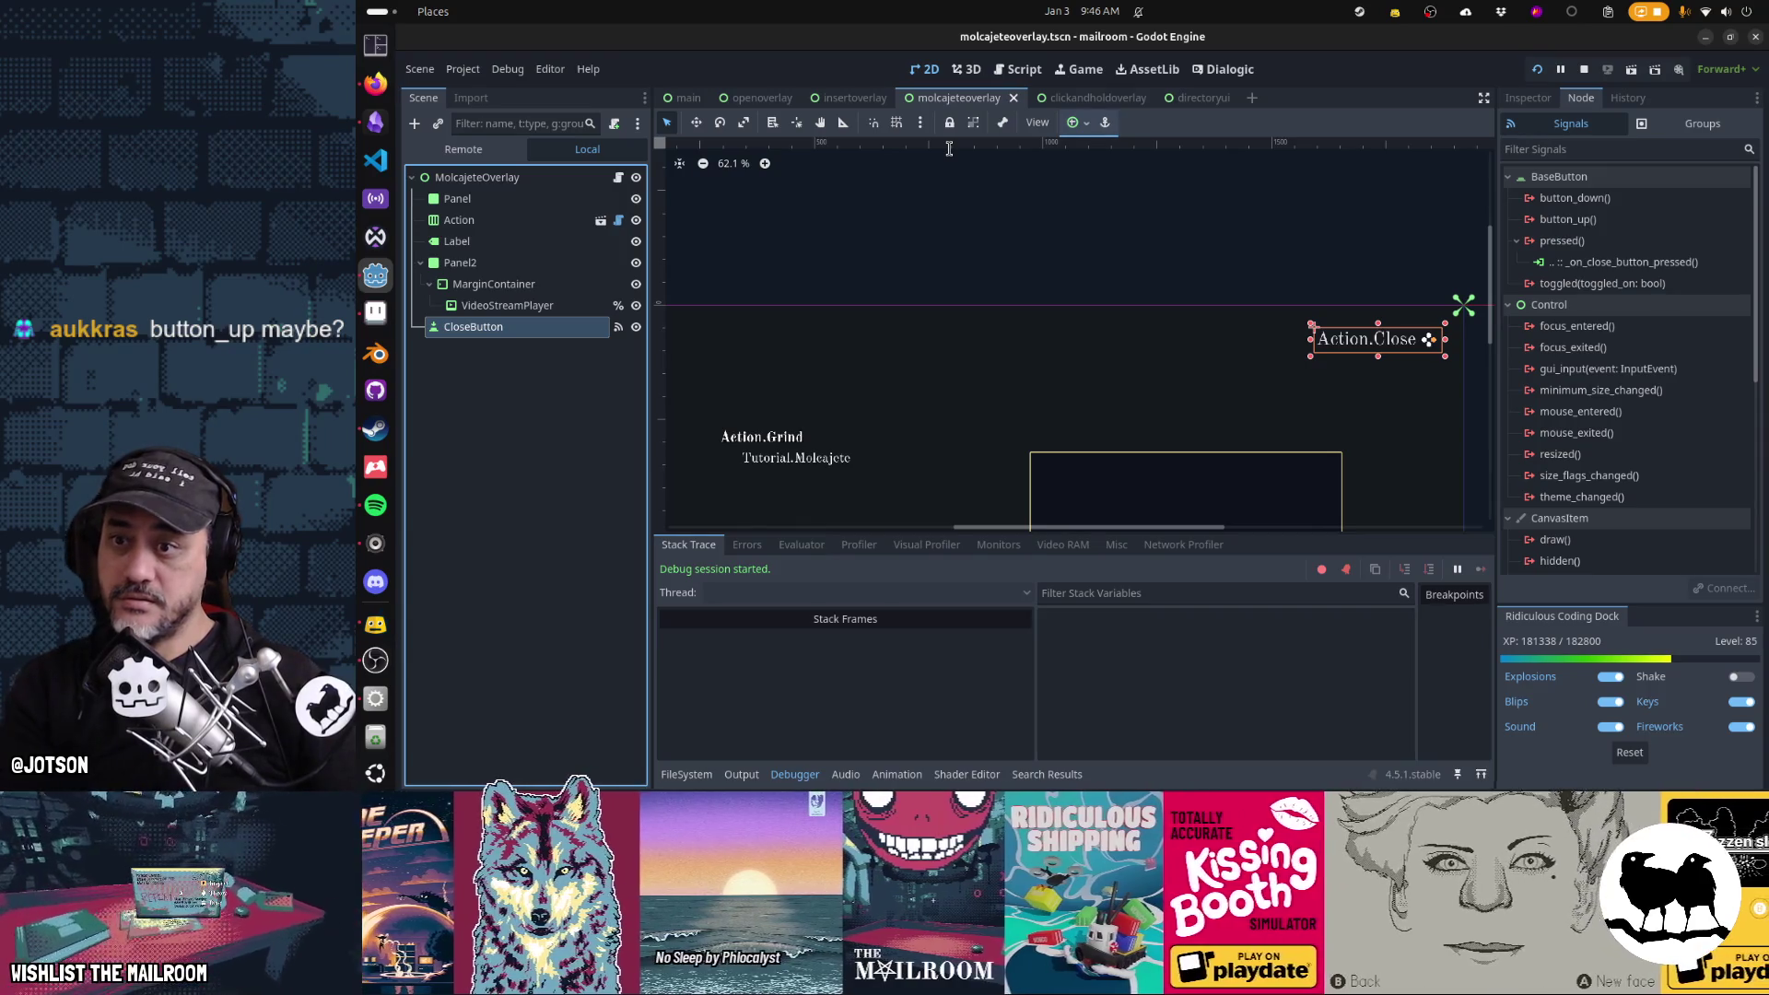
key("alt+Tab")
key("alt+Tab")
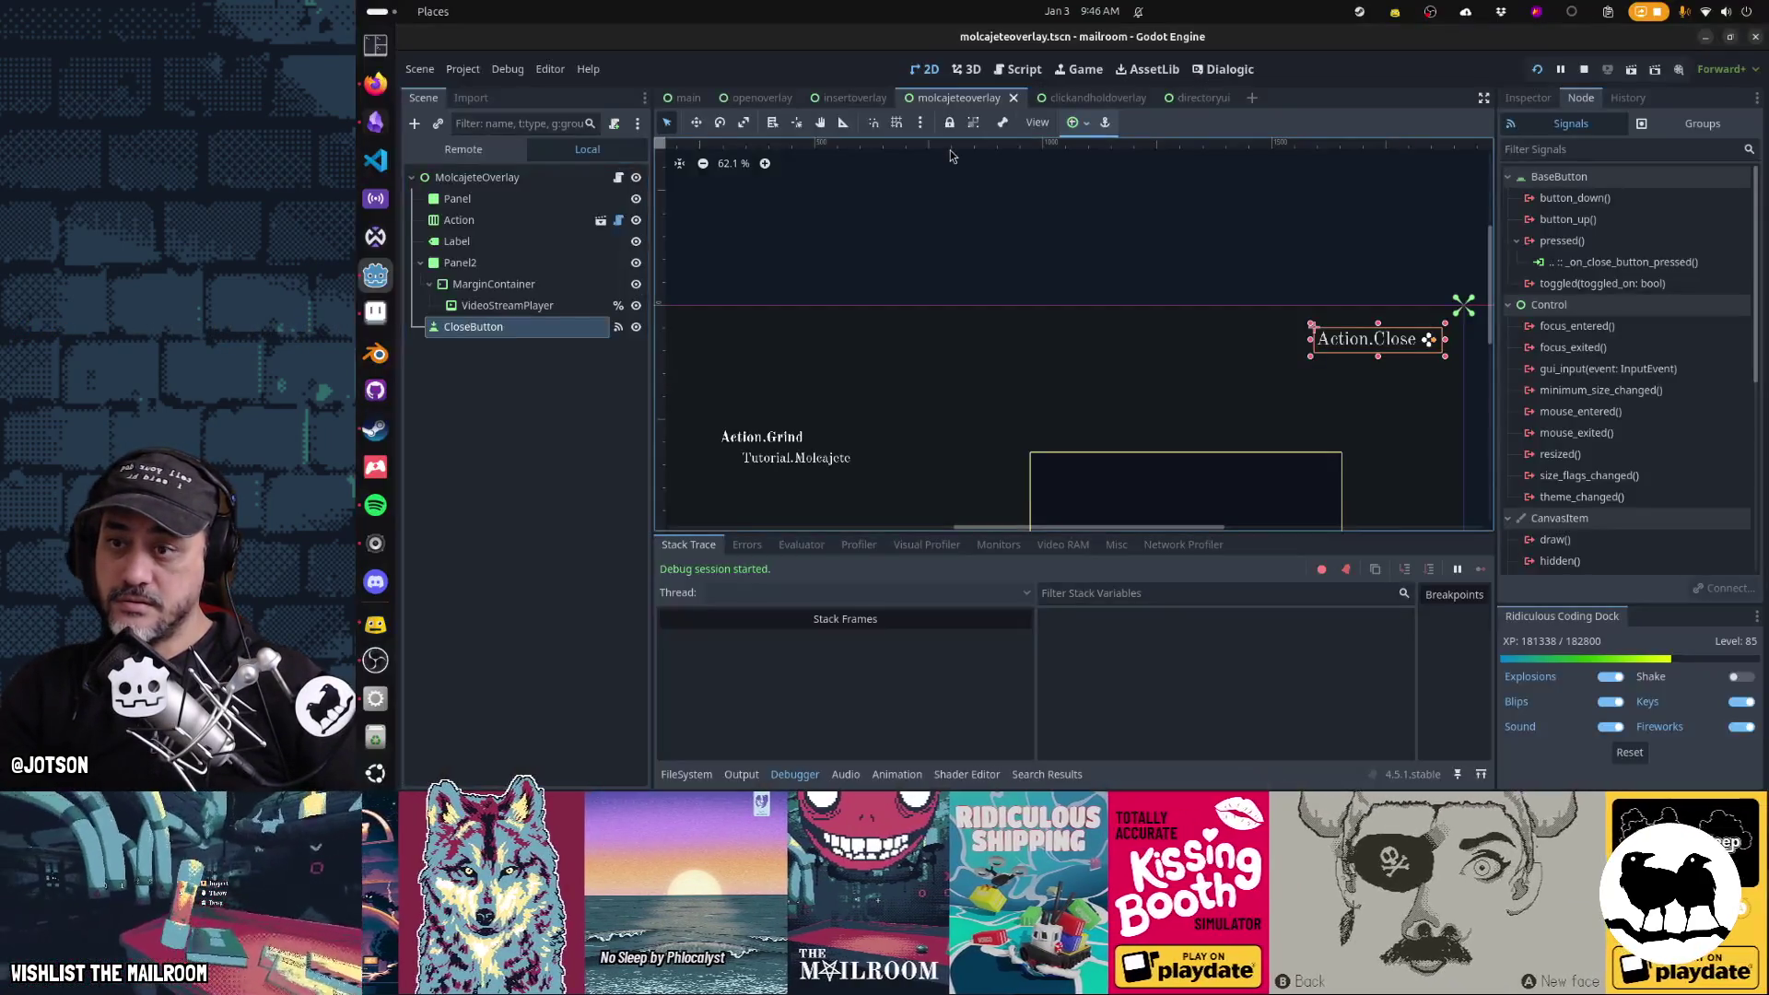
key("alt+Tab")
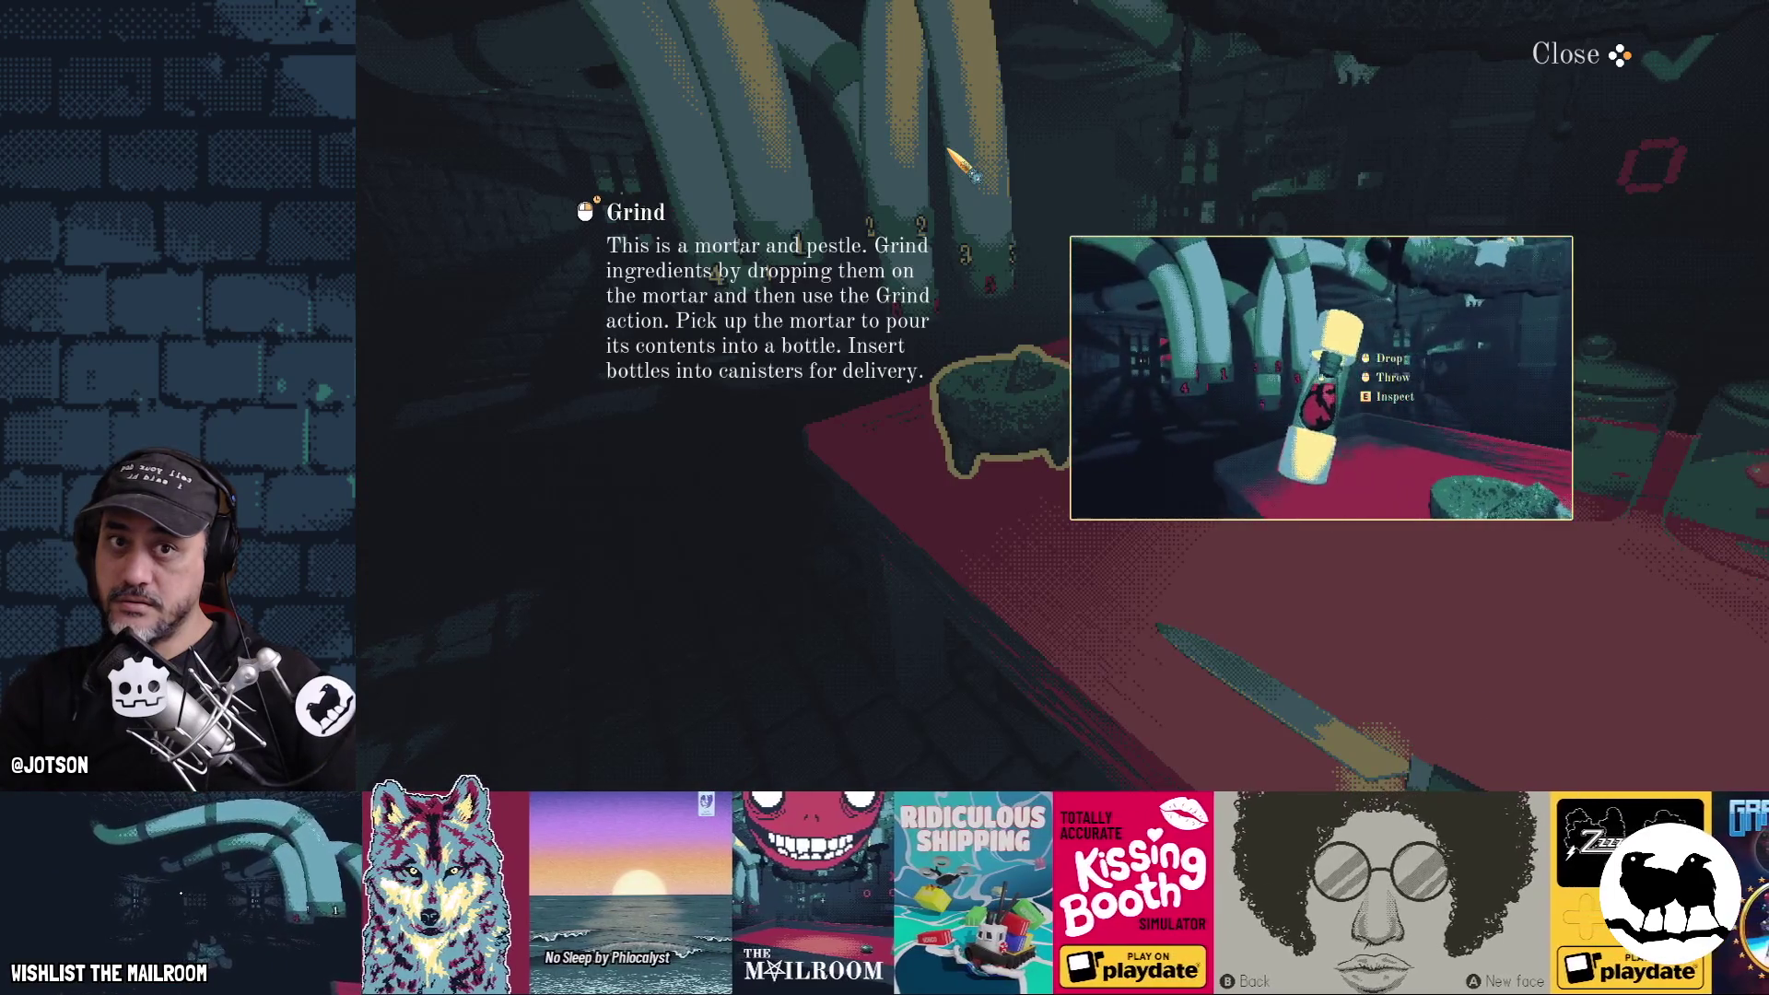
key("alt+Tab")
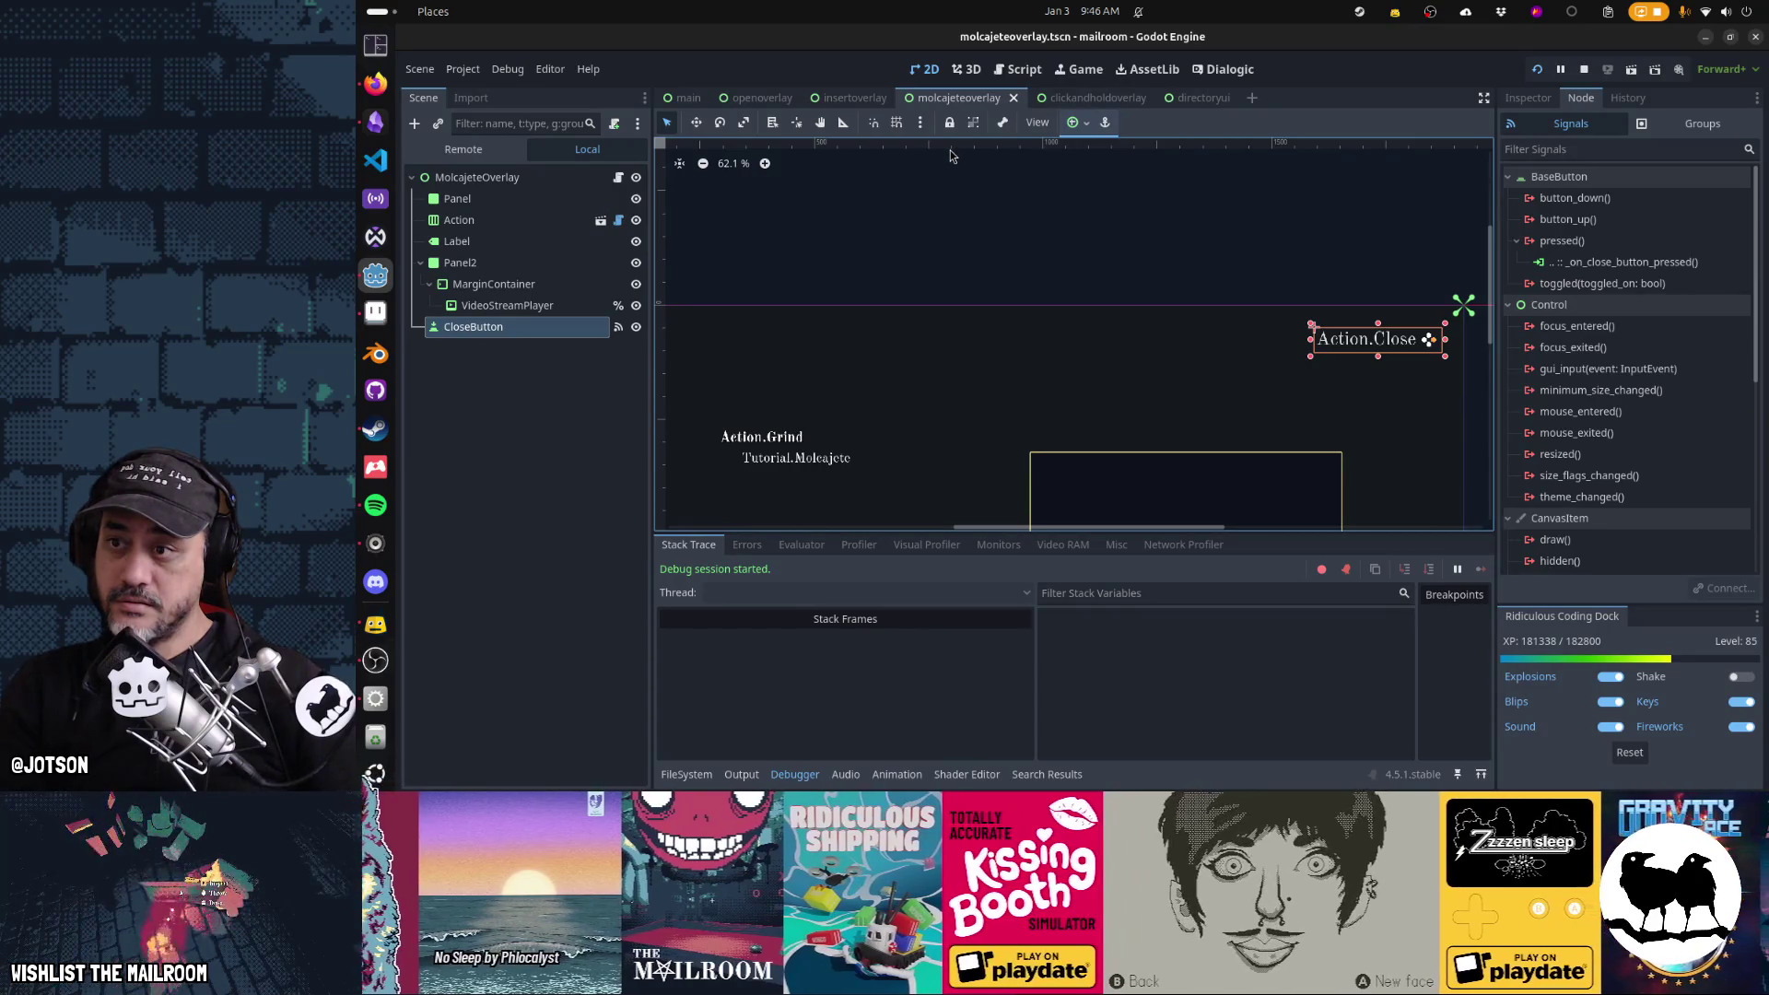
Expand CloseButton's Text Behavior settings, test-run the game, then widen the Action.Close button slightly
left_click(1539, 101)
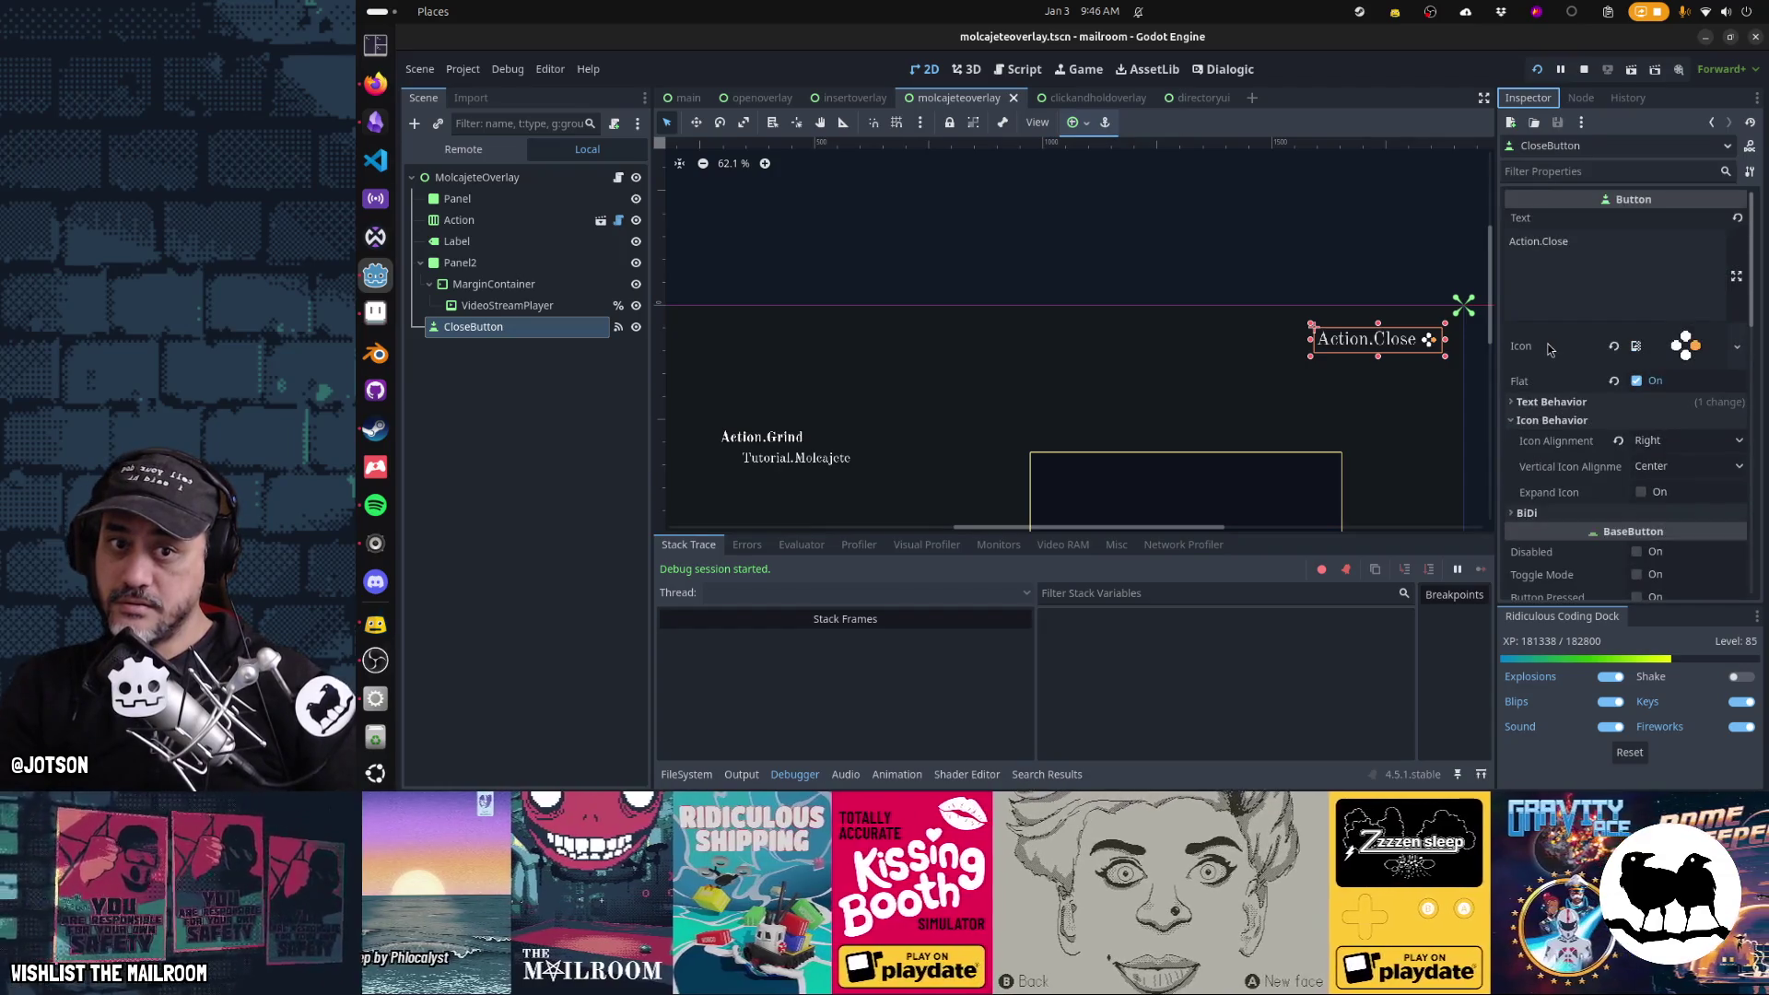
left_click(1548, 402)
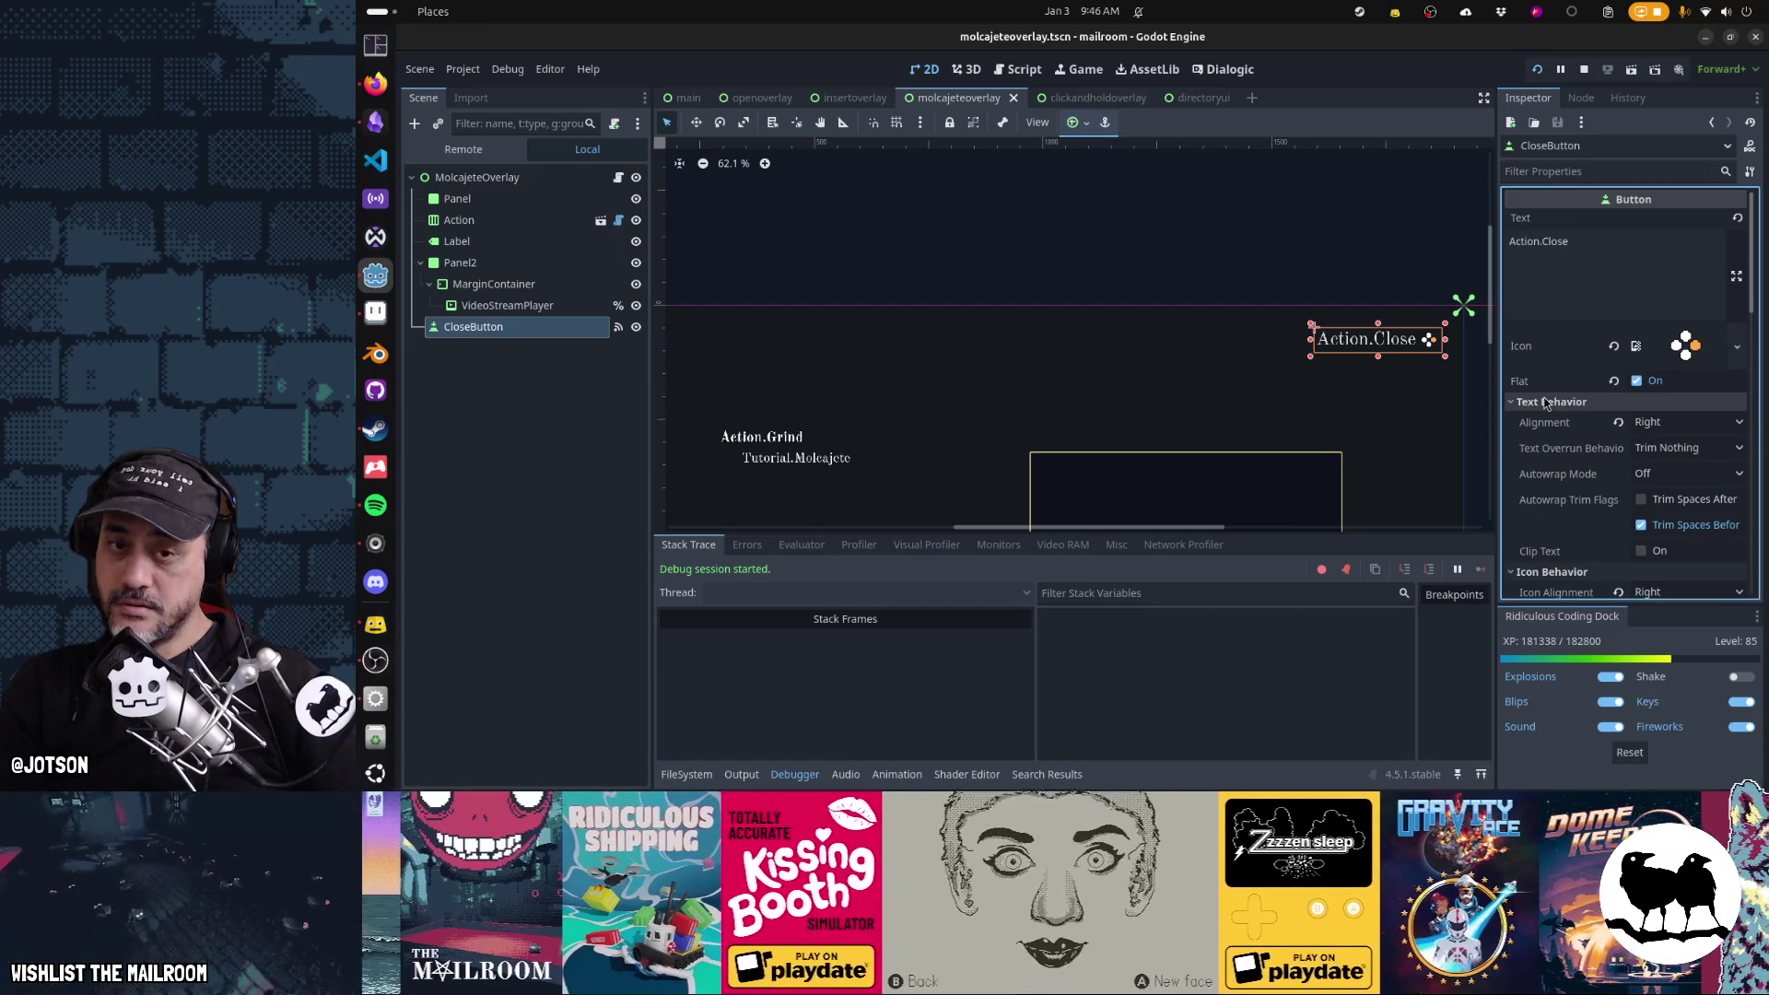
key("F5")
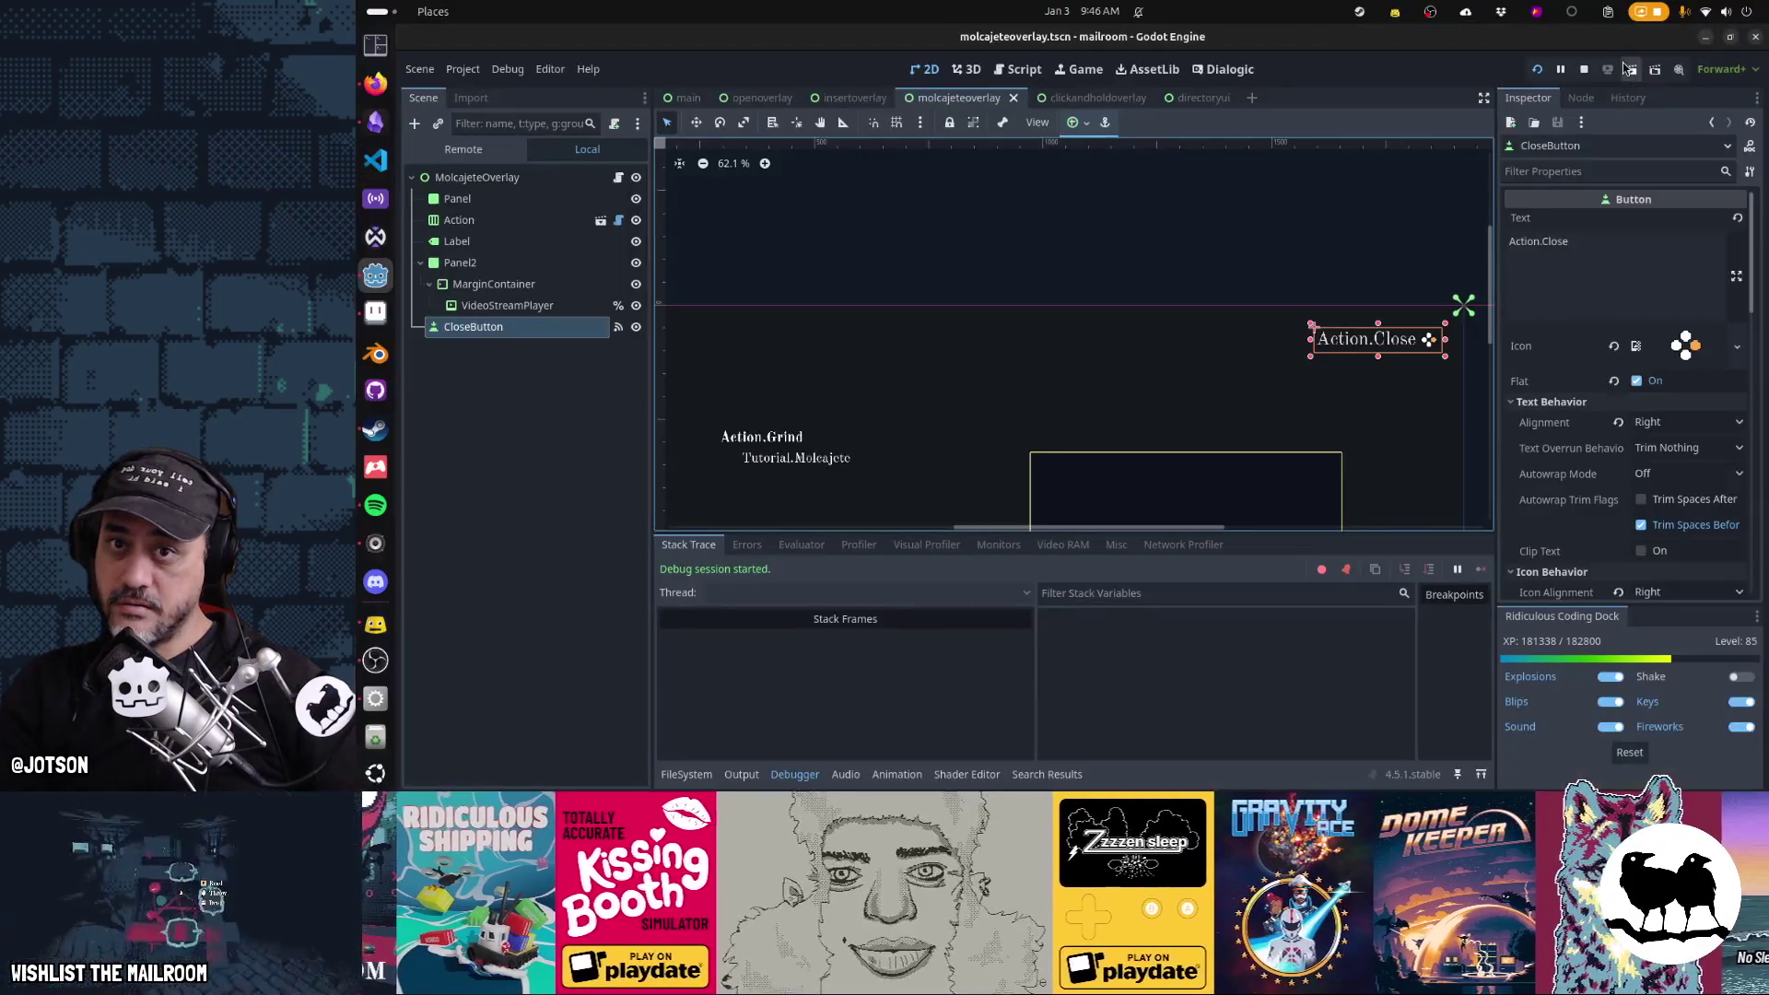
left_click(1537, 63)
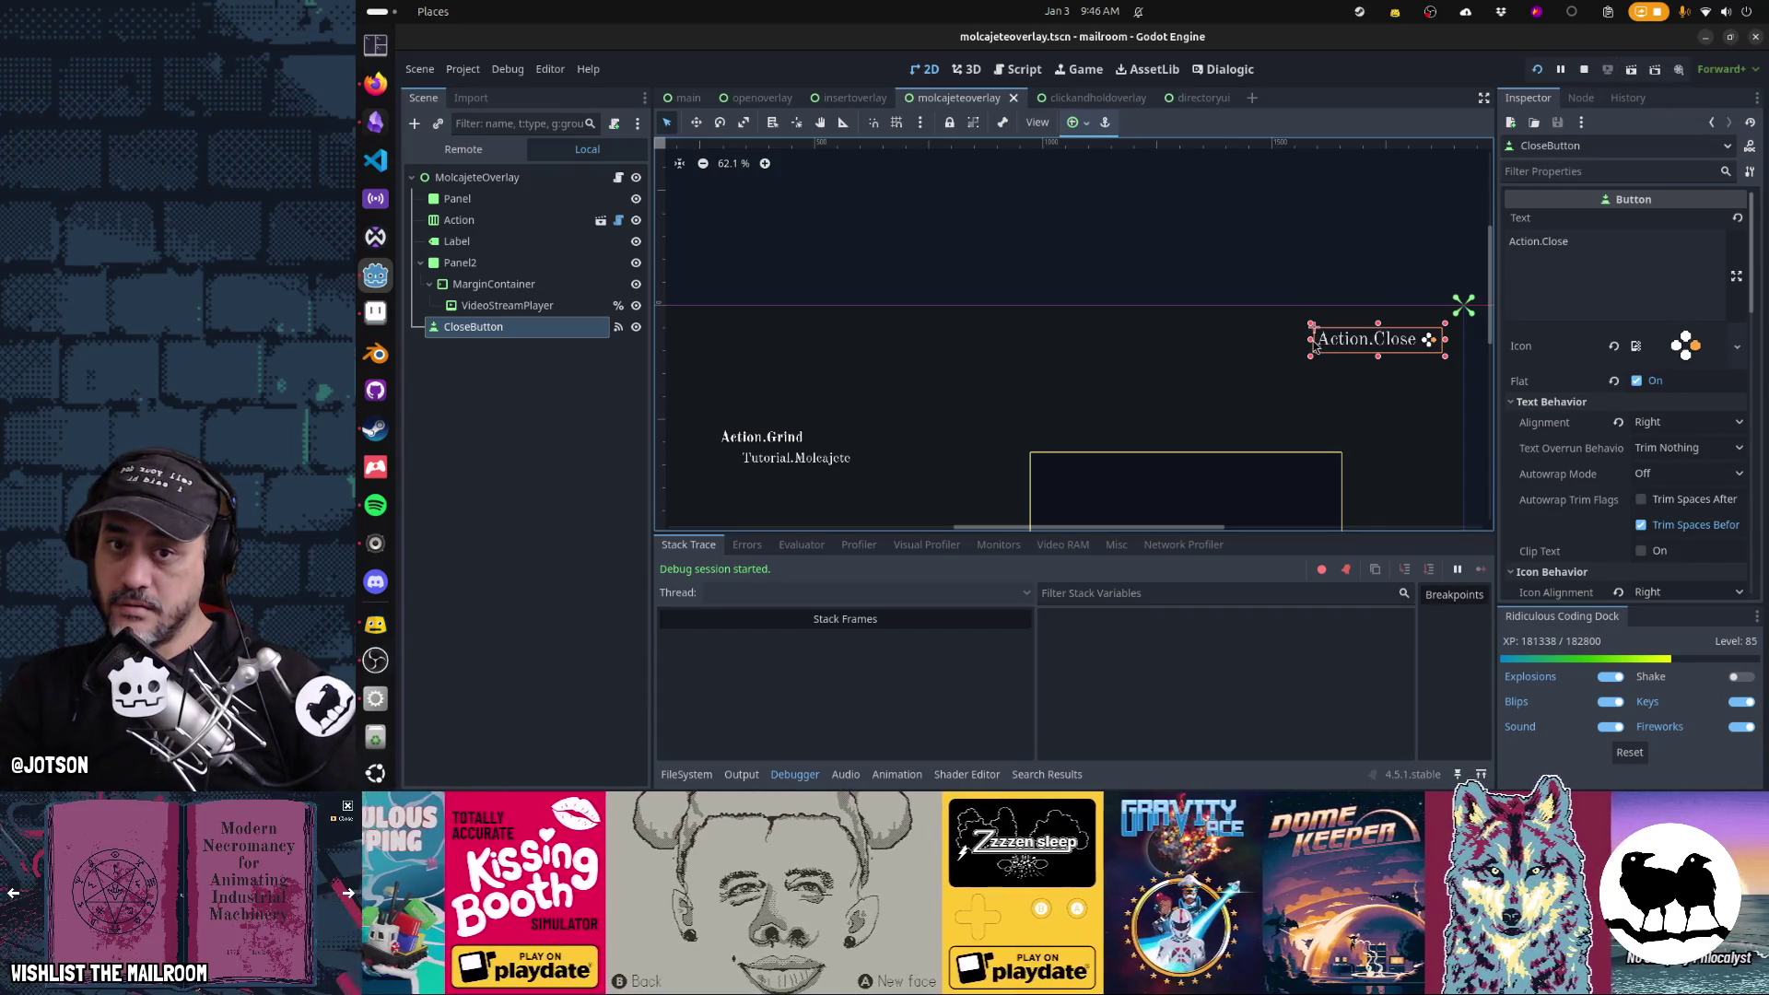
mouse_move(1446, 346)
left_mouse_down()
mouse_move(1490, 341)
mouse_move(1416, 339)
left_mouse_up()
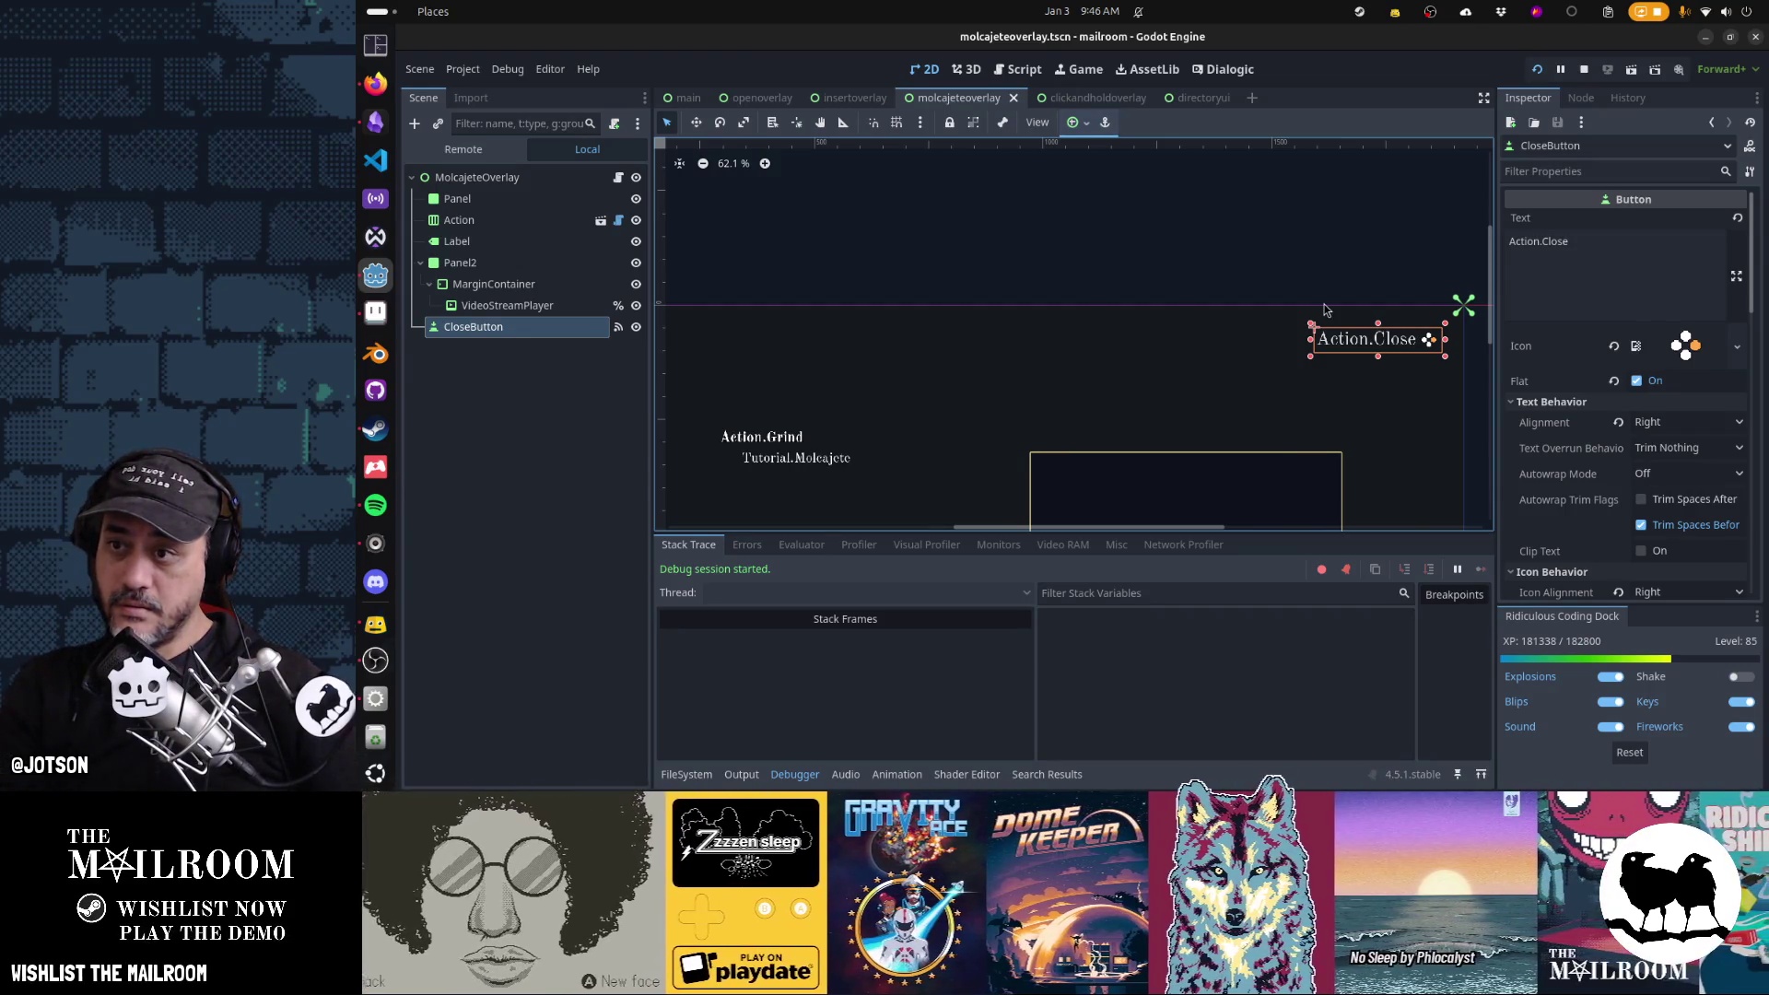
Set CloseButton's Layout Mode to Position, save, and click Close on the in-game Grind overlay
scroll(1541, 369, "down", 5)
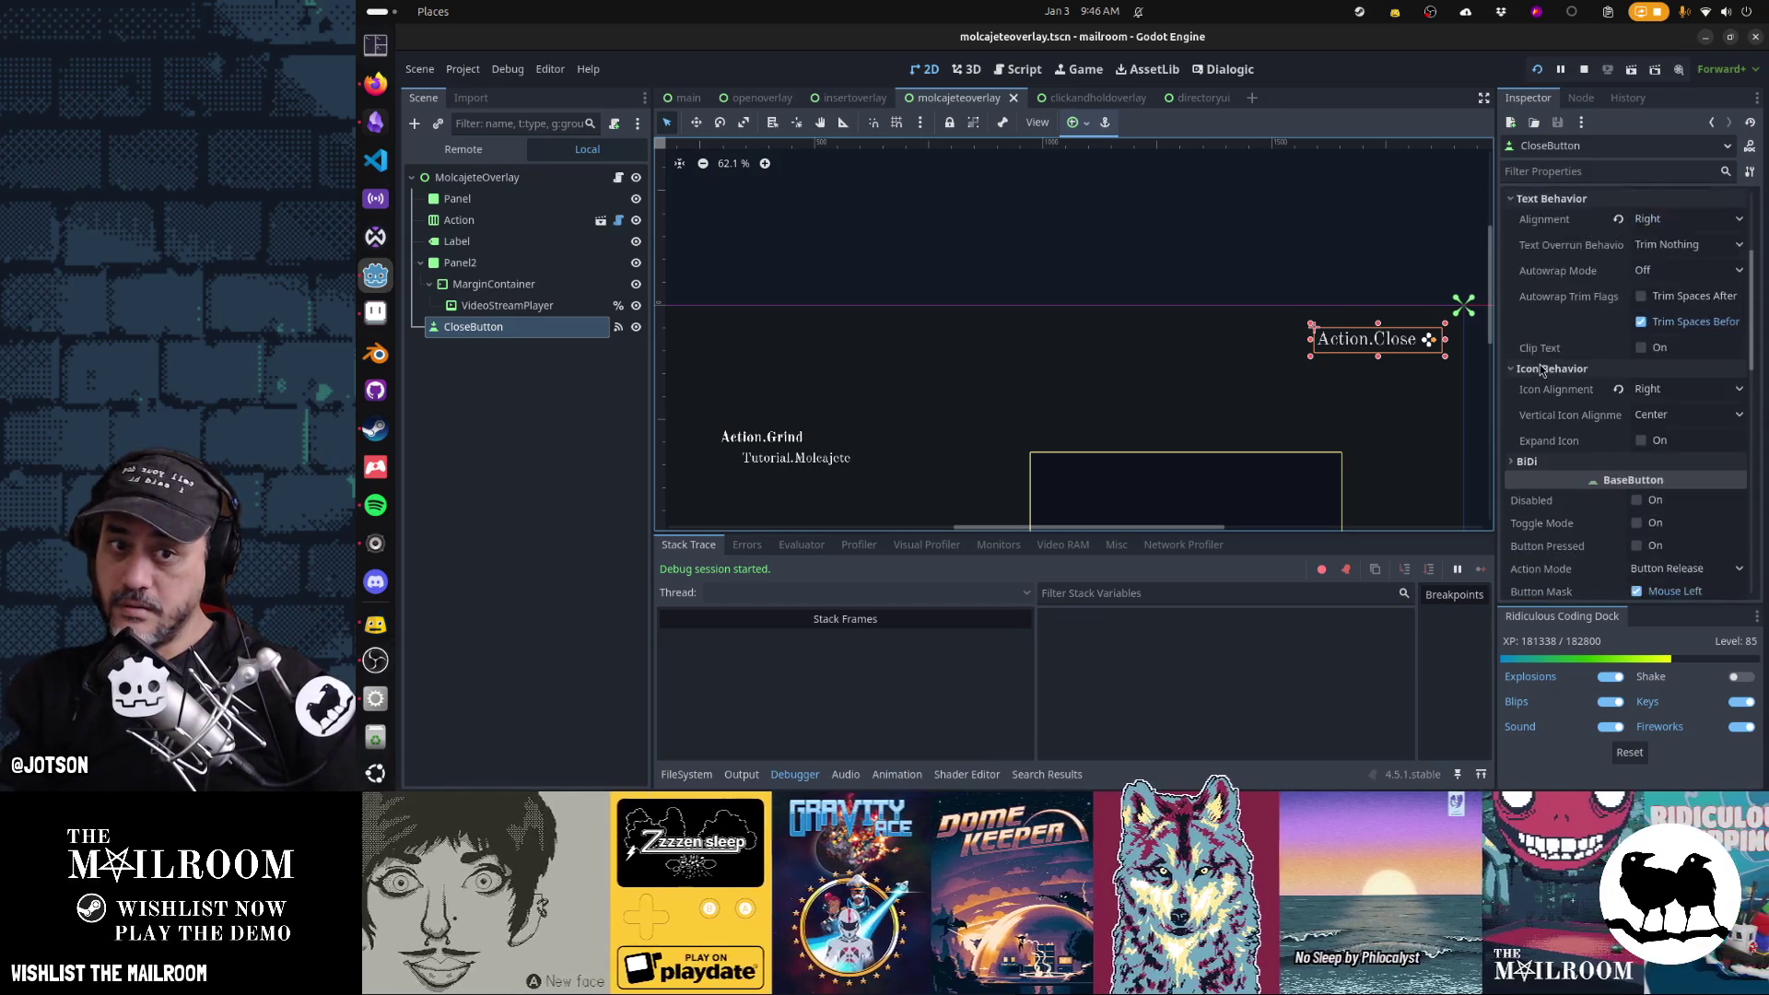
scroll(1539, 363, "down", 6)
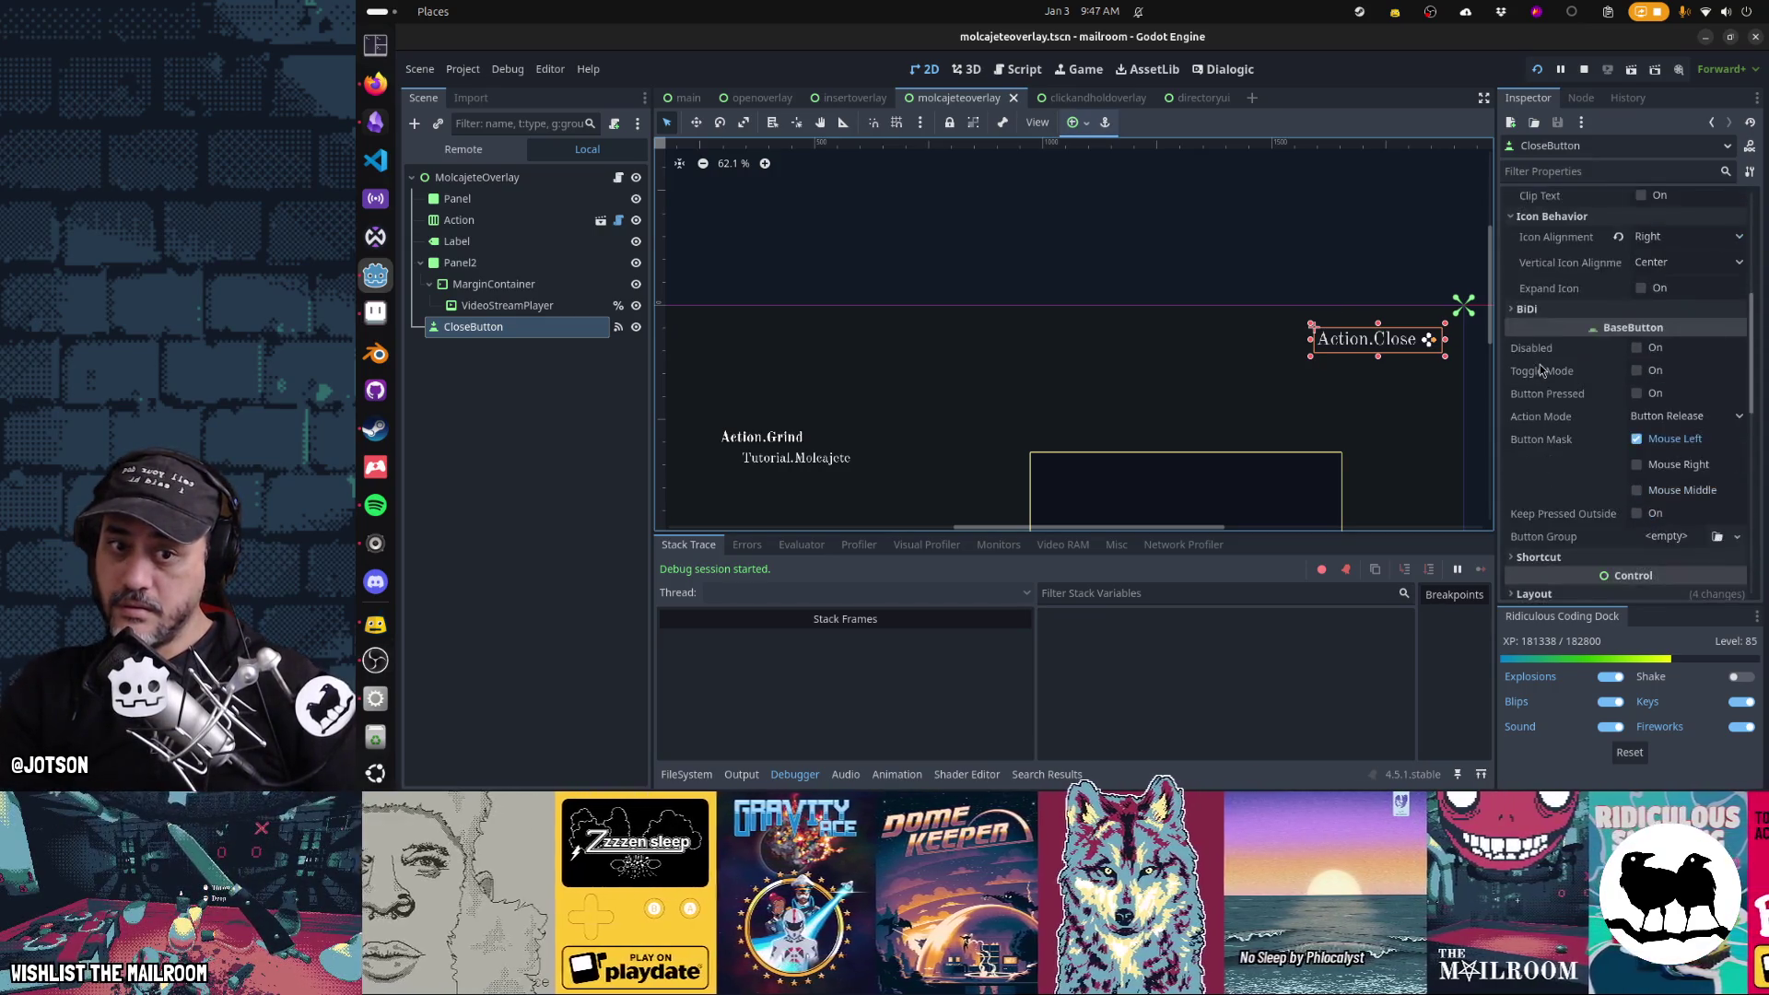
left_click(1536, 441)
scroll(1544, 431, "down", 5)
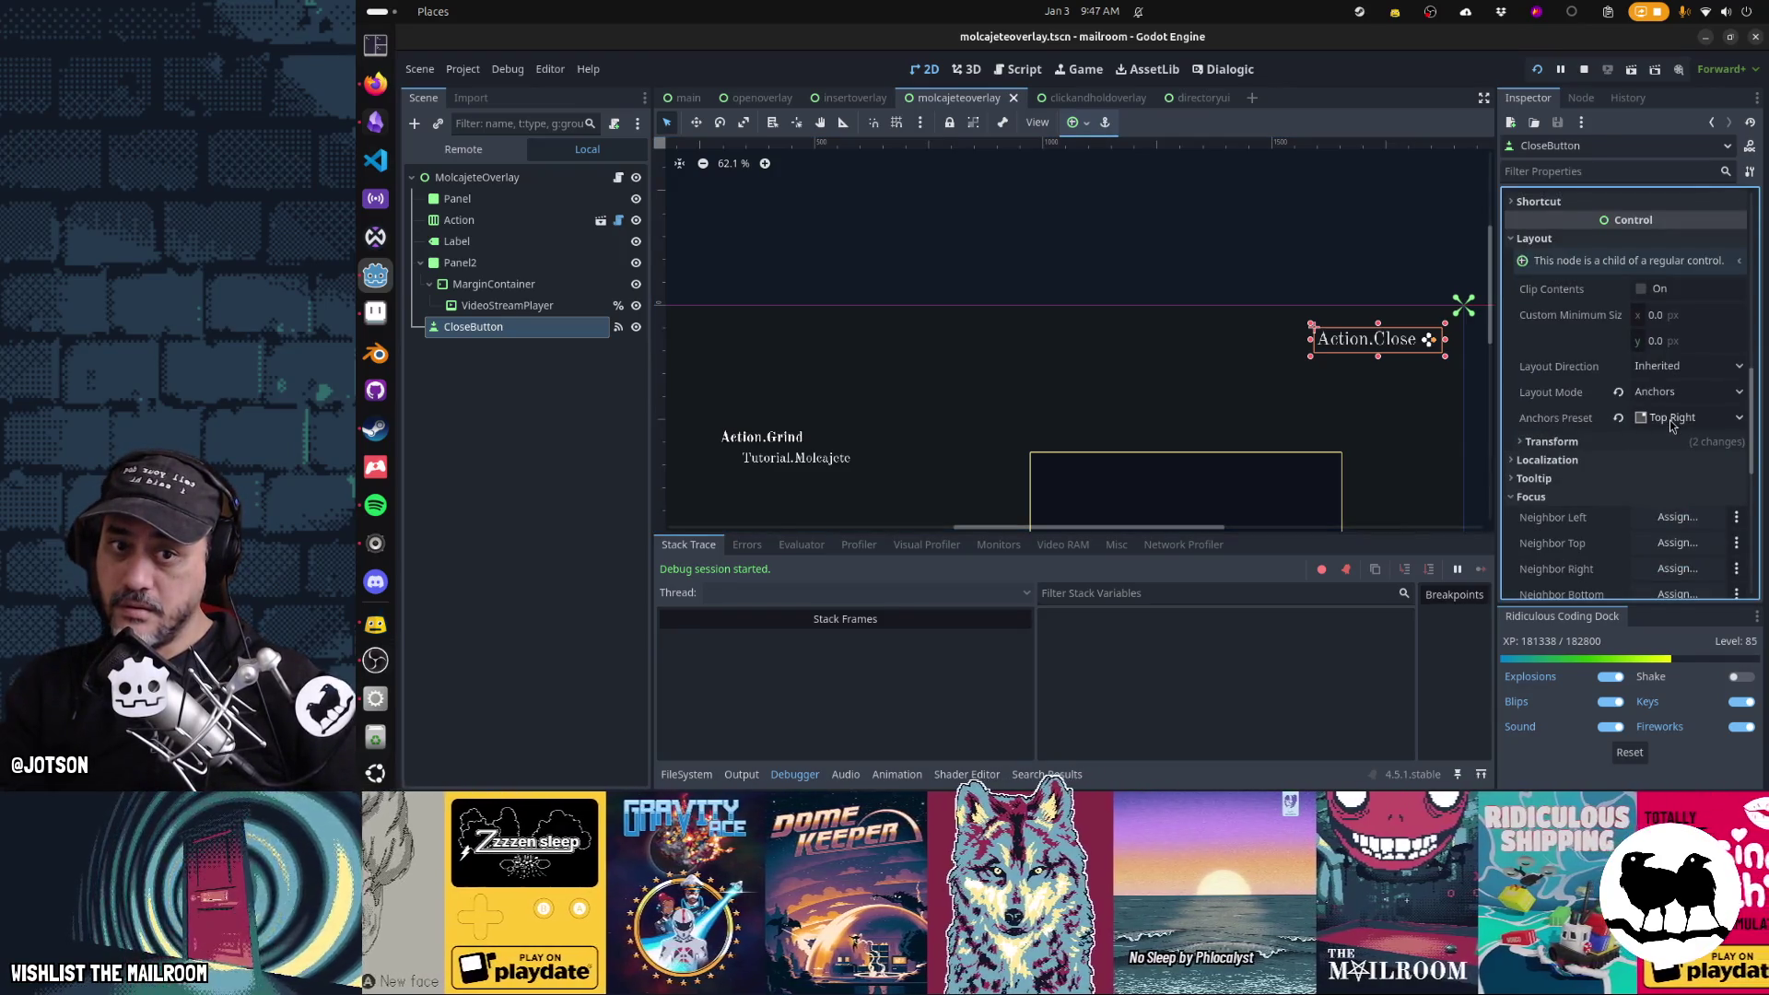
left_click(1669, 391)
left_click(1653, 417)
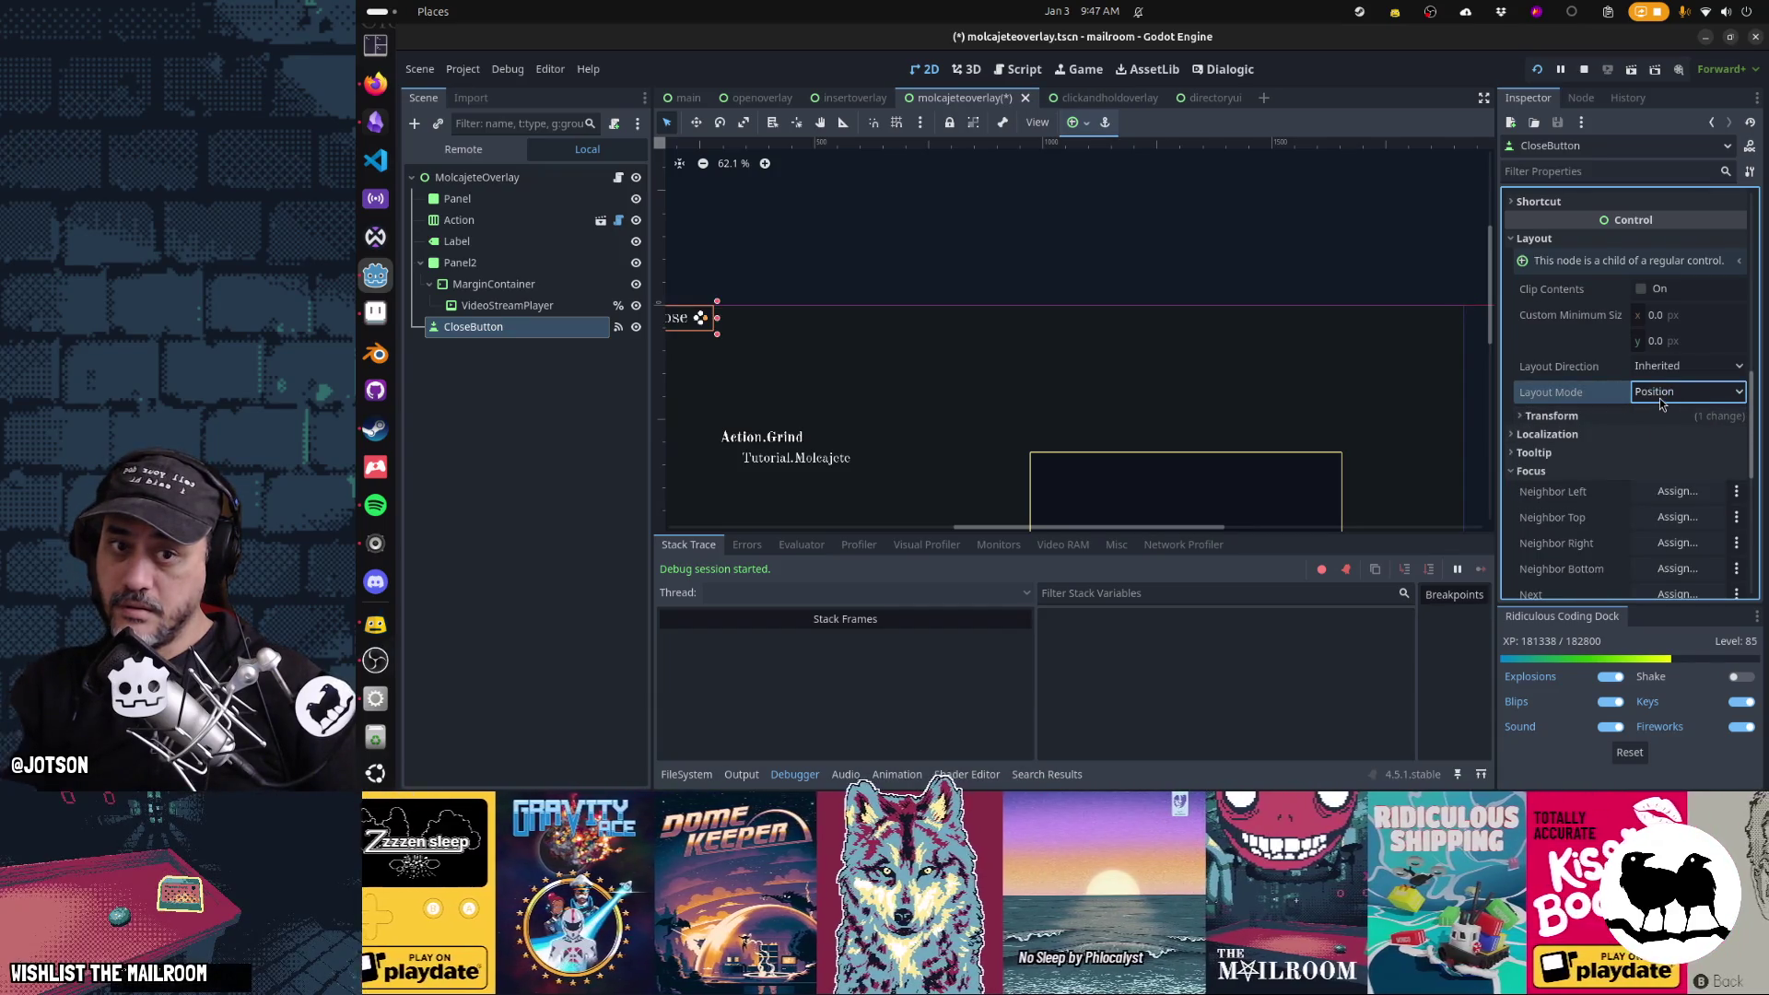
key("ctrl+s")
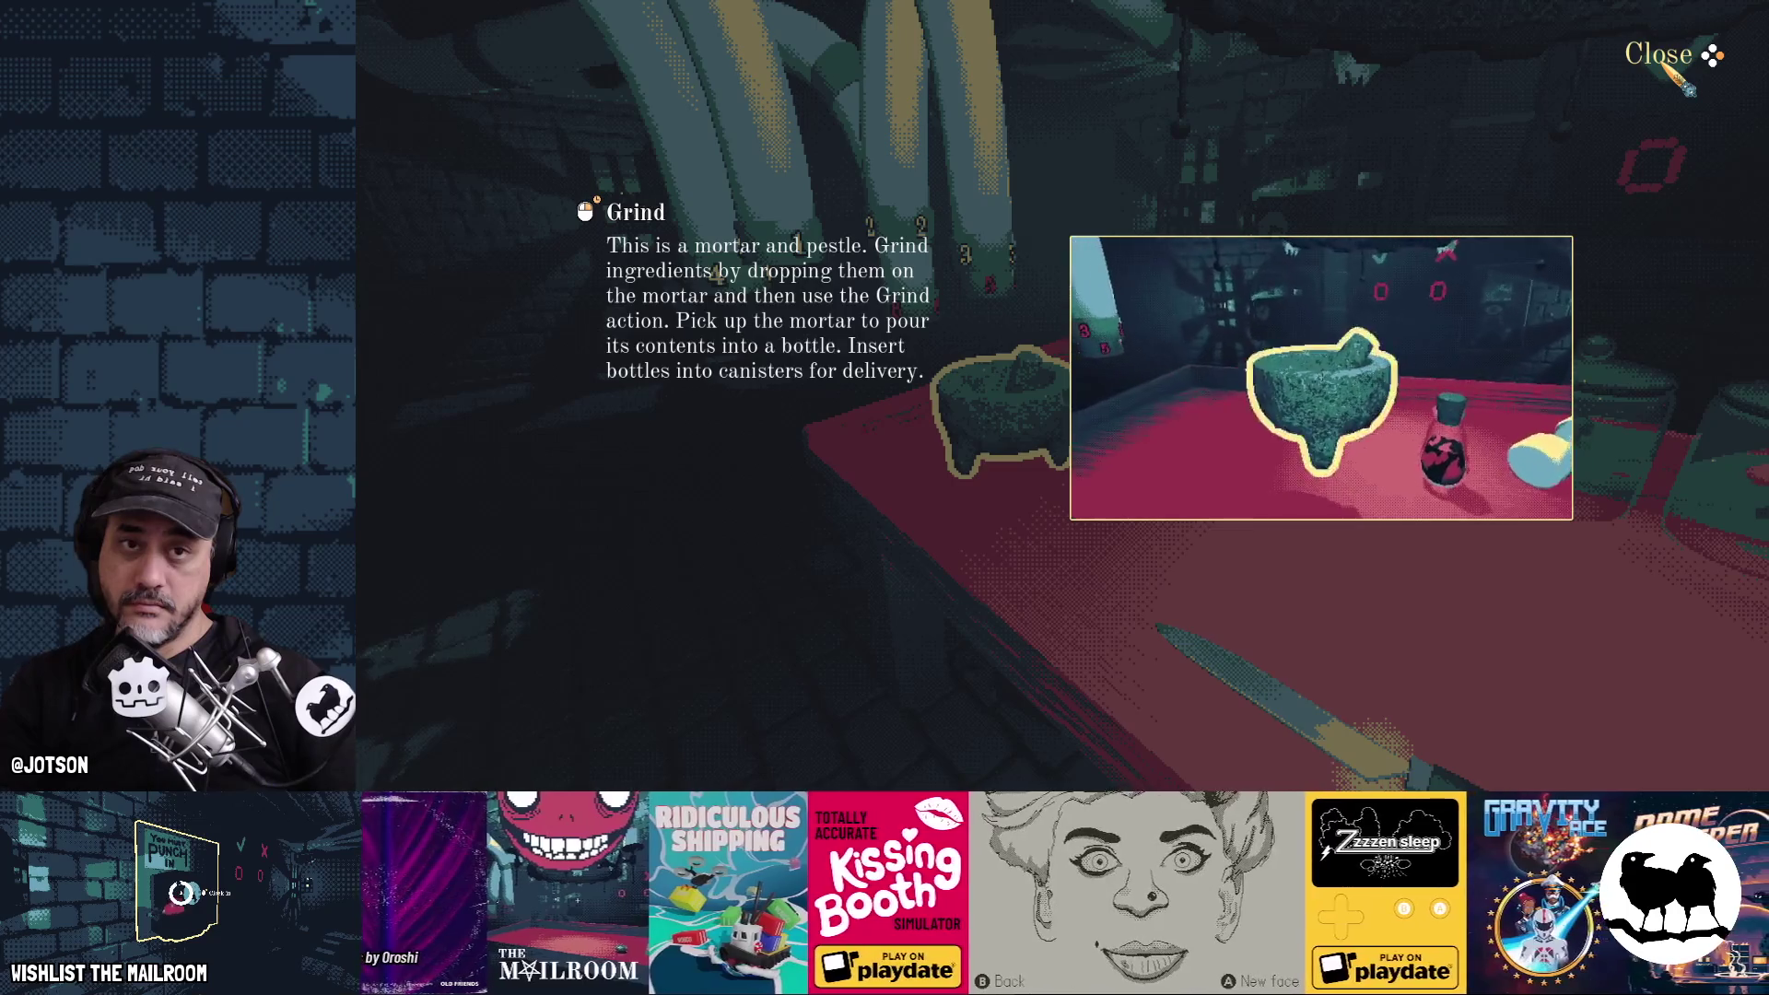
left_click(1663, 62)
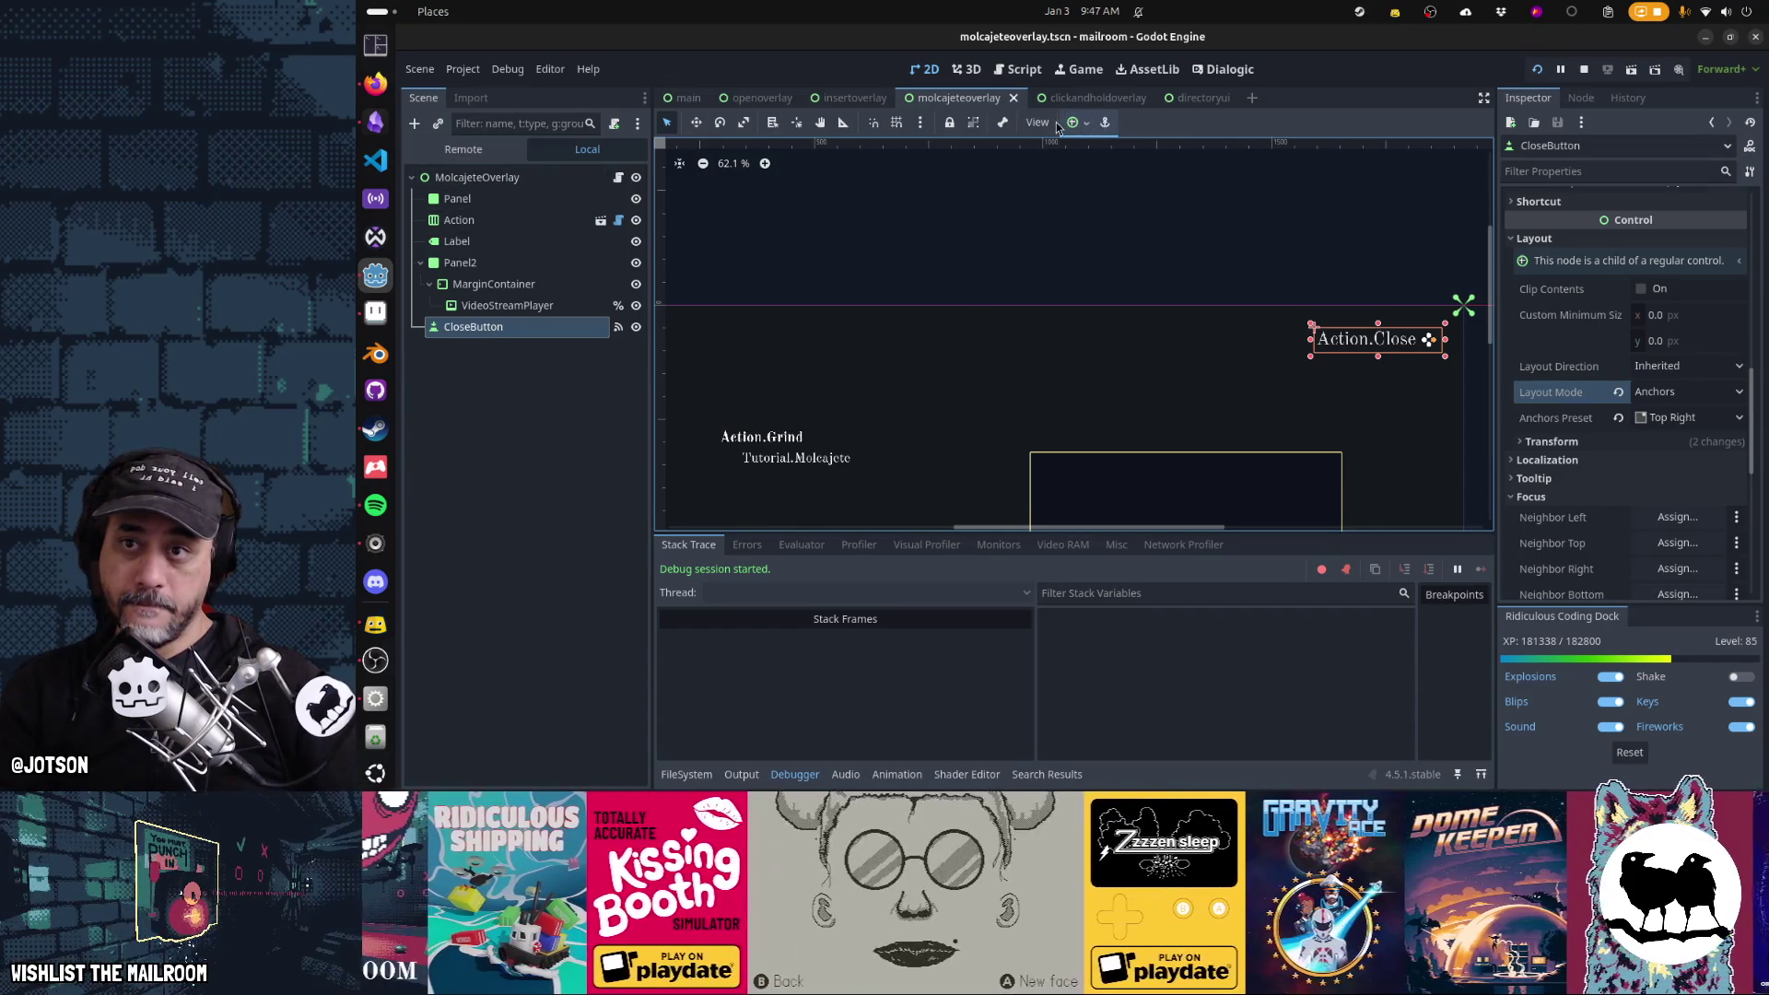
Comment out the set_input_as_handled line on line 12 of overlay.gd's _input
key("ctrl+F3")
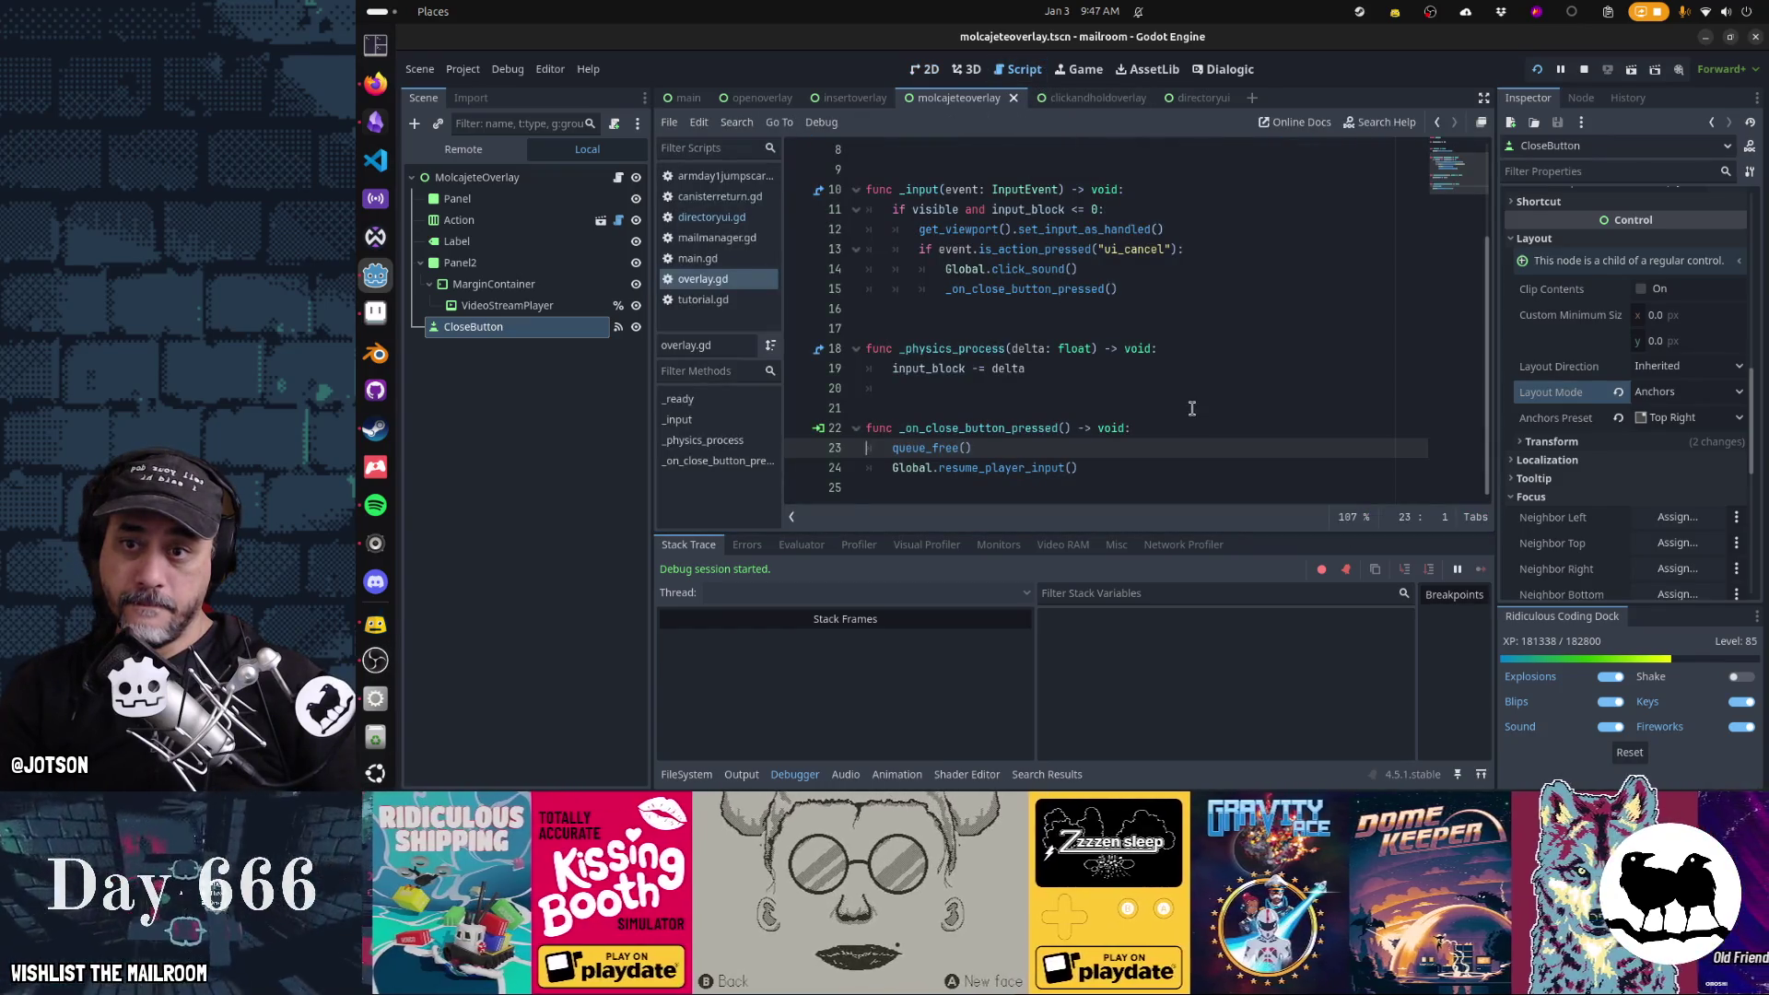
scroll(1191, 408, "up", 3)
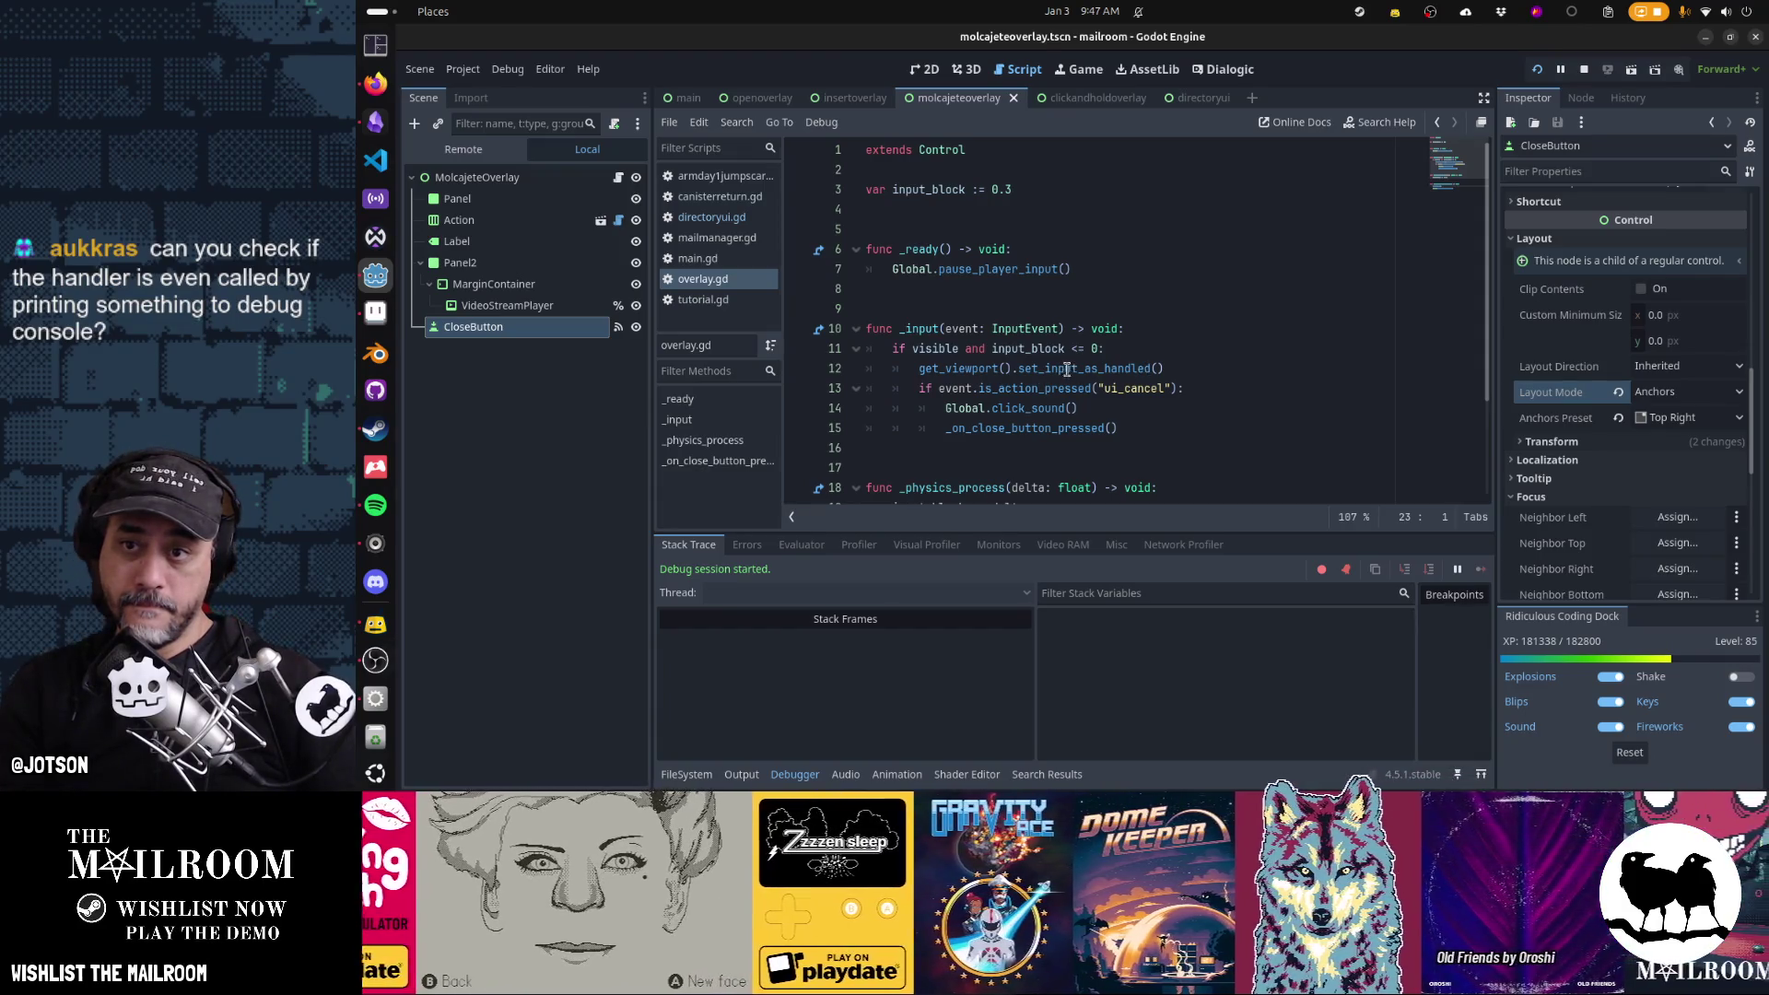
mouse_move(924, 371)
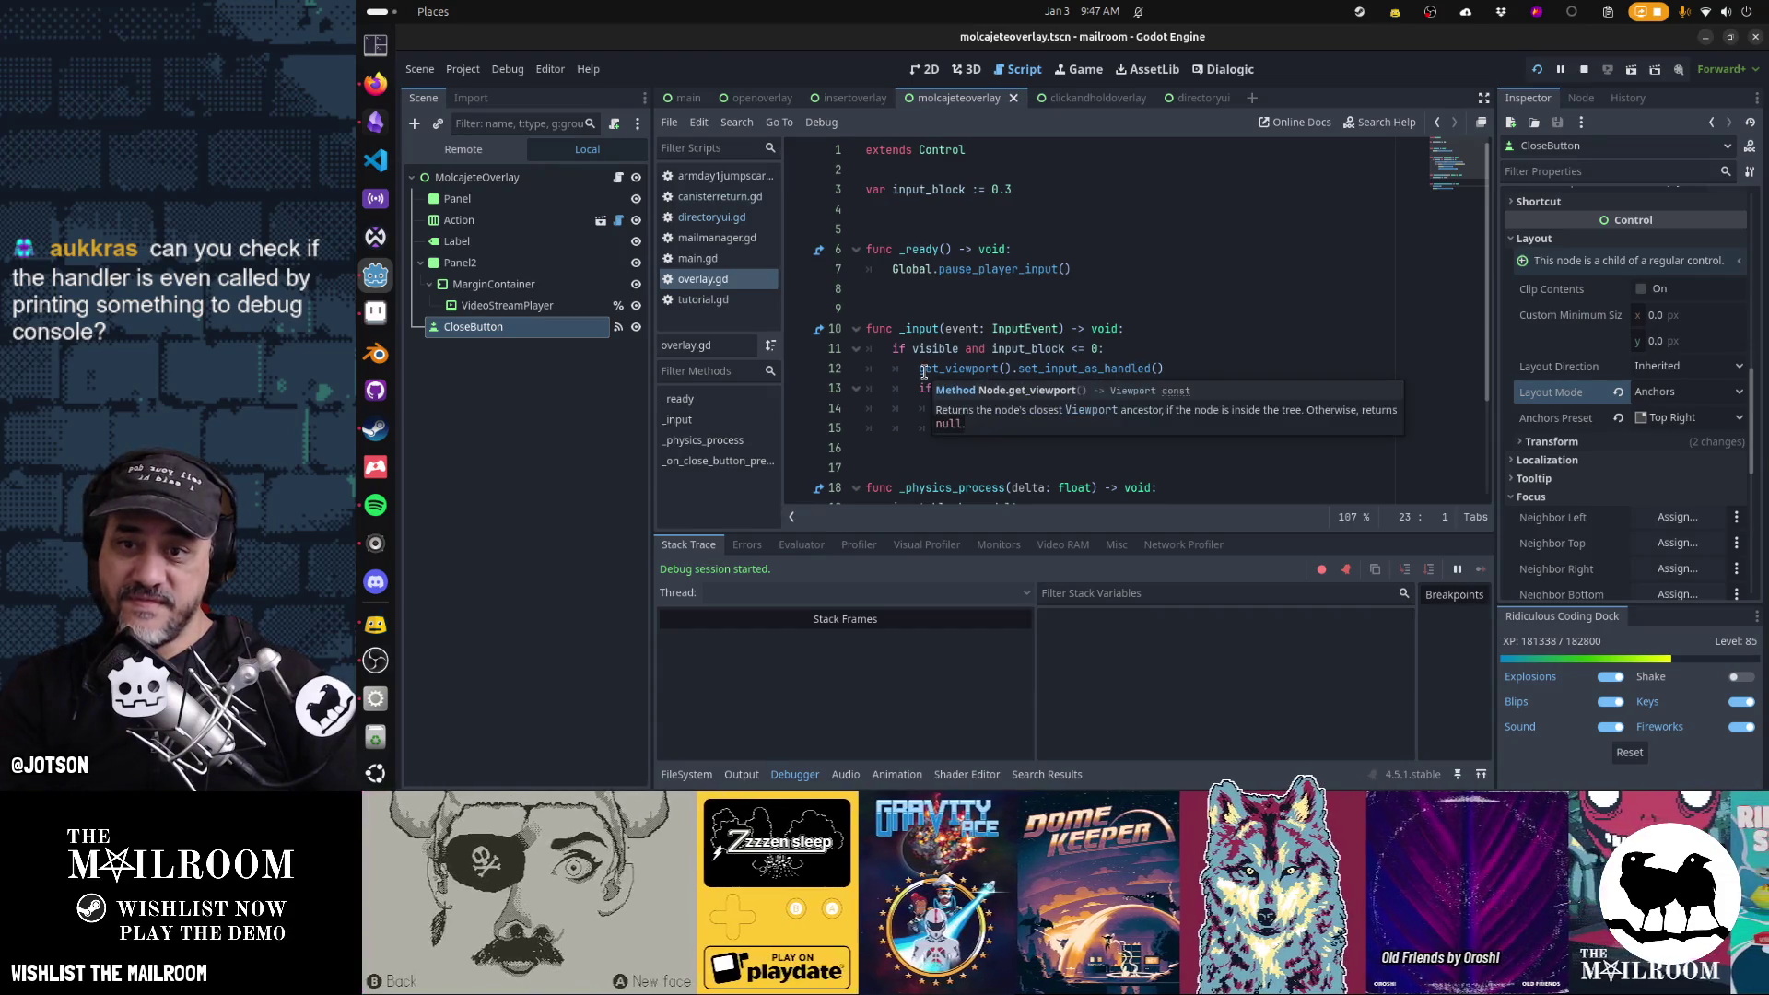
left_click(963, 369)
key("ctrl+k")
Dismiss the in-game Grind popup with Escape, then return and place the caret at line 12's end
key("alt+Tab")
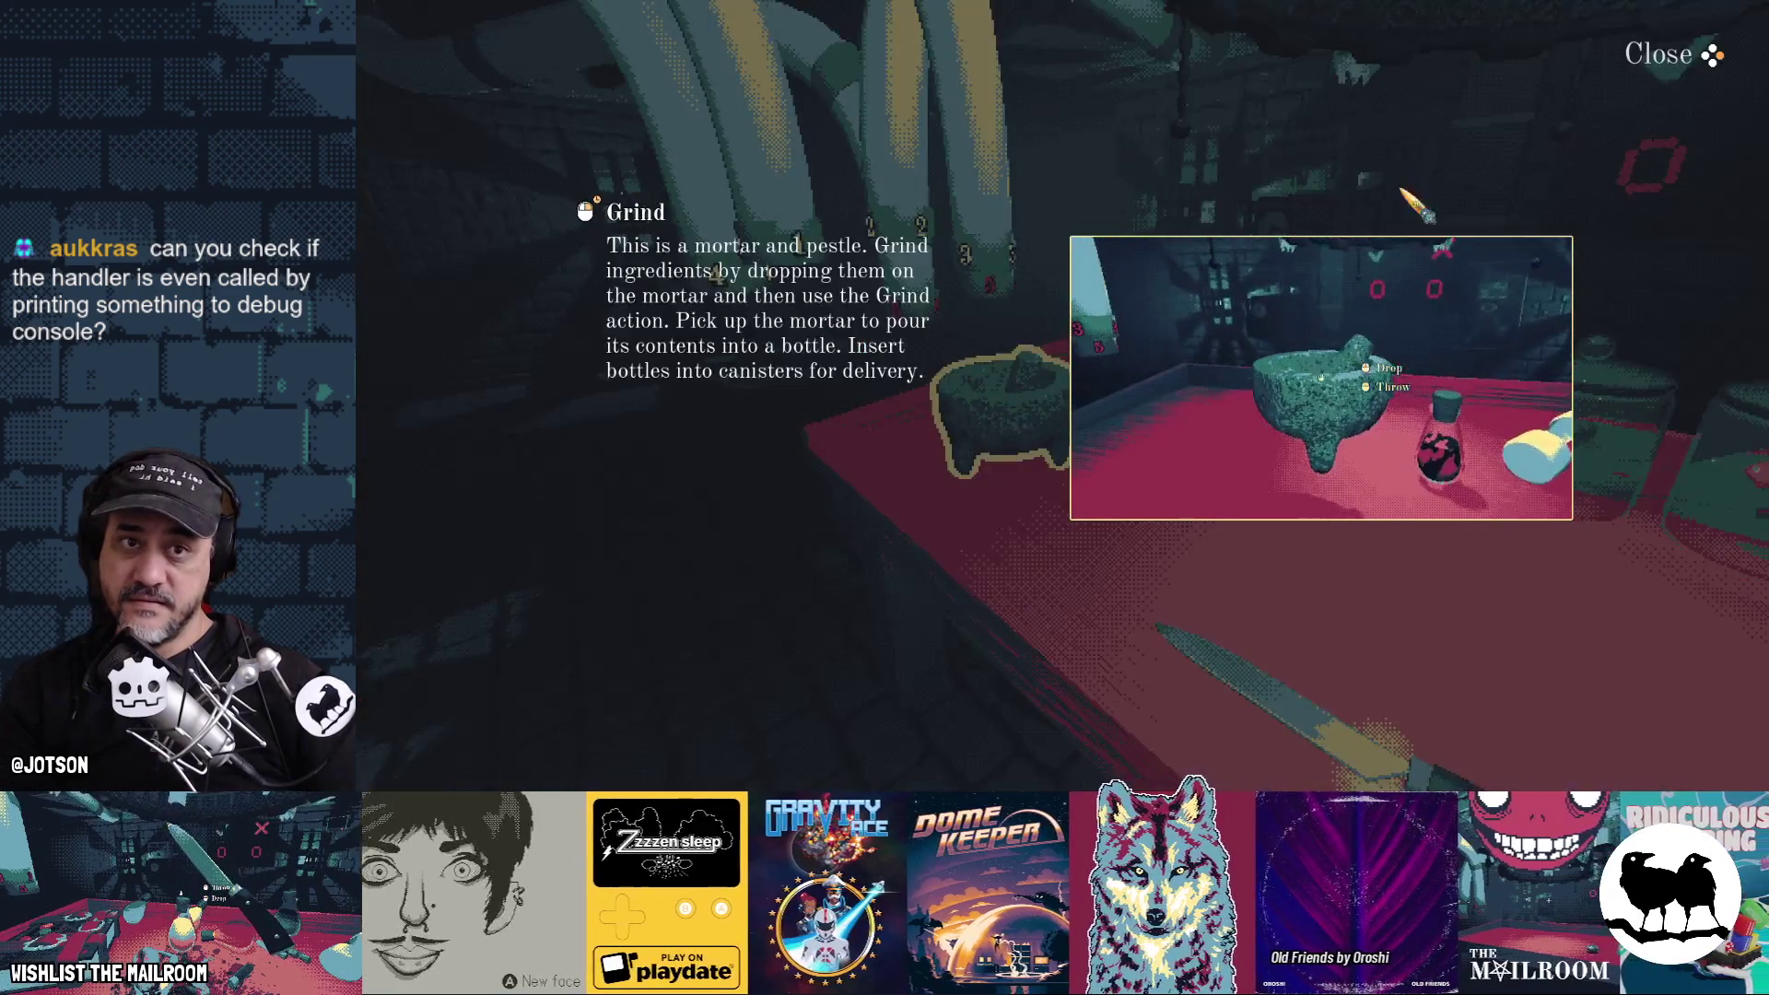
key("Escape")
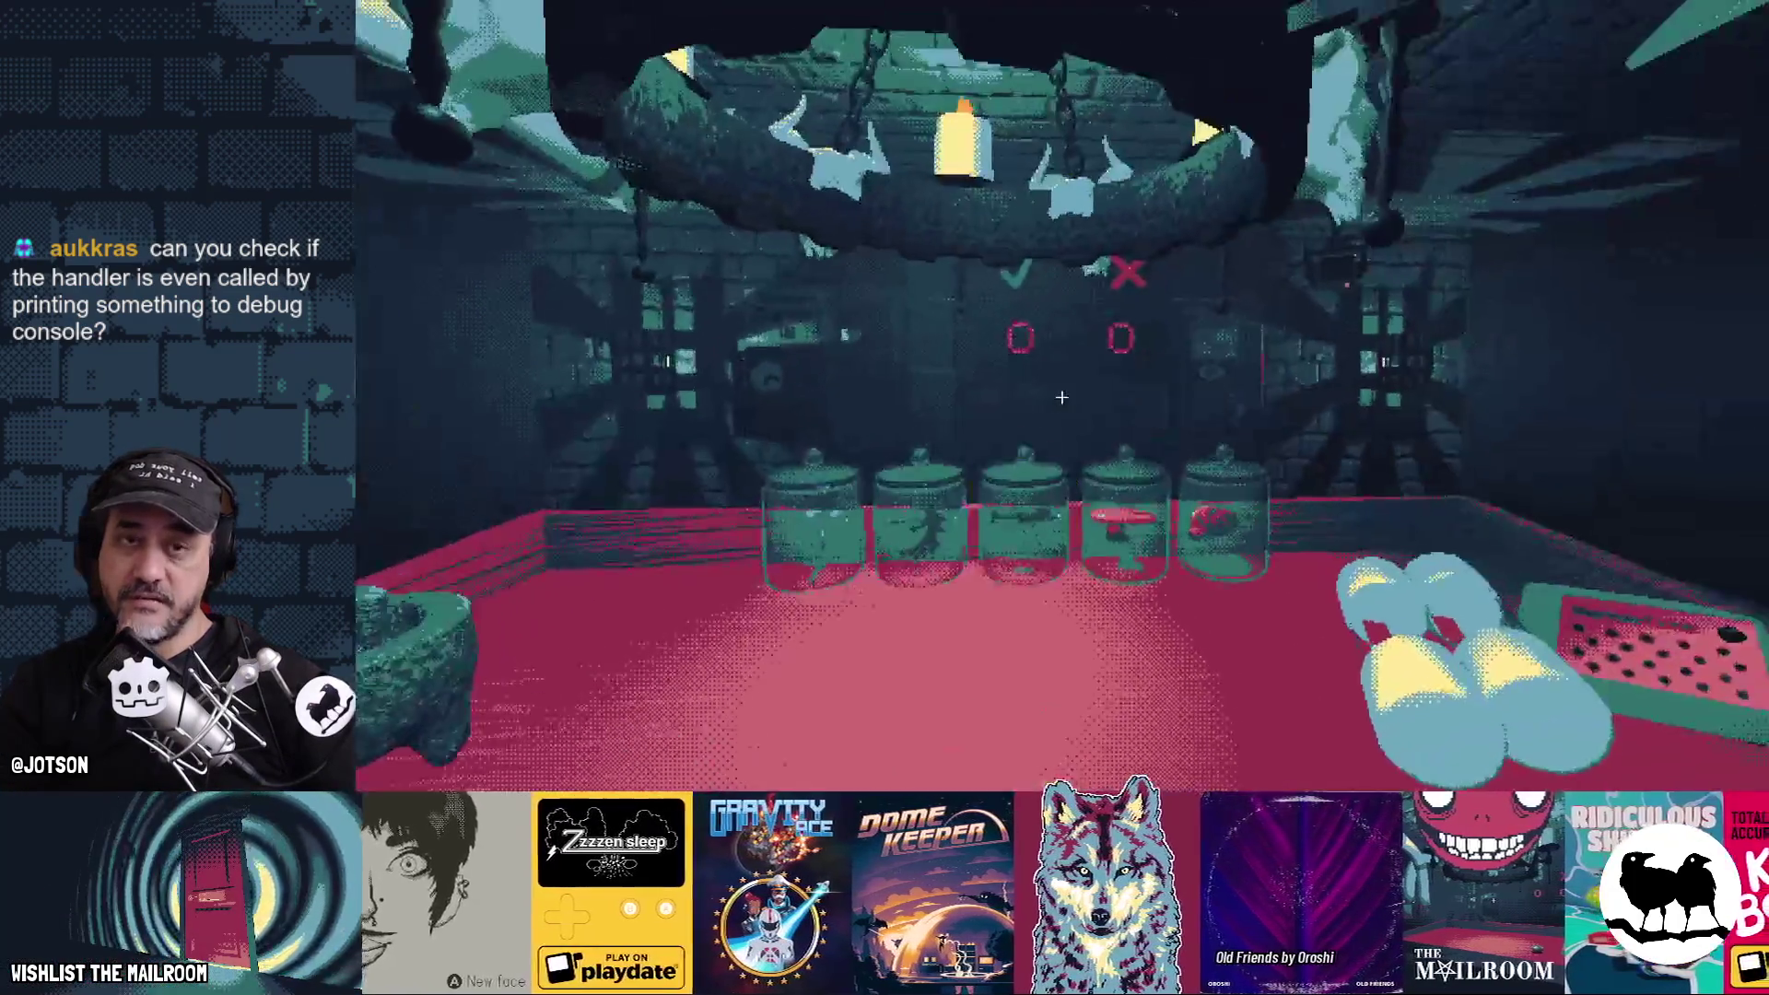
key("alt+Tab")
left_click(1248, 368)
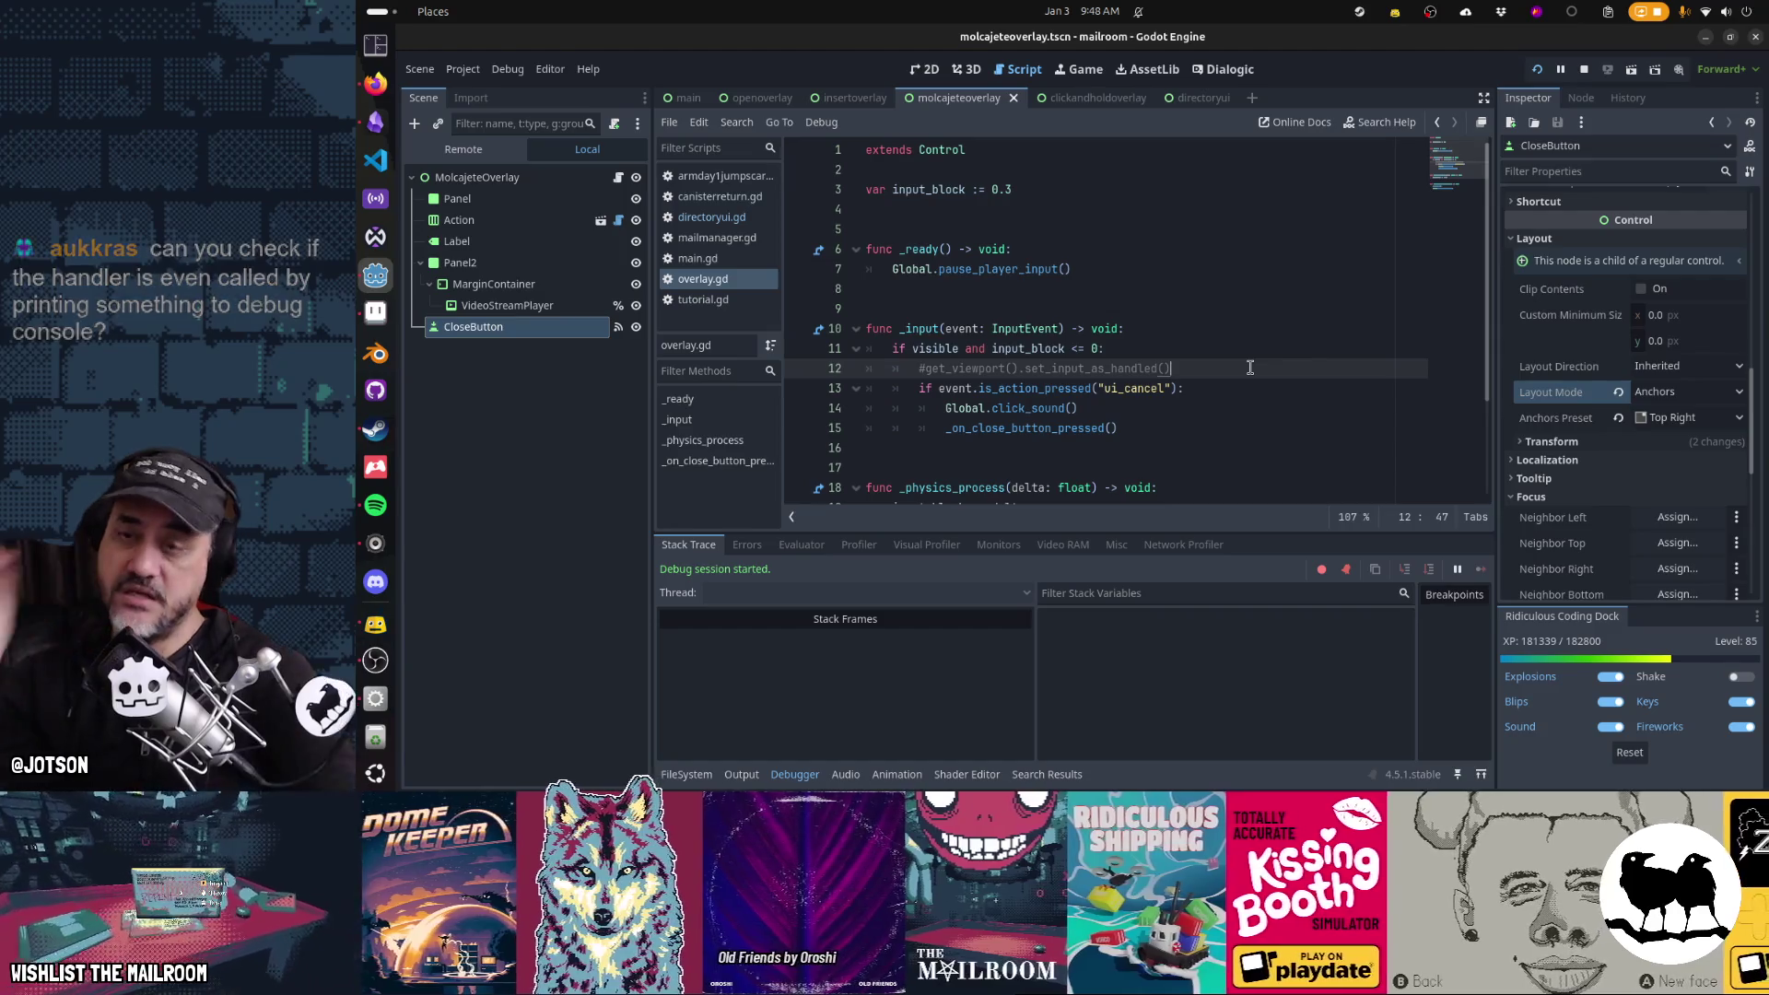
Delete the input_block variable, its visibility check and _physics_process, and dedent the ui_cancel block
key("ctrl+Home")
key("Down")
key("Down")
key("shift+Down")
key("shift+Down")
key("shift+Down")
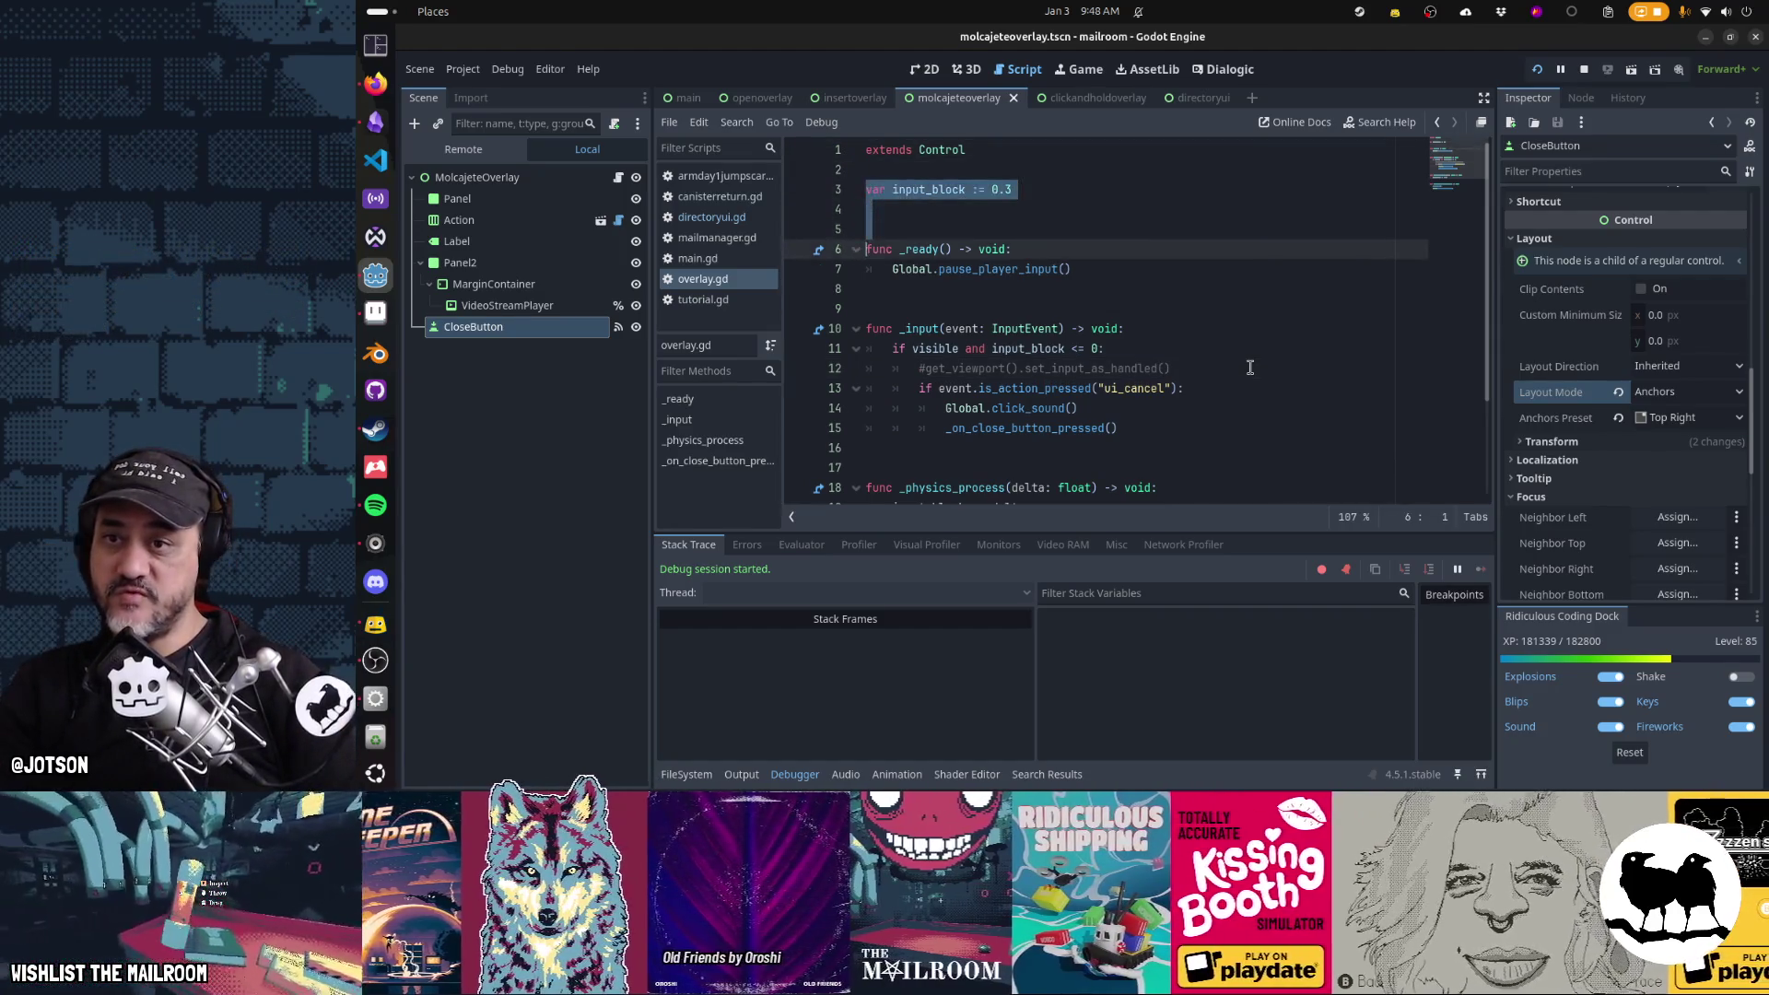
key("Delete")
key("Down")
key("Down")
key("Down")
key("shift+Down")
key("shift+Down")
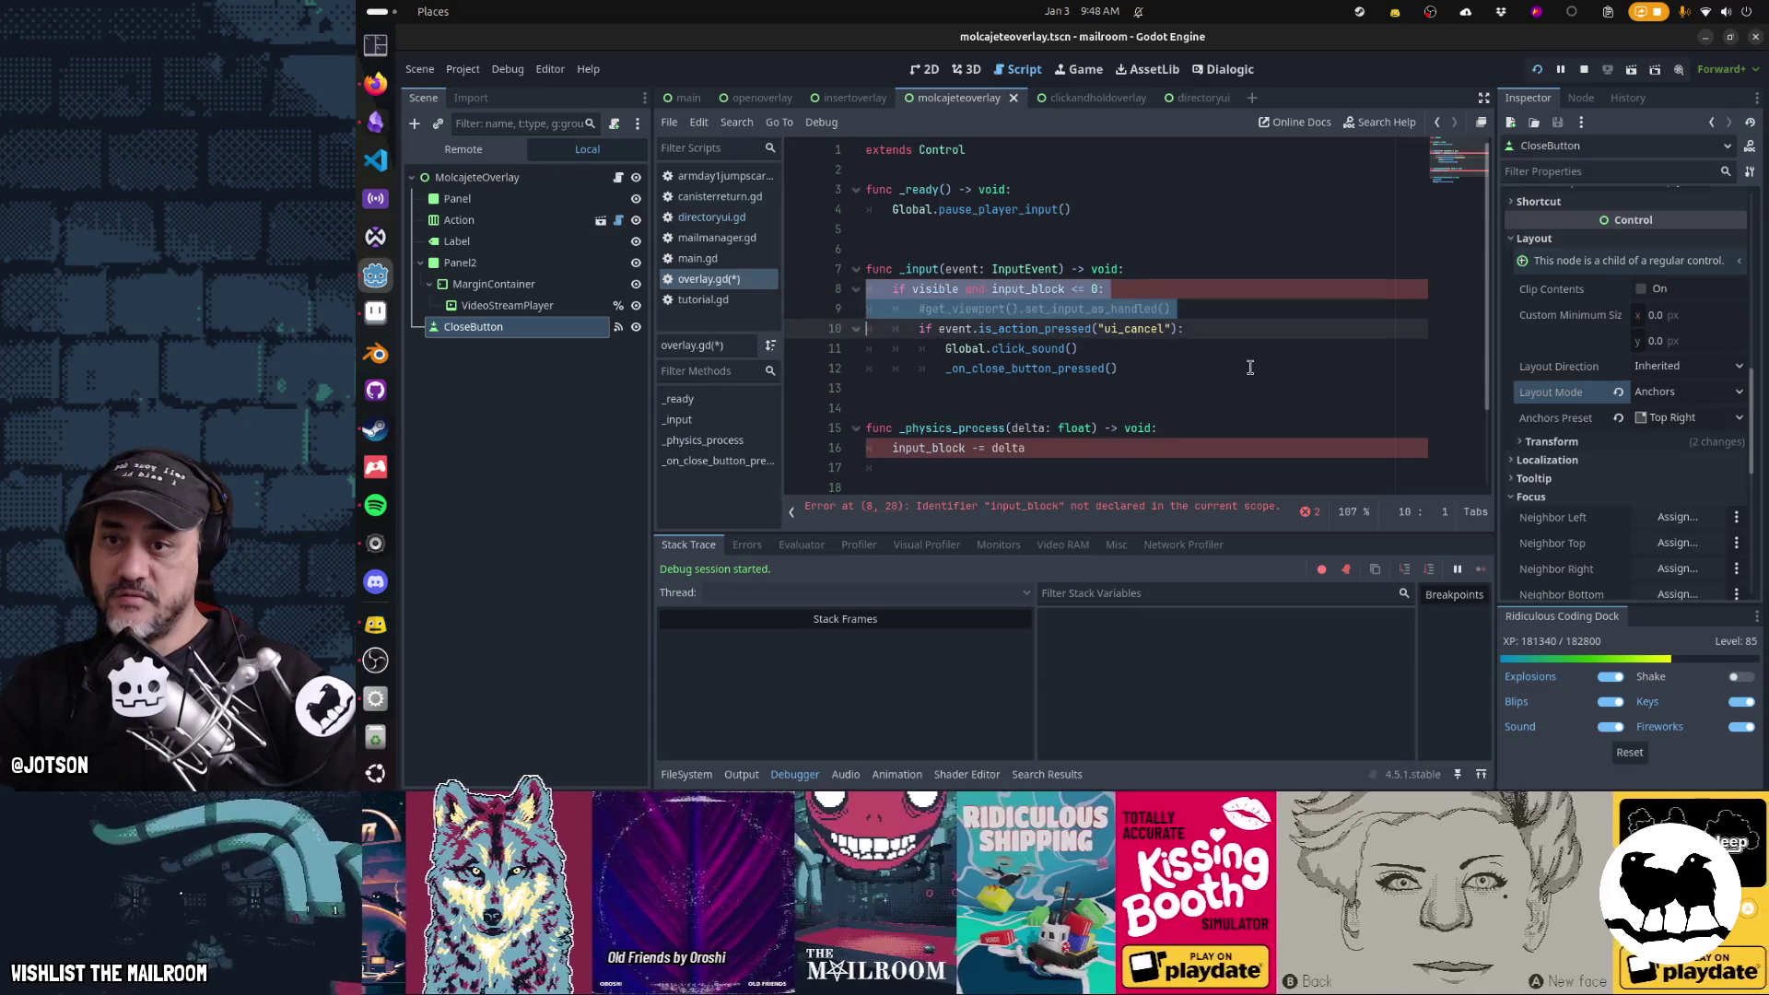
key("Delete")
key("shift+Down")
key("shift+Down")
key("shift+Down")
key("shift+Tab")
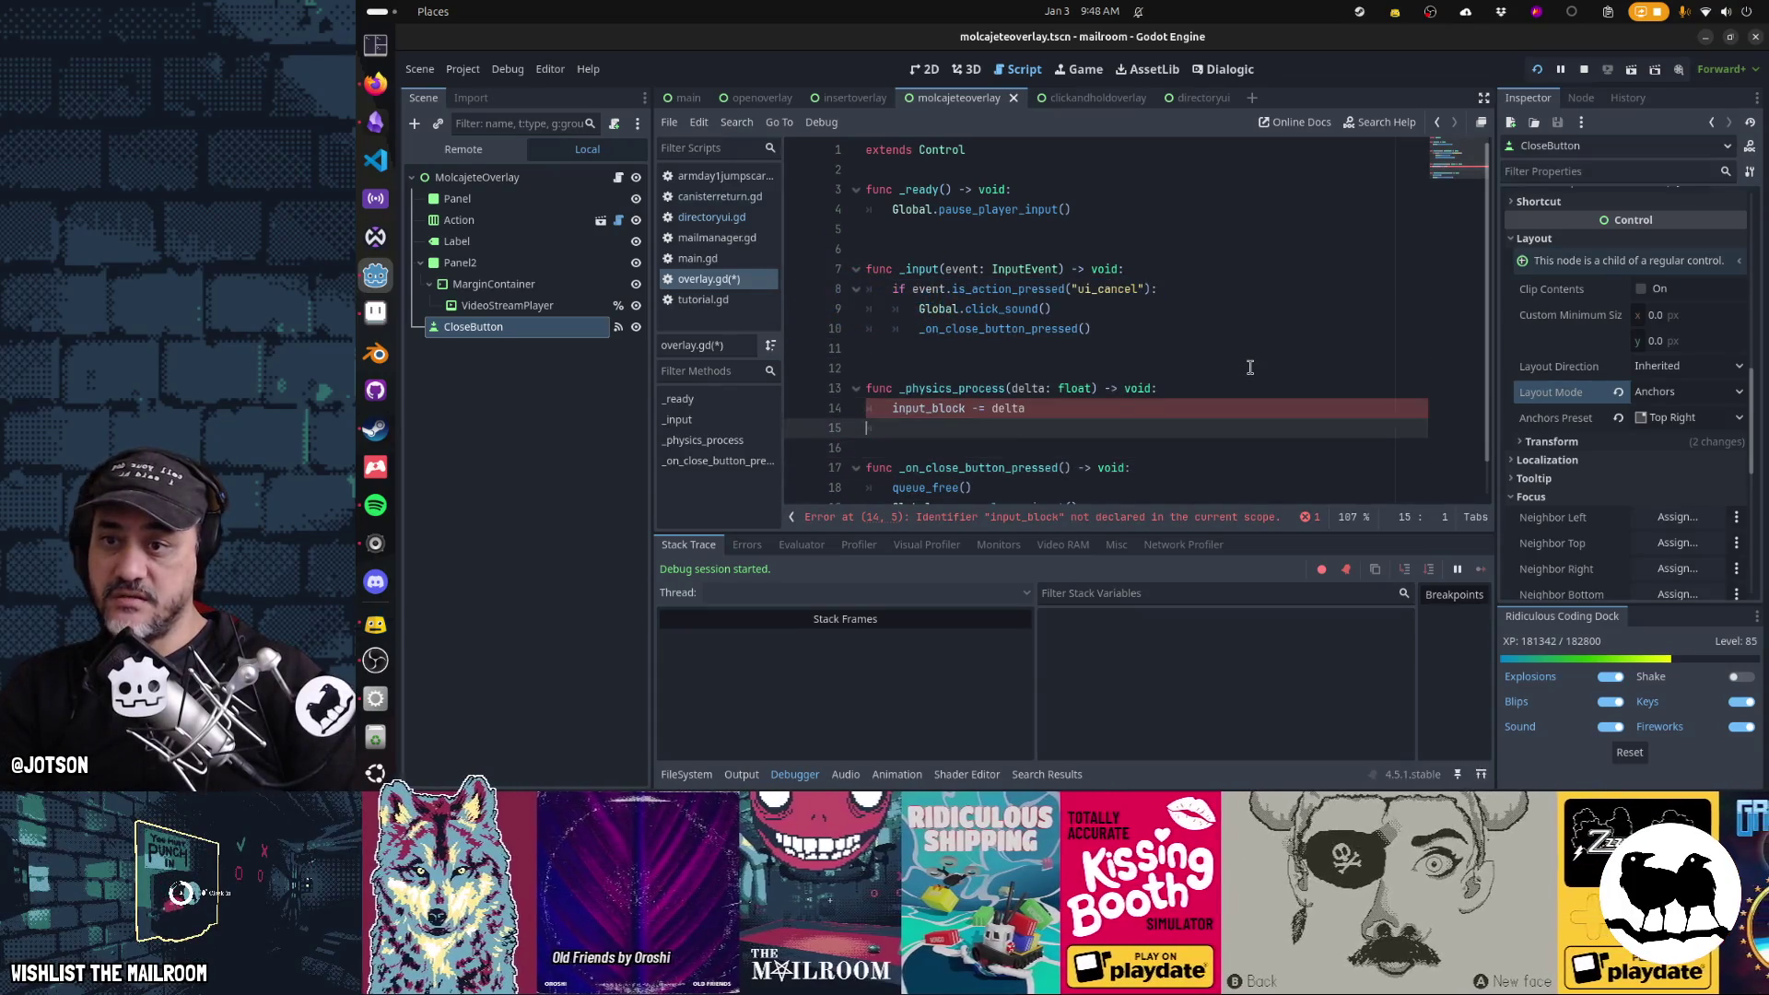
key("shift+Down")
key("shift+Down")
key("shift+Down")
key("Delete")
key("Down")
Tidy the blank lines between functions and save overlay.gd
key("ctrl+Home")
key("End")
key("Return")
key("Down")
key("Down")
key("Down")
key("ctrl+End")
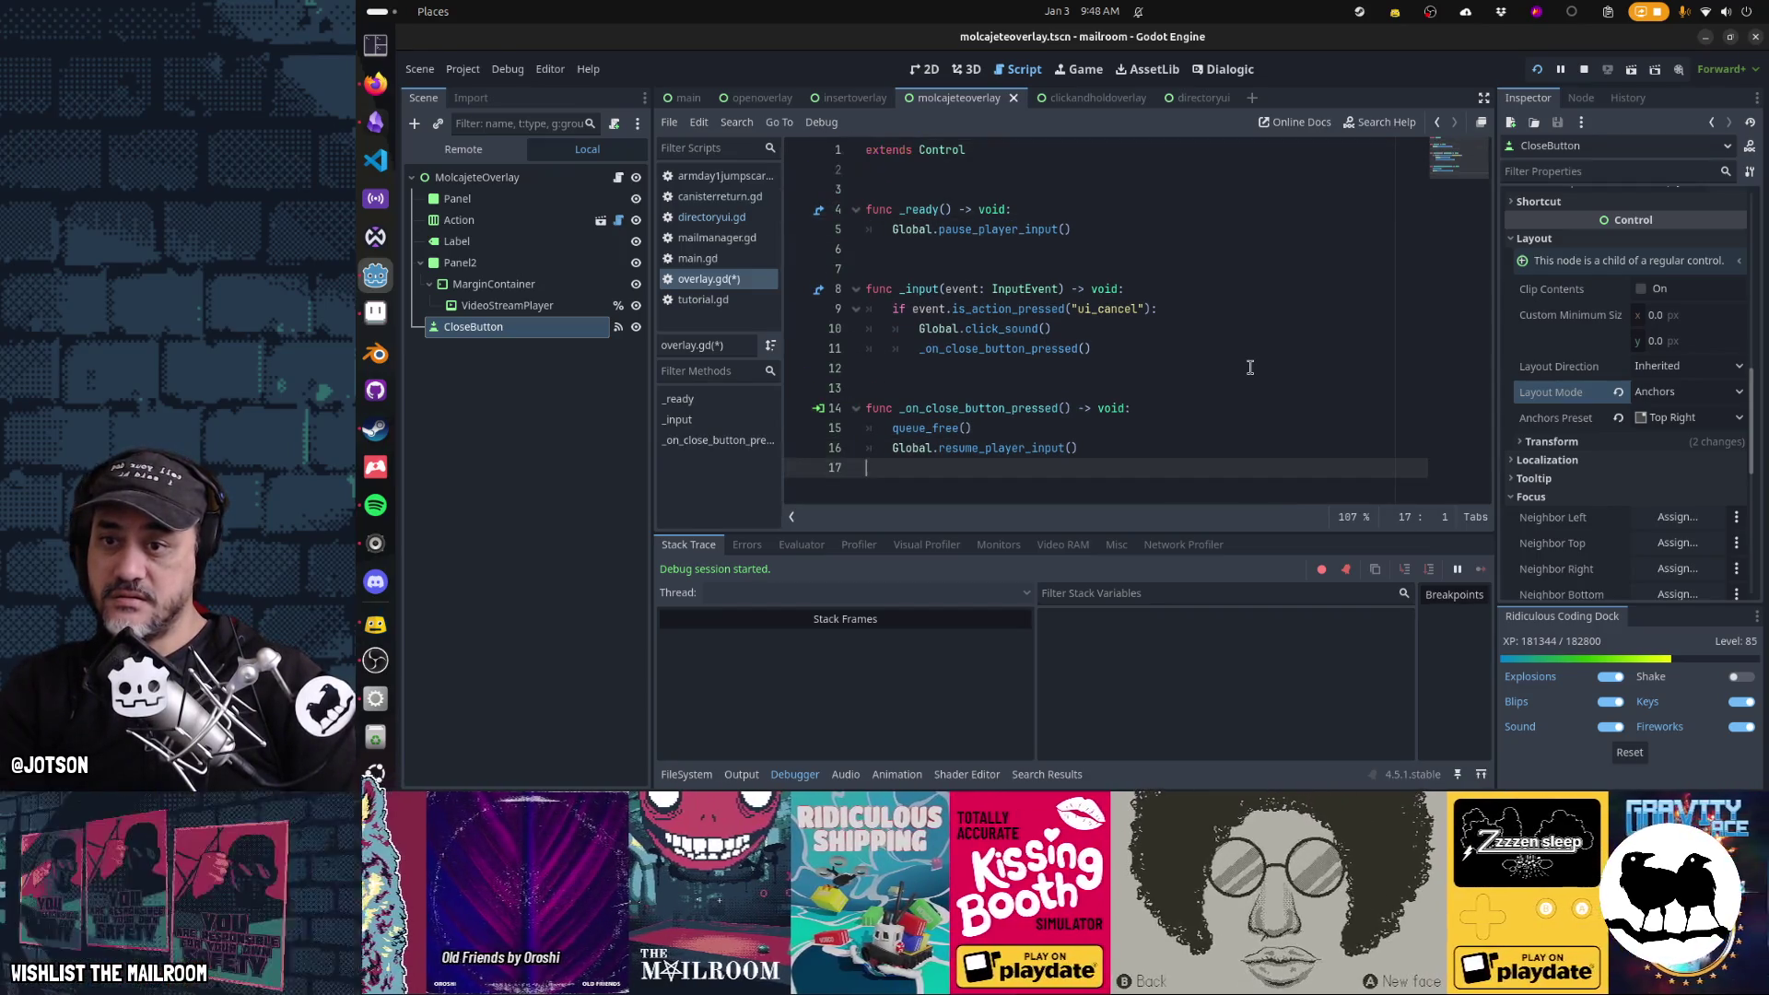
key("ctrl+s")
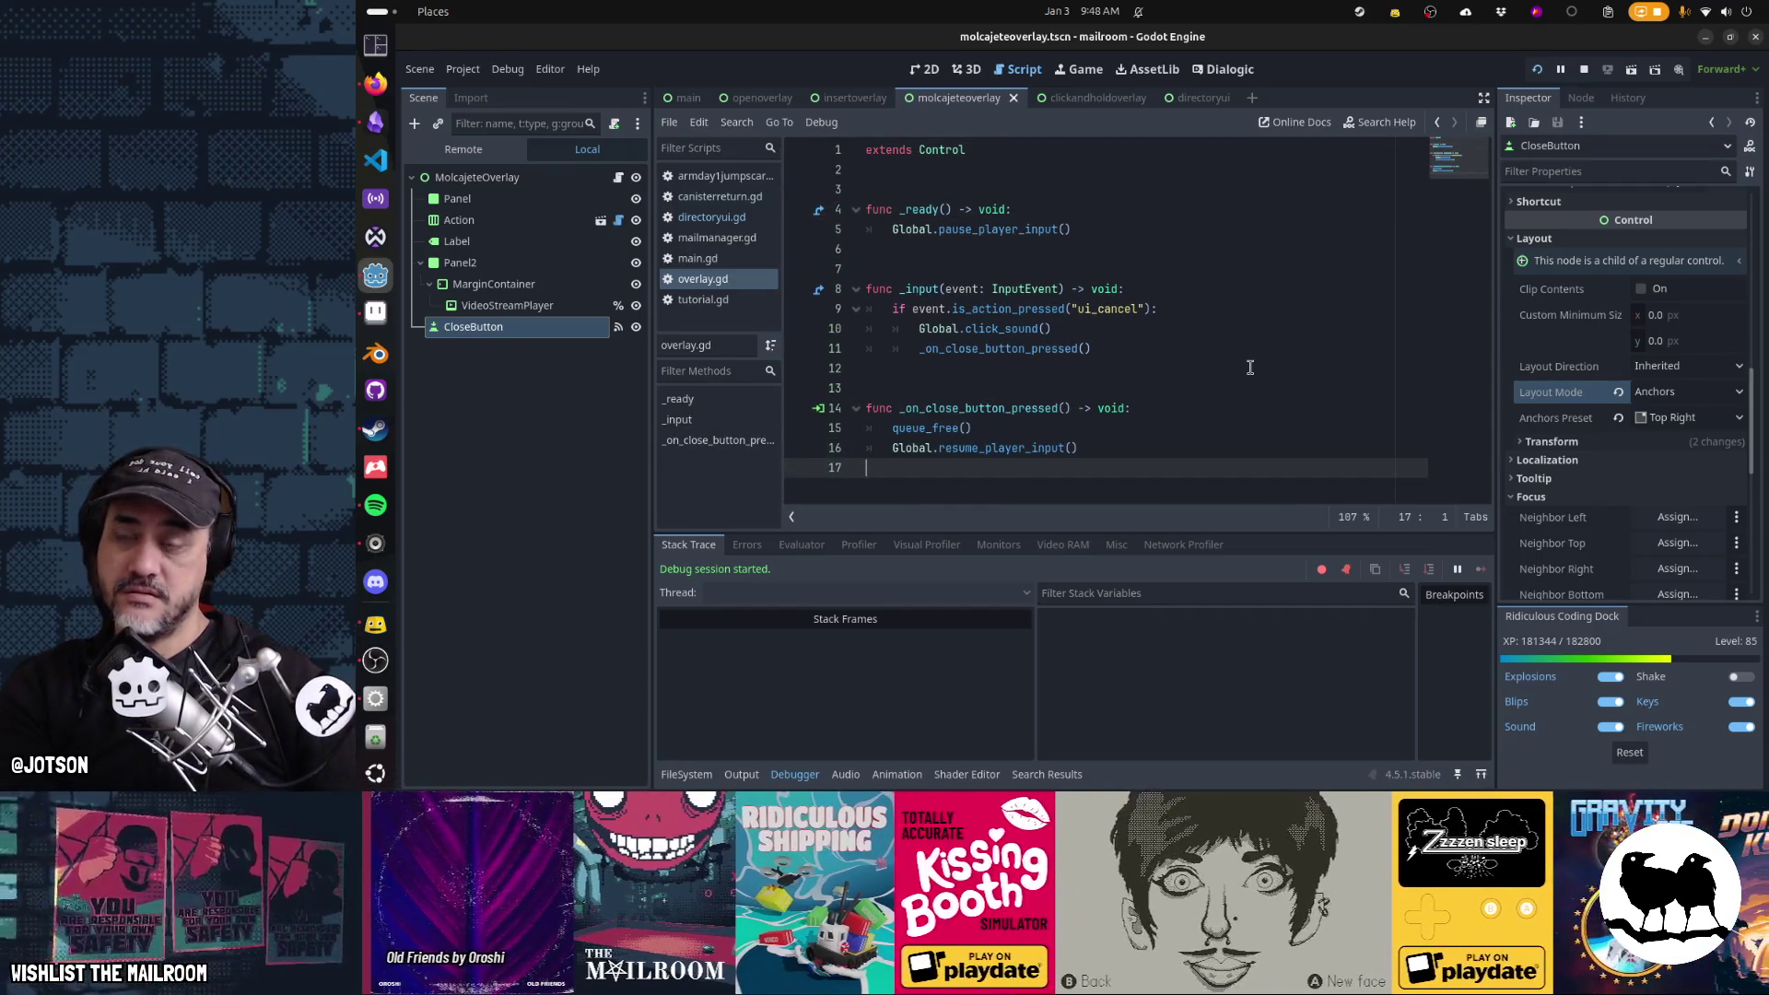
Stop and relaunch the game to reach the Grind tutorial overlay again
key("F8")
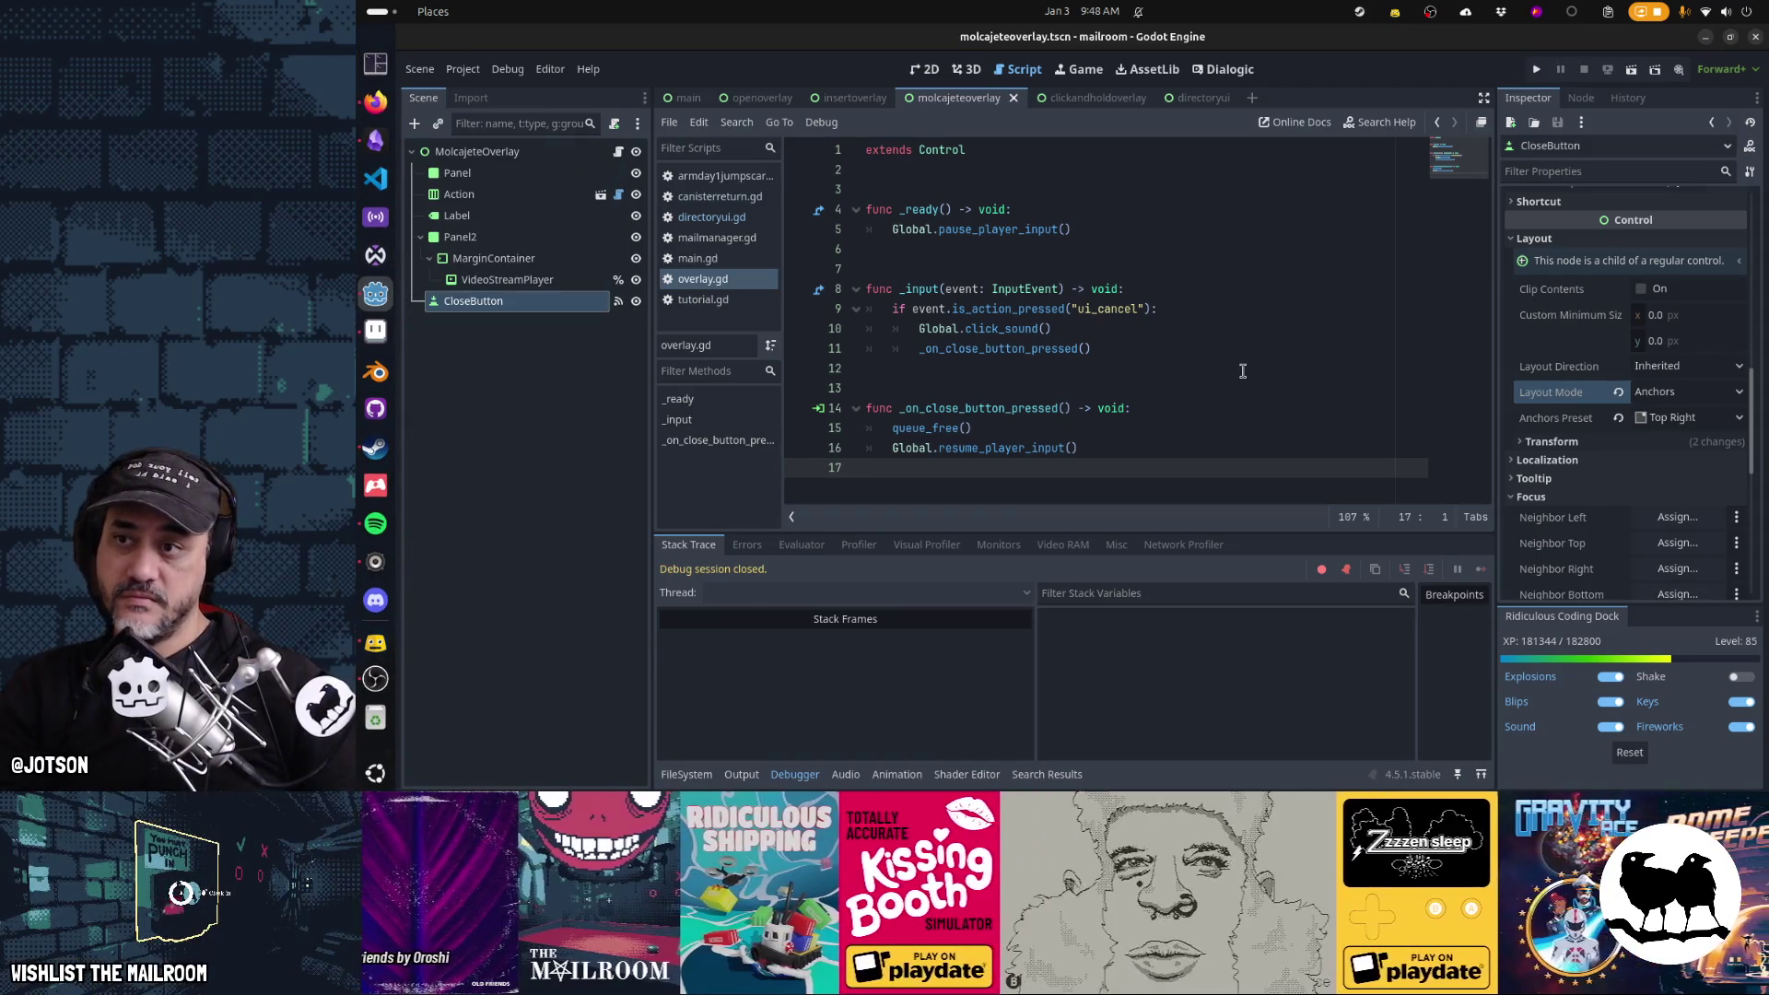
key("F5")
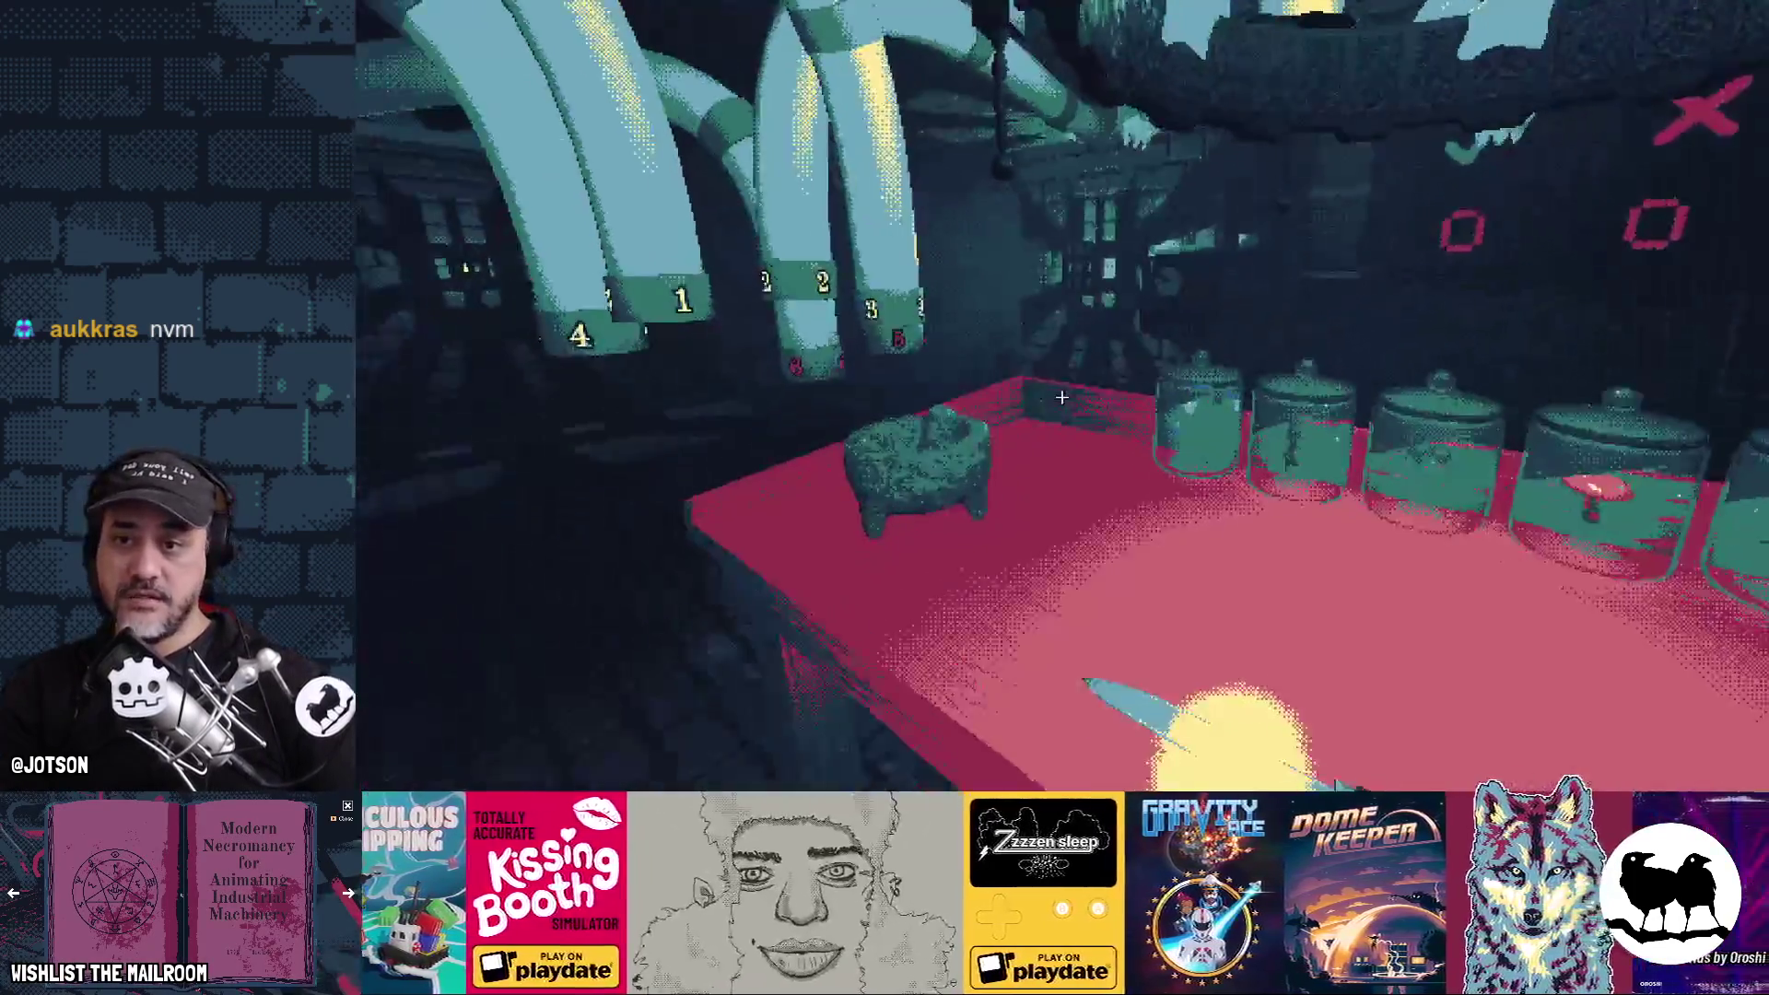
mouse_move(1059, 419)
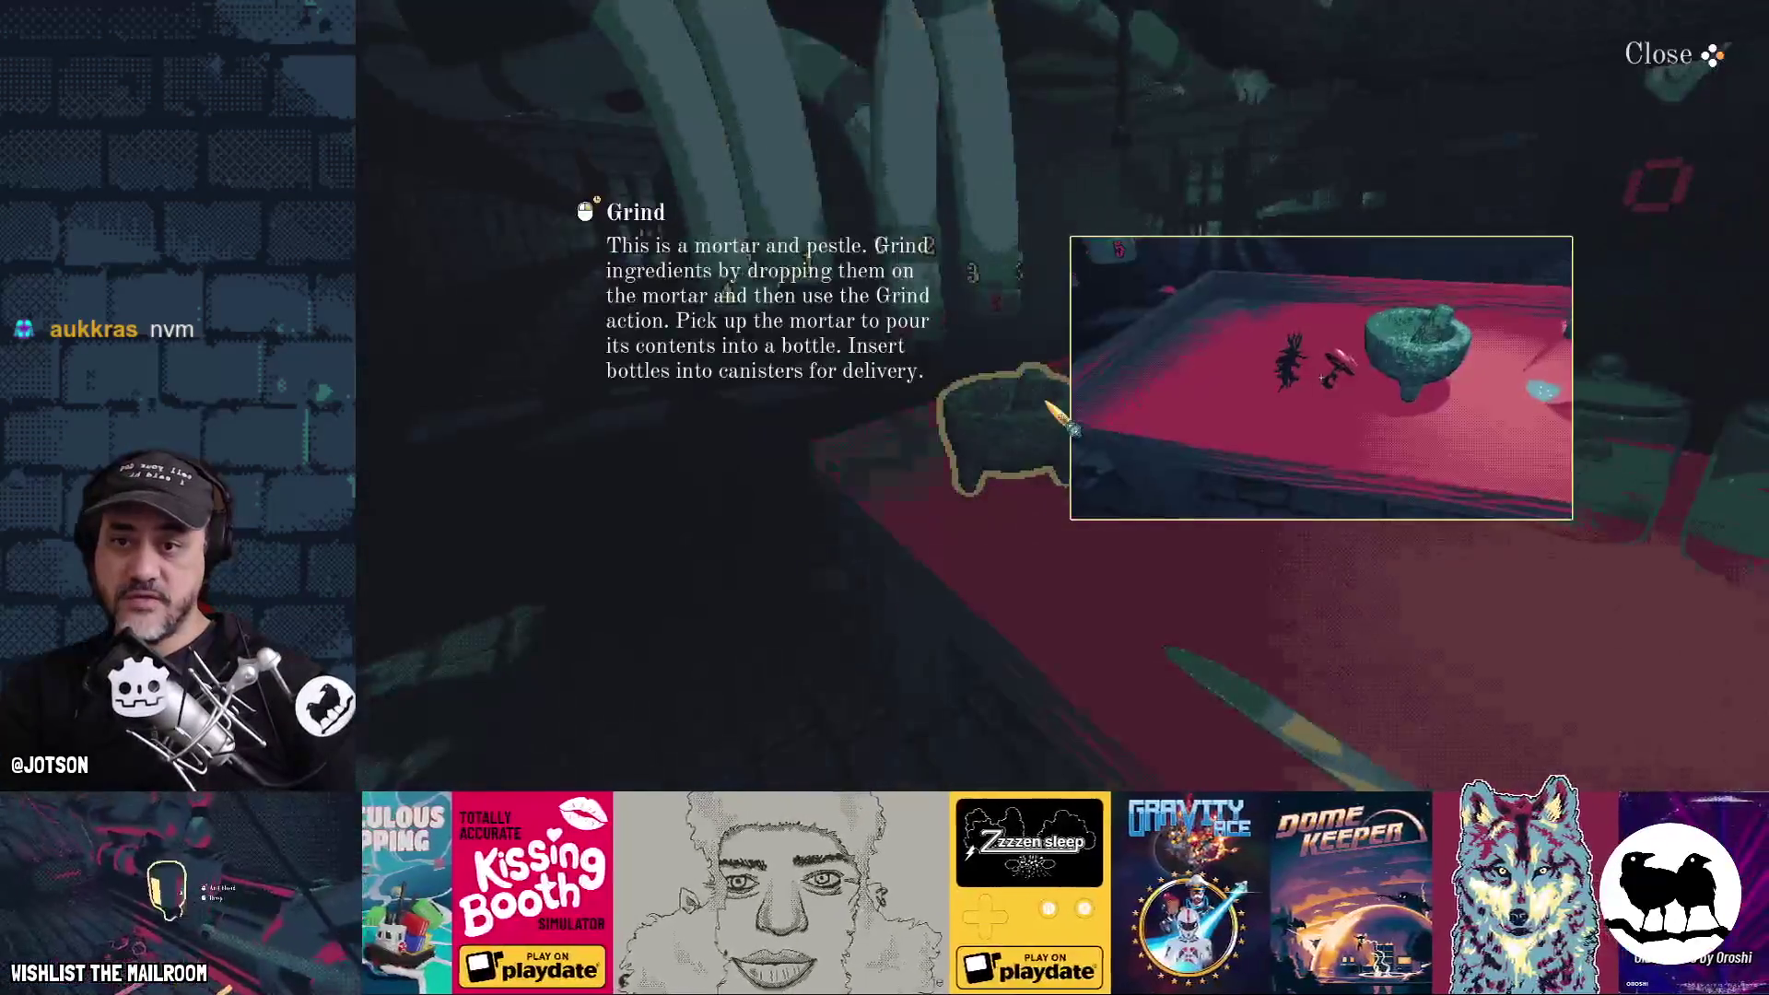